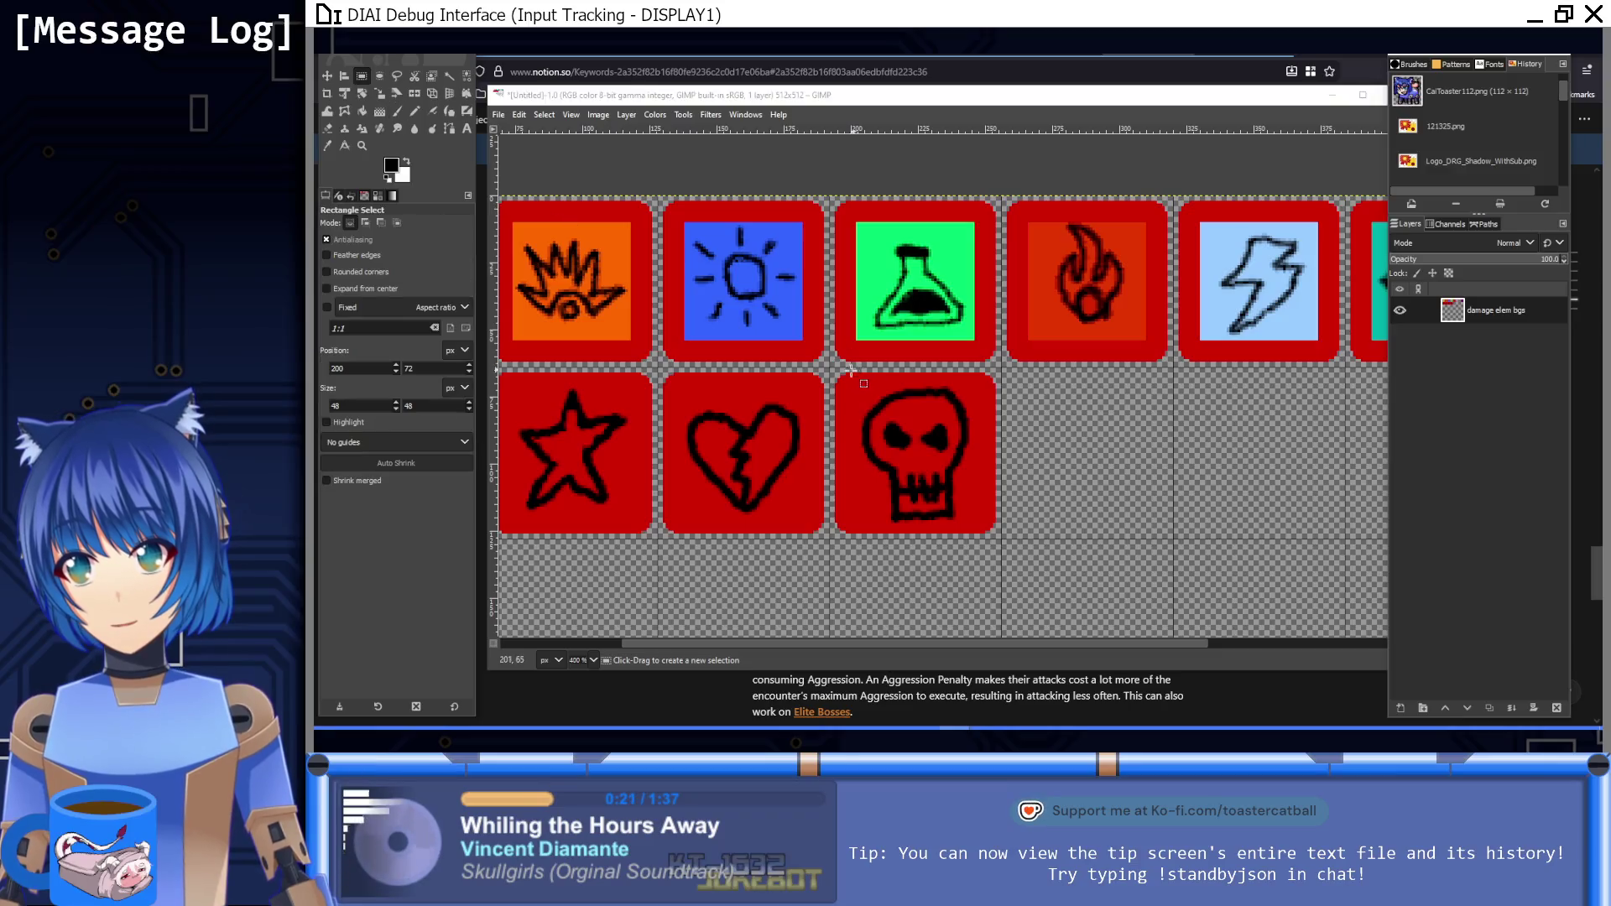
Step: Select the red skull tile, copy it and paste a copy
mouse_move(829, 367)
left_mouse_down()
mouse_move(981, 503)
mouse_move(1007, 550)
mouse_move(1001, 538)
left_mouse_up()
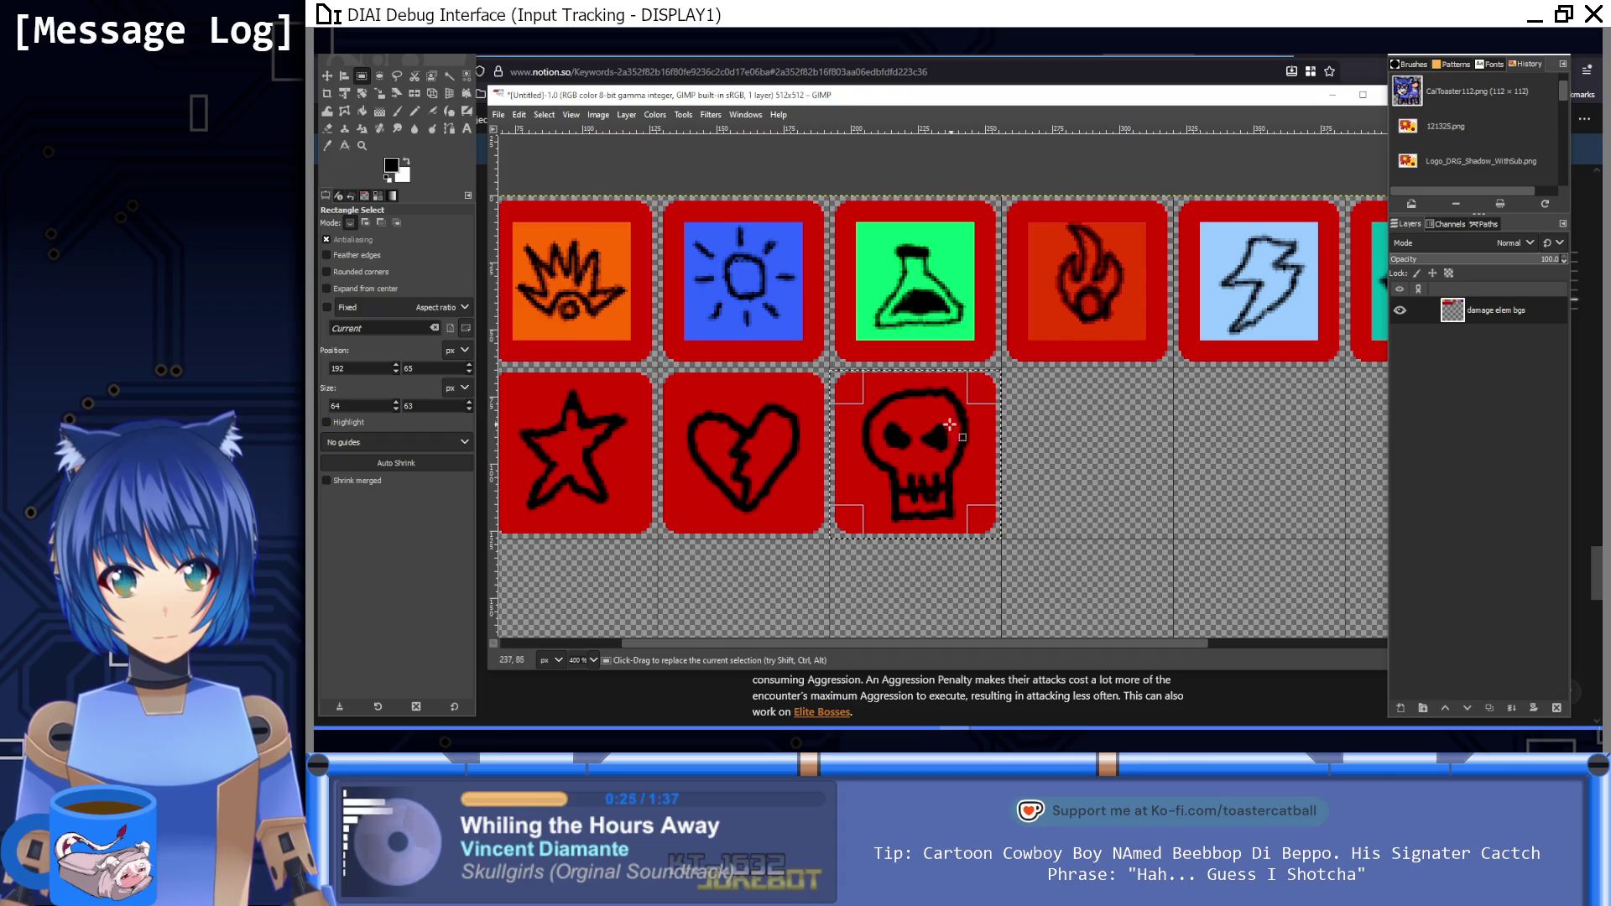
left_click_drag(937, 395, 937, 391)
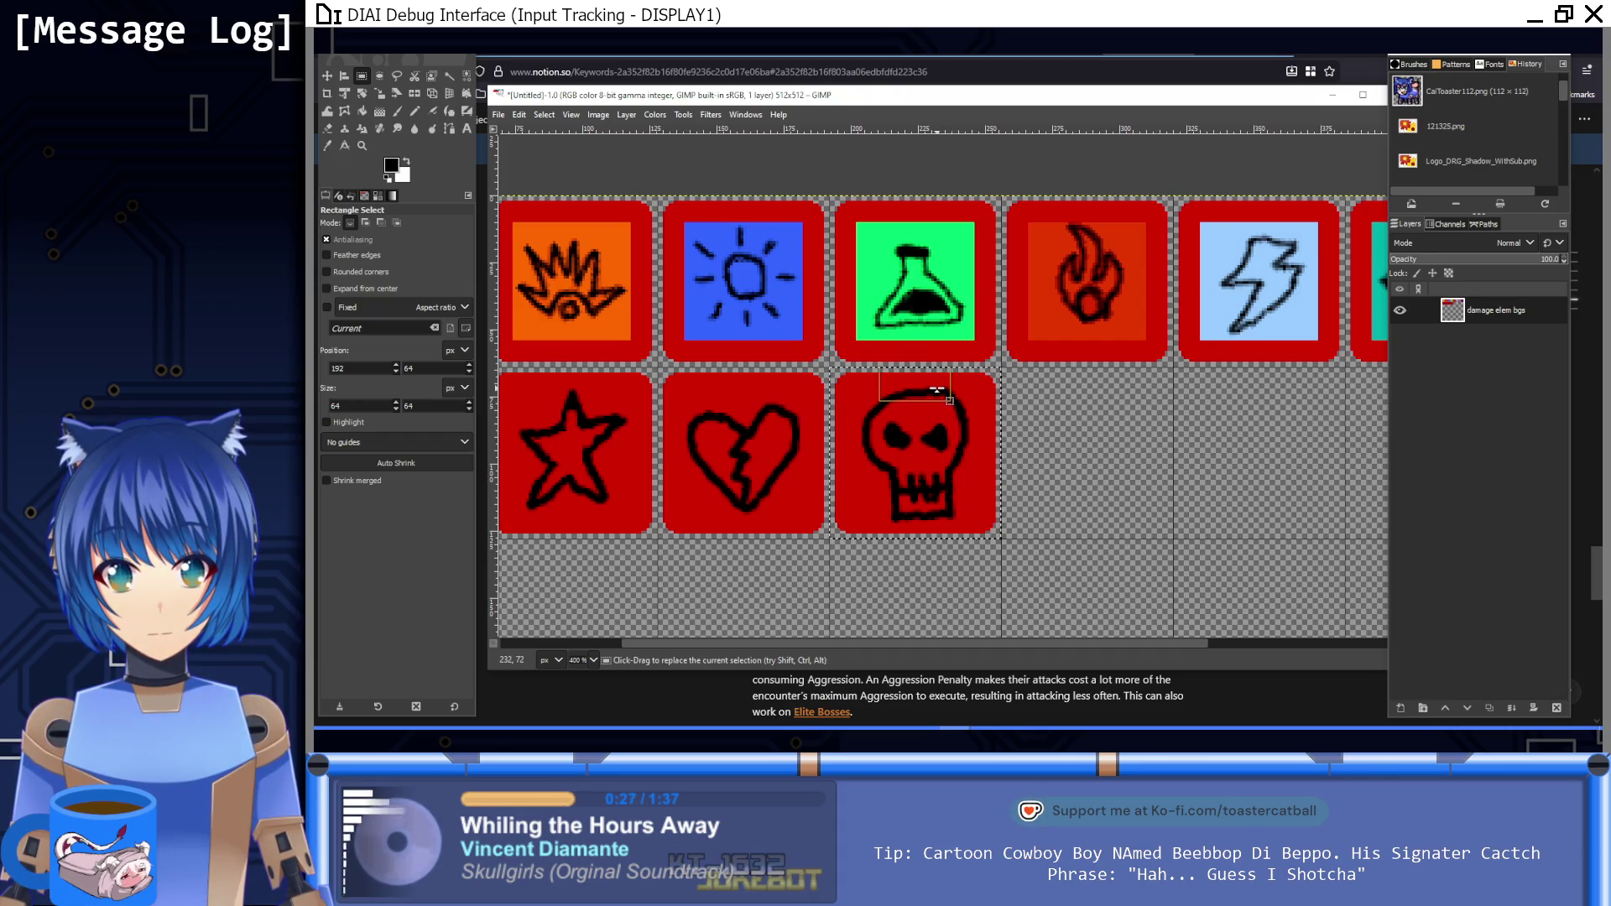
key("ctrl+c")
key("ctrl+v")
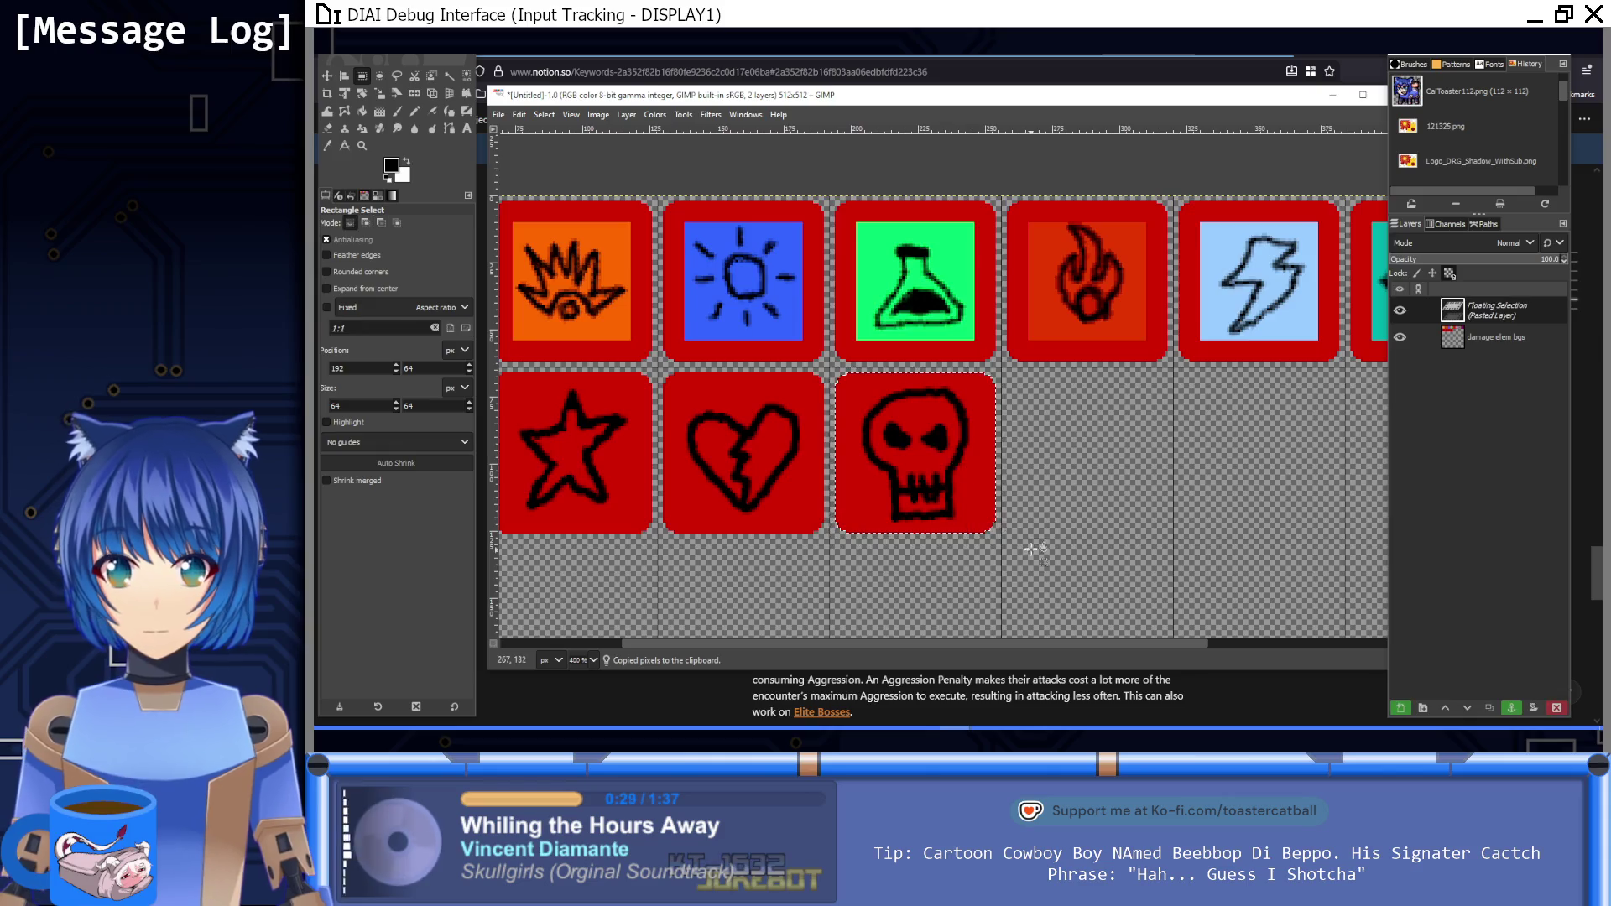
Step: Move the skull copy into the first cell of a new third row, anchoring then undoing the anchor
scroll(990, 428, "down", 4)
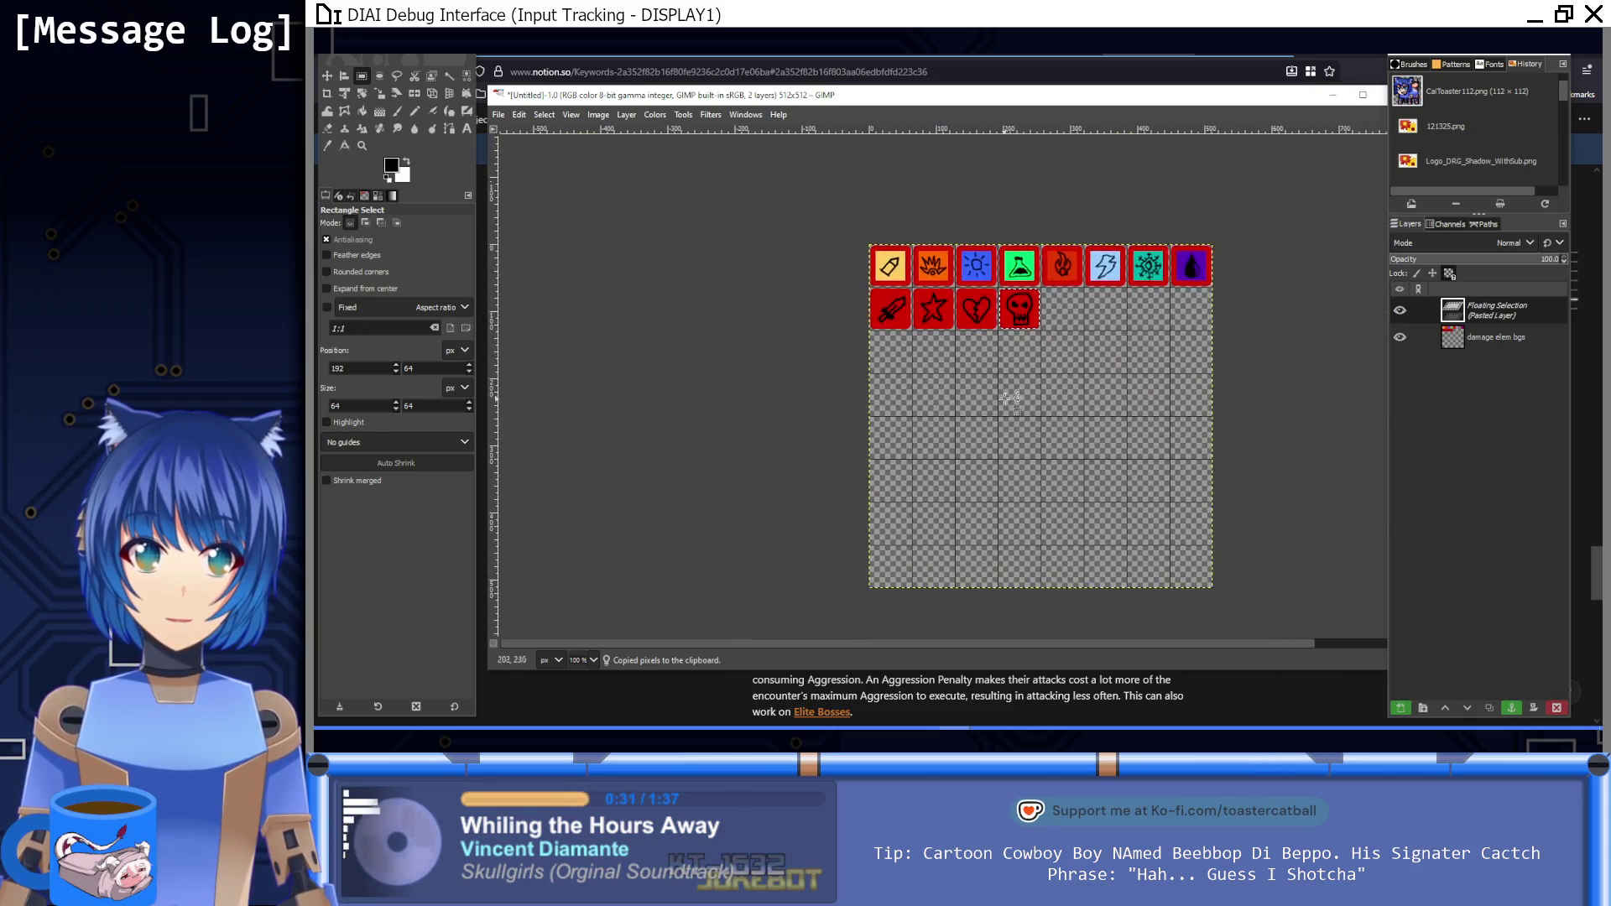
scroll(1057, 197, "up", 2)
left_click_drag(1024, 289, 767, 385)
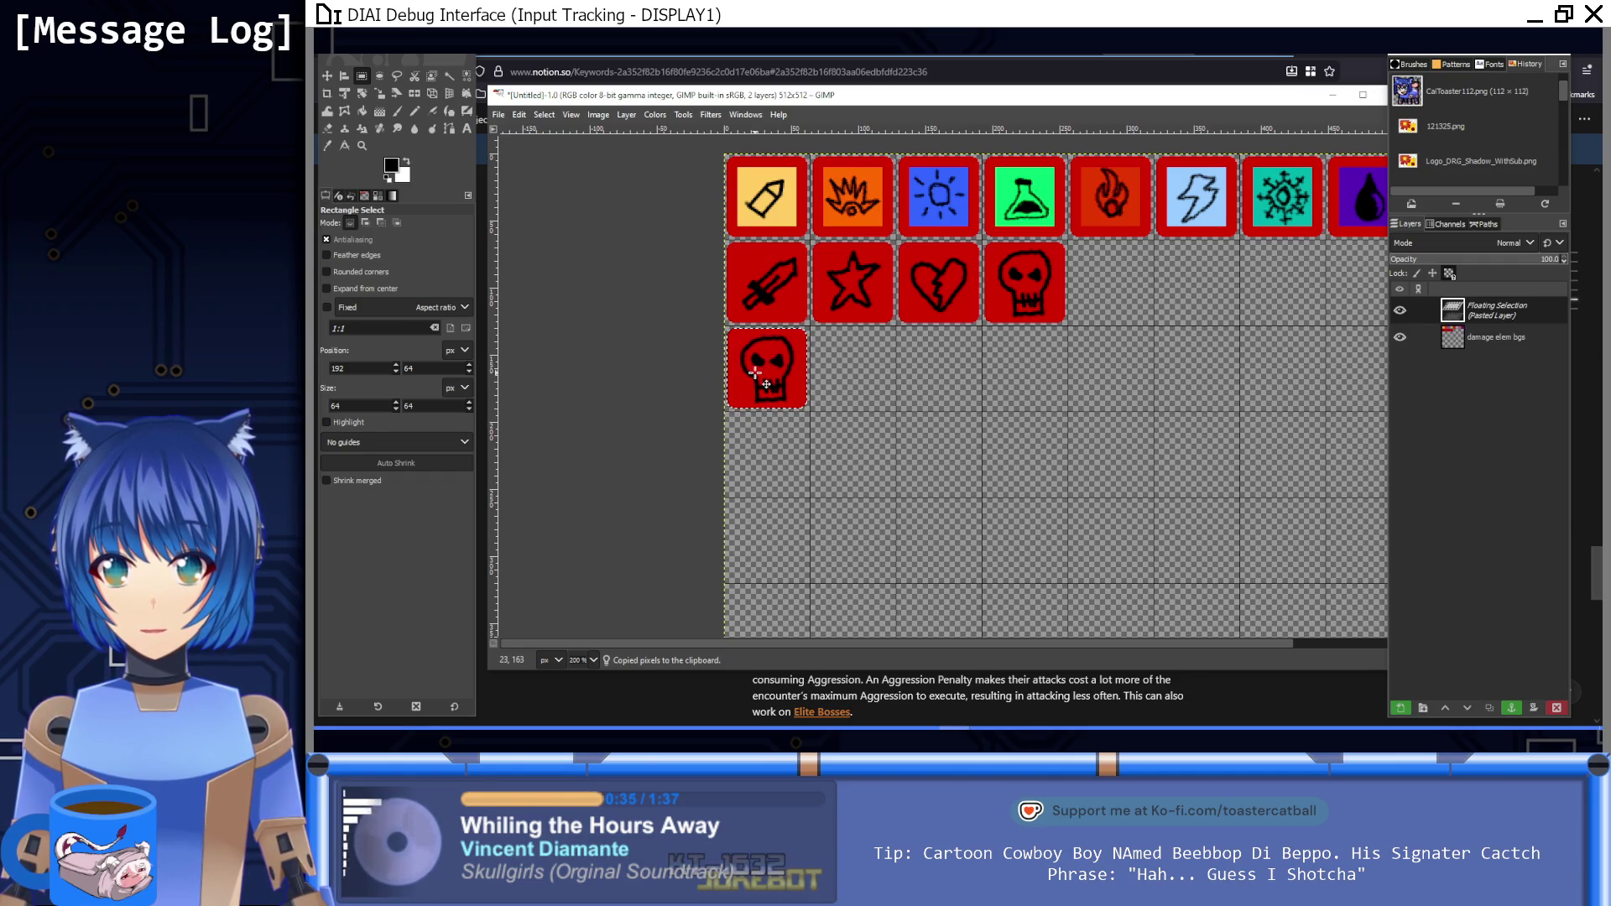
scroll(767, 384, "up", 3)
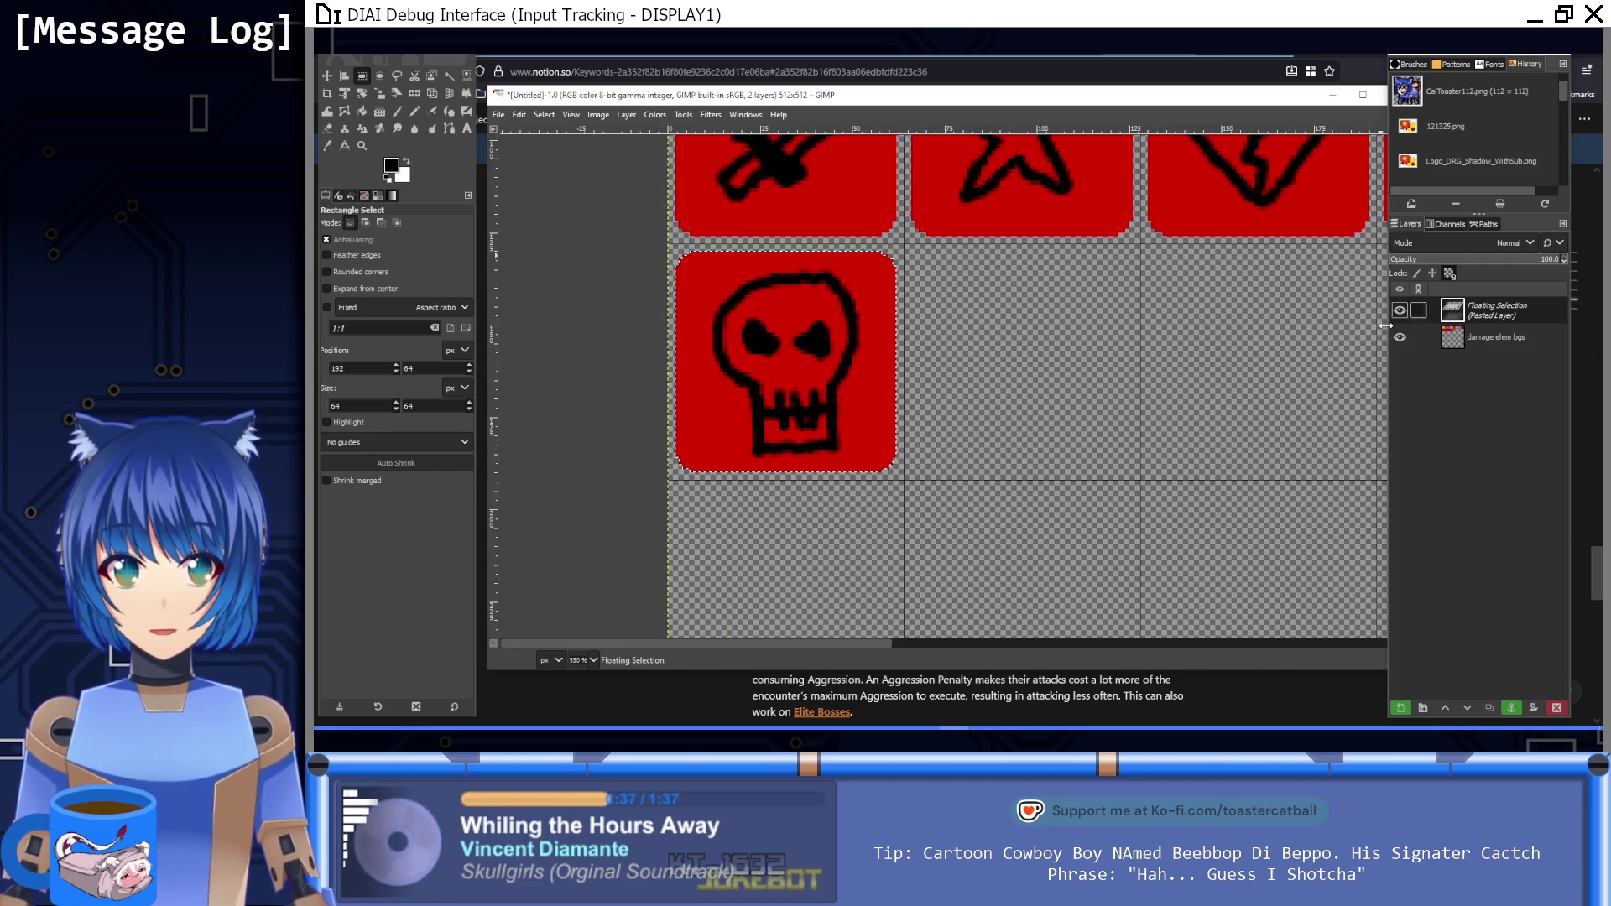
scroll(879, 356, "up", 1)
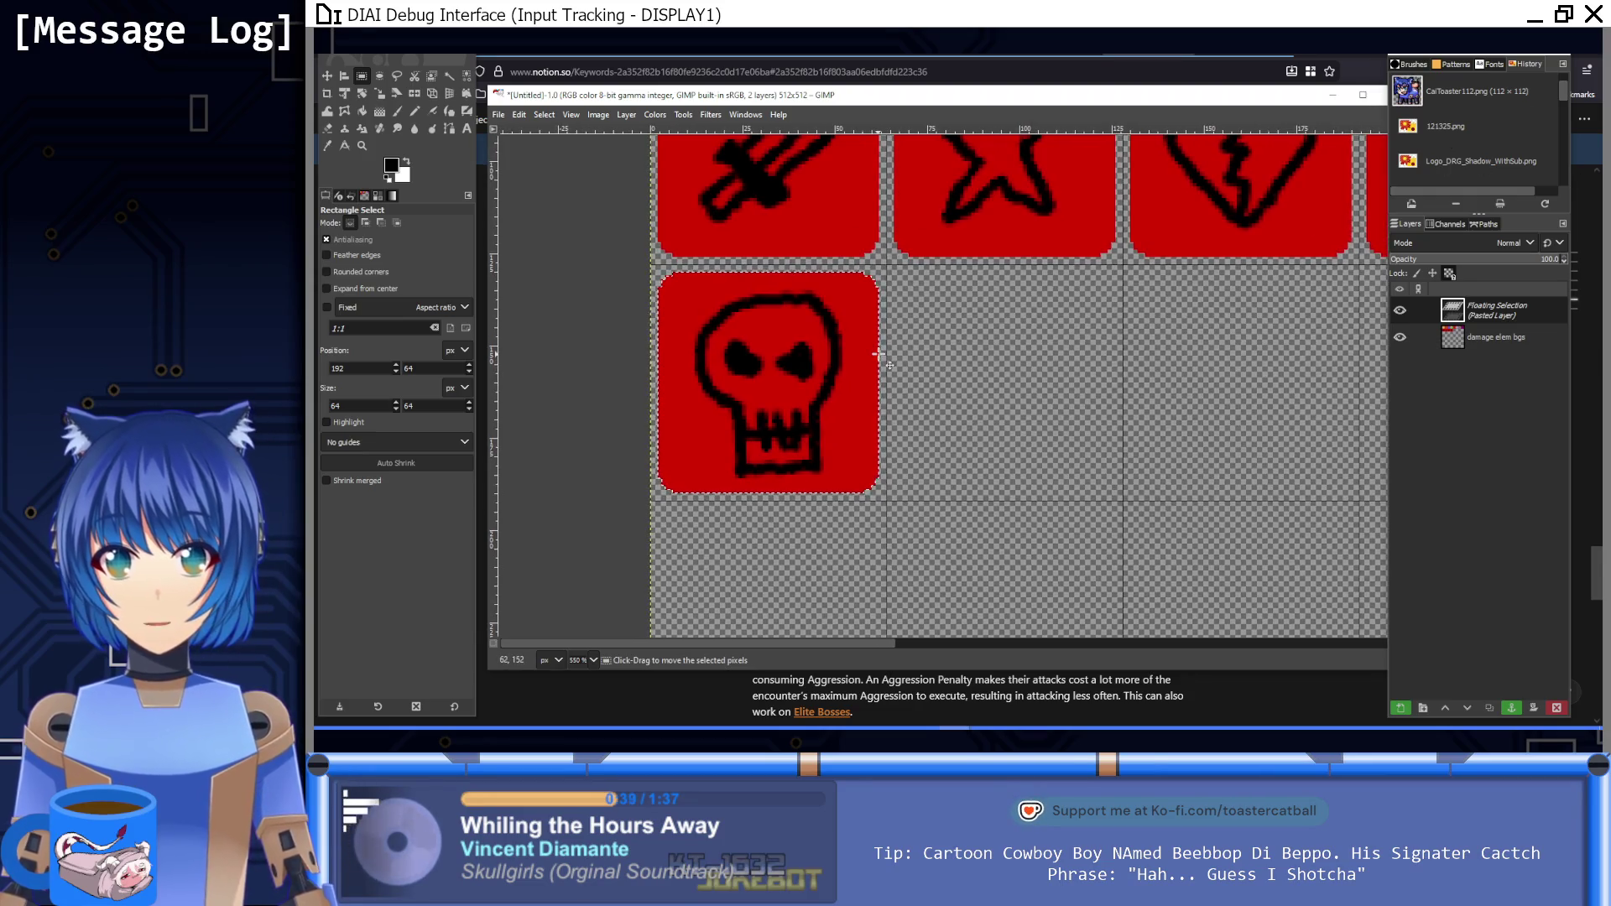
left_click(892, 314)
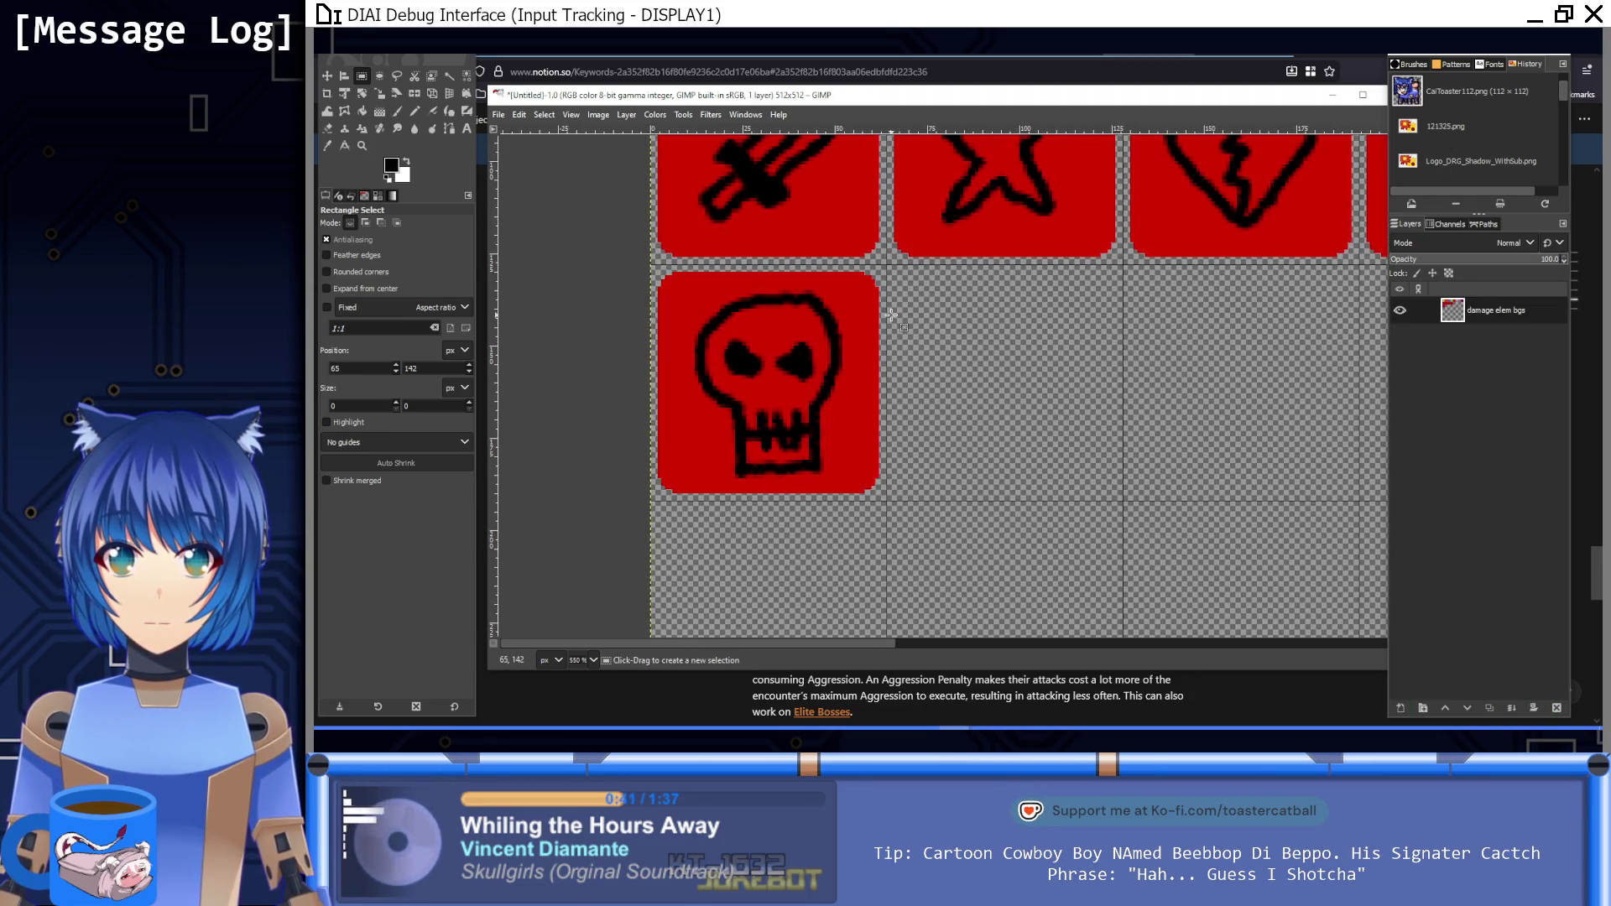
key("ctrl+z")
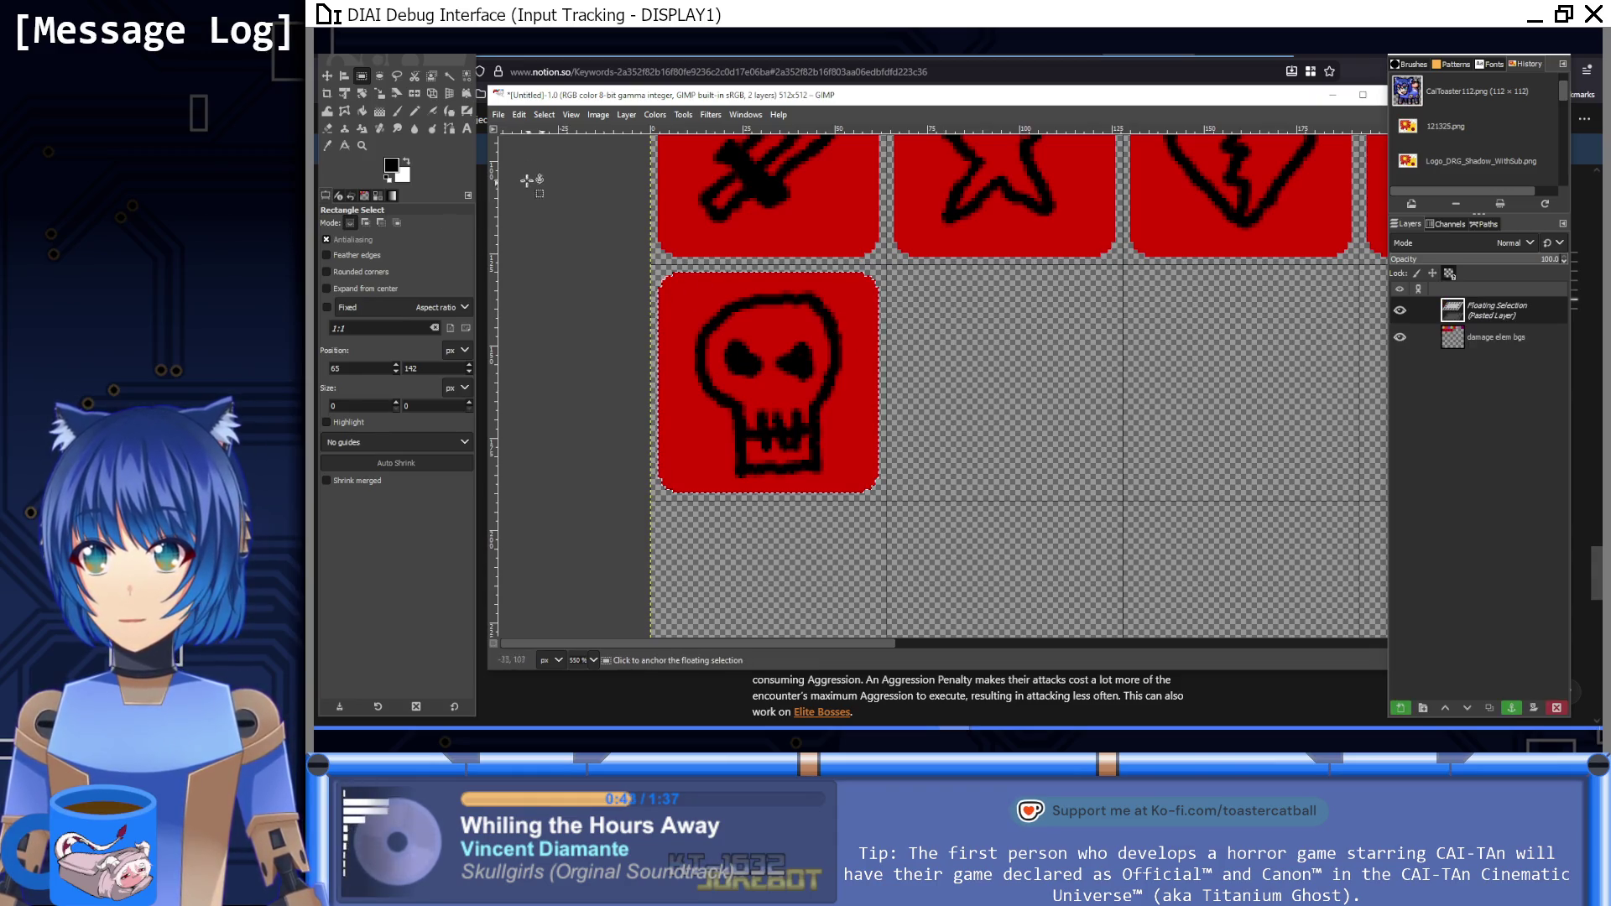
Step: With Bucket Fill active, set the foreground colour to magenta ff00d0
left_click(364, 112)
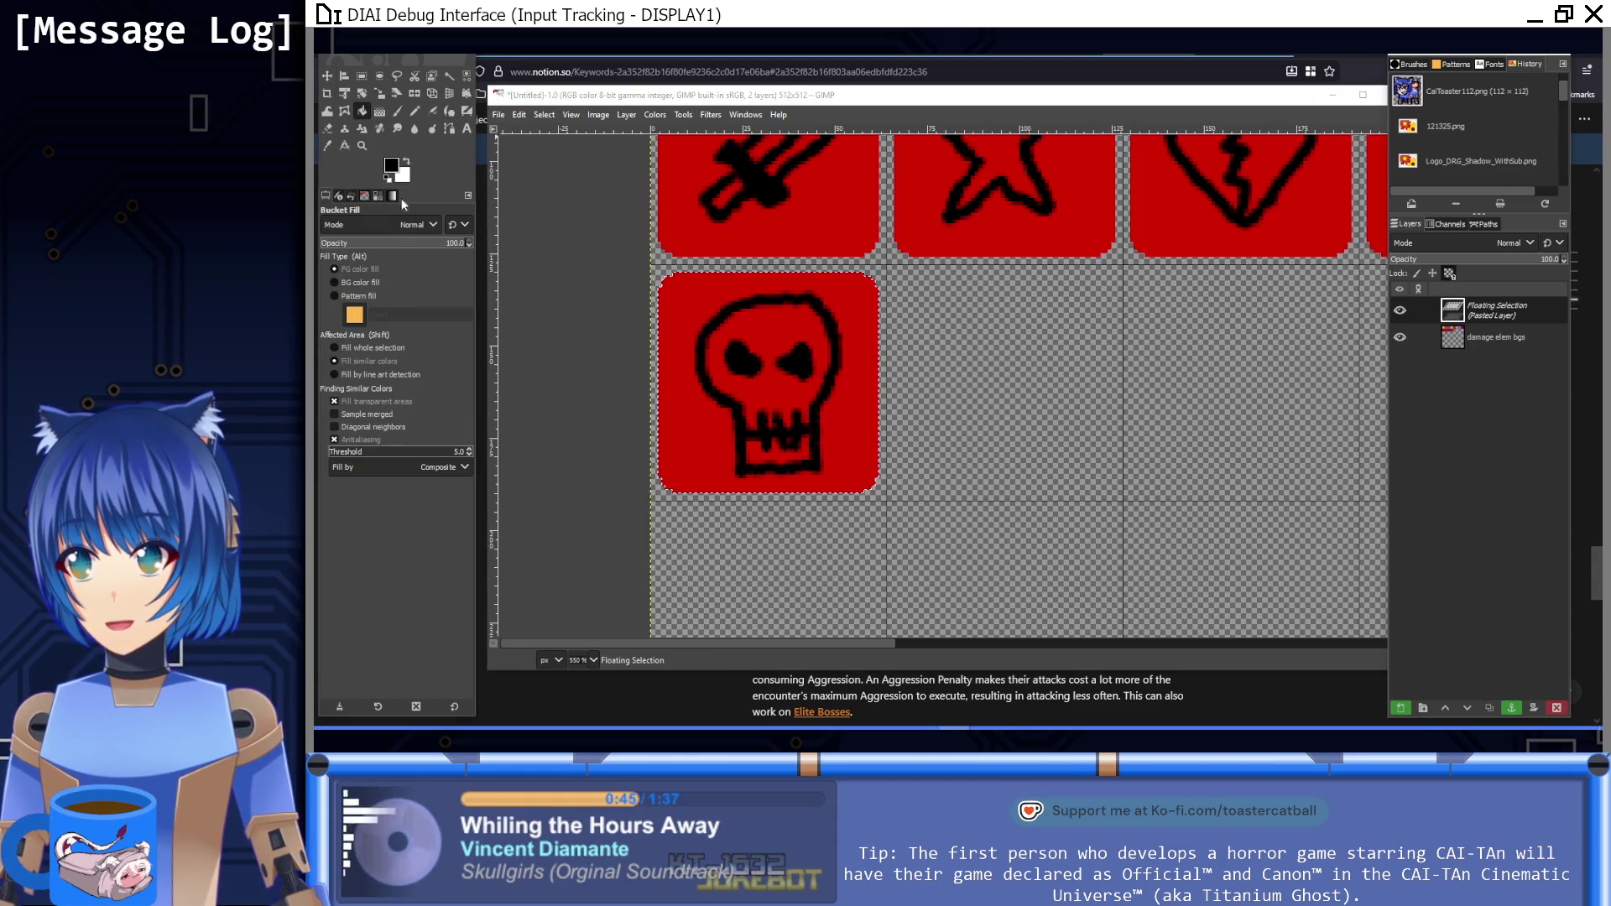
left_click(392, 163)
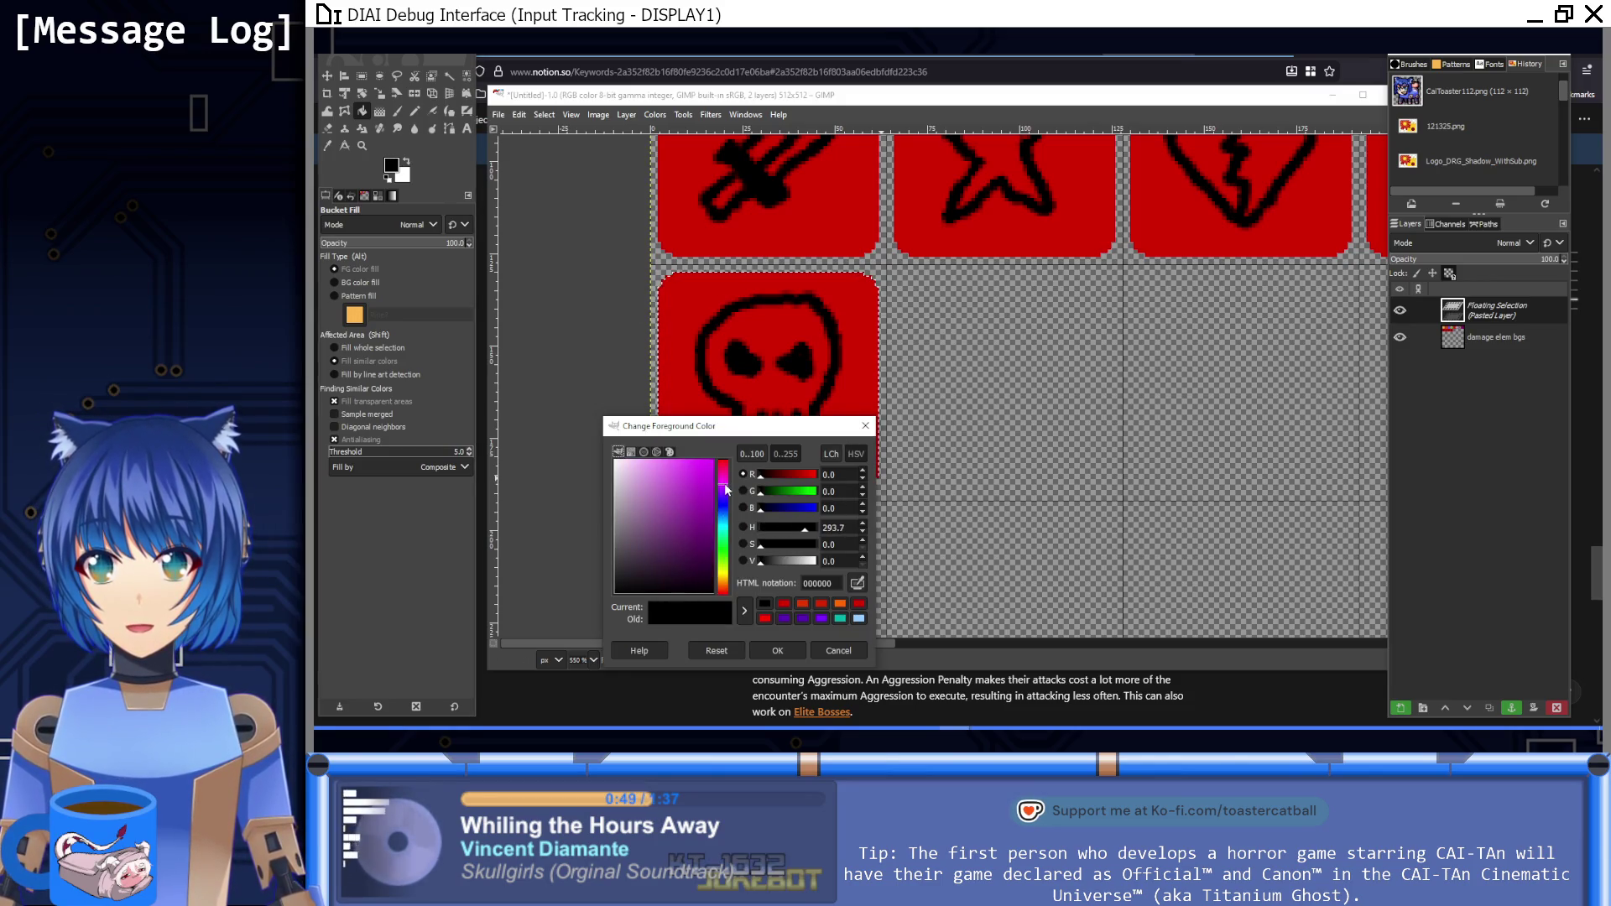
left_click(713, 461)
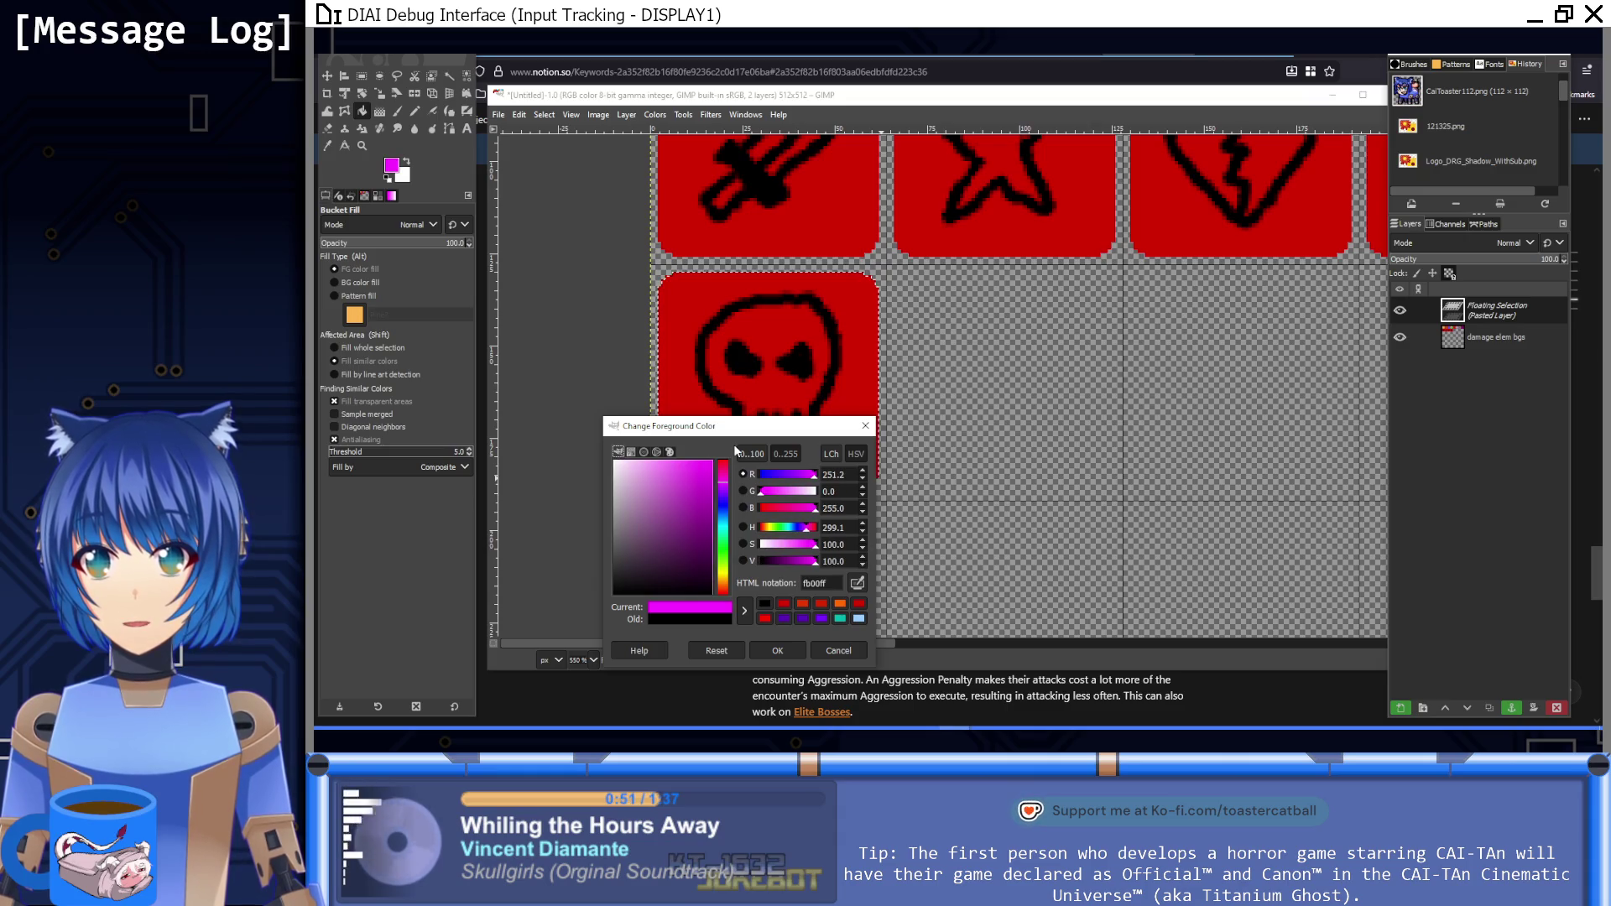
left_click(687, 462)
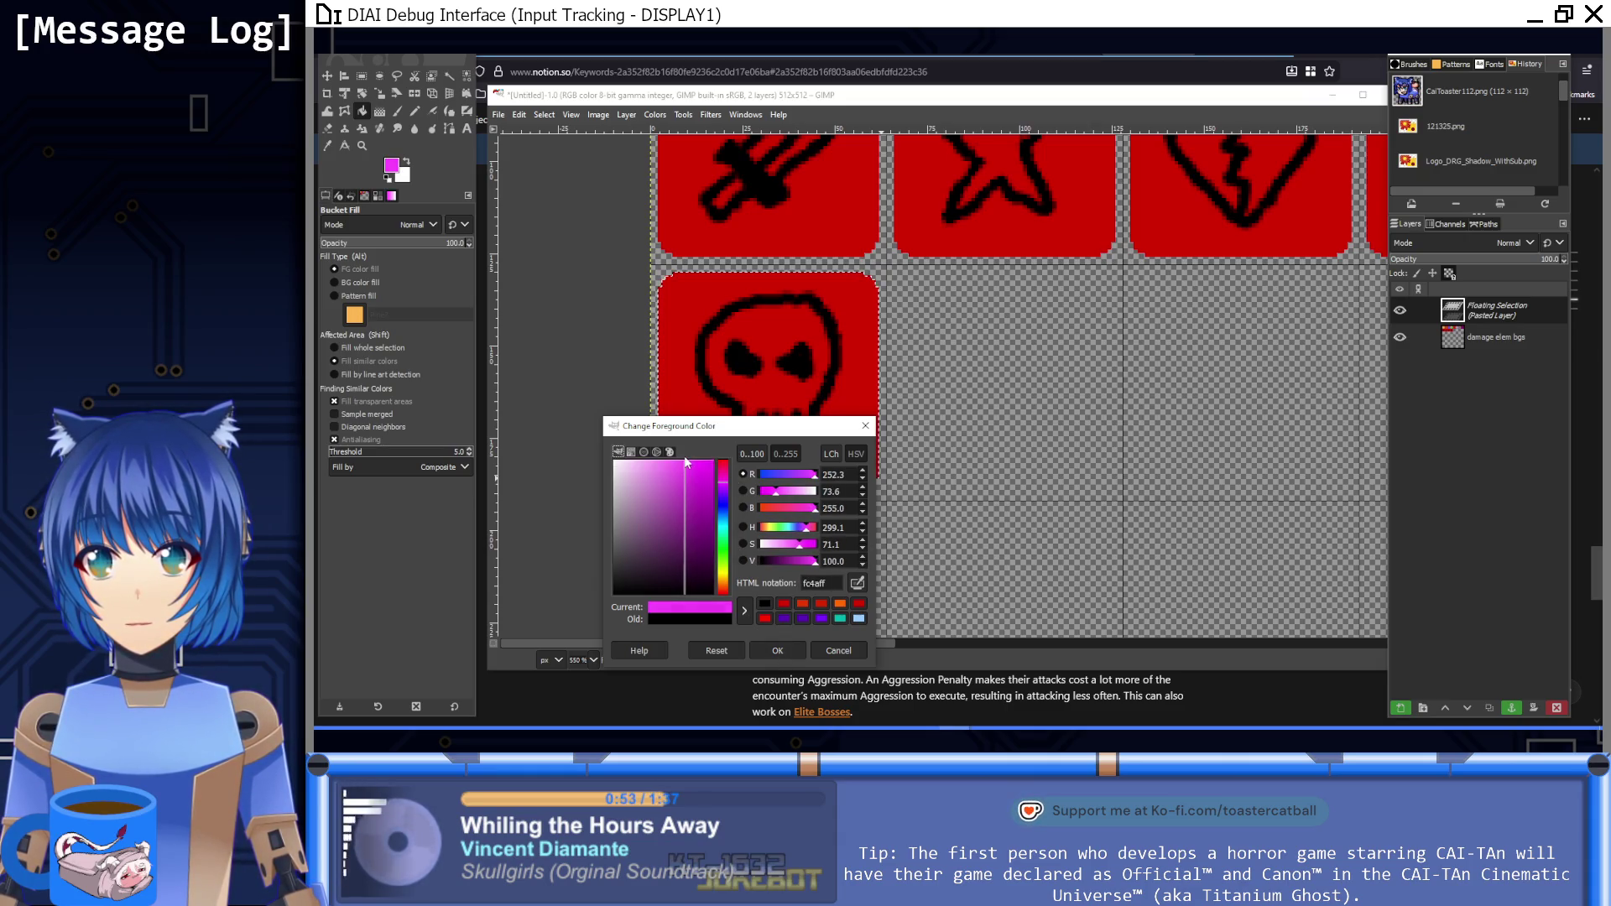
mouse_move(692, 468)
left_mouse_down()
mouse_move(712, 513)
mouse_move(705, 470)
mouse_move(741, 479)
left_mouse_up()
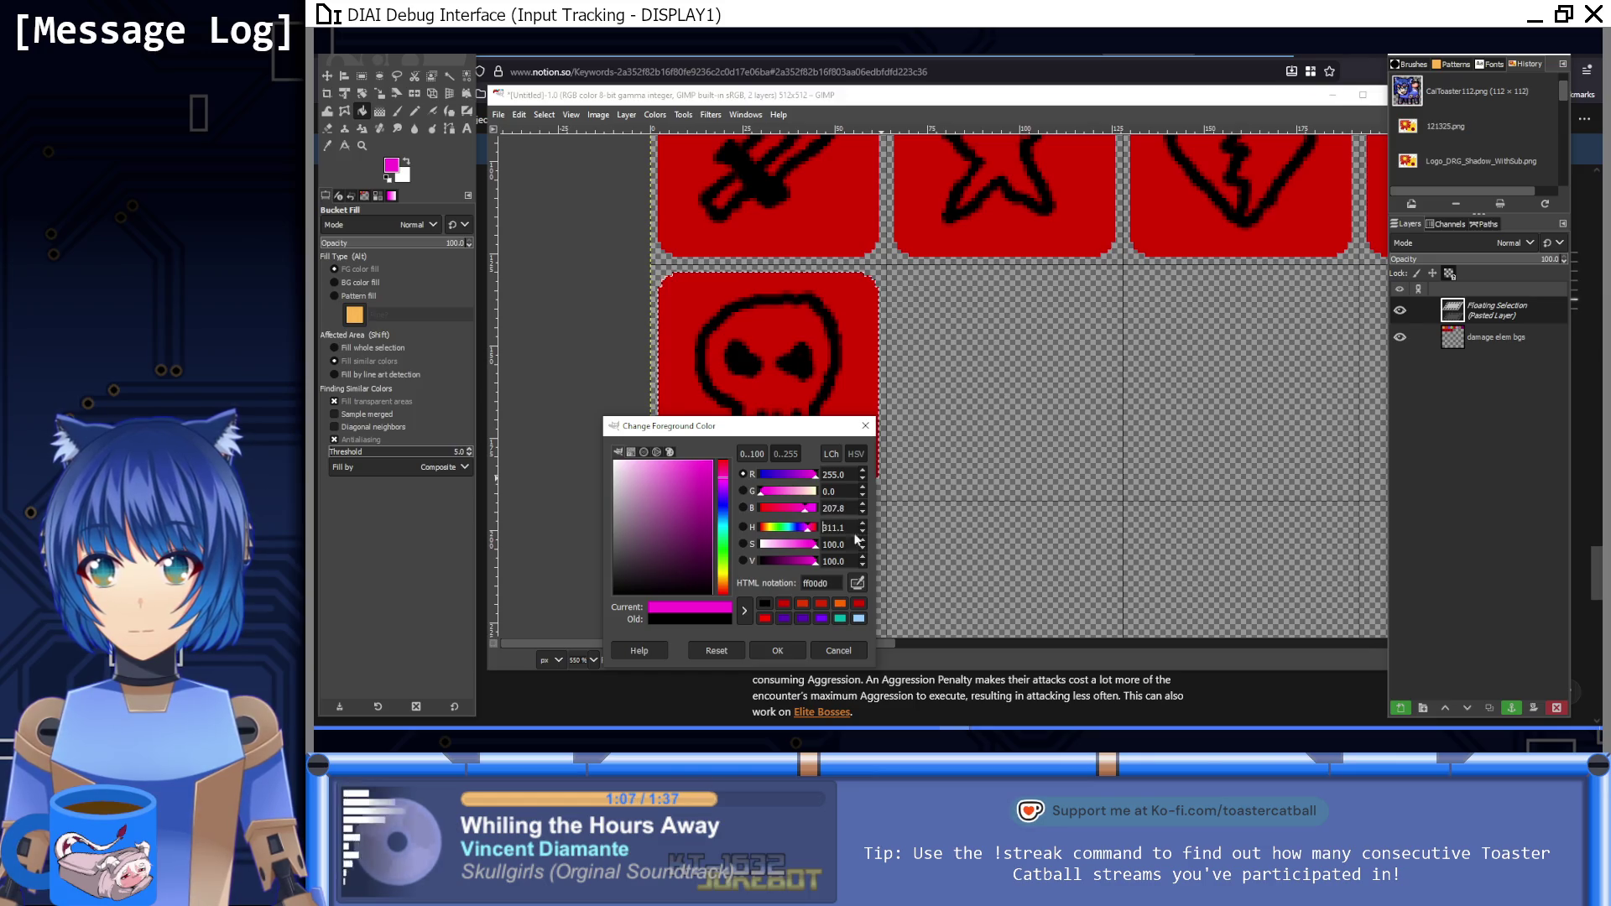
left_click(778, 650)
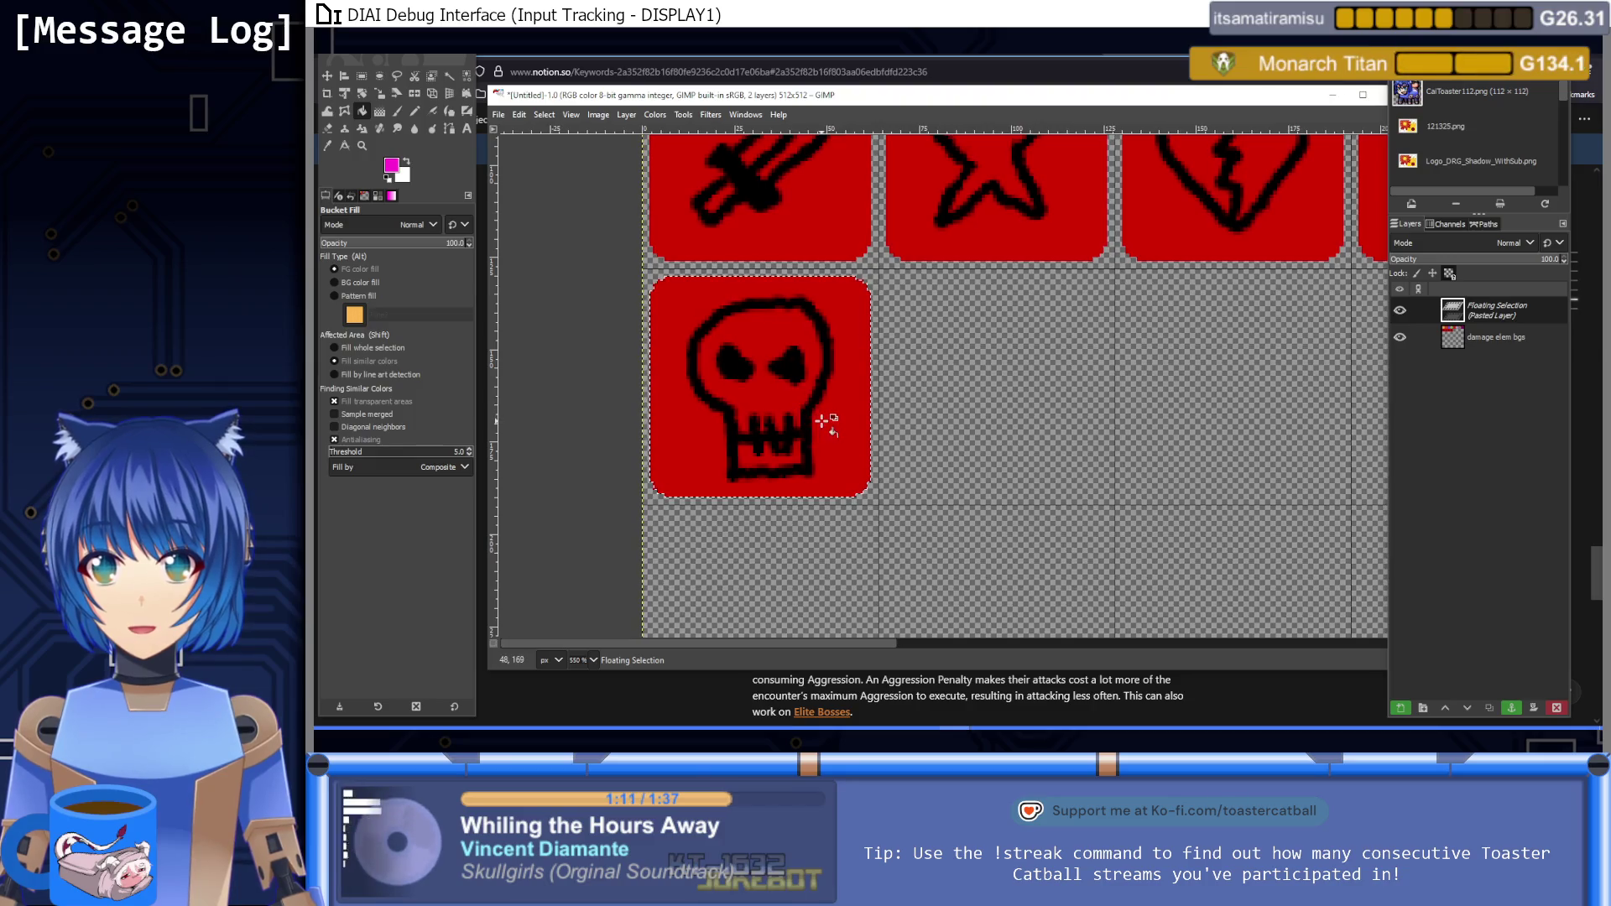
Step: Fill the copied tile with solid magenta and begin choosing a darker purple
left_click(823, 421, "shift")
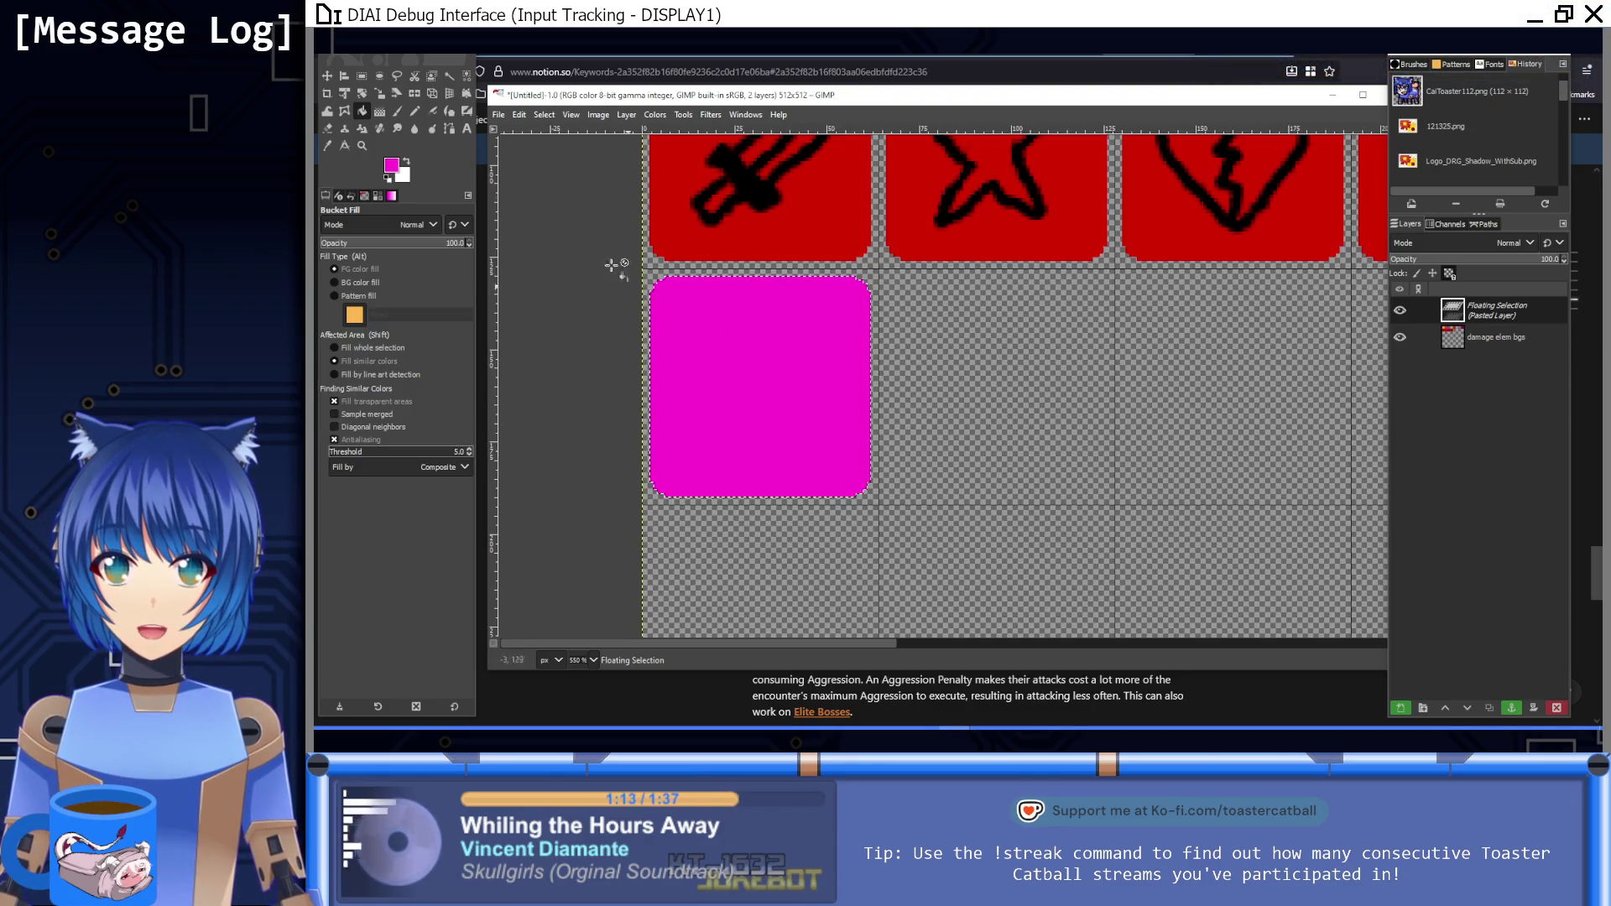
left_click(391, 164)
left_click(712, 509)
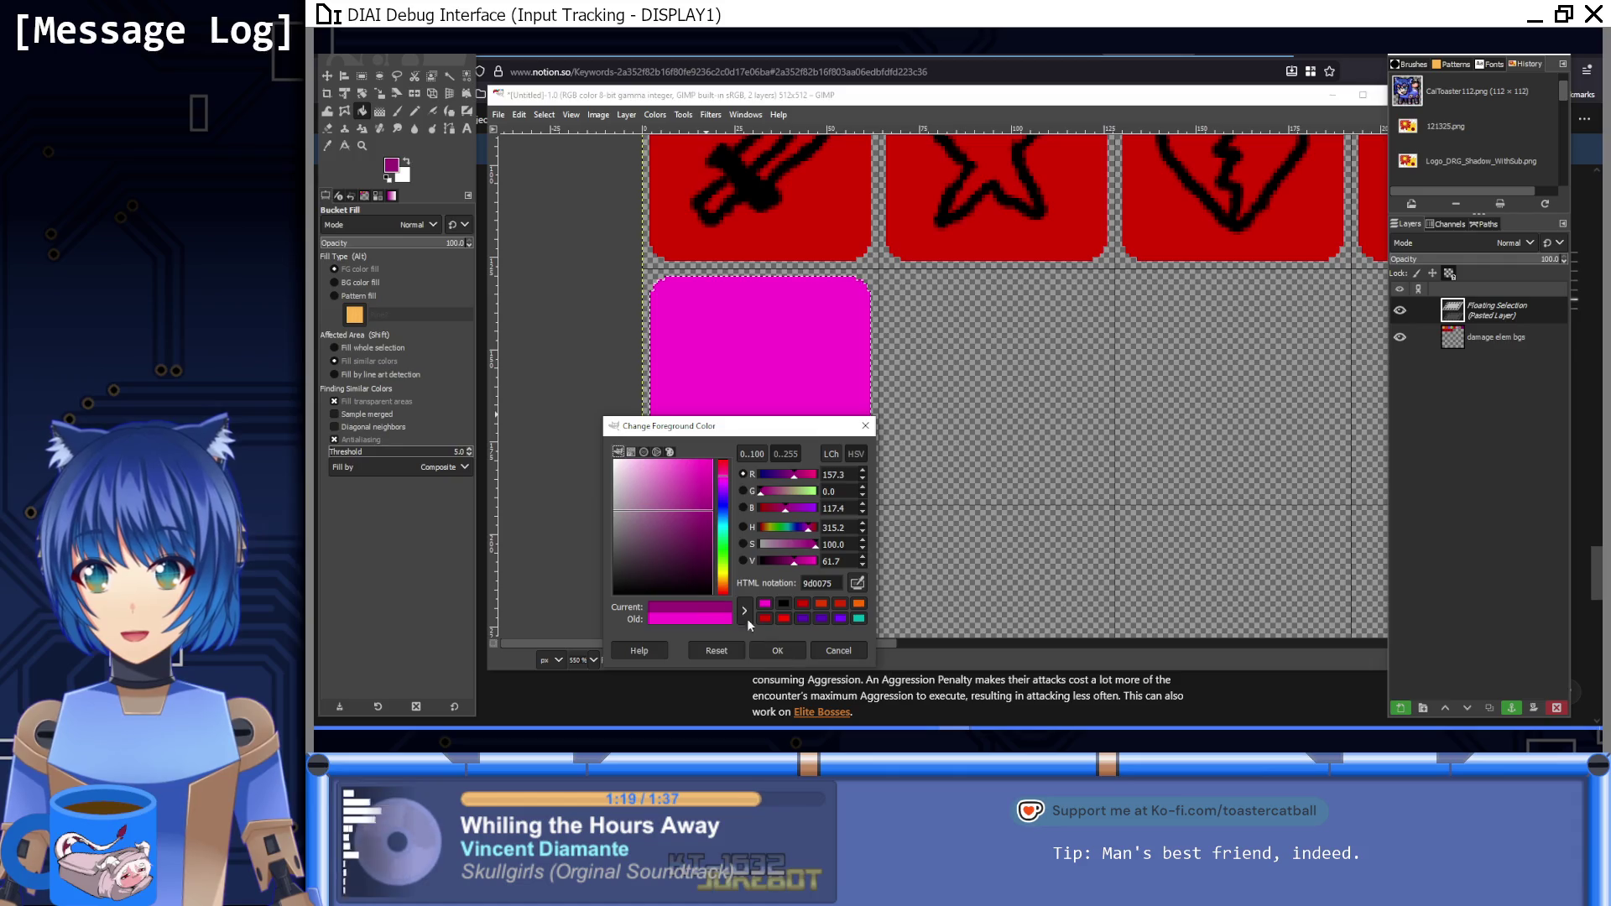
Step: Refill the third-row tile with the darker purple (Value about 62)
left_click(784, 652)
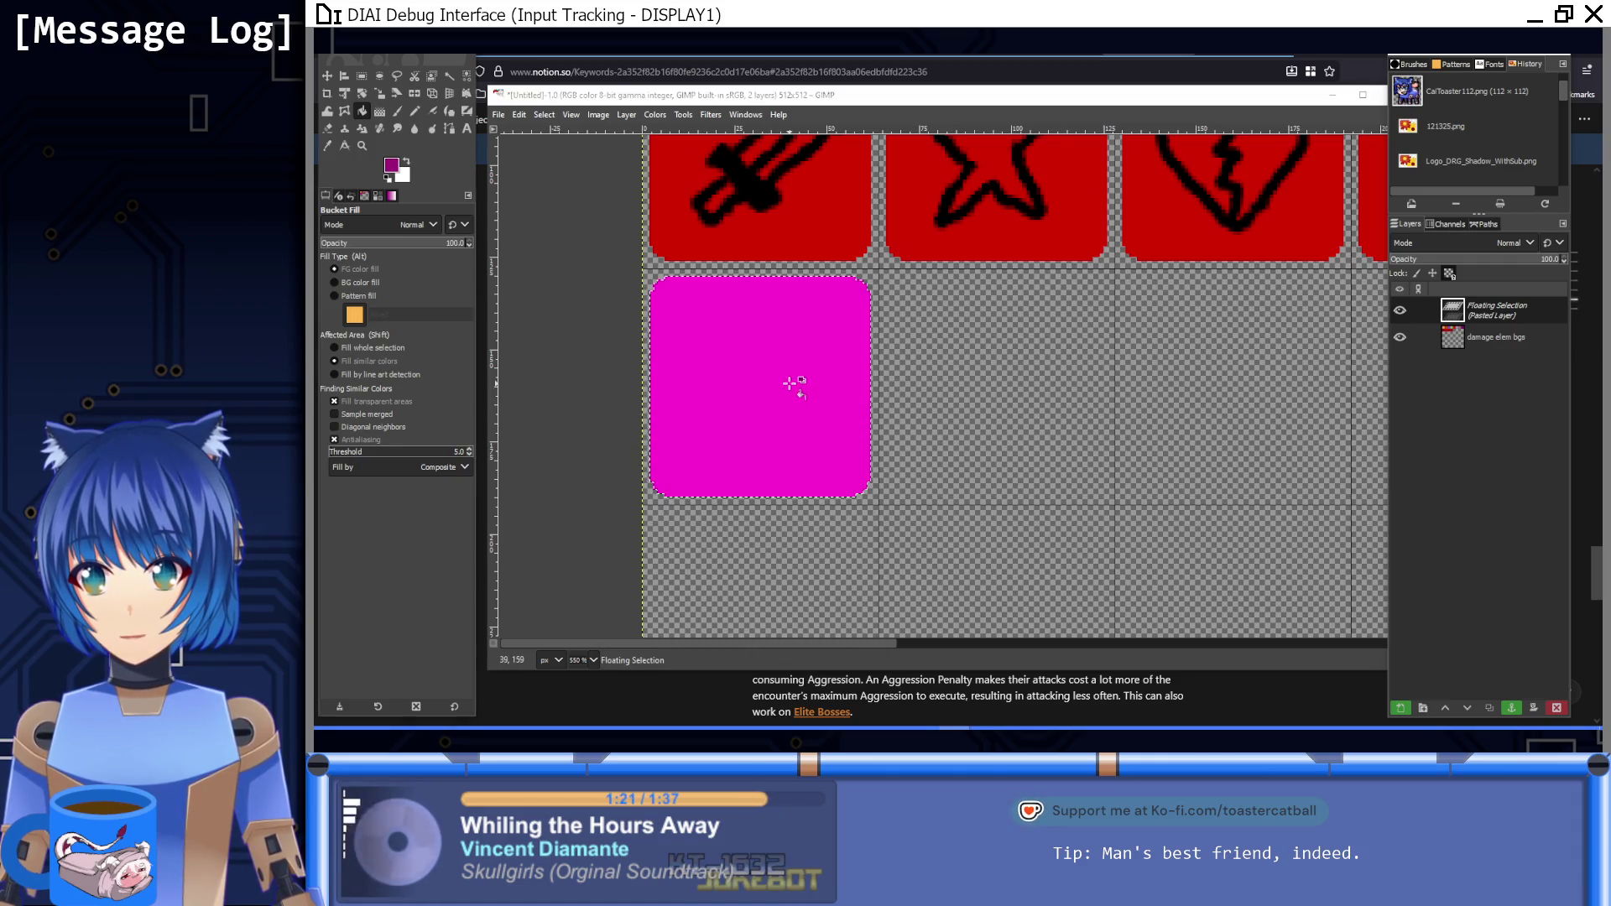
left_click(794, 384)
scroll(848, 449, "up", 3)
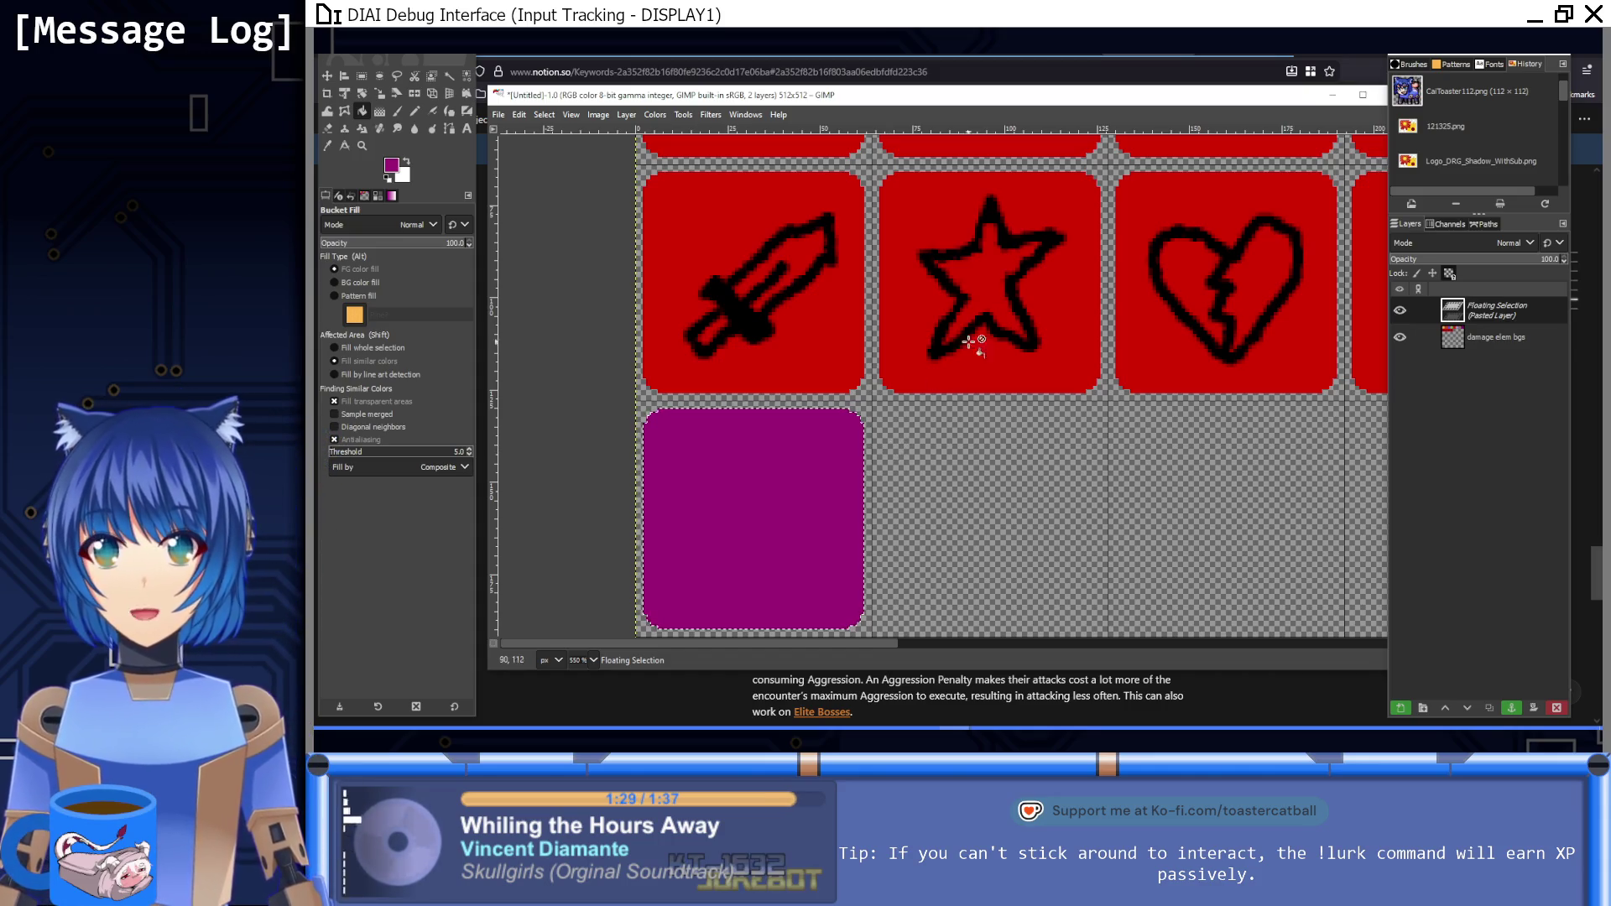
mouse_move(690, 349)
left_mouse_down()
mouse_move(761, 330)
mouse_move(775, 273)
left_mouse_up()
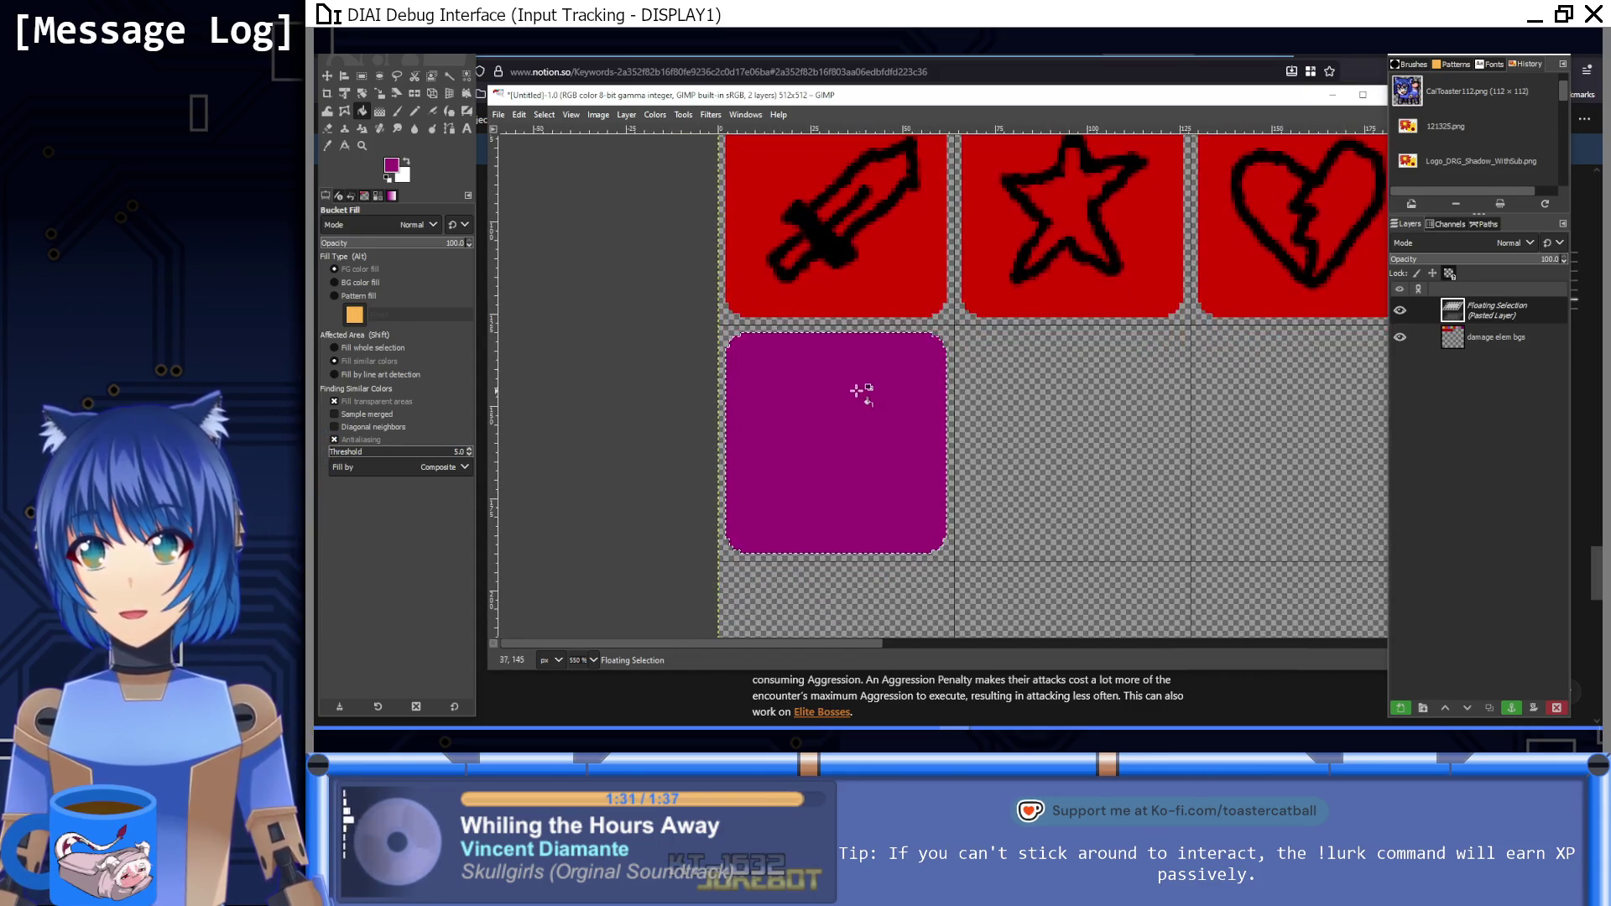
Step: Reset colours to black and white, choose the Paintbrush, and show the Notion Keywords page
left_click(387, 178)
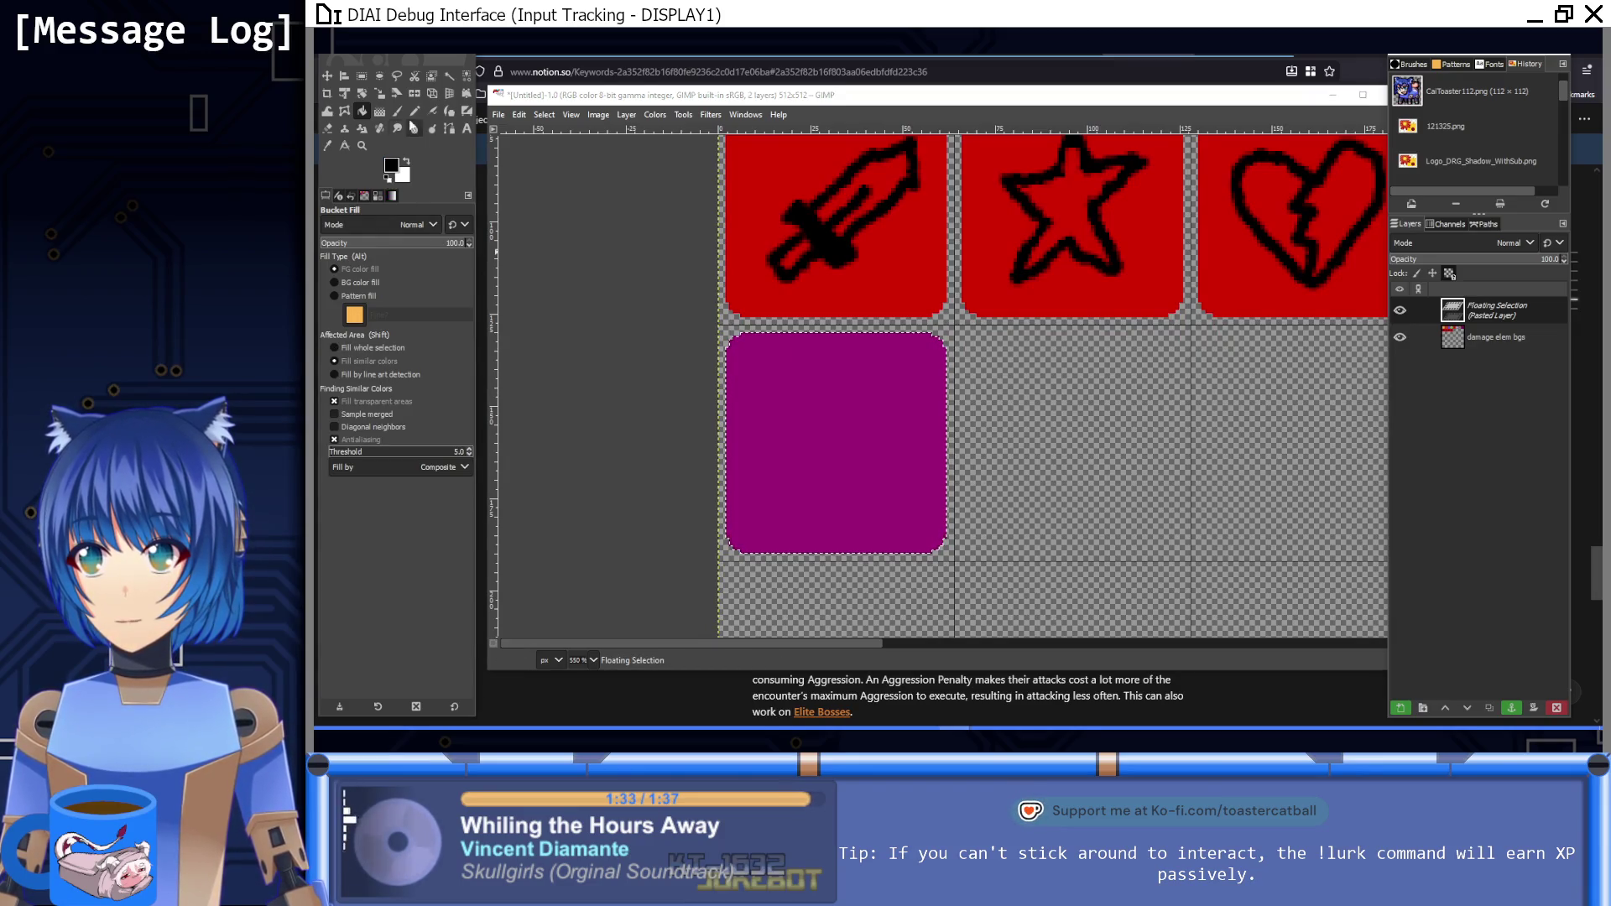
left_click(398, 111)
key("alt+Tab")
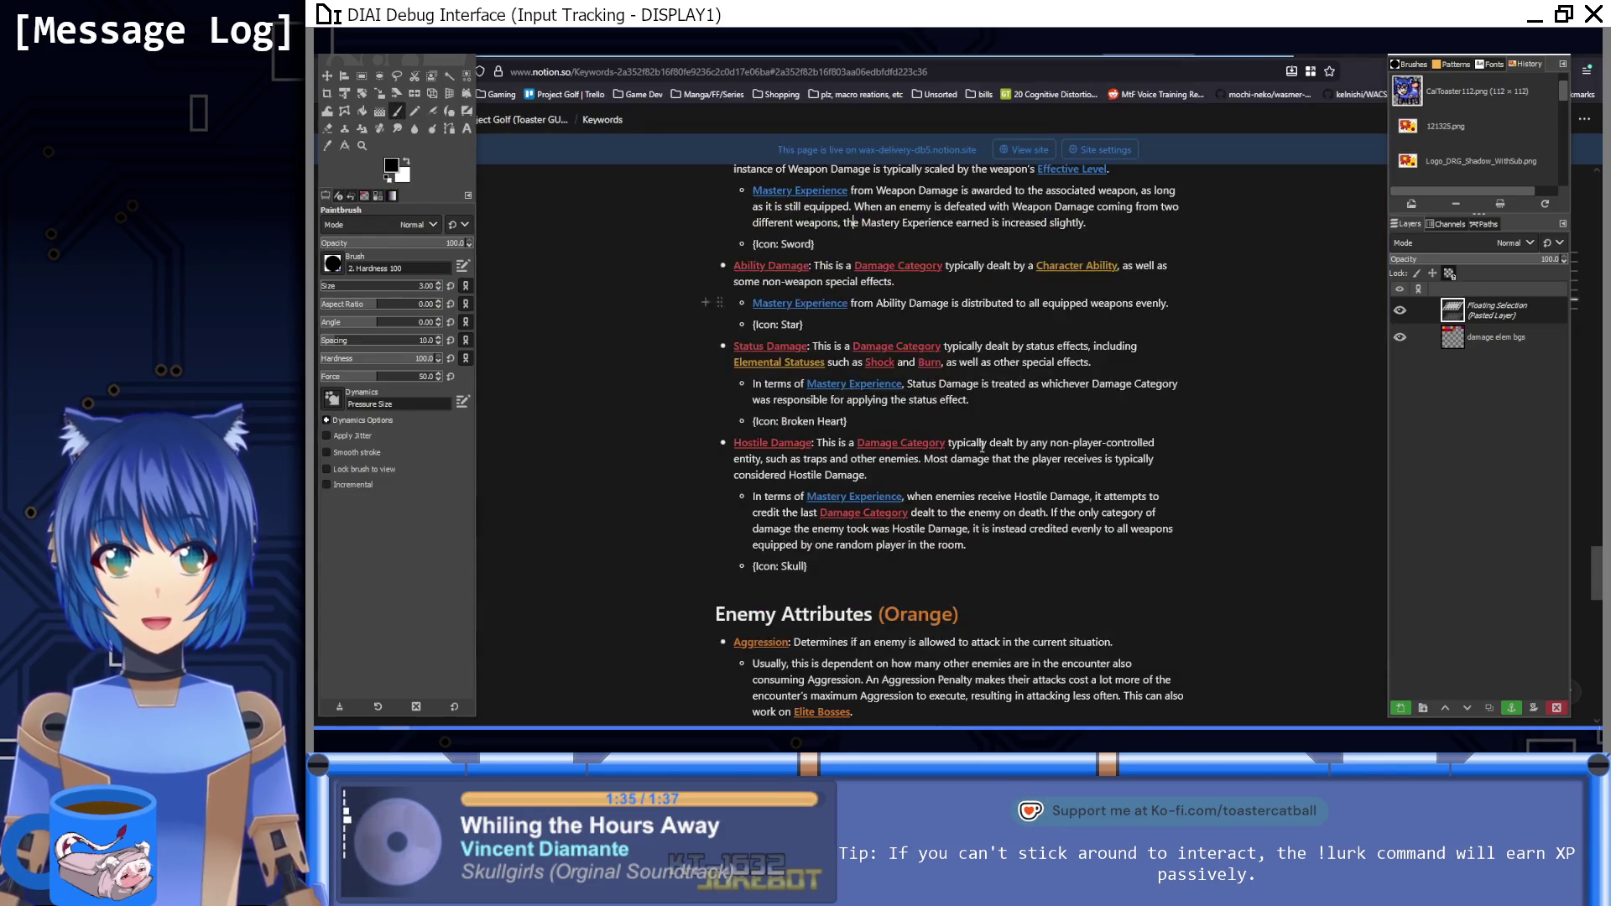
Step: Review the Notion Keywords page, return to GIMP, and anchor the floating tile
scroll(931, 362, "down", 15)
scroll(931, 362, "up", 5)
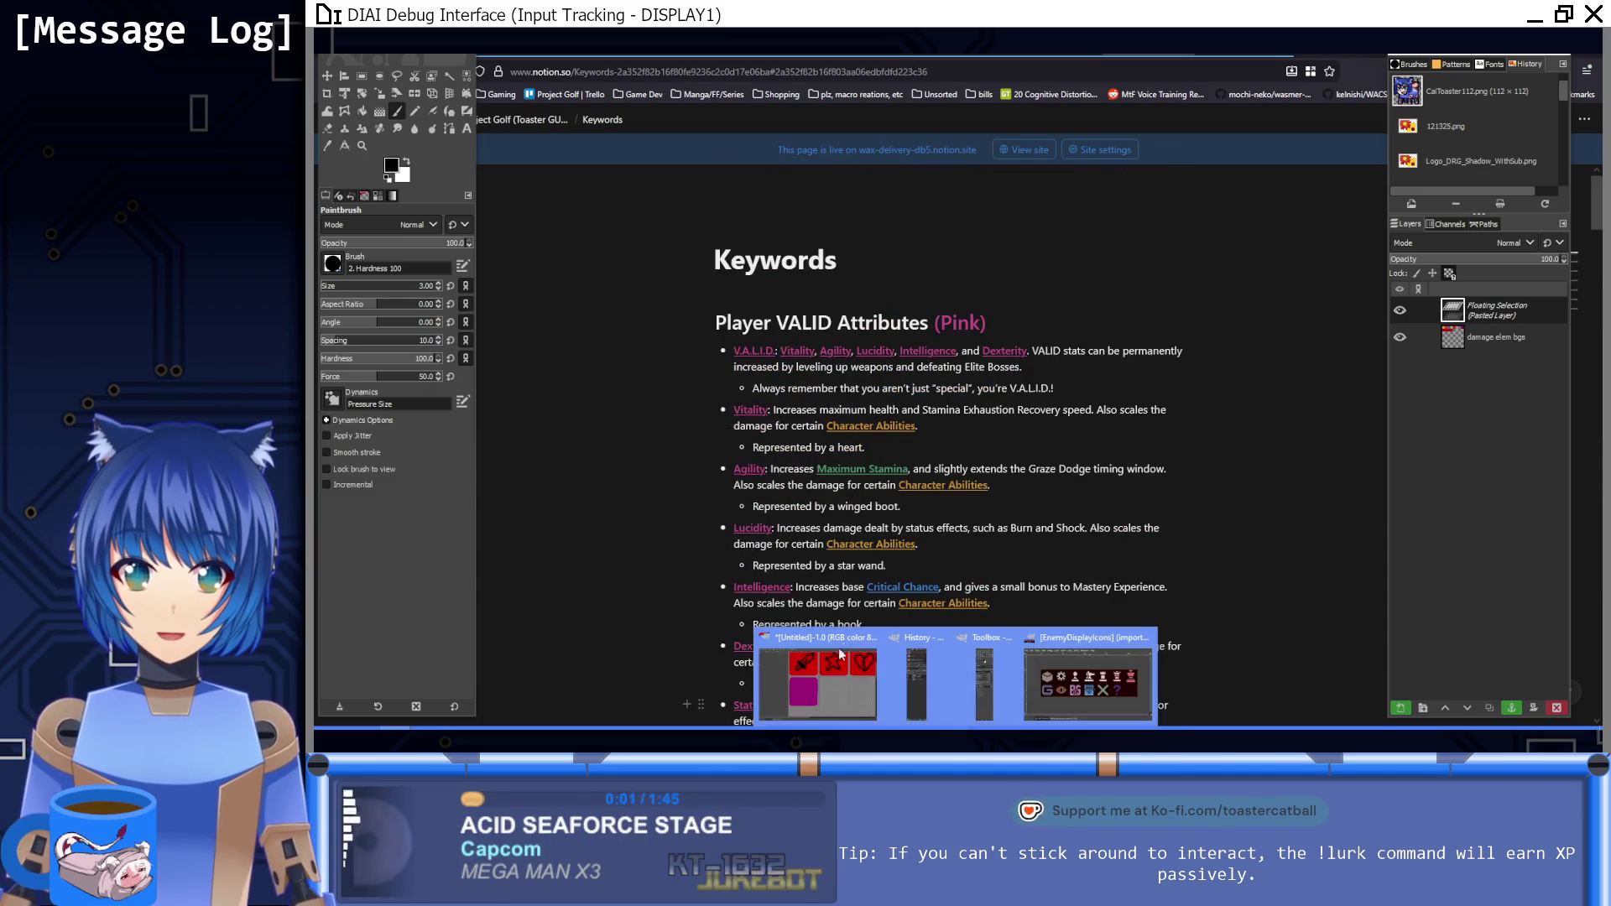
key("alt+Tab")
scroll(885, 459, "down", 2)
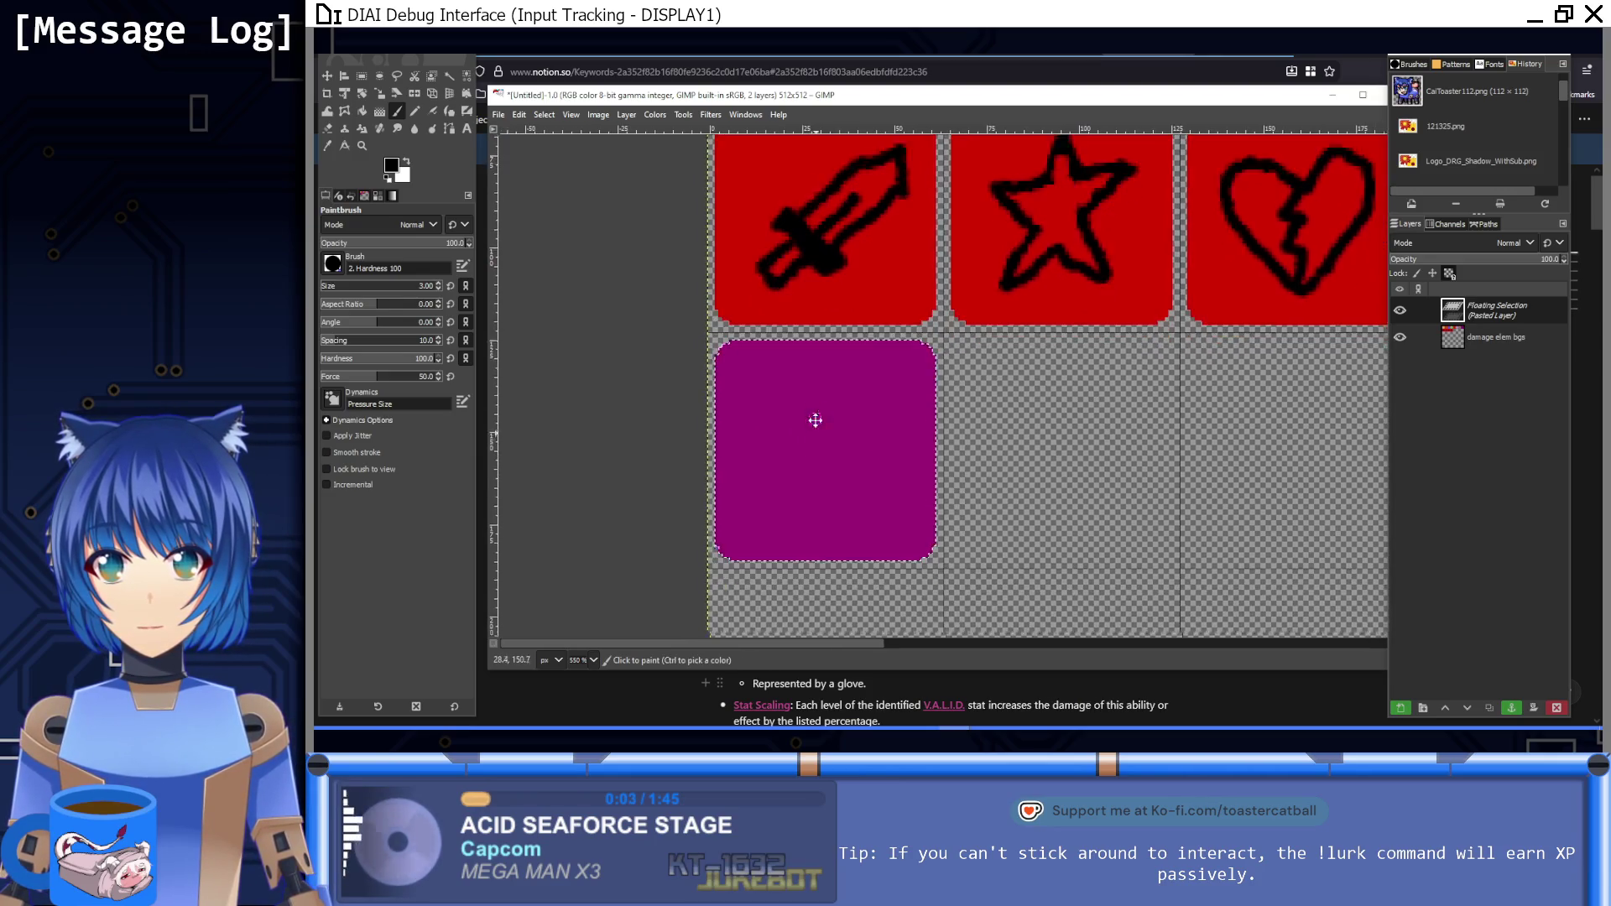
scroll(848, 411, "right", 2)
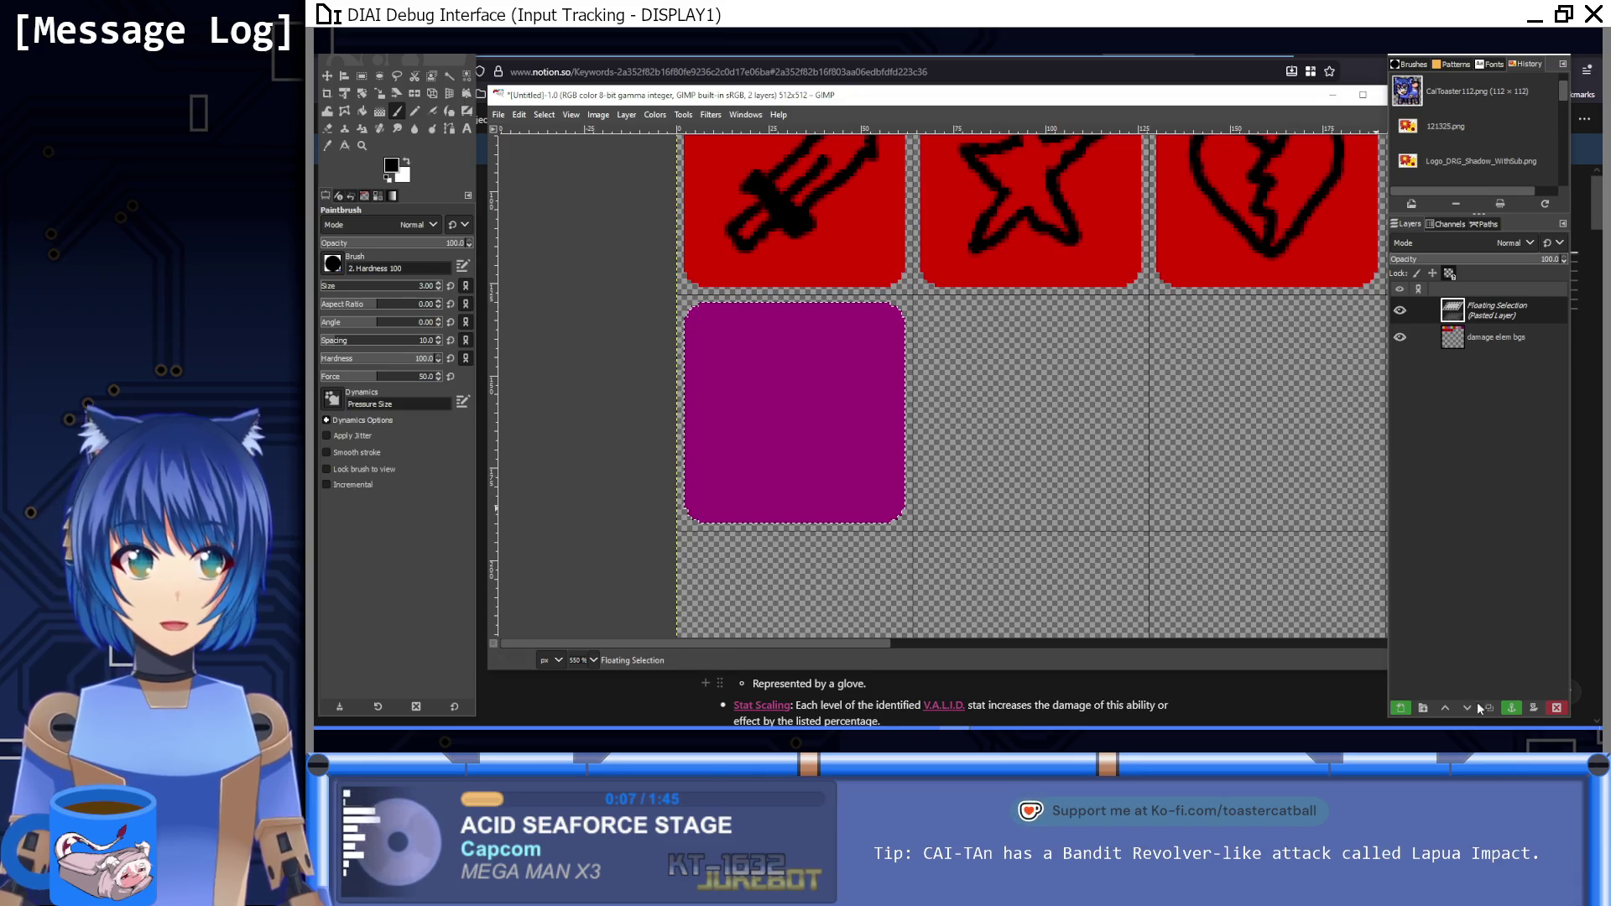
key("ctrl+h")
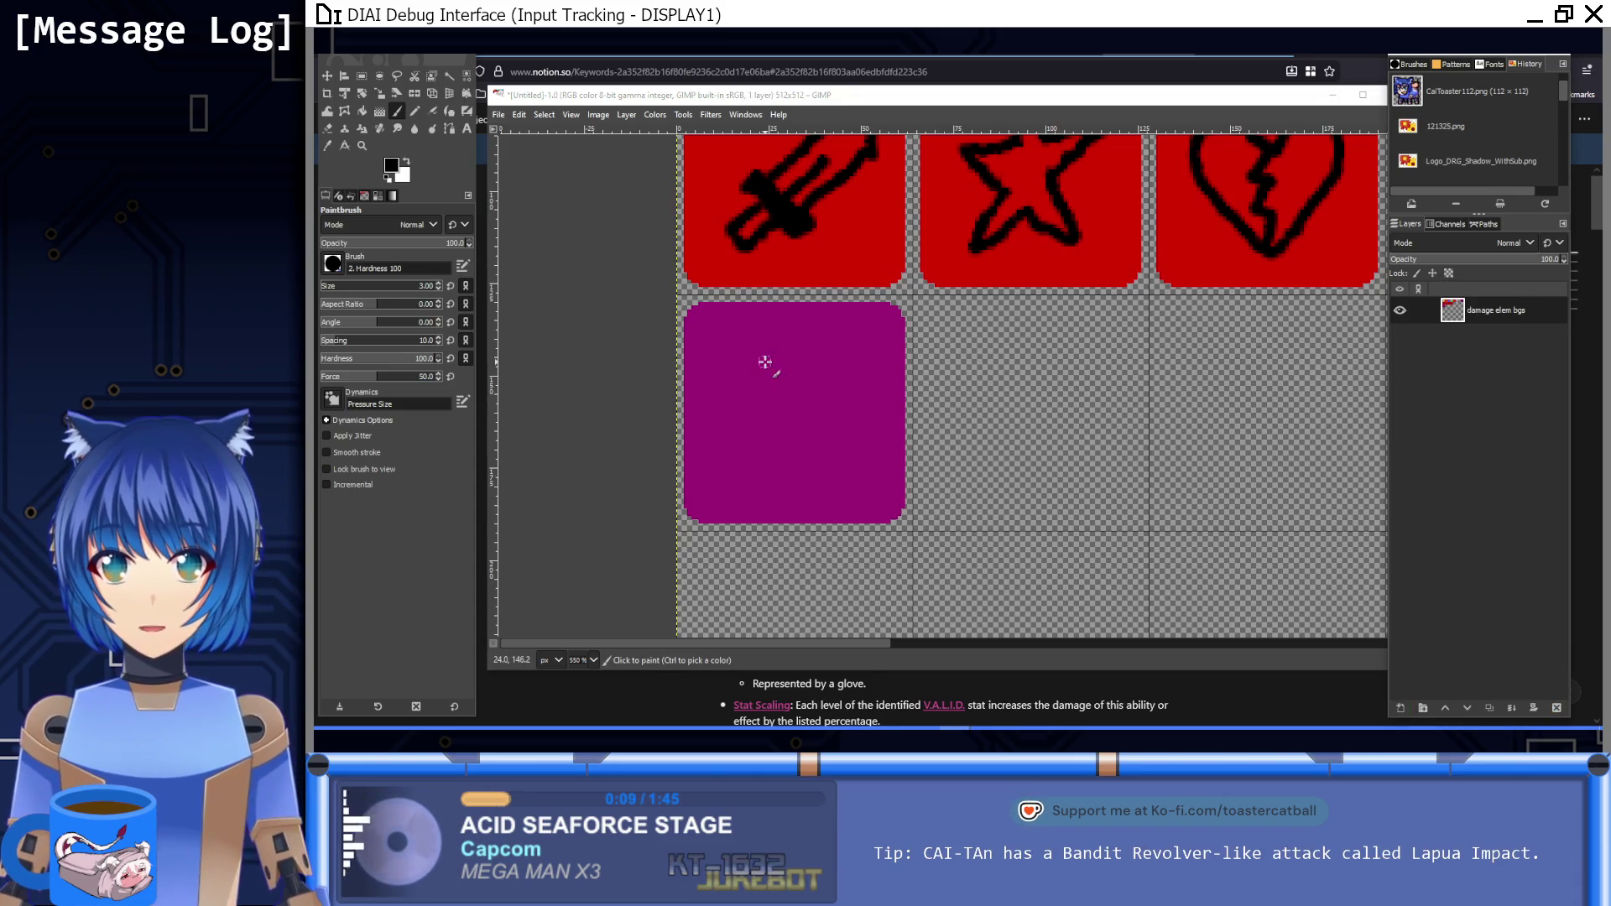
Step: Paint a black heart outline on the dark purple tile
mouse_move(794, 377)
left_mouse_down()
mouse_move(739, 369)
mouse_move(727, 424)
mouse_move(778, 469)
left_mouse_up()
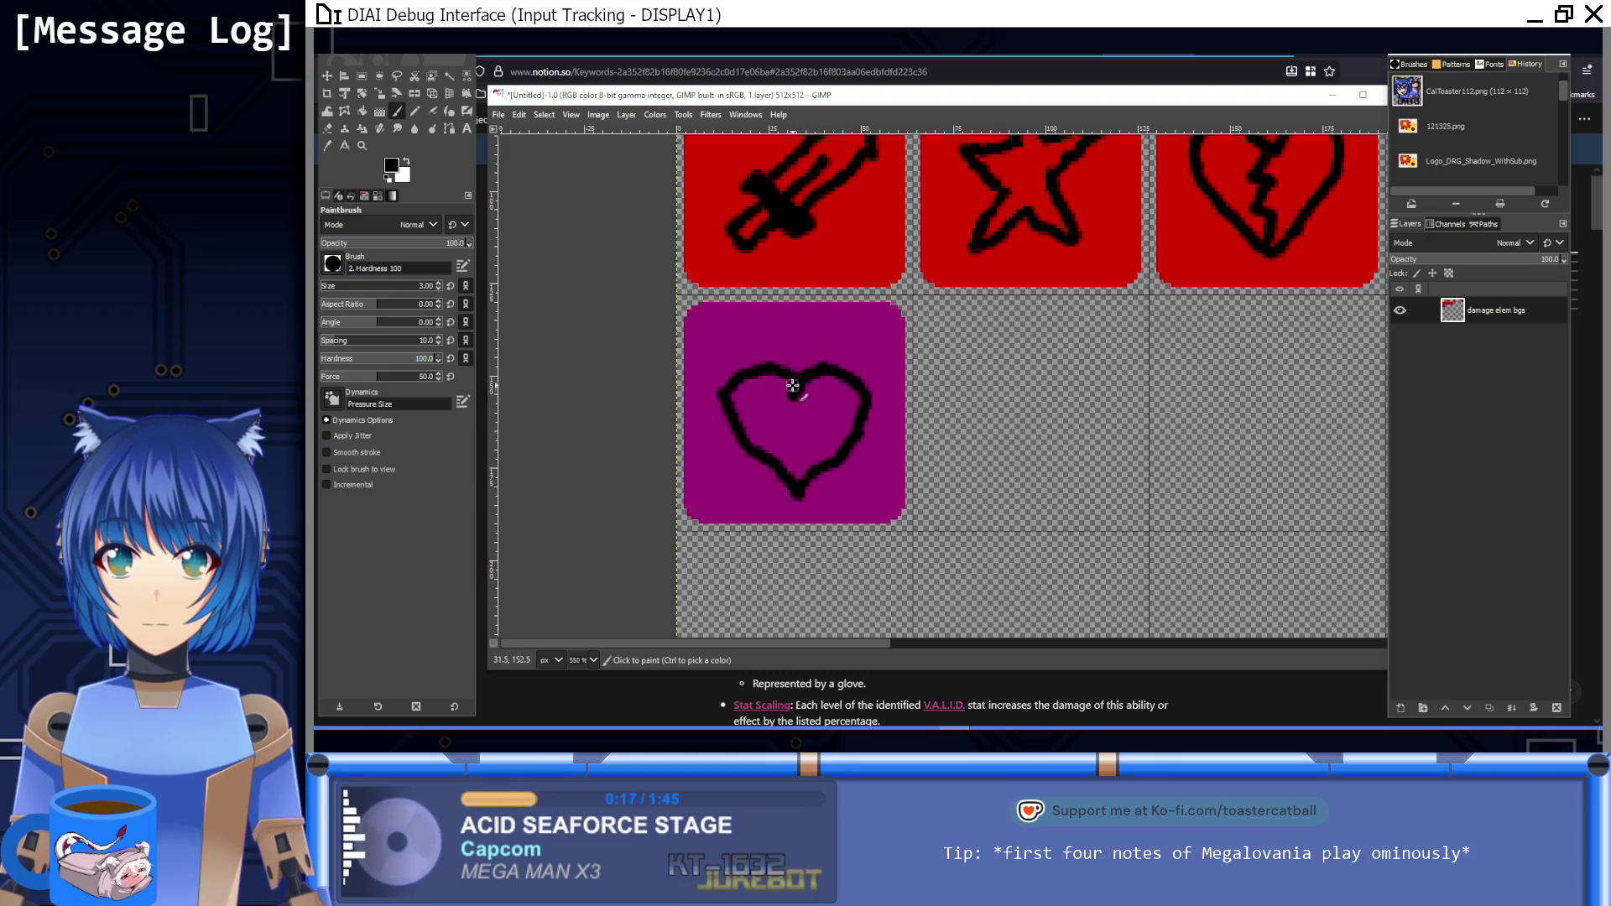
scroll(879, 435, "down", 2)
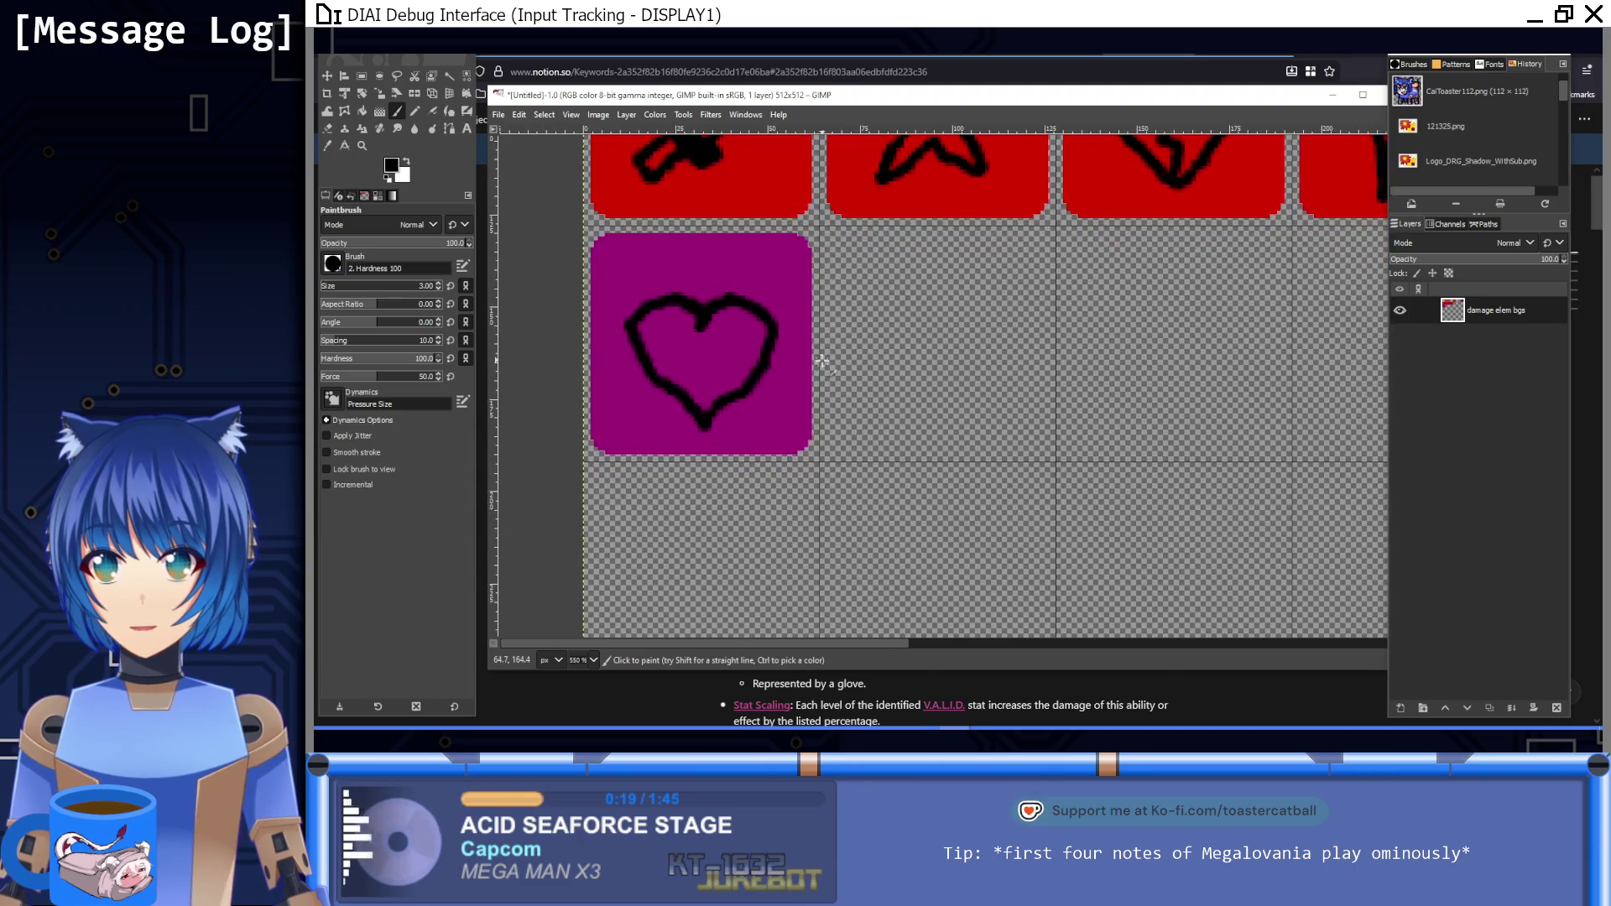
left_click(361, 76)
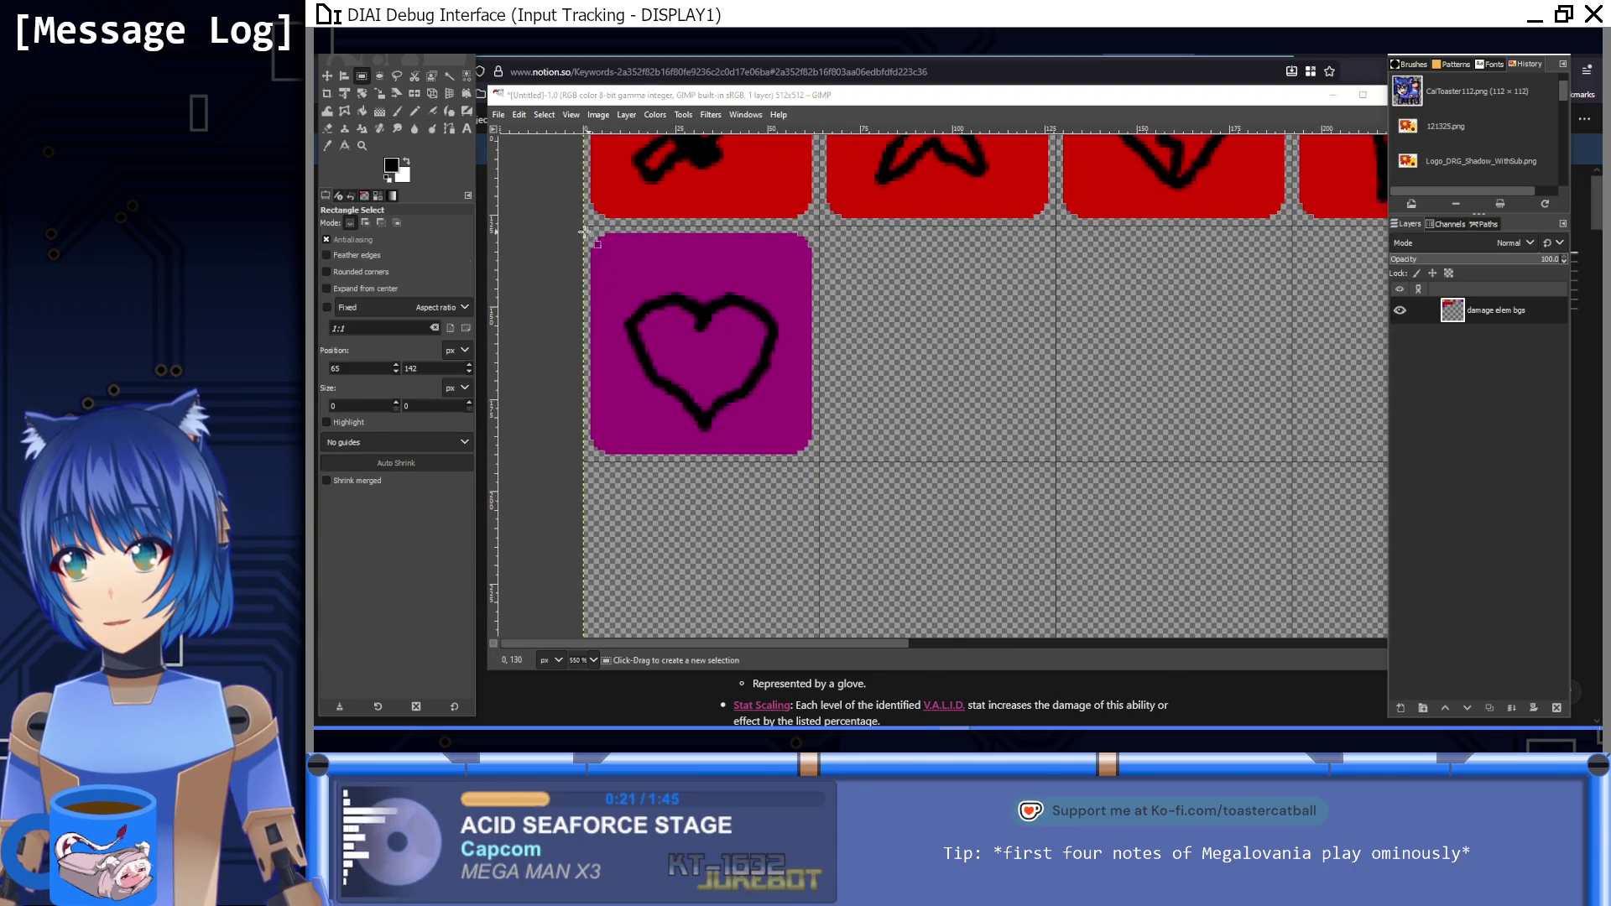
Step: Copy the purple heart tile into the next empty slot of the row
mouse_move(583, 227)
left_mouse_down()
mouse_move(774, 436)
mouse_move(818, 458)
left_mouse_up()
key("ctrl+c")
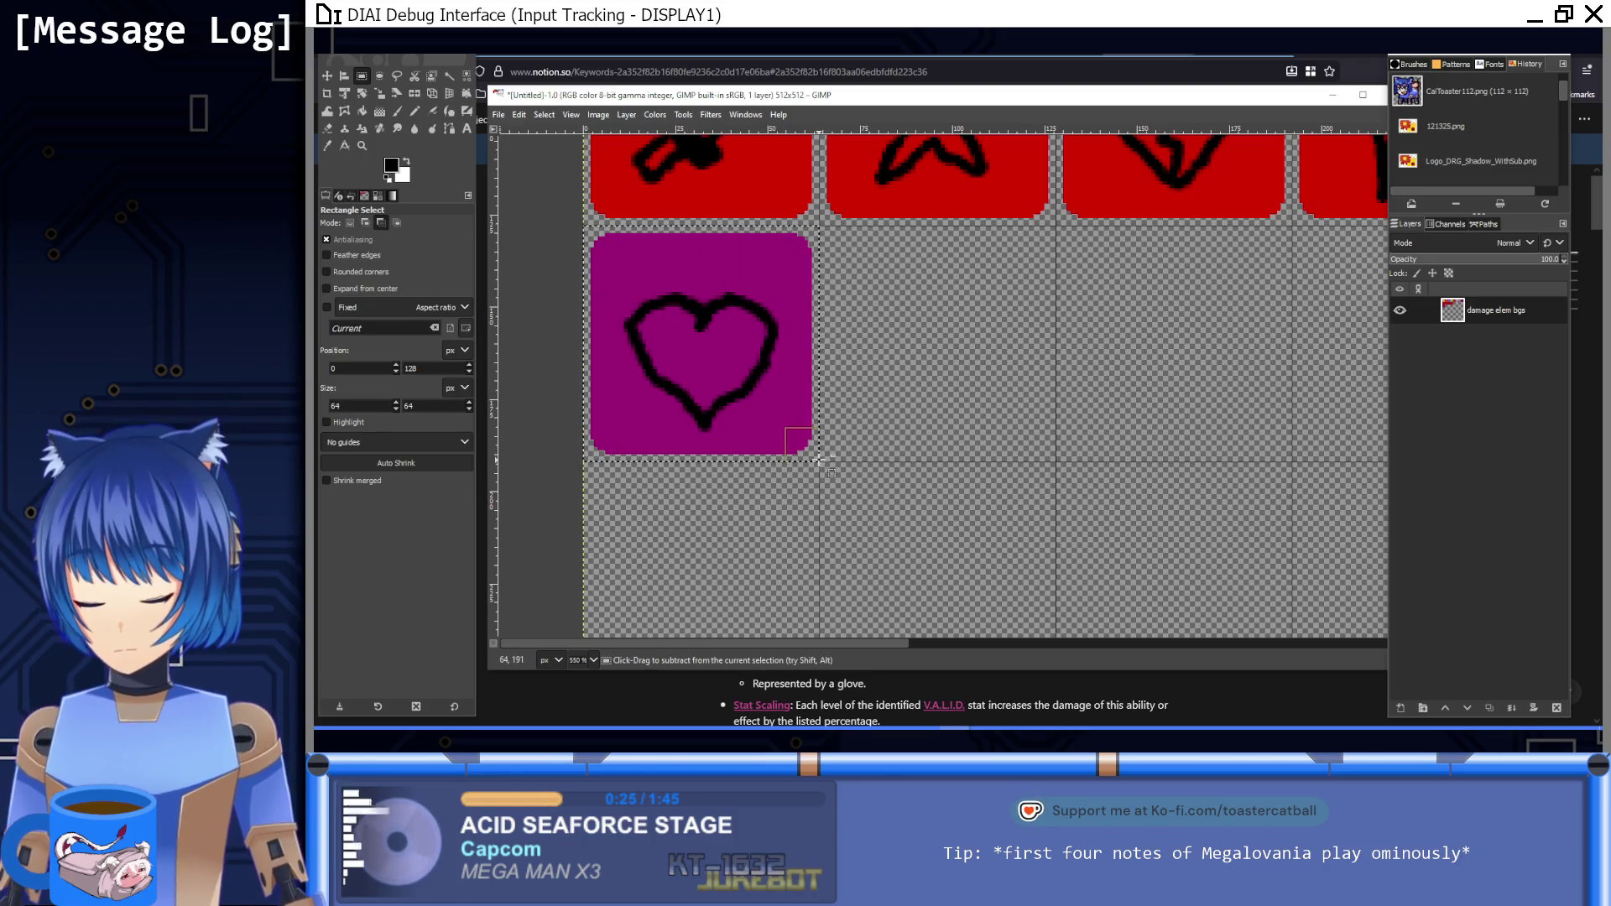
key("ctrl+v")
mouse_move(698, 396)
left_mouse_down()
mouse_move(1014, 439)
mouse_move(890, 397)
left_mouse_up()
left_click(970, 540)
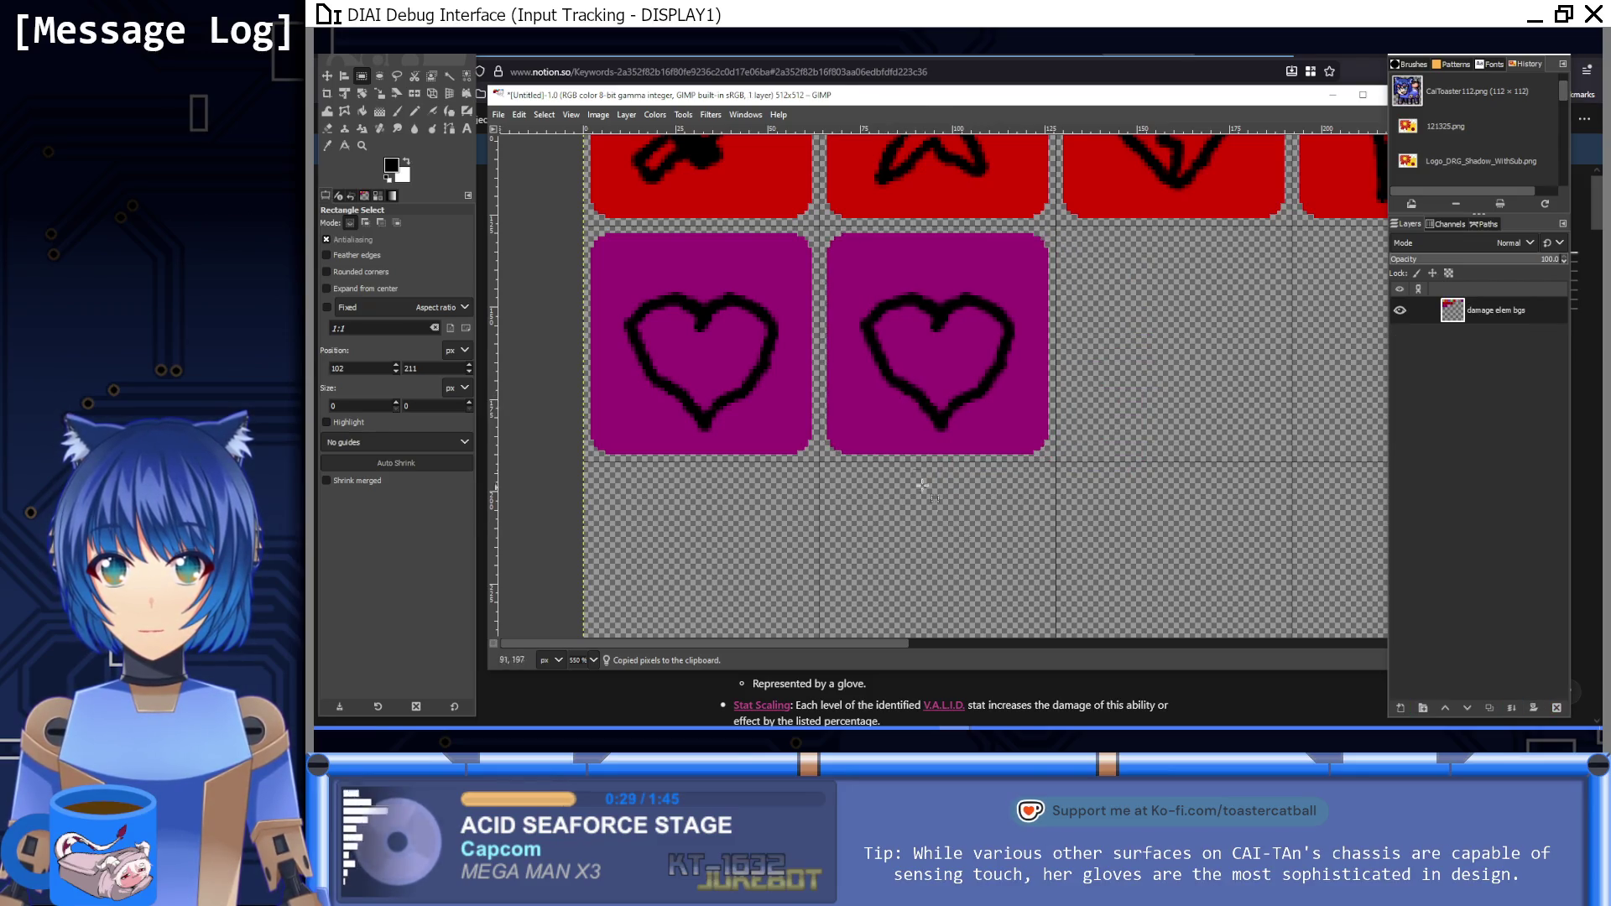
Step: Cover the duplicate heart with the sampled tile purple and drop the selection
left_click_drag(842, 267, 1031, 443)
key("o")
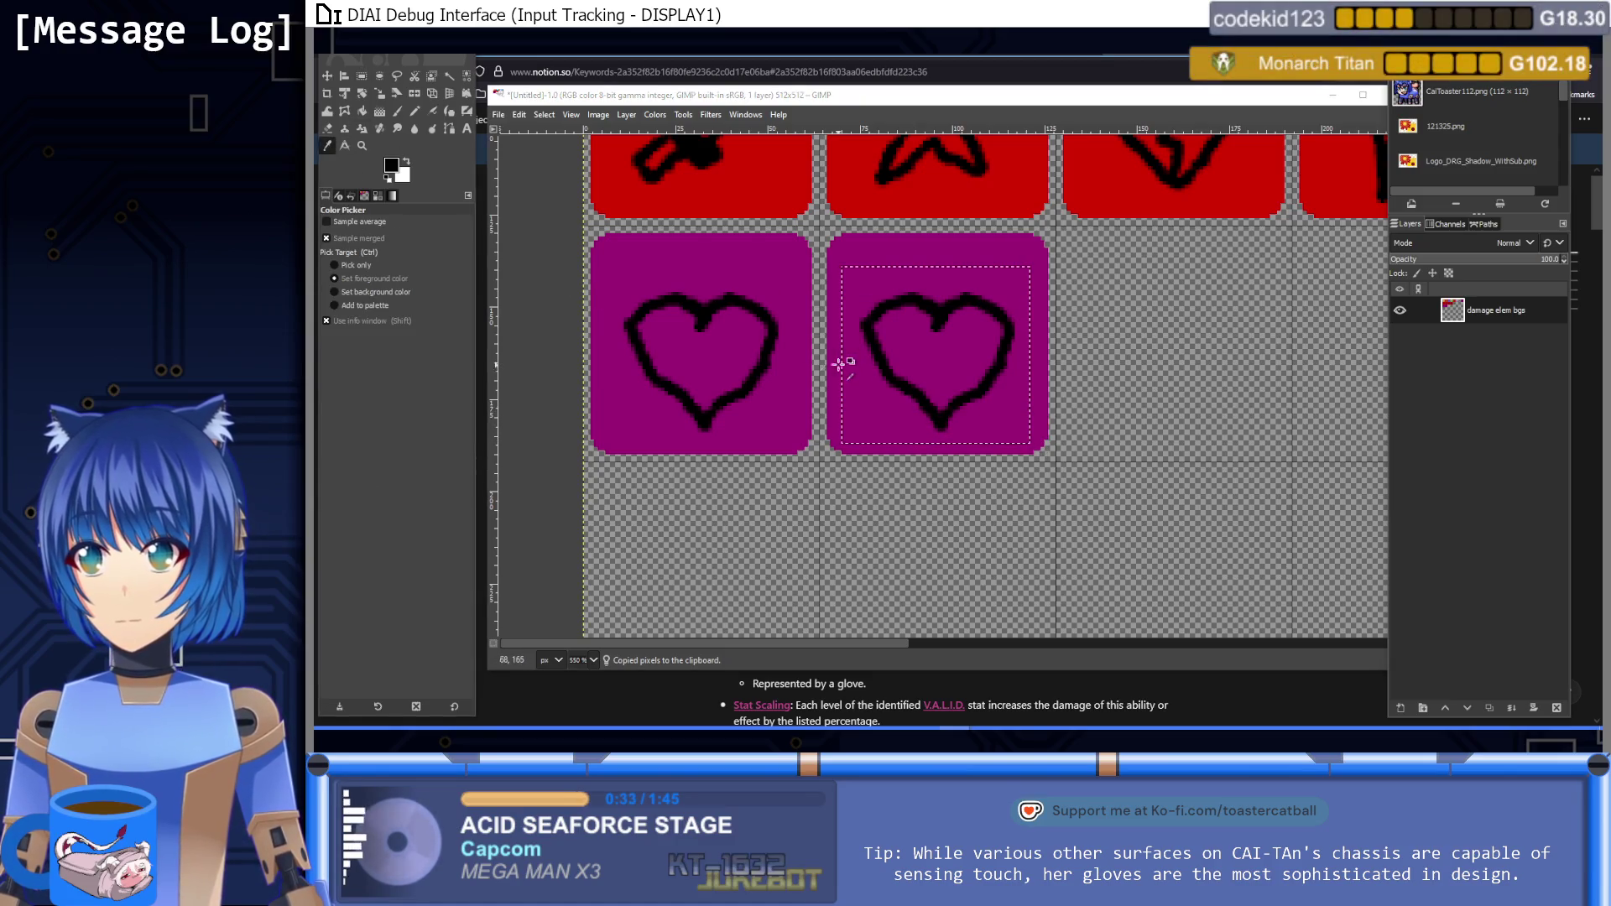
left_click(854, 388)
key("ctrl+comma")
key("ctrl+shift+a")
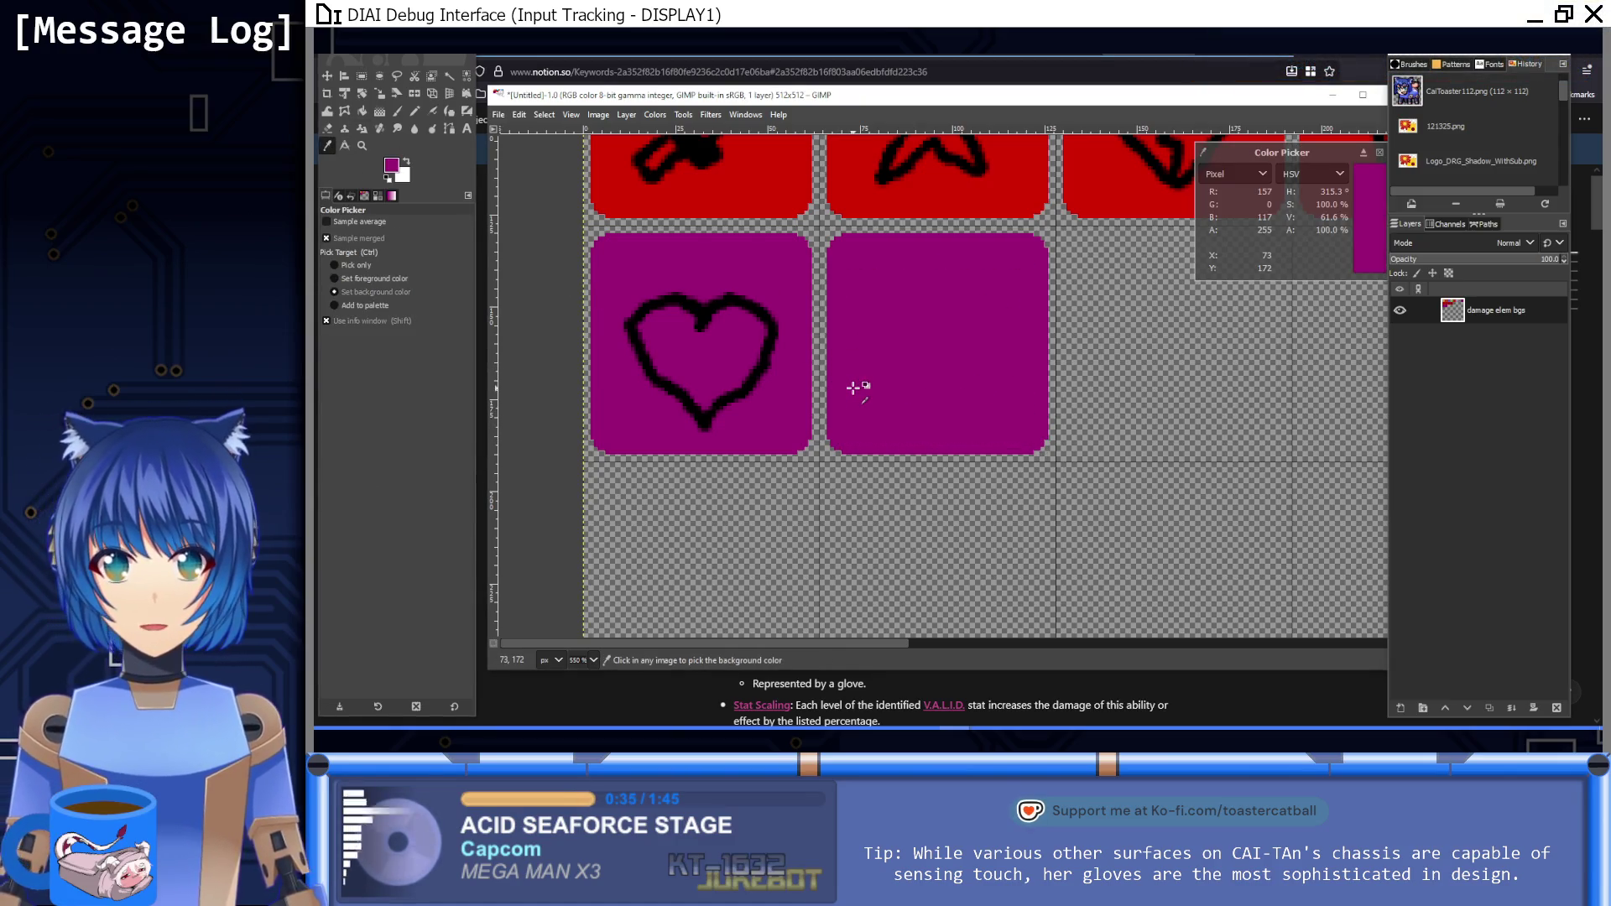
left_click(362, 75)
Step: Copy the blank purple tile into the following empty slot
left_click_drag(820, 226, 1056, 458)
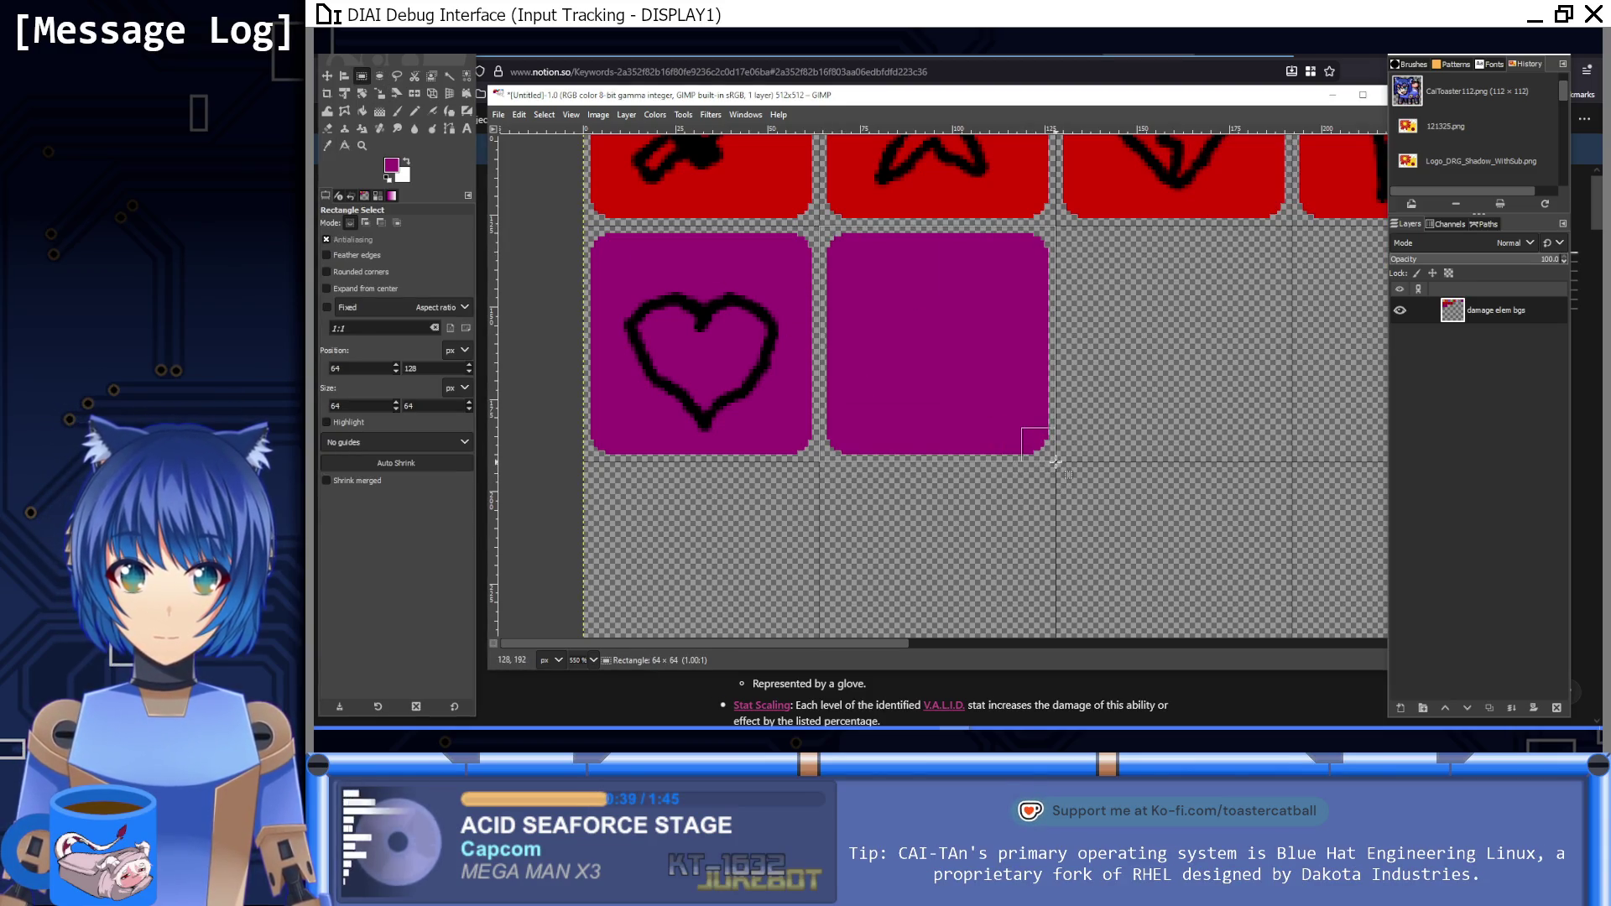
scroll(1161, 450, "right", 5)
key("ctrl+c")
key("ctrl+v")
mouse_move(748, 377)
left_mouse_down()
mouse_move(1043, 403)
mouse_move(981, 383)
left_mouse_up()
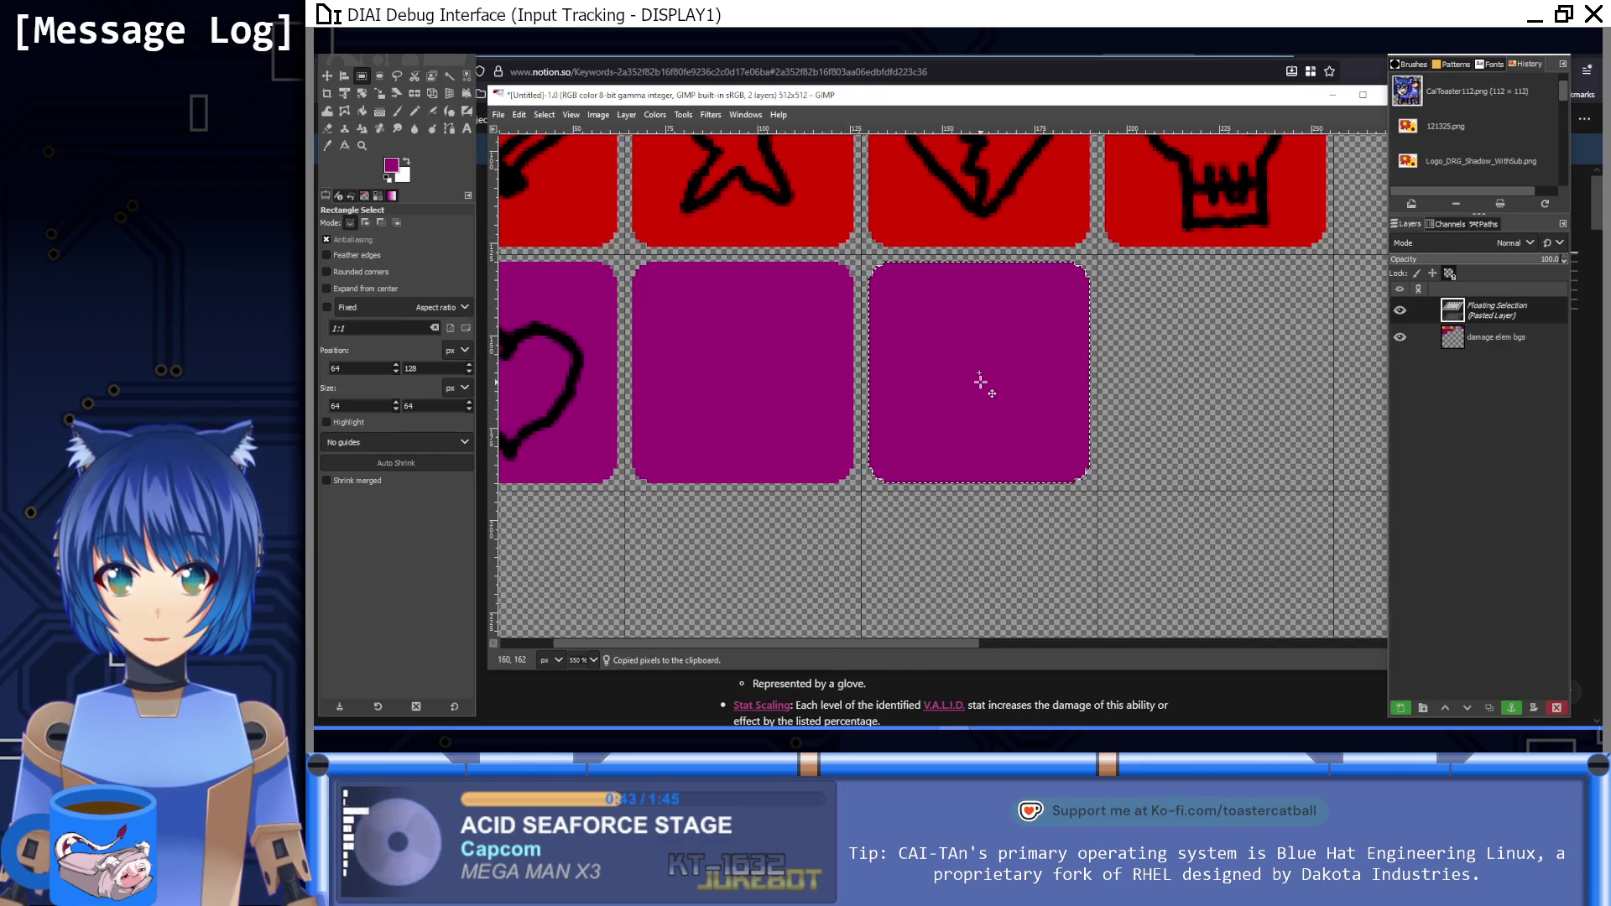
left_click(1026, 525)
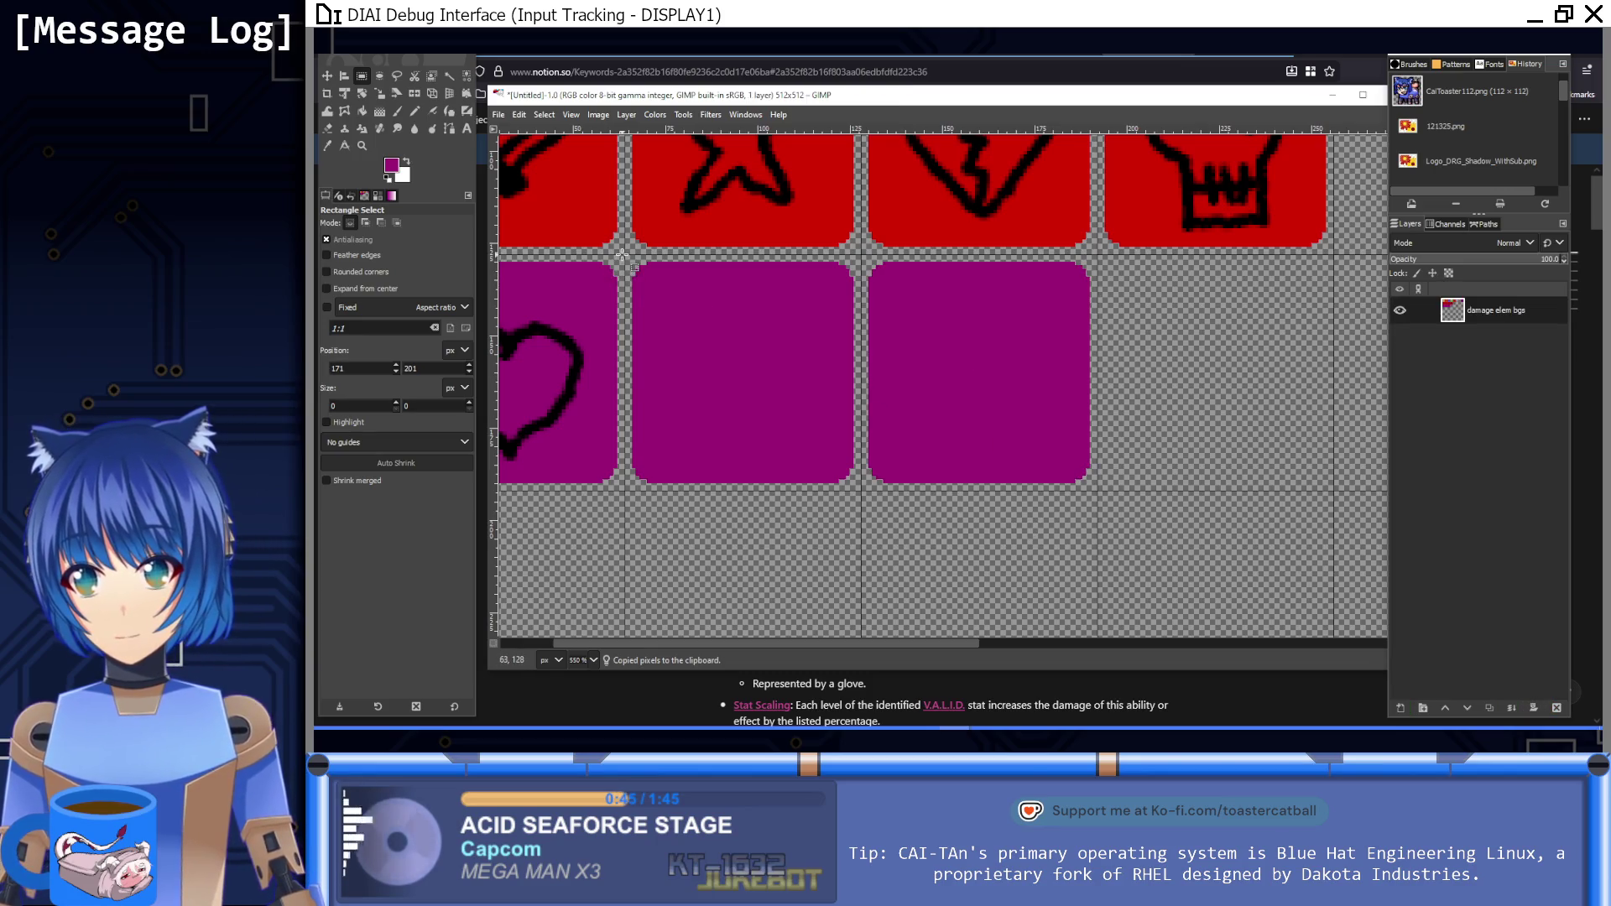
Step: Duplicate the two blank purple tiles further along the third row
left_click_drag(625, 254, 1096, 494)
key("ctrl+c")
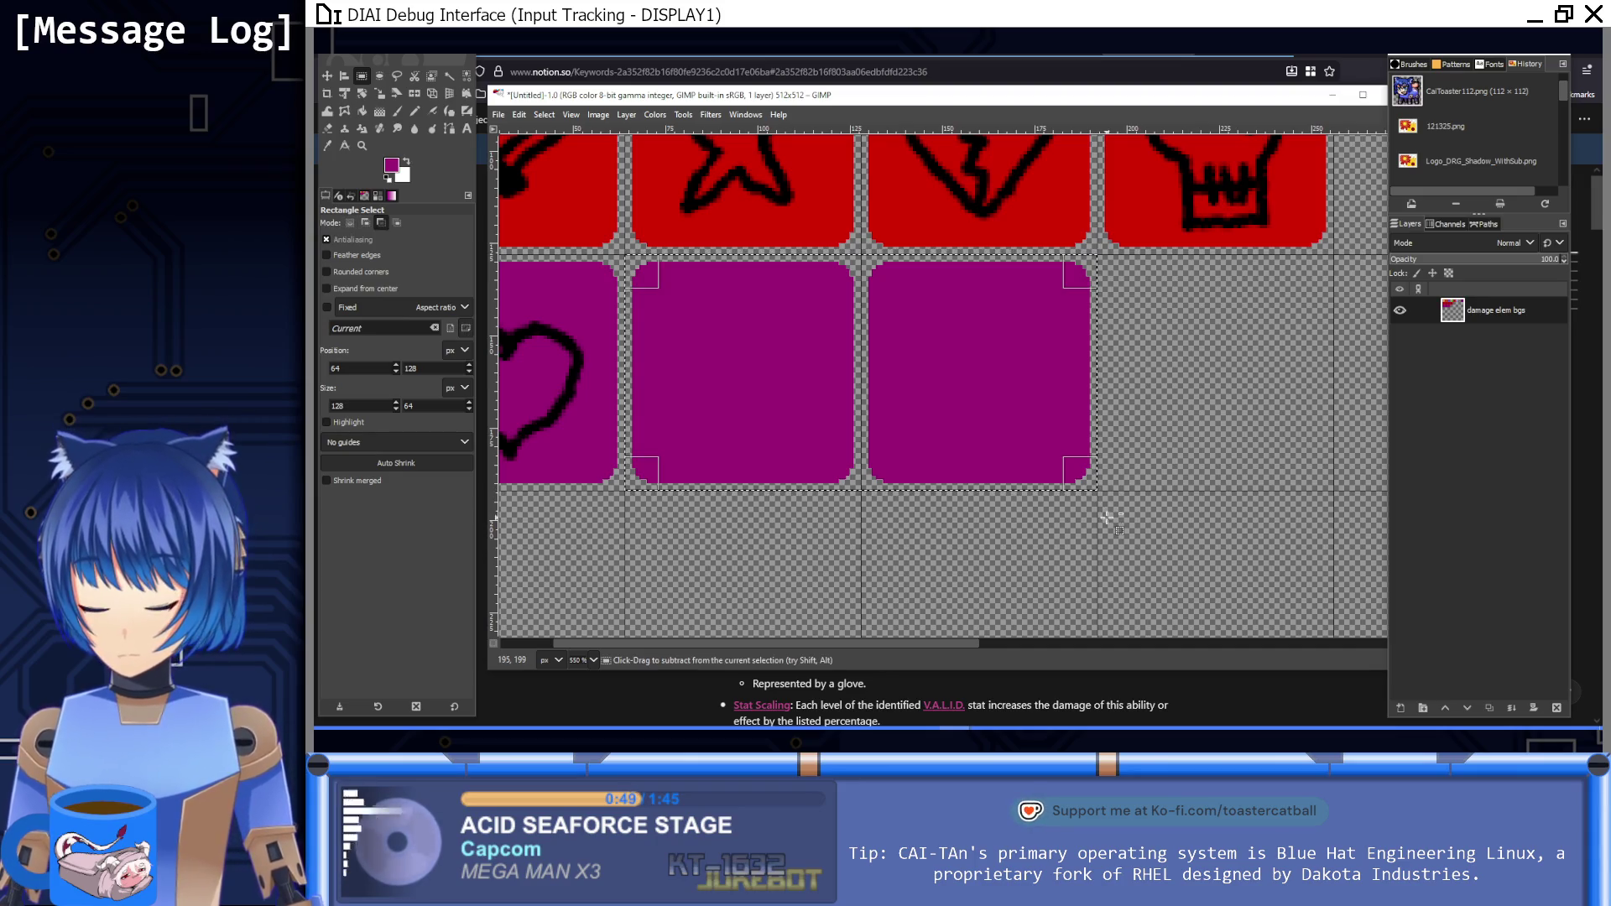
key("ctrl+v")
mouse_move(1018, 443)
left_mouse_down()
mouse_move(1387, 414)
mouse_move(1377, 398)
left_mouse_up()
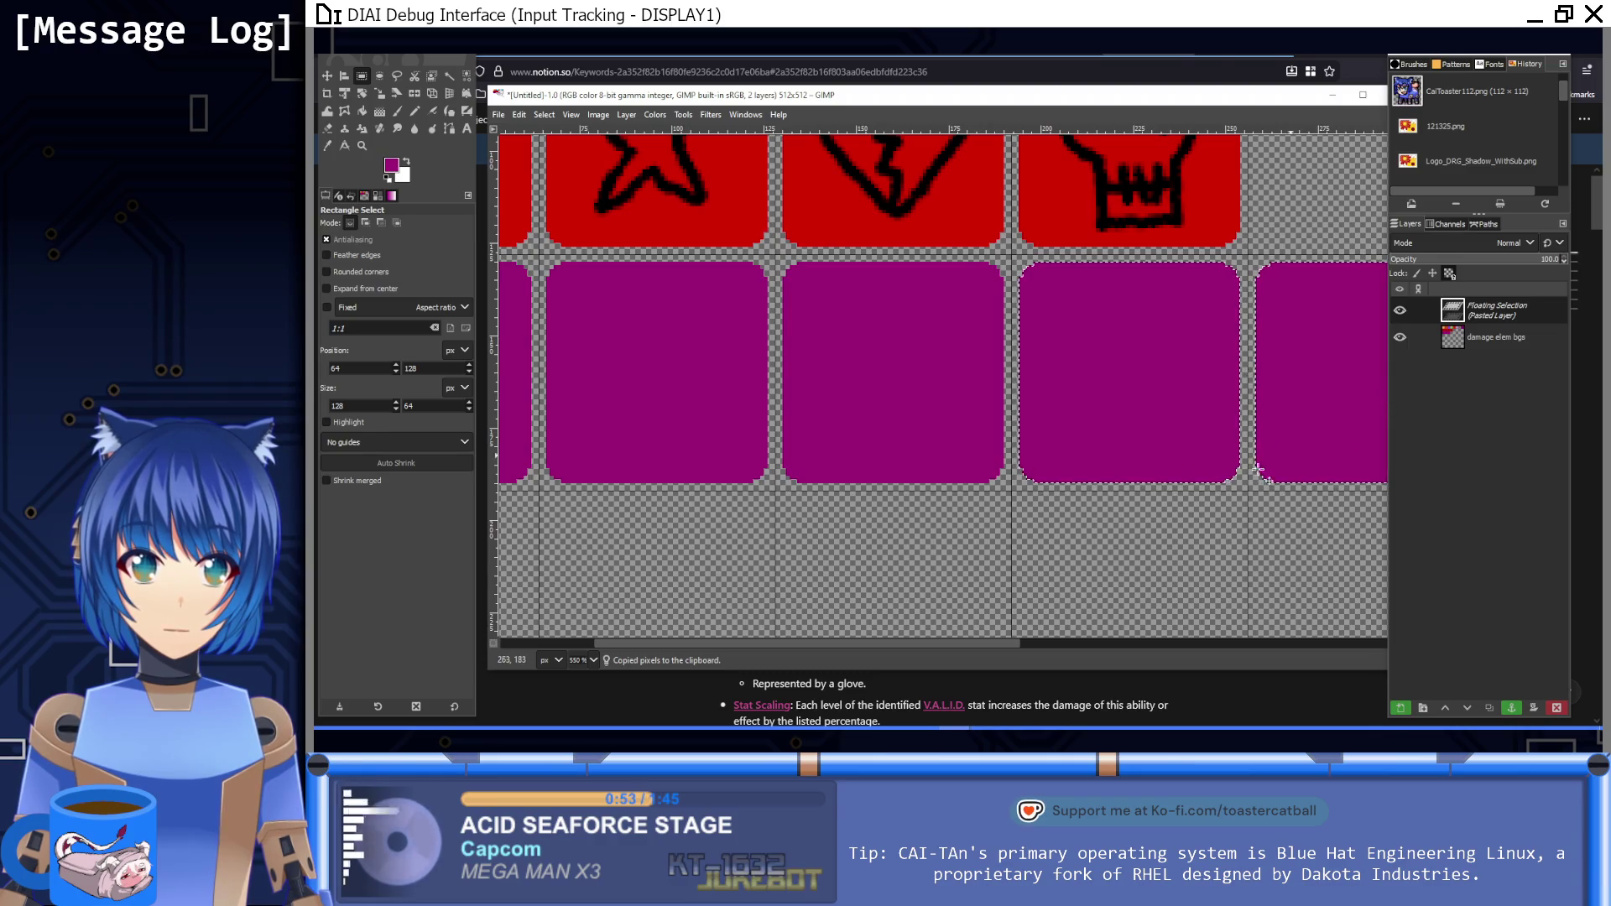
scroll(900, 468, "right", 5)
left_click(945, 494)
scroll(956, 399, "left", 10)
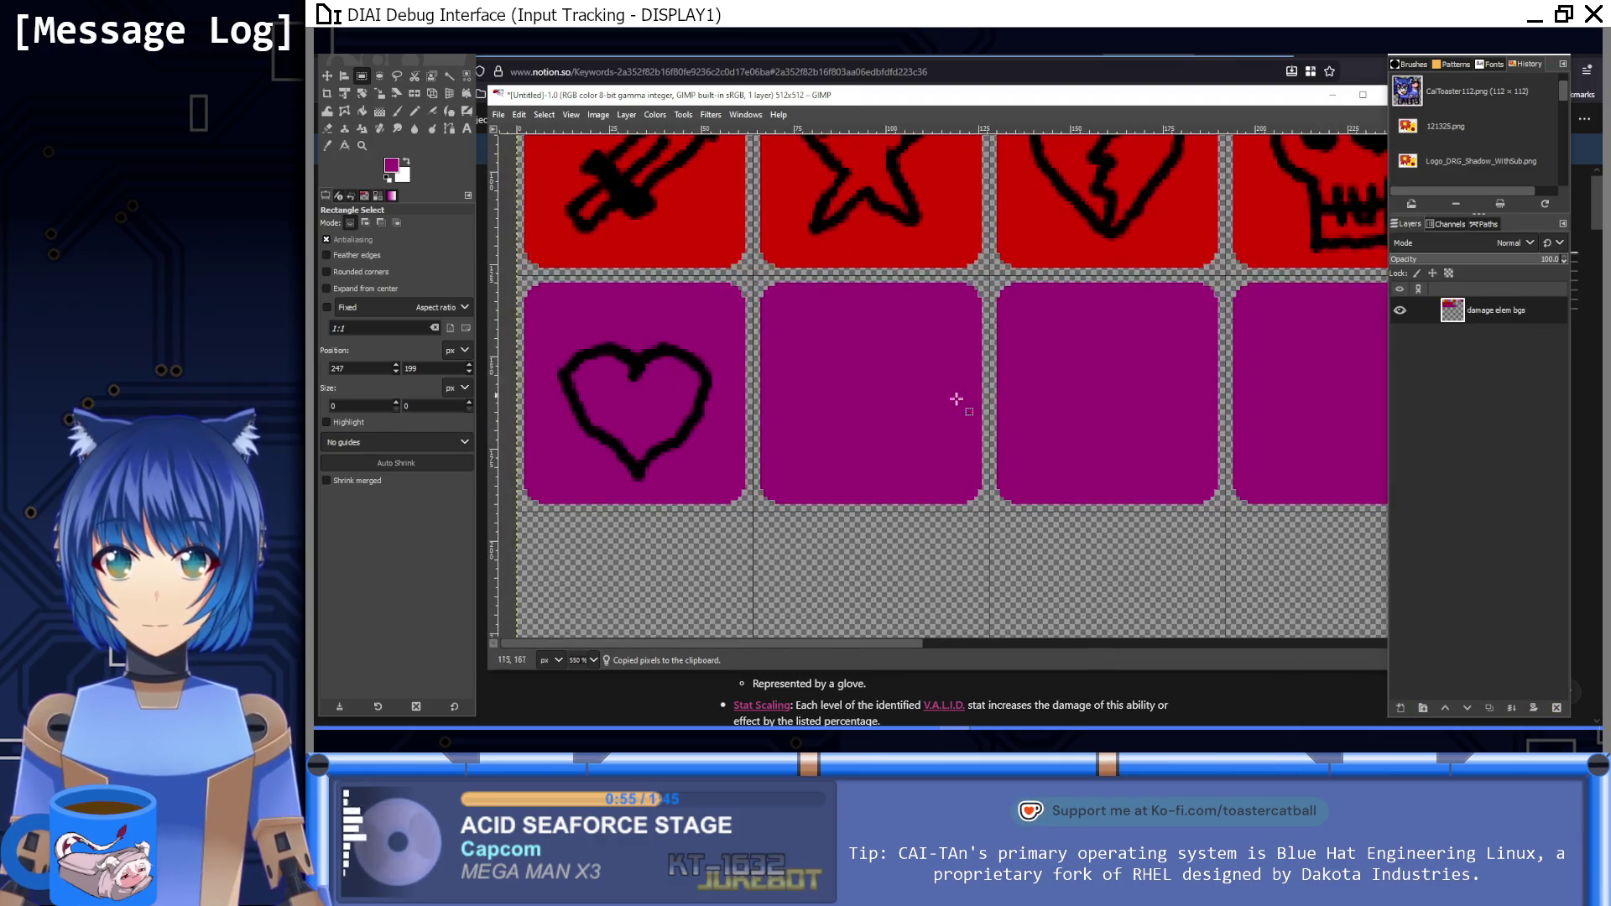
Step: Choose the Paintbrush with default black and white colours
left_click(398, 111)
left_click(388, 178)
scroll(676, 352, "up", 1)
scroll(676, 352, "right", 1)
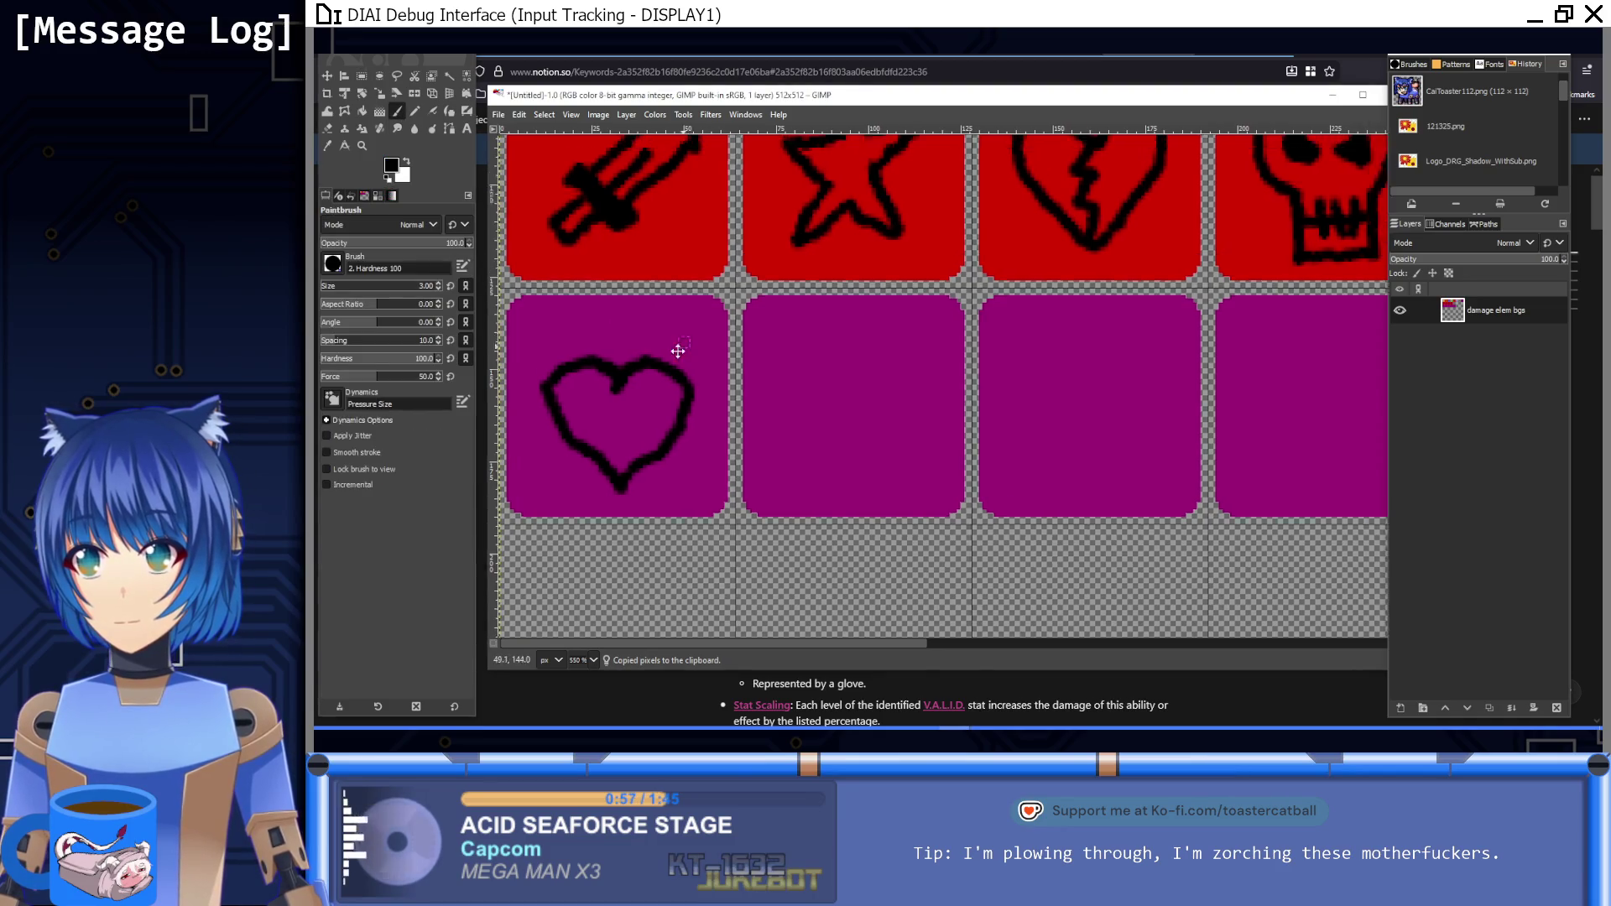
Step: Check the Notion Keywords notes, then draw a winged boot outline on the second purple tile
key("alt+Tab")
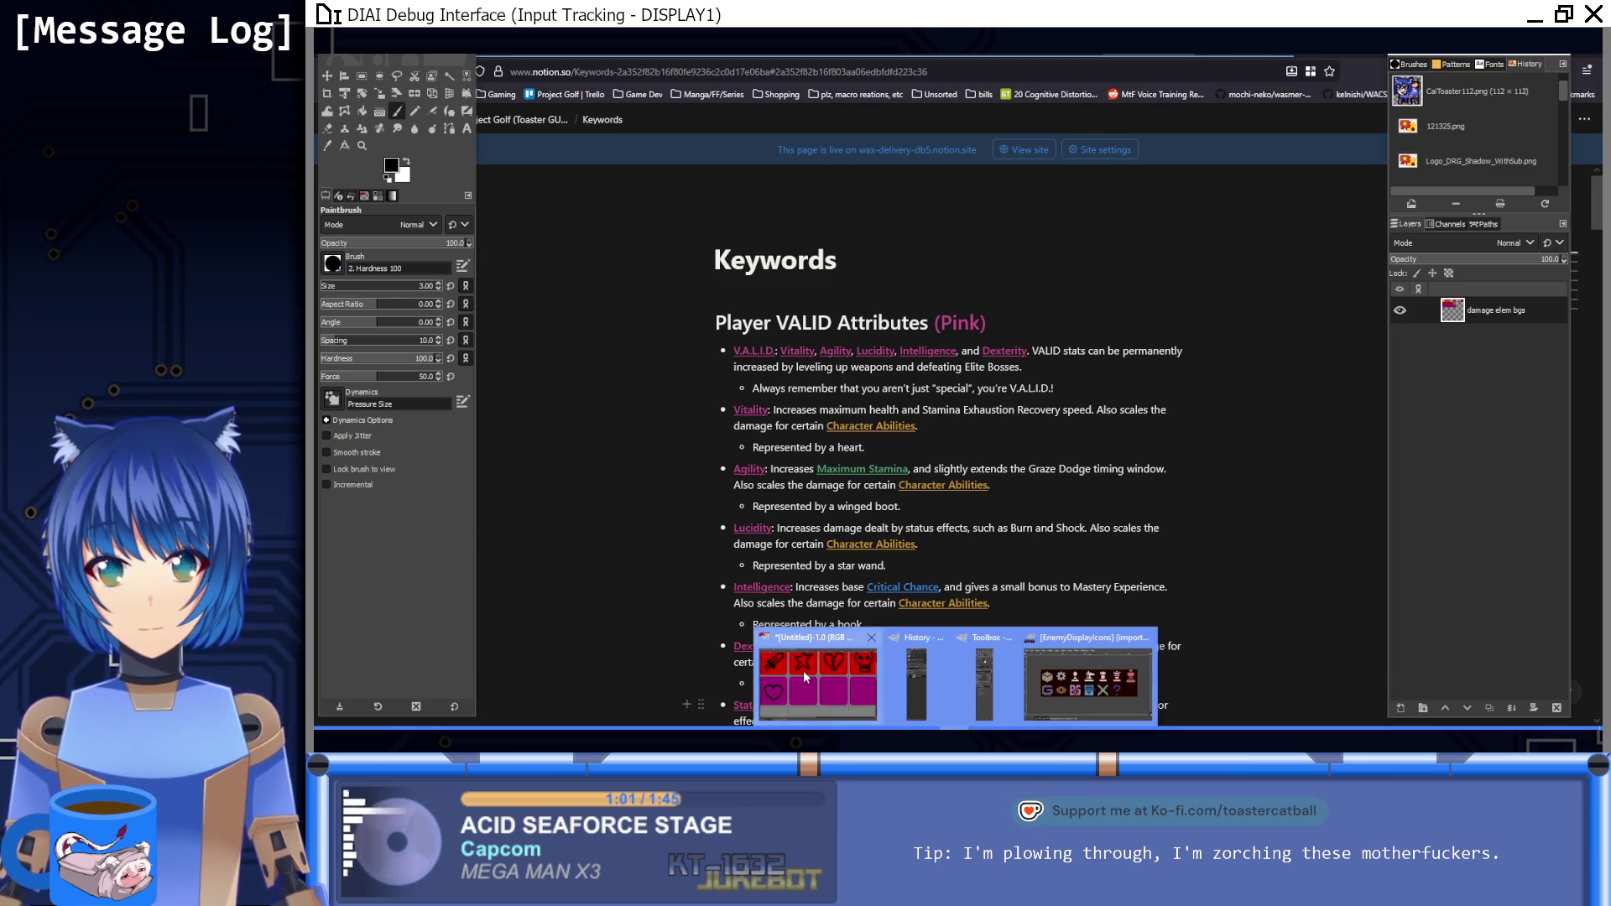
left_click(803, 671)
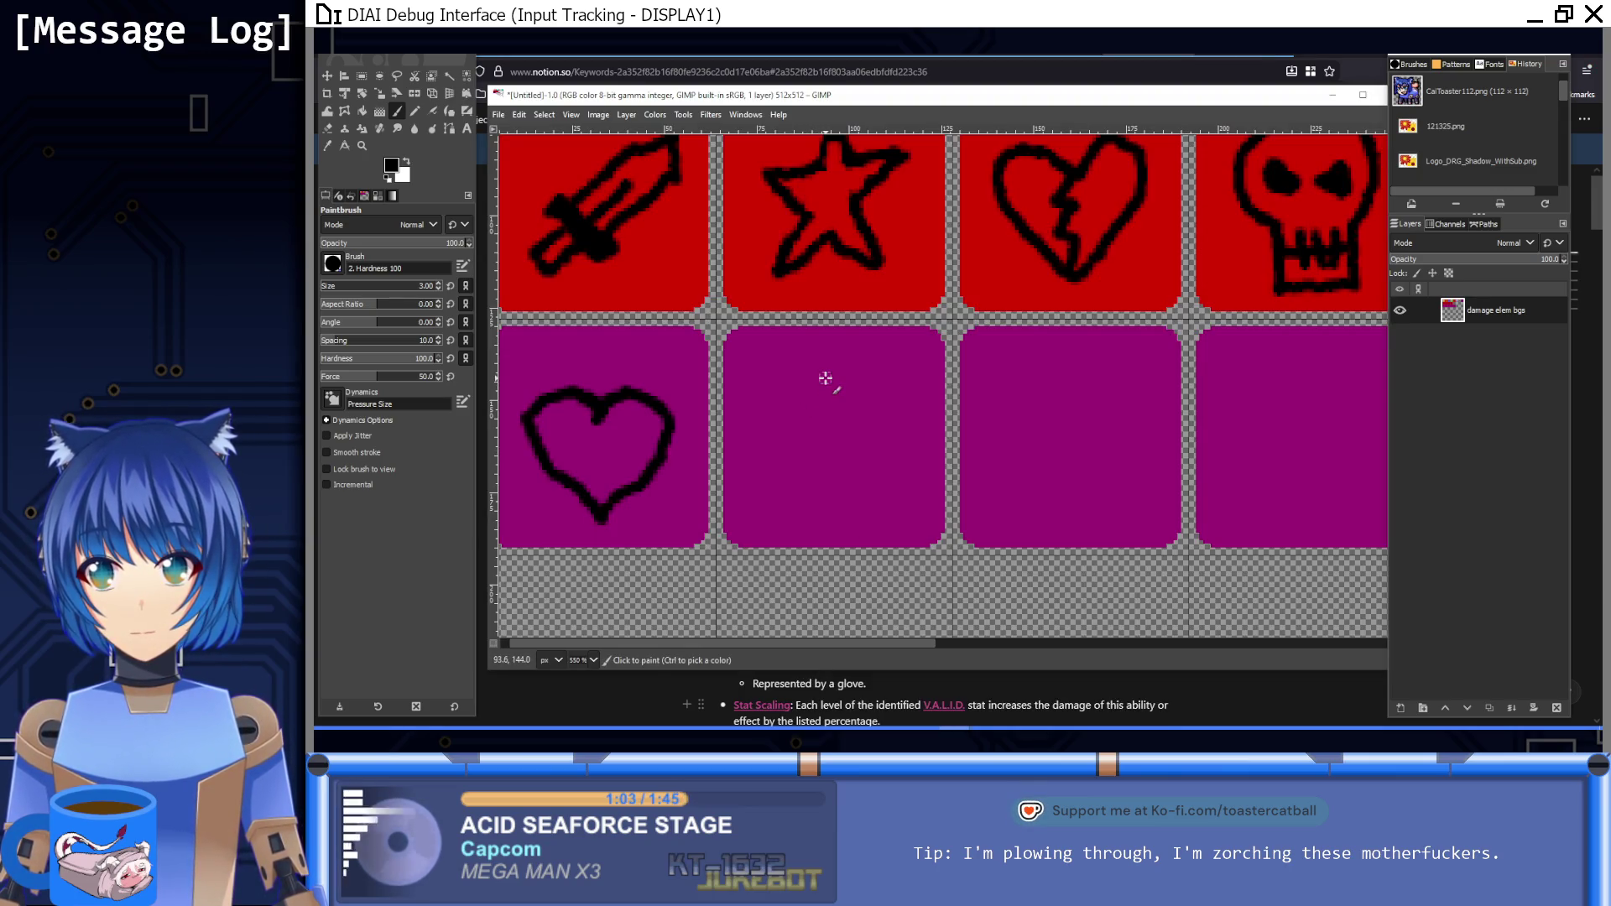
mouse_move(761, 460)
left_mouse_down()
mouse_move(792, 485)
mouse_move(868, 485)
left_mouse_up()
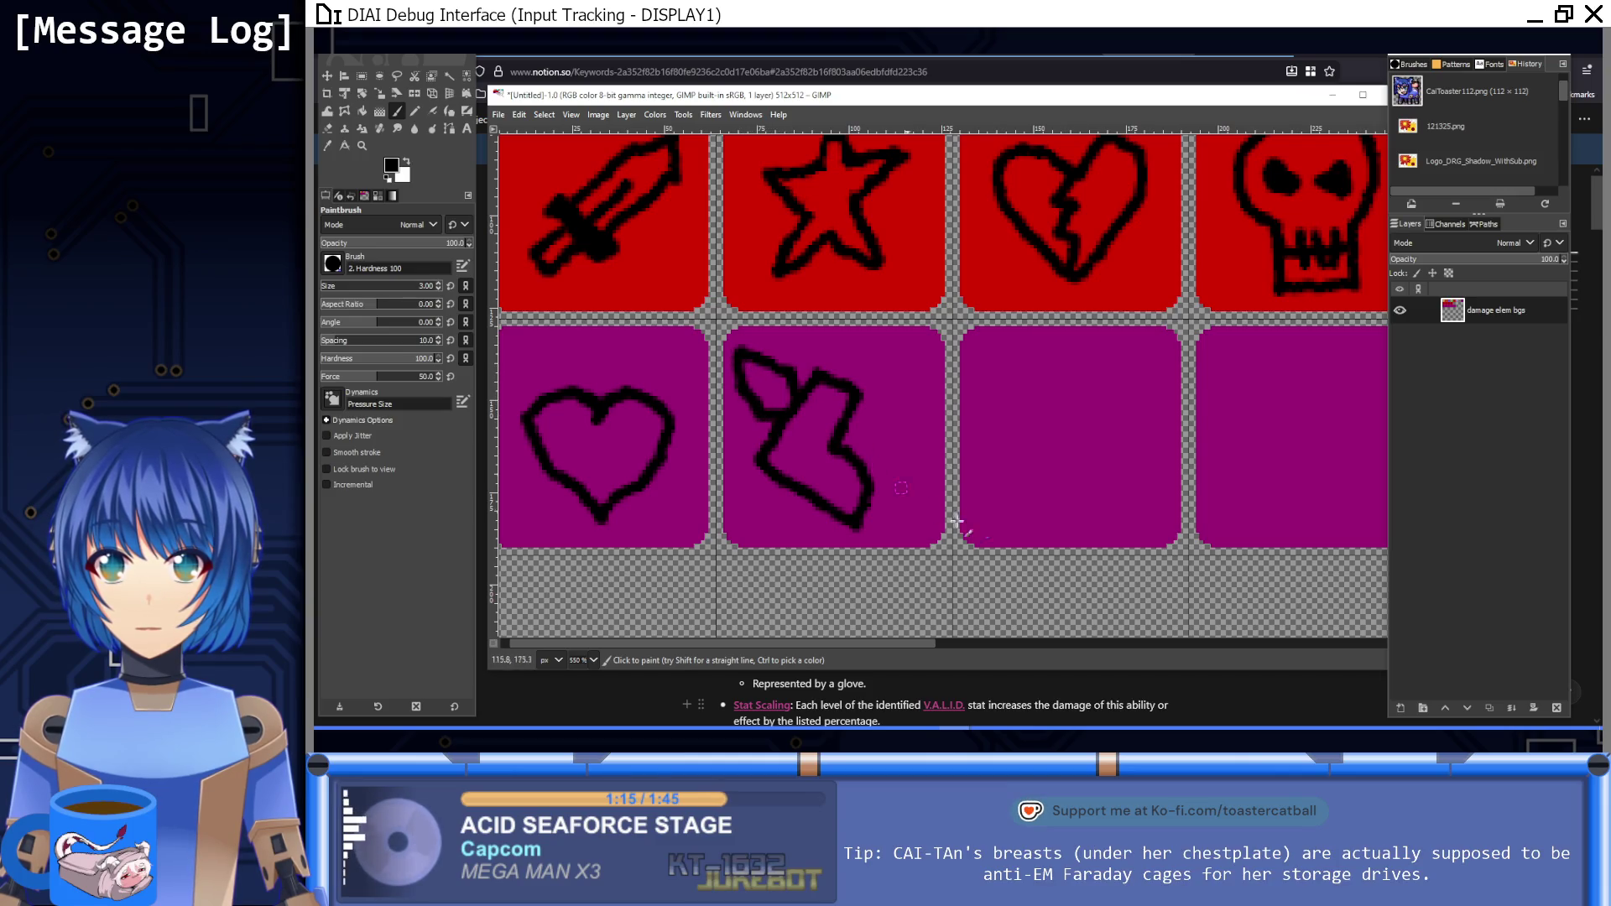
Step: Shift the winged boot drawing right so it sits centred on the tile
left_click(362, 78)
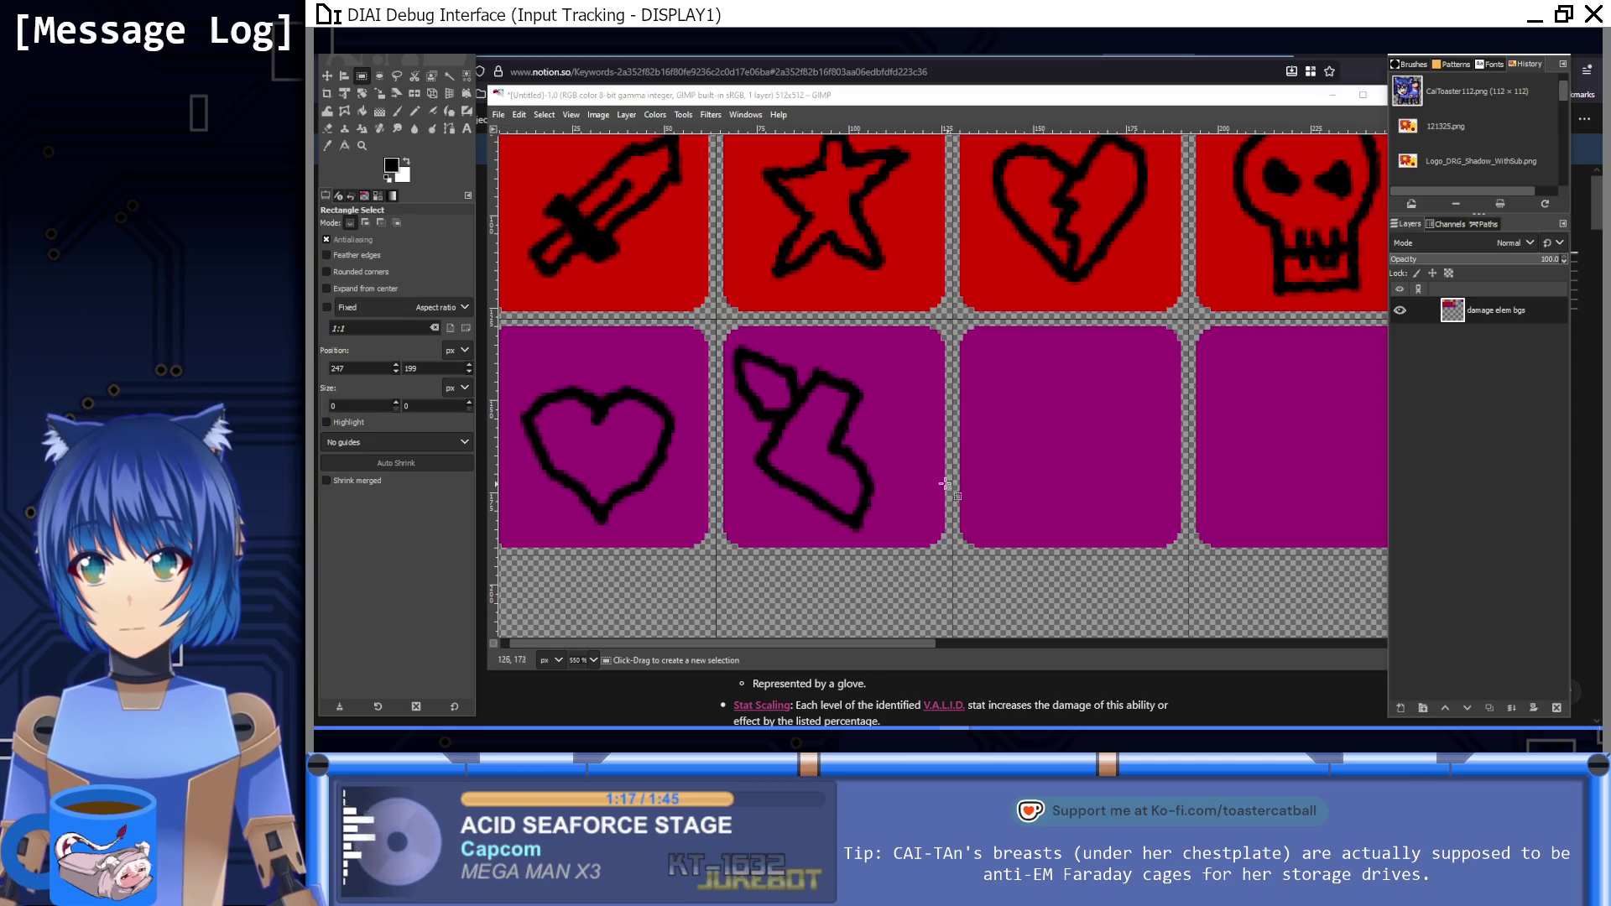
mouse_move(890, 535)
left_mouse_down()
mouse_move(772, 421)
mouse_move(727, 343)
left_mouse_up()
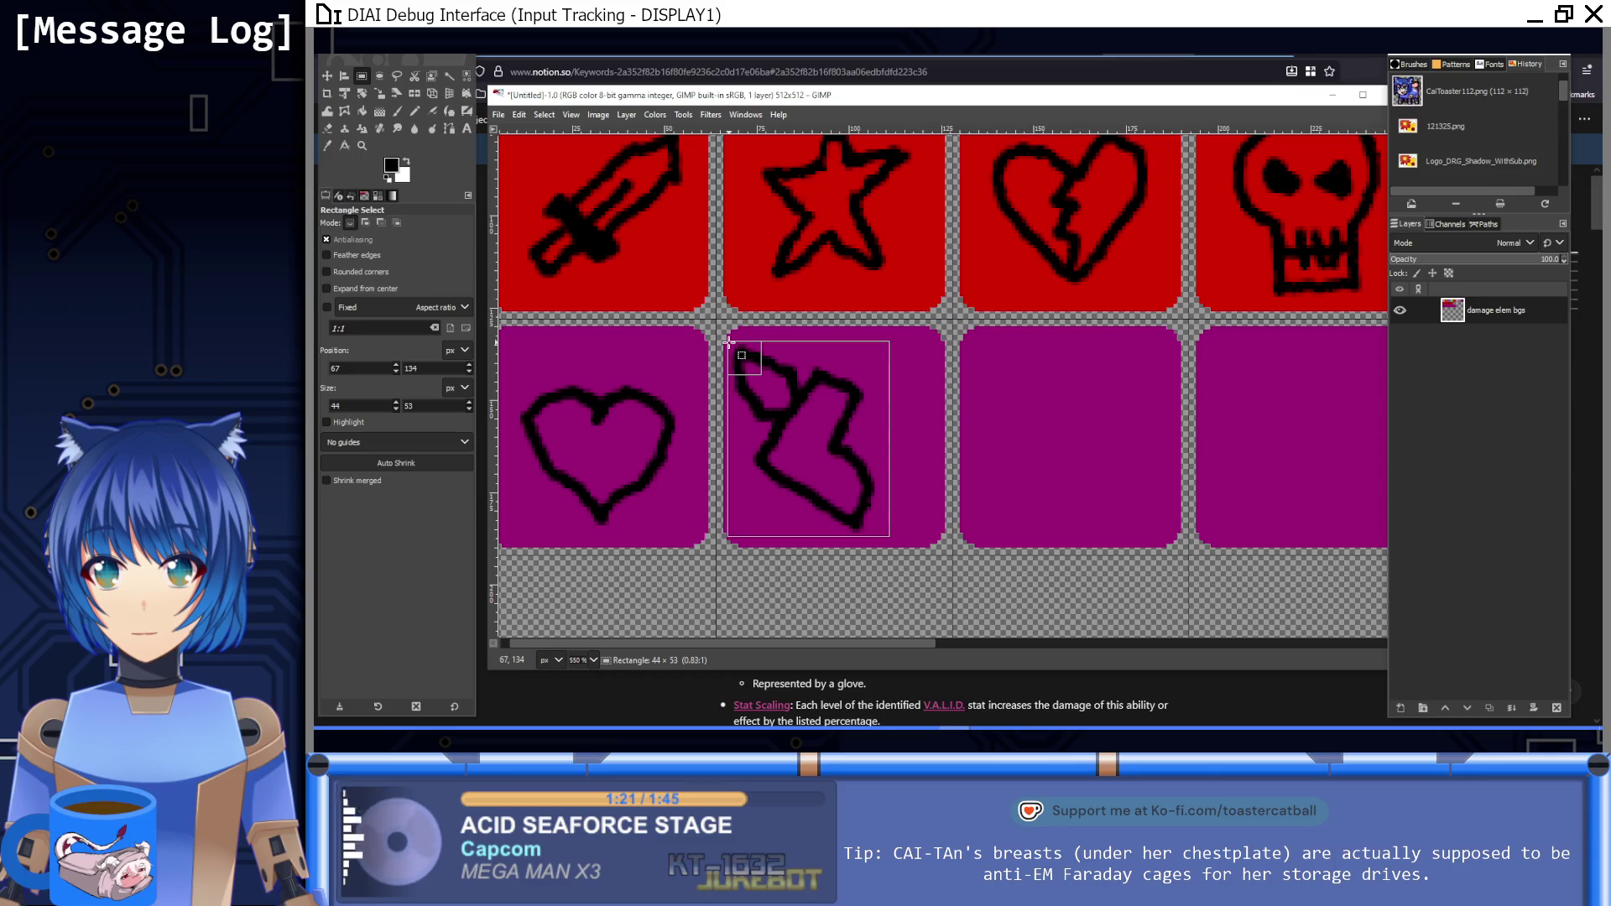
key("ctrl+c")
key("Delete")
key("ctrl+v")
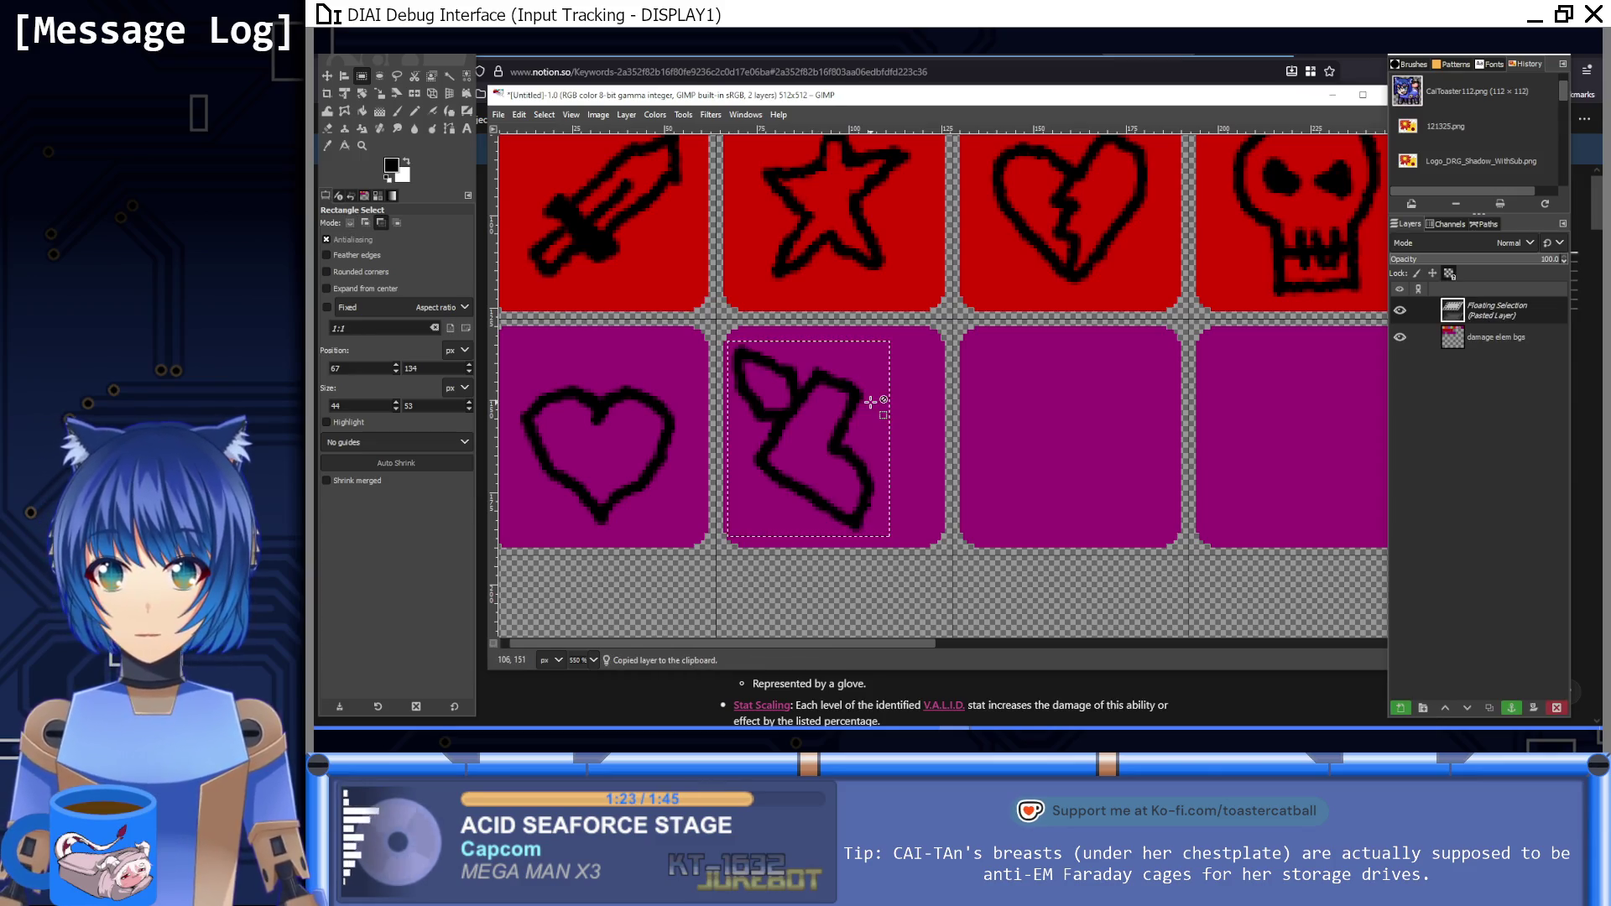
left_click_drag(830, 428, 859, 429)
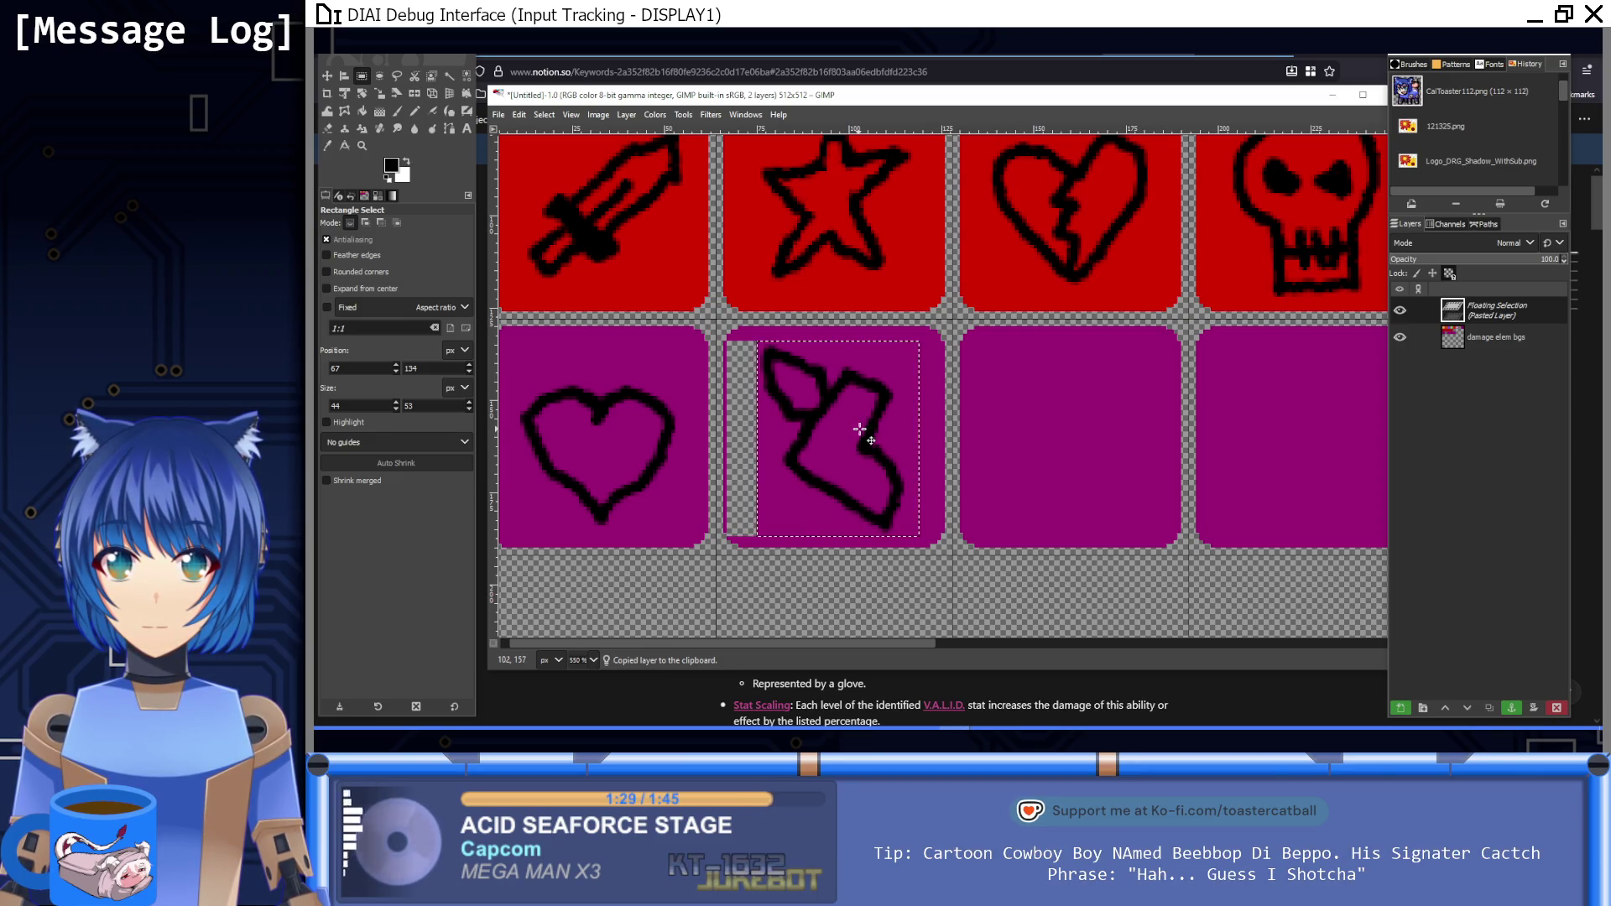
left_click(958, 424)
Step: Sample the tile purple and clean up the strip at the tile's left edge
left_click(362, 110)
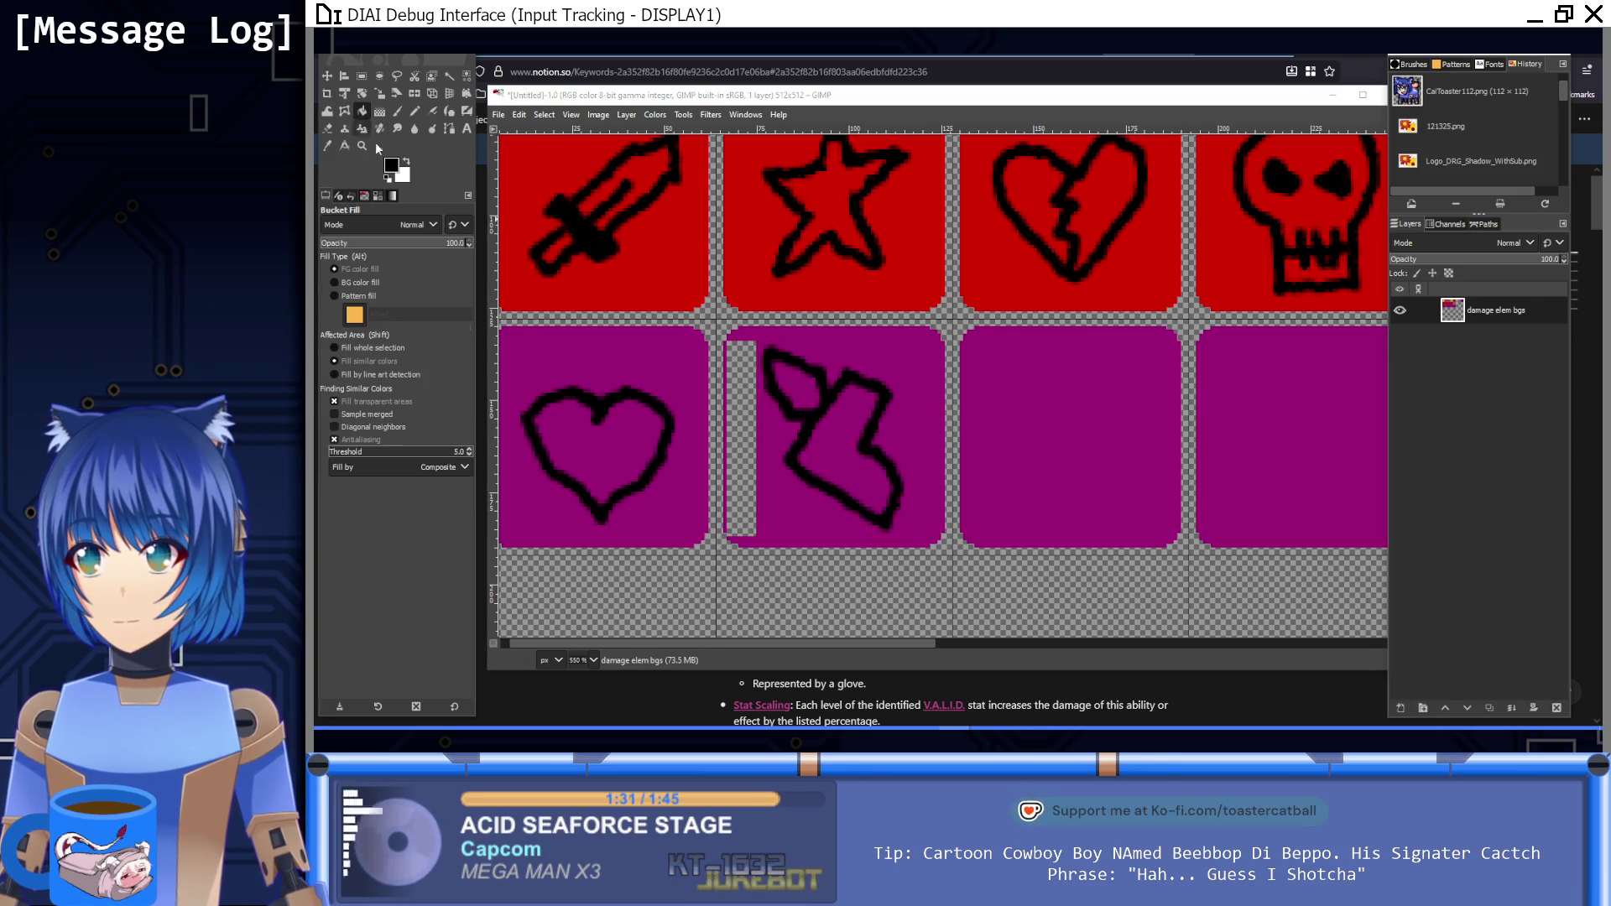
left_click(907, 409, "ctrl")
left_click(747, 382)
key("ctrl+z")
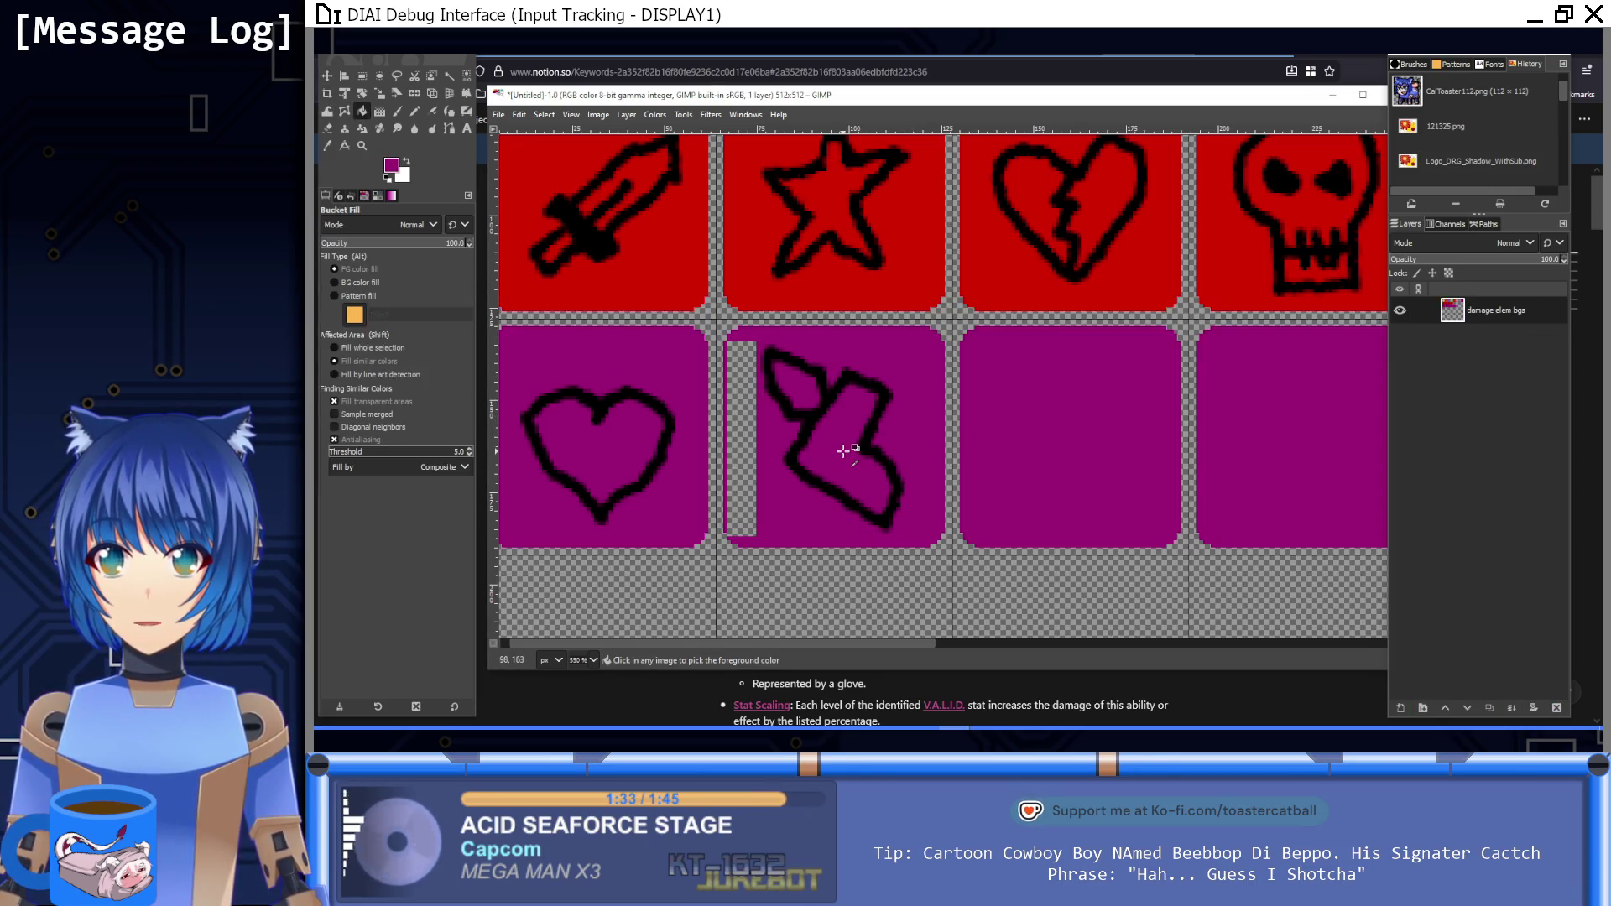
left_click(360, 76)
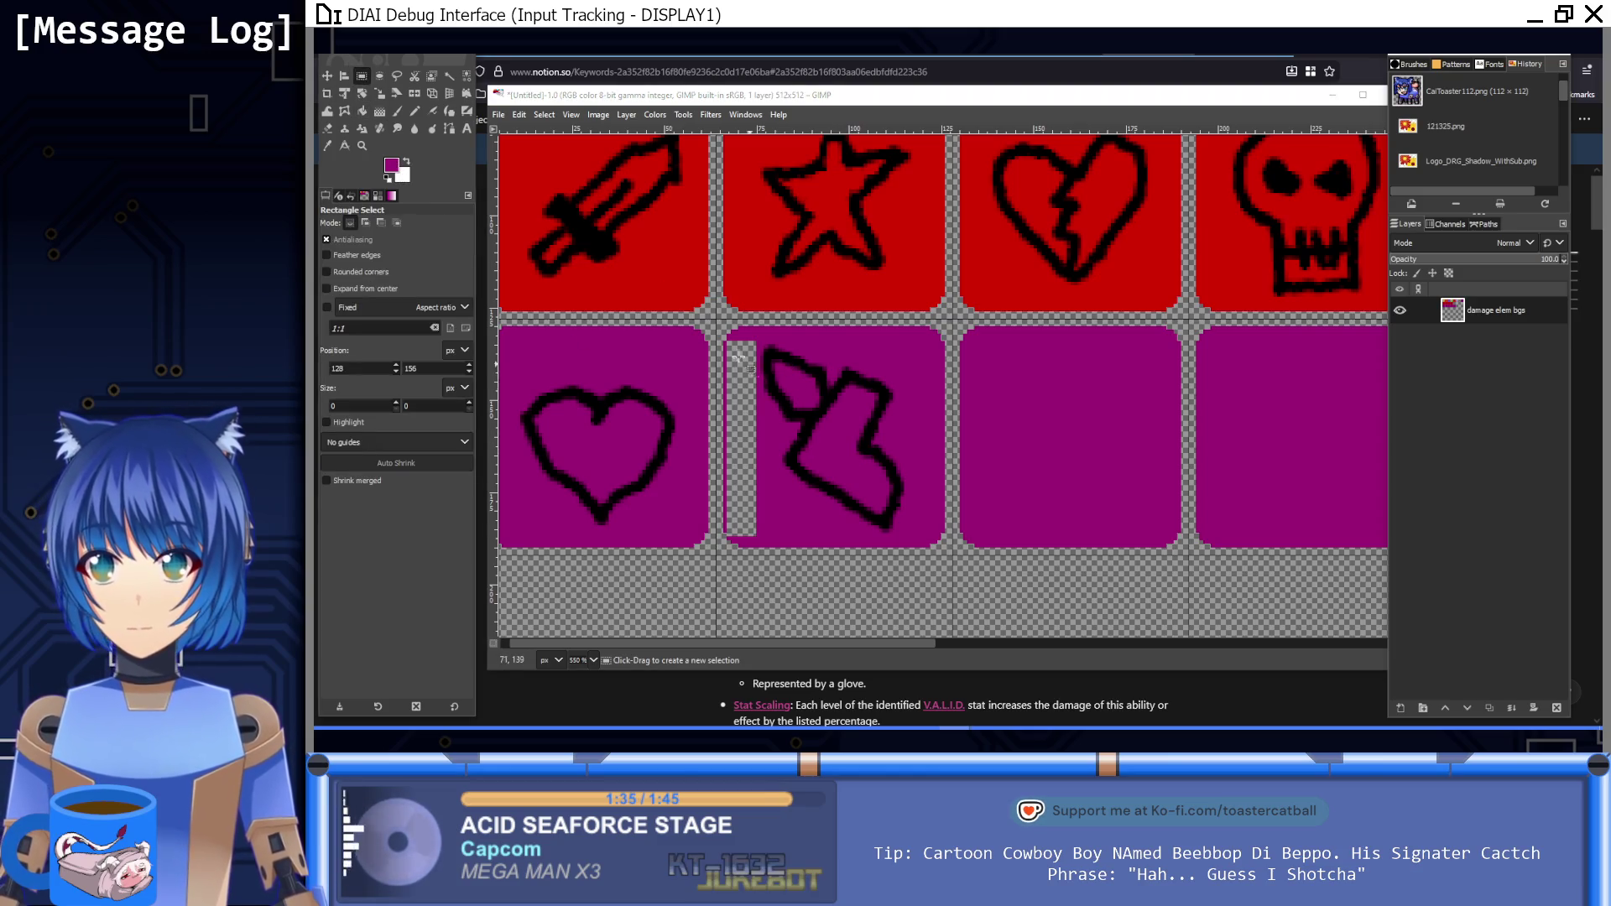
left_click_drag(728, 339, 759, 541)
left_click(785, 514)
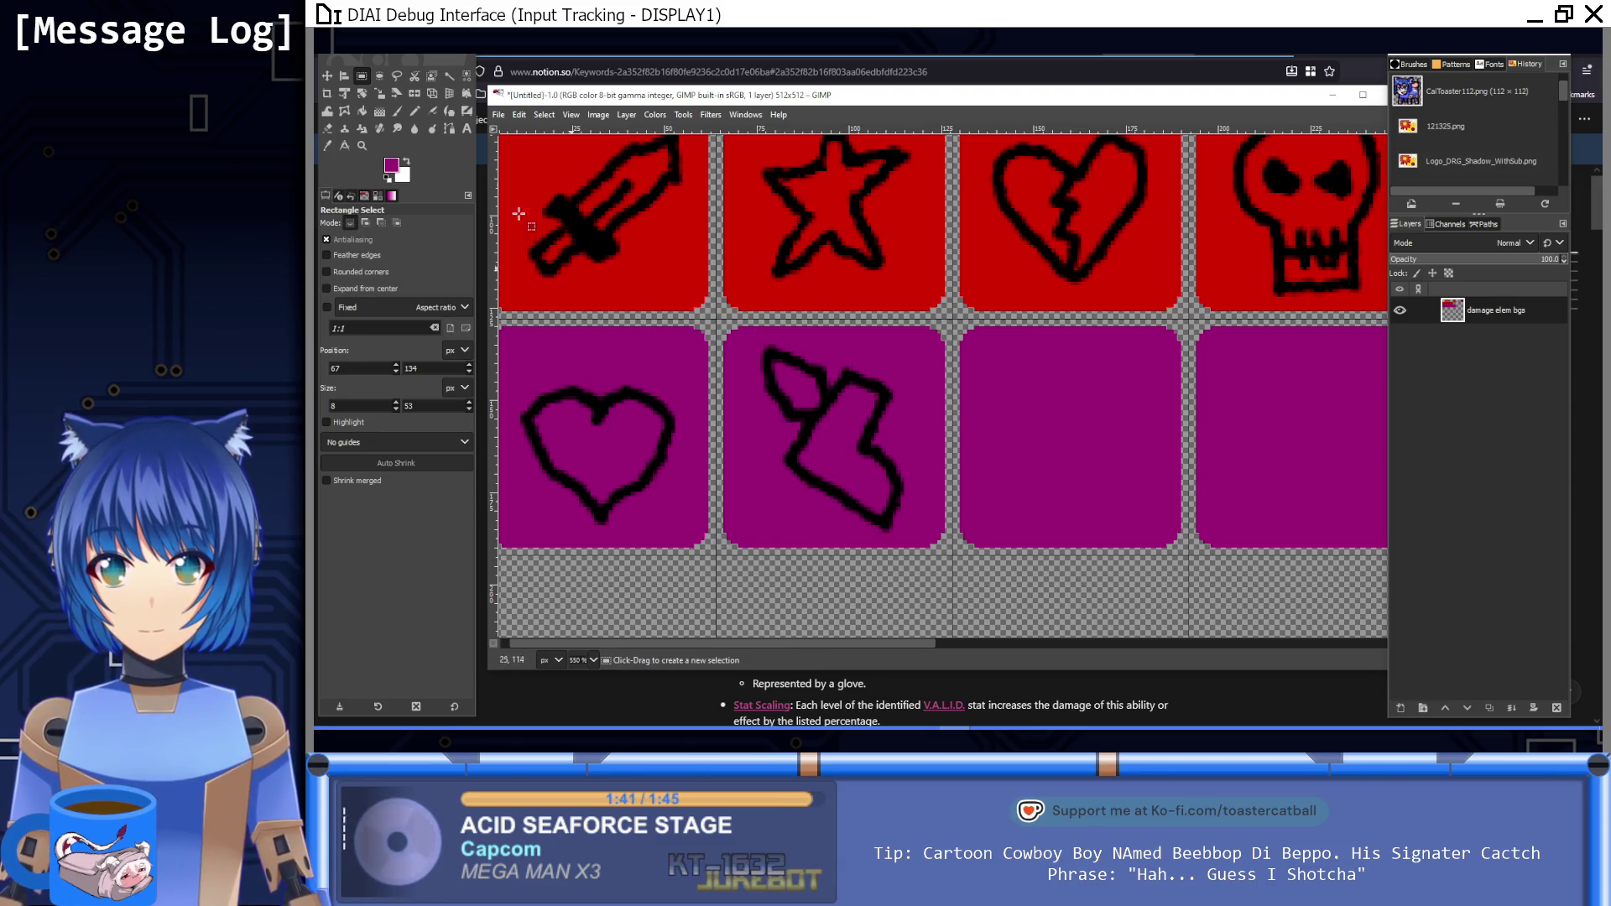
Step: Add feather detail to the wing and touch up the boot outline, painting over stray marks
left_click(397, 110)
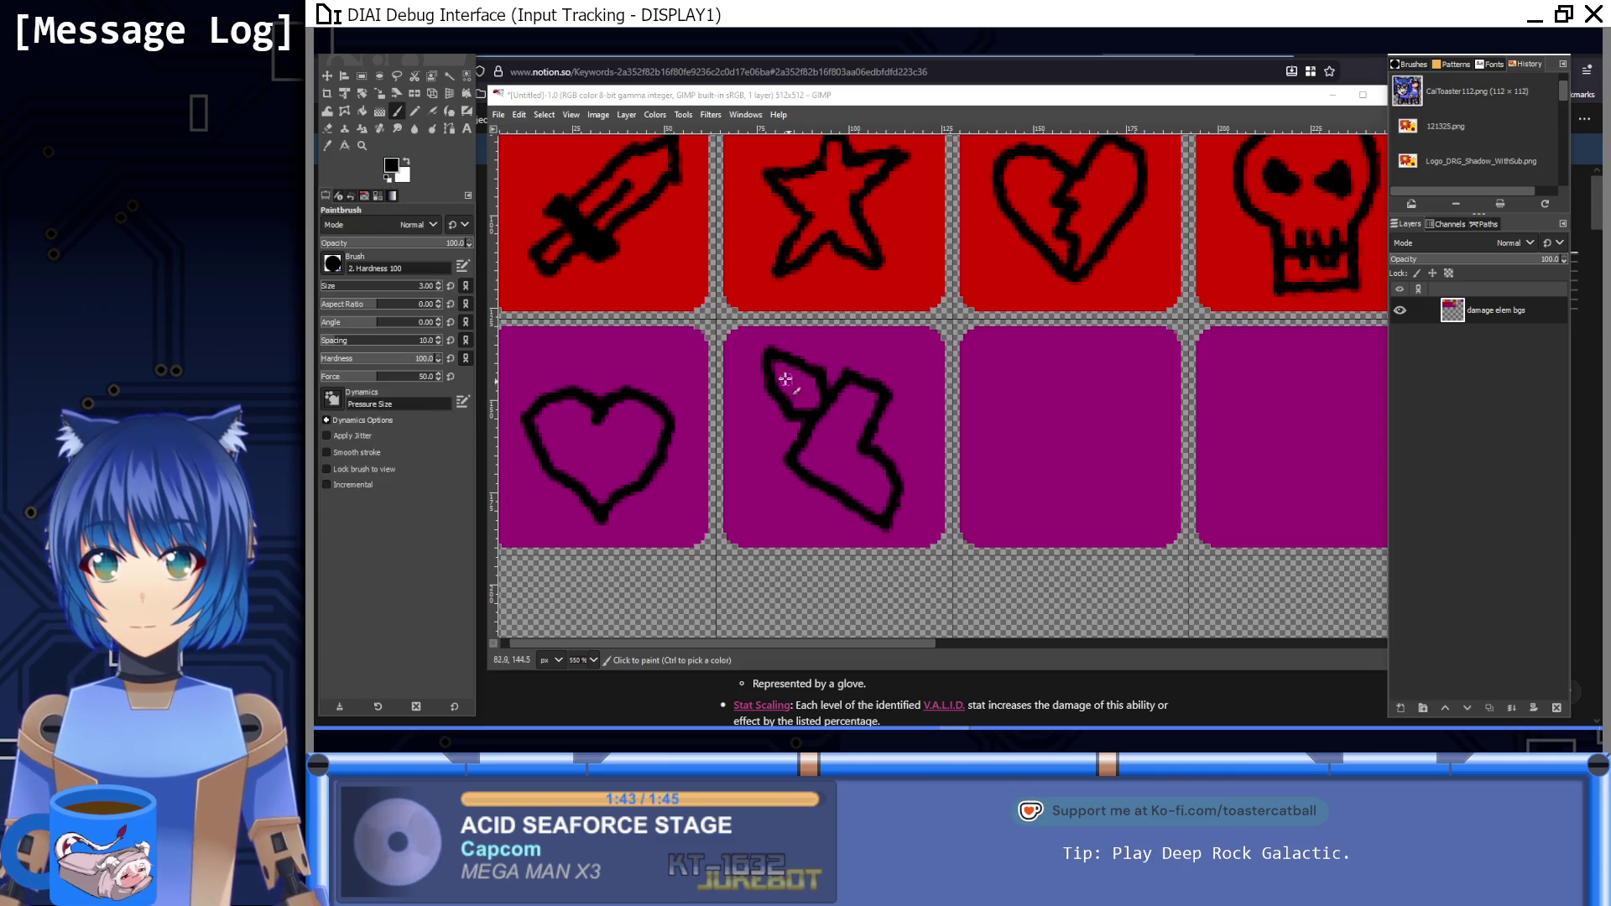
left_click_drag(787, 408, 803, 415)
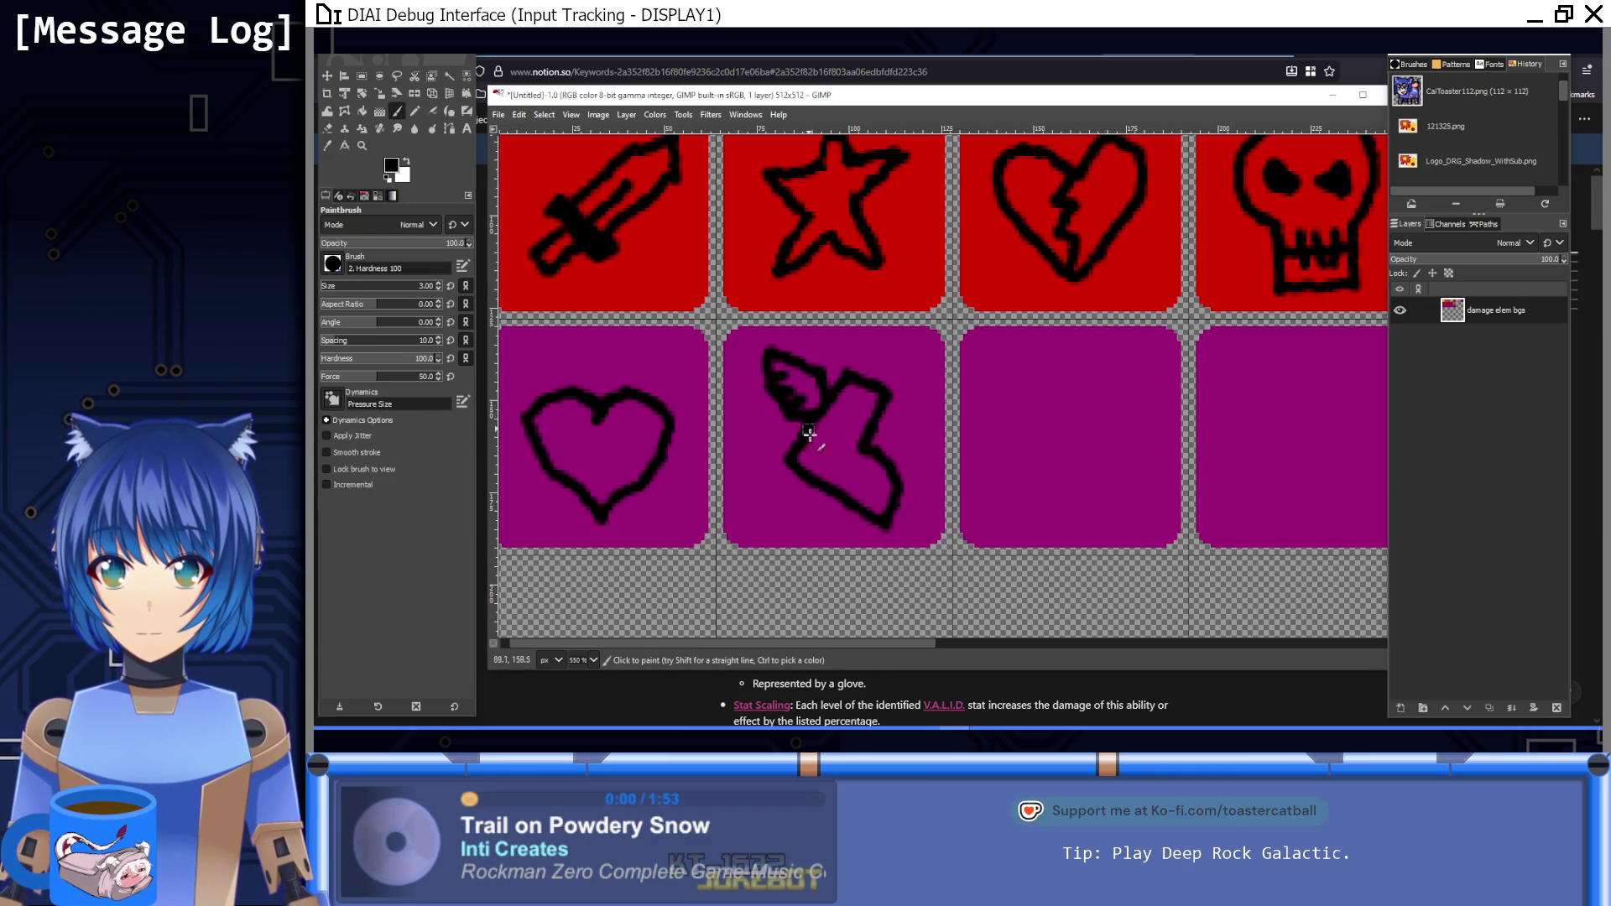
key("1")
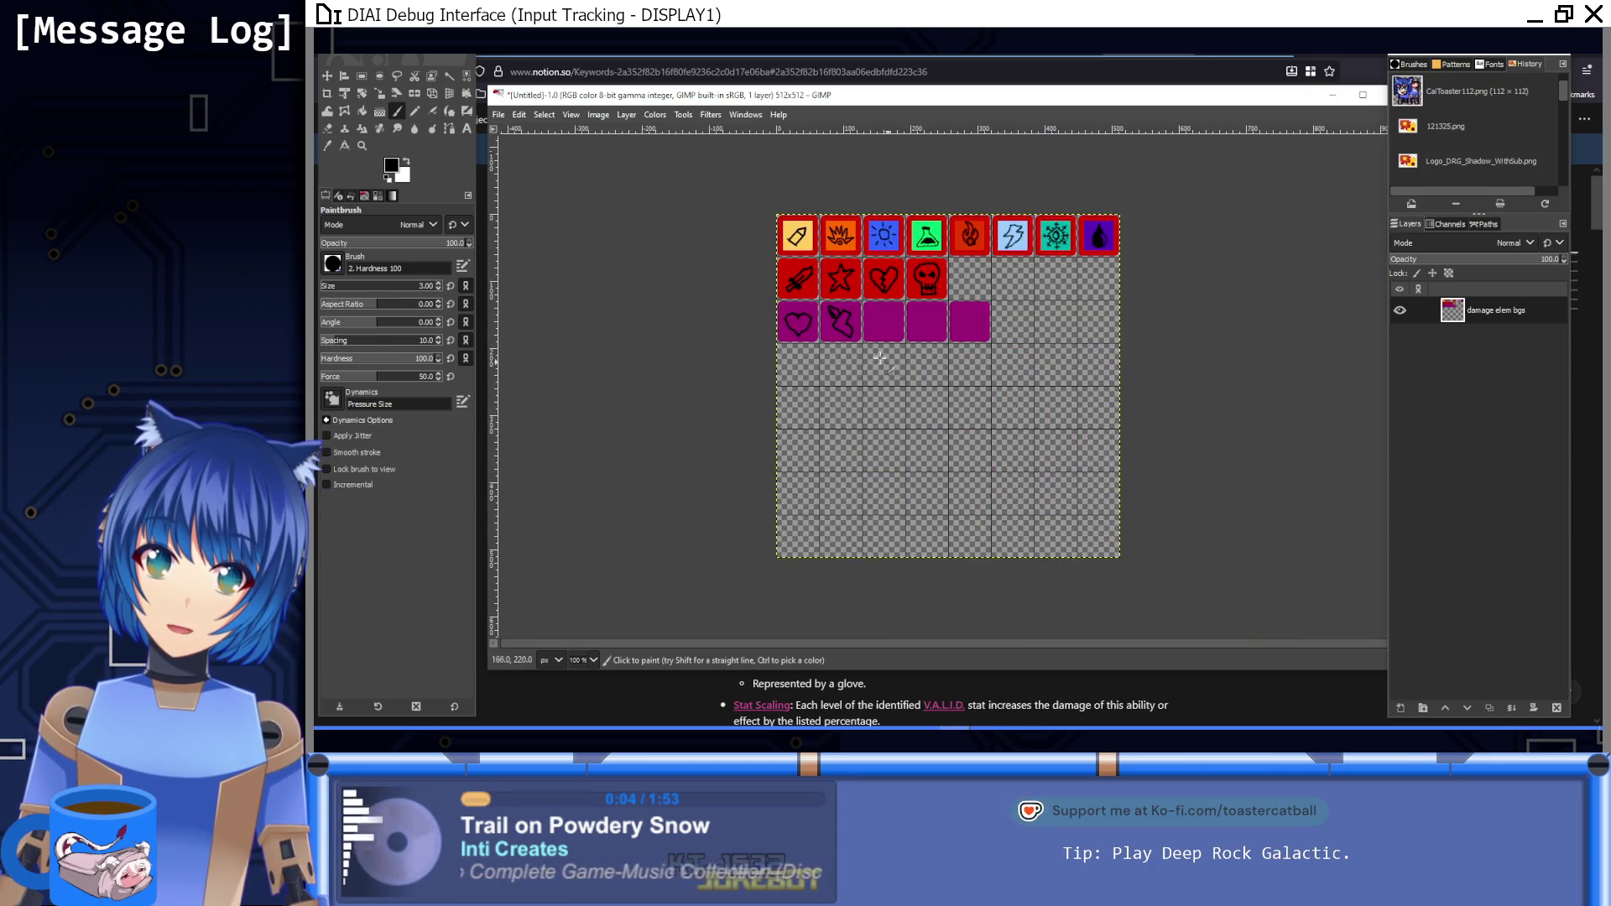
scroll(840, 322, "up", 8)
mouse_move(769, 251)
left_mouse_down()
mouse_move(813, 316)
mouse_move(763, 327)
mouse_move(760, 287)
left_mouse_up()
left_click(730, 328, "ctrl")
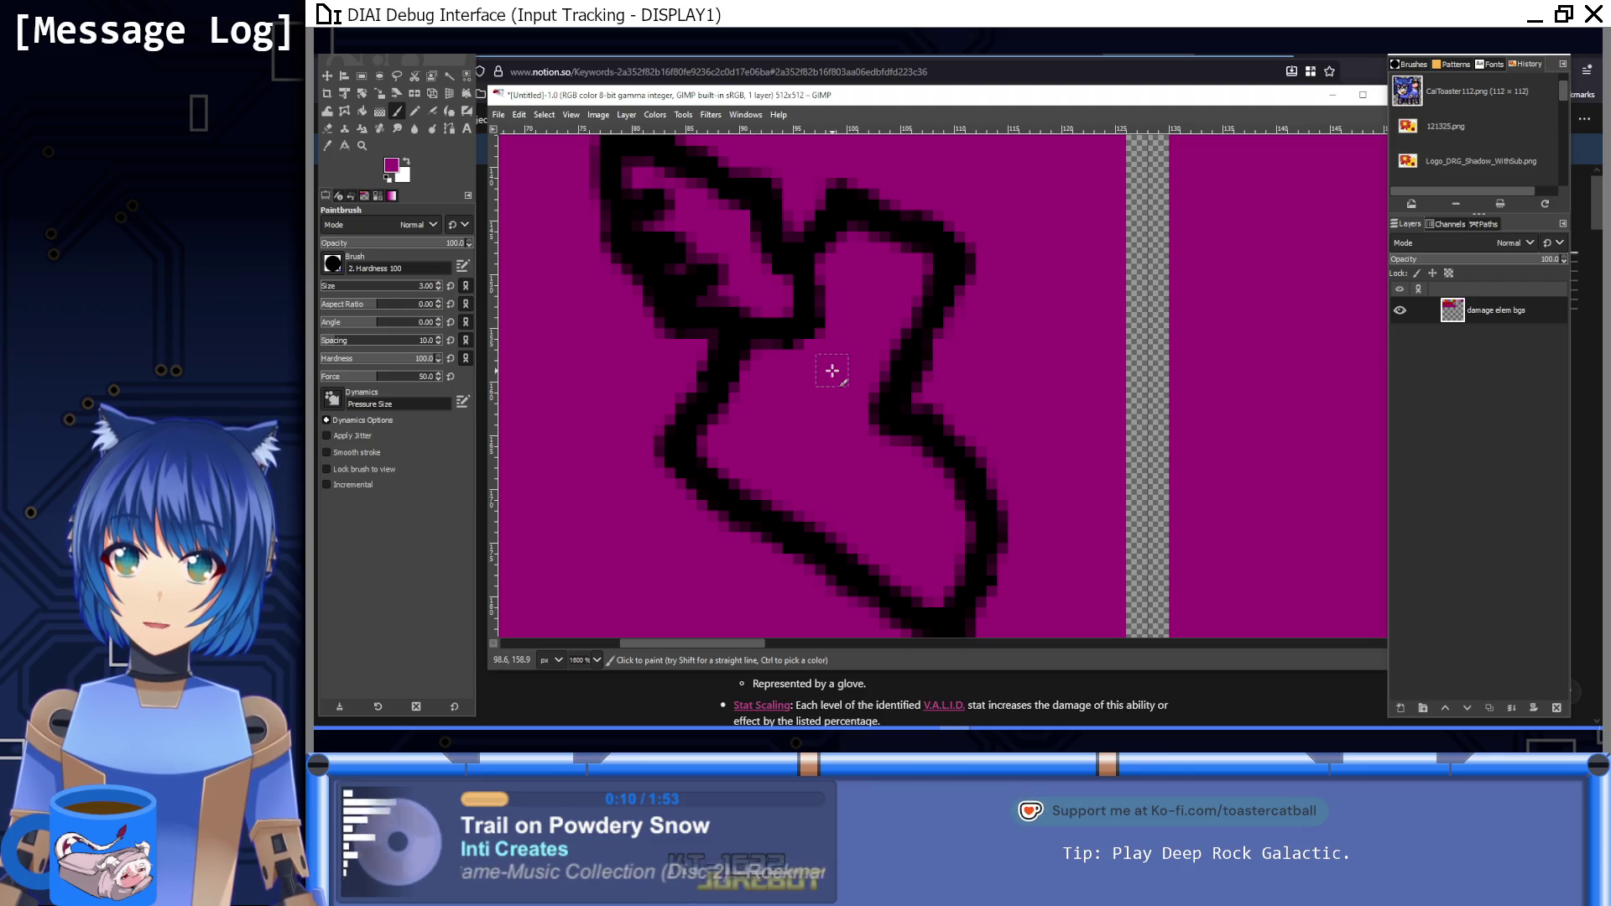
key("1")
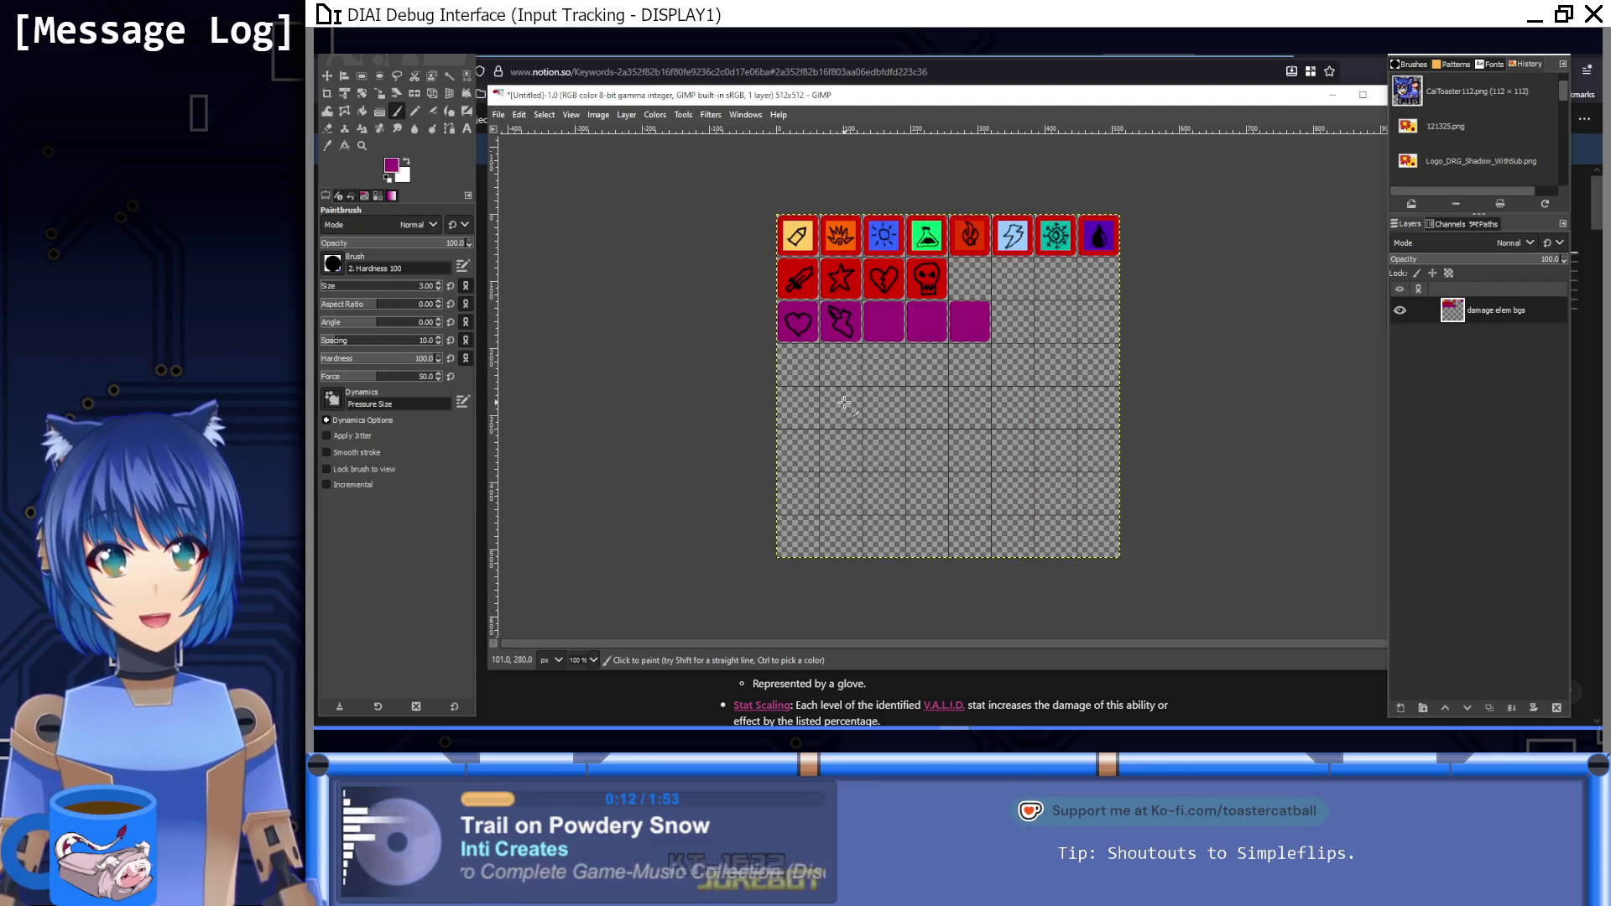
left_click(388, 178)
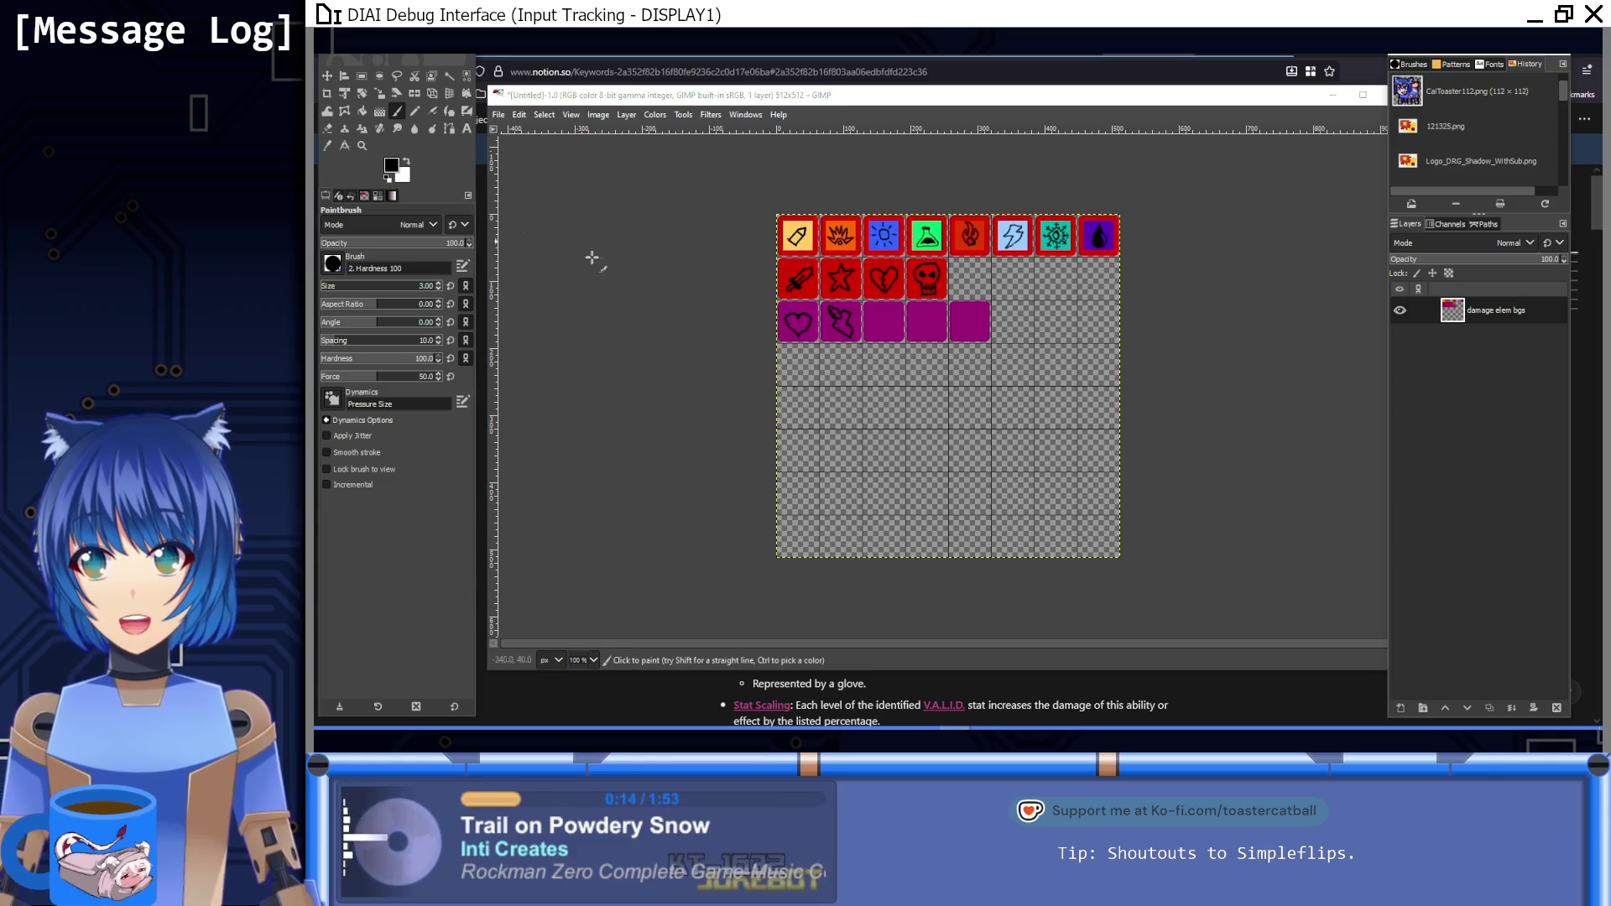
scroll(846, 411, "up", 6)
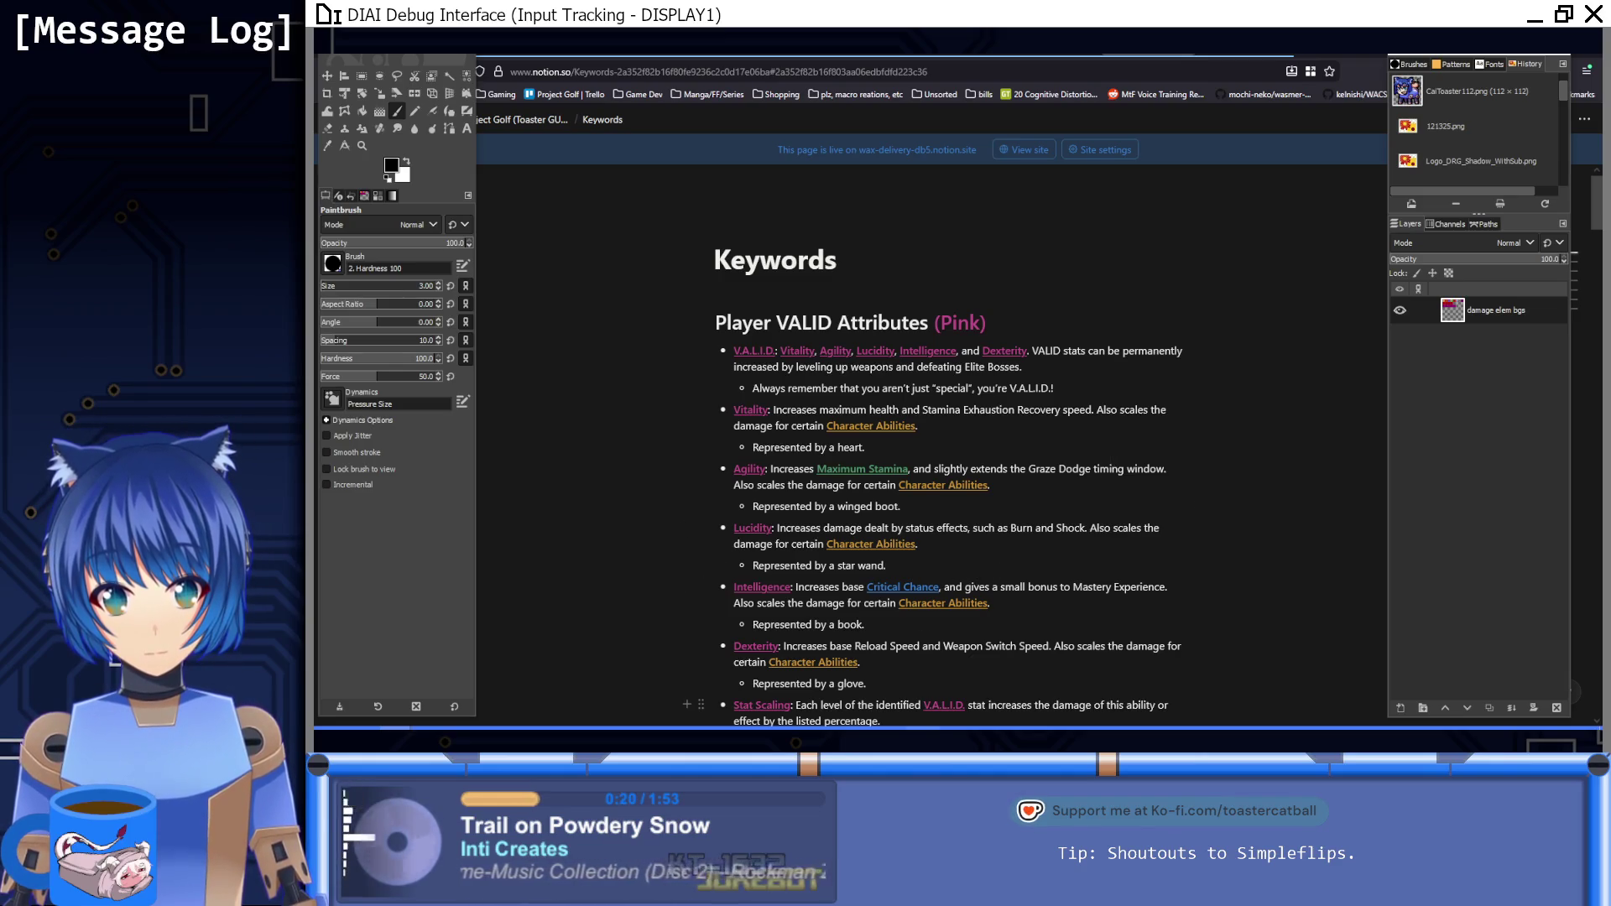
Step: Zoom to the third purple tile, test and undo a straight line, and shrink the brush
mouse_move(957, 731)
left_click(883, 693)
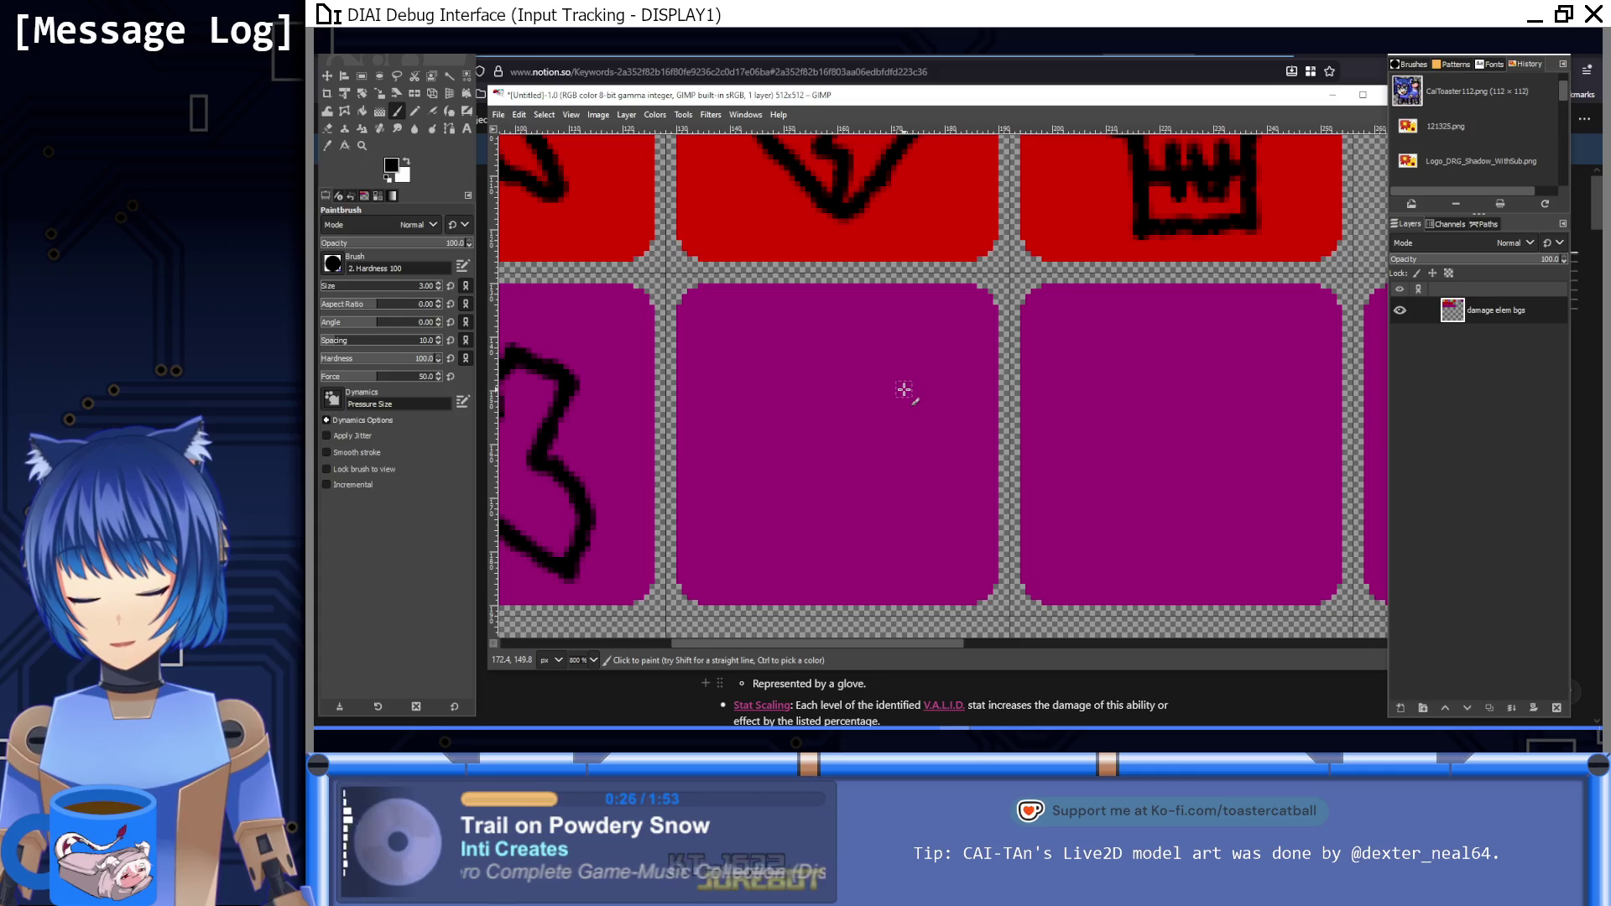
key("ctrl")
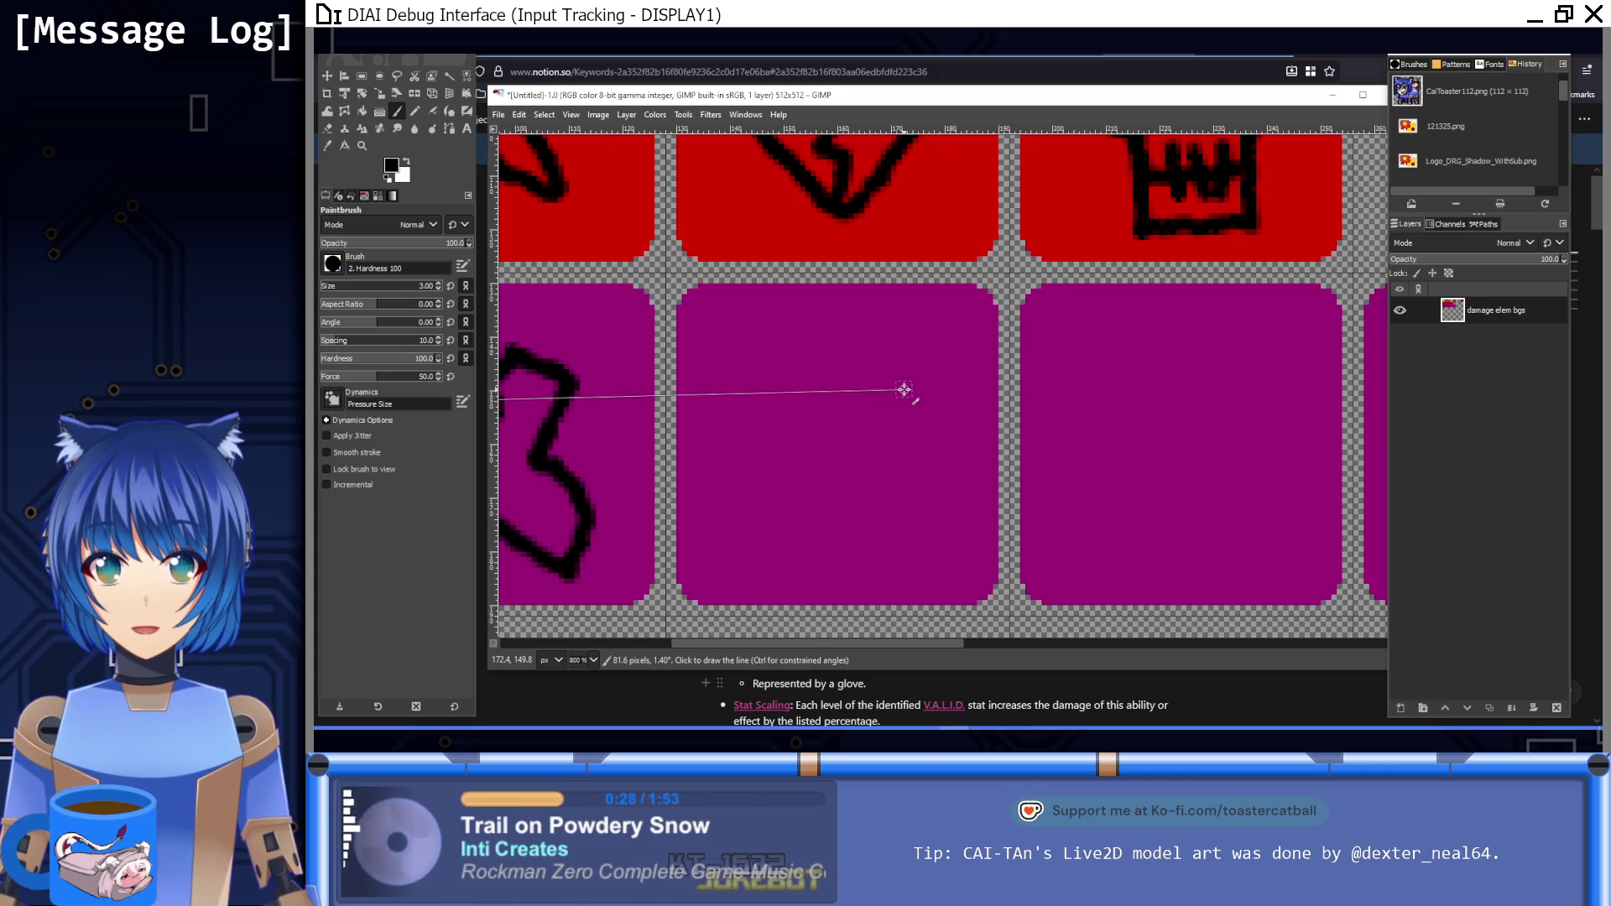
scroll(904, 389, "up", 2)
scroll(904, 390, "up", 1)
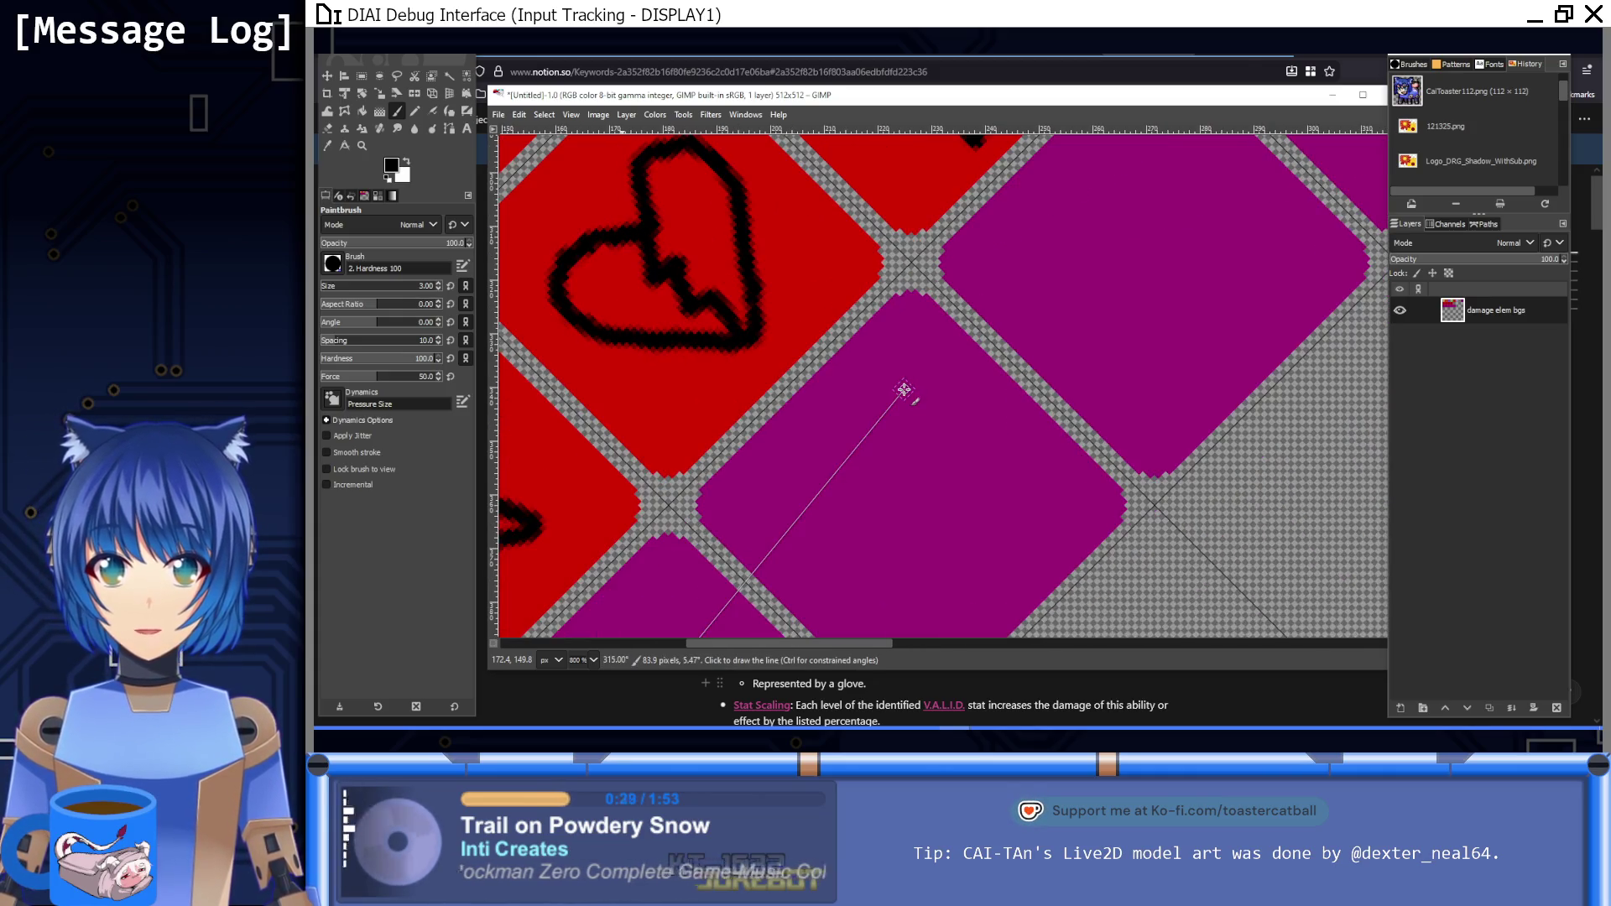
scroll(912, 318, "down", 2)
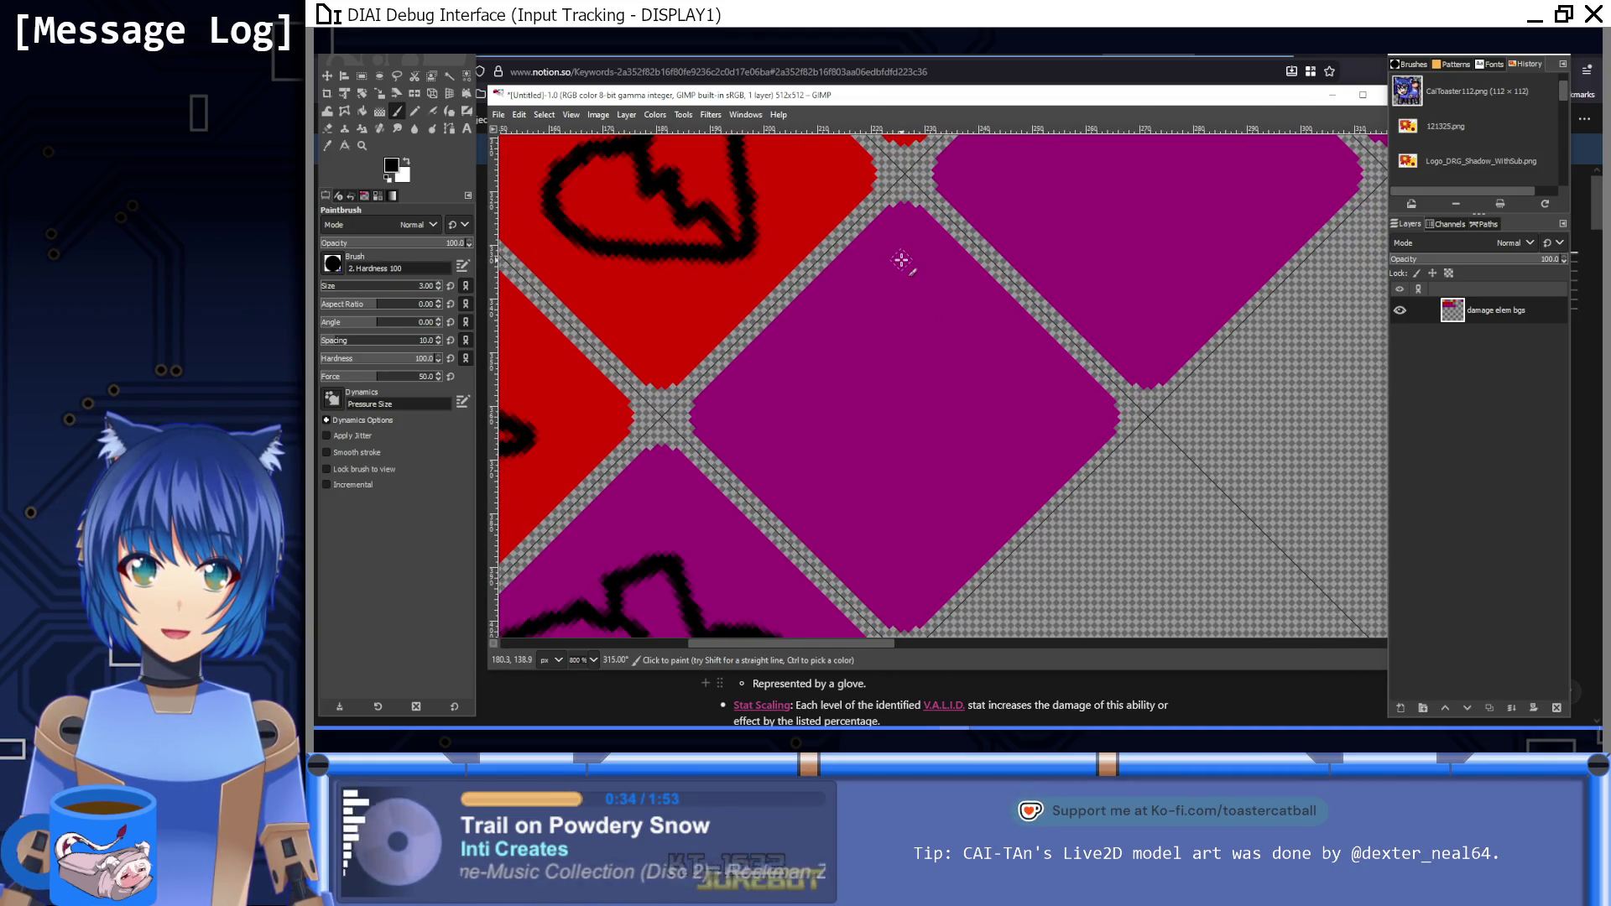
left_click(904, 261)
left_click(867, 363, "shift")
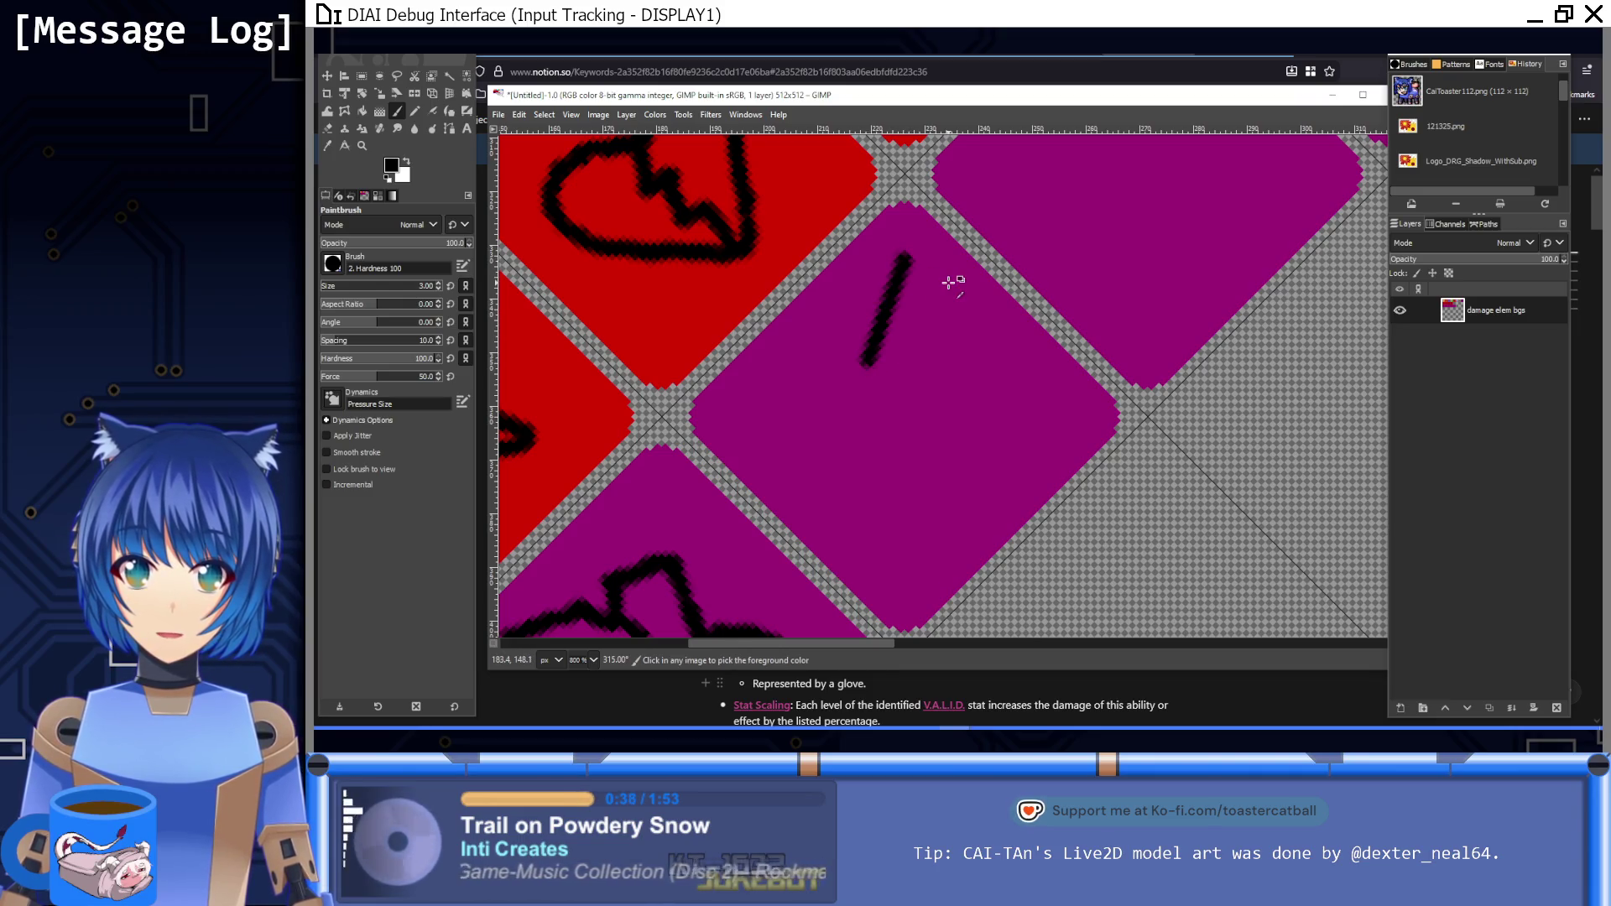
key("ctrl+z")
key("ctrl+z")
key("bracketleft")
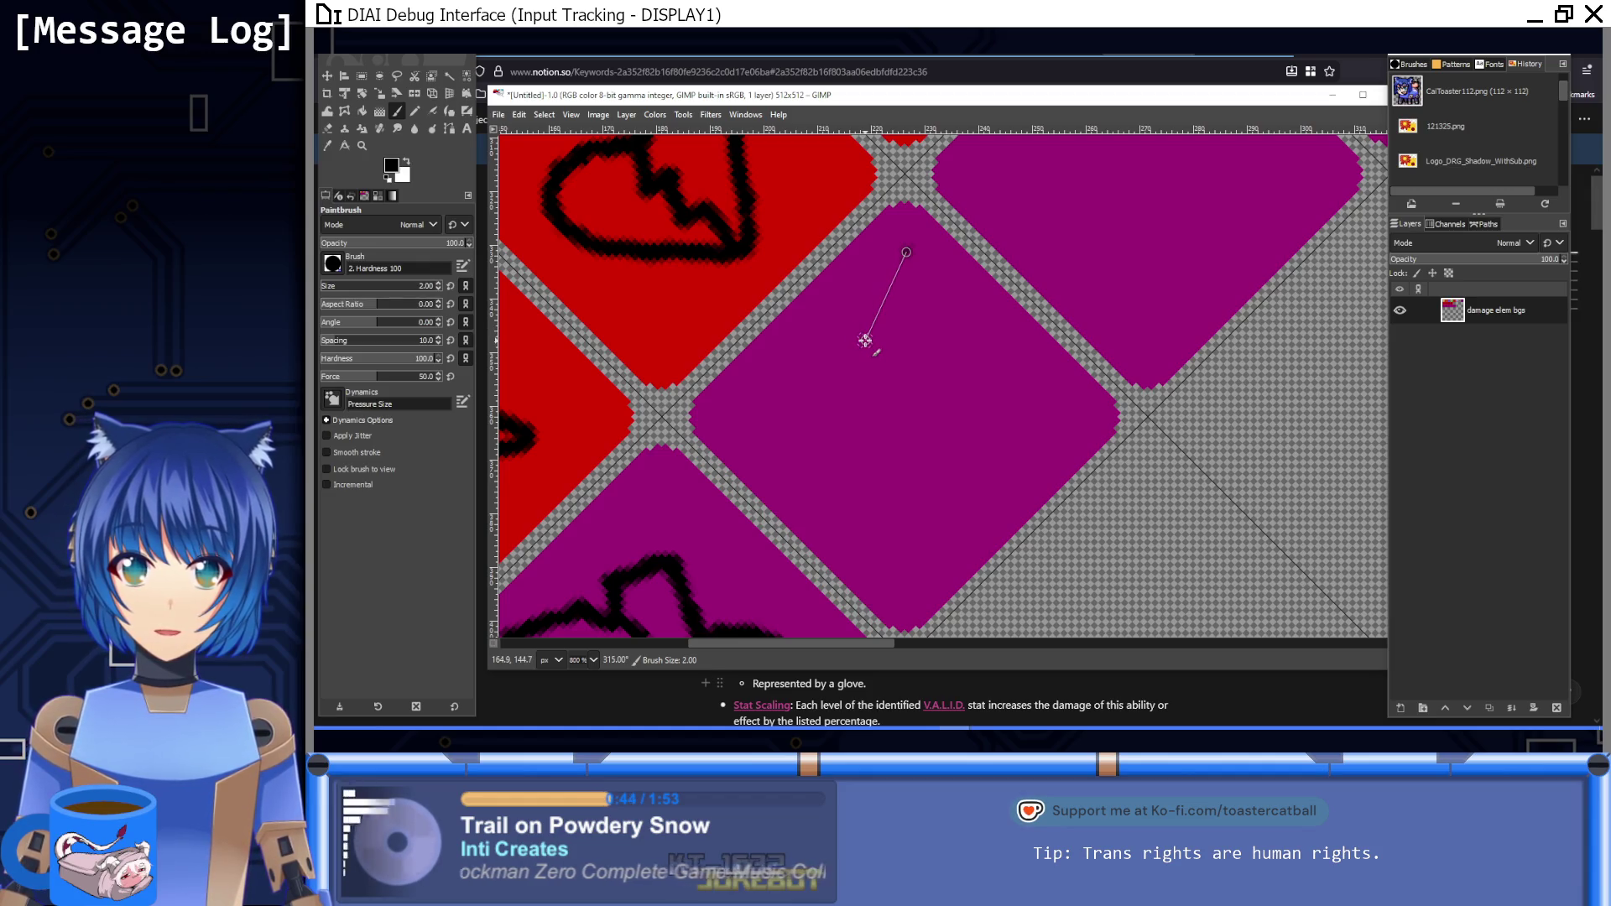
Step: Paint a five-pointed black star outline with straight brush lines on the third tile
left_click(865, 340, "shift")
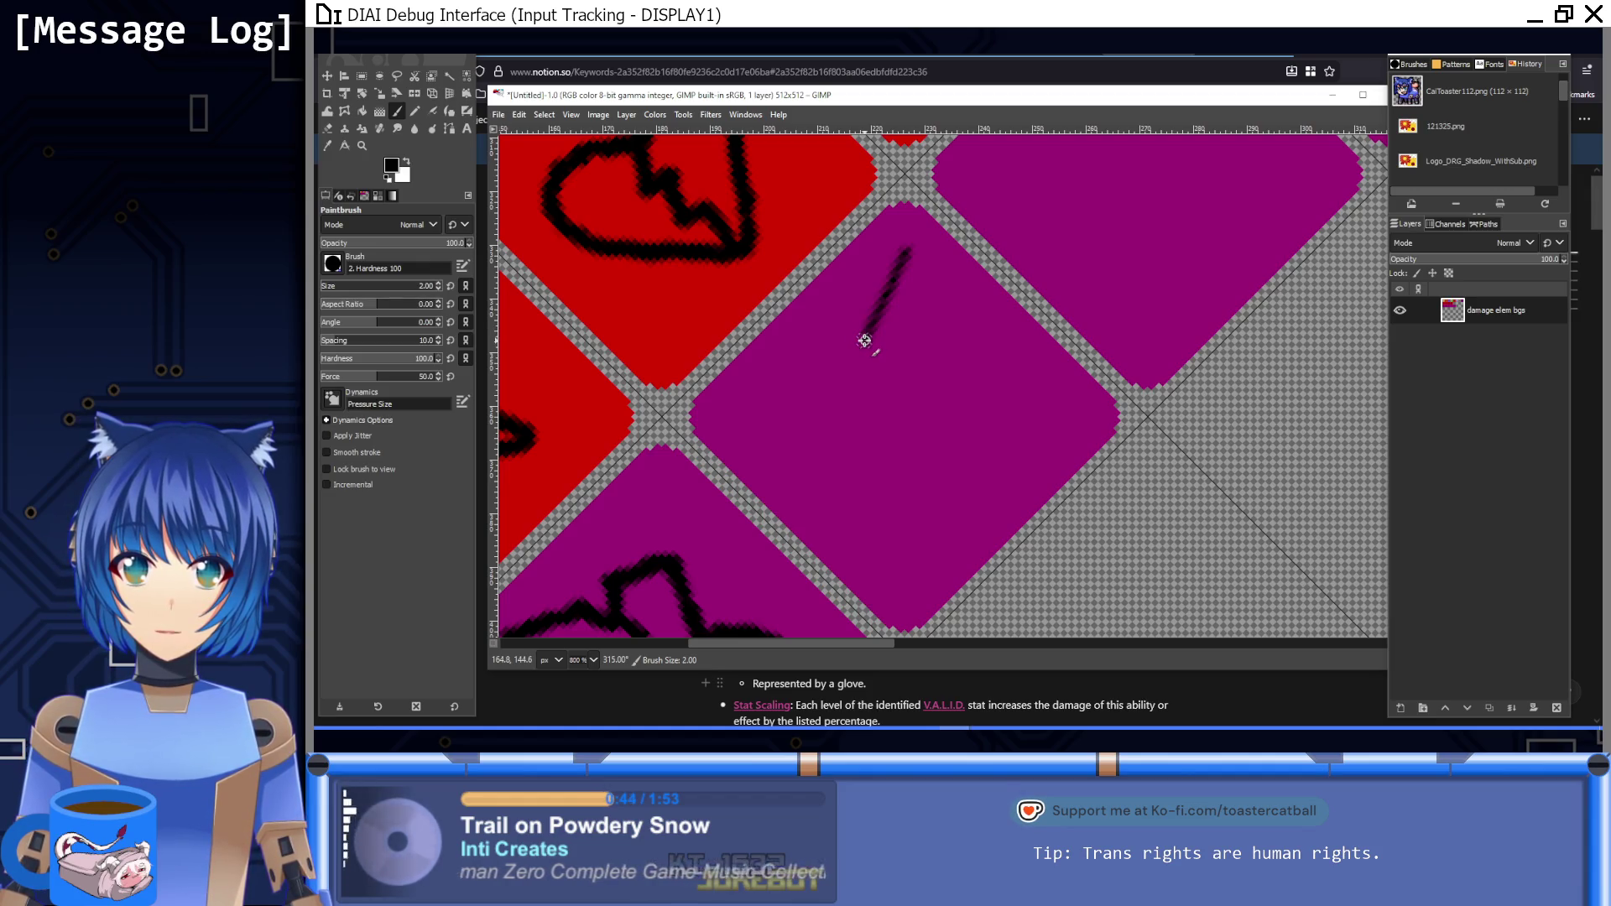
left_click(959, 281, "shift")
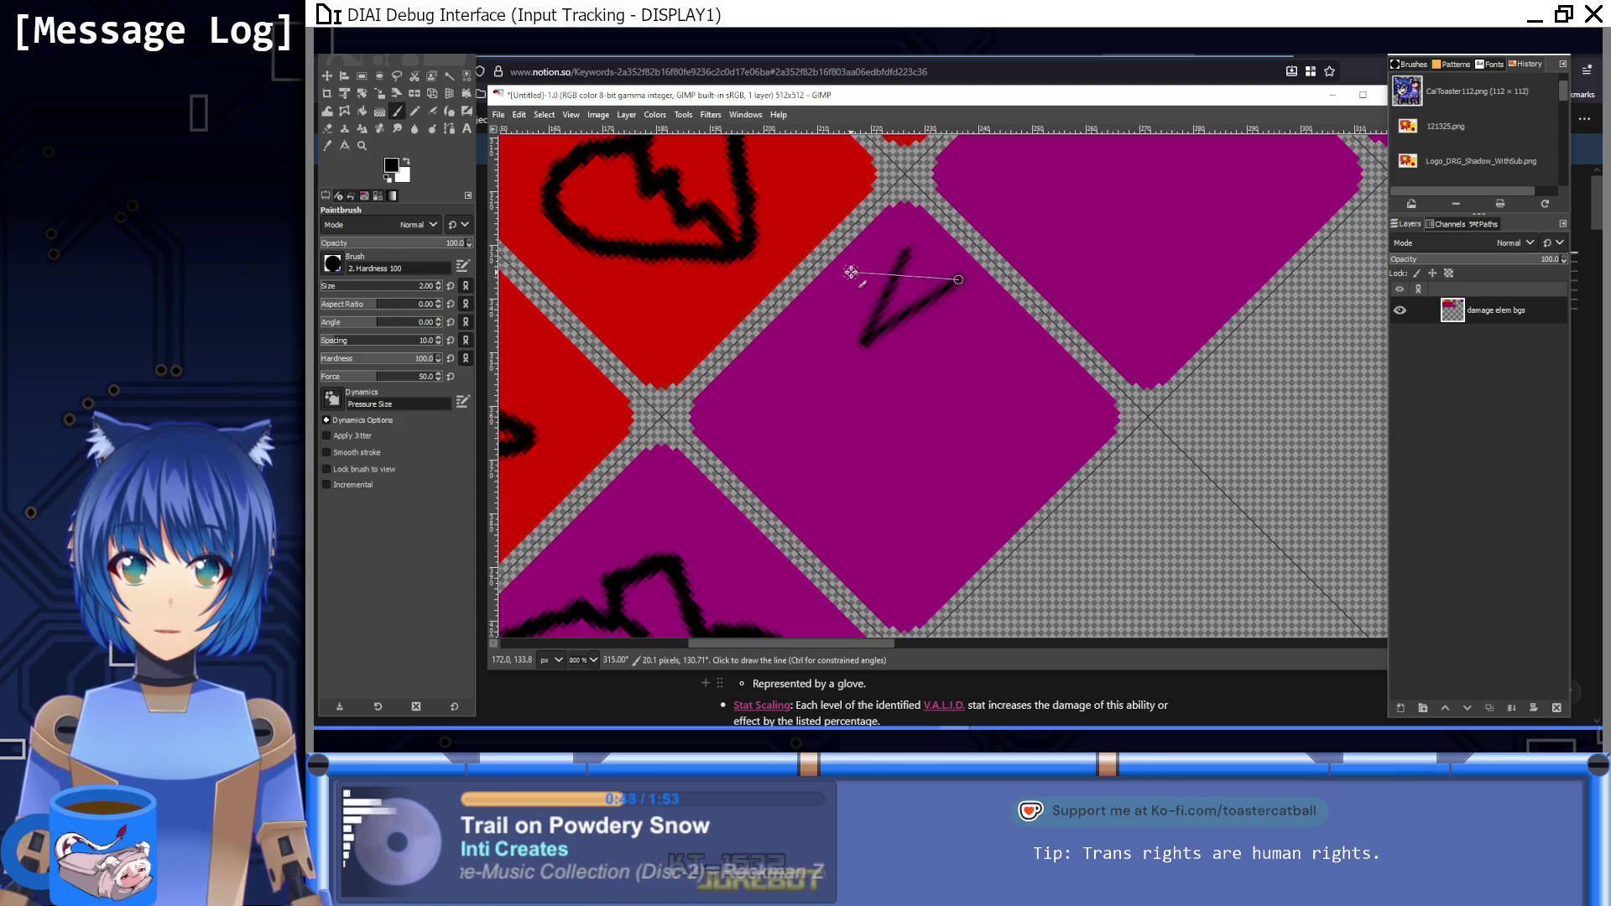
left_click(851, 271, "shift")
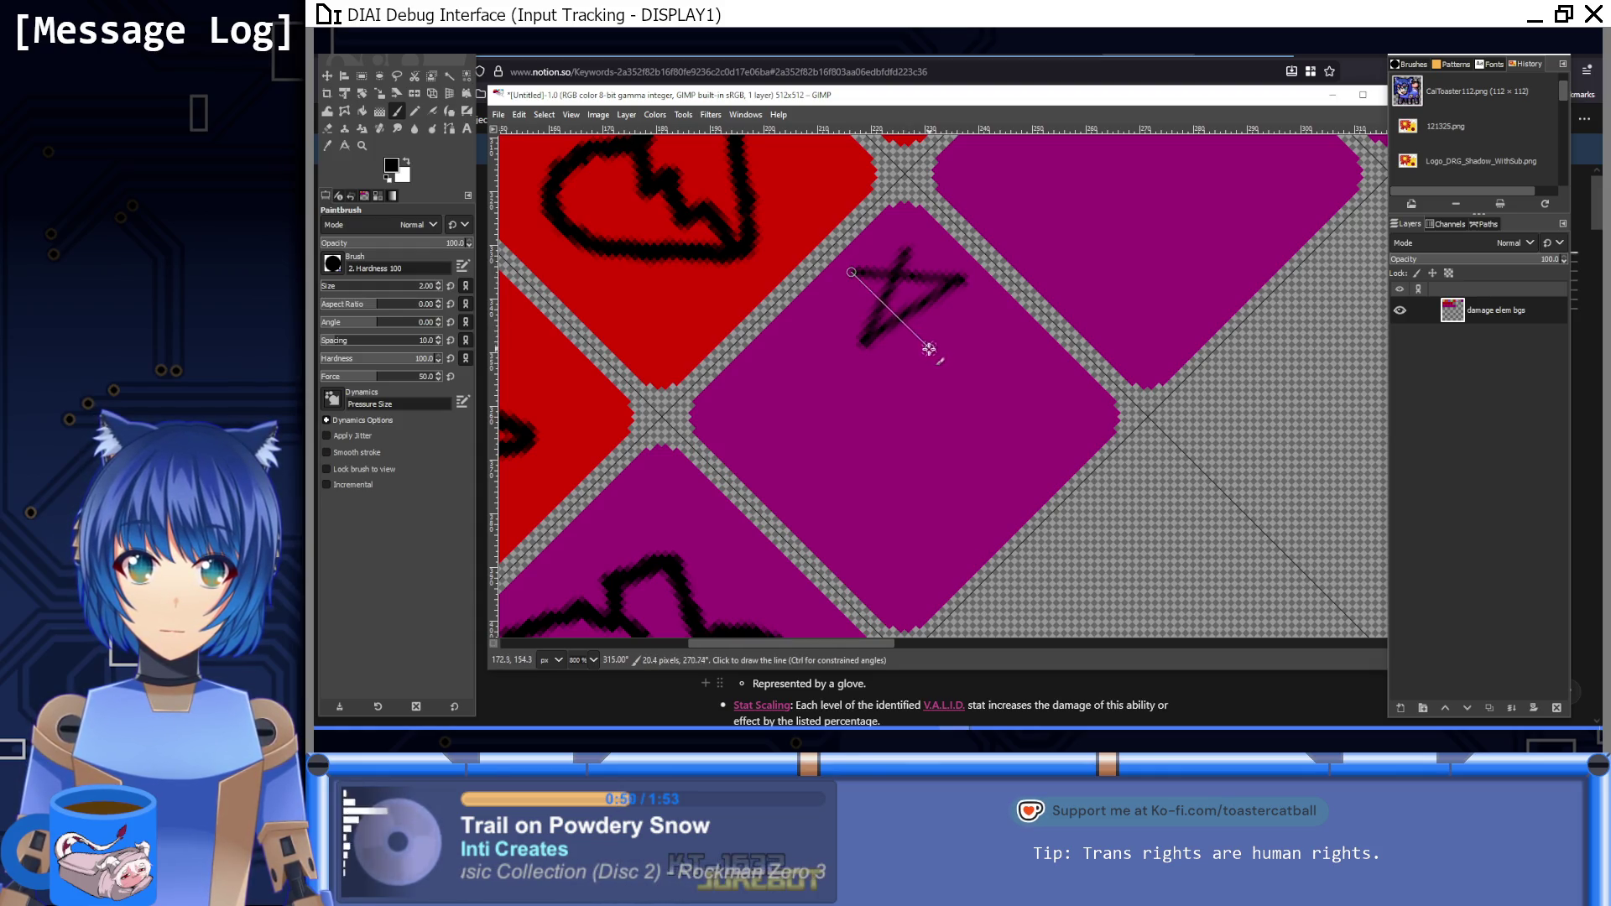
left_click(923, 348, "shift")
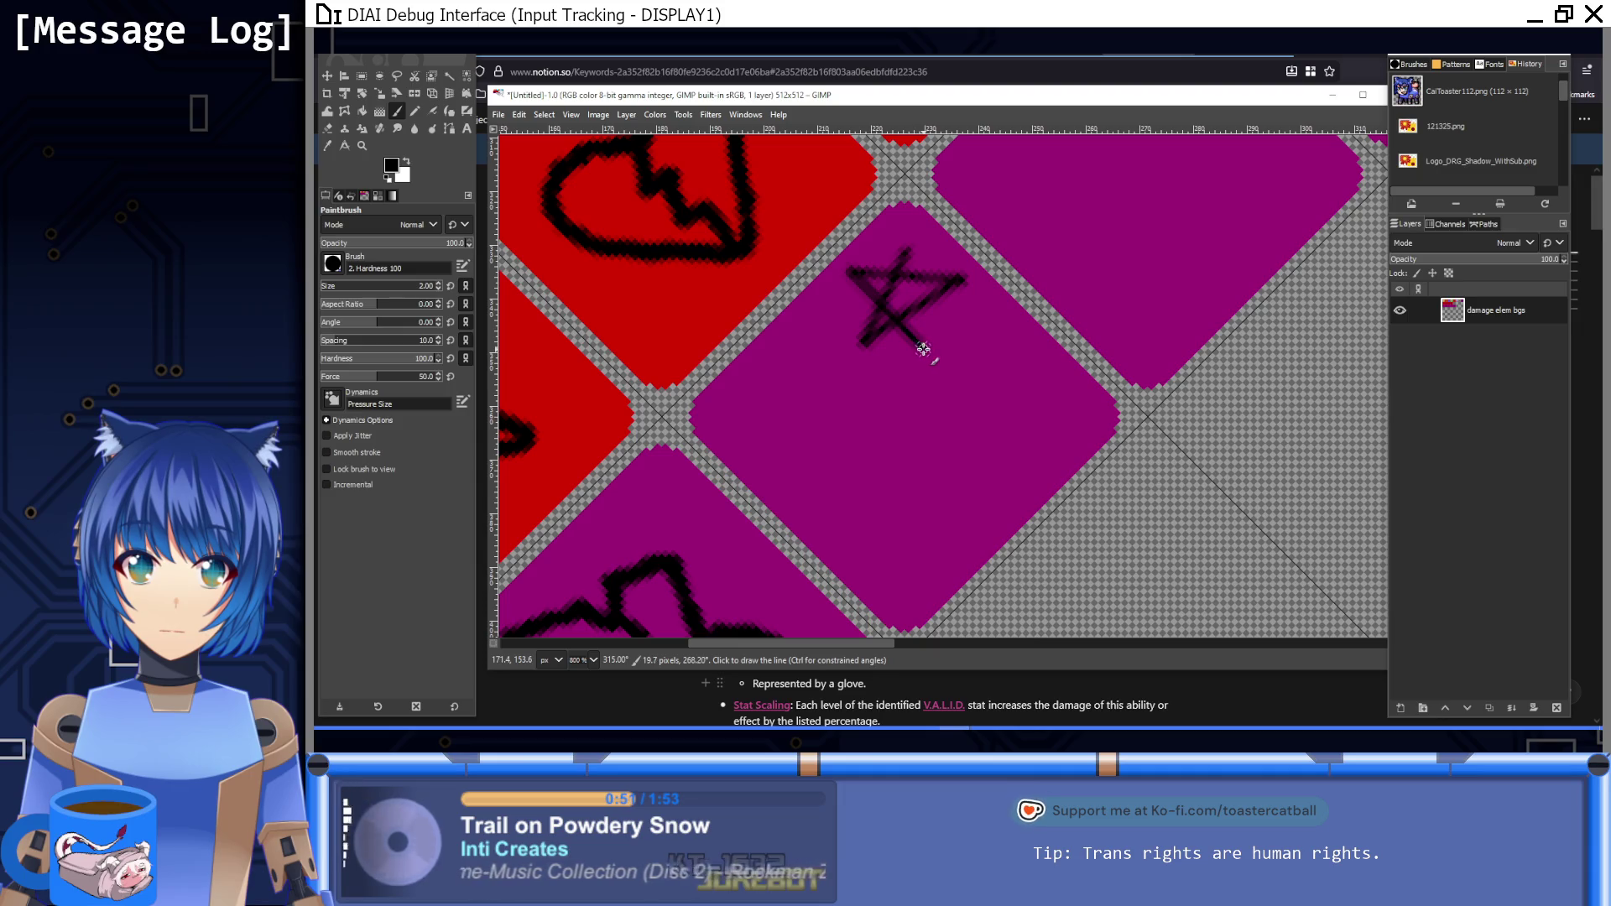
left_click(905, 250, "shift")
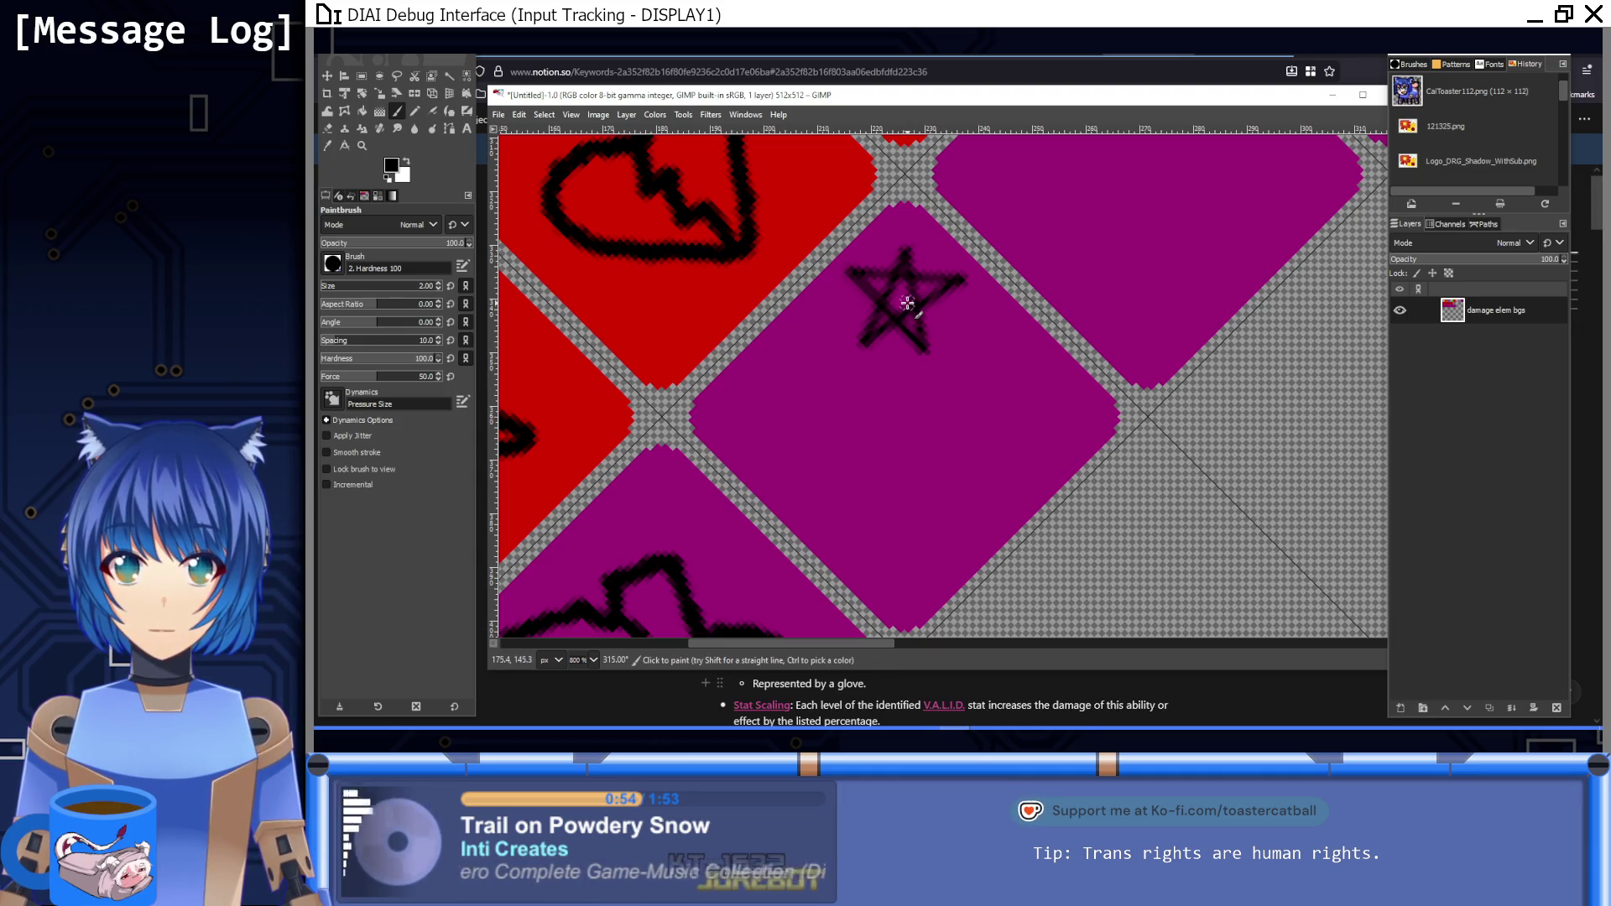
Step: Sample the tile purple as paint colour and zoom out to 100%
left_click(883, 435, "ctrl")
scroll(892, 302, "up", 2)
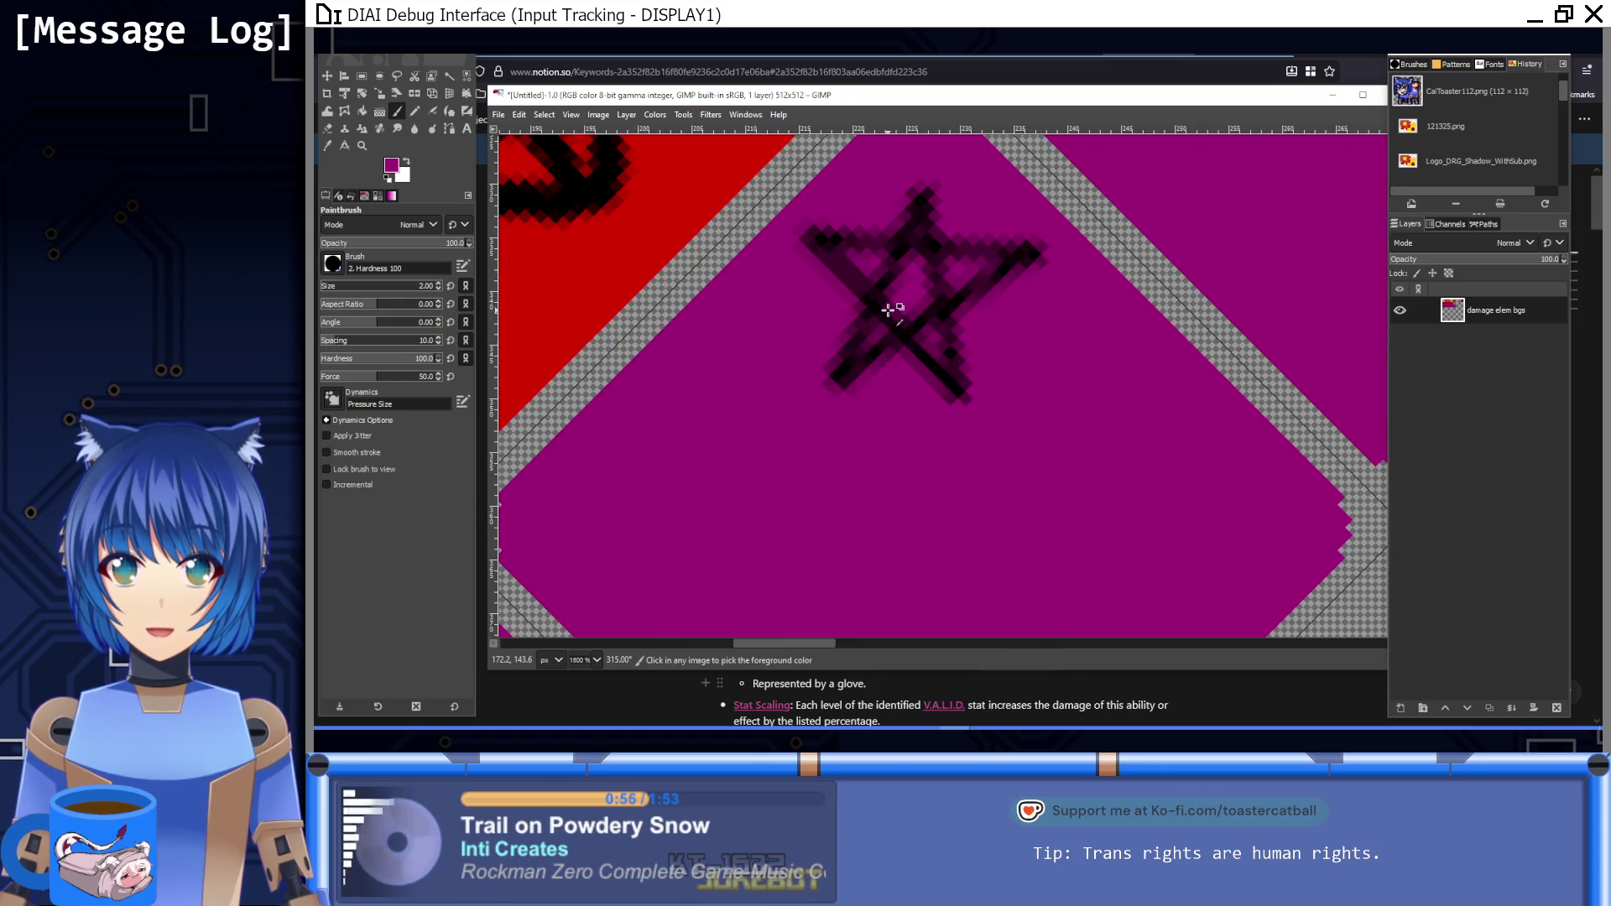
scroll(888, 309, "up", 1)
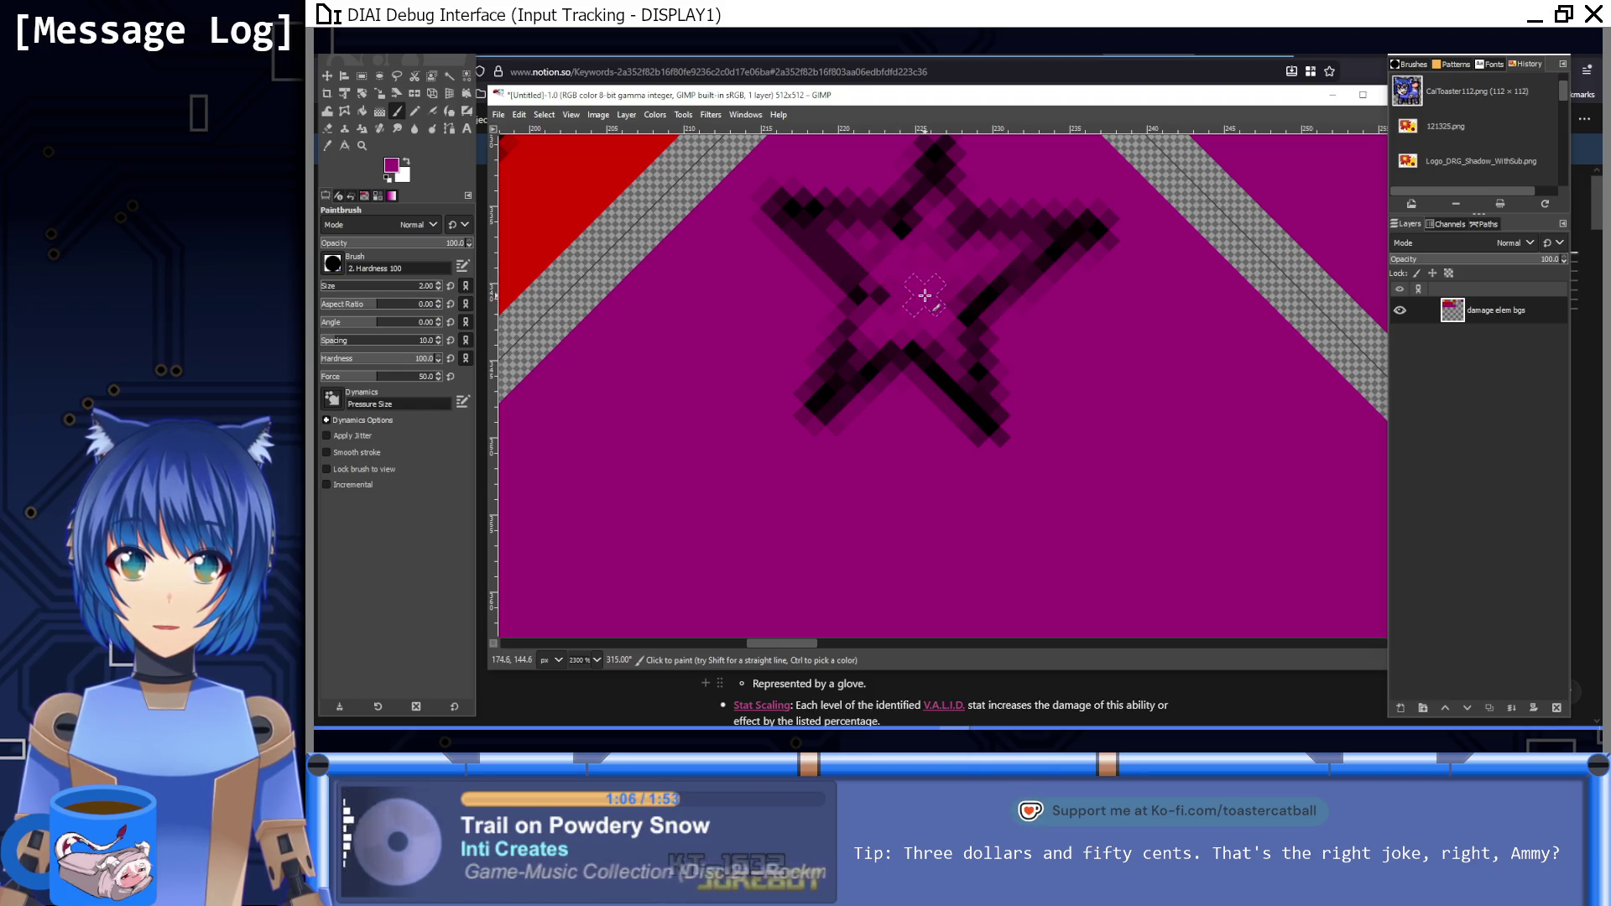
key("1")
left_click_drag(902, 356, 990, 277)
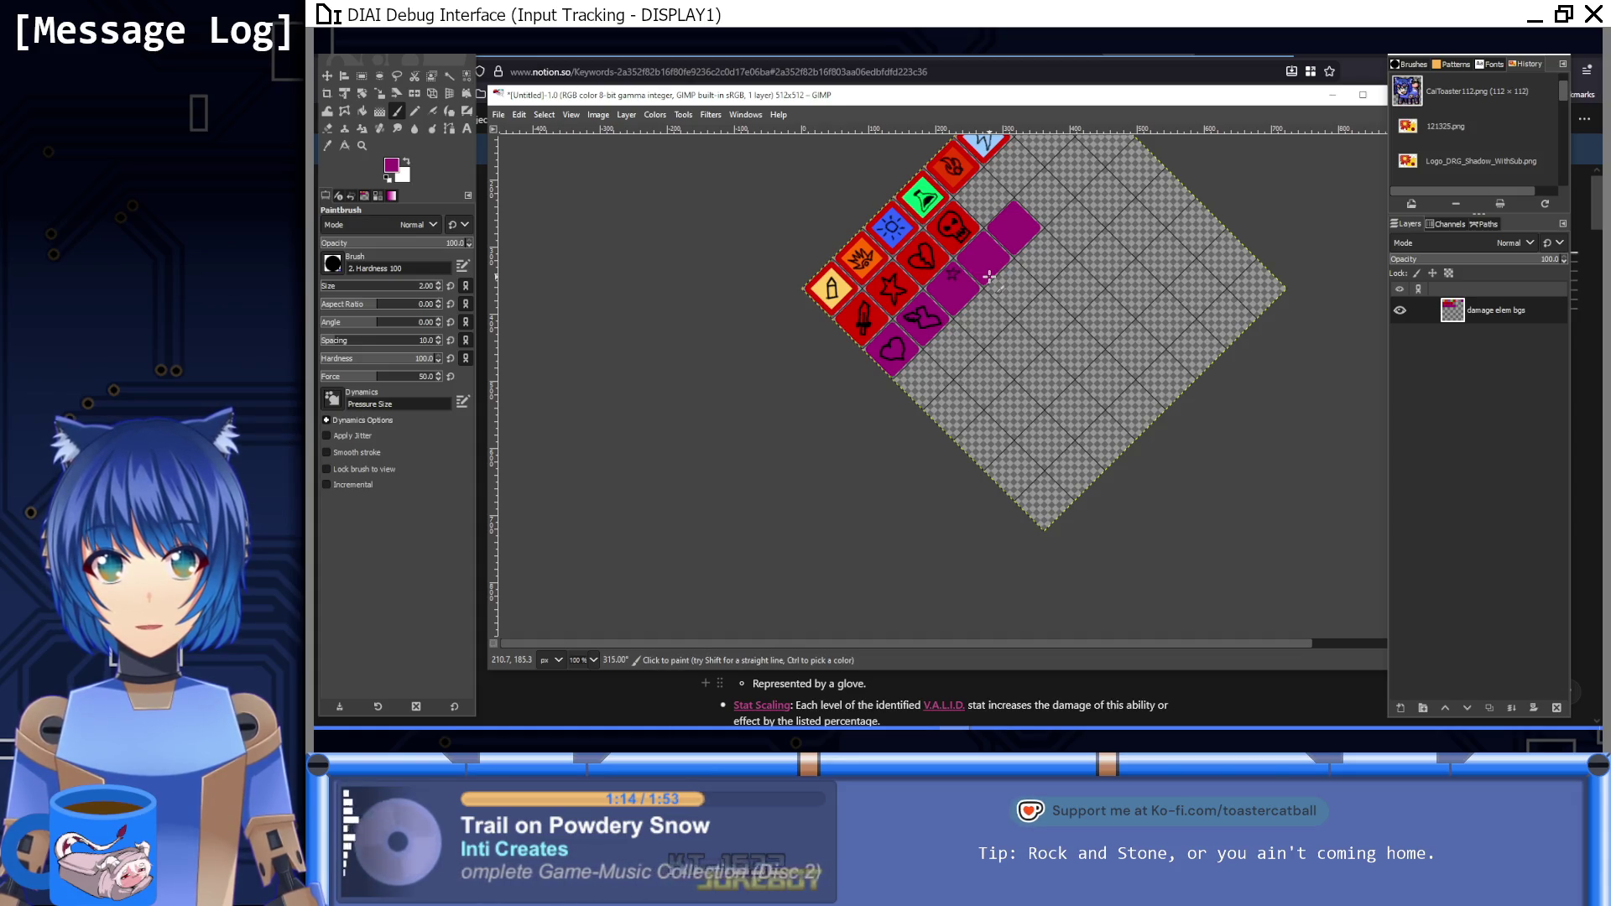
Step: Reset the view rotation, zoom to the star, and paint a wand handle stroke
key("exclam")
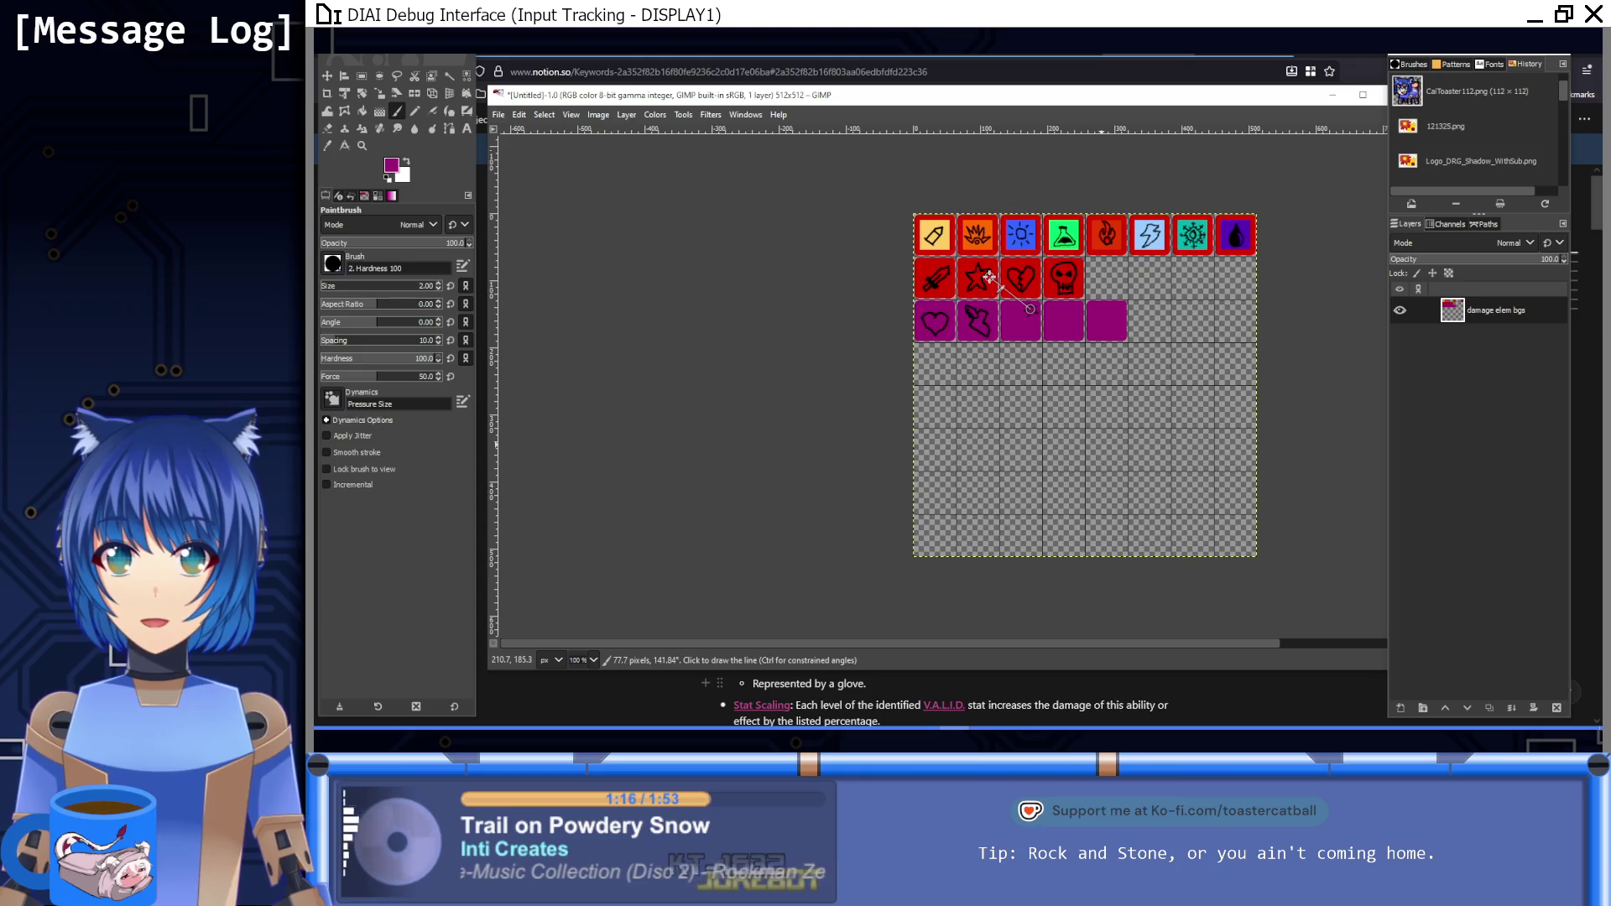
scroll(1013, 286, "up", 6)
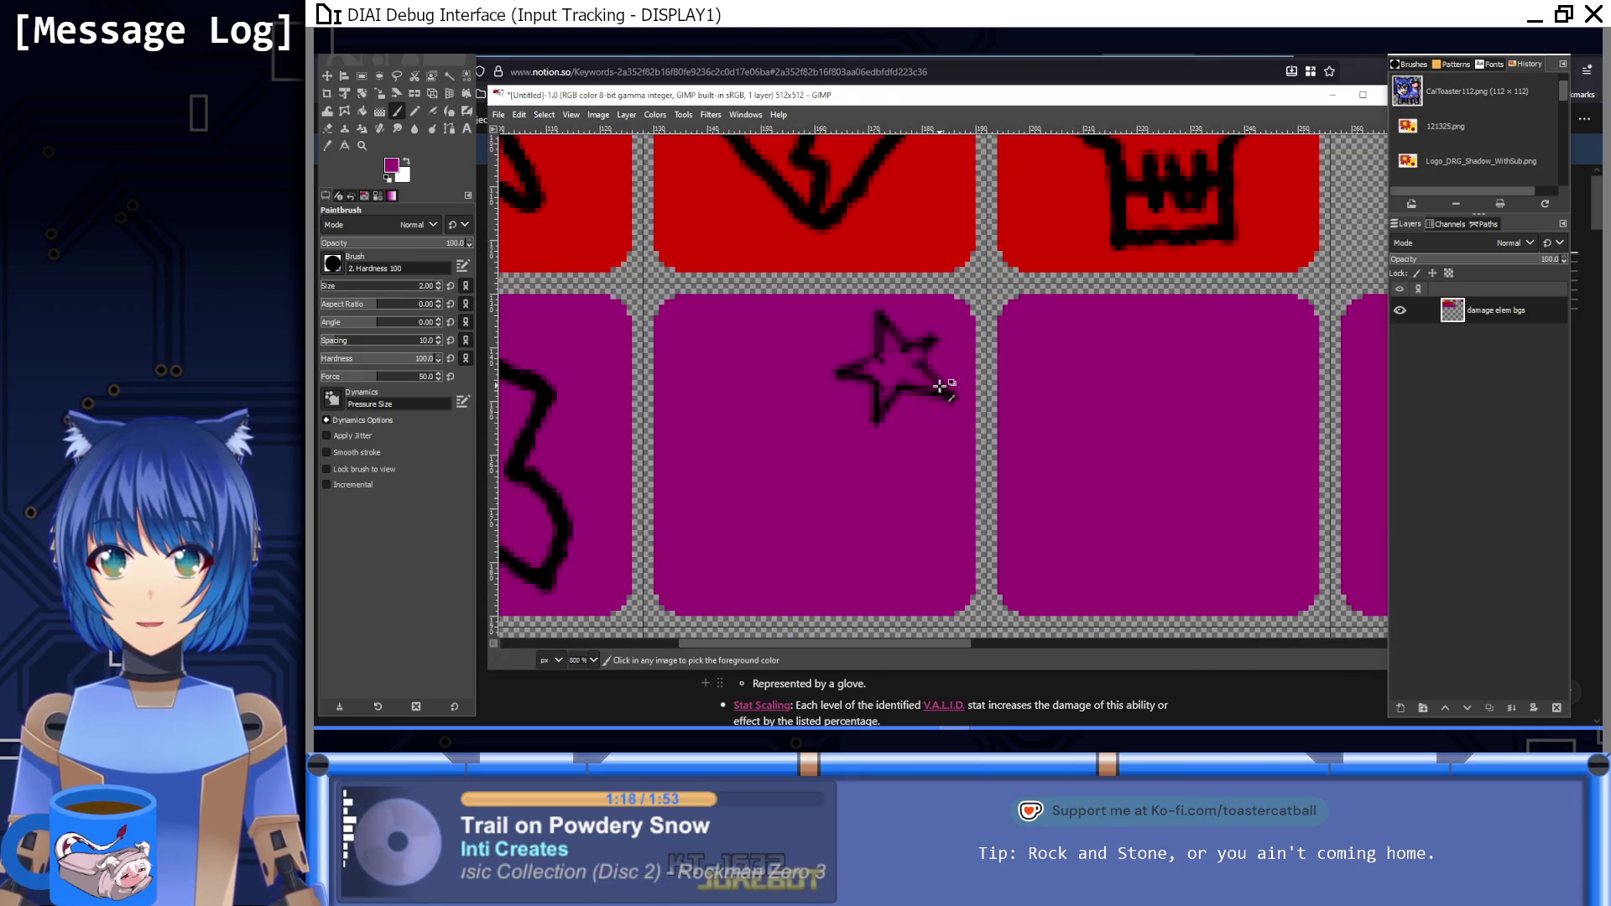
left_click_drag(915, 440, 913, 371)
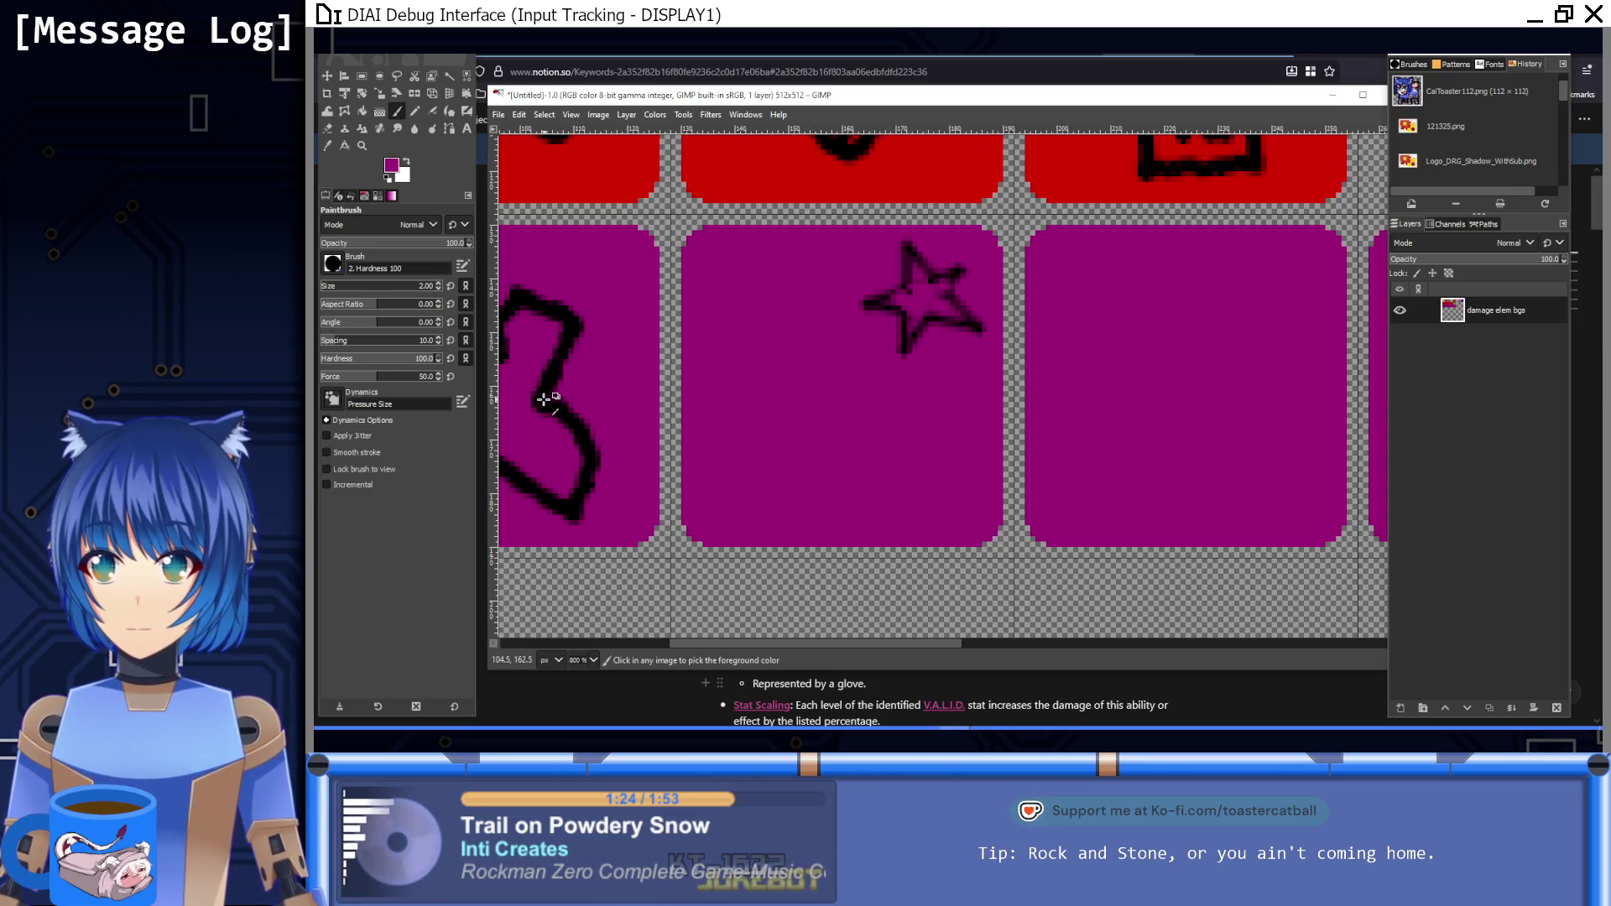
scroll(863, 333, "up", 2)
mouse_move(884, 288)
left_mouse_down()
mouse_move(633, 433)
mouse_move(640, 450)
mouse_move(813, 406)
mouse_move(936, 295)
left_mouse_up()
Step: Undo the wand strokes to leave the tile blank and tilt the view diagonally again
key("1")
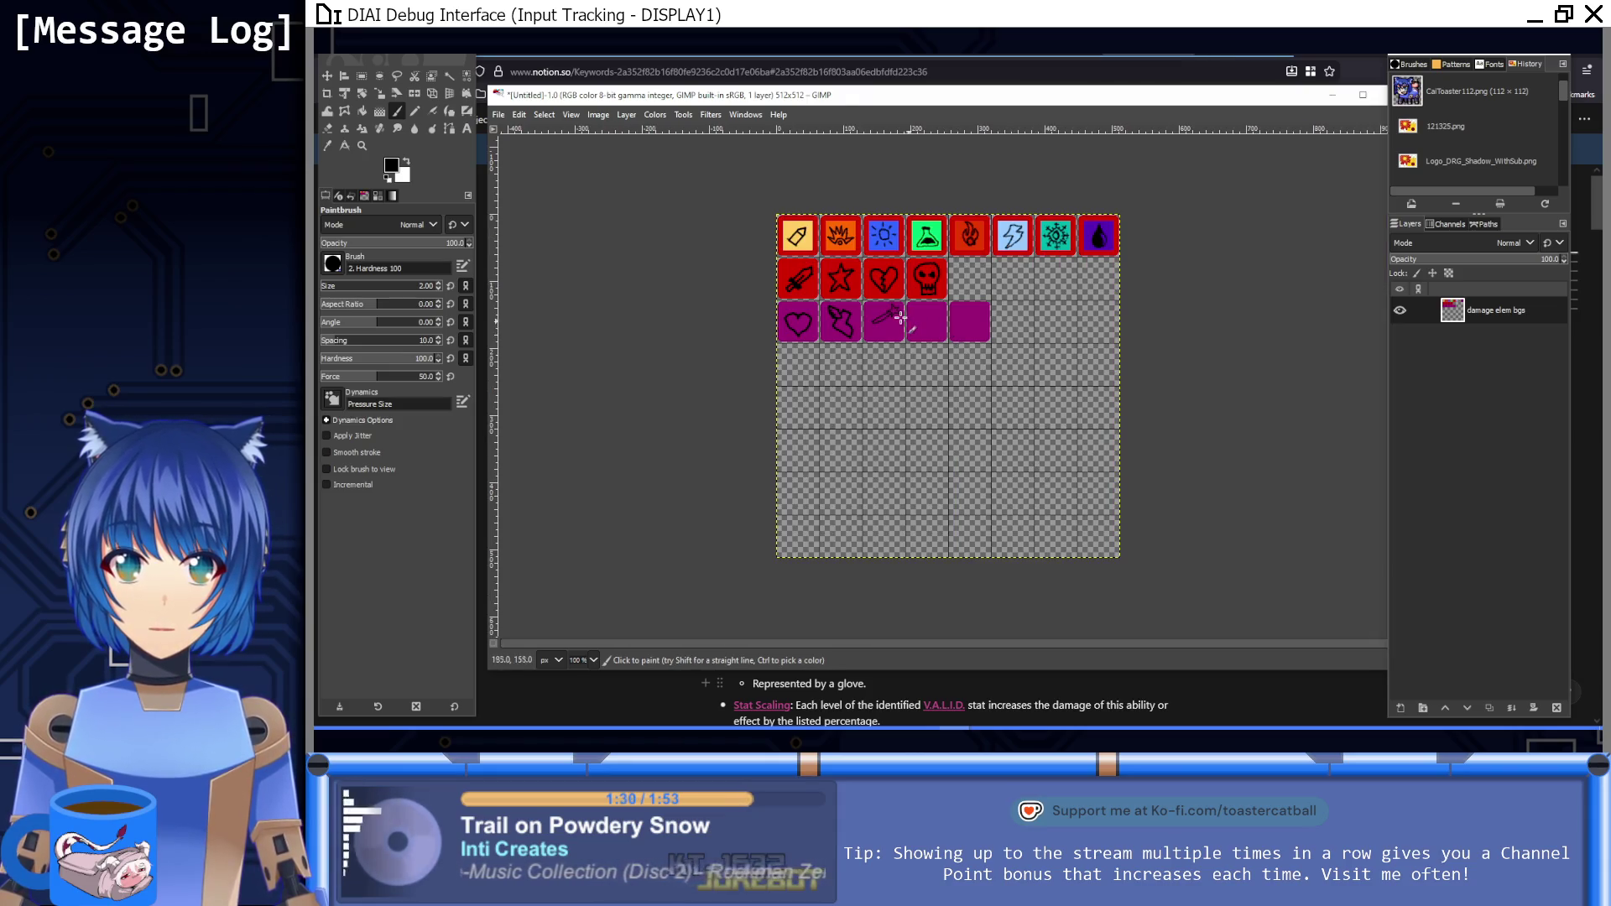
scroll(900, 318, "up", 4)
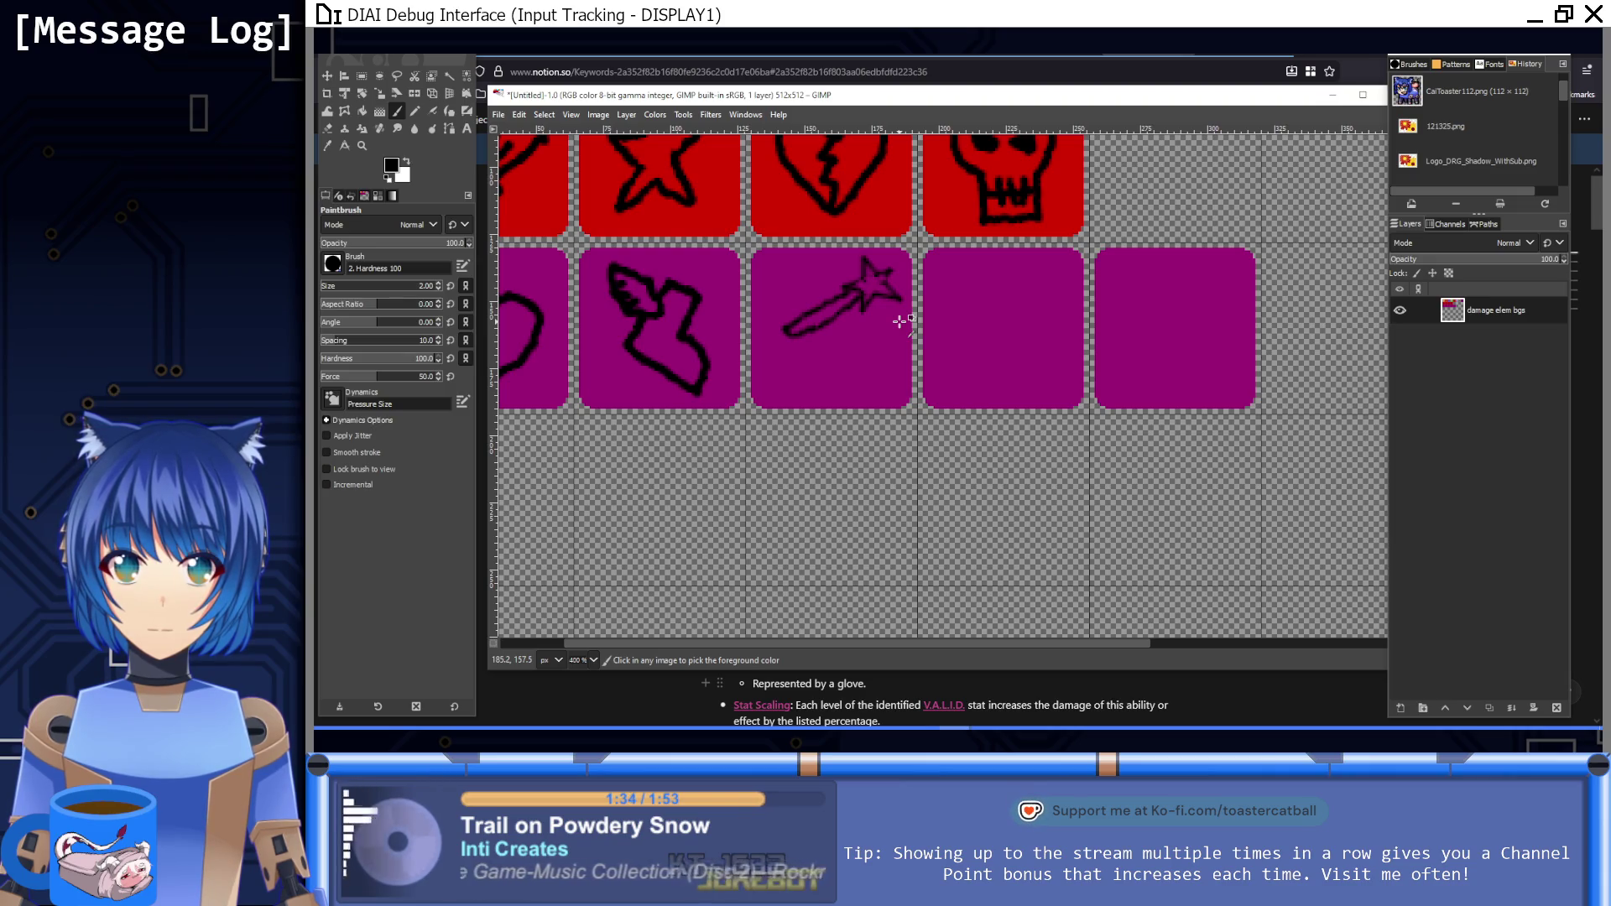
key("ctrl+z")
key("ctrl+z")
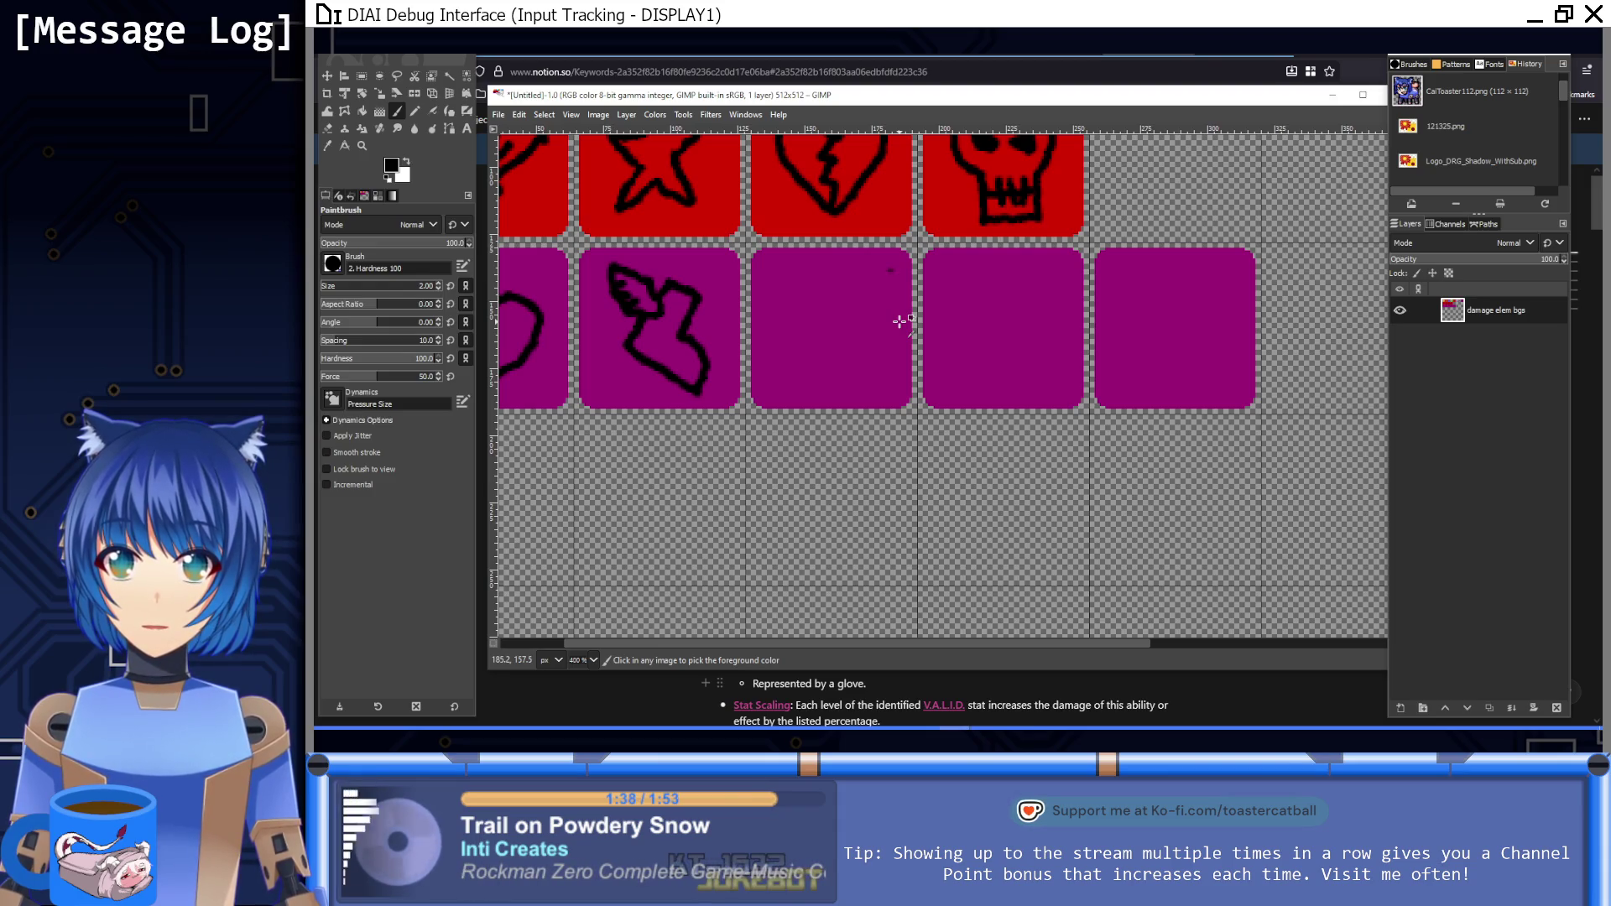
left_click_drag(900, 319, 900, 322)
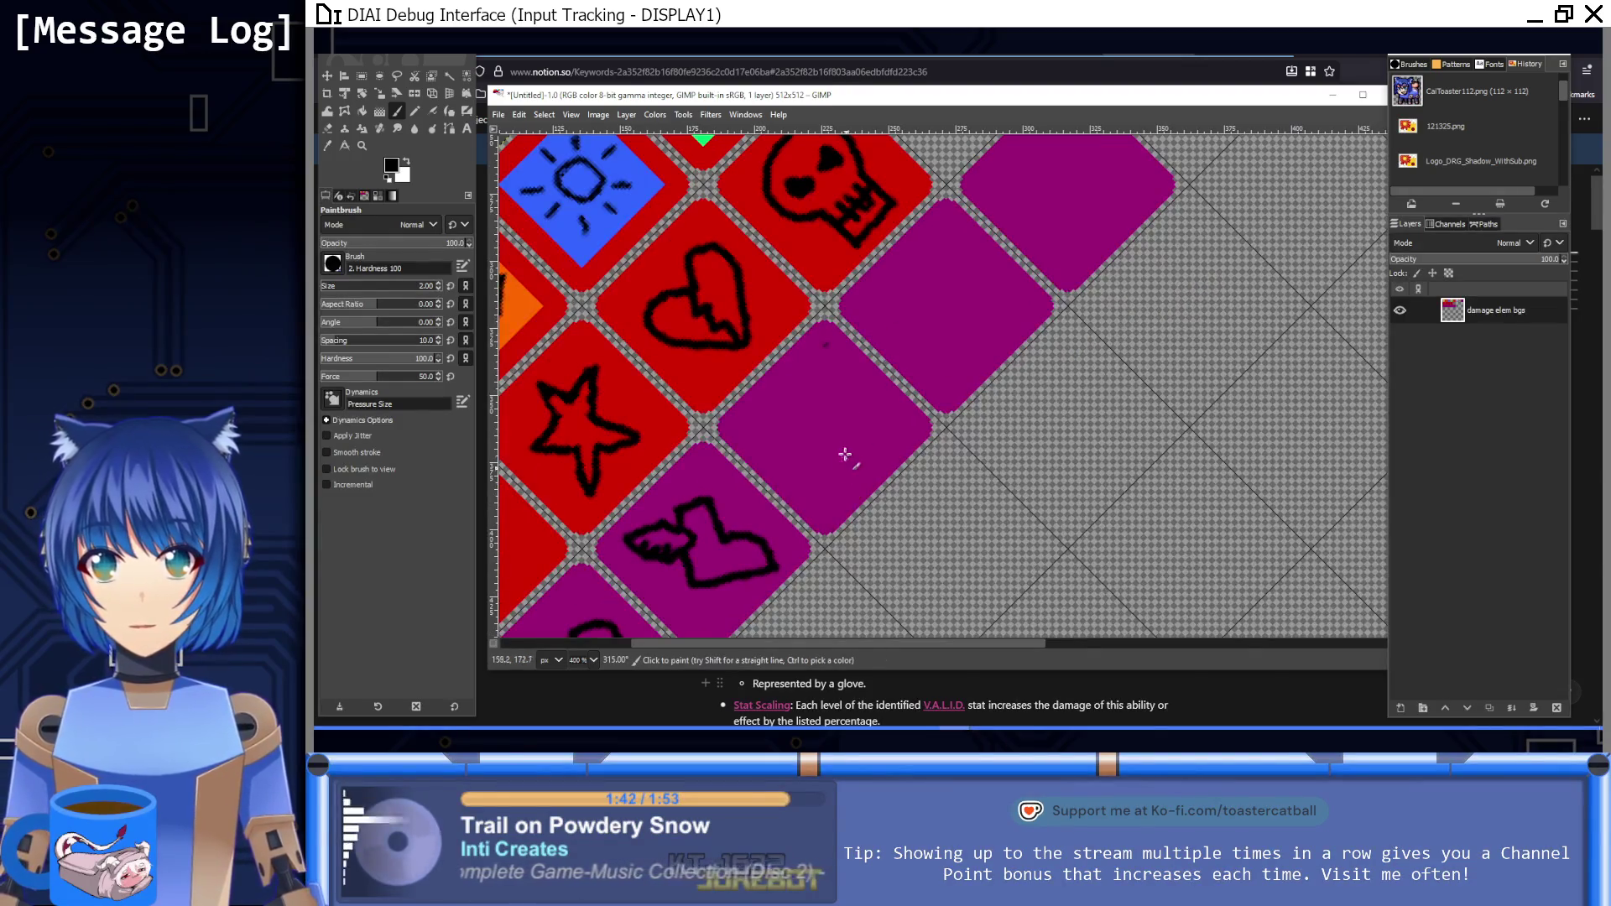
Step: Redraw the five-pointed black star with straight lines on the third purple tile
scroll(924, 313, "up", 3)
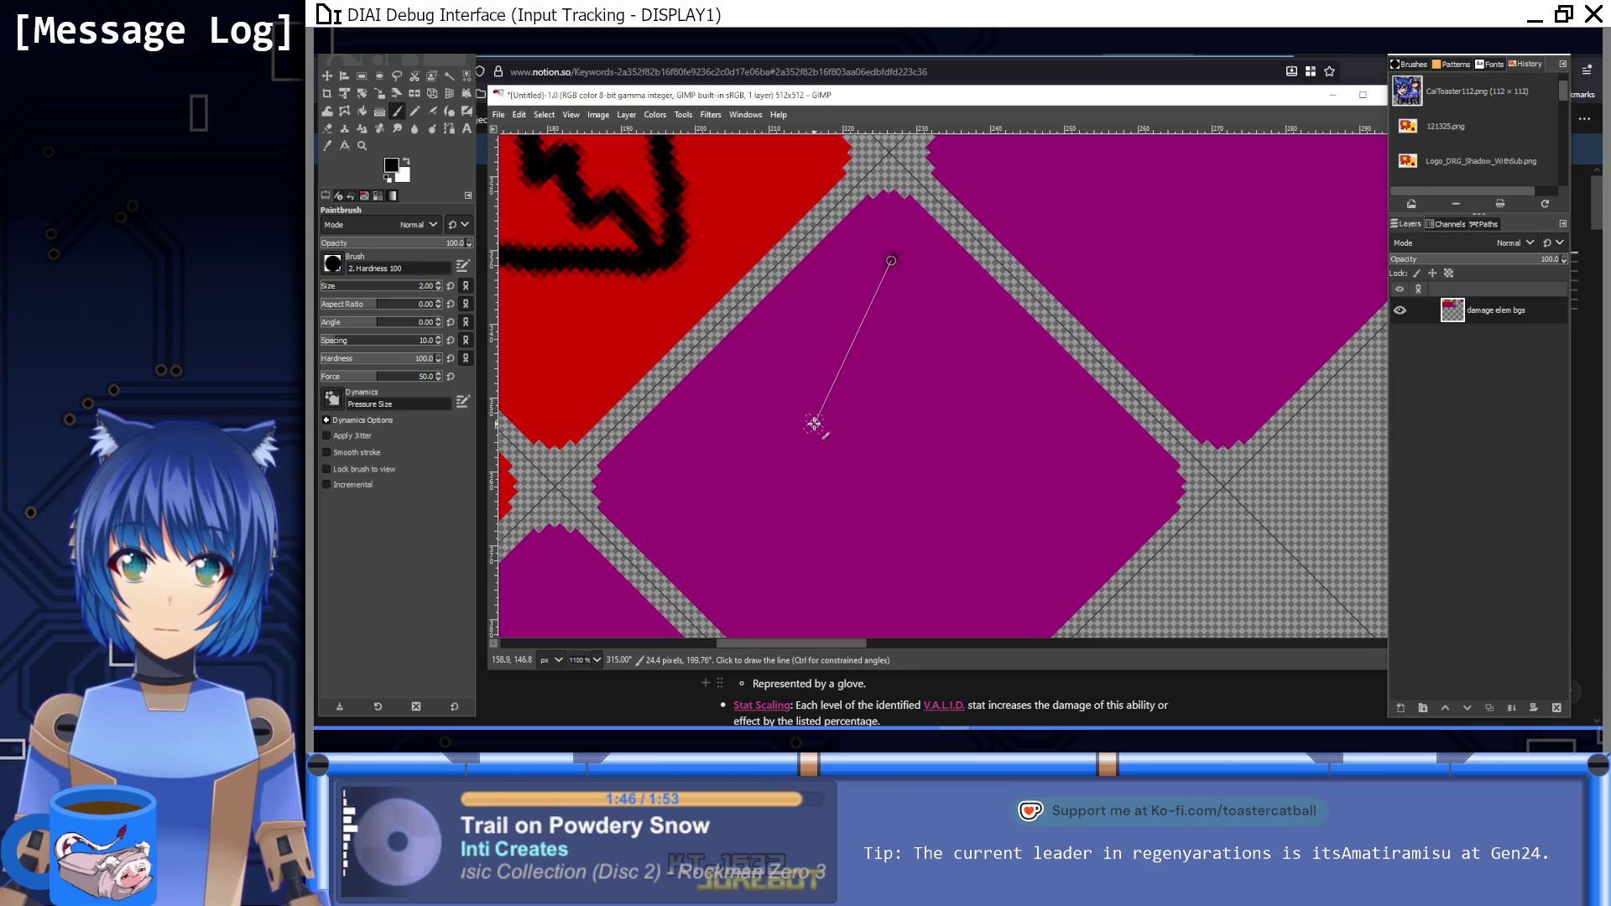
left_click(814, 423, "shift")
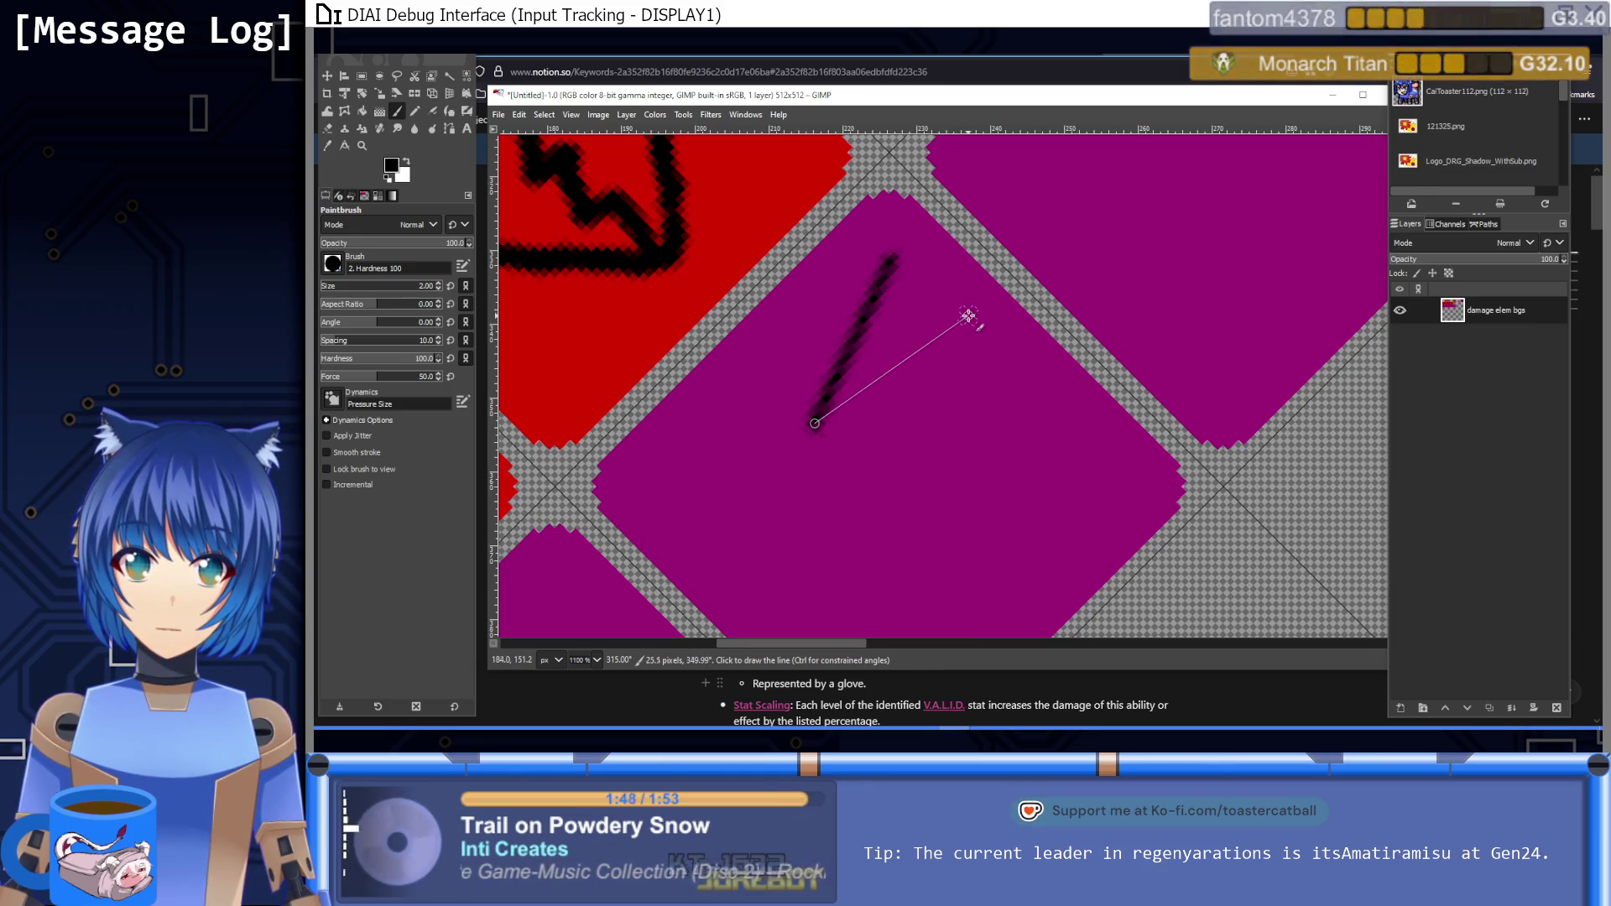
left_click(978, 315, "shift")
left_click(800, 295, "shift")
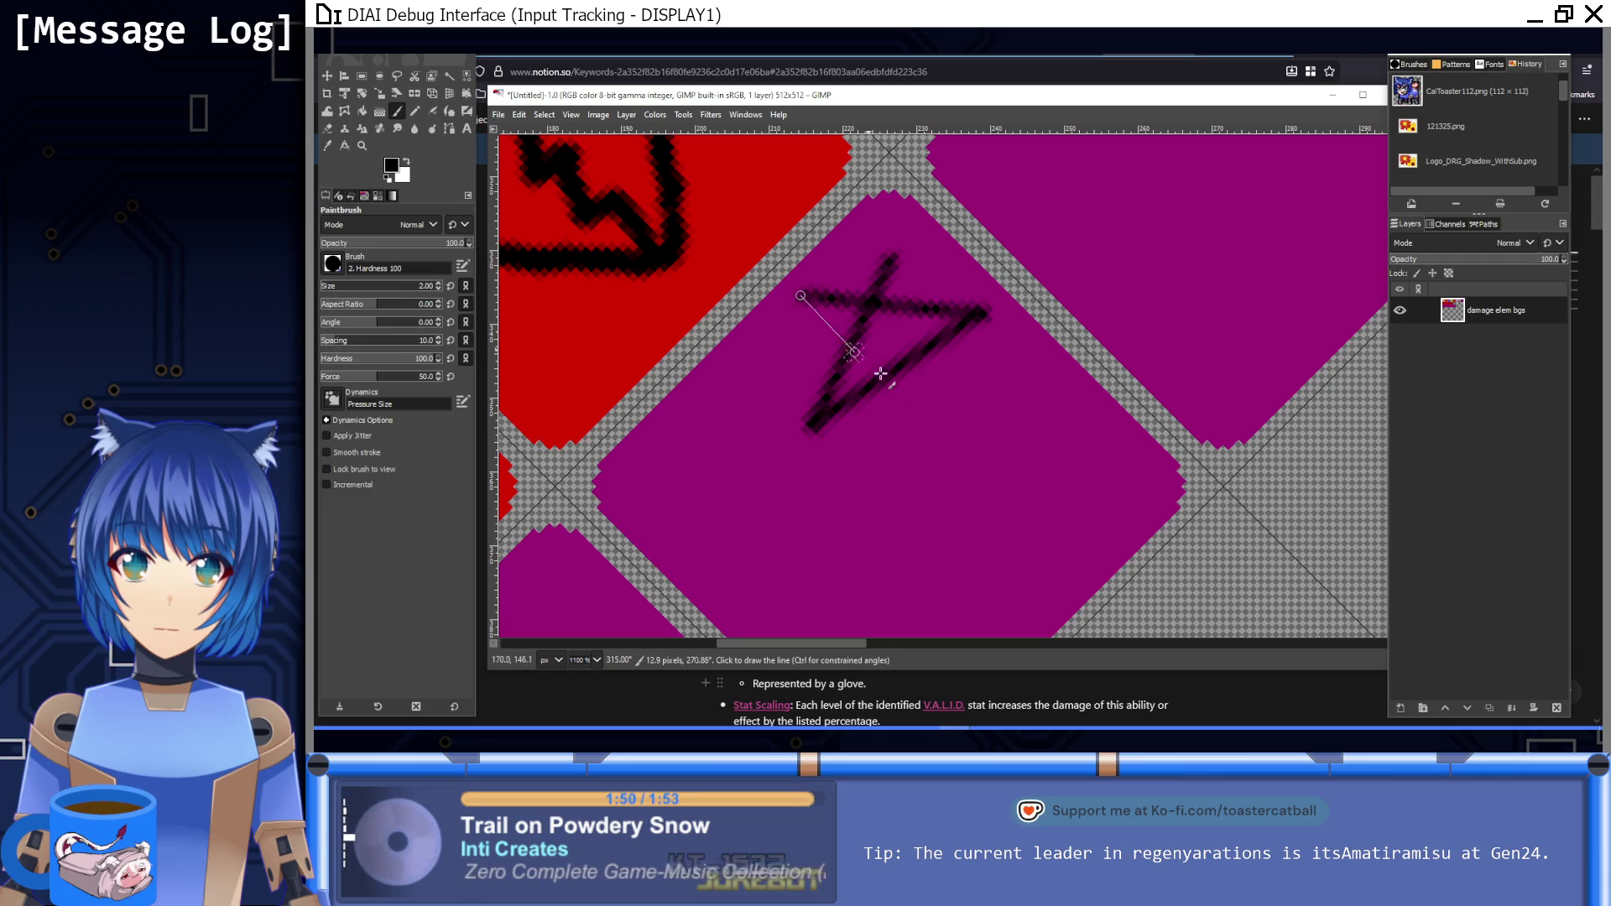
left_click(924, 439, "shift")
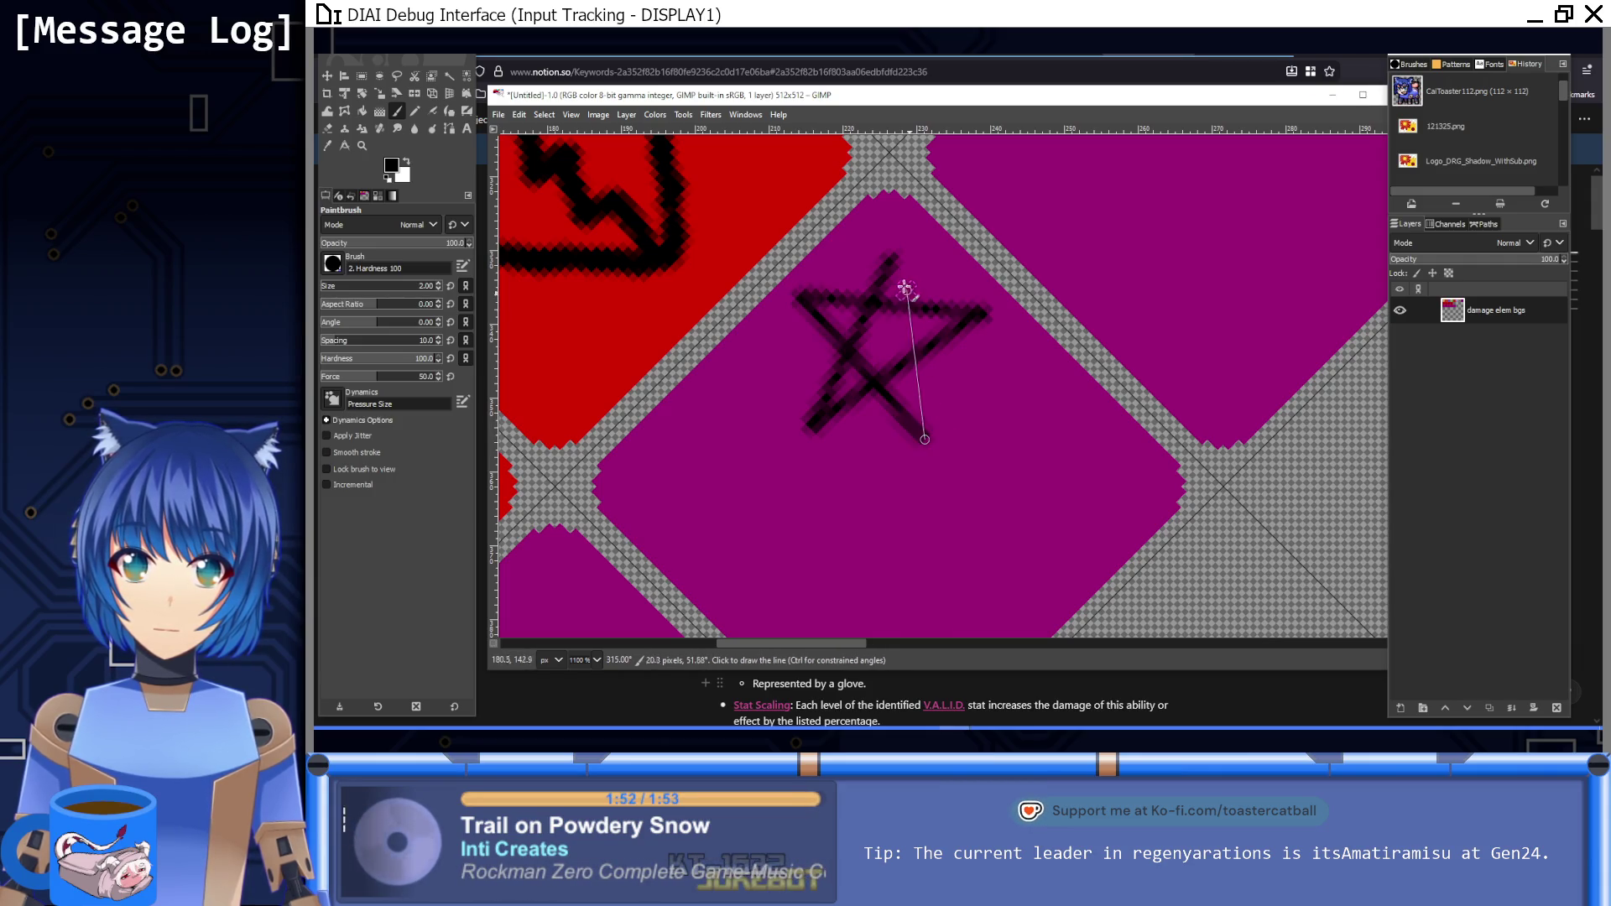
left_click(898, 259, "shift")
left_click(993, 390, "ctrl")
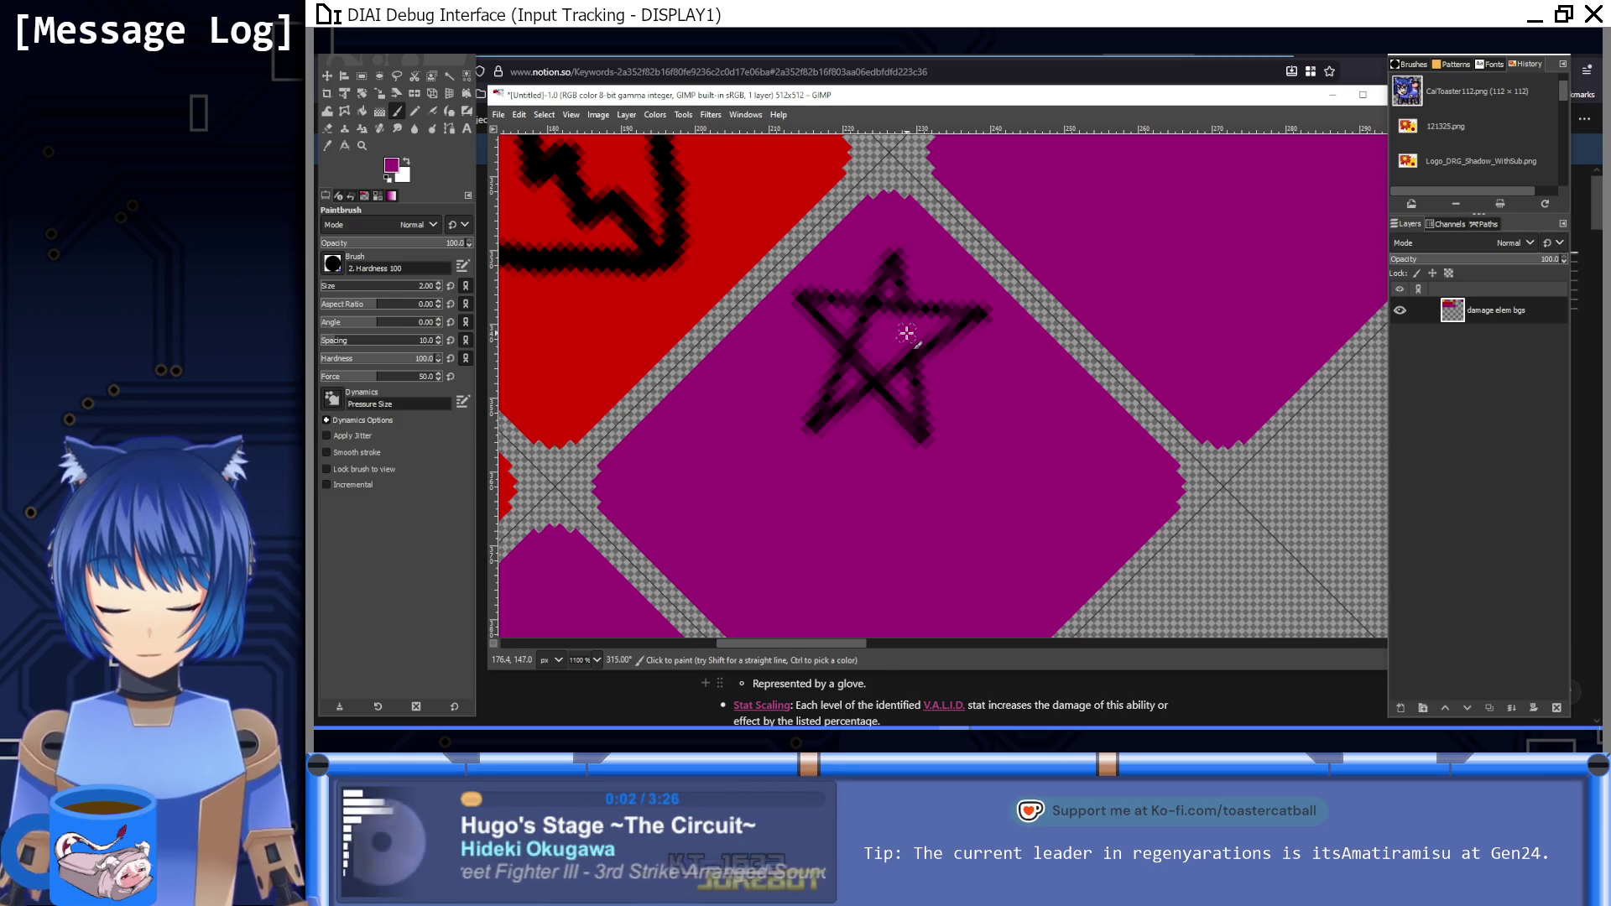
Step: Draw a double-lined black wand handle extending down-left from the star
key("shift+1")
scroll(910, 327, "up", 1)
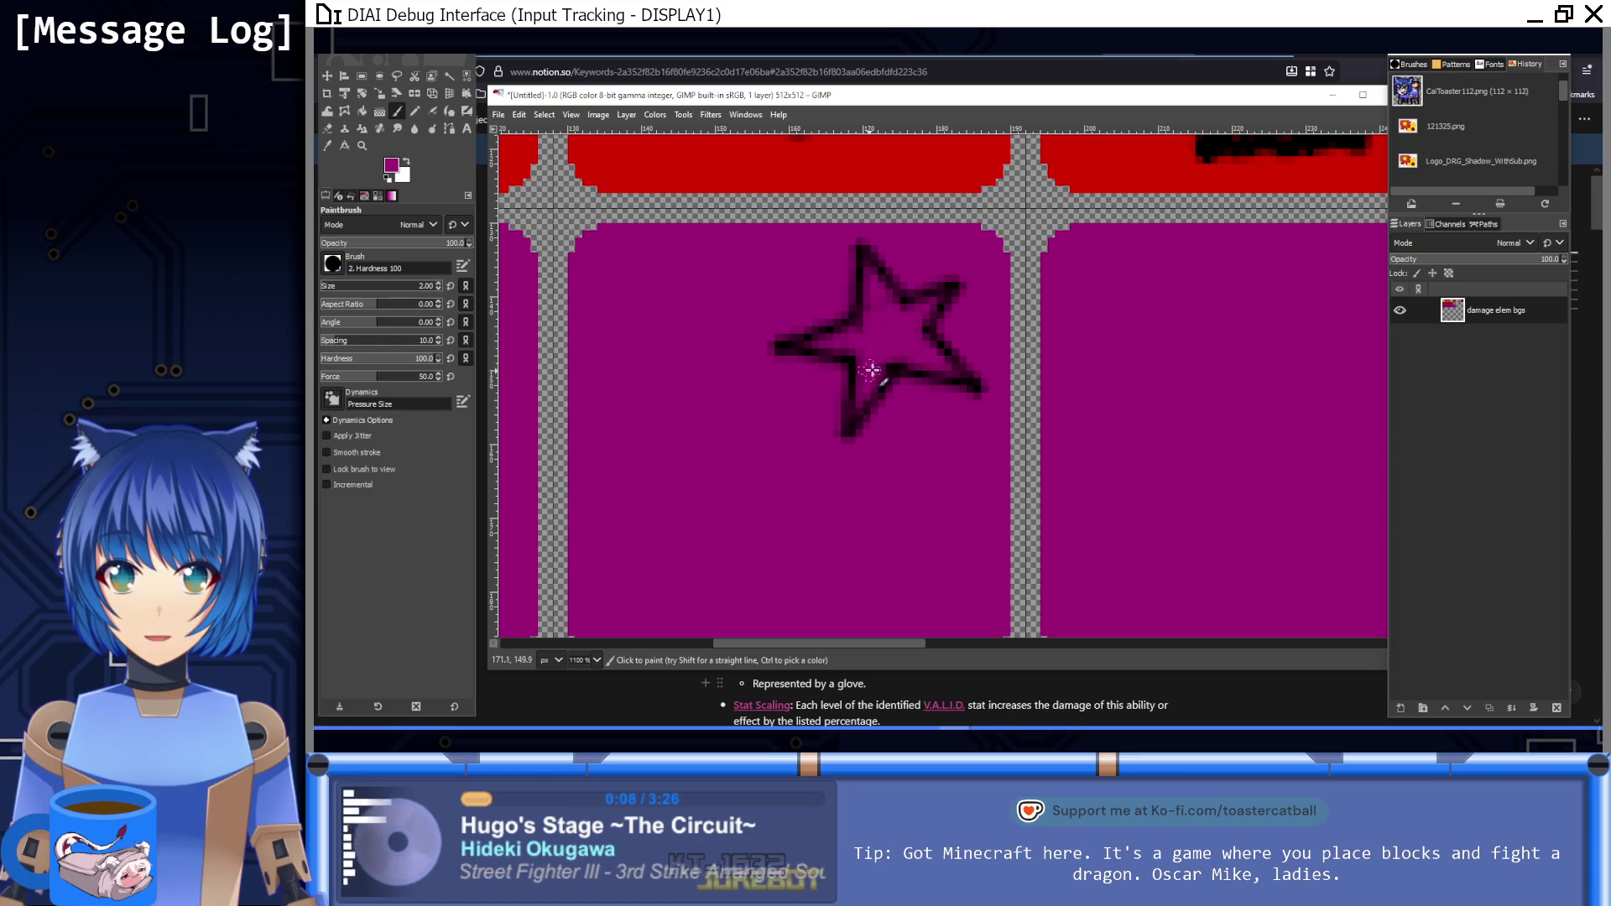
scroll(923, 336, "down", 1)
scroll(1007, 327, "left", 2)
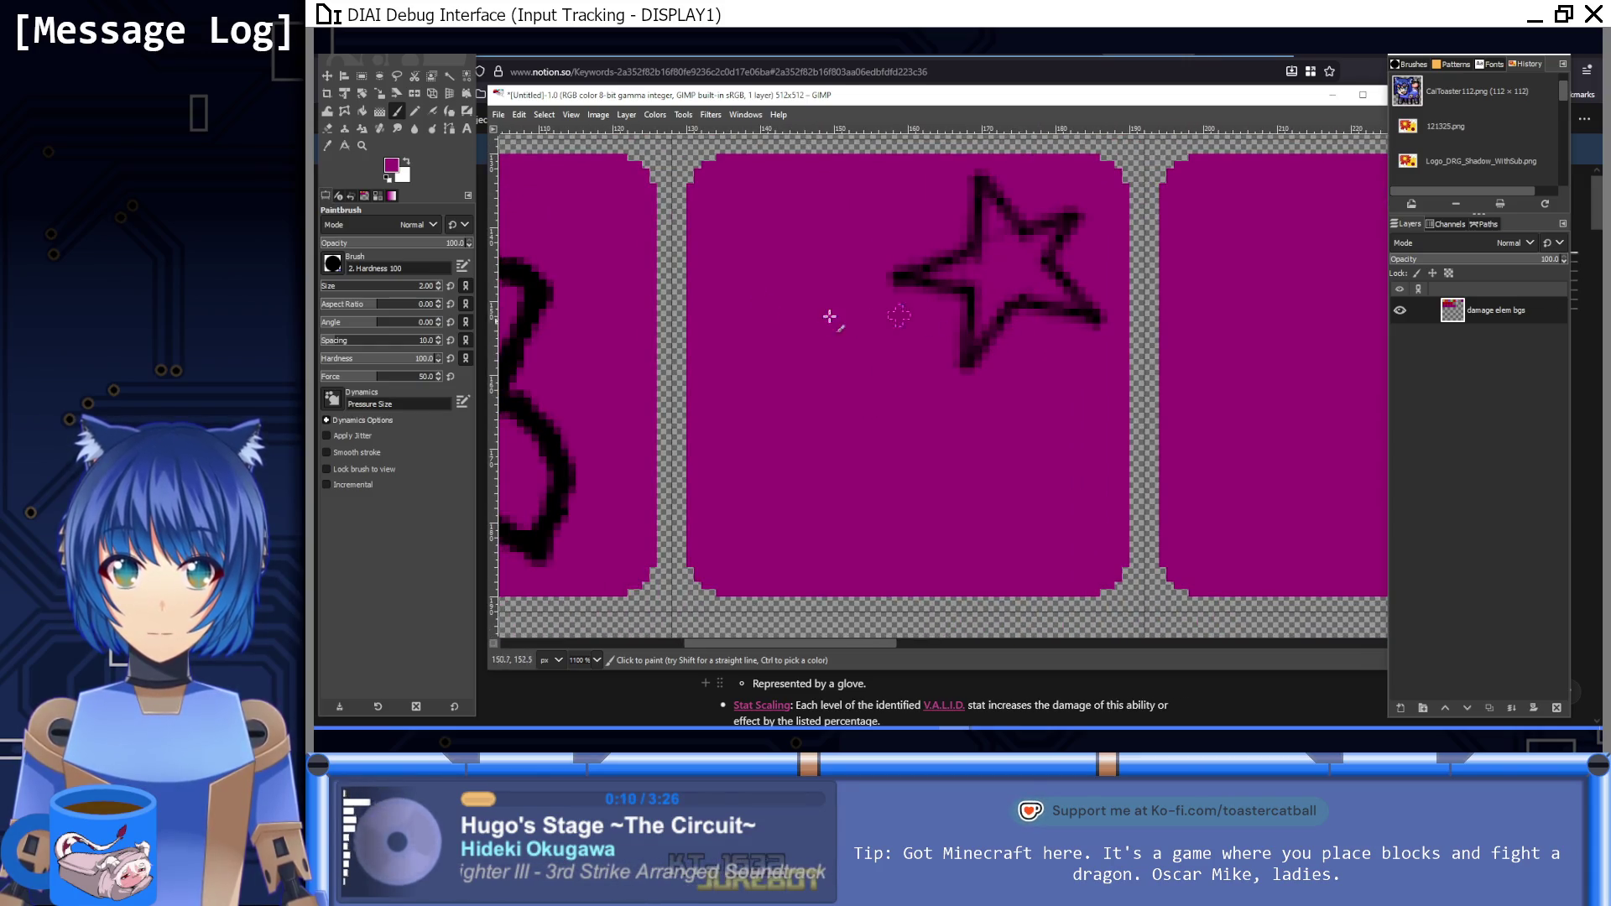
left_click(389, 179)
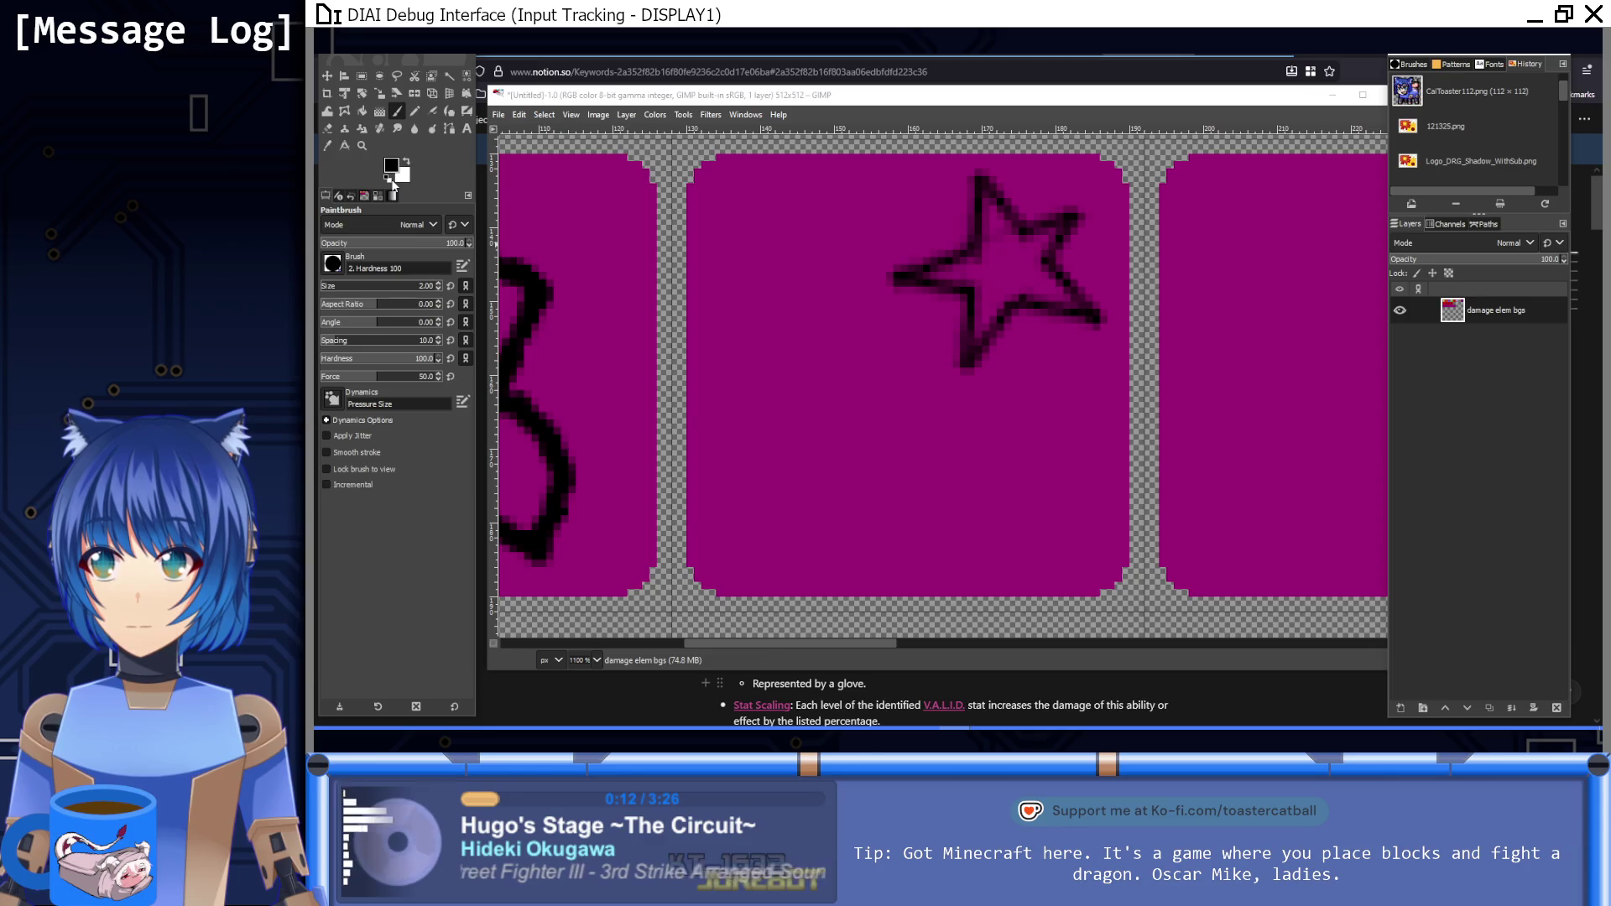
left_click(941, 294)
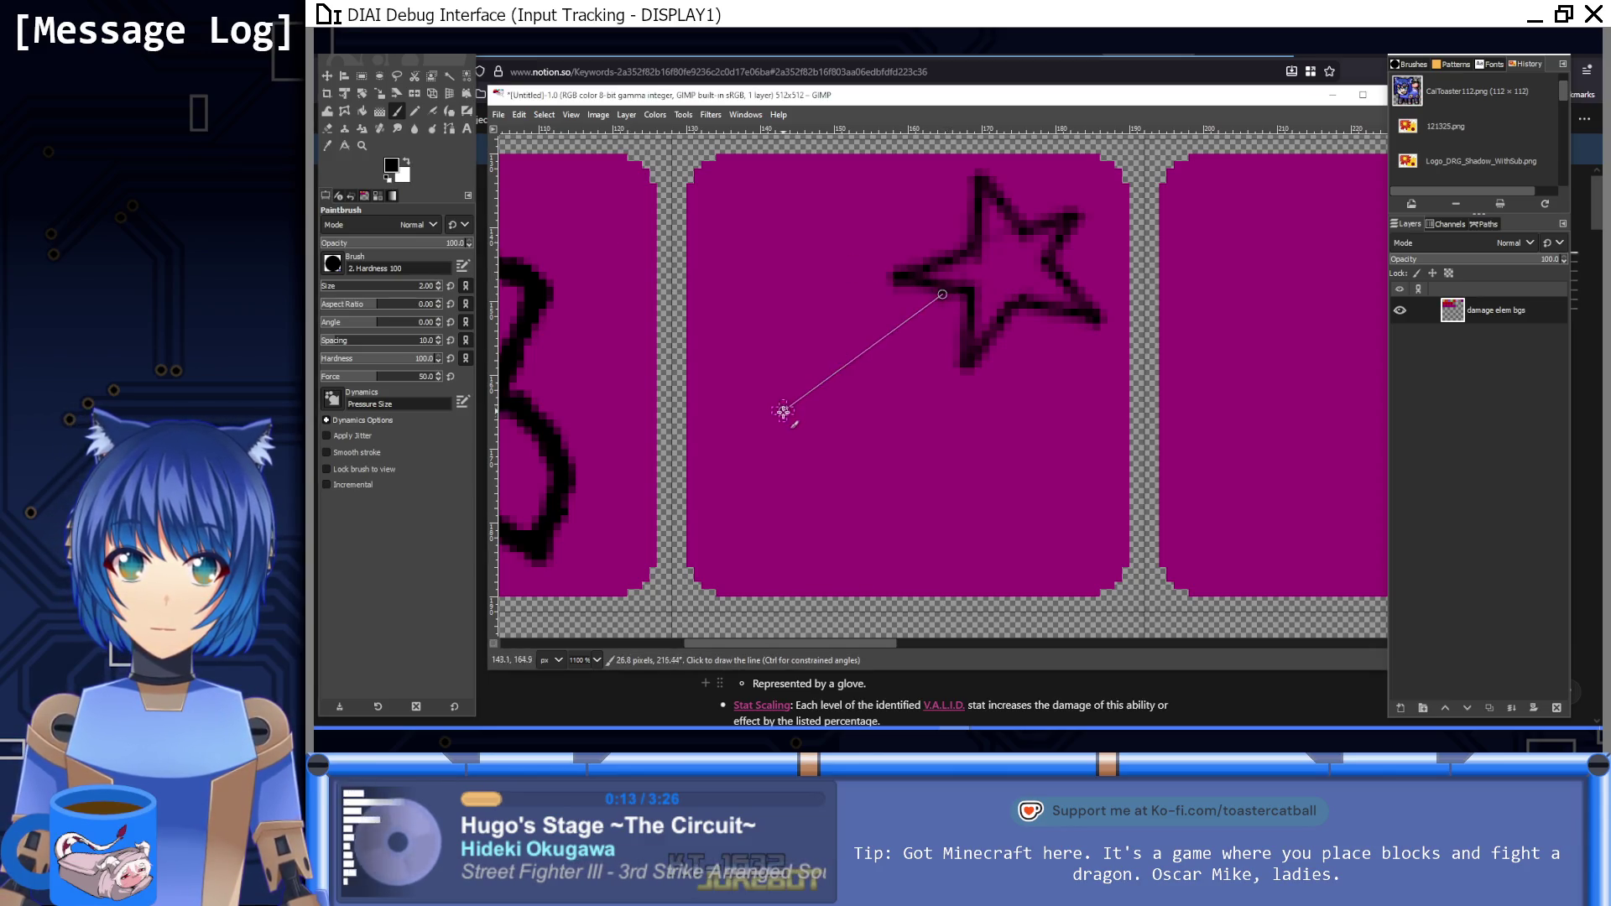
left_click(754, 455, "shift")
left_click(779, 490, "shift")
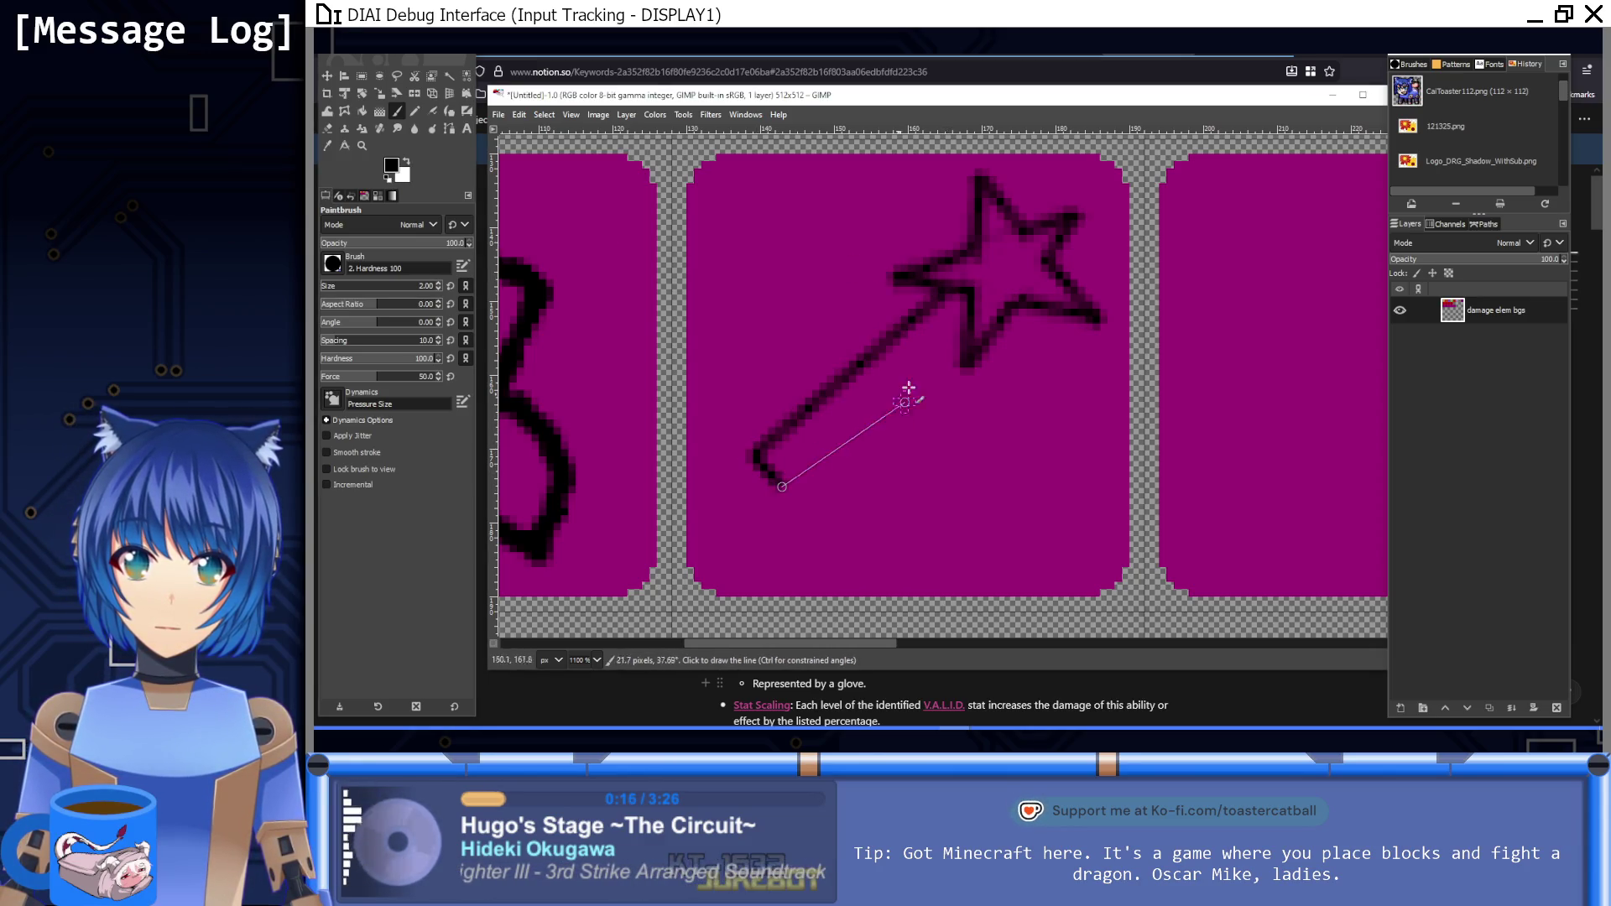
left_click(969, 319, "shift")
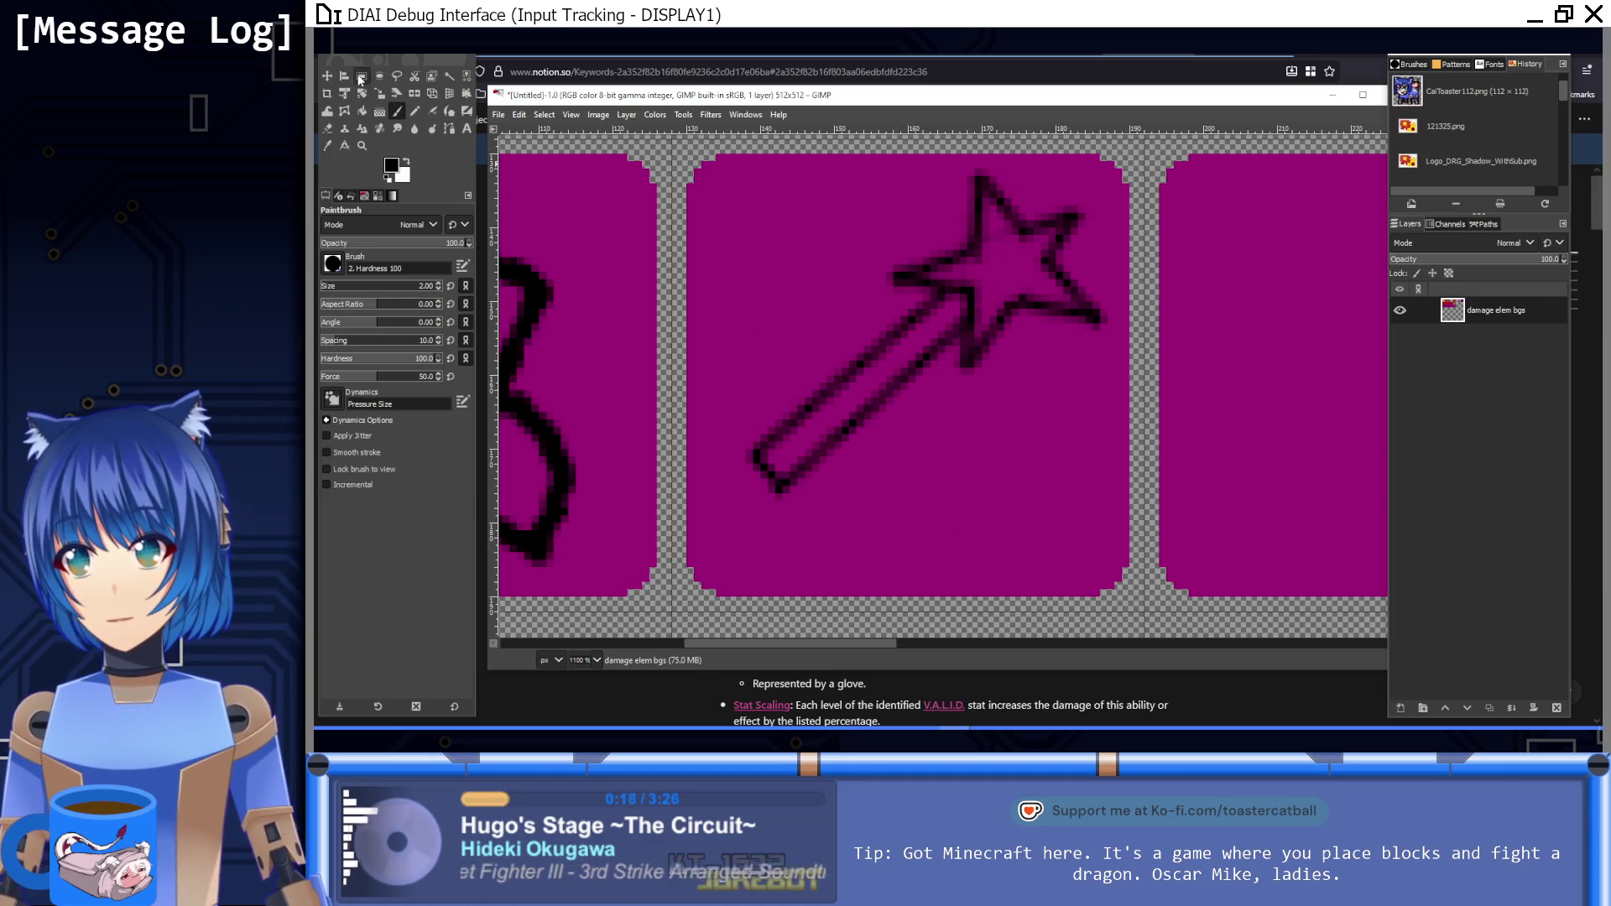
Step: Rectangle-select the star wand, cut and paste it re-centred in its tile, and anchor it
key("r")
left_click_drag(1114, 176, 716, 514)
left_click_drag(1011, 195, 1011, 186)
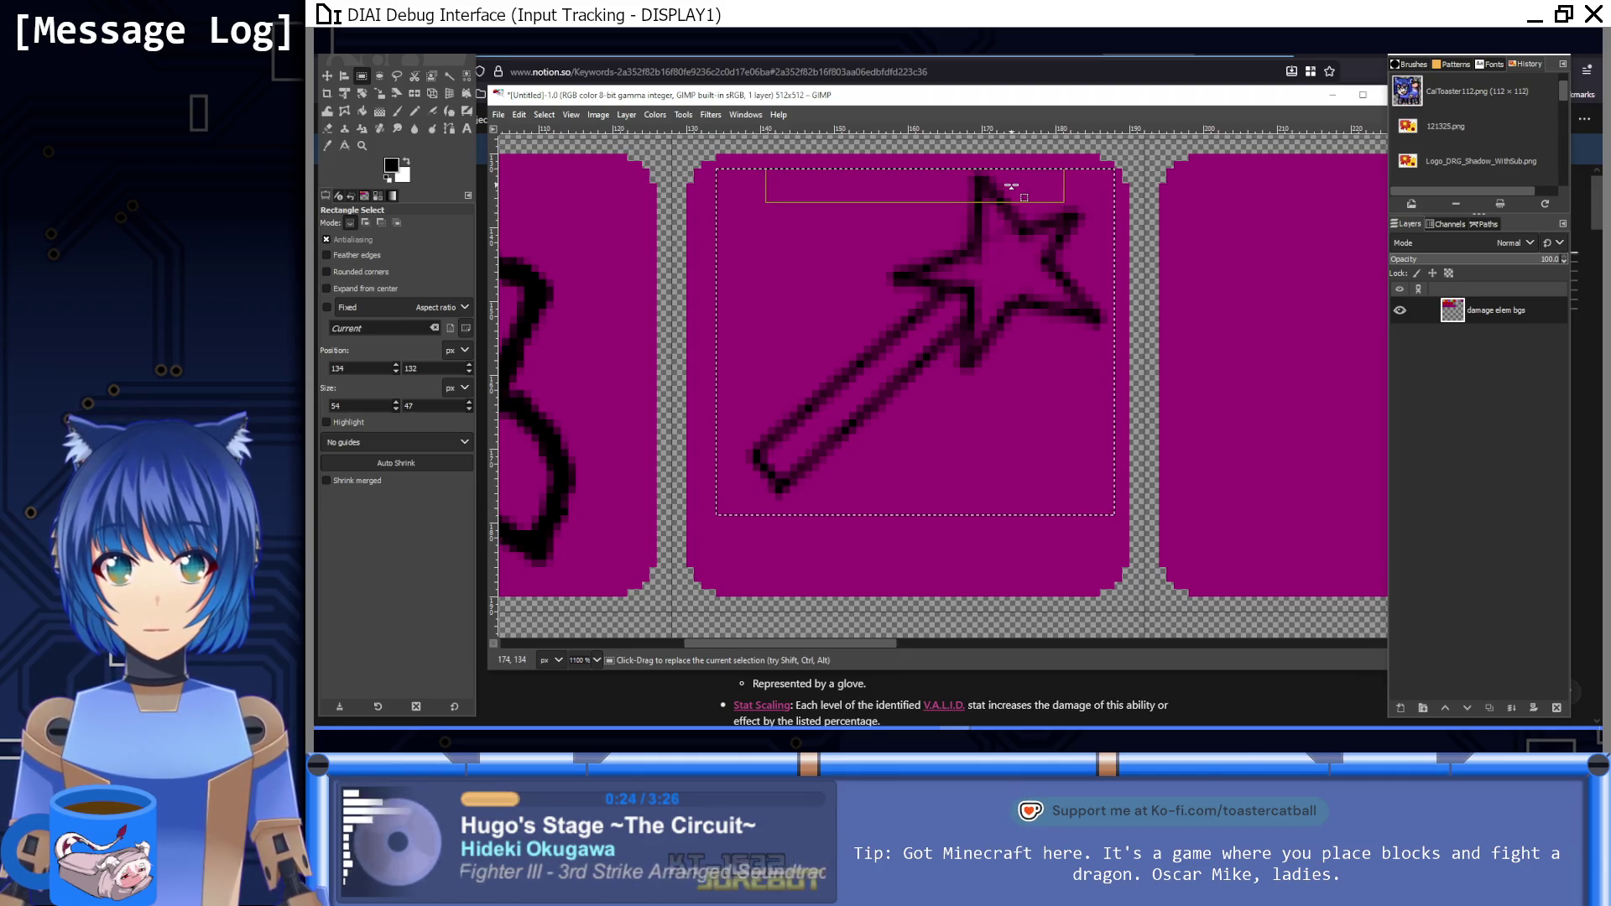
left_click_drag(731, 344, 871, 353)
key("ctrl+x")
key("ctrl+v")
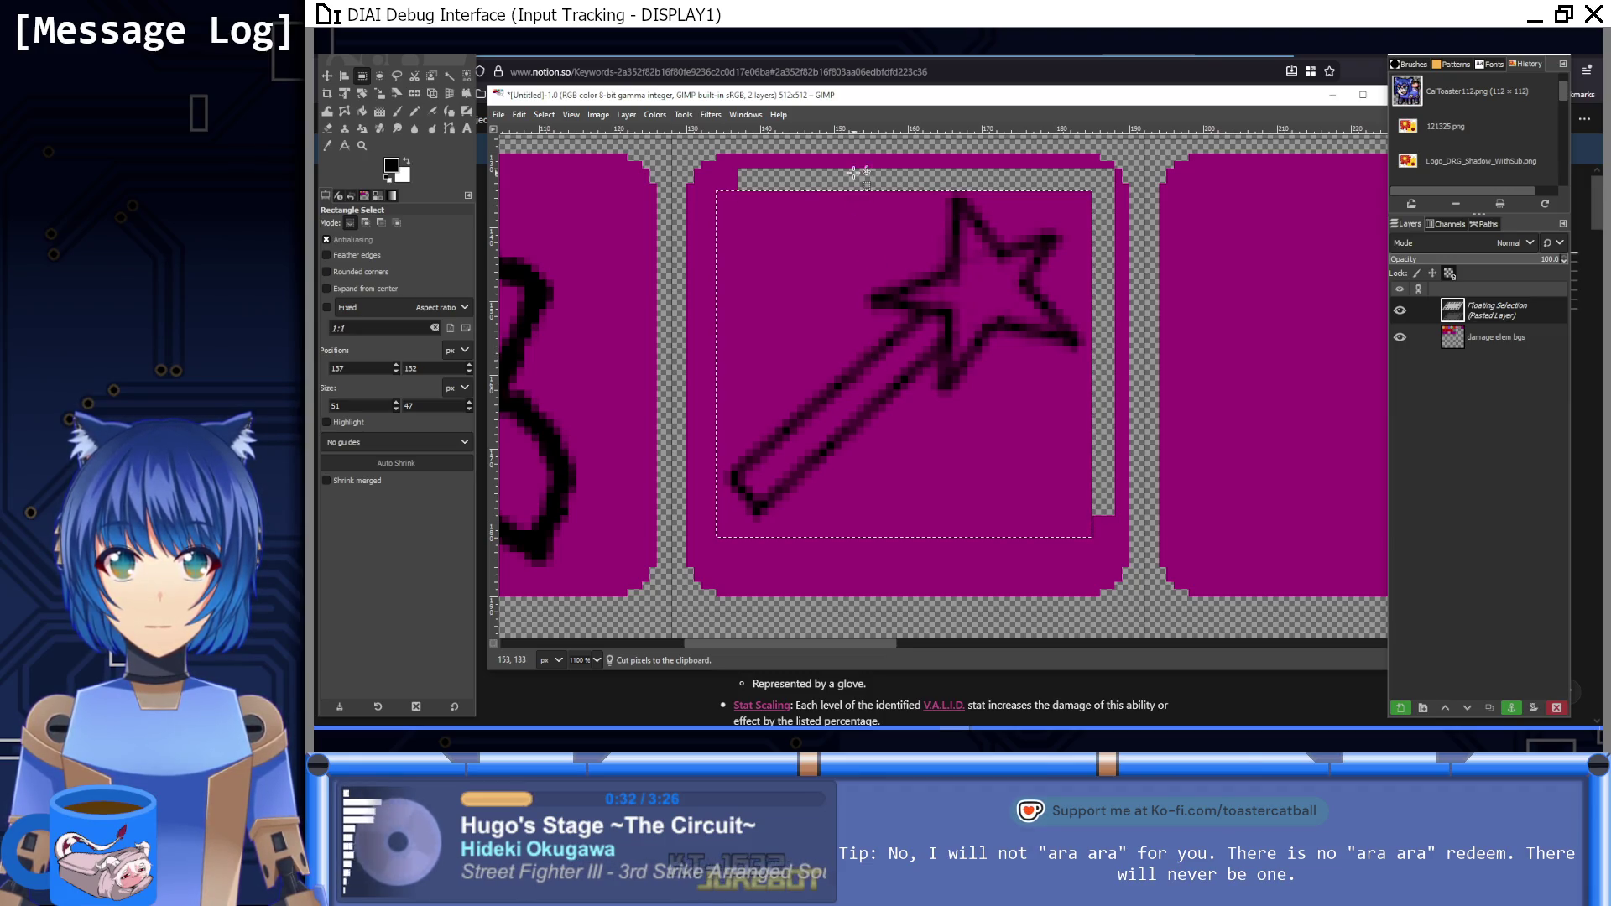
left_click(855, 172)
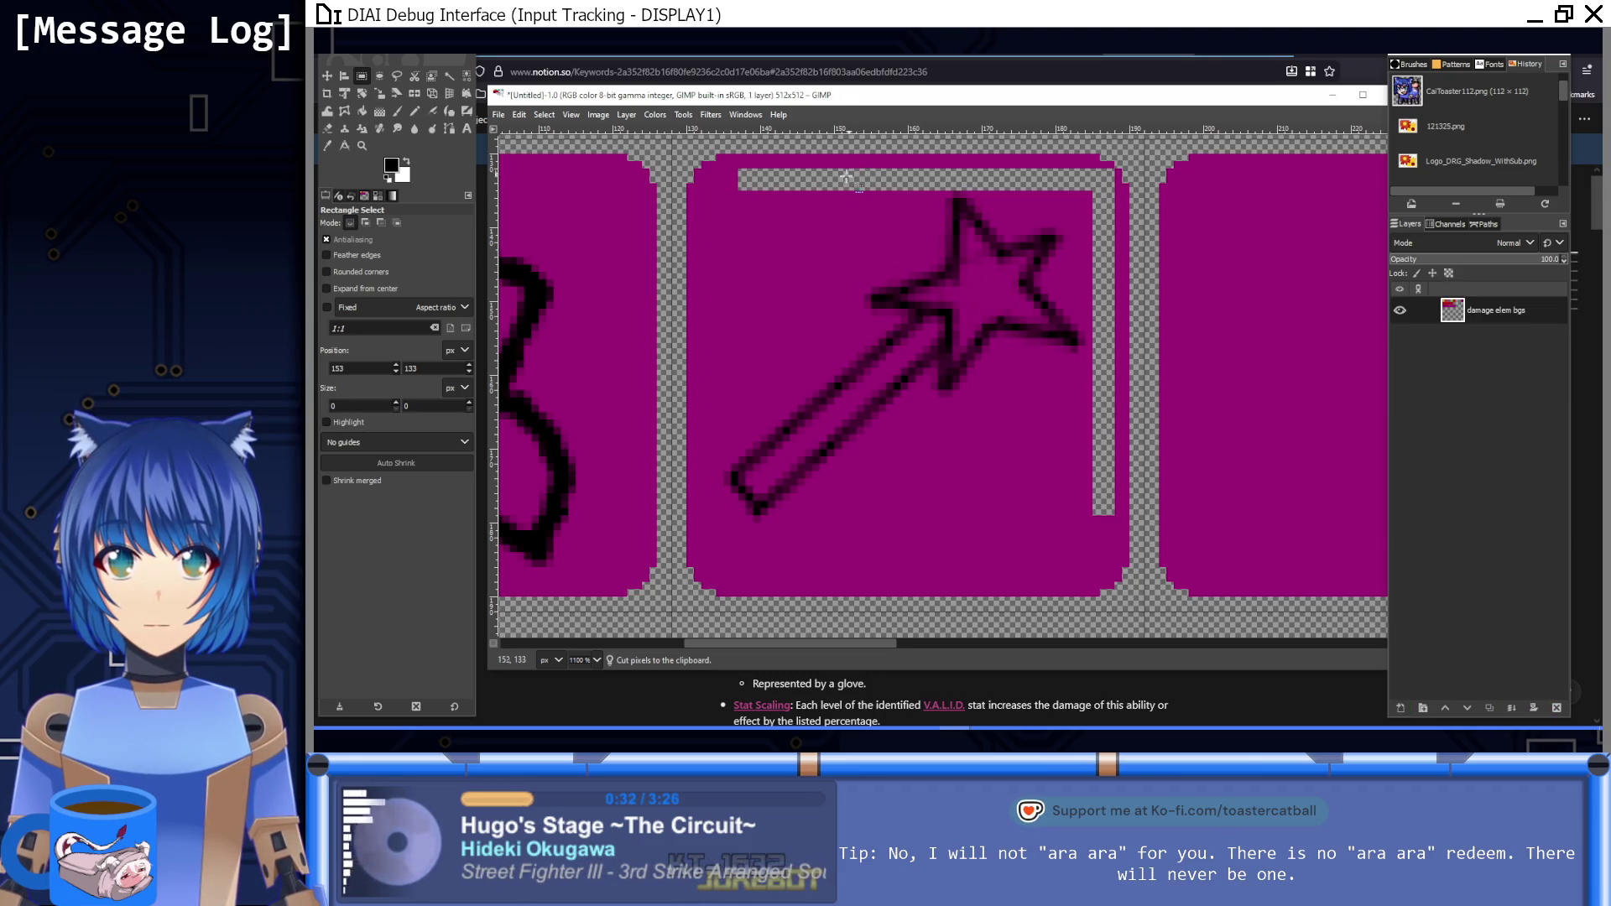
Step: Bucket-fill the leftover gap around the wand with the tile's purple, then restore the black paintbrush
left_click(354, 113)
left_click(852, 280, "ctrl")
left_click(833, 174)
key("1")
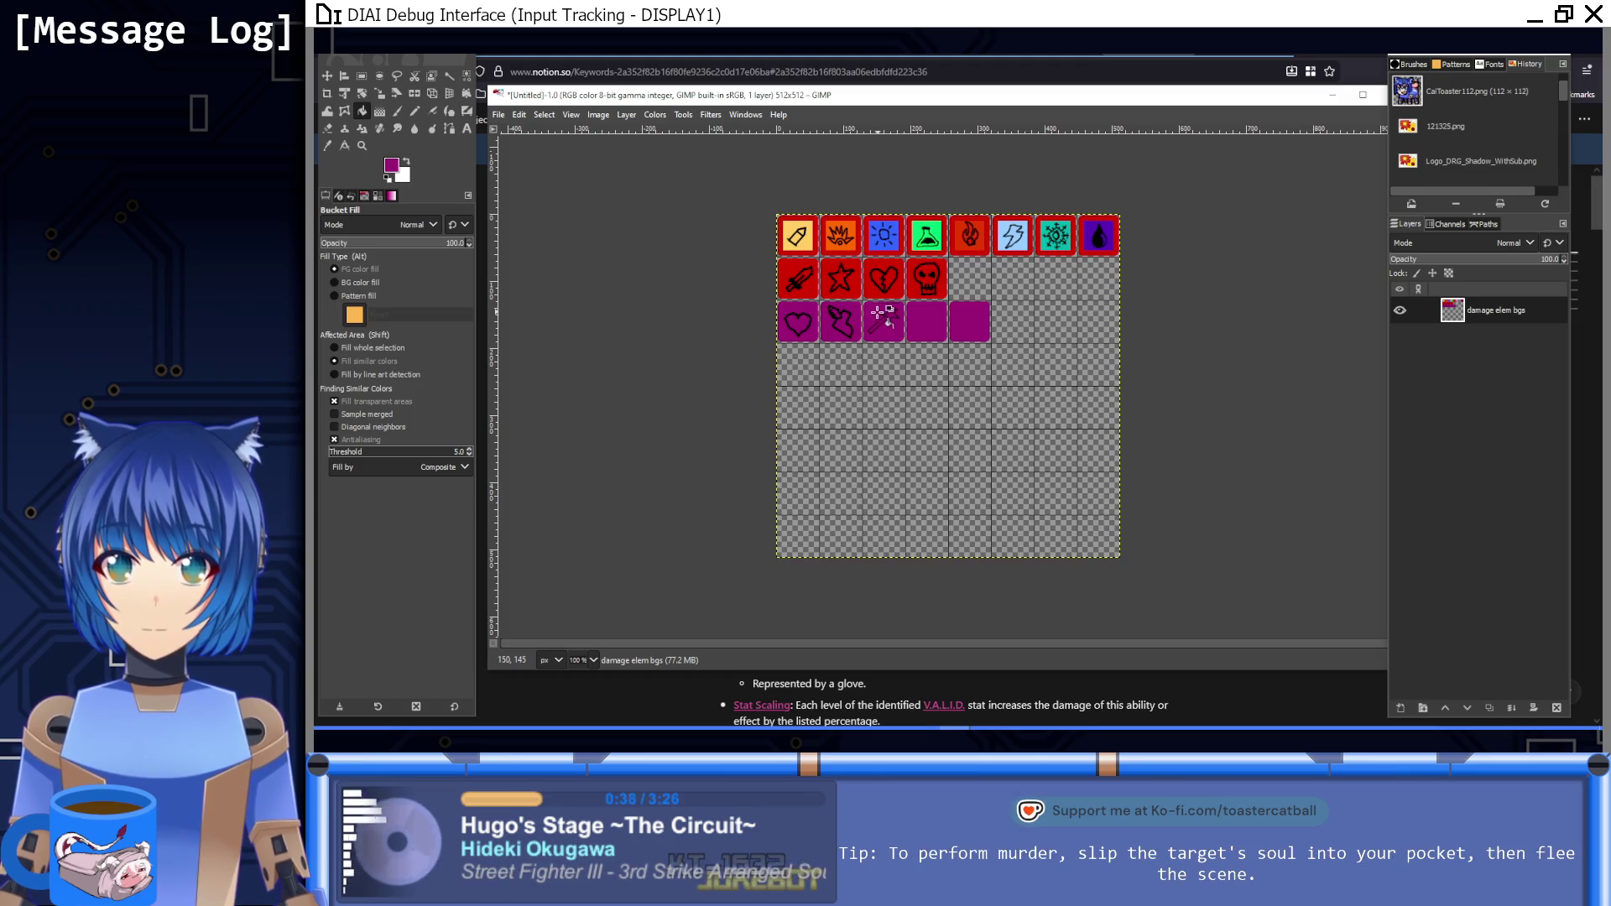
left_click(399, 111)
left_click(387, 178)
Step: Switch to the Notion Keywords page, then bring the untitled icon sheet back to the front
key("alt+Tab")
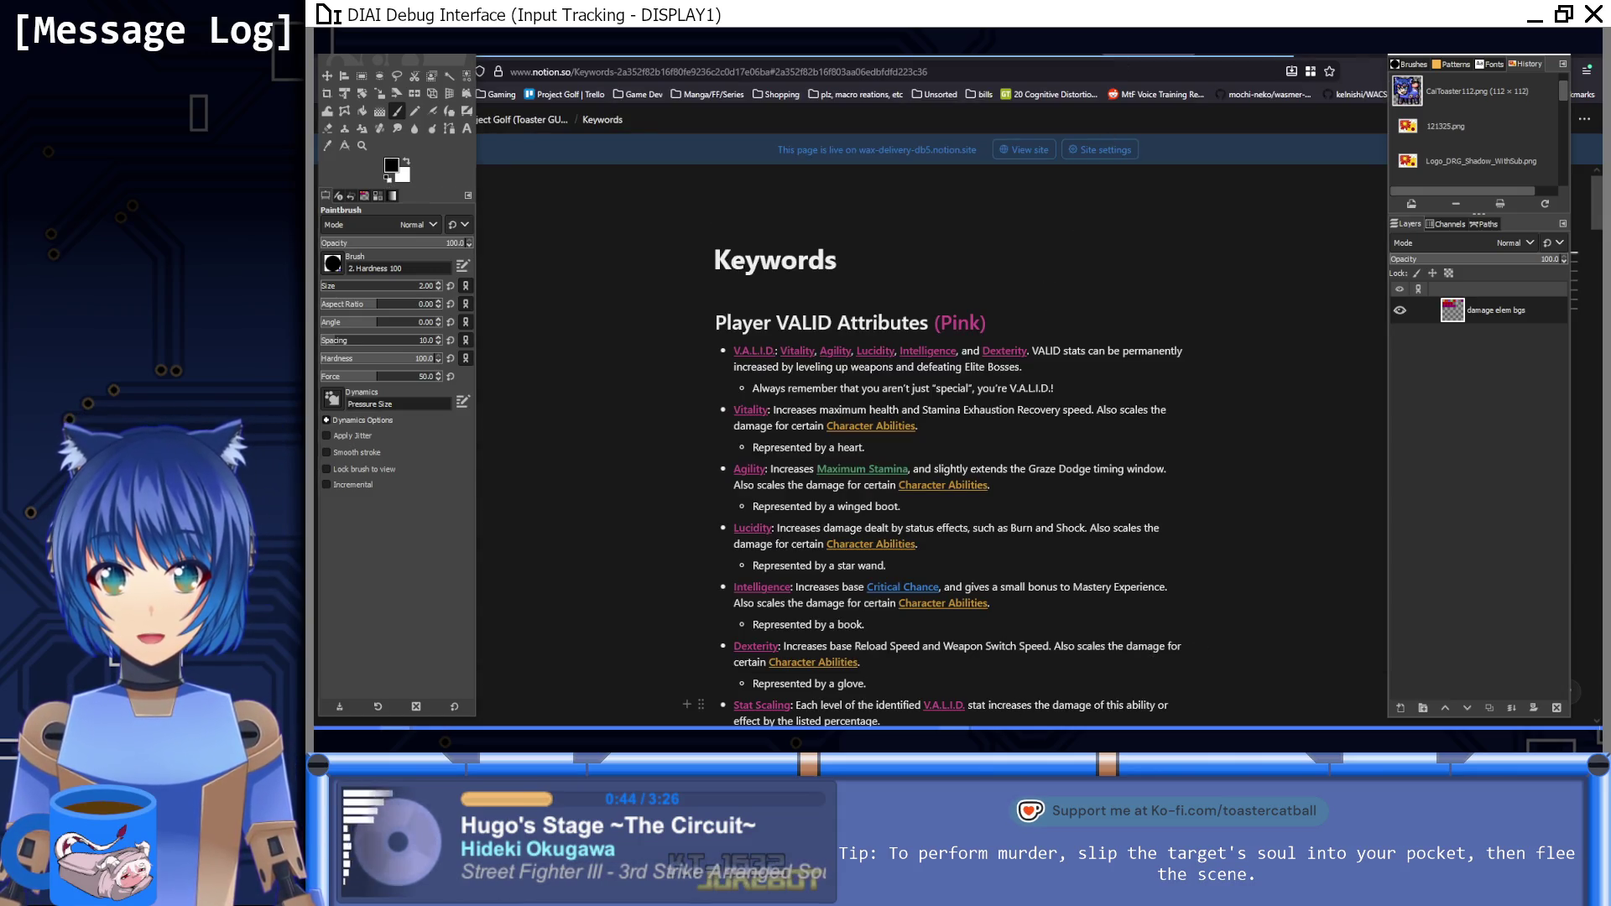
mouse_move(955, 728)
left_click(816, 685)
scroll(846, 364, "up", 5)
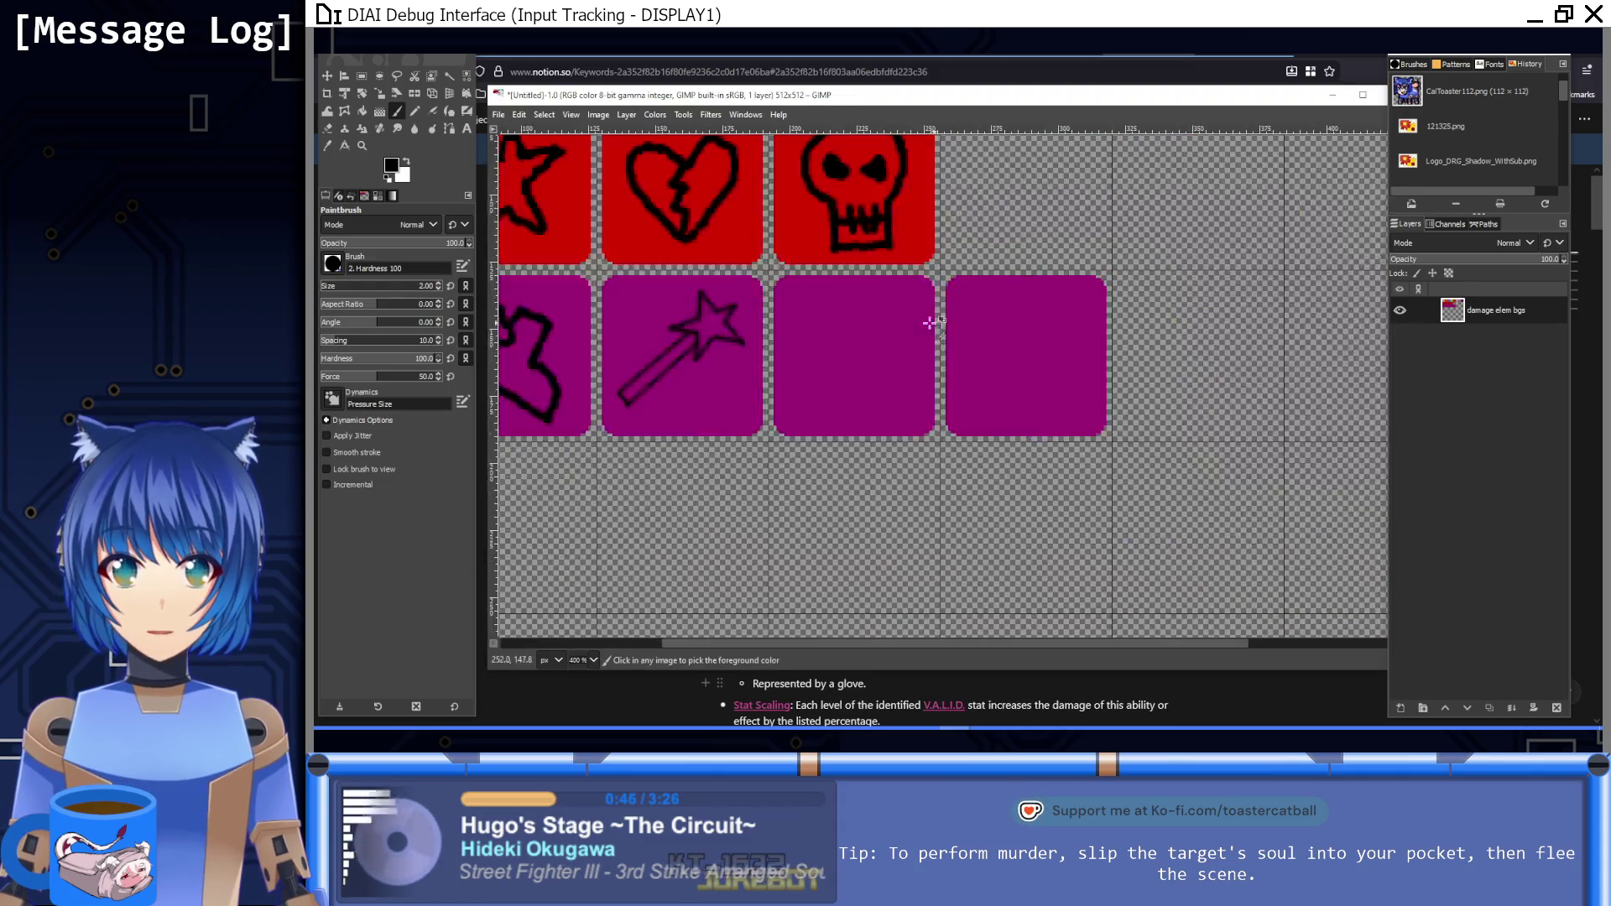
Step: Outline the wings' V shape and peaks with straight black segments on the fourth purple tile
scroll(846, 364, "down", 1)
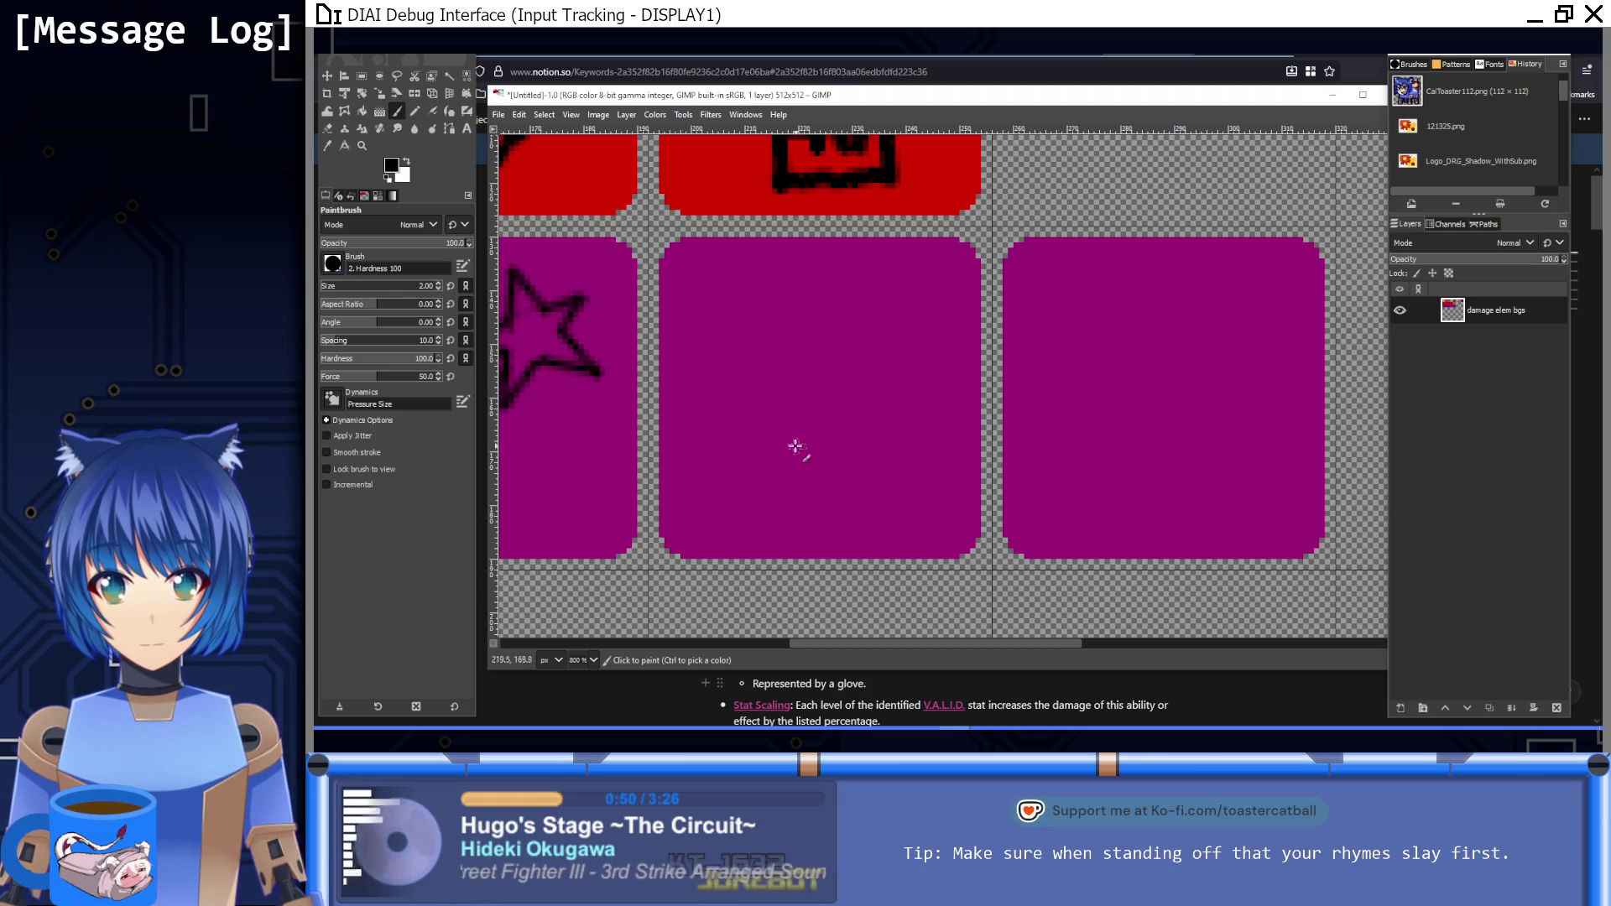
left_click_drag(790, 452, 851, 453)
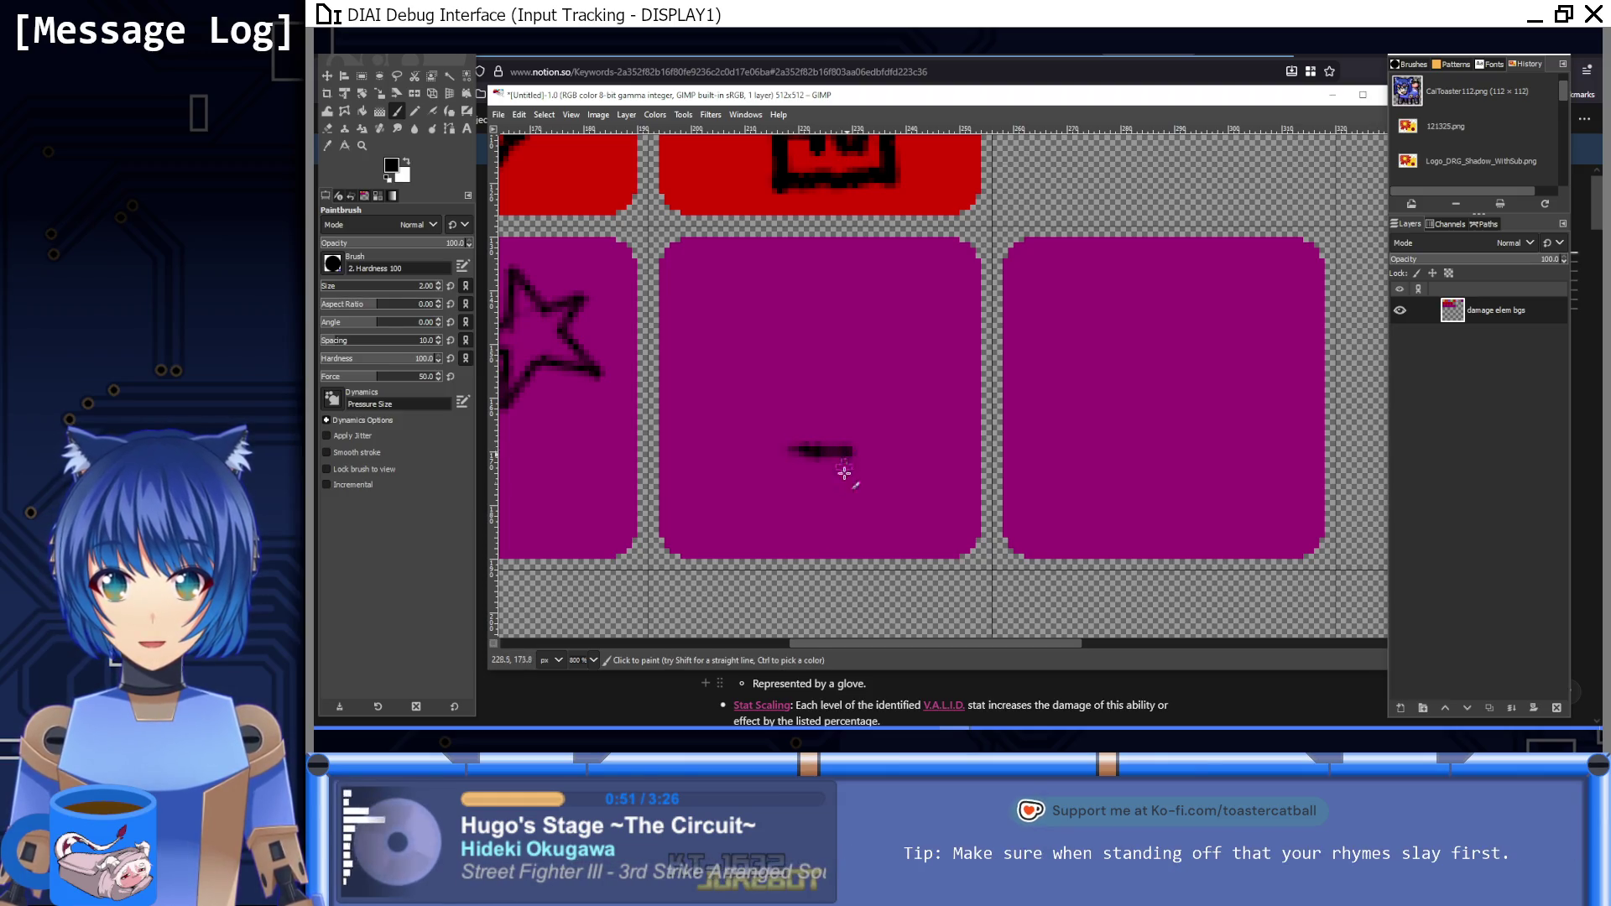
left_click(944, 380, "shift")
left_click(796, 451)
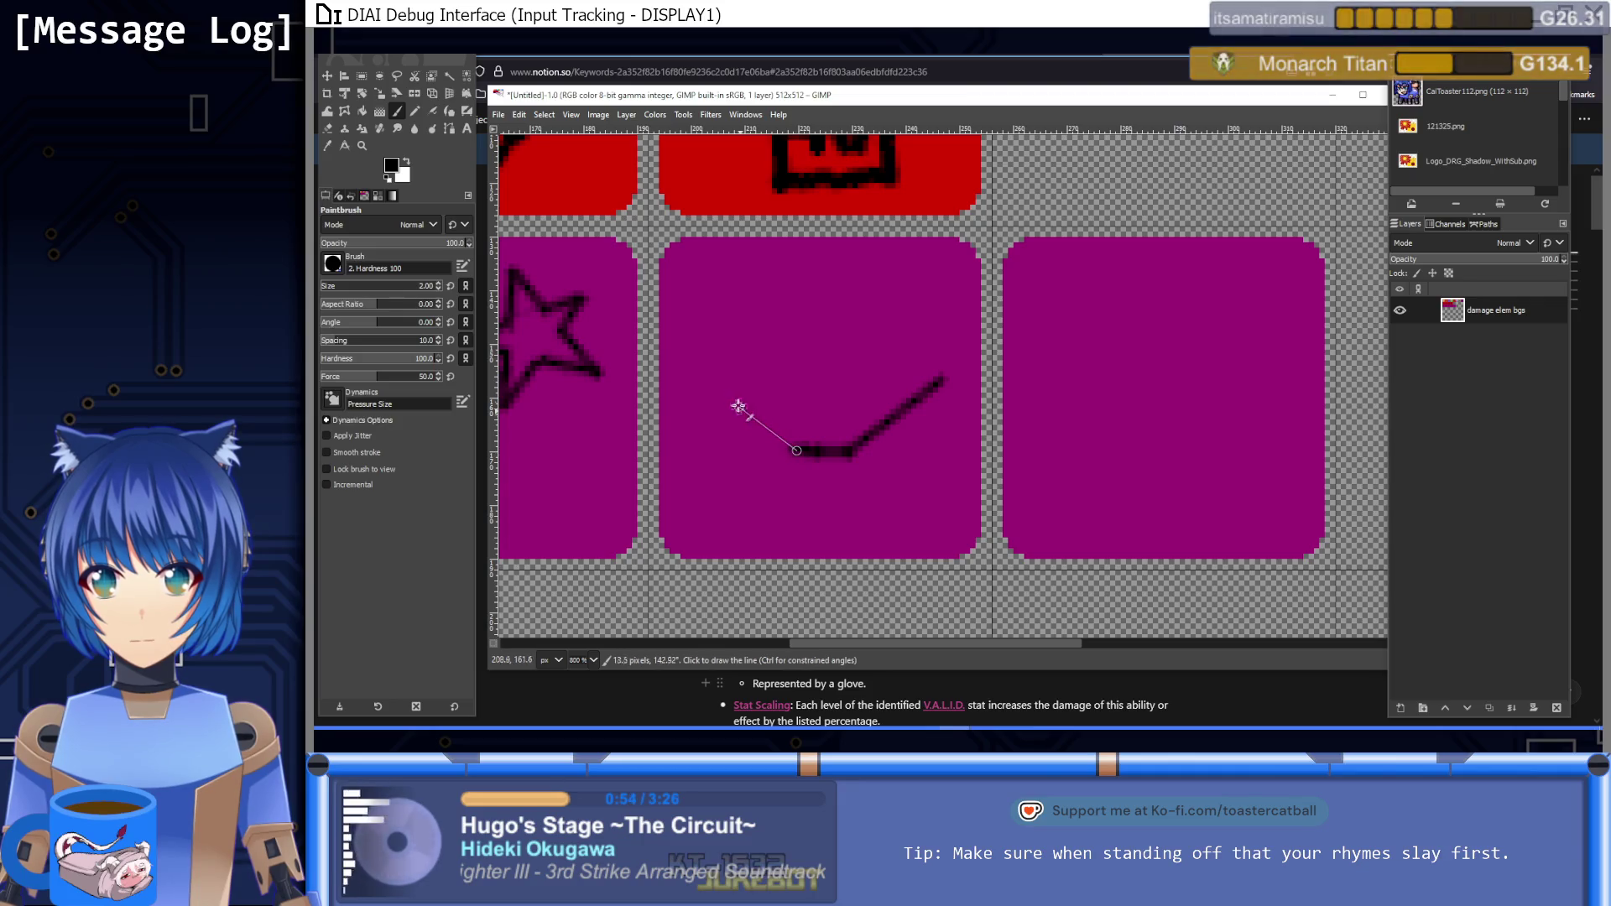
left_click(702, 369, "shift")
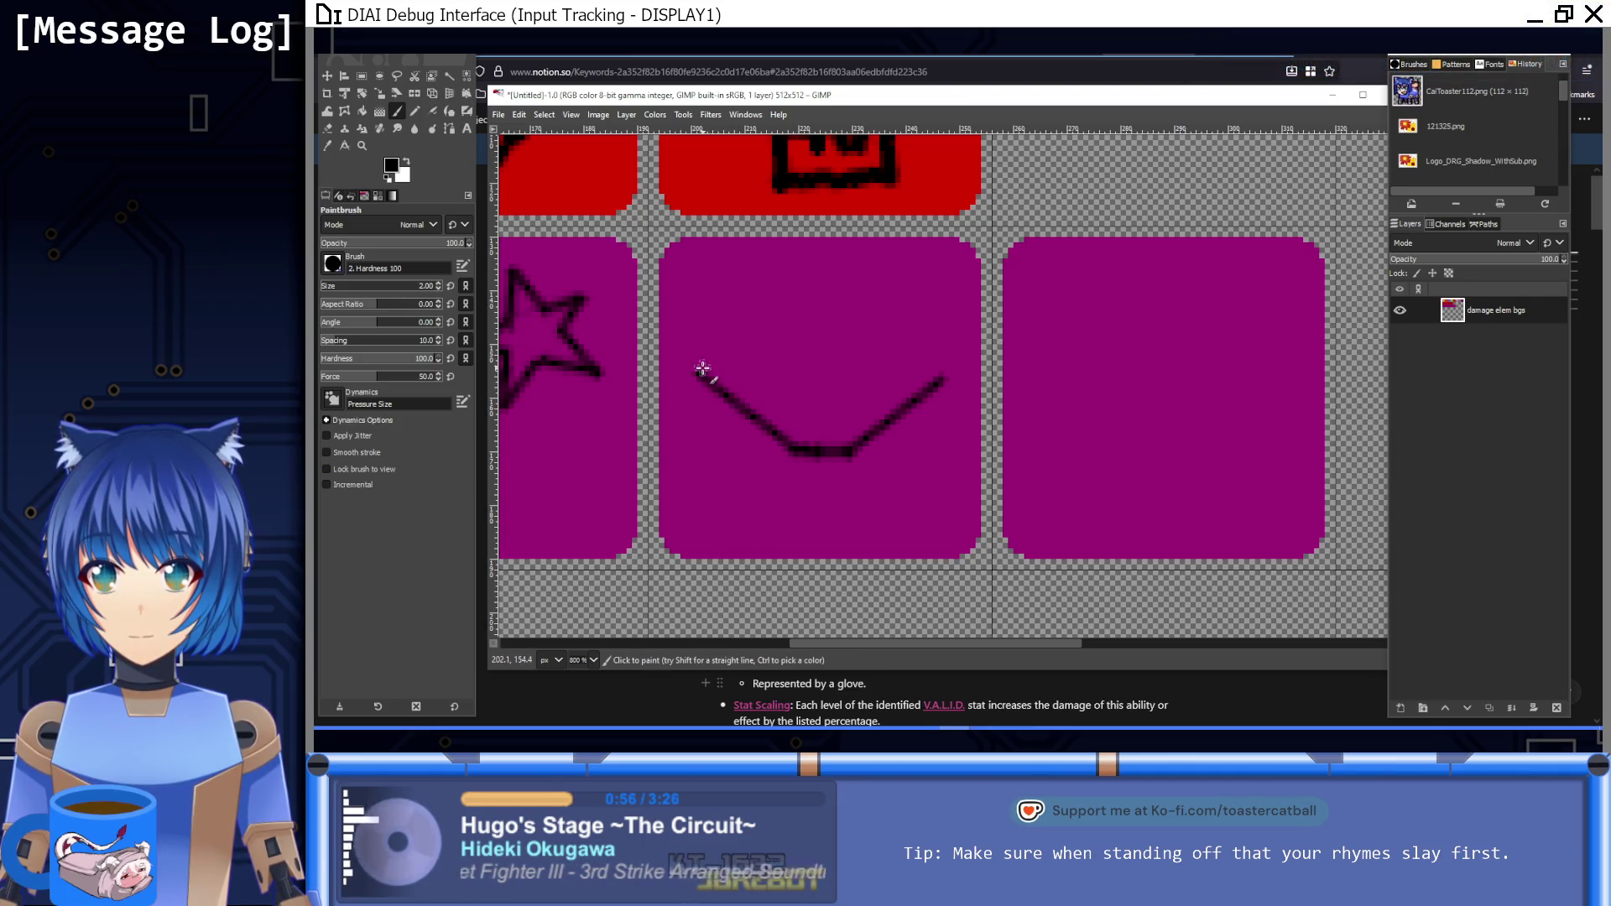
left_click(766, 341, "shift")
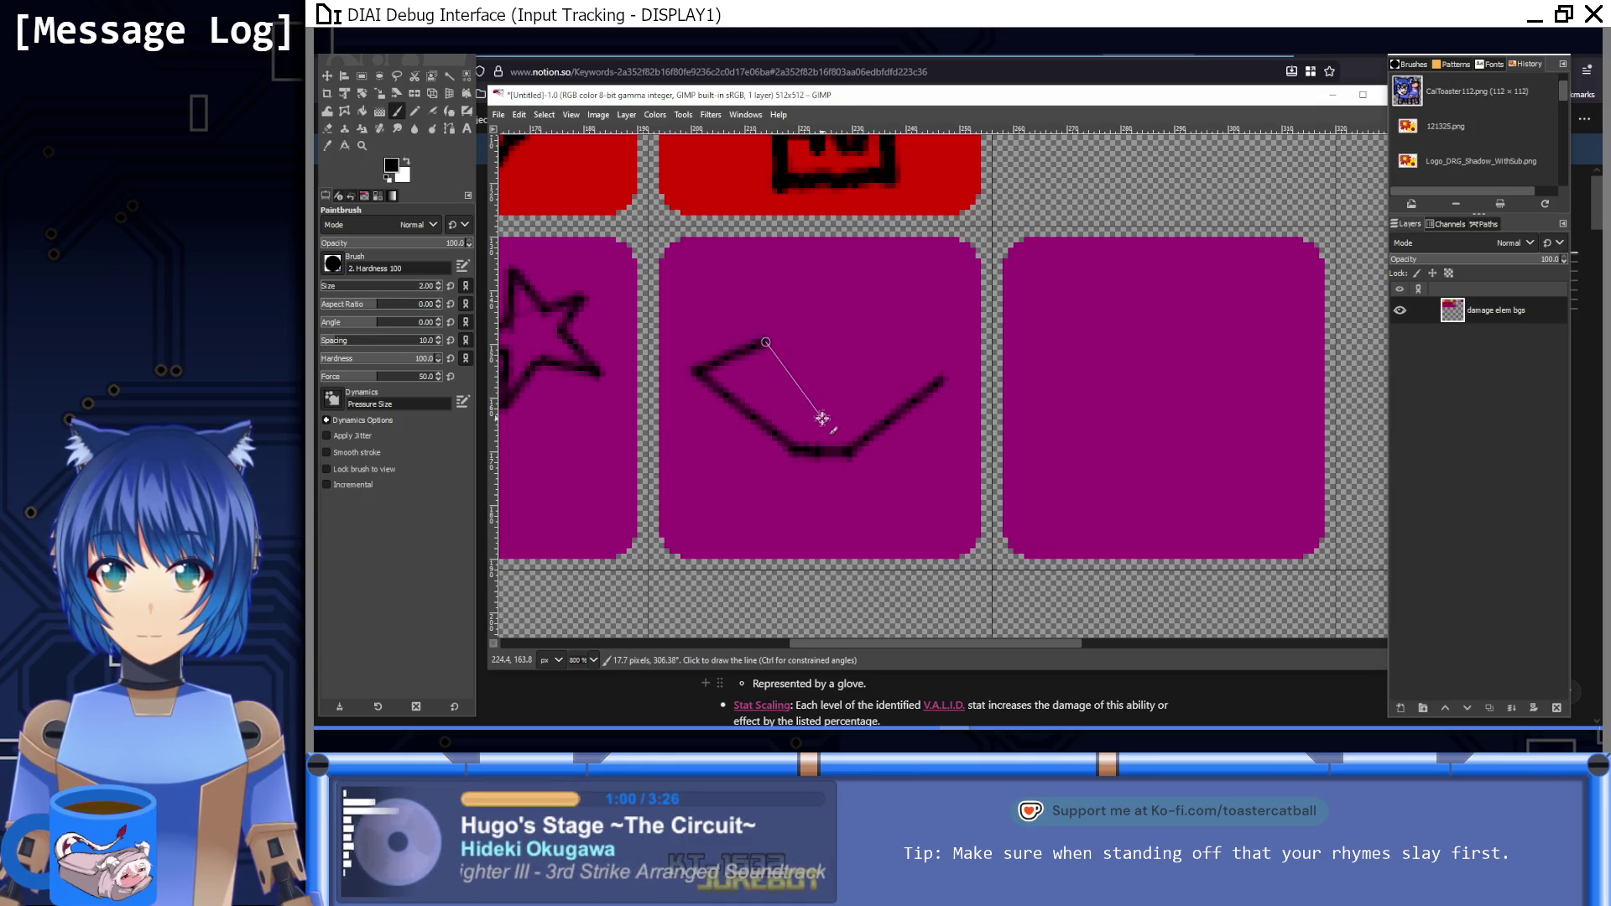
left_click(831, 419, "shift")
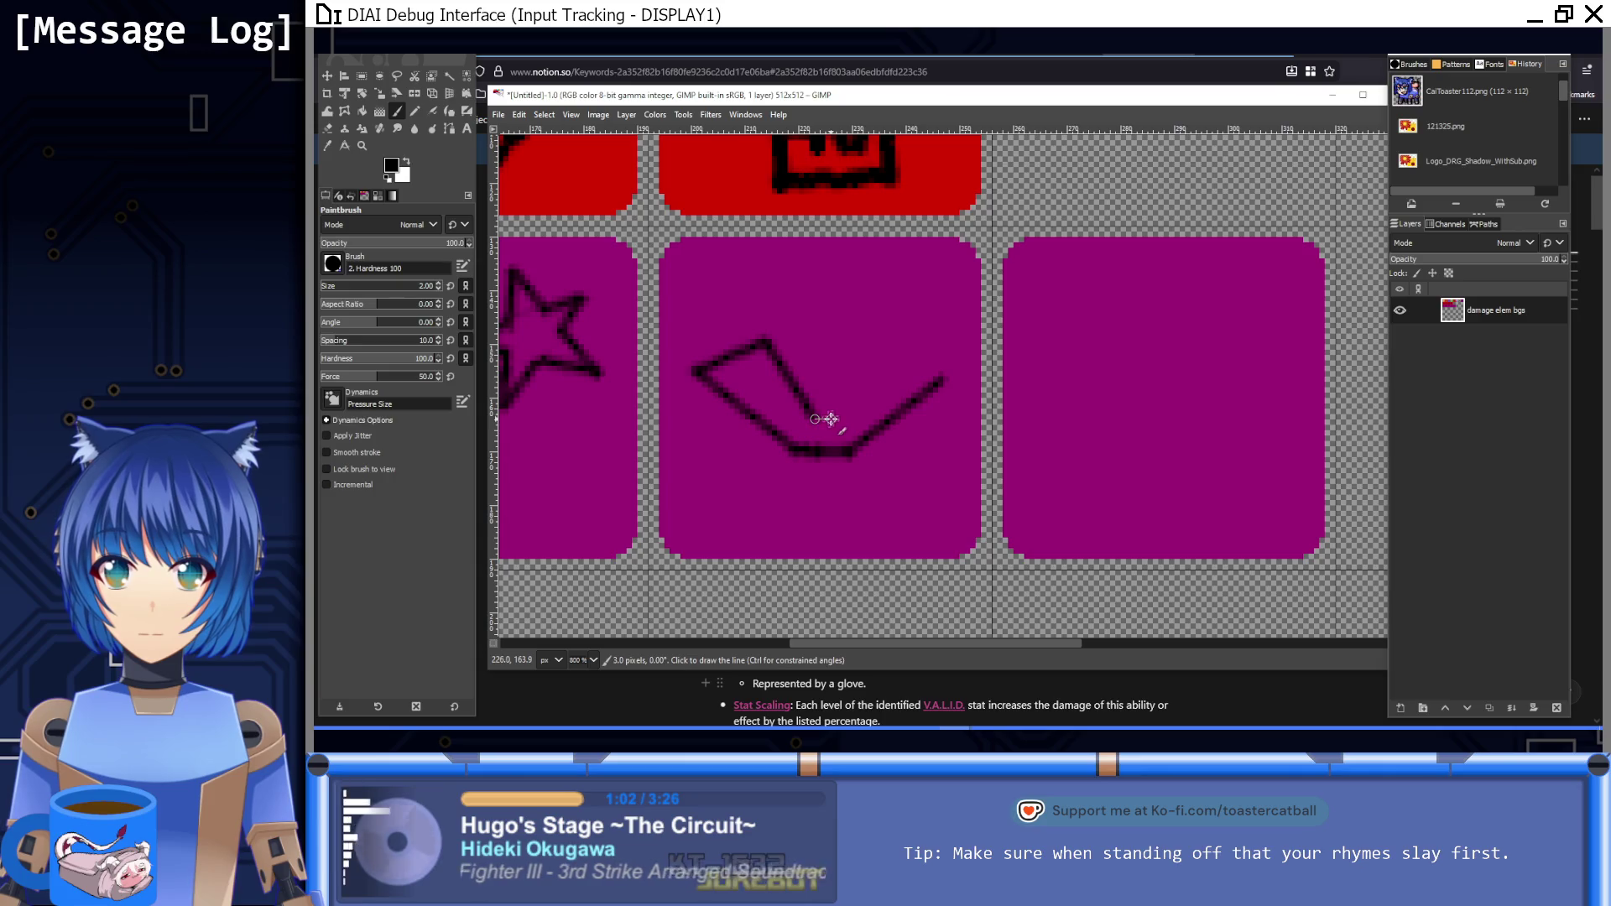
left_click(888, 346, "shift")
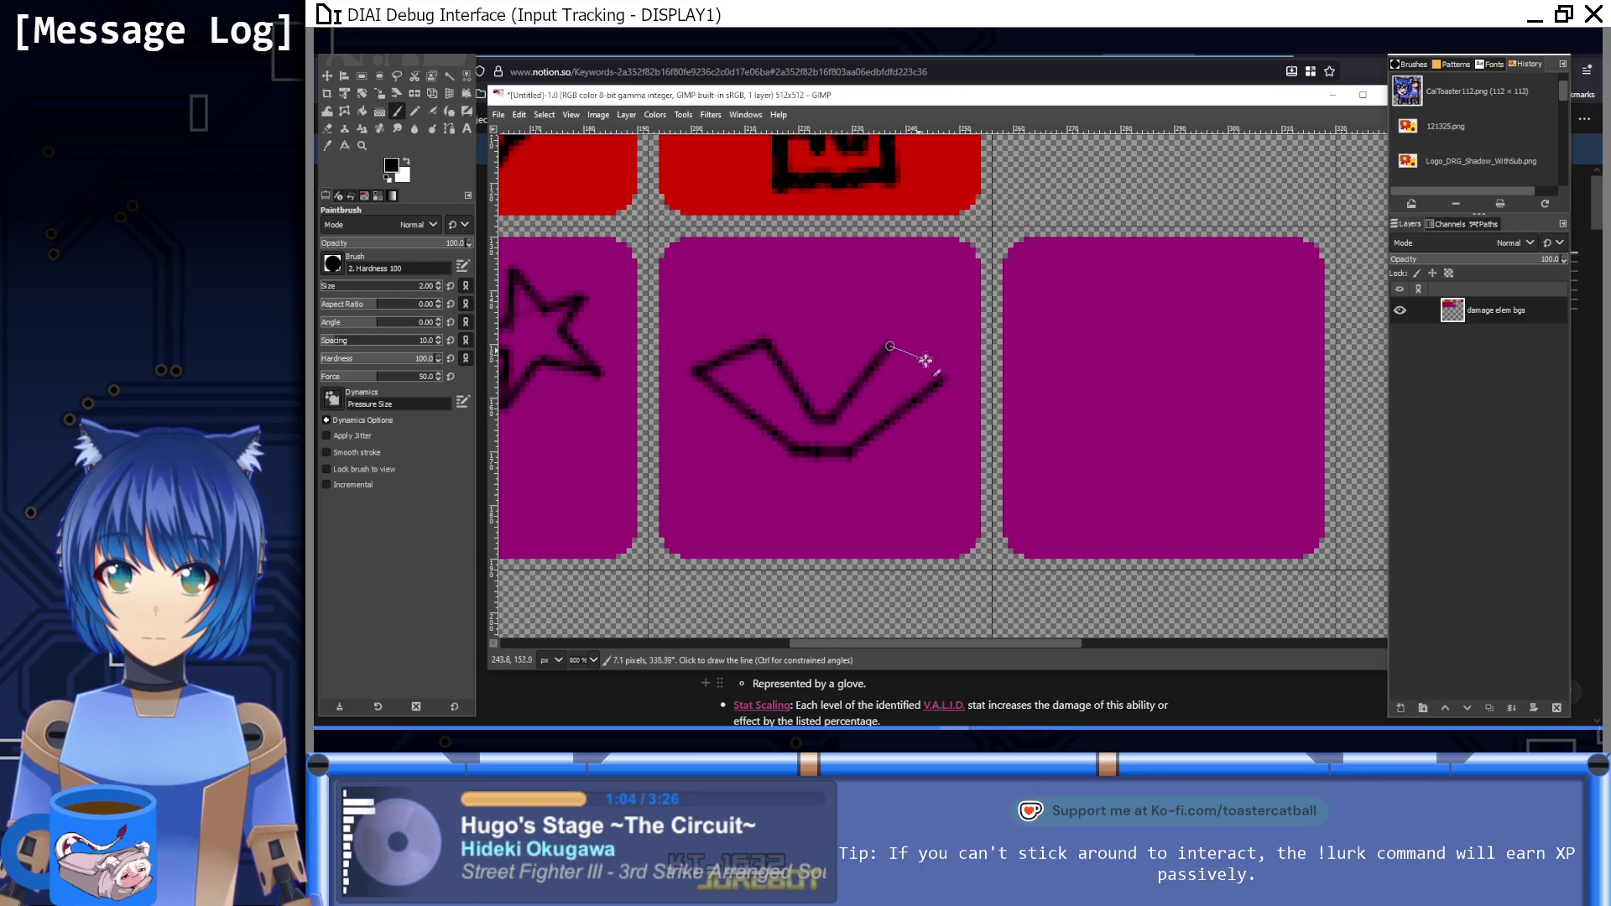
left_click(944, 381, "shift")
Step: Add a hooked curve on the right wing, double the V's right arm, and line its bottom
mouse_move(892, 370)
left_mouse_down()
mouse_move(801, 376)
mouse_move(762, 344)
left_mouse_up()
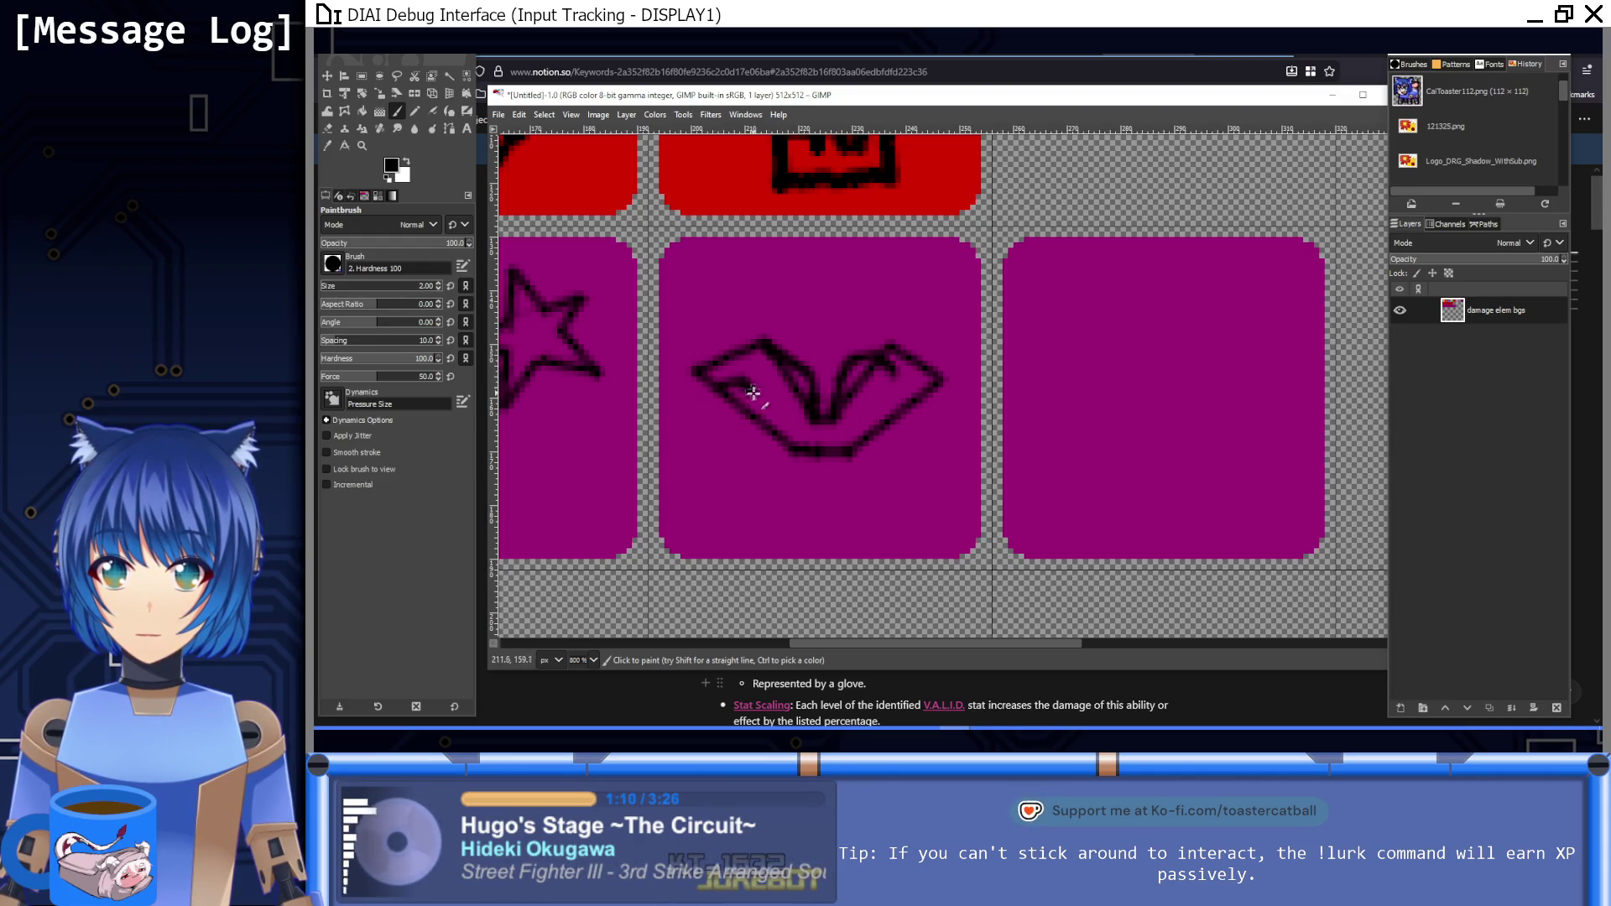
mouse_move(842, 447)
left_mouse_down()
mouse_move(889, 403)
mouse_move(916, 404)
left_mouse_up()
left_click(884, 364, "ctrl")
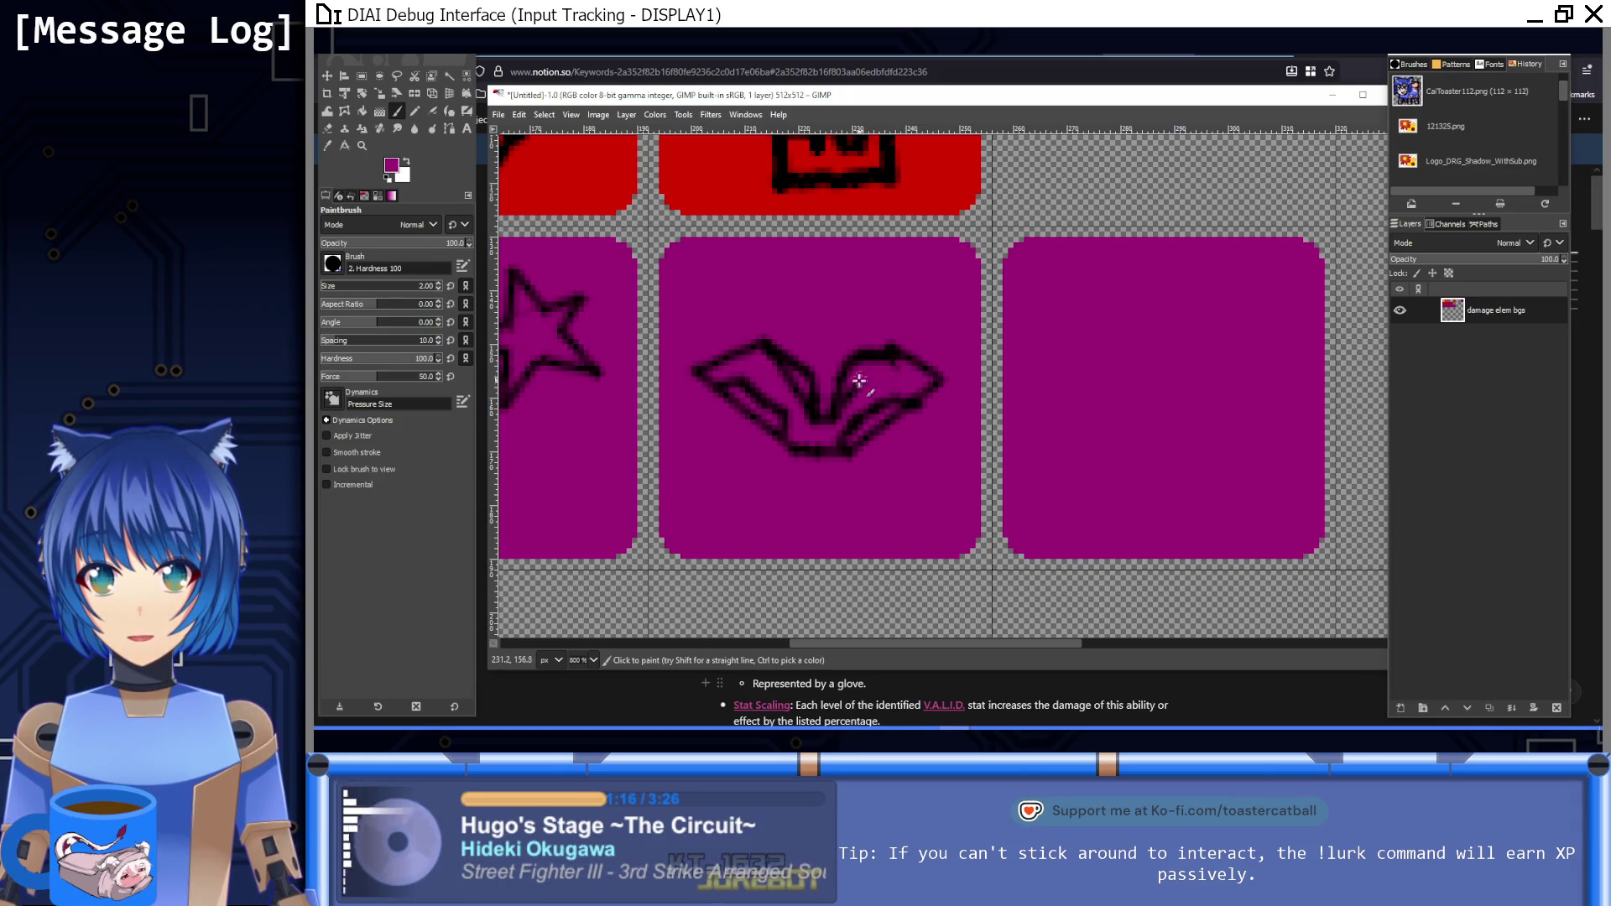
left_click(809, 419, "ctrl")
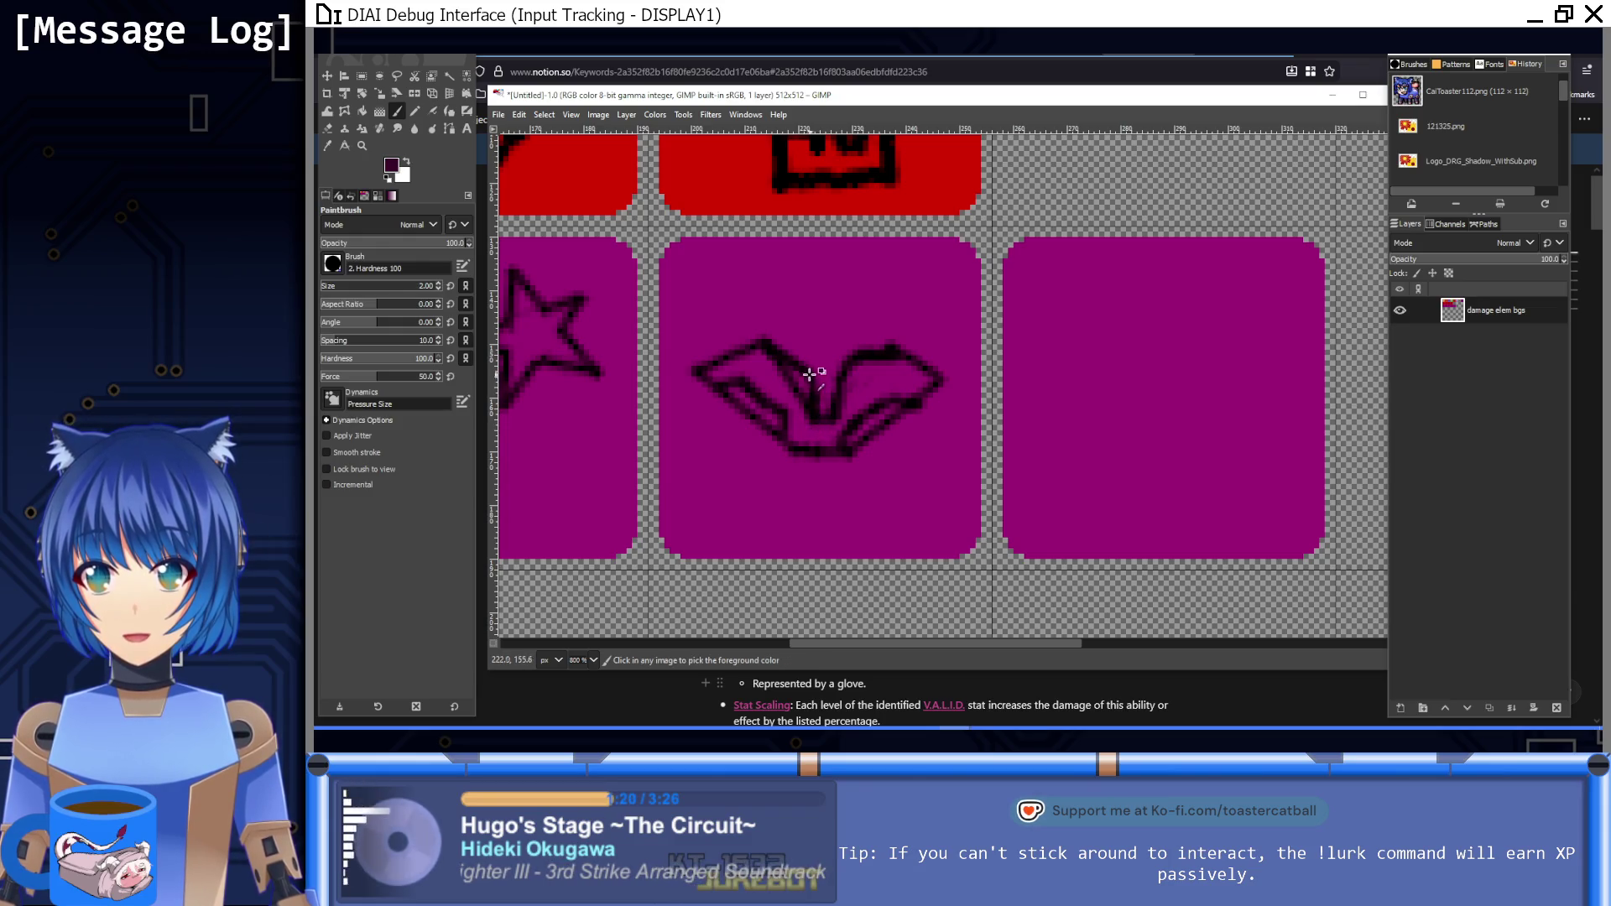
left_click(881, 356, "ctrl")
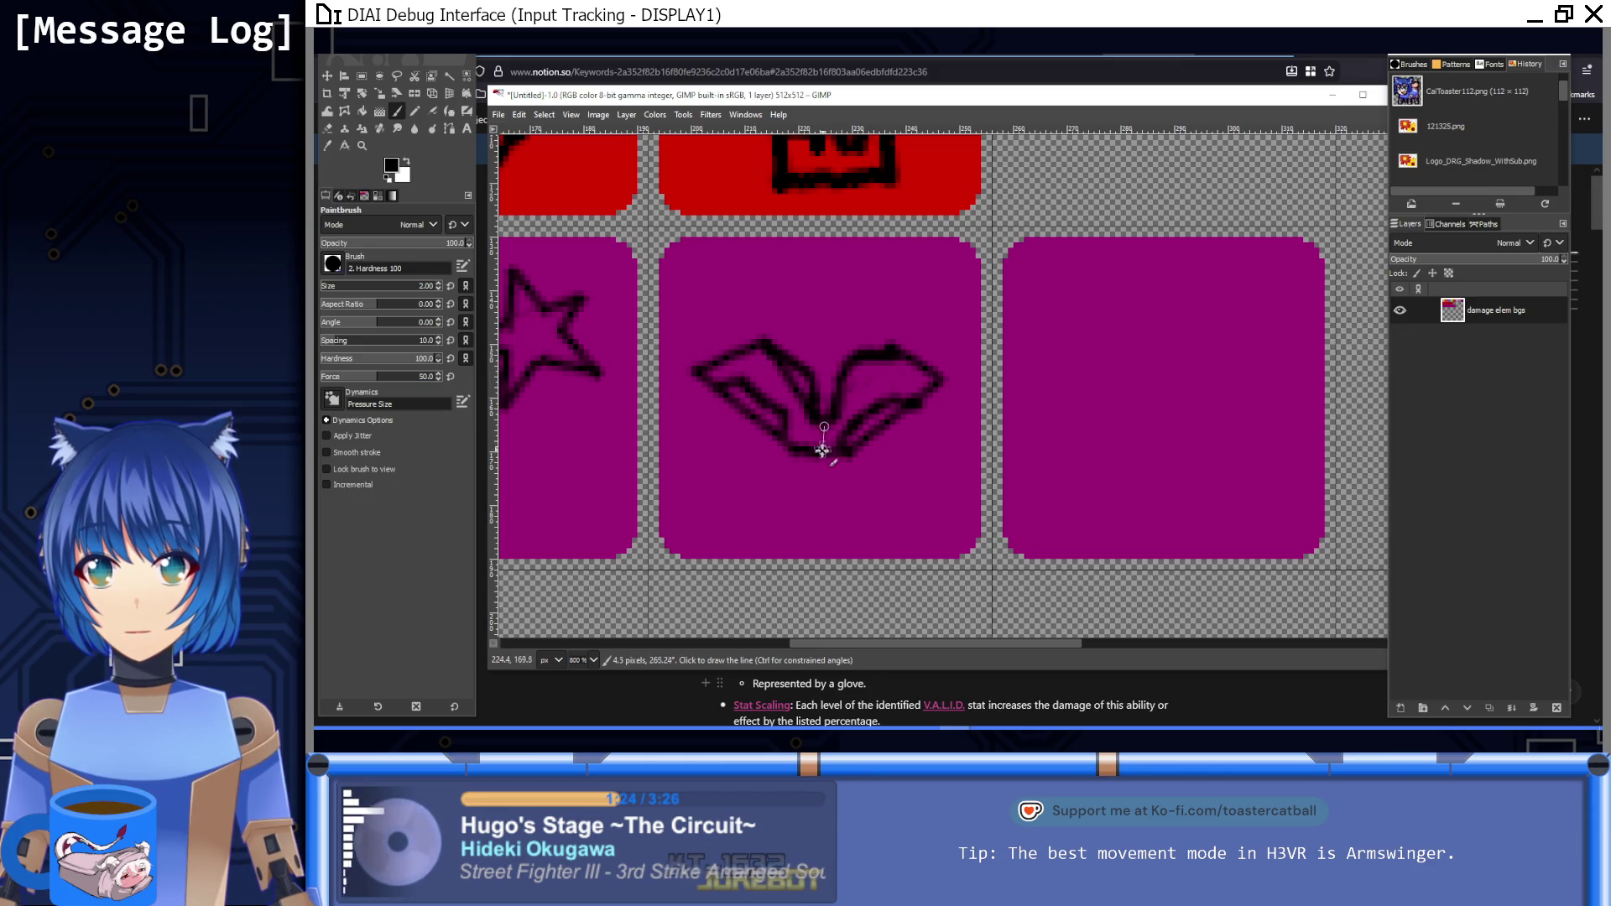
left_click(828, 443, "shift")
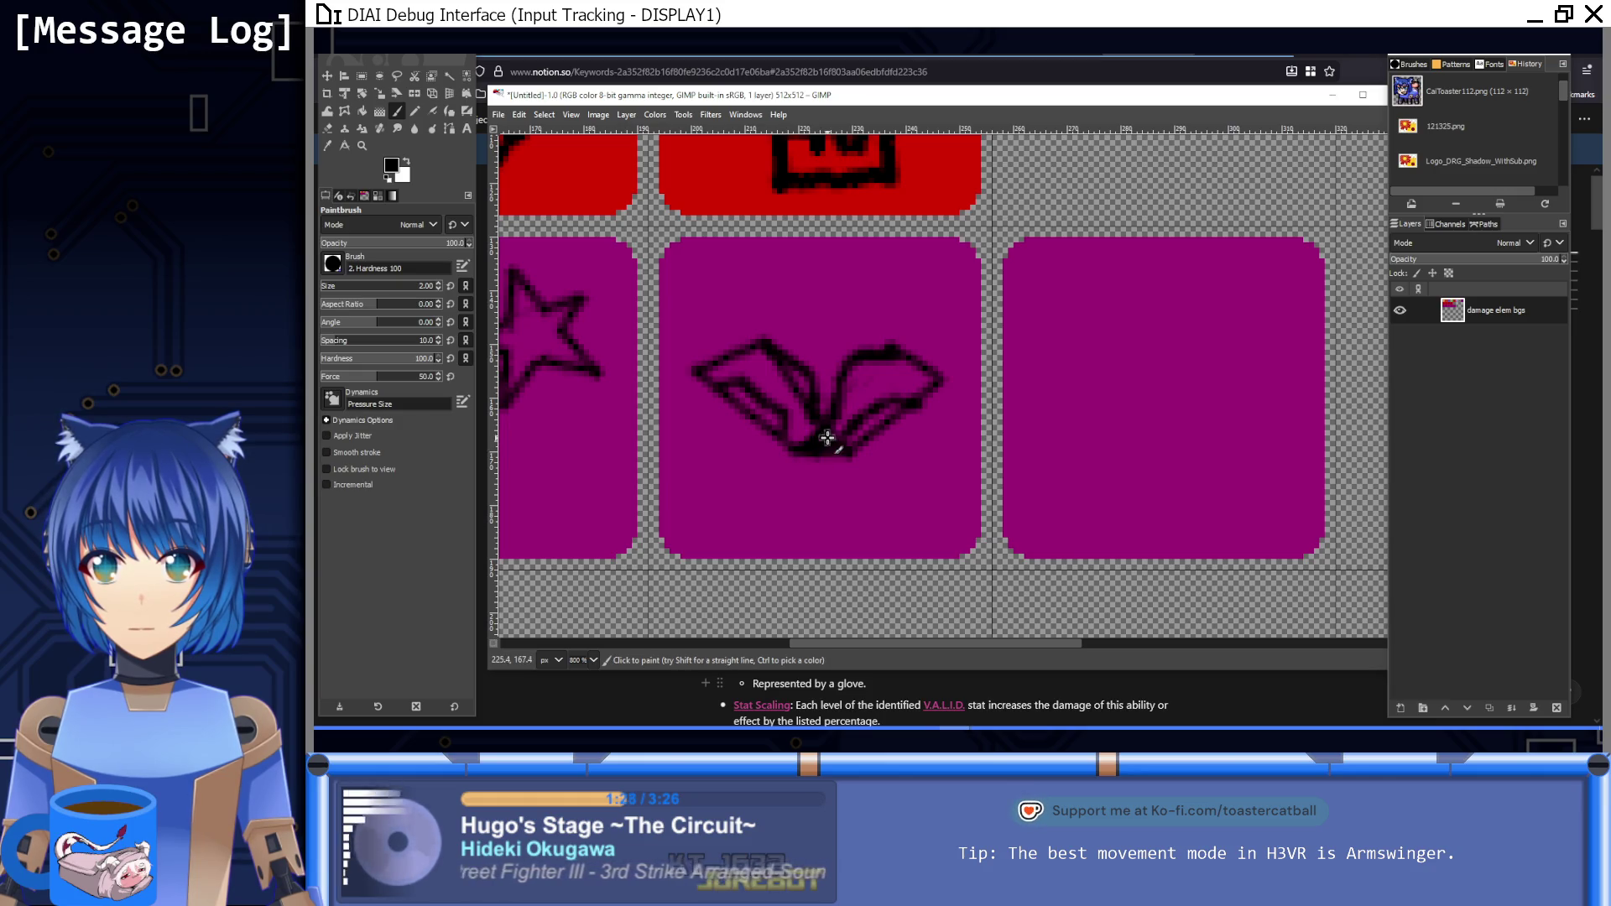
left_click(846, 284, "ctrl")
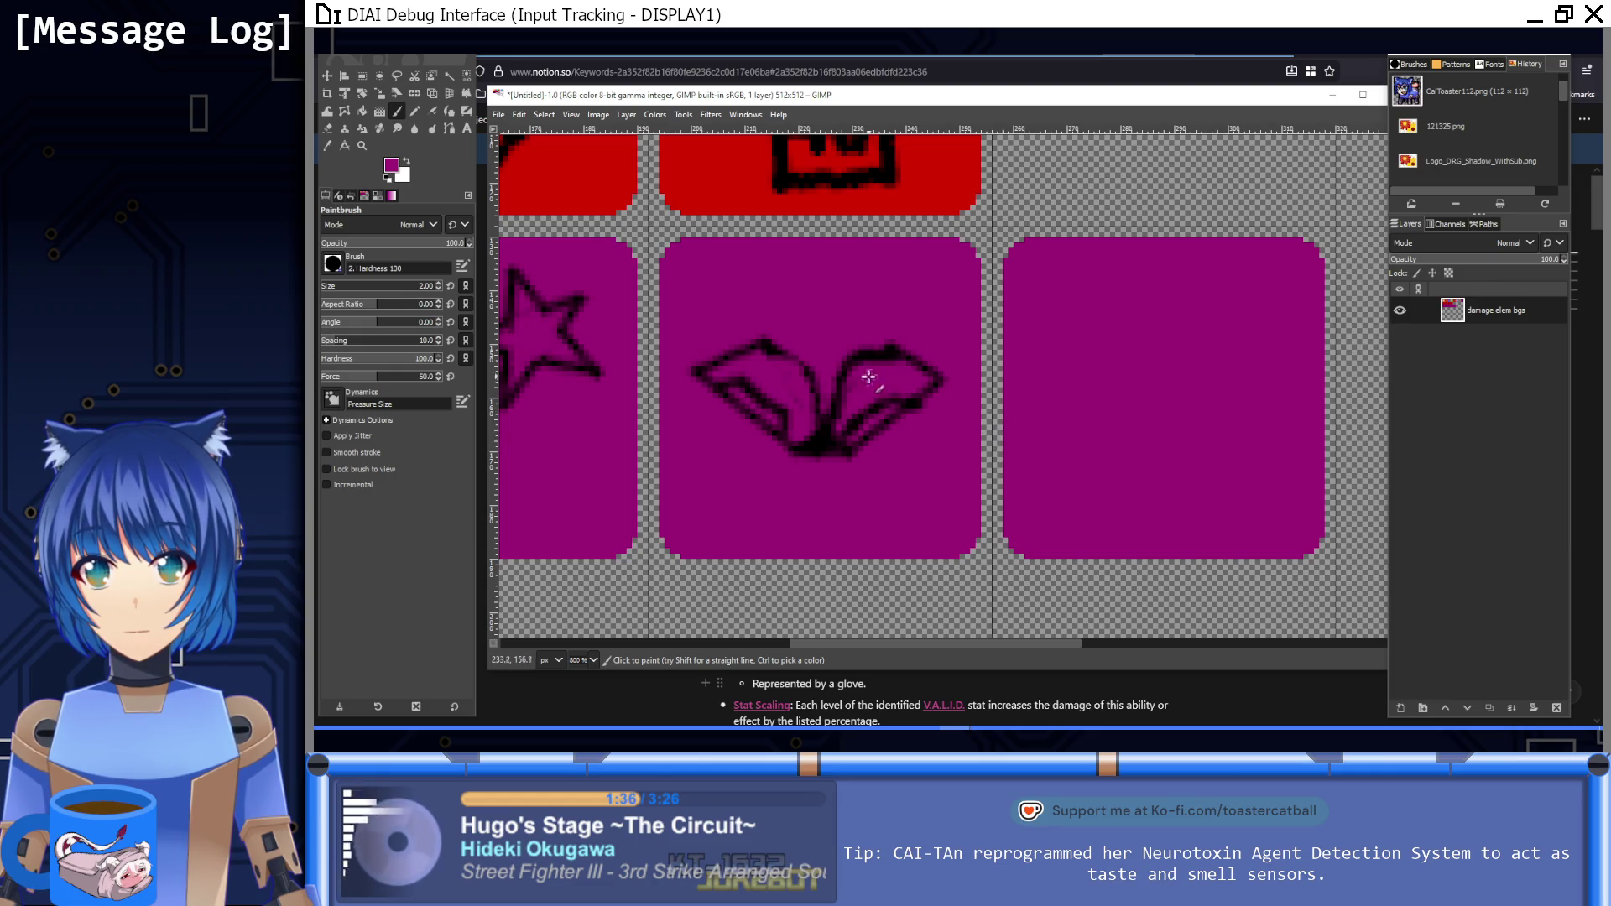
key("1")
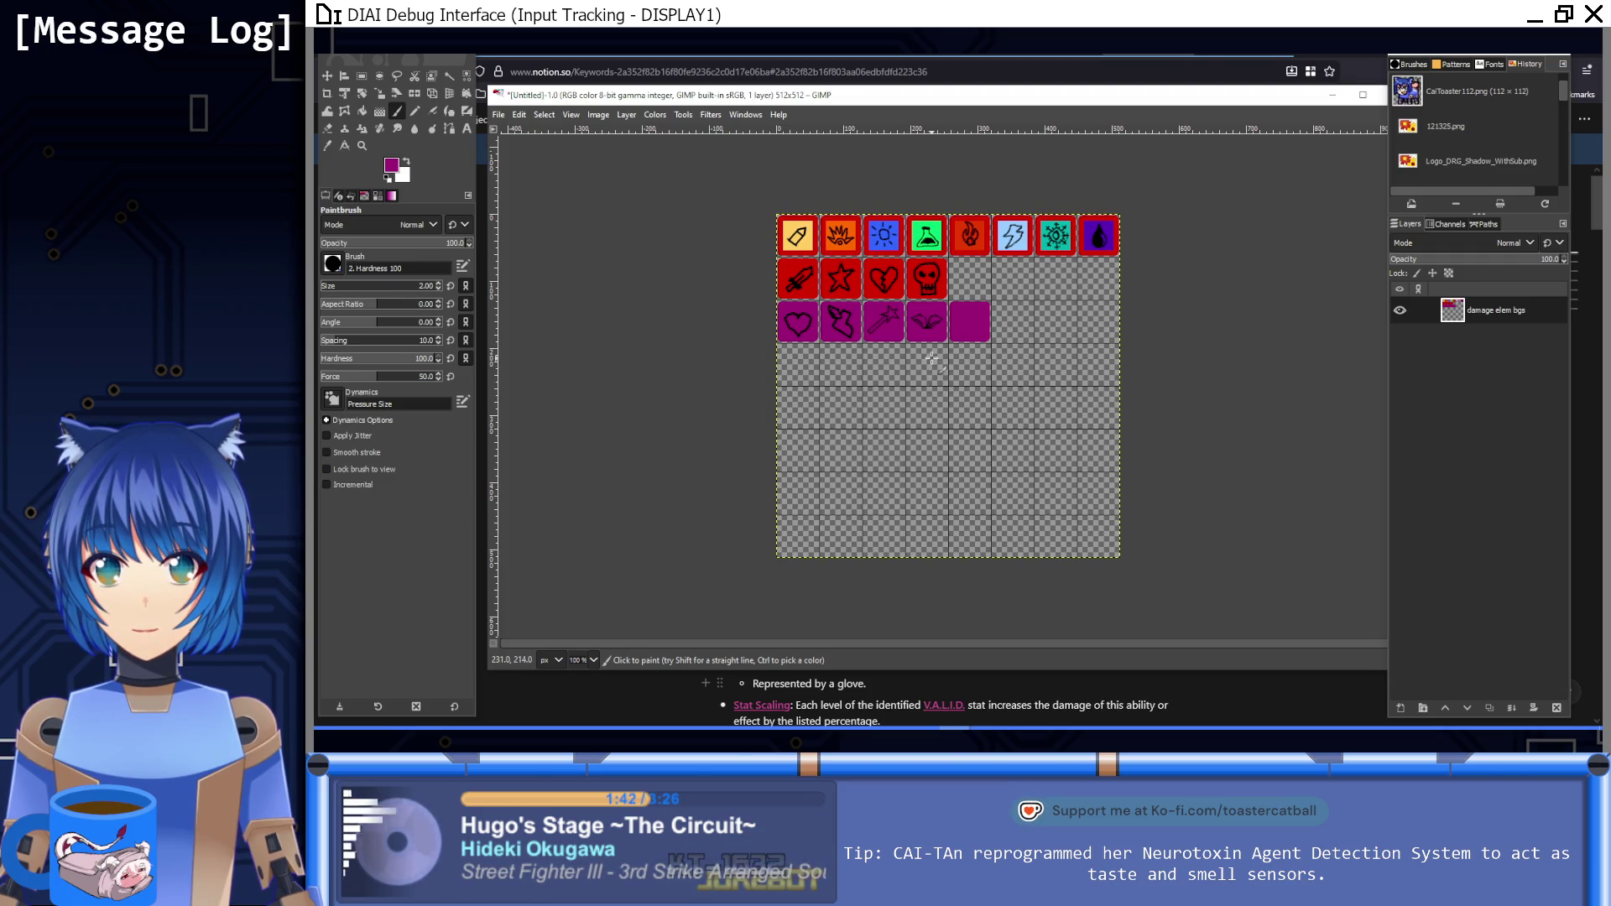
Step: Retrace the wing centre and upper, inner and lower edges in black for bolder outlines
scroll(931, 356, "up", 4)
left_click(873, 315, "ctrl")
mouse_move(848, 259)
left_mouse_down()
mouse_move(849, 241)
mouse_move(876, 307)
mouse_move(913, 260)
mouse_move(889, 302)
mouse_move(856, 263)
mouse_move(839, 305)
mouse_move(852, 309)
left_mouse_up()
scroll(953, 299, "down", 8, "ctrl")
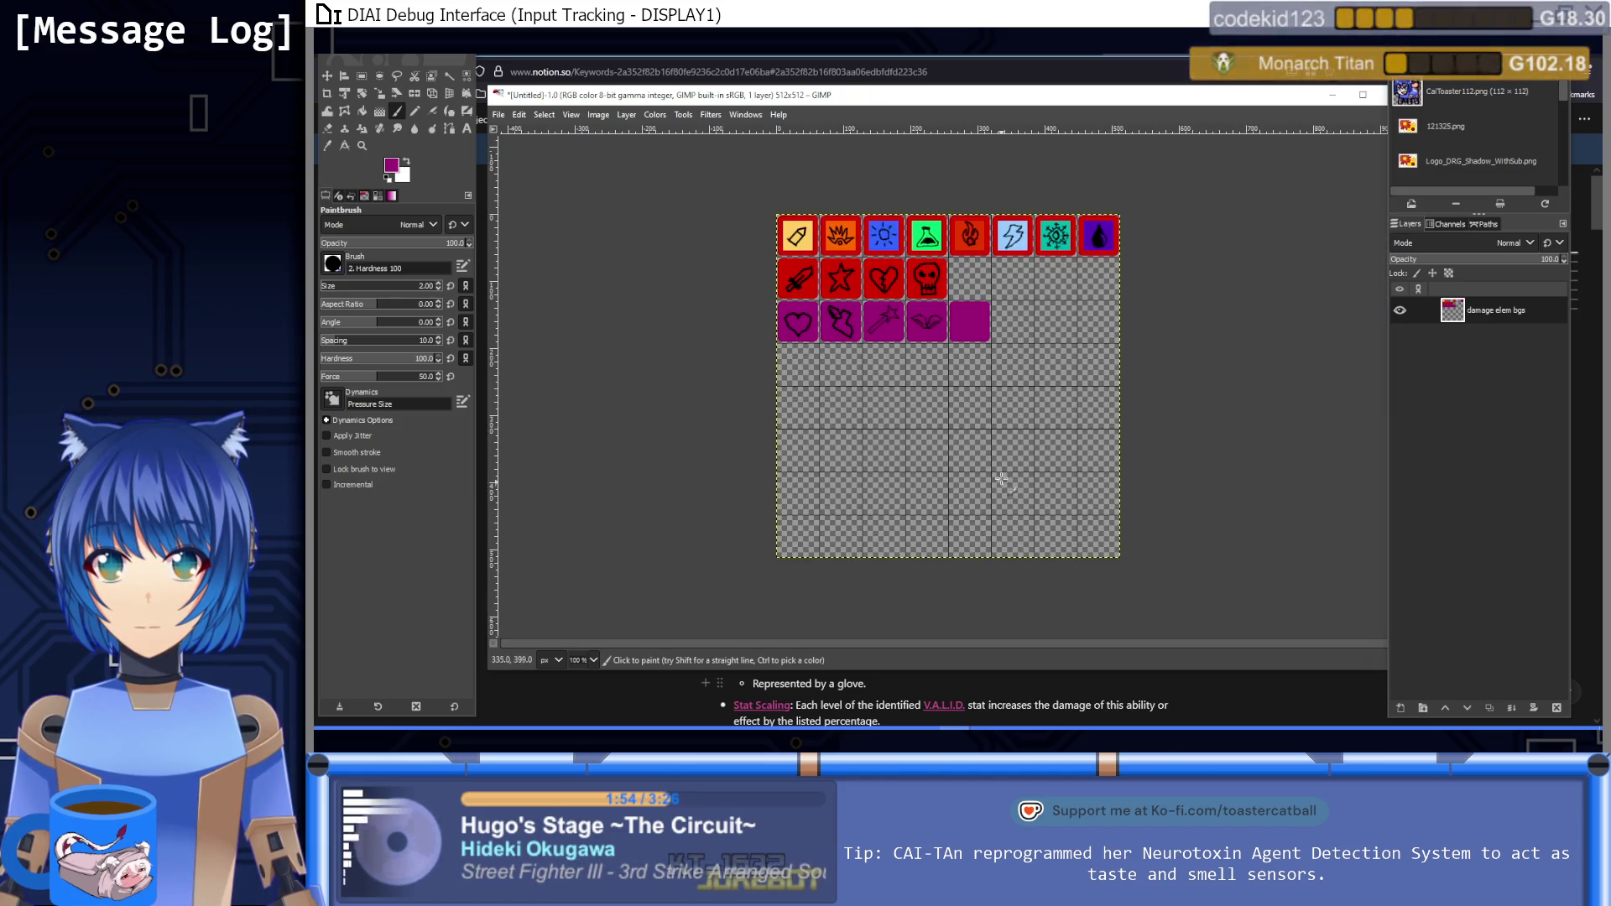
scroll(809, 309, "up", 6, "ctrl")
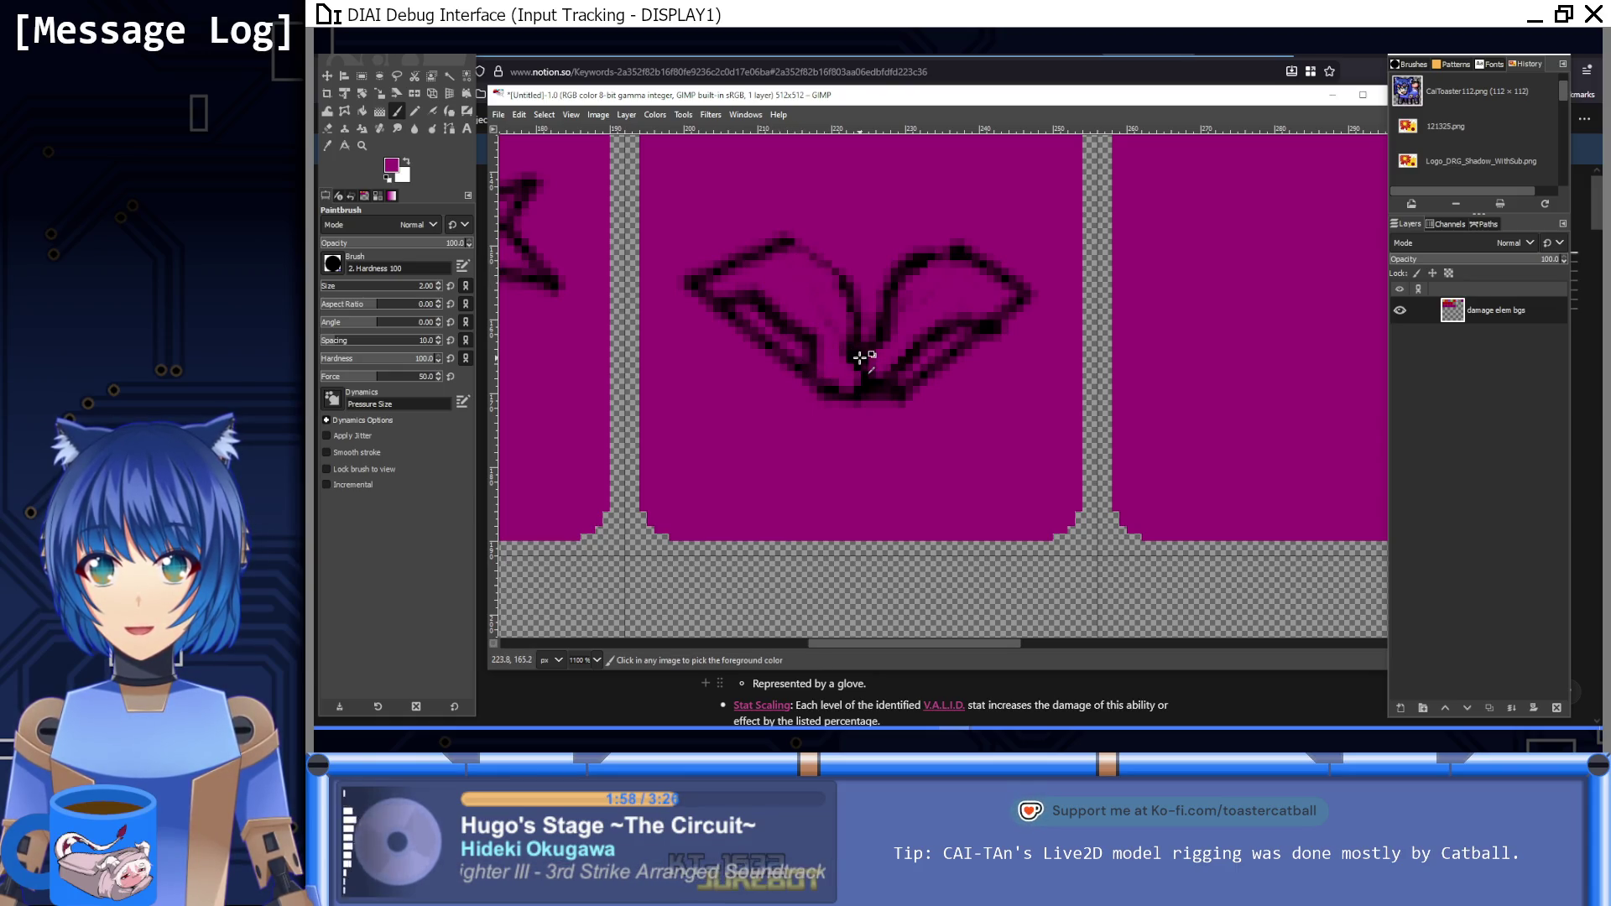
mouse_move(848, 281)
left_mouse_down()
mouse_move(730, 252)
mouse_move(765, 235)
mouse_move(789, 256)
left_mouse_up()
mouse_move(948, 257)
left_mouse_down()
mouse_move(957, 241)
mouse_move(1026, 269)
mouse_move(903, 395)
left_mouse_up()
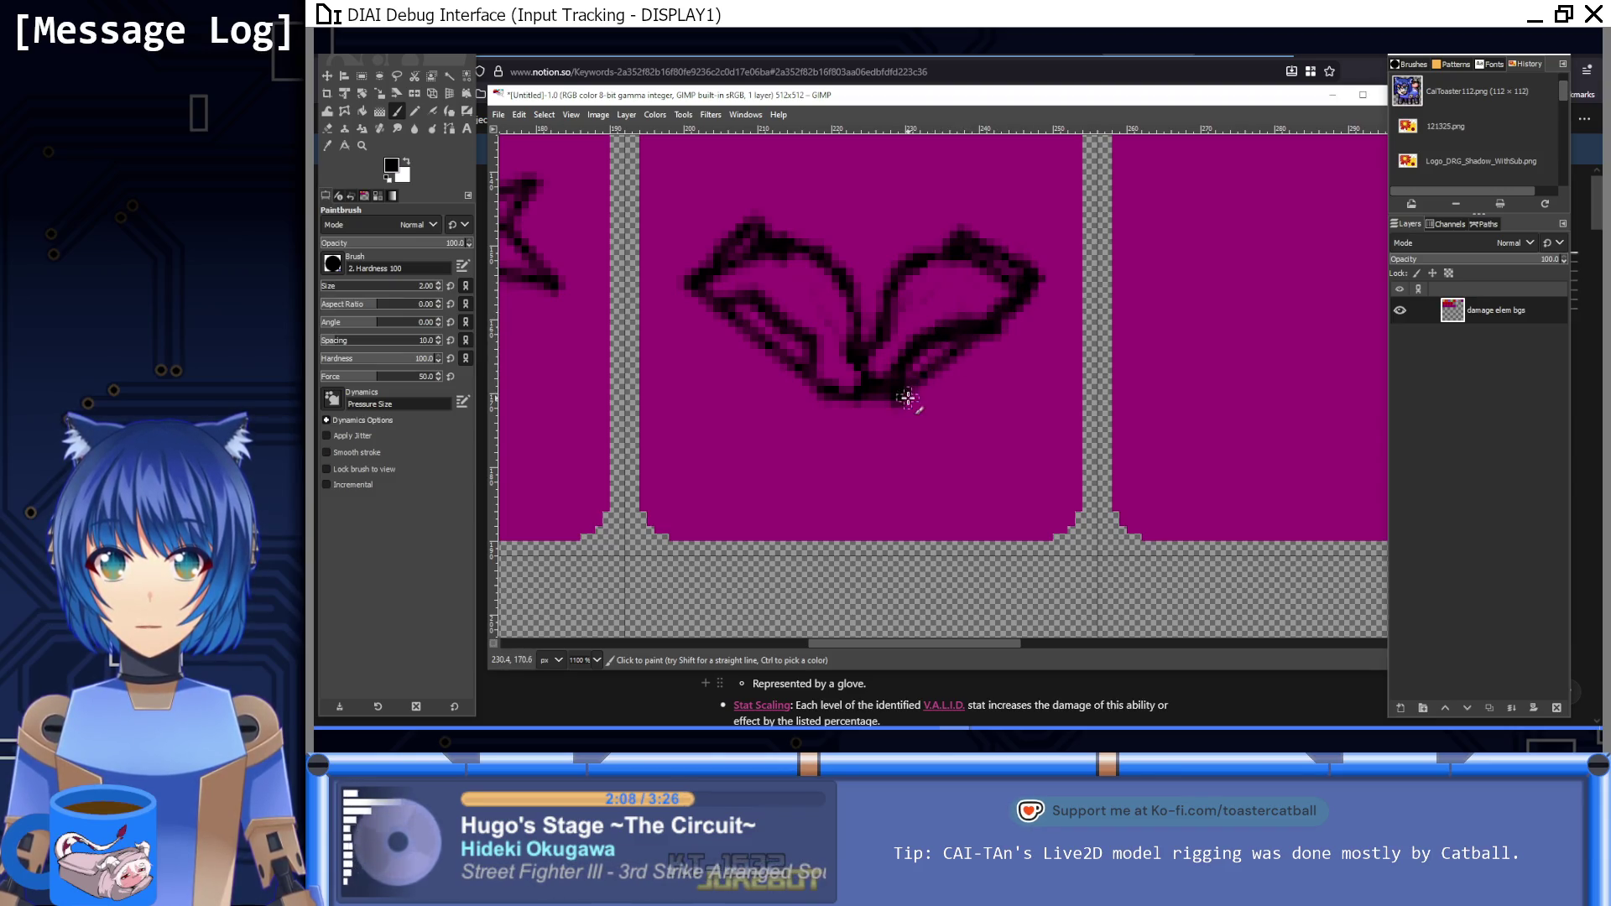
left_click_drag(920, 342, 1011, 313)
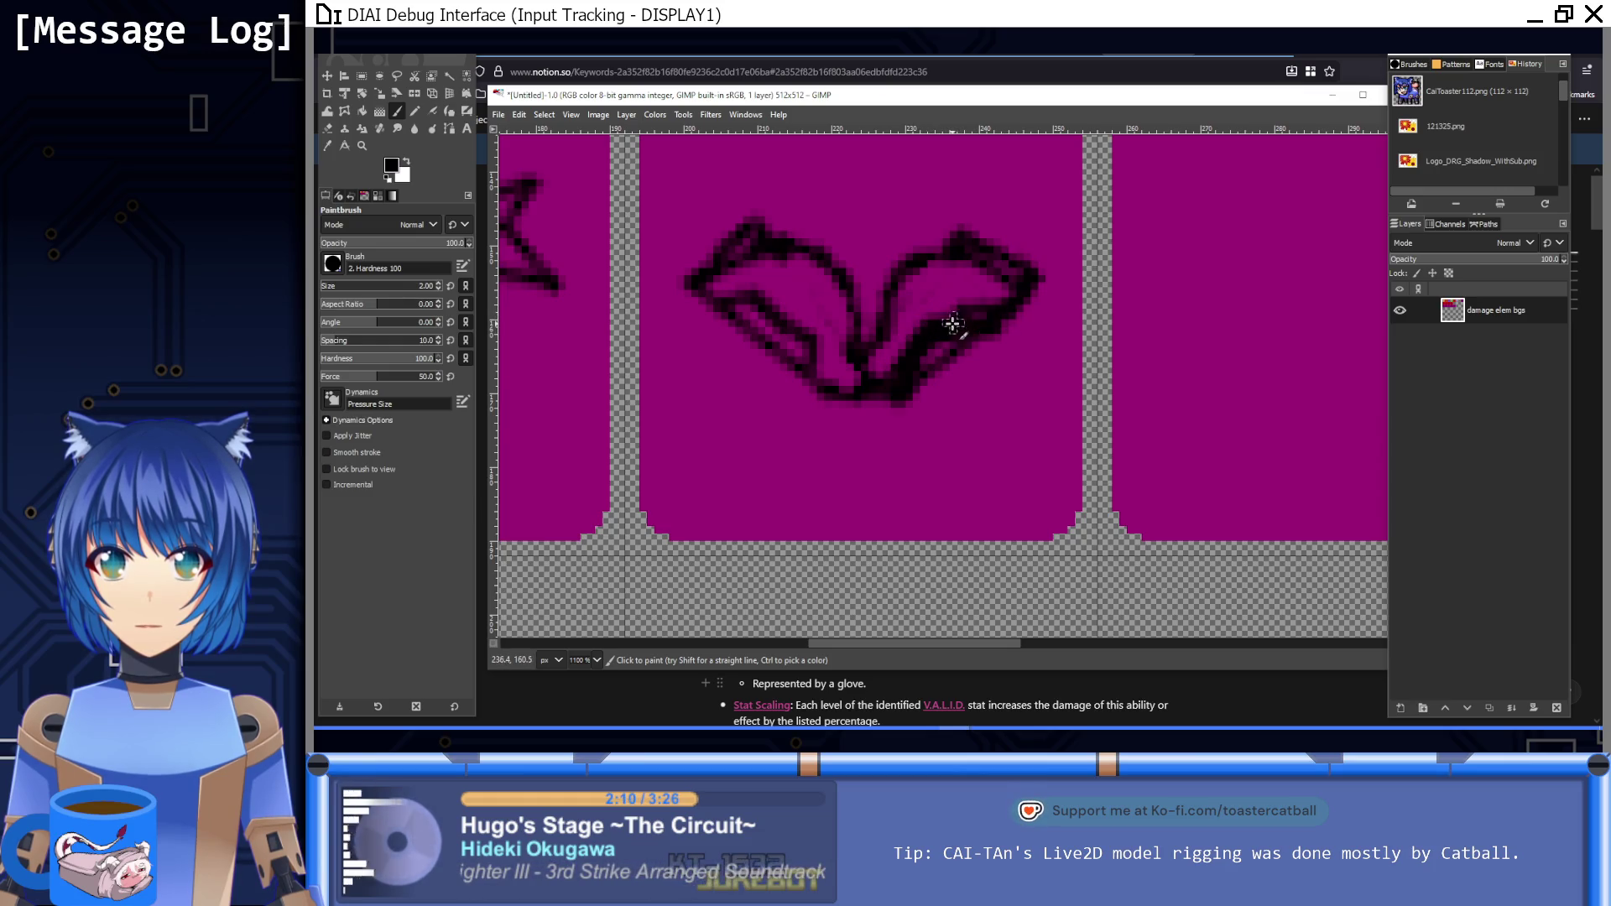
left_click_drag(826, 374, 732, 302)
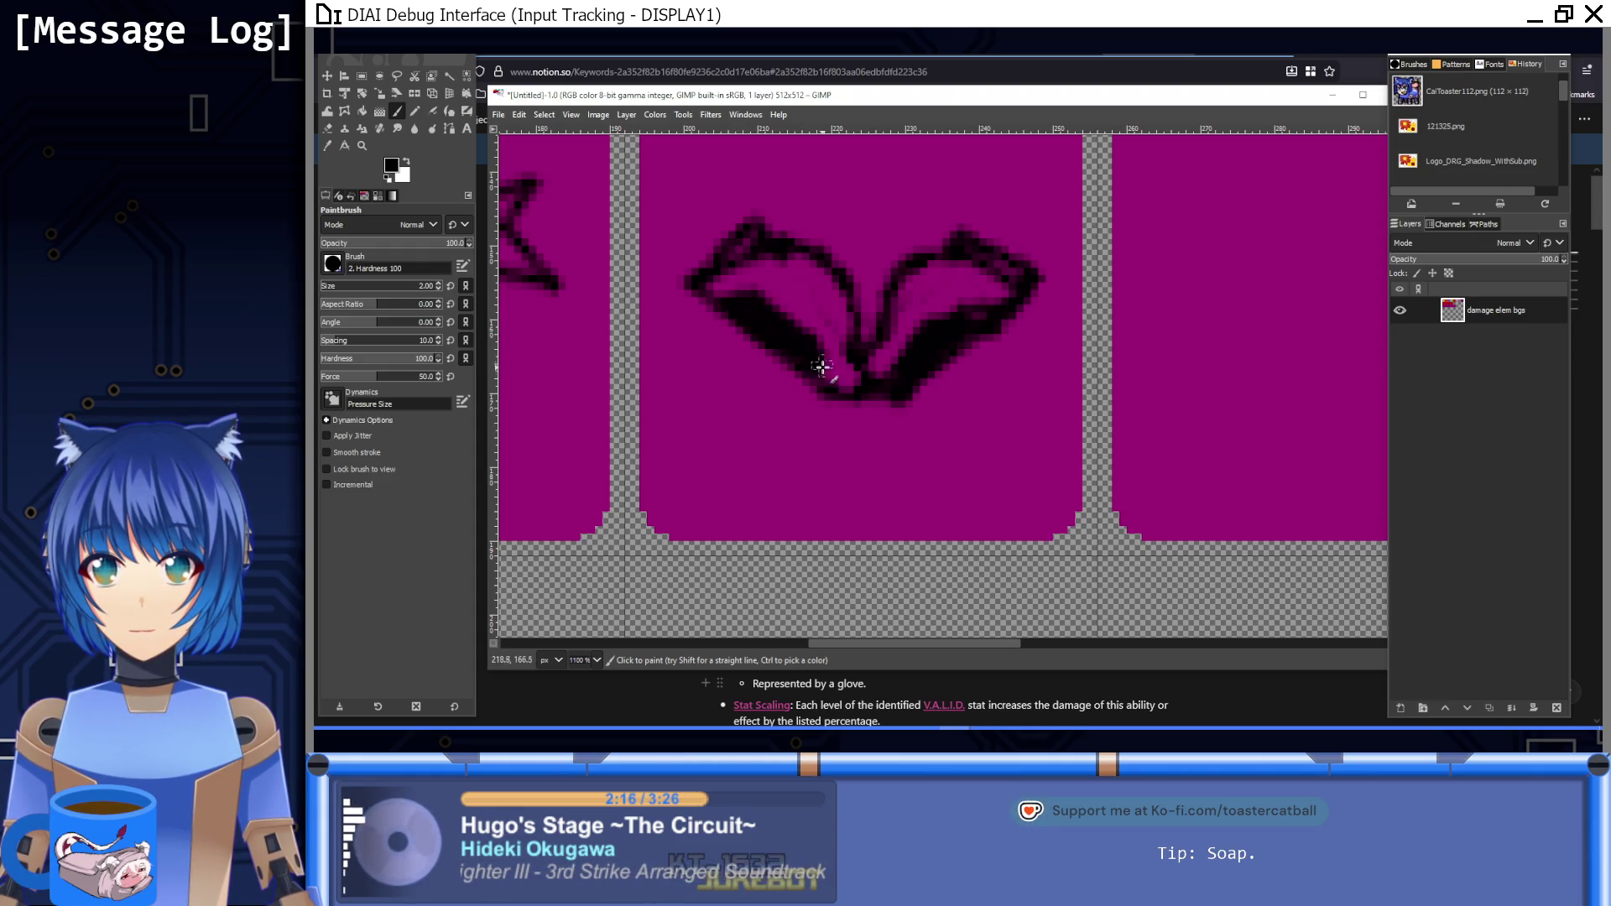
key("1")
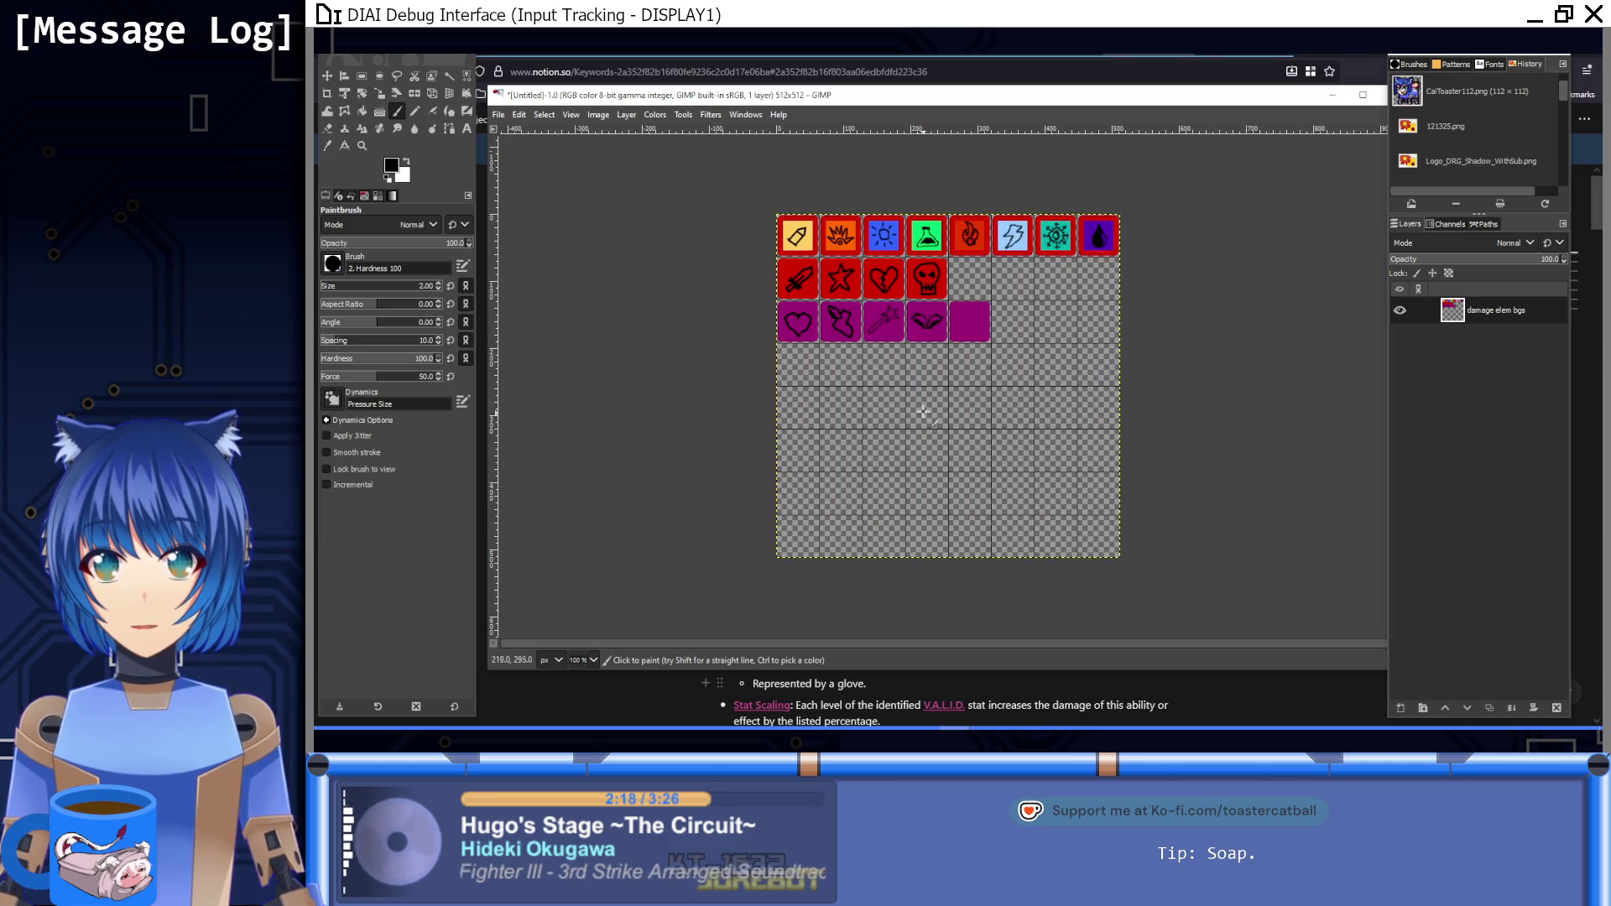
Step: Undo a bad right-wing stroke, paint out stray pixels in magenta, and add a black line toward the upper right
key("ctrl")
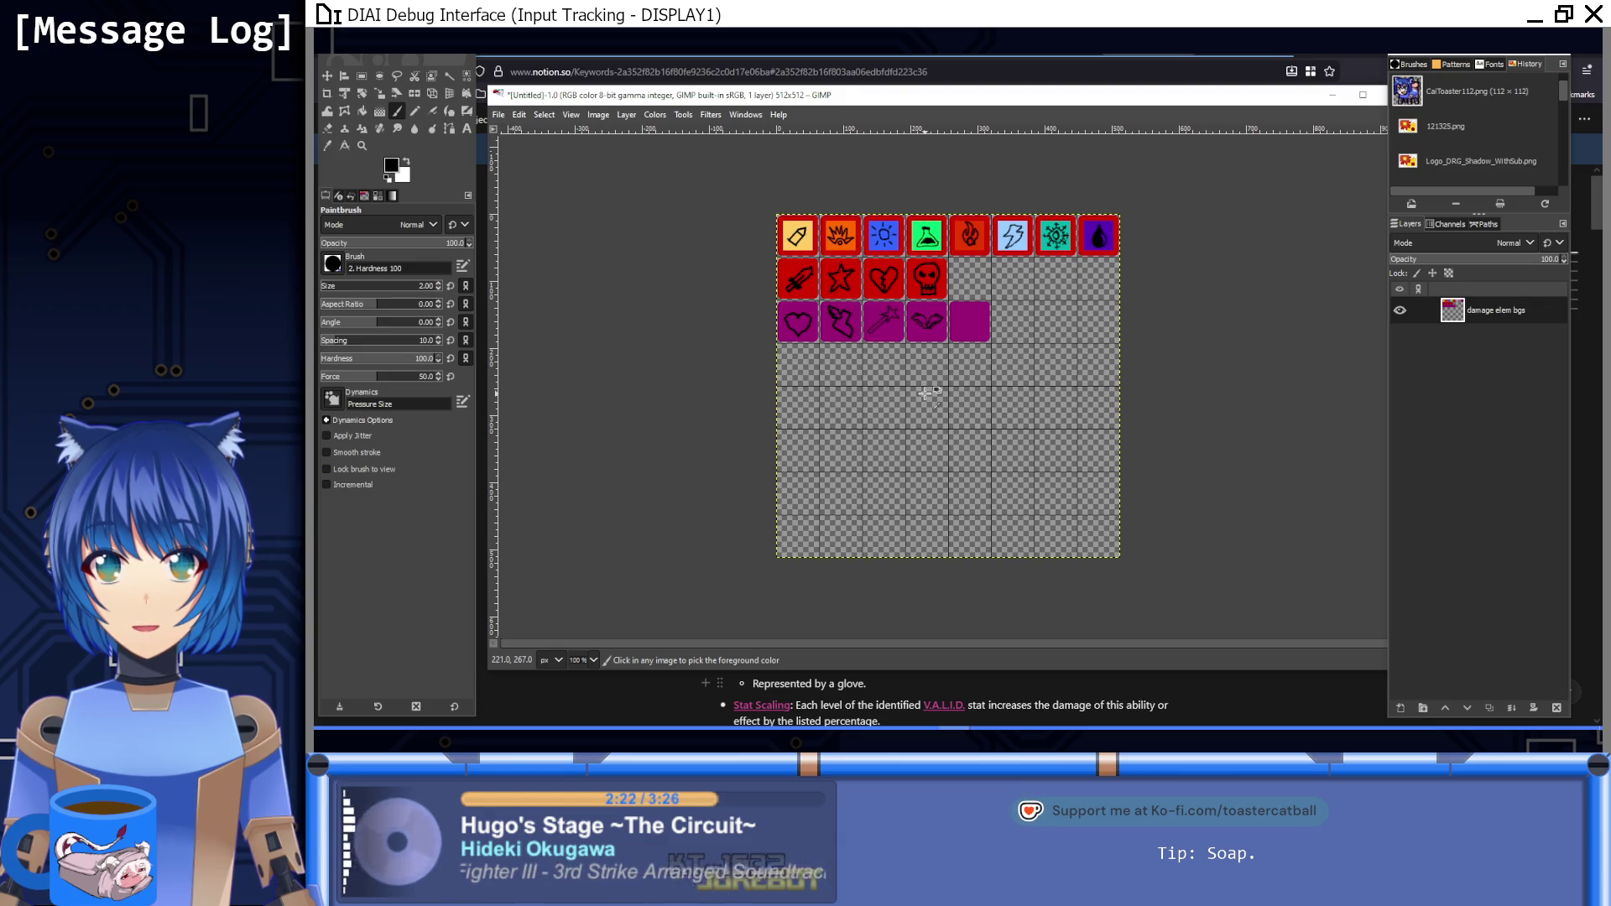
scroll(940, 333, "up", 8)
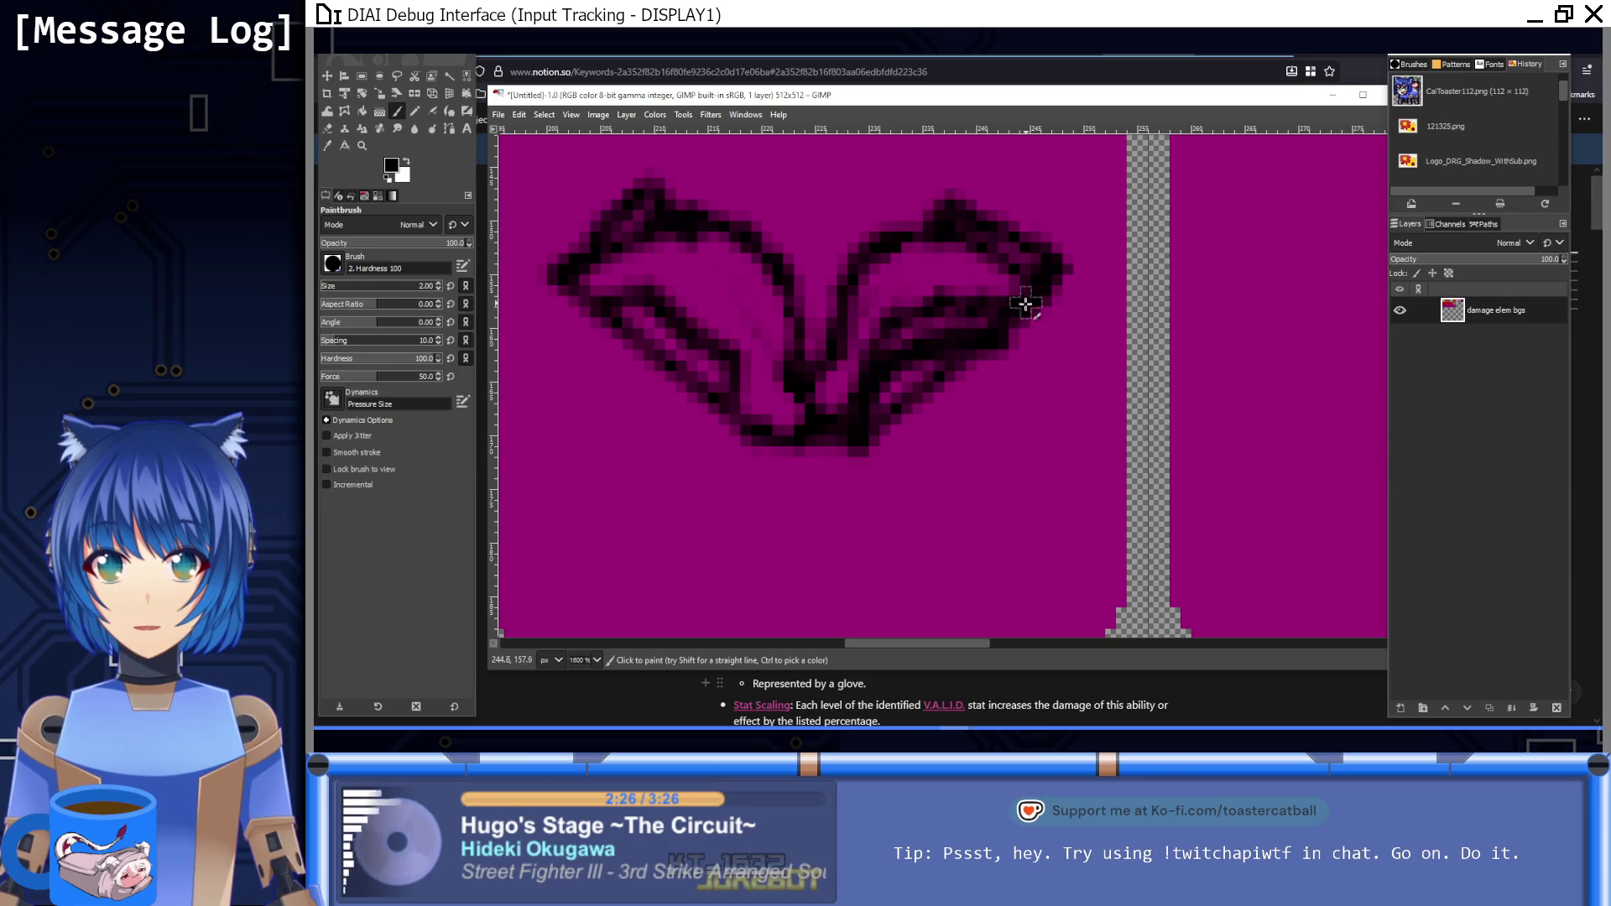
mouse_move(867, 426)
left_mouse_down()
mouse_move(917, 338)
mouse_move(1007, 323)
left_mouse_up()
key("ctrl+z")
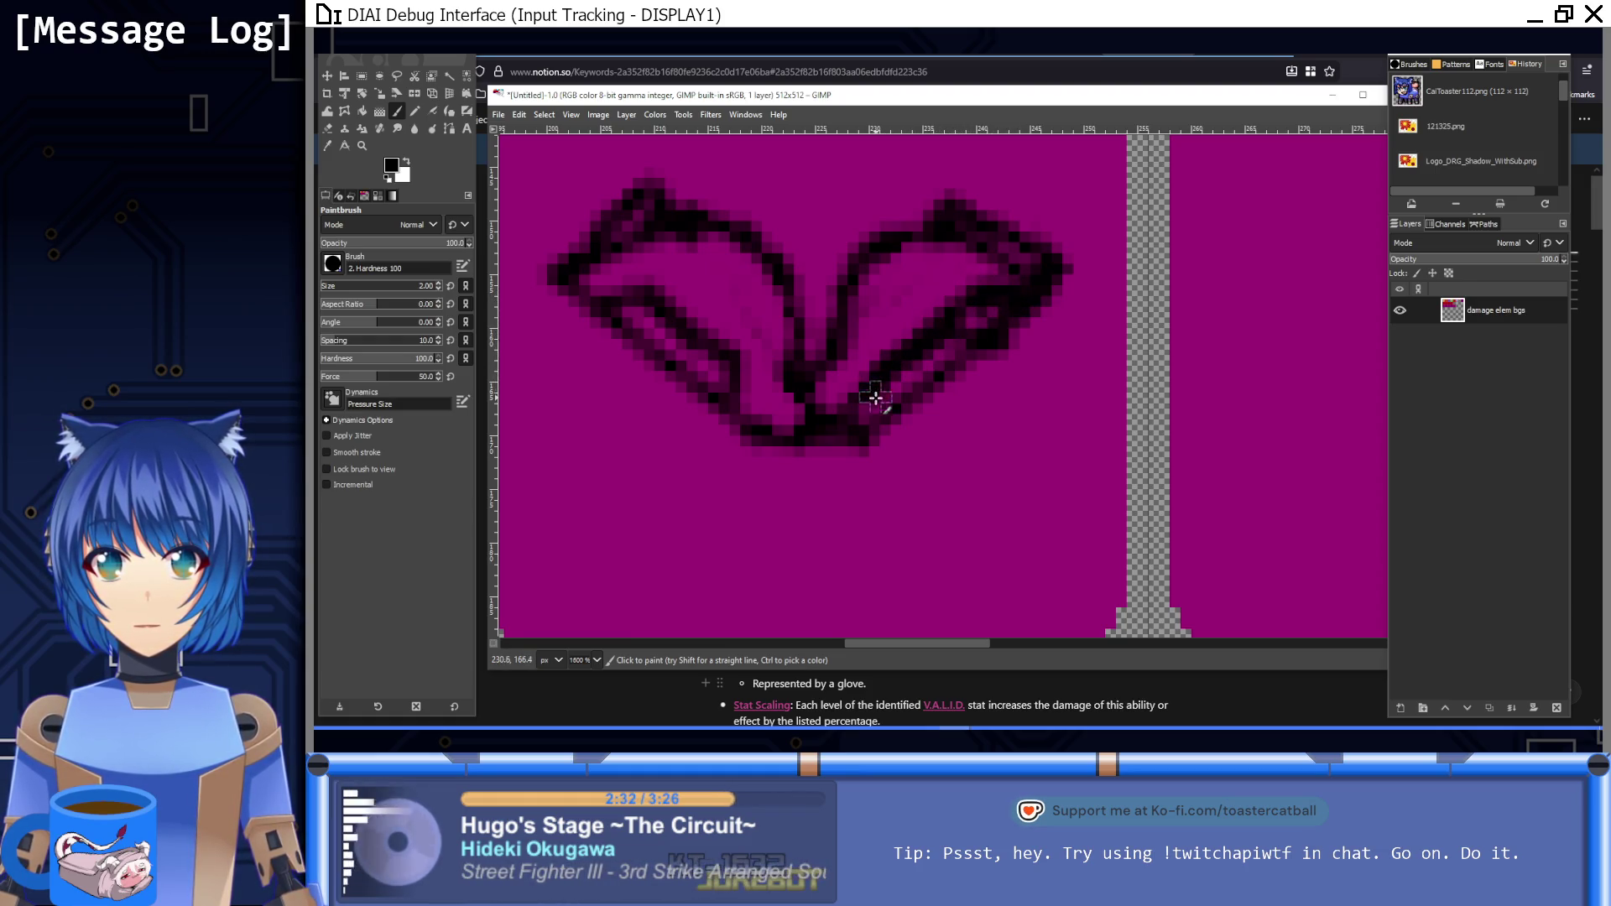
left_click(1037, 477, "ctrl")
mouse_move(914, 395)
left_mouse_down()
mouse_move(892, 384)
mouse_move(957, 340)
left_mouse_up()
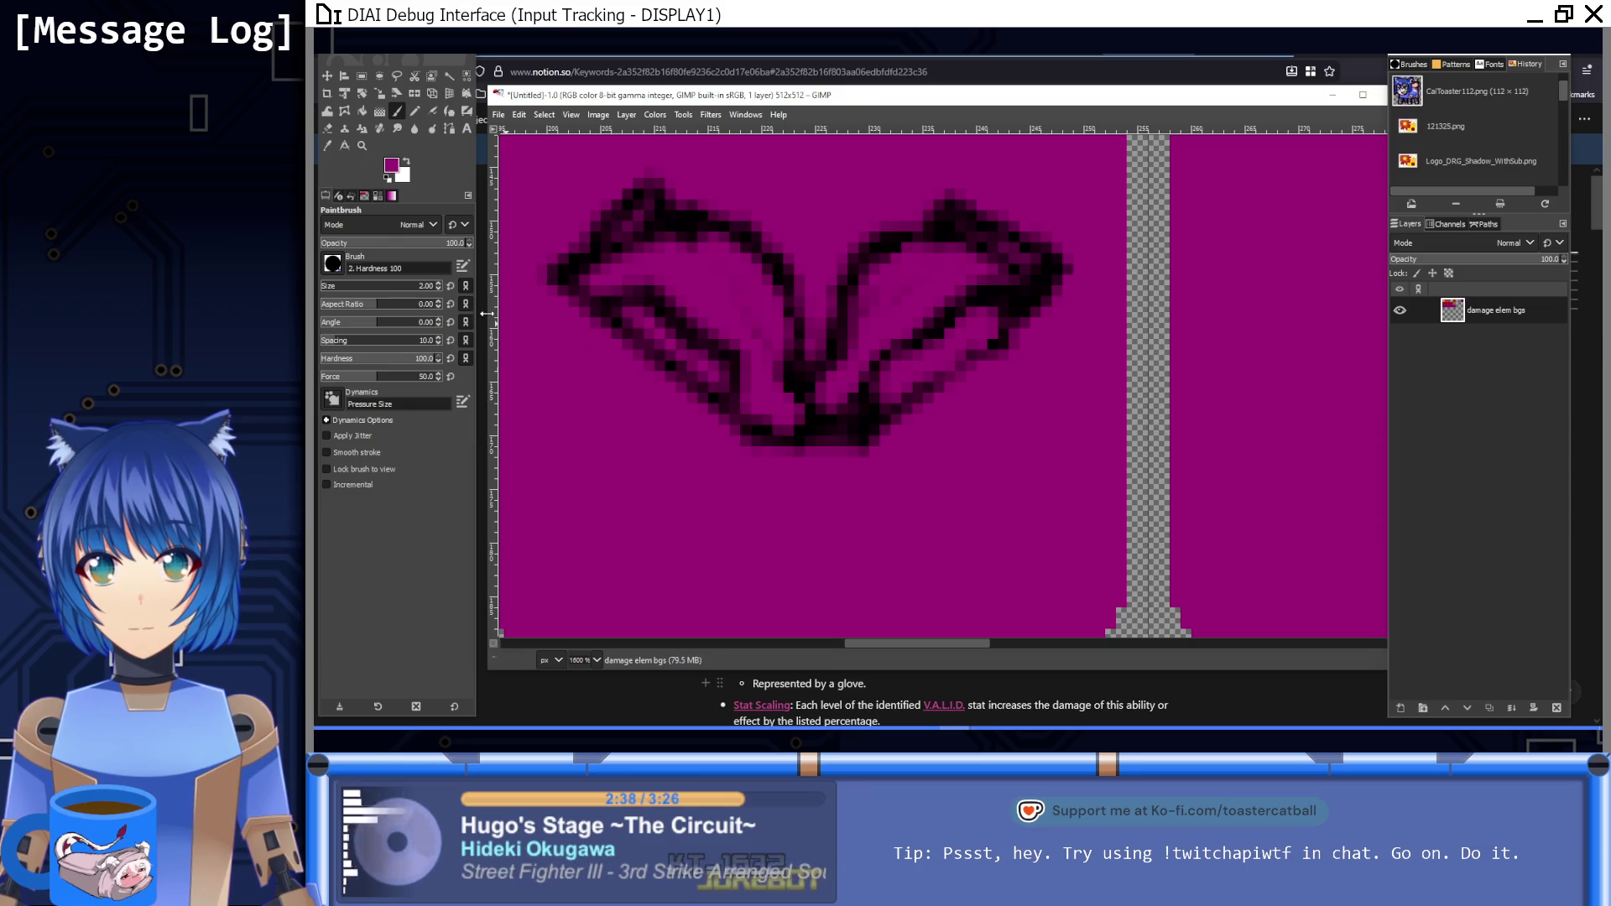
left_click(388, 179)
left_click(870, 435)
left_click(1054, 280, "shift")
Step: Add a straight black segment at the wing's base and reinforce its dark outline
key("1")
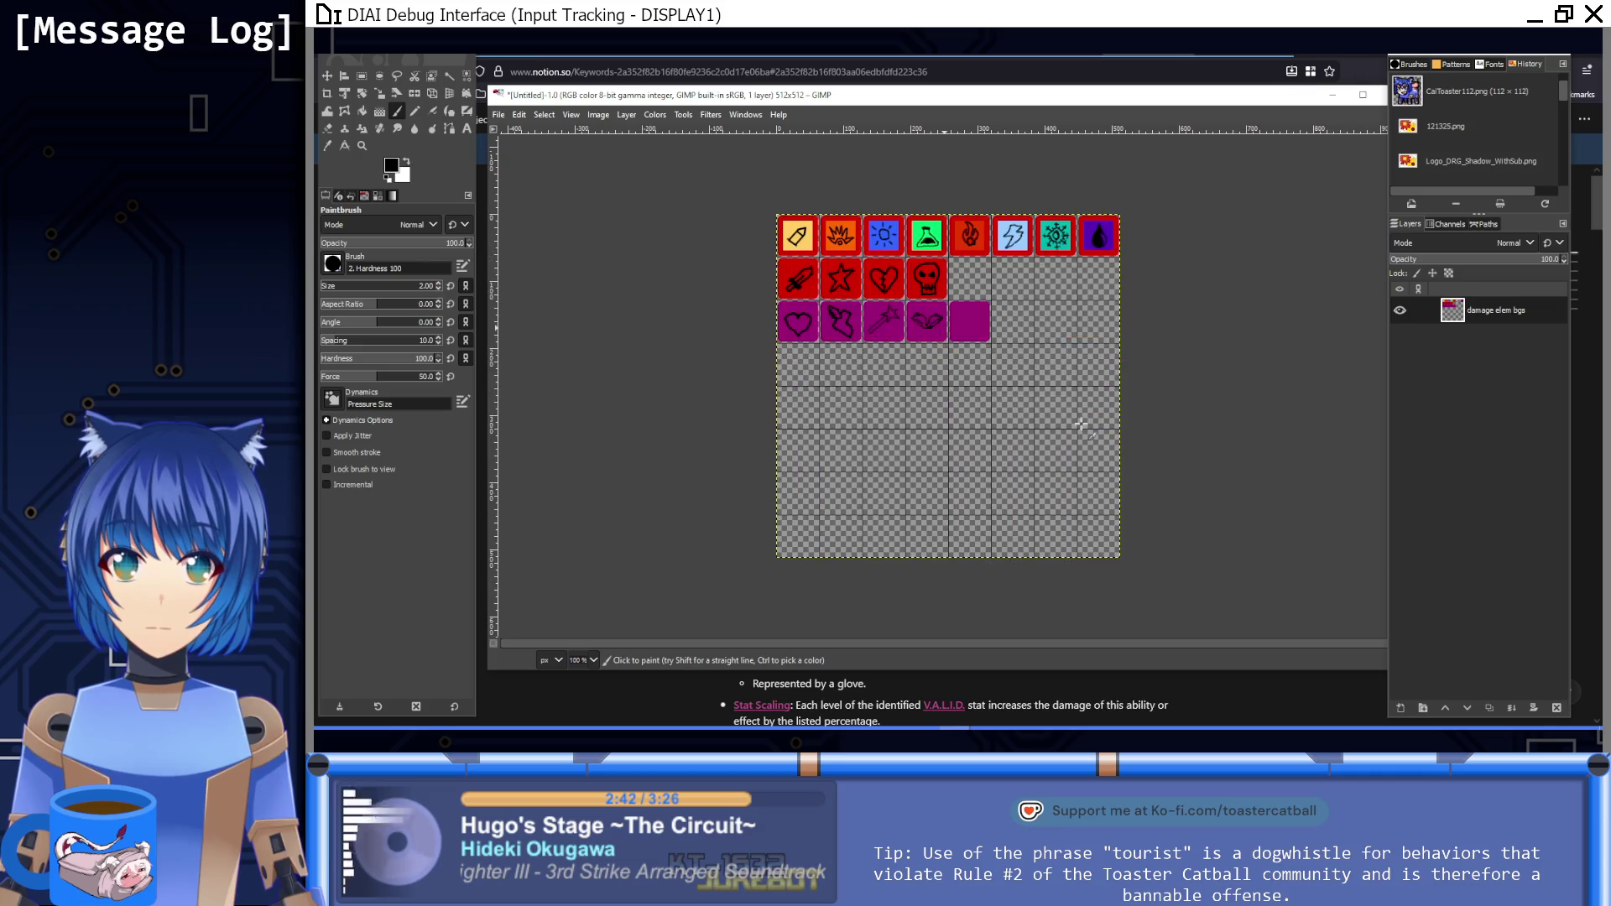
key("5")
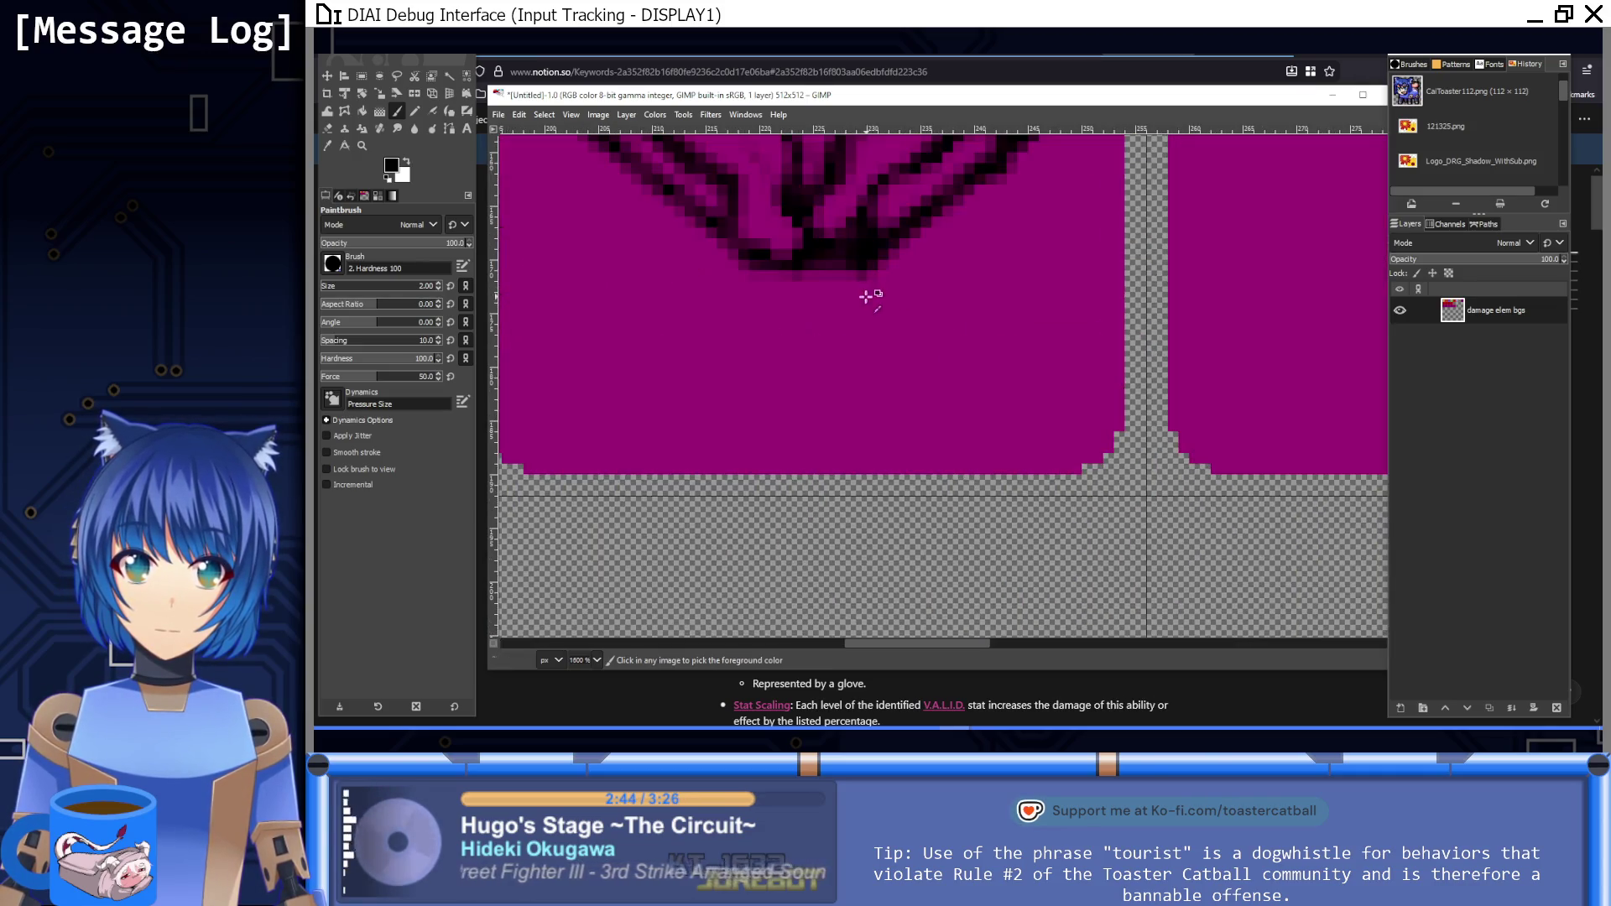
left_click(815, 251)
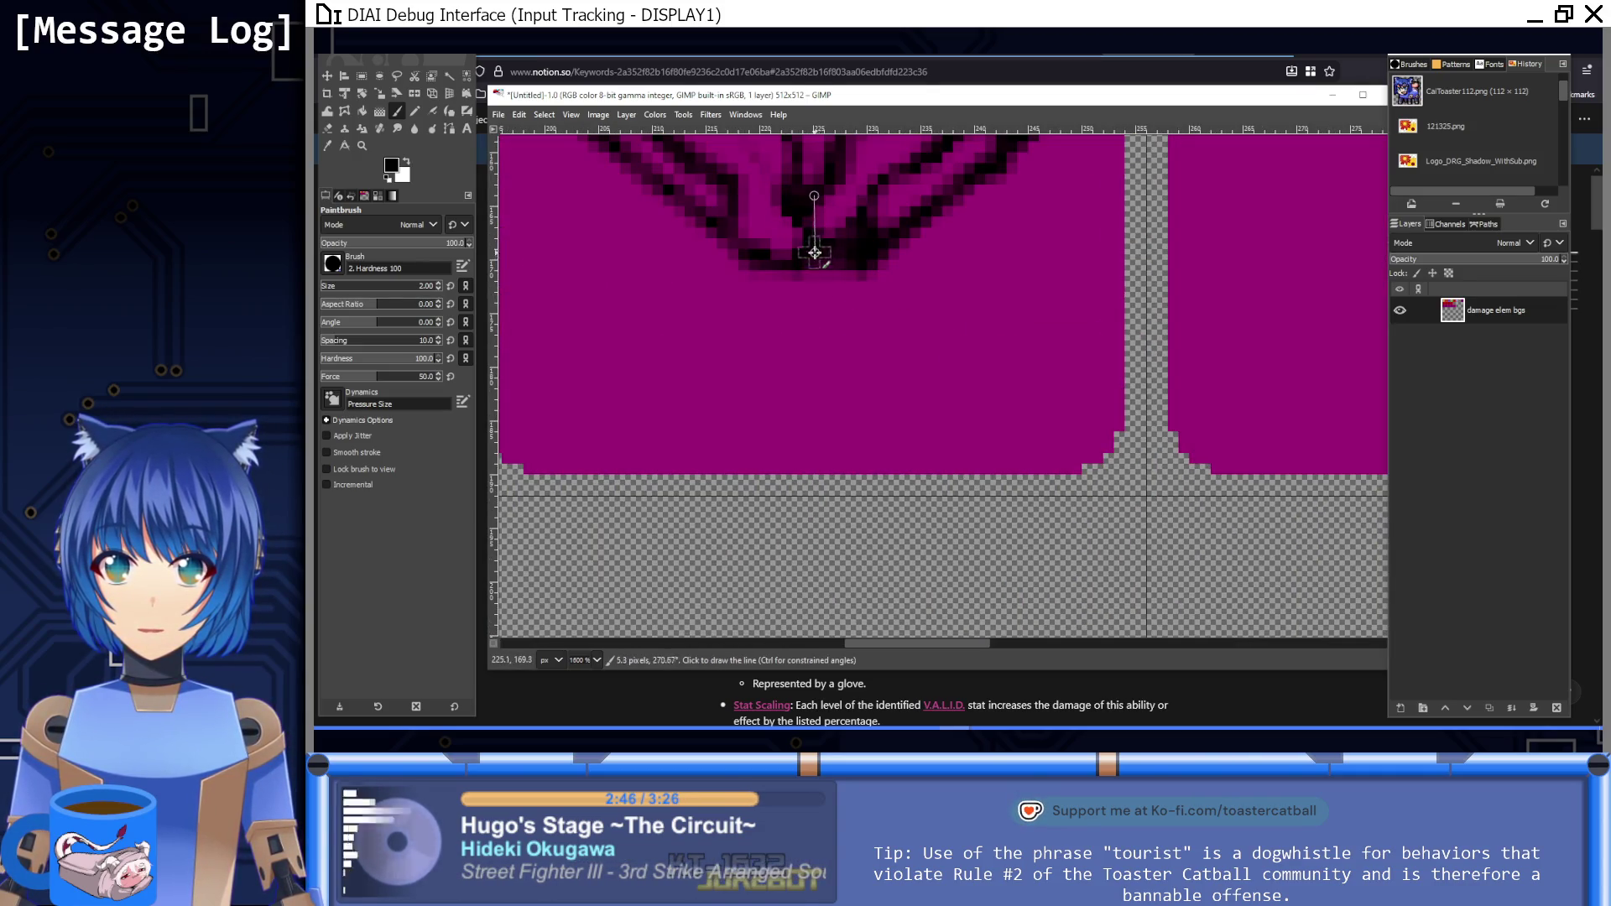
left_click(811, 186, "shift")
left_click(820, 406, "ctrl")
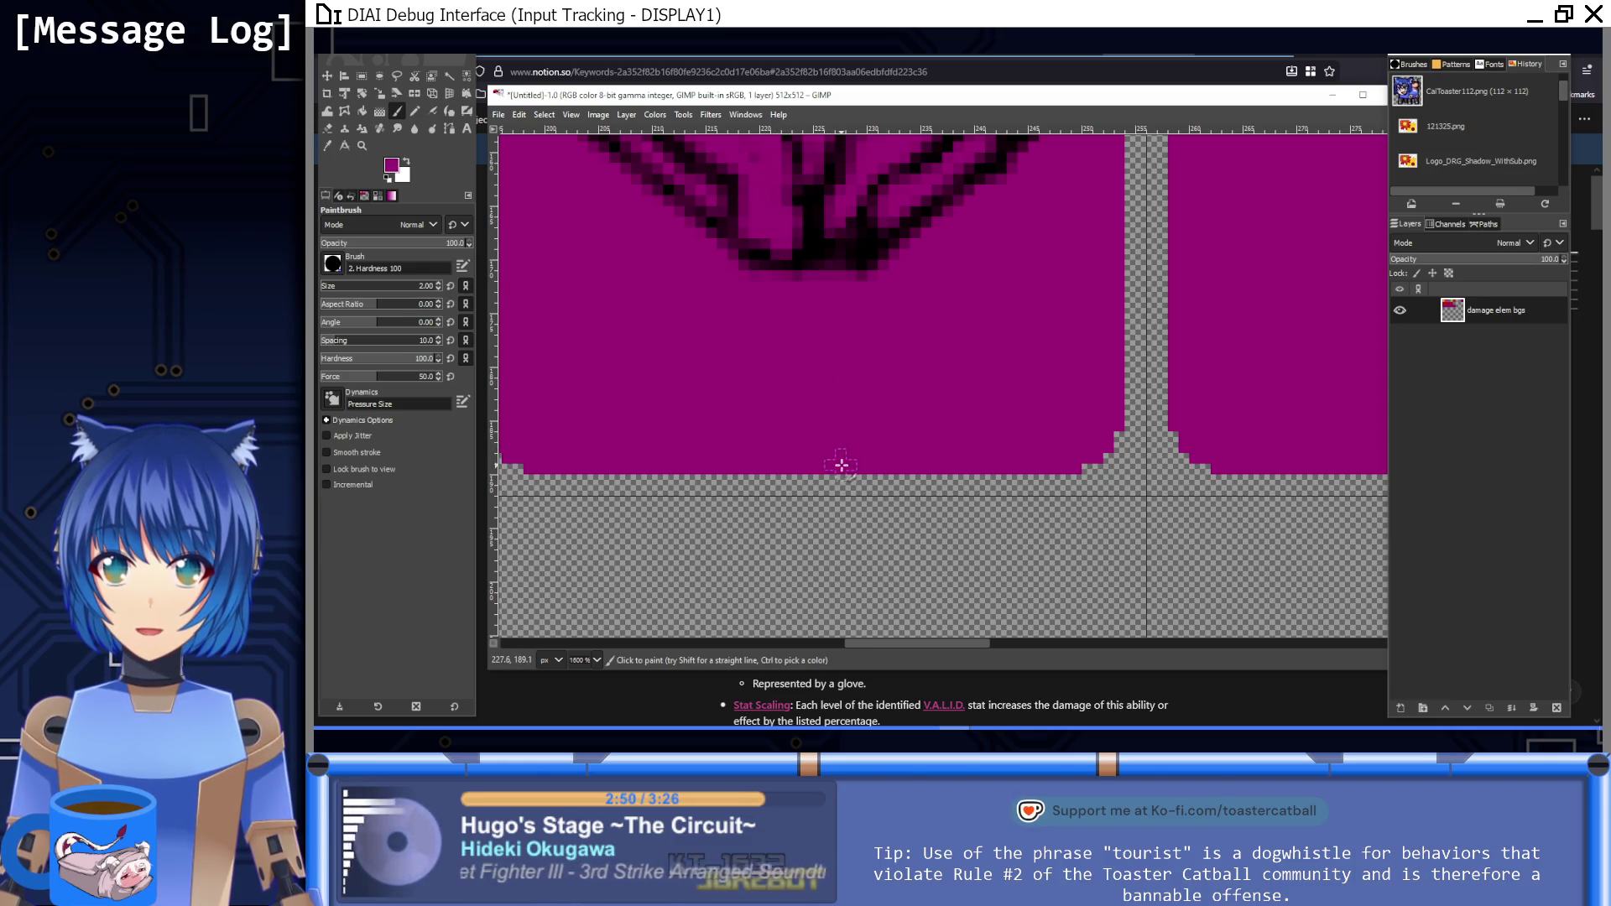
key("1")
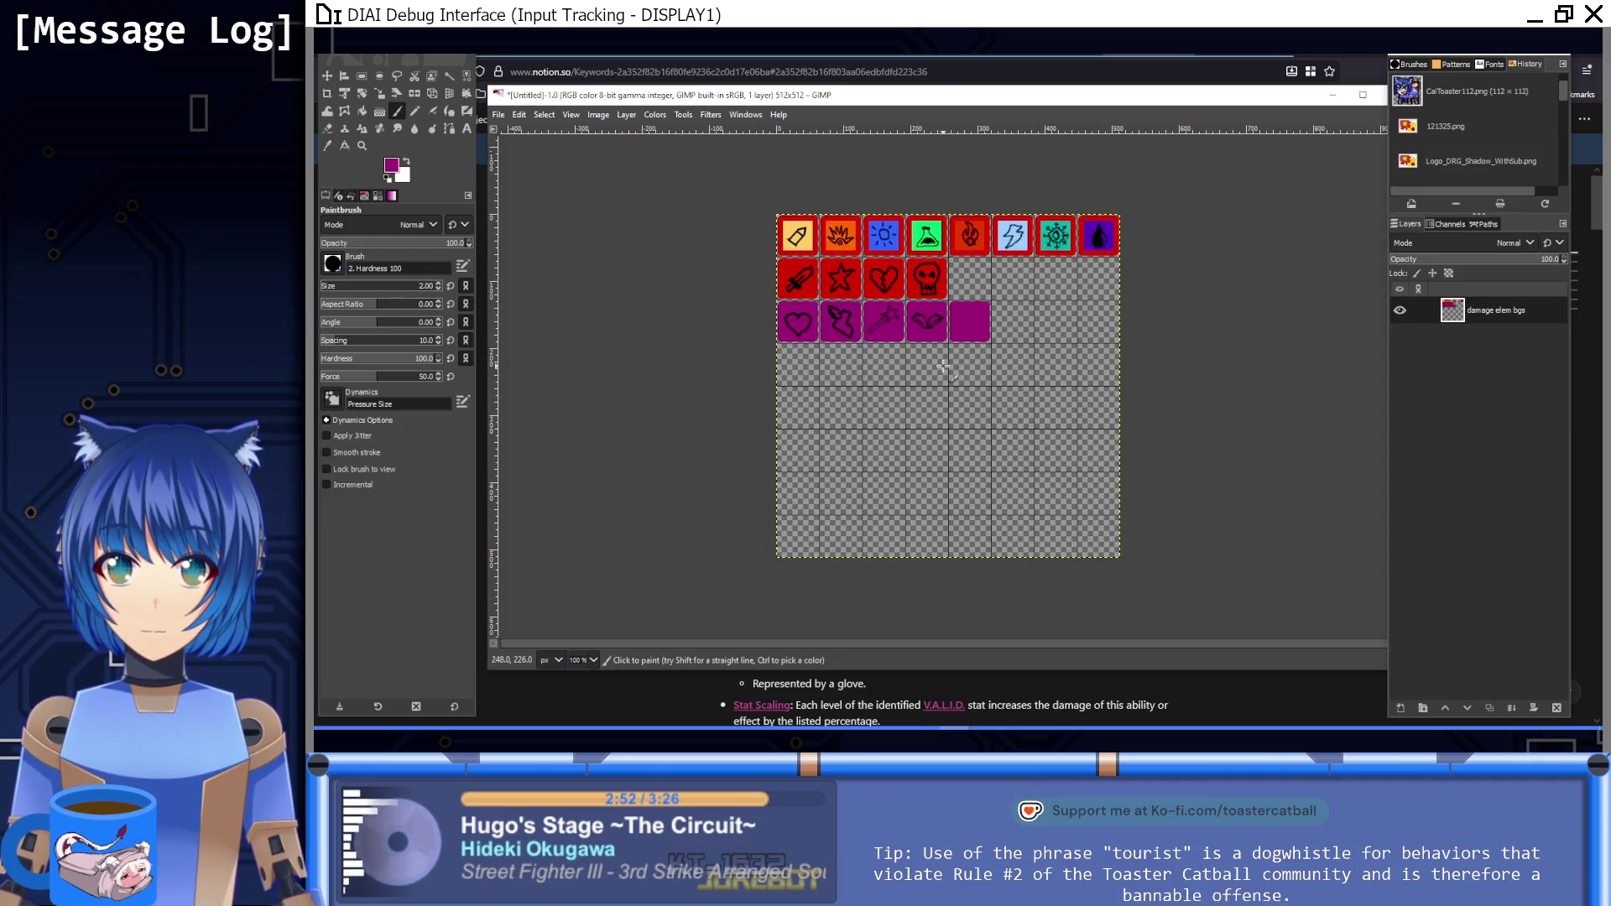
scroll(923, 319, "up", 9, "ctrl")
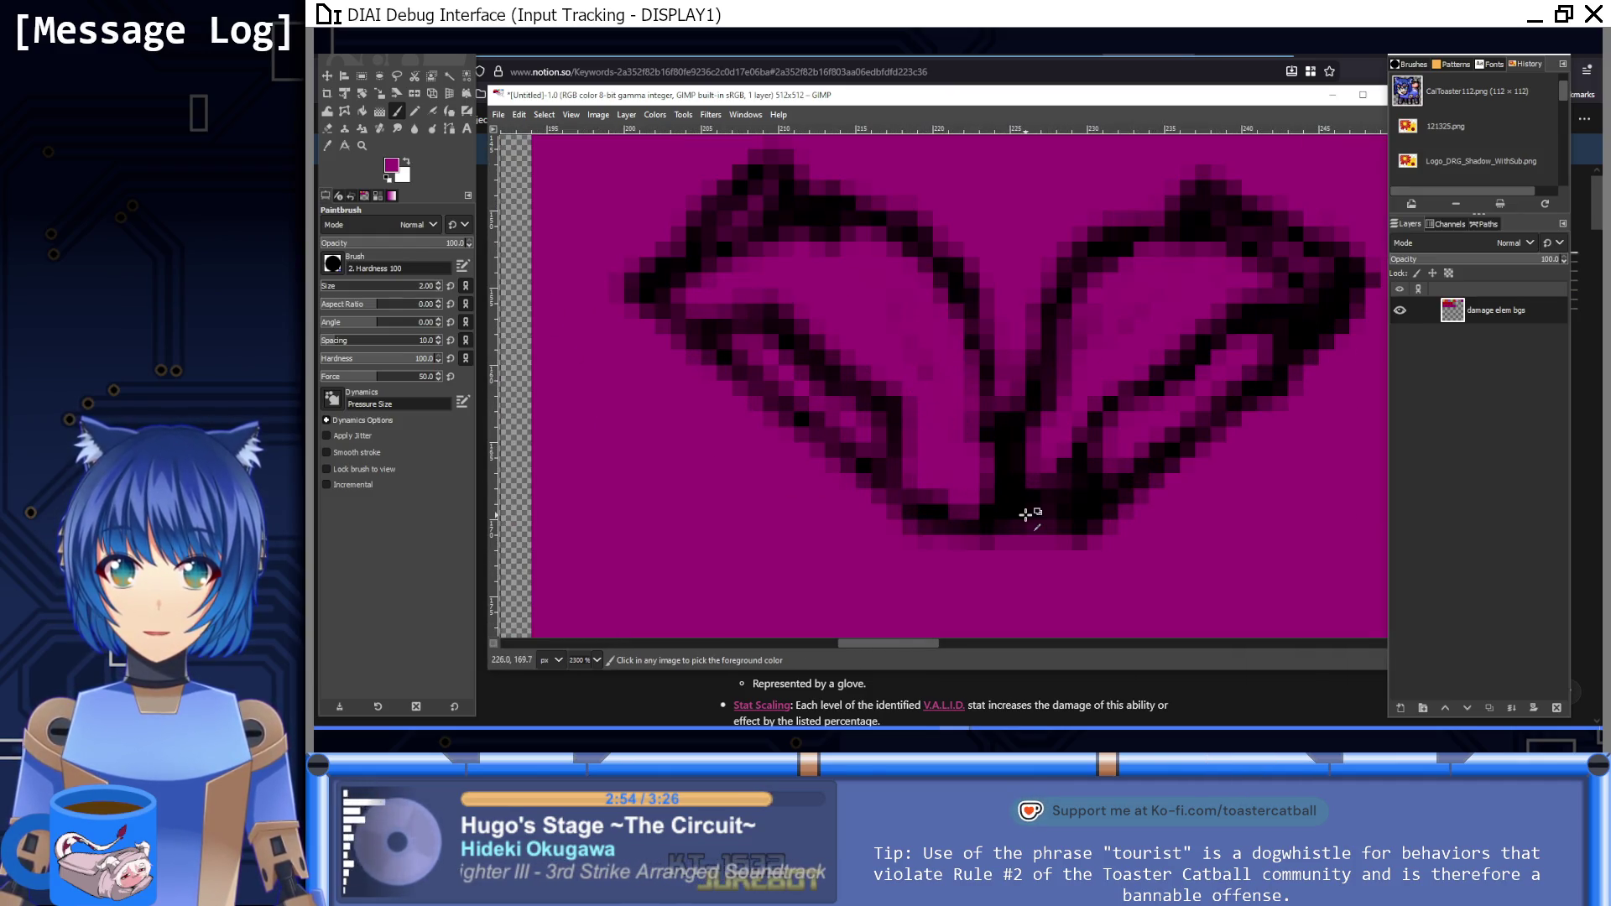
left_click(389, 178)
mouse_move(892, 398)
left_mouse_down()
mouse_move(946, 496)
mouse_move(902, 427)
mouse_move(836, 421)
left_mouse_up()
Step: Touch up the wing outline with sampled black and purple, then rectangle-select the wings drawing
left_click(809, 532, "ctrl")
key("1")
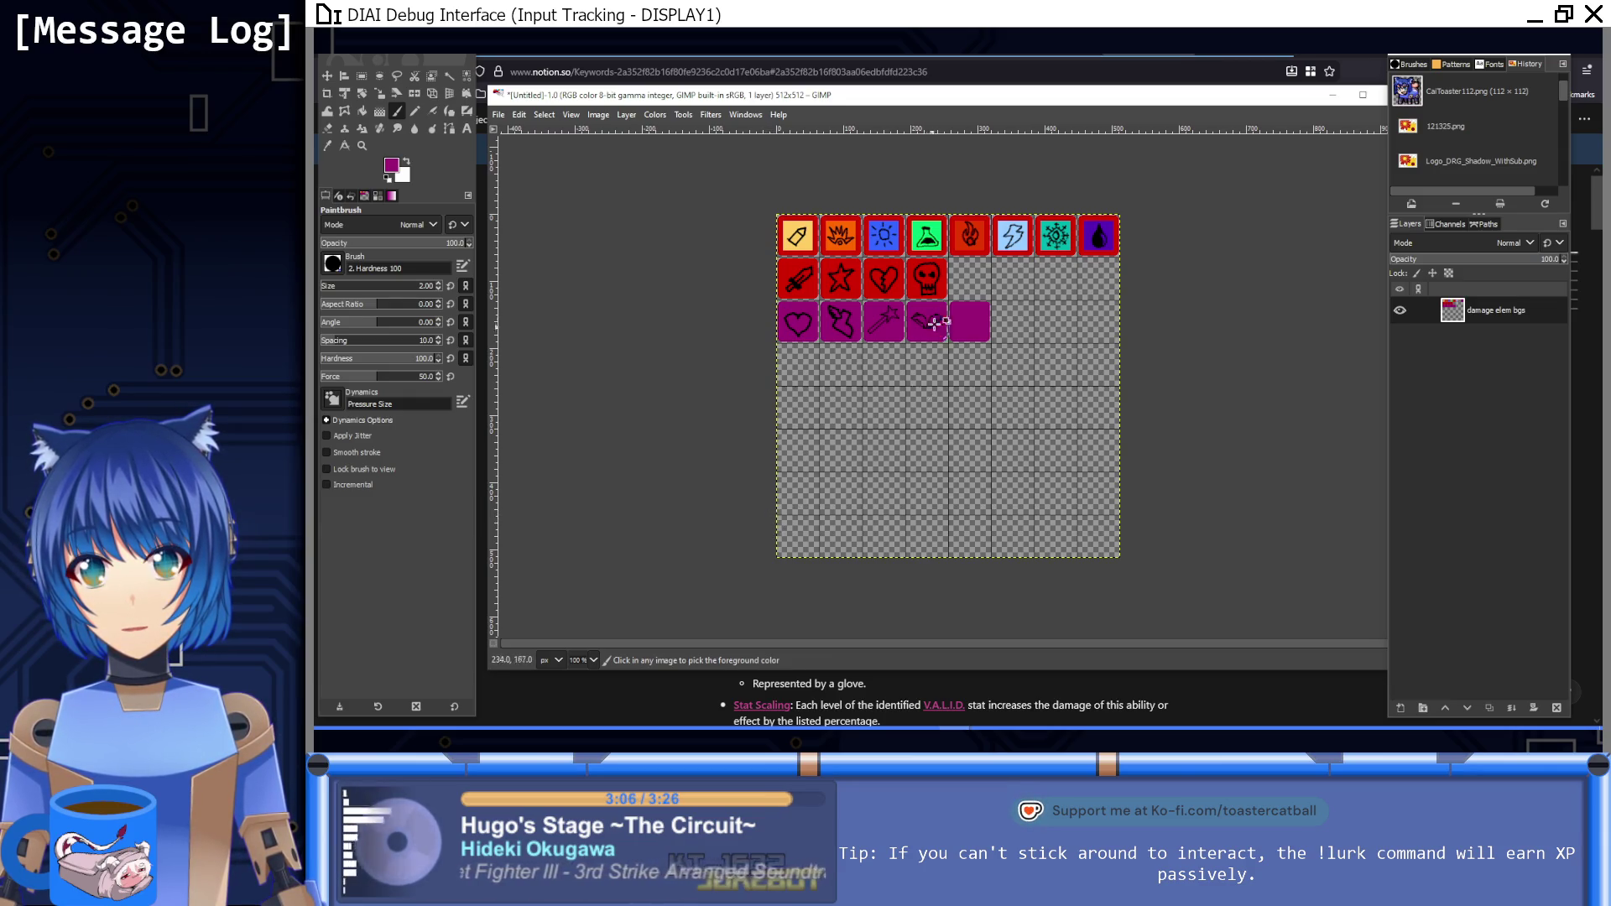
scroll(936, 319, "up", 9, "ctrl")
left_click(858, 387, "ctrl")
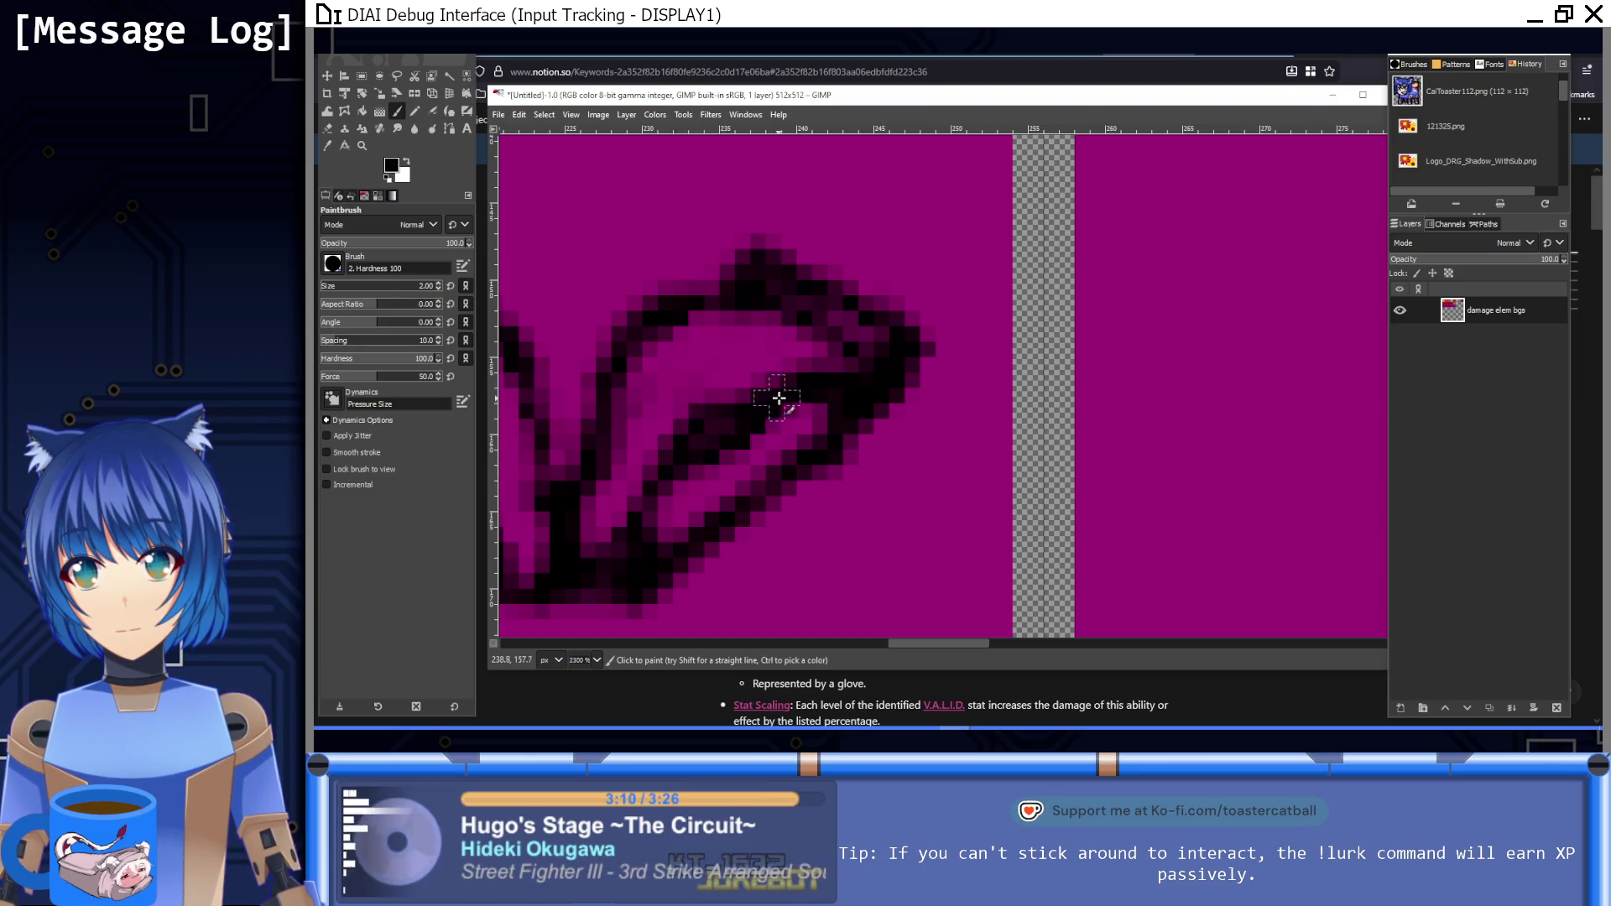
scroll(885, 535, "down", 10)
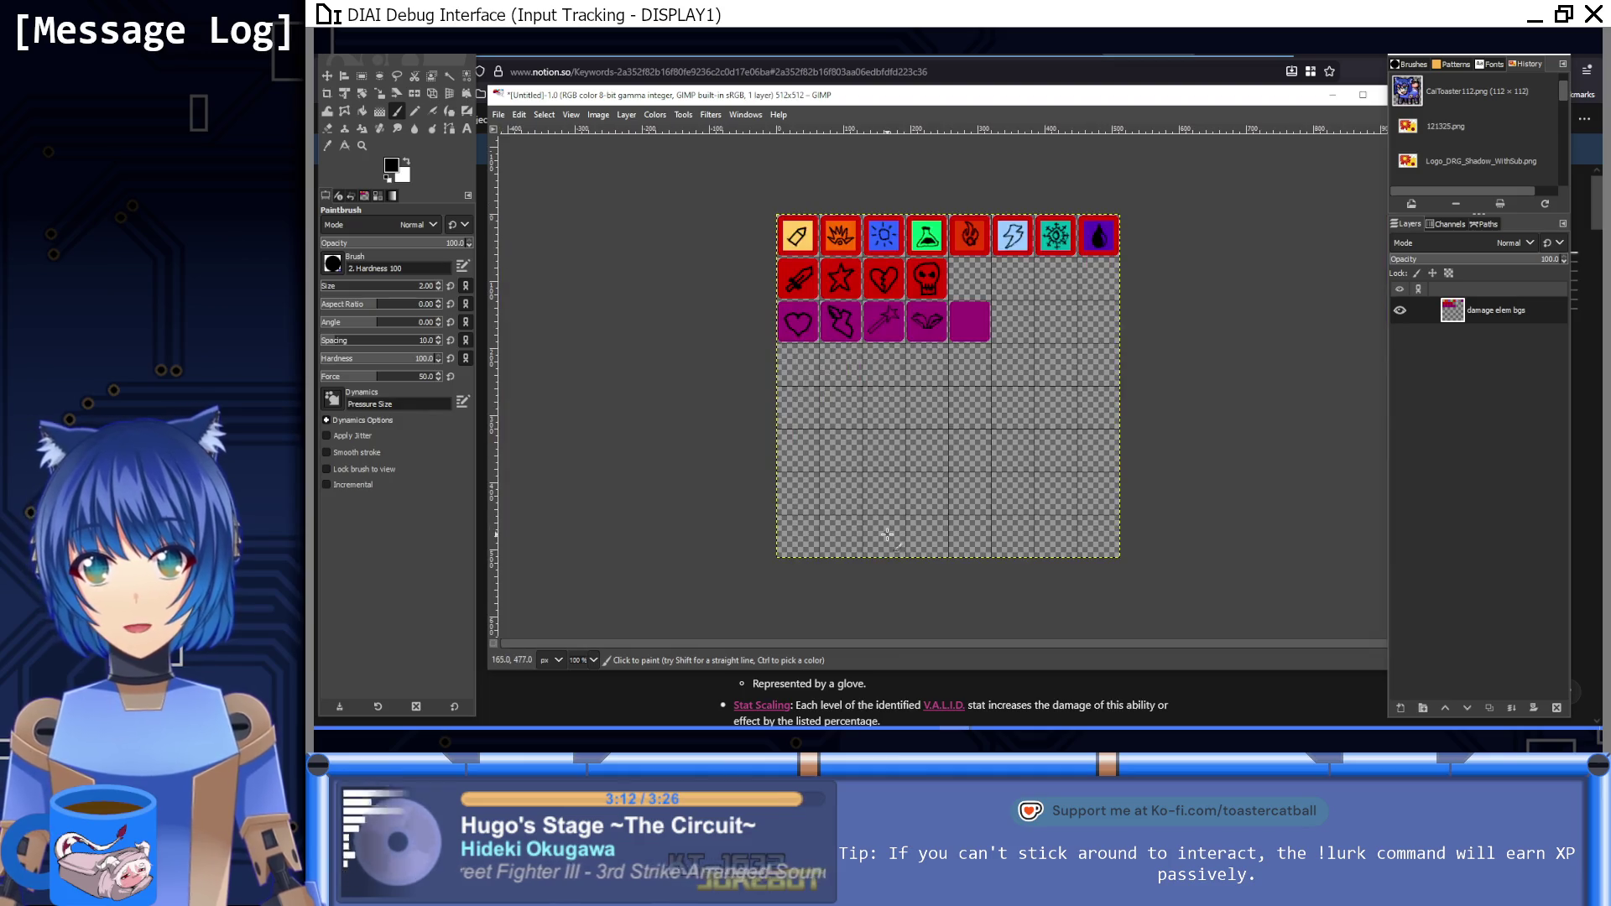
scroll(928, 356, "up", 3)
scroll(928, 356, "up", 9)
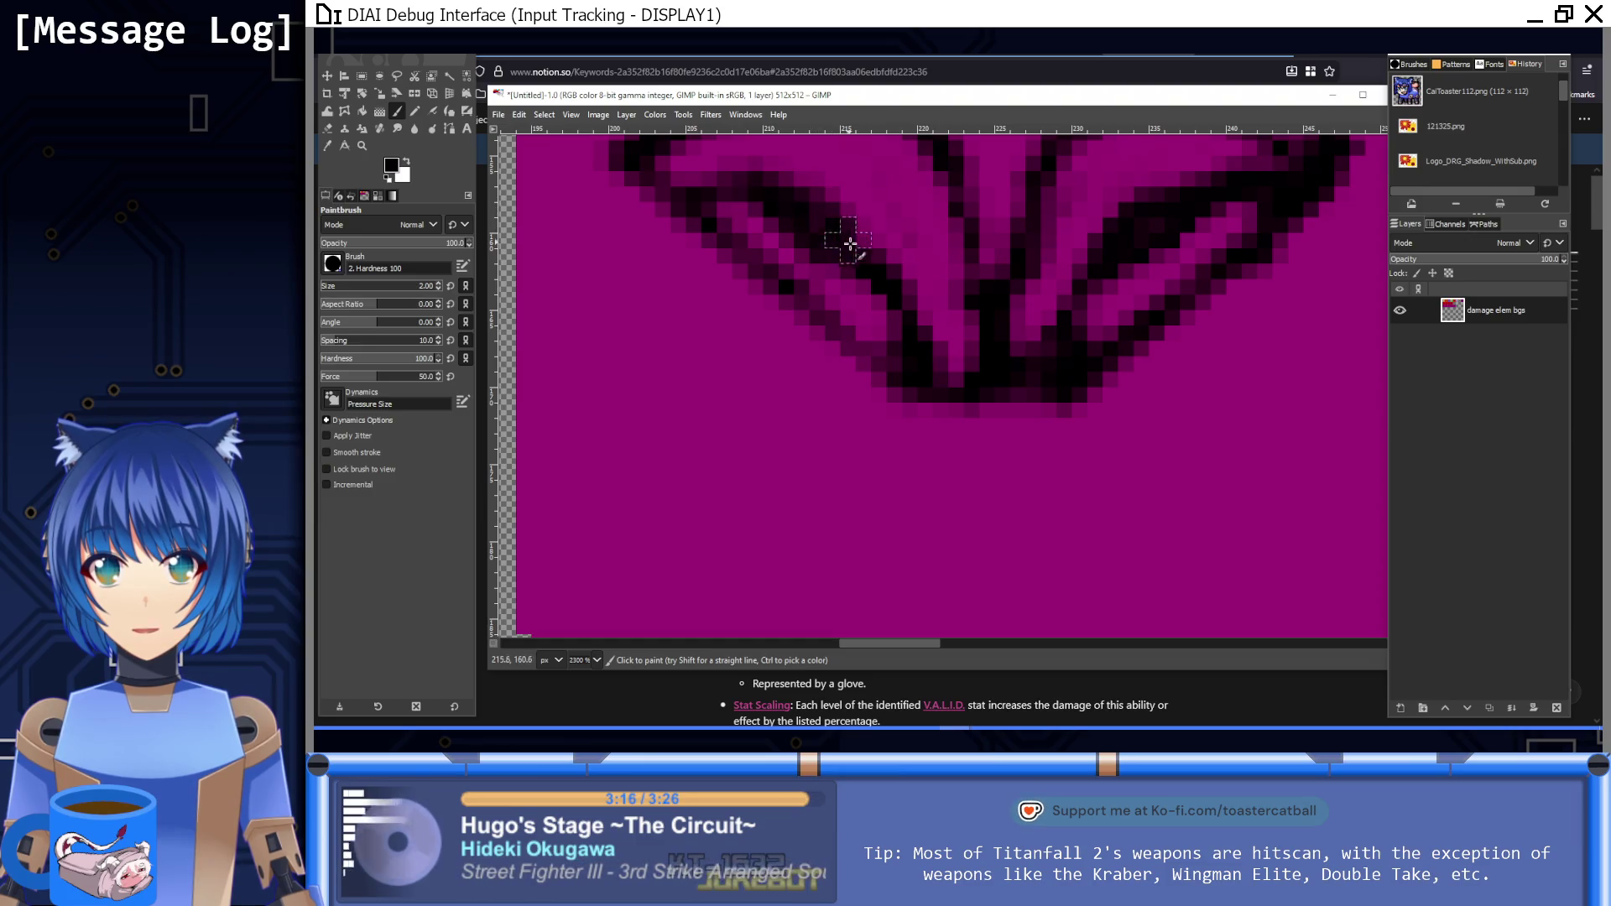
scroll(946, 408, "down", 9)
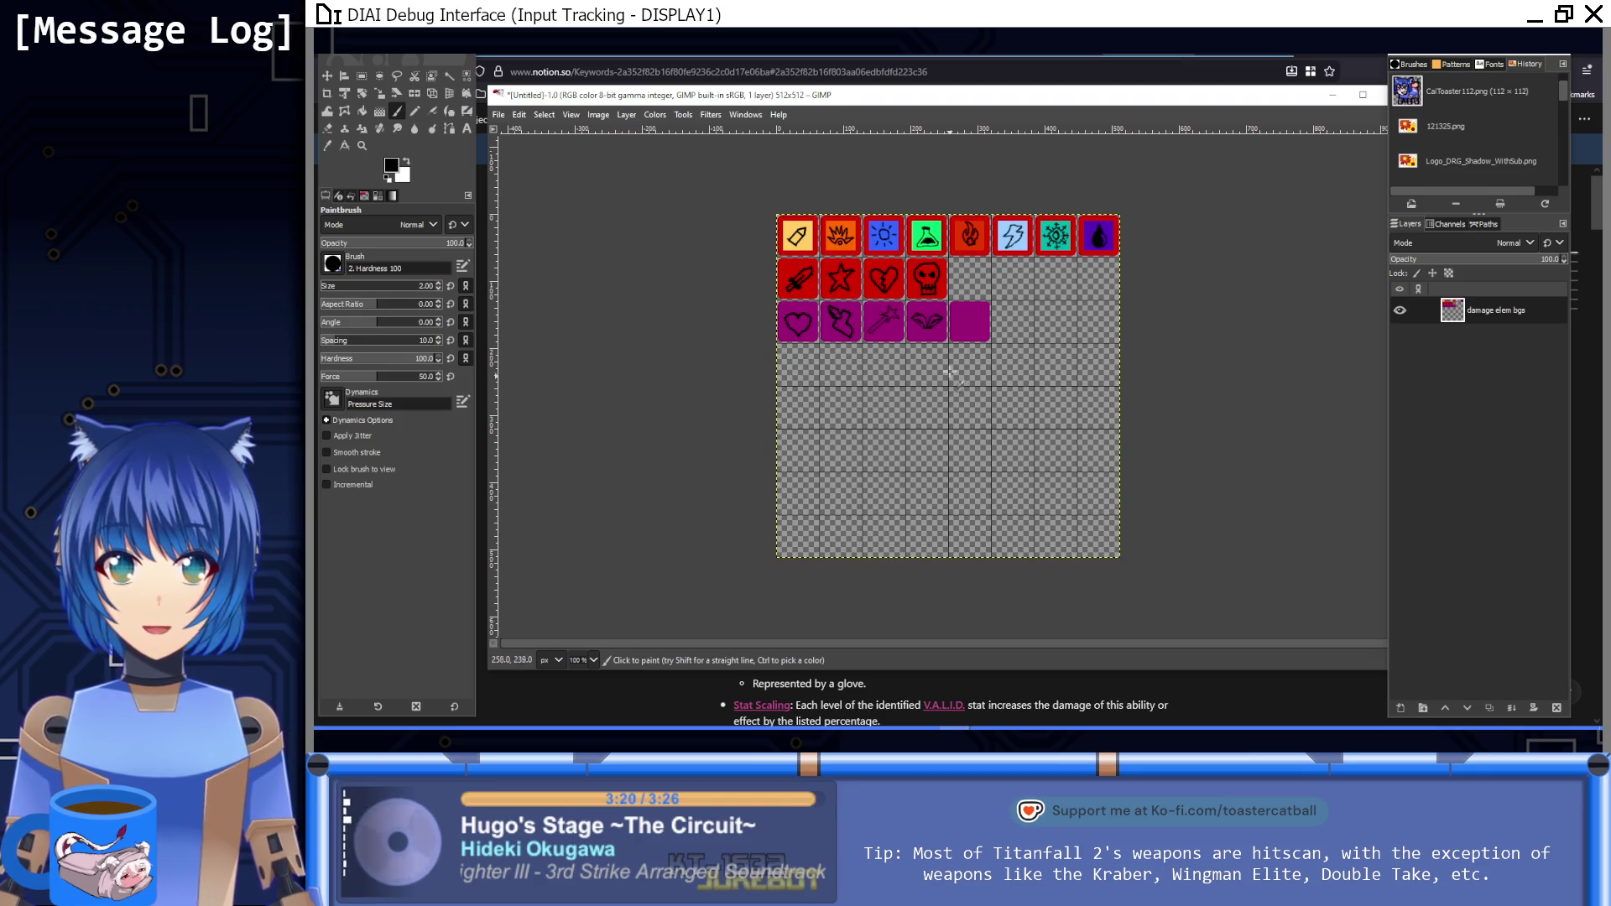
scroll(943, 331, "up", 7)
left_click(874, 320, "ctrl")
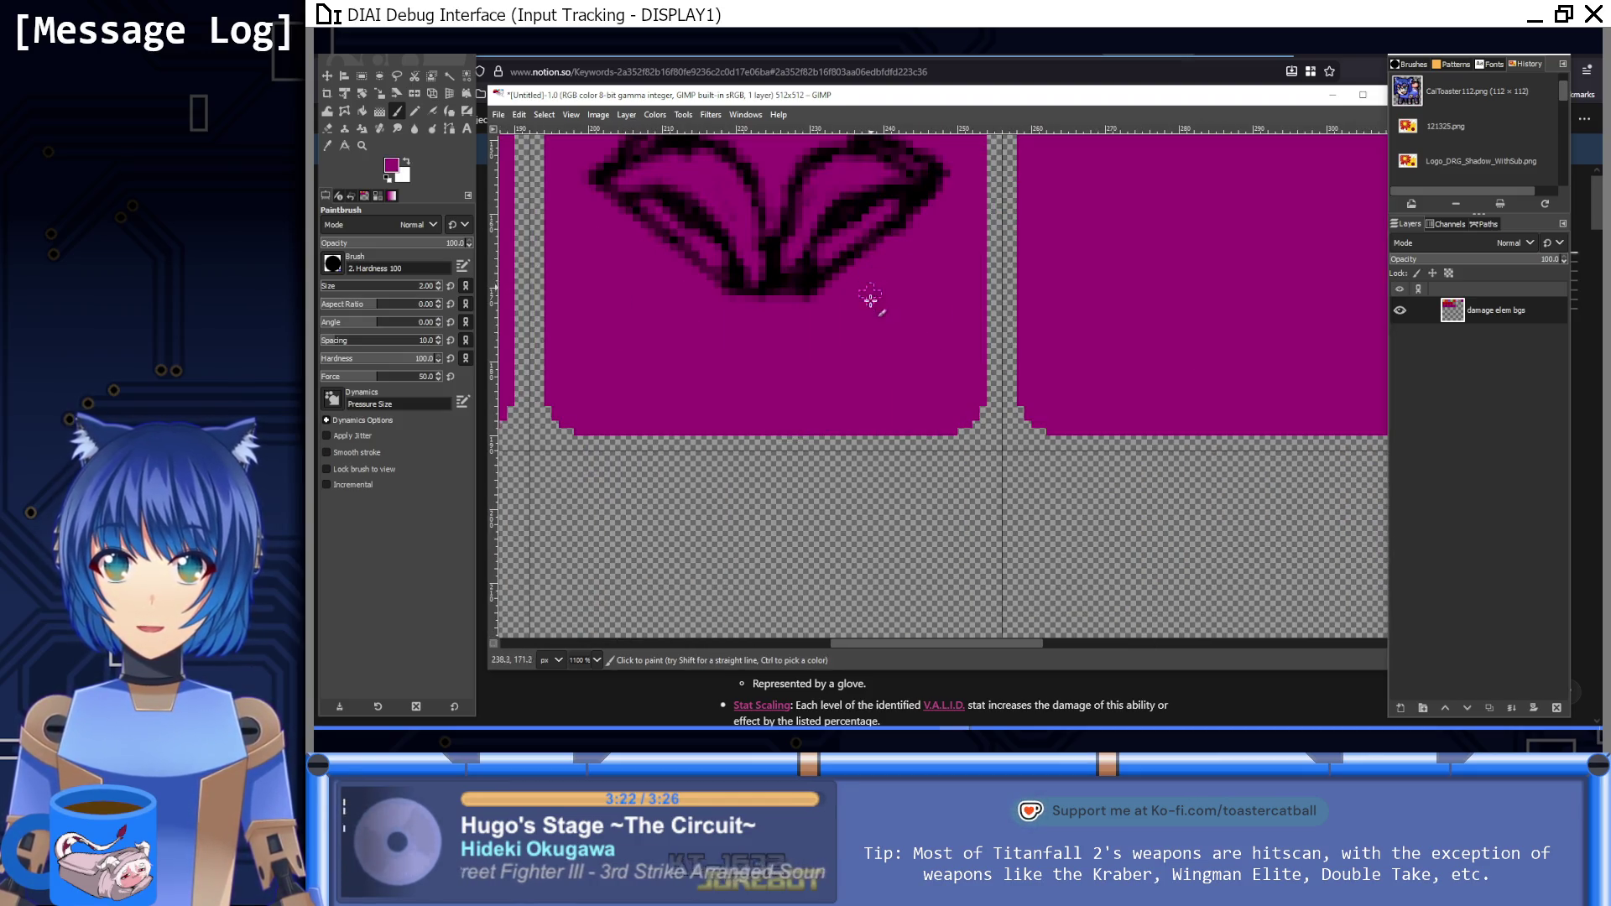
scroll(872, 310, "up", 3)
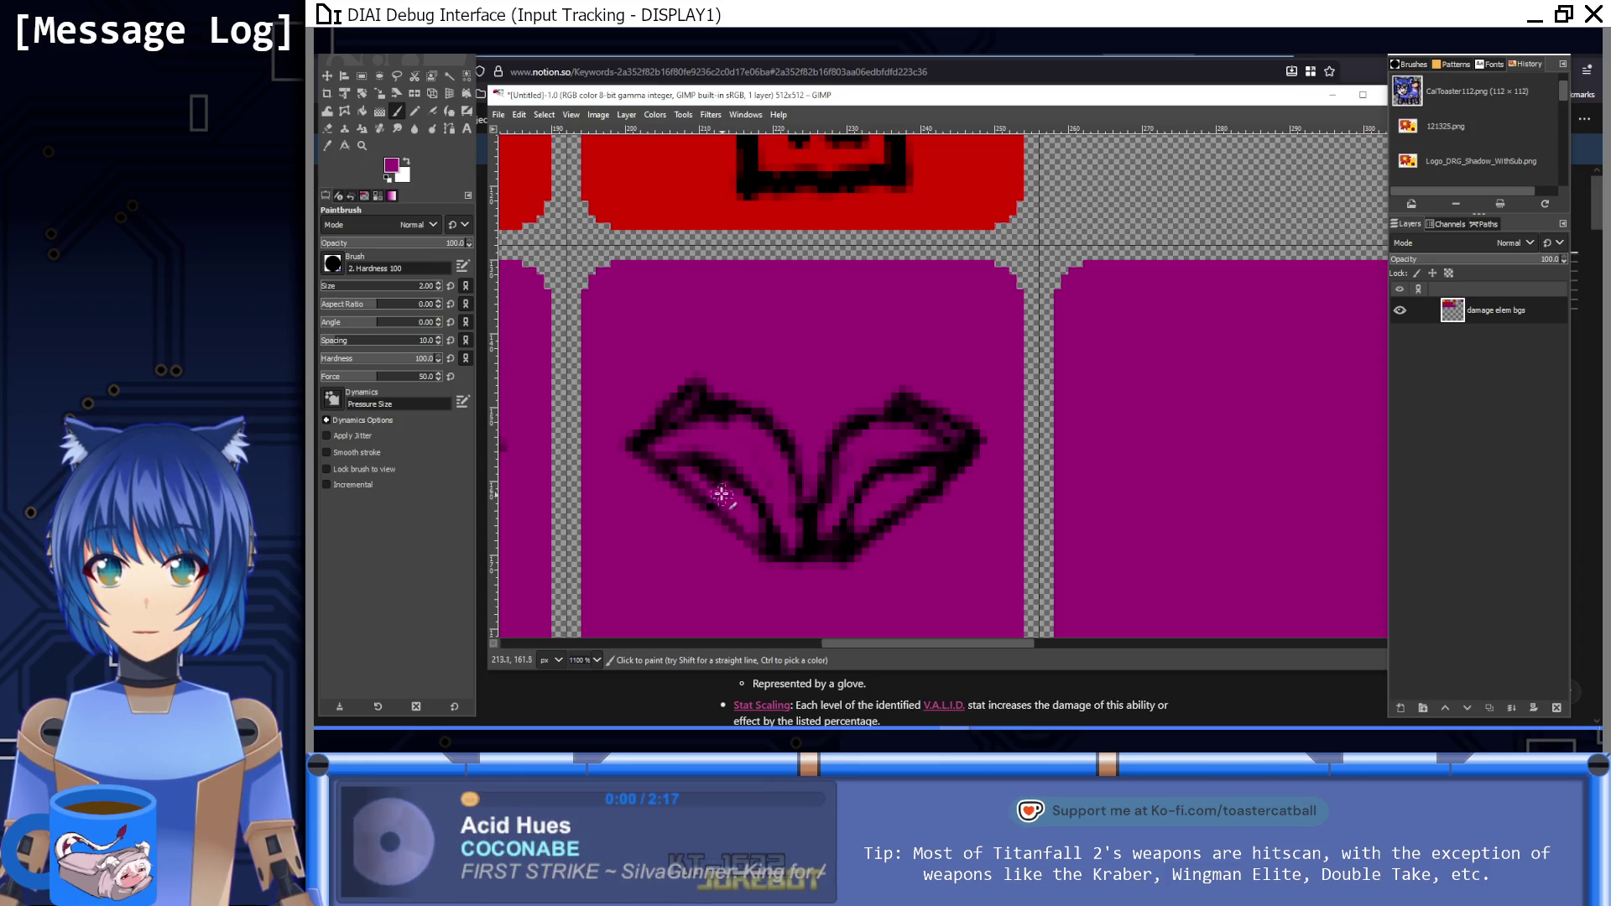
key("1")
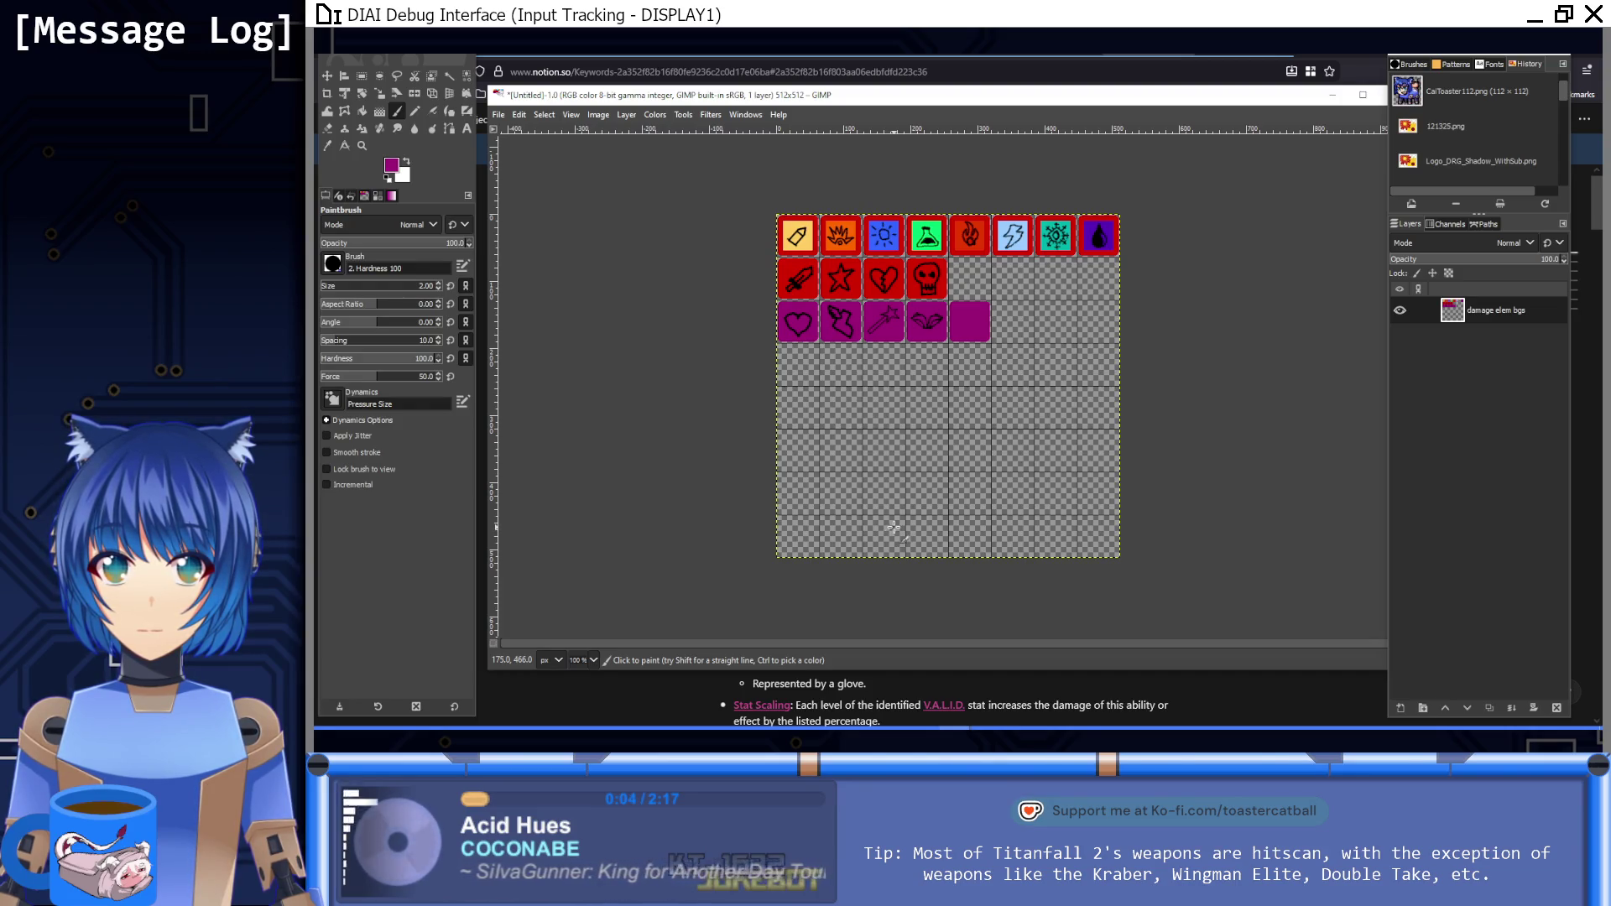
scroll(893, 527, "up", 8)
scroll(842, 277, "up", 3)
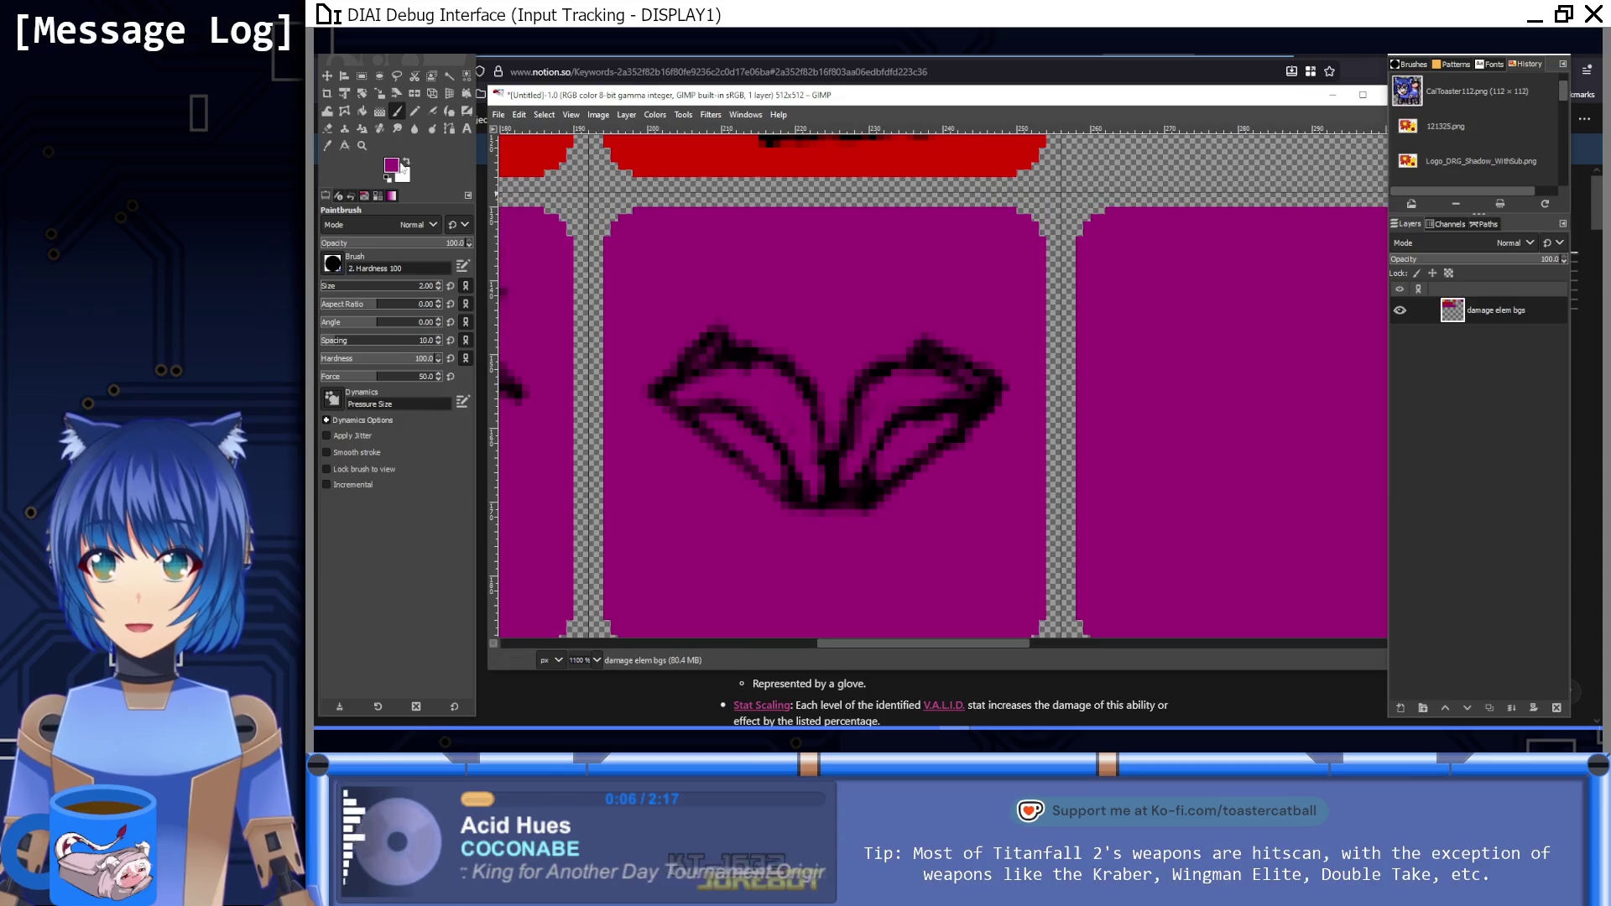
left_click(362, 76)
mouse_move(640, 266)
left_mouse_down()
mouse_move(721, 392)
mouse_move(964, 546)
mouse_move(1019, 560)
left_mouse_up()
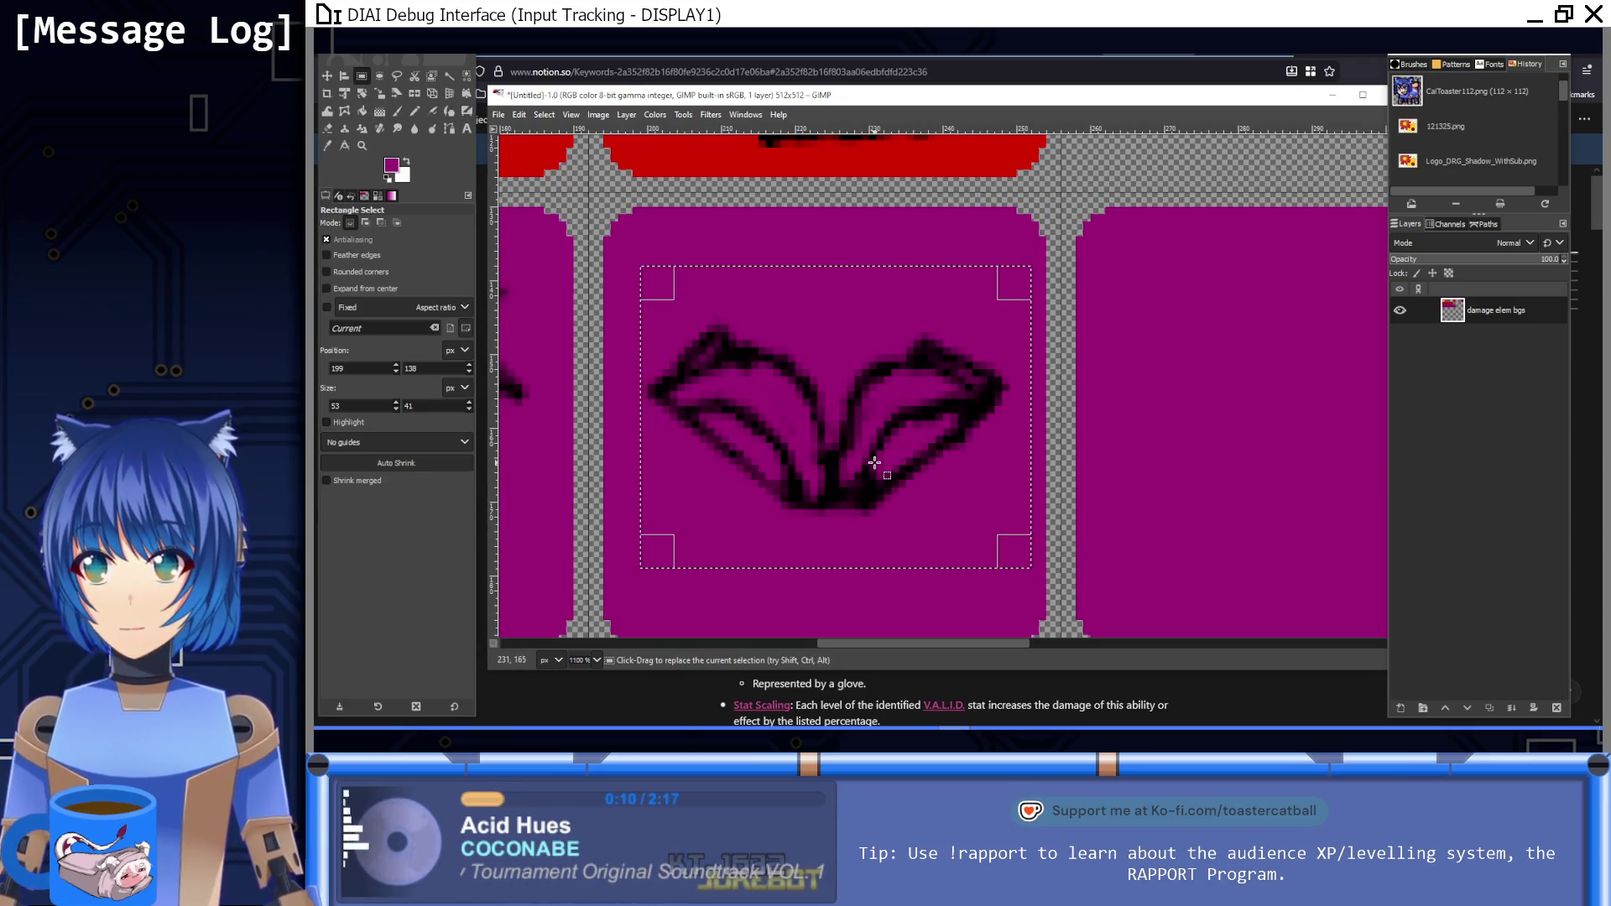
Step: Fill the wing selection with purple to erase it, deselect, and return to the black brush
key("ctrl+comma")
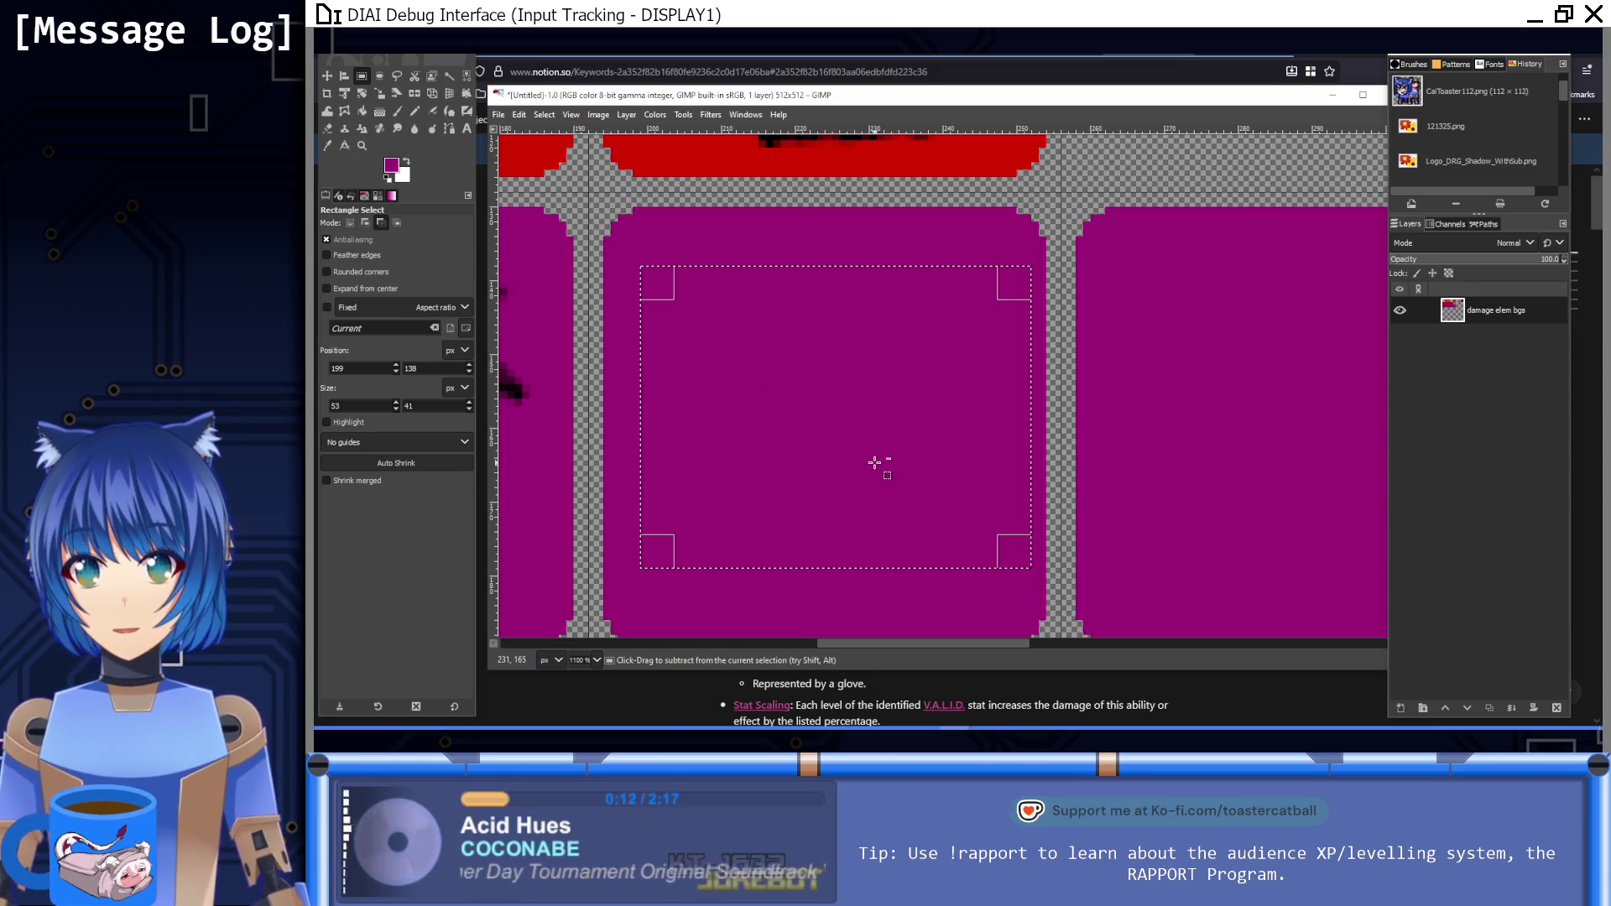
key("ctrl+shift+a")
left_click(398, 110)
left_click(389, 179)
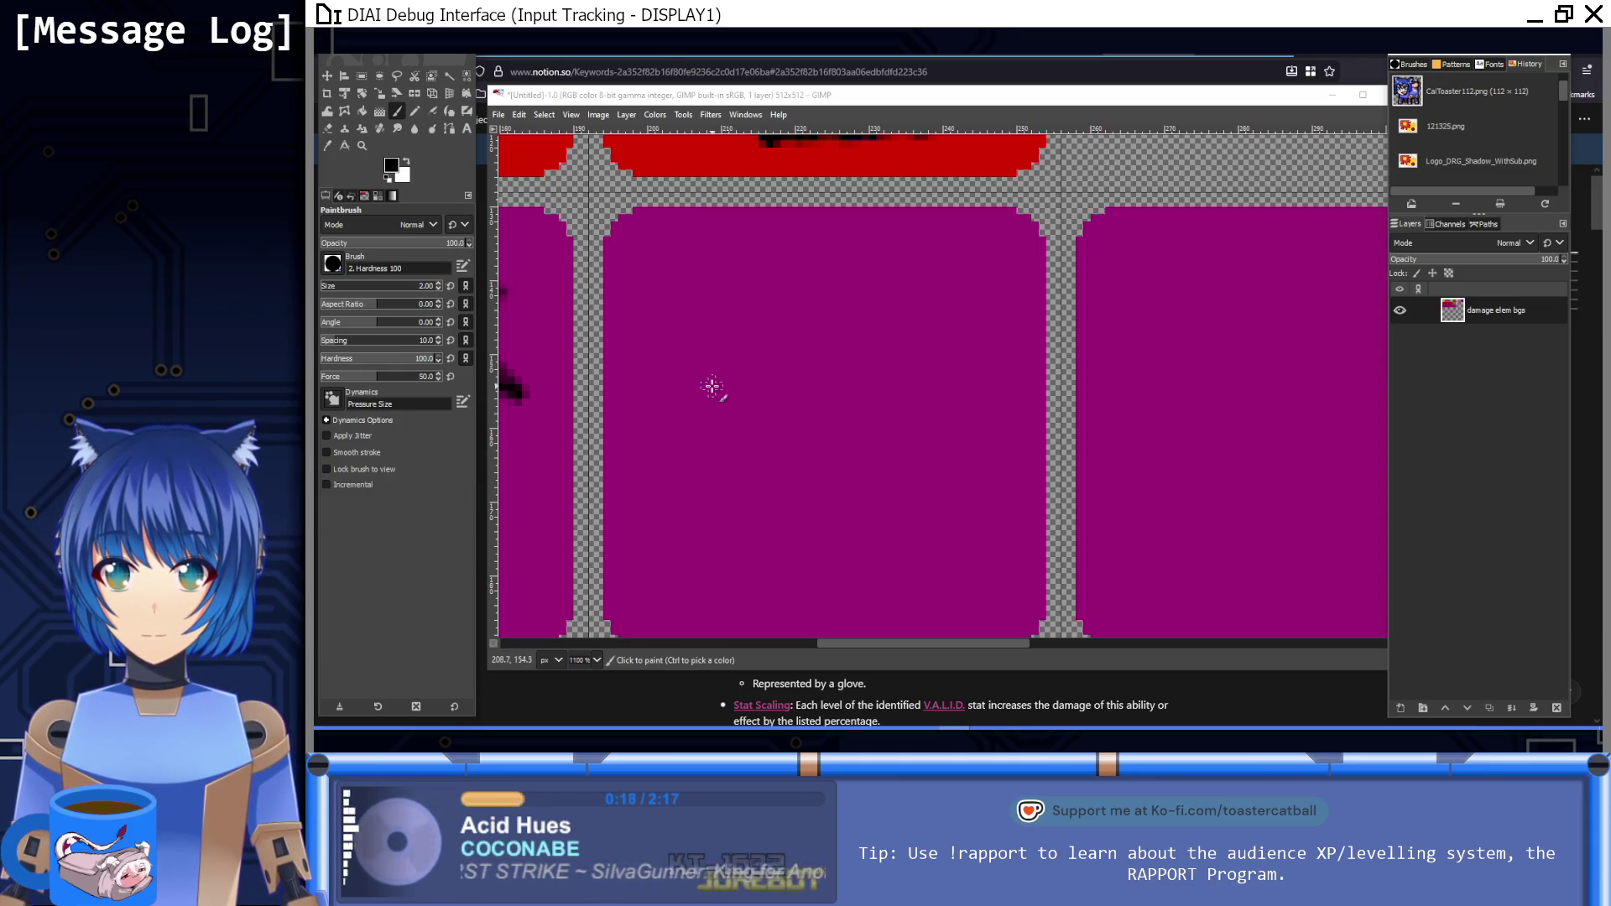
Step: Sketch the book's box outline in black on the fourth purple tile and thicken its lower inner edge
mouse_move(699, 394)
left_mouse_down()
mouse_move(711, 313)
mouse_move(744, 304)
left_mouse_up()
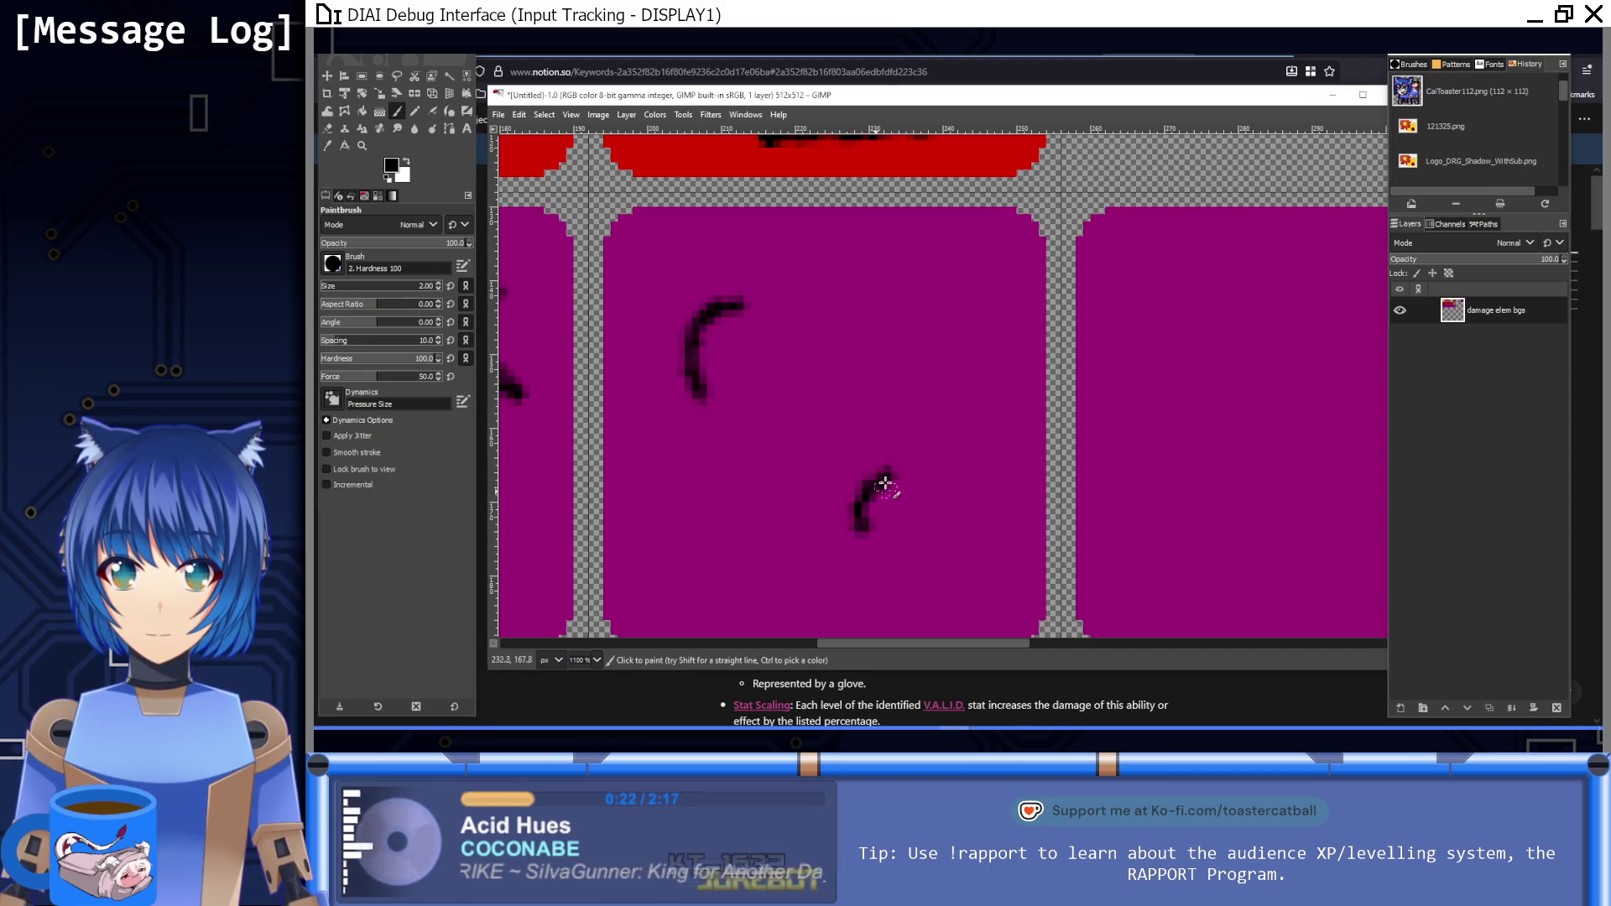
left_click_drag(890, 471, 997, 421)
mouse_move(869, 521)
left_mouse_down()
mouse_move(993, 478)
mouse_move(990, 433)
left_mouse_up()
mouse_move(729, 304)
left_mouse_down()
mouse_move(856, 273)
mouse_move(988, 410)
left_mouse_up()
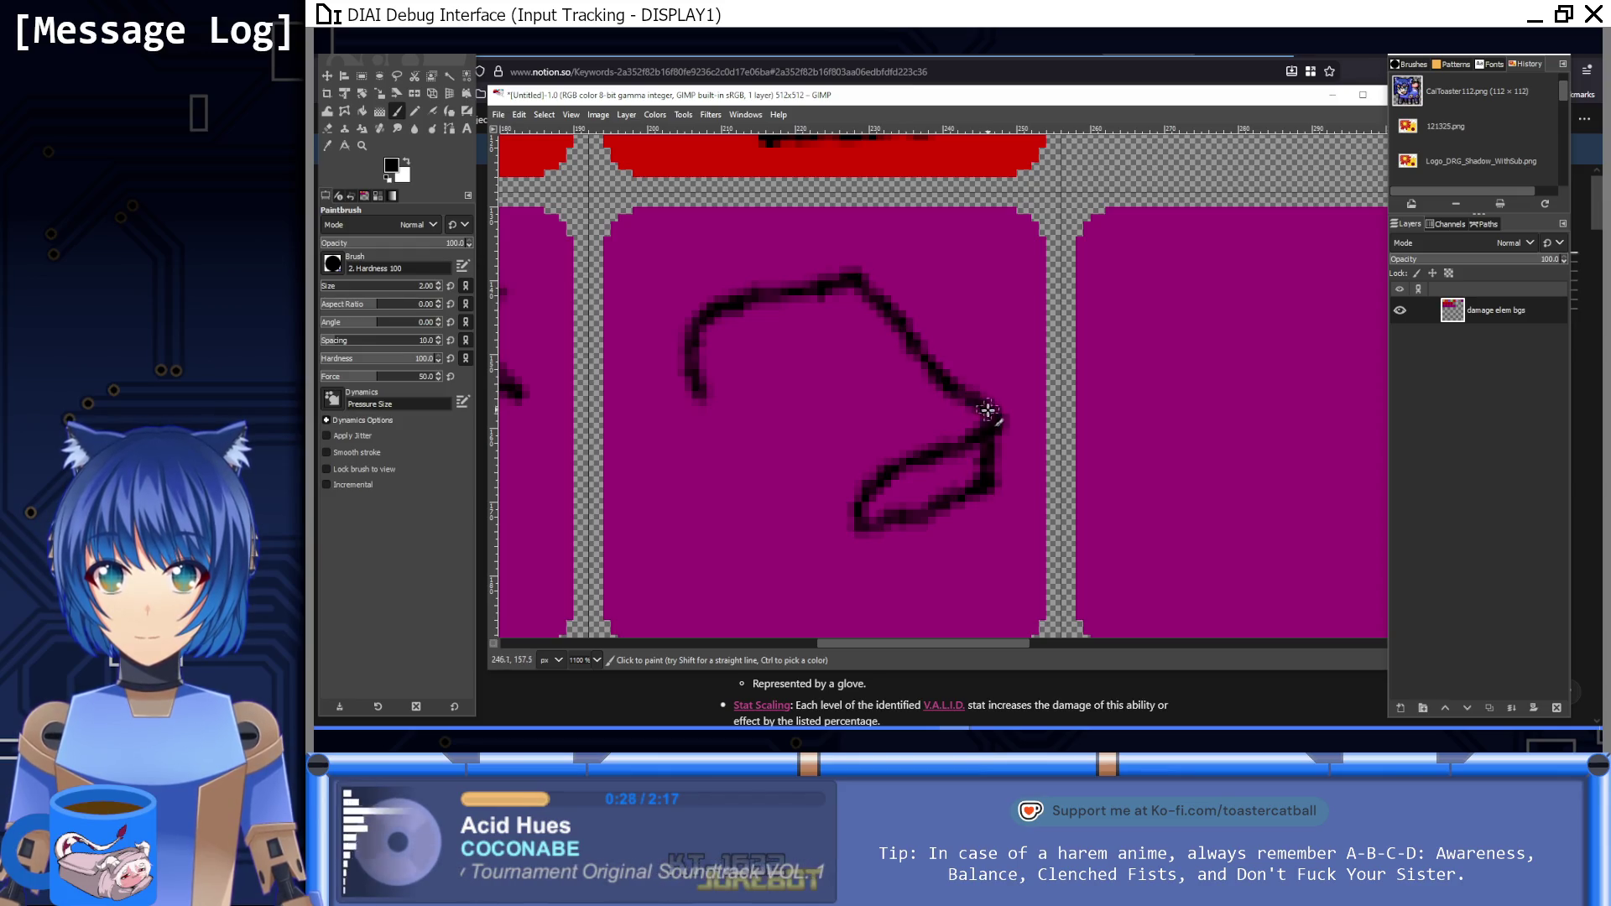
mouse_move(850, 523)
left_mouse_down()
mouse_move(695, 389)
mouse_move(869, 472)
left_mouse_up()
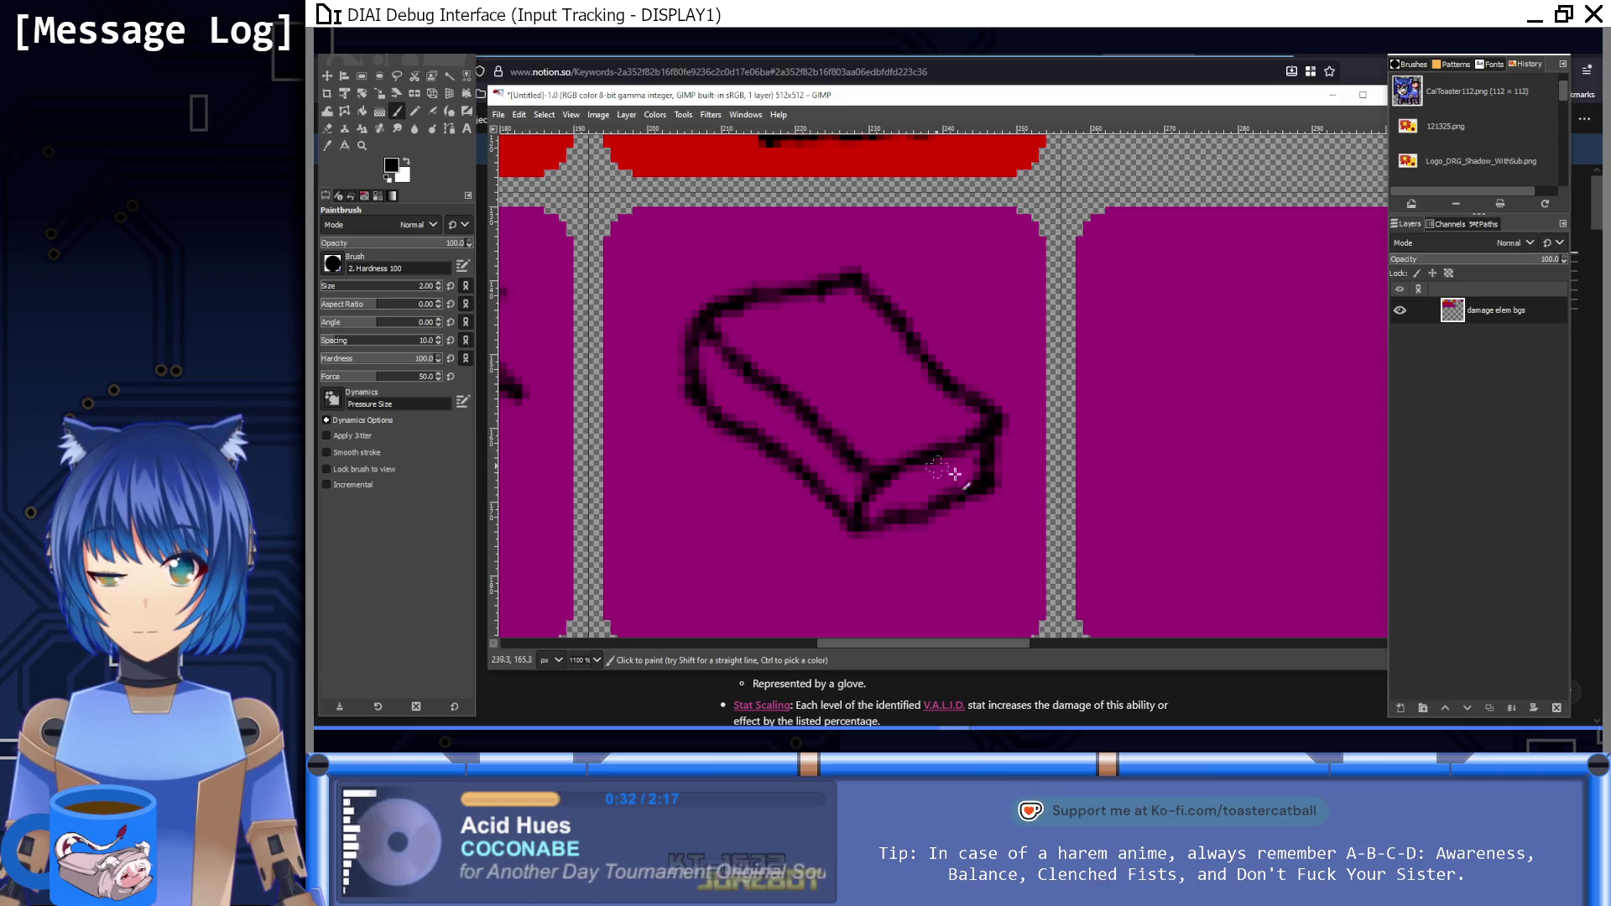
key("1")
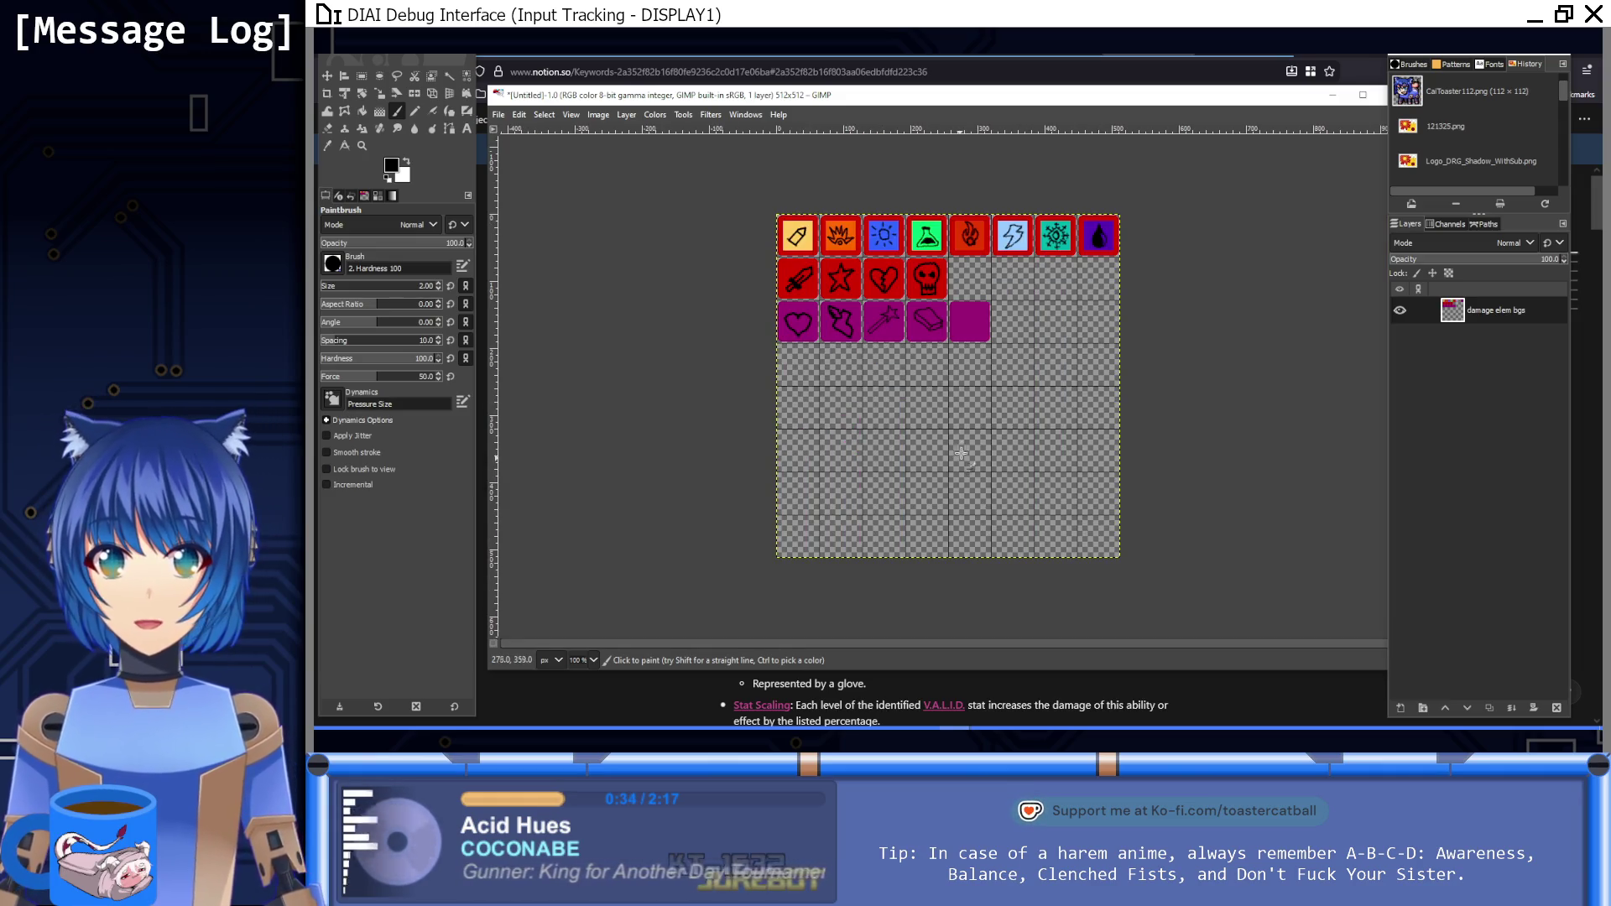
scroll(927, 321, "up", 8)
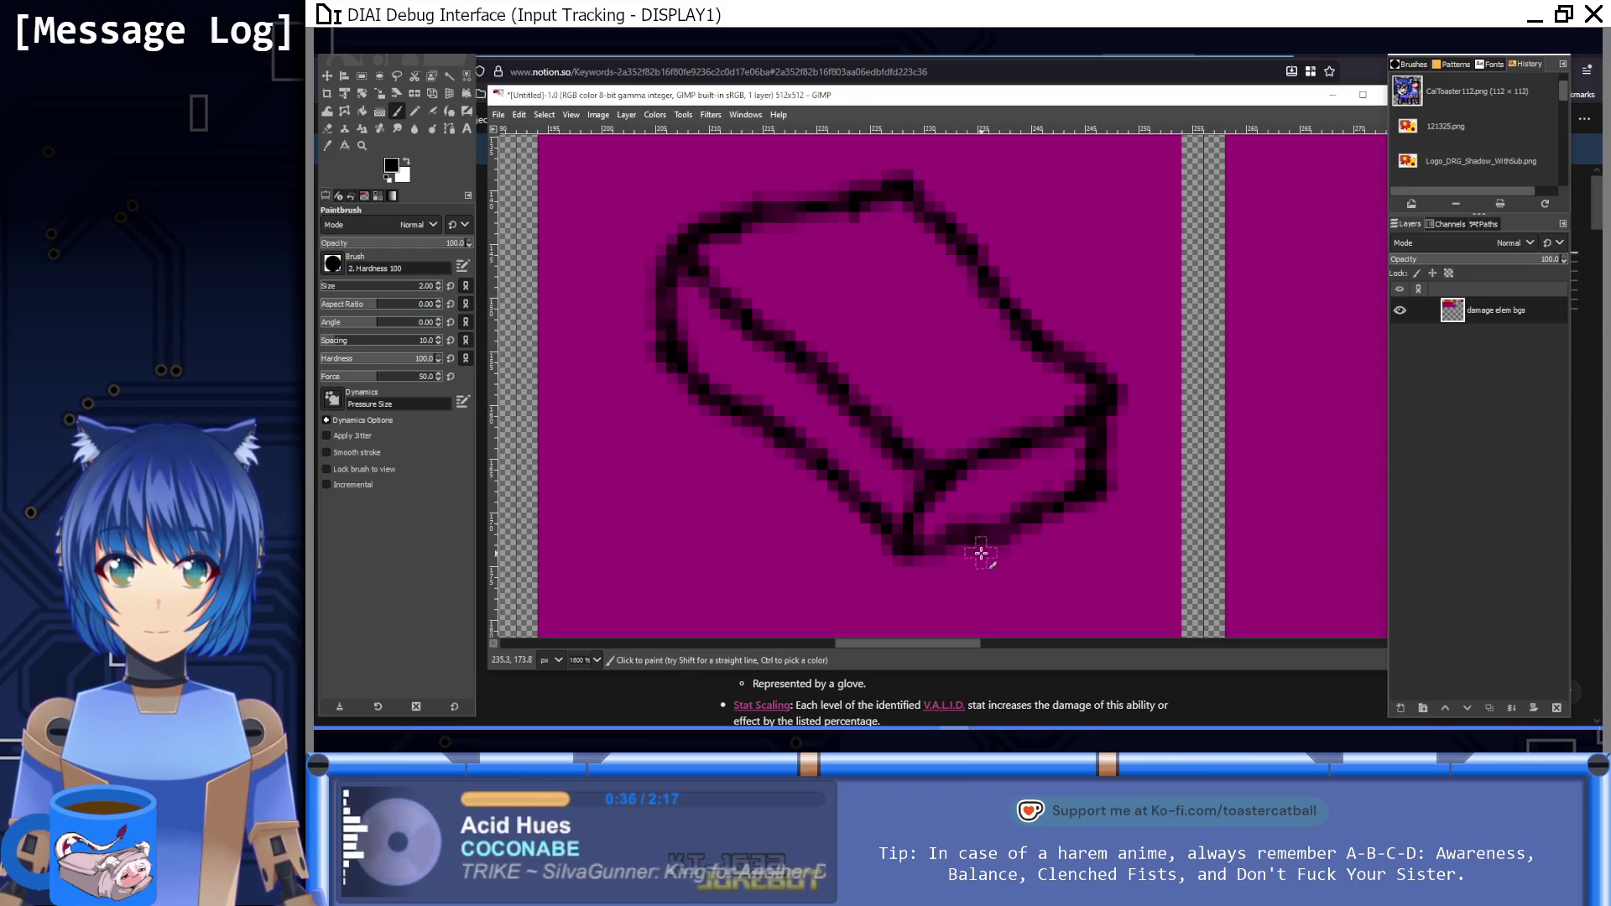
left_click_drag(914, 547, 933, 491)
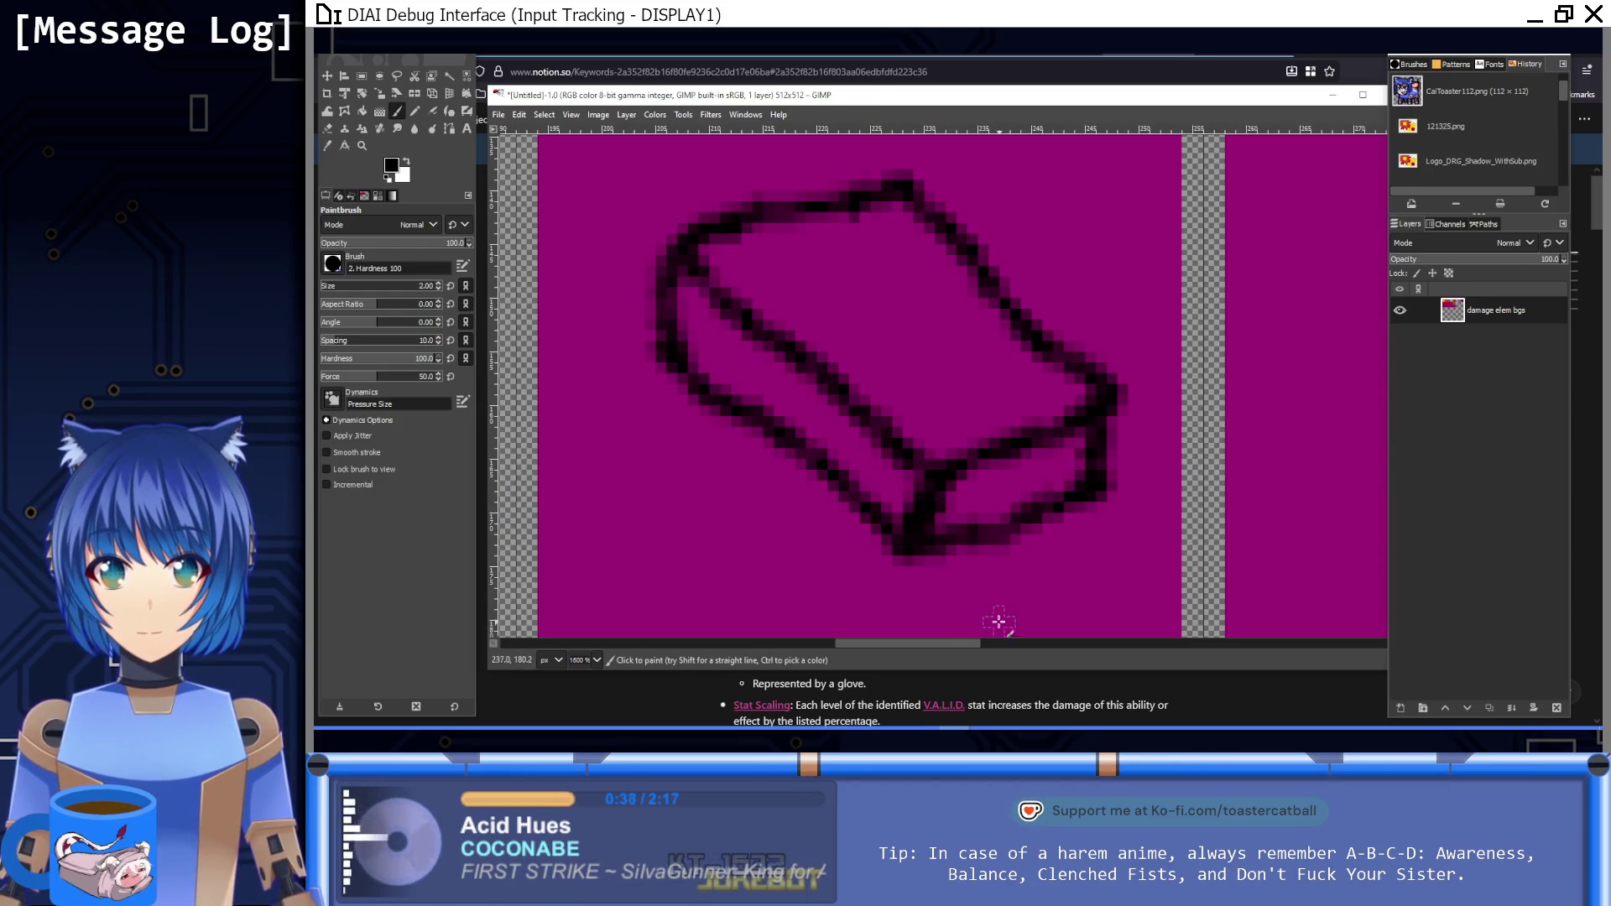
key("1")
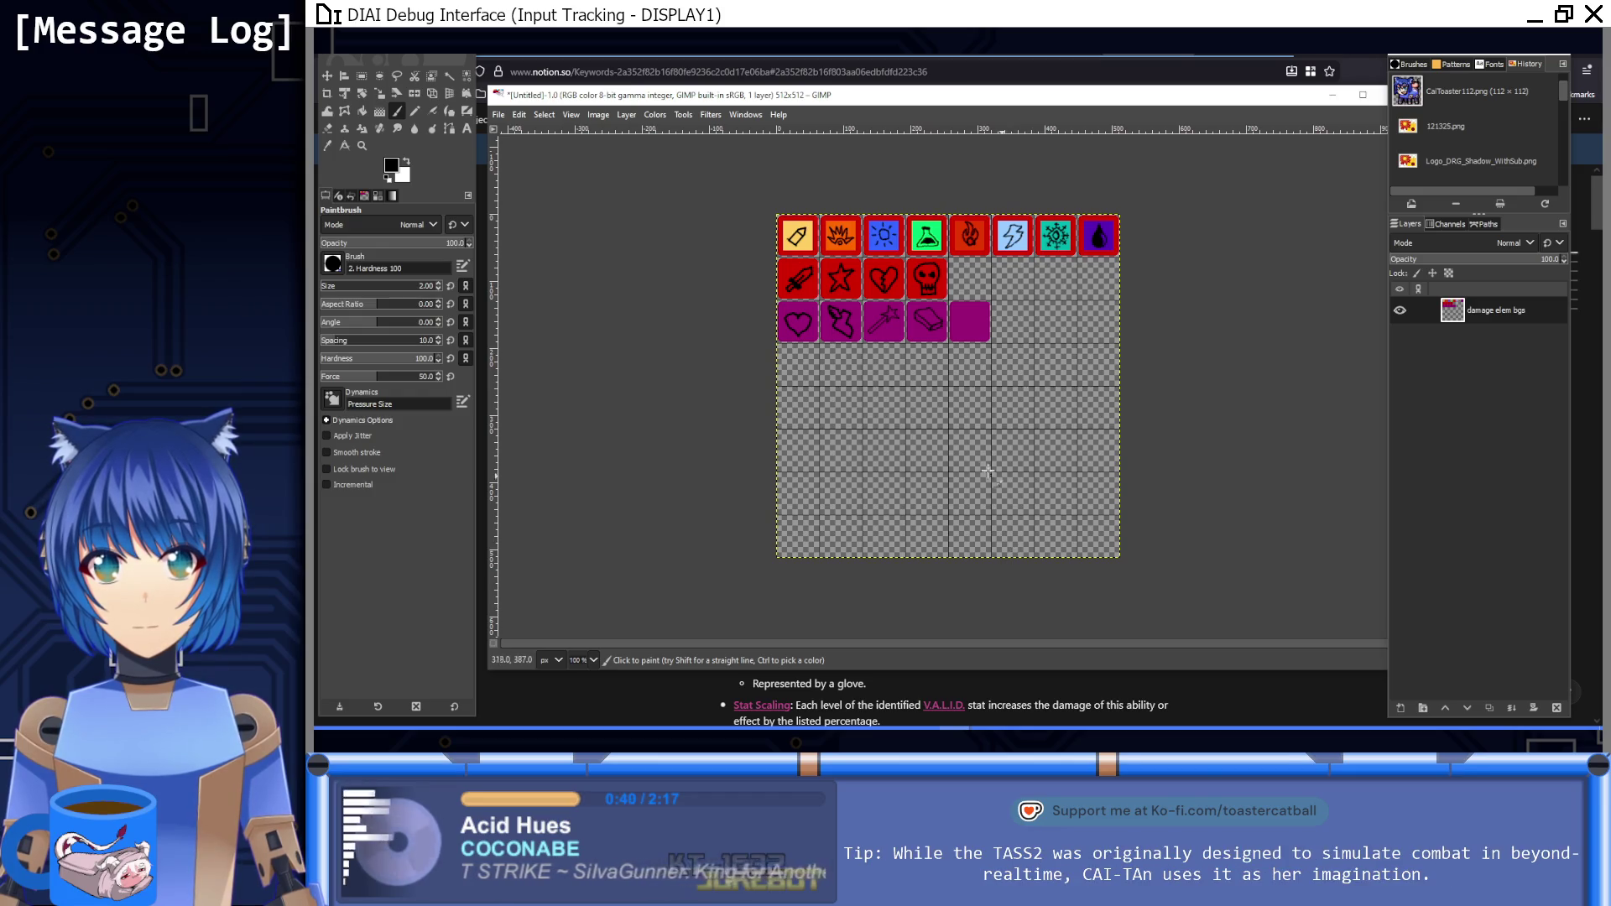
left_click_drag(976, 449, 953, 481)
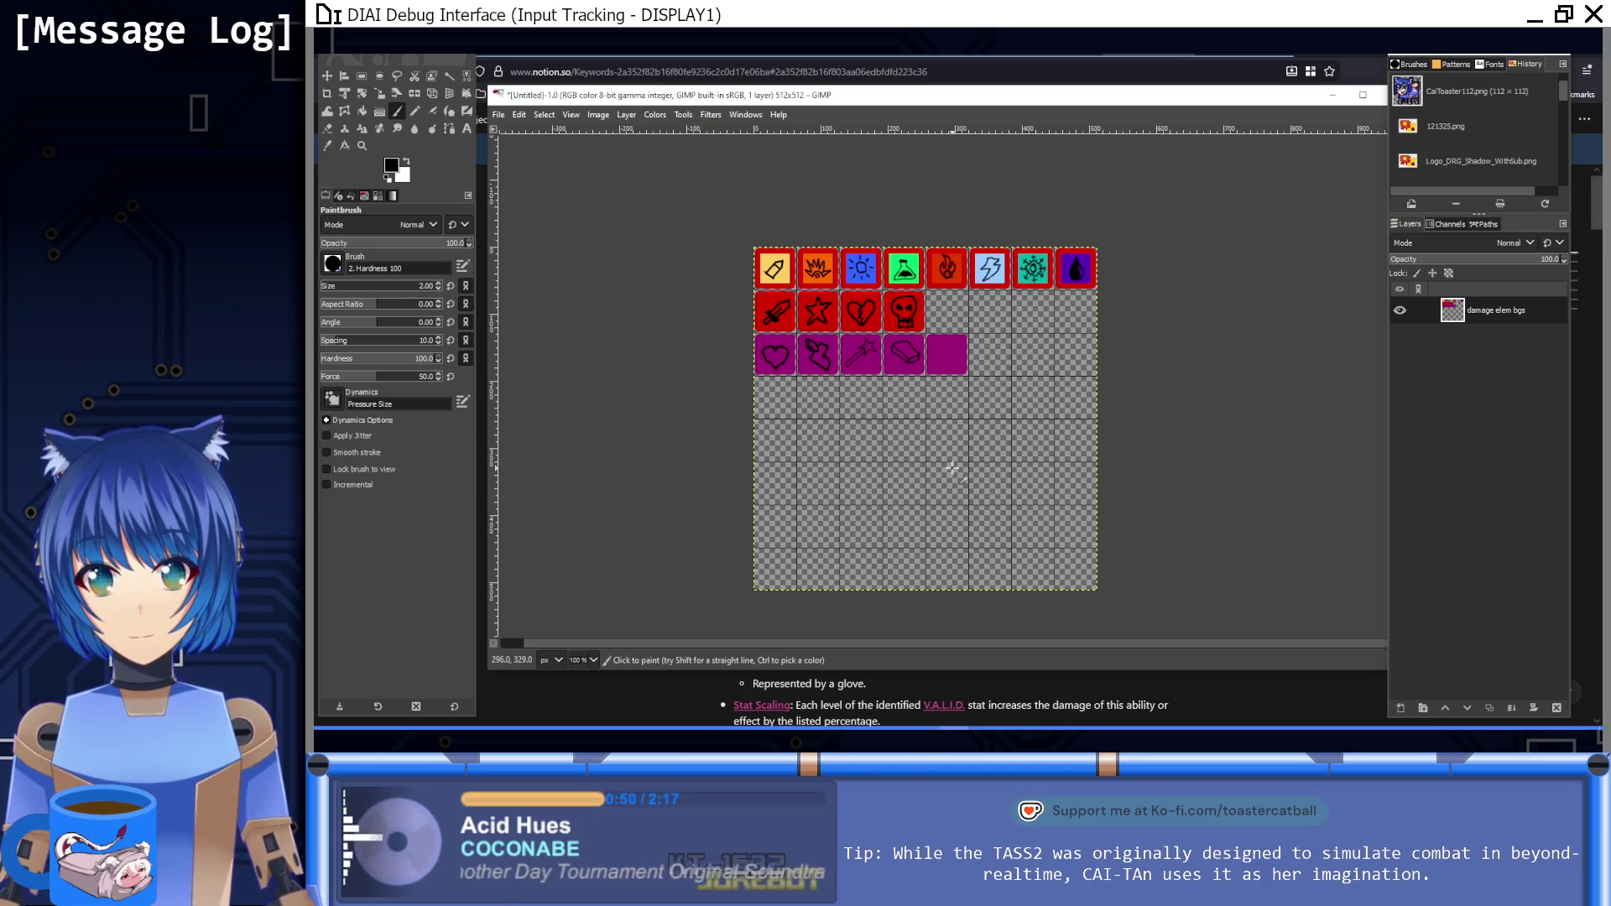
Step: Clean up the outline's lower-left corner in purple and add black strokes along its edges
key("5")
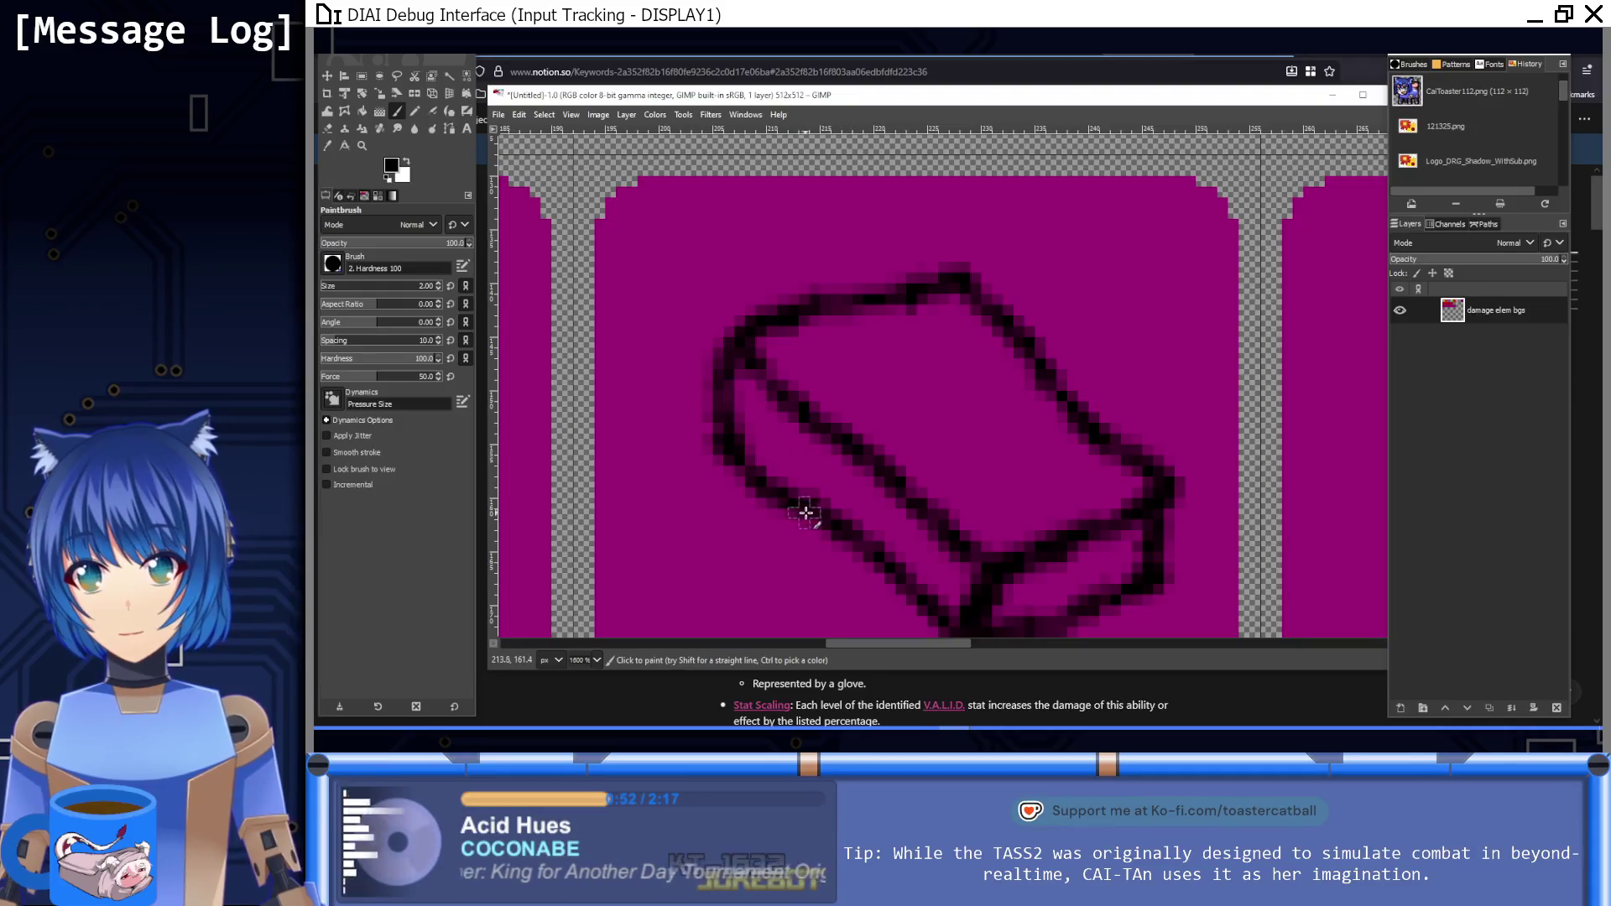
left_click(730, 515, "ctrl")
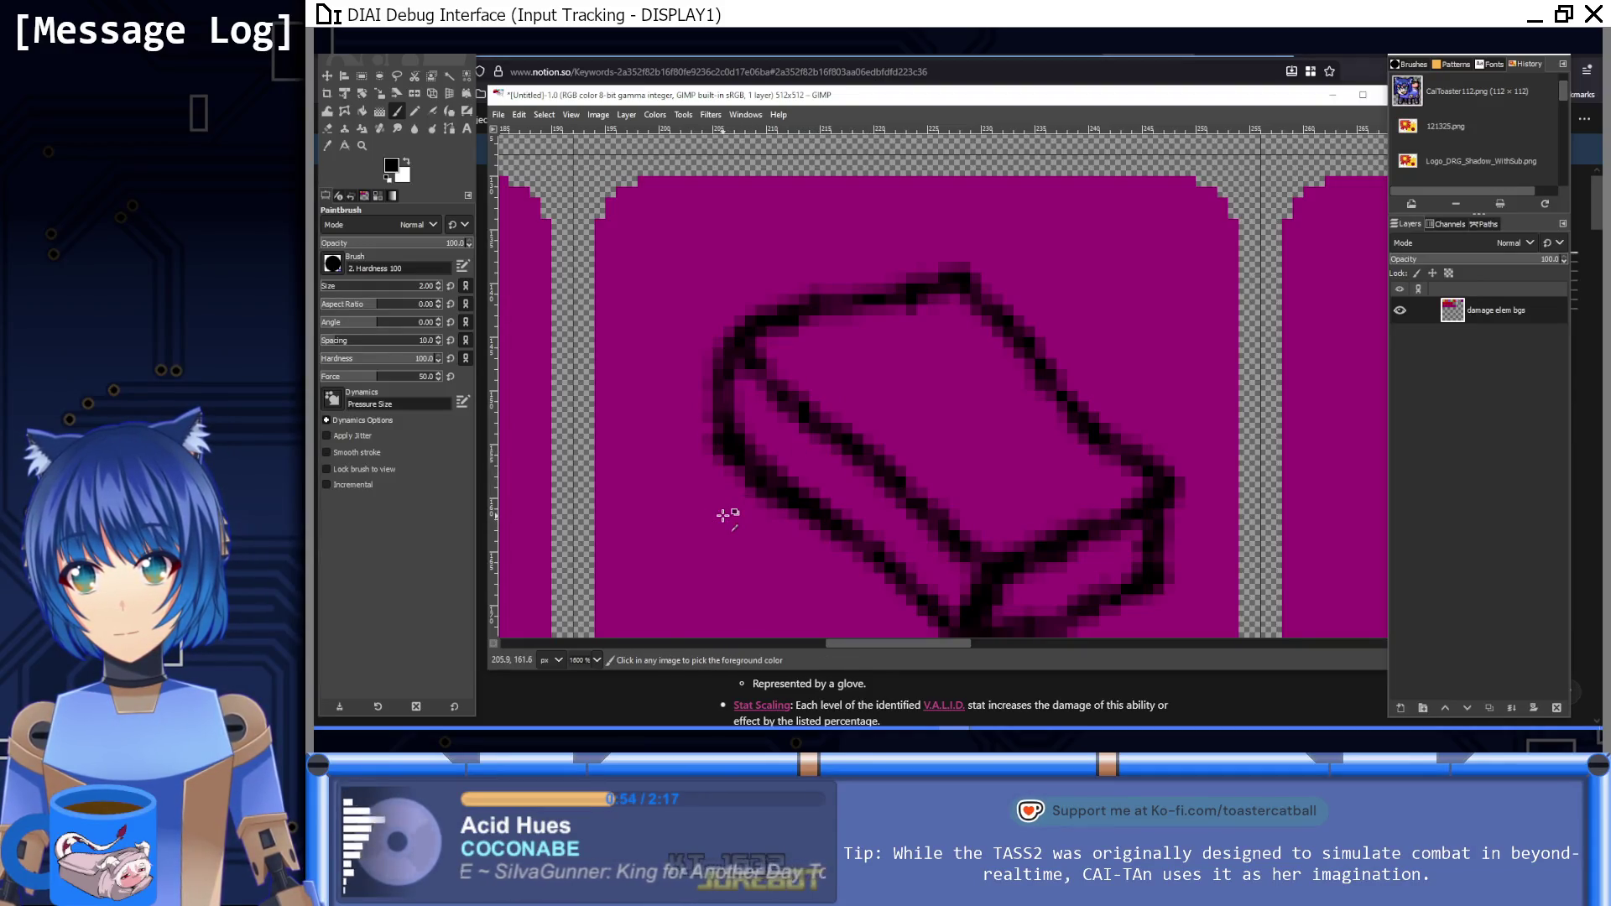
left_click_drag(709, 417, 694, 439)
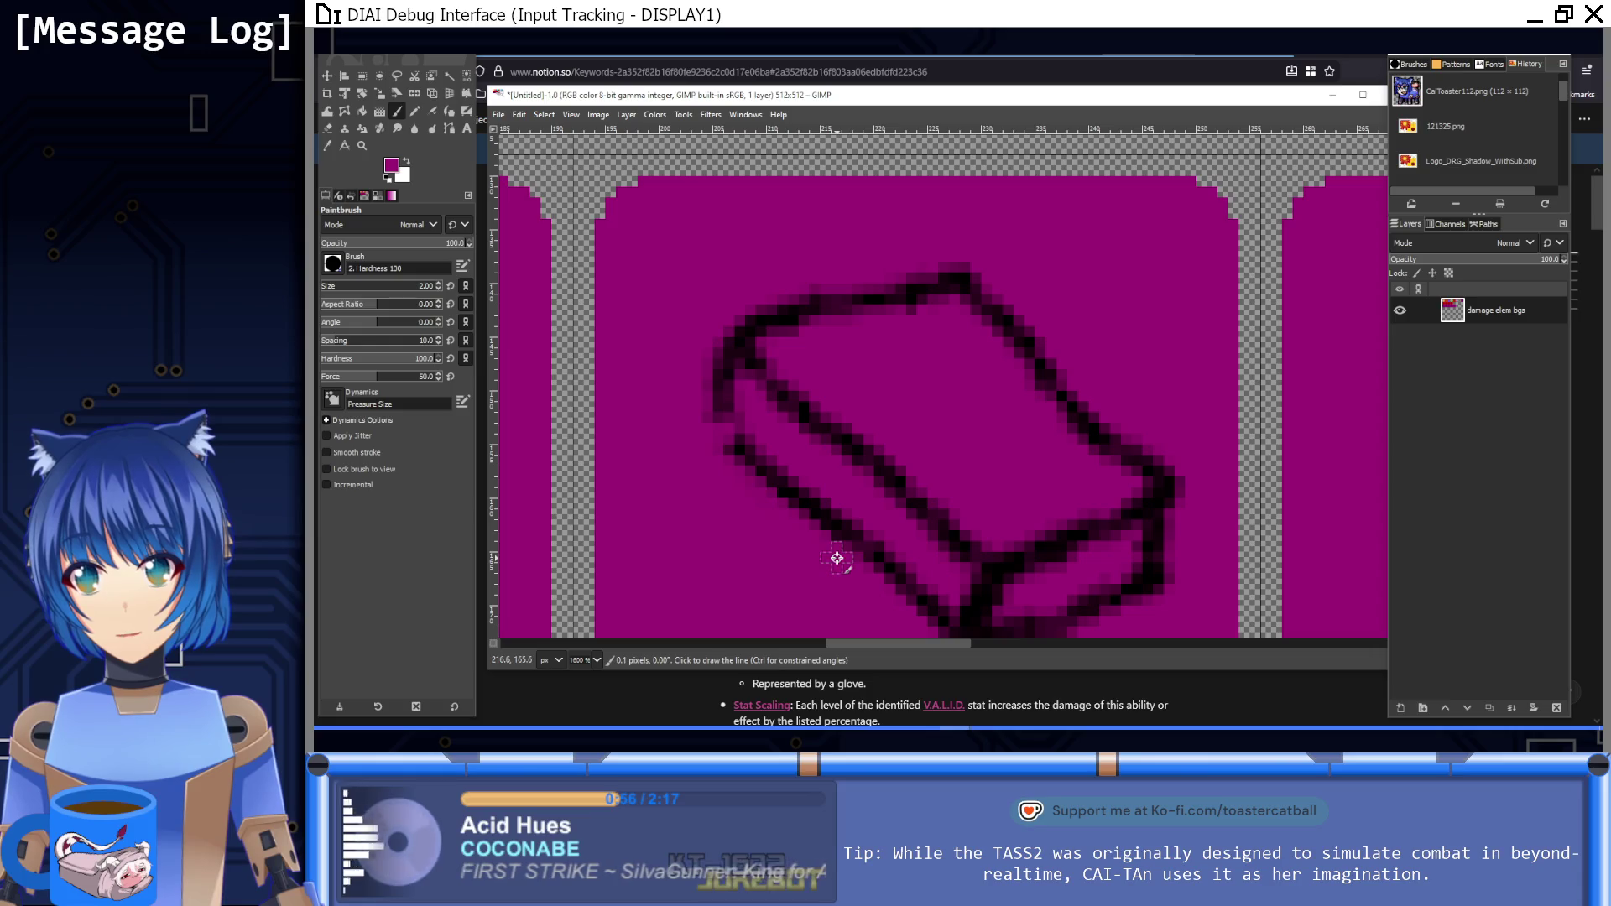
left_click(771, 310, "ctrl")
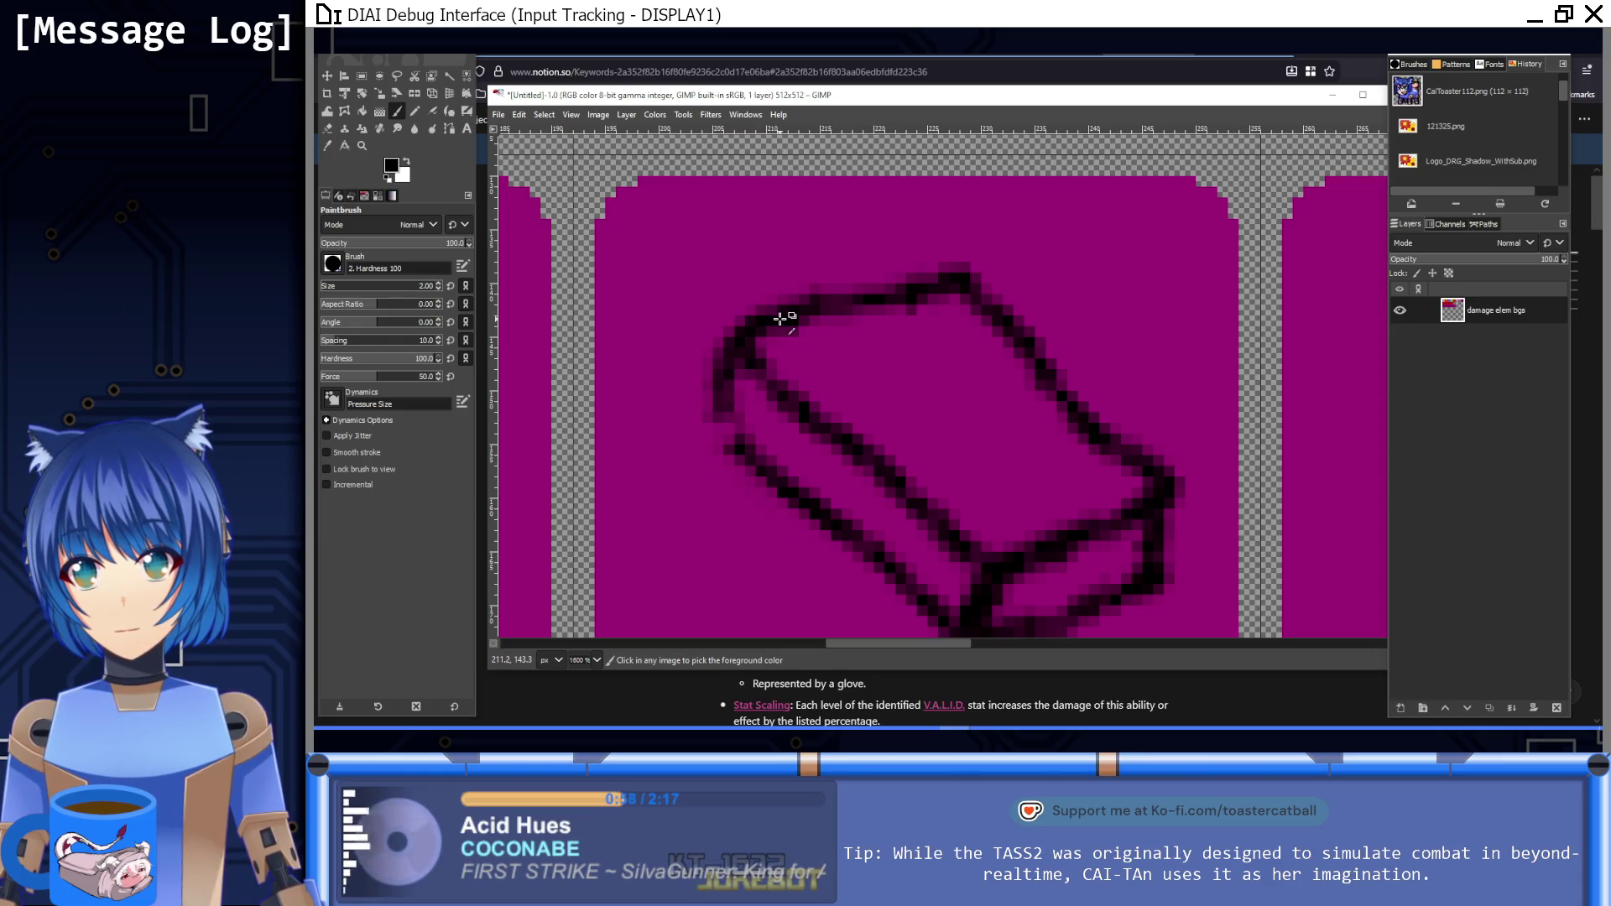
left_click(719, 417)
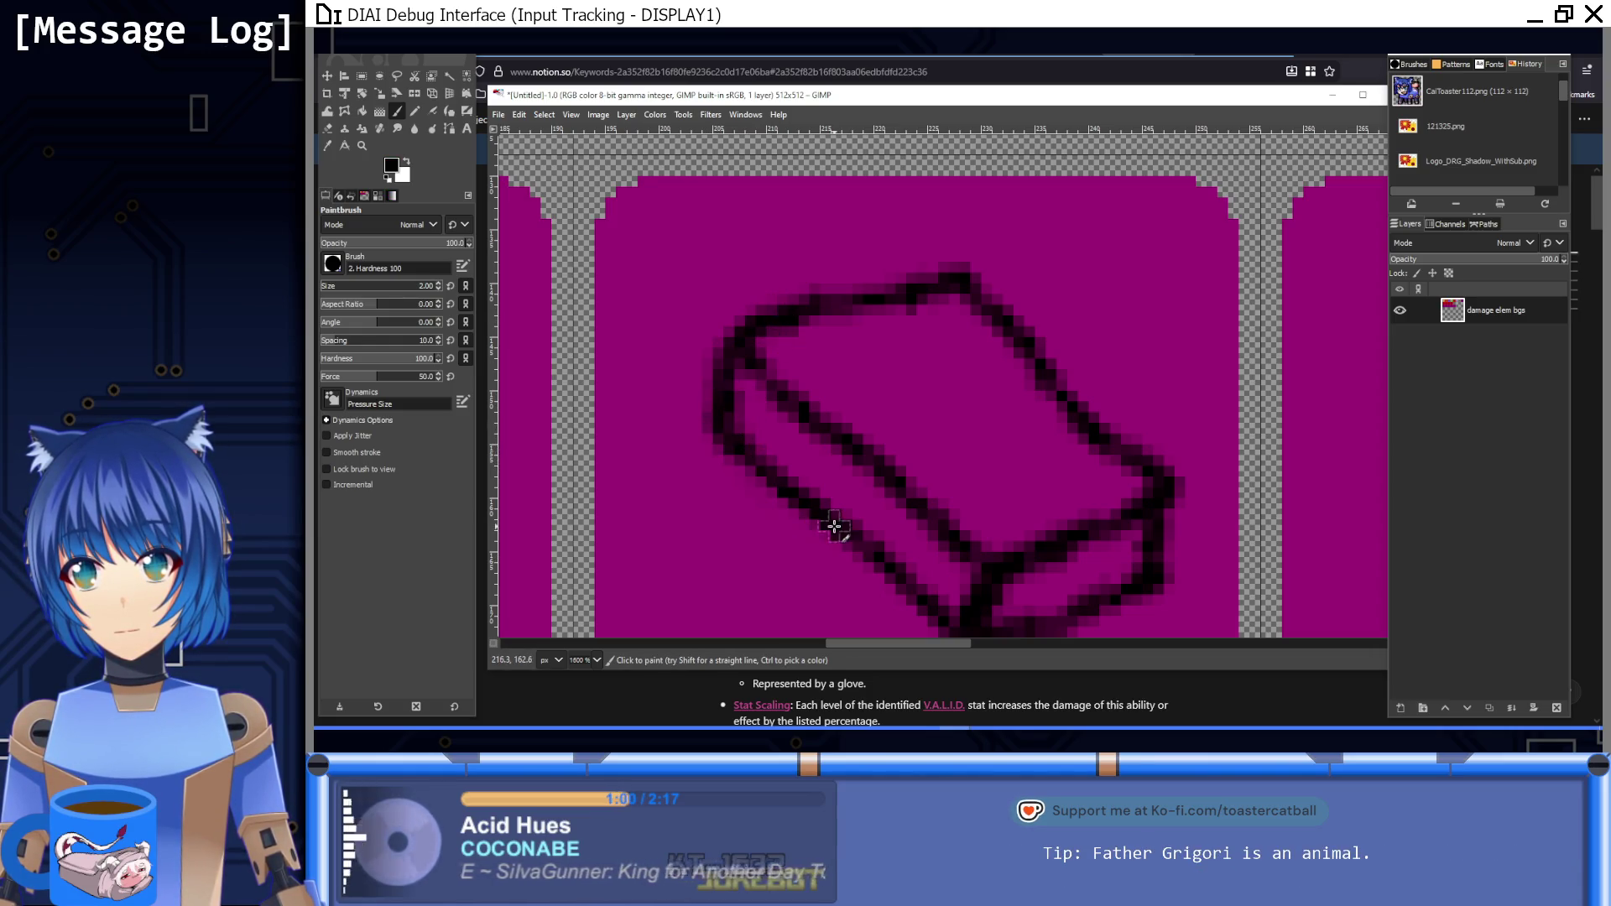
mouse_move(937, 556)
left_mouse_down()
mouse_move(928, 587)
mouse_move(946, 539)
left_mouse_up()
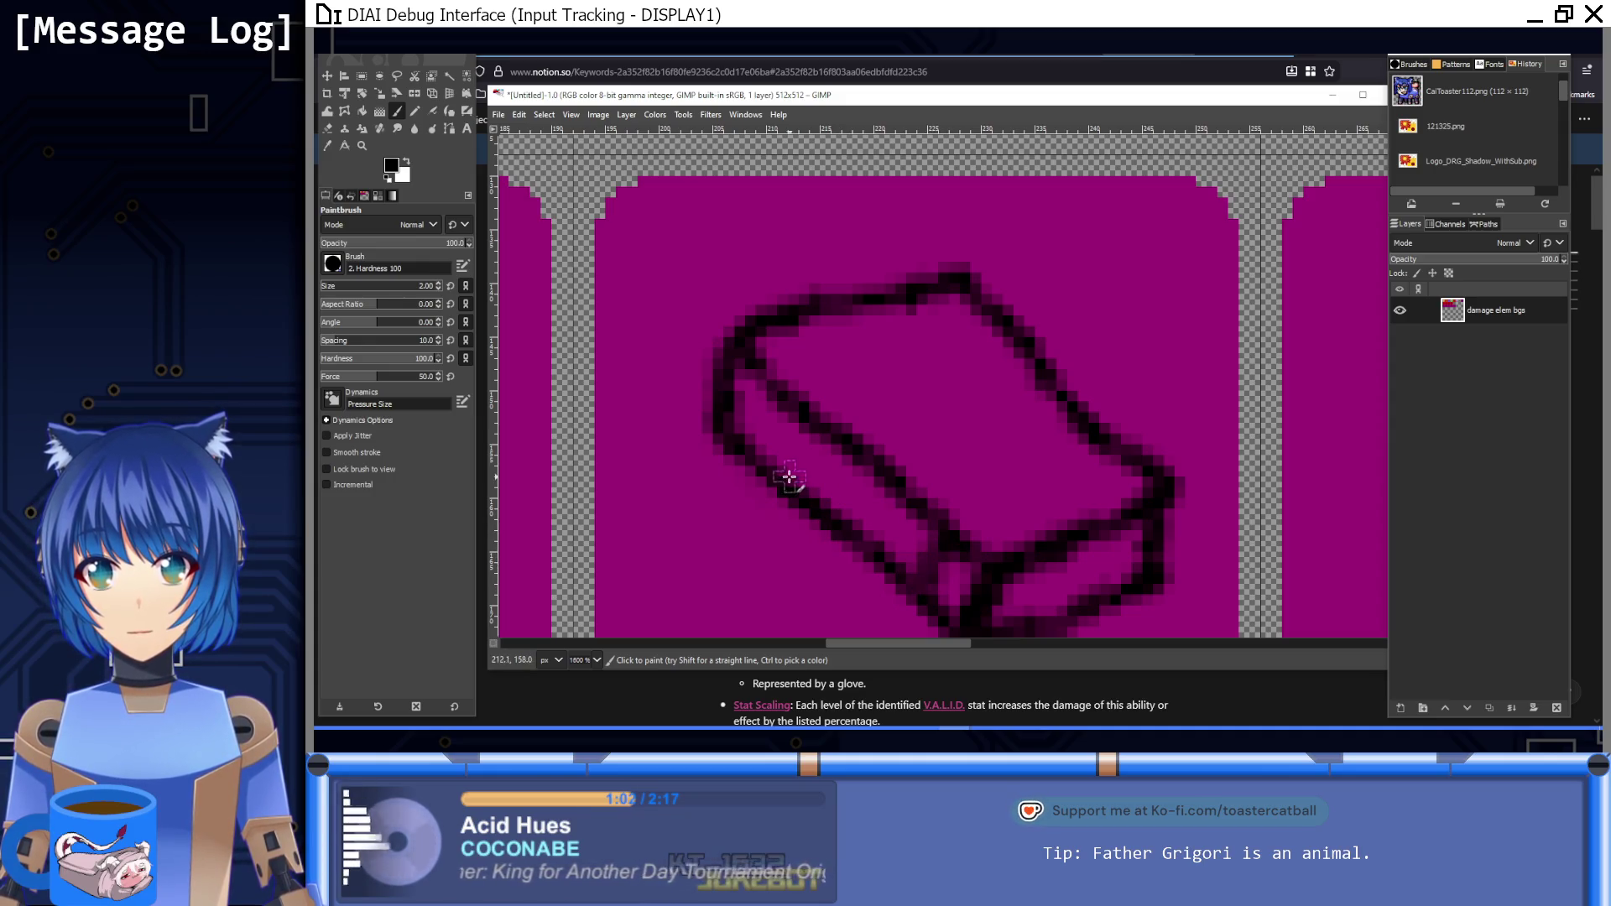
key("1")
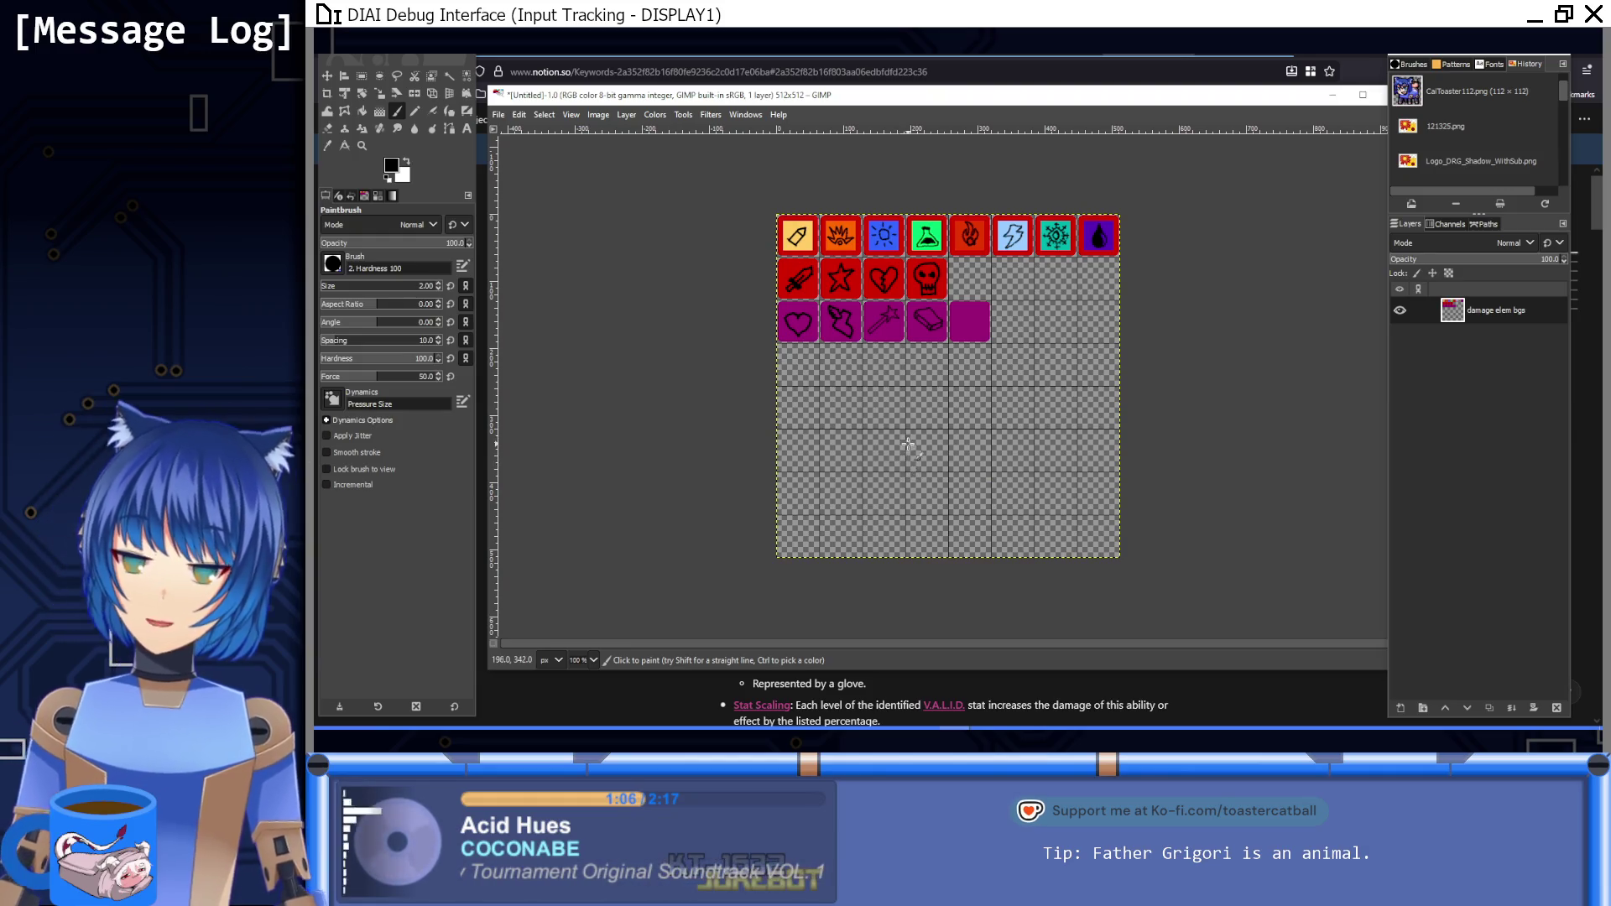
key("5")
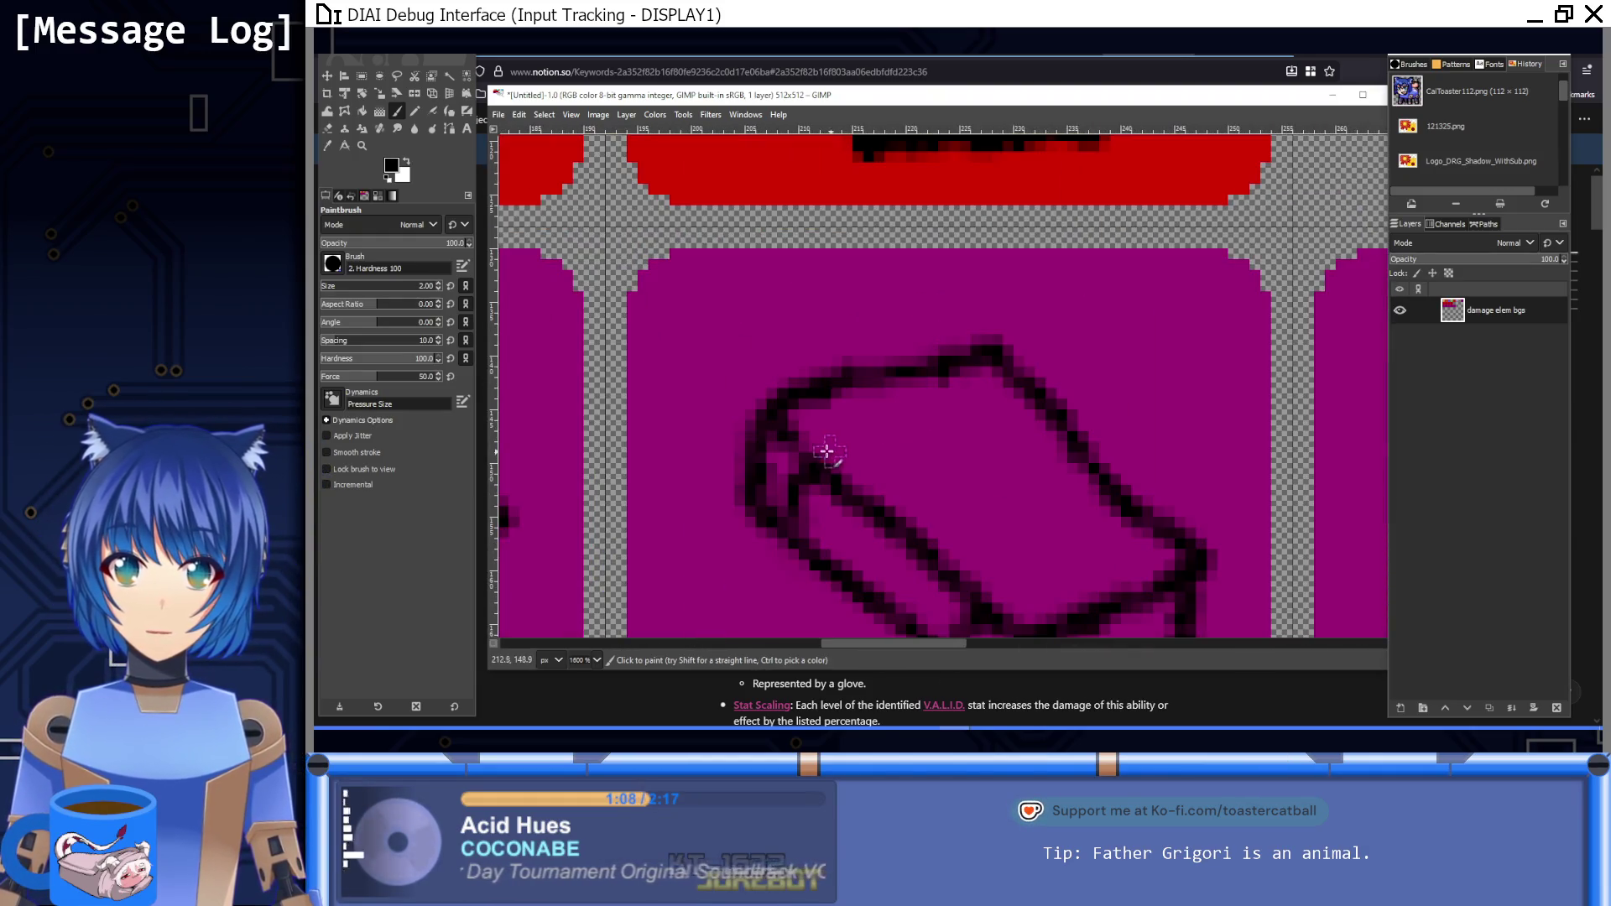
Step: Add straight black edges from the book's inner corner to its right and top corners
left_click(1020, 374, "shift")
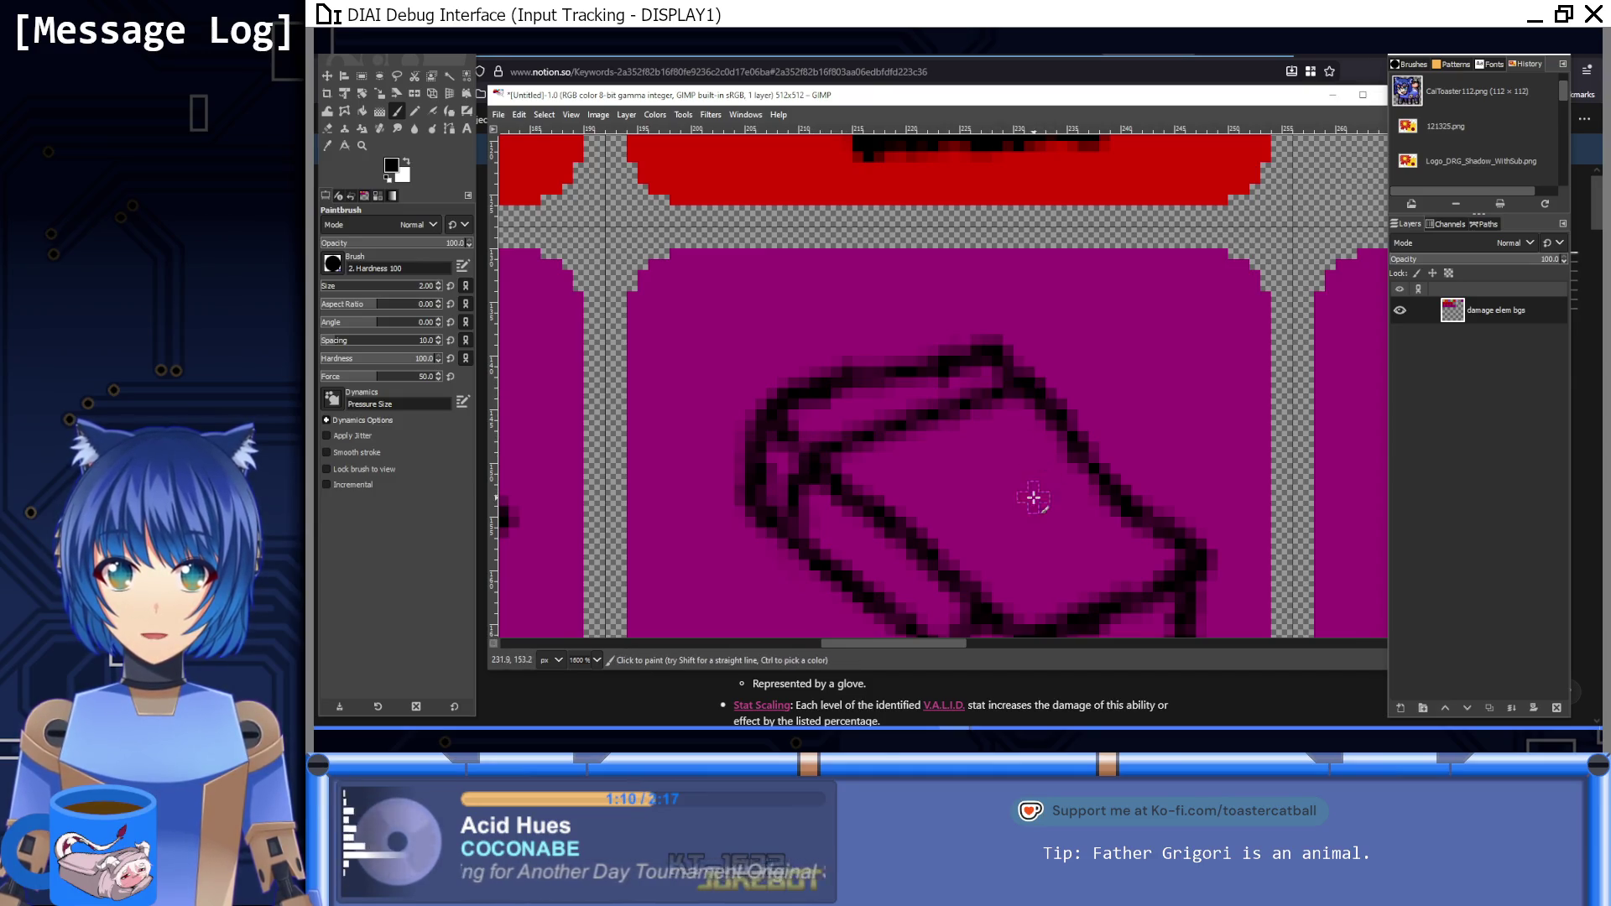
scroll(1032, 496, "down", 2)
left_click(1130, 422, "shift")
key("1")
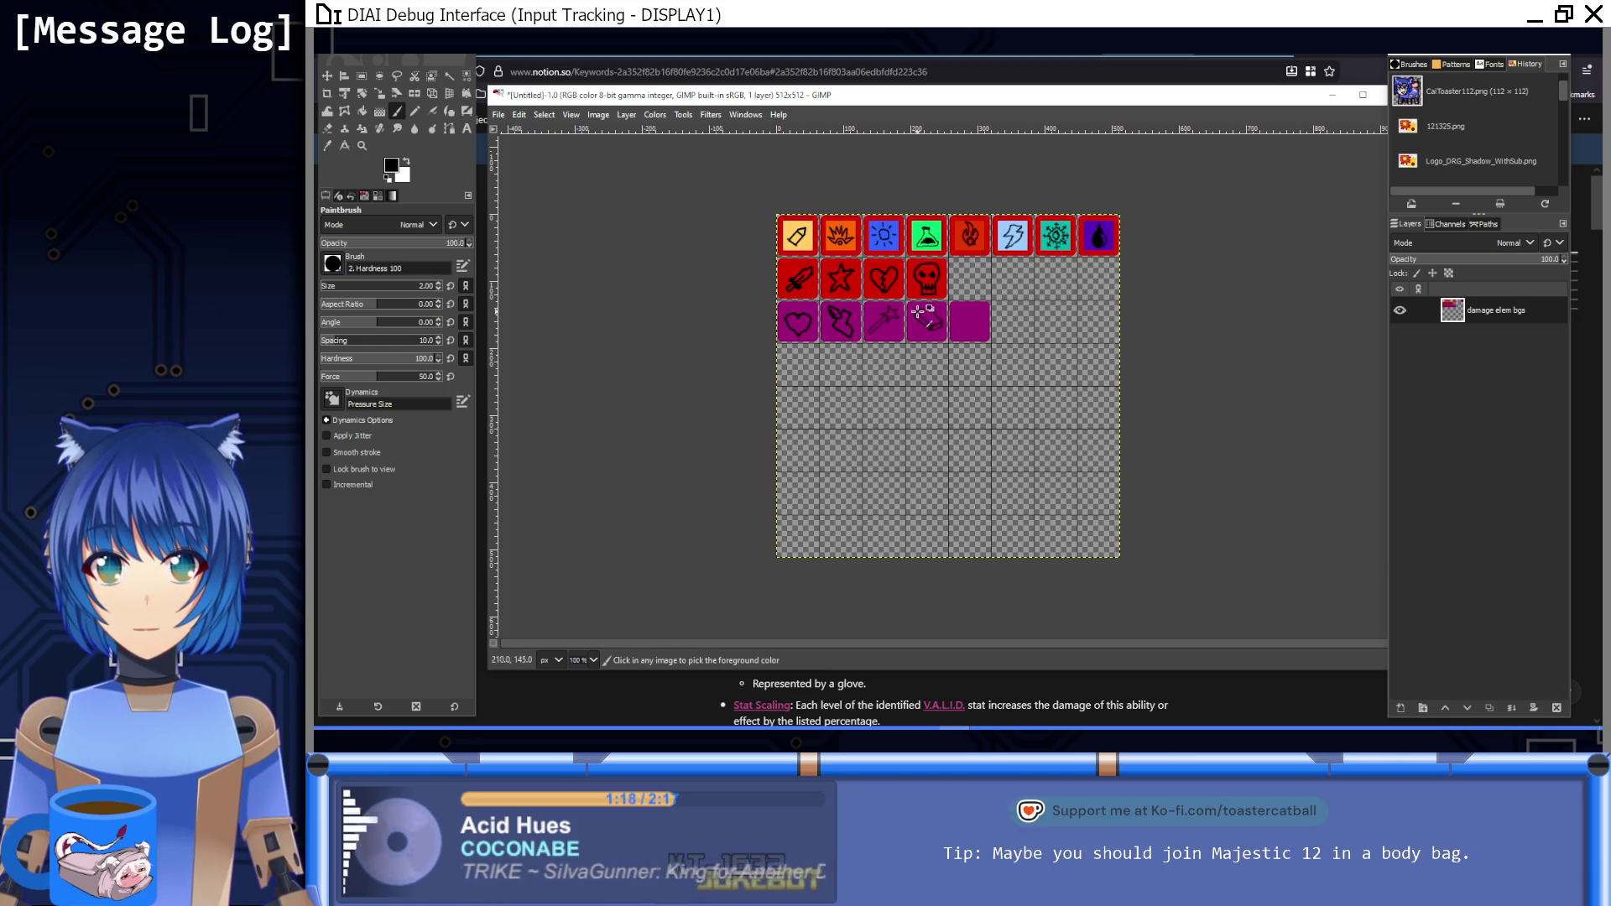
scroll(986, 340, "up", 8, "ctrl")
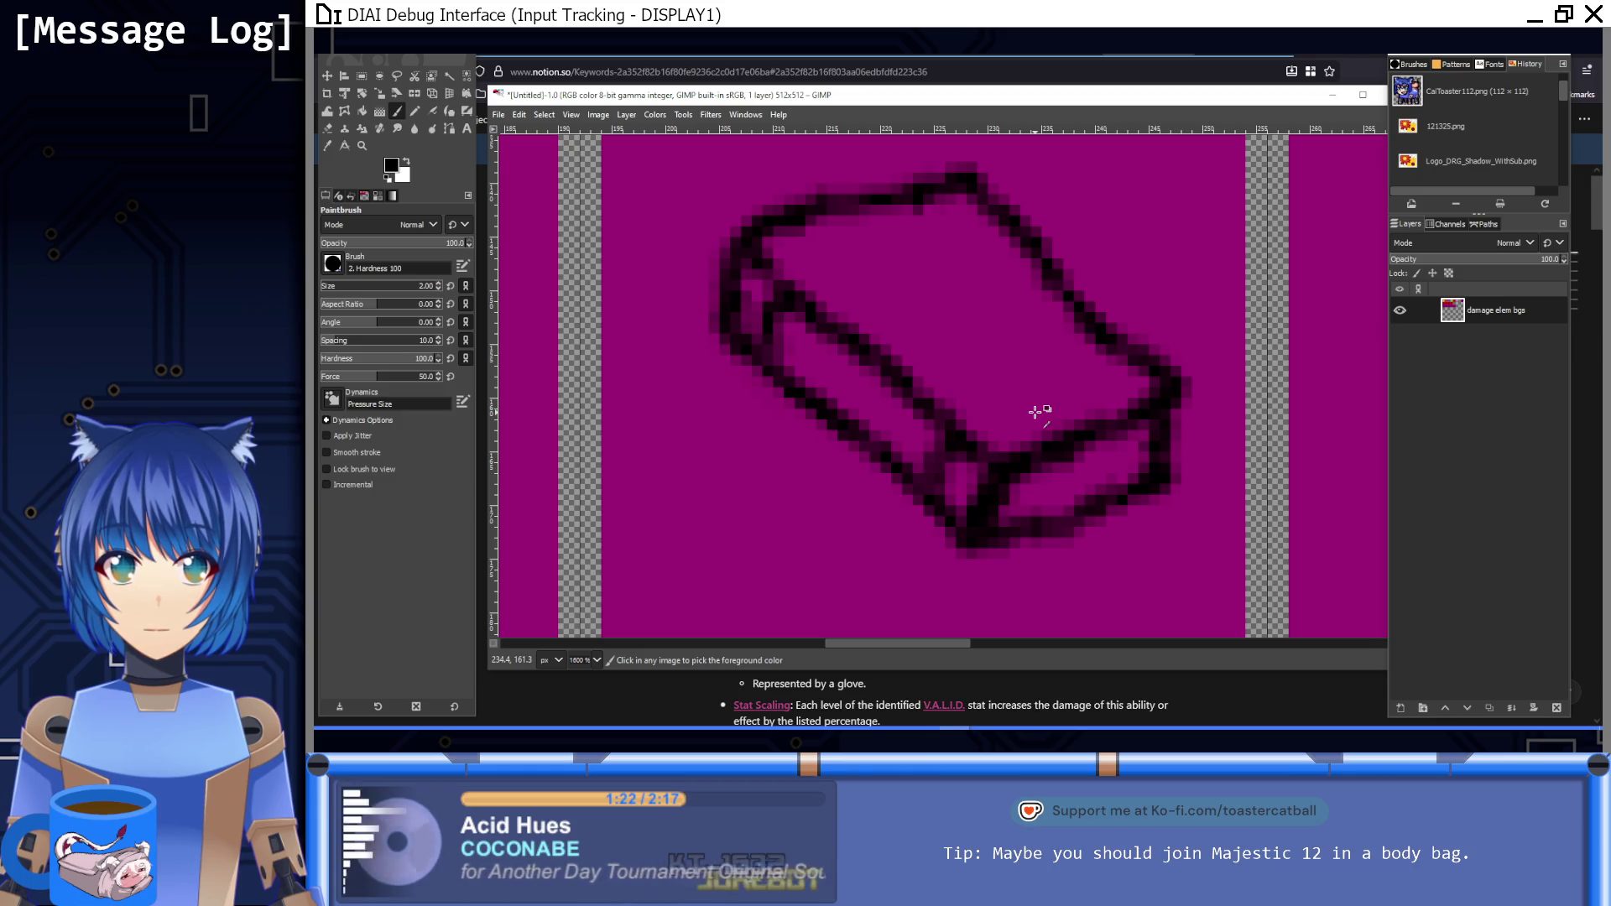
scroll(934, 424, "right", 2)
left_click(807, 441)
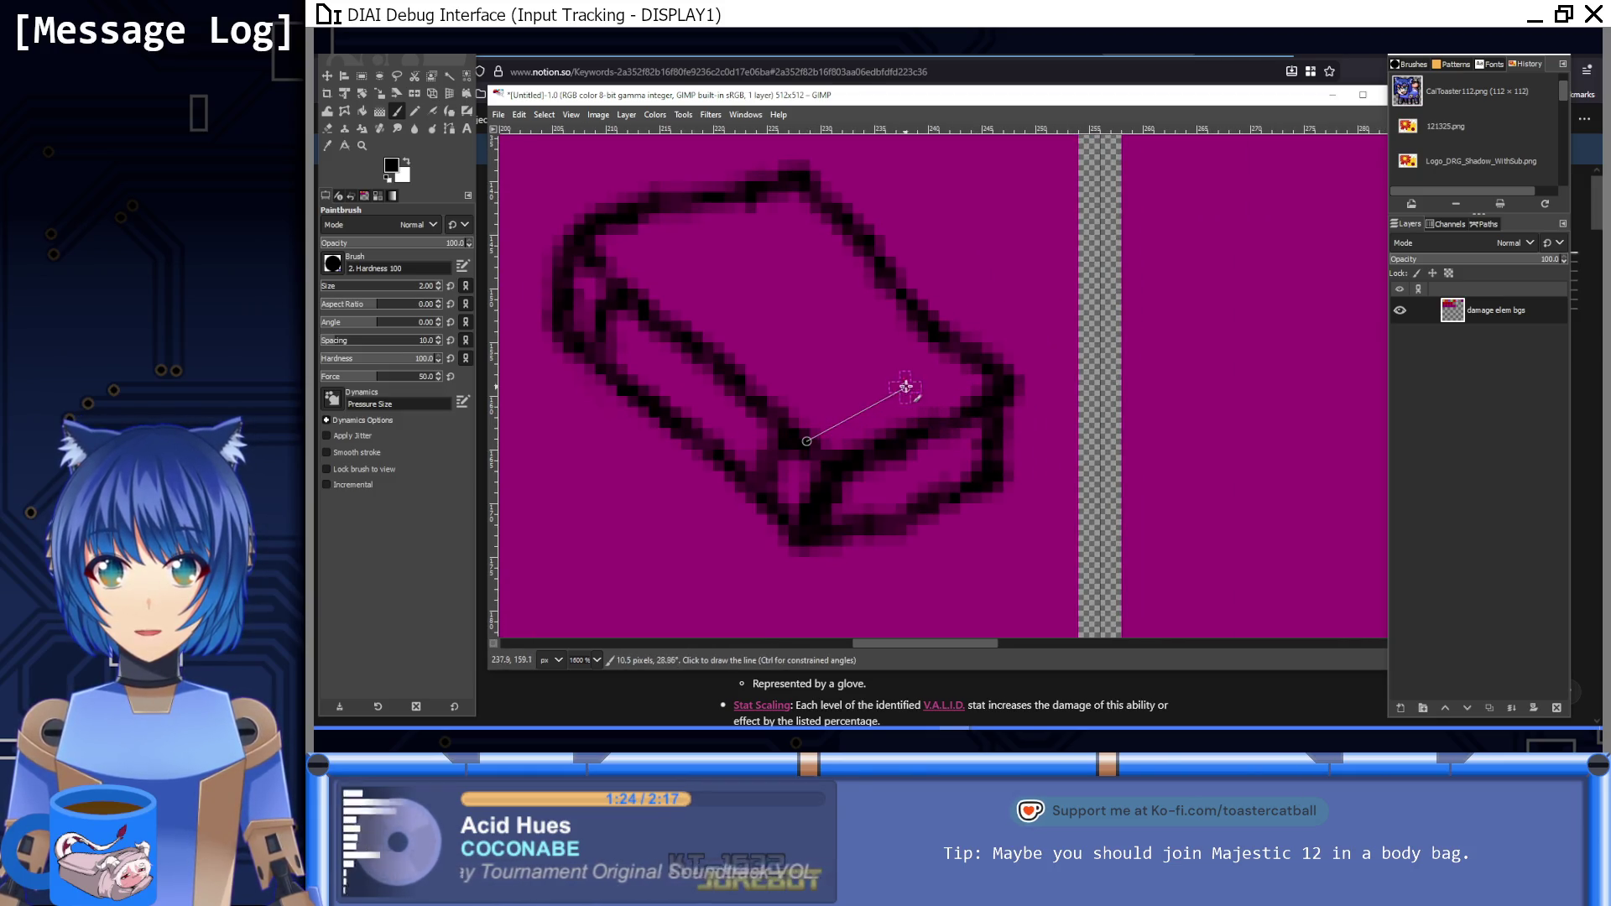
left_click(944, 384)
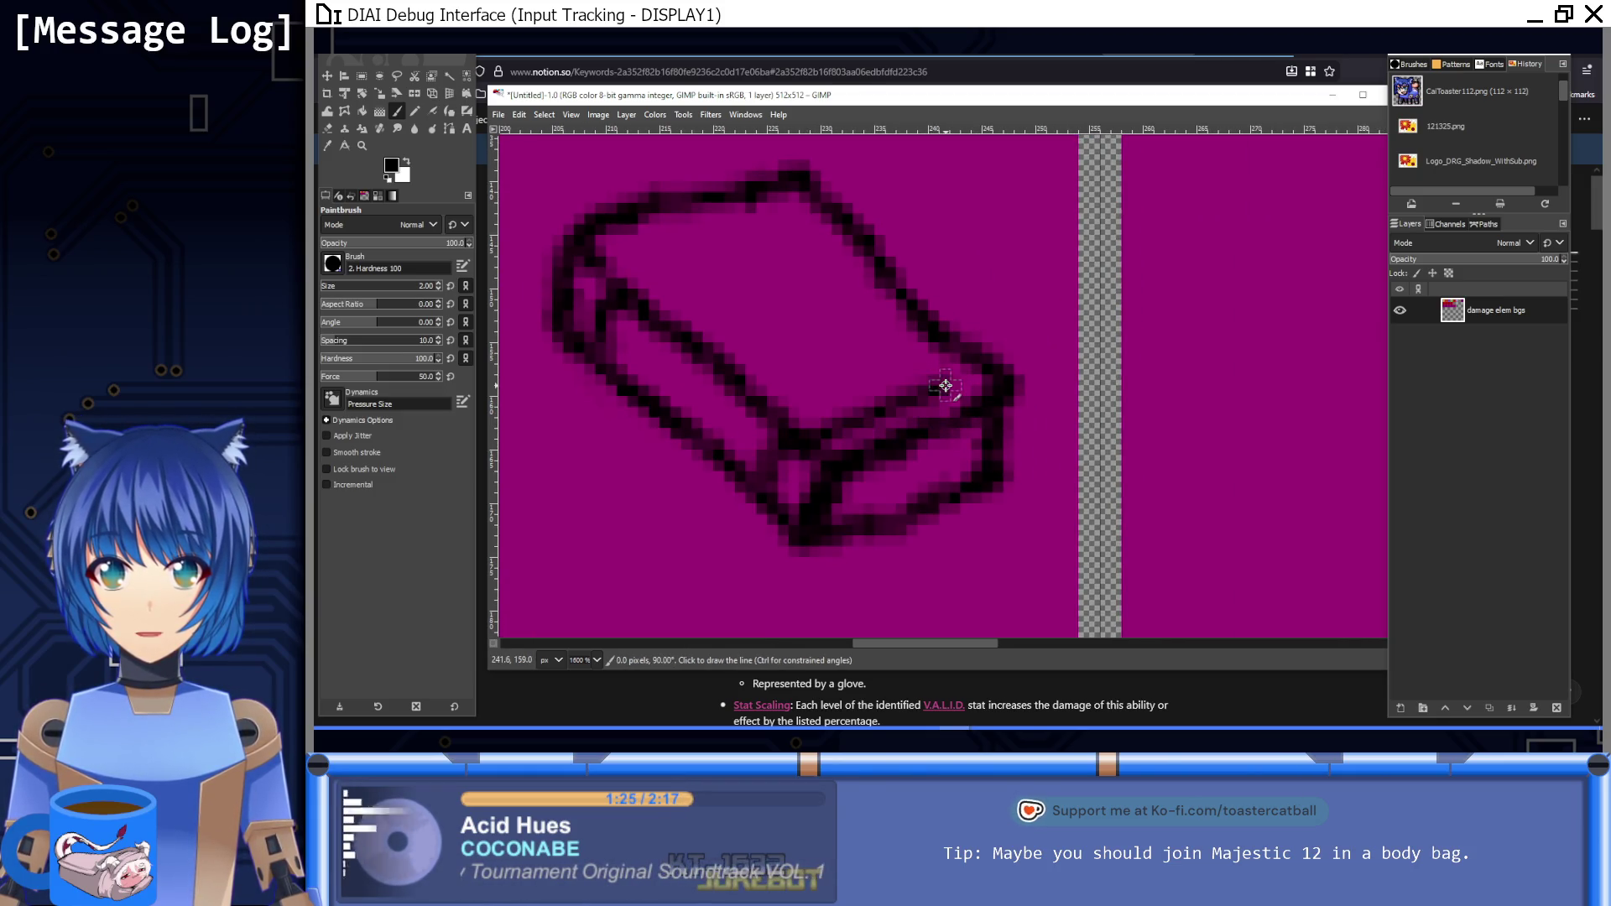
left_click(793, 218)
key("1")
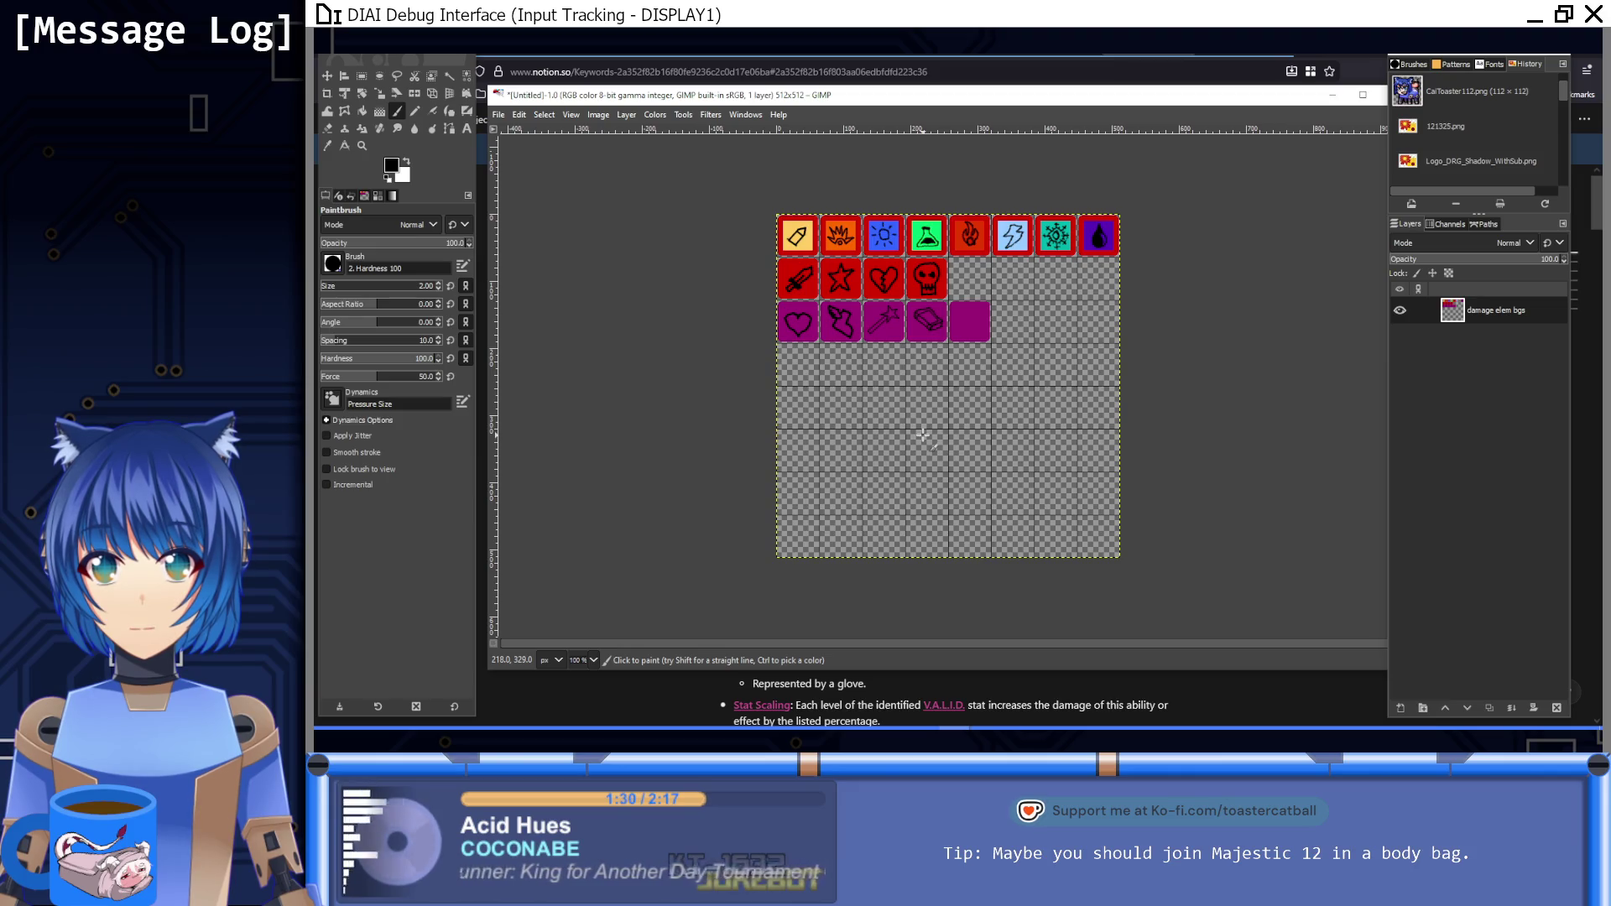
key("ctrl")
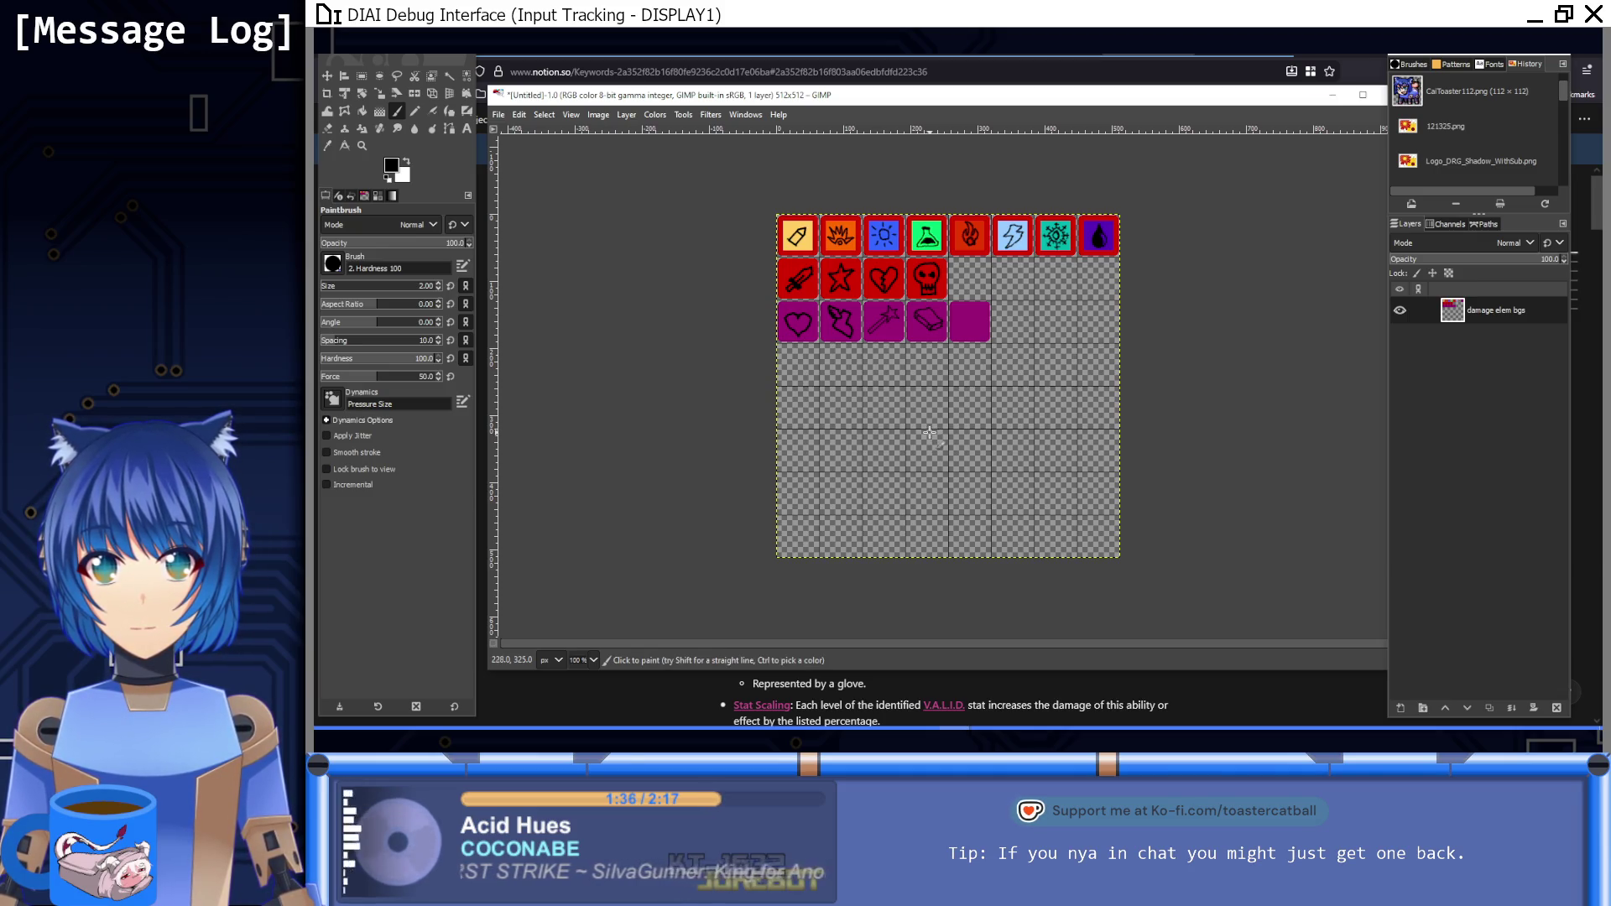
scroll(946, 313, "up", 9, "ctrl")
Step: Paint two shine strokes across the book cover
mouse_move(845, 495)
left_mouse_down()
mouse_move(860, 472)
mouse_move(980, 432)
left_mouse_up()
scroll(888, 397, "down", 3)
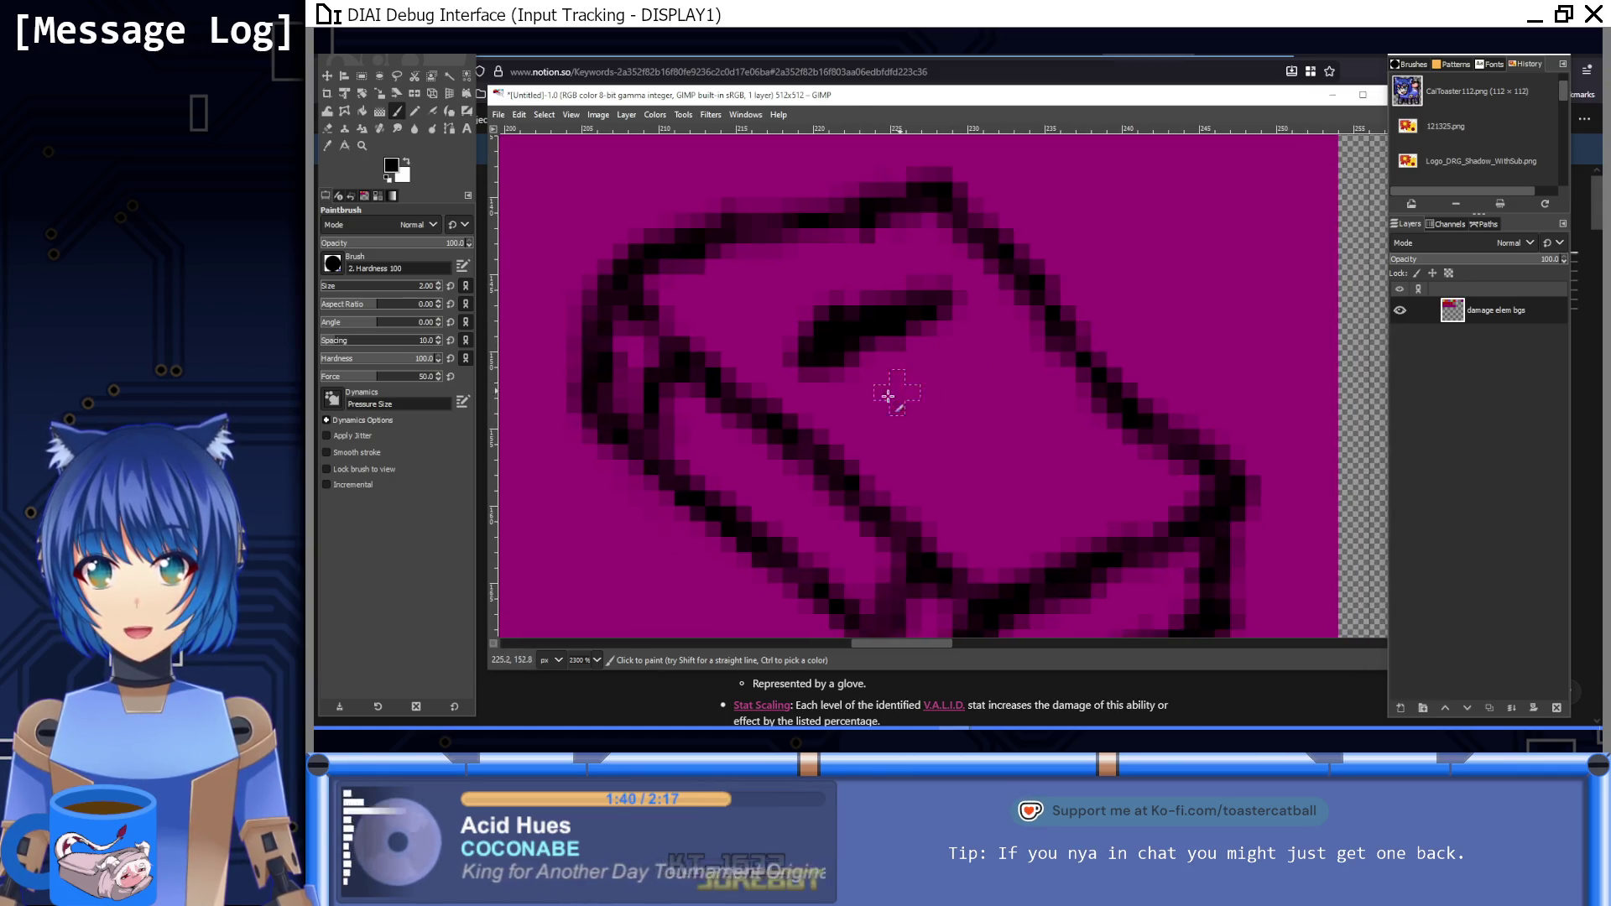
left_click_drag(890, 394, 969, 349)
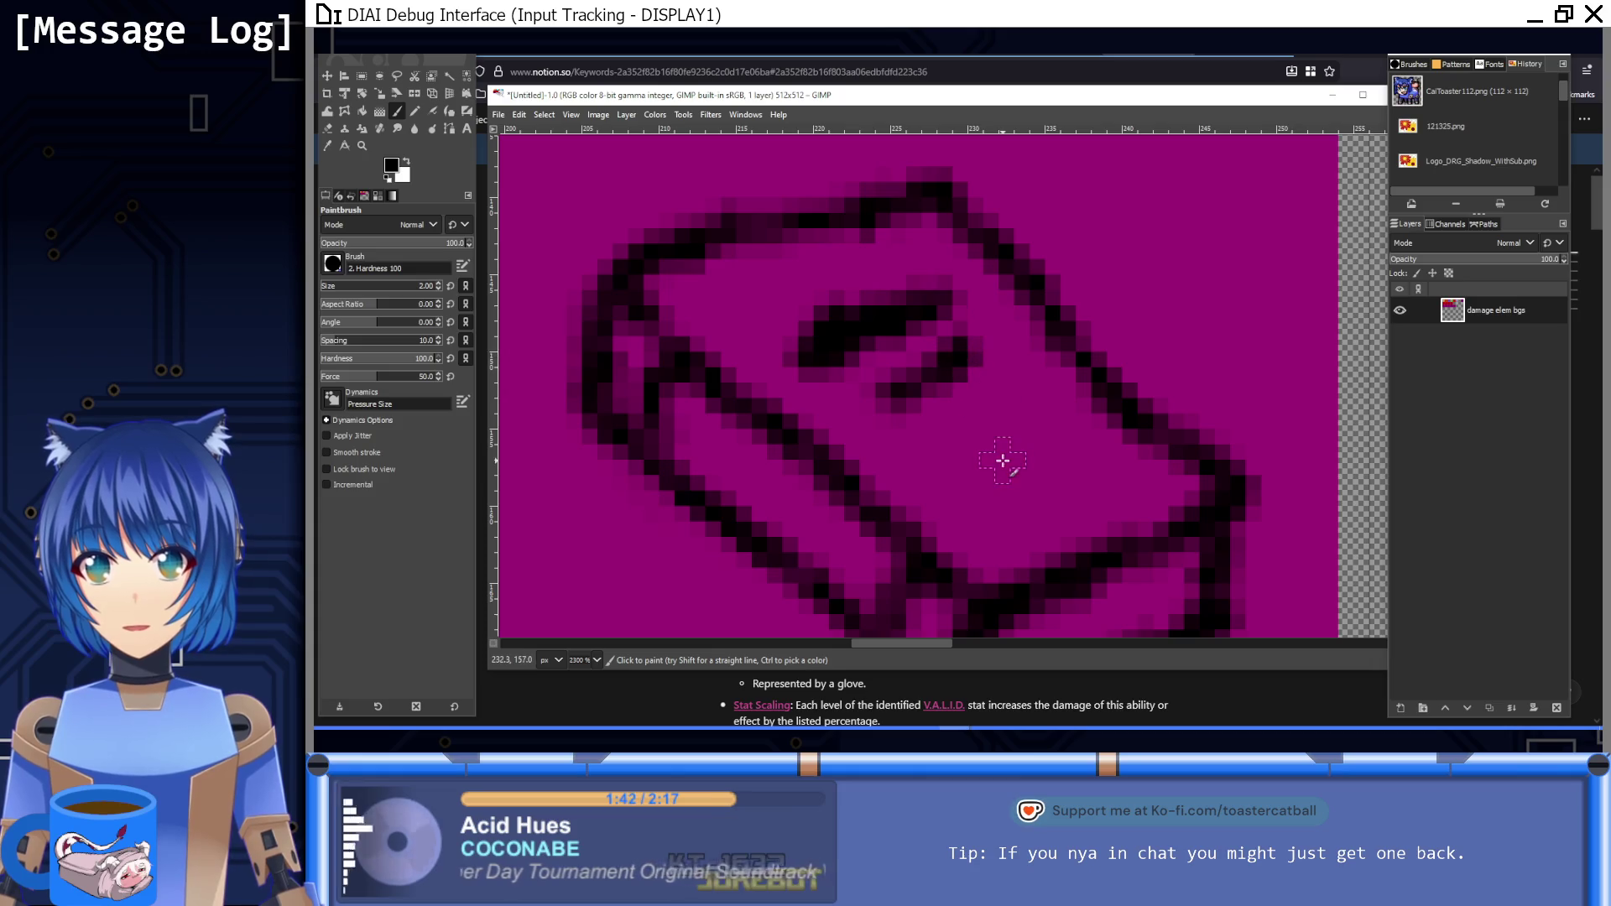
key("1")
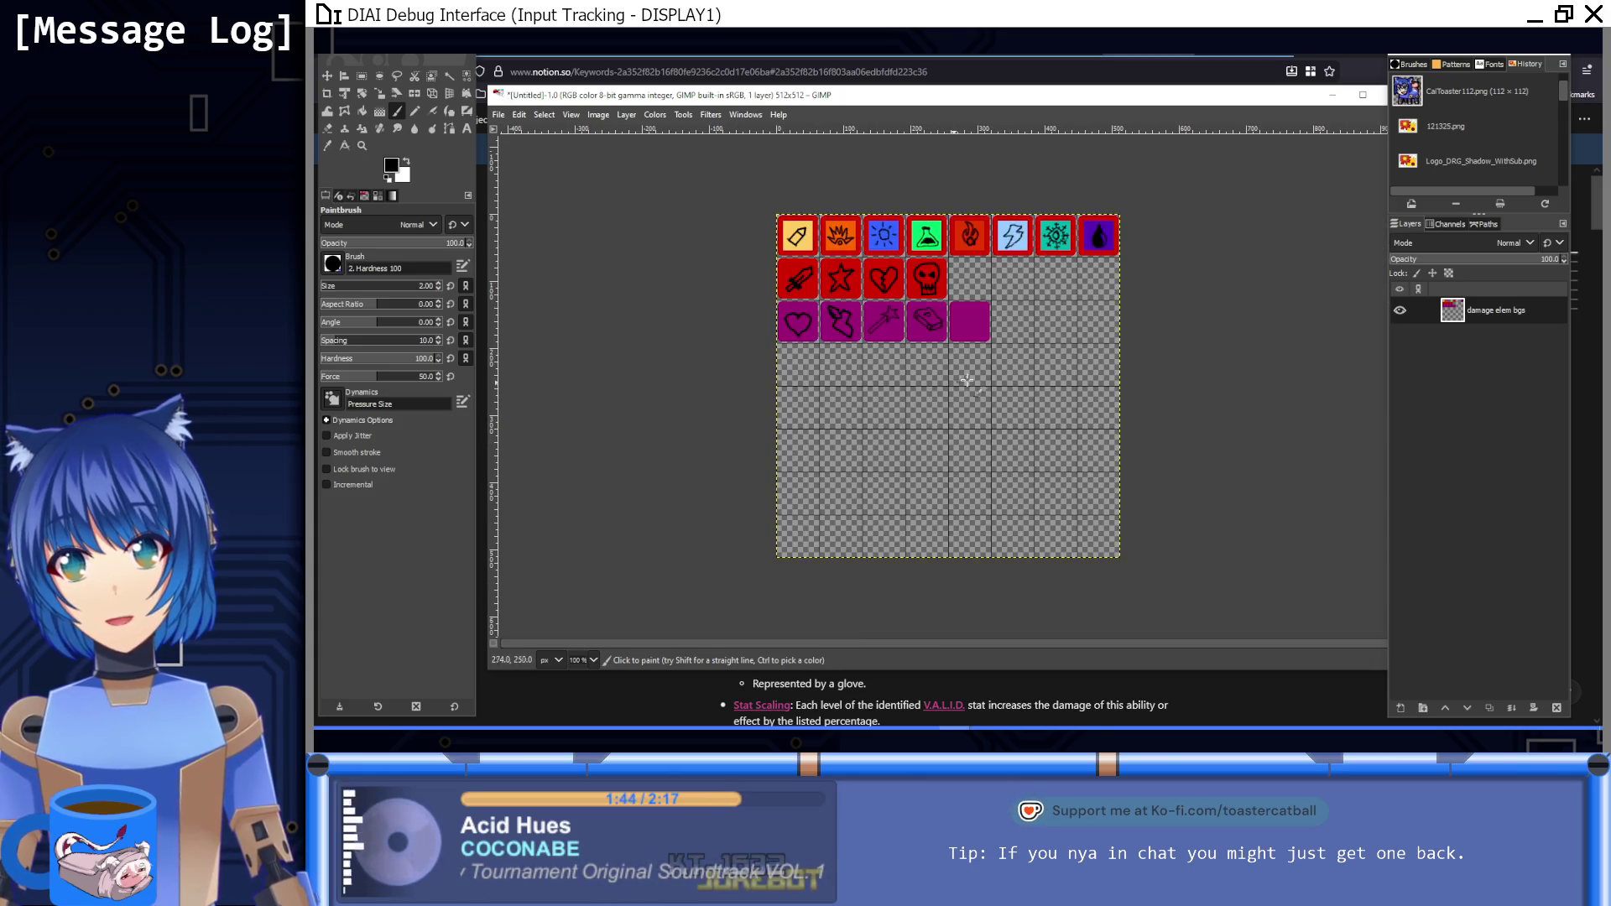
scroll(1002, 381, "up", 6, "ctrl")
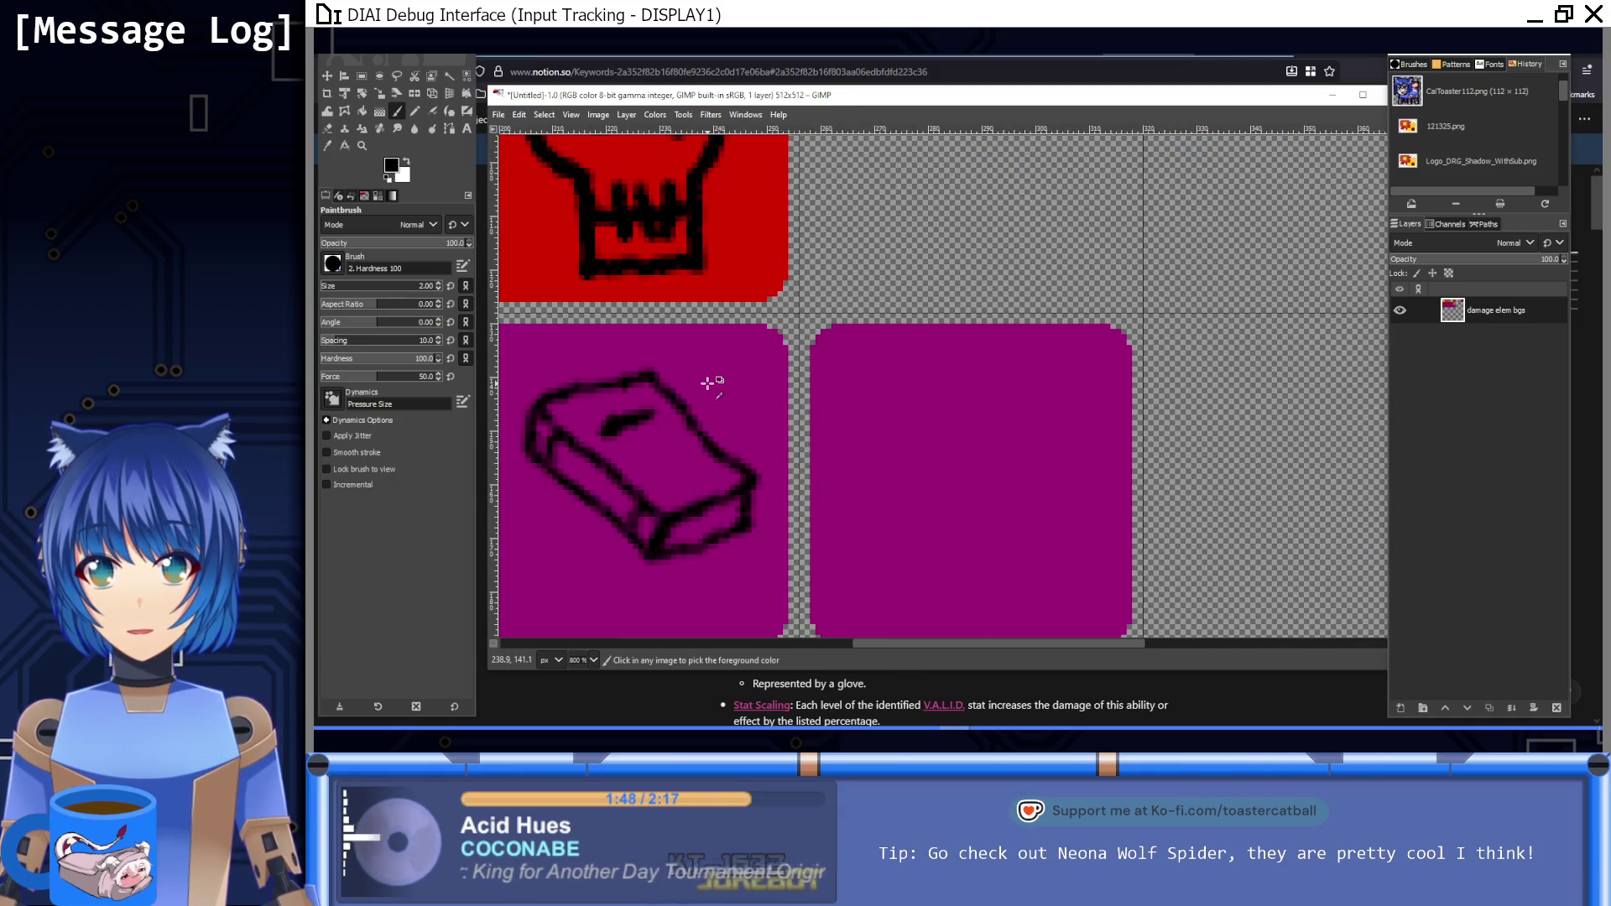
Step: Paint small lettering on the book cover with a 1 px brush
left_click_drag(646, 420, 821, 383)
key("bracketleft")
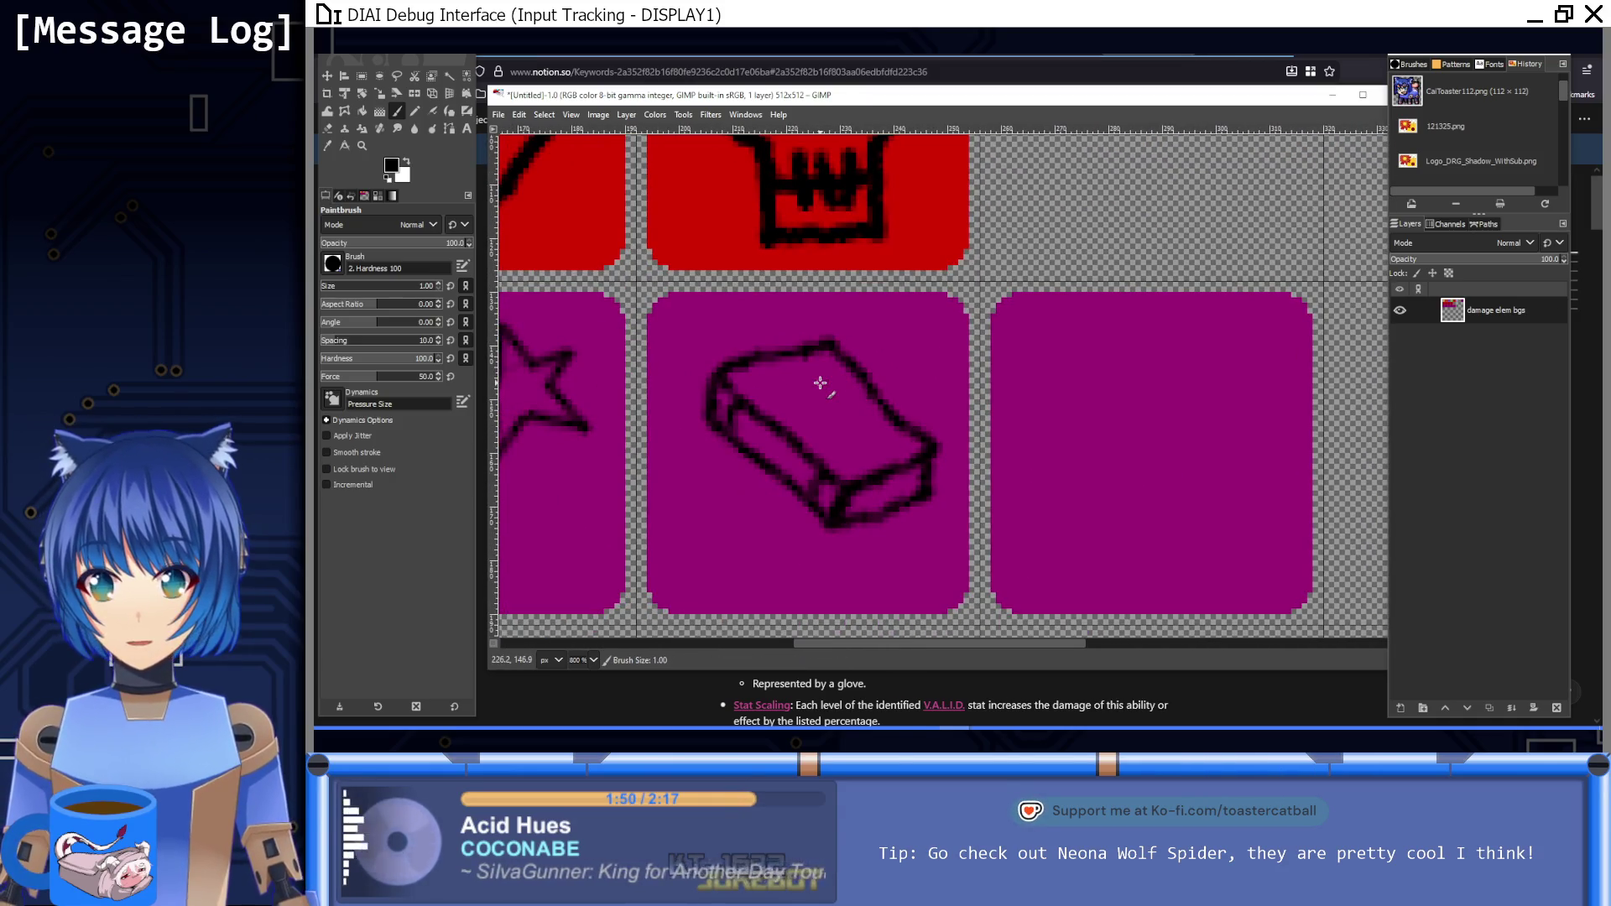
scroll(809, 394, "up", 3, "ctrl")
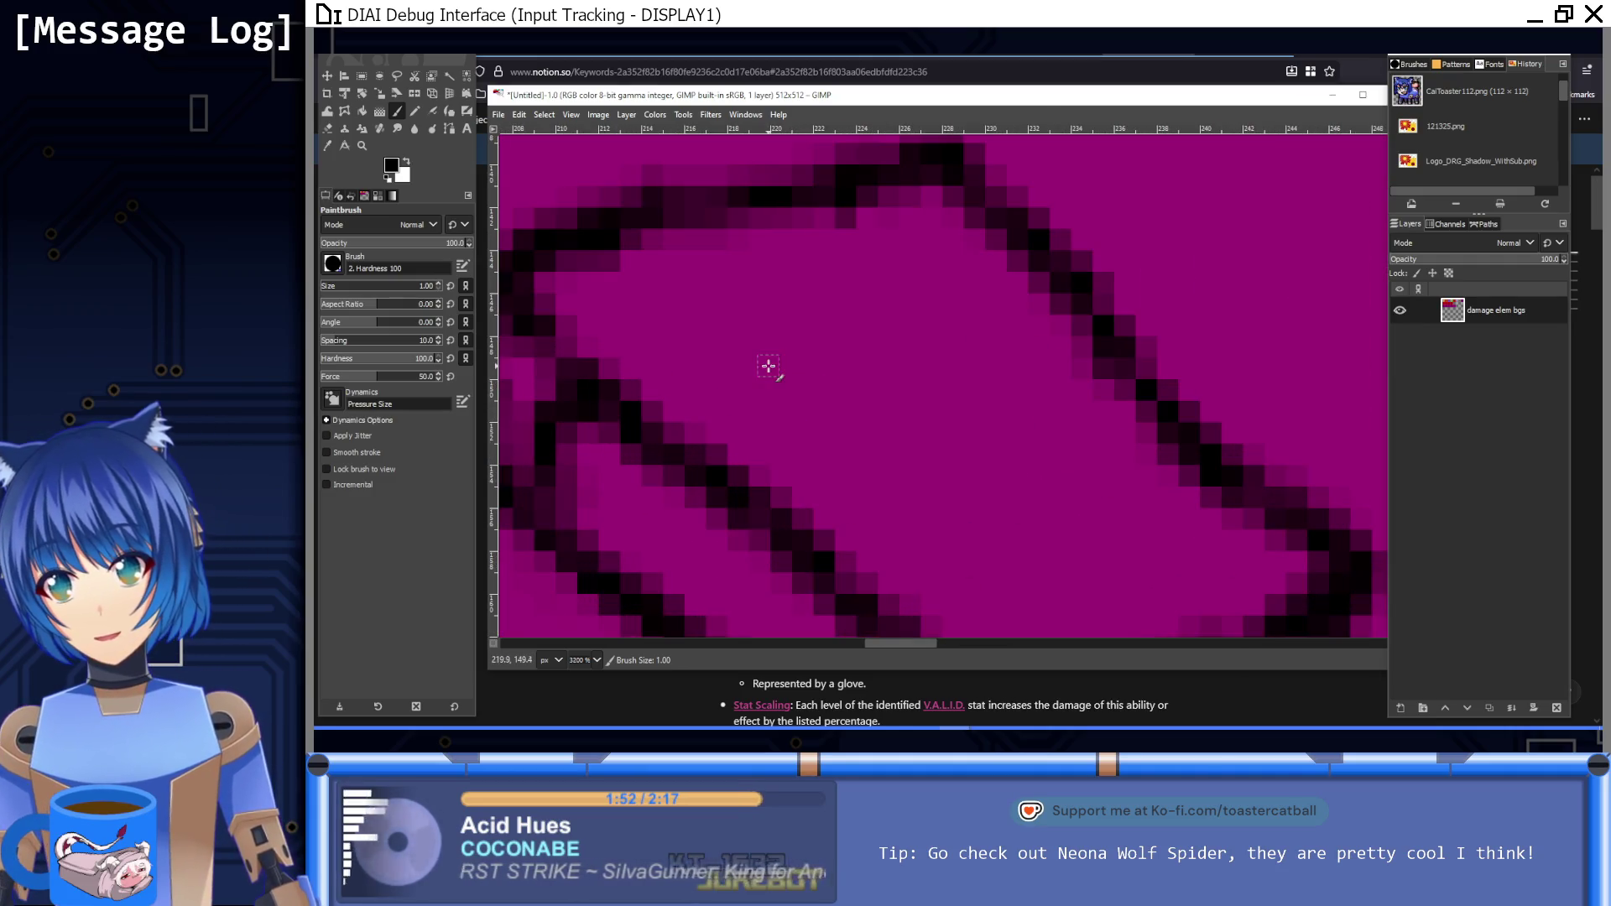
mouse_move(759, 326)
left_mouse_down()
mouse_move(766, 359)
mouse_move(841, 363)
mouse_move(862, 329)
mouse_move(881, 349)
mouse_move(924, 288)
mouse_move(952, 335)
left_mouse_up()
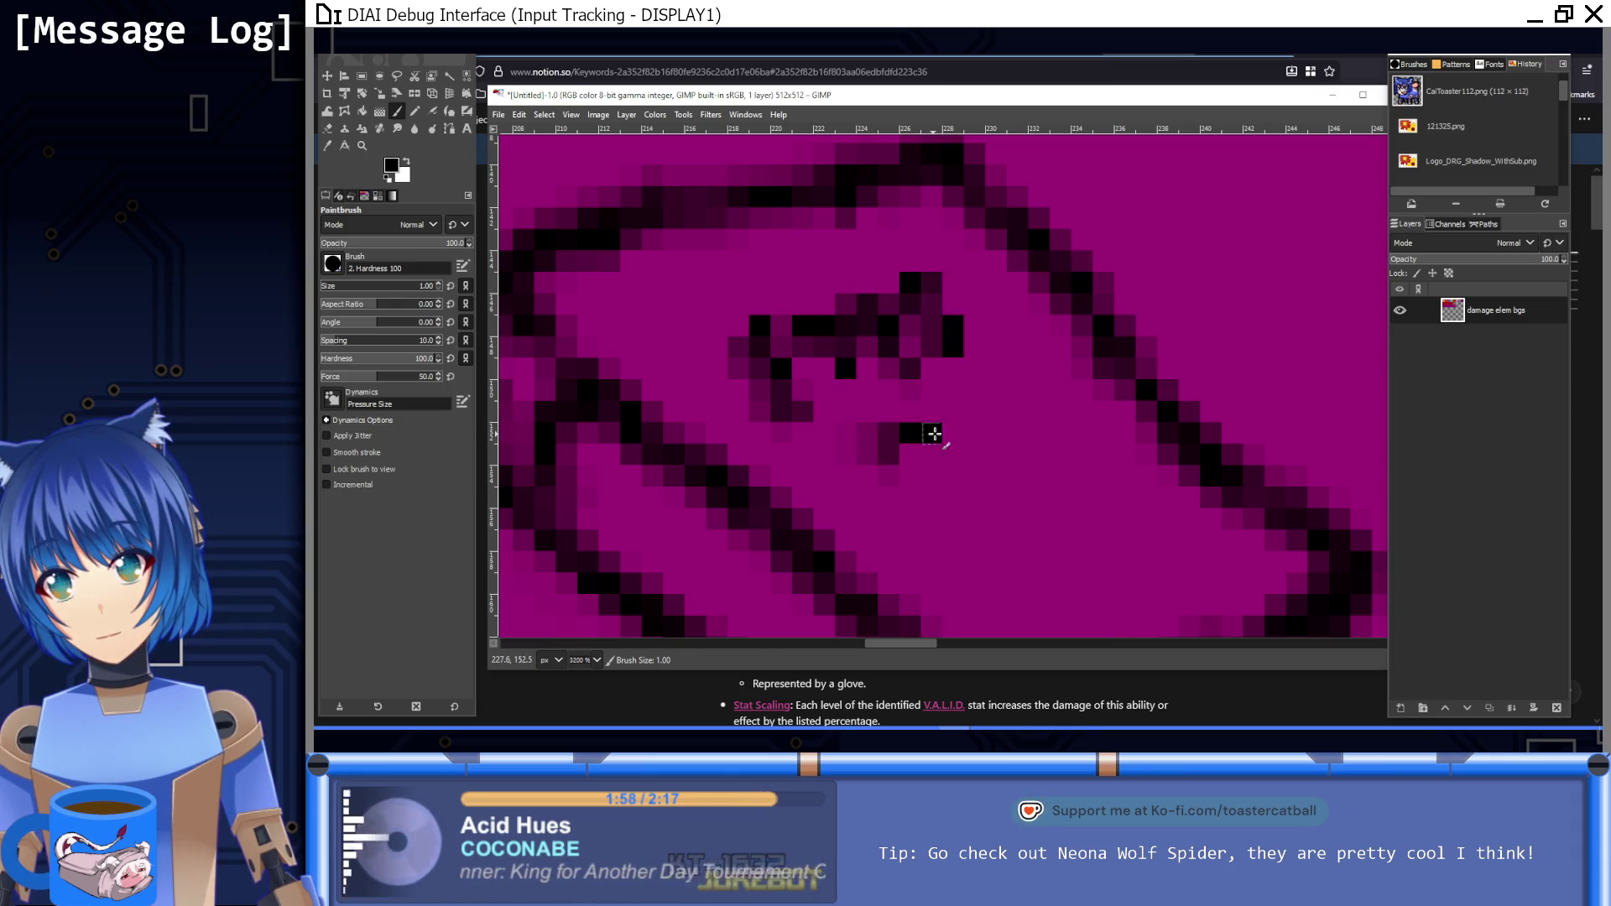
key("1")
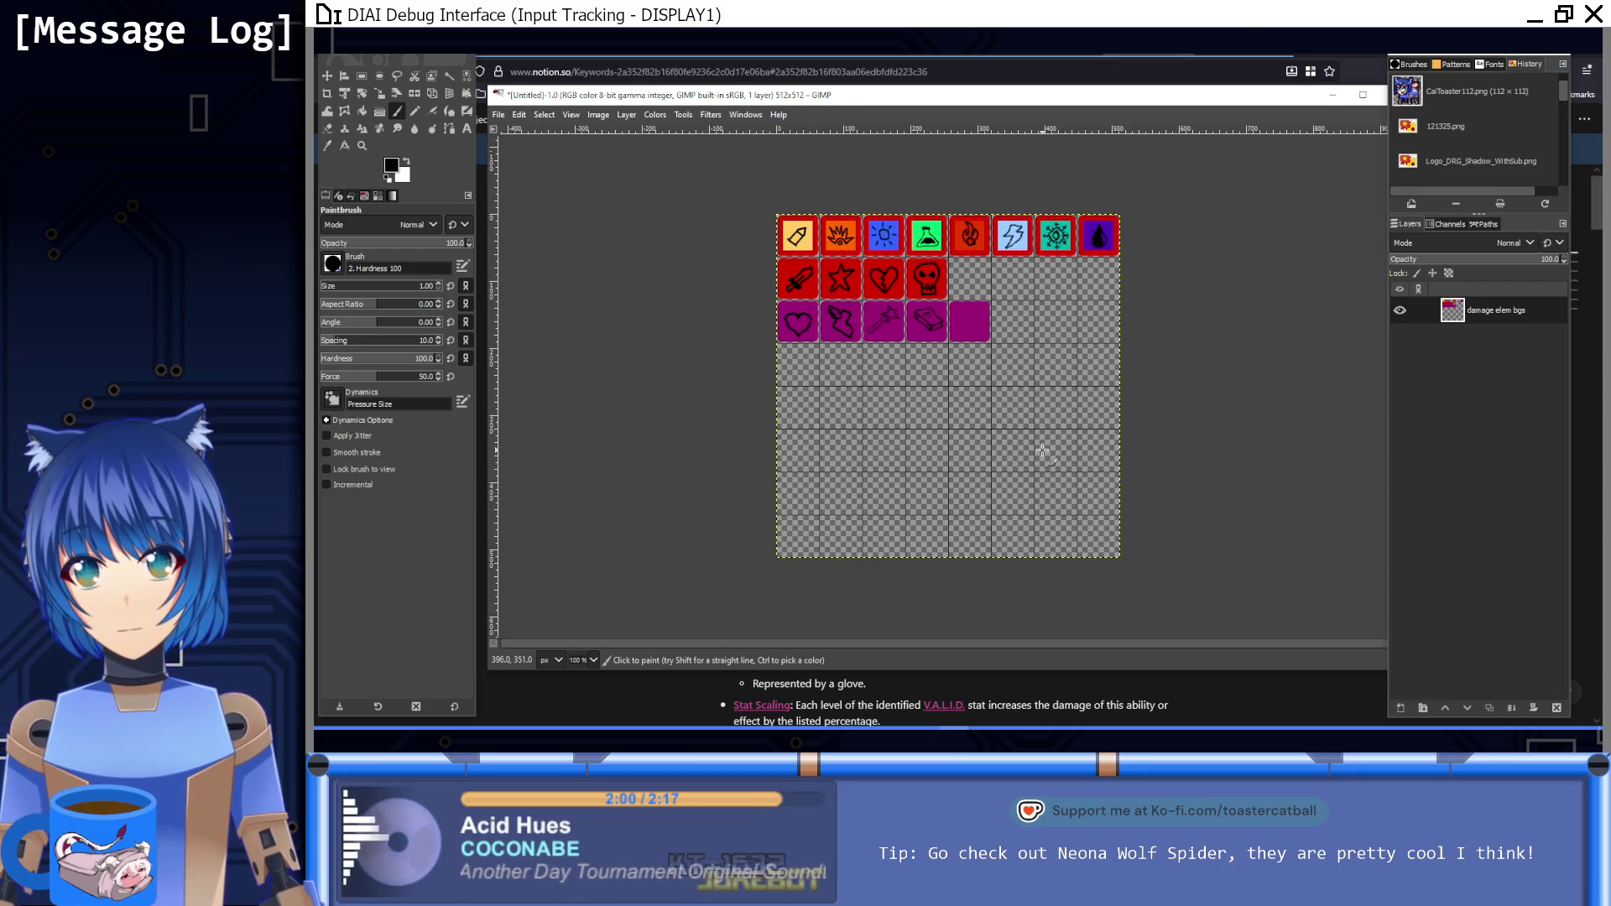
scroll(915, 308, "up", 4)
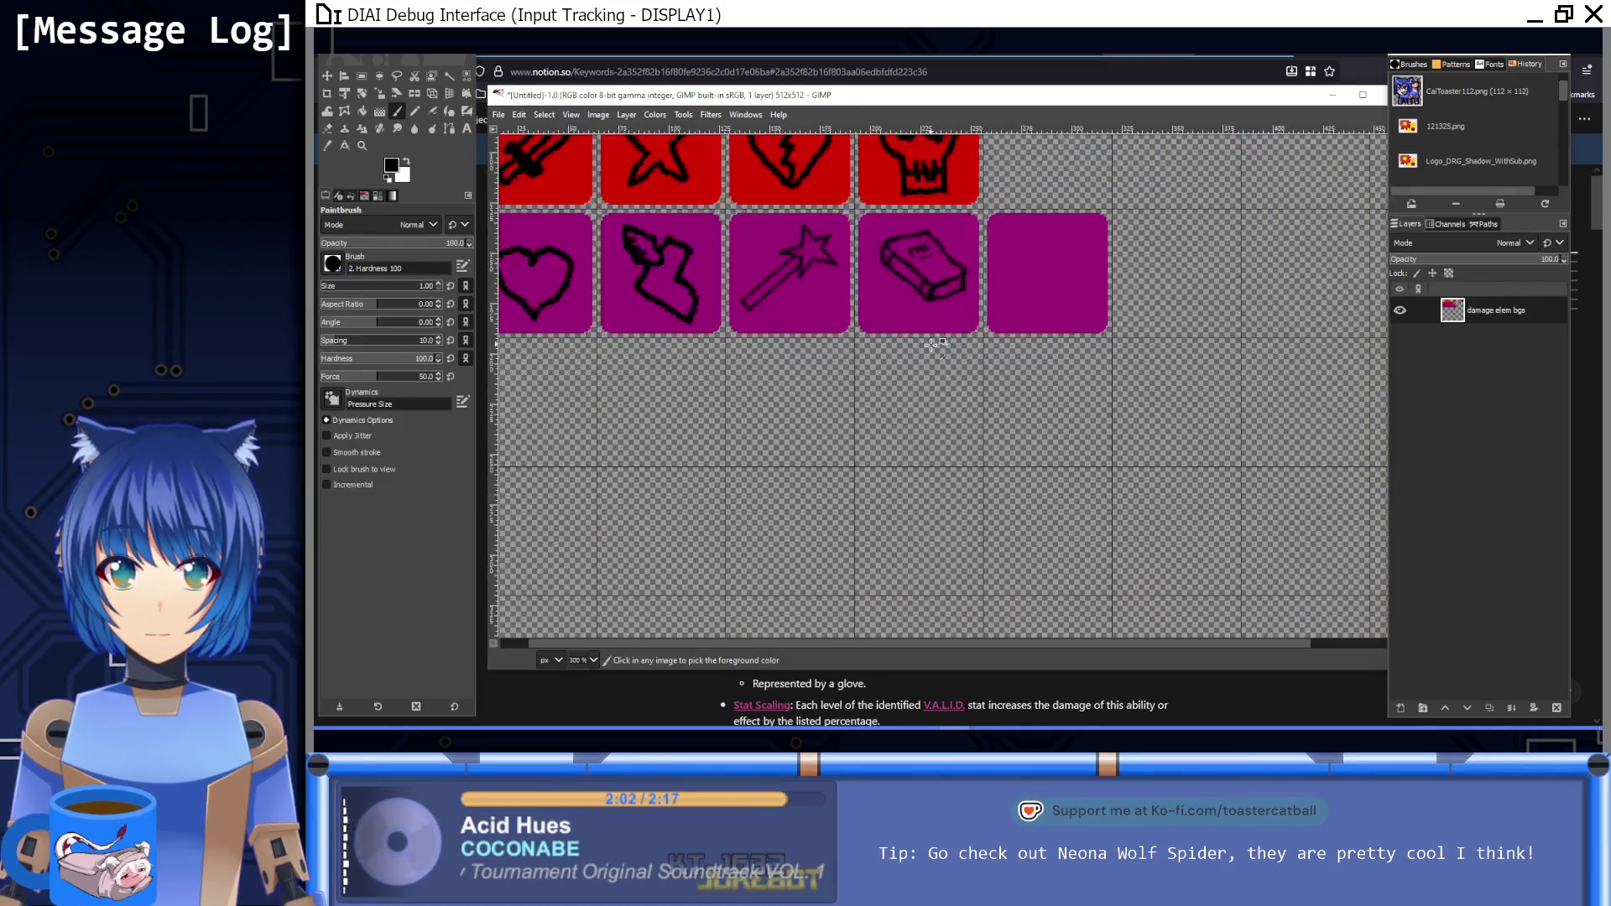
left_click_drag(915, 309, 864, 397)
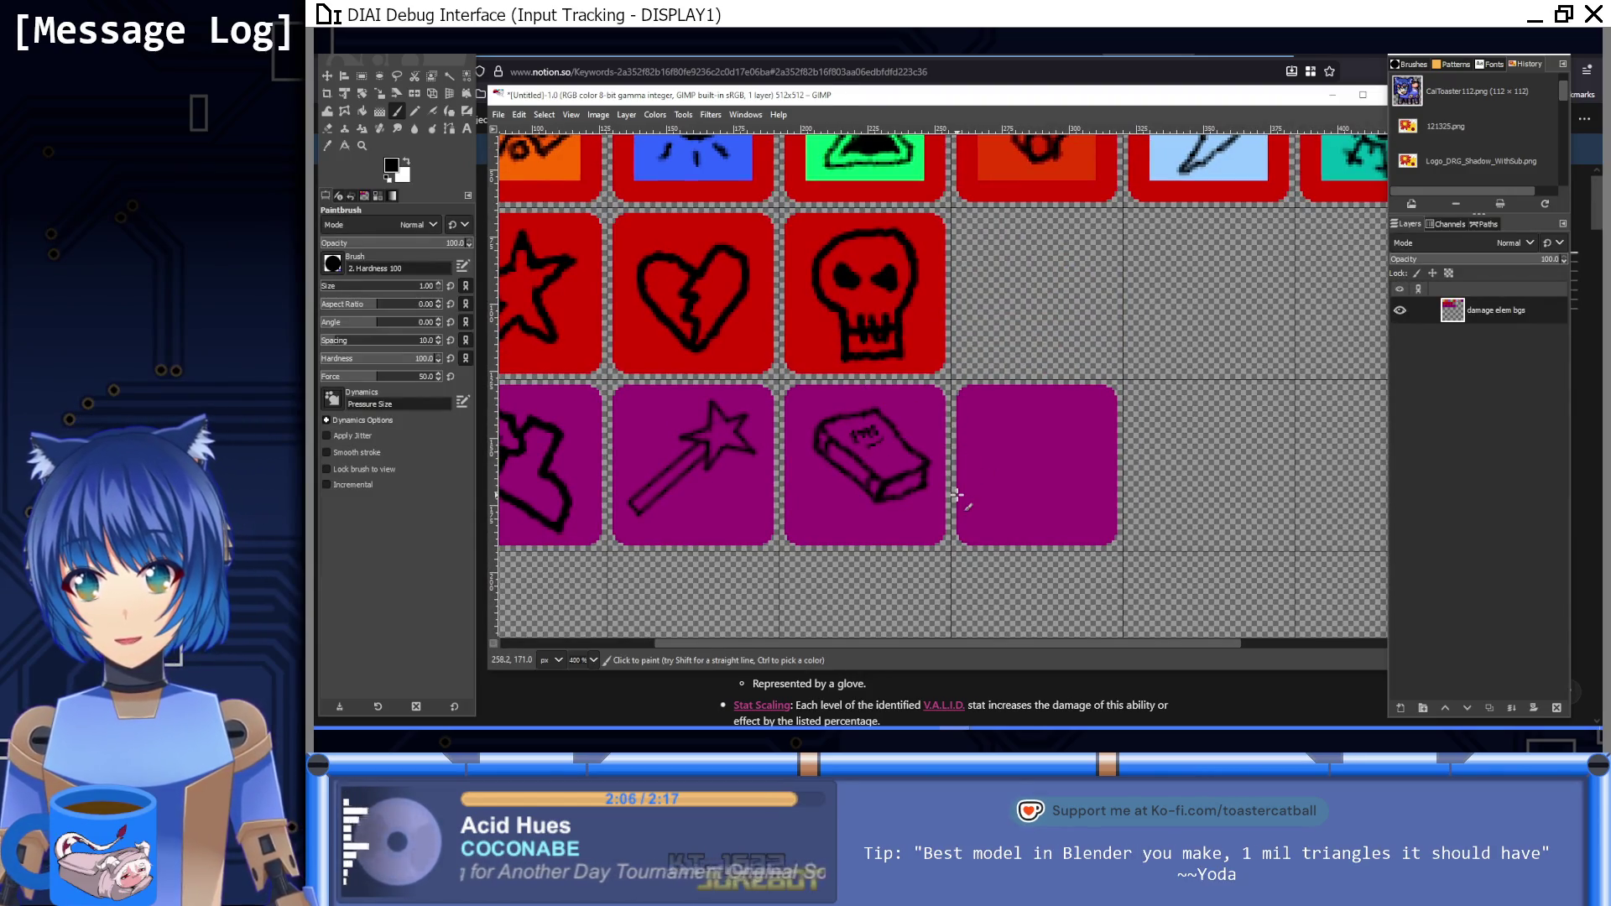
Step: Paint over stray dark pixels with the tile's purple using a 2 px brush
key("1")
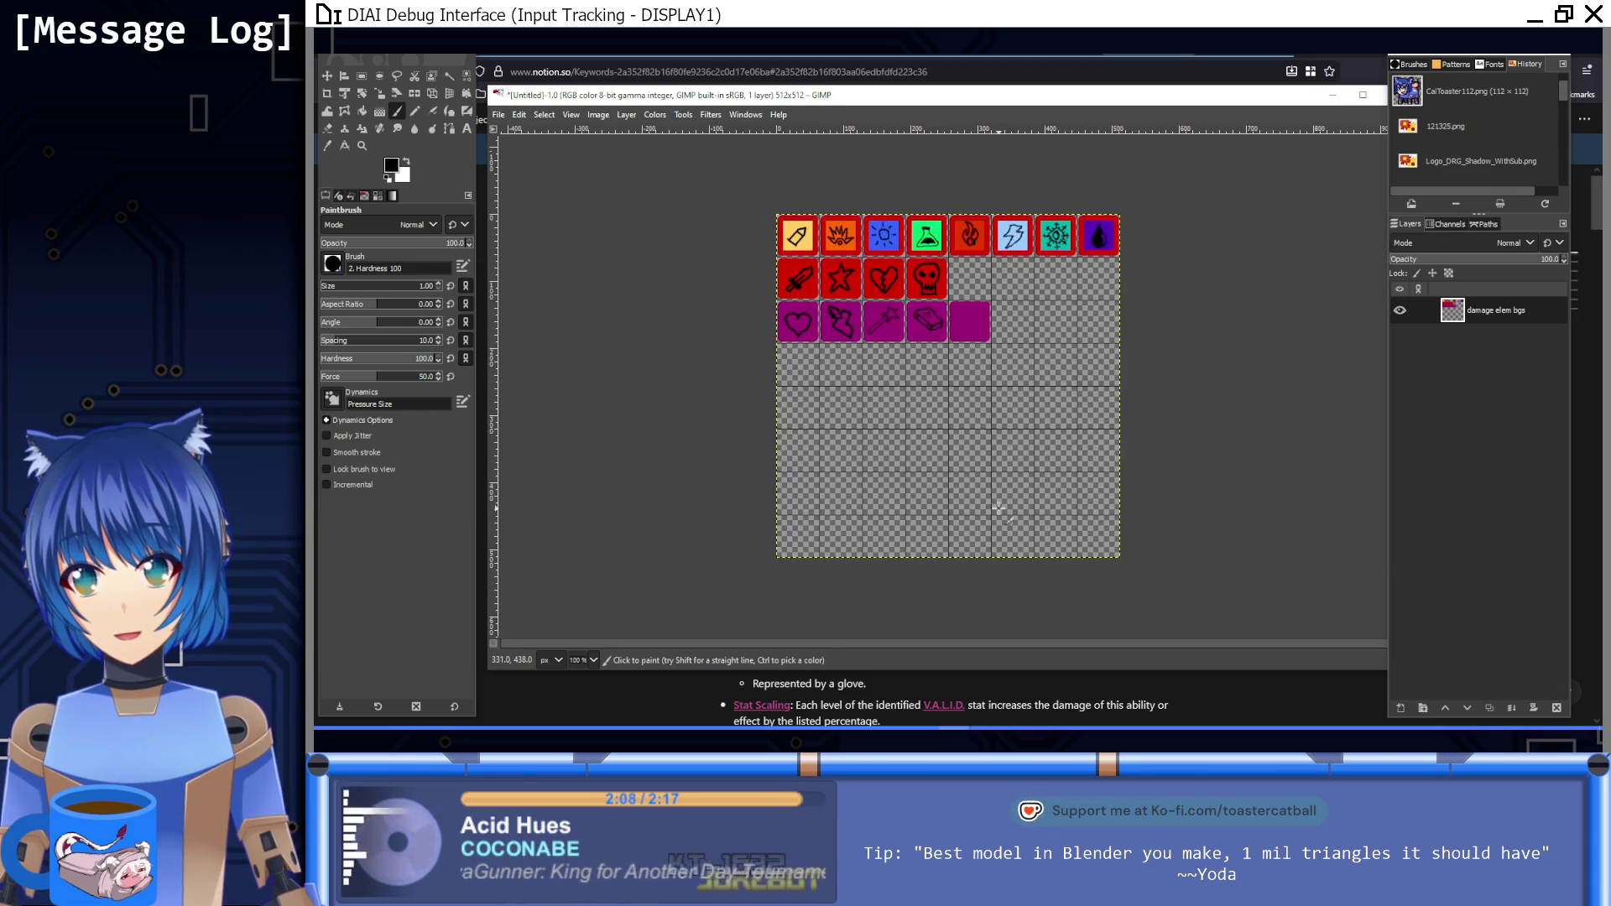
scroll(902, 324, "up", 8)
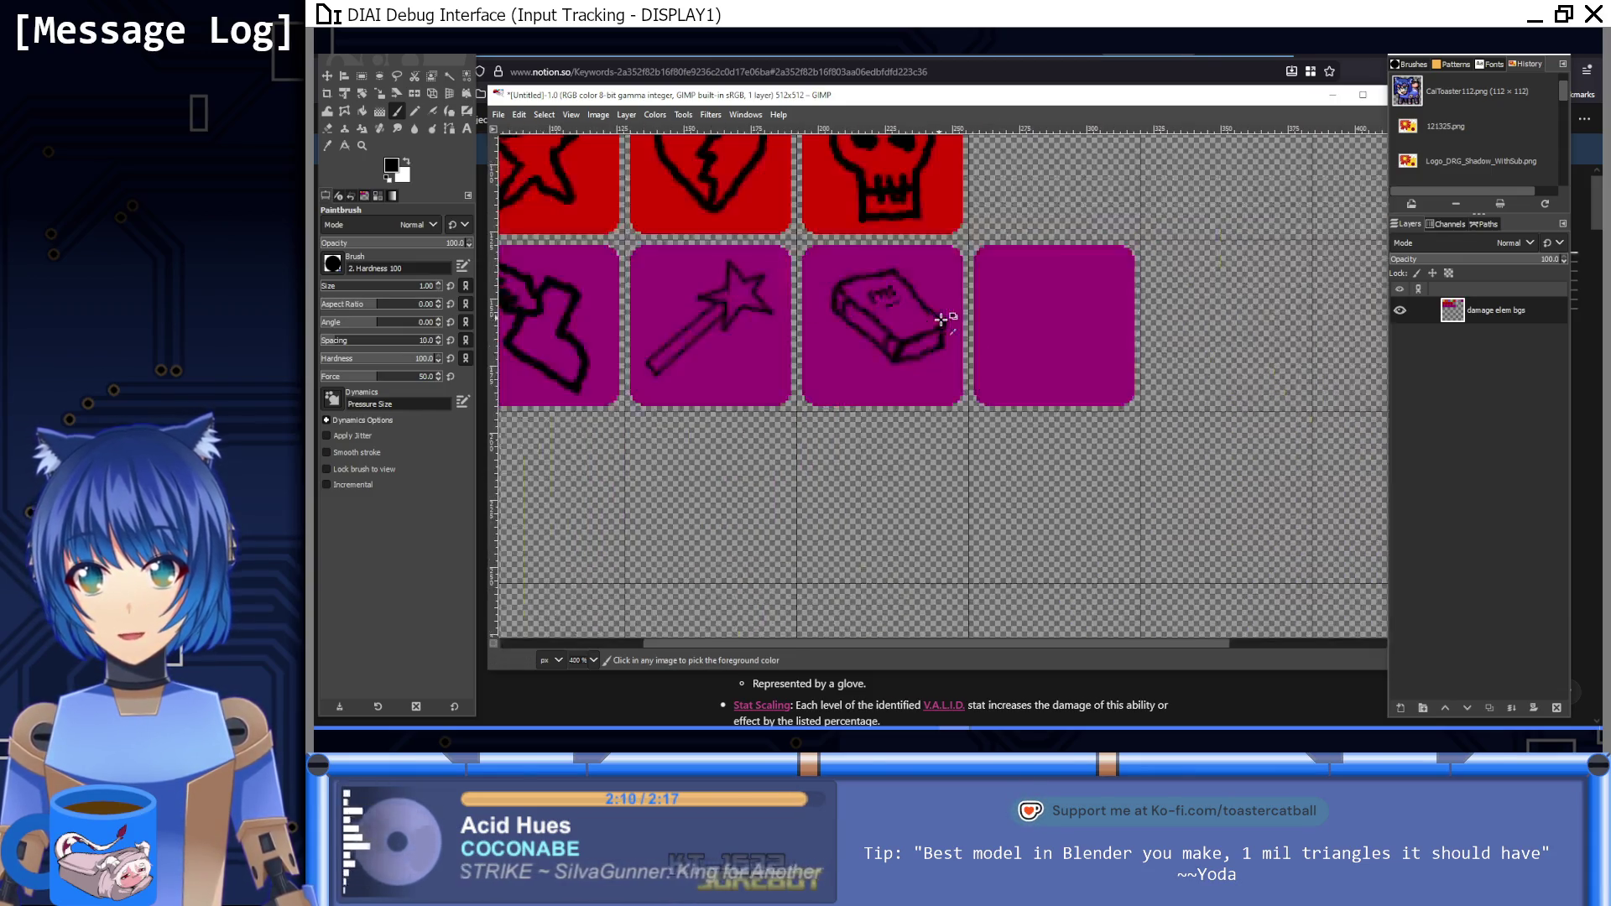
left_click(848, 309, "ctrl")
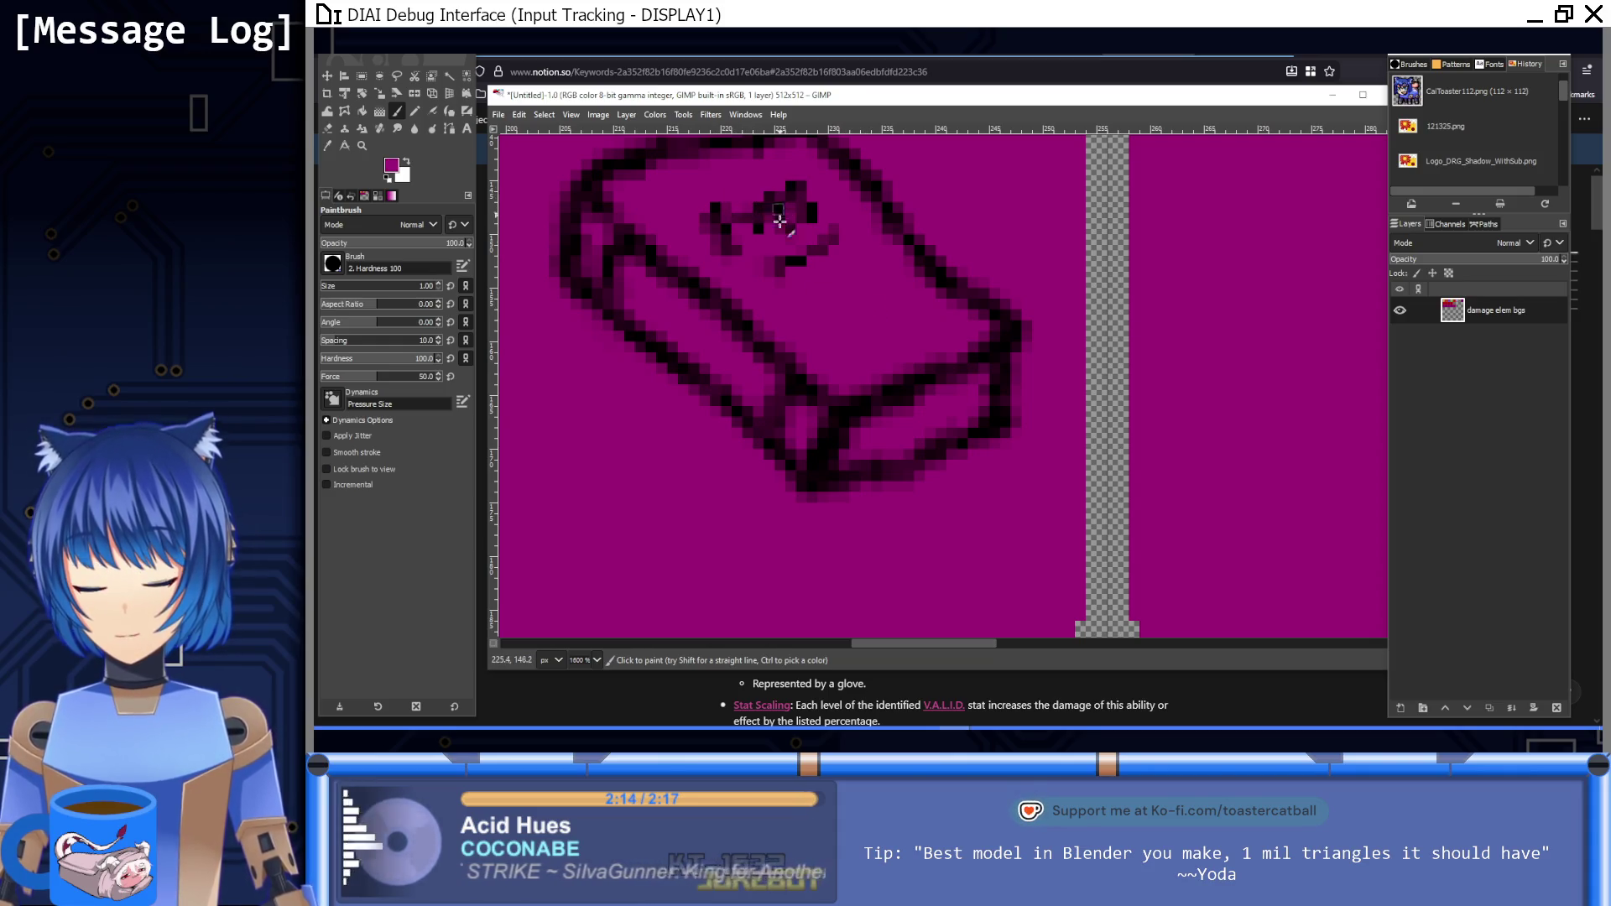
key("bracketright")
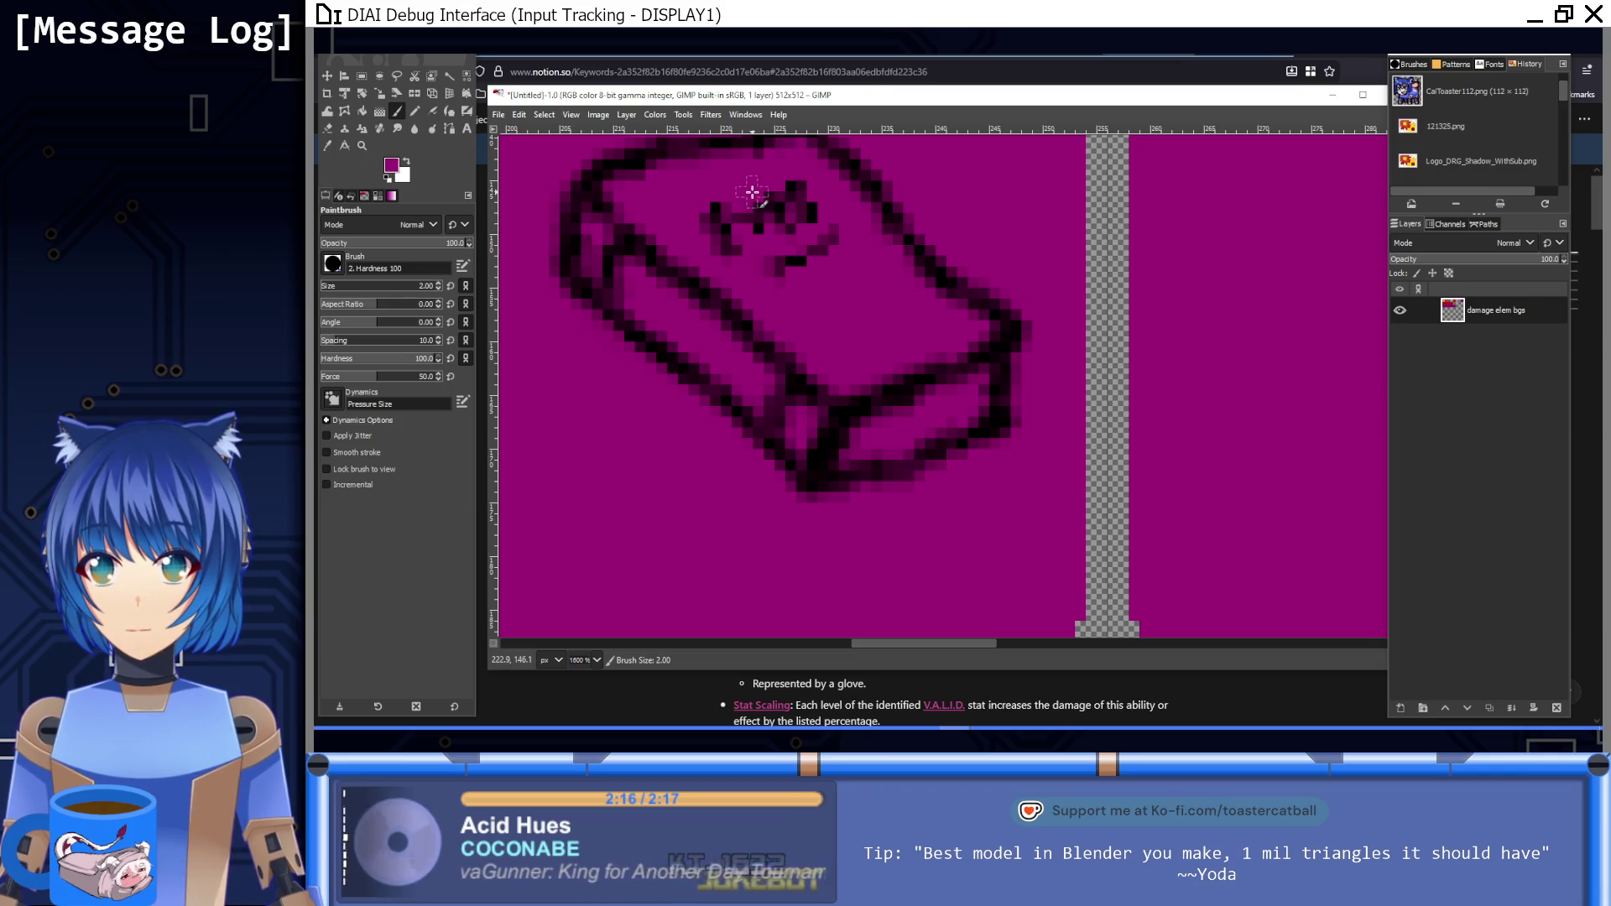
left_click(790, 186)
left_click(712, 209)
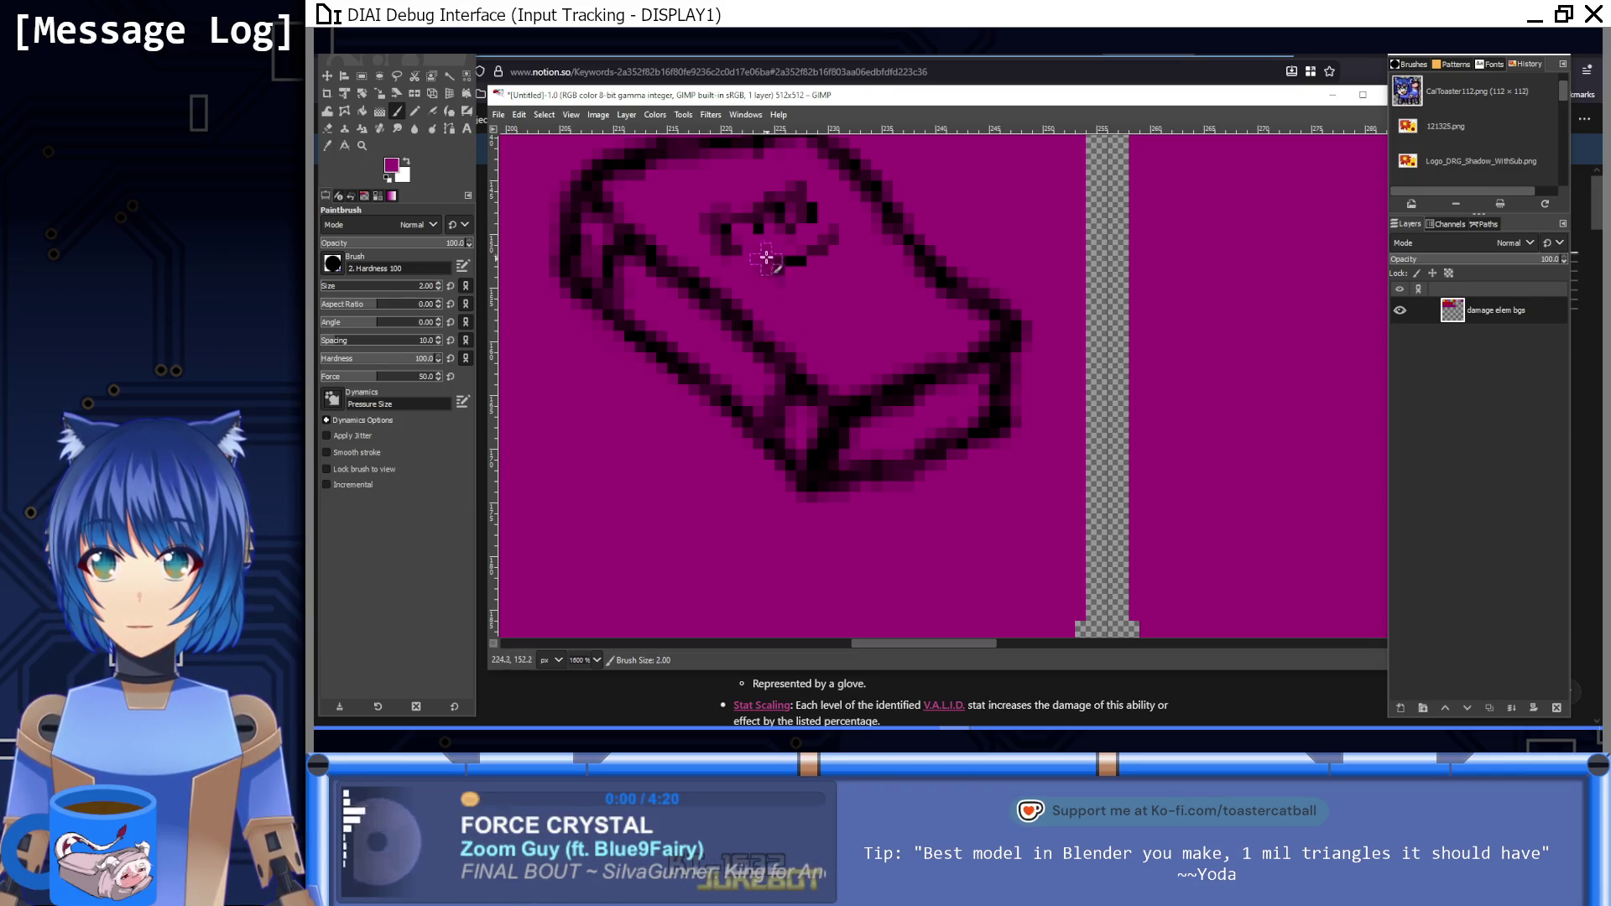
key("1")
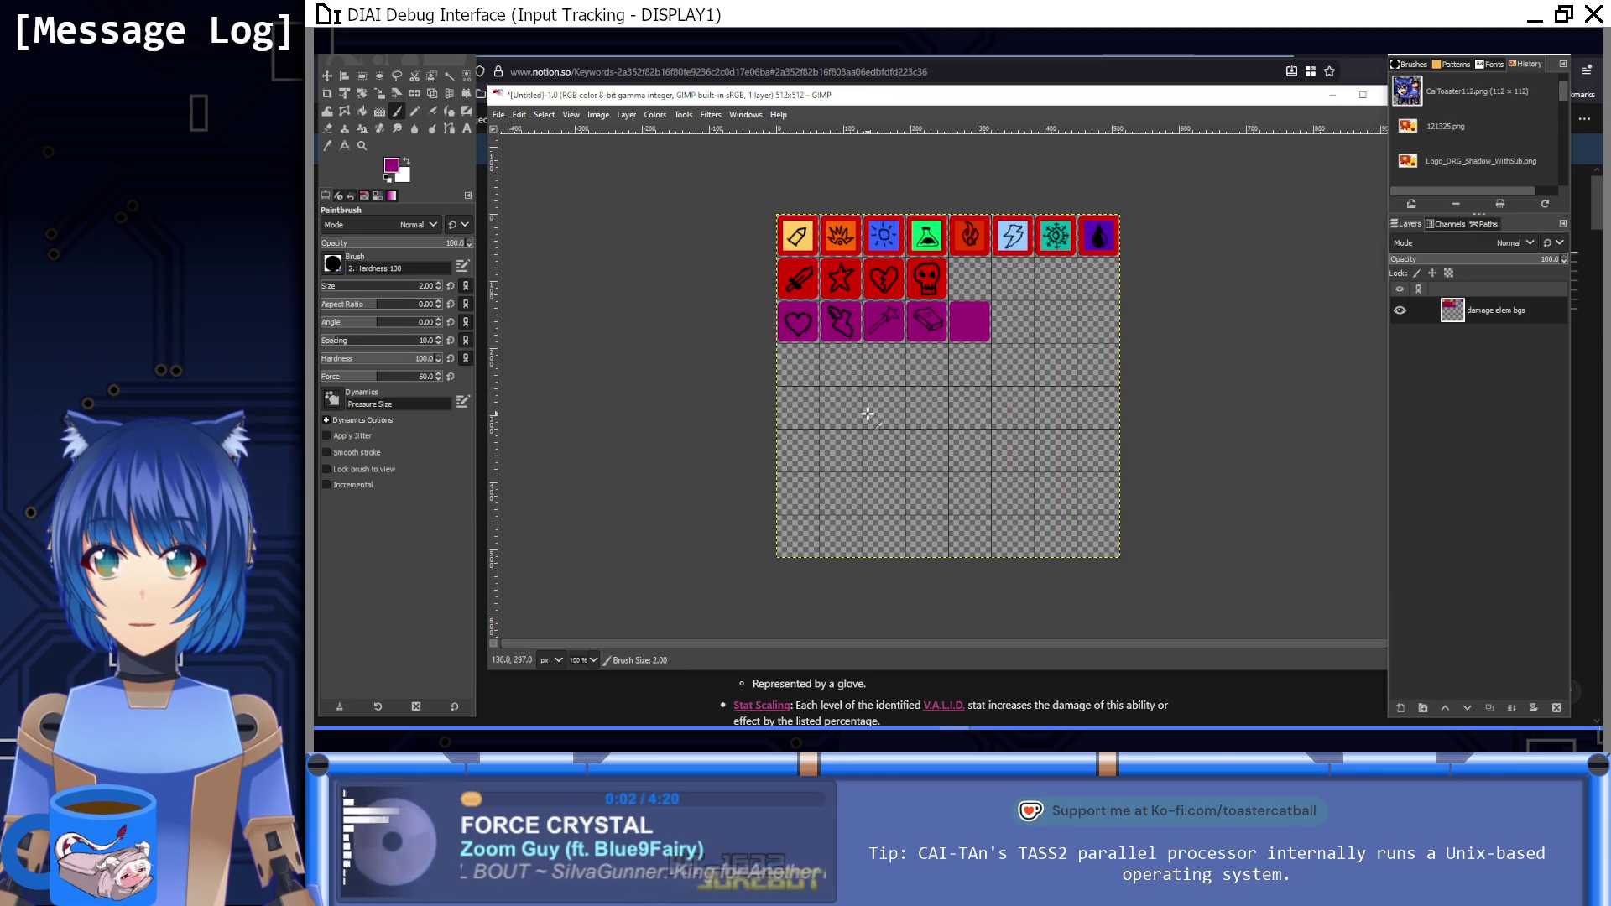
key("2")
key("1")
scroll(929, 384, "down", 4)
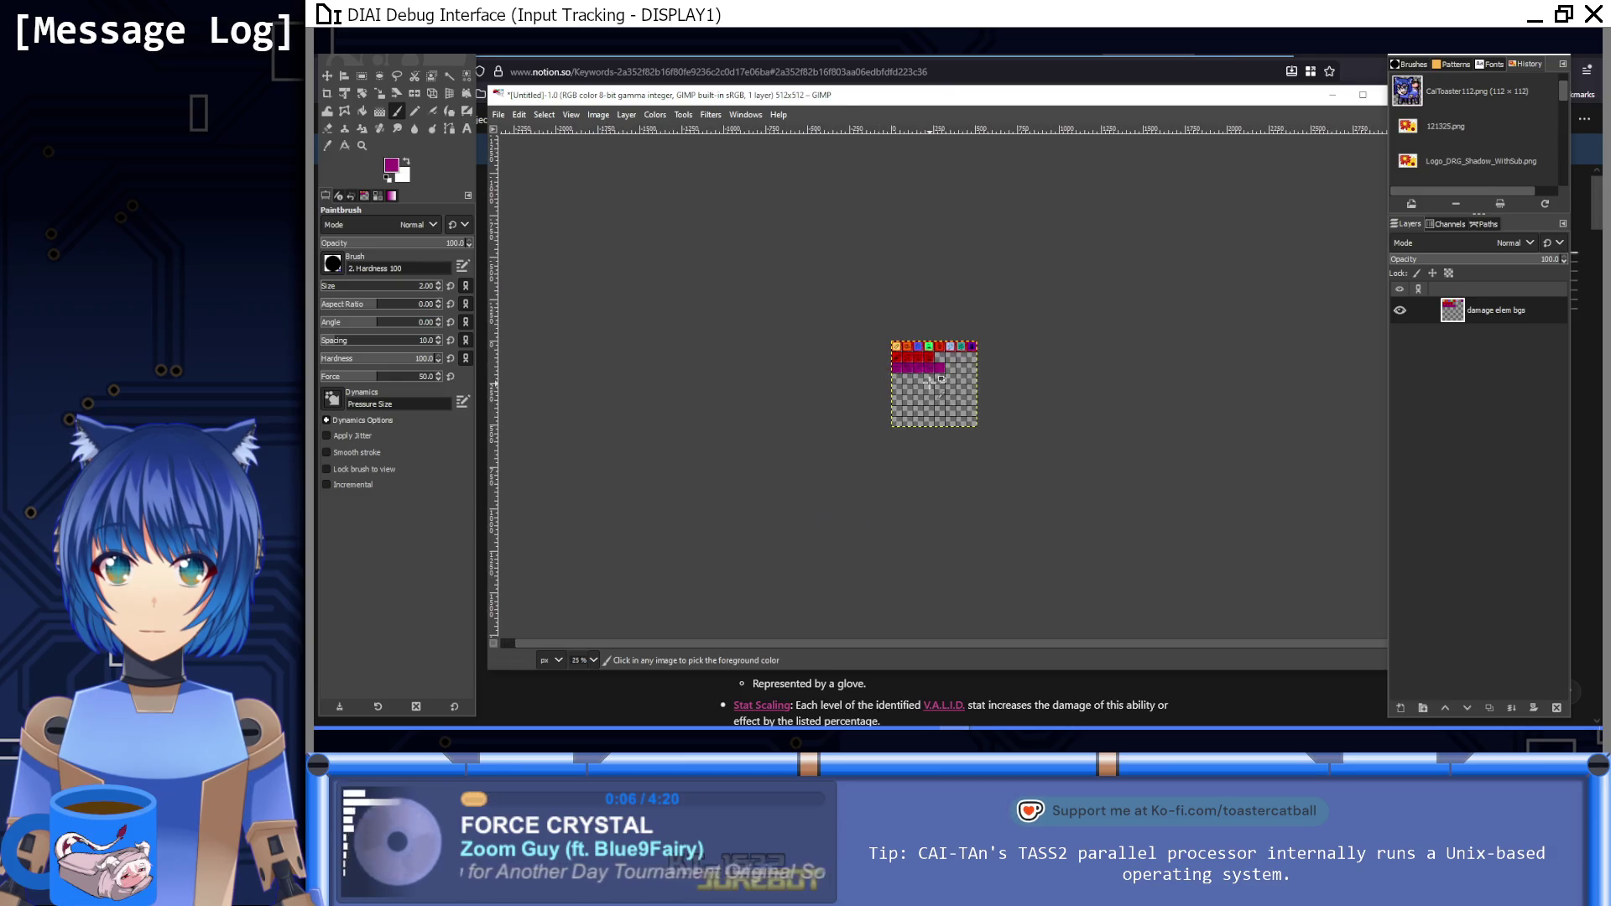
Step: Reset GIMP's paint colour to black with D
scroll(930, 383, "up", 2)
scroll(930, 383, "down", 1)
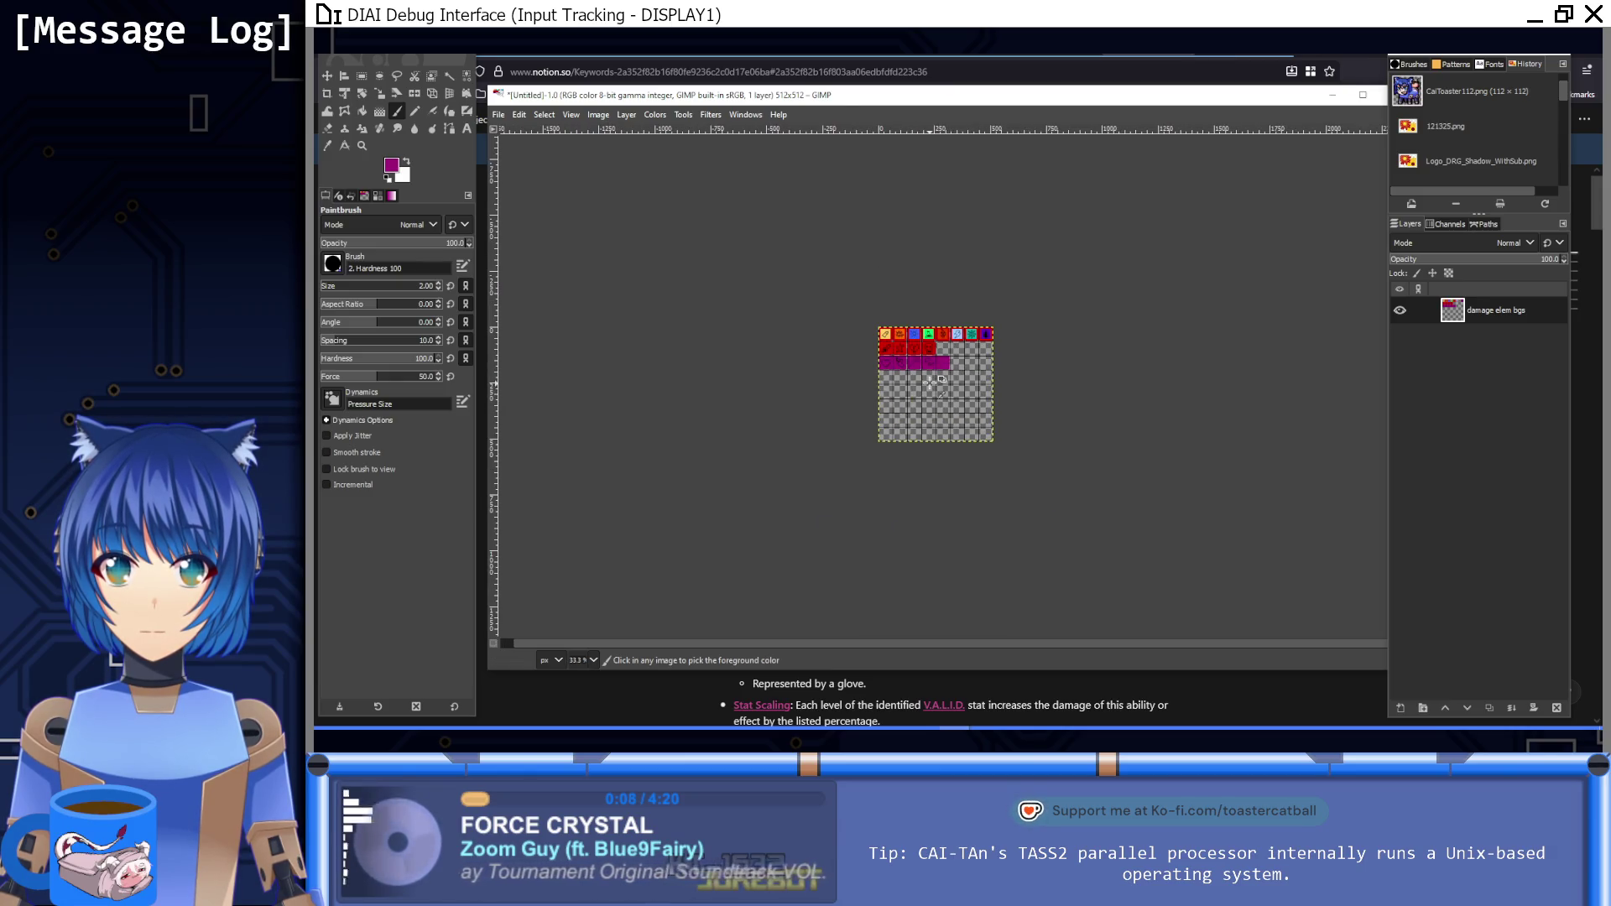
scroll(929, 382, "up", 11)
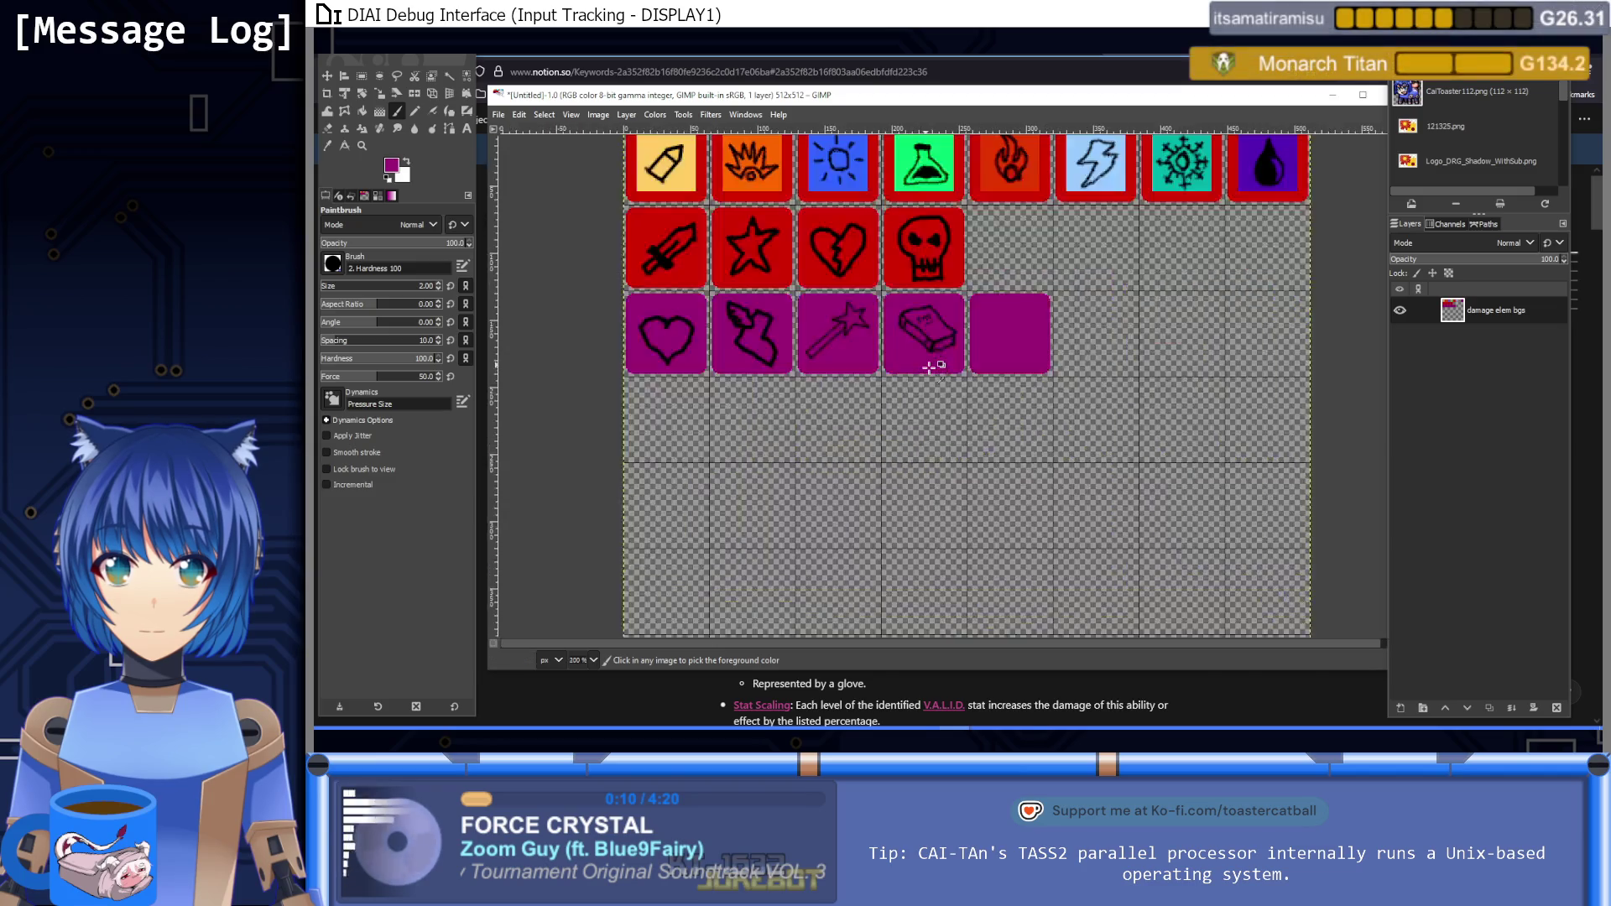
scroll(930, 367, "down", 5)
scroll(930, 367, "up", 1)
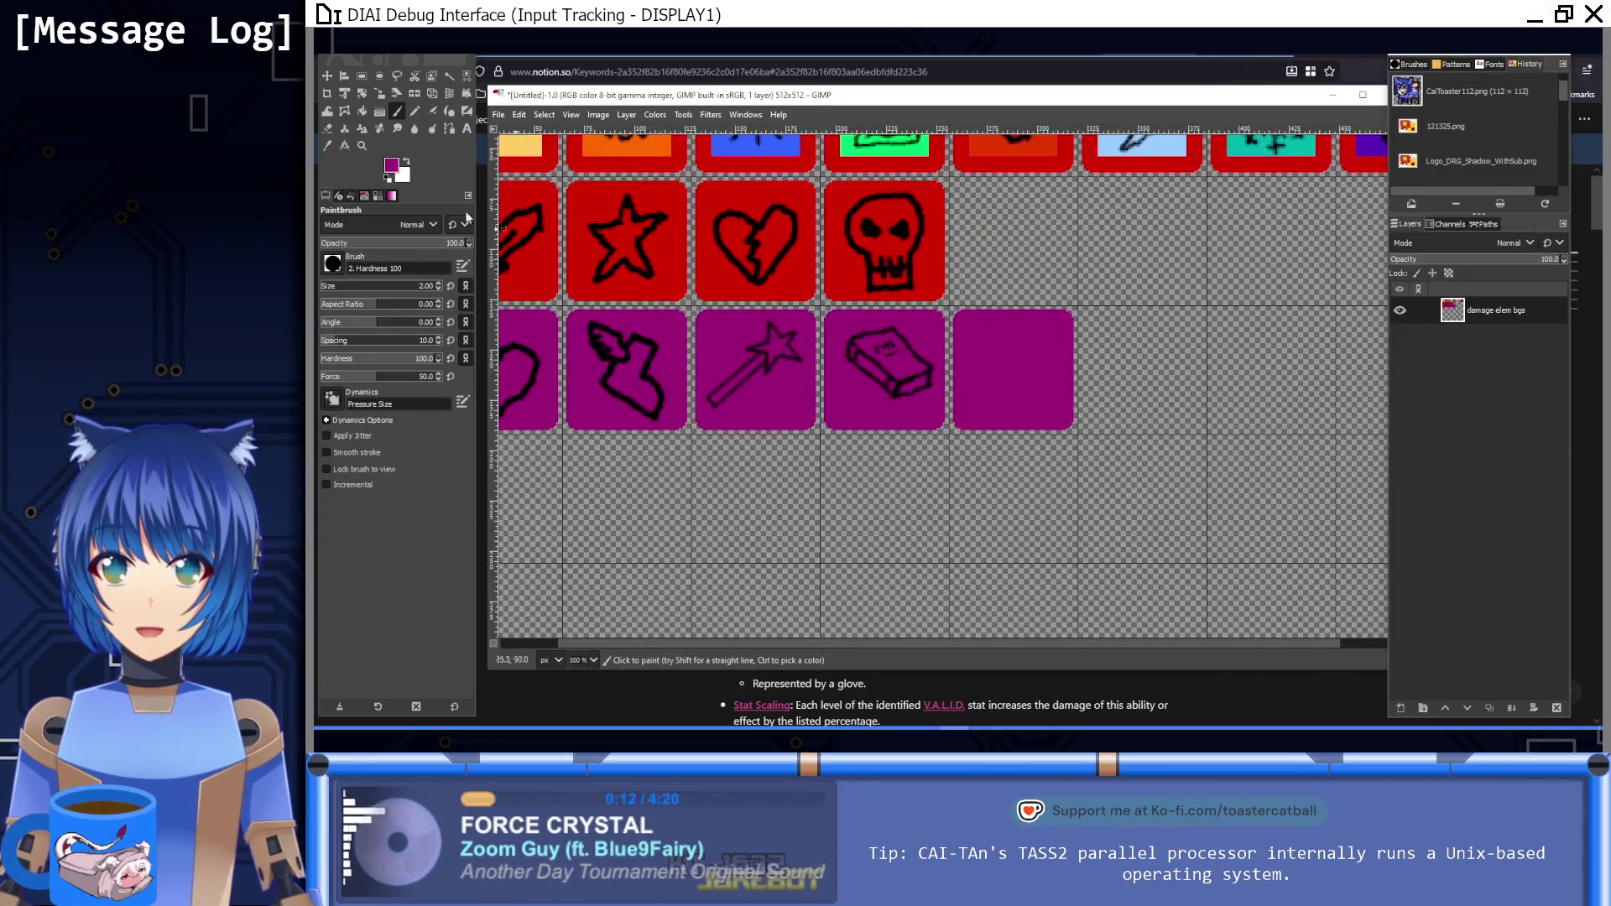
key("d")
scroll(1007, 365, "down", 1)
scroll(986, 382, "up", 1)
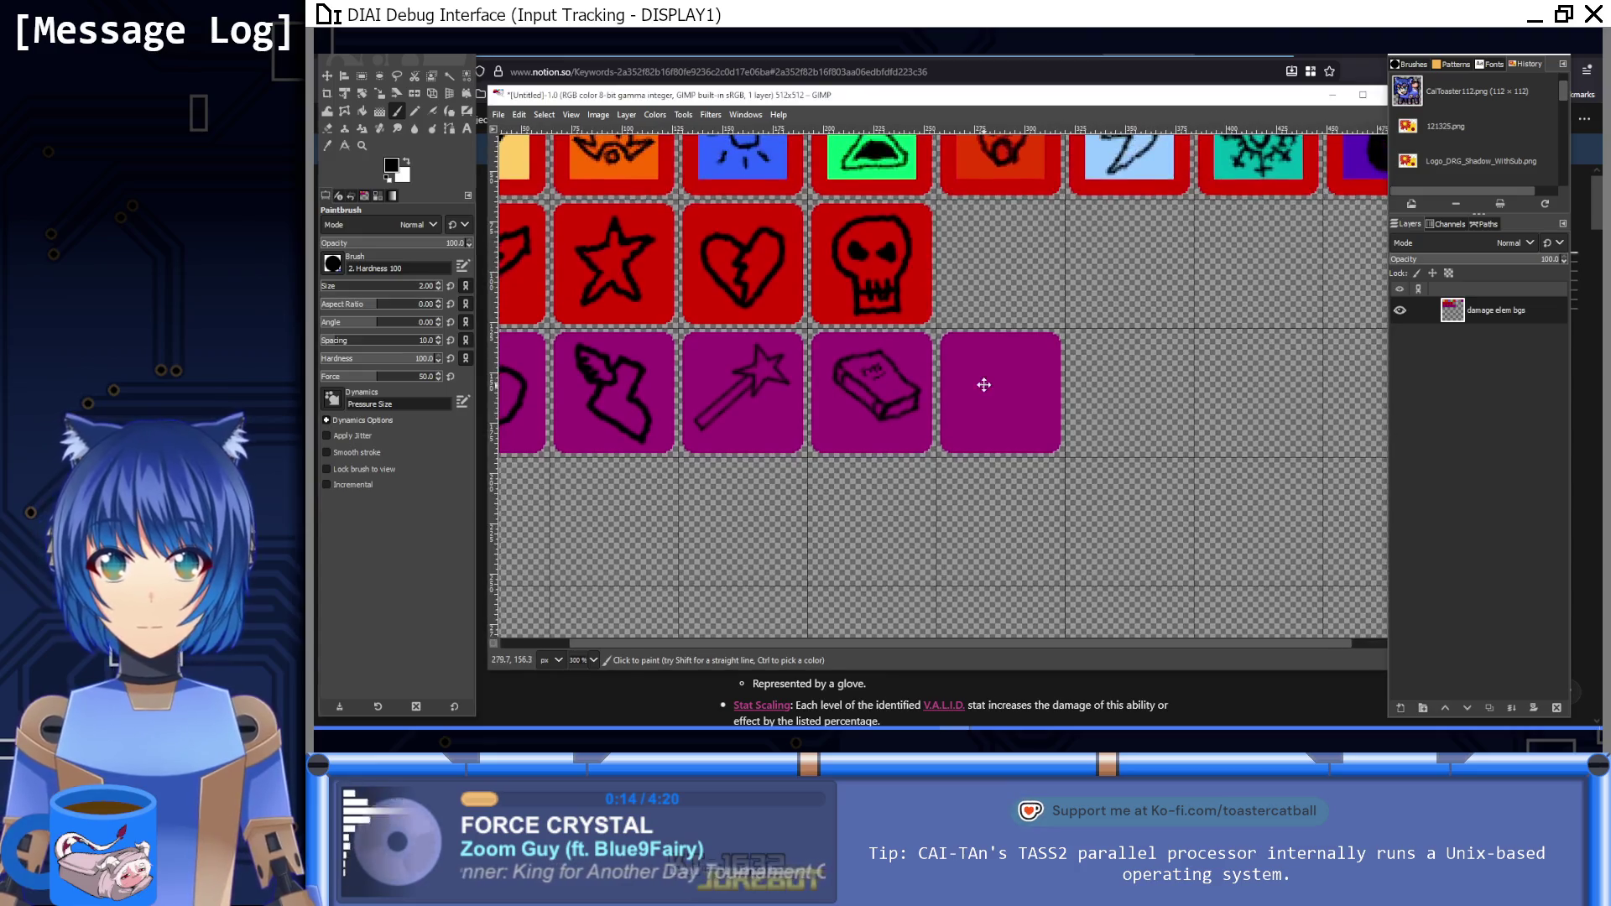
Step: Read the attribute notes on Notion's Keywords page, then return to the icon sheet
key("alt+Tab")
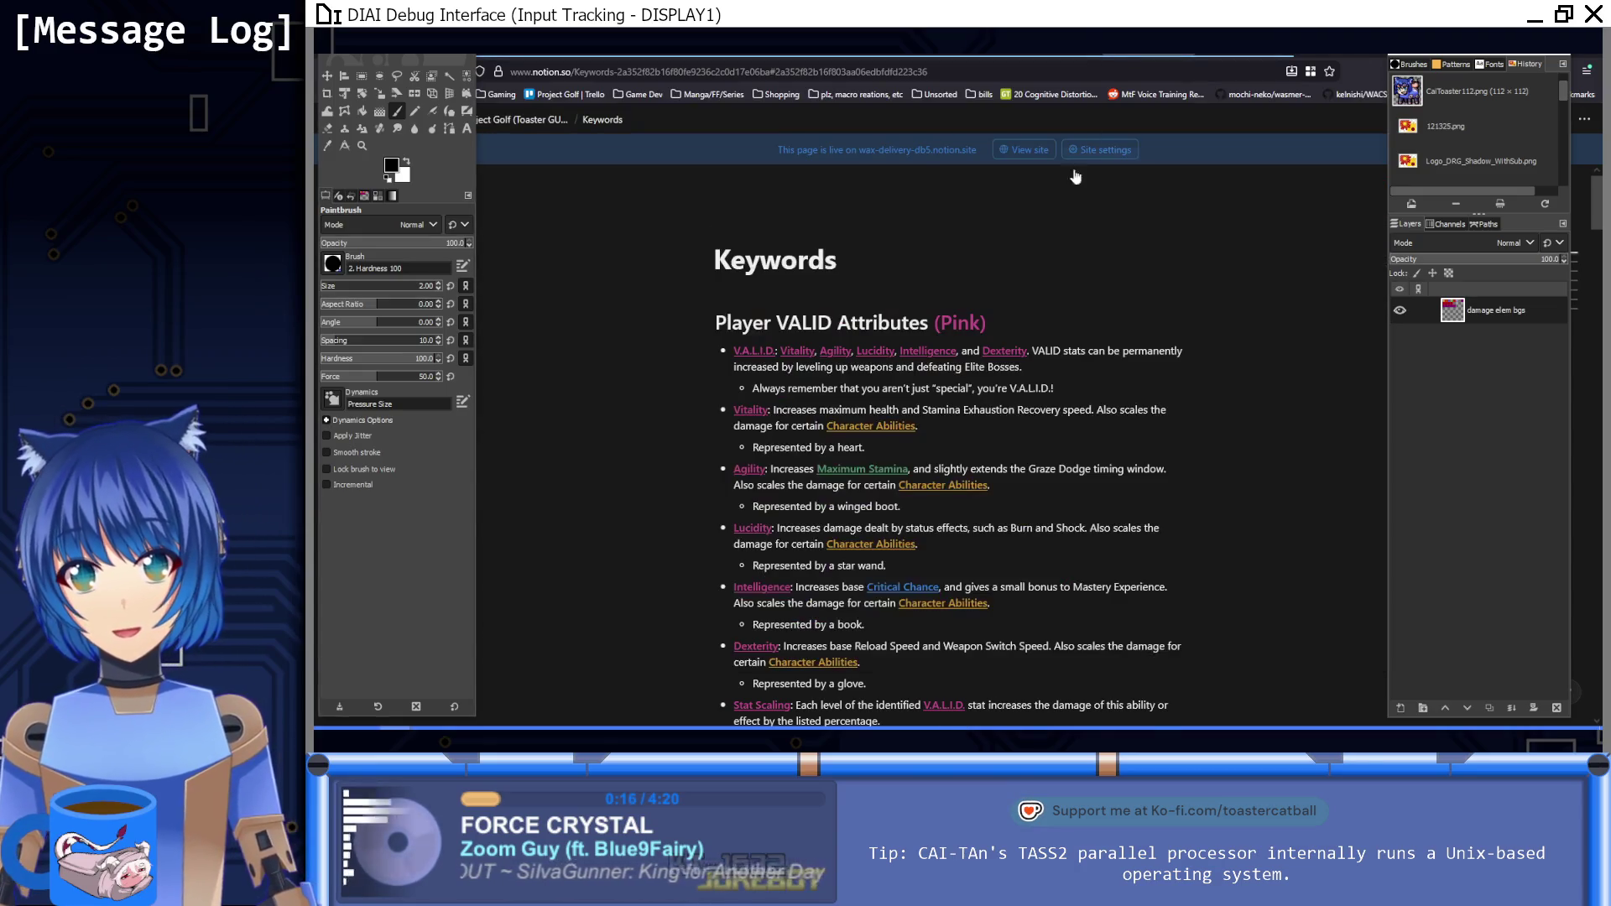
scroll(1001, 379, "down", 3)
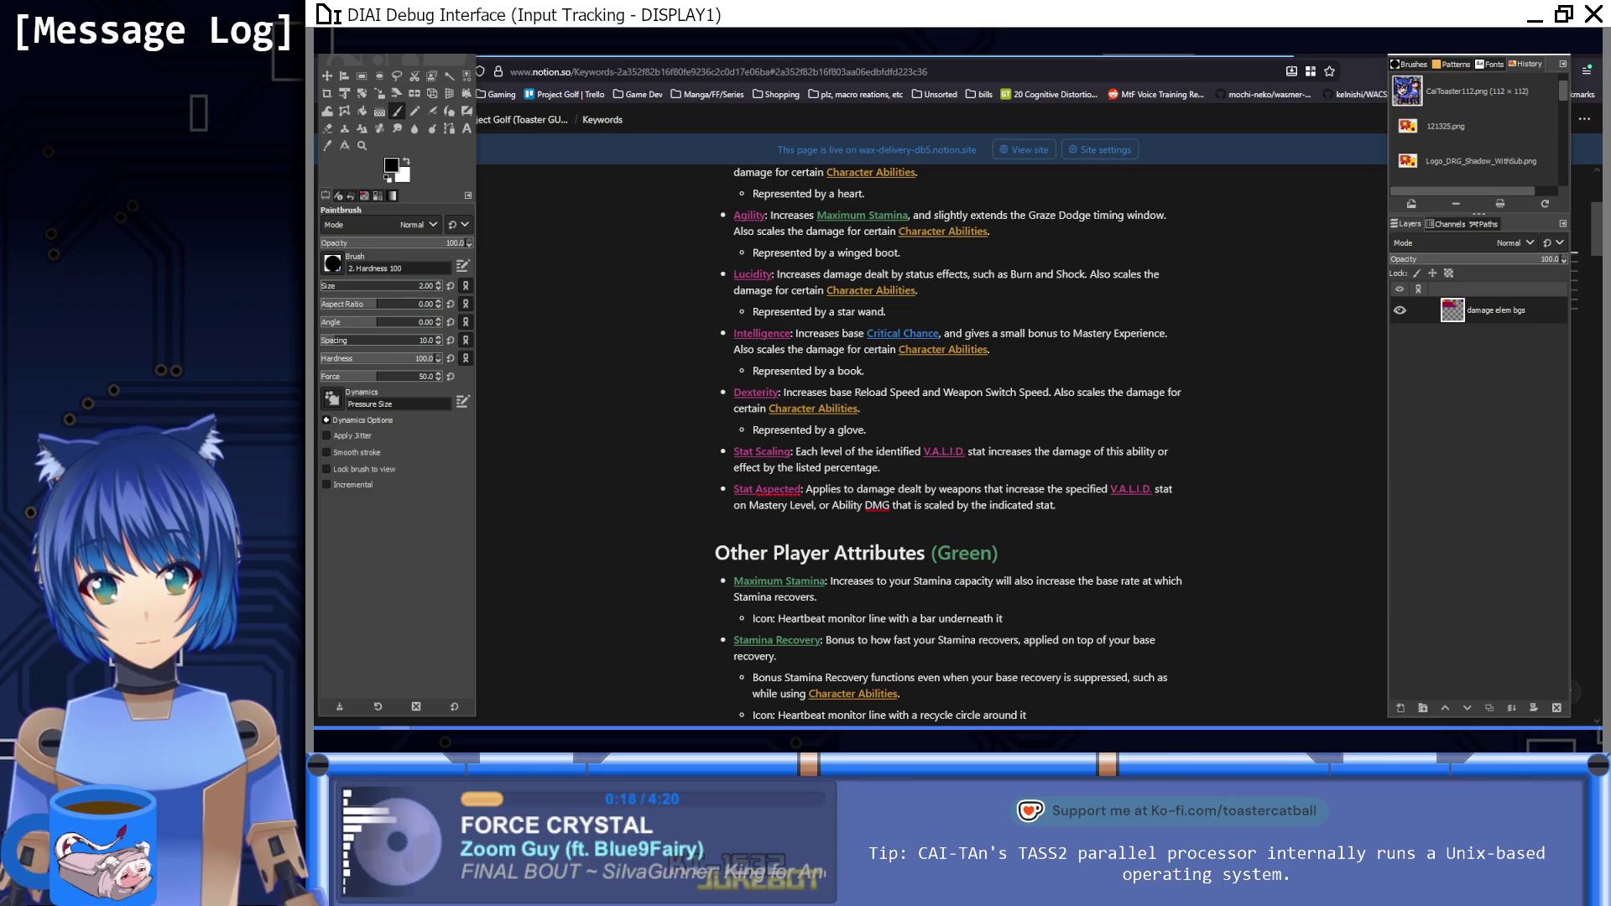
key("alt+Tab")
scroll(956, 419, "up", 1)
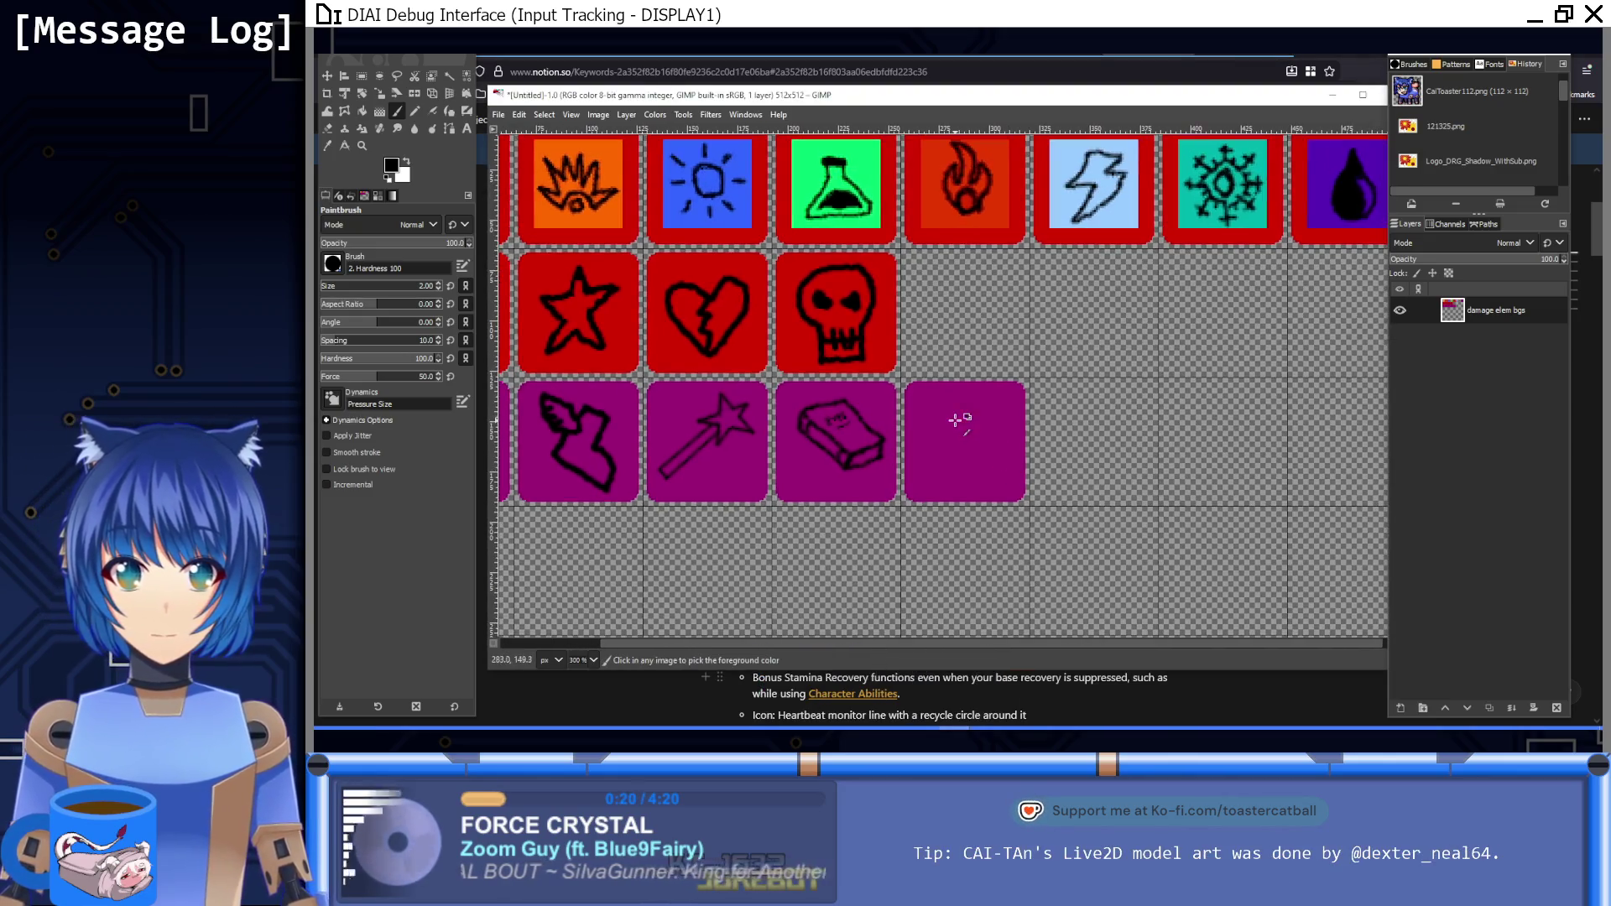
scroll(956, 420, "up", 3)
Step: Draw the black glove outline on the empty fifth purple tile
mouse_move(890, 546)
left_mouse_down()
mouse_move(913, 507)
mouse_move(920, 405)
mouse_move(944, 447)
mouse_move(999, 367)
mouse_move(1003, 439)
mouse_move(1009, 416)
left_mouse_up()
left_click(1013, 440, "ctrl")
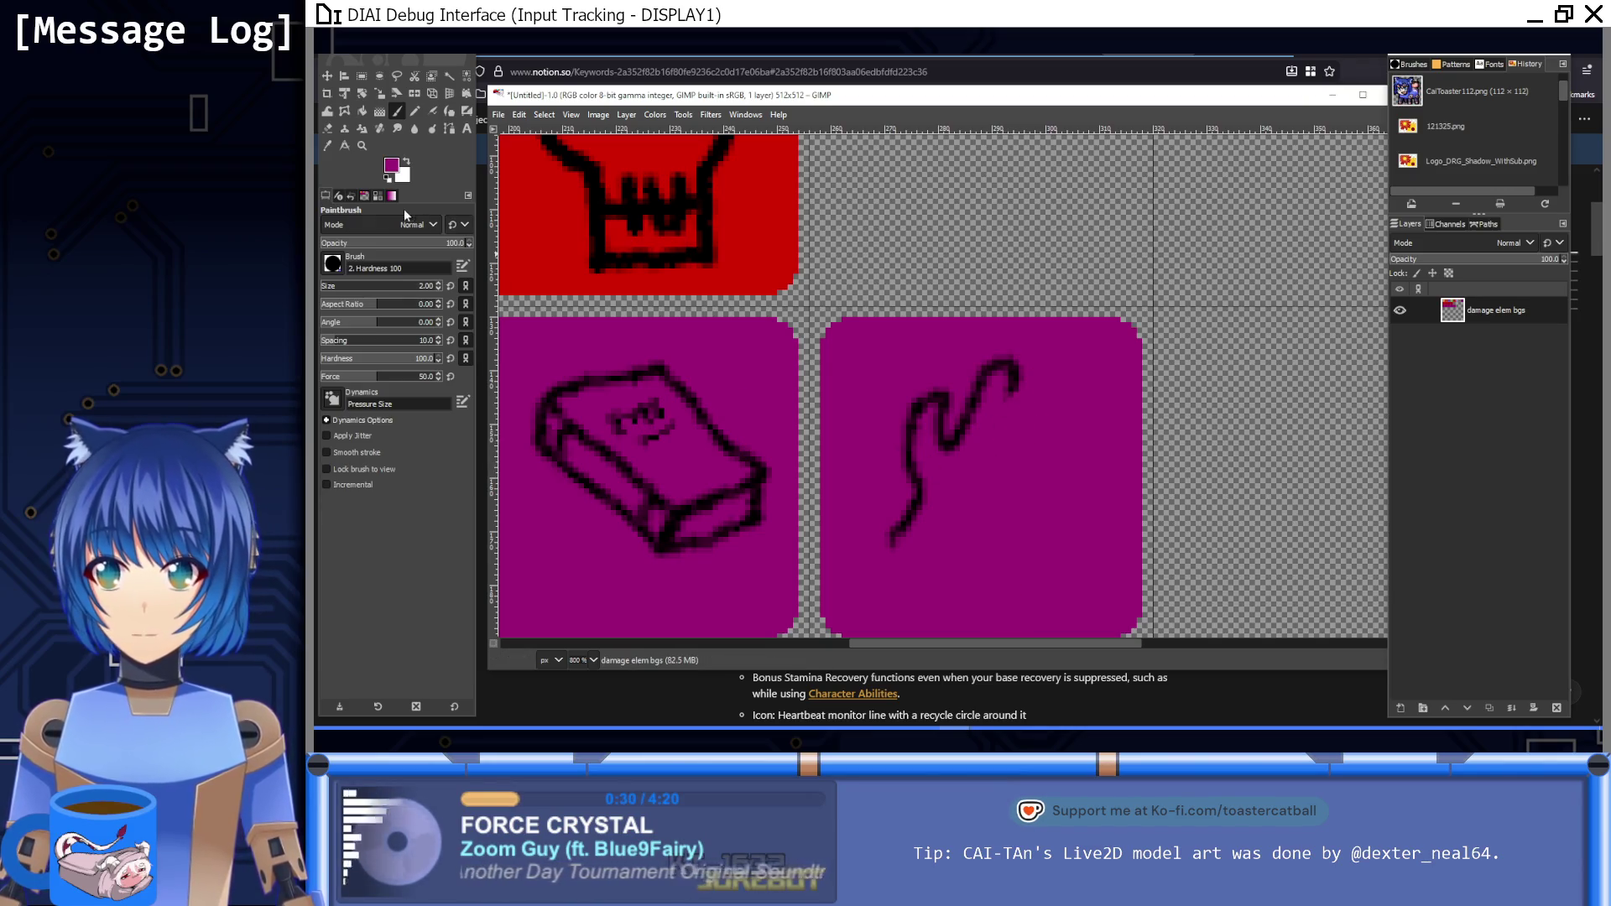
left_click(388, 179)
mouse_move(1011, 392)
left_mouse_down()
mouse_move(1079, 417)
mouse_move(1056, 492)
mouse_move(950, 594)
left_mouse_up()
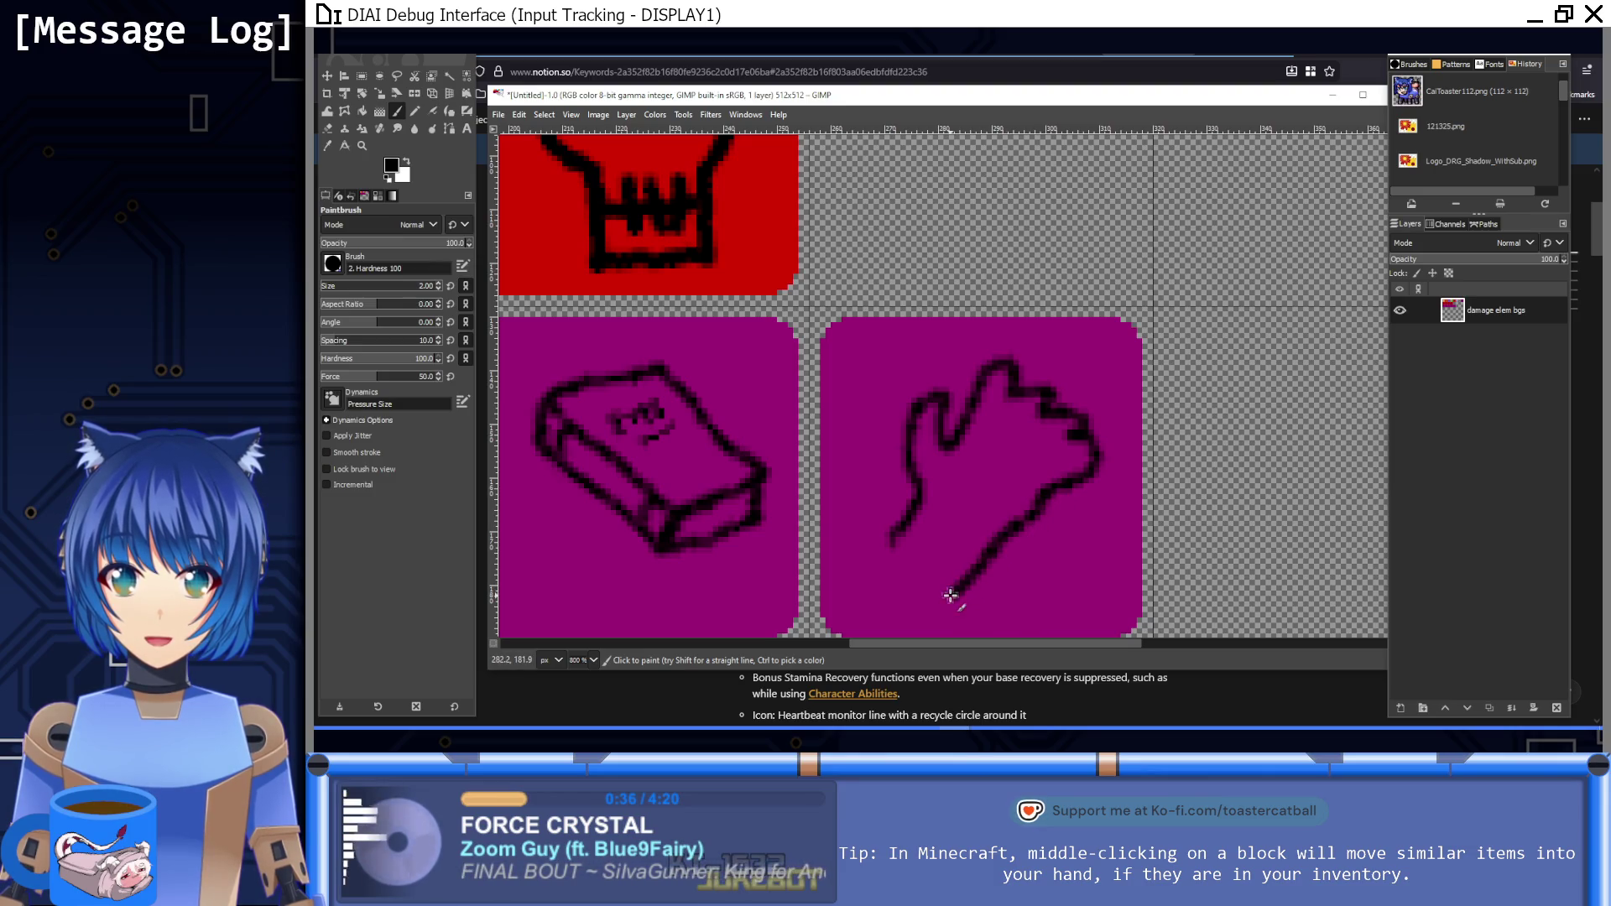
Step: Add two finger lines to the glove and trim them back with purple
scroll(923, 503, "down", 1)
scroll(923, 504, "right", 3)
left_click_drag(965, 396, 890, 435)
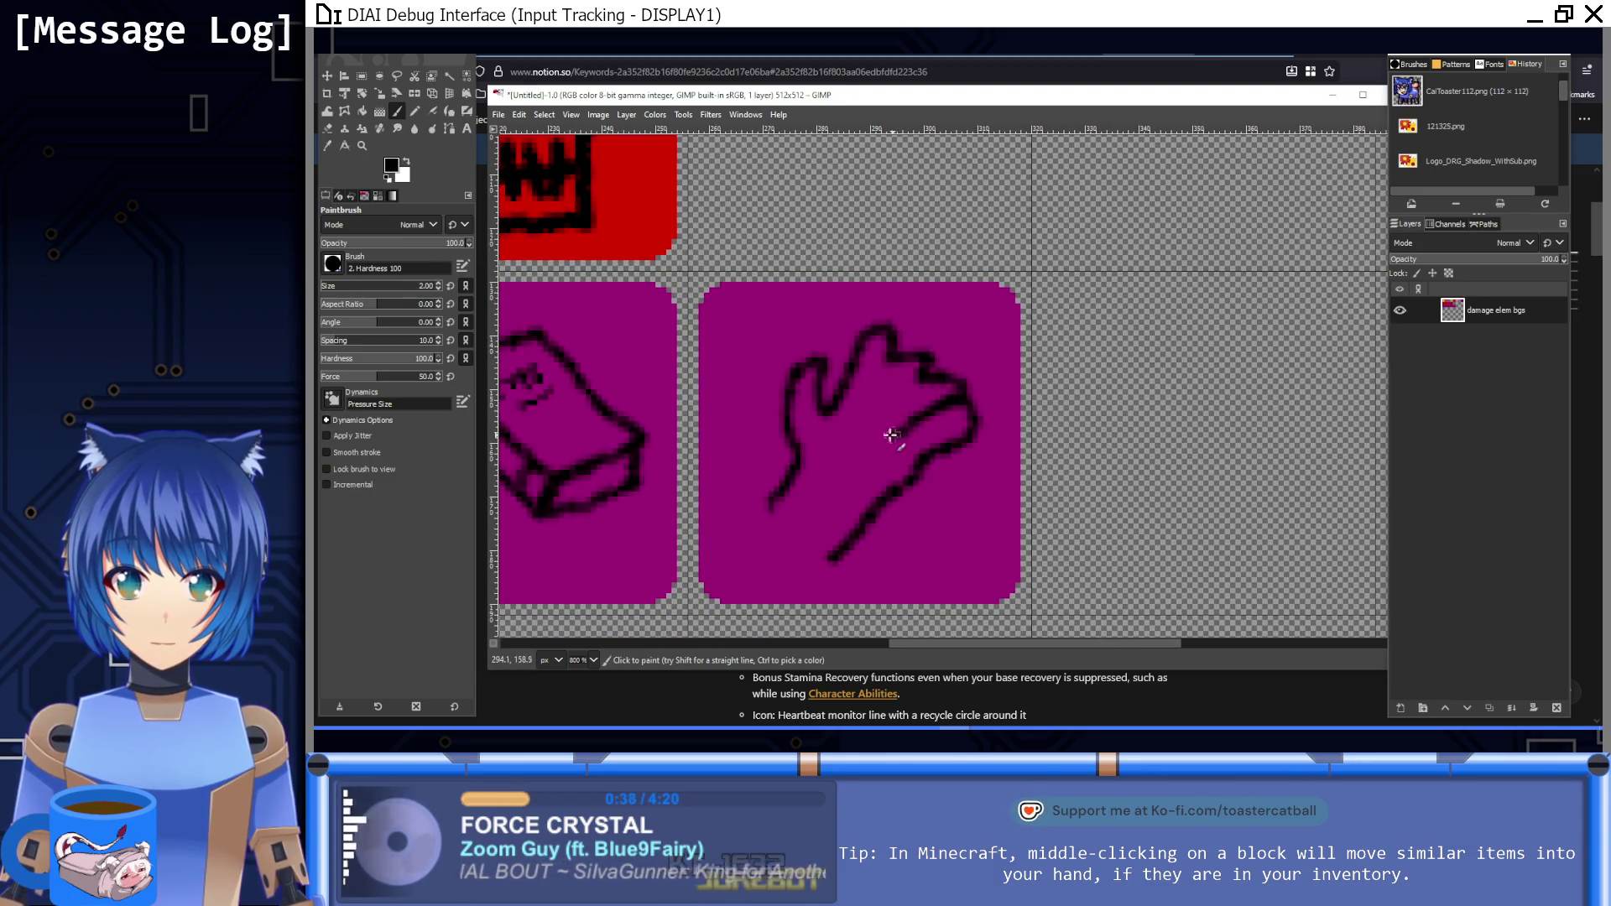
left_click_drag(918, 377, 868, 426)
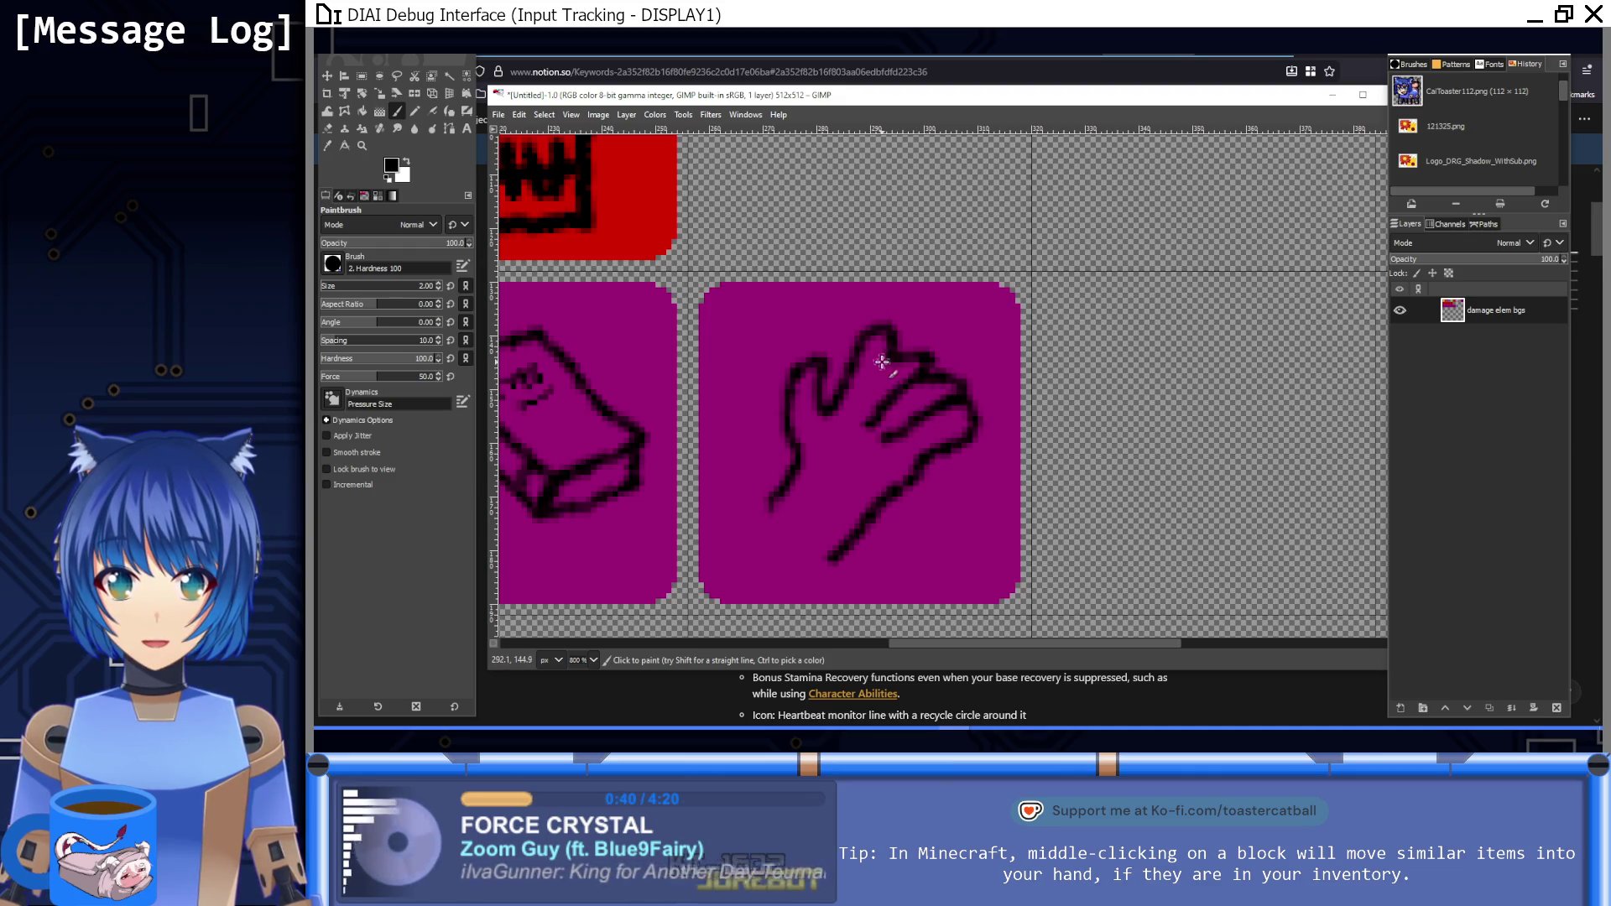
scroll(986, 470, "down", 2)
scroll(986, 469, "left", 1)
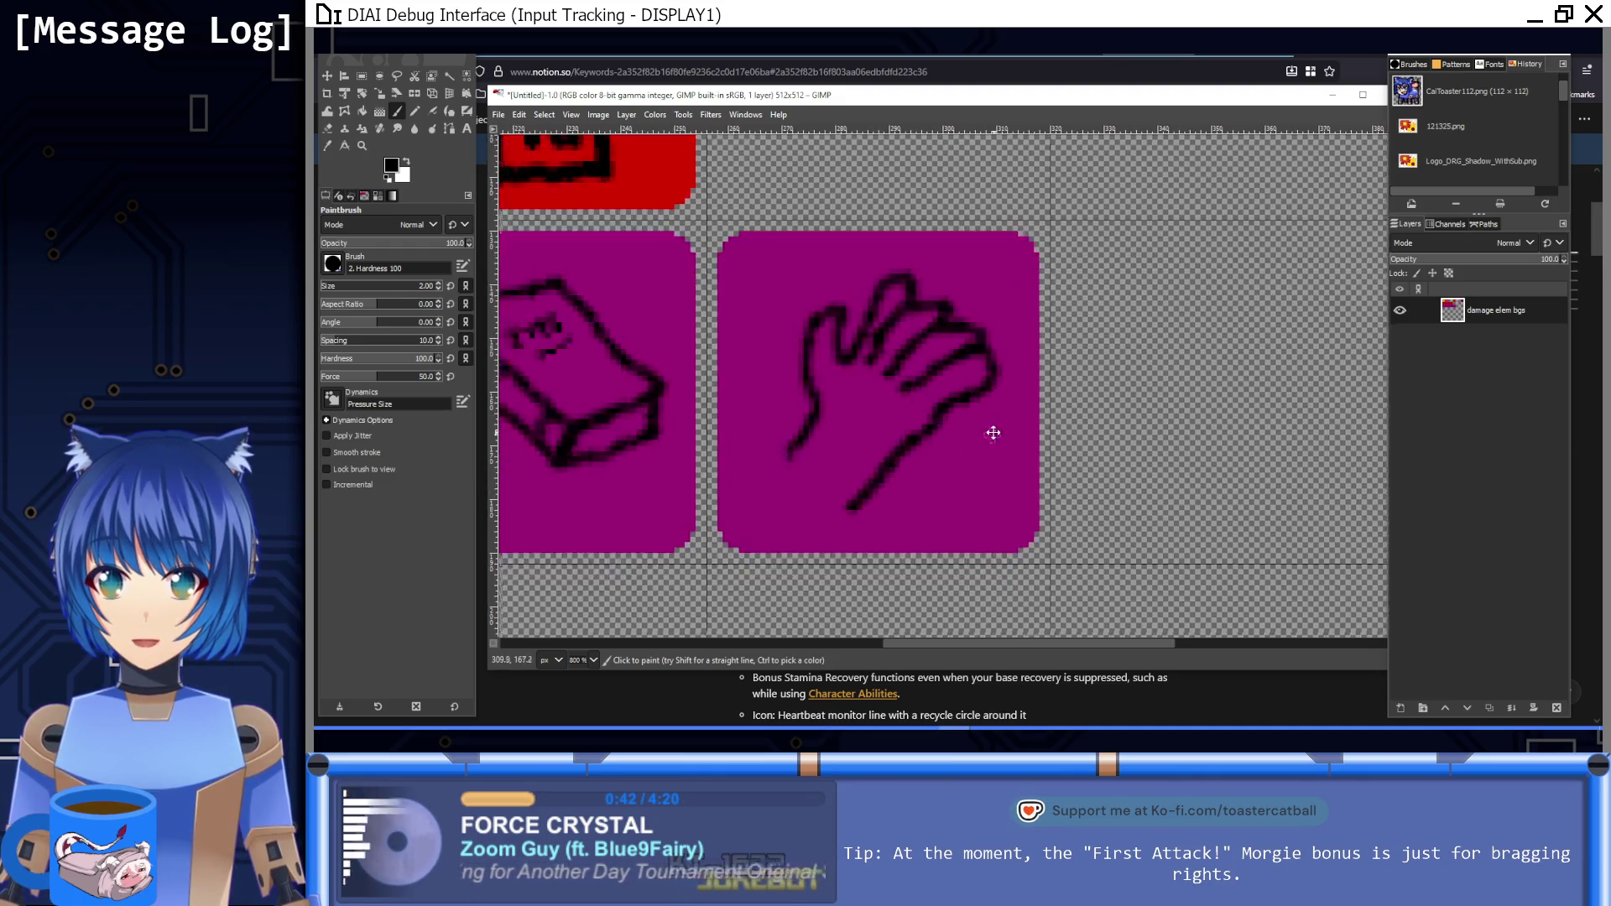
left_click(865, 360, "ctrl")
left_click_drag(866, 359, 888, 308)
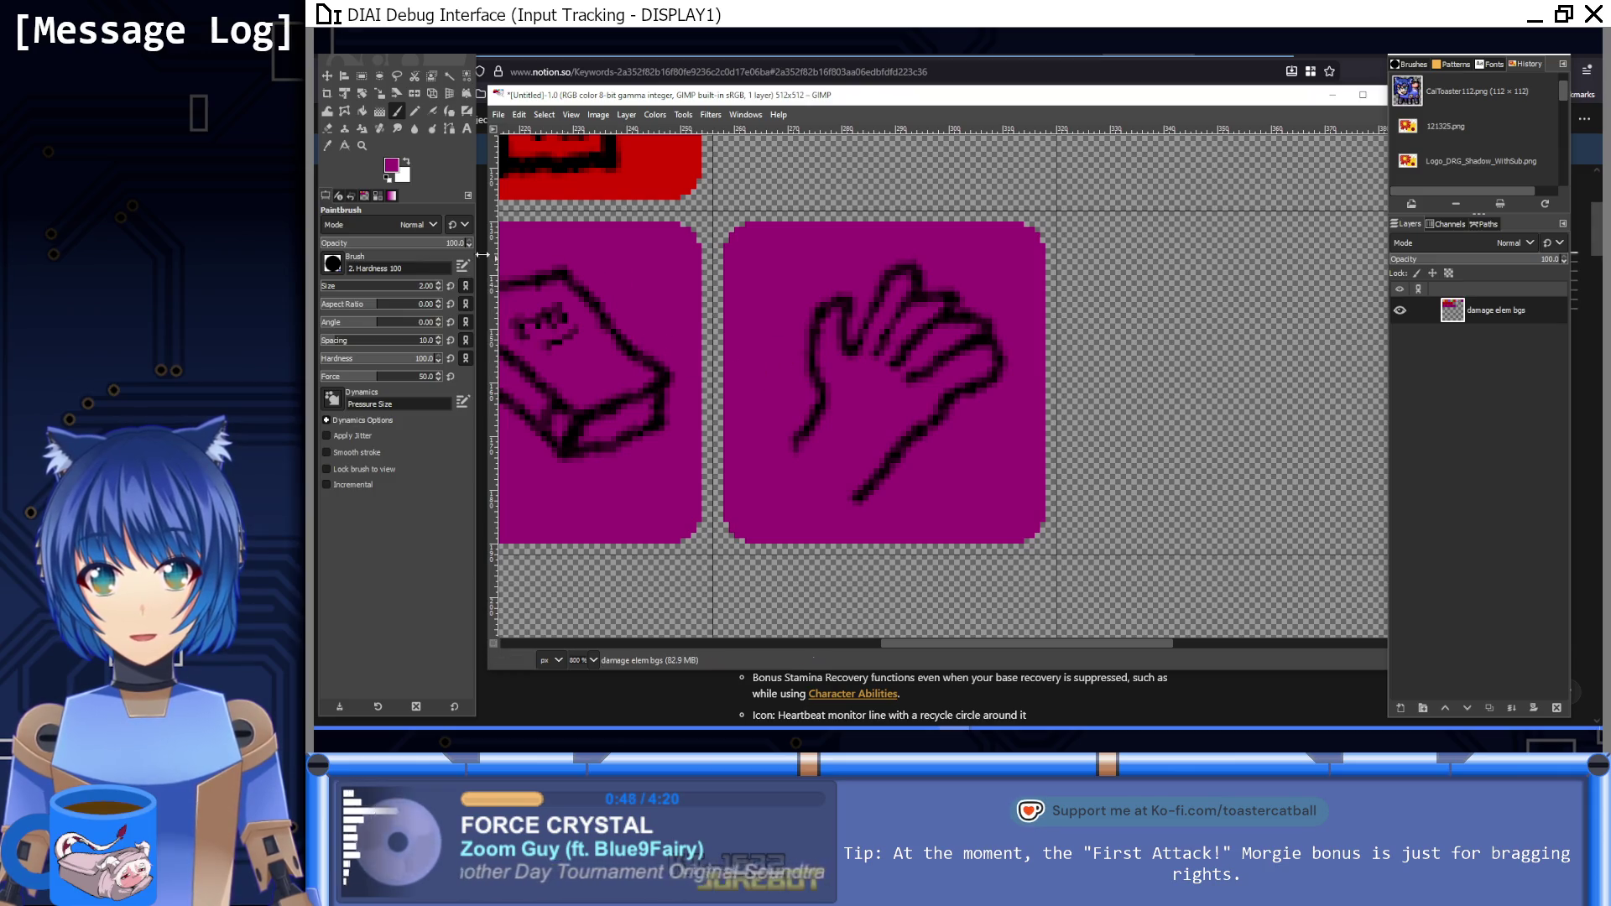
Step: Paint over the stray finger outline in purple and redraw it in black
key("1")
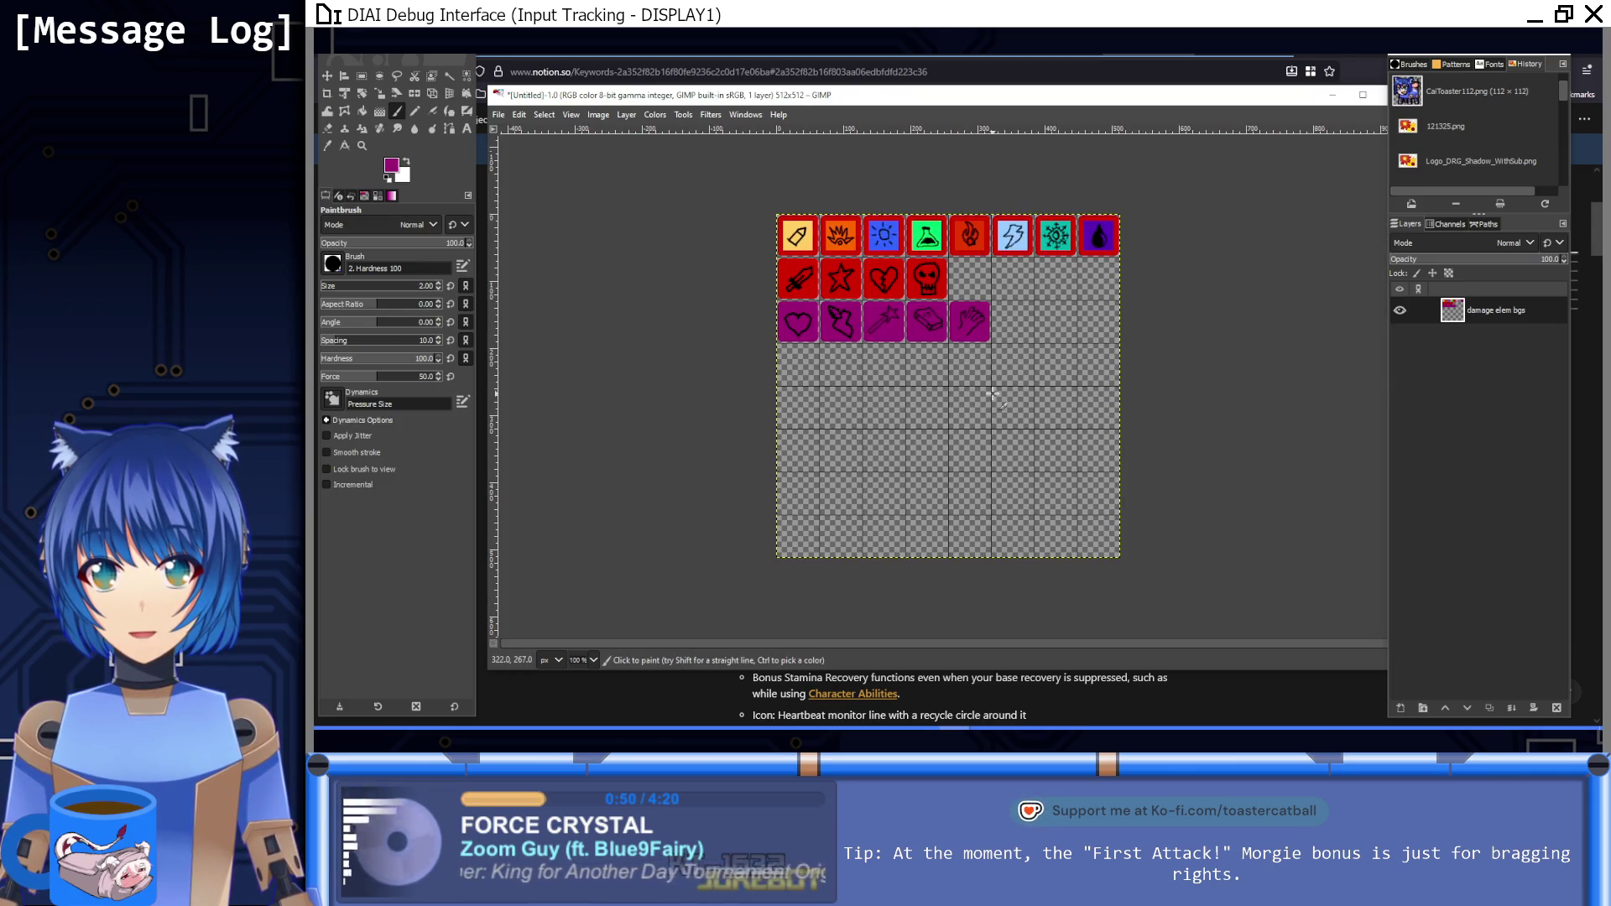
scroll(978, 352, "up", 7)
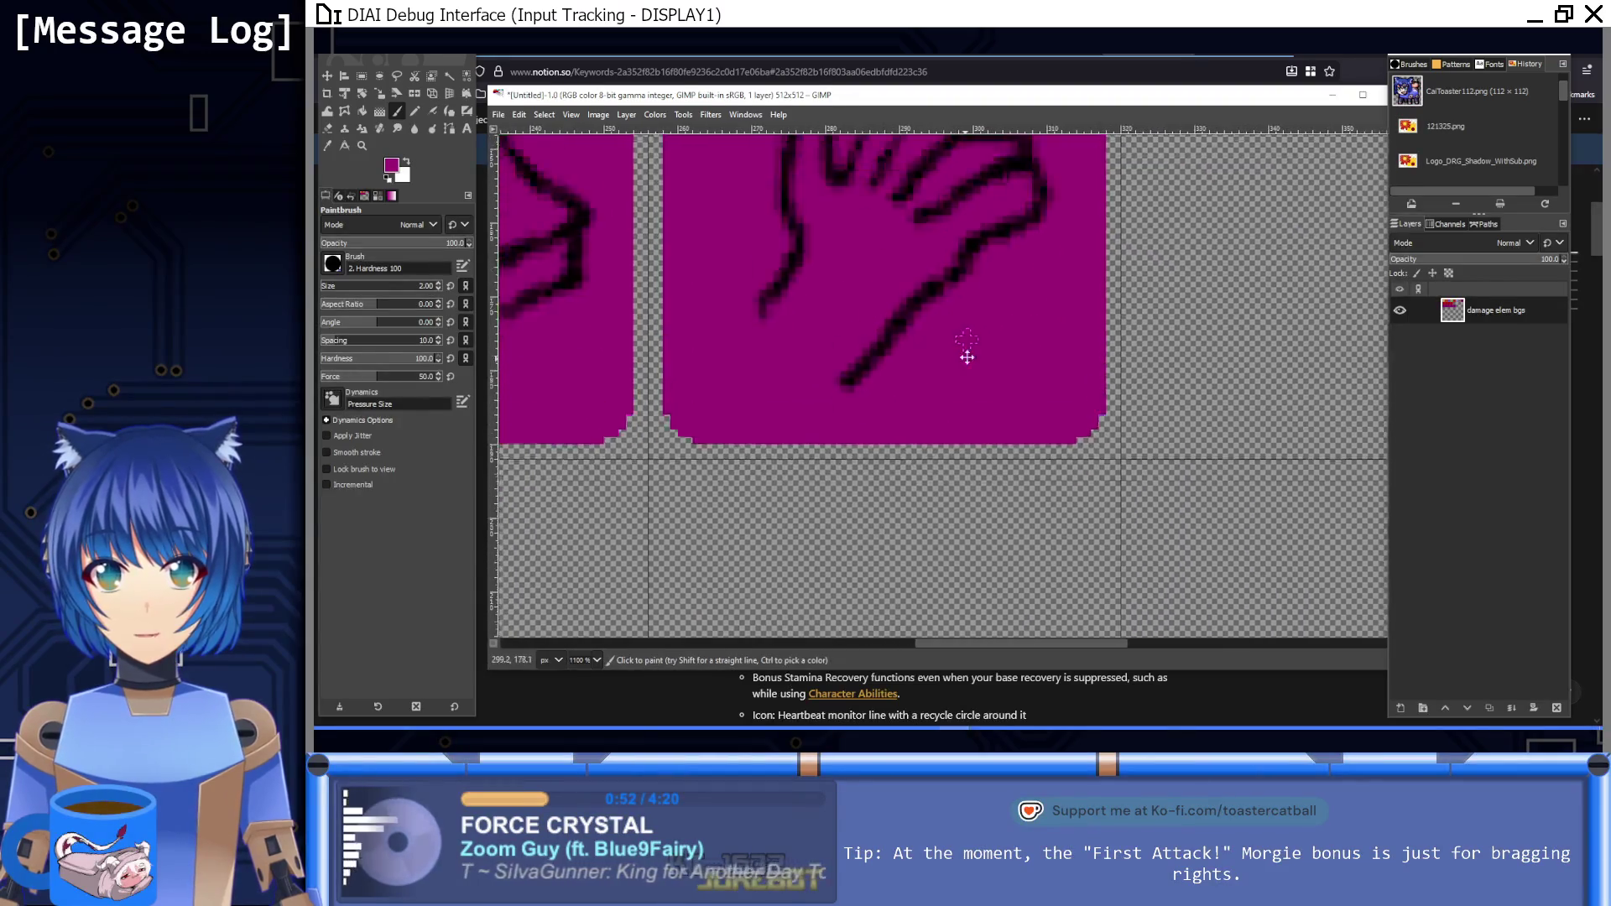
left_click_drag(930, 382, 1021, 320)
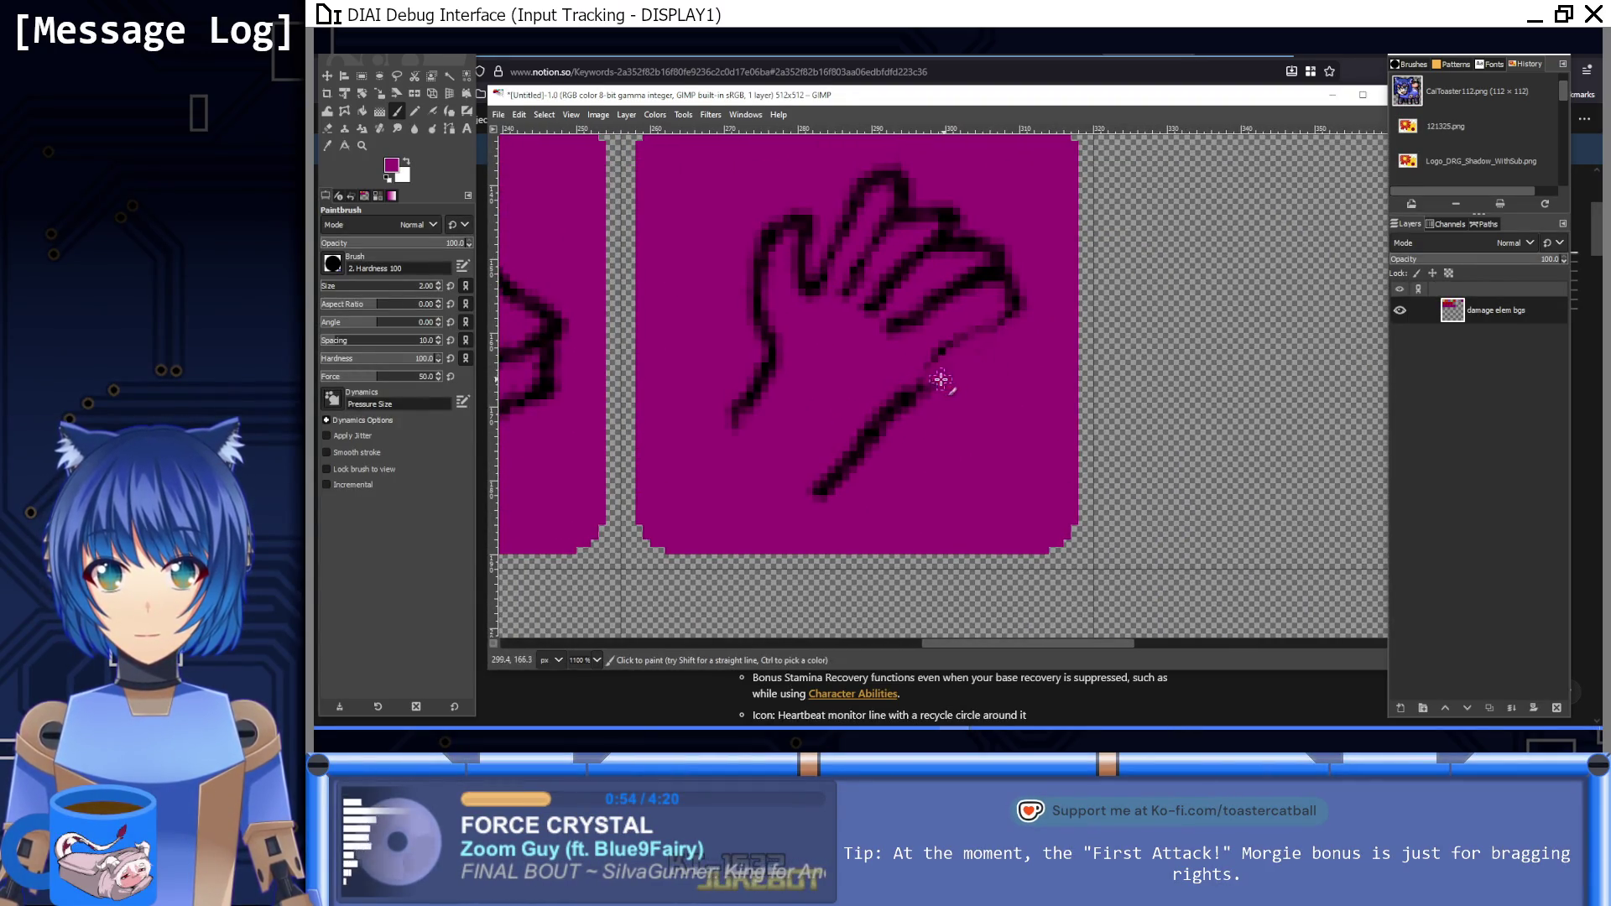
key("d")
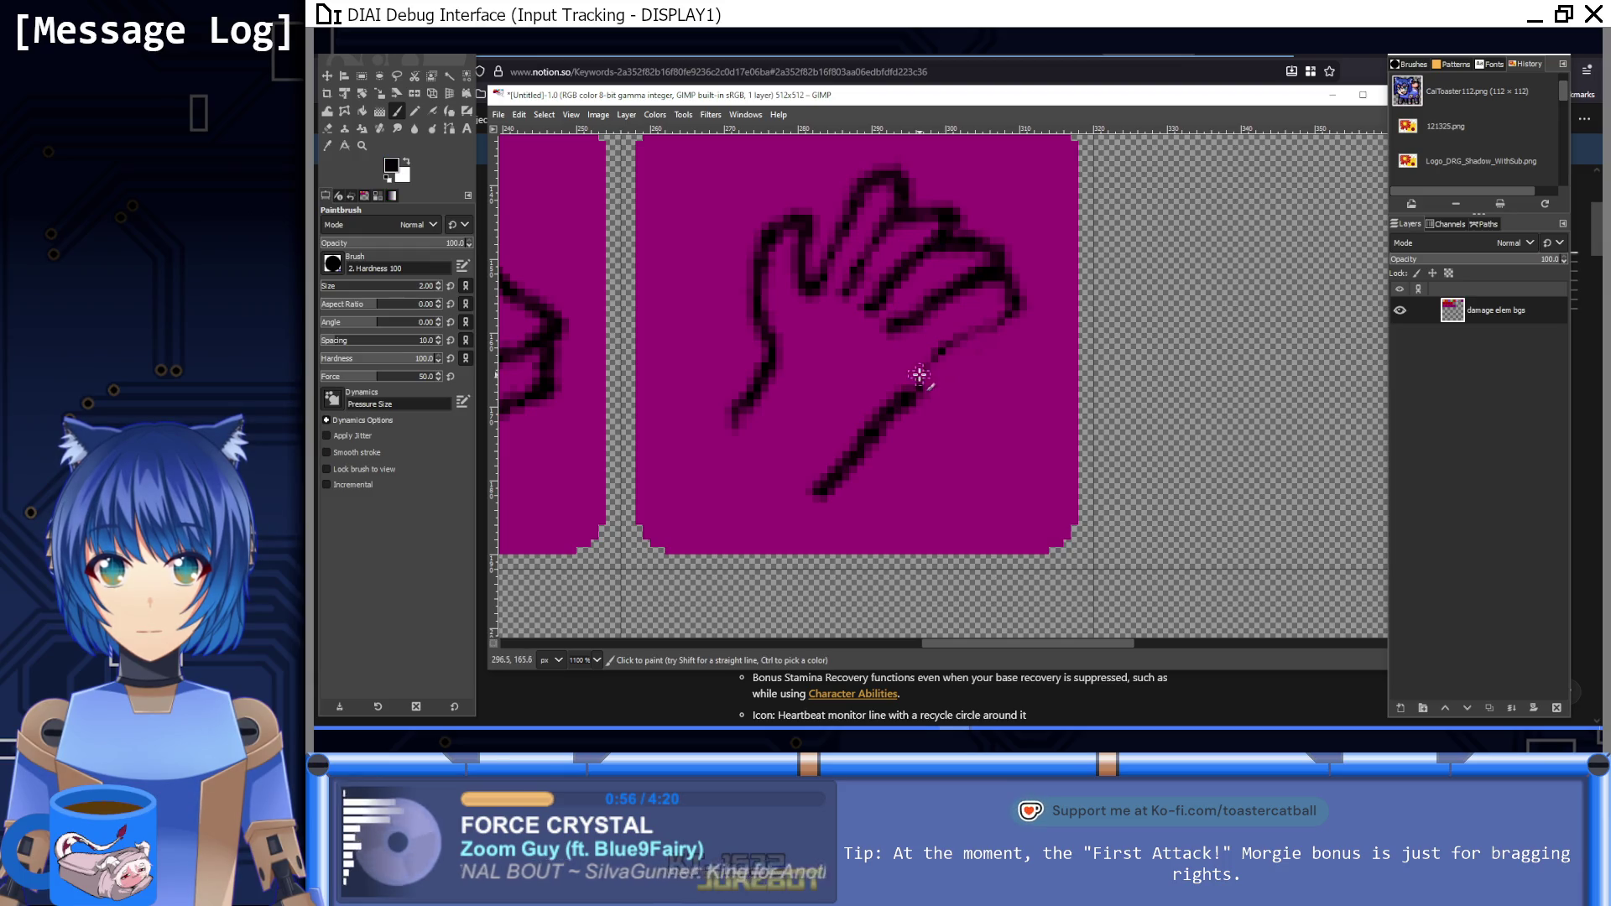
left_click_drag(930, 377, 1005, 311)
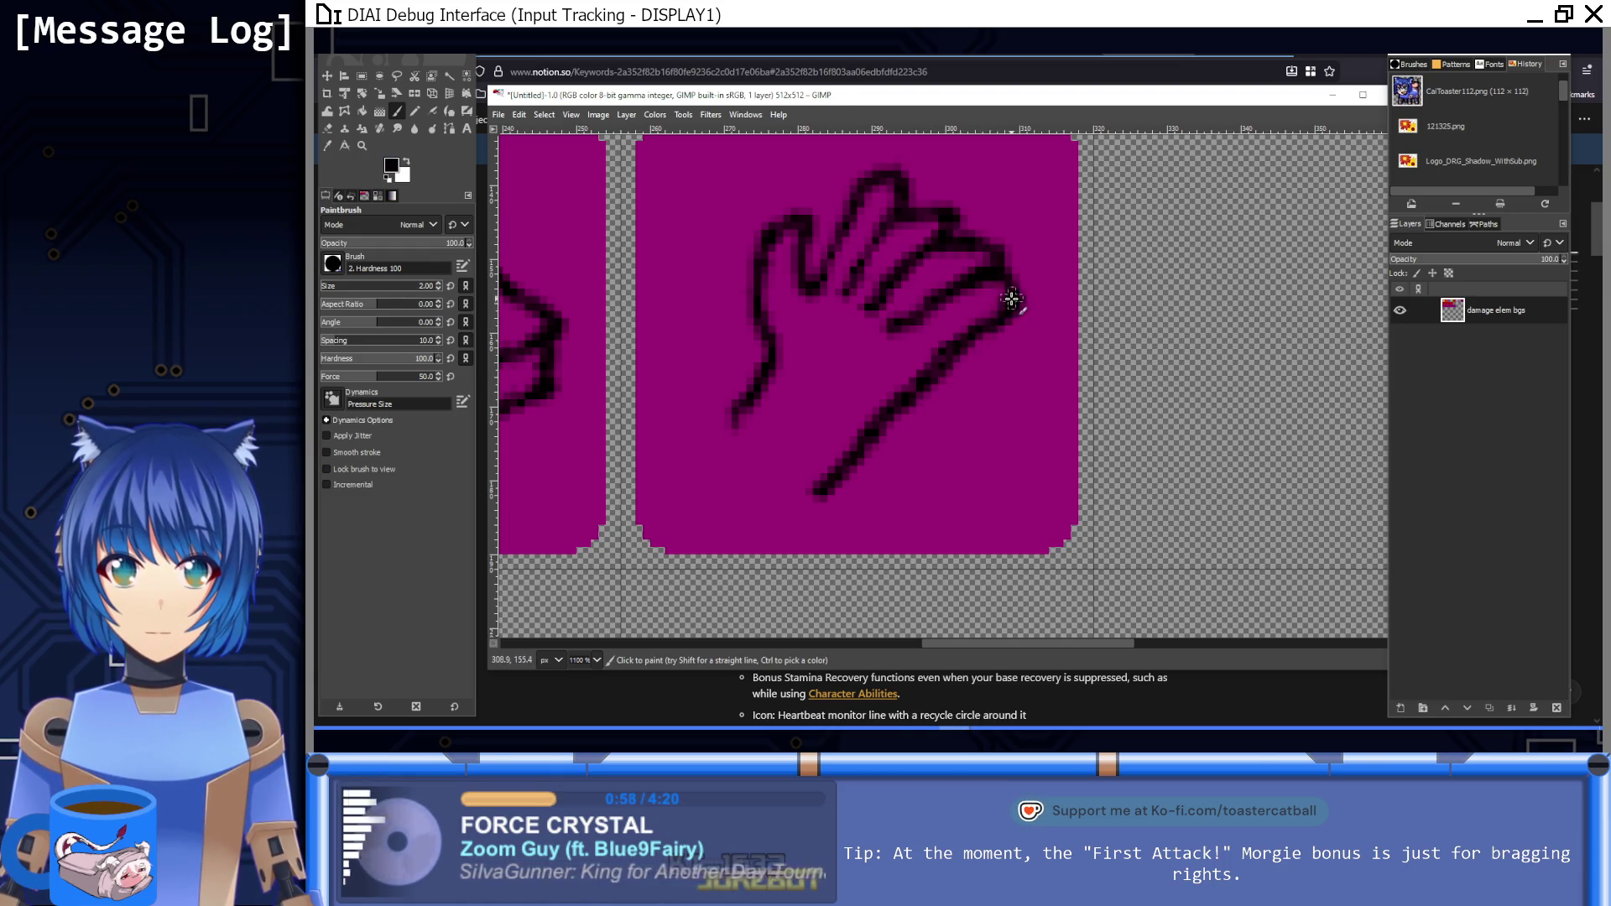
Step: Cover part of the black outline with the tile's purple, then bring Notion's notes forward
key("1")
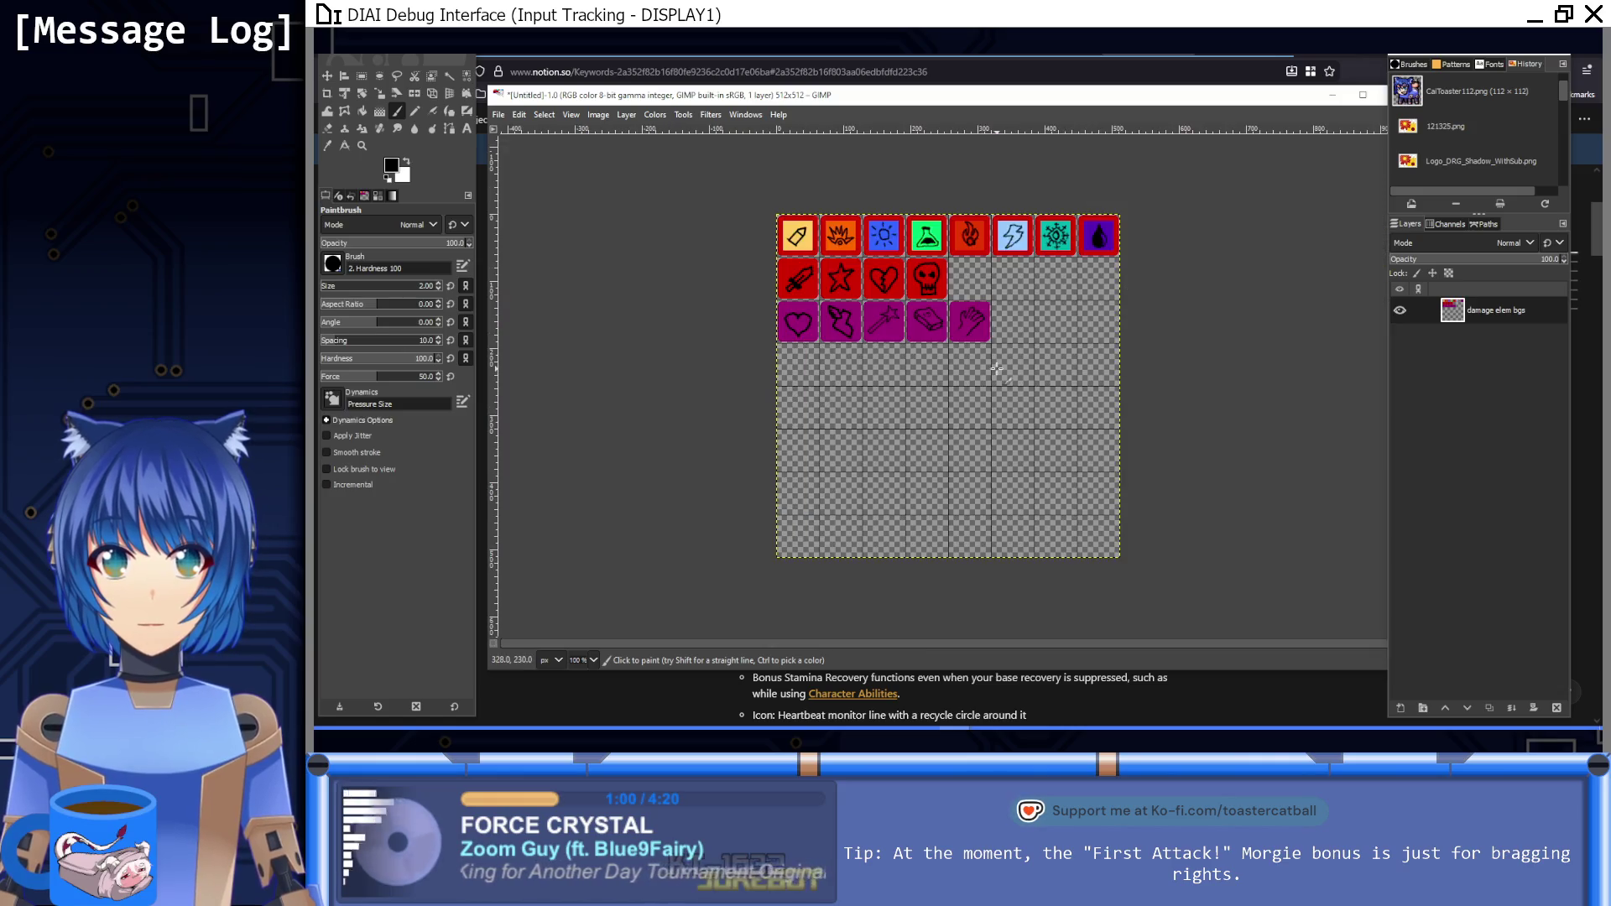
scroll(974, 327, "up", 7, "ctrl")
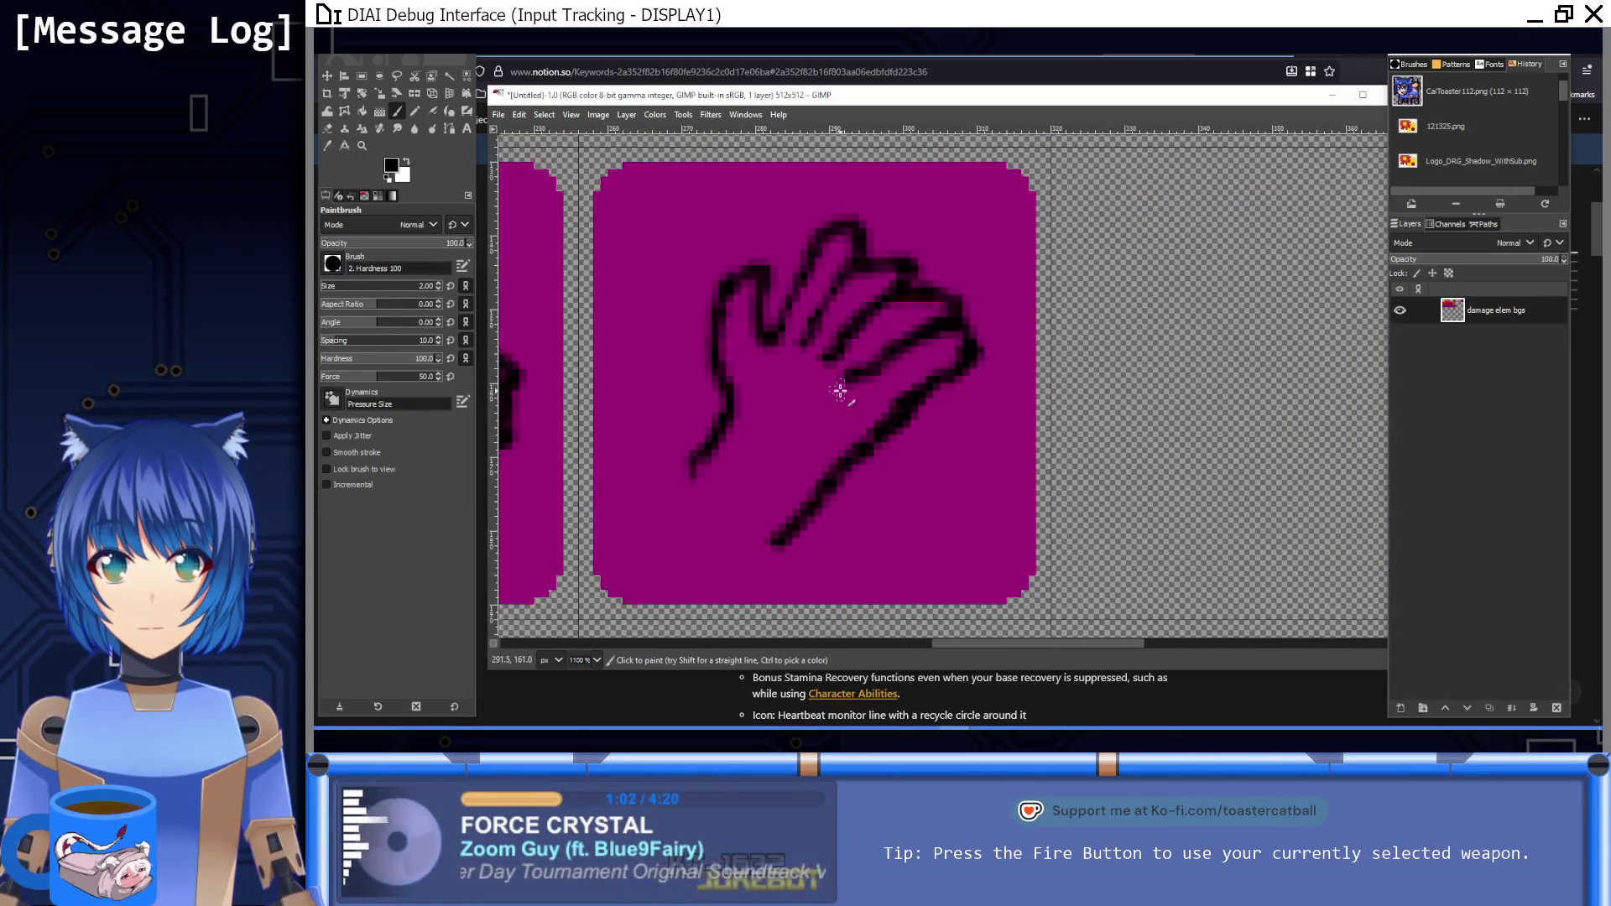
left_click(880, 329, "ctrl")
left_click_drag(868, 357, 849, 381)
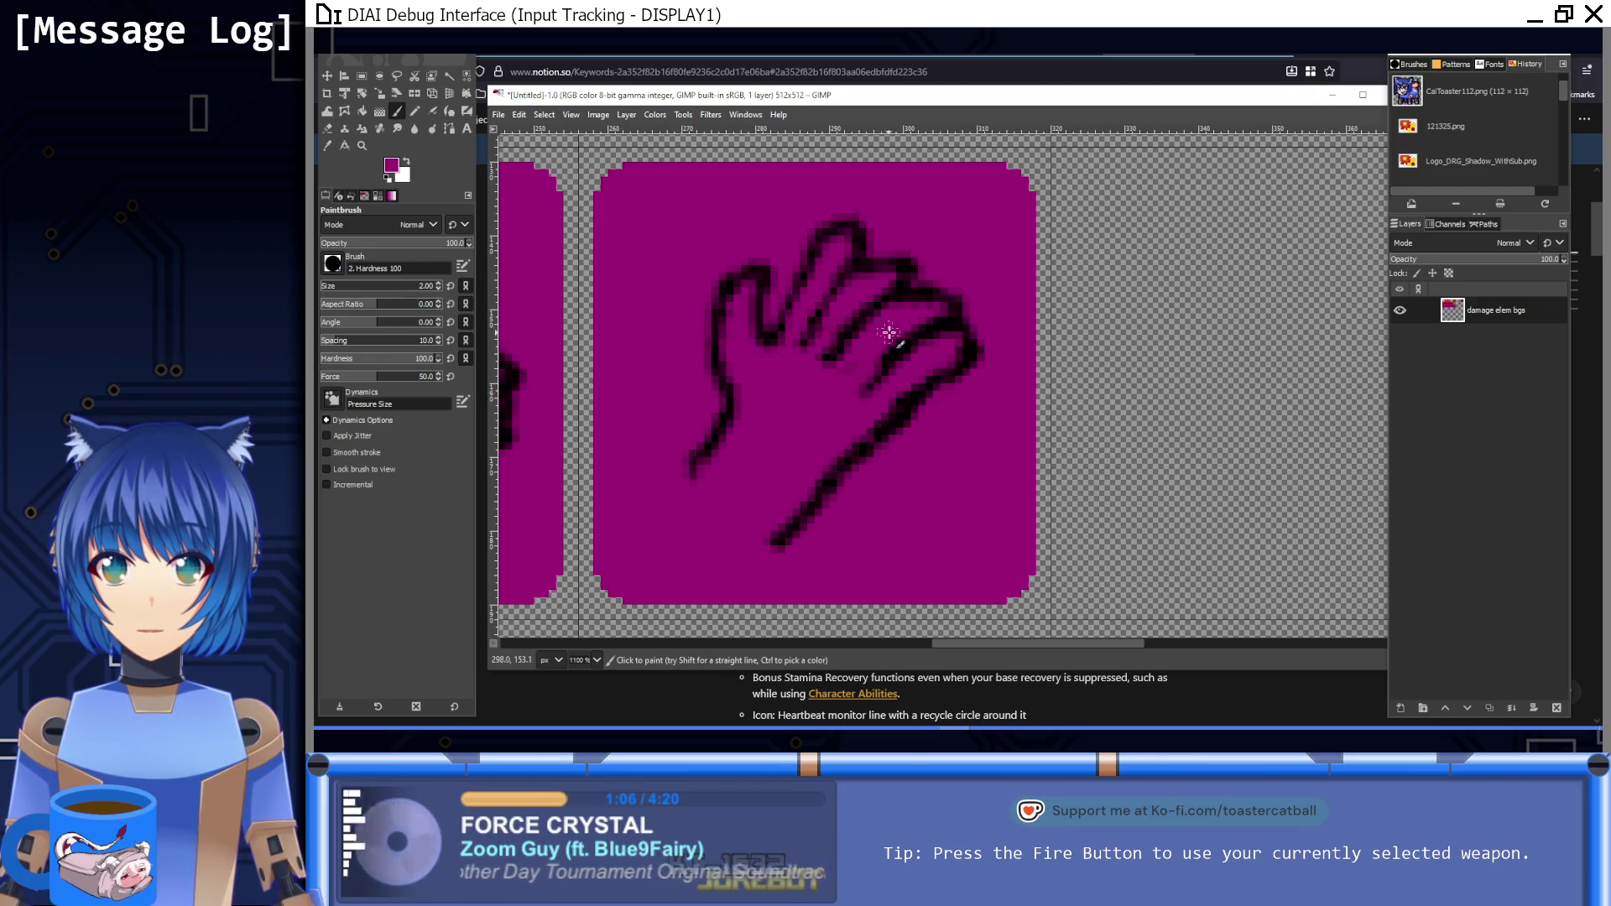
key("1")
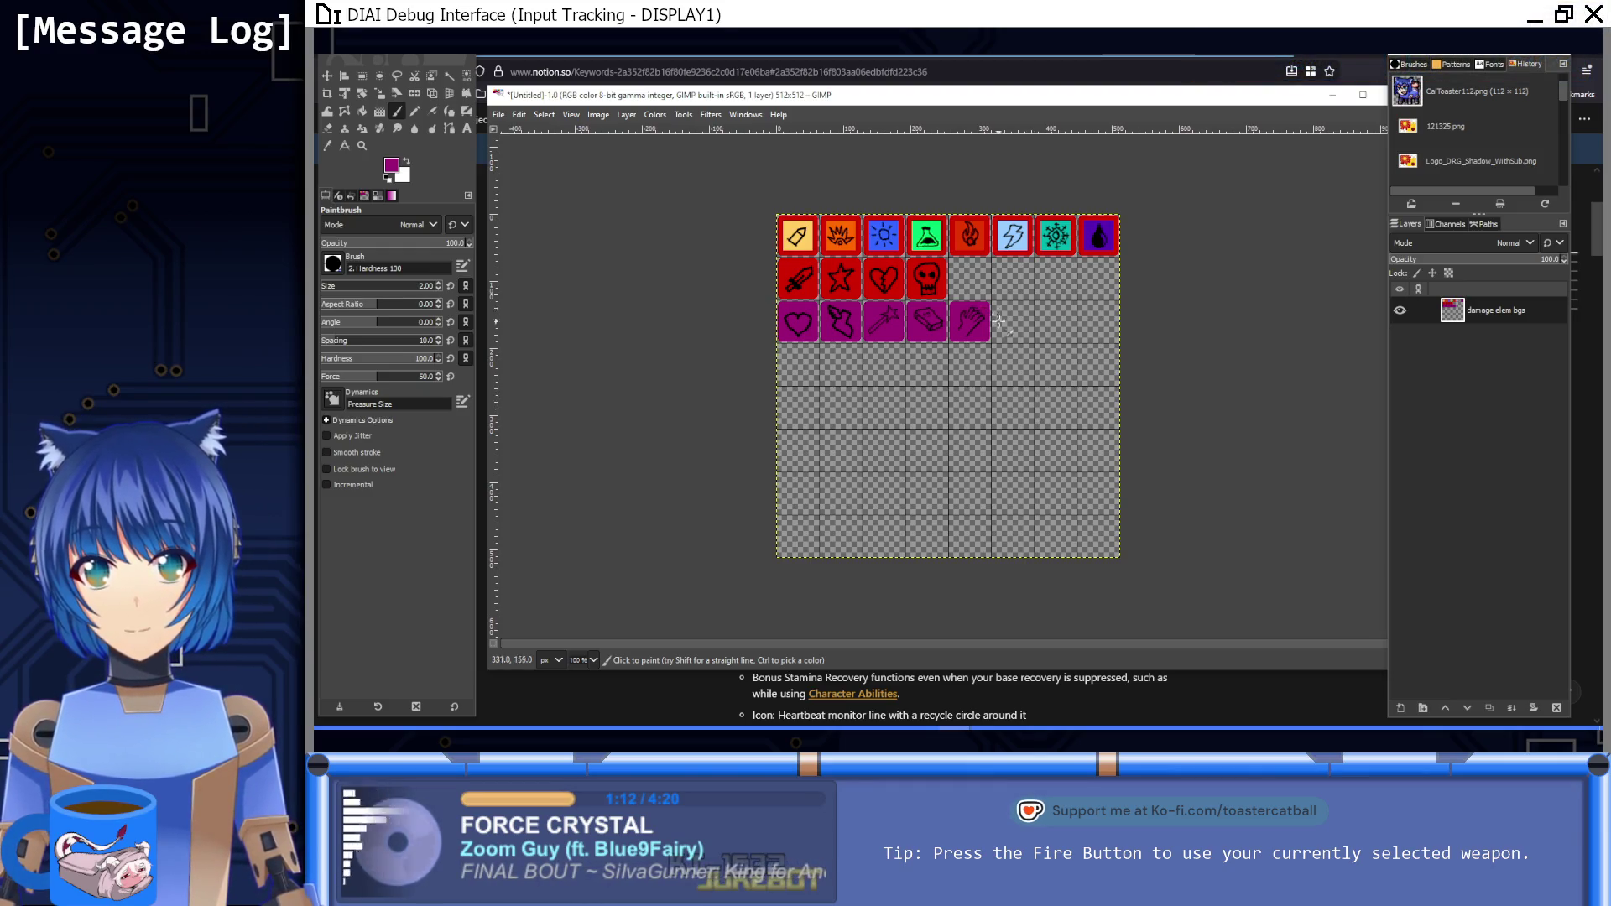
scroll(1004, 372, "up", 2)
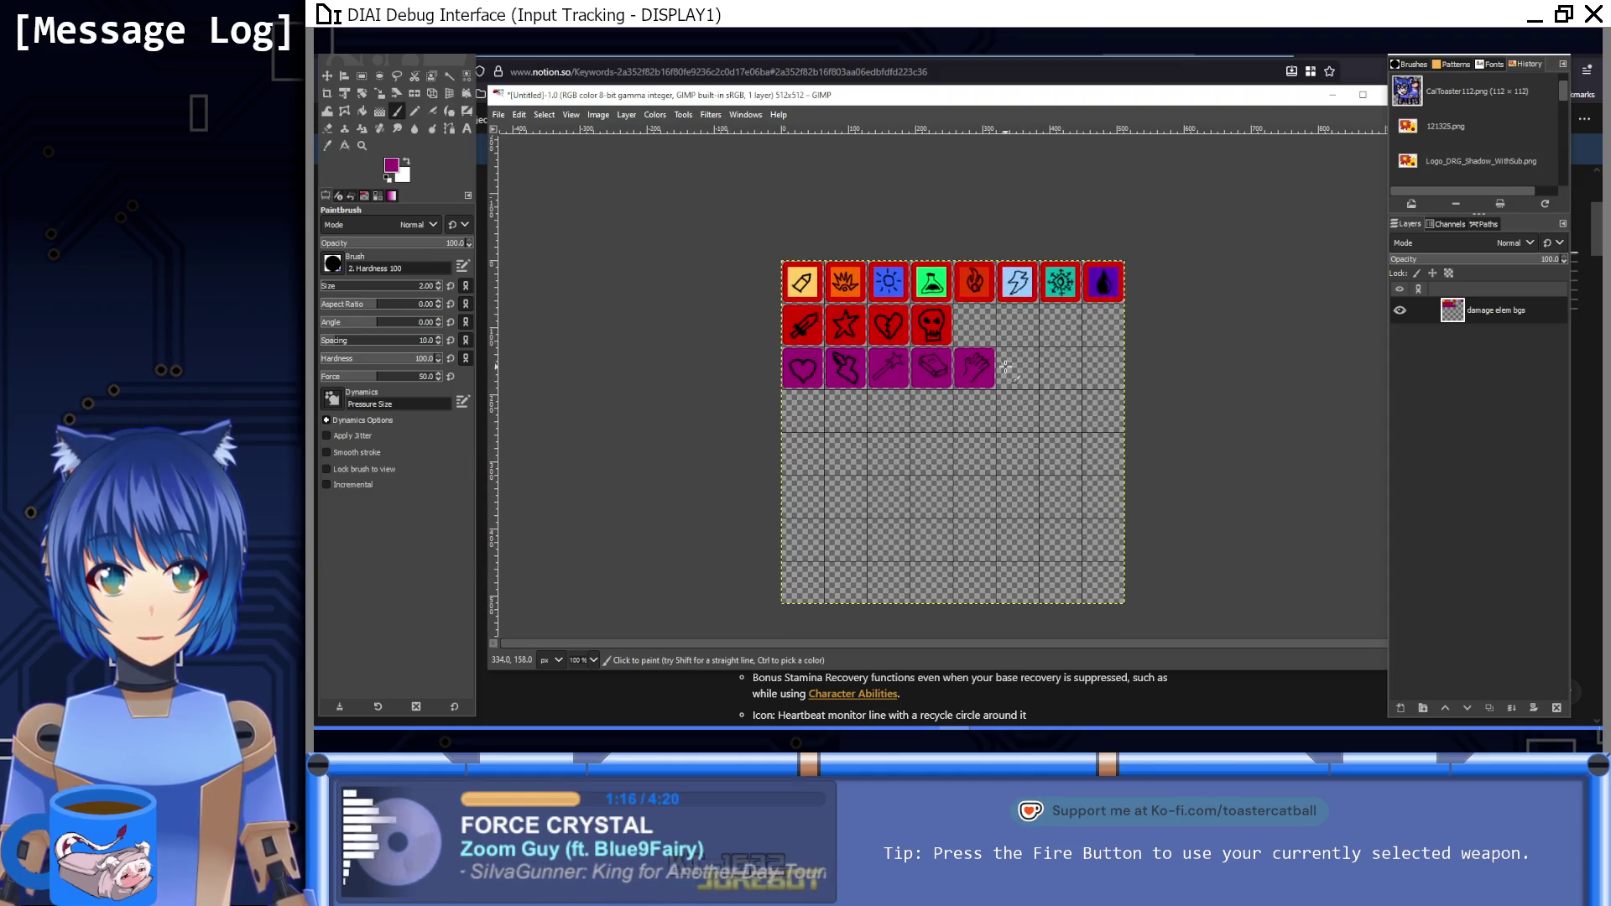
left_click(1129, 59)
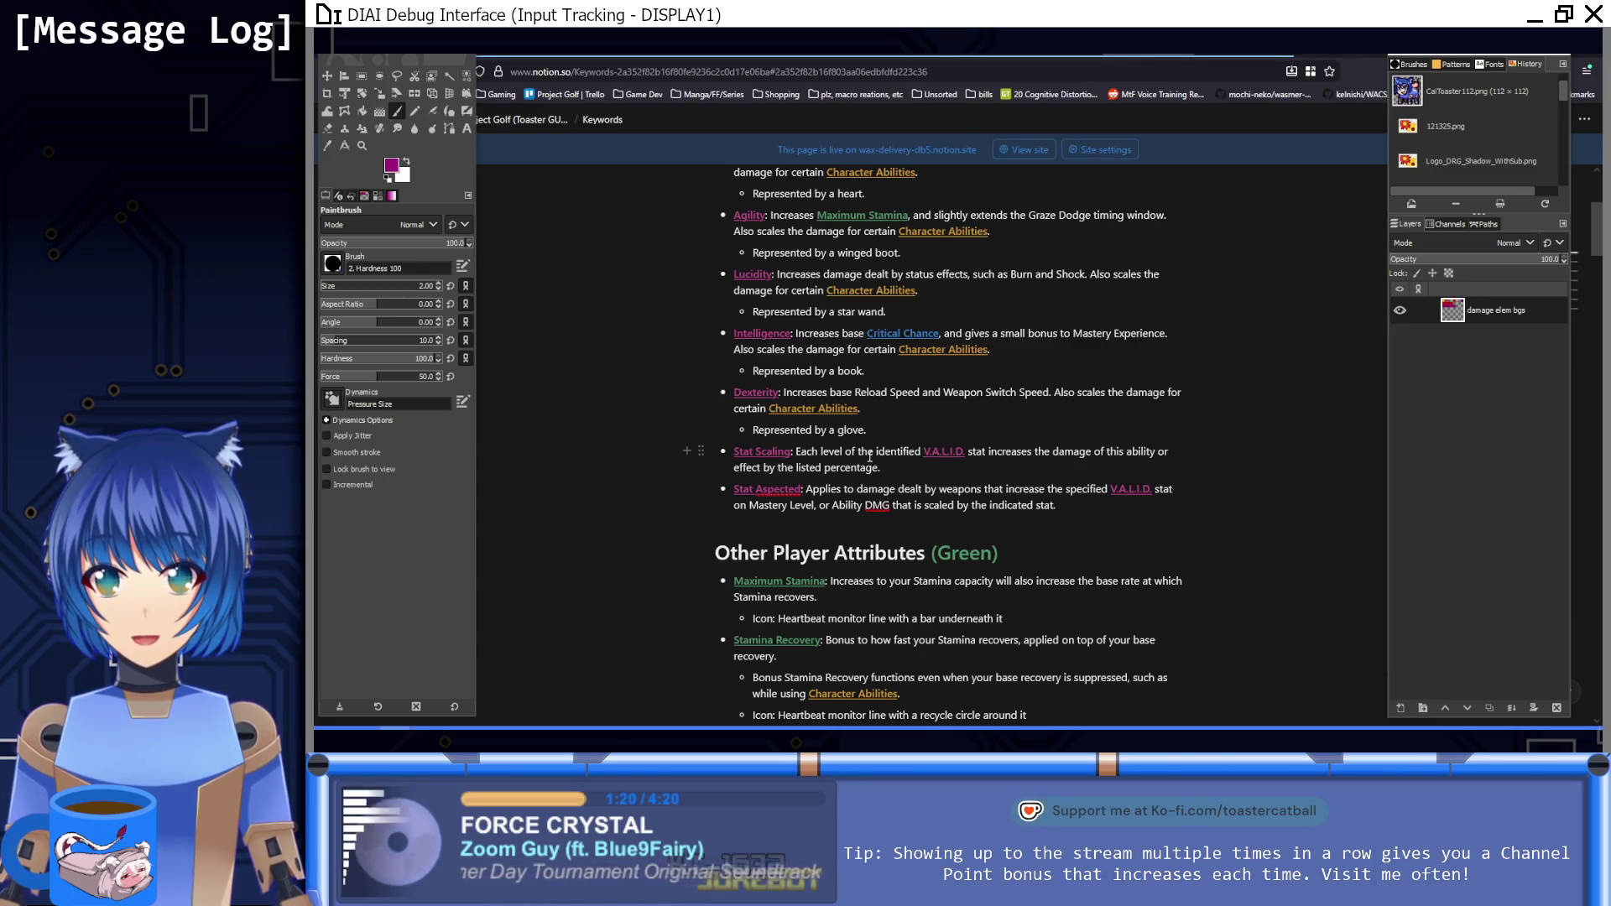
Step: Scroll Notion's Keywords page to the Other Player Attributes list, then return to GIMP
scroll(890, 434, "down", 3)
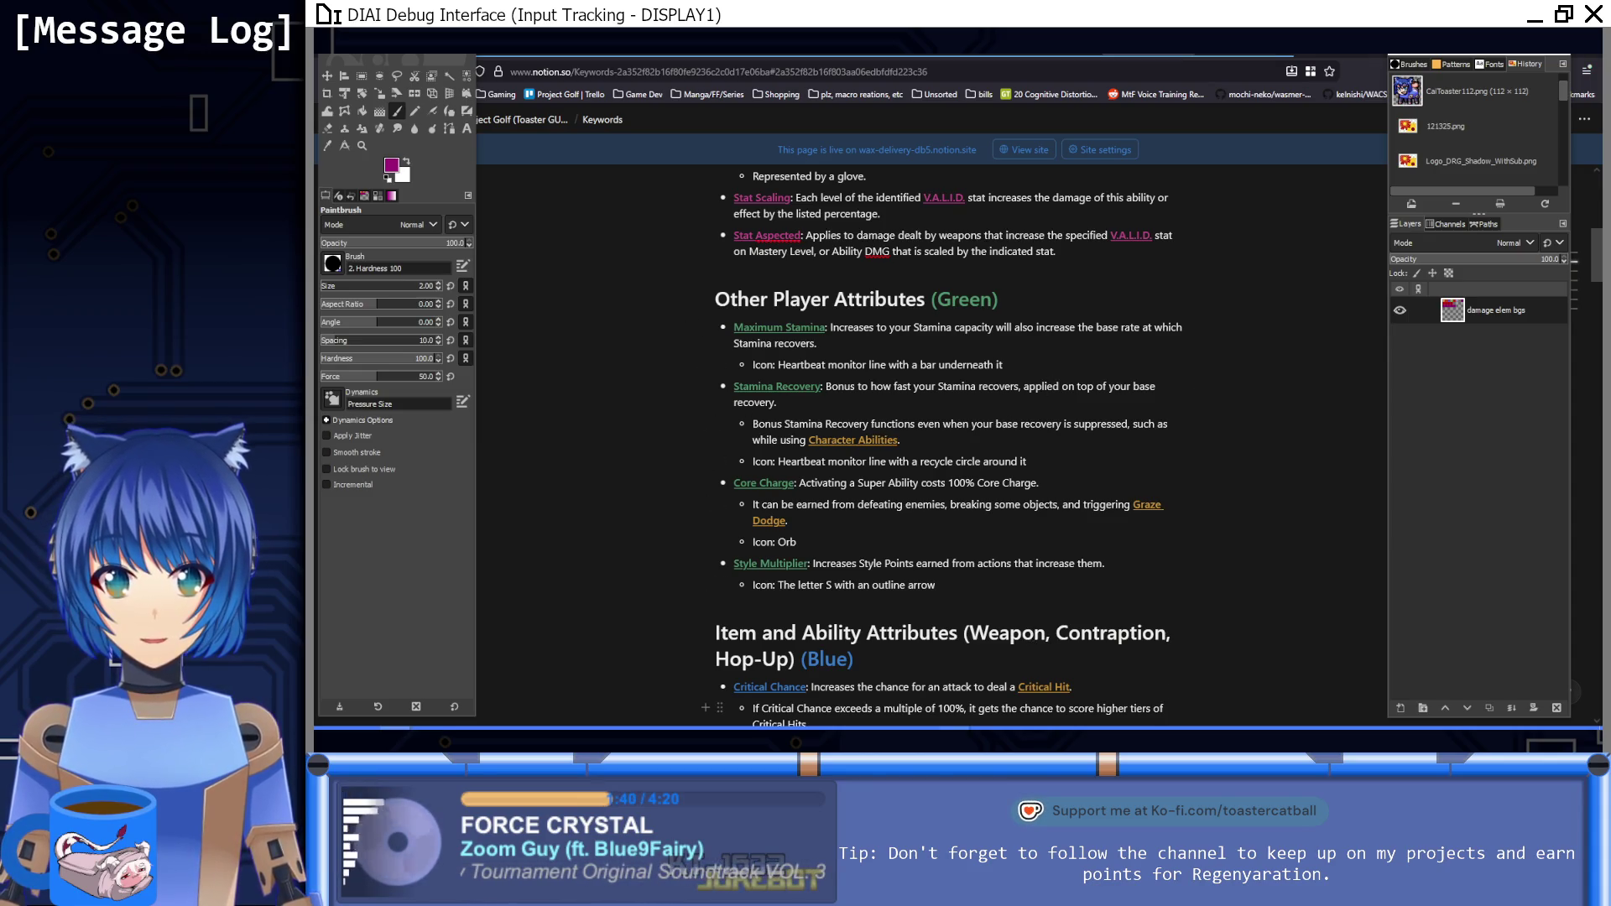
mouse_move(957, 728)
left_click(805, 676)
Step: Copy the purple hand tile and move the pasted copy into the slot after the skull
scroll(826, 423, "up", 4, "ctrl")
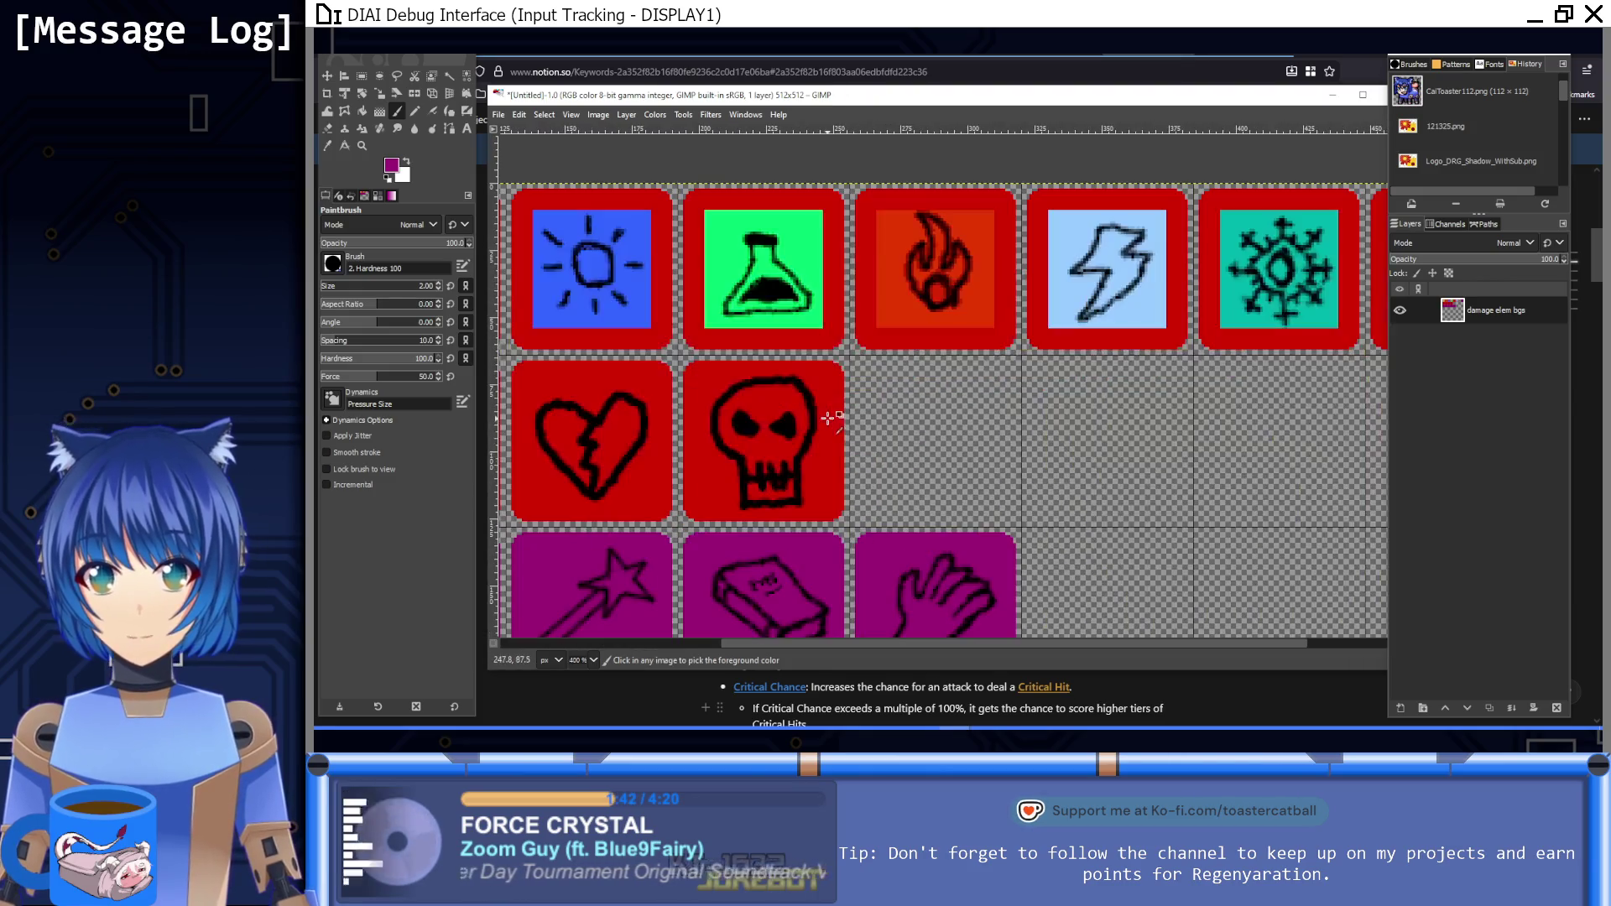
key("ctrl+c")
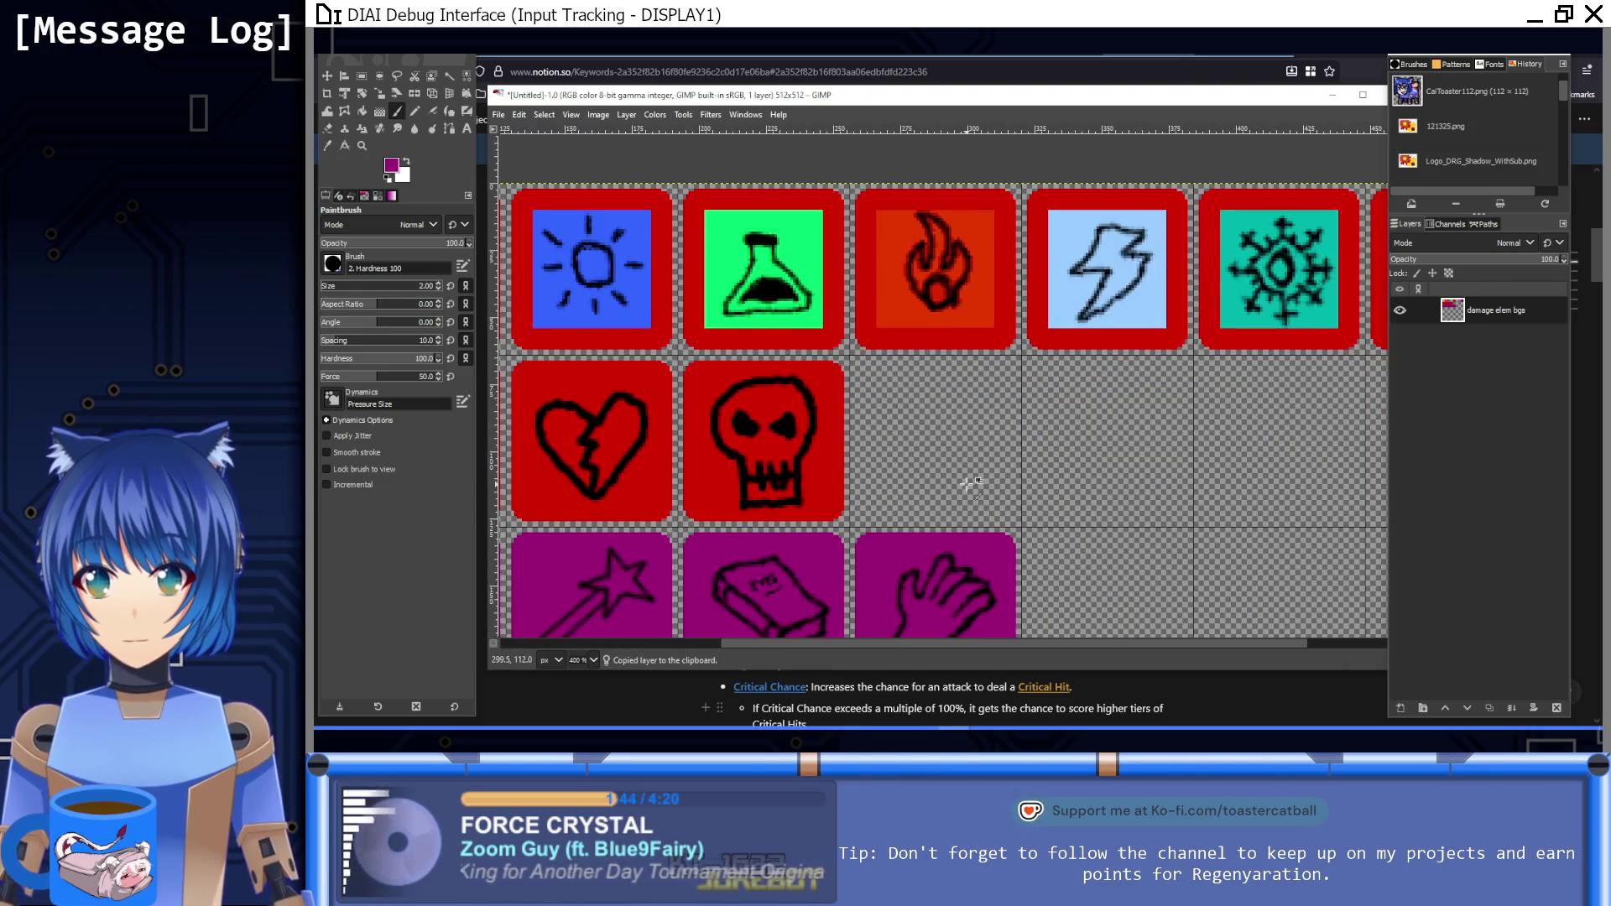
left_click(362, 75)
scroll(764, 378, "down", 4)
left_click_drag(787, 385, 965, 551)
key("ctrl+c")
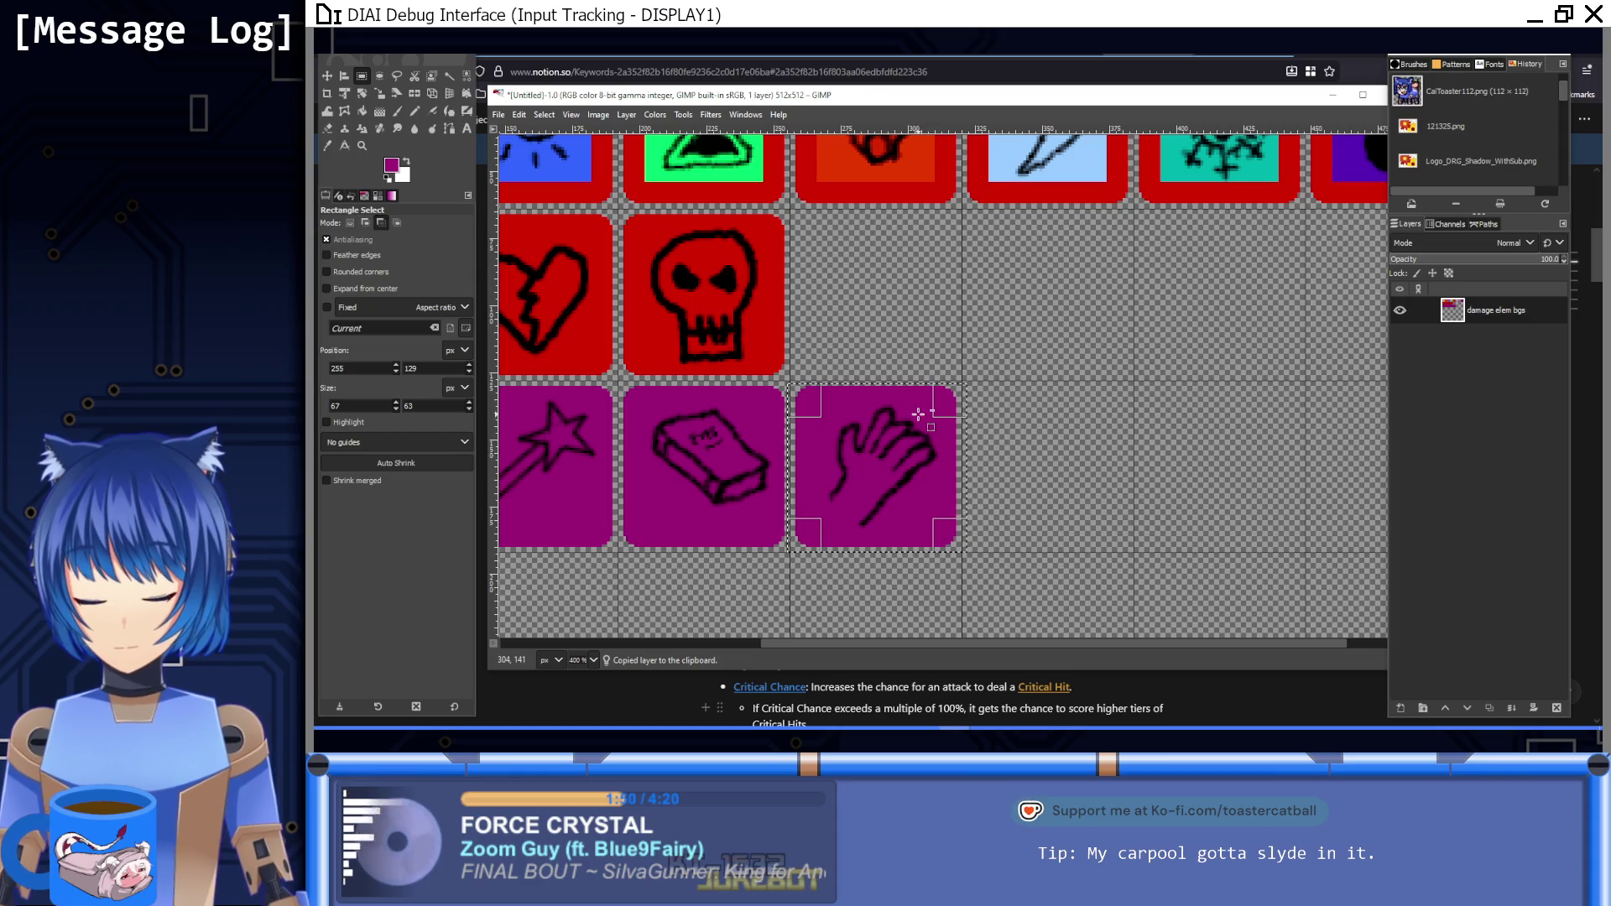
key("ctrl+v")
left_click_drag(931, 467, 914, 331)
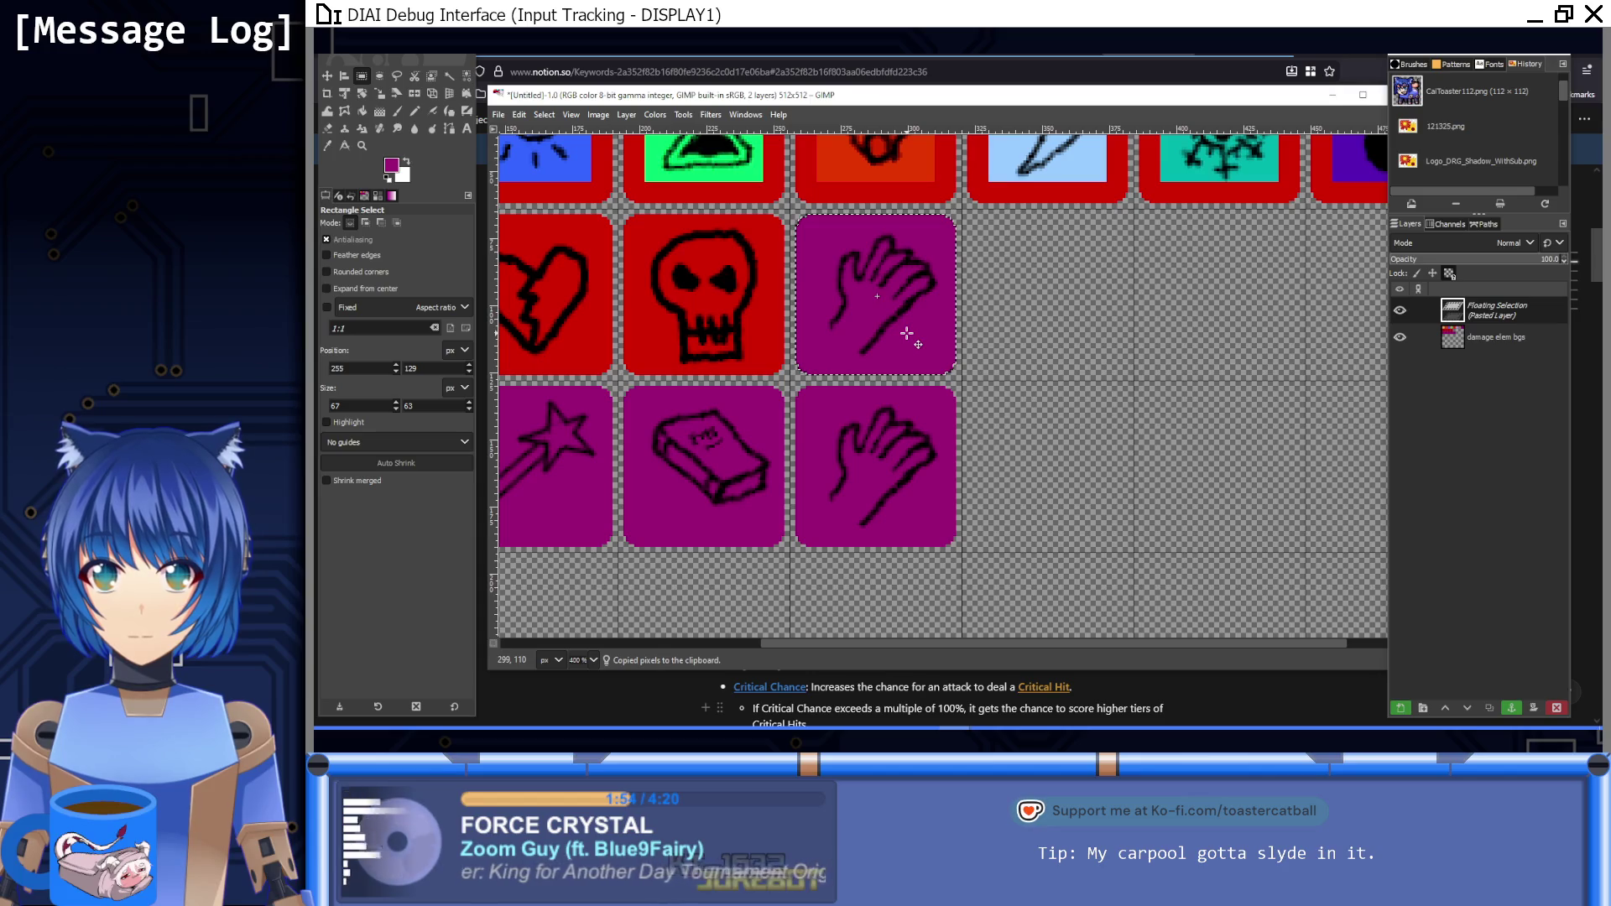
Step: Bucket-fill the pasted tile with green to wipe out the hand drawing
left_click(362, 111)
left_click(391, 166)
mouse_move(724, 504)
left_mouse_down()
mouse_move(731, 564)
mouse_move(723, 509)
mouse_move(712, 550)
left_mouse_up()
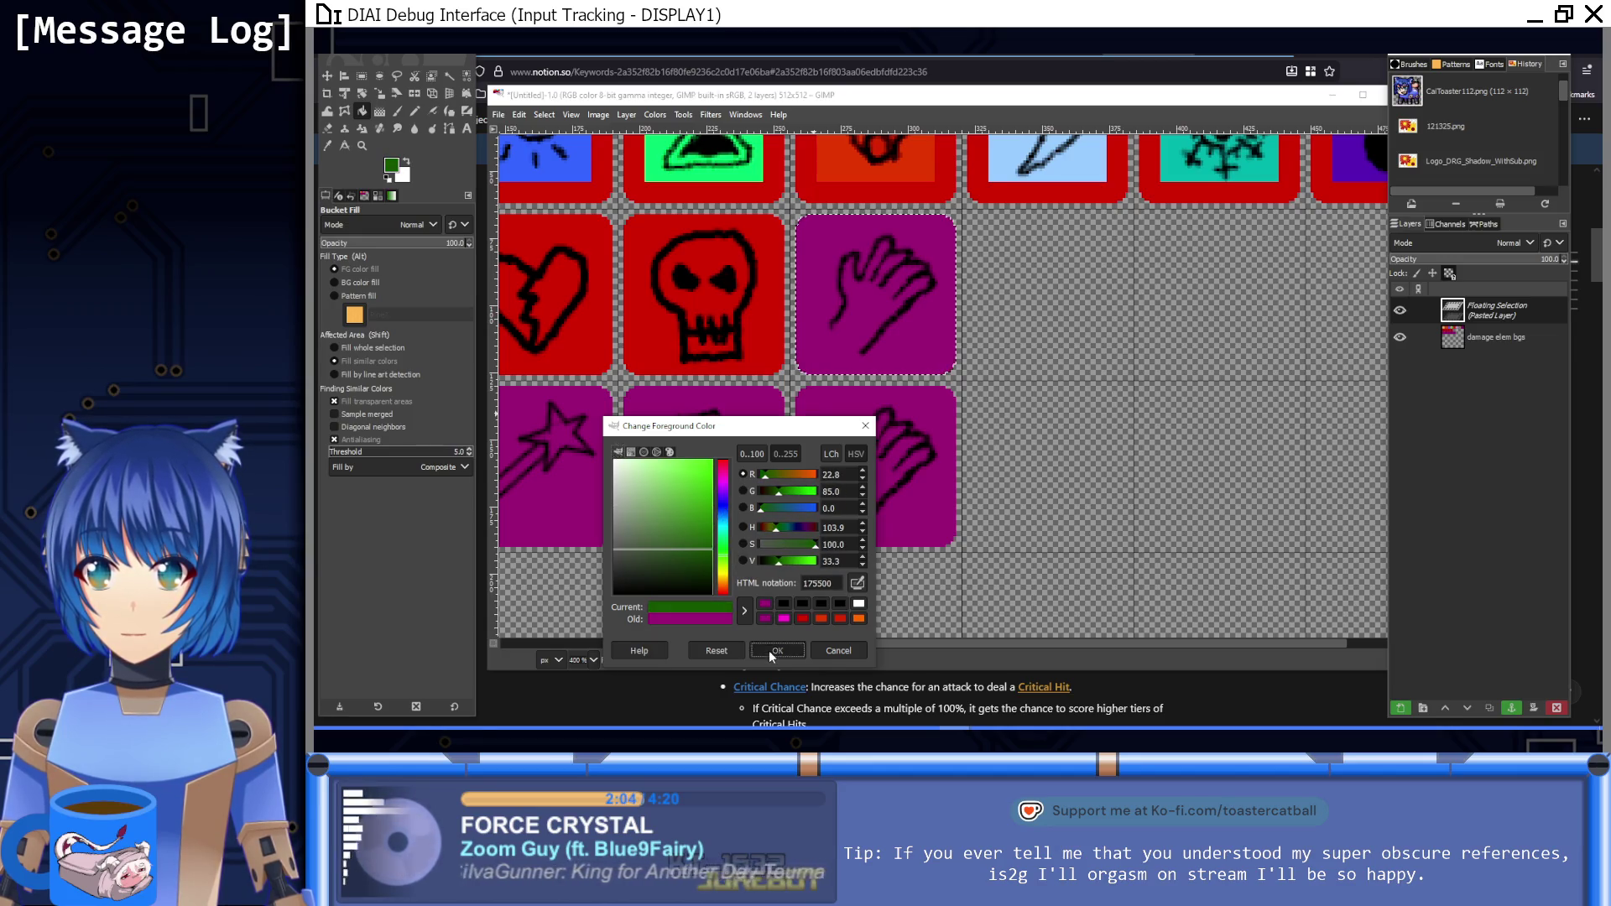
left_click(770, 655)
scroll(798, 342, "right", 1)
left_click(808, 341, "shift")
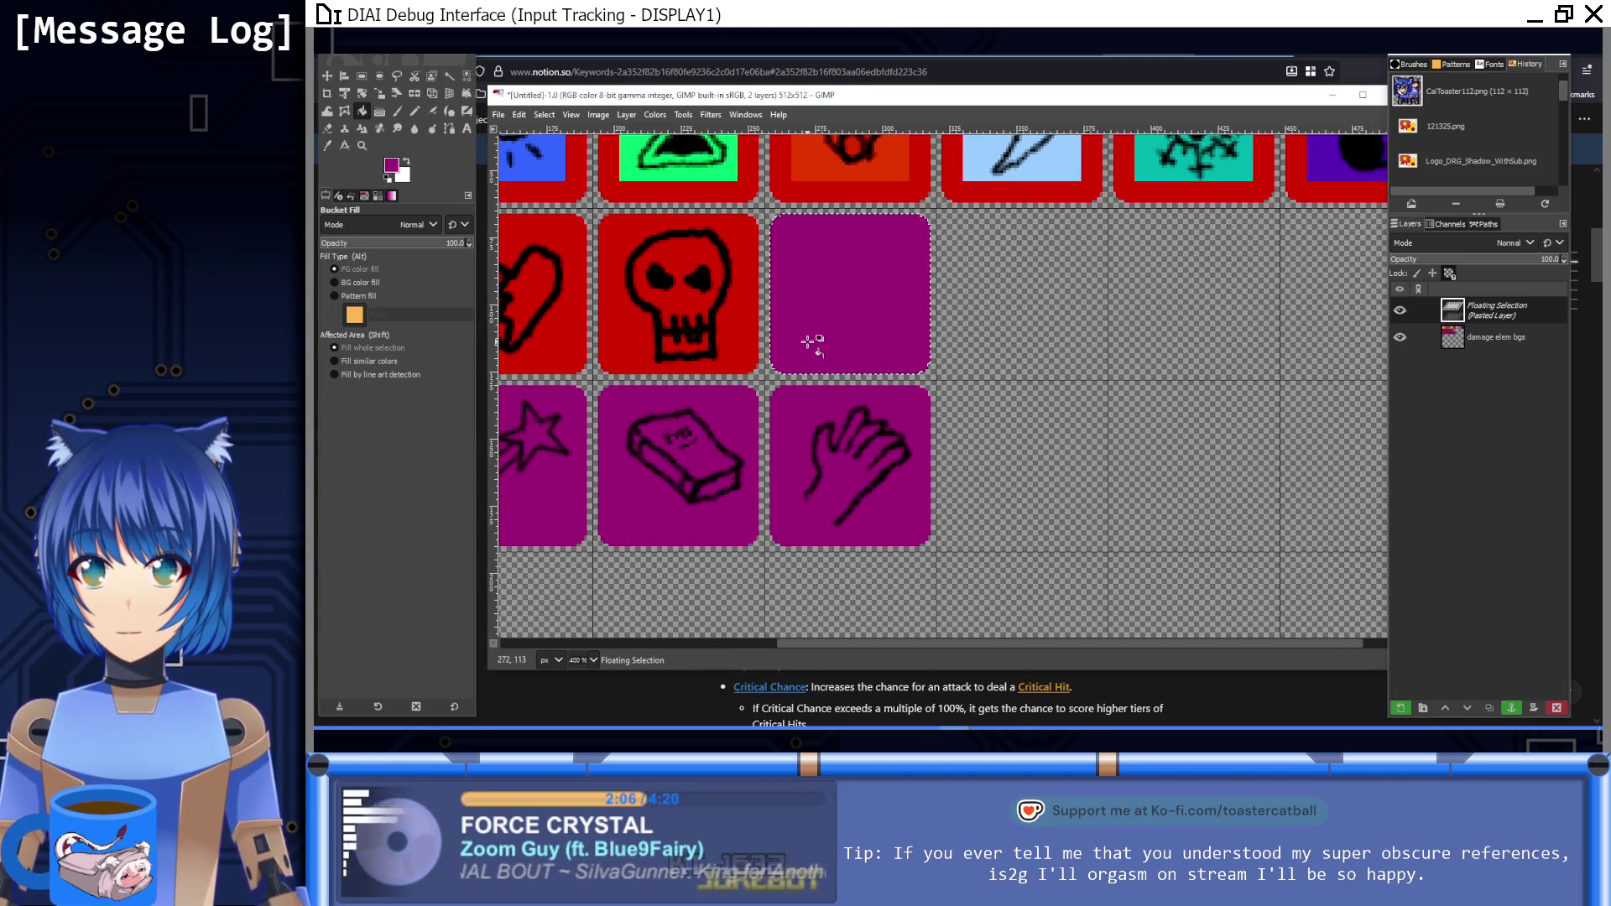
Step: Refill the pasted tile with dark green and anchor it onto the sheet
left_click(391, 165)
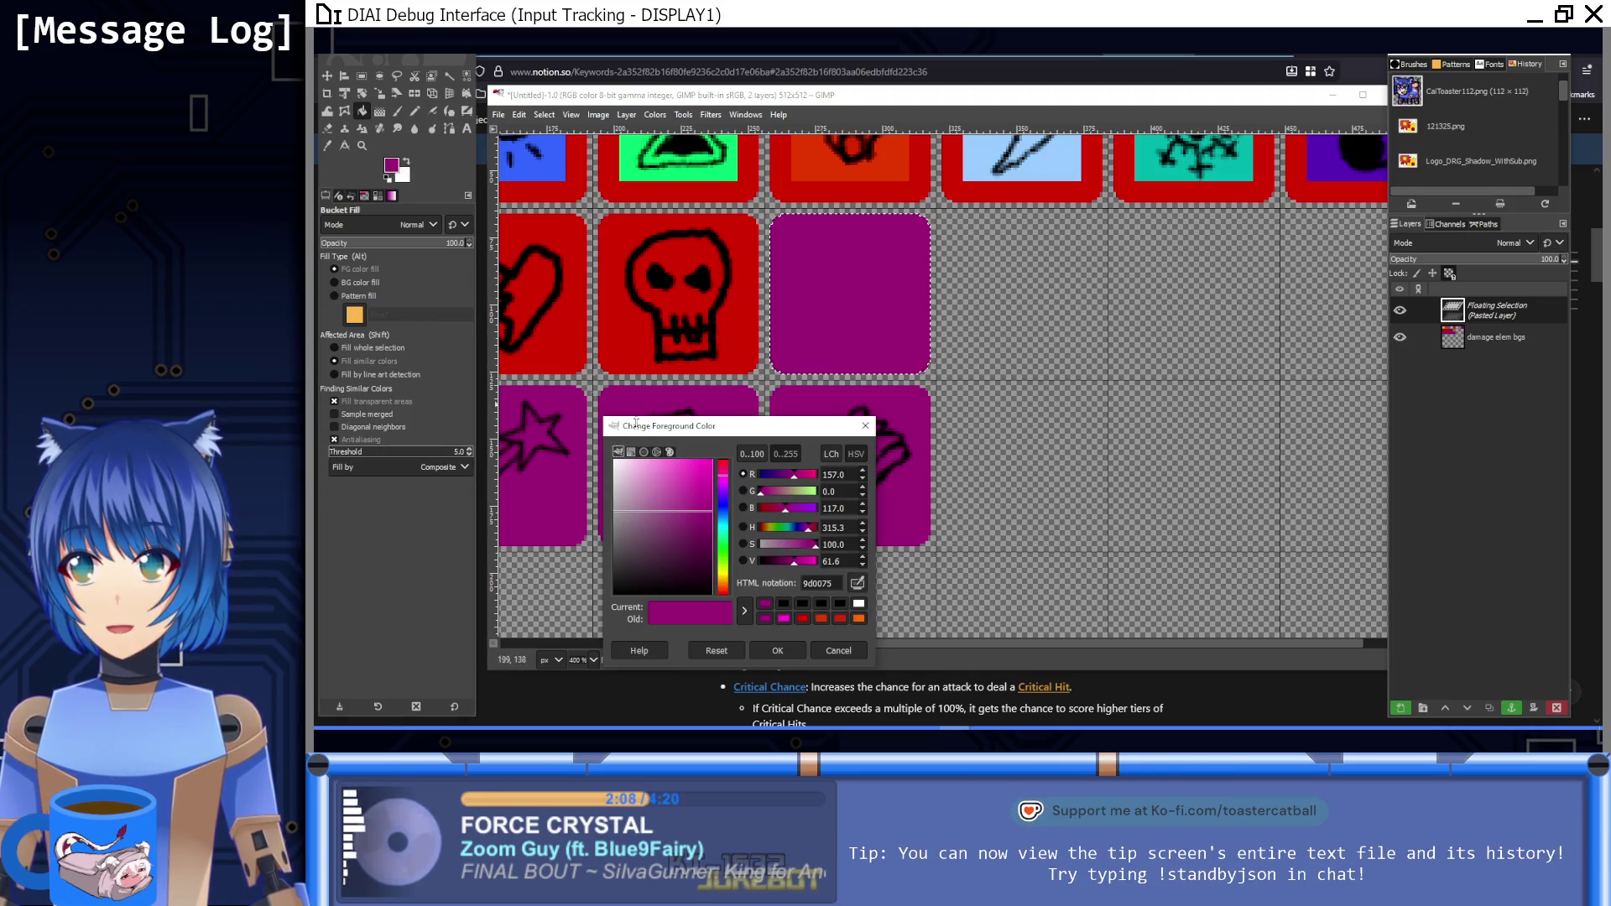
left_click_drag(784, 533, 723, 549)
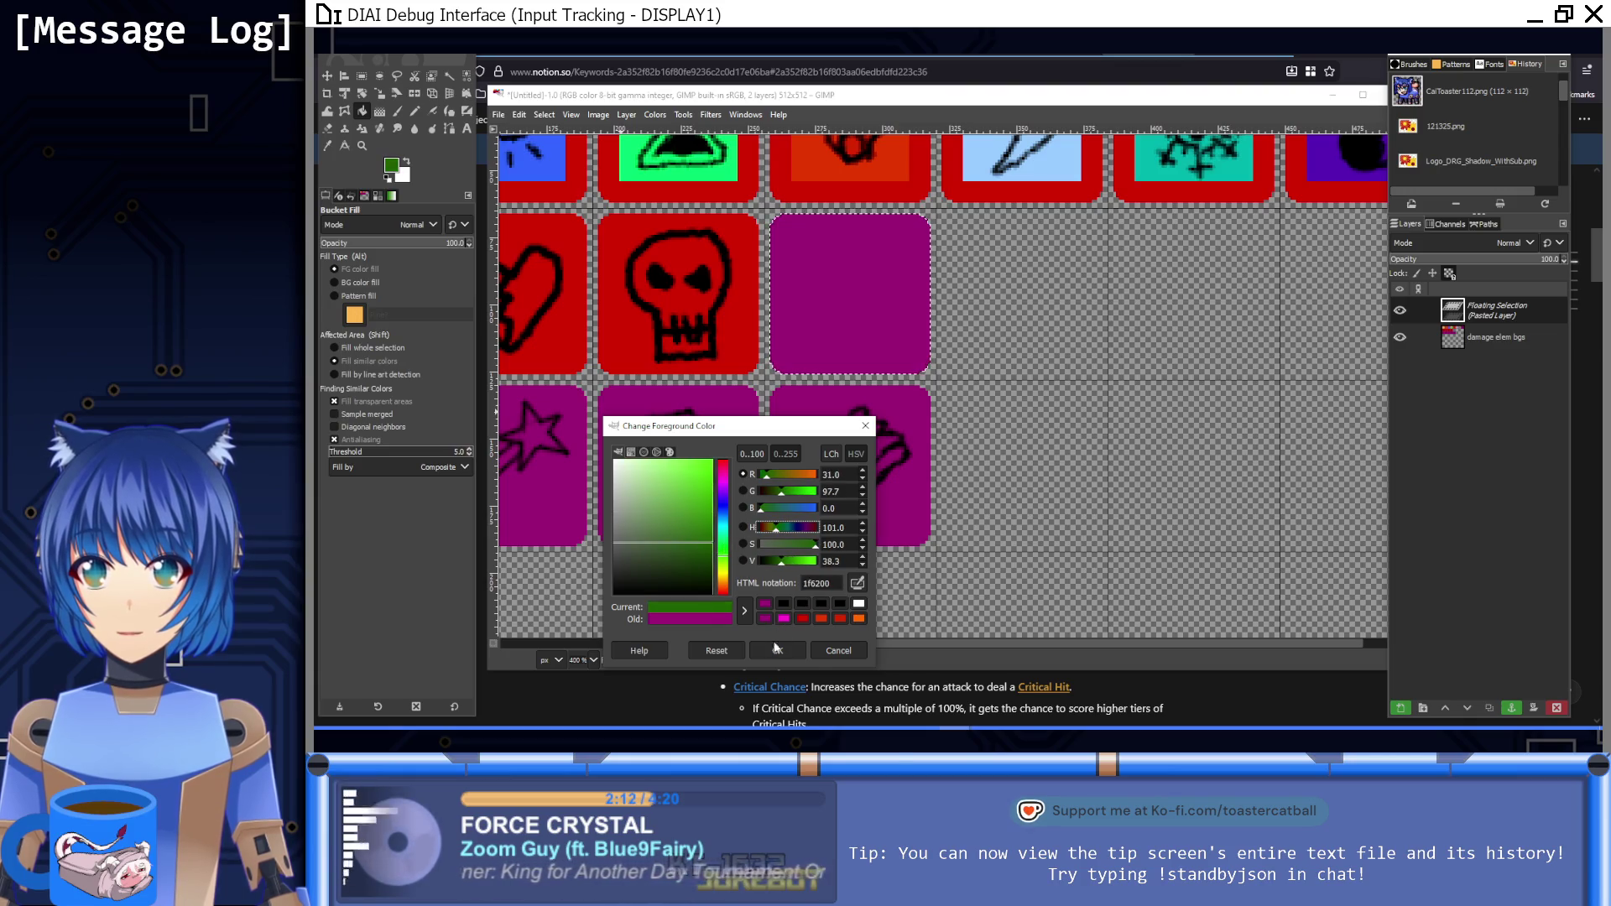
left_click(777, 650)
left_click(814, 317)
scroll(818, 319, "up", 2)
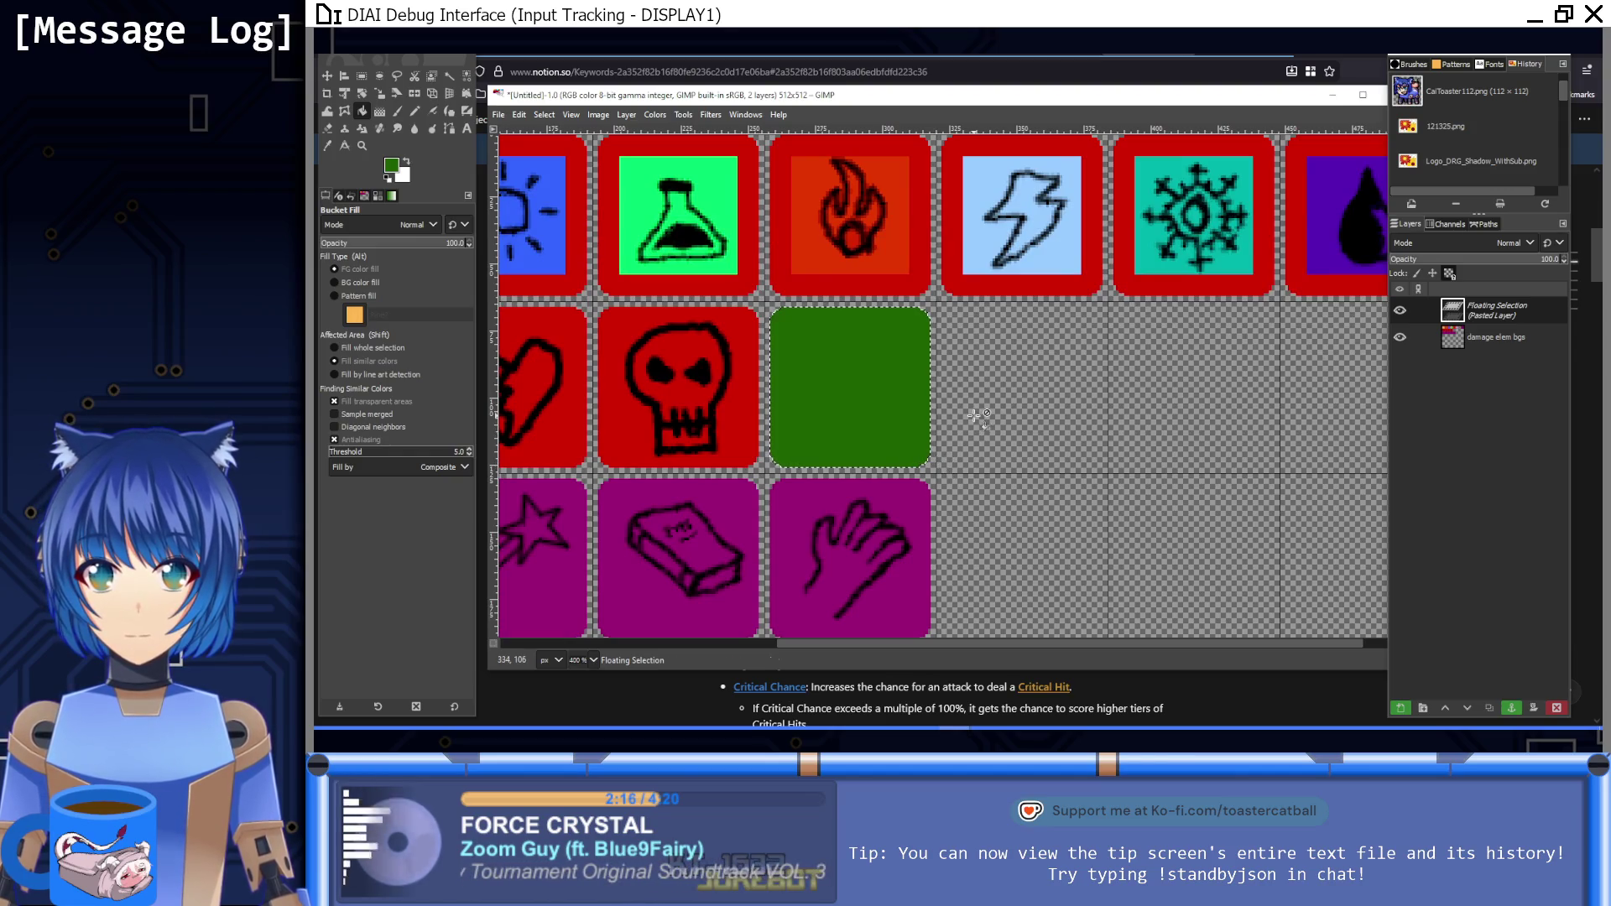
left_click(1511, 707)
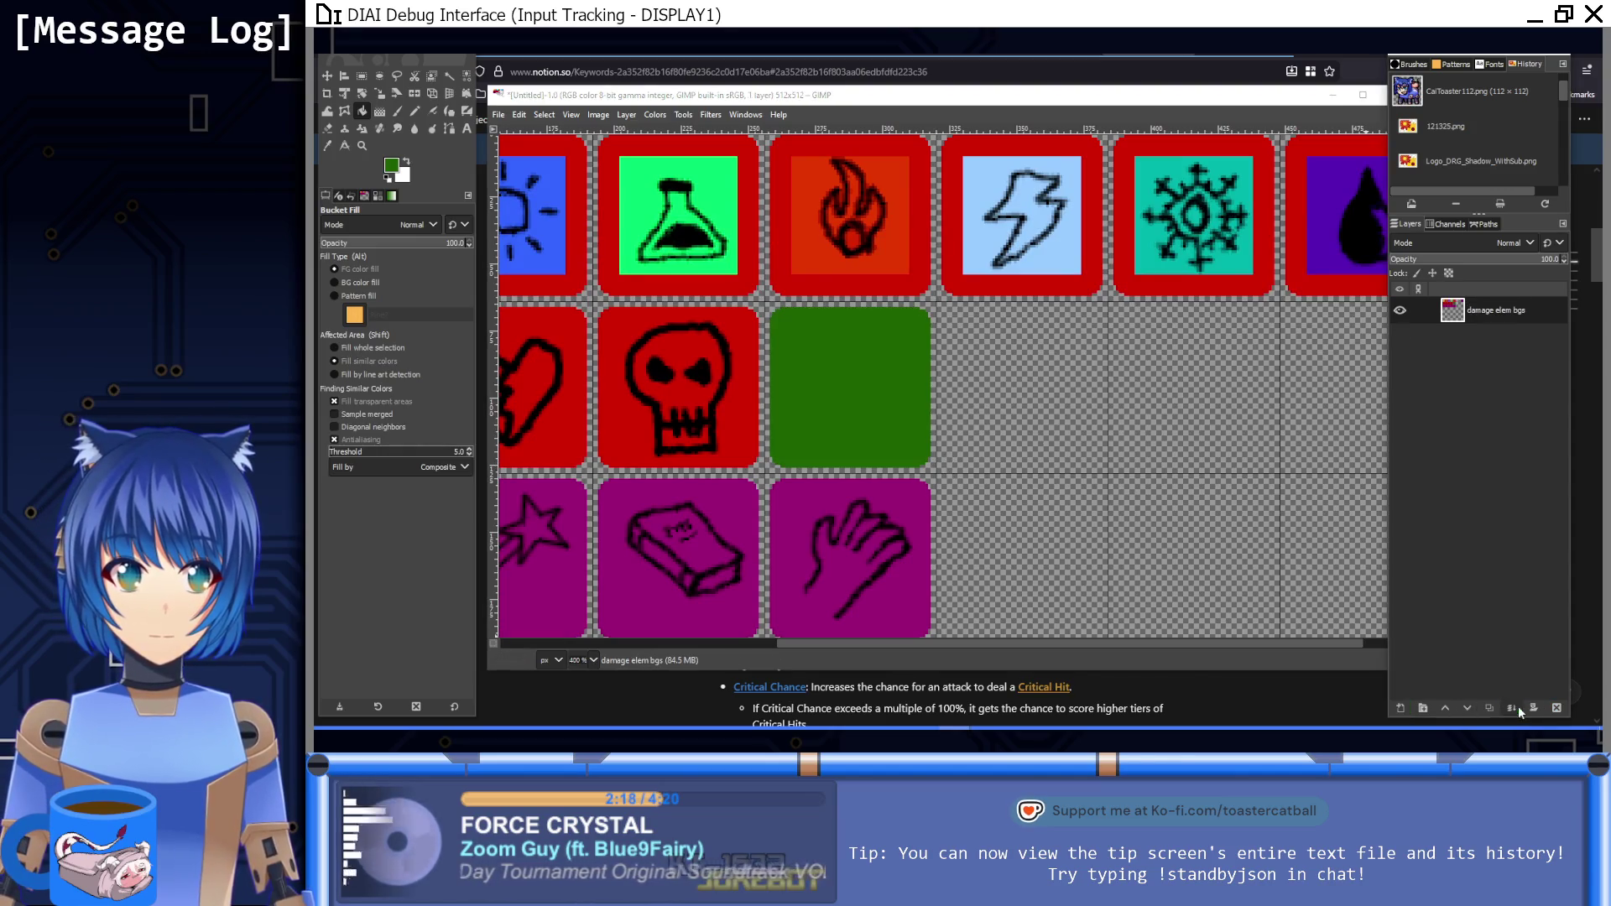
left_click(367, 78)
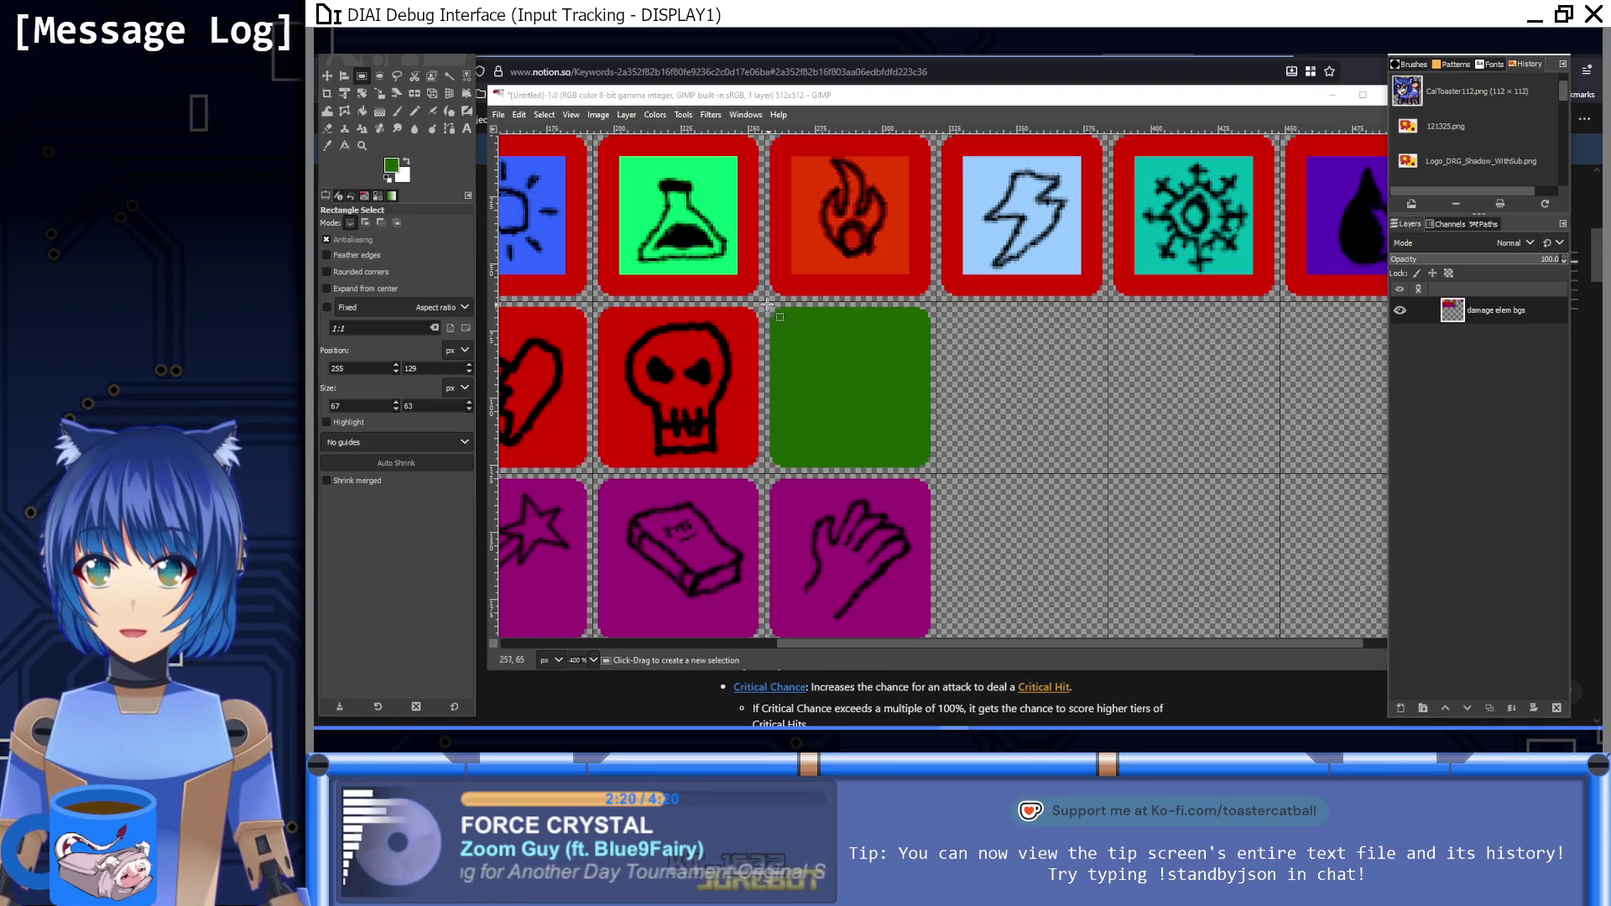
Step: Paste copies of the green tile into the next three second-row slots and anchor them
mouse_move(770, 302)
left_mouse_down()
mouse_move(955, 480)
mouse_move(936, 477)
mouse_move(1039, 427)
left_mouse_up()
key("ctrl+c")
key("ctrl+v")
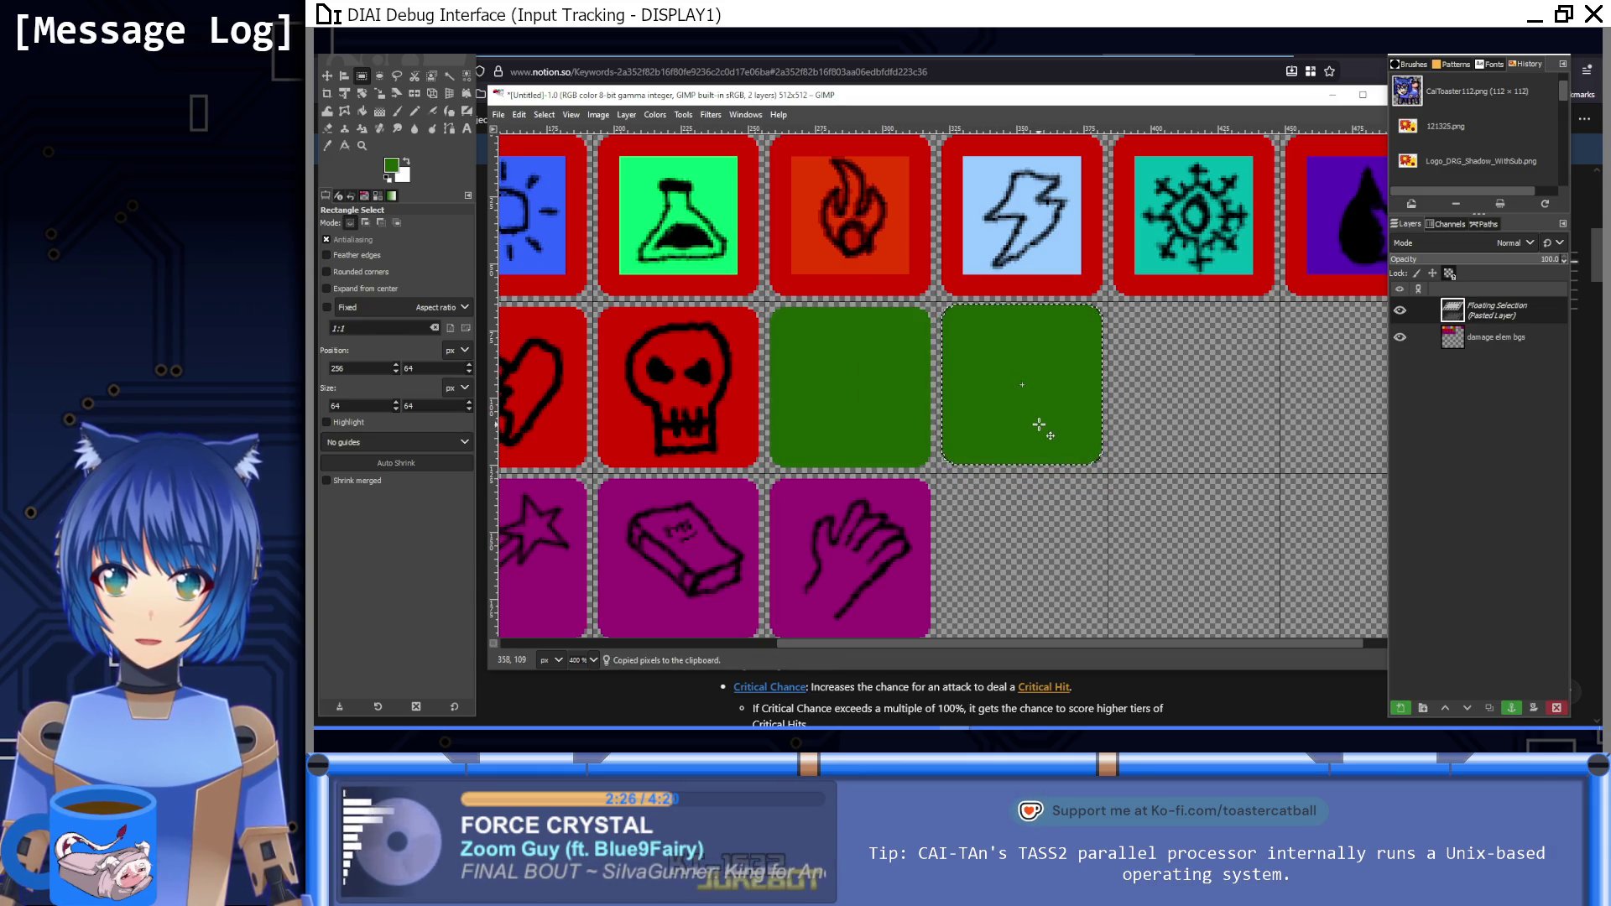
key("ctrl+h")
key("ctrl+v")
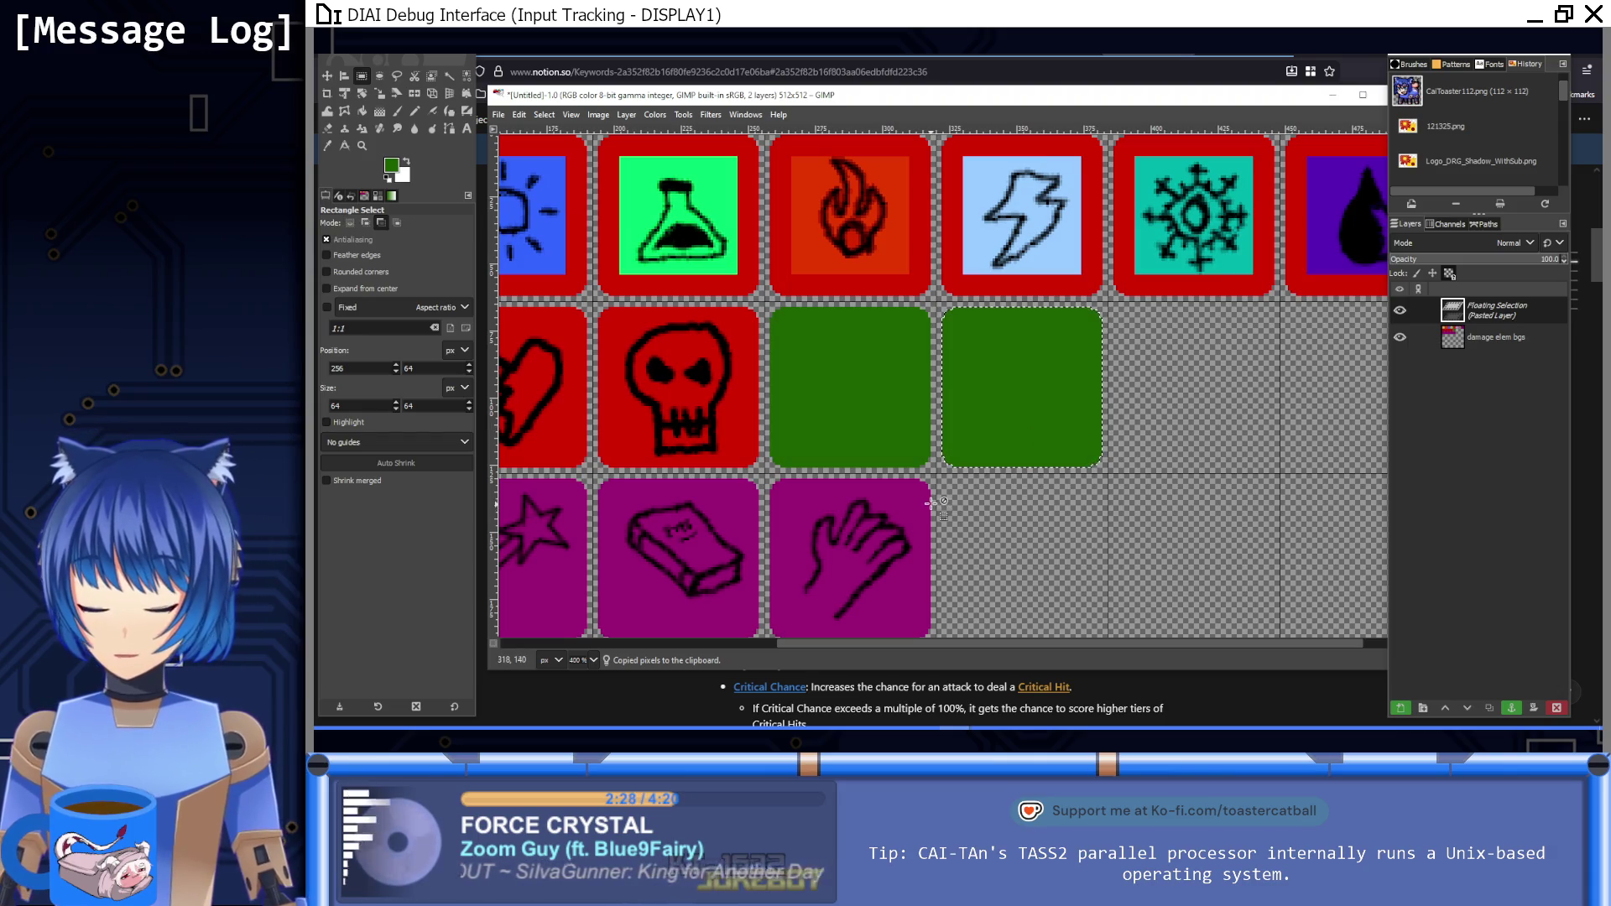
mouse_move(1002, 399)
left_mouse_down()
mouse_move(1206, 410)
mouse_move(1174, 399)
left_mouse_up()
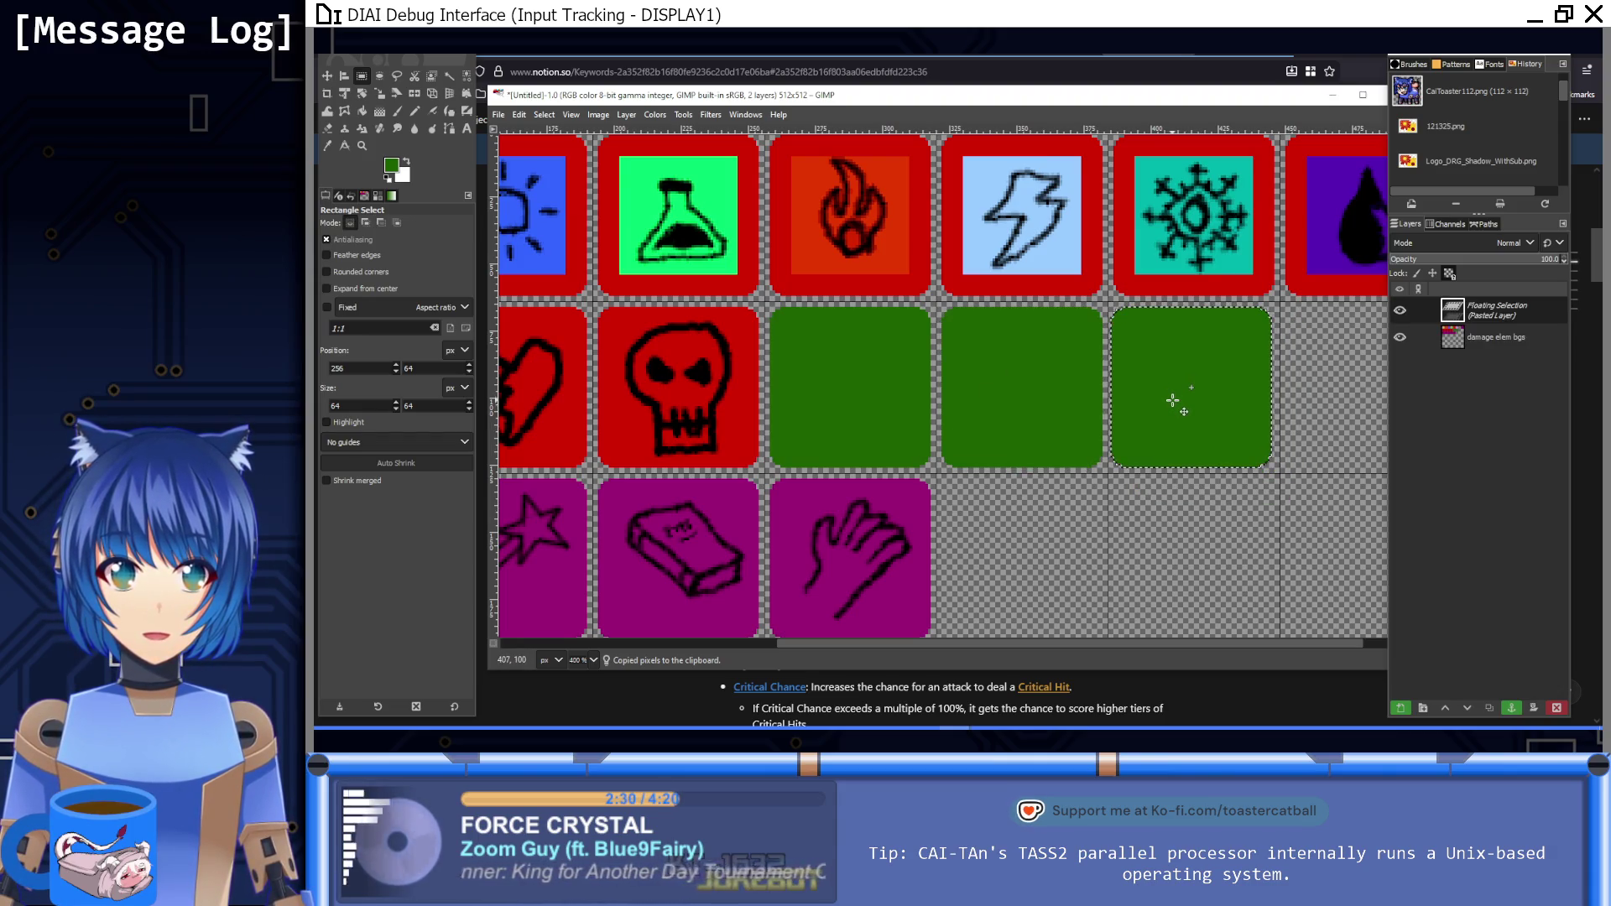
scroll(1263, 438, "right", 5)
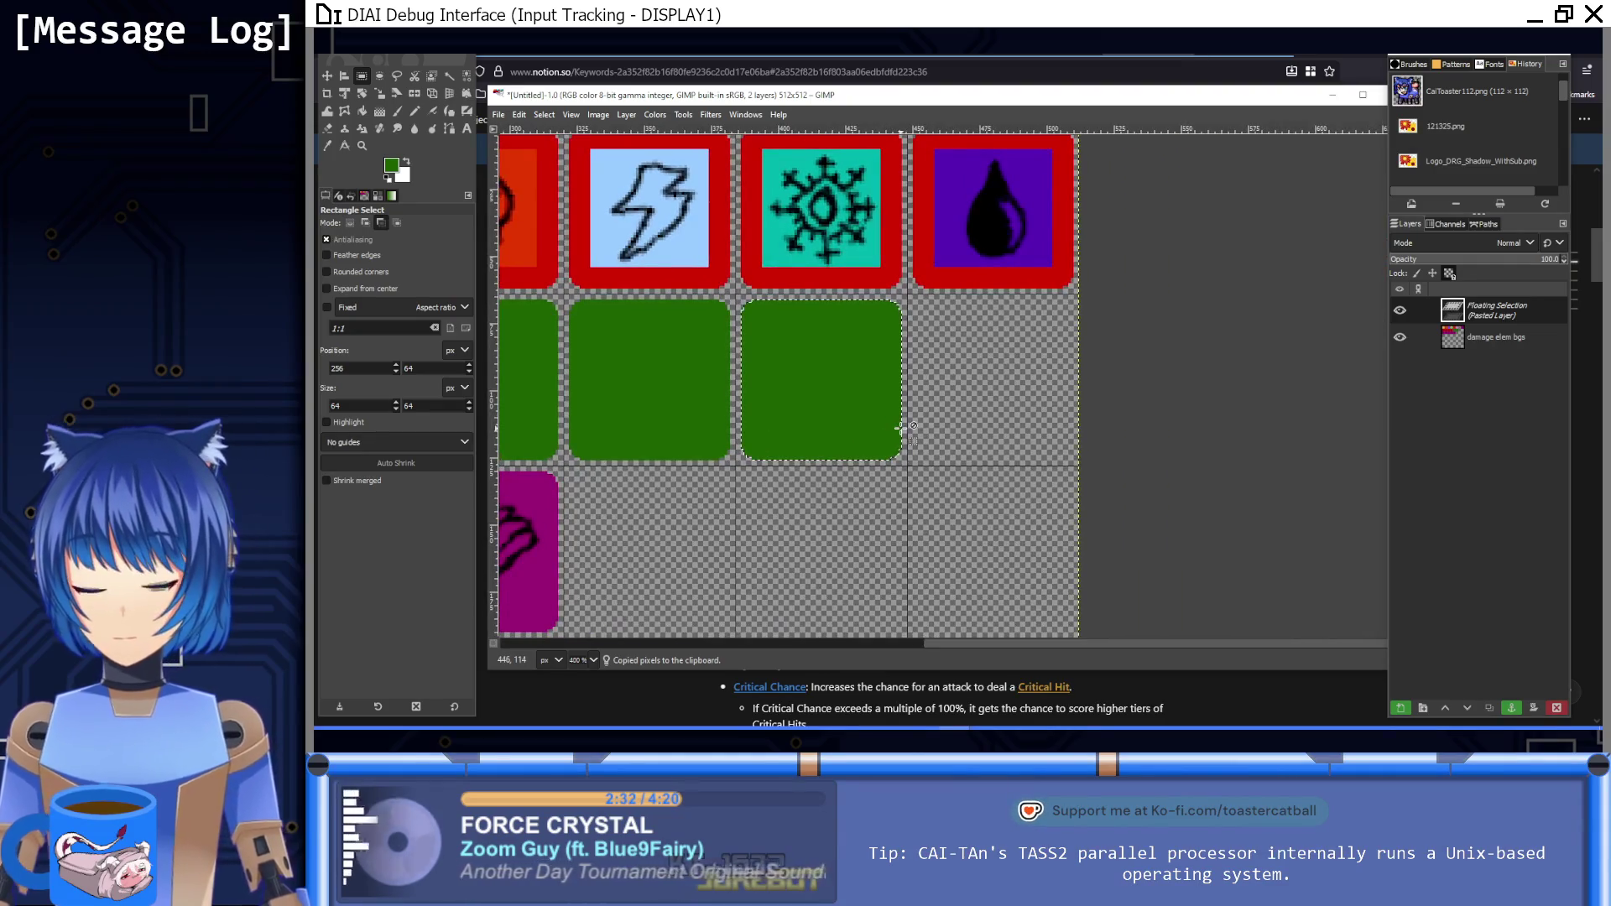
mouse_move(854, 388)
left_mouse_down()
mouse_move(1006, 401)
mouse_move(1024, 388)
left_mouse_up()
left_click(1022, 529)
scroll(954, 498, "left", 3)
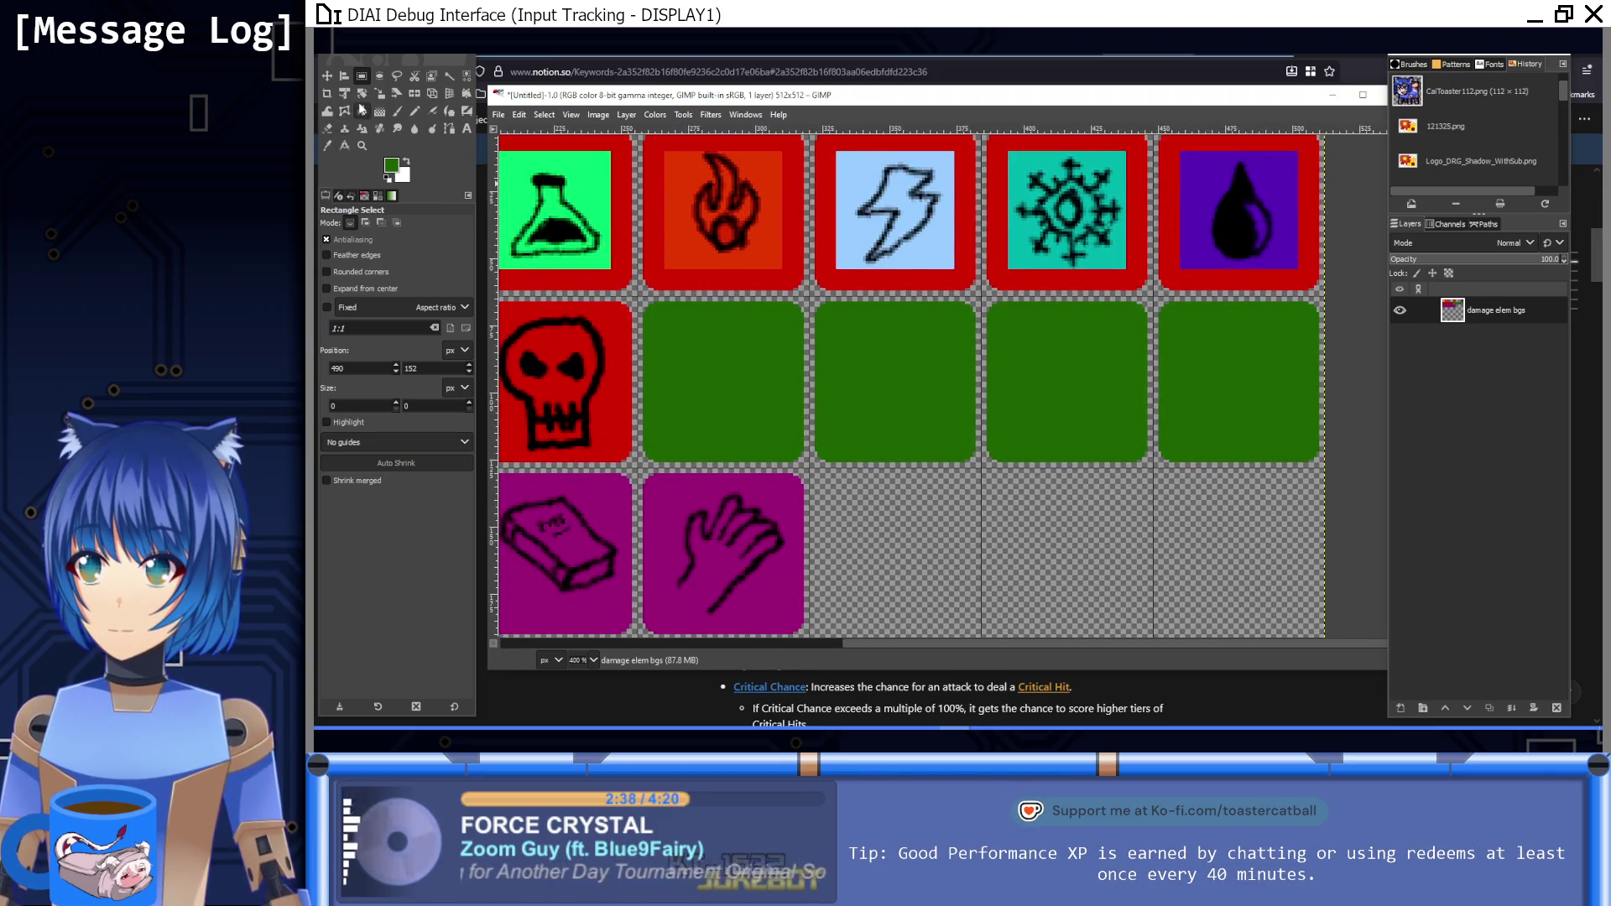
left_click(397, 111)
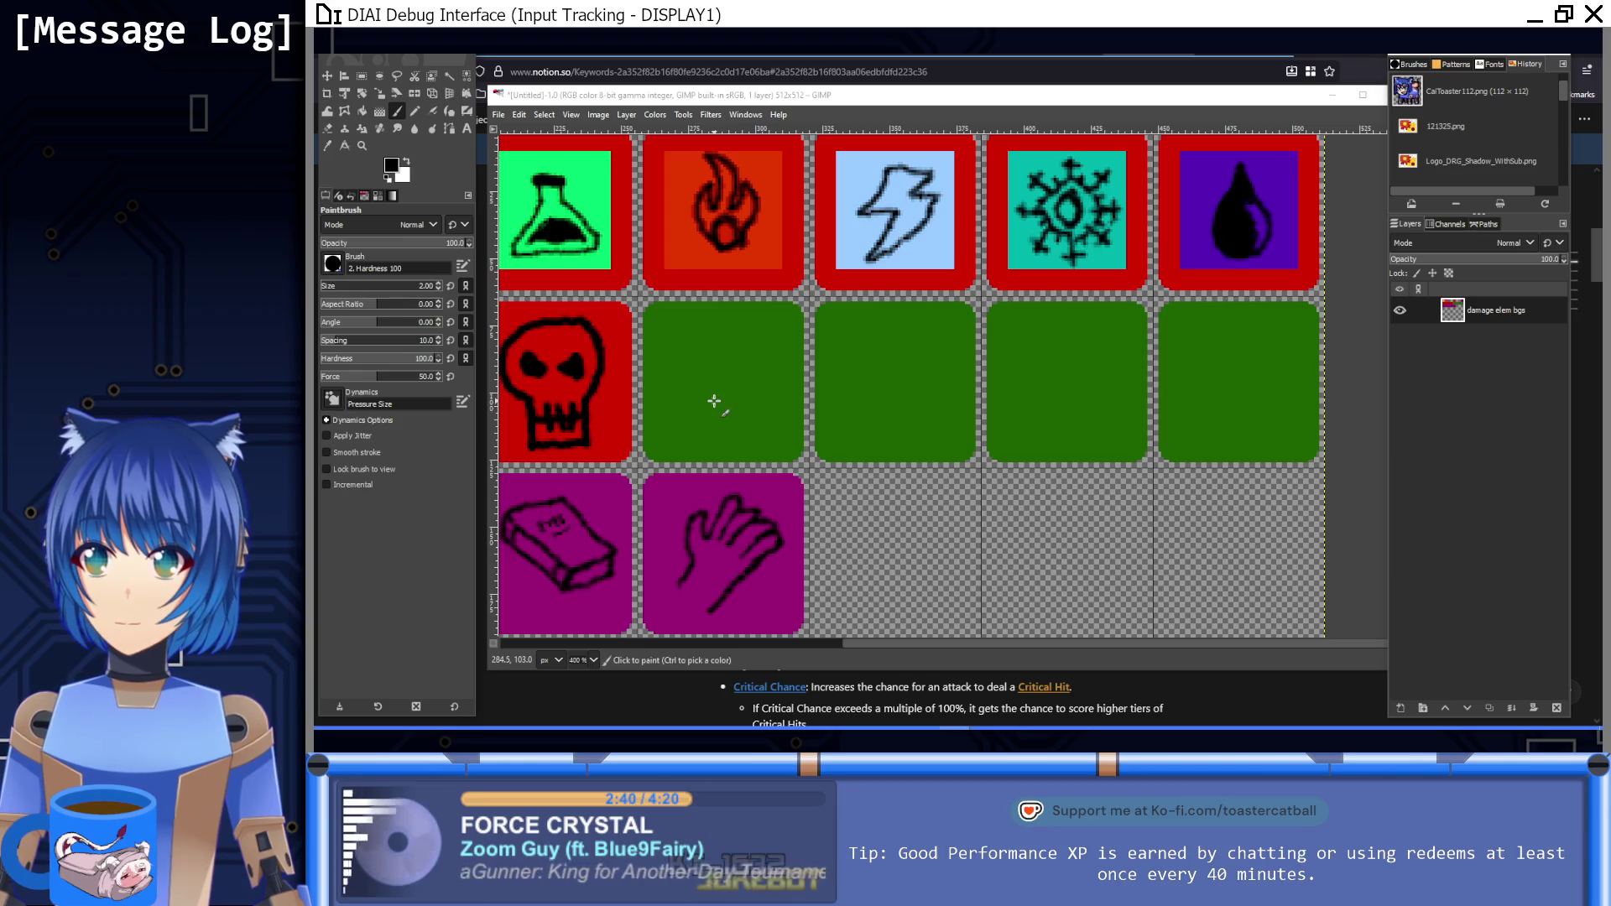
Step: With a larger brush, draw the heartbeat line and a straight-edged bar beneath it on the first green tile
key("bracketright")
key("alt+Tab")
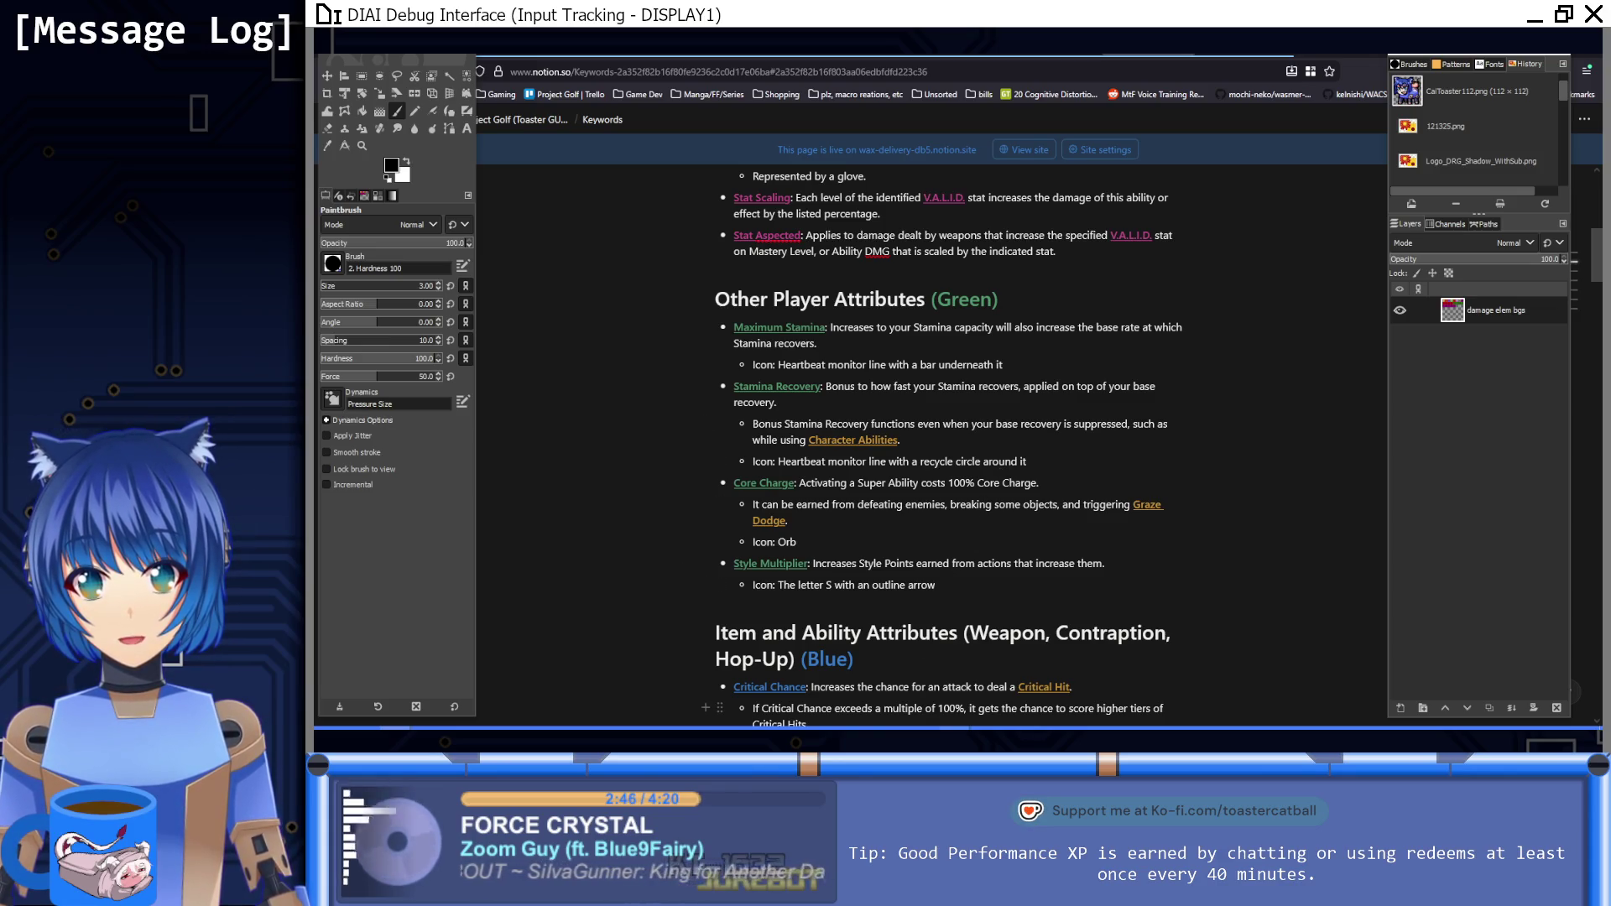
key("alt+Tab")
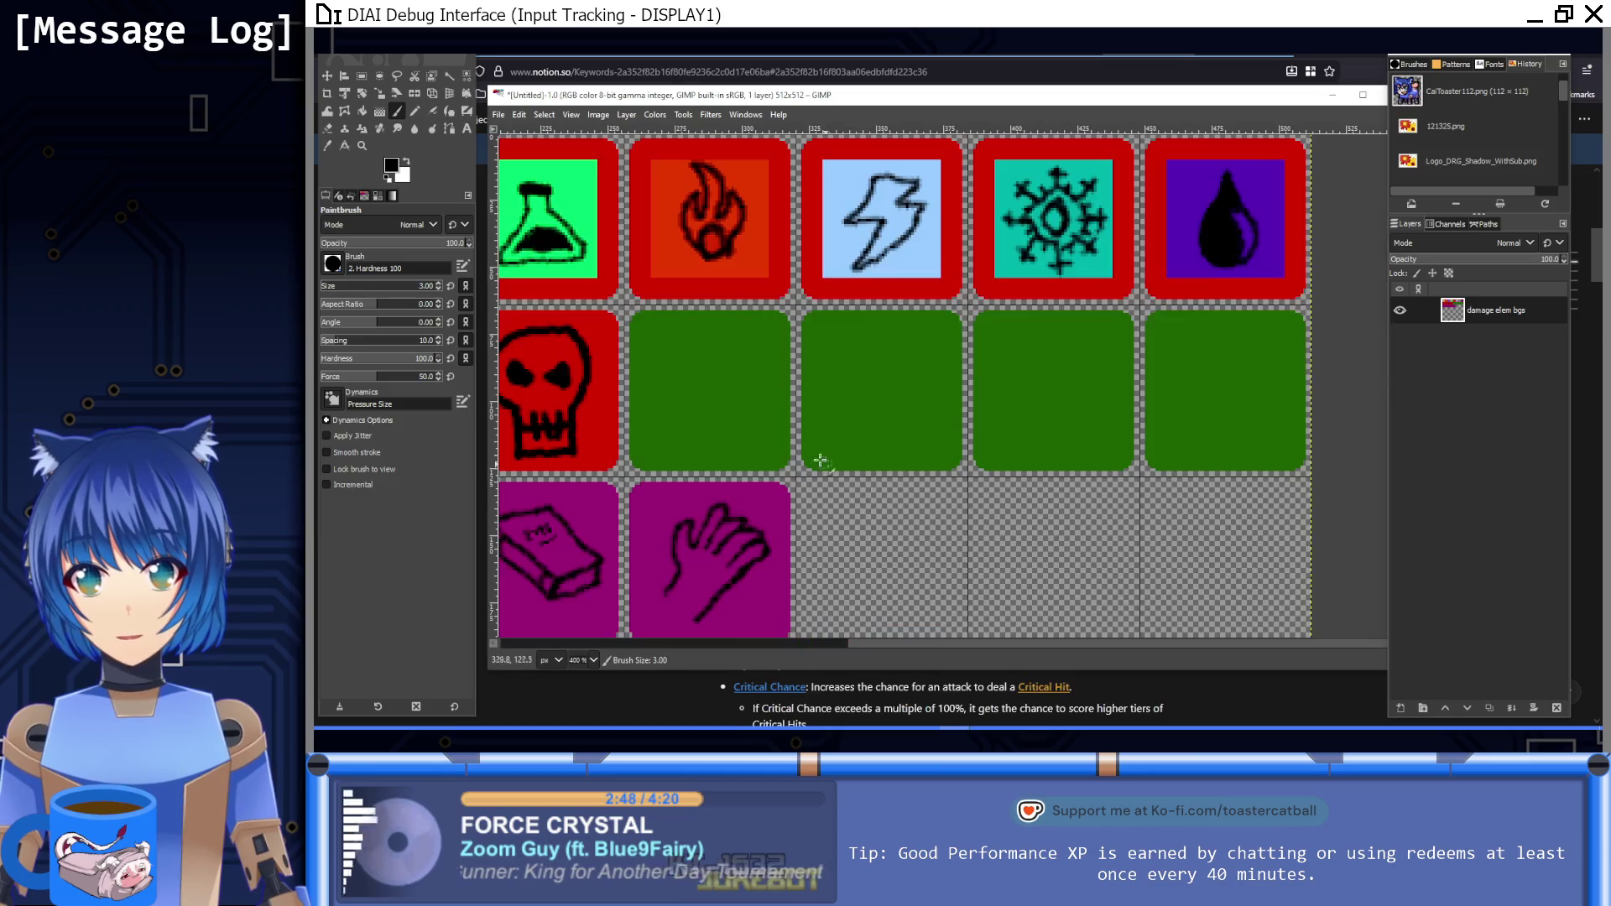
mouse_move(603, 382)
left_mouse_down()
mouse_move(646, 386)
mouse_move(678, 323)
mouse_move(719, 437)
mouse_move(755, 381)
mouse_move(808, 377)
left_mouse_up()
left_click_drag(606, 515, 604, 487)
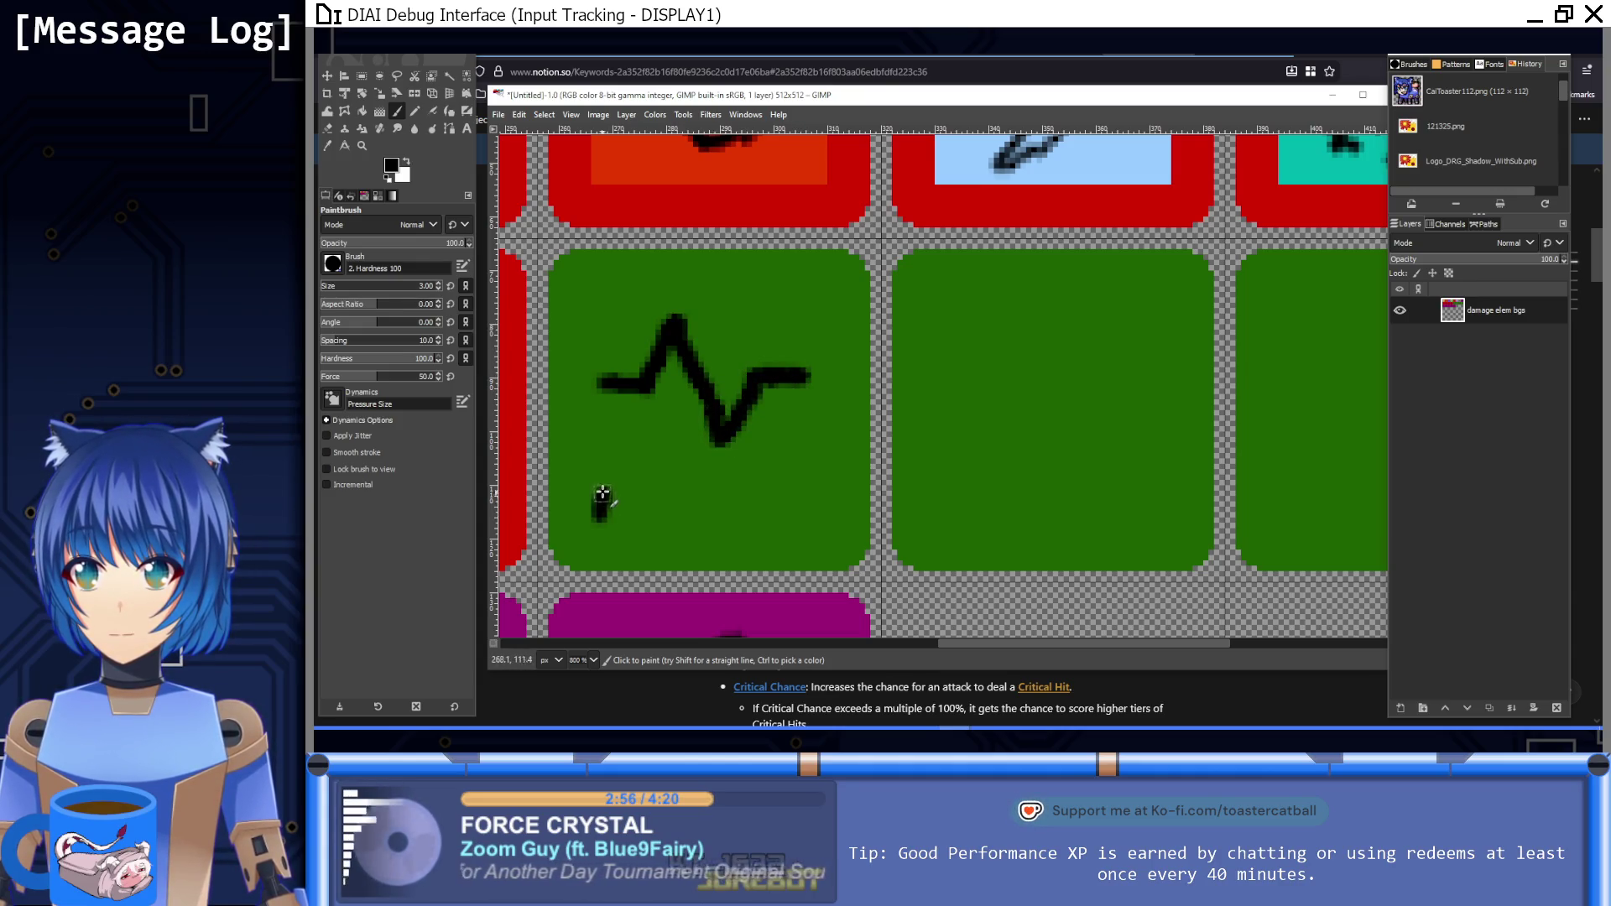
left_click(804, 484, "shift")
left_click(810, 520, "shift")
left_click(606, 518, "shift")
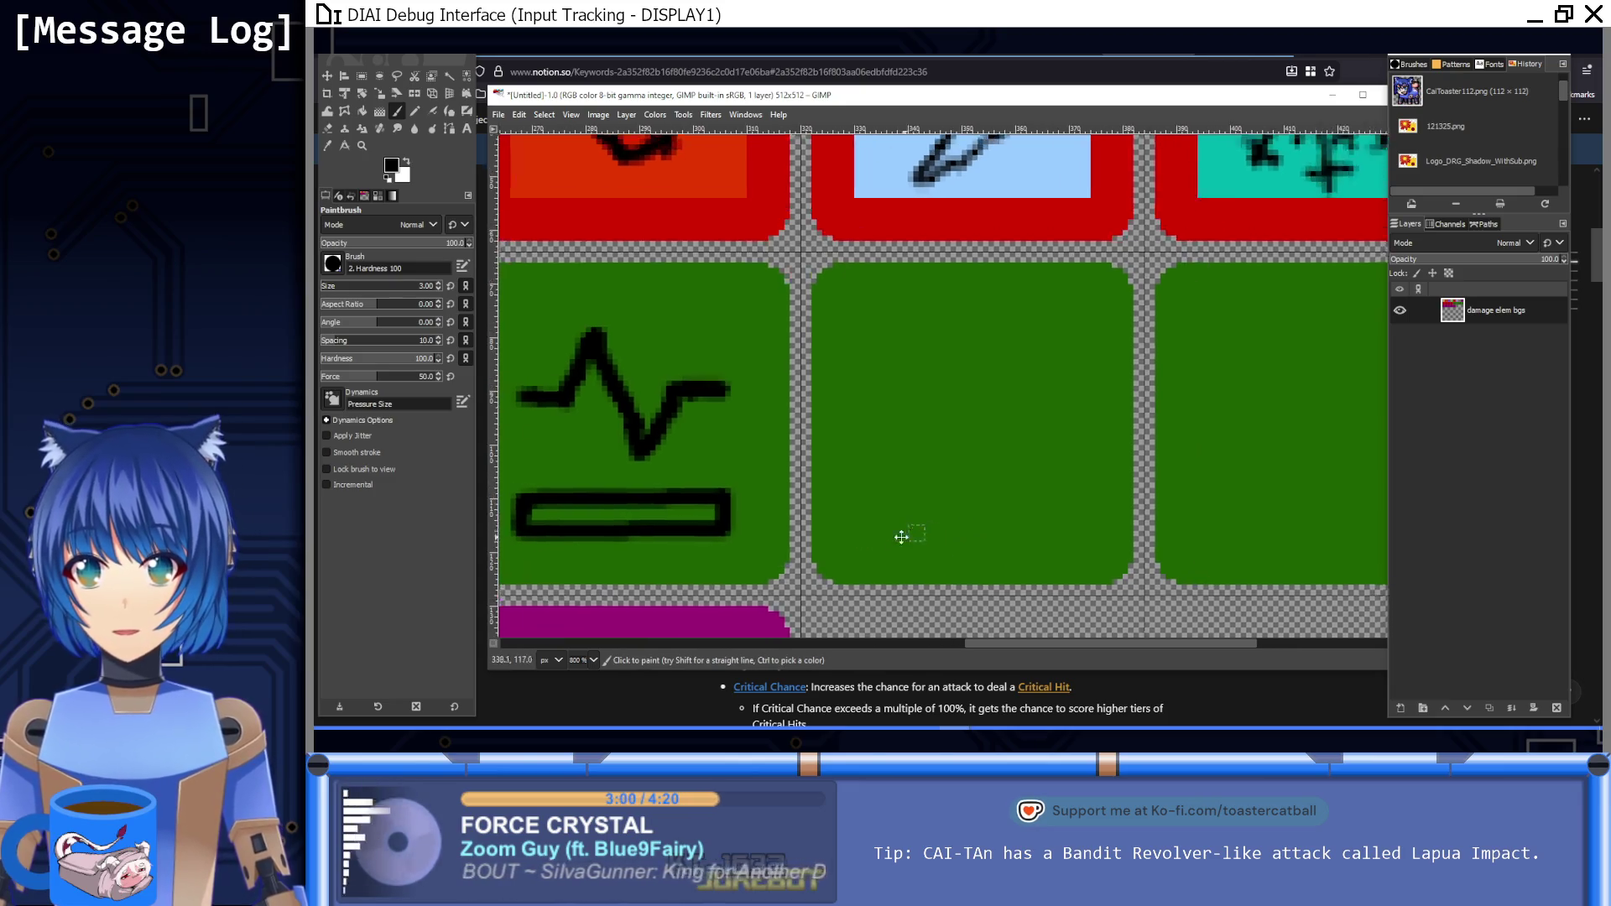
scroll(923, 525, "right", 2)
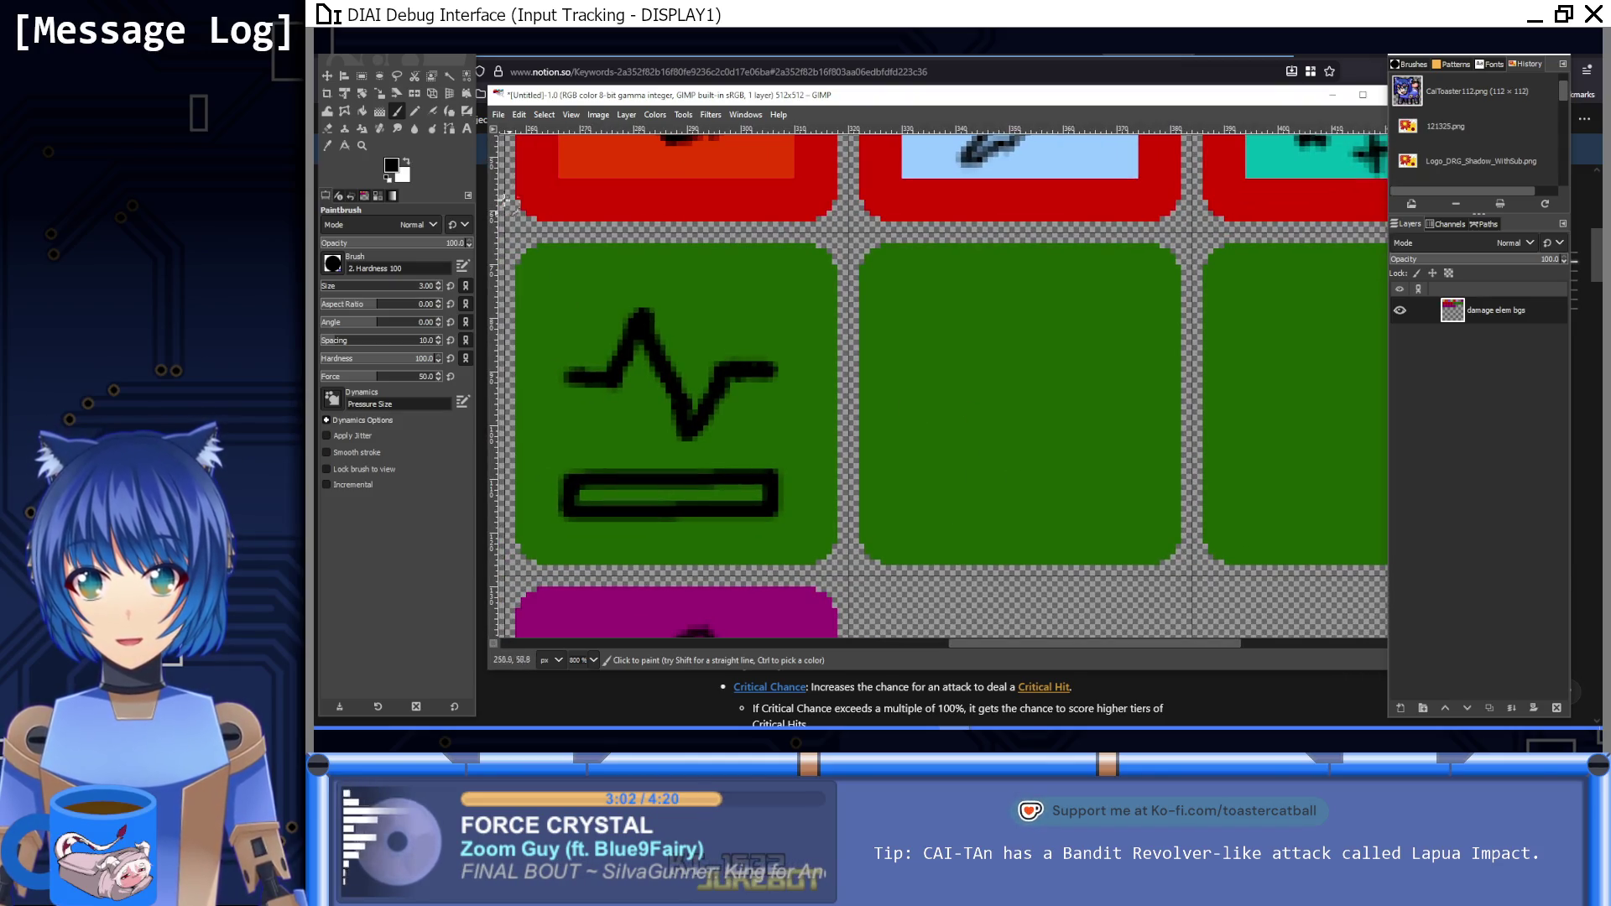
Step: Copy the heartbeat line into the middle green tile and anchor it
left_click(362, 75)
mouse_move(558, 297)
left_mouse_down()
mouse_move(596, 356)
mouse_move(791, 453)
left_mouse_up()
key("ctrl+c")
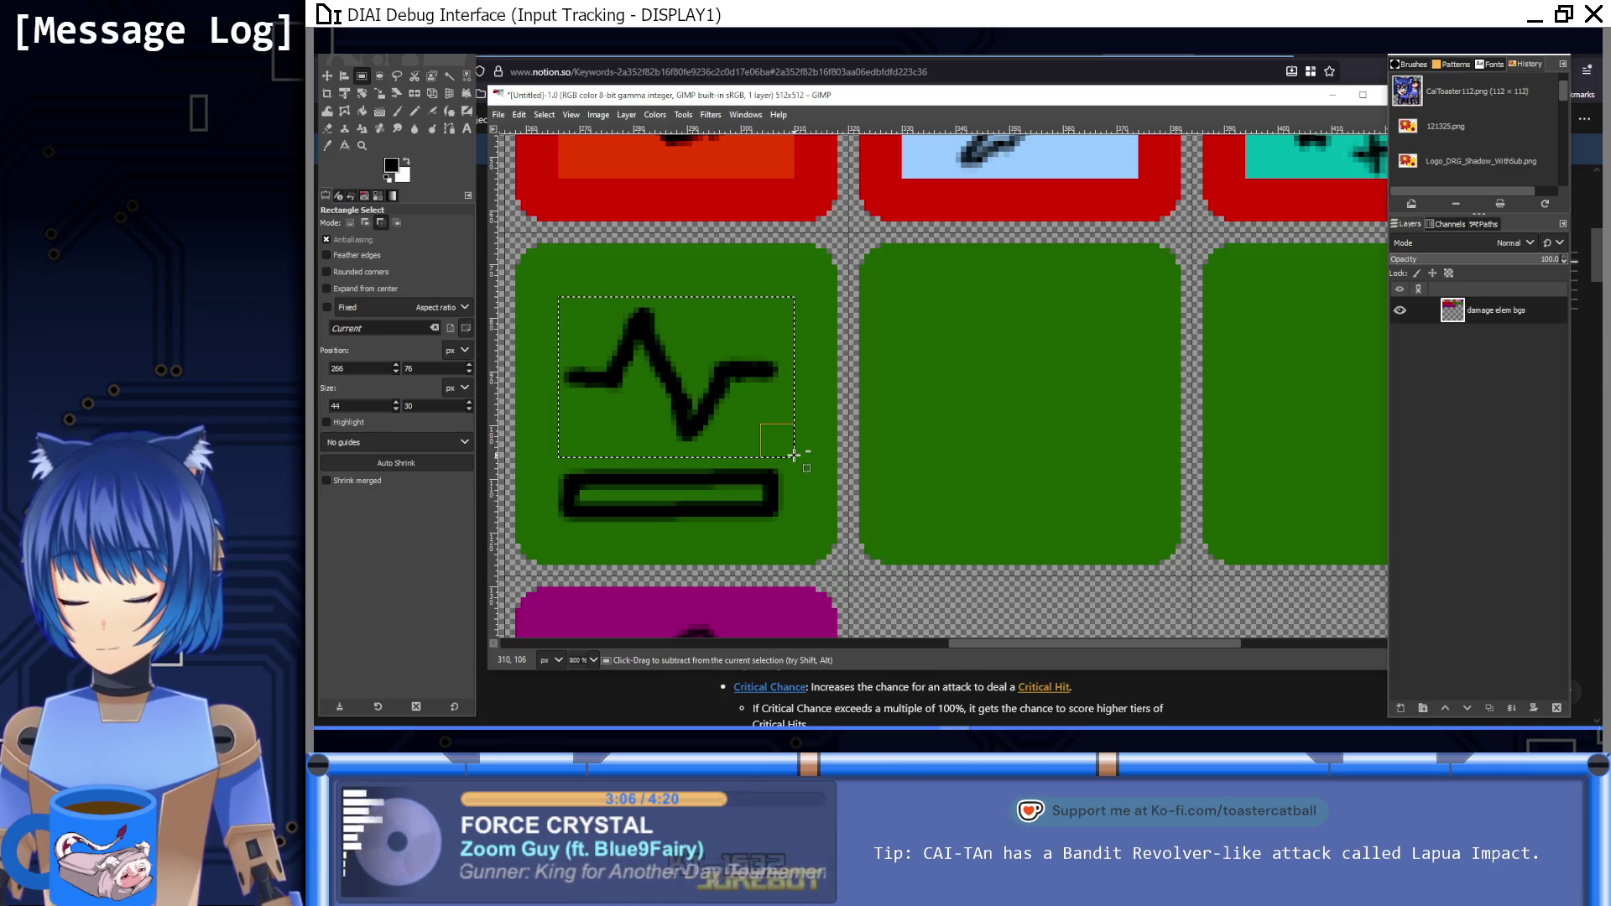
key("ctrl+v")
mouse_move(709, 407)
left_mouse_down()
mouse_move(1105, 420)
mouse_move(1046, 403)
left_mouse_up()
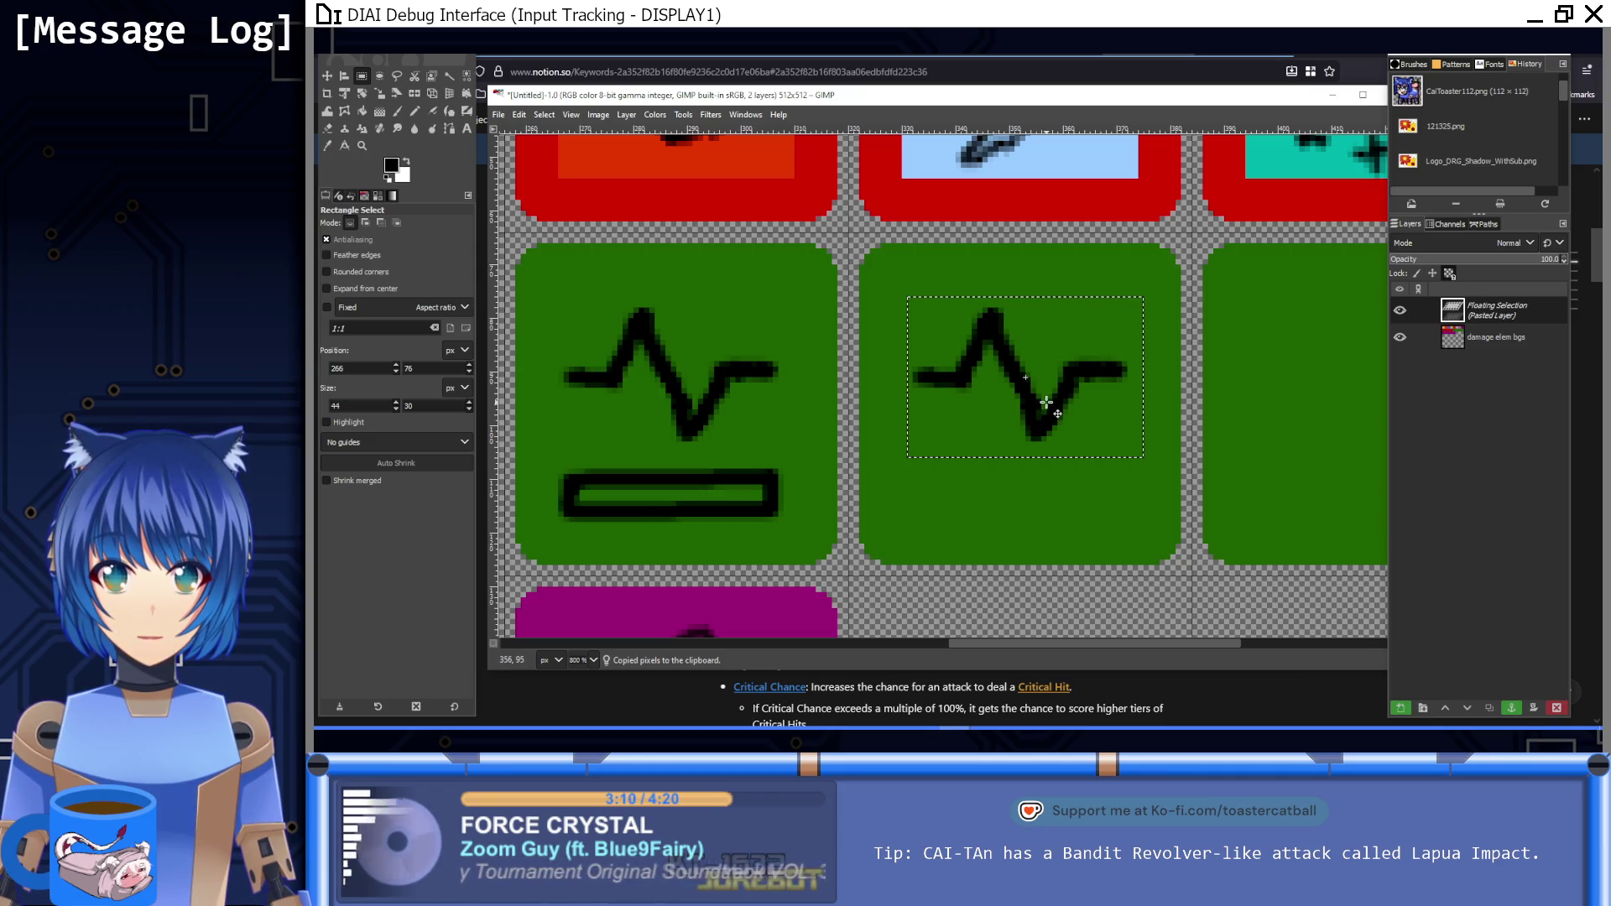
left_click(1023, 518)
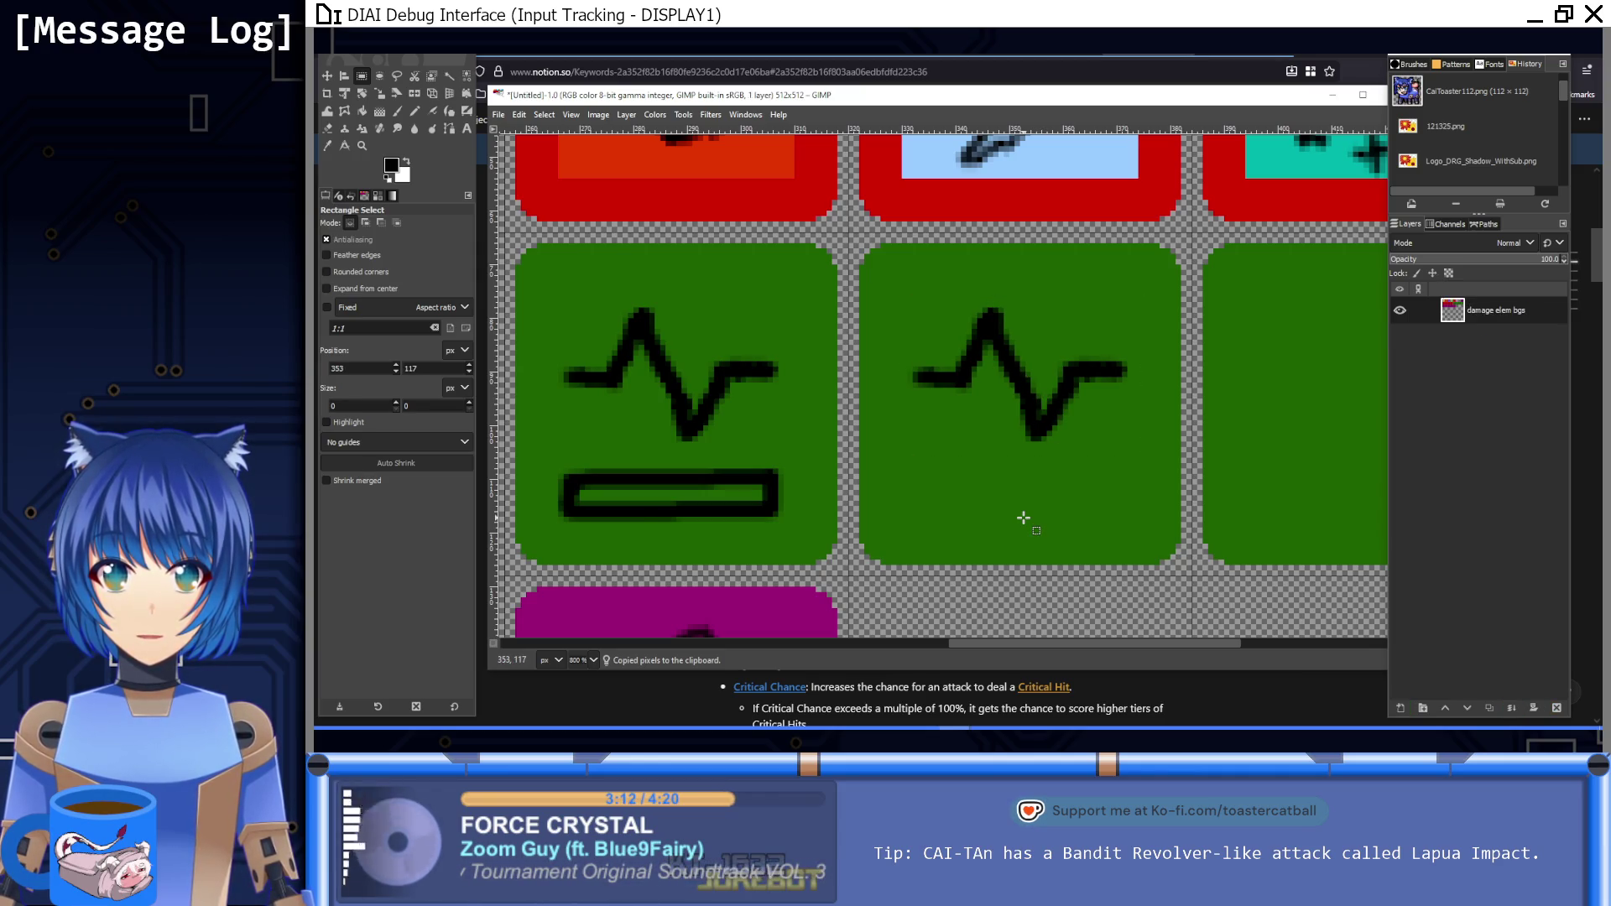
left_click(417, 107)
left_click(1089, 334)
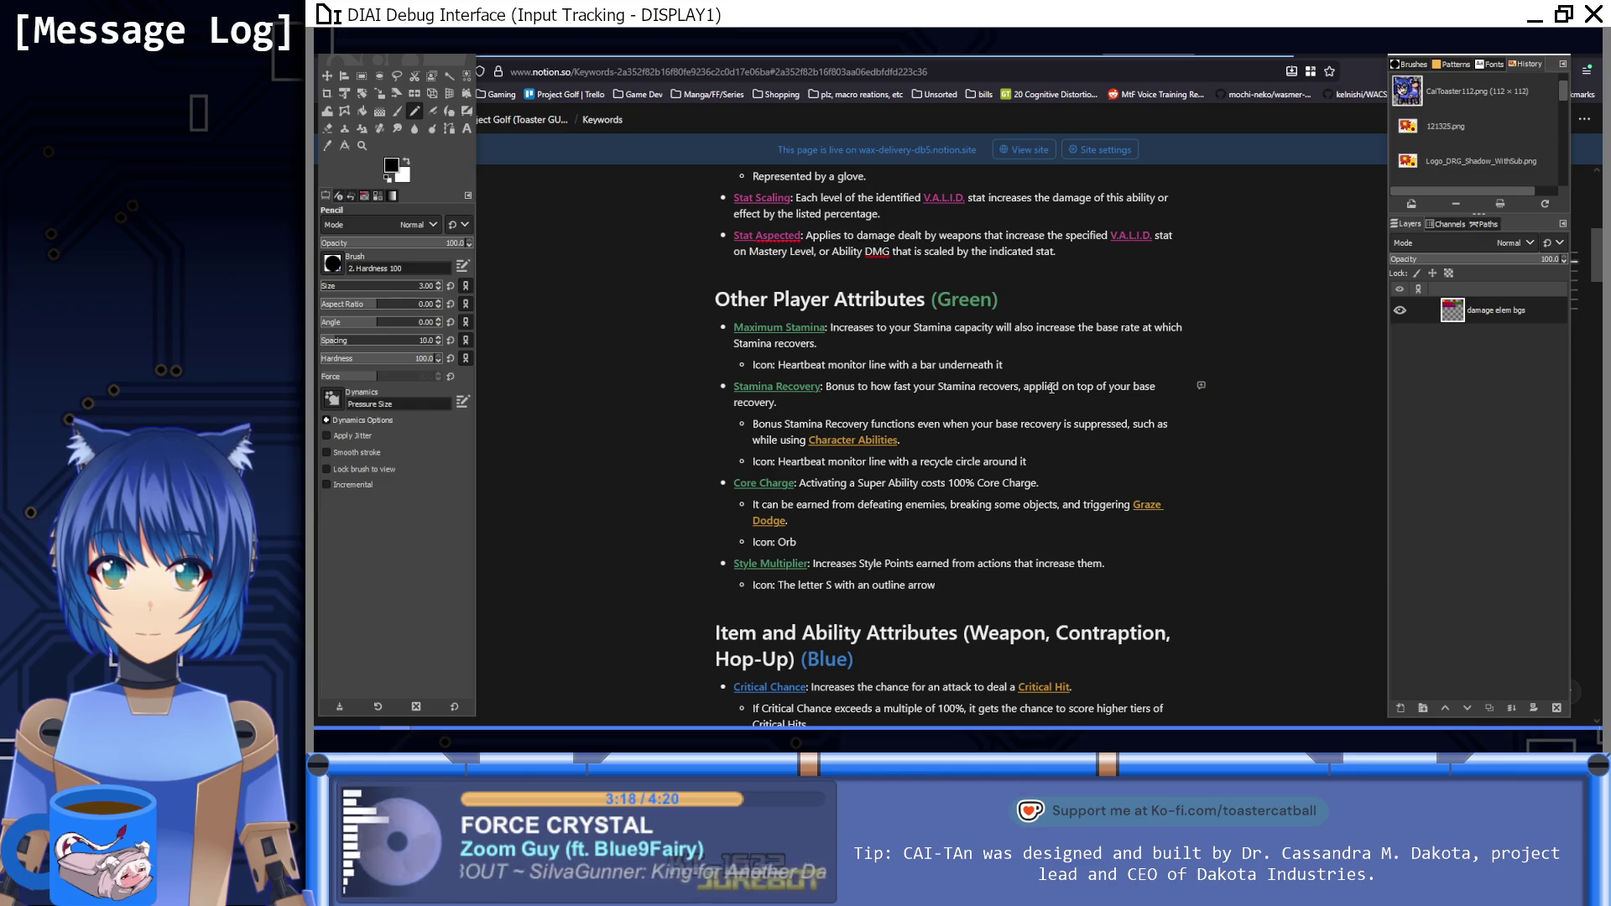
Step: Paste the heartbeat line again, shift it down 4 px and anchor it
mouse_move(939, 723)
left_click(879, 676)
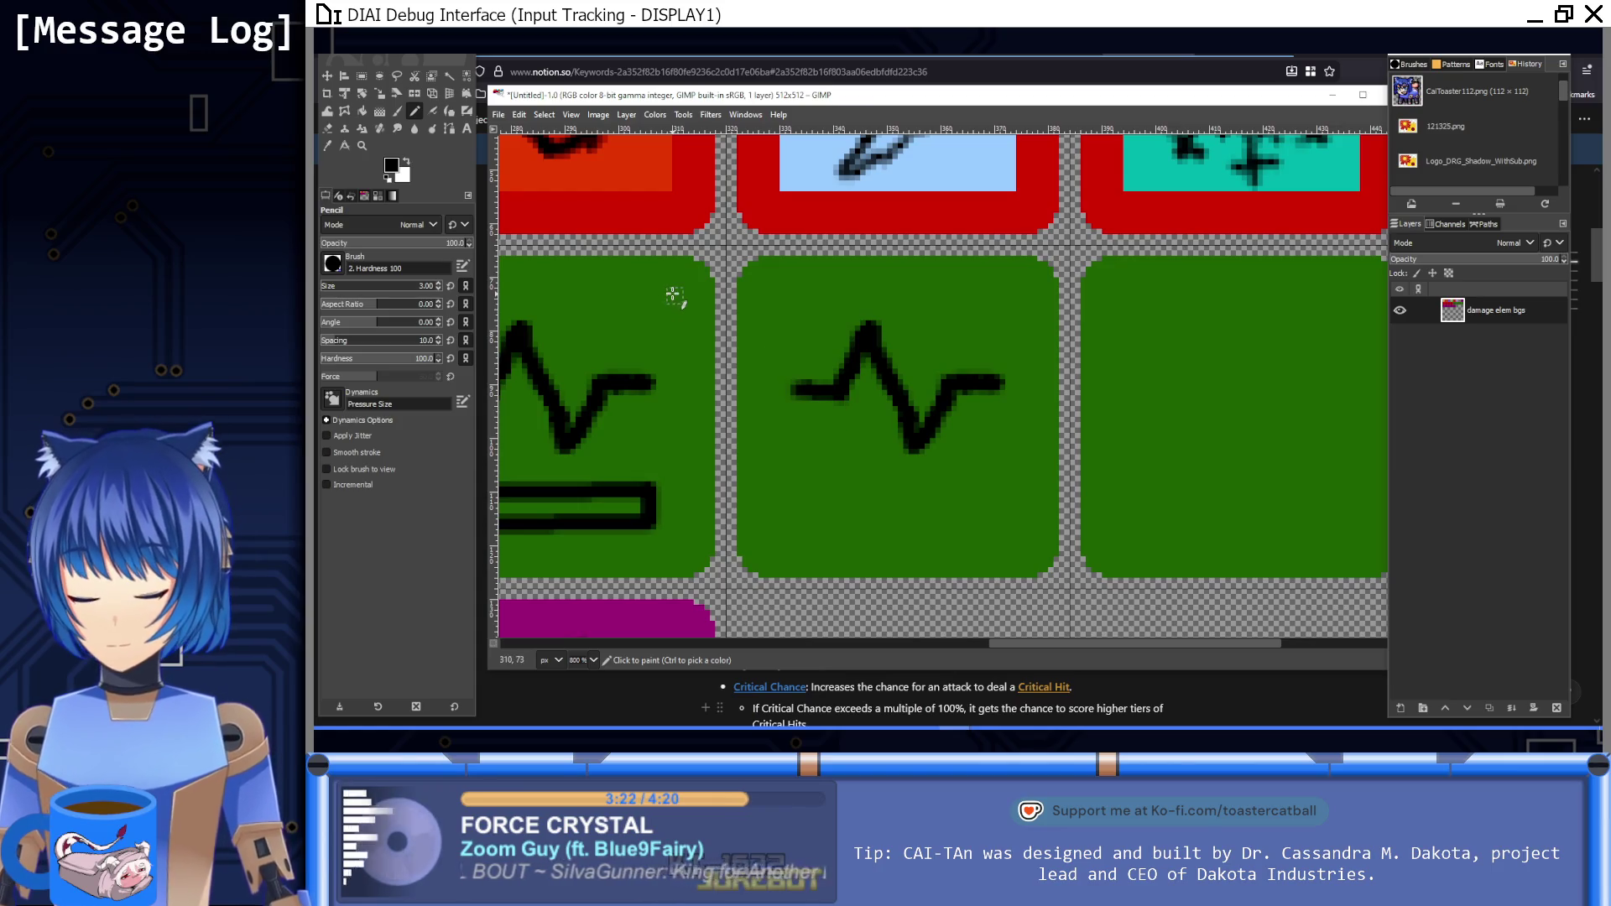
key("ctrl+v")
key("m")
left_click_drag(854, 371, 855, 399)
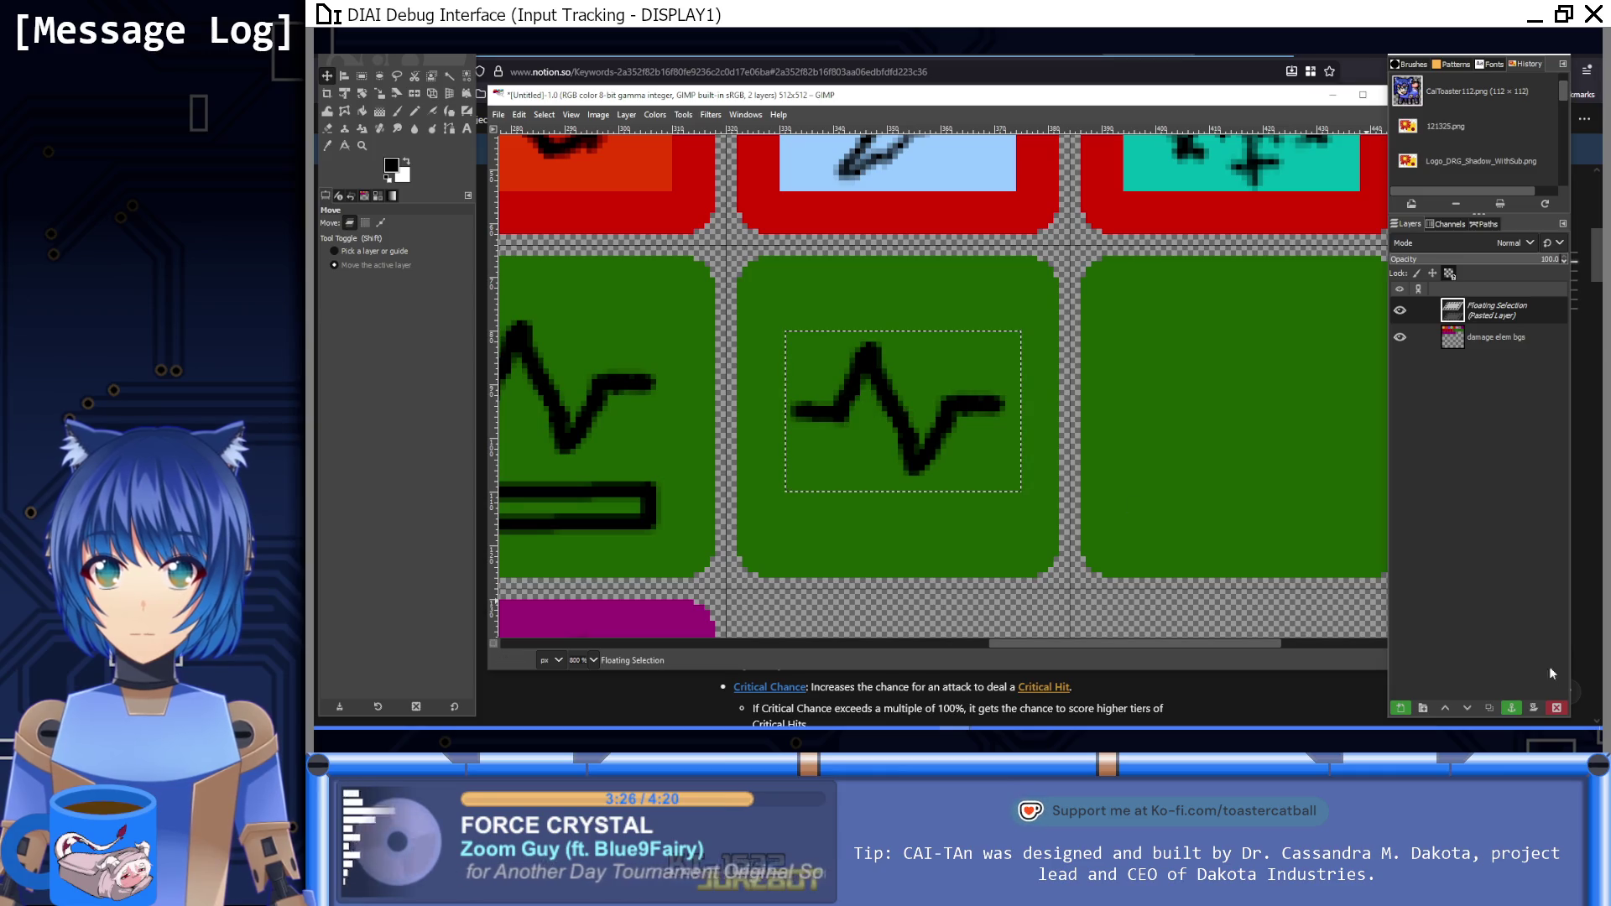
left_click(1511, 708)
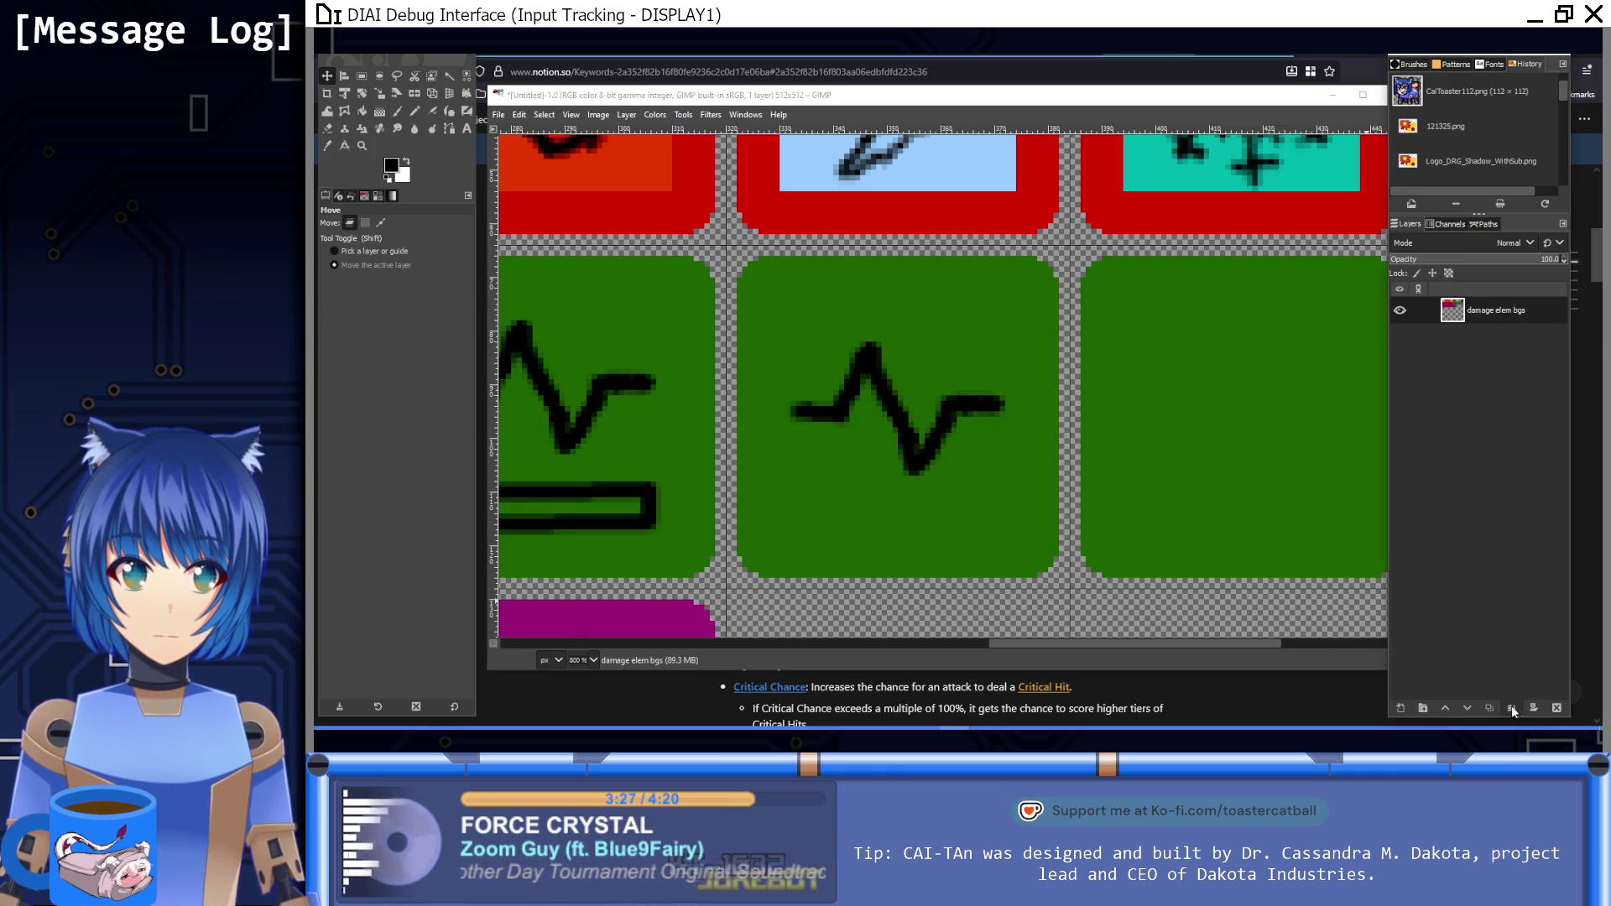
Step: Paint curved recycle arrows below and above the heartbeat line on the second green tile
left_click(414, 110)
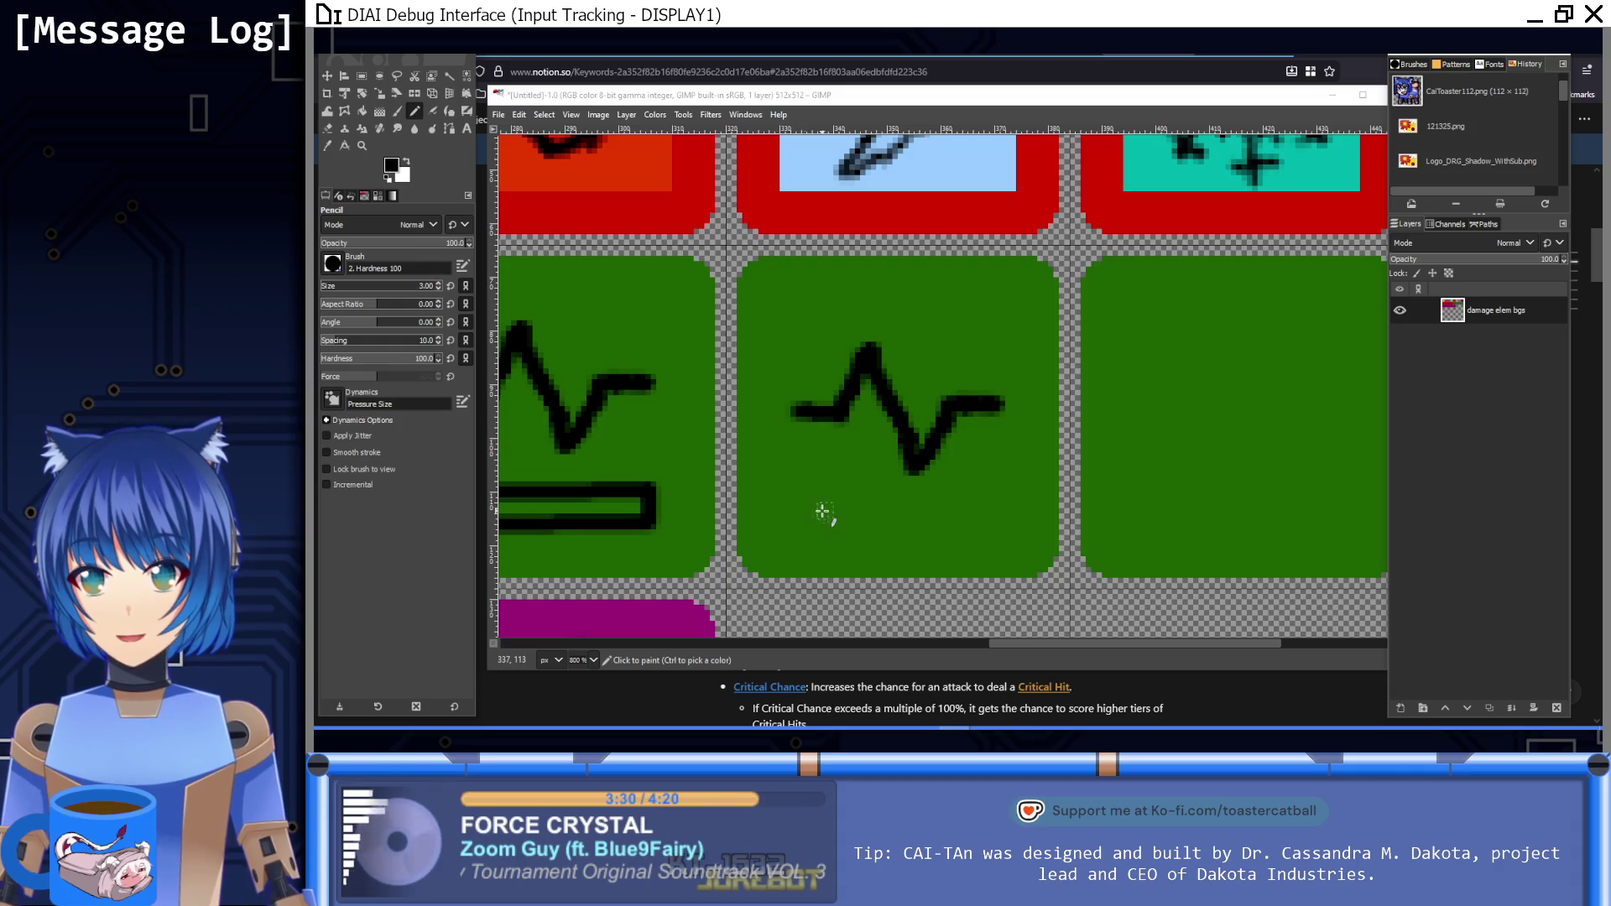
mouse_move(797, 464)
left_mouse_down()
mouse_move(799, 491)
mouse_move(899, 537)
mouse_move(997, 472)
left_mouse_up()
key("ctrl+z")
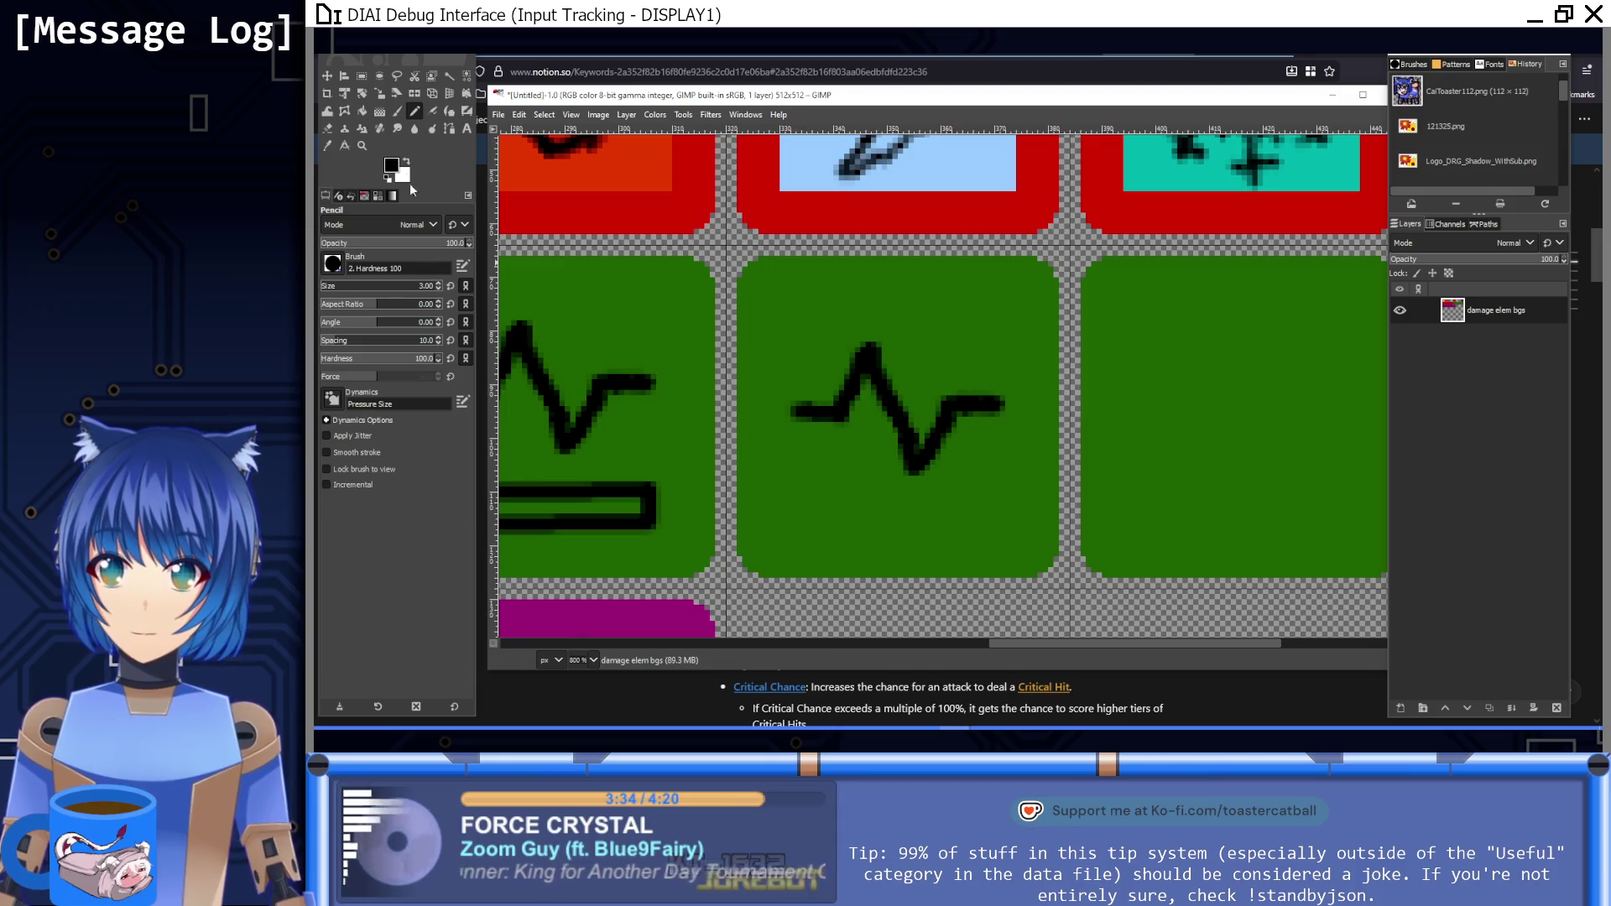
left_click(396, 111)
mouse_move(801, 462)
left_mouse_down()
mouse_move(801, 489)
mouse_move(965, 525)
mouse_move(1000, 475)
mouse_move(979, 475)
mouse_move(1025, 496)
mouse_move(1011, 470)
left_mouse_up()
mouse_move(999, 354)
left_mouse_down()
mouse_move(978, 319)
mouse_move(869, 285)
mouse_move(810, 314)
mouse_move(795, 352)
mouse_move(784, 331)
mouse_move(831, 345)
mouse_move(793, 348)
left_mouse_up()
key("1")
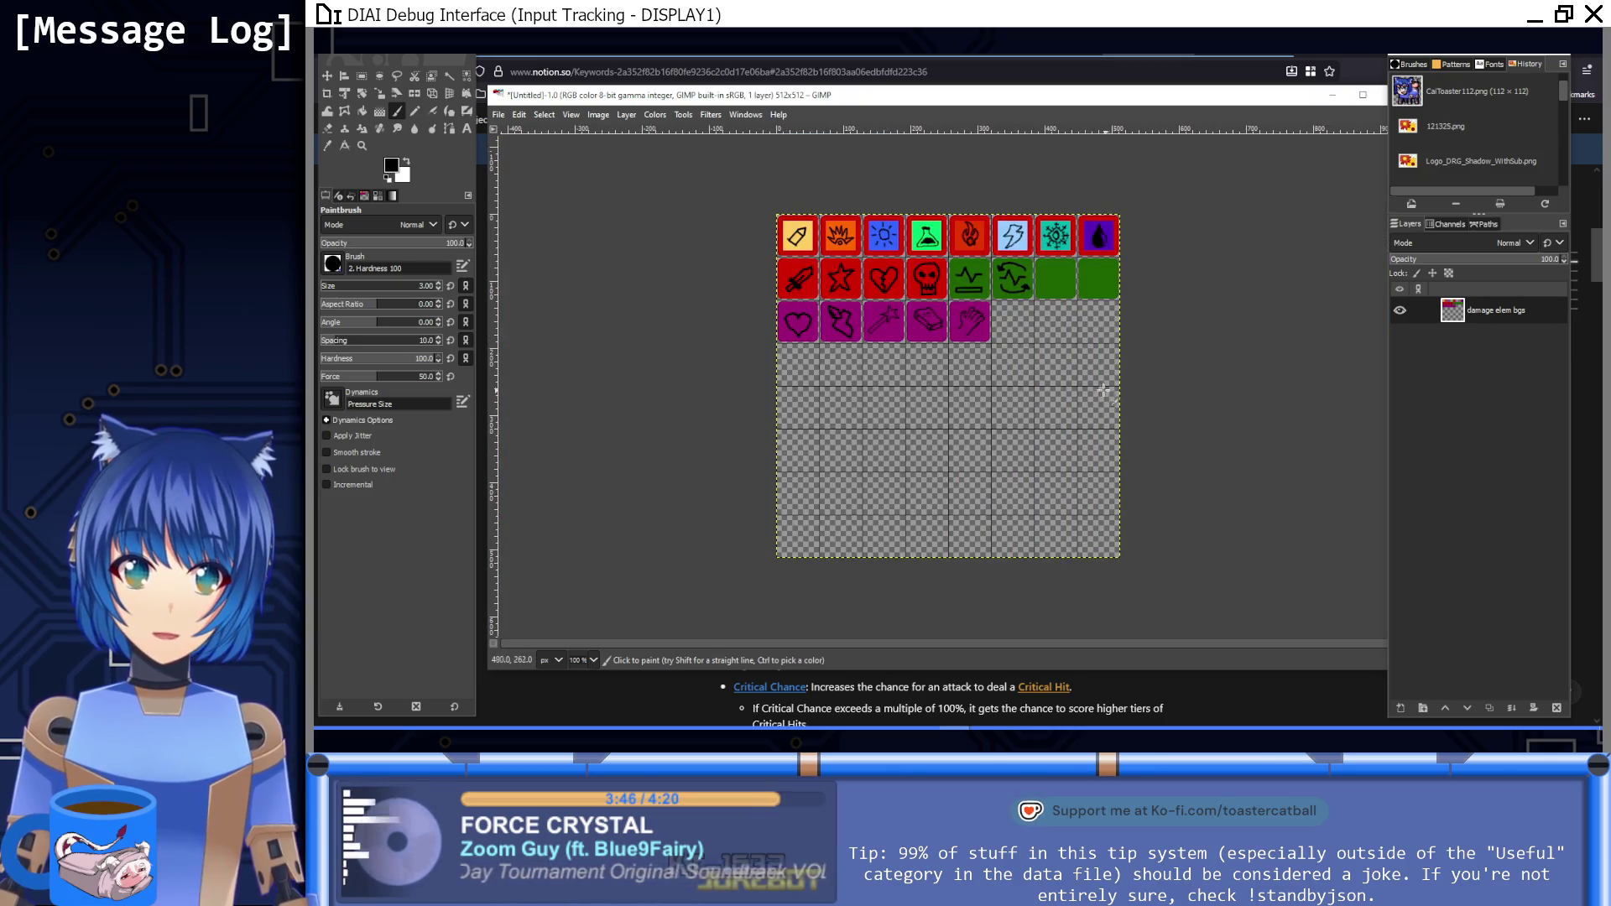
scroll(1103, 391, "up", 2)
scroll(1103, 390, "right", 3)
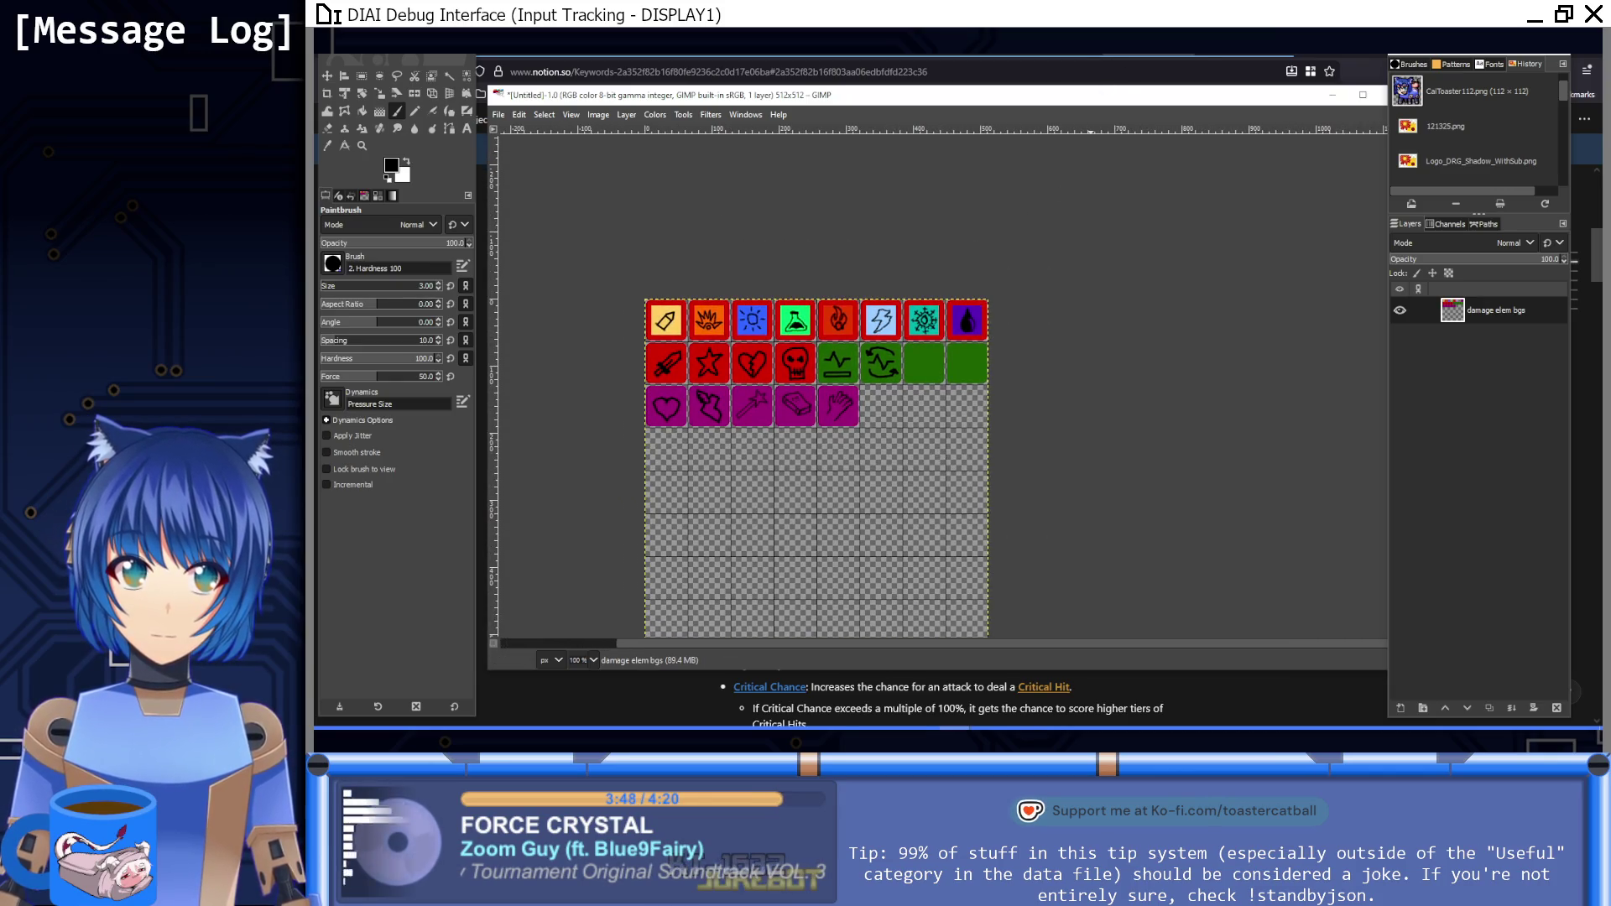
key("alt+Tab")
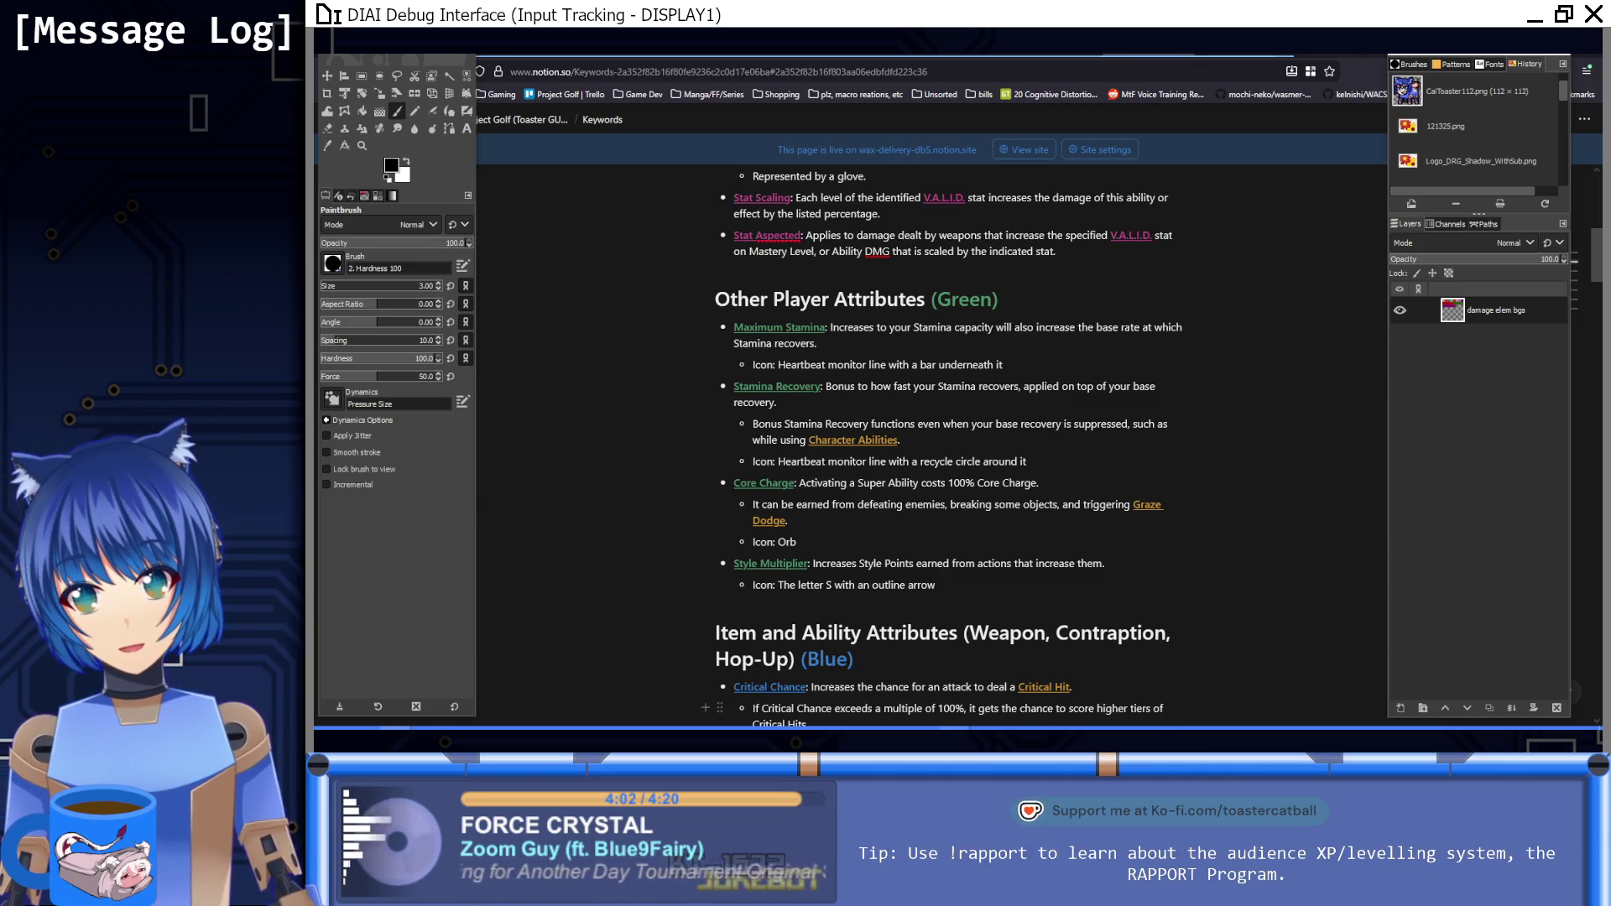
Step: Try a freehand circle in the third green tile, undo it, and zoom in on that tile
mouse_move(1076, 711)
left_click(838, 681)
scroll(822, 495, "up", 4)
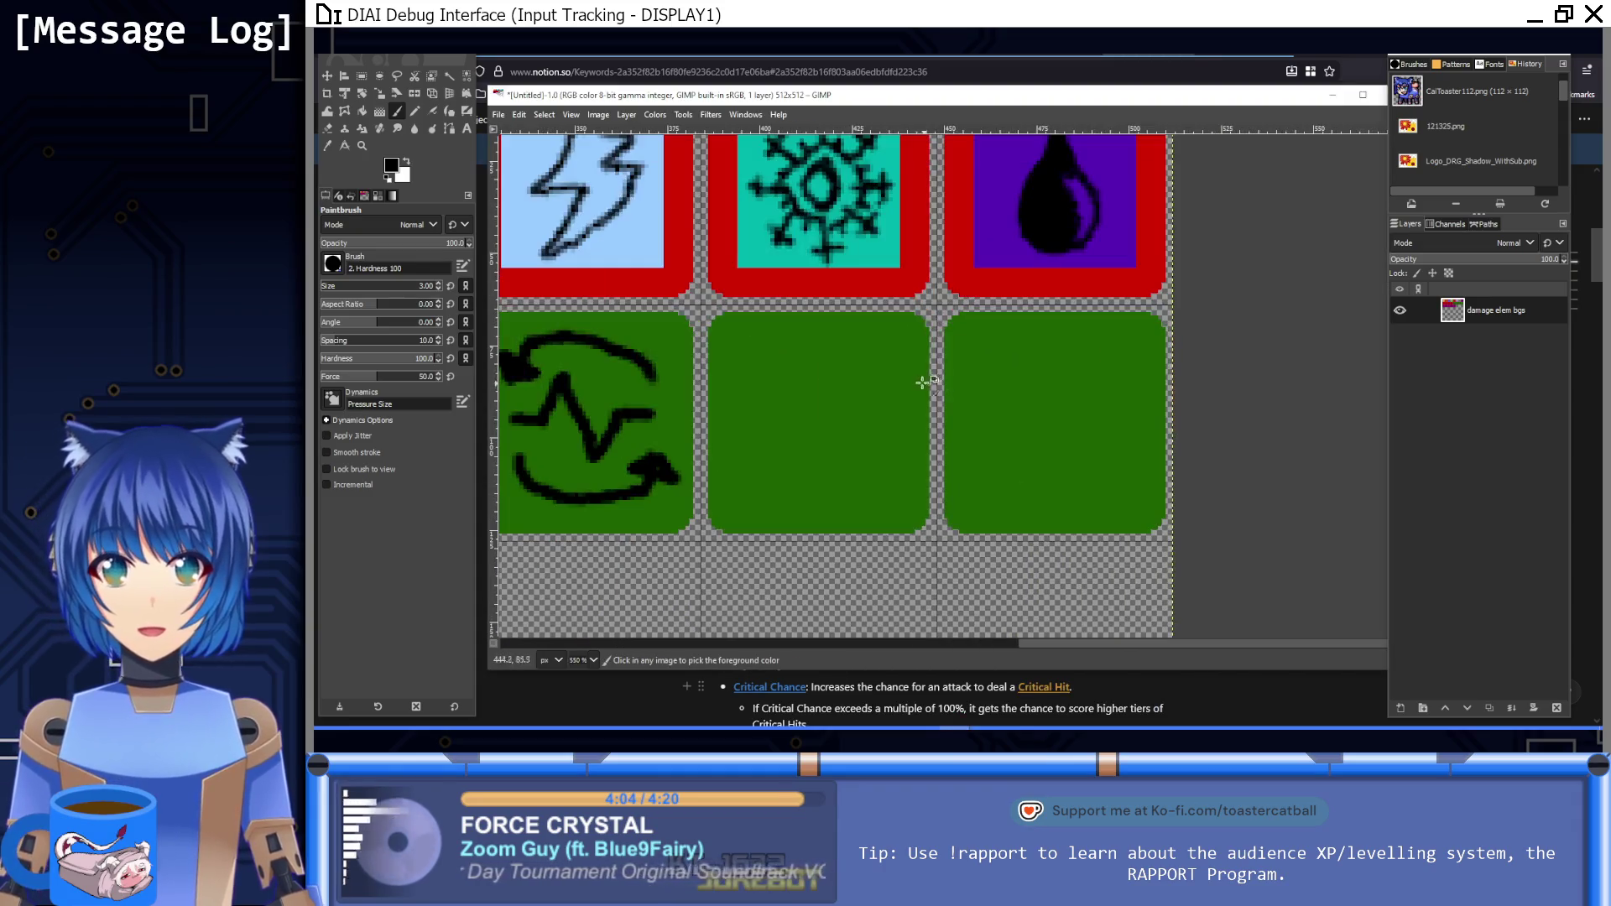
mouse_move(827, 498)
left_mouse_down()
mouse_move(766, 461)
mouse_move(798, 362)
mouse_move(881, 439)
mouse_move(831, 495)
mouse_move(772, 488)
mouse_move(745, 389)
mouse_move(784, 346)
mouse_move(863, 359)
mouse_move(894, 449)
mouse_move(827, 501)
mouse_move(751, 428)
mouse_move(816, 386)
mouse_move(850, 447)
mouse_move(809, 481)
mouse_move(793, 407)
mouse_move(844, 415)
left_mouse_up()
key("ctrl+z")
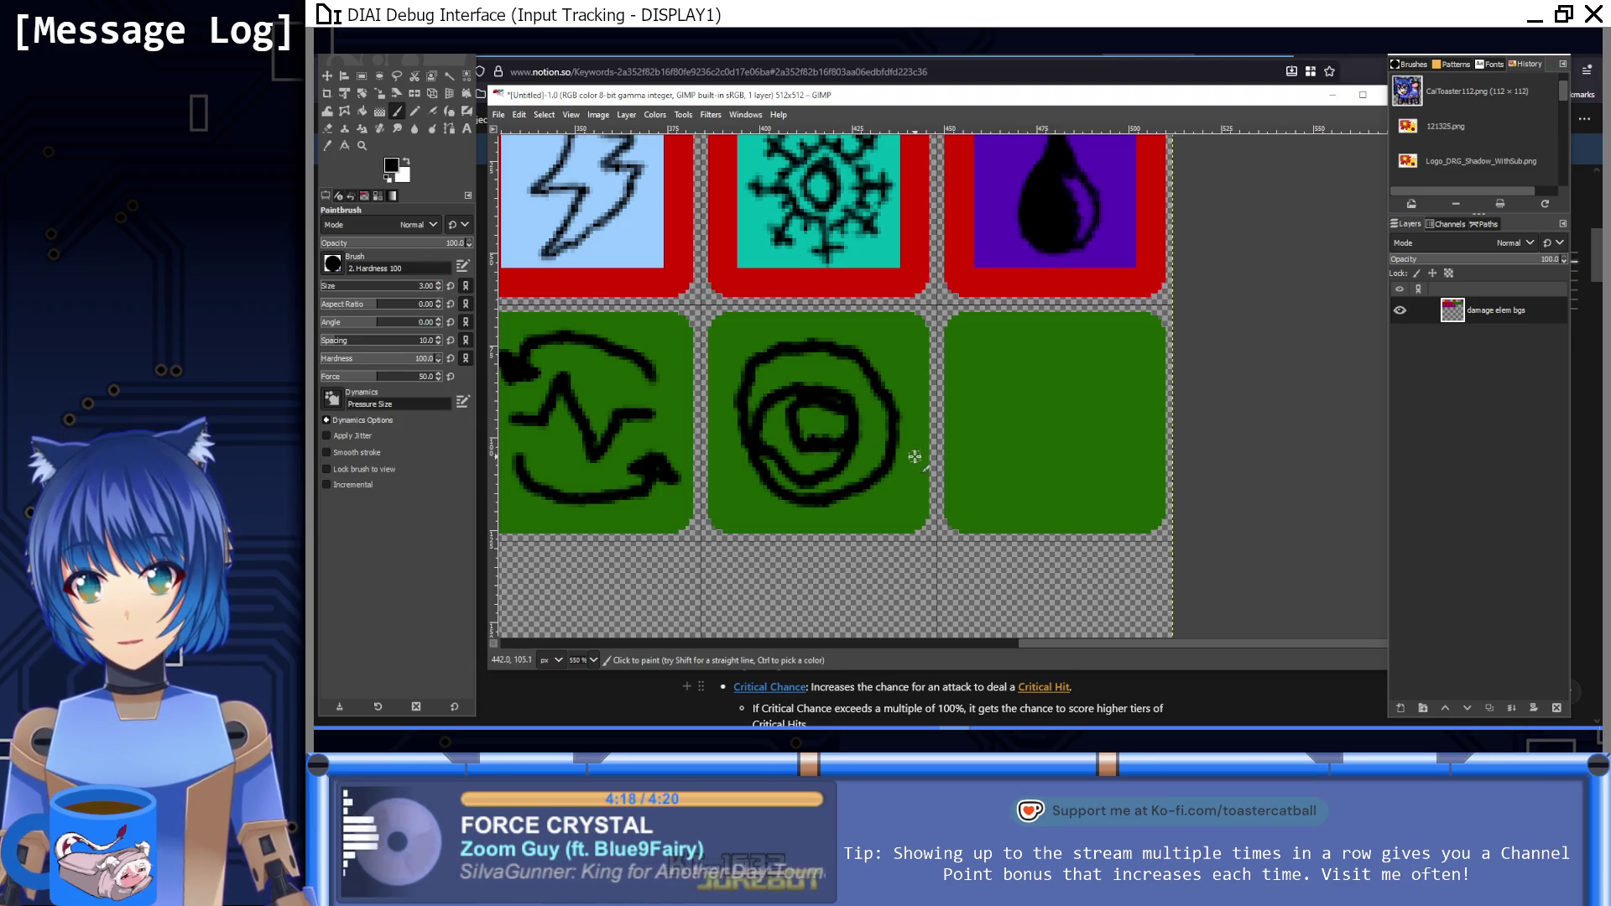
key("1")
left_click_drag(1014, 451, 813, 537)
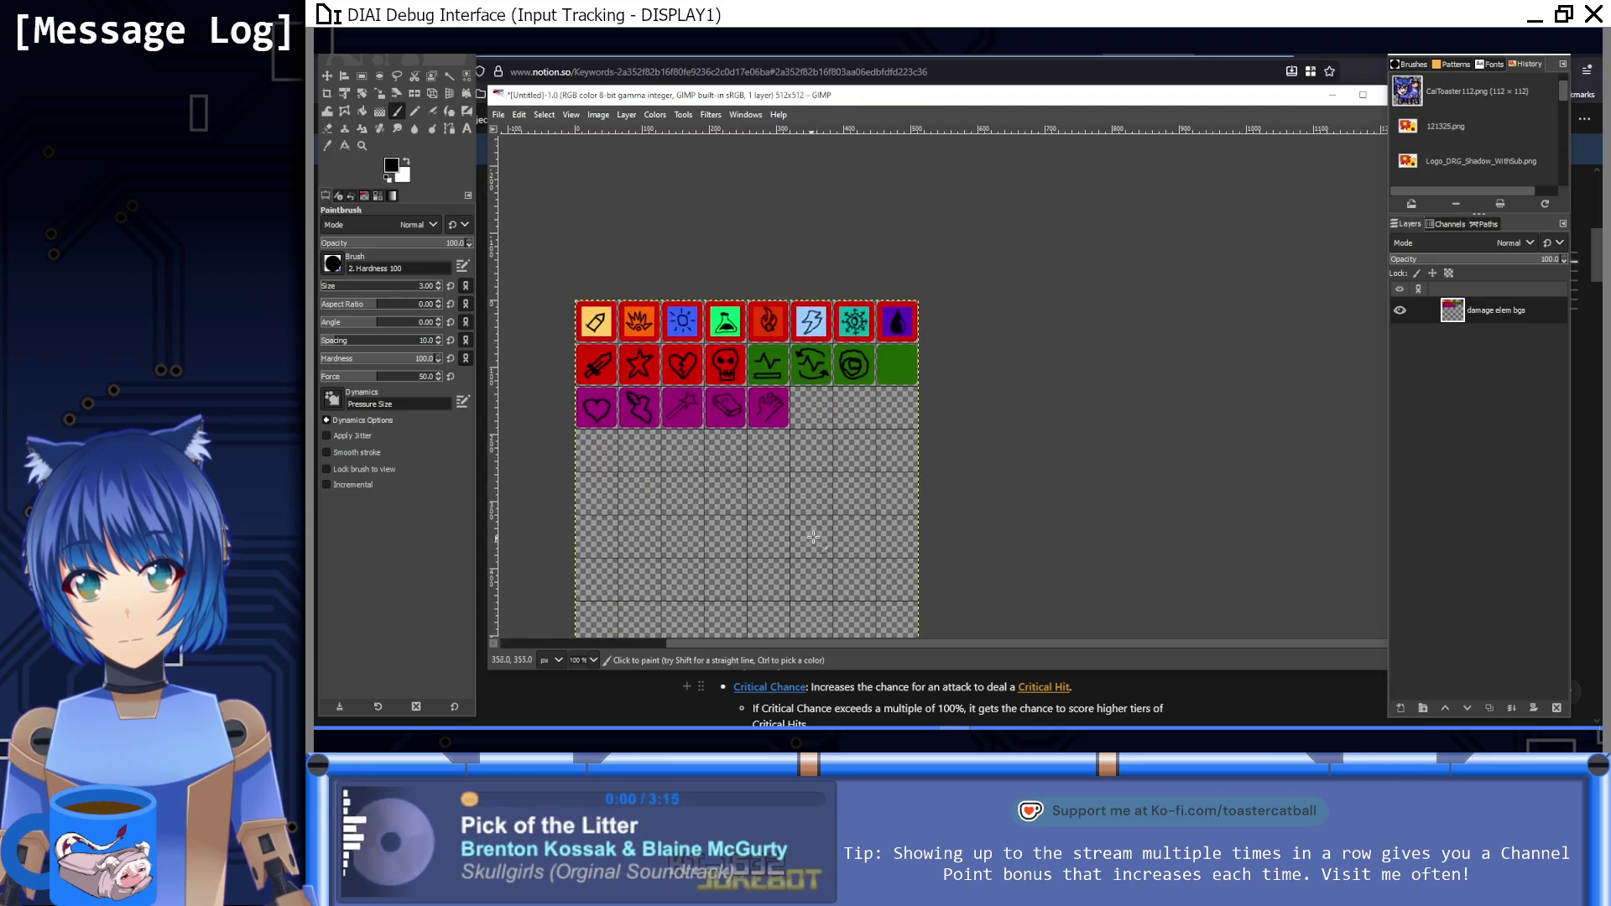
key("3")
key("5")
Step: Paint the orb's black concentric rings, covering excess black with green
mouse_move(896, 323)
left_mouse_down()
mouse_move(864, 269)
mouse_move(859, 209)
left_mouse_up()
left_click_drag(1012, 285, 881, 425)
left_click(1049, 403, "ctrl")
mouse_move(755, 462)
left_mouse_down()
mouse_move(705, 380)
mouse_move(708, 323)
mouse_move(763, 244)
left_mouse_up()
left_click_drag(994, 309, 939, 434)
left_click(767, 374, "ctrl")
mouse_move(766, 374)
left_mouse_down()
mouse_move(829, 364)
mouse_move(892, 381)
mouse_move(928, 417)
left_mouse_up()
left_click(1007, 514, "ctrl")
mouse_move(883, 487)
left_mouse_down()
mouse_move(827, 516)
mouse_move(814, 495)
mouse_move(889, 515)
mouse_move(852, 442)
mouse_move(812, 475)
left_mouse_up()
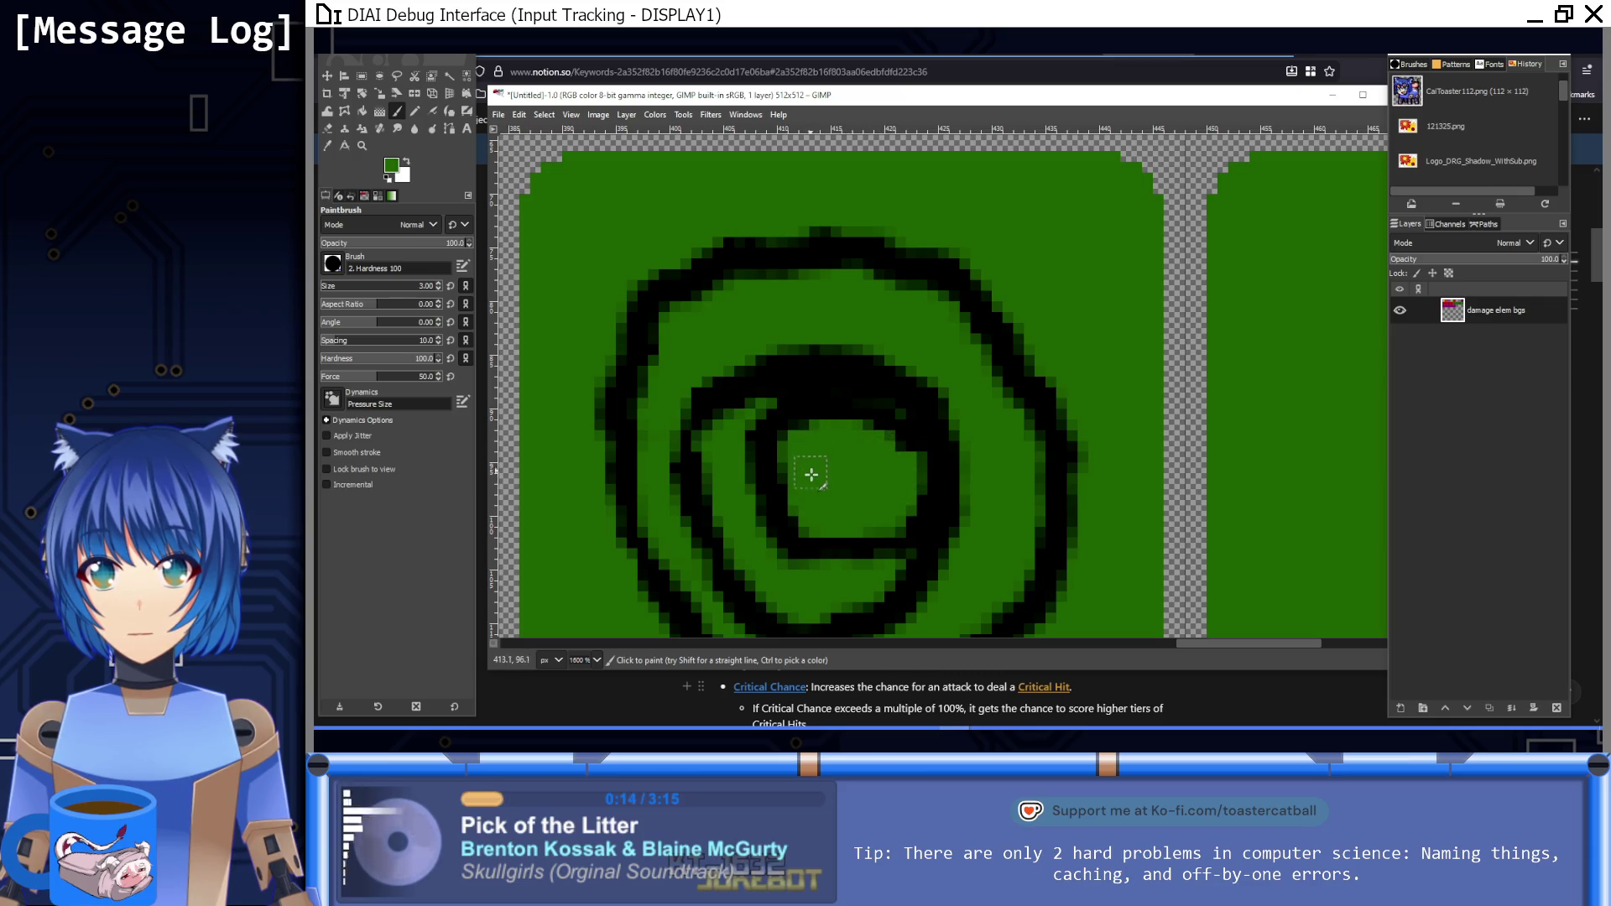
Step: Shrink the brush to 1 px and trim the rings' edges with green
key("1")
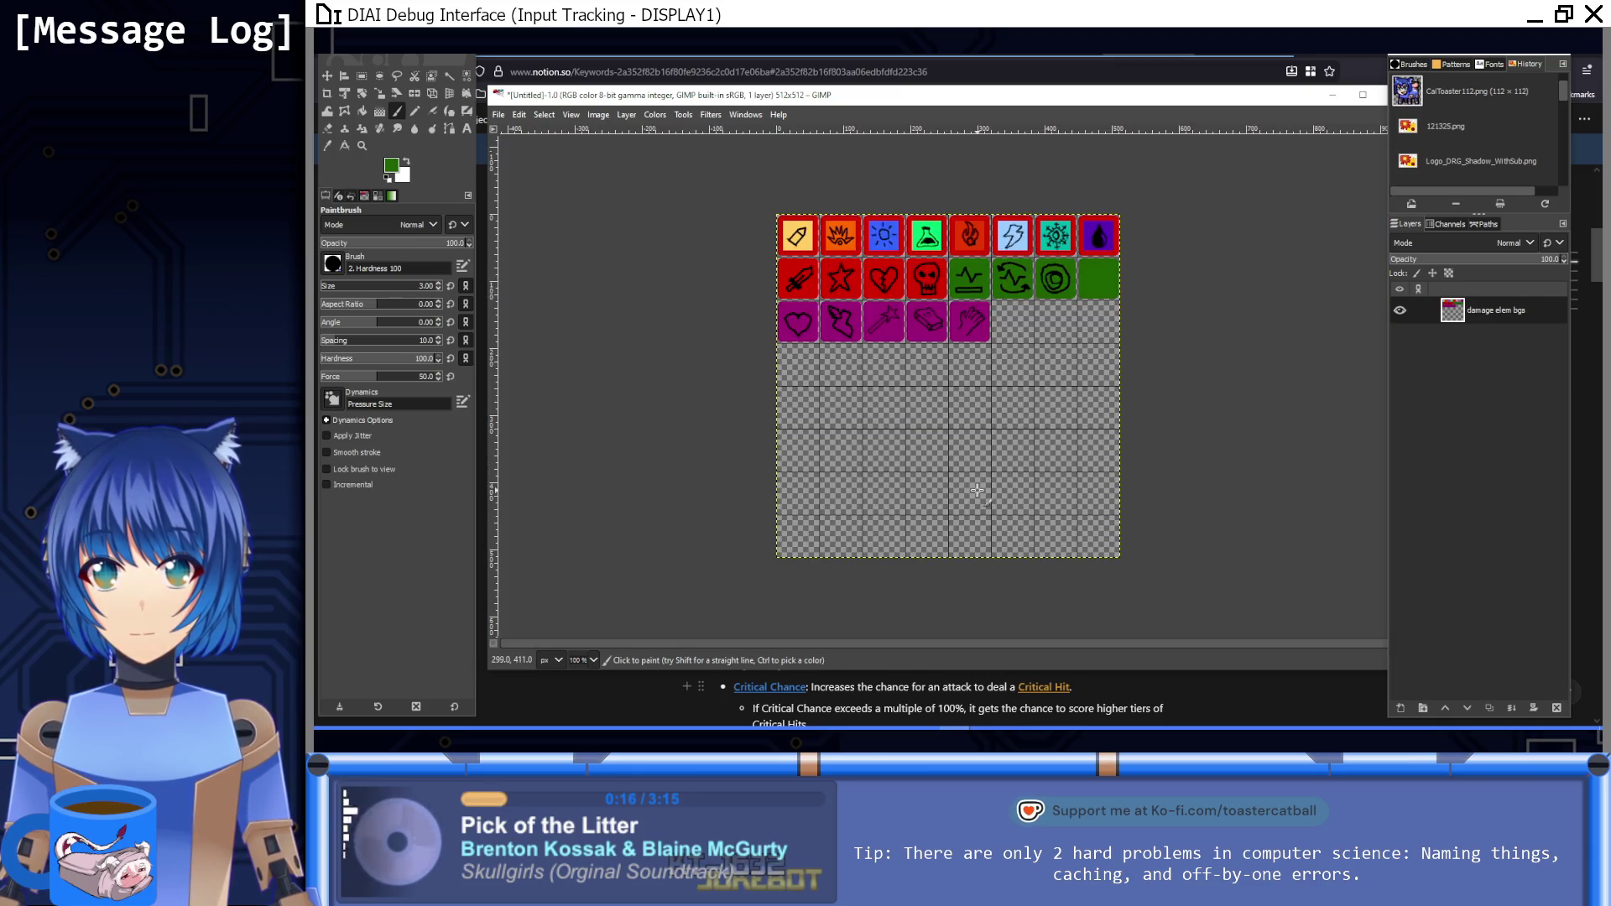
scroll(1054, 279, "up", 8)
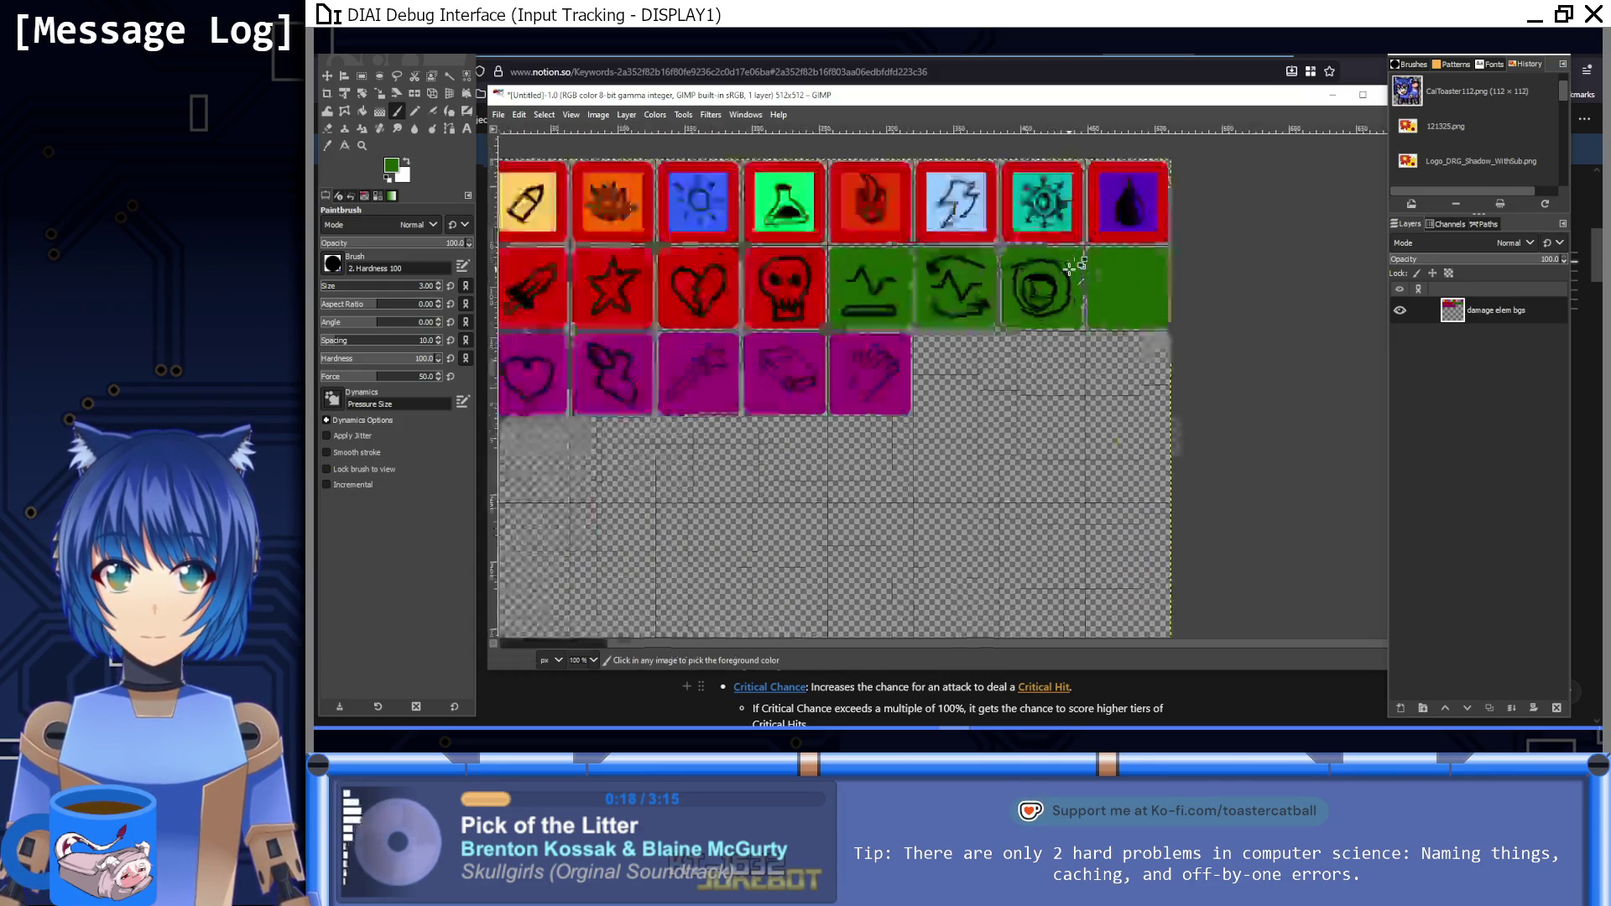
key("bracketleft")
key("bracketleft")
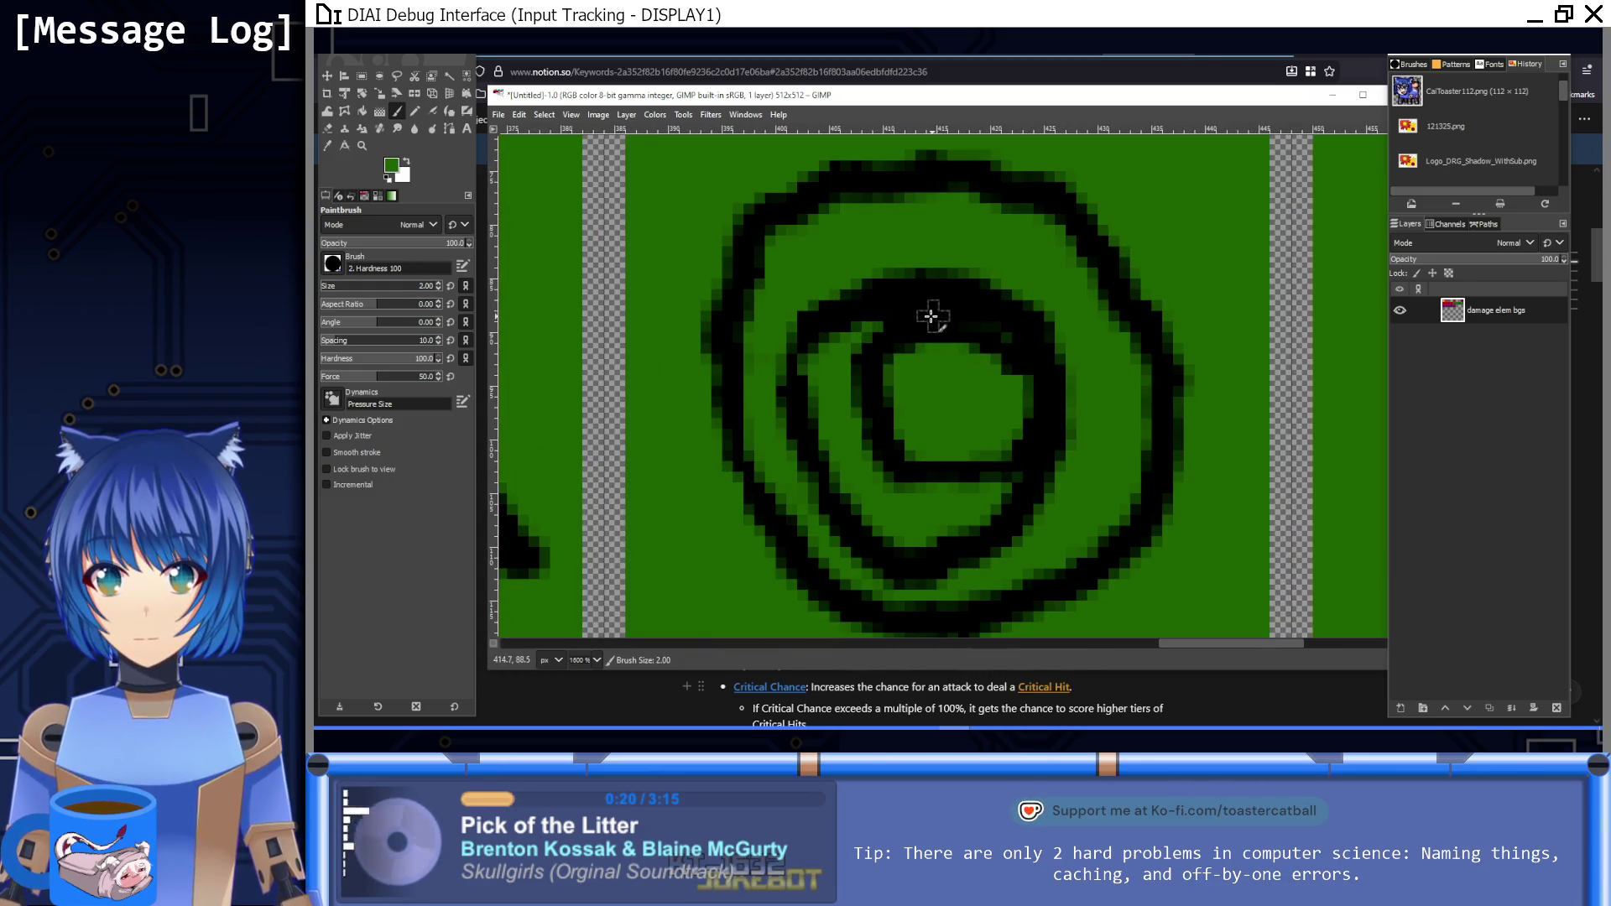
mouse_move(892, 316)
left_mouse_down()
mouse_move(1002, 337)
mouse_move(1038, 367)
left_mouse_up()
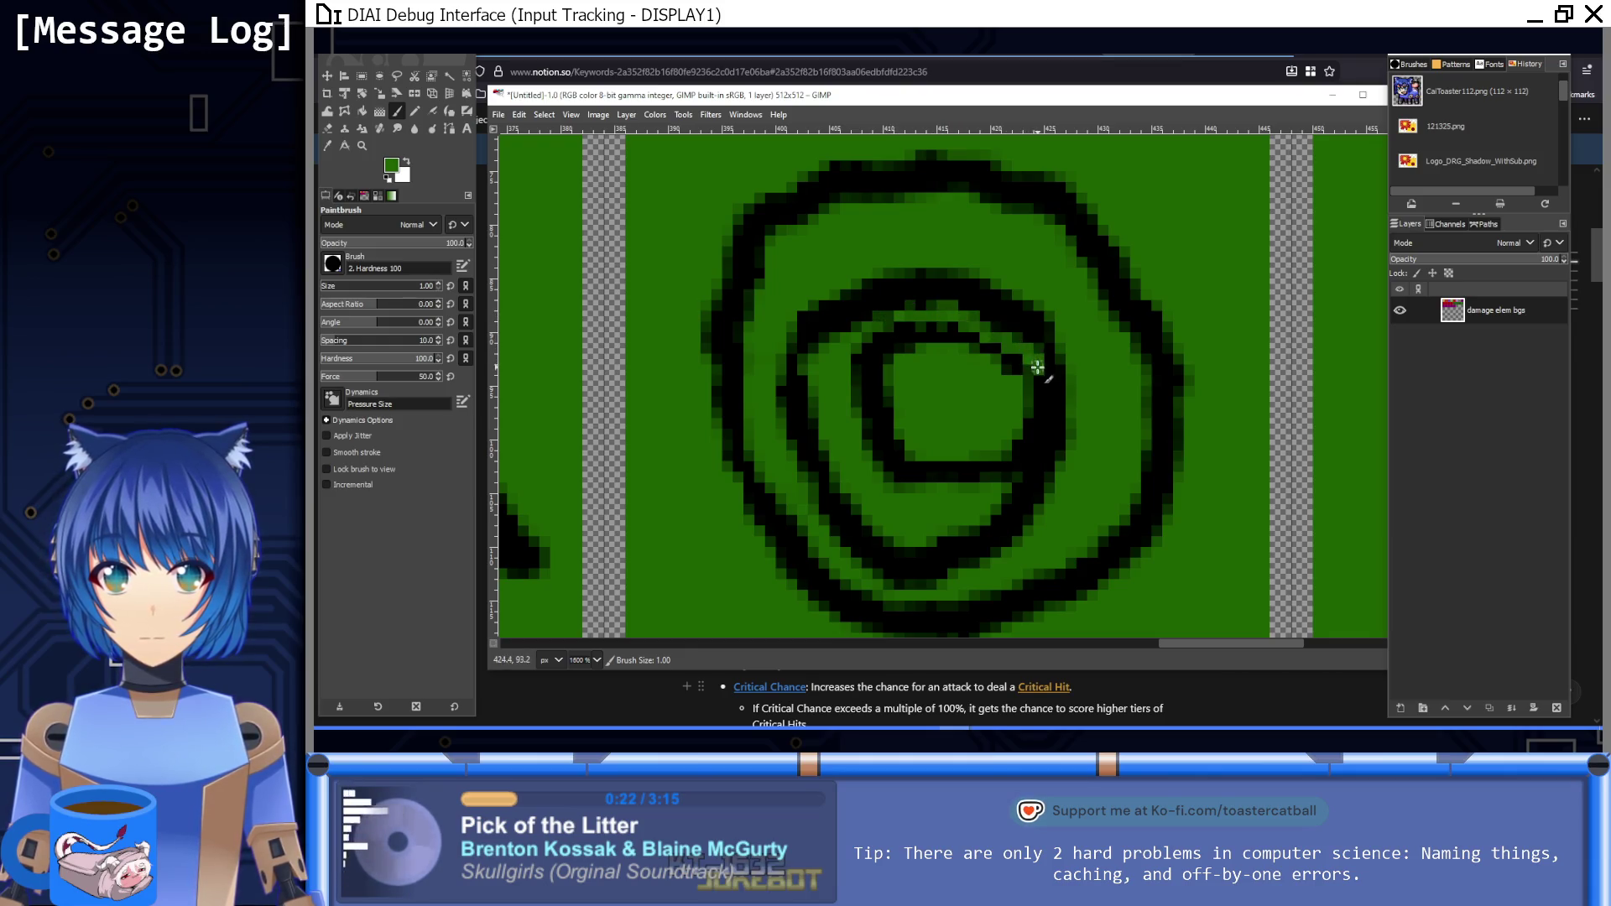
left_click(1033, 443, "ctrl")
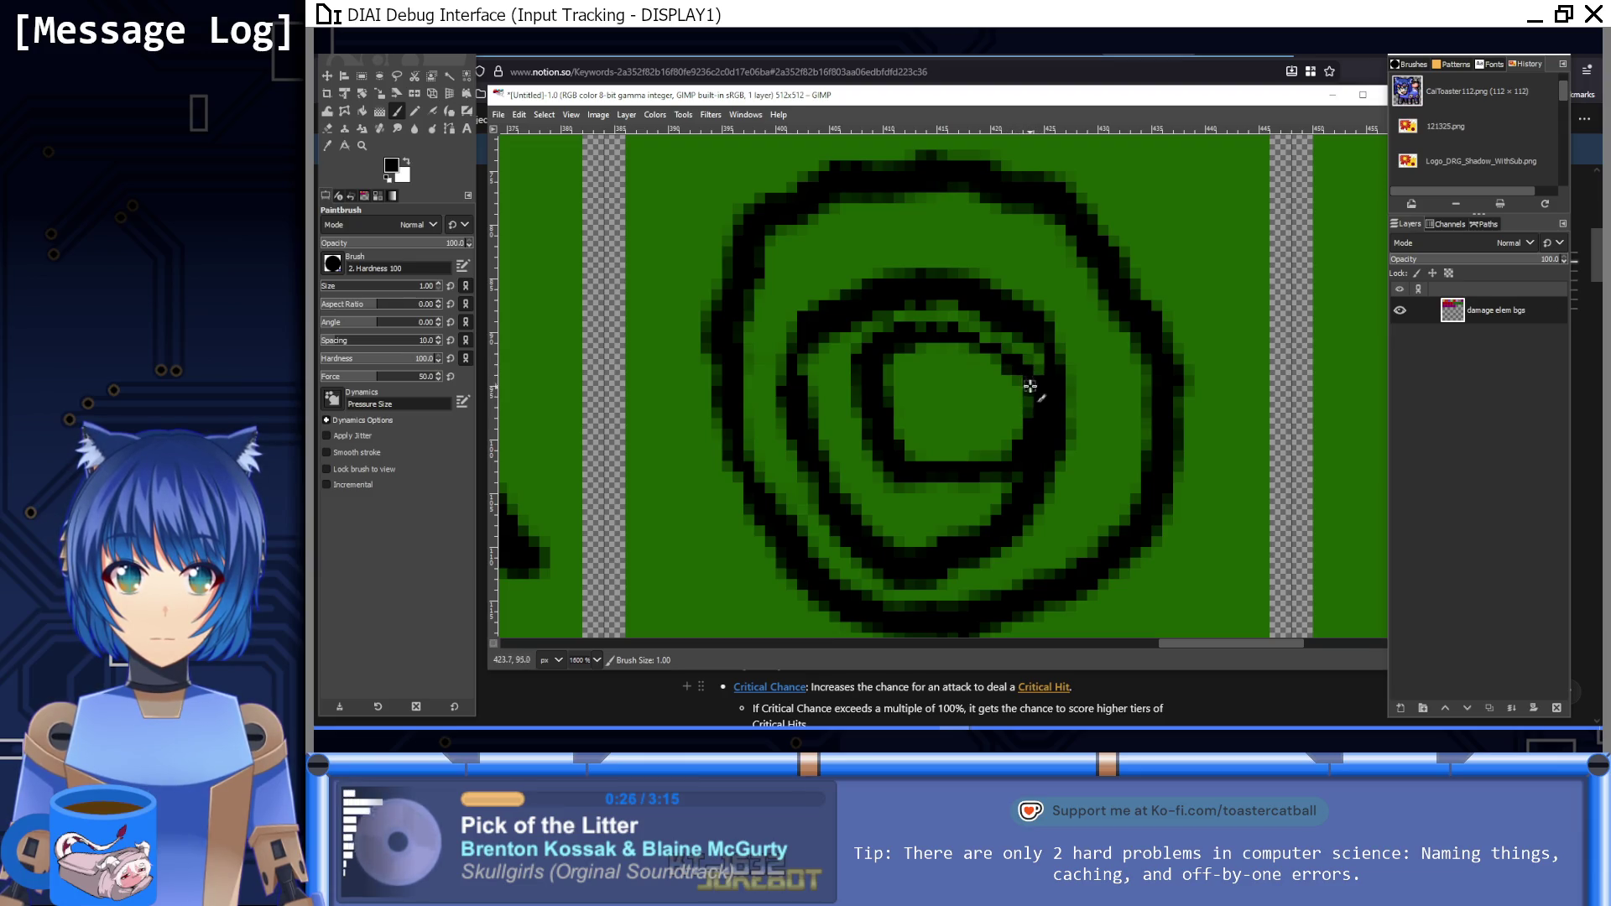
left_click(1096, 353, "ctrl")
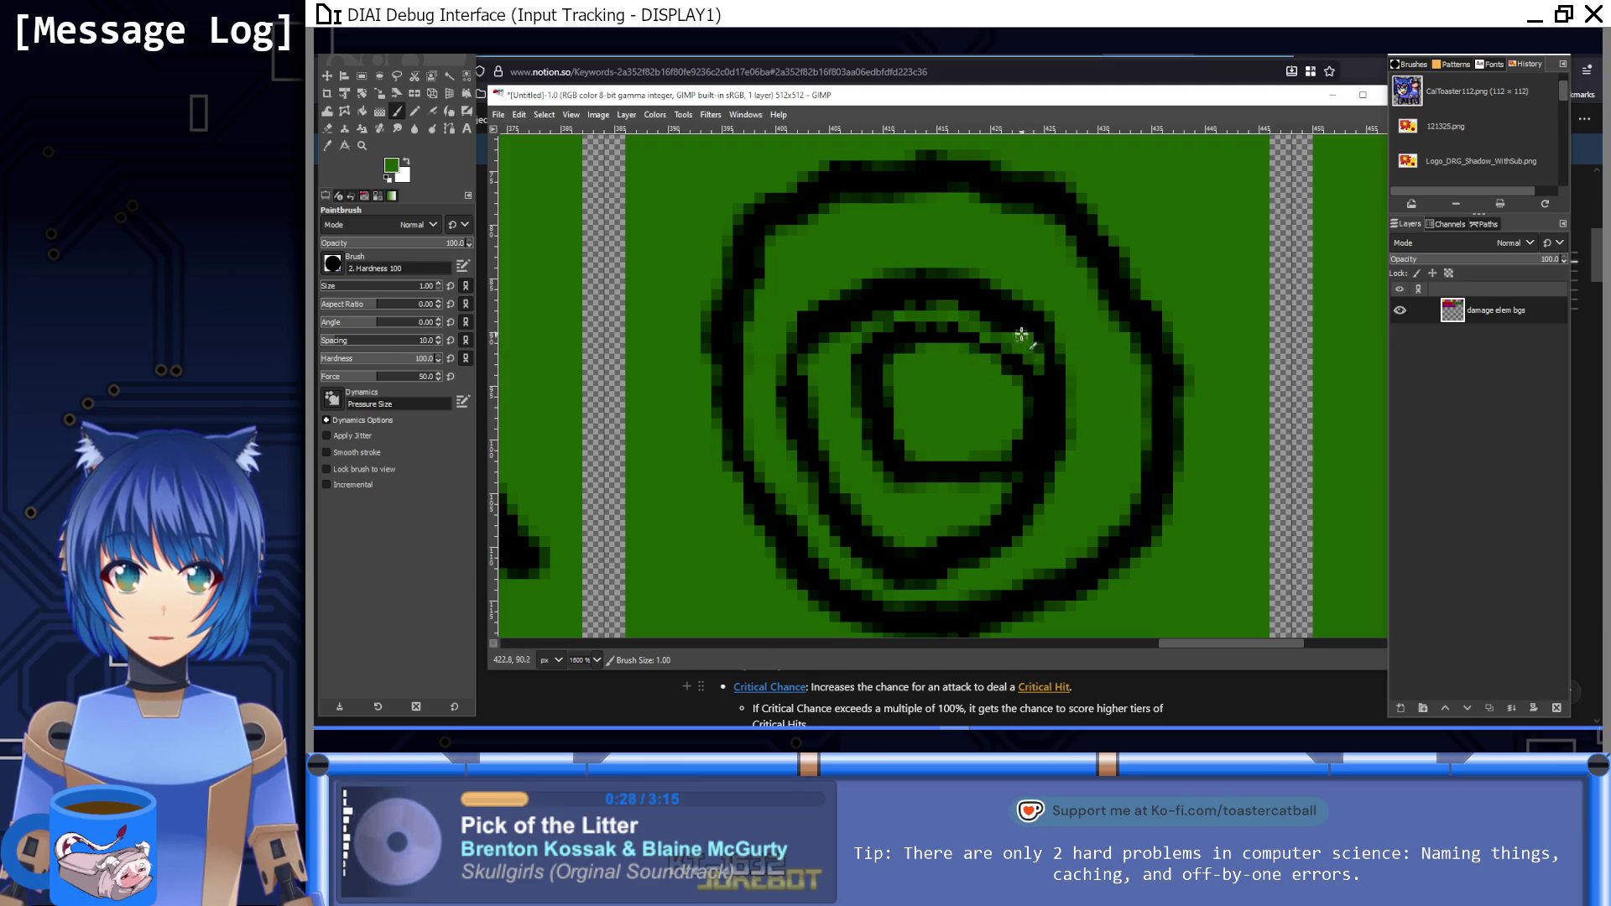
left_click_drag(972, 308, 837, 330)
mouse_move(854, 502)
left_mouse_down()
mouse_move(880, 537)
mouse_move(943, 542)
mouse_move(1012, 488)
left_mouse_up()
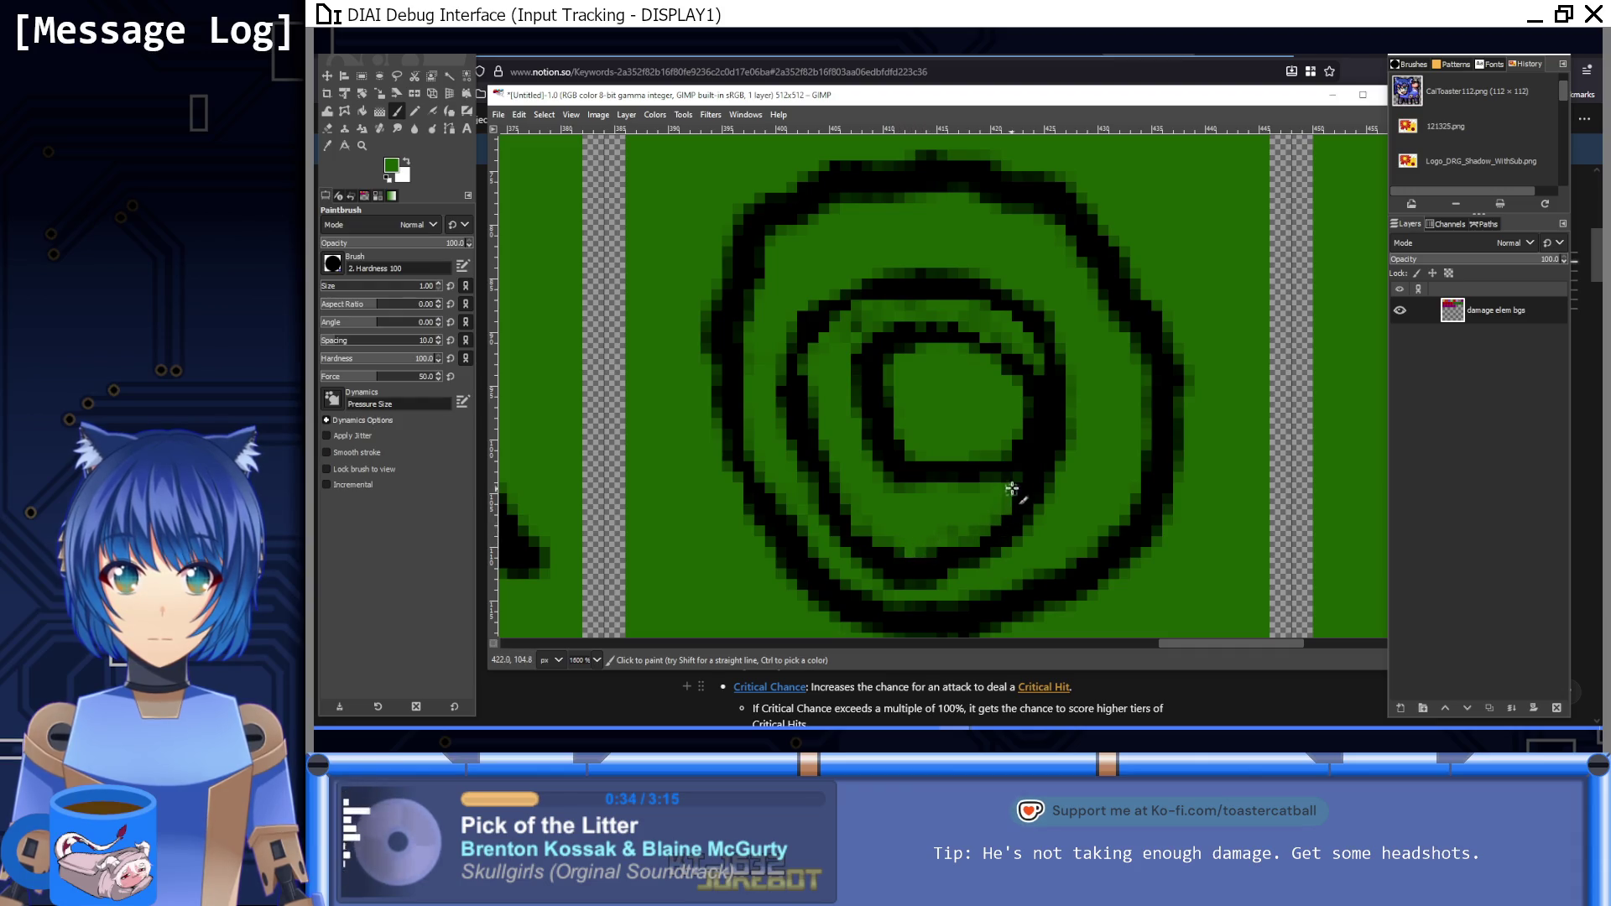
Step: Paint a black dark centre inside the inner ring and check the whole sheet
key("d")
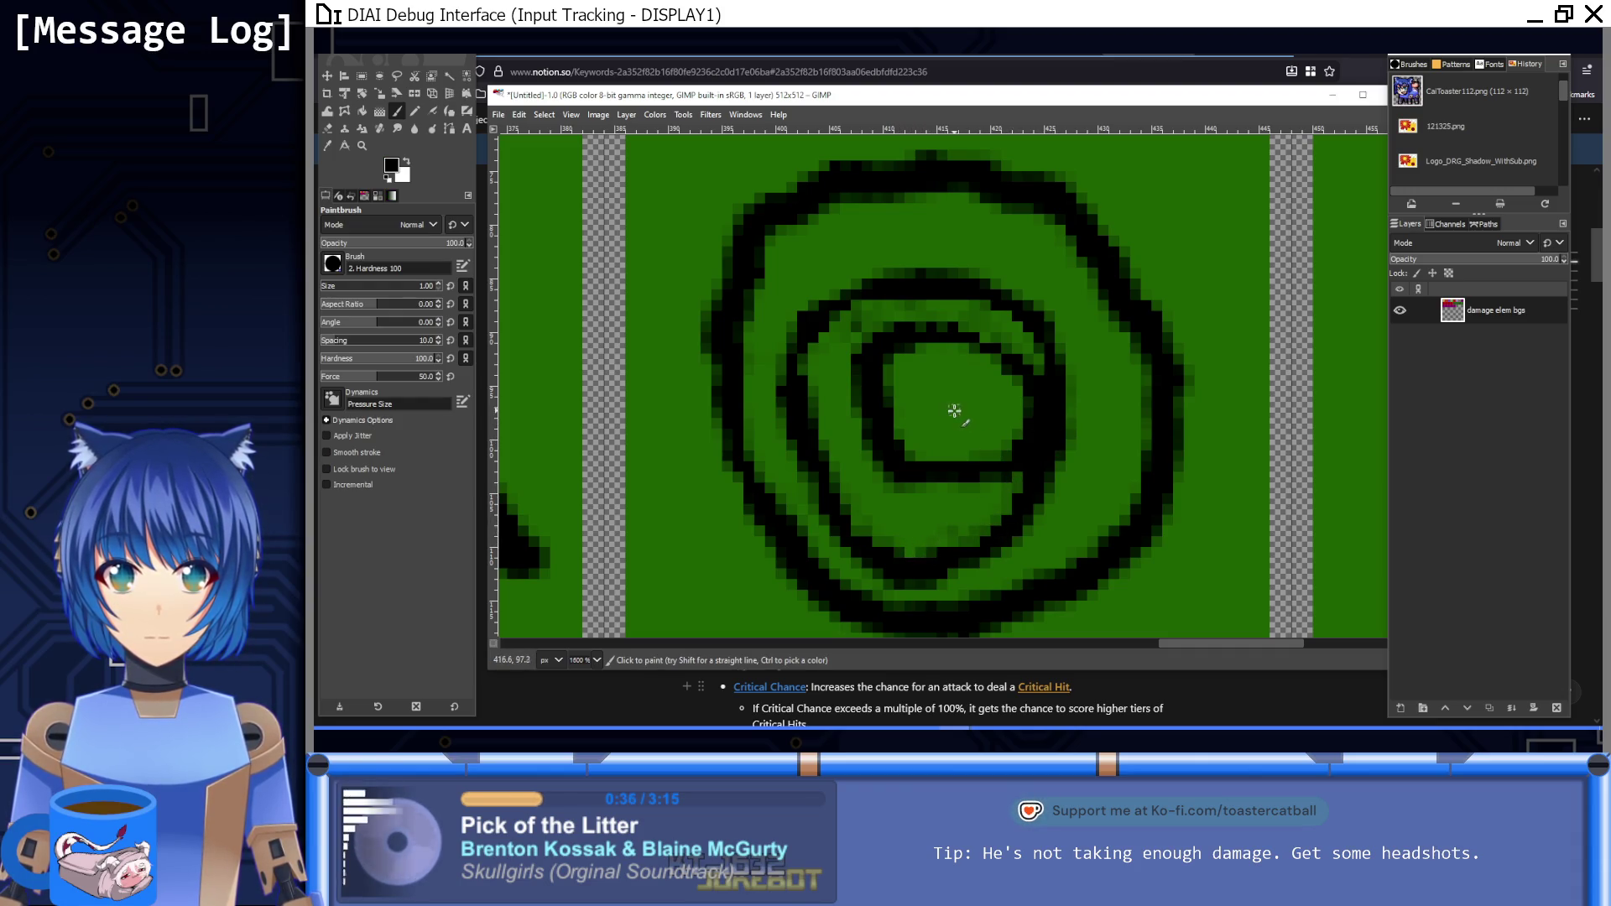
left_click(944, 406)
mouse_move(963, 389)
left_mouse_down()
mouse_move(943, 416)
mouse_move(1022, 396)
mouse_move(877, 423)
mouse_move(862, 392)
left_mouse_up()
key("1")
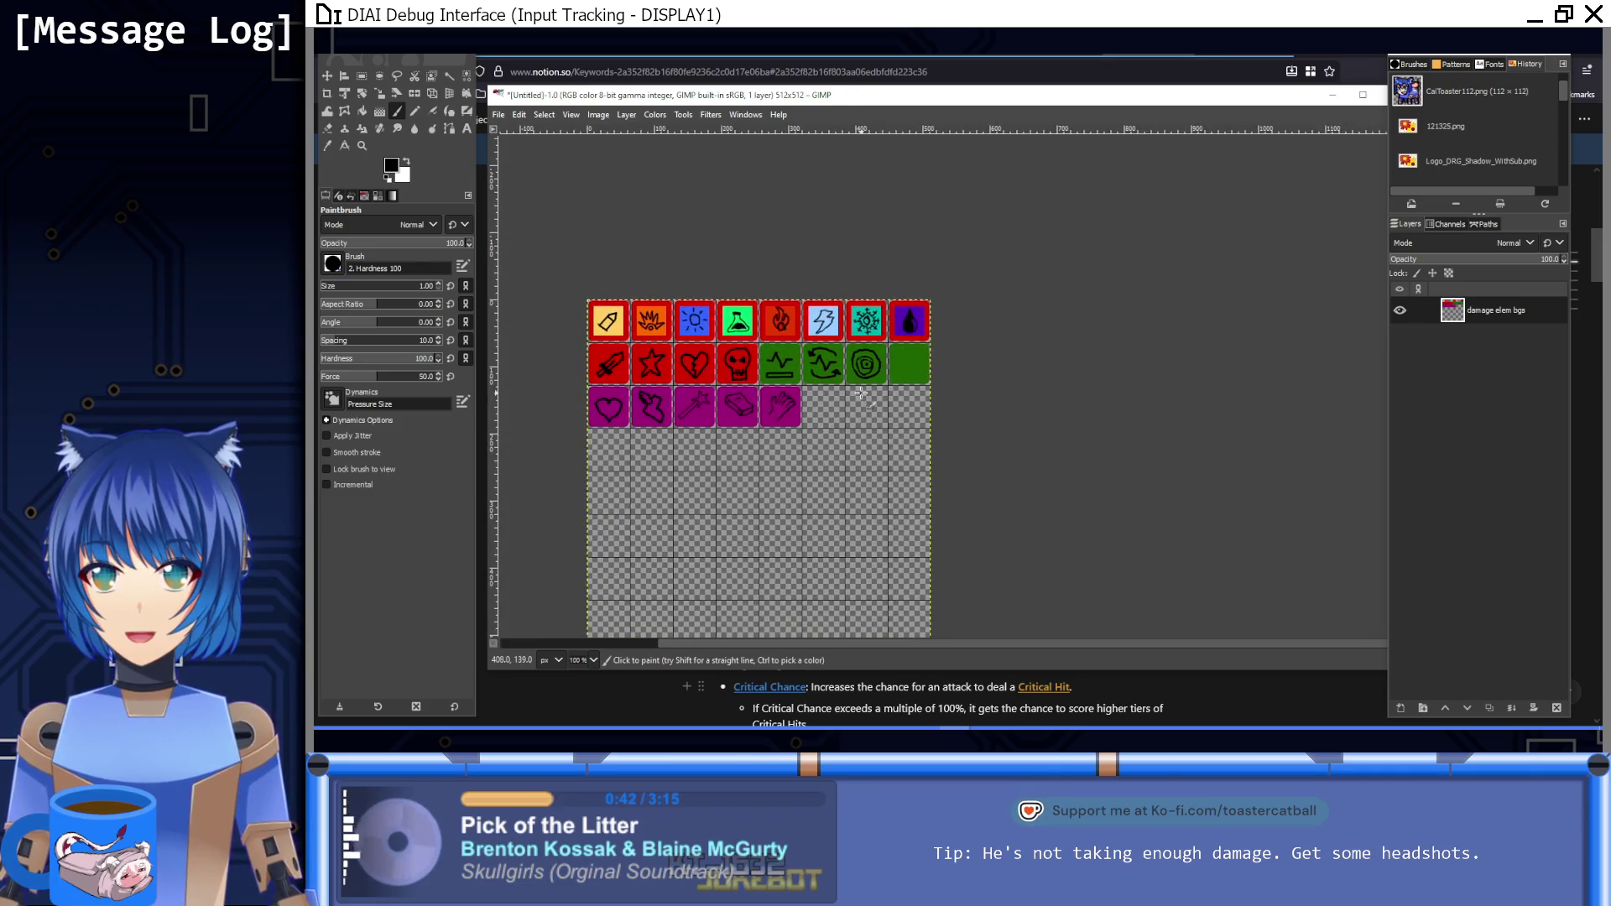
scroll(862, 391, "up", 5)
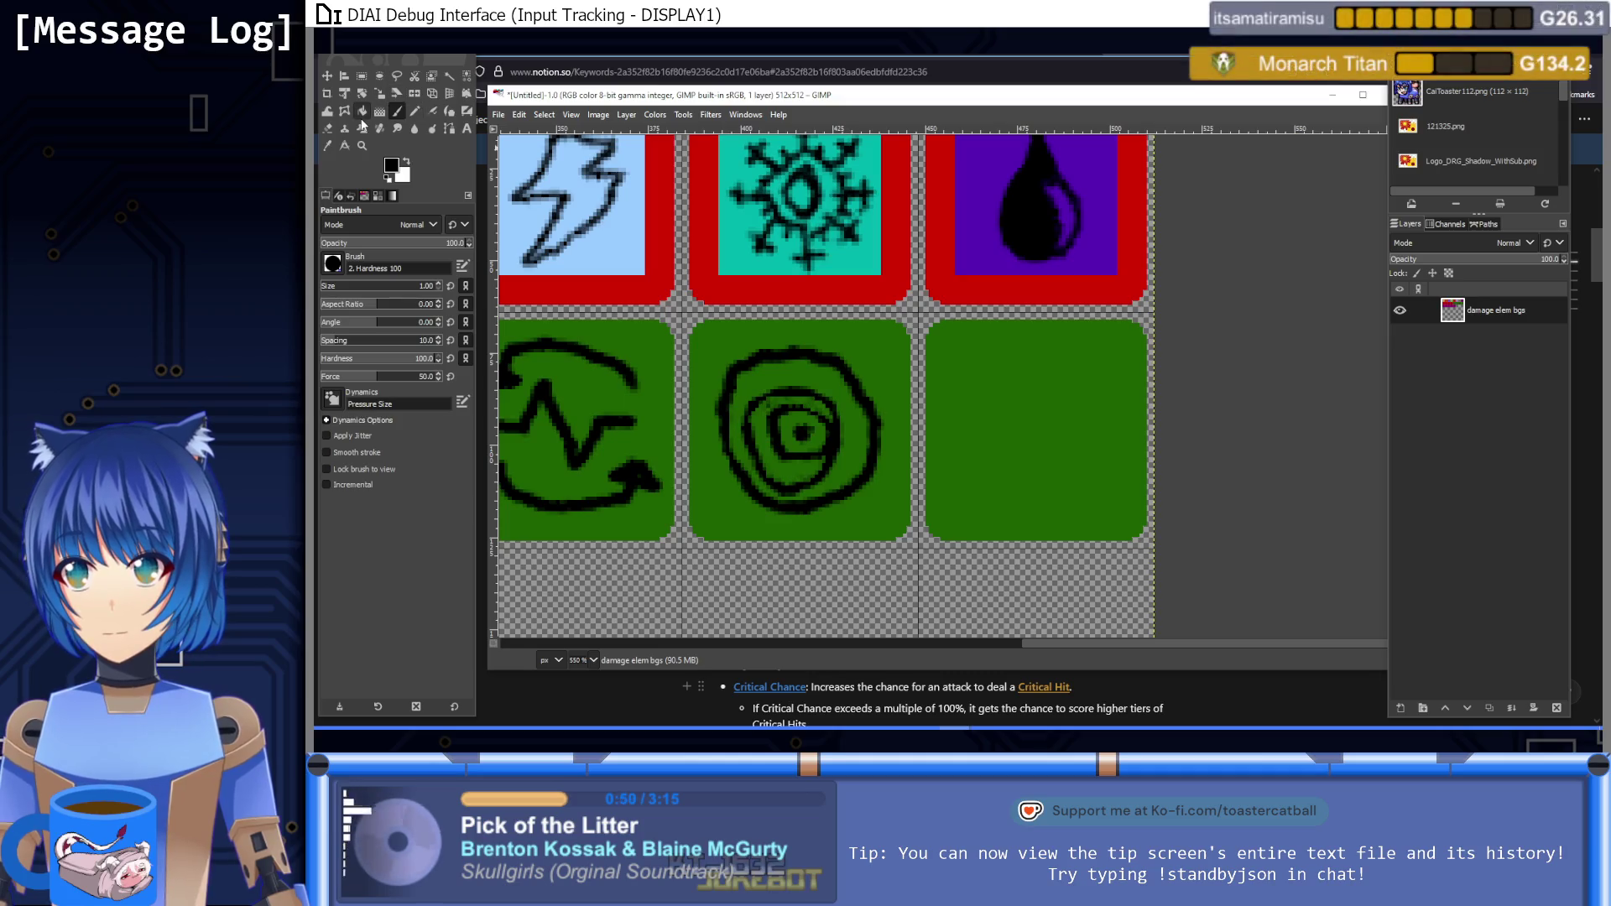
left_click(362, 76)
Step: Delete the spiral drawing from the third green tile and clear the selection
left_click_drag(715, 332, 888, 520)
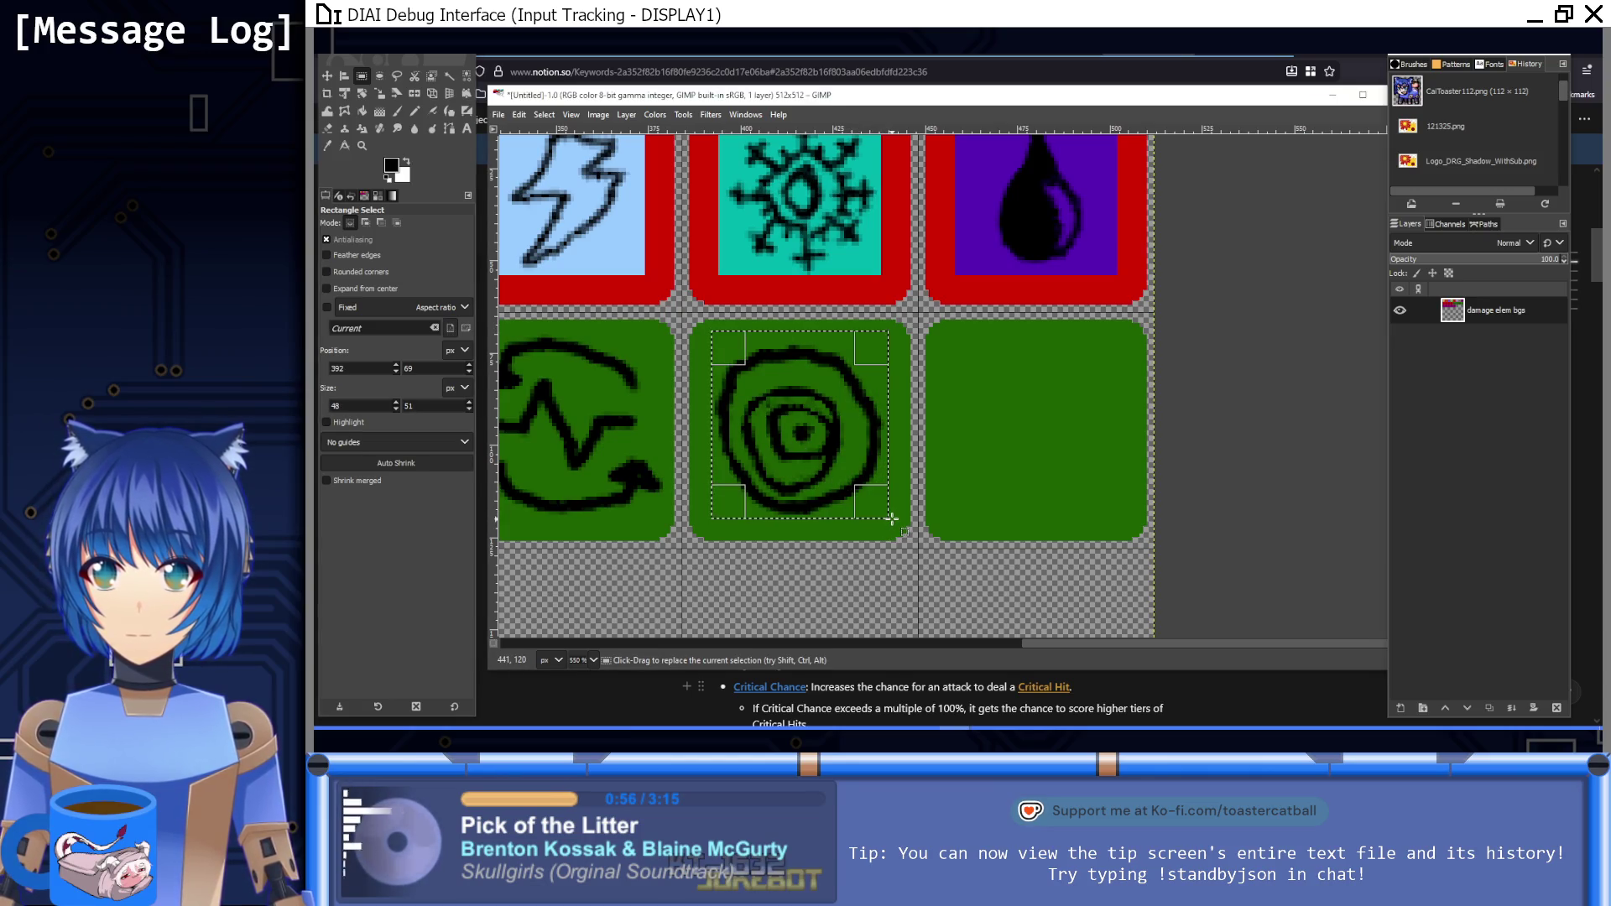
key("Delete")
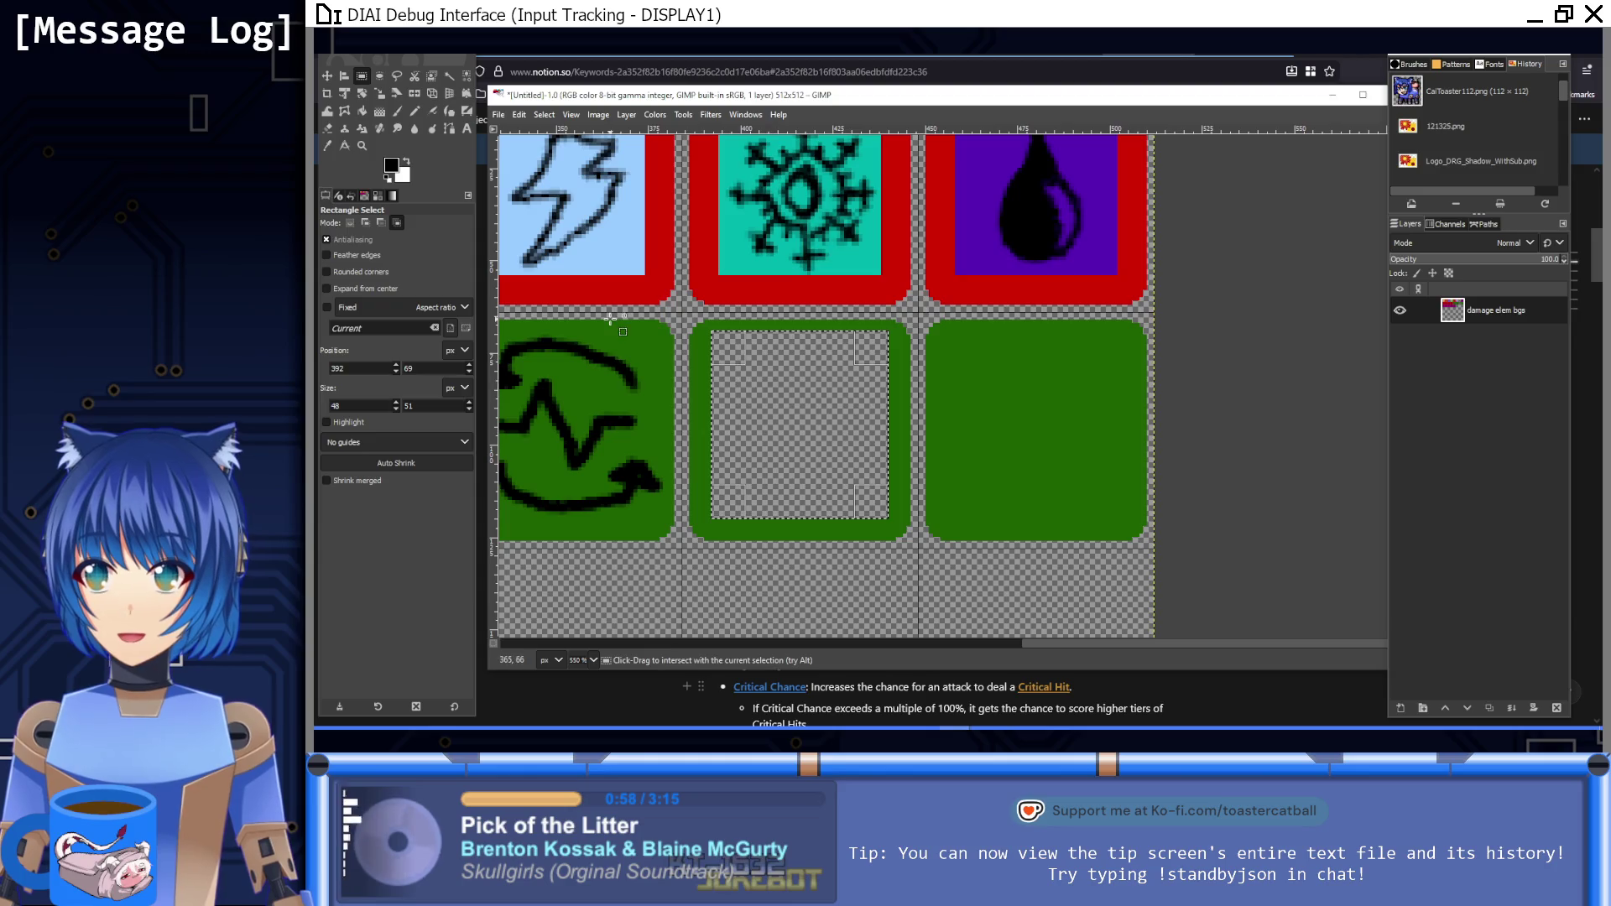
key("ctrl+shift+a")
Step: Refill the cleared tile with the tile green, then switch to black with the Paintbrush
left_click(361, 111)
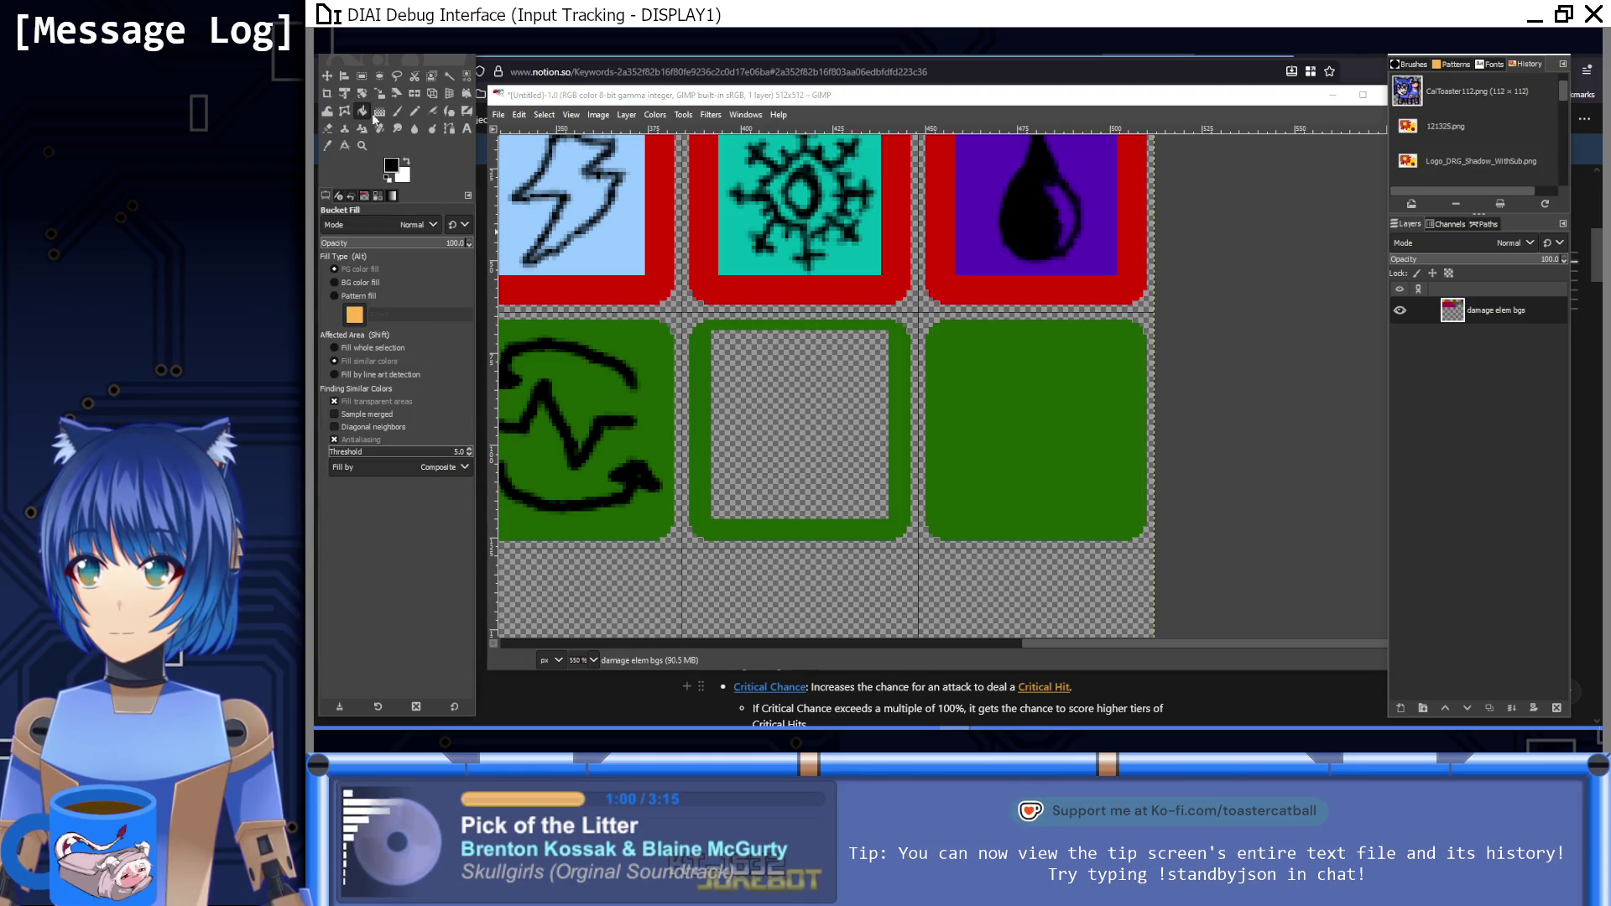
left_click(701, 406, "ctrl")
left_click(799, 430)
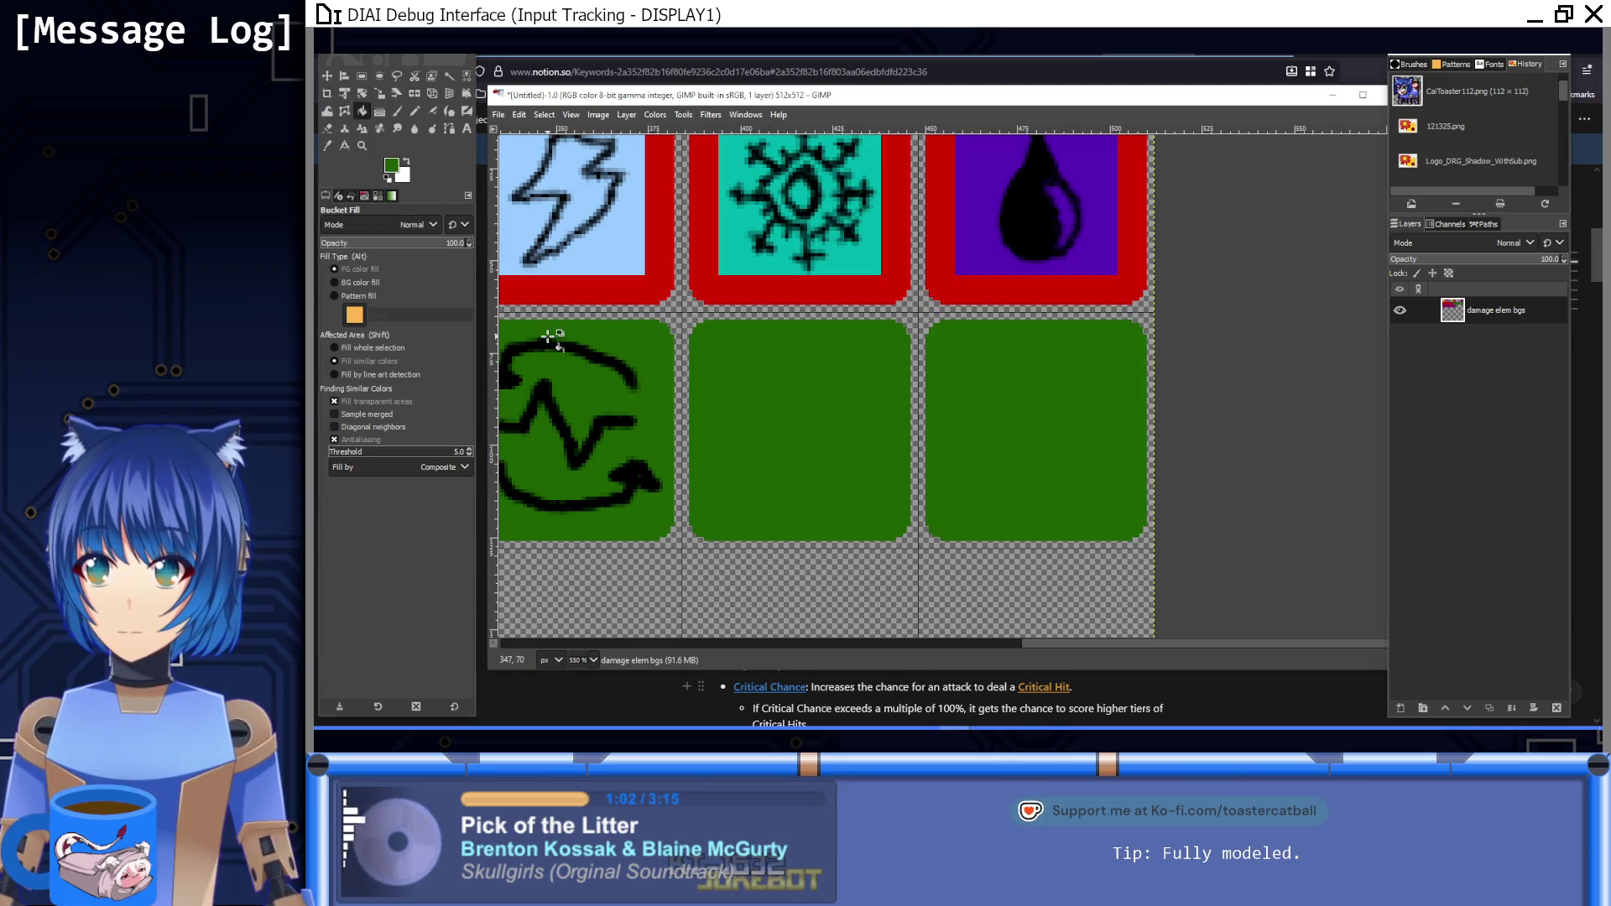
left_click(561, 354, "ctrl")
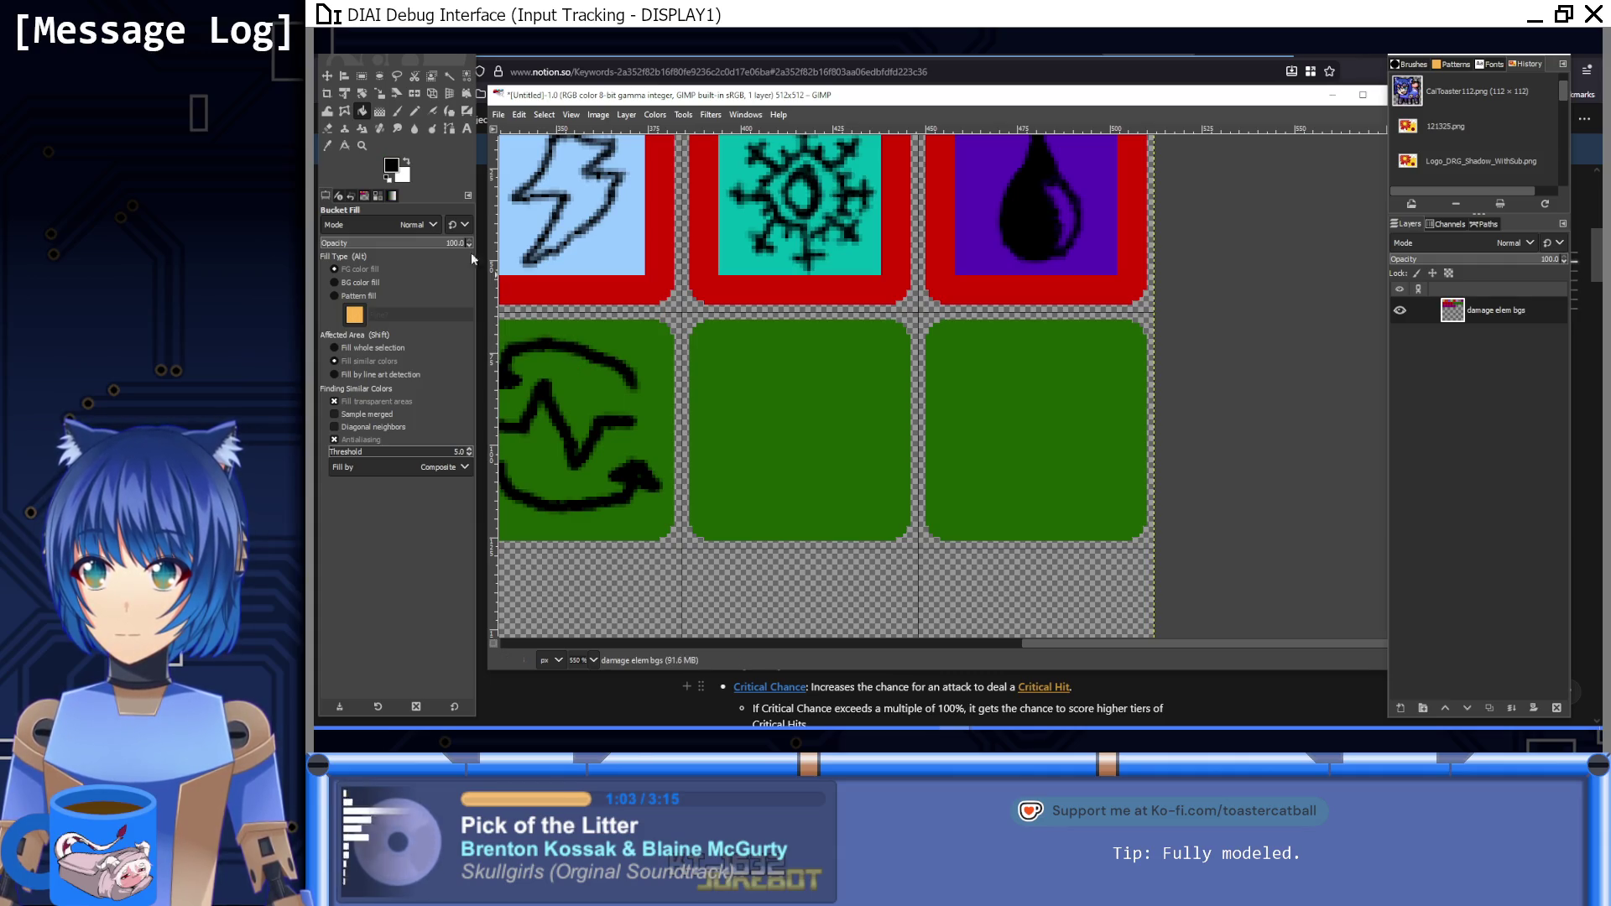
left_click(397, 111)
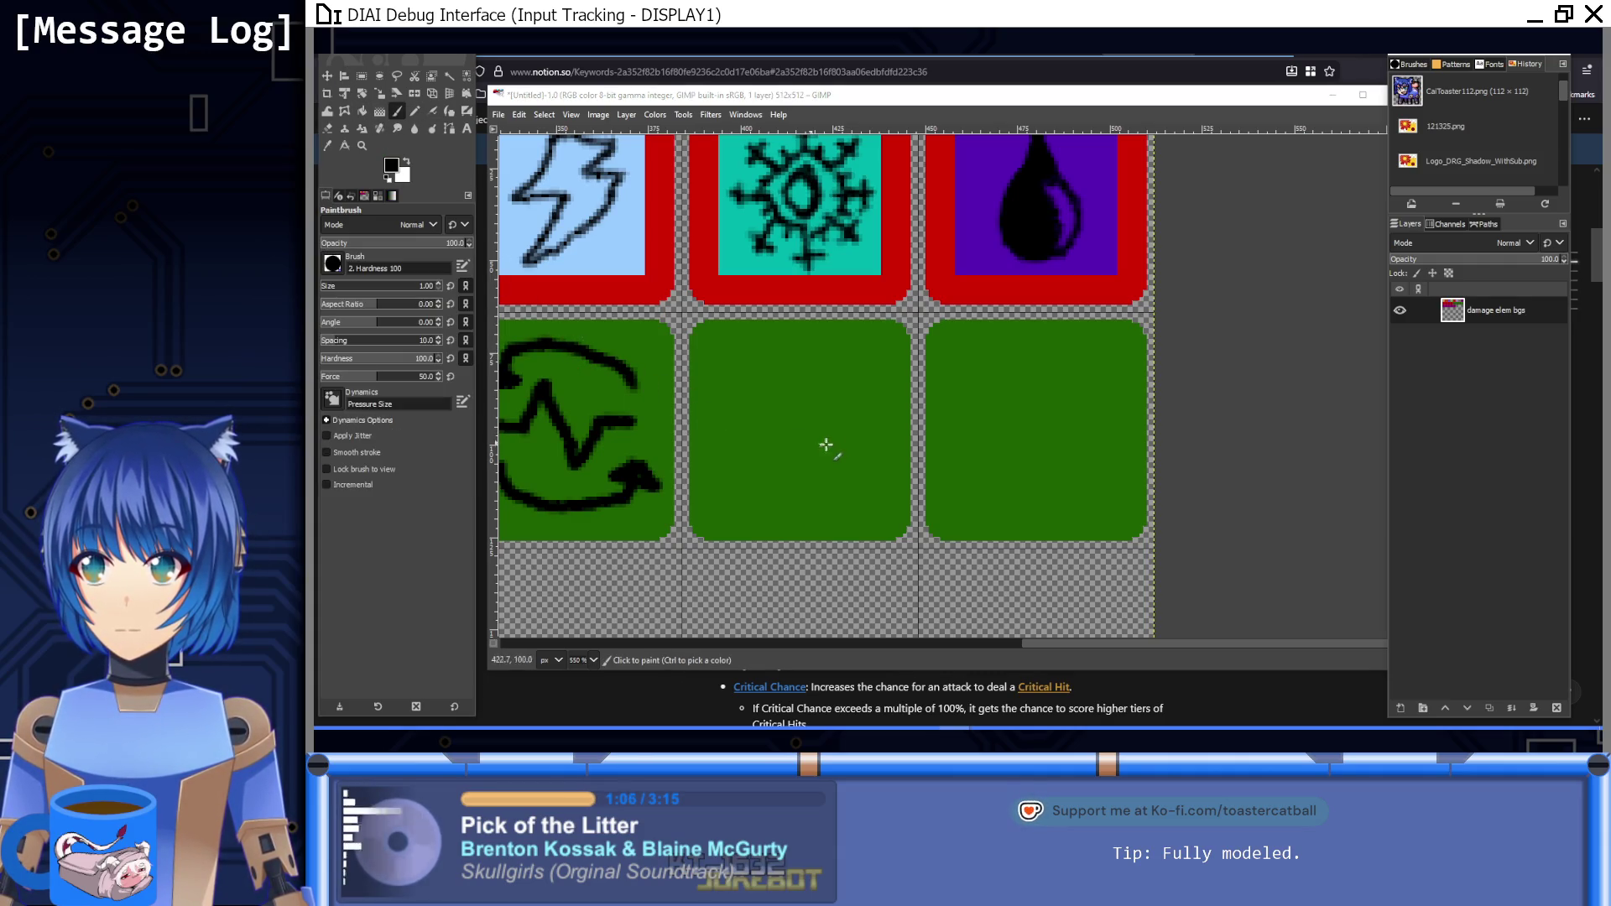
Step: Thicken the brush and paint a ring outline on the middle green tile, undoing one misplaced stroke
key("bracketright")
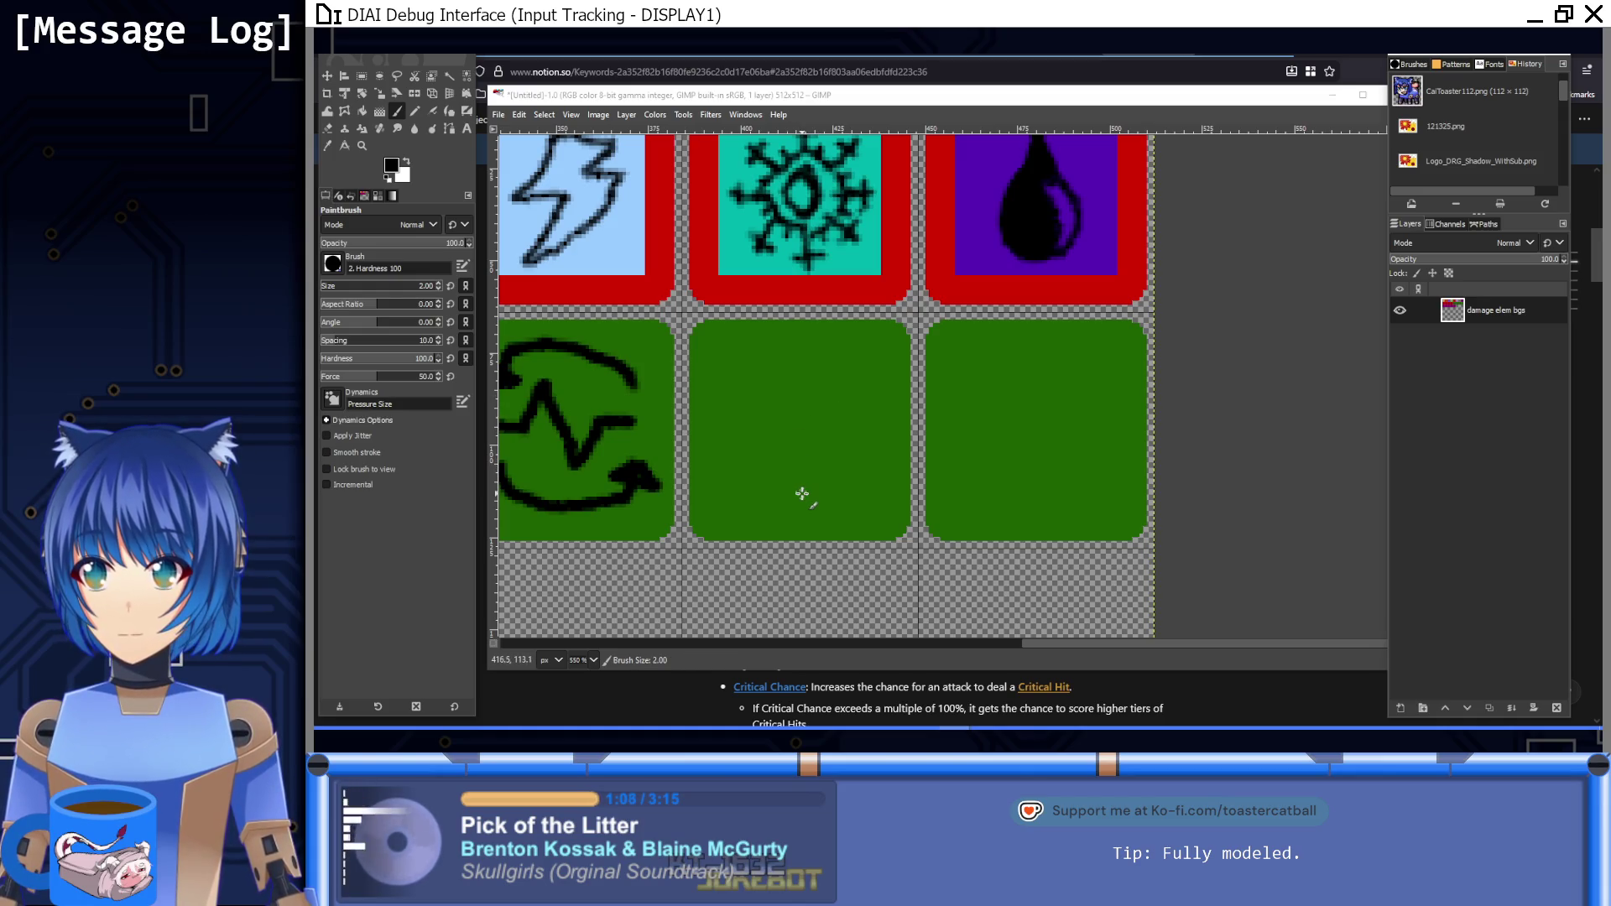
mouse_move(799, 506)
left_mouse_down()
mouse_move(746, 460)
mouse_move(732, 379)
left_mouse_up()
key("ctrl+z")
left_click_drag(798, 507, 752, 496)
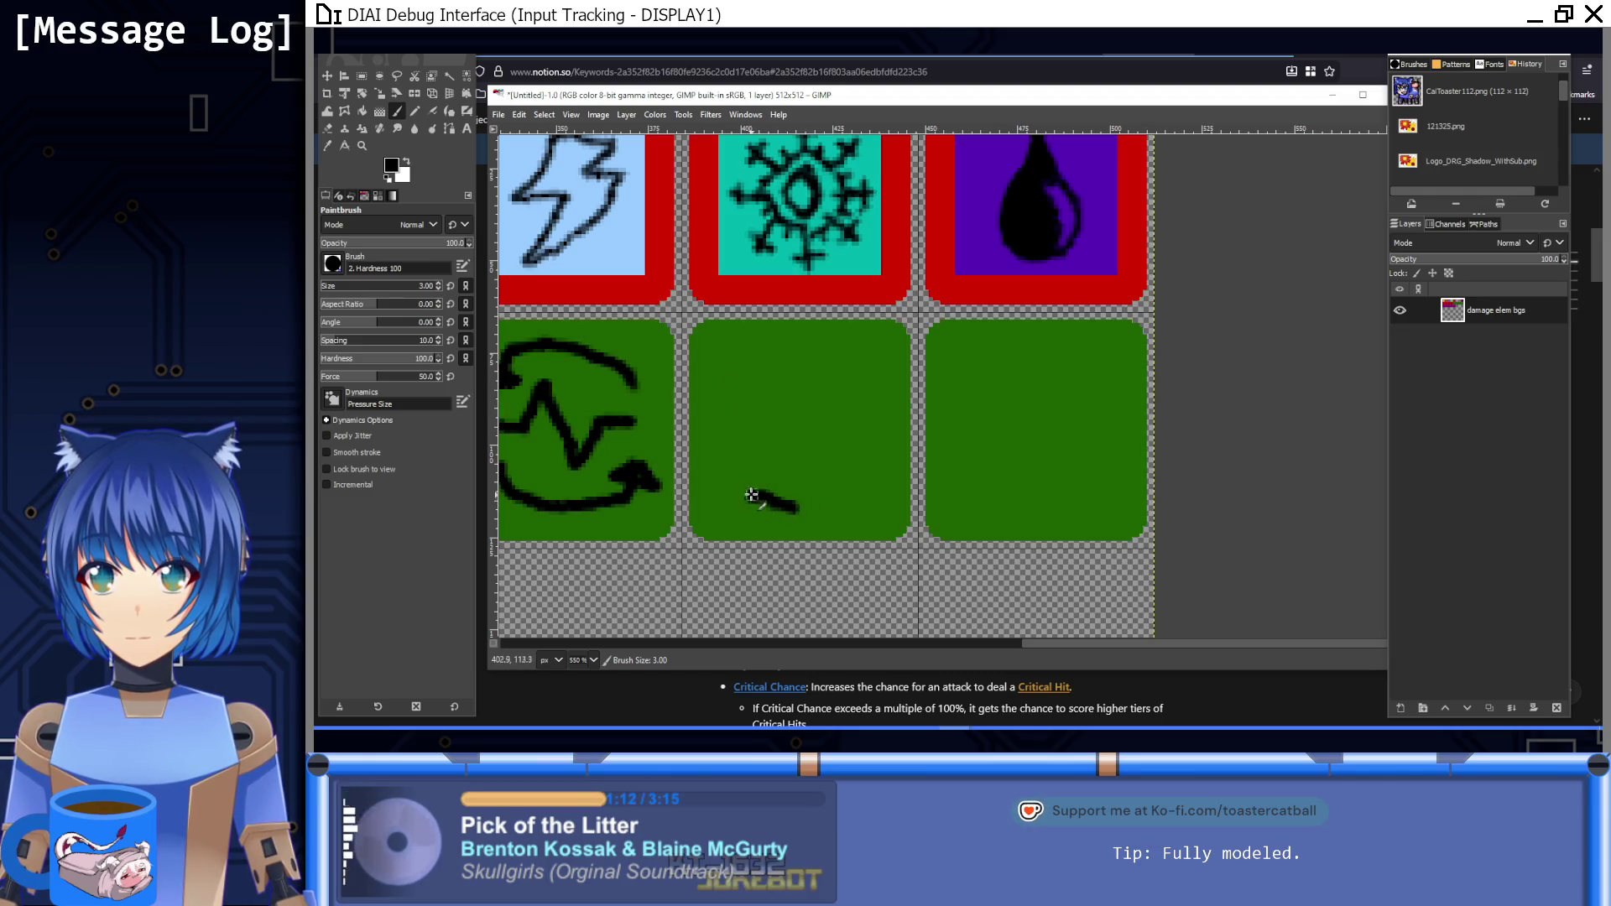
mouse_move(720, 409)
left_mouse_down()
mouse_move(755, 344)
mouse_move(843, 356)
mouse_move(877, 409)
mouse_move(870, 463)
mouse_move(793, 507)
mouse_move(757, 413)
mouse_move(796, 369)
mouse_move(839, 420)
mouse_move(805, 464)
mouse_move(778, 394)
mouse_move(803, 428)
left_mouse_up()
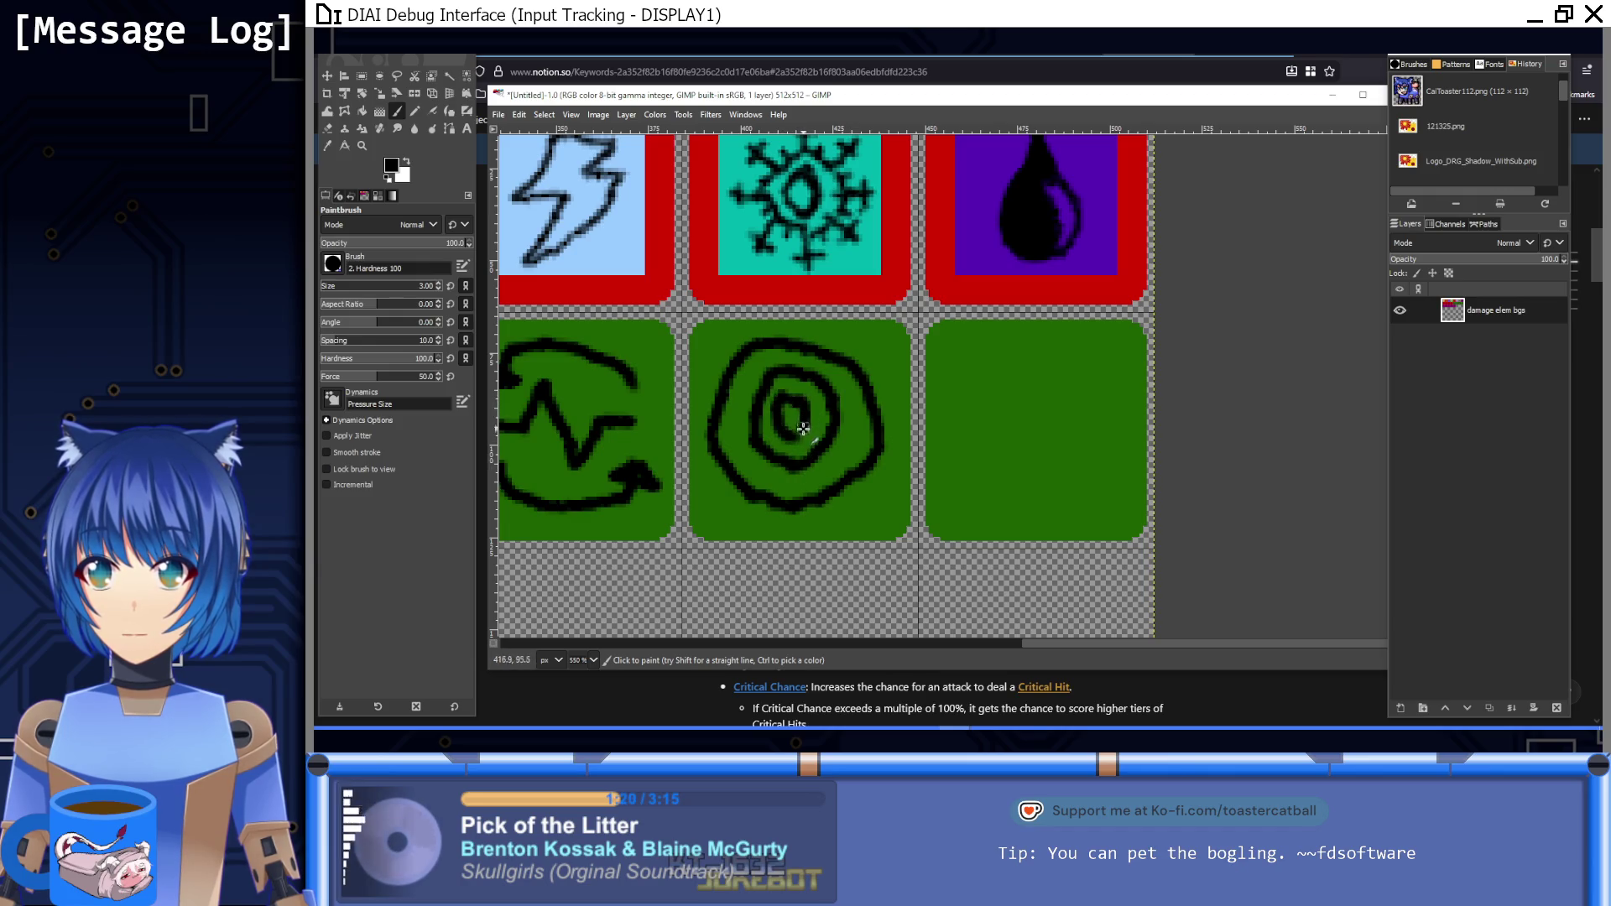
Step: Zoom out to check the whole sheet, then undo the concentric-ring drawing
key("1")
left_click_drag(988, 411, 792, 441)
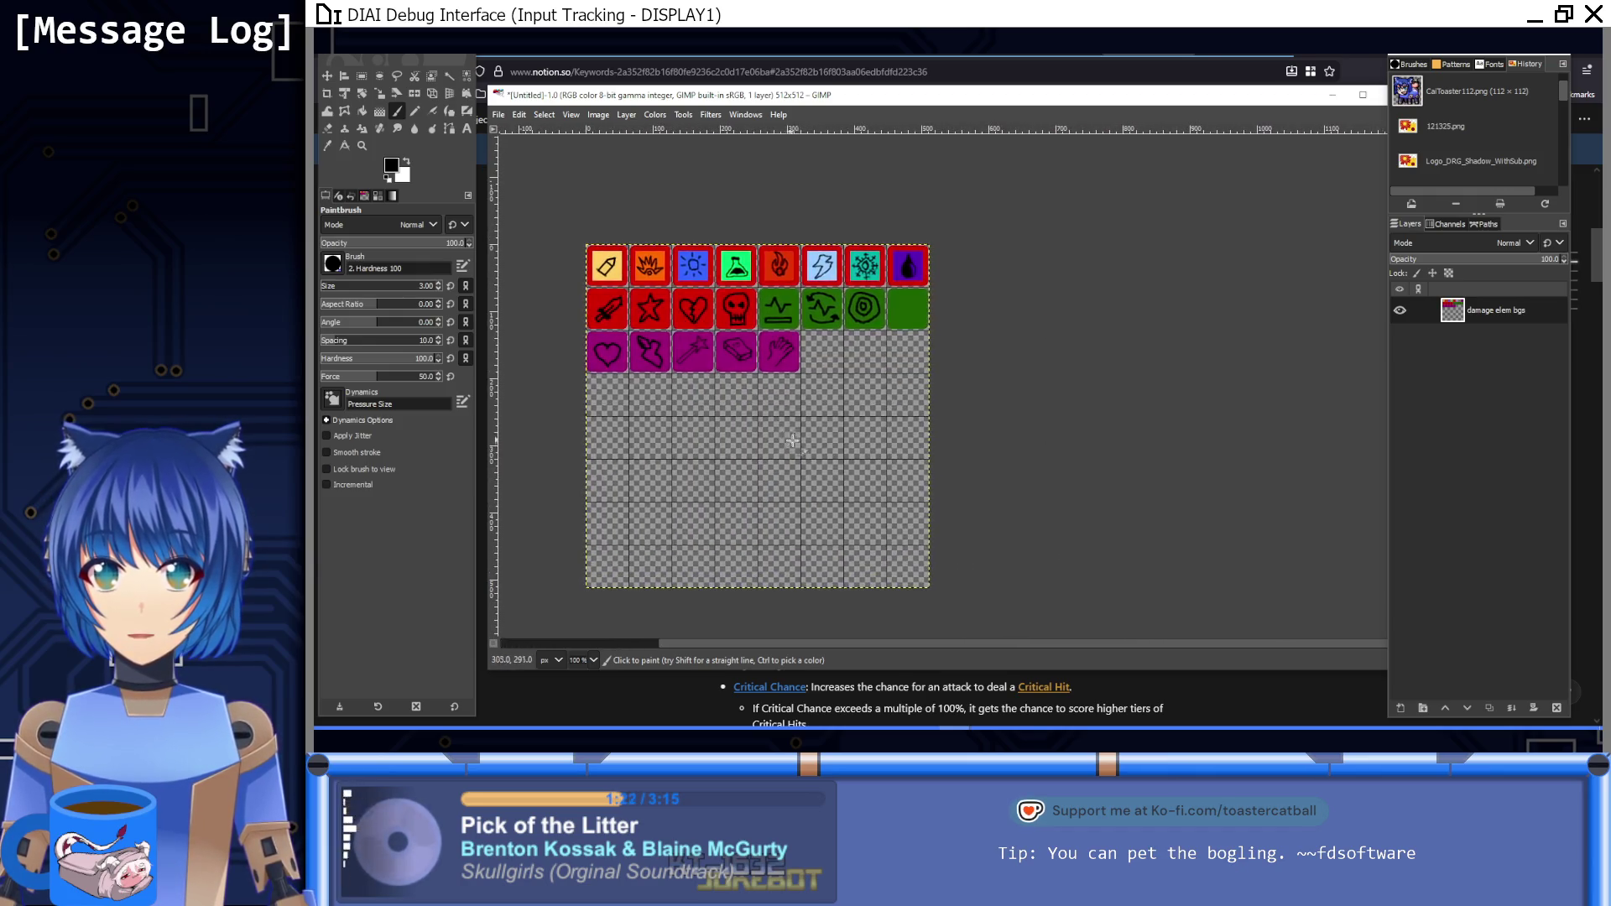
scroll(860, 299, "up", 8, "ctrl")
scroll(869, 297, "down", 4, "ctrl")
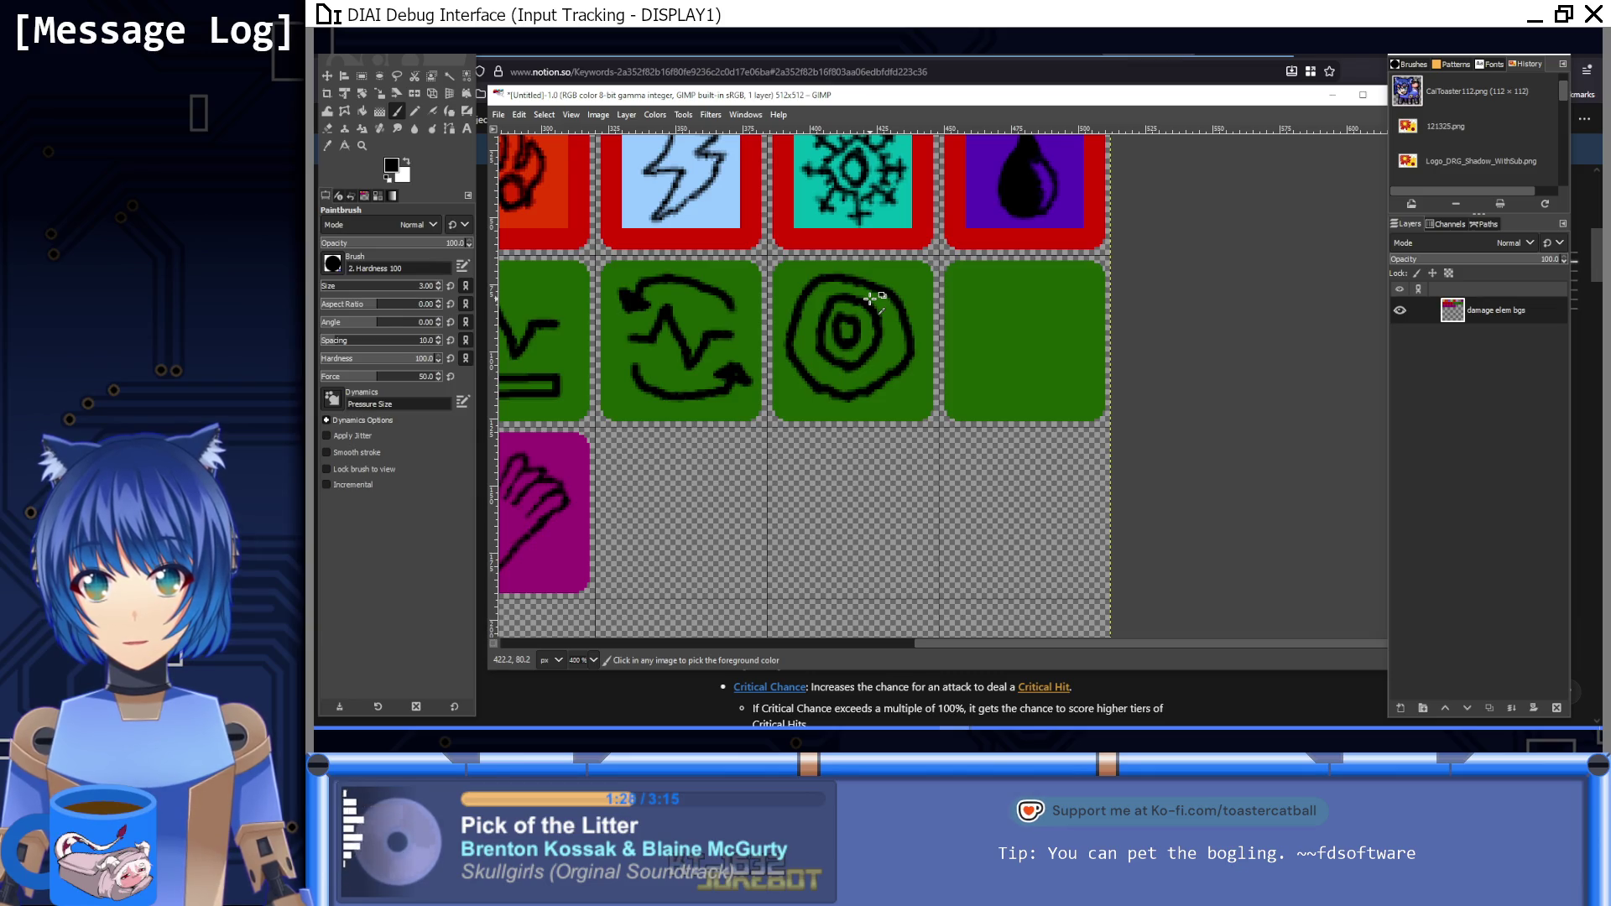
key("ctrl+z")
key("ctrl+z")
key("ctrl+z")
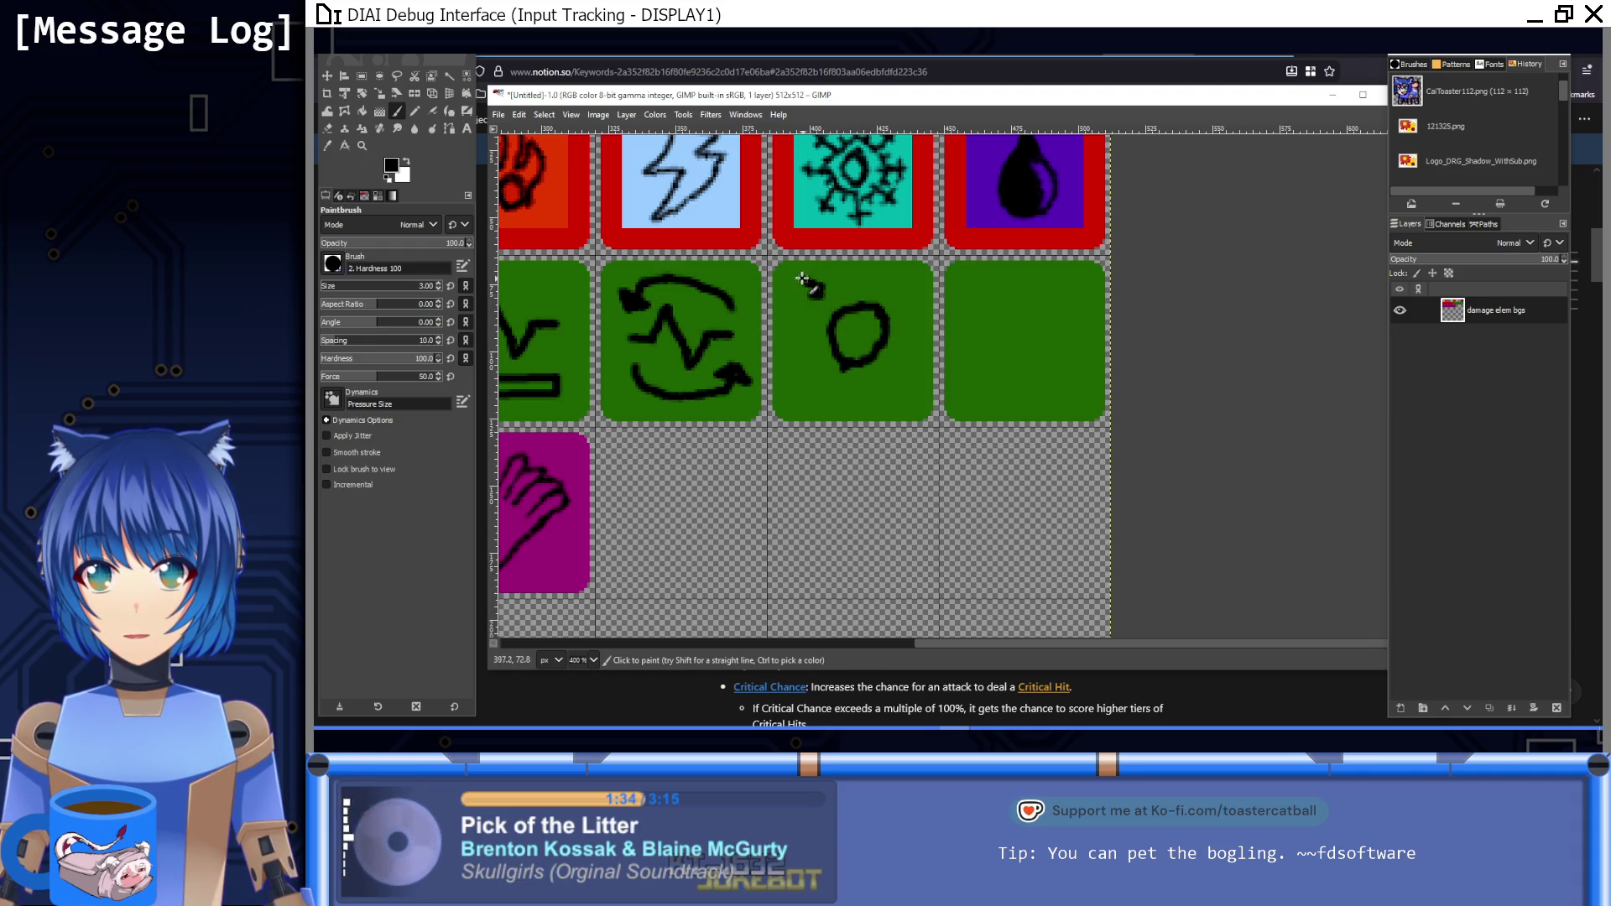
Step: Paint a black orb with short spikes radiating from it on the green tile
mouse_move(818, 368)
left_mouse_down()
mouse_move(793, 357)
mouse_move(789, 371)
mouse_move(819, 410)
left_mouse_up()
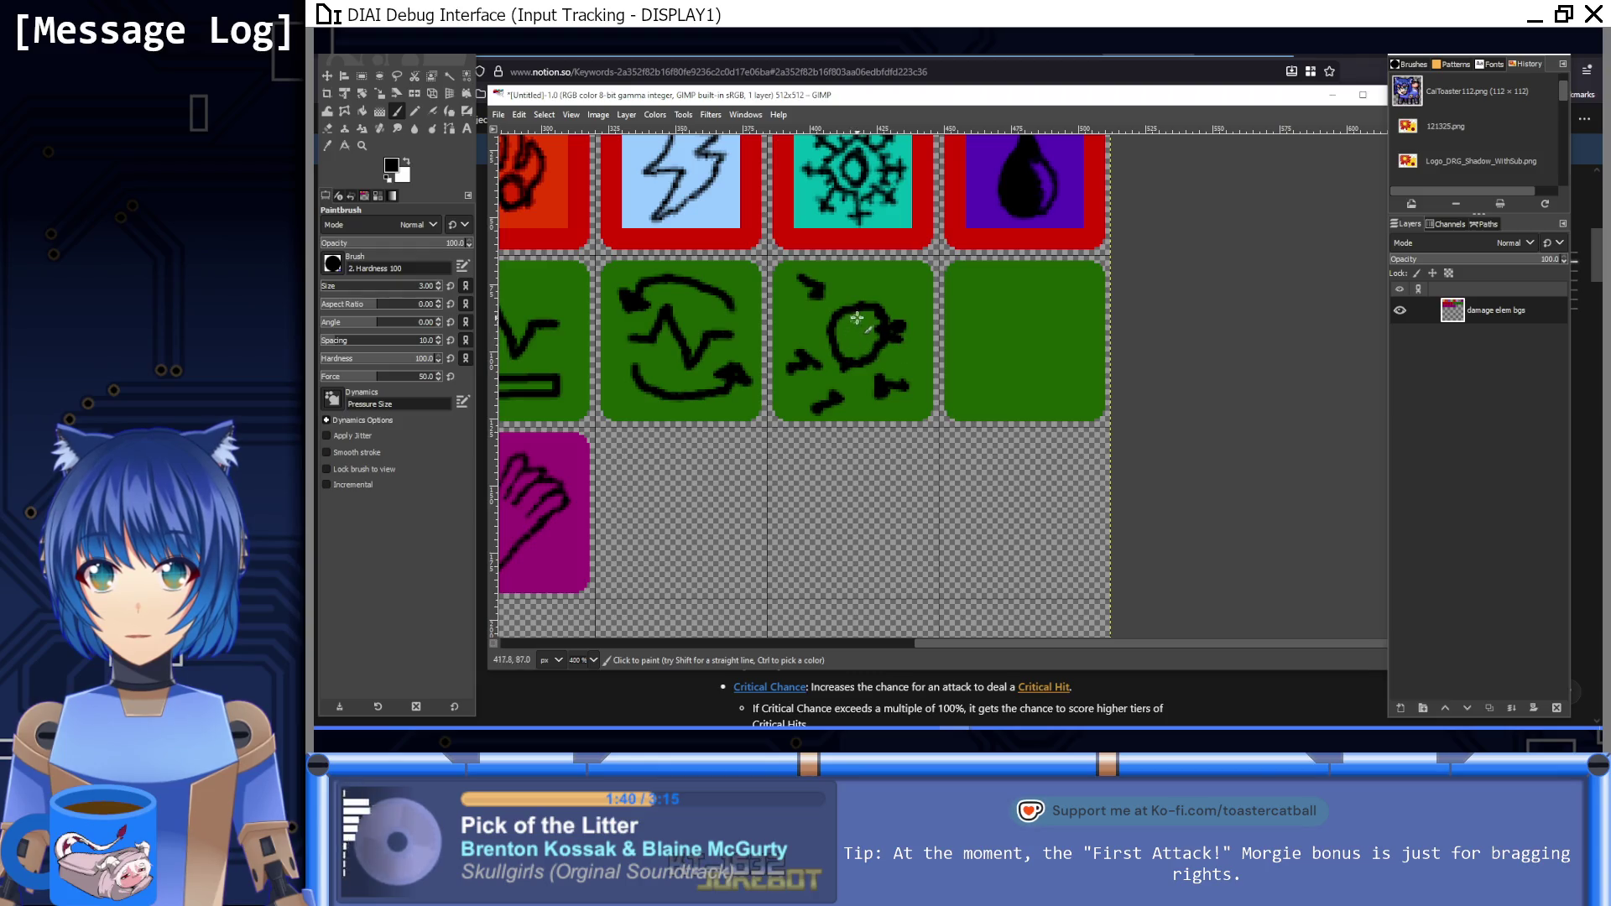
left_click_drag(863, 291, 856, 302)
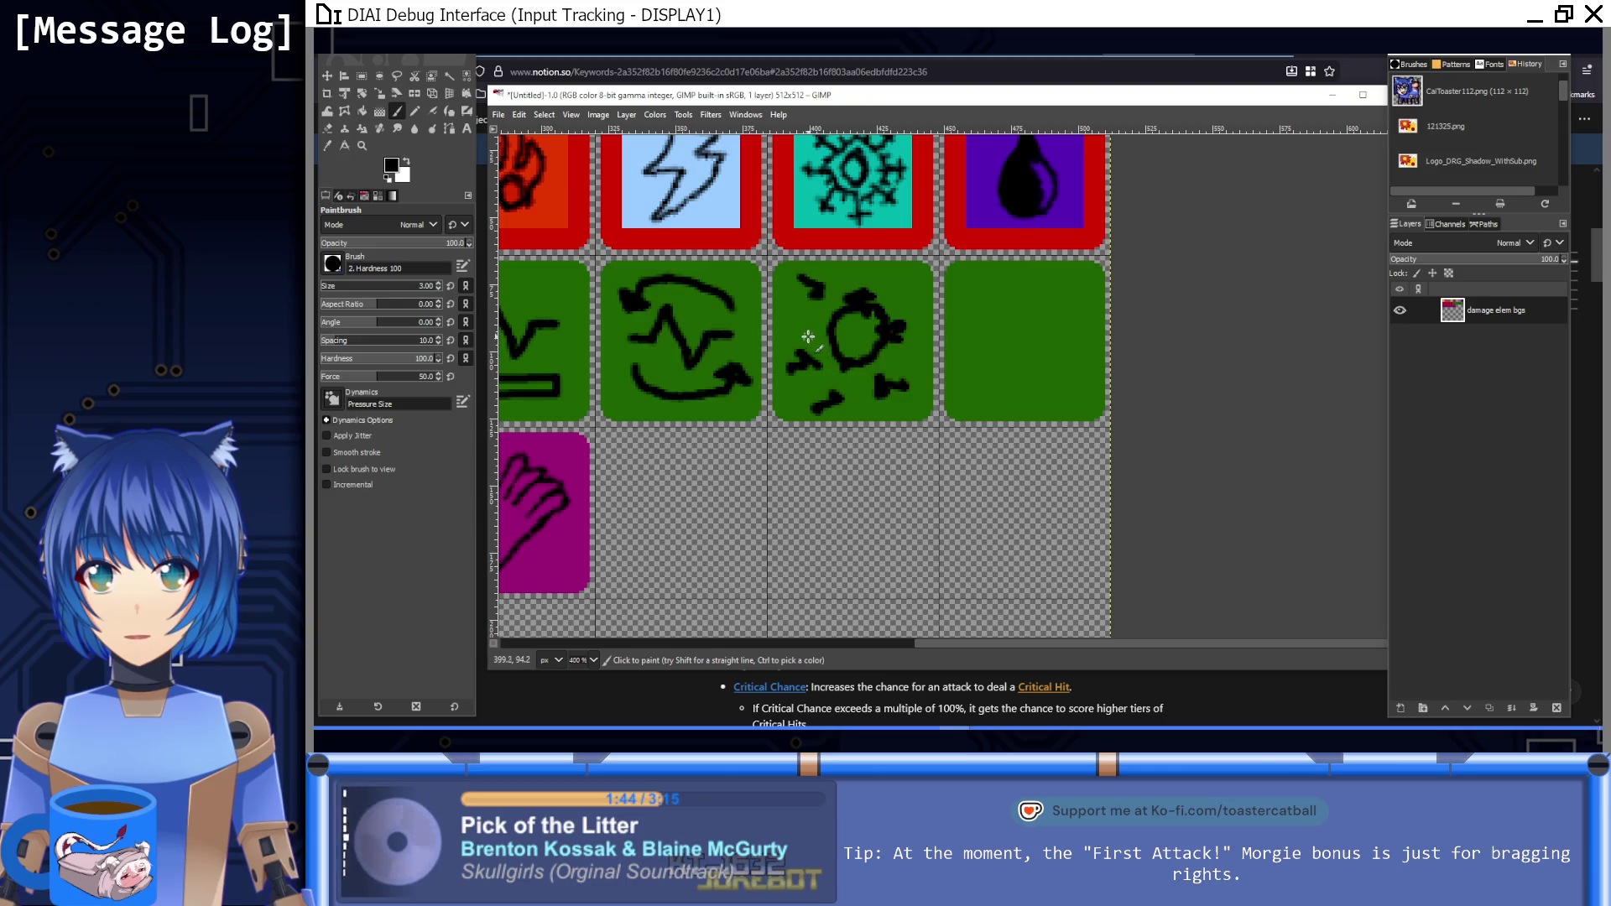
left_click_drag(856, 383, 858, 369)
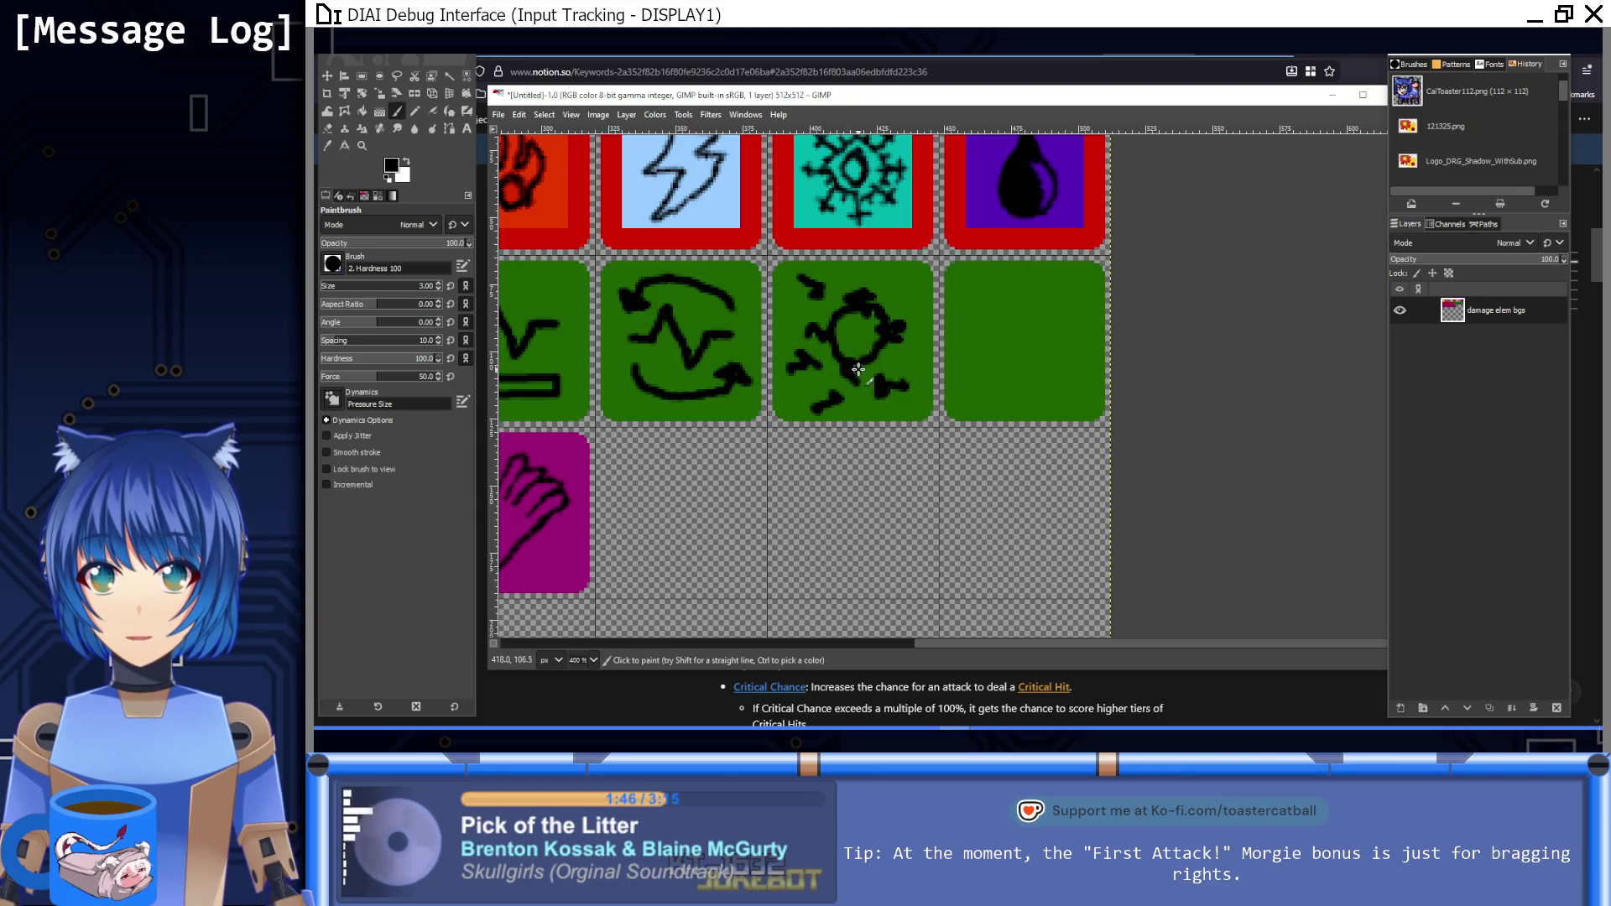
left_click_drag(888, 298, 903, 298)
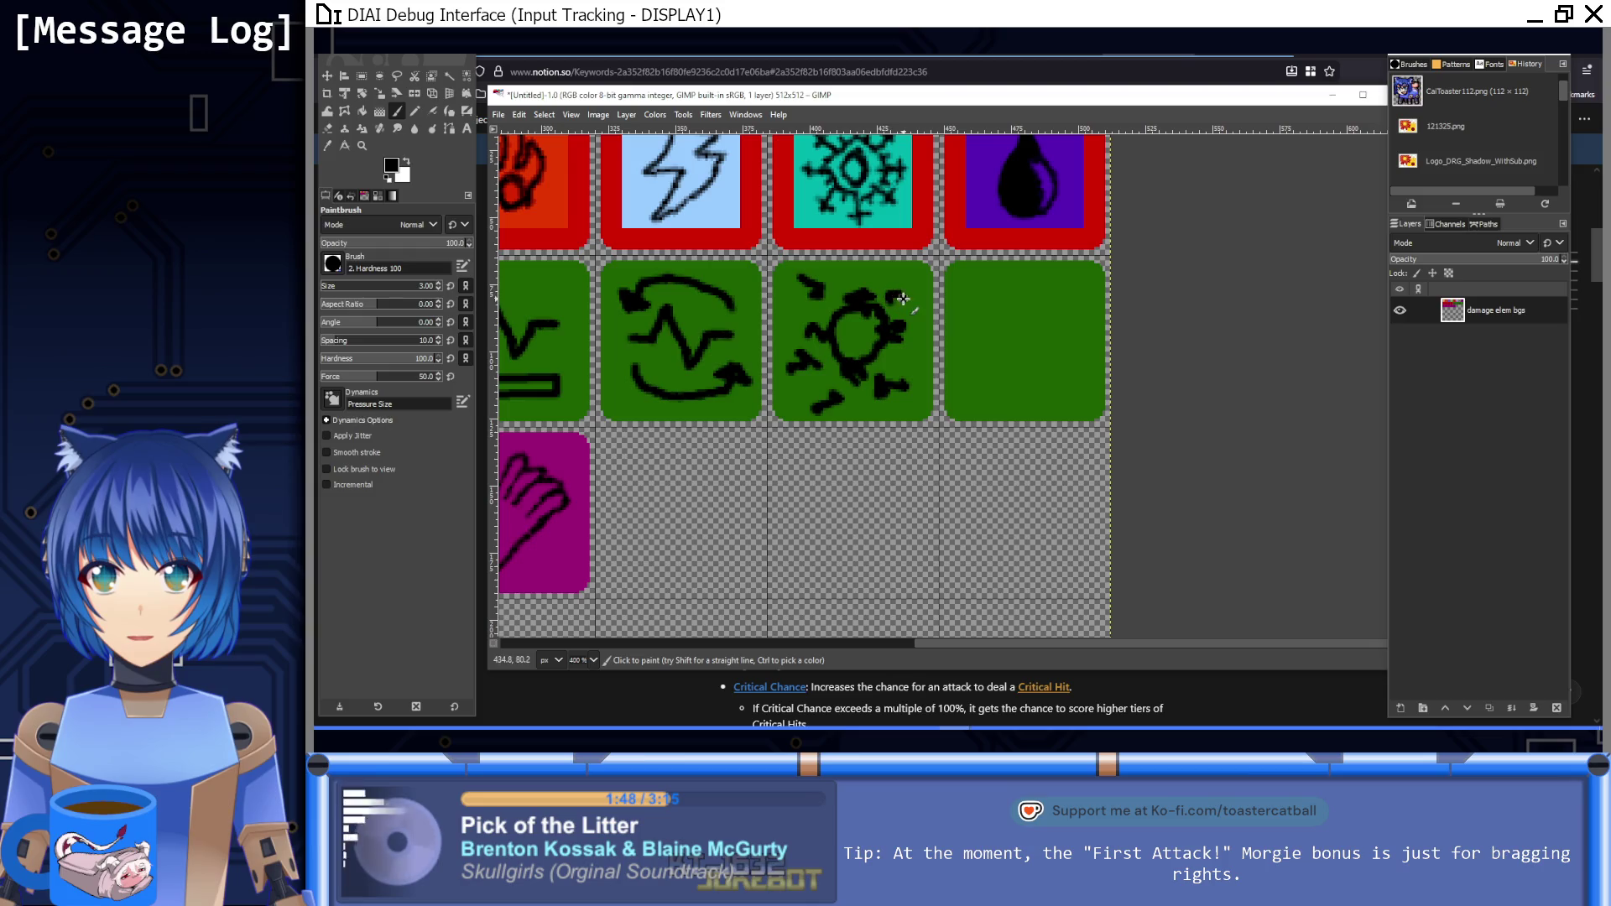
Step: Pick the tile green, paint over a stray black stroke, and review the orb tile
left_click(832, 410, "ctrl")
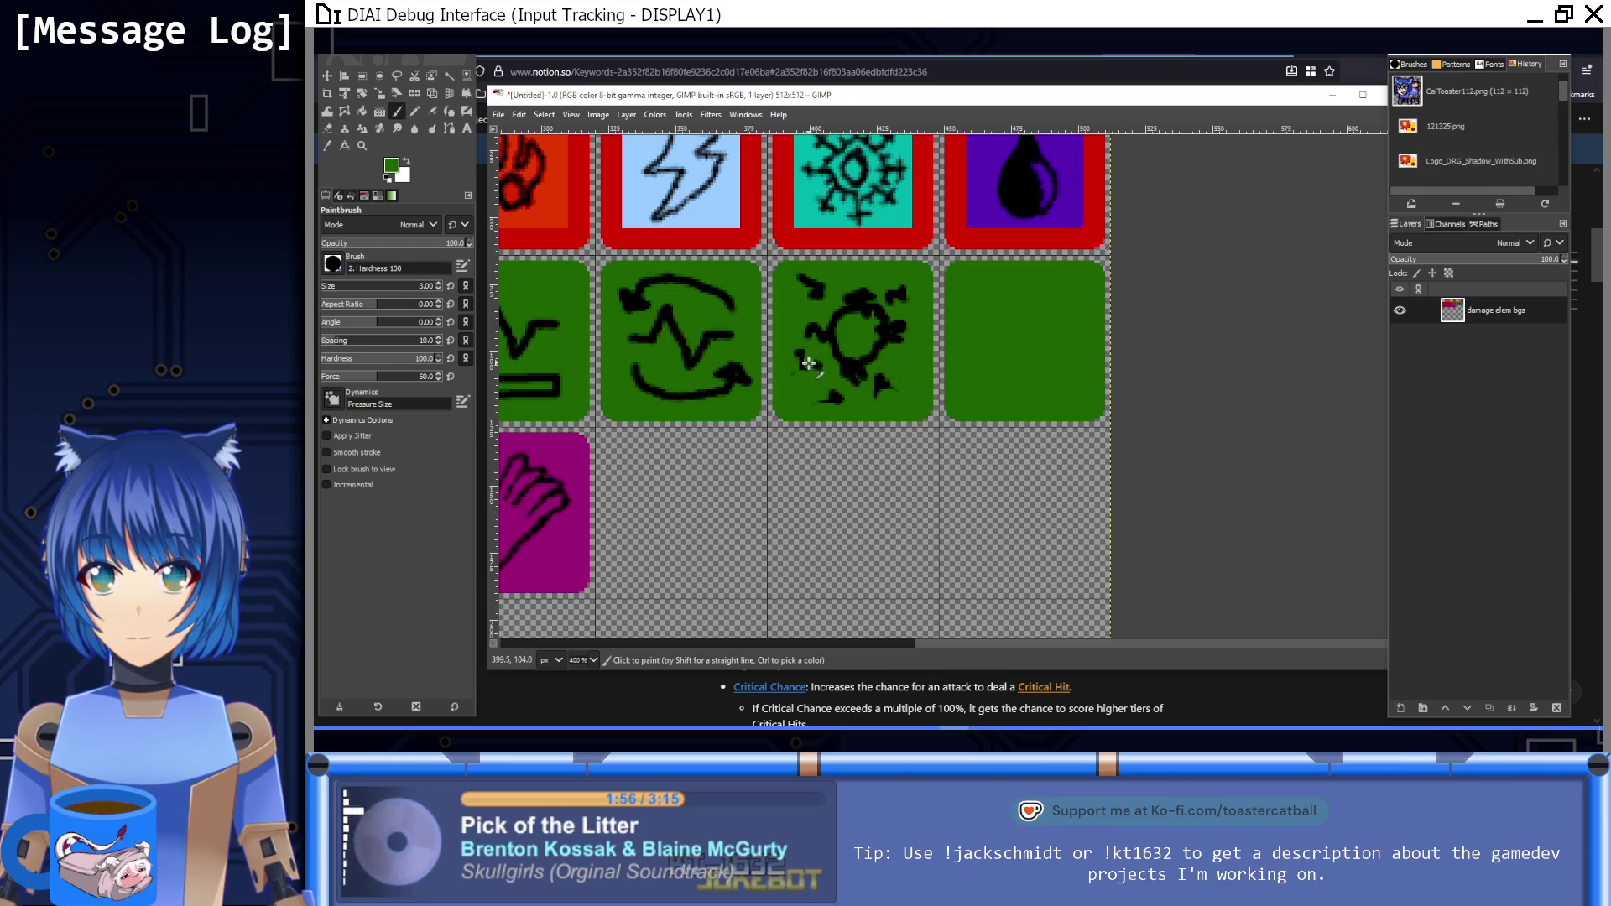
left_click_drag(820, 291, 812, 317)
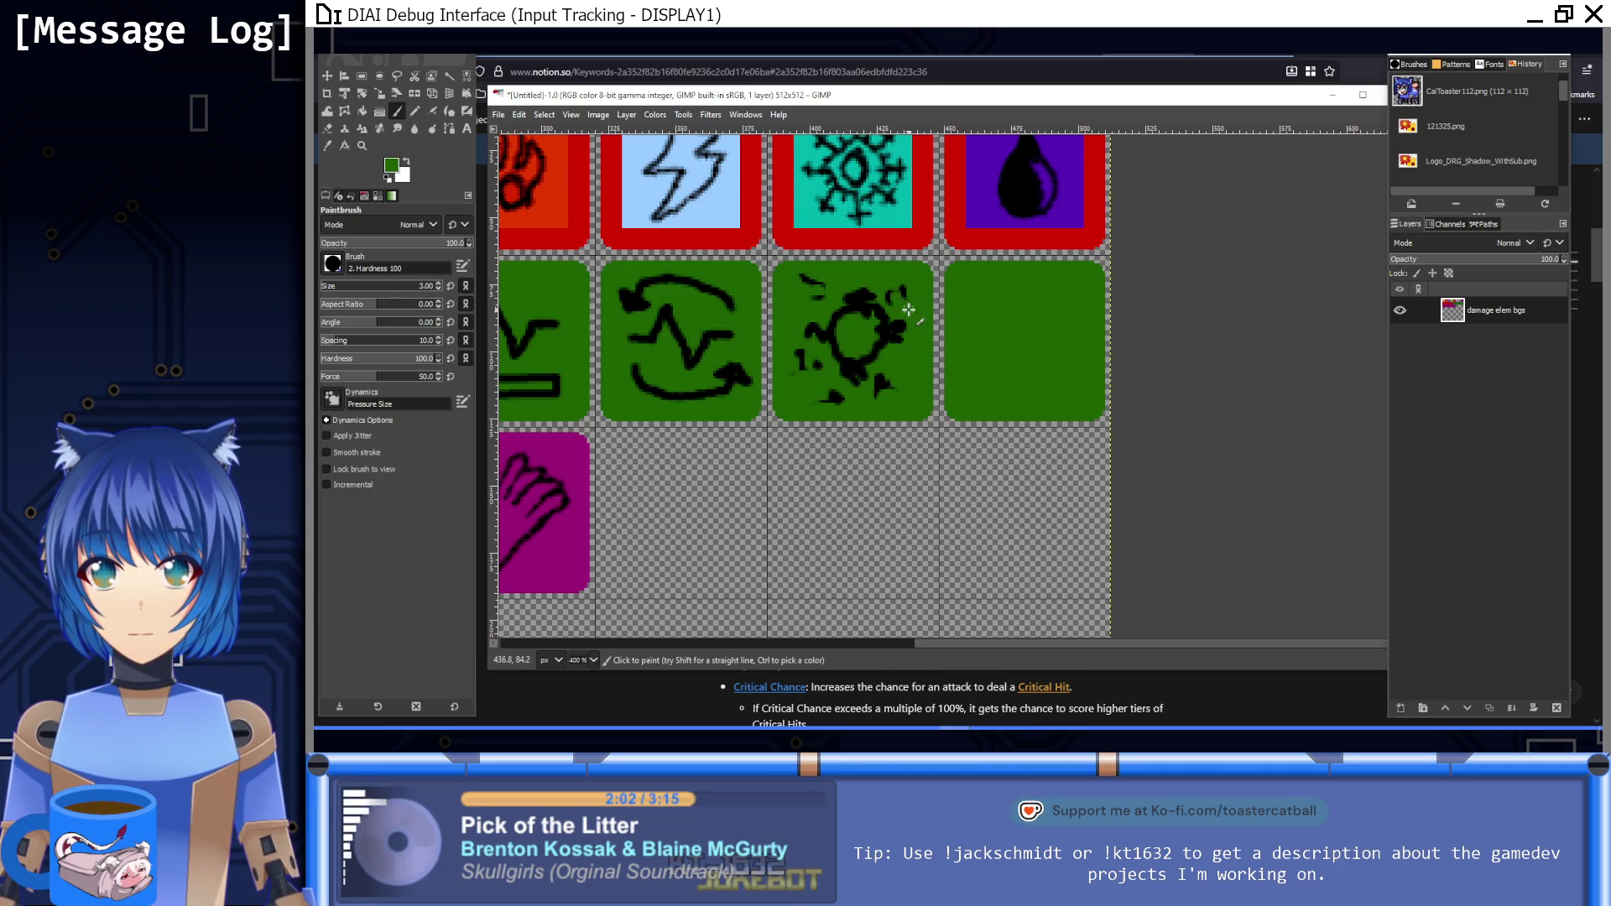
key("1")
left_click_drag(1044, 364, 876, 405)
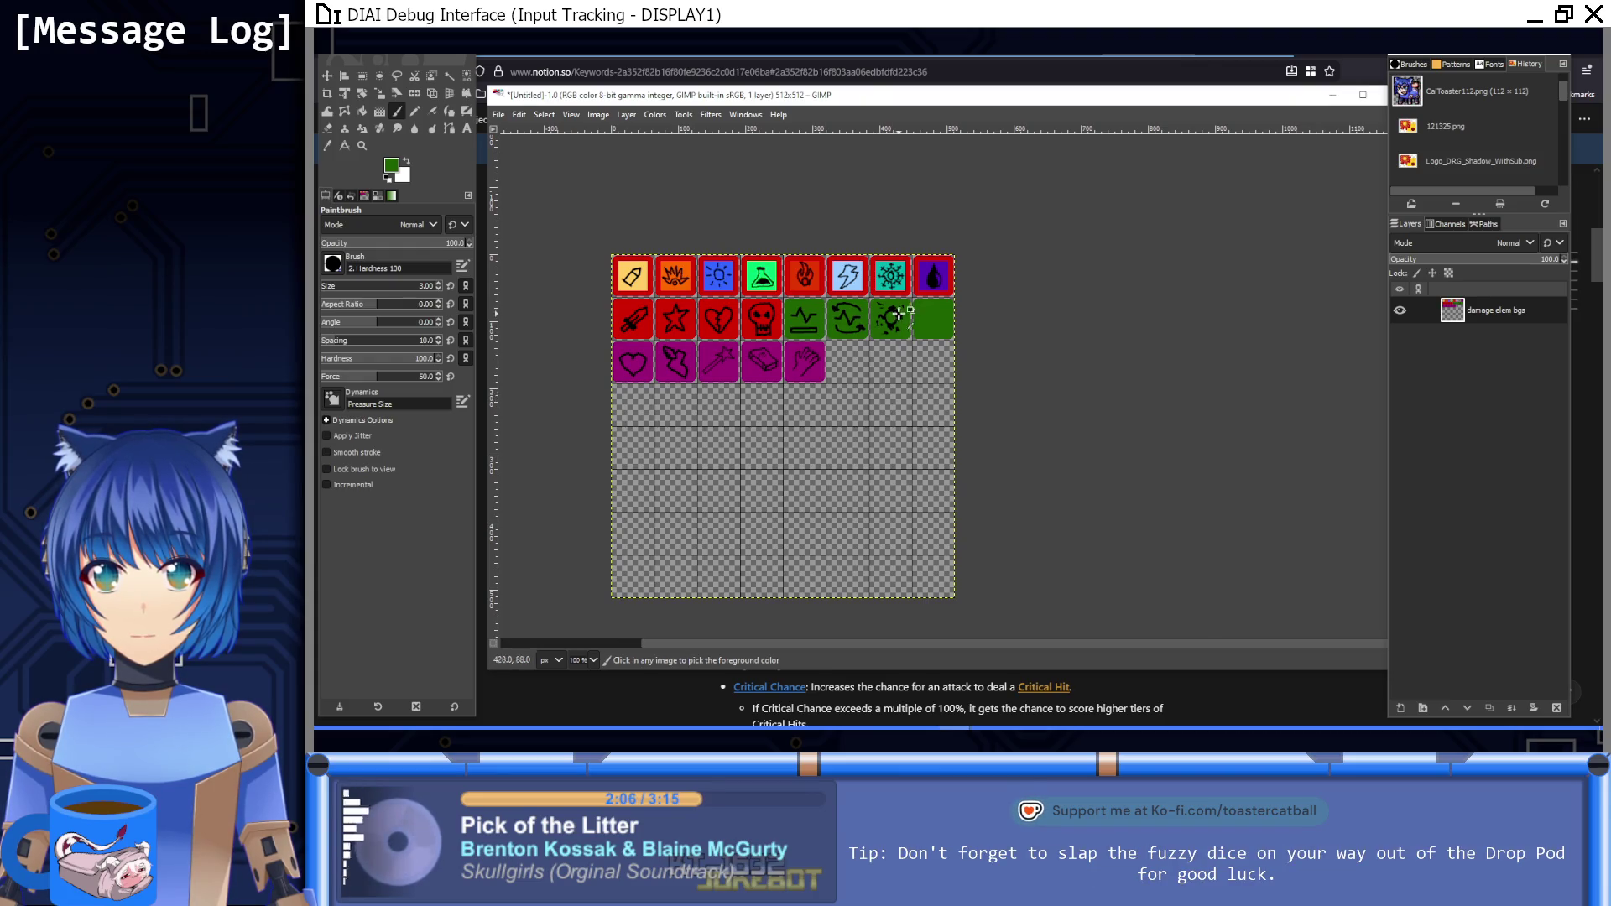
scroll(879, 399, "up", 5)
left_click(892, 405, "ctrl")
left_click(896, 408, "ctrl")
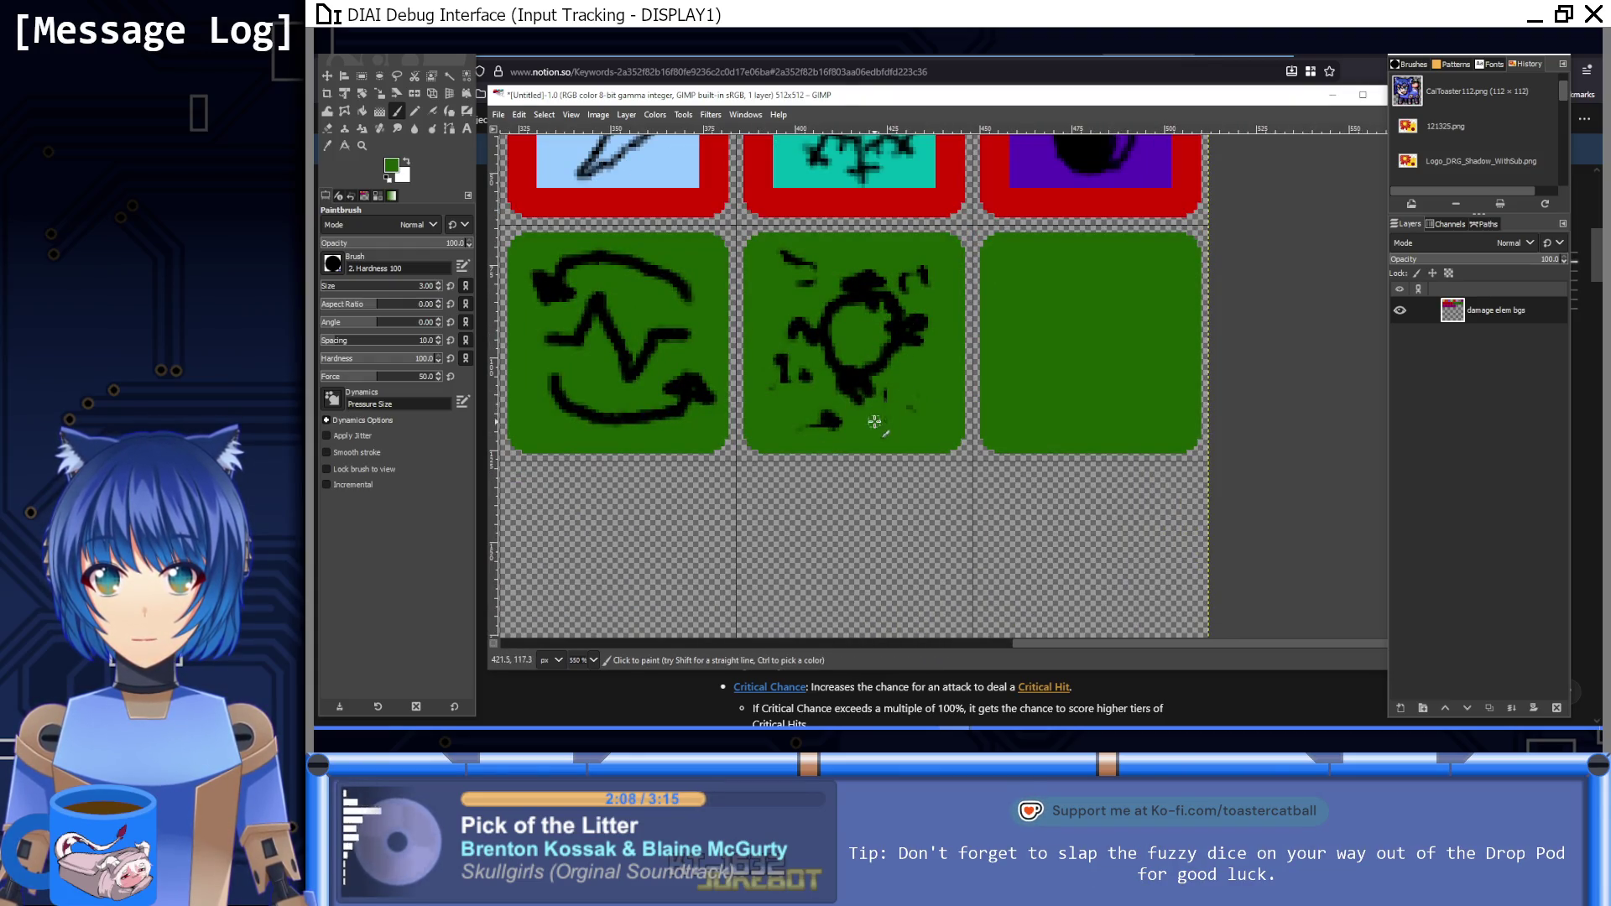
Step: Paint over the stray marks and the orb's left, bottom and right spikes in green
left_click_drag(907, 285, 909, 304)
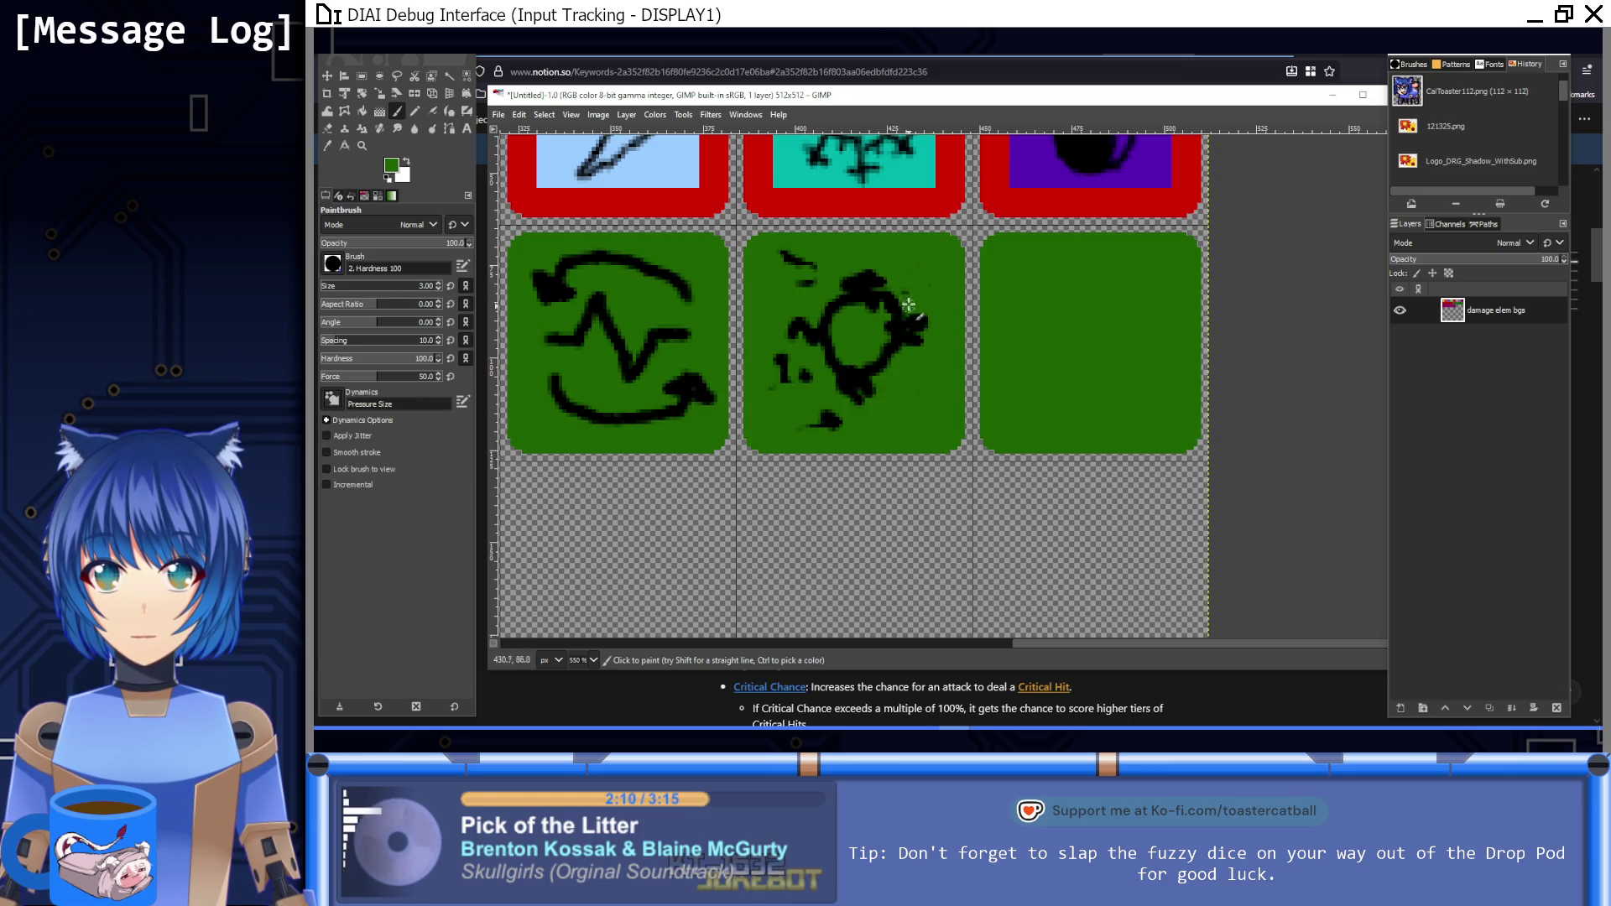
mouse_move(788, 256)
left_mouse_down()
mouse_move(806, 274)
mouse_move(798, 252)
left_mouse_up()
left_click_drag(760, 361, 768, 382)
mouse_move(812, 327)
left_mouse_down()
mouse_move(805, 340)
mouse_move(778, 326)
left_mouse_up()
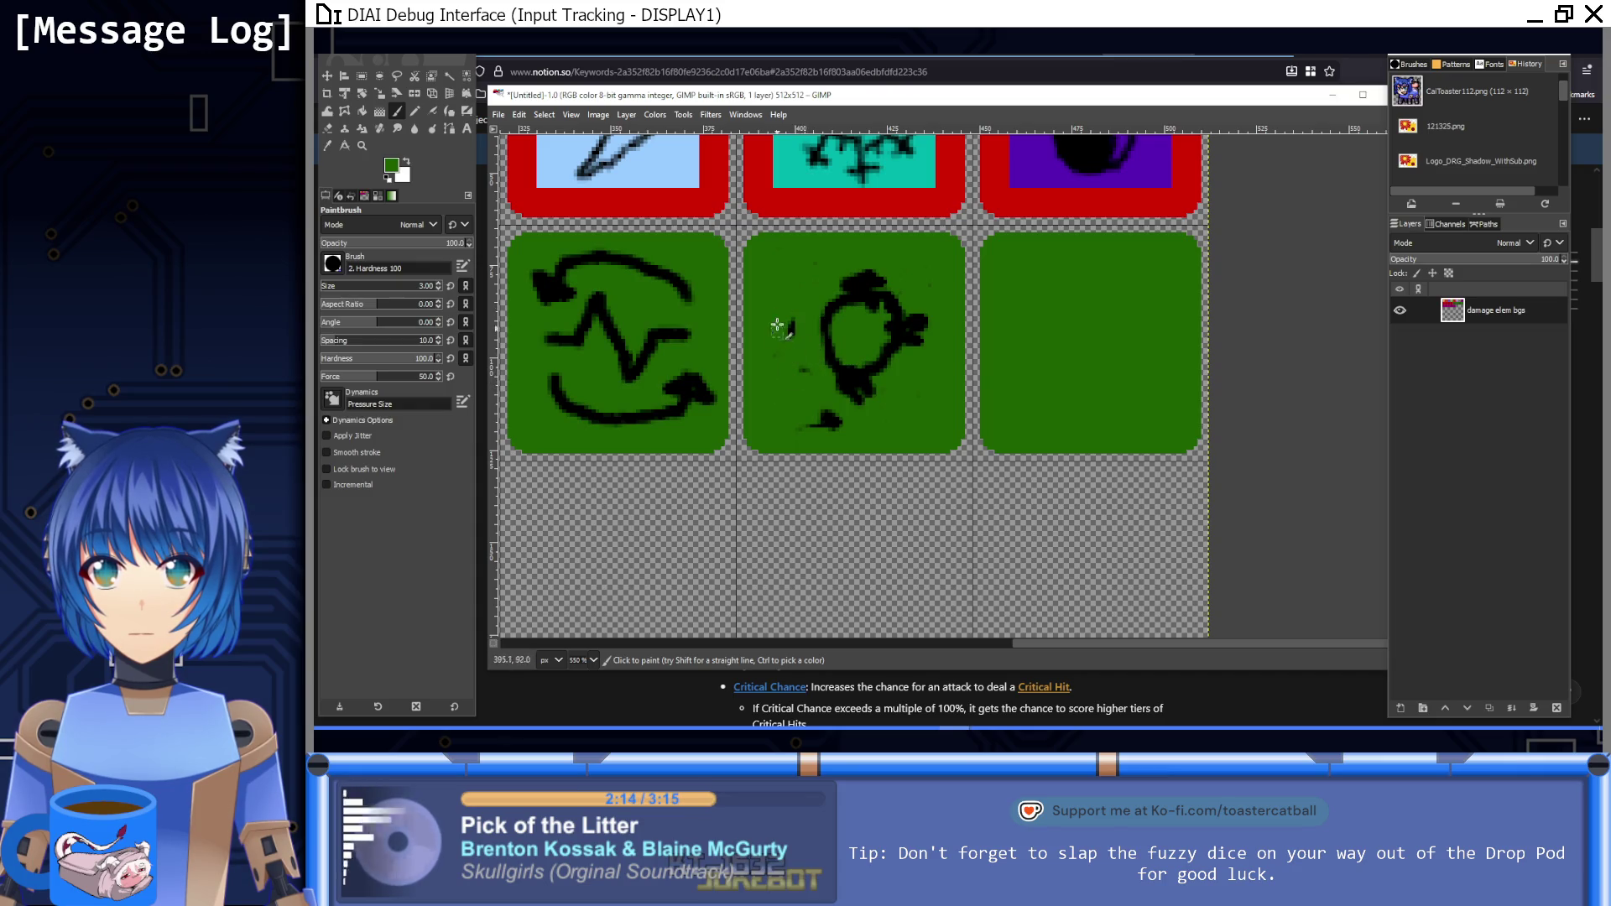
mouse_move(807, 384)
left_mouse_down()
mouse_move(863, 390)
mouse_move(791, 414)
mouse_move(862, 433)
left_mouse_up()
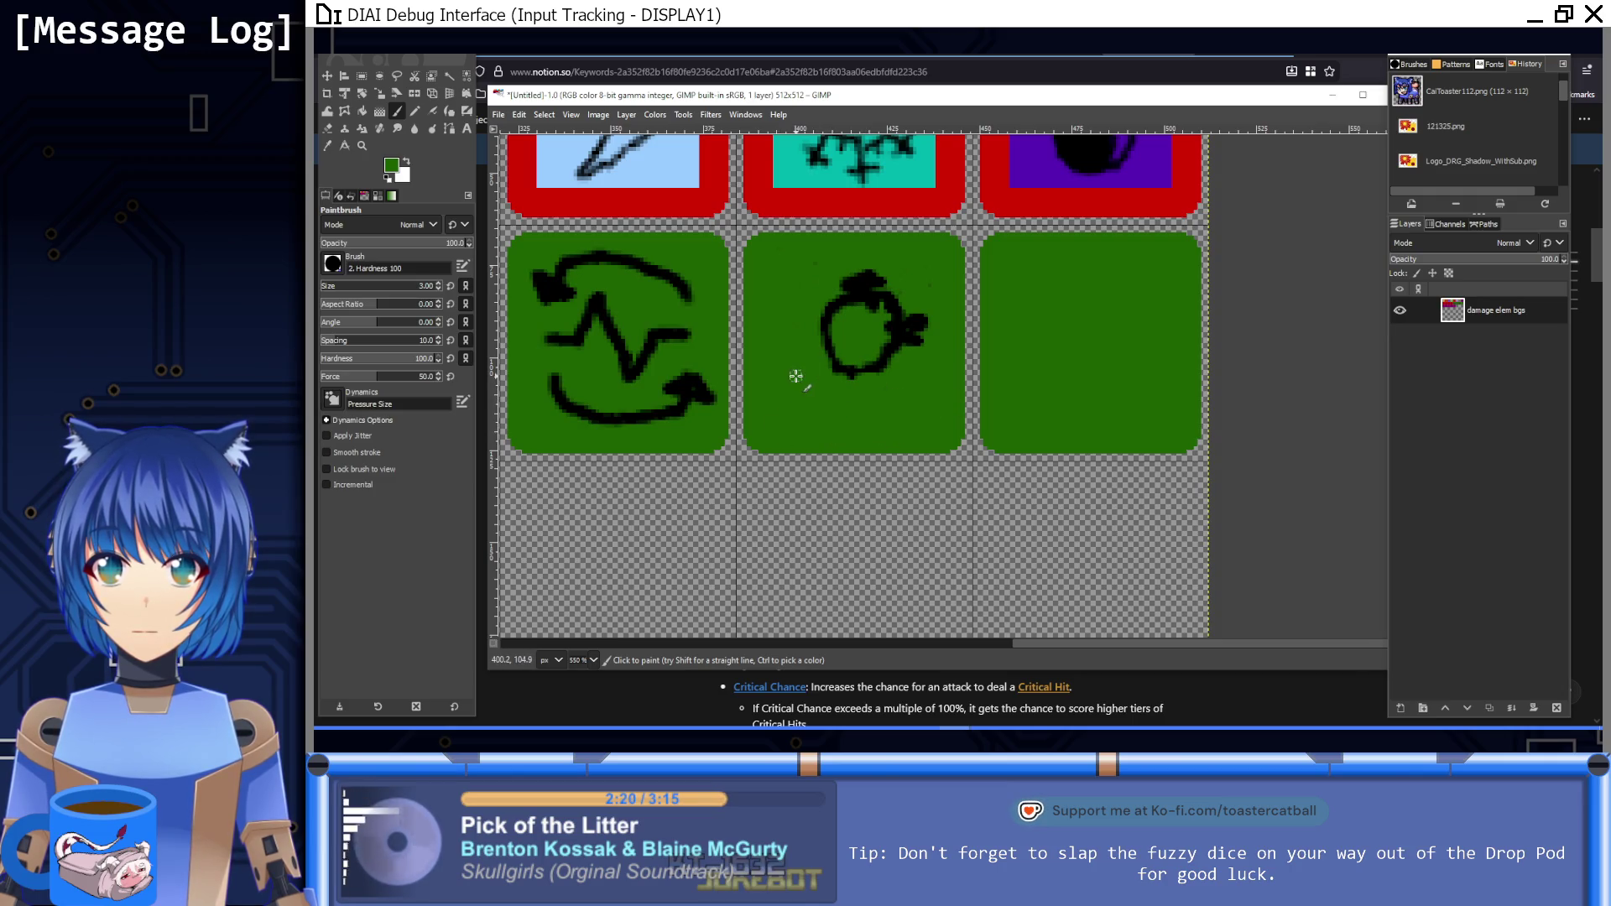
mouse_move(927, 317)
left_mouse_down()
mouse_move(845, 281)
mouse_move(885, 279)
left_mouse_up()
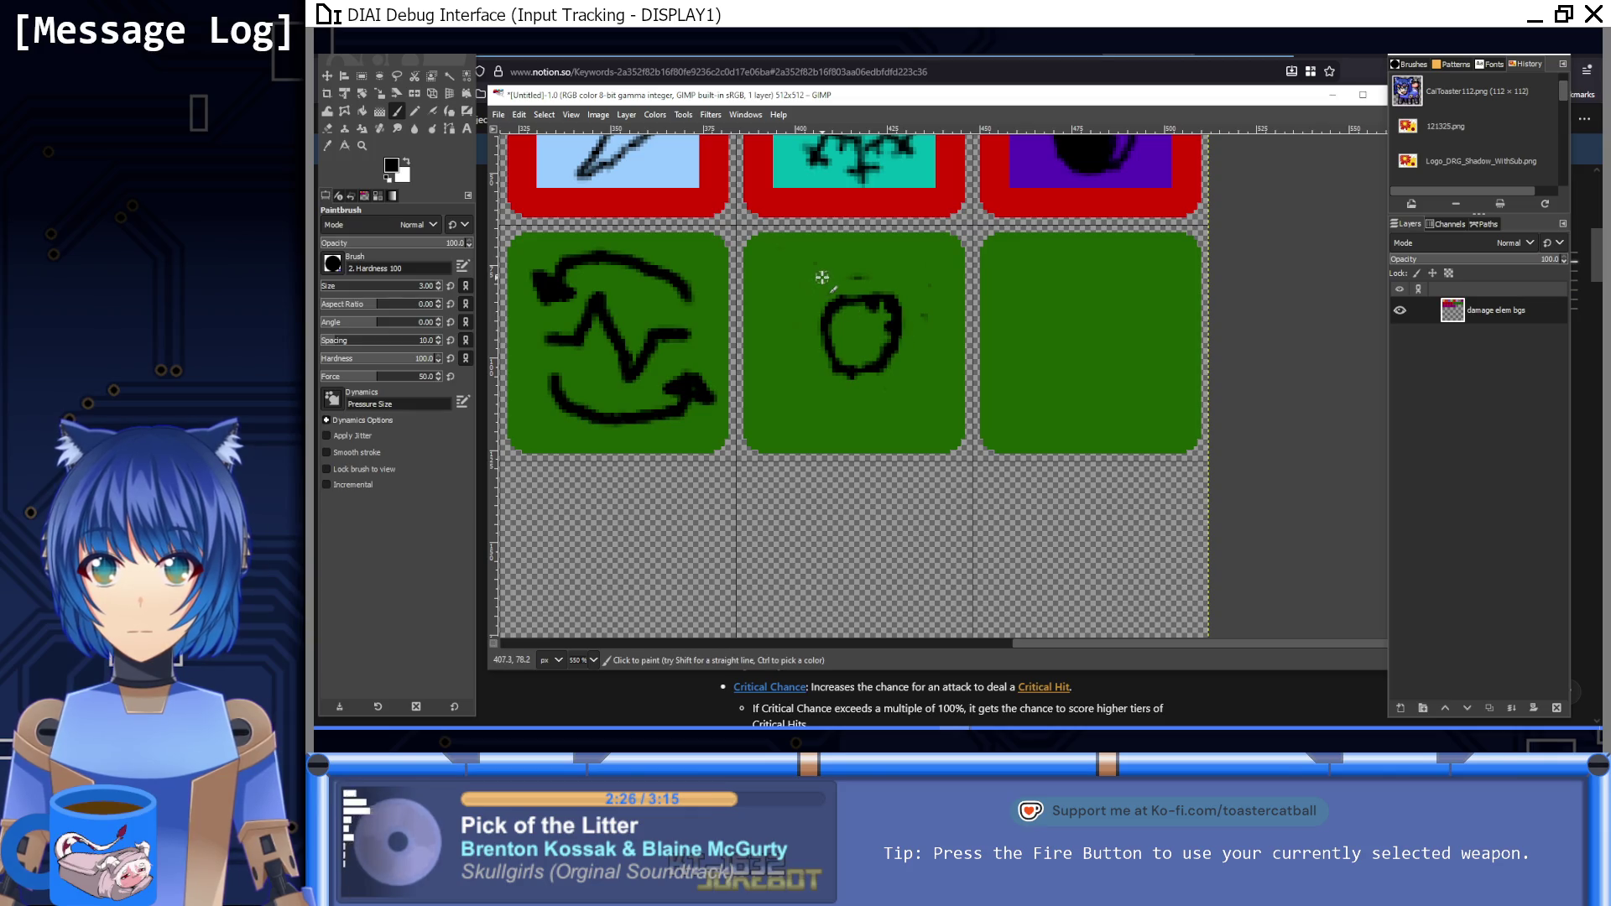
Step: Thin the brush and add thin black crackle lines on and around the orb
key("bracketleft")
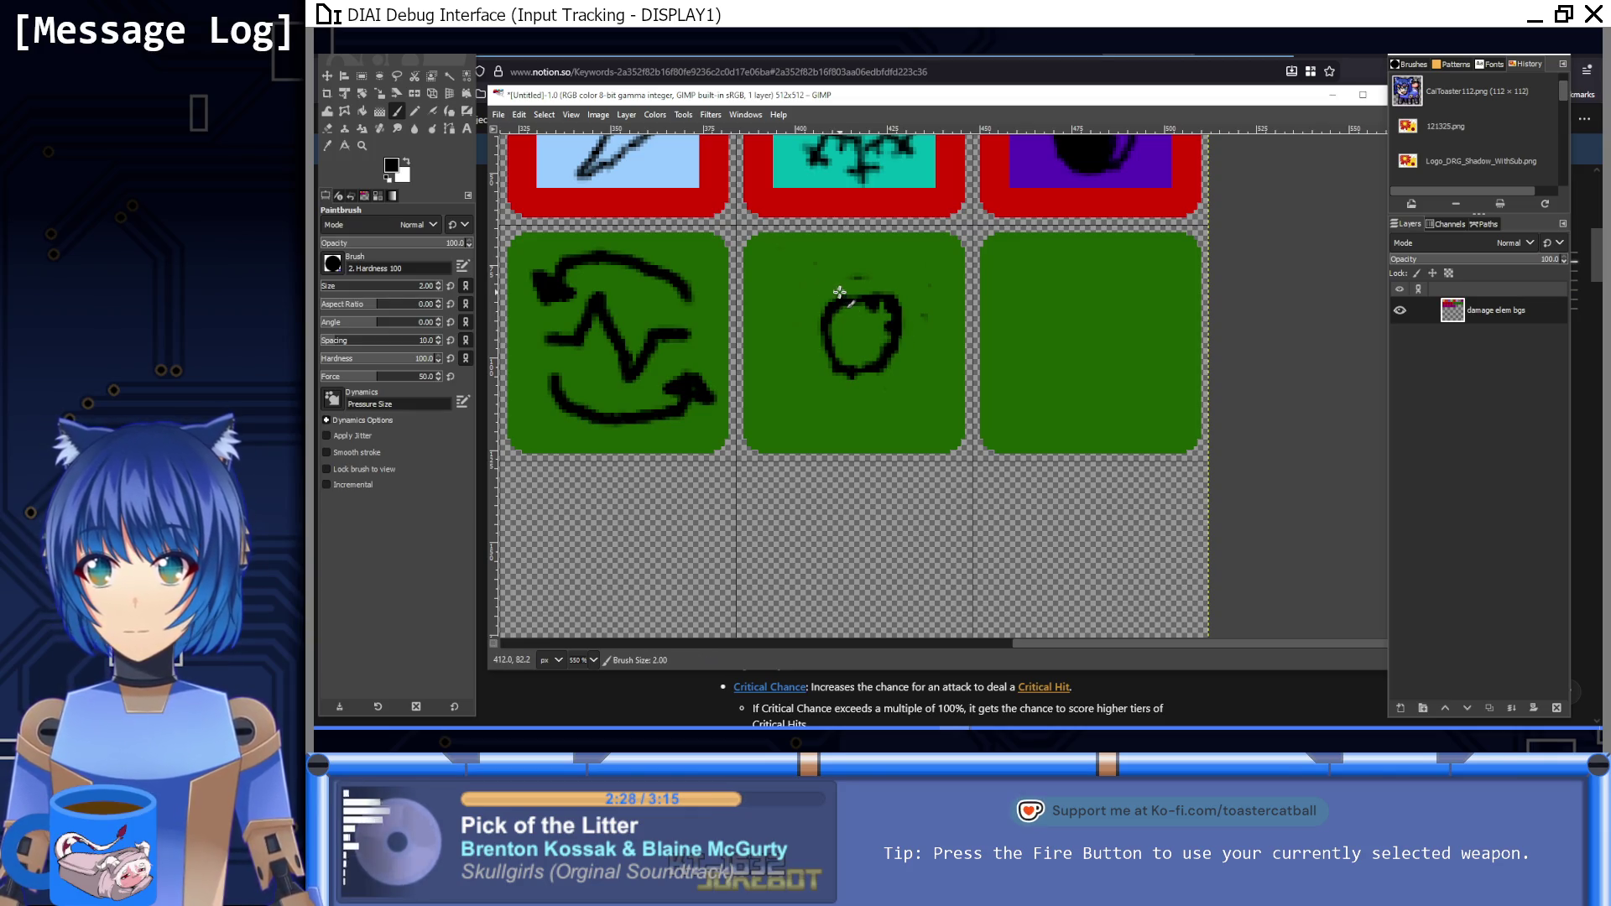
left_click_drag(855, 290, 849, 267)
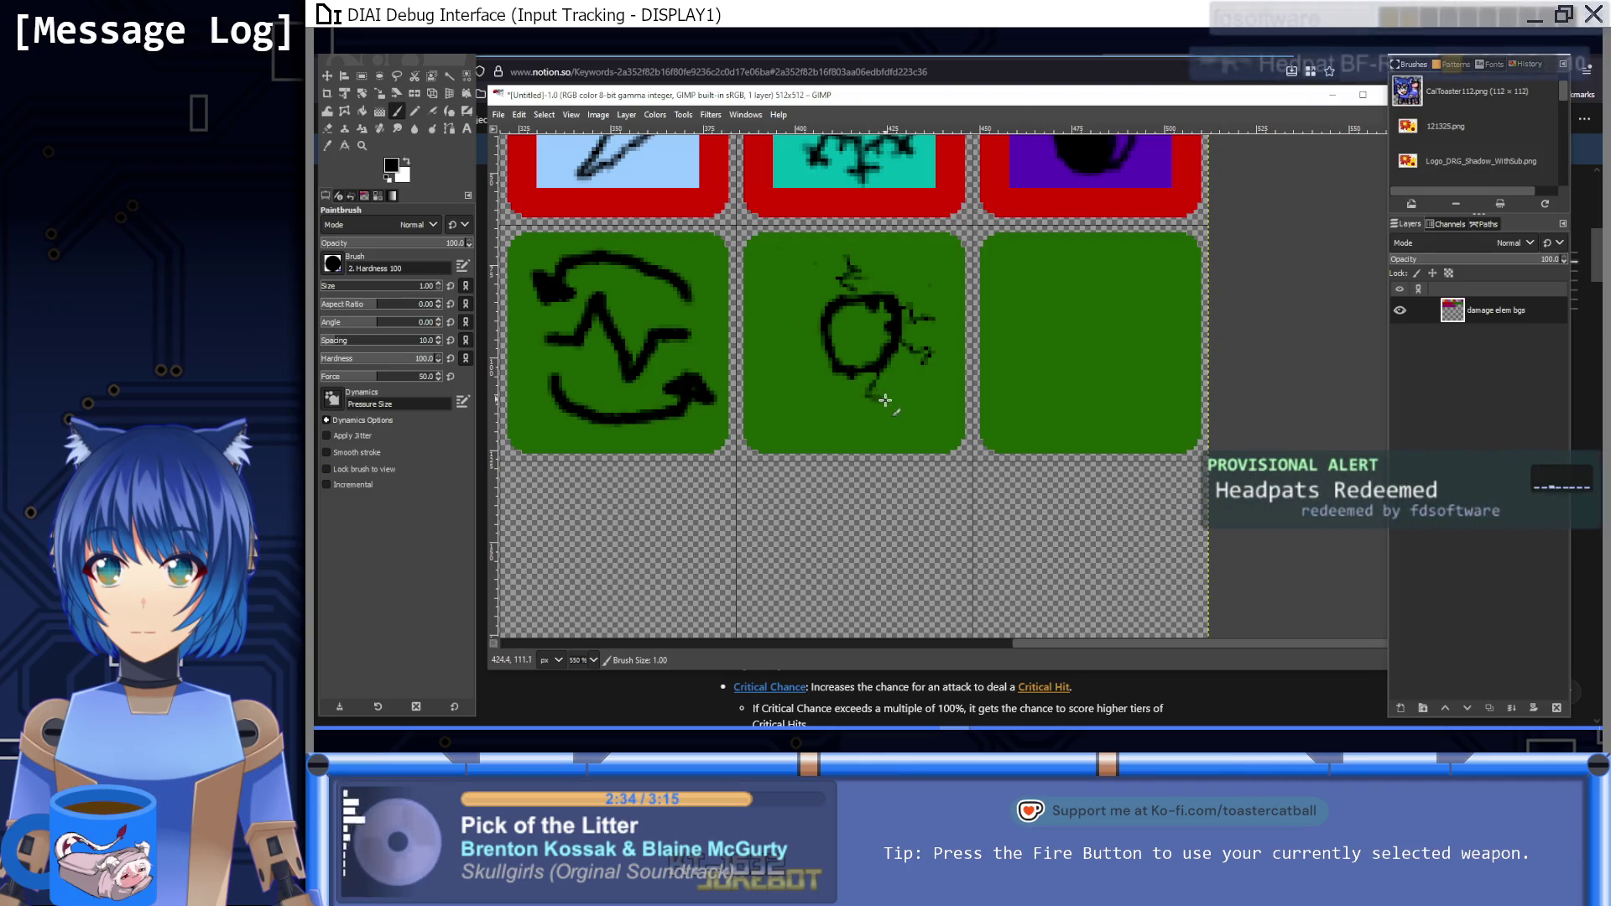
left_click_drag(873, 373, 877, 398)
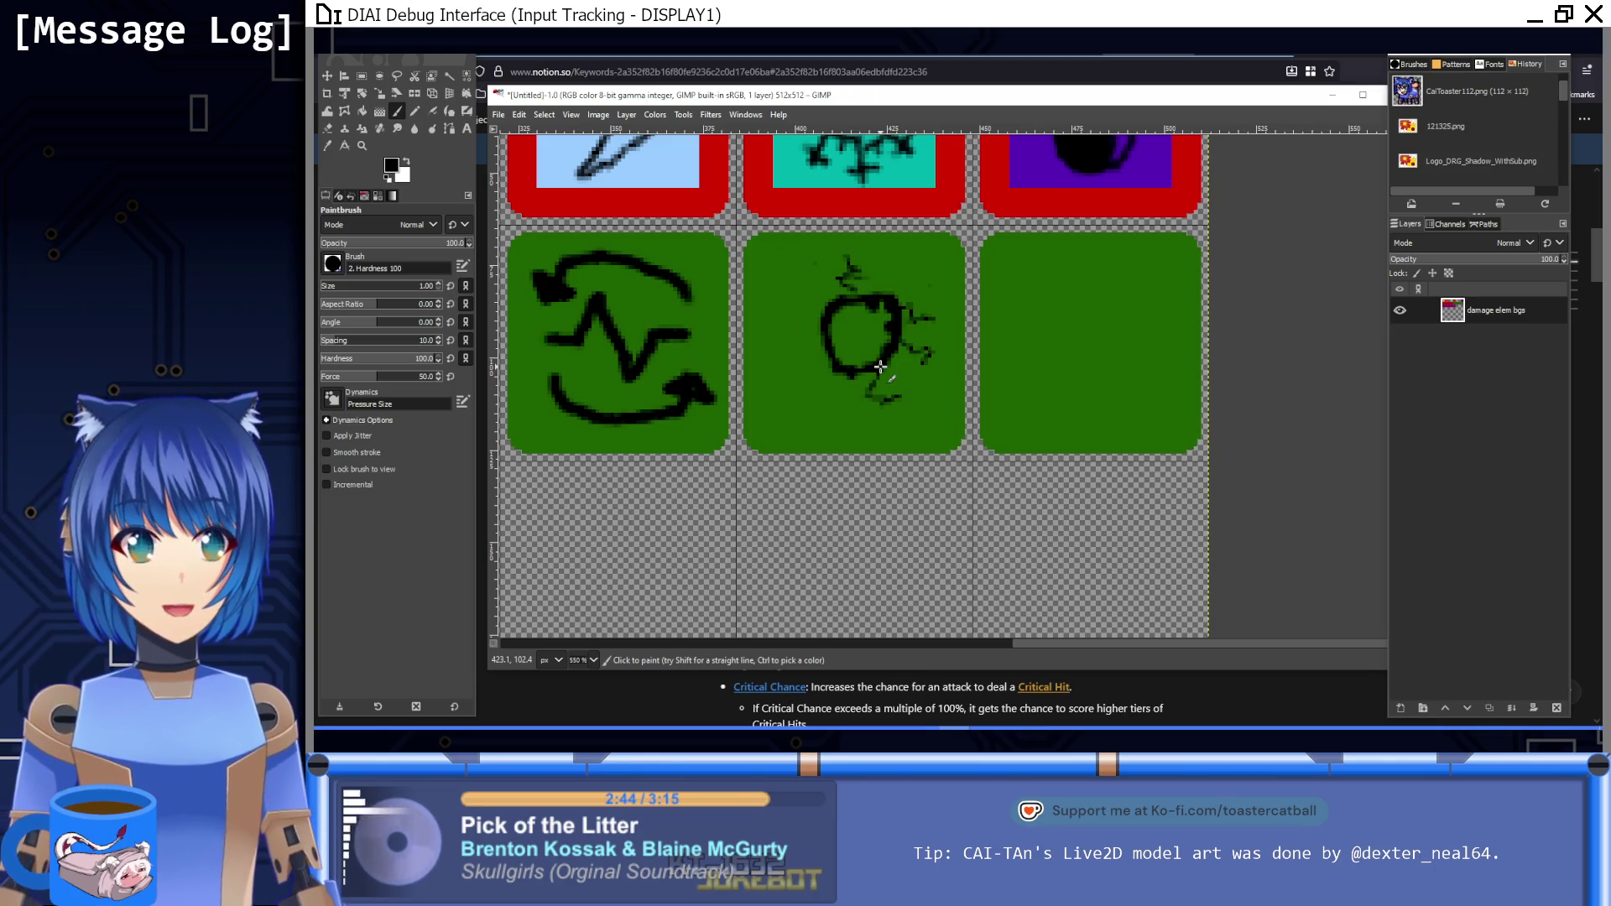
mouse_move(854, 352)
left_mouse_down()
mouse_move(881, 317)
mouse_move(889, 340)
mouse_move(807, 387)
left_mouse_up()
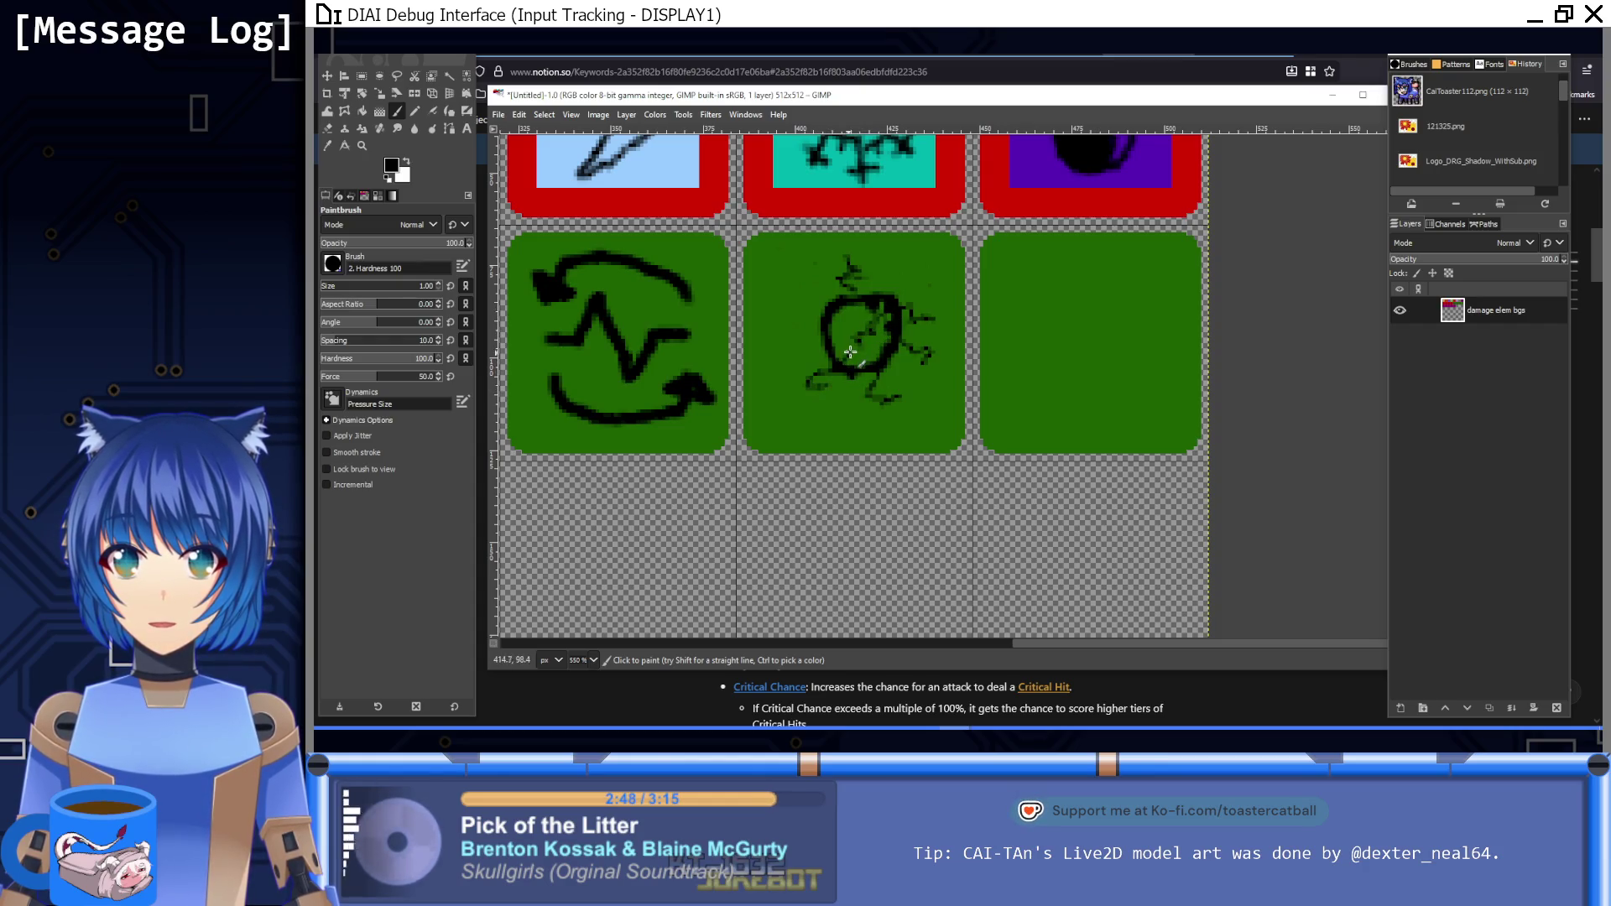
left_click_drag(791, 321, 823, 329)
Step: Thicken the brush and paint a black hooked squiggle on the fourth green tile, then view at 100%
key("1")
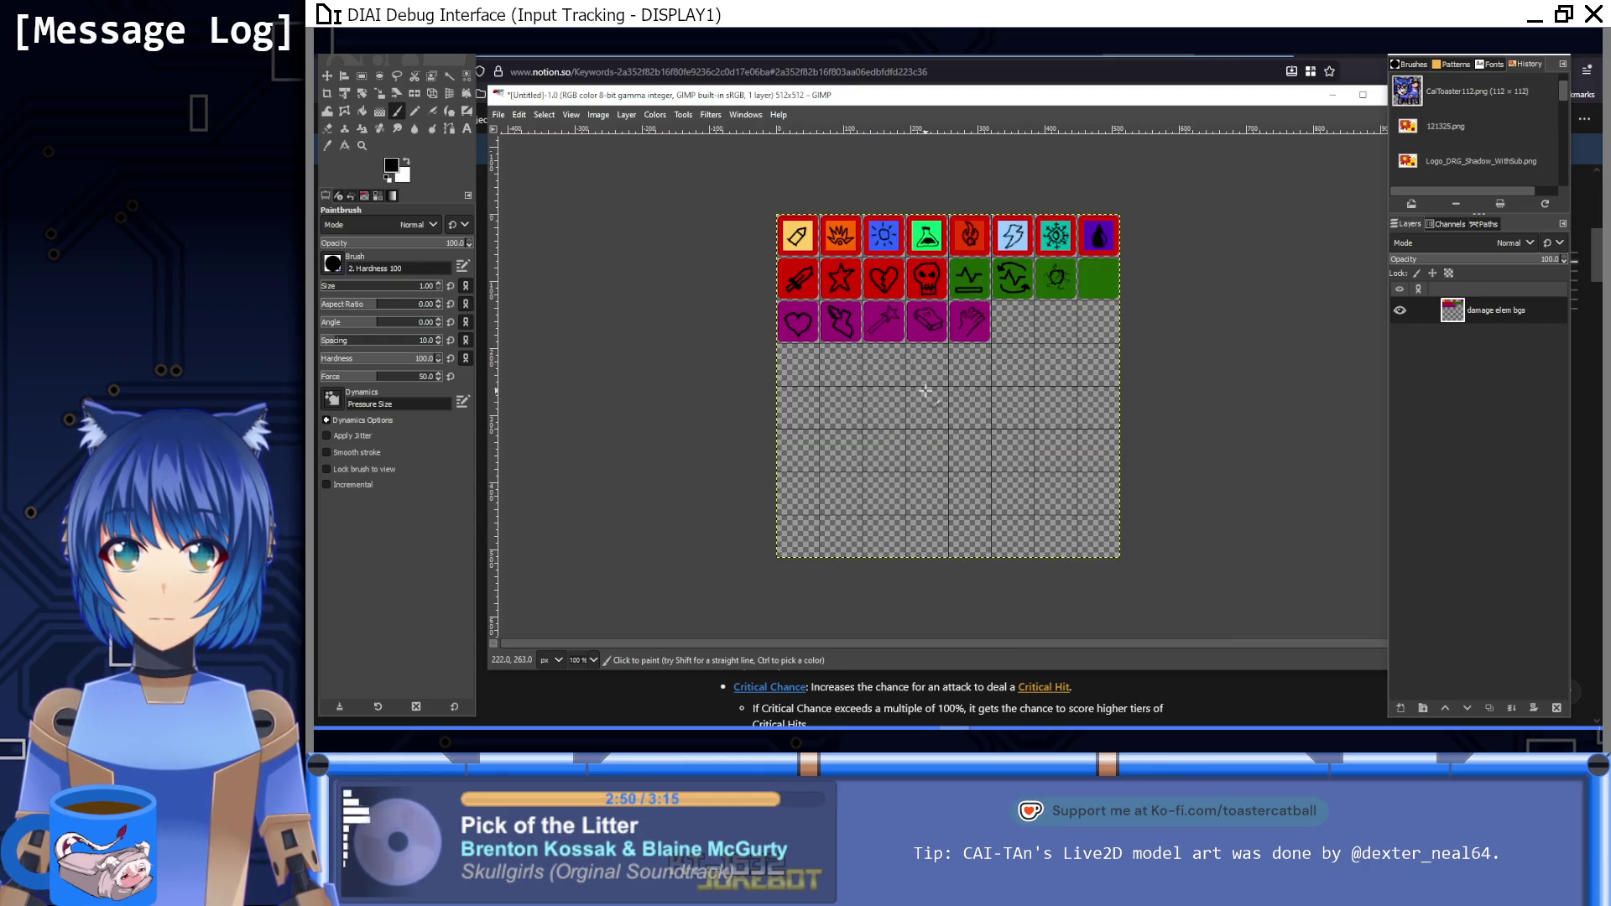
scroll(968, 361, "right", 3)
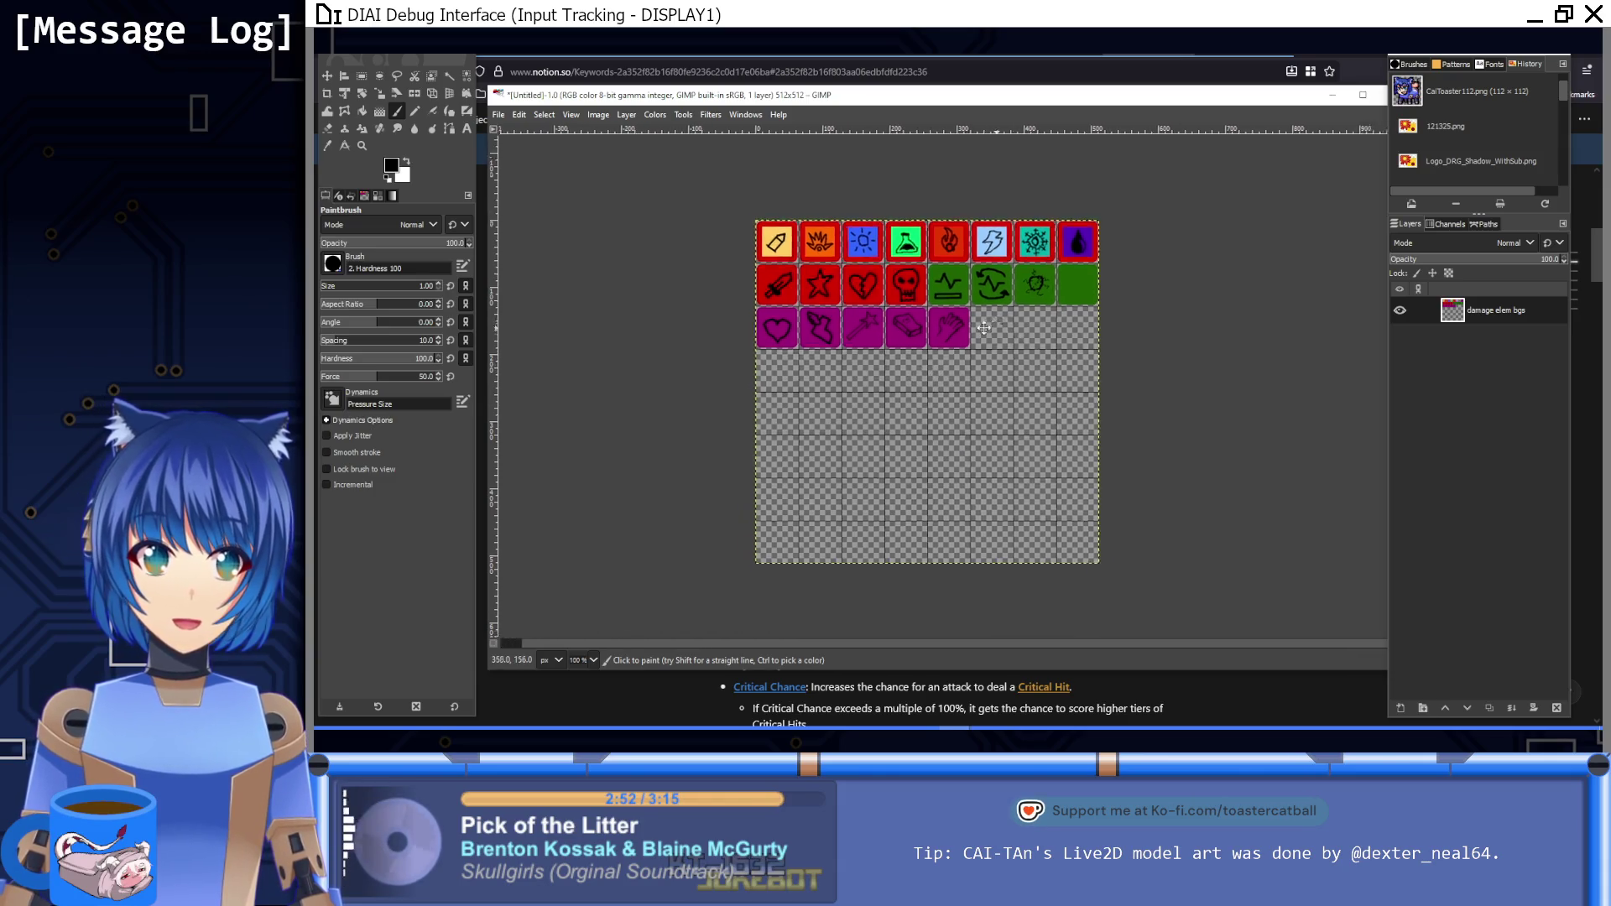
scroll(929, 321, "up", 5, "ctrl")
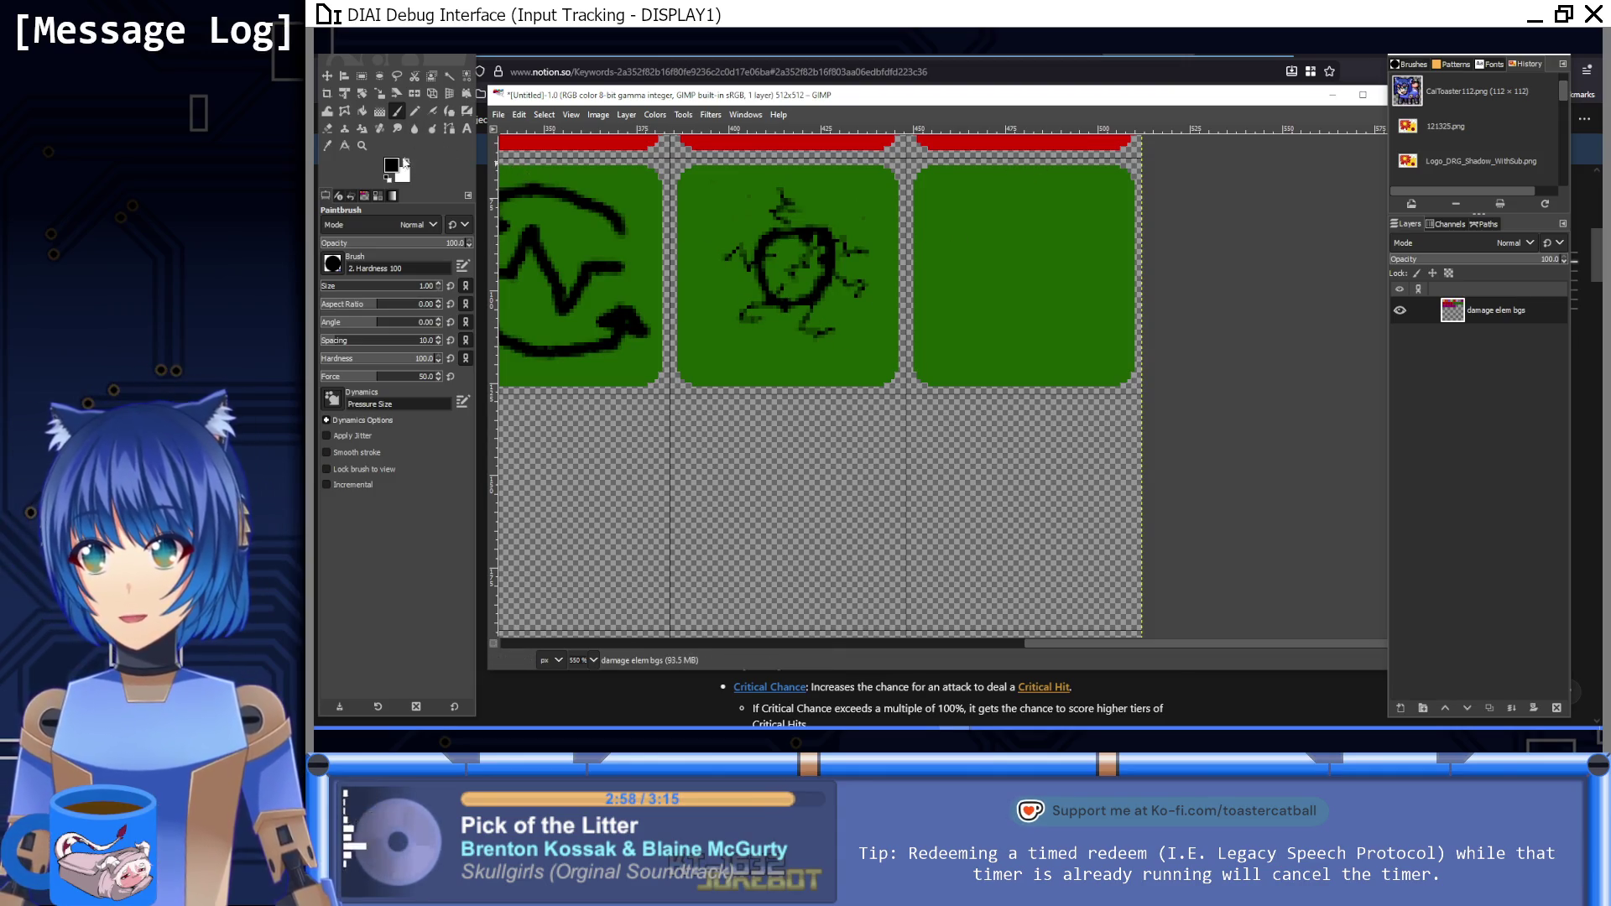
left_click(438, 283)
left_click(438, 283)
scroll(914, 305, "up", 2)
scroll(914, 304, "right", 2)
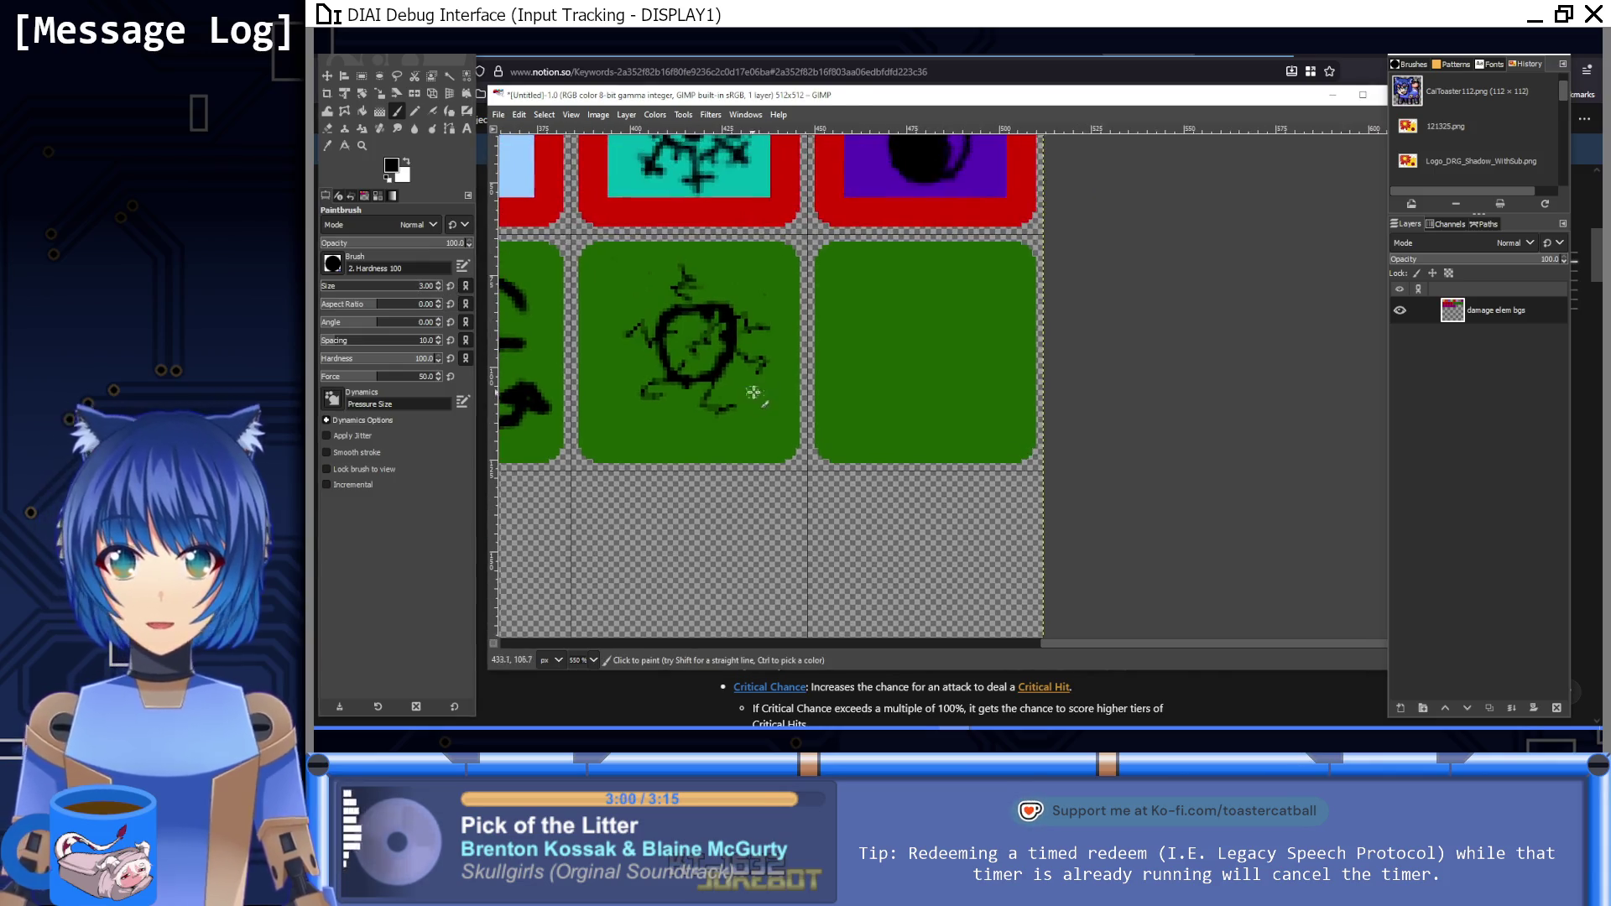
mouse_move(949, 310)
left_mouse_down()
mouse_move(910, 294)
mouse_move(860, 317)
mouse_move(907, 392)
mouse_move(873, 424)
mouse_move(846, 399)
mouse_move(883, 445)
left_mouse_up()
key("1")
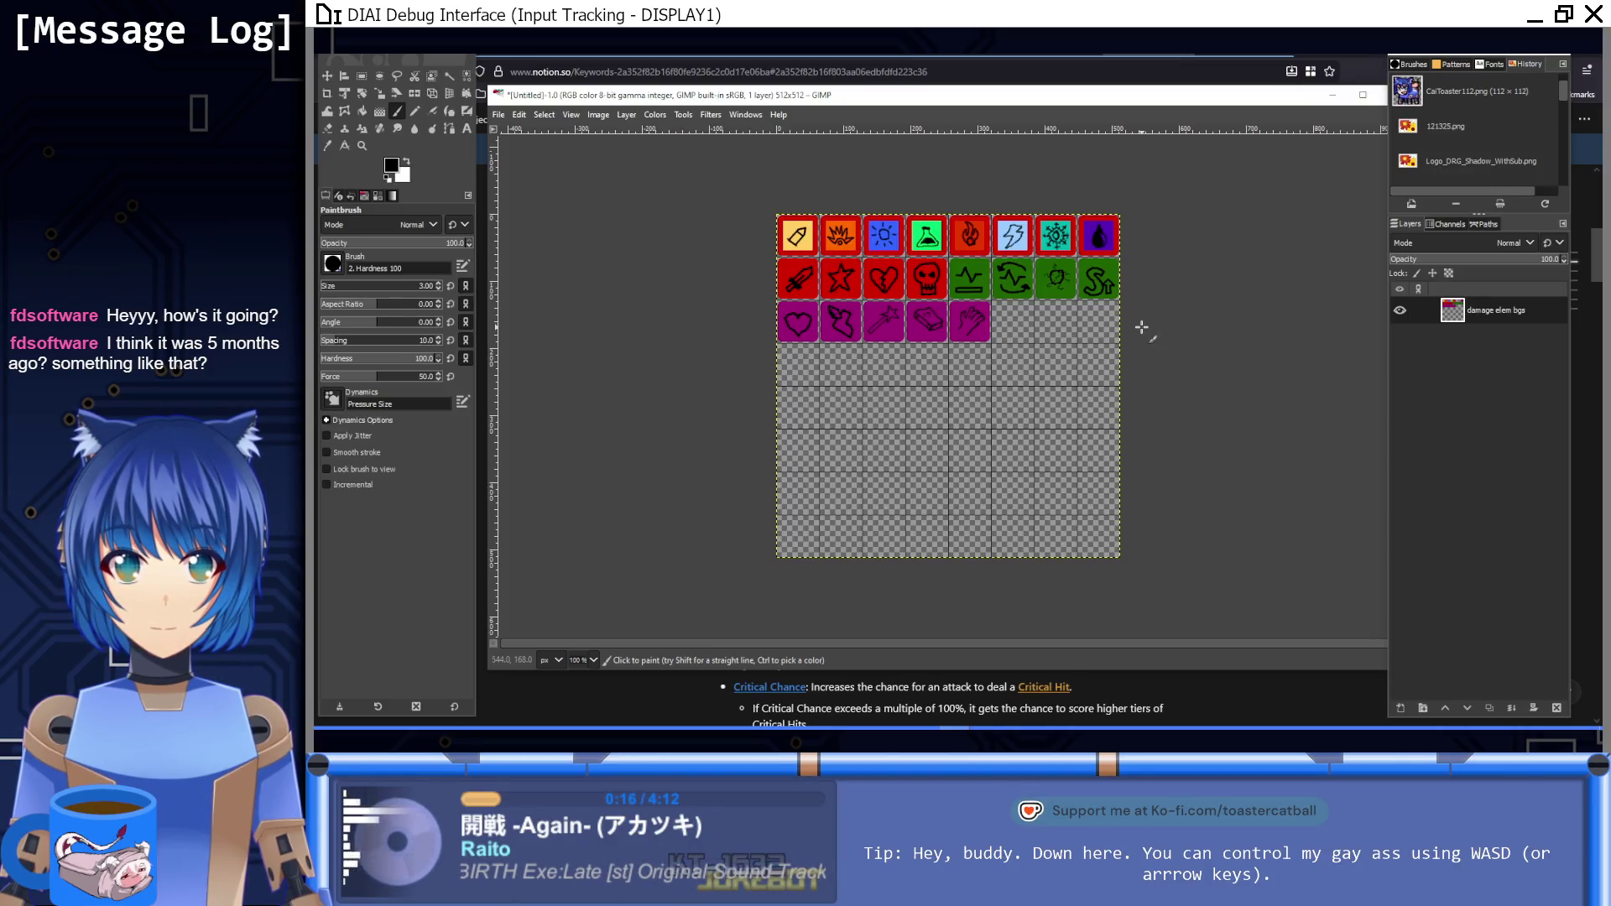
scroll(1116, 319, "right", 3)
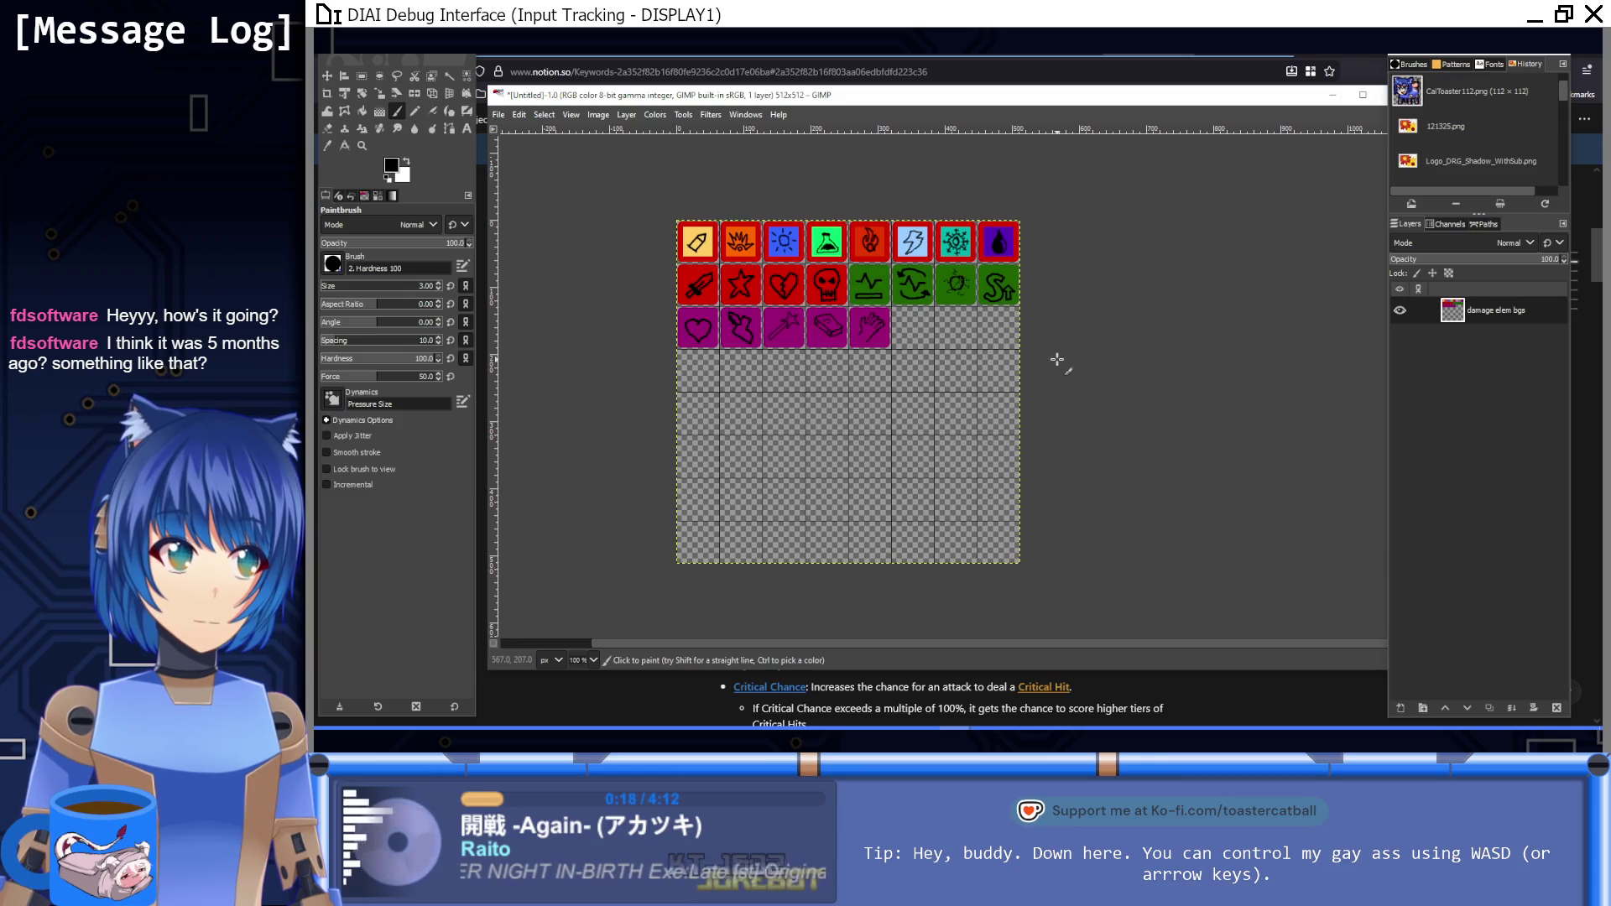
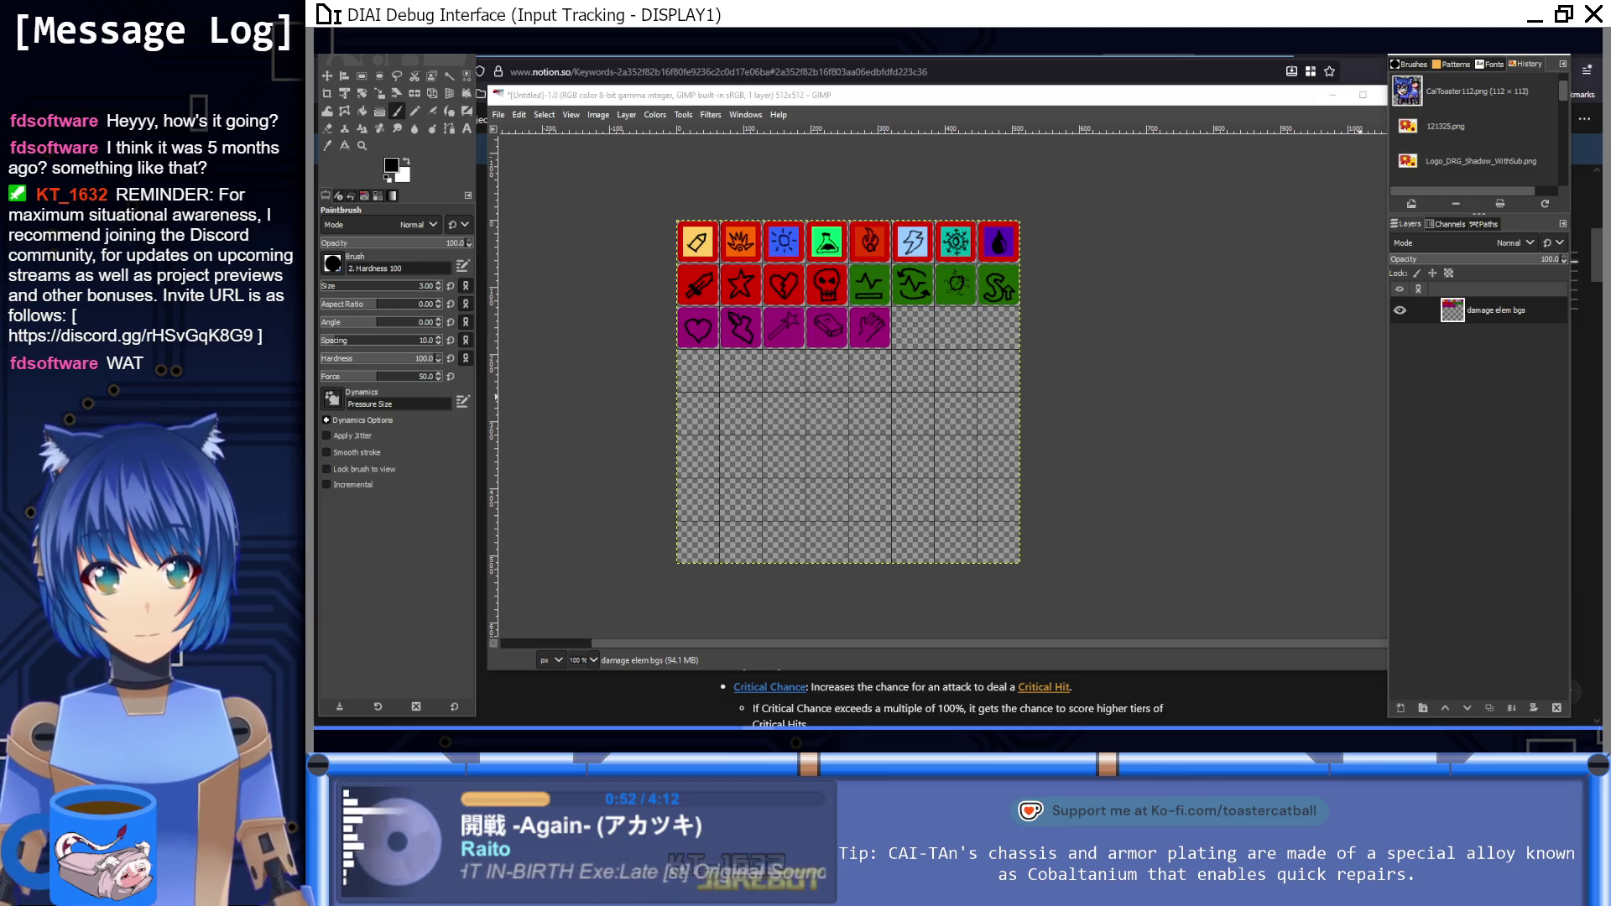
Step: Zoom in on the green icons and switch to the Rectangle Select tool
scroll(1047, 323, "up", 2)
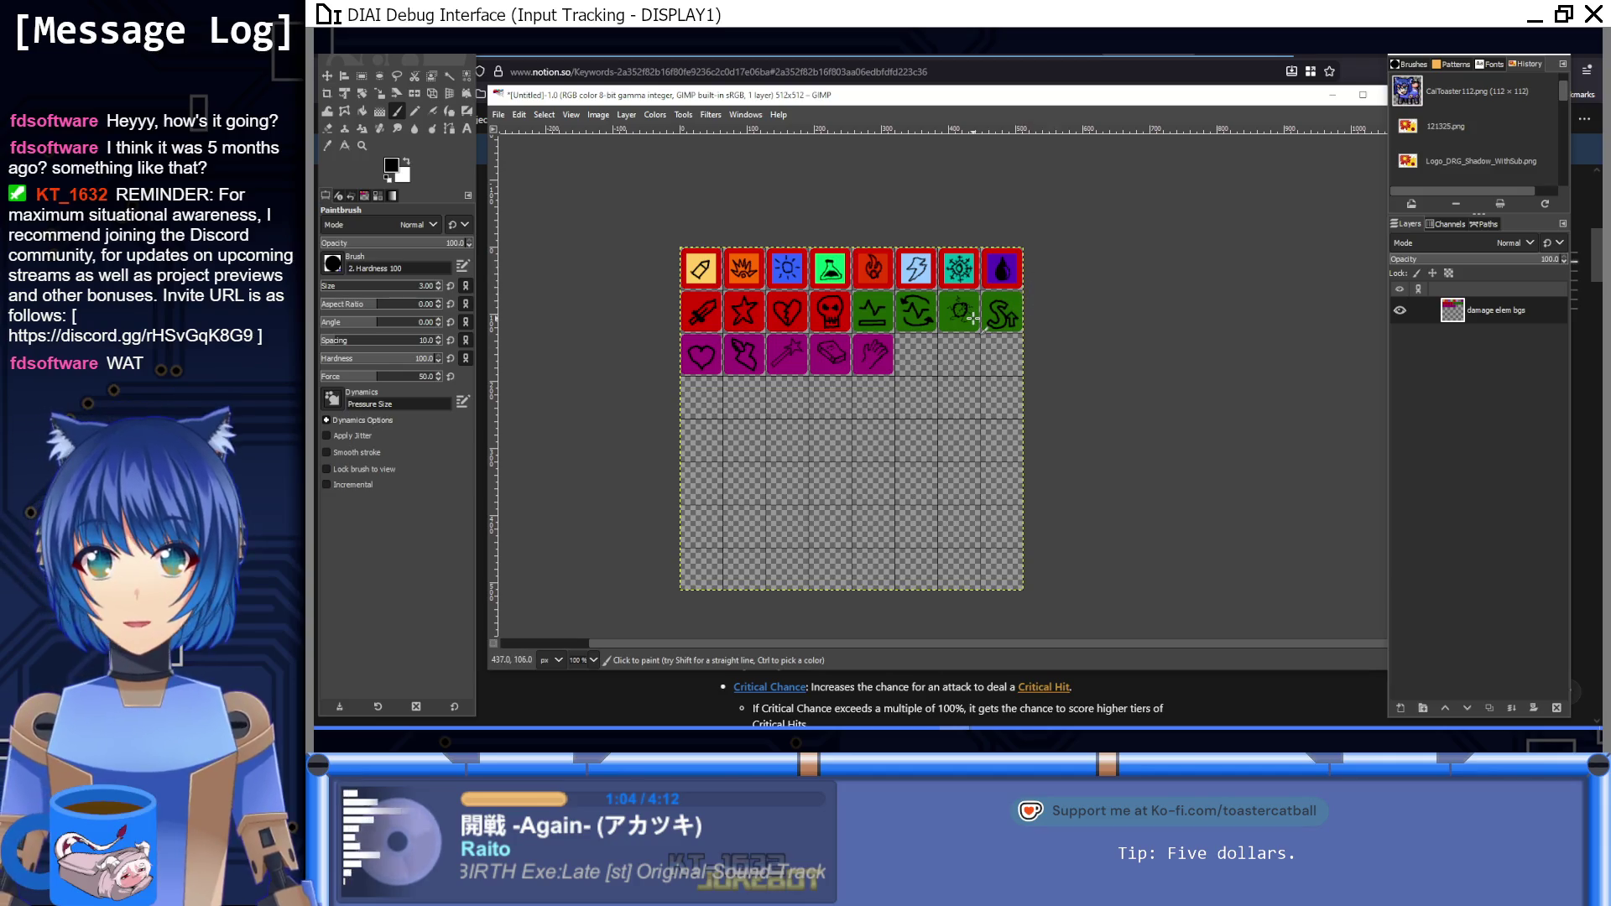
scroll(962, 354, "up", 3)
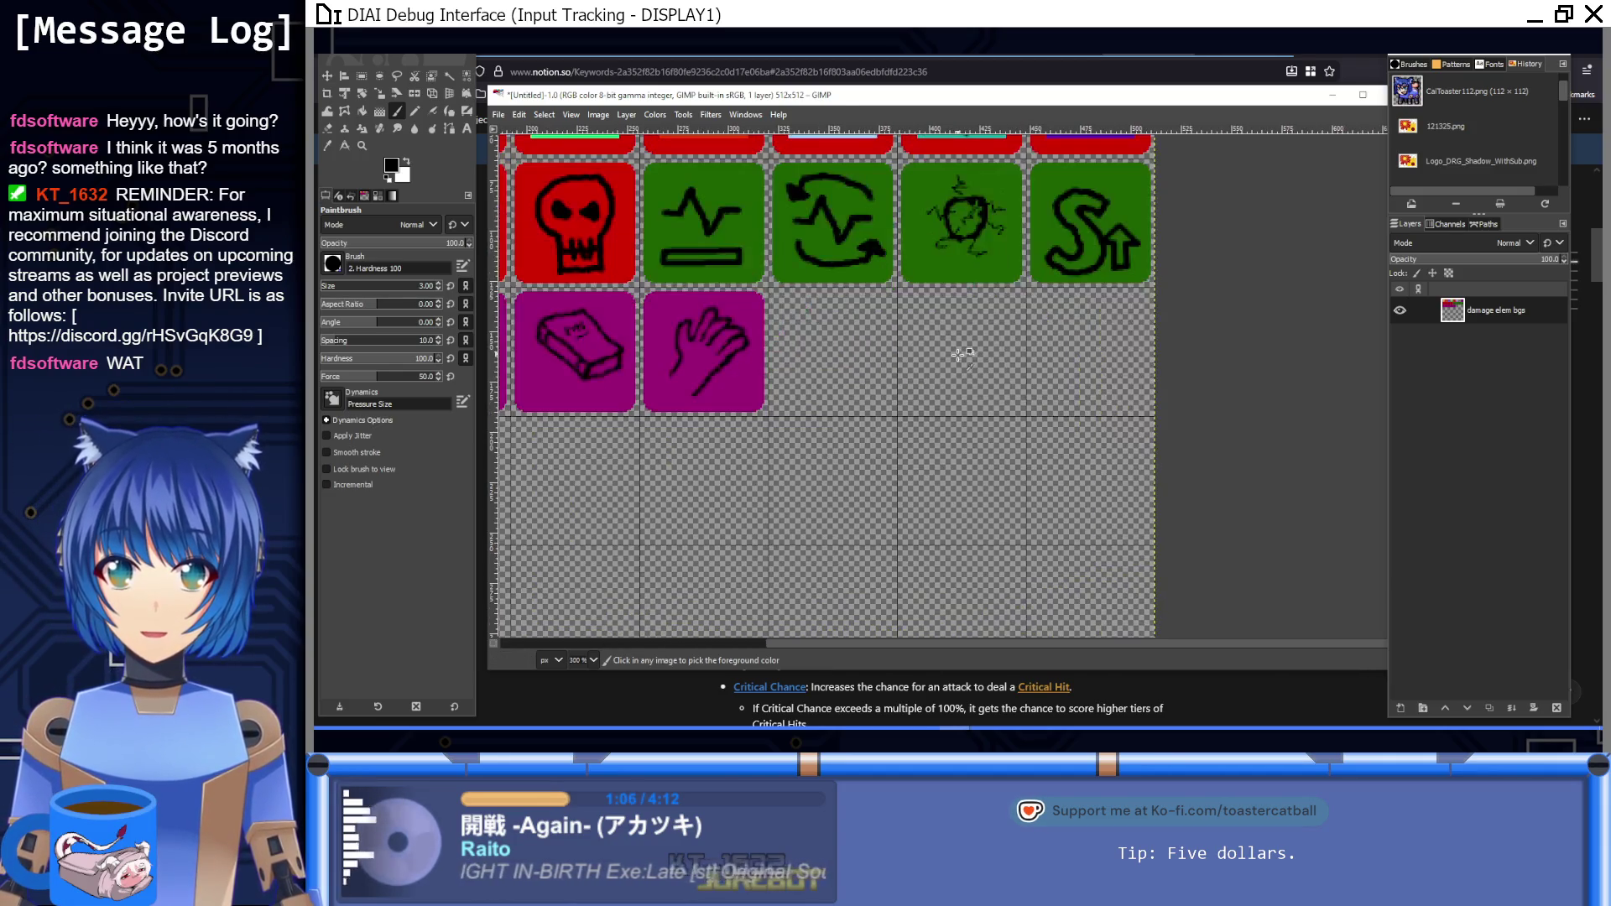
scroll(931, 321, "up", 1)
scroll(885, 378, "up", 1)
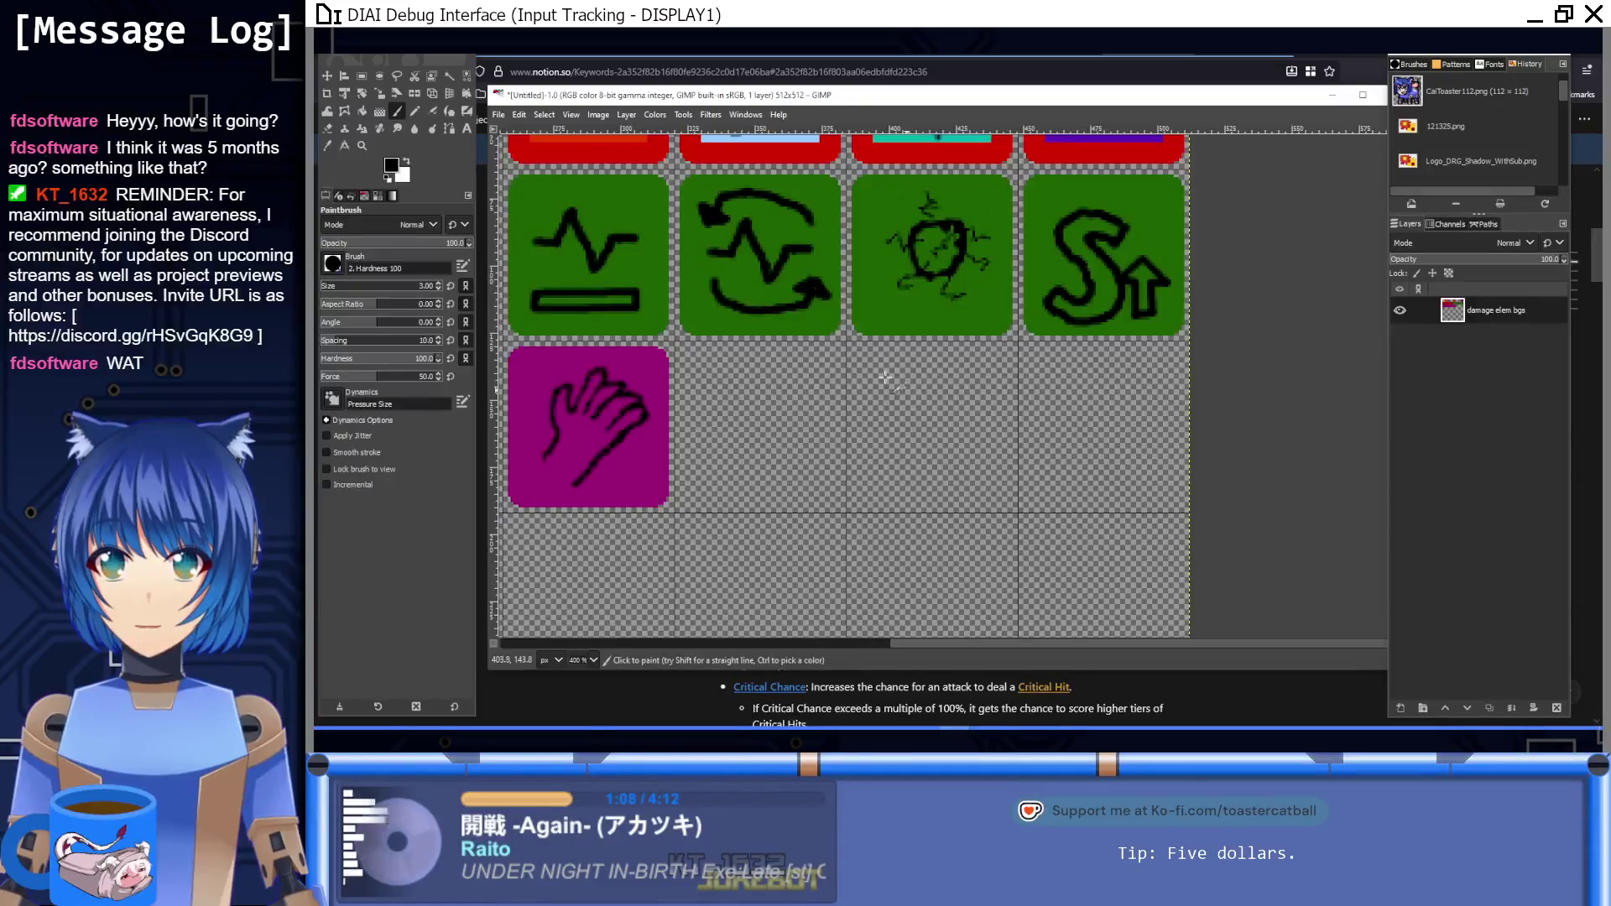
left_click(361, 75)
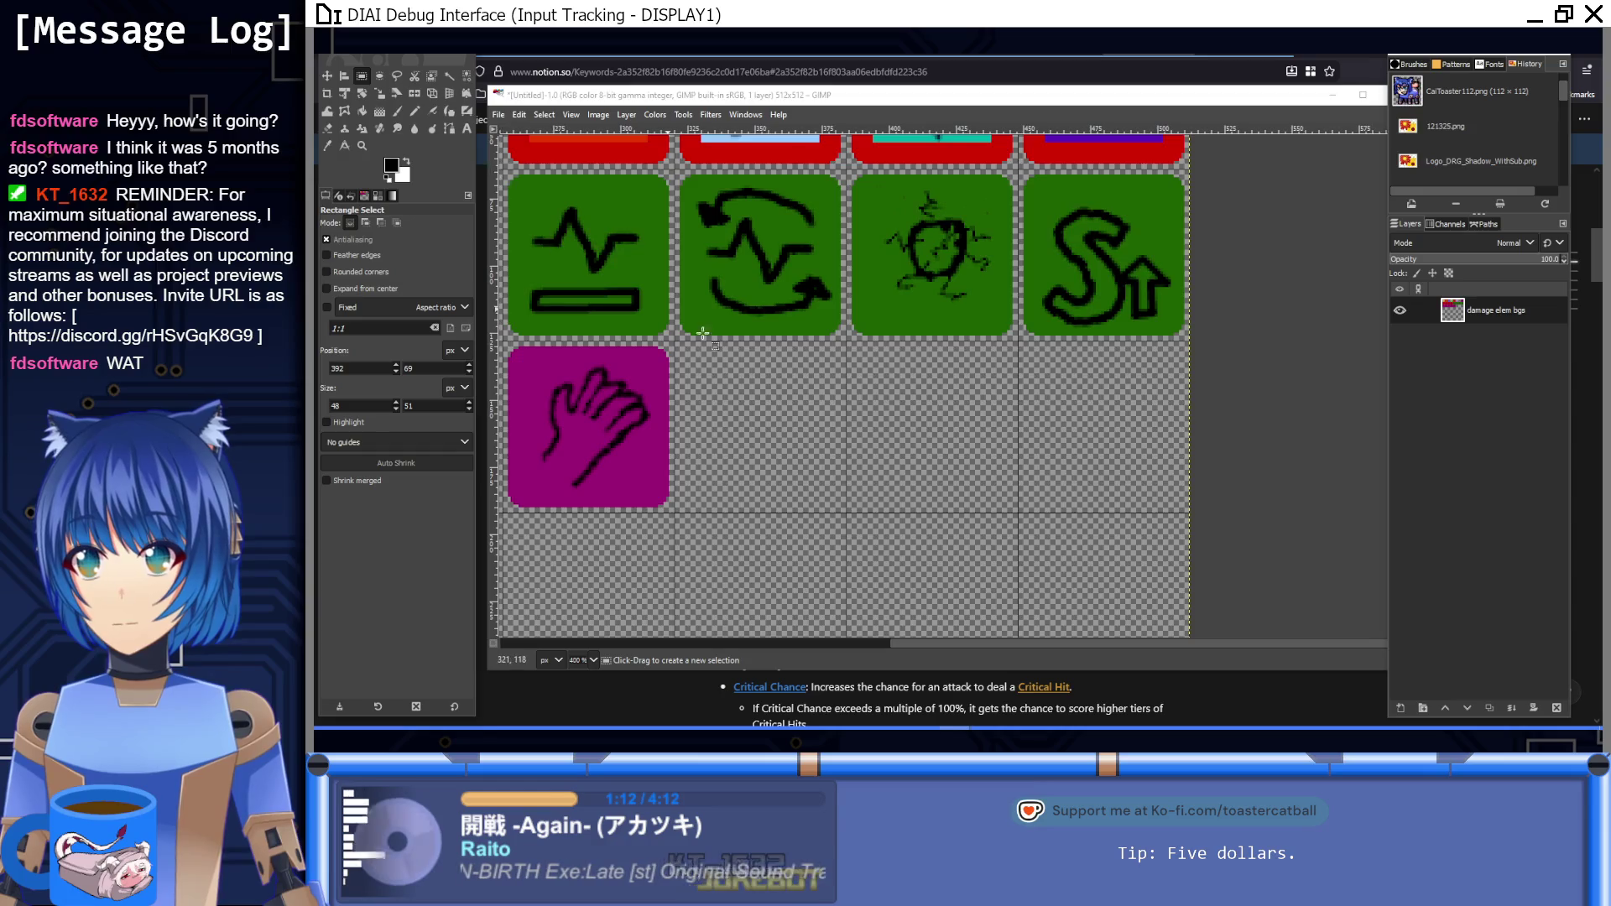
Step: Undo a stray paste, then select the 64×64 green heartbeat tile and copy it
key("ctrl+v")
key("ctrl+z")
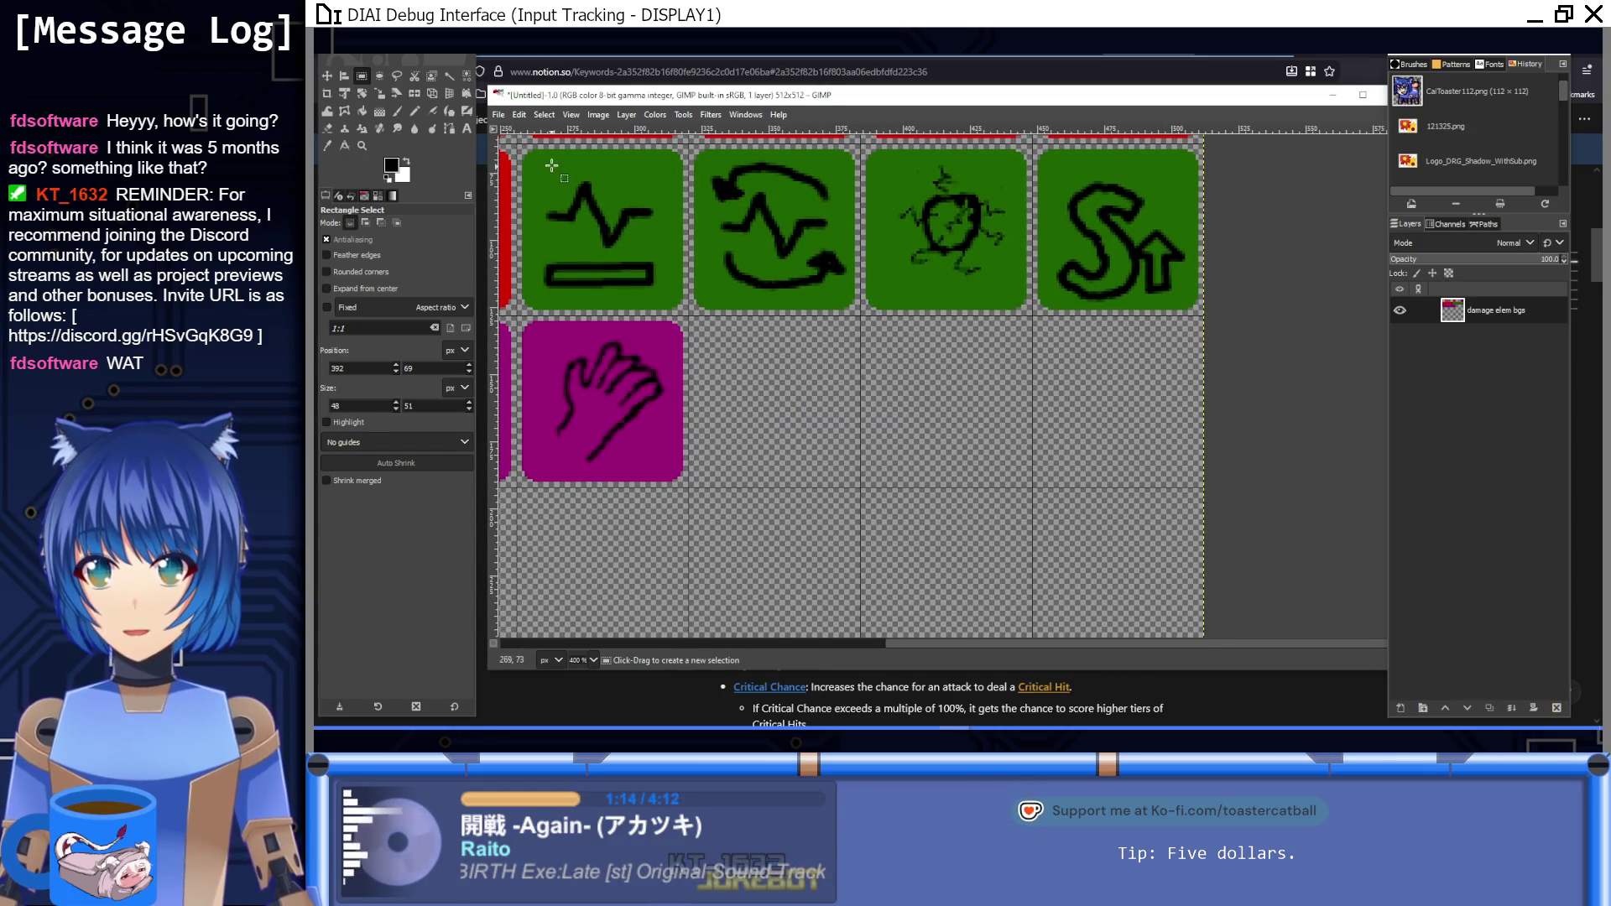
left_click_drag(517, 145, 687, 315)
key("ctrl+c")
Step: Deselect, then paste the heartbeat tile into the first empty cell of a fourth row
scroll(774, 345, "down", 4)
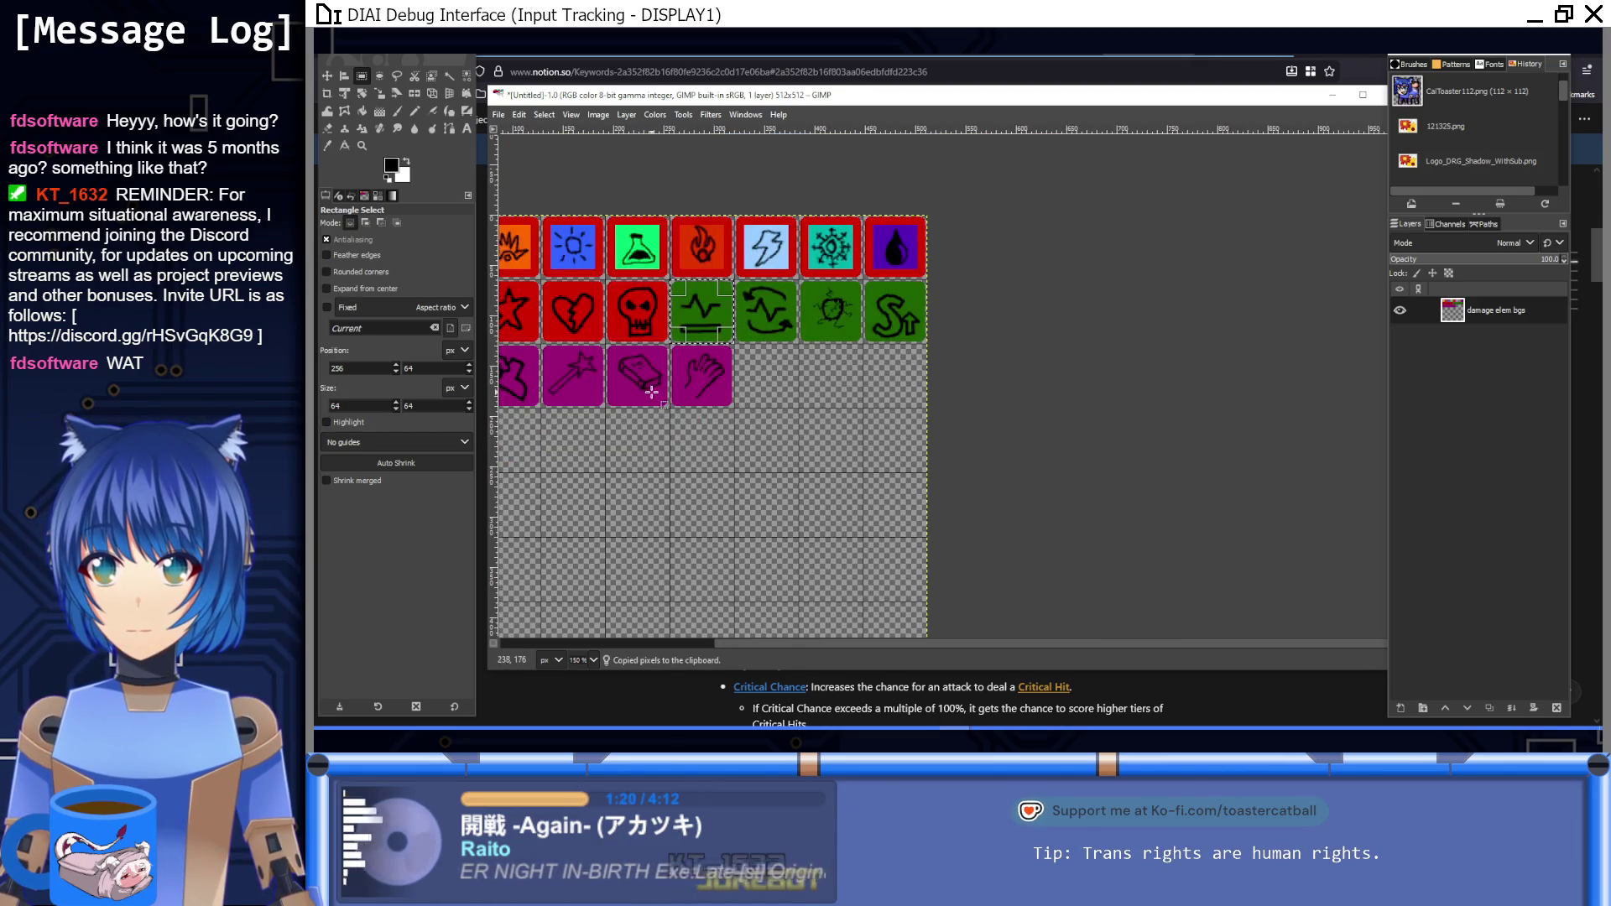
scroll(1010, 408, "up", 1)
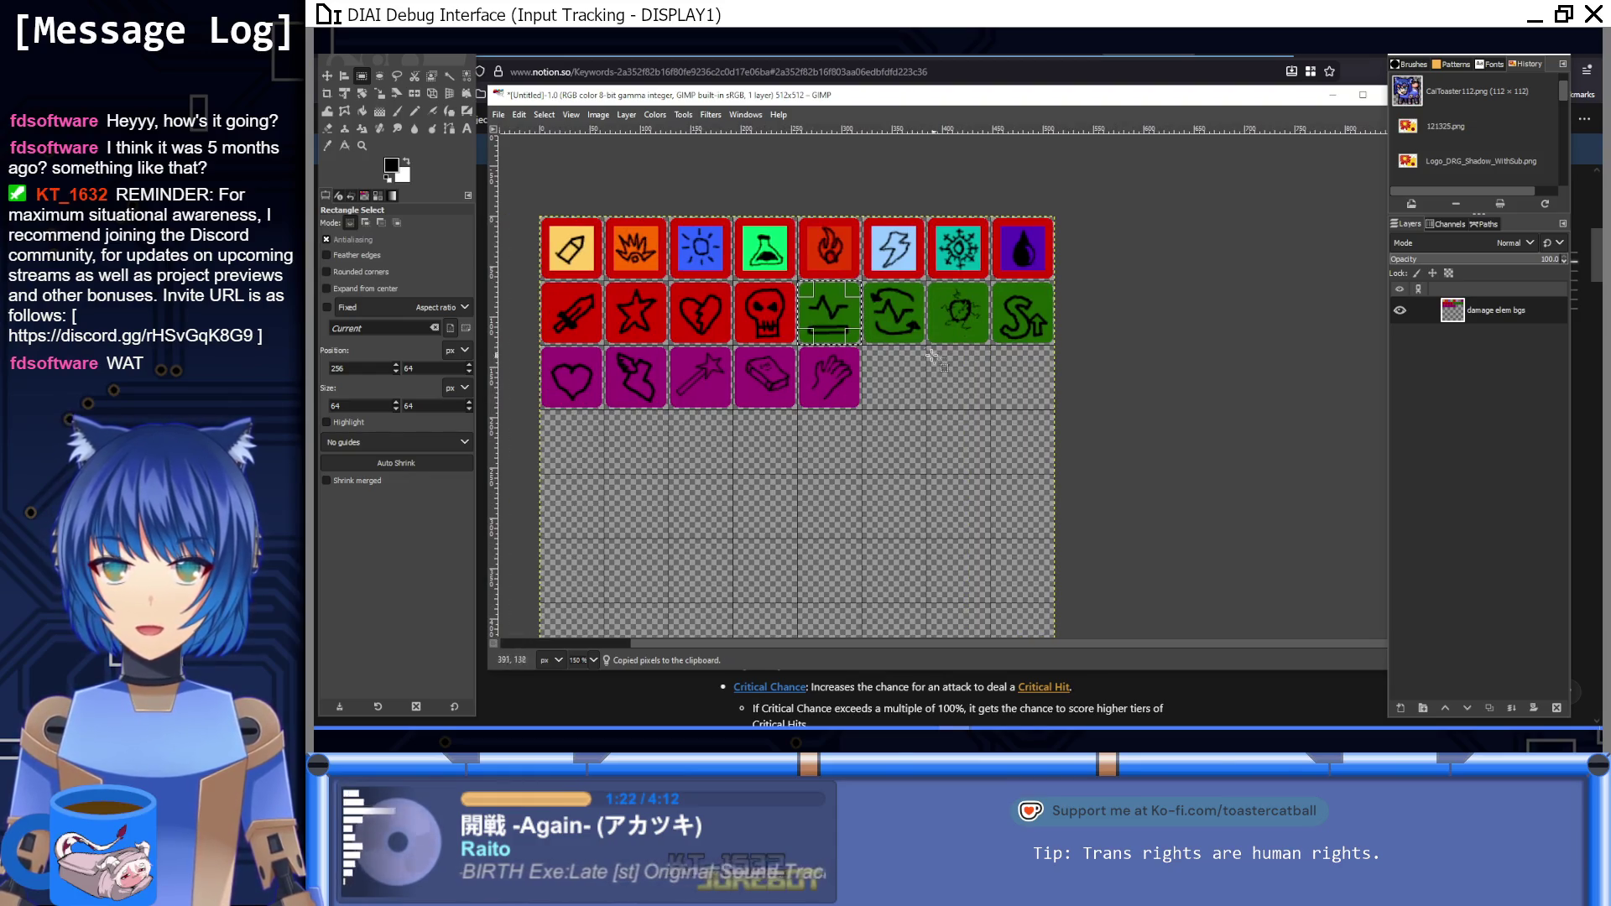
mouse_move(883, 396)
left_mouse_down()
mouse_move(925, 353)
mouse_move(959, 353)
left_mouse_up()
left_click(770, 347)
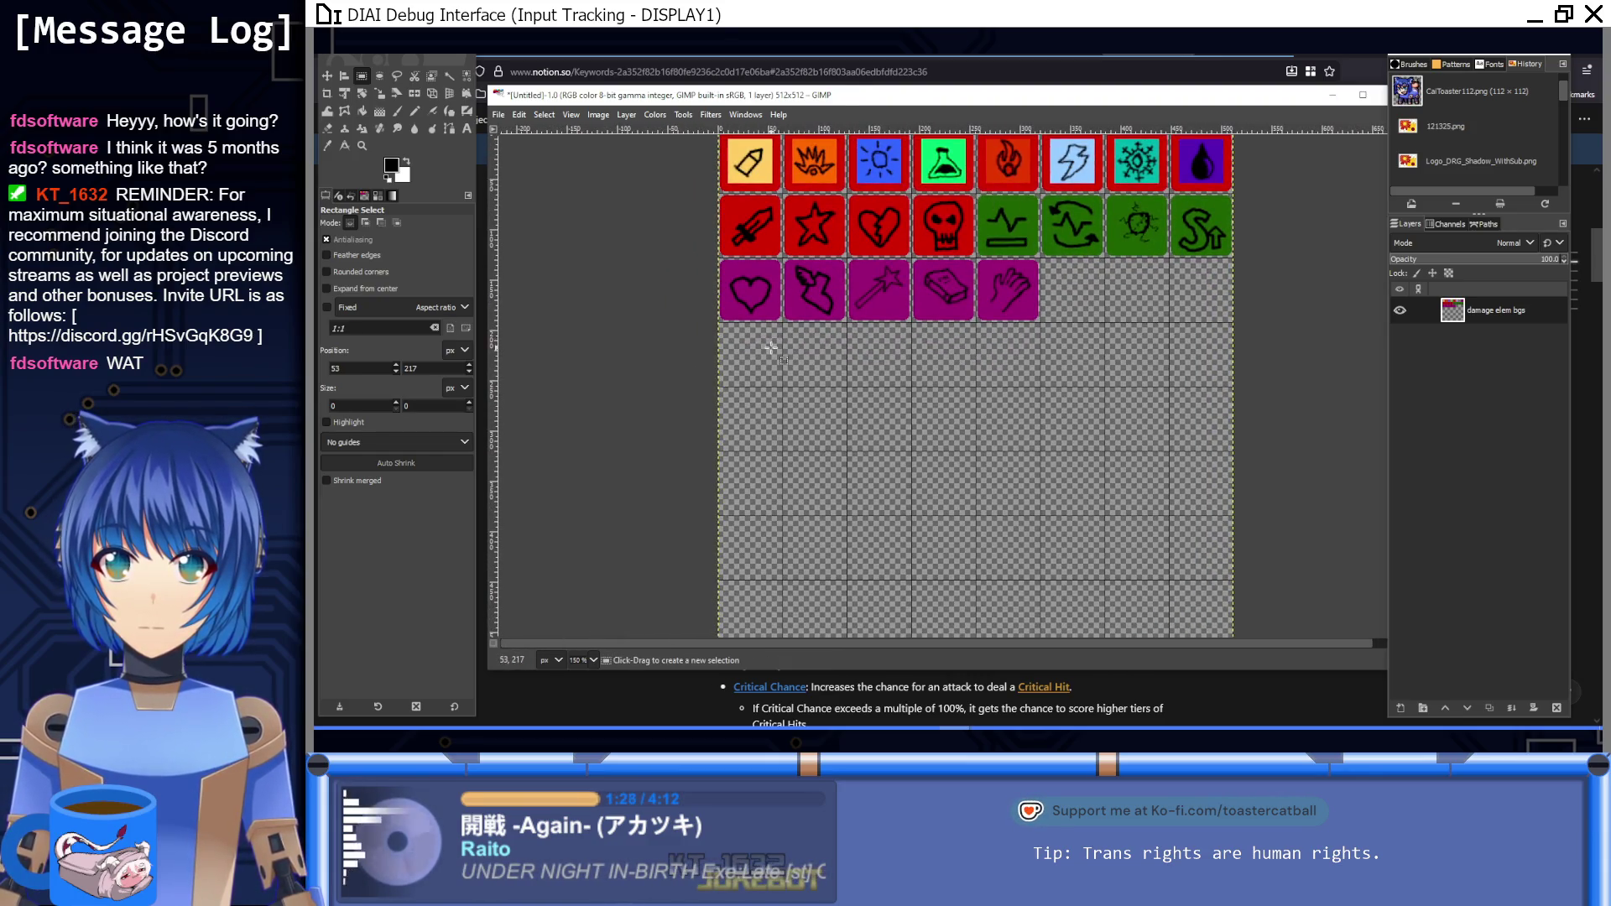
scroll(794, 360, "up", 2, "ctrl")
scroll(788, 353, "down", 2, "ctrl")
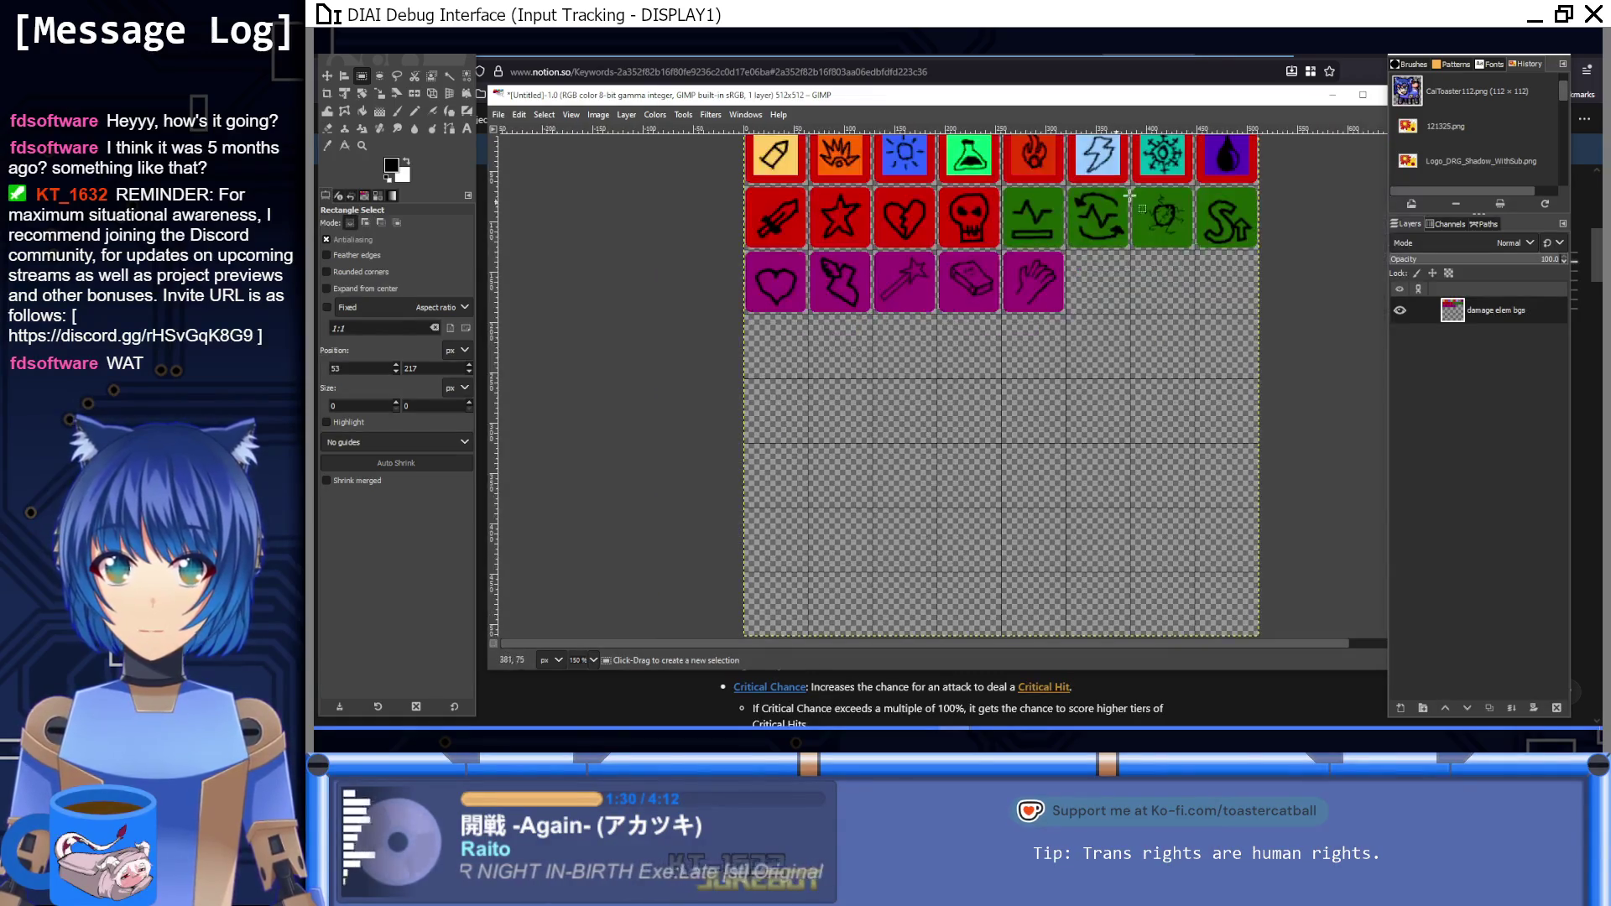
scroll(782, 340, "up", 3, "ctrl")
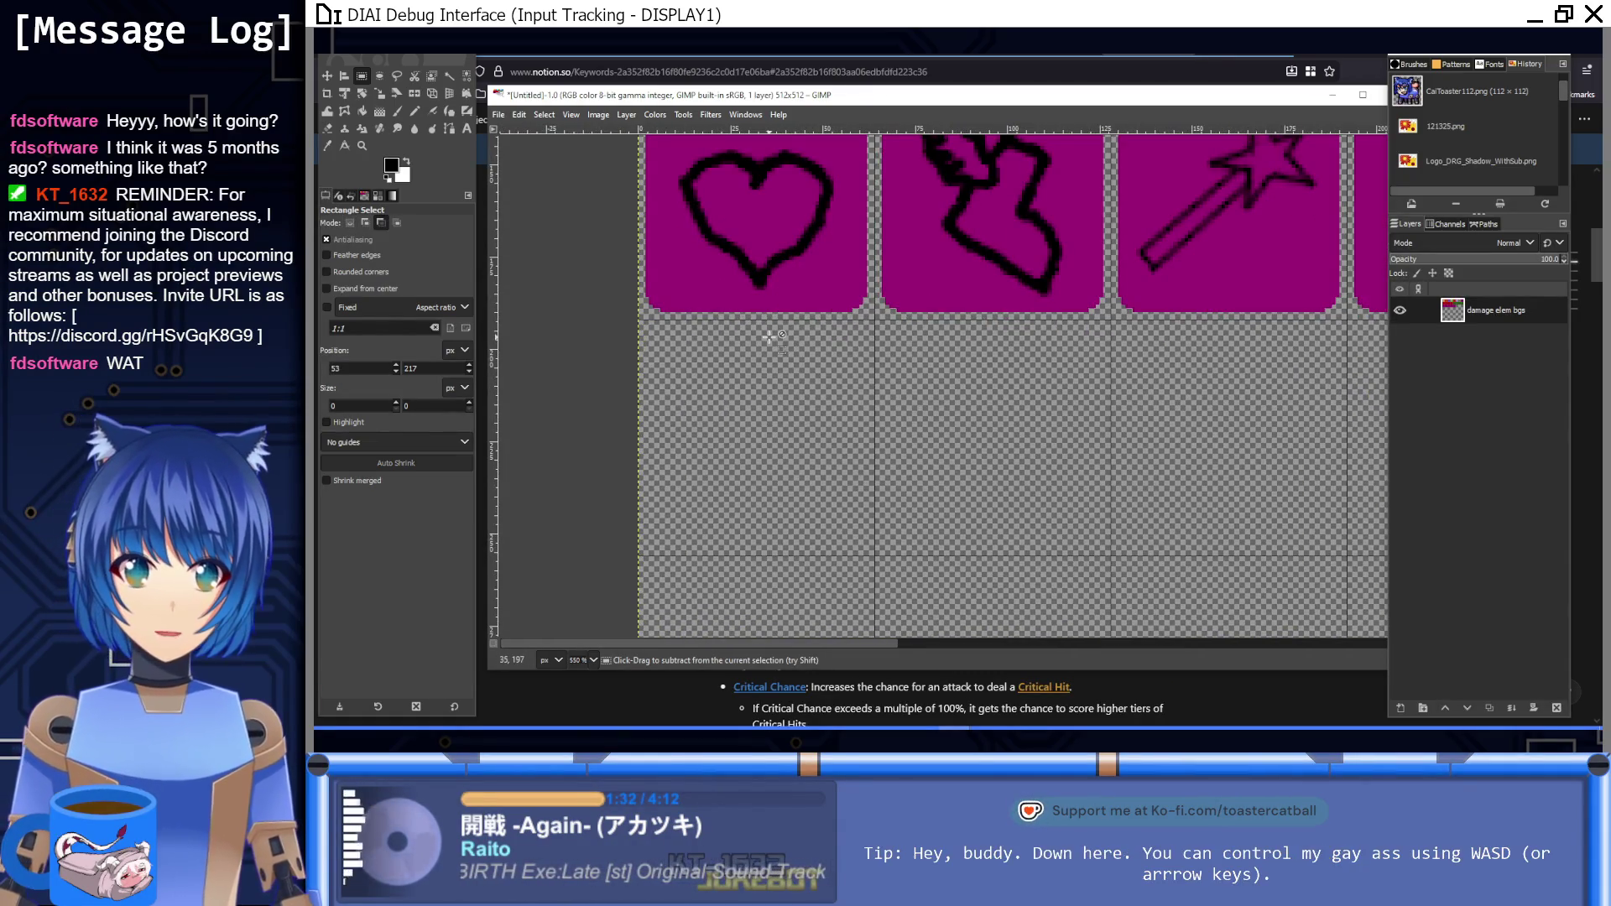
key("ctrl+v")
mouse_move(1023, 372)
left_mouse_down()
mouse_move(1015, 391)
mouse_move(770, 417)
left_mouse_up()
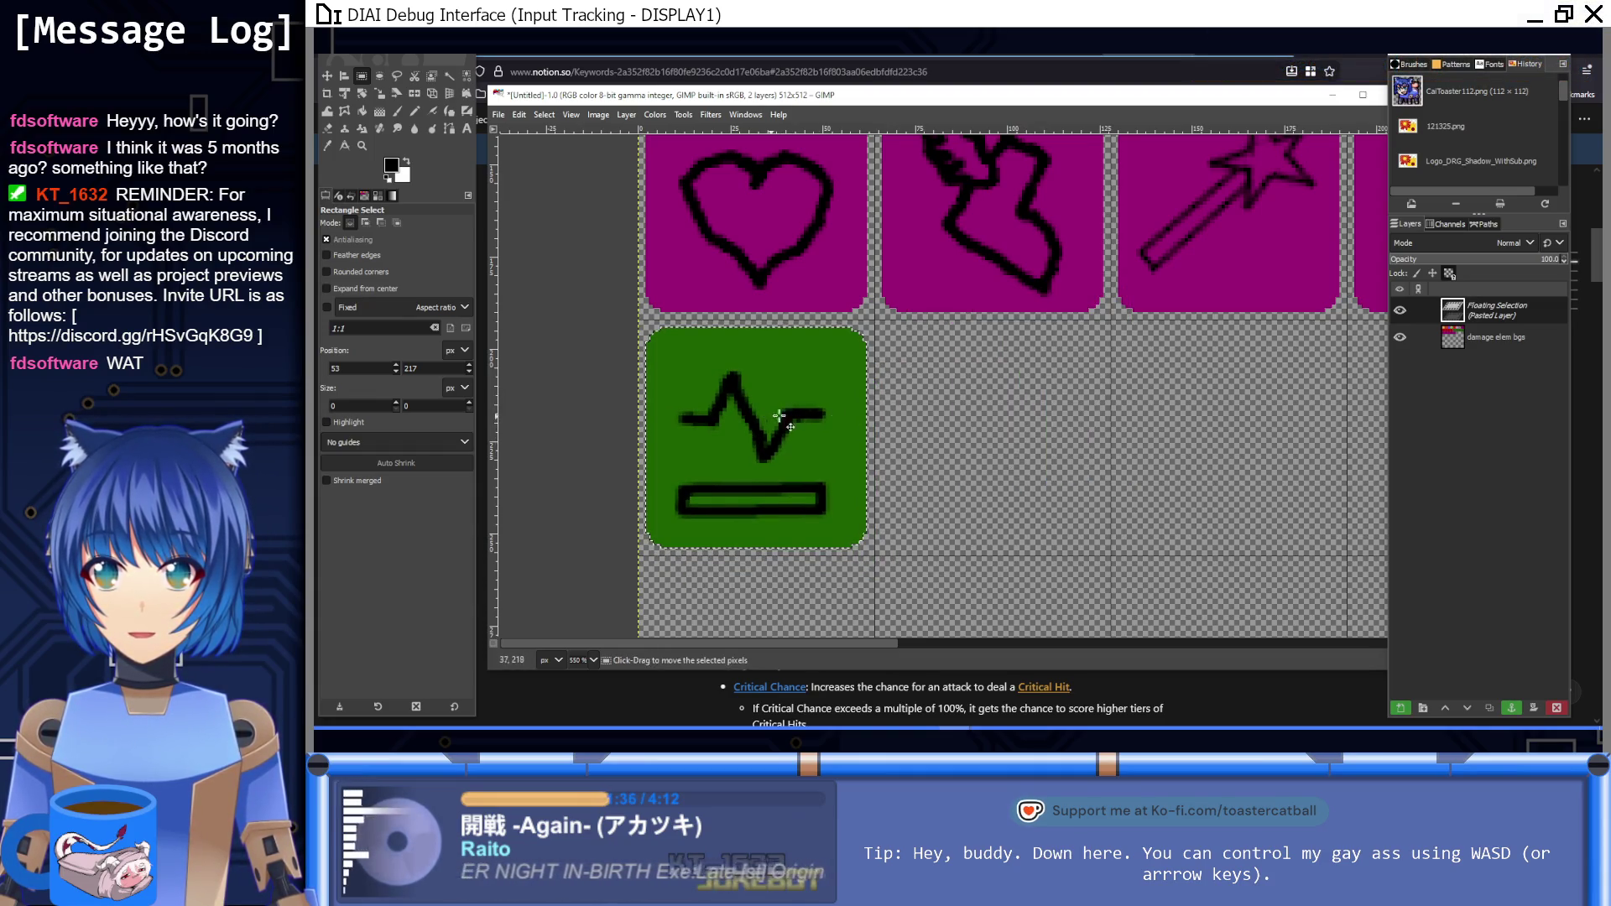
Step: Re-paste the green tile and set the foreground colour to deep blue 354dff
key("ctrl+h")
key("ctrl+v")
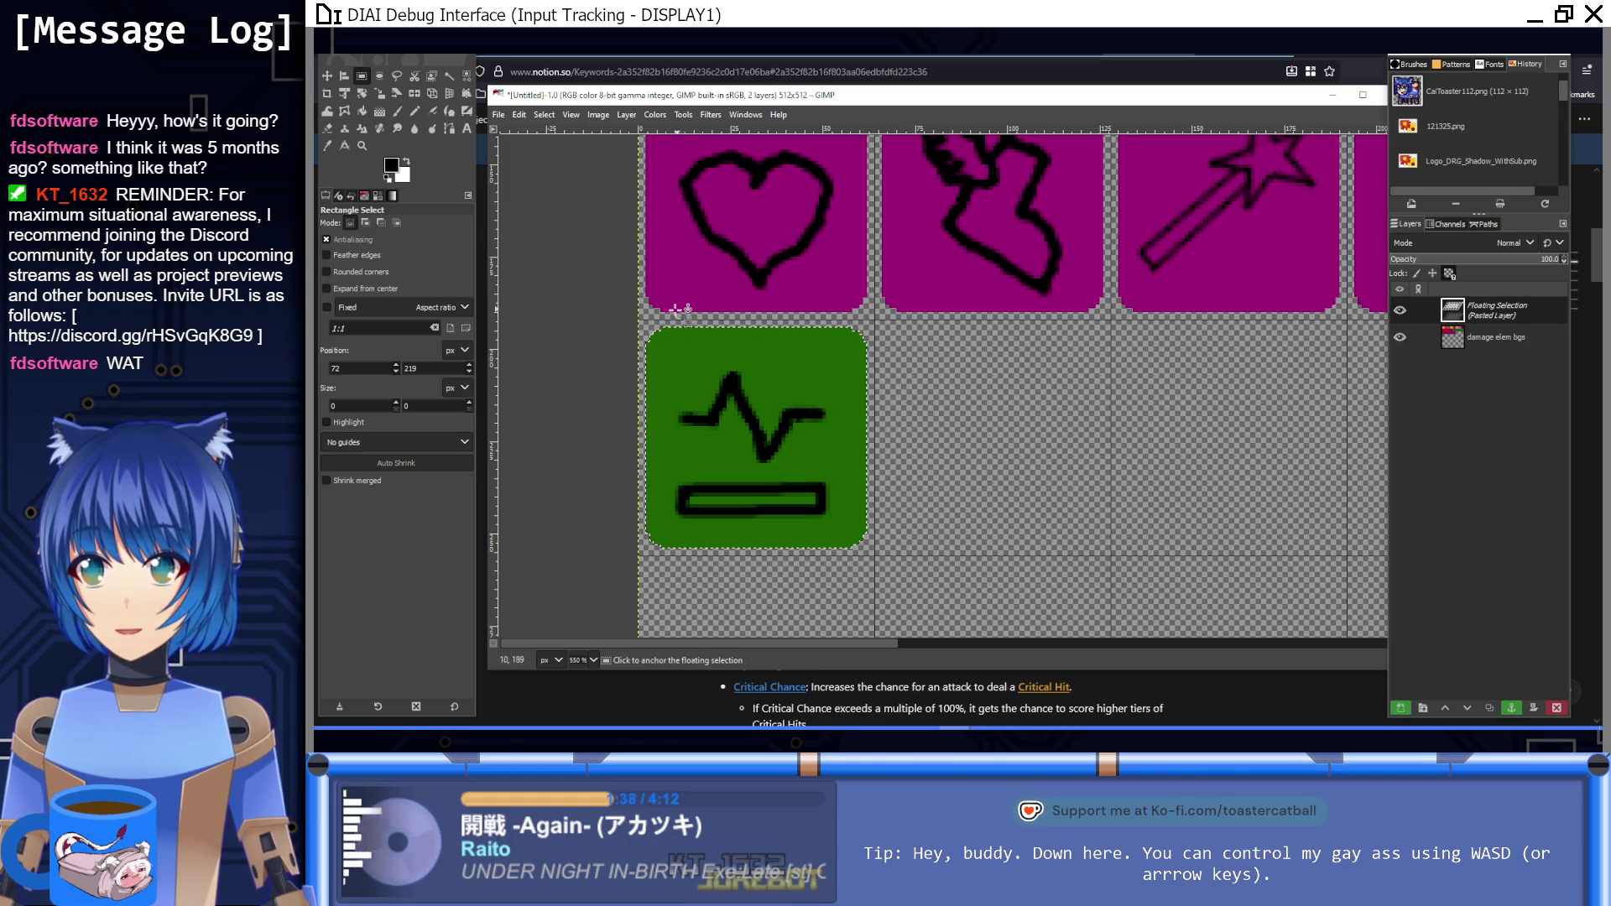
left_click(362, 110)
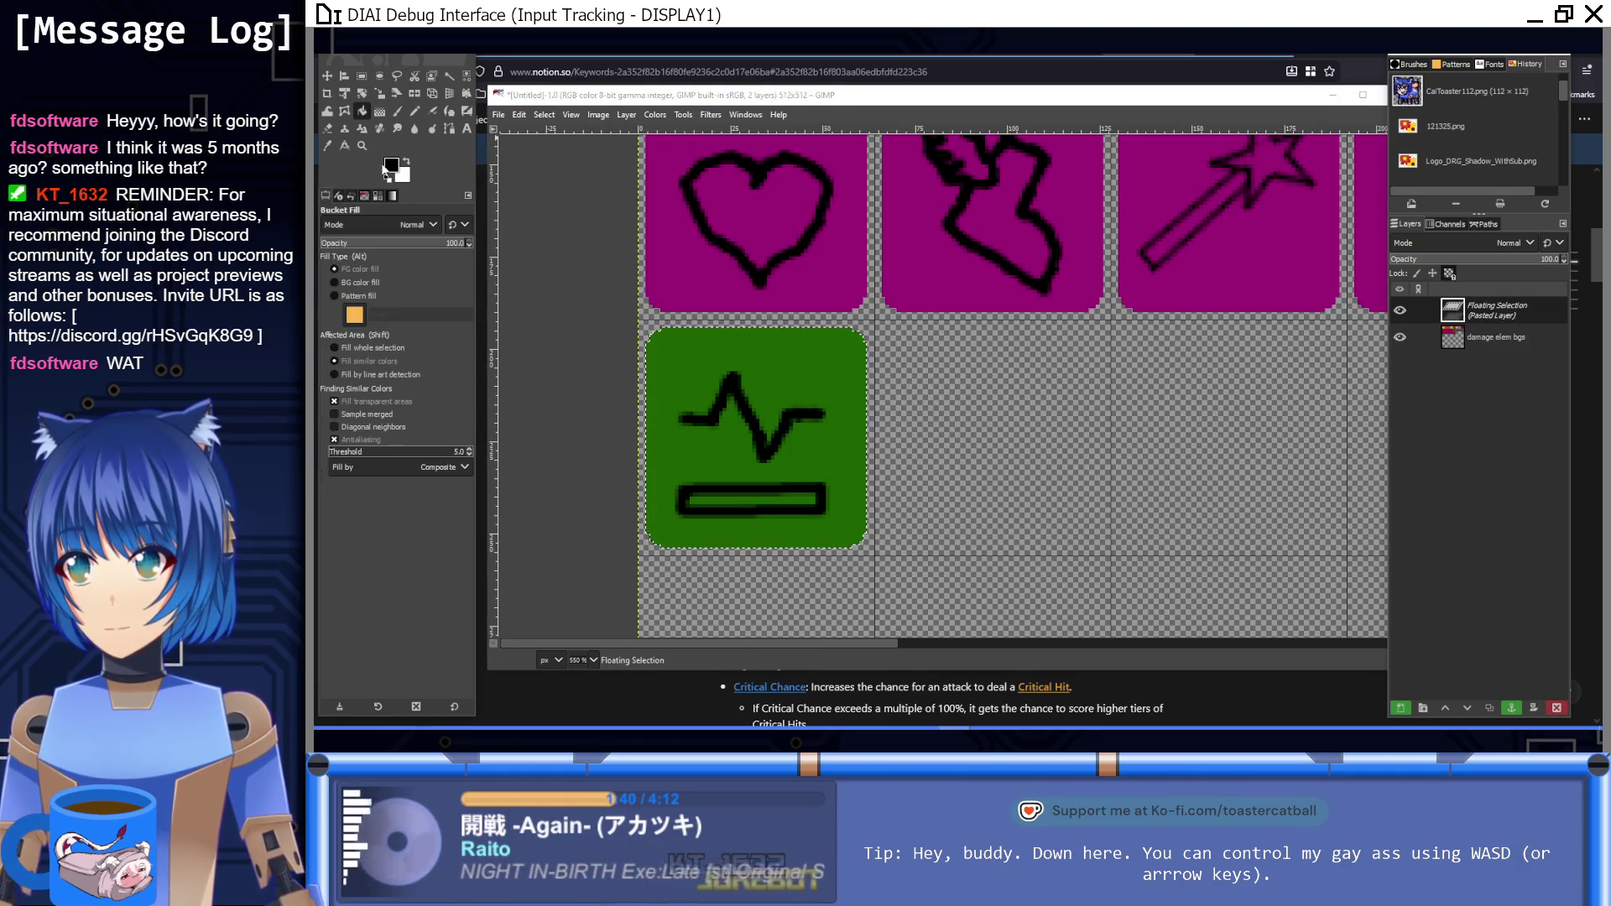
left_click(391, 165)
left_click(723, 506)
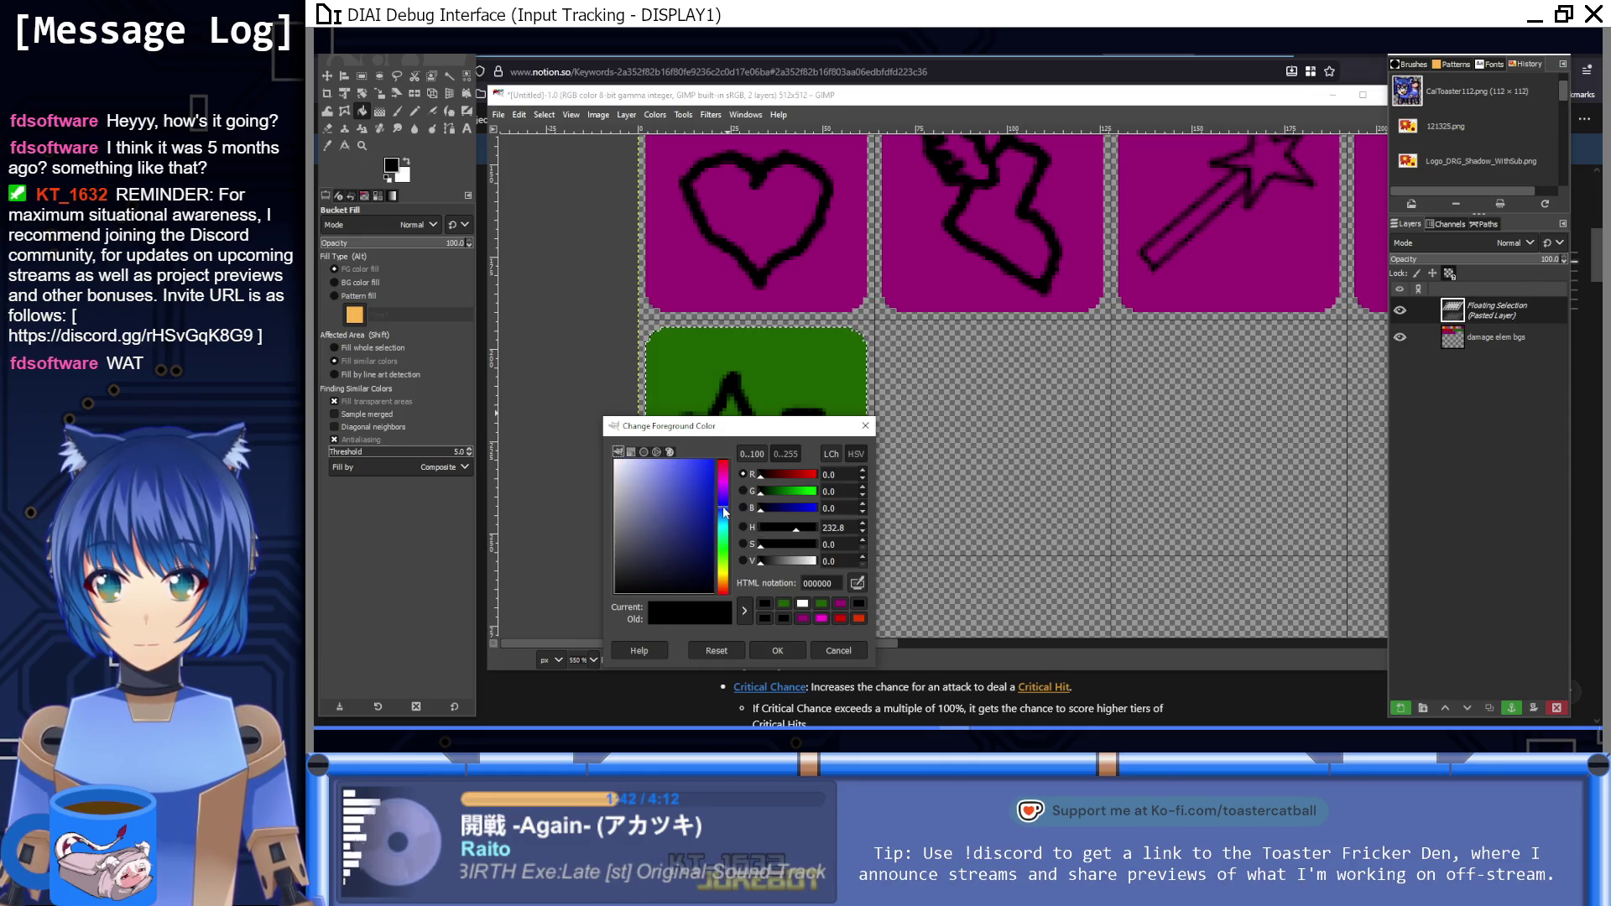
mouse_move(717, 463)
left_mouse_down()
mouse_move(692, 417)
mouse_move(682, 512)
left_mouse_up()
left_click(761, 654)
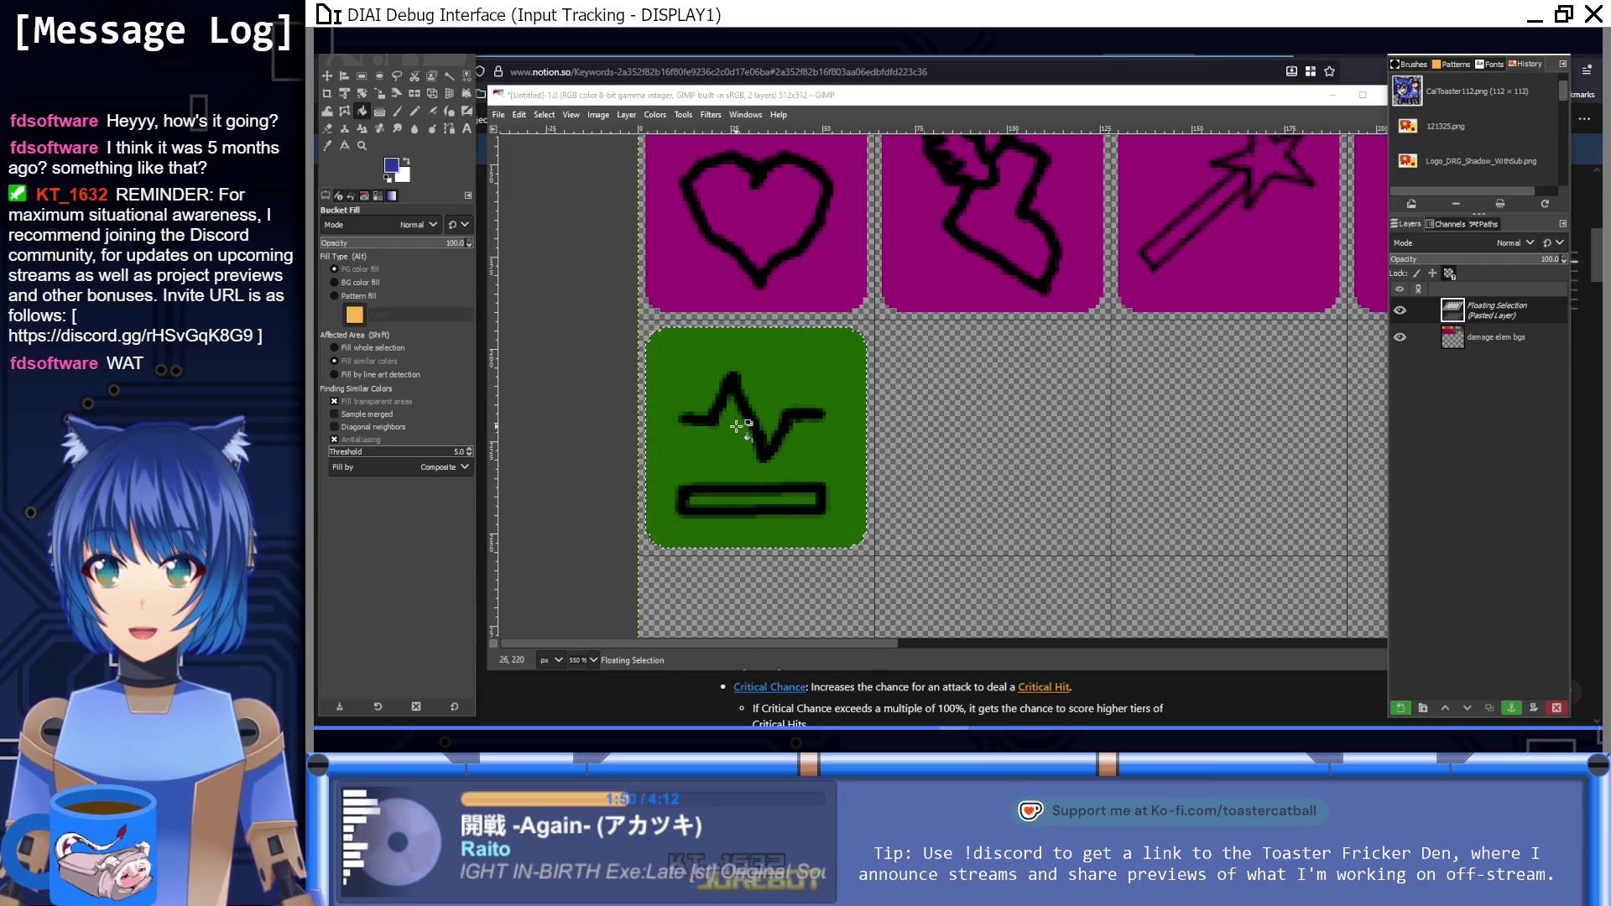
Step: Bucket-fill the pasted tile solid blue and anchor it onto the sheet
left_click(717, 454)
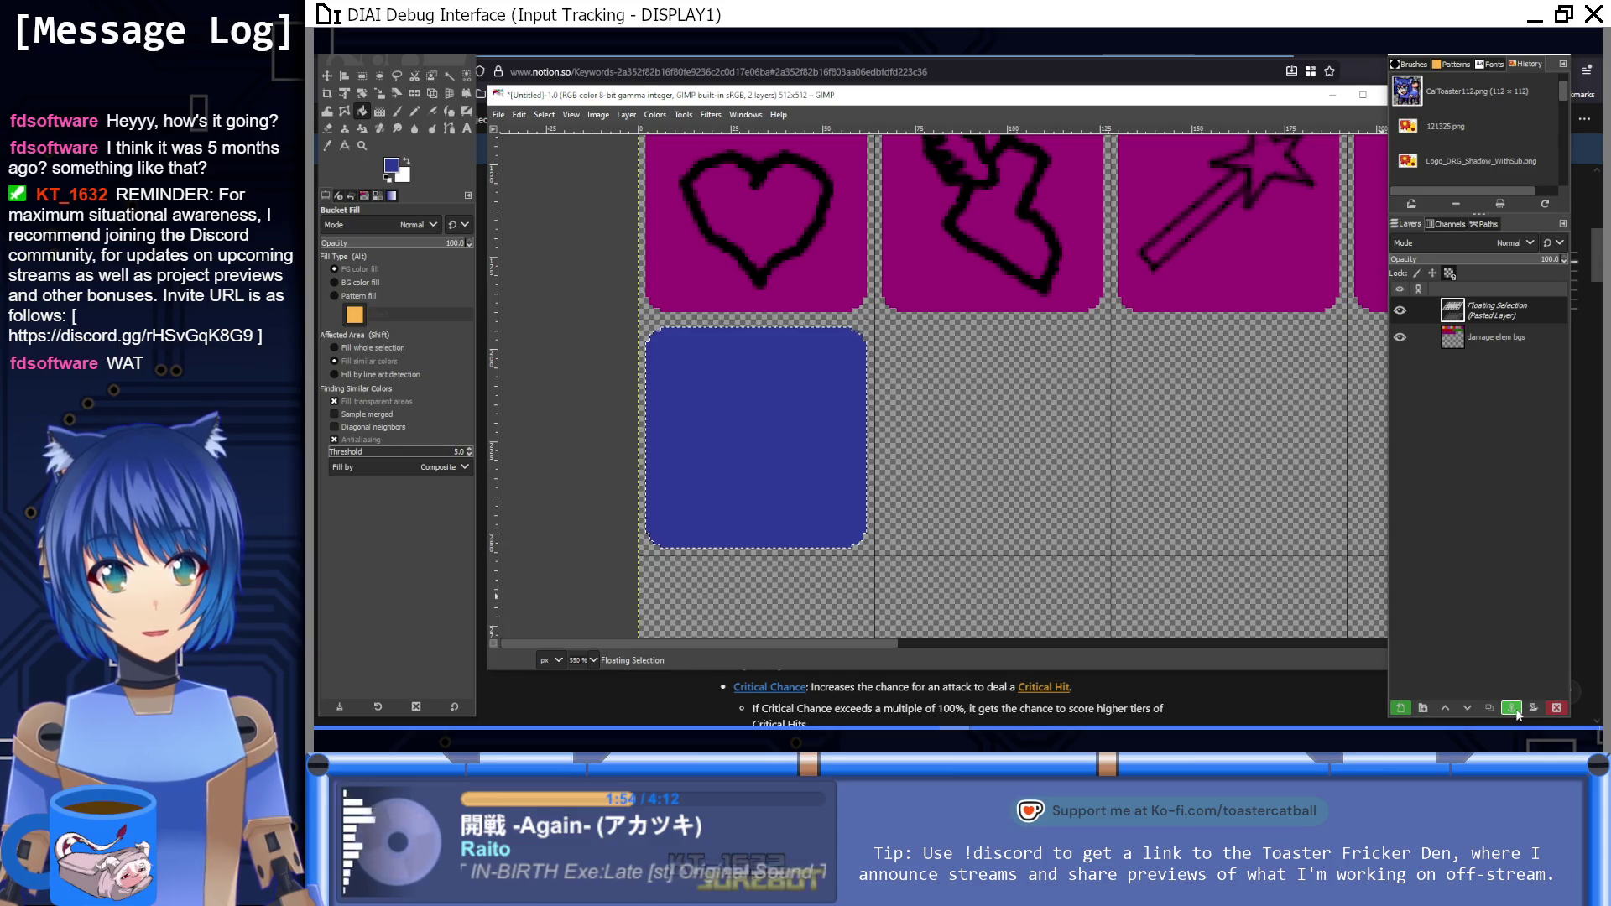
left_click(1511, 708)
left_click(361, 76)
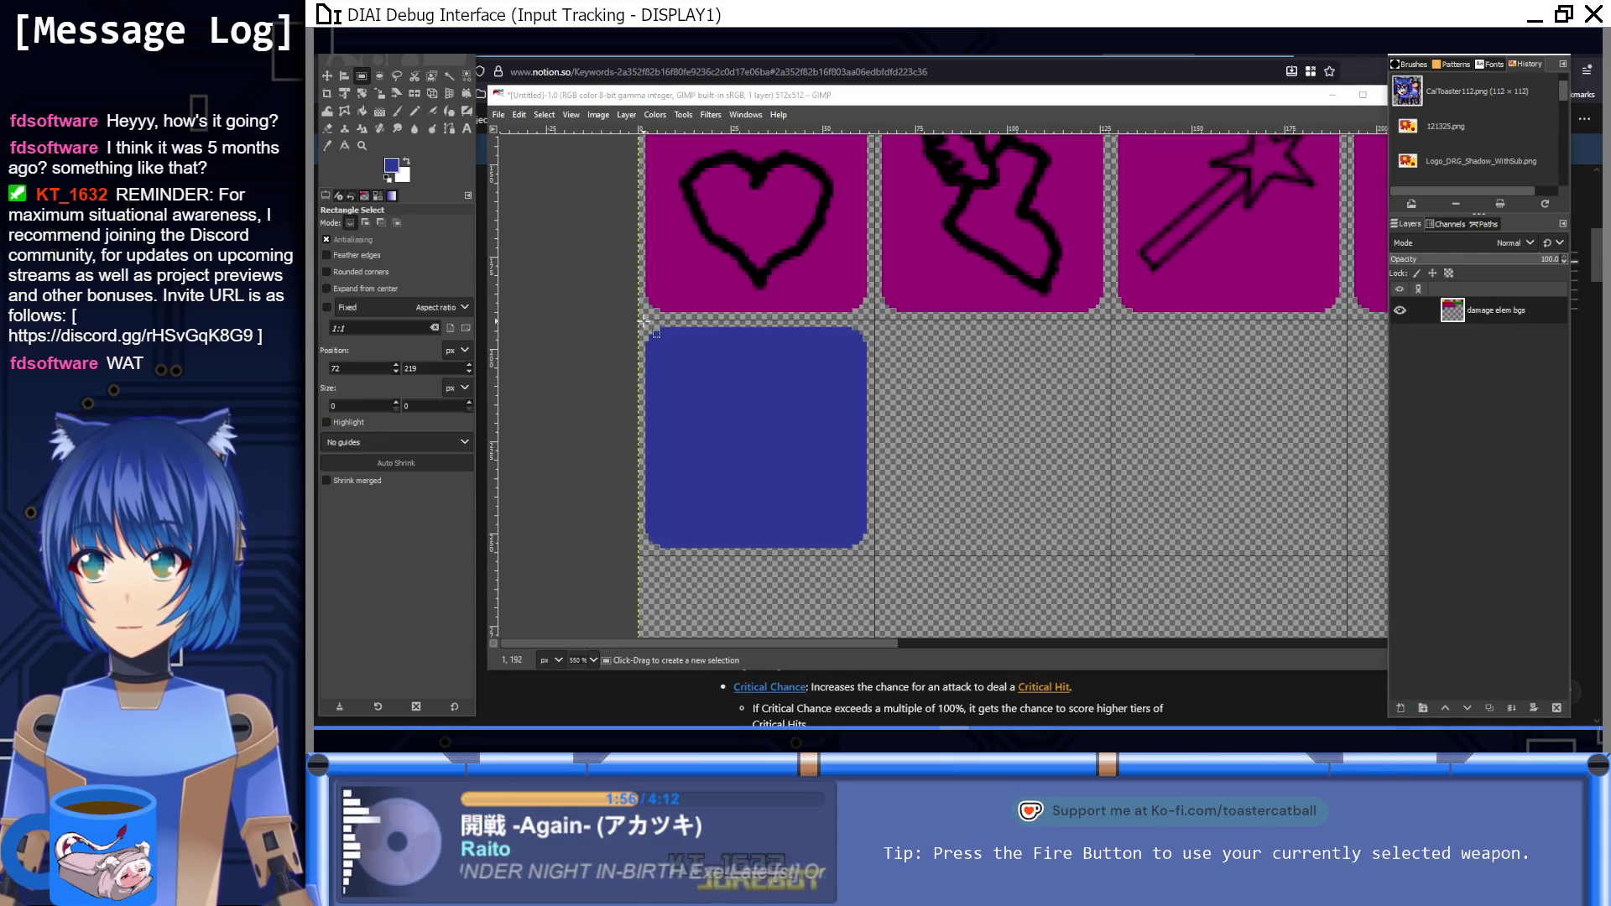
Step: Duplicate the blue tile into the second cell of the fourth row and anchor it
left_click_drag(639, 319, 875, 556)
key("ctrl+c")
key("ctrl+v")
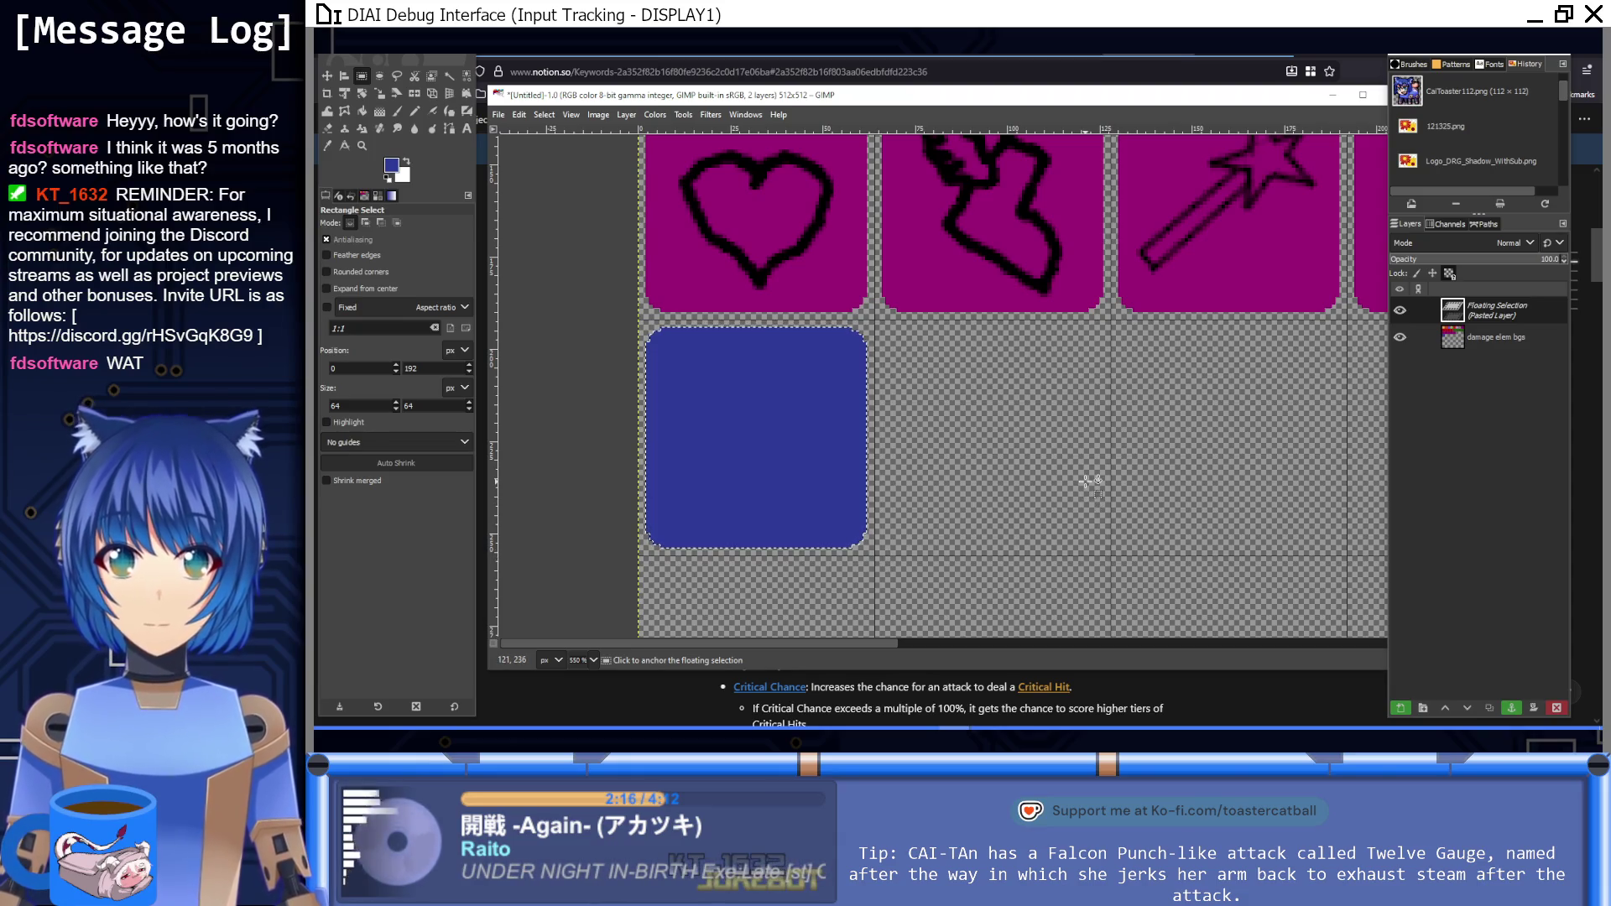
scroll(1089, 480, "down", 2)
scroll(1090, 480, "up", 2)
mouse_move(772, 406)
left_mouse_down()
mouse_move(1044, 418)
mouse_move(1006, 409)
left_mouse_up()
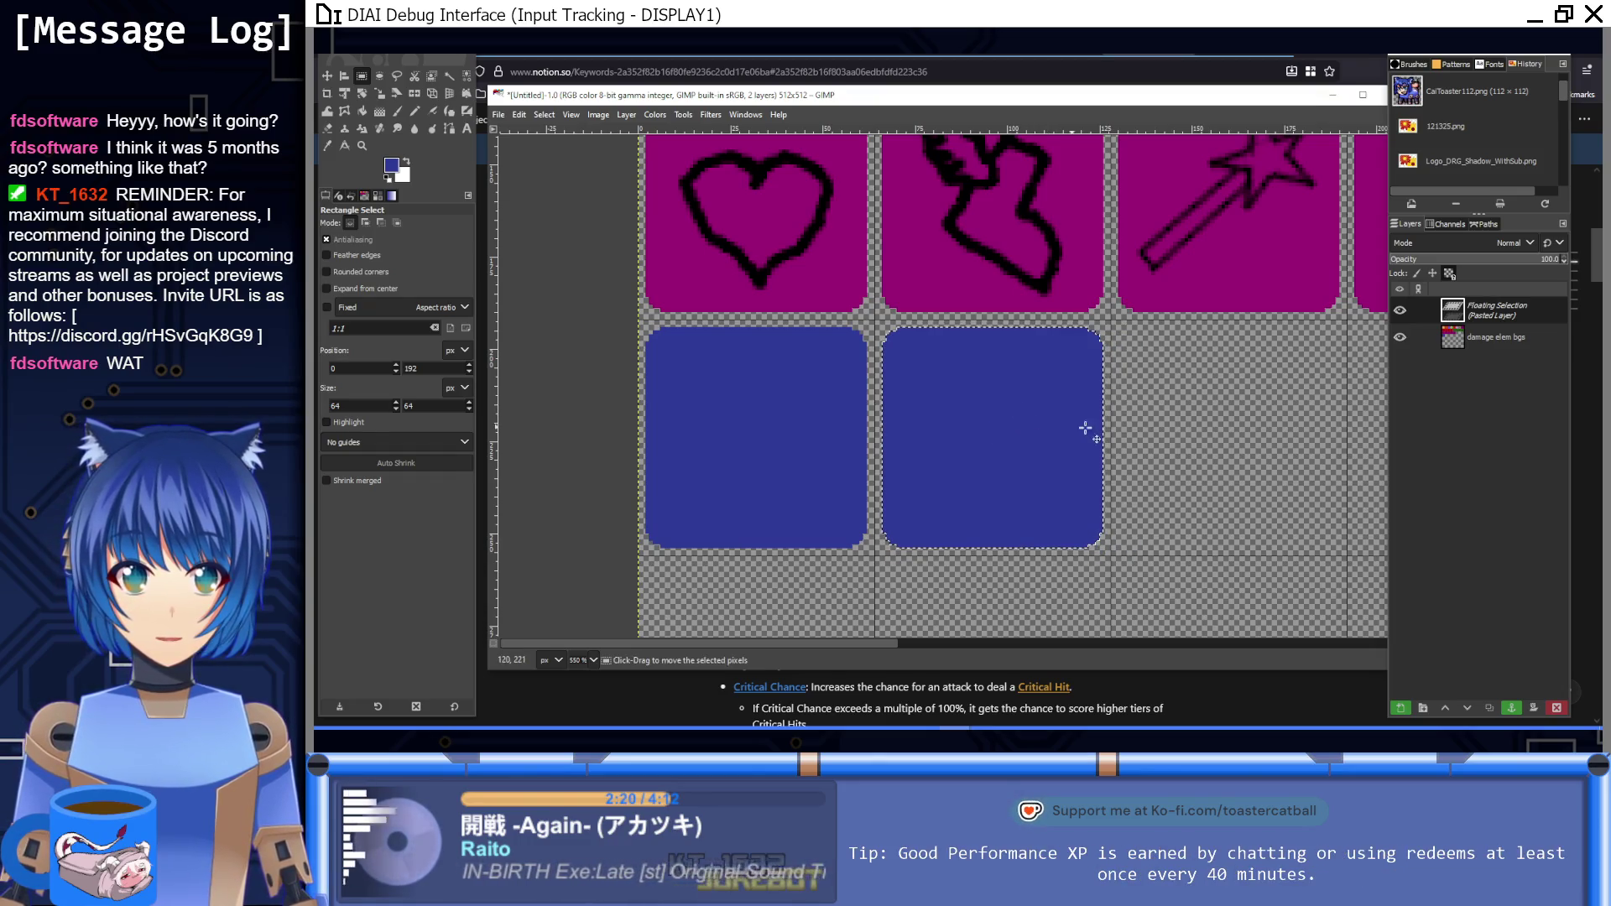
left_click(874, 376)
Step: Copy the pair of blue tiles into the third and fourth cells and anchor them
mouse_move(637, 318)
left_mouse_down()
mouse_move(1020, 541)
mouse_move(1112, 554)
left_mouse_up()
key("ctrl+c")
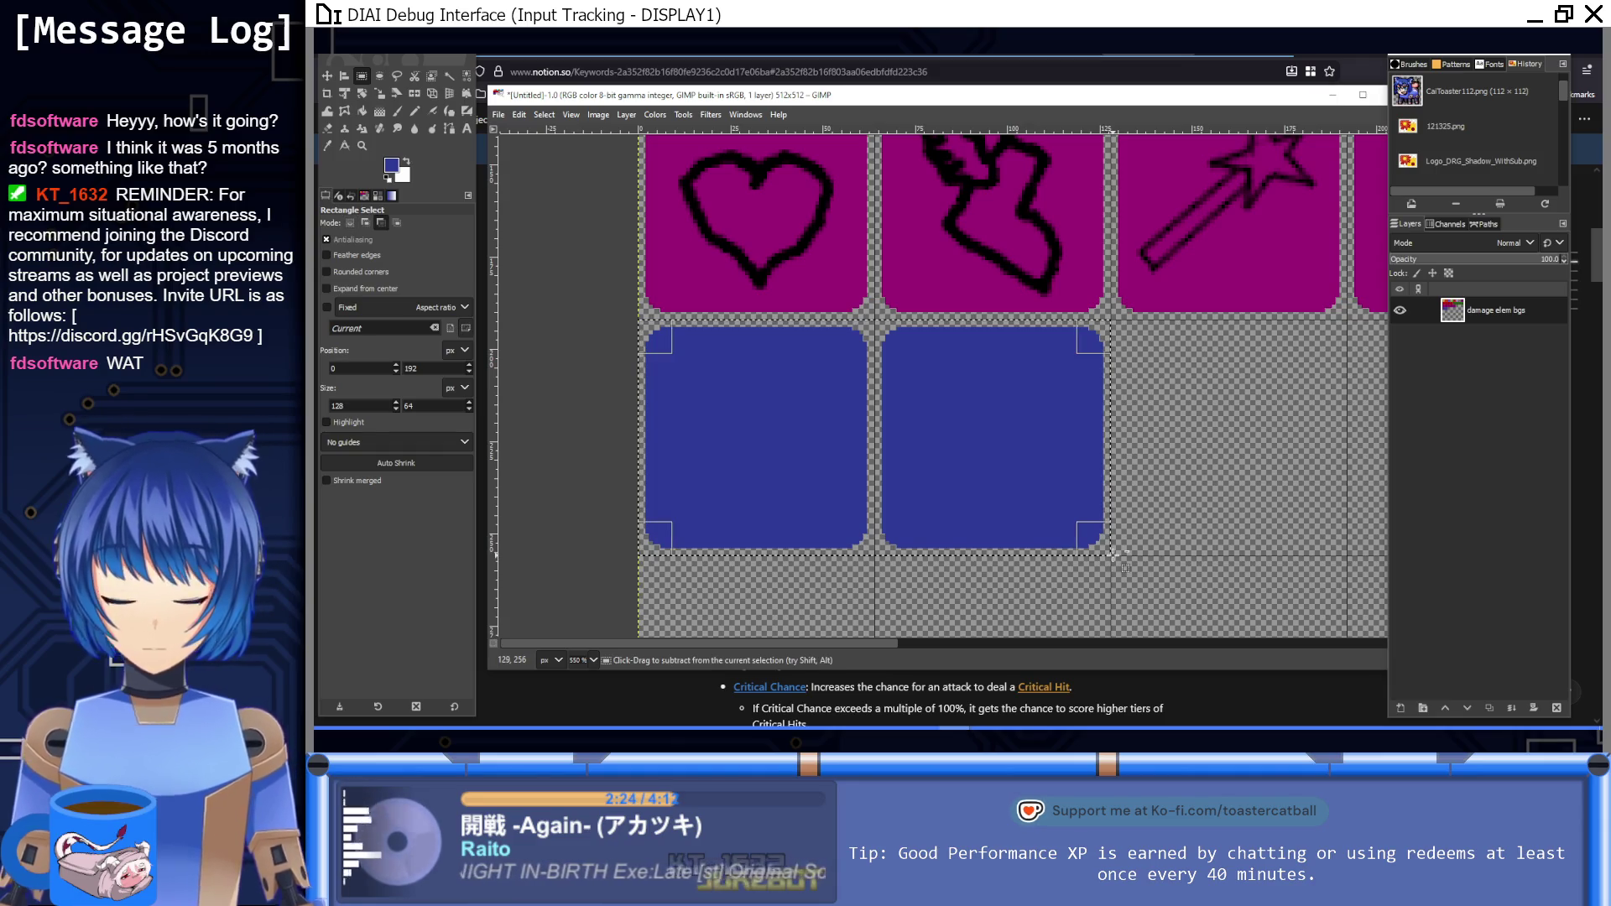
key("ctrl+v")
mouse_move(958, 467)
left_mouse_down()
mouse_move(971, 486)
mouse_move(1409, 480)
mouse_move(1393, 478)
left_mouse_up()
scroll(849, 439, "right", 1)
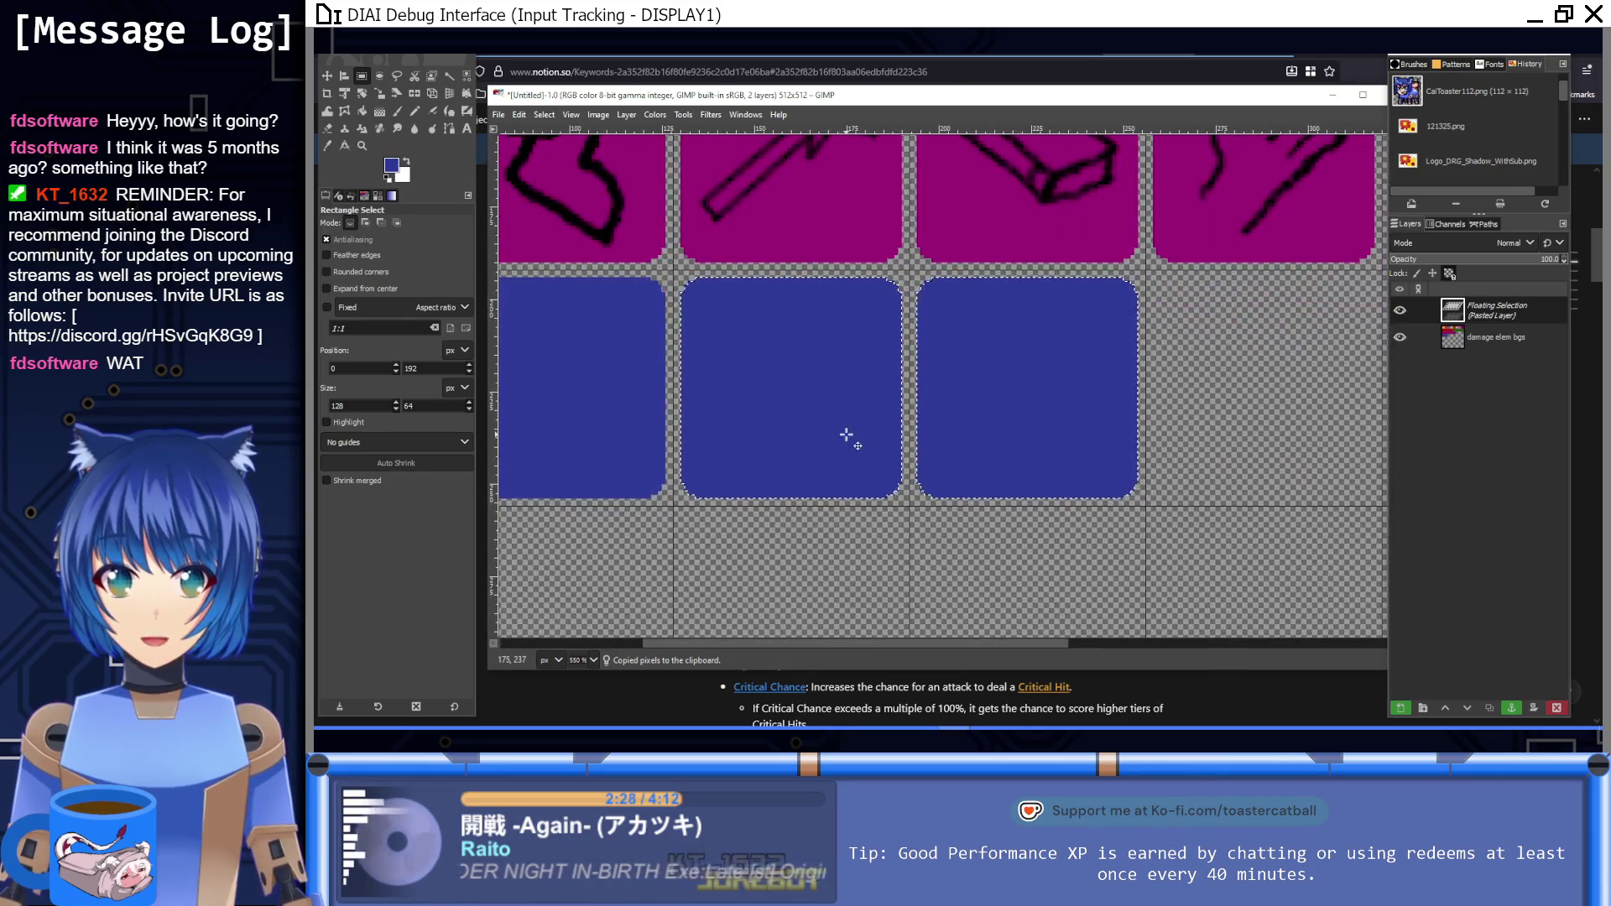
scroll(923, 432, "right", 8)
scroll(860, 473, "right", 1)
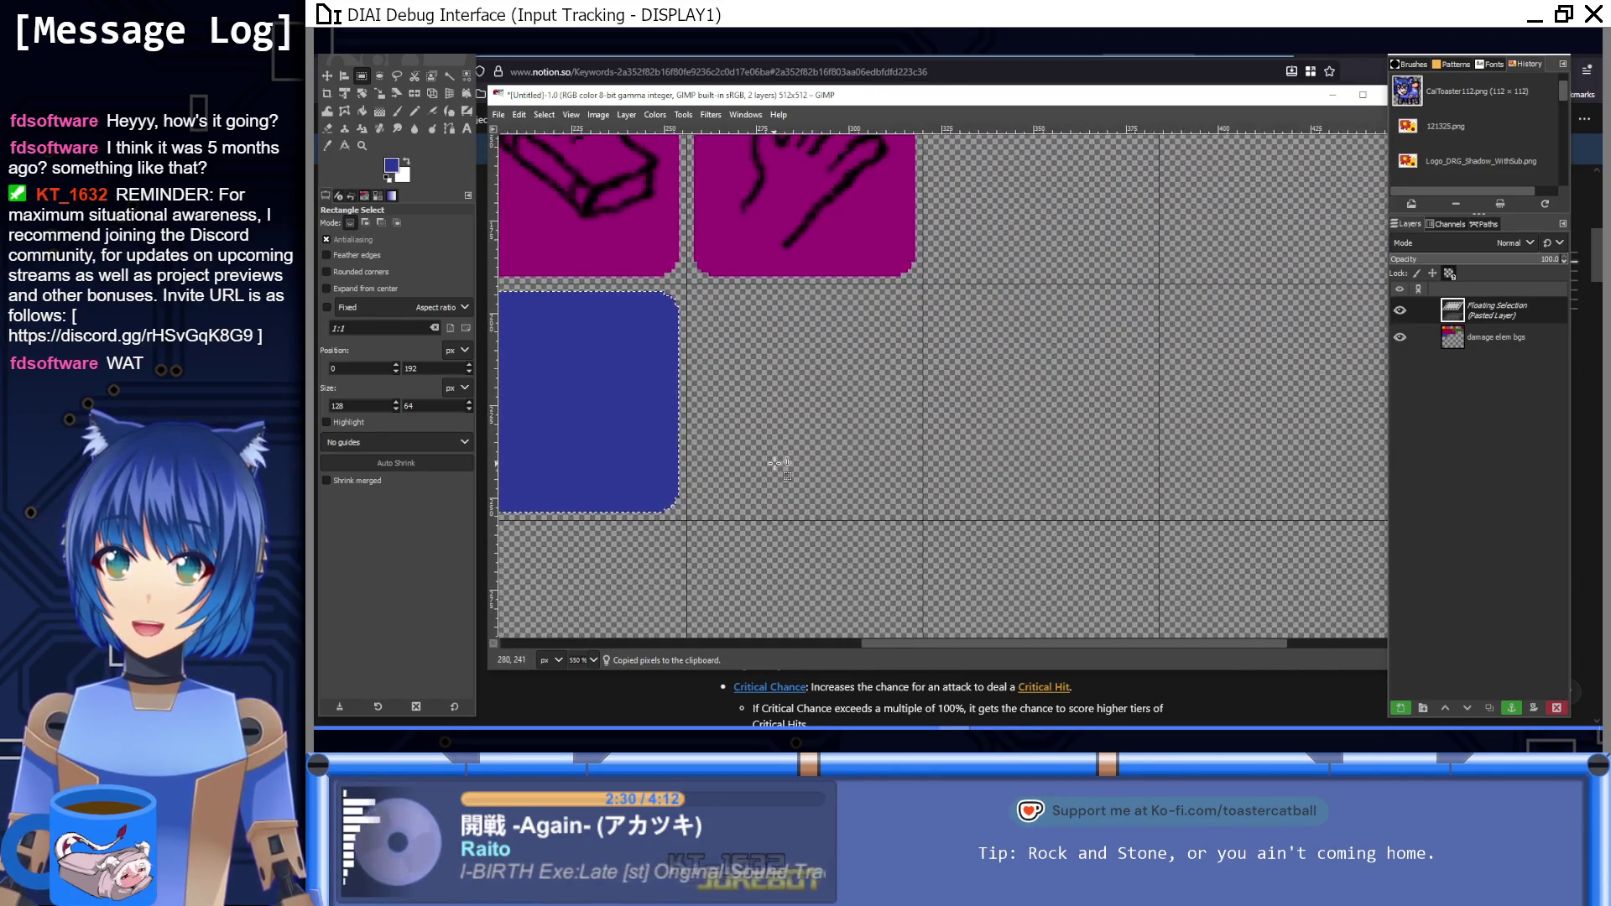
key("ctrl+shift")
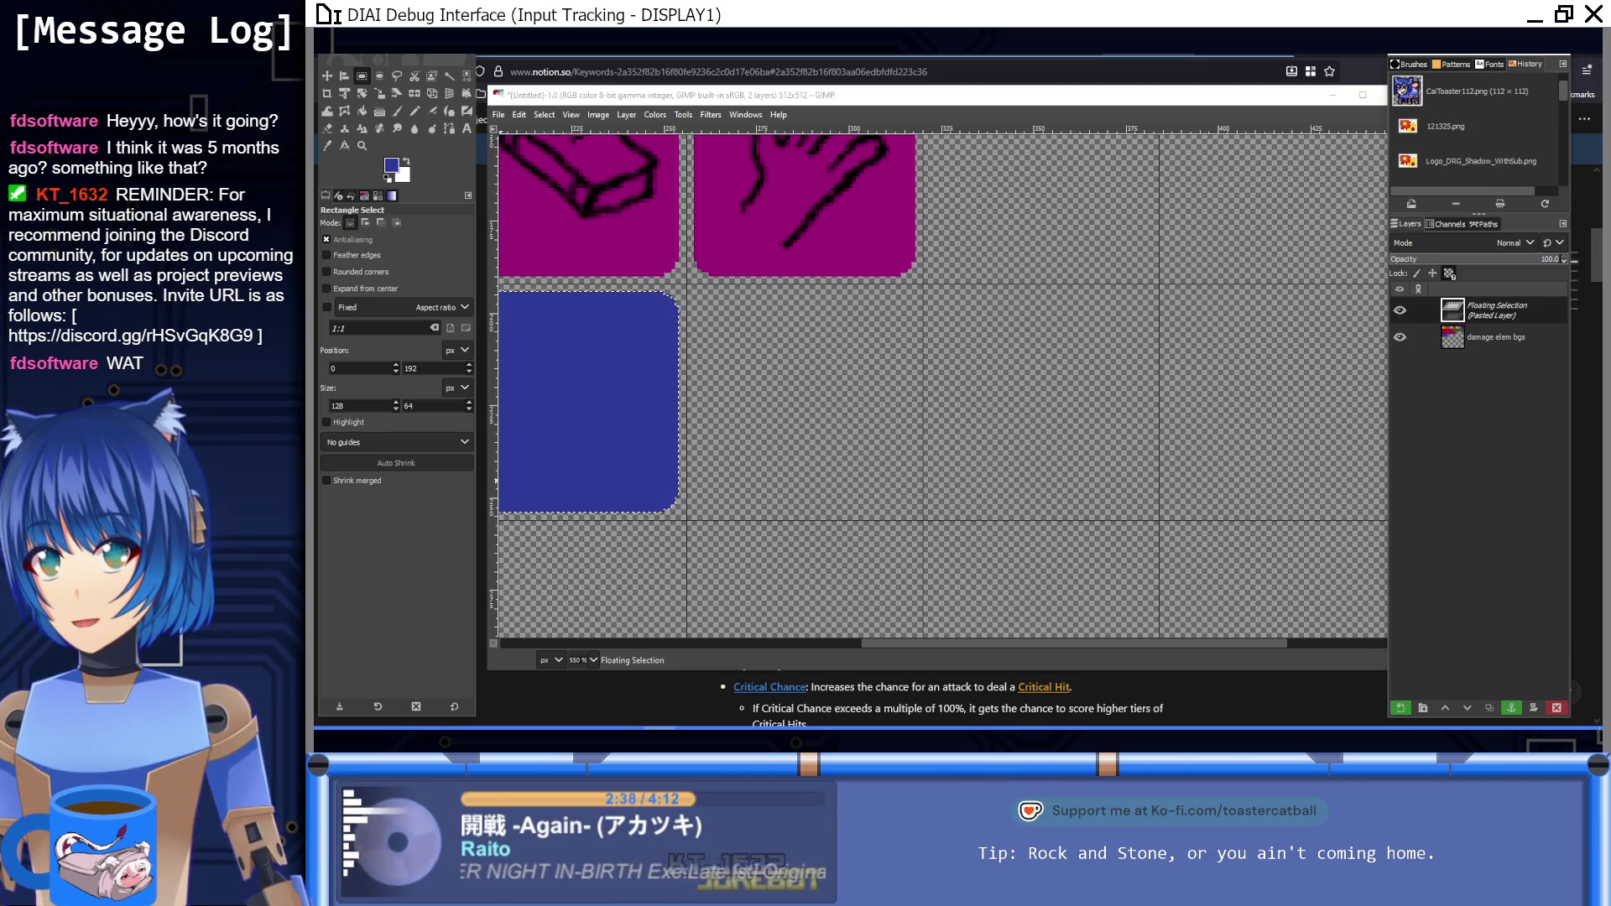
scroll(948, 459, "down", 3, "ctrl")
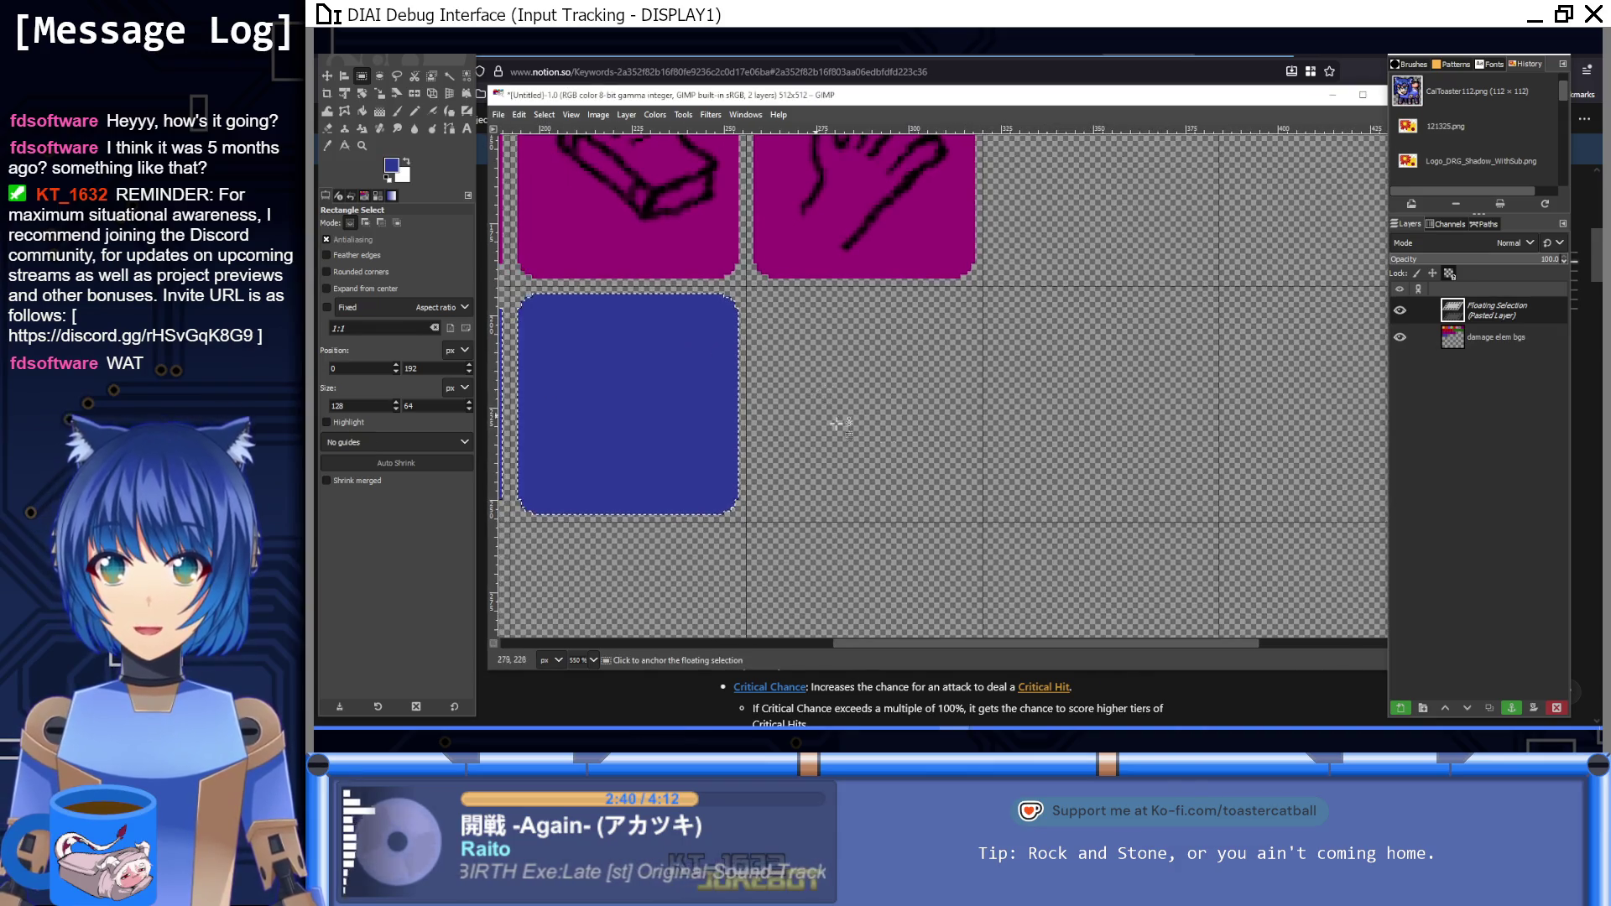
scroll(948, 459, "down", 2, "ctrl")
left_click(758, 495)
Step: Copy the four blue tiles and move the pasted copy into cells 5–8
left_click_drag(624, 539, 914, 410)
key("ctrl+c")
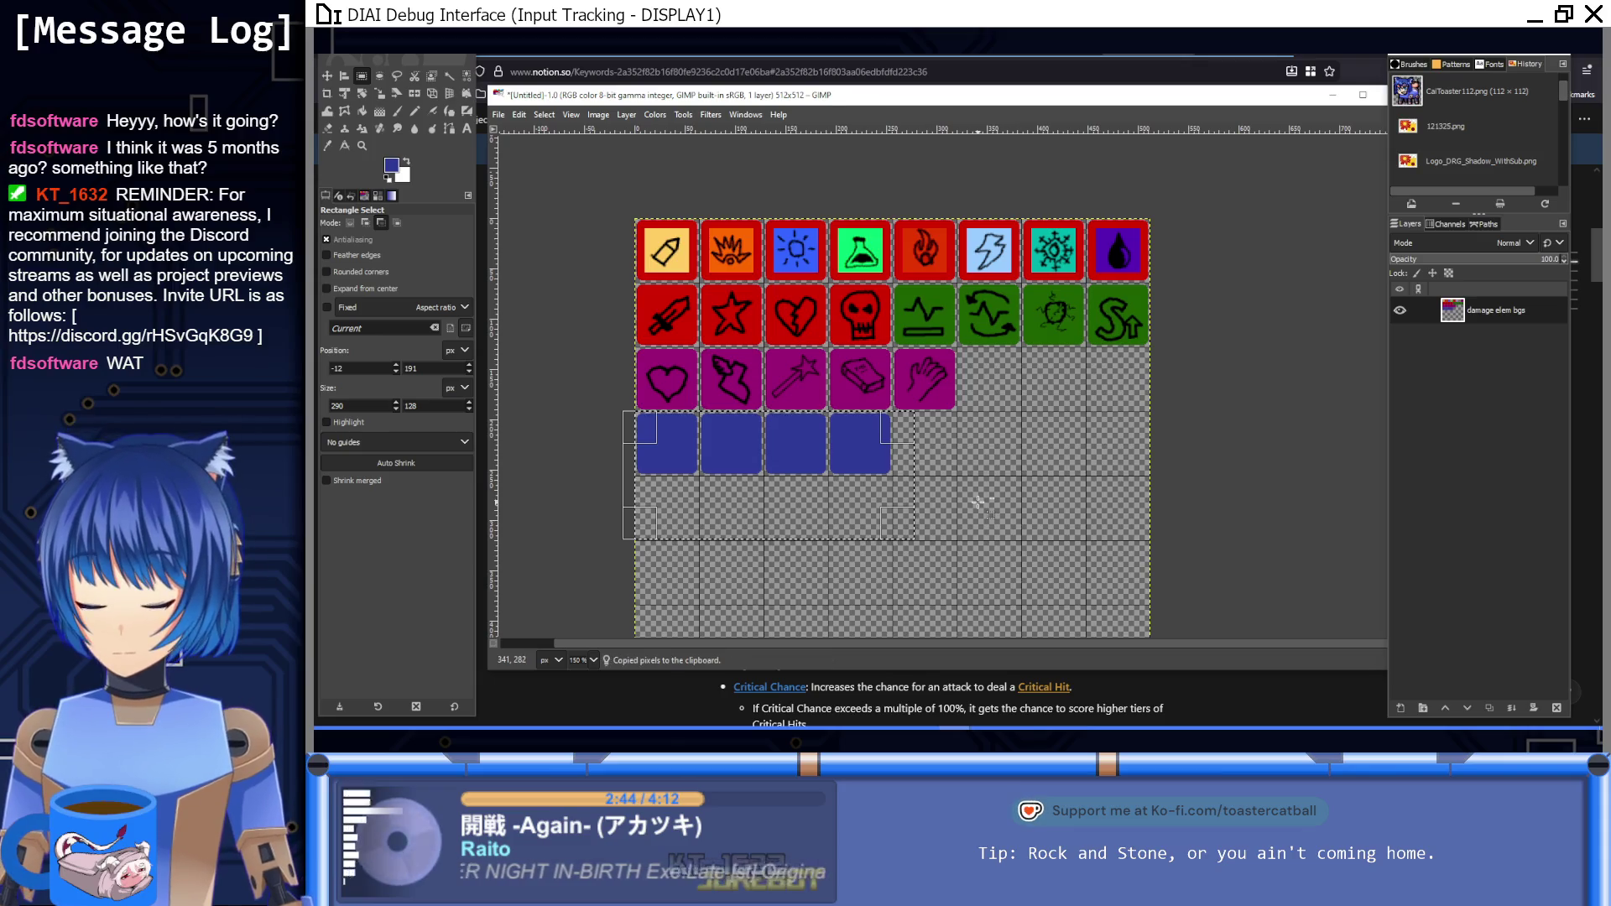
key("ctrl+v")
mouse_move(789, 458)
left_mouse_down()
mouse_move(988, 487)
mouse_move(1050, 450)
left_mouse_up()
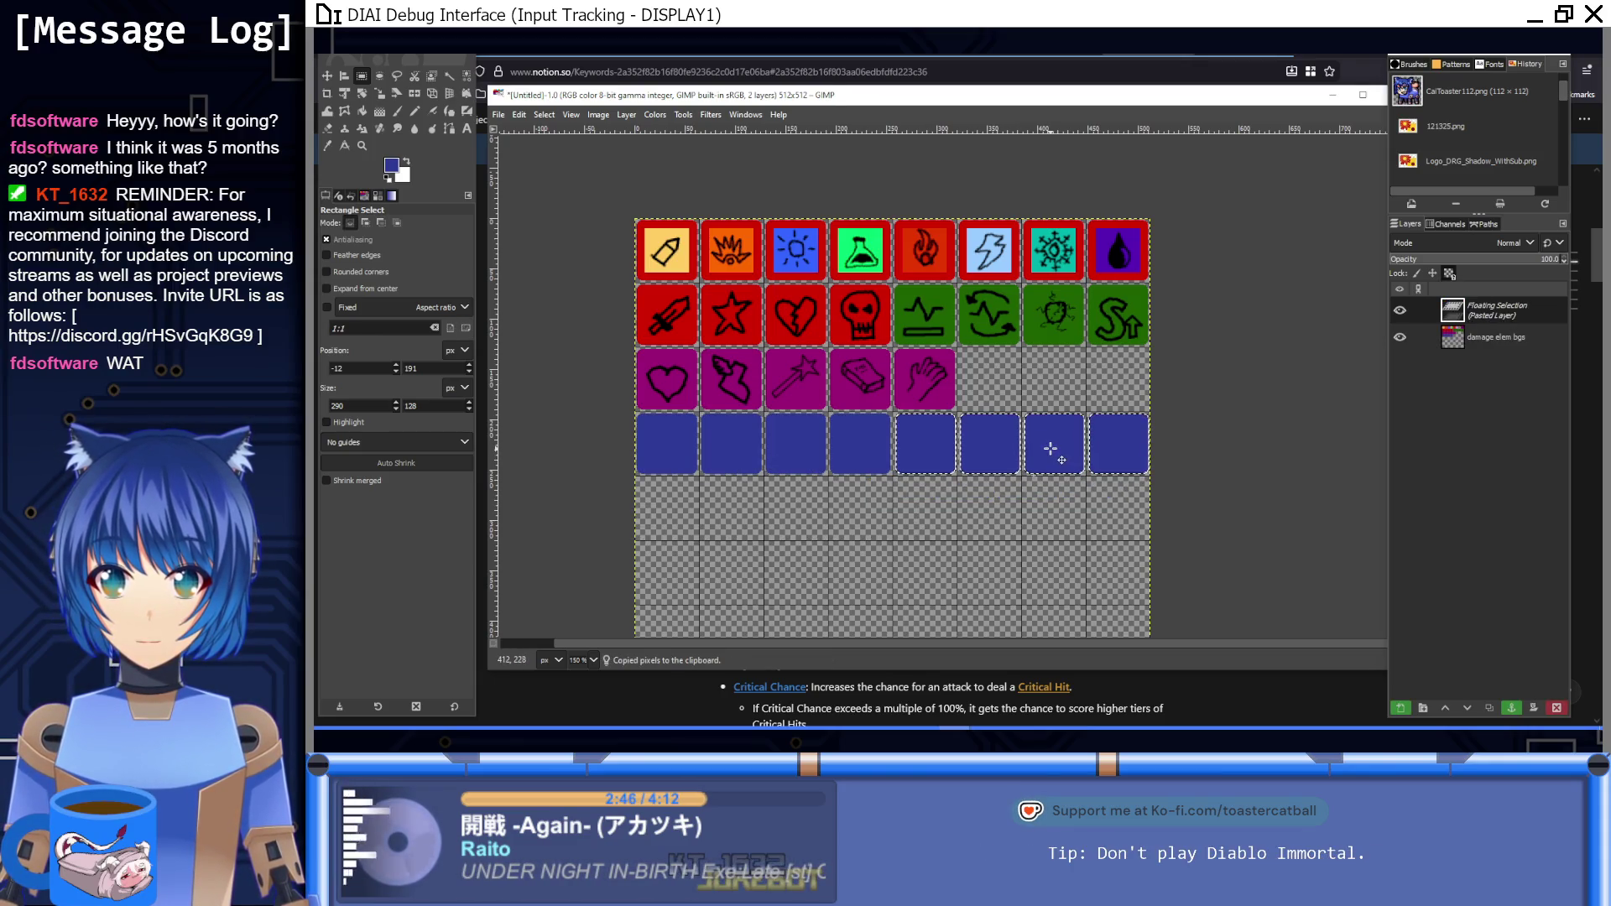
Step: Anchor the eight-tile blue row, then paste blue tiles into a fifth row and anchor them
scroll(898, 446, "up", 5, "ctrl")
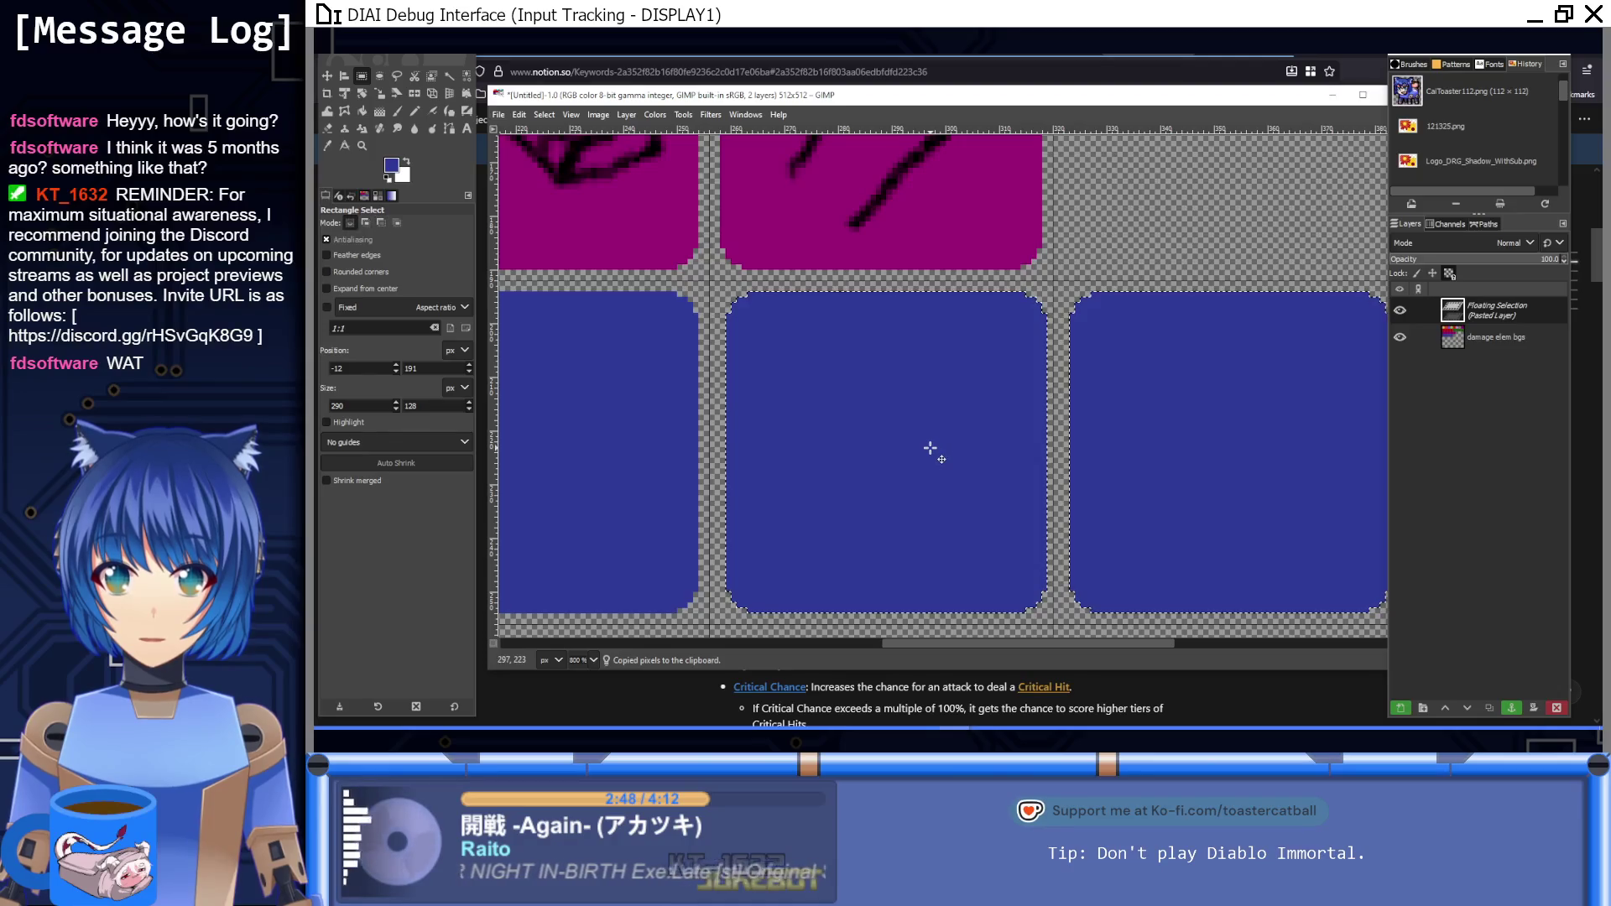
scroll(931, 457, "down", 5, "ctrl")
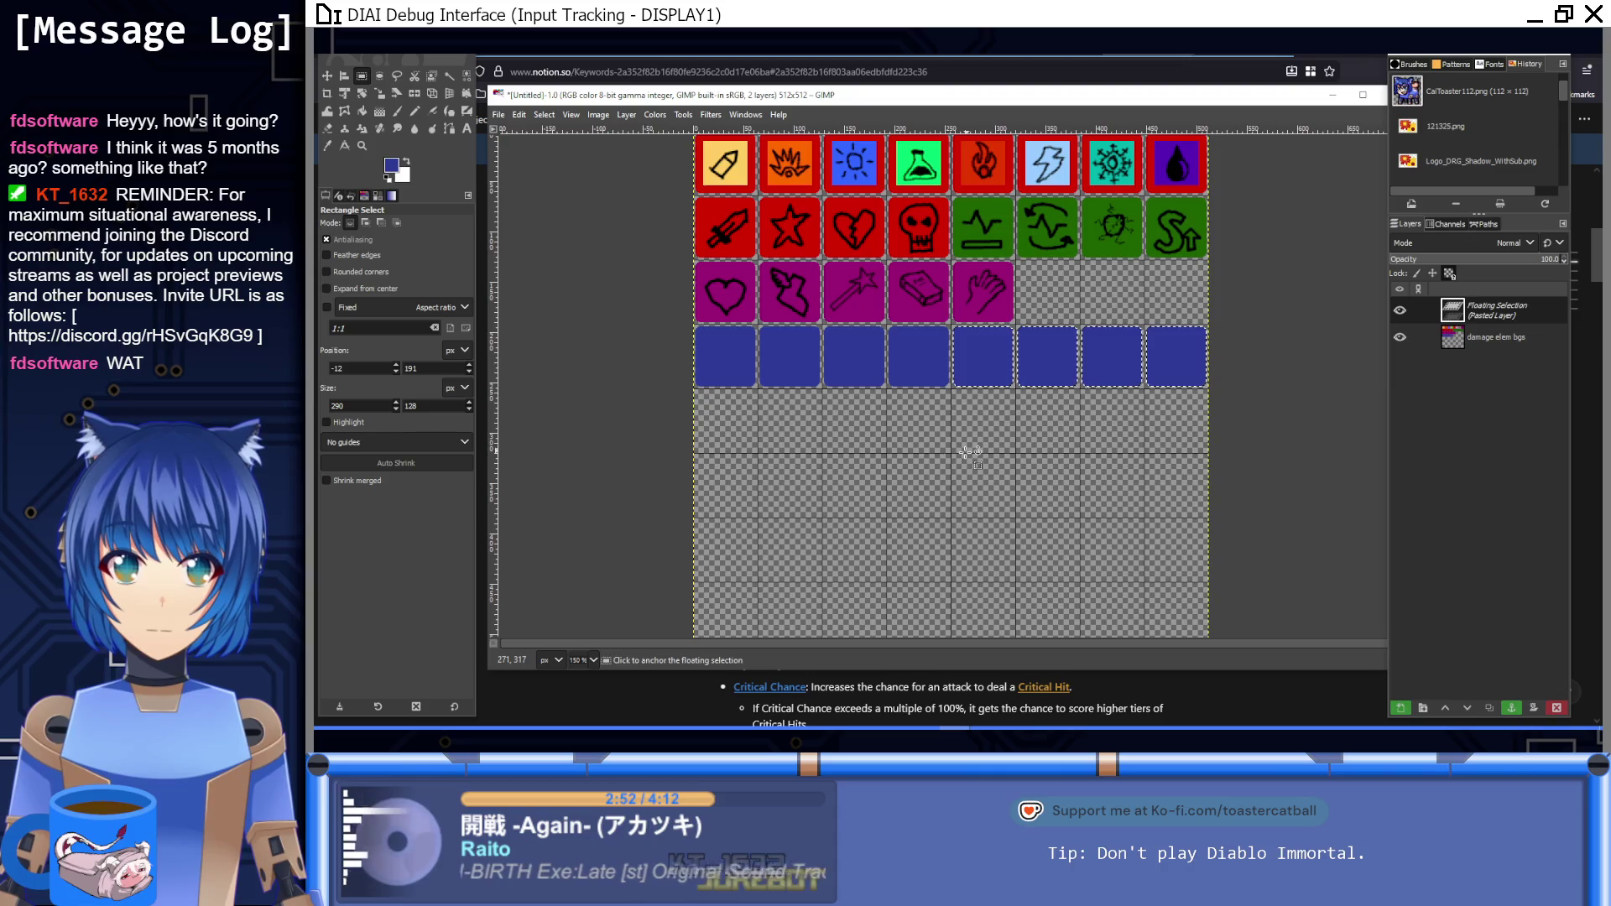
left_click(1064, 460)
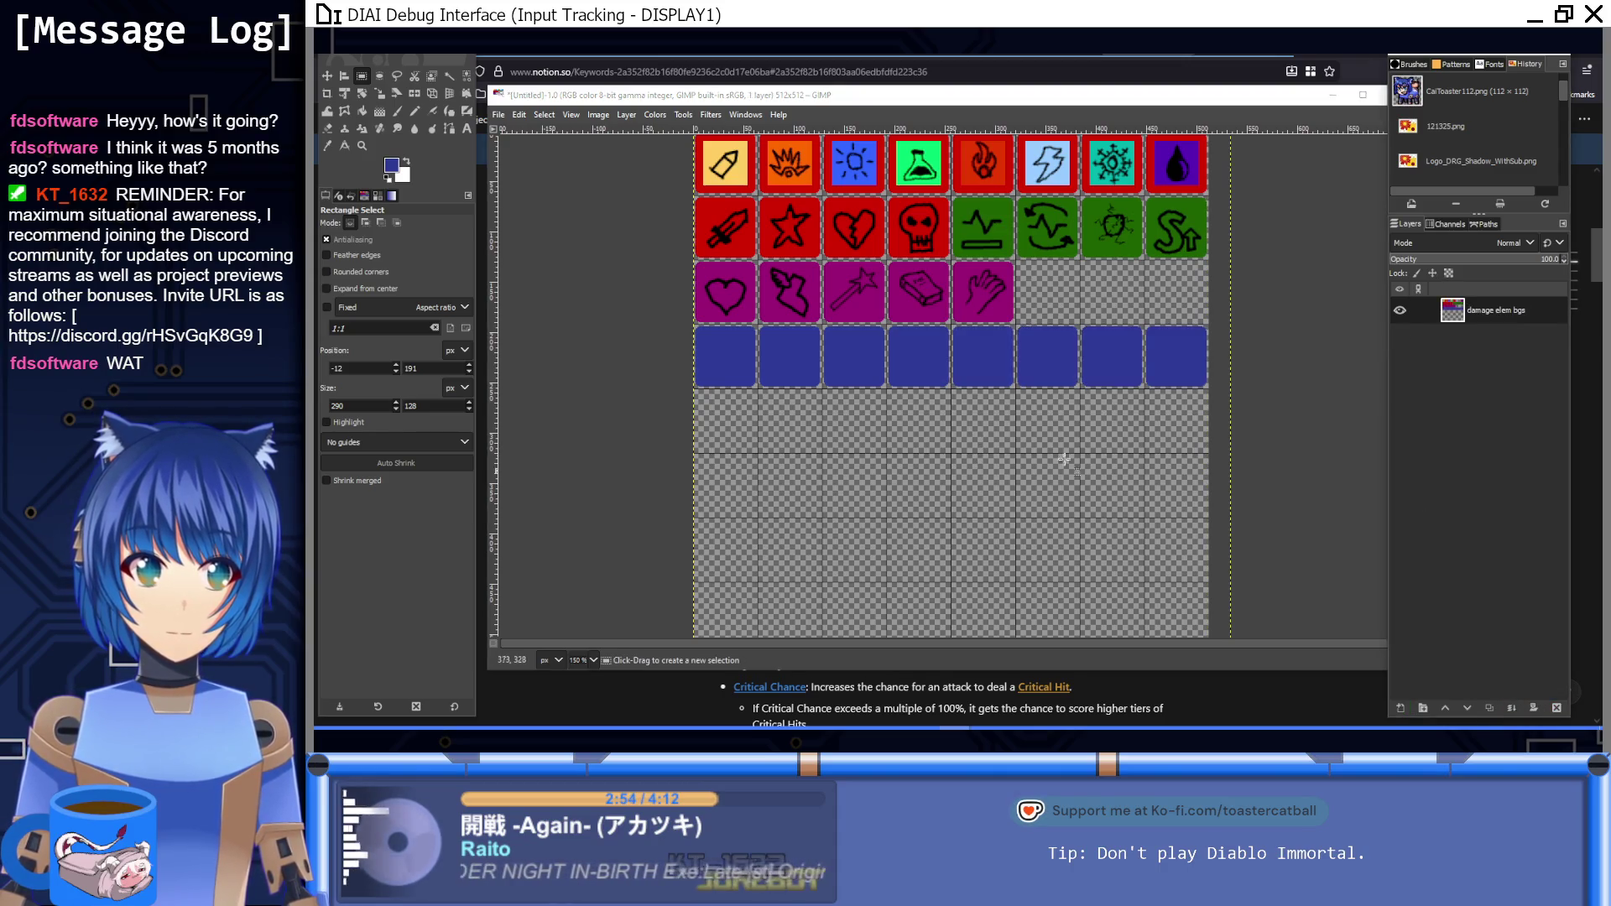
key("ctrl+v")
mouse_move(982, 344)
left_mouse_down()
mouse_move(665, 441)
mouse_move(672, 429)
left_mouse_up()
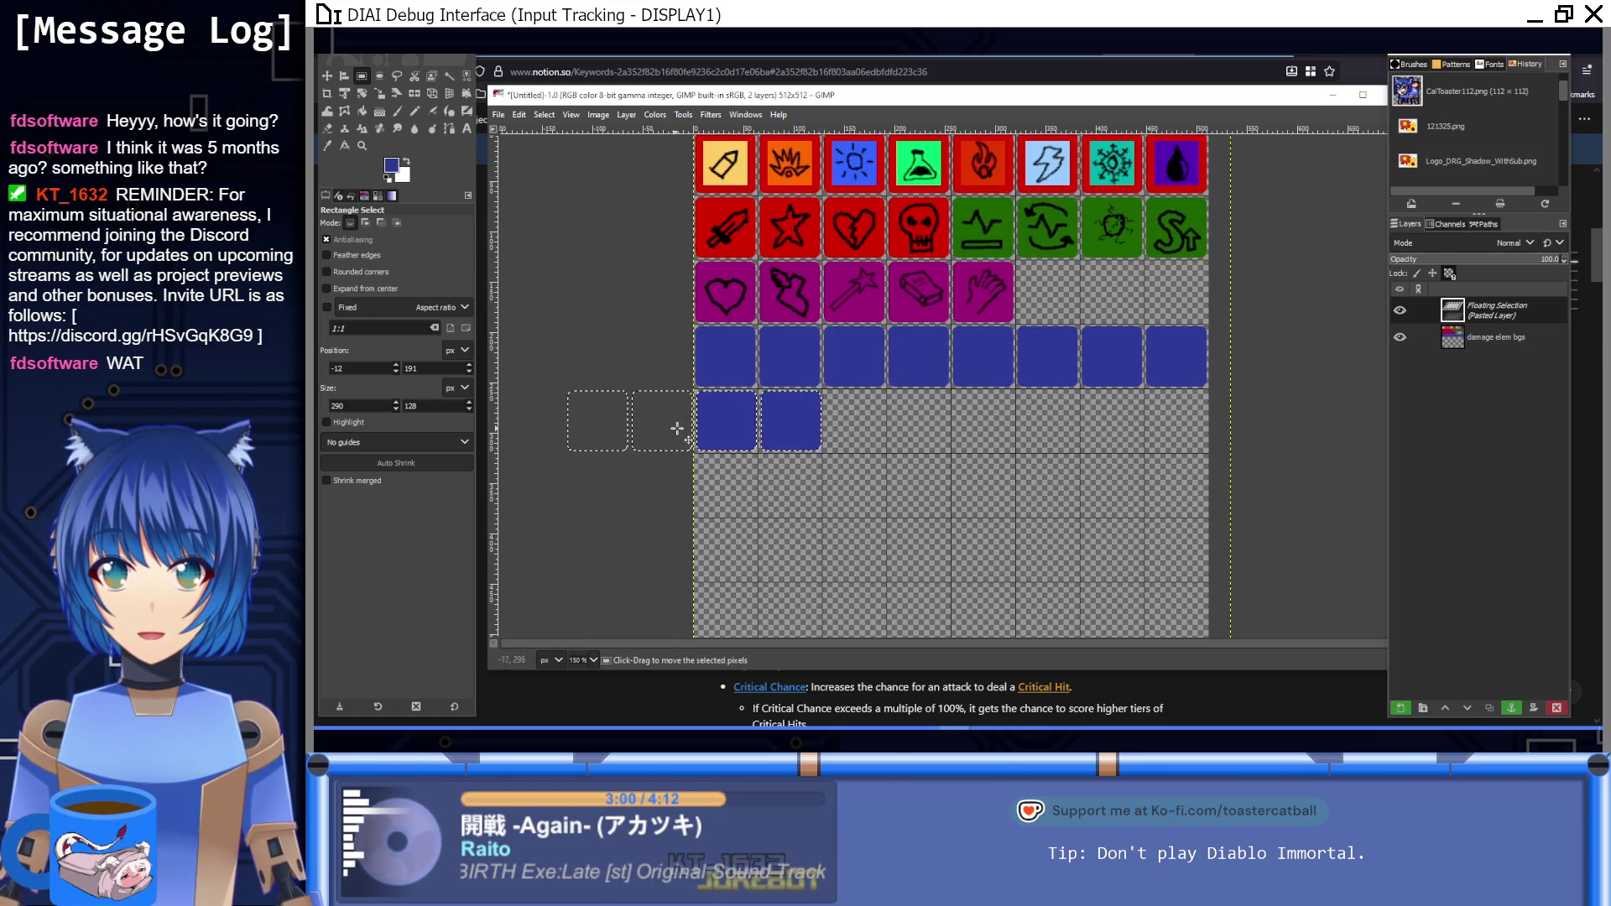
scroll(764, 400, "up", 4)
left_click_drag(897, 441, 897, 450)
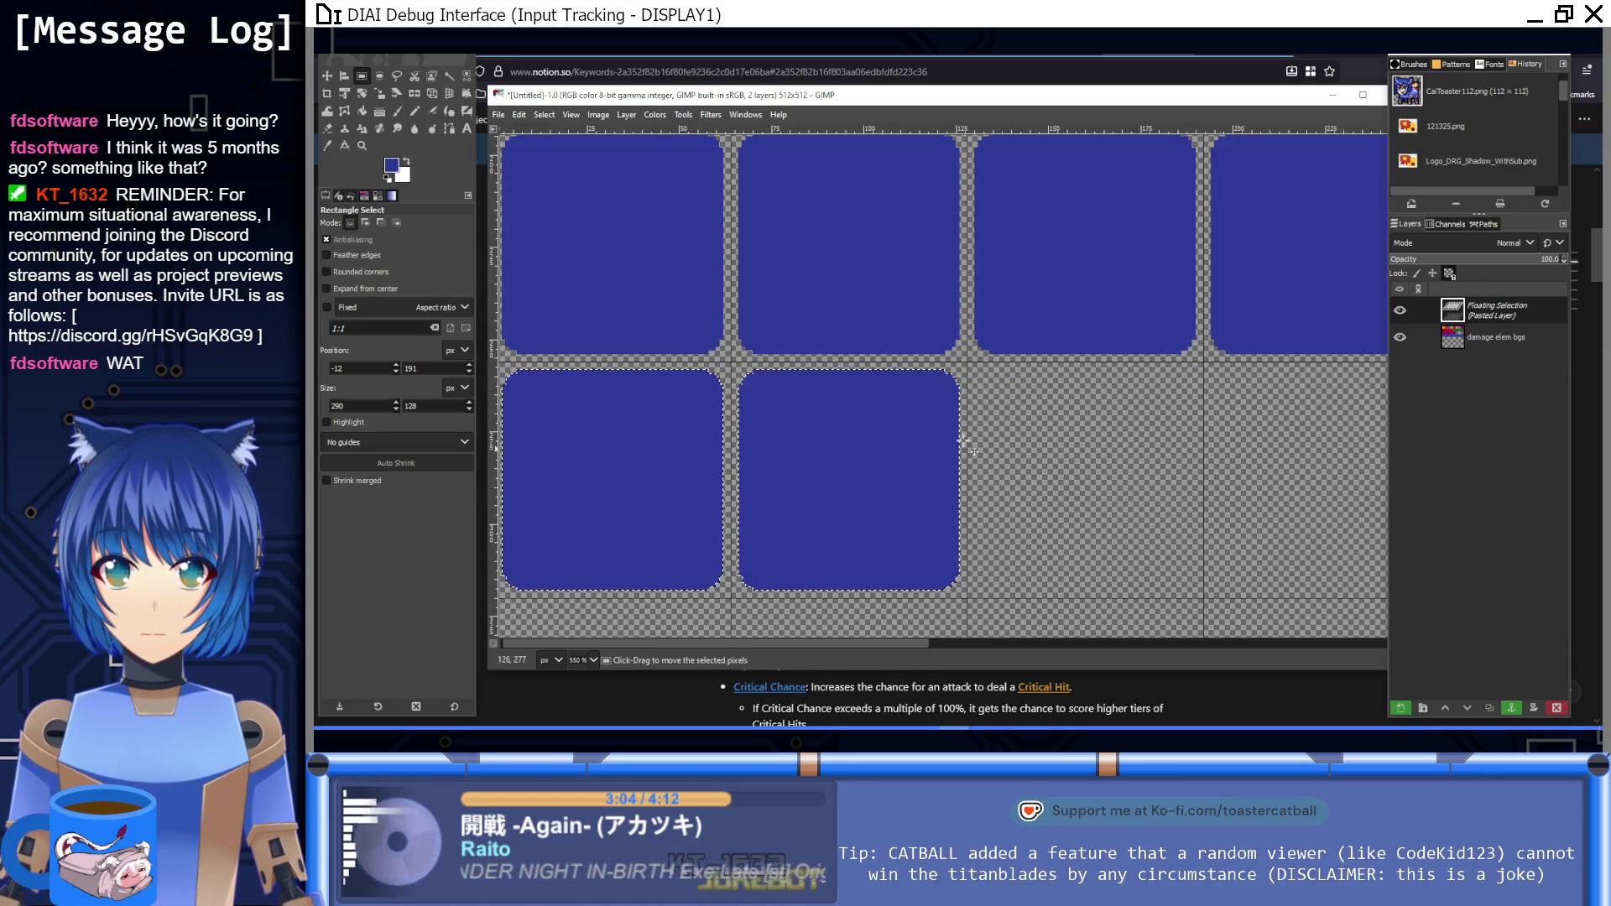
left_click(1044, 436)
Step: Switch to the Paintbrush with default black foreground colour
scroll(928, 428, "down", 5)
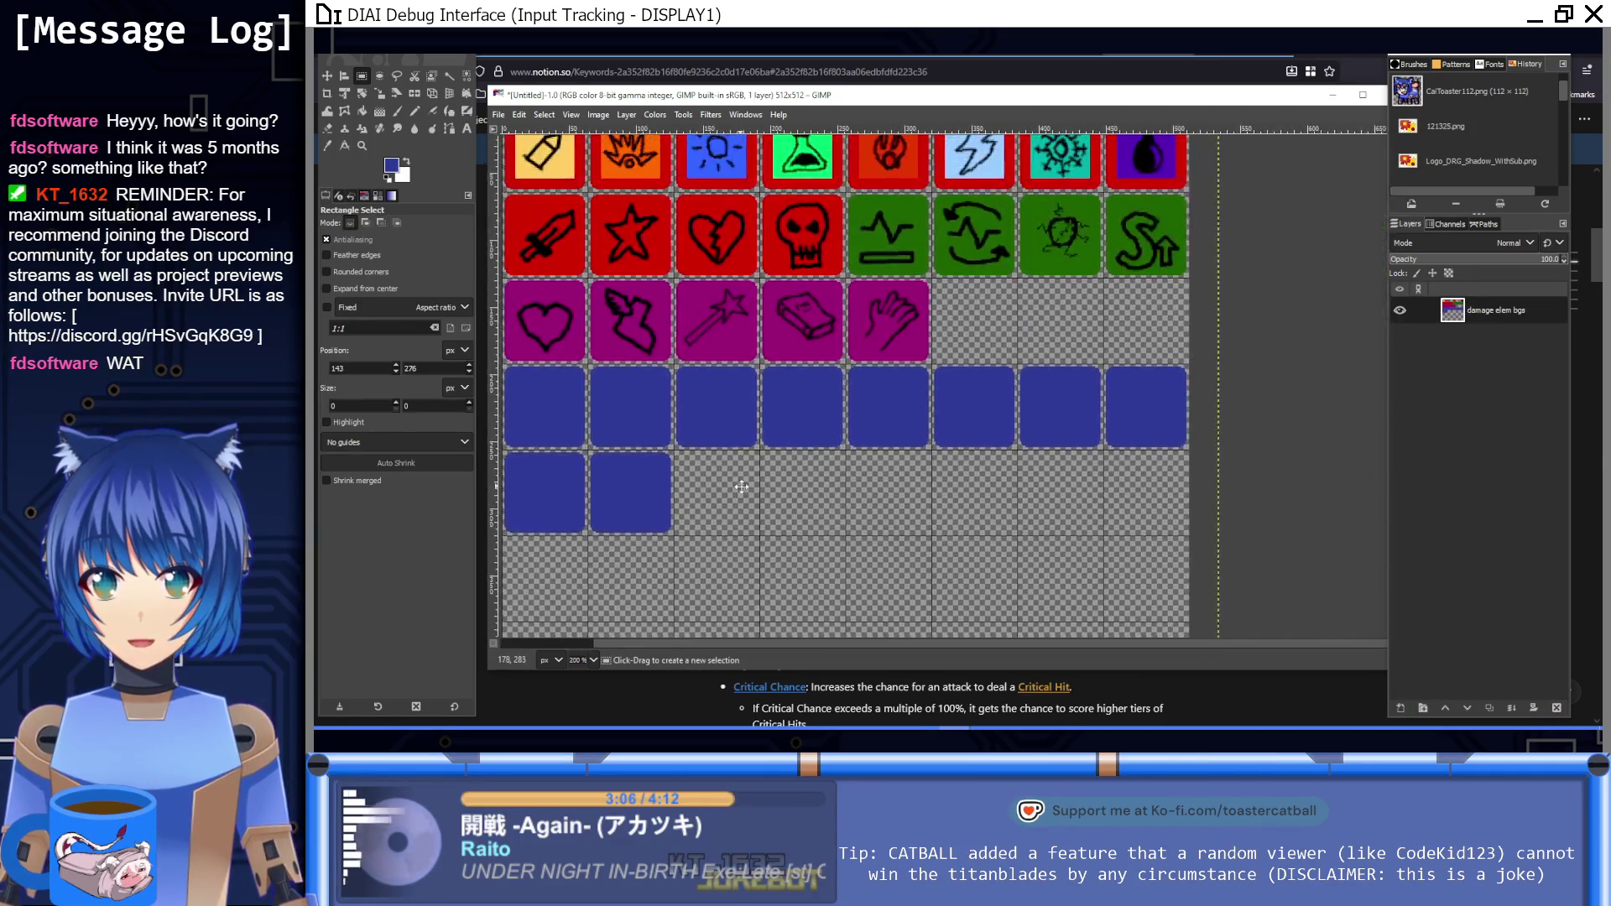
key("p")
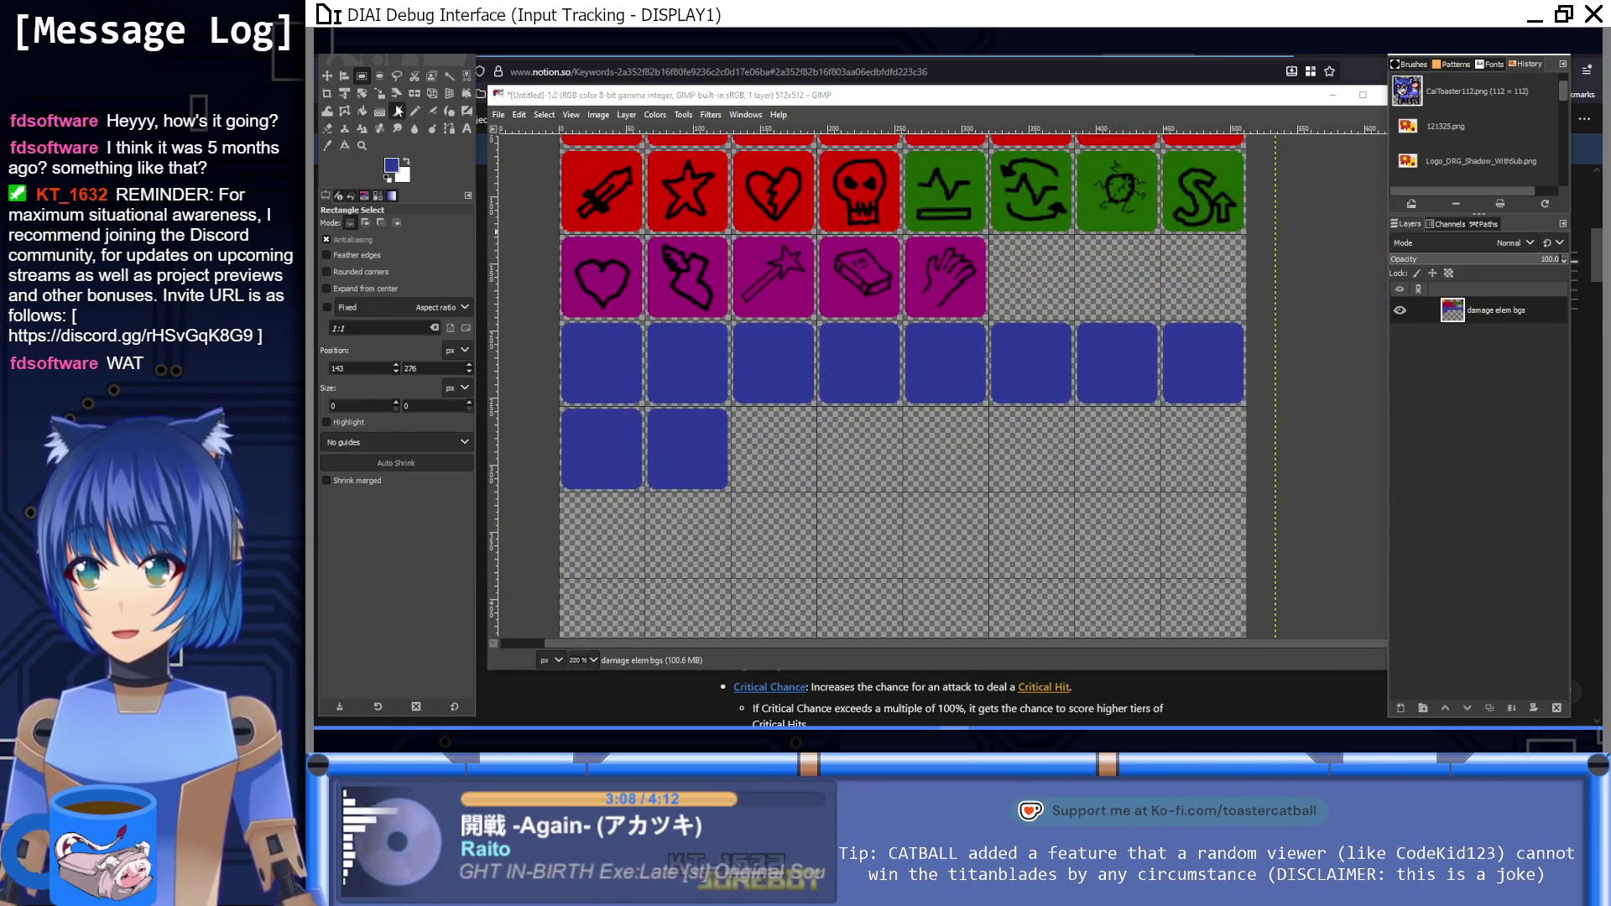
key("d")
left_click_drag(640, 376, 769, 382)
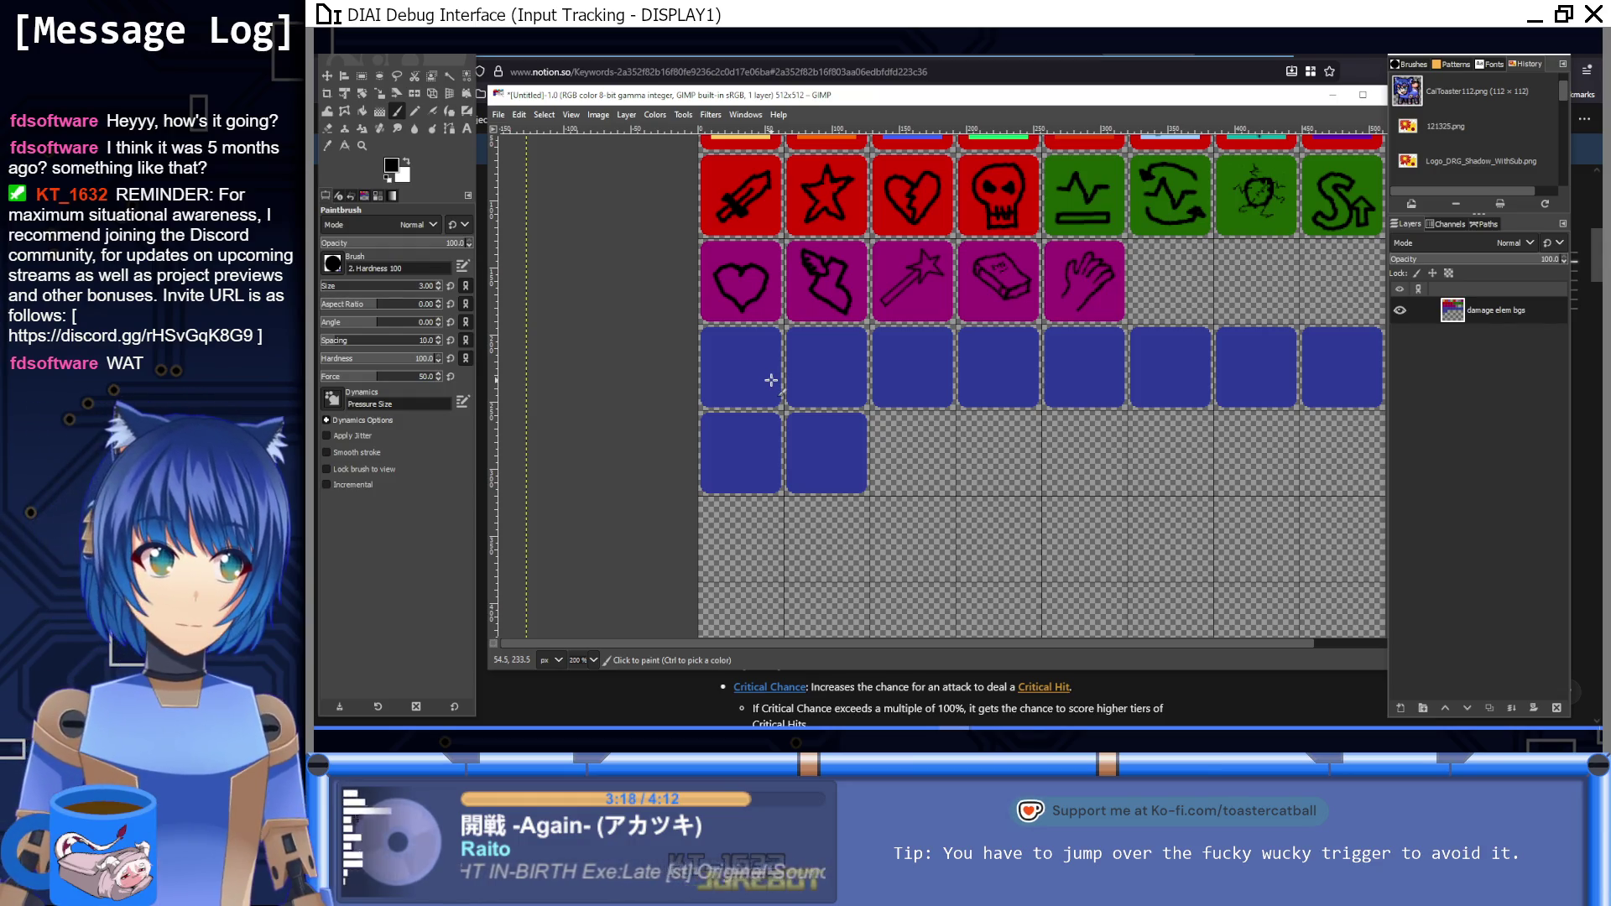
Step: Pan over the blue rows, then switch to the Notion Keywords attribute notes
scroll(761, 344, "up", 2)
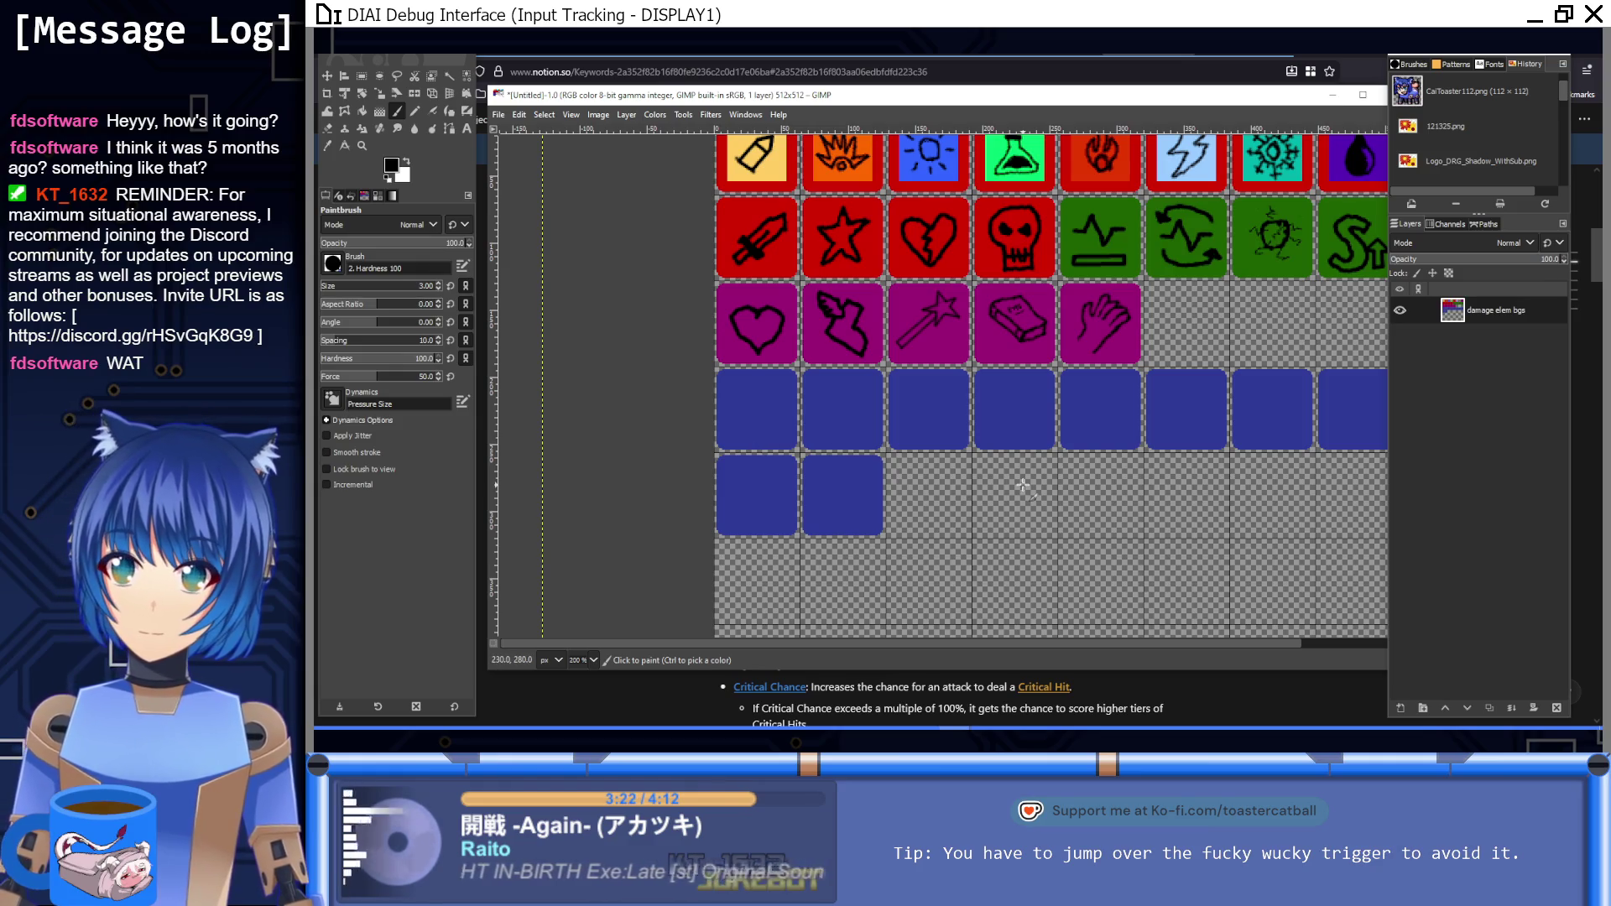
mouse_move(1023, 486)
left_mouse_down()
mouse_move(930, 423)
mouse_move(930, 381)
mouse_move(955, 523)
mouse_move(902, 453)
mouse_move(875, 546)
mouse_move(931, 279)
mouse_move(934, 333)
left_mouse_up()
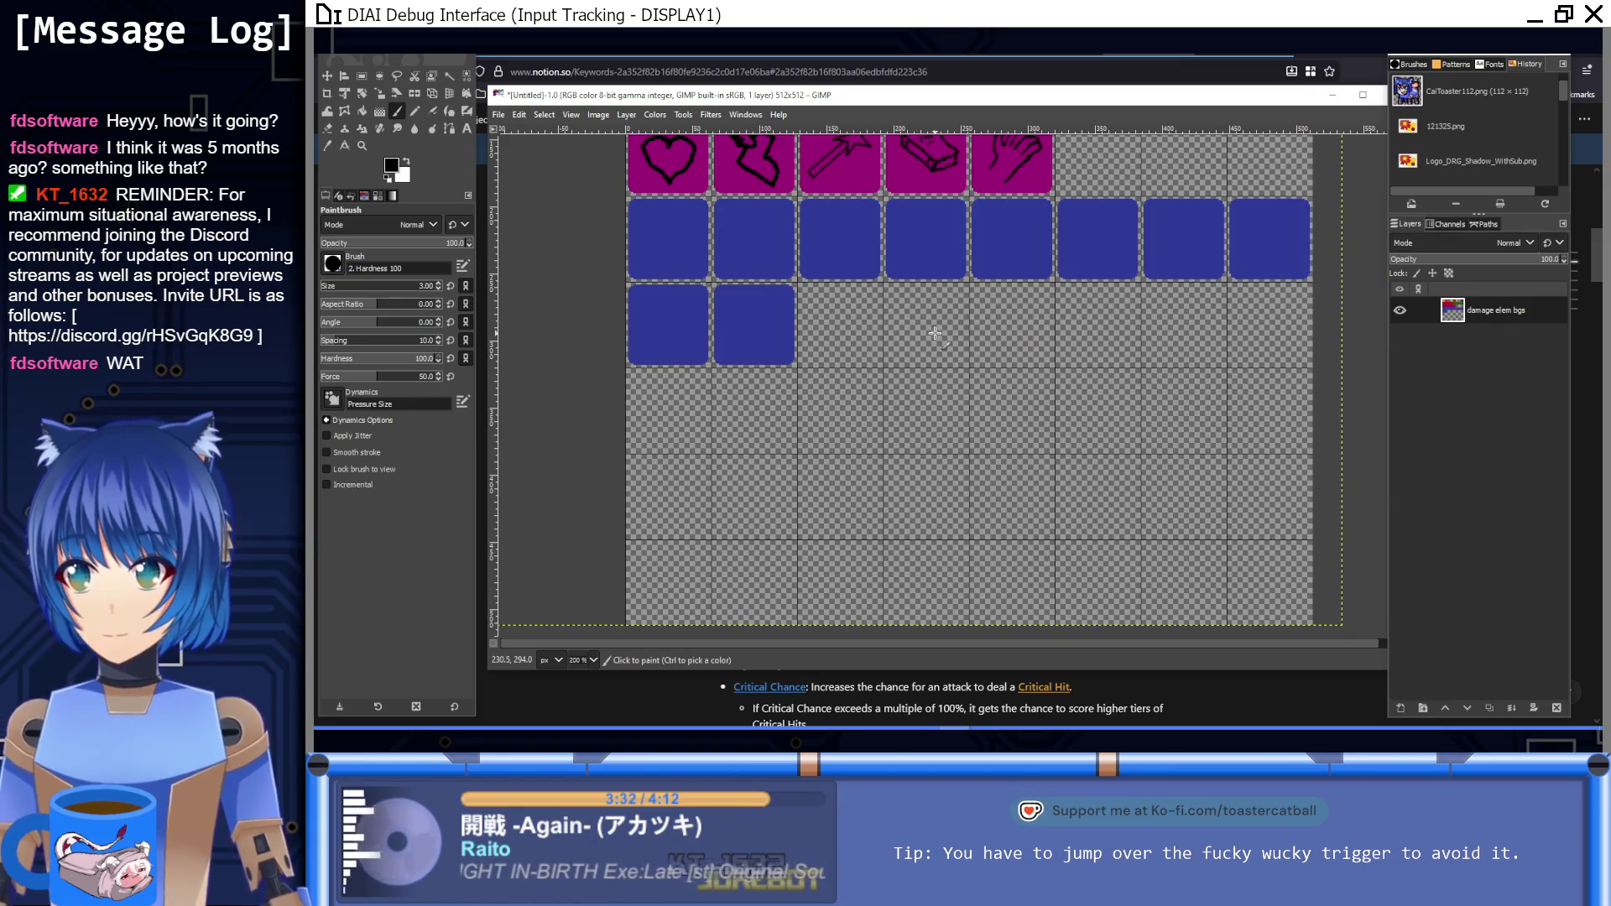
scroll(934, 333, "up", 5)
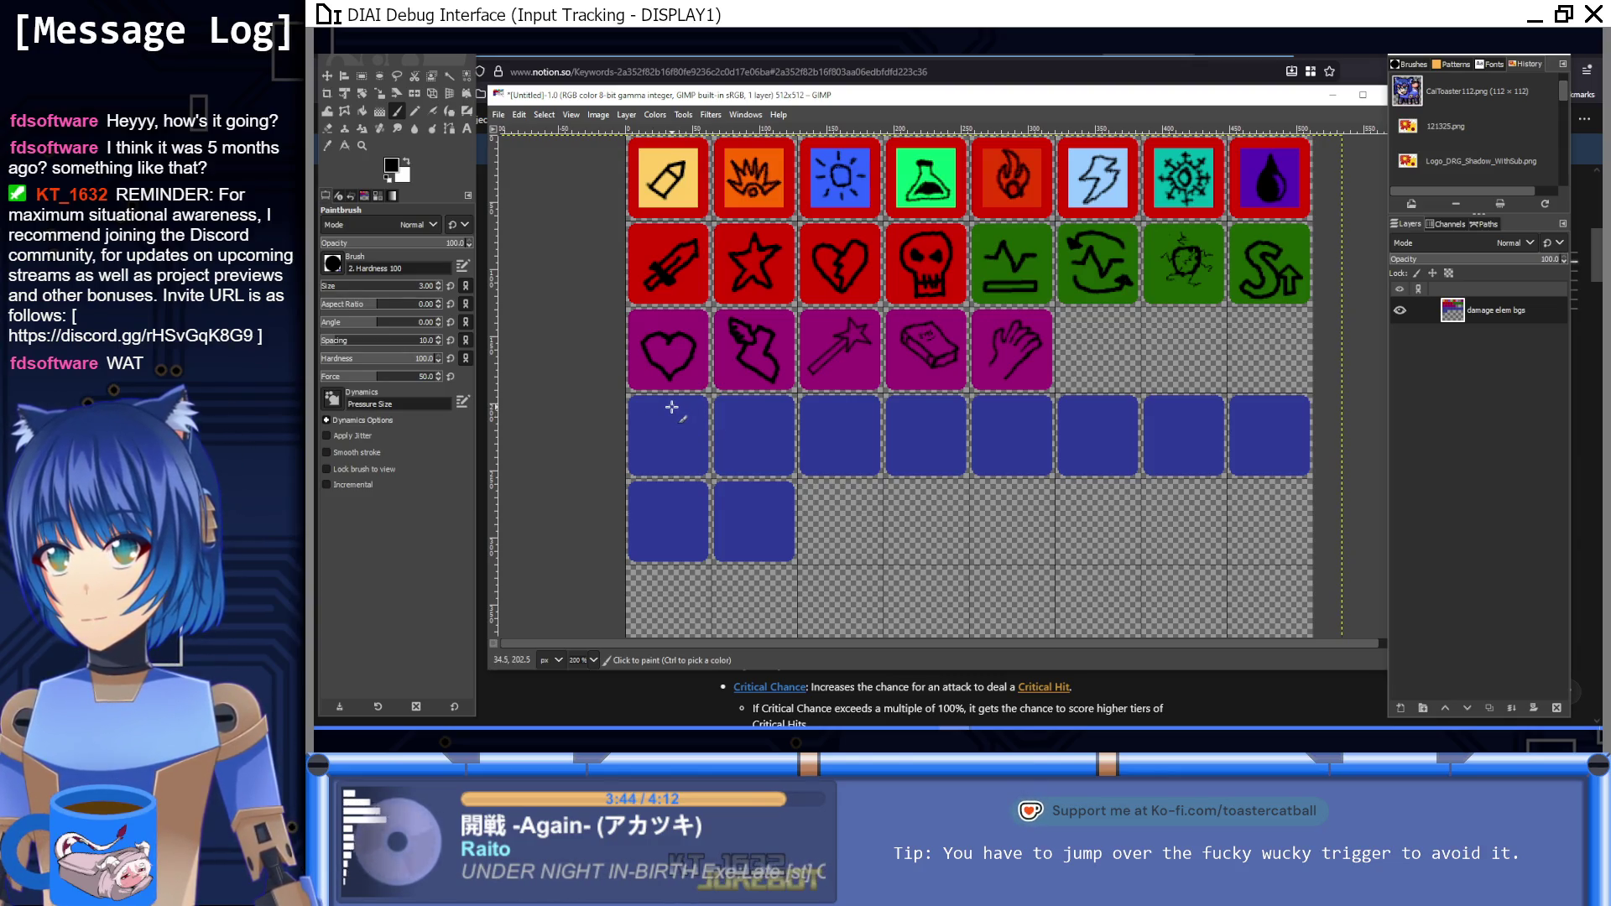
key("alt+Tab")
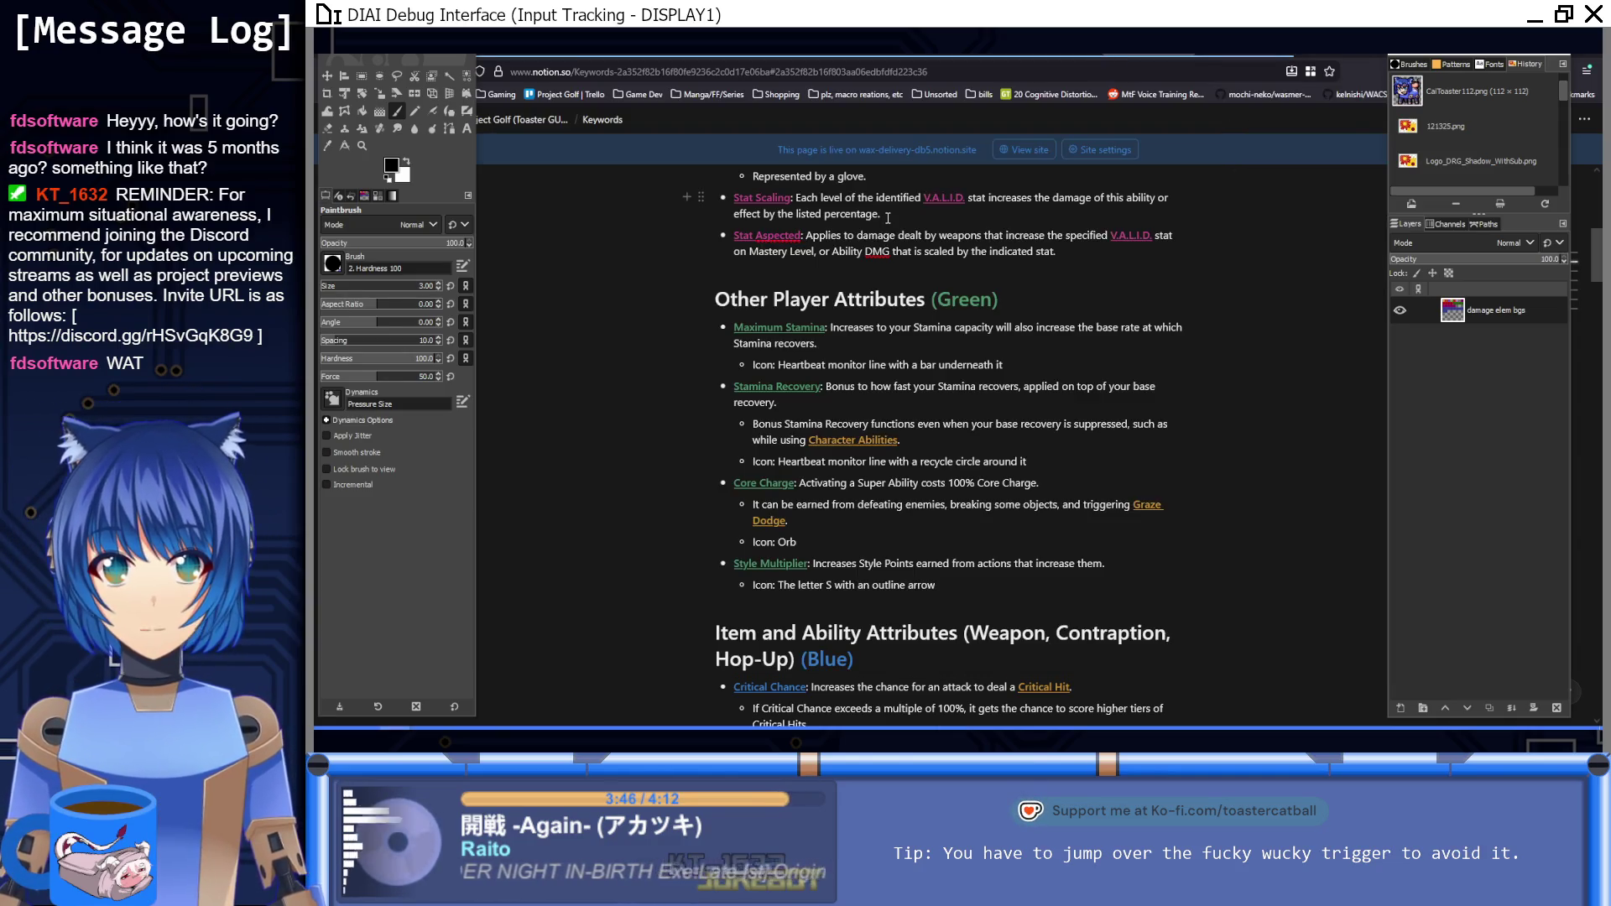
Step: Scroll Notion to the Blue attributes, then return to GIMP and paint a black circle on the first blue tile
scroll(979, 398, "down", 3)
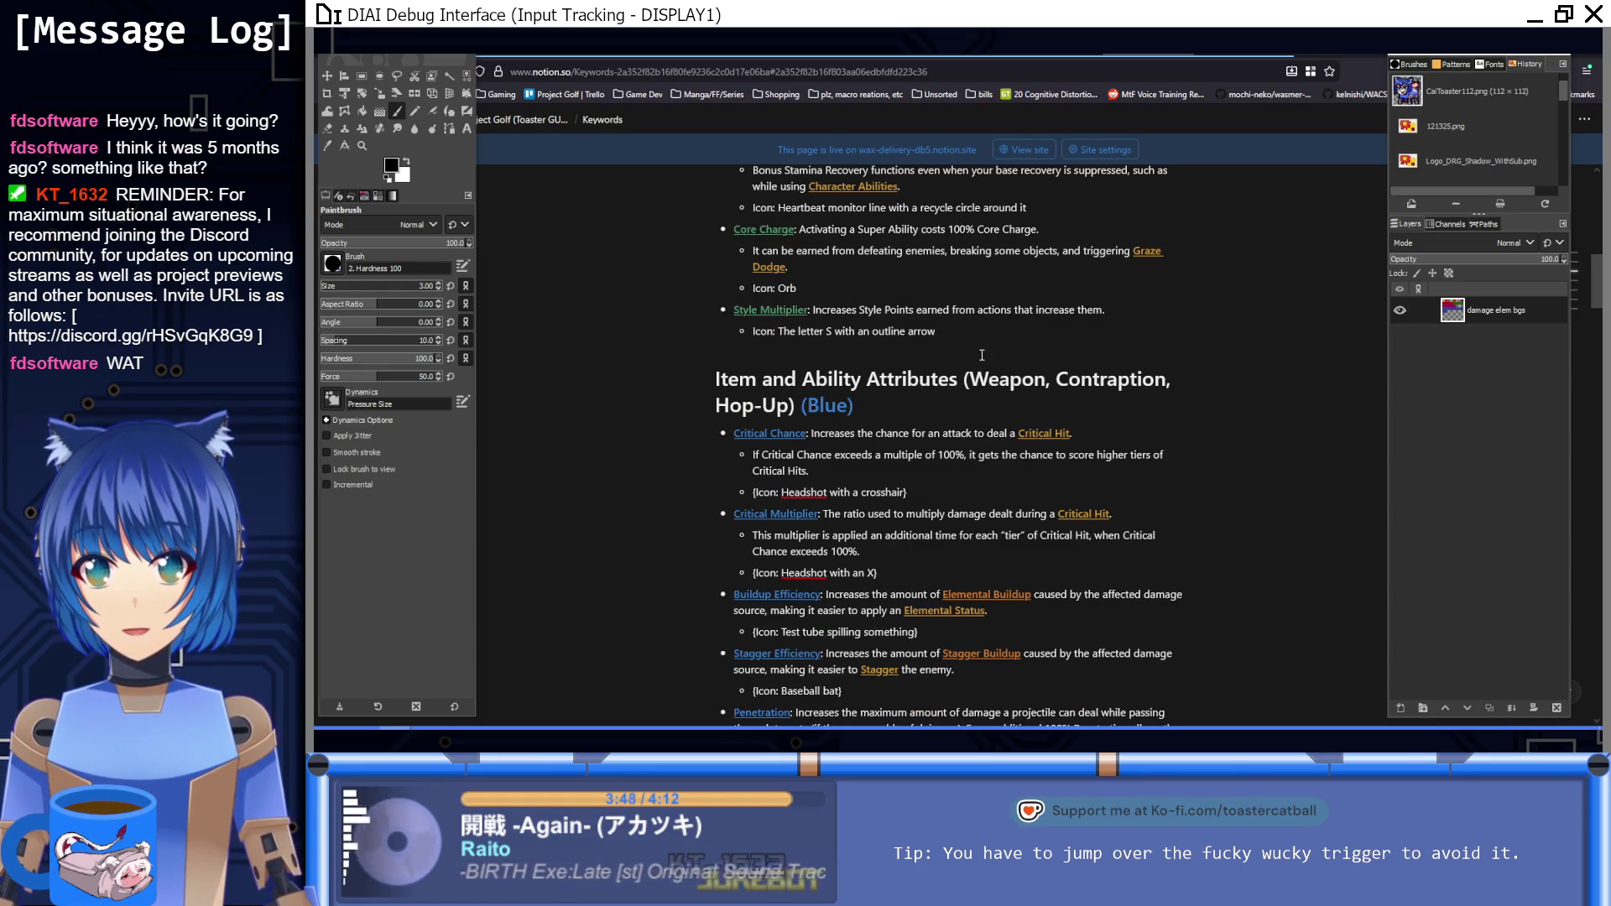
mouse_move(955, 729)
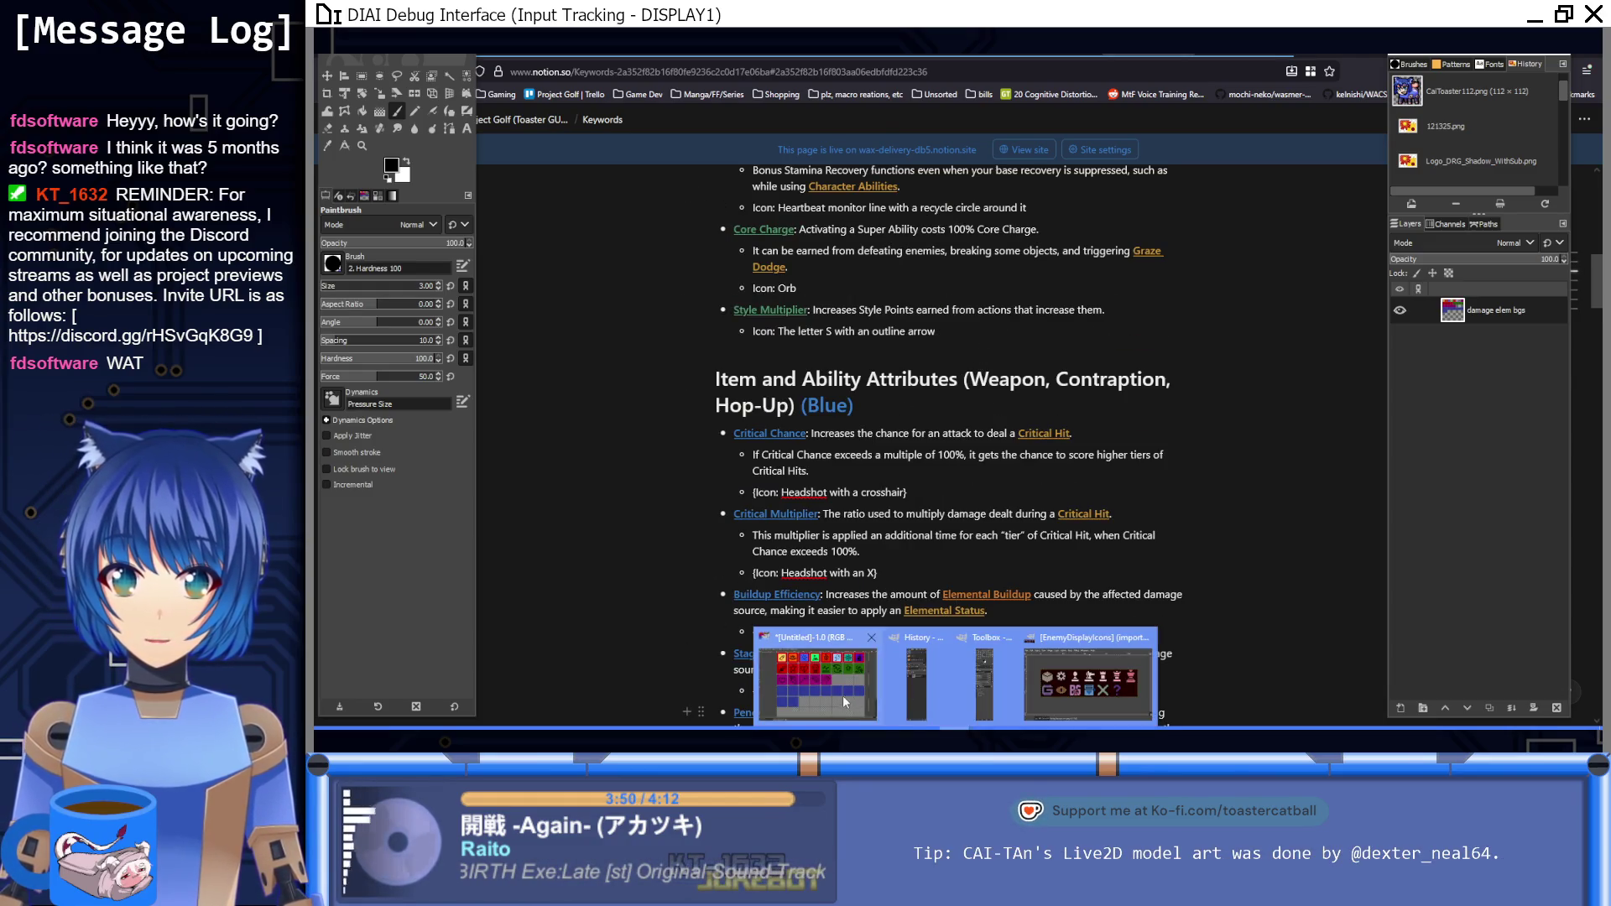
left_click(843, 695)
scroll(658, 443, "up", 3)
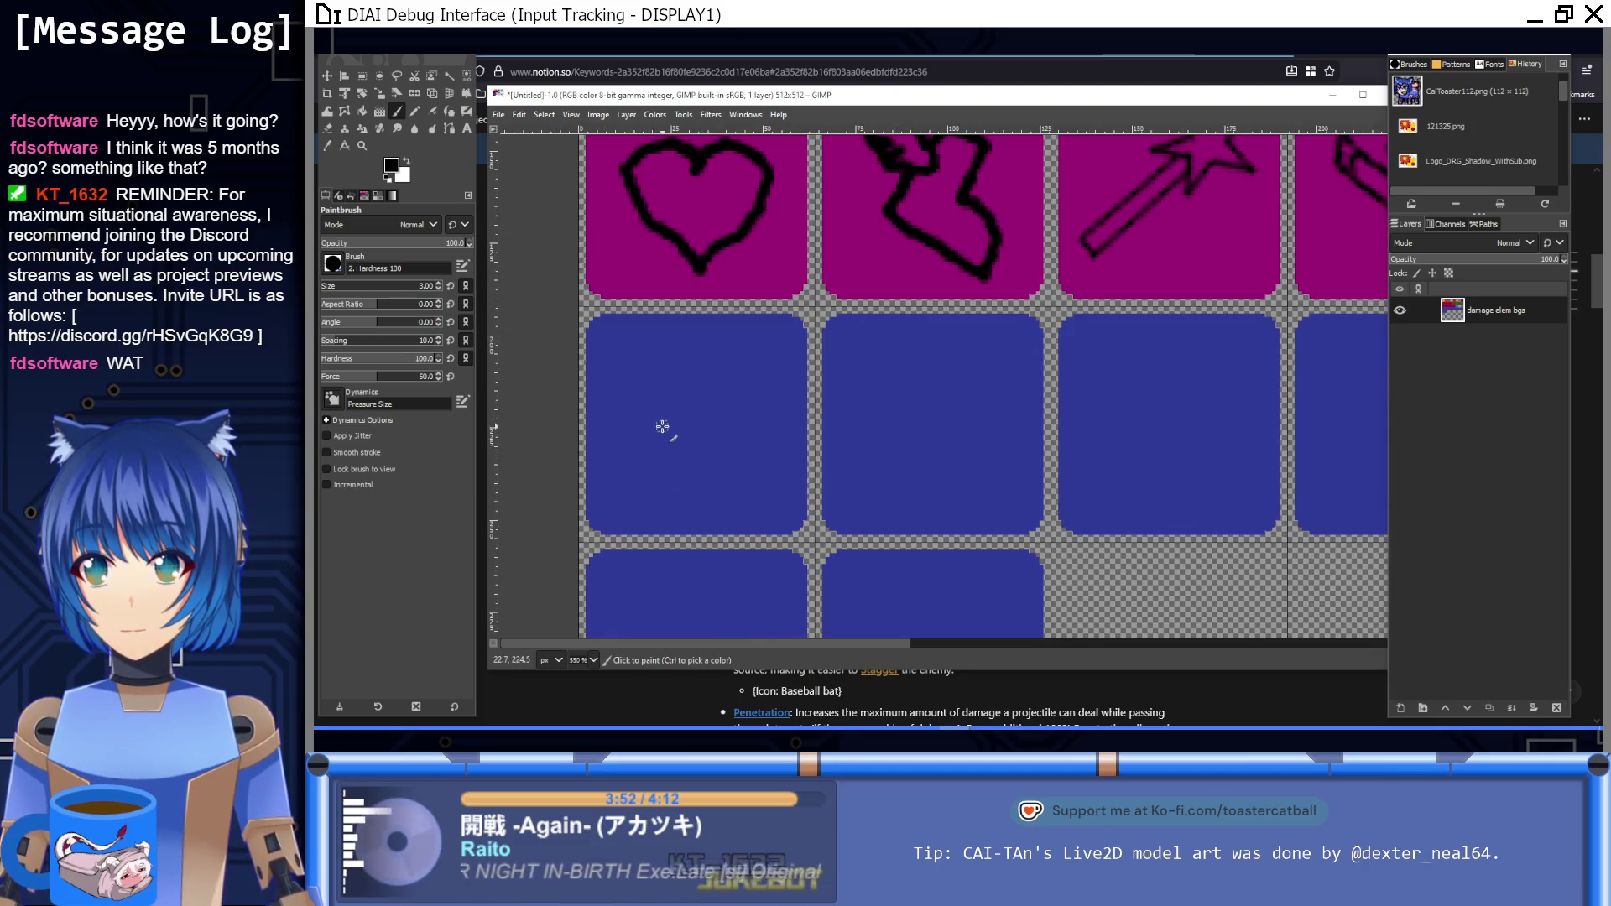
mouse_move(666, 431)
left_mouse_down()
mouse_move(635, 388)
mouse_move(671, 349)
mouse_move(710, 386)
mouse_move(699, 431)
mouse_move(668, 433)
left_mouse_up()
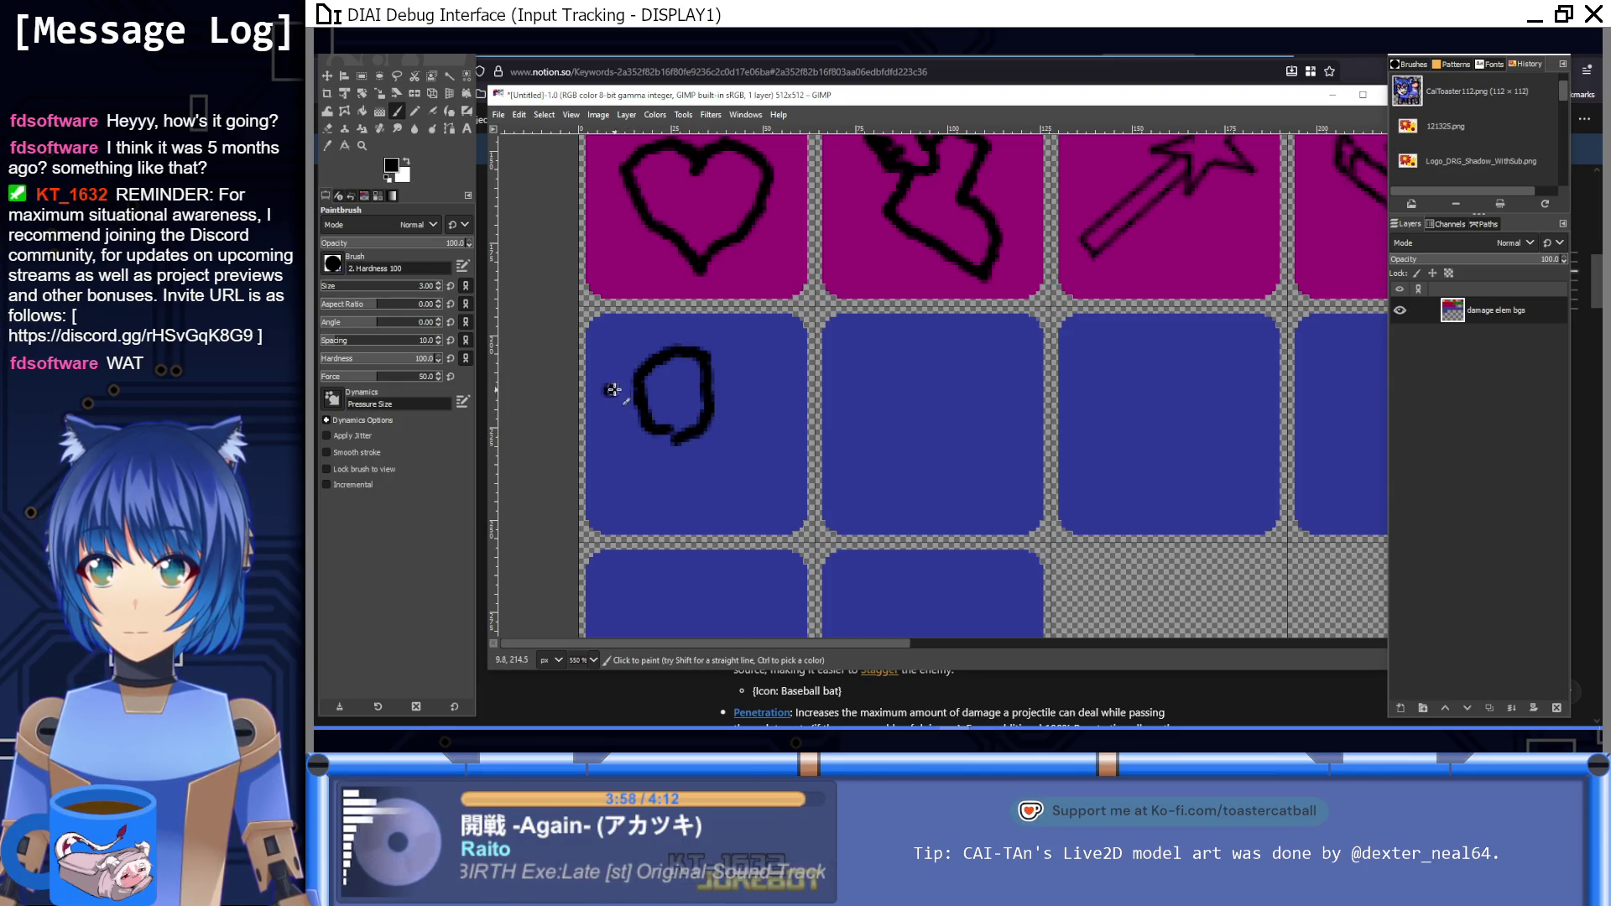
Step: Paint the stick figure's outstretched arm and two legs in black
mouse_move(686, 388)
left_mouse_down()
mouse_move(753, 387)
mouse_move(692, 382)
mouse_move(723, 374)
mouse_move(711, 425)
left_mouse_up()
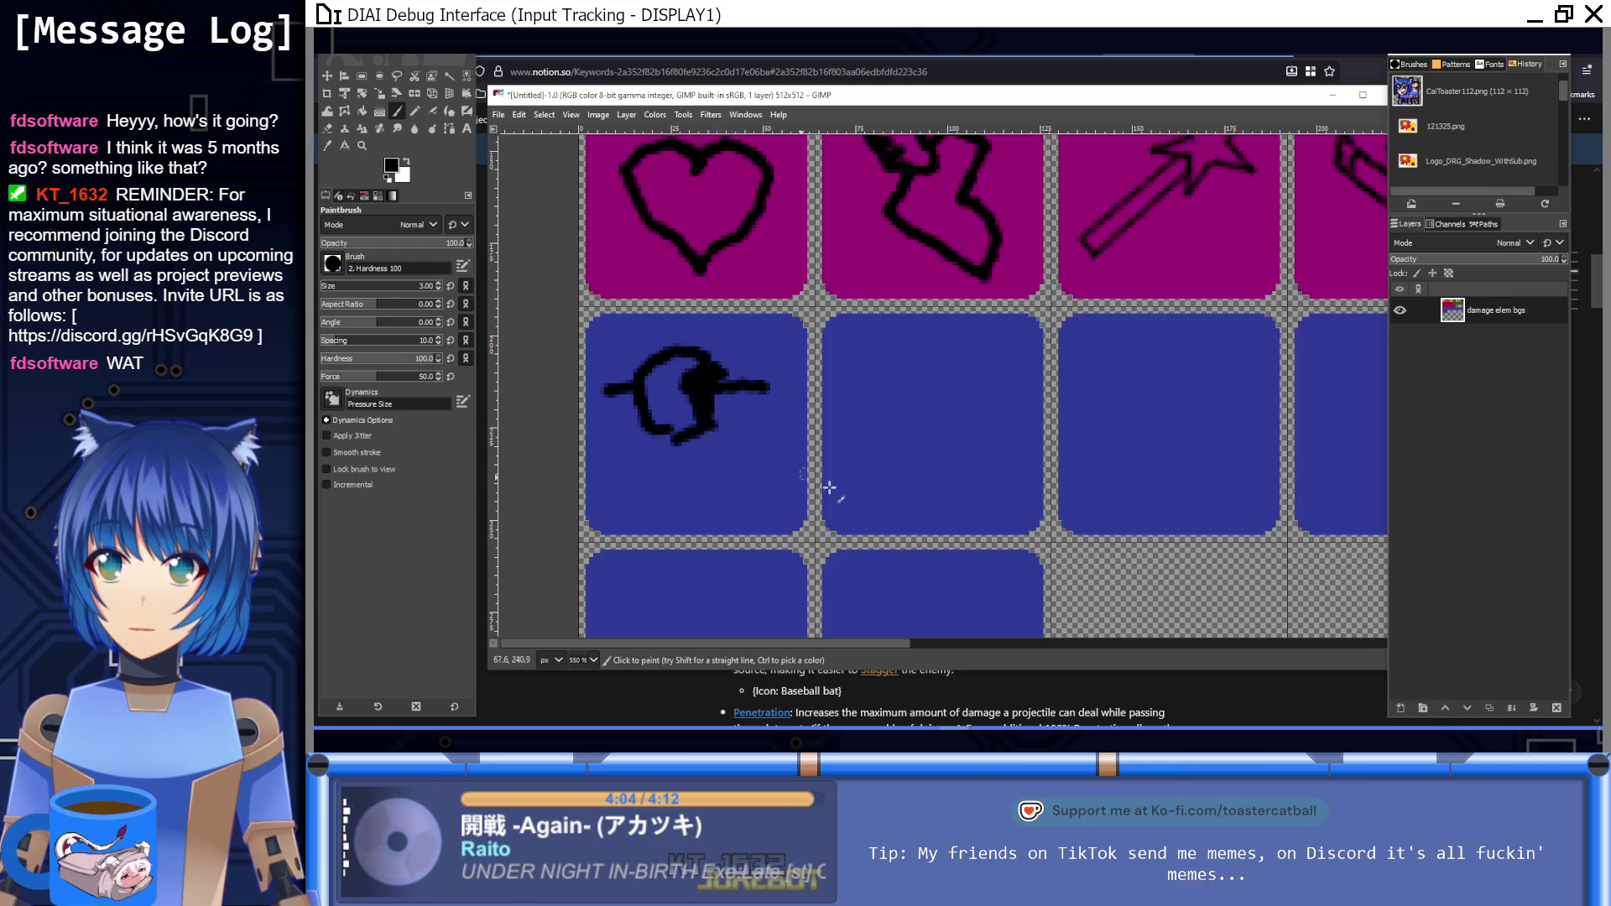
scroll(767, 494, "down", 2)
scroll(767, 493, "left", 1)
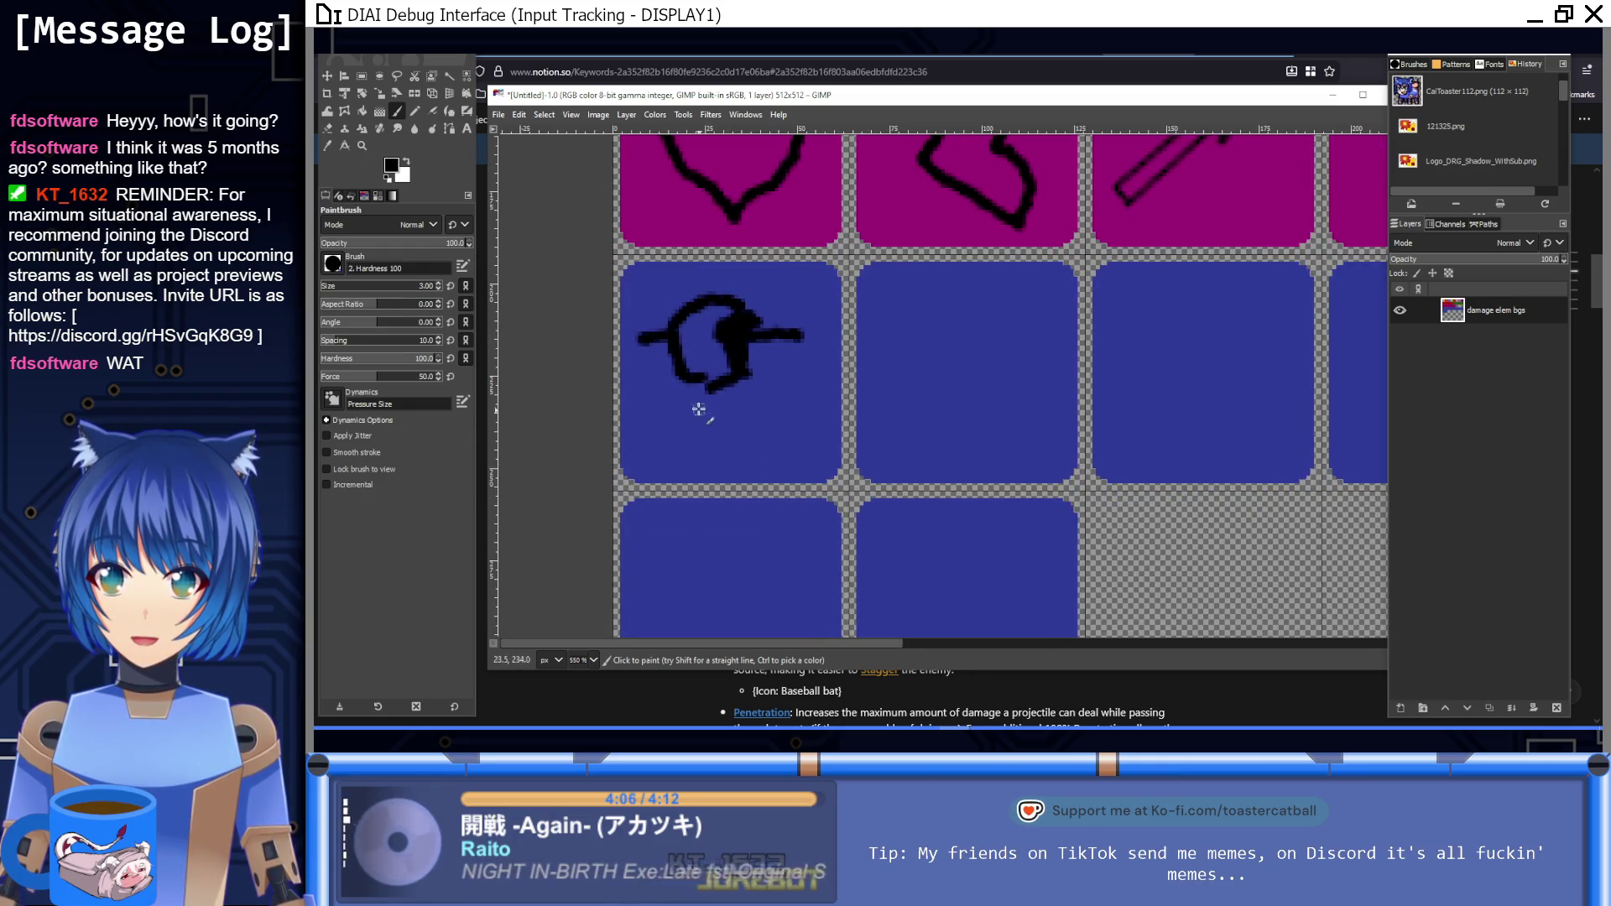
mouse_move(704, 383)
left_mouse_down()
mouse_move(696, 421)
mouse_move(746, 420)
left_mouse_up()
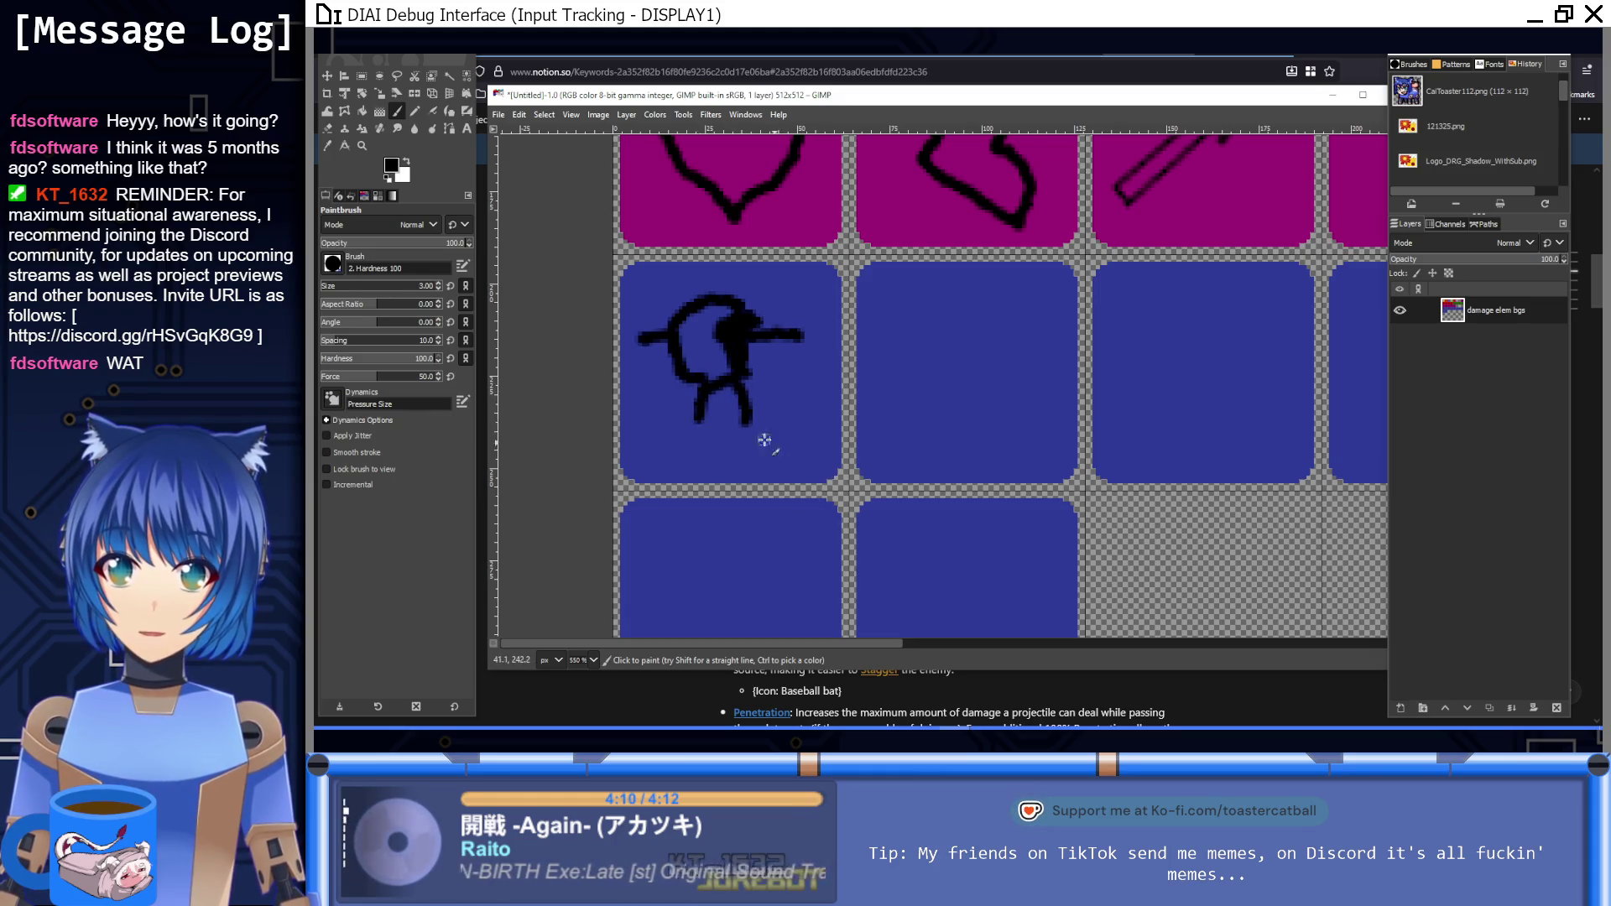
Step: Draw a crosshair ring with tick marks beside the figure, then zoom to 100%
mouse_move(792, 451)
left_mouse_down()
mouse_move(758, 448)
mouse_move(753, 393)
mouse_move(787, 382)
mouse_move(815, 432)
mouse_move(788, 452)
left_mouse_up()
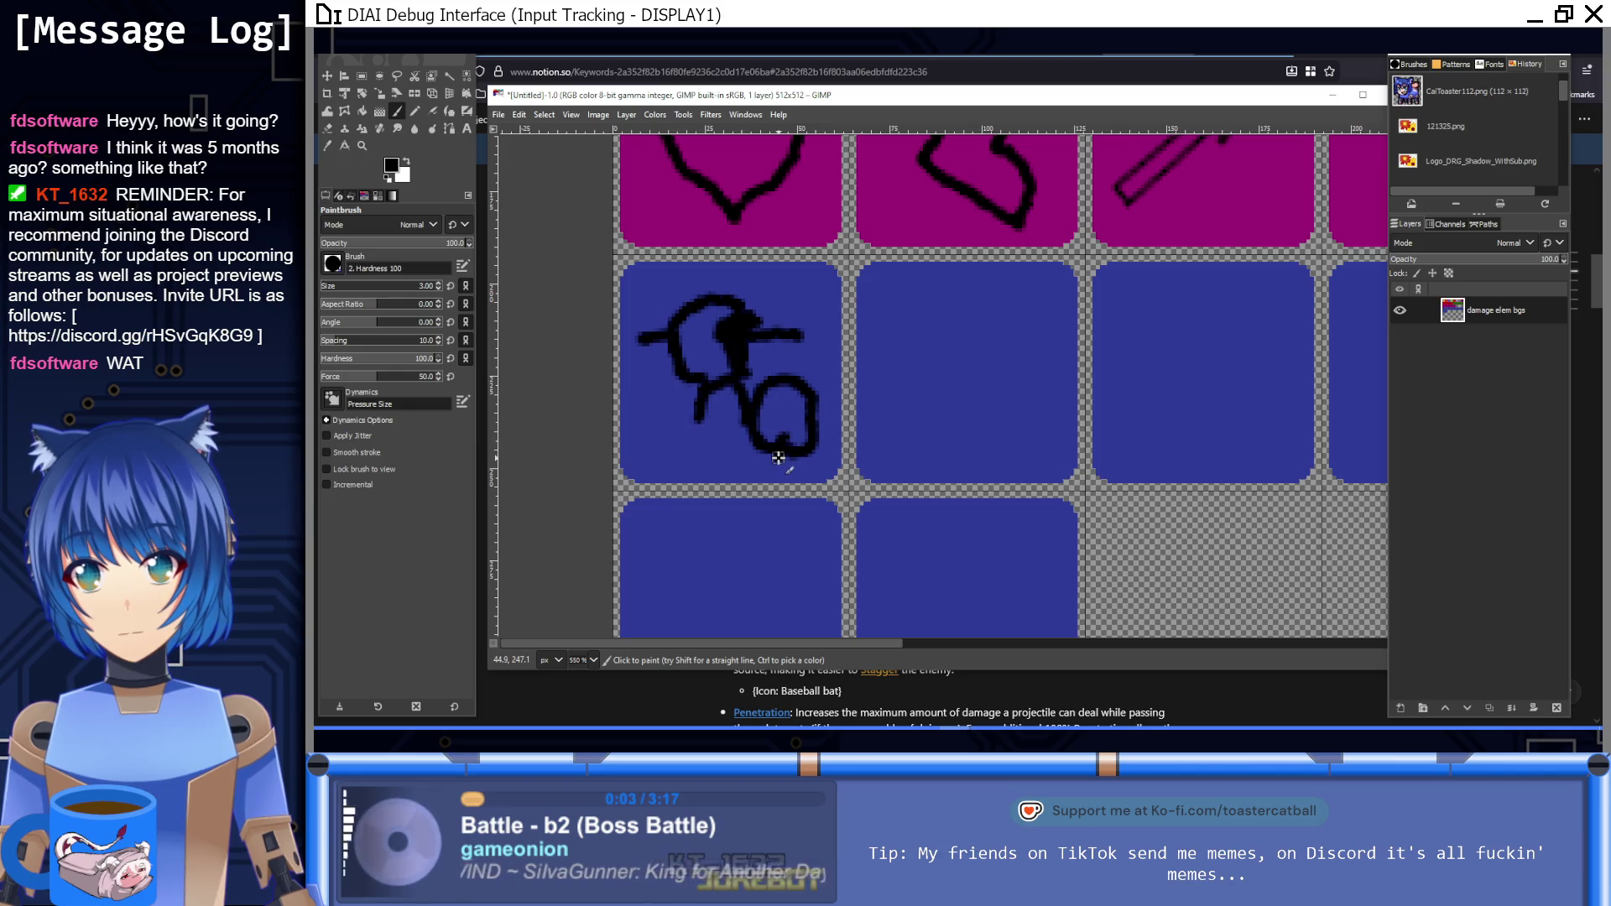
left_click_drag(817, 415, 829, 417)
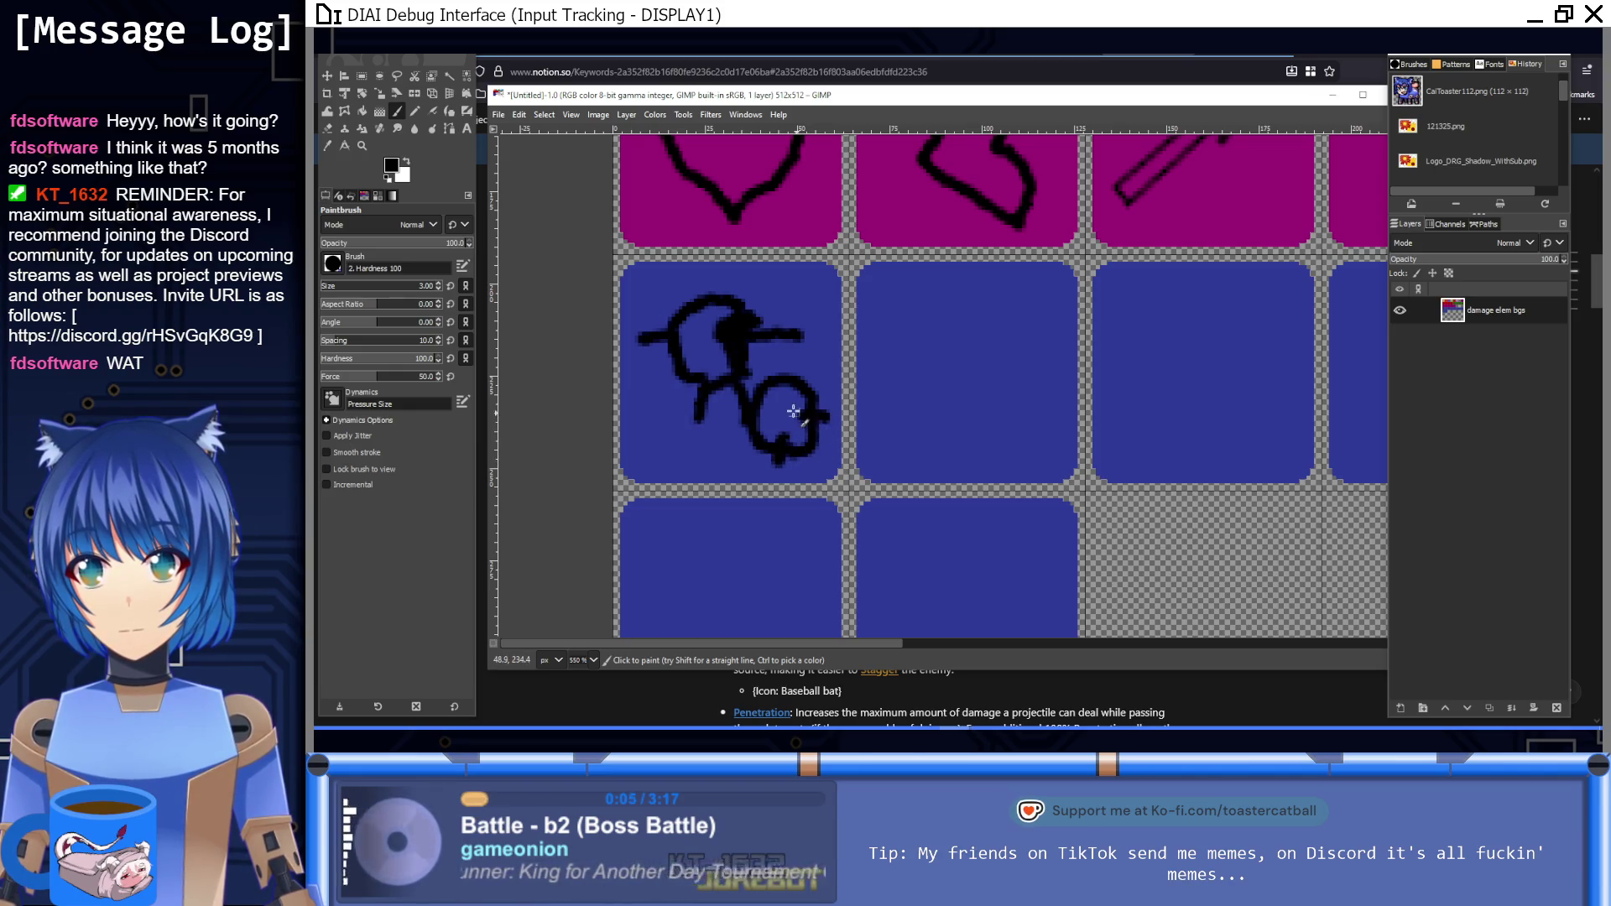
left_click_drag(783, 359, 779, 414)
key("1")
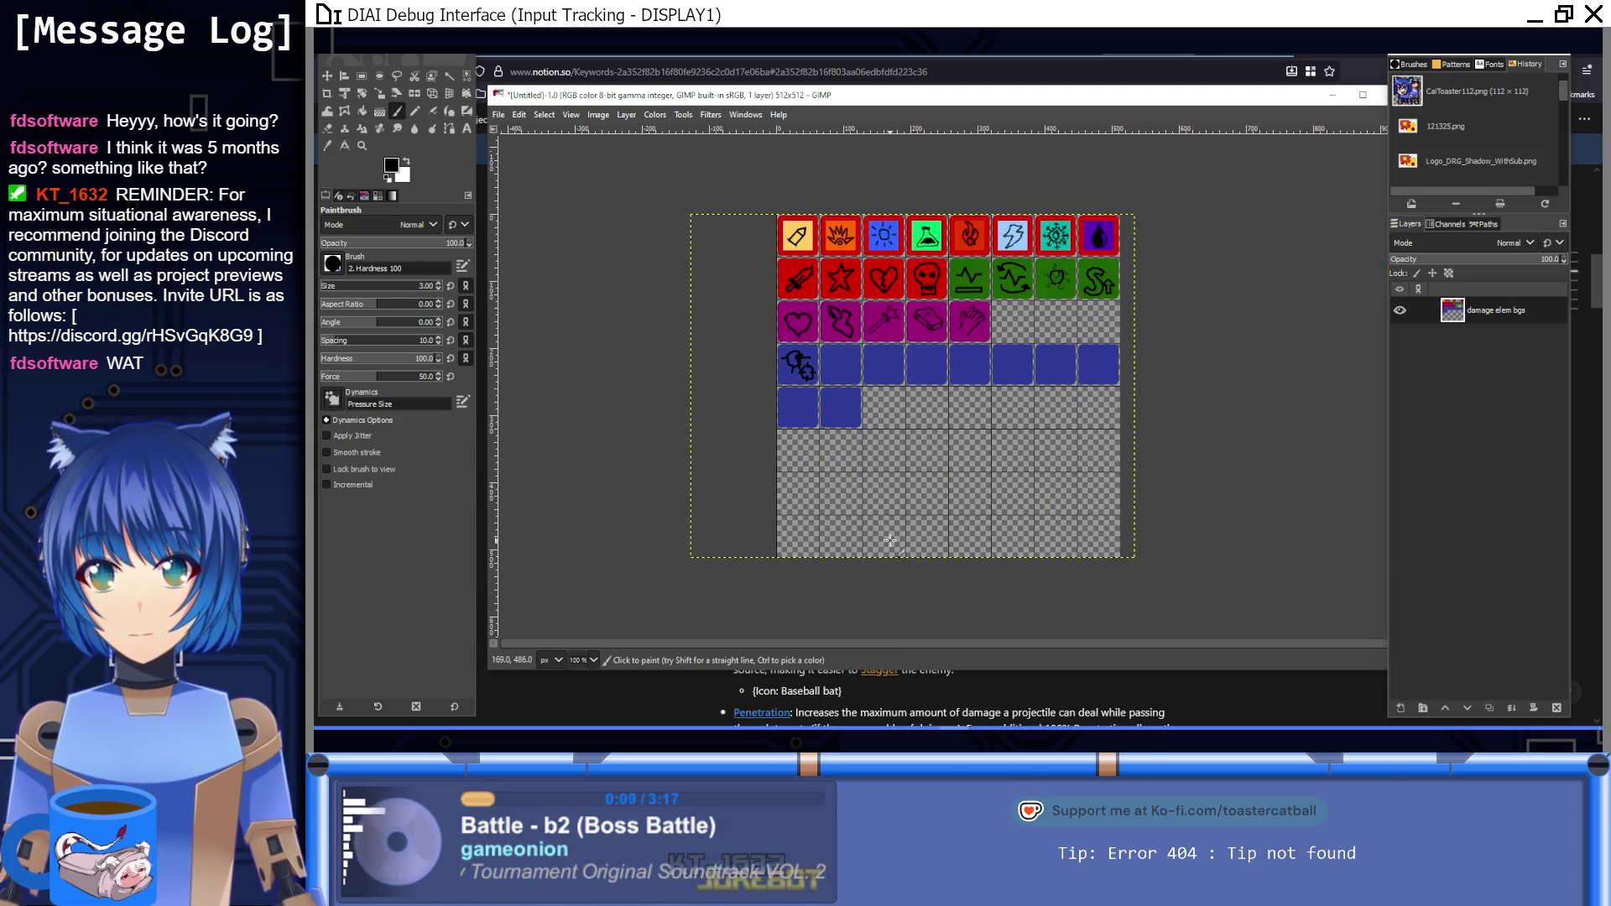
Step: Touch up the crosshair, painting its inner edge blue and dotting black into the centre
scroll(798, 365, "up", 9)
left_click(720, 383, "ctrl")
left_click_drag(720, 384, 642, 390)
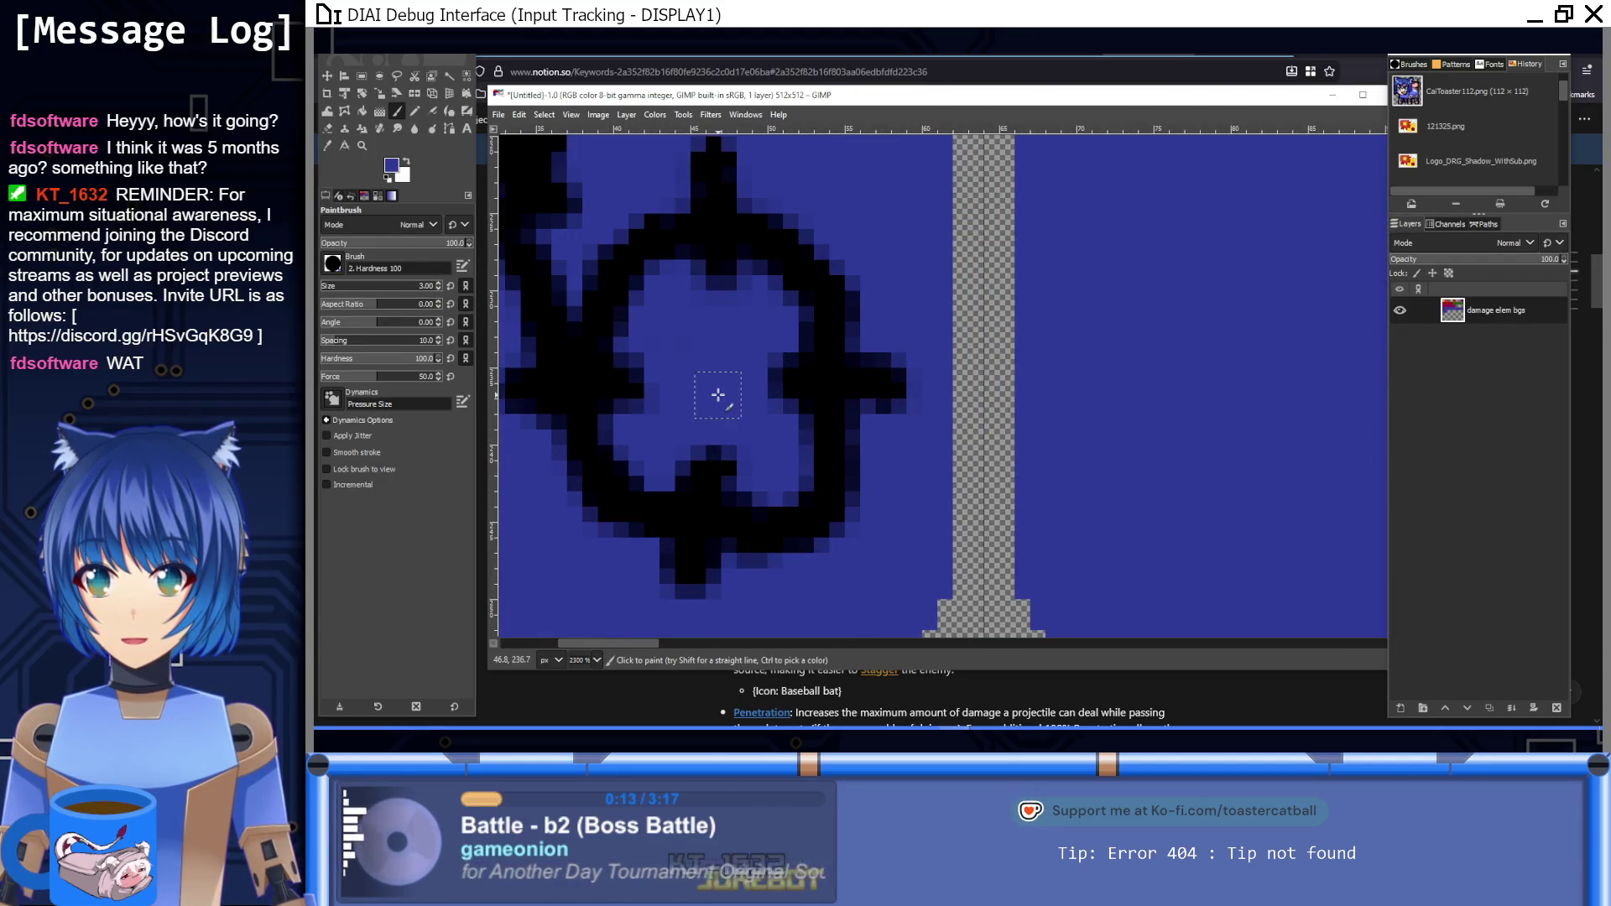
left_click(708, 244, "ctrl")
left_click(711, 374)
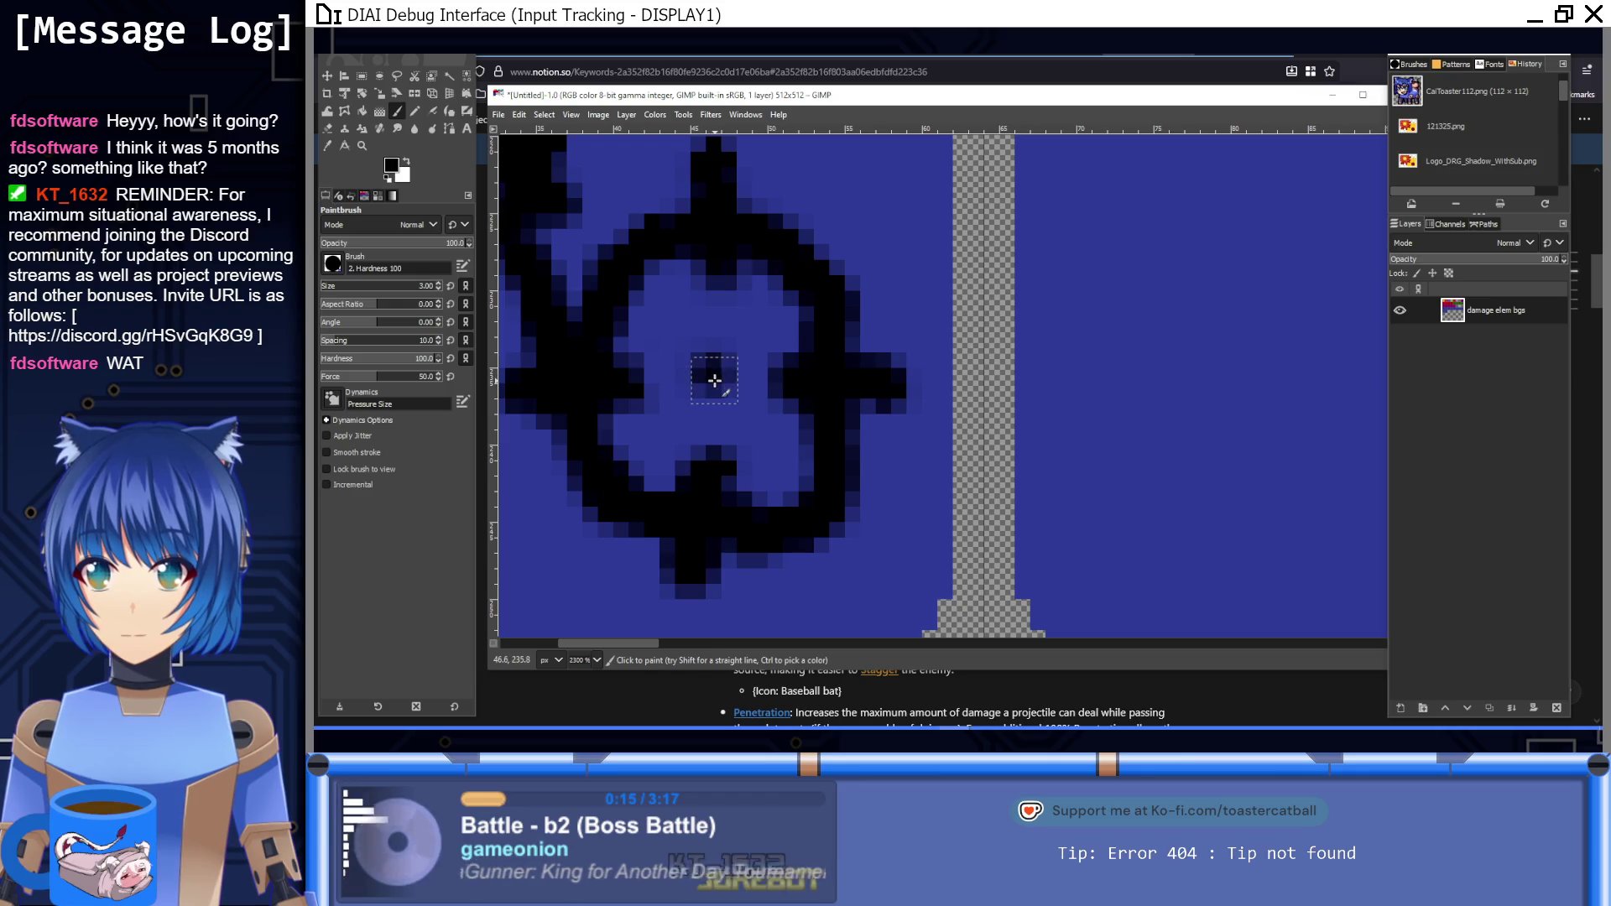
left_click(713, 382)
key("1")
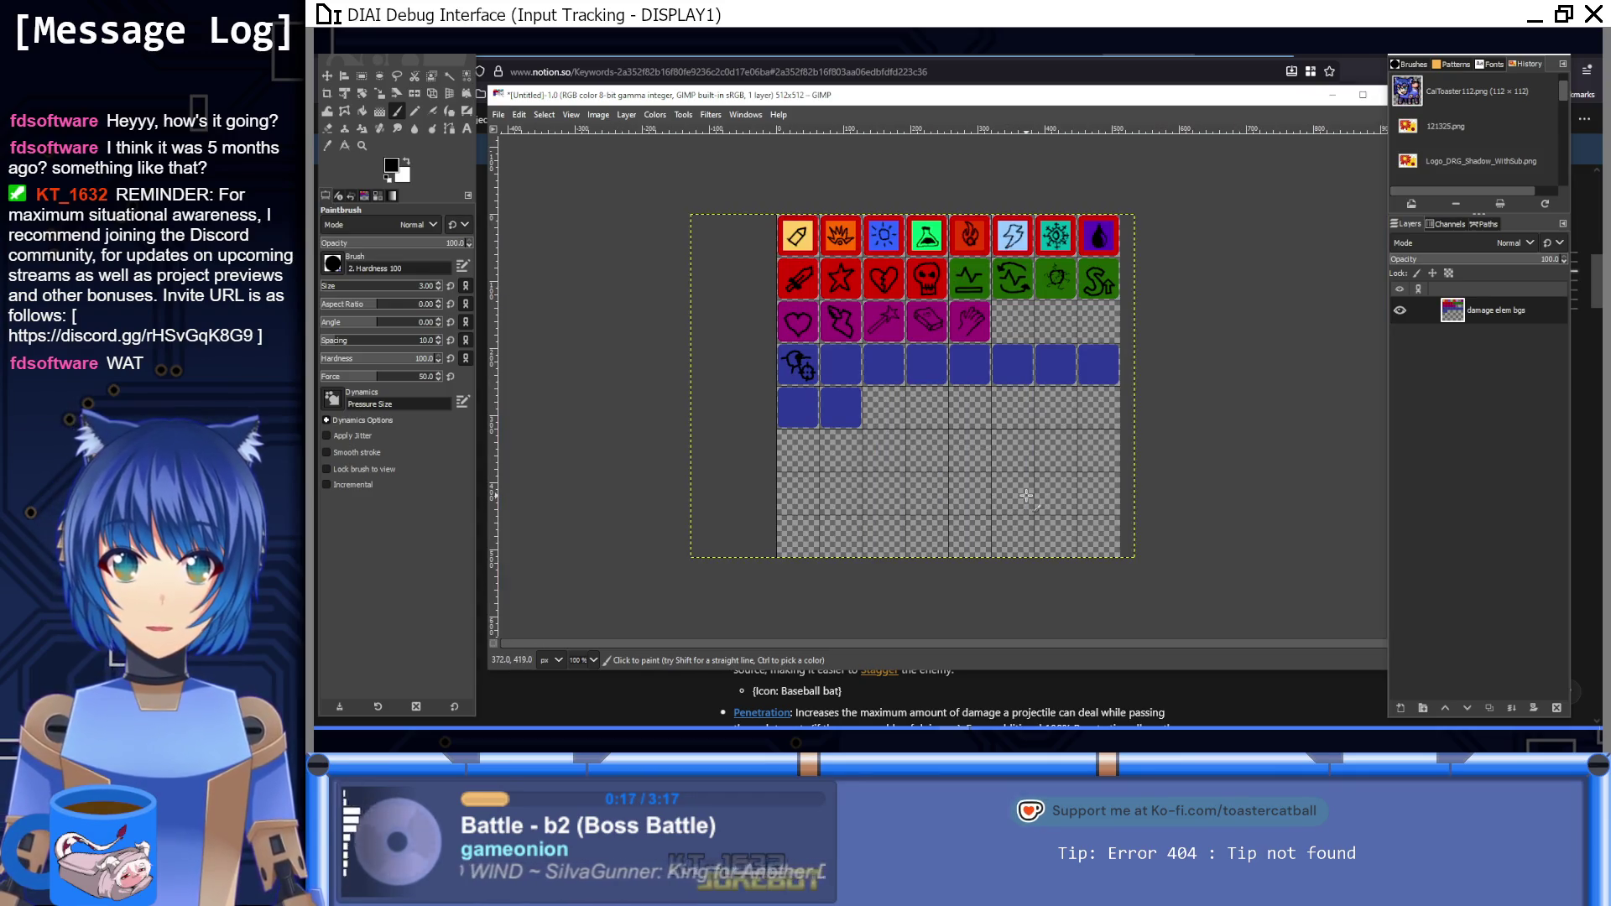
Step: Undo the crosshair strokes twice so only the stick figure remains
scroll(848, 392, "up", 4)
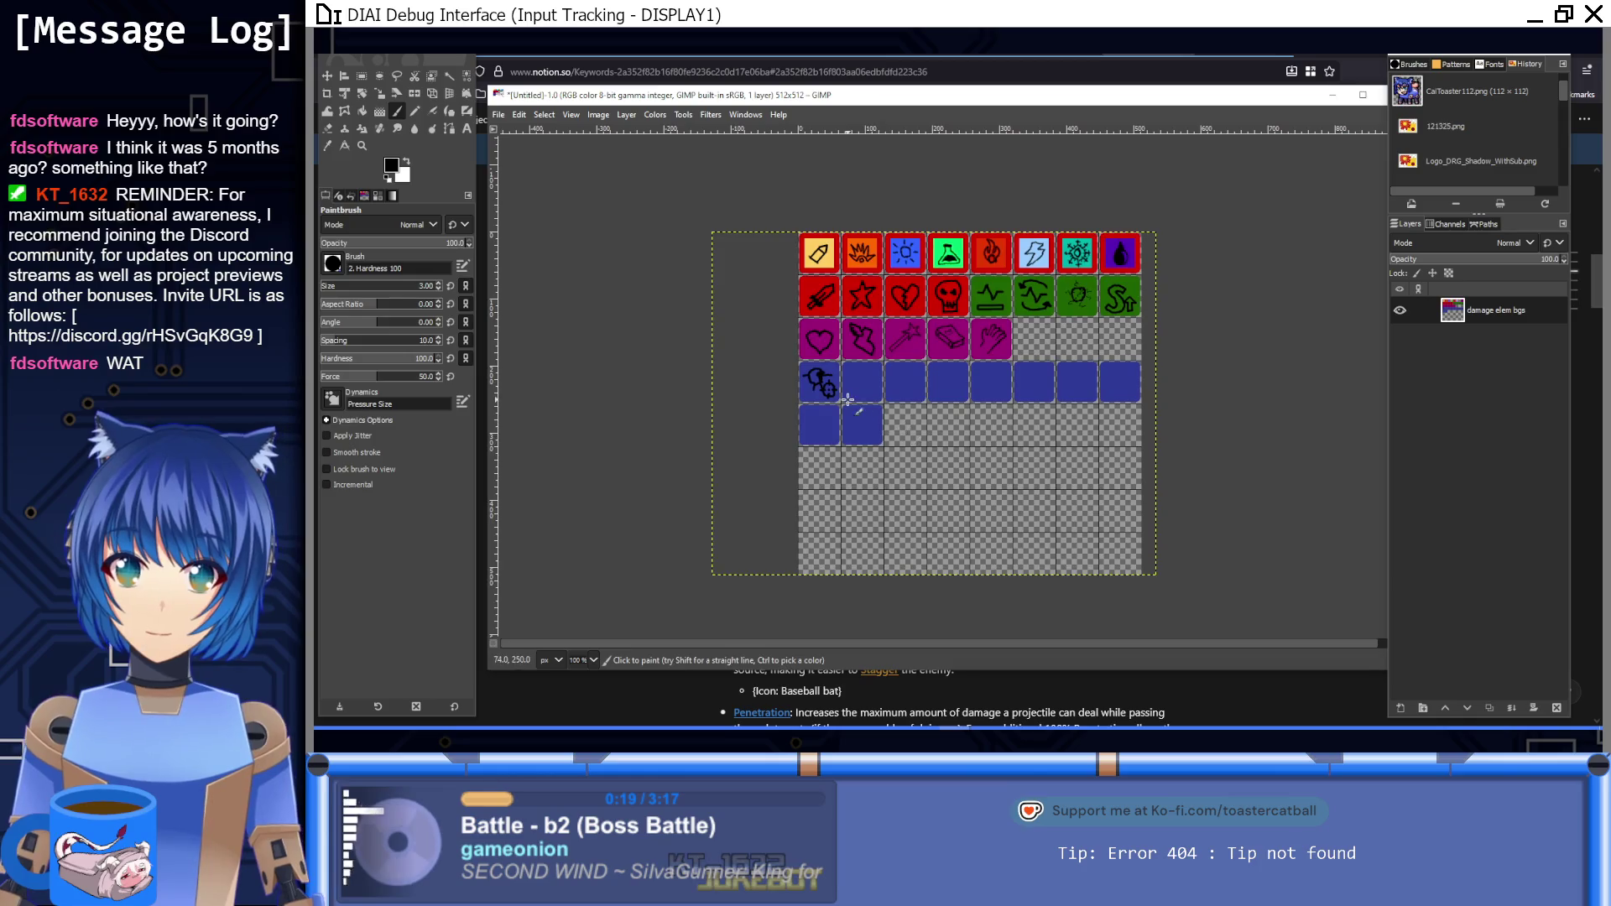
scroll(844, 394, "up", 1)
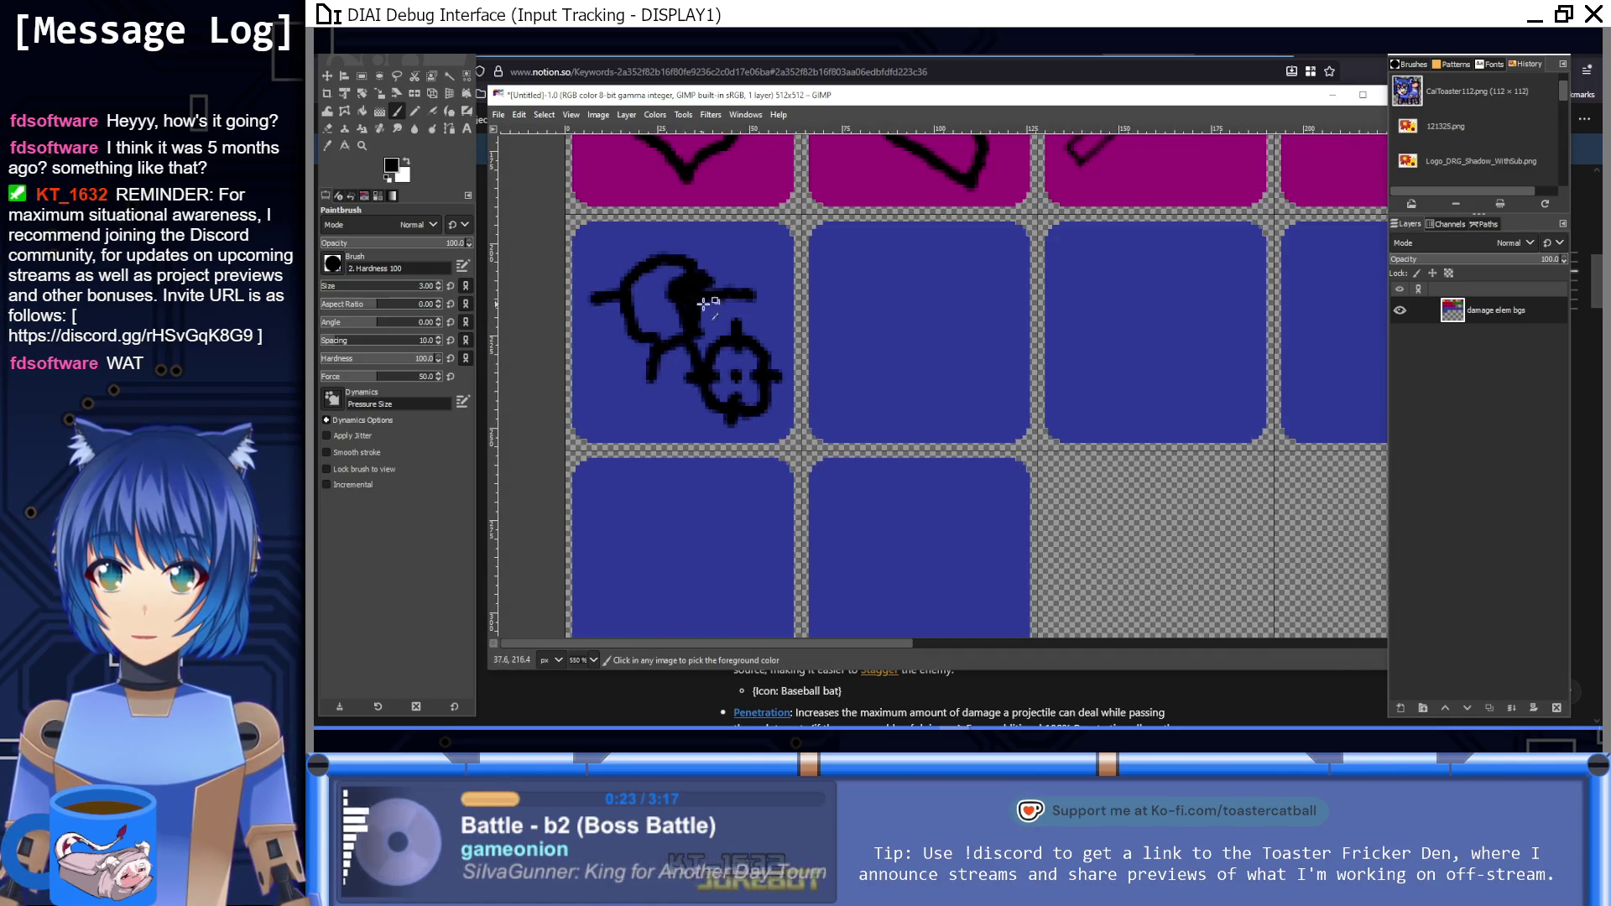
scroll(914, 428, "up", 2)
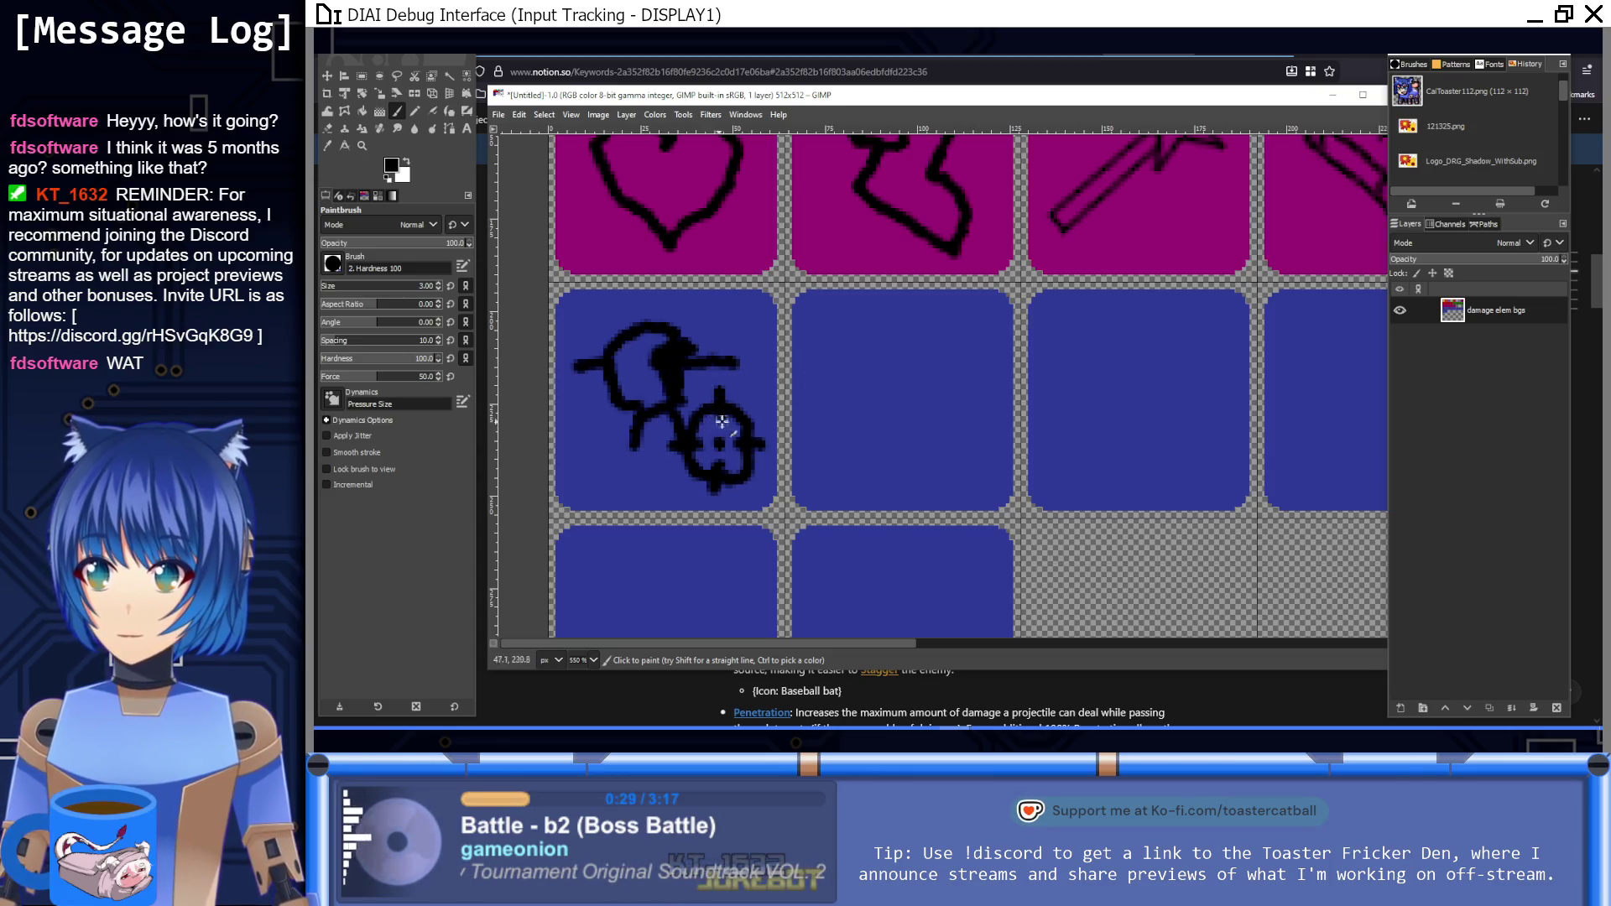
key("ctrl+z")
key("ctrl+z")
key("ctrl+z")
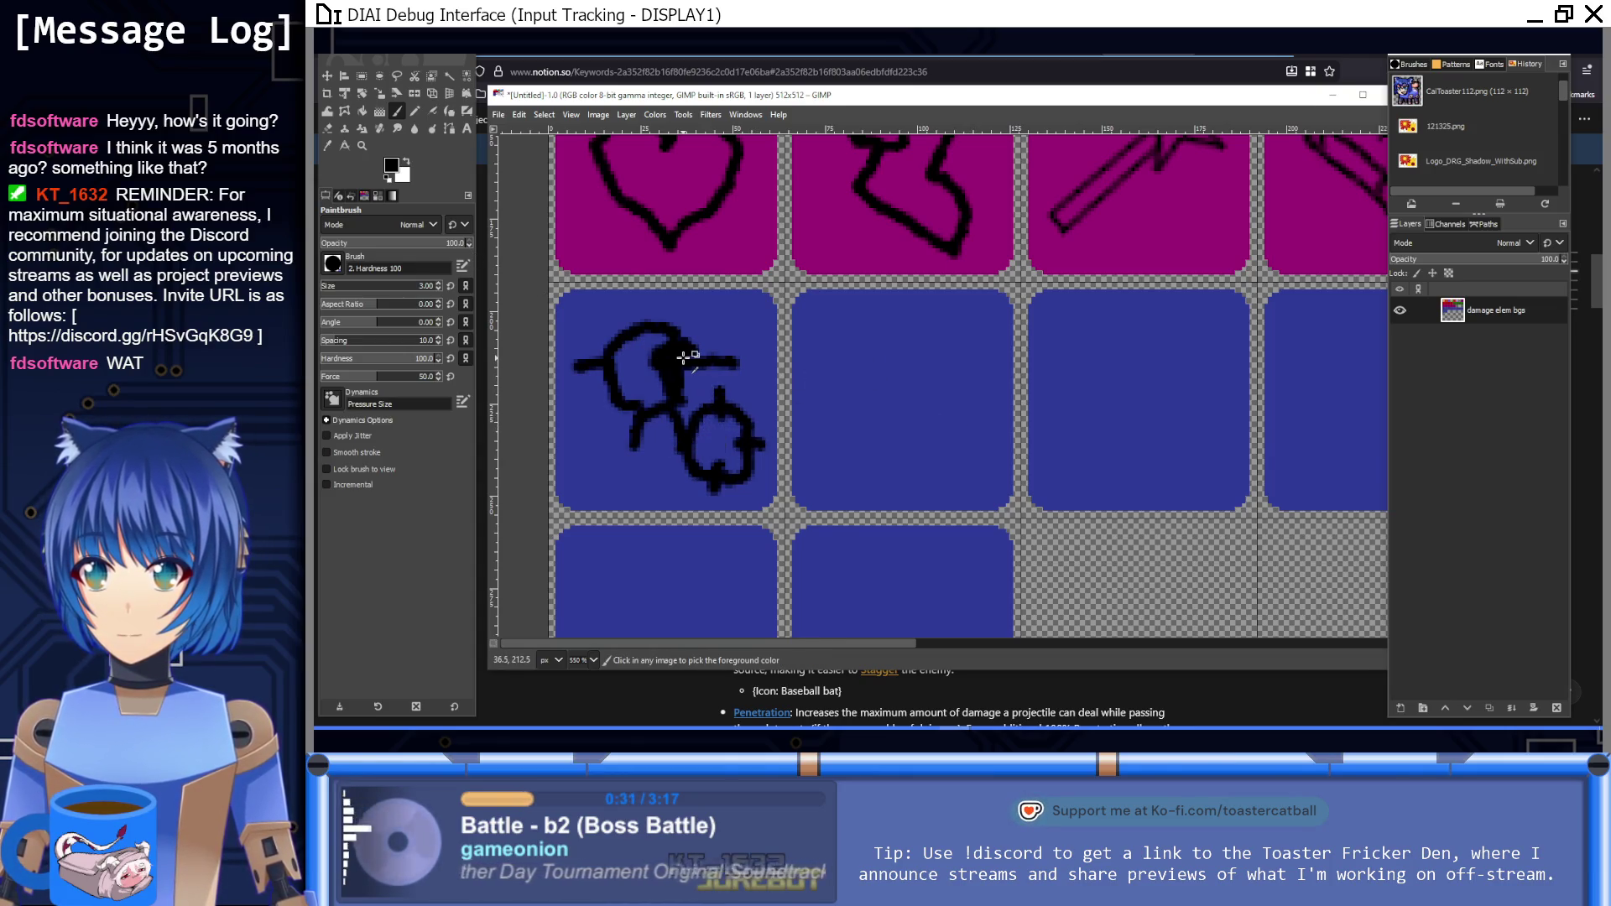
key("ctrl+z")
key("ctrl+z")
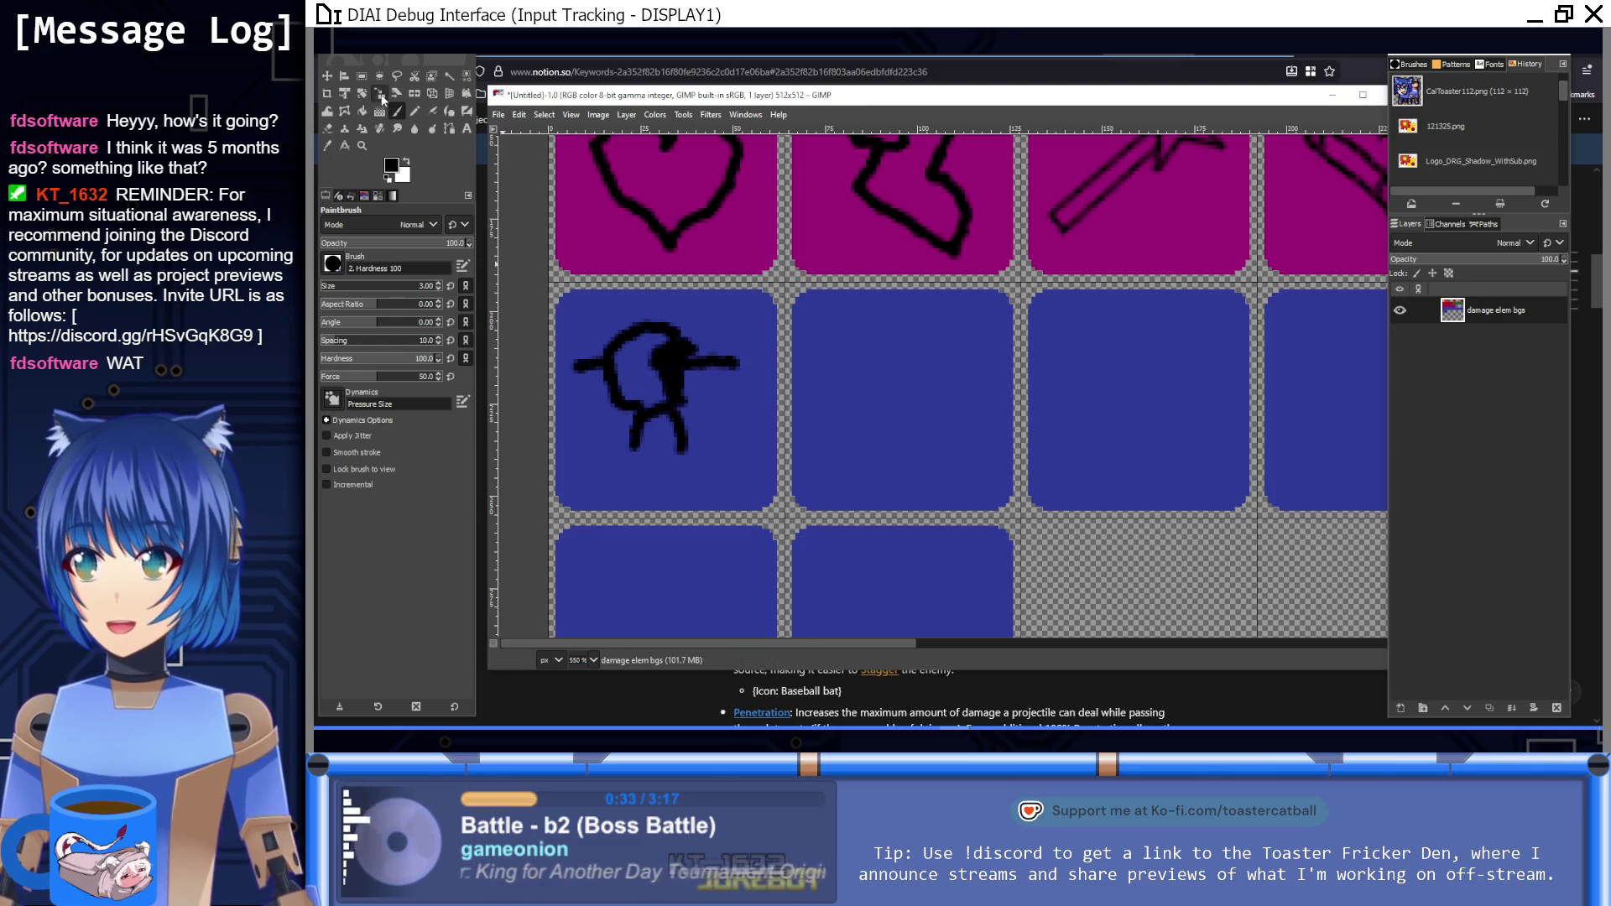
left_click(366, 75)
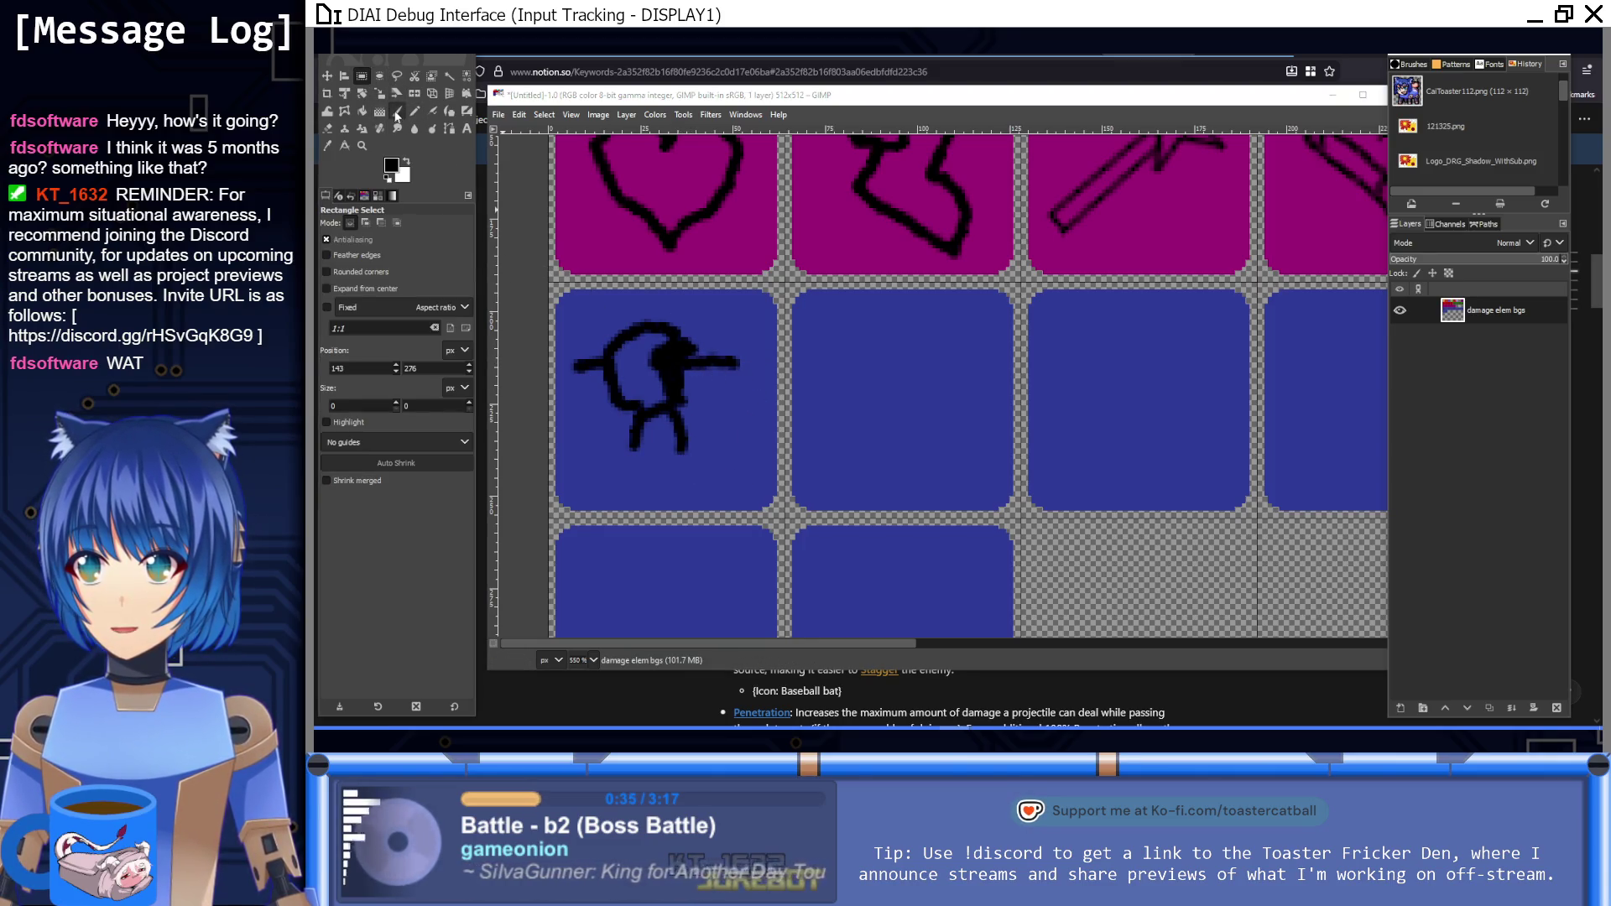
Step: Reduce the brush to size 2 and paint spiky black strands off the figure's head
left_click(397, 115)
scroll(744, 377, "up", 2)
mouse_move(636, 322)
left_mouse_down()
mouse_move(618, 342)
mouse_move(675, 304)
left_mouse_up()
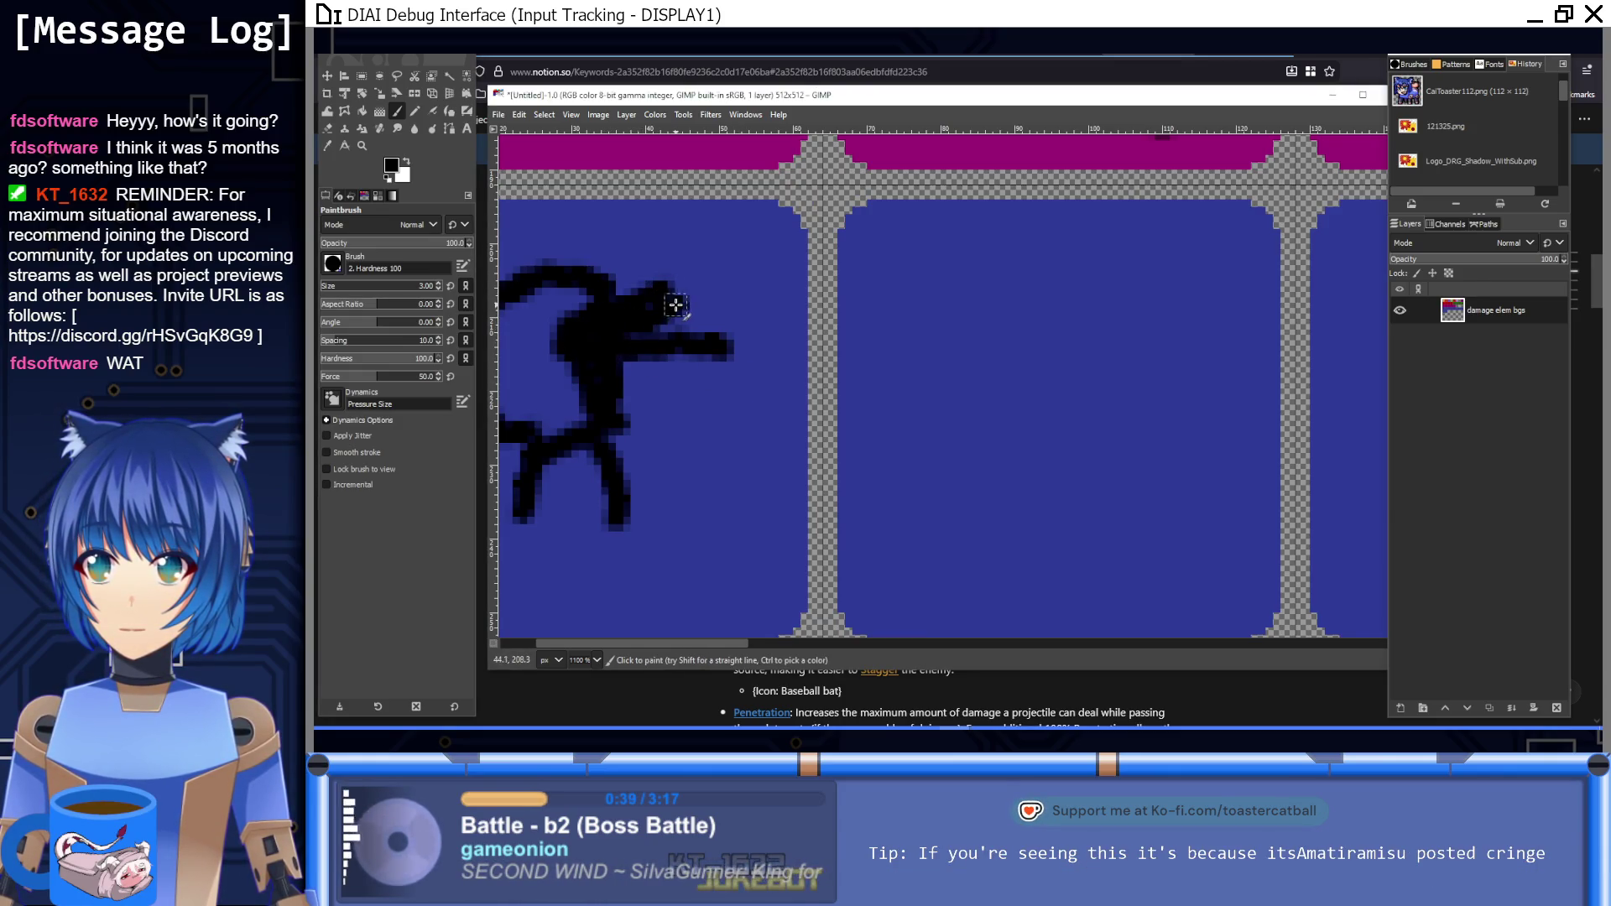
key("ctrl+z")
key("ctrl+z")
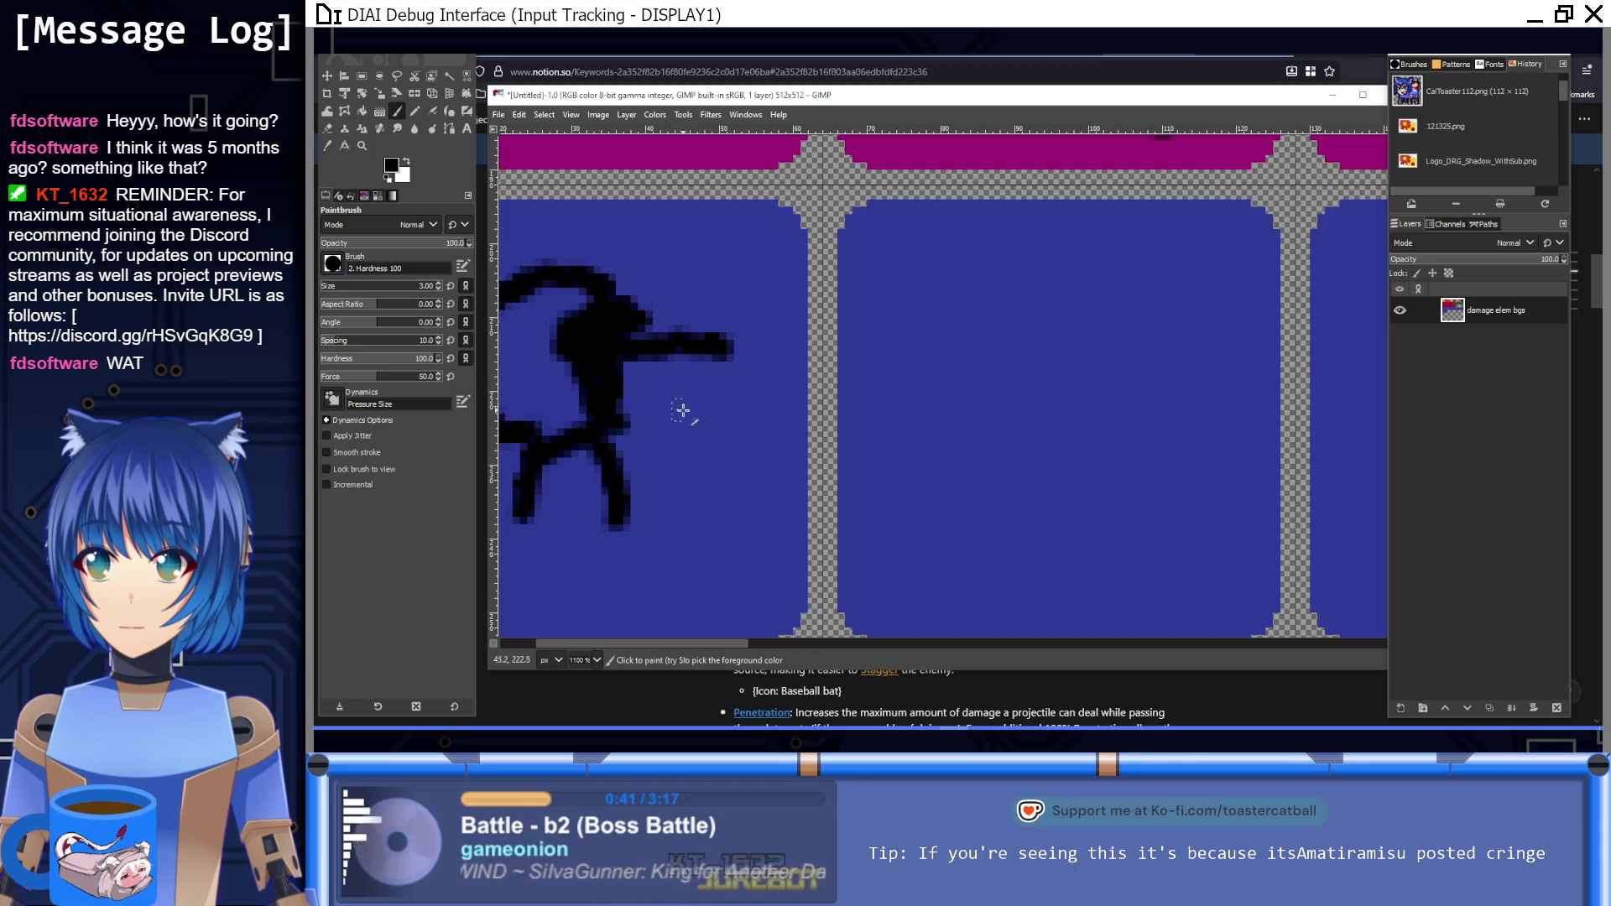
left_click_drag(677, 416, 814, 415)
key("bracketleft")
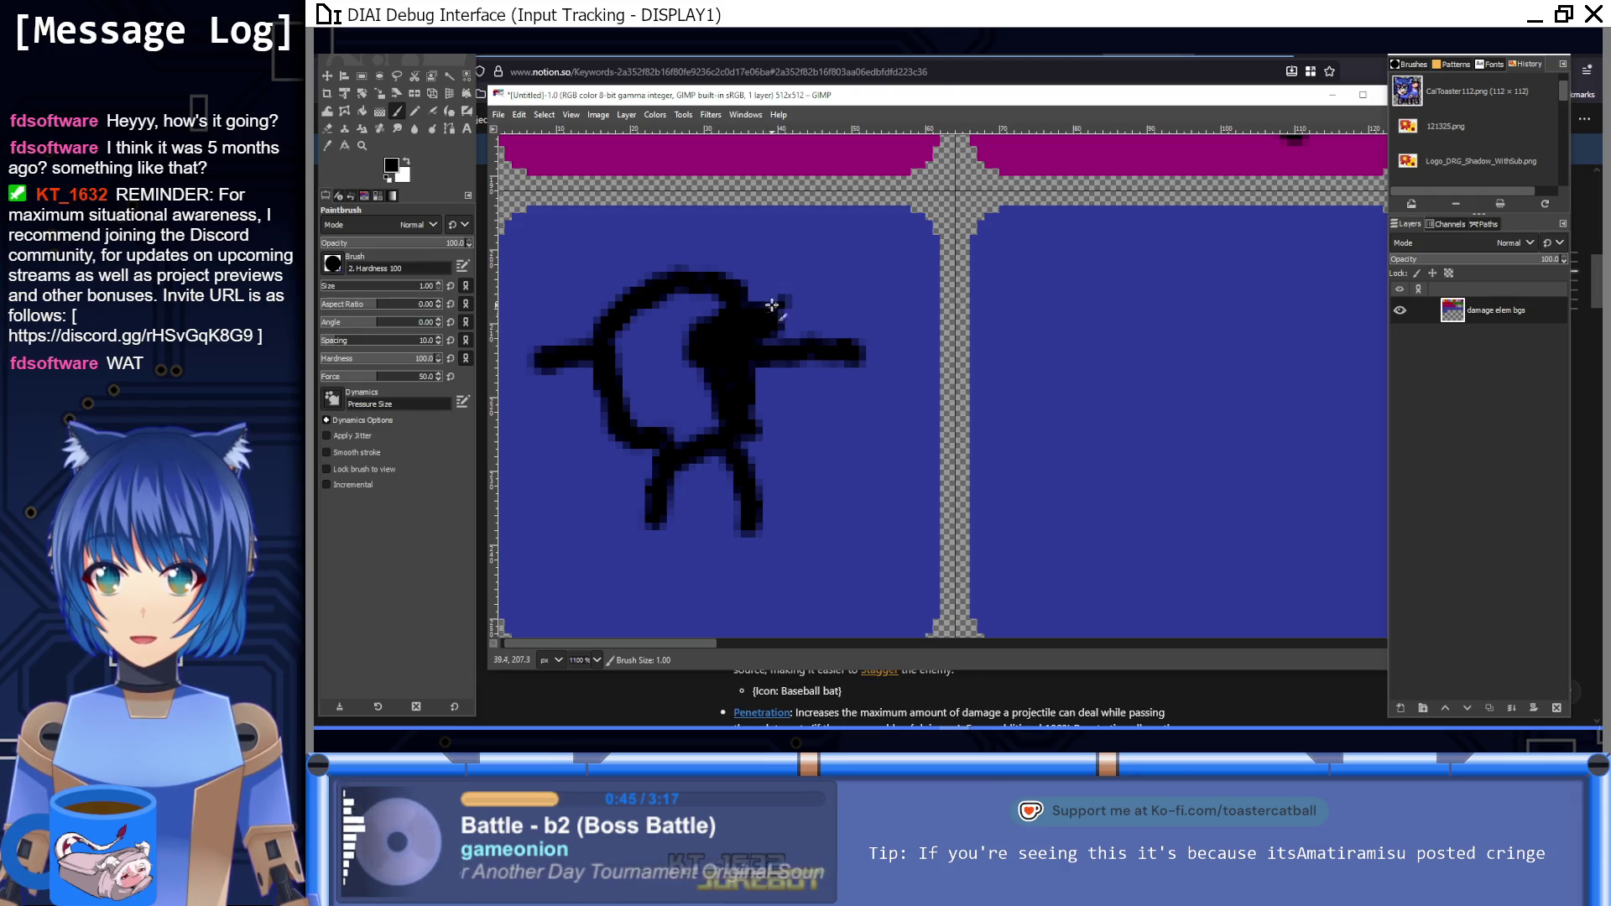
left_click_drag(748, 308, 777, 277)
mouse_move(760, 336)
left_mouse_down()
mouse_move(807, 321)
mouse_move(797, 379)
mouse_move(755, 369)
mouse_move(769, 404)
left_mouse_up()
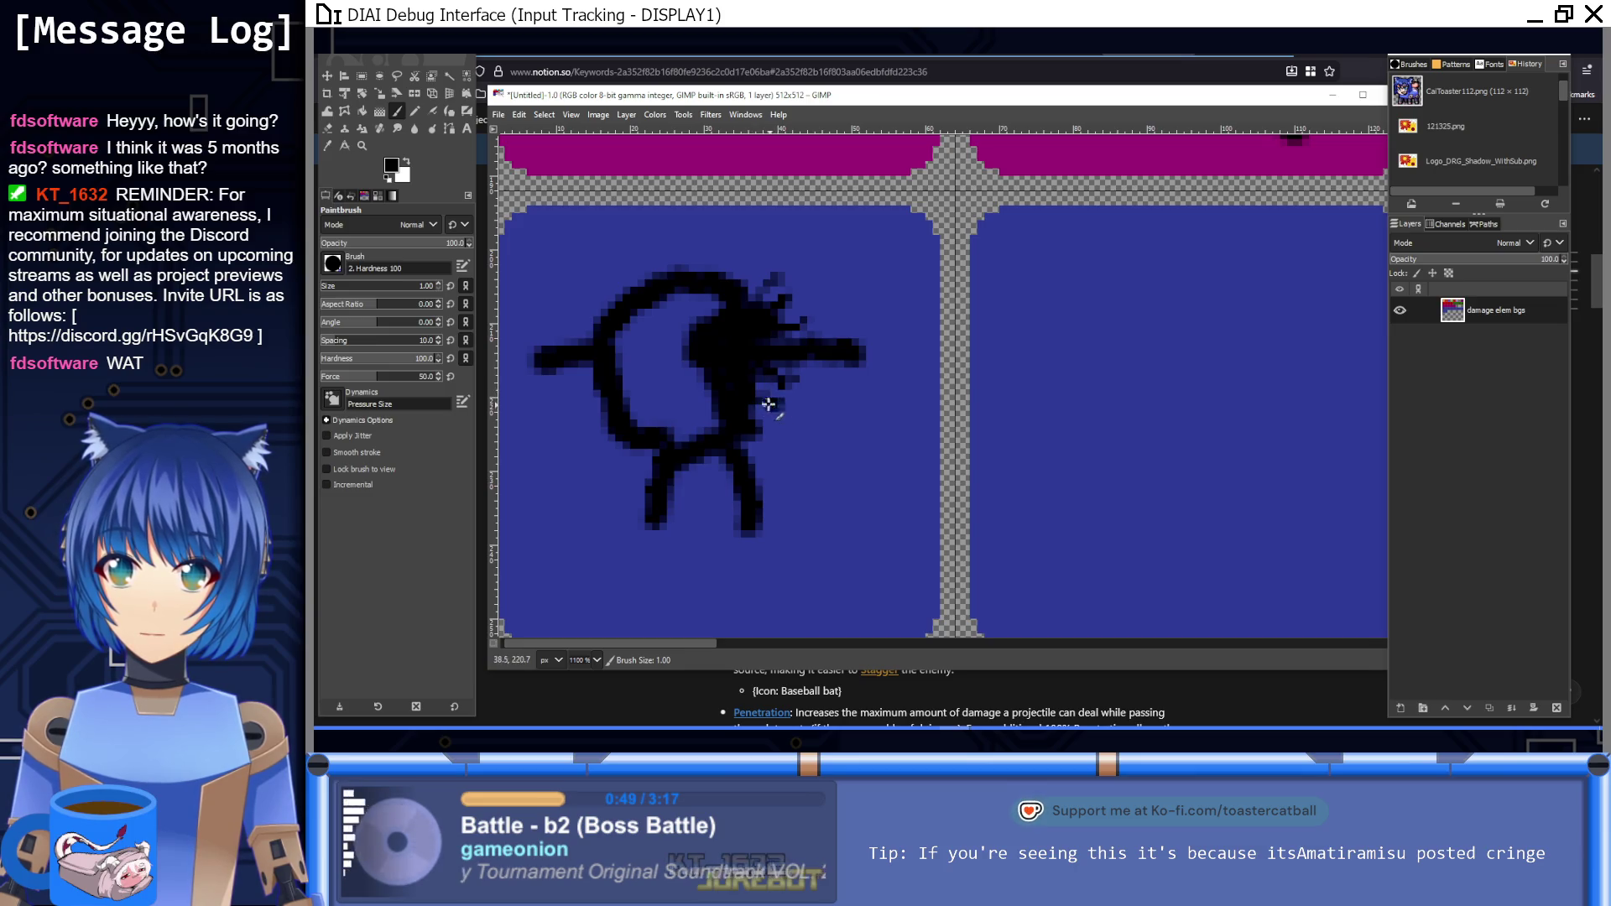
Step: Add individual black pixels to the spikes and beside the figure
key("1")
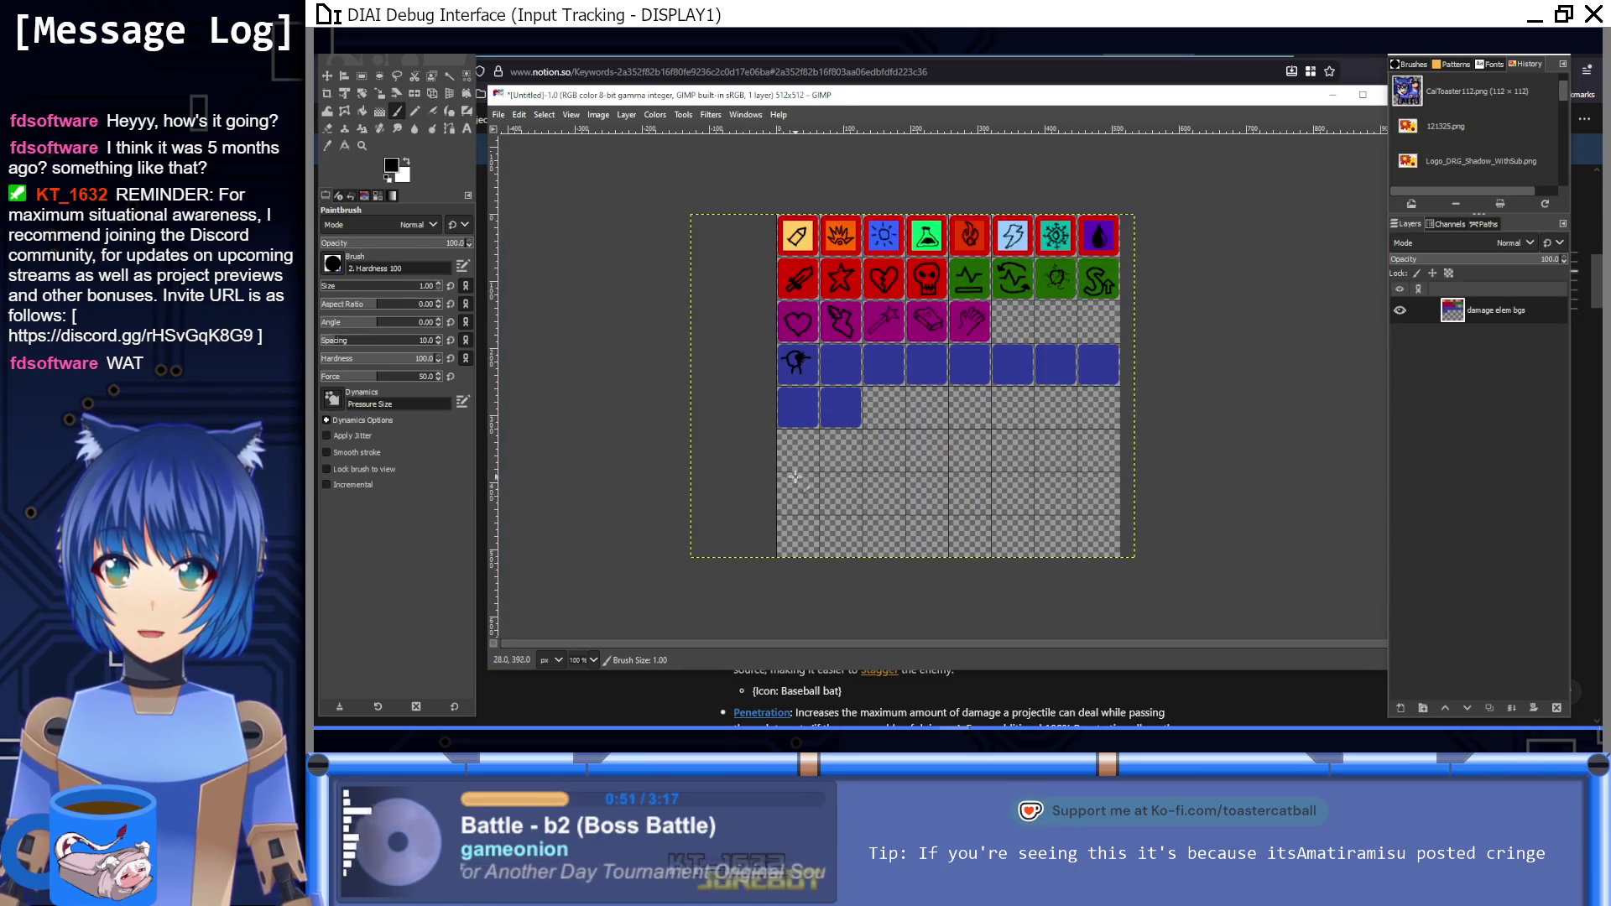
scroll(801, 403, "up", 5)
scroll(862, 234, "down", 2)
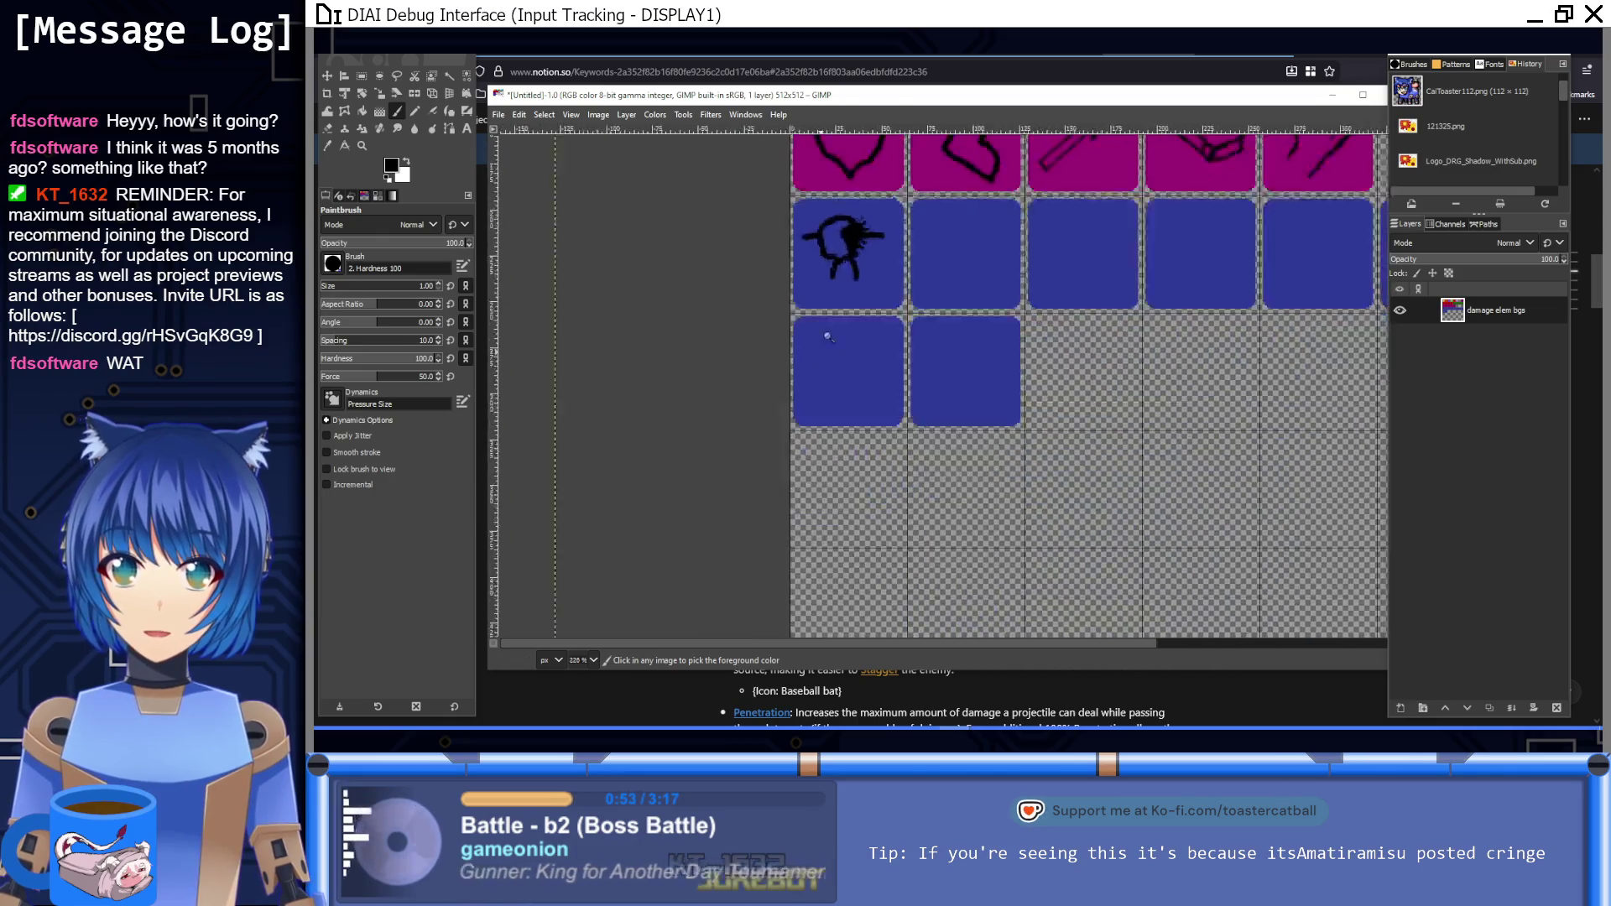
scroll(853, 240, "up", 2)
scroll(827, 361, "up", 4)
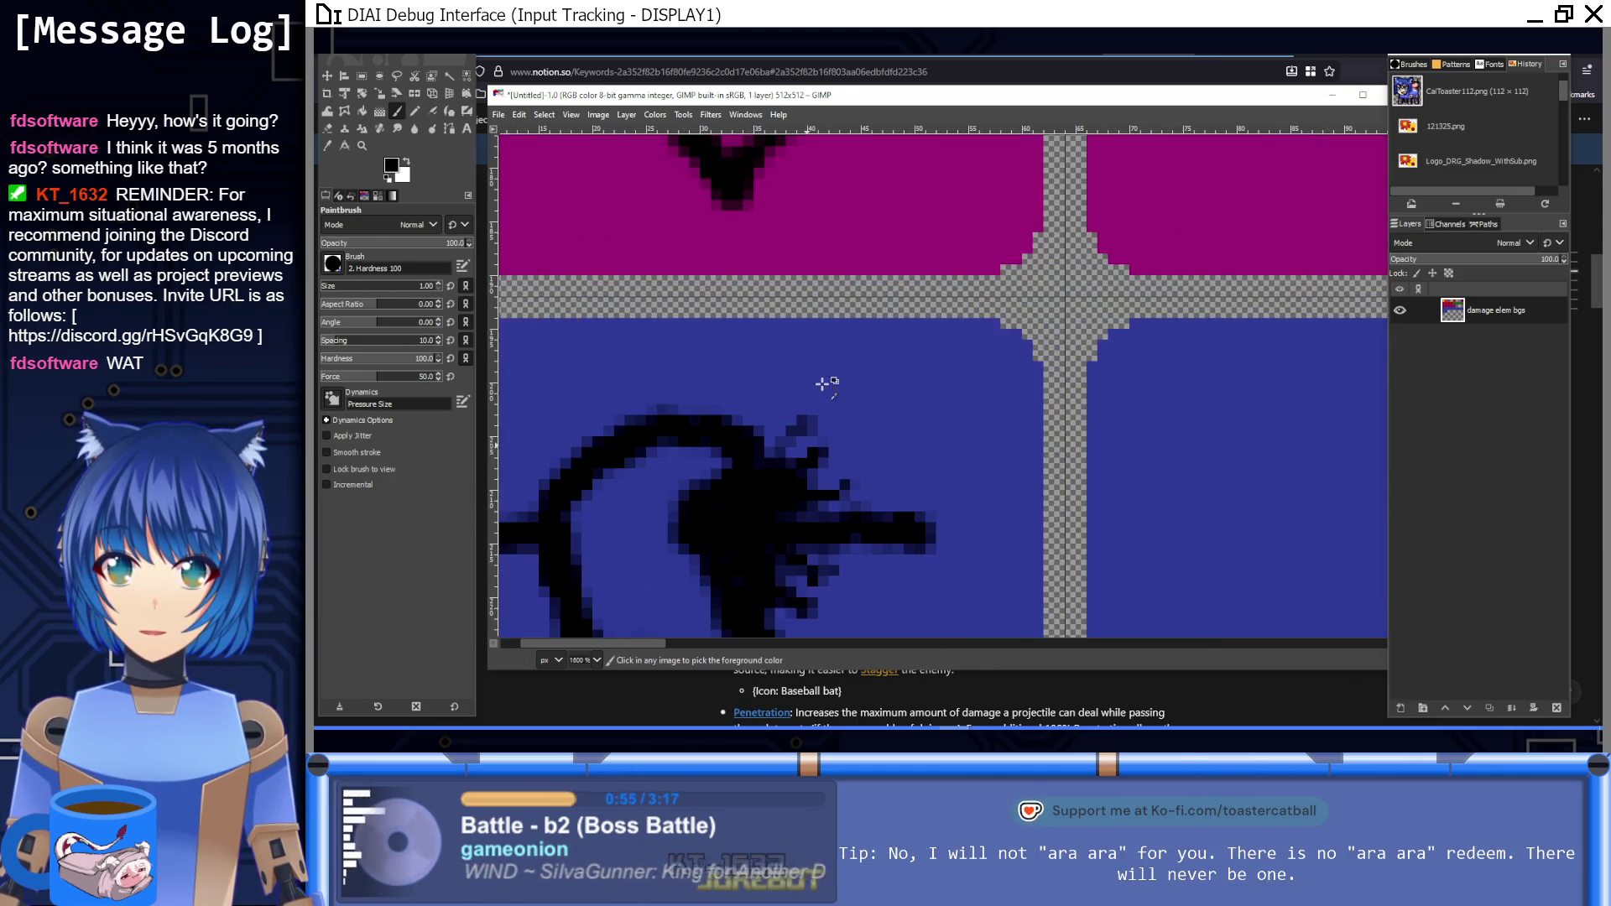
left_click(795, 427)
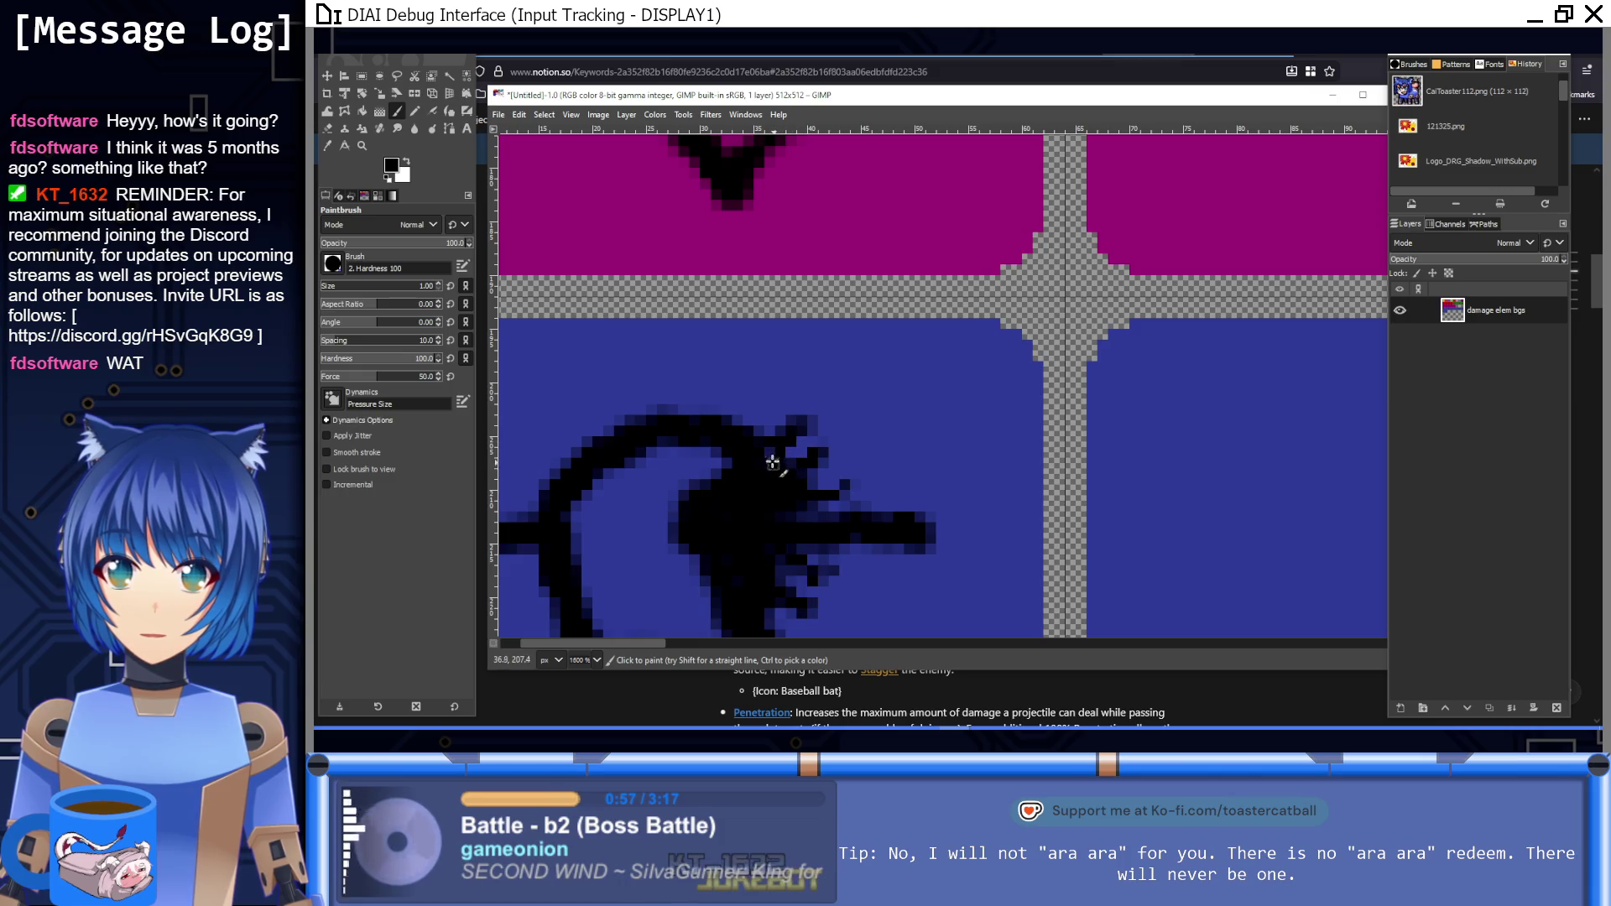
scroll(828, 444, "down", 3)
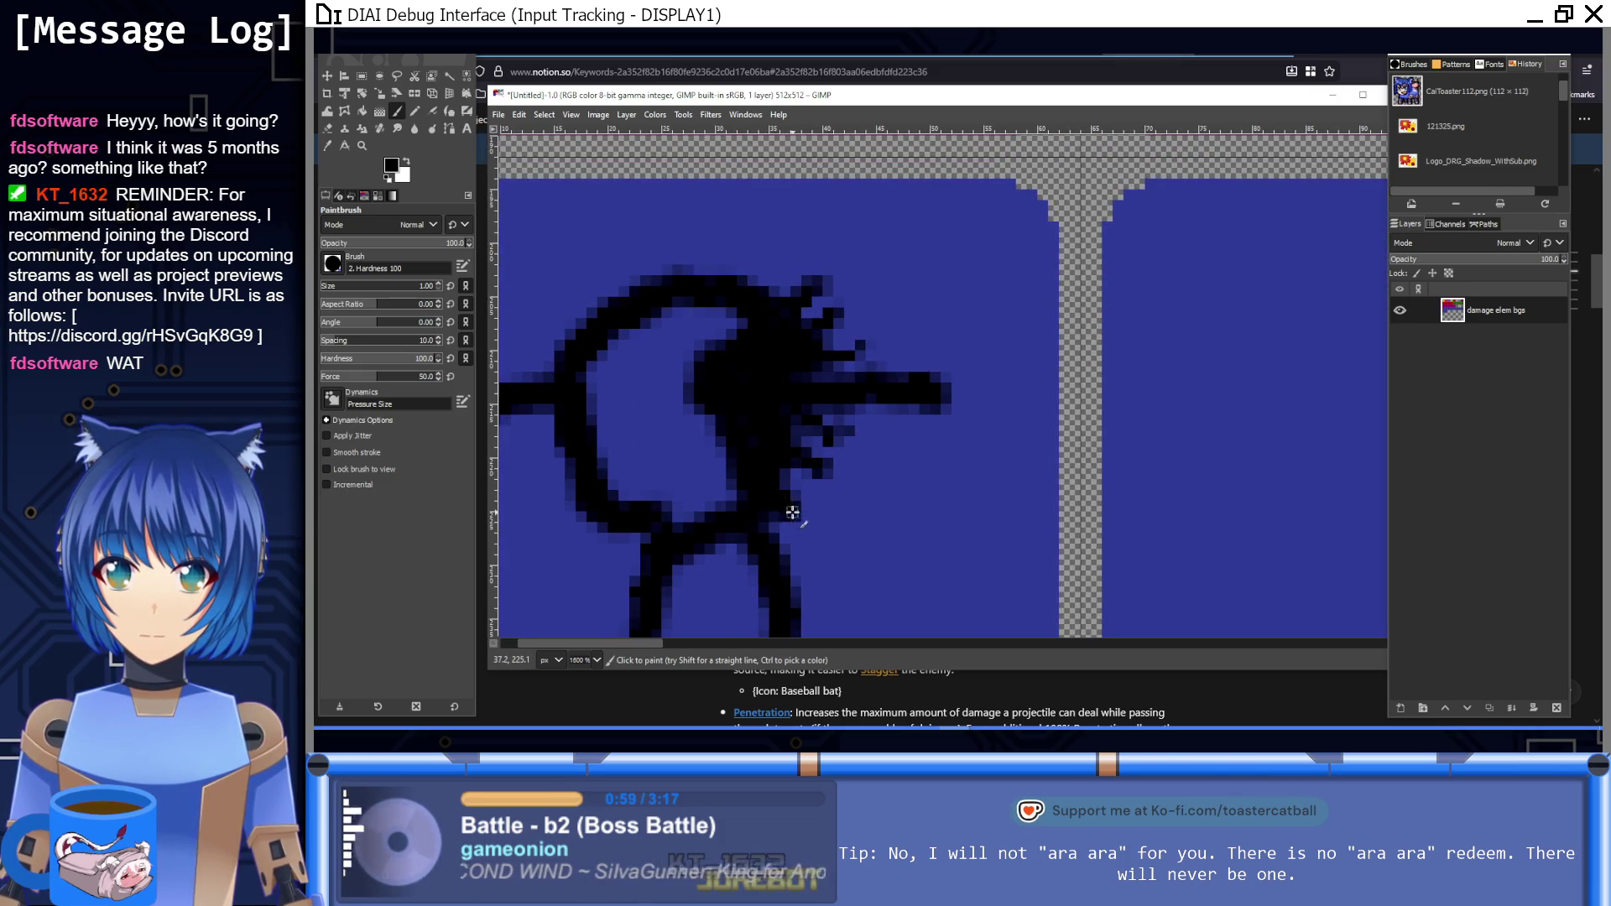
key("1")
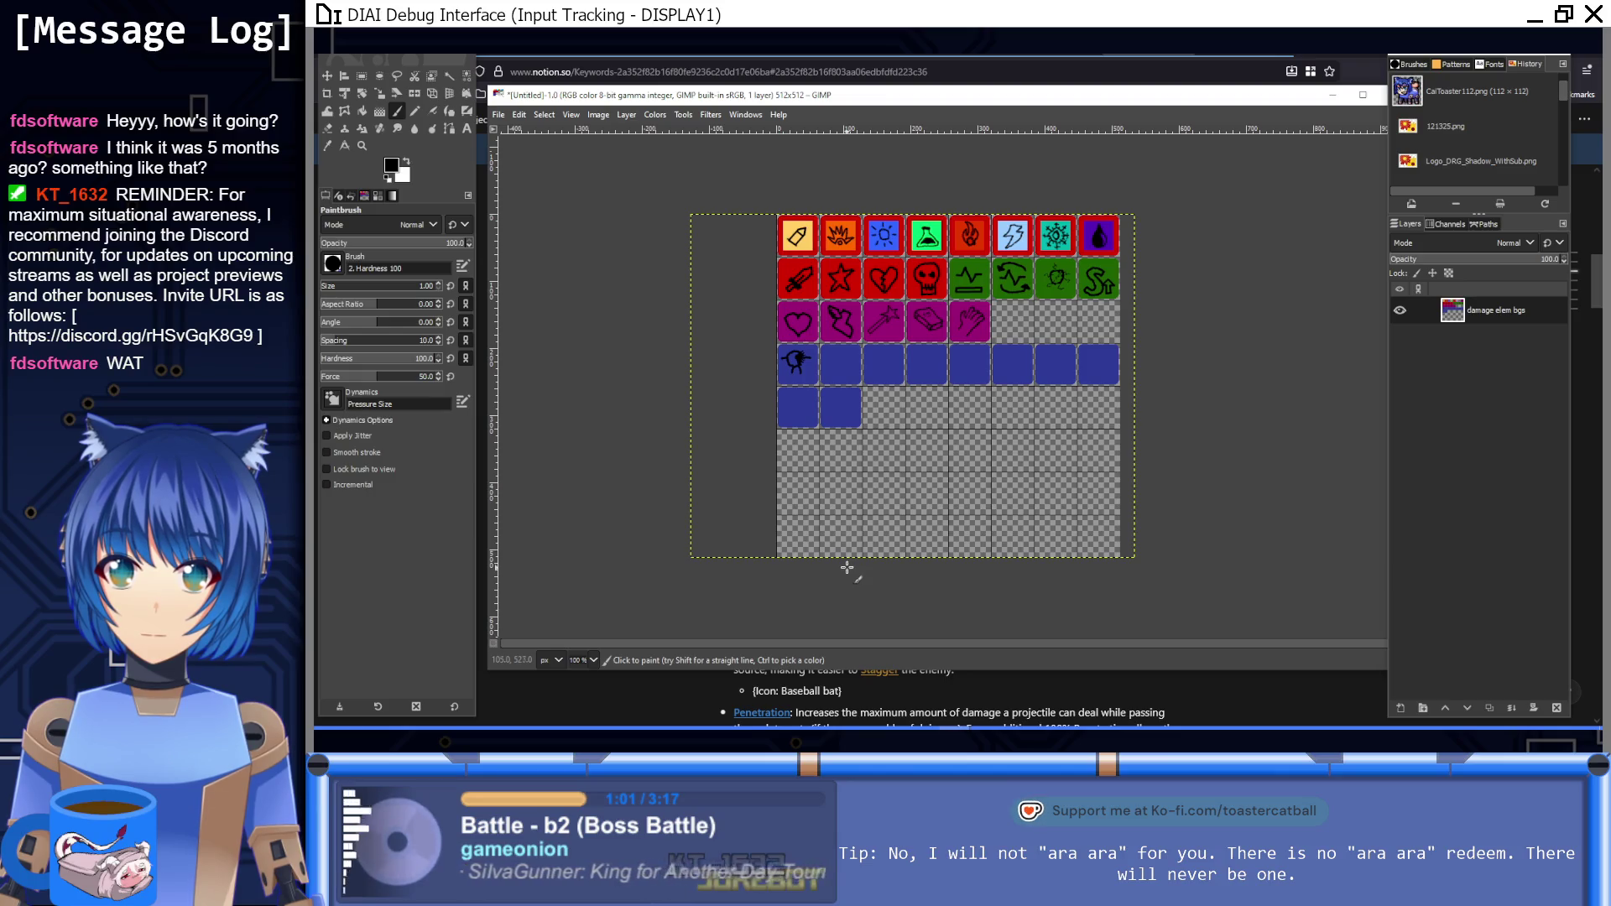
scroll(812, 359, "up", 5, "ctrl")
scroll(651, 383, "down", 3)
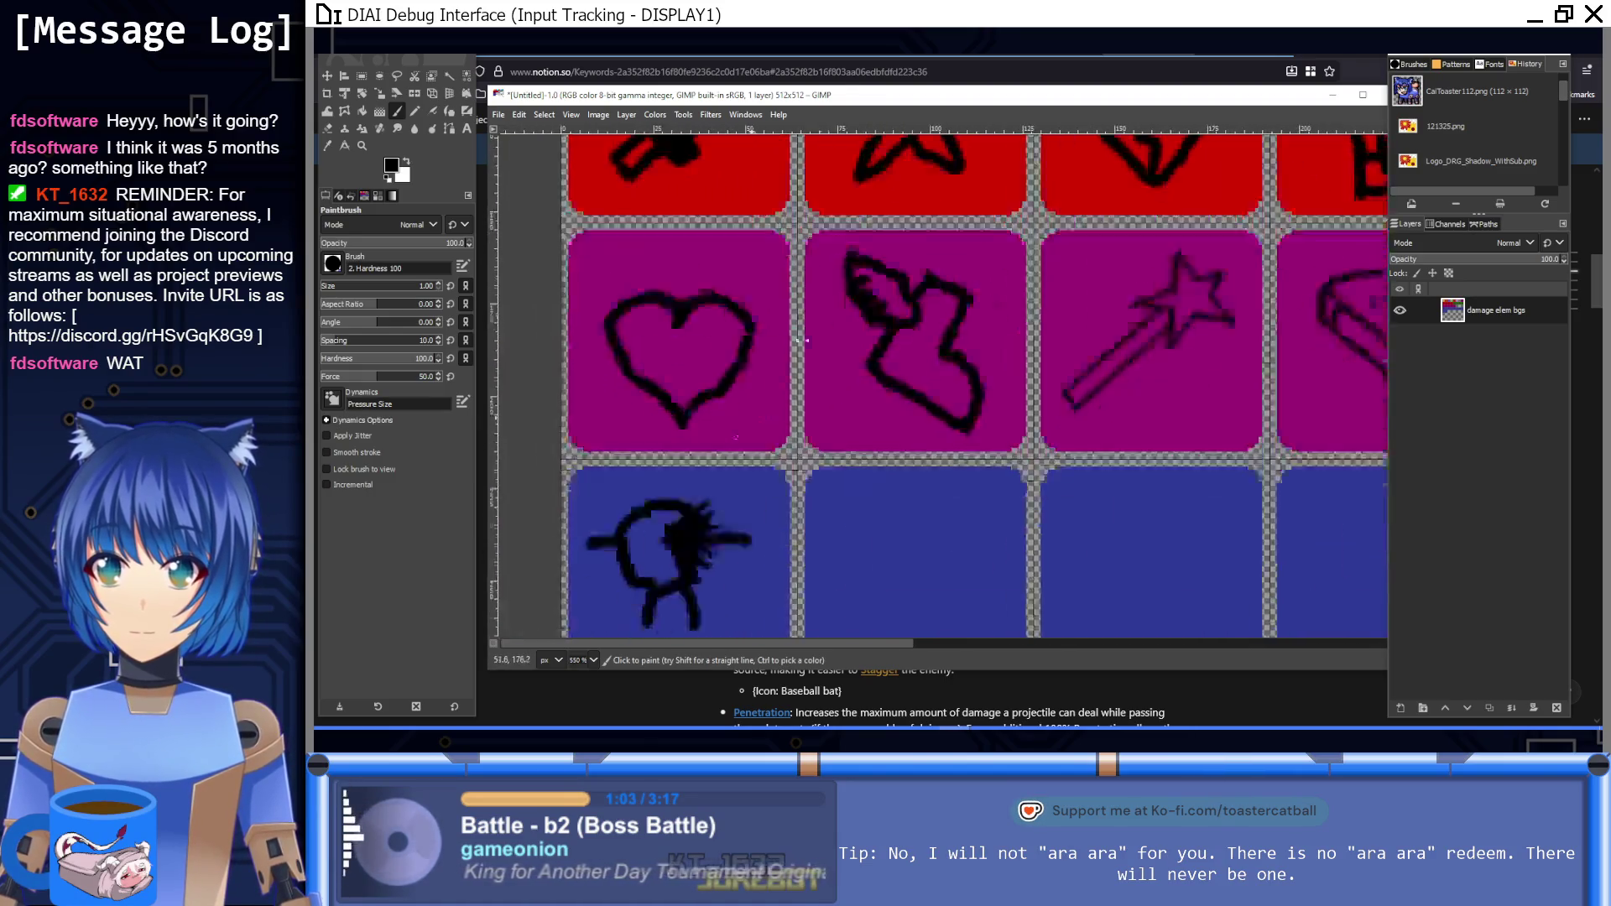
scroll(843, 392, "up", 3, "ctrl")
left_click(877, 350)
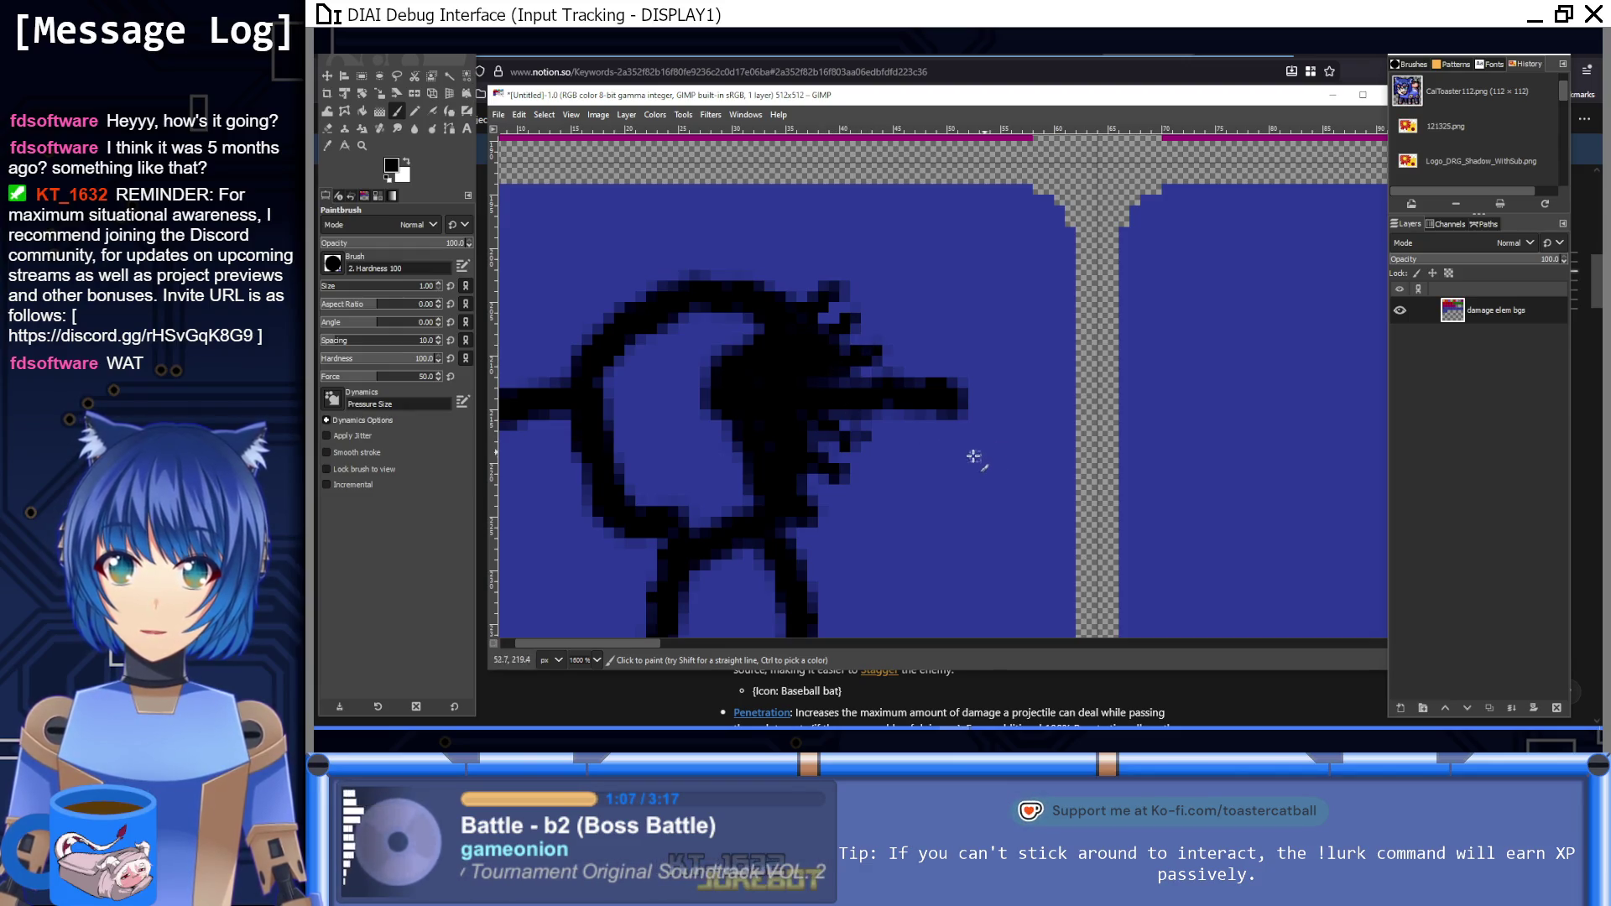
left_click(859, 435)
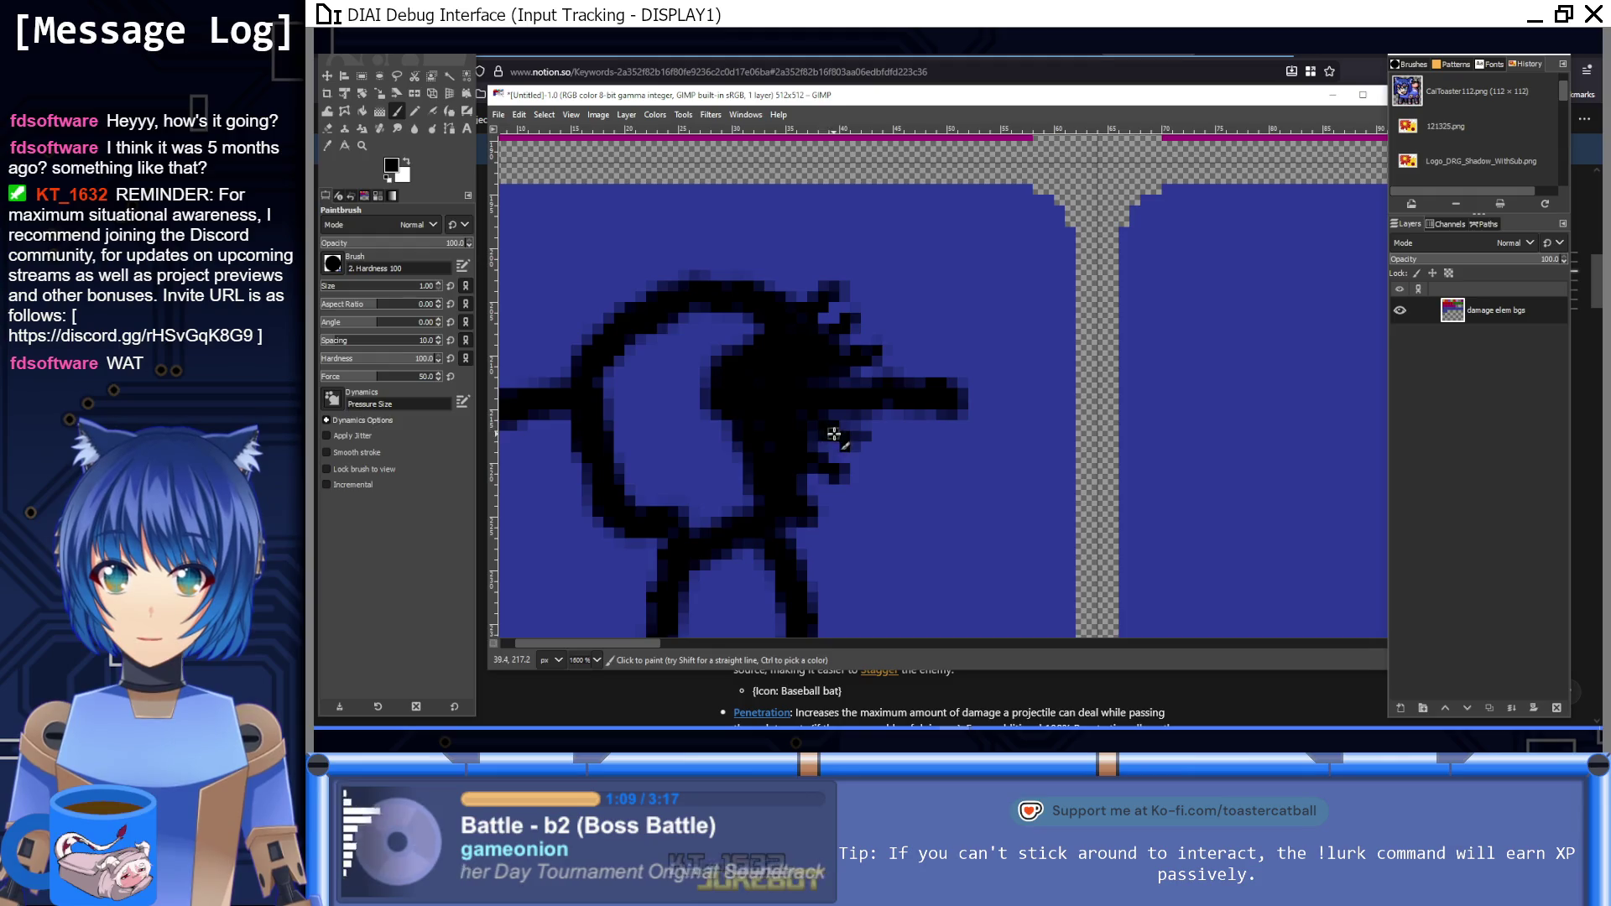
Step: Shape the black dash to the right, cutting and repainting a gap, then extend it further
key("1")
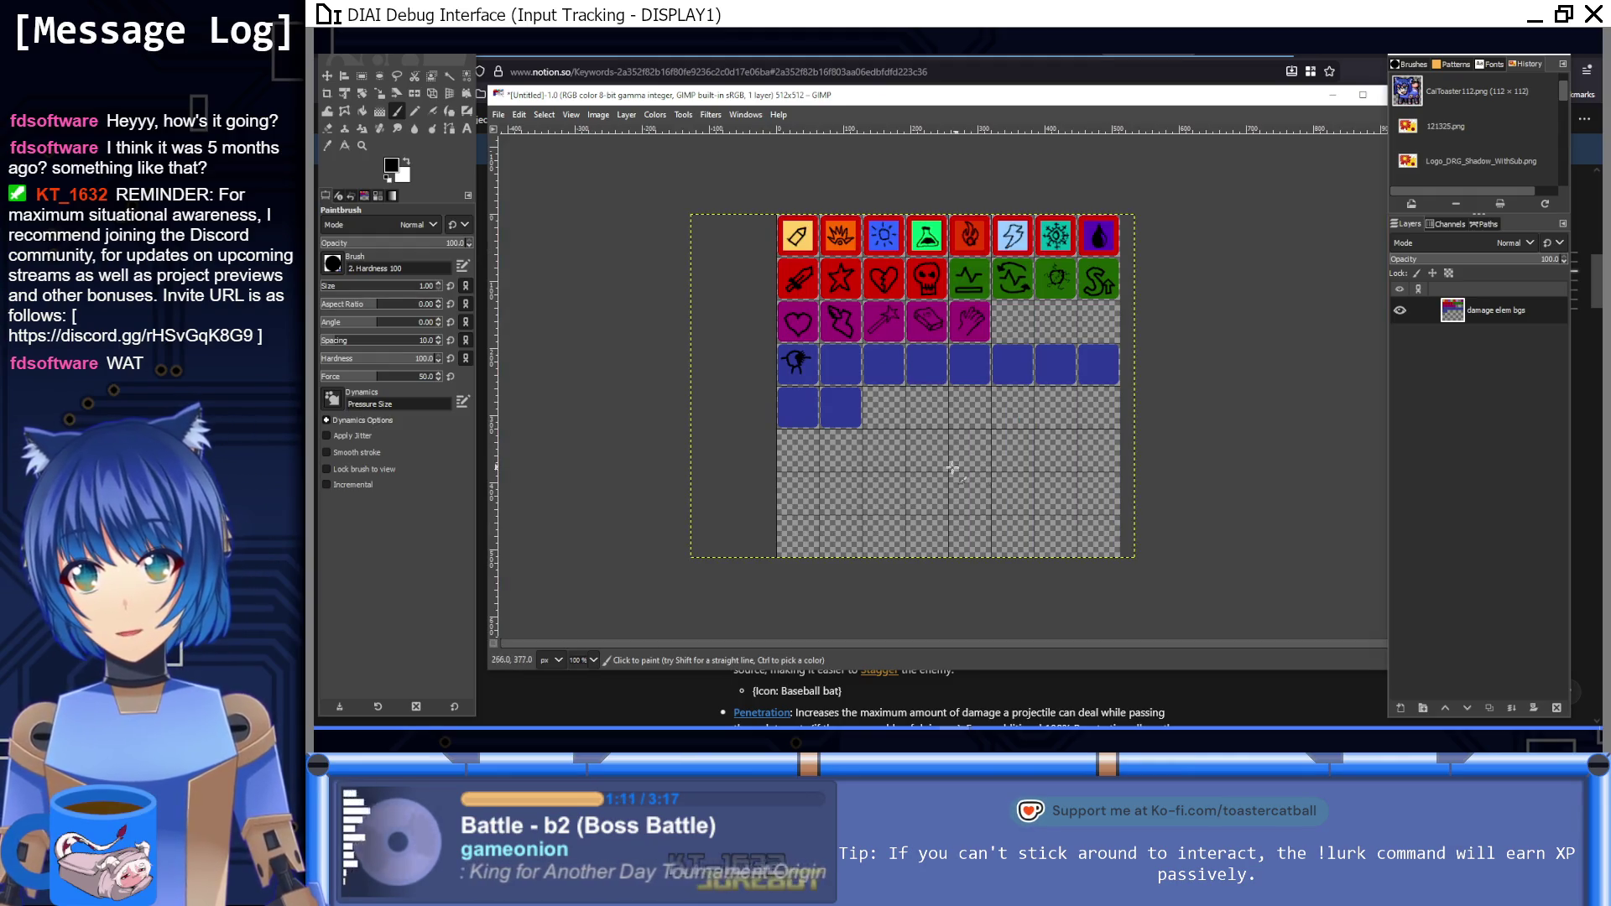
scroll(773, 374, "up", 8)
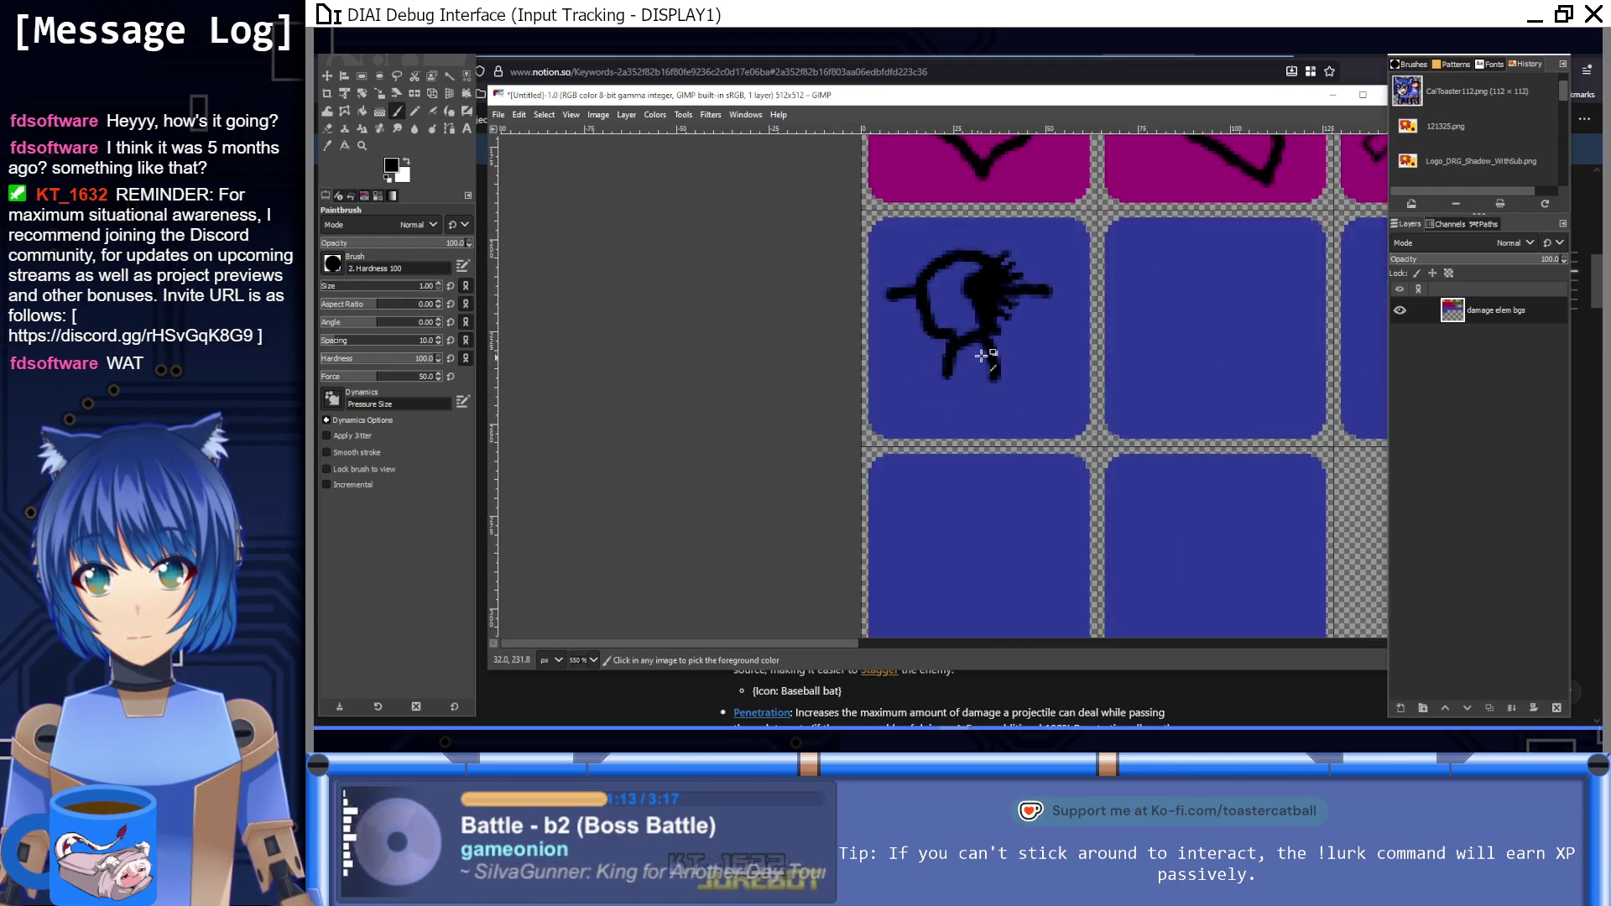
scroll(1049, 328, "up", 3)
scroll(1023, 379, "right", 2)
left_click(1007, 426, "ctrl")
left_click_drag(978, 381, 979, 328)
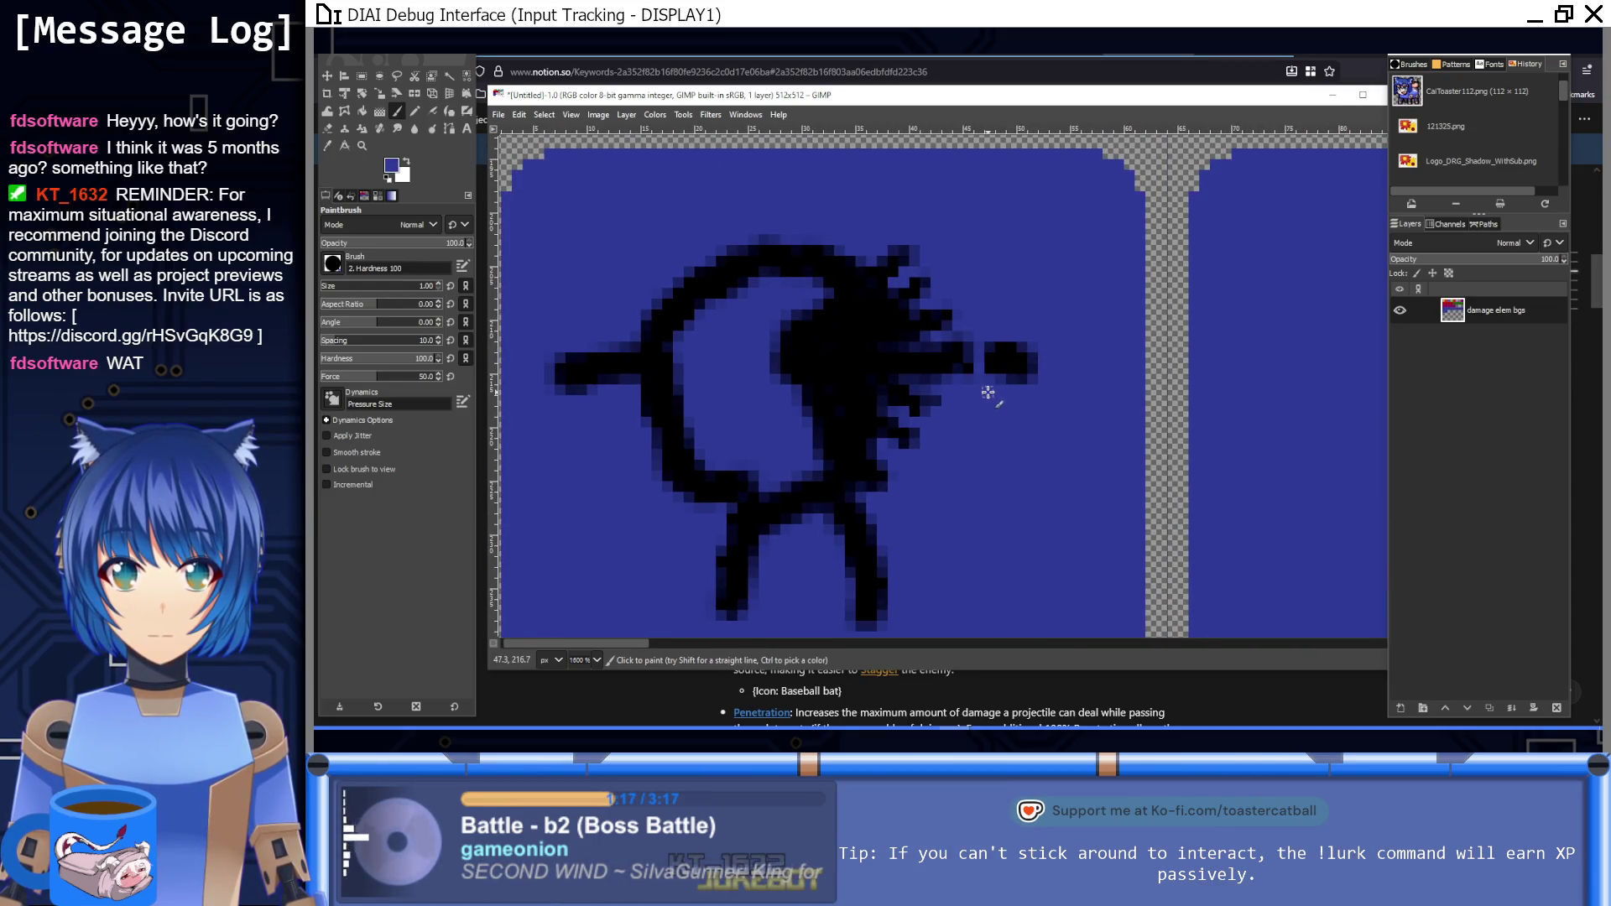
key("ctrl+z")
left_click_drag(991, 366, 999, 335)
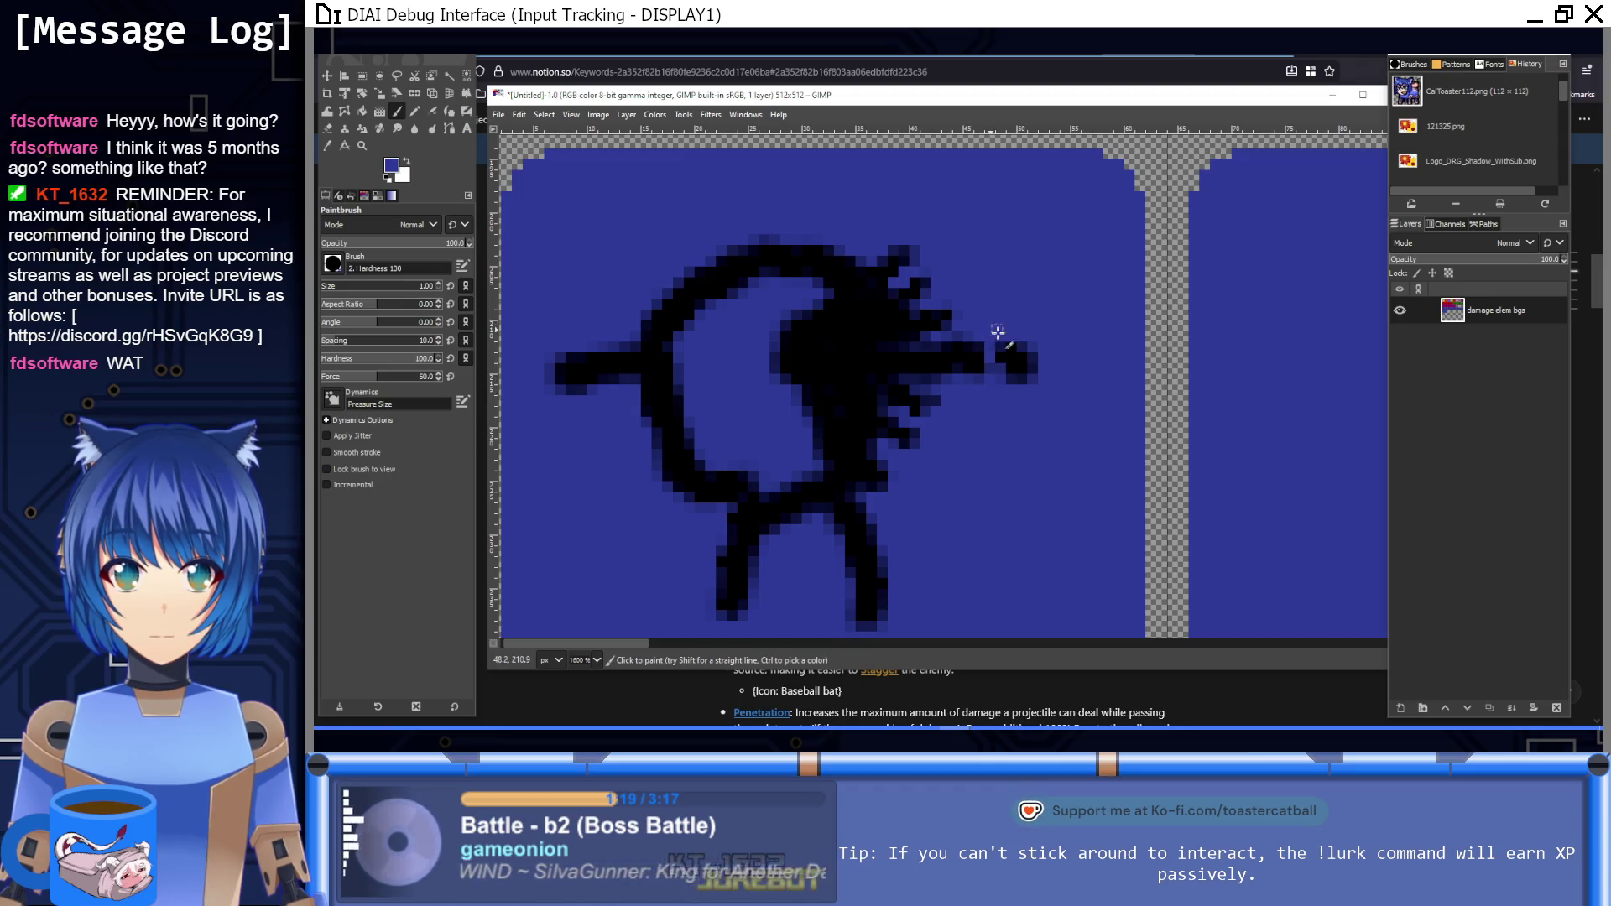
left_click(1024, 368, "ctrl")
left_click(987, 355)
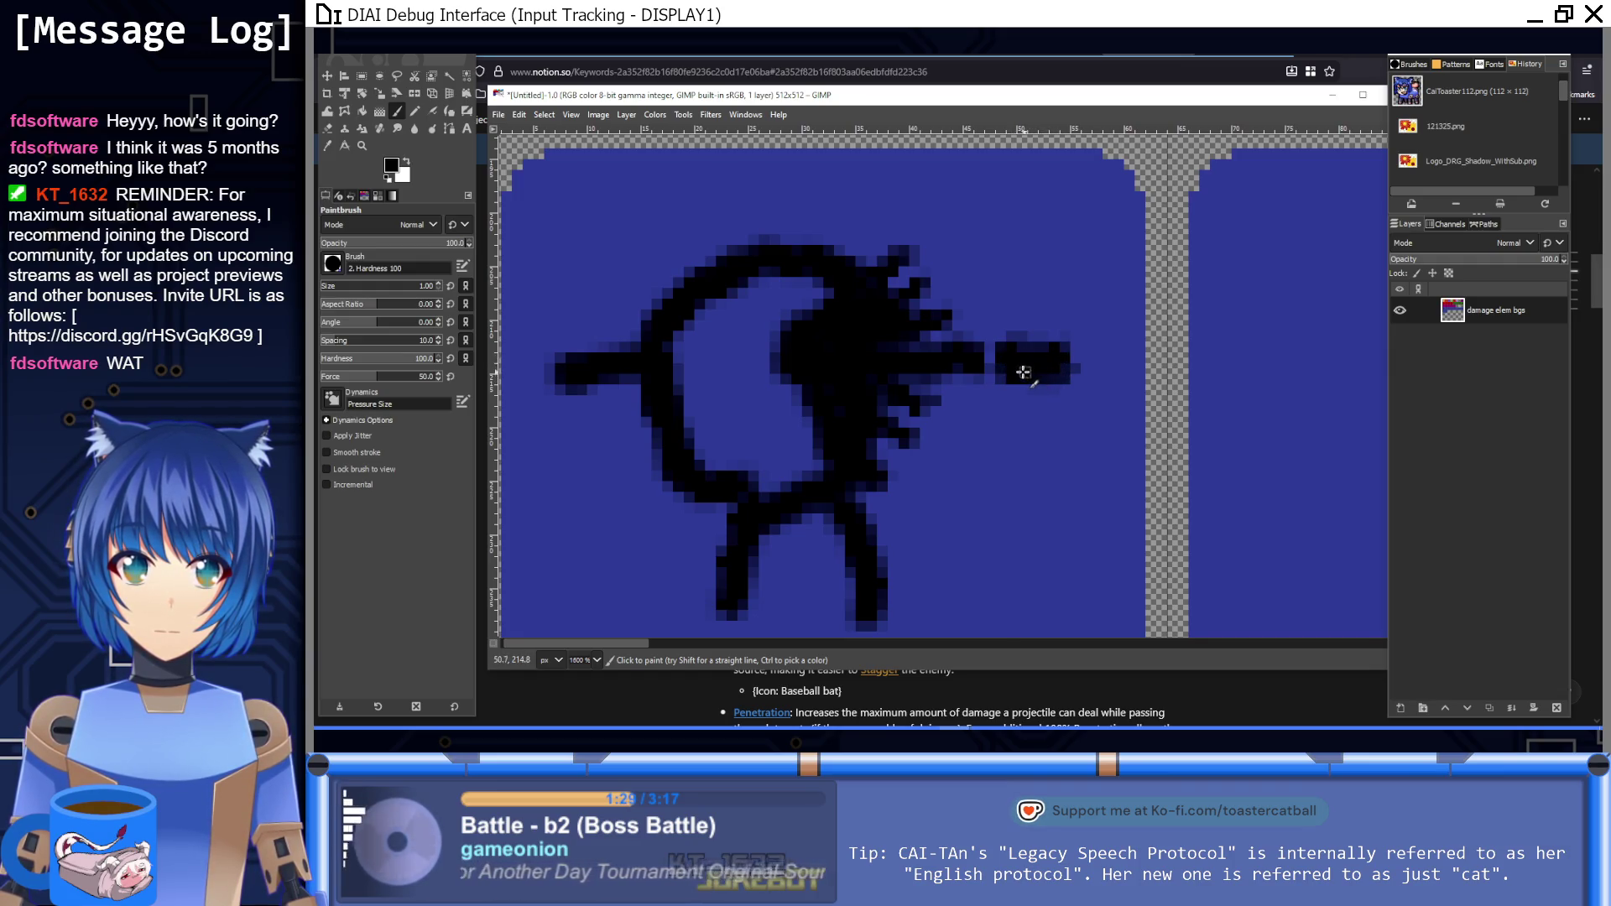
mouse_move(1054, 375)
left_mouse_down()
mouse_move(1011, 349)
mouse_move(1074, 370)
left_mouse_up()
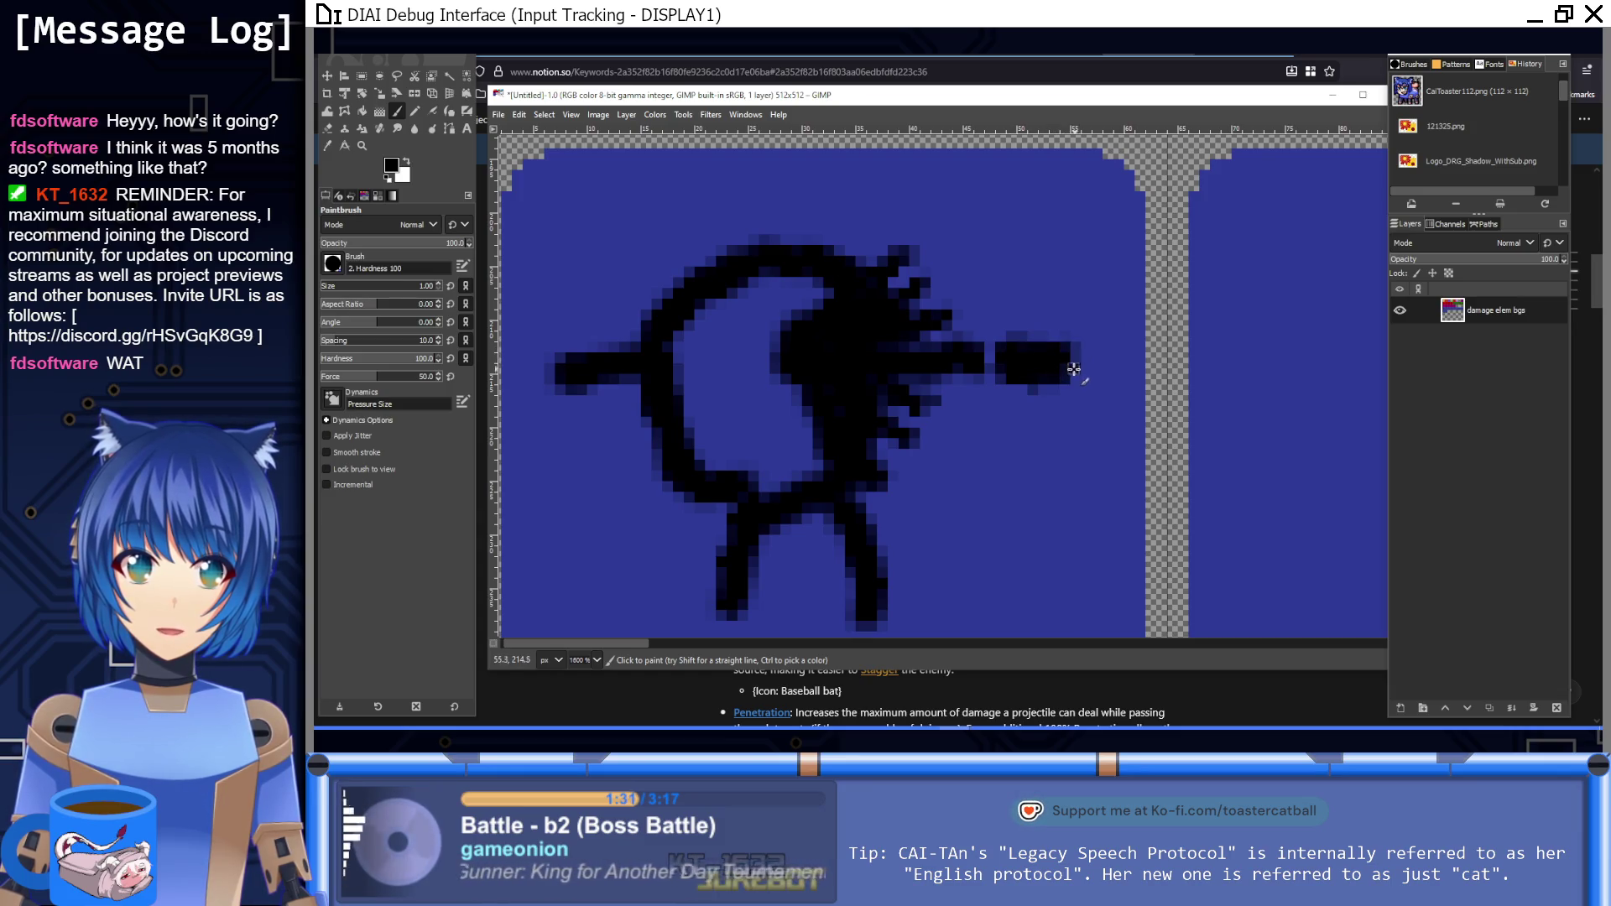
Step: Copy the spiky figure from the first blue tile and anchor the copy in the second tile
key("1")
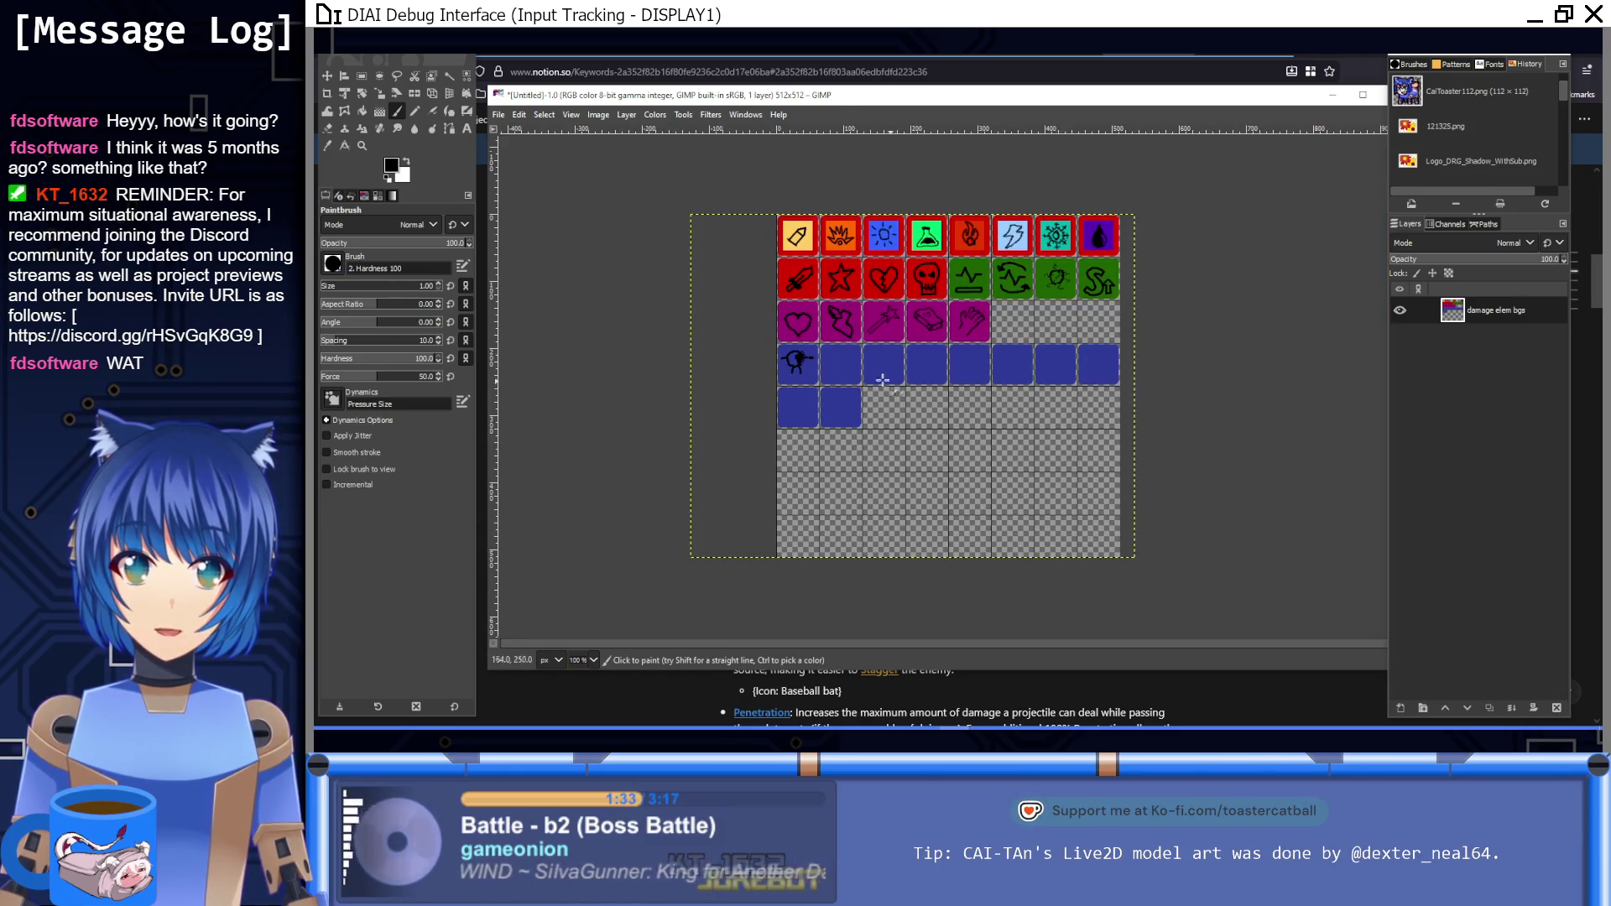
key("4")
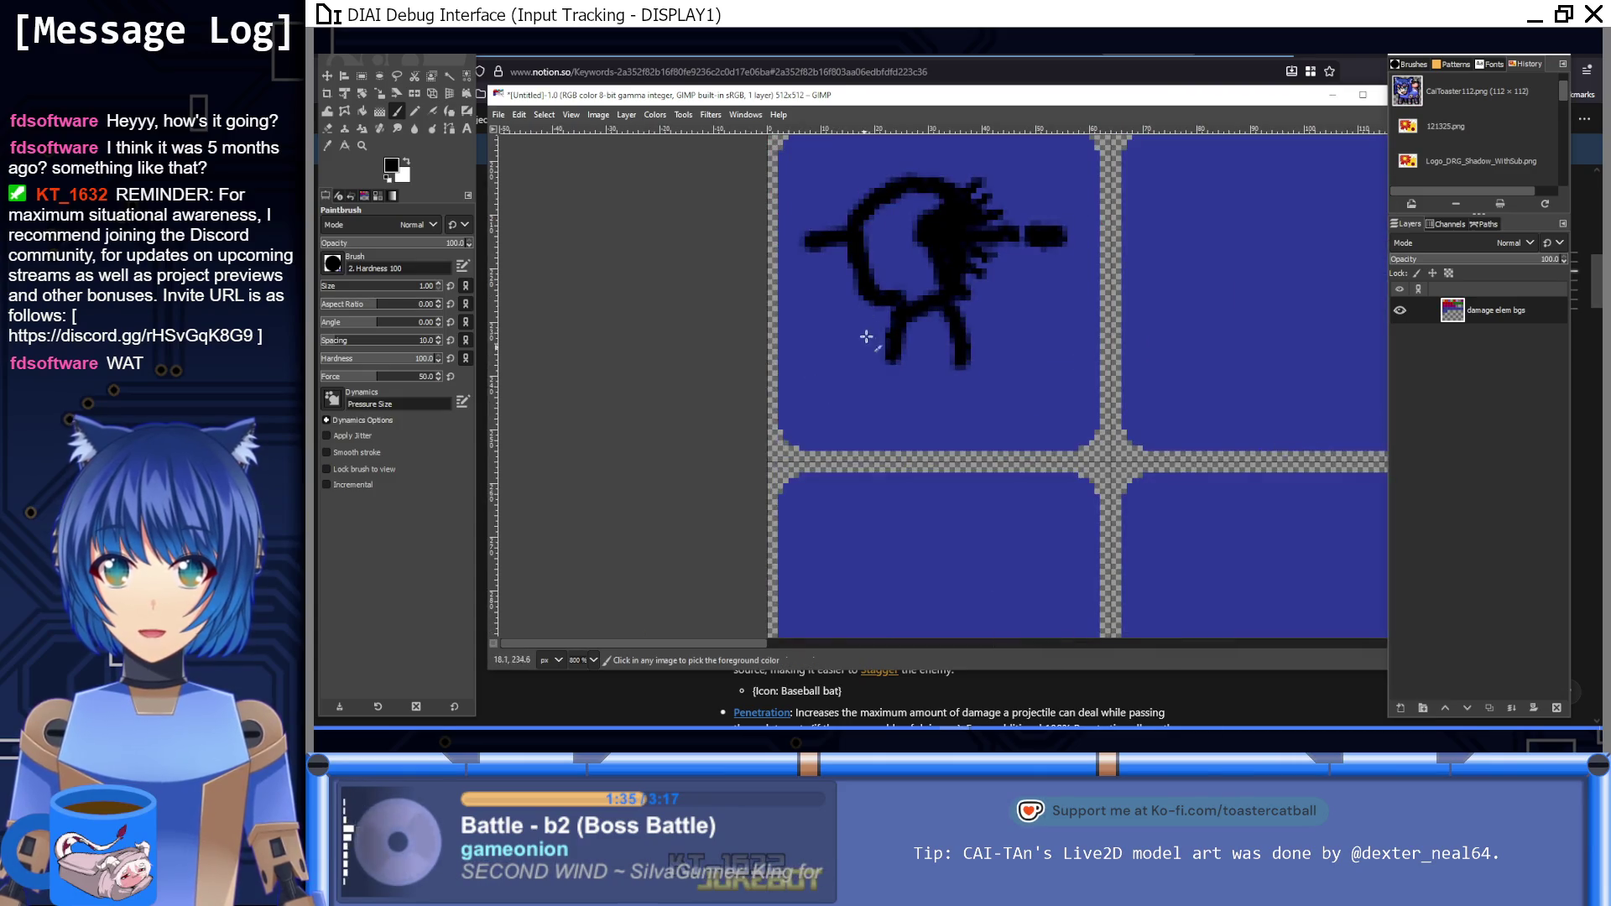
scroll(782, 375, "up", 1)
left_click(362, 76)
mouse_move(754, 222)
left_mouse_down()
mouse_move(1009, 458)
mouse_move(1043, 470)
left_mouse_up()
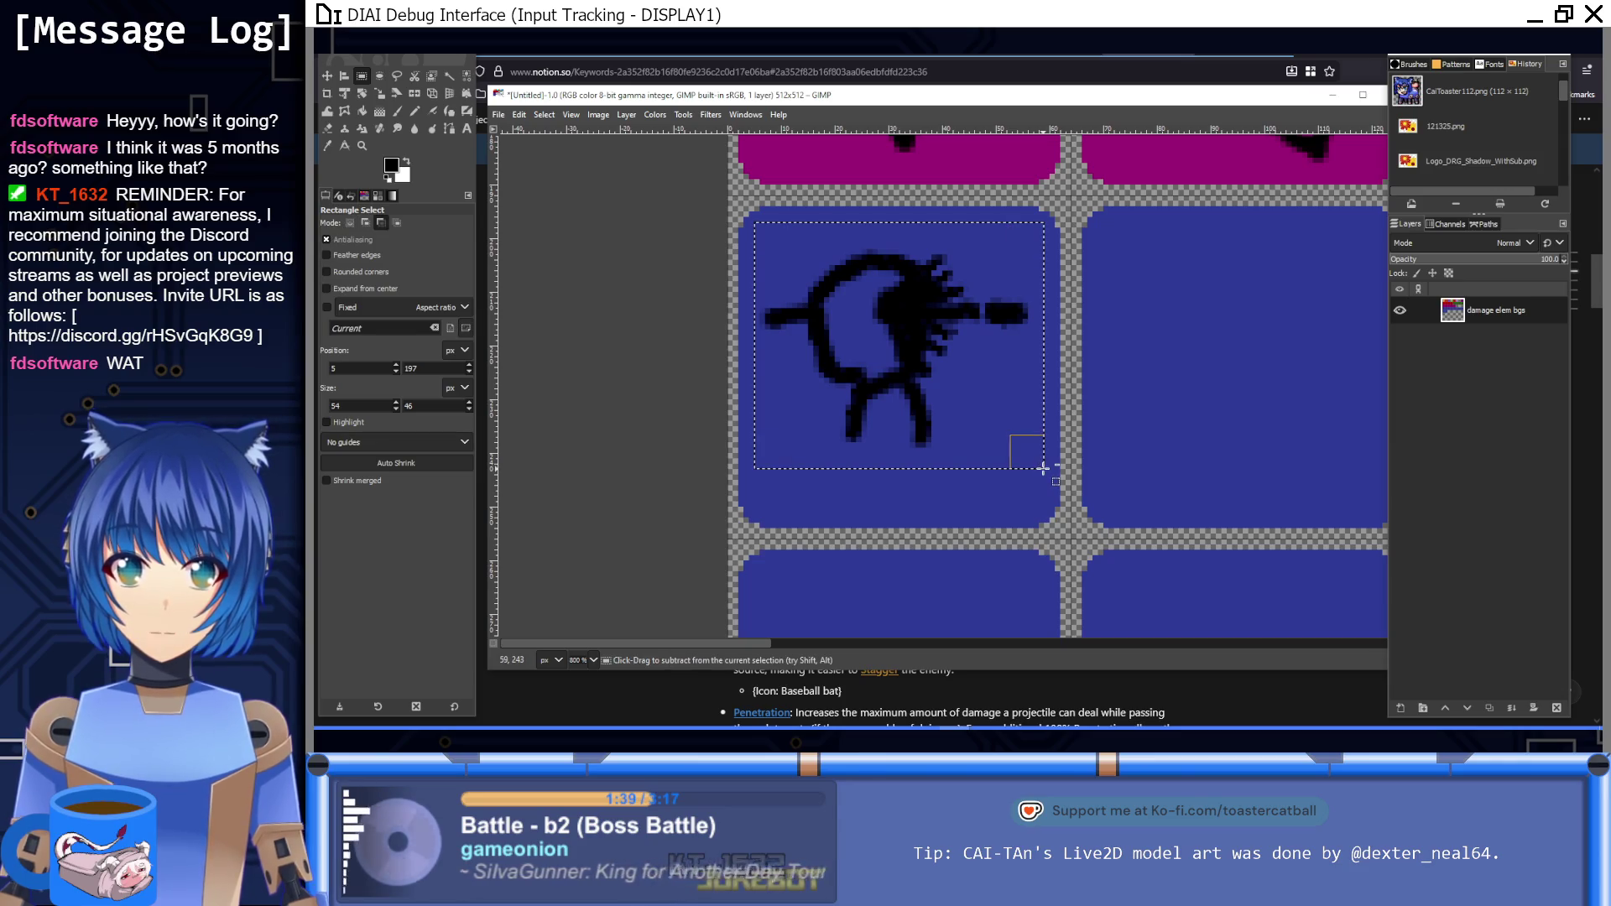
key("ctrl+c")
key("ctrl+v")
left_click_drag(891, 363, 1242, 347)
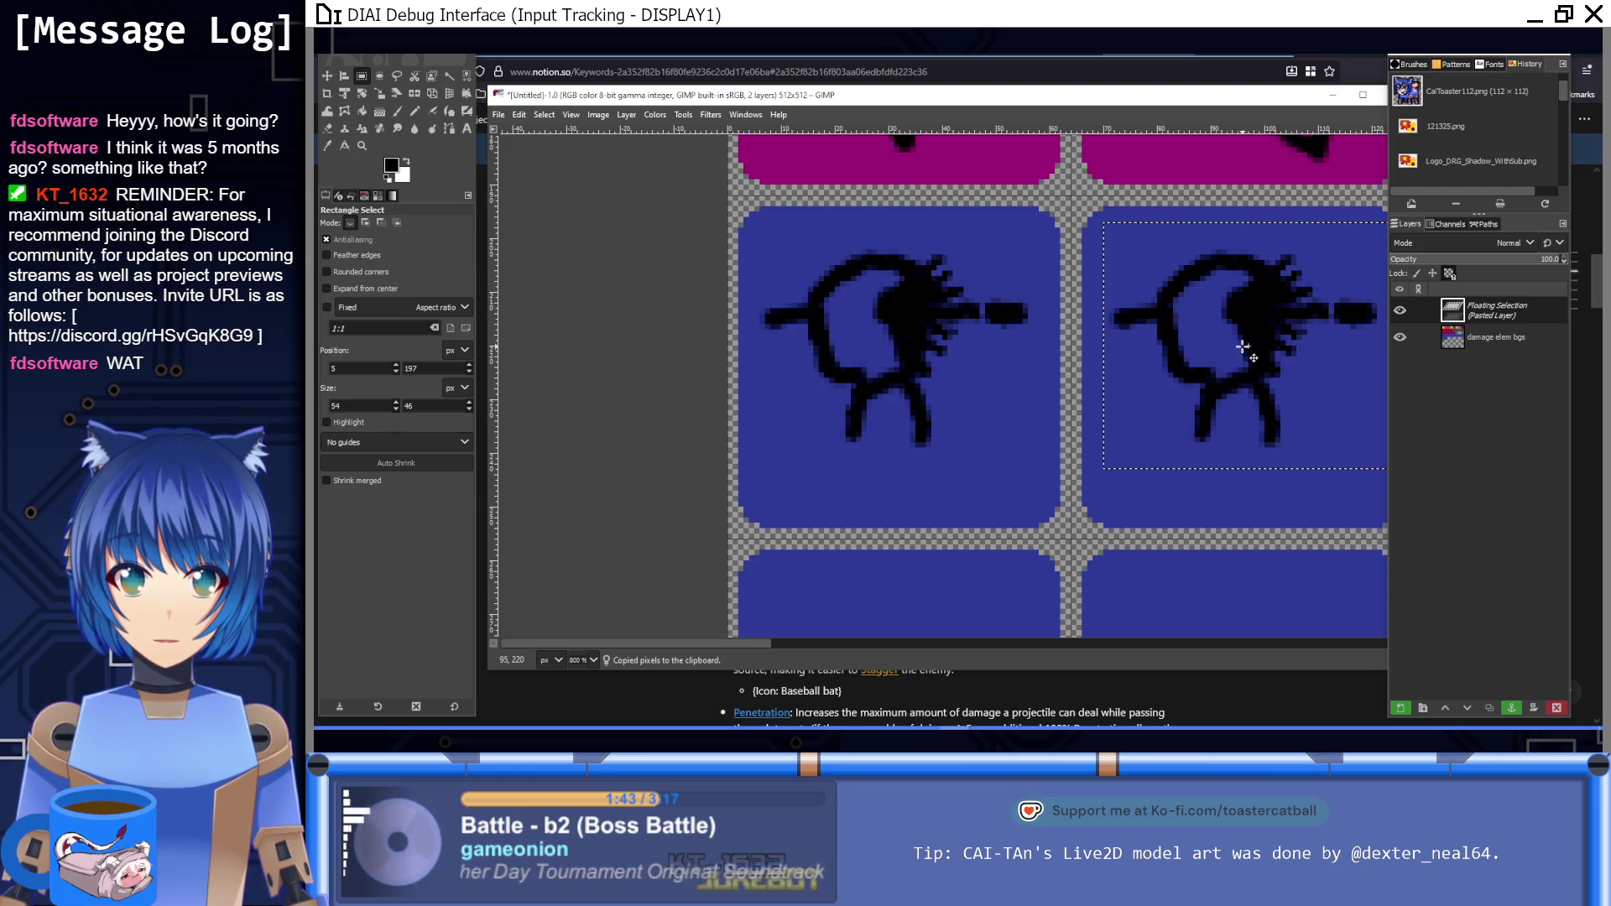
left_click_drag(1240, 350, 1236, 350)
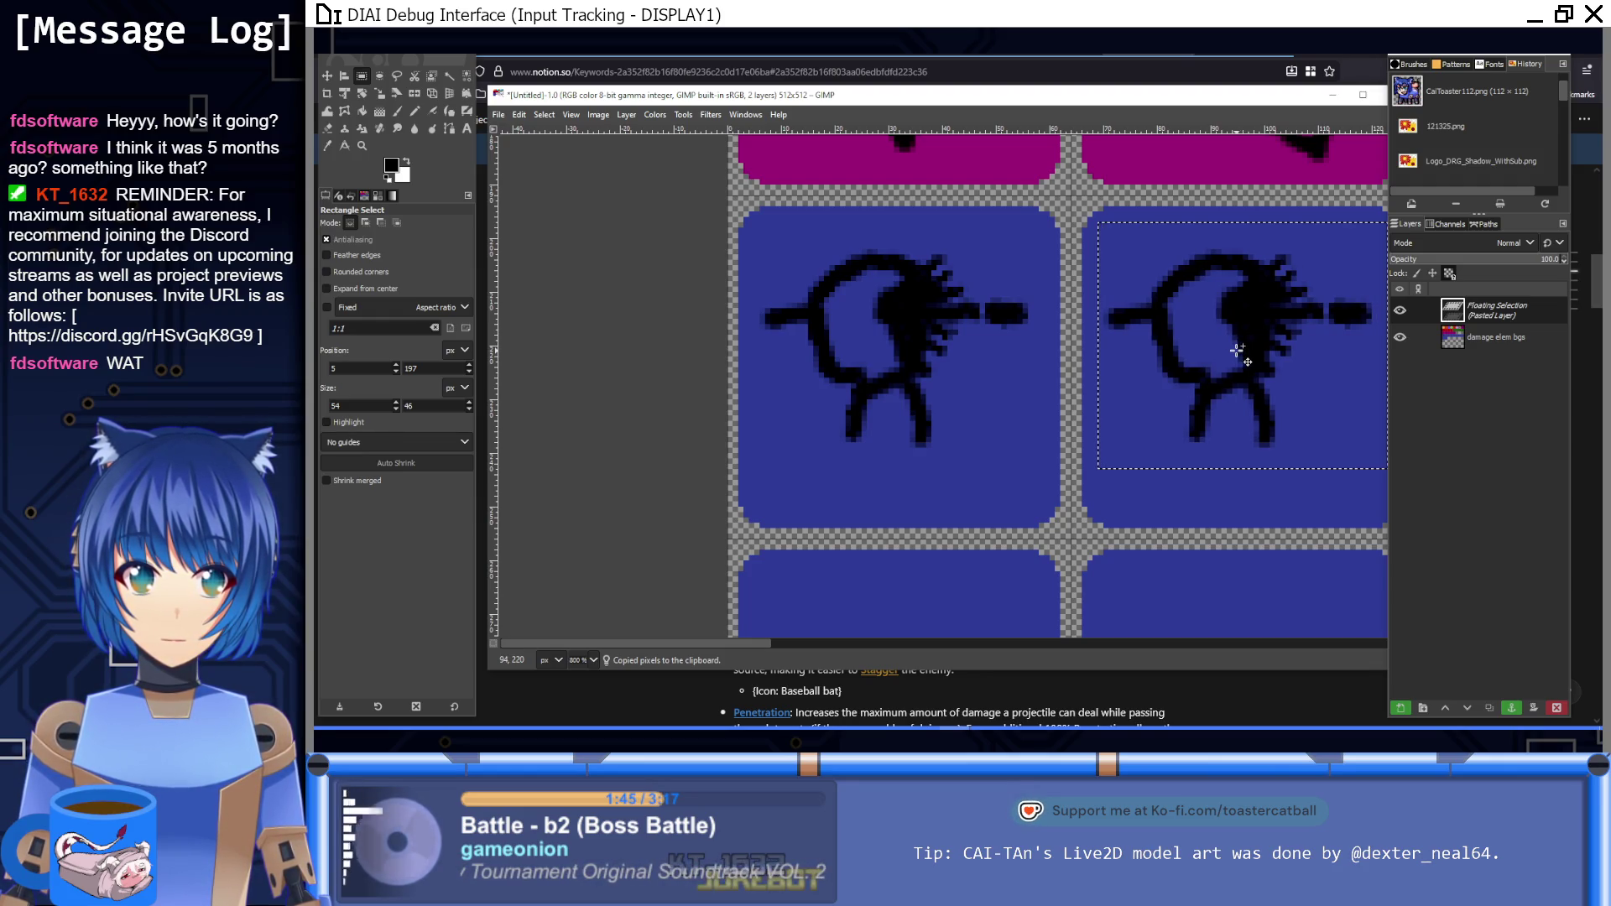
left_click(1269, 471)
Step: Raise the brush size to 3 and draw a curved loop under the first tile's figure
scroll(1269, 471, "right", 3)
scroll(1269, 471, "up", 1)
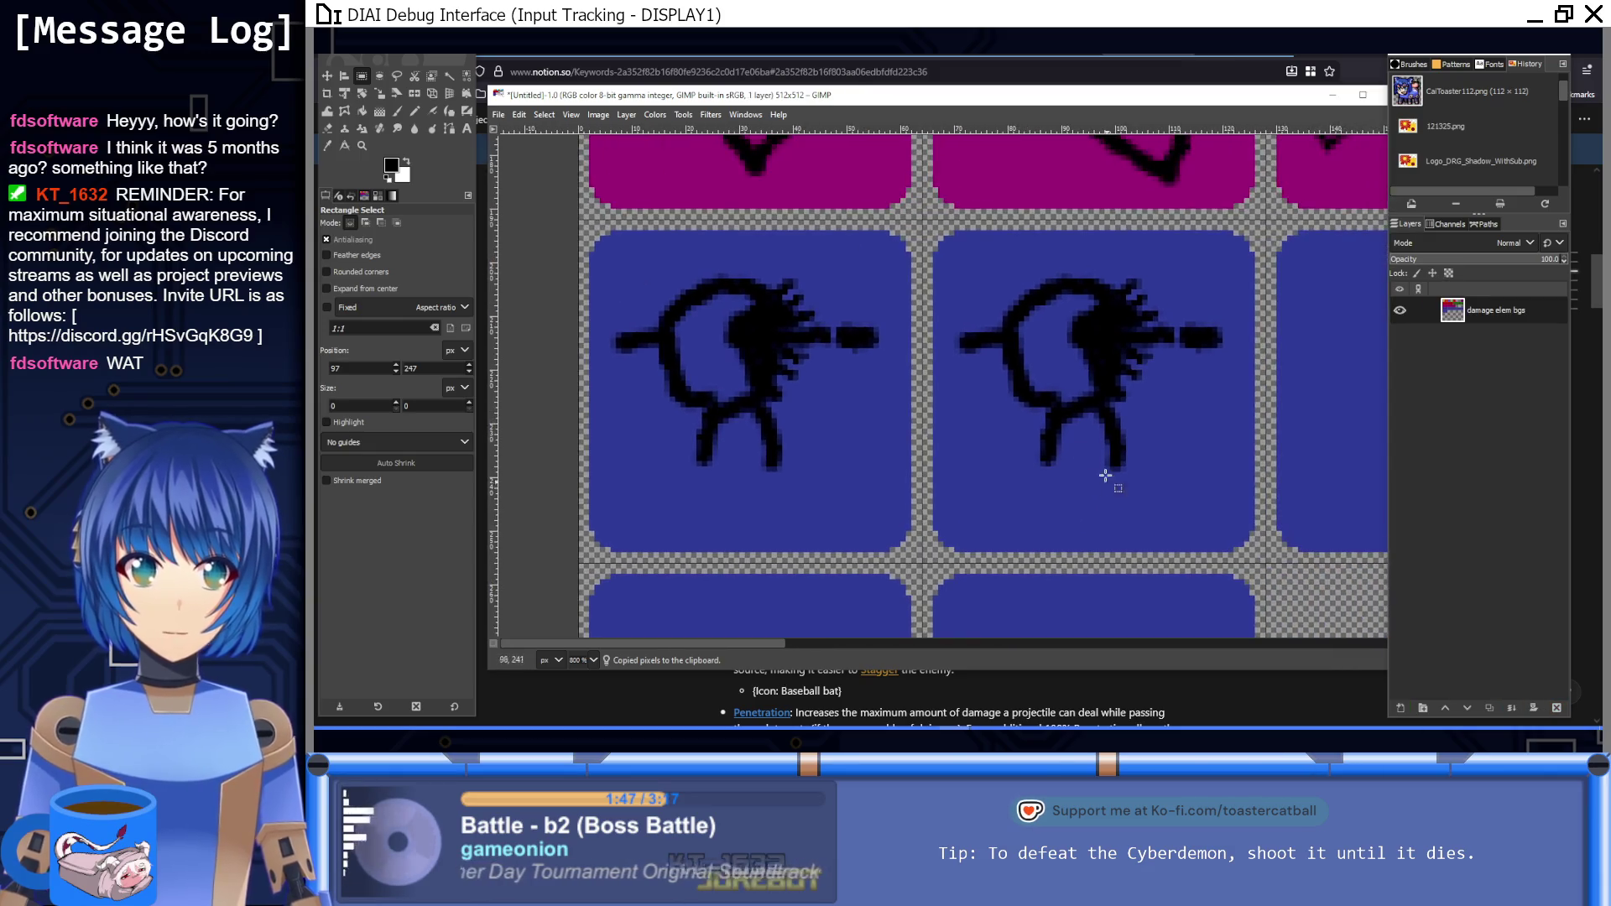
left_click(398, 111)
key("bracketright")
key("bracketright")
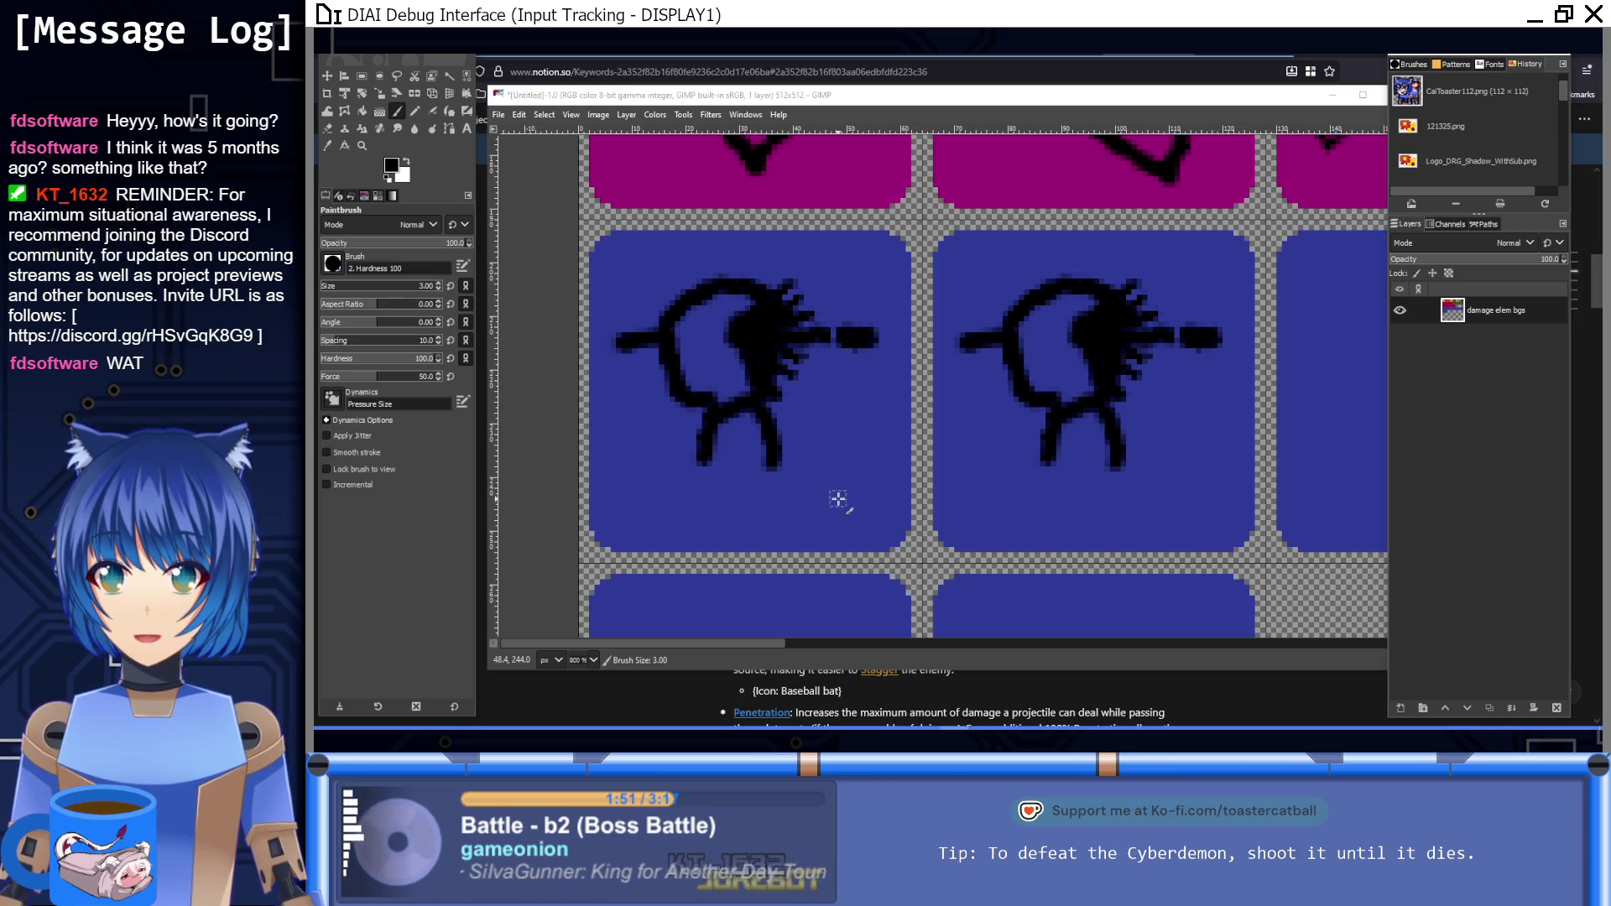
mouse_move(839, 510)
left_mouse_down()
mouse_move(782, 460)
mouse_move(801, 401)
mouse_move(868, 417)
mouse_move(881, 460)
mouse_move(835, 514)
left_mouse_up()
Step: Extend the first tile's crosshair lines and paint a diagonal X under the copied figure
left_click_drag(898, 459, 908, 460)
left_click_drag(829, 408, 833, 513)
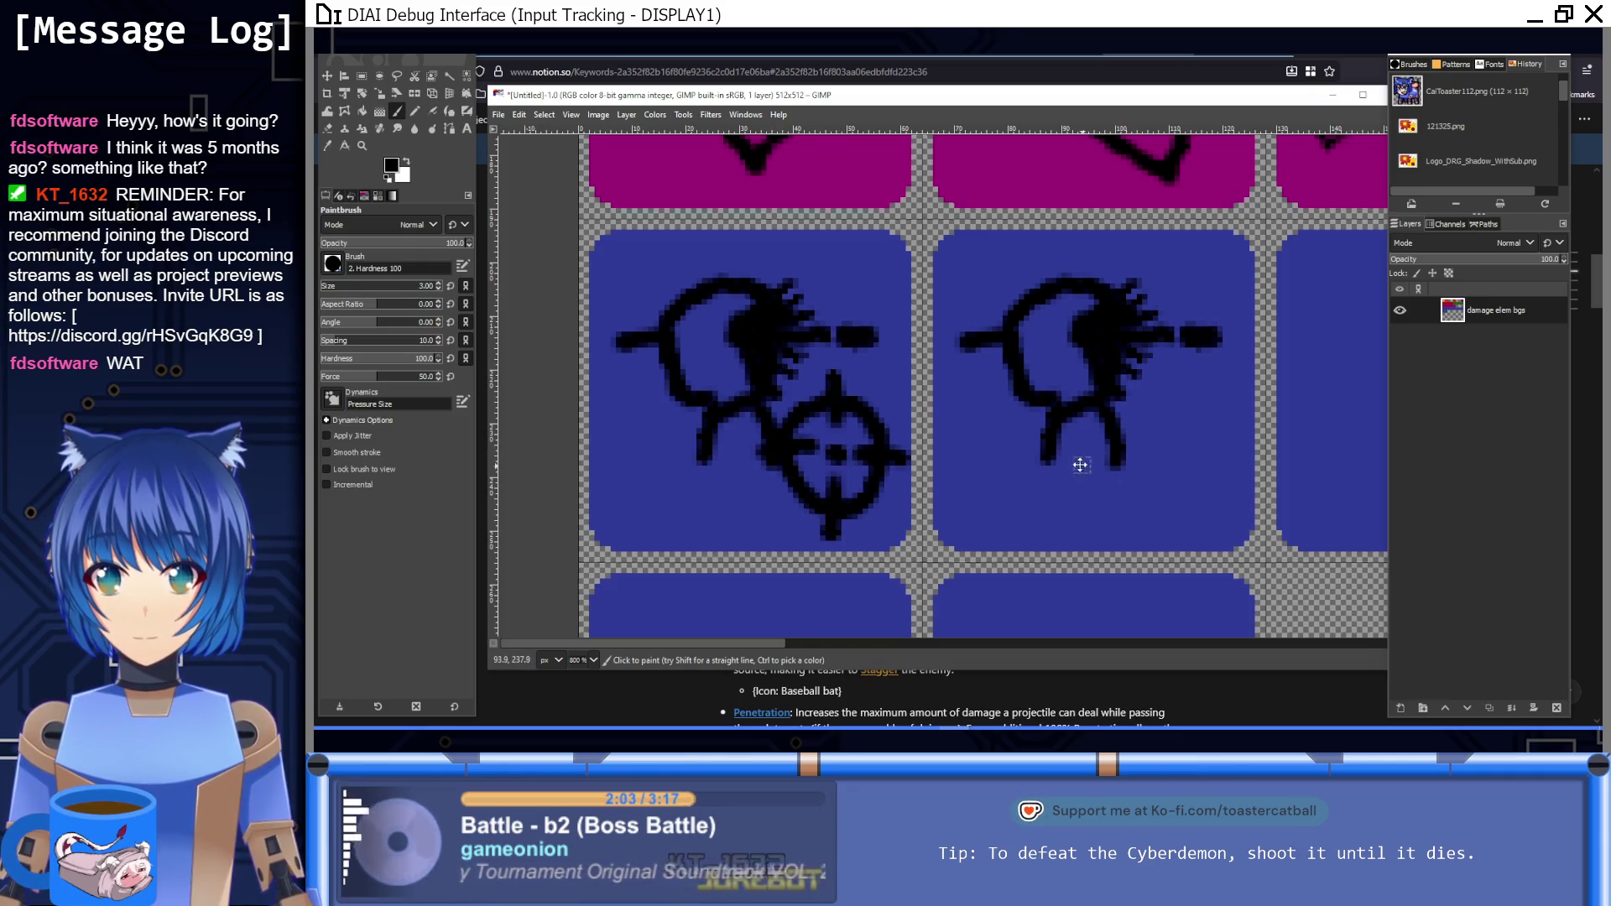
scroll(1079, 461, "right", 3)
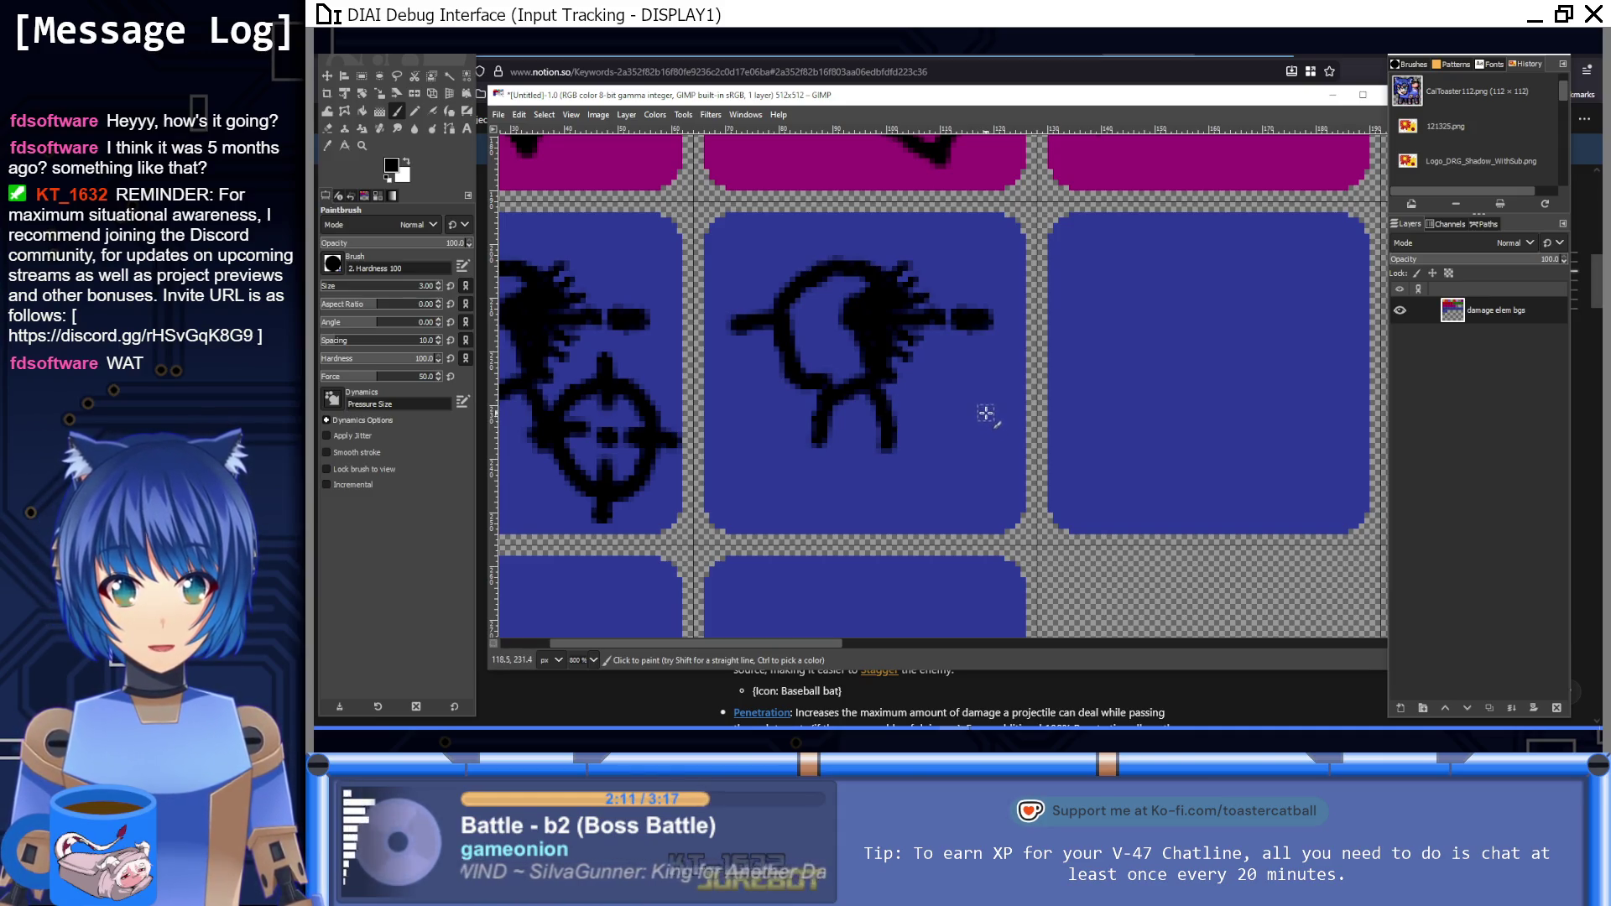
left_click_drag(994, 418, 891, 495)
mouse_move(894, 413)
left_mouse_down()
mouse_move(995, 493)
mouse_move(949, 457)
mouse_move(949, 392)
left_mouse_up()
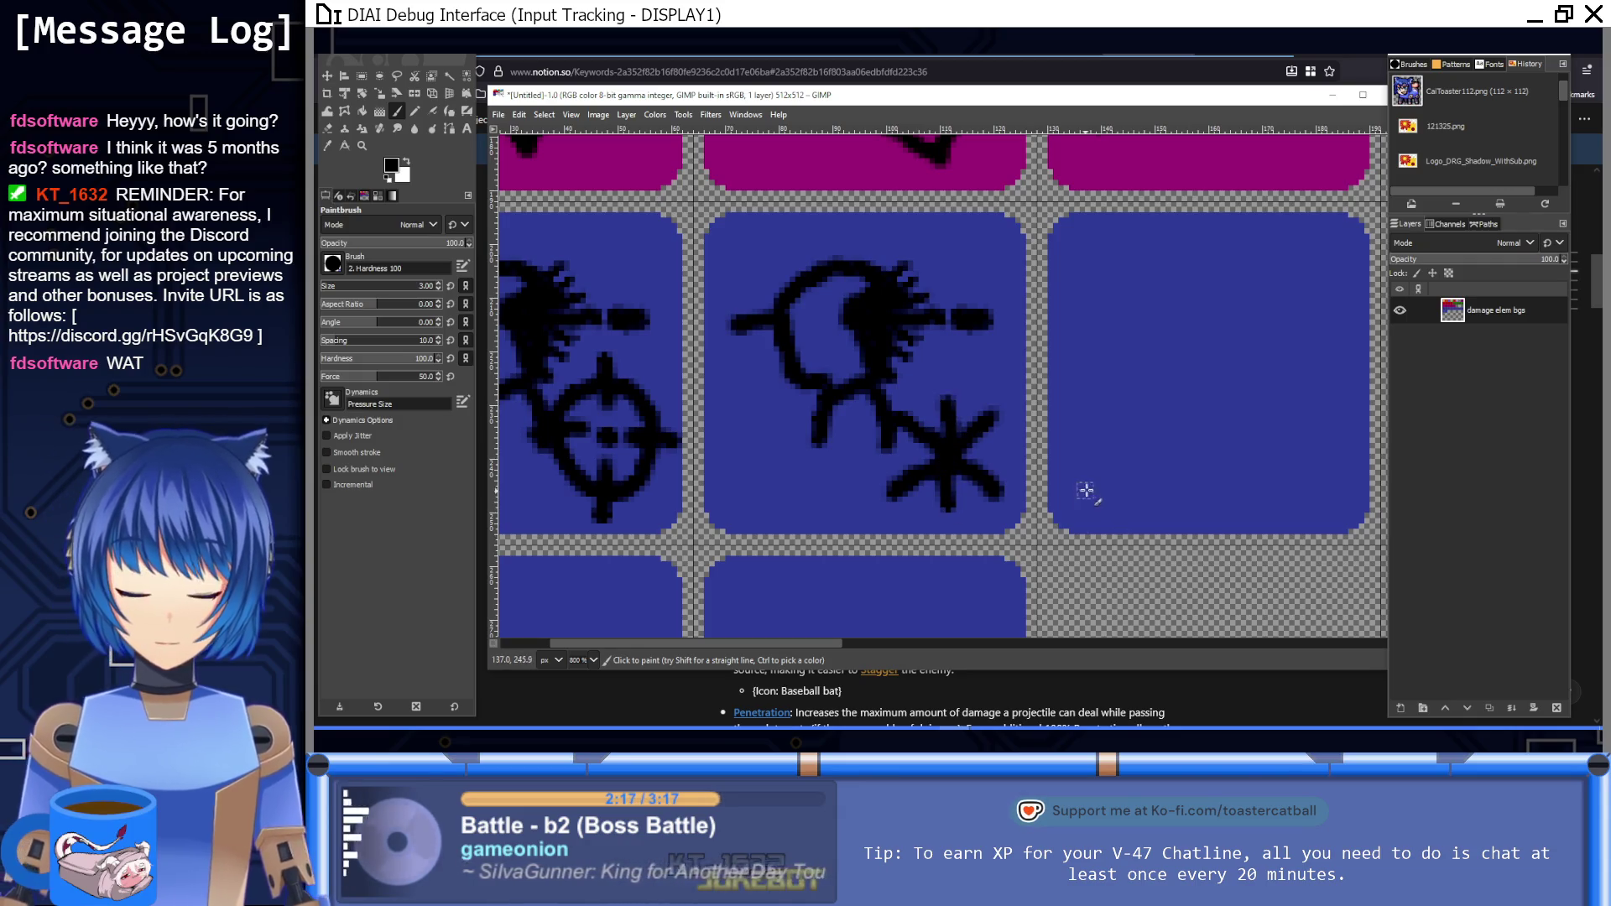
key("1")
key("ctrl")
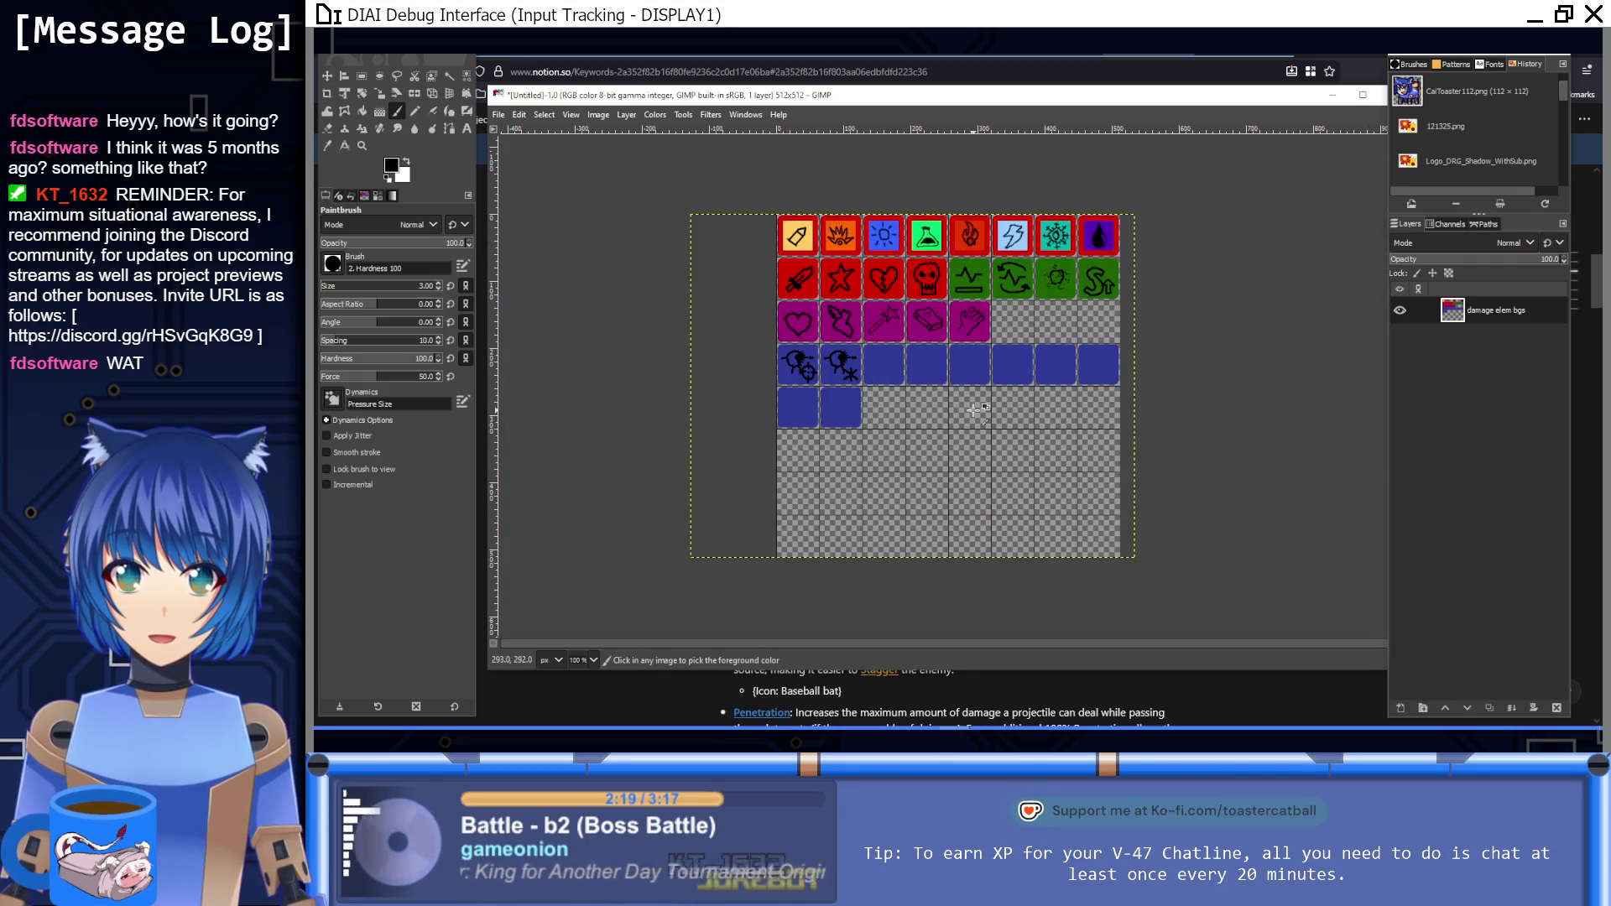
scroll(872, 391, "up", 8, "ctrl")
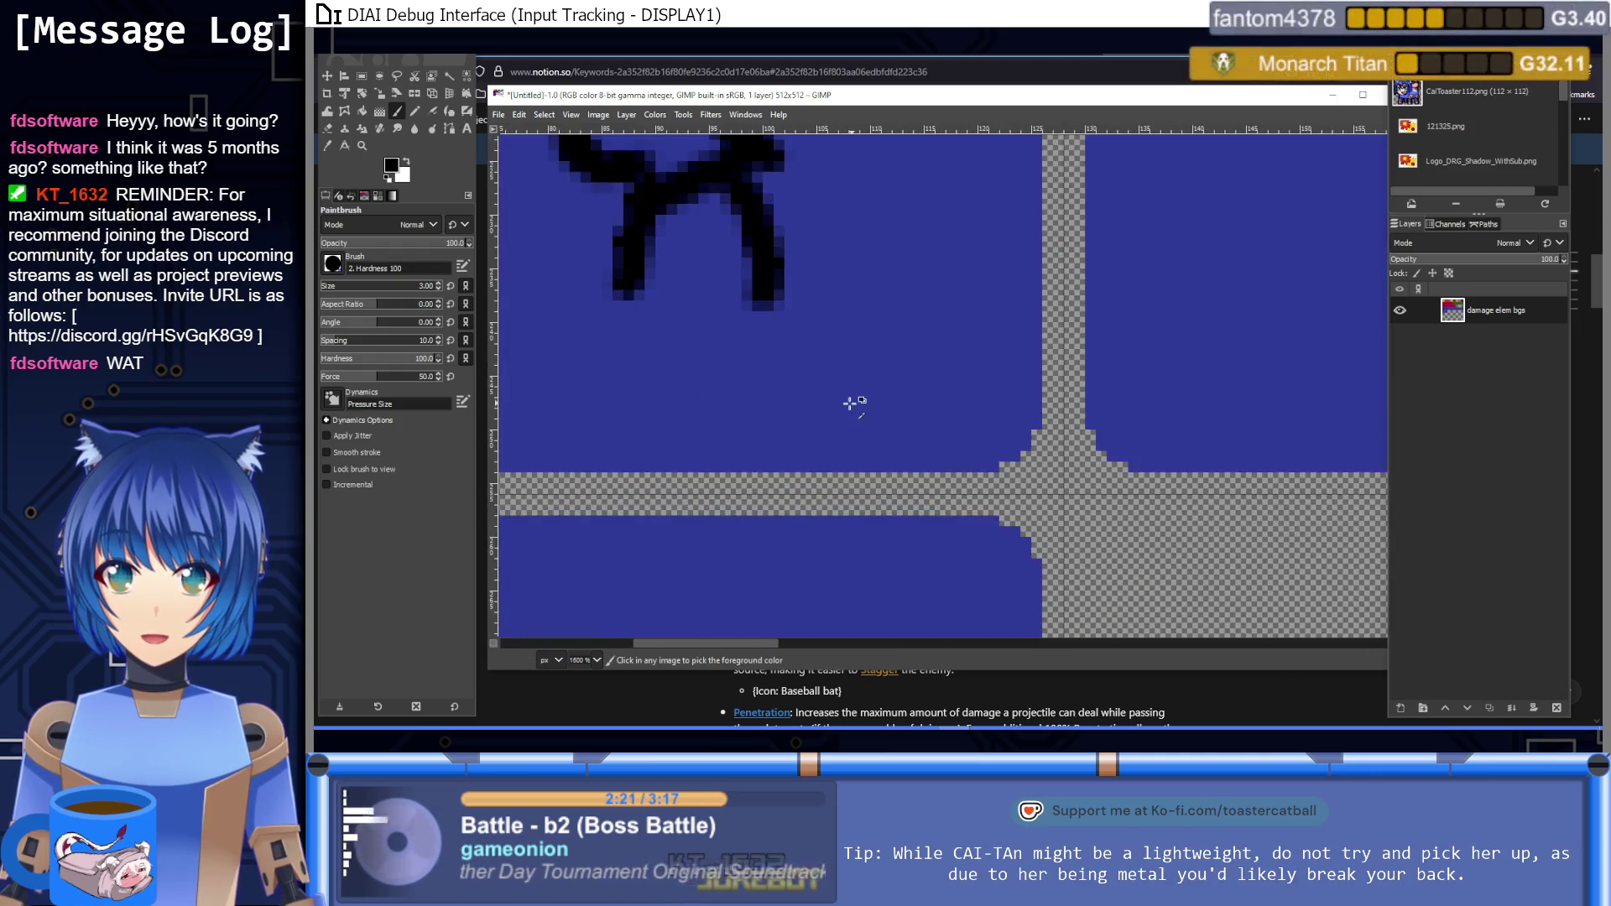
Step: Paint an asterisk of diagonal and vertical strokes in the blue tile and inspect it close up
left_click_drag(829, 383, 969, 274)
left_click_drag(819, 263, 965, 370)
left_click(909, 408)
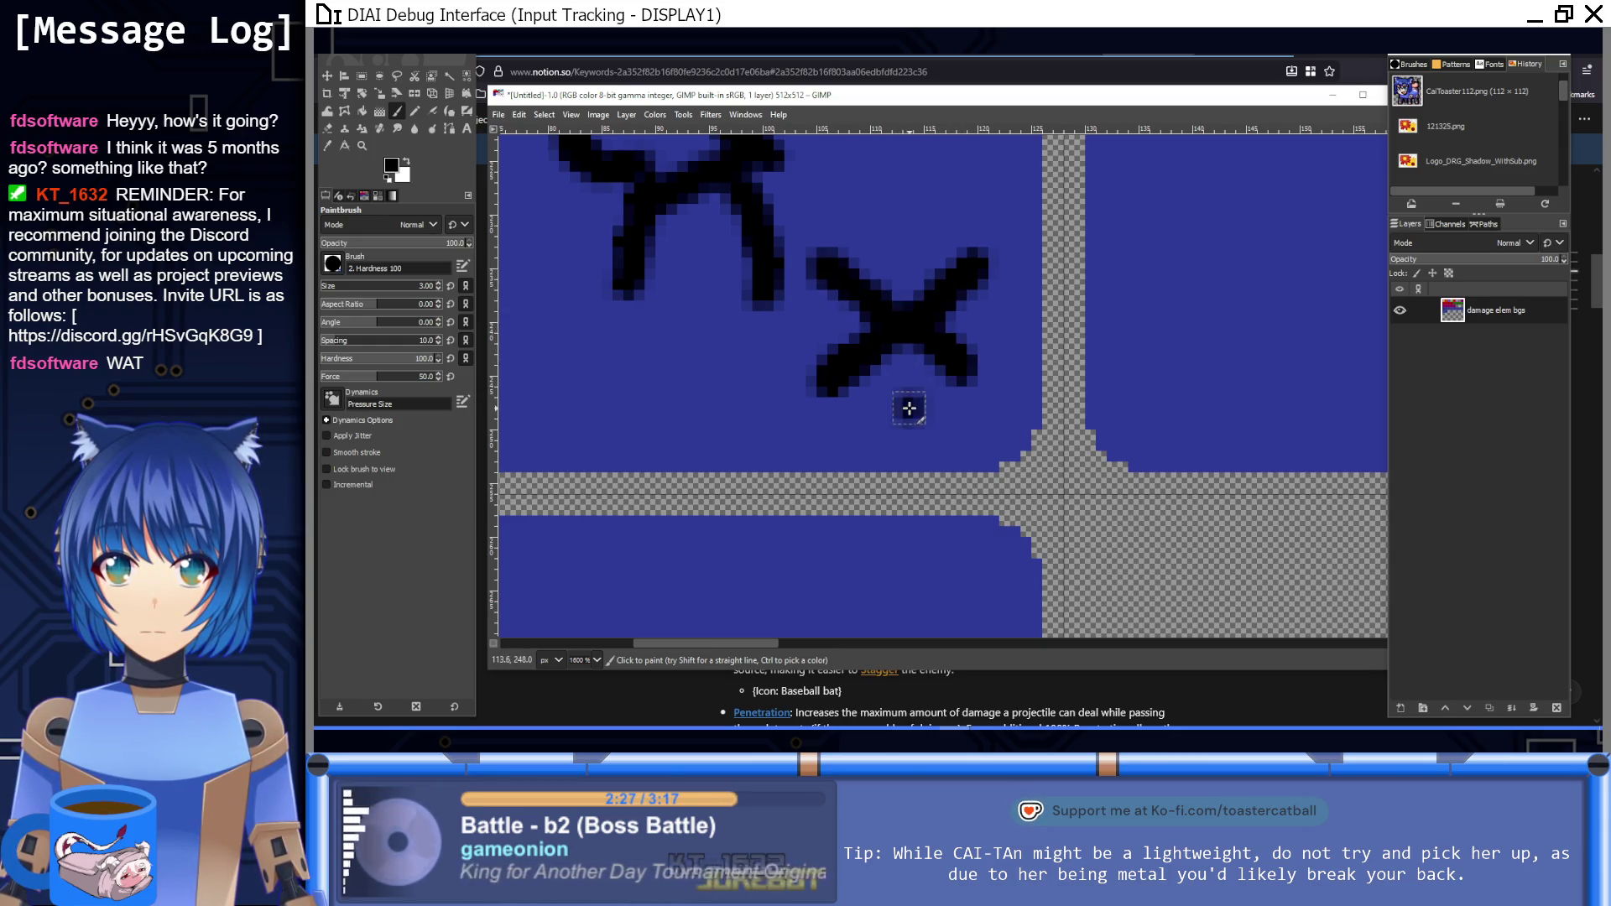
left_click(899, 243, "shift")
key("1")
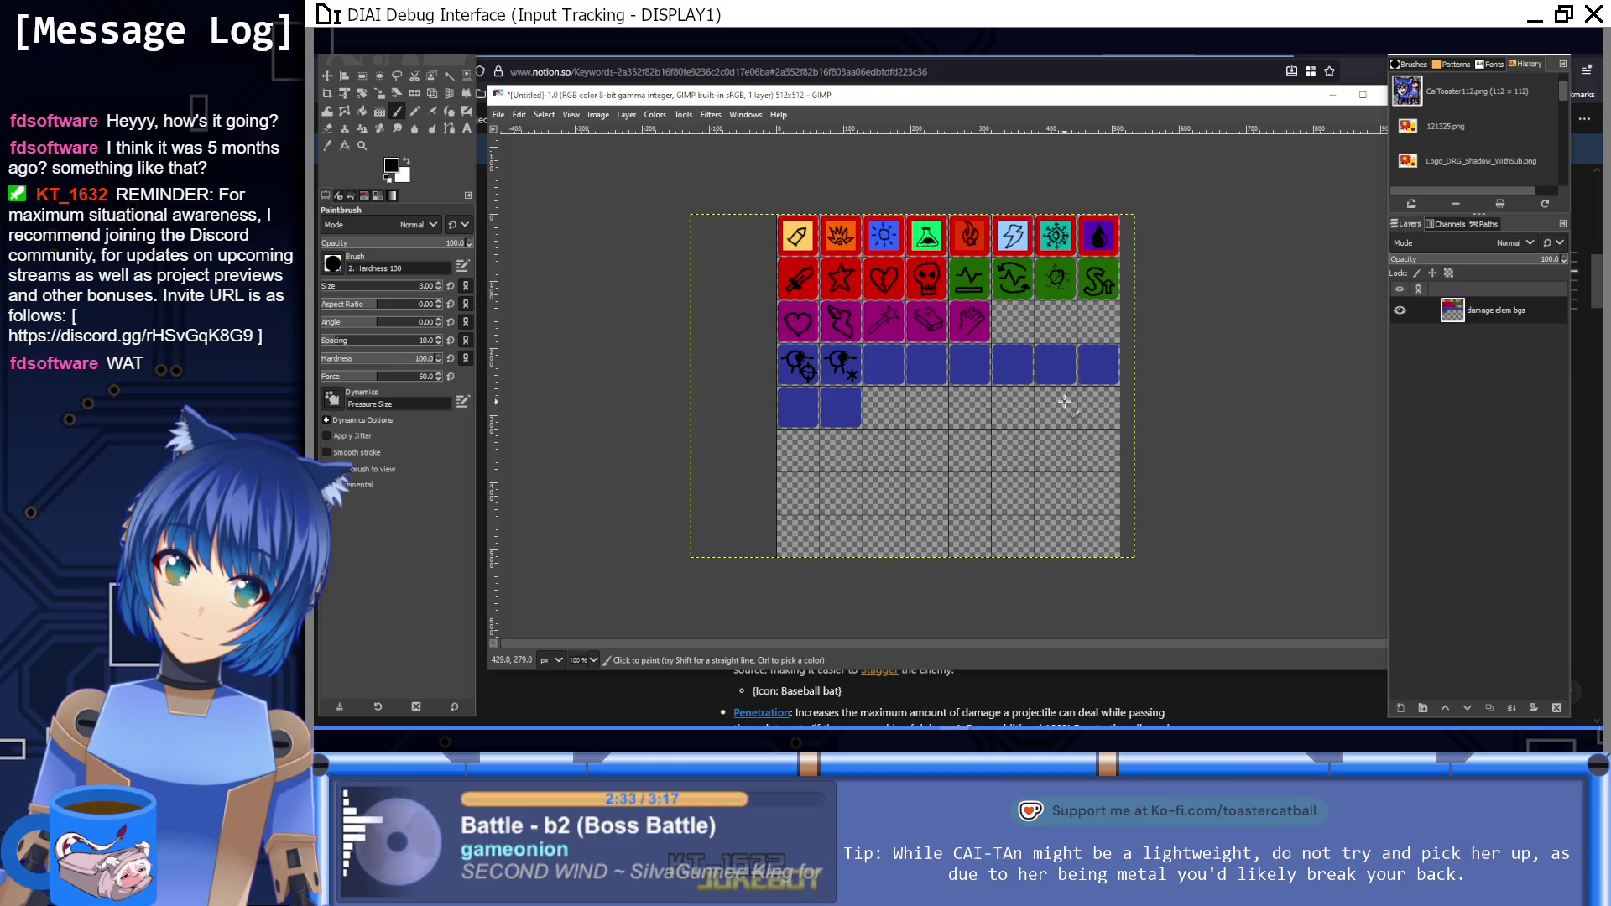
key("5")
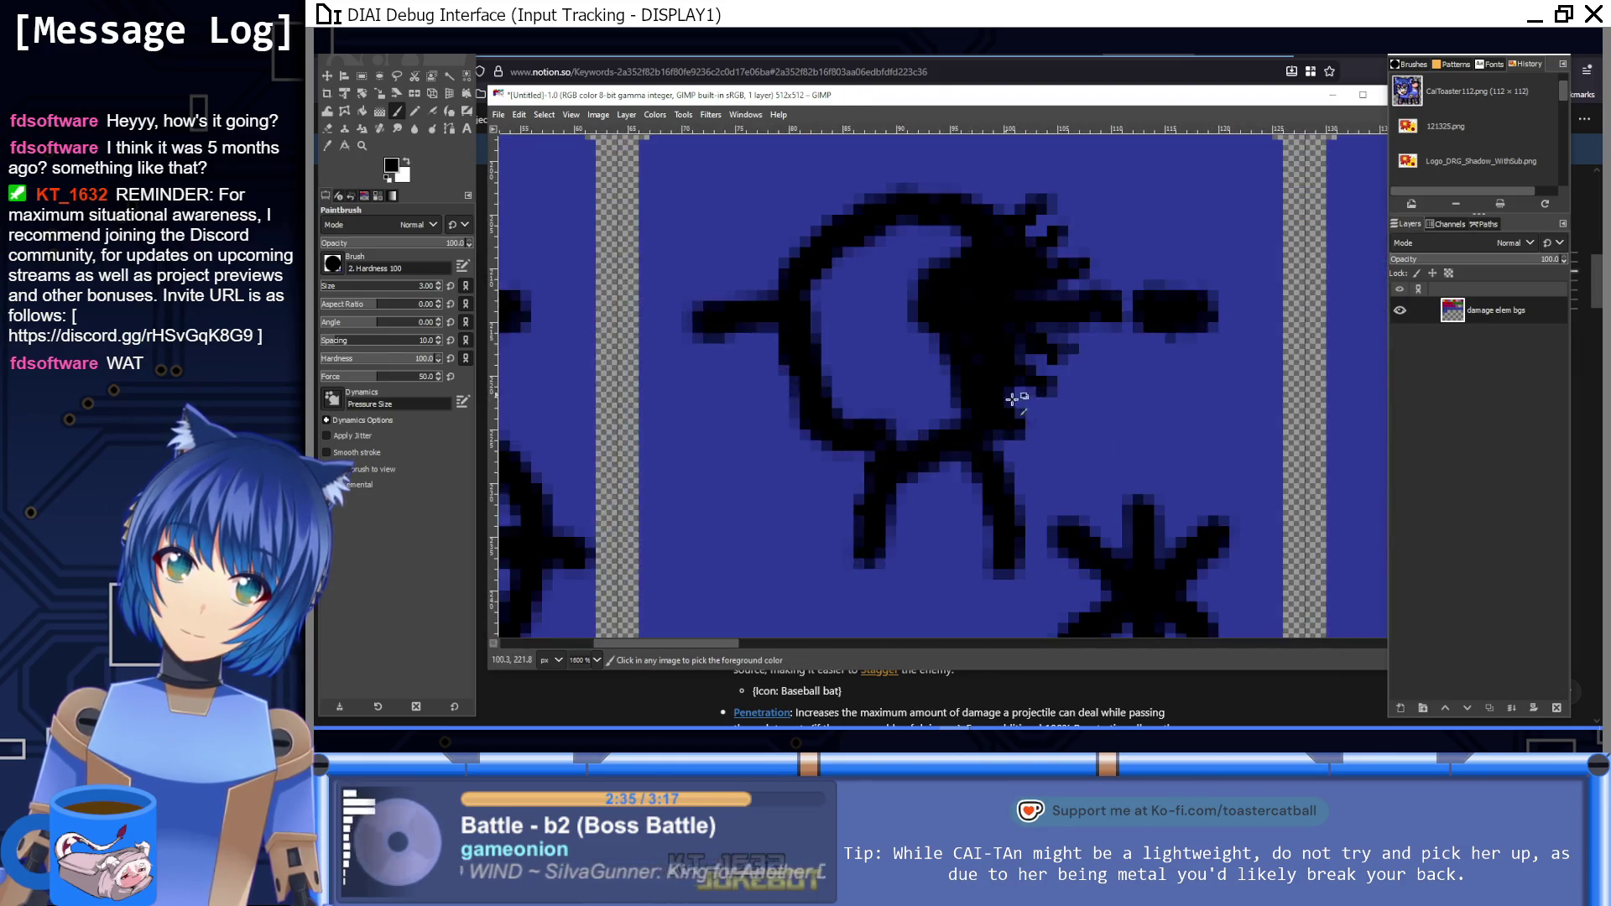
left_click_drag(1169, 557, 1065, 414)
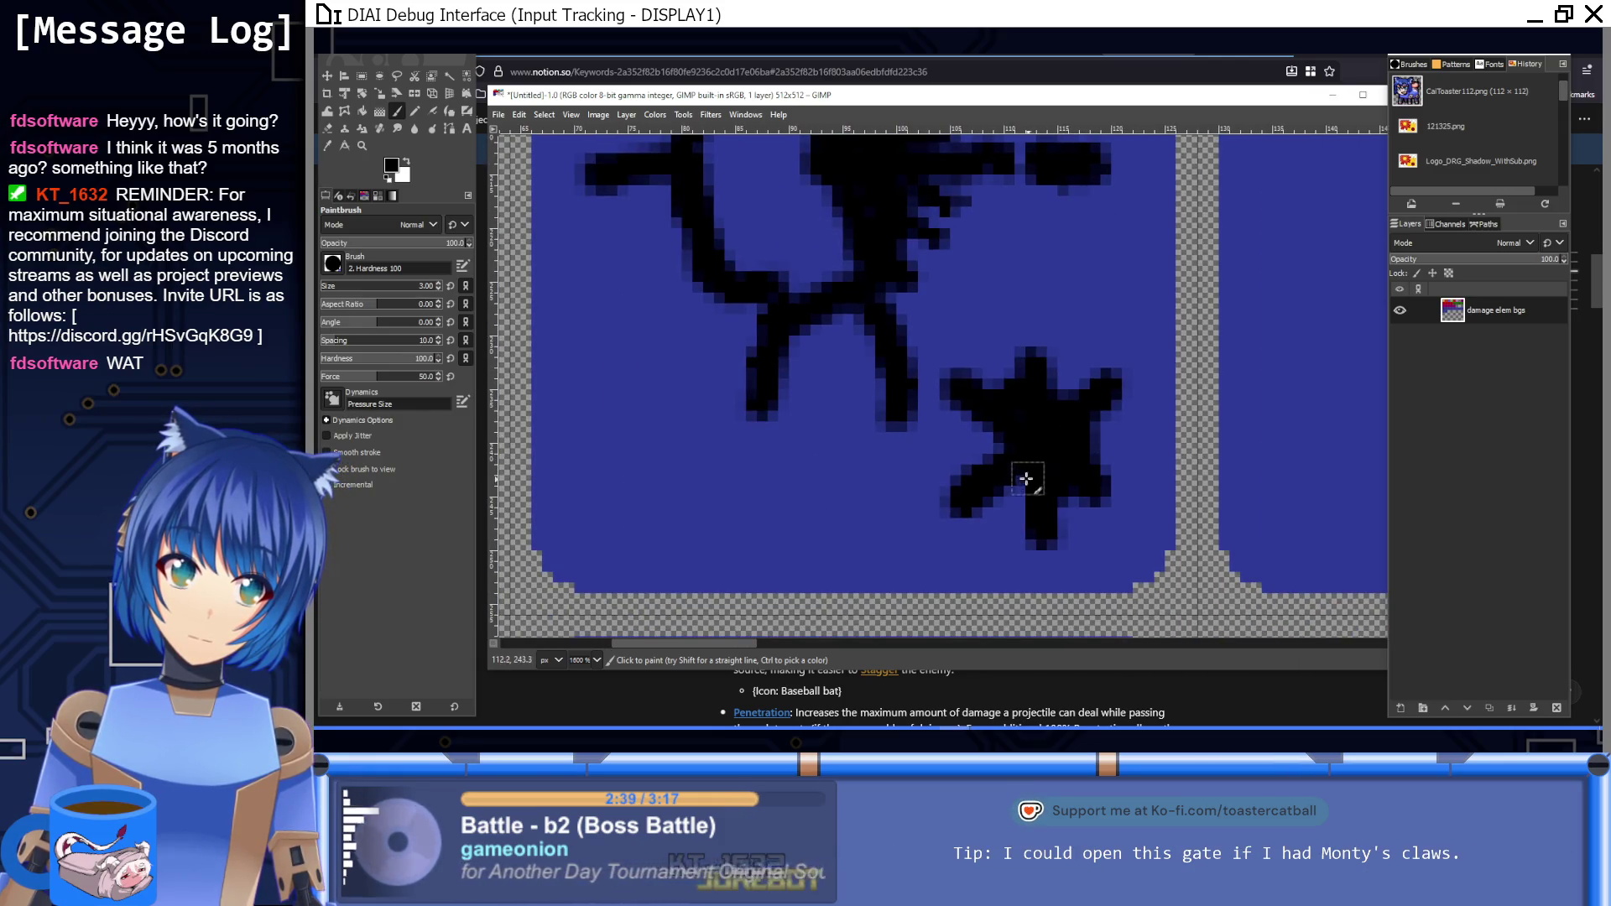
key("1")
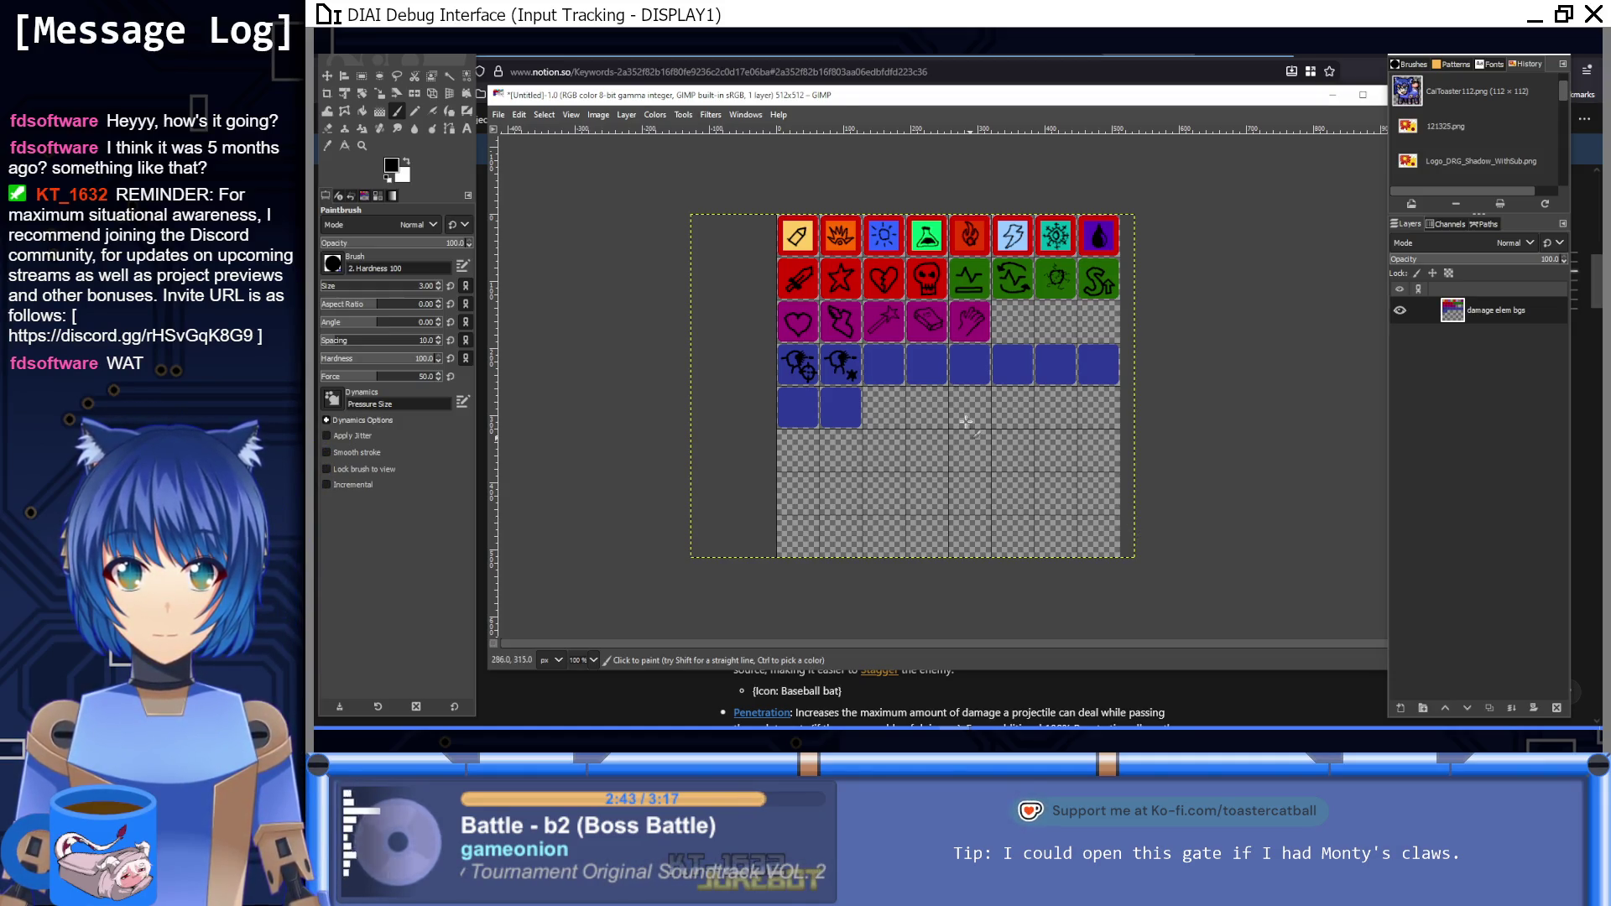
scroll(842, 359, "up", 8, "ctrl")
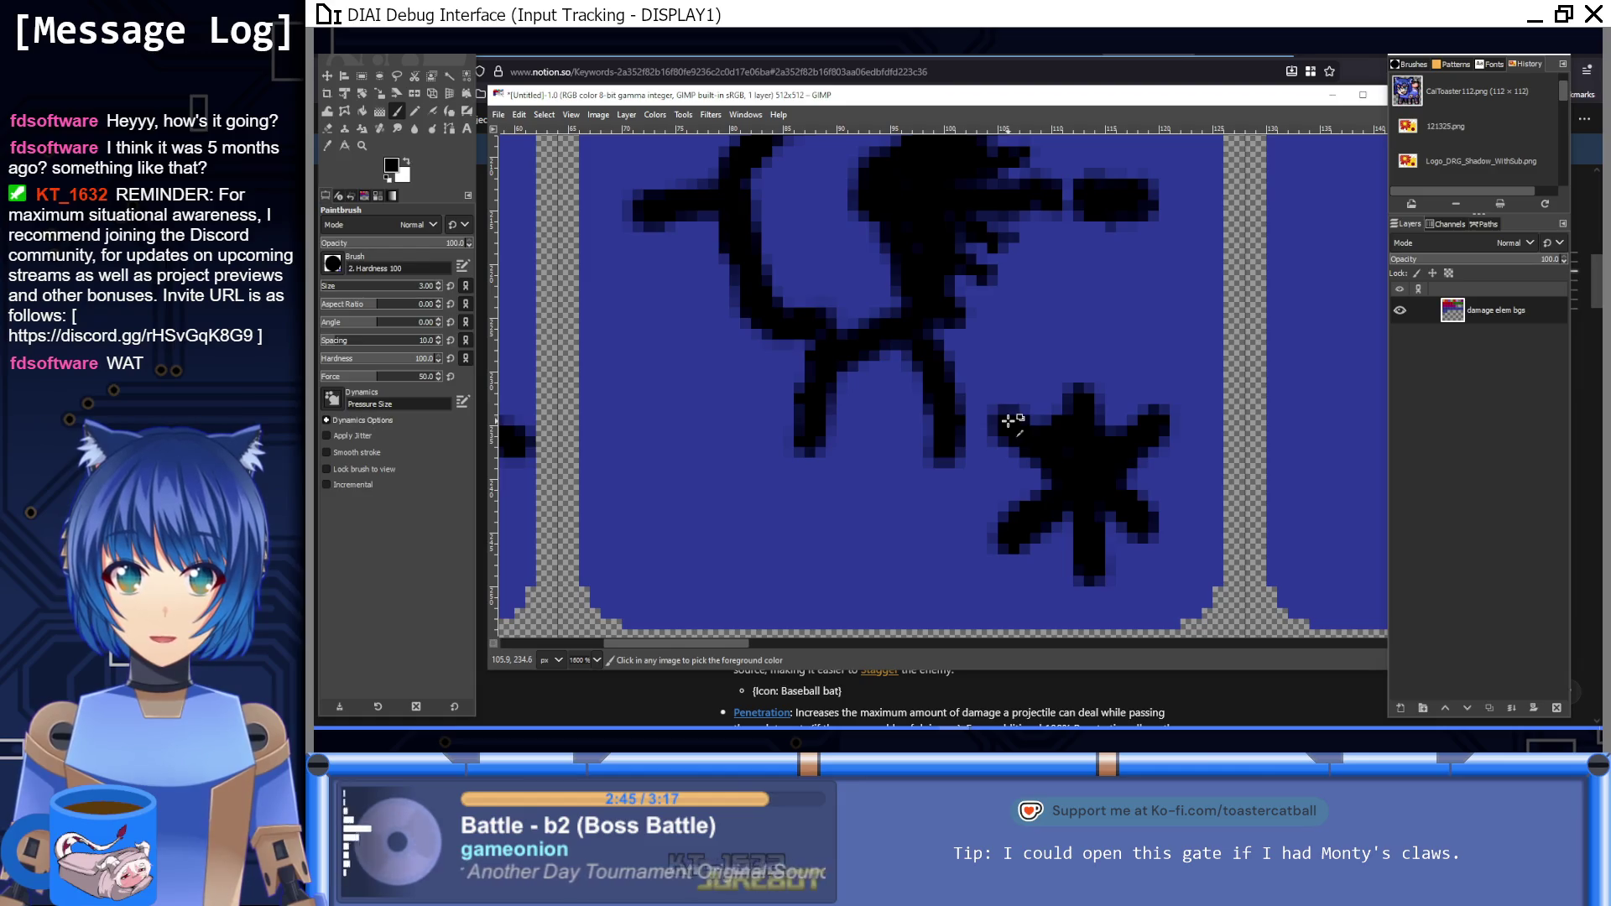
Step: Undo the asterisk strokes and draw a straight-line X in their place
key("ctrl+z")
key("ctrl+z")
key("ctrl+z")
key("1")
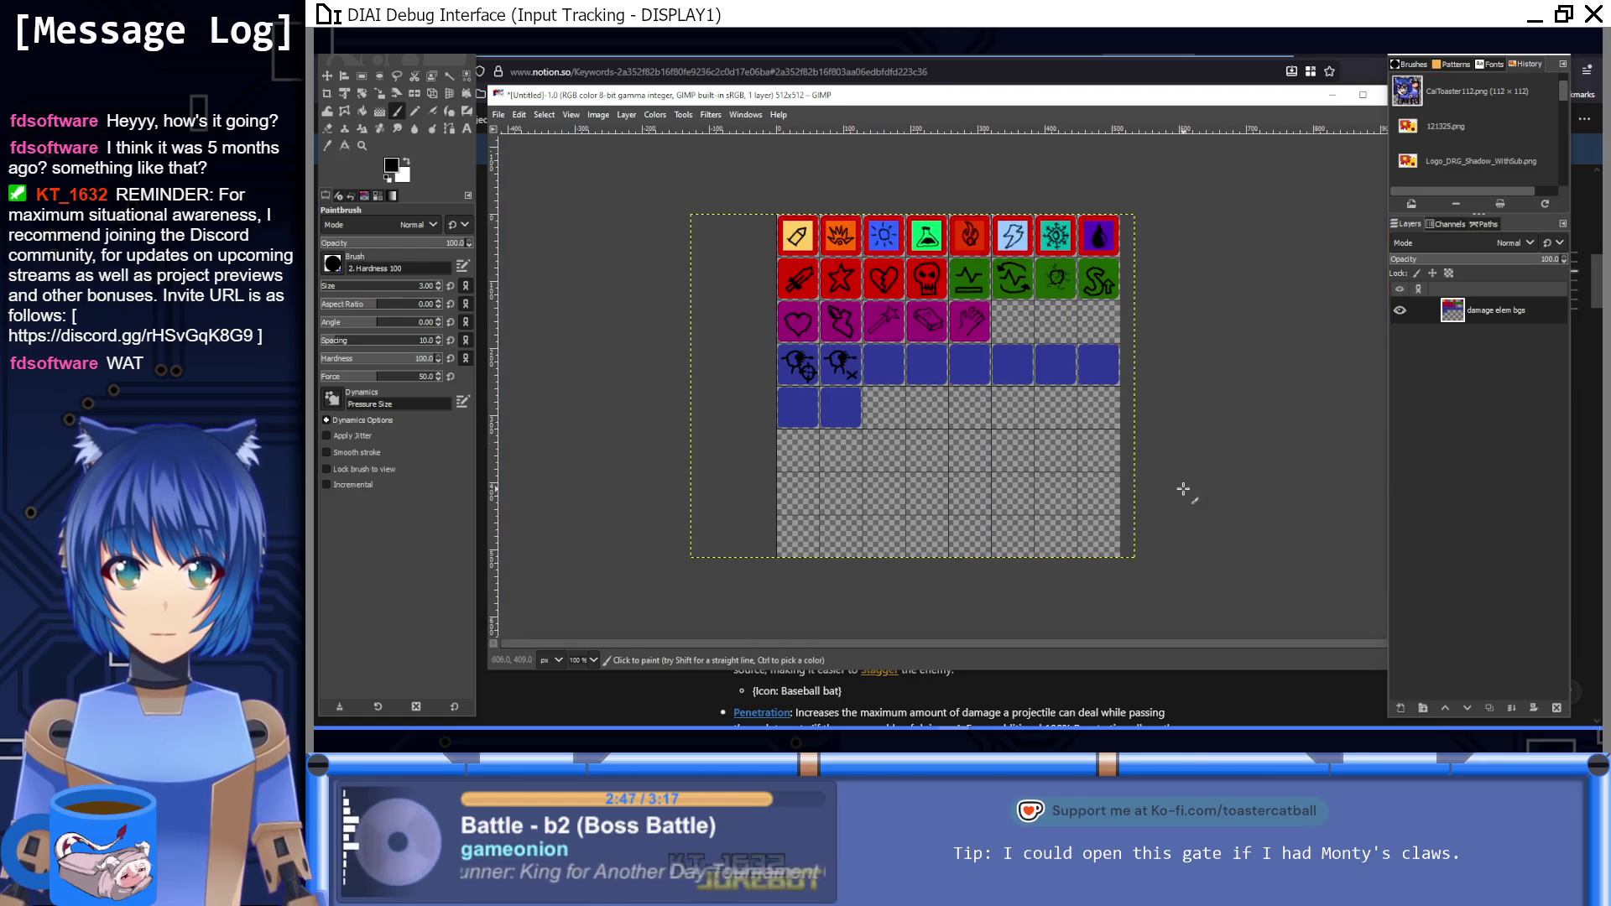
key("ctrl")
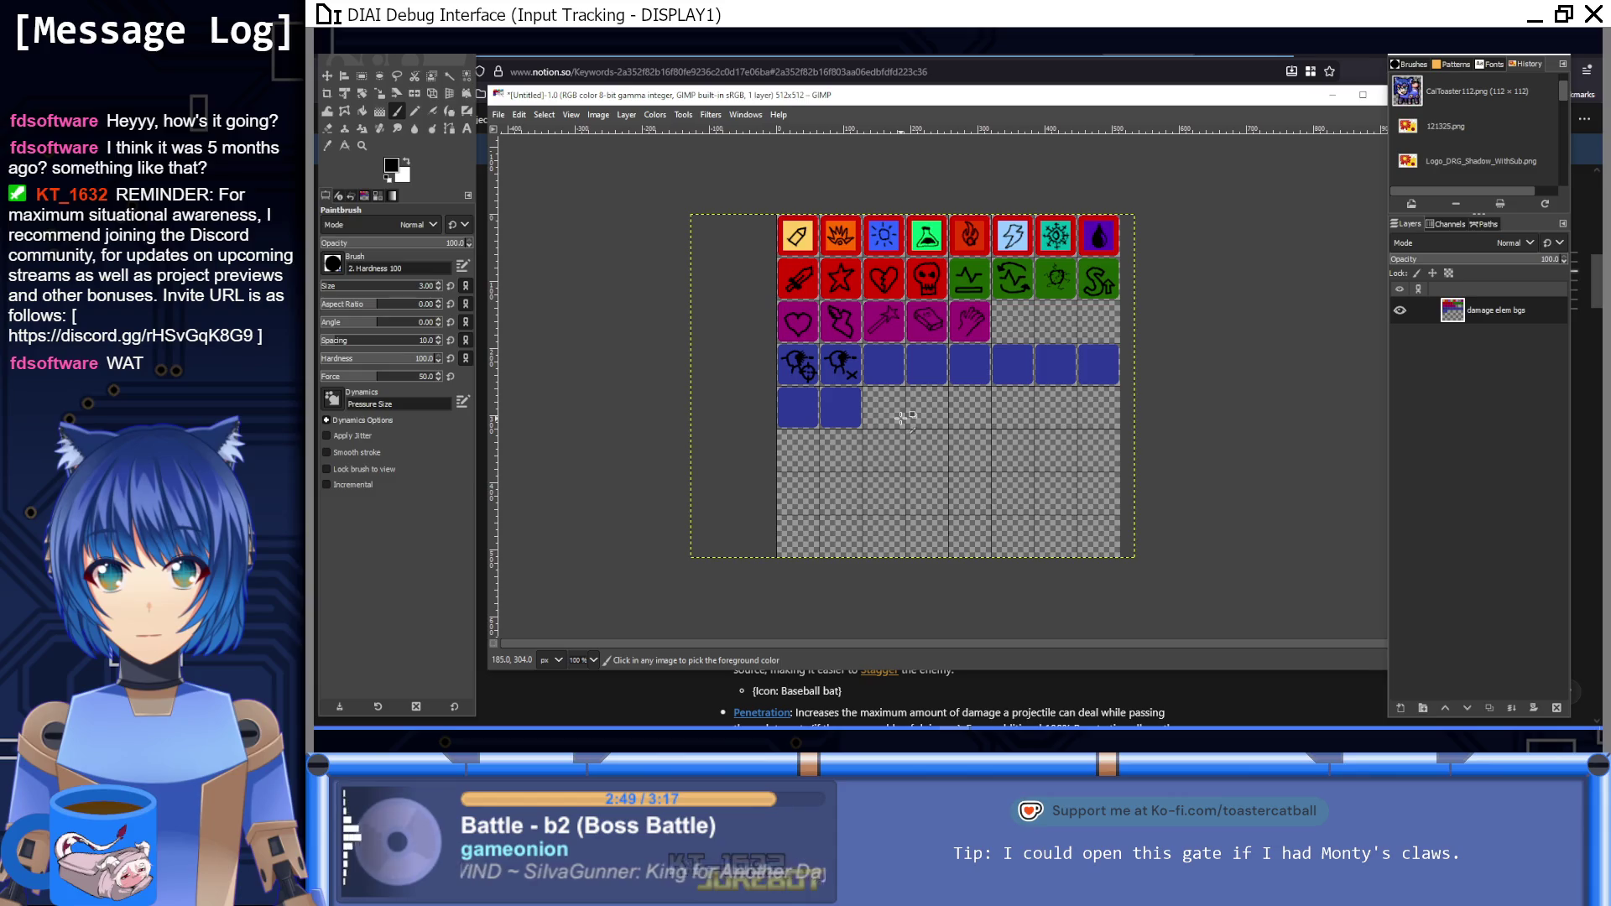
scroll(900, 417, "up", 8, "ctrl")
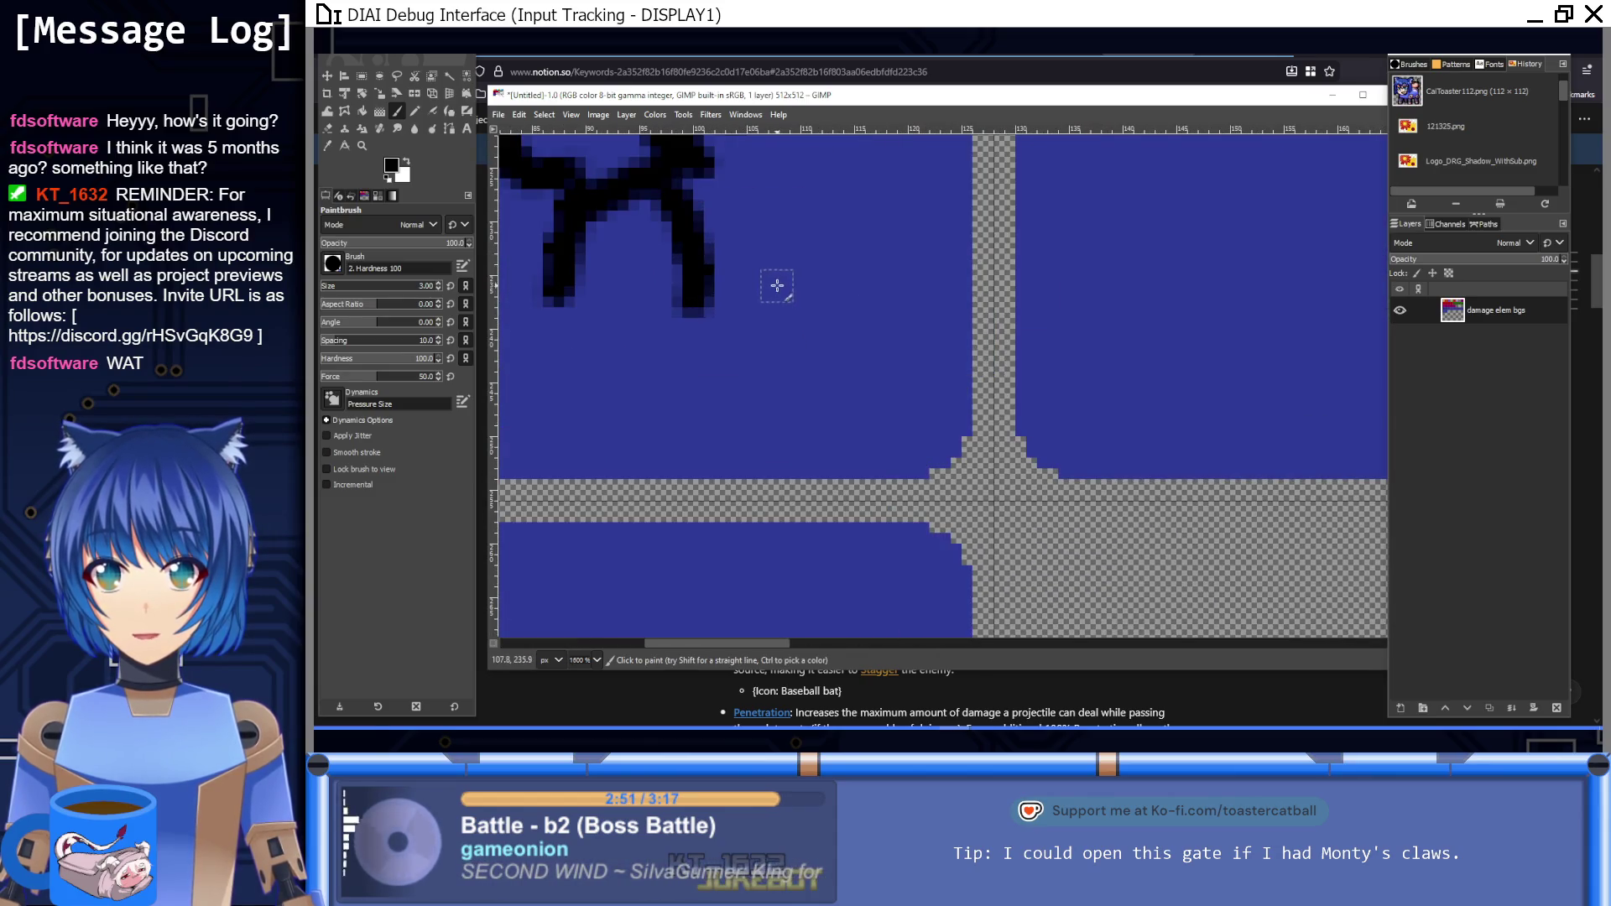
left_click(776, 281)
left_click(906, 409, "shift")
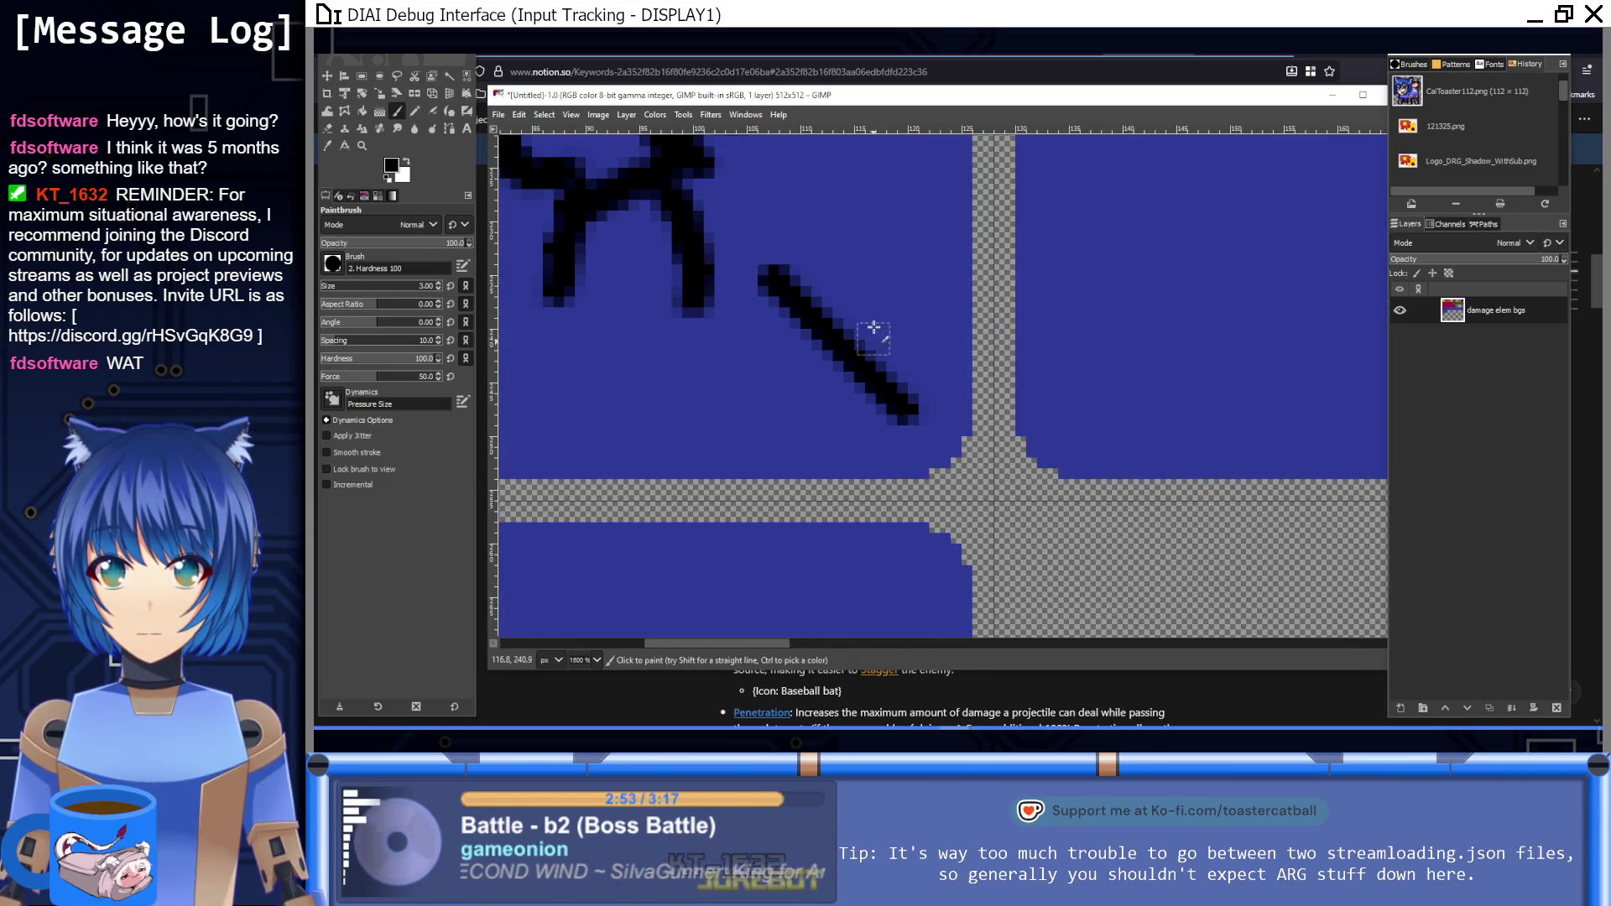
left_click(898, 284)
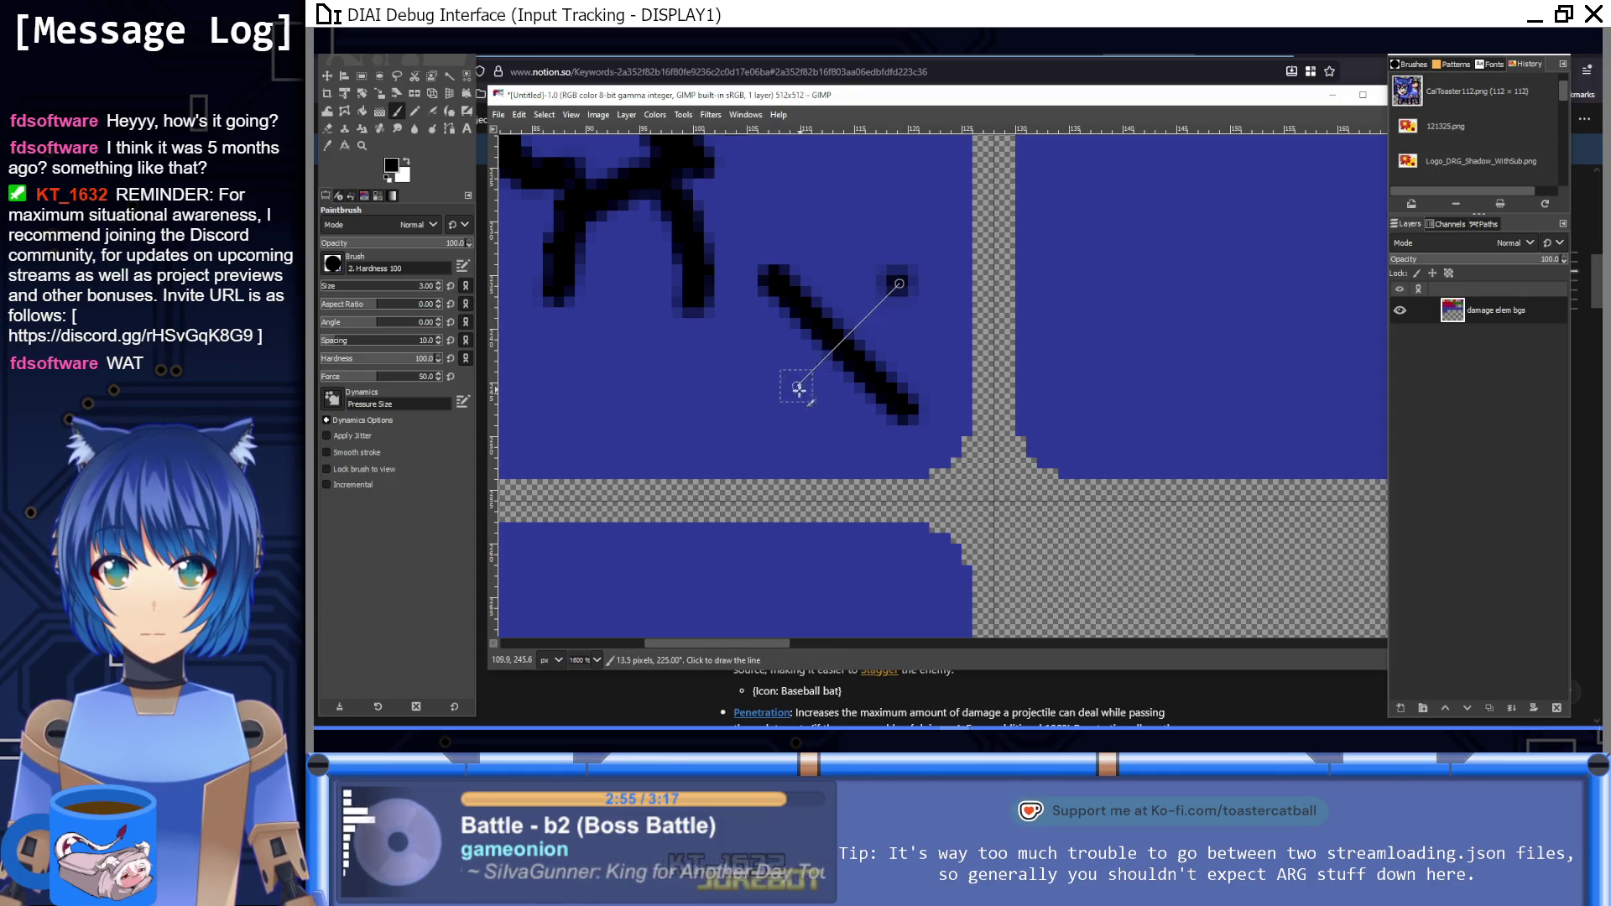
left_click(779, 409, "shift")
scroll(972, 450, "down", 8)
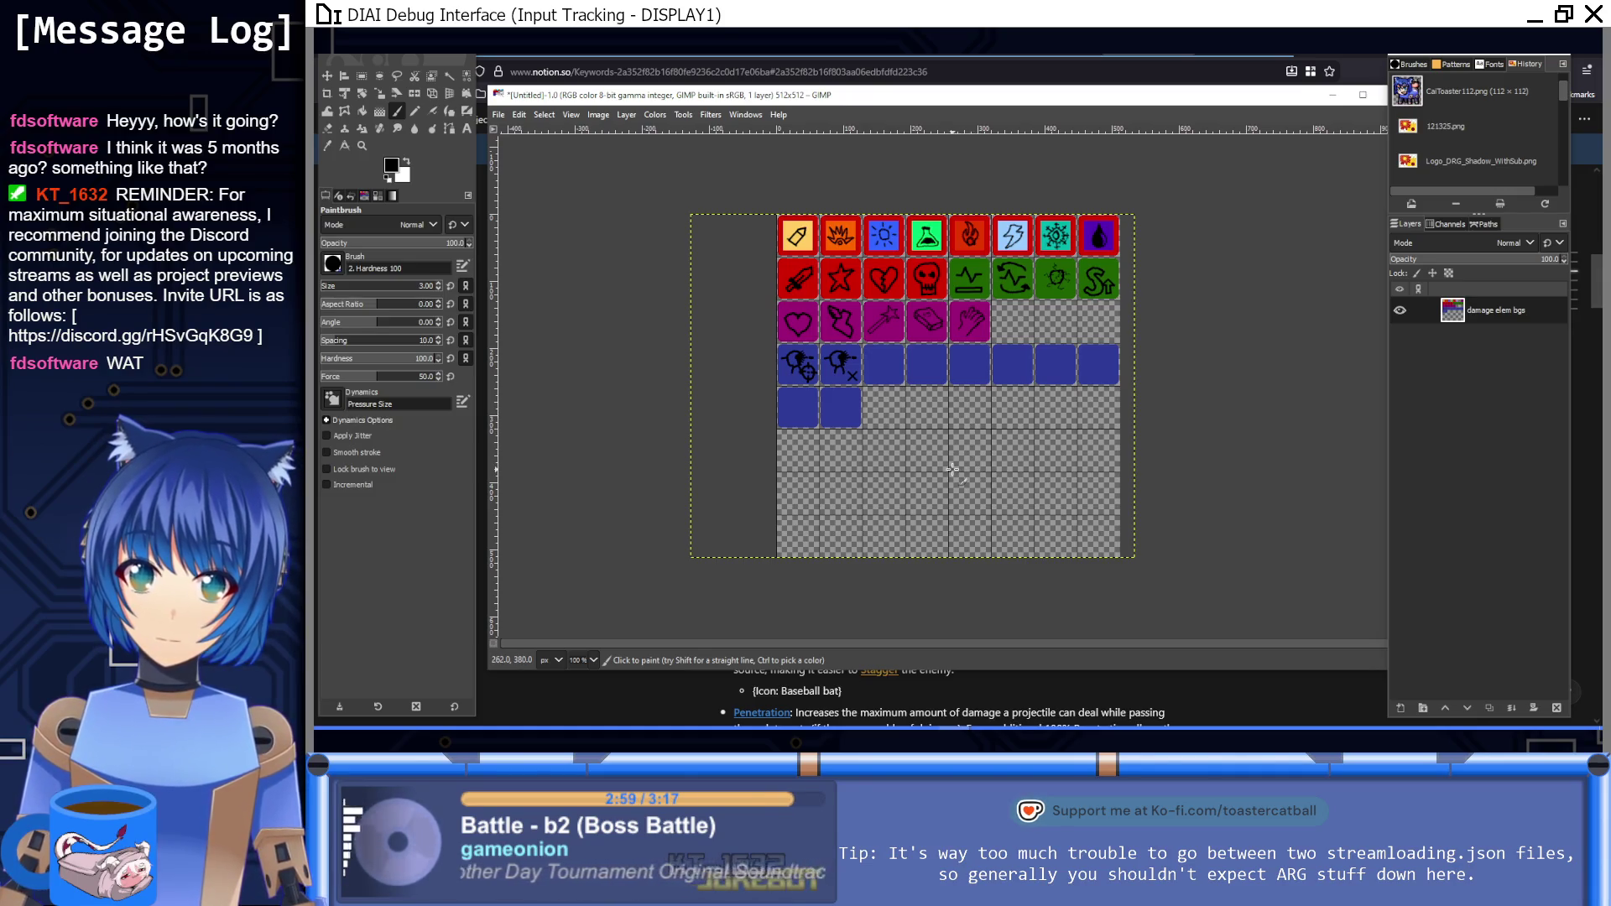
scroll(854, 387, "up", 7)
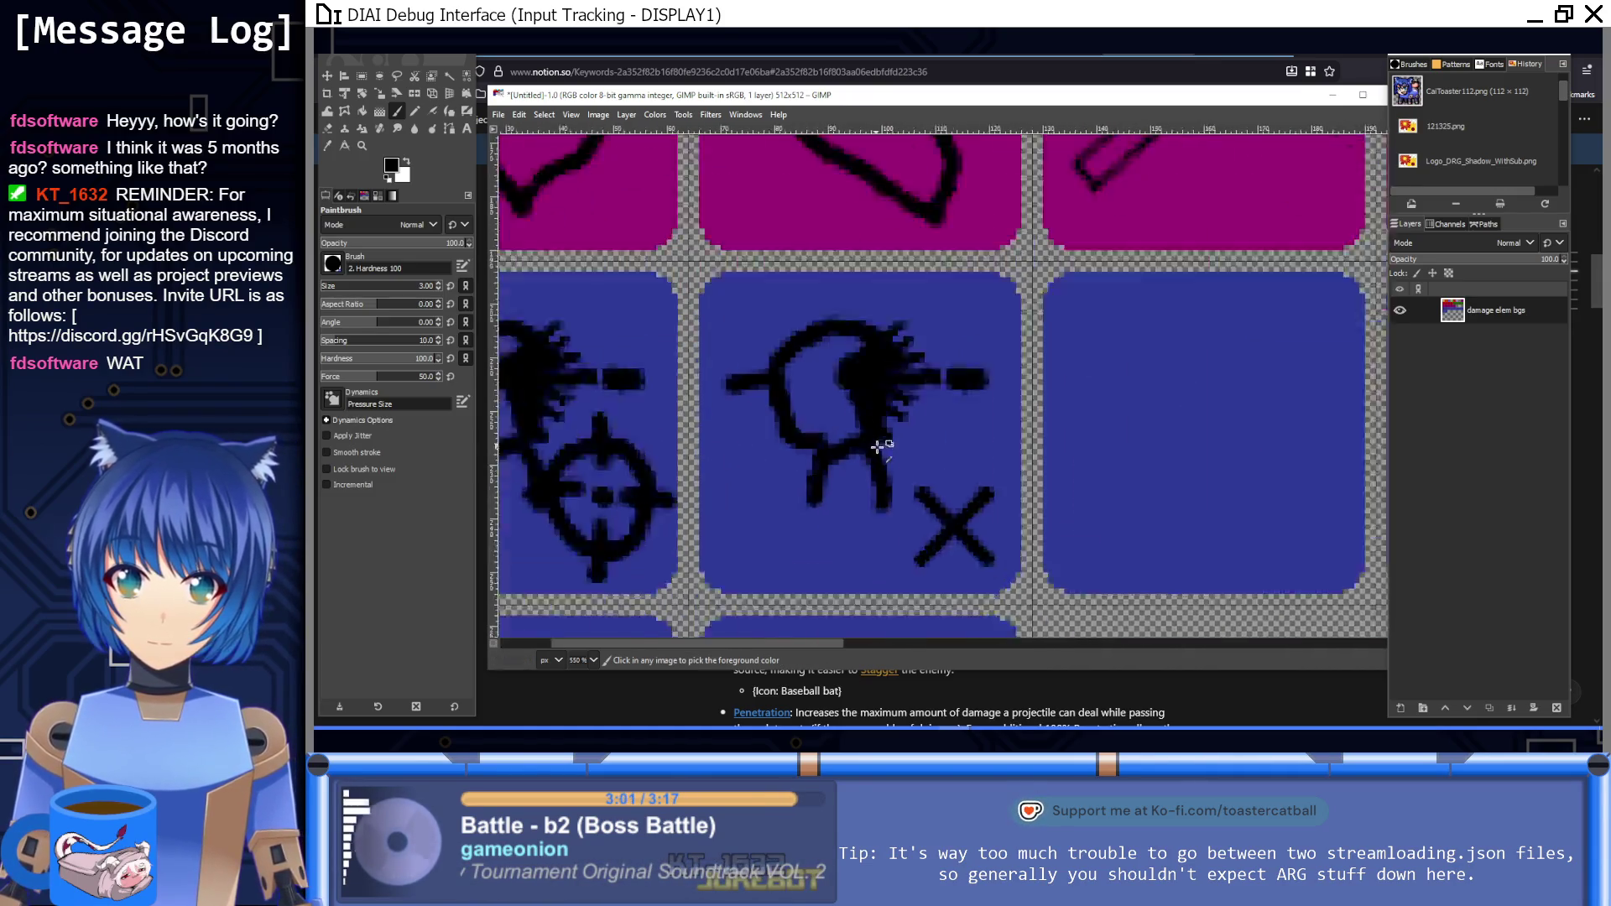
Step: Thicken both arms of the X into bold strokes, redoing one misplaced arm
left_click_drag(909, 394, 1000, 474)
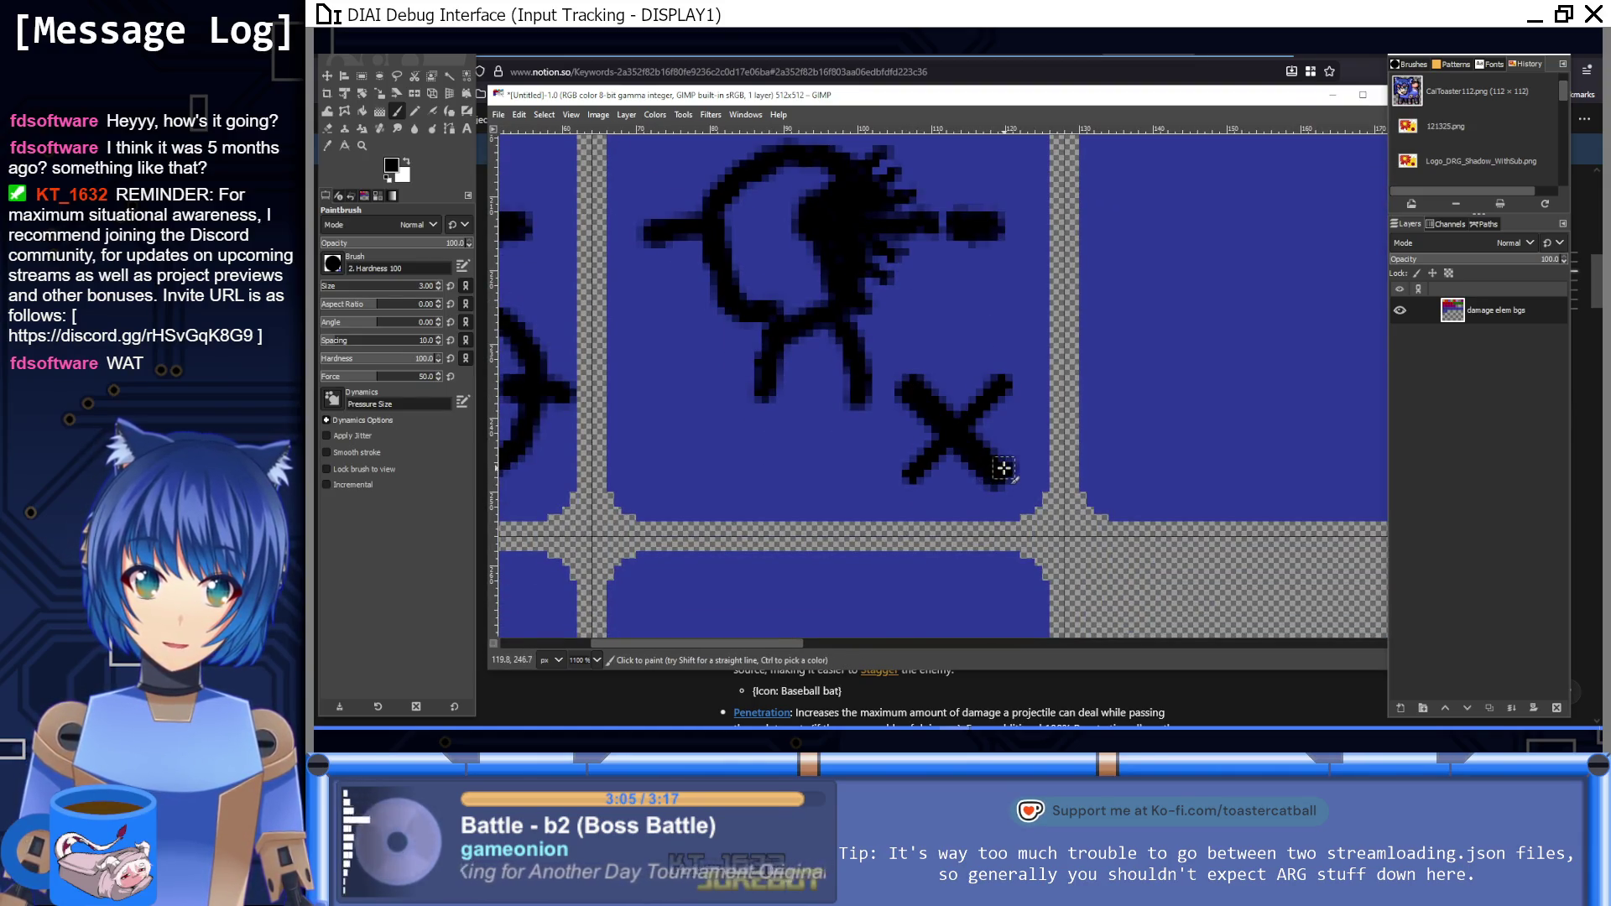
left_click(913, 384, "shift")
left_click(998, 379)
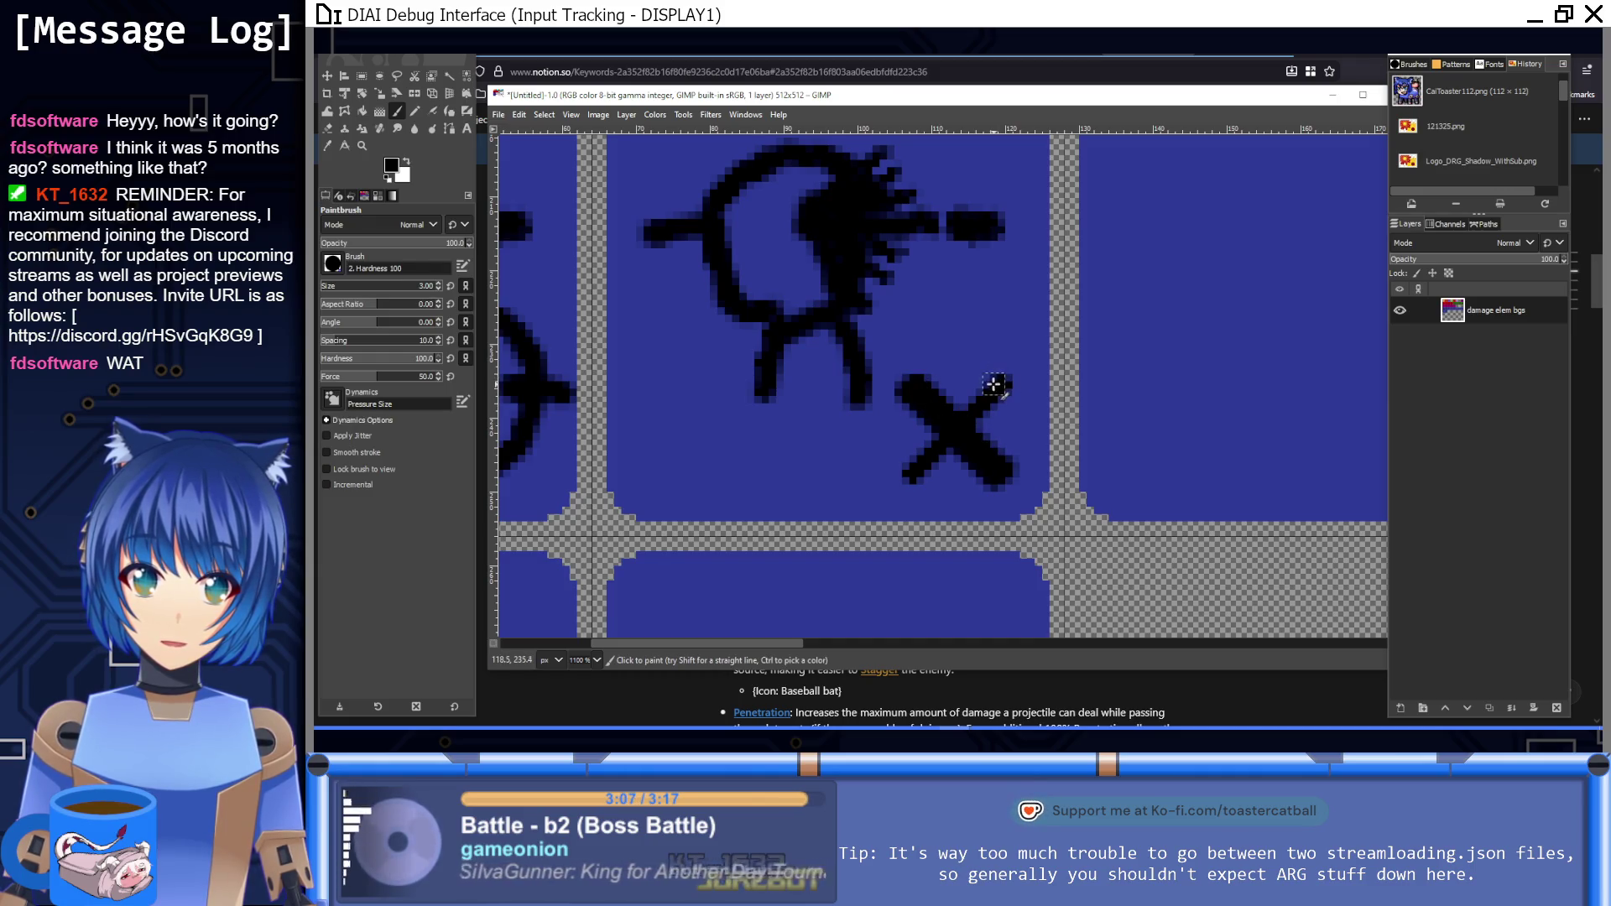
left_click(915, 465, "shift")
key("ctrl+z")
key("ctrl+z")
left_click(999, 379)
left_click(915, 465, "shift")
key("1")
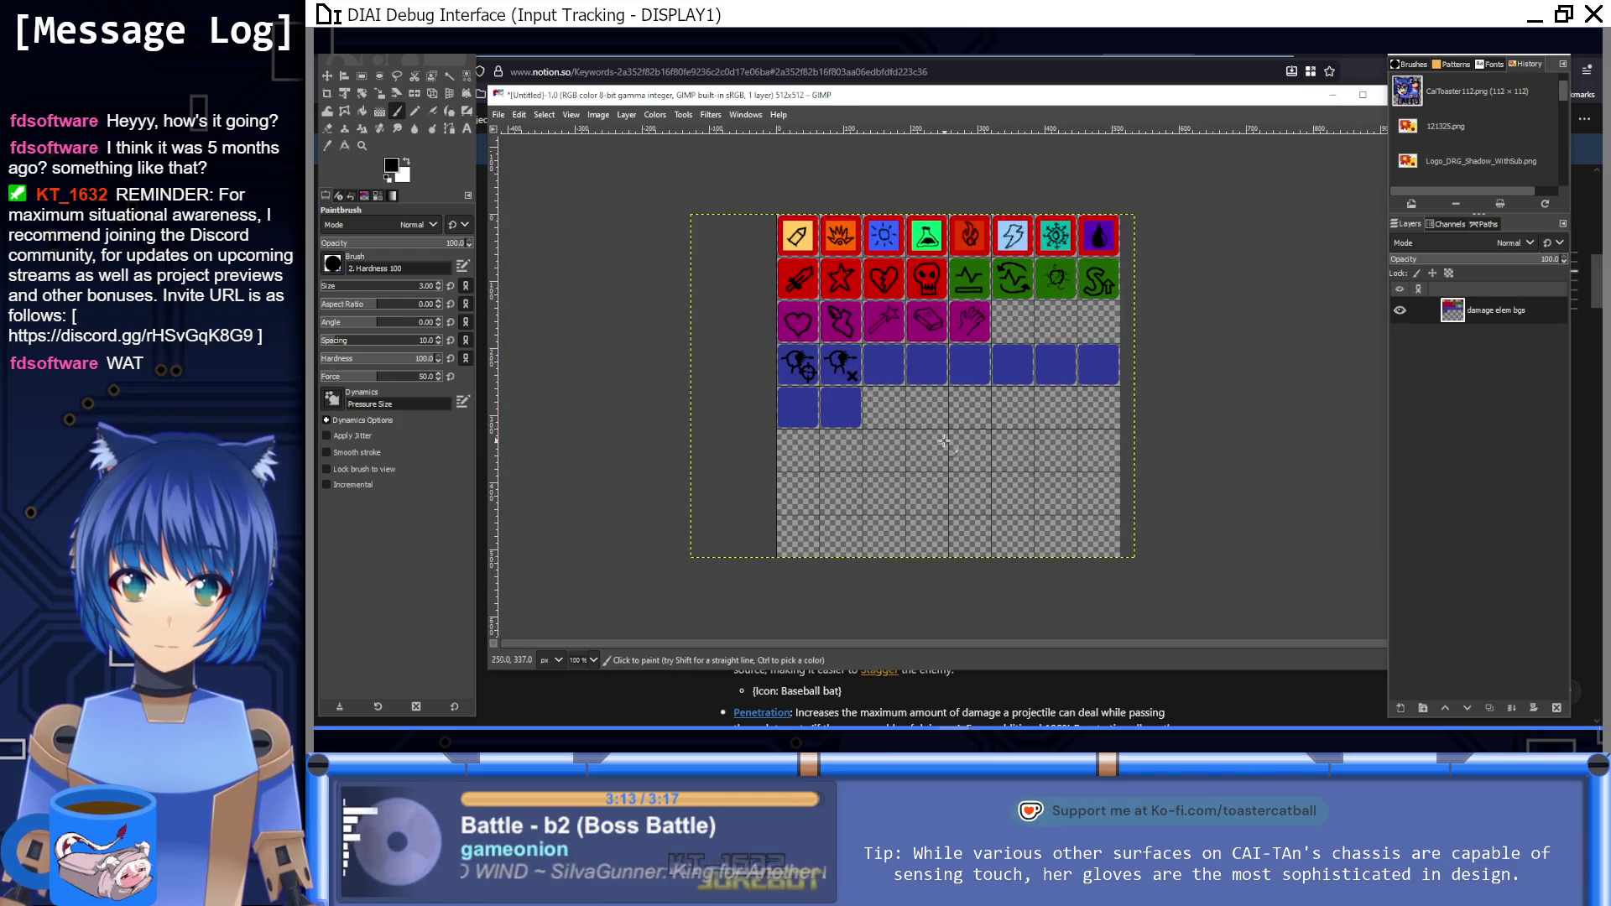
scroll(945, 381, "up", 5, "ctrl")
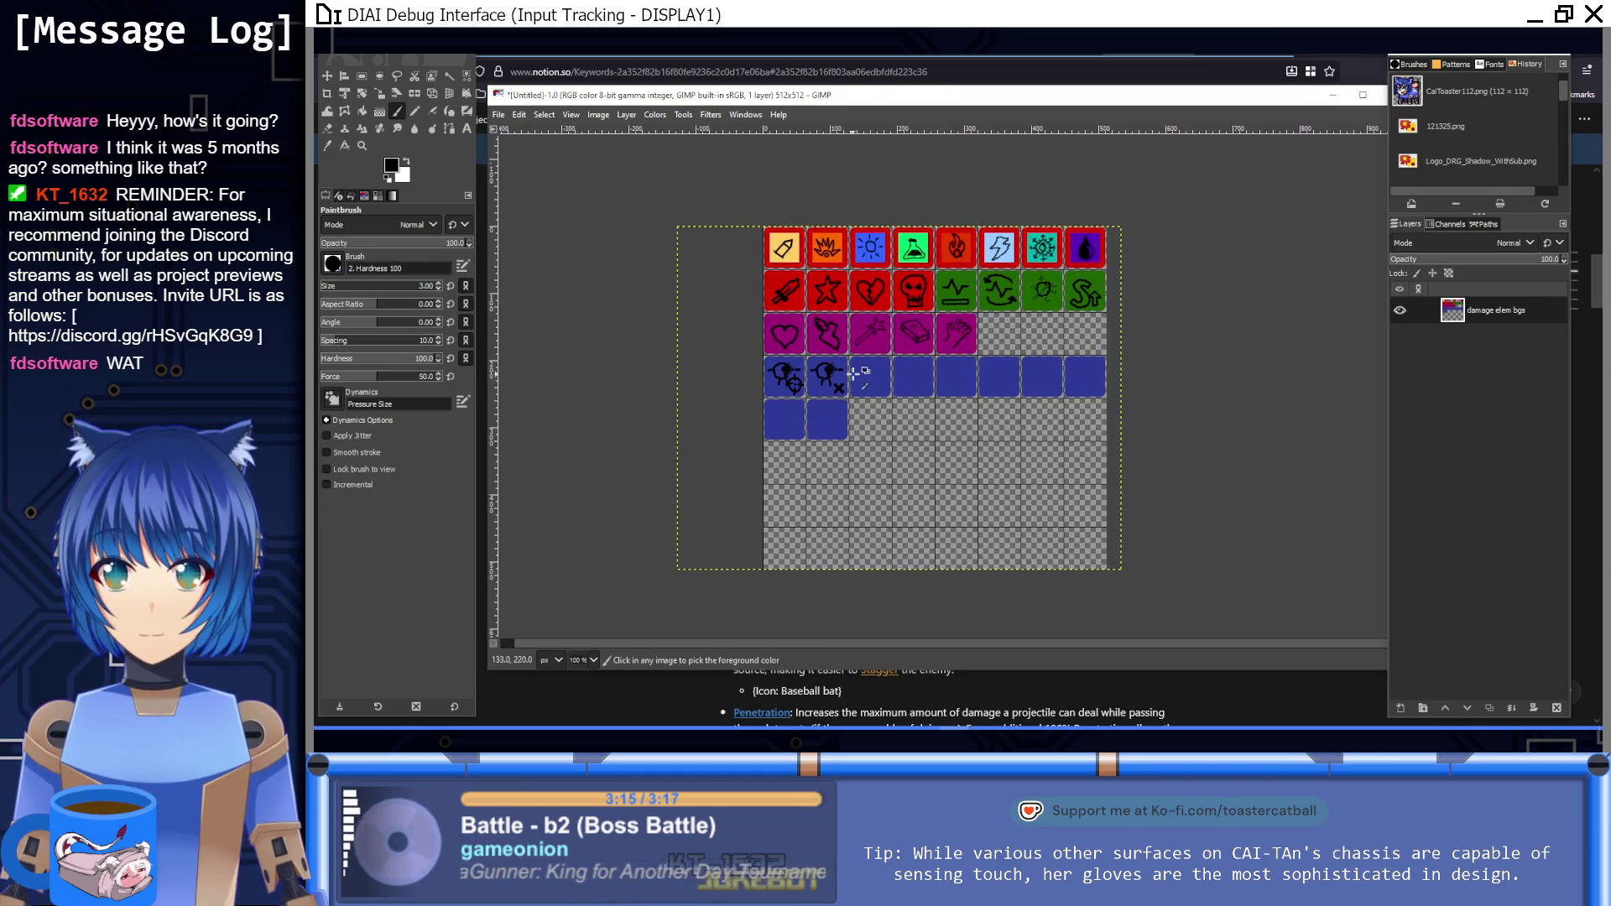
scroll(867, 439, "up", 1, "ctrl")
left_click_drag(965, 410, 936, 480)
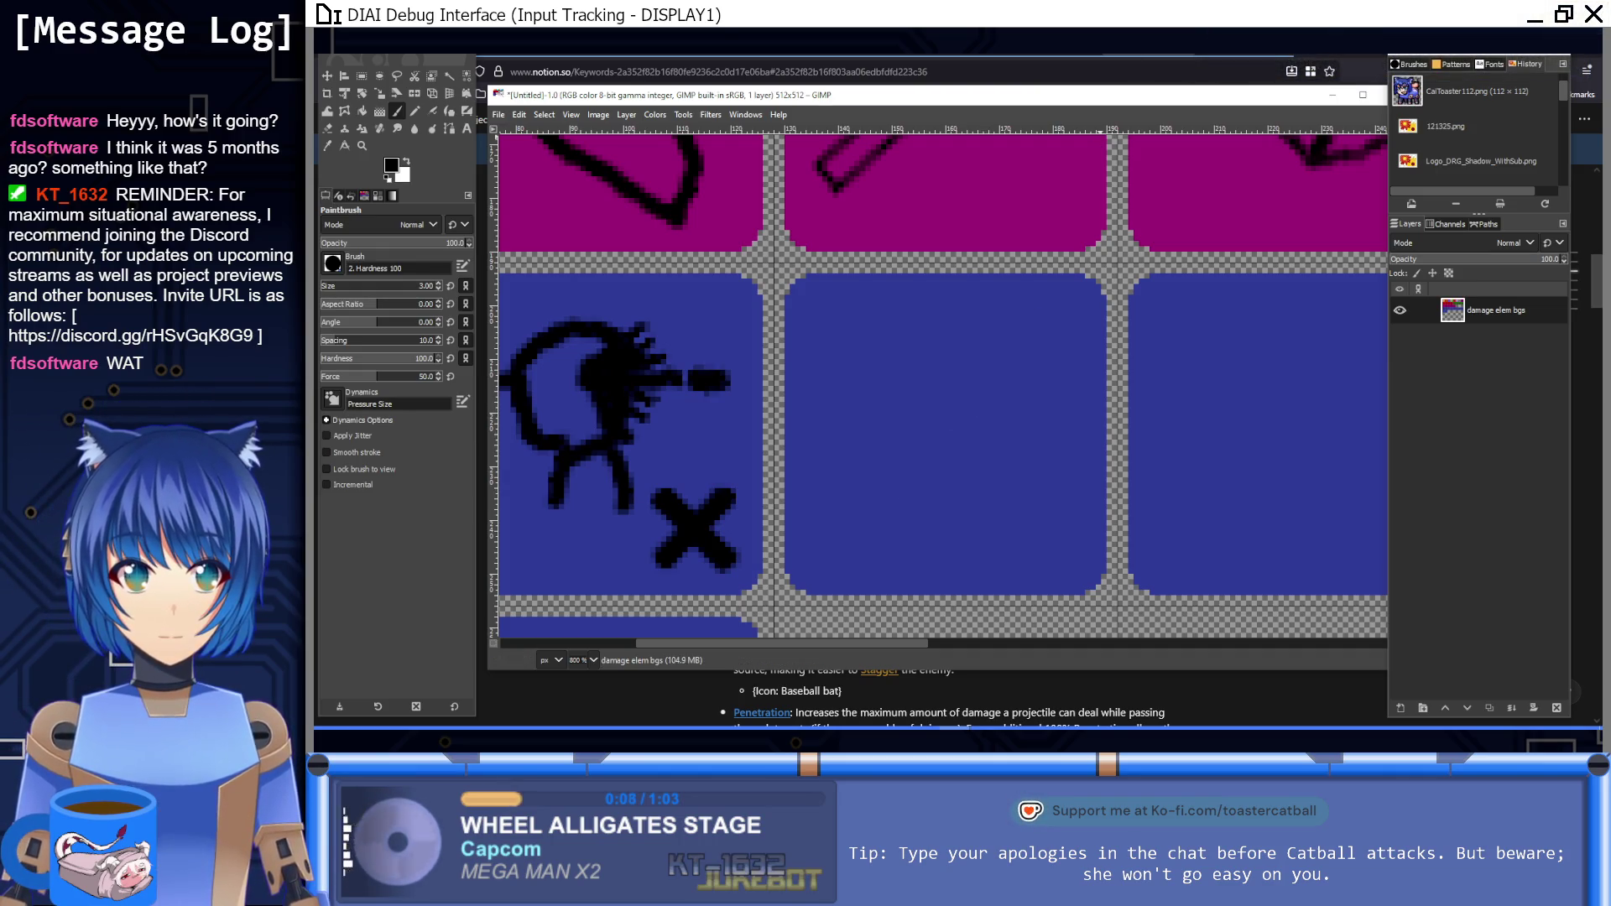
key("alt+Tab")
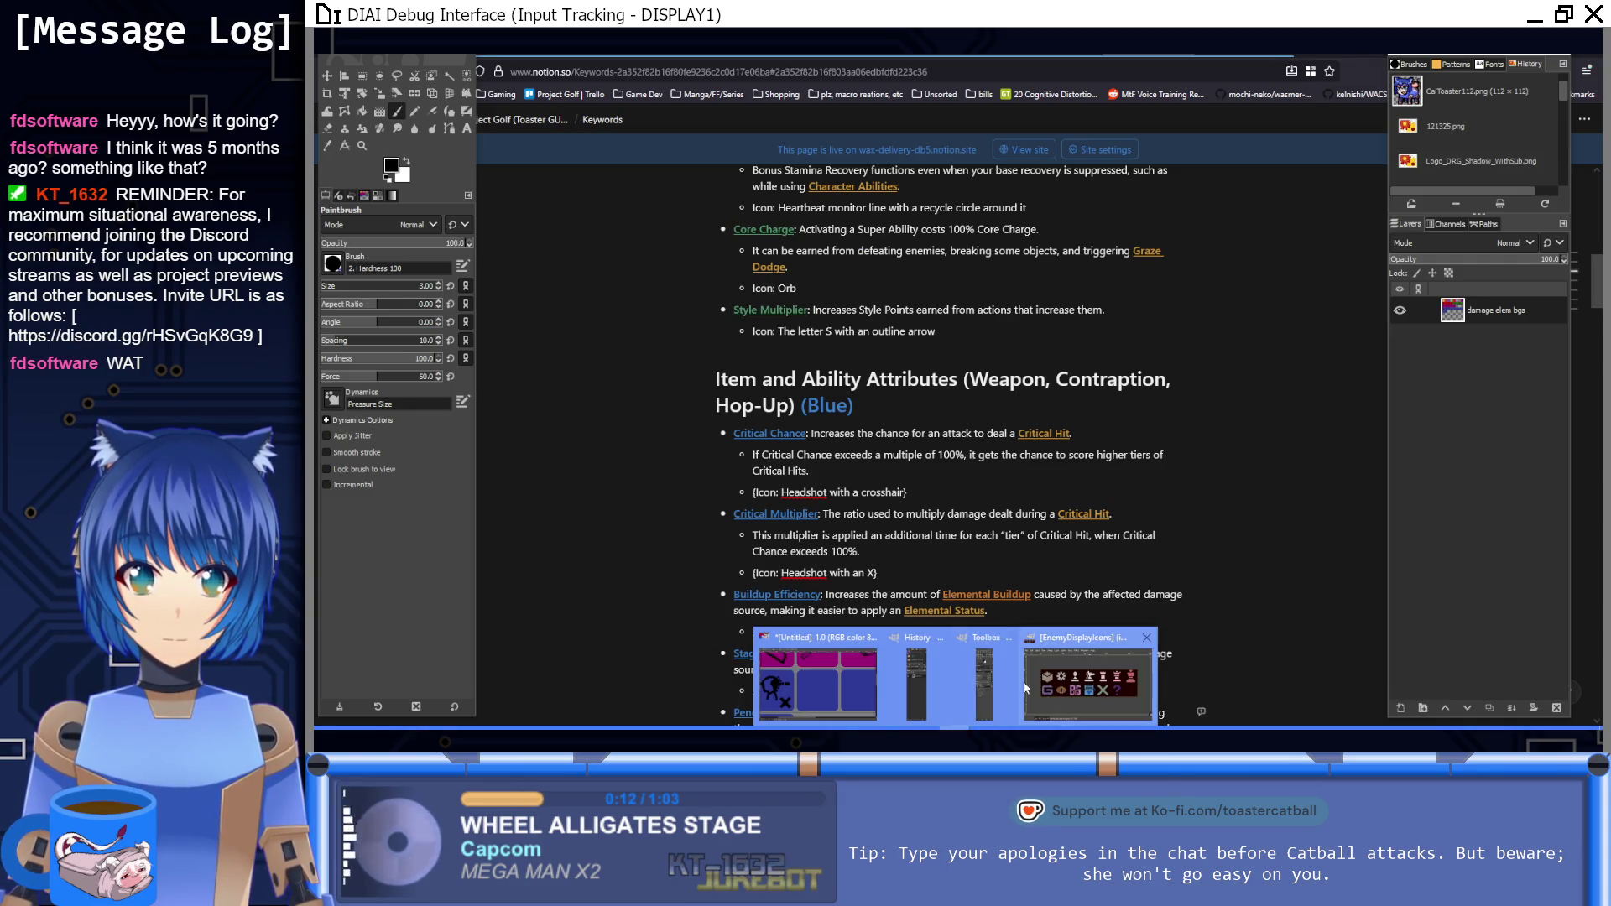
Step: Back in GIMP, sketch a bat outline on the third blue tile, then undo it
key("alt+Tab")
mouse_move(1007, 404)
left_mouse_down()
mouse_move(964, 399)
mouse_move(963, 333)
mouse_move(1018, 349)
mouse_move(1000, 395)
mouse_move(894, 426)
mouse_move(851, 491)
mouse_move(874, 536)
mouse_move(961, 485)
mouse_move(1000, 406)
left_mouse_up()
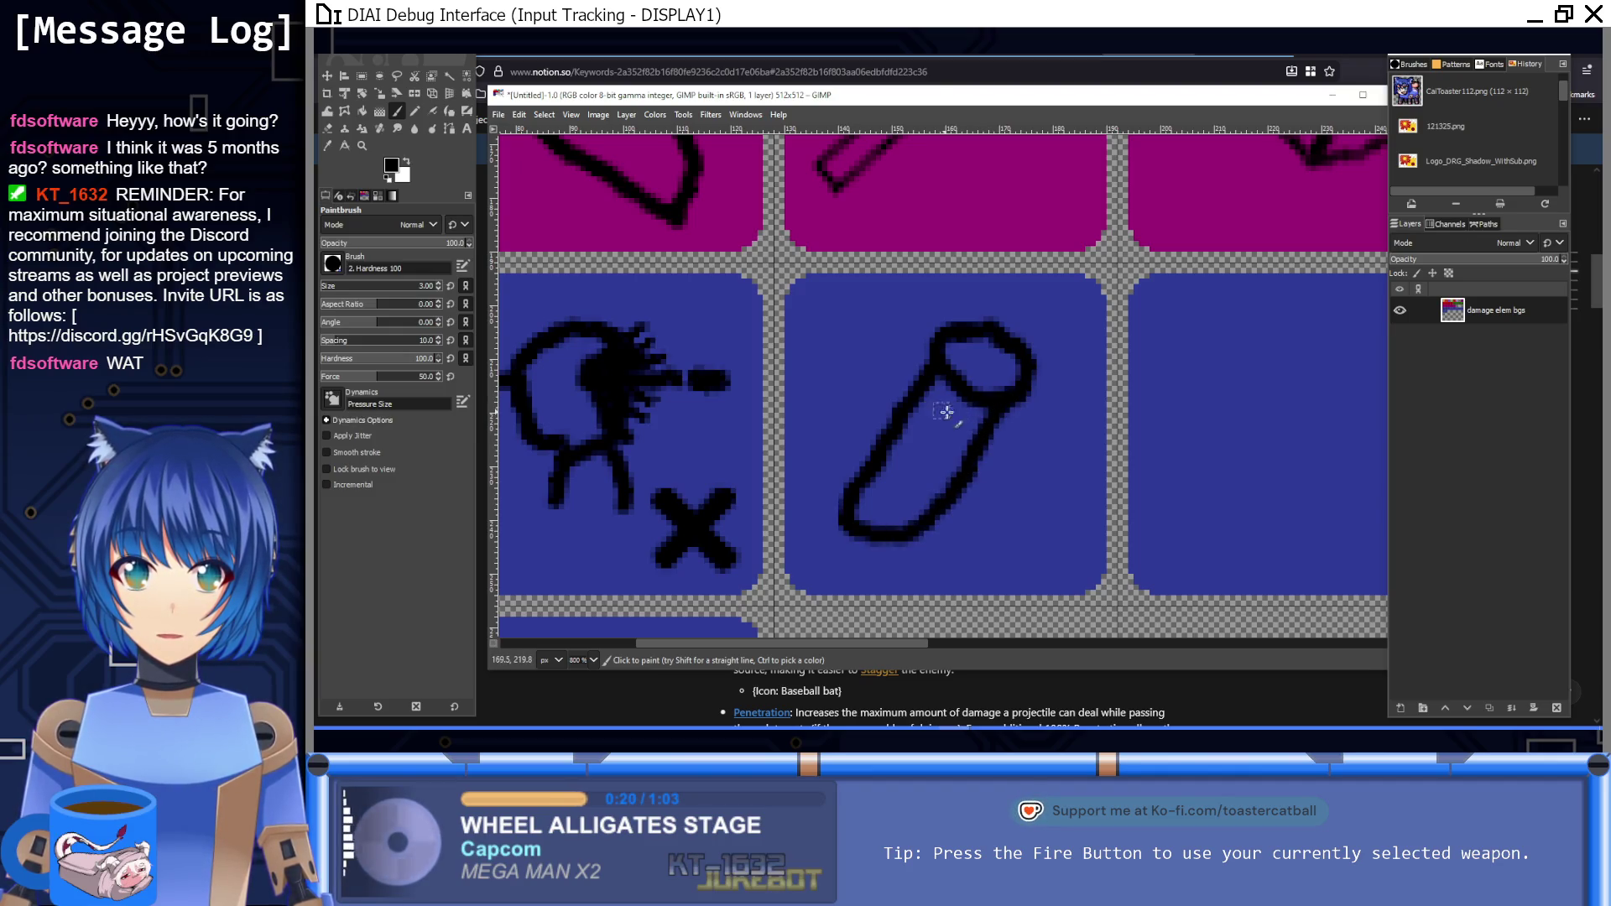
key("ctrl+z")
key("ctrl+z")
Step: Sketch the bat's oval end and upper and lower edges on the third blue tile, redoing stray strokes
mouse_move(965, 422)
left_mouse_down()
mouse_move(950, 396)
mouse_move(973, 329)
mouse_move(998, 393)
mouse_move(881, 420)
mouse_move(827, 464)
mouse_move(923, 470)
left_mouse_up()
key("ctrl+z")
key("ctrl+z")
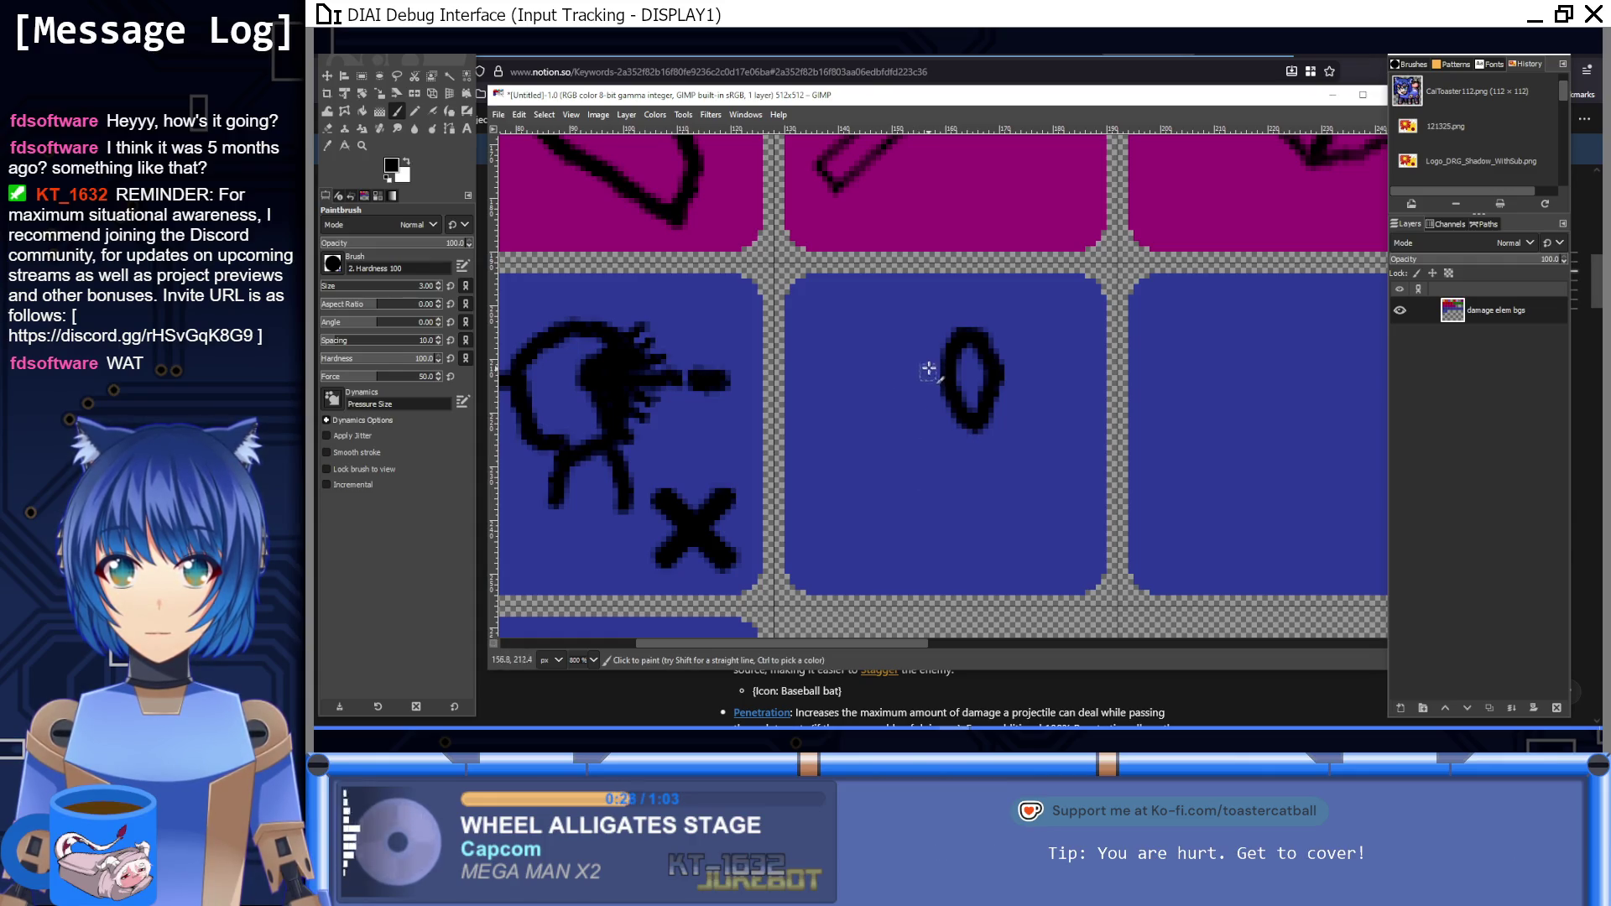
left_click_drag(930, 348, 836, 399)
mouse_move(956, 427)
left_mouse_down()
mouse_move(826, 475)
mouse_move(833, 405)
mouse_move(873, 369)
left_mouse_up()
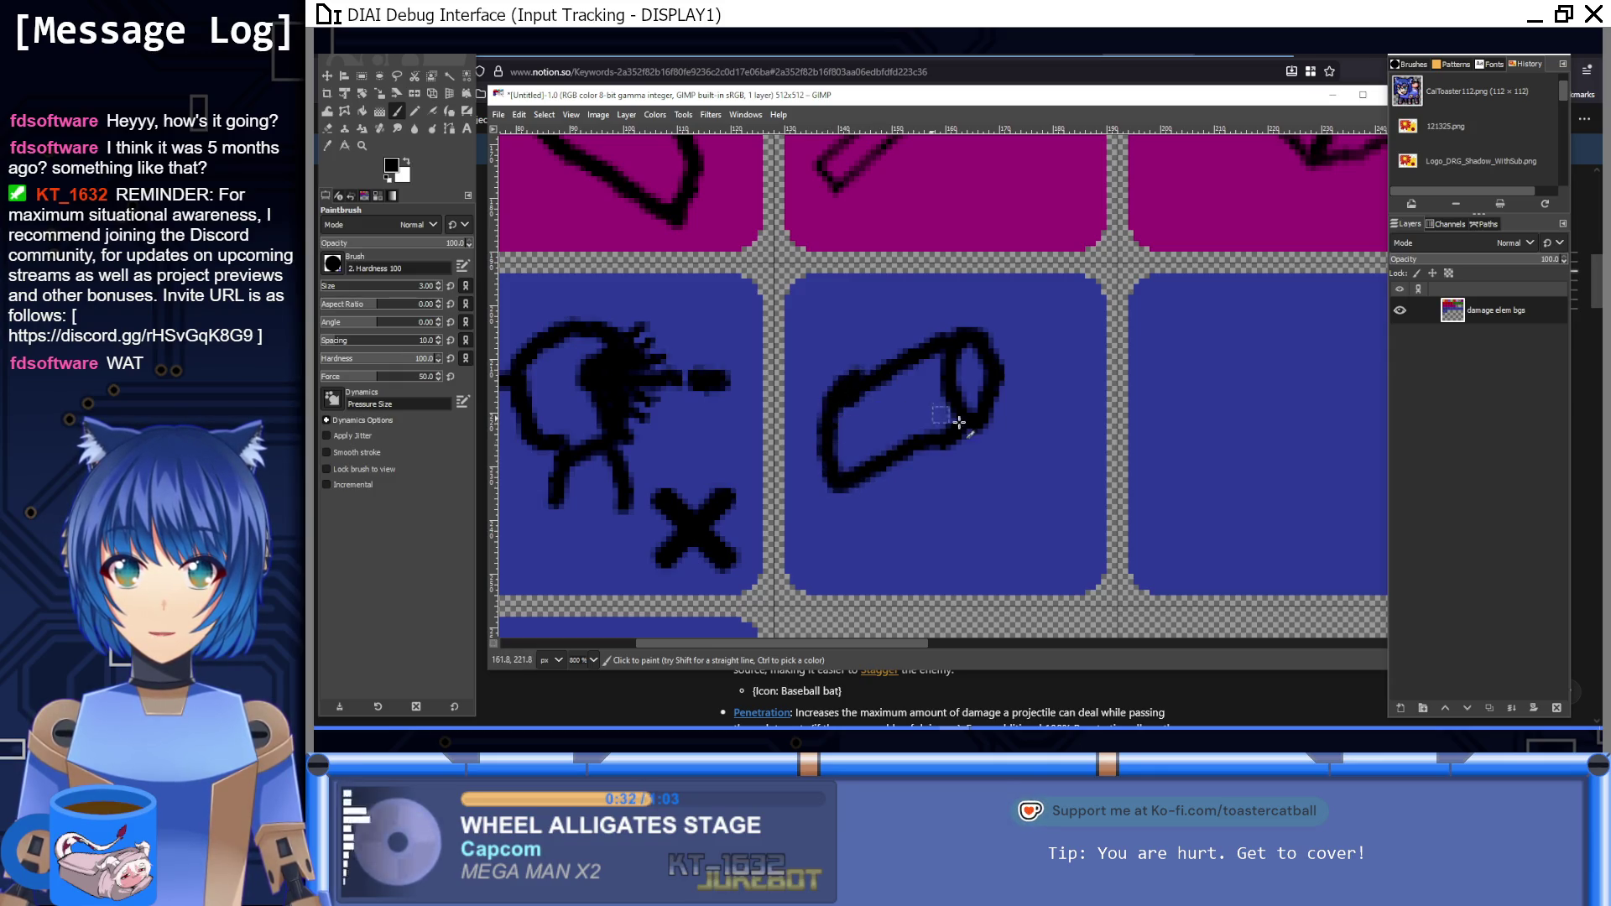
key("ctrl+z")
key("ctrl+z")
key("ctrl+z")
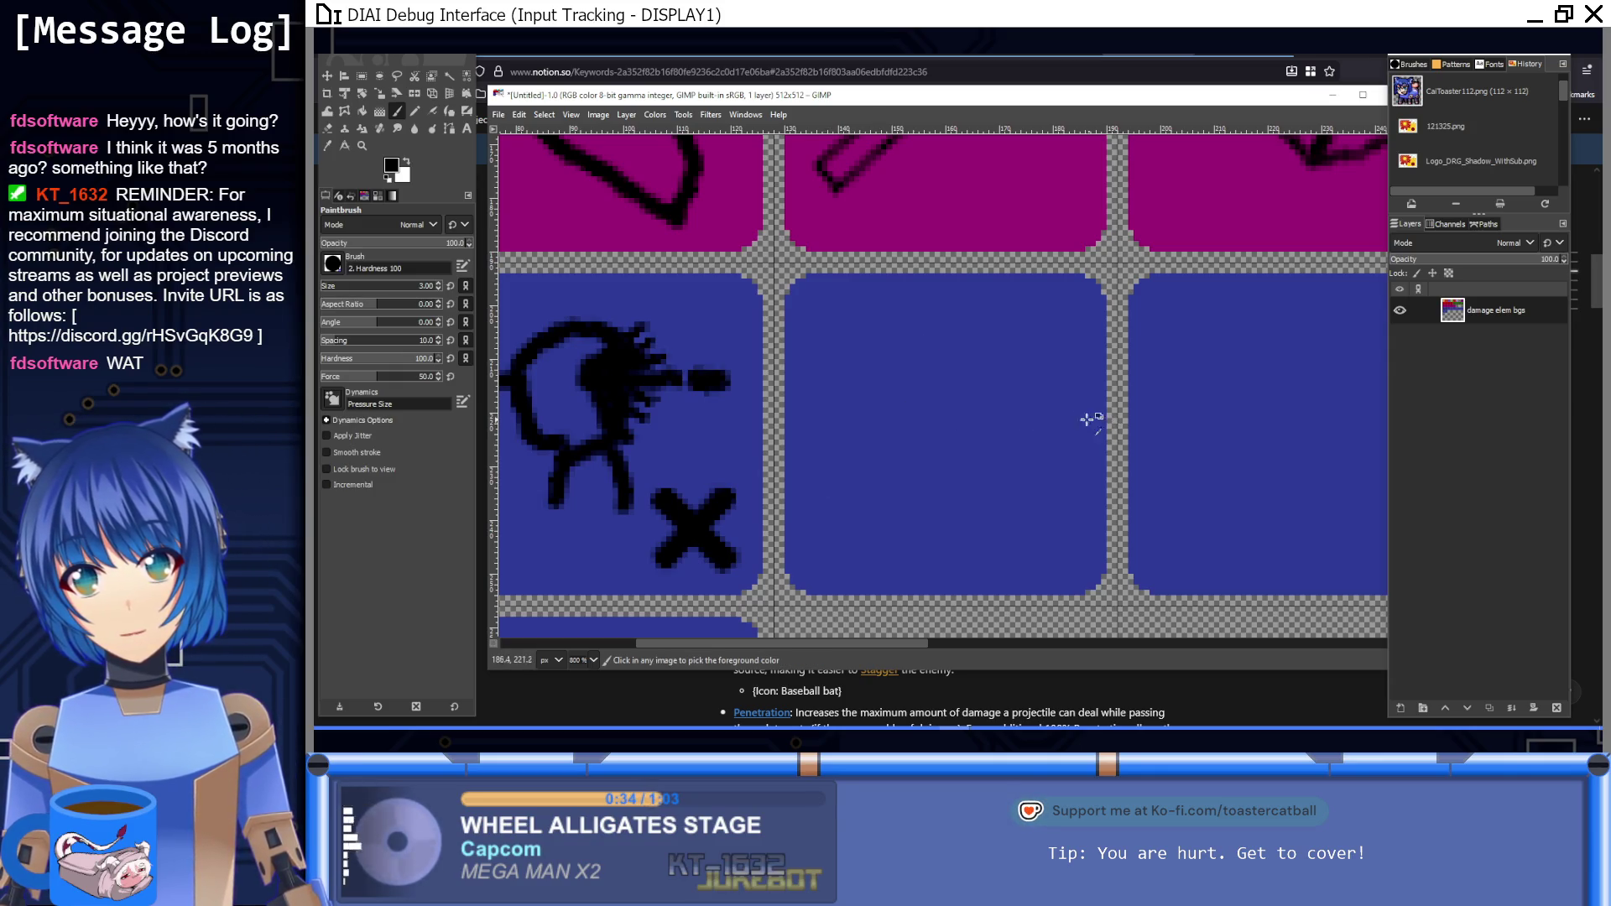
mouse_move(979, 420)
left_mouse_down()
mouse_move(967, 426)
mouse_move(956, 352)
mouse_move(1011, 410)
mouse_move(979, 432)
left_mouse_up()
mouse_move(957, 374)
left_mouse_down()
mouse_move(849, 457)
mouse_move(830, 485)
mouse_move(839, 522)
mouse_move(982, 438)
mouse_move(943, 428)
mouse_move(972, 433)
left_mouse_up()
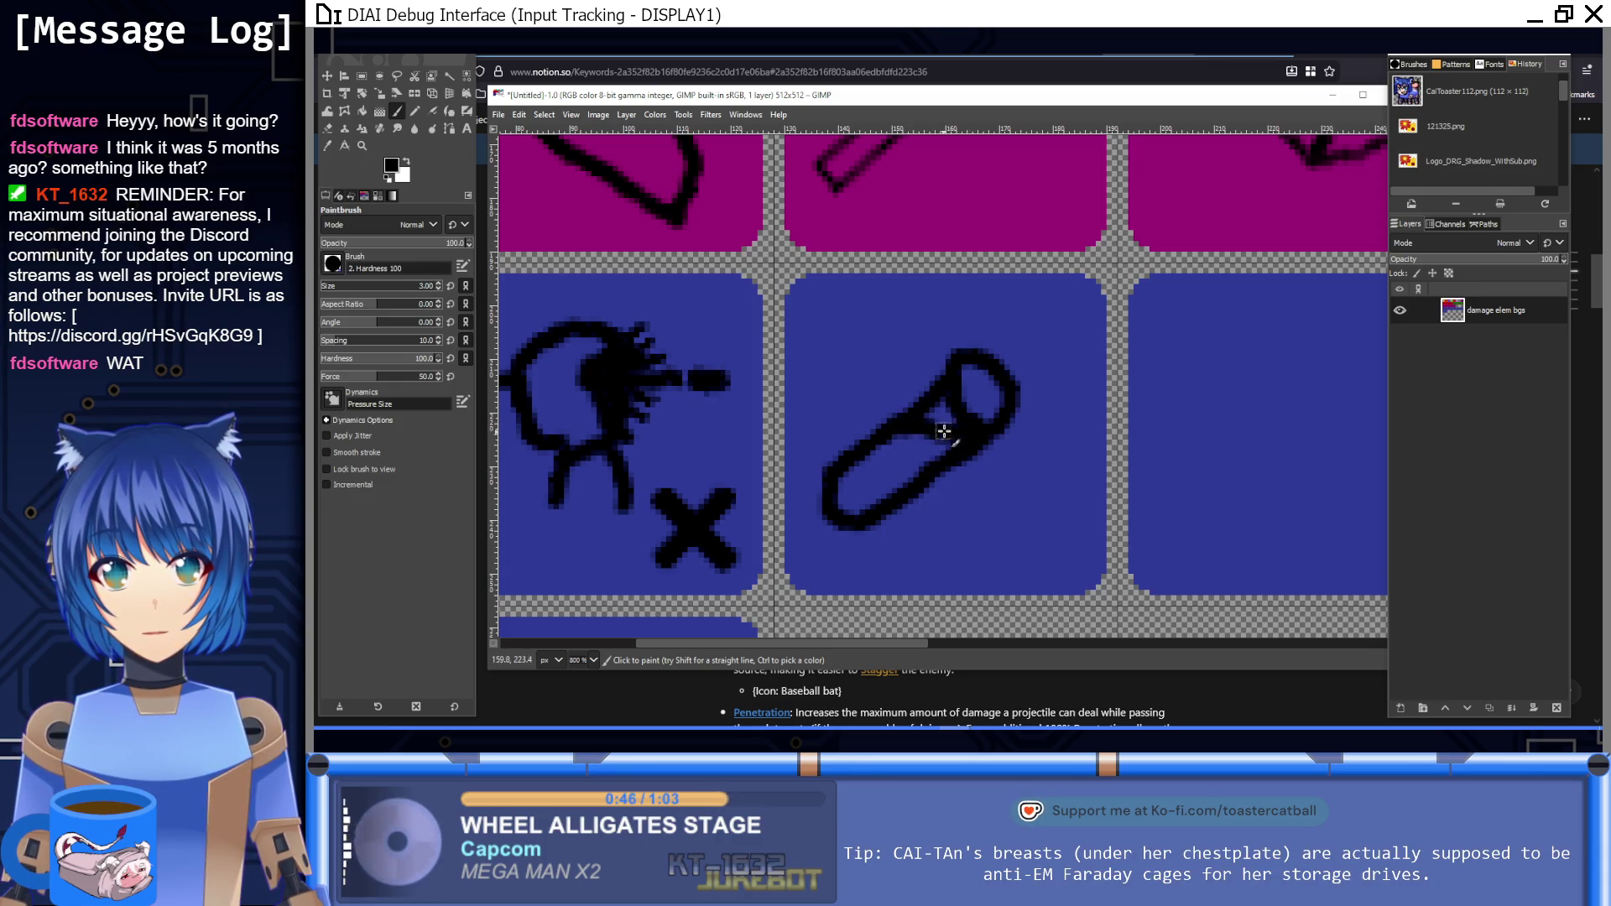
mouse_move(979, 440)
left_mouse_down()
mouse_move(973, 558)
mouse_move(996, 550)
mouse_move(1000, 478)
mouse_move(1024, 449)
left_mouse_up()
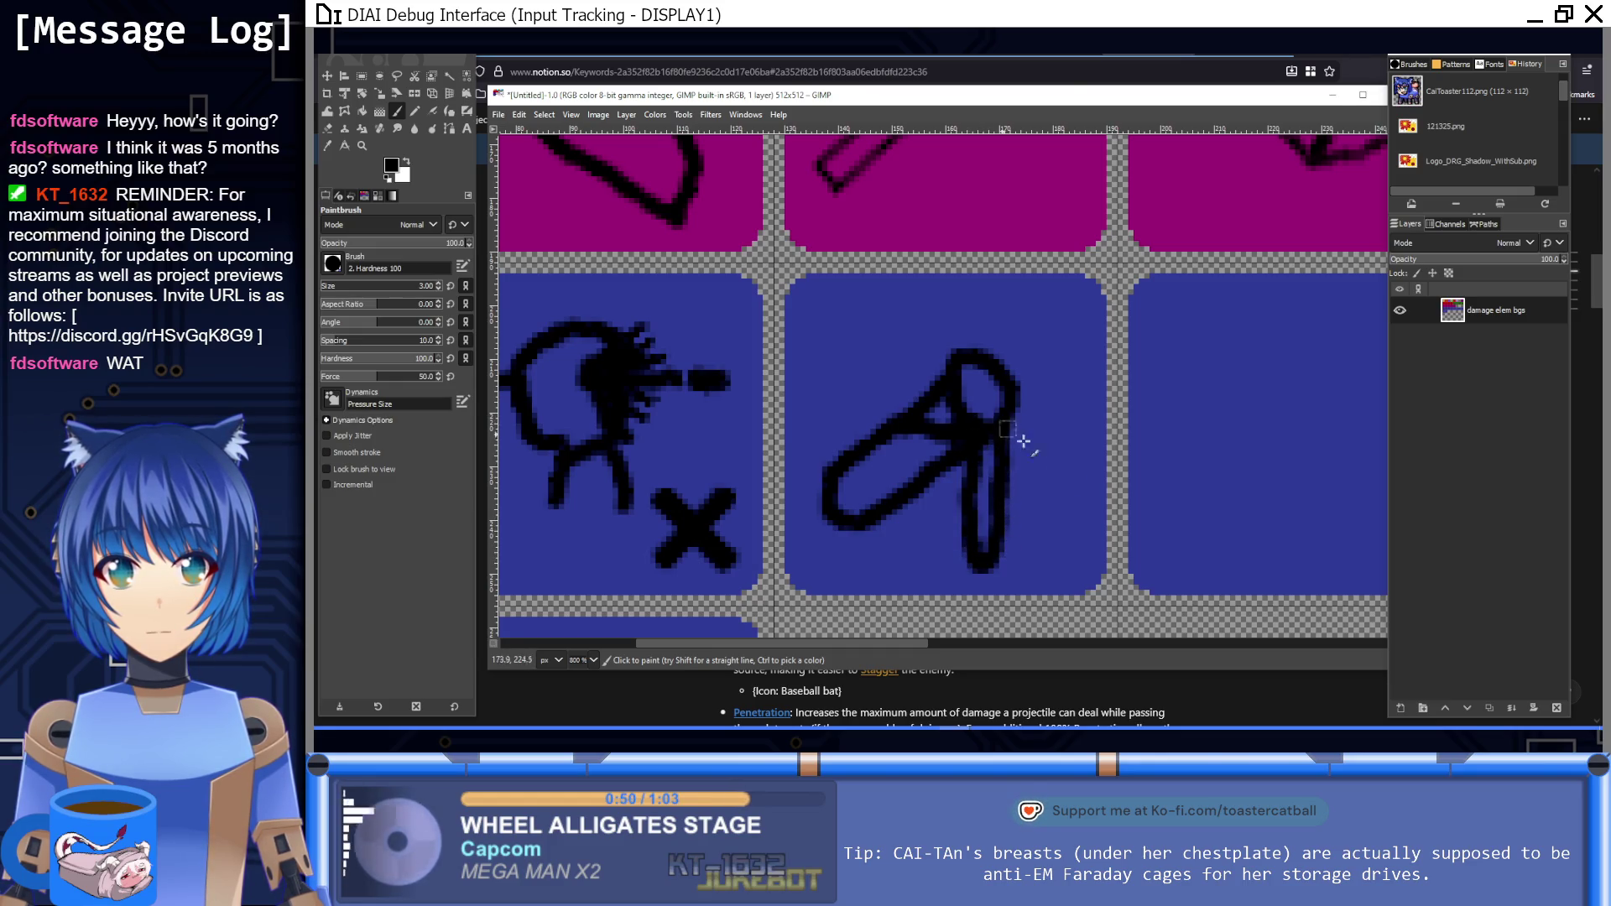
key("1")
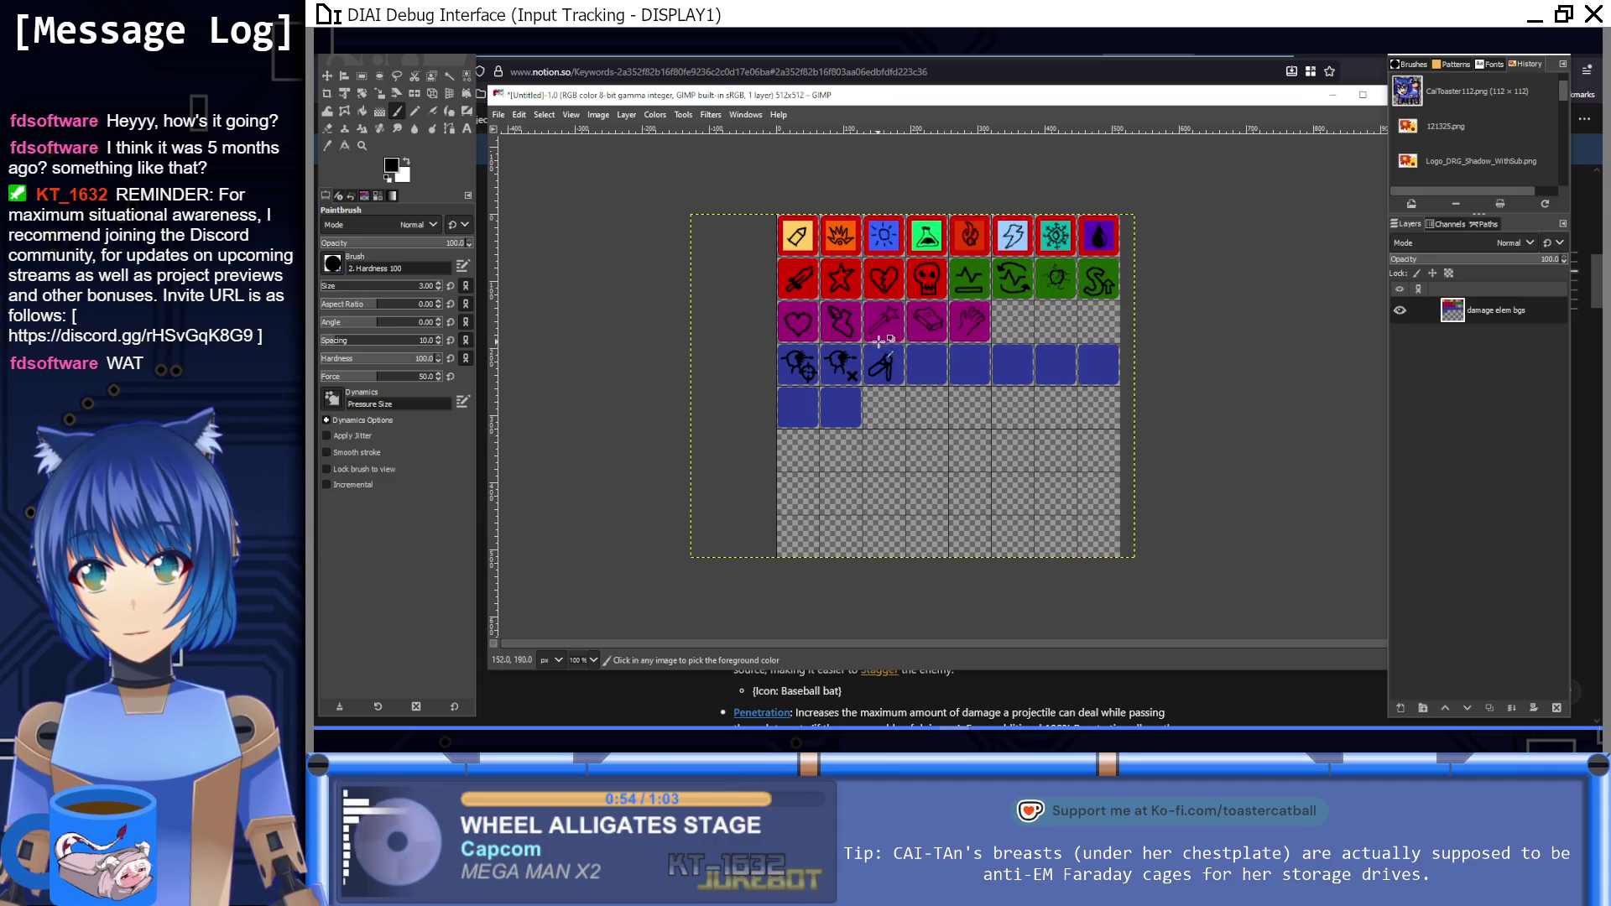
scroll(878, 360, "up", 7)
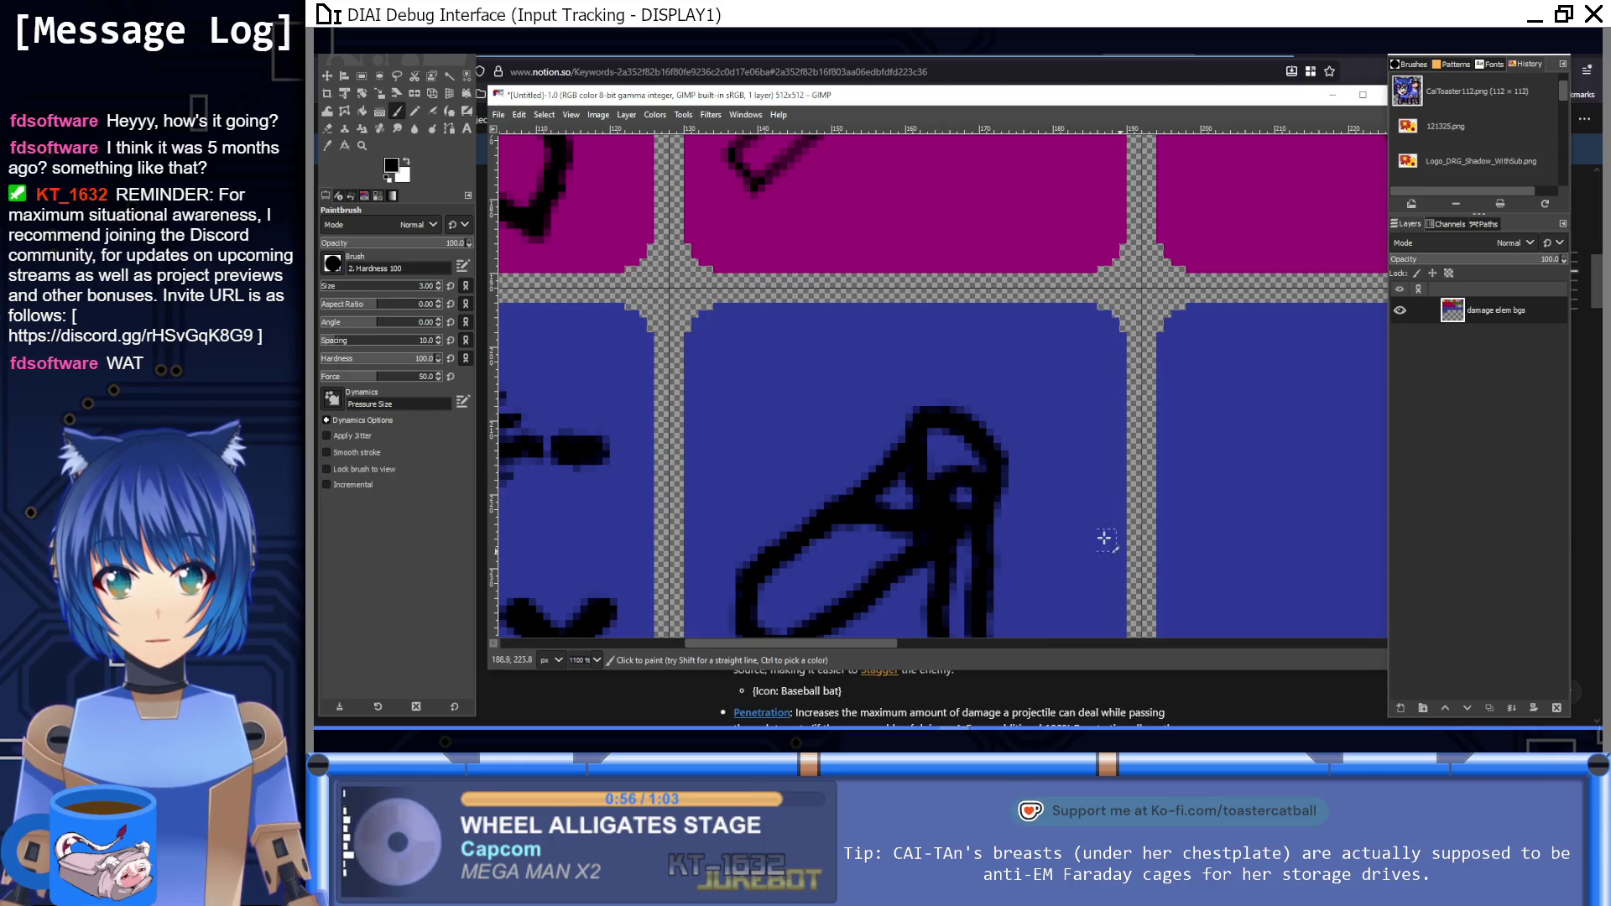
key("ctrl+z")
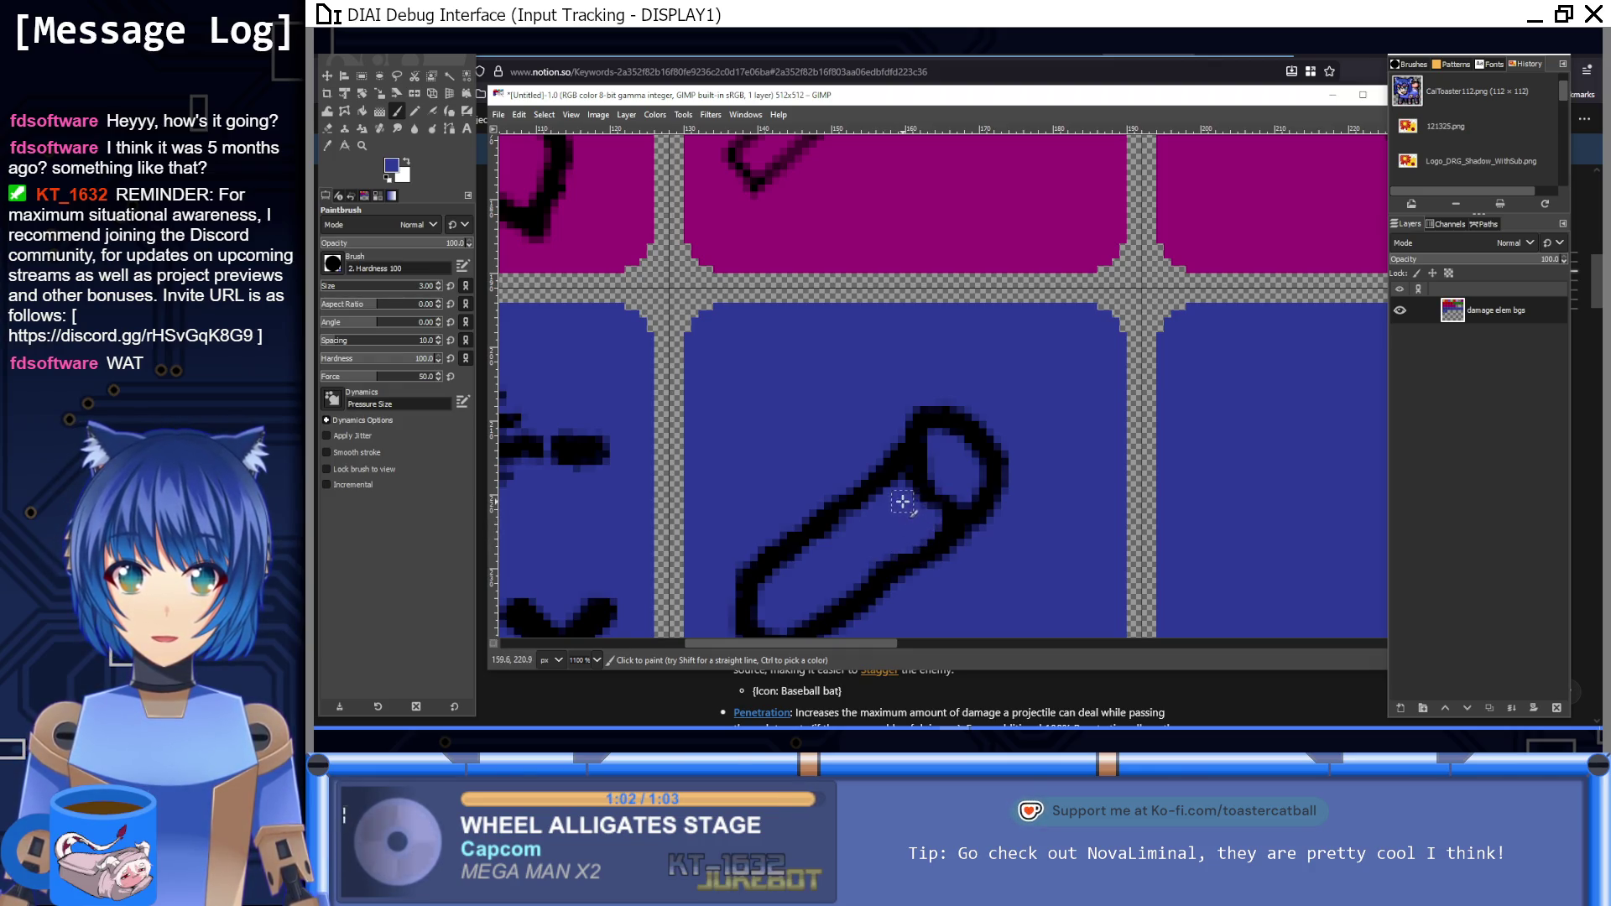
Step: Switch back to black at brush size 2 and add the handle end, drip and puddle strokes
left_click(958, 522, "ctrl")
key("bracketleft")
key("bracketleft")
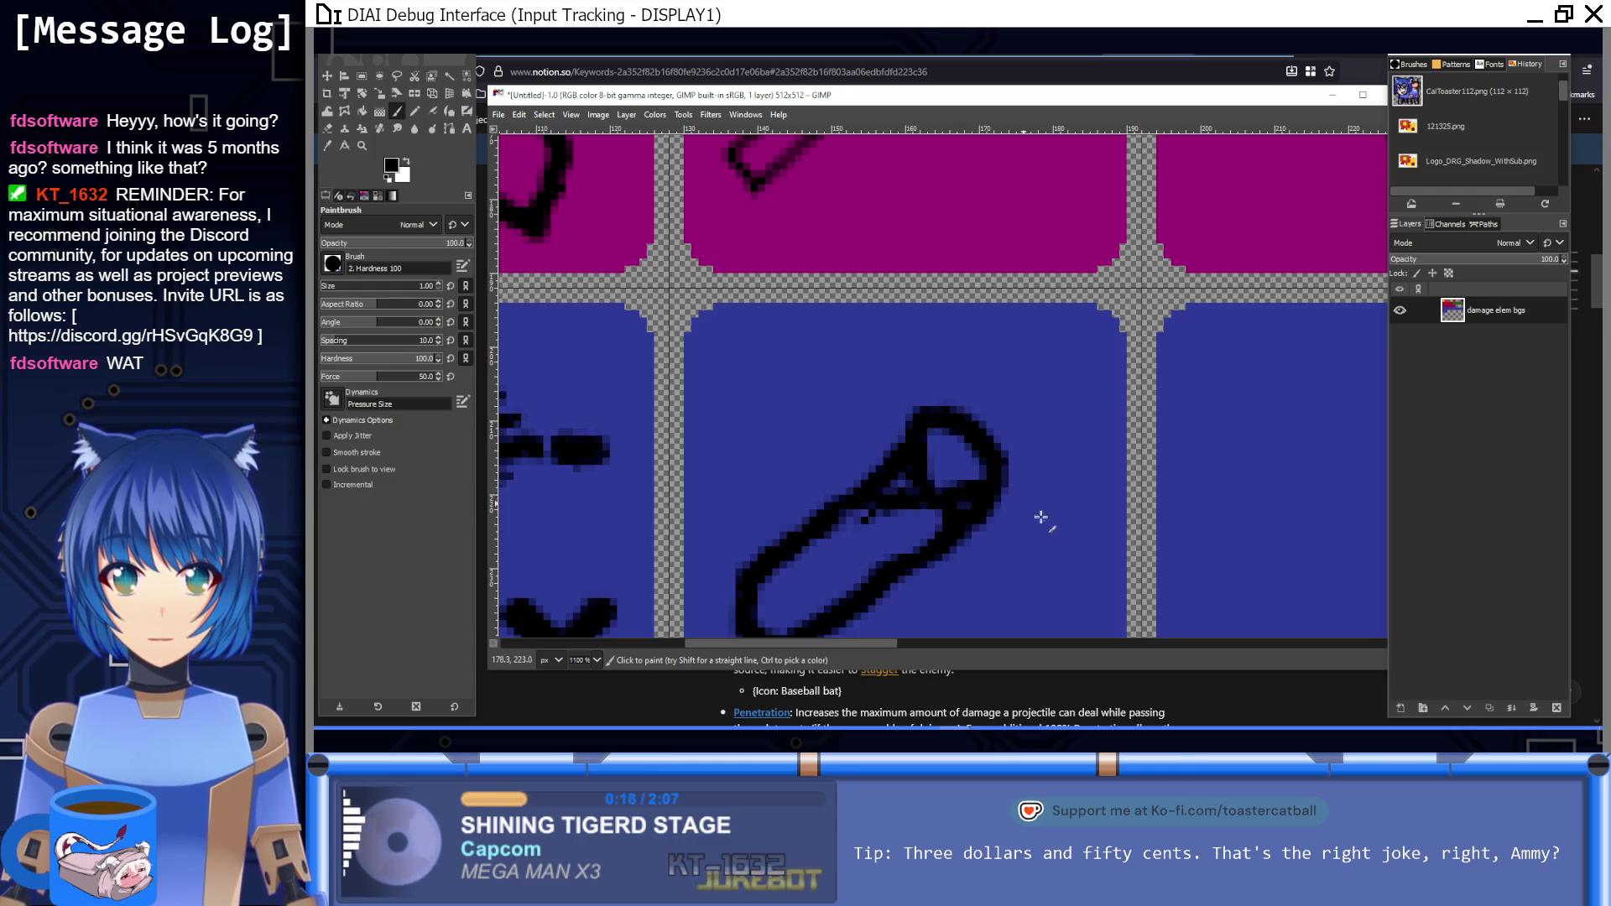
scroll(926, 529, "down", 3)
mouse_move(946, 360)
left_mouse_down()
mouse_move(943, 496)
mouse_move(978, 467)
mouse_move(986, 344)
left_mouse_up()
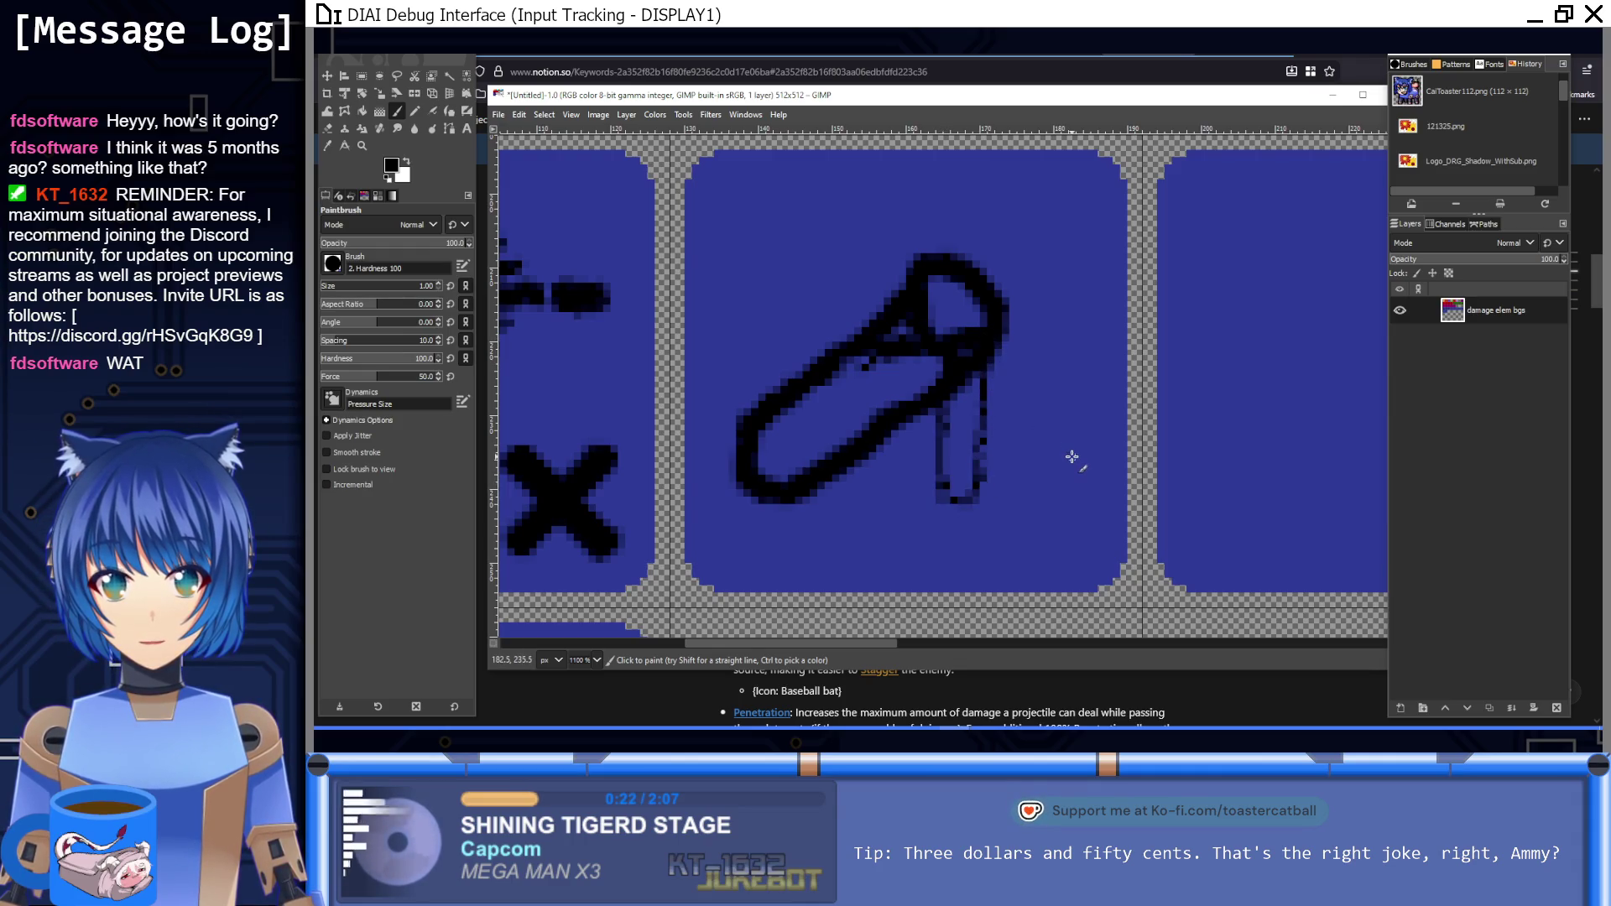
key("1")
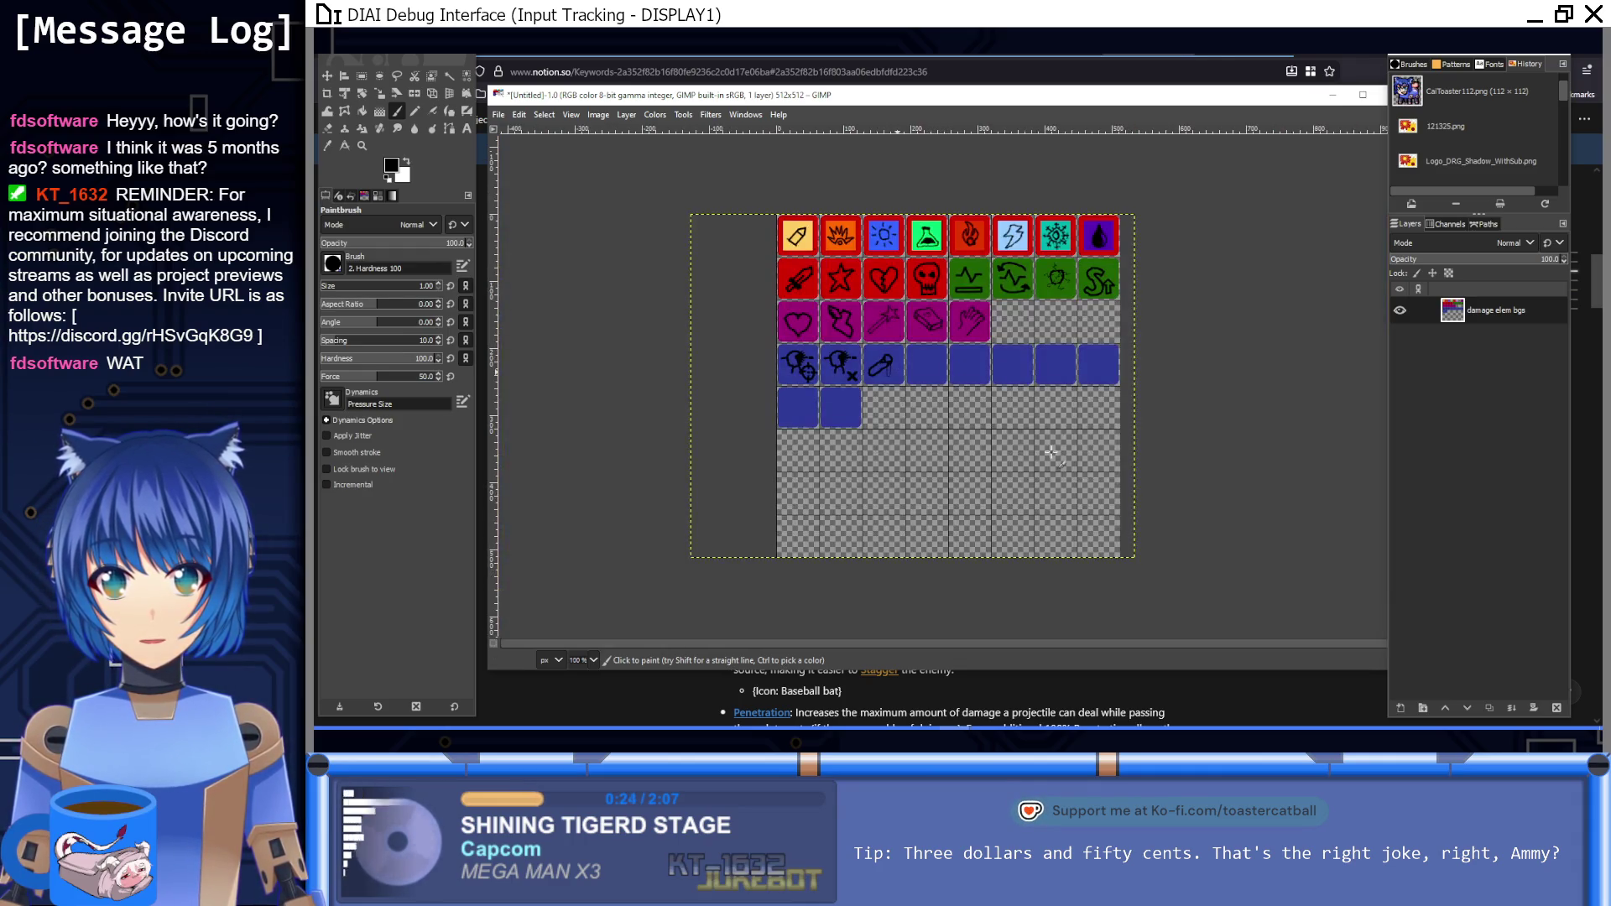
scroll(935, 316, "up", 8, "ctrl")
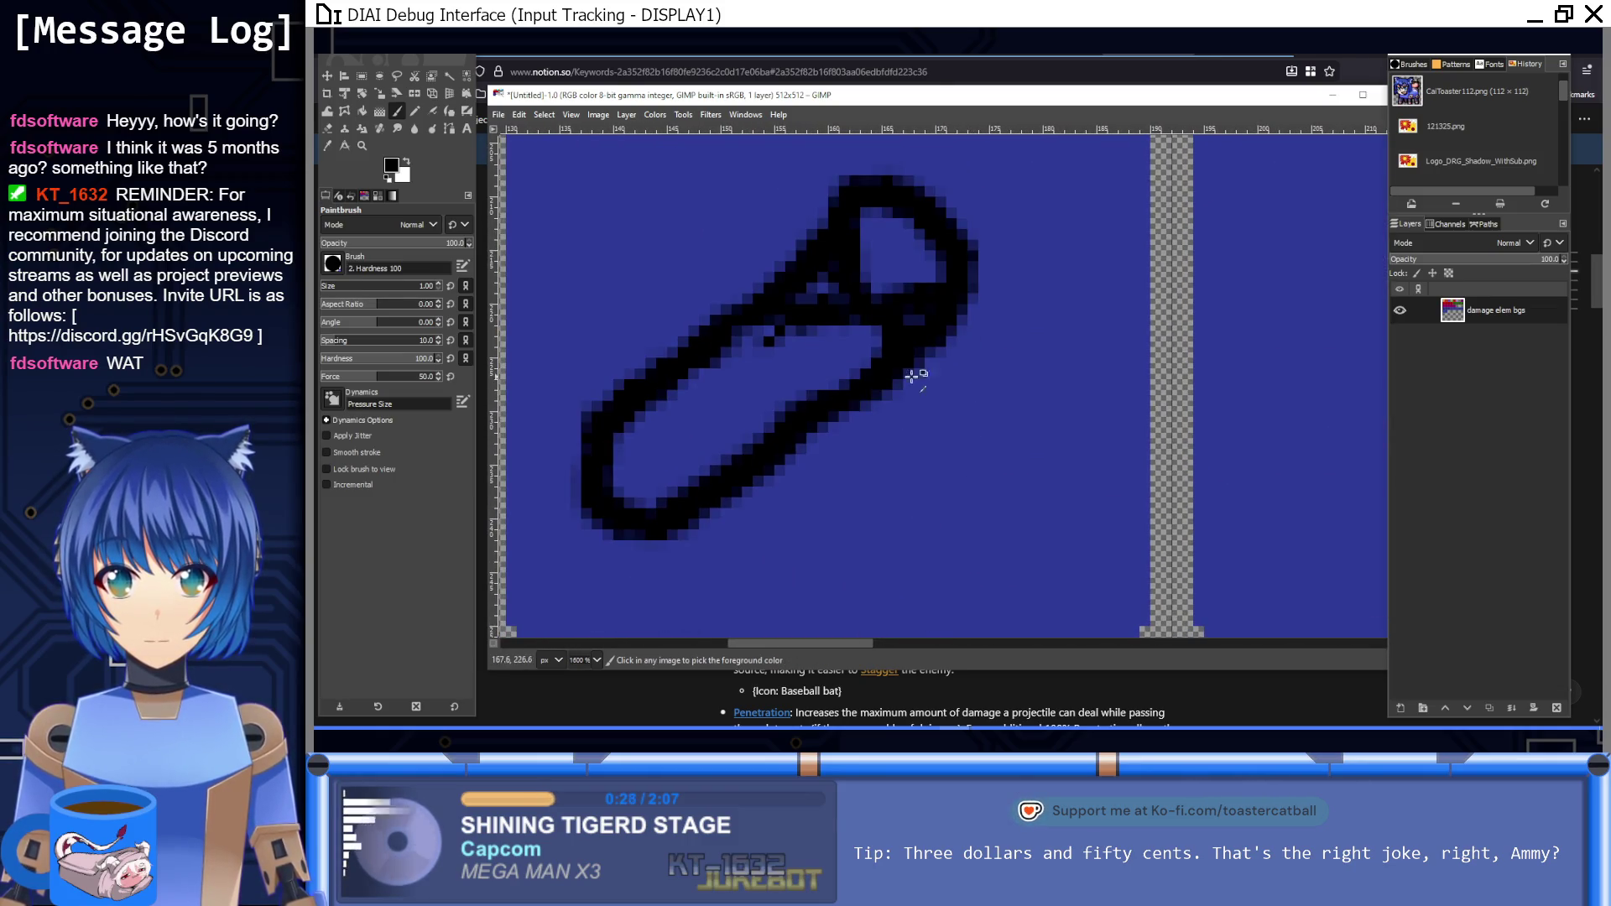
mouse_move(902, 400)
left_mouse_down()
mouse_move(902, 578)
mouse_move(939, 403)
mouse_move(936, 310)
left_mouse_up()
mouse_move(898, 518)
left_mouse_down()
mouse_move(820, 541)
mouse_move(986, 605)
mouse_move(922, 514)
left_mouse_up()
key("1")
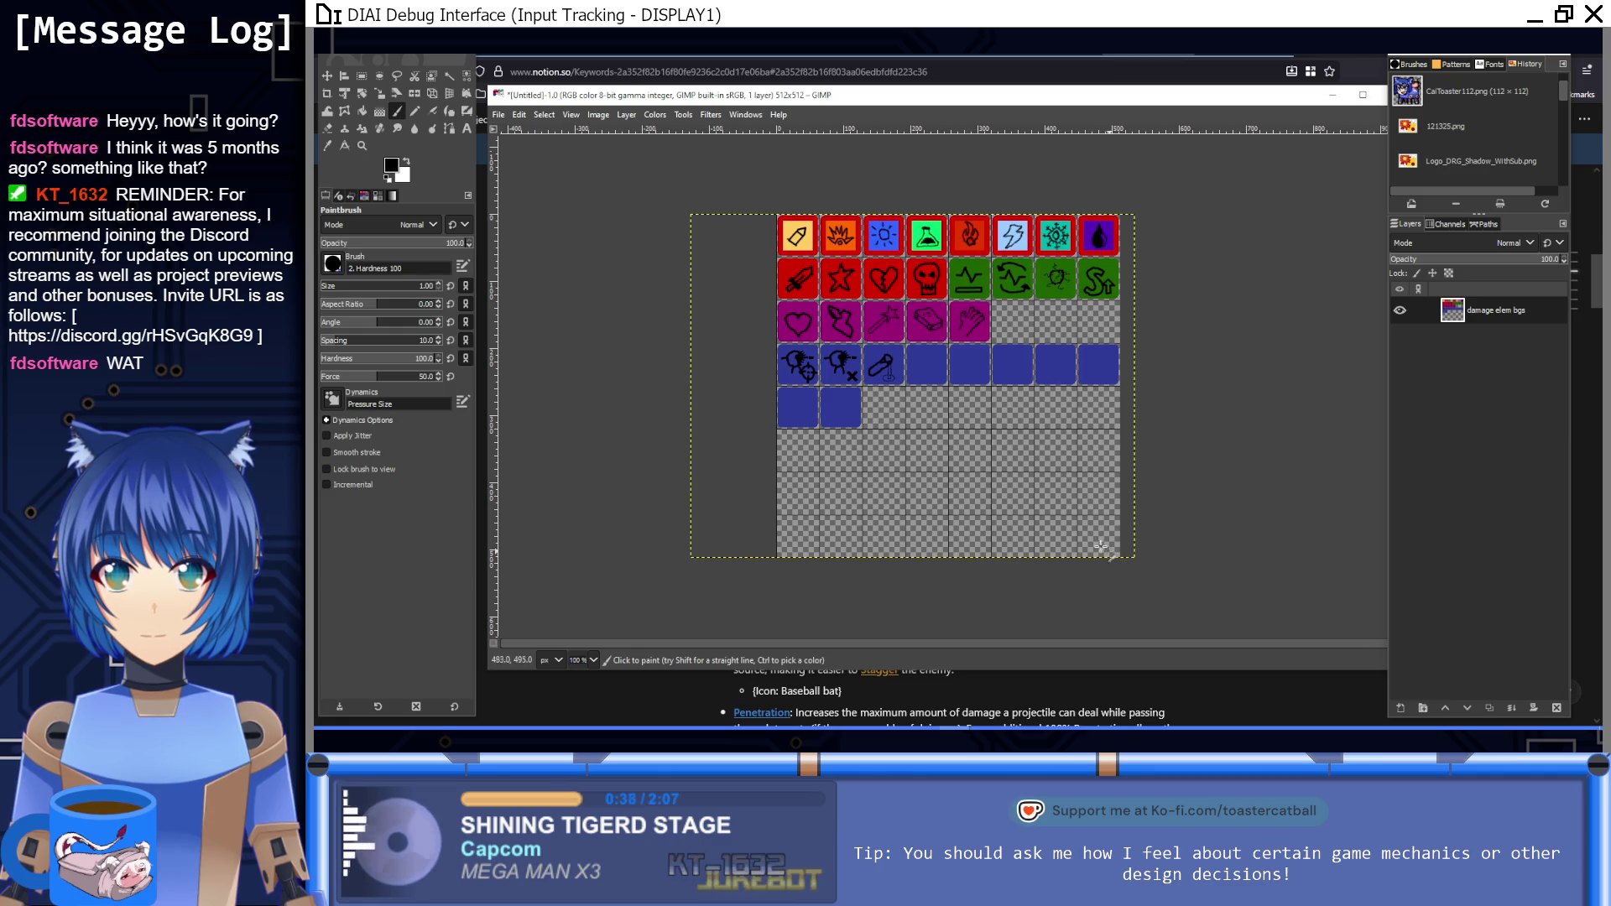
scroll(905, 403, "up", 5)
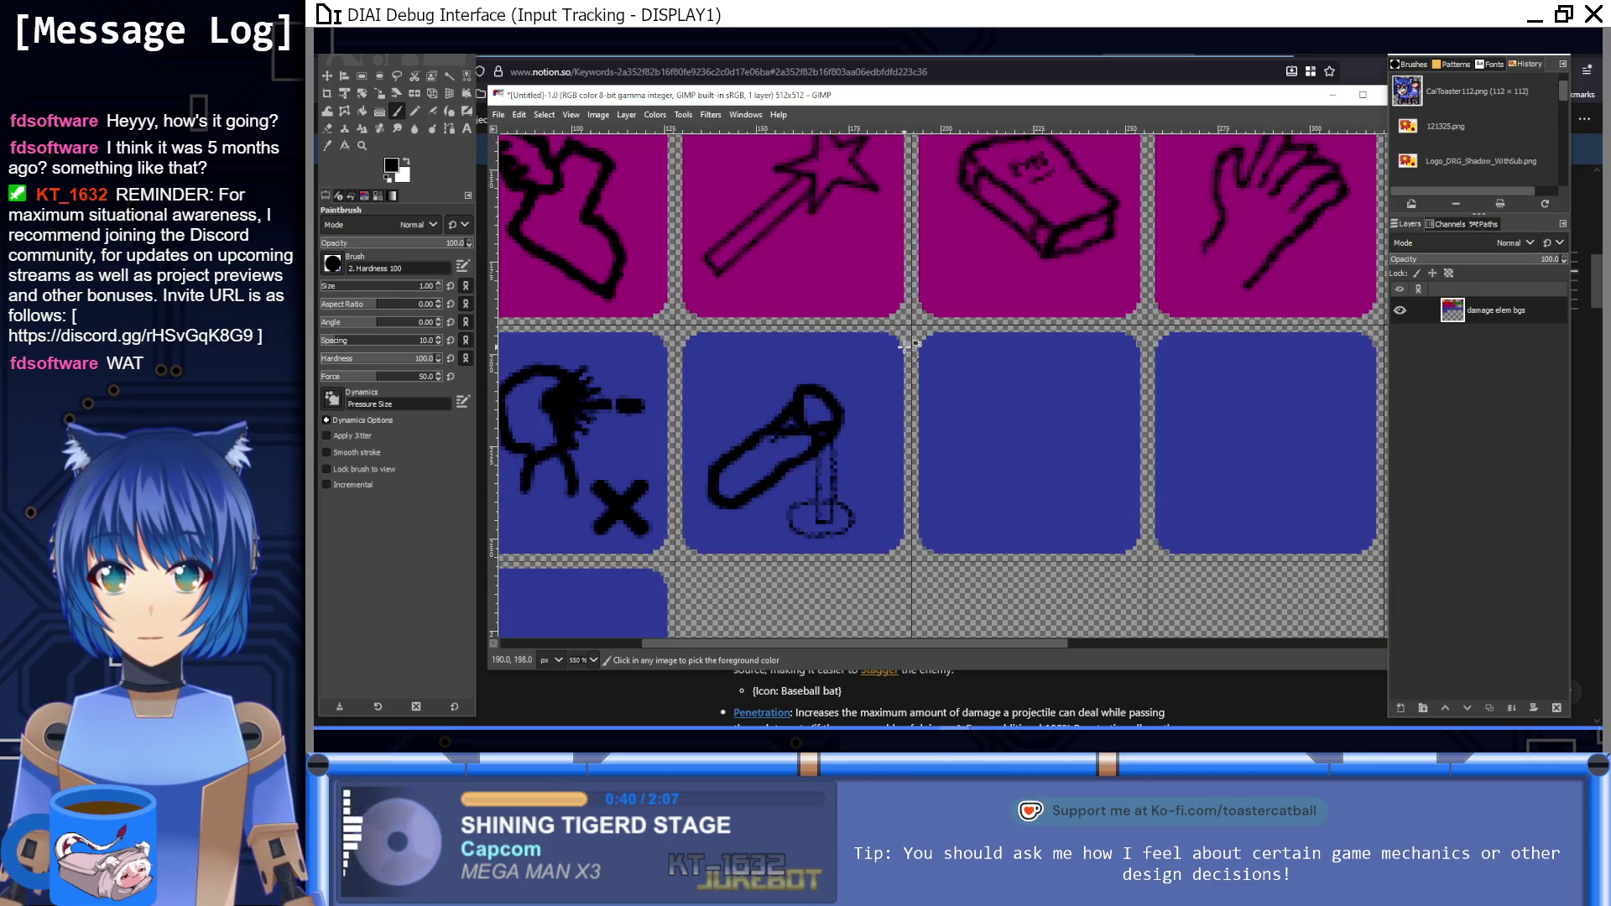
Step: Double the brush size and draw the bat's handle and straight edges on the empty blue tile
scroll(933, 381, "up", 3)
scroll(915, 386, "down", 5)
scroll(898, 381, "right", 5)
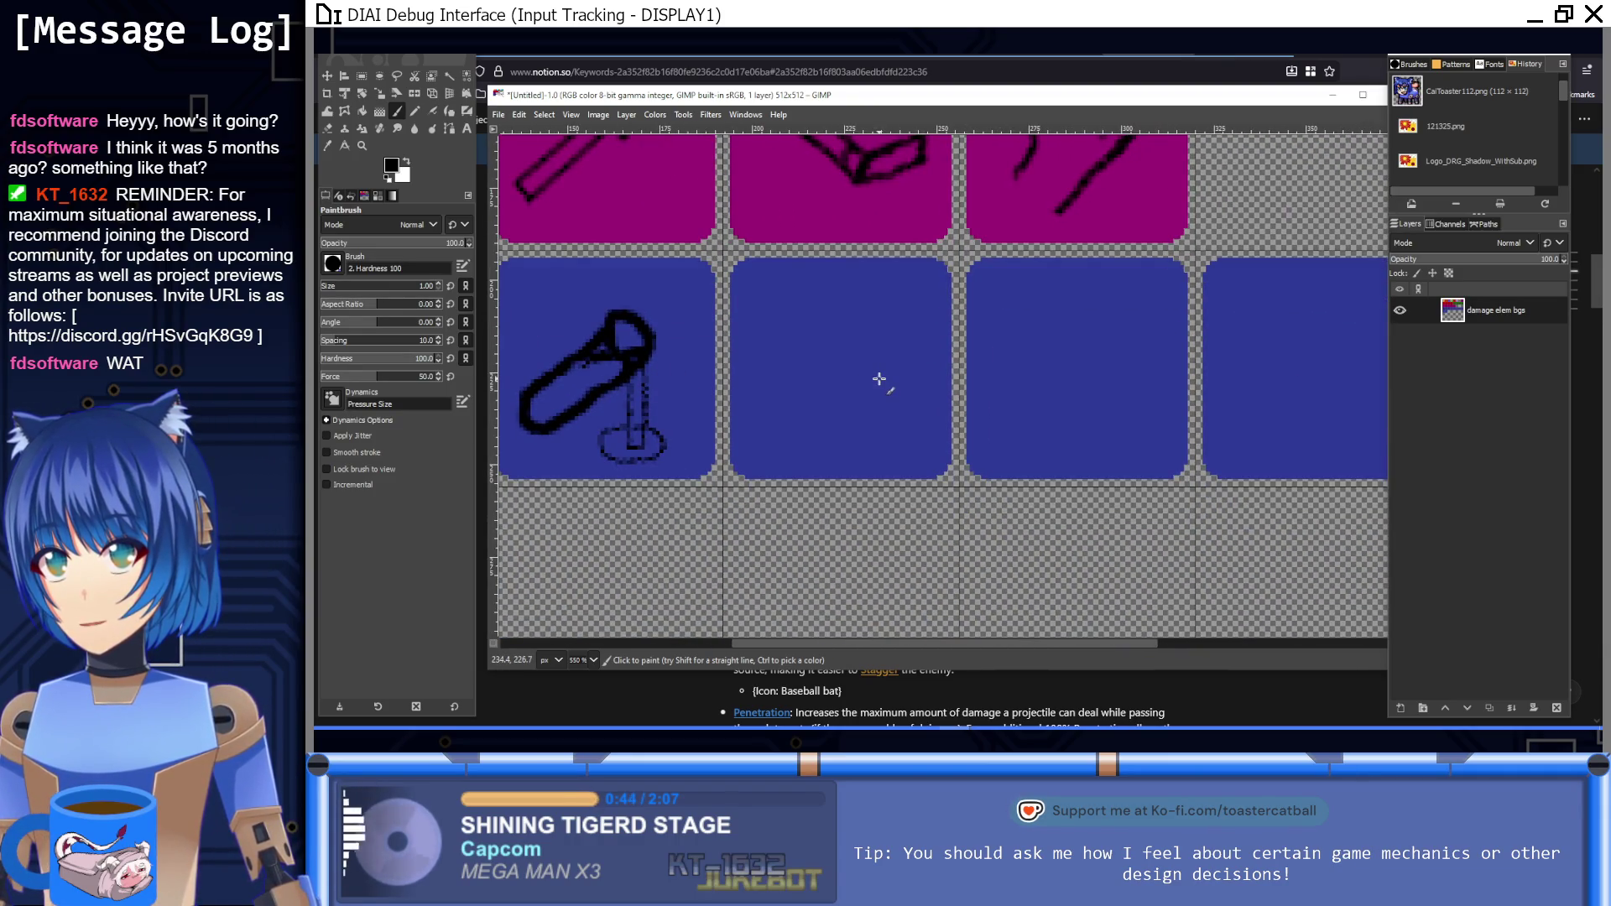
key("bracketright")
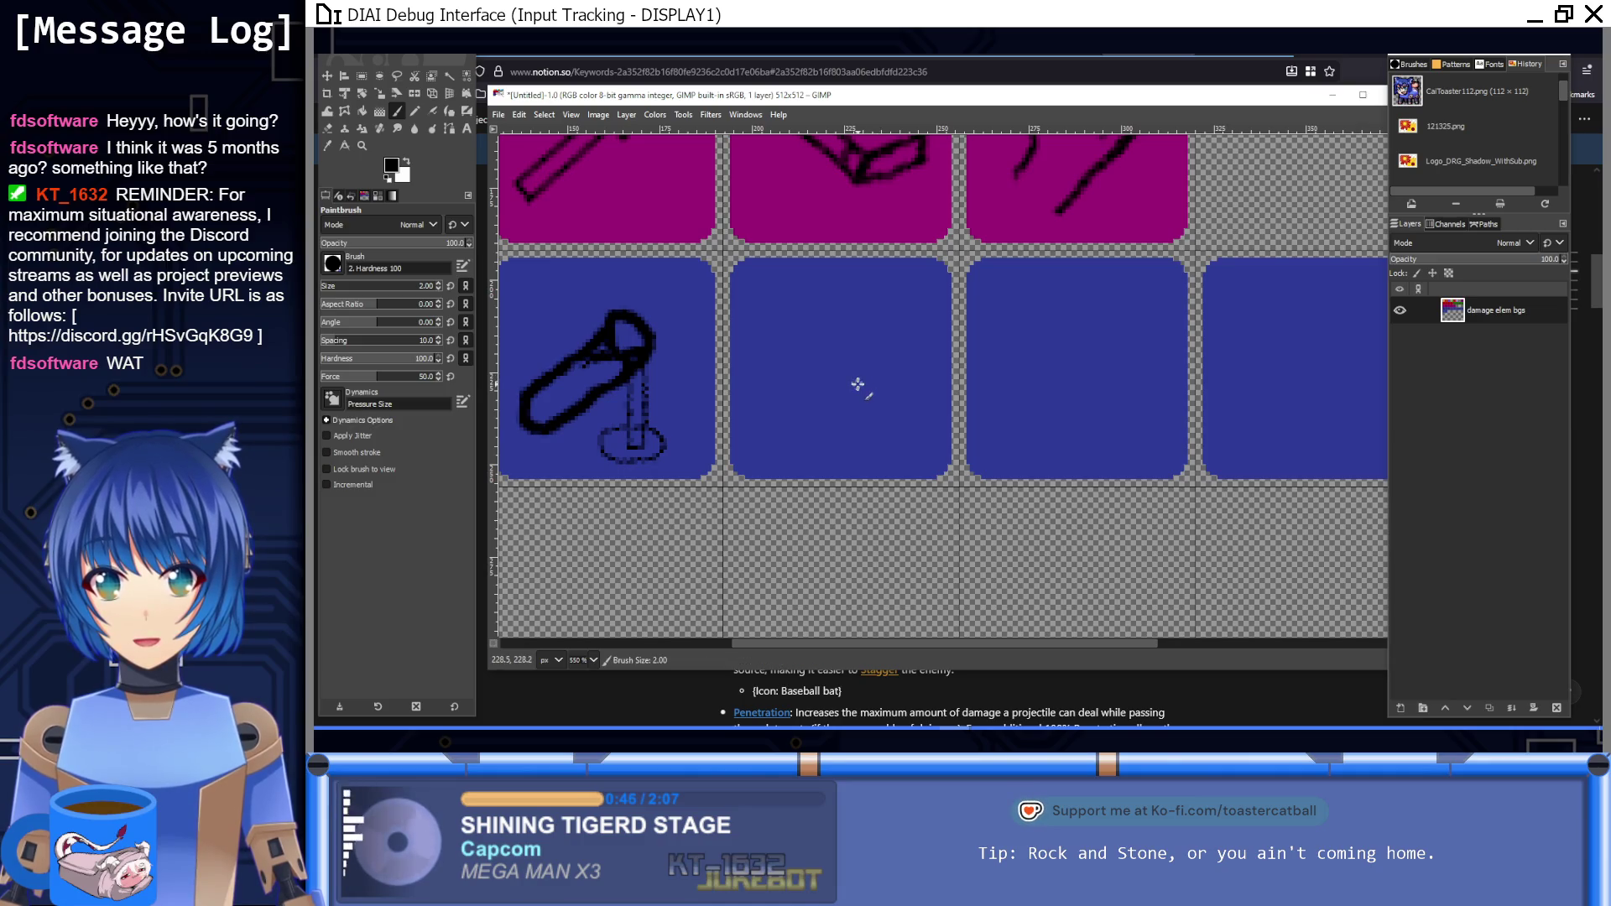
mouse_move(818, 378)
left_mouse_down()
mouse_move(785, 524)
mouse_move(810, 475)
mouse_move(743, 469)
mouse_move(751, 453)
mouse_move(834, 514)
mouse_move(787, 475)
mouse_move(850, 401)
mouse_move(820, 500)
left_mouse_up()
scroll(771, 477, "up", 2)
key("ctrl+z")
mouse_move(850, 393)
left_mouse_down()
mouse_move(896, 420)
mouse_move(887, 301)
mouse_move(933, 201)
mouse_move(1011, 180)
mouse_move(1016, 208)
left_mouse_up()
key("ctrl+z")
mouse_move(868, 392)
left_mouse_down()
mouse_move(971, 201)
mouse_move(1011, 178)
mouse_move(1037, 186)
mouse_move(1037, 245)
mouse_move(1001, 311)
mouse_move(888, 417)
left_mouse_up()
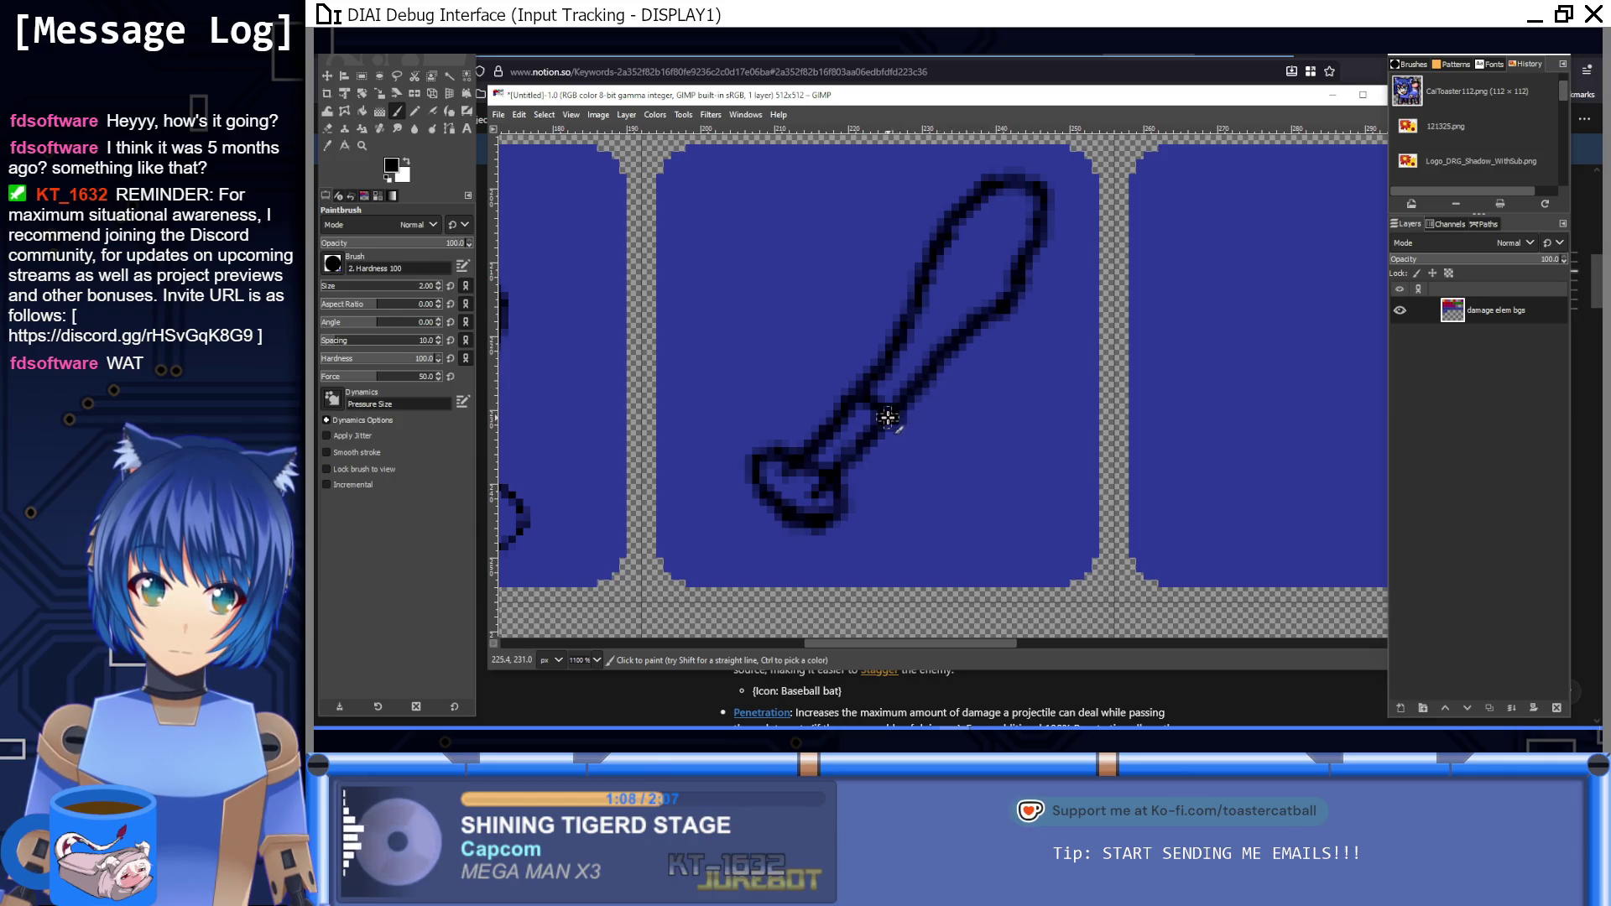
key("1")
scroll(951, 383, "up", 7)
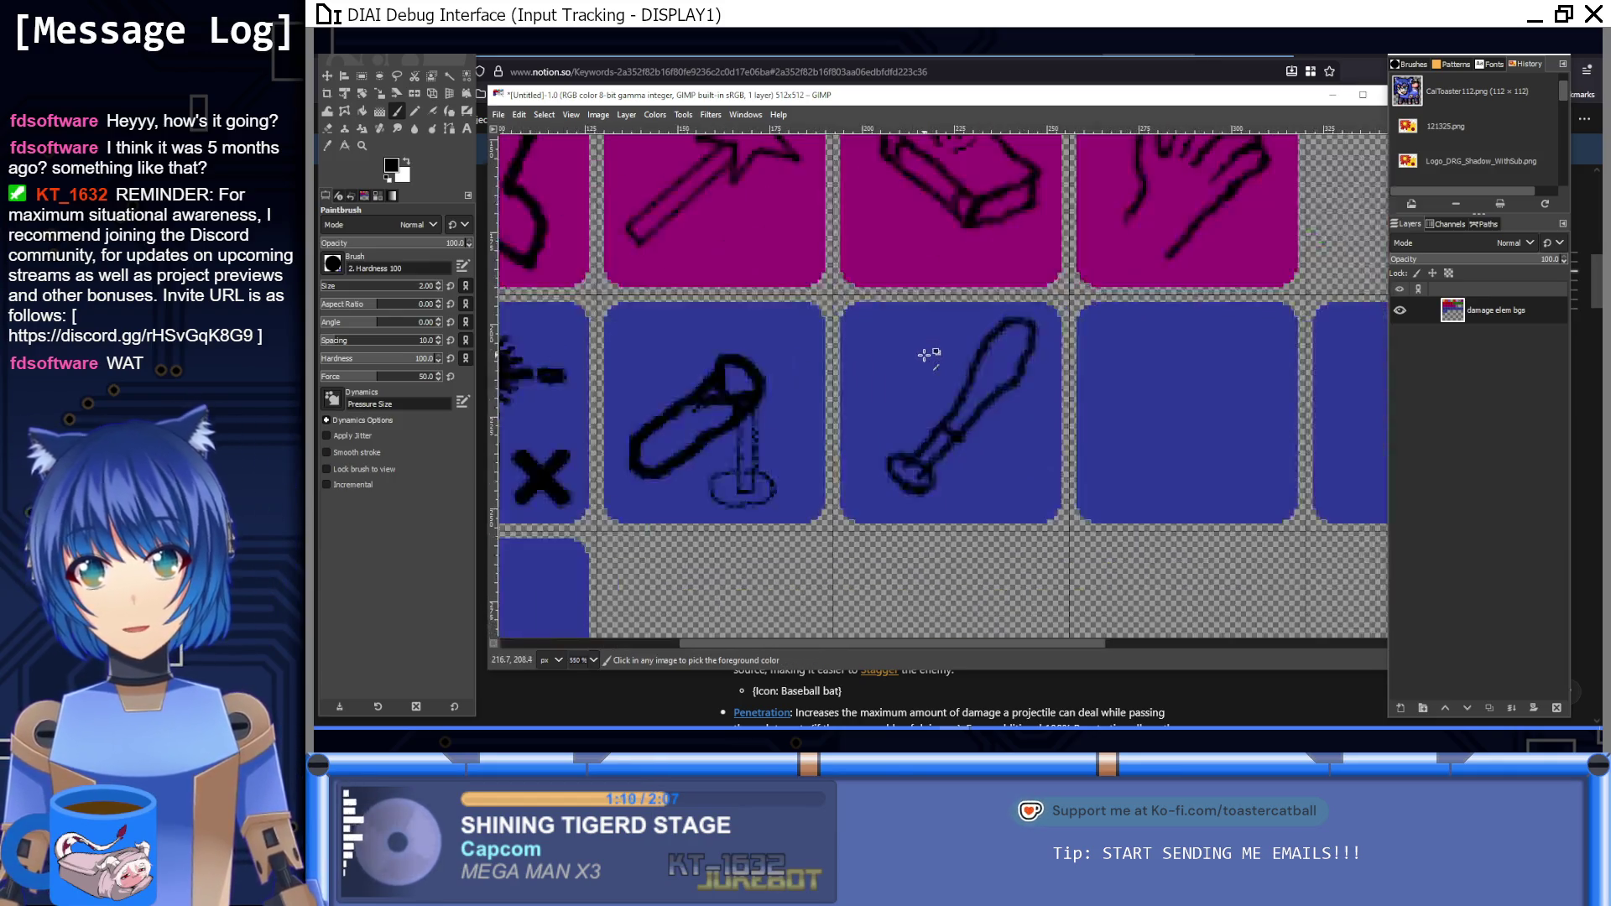
Step: Paint two small stars on either side of the bat, redoing the misshapen right one
mouse_move(932, 382)
left_mouse_down()
mouse_move(965, 331)
mouse_move(942, 345)
mouse_move(1018, 328)
mouse_move(936, 371)
left_mouse_up()
scroll(935, 372, "down", 2)
scroll(936, 372, "right", 3)
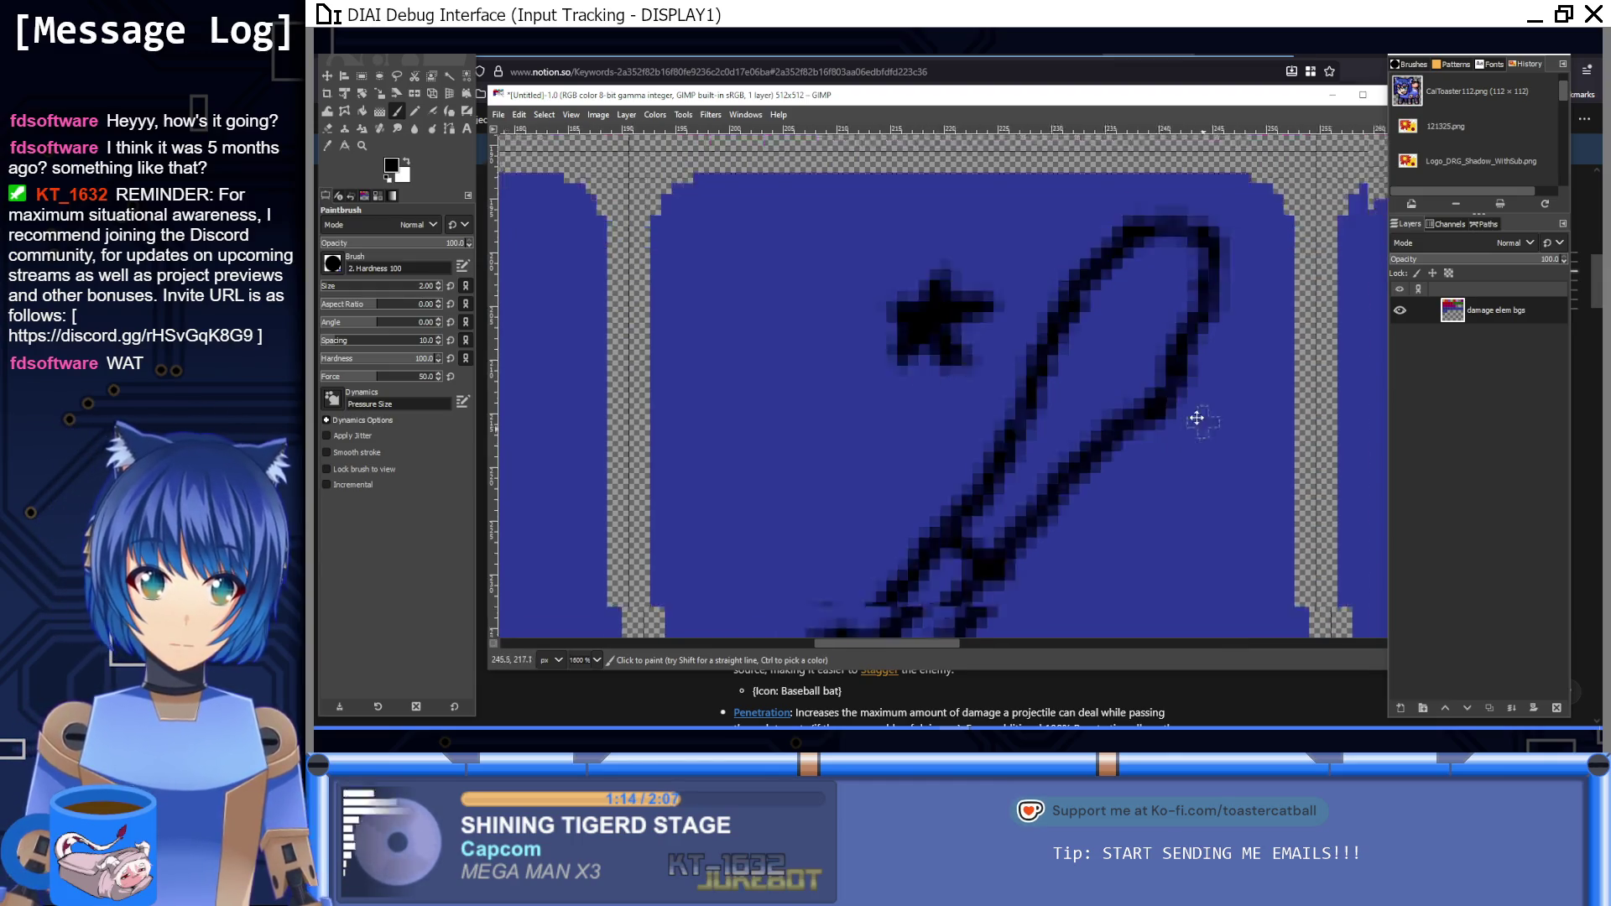
mouse_move(973, 485)
left_mouse_down()
mouse_move(1007, 417)
mouse_move(1018, 493)
mouse_move(970, 439)
mouse_move(979, 456)
mouse_move(946, 482)
mouse_move(1009, 419)
mouse_move(1039, 505)
mouse_move(970, 456)
mouse_move(1047, 453)
mouse_move(992, 488)
left_mouse_up()
key("ctrl+z")
key("ctrl+z")
key("ctrl+z")
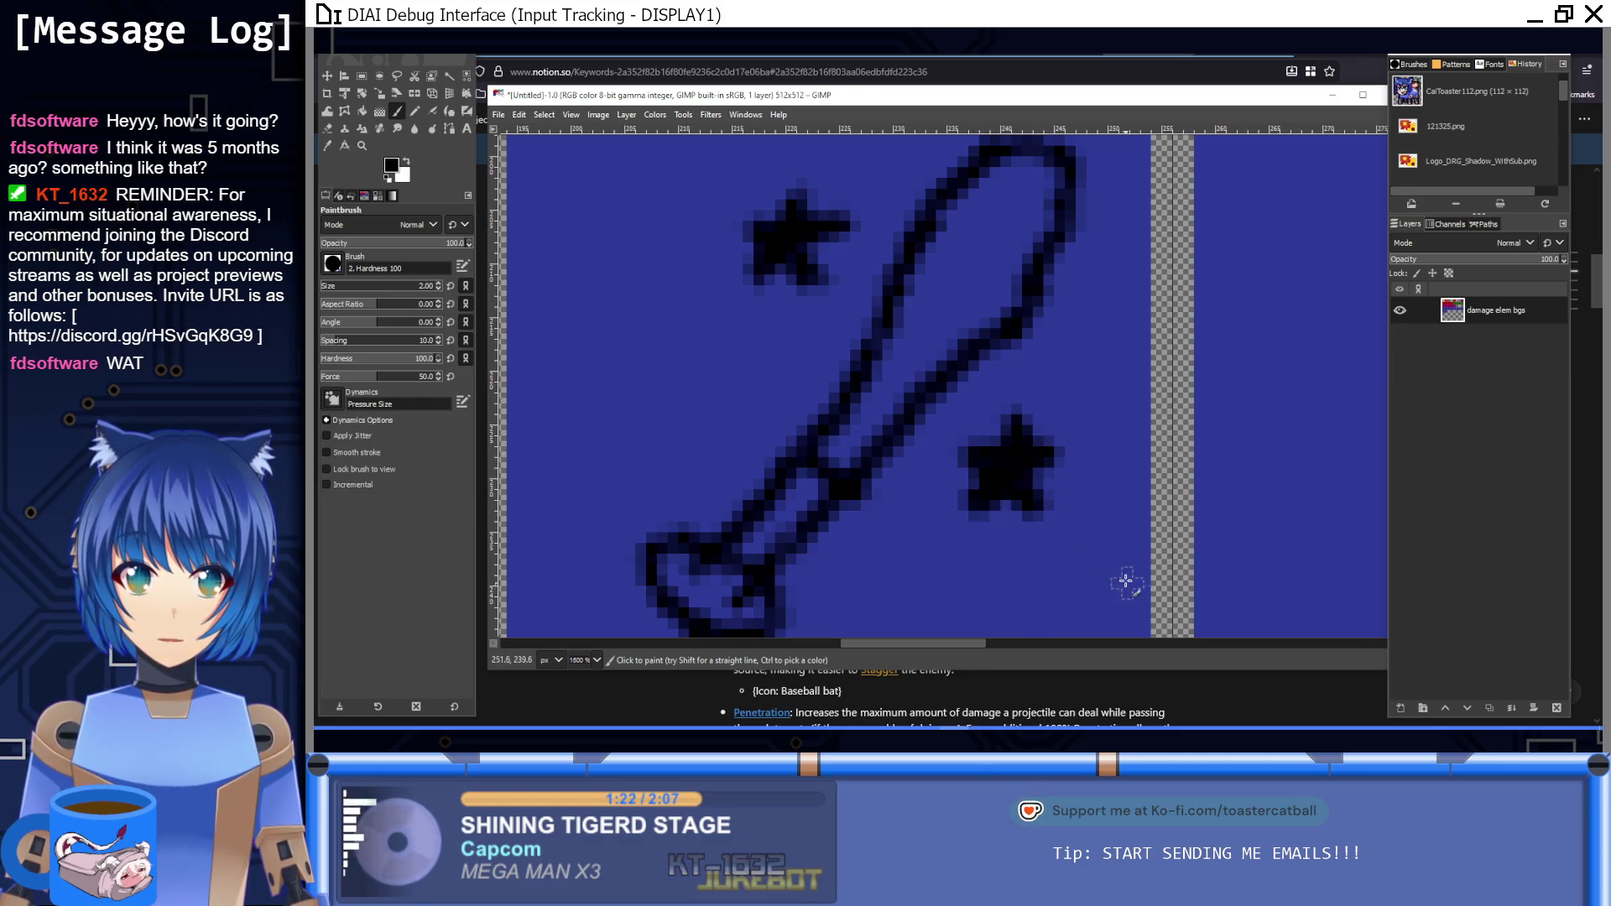
key("1")
scroll(1033, 474, "up", 6)
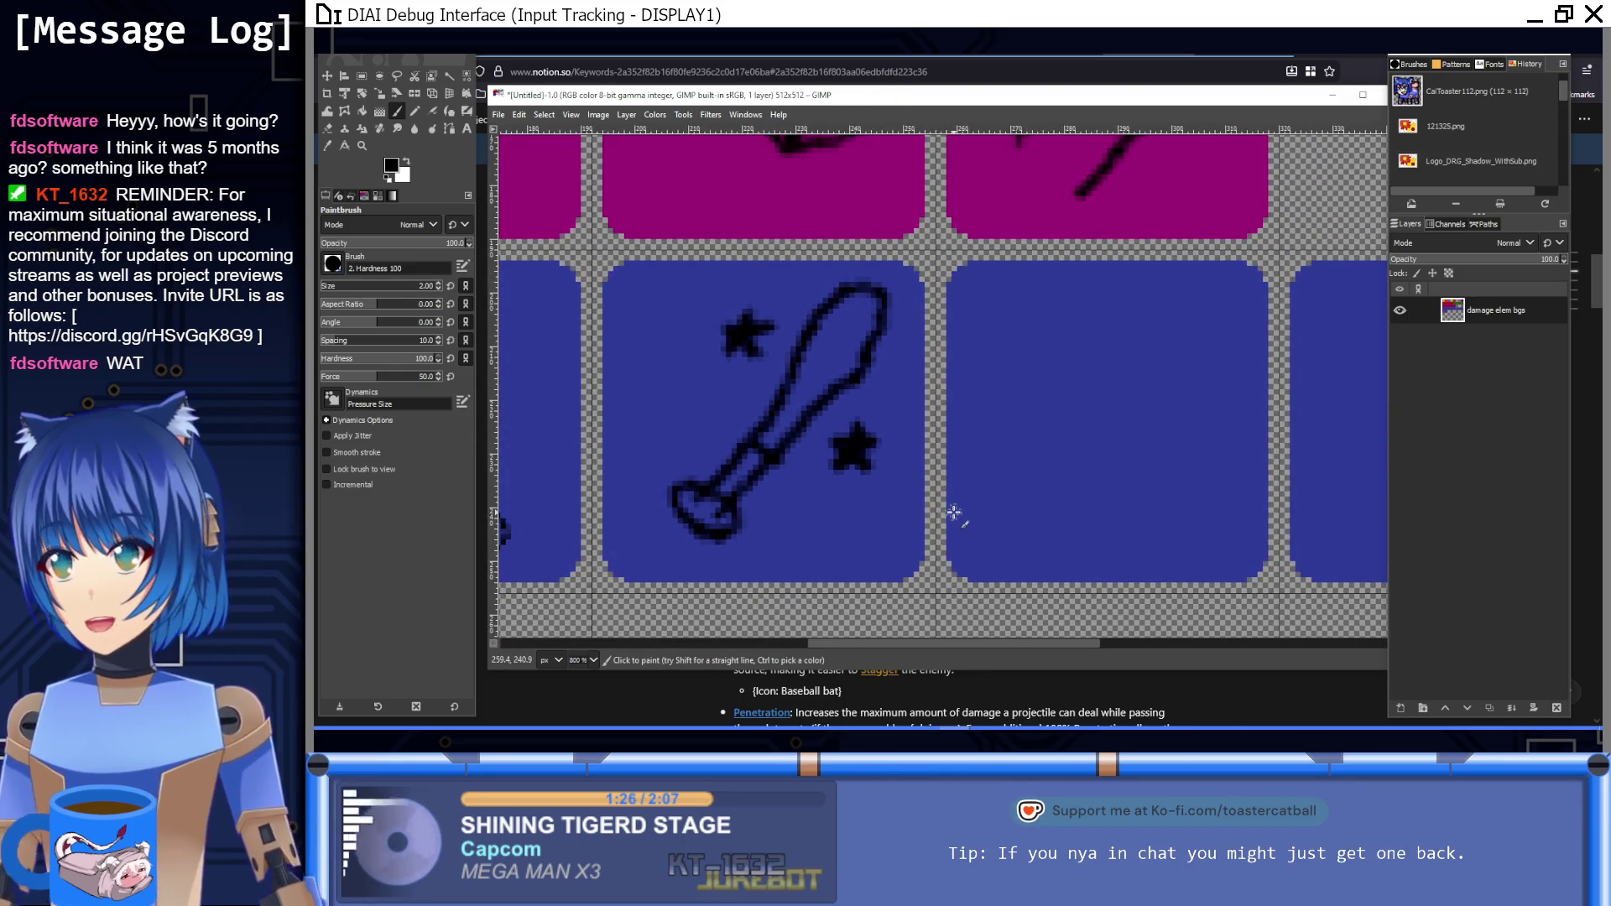
scroll(928, 450, "right", 3)
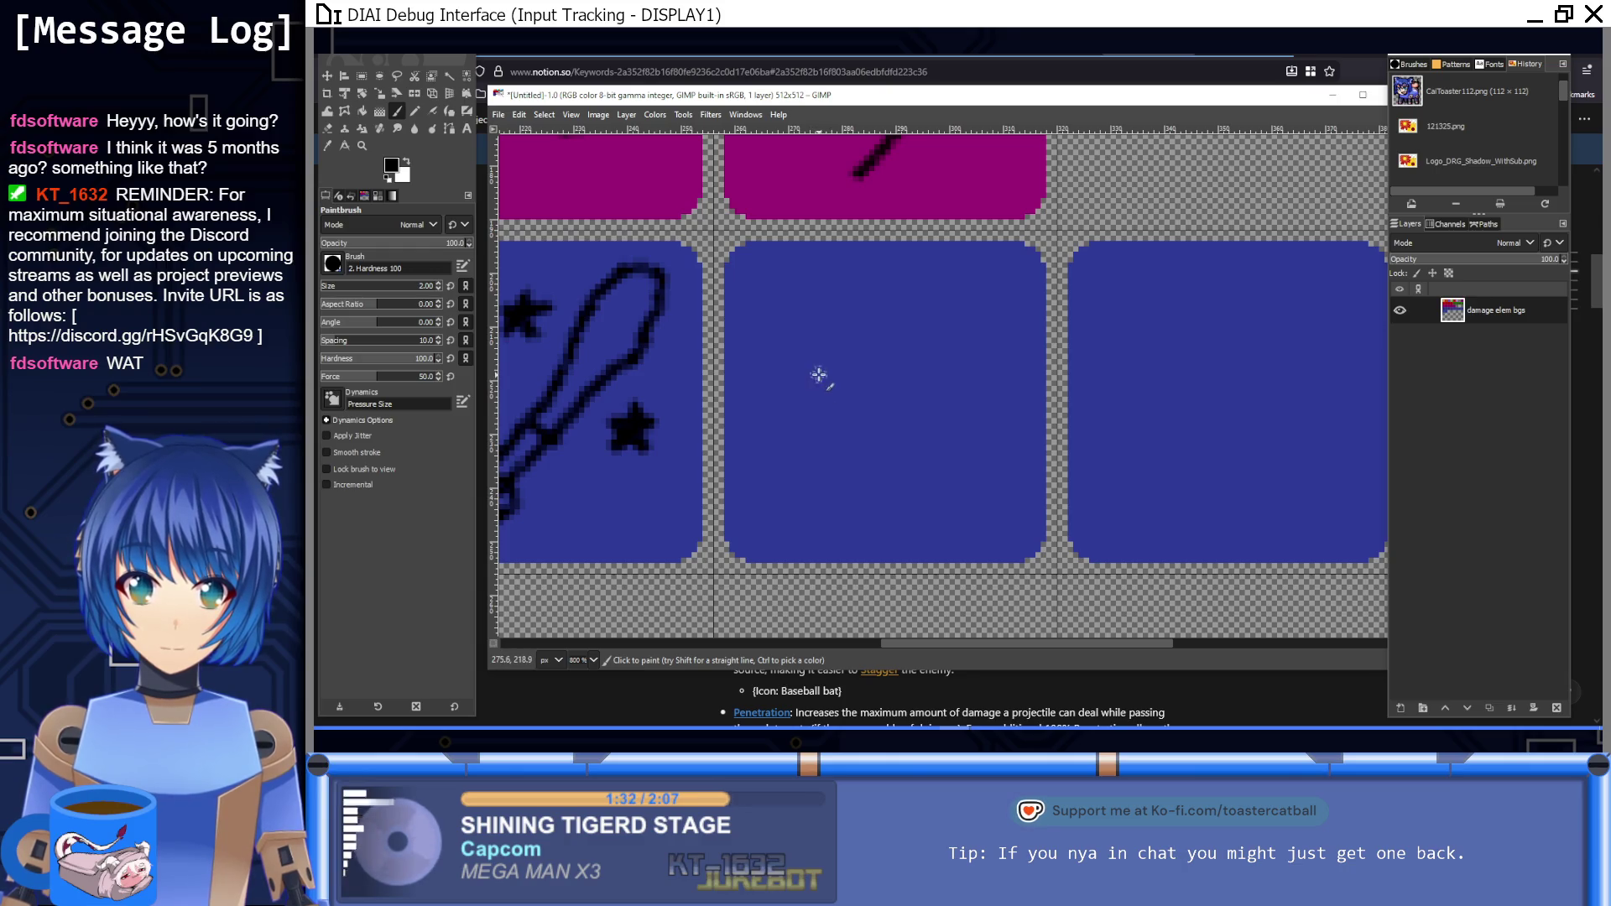
mouse_move(804, 370)
left_mouse_down()
mouse_move(797, 323)
mouse_move(807, 368)
mouse_move(767, 416)
mouse_move(799, 407)
mouse_move(830, 474)
left_mouse_up()
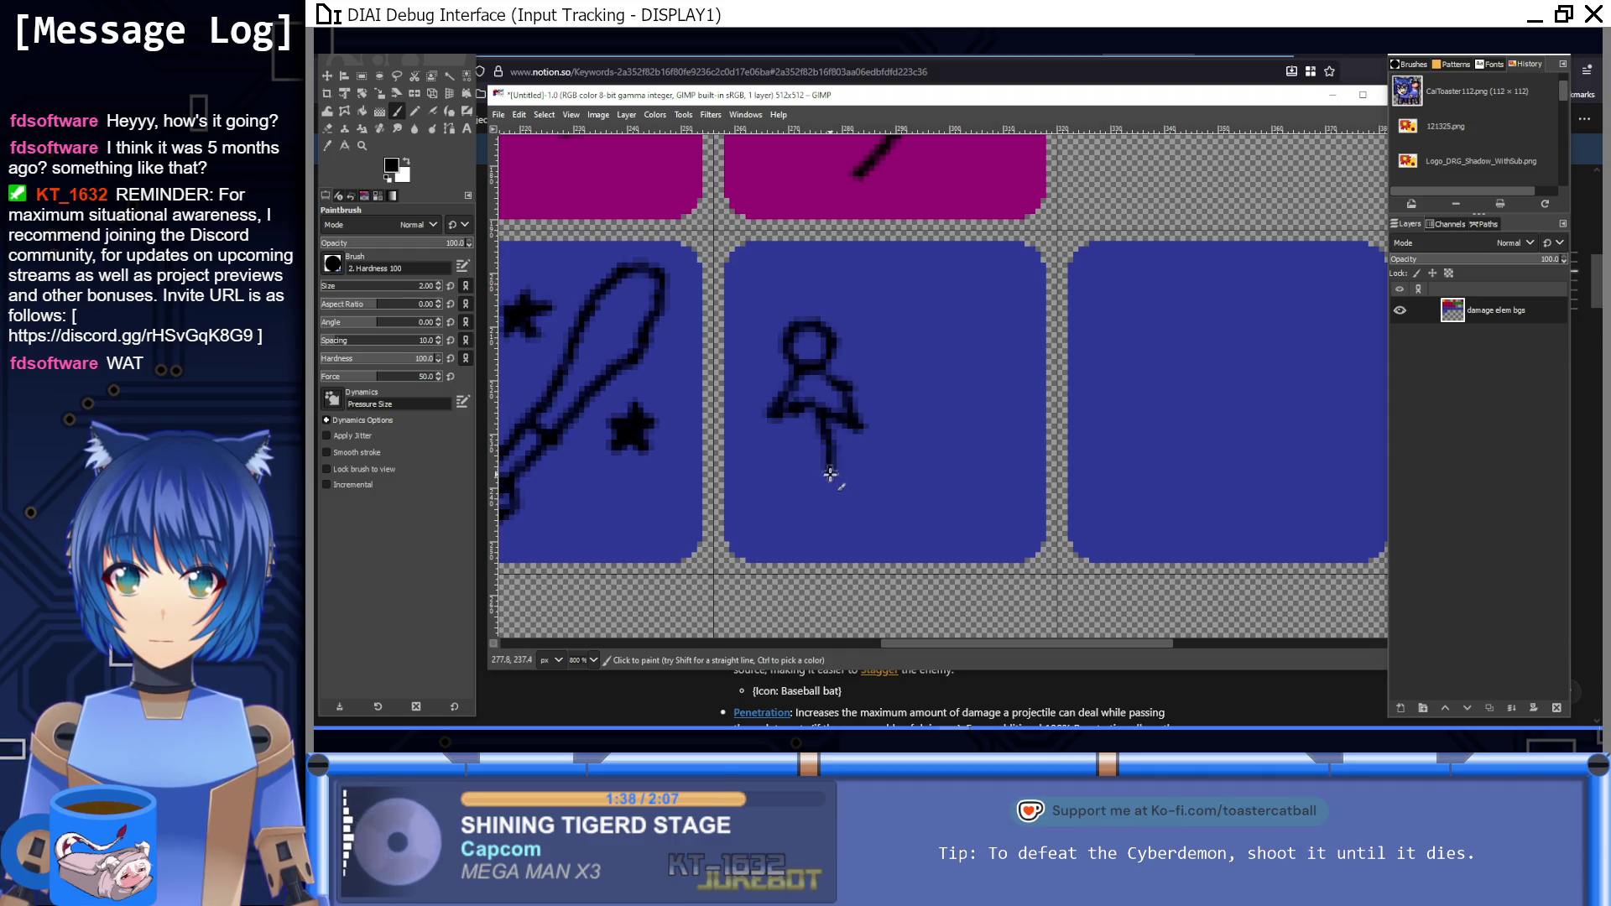
mouse_move(807, 416)
left_mouse_down()
mouse_move(803, 480)
mouse_move(835, 477)
left_mouse_up()
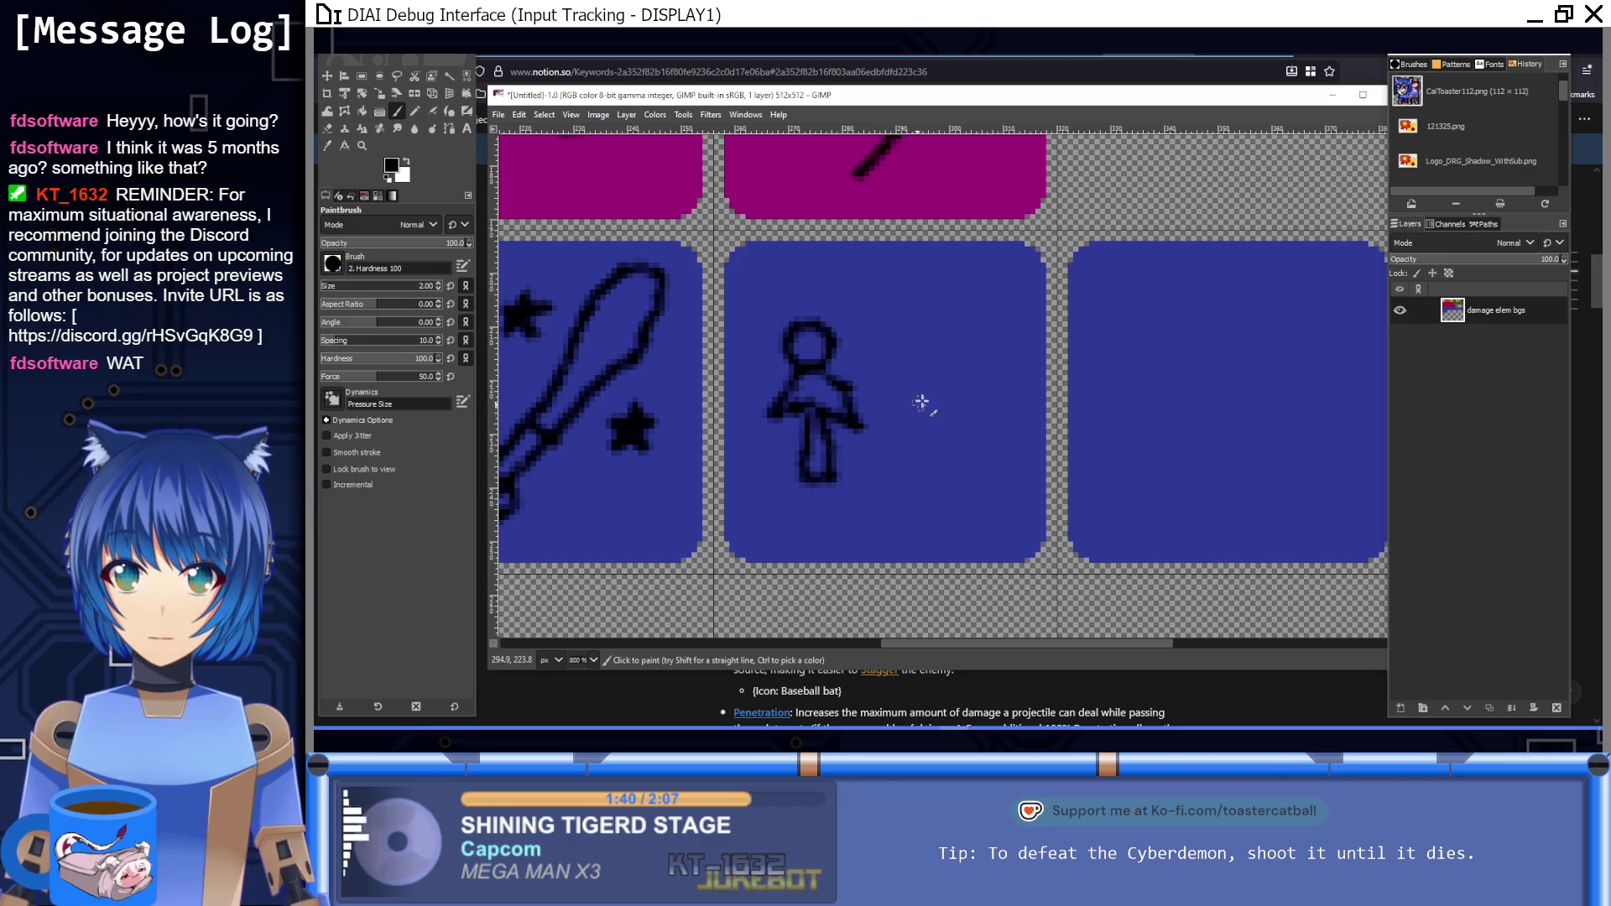
mouse_move(918, 369)
left_mouse_down()
mouse_move(899, 342)
mouse_move(964, 417)
mouse_move(915, 427)
left_mouse_up()
key("ctrl+z")
key("ctrl+z")
key("ctrl+z")
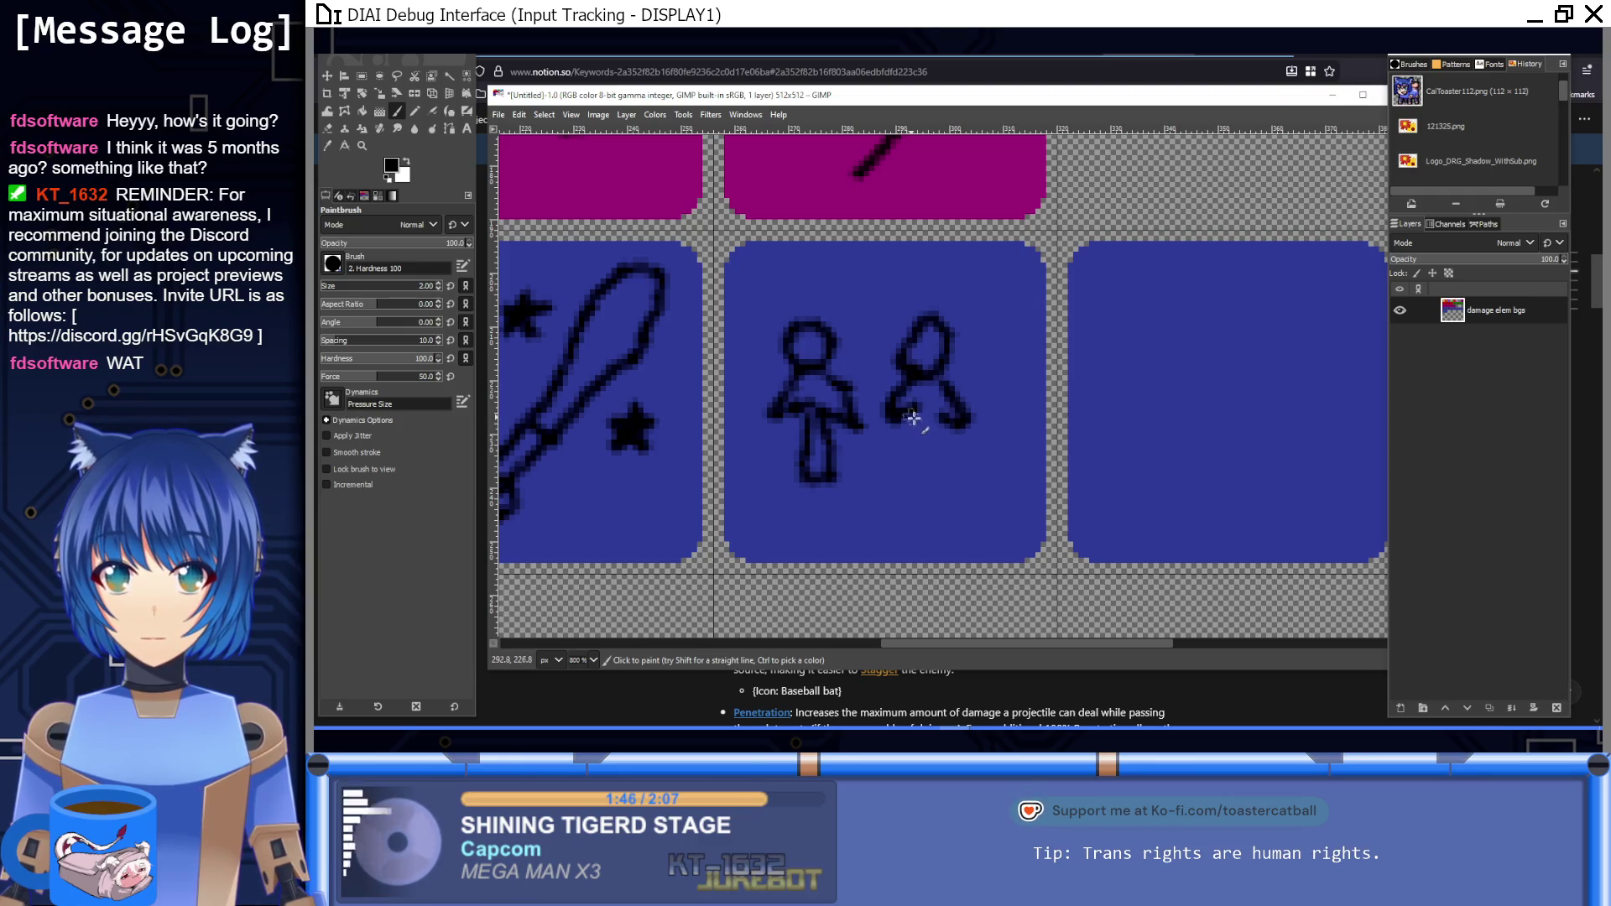
key("ctrl+z")
key("ctrl+z")
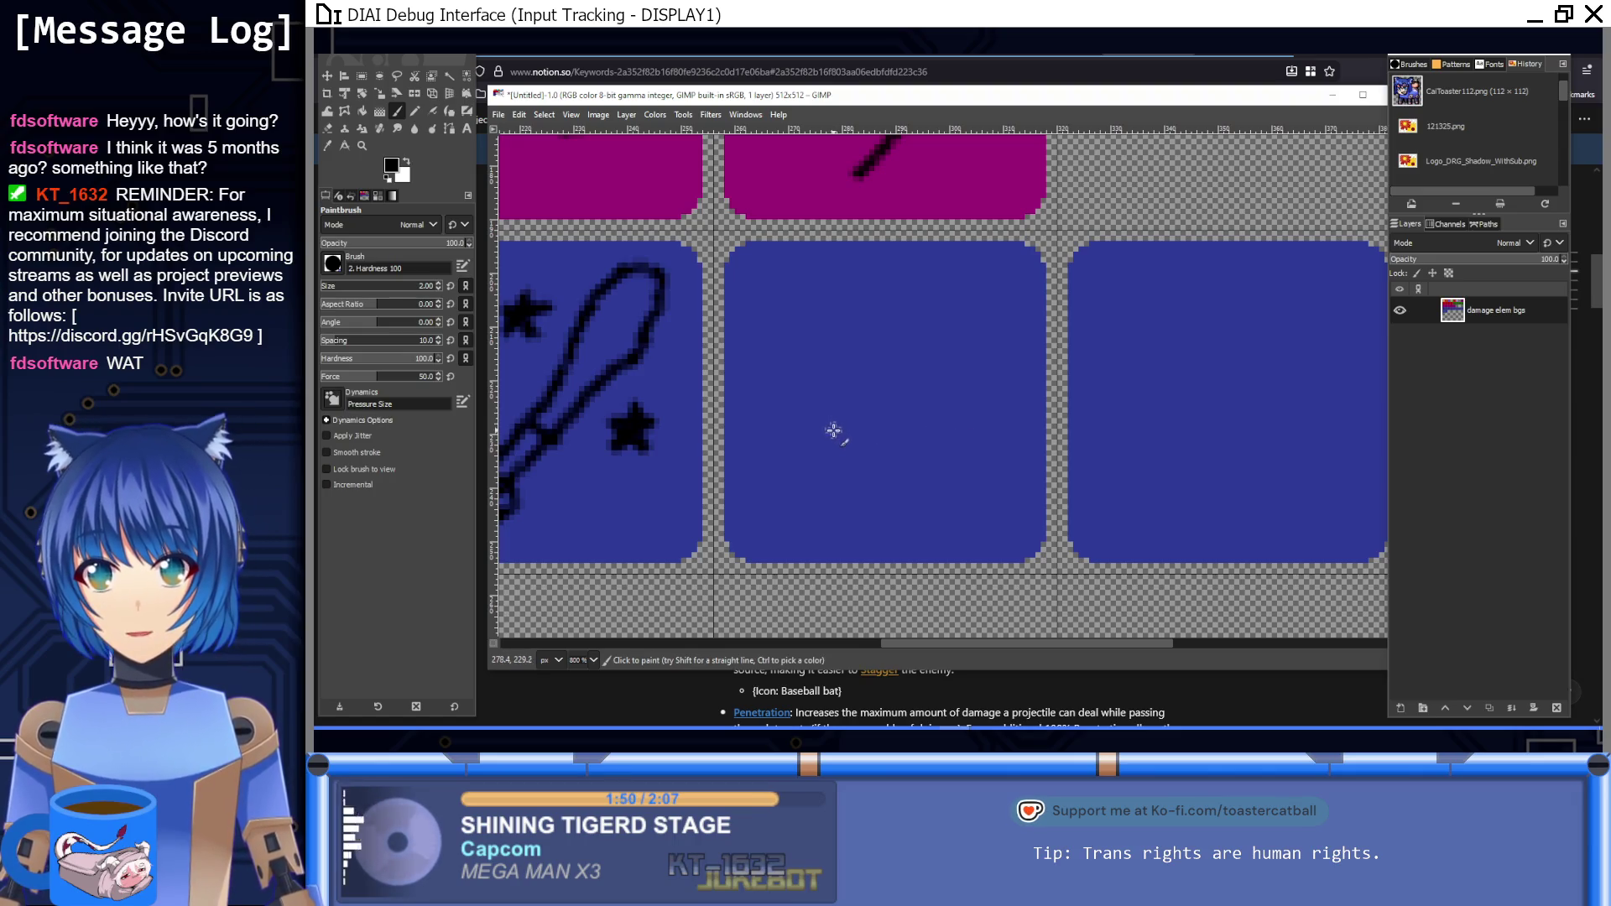
Step: Draw the wall outline and the bullet's path passing through it on the empty tile
mouse_move(844, 470)
left_mouse_down()
mouse_move(845, 361)
mouse_move(938, 307)
mouse_move(935, 394)
mouse_move(840, 476)
left_mouse_up()
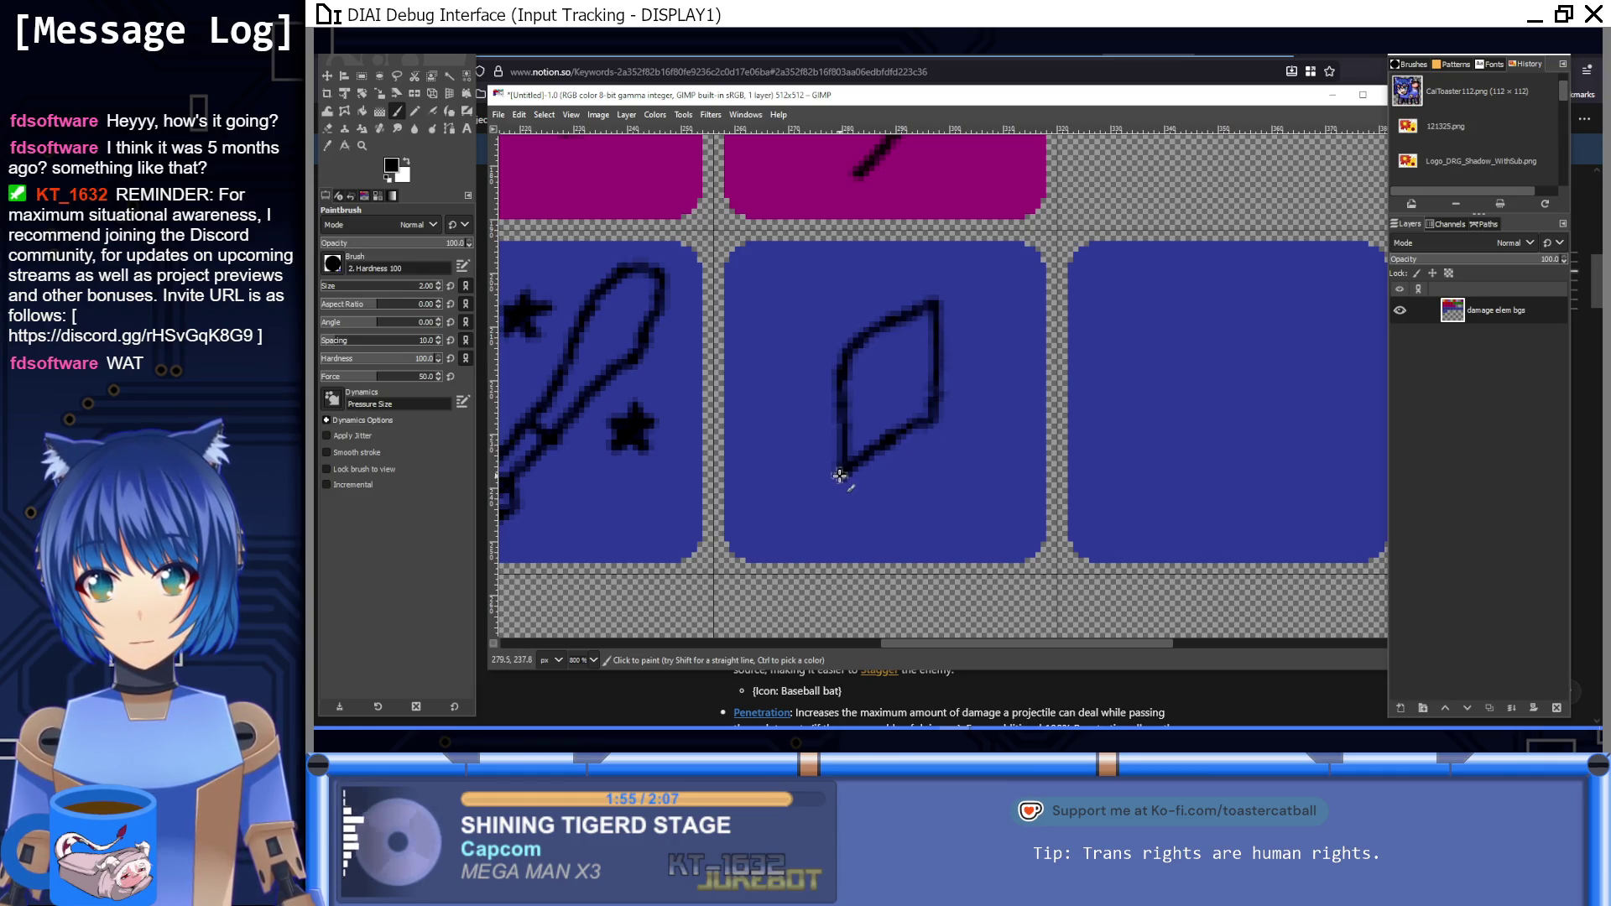
scroll(875, 711, "down", 1)
left_click(876, 712)
scroll(878, 707, "down", 3)
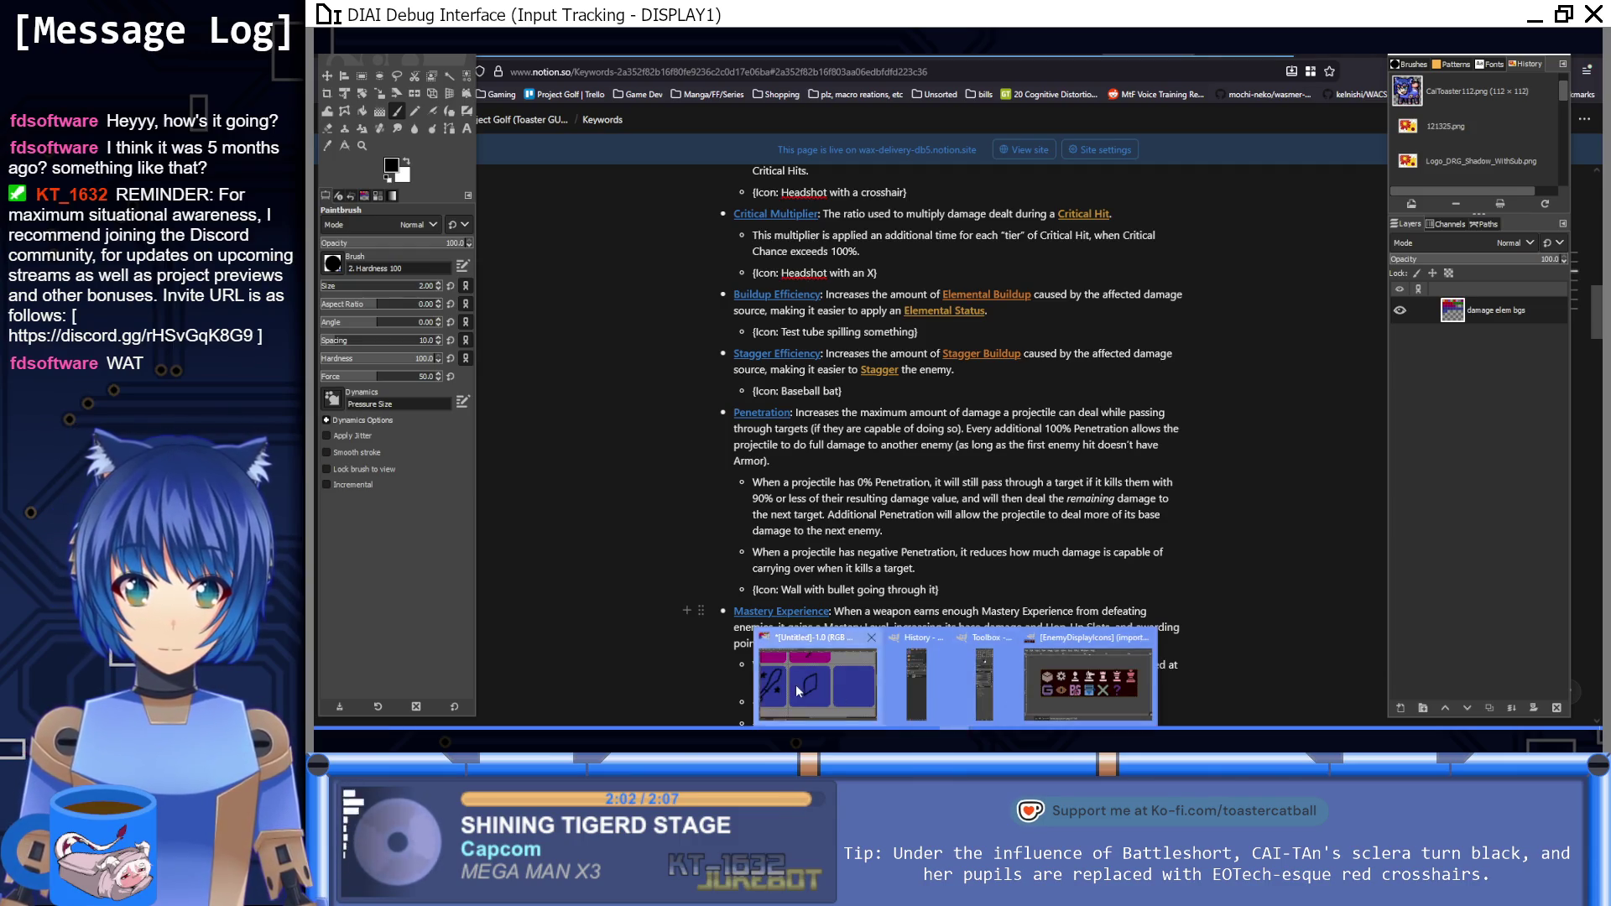
left_click(984, 676)
scroll(835, 374, "up", 1)
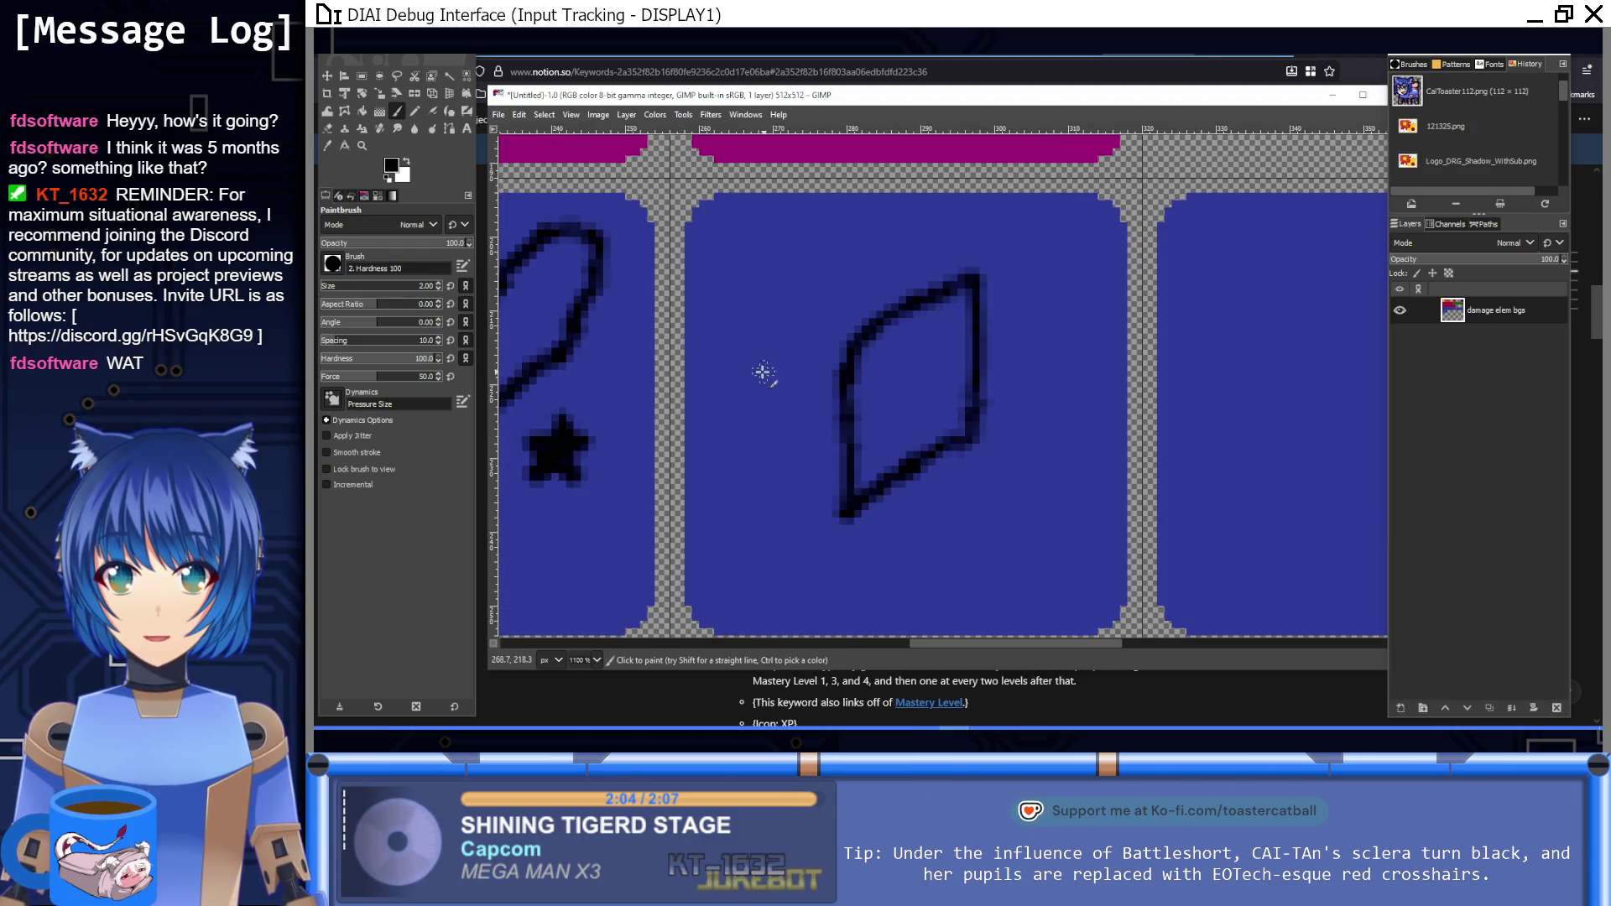
left_click_drag(754, 366, 803, 379)
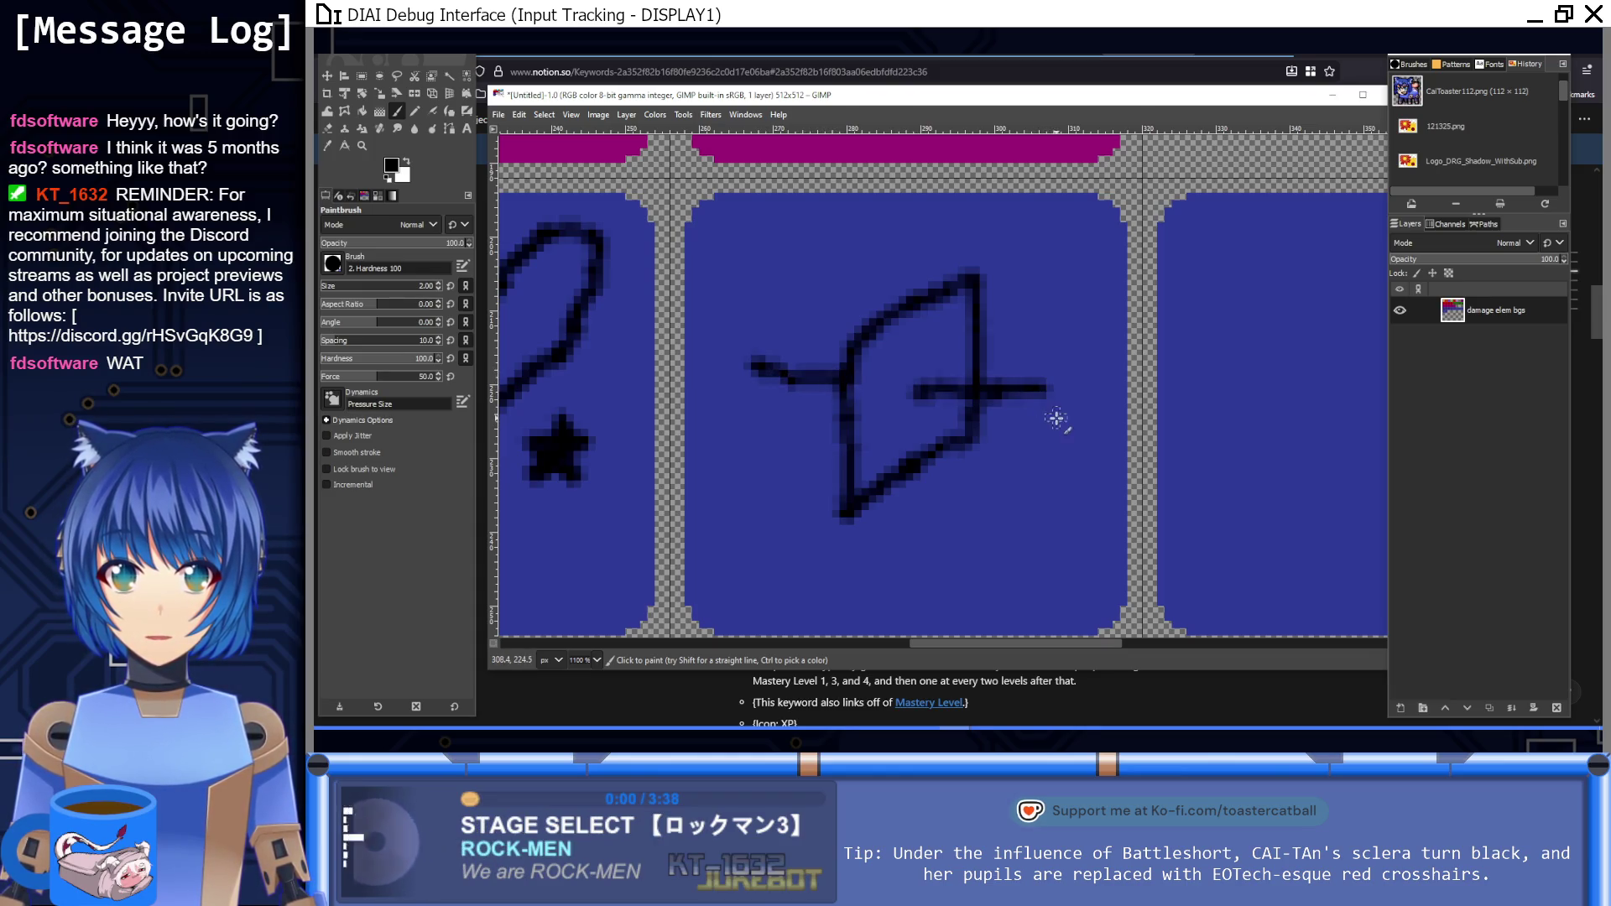
key("ctrl+z")
left_click_drag(740, 319, 839, 369)
left_click_drag(919, 402, 1062, 462)
mouse_move(909, 420)
left_mouse_down()
mouse_move(931, 382)
mouse_move(973, 424)
left_mouse_up()
Step: Paint over the stray line end in tile blue, then add the bullet's rounded black tip
key("1")
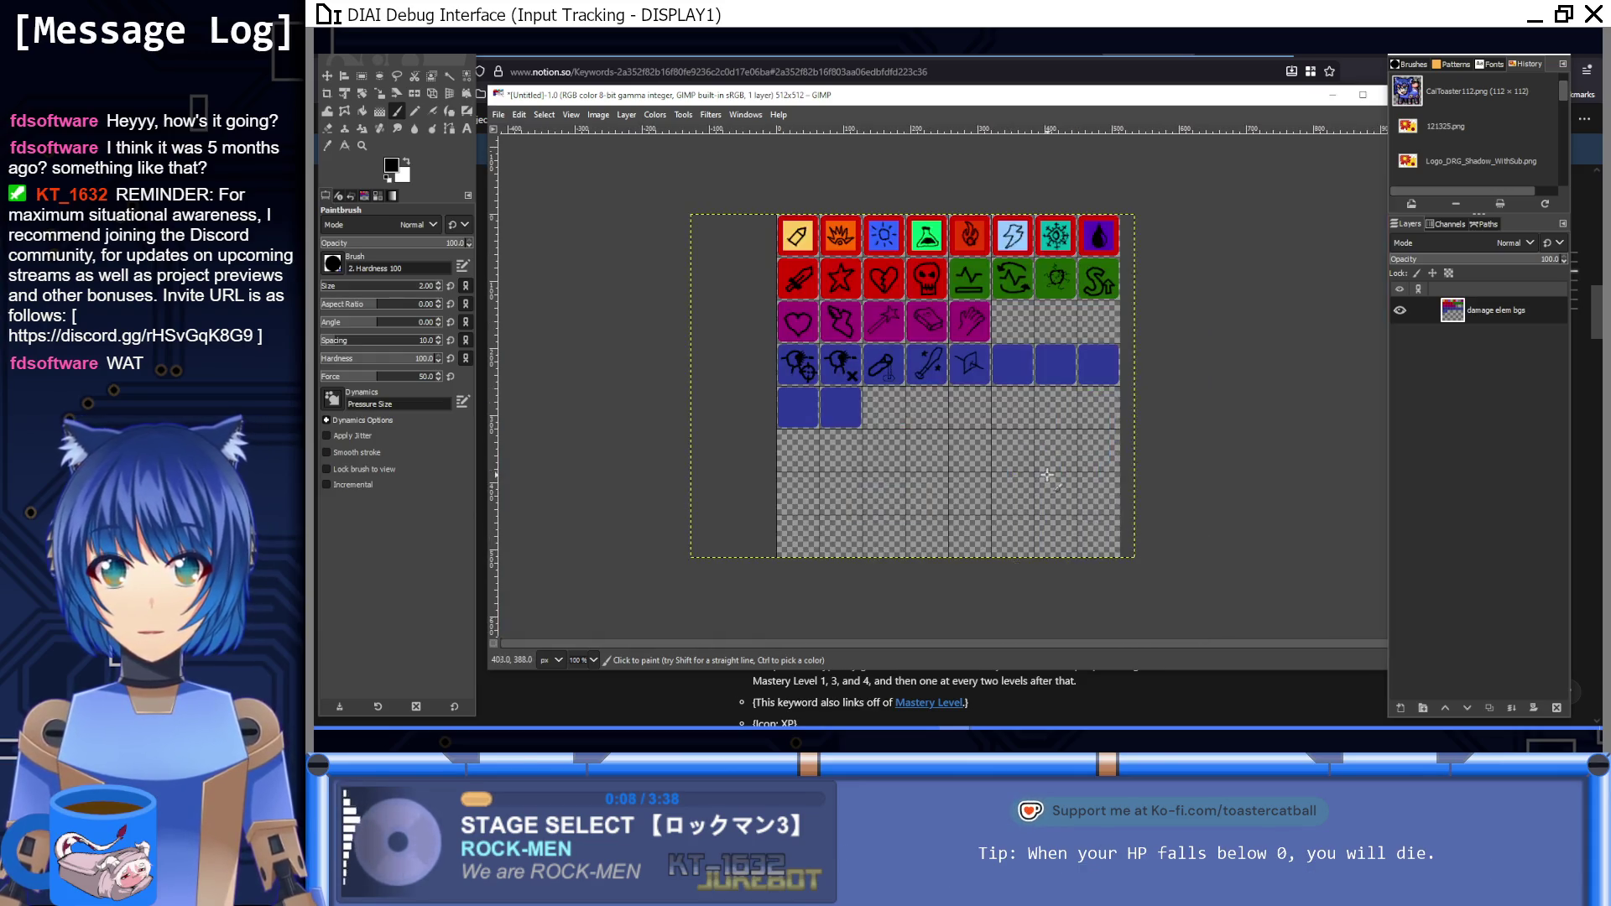
scroll(1027, 378, "up", 6)
left_click(823, 466, "ctrl")
left_click_drag(806, 504, 823, 448)
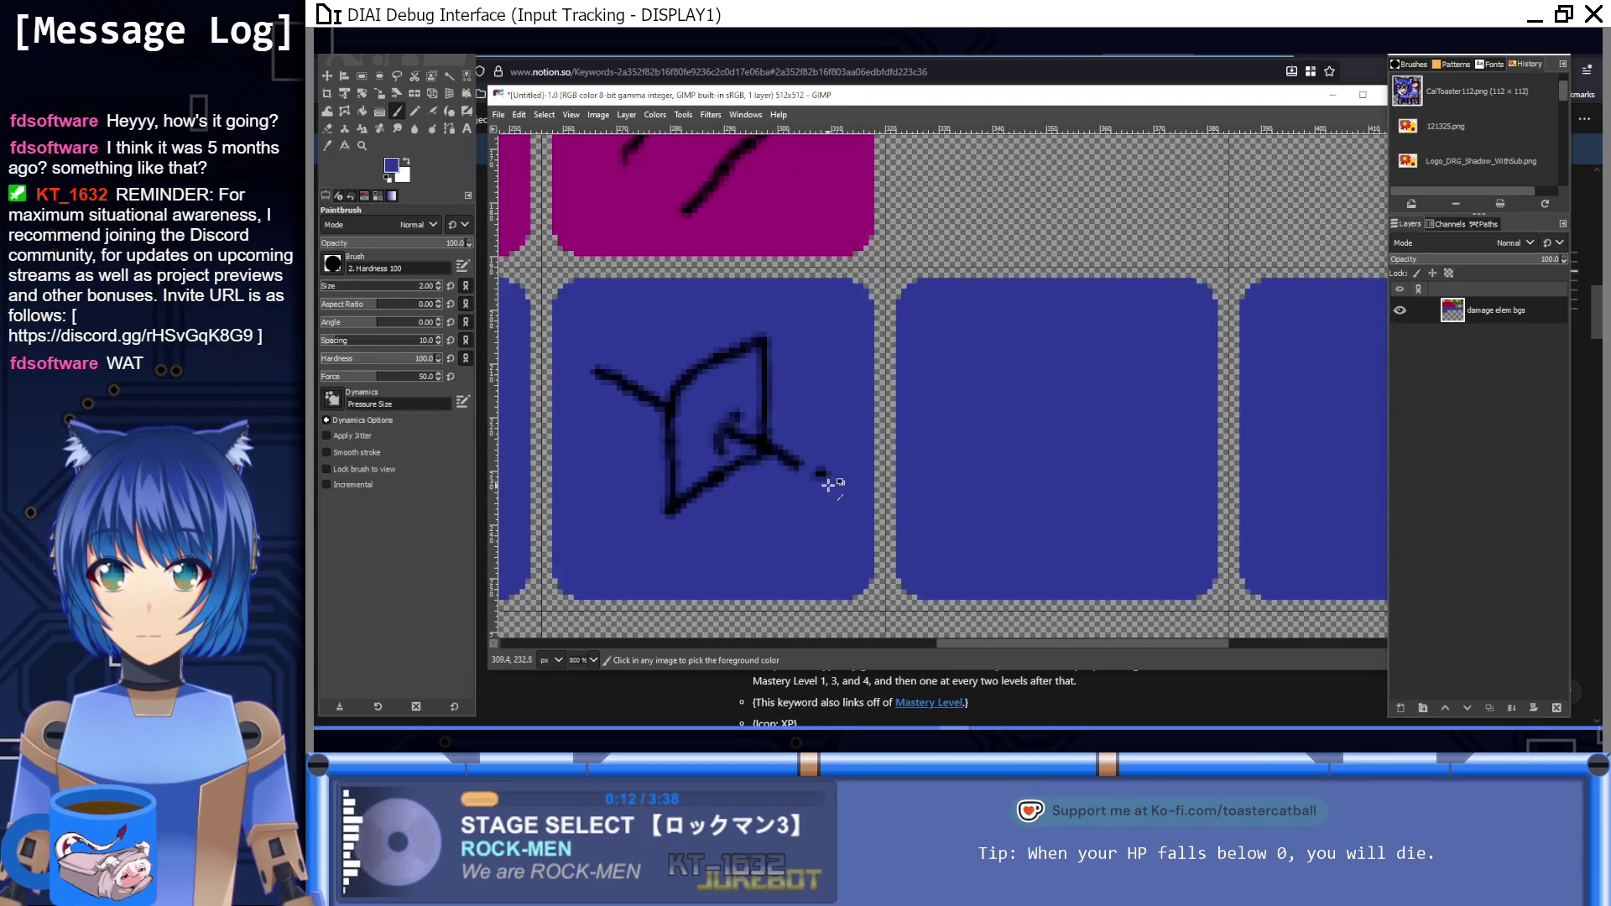
left_click(758, 344, "ctrl")
scroll(806, 495, "up", 2)
mouse_move(817, 470)
left_mouse_down()
mouse_move(837, 424)
mouse_move(872, 432)
mouse_move(894, 465)
mouse_move(870, 503)
mouse_move(827, 463)
mouse_move(812, 470)
left_mouse_up()
key("1")
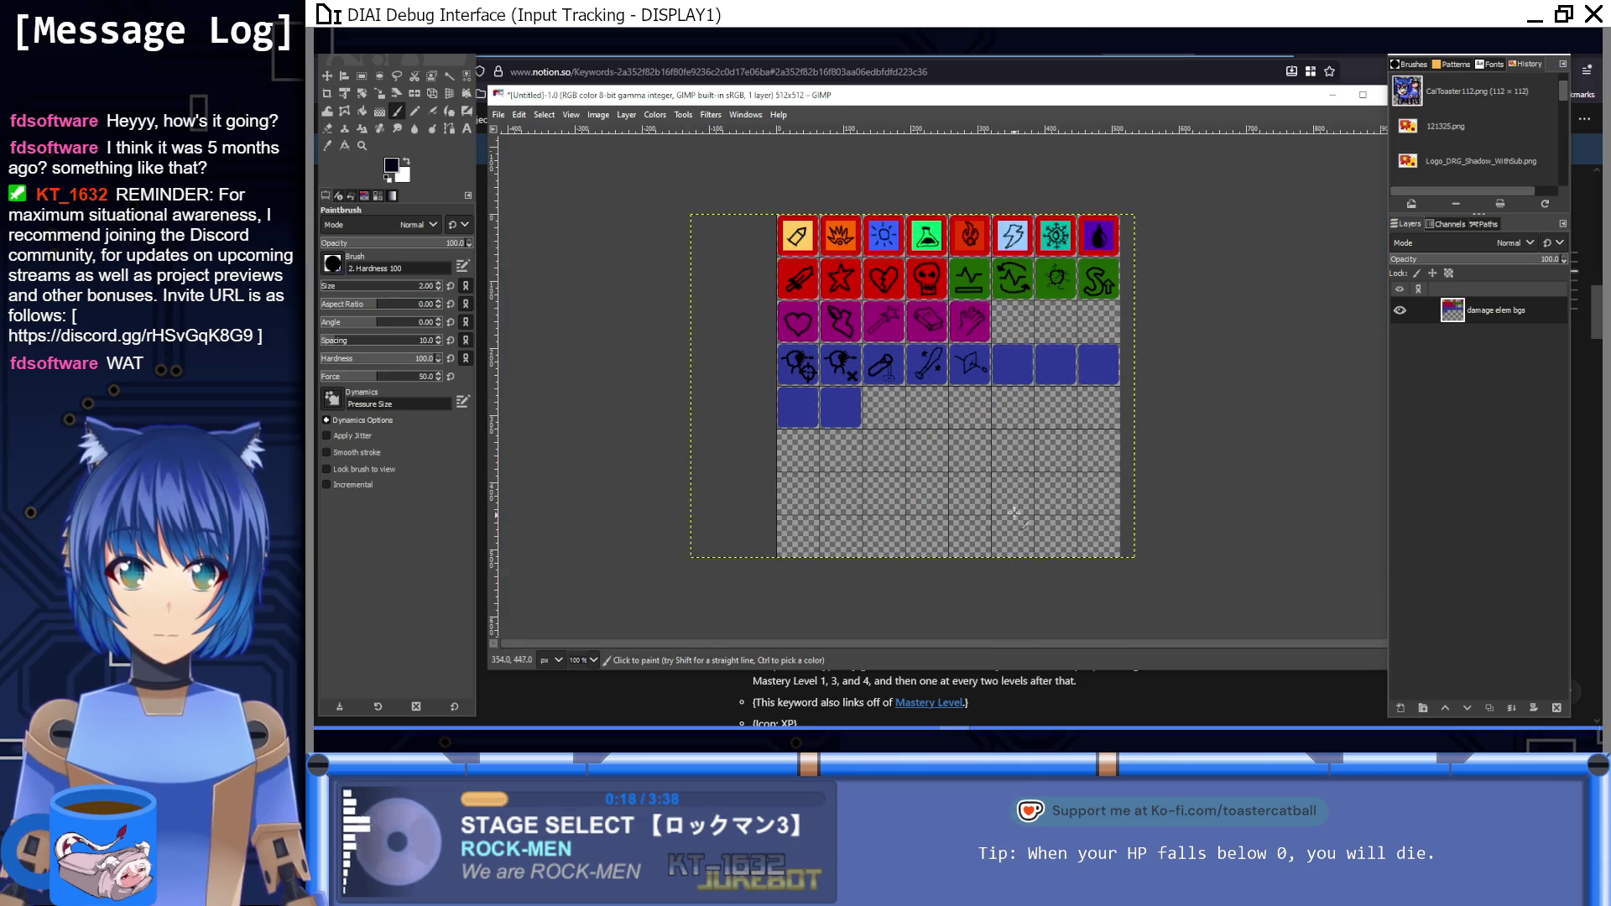
scroll(1003, 361, "up", 5)
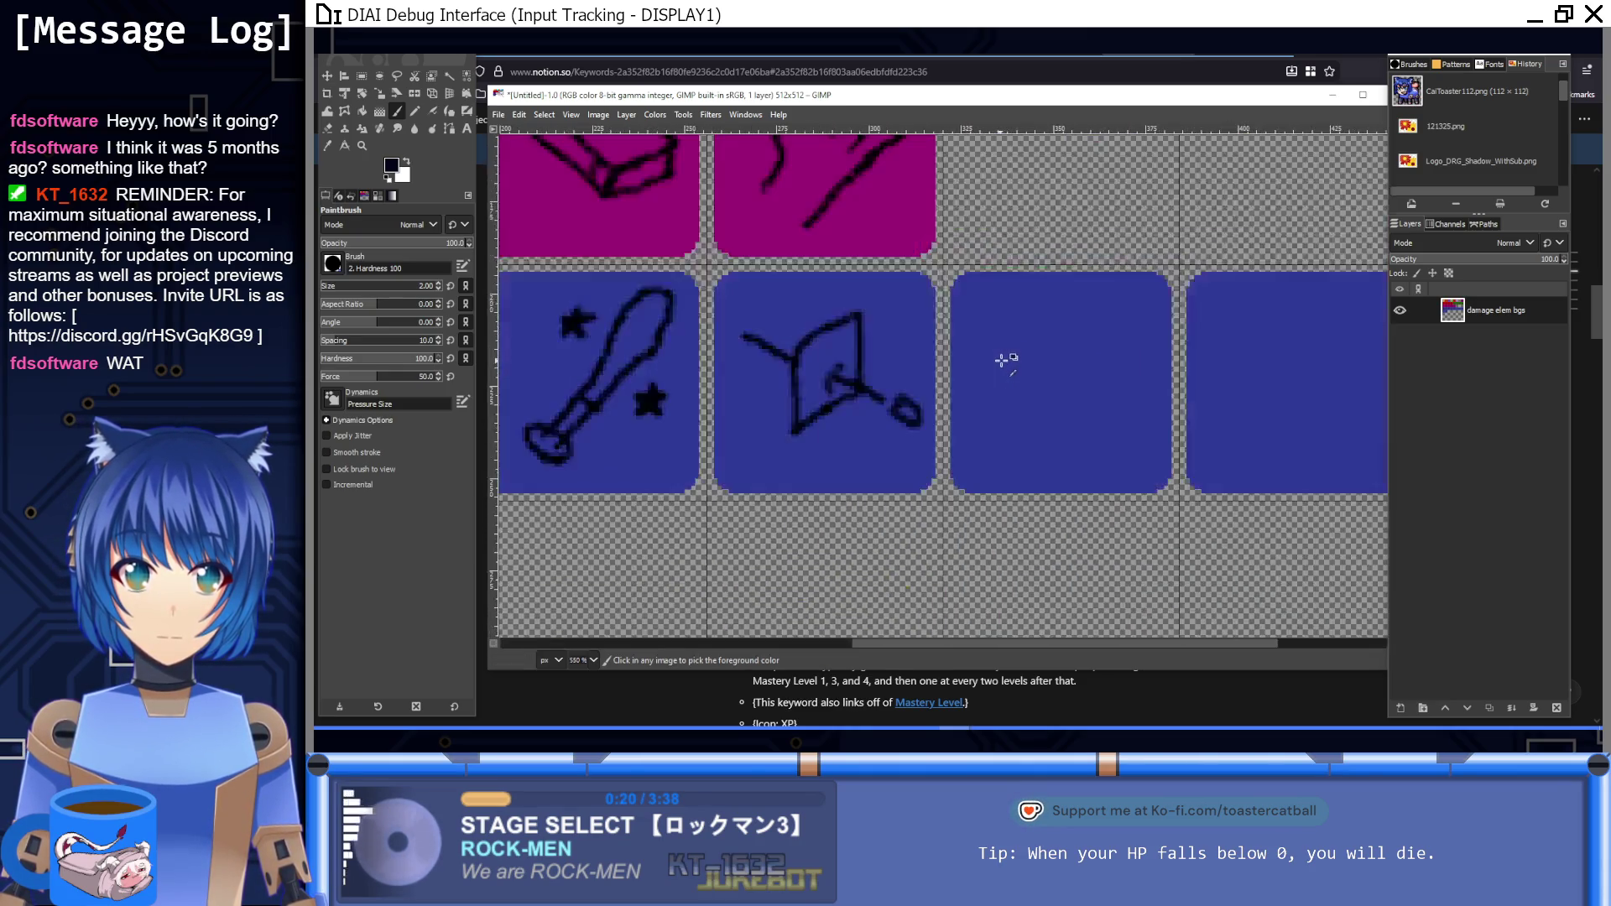
scroll(881, 366, "up", 1)
Step: Move the wall-and-bullet drawing slightly left to centre it and fill the leftover strip blue
key("r")
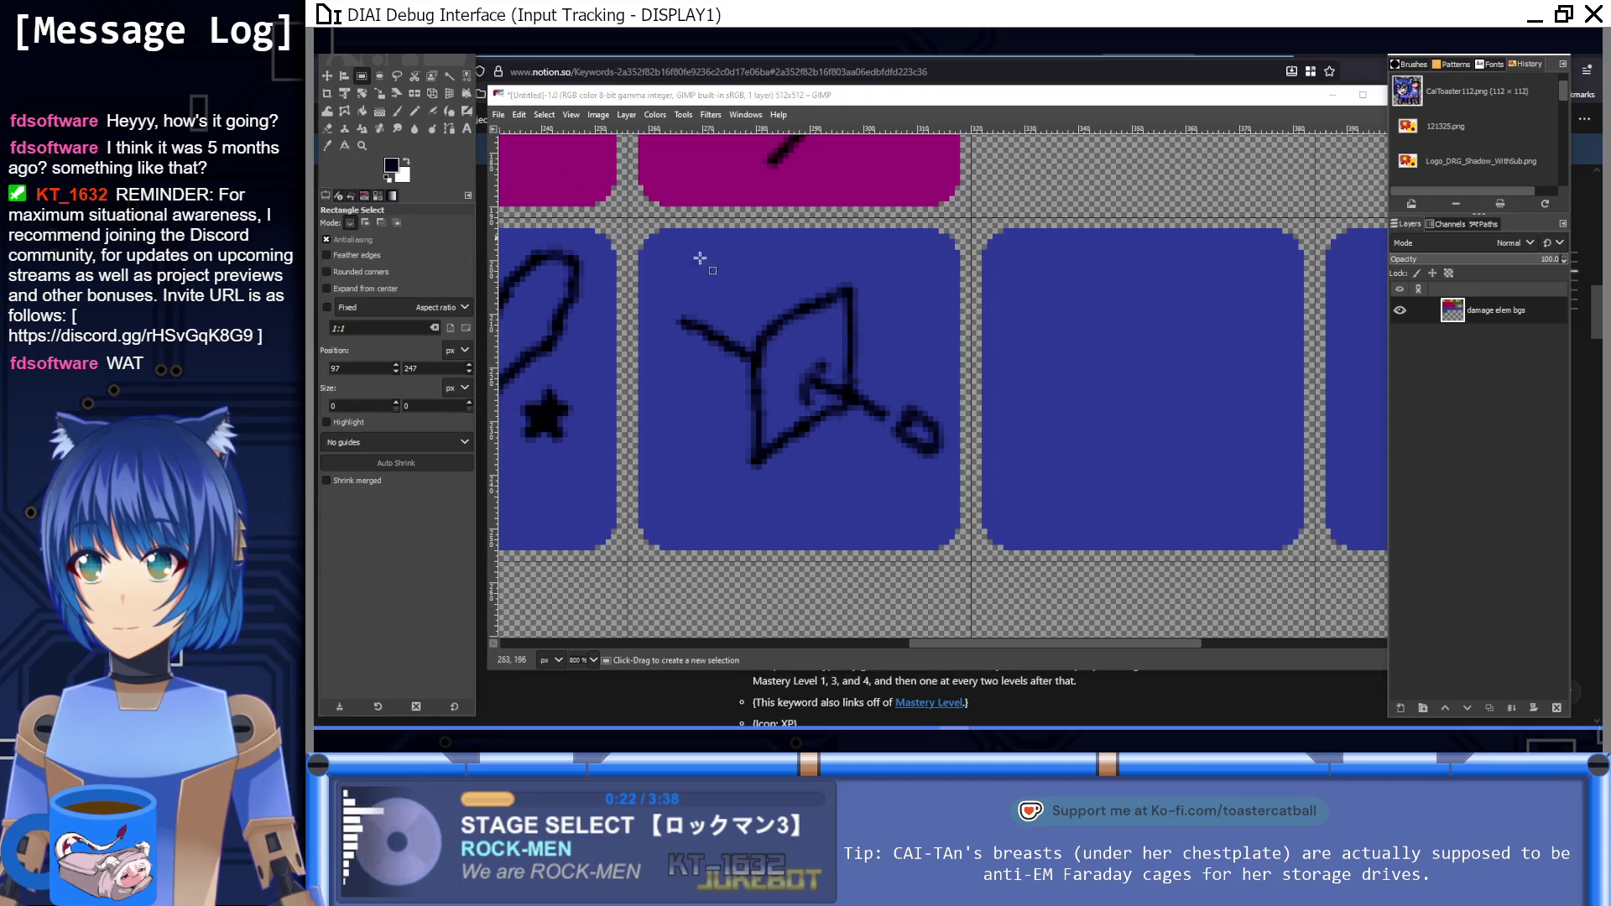
mouse_move(661, 261)
left_mouse_down()
mouse_move(852, 450)
mouse_move(949, 496)
left_mouse_up()
key("ctrl+x")
key("ctrl+v")
left_click_drag(809, 393, 803, 397)
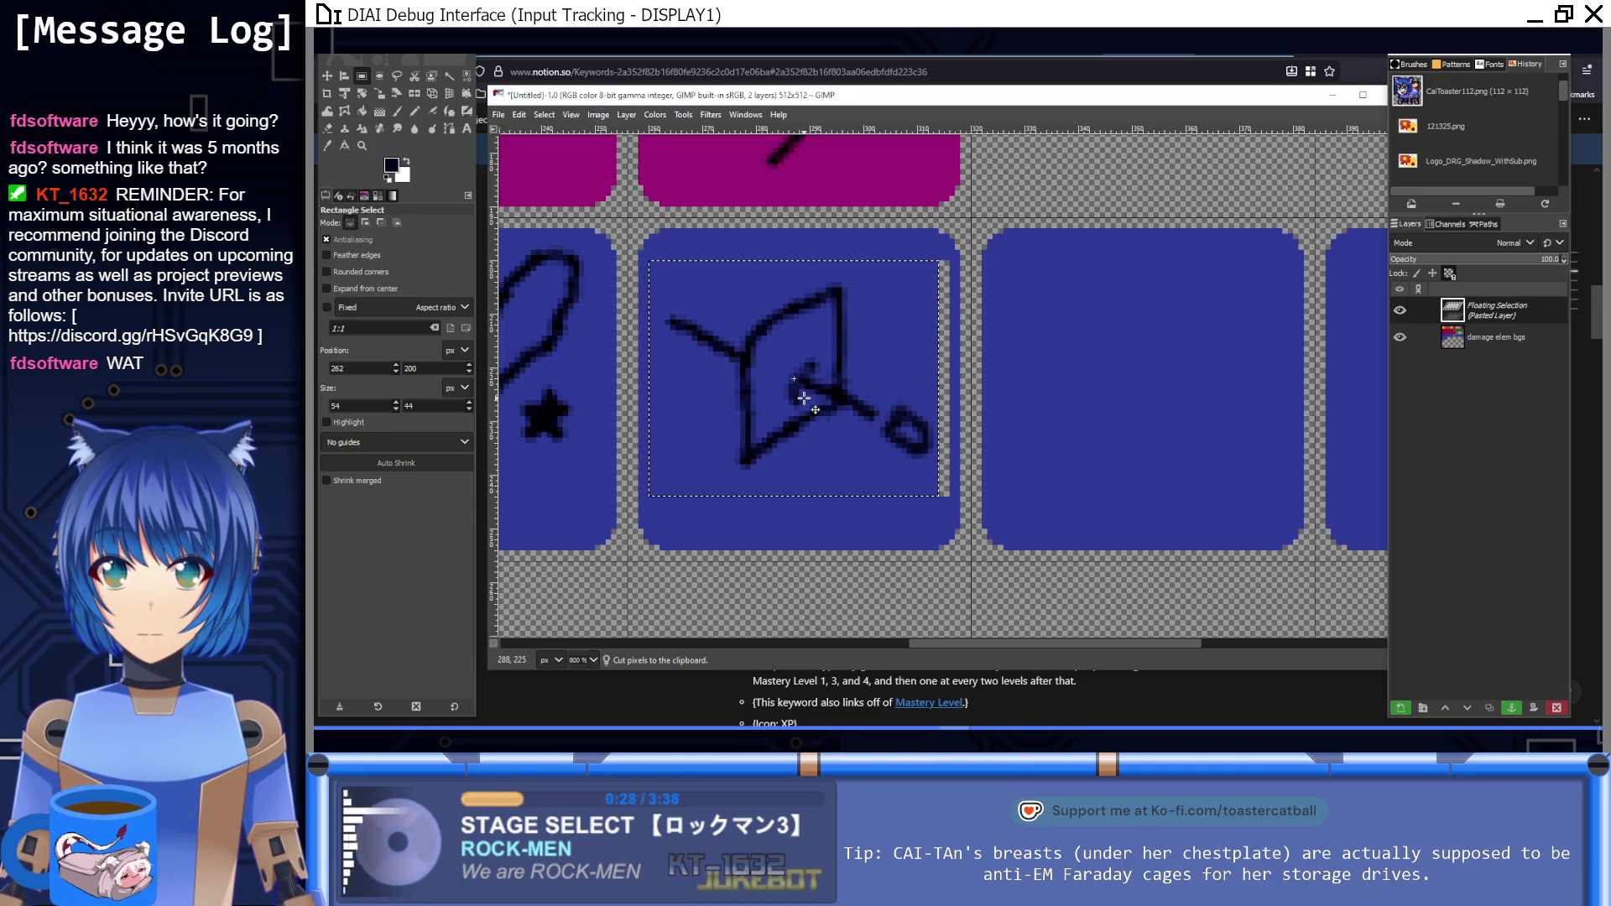
left_click(854, 515)
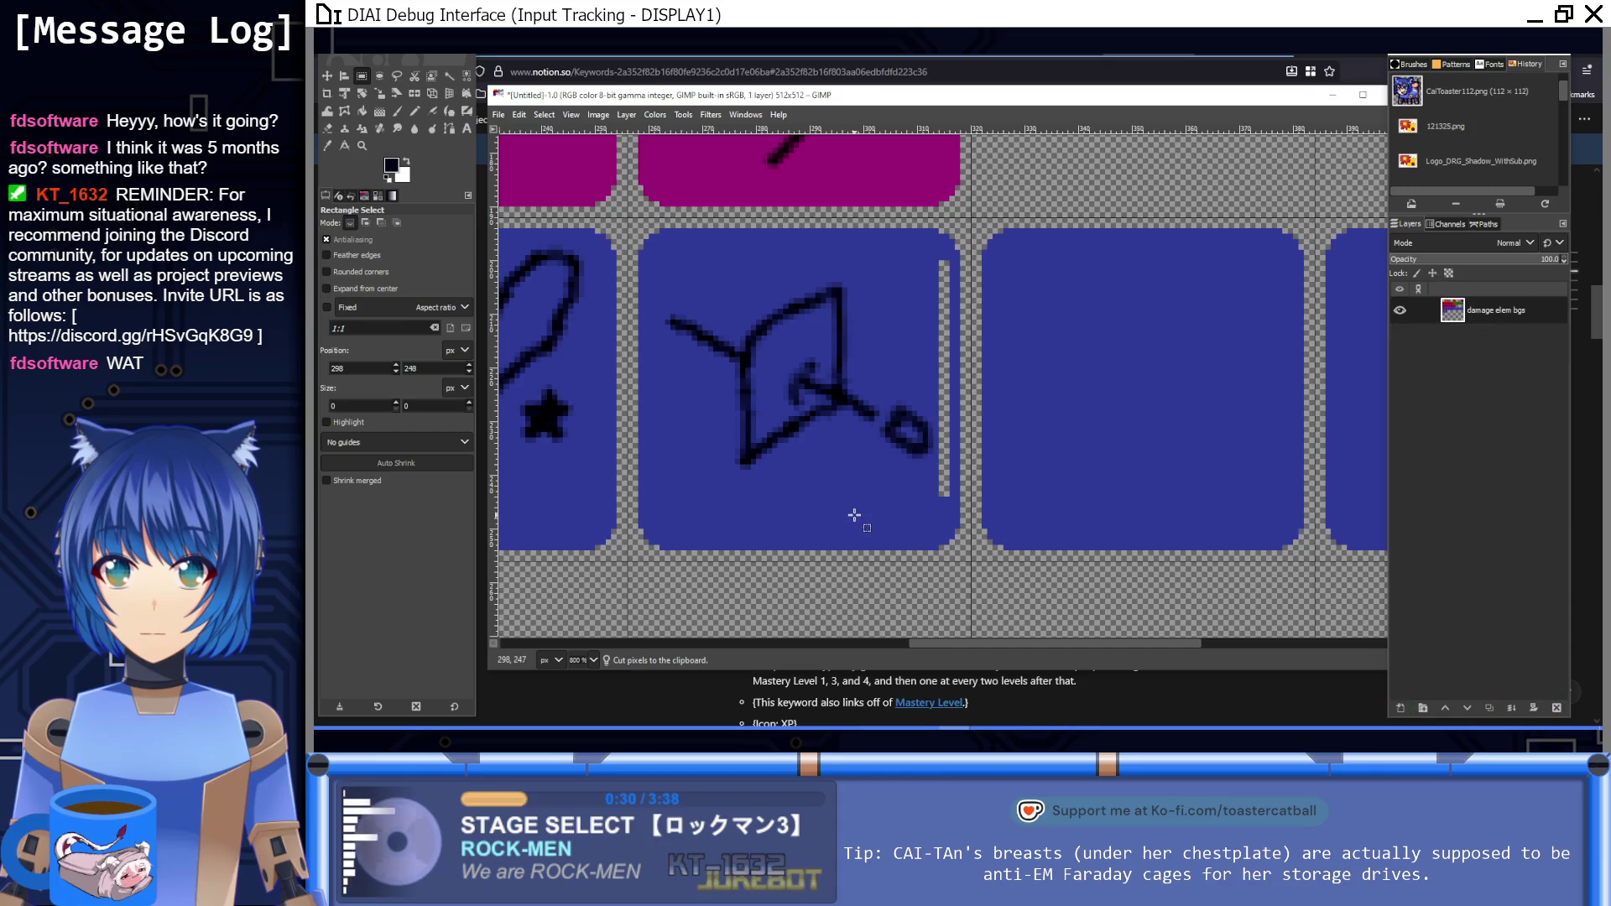
left_click(362, 111)
left_click(894, 321, "ctrl")
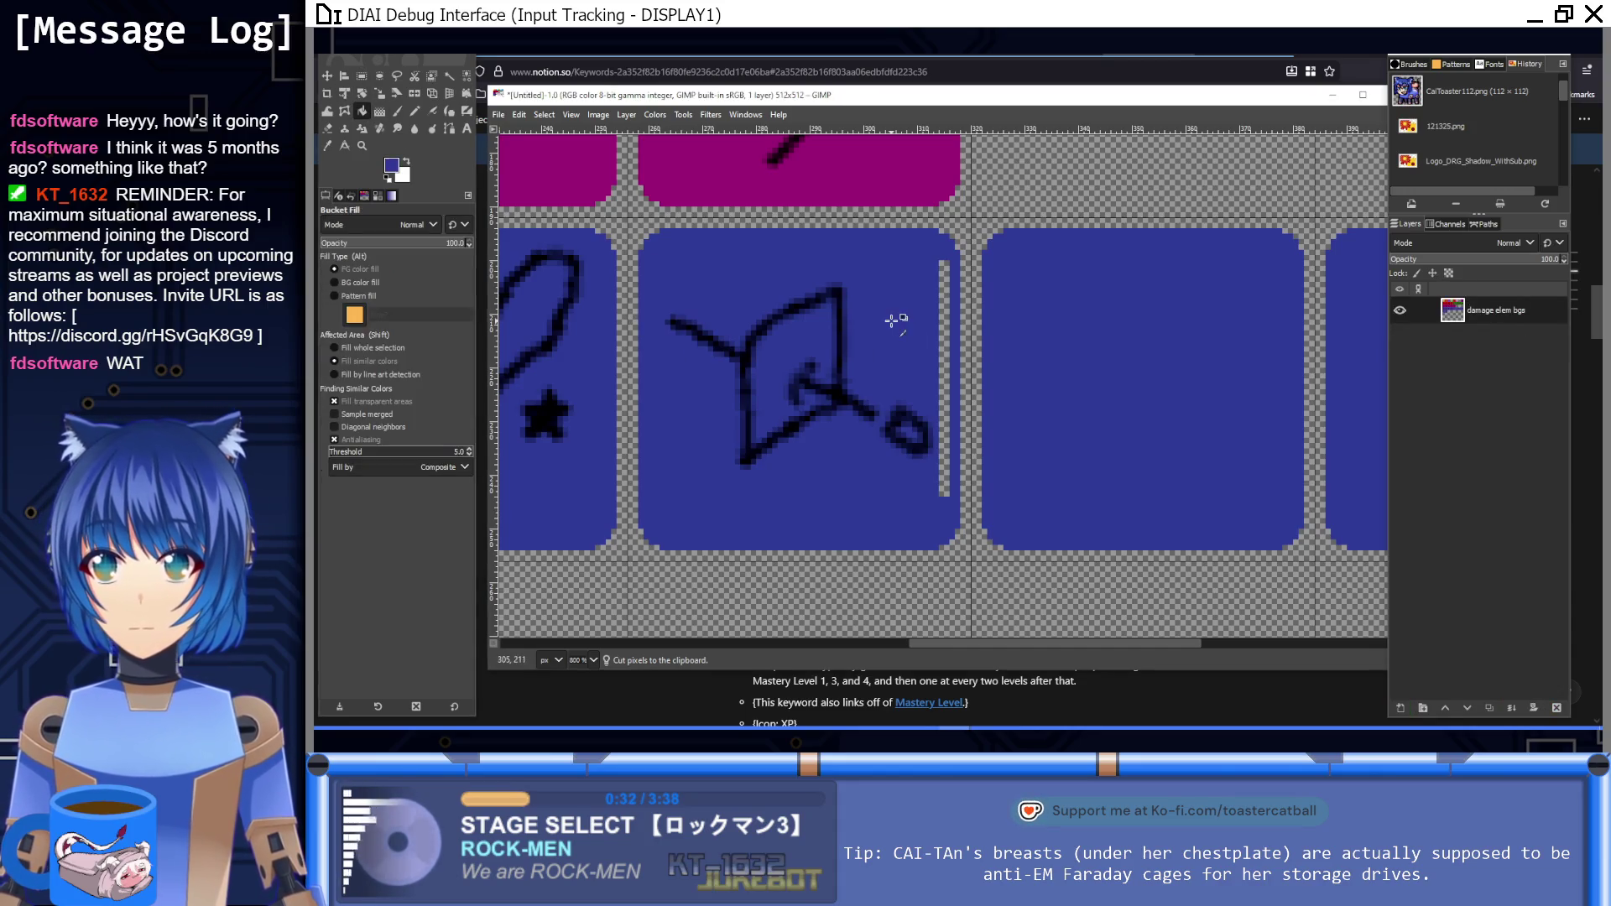
left_click(943, 322)
key("1")
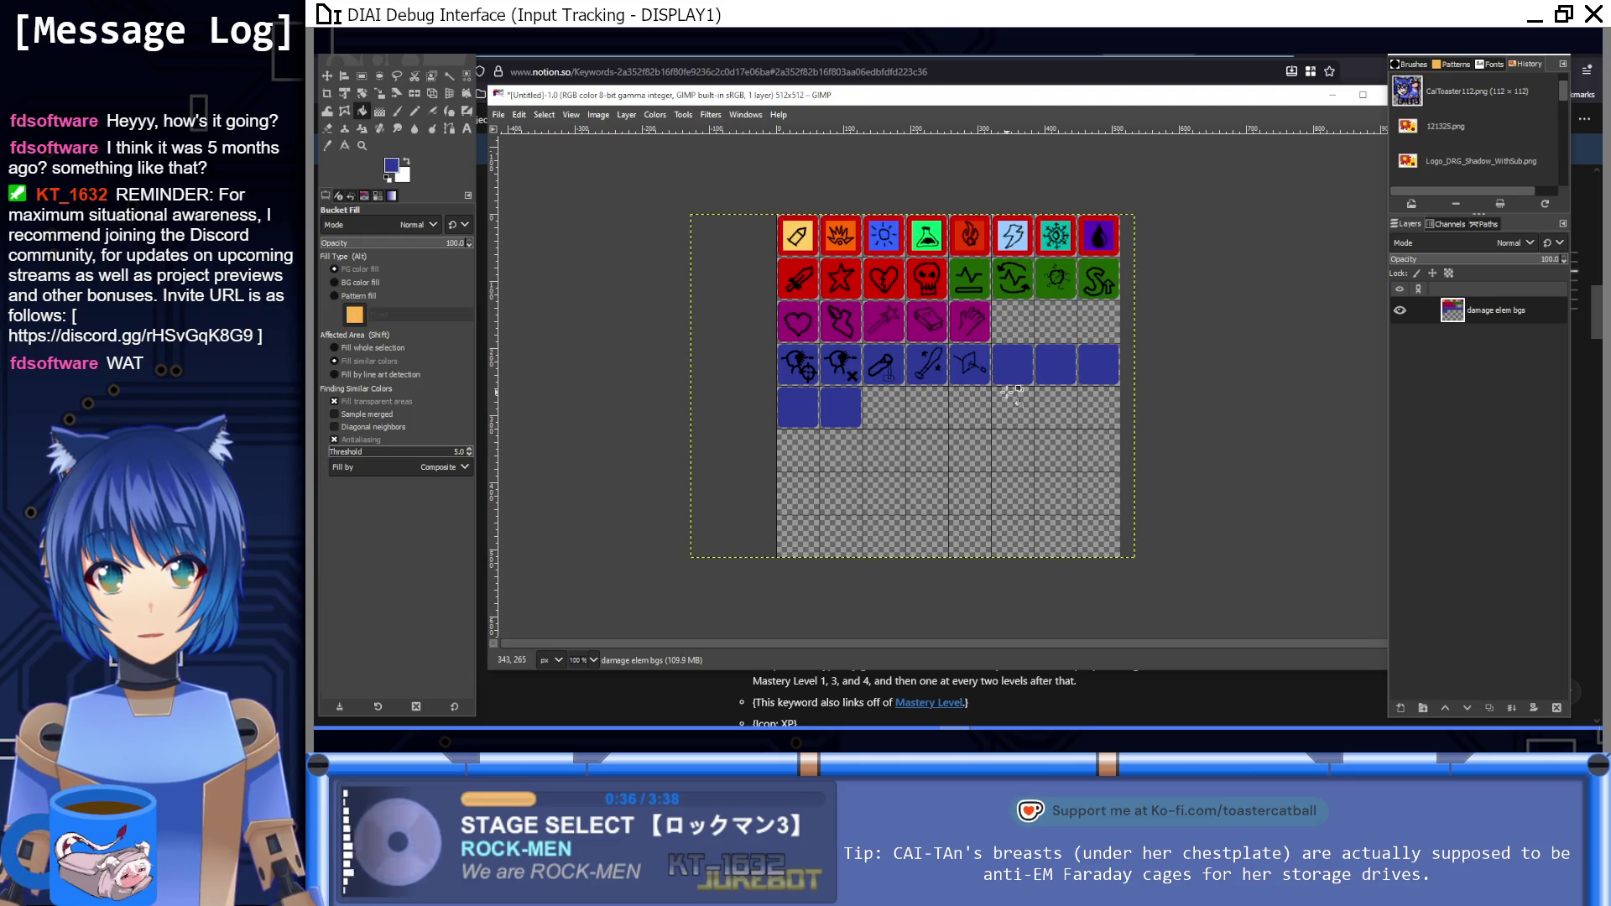
Step: Paint the letters X and P beneath the pistol on its blue tile
left_click(399, 113)
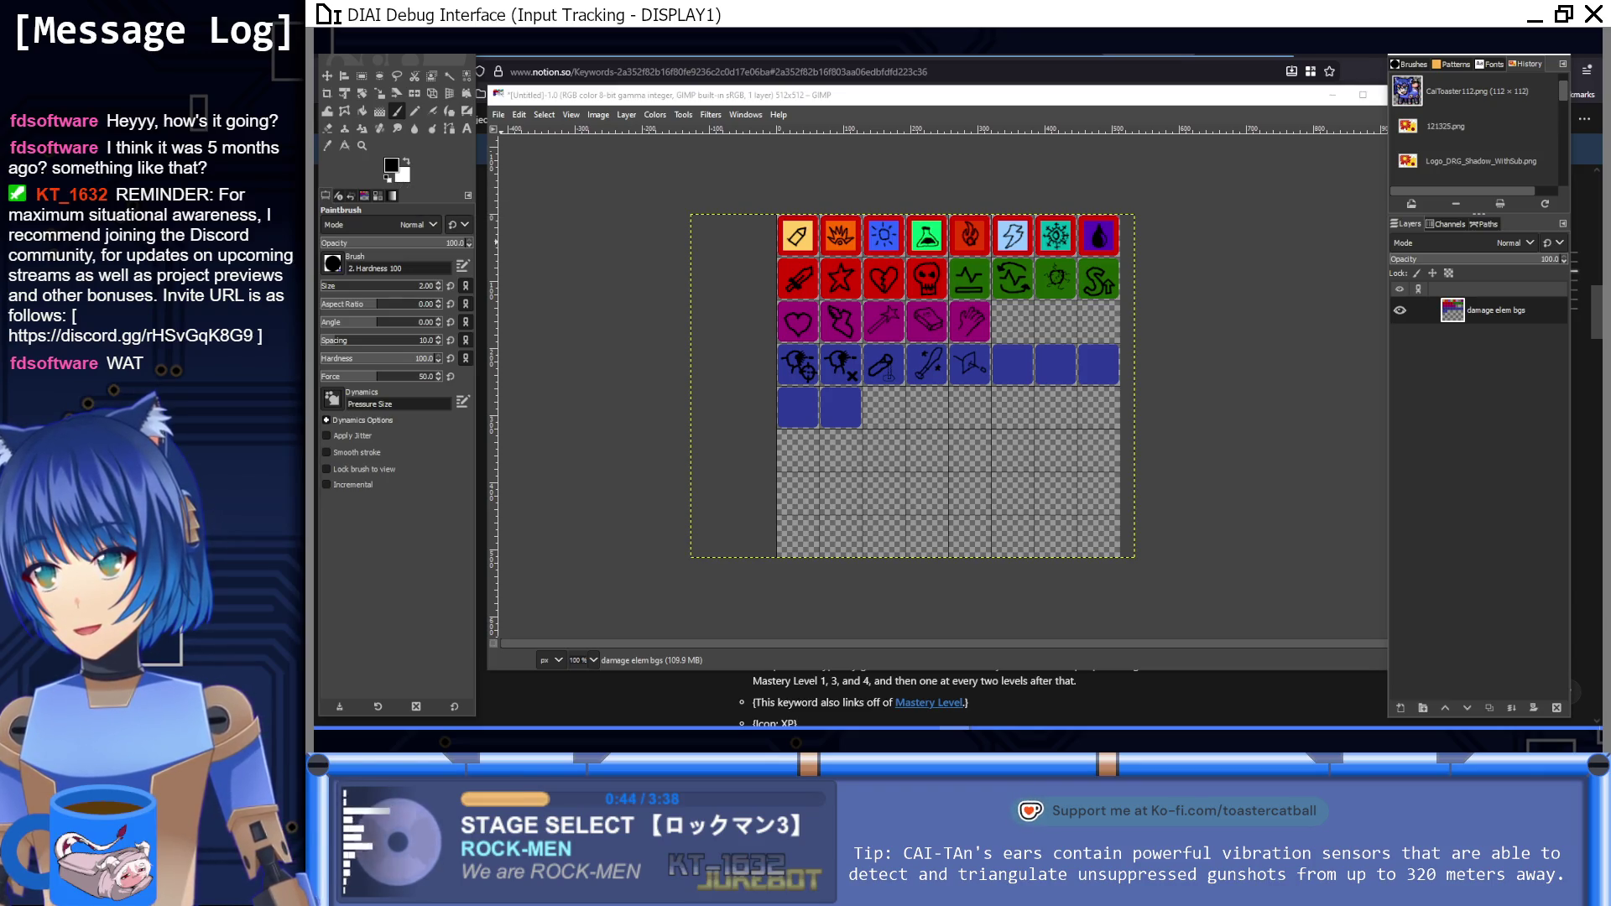
scroll(957, 387, "up", 7)
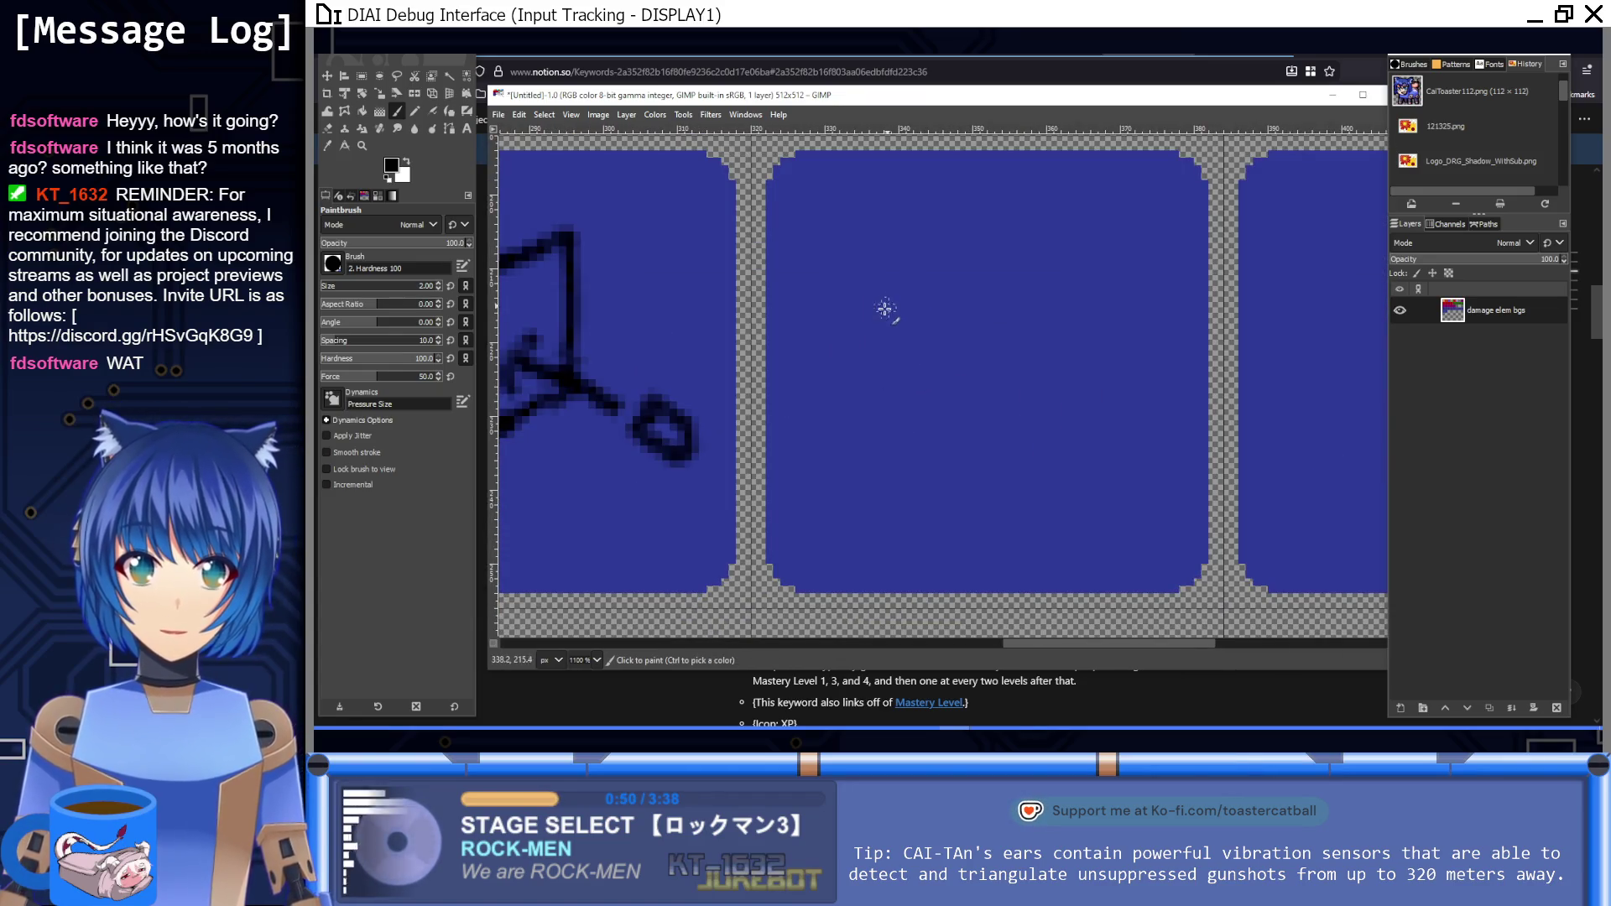
mouse_move(878, 294)
left_mouse_down()
mouse_move(906, 223)
mouse_move(965, 202)
mouse_move(1093, 253)
mouse_move(953, 243)
mouse_move(943, 299)
mouse_move(869, 309)
left_mouse_up()
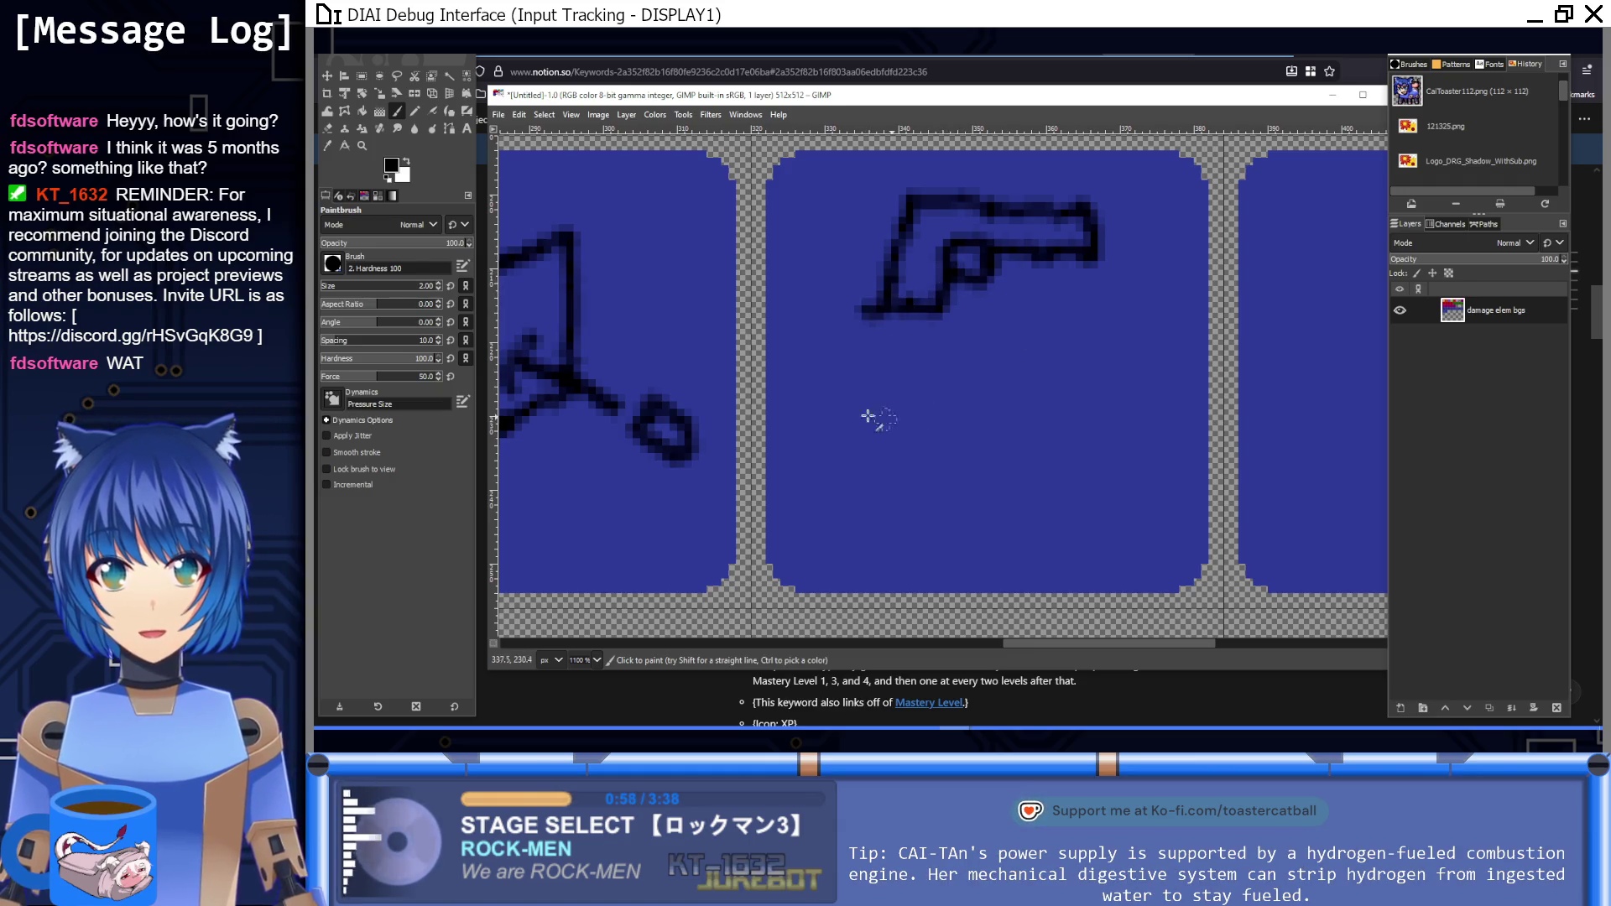
mouse_move(829, 496)
left_mouse_down()
mouse_move(923, 421)
mouse_move(957, 362)
left_mouse_up()
mouse_move(842, 364)
left_mouse_down()
mouse_move(971, 487)
mouse_move(1024, 386)
mouse_move(1090, 382)
mouse_move(1020, 432)
left_mouse_up()
key("1")
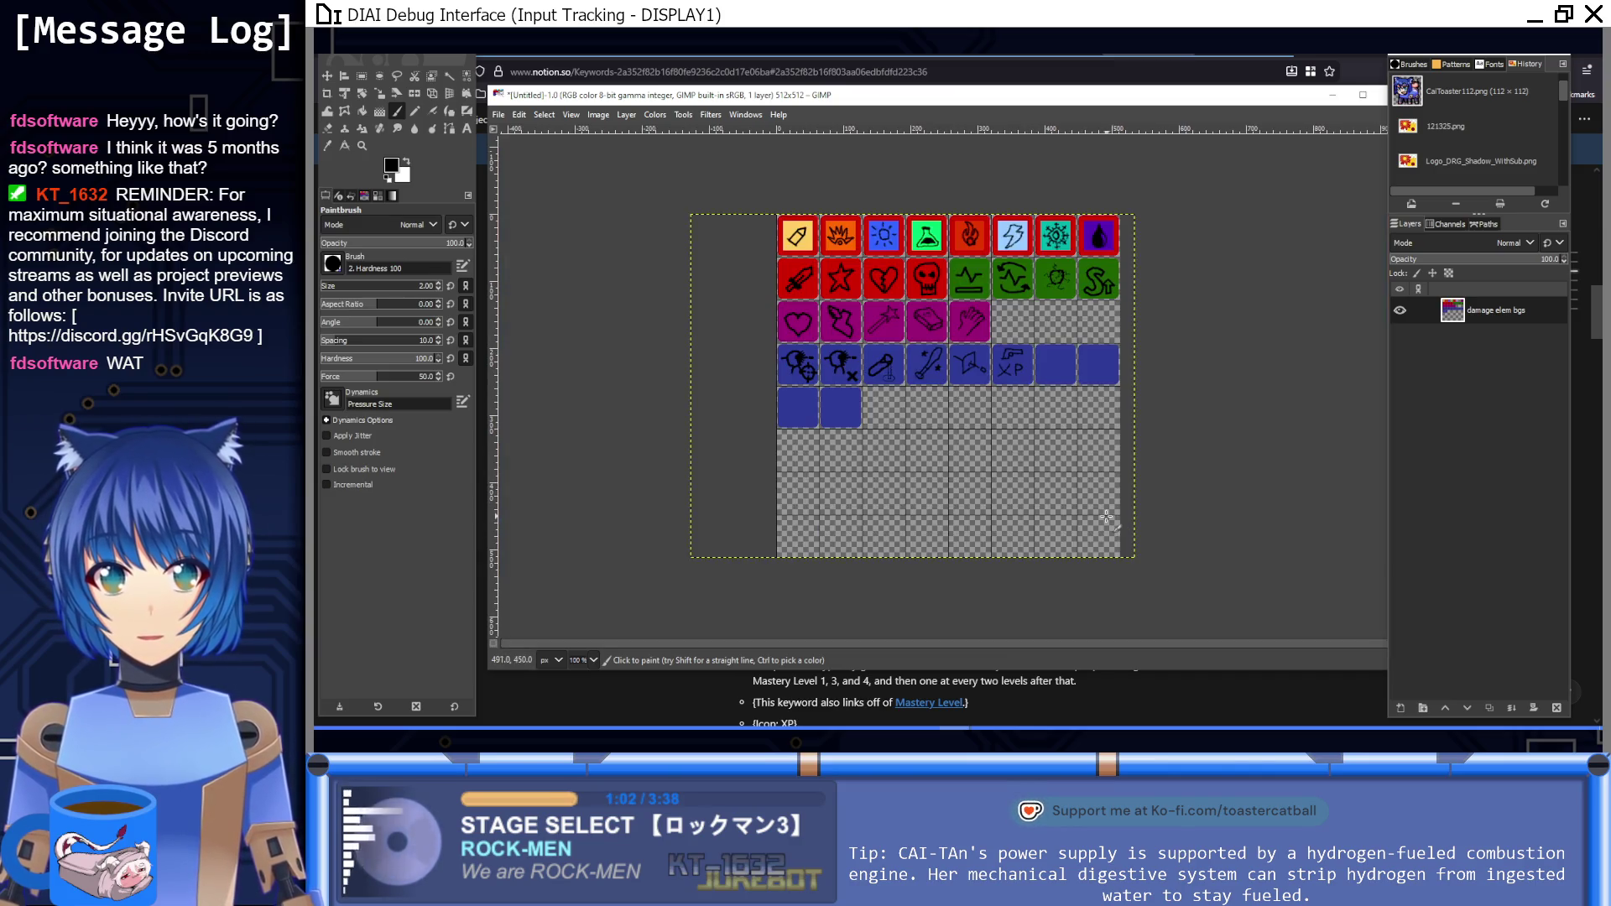
scroll(902, 361, "up", 6)
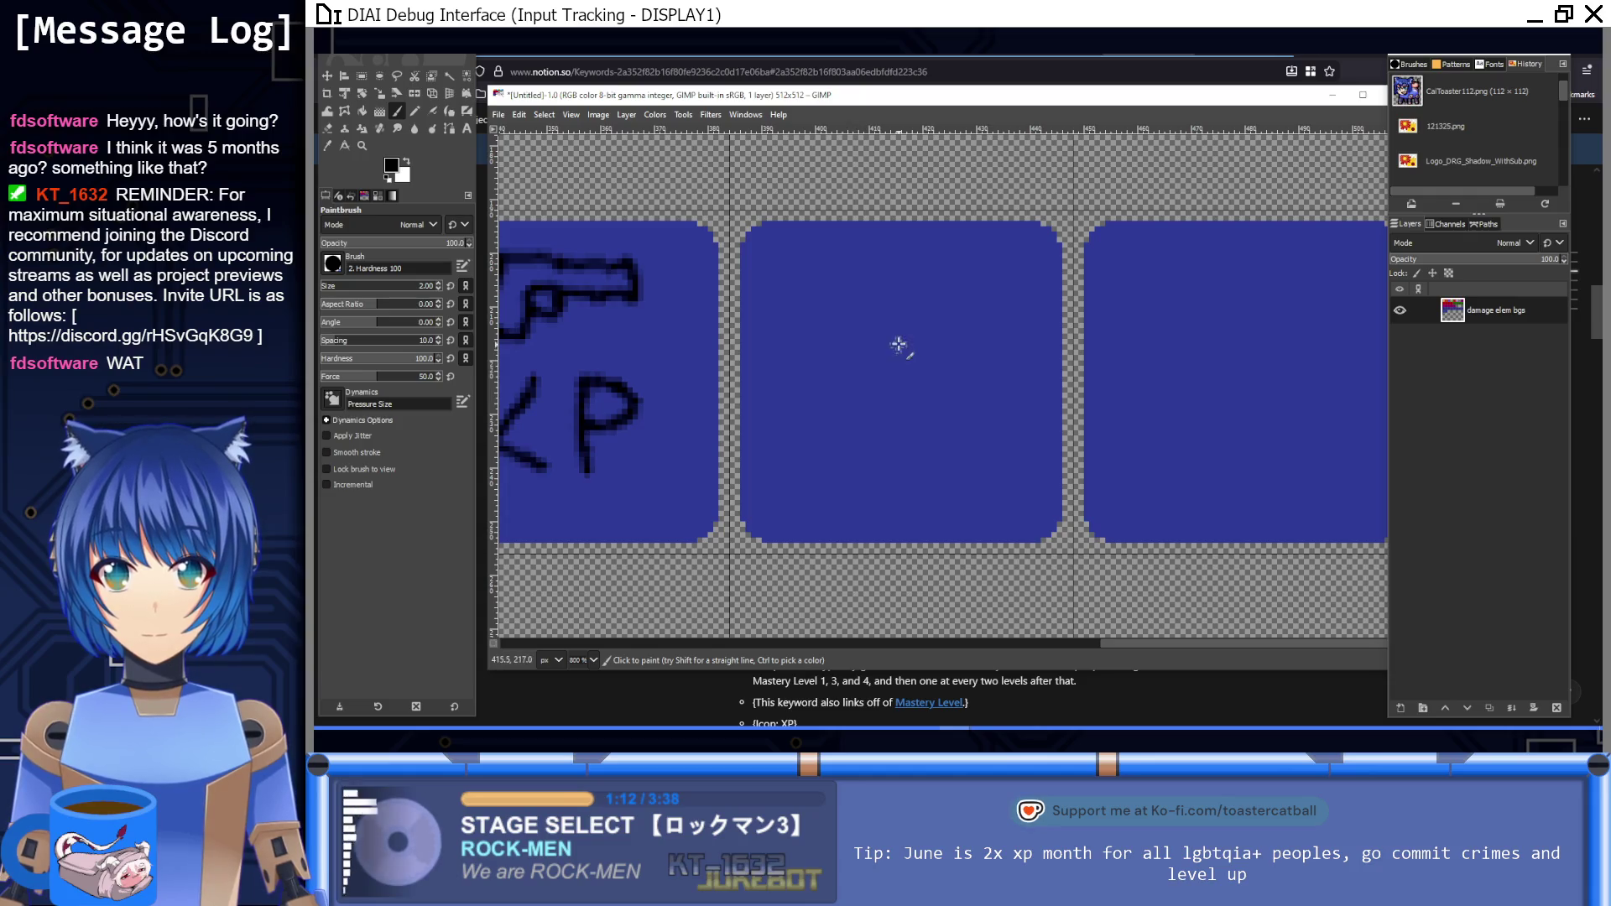
Step: Paint a bold black L on the empty blue tile and trim its bottom-right end with blue
mouse_move(892, 324)
left_mouse_down()
mouse_move(893, 401)
mouse_move(945, 388)
mouse_move(887, 387)
mouse_move(887, 330)
mouse_move(887, 394)
left_mouse_up()
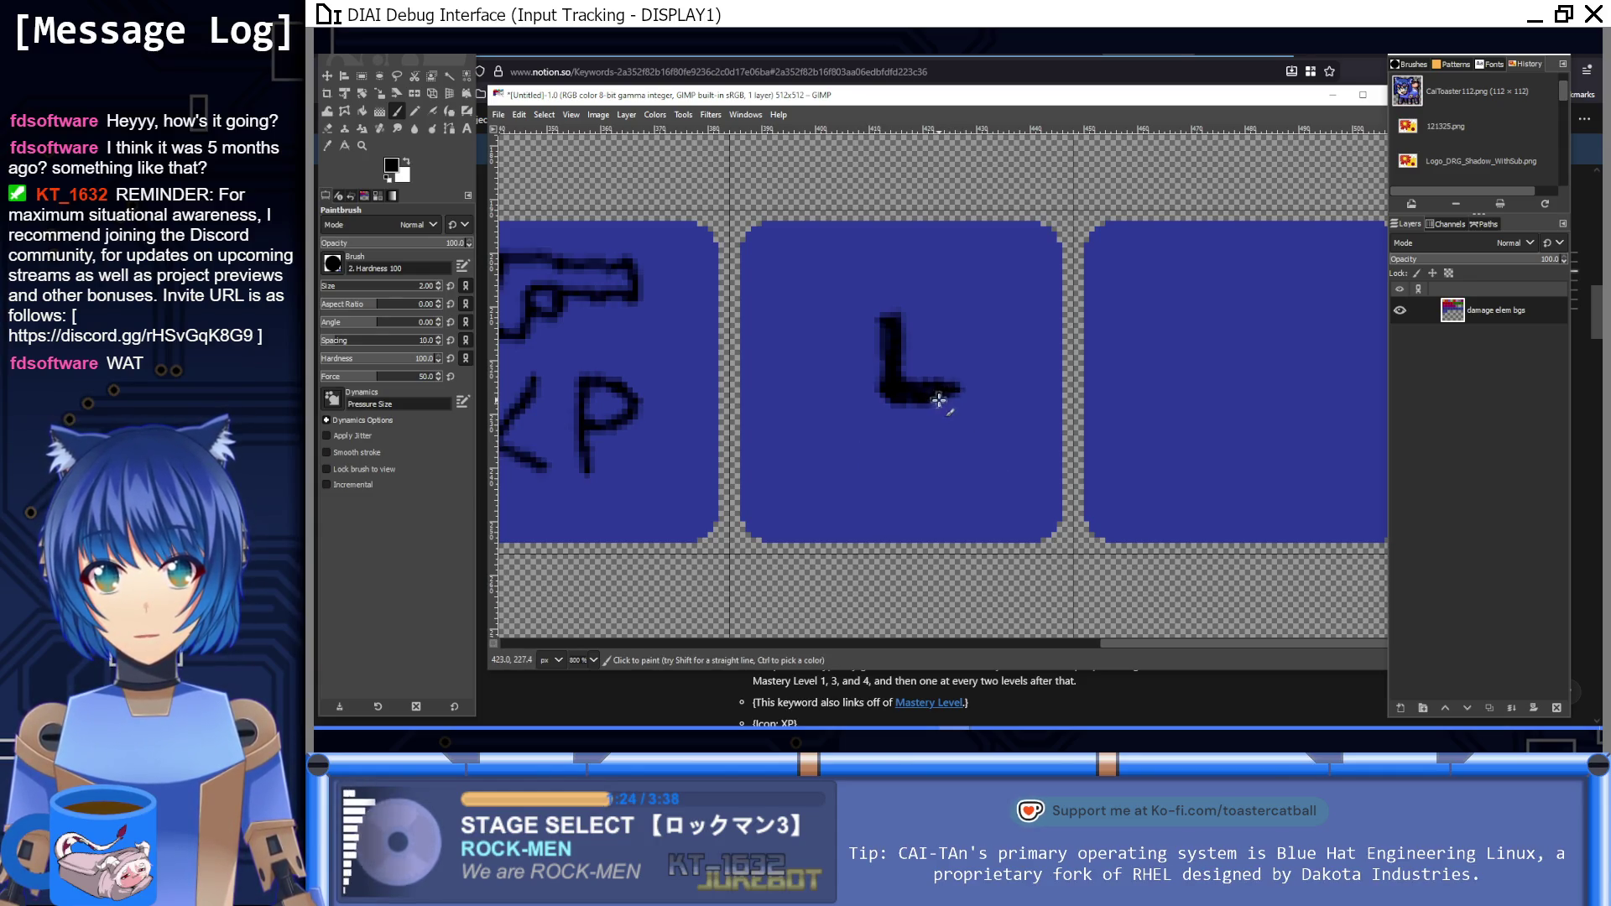
left_click_drag(955, 401, 962, 391)
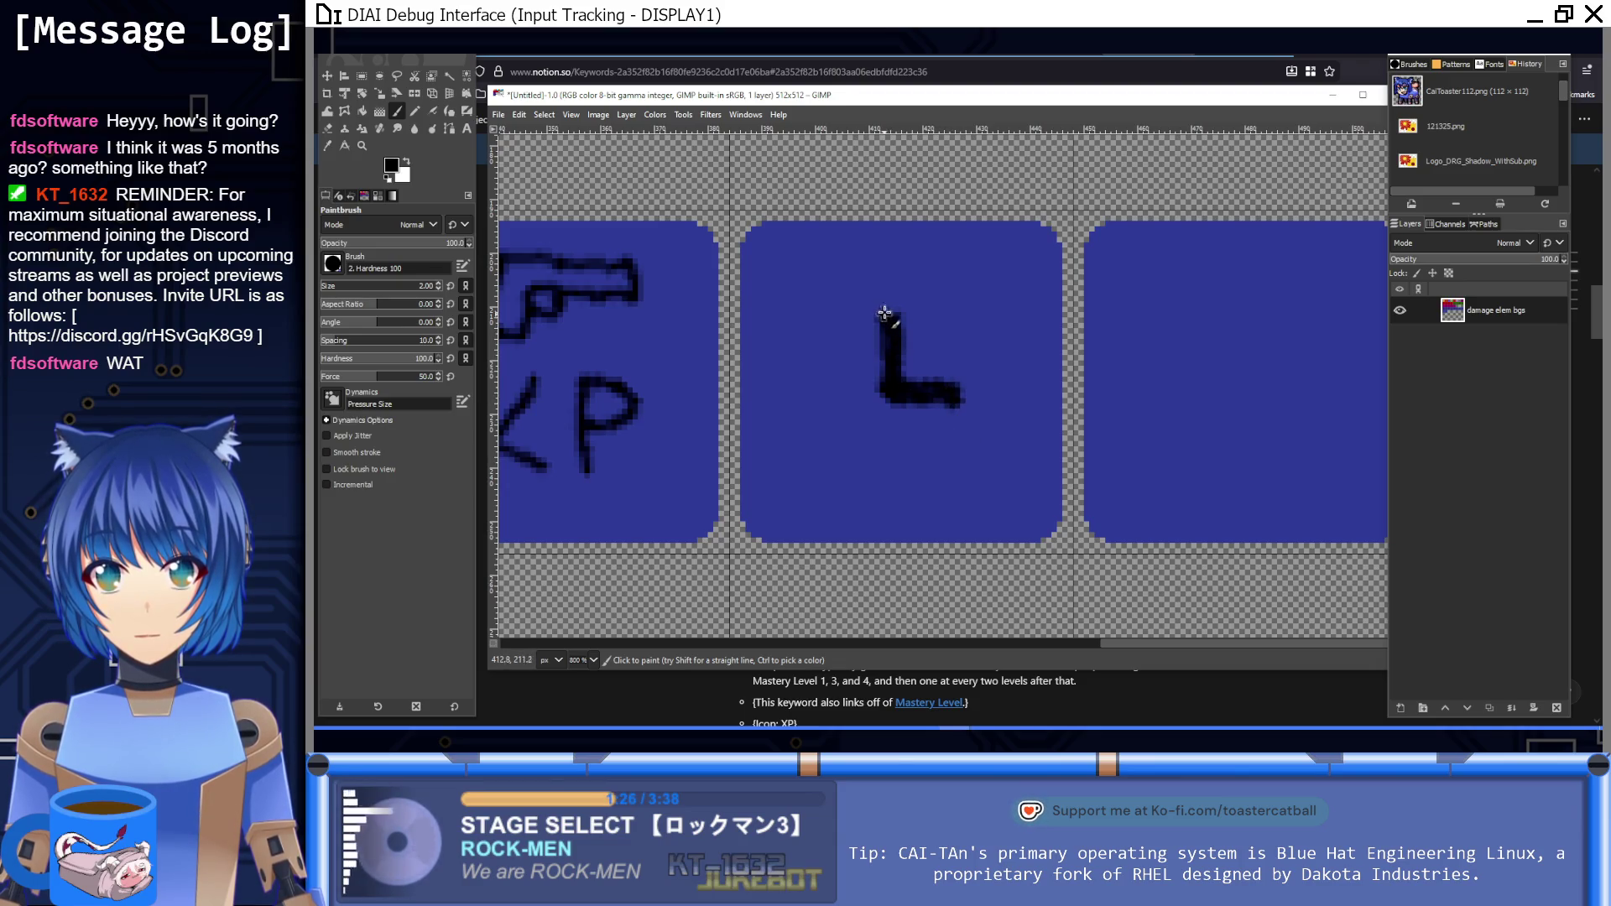
left_click(948, 363, "ctrl")
left_click_drag(960, 378, 949, 414)
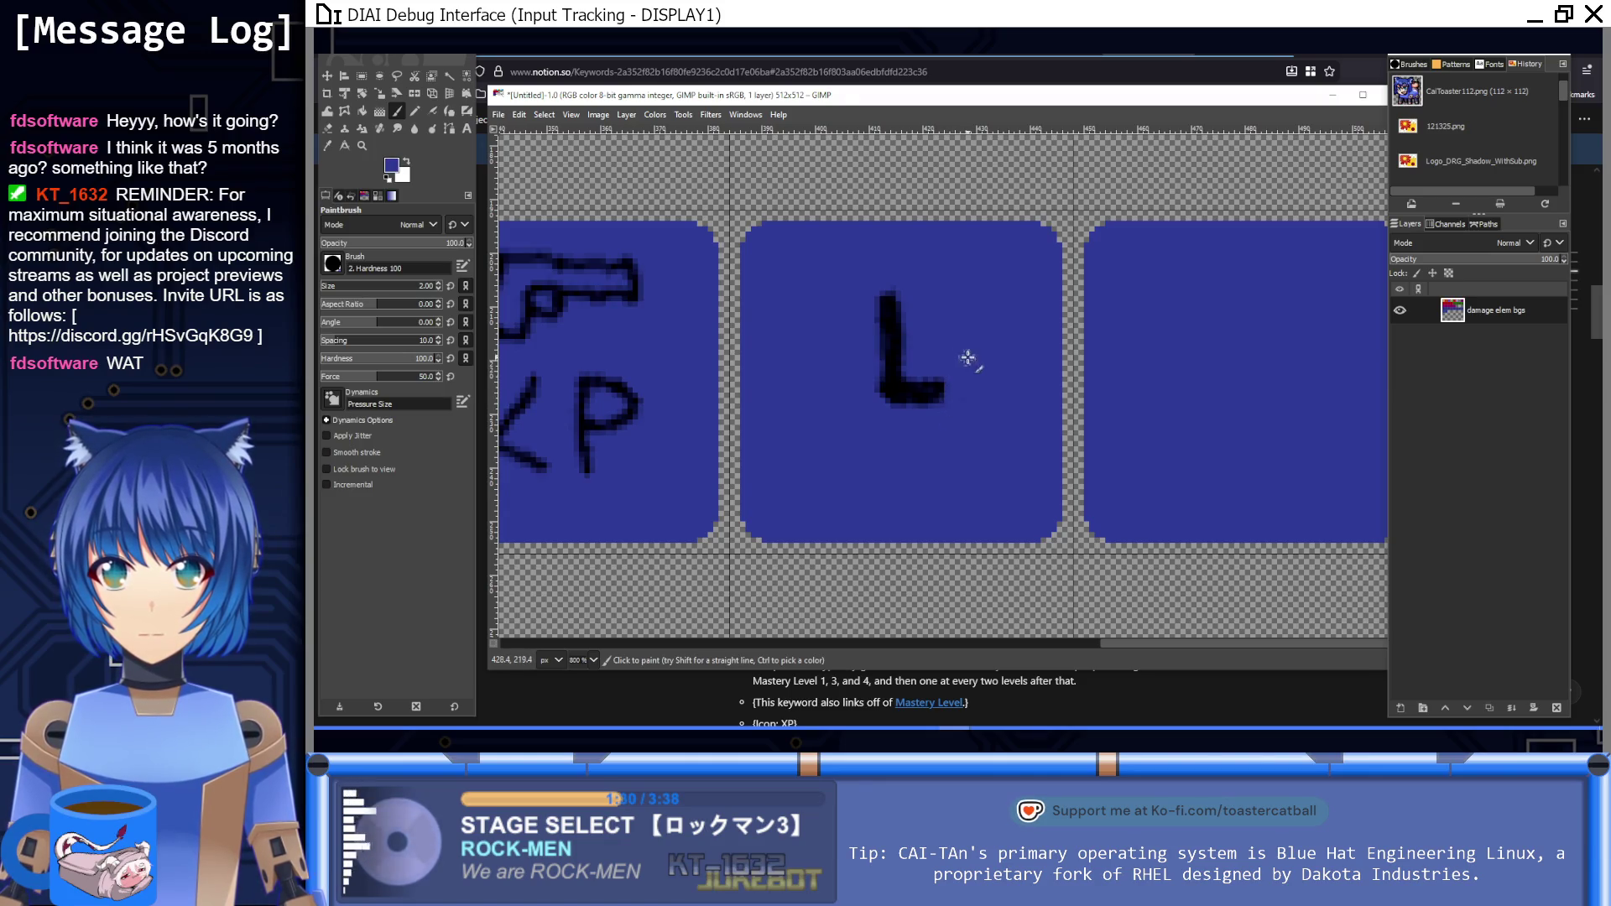
Step: Try arcs over the L, undo them, and shorten the L's top with the tile blue
left_click(919, 387, "ctrl")
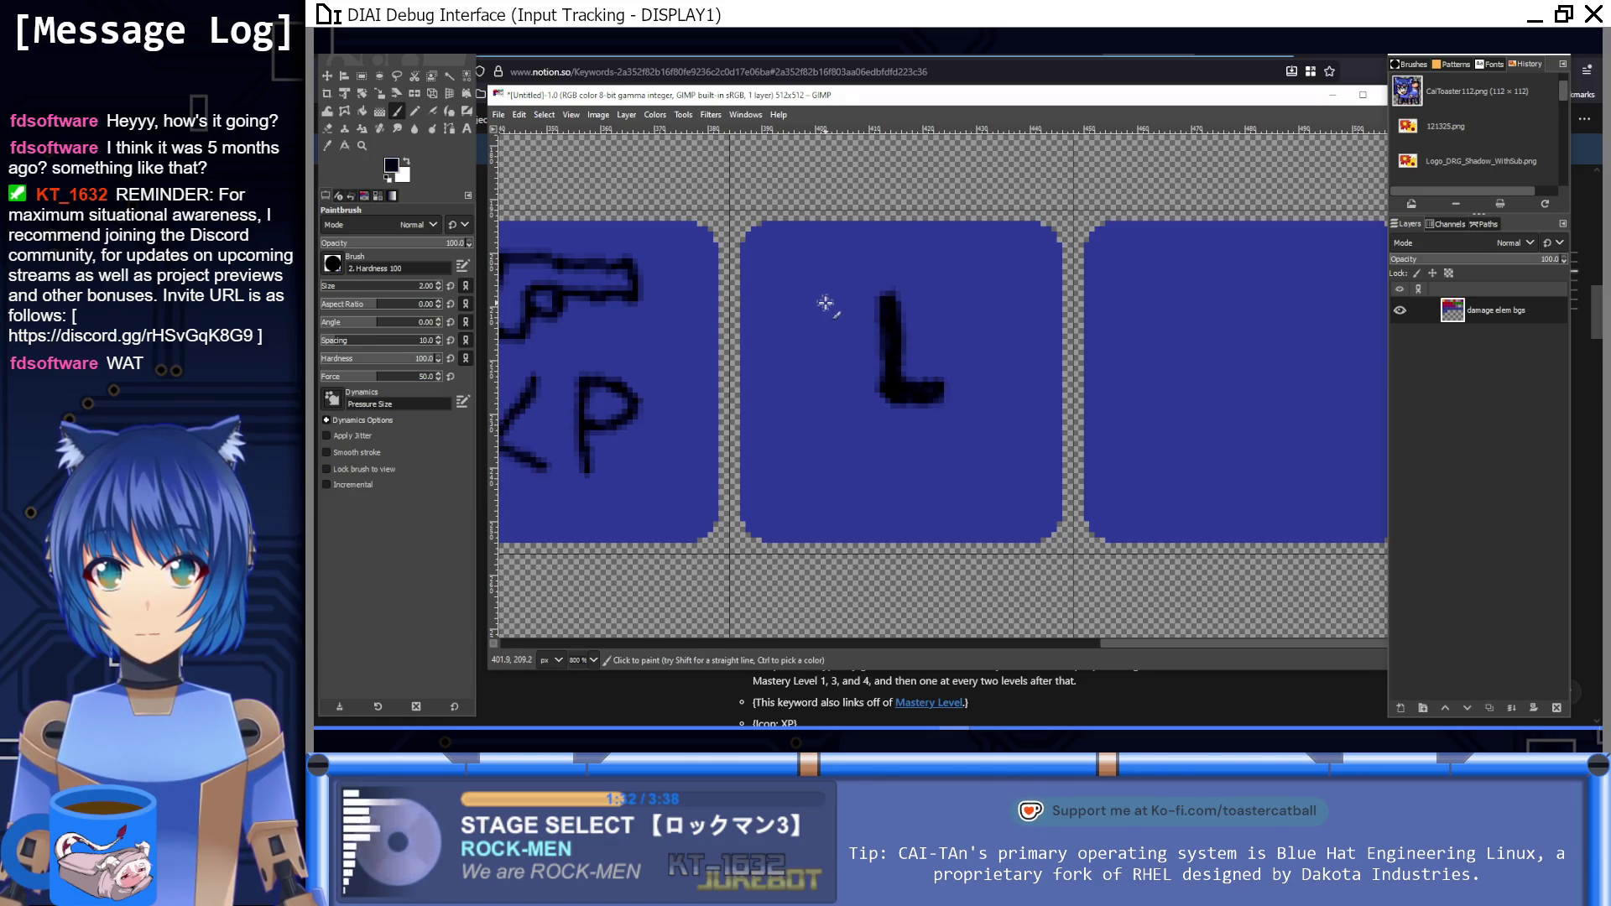
mouse_move(795, 356)
left_mouse_down()
mouse_move(819, 274)
mouse_move(945, 250)
mouse_move(1003, 359)
left_mouse_up()
key("ctrl+z")
mouse_move(803, 359)
left_mouse_down()
mouse_move(877, 277)
mouse_move(977, 311)
mouse_move(1010, 362)
left_mouse_up()
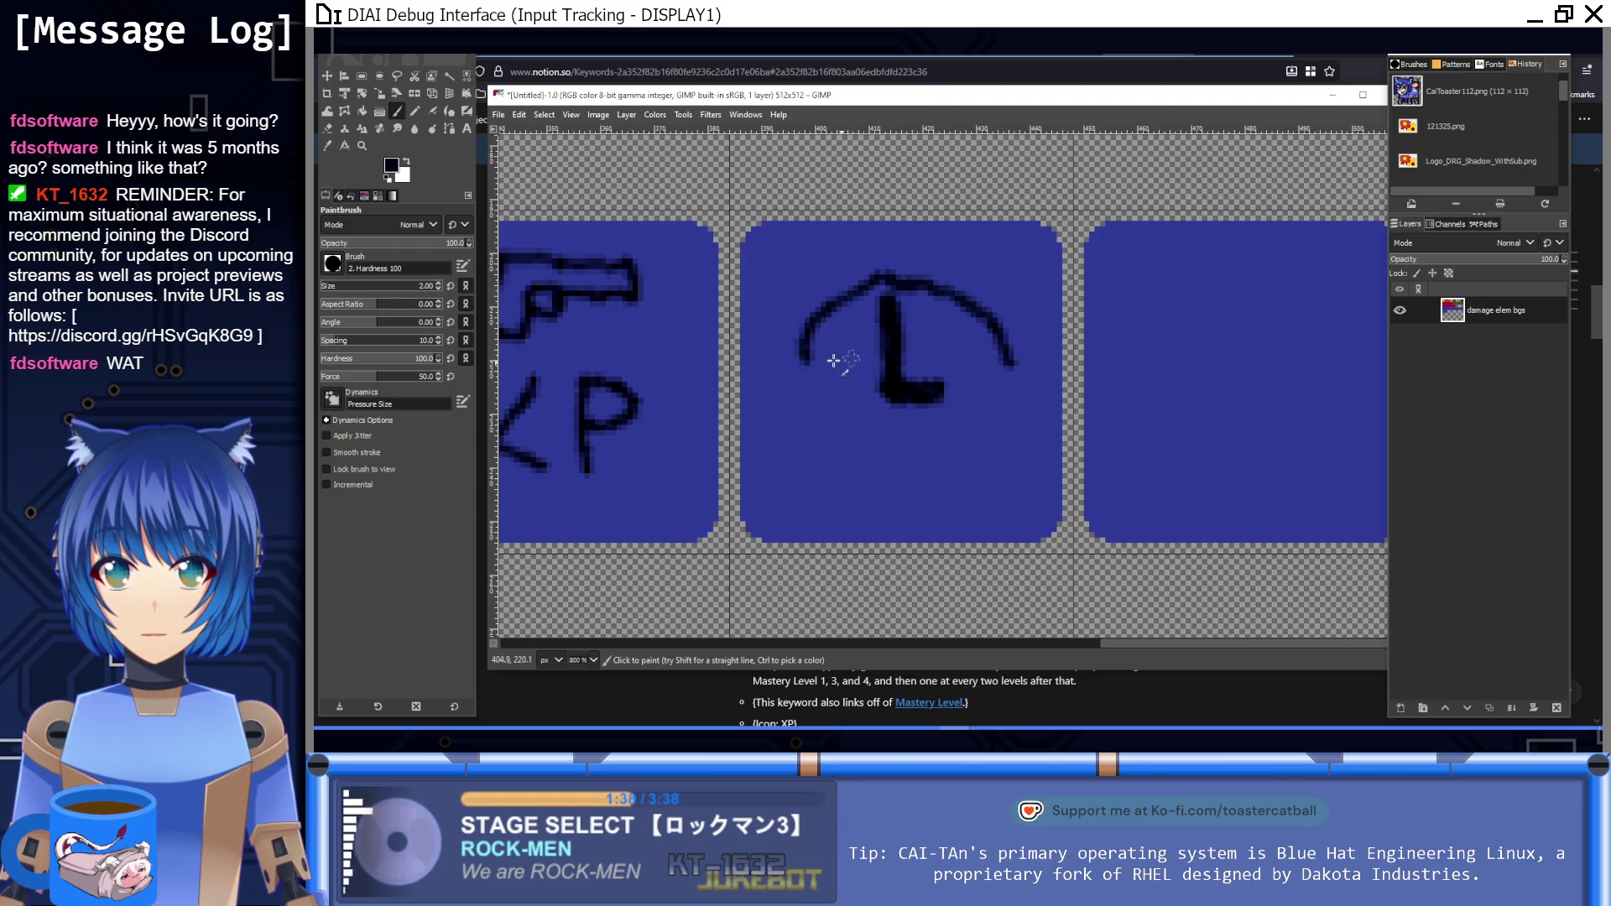
mouse_move(772, 366)
left_mouse_down()
mouse_move(826, 272)
mouse_move(929, 257)
mouse_move(1013, 318)
mouse_move(1039, 371)
left_mouse_up()
key("ctrl+z")
key("ctrl+z")
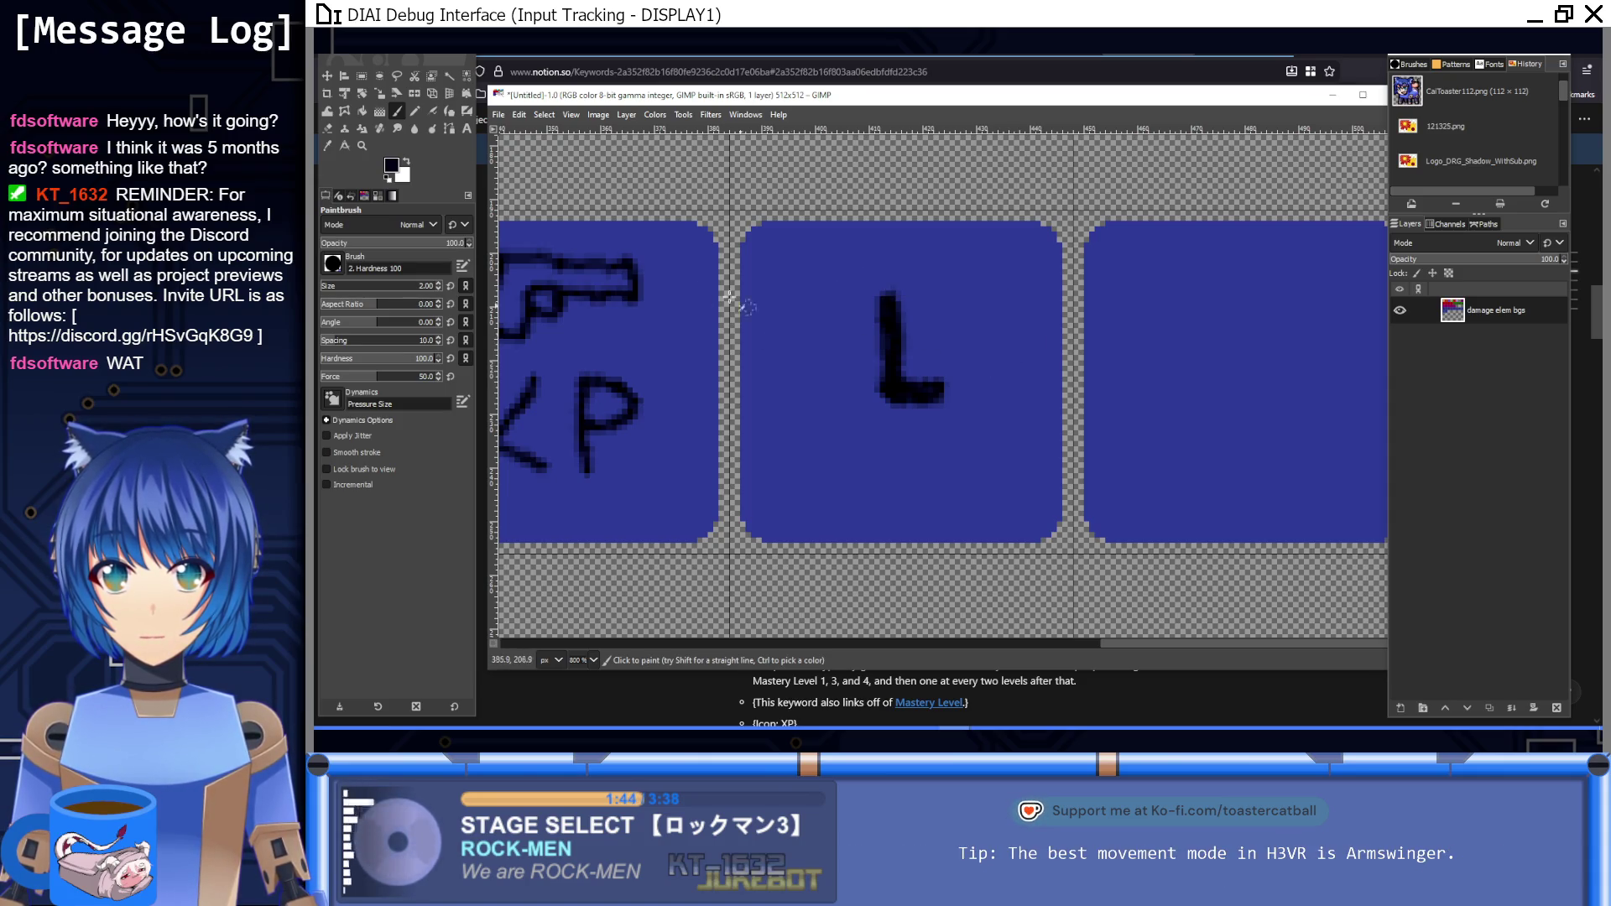
left_click(849, 328, "ctrl")
left_click_drag(869, 290, 875, 315)
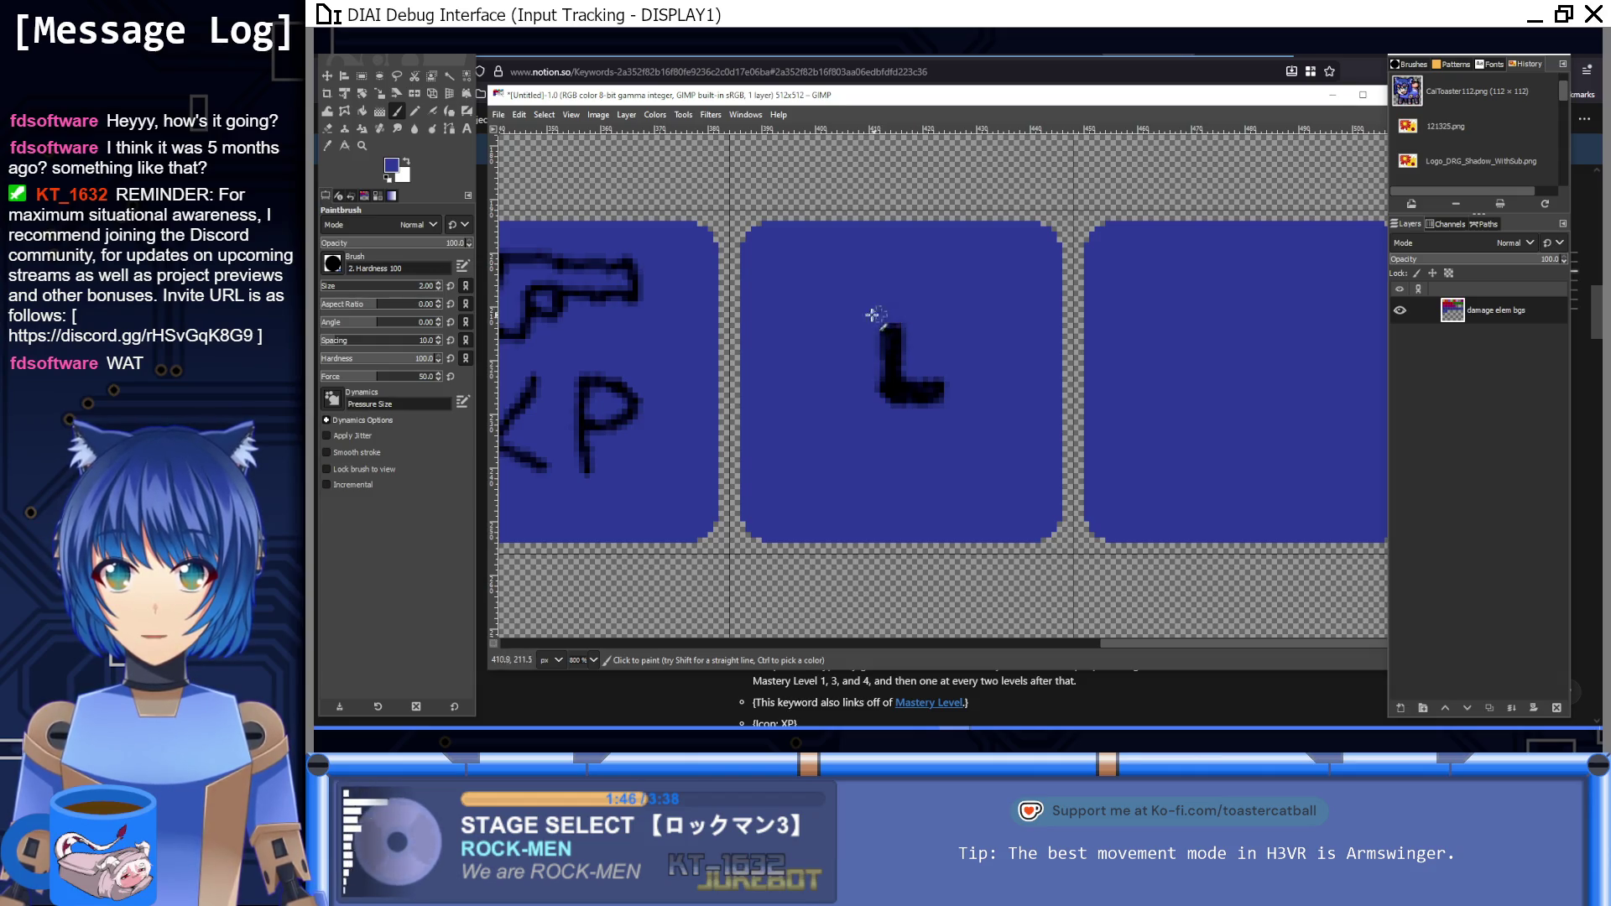
Step: Paint arched black arrow strokes above and below the L, cleaning the lower curve in blue
left_click(908, 390, "ctrl")
mouse_move(824, 333)
left_mouse_down()
mouse_move(889, 307)
mouse_move(963, 330)
mouse_move(964, 364)
mouse_move(996, 400)
mouse_move(1011, 347)
mouse_move(926, 284)
mouse_move(856, 280)
mouse_move(816, 311)
mouse_move(819, 337)
left_mouse_up()
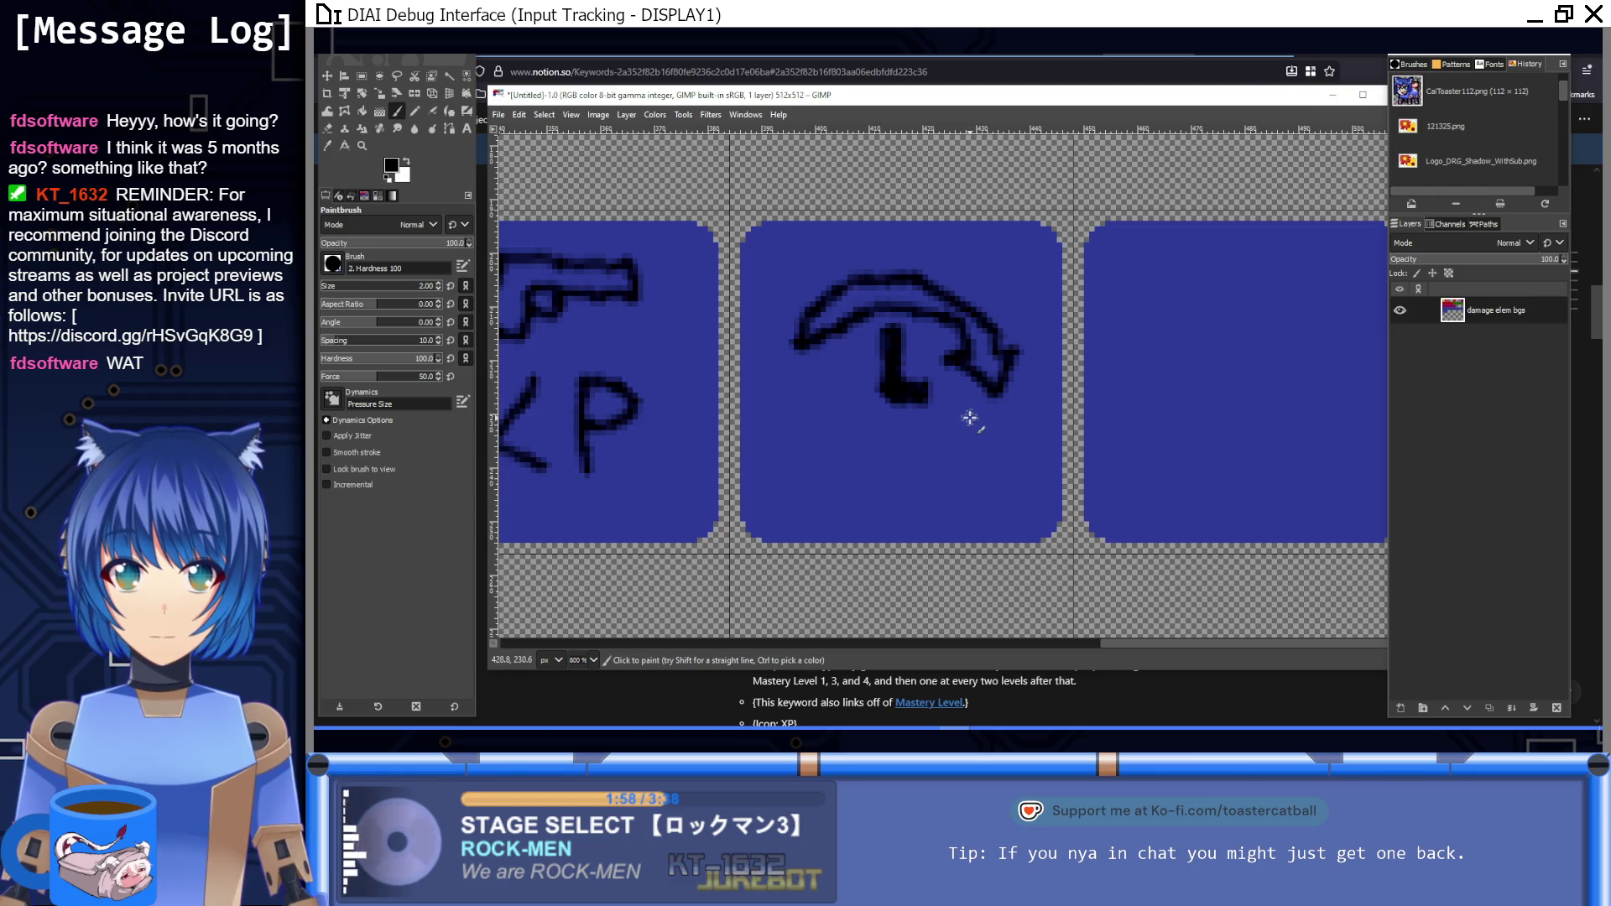
mouse_move(944, 438)
left_mouse_down()
mouse_move(888, 461)
mouse_move(841, 407)
mouse_move(864, 393)
mouse_move(810, 391)
left_mouse_up()
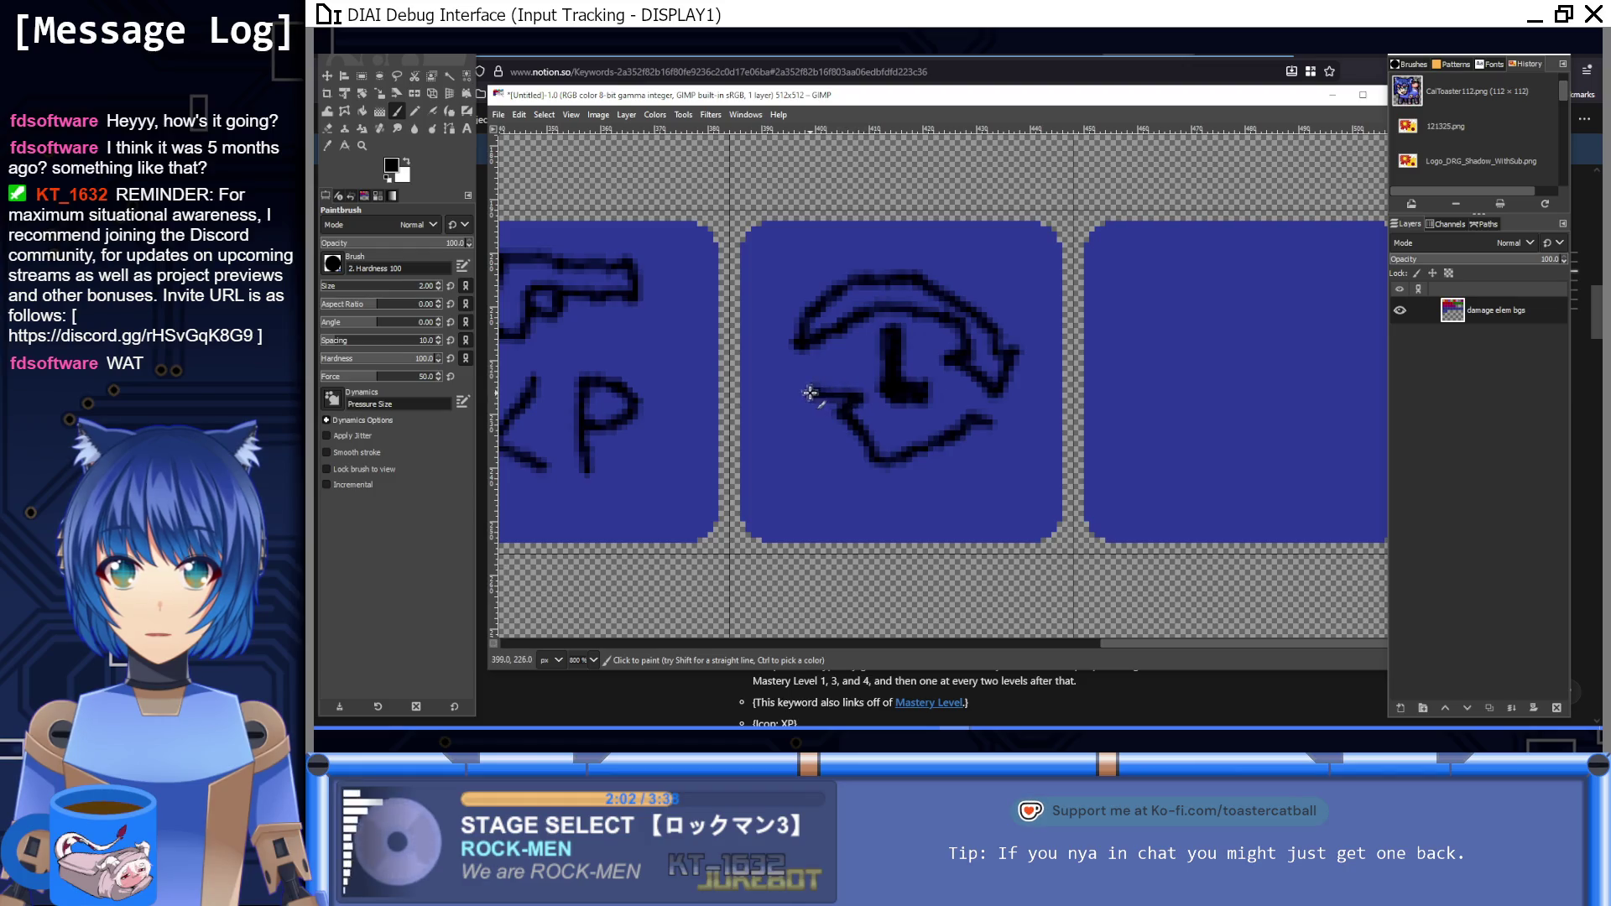
mouse_move(884, 483)
left_mouse_down()
mouse_move(957, 472)
mouse_move(973, 444)
mouse_move(906, 468)
left_mouse_up()
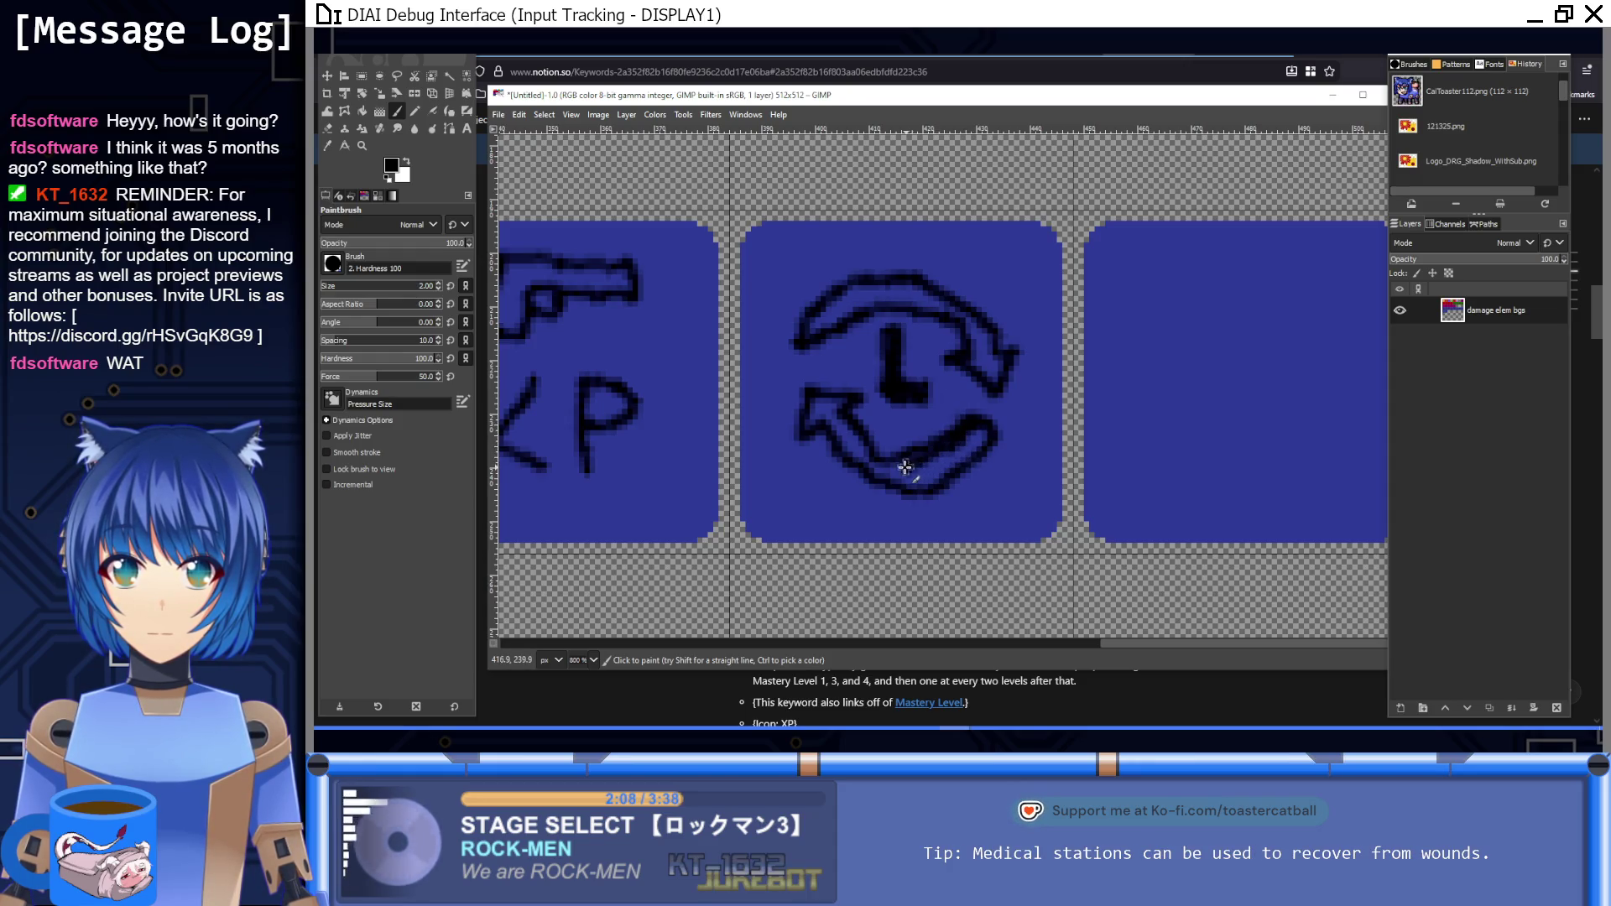
left_click(897, 437, "ctrl")
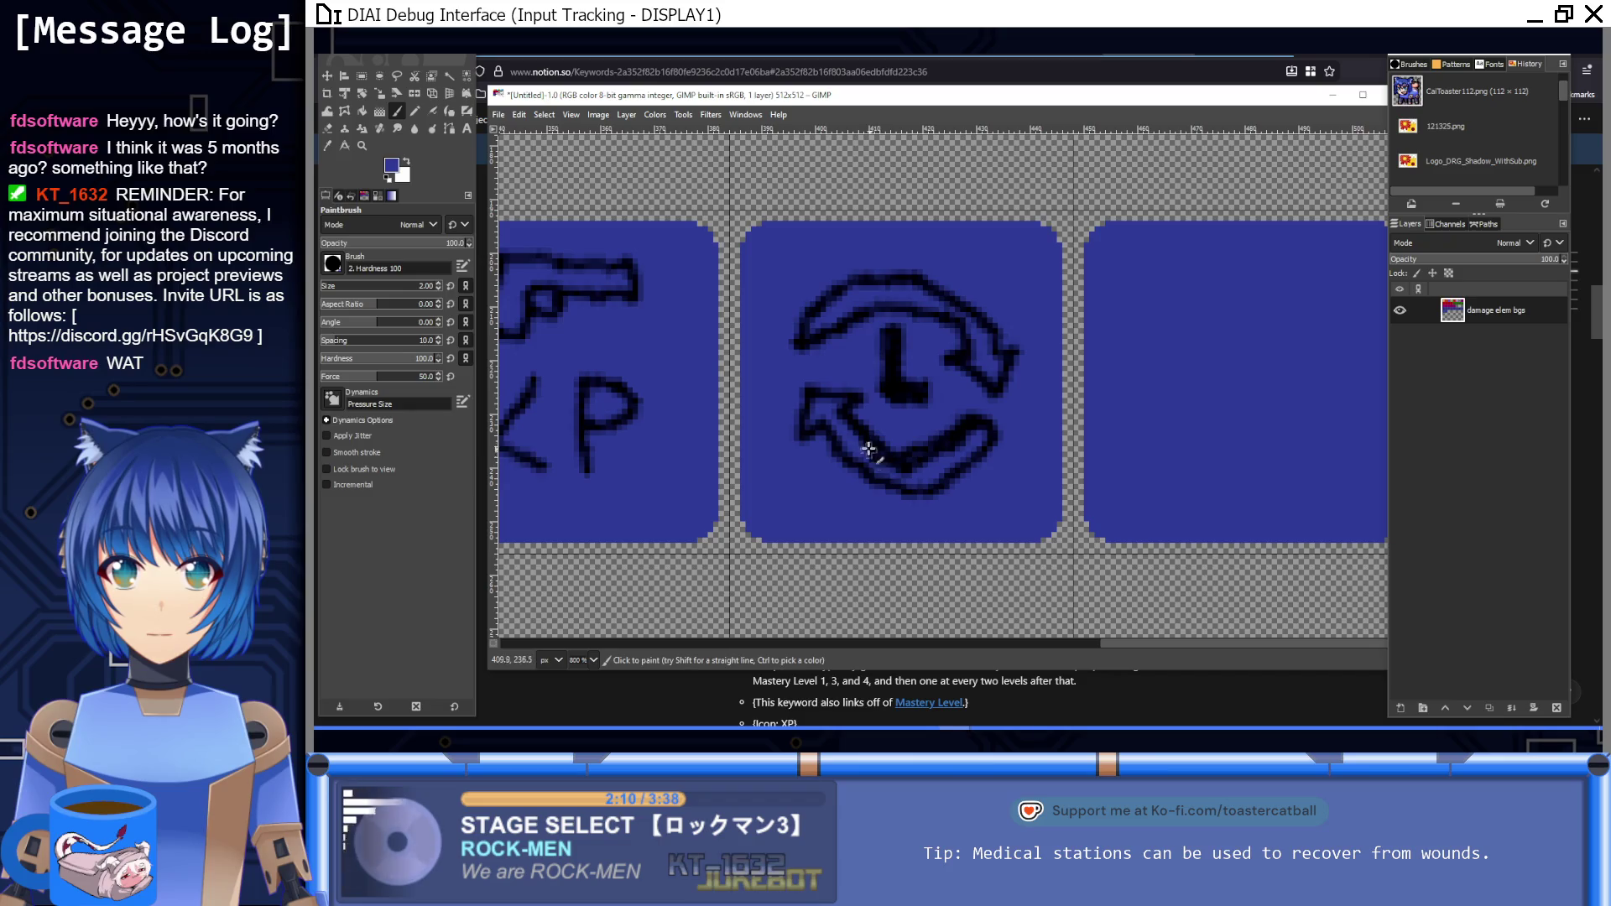
left_click_drag(961, 440, 920, 462)
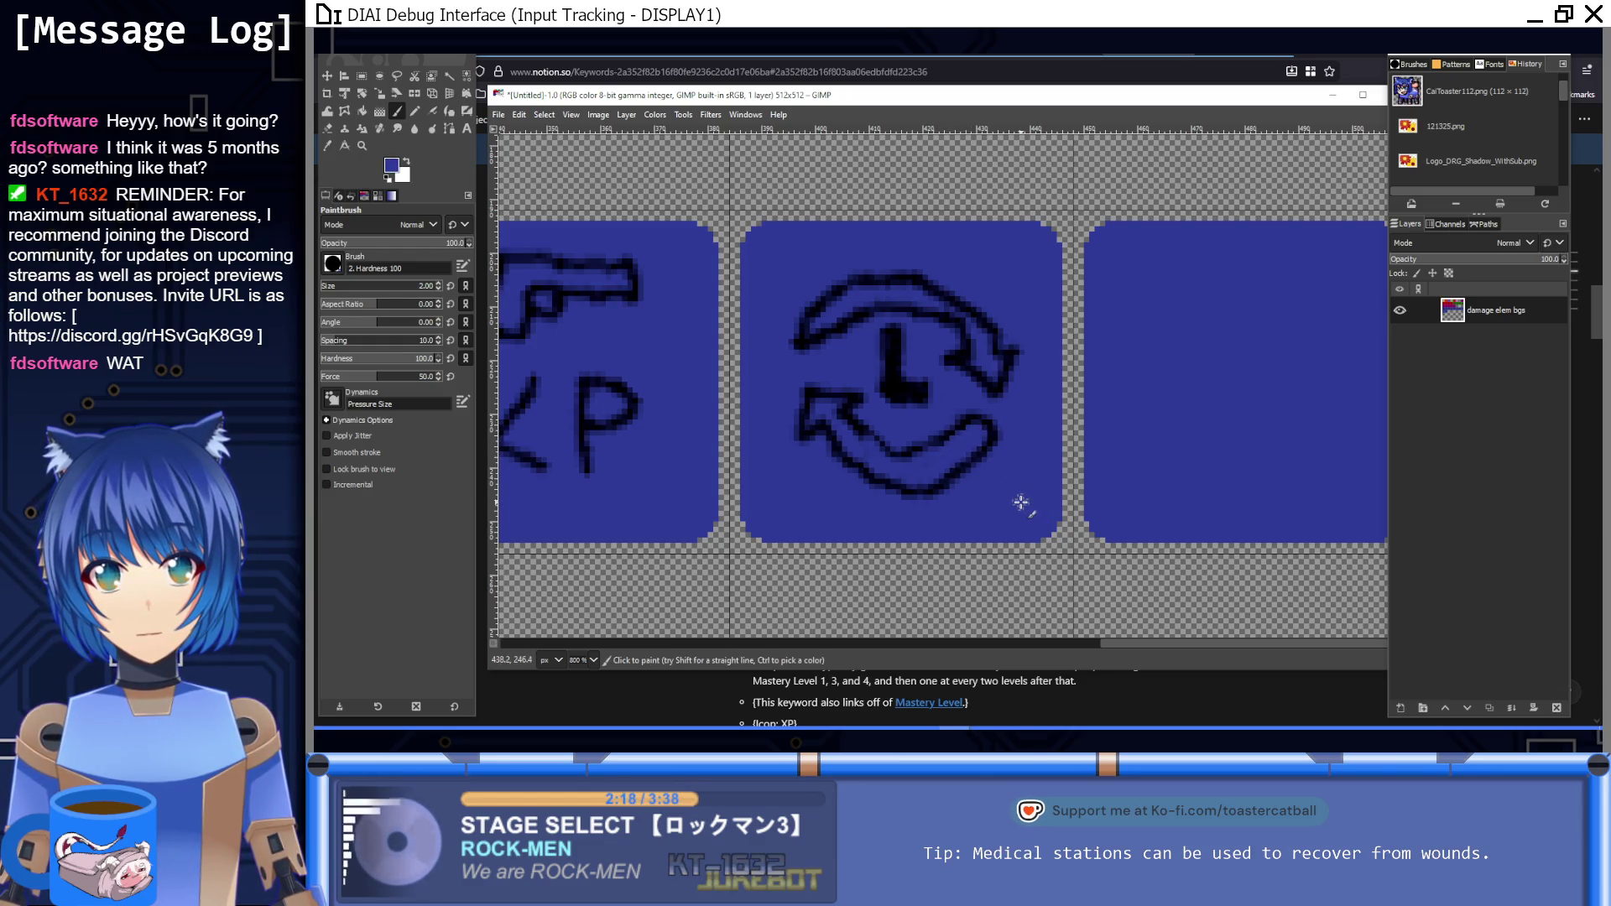
Step: Touch up the lower-right arrow curve in black and view the whole icon sheet
left_click(991, 426, "ctrl")
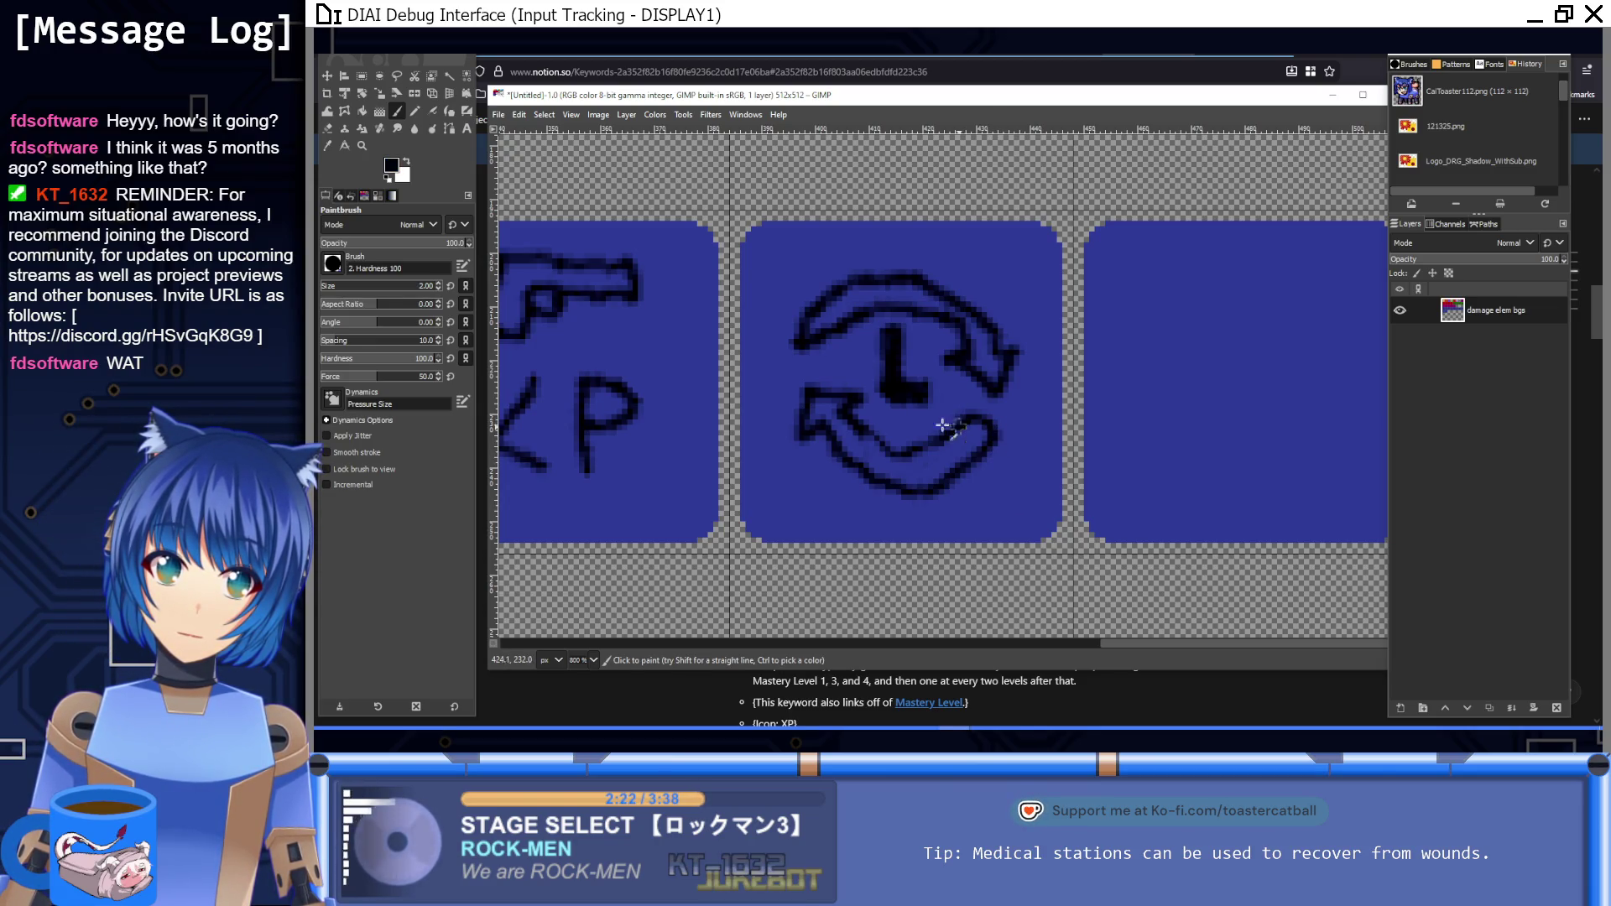
left_click_drag(985, 423, 974, 453)
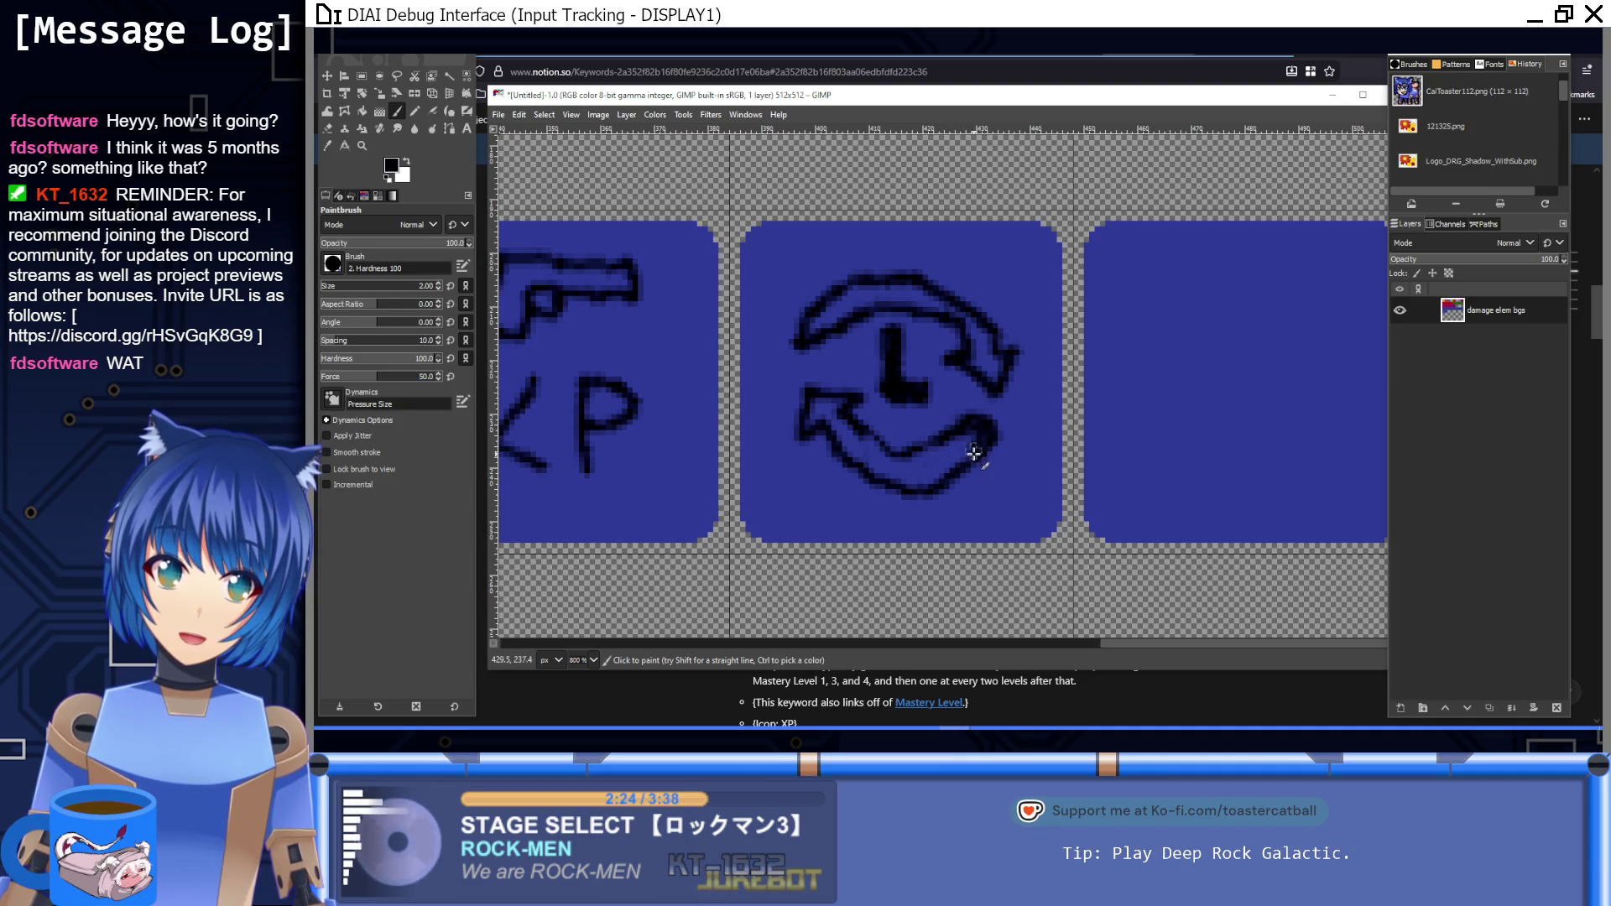
left_click(985, 480, "ctrl")
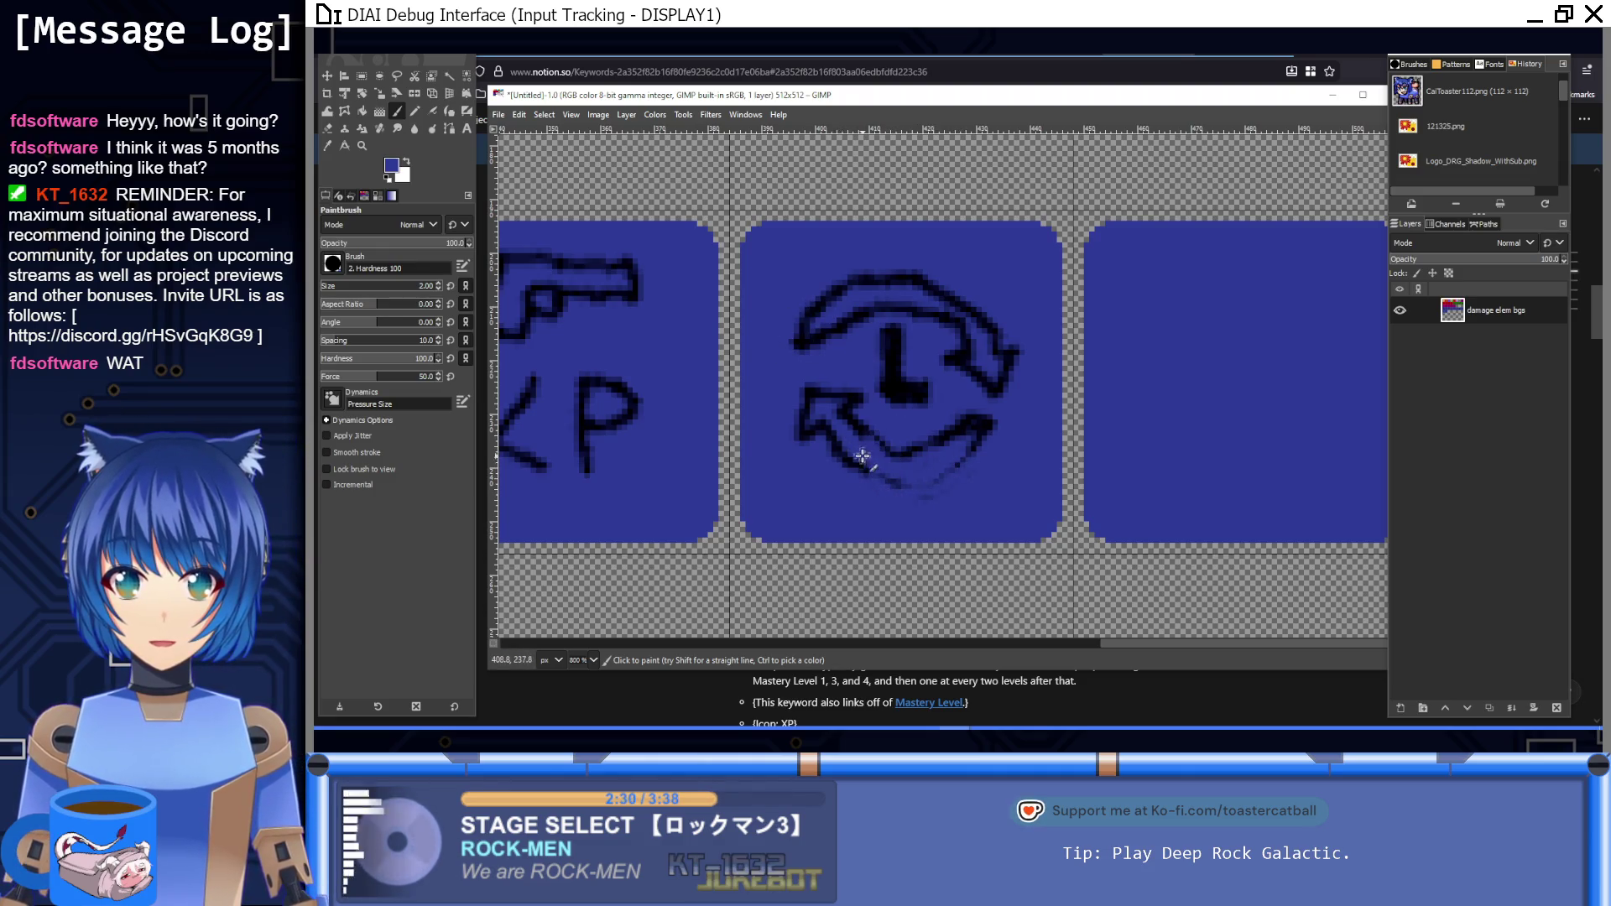
left_click(898, 391, "ctrl")
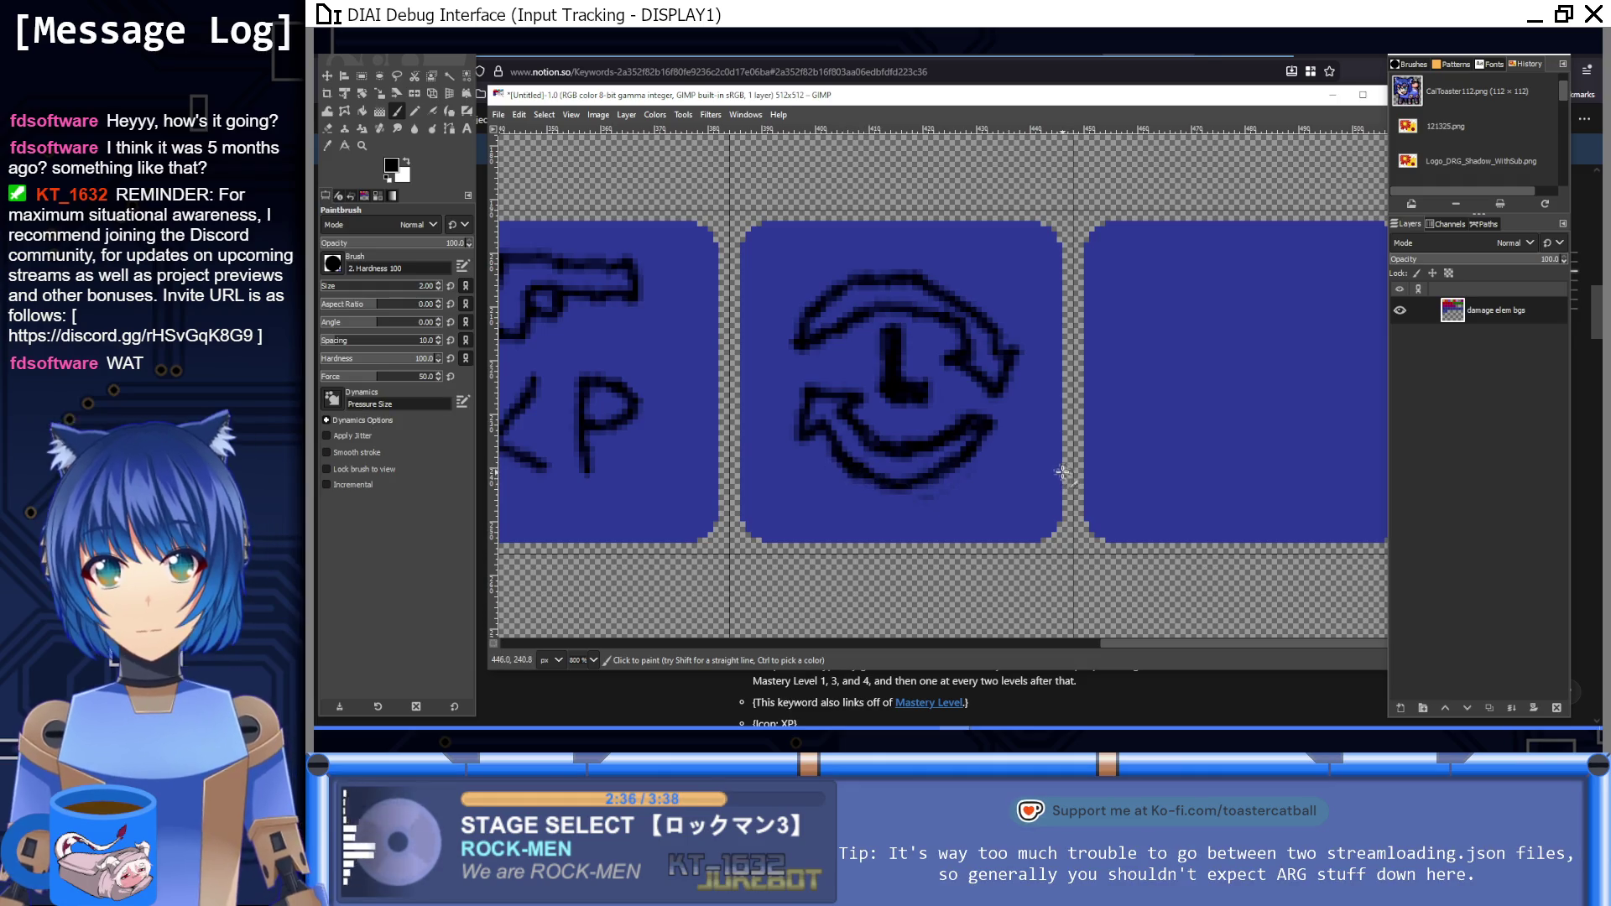
key("1")
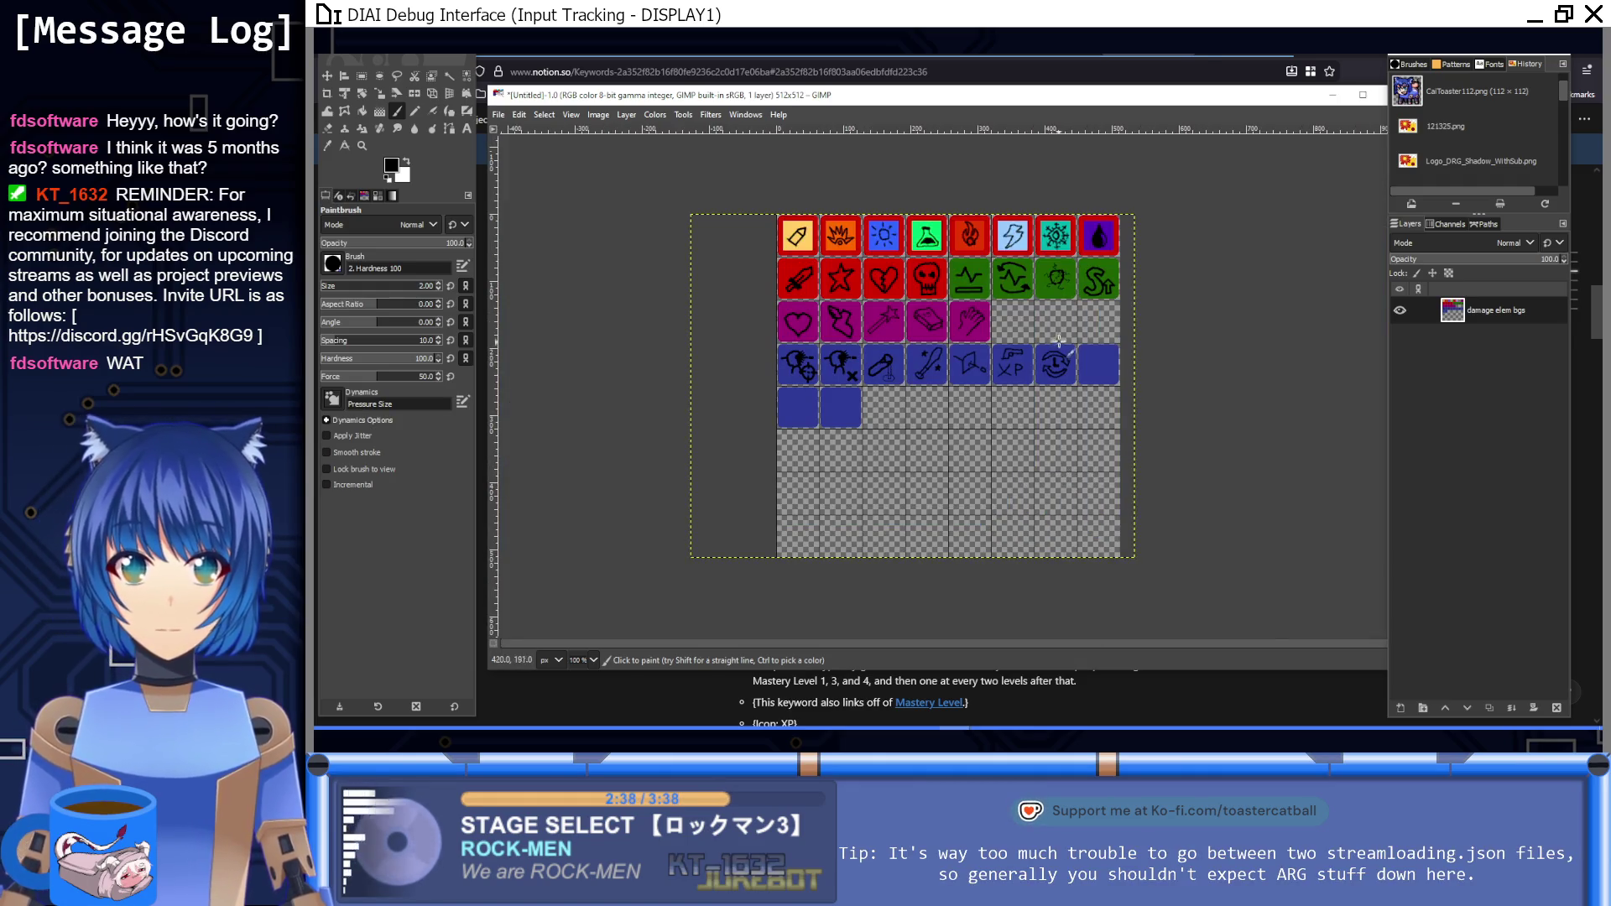
scroll(1059, 342, "up", 7)
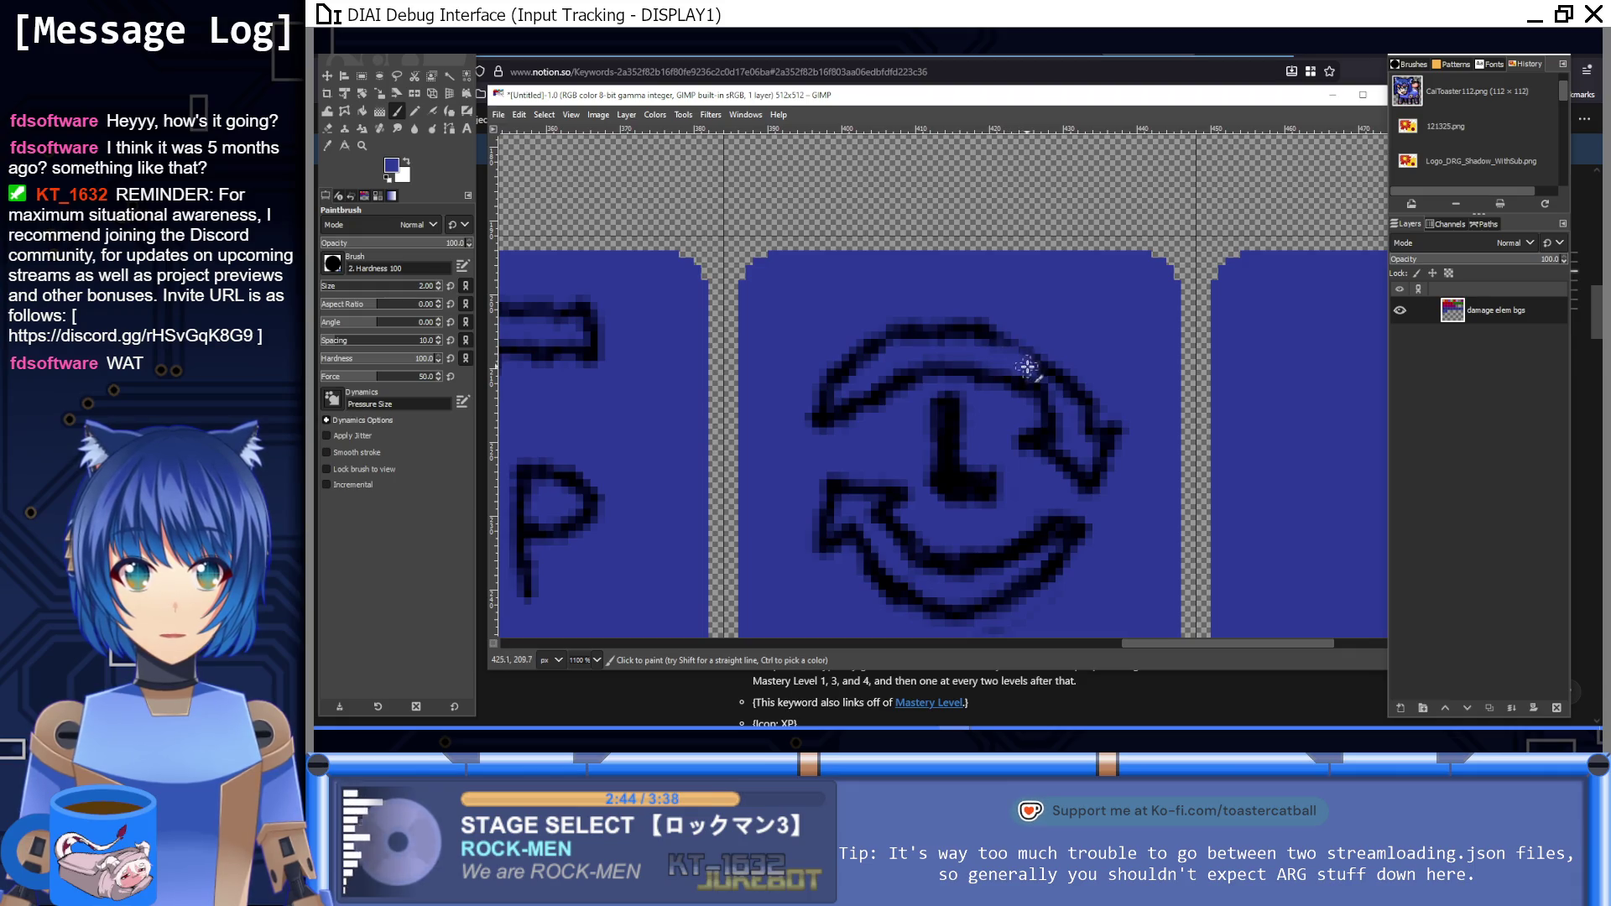
left_click(954, 467, "ctrl")
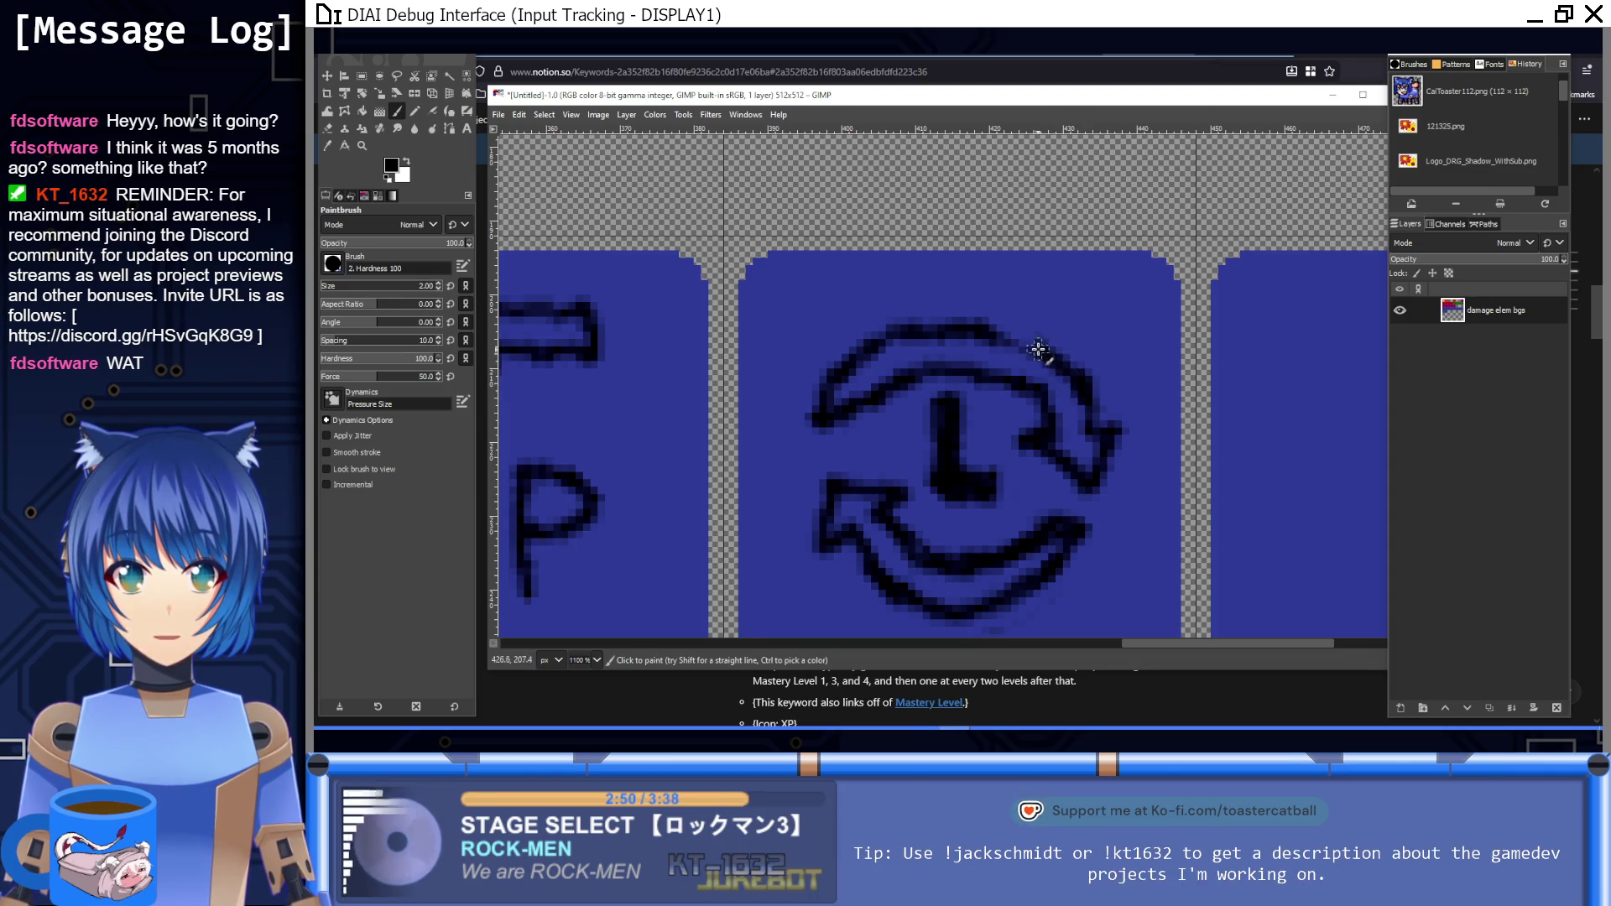
key("1")
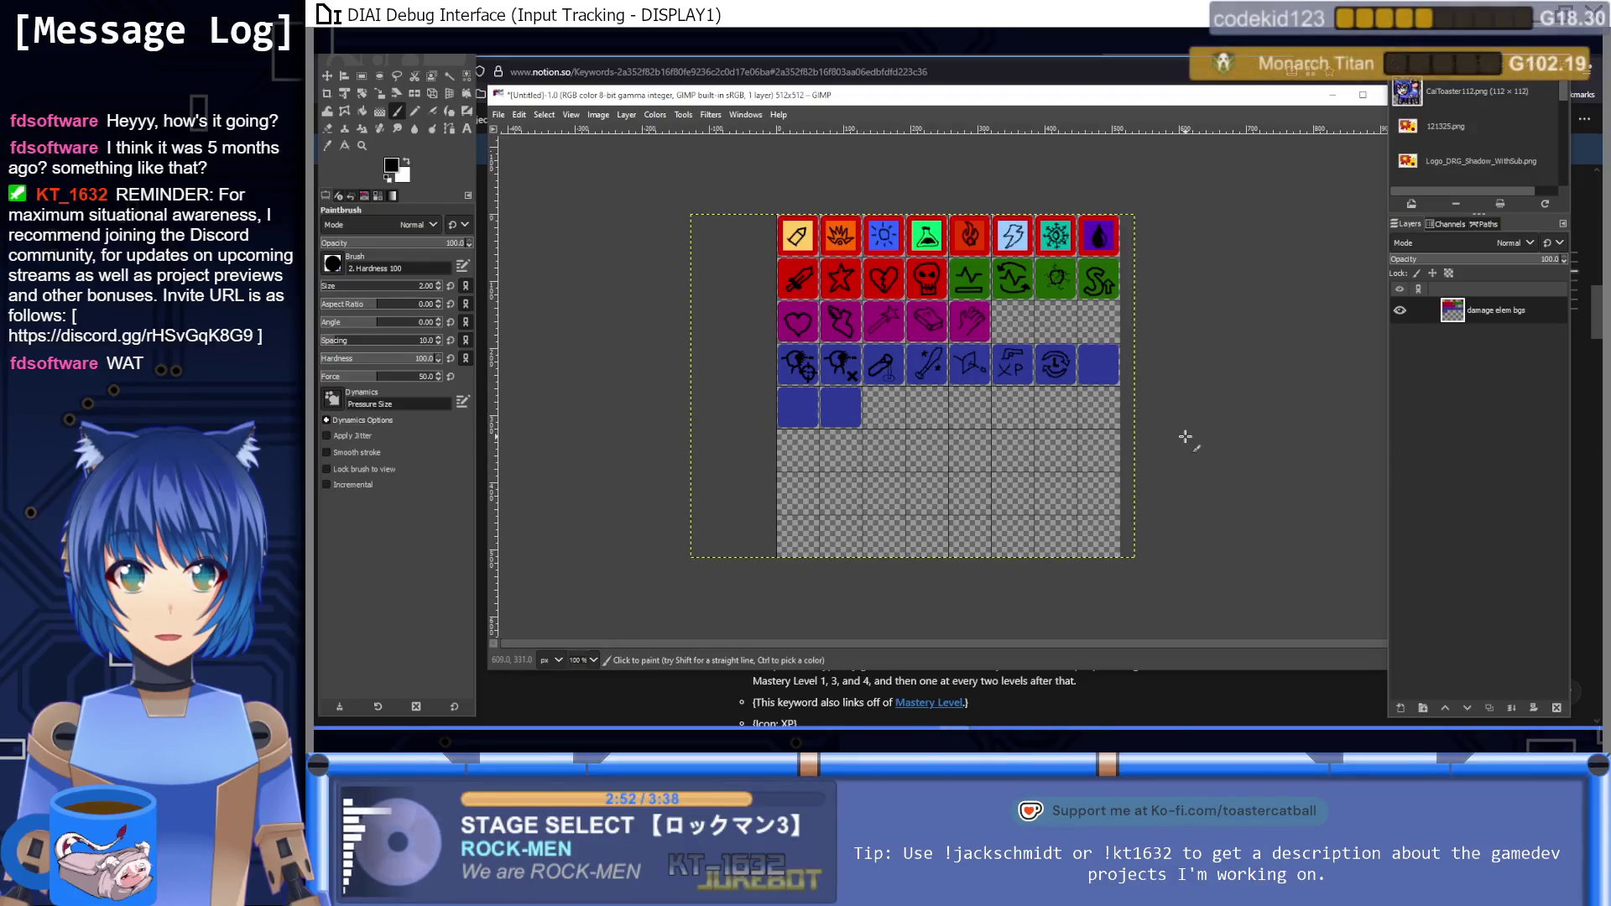
scroll(1091, 405, "right", 3)
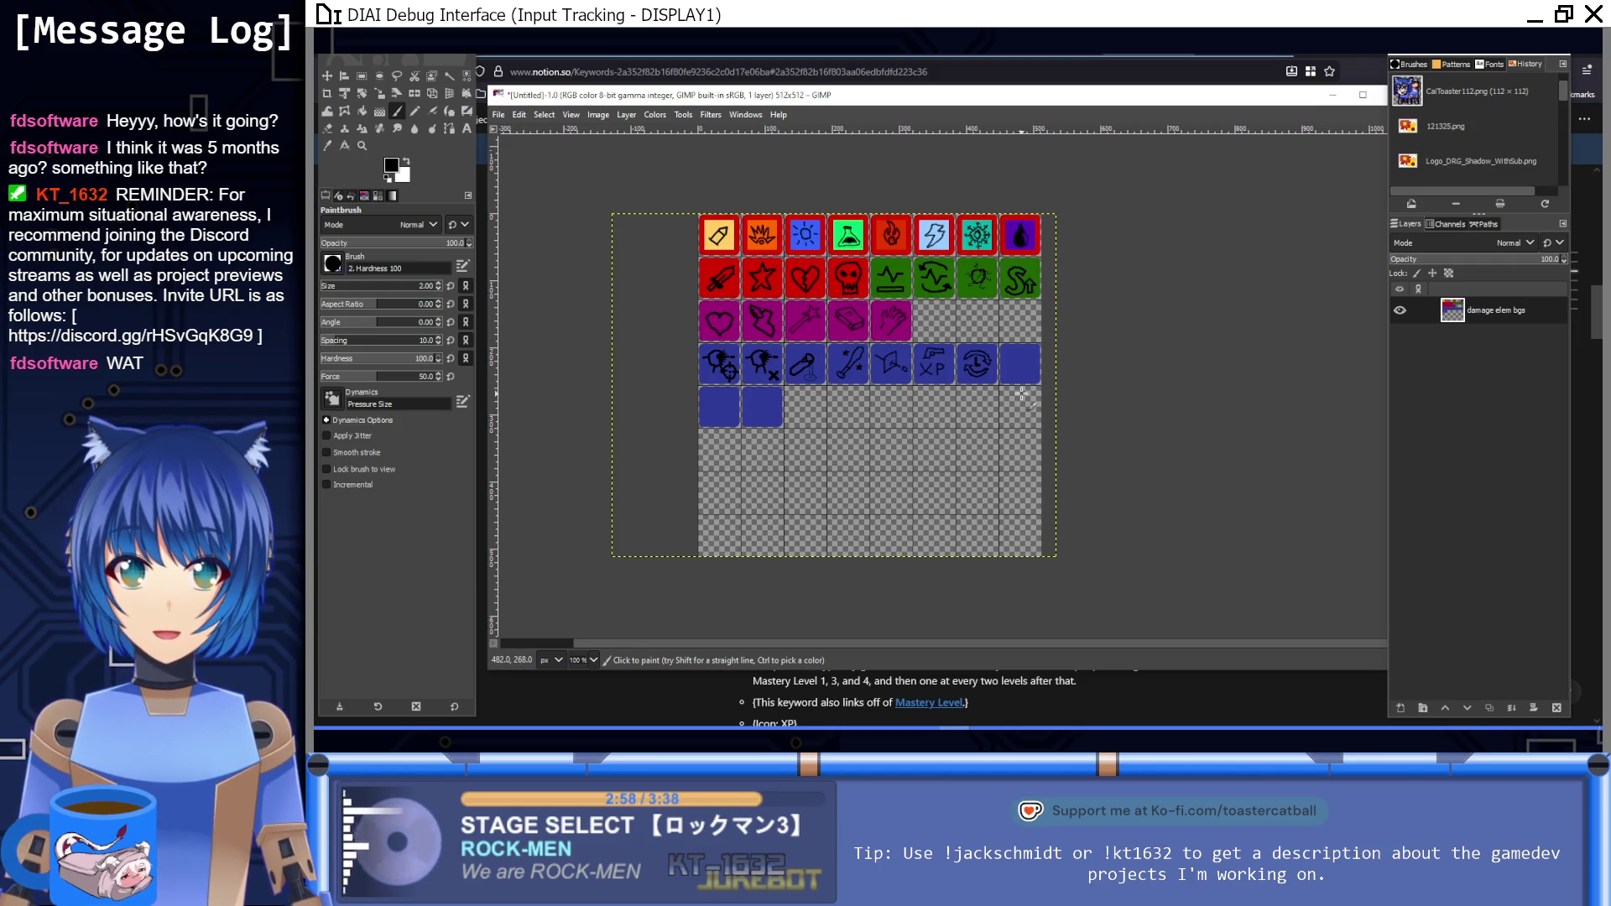
Step: Outline a right-pointing zigzag arrow with straight black lines on the next blue tile
key("4")
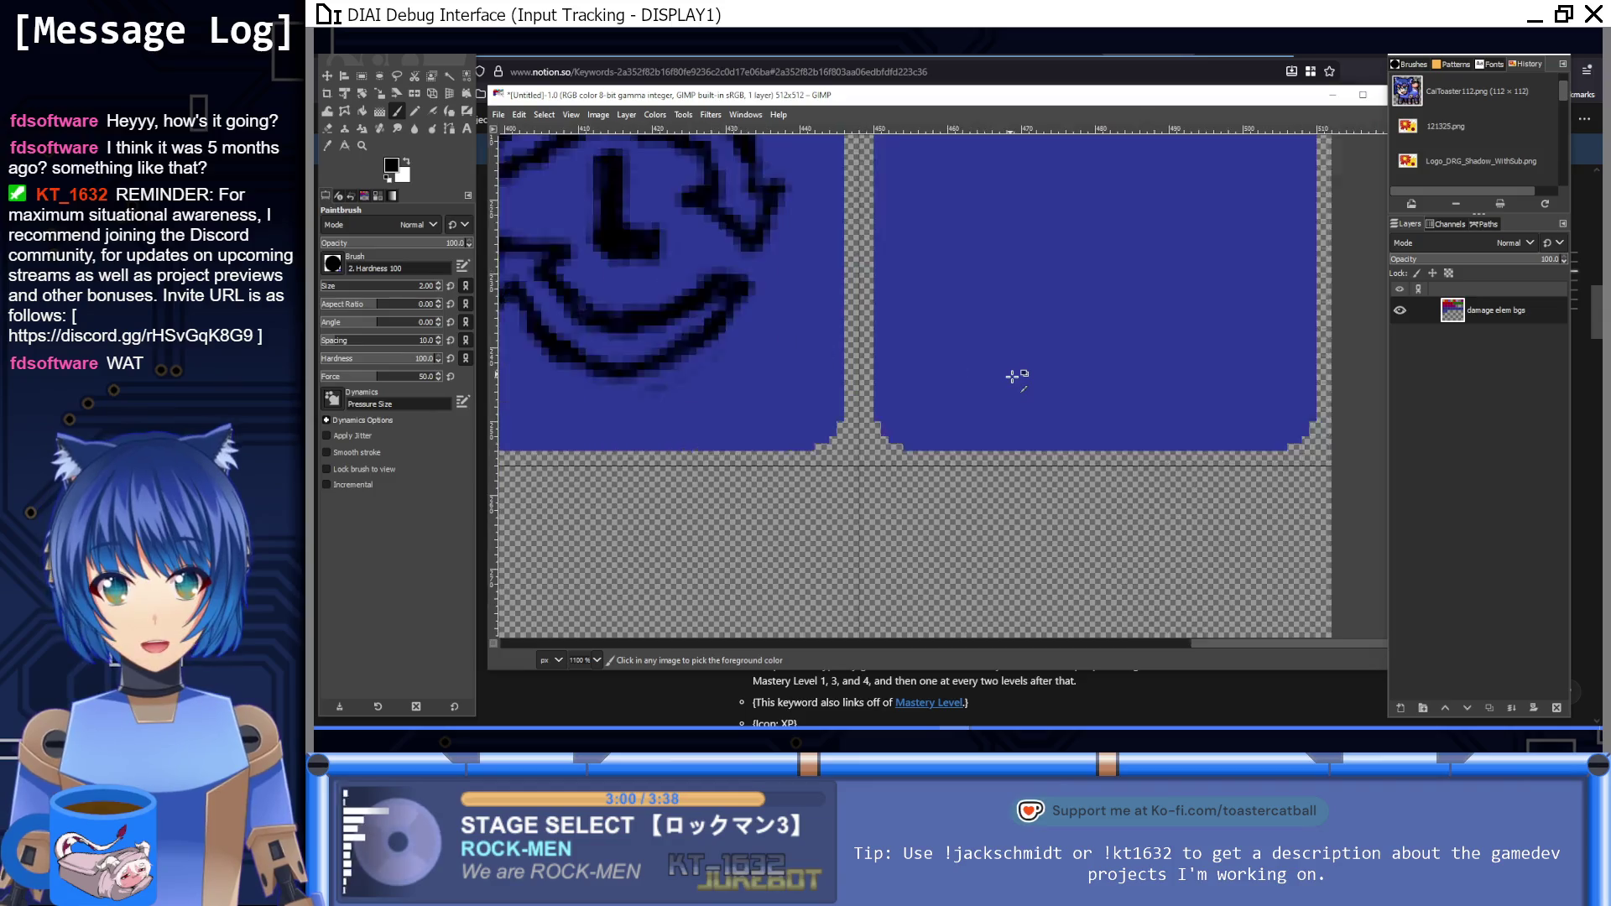
key("5")
scroll(864, 437, "right", 2)
key("4")
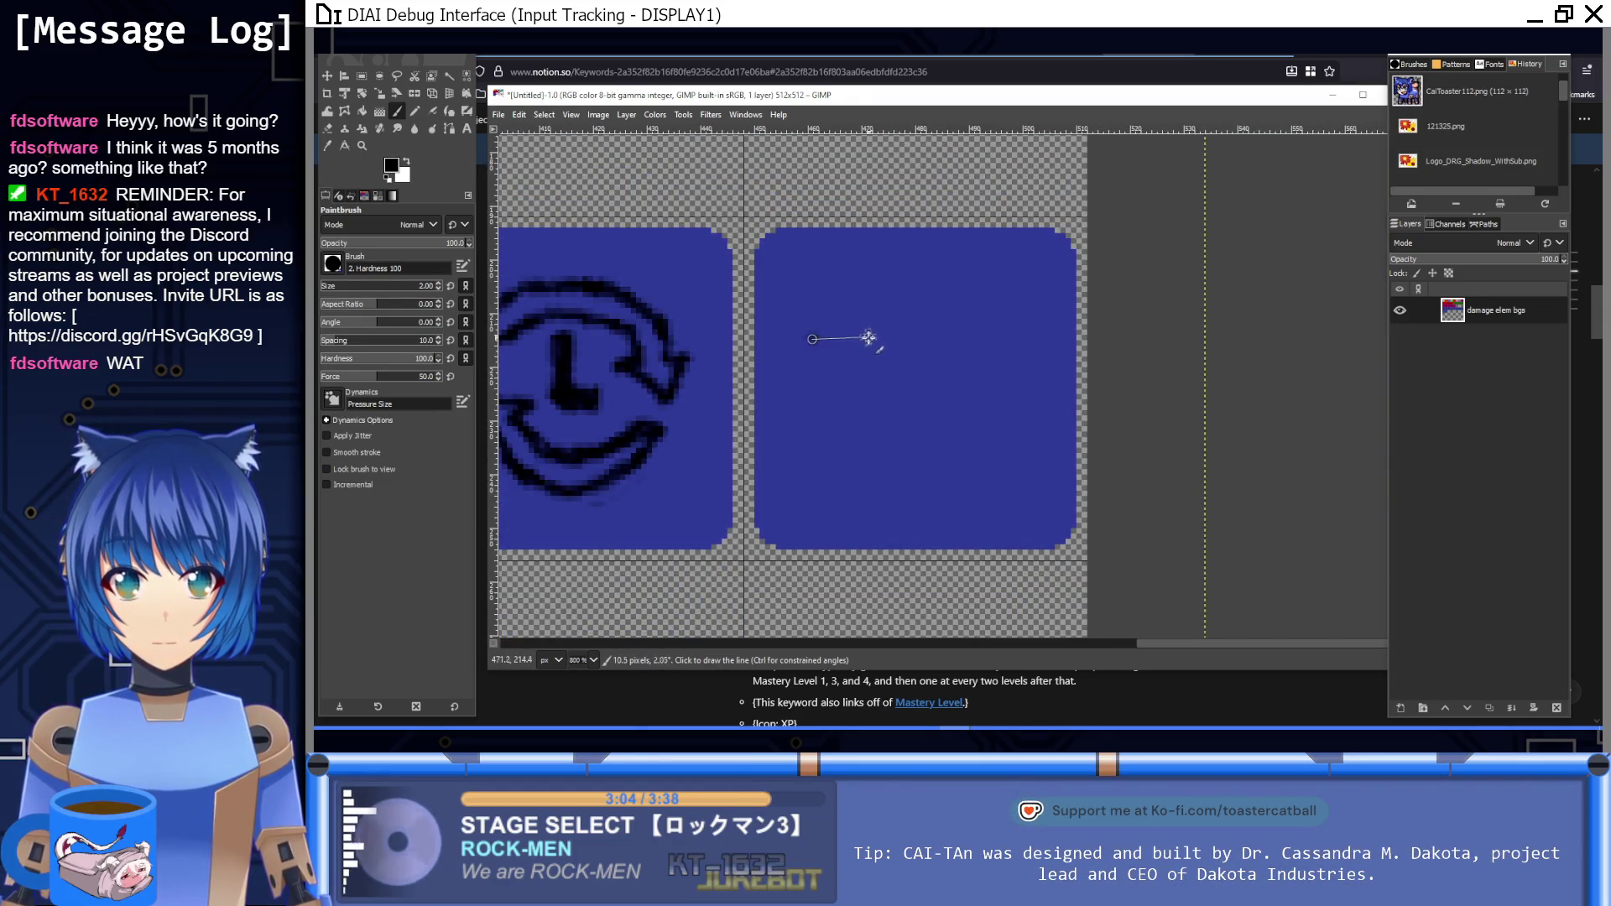
left_click(887, 339, "shift")
left_click(927, 417, "shift")
left_click(987, 417, "shift")
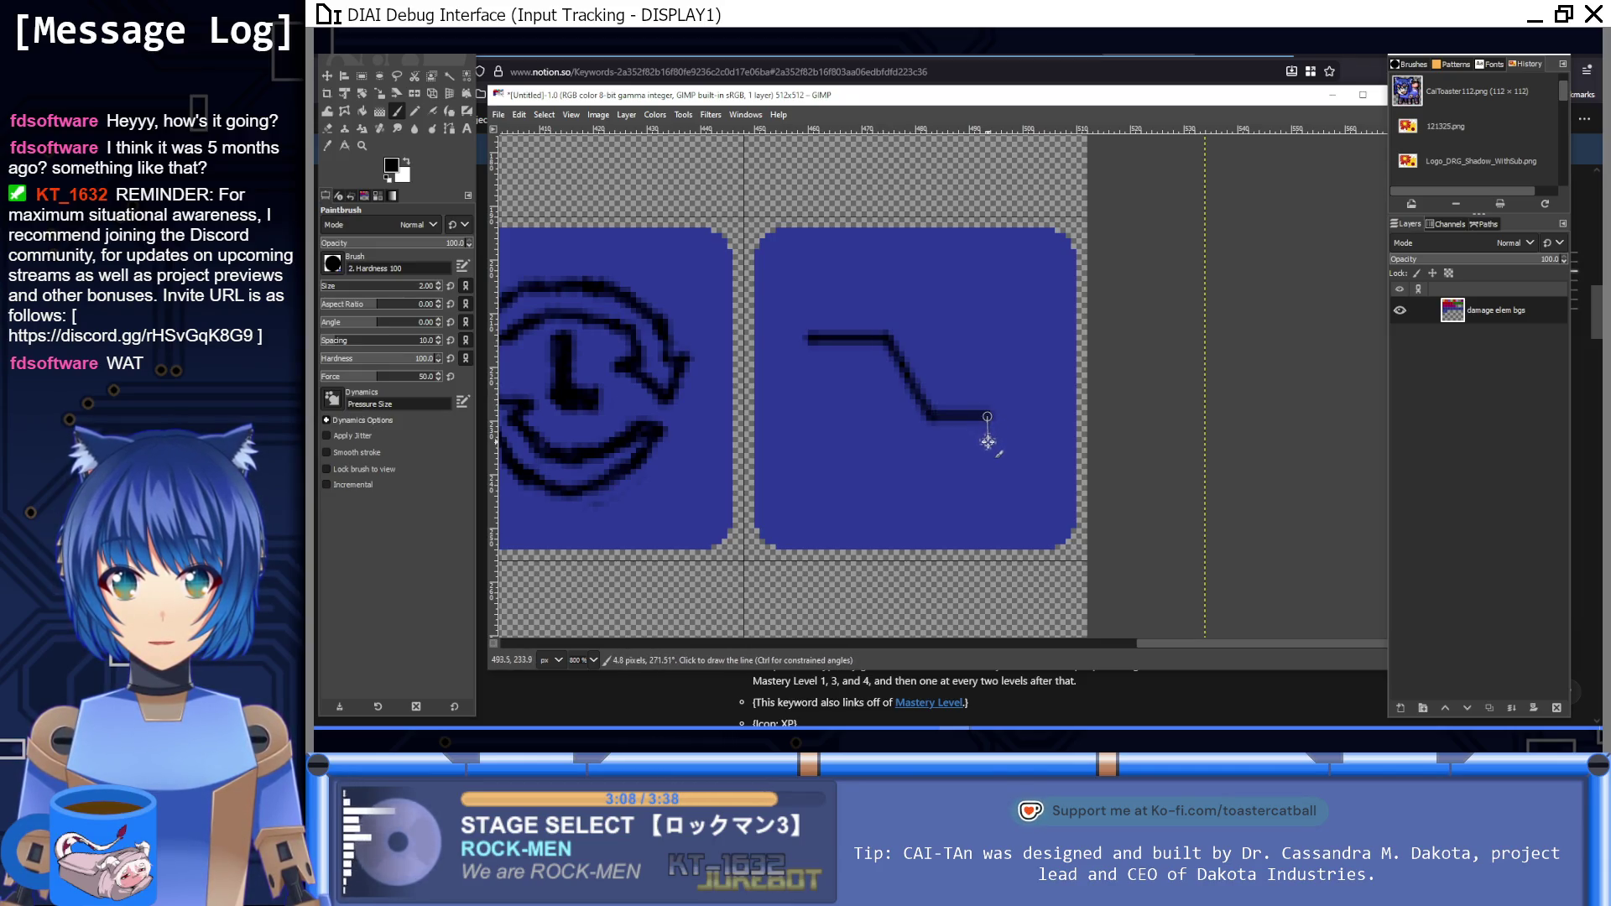
left_click(987, 442, "shift")
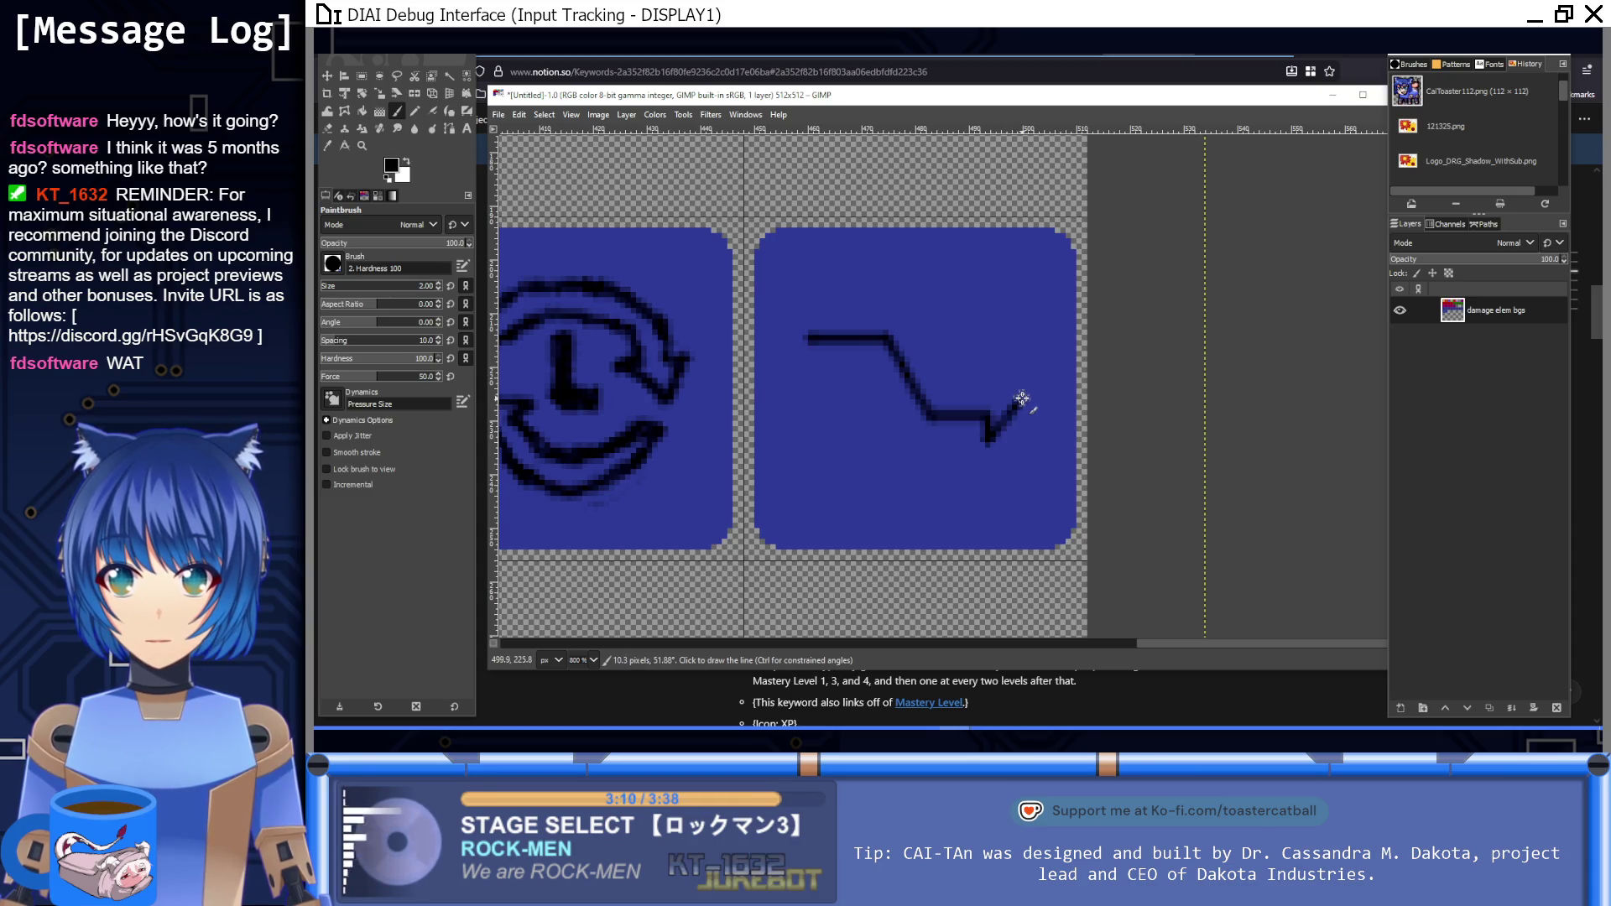
left_click(988, 366, "shift")
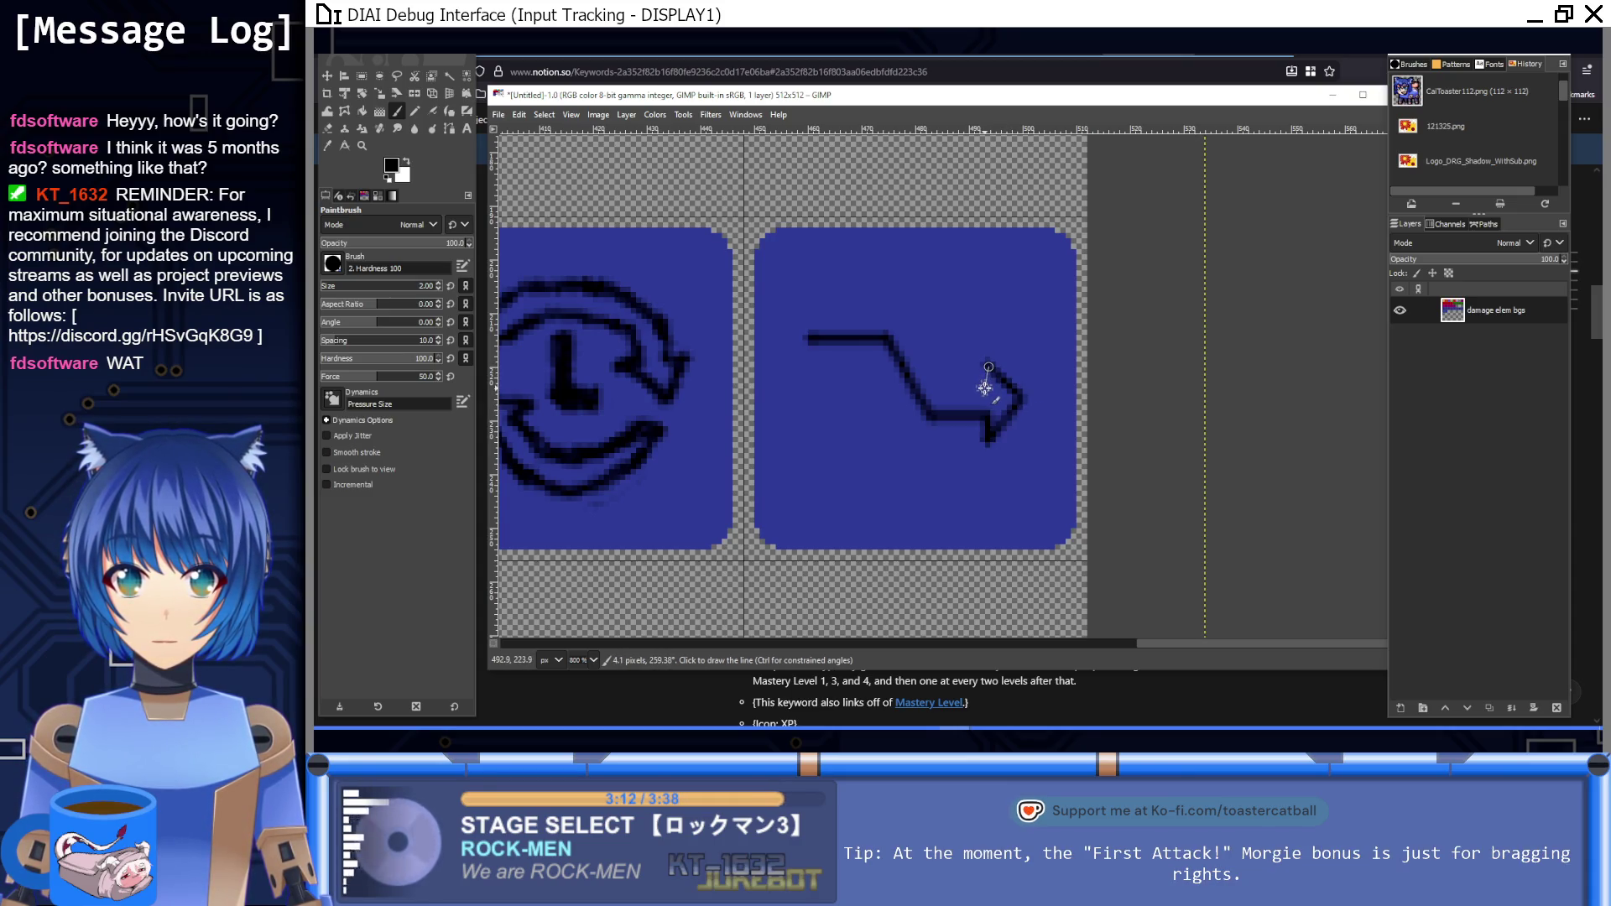
left_click(945, 388, "shift")
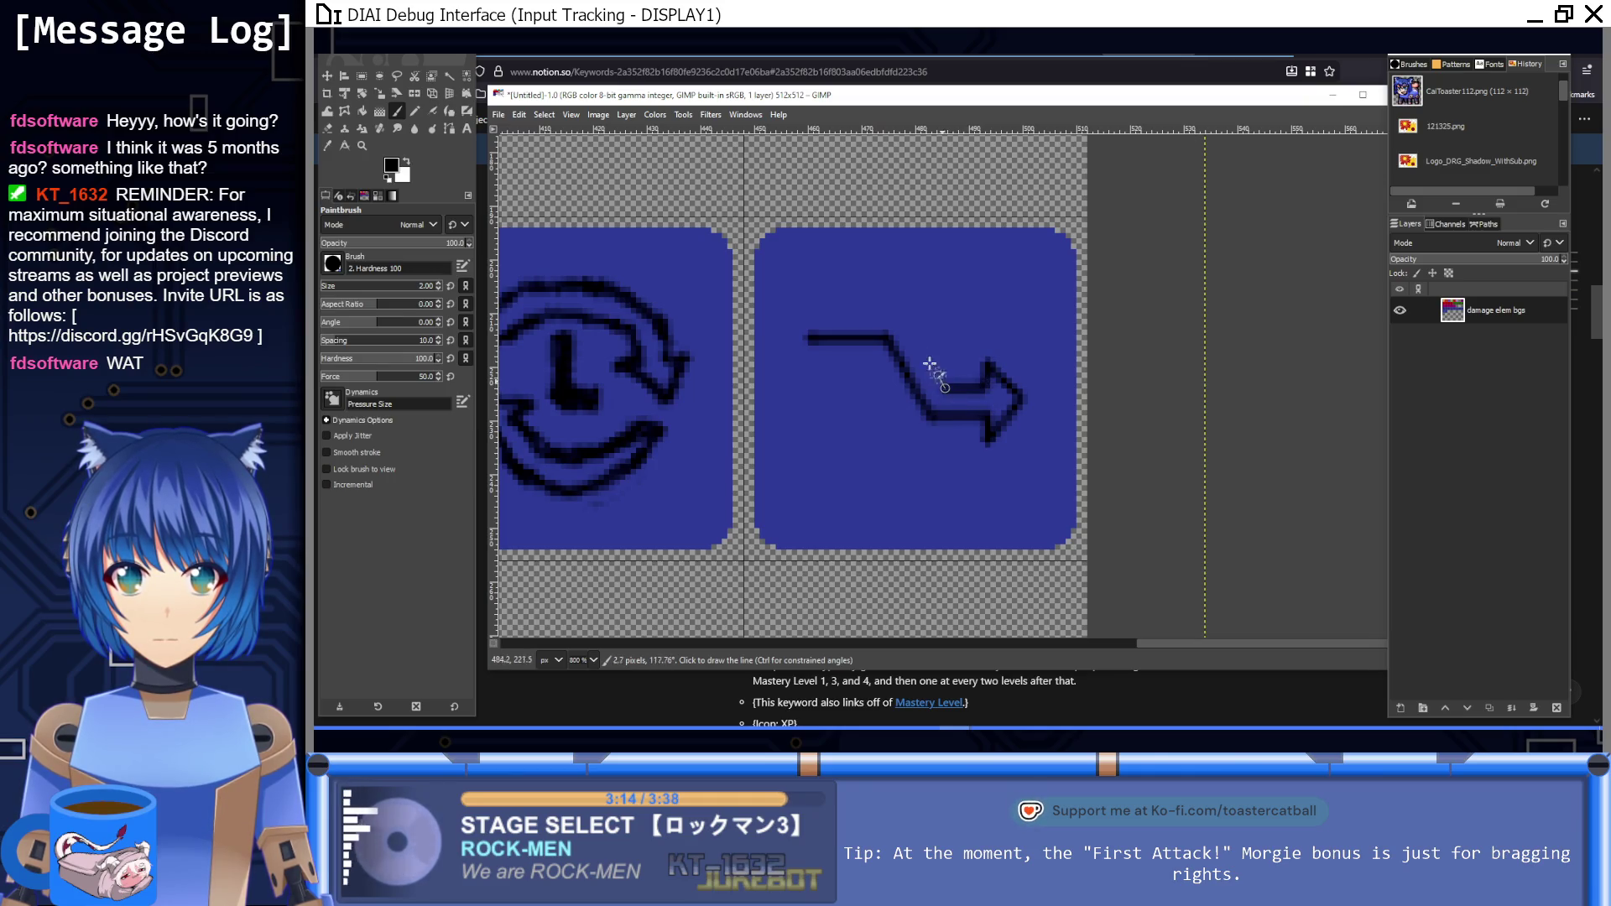
left_click(896, 311, "shift")
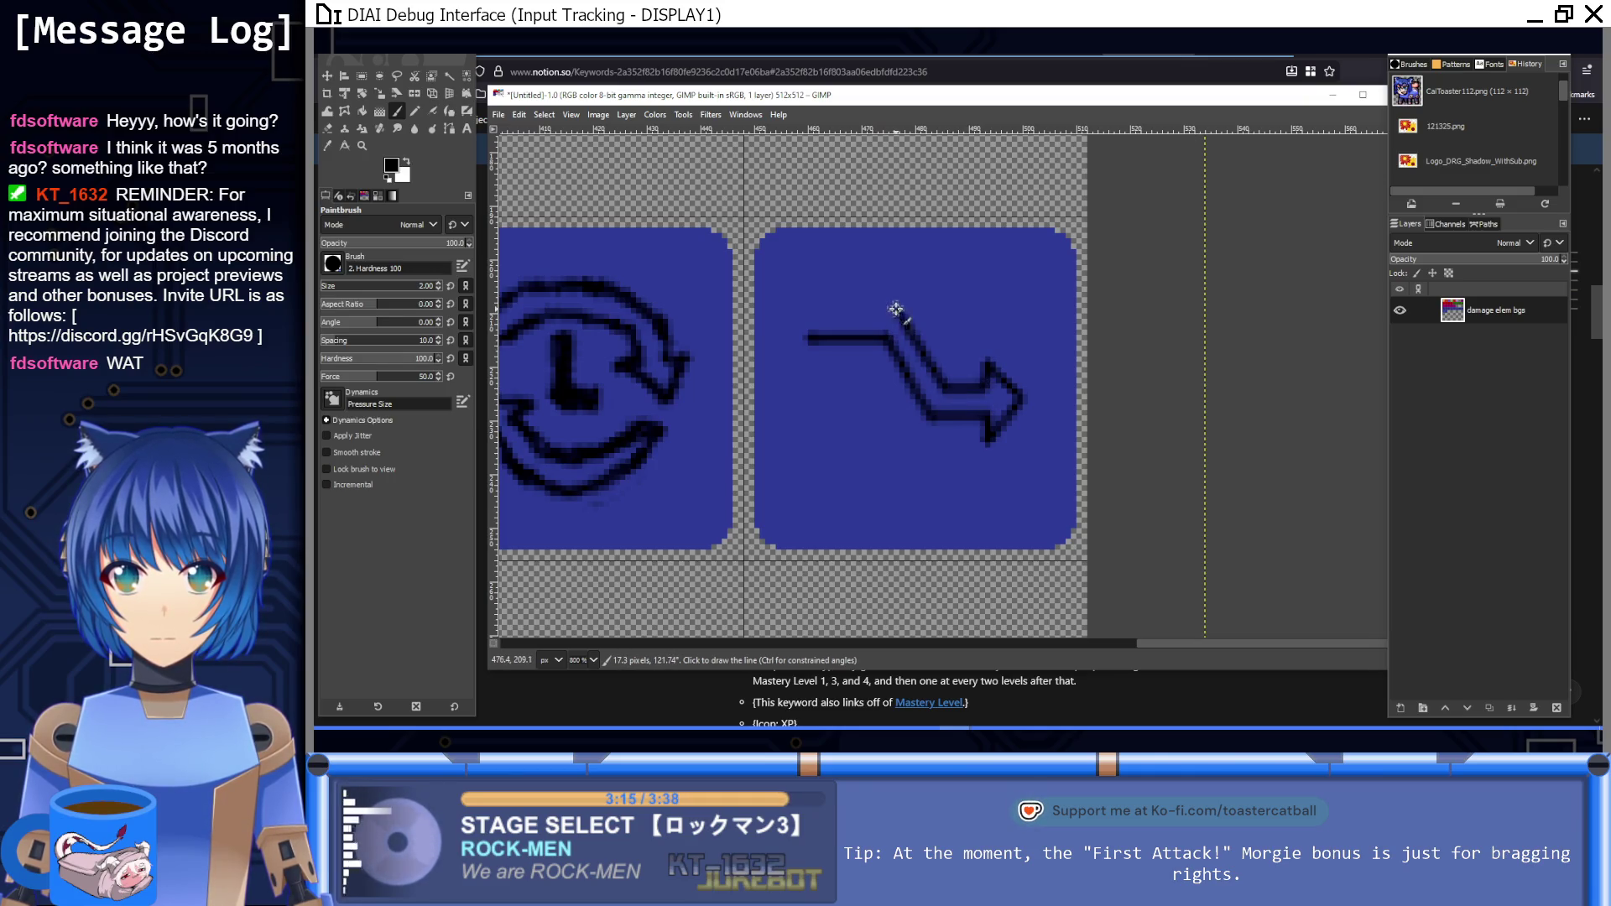
left_click(803, 310, "shift")
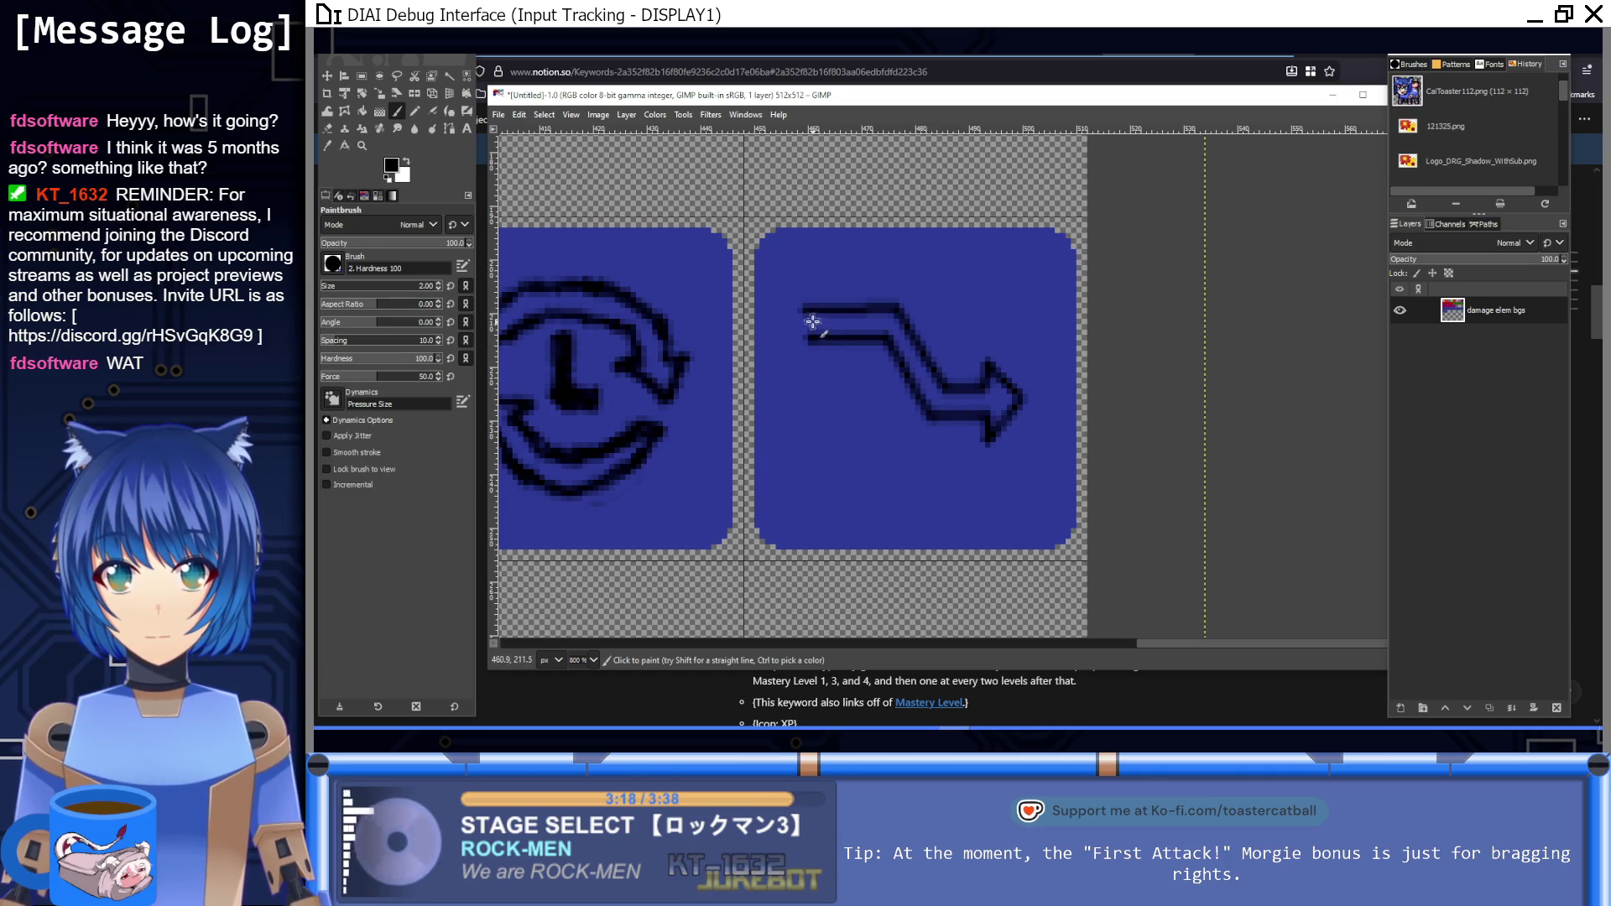
left_click_drag(813, 335, 806, 320)
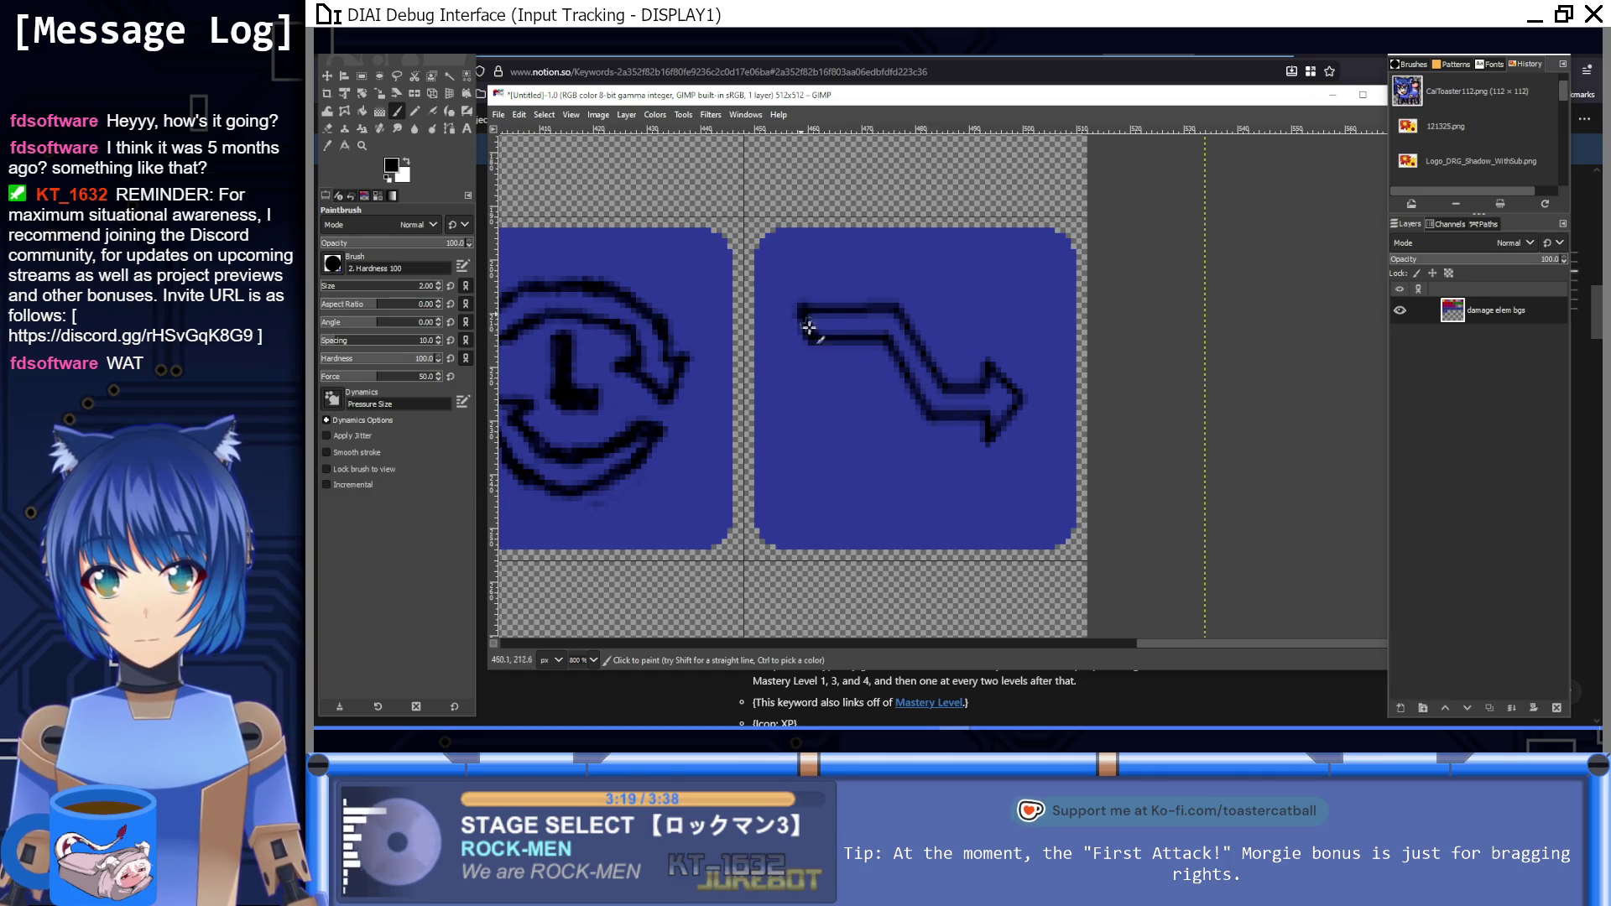
Step: Thicken the lower arrow into a solid black shape and try, then undo, upper crossing-arrow strokes
left_click(807, 399)
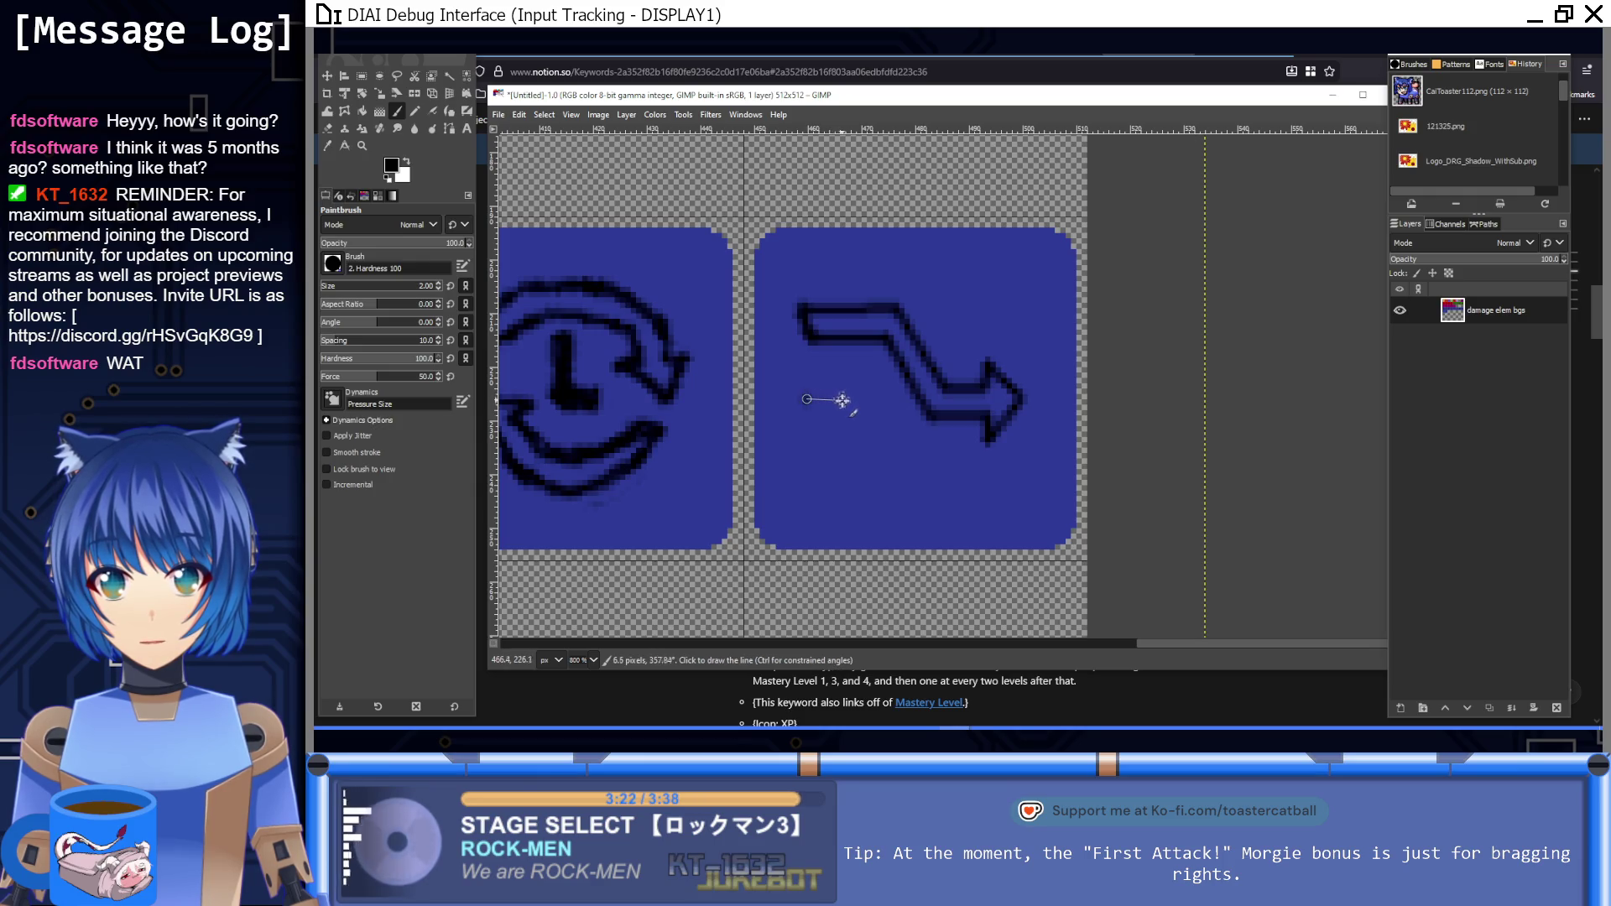
left_click(877, 399, "shift")
left_click(889, 380, "shift")
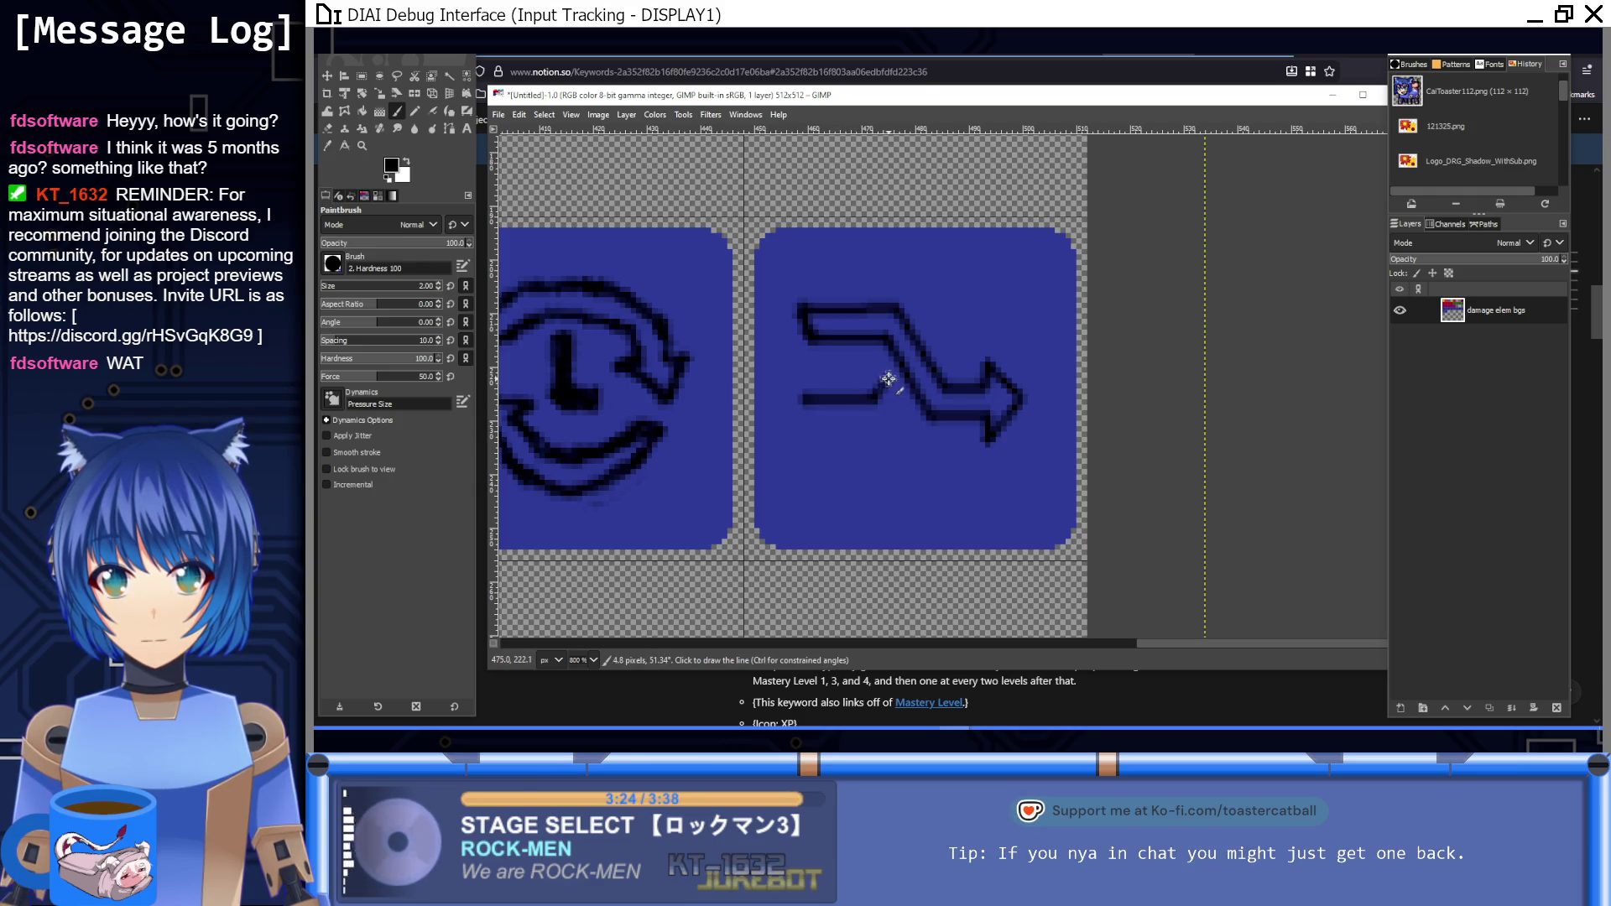
left_click_drag(903, 406, 887, 402)
left_click_drag(935, 334, 974, 306)
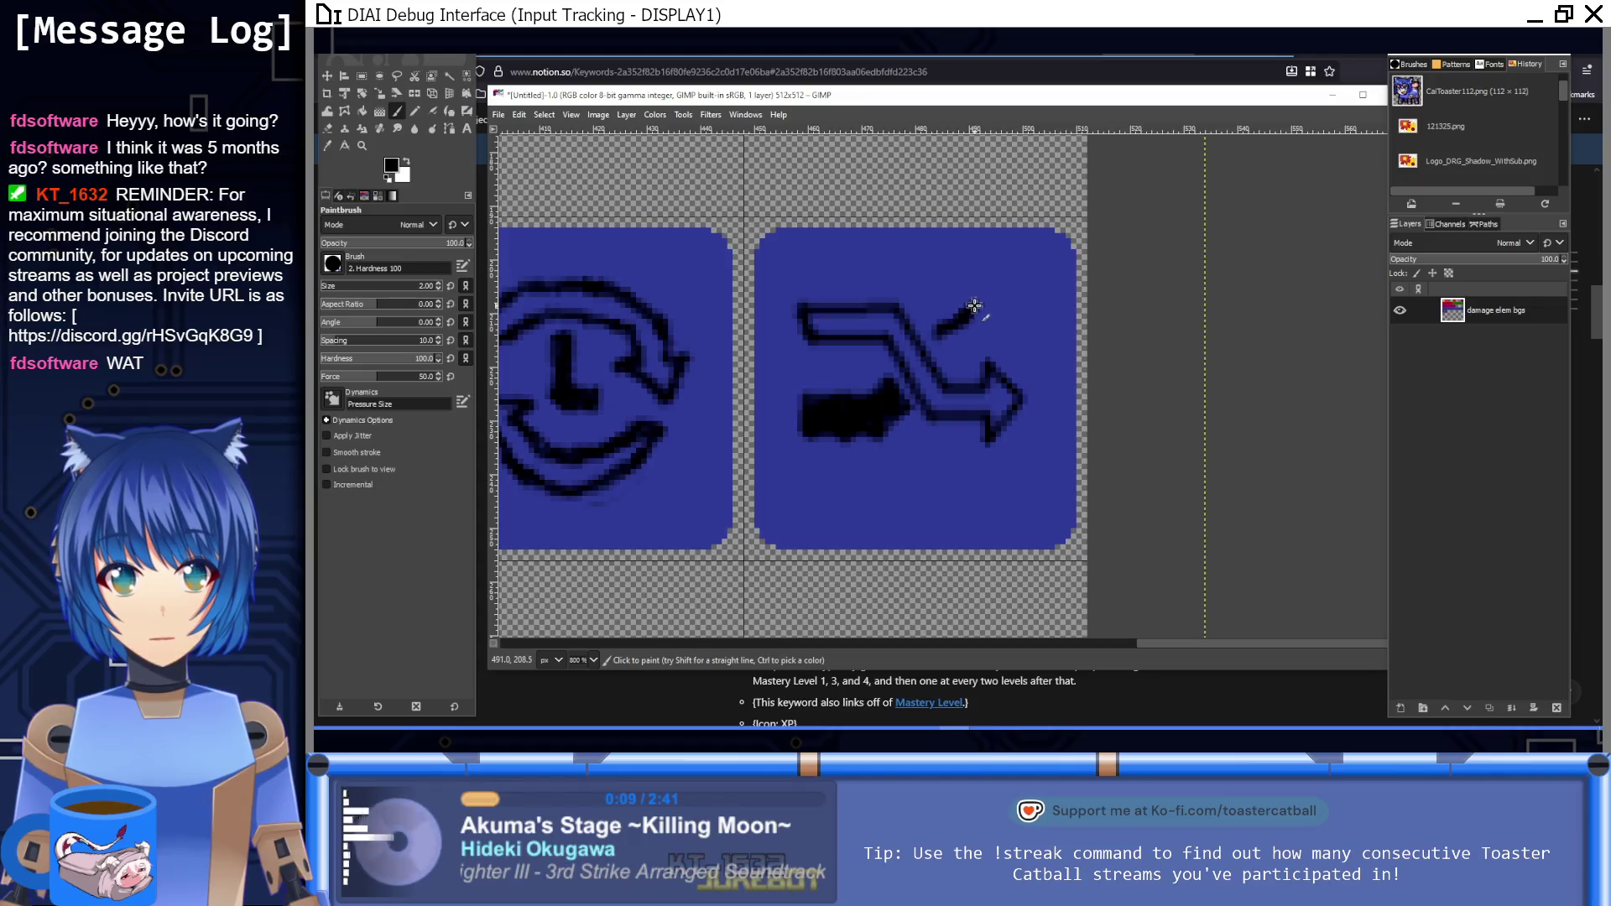
key("ctrl+z")
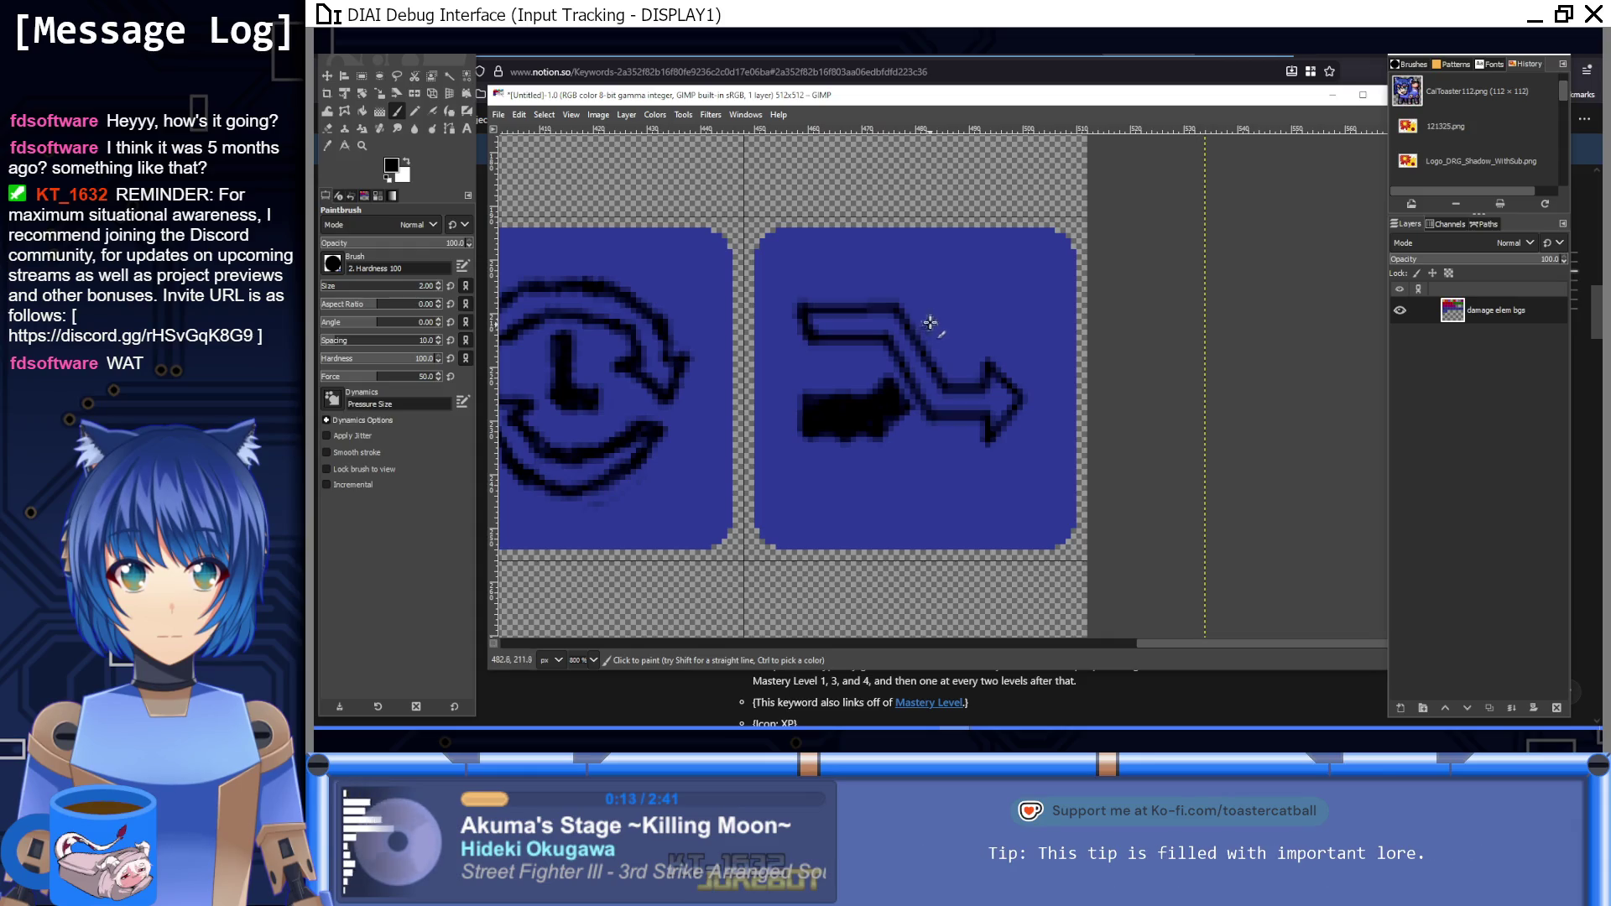
mouse_move(929, 323)
left_mouse_down()
mouse_move(984, 306)
mouse_move(1017, 325)
mouse_move(987, 363)
left_mouse_up()
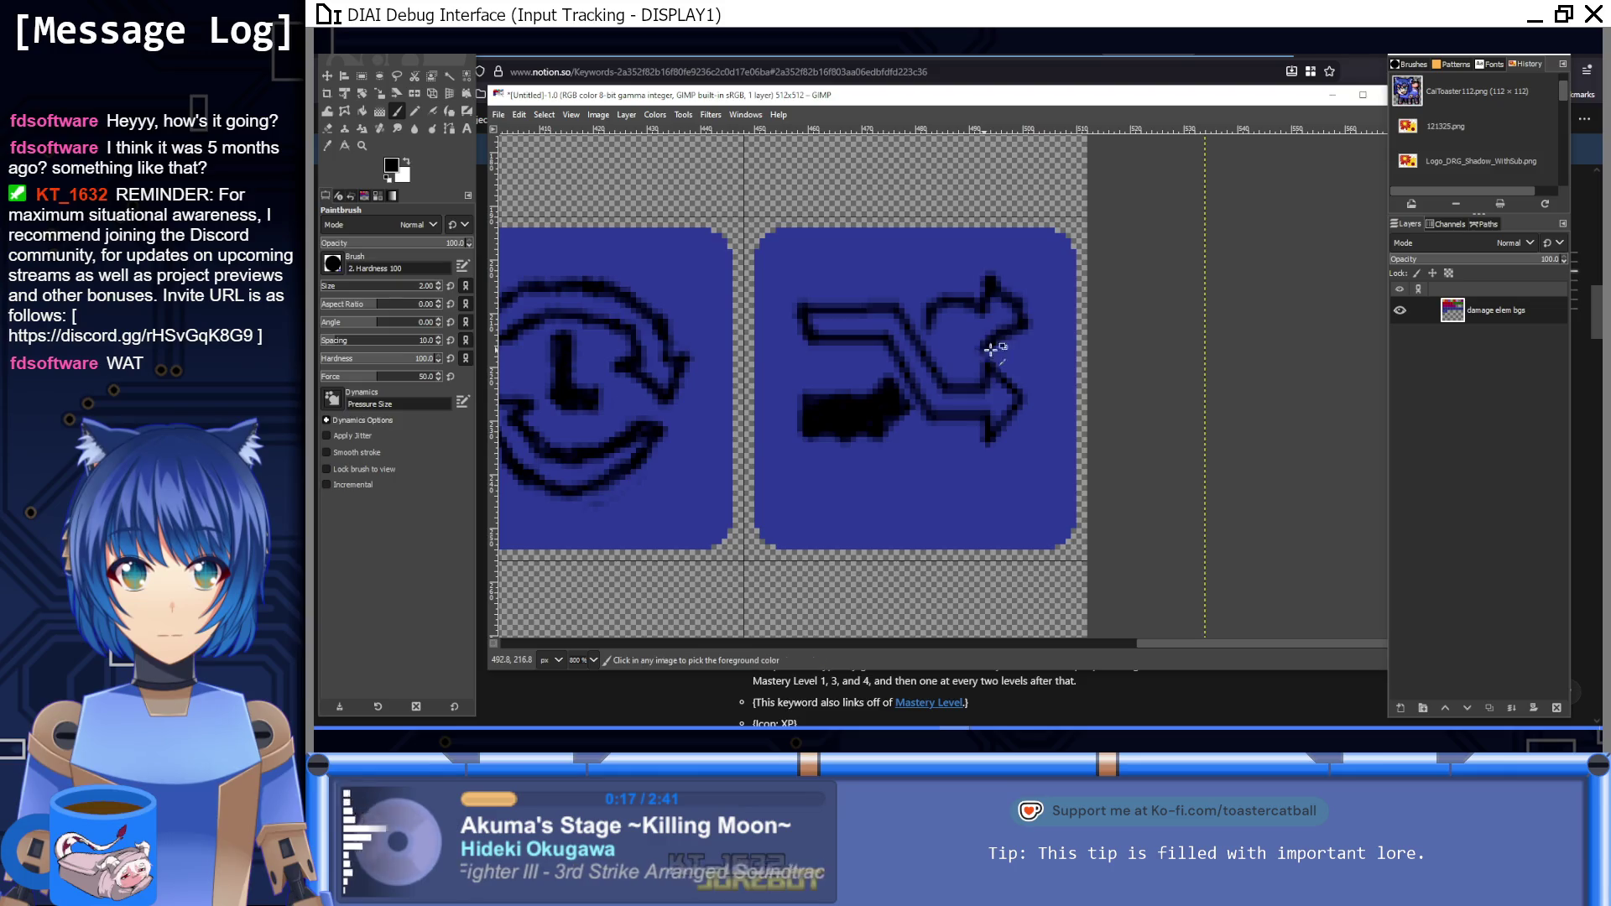
key("ctrl+z")
key("ctrl+z")
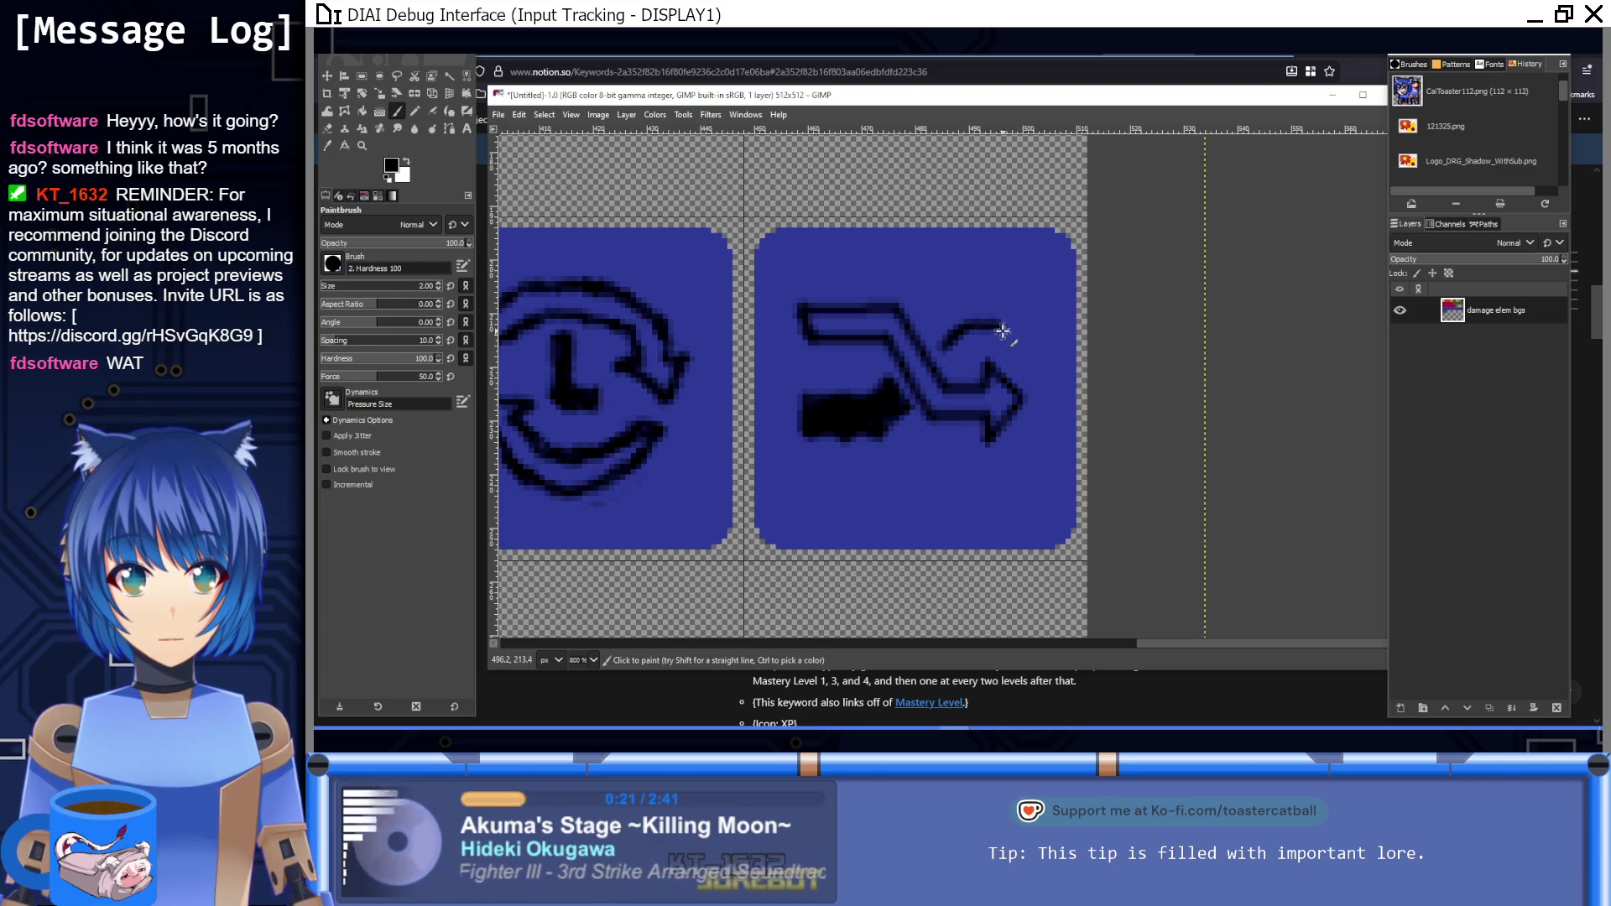
mouse_move(989, 328)
left_mouse_down()
mouse_move(987, 349)
mouse_move(1032, 309)
mouse_move(1002, 281)
mouse_move(998, 336)
mouse_move(989, 292)
mouse_move(946, 294)
mouse_move(942, 336)
left_mouse_up()
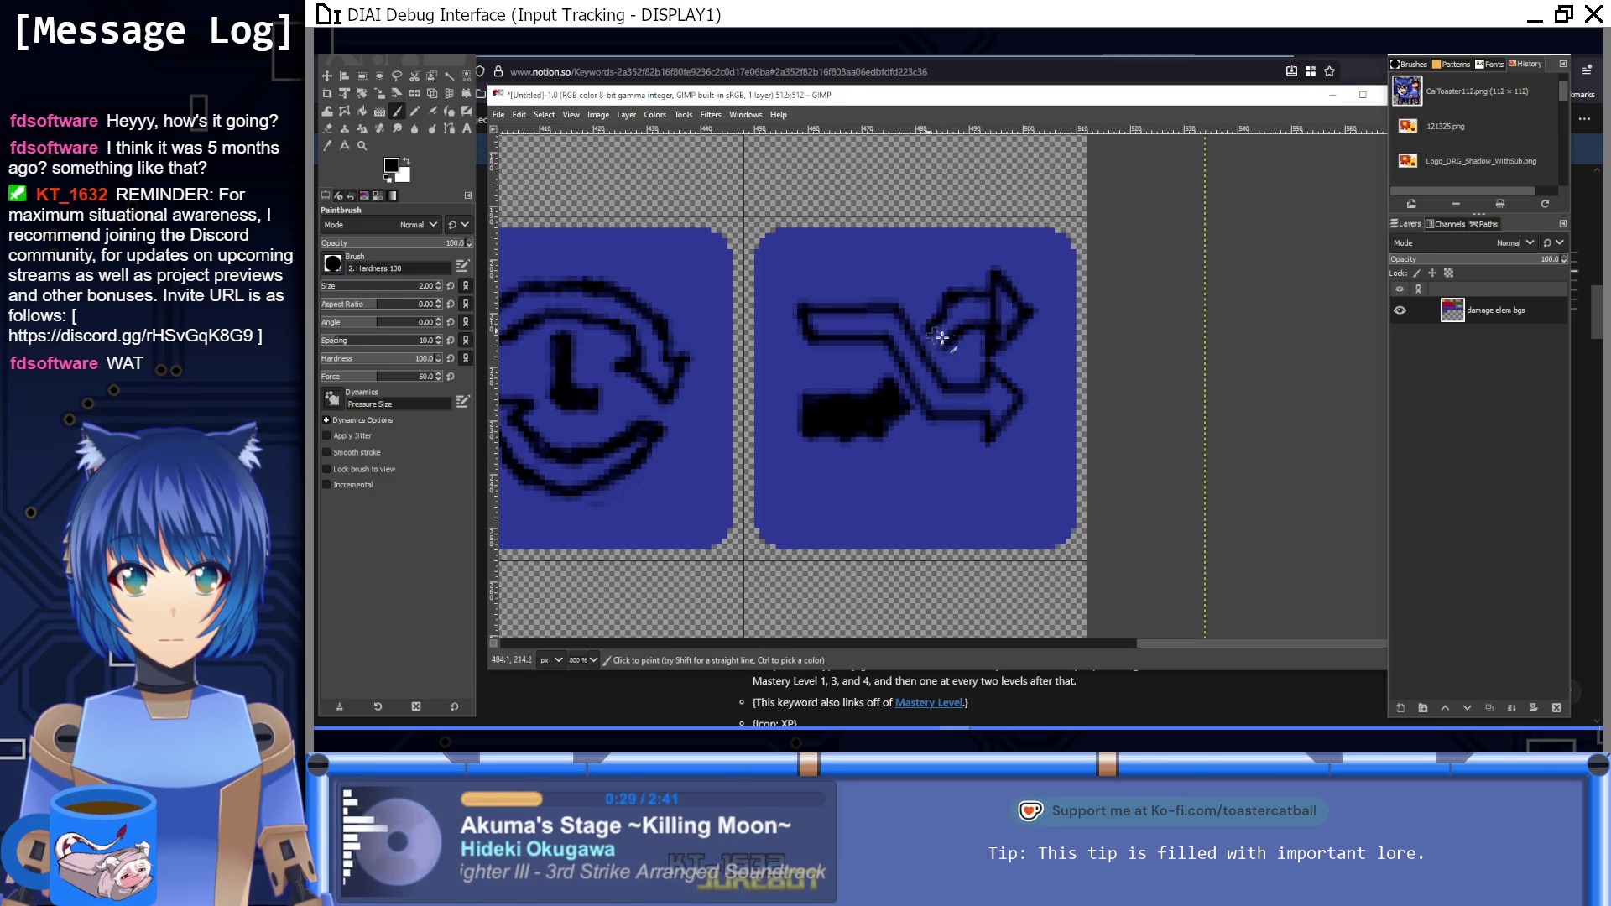
key("ctrl+z")
key("ctrl+z")
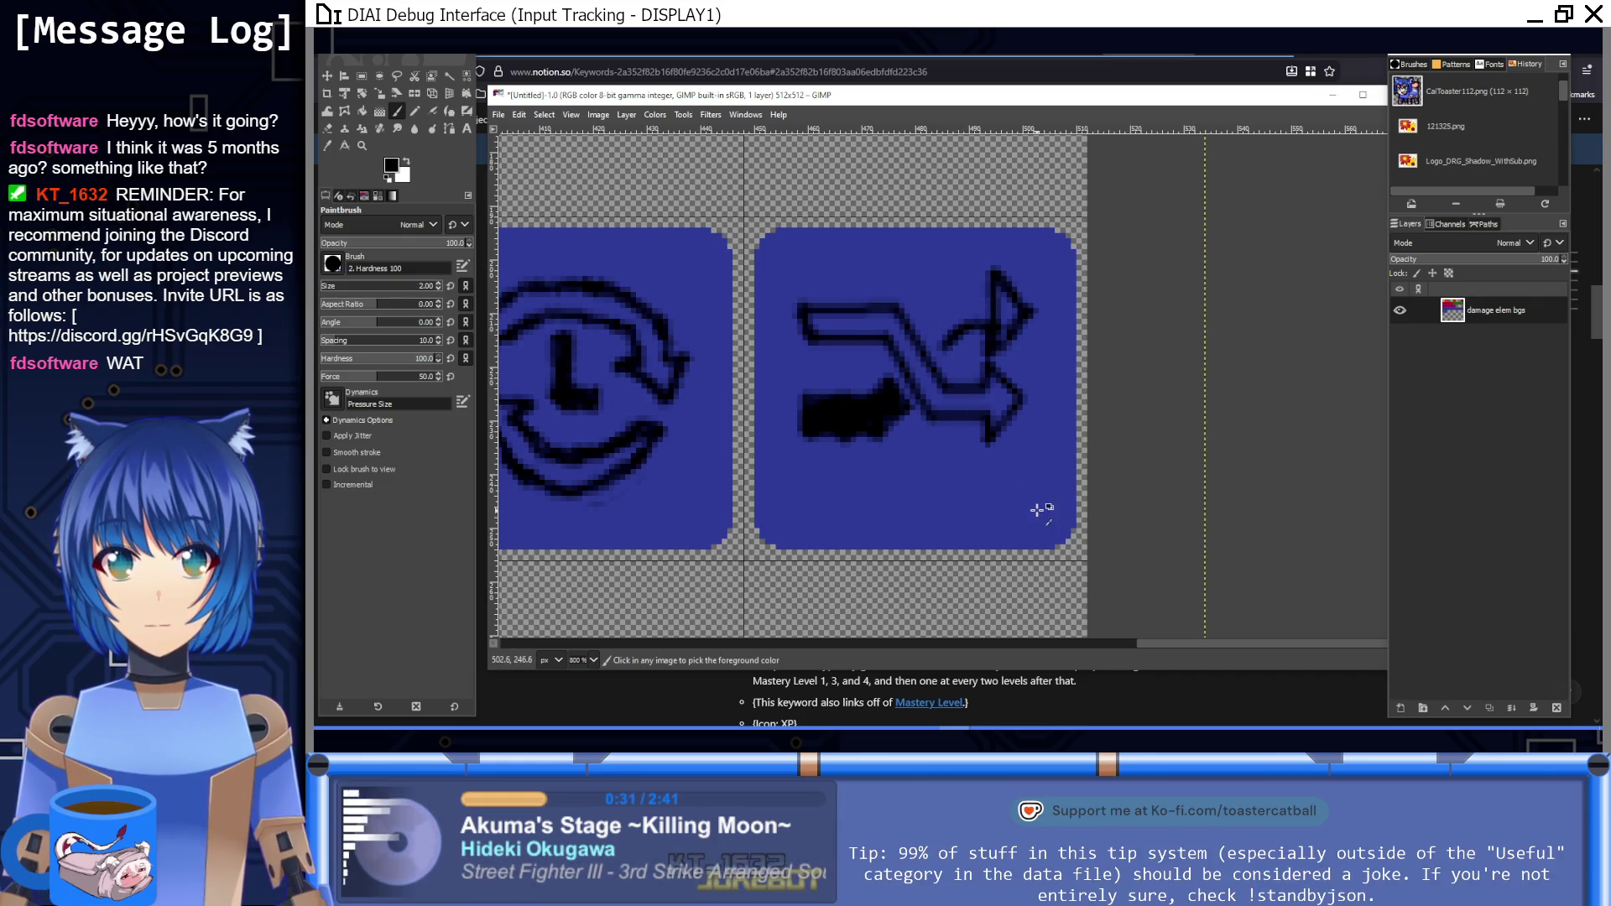
Step: Undo the curled stroke and redraw the upper arrowhead with straight black edges
key("ctrl+z")
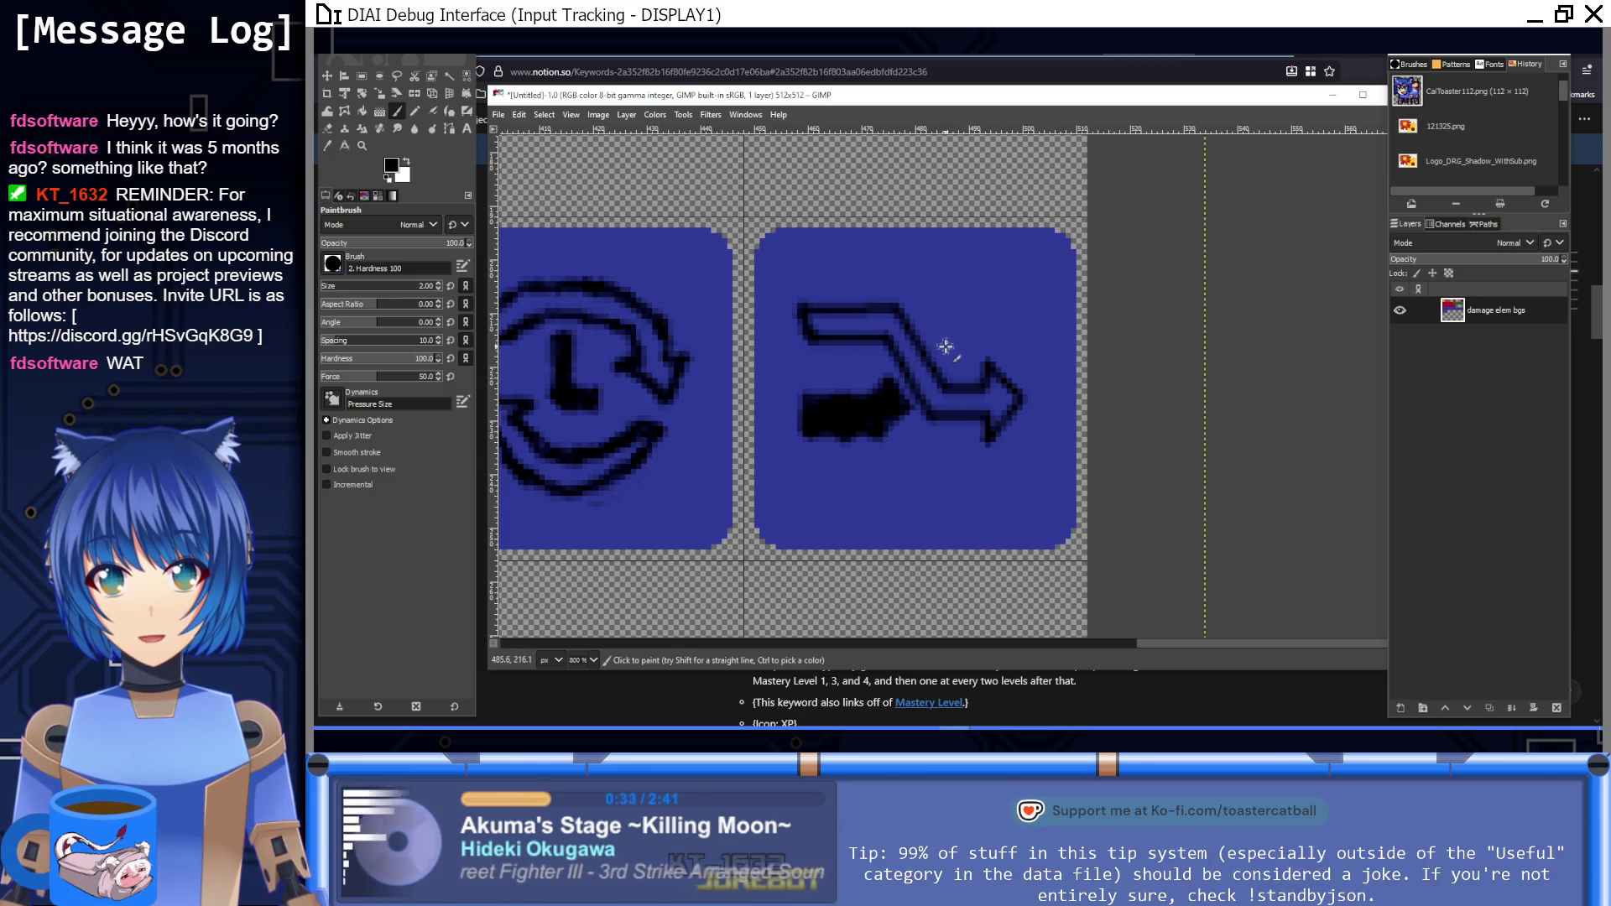
left_click_drag(885, 421, 906, 407)
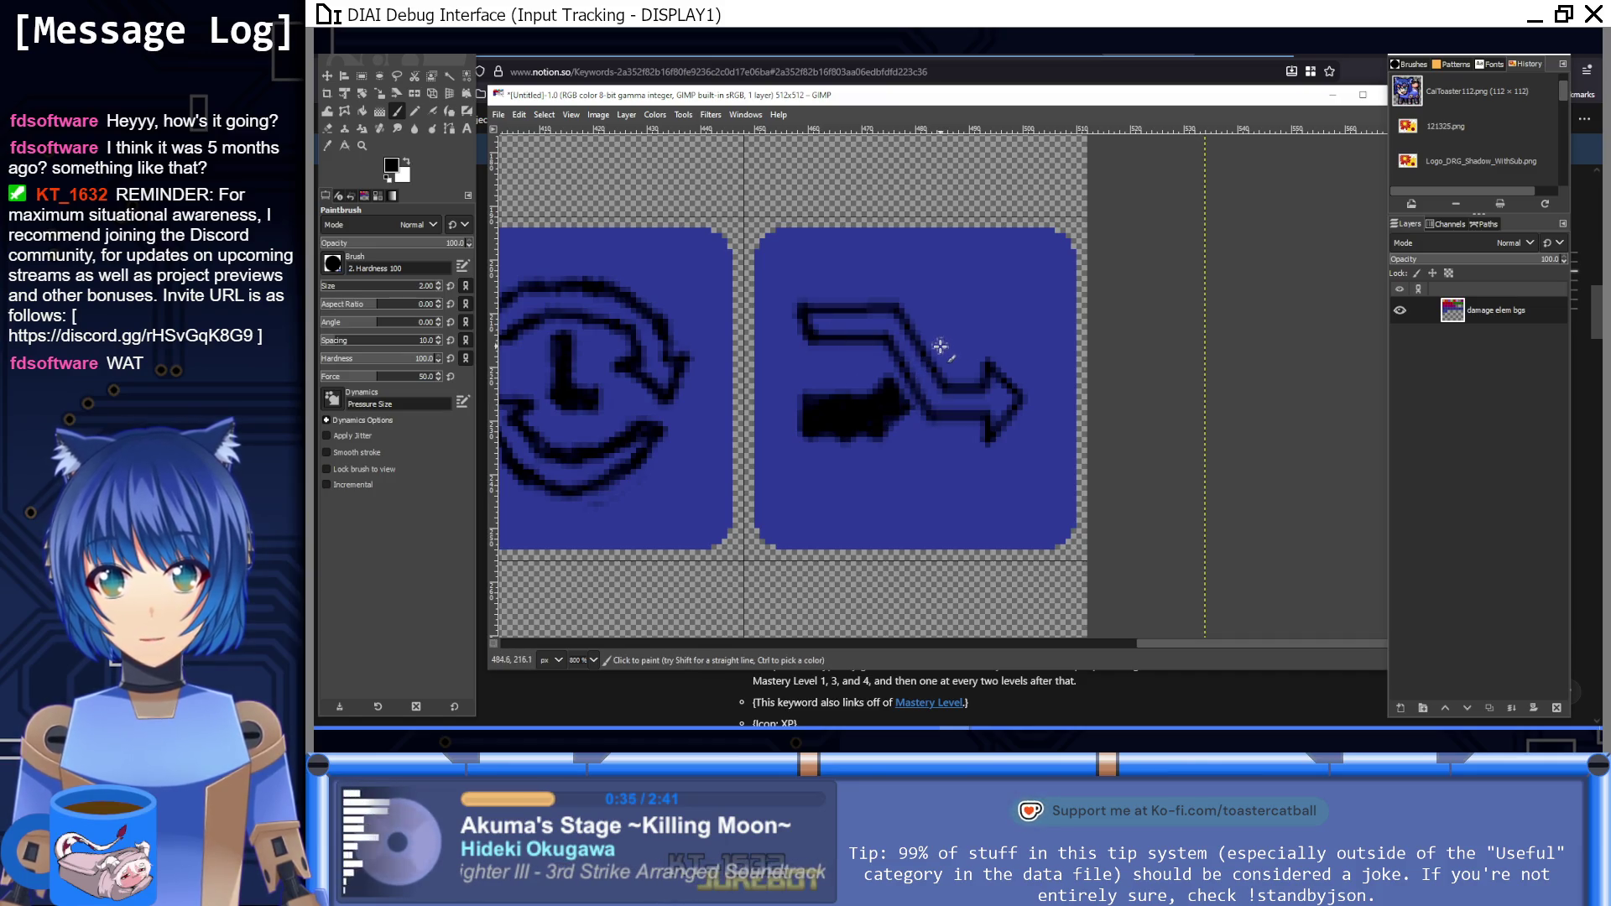
mouse_move(943, 345)
left_mouse_down()
mouse_move(958, 324)
mouse_move(989, 348)
left_mouse_up()
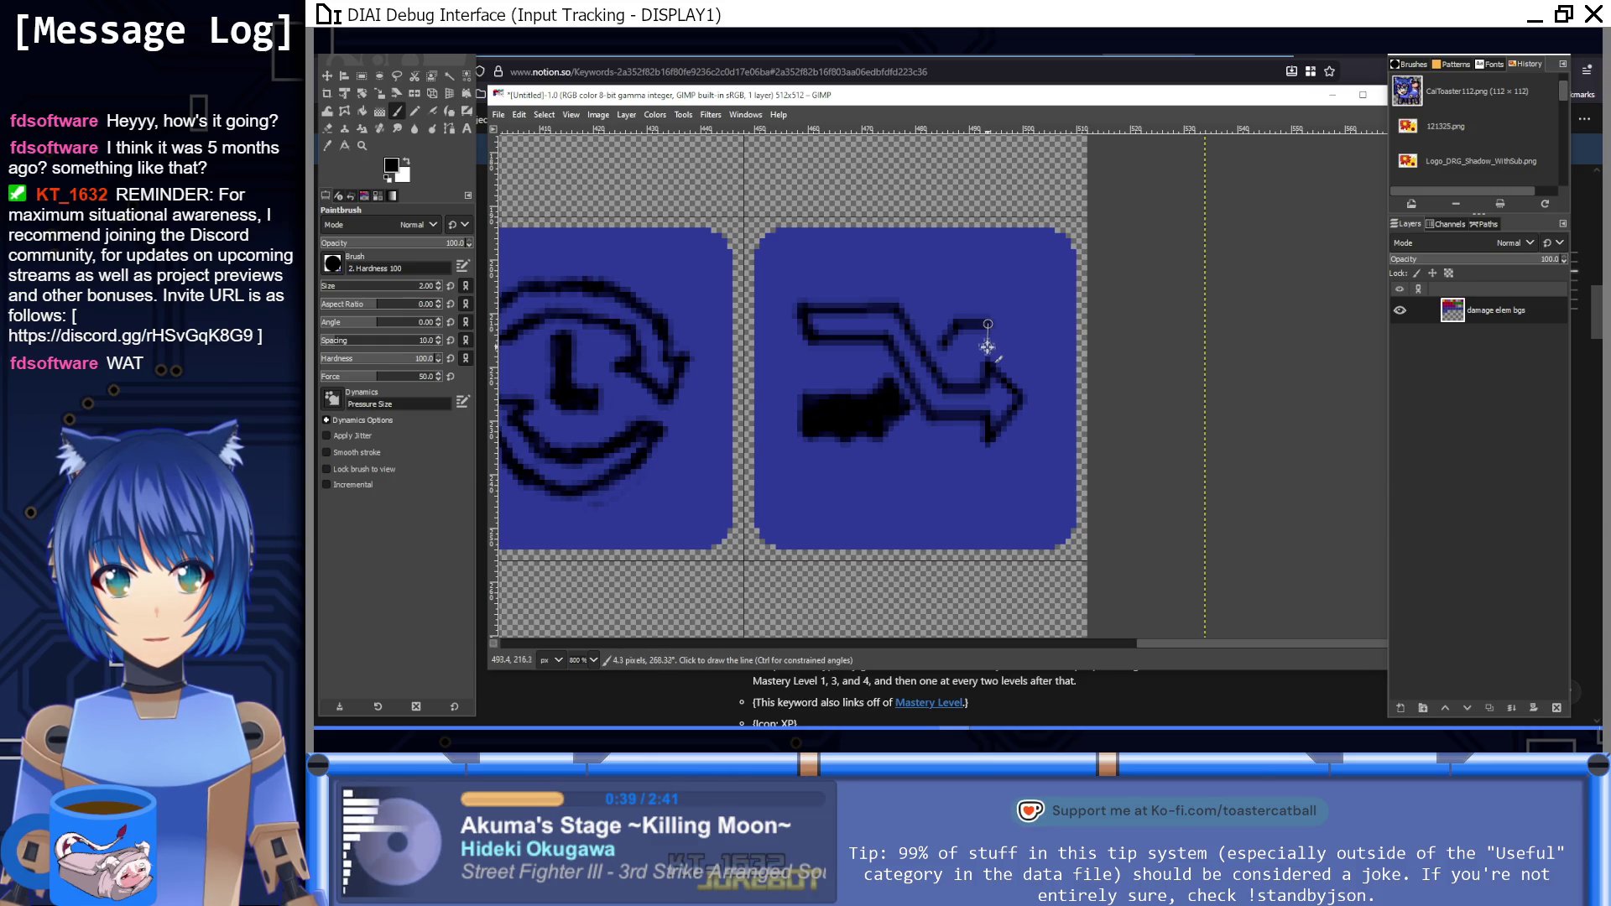
left_click(1036, 309, "shift")
left_click_drag(989, 274, 989, 294)
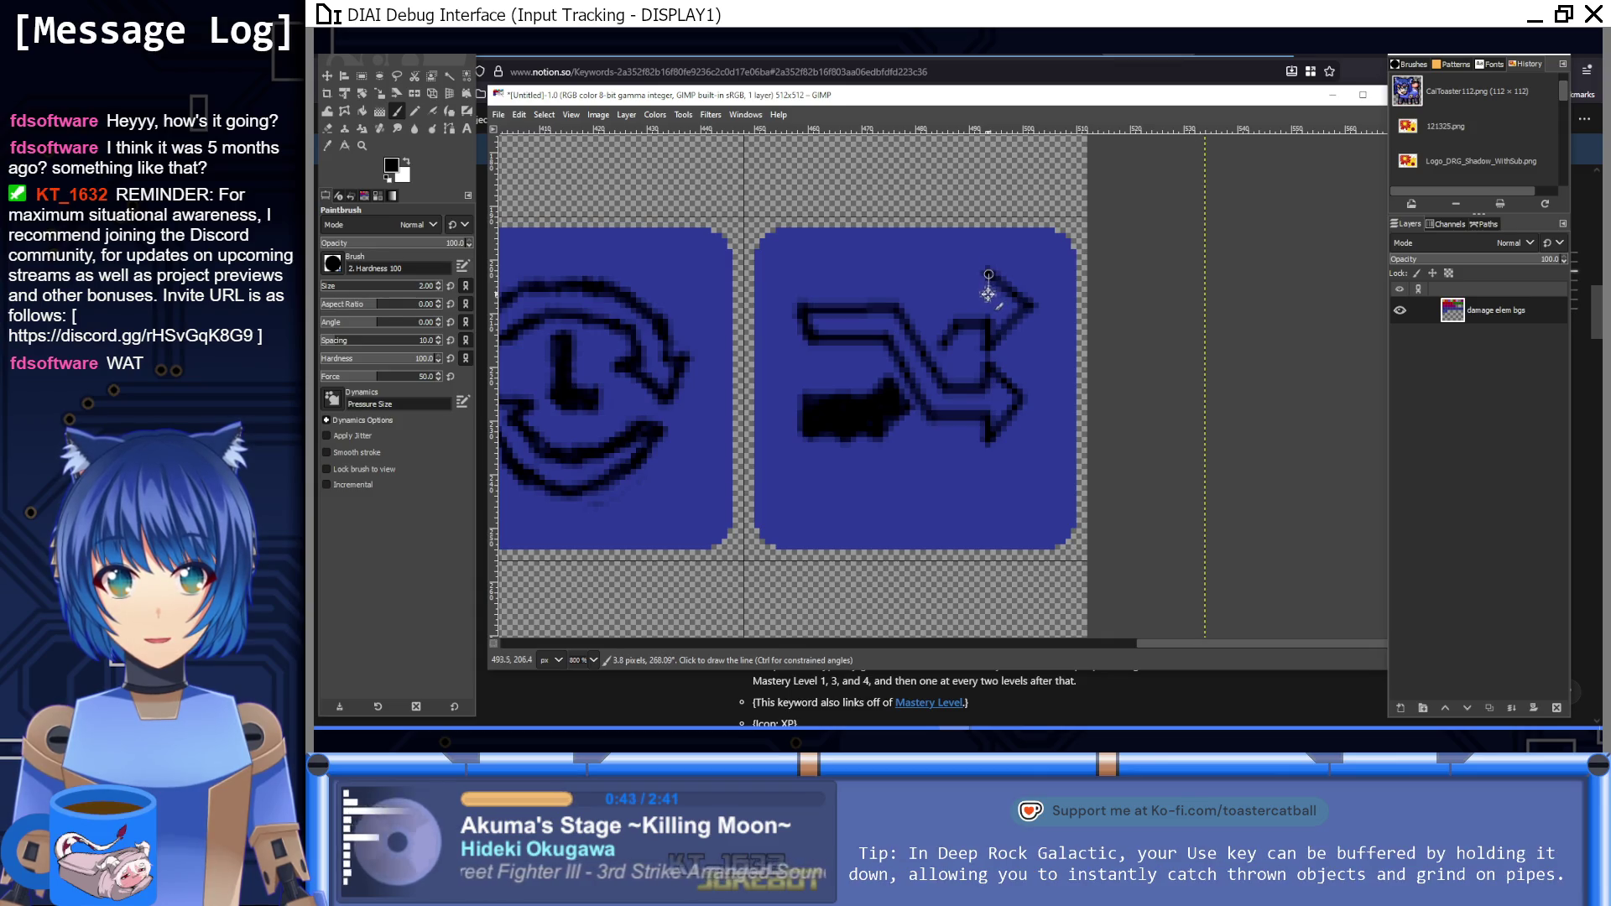
left_click(953, 294, "shift")
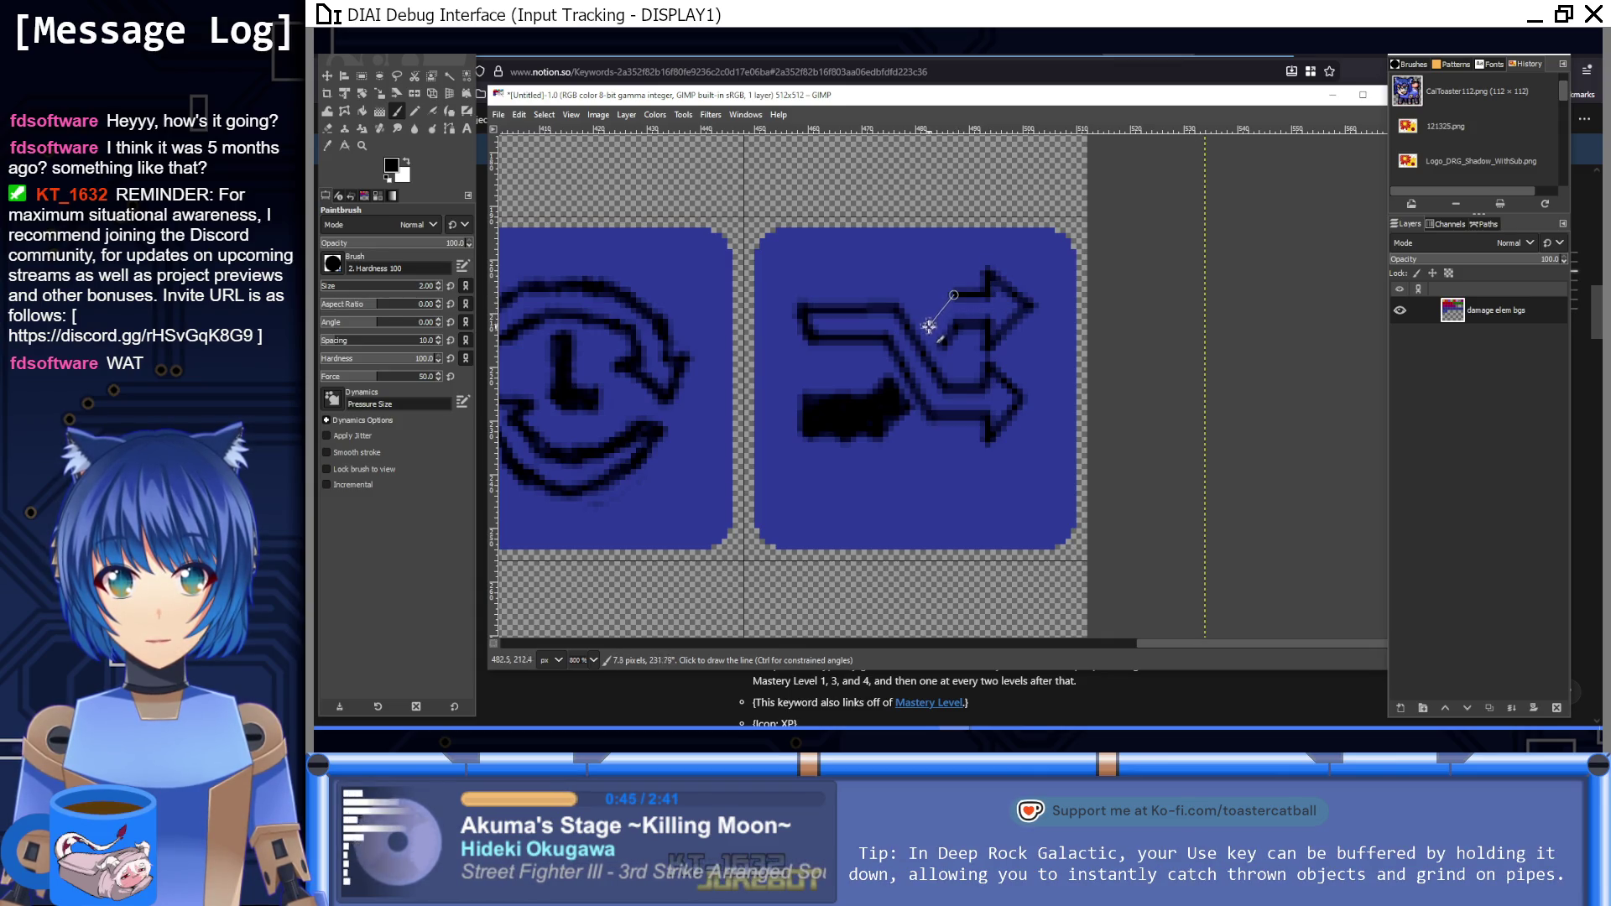
left_click(928, 326, "shift")
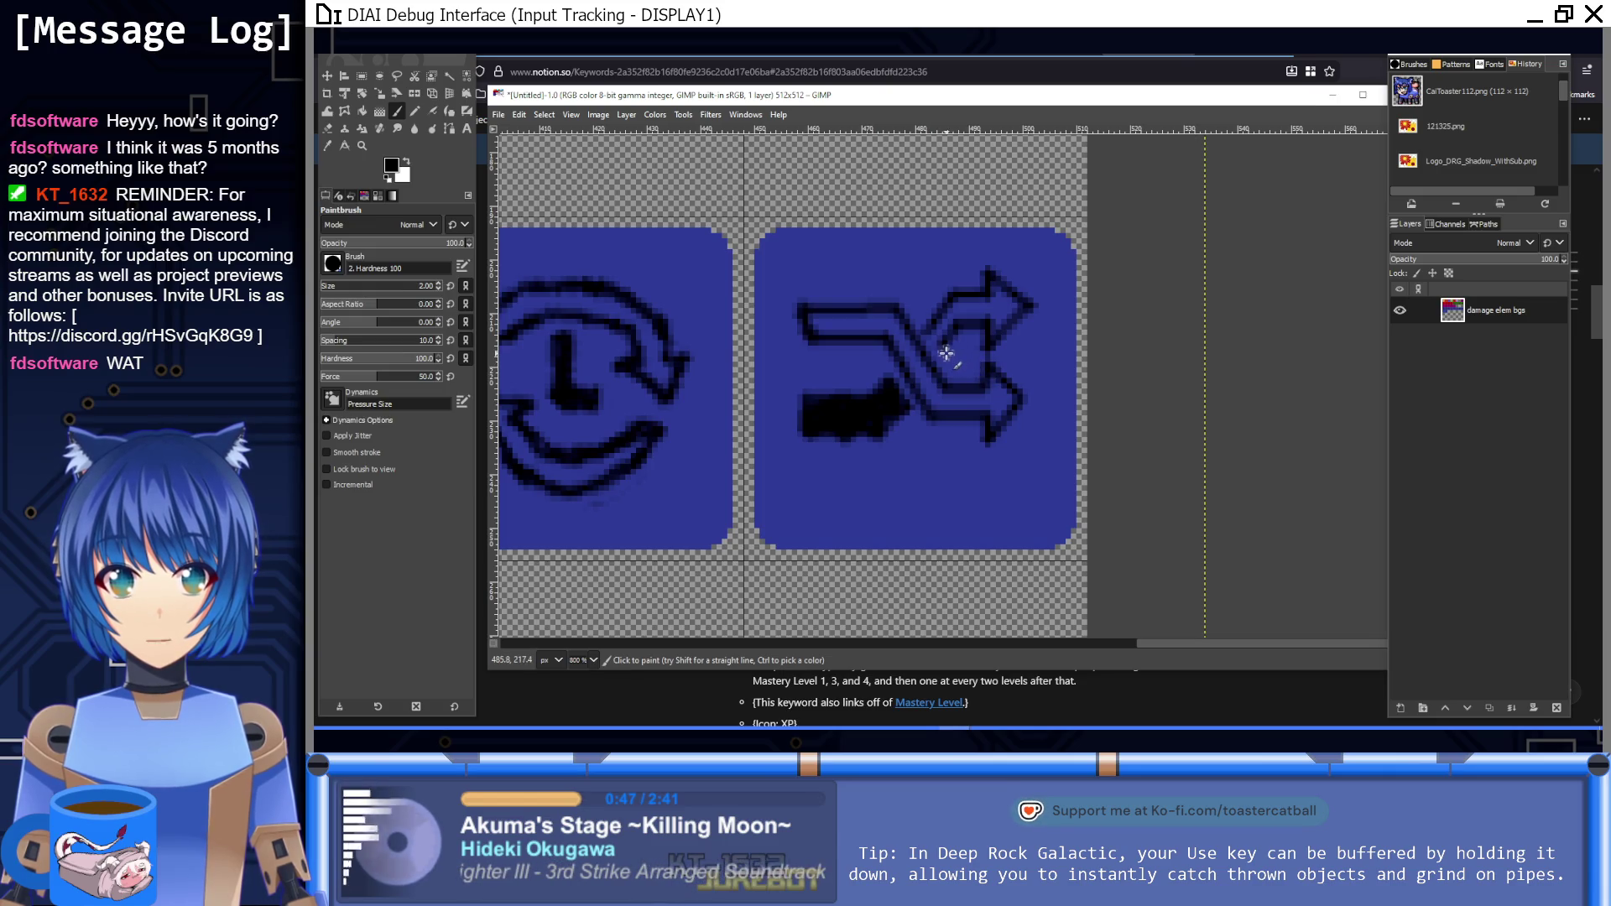
Step: Cover stray dark pixels with tile blue and darken the arrows' crossing area black
left_click(969, 326, "ctrl")
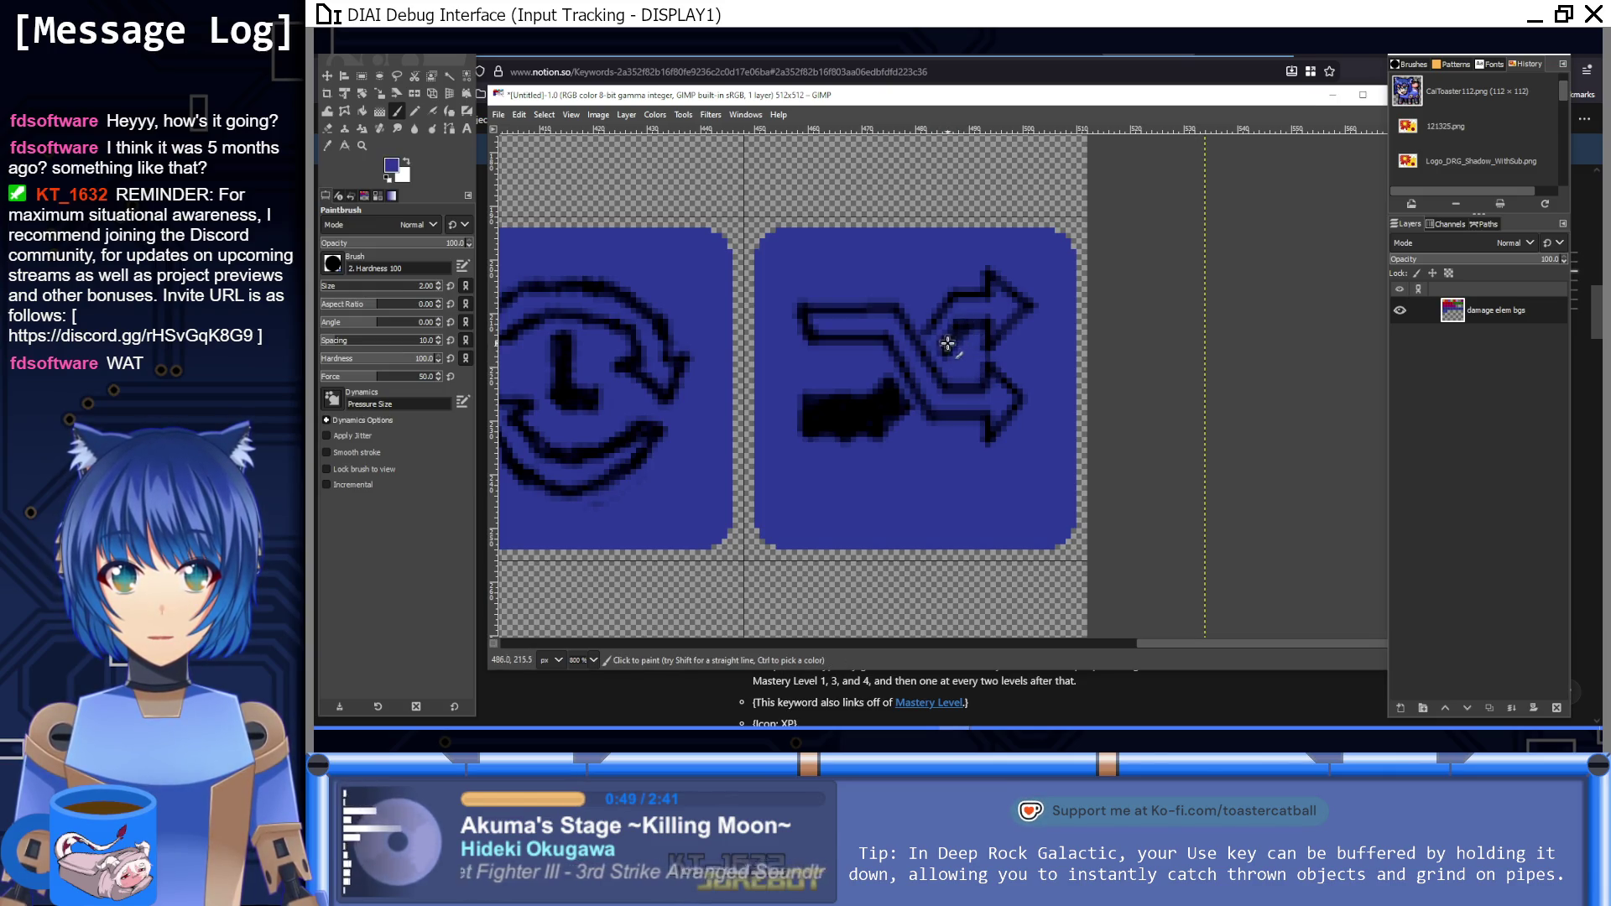
mouse_move(938, 344)
left_mouse_down()
mouse_move(952, 310)
mouse_move(943, 352)
left_mouse_up()
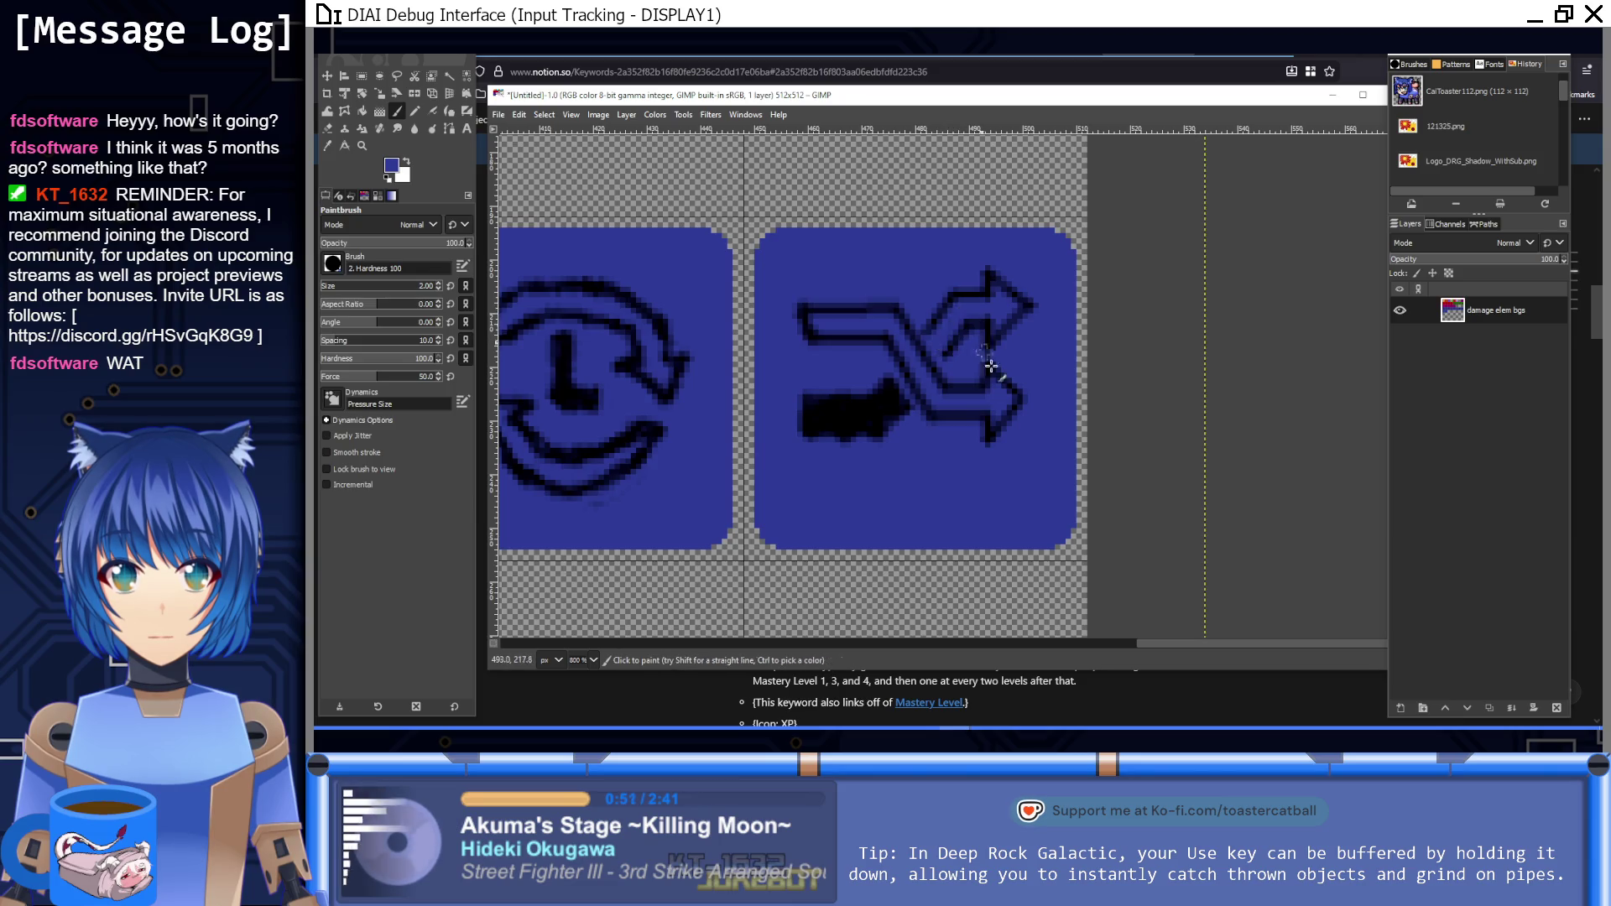
left_click(938, 347, "ctrl")
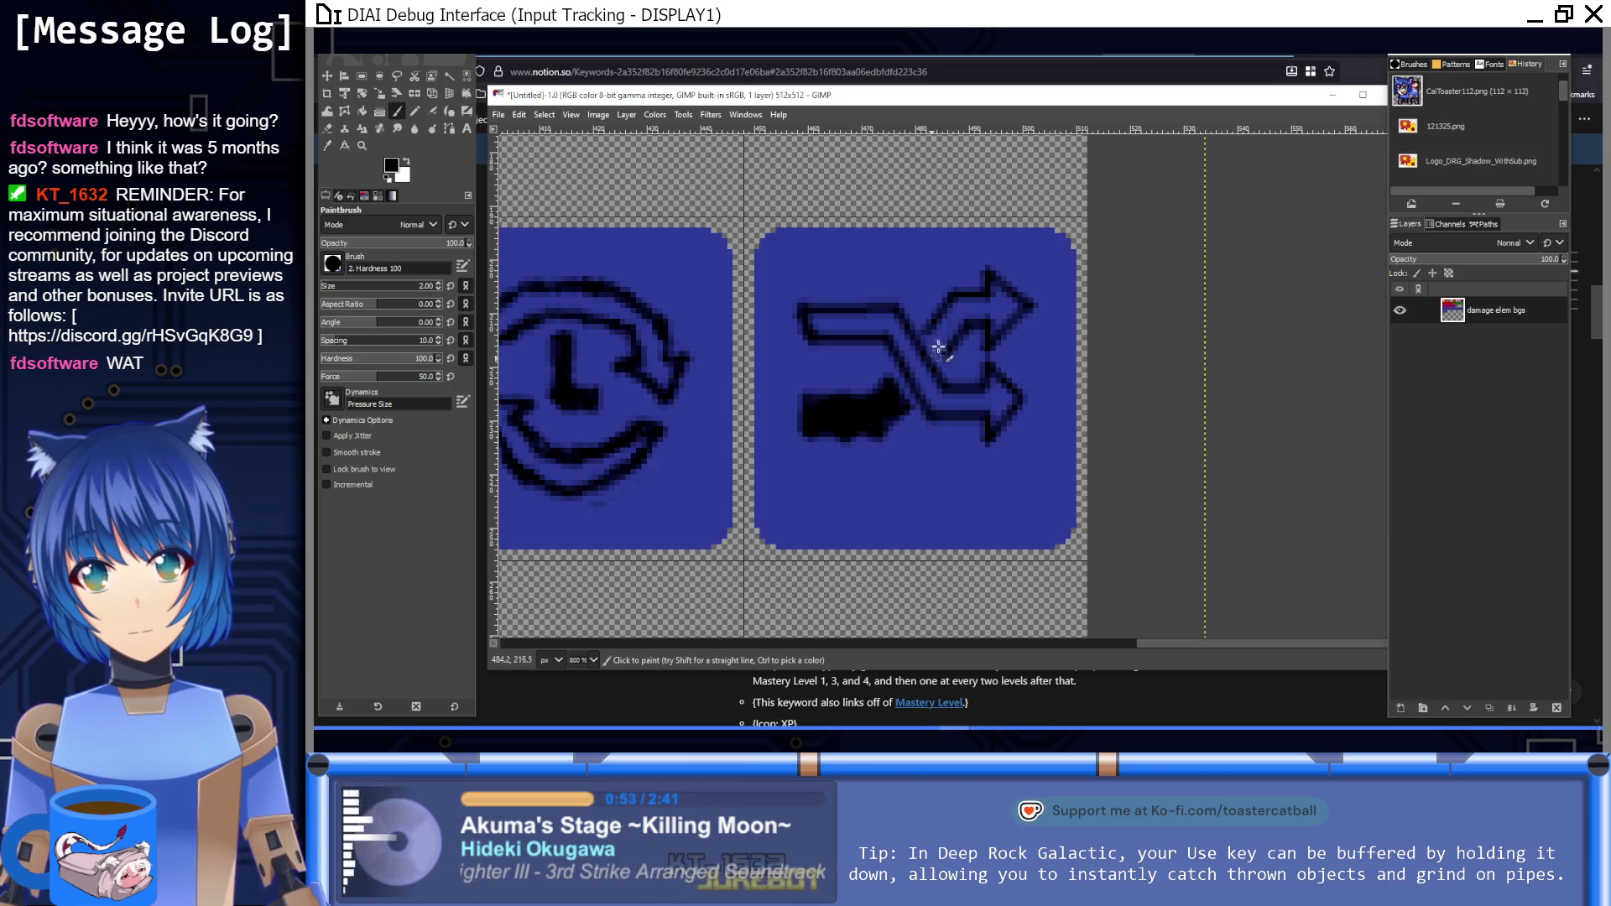
mouse_move(941, 348)
left_mouse_down()
mouse_move(951, 309)
mouse_move(1003, 323)
mouse_move(958, 298)
mouse_move(1007, 302)
left_mouse_up()
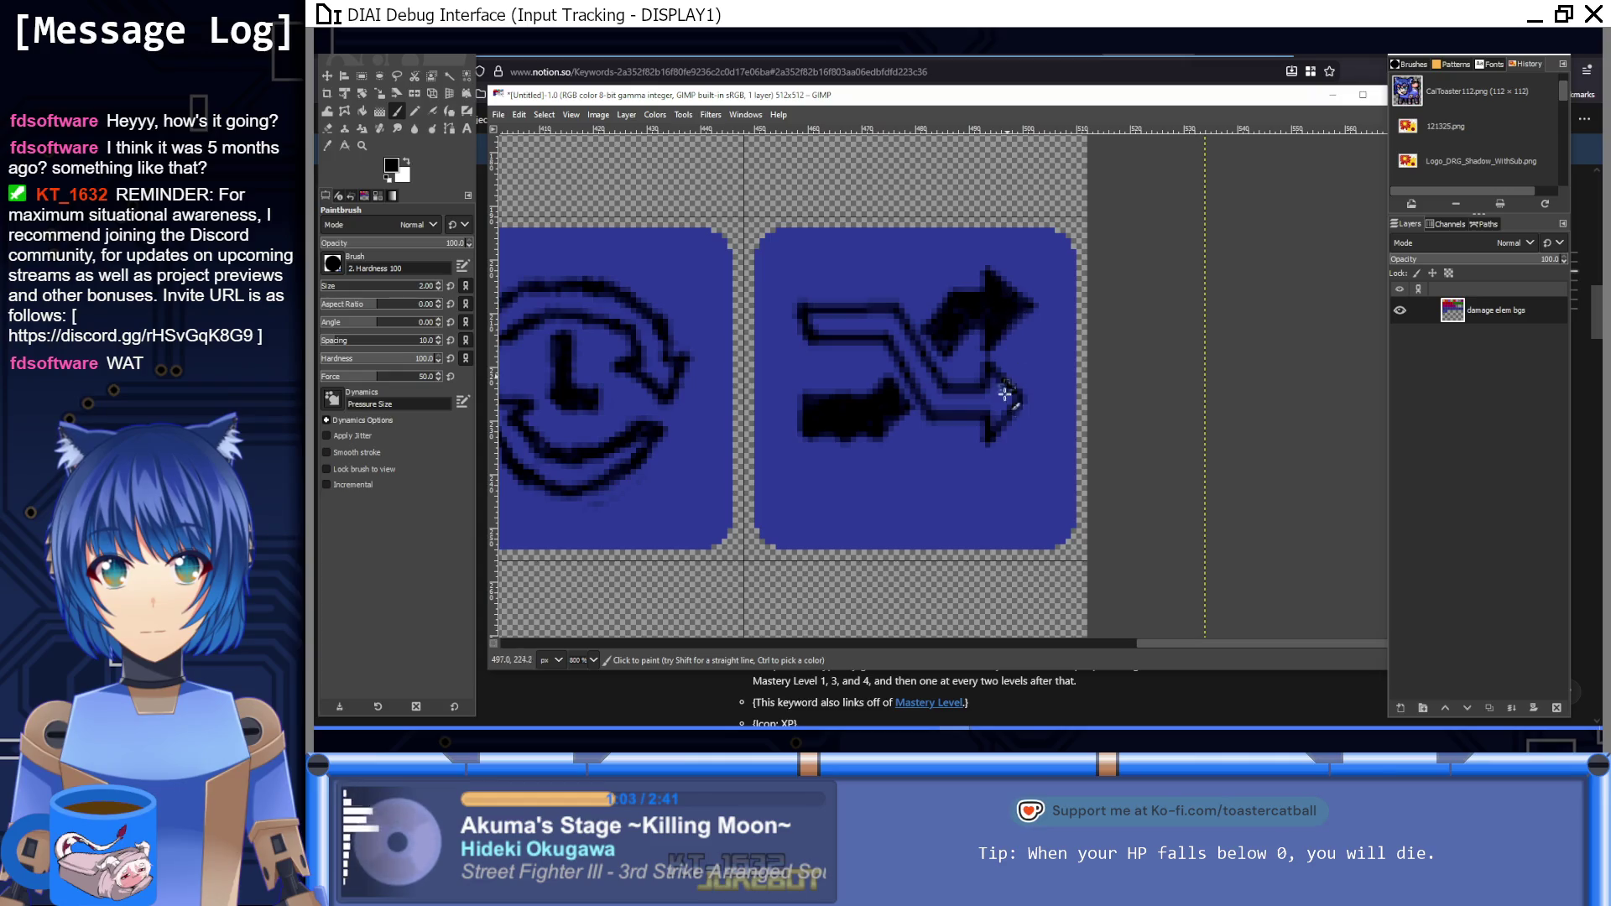
scroll(1005, 394, "left", 2)
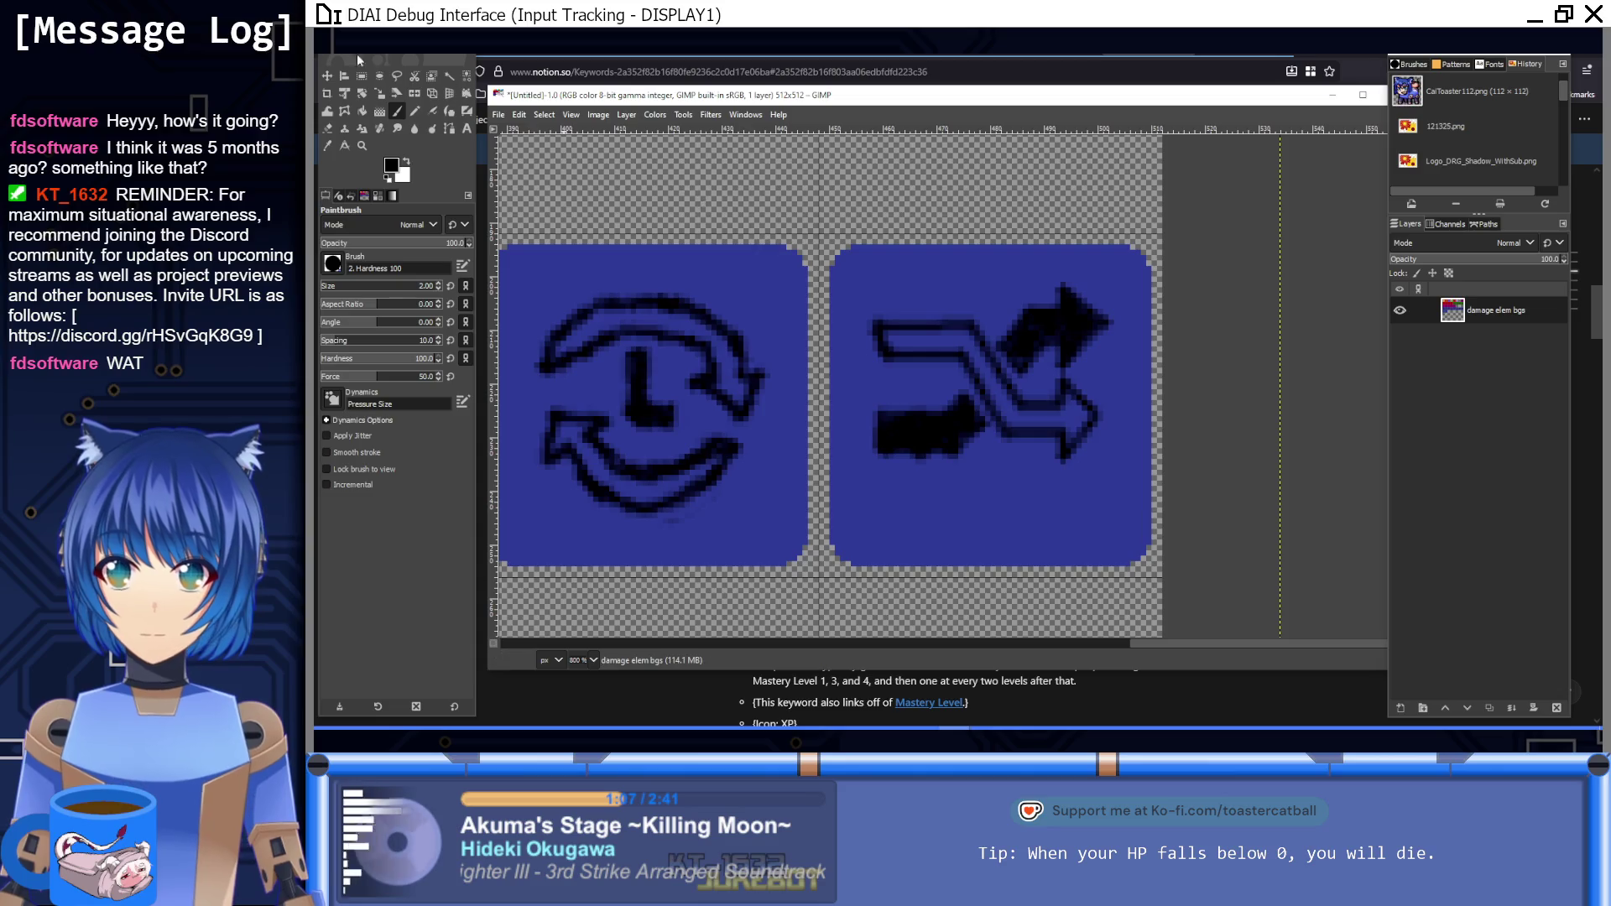
Step: Cover the black shape's bottom edge with the tile blue
left_click(370, 79)
key("1")
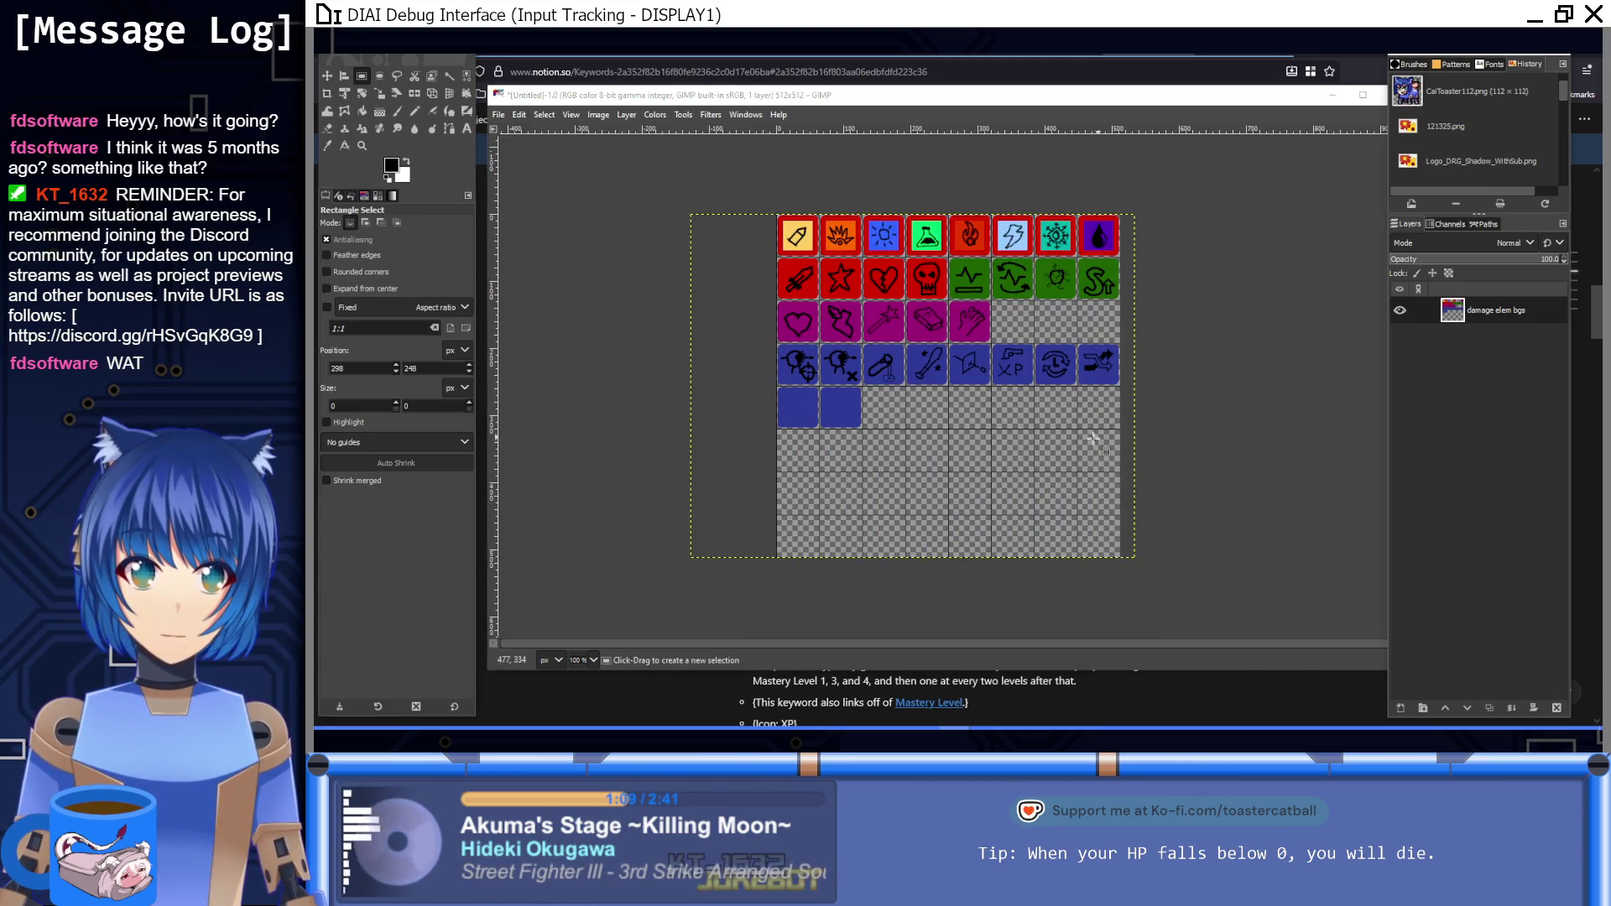
scroll(993, 406, "right", 3)
scroll(993, 407, "up", 7)
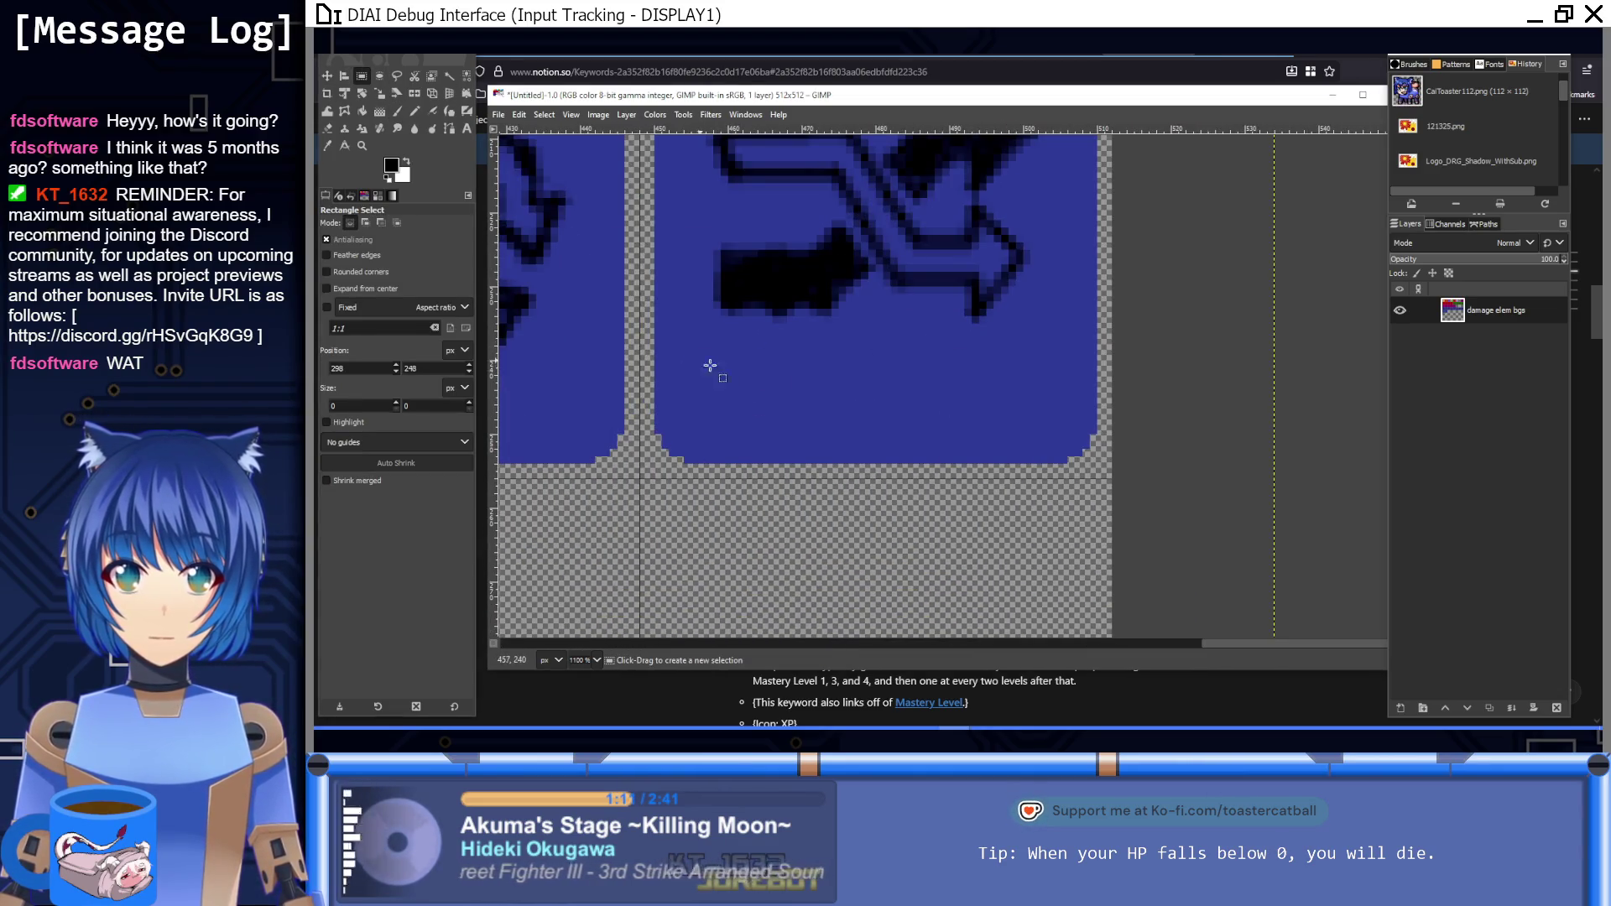
left_click(398, 111)
left_click(752, 349, "ctrl")
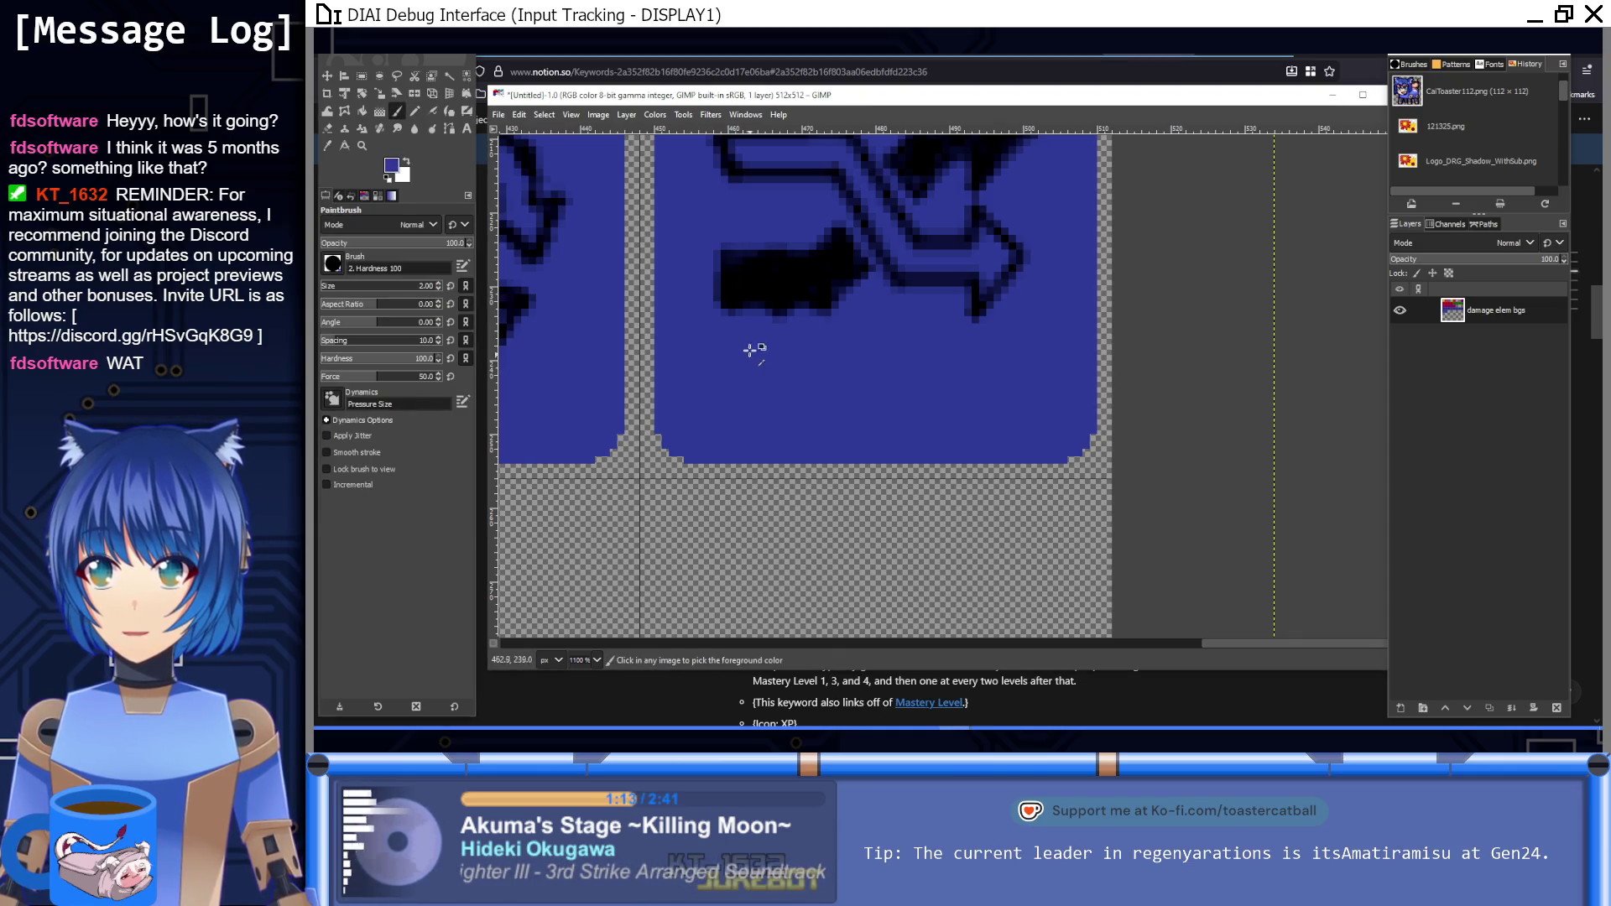
left_click_drag(720, 318, 859, 317)
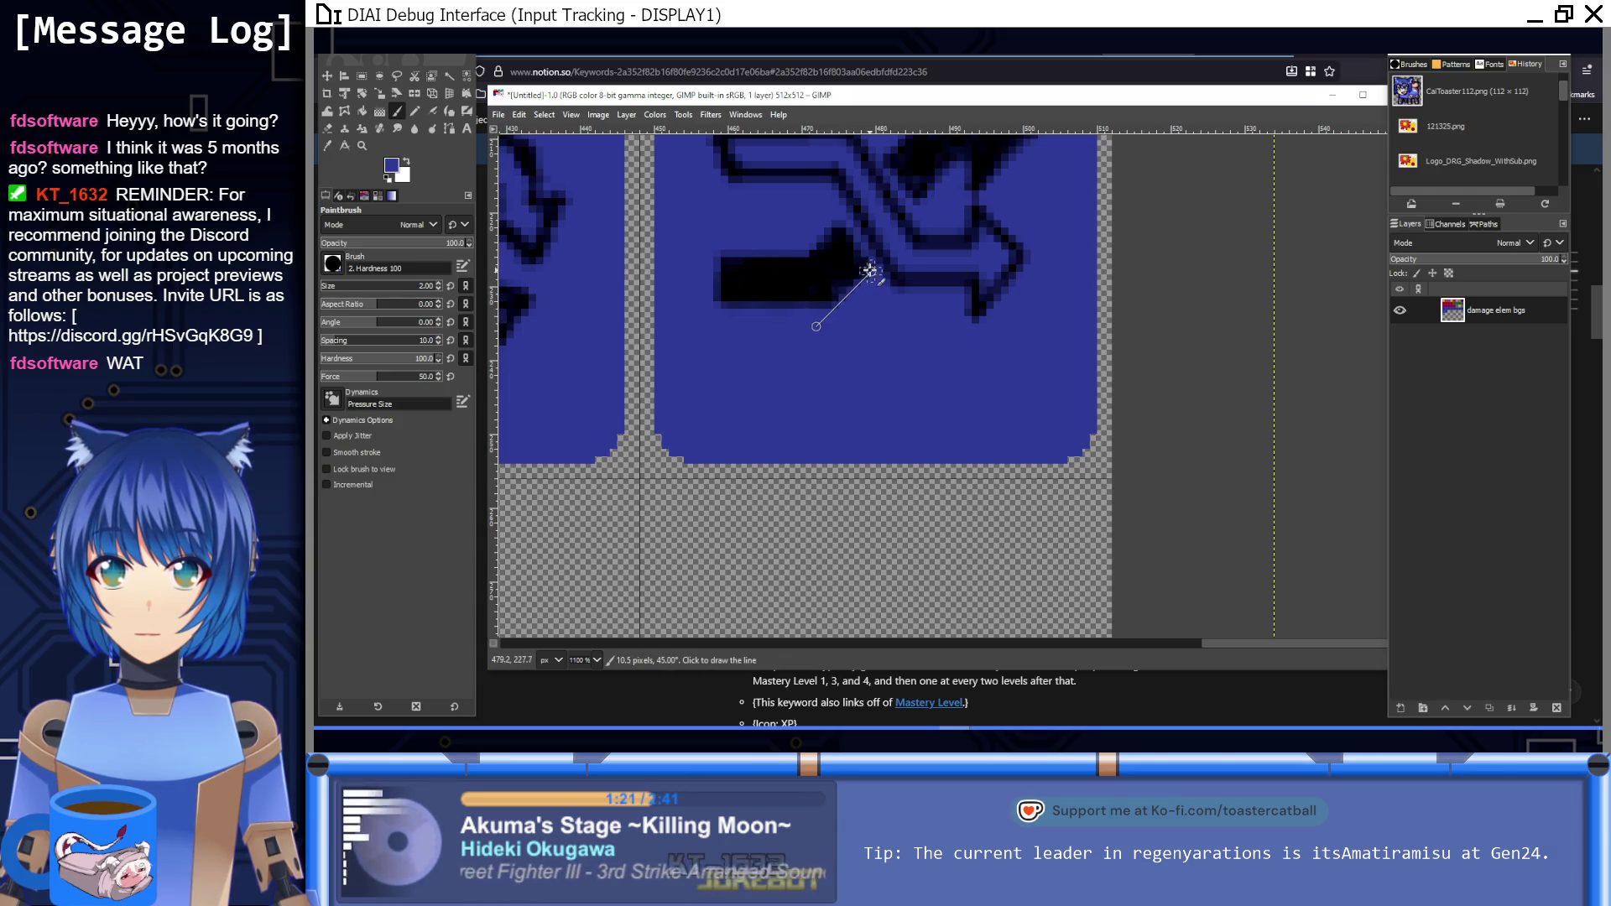
key("1")
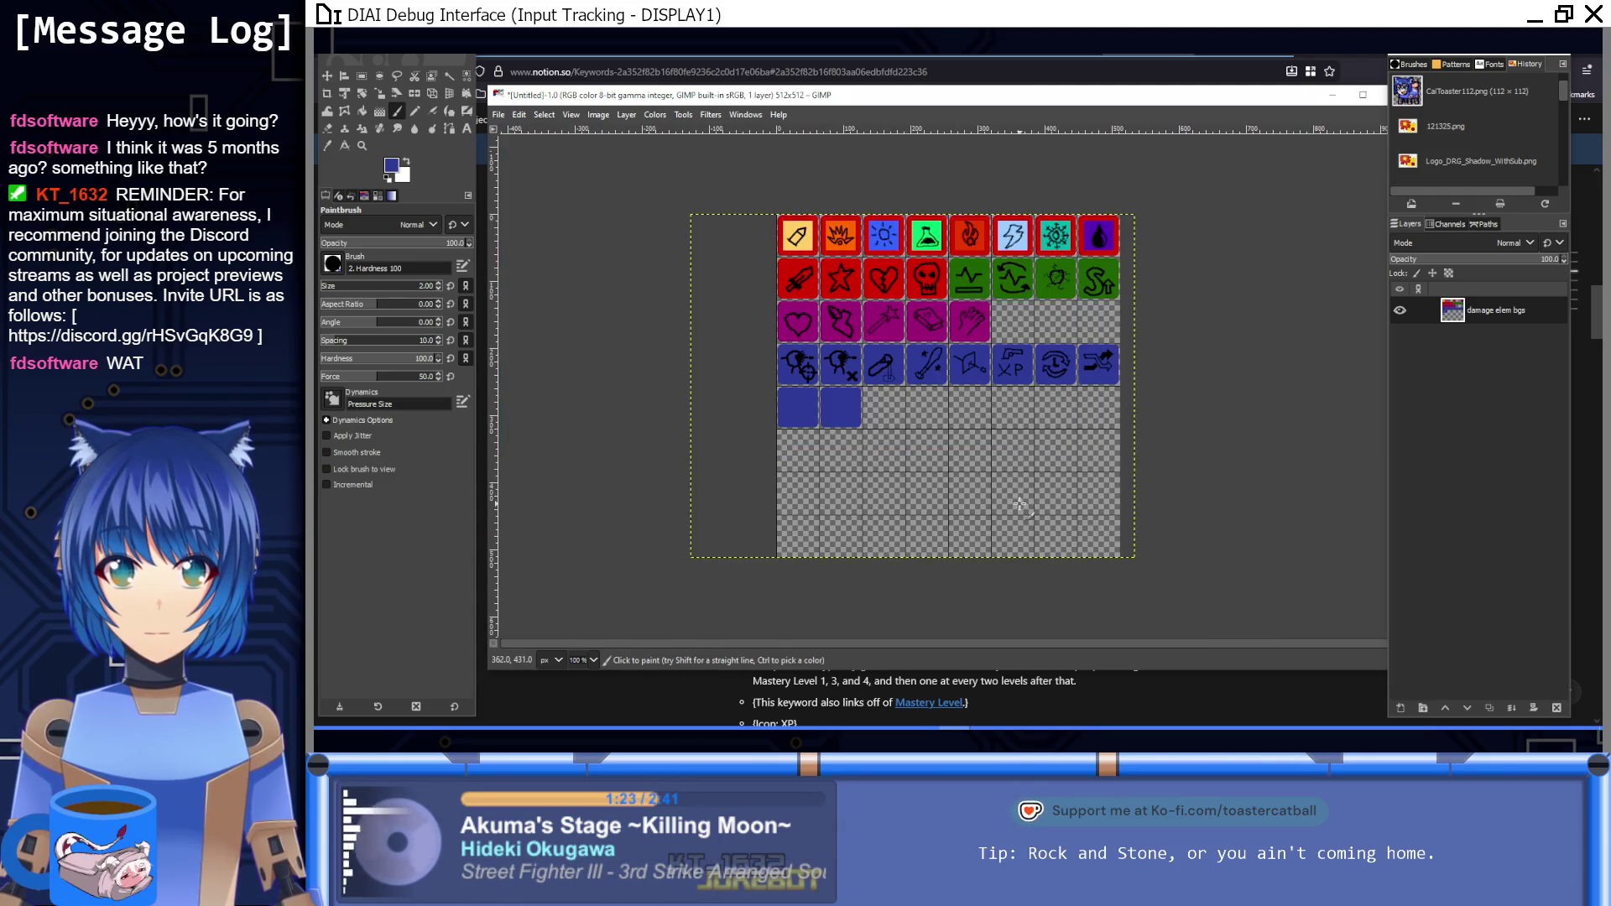
scroll(939, 424, "right", 3)
scroll(939, 426, "up", 5, "ctrl")
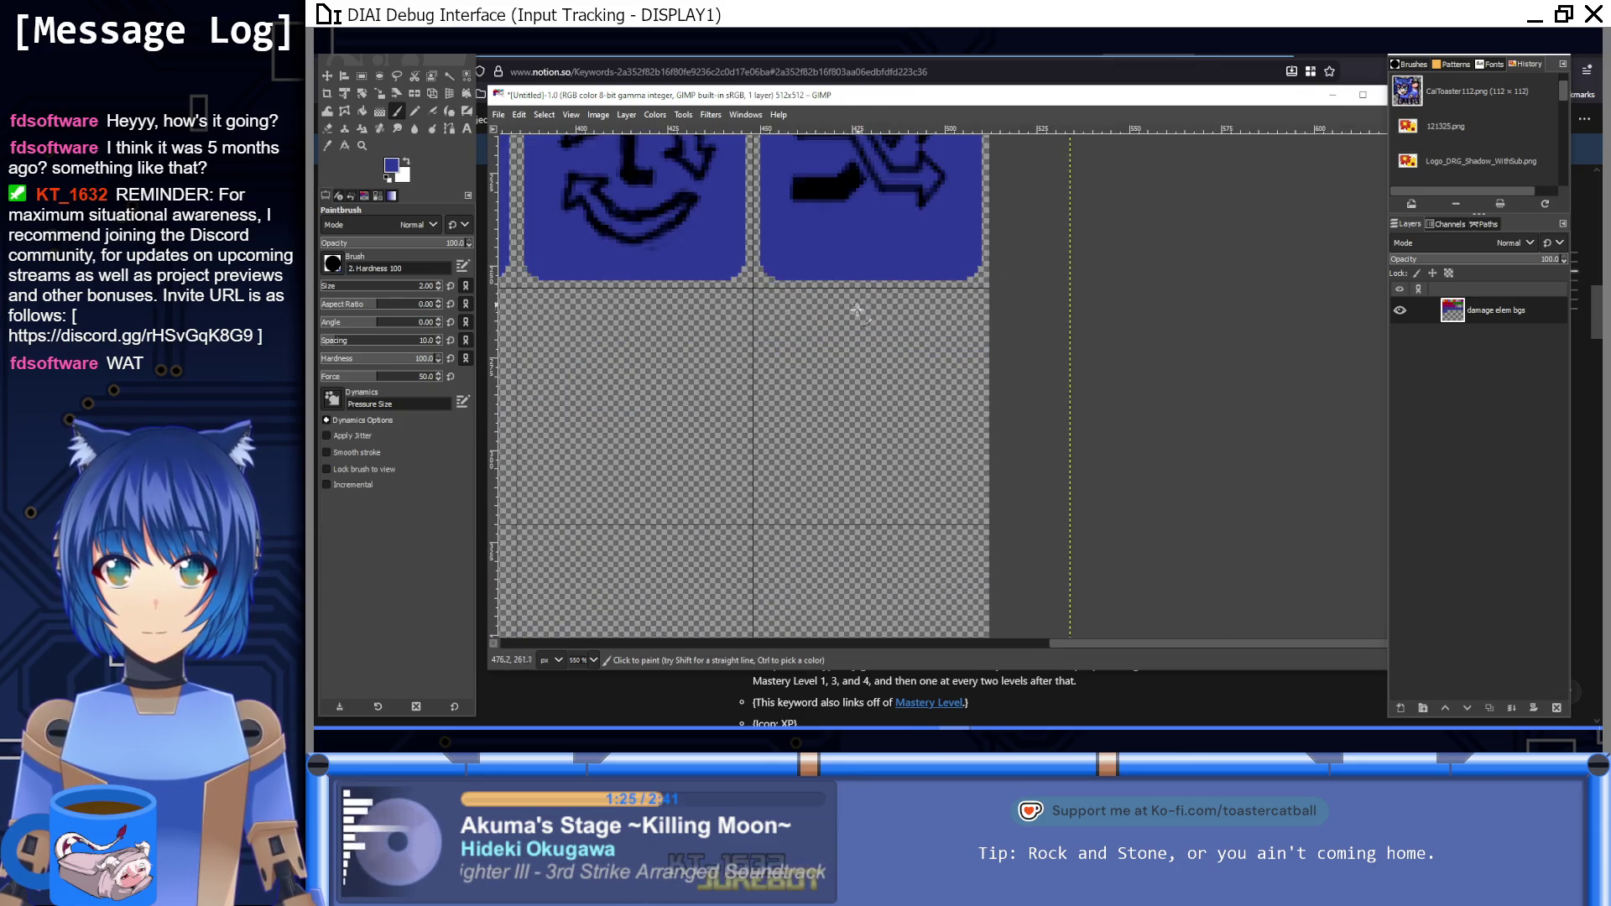
Step: Cut the shuffle icon, move it lower on its tile, and anchor it
left_click(360, 80)
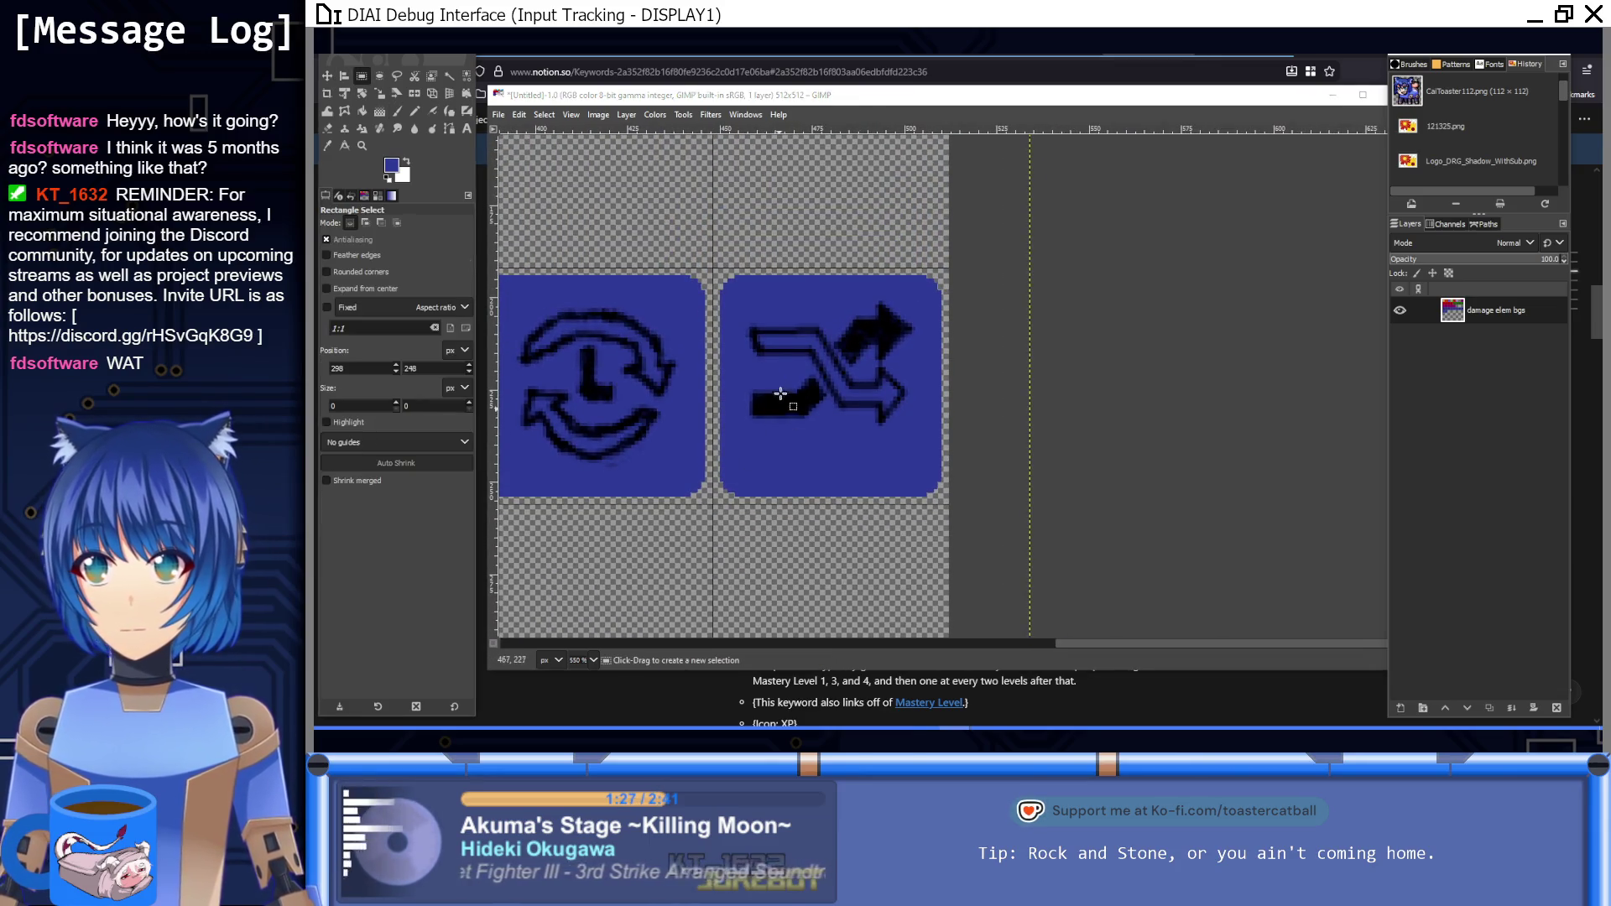
left_click_drag(738, 295, 898, 464)
left_click_drag(922, 435, 922, 431)
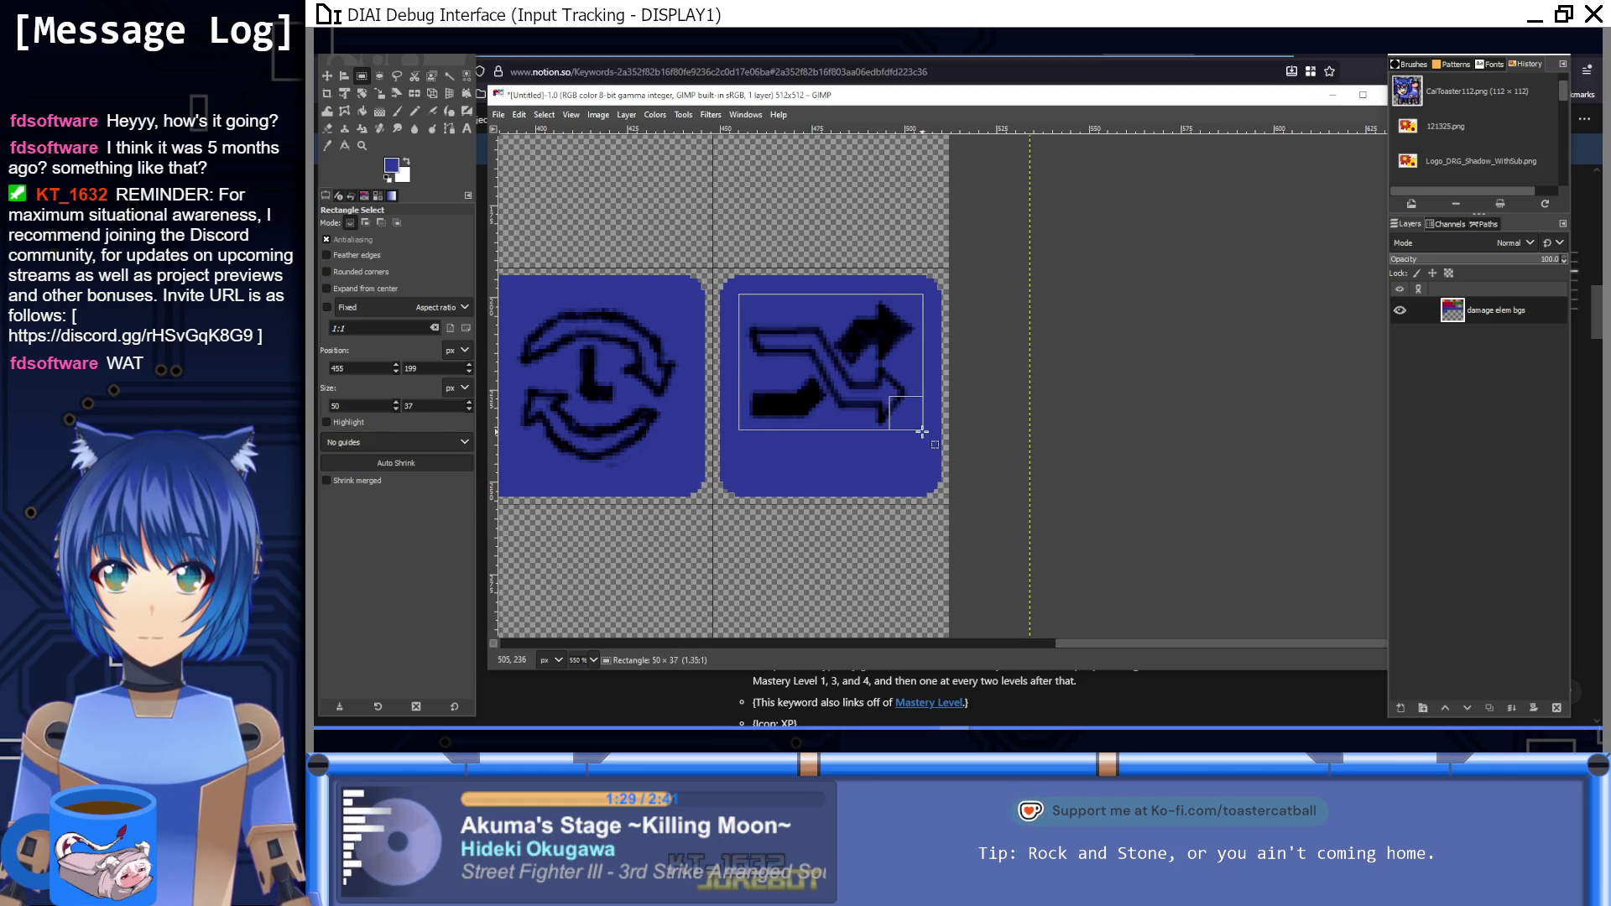
key("ctrl+x")
key("ctrl+v")
left_click_drag(845, 369, 839, 410)
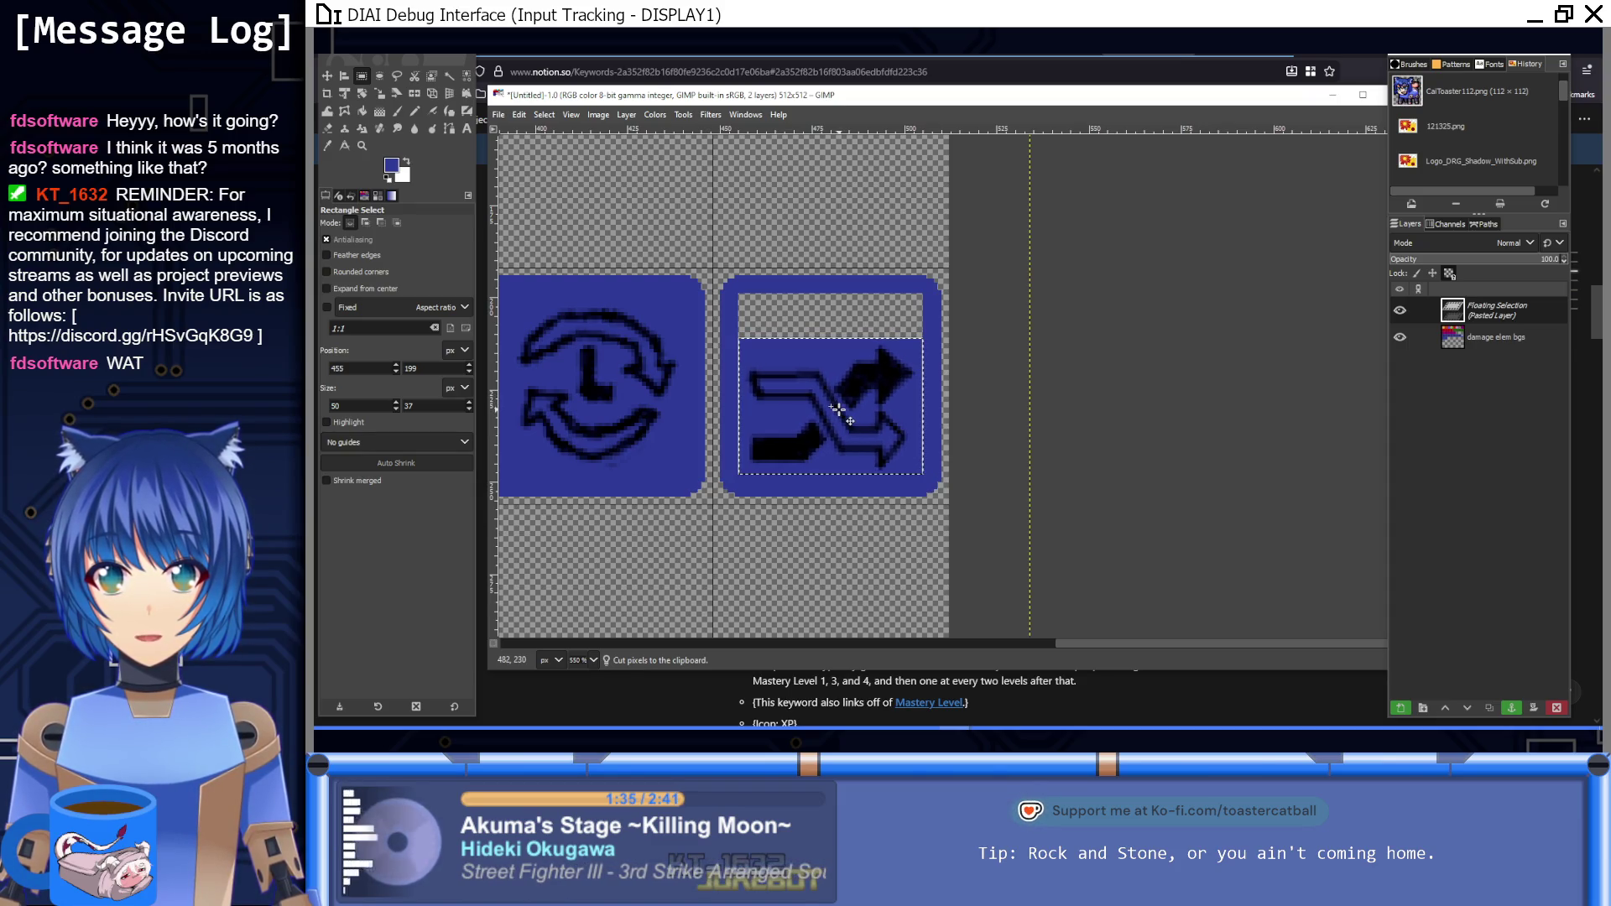
left_click(843, 511)
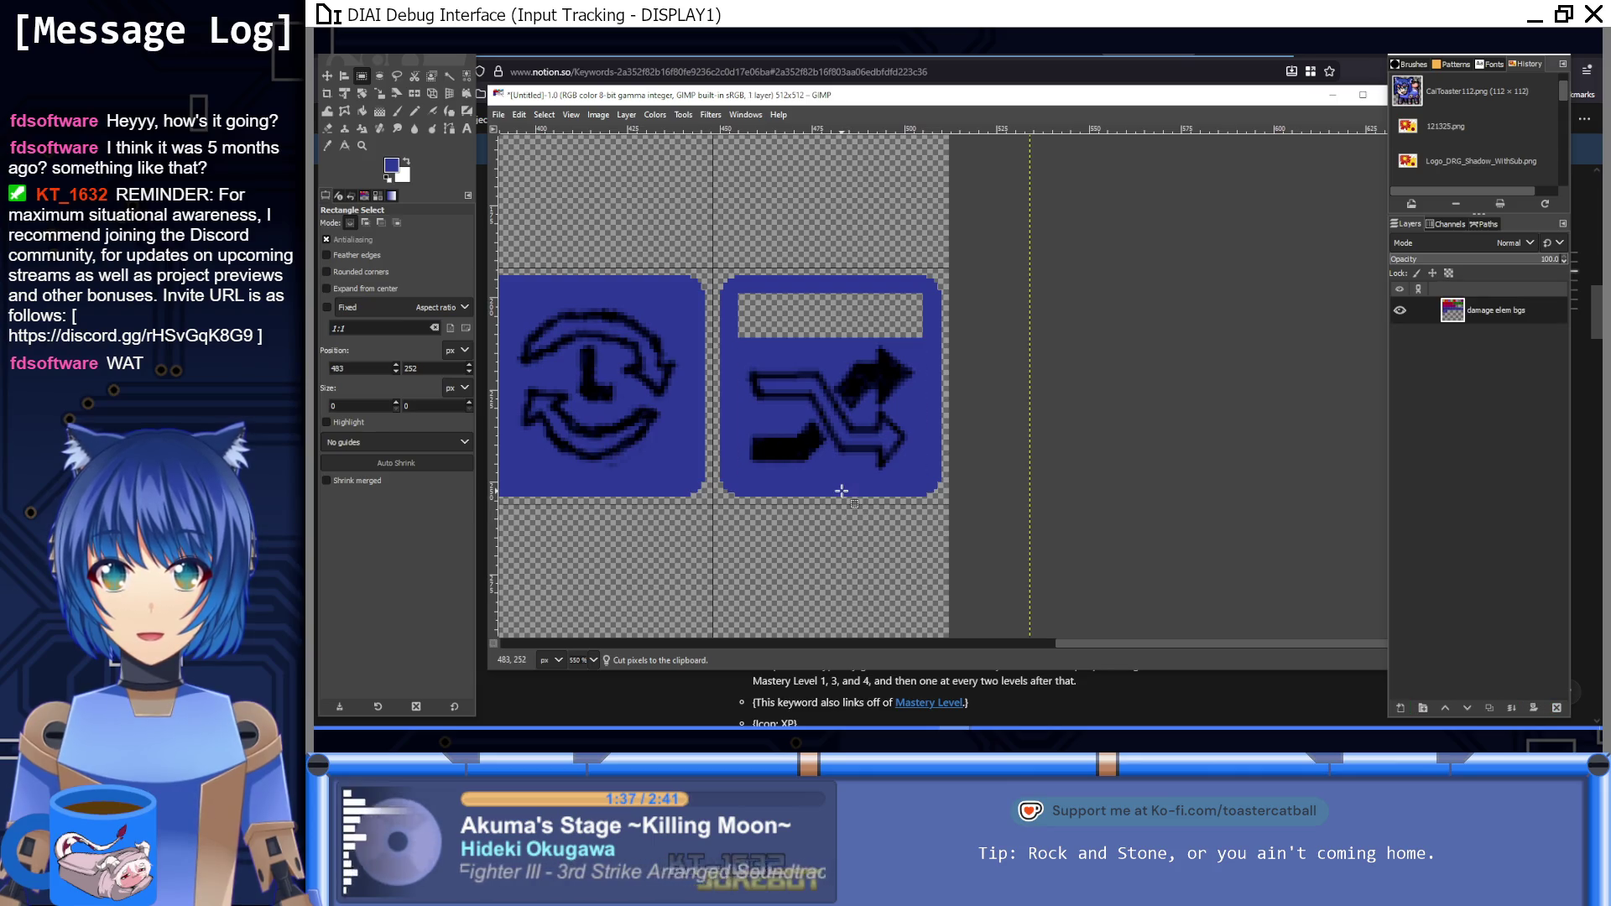
Step: Bucket-fill the empty gap above the arrows with blue and reset the paint colour to black
left_click(362, 109)
left_click(781, 332)
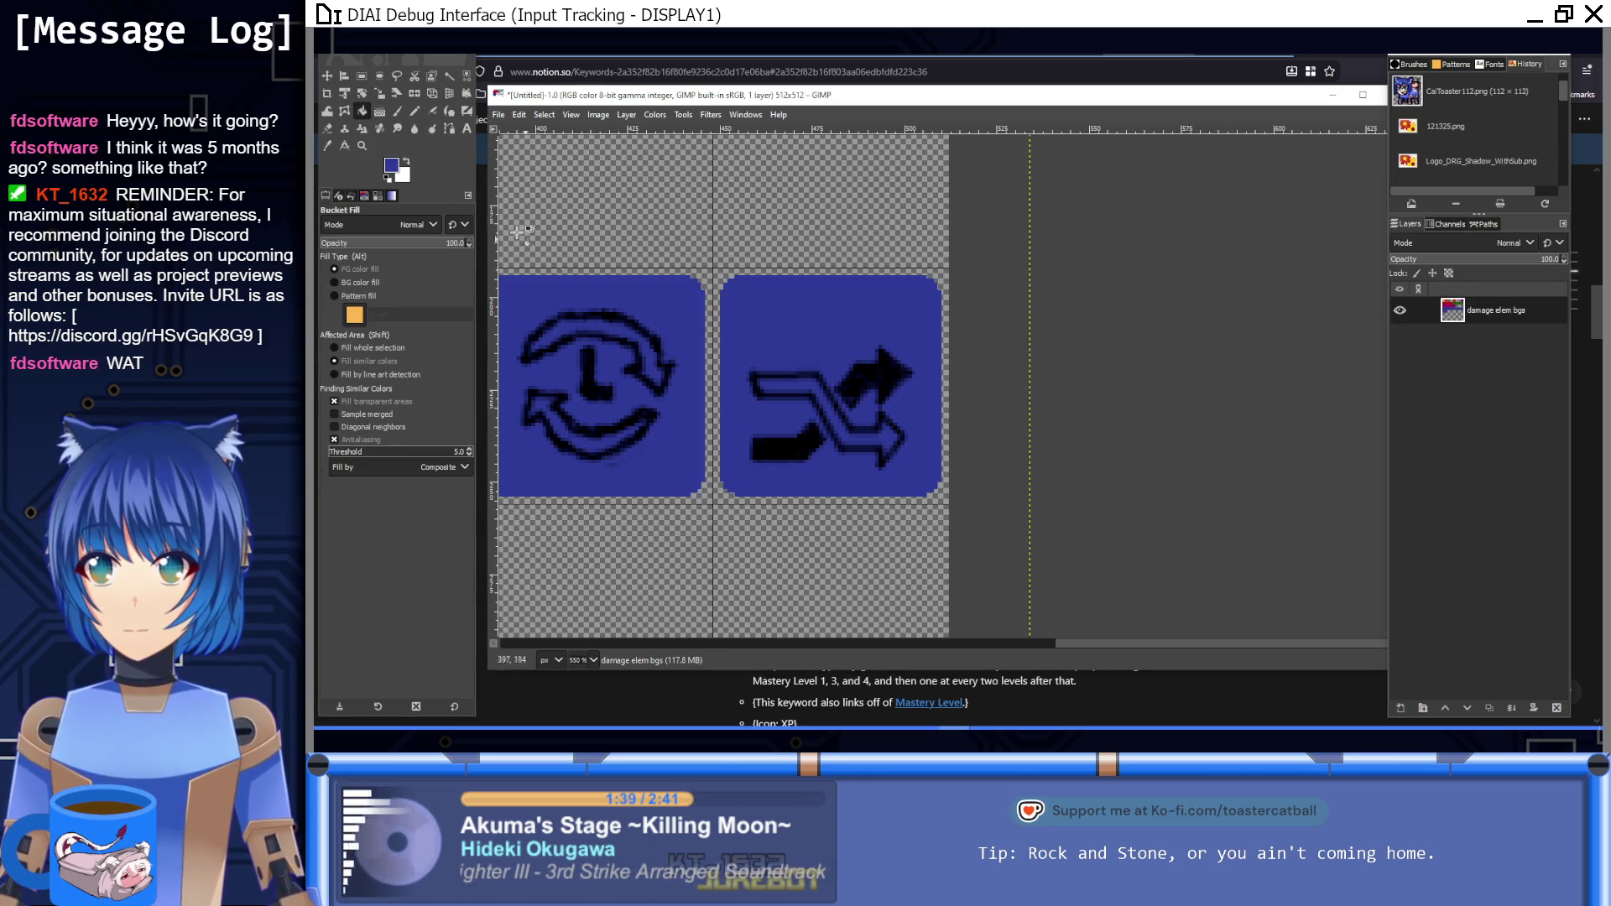
left_click(399, 112)
key("d")
scroll(834, 391, "up", 3)
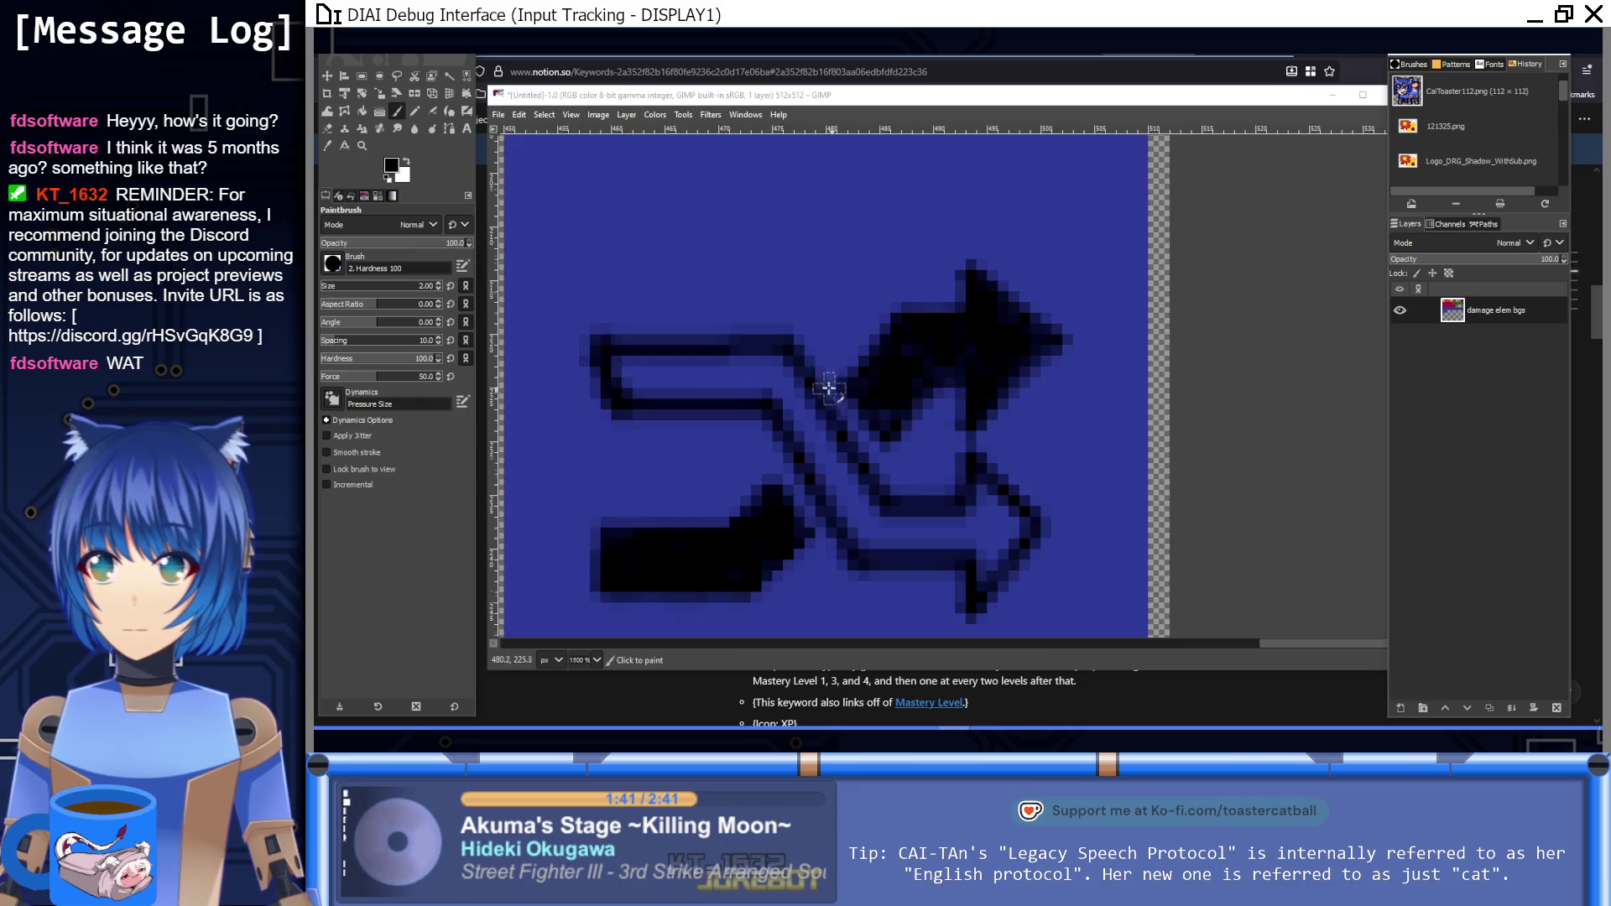
Step: Outline an angular black shape above the upper arrow with straight brush lines
key("space")
left_click(697, 420)
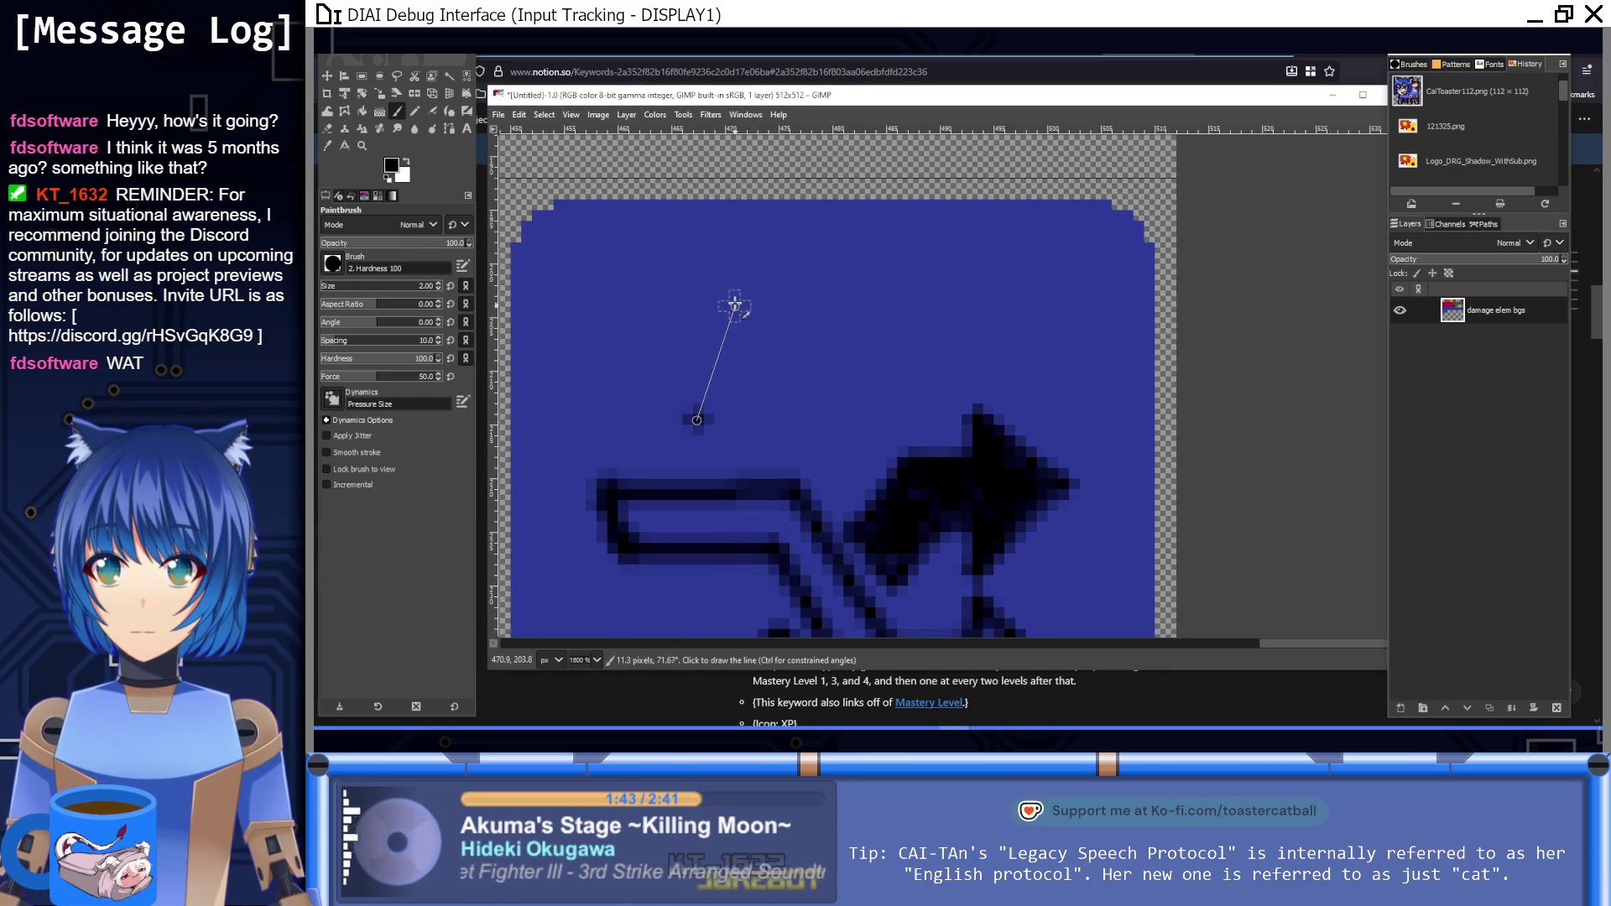
left_click(741, 279, "shift")
left_click(932, 281, "shift")
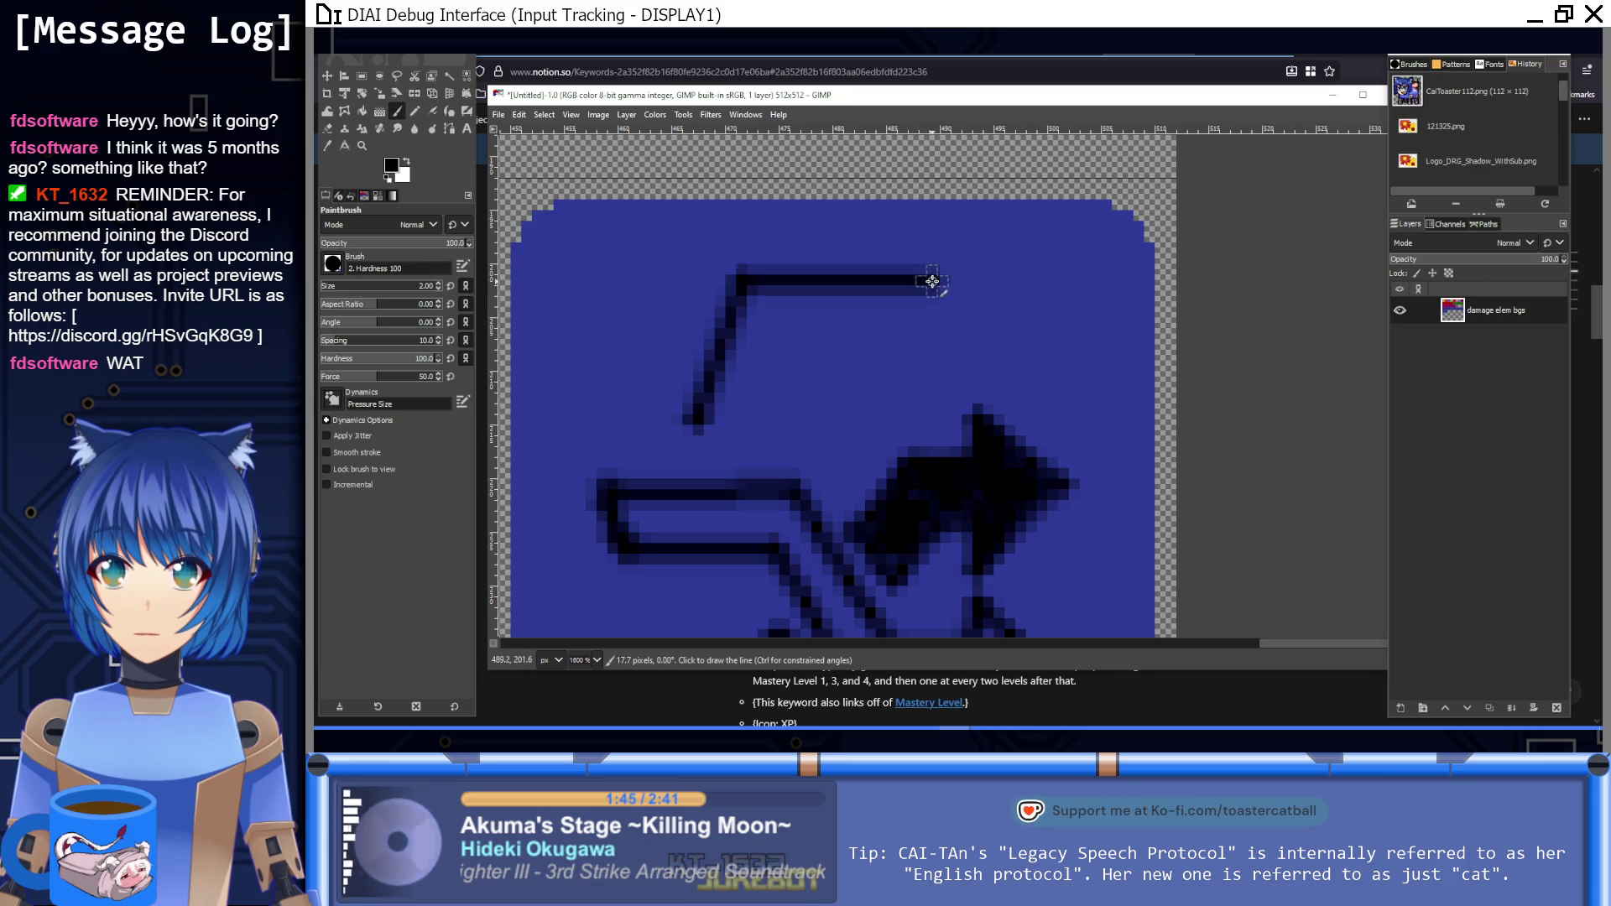
left_click(931, 344, "shift")
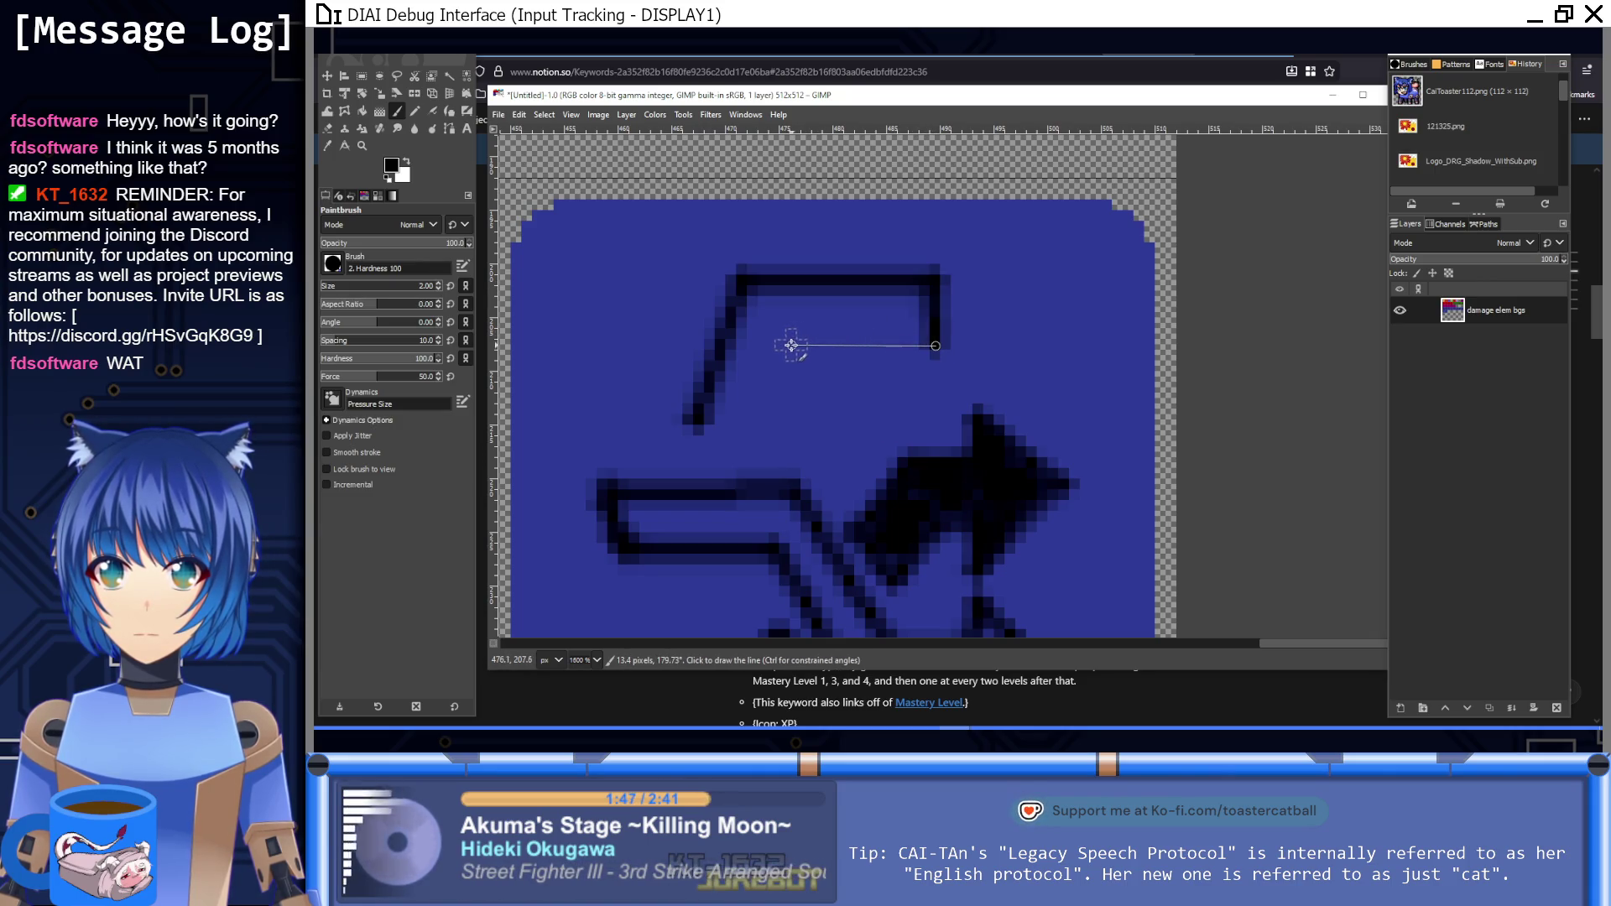
left_click(790, 345, "shift")
left_click(758, 421, "shift")
left_click(699, 426, "shift")
left_click(789, 384)
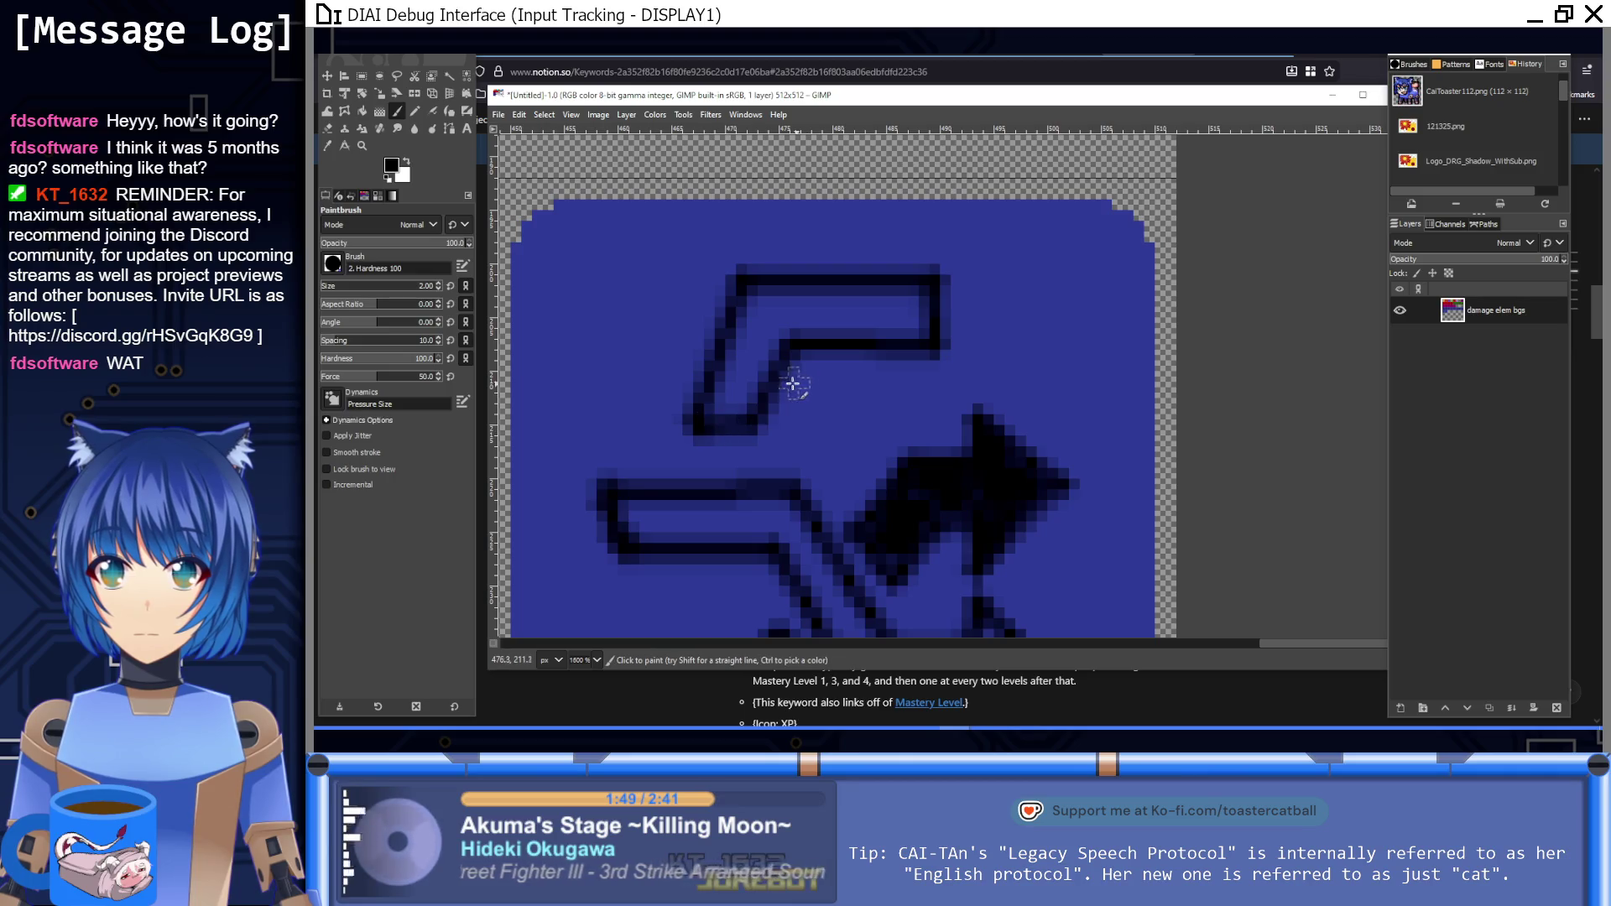
left_click(840, 383, "shift")
left_click(831, 327, "shift")
key("1")
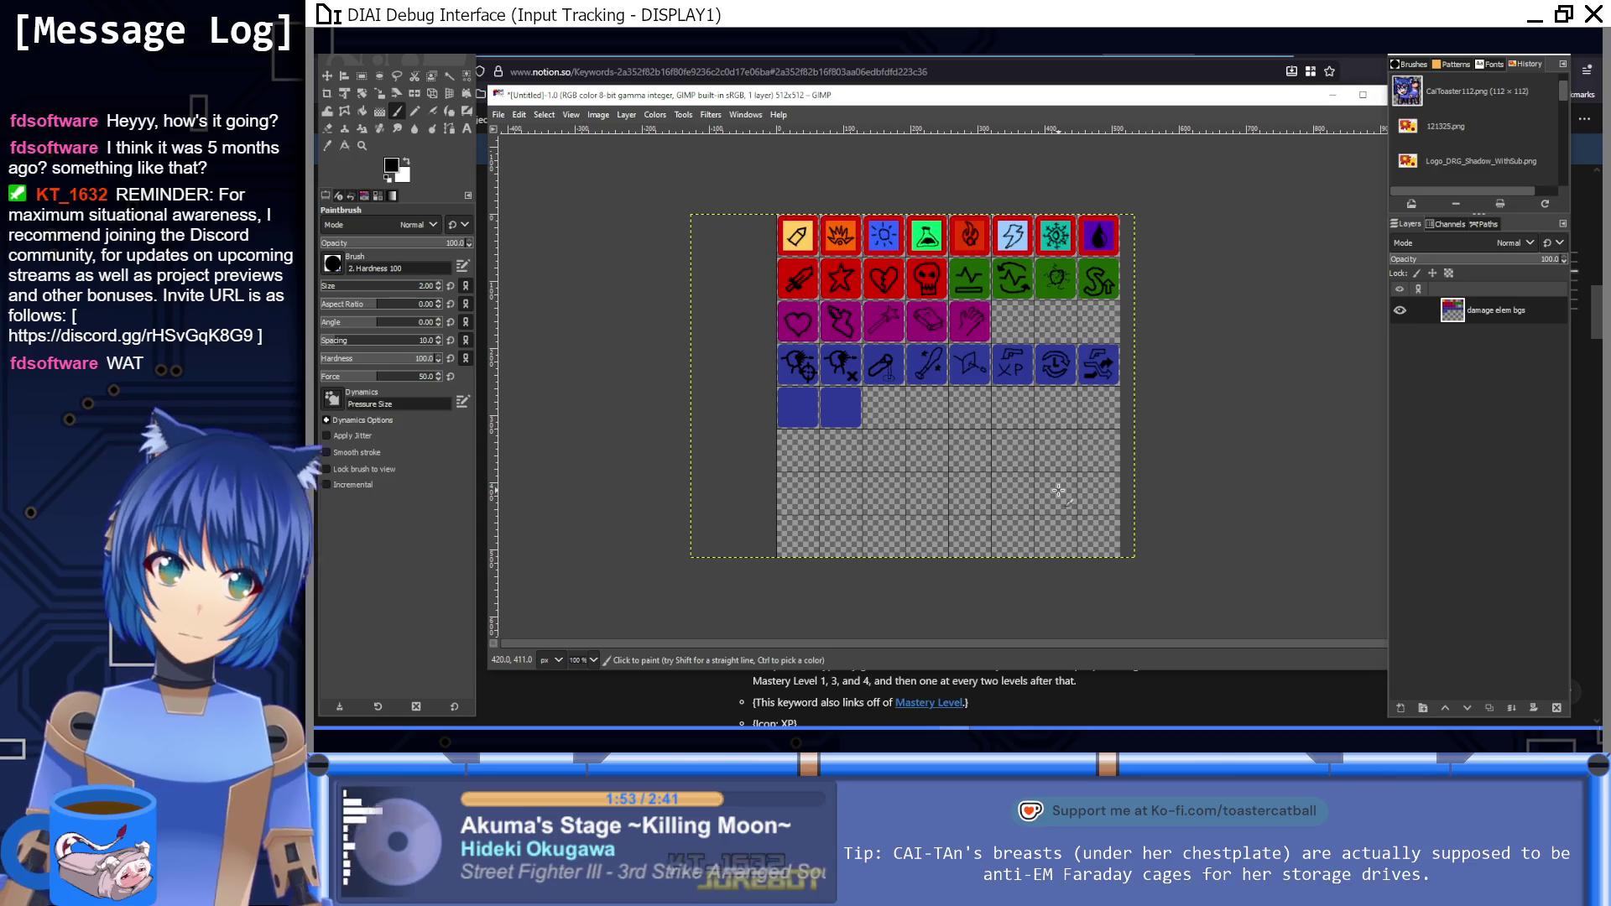
Step: Draw the gun's grip and body outline in straight black lines on the empty tile
scroll(994, 468, "right", 1)
scroll(994, 468, "right", 1)
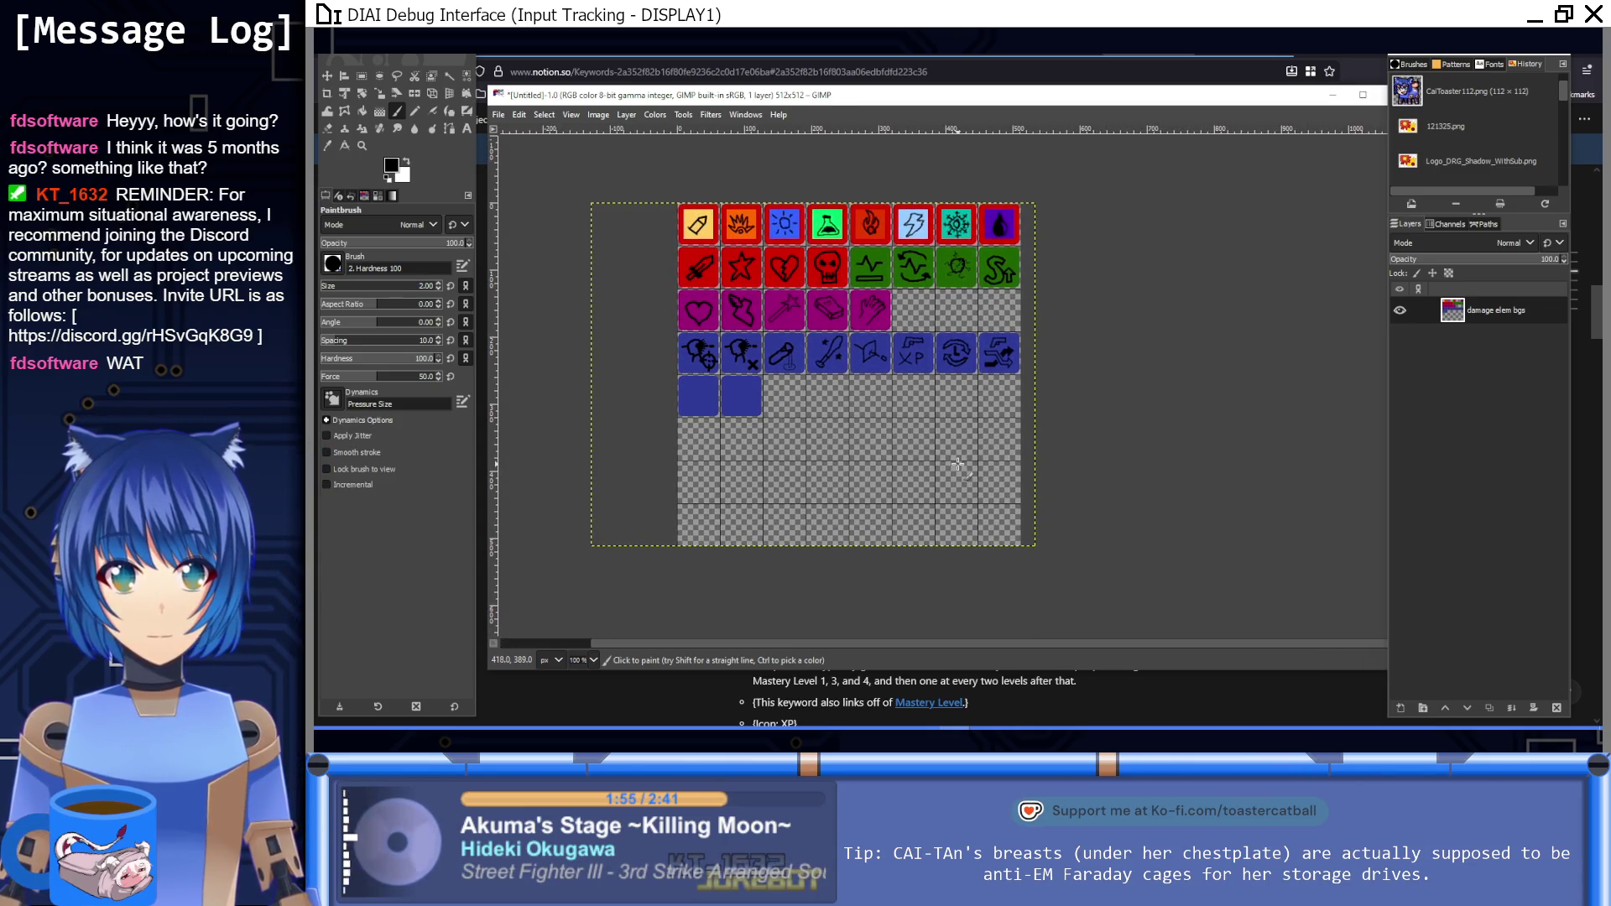
scroll(924, 432, "left", 2)
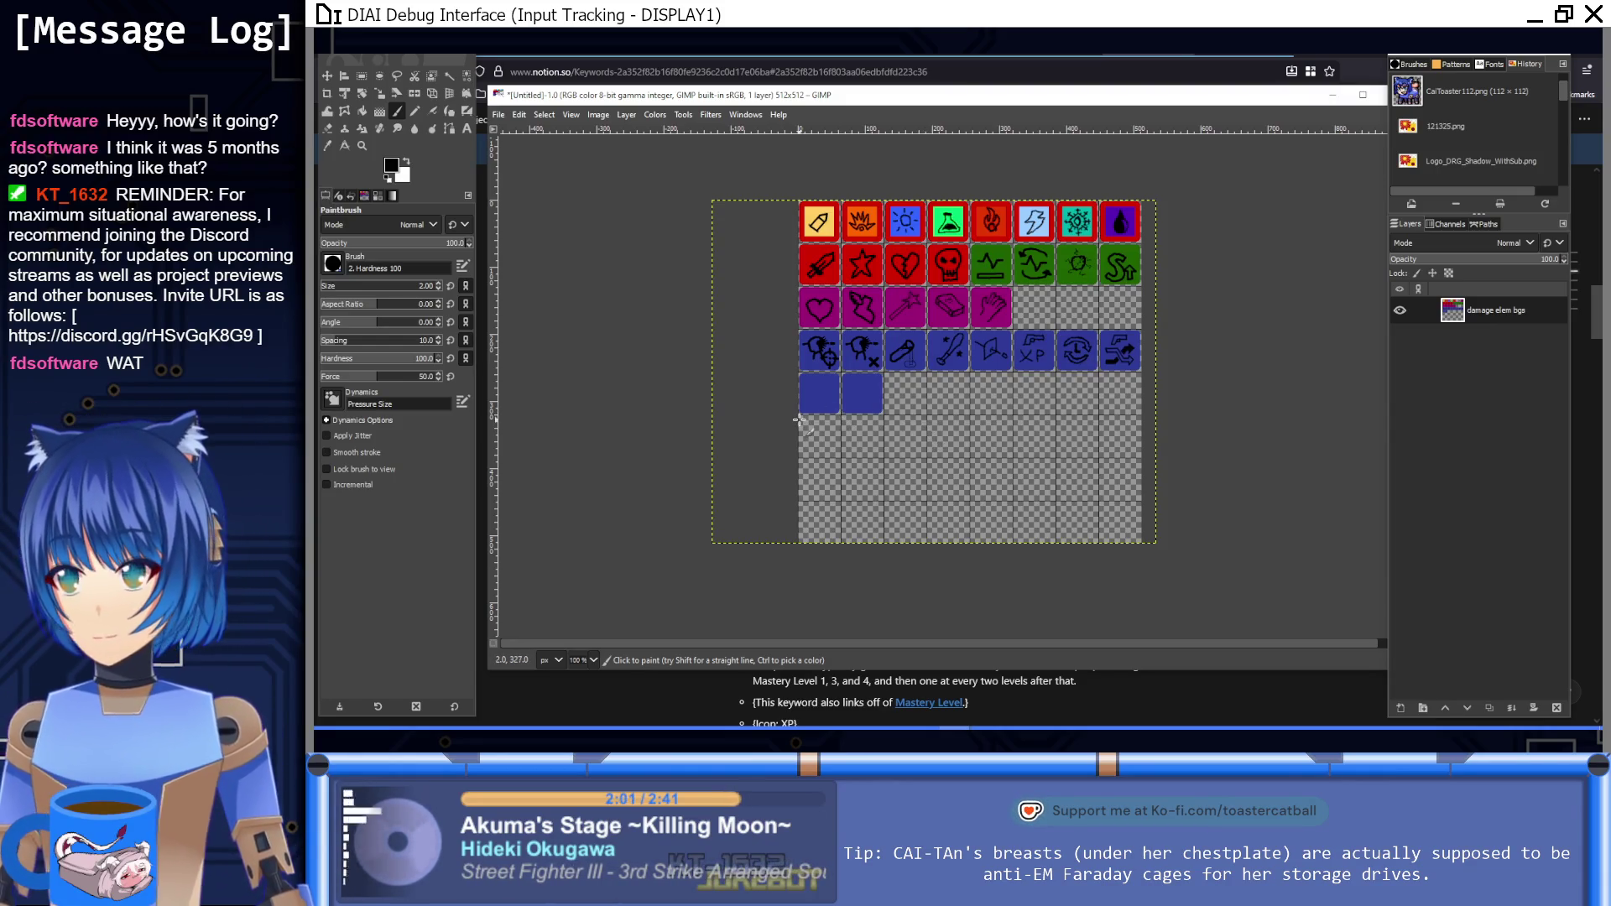
scroll(797, 395, "up", 5)
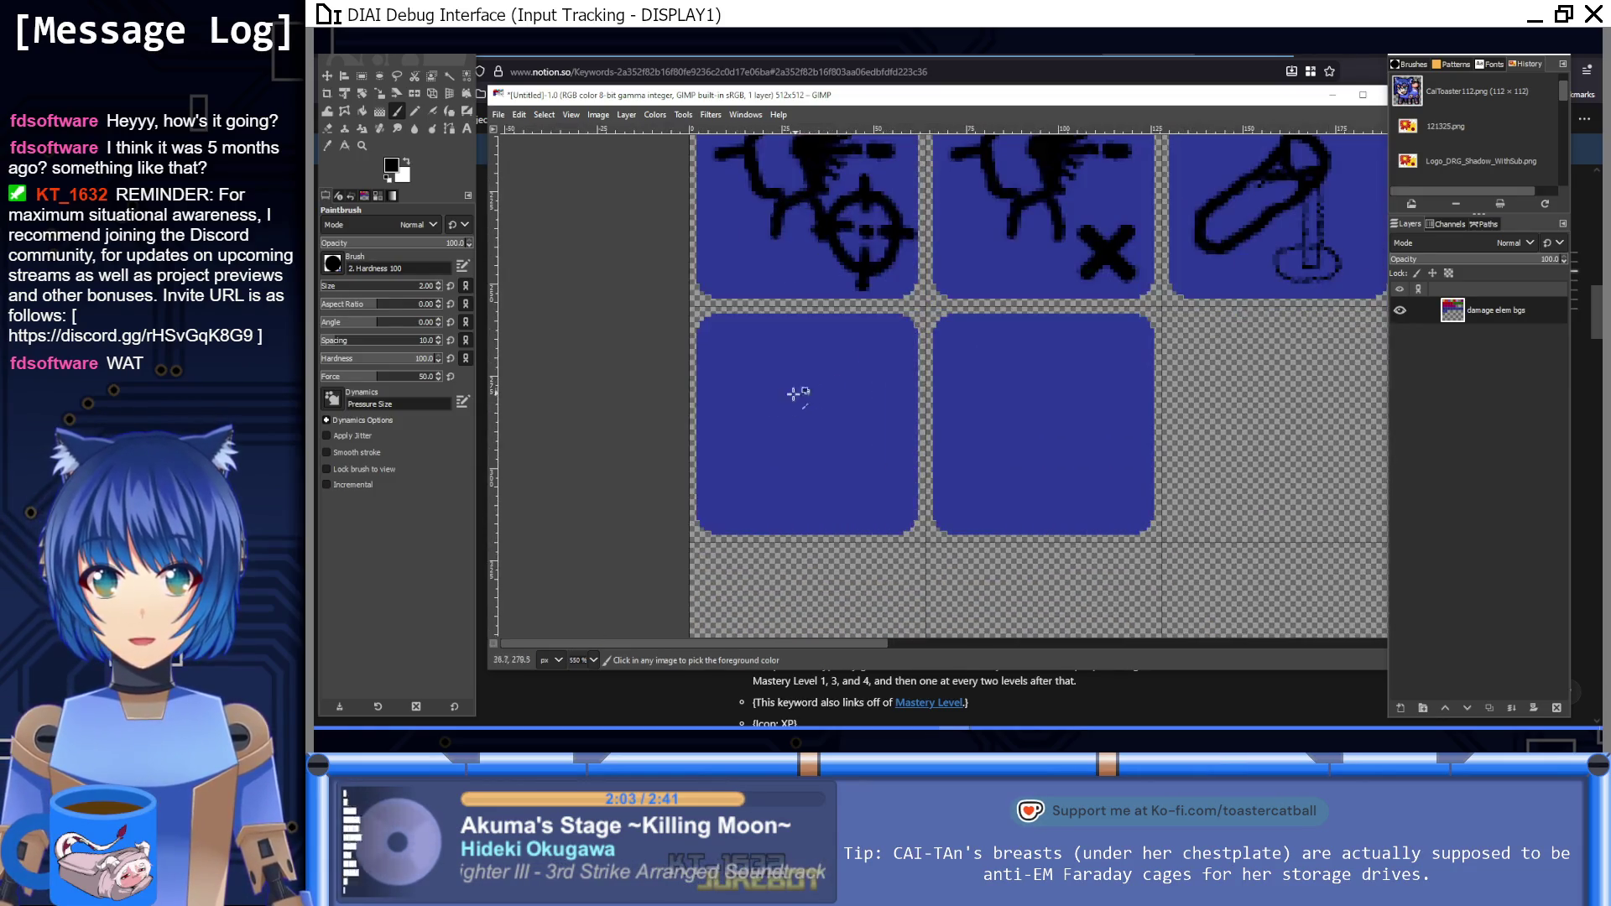
scroll(789, 395, "up", 1)
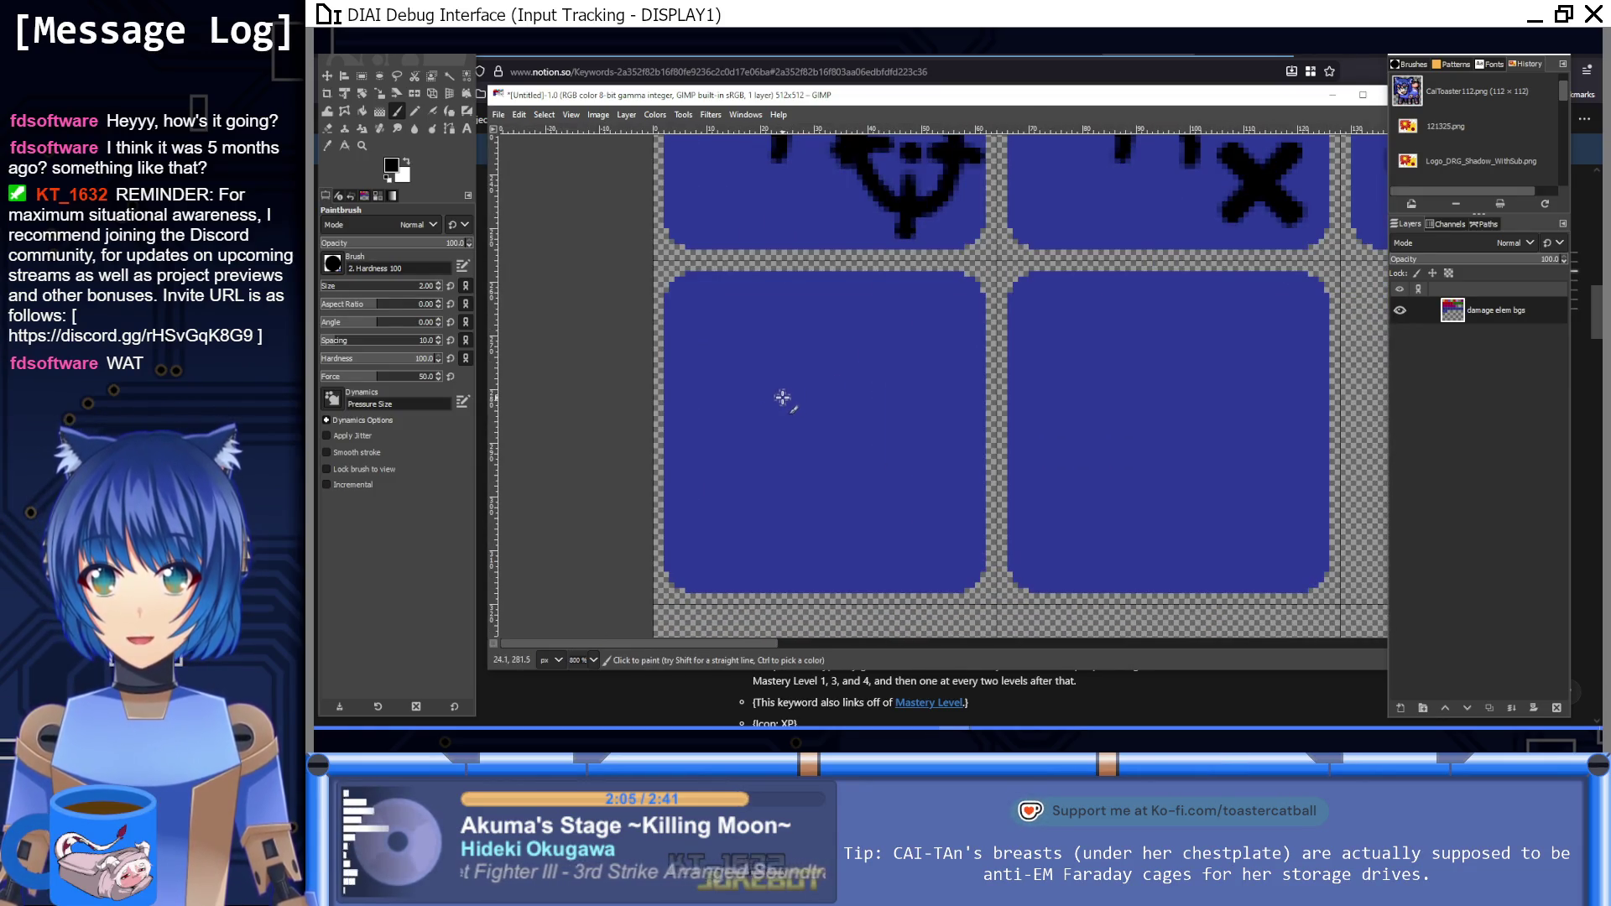
key("shift")
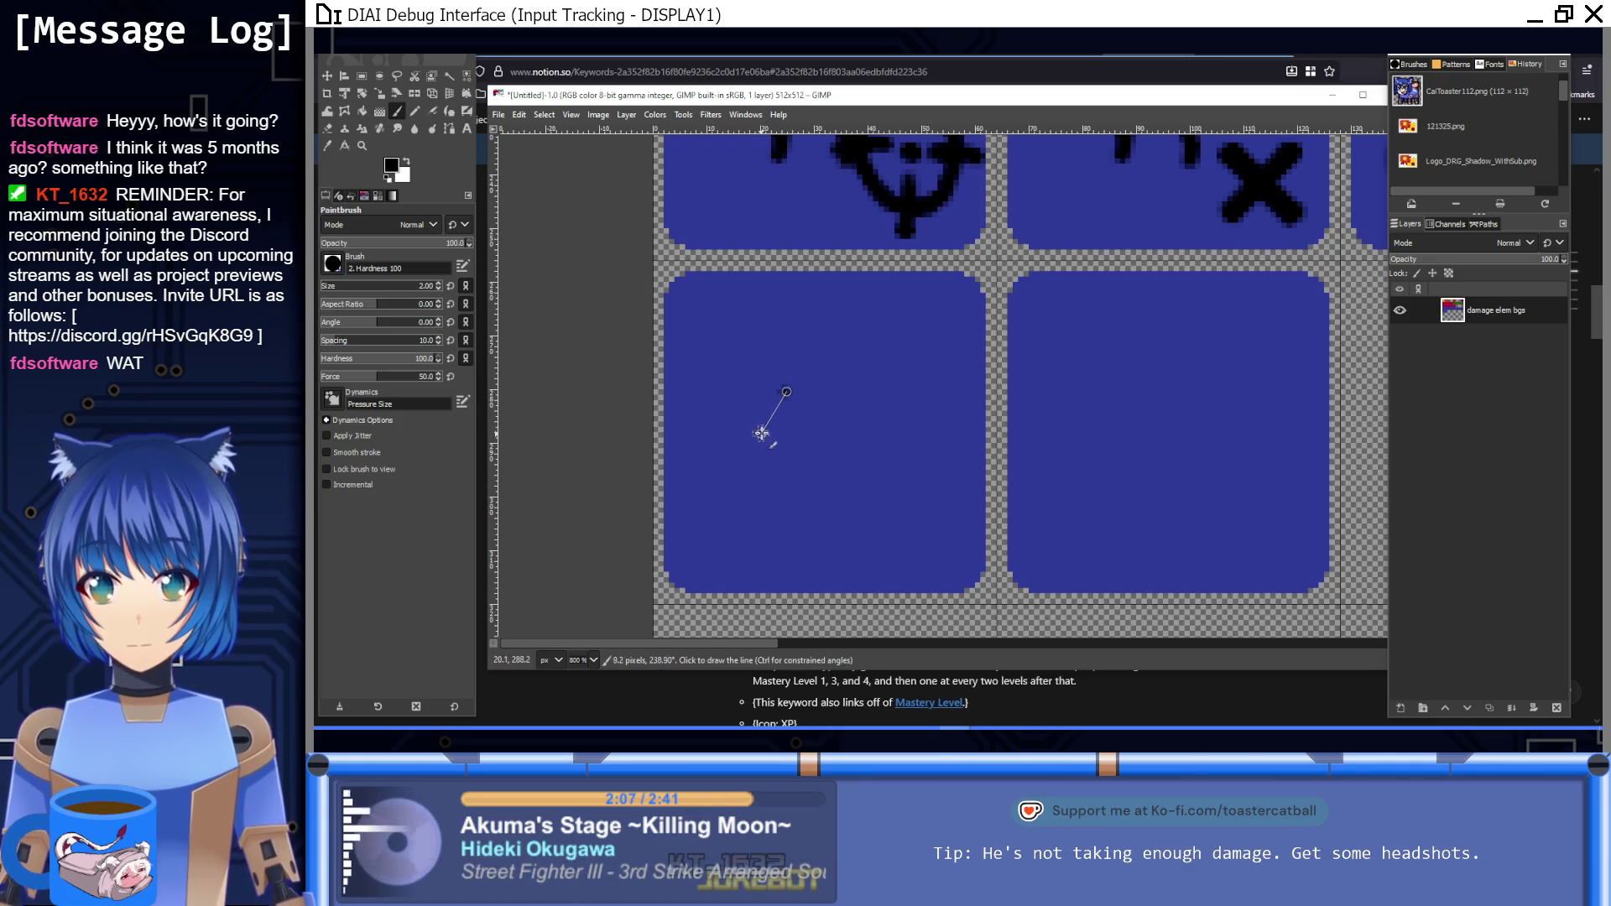
left_click(811, 430, "shift")
left_click(817, 394, "shift")
left_click(871, 393, "shift")
left_click(870, 346, "shift")
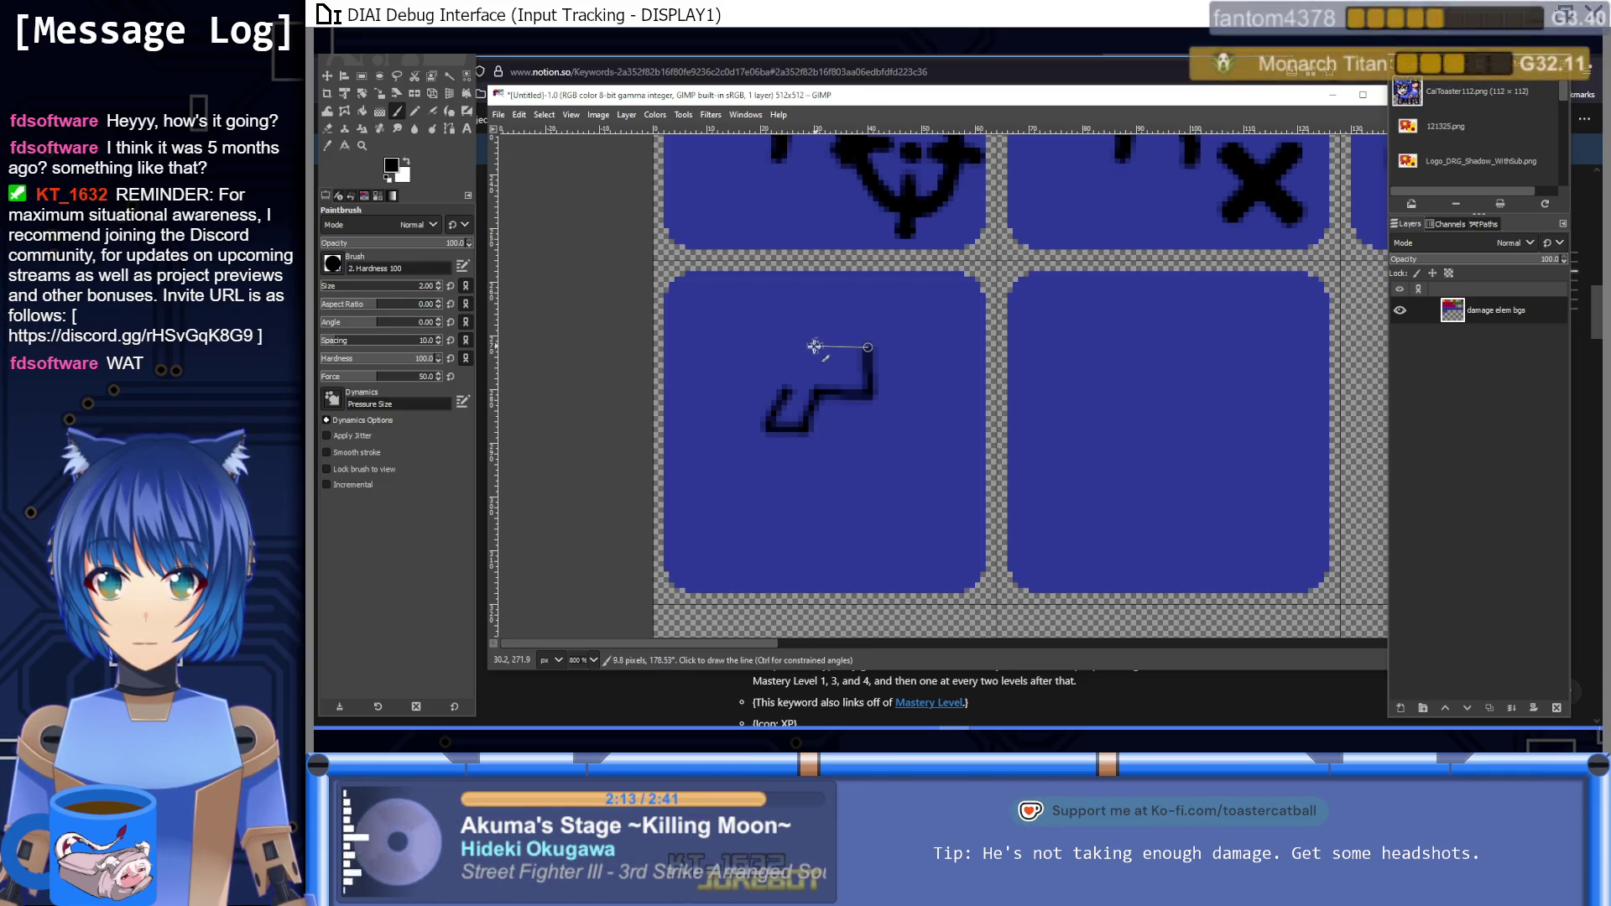
left_click(783, 350, "shift")
left_click(784, 389, "shift")
Step: Add the stock and a long right-pointing barrel to the gun outline
left_click(781, 353, "shift")
left_click(697, 353, "shift")
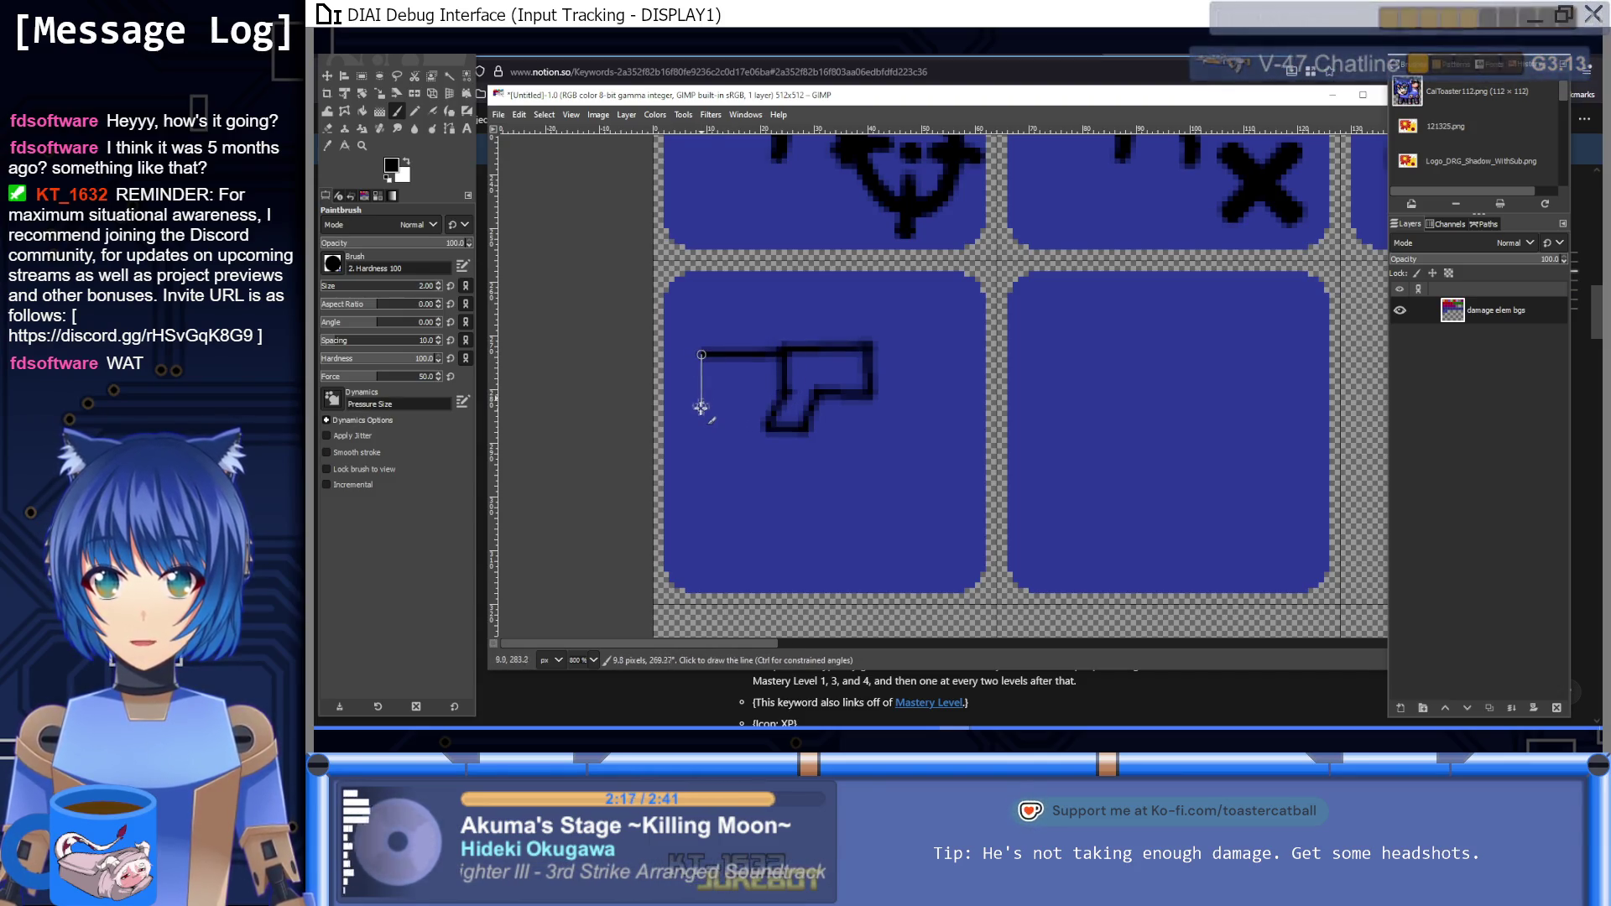
left_click(699, 409, "shift")
left_click(753, 385, "shift")
left_click(782, 380, "shift")
left_click(873, 388, "shift")
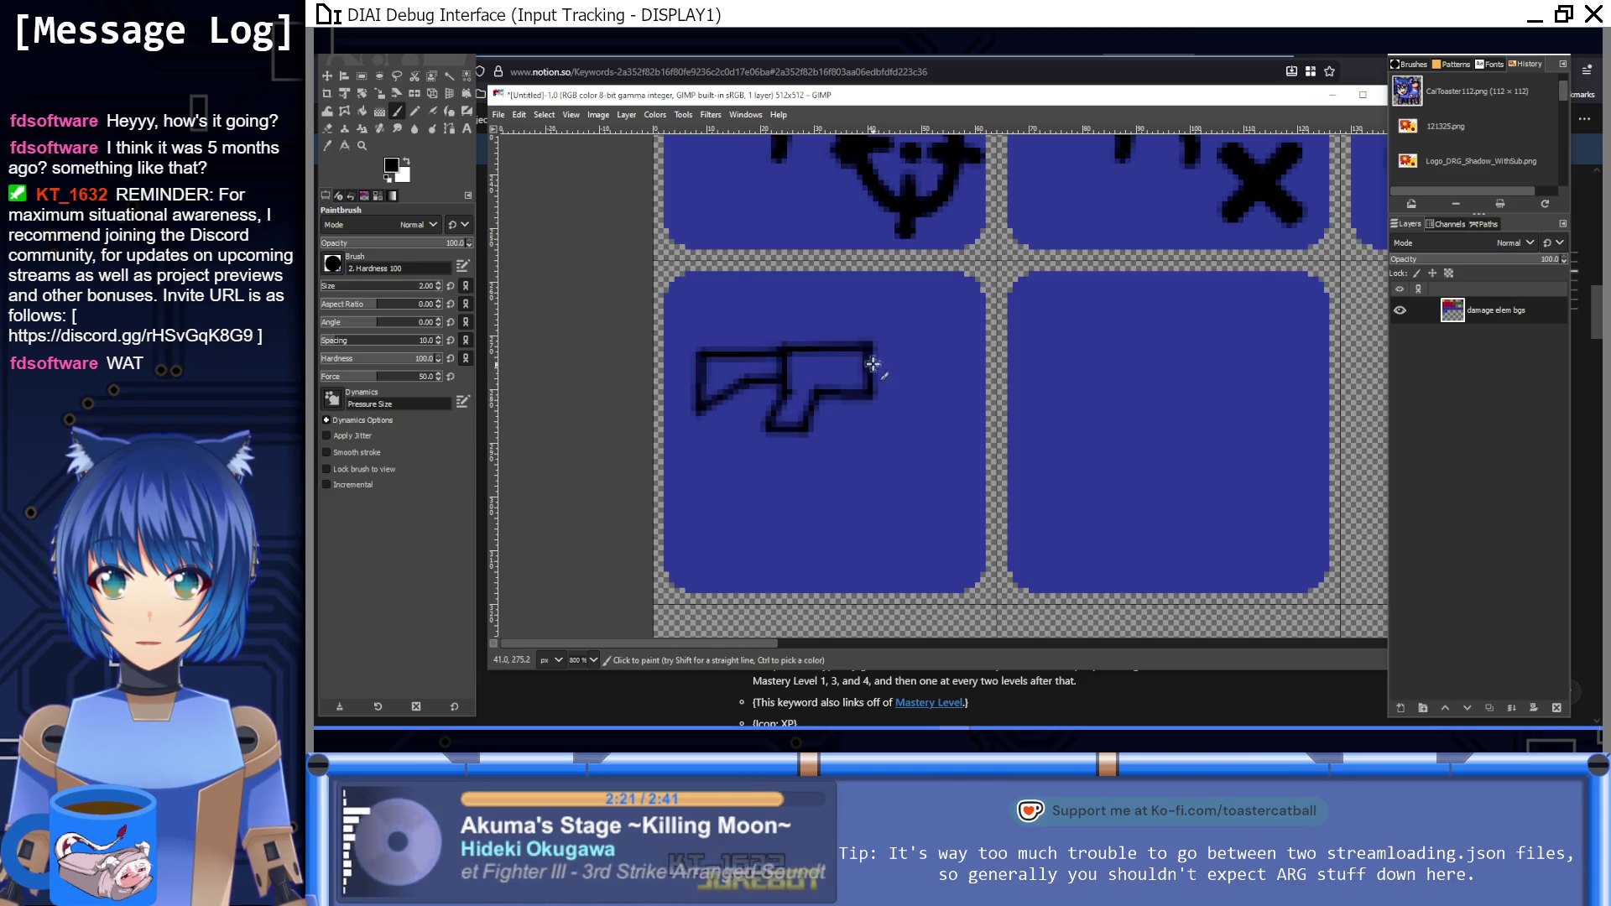
left_click(872, 355, "shift")
left_click(929, 354, "shift")
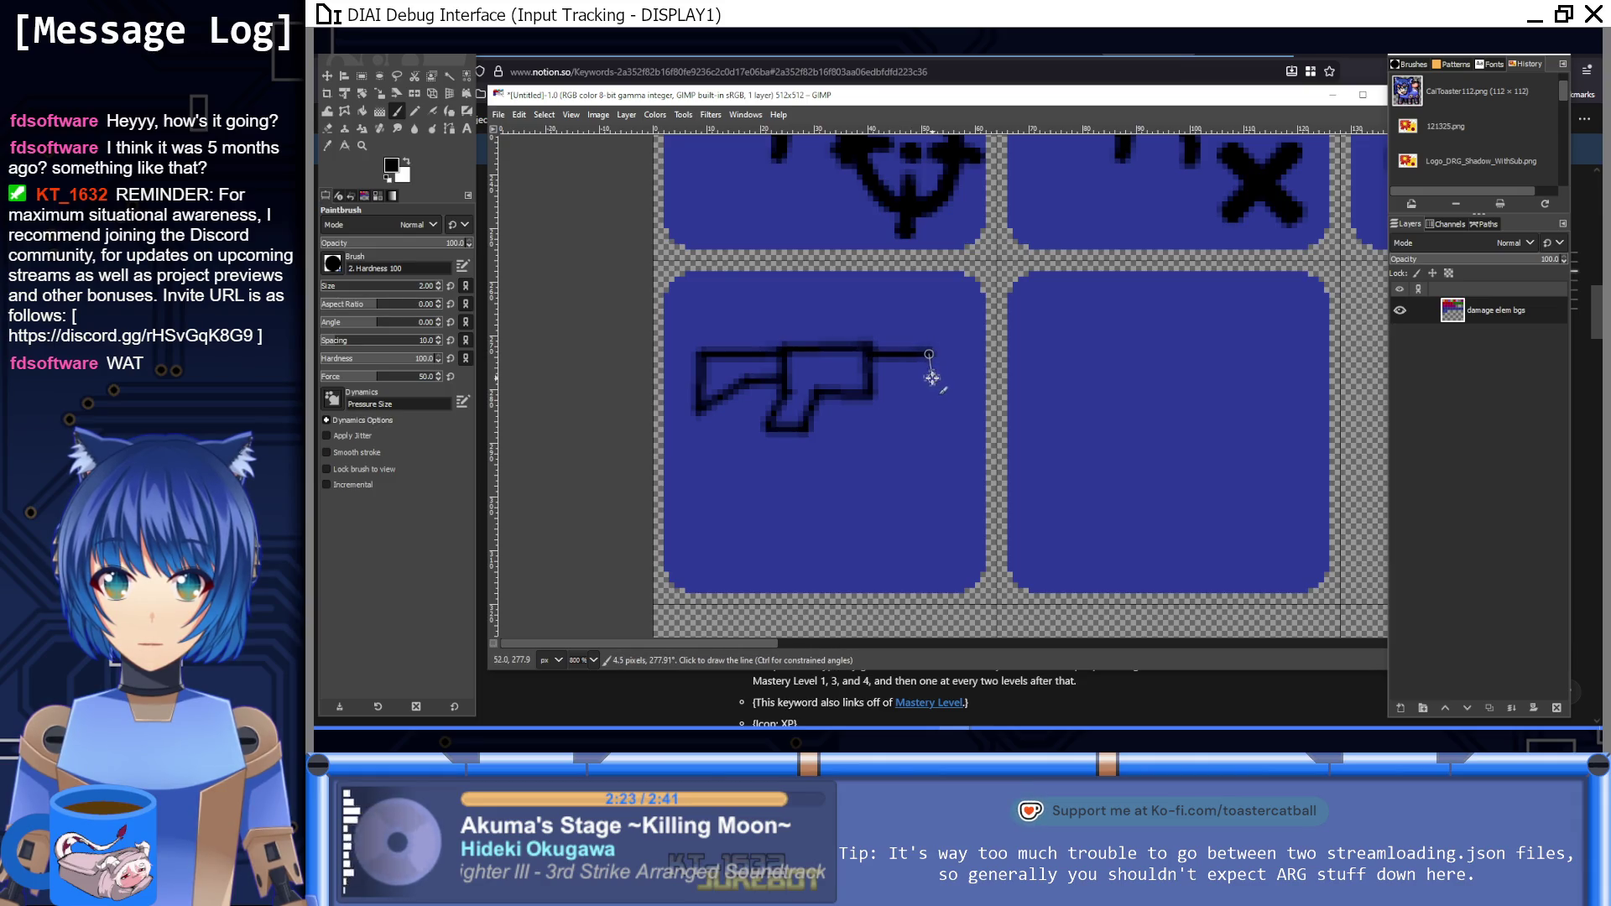
left_click(929, 385, "shift")
left_click(873, 388, "shift")
left_click(933, 359)
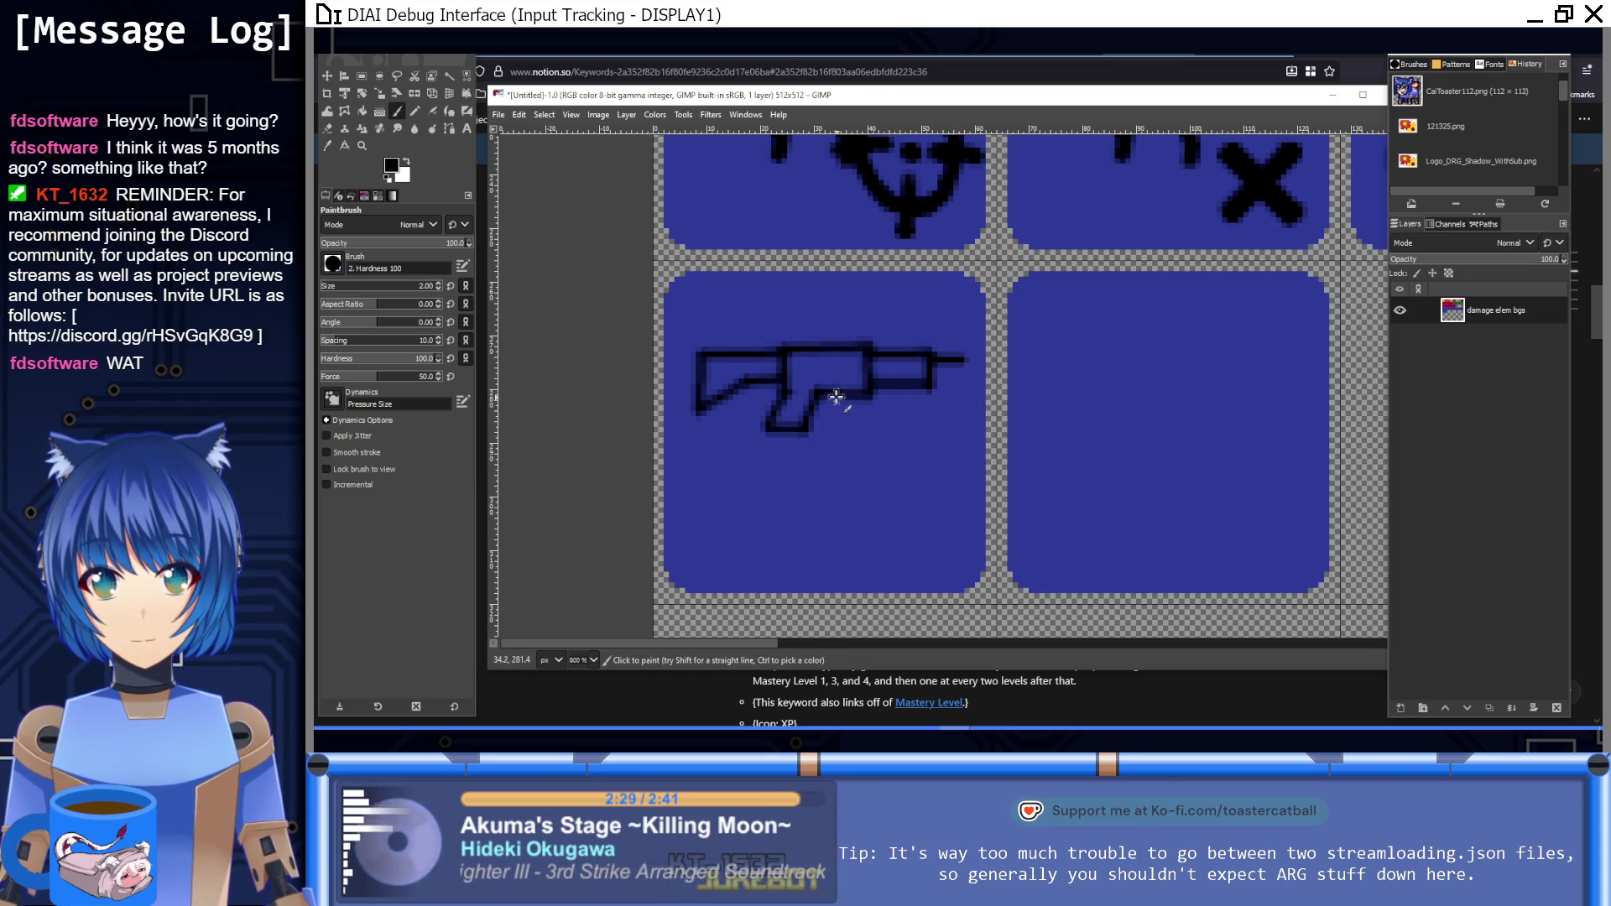
Step: Draw the magazine under the gun and the reload arrowhead to its right
left_click(841, 424)
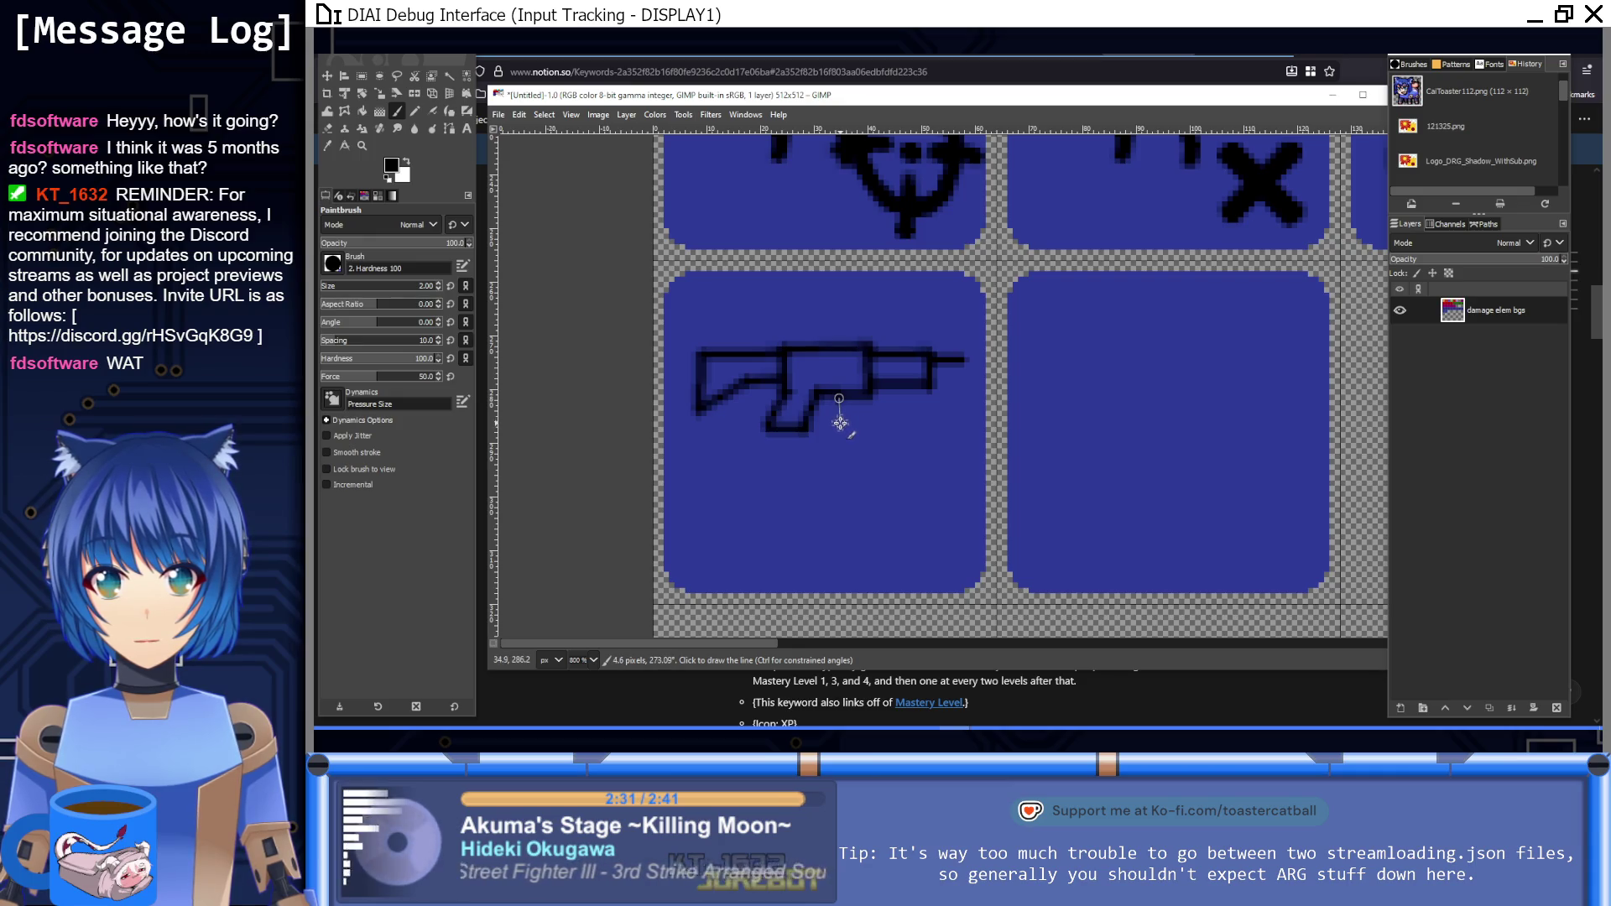
left_click(854, 438, "shift")
left_click(881, 420, "shift")
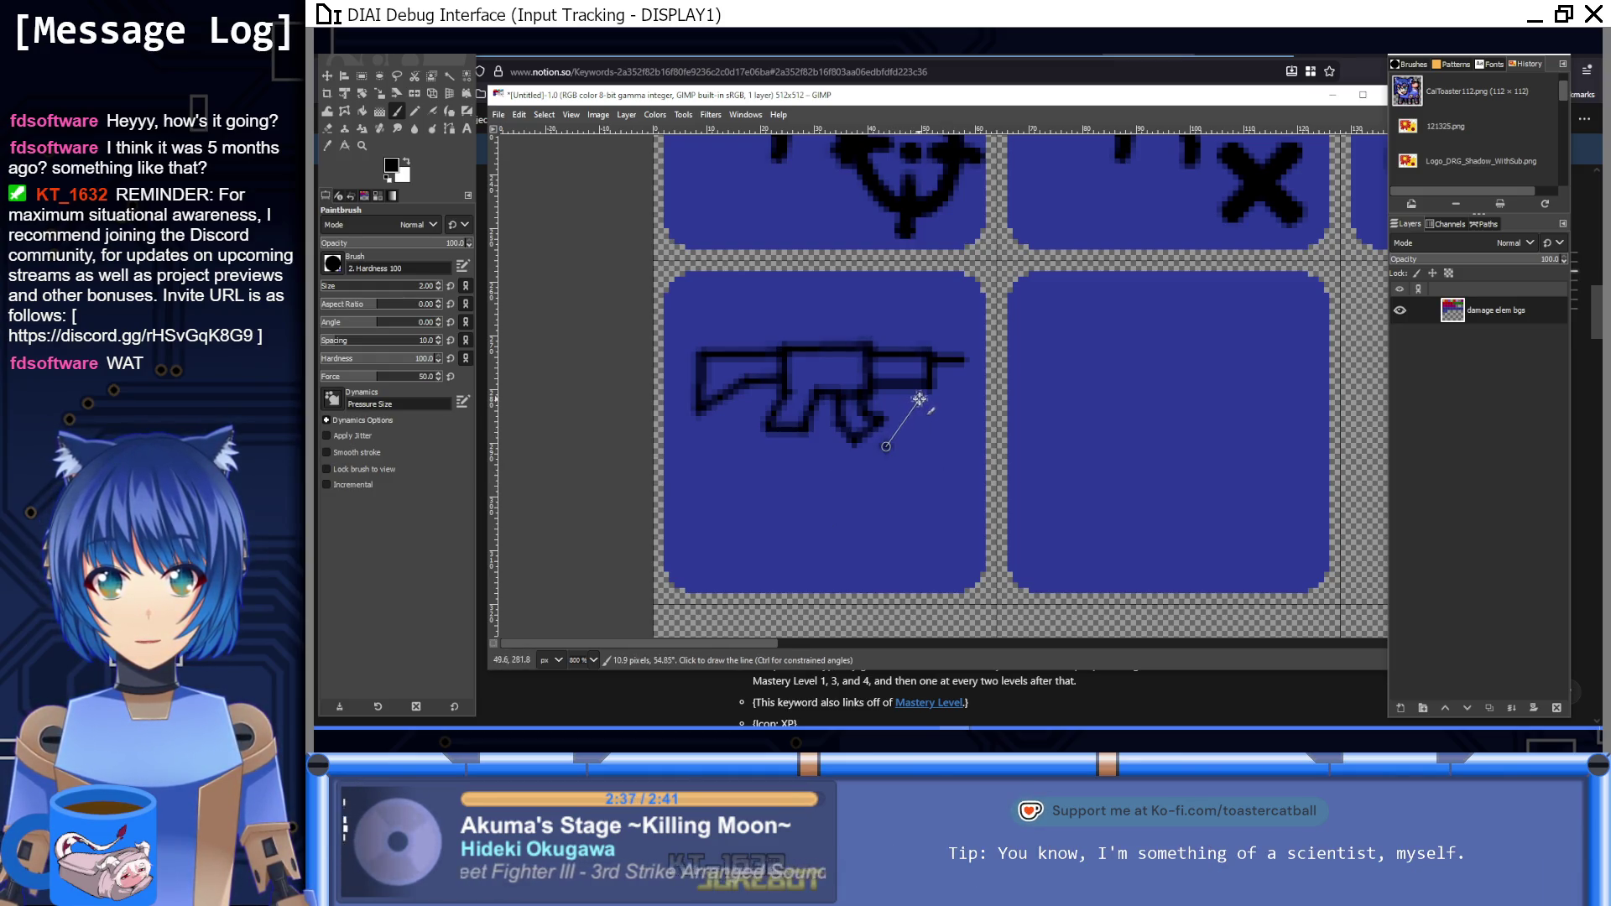
left_click(933, 406, "shift")
left_click(972, 451, "shift")
left_click(940, 456, "shift")
left_click(926, 502, "shift")
Step: Sweep the reload arrow's curve under the gun, undo a stray stroke, and finish its inner edge
left_click_drag(906, 525, 782, 550)
left_click(782, 550, "shift")
left_click(745, 536, "shift")
left_click(733, 525, "shift")
left_click(723, 503, "shift")
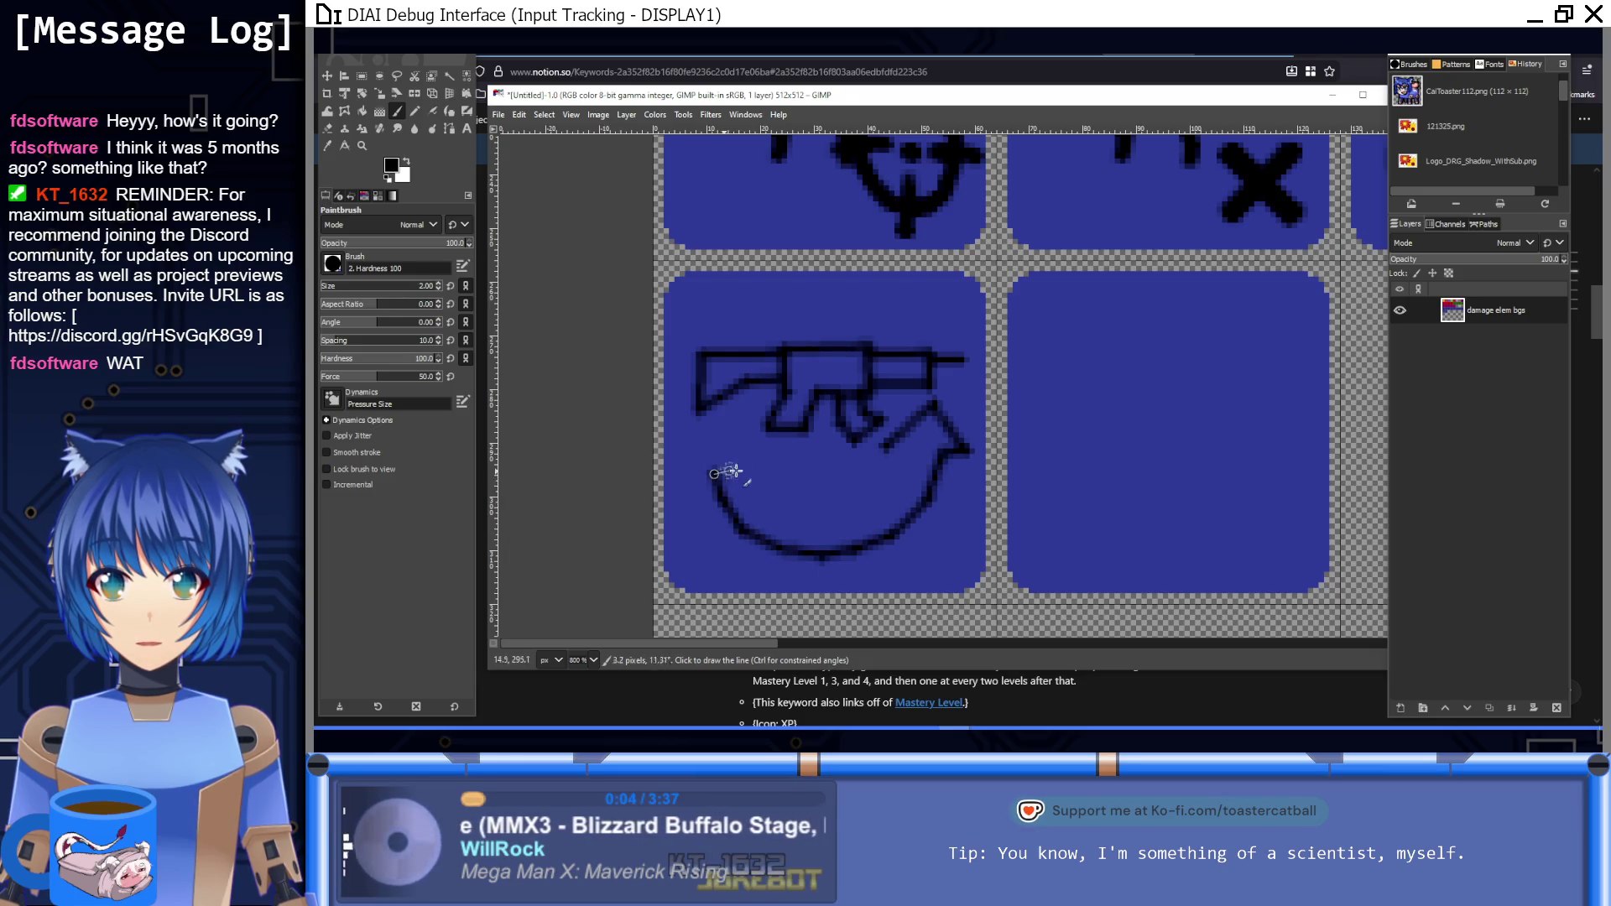
key("ctrl+z")
key("ctrl+z")
key("ctrl+z")
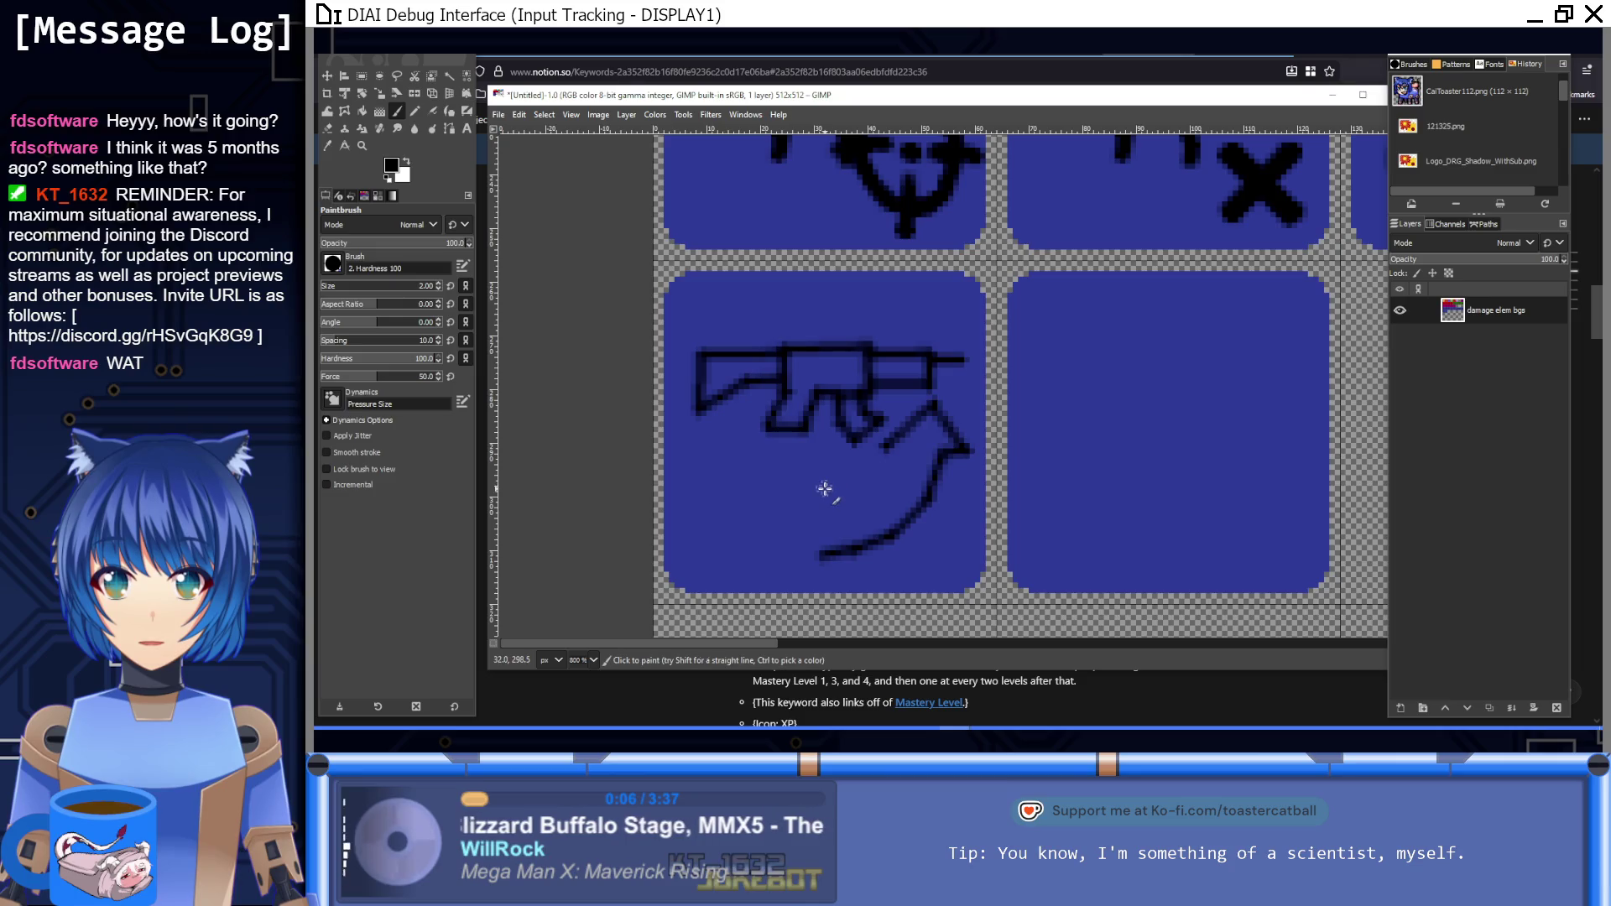
left_click(815, 512, "shift")
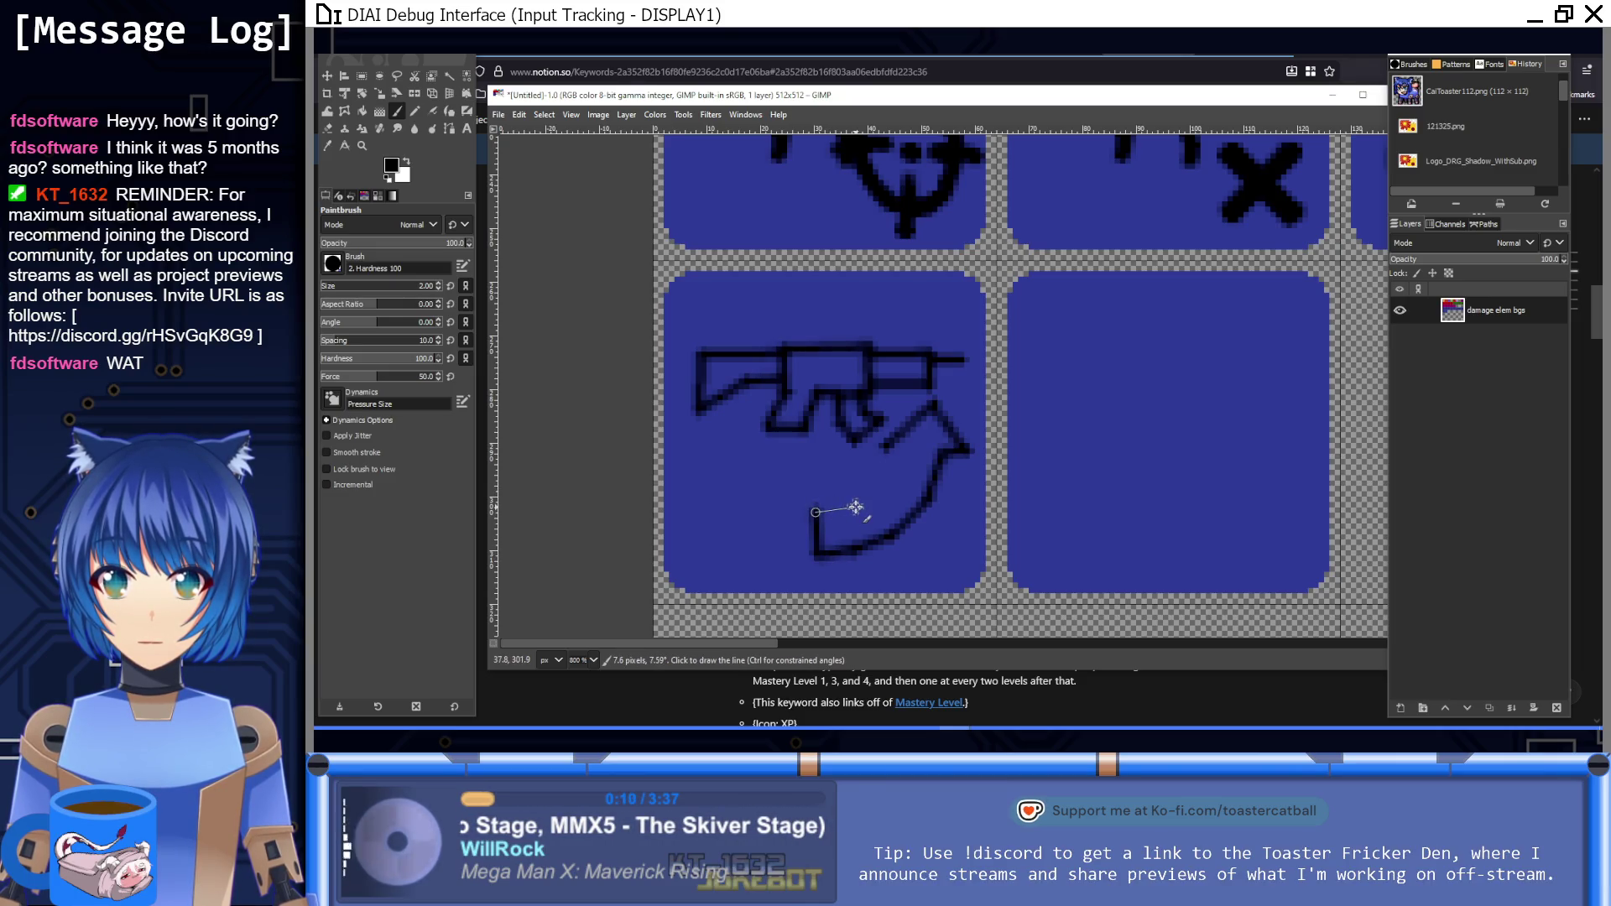
left_click(881, 491, "shift")
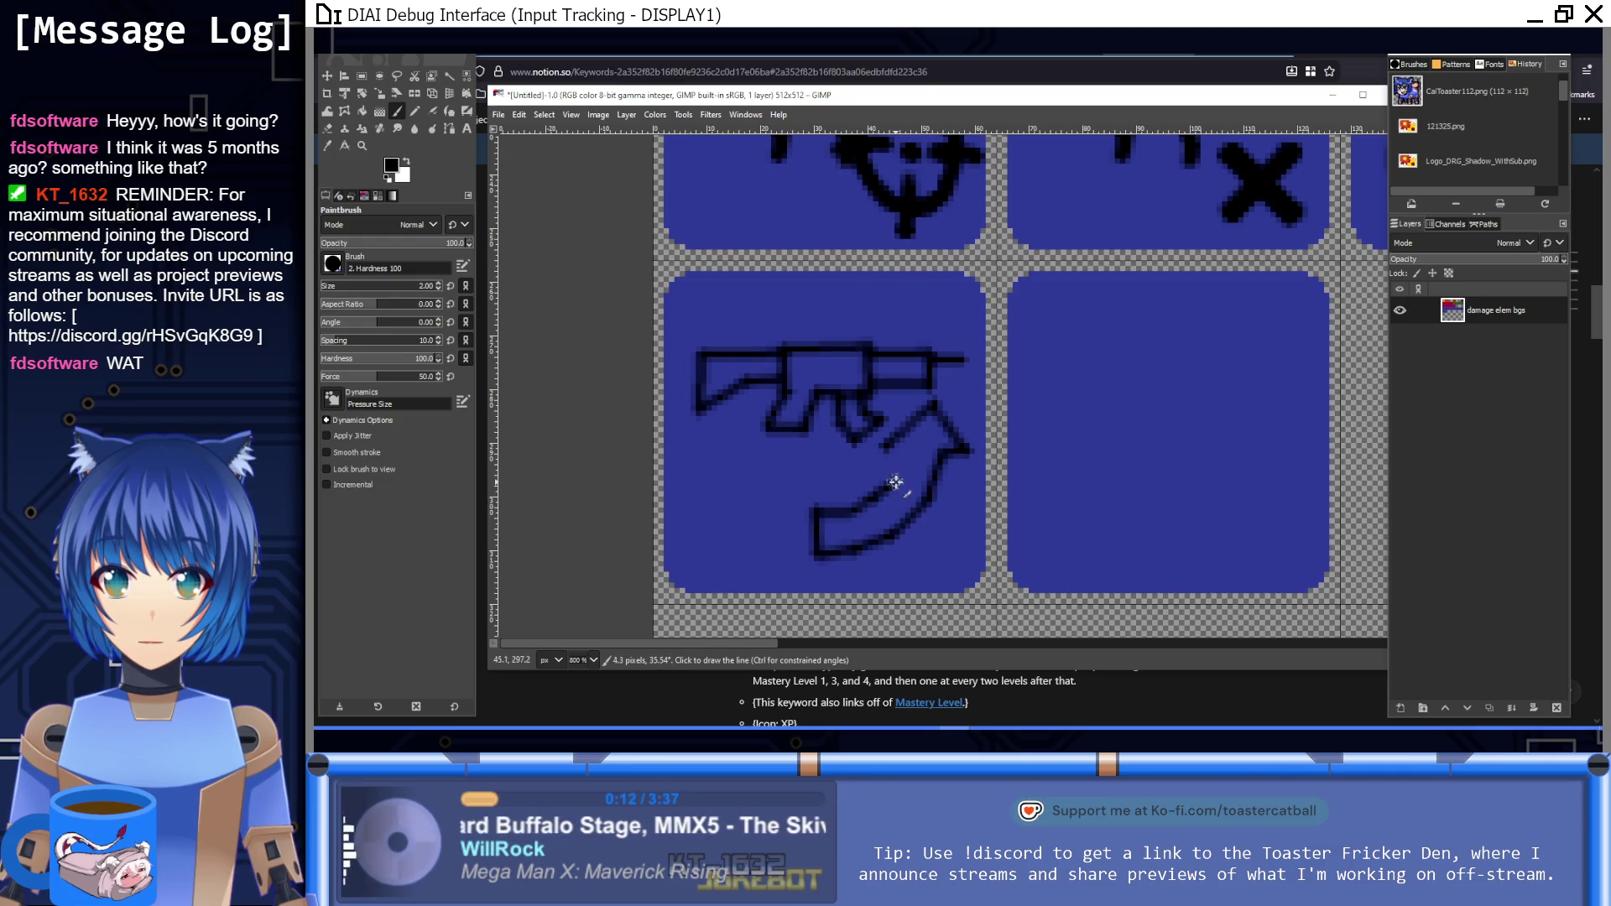
left_click(914, 461, "shift")
left_click(915, 447, "shift")
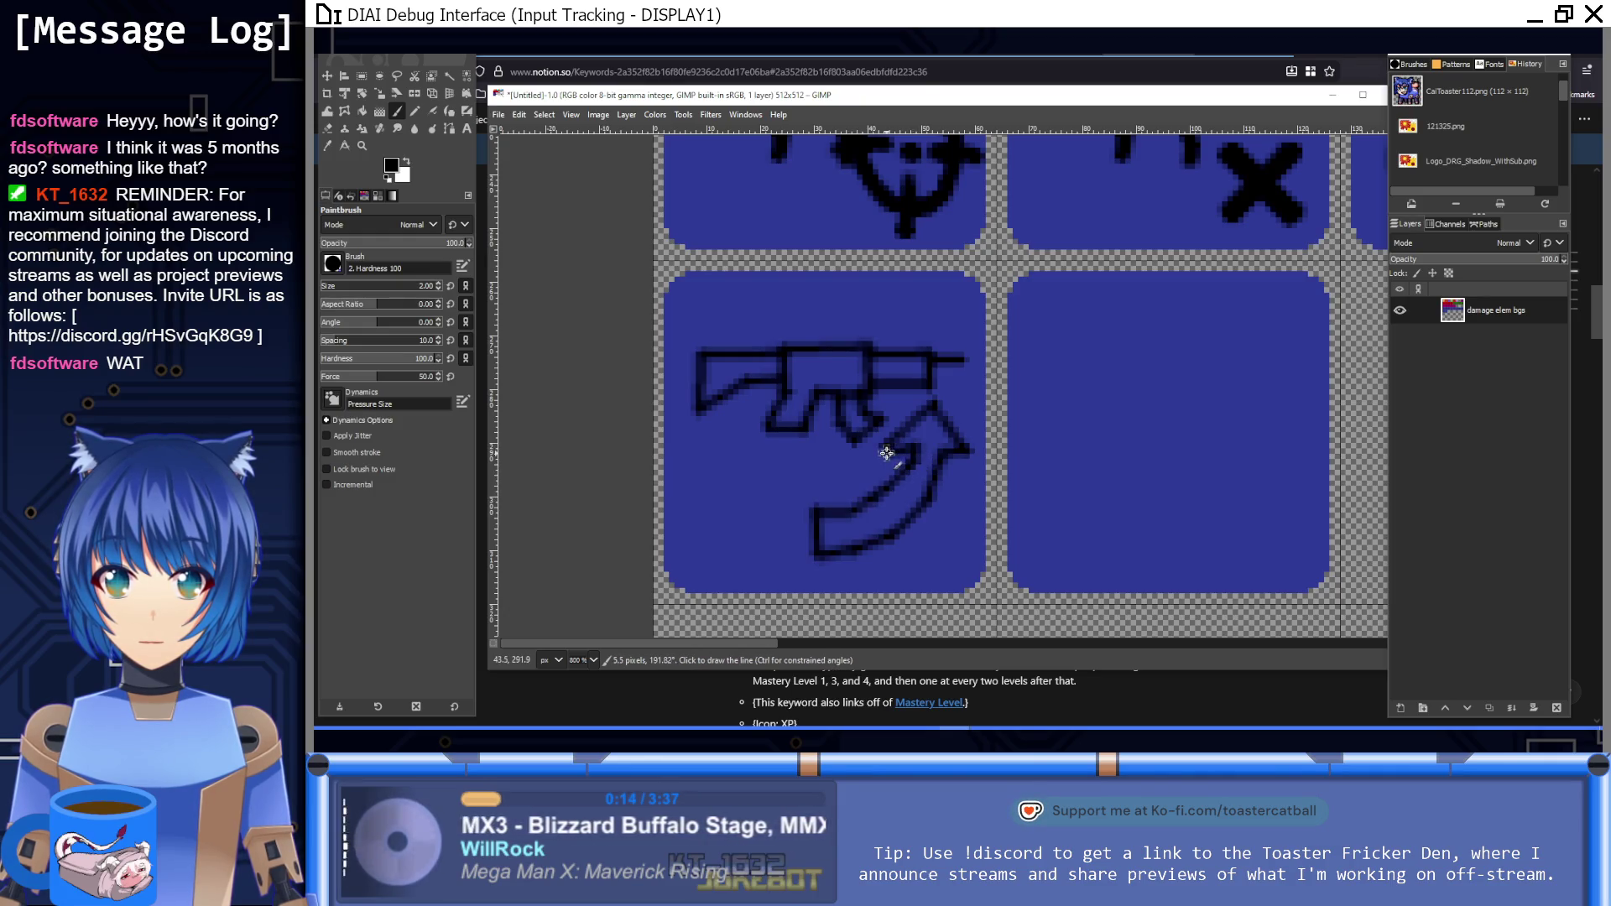
key("1")
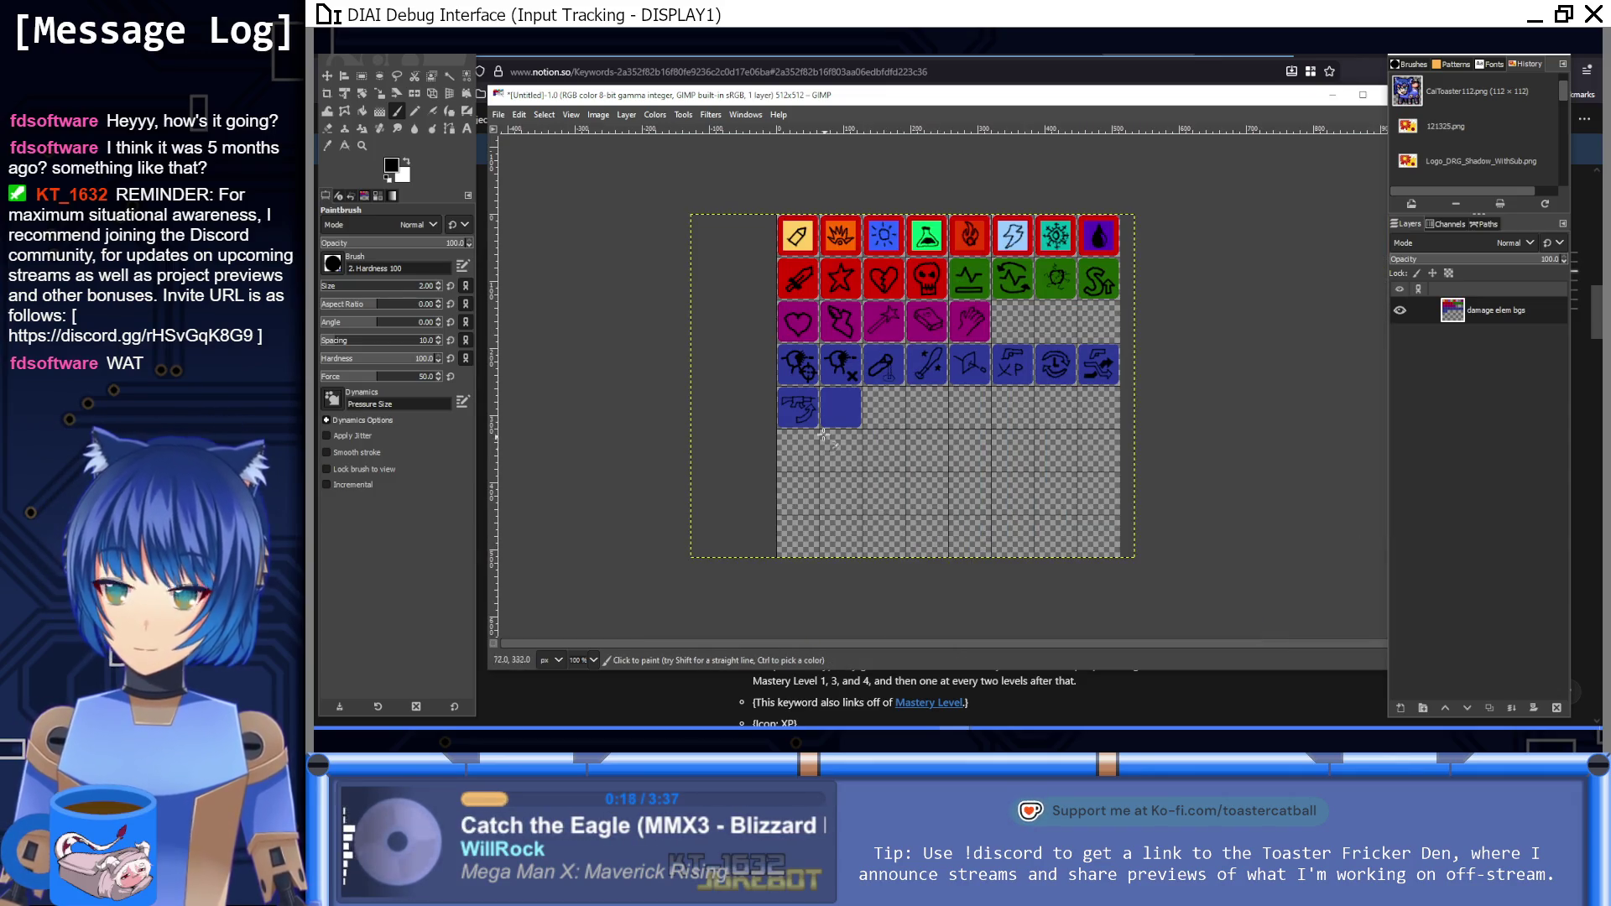
Step: Draw diagonal strokes and a small arrowhead at the reload icon's lower left
scroll(816, 423, "up", 7)
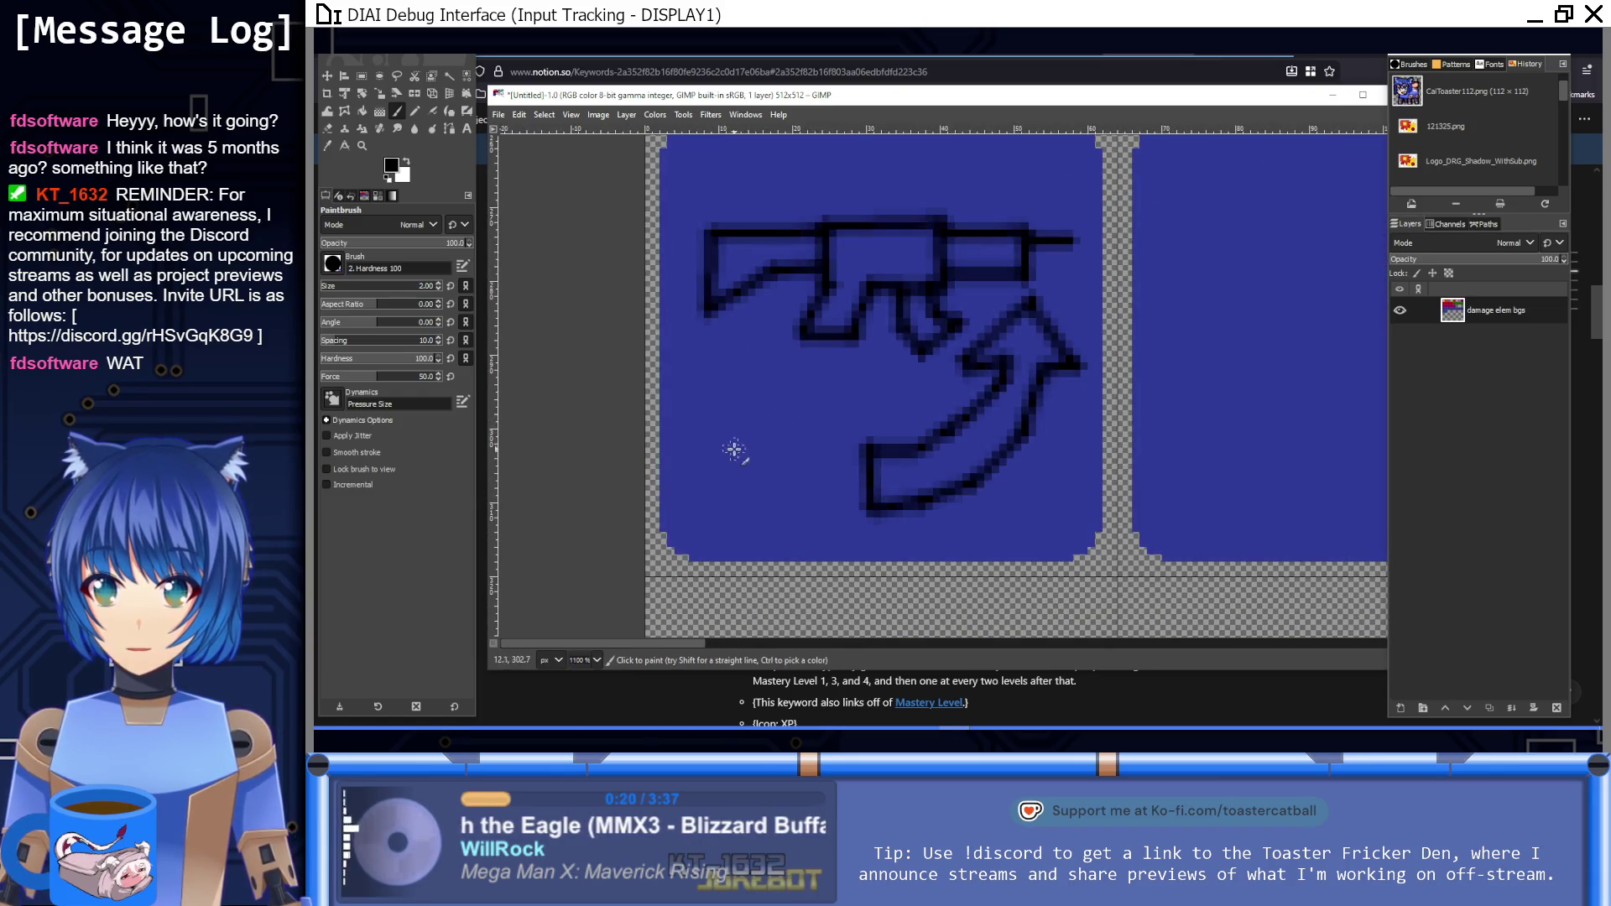
left_click(754, 385)
left_click(706, 447, "shift")
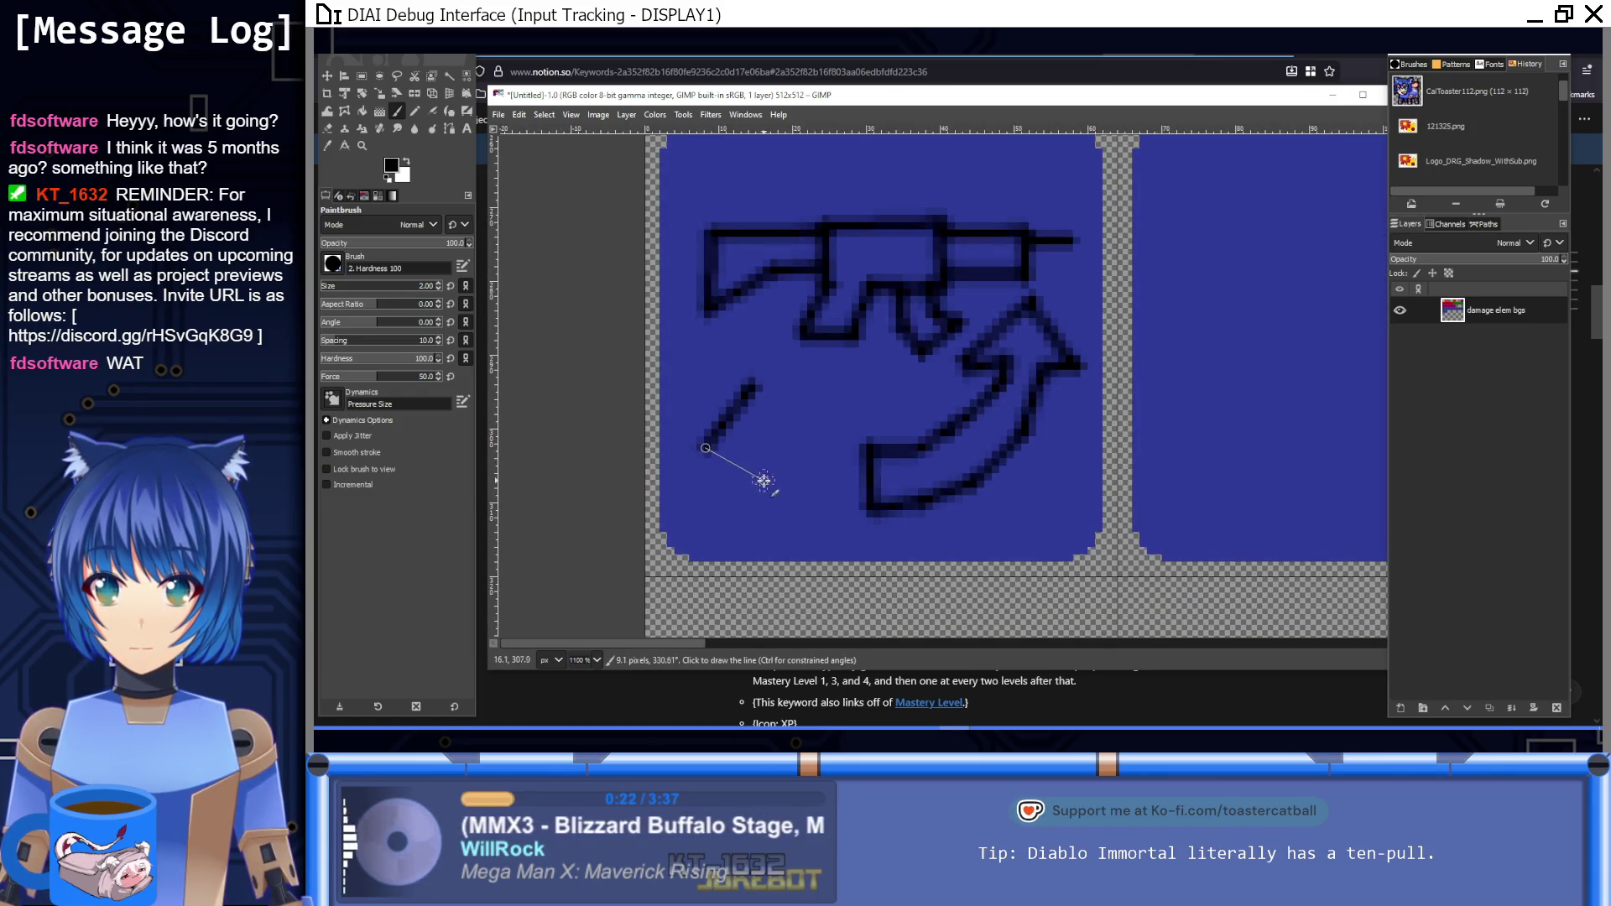
left_click(774, 499, "shift")
left_click(789, 462, "shift")
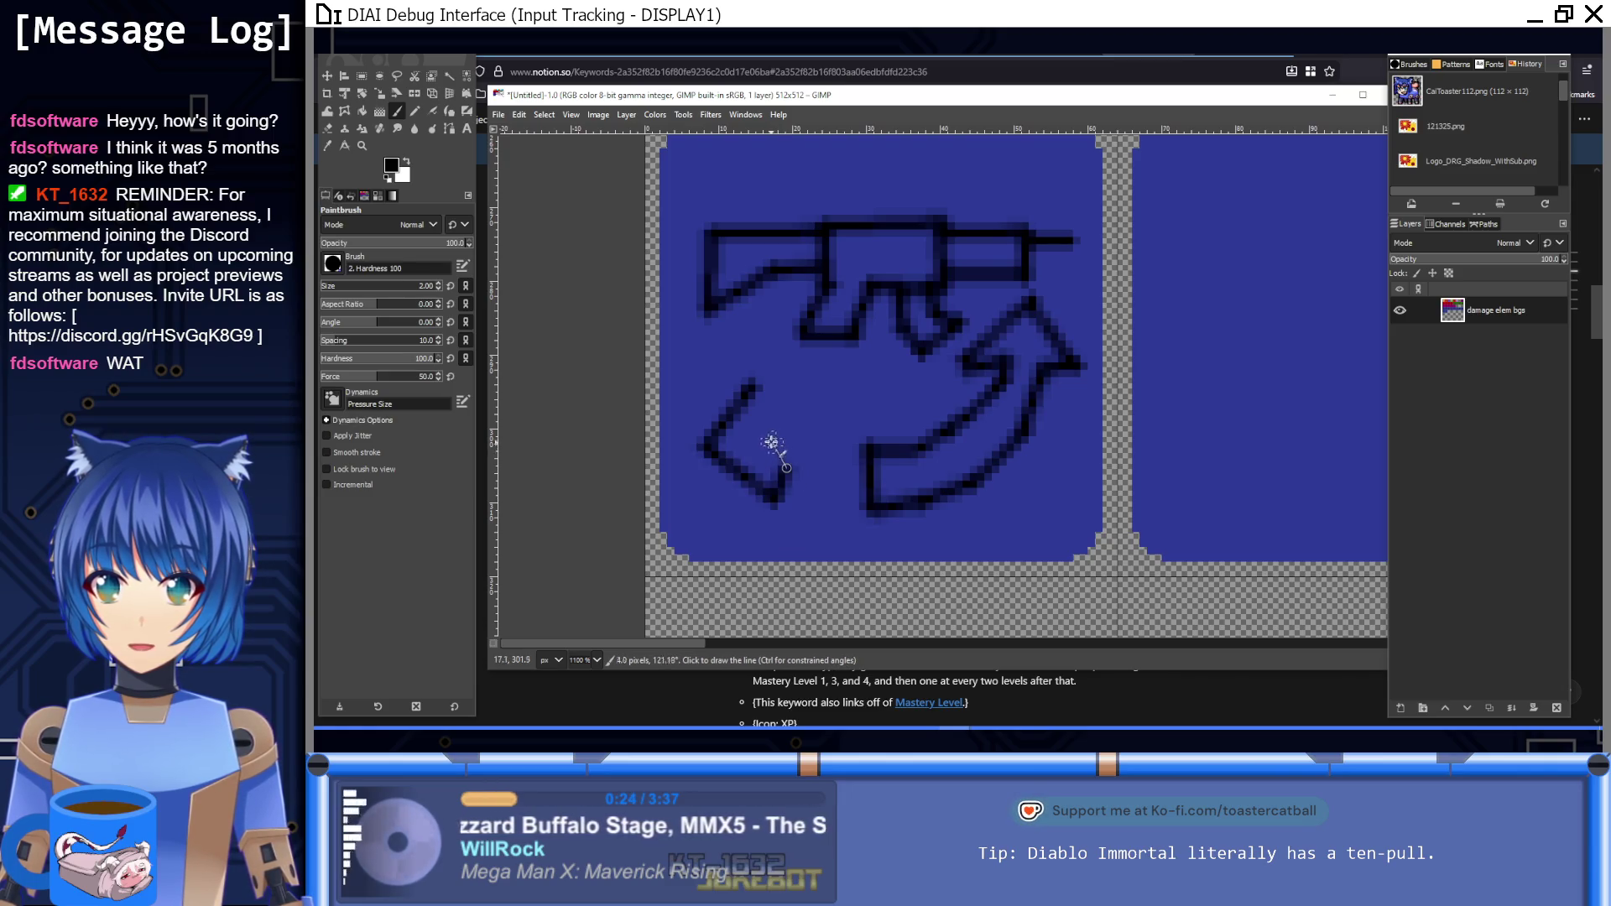
left_click(768, 440, "shift")
Step: Close the diamond-shaped magazine with straight black edges, then view the sheet at 100%
left_click(789, 409, "shift")
left_click(747, 377, "shift")
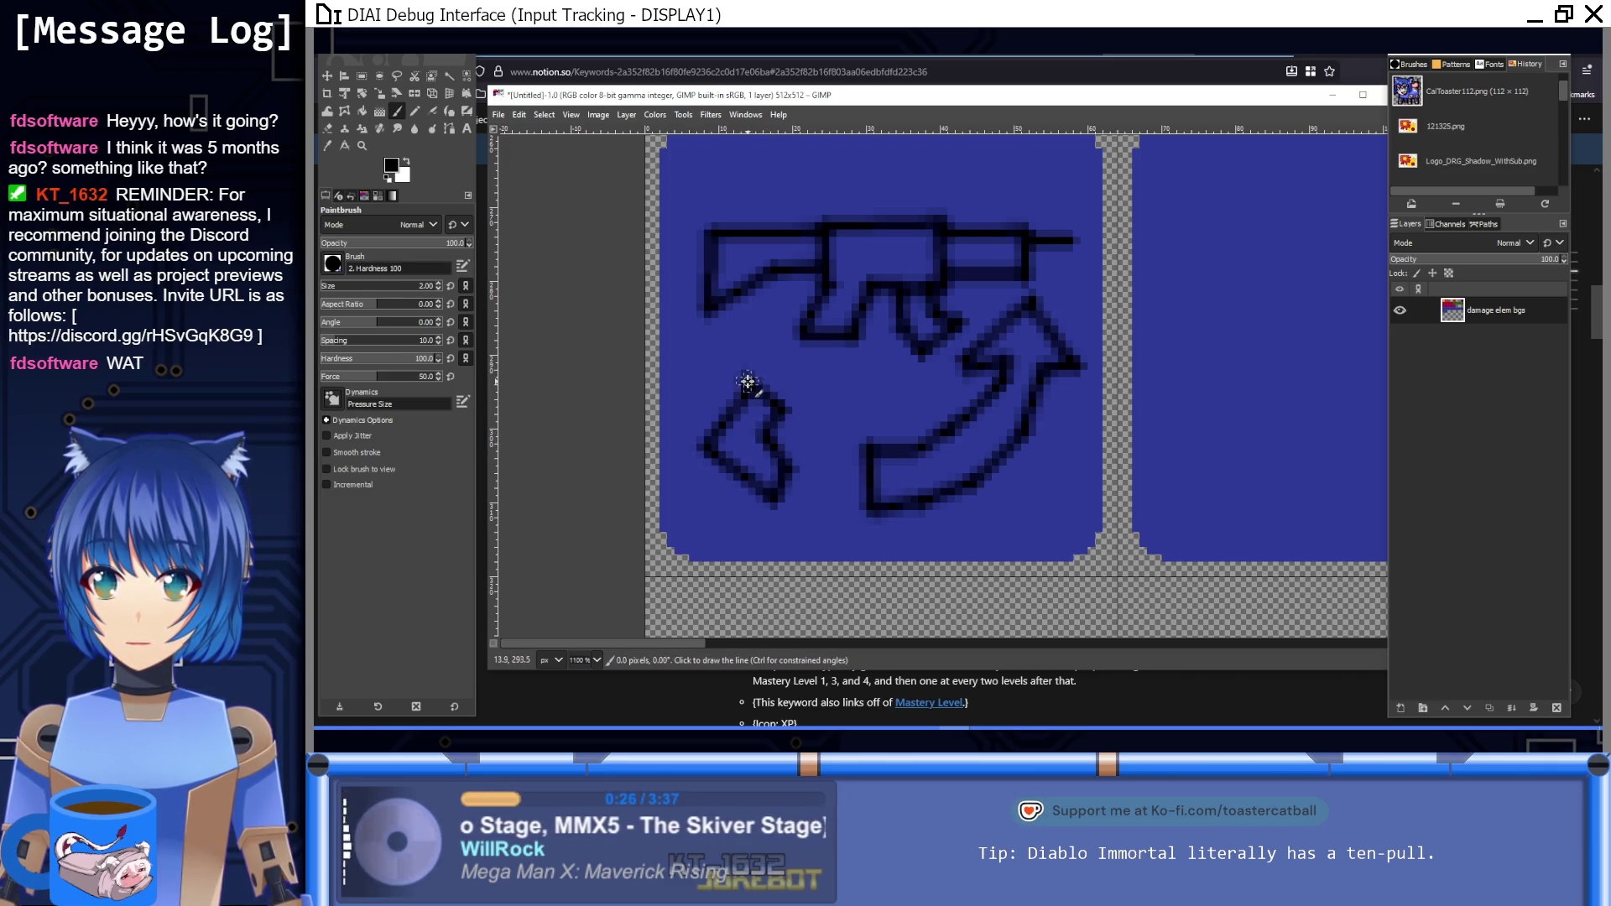
left_click(704, 371)
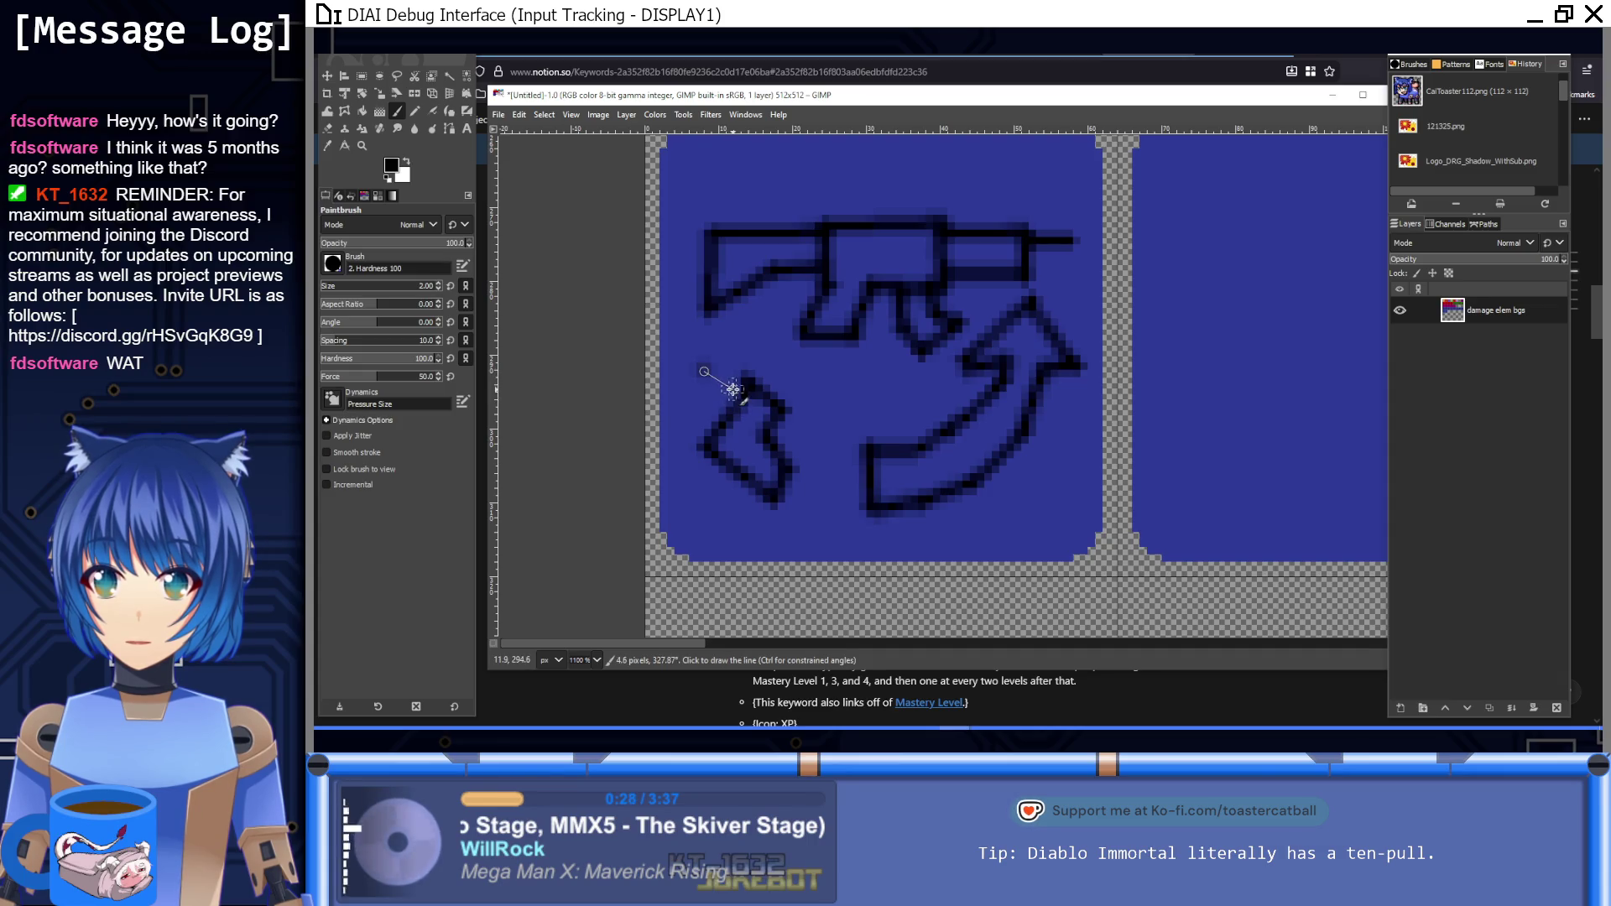
left_click(740, 422, "shift")
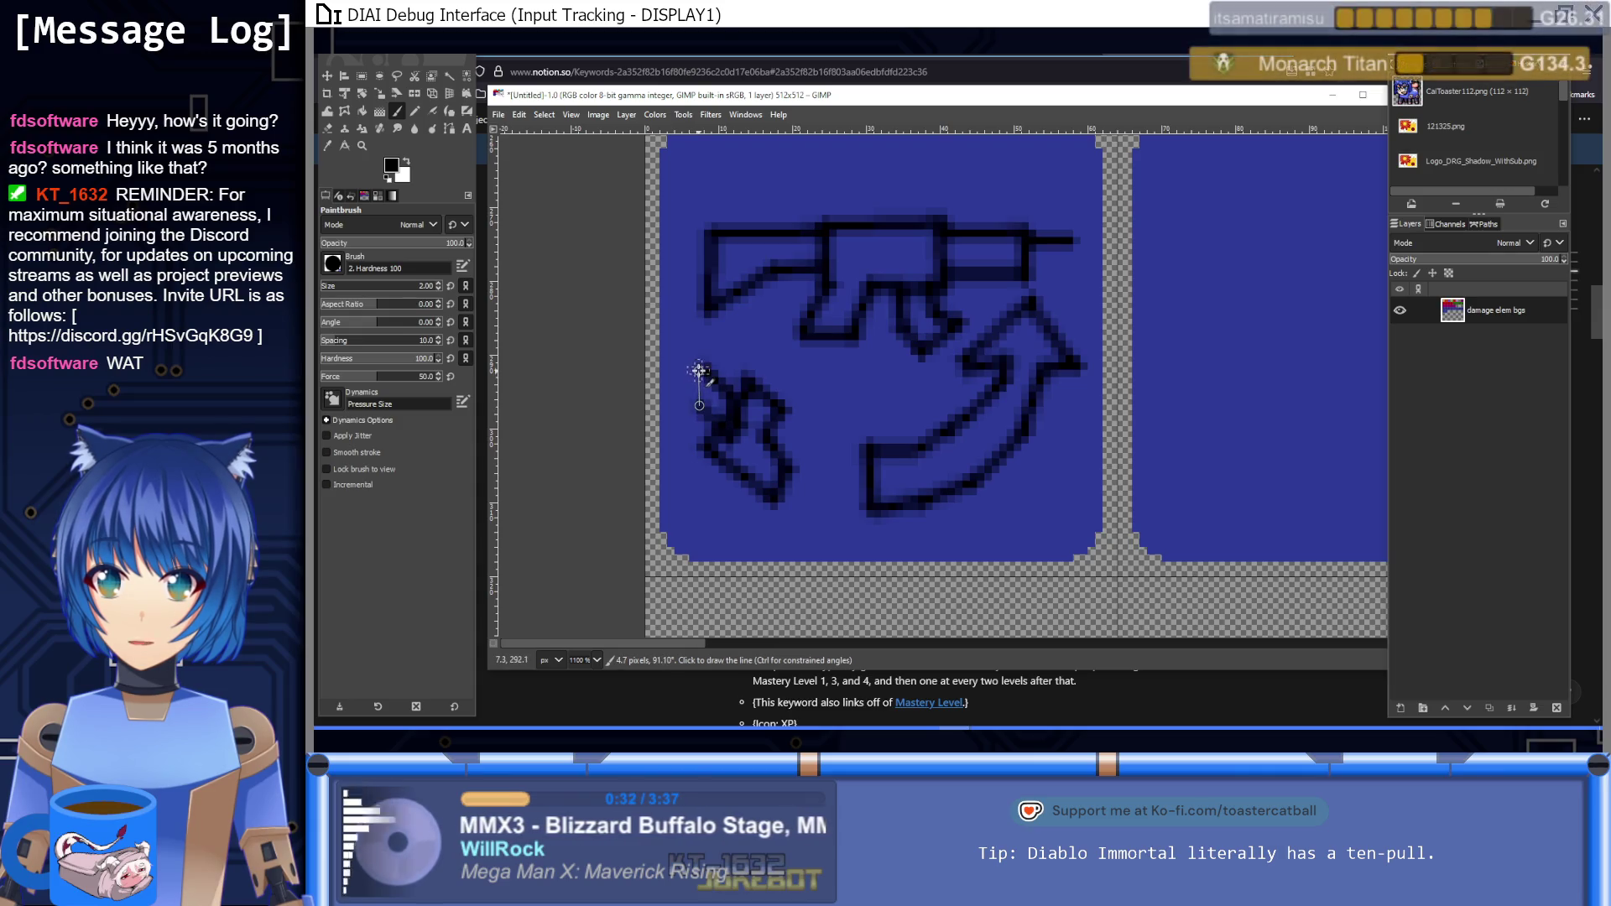
key("1")
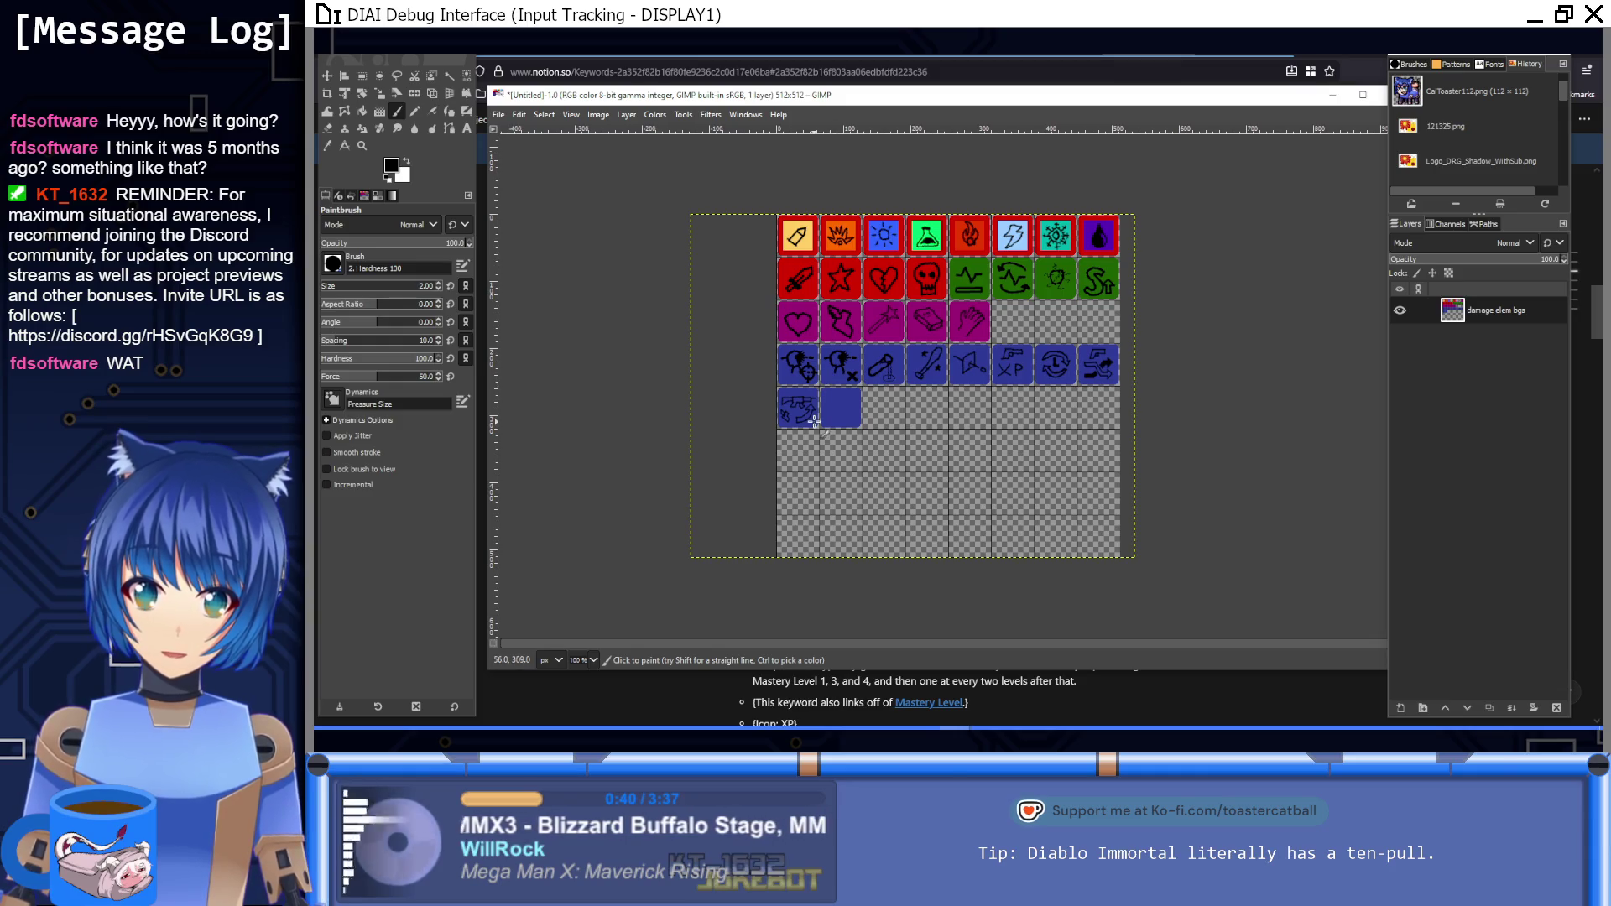
Step: Extend the right end of the gun barrel with a straight stroke
scroll(814, 419, "up", 5)
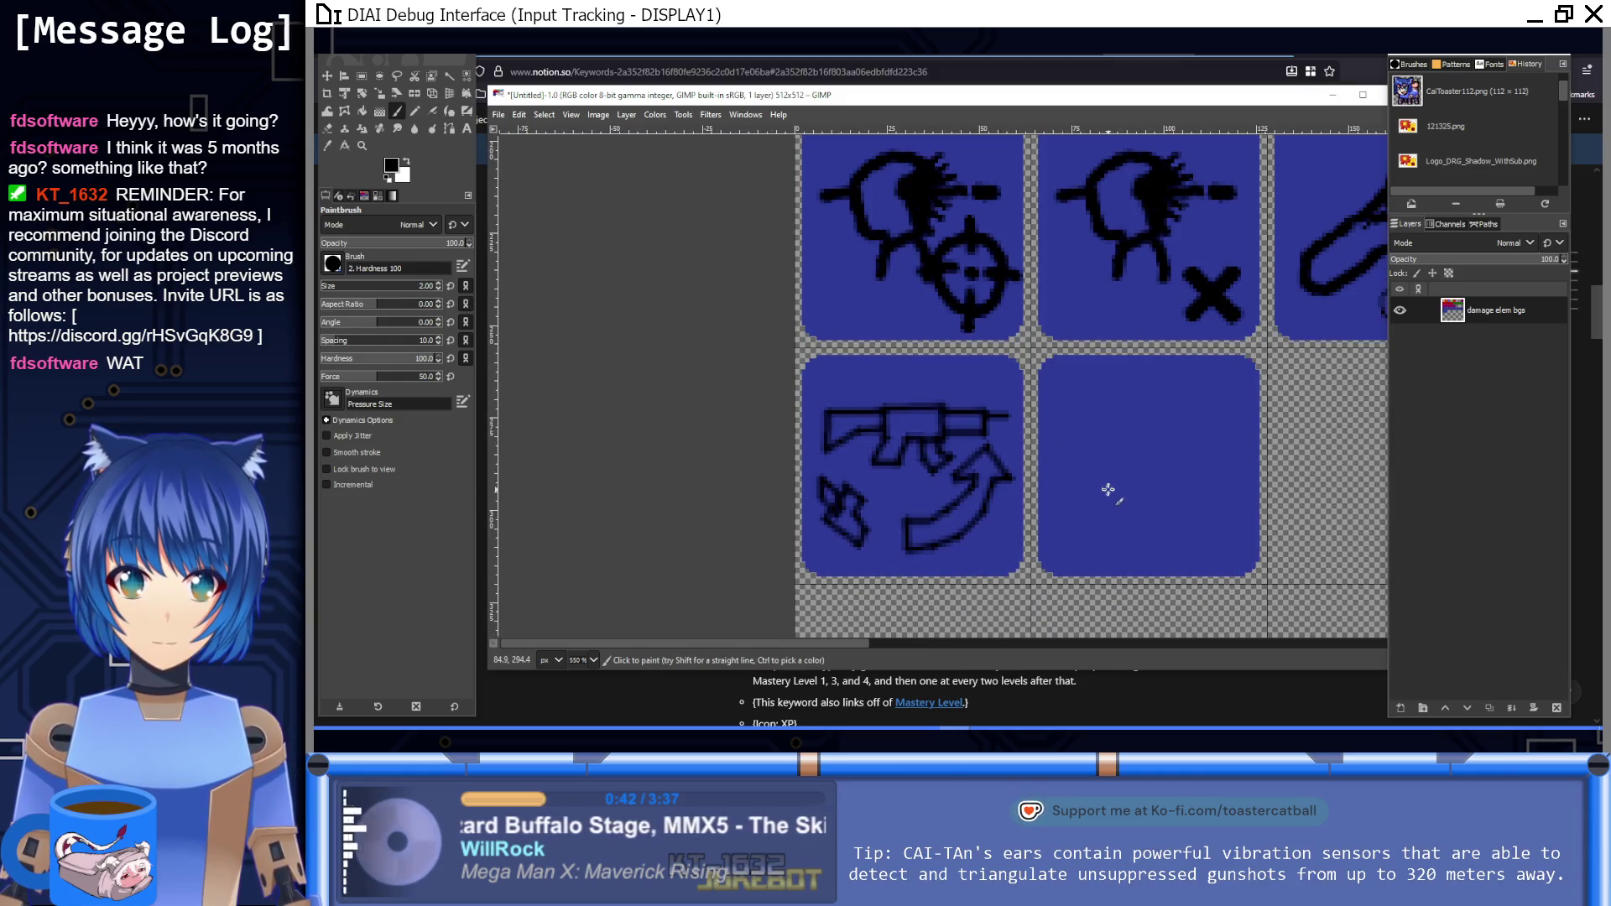
scroll(1045, 454, "up", 5)
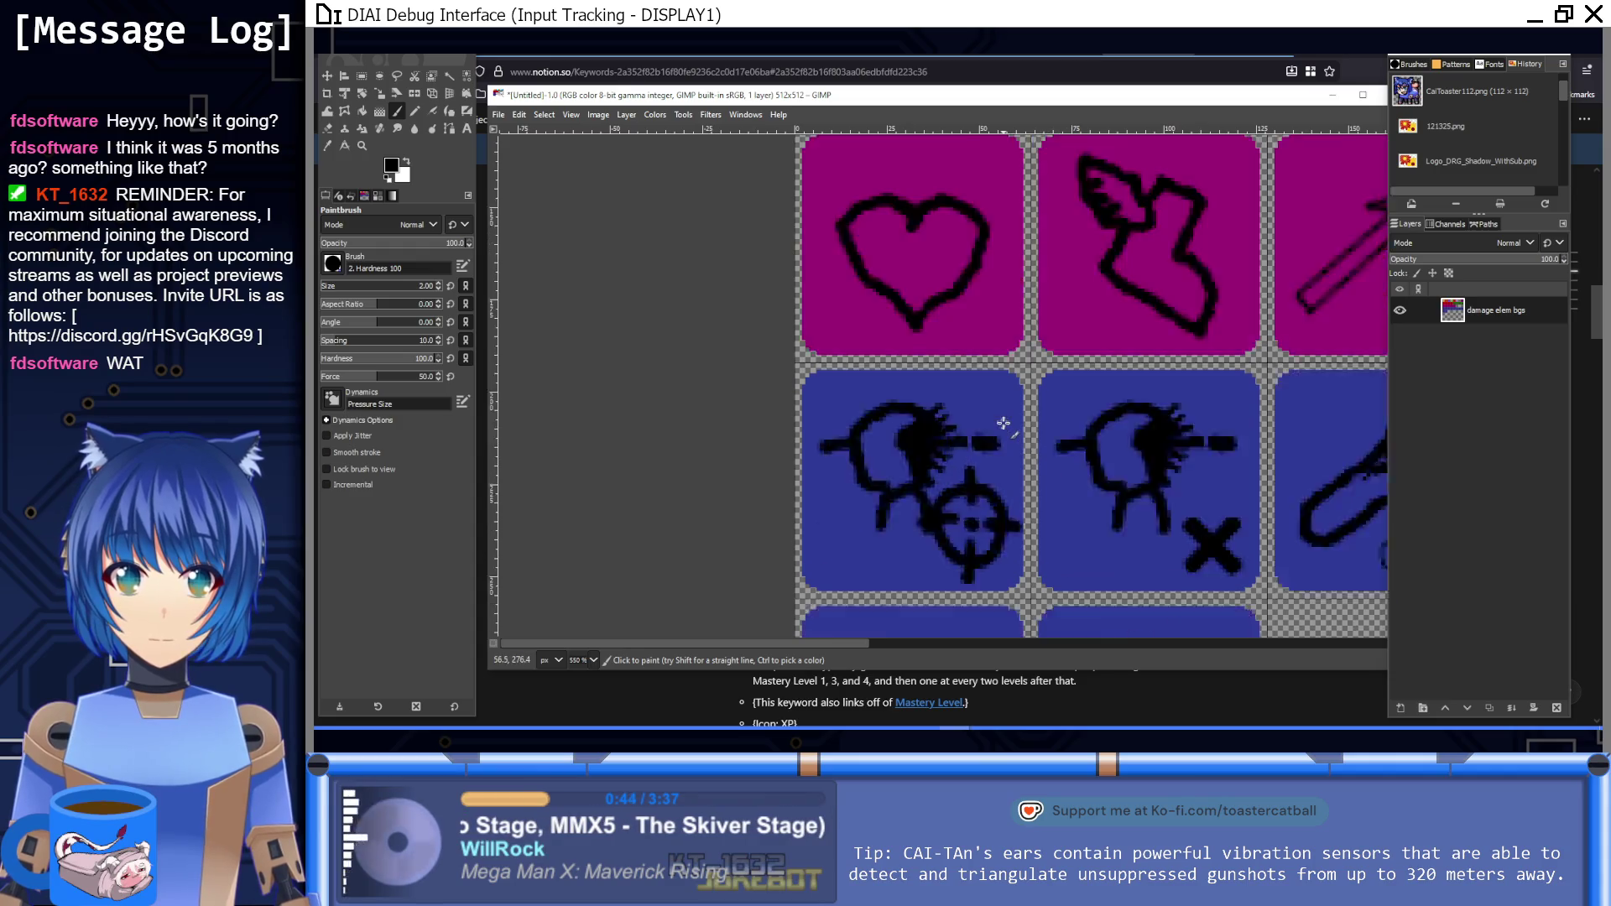
scroll(998, 284, "down", 7)
scroll(999, 285, "up", 4)
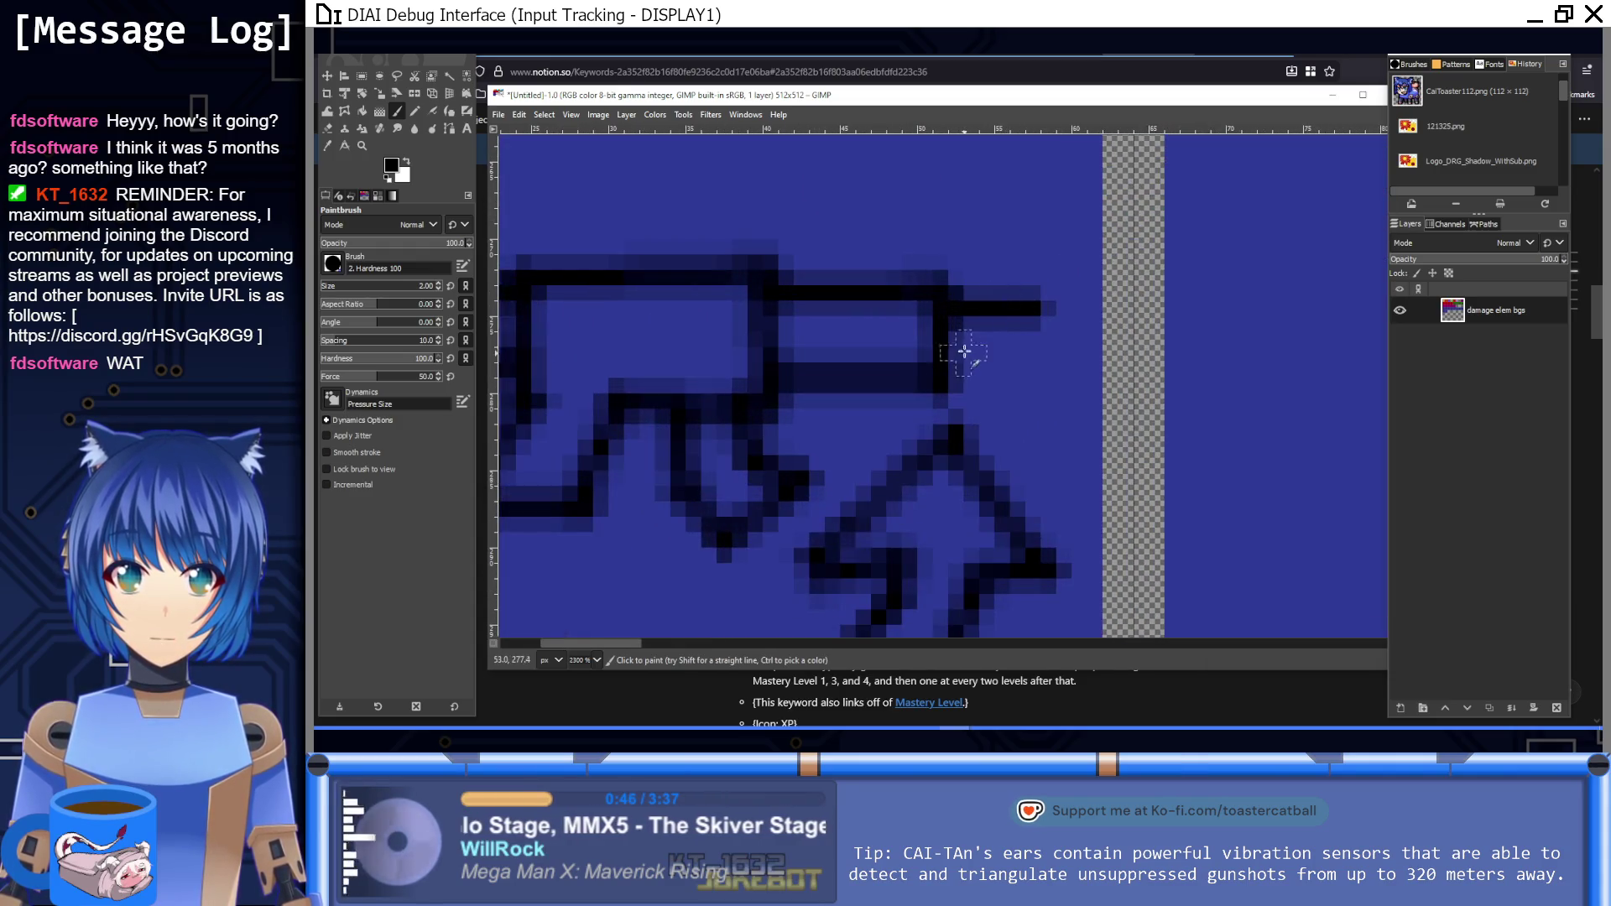
left_click(1043, 339, "shift")
mouse_move(1043, 339)
left_mouse_down()
mouse_move(960, 323)
mouse_move(991, 331)
left_mouse_up()
key("1")
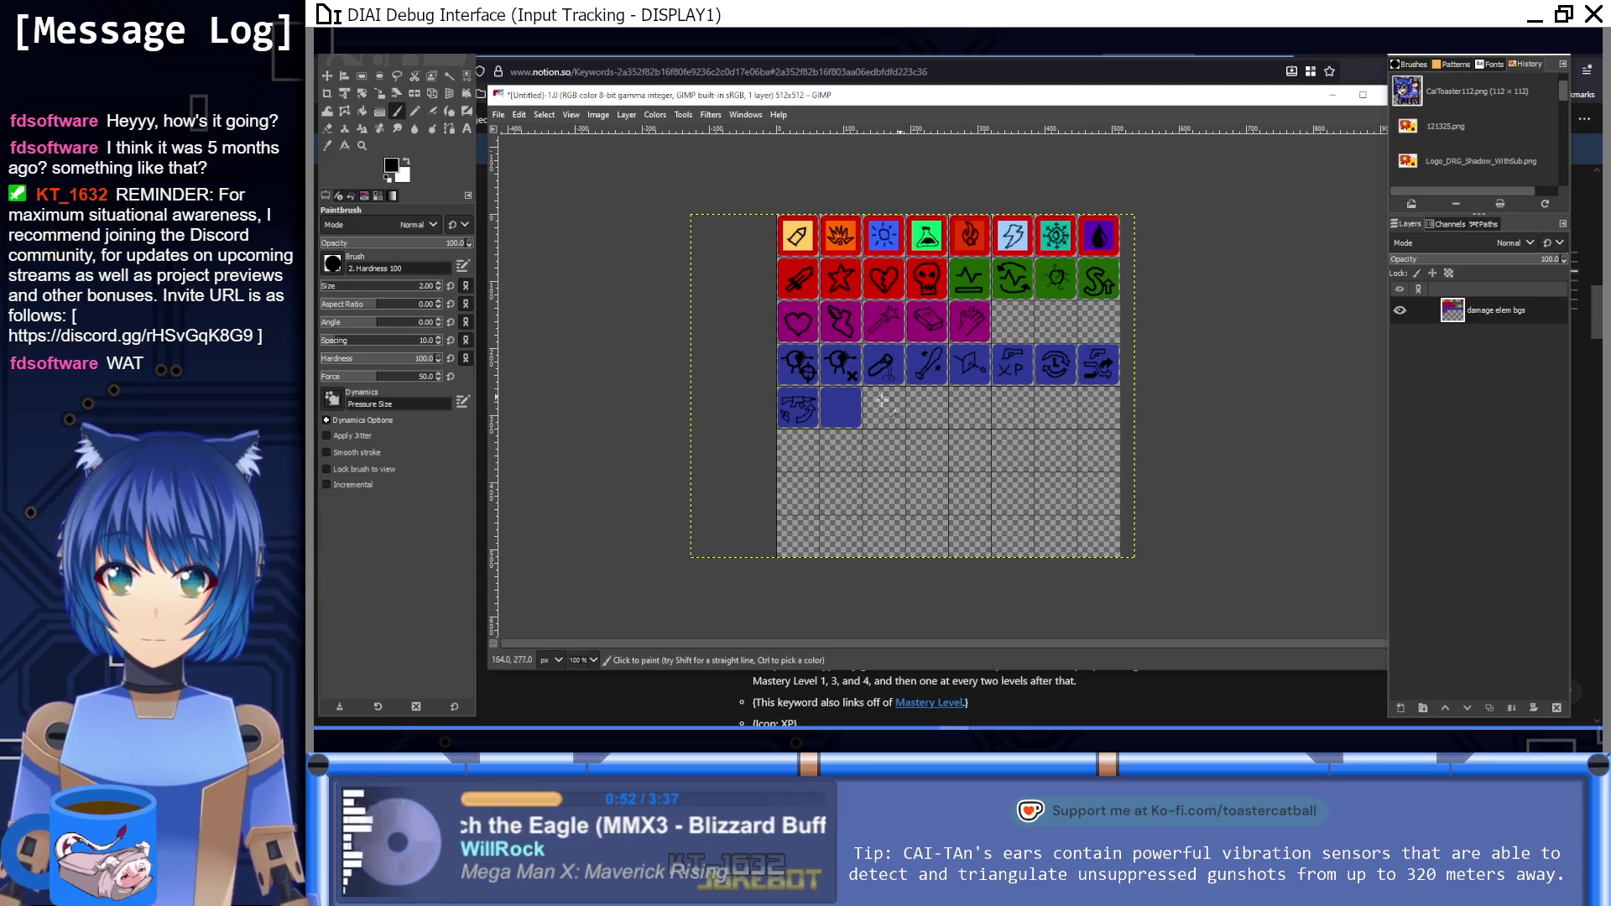
Step: Pick the tile blue and repaint the gun barrel line to clean it up
key("4")
scroll(755, 369, "down", 1)
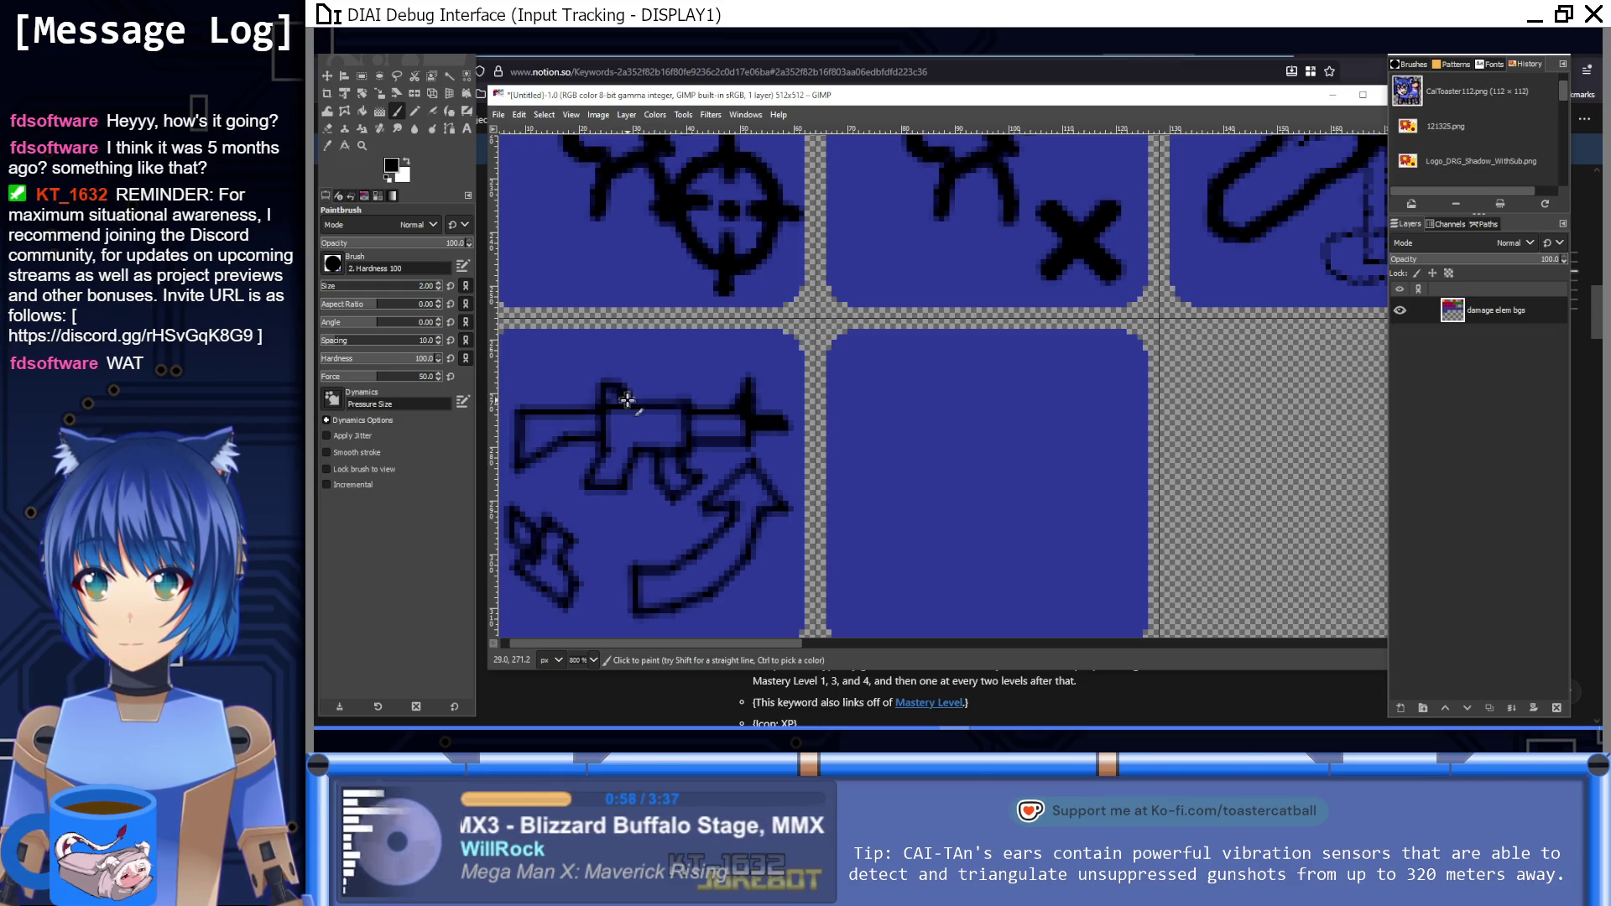
key("1")
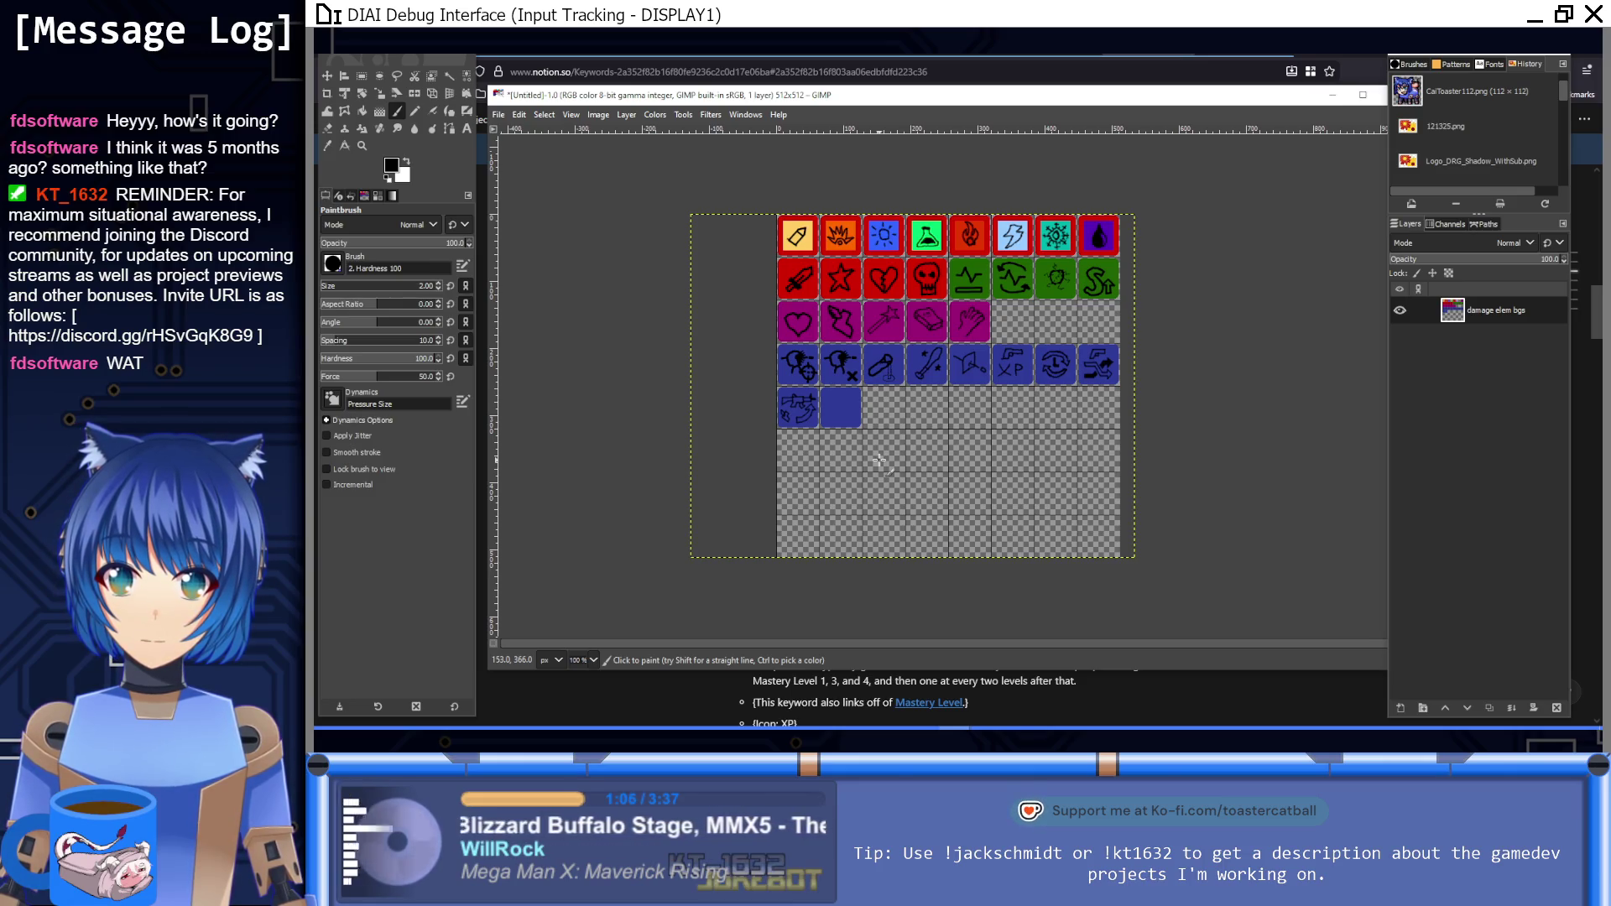
scroll(801, 412, "up", 10)
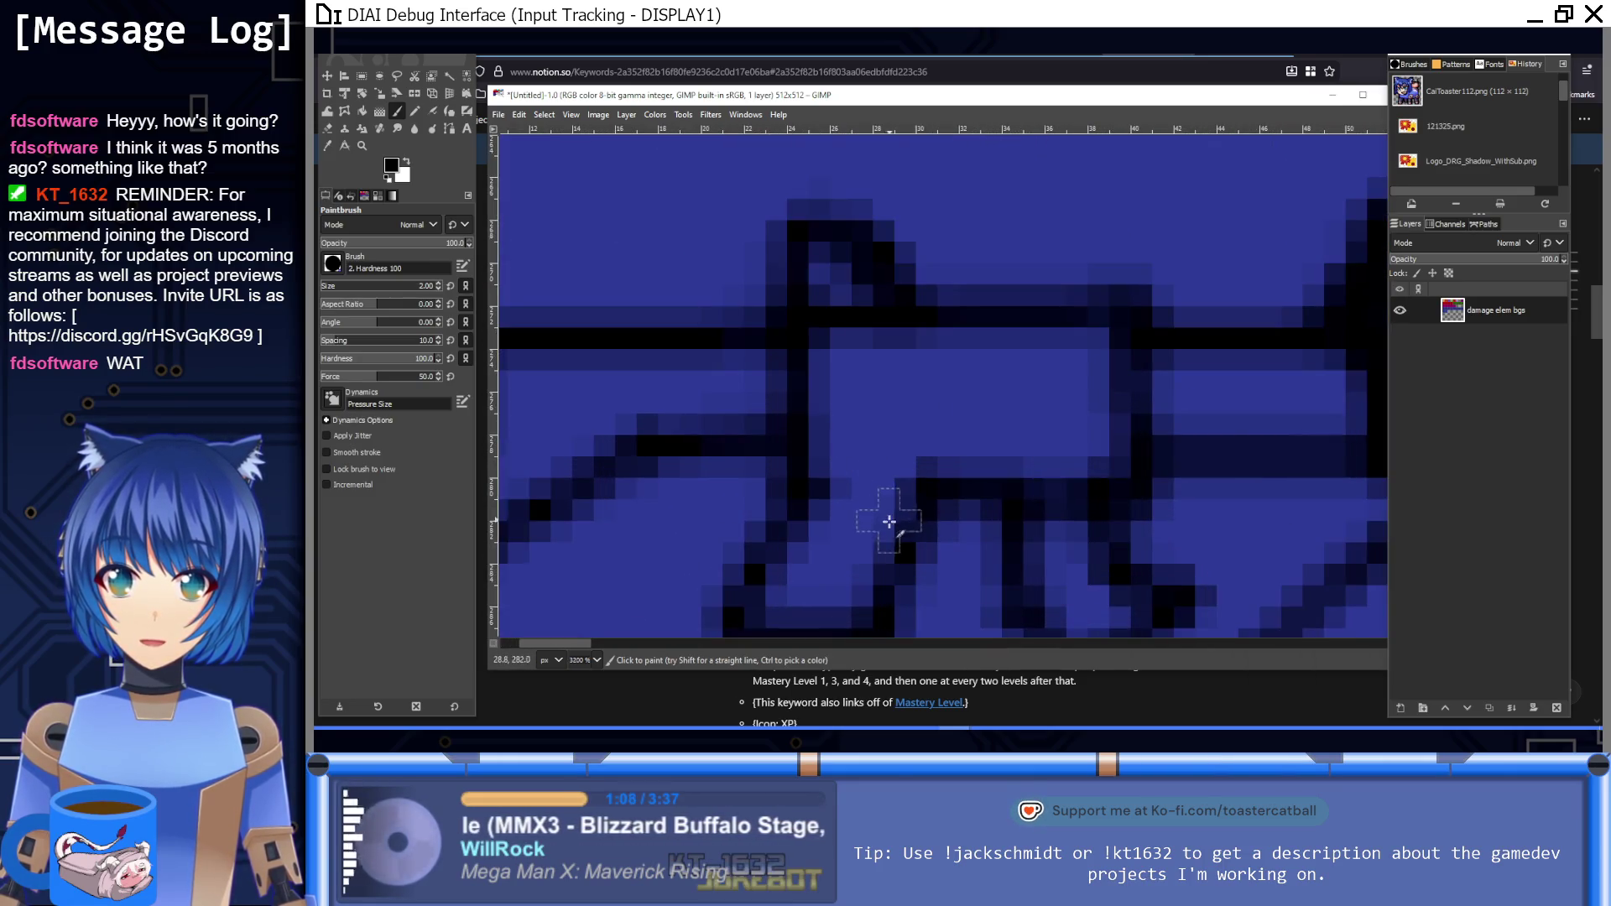
key("1")
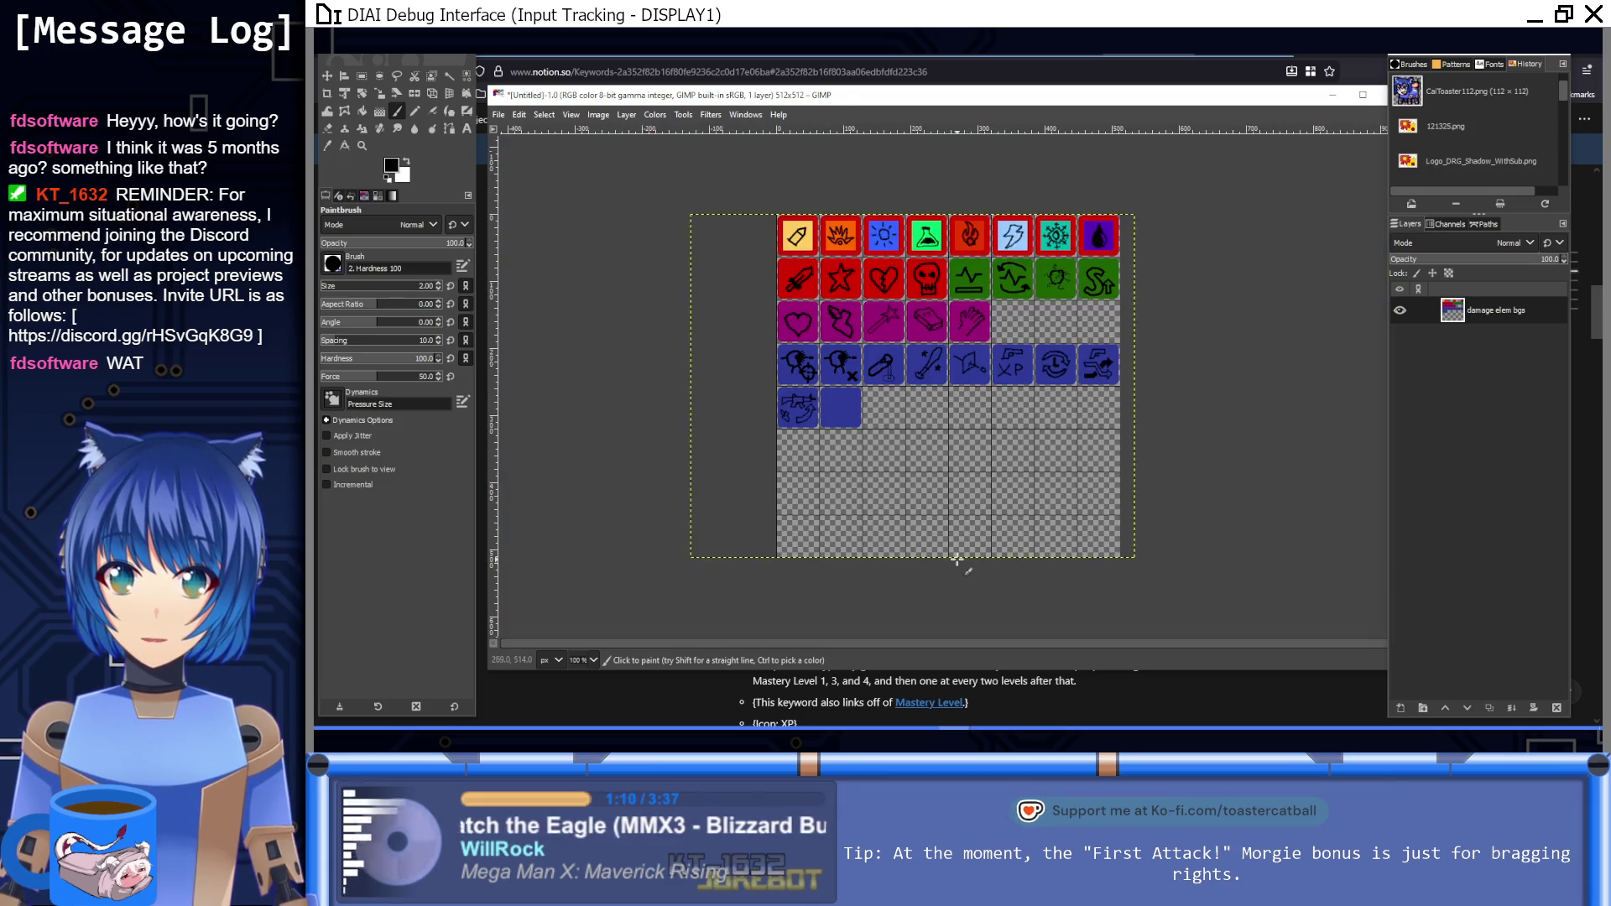
scroll(873, 415, "up", 4)
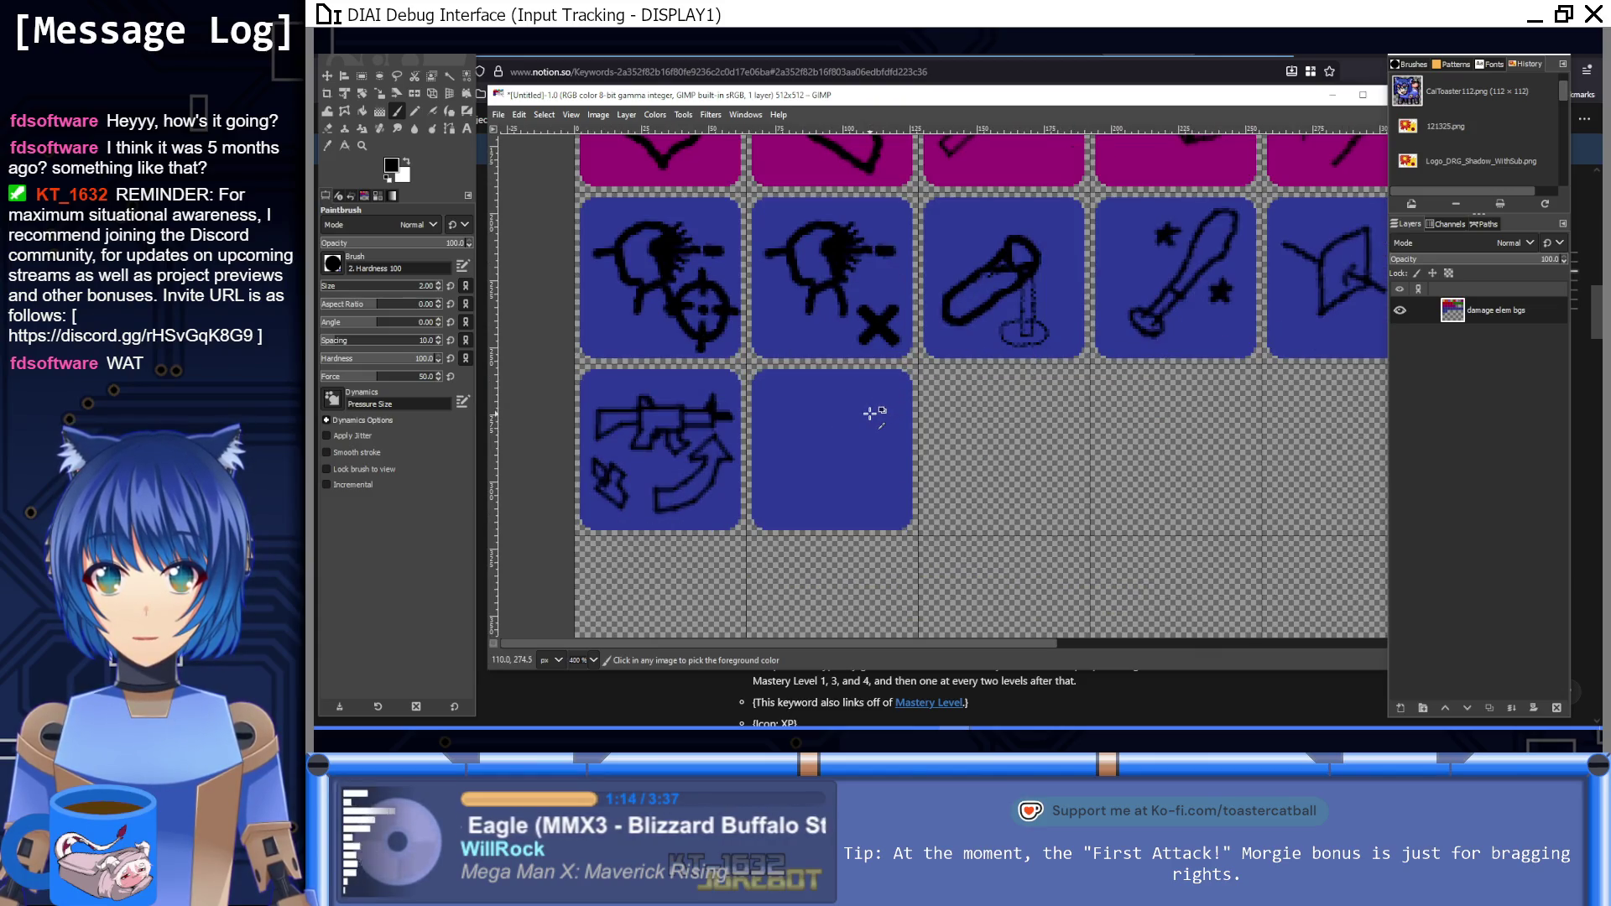
scroll(870, 413, "up", 3)
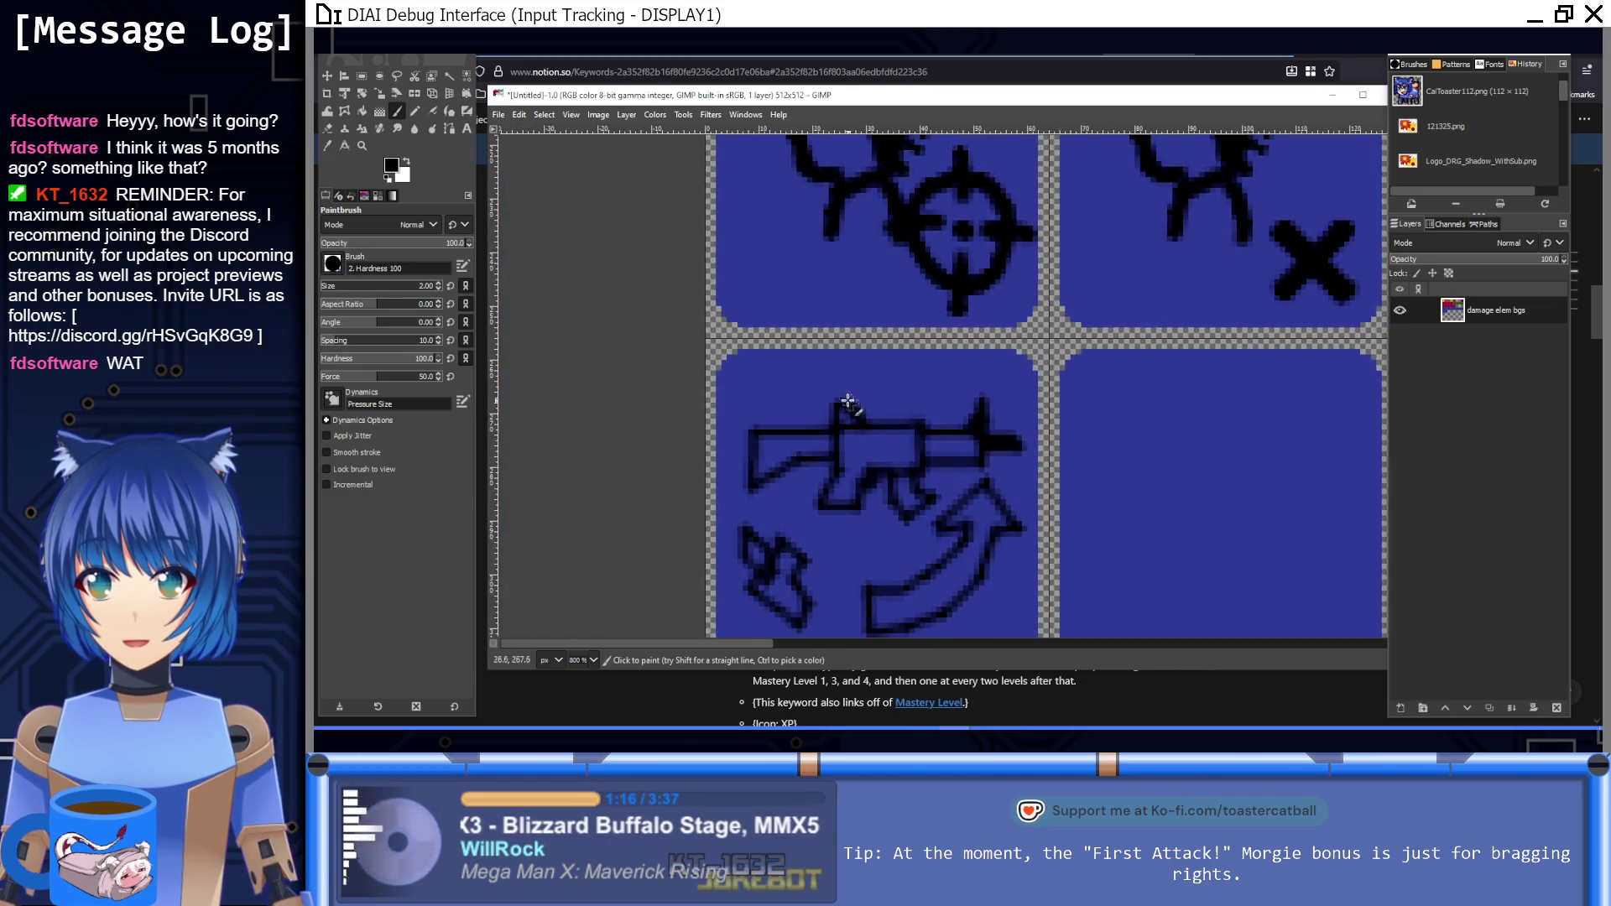
left_click(849, 403, "ctrl")
scroll(851, 407, "up", 3)
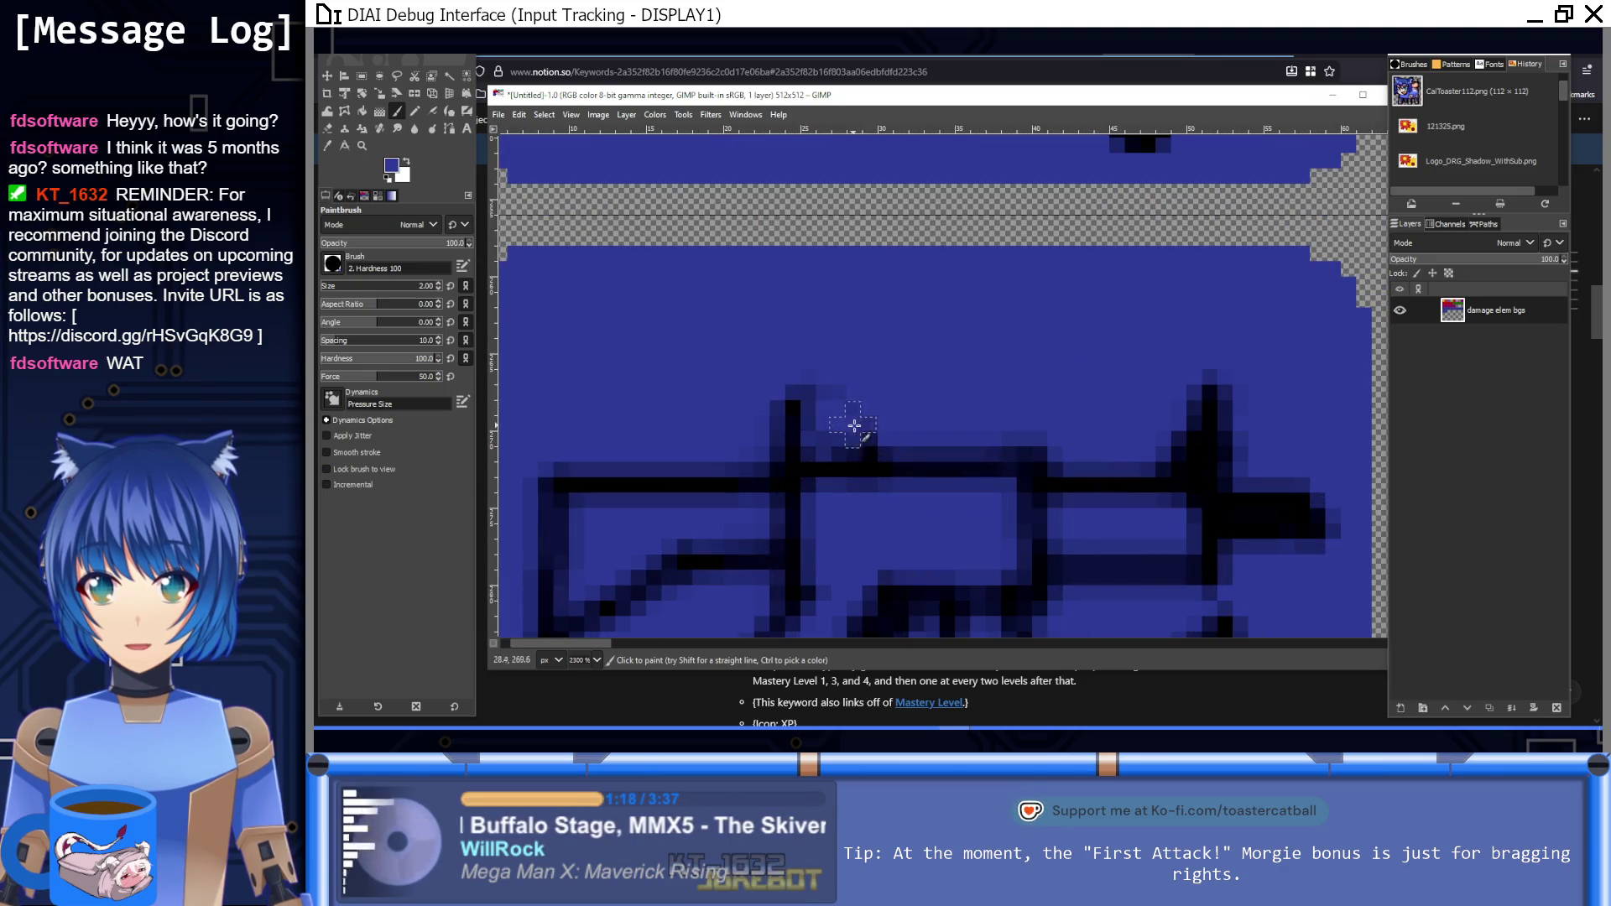
left_click(892, 471, "ctrl")
left_click_drag(888, 468, 803, 451)
Step: Resample the tile blue, then set the paint colour back to black
key("1")
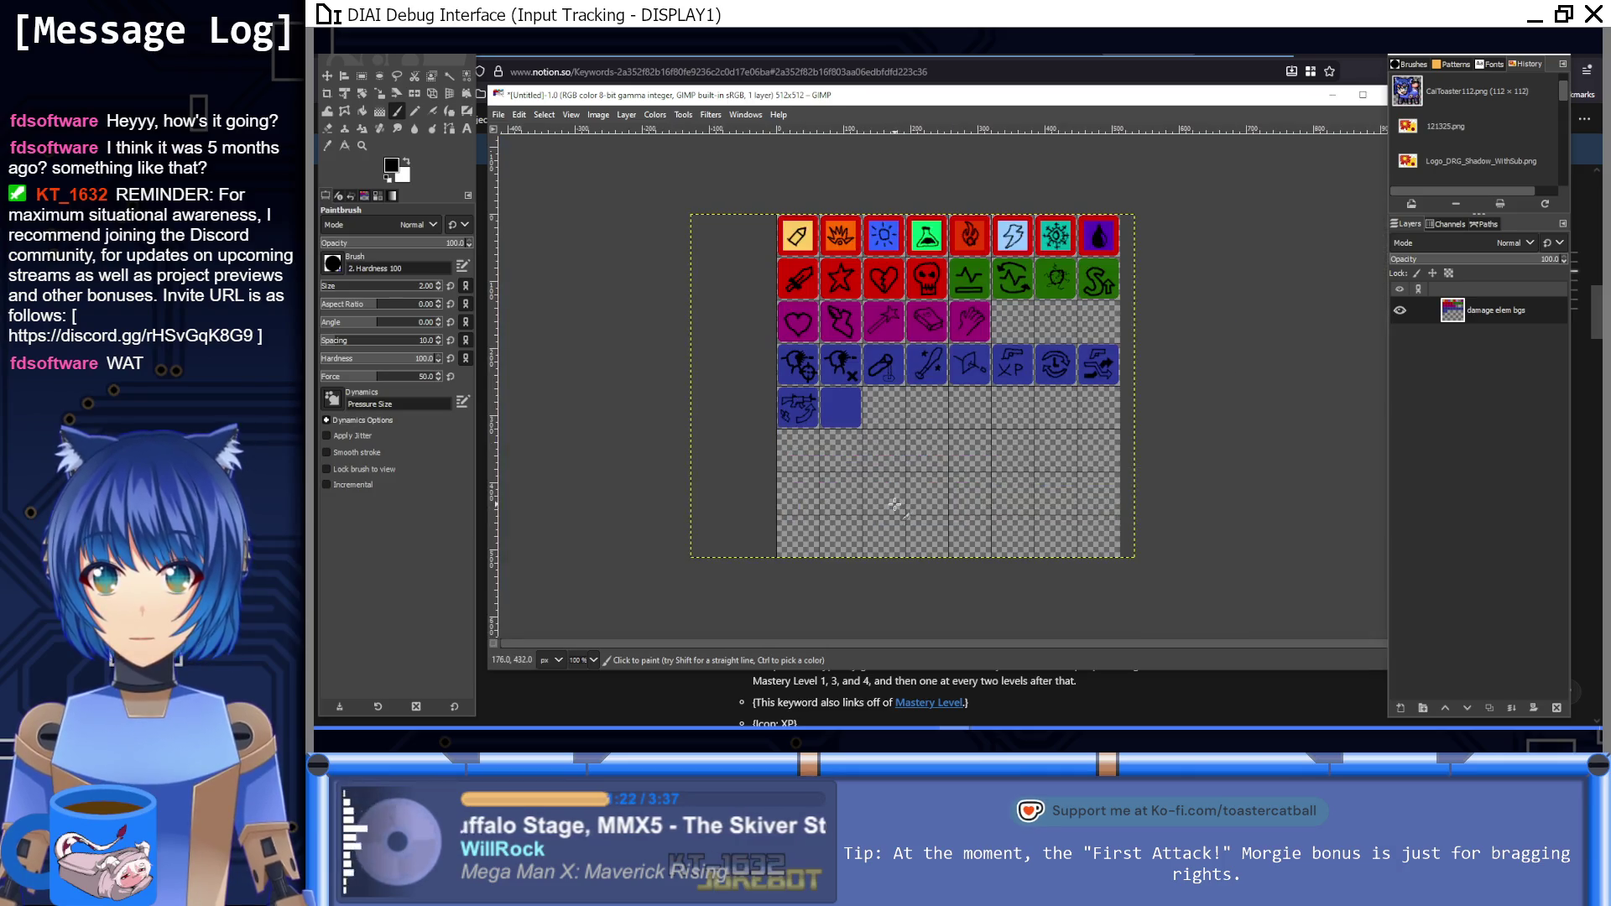
scroll(845, 410, "up", 5)
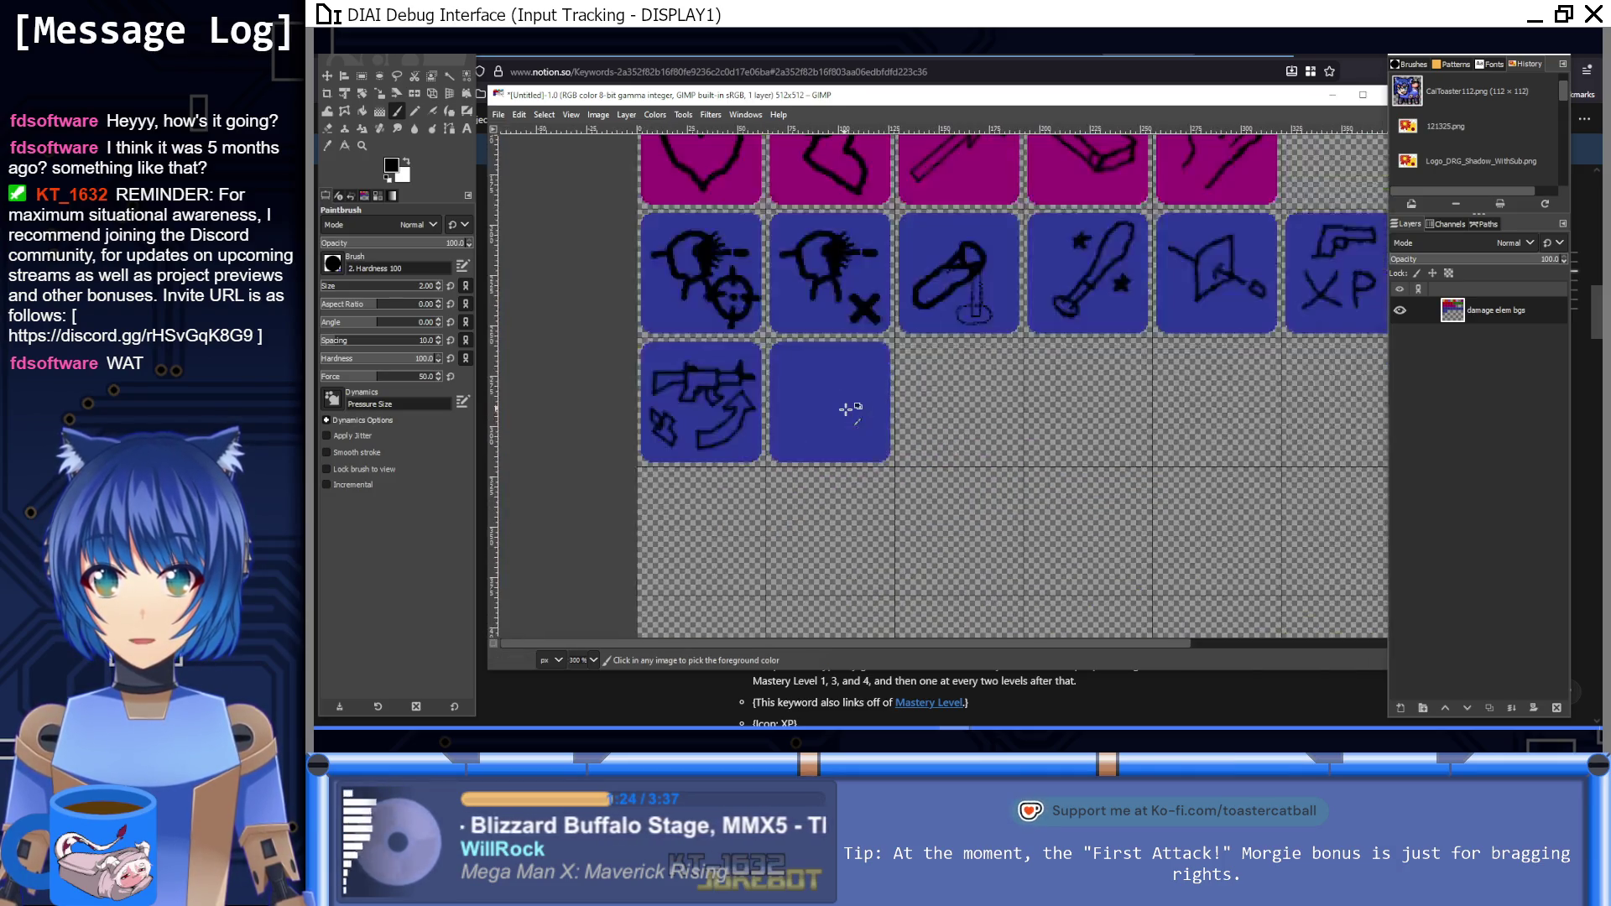
left_click(638, 365, "ctrl")
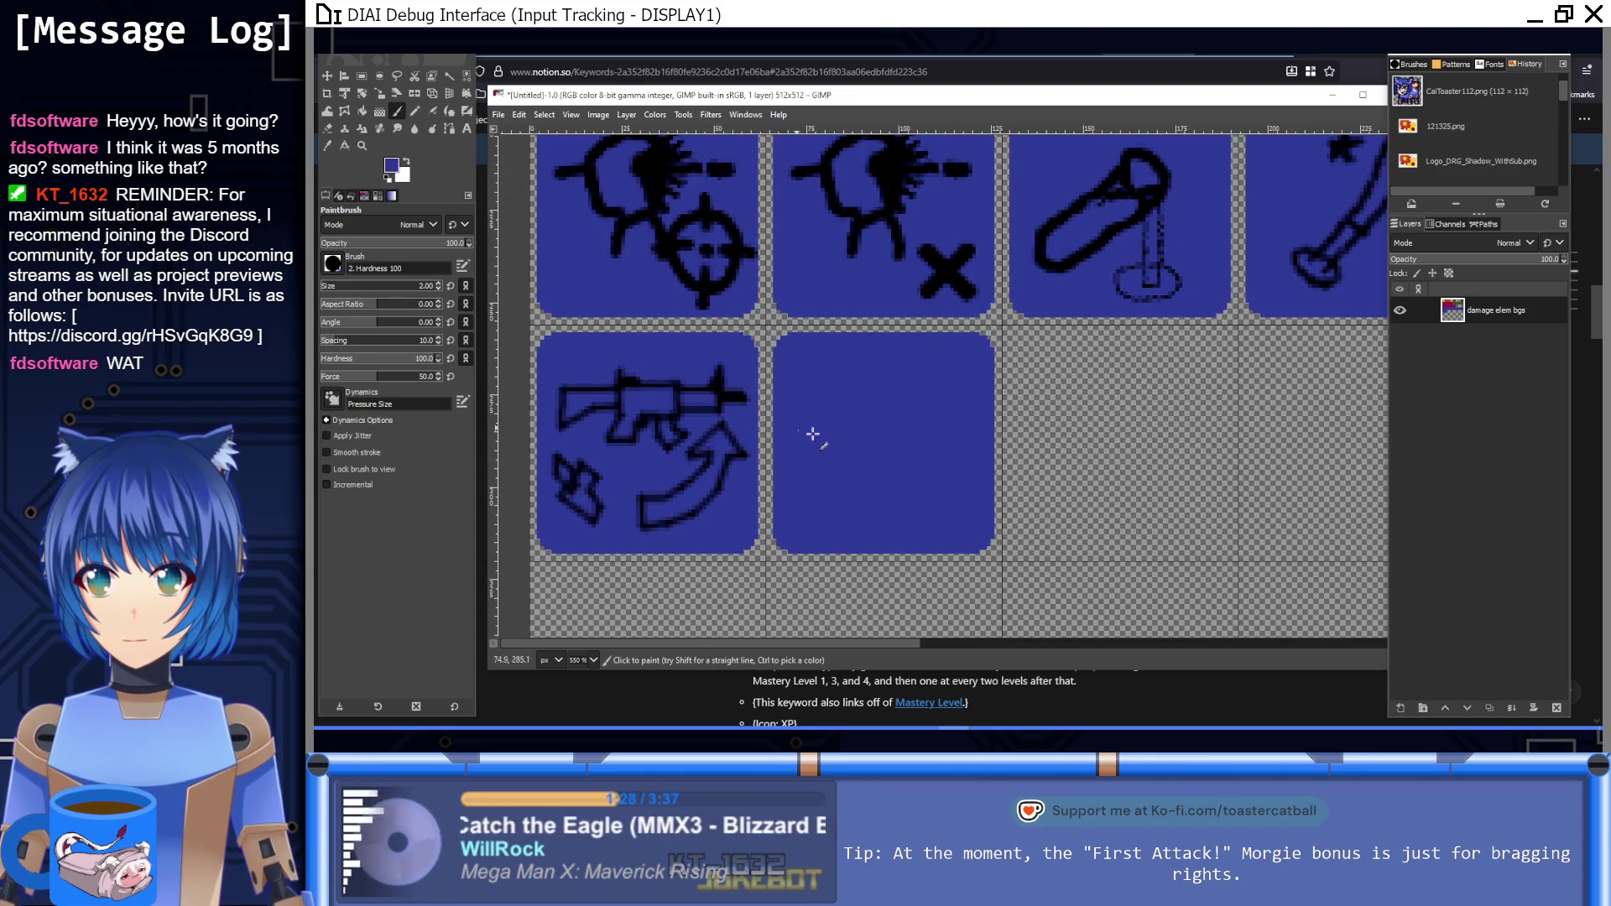
left_click(671, 252, "ctrl")
scroll(752, 348, "up", 1)
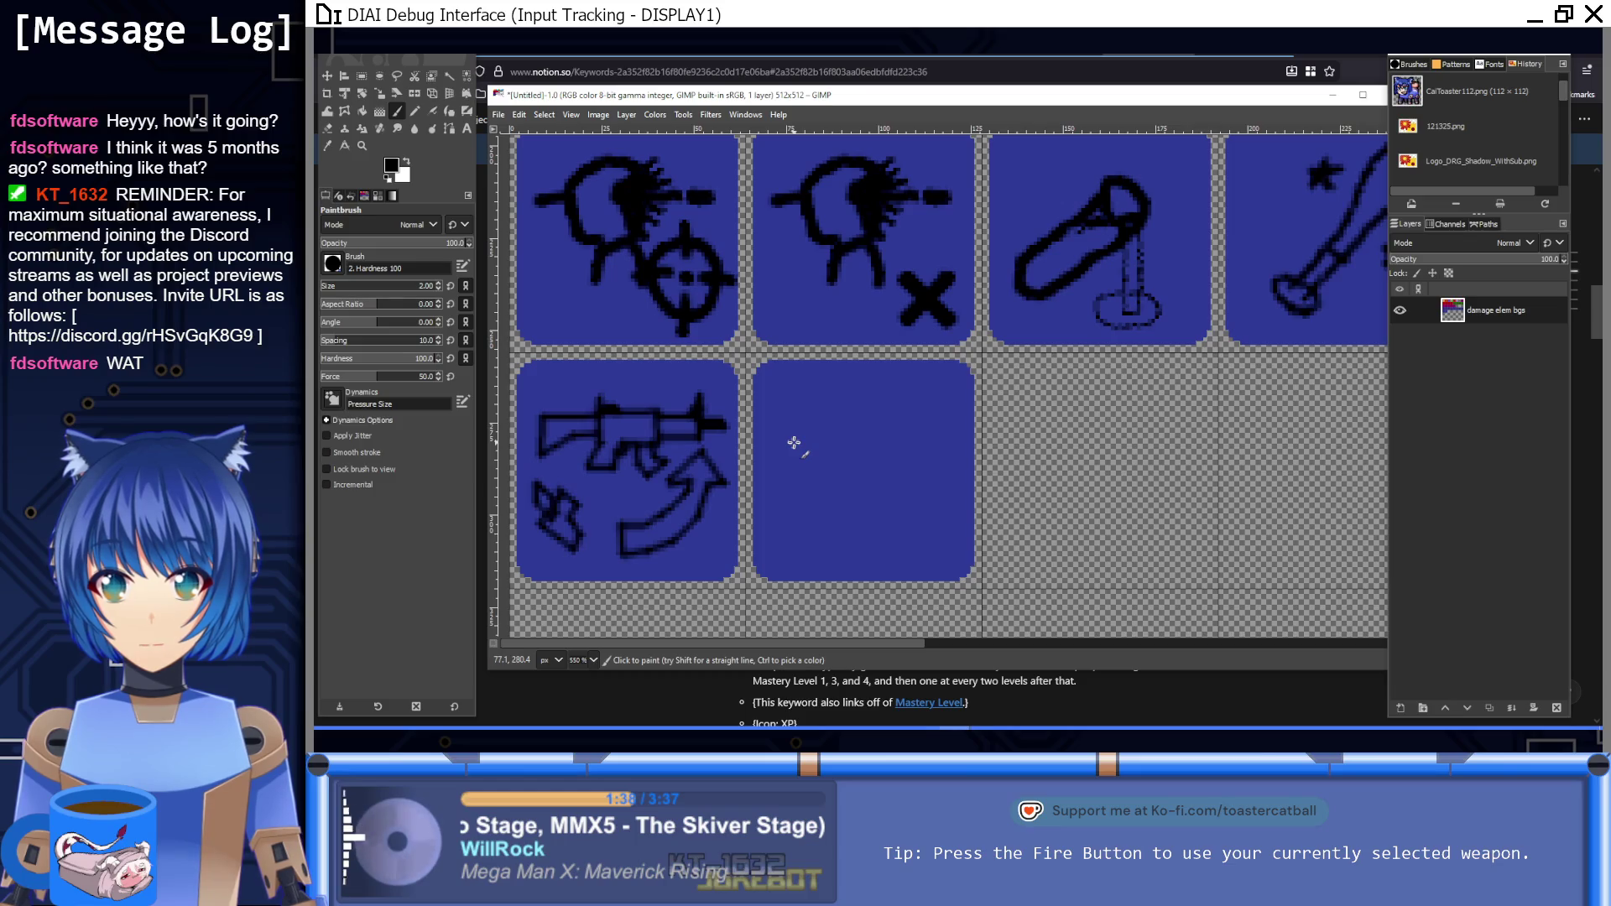
Step: Paint a thick curved top streak in the empty fifth-row blue tile, redoing a bad stroke
left_click_drag(814, 417, 871, 406)
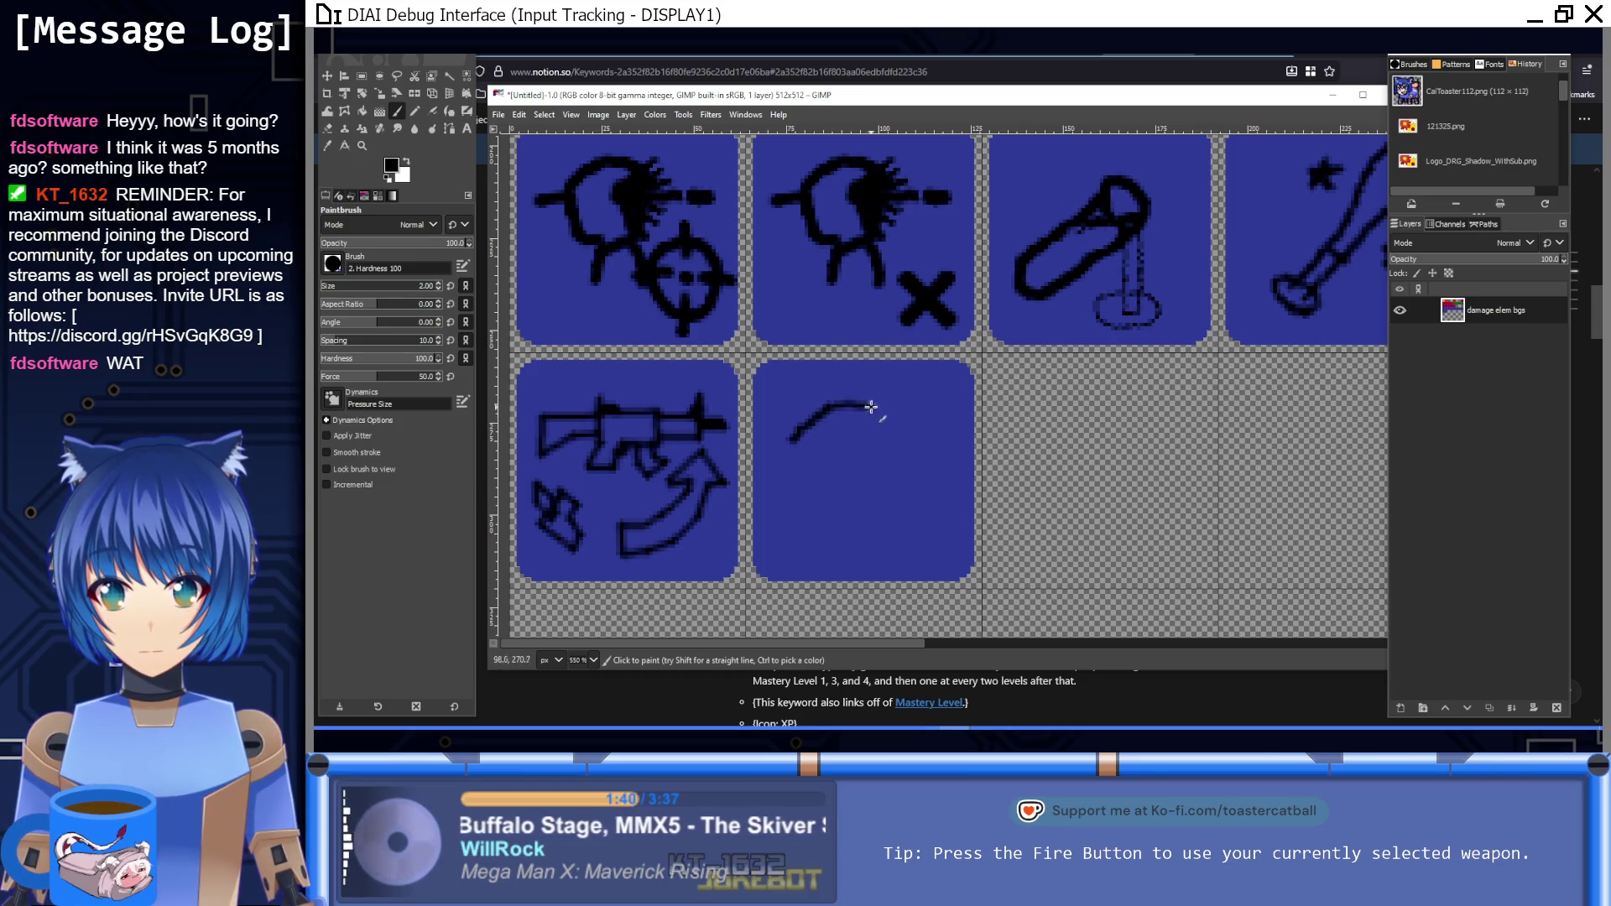
key("ctrl+z")
left_click_drag(795, 444, 845, 427)
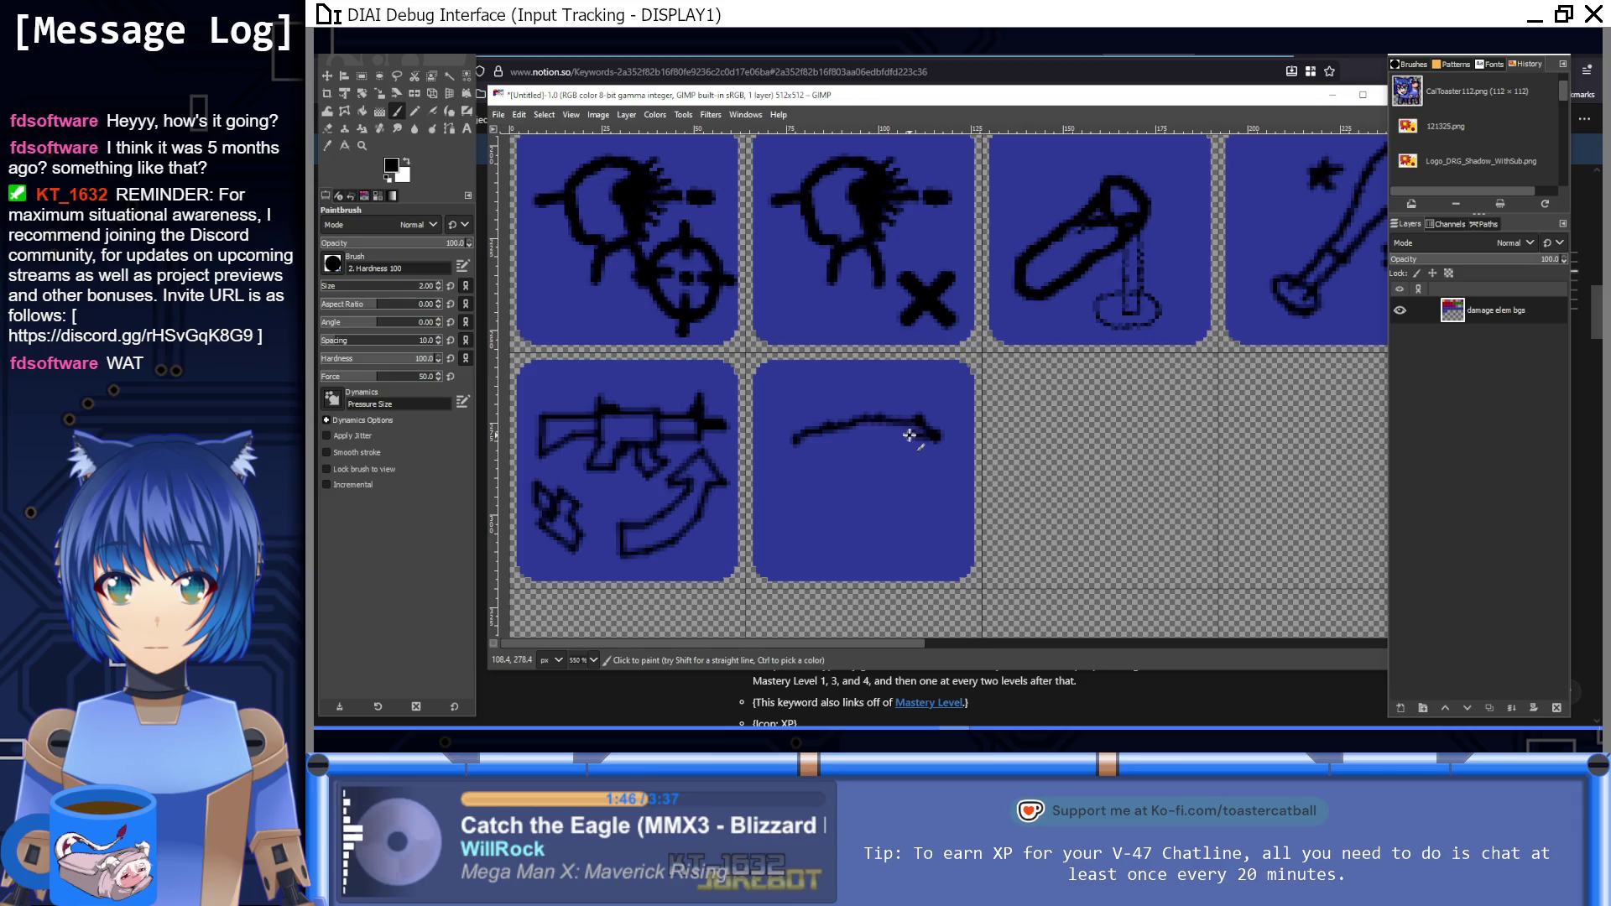
left_click_drag(881, 438, 785, 453)
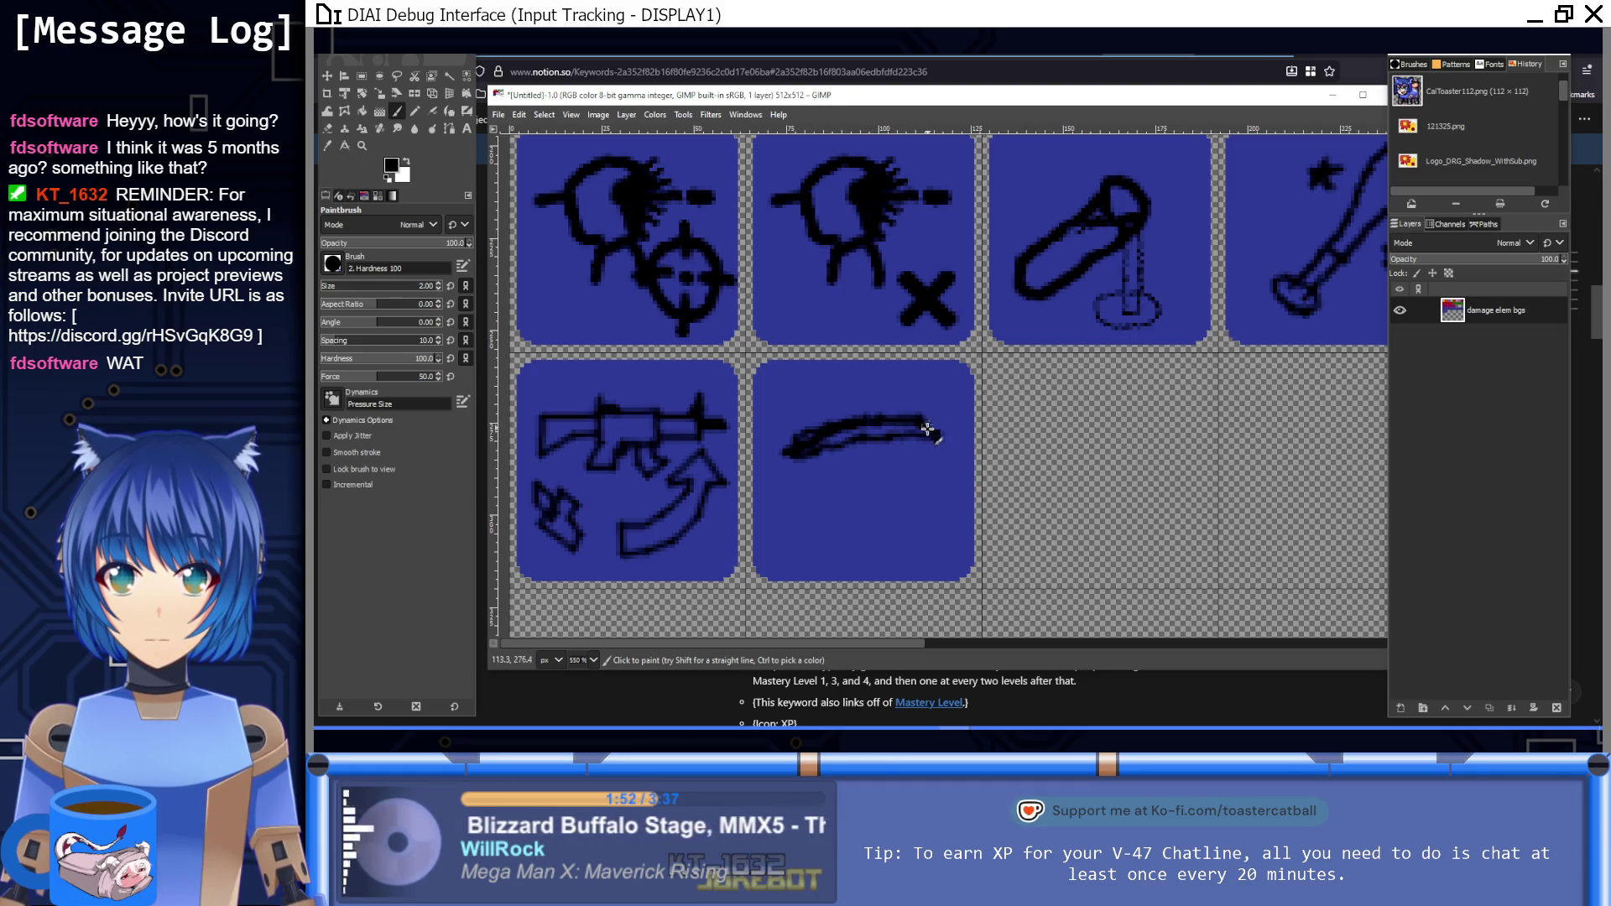
Step: Add the middle and lowest wavy streaks below the top one
left_click_drag(784, 477, 837, 463)
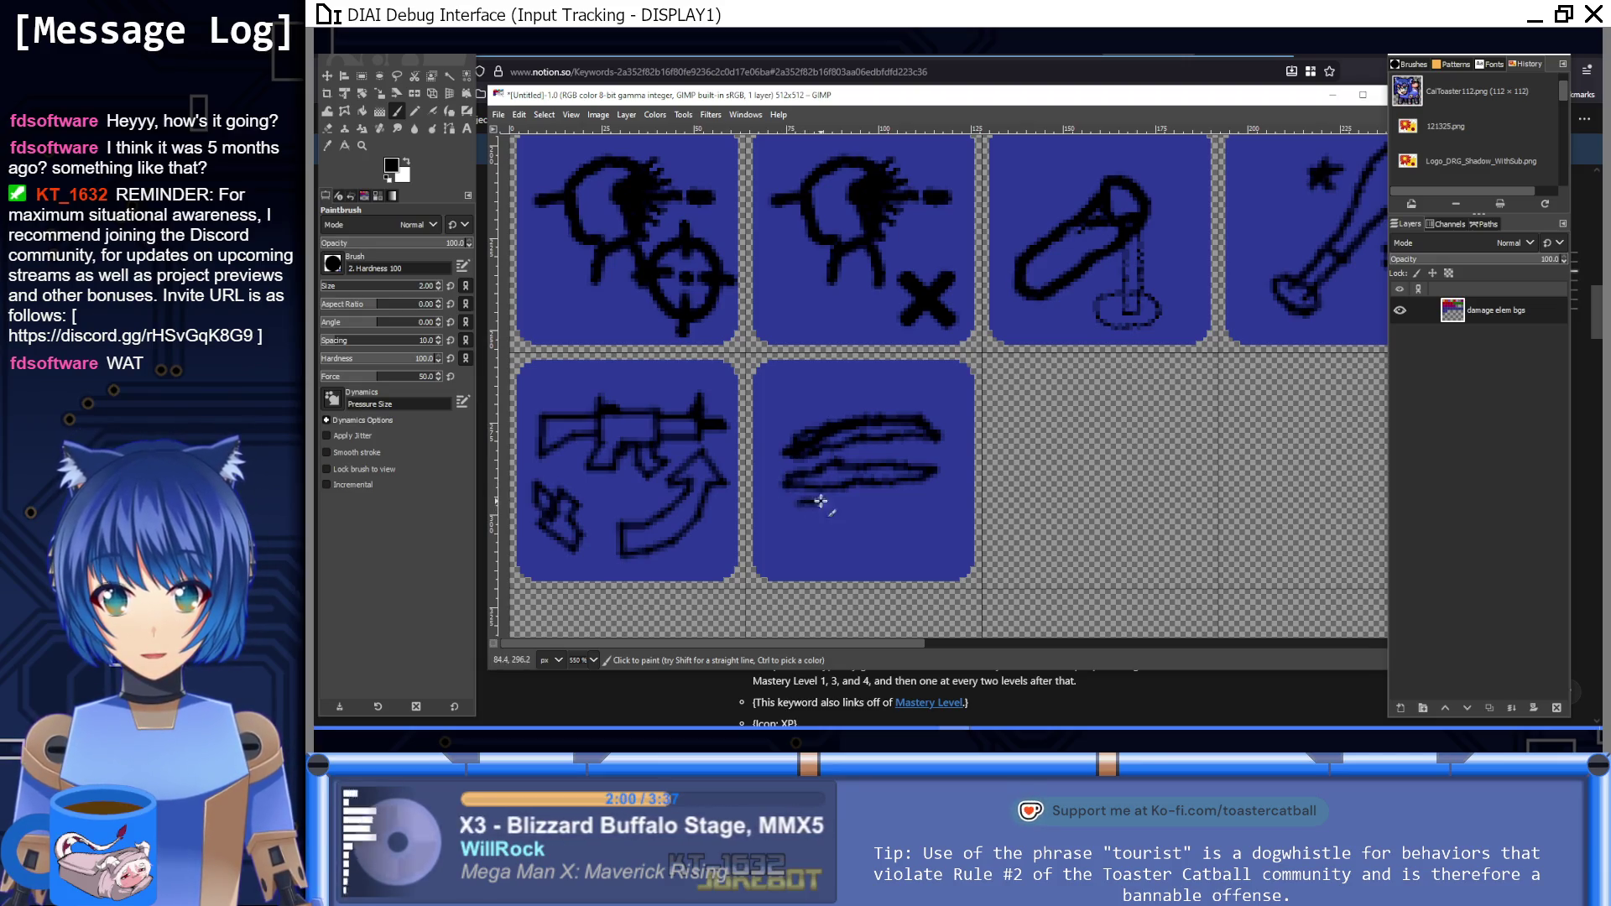
key("ctrl+z")
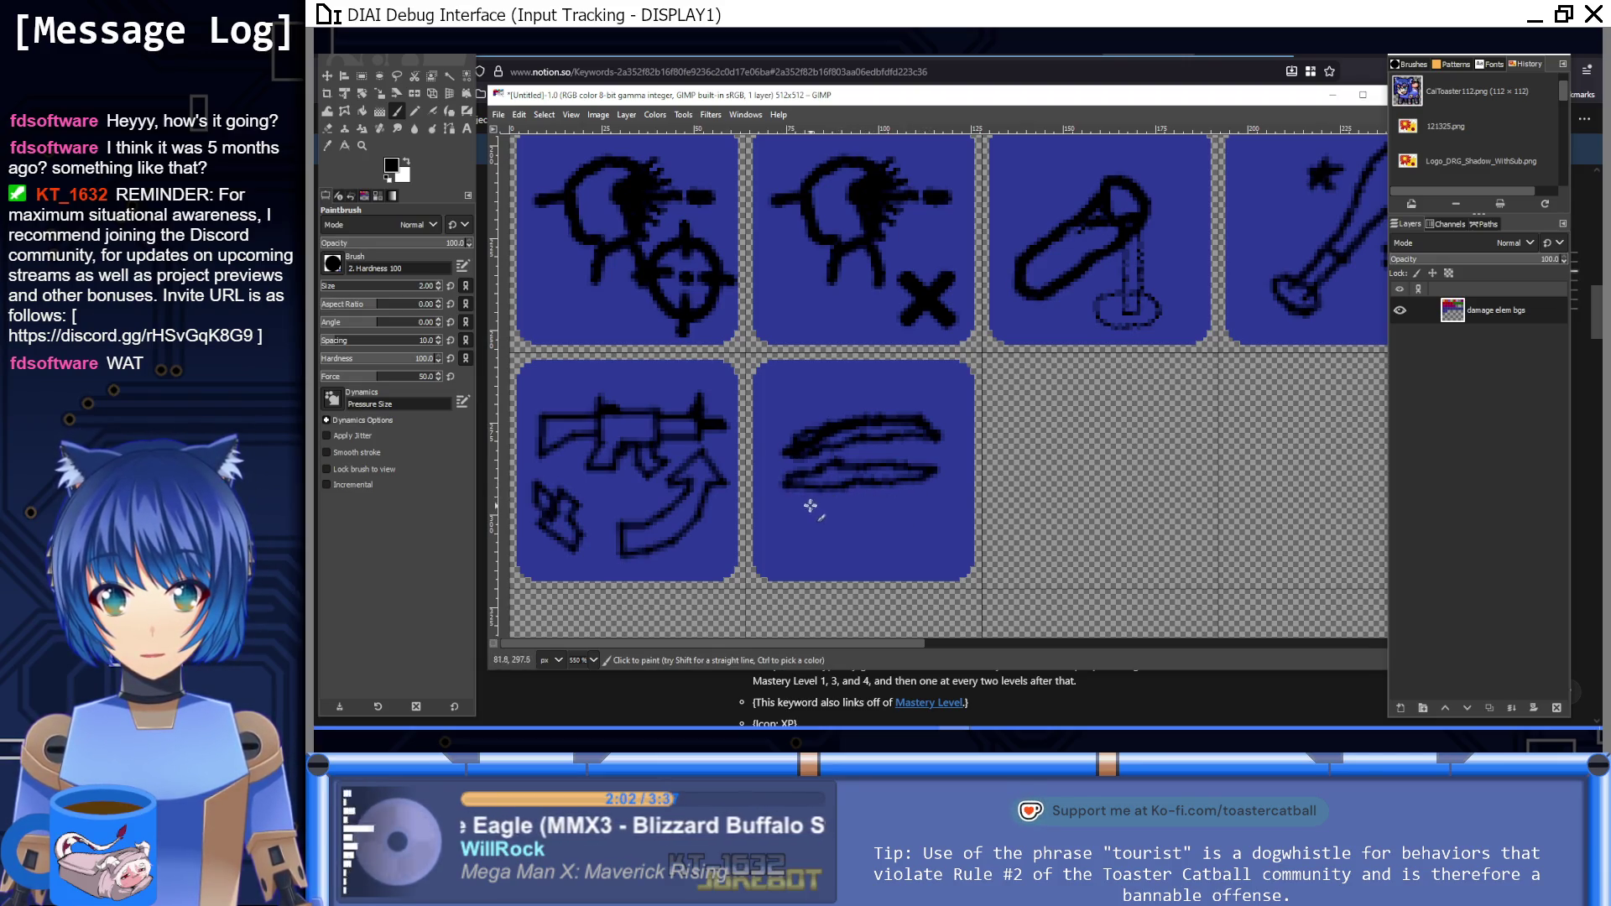
scroll(807, 503, "up", 2)
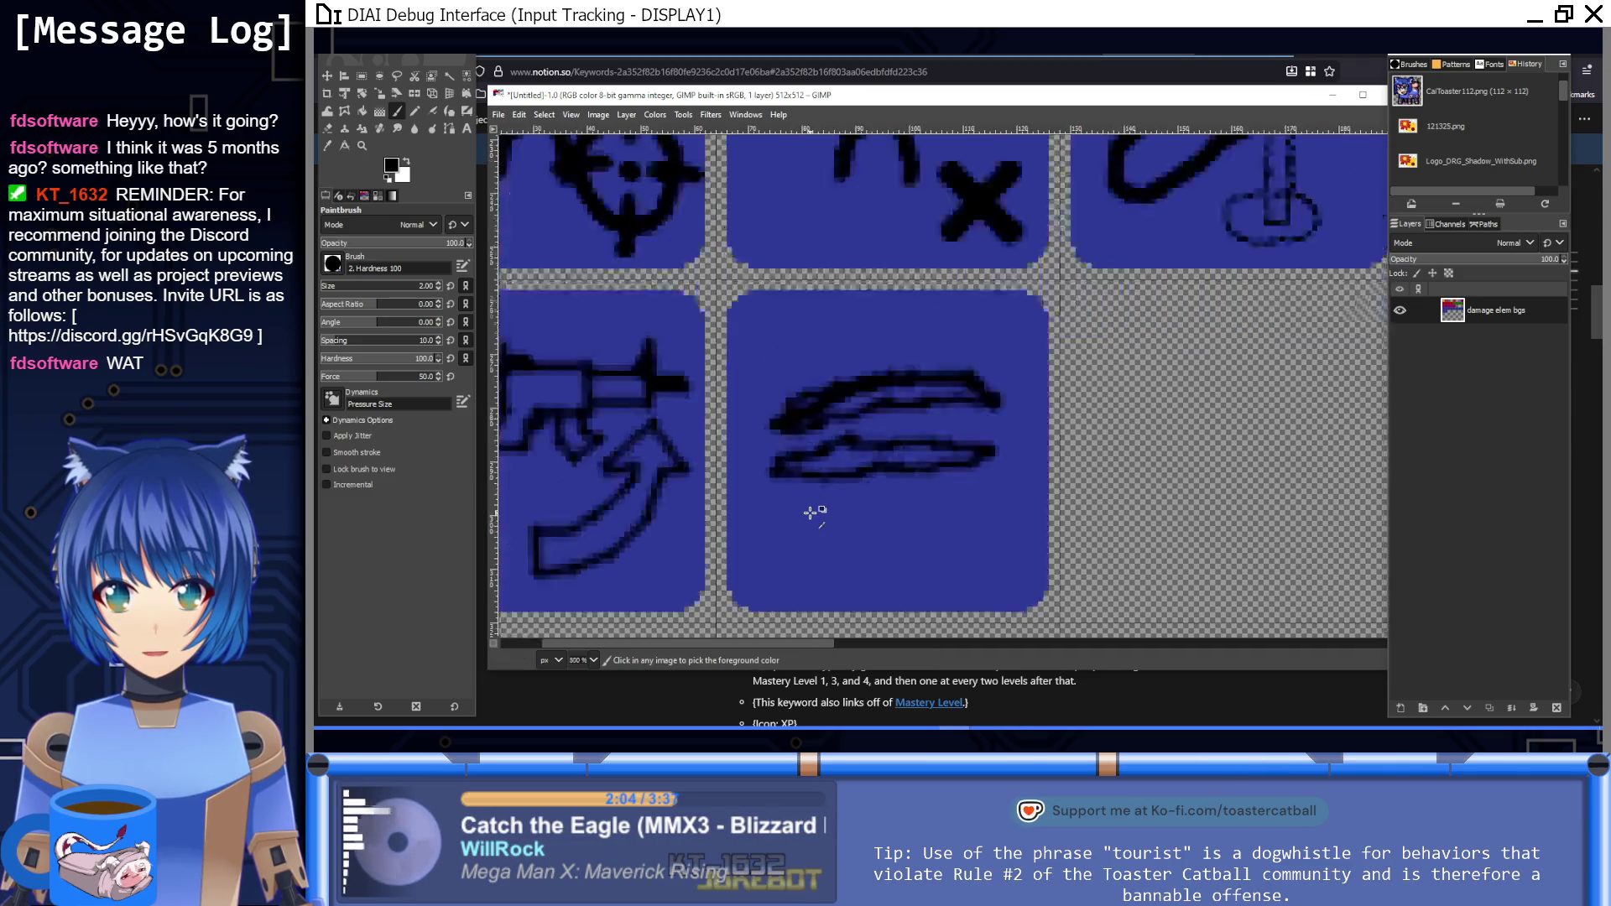
mouse_move(785, 496)
left_mouse_down()
mouse_move(875, 508)
mouse_move(1053, 478)
left_mouse_up()
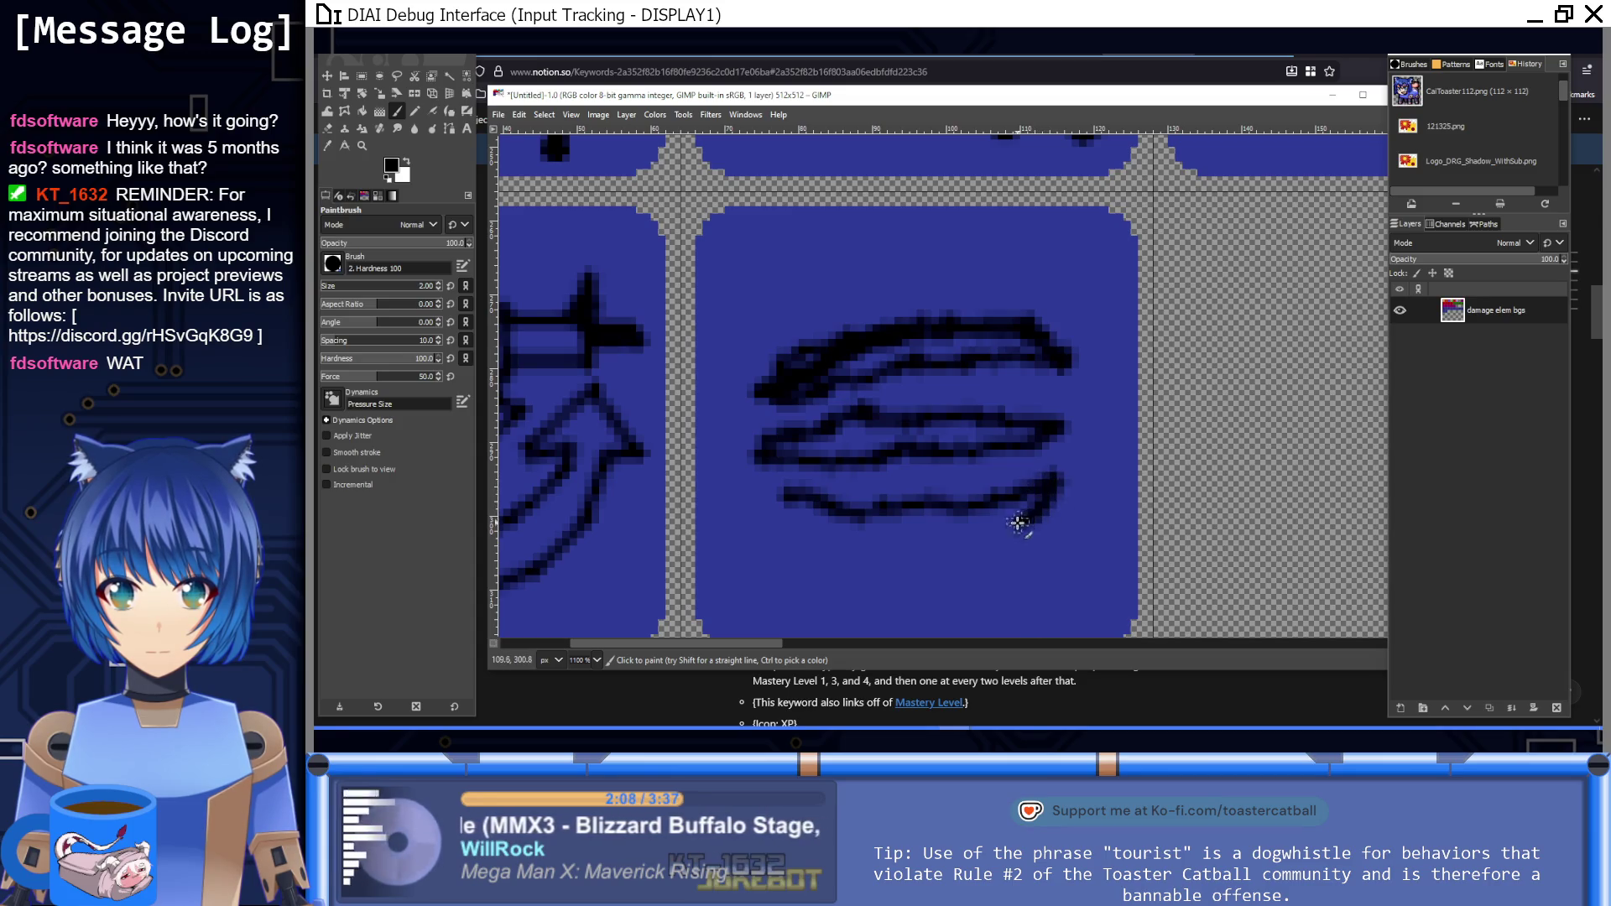
mouse_move(962, 541)
left_mouse_down()
mouse_move(875, 543)
mouse_move(778, 502)
left_mouse_up()
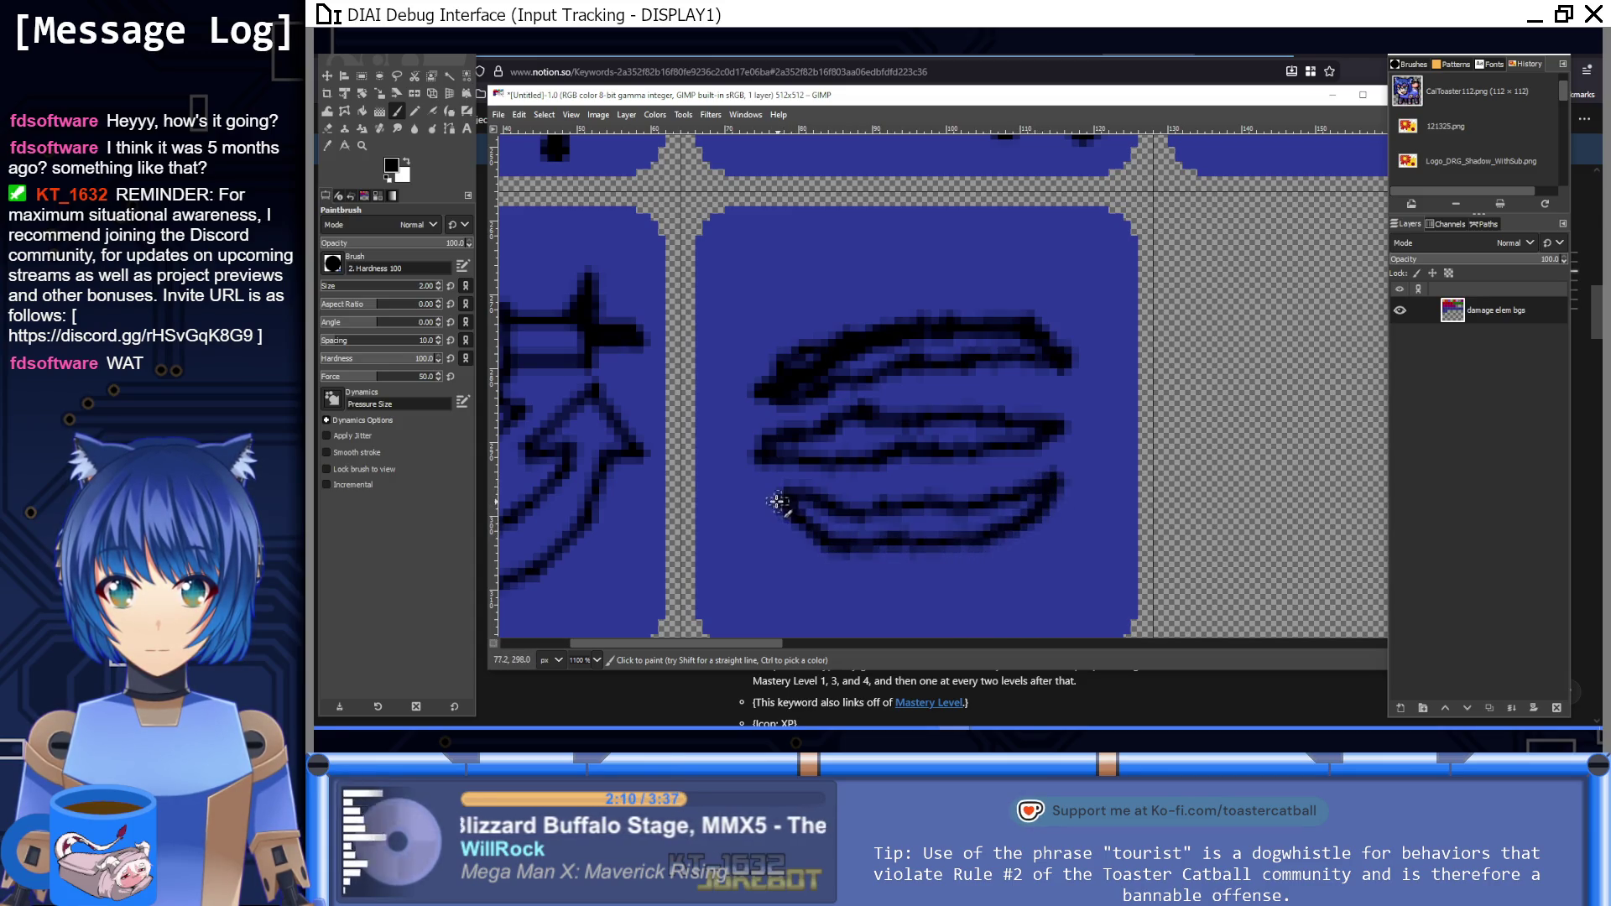
Step: Extend the lower speed streak further to the left
key("1")
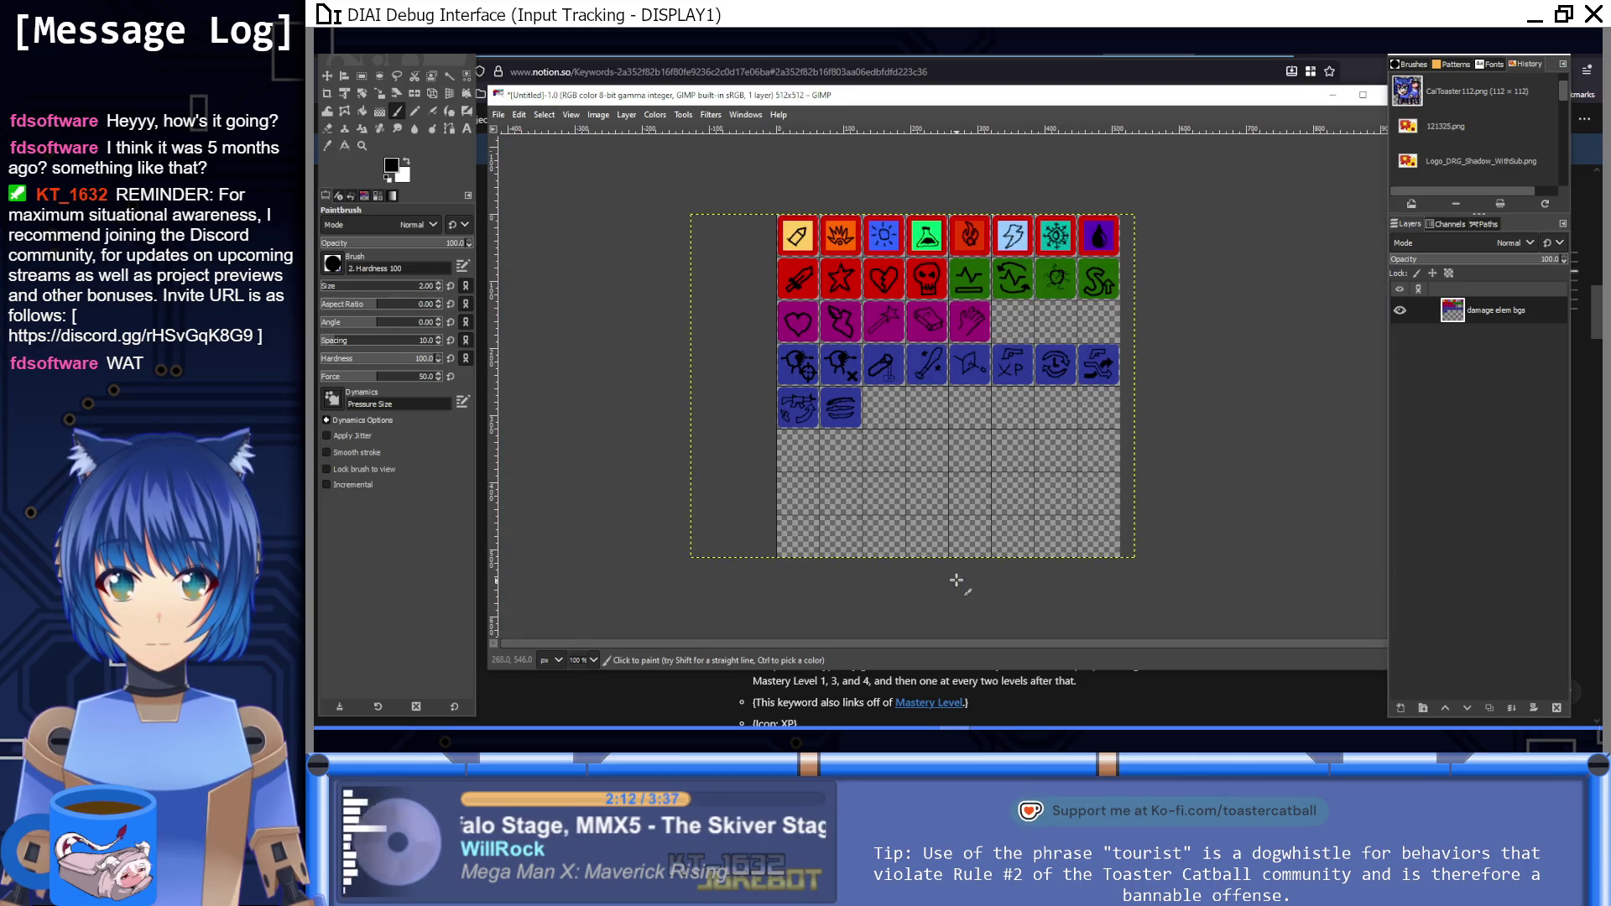
scroll(869, 440, "up", 6)
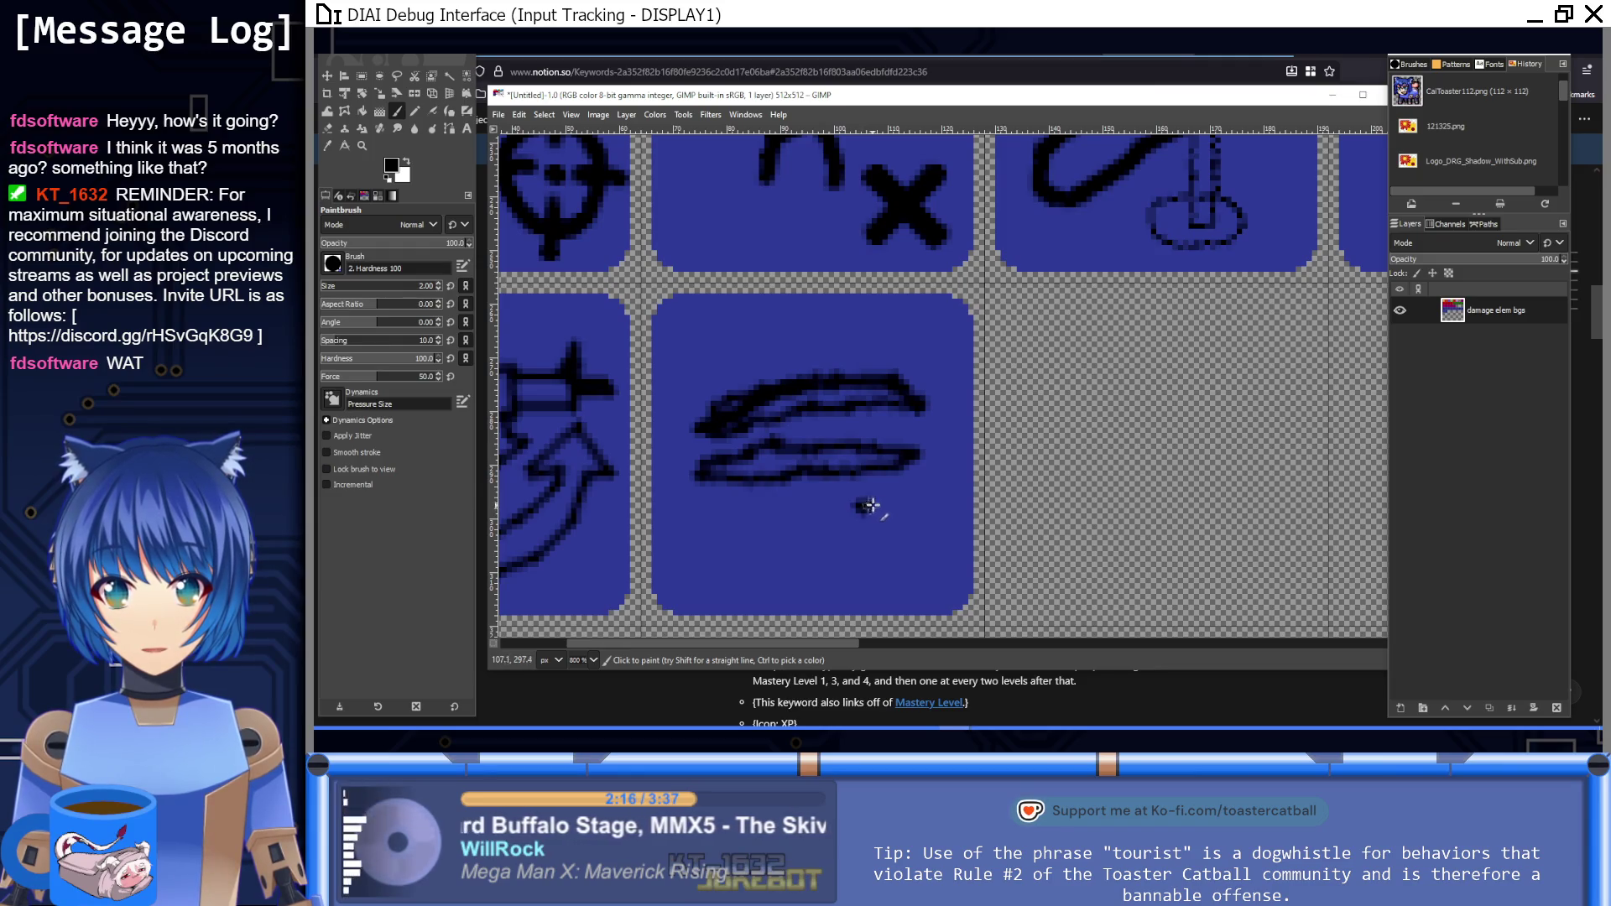
left_click_drag(792, 527, 748, 527)
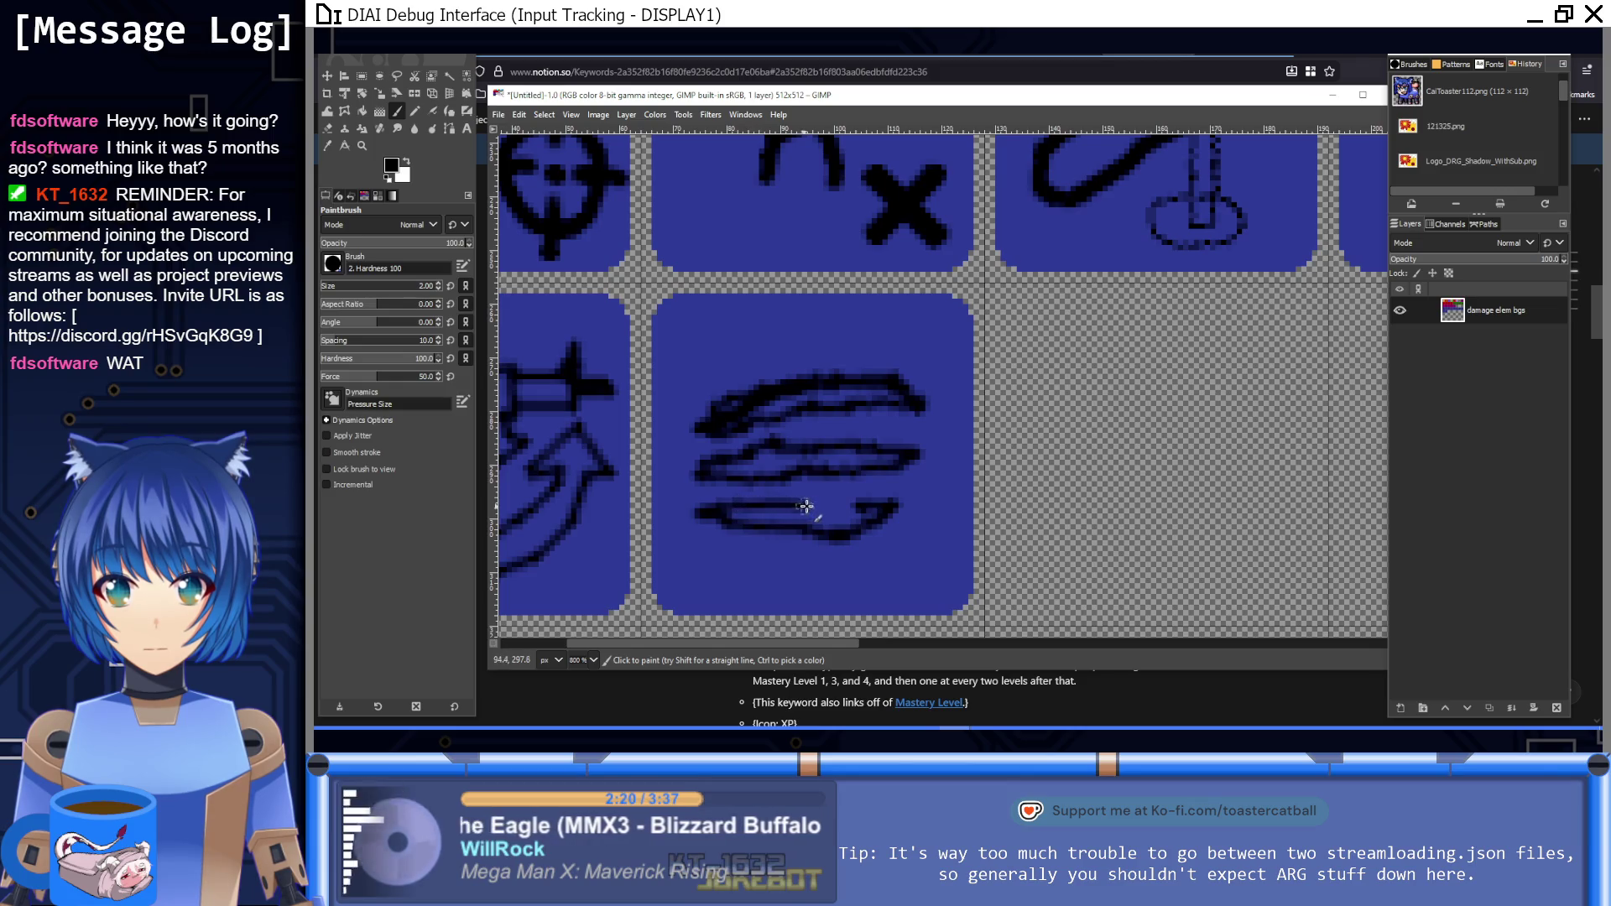
key("1")
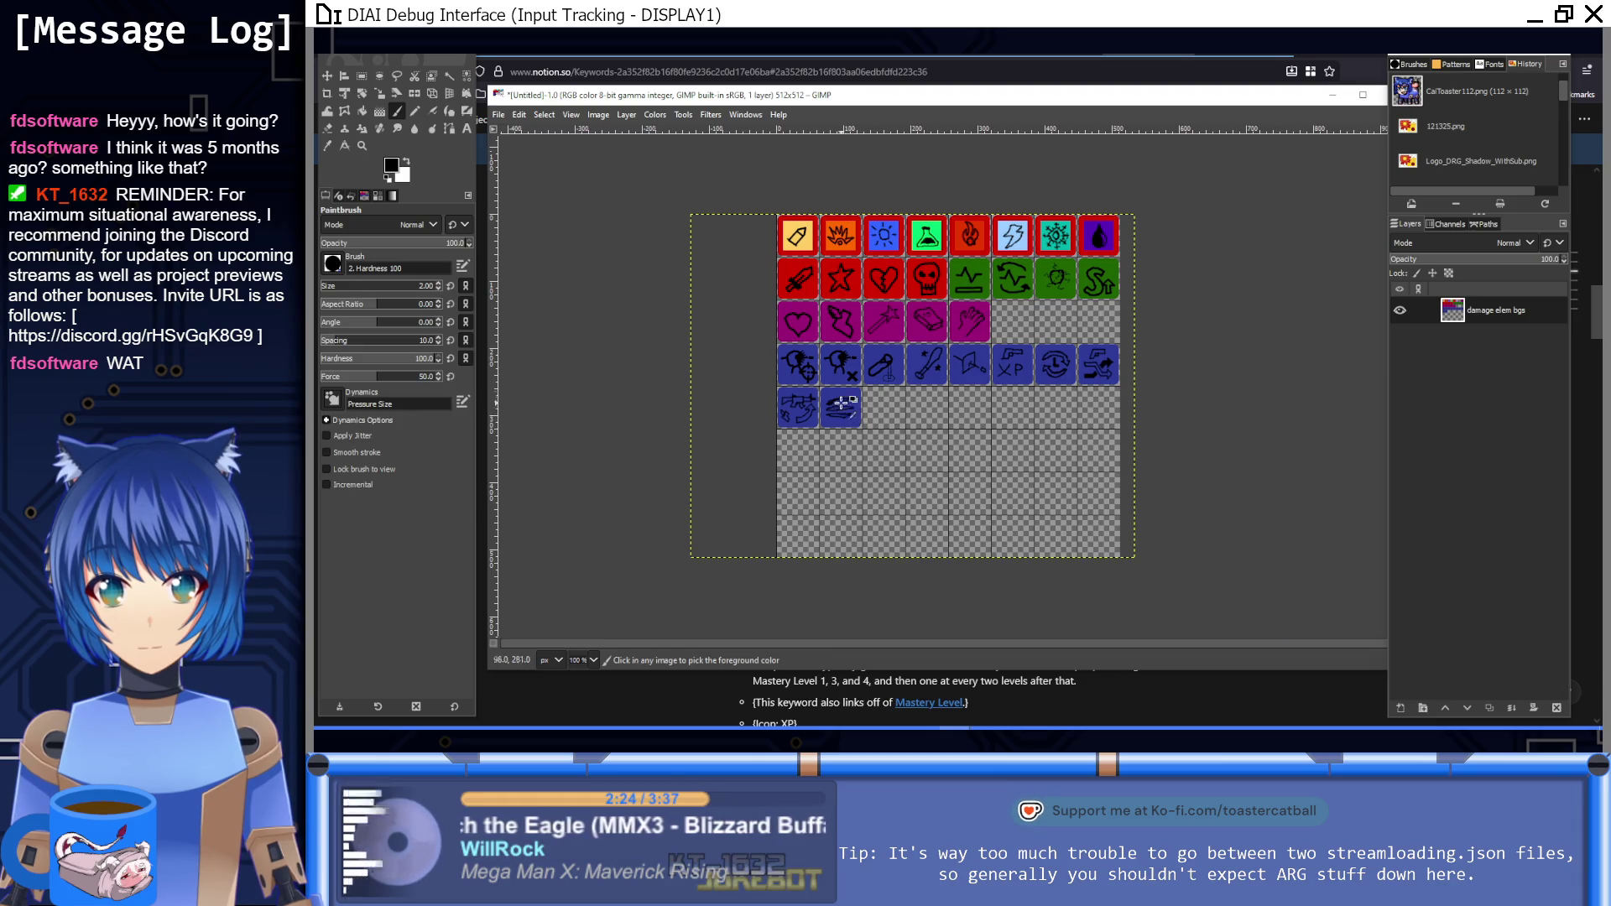
scroll(846, 410, "up", 7)
Step: Paint out the upper streak's stray end in blue and fill the streak gaps solid black
mouse_move(715, 415)
left_mouse_down()
mouse_move(615, 434)
mouse_move(780, 417)
mouse_move(705, 410)
mouse_move(610, 432)
mouse_move(658, 370)
mouse_move(766, 317)
mouse_move(619, 383)
left_mouse_up()
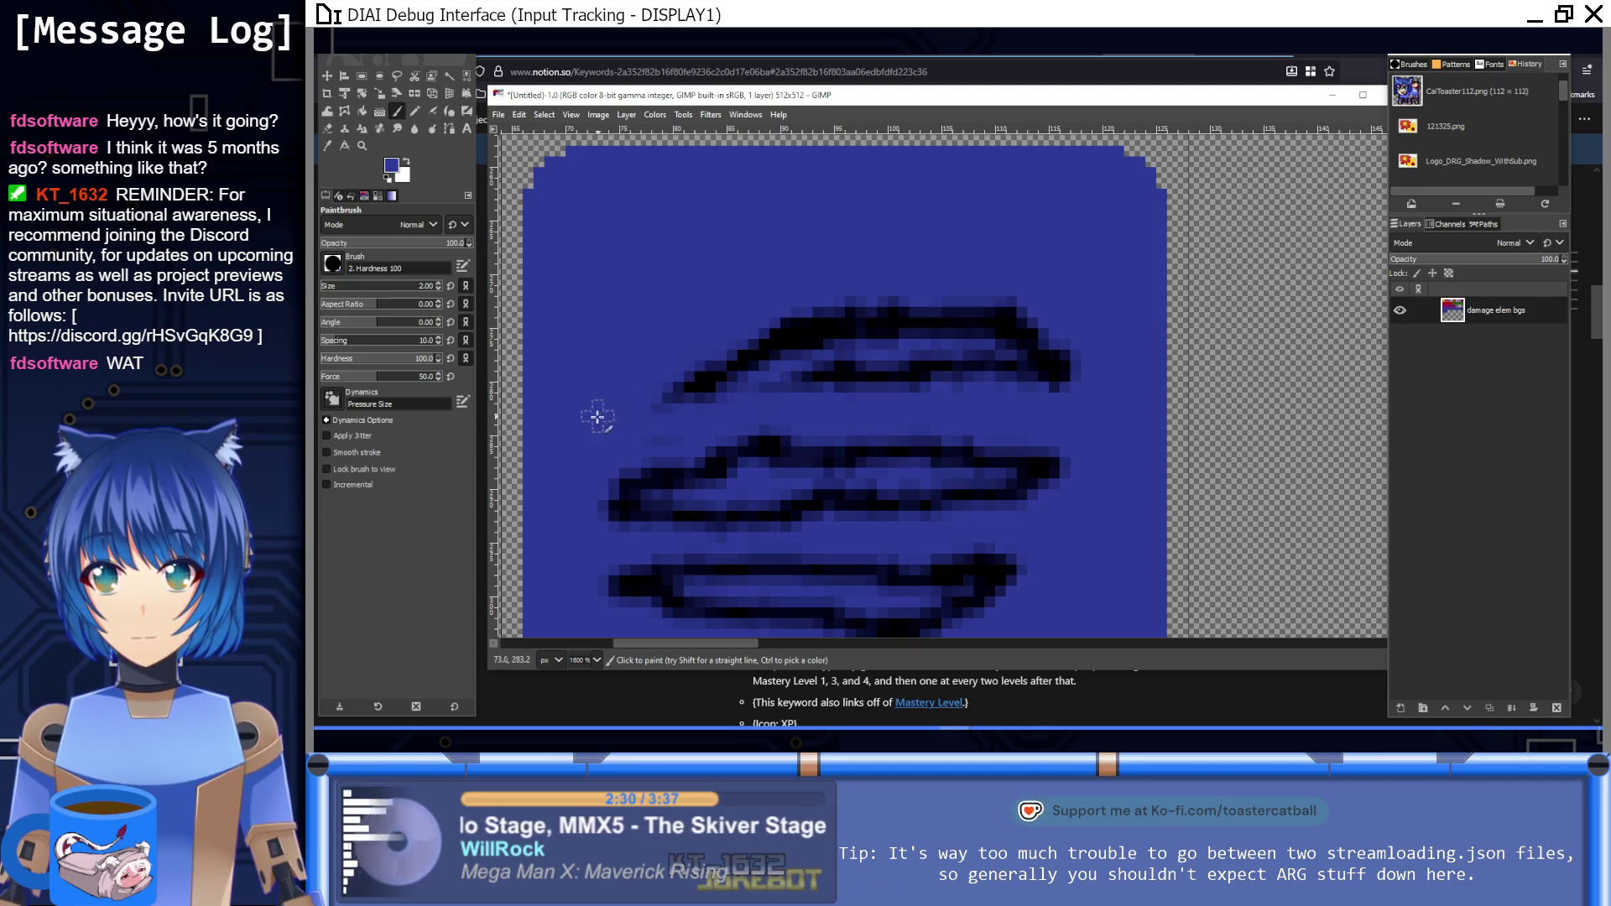
left_click(797, 333, "ctrl")
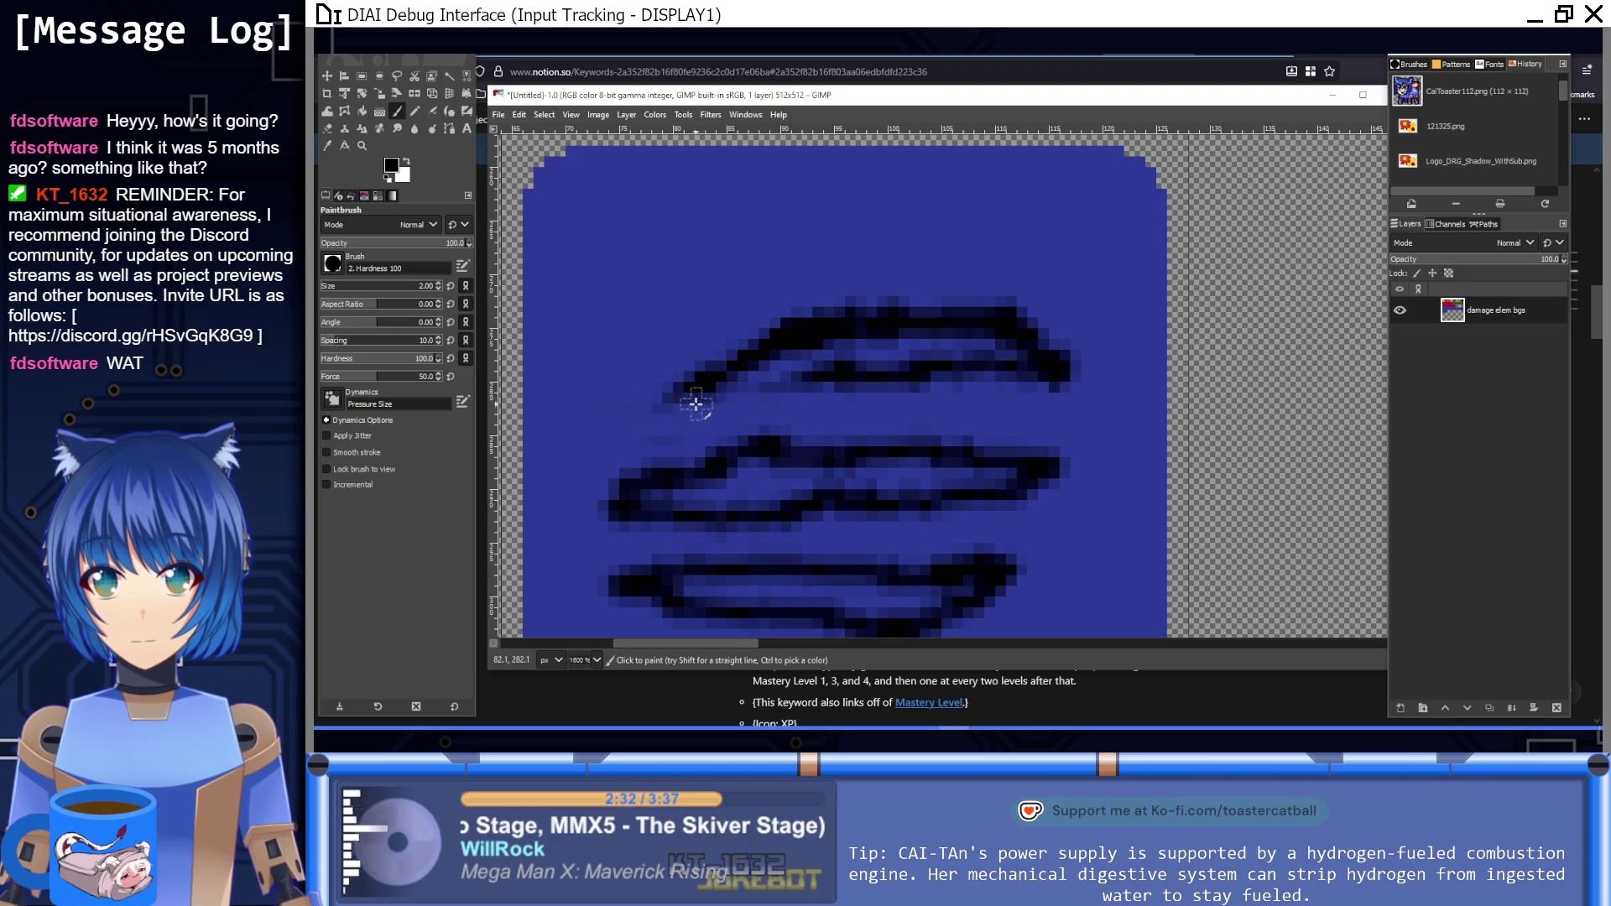
mouse_move(703, 385)
left_mouse_down()
mouse_move(852, 370)
mouse_move(885, 347)
mouse_move(874, 360)
mouse_move(960, 349)
mouse_move(1043, 367)
left_mouse_up()
mouse_move(1009, 469)
left_mouse_down()
mouse_move(917, 471)
mouse_move(956, 471)
mouse_move(944, 483)
mouse_move(737, 468)
mouse_move(752, 461)
mouse_move(645, 499)
mouse_move(872, 487)
mouse_move(759, 493)
mouse_move(794, 479)
mouse_move(744, 447)
mouse_move(906, 453)
mouse_move(798, 450)
mouse_move(960, 478)
mouse_move(945, 457)
left_mouse_up()
scroll(793, 479, "down", 3)
scroll(849, 461, "left", 1)
key("1")
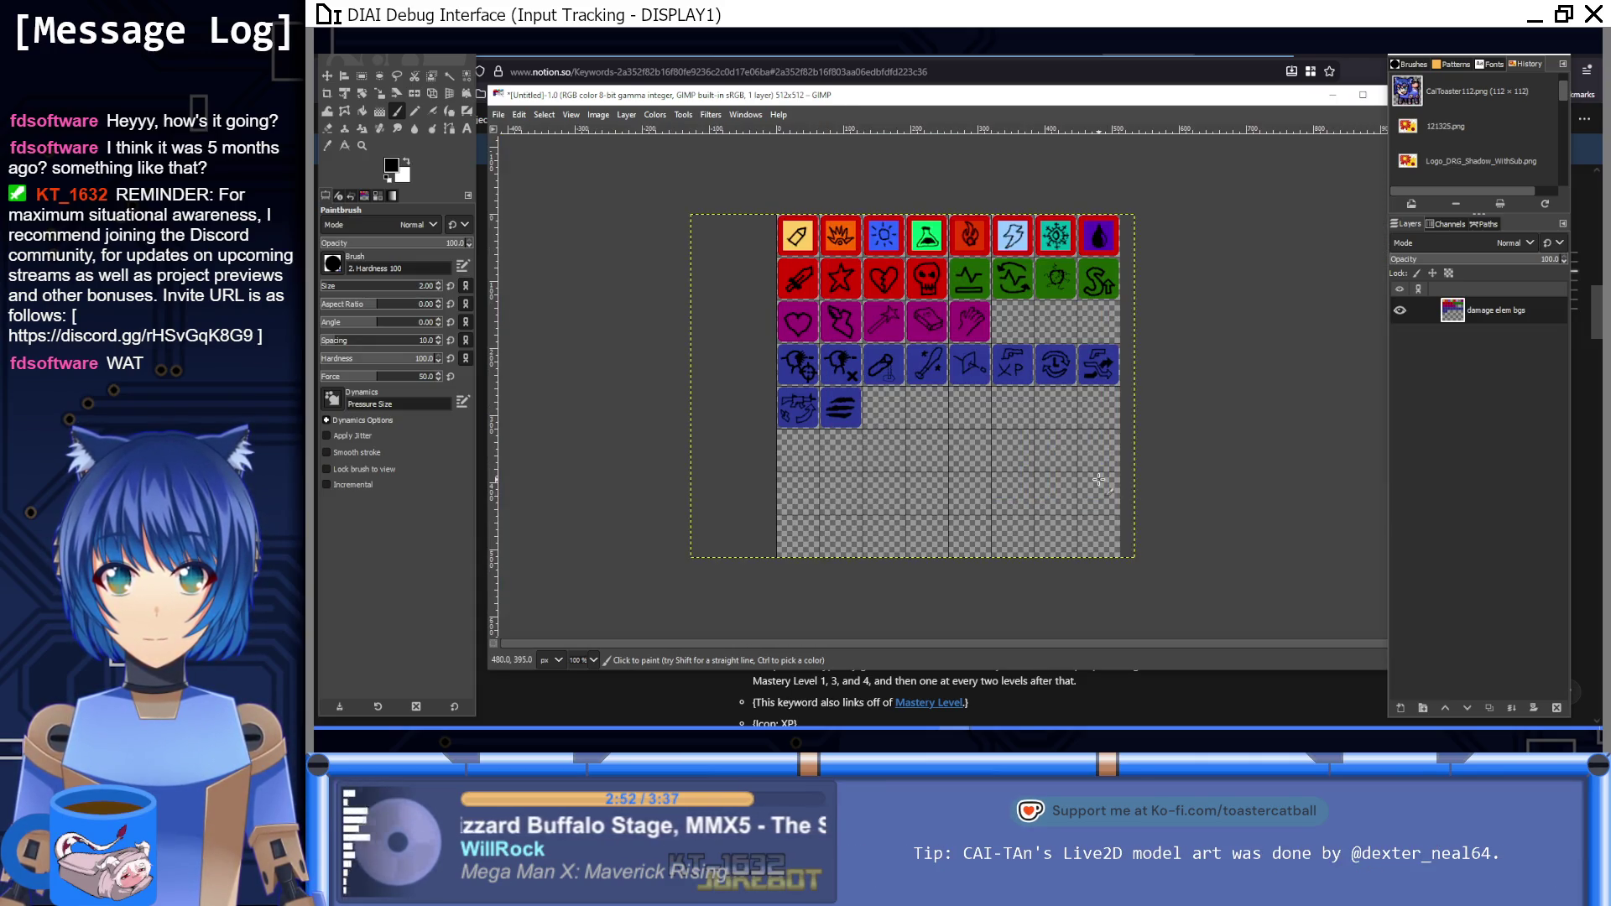
scroll(847, 423, "up", 5, "ctrl")
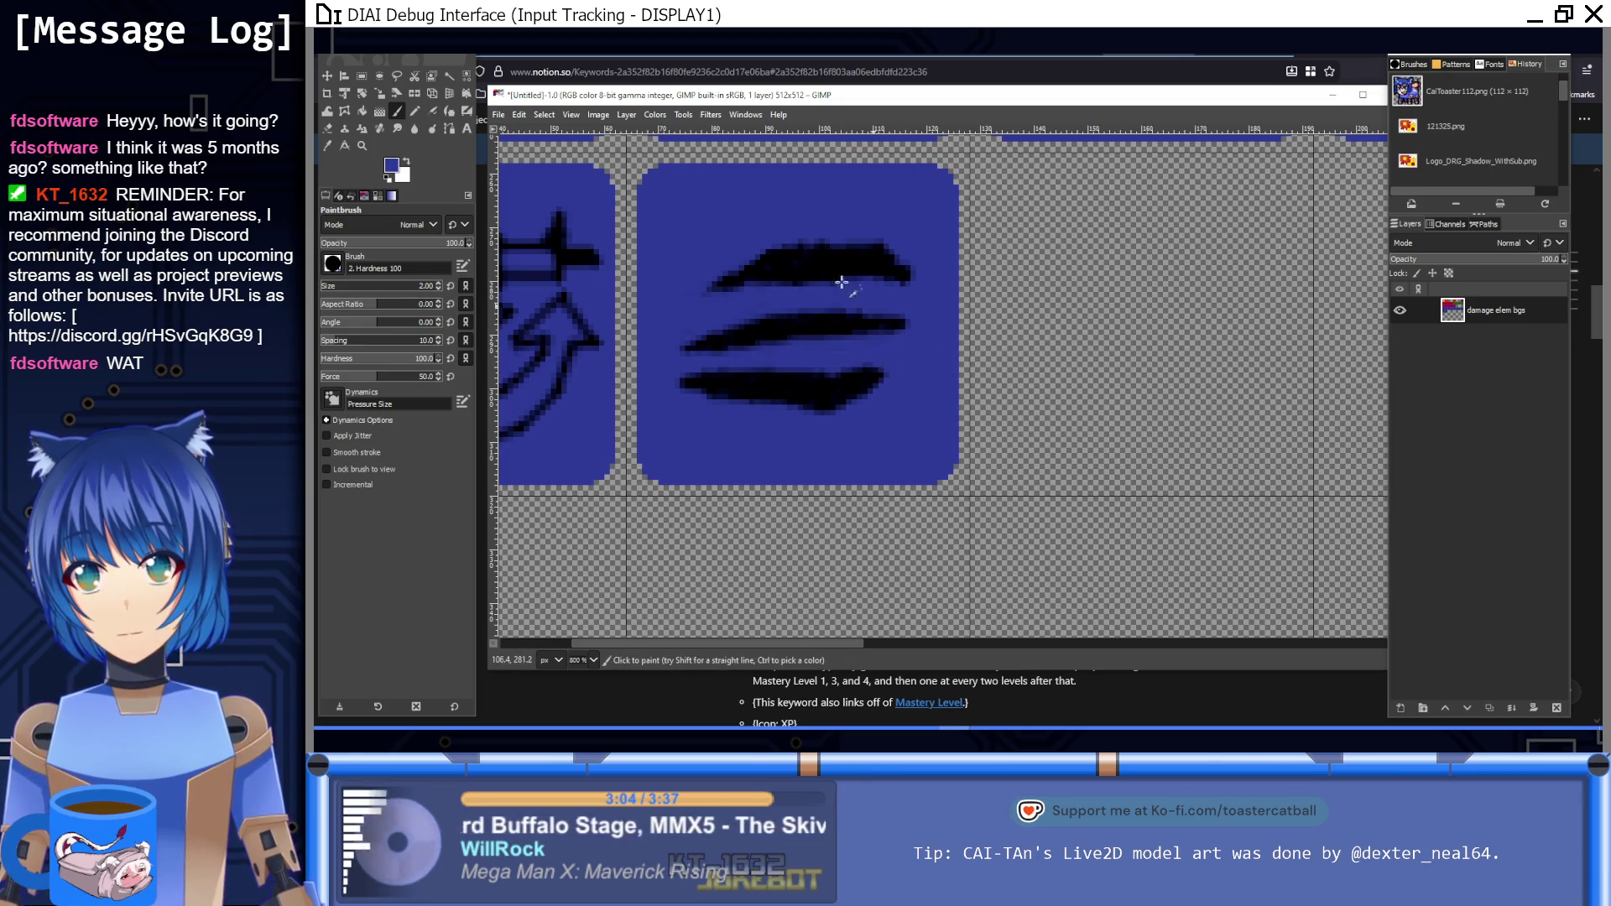
Step: Repaint the top streak as a longer curved swoosh and reset the colour to black
left_click(794, 281)
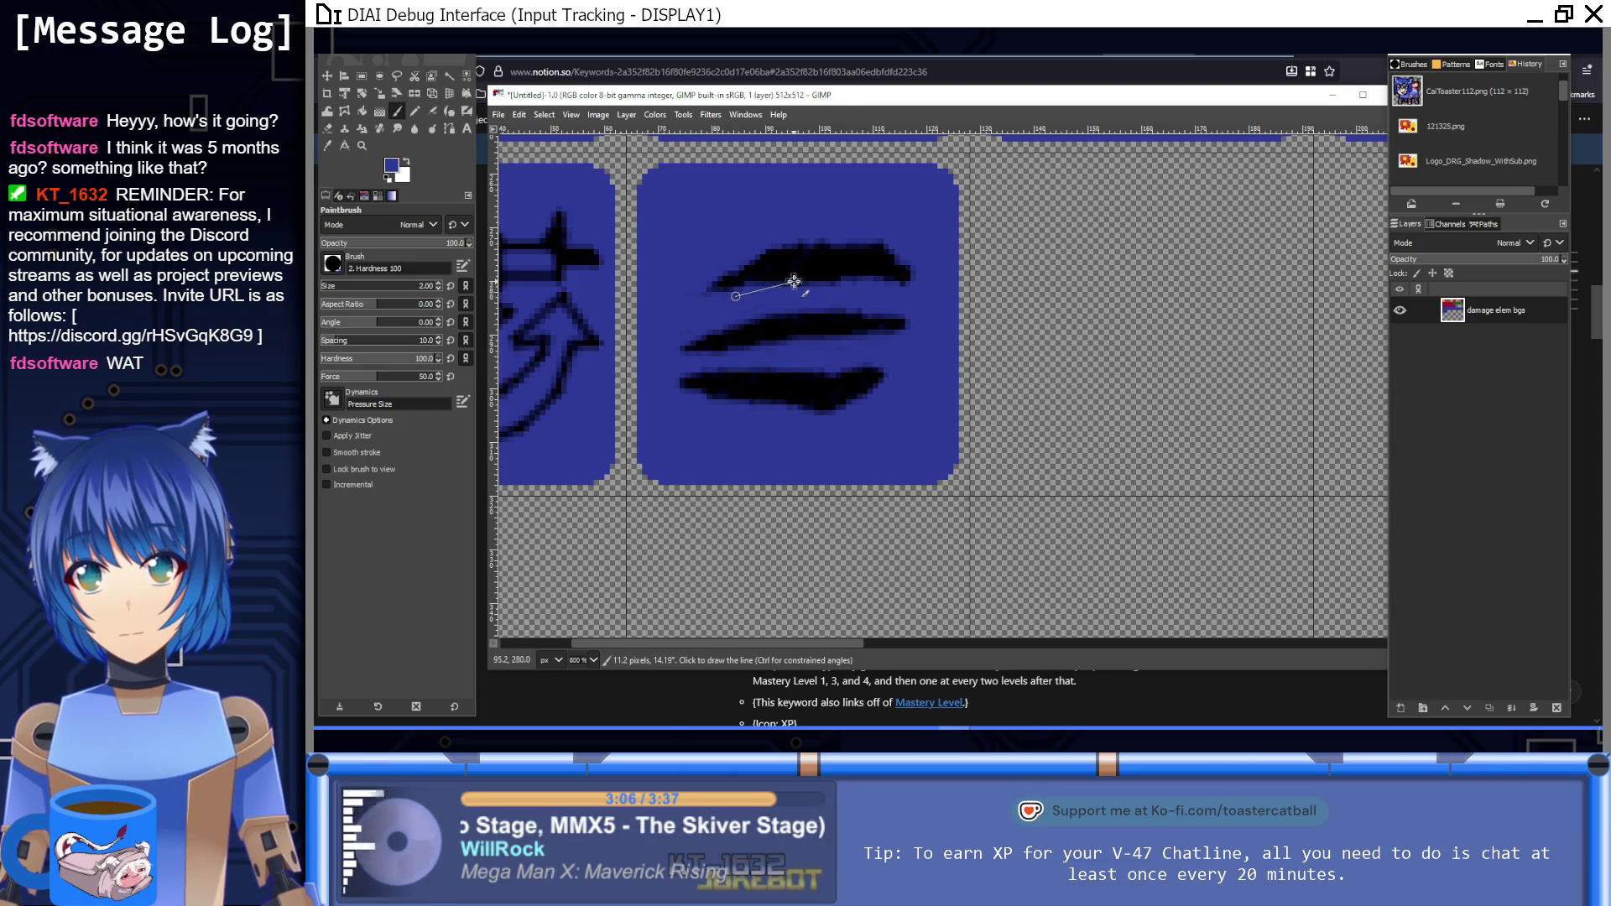
left_click(872, 283, "shift")
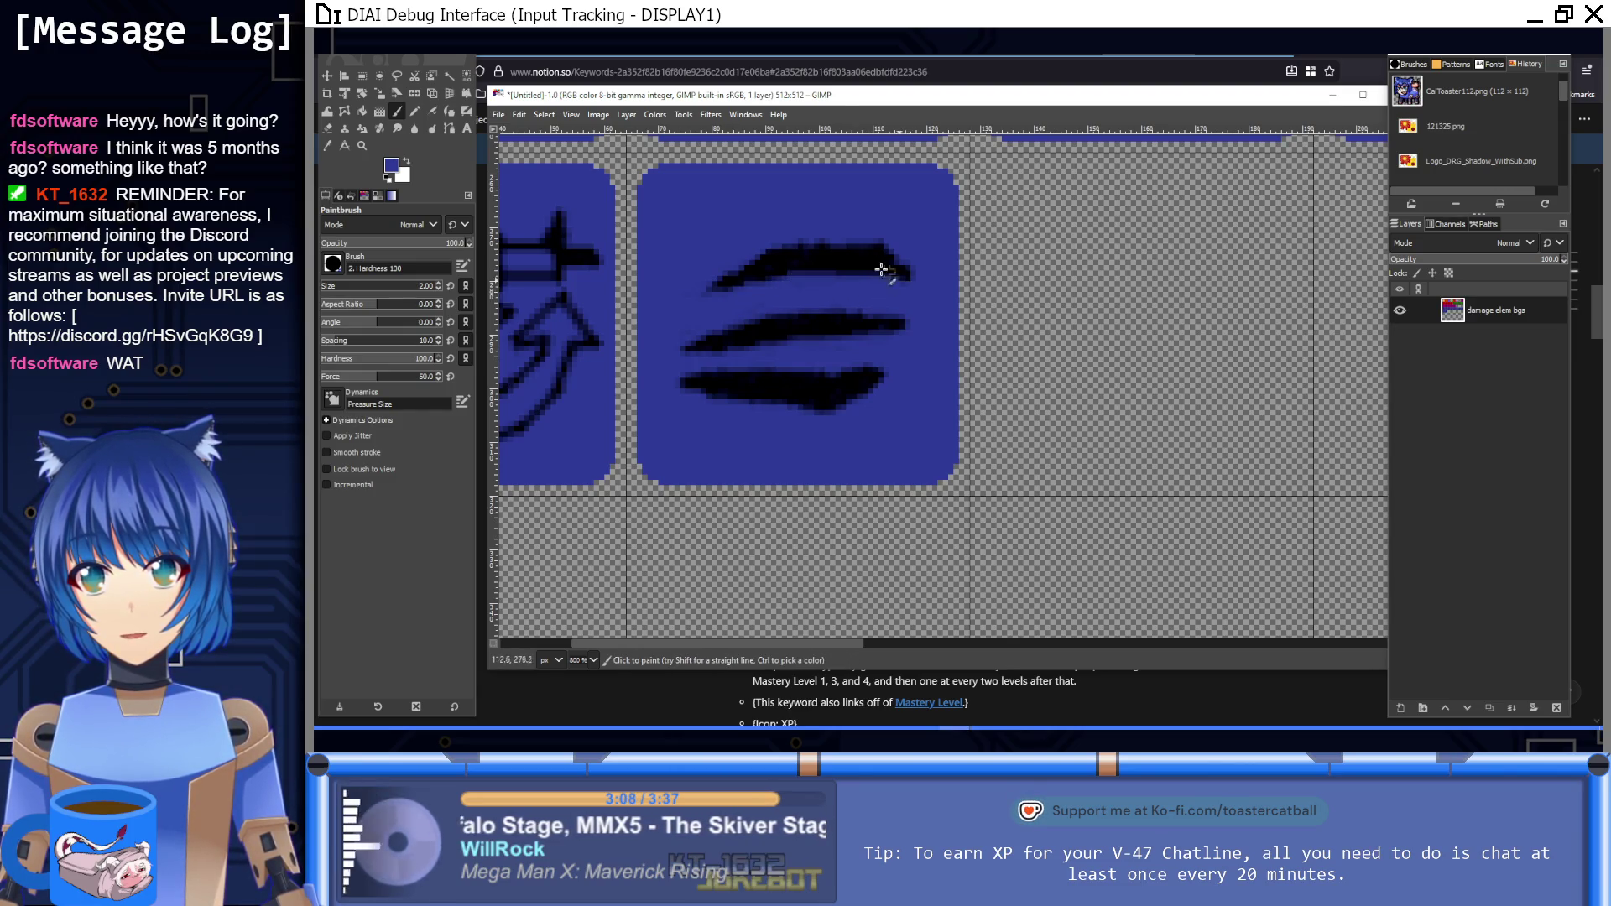
left_click_drag(823, 234, 897, 248)
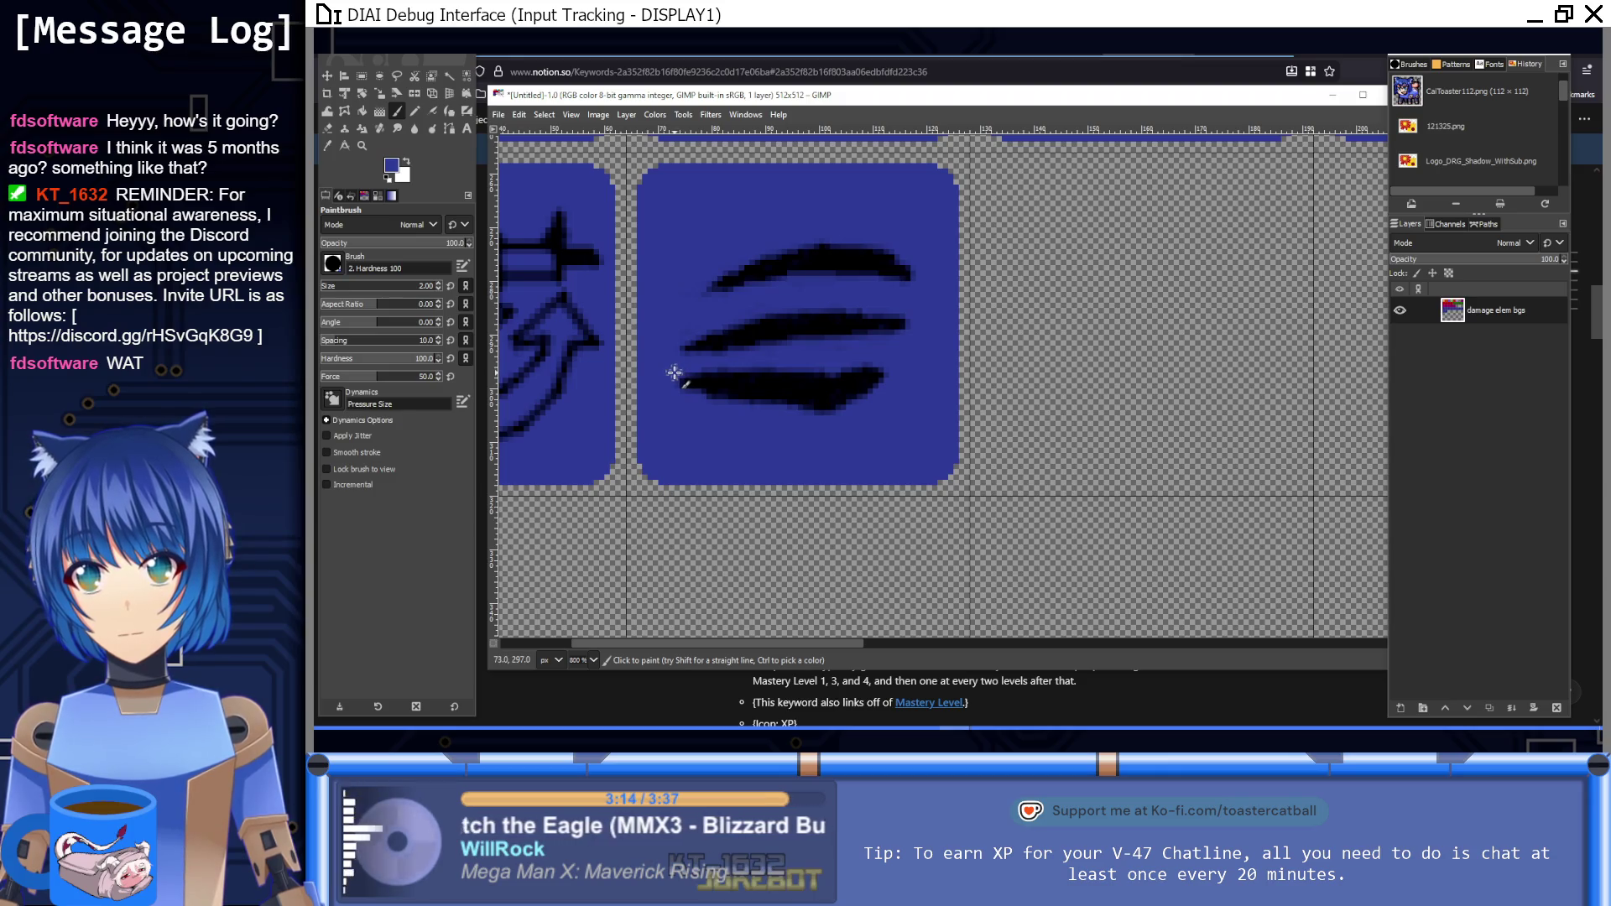
key("d")
Step: Lengthen the bottom streak leftward and straighten its lower edge with blue lines
left_click_drag(670, 380, 788, 385)
left_click(740, 434, "ctrl")
left_click(700, 400)
left_click(849, 408, "shift")
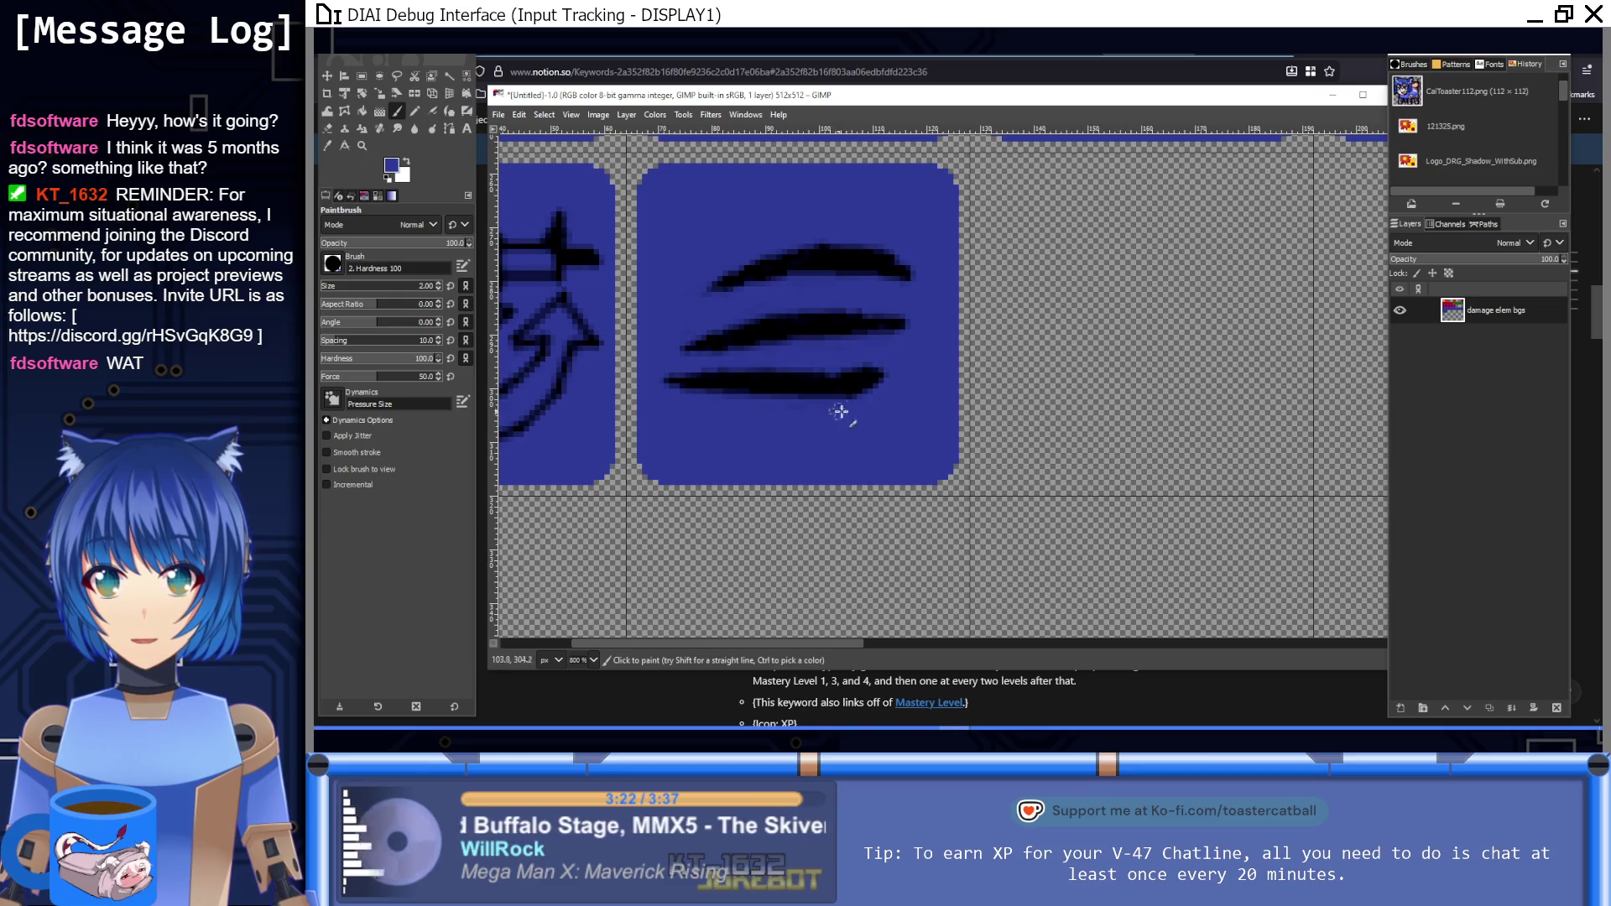
left_click(772, 365)
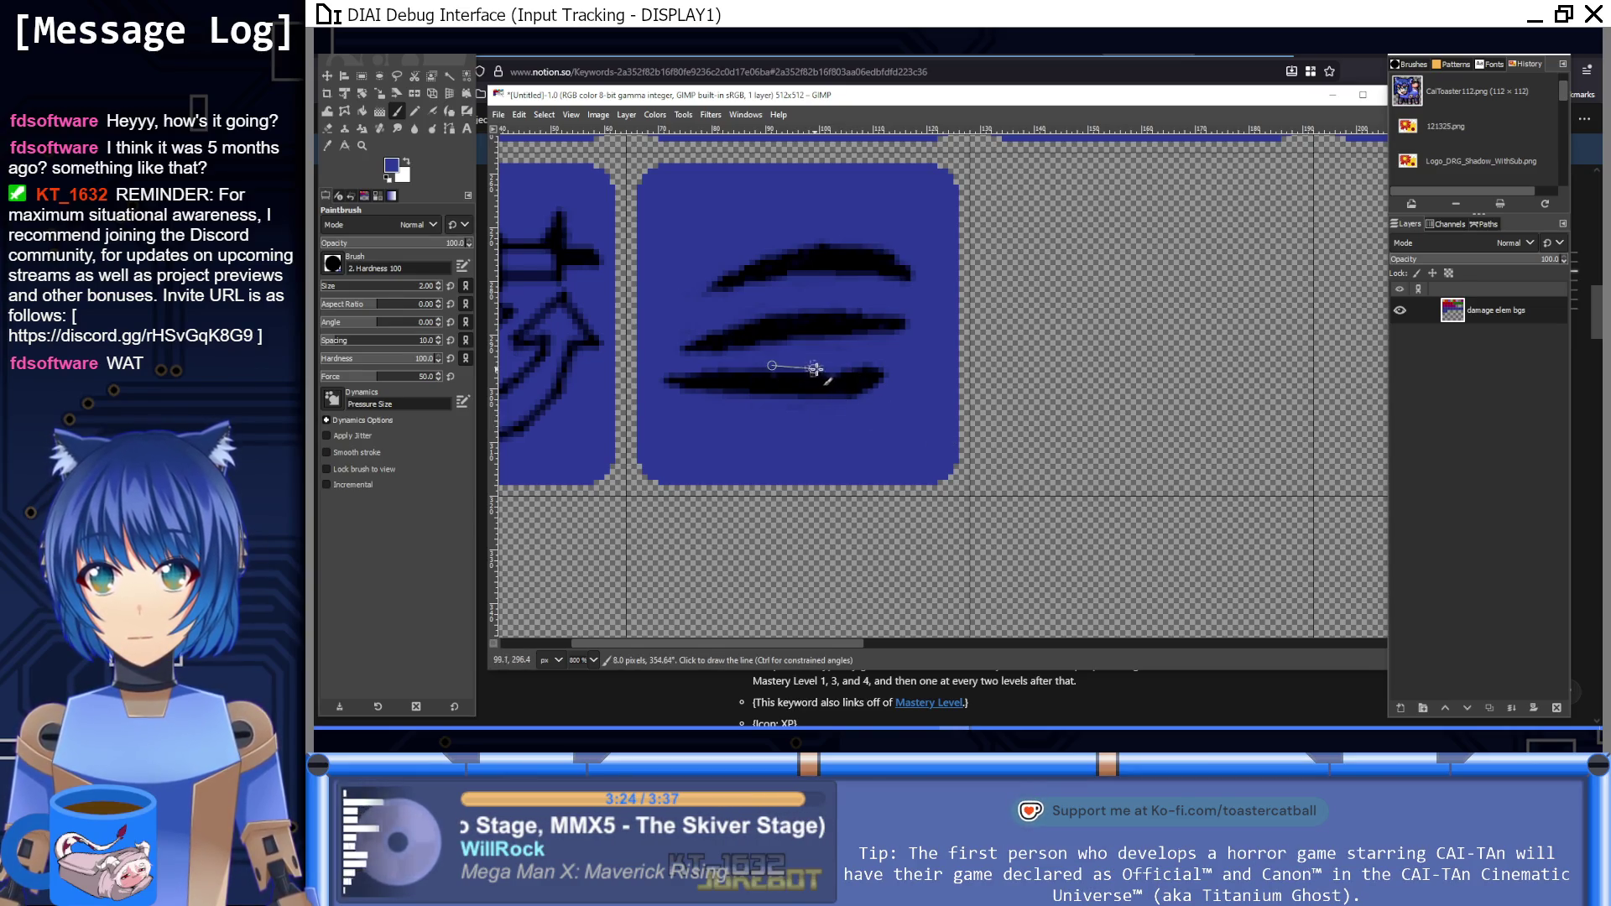
left_click(825, 370, "shift")
left_click(872, 361, "shift")
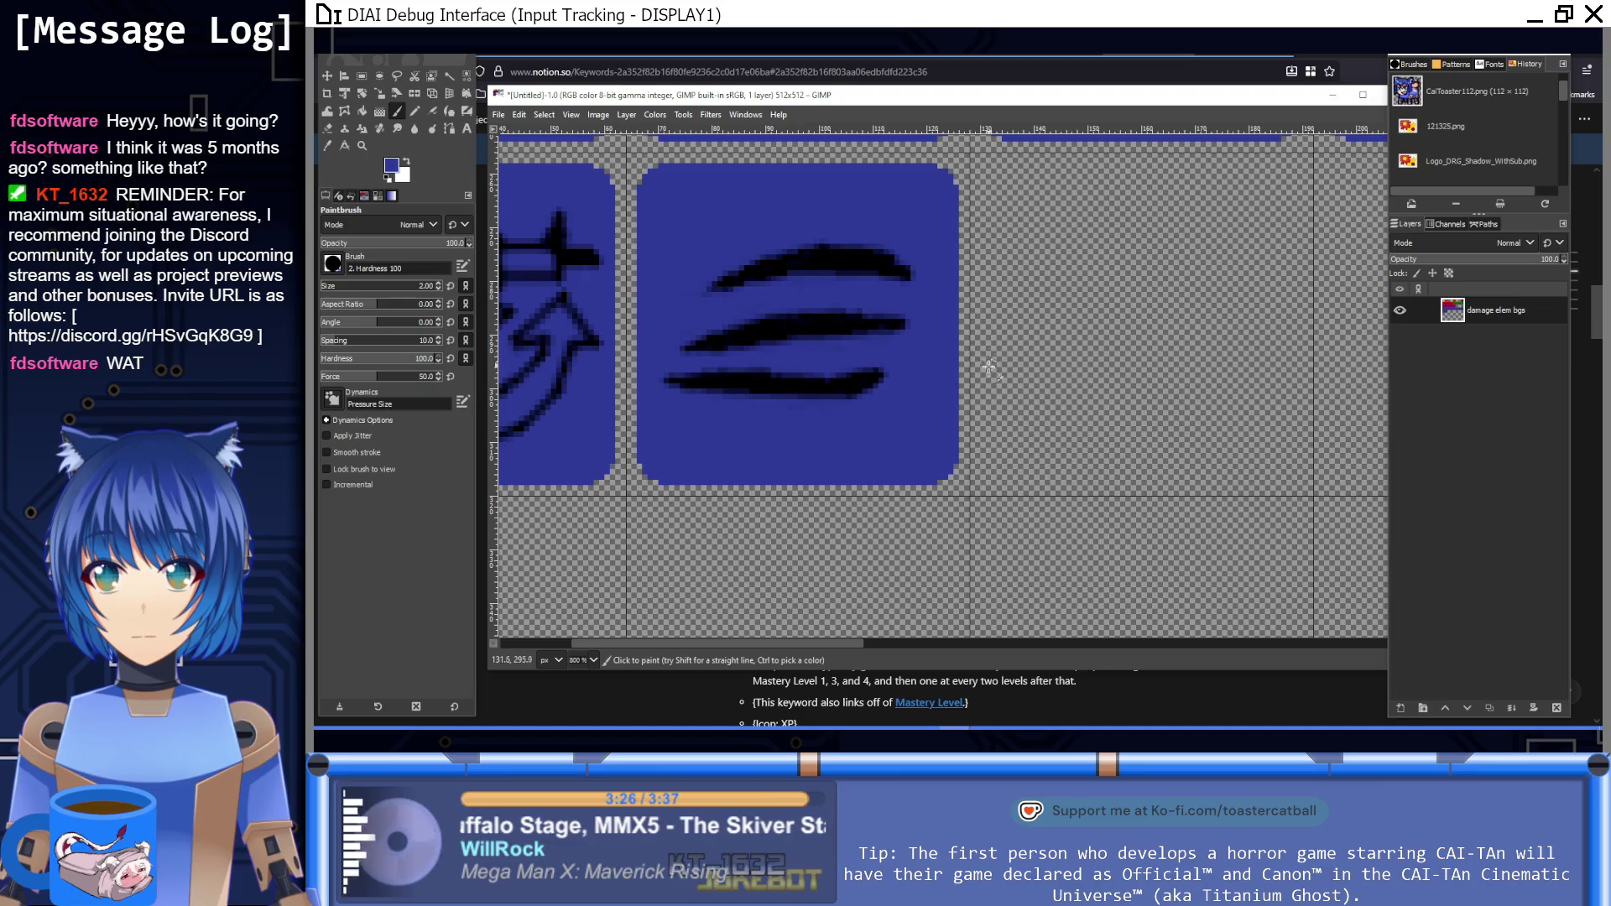
key("1")
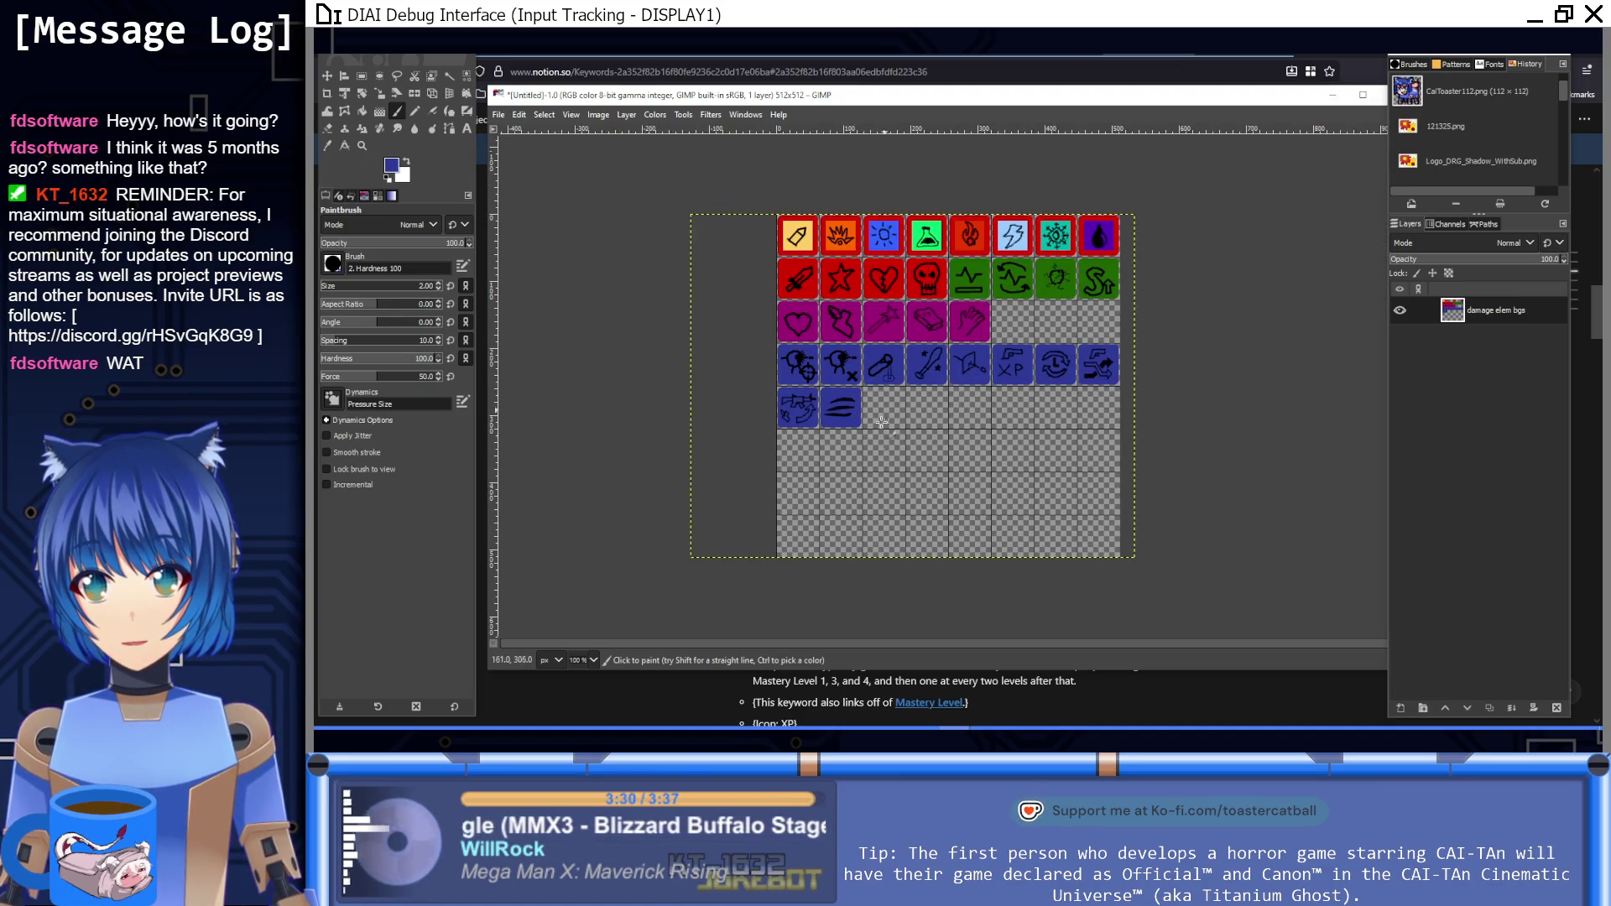
Step: Thicken a streak's right end in black, then trim its upper edge and tip with blue
scroll(873, 449, "up", 10, "ctrl")
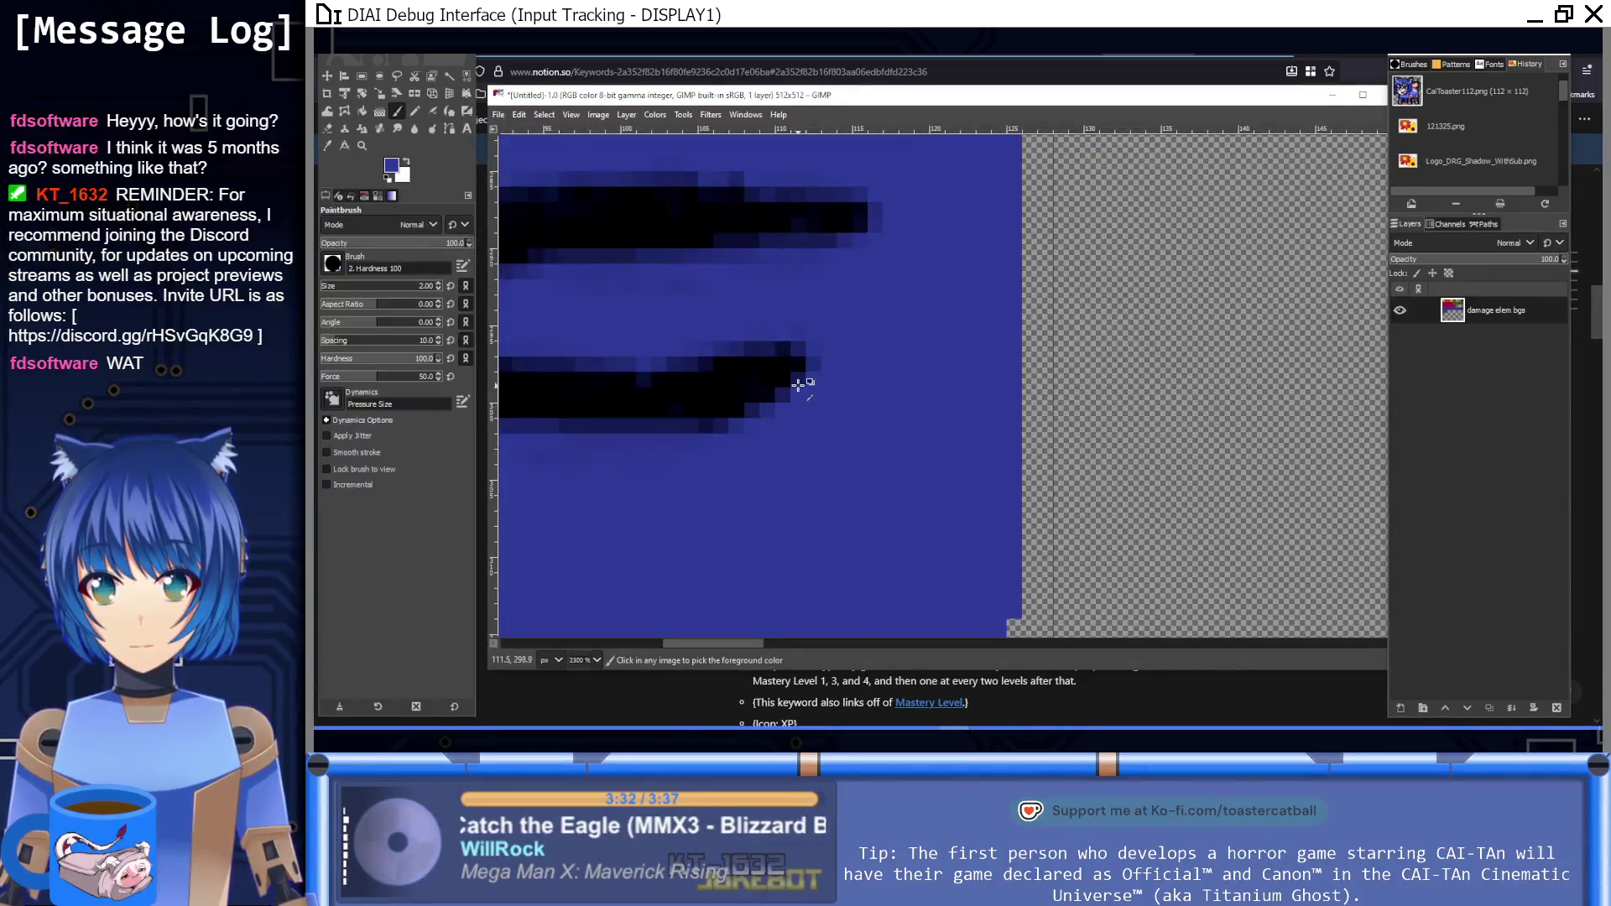
scroll(798, 384, "down", 5, "ctrl")
scroll(780, 385, "up", 7, "ctrl")
left_click(780, 386, "ctrl")
mouse_move(821, 448)
left_mouse_down()
mouse_move(935, 442)
mouse_move(767, 370)
mouse_move(909, 428)
mouse_move(797, 391)
left_mouse_up()
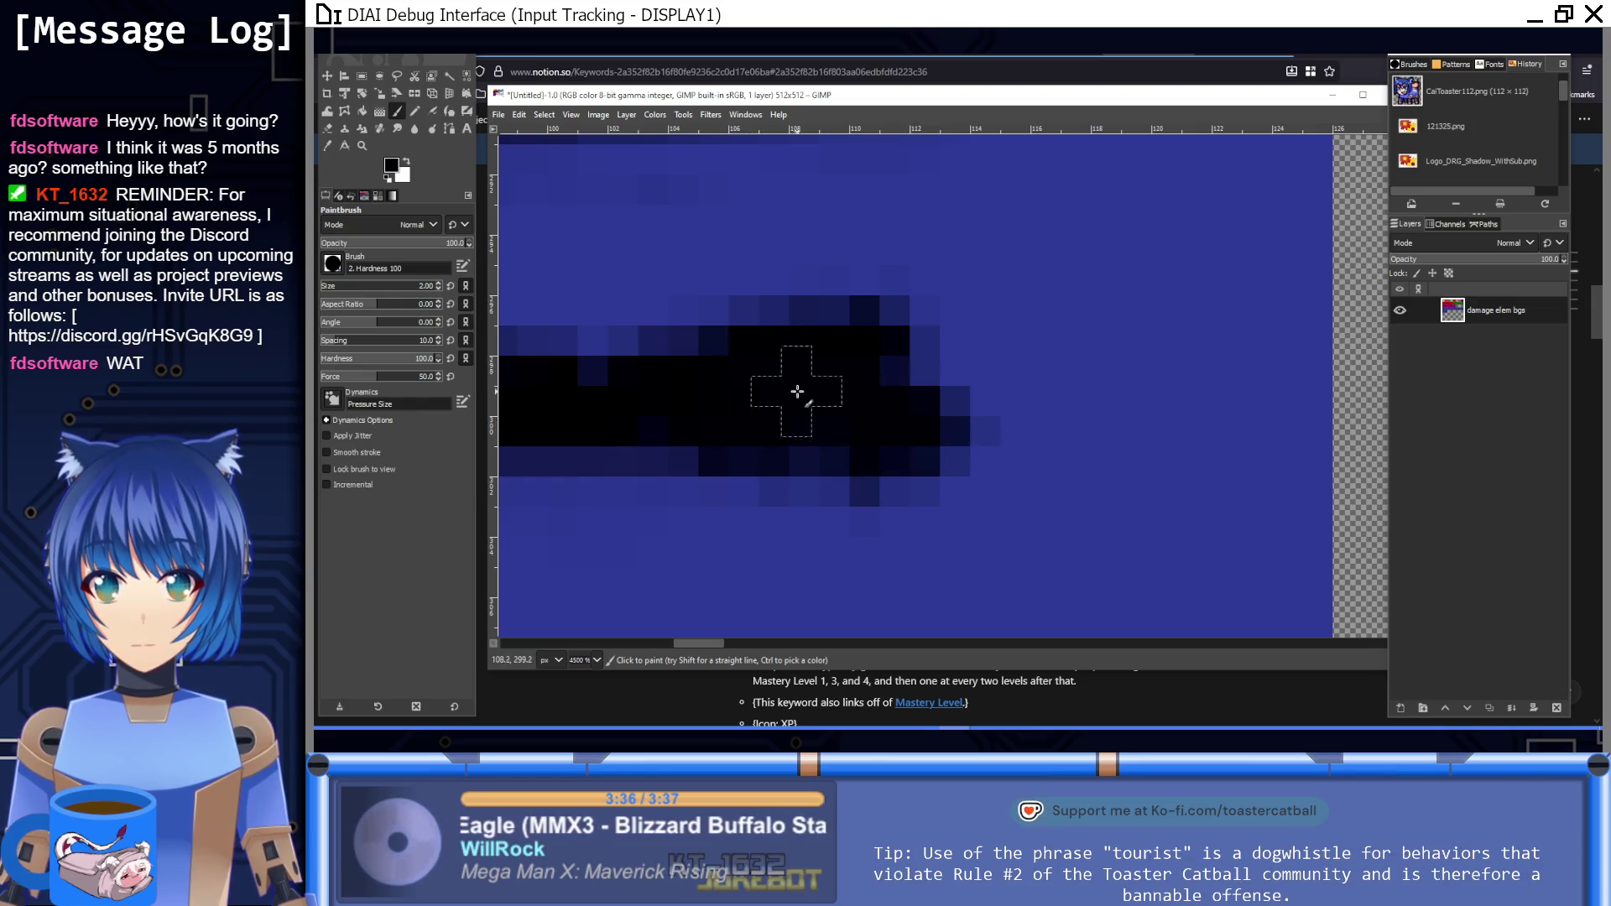
left_click(1091, 390, "ctrl")
left_click(991, 402)
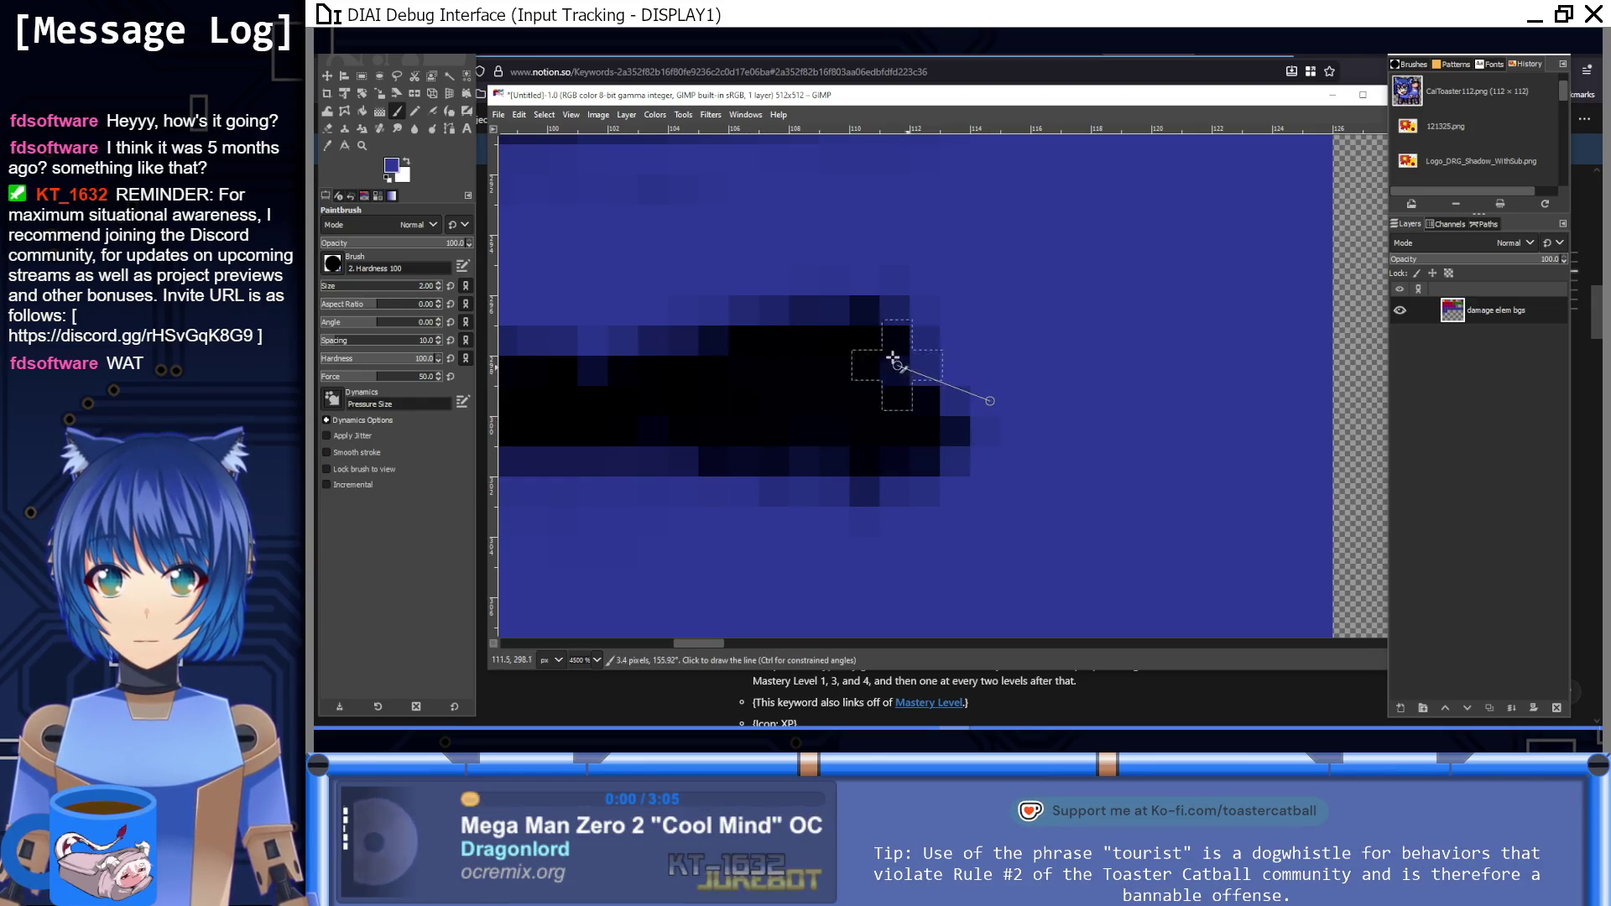
left_click(691, 302, "shift")
left_click_drag(690, 300, 963, 356)
key("1")
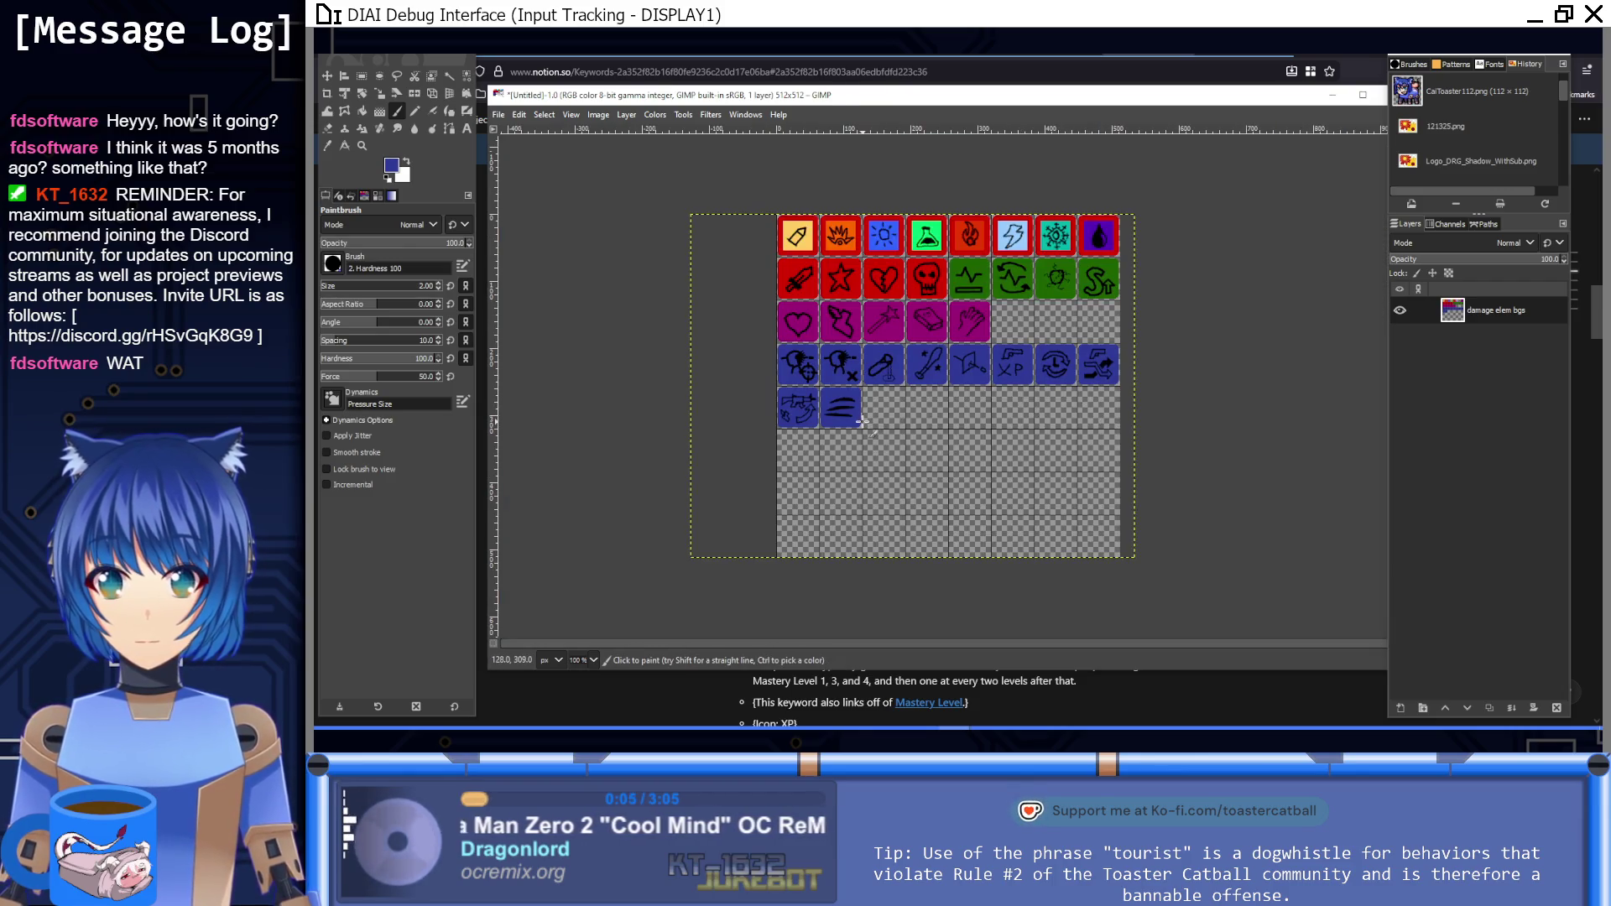
Step: Extend the top streak further right into a longer tapered tip
scroll(850, 409, "up", 8, "ctrl")
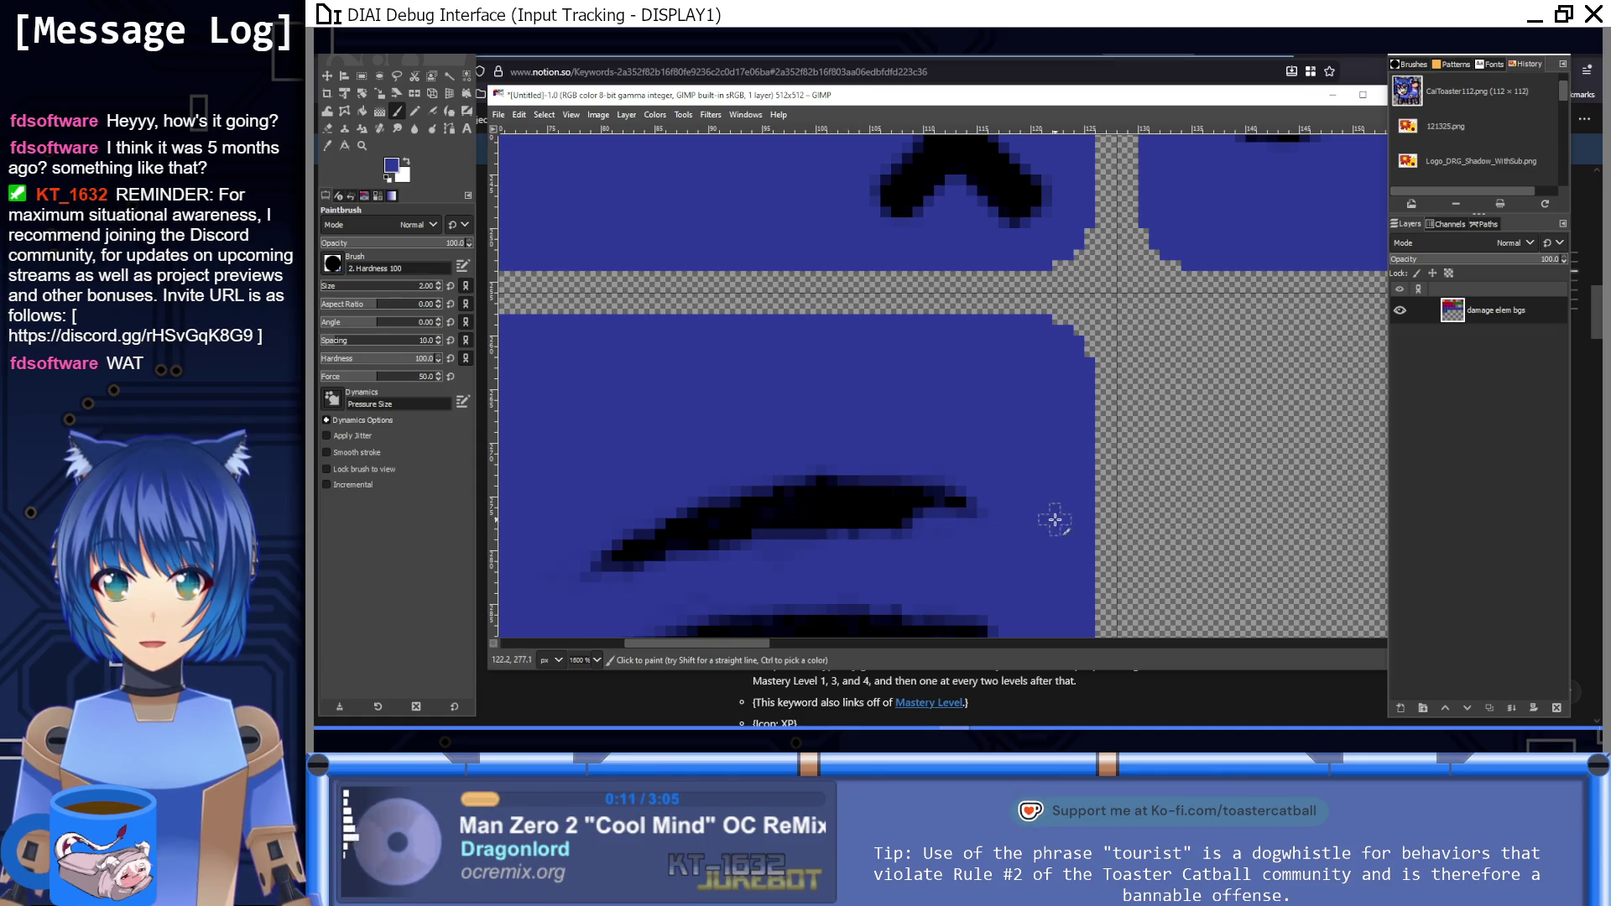
scroll(1100, 520, "down", 8, "ctrl")
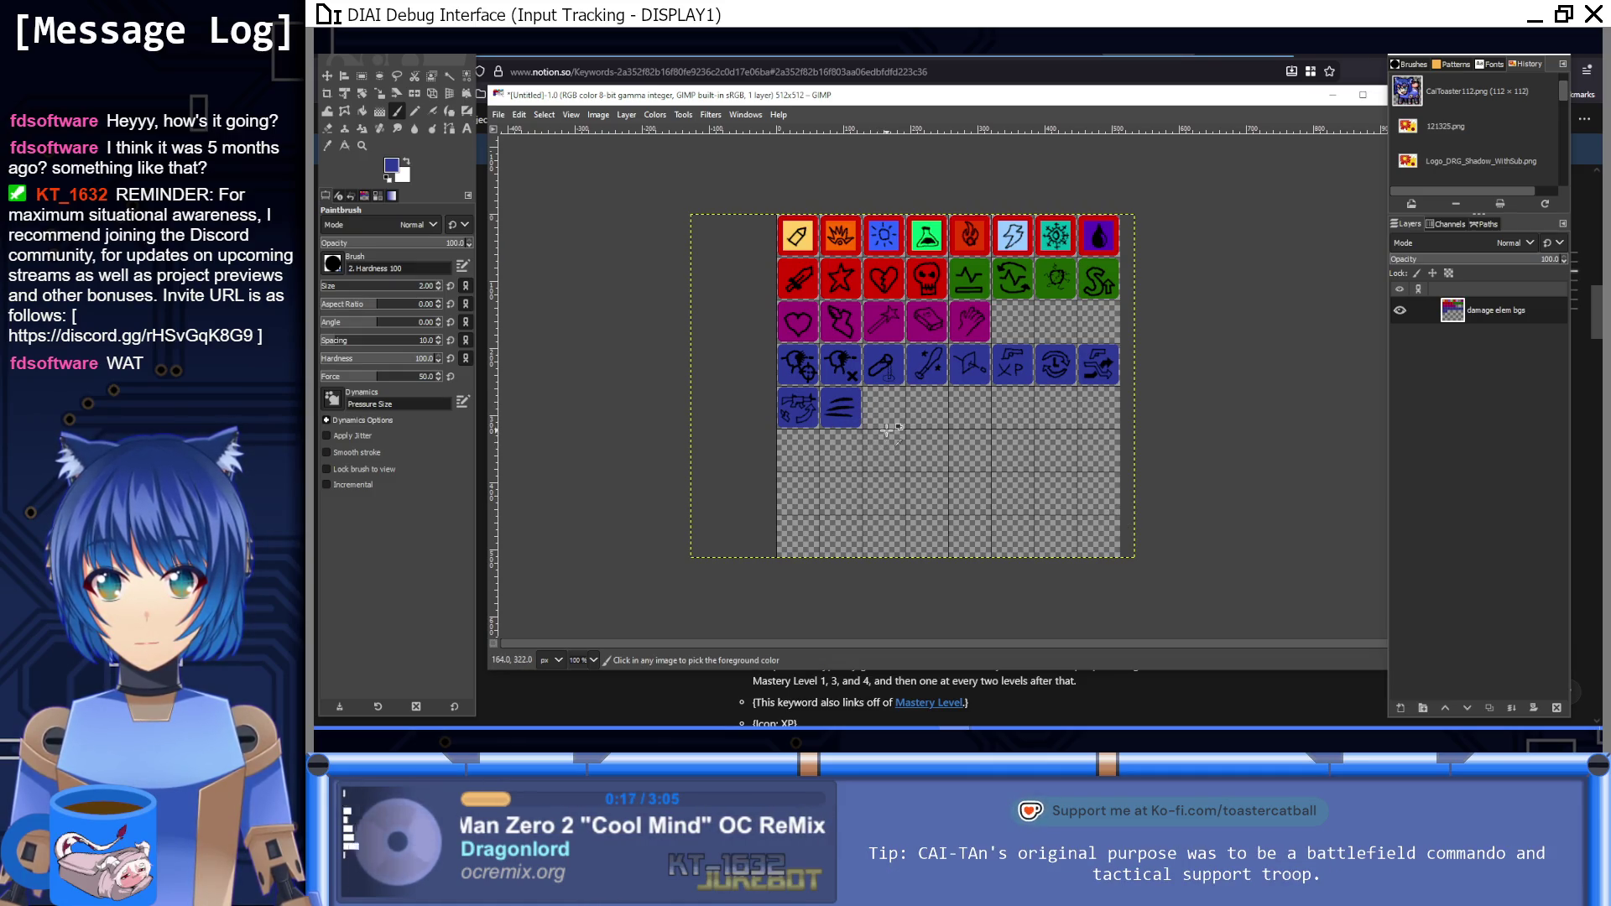
scroll(887, 428, "up", 8, "ctrl")
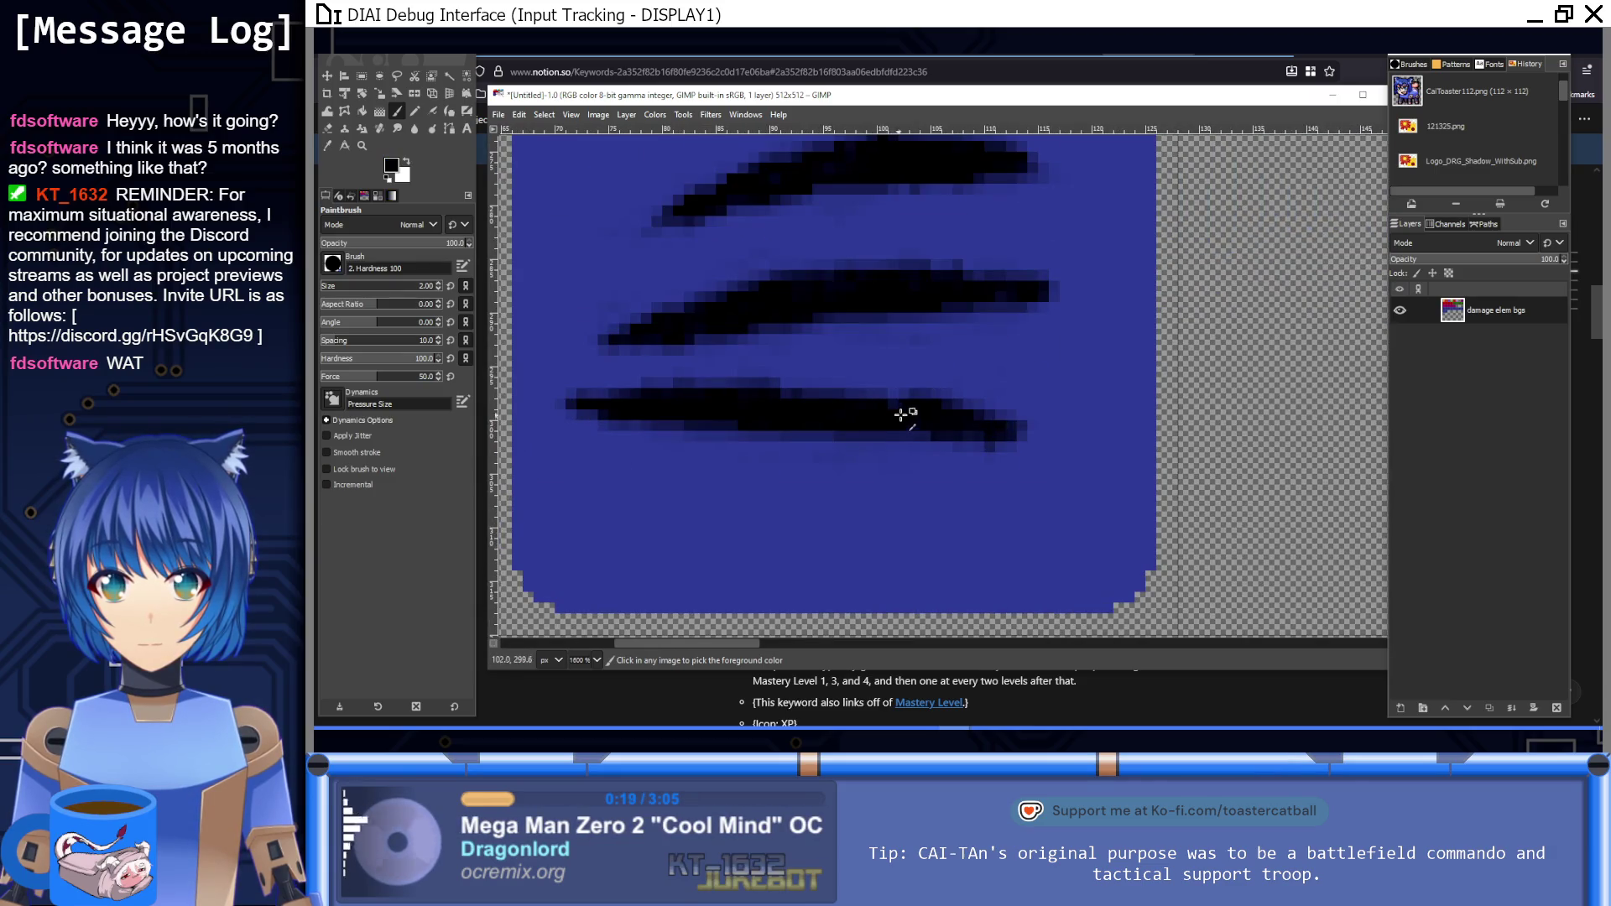
scroll(923, 470, "up", 2)
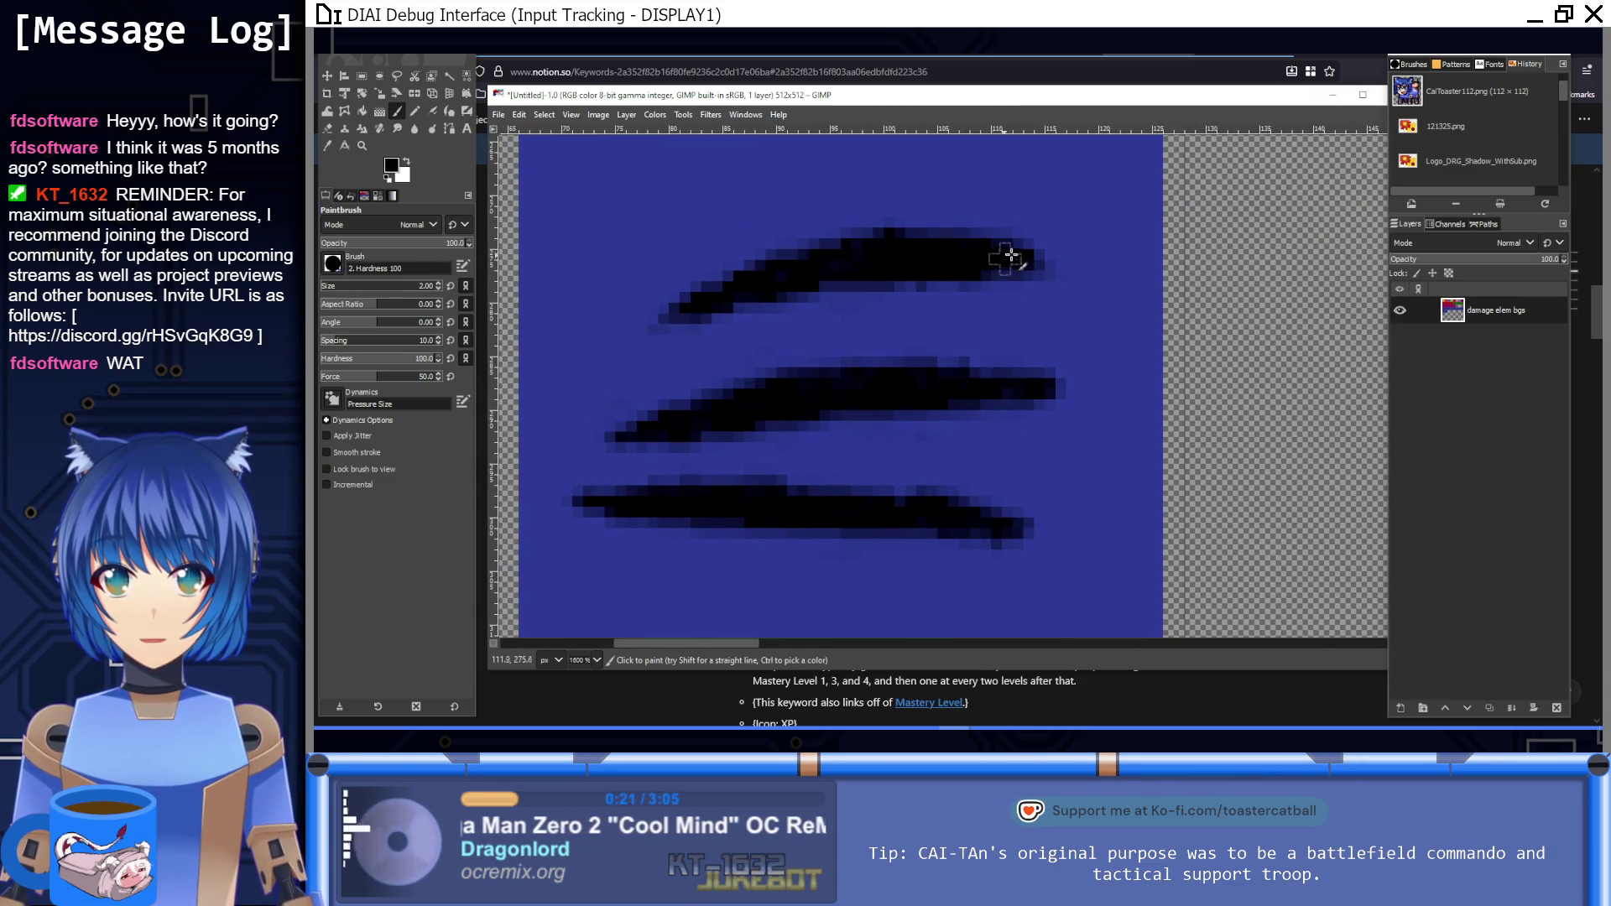
left_click_drag(1054, 258, 1004, 266)
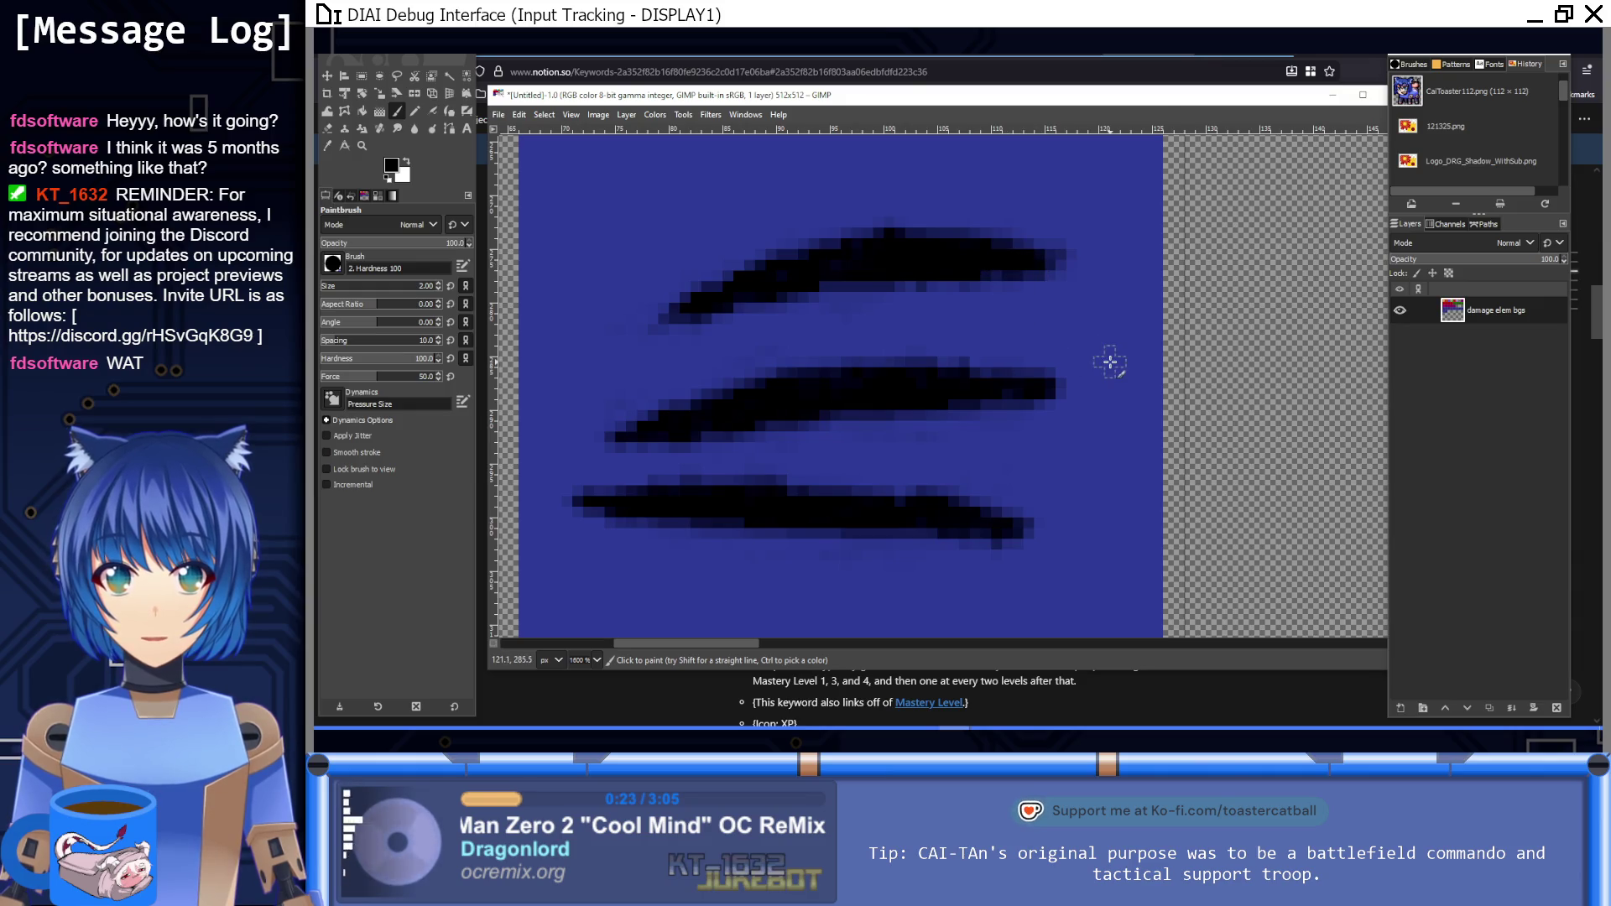
key("1")
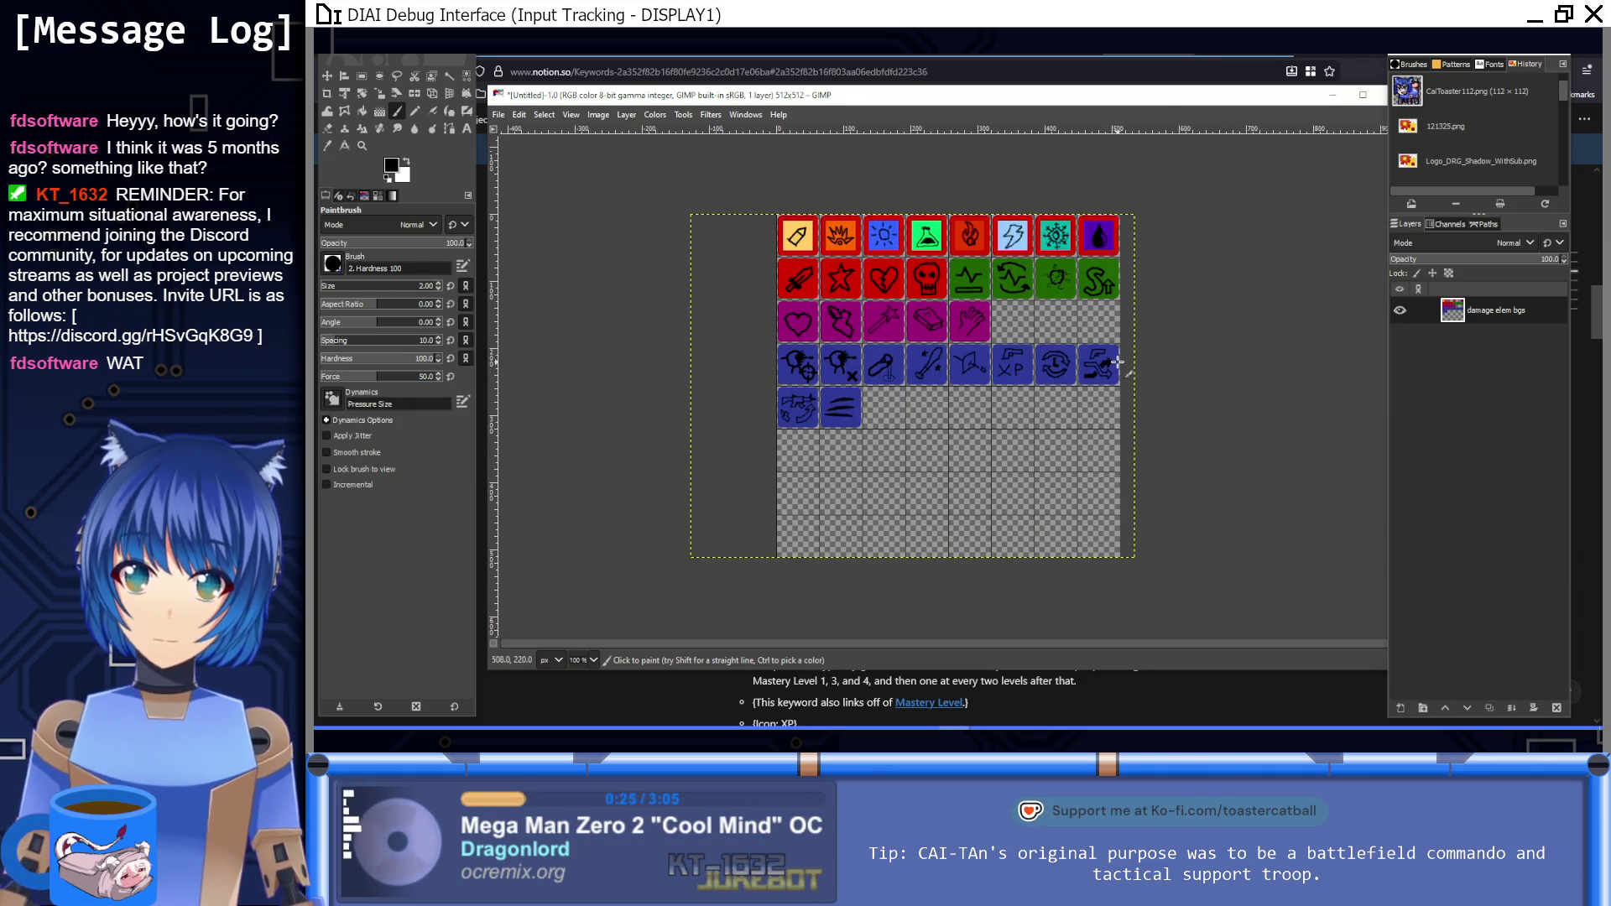
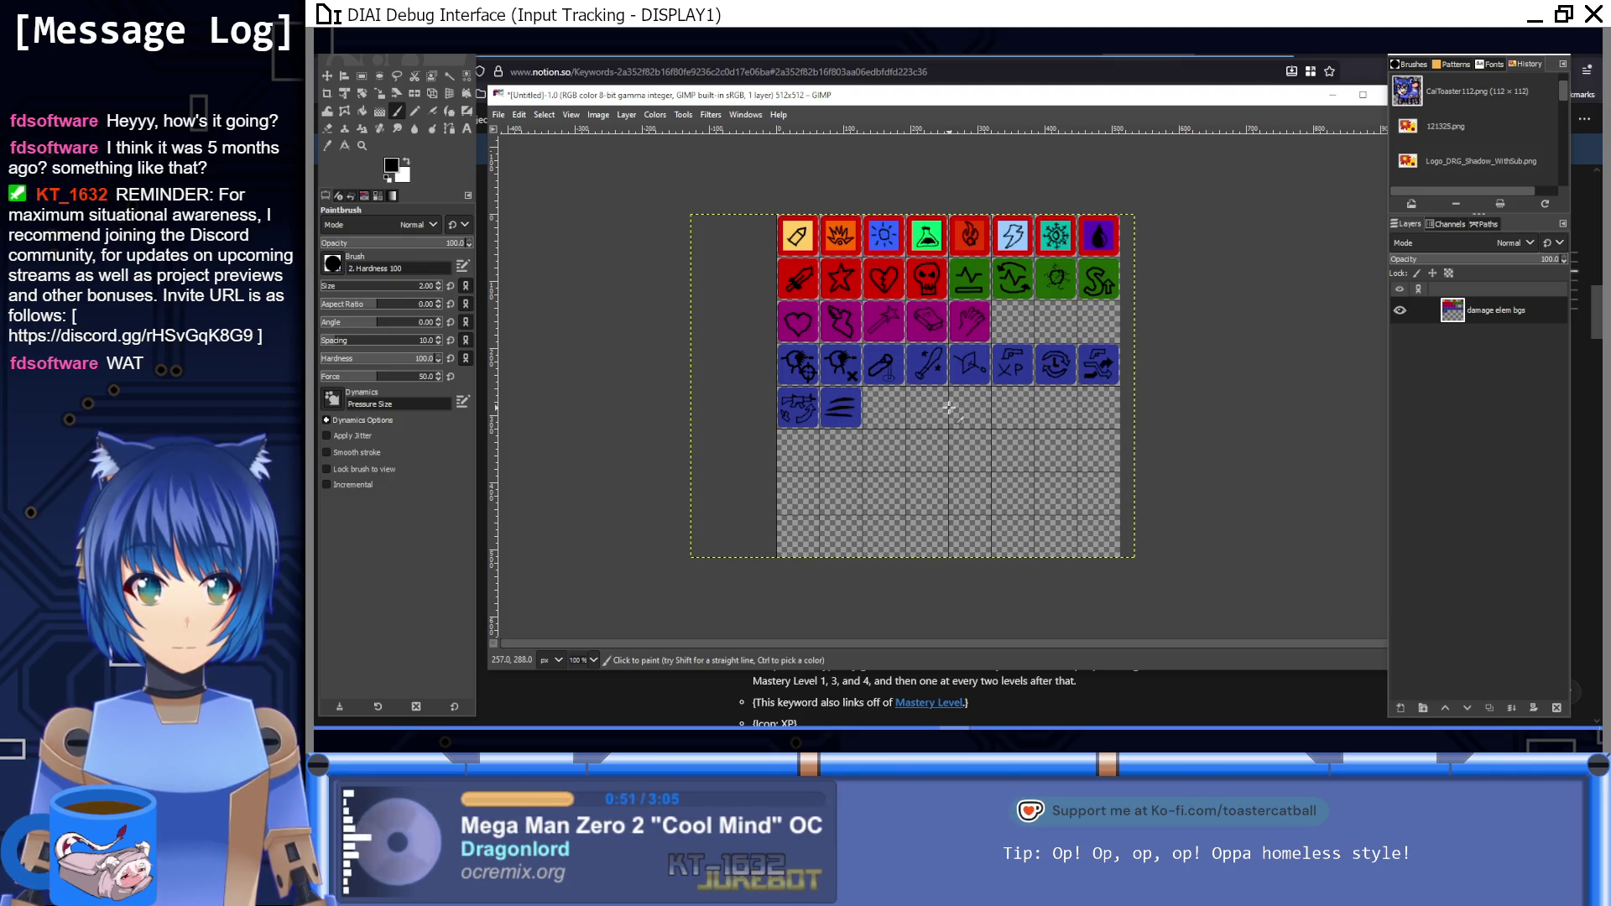
Step: Copy the 64×64 slash-marks tile and place the copy in the next empty cell
left_click_drag(949, 409, 928, 477)
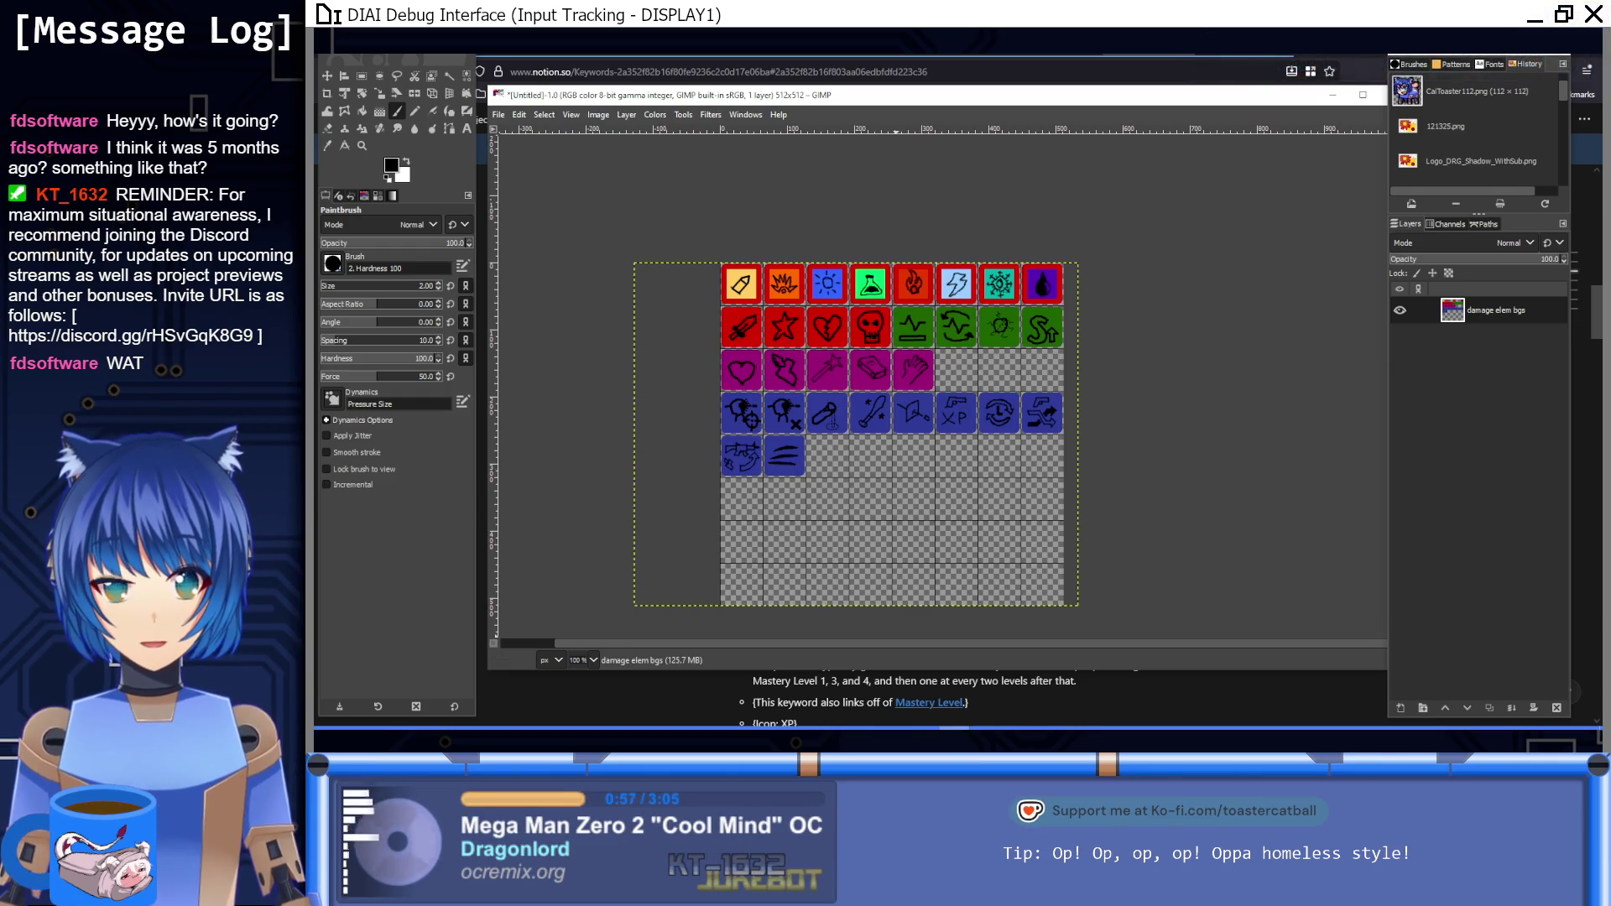
left_click(956, 726)
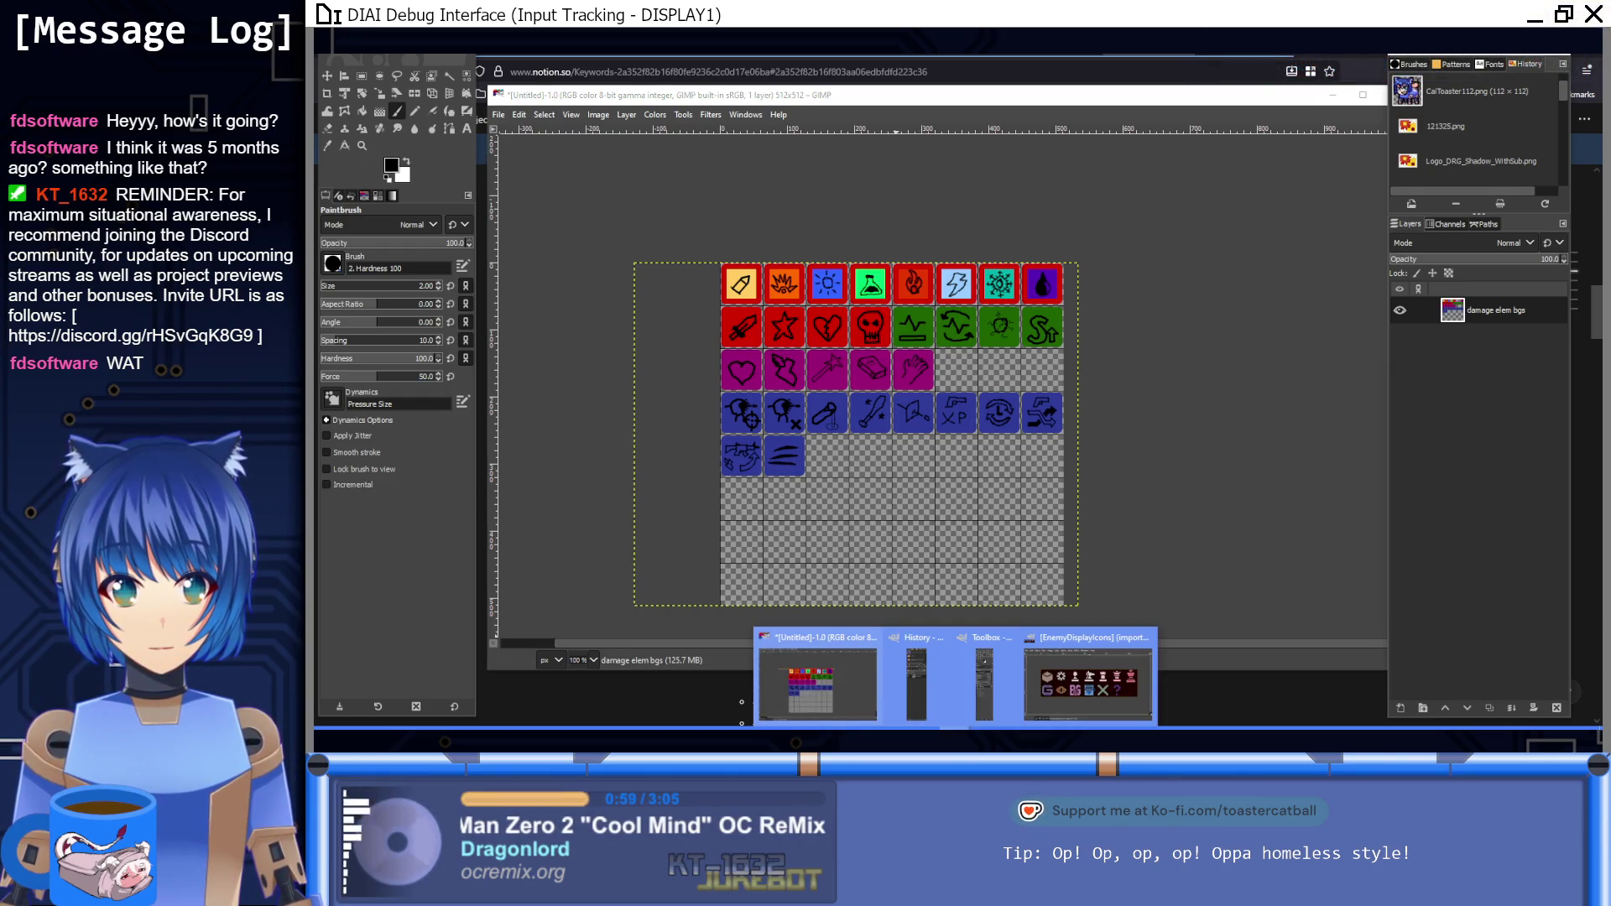
left_click(1059, 686)
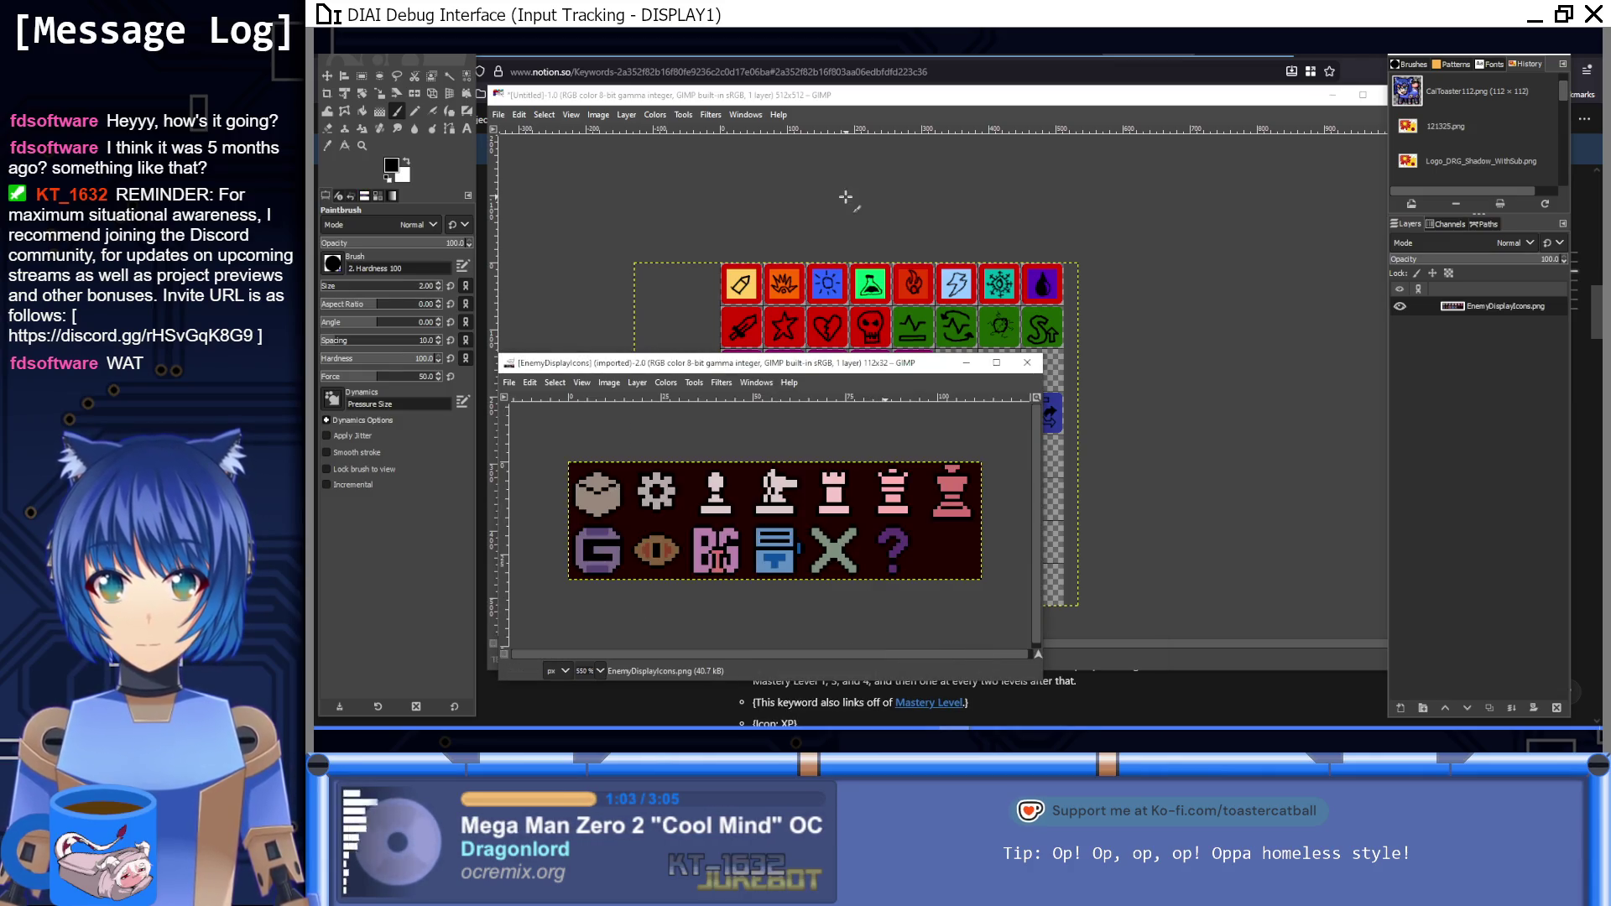
left_click(843, 99)
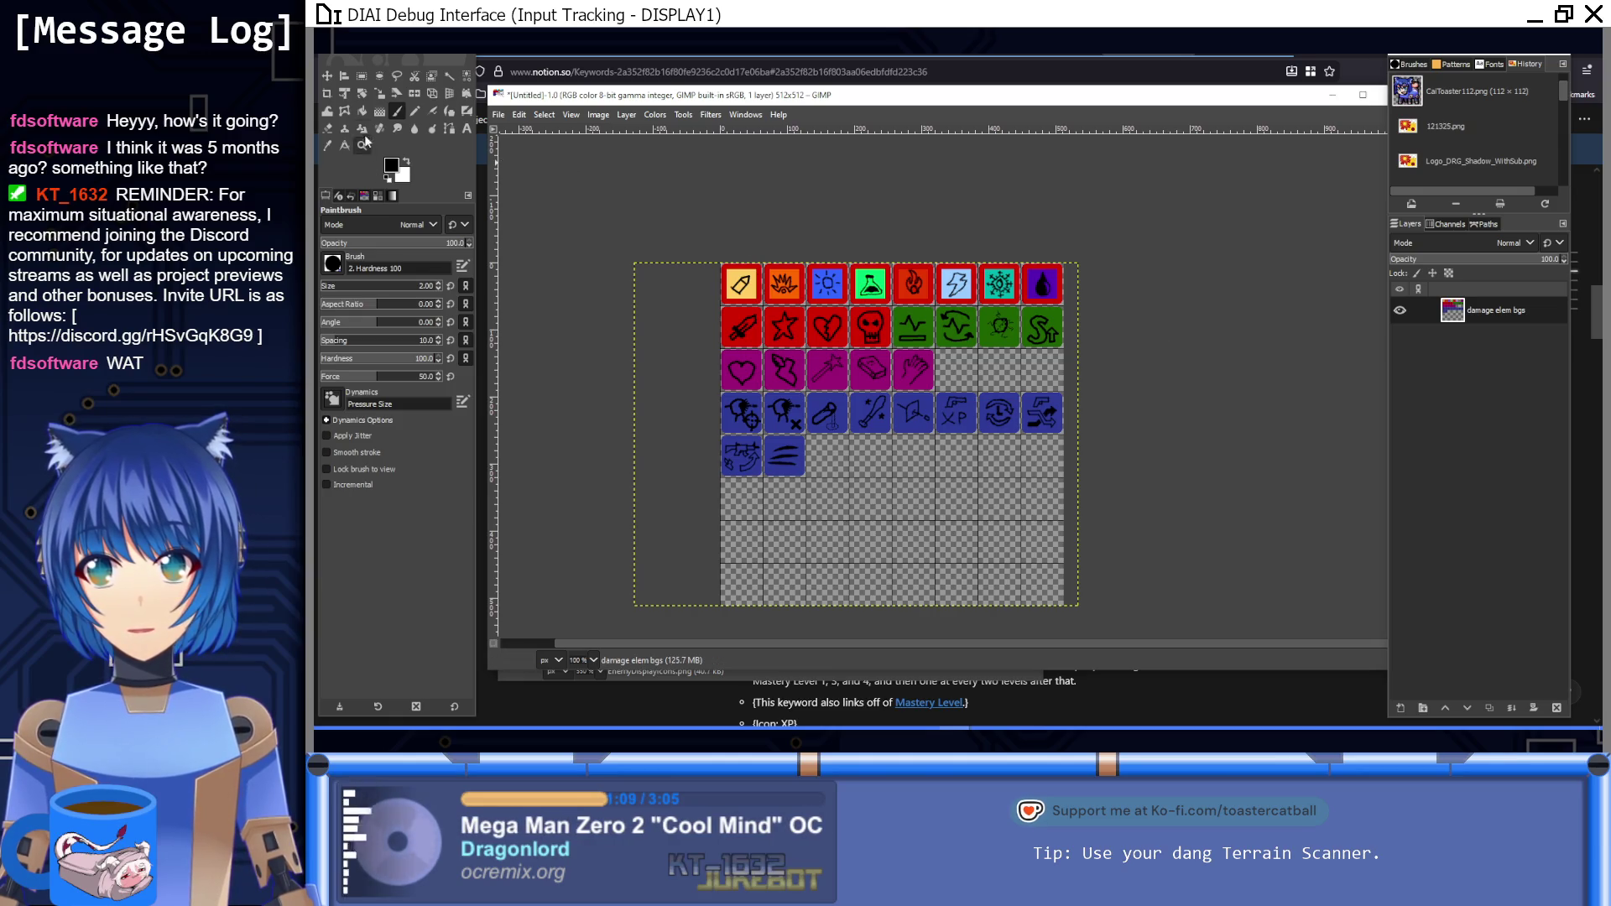
left_click(362, 76)
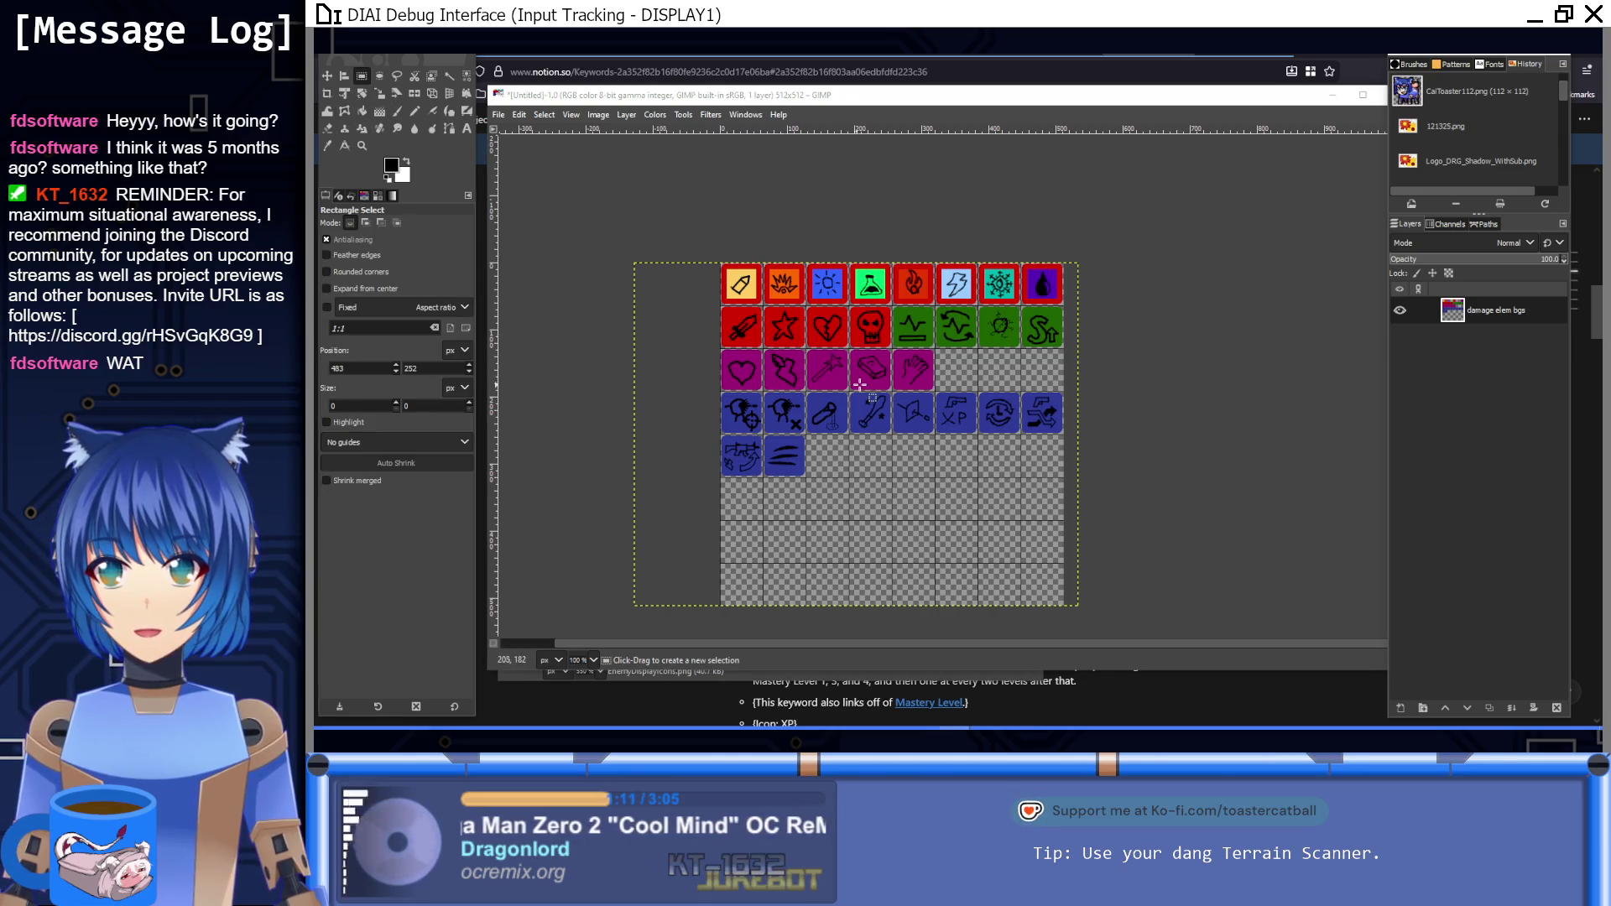
key("3")
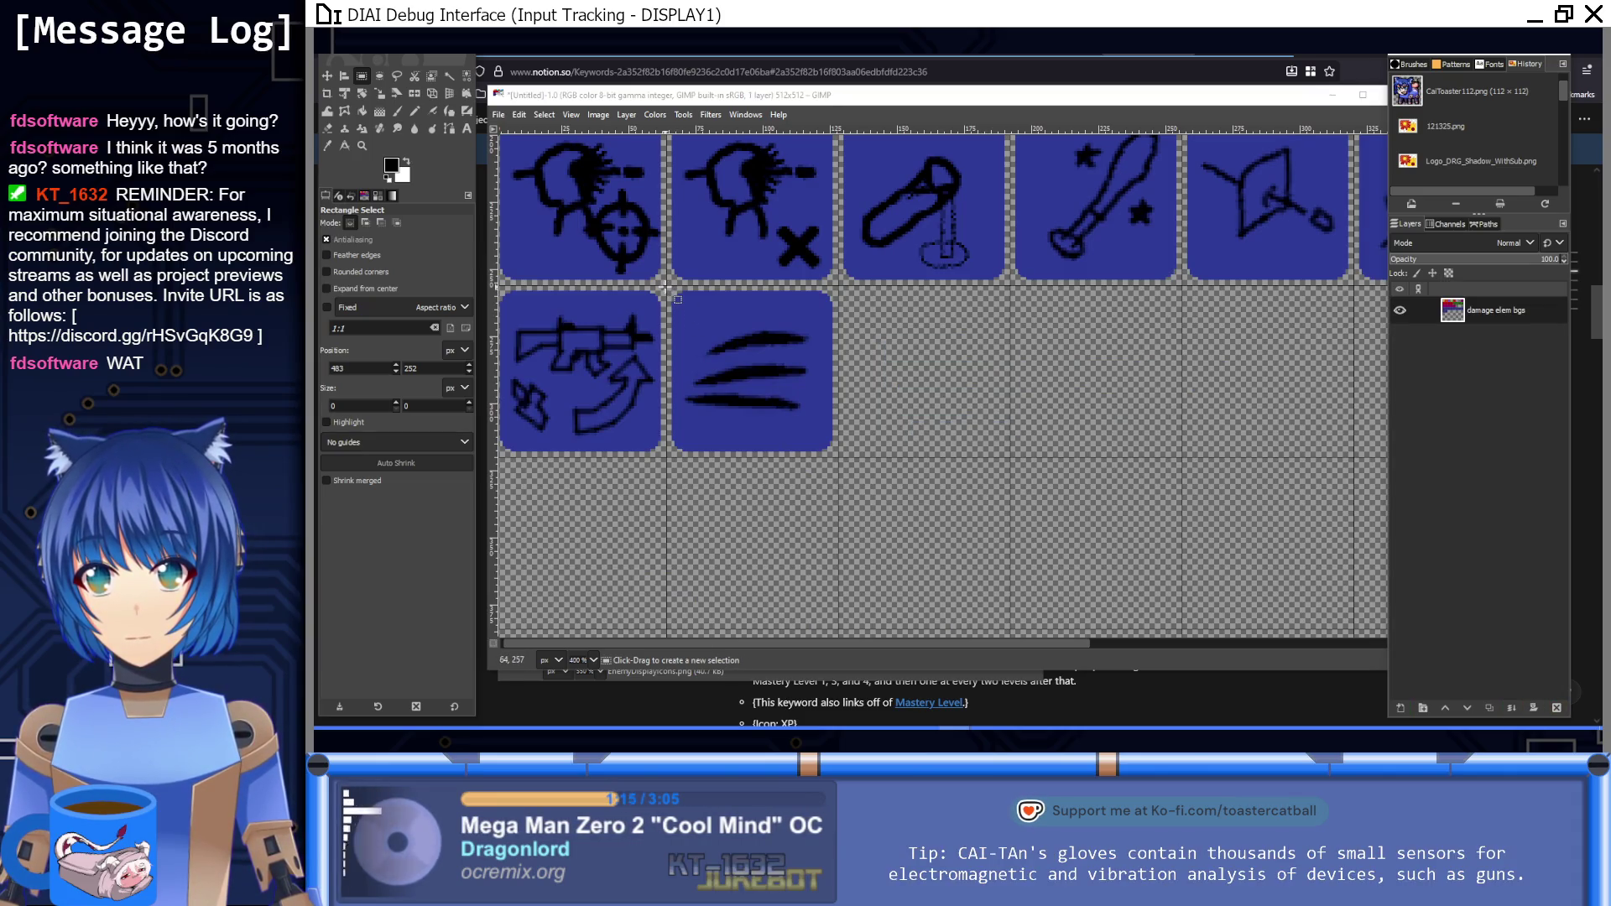
left_click_drag(667, 286, 837, 457)
key("ctrl+c")
key("ctrl+v")
left_click_drag(758, 391, 930, 391)
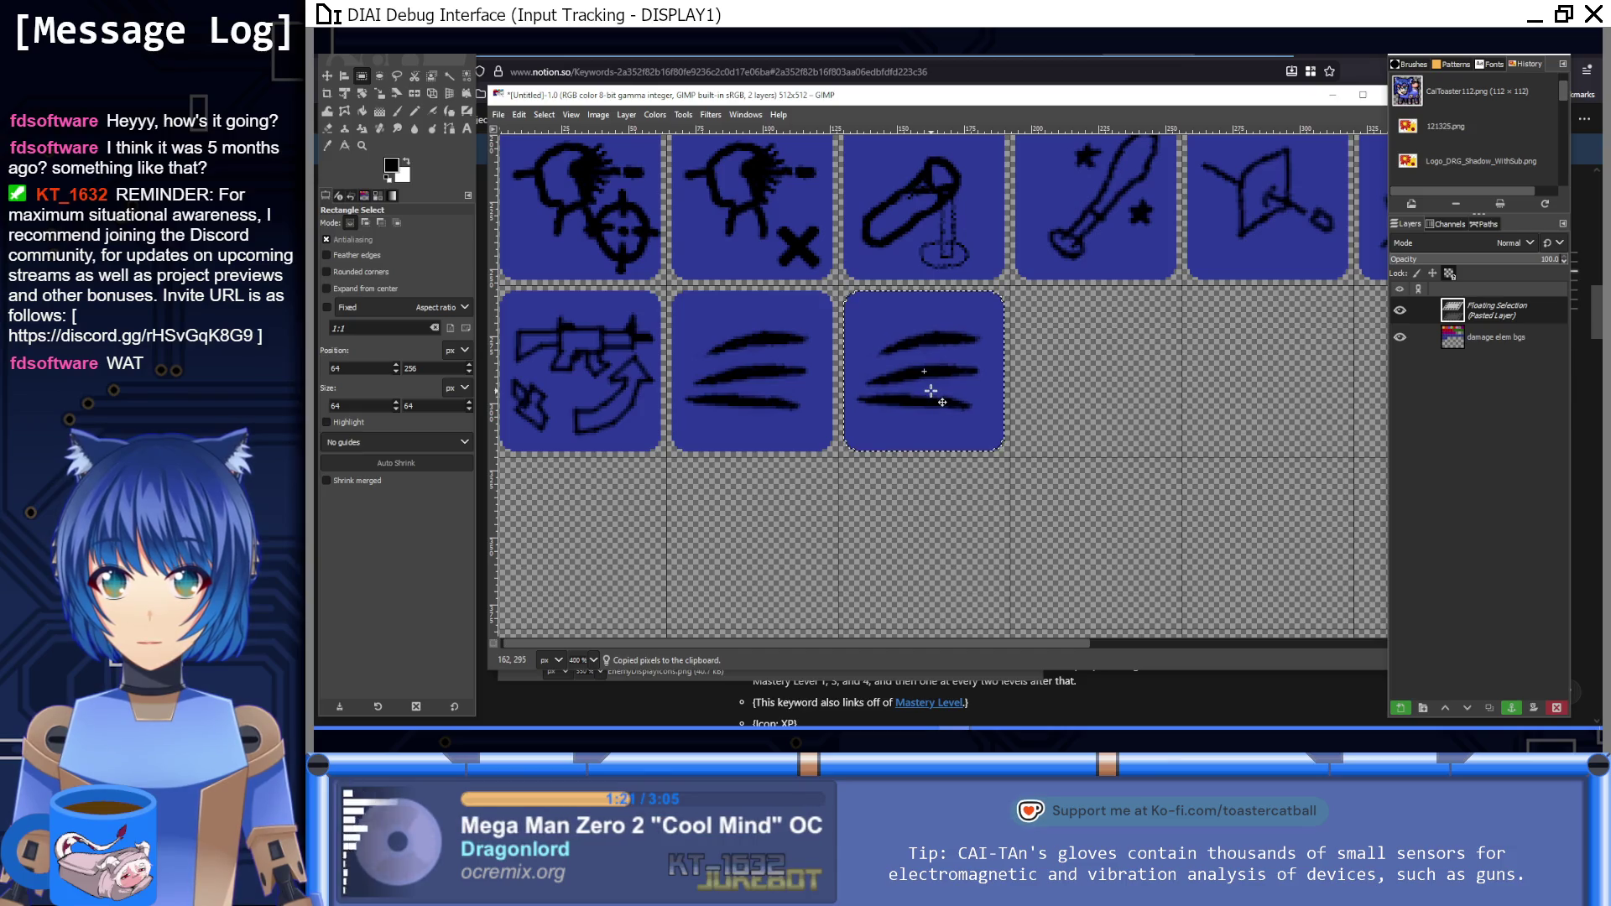
Step: Bucket-fill the copied tile with an orange colour
left_click(362, 111)
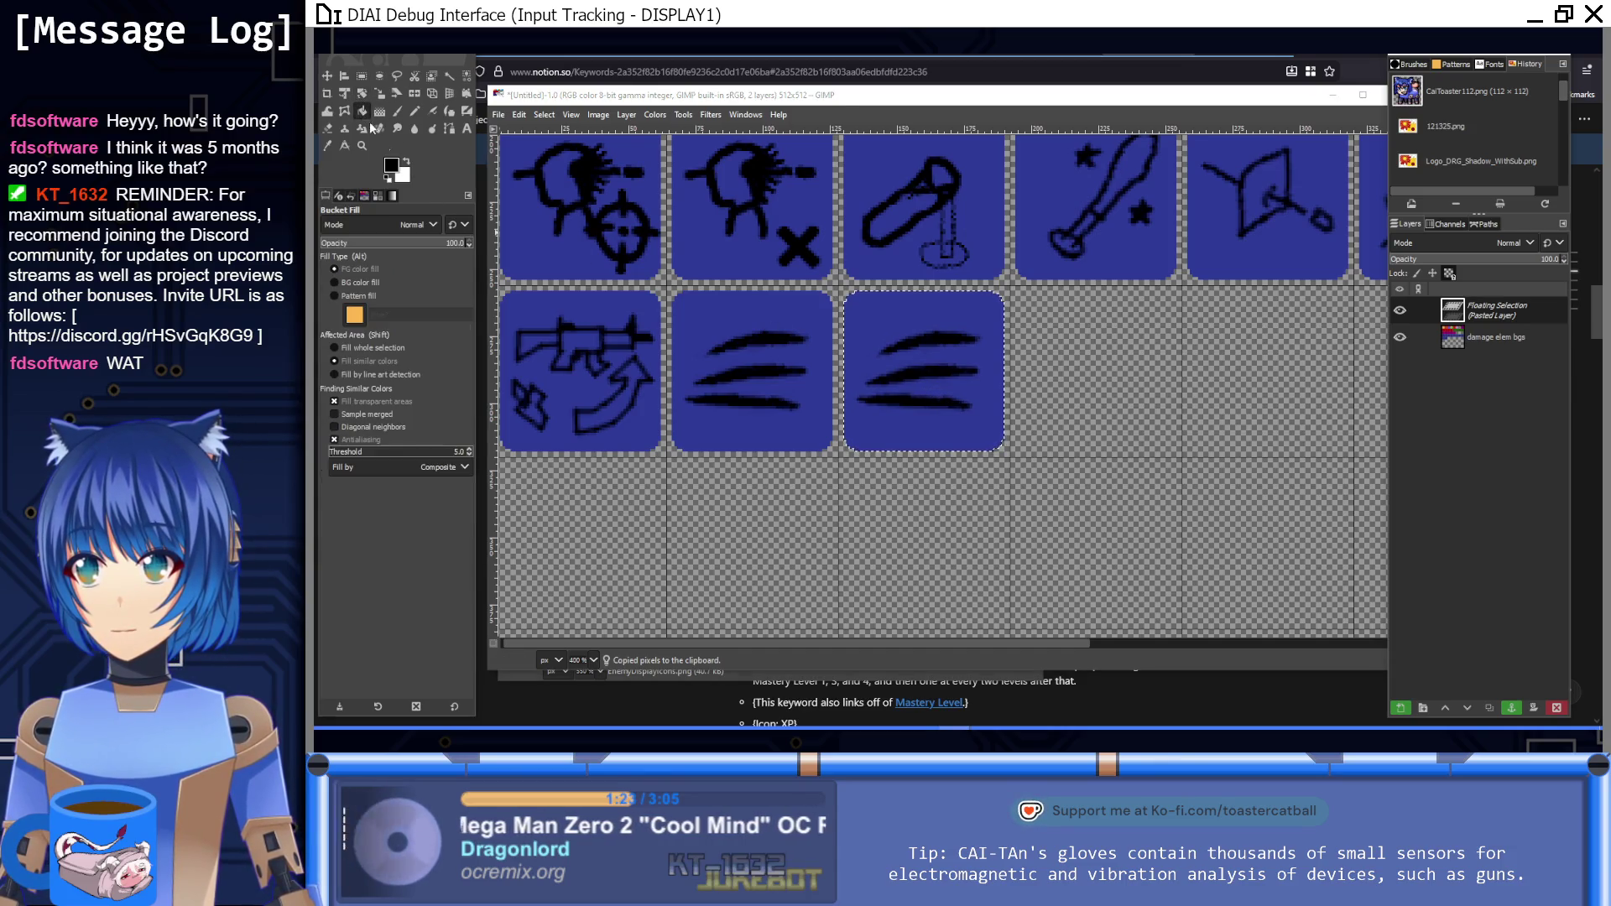
left_click(391, 164)
left_click(719, 578)
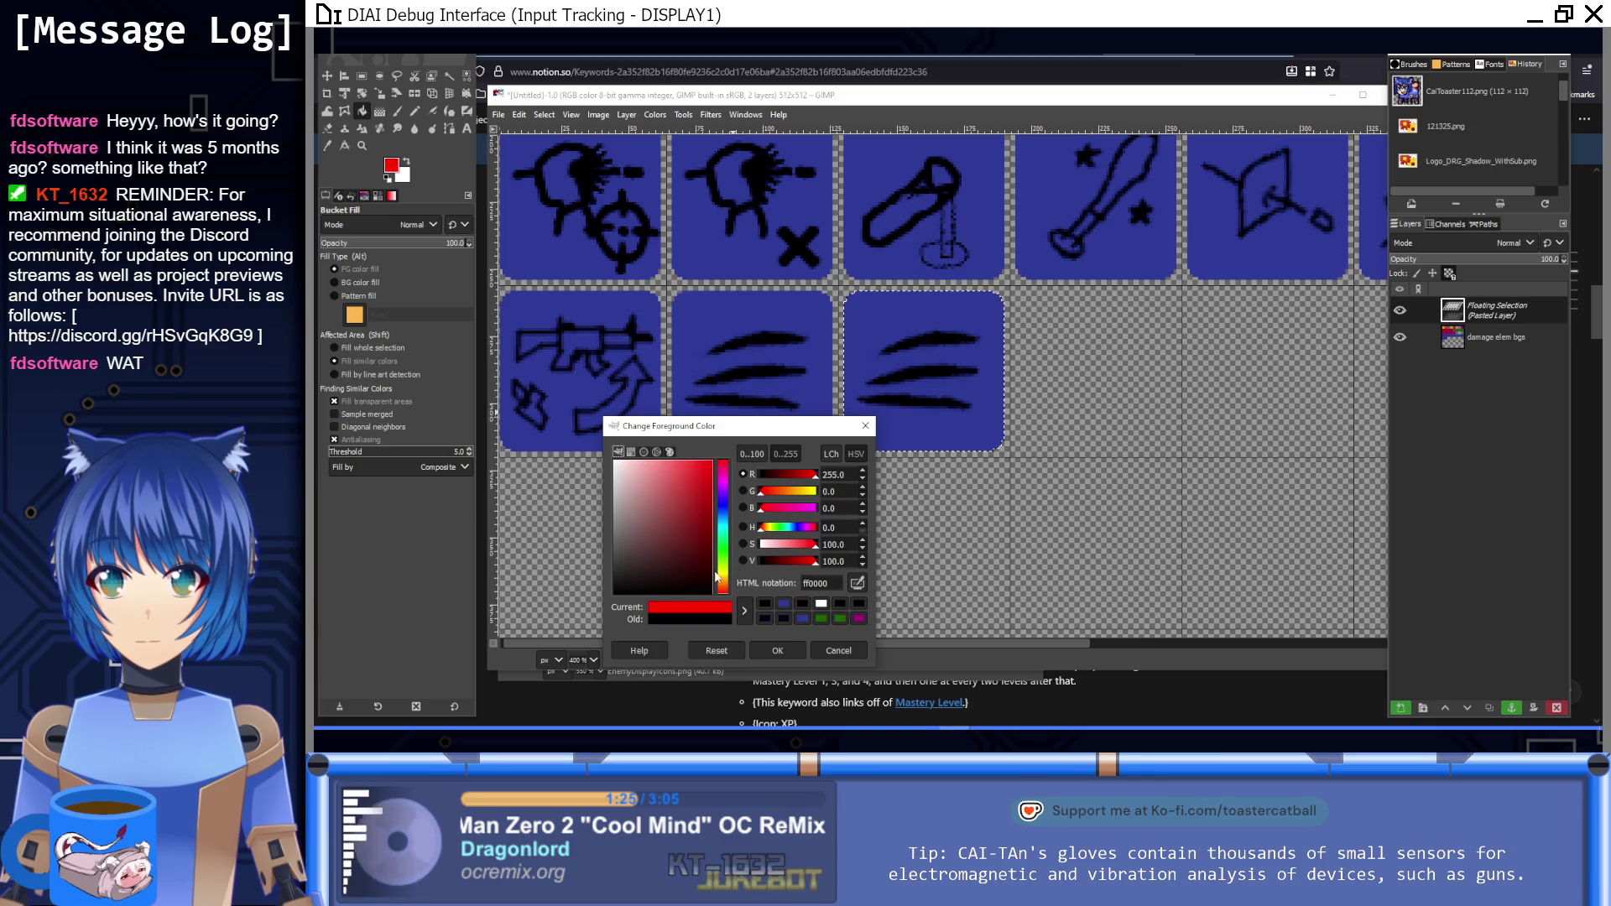
left_click_drag(720, 590, 725, 592)
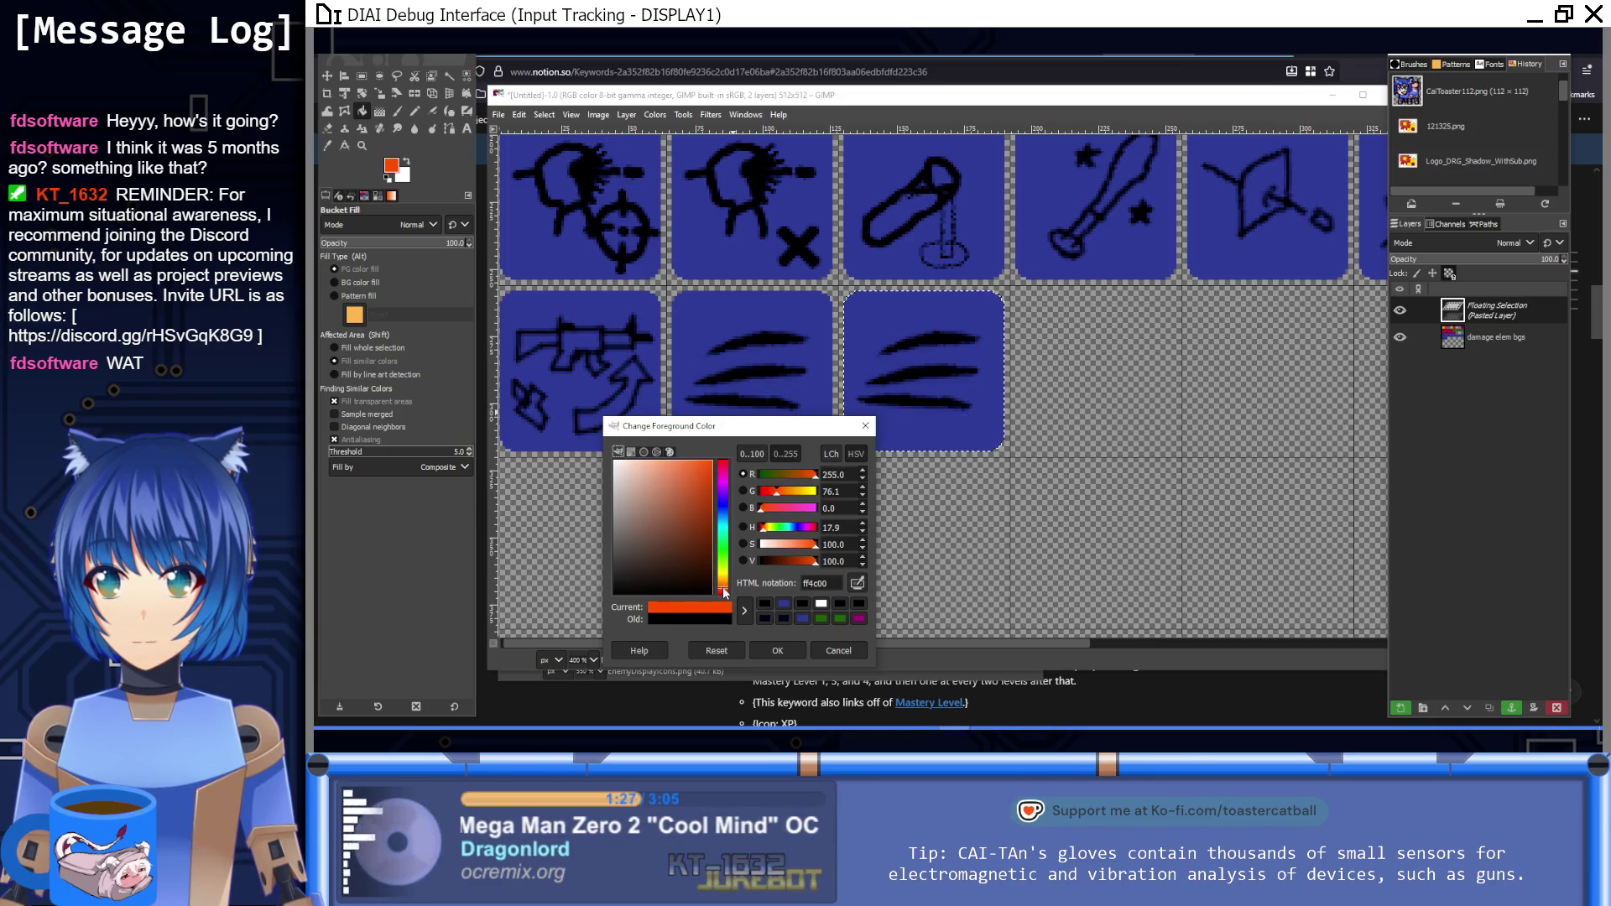
left_click(777, 651)
scroll(873, 453, "up", 1)
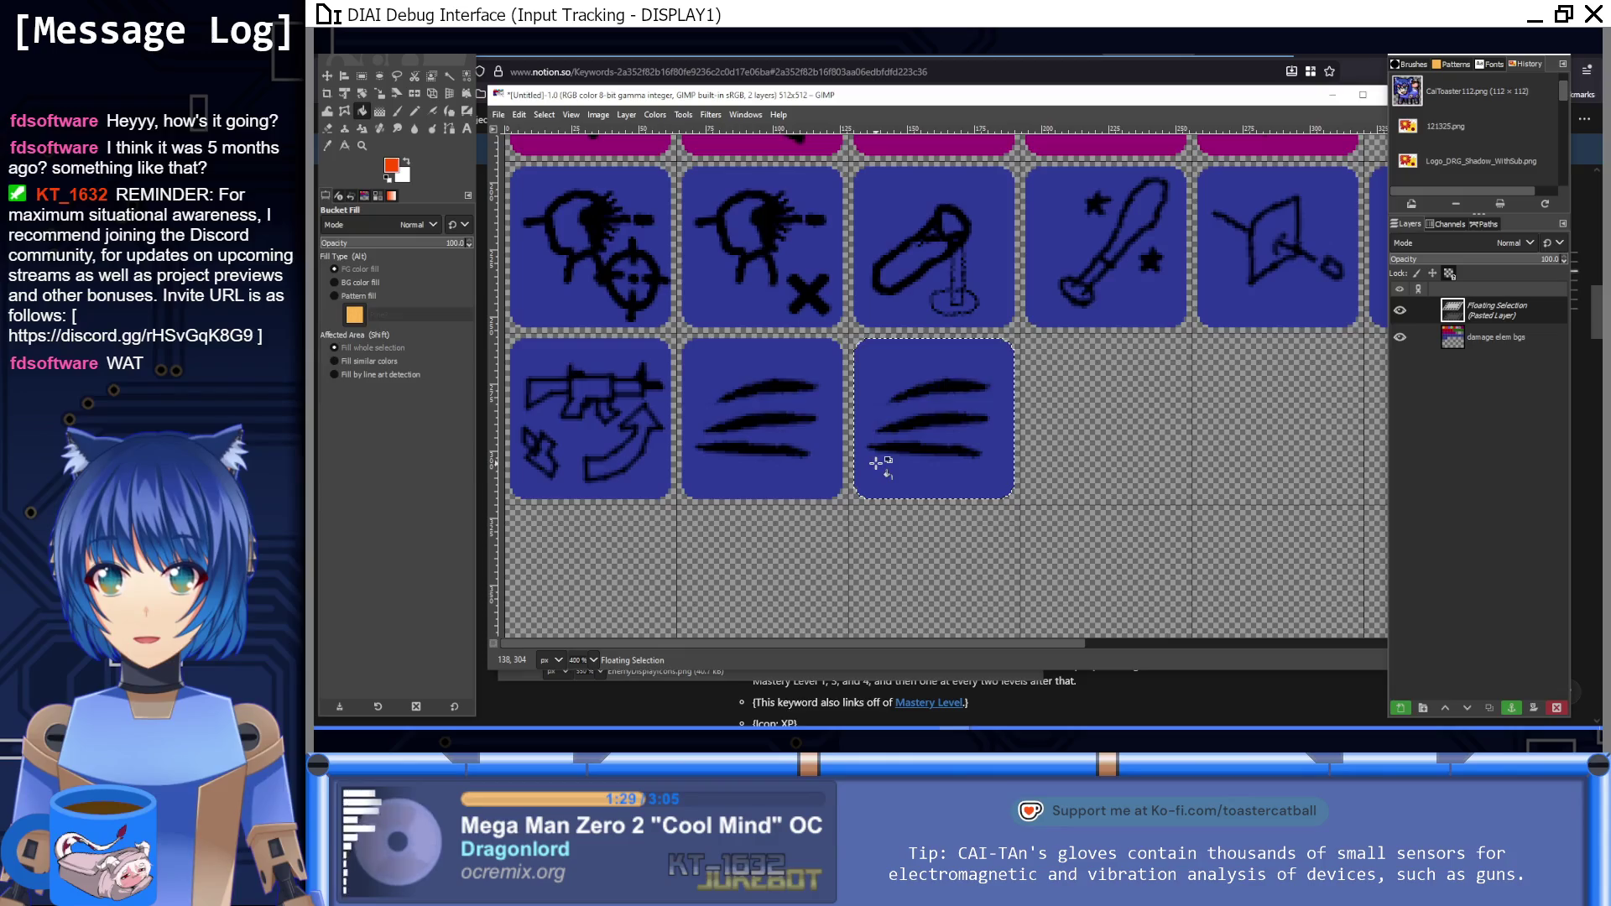
left_click(875, 456)
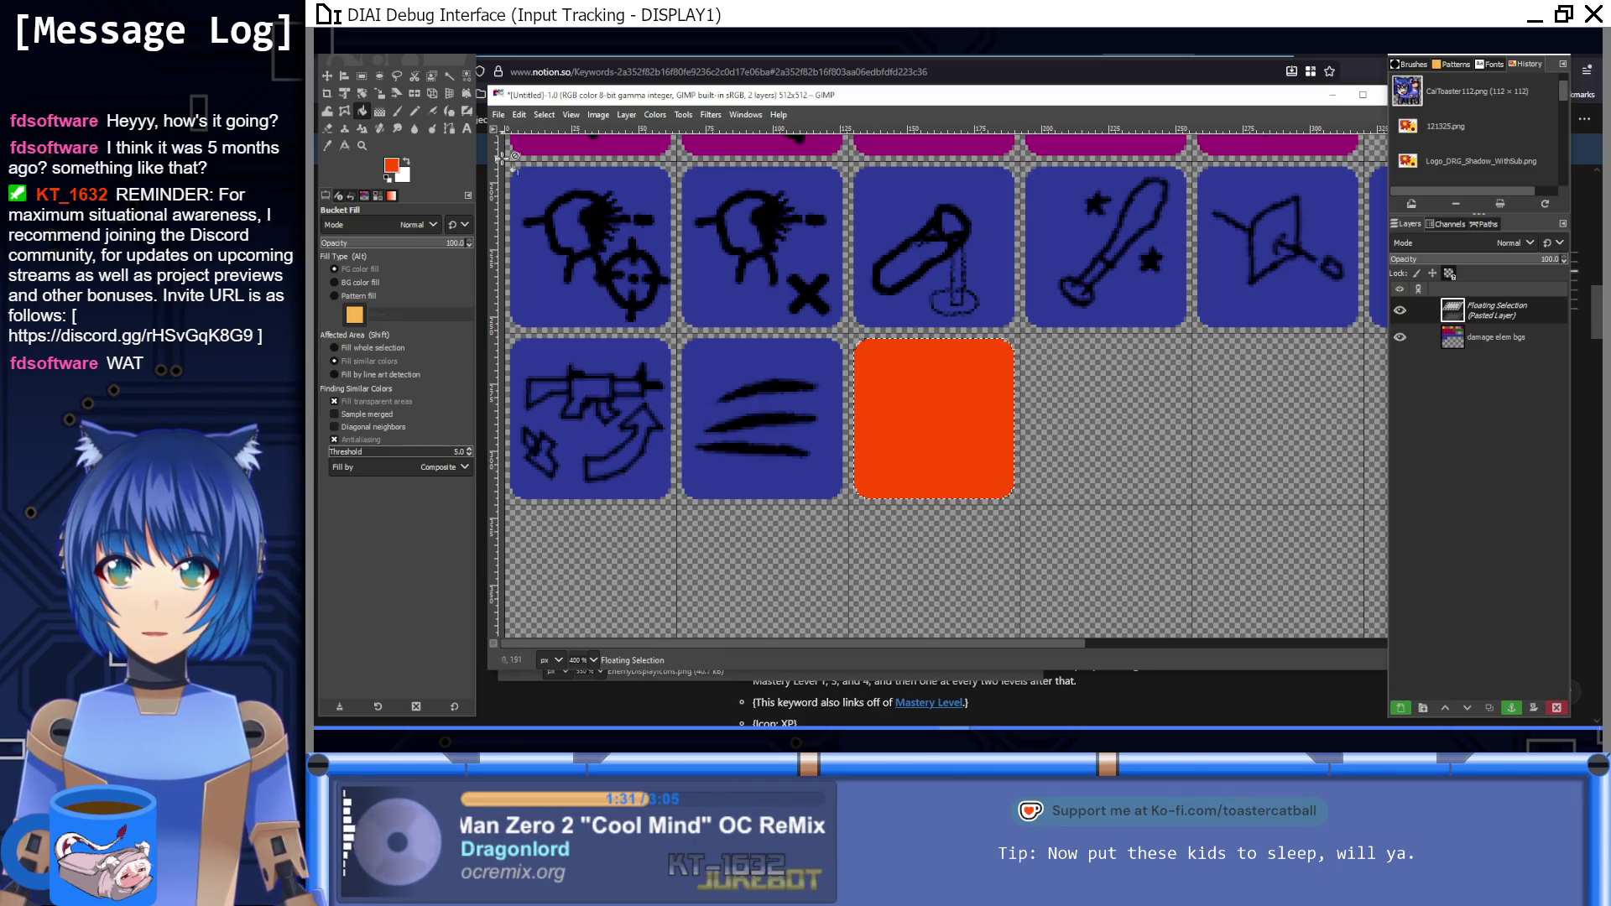
Step: Refill the tile with darker orange #af3400 and anchor it into the sheet
left_click(392, 166)
left_click(713, 501)
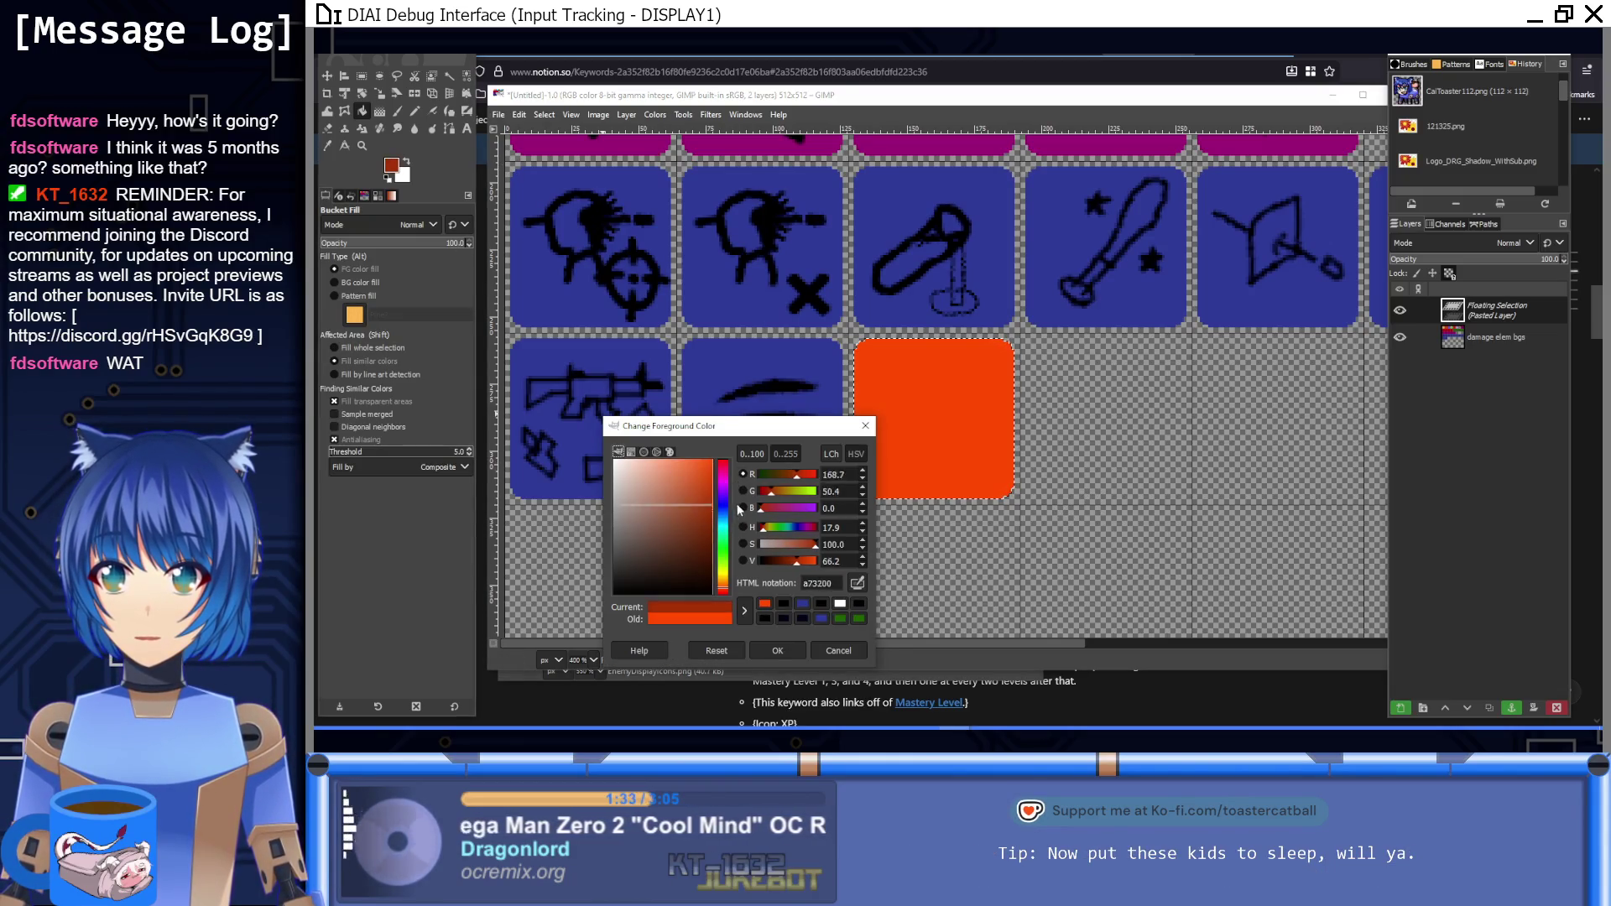
left_click(777, 651)
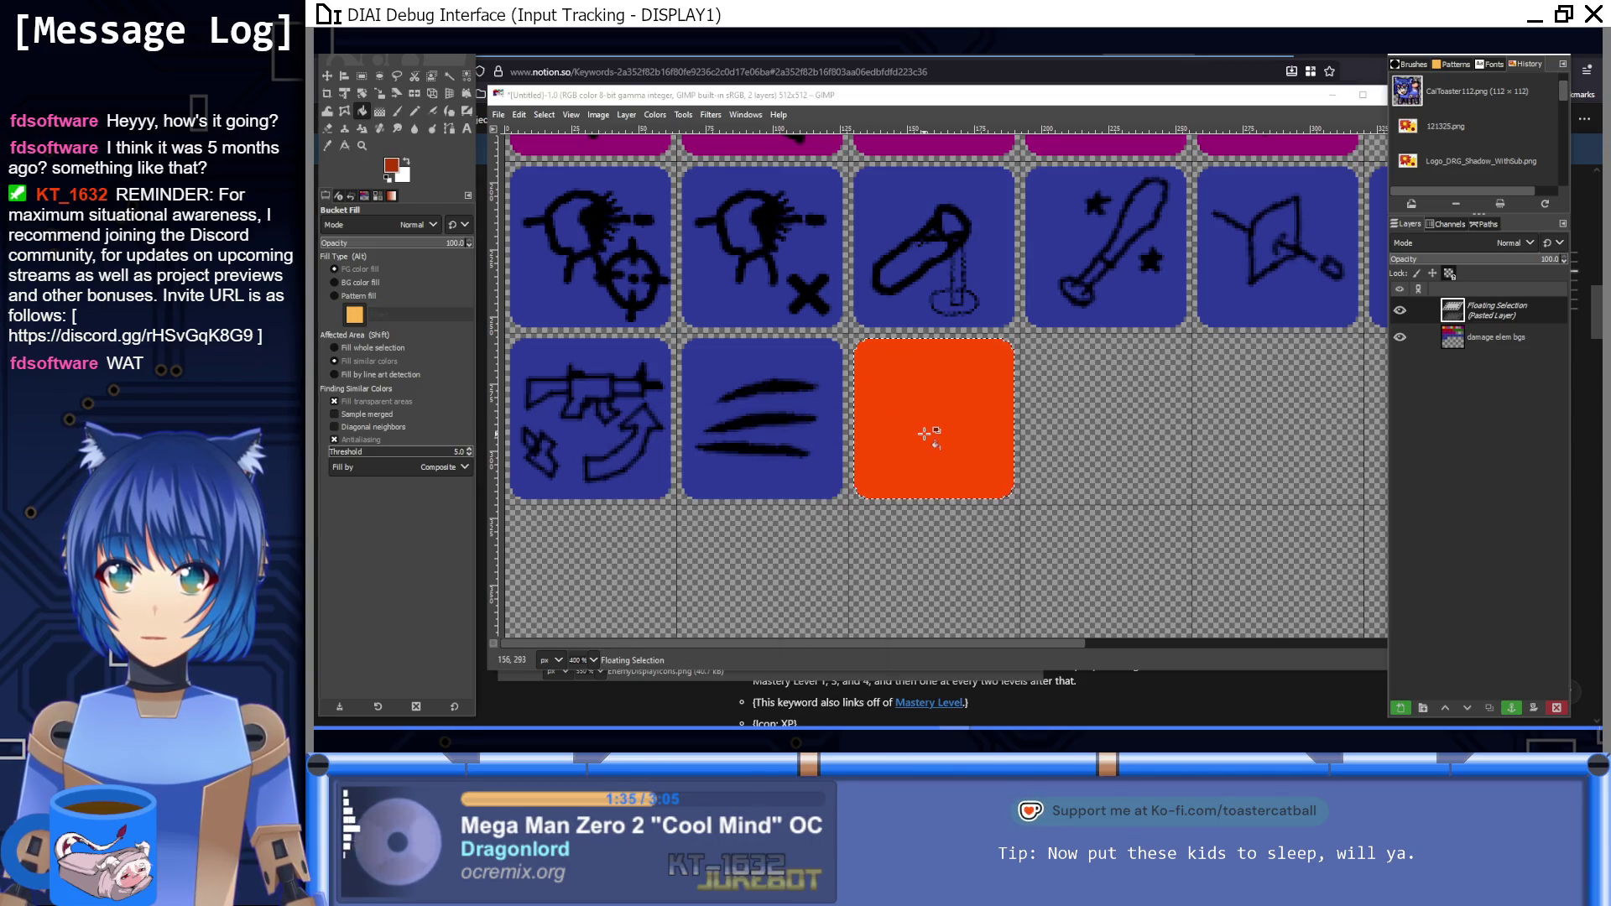
left_click(936, 433)
scroll(936, 433, "right", 3)
scroll(936, 433, "up", 1)
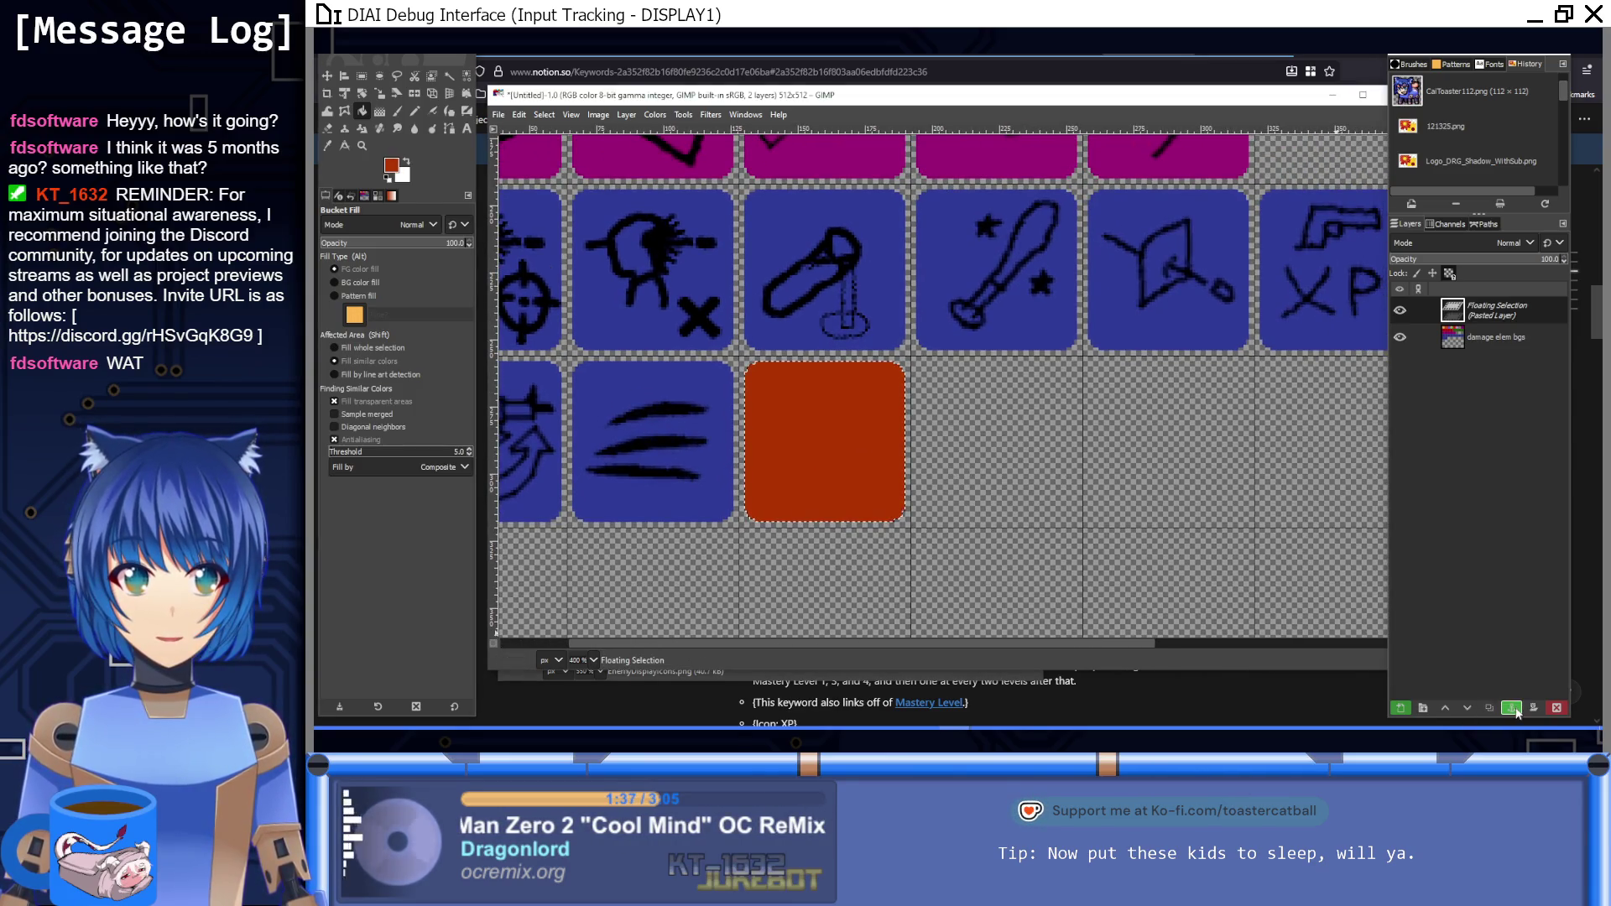
left_click(1516, 711)
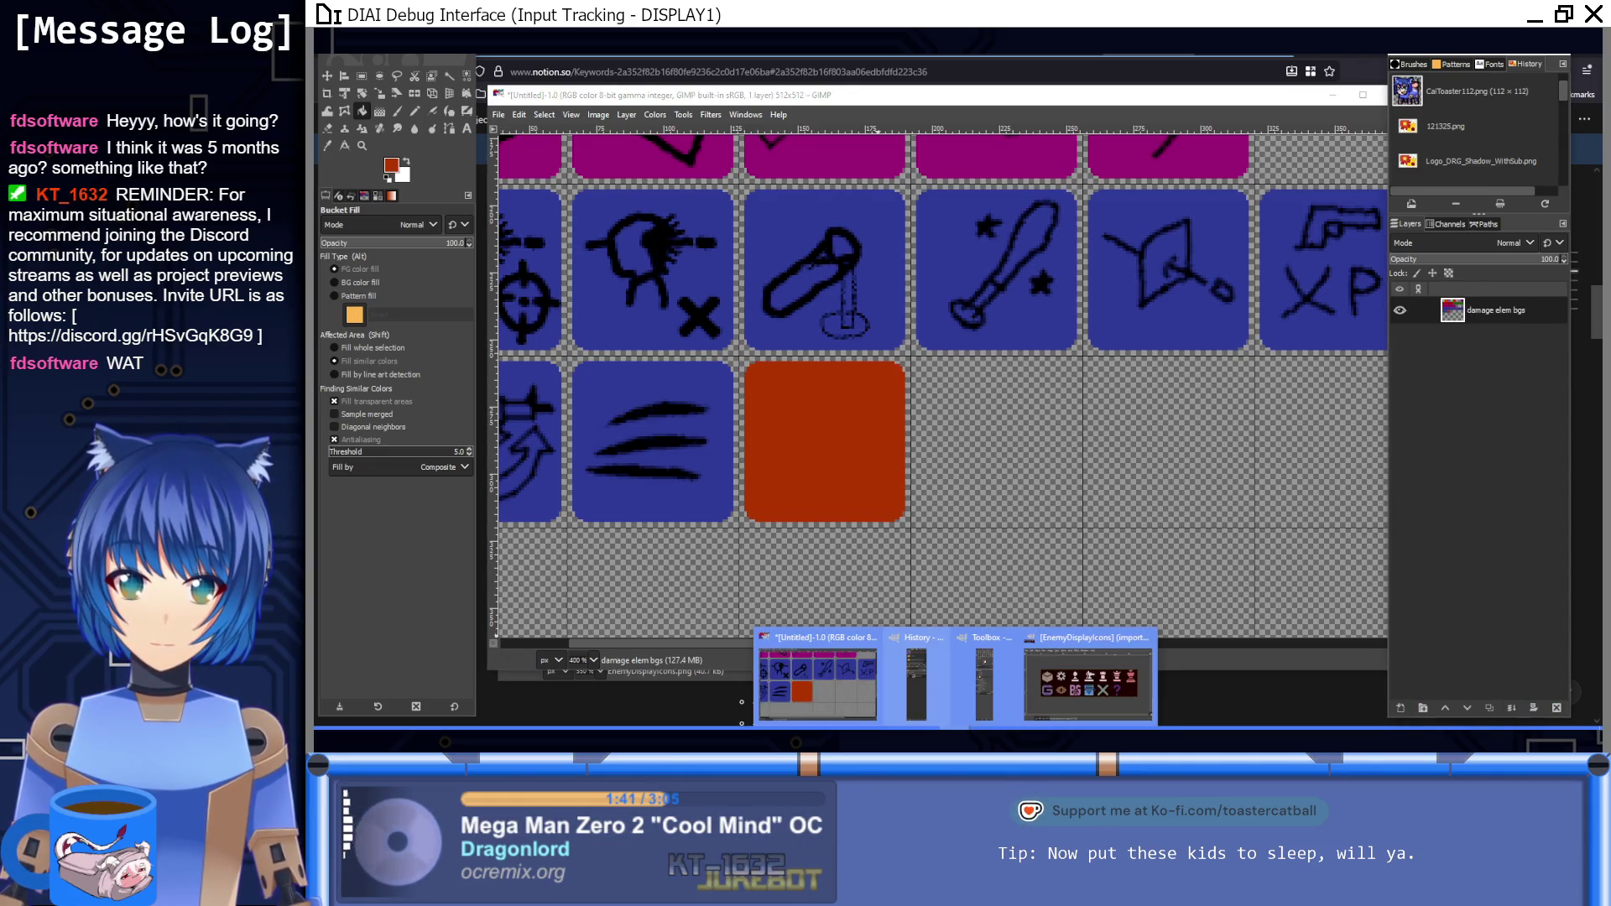
Step: Copy the enemy icon strip from the EnemyDisplayIcons image
key("alt+Tab")
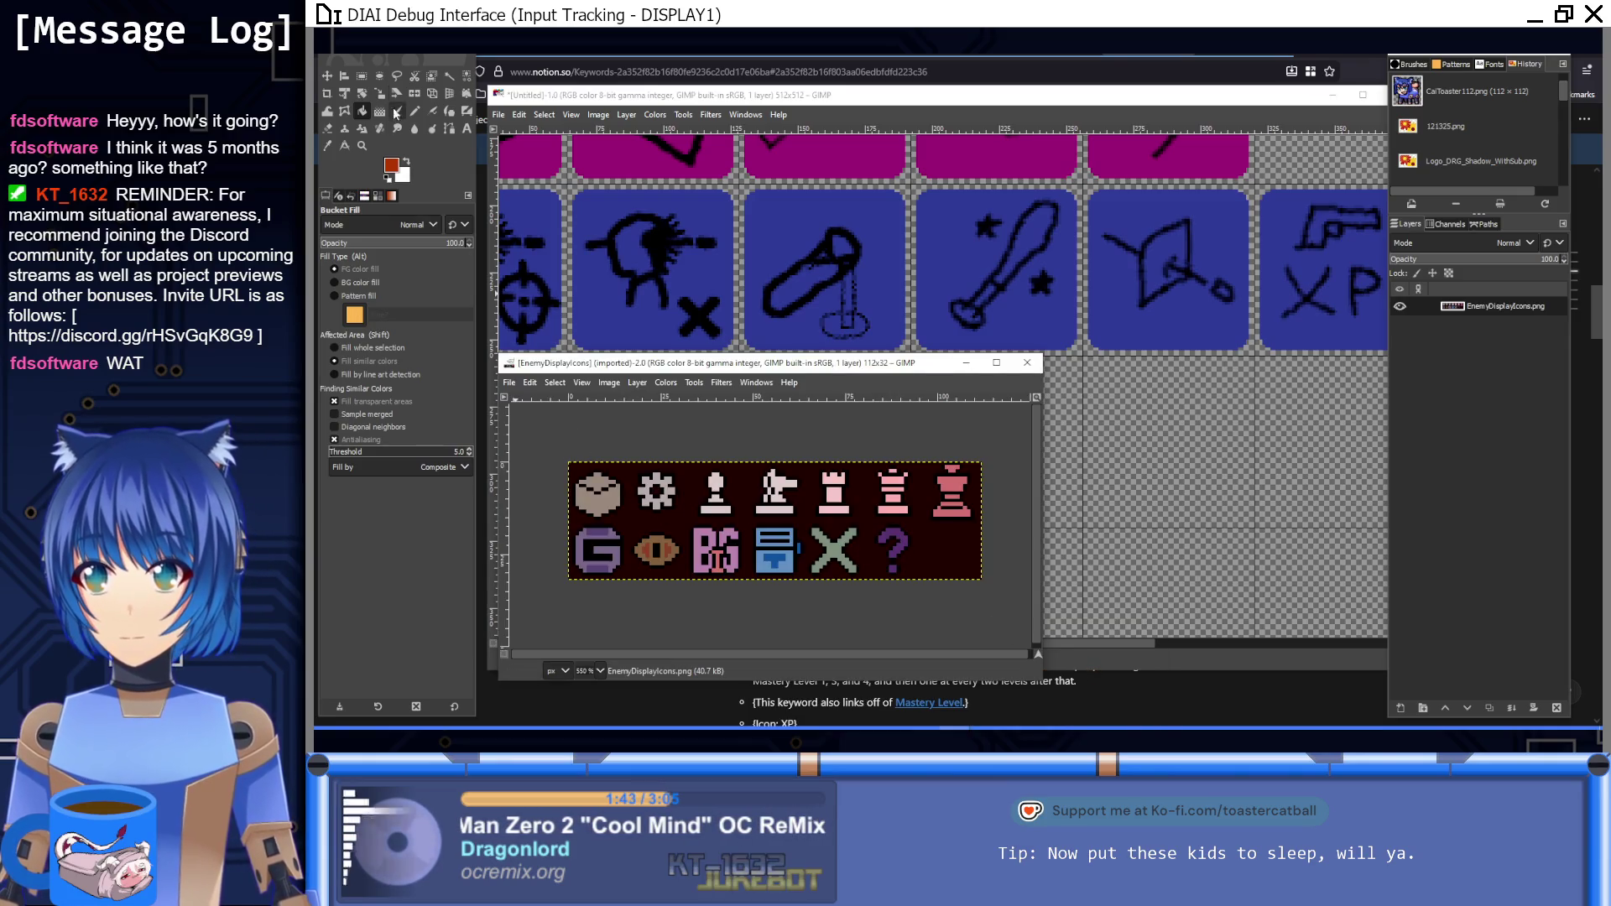
left_click(362, 76)
key("5")
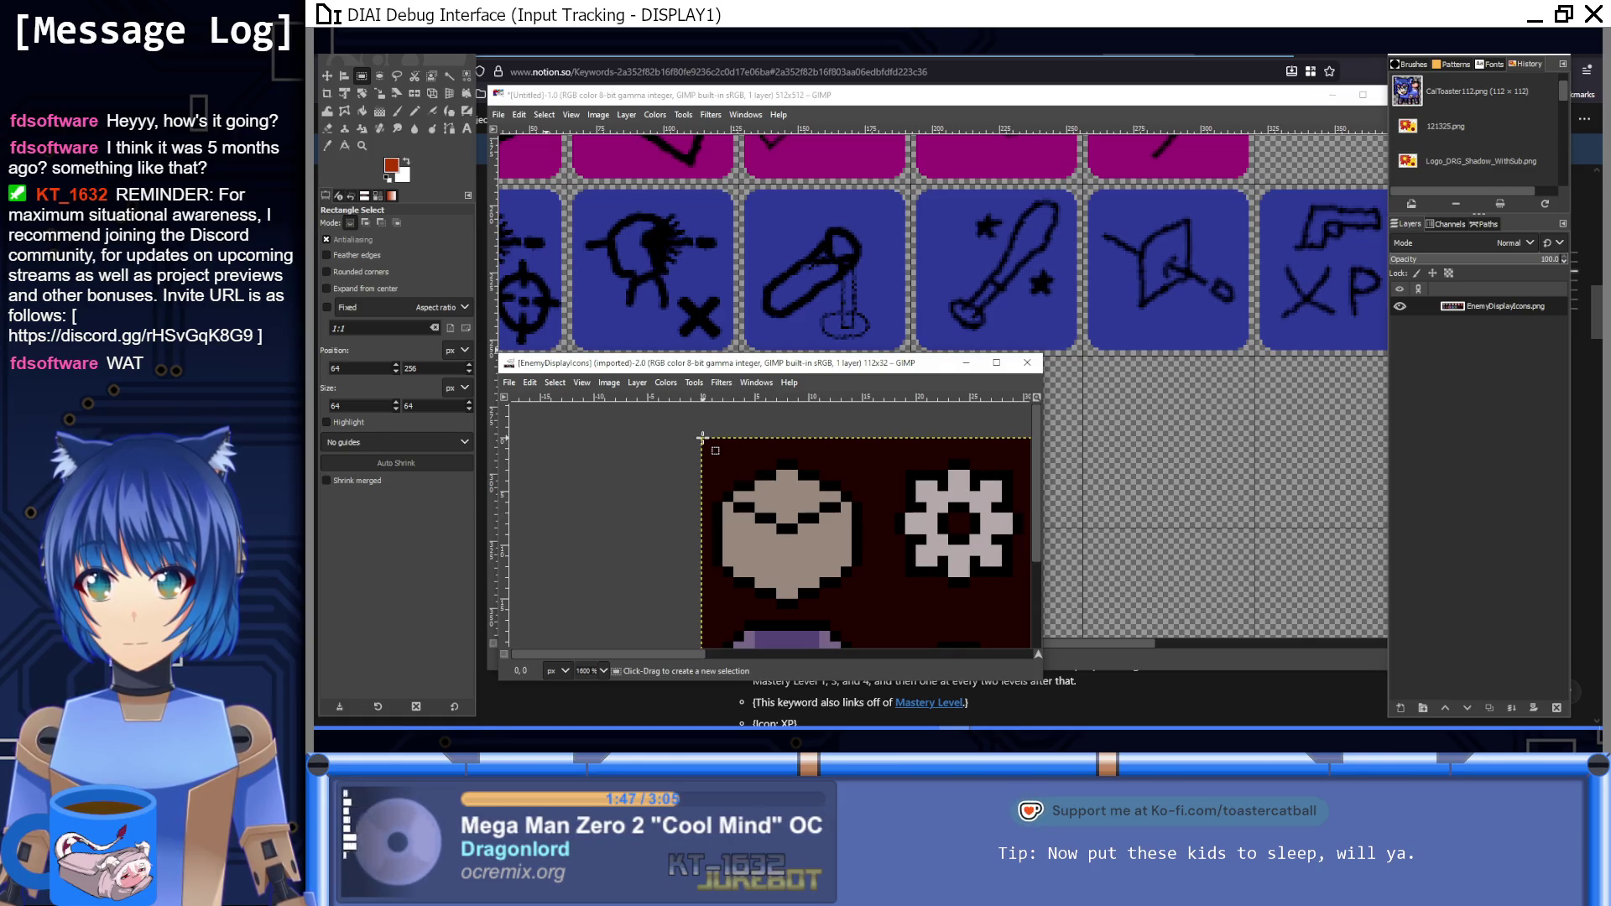
left_click_drag(699, 437, 888, 619)
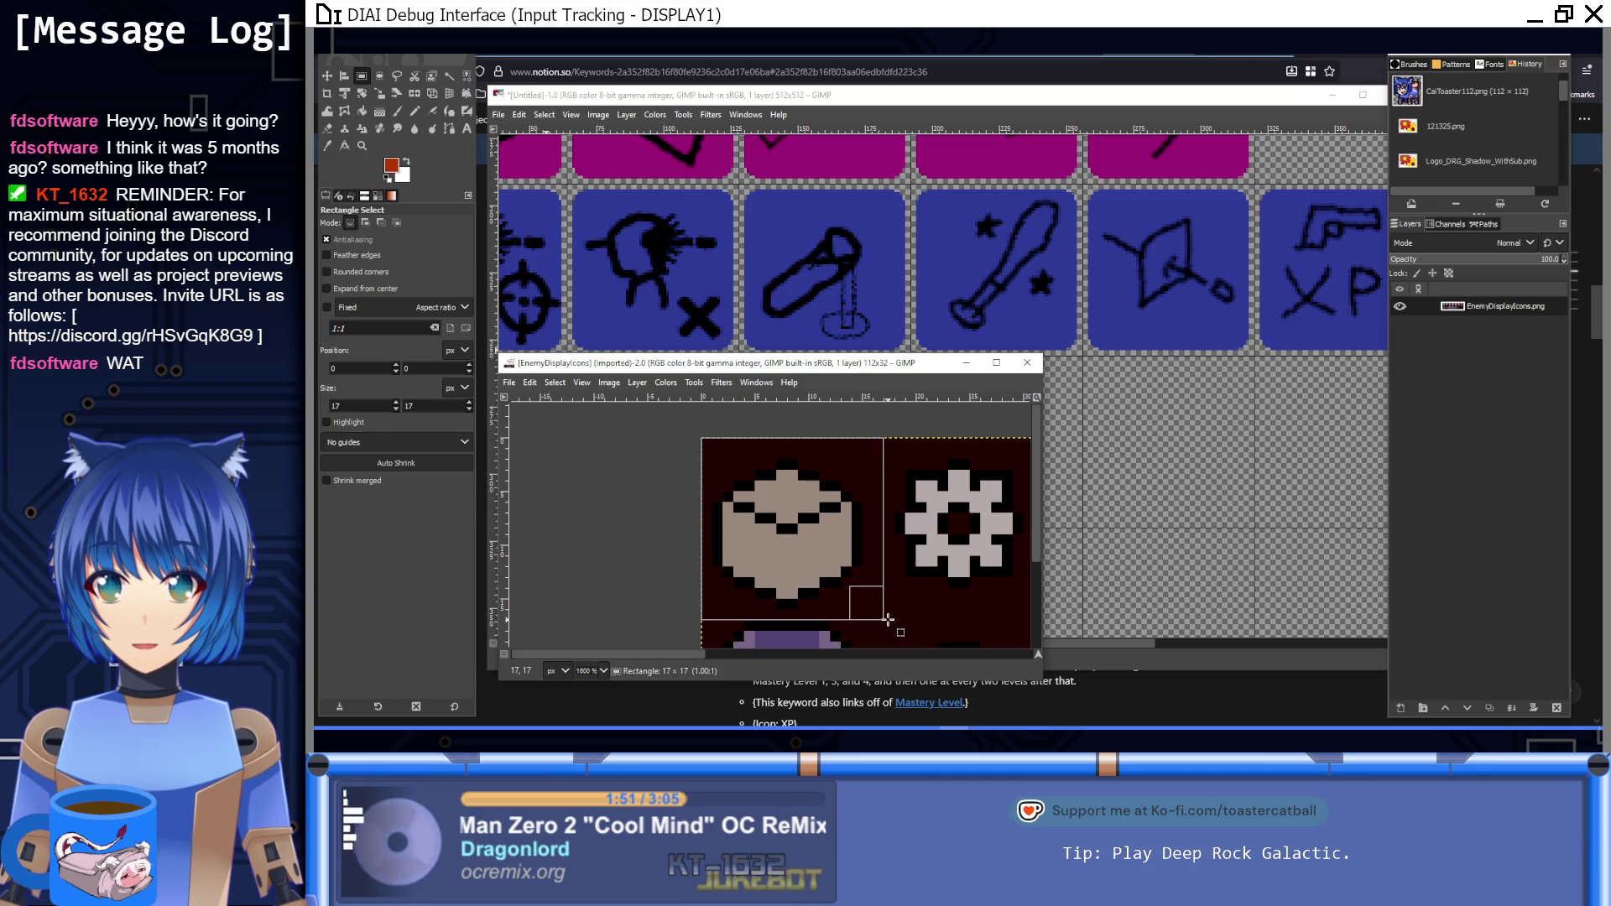
left_click_drag(888, 619, 824, 599)
key("ctrl+c")
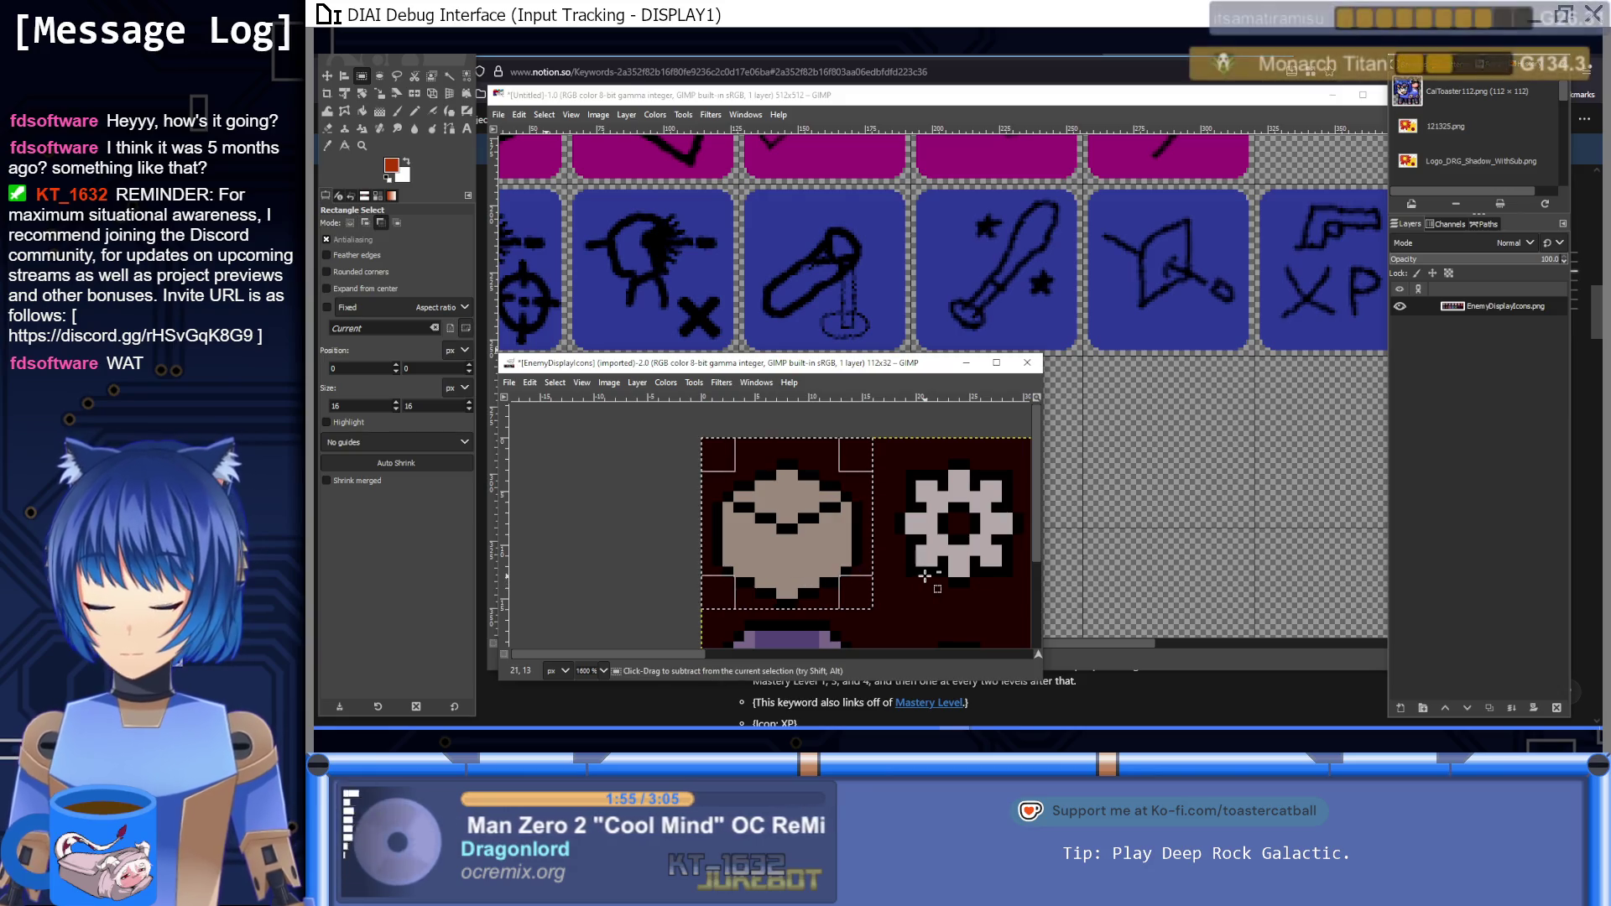
Step: Paste the enemy icons into the untitled sprite sheet as a new layer
scroll(760, 493, "down", 4)
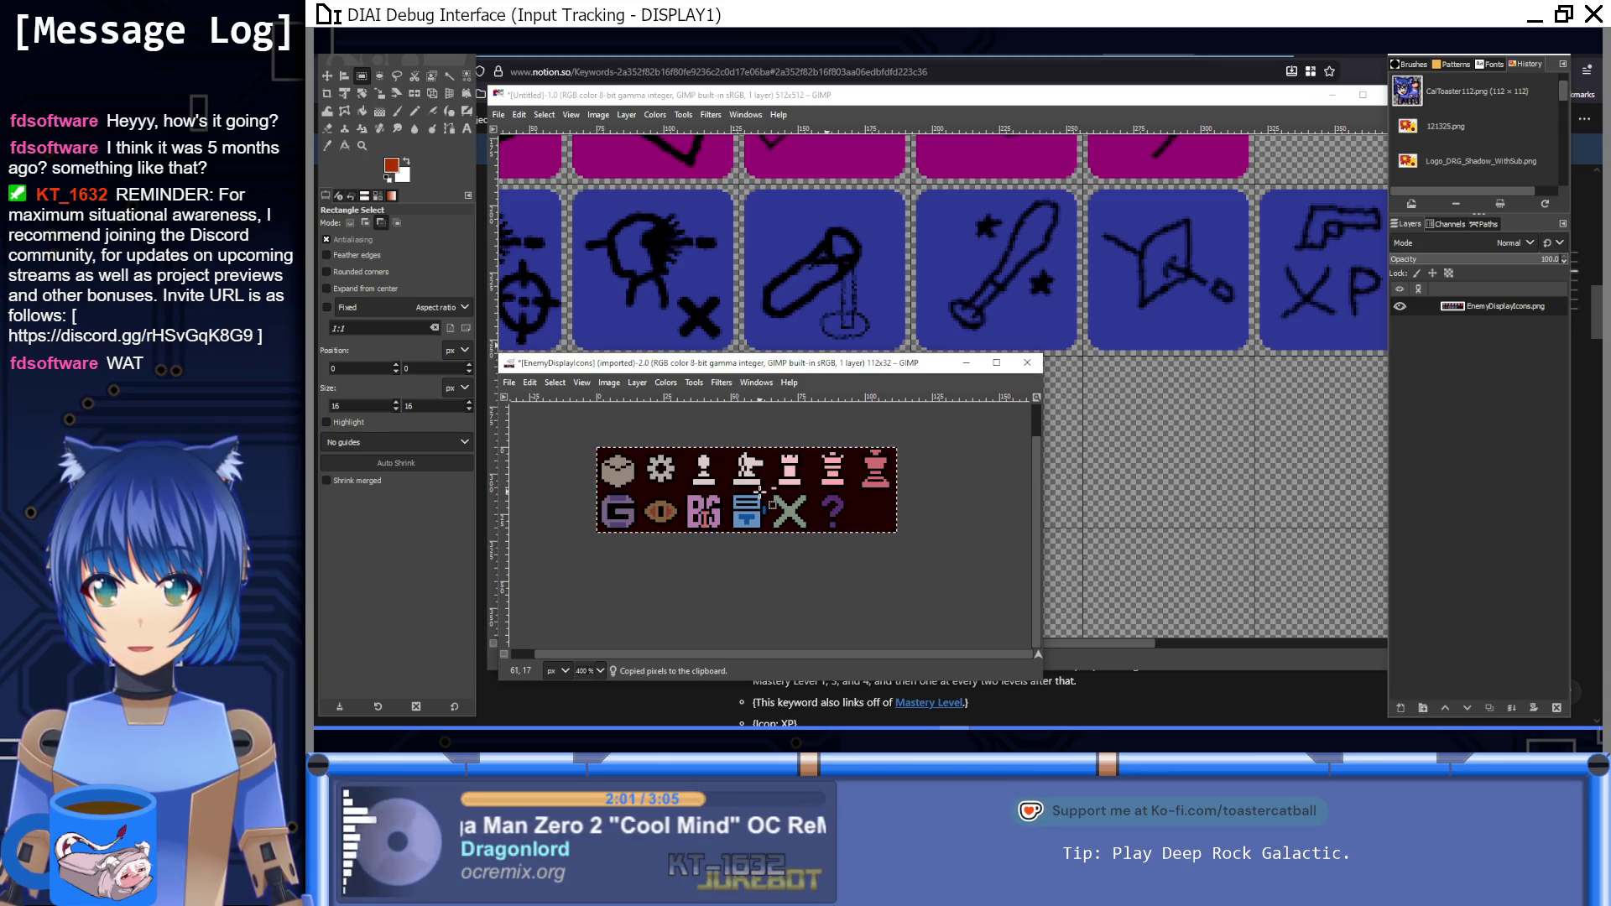
left_click(823, 159)
scroll(1001, 450, "down", 3, "ctrl")
key("ctrl+v")
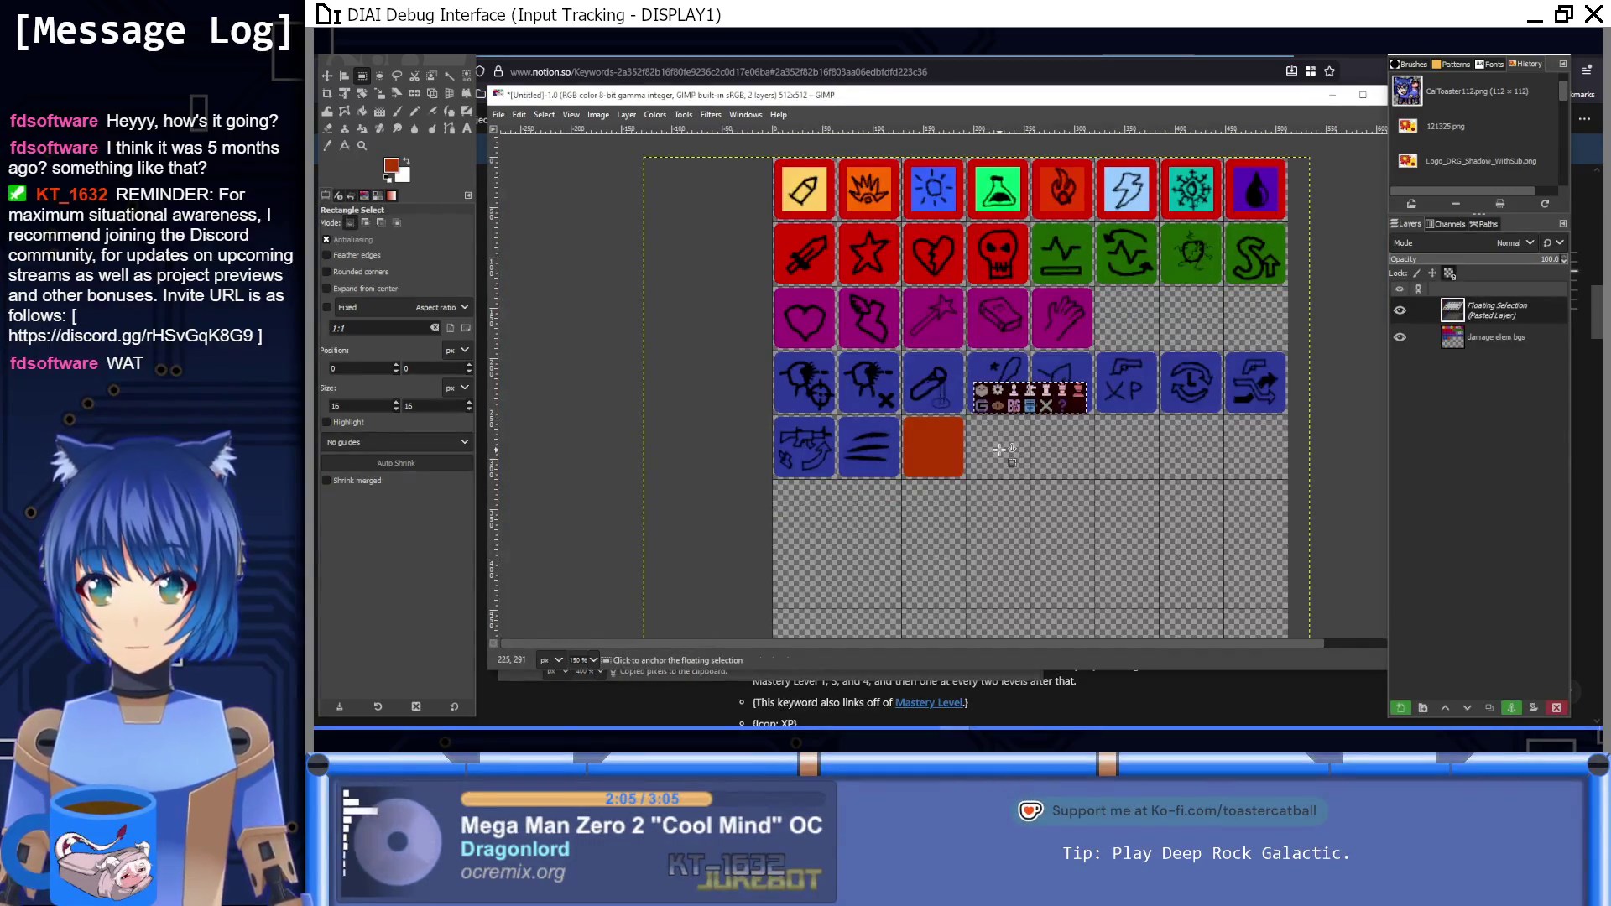
left_click(1400, 708)
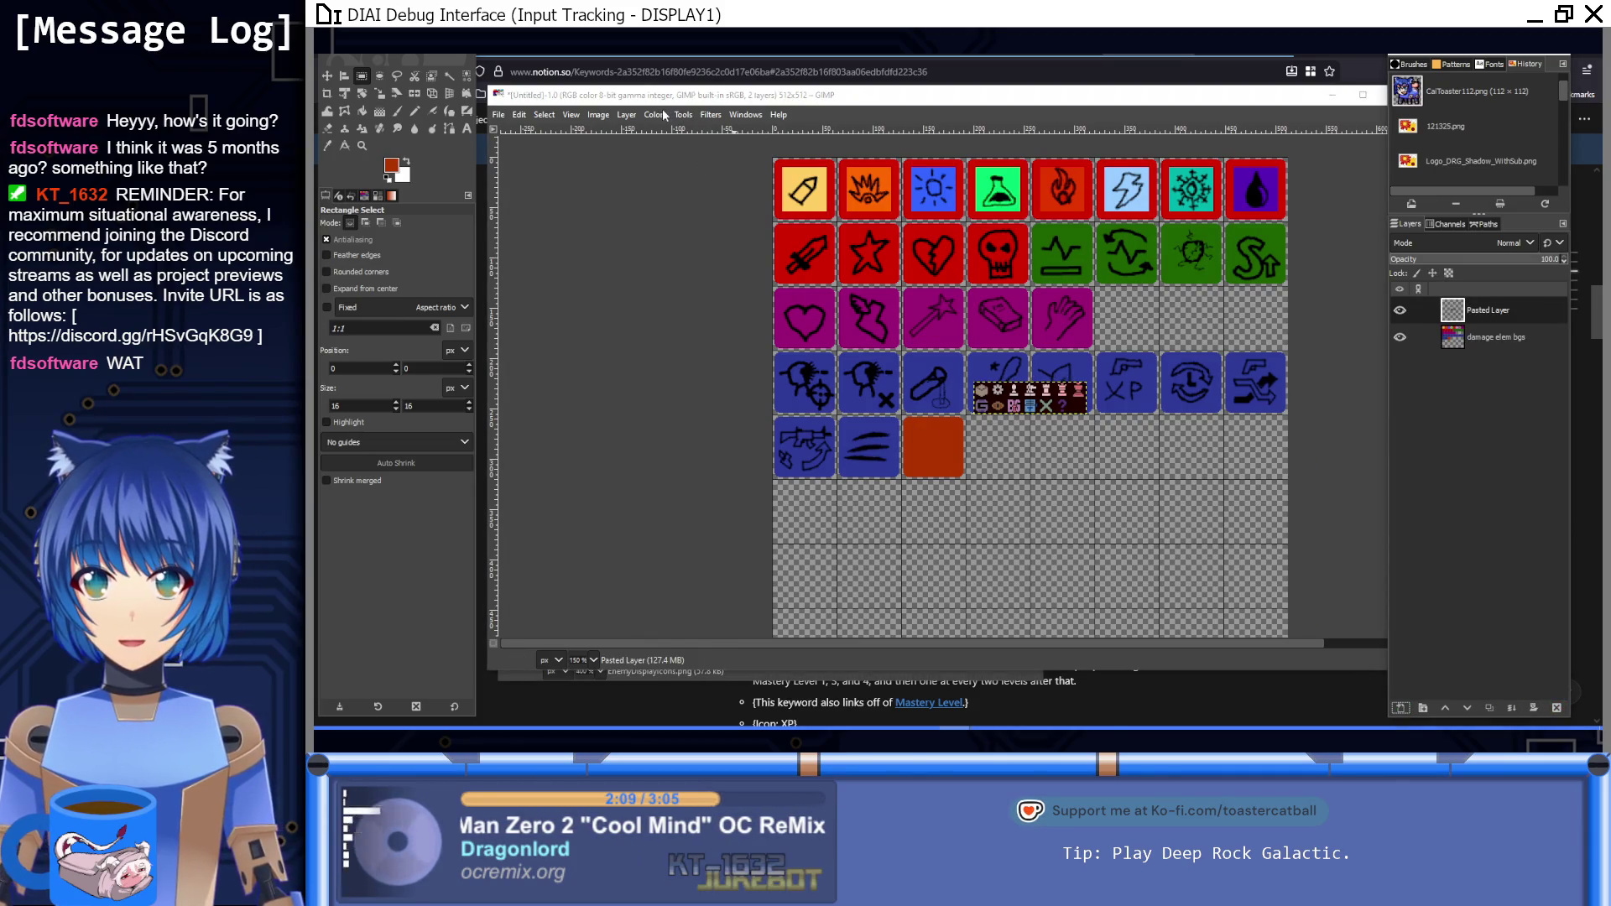
Step: Scale the pasted layer from 112×32 to 448×128 pixels with interpolation set to None
left_click(603, 116)
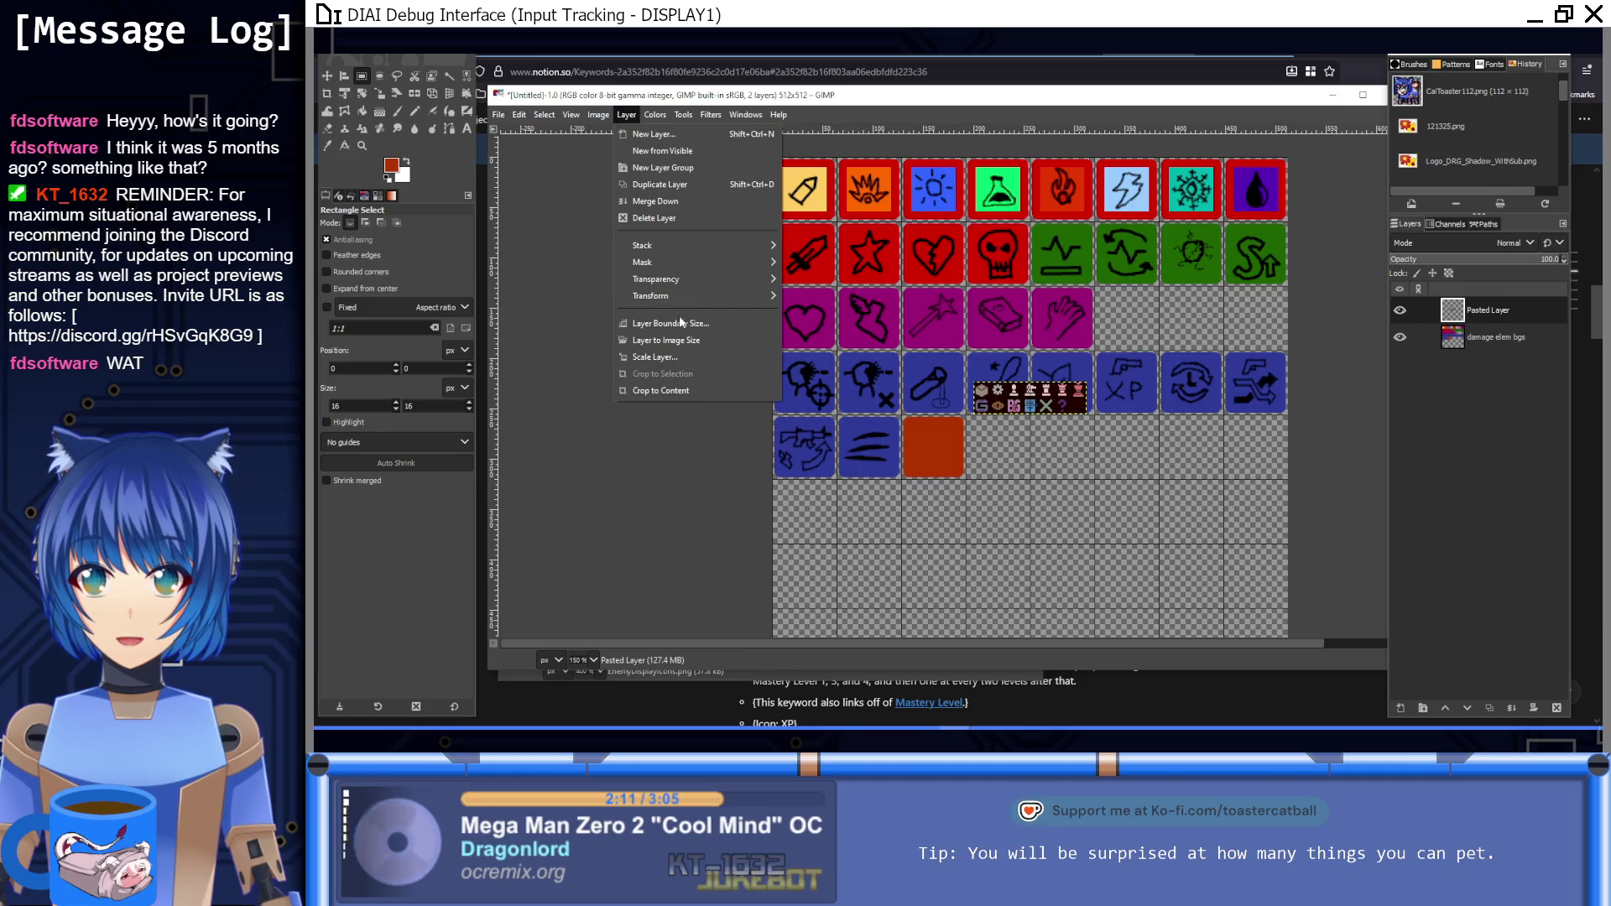
left_click(671, 359)
left_click(1005, 453)
left_click(964, 467)
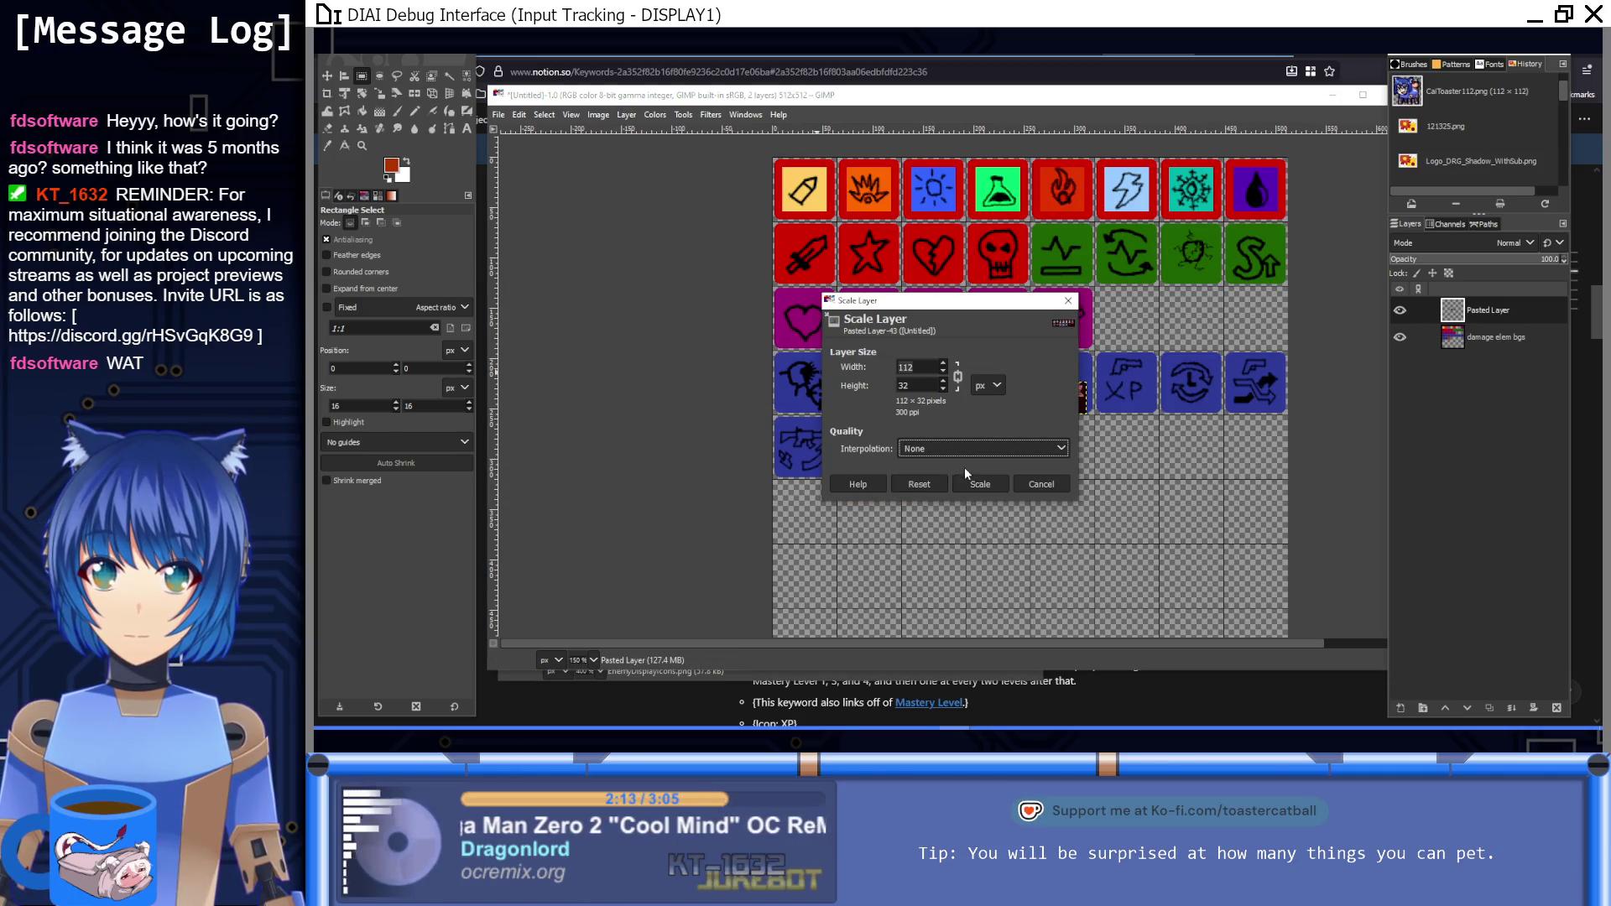
double_click(921, 383)
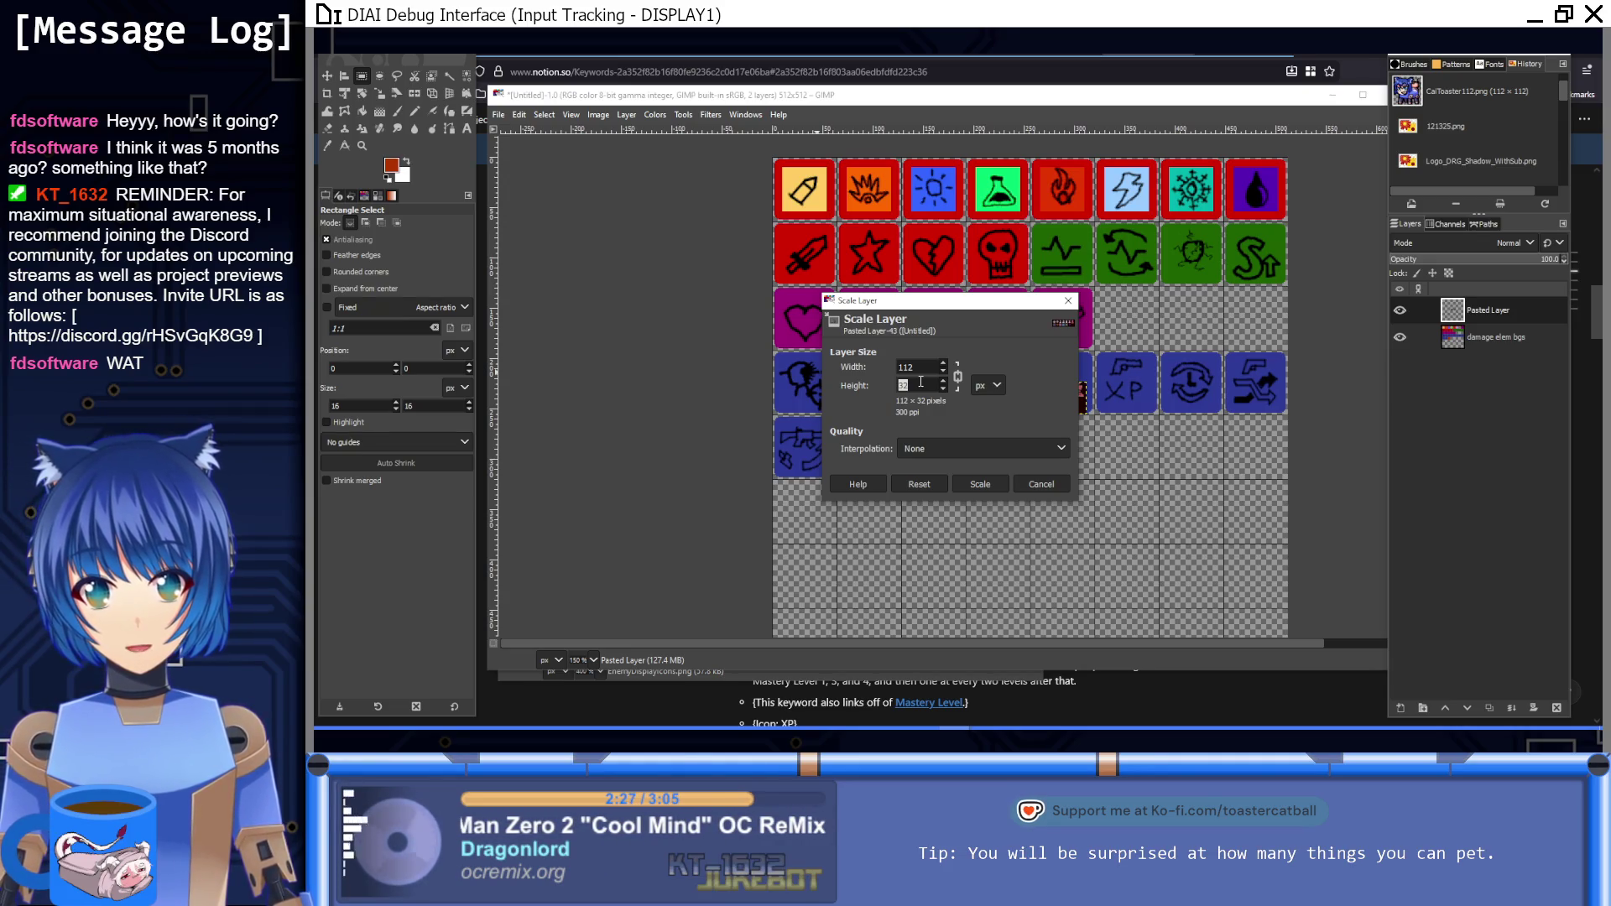
type("128")
key("shift+Tab")
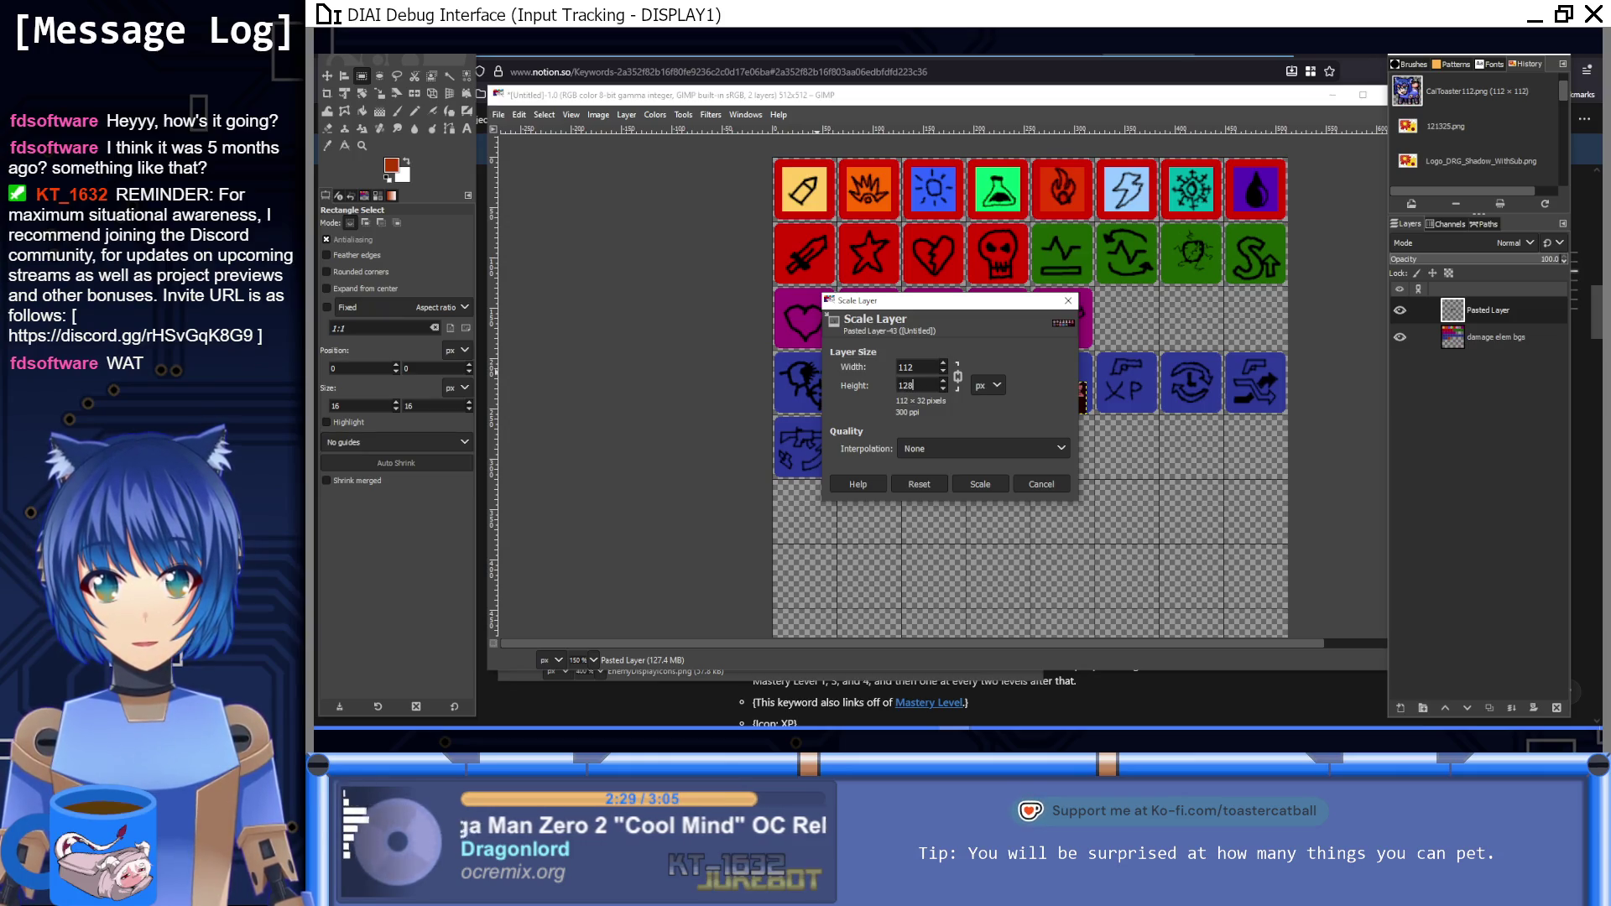
left_click(982, 485)
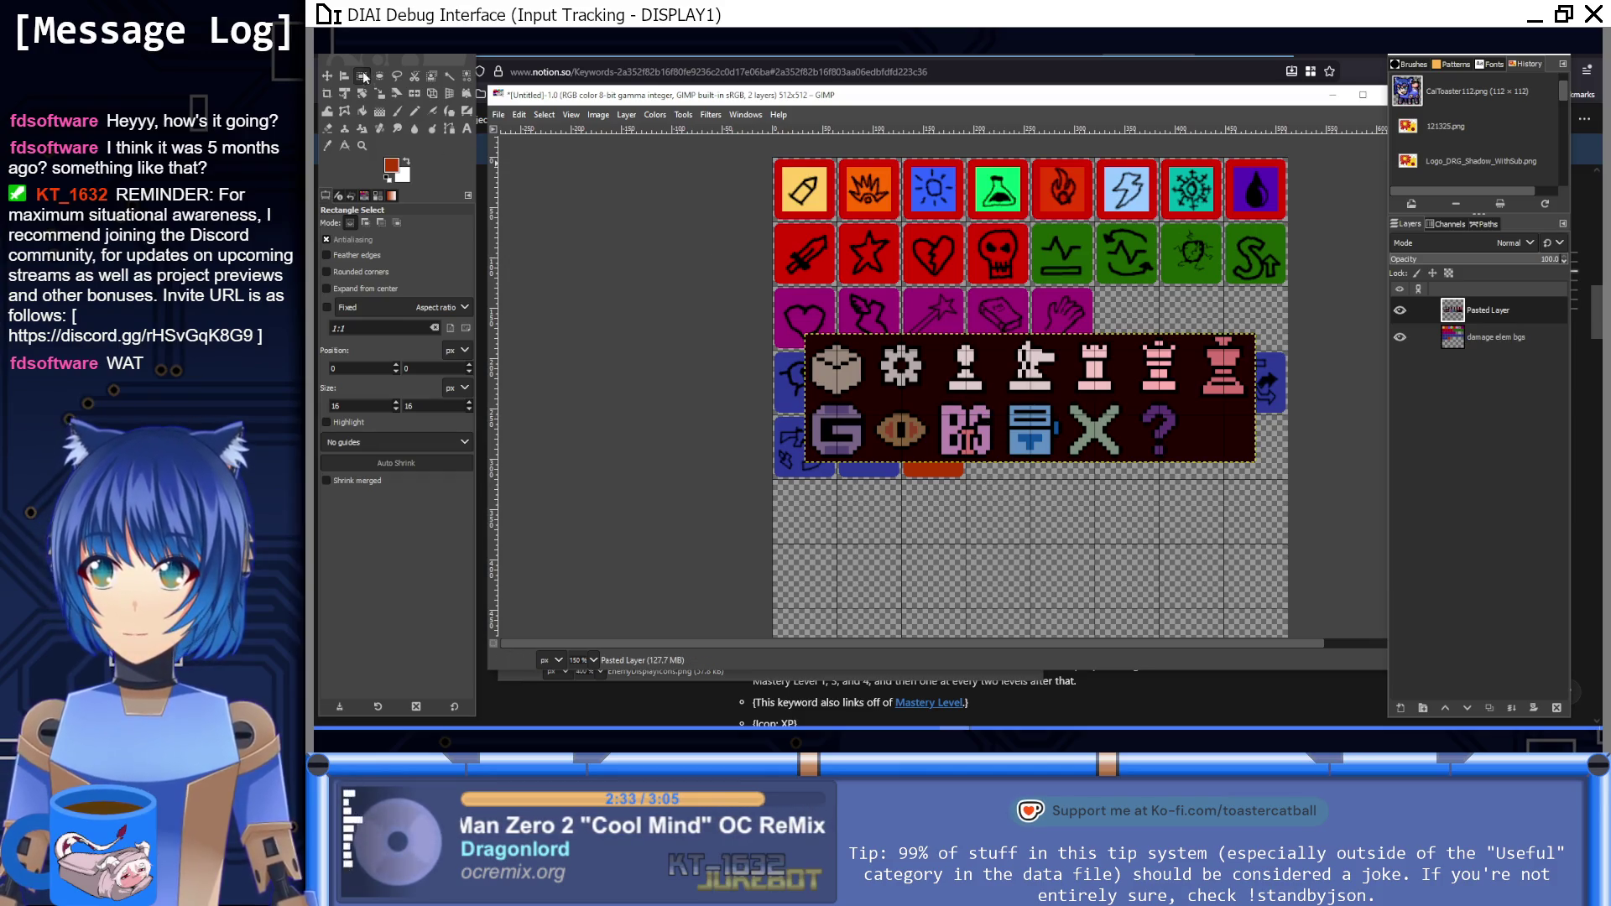
Step: Make the pasted icons' dark background transparent
left_click(447, 75)
left_click(871, 394)
key("Delete")
key("ctrl+shift+a")
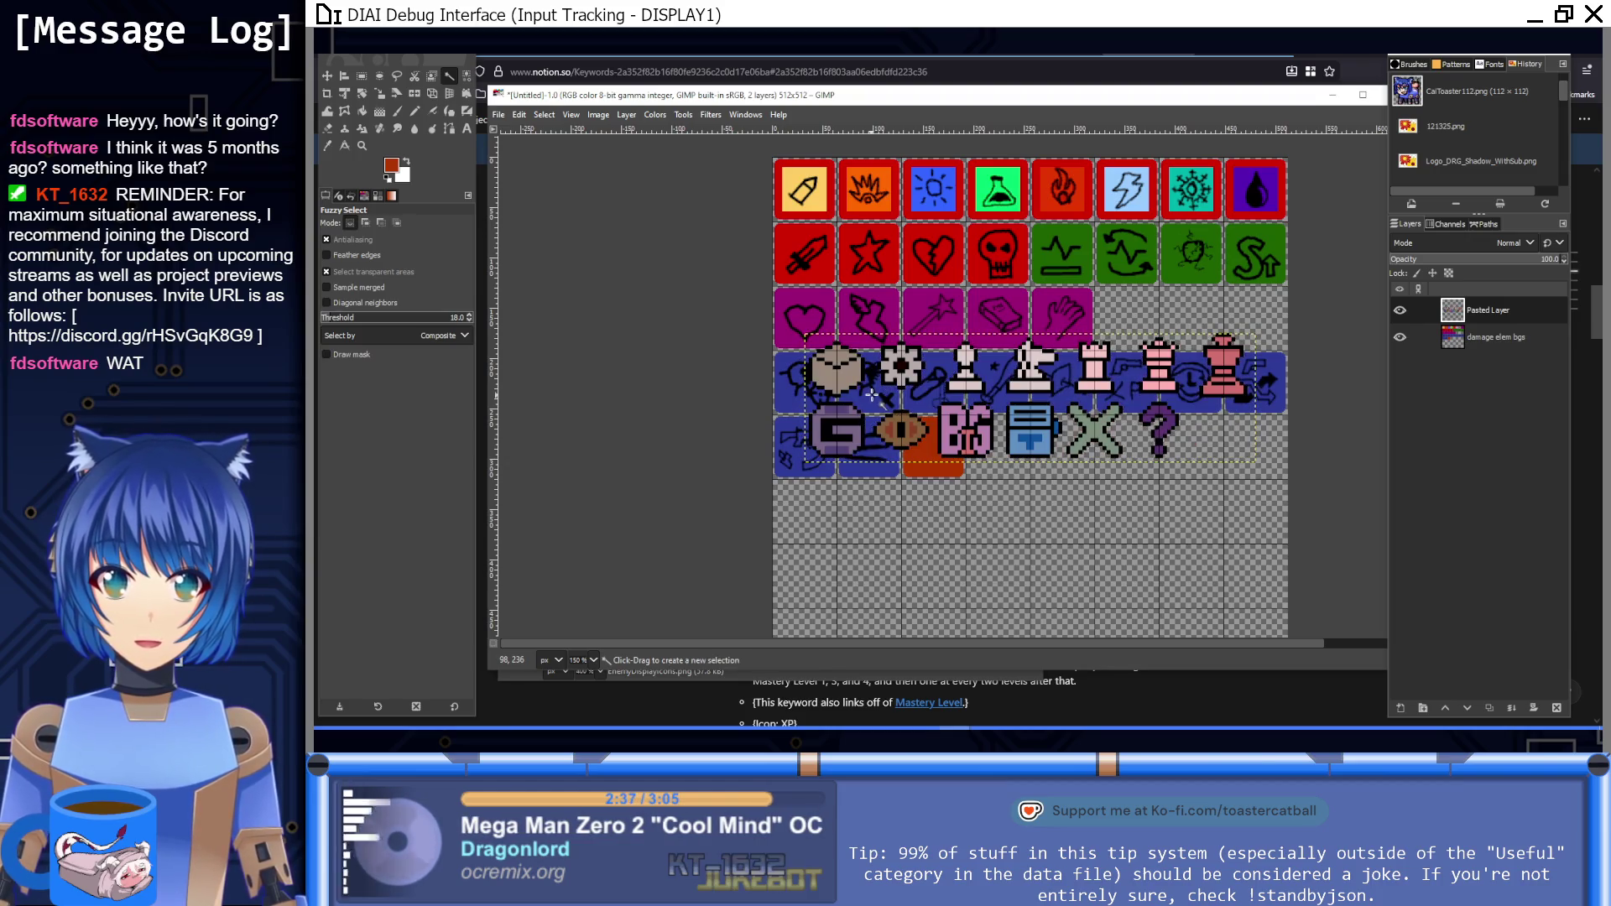
Step: Move the enemy icon layer into exact alignment with the 64 px grid cells
key("m")
mouse_move(932, 401)
left_mouse_down()
mouse_move(1065, 506)
mouse_move(1027, 482)
mouse_move(899, 546)
left_mouse_up()
scroll(899, 546, "up", 4)
scroll(890, 240, "down", 2)
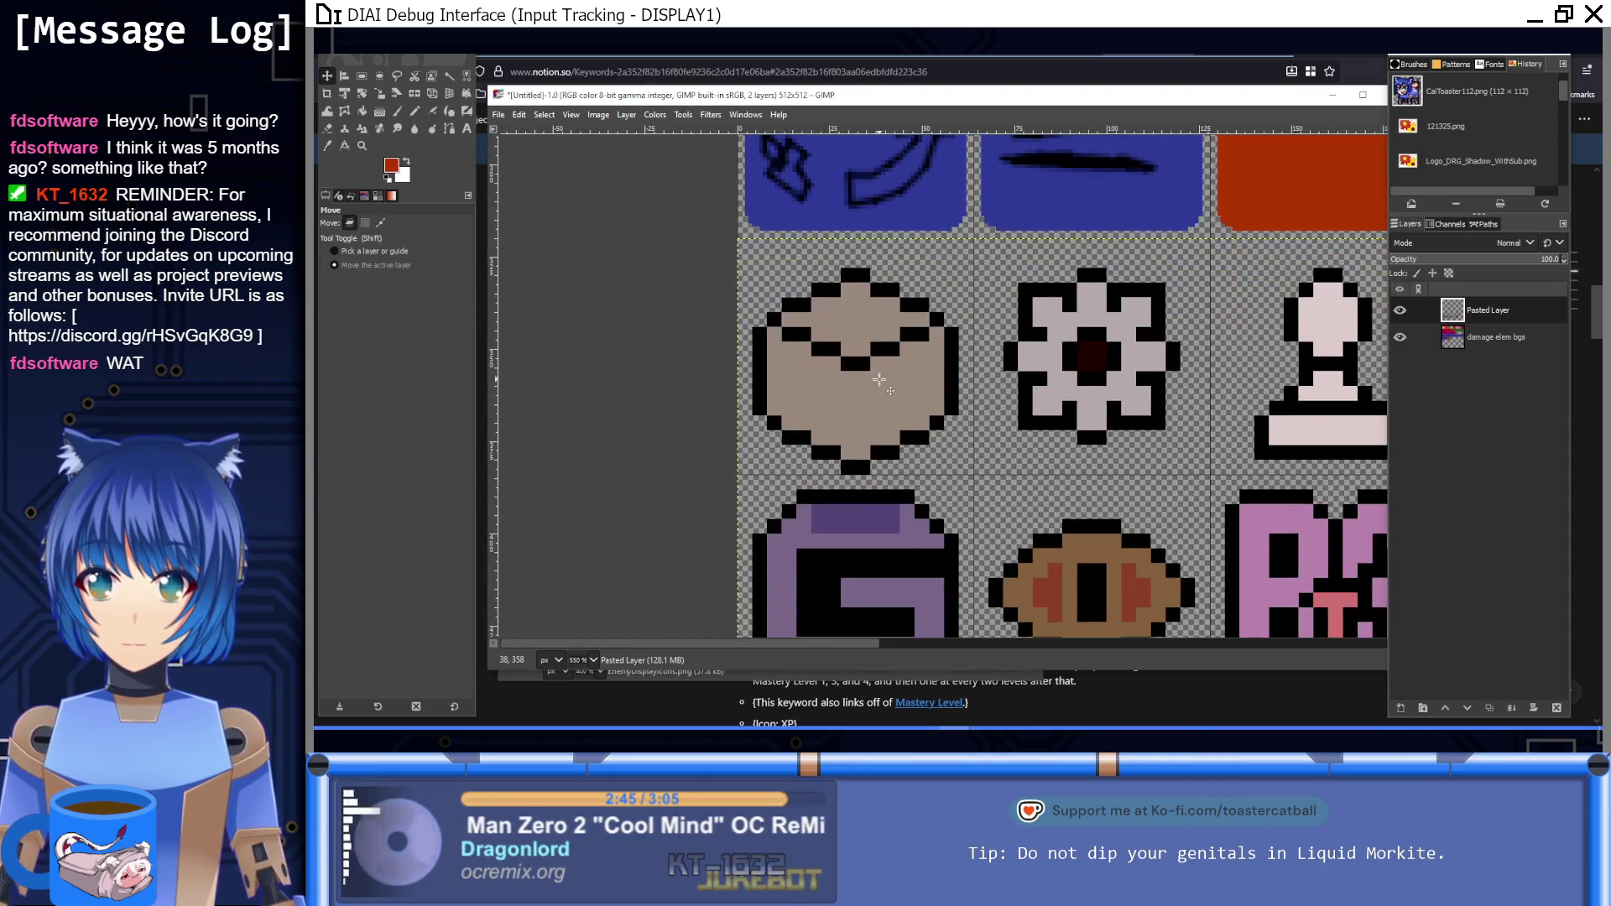
scroll(890, 240, "up", 1)
left_click_drag(876, 324, 878, 325)
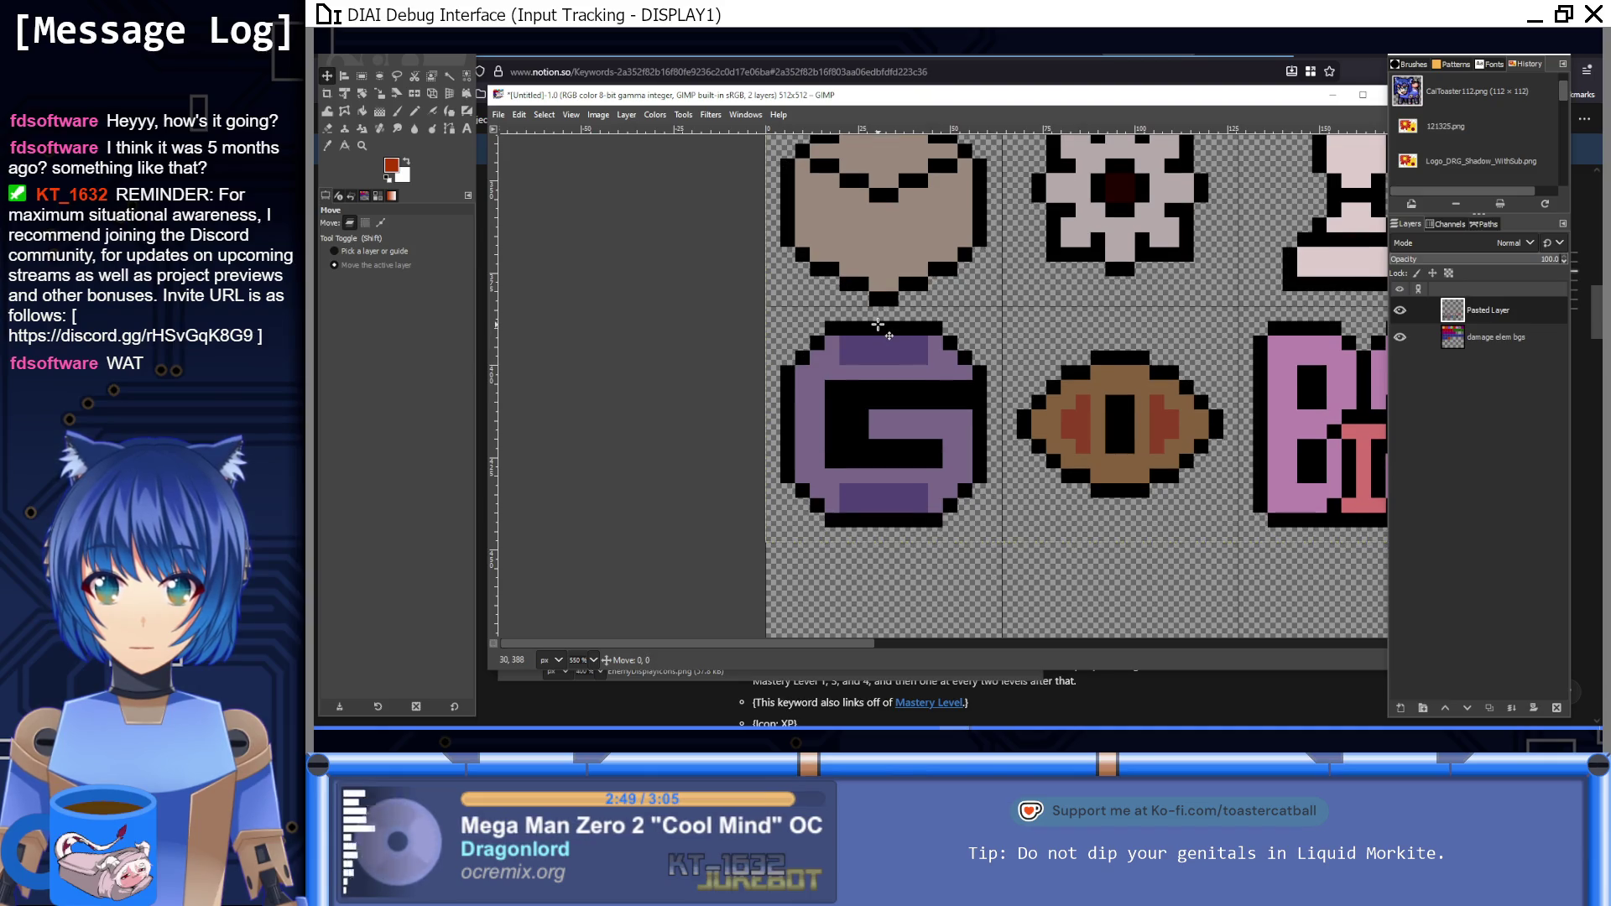
scroll(926, 331, "up", 5)
scroll(926, 332, "left", 5)
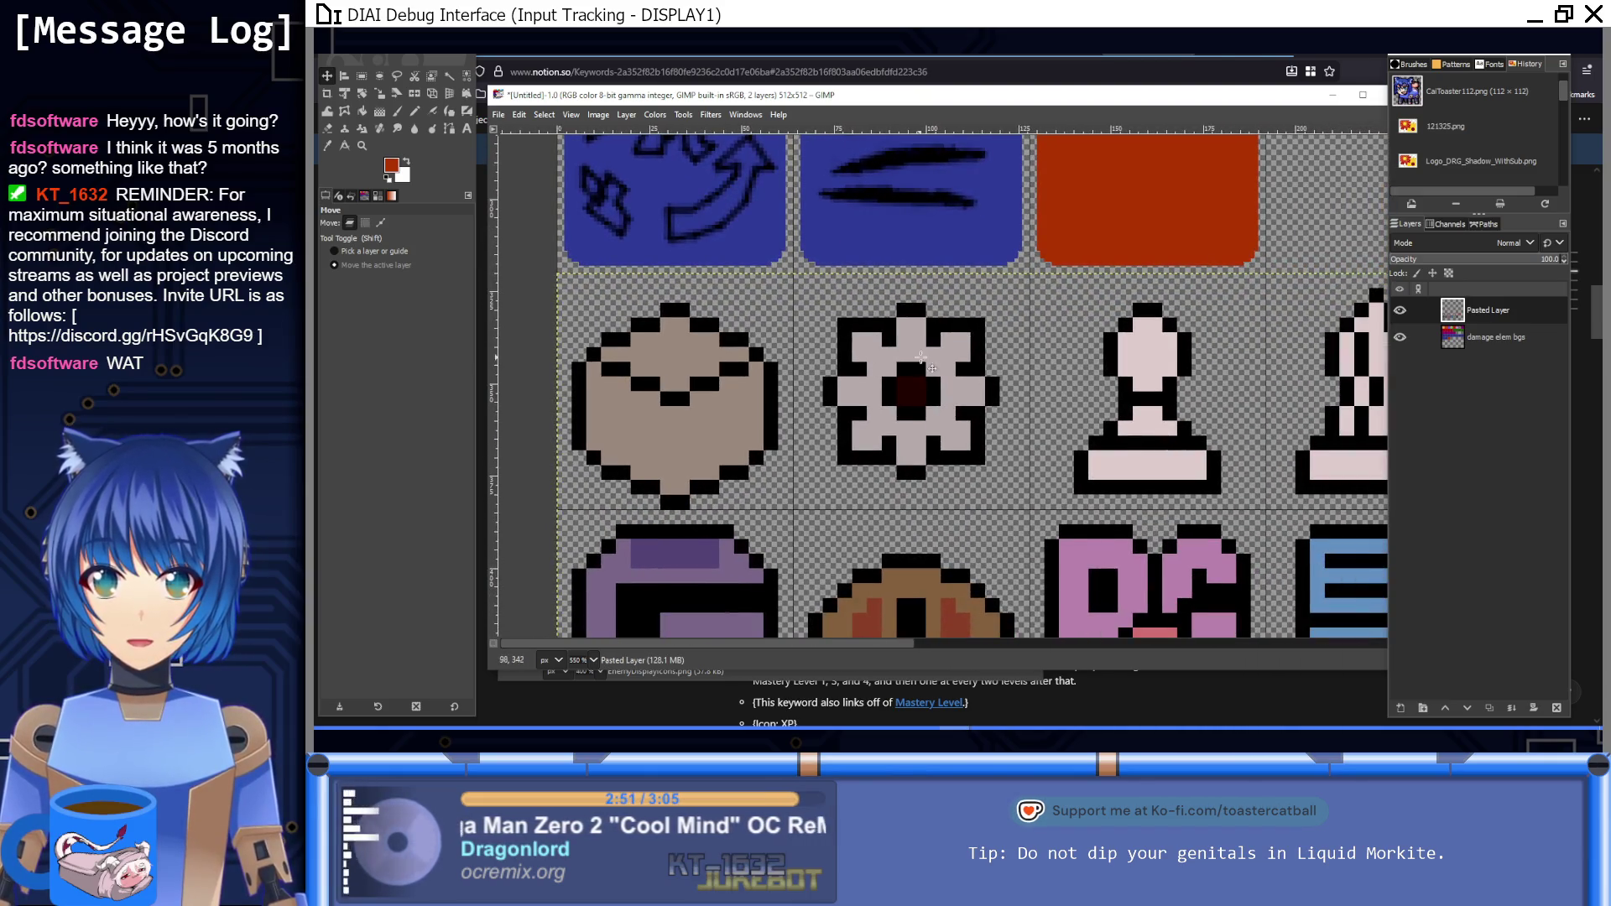
Step: Cut the box icon's tile out of the layer
left_click(361, 76)
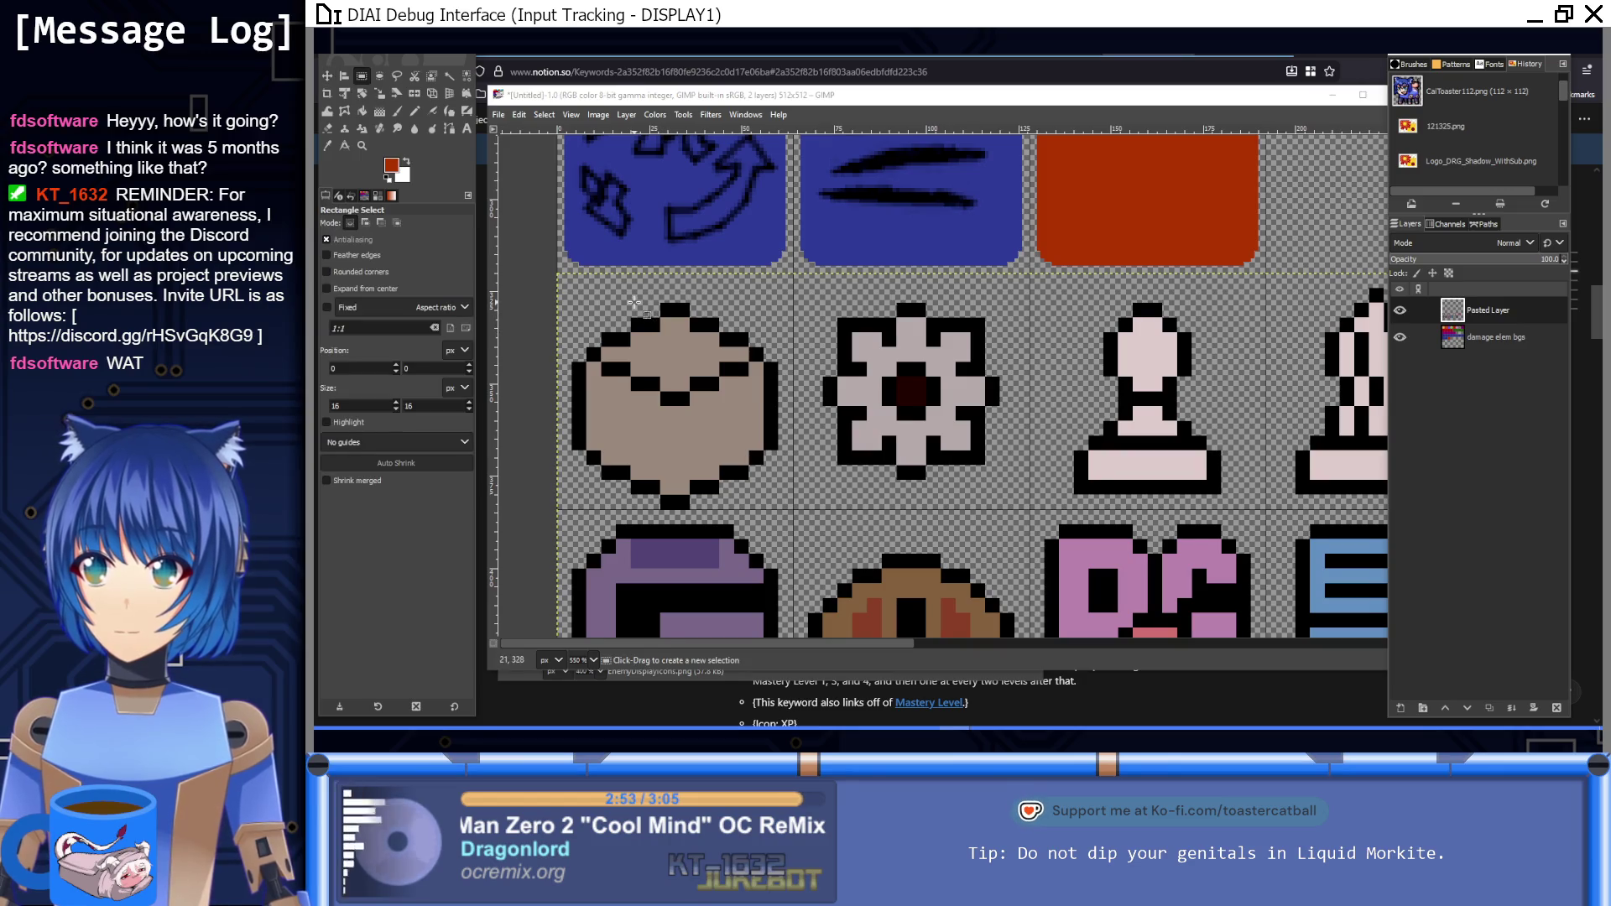
mouse_move(561, 289)
left_mouse_down()
mouse_move(768, 427)
mouse_move(796, 515)
left_mouse_up()
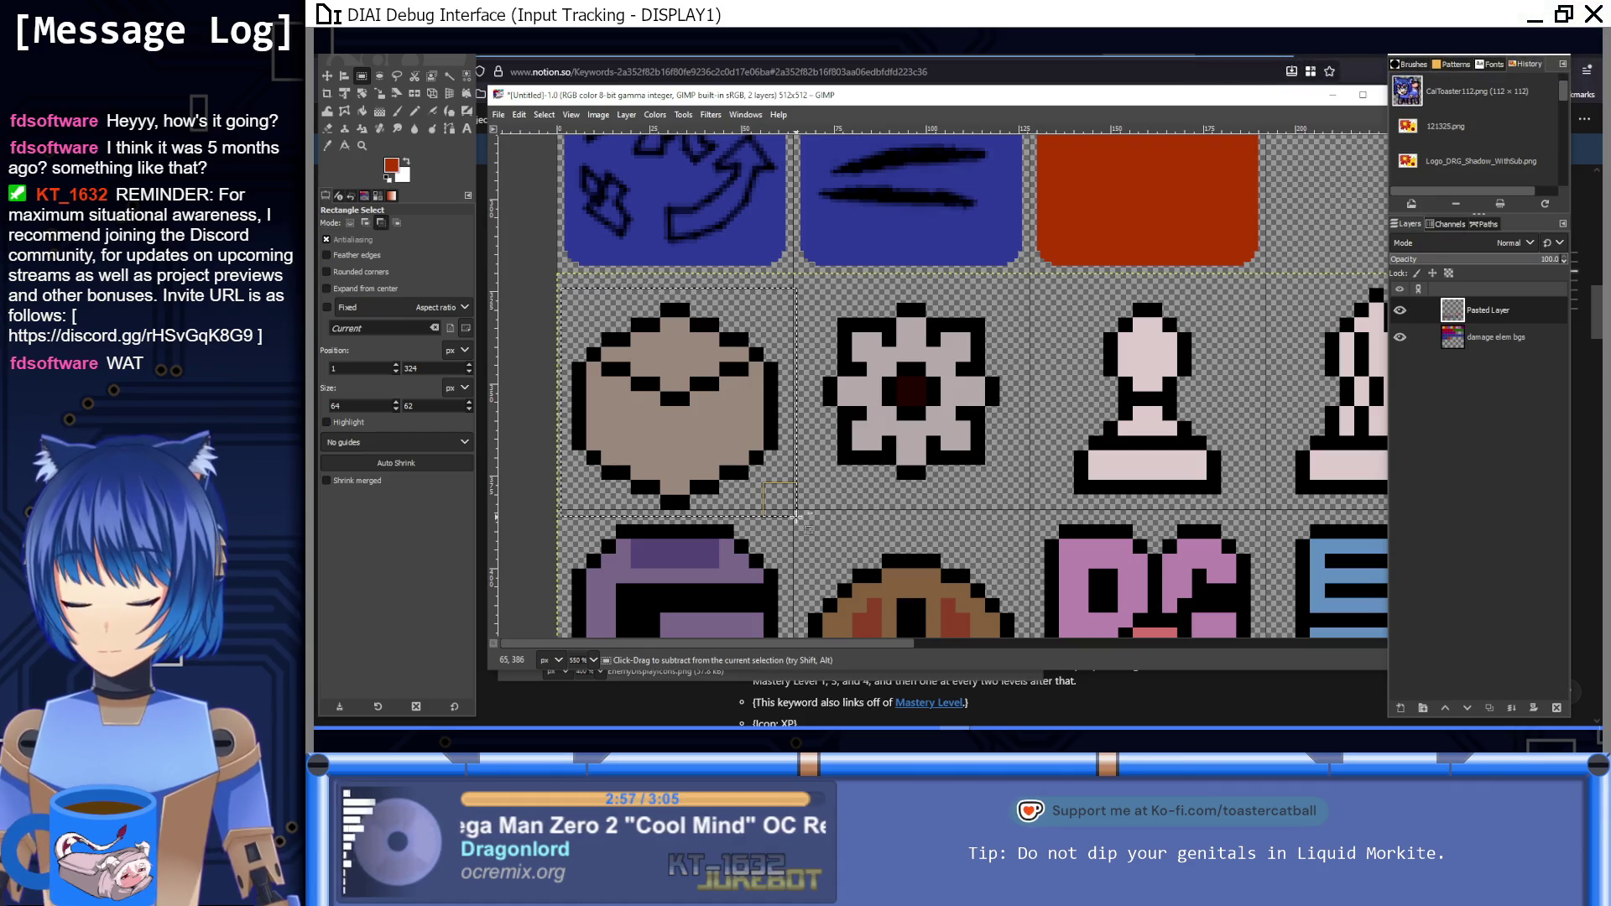
key("ctrl+x")
Step: Paste the box icon back, shifted up within its cell, and anchor it
key("ctrl+v")
left_click_drag(705, 444, 704, 428)
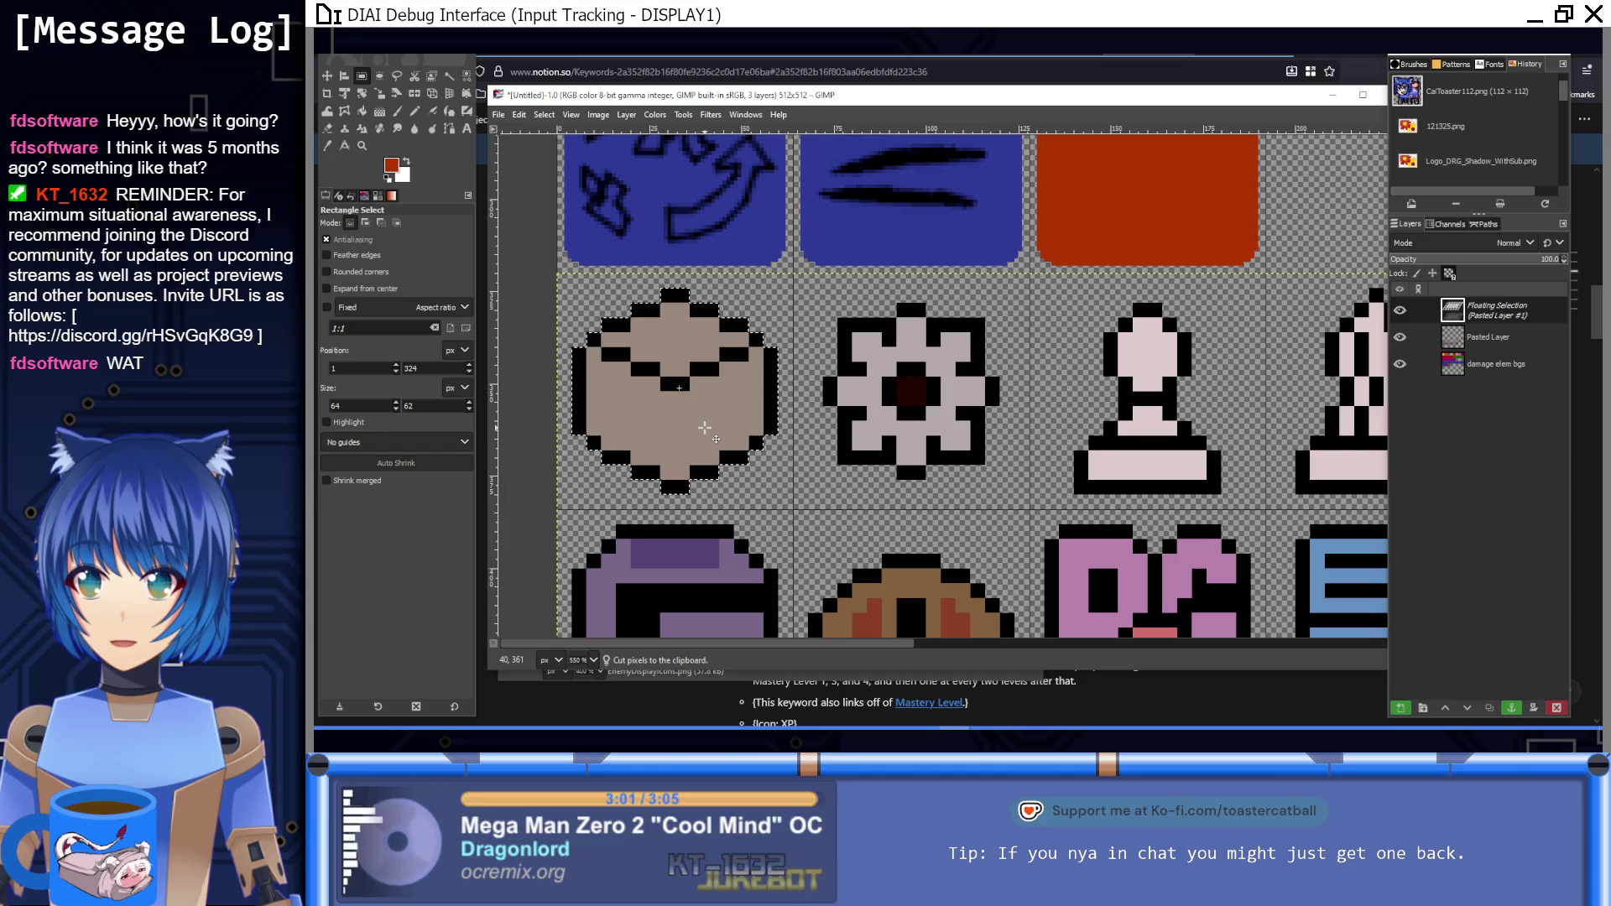
left_click(779, 488)
Step: Copy the empty orange tile to the clipboard
scroll(770, 487, "down", 3)
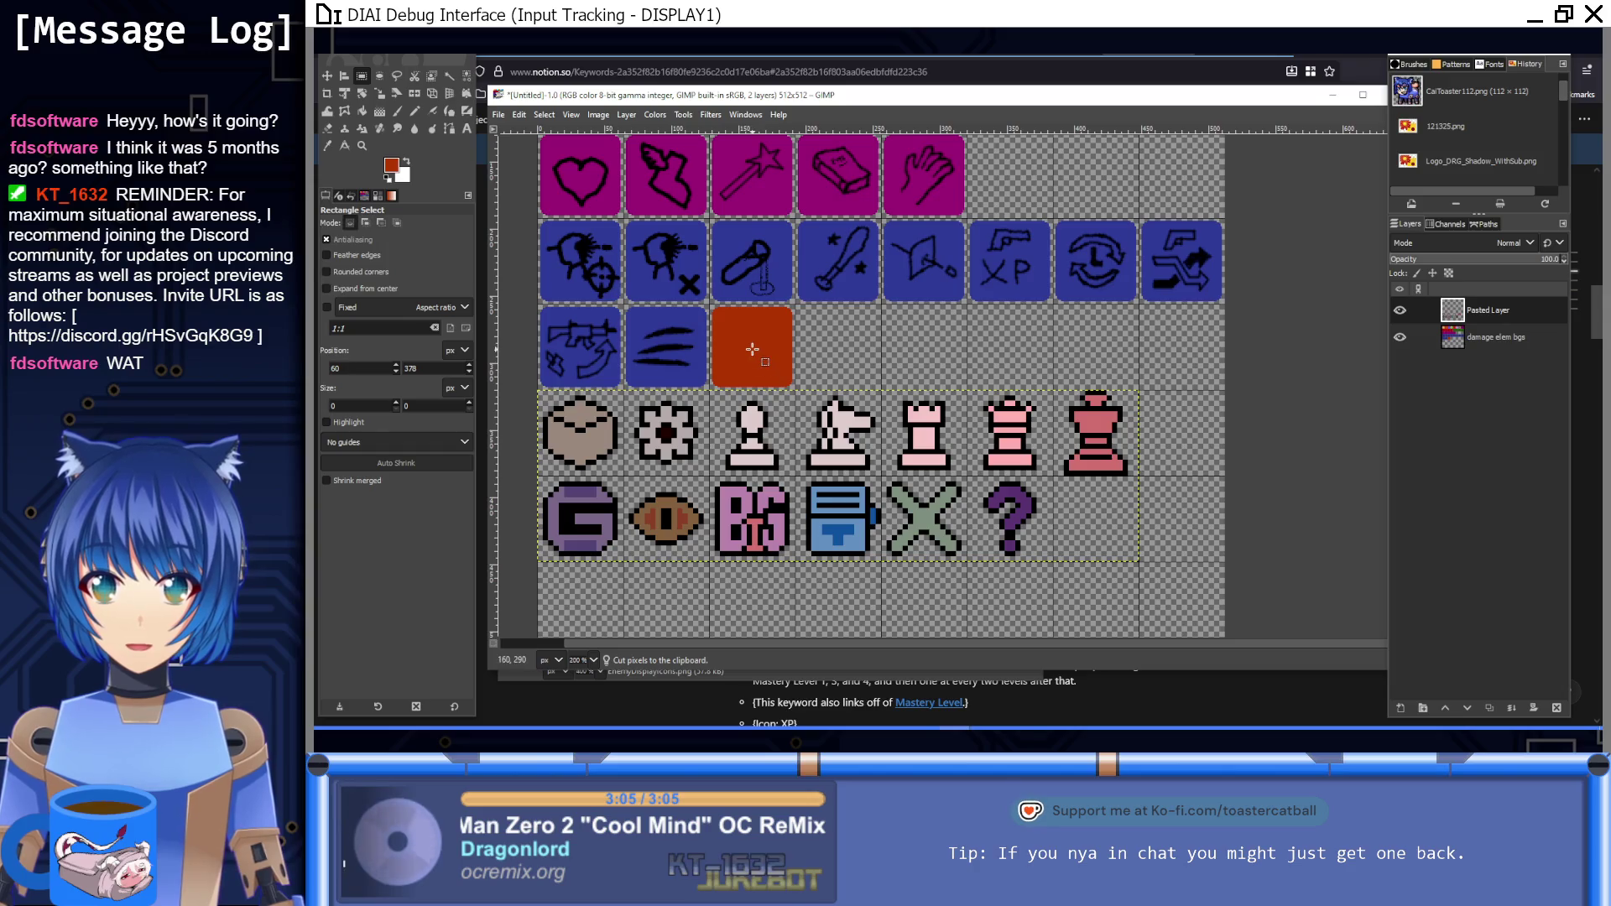
scroll(715, 365, "up", 3)
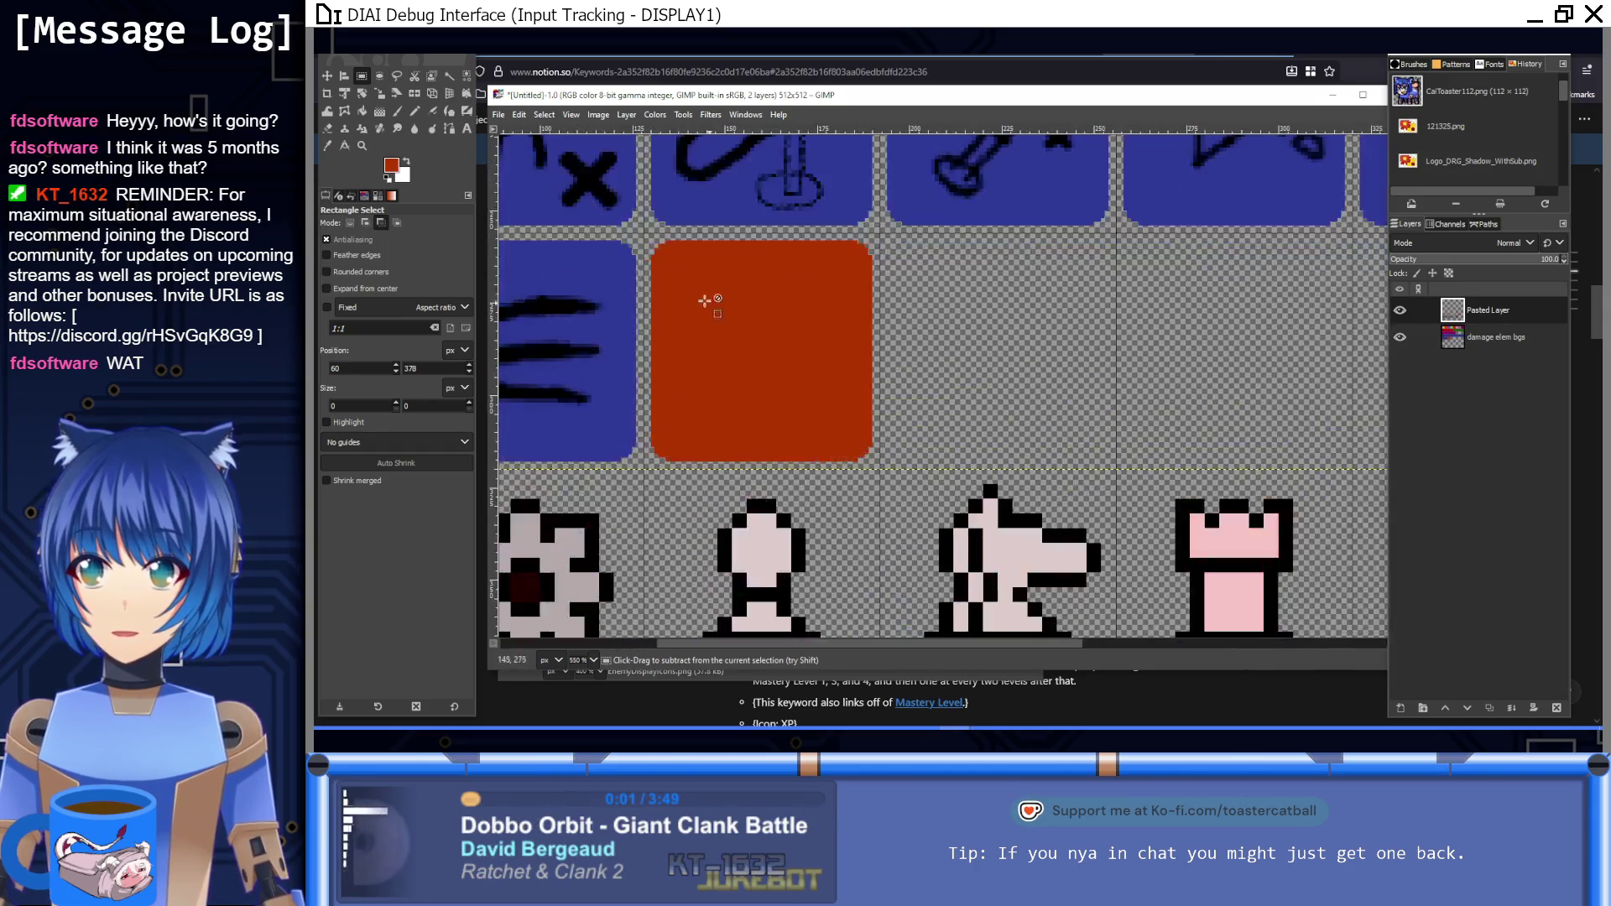
mouse_move(643, 237)
left_mouse_down()
mouse_move(809, 425)
mouse_move(879, 472)
left_mouse_up()
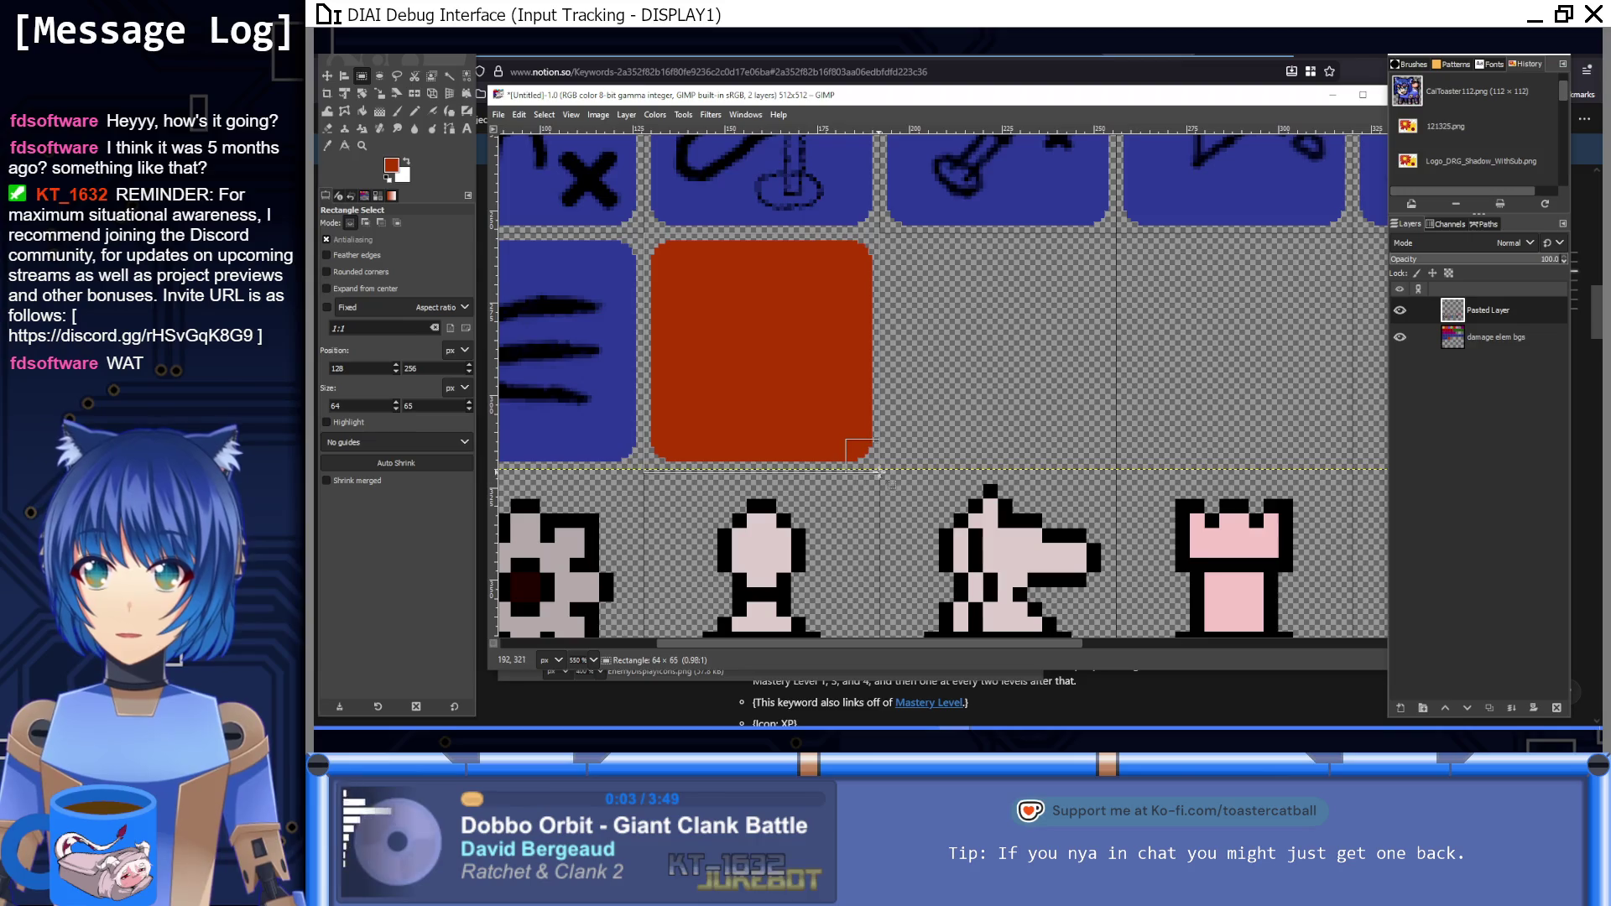
left_click(755, 510)
key("ctrl+c")
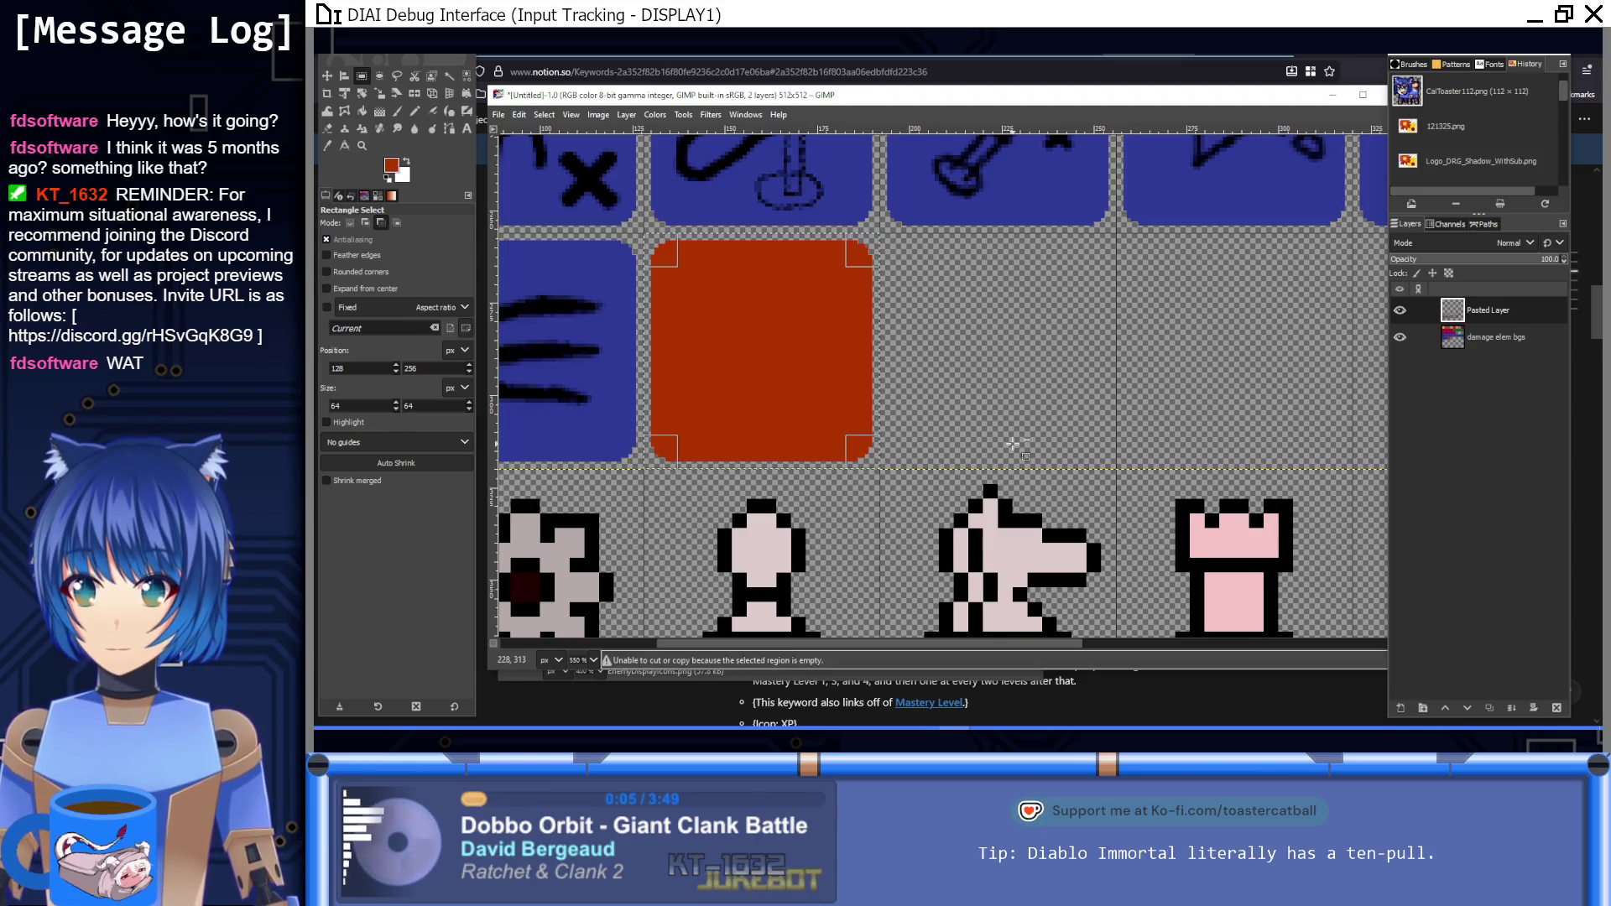
left_click_drag(624, 506, 1015, 407)
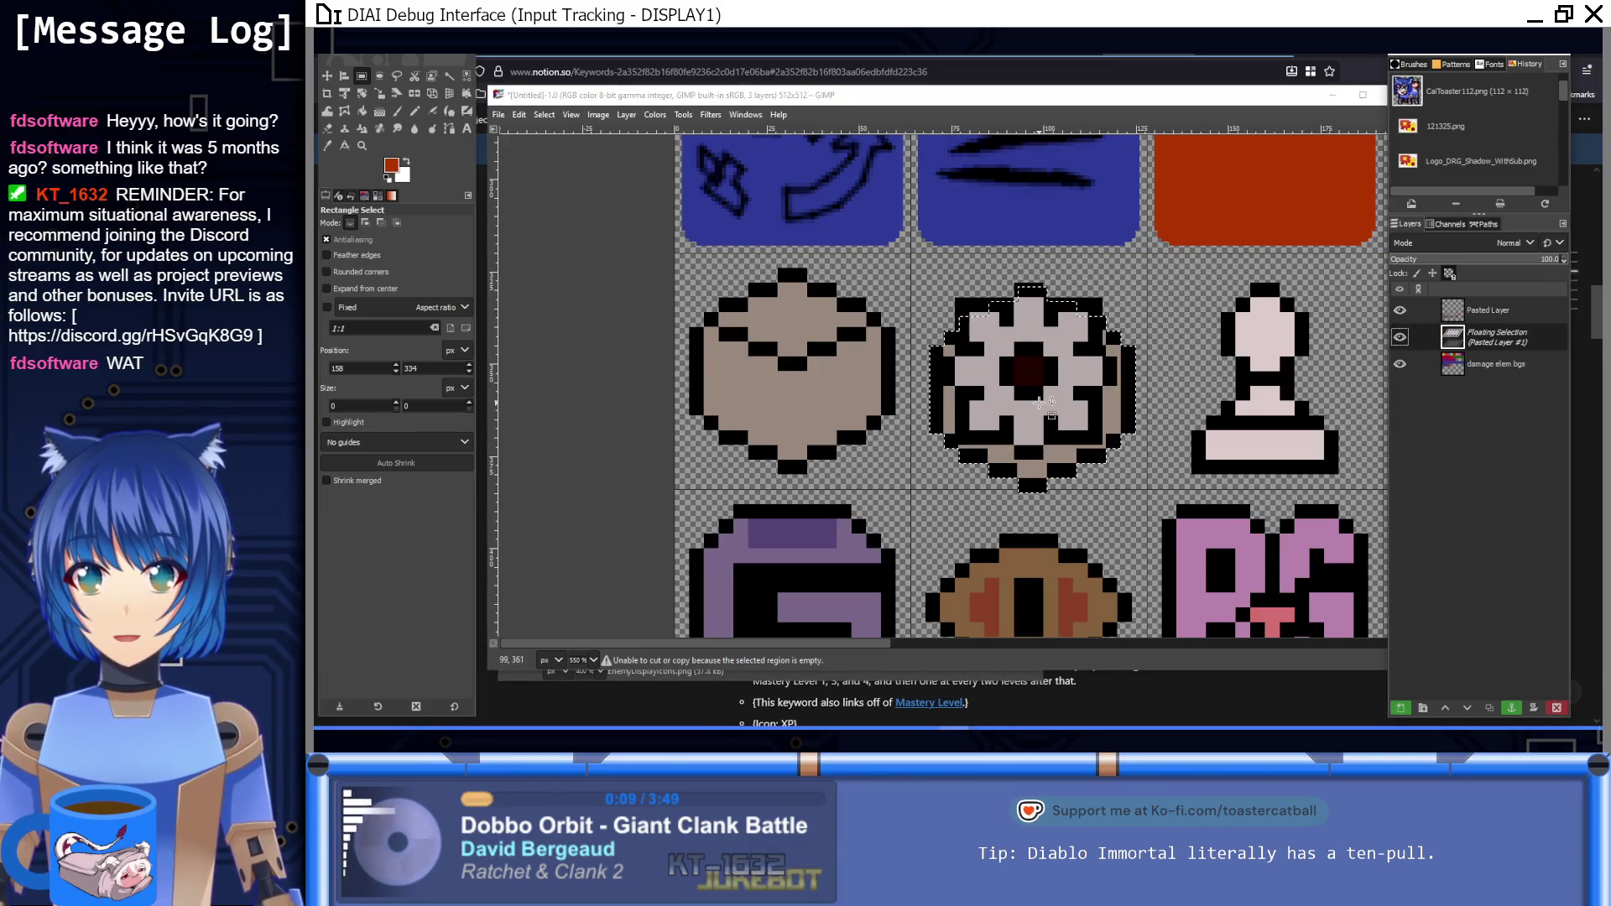
scroll(755, 353, "up", 3)
scroll(719, 356, "right", 5)
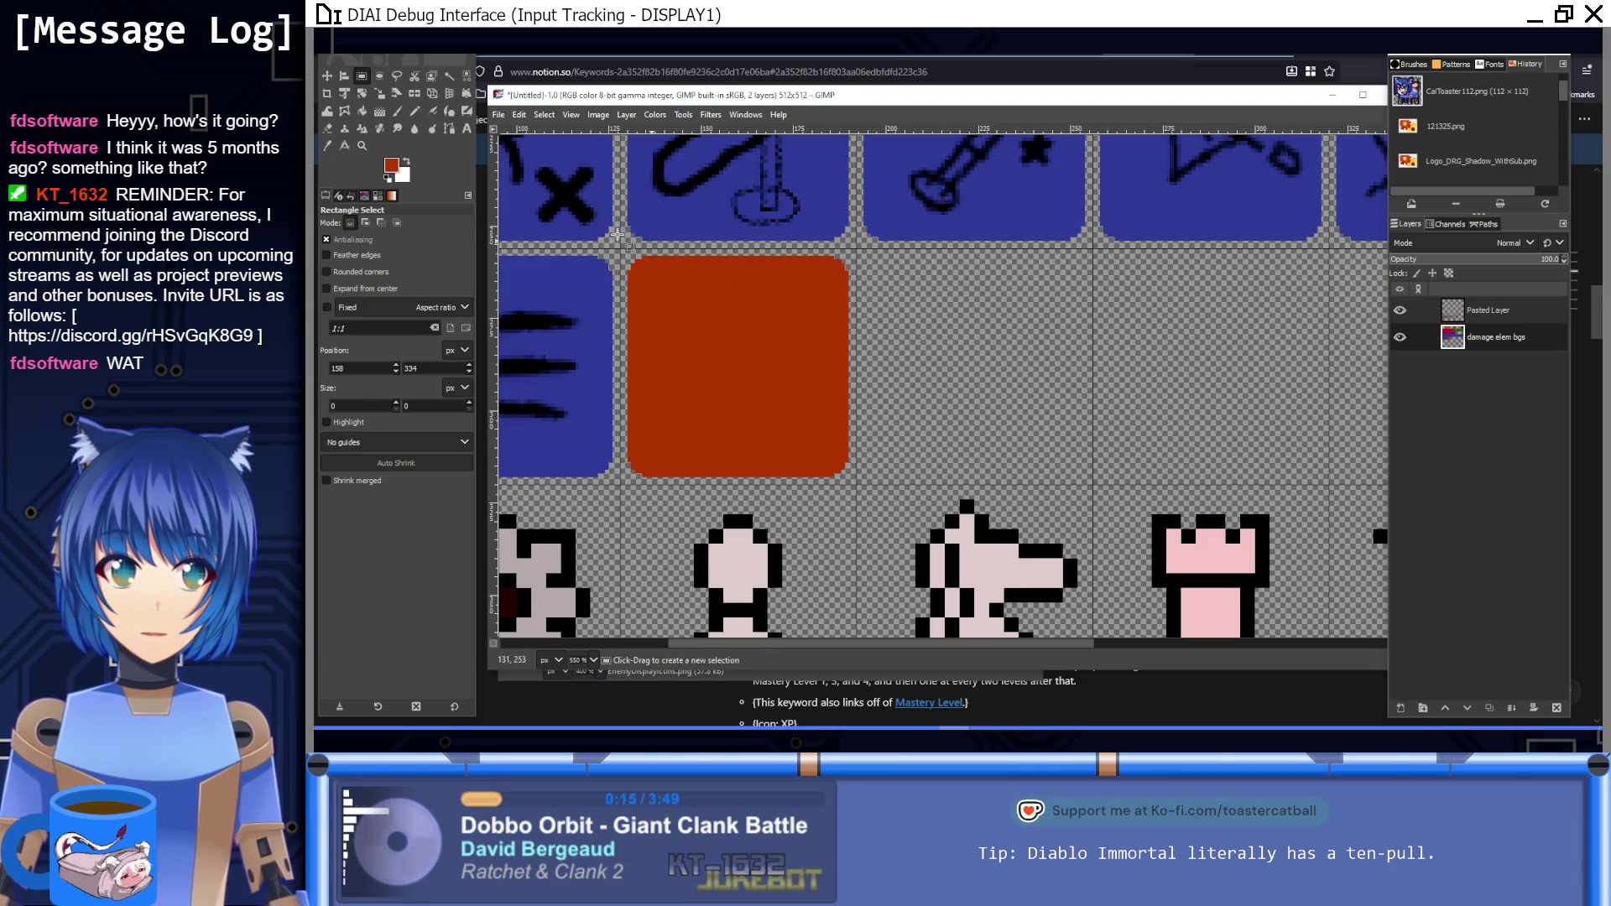
mouse_move(621, 247)
left_mouse_down()
mouse_move(843, 445)
mouse_move(855, 487)
left_mouse_up()
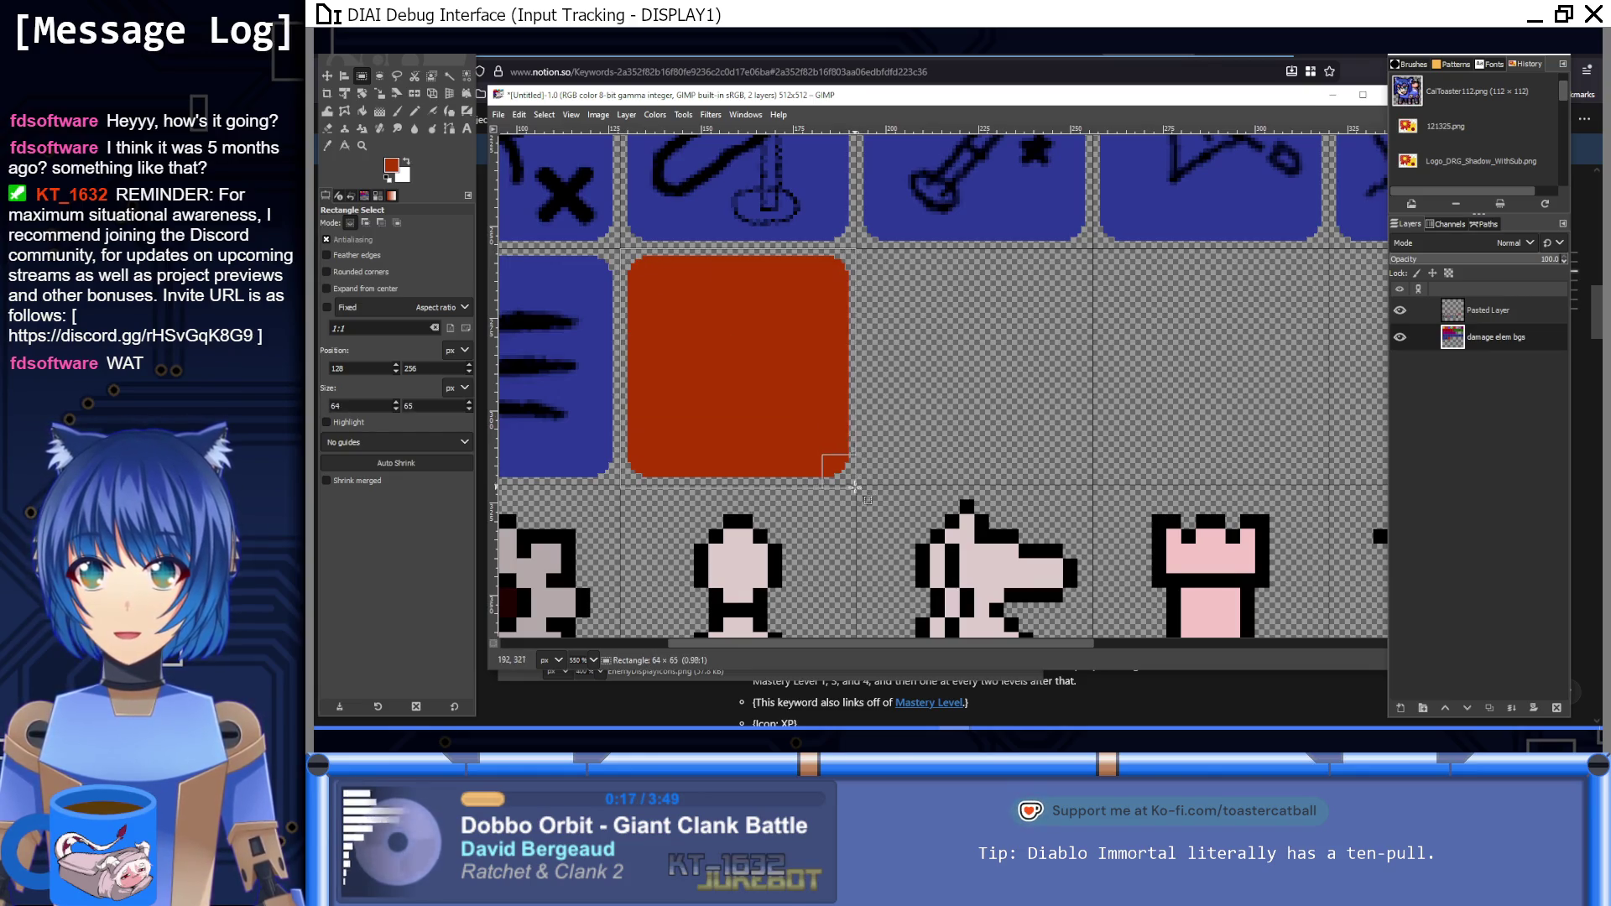
key("ctrl+c")
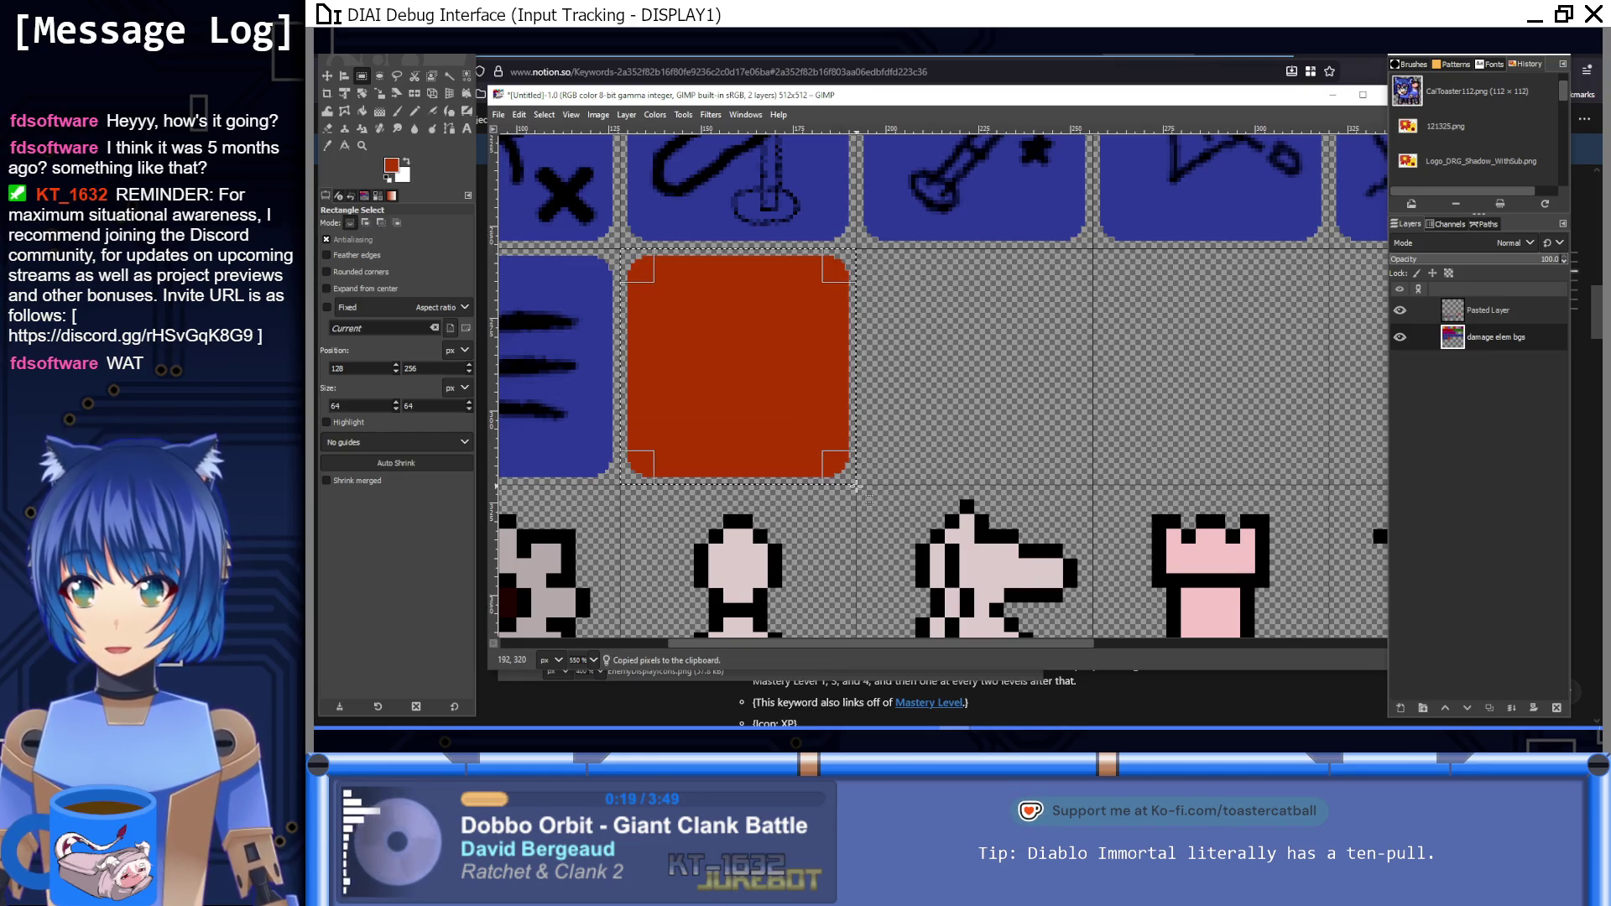
Step: Paste orange tile backgrounds behind the box and flower icons
scroll(1007, 420, "down", 2)
scroll(1007, 419, "left", 5)
key("ctrl+v")
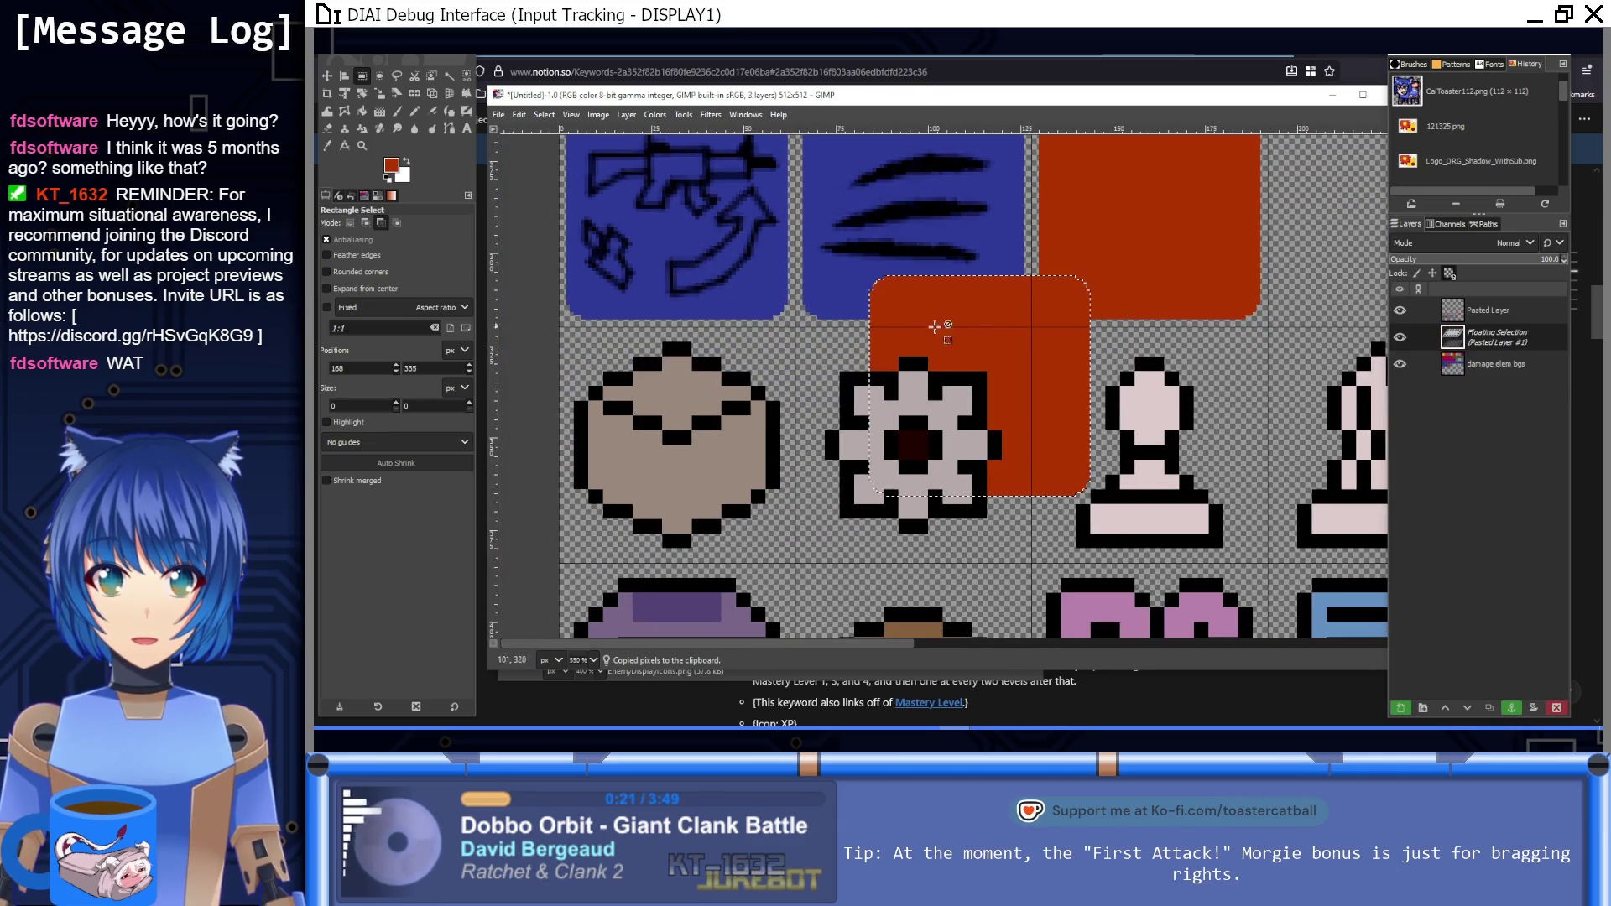
left_click_drag(994, 349, 694, 408)
left_click(834, 337)
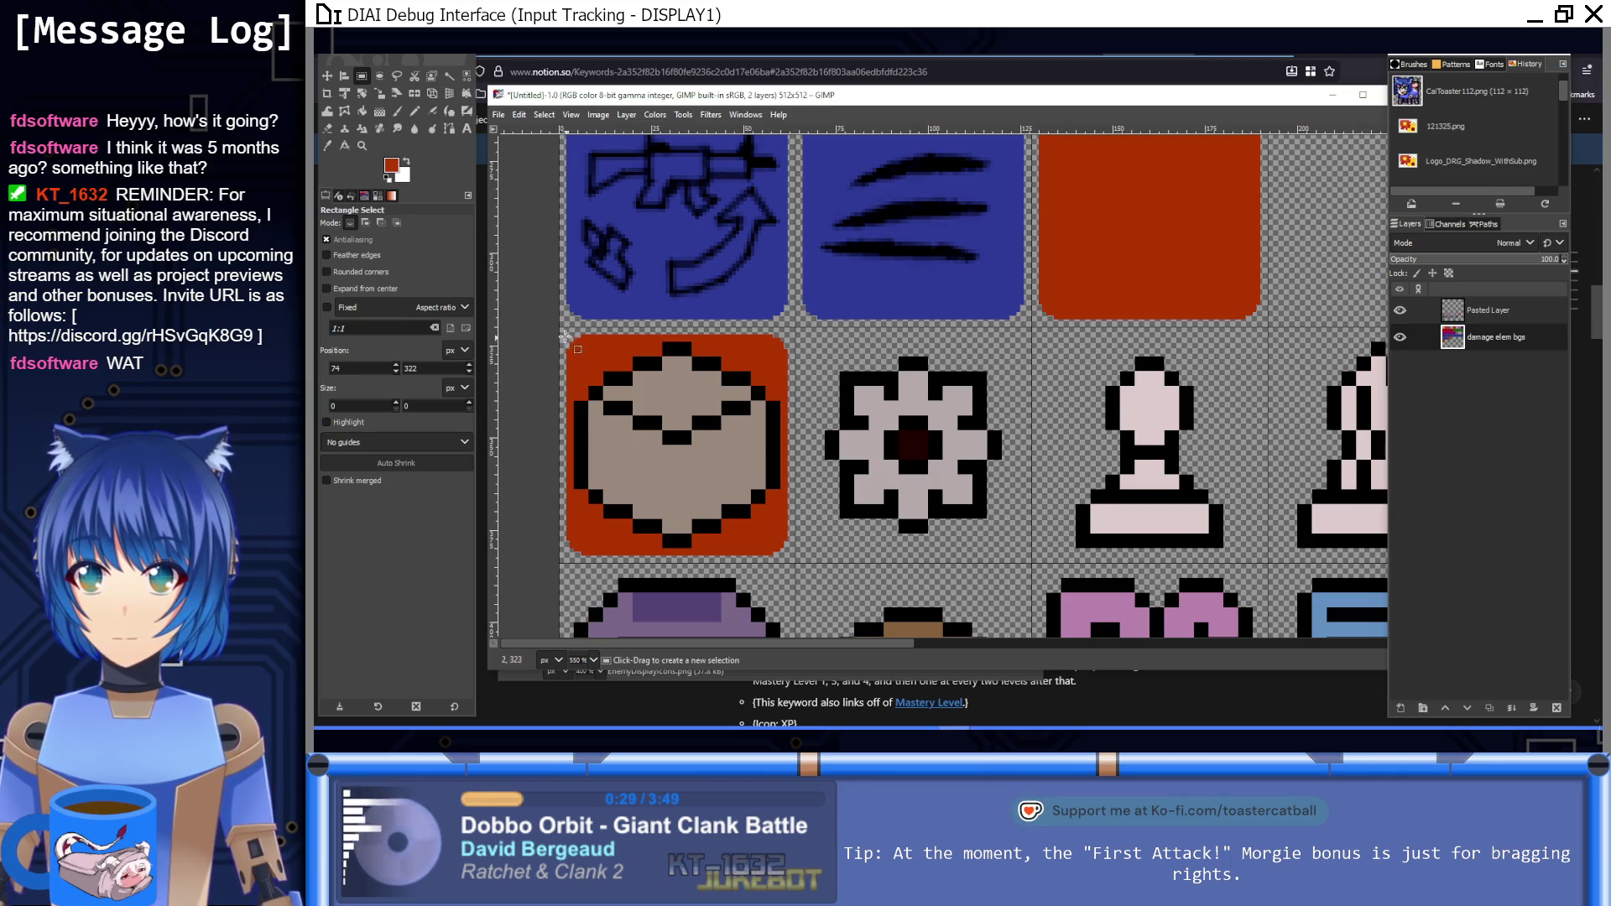
key("ctrl+v")
mouse_move(991, 334)
left_mouse_down()
mouse_move(915, 424)
mouse_move(921, 391)
left_mouse_up()
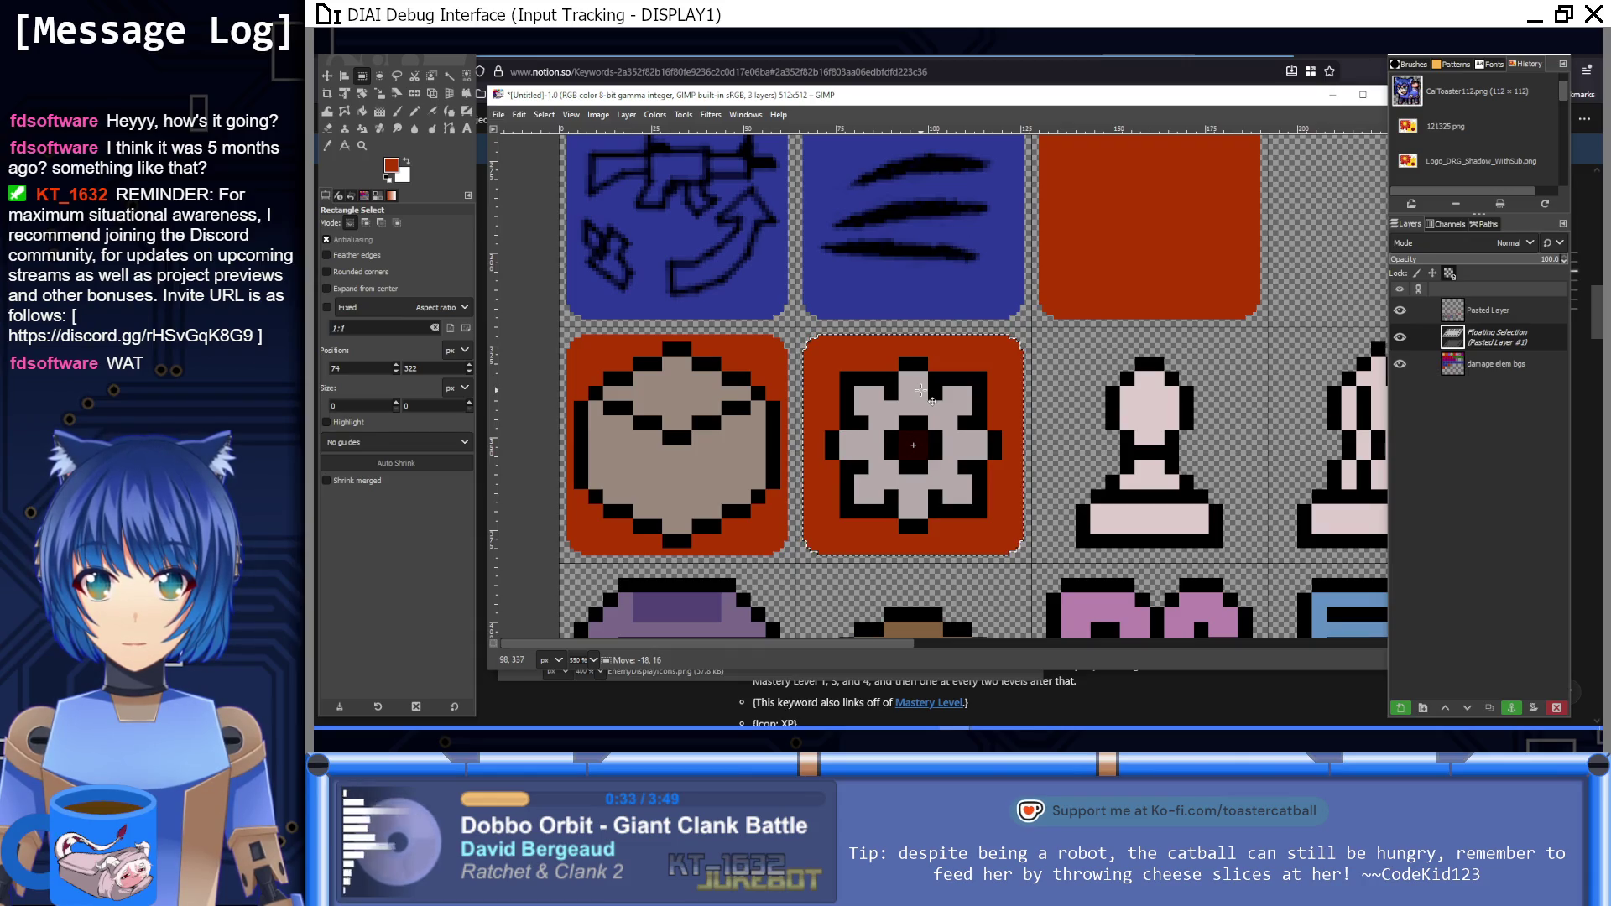
left_click(1046, 341)
Step: Duplicate the two orange backgrounds behind the pawn and knight icons
left_click_drag(1034, 323, 560, 564)
key("ctrl+c")
key("ctrl+v")
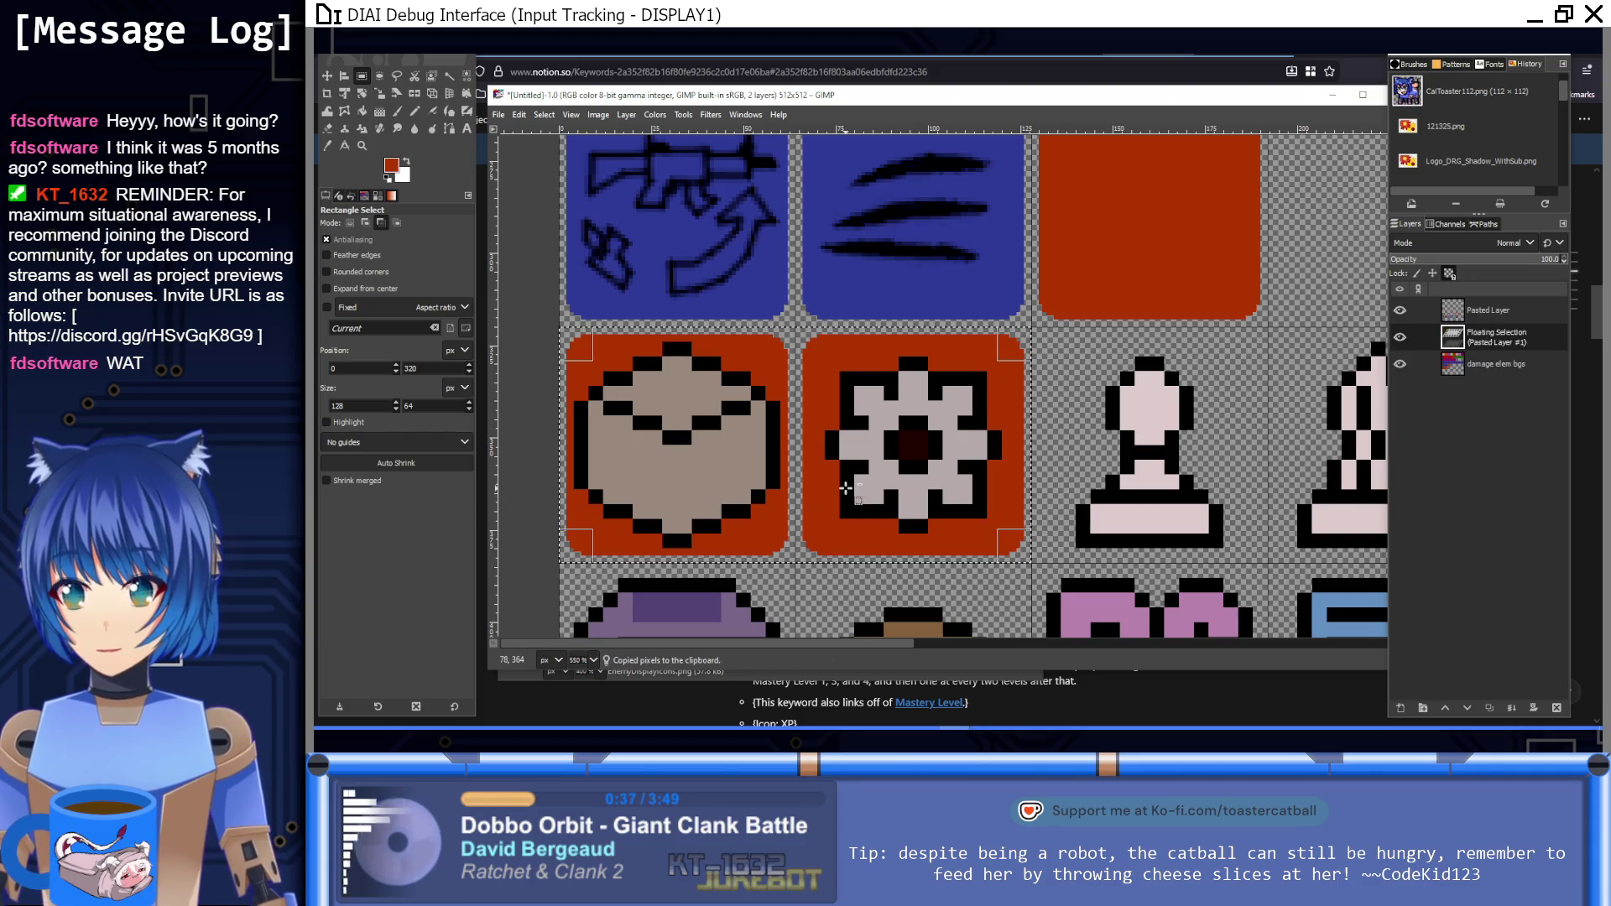
left_click_drag(1411, 545, 1281, 535)
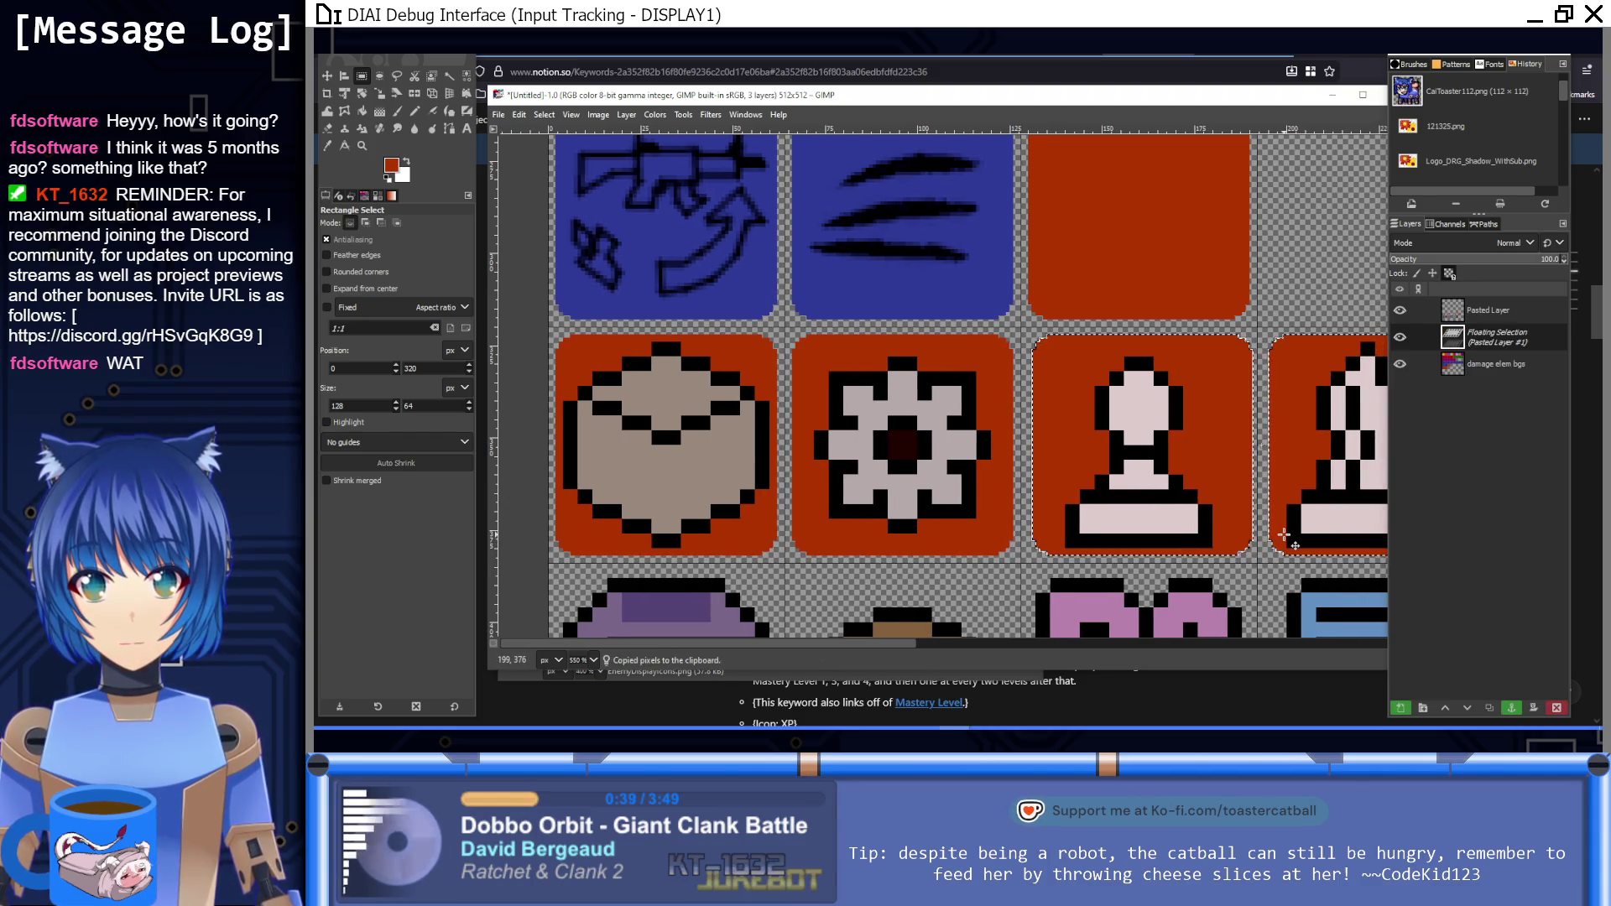
scroll(1279, 534, "right", 8)
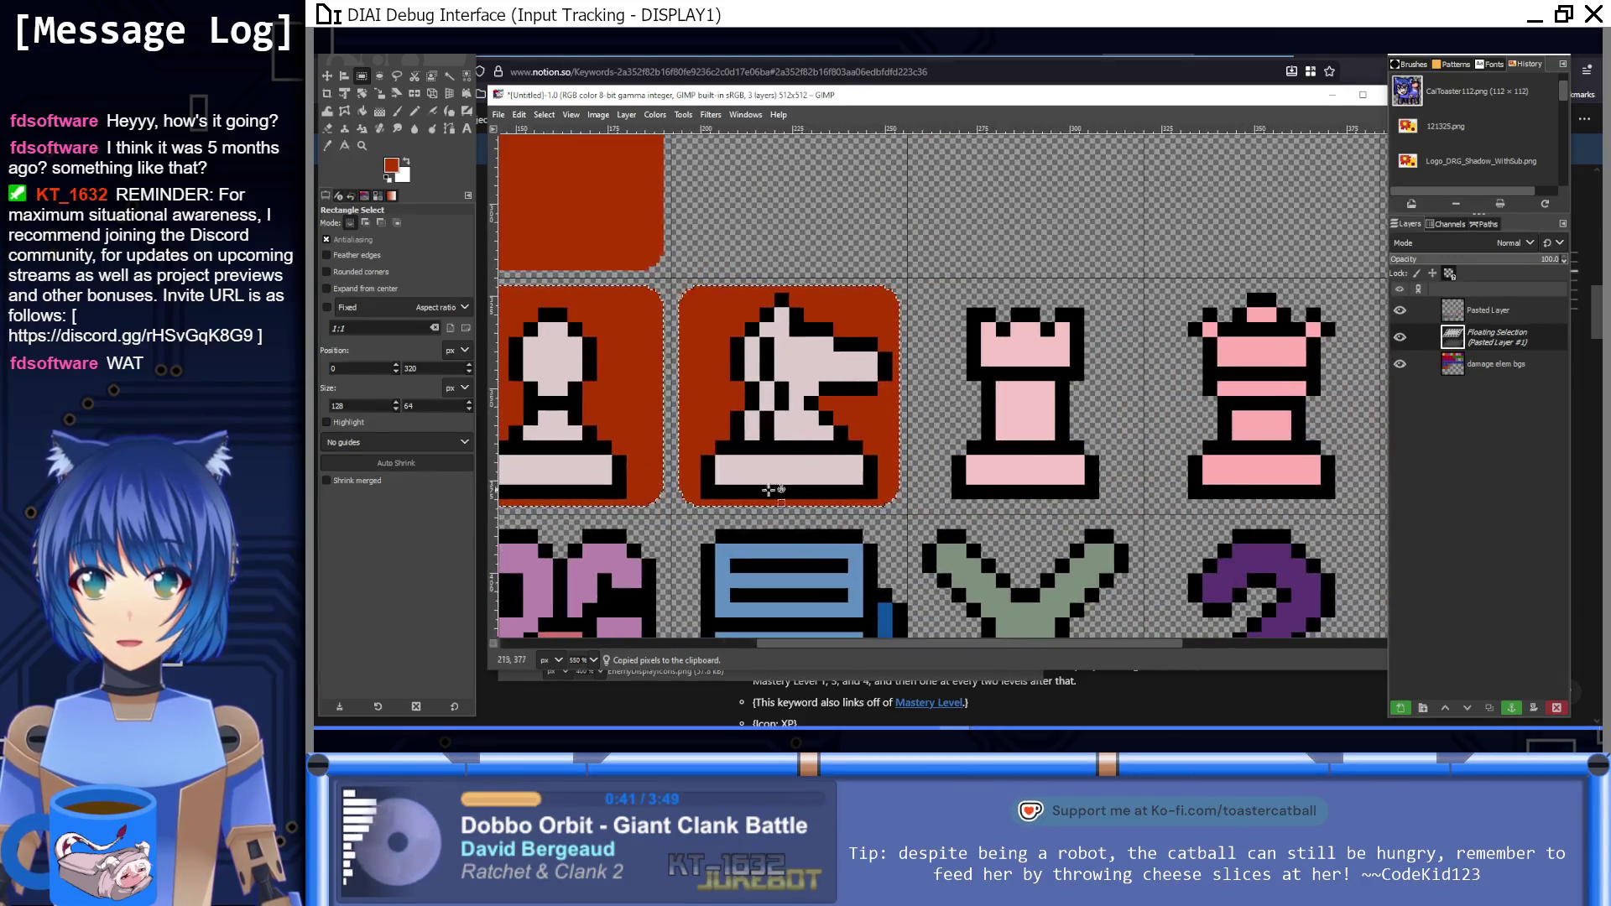
scroll(1015, 543, "down", 3)
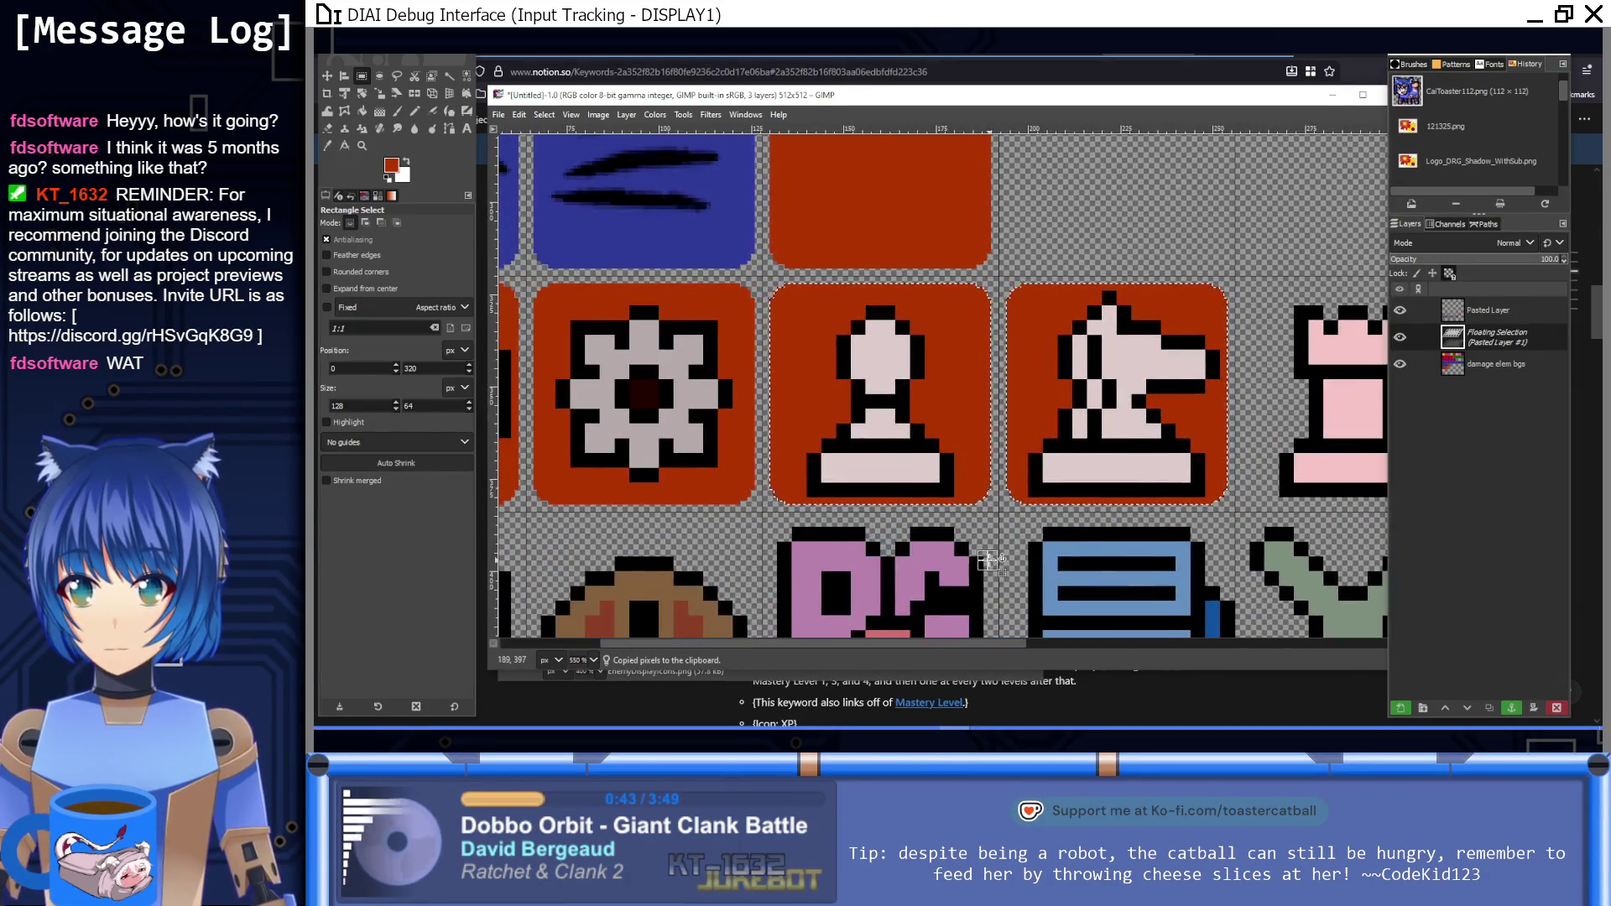
left_click(990, 558)
Step: Copy orange backgrounds behind the rook, queen and king, nudged one pixel left
left_click_drag(746, 579, 1129, 456)
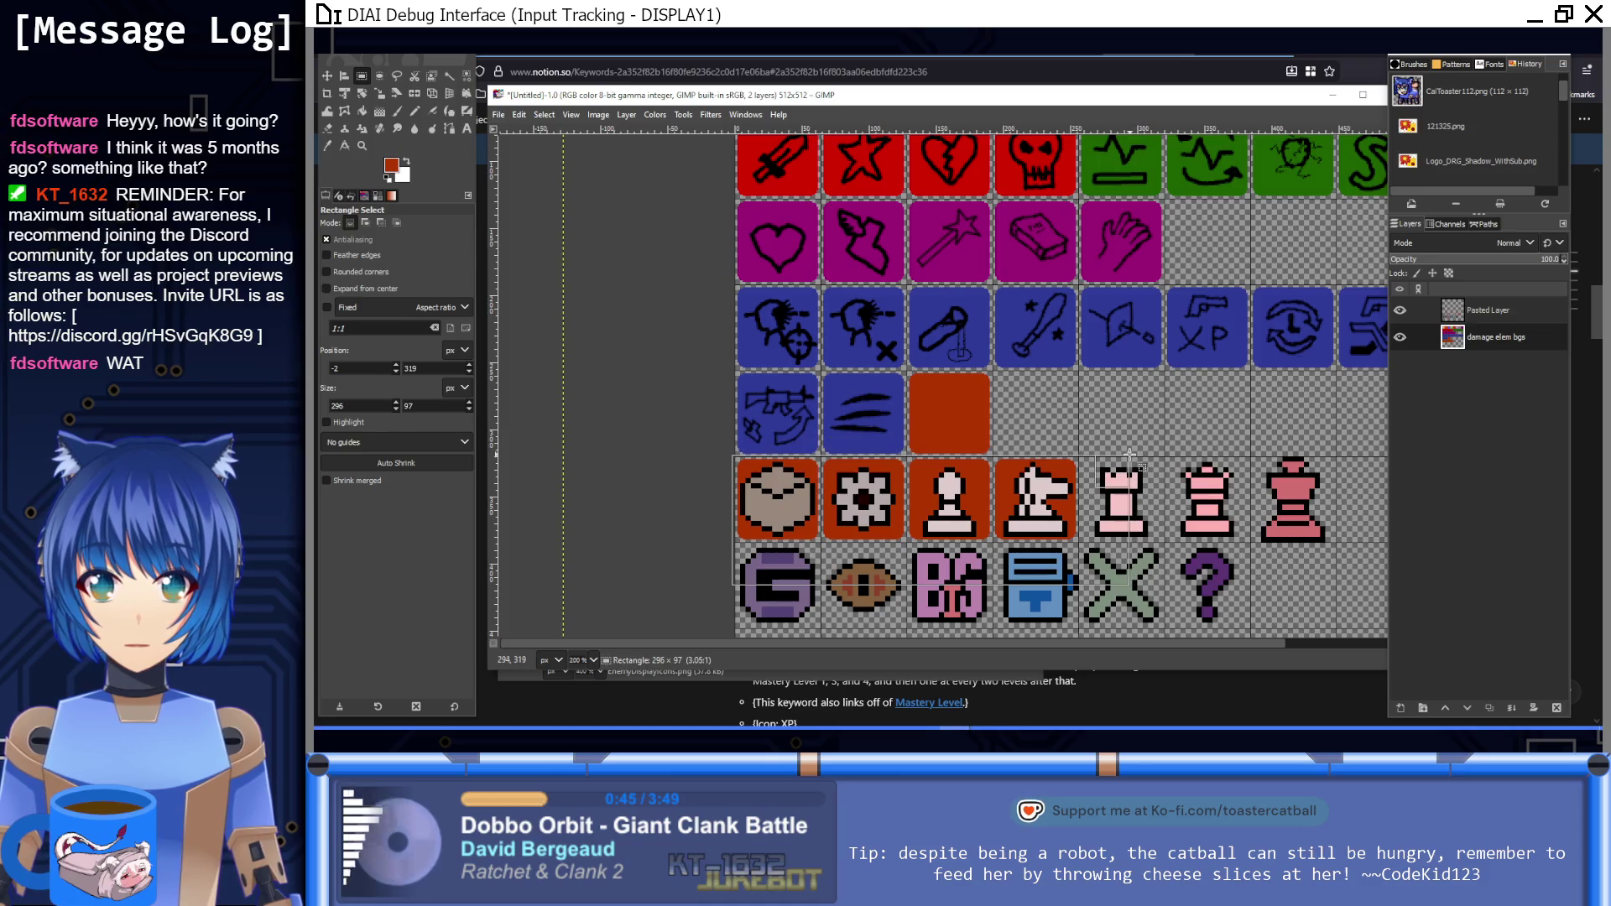
key("ctrl+c")
key("ctrl+v")
left_click_drag(1009, 506, 1354, 507)
scroll(1181, 480, "up", 5)
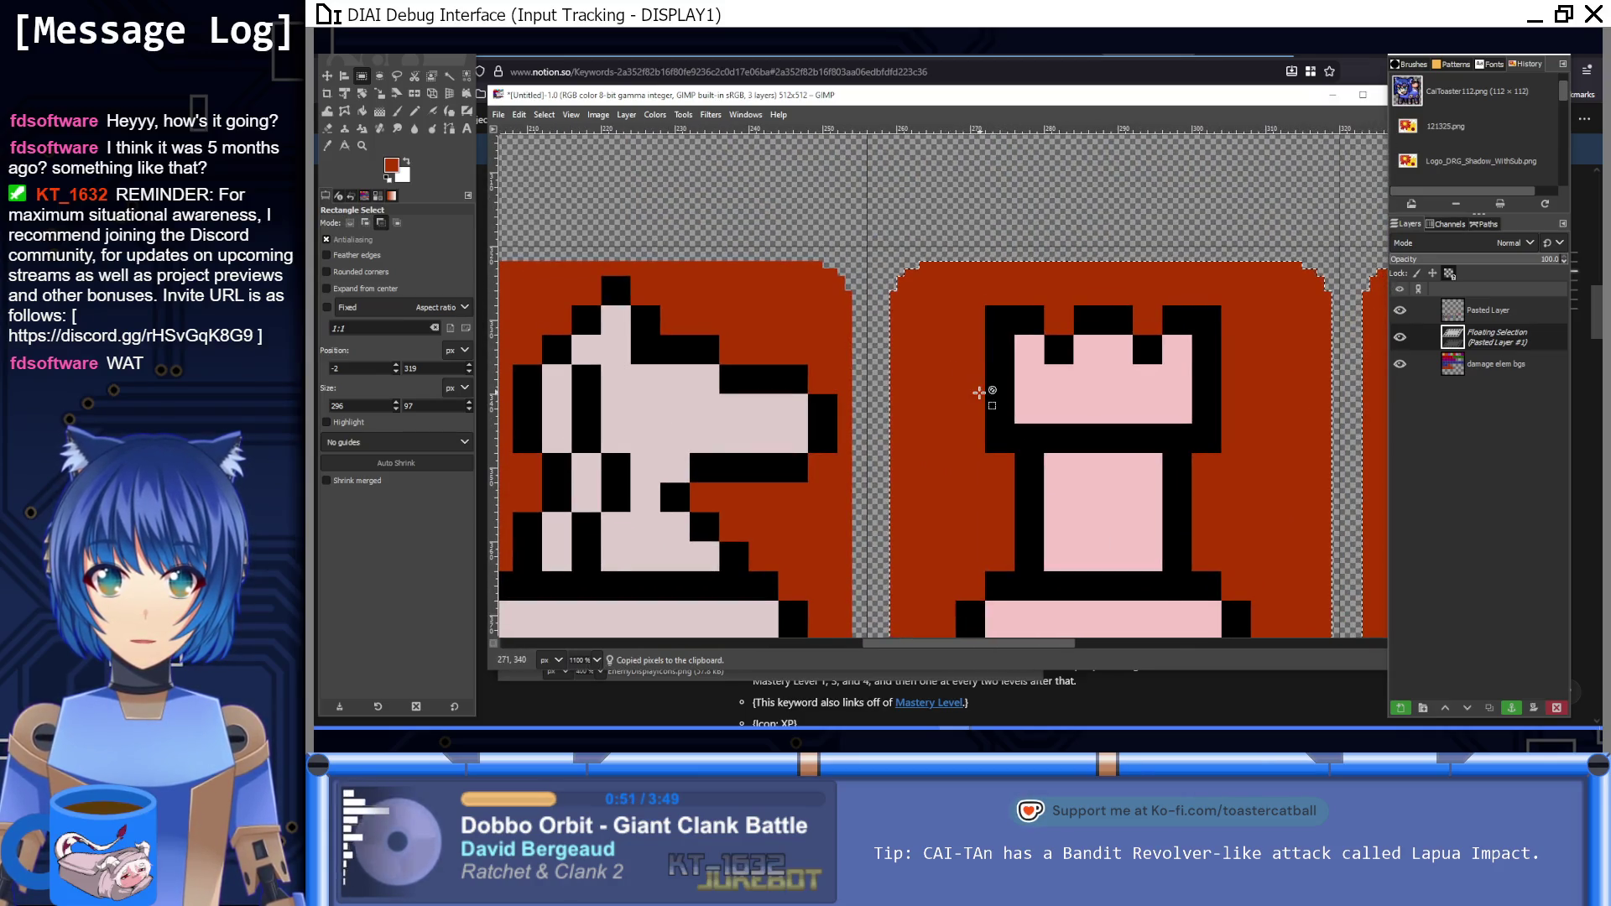
scroll(980, 396, "down", 3)
scroll(1032, 420, "up", 2)
left_click(1020, 416)
key("Left")
scroll(1095, 449, "down", 5)
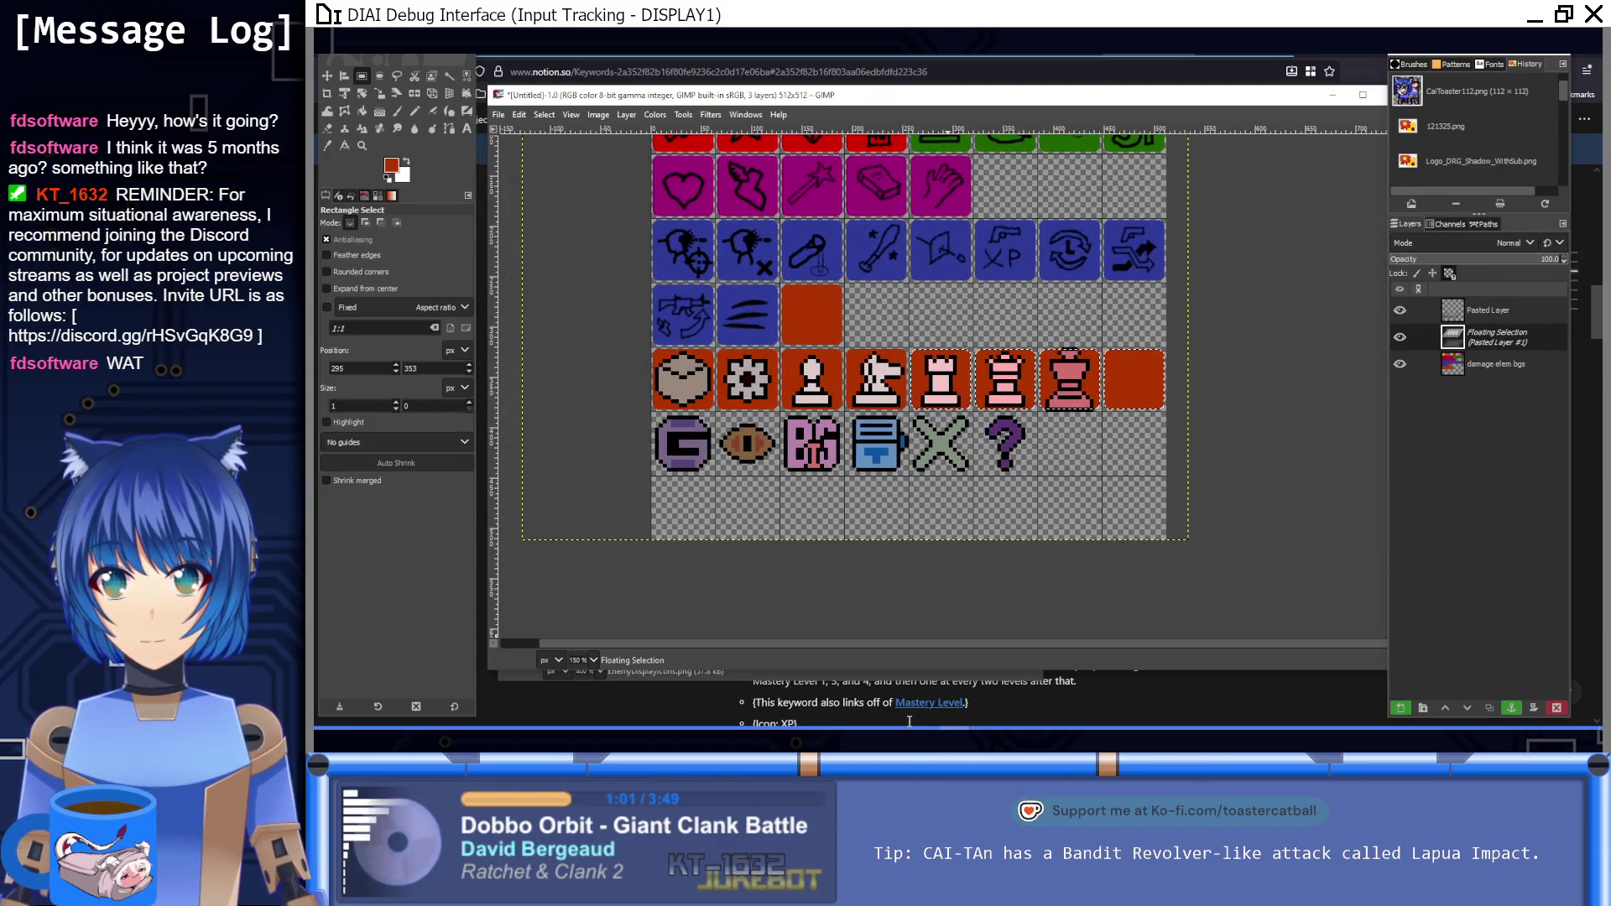
Step: Paste the whole EnemyDisplayIcons image over the orange backgrounds and anchor it
left_click(1078, 700)
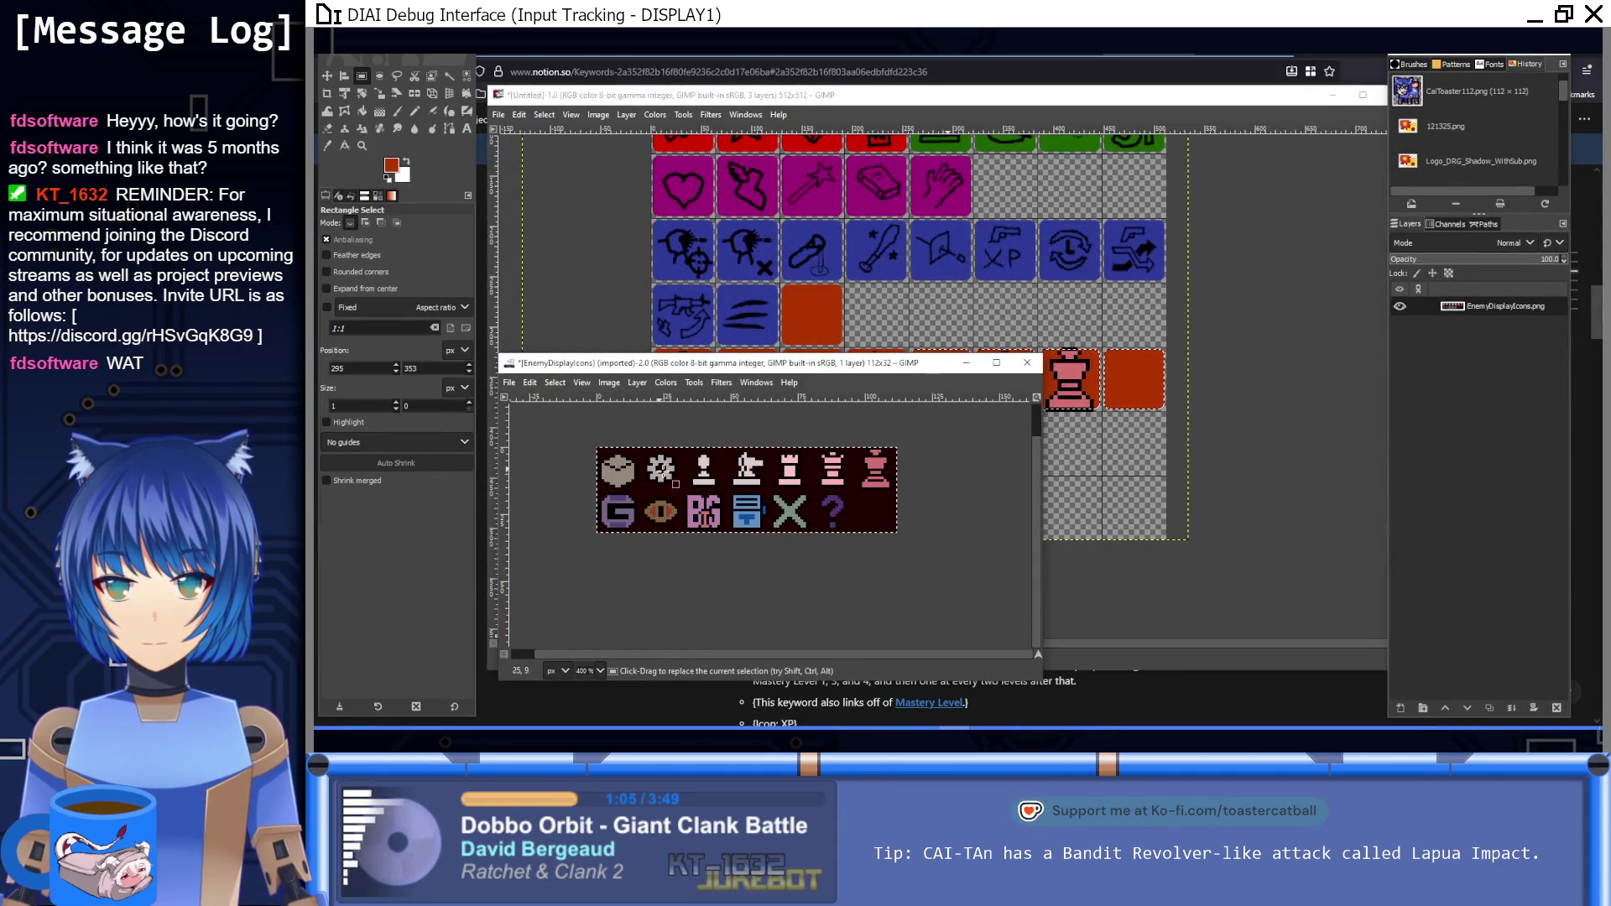
left_click(950, 477)
key("ctrl+c")
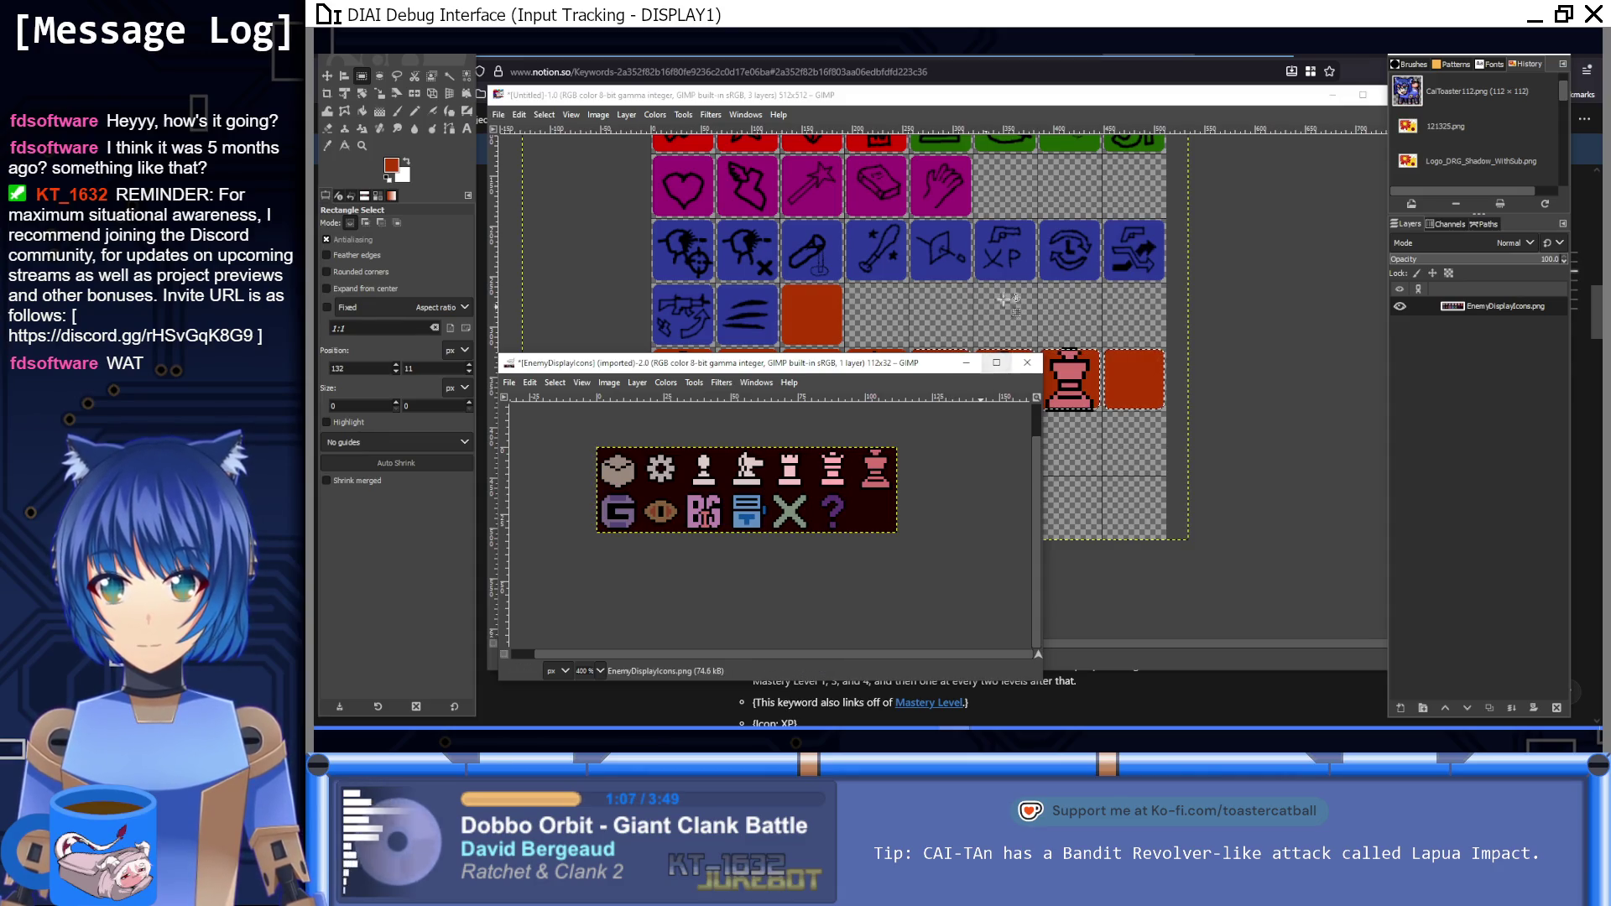
left_click(1083, 519)
key("ctrl+v")
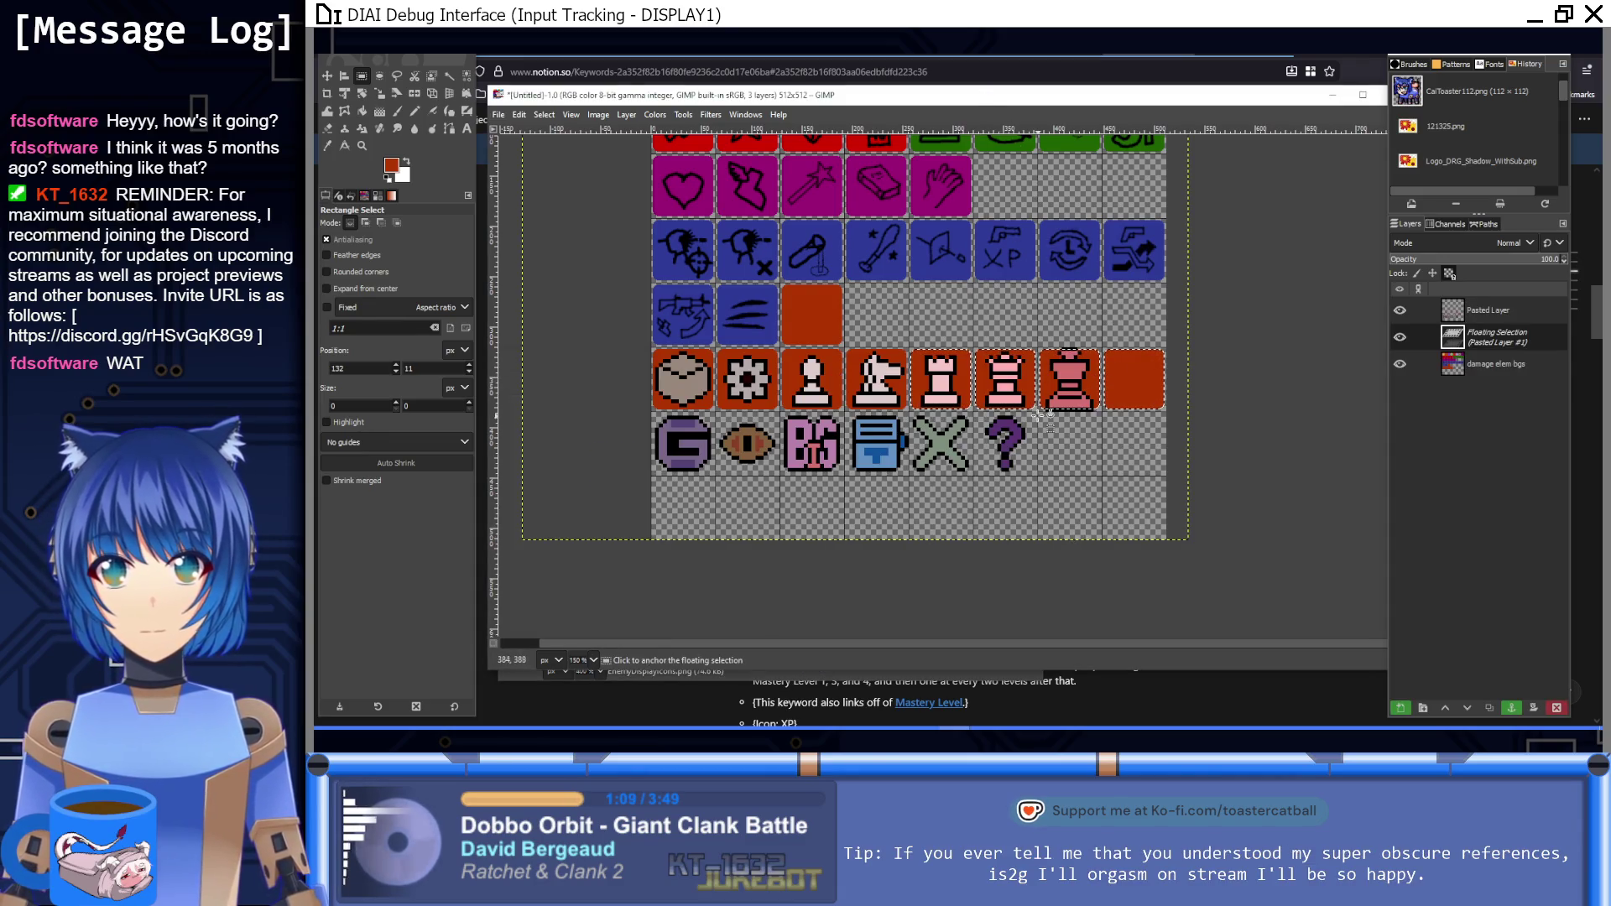
left_click(1049, 425)
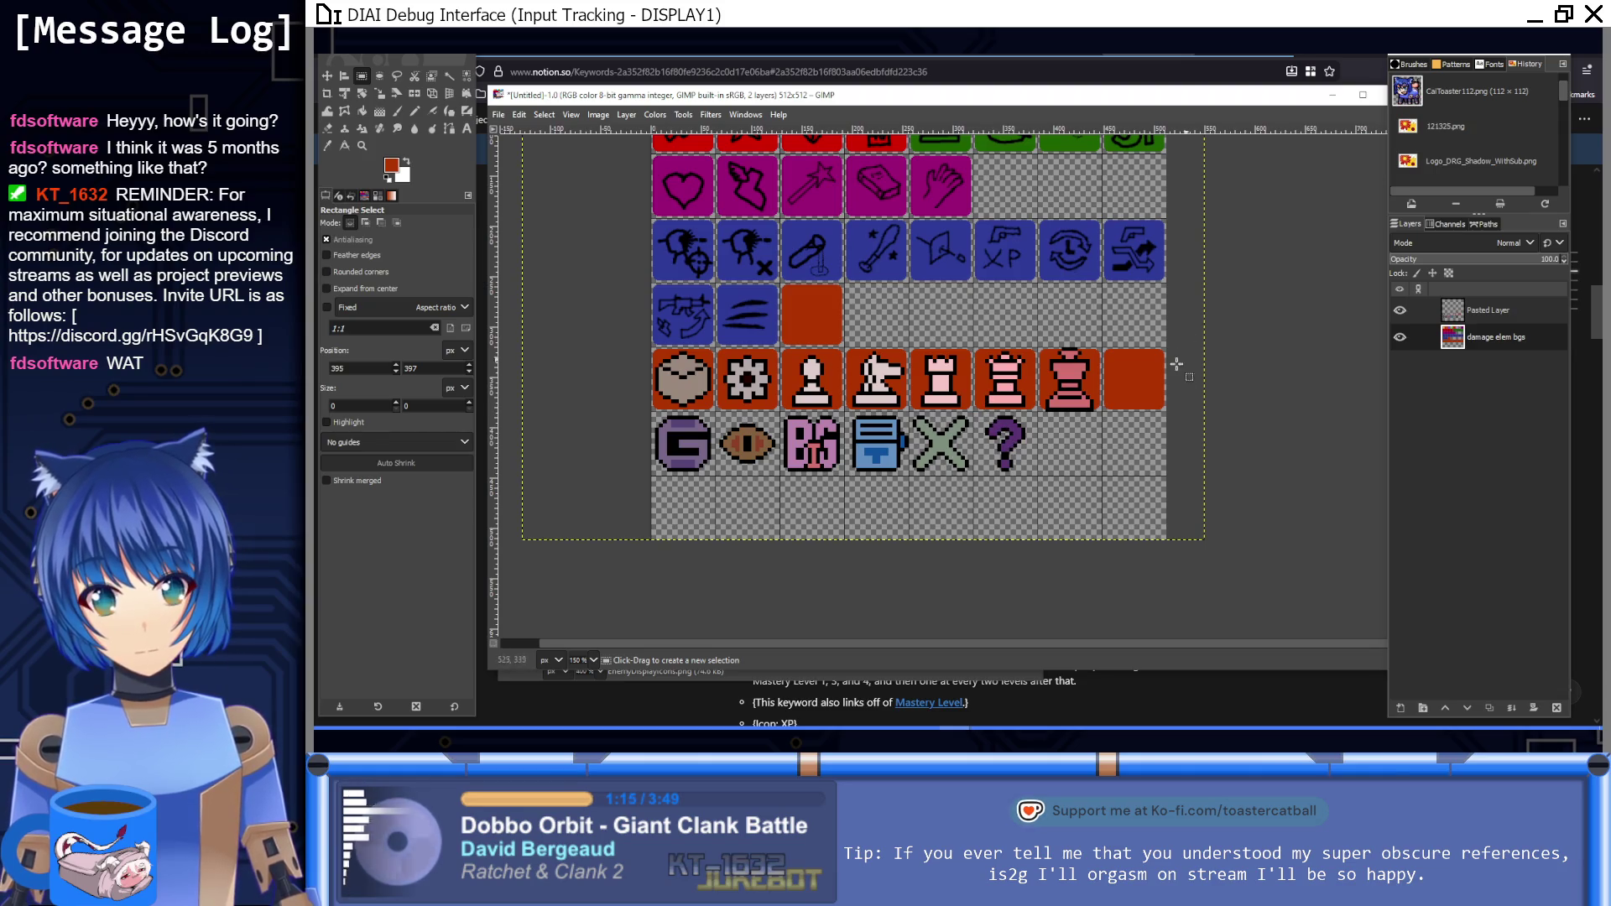
left_click(398, 116)
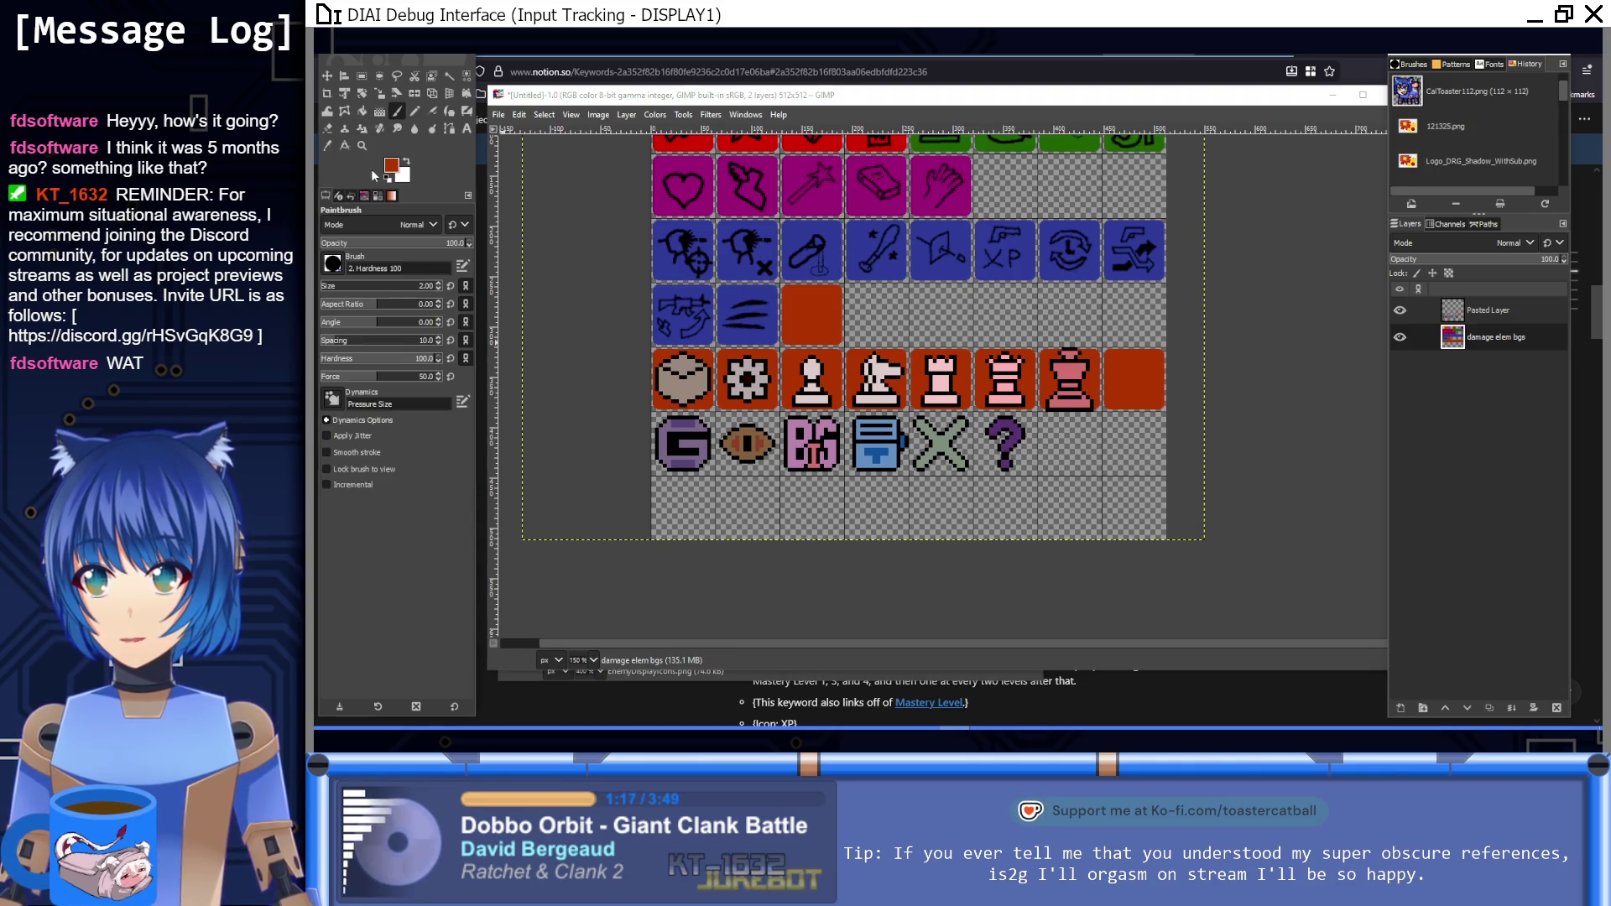
Step: Outline a plus sign with straight brush lines on the empty end tile
scroll(905, 343, "up", 5, "ctrl")
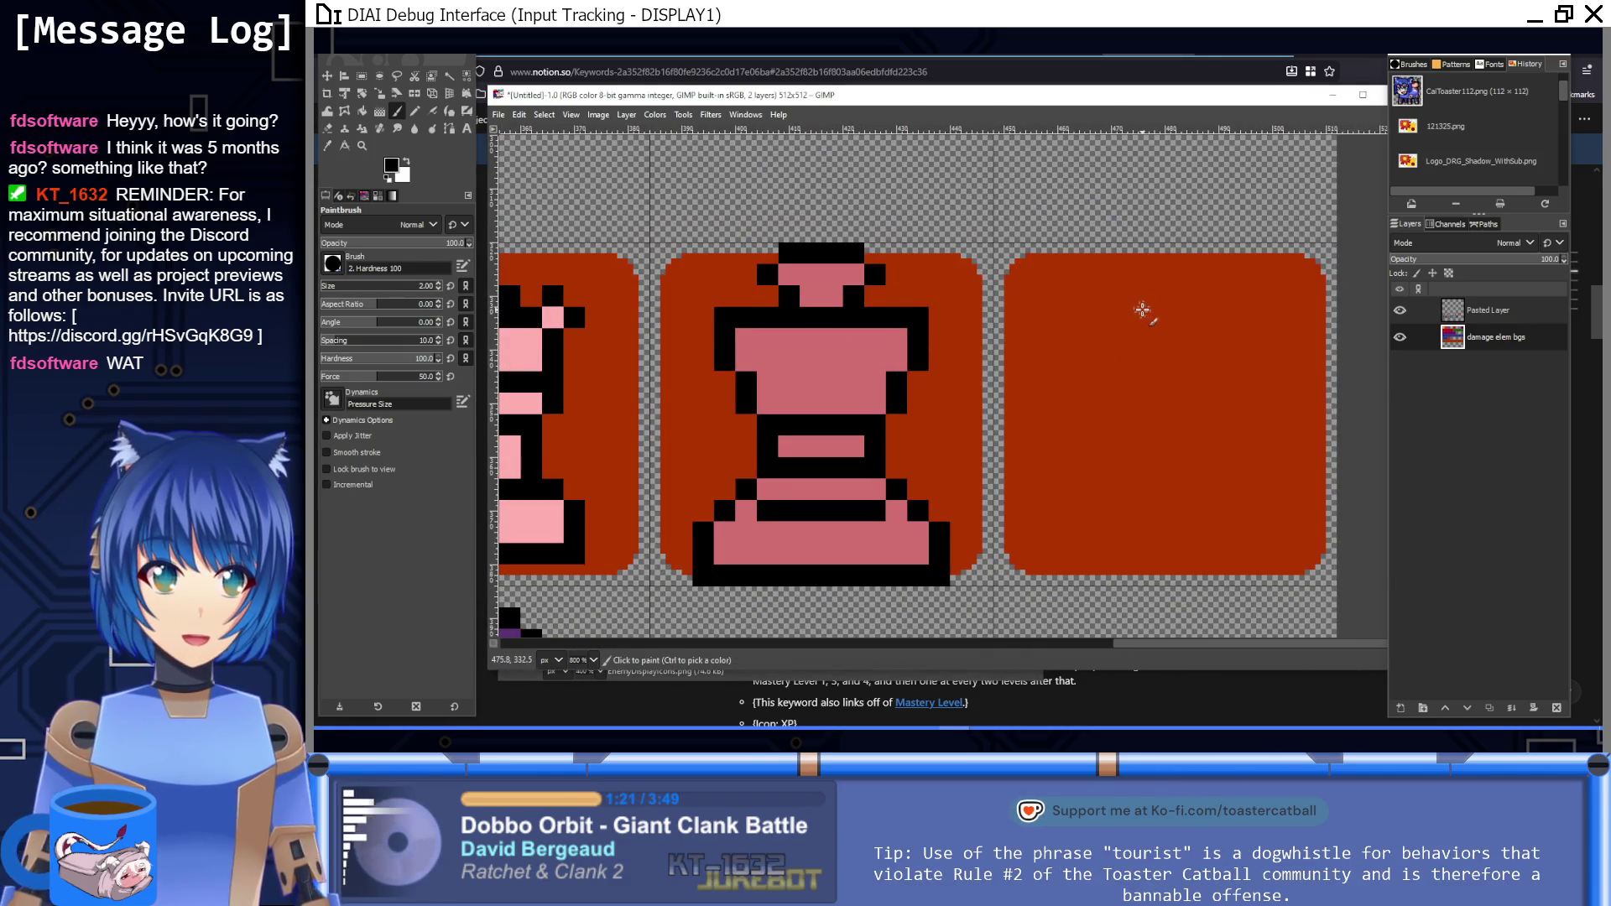
left_click(1141, 307)
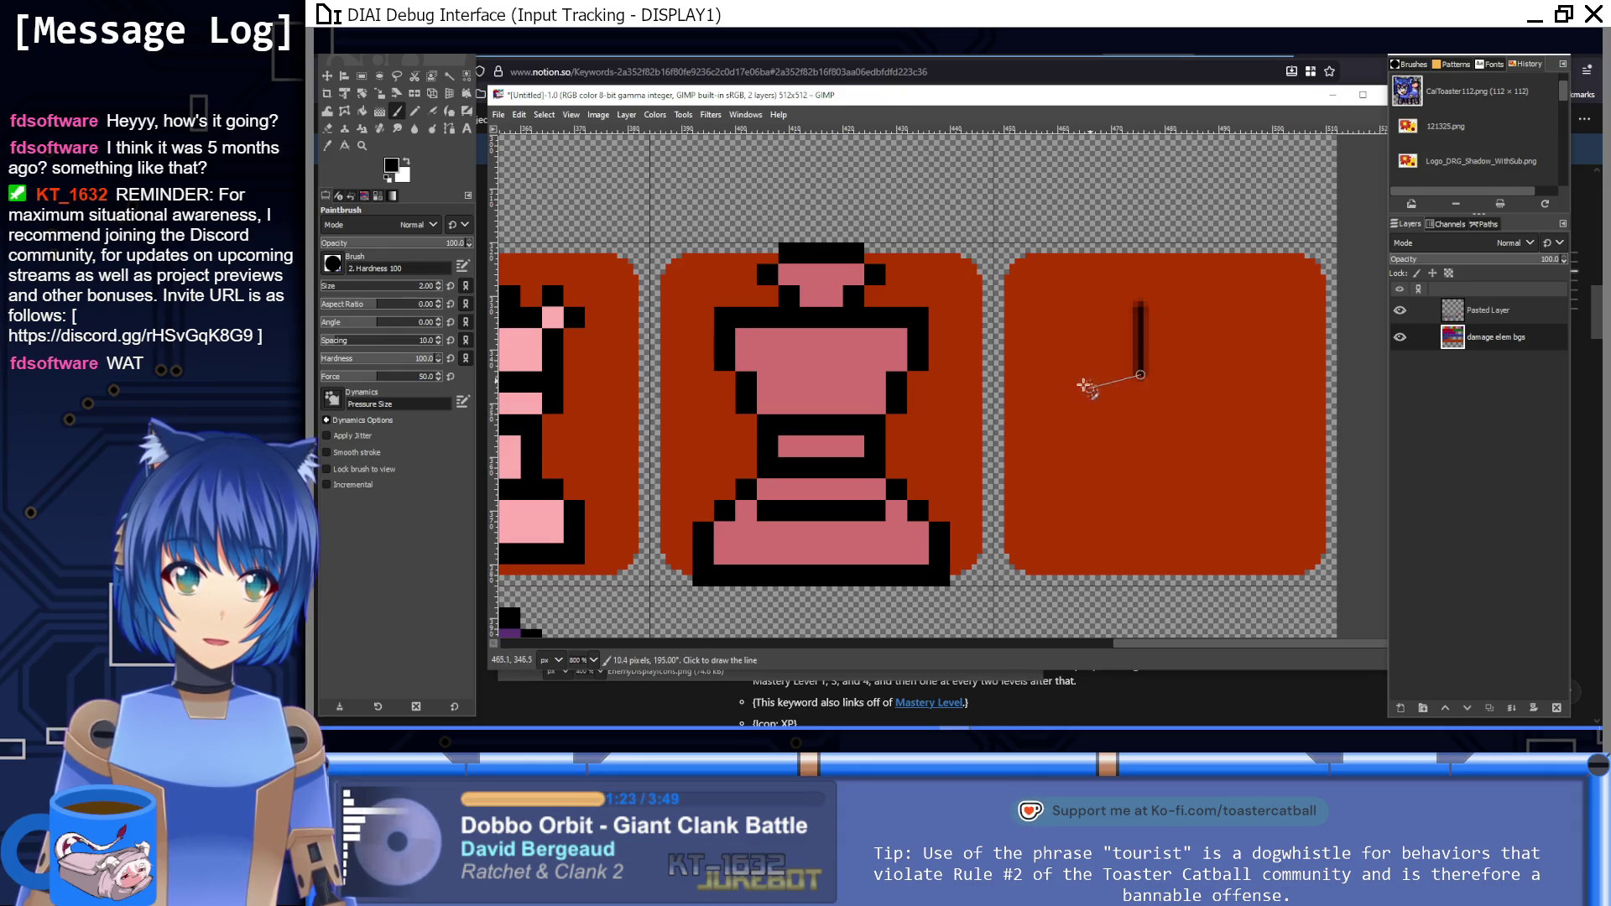
key("ctrl+z")
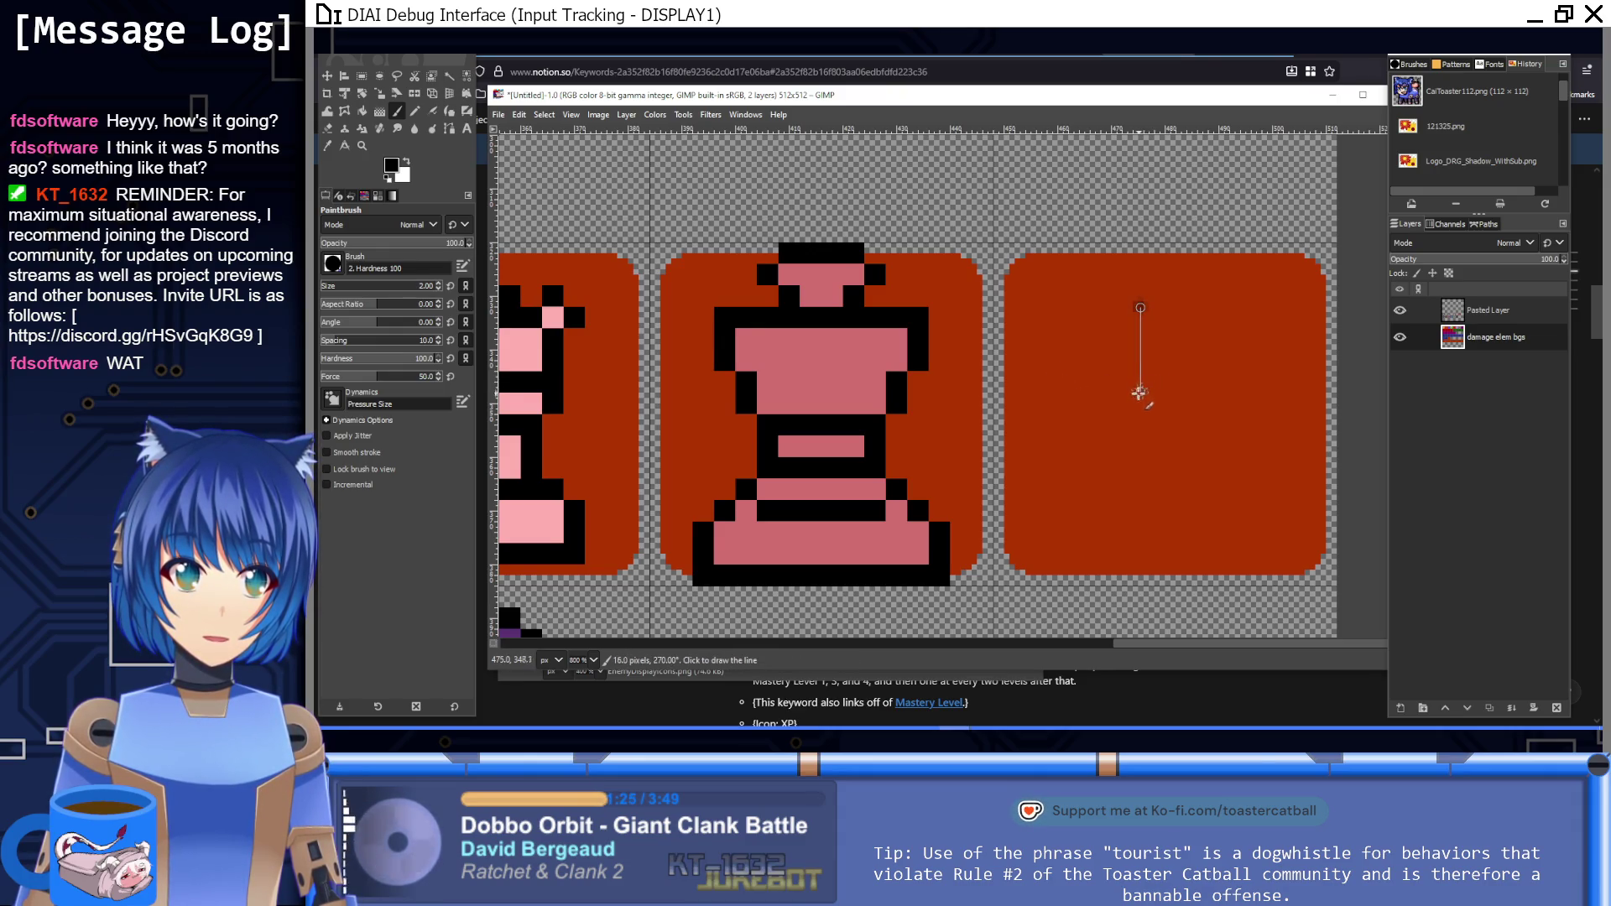
left_click(1138, 397, "shift")
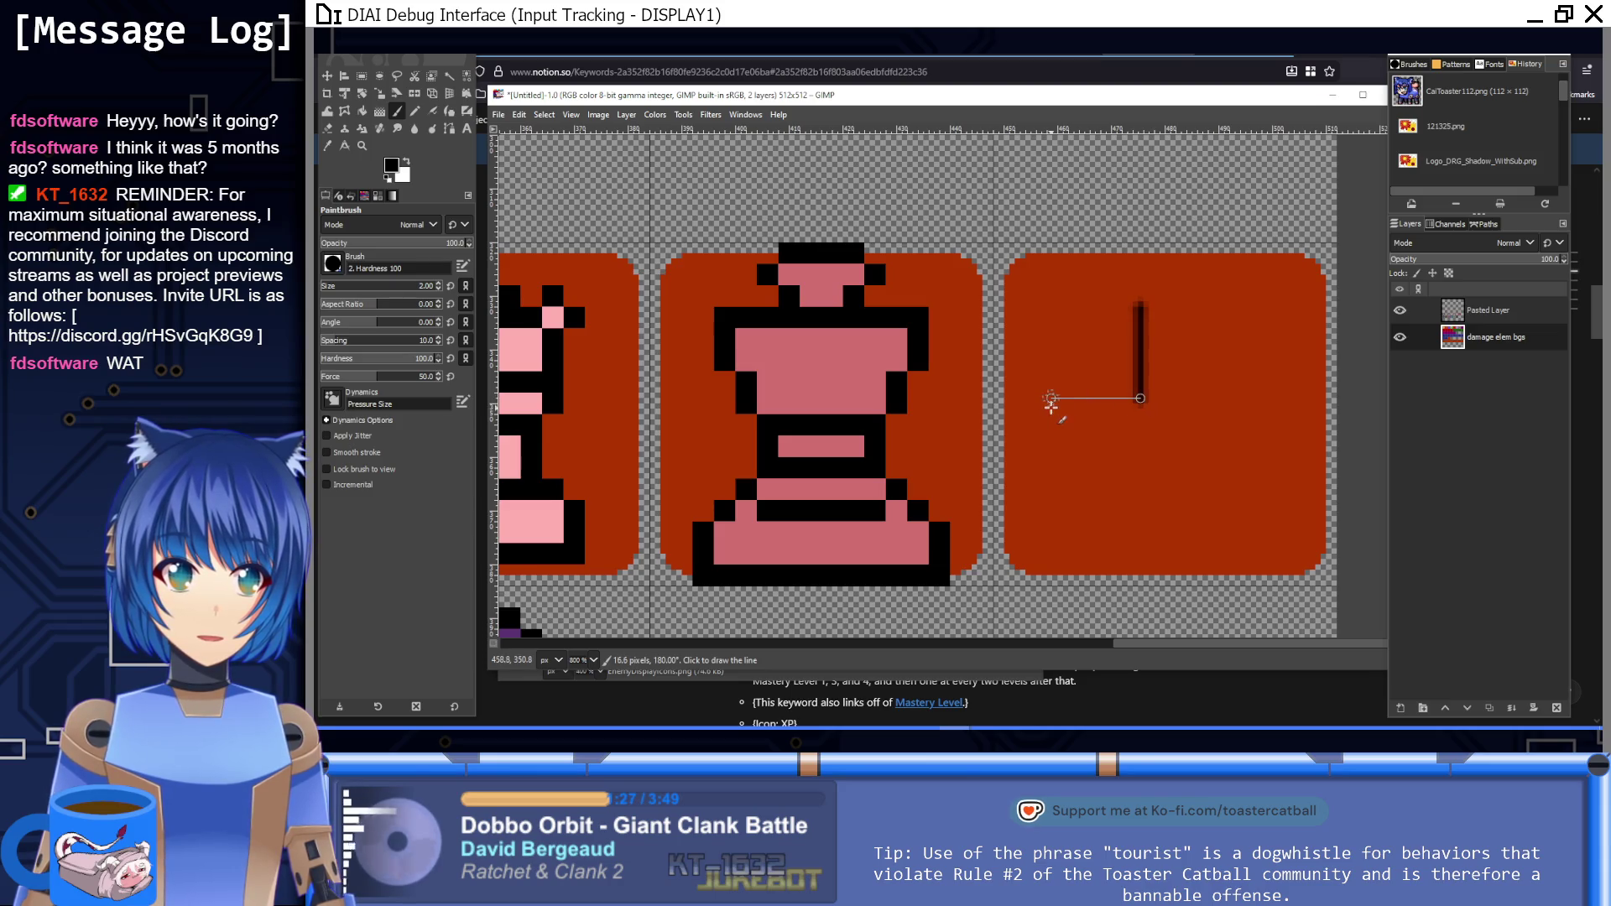
left_click(1049, 449, "shift")
left_click(1139, 447, "shift")
left_click(1139, 525, "shift")
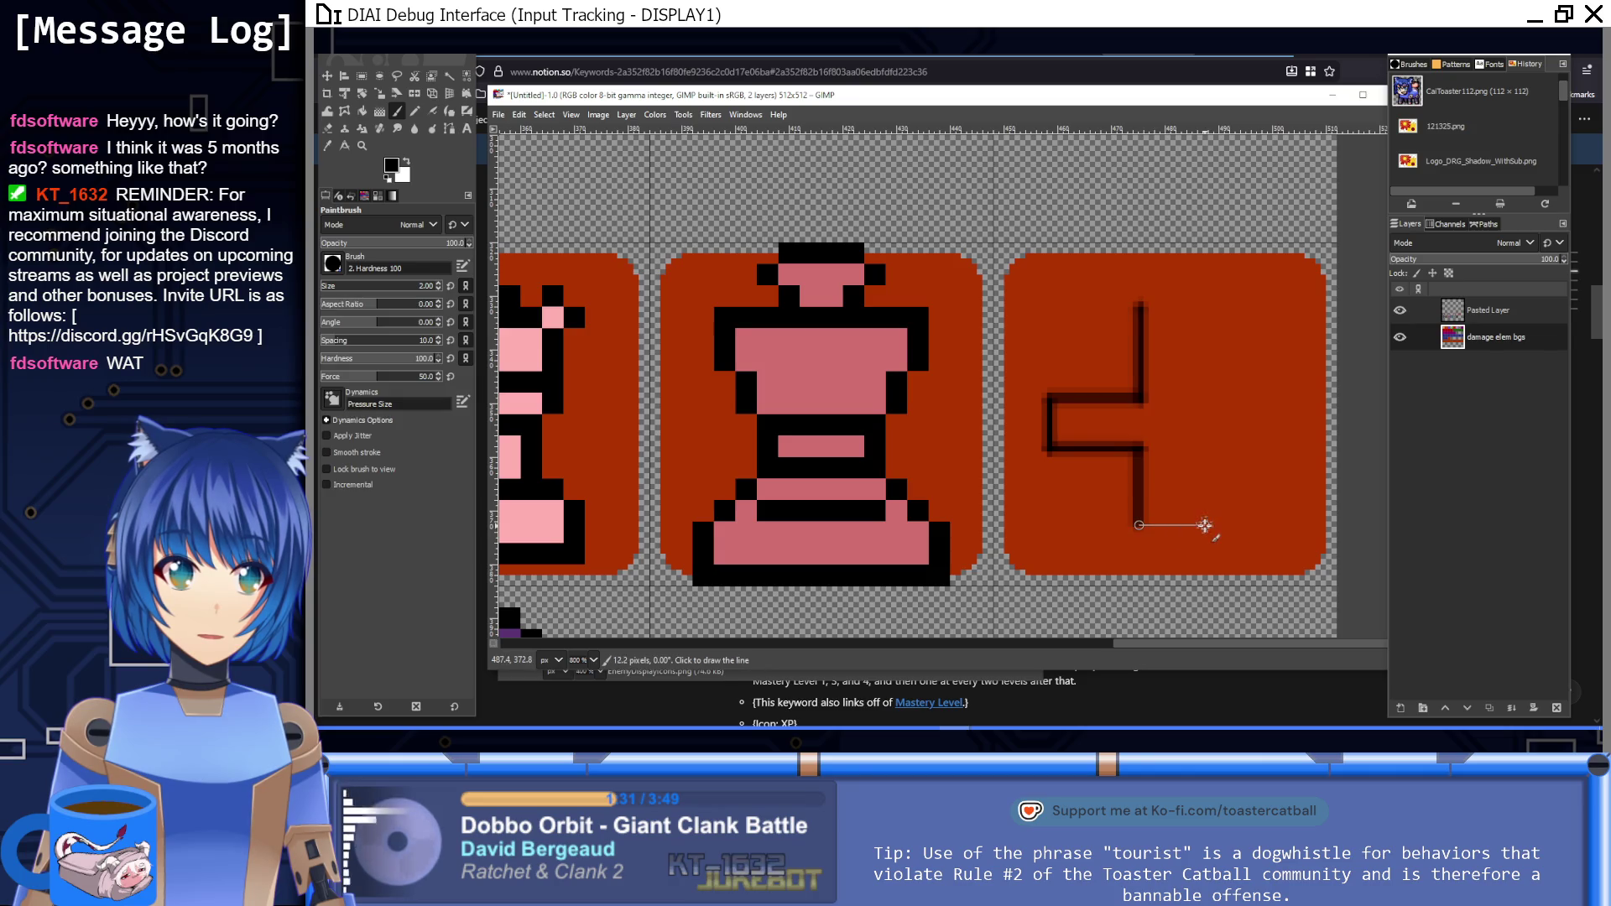
left_click(1202, 447, "shift")
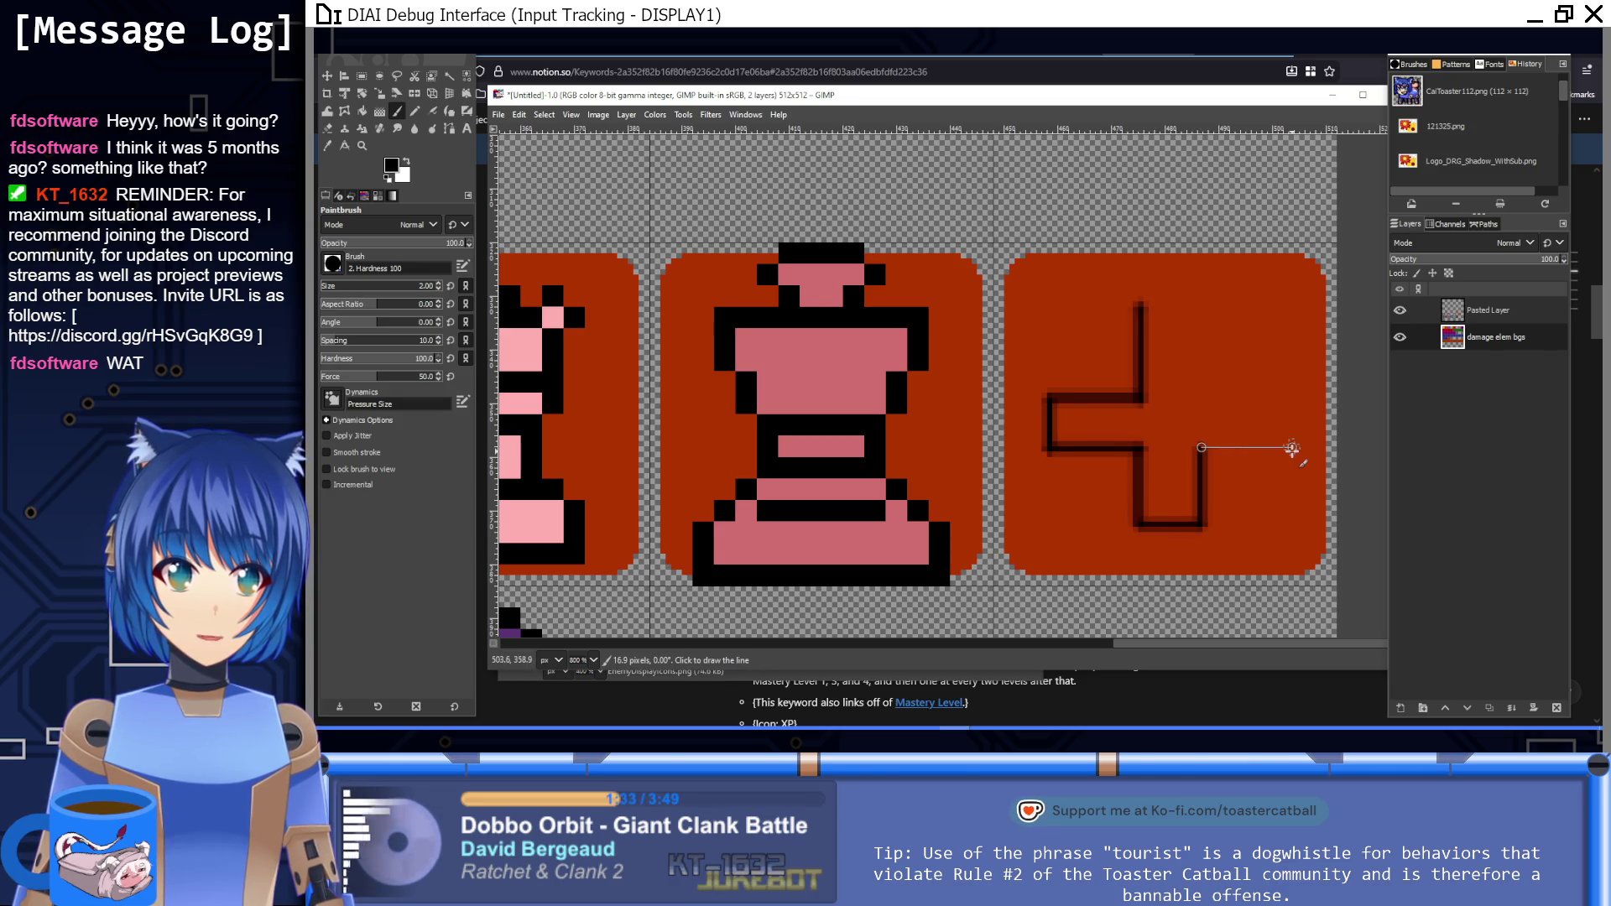
left_click(1282, 447, "shift")
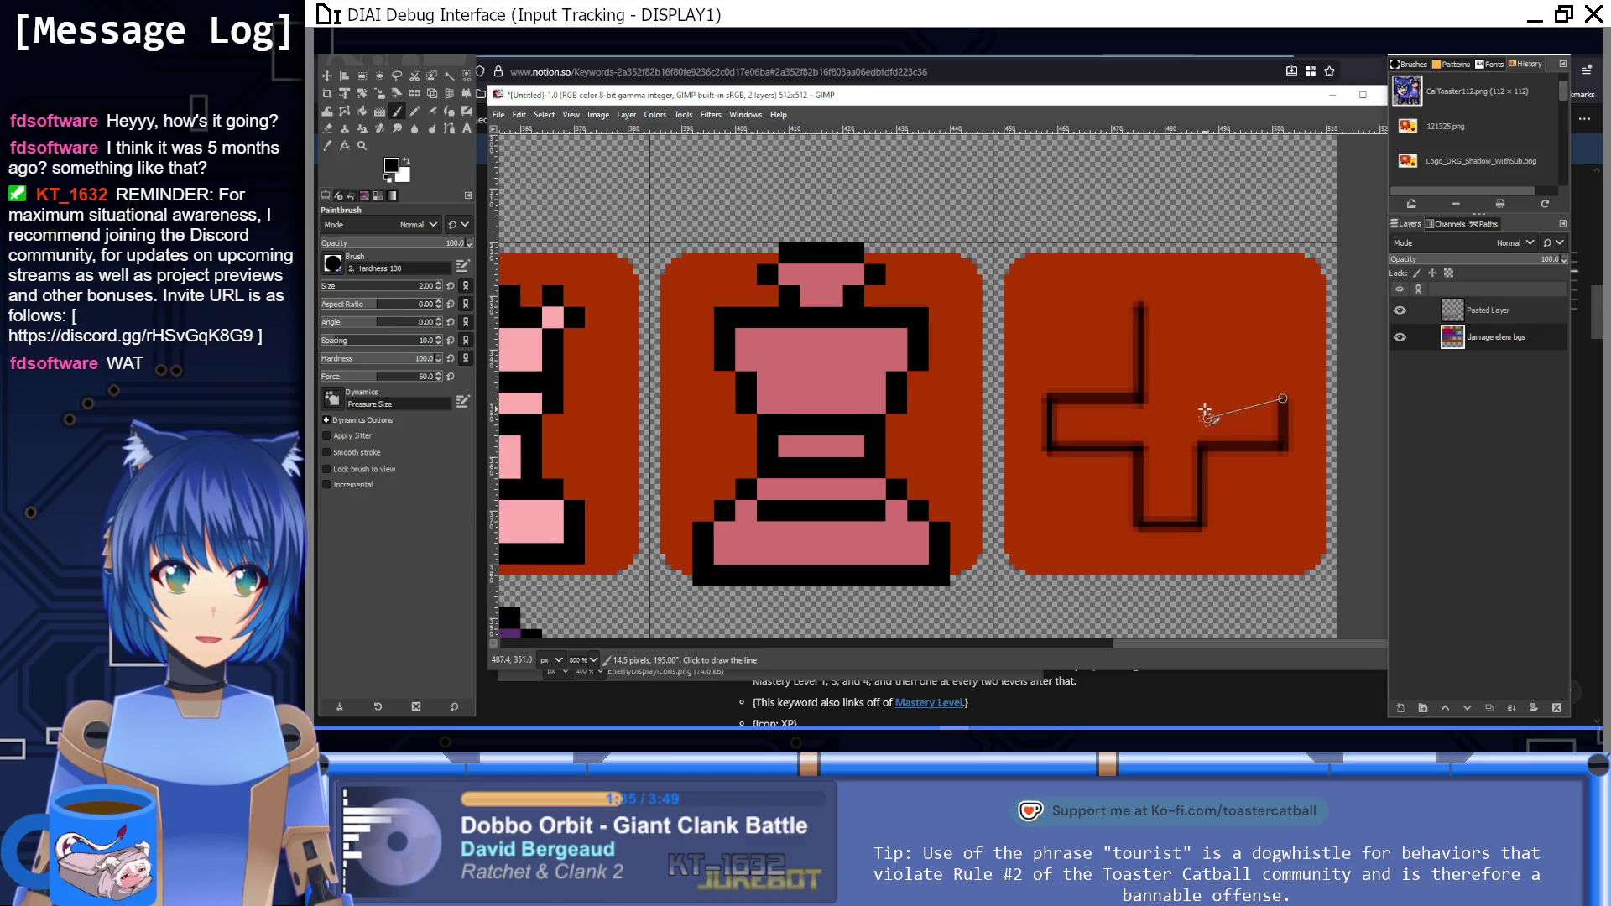
left_click(1200, 397, "shift")
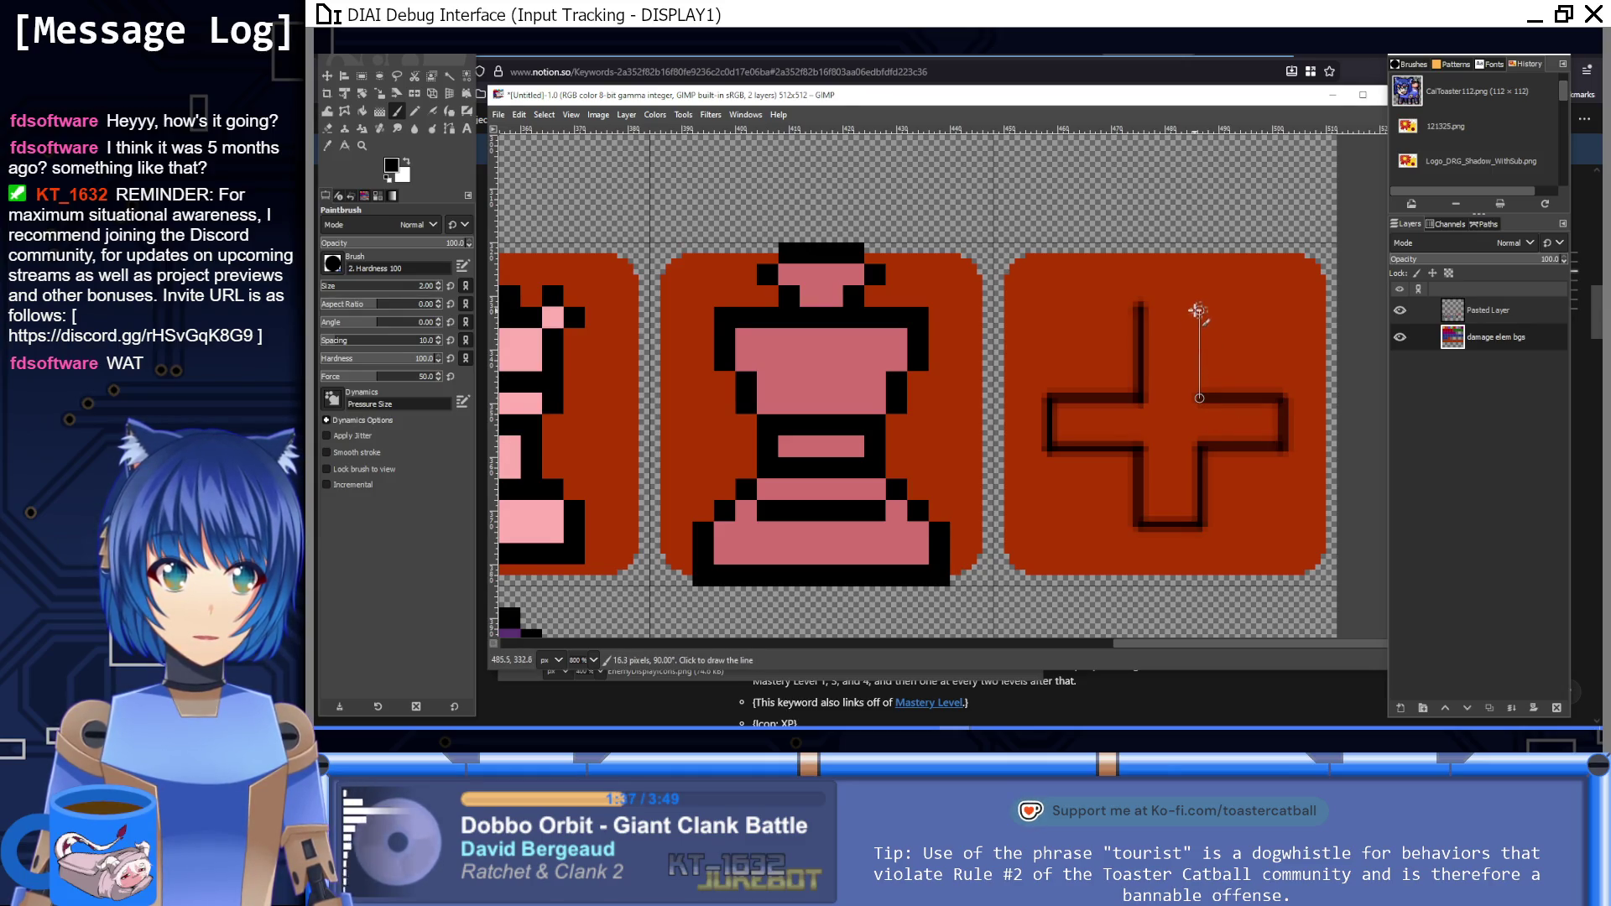
left_click(1199, 309, "shift")
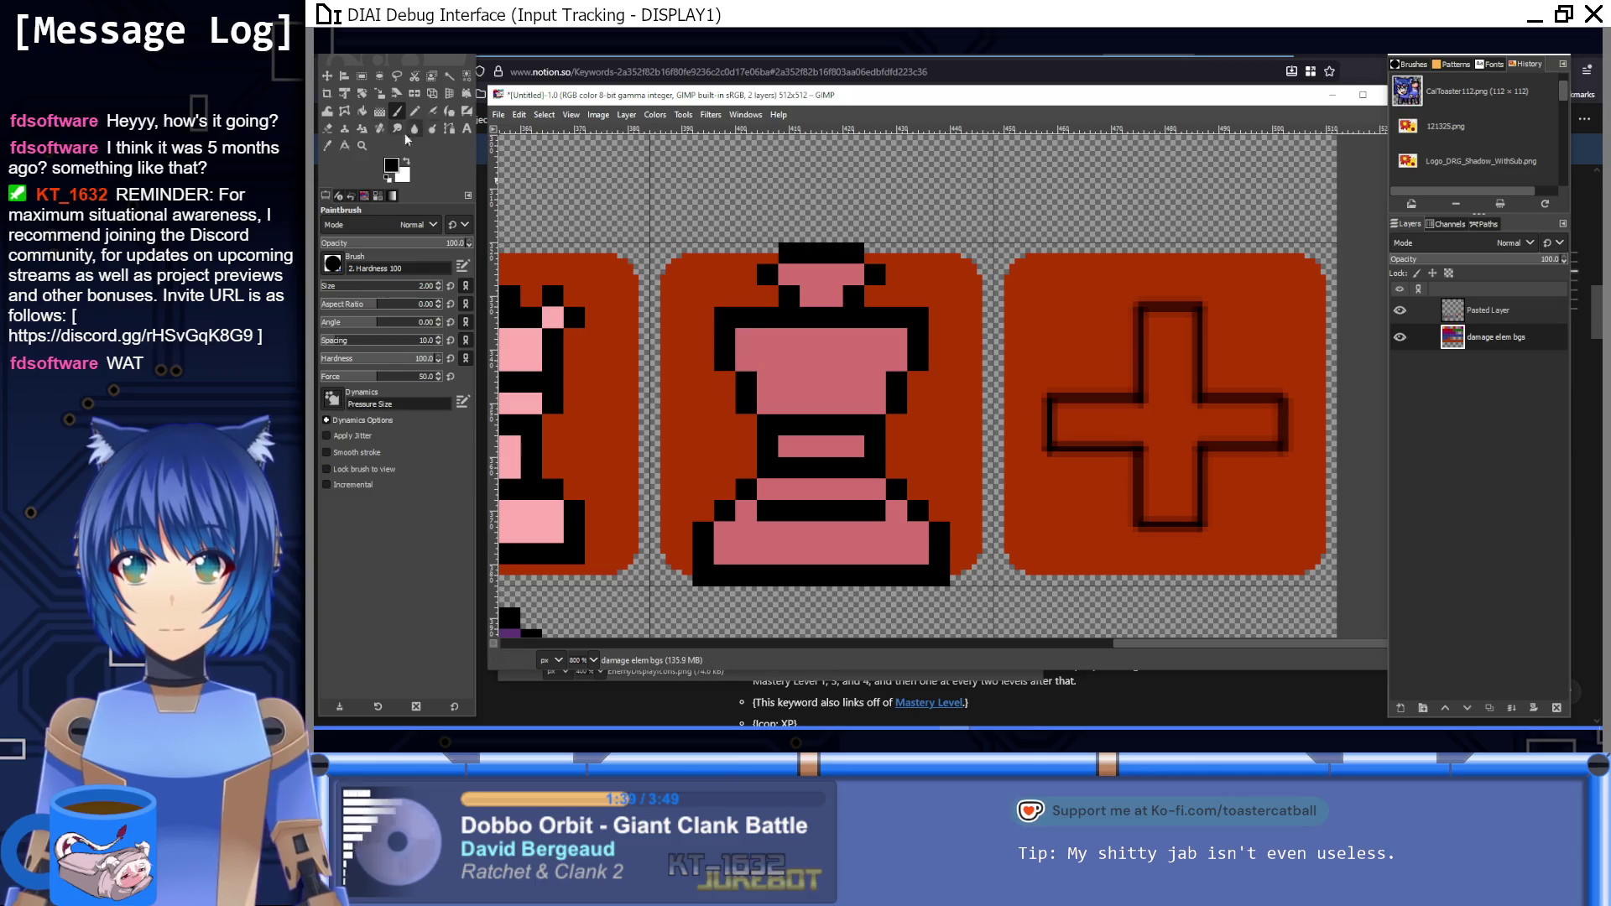
Step: Fill the plus outline with green 1d8a00
left_click(365, 110)
left_click(391, 165)
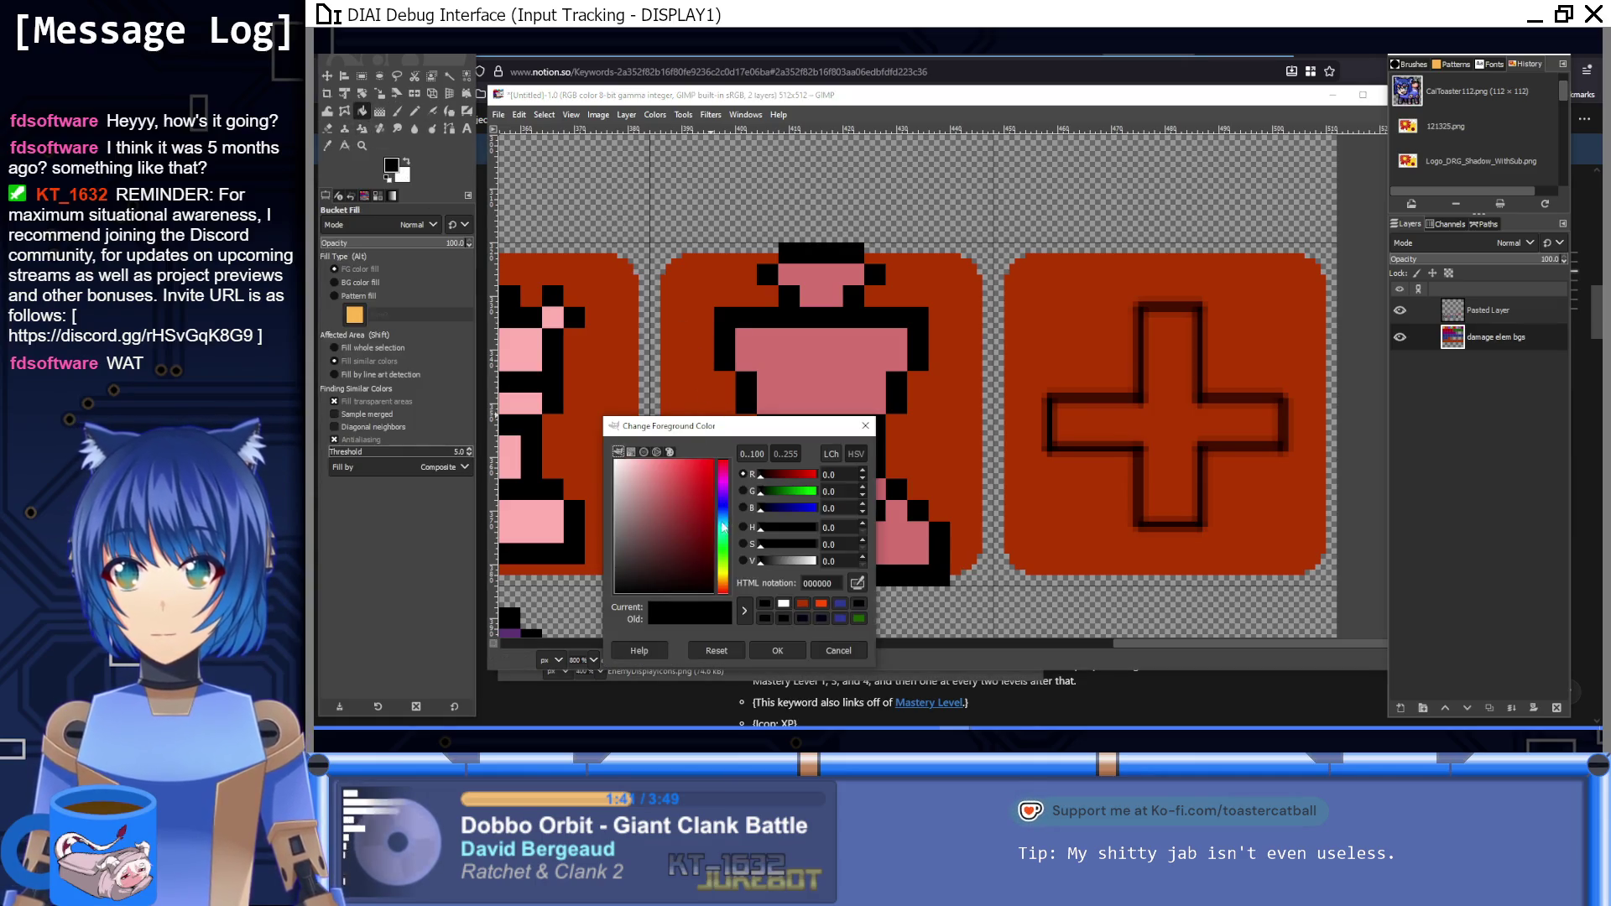
left_click(724, 557)
left_click_drag(688, 504, 713, 521)
left_click(771, 651)
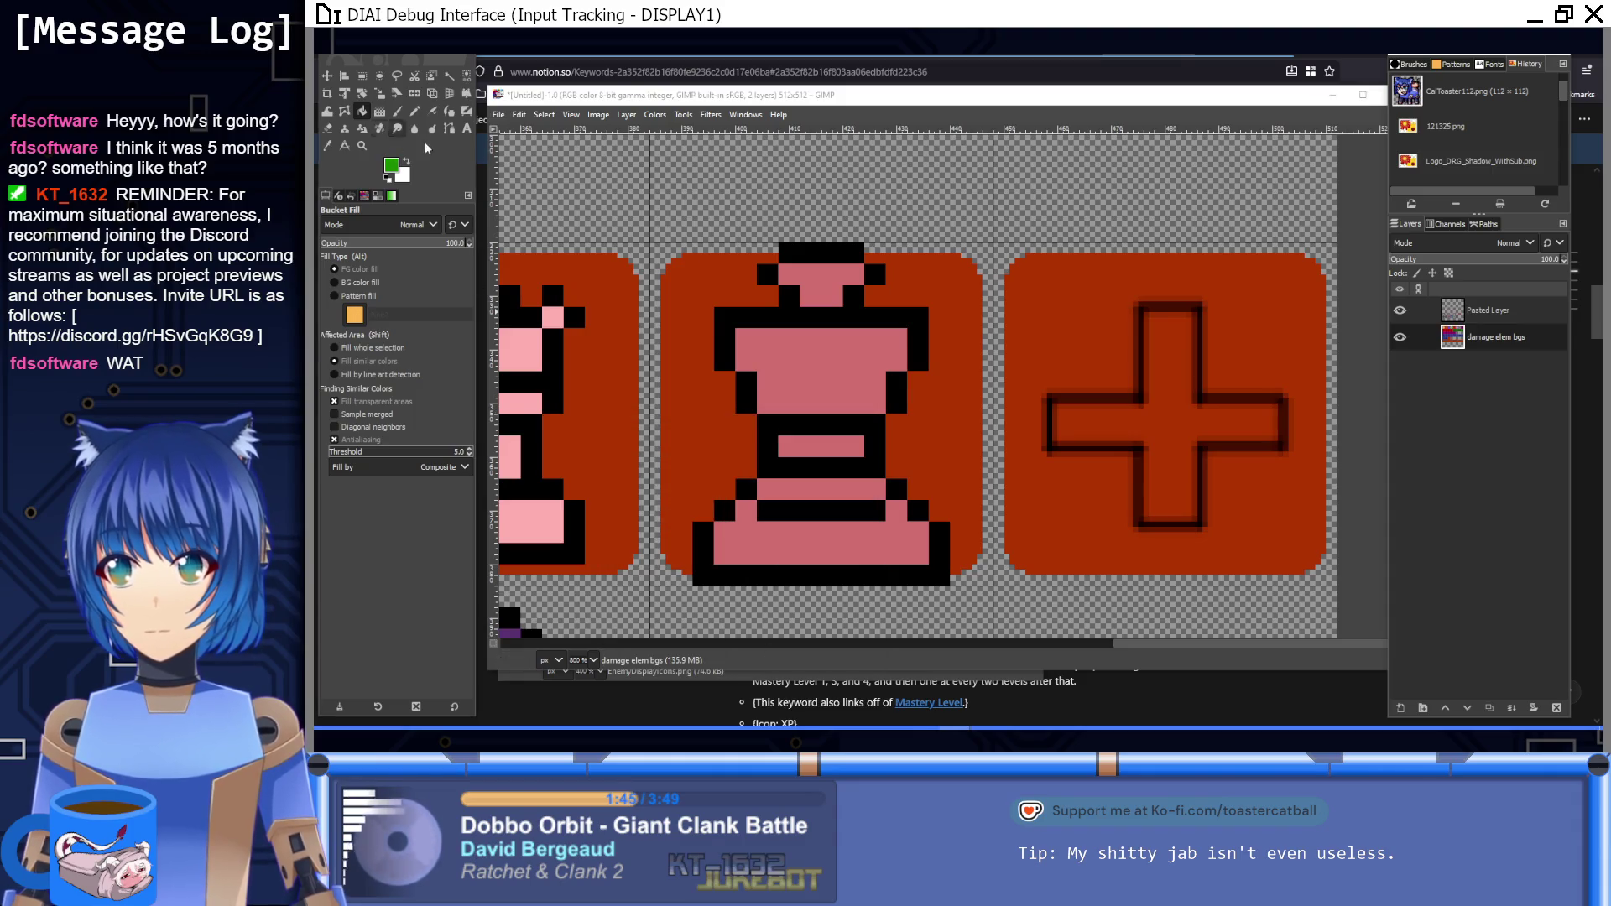
left_click(1167, 417)
key("1")
scroll(1175, 470, "down", 3)
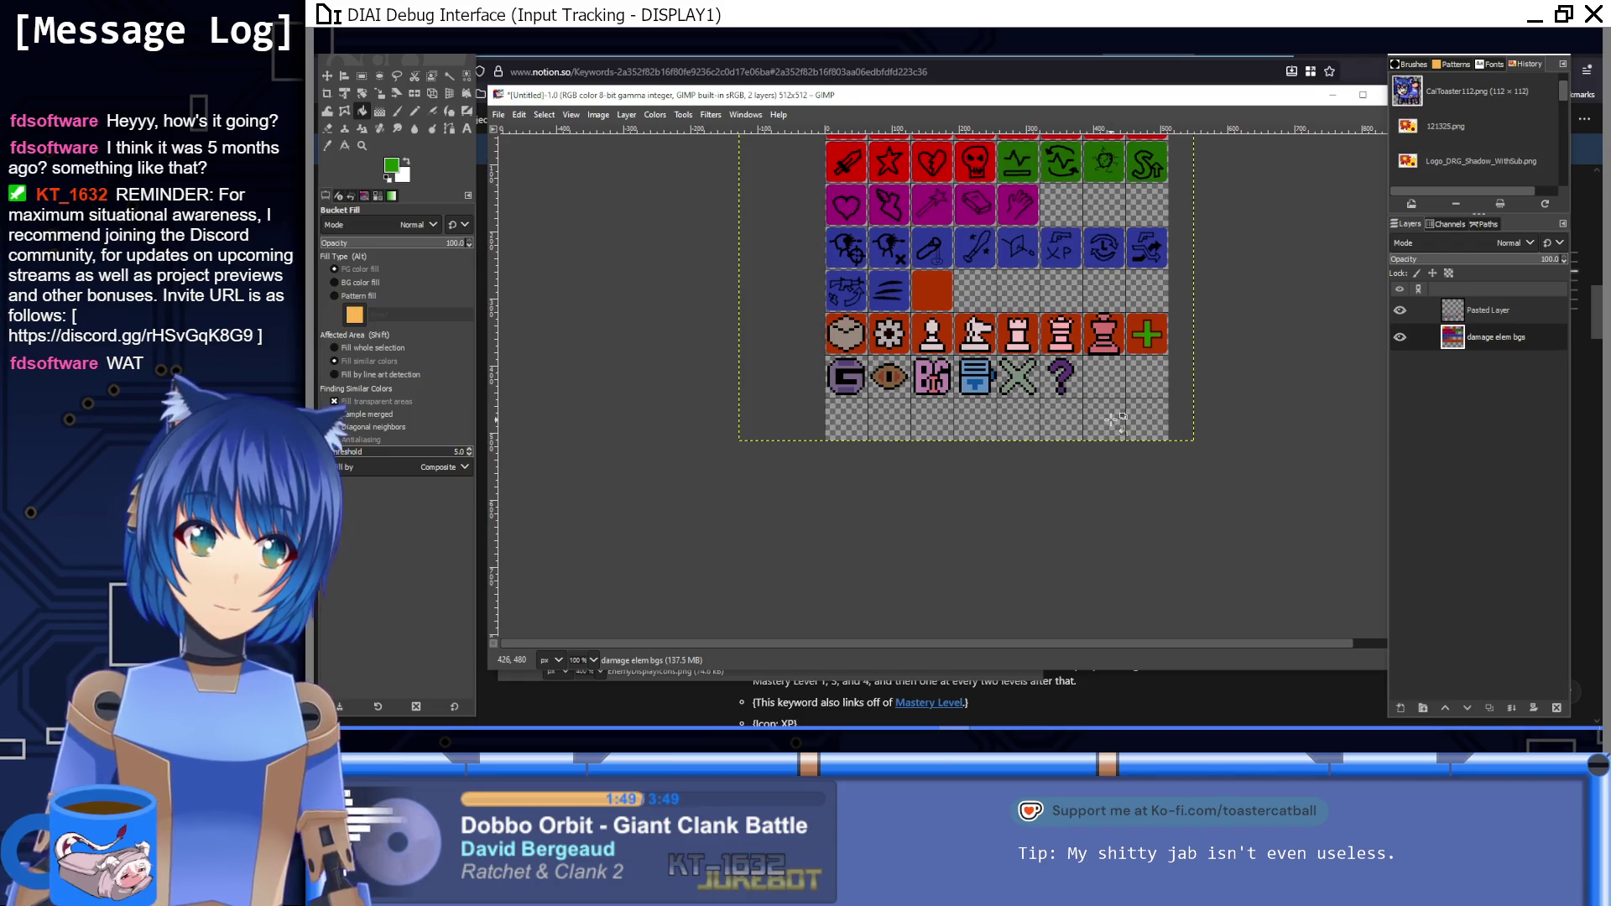
left_click(361, 79)
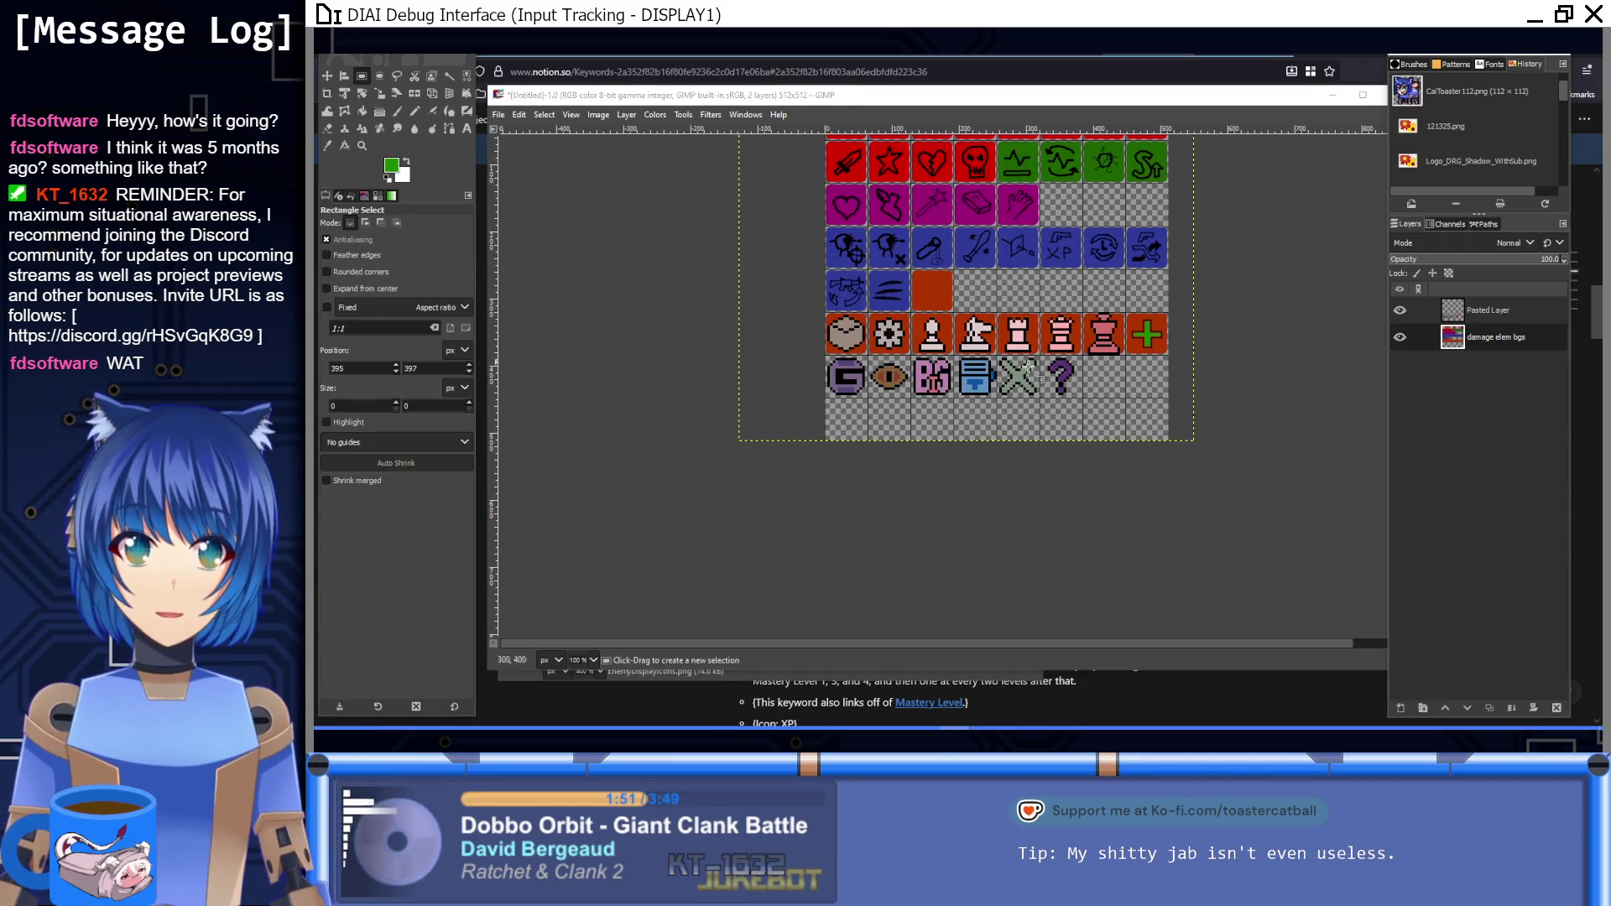
Step: Copy the chess-piece row of red tiles and move the copy down onto the bottom-row icons
scroll(717, 441, "up", 2)
scroll(718, 441, "down", 1)
mouse_move(718, 440)
left_mouse_down()
mouse_move(1007, 225)
mouse_move(1259, 250)
mouse_move(1247, 279)
left_mouse_up()
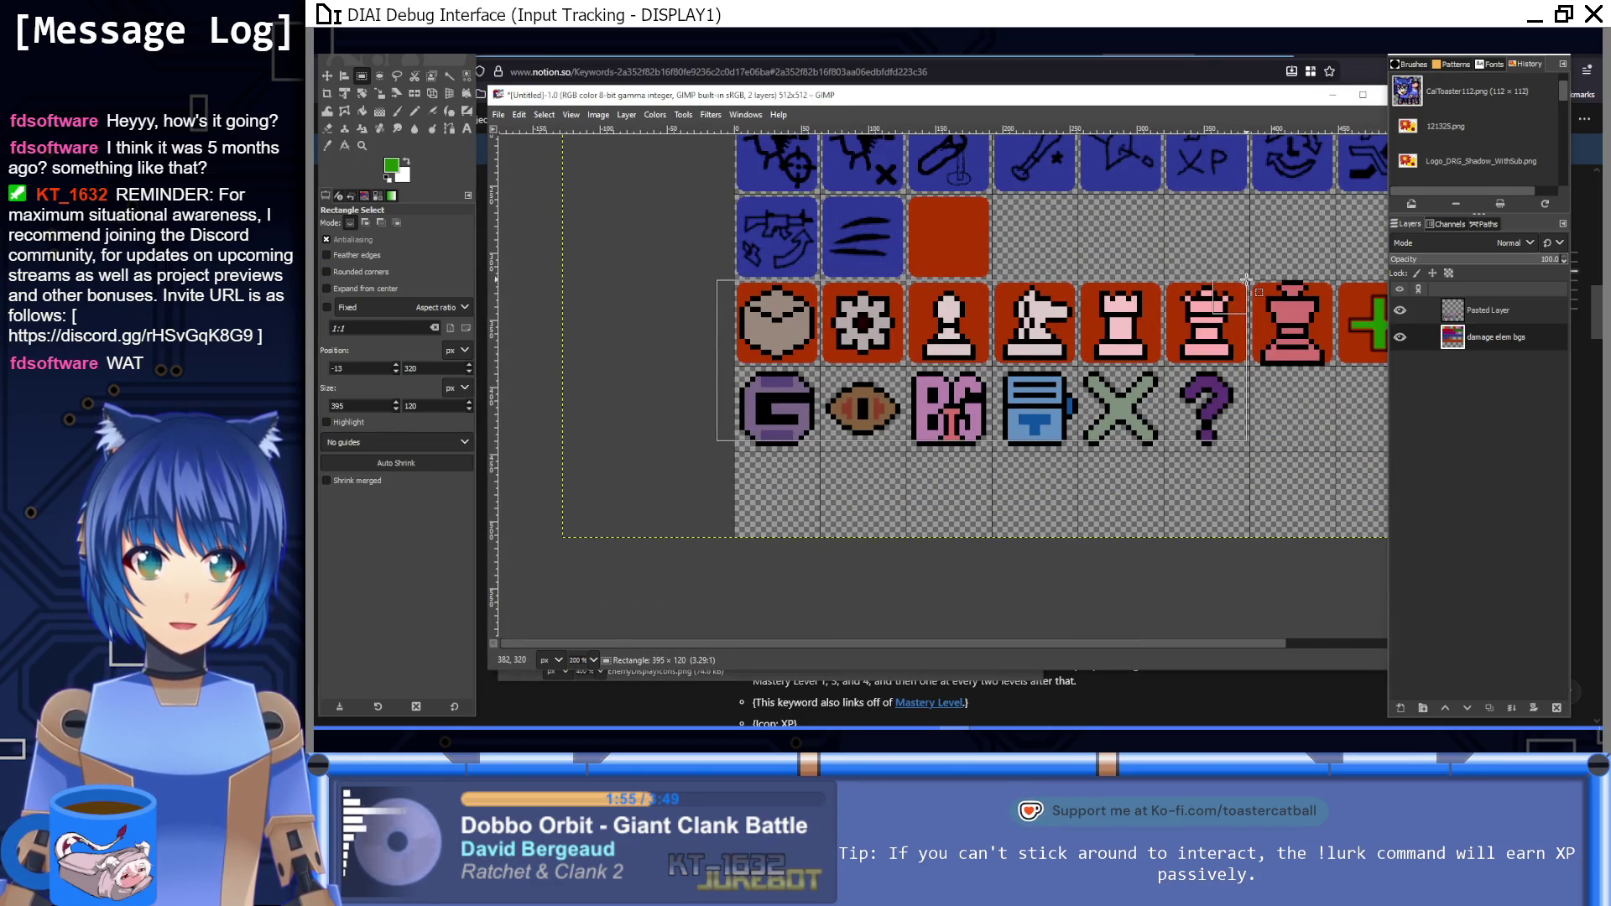
left_click_drag(1224, 357, 1230, 356)
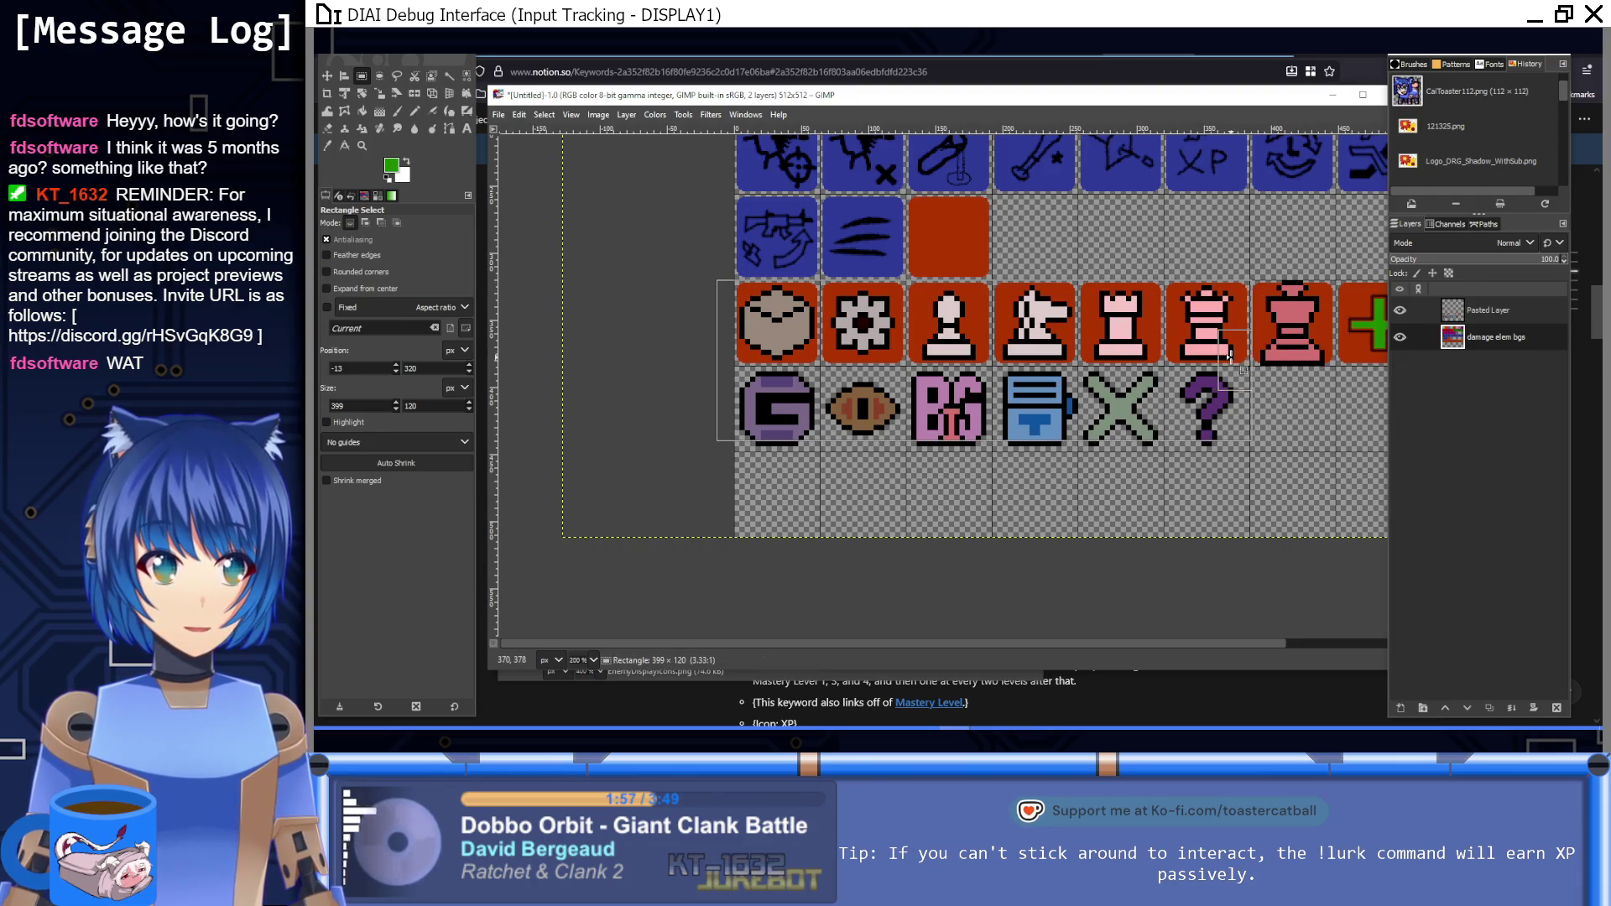
key("ctrl+c")
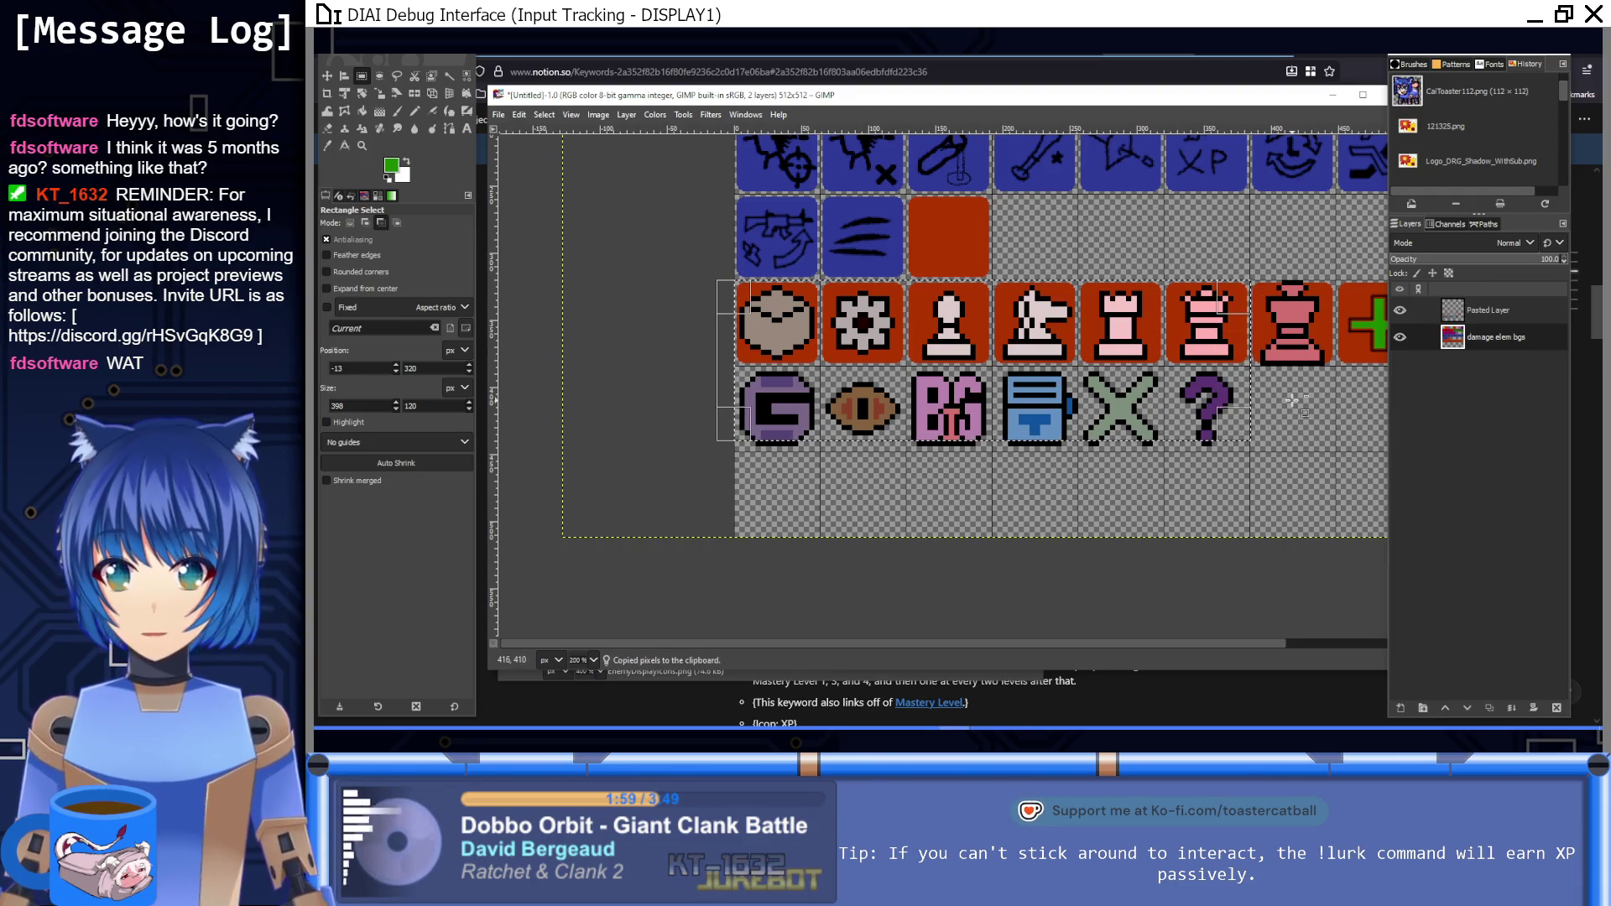
key("ctrl+v")
left_click_drag(997, 330, 1004, 417)
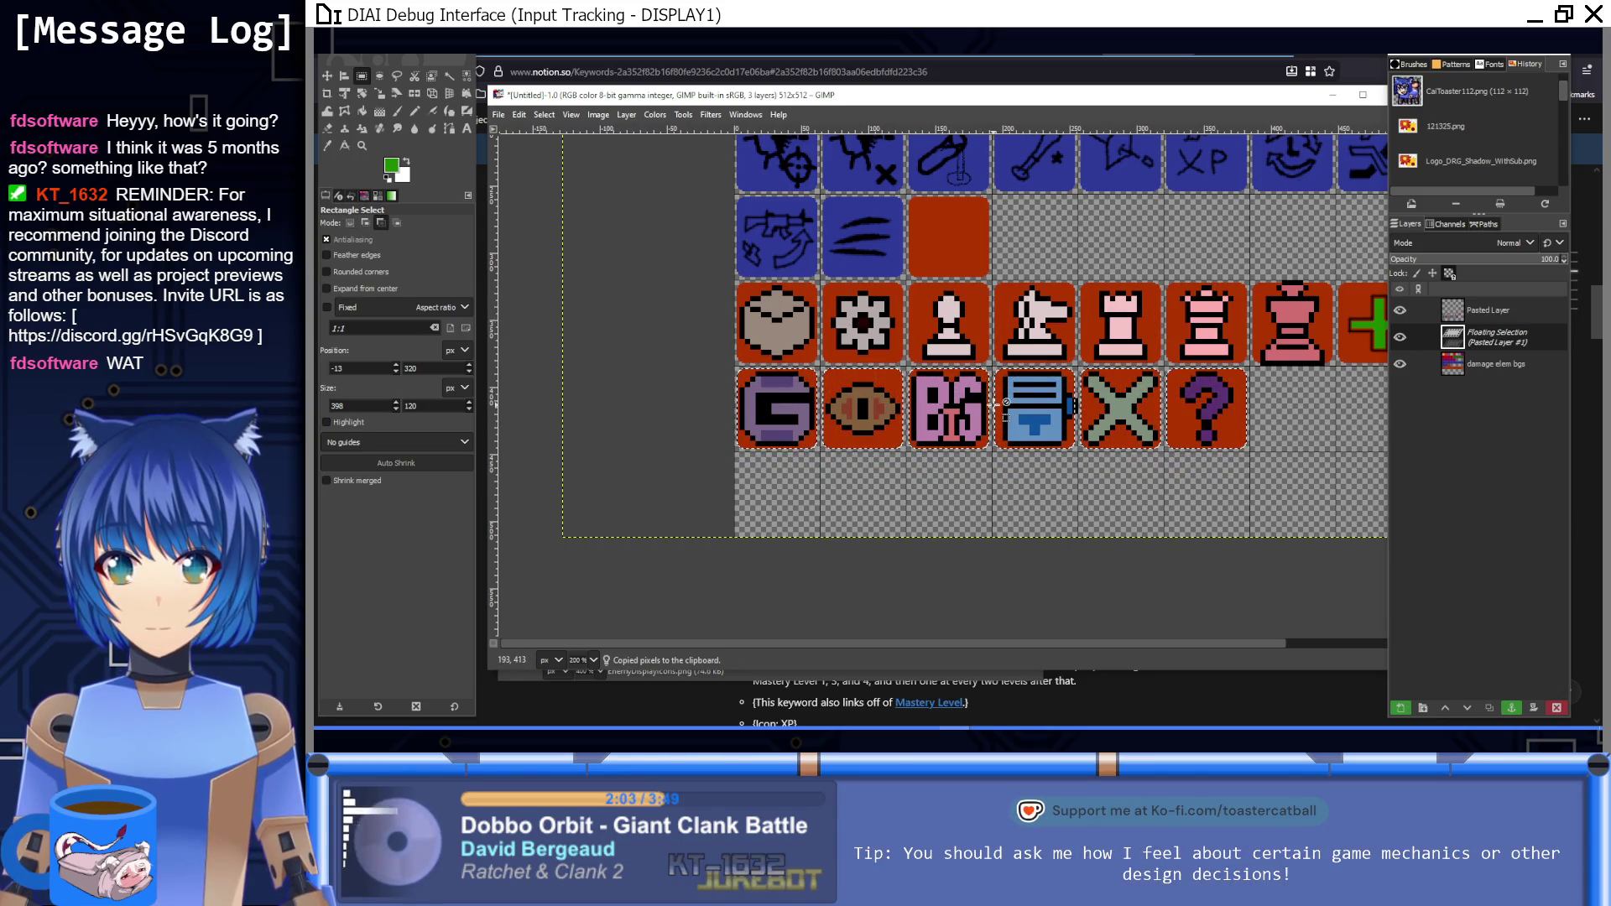
scroll(764, 371, "up", 2)
scroll(999, 549, "down", 3)
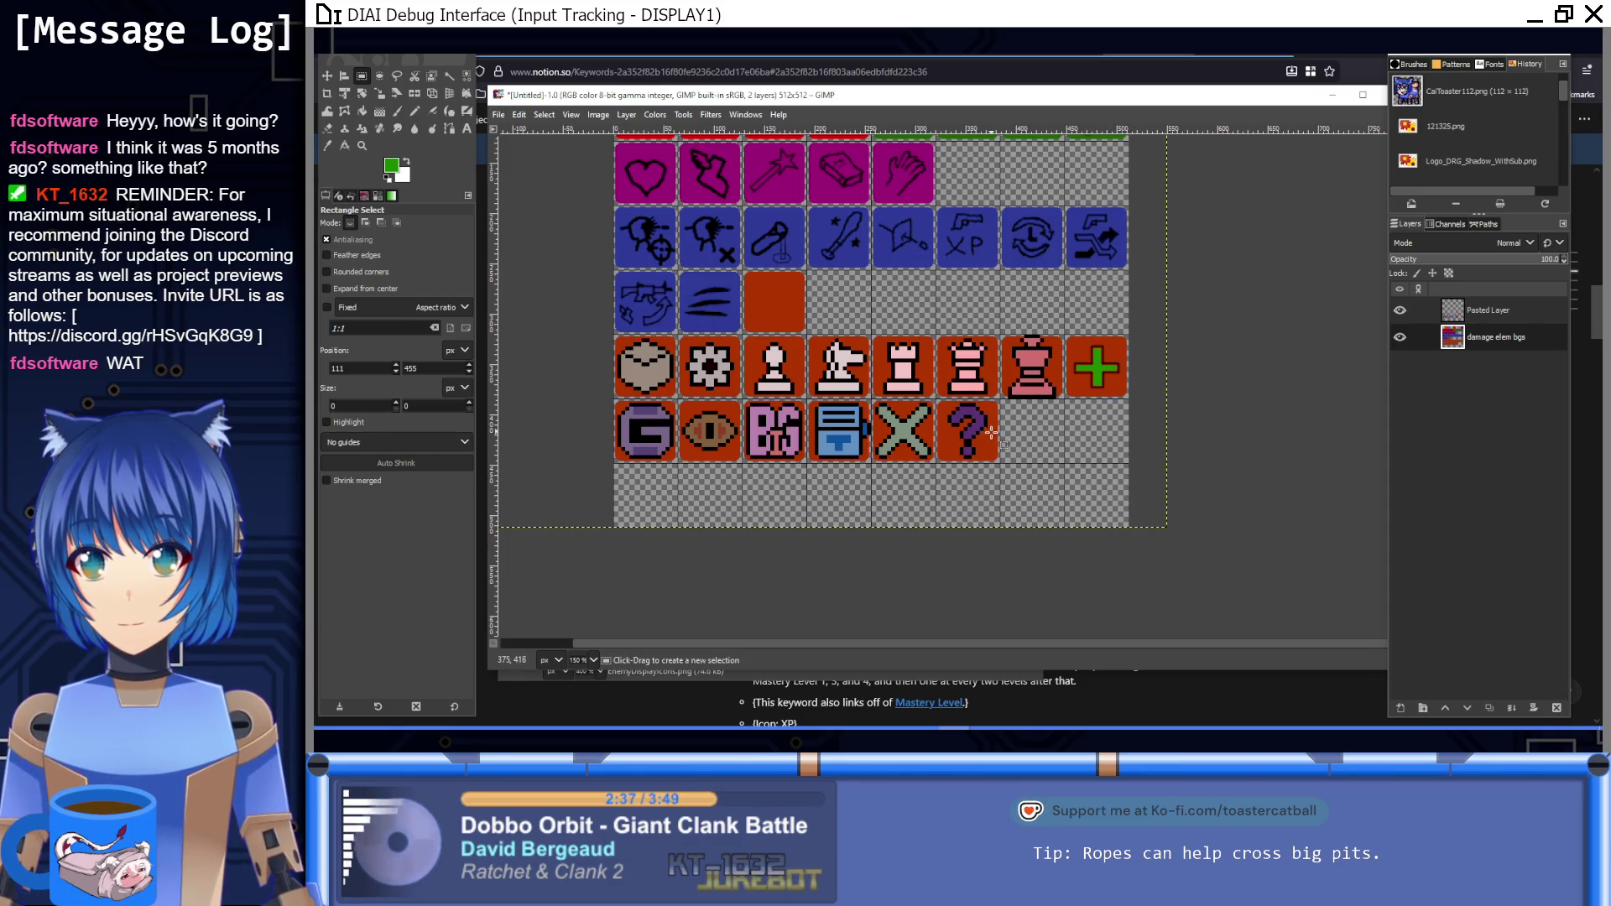
scroll(992, 433, "up", 1)
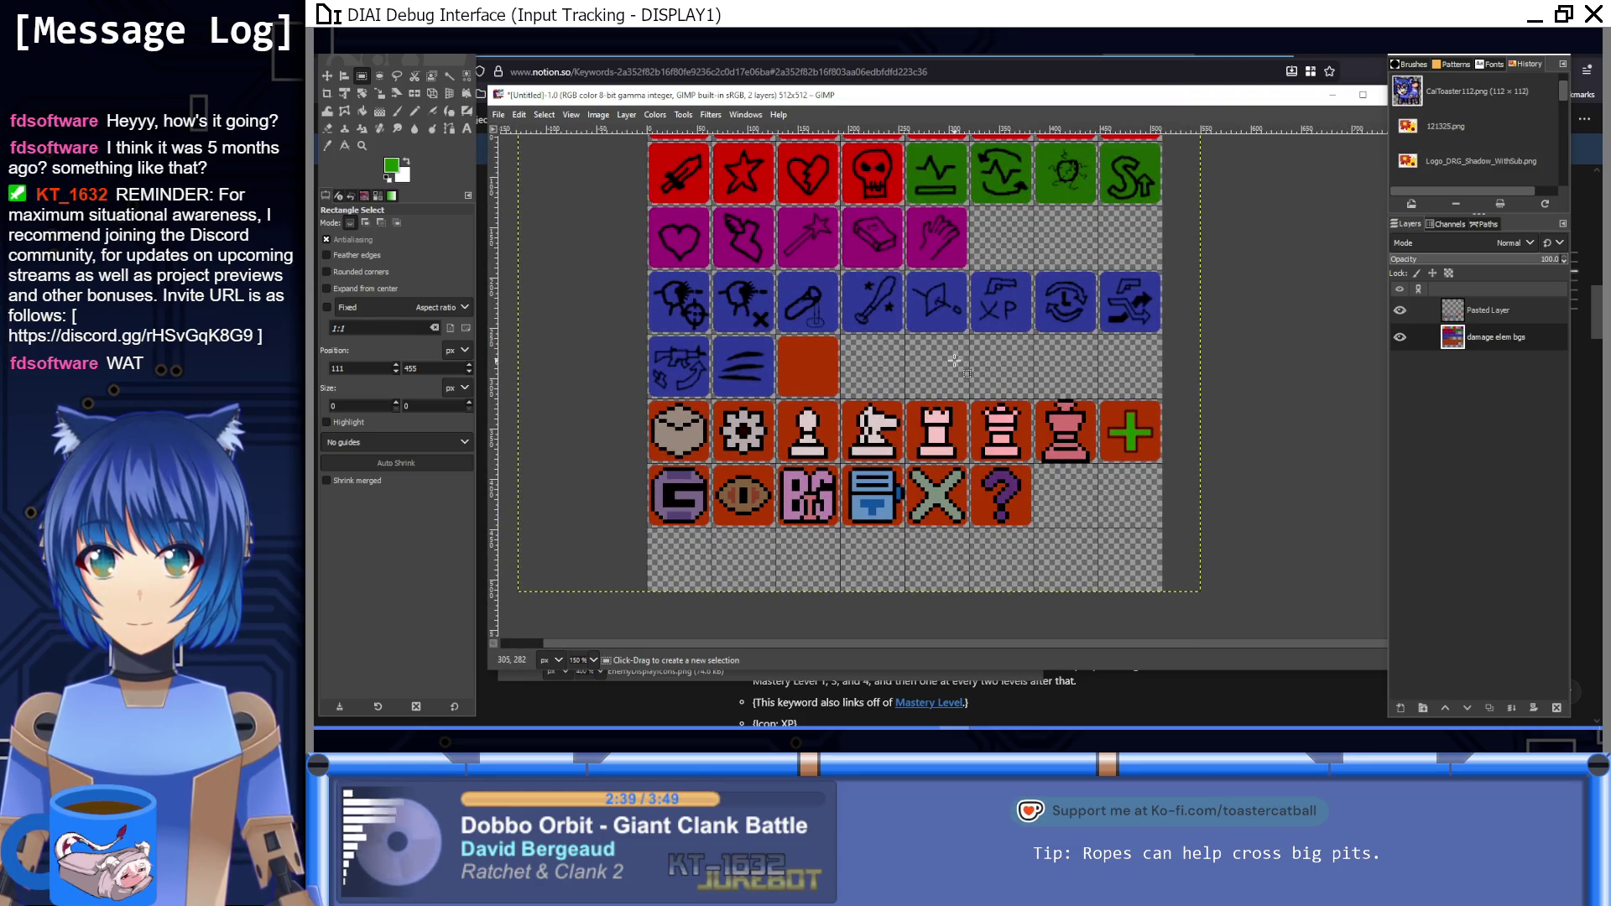
left_click(520, 676)
scroll(1097, 265, "down", 5)
scroll(1097, 265, "down", 10)
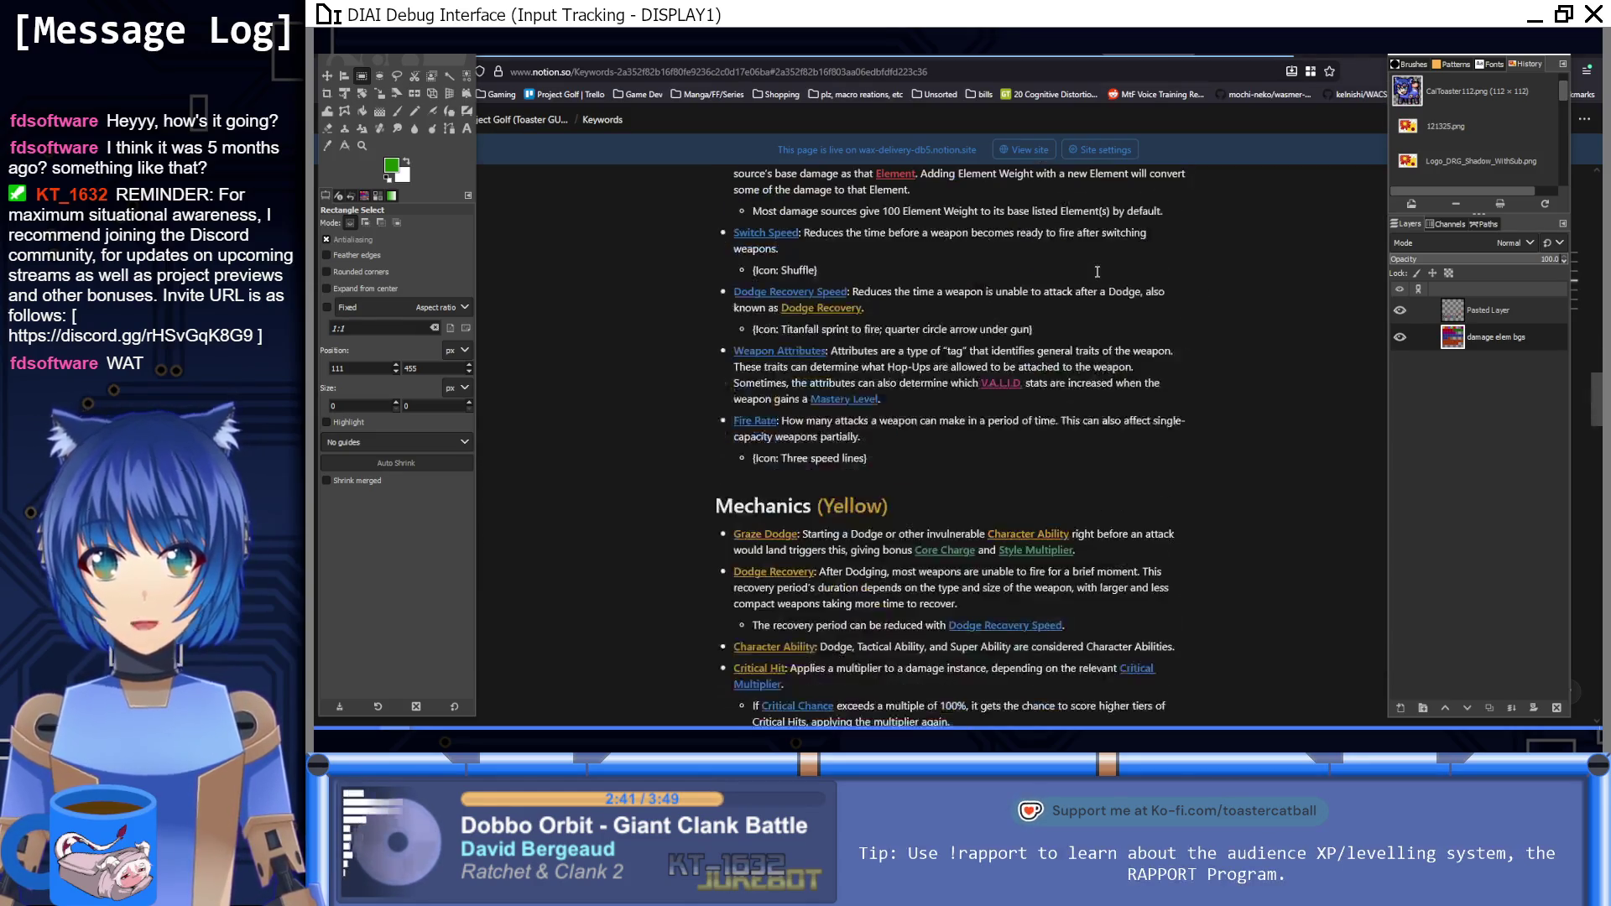
scroll(1097, 272, "down", 15)
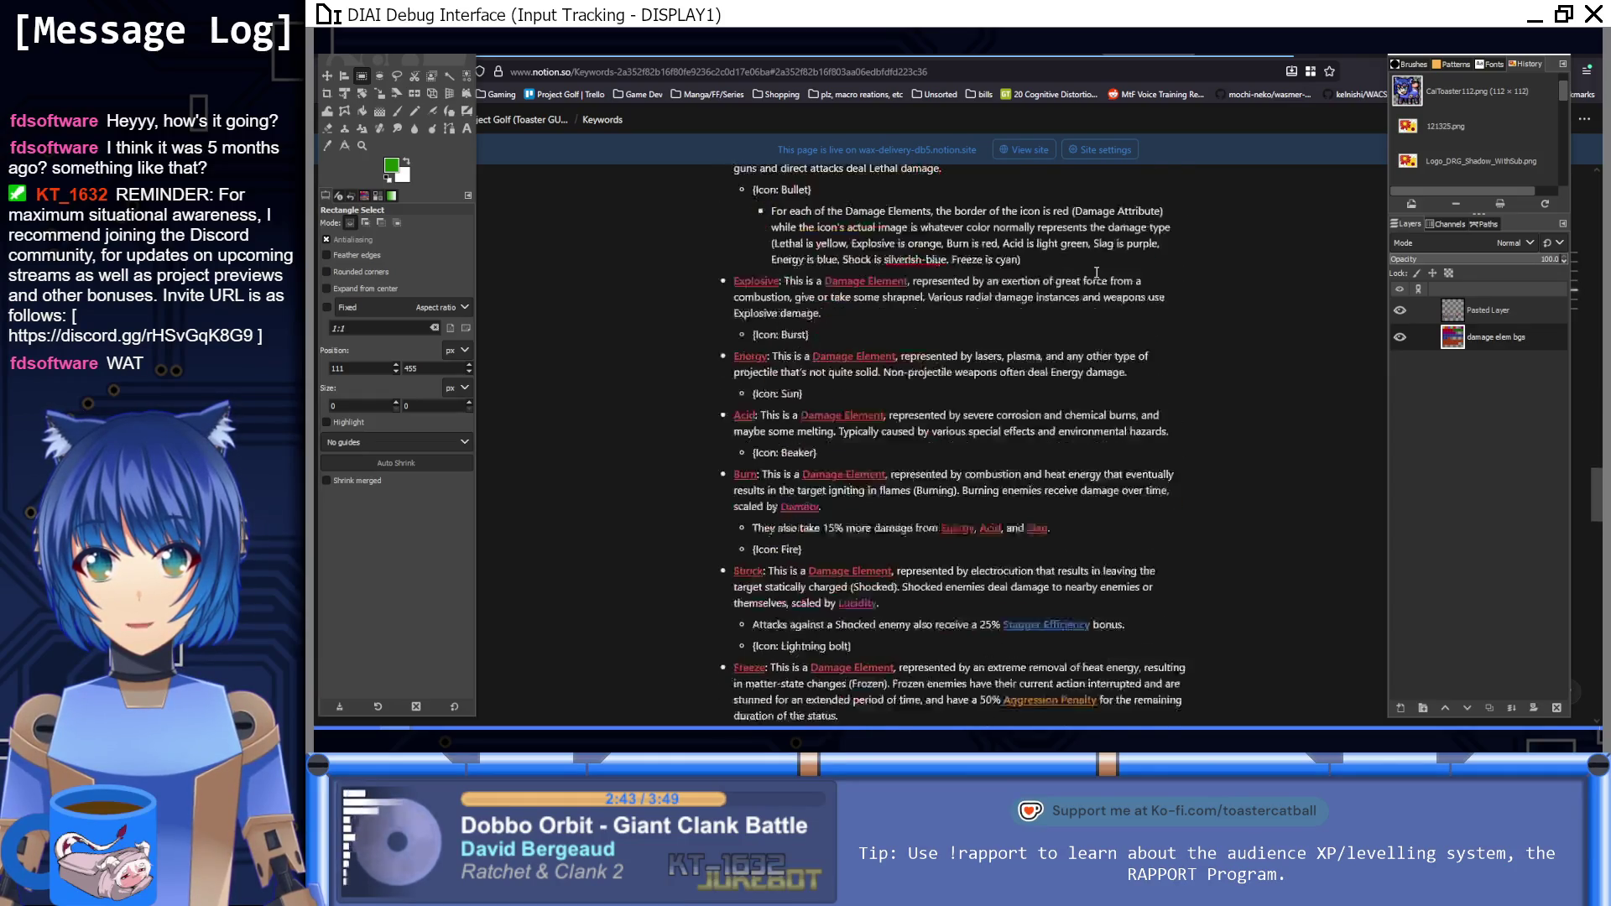
scroll(1098, 273, "down", 2)
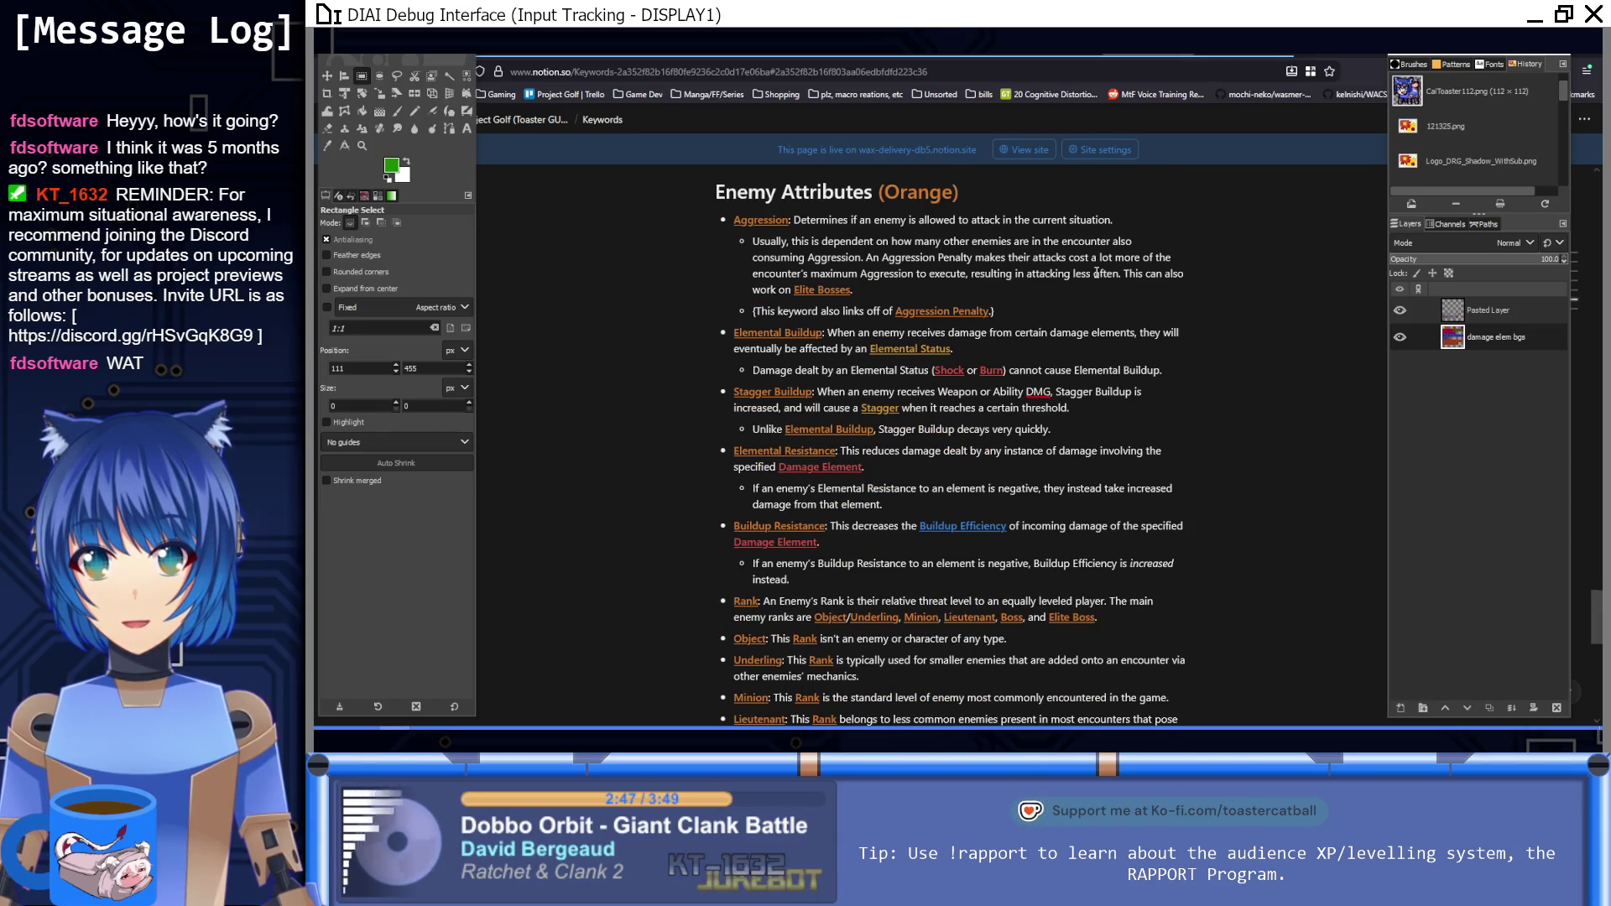
scroll(1096, 273, "down", 1)
scroll(1097, 272, "down", 6)
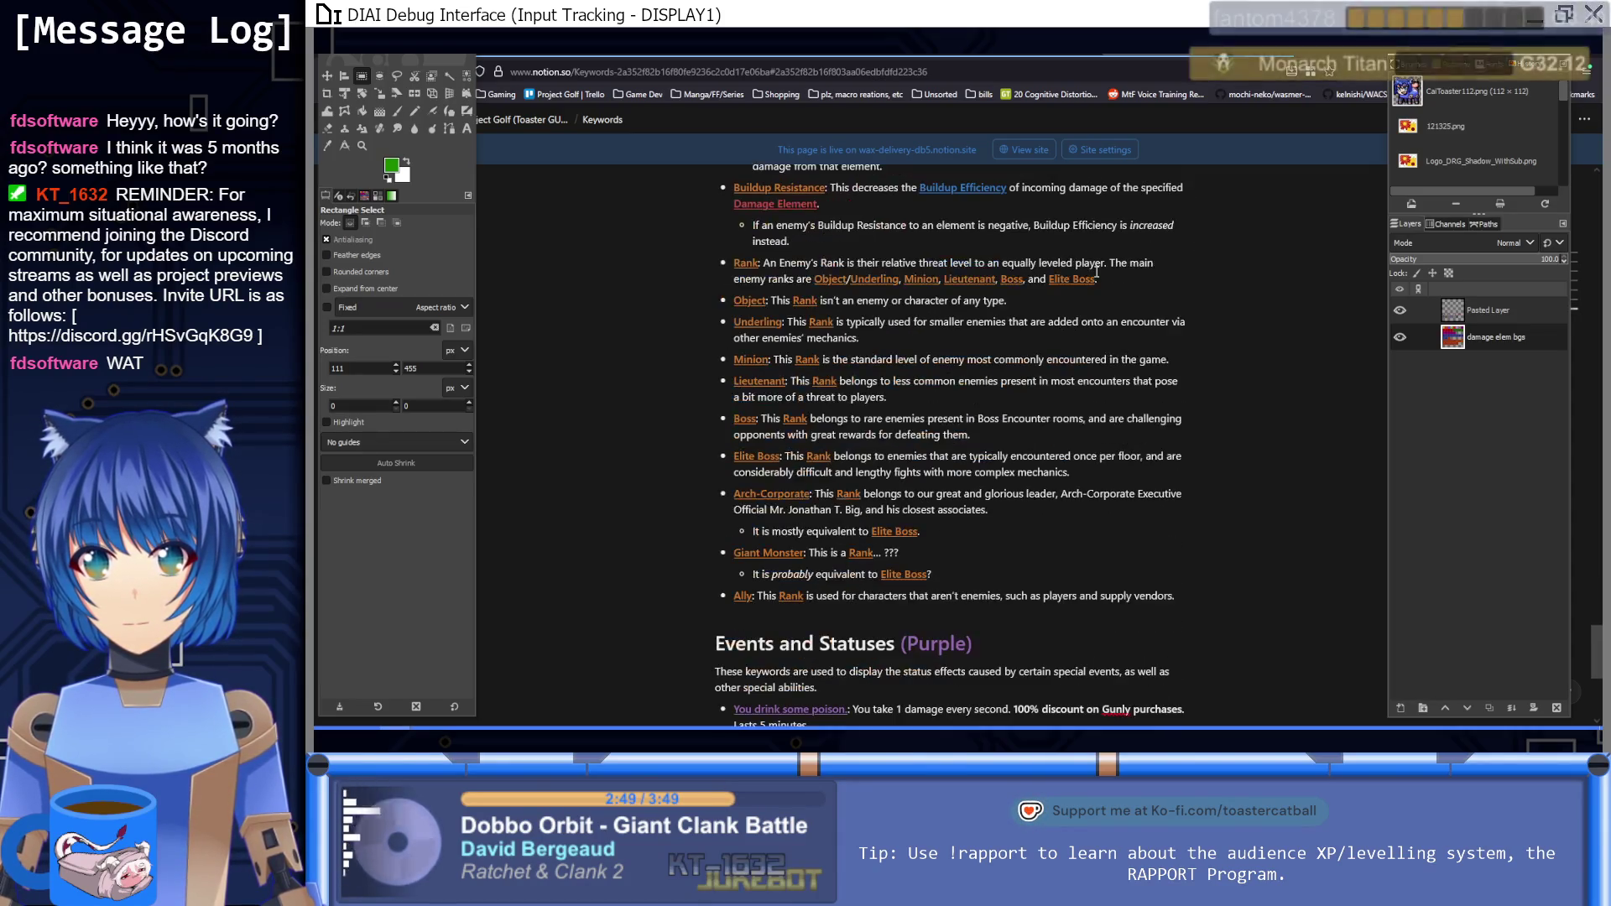
scroll(1095, 272, "up", 15)
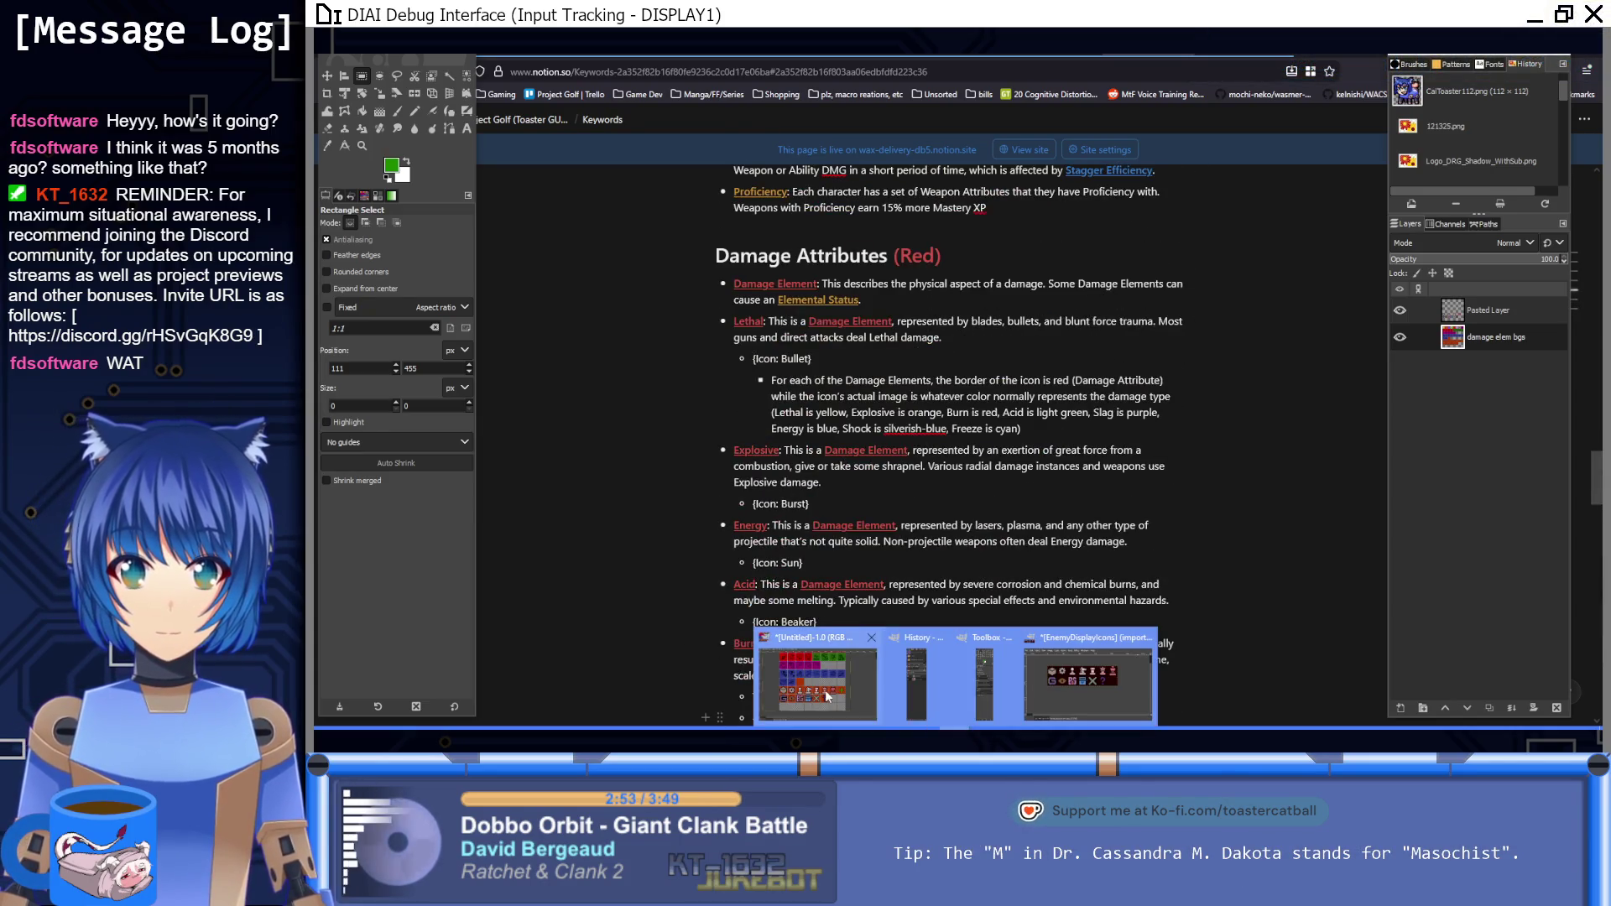
key("alt+Tab")
scroll(840, 440, "up", 1)
left_click_drag(840, 439, 821, 494)
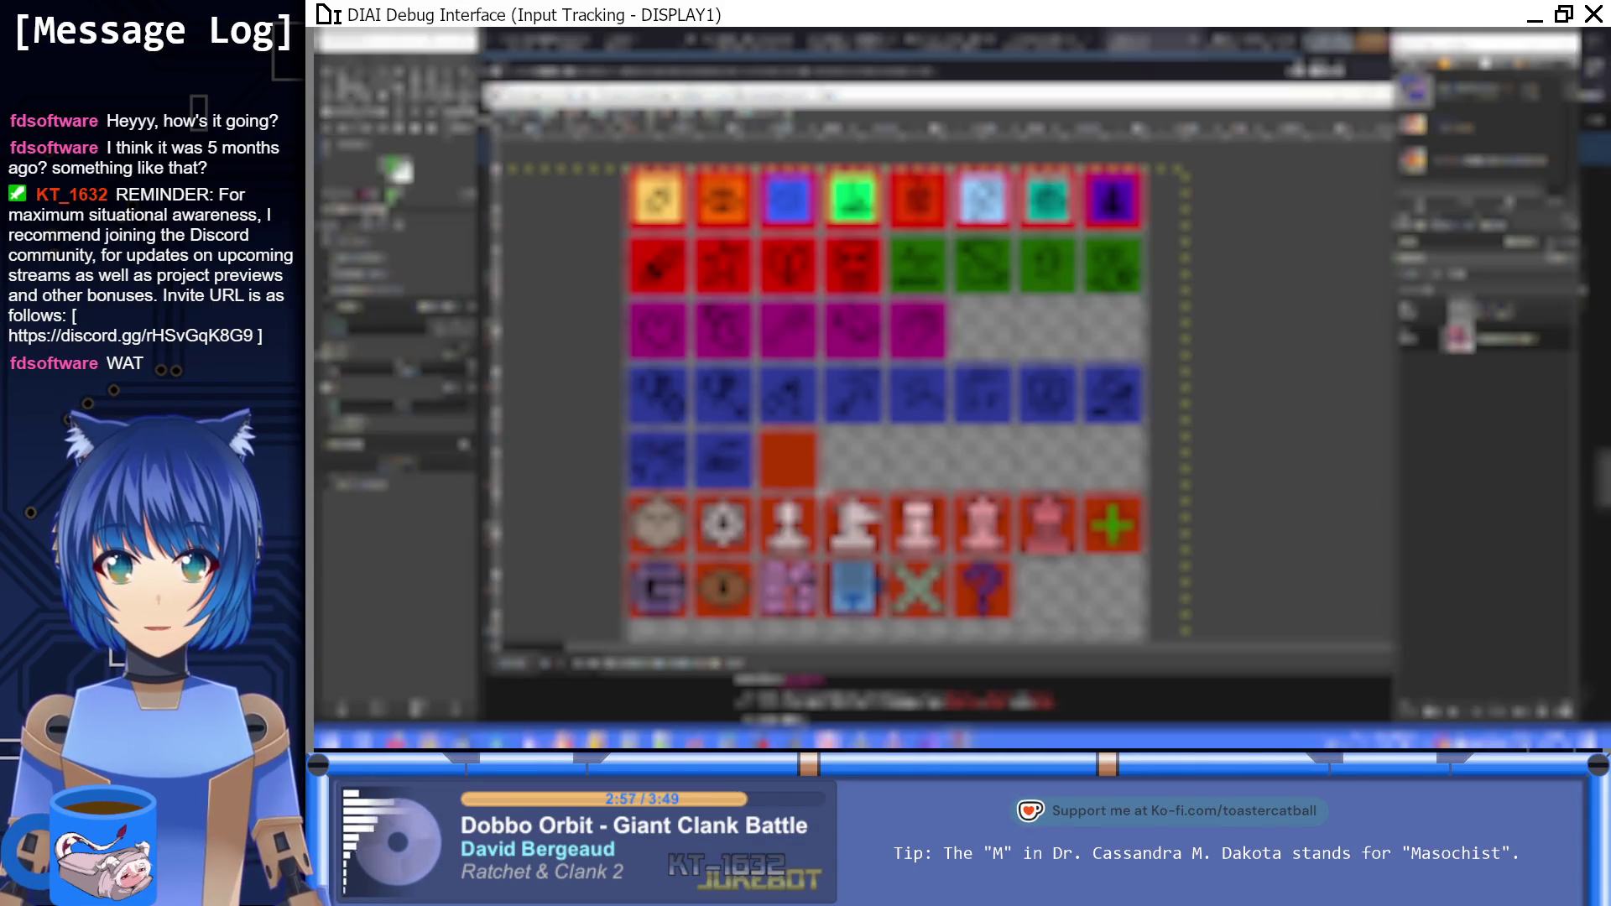
Step: Browse the export dialog to the Unity project's Assets/Sprites/UI/Icons folder
key("ctrl+o")
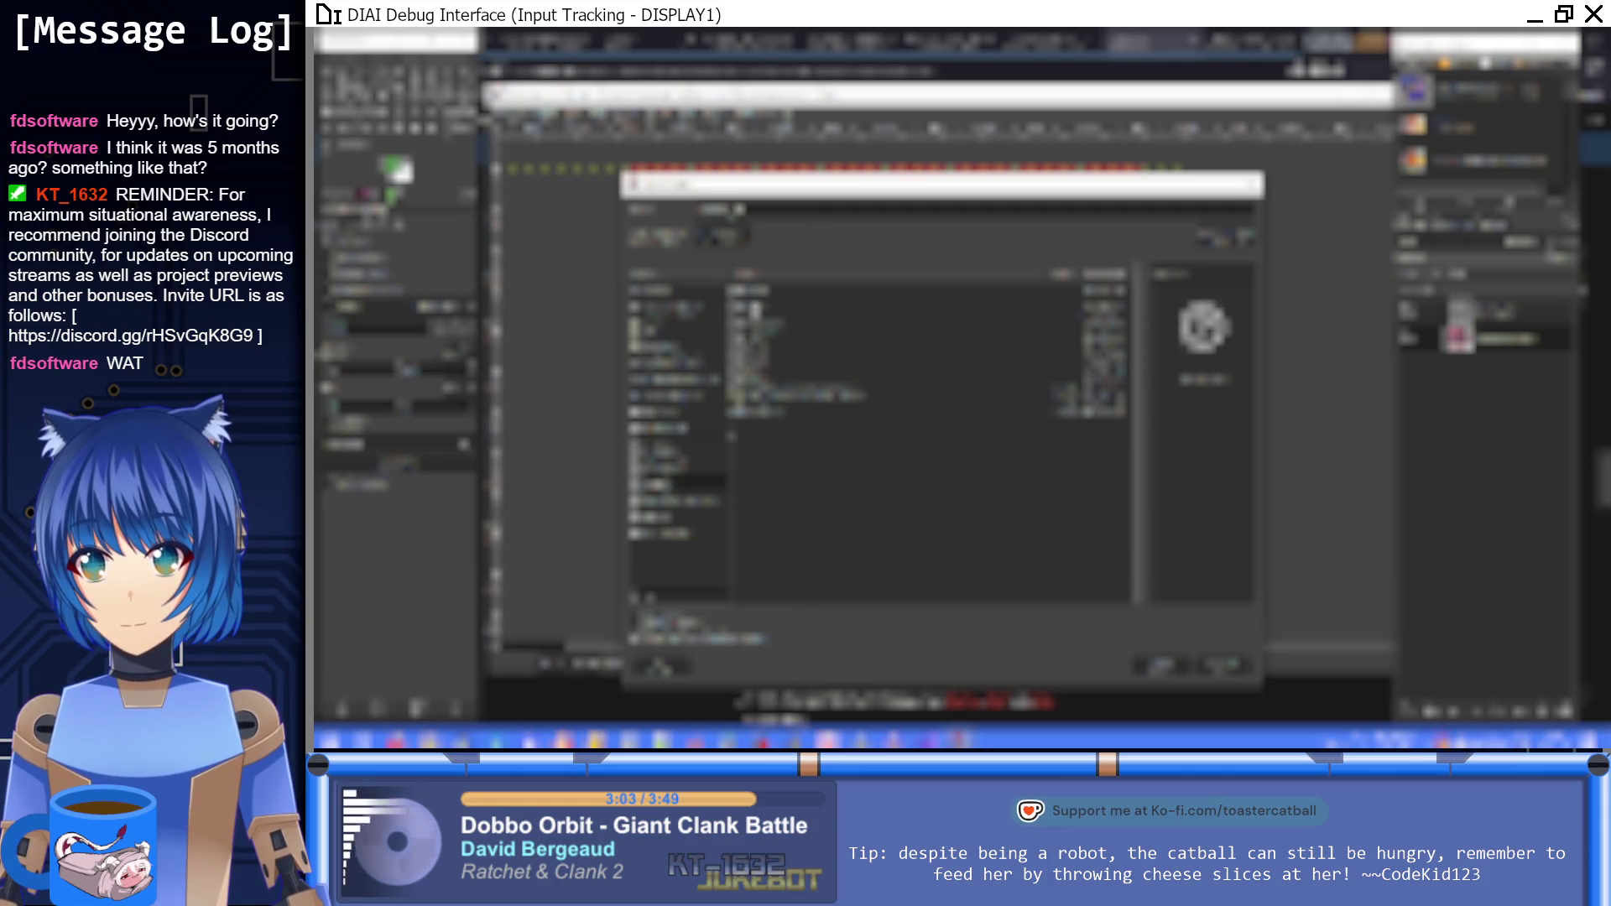
double_click(761, 312)
double_click(774, 295)
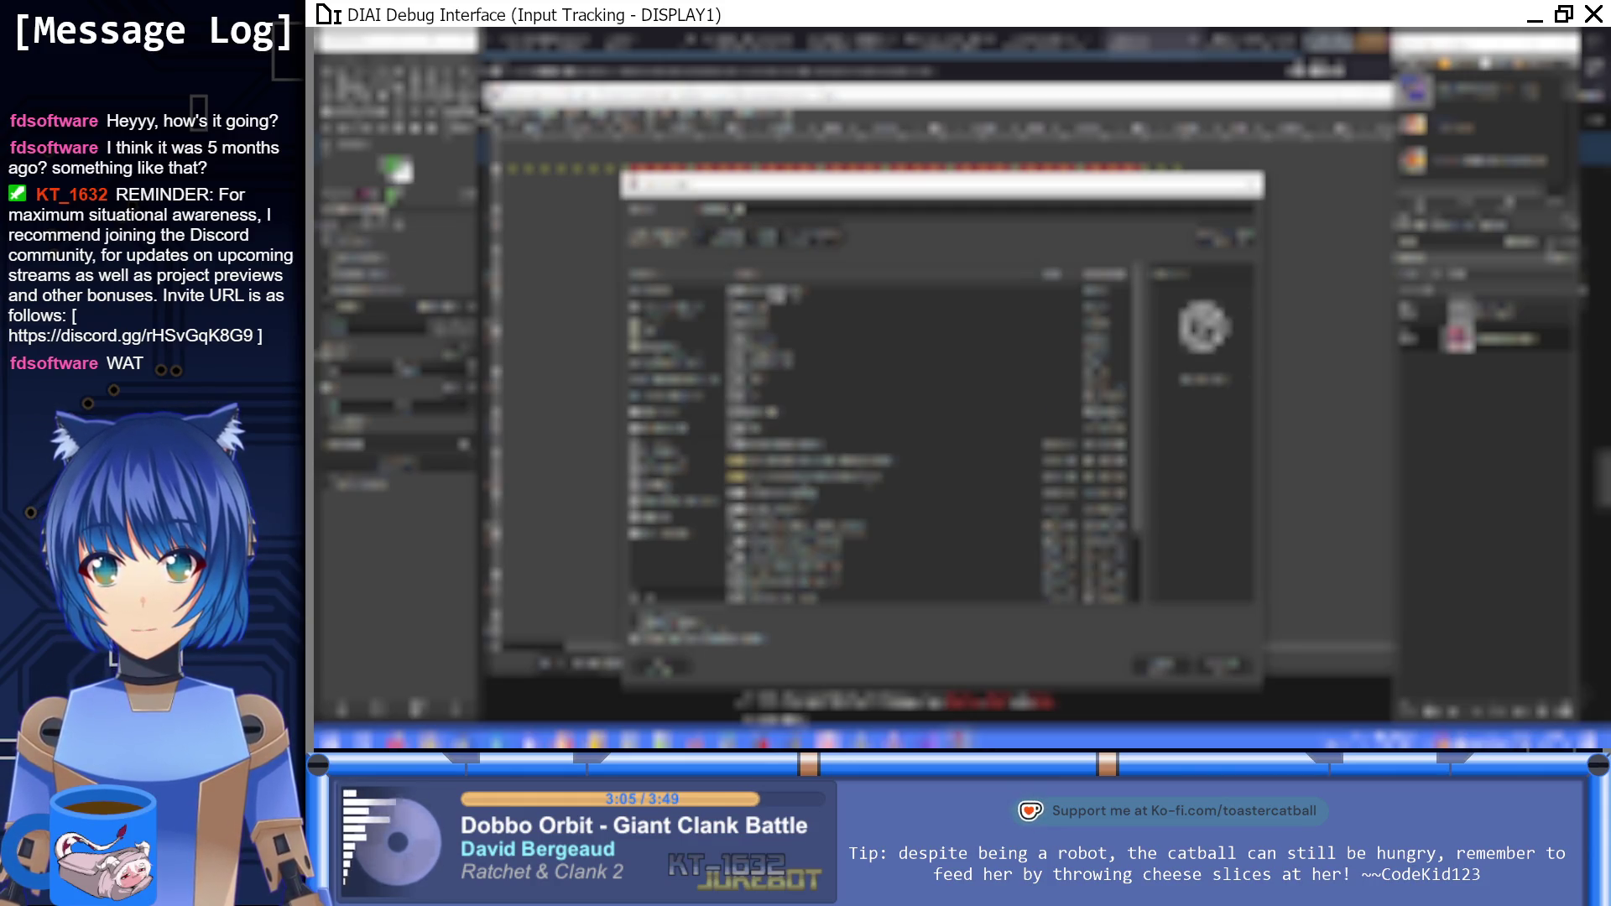
double_click(765, 401)
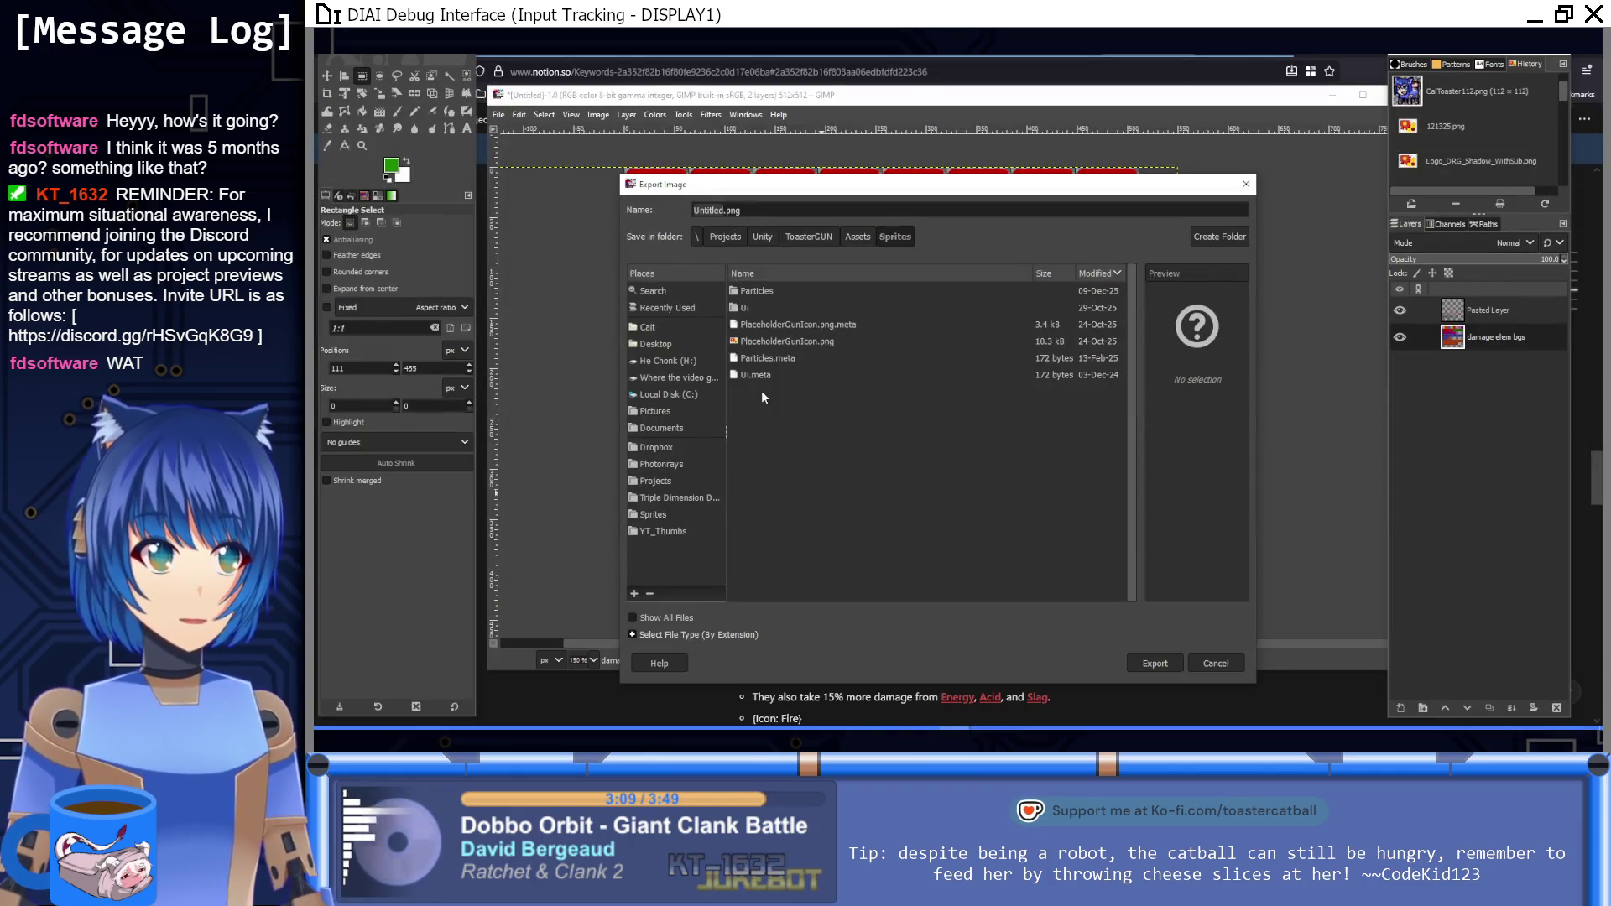
left_click(754, 309)
double_click(753, 310)
double_click(758, 292)
Step: Name the file EffectTextIcons and export it as PNG with default options
double_click(718, 210)
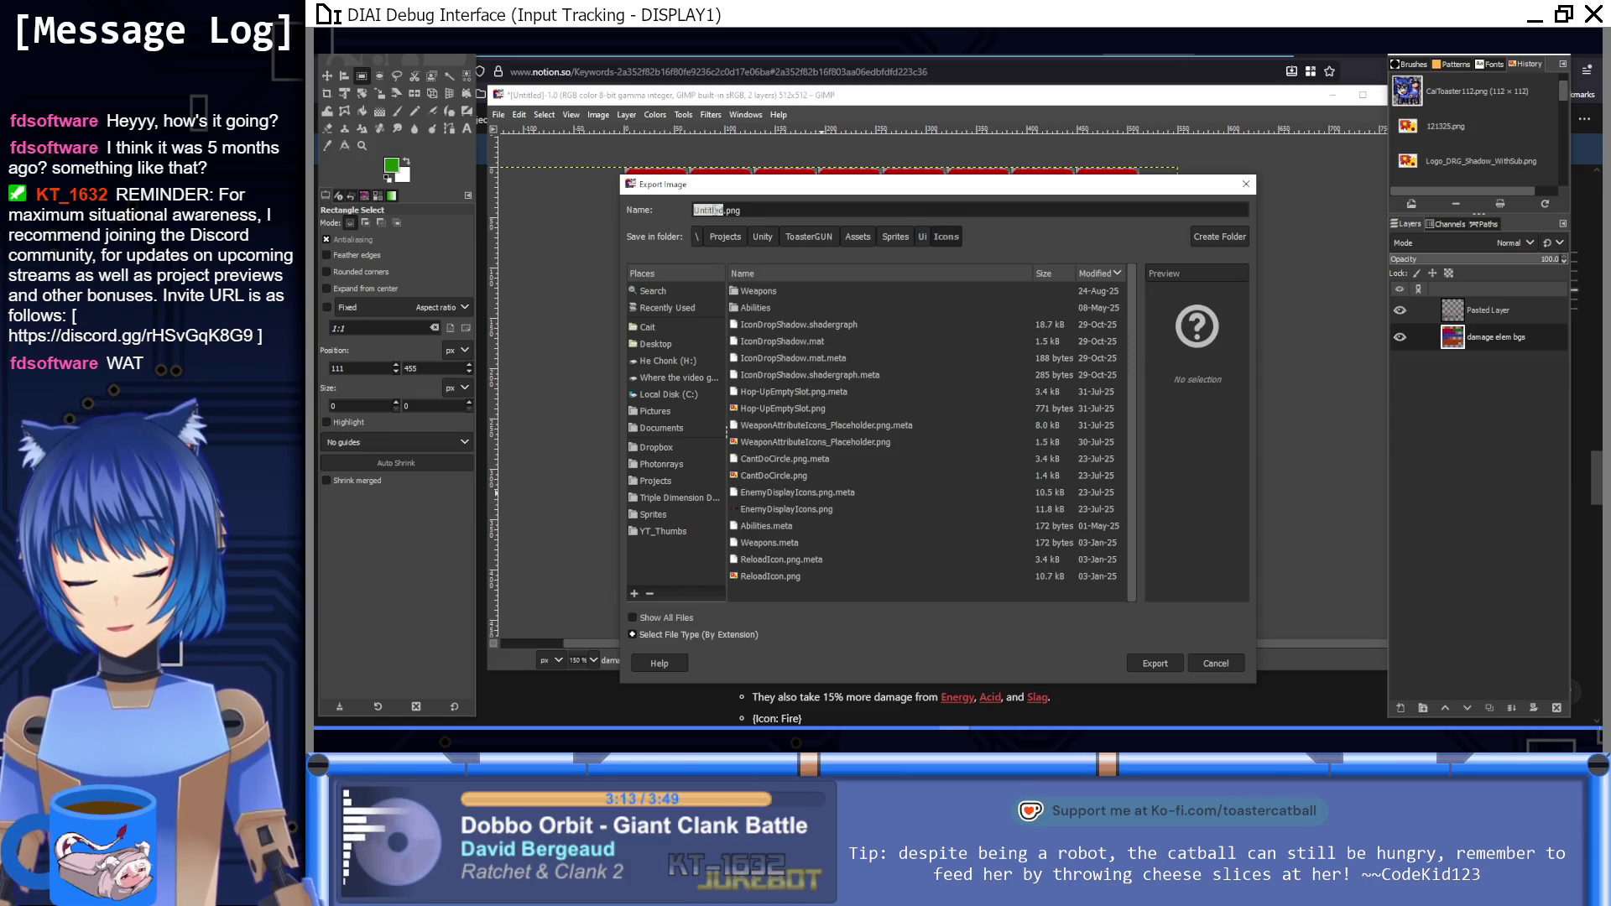
type("EffectTex")
type("tIcon")
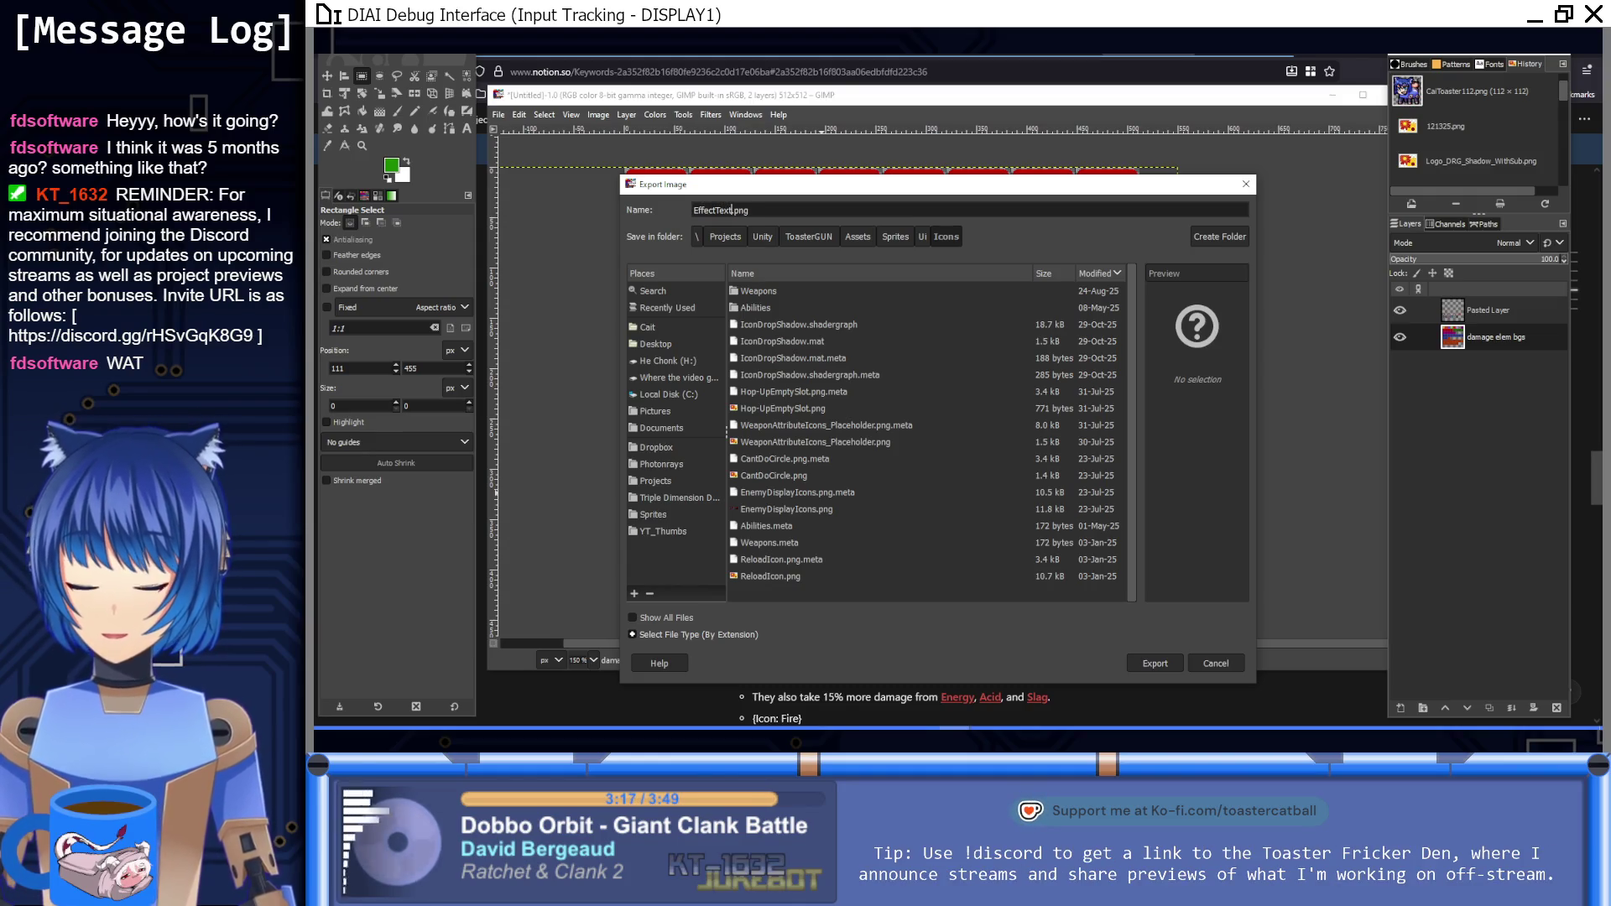
type("s")
key("Return")
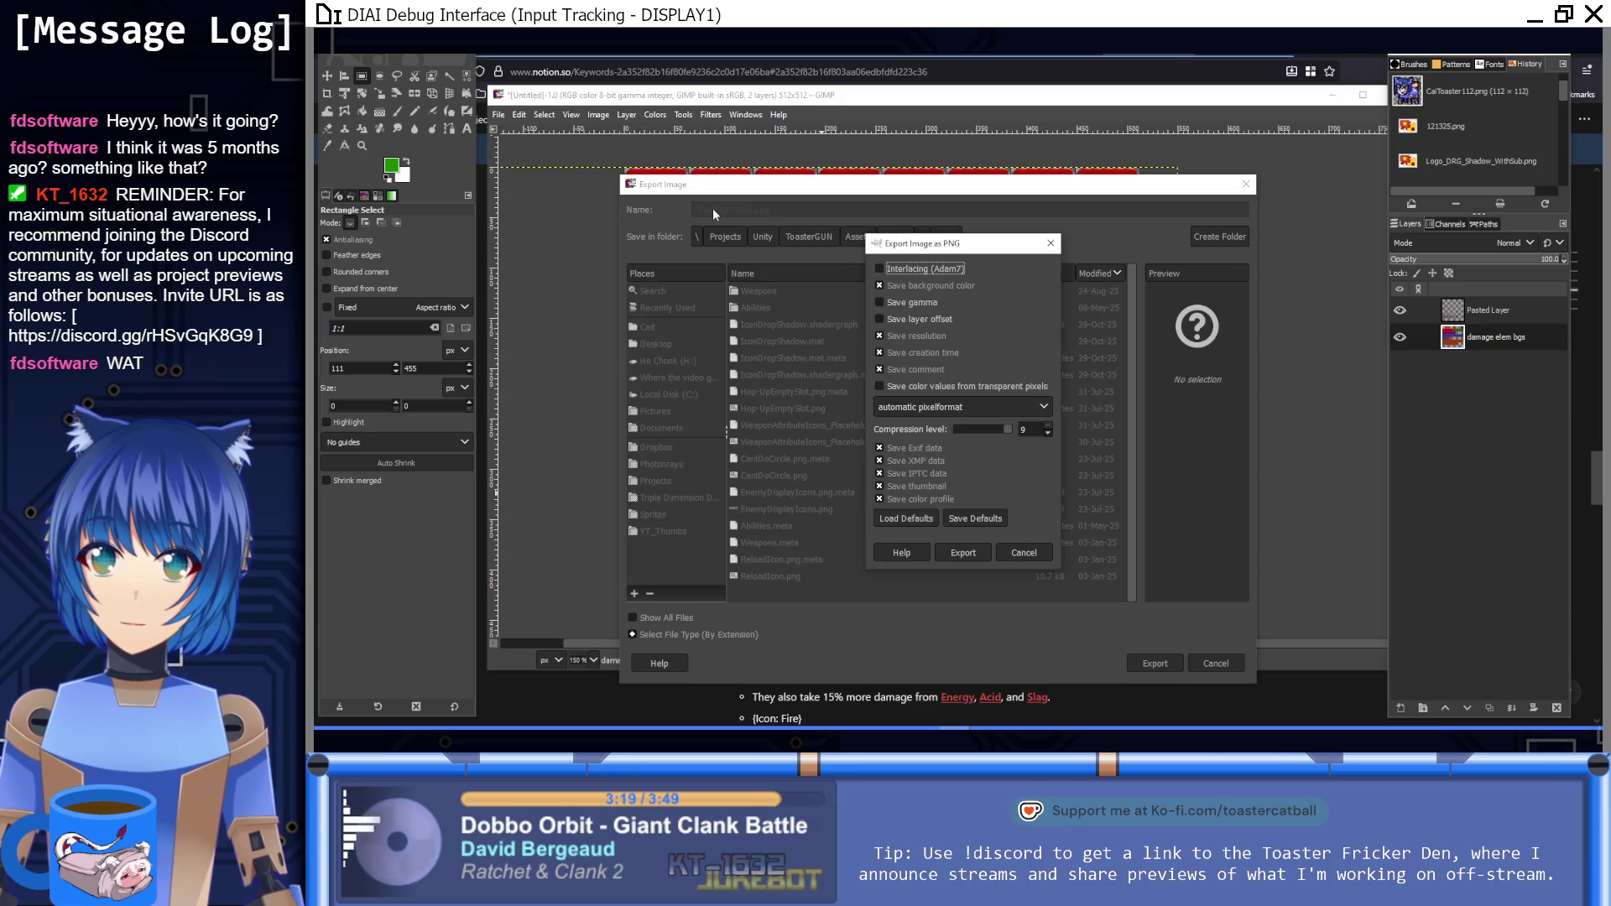
key("Return")
scroll(891, 453, "down", 2)
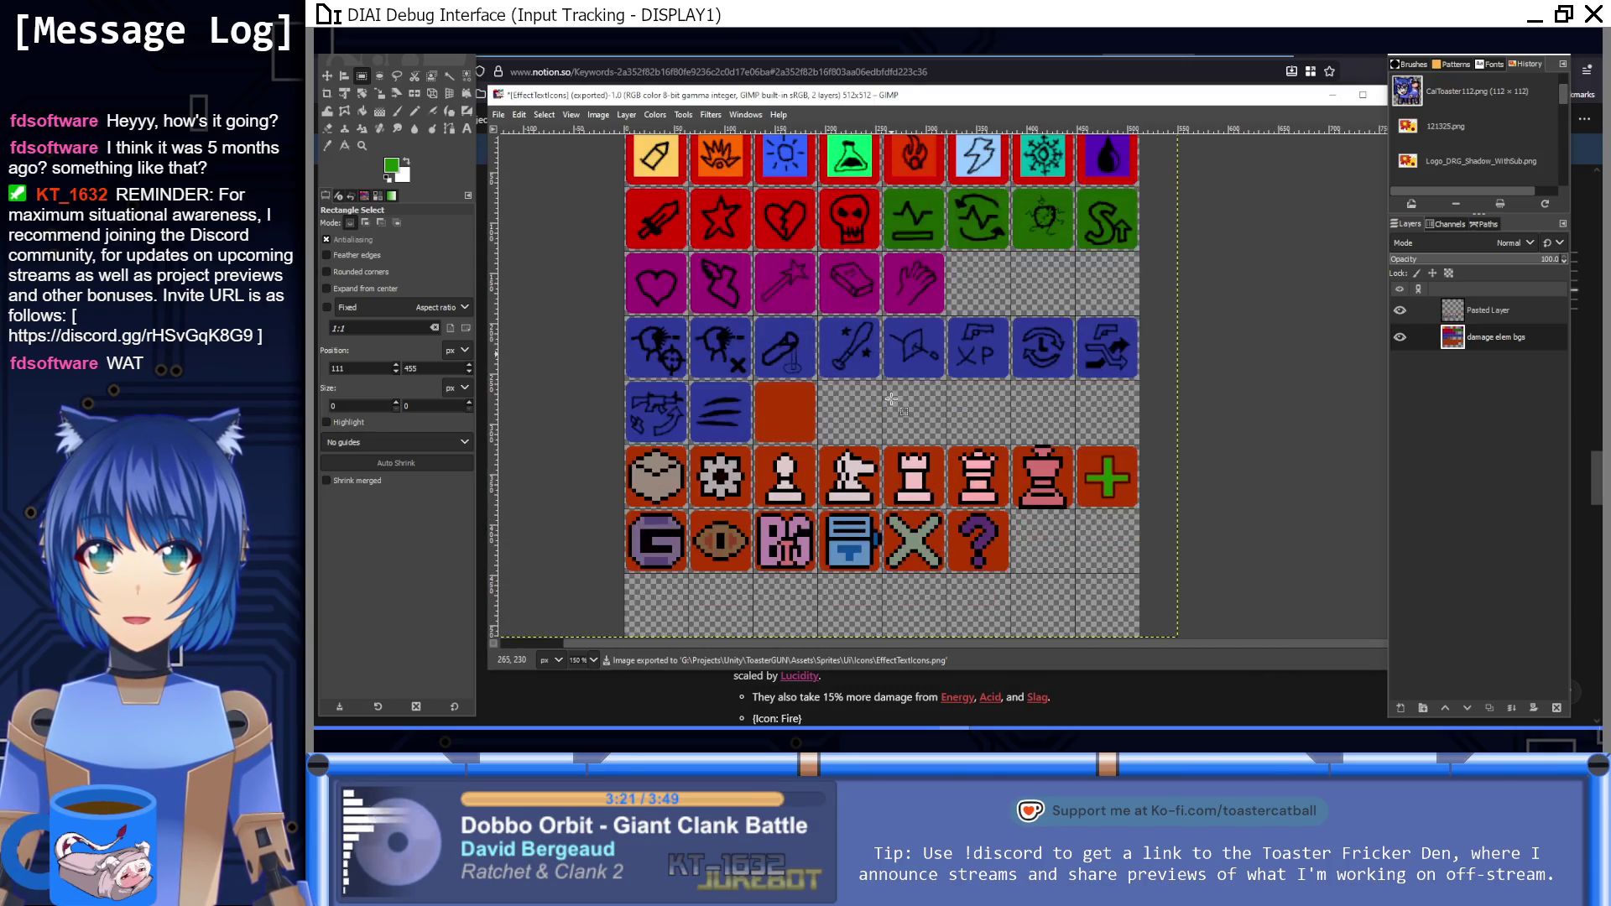
scroll(891, 453, "down", 1)
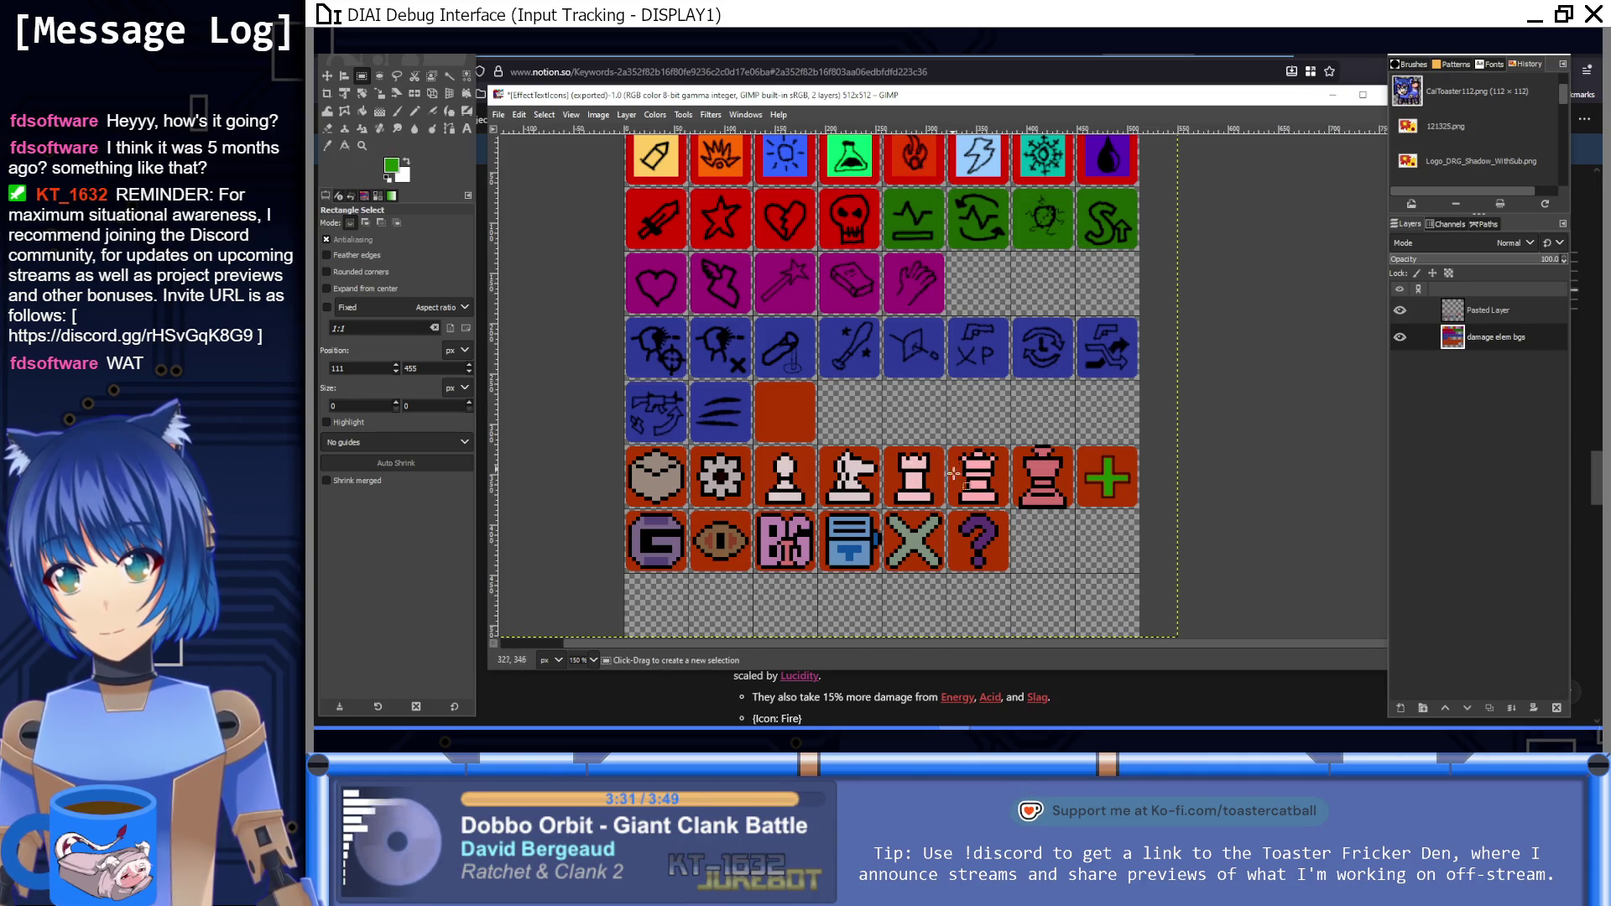
Step: Switch from GIMP to the Unity editor with the WeaponTargetOverlay scene
key("alt+Tab")
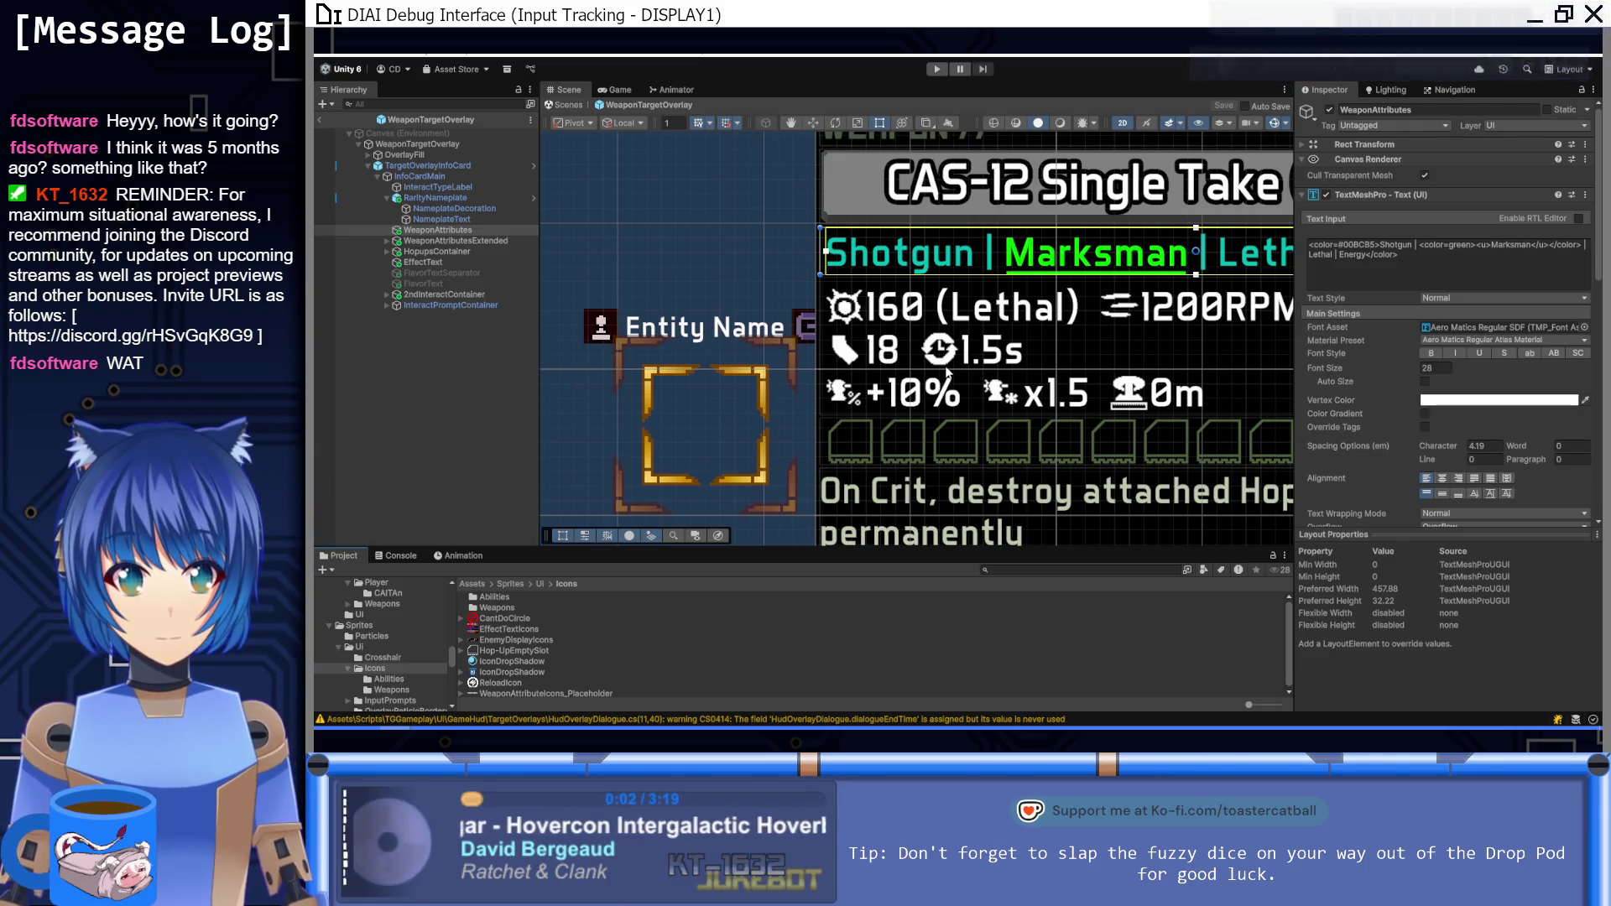
scroll(1039, 350, "down", 3)
scroll(845, 505, "down", 2)
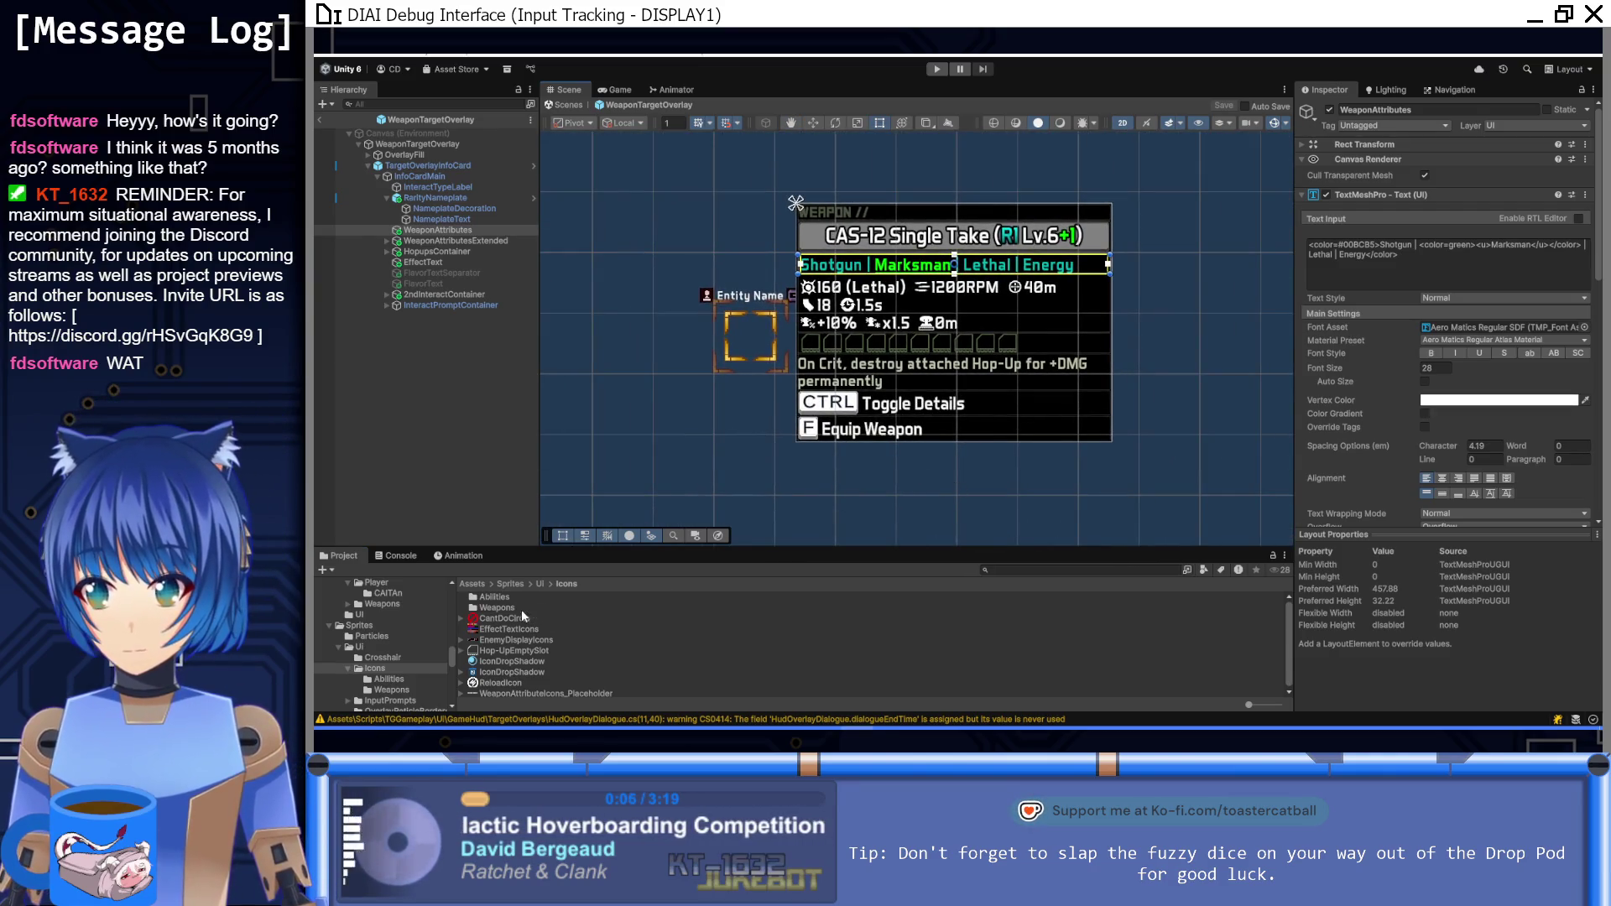
scroll(503, 636, "down", 1)
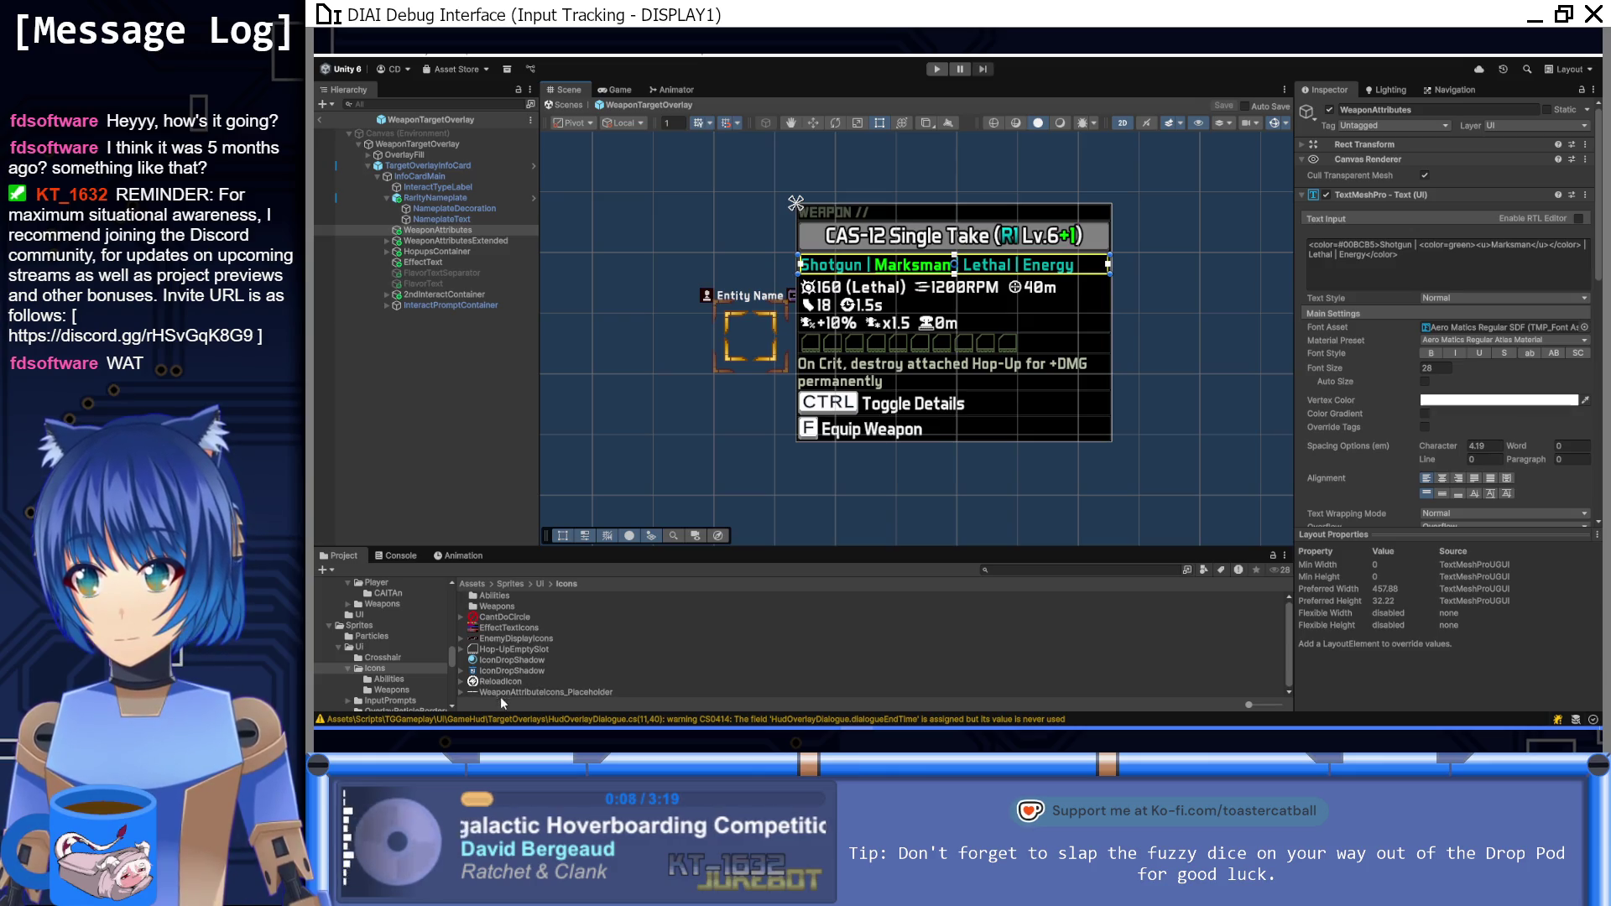
Step: Set EffectTextIcons' Texture Type to Sprite (2D and UI) and apply
left_click(507, 629)
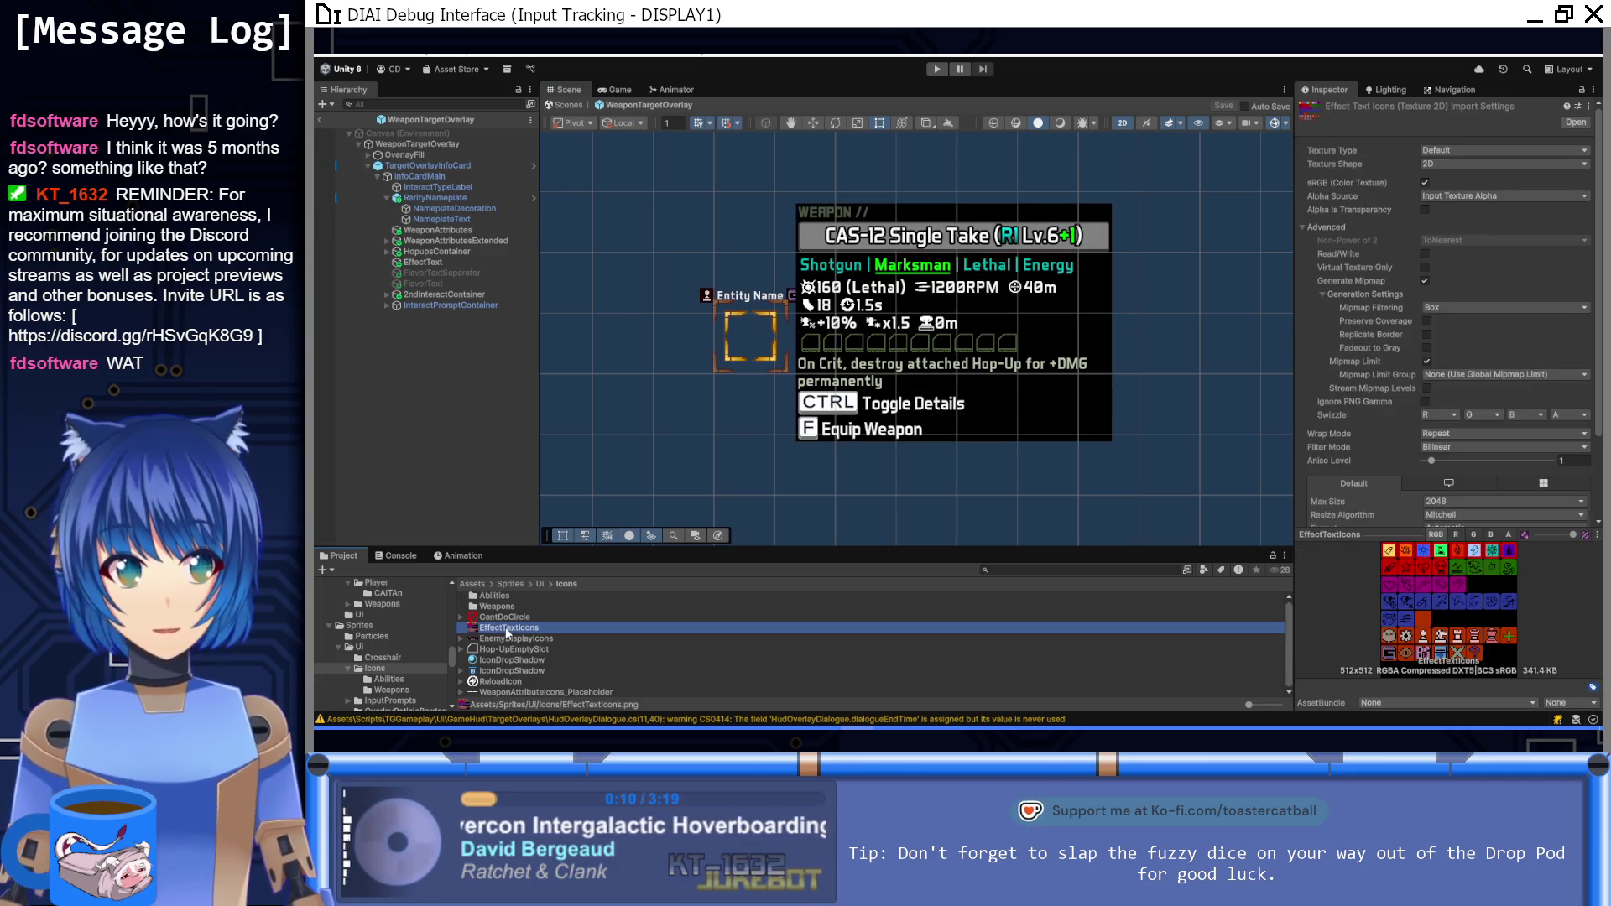
left_click(1434, 152)
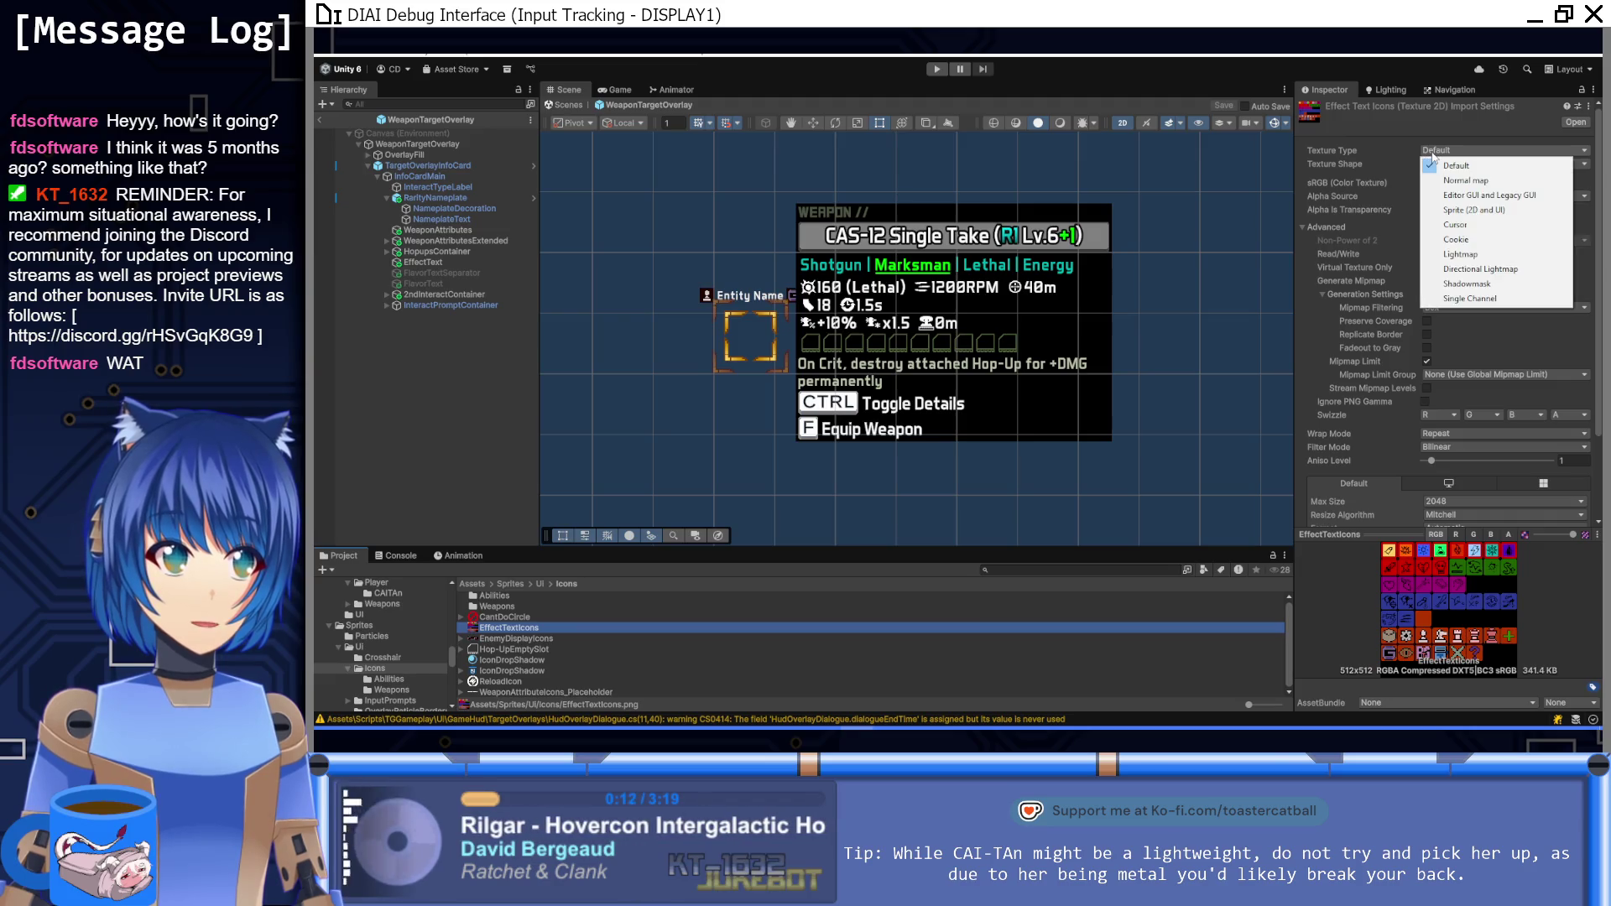
left_click(1464, 210)
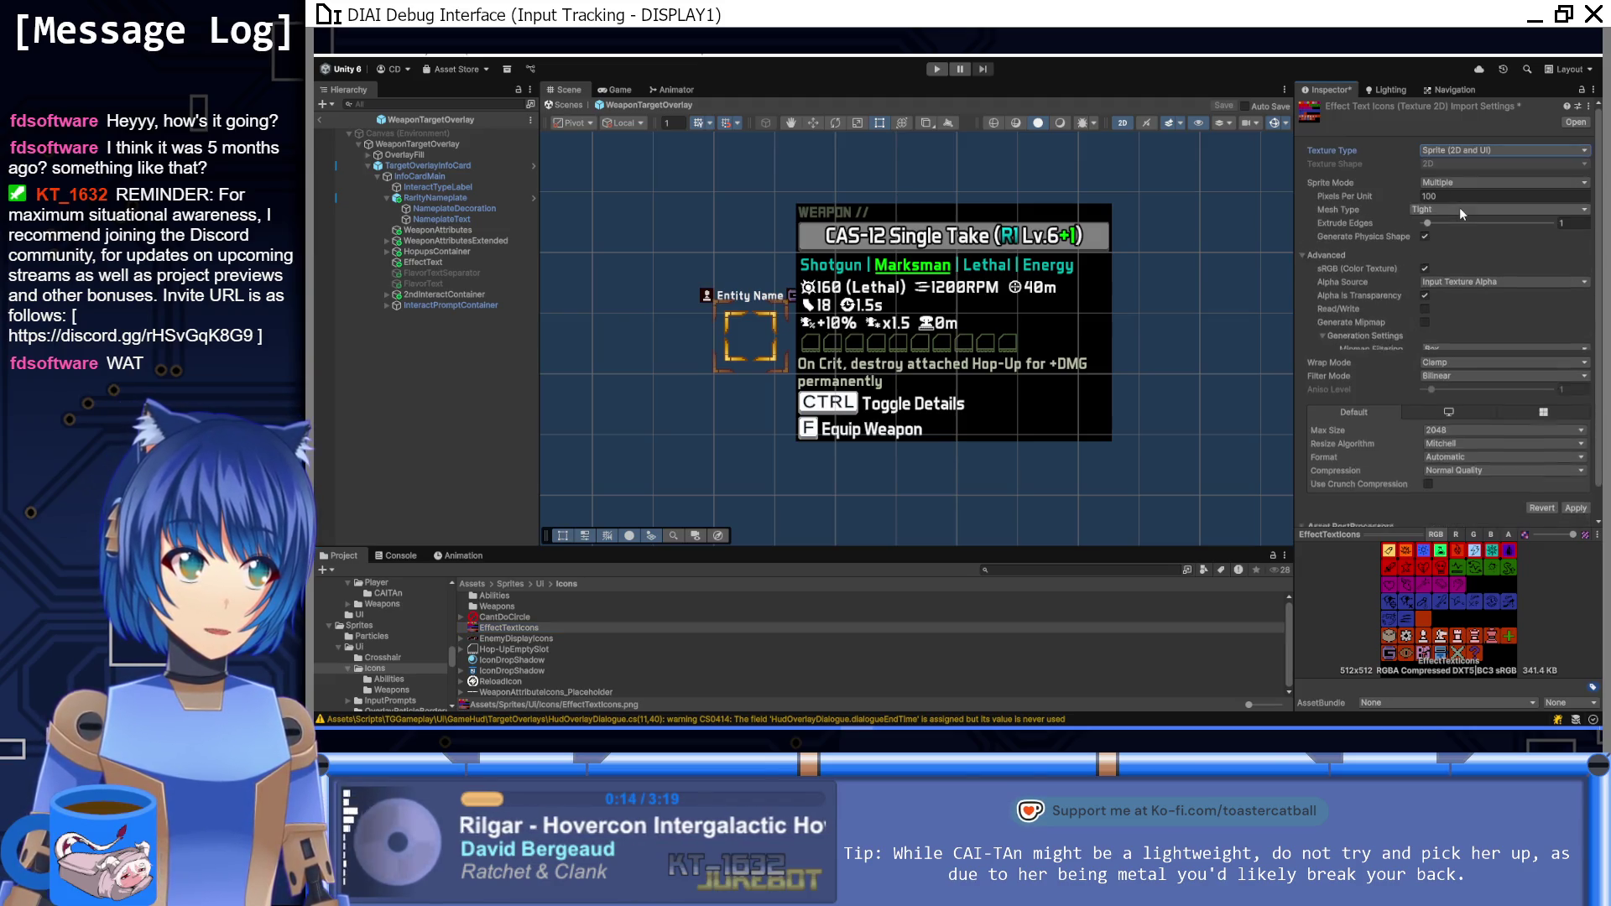
left_click(1575, 499)
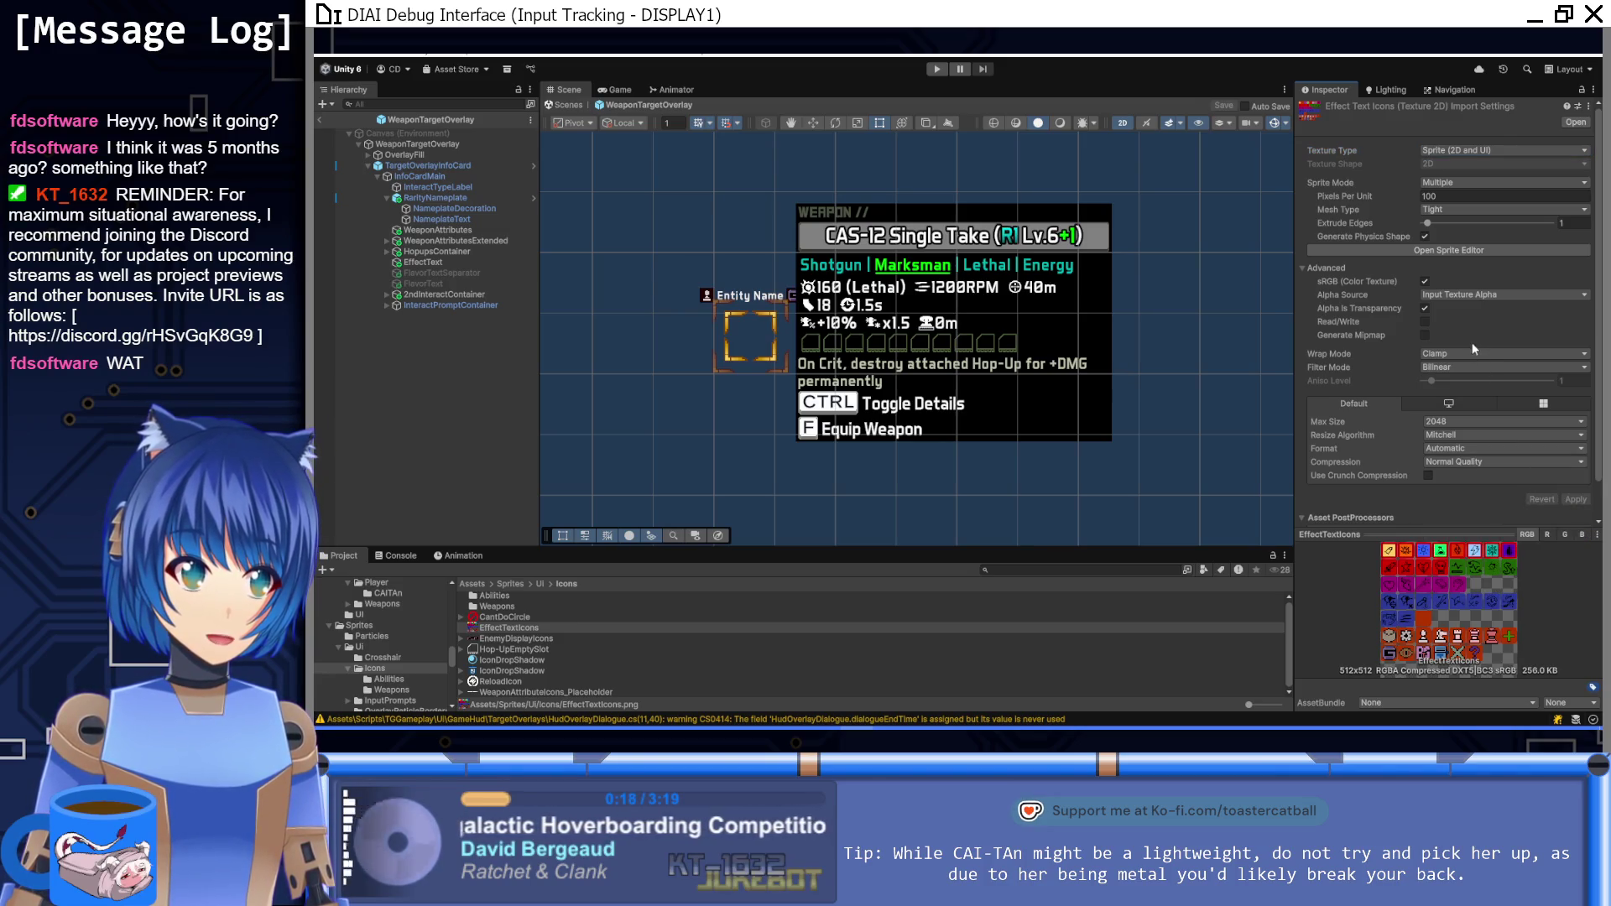
Step: Set compression to None, apply, and open the Sprite Editor
left_click(1477, 462)
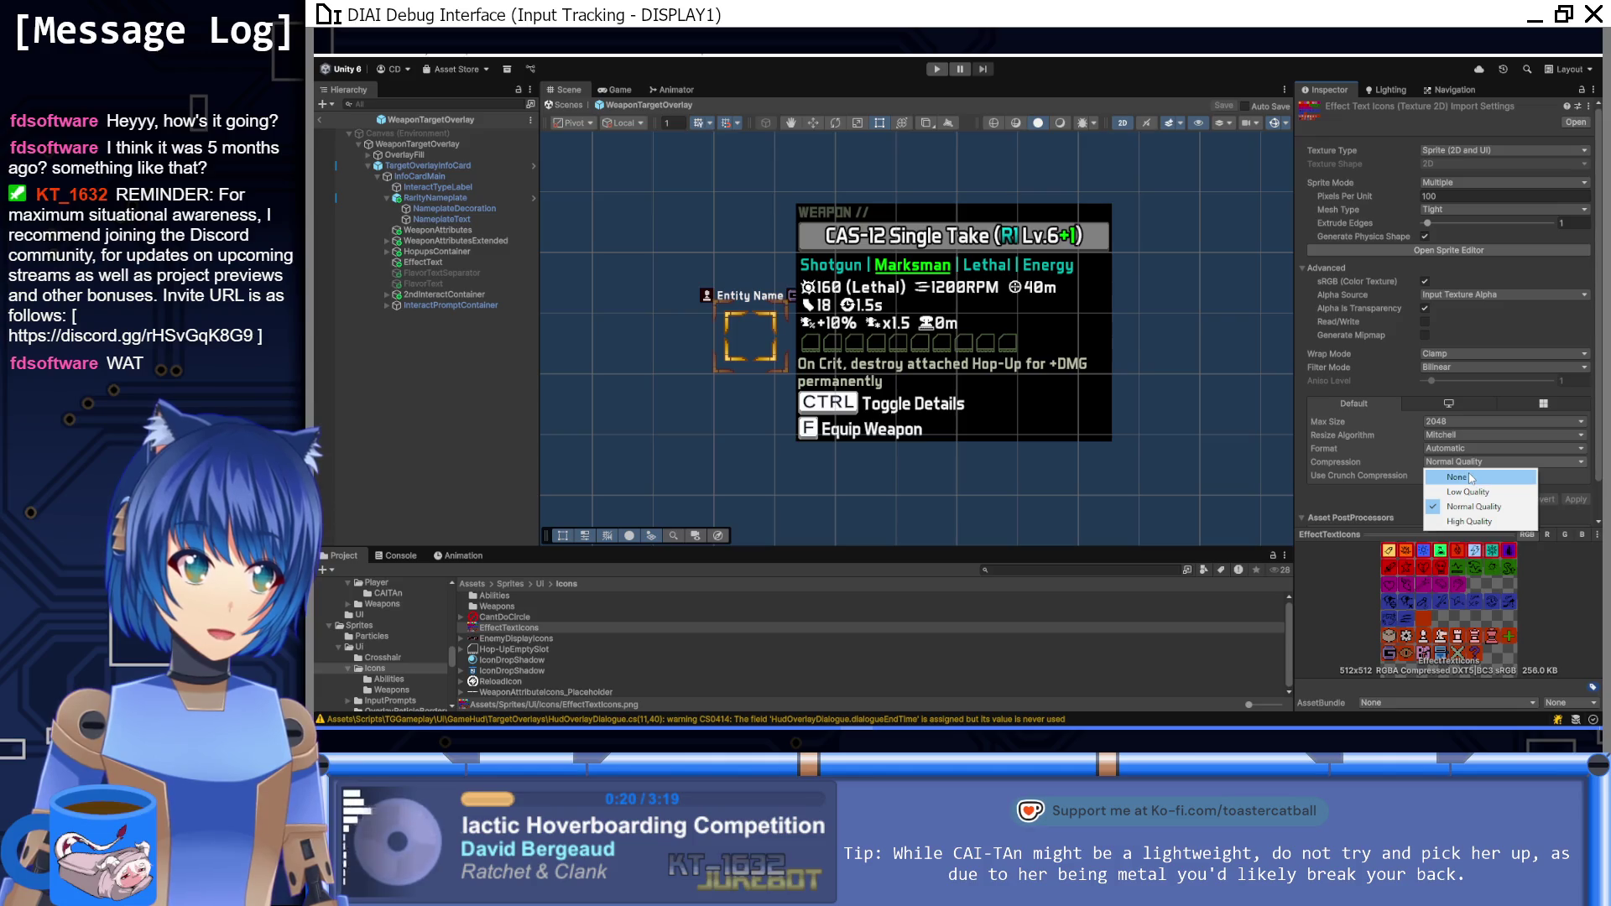
left_click(1469, 472)
left_click(1579, 488)
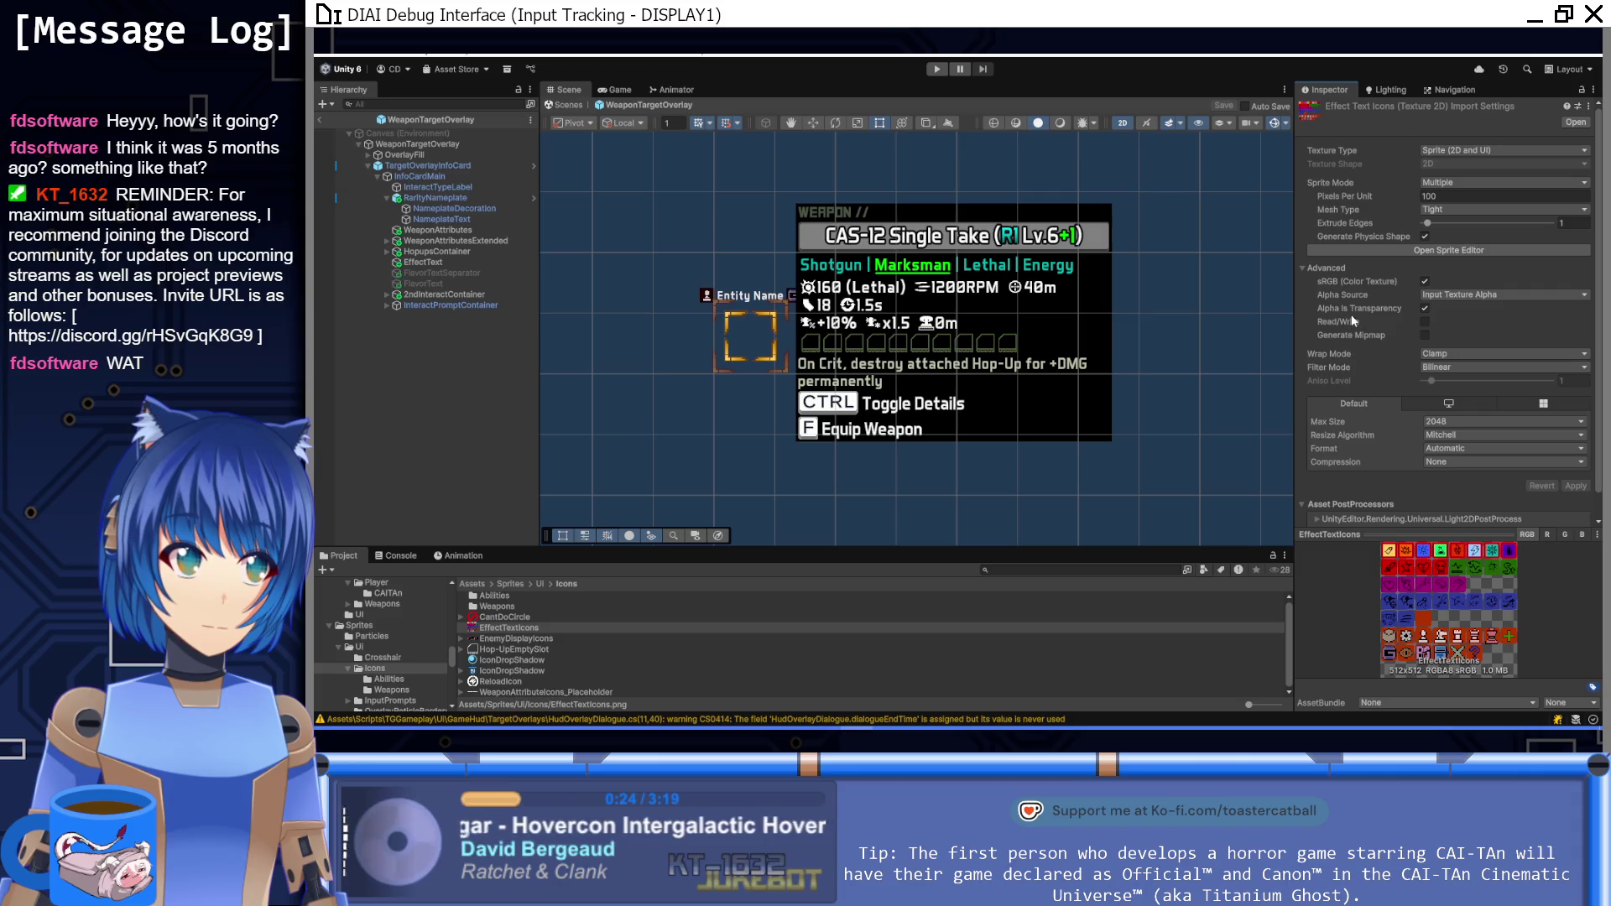
left_click(1348, 248)
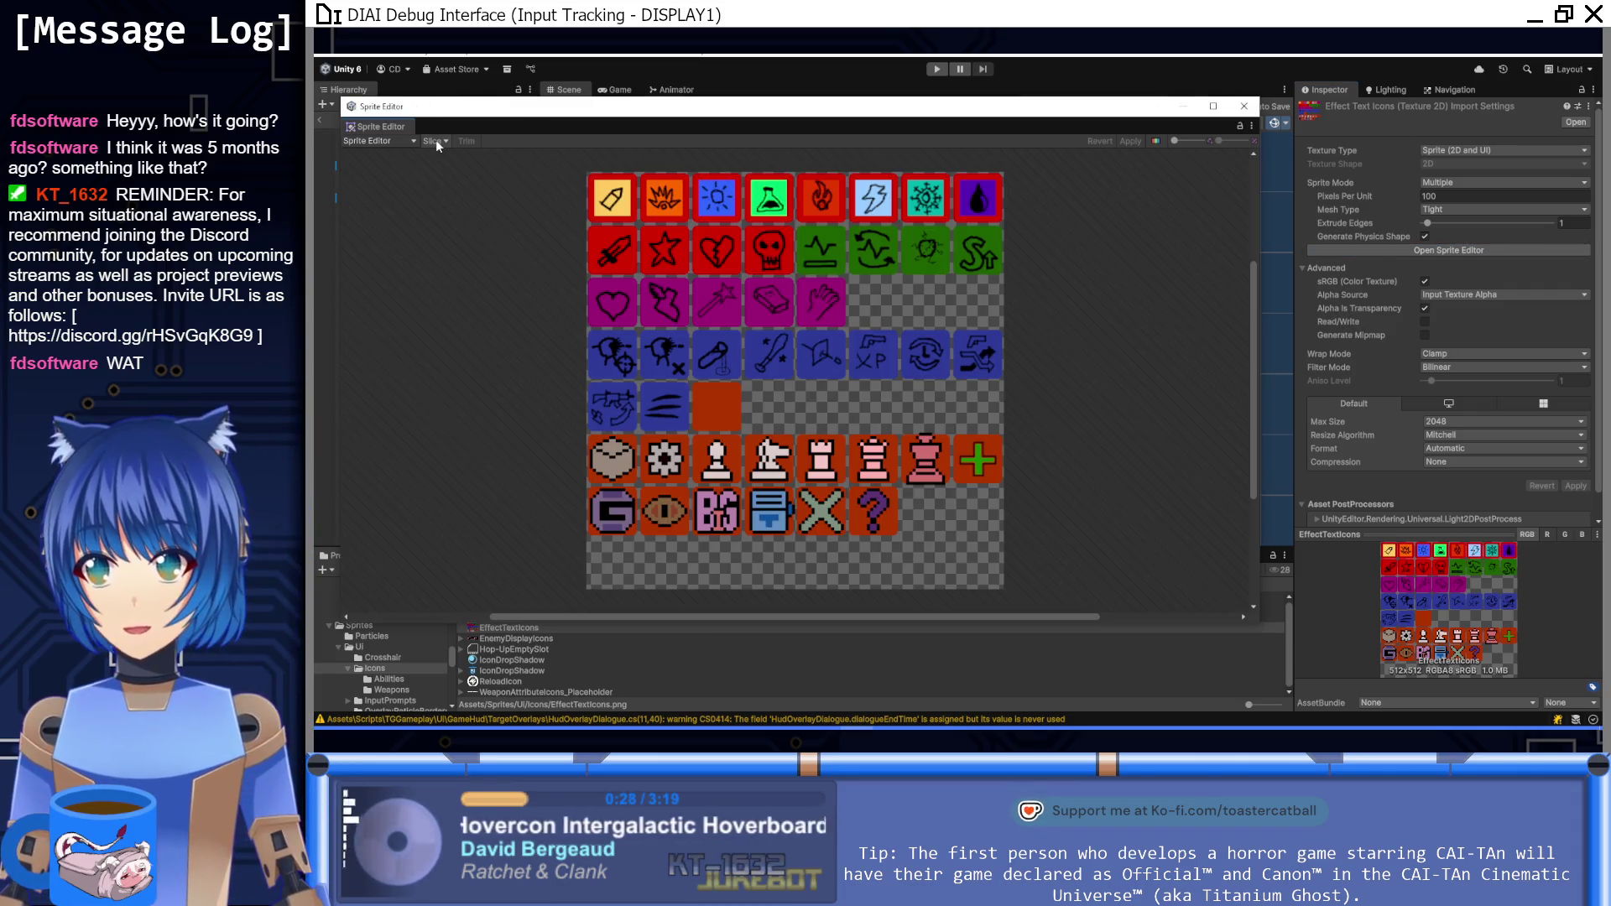
Step: Slice the sheet by cell count into an 8×8 grid
left_click(436, 141)
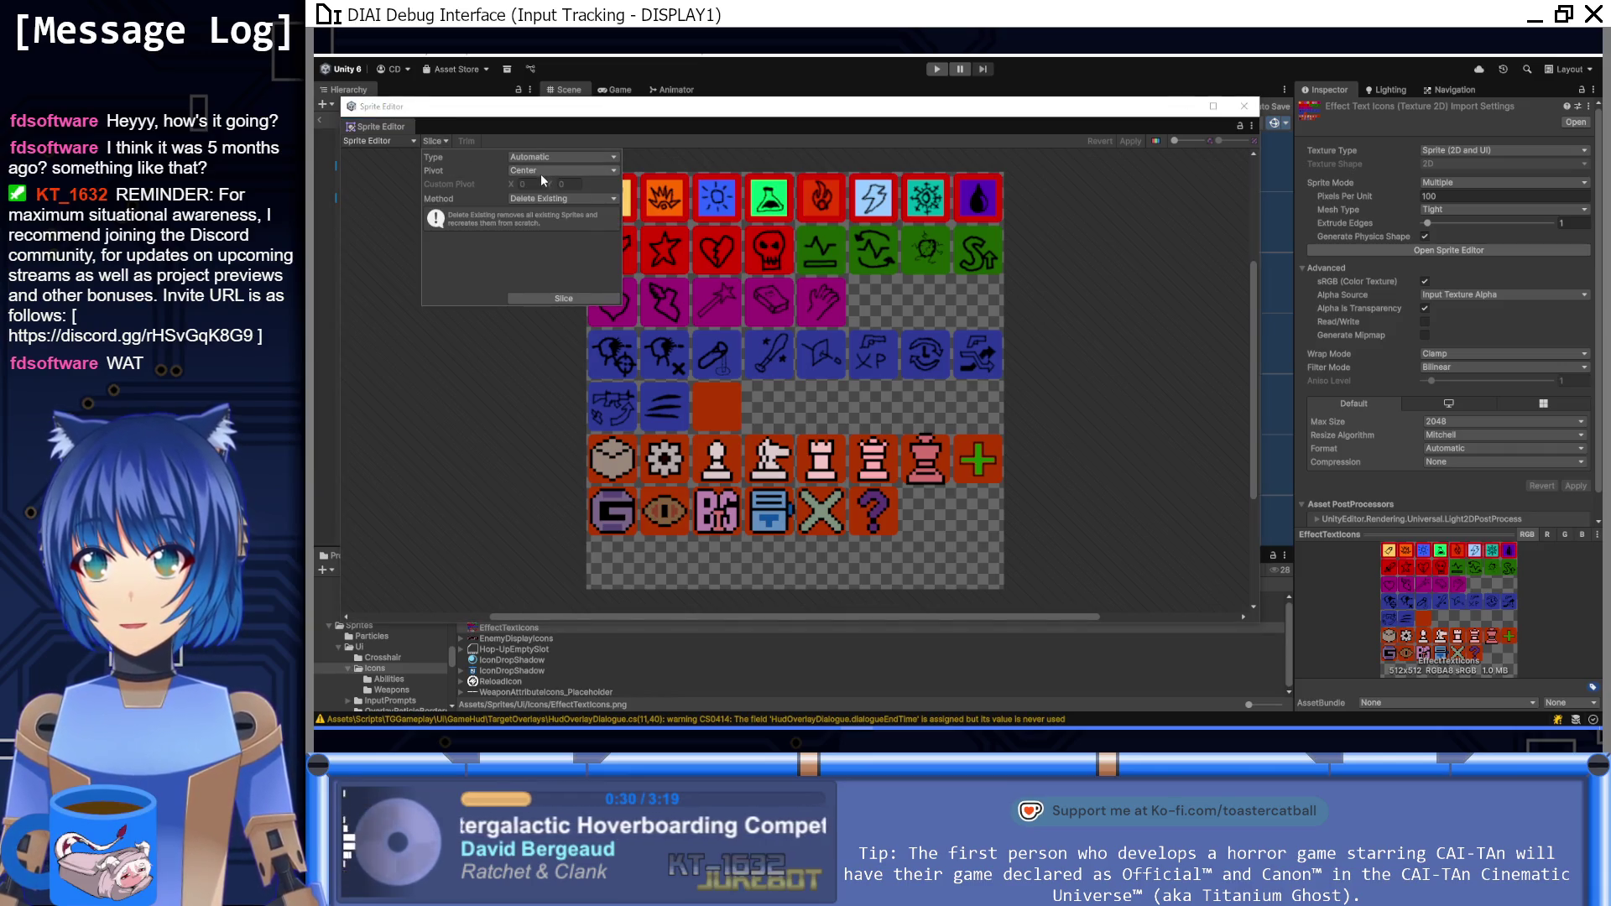
left_click(555, 298)
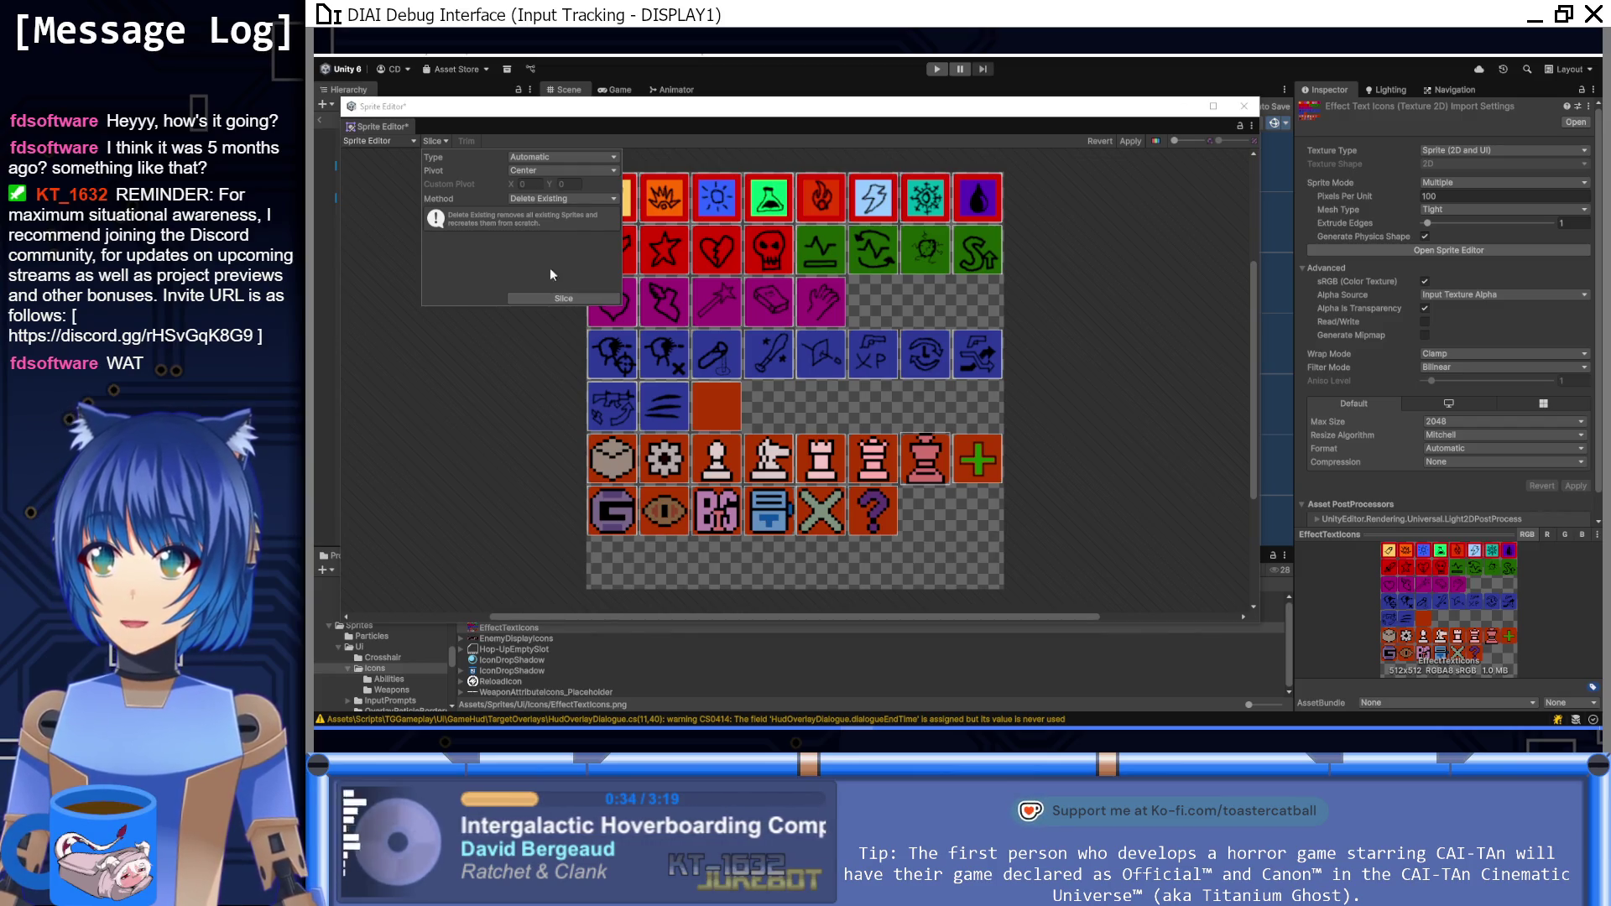
left_click(542, 158)
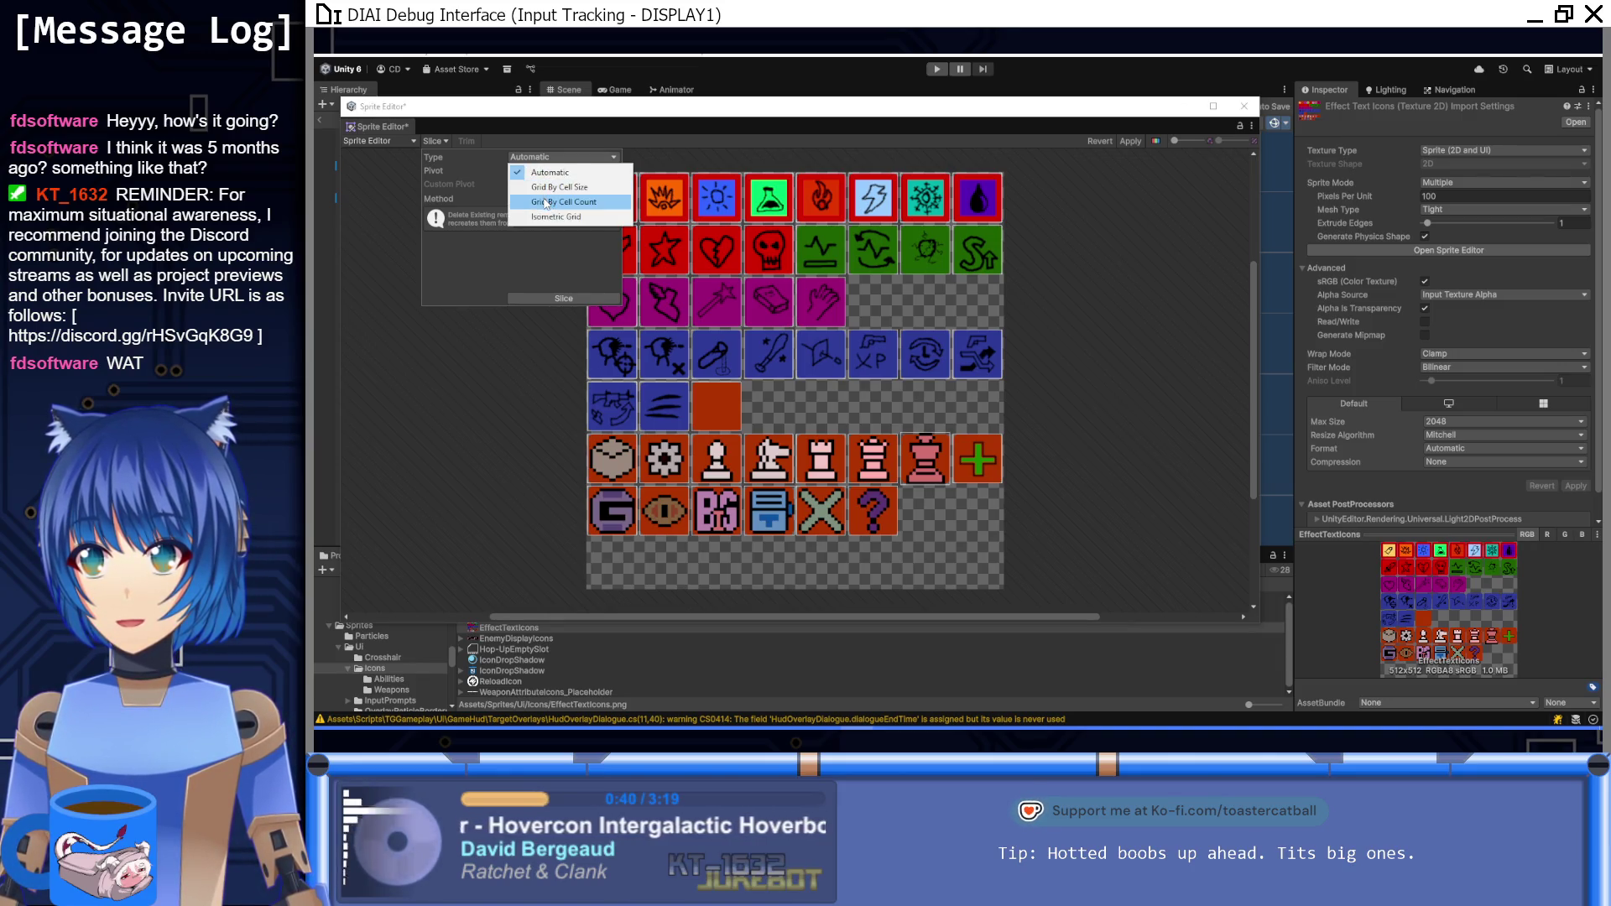
left_click(544, 198)
left_click(552, 170)
double_click(549, 172)
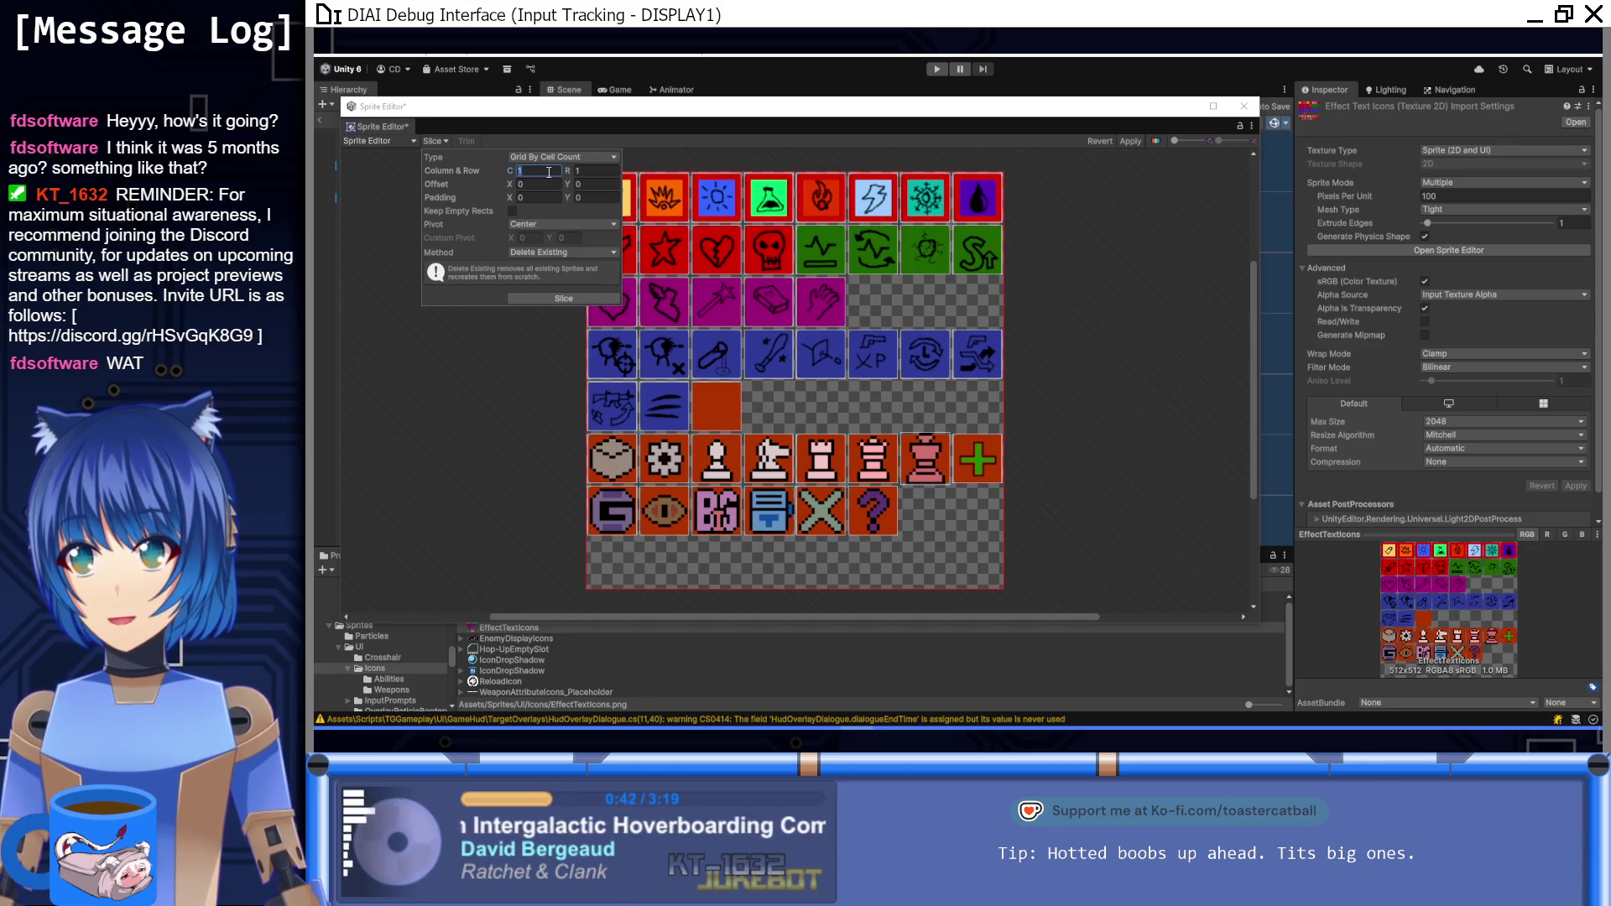
type("8")
key("Tab")
type("8")
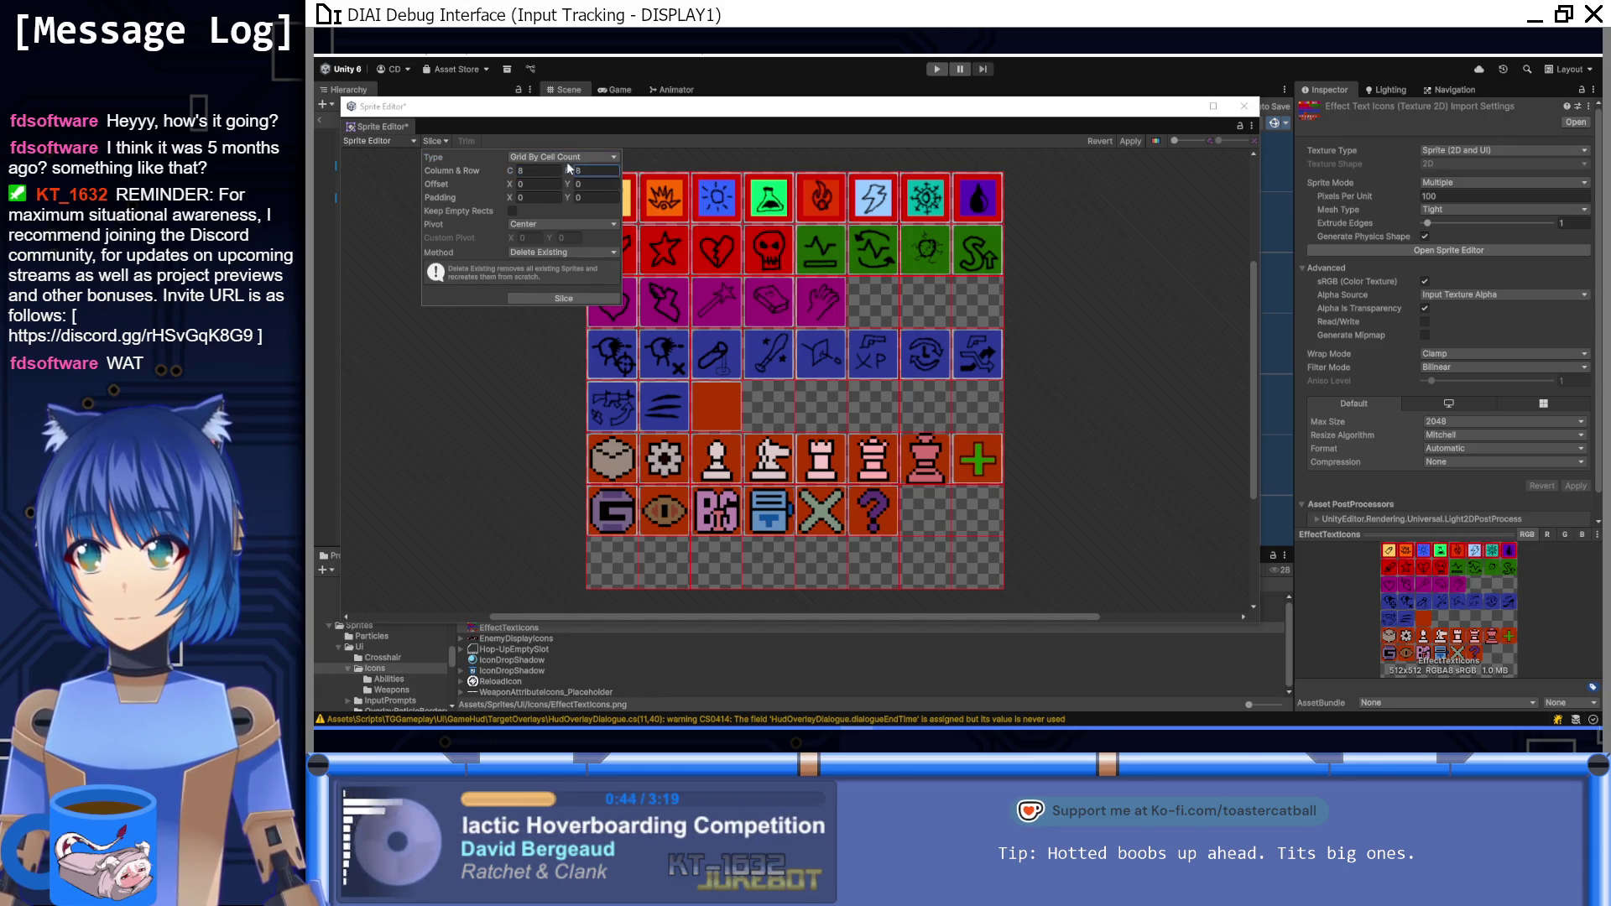
left_click(536, 298)
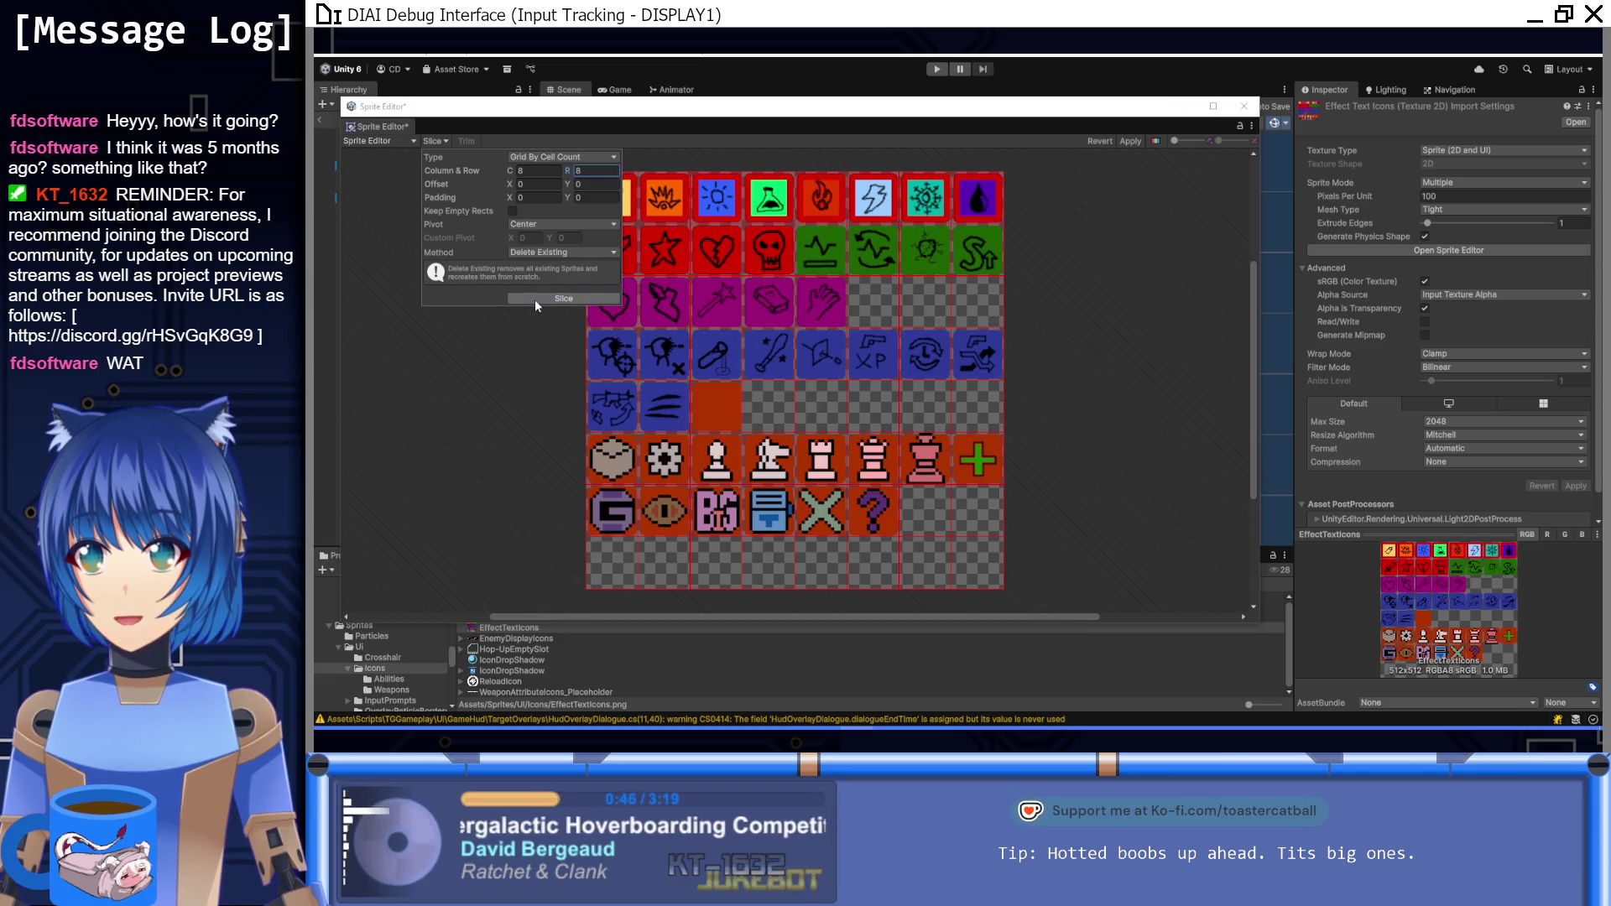
Step: Set the pivot to Bottom Left and re-slice, keeping empty rects
left_click(542, 223)
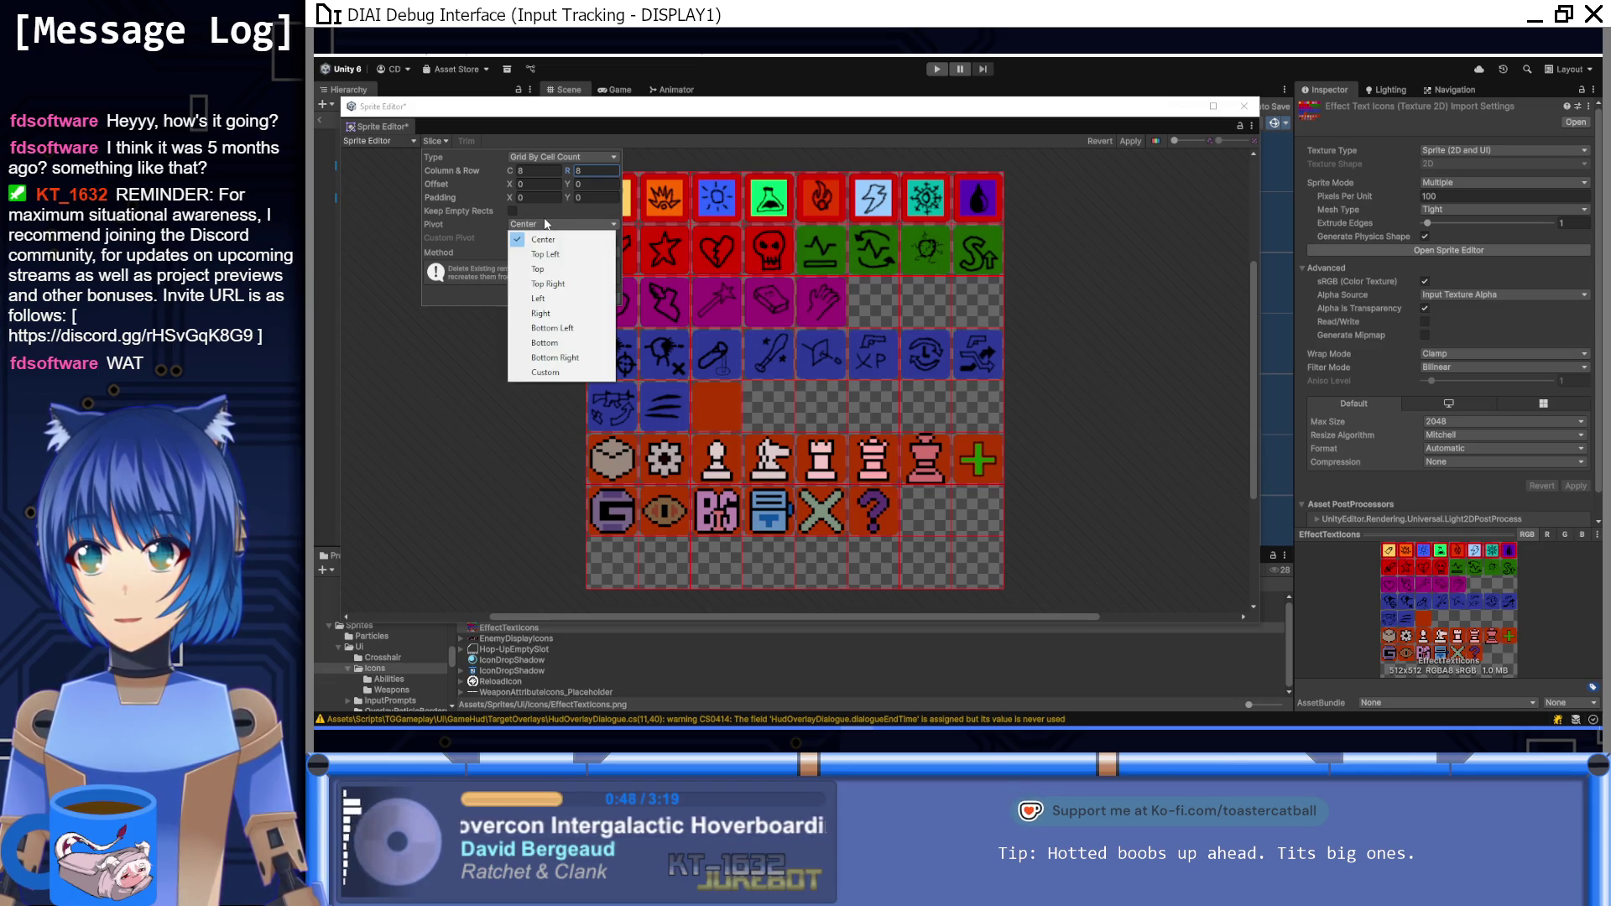
left_click(566, 329)
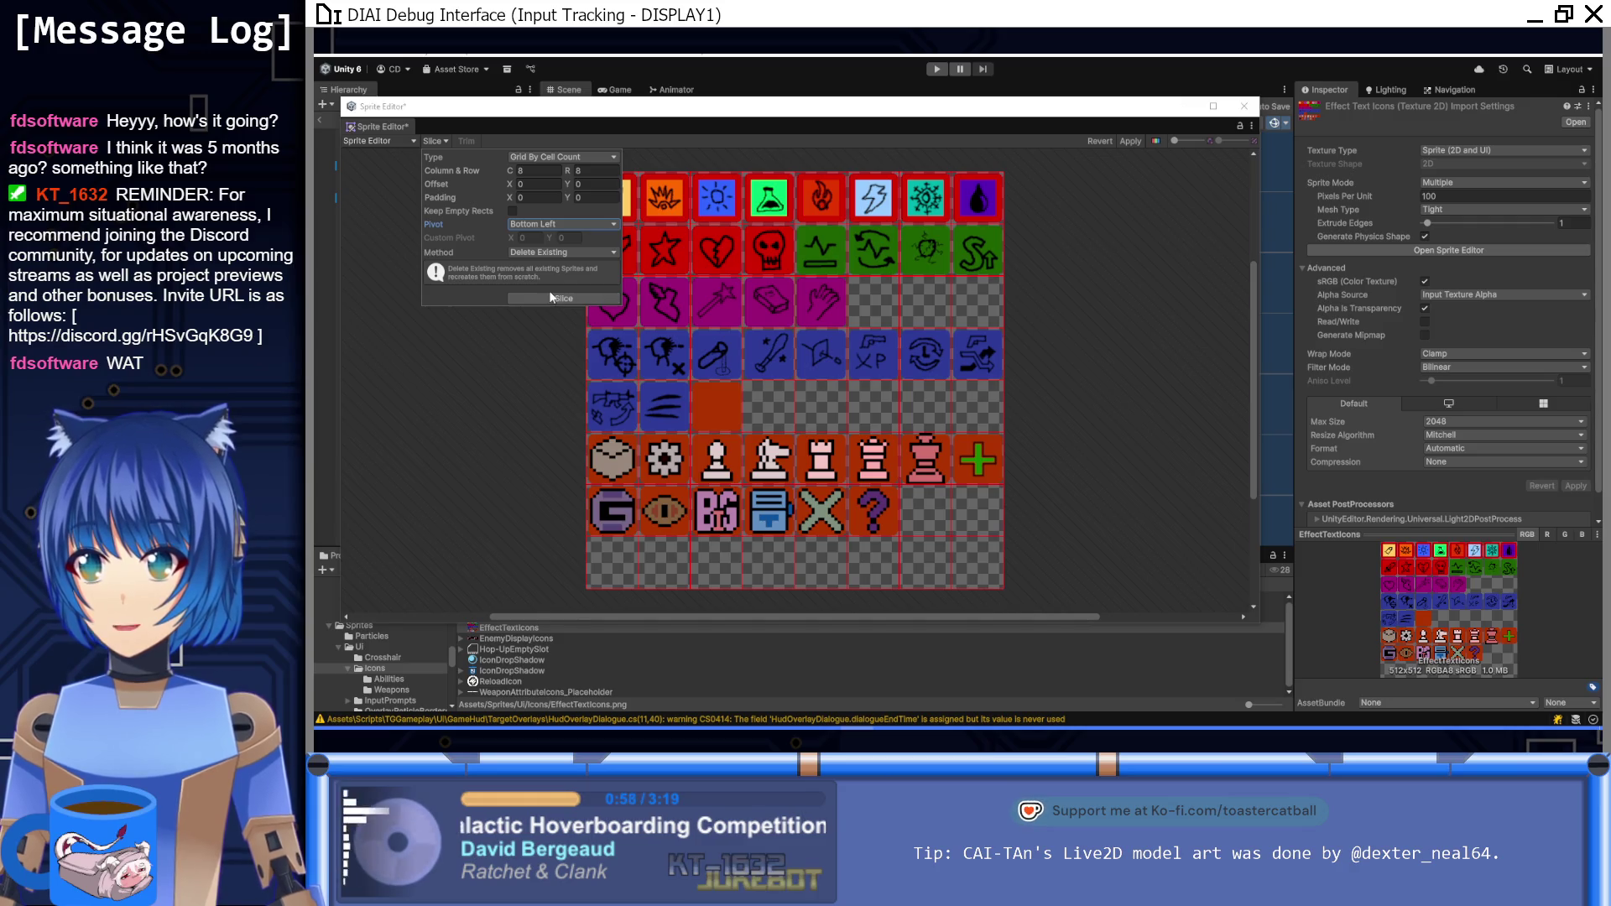
left_click(563, 299)
left_click(629, 361)
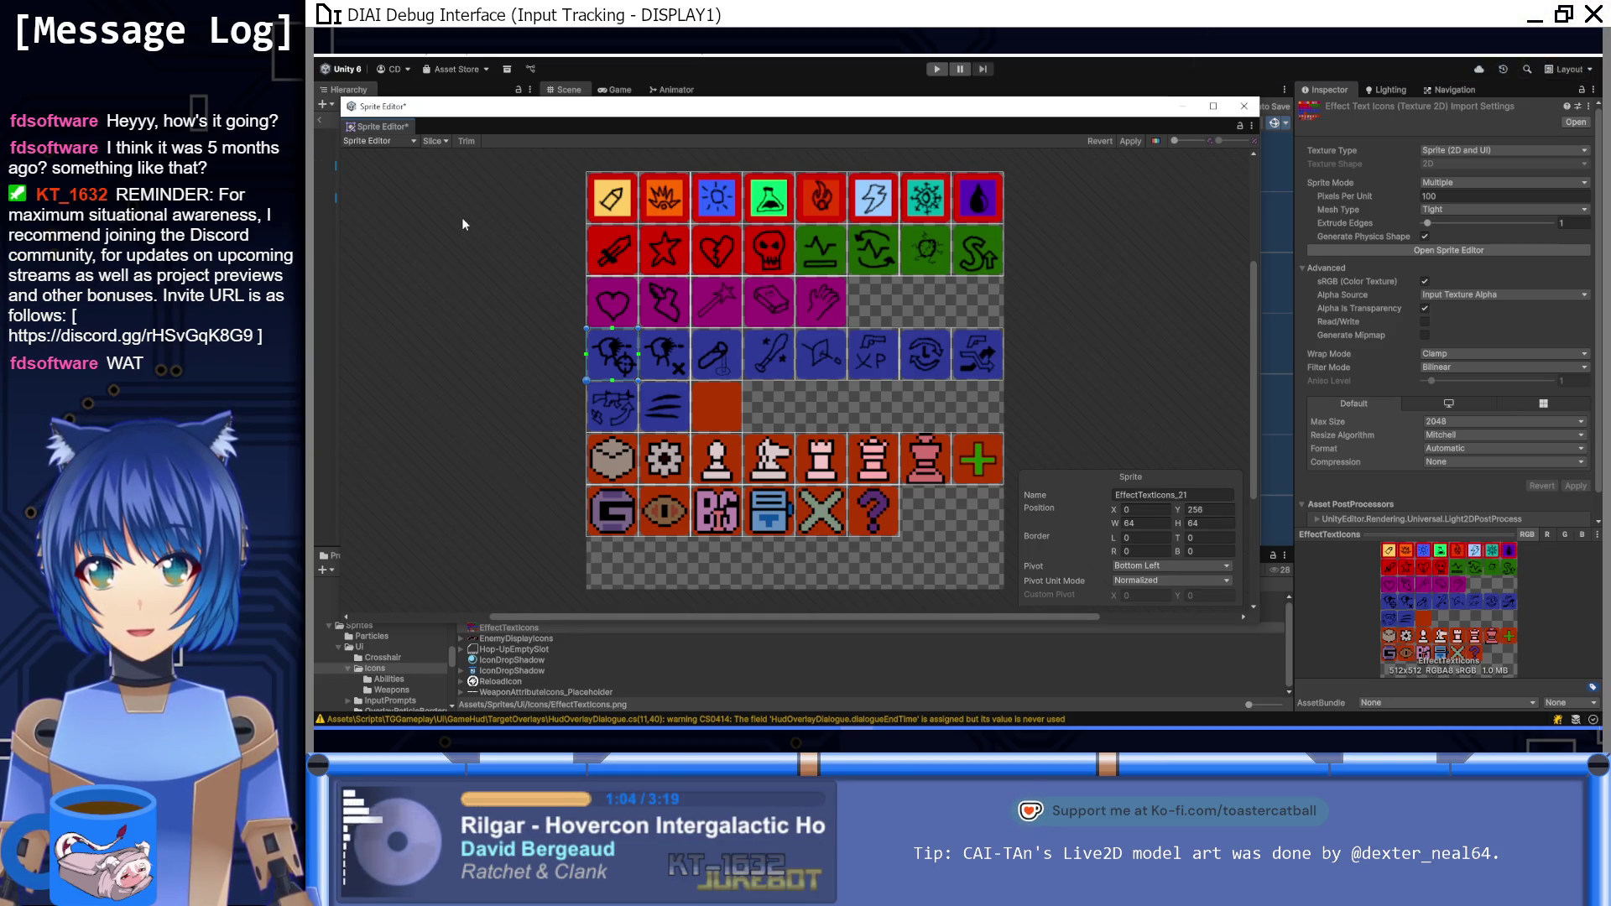
left_click(432, 141)
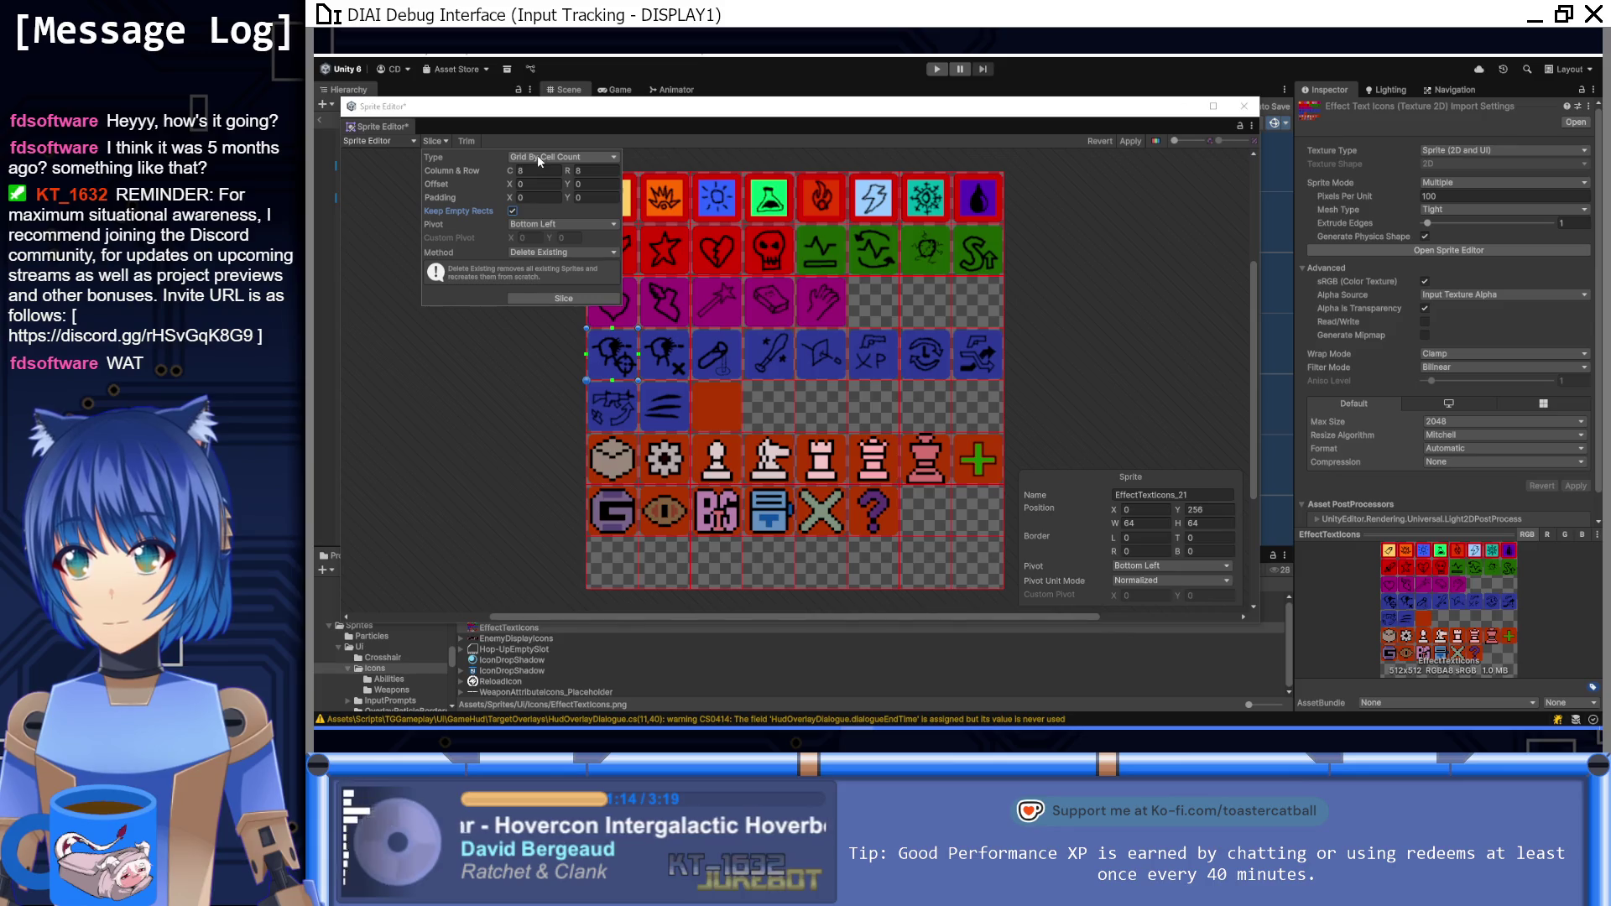
left_click(557, 299)
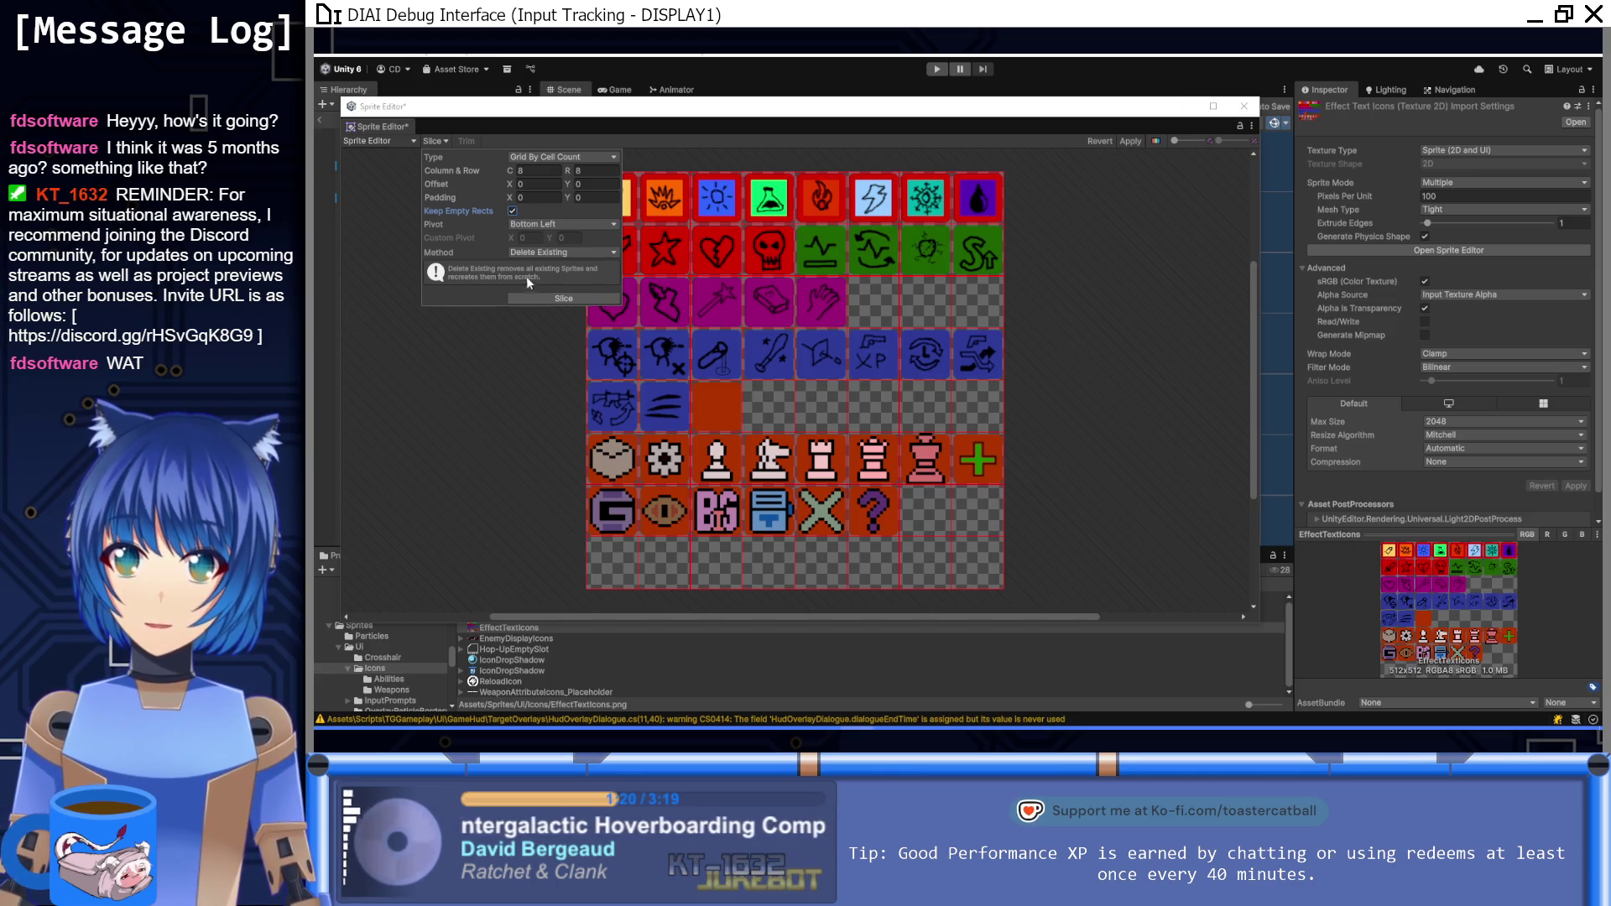
left_click(520, 299)
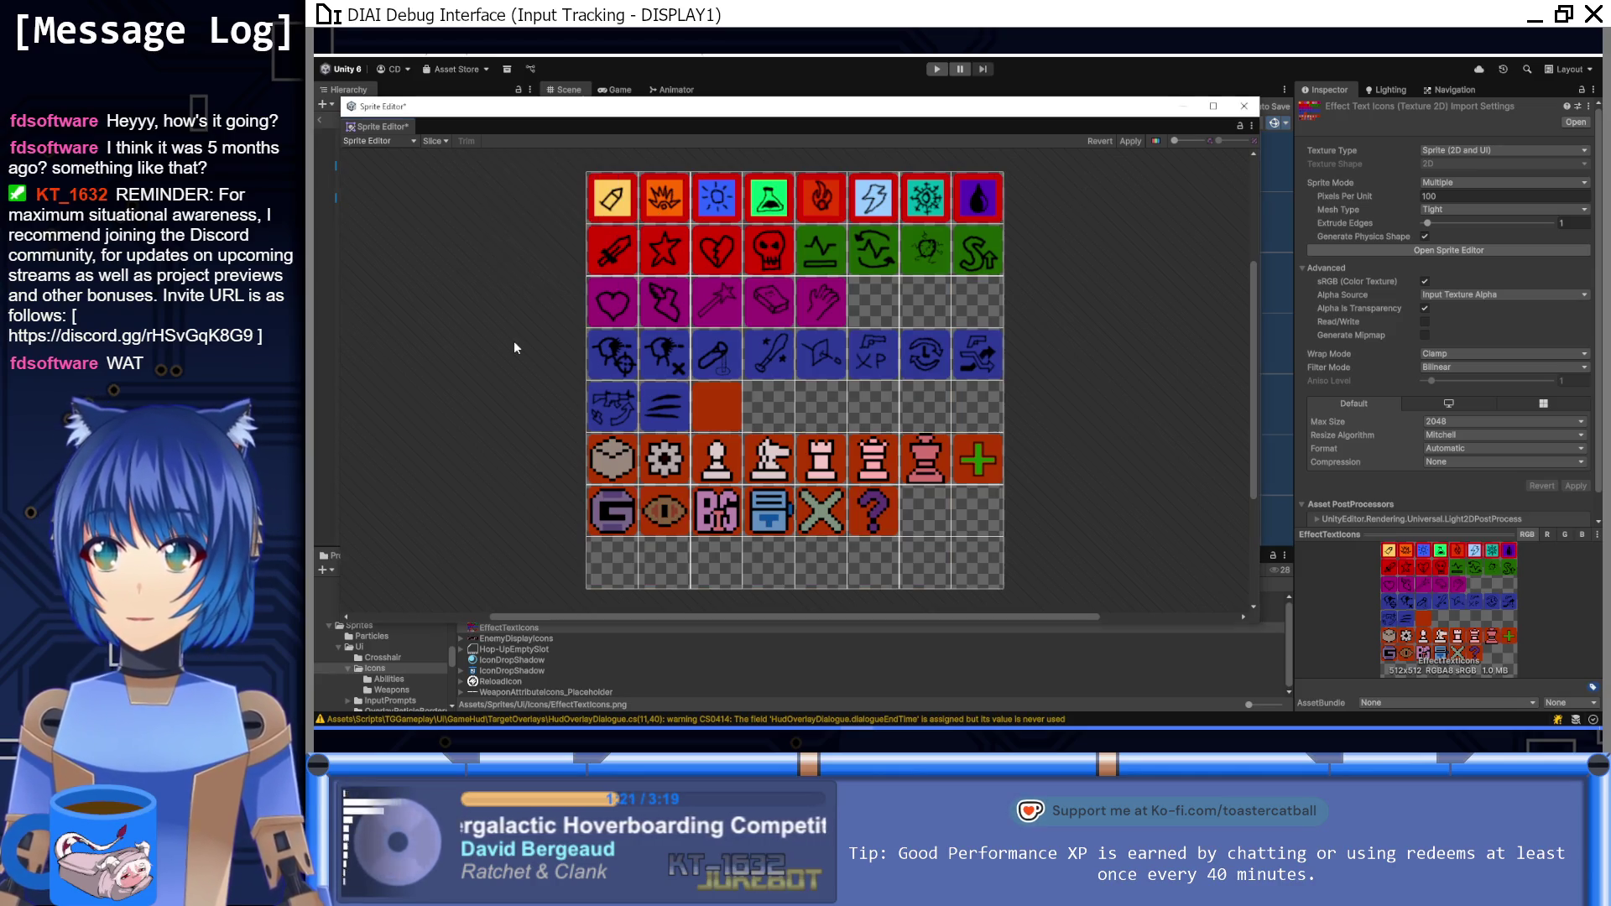
Step: Rename the first top-row pencil sprite to EffectTextIcons_Dmg_Lethal
left_click(610, 212)
left_click(1195, 494)
left_click(1195, 494)
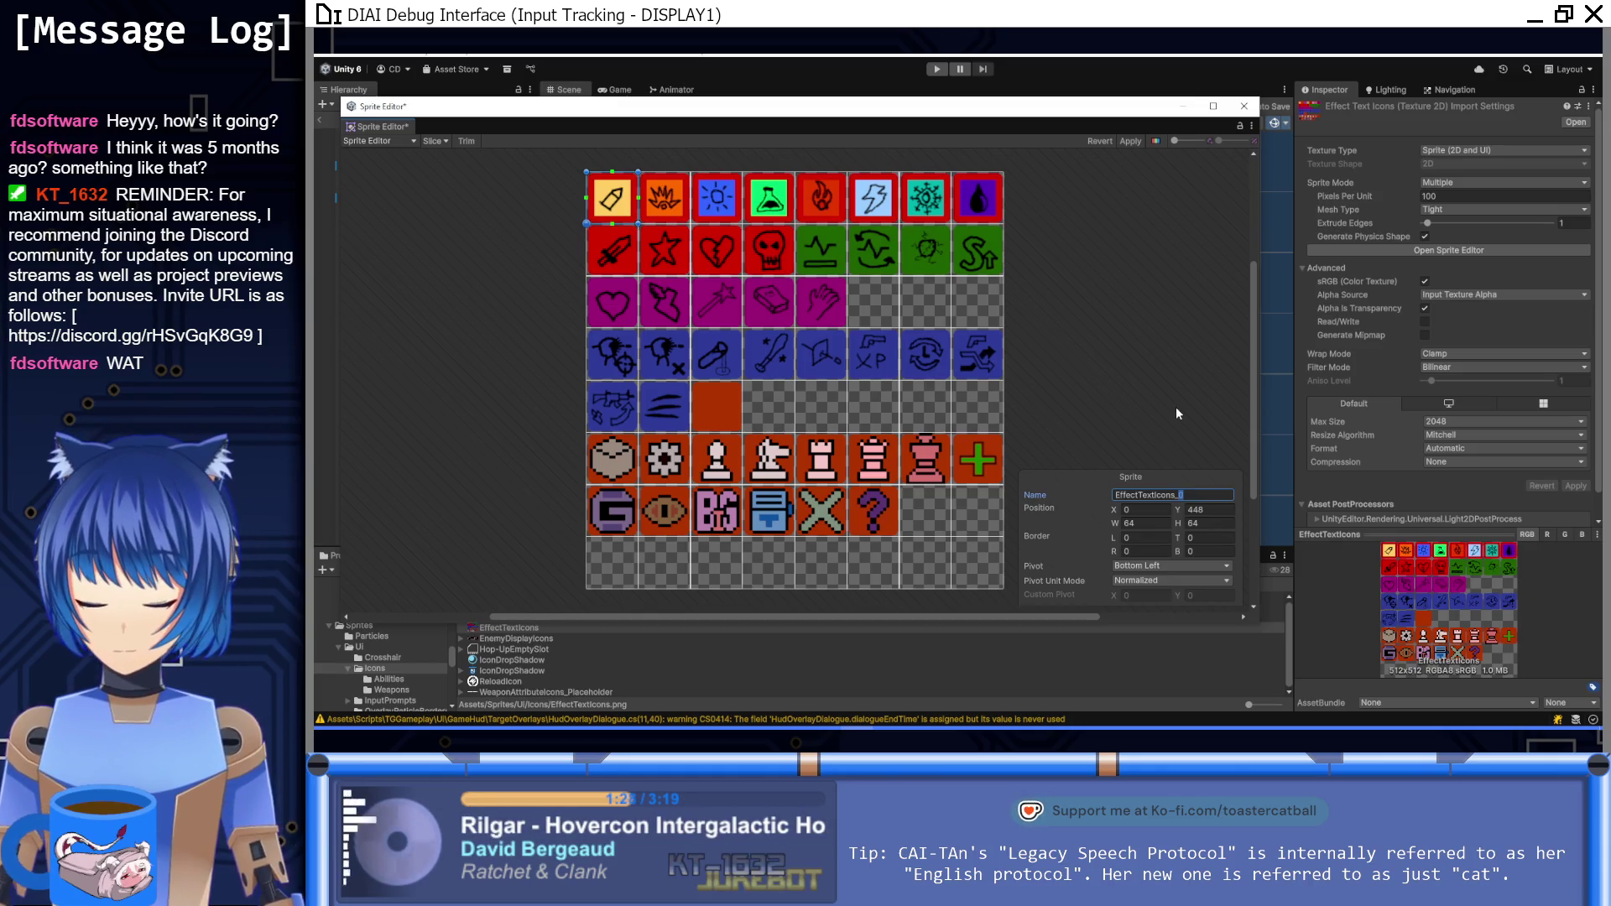
type("DmgE")
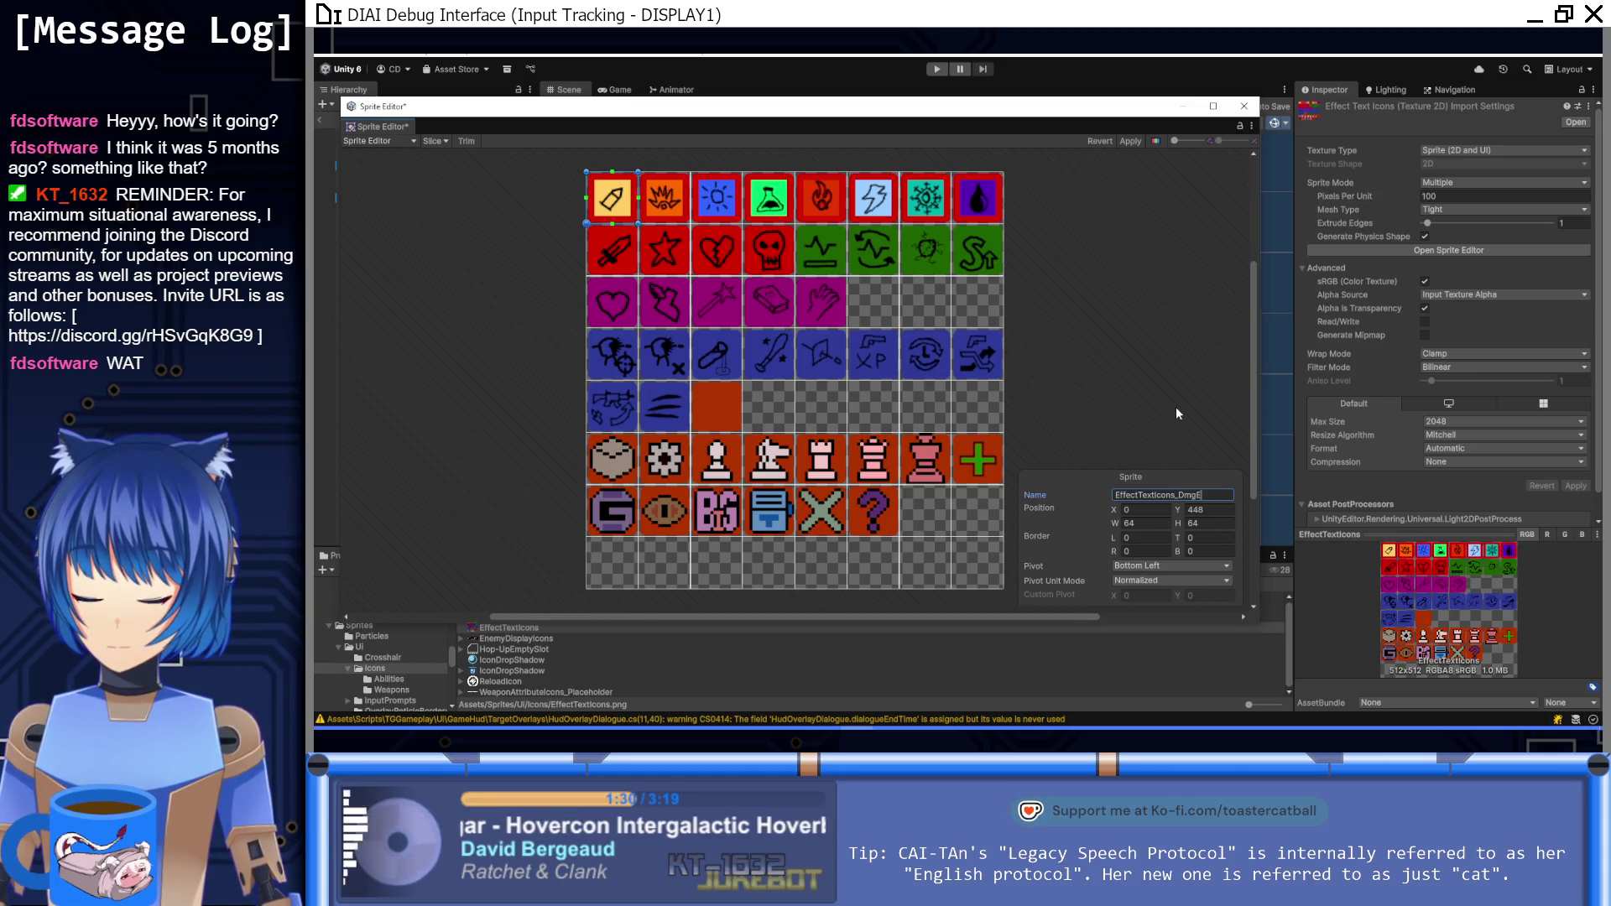
type("lemLethal")
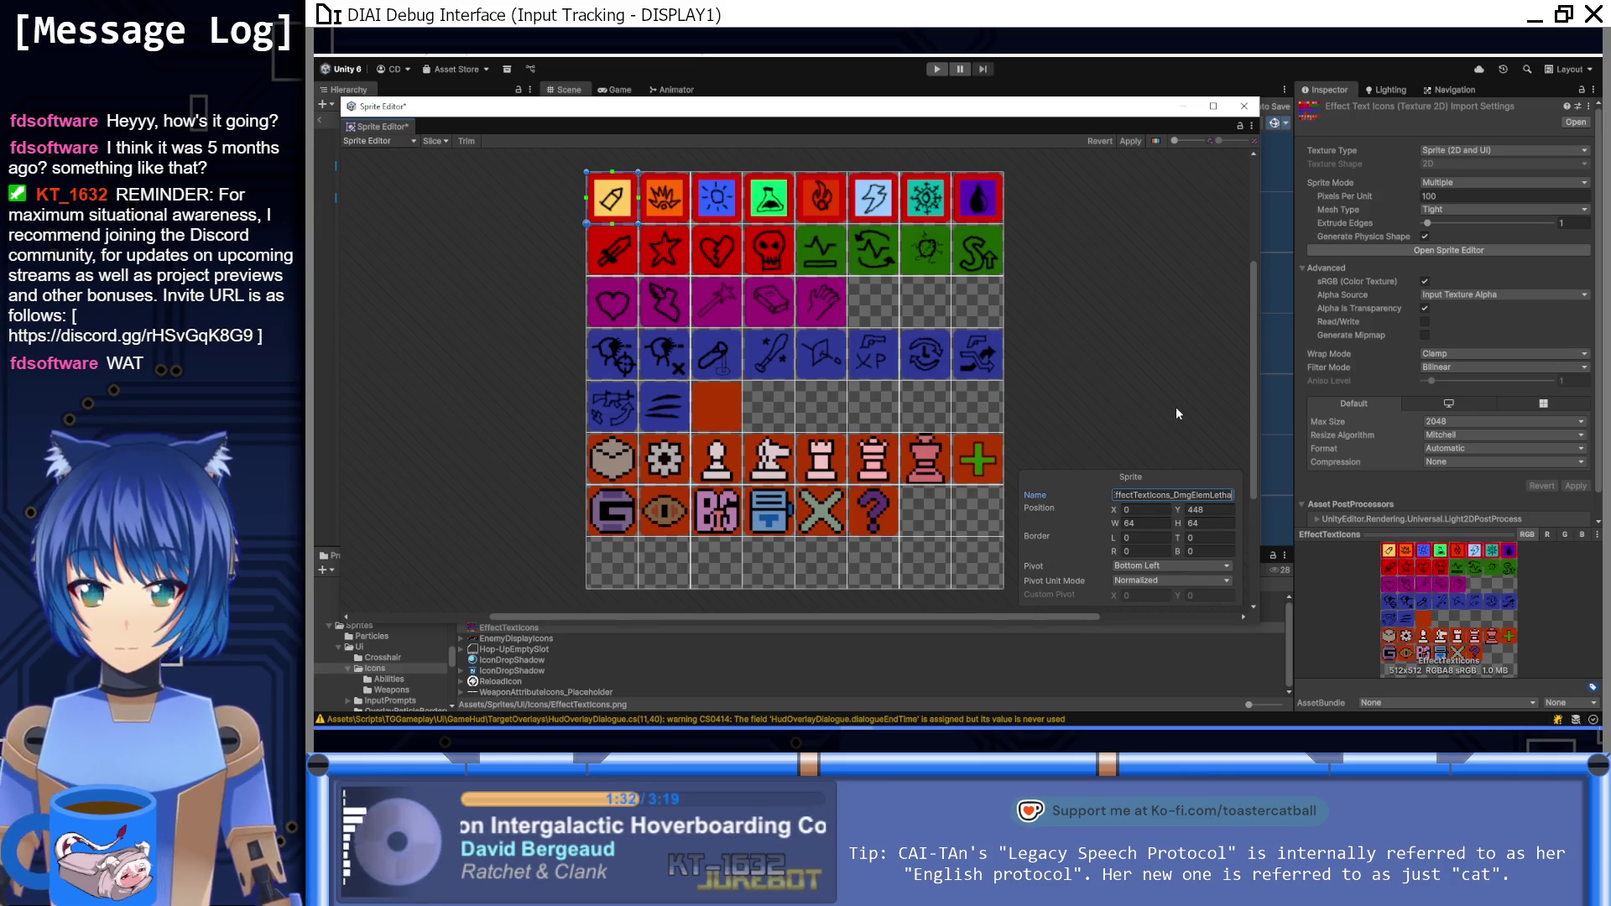
key("Return")
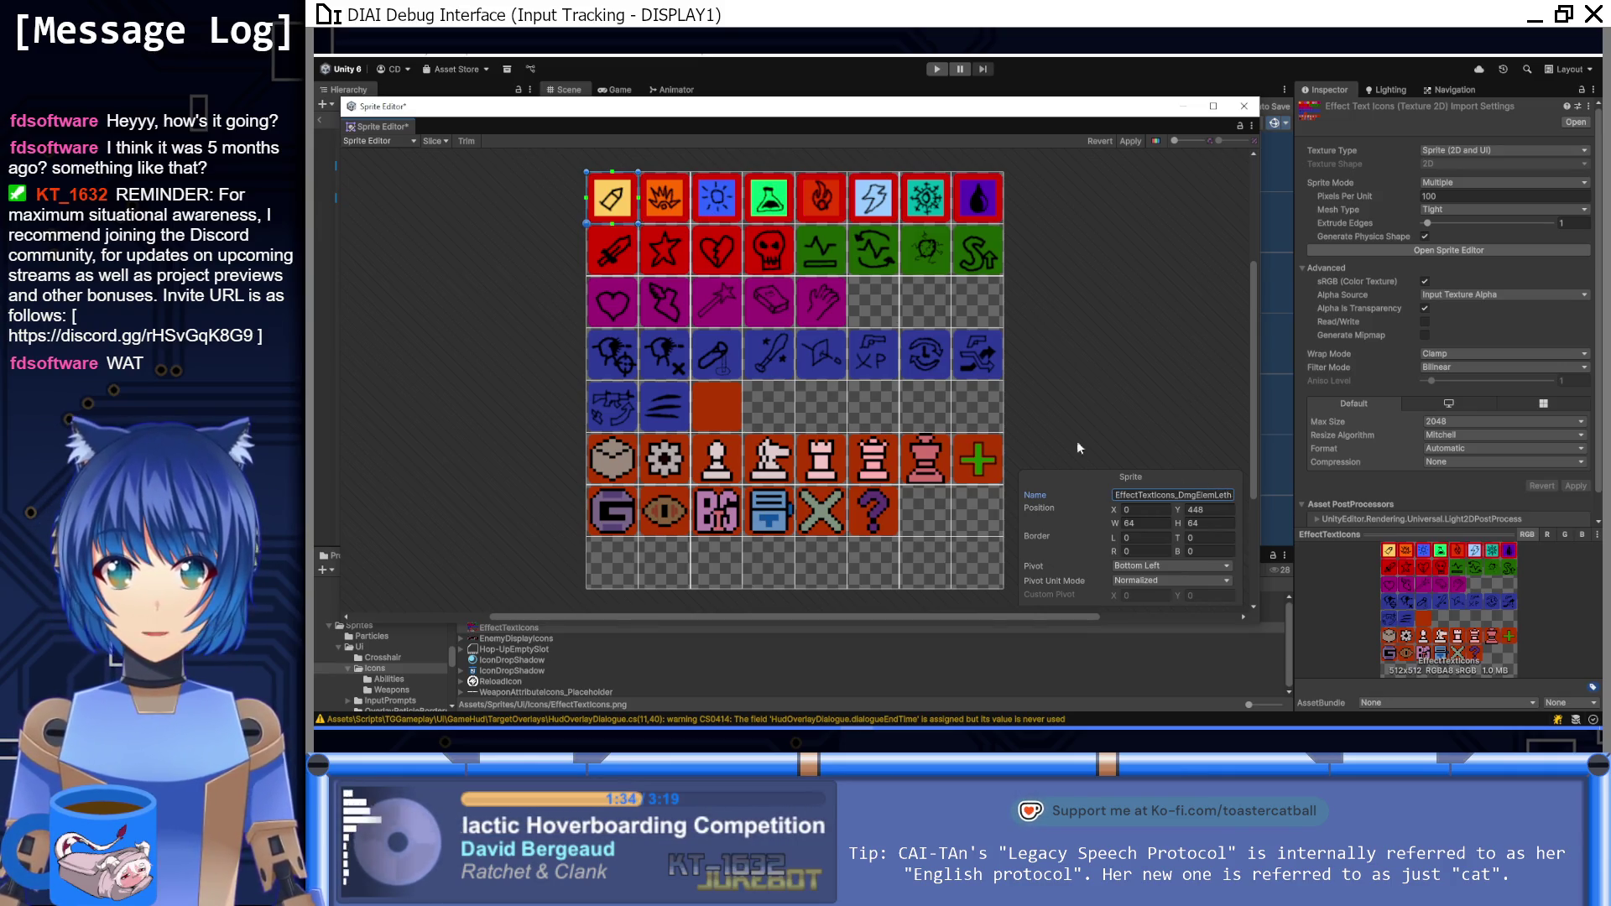
left_click_drag(1215, 496, 1051, 484)
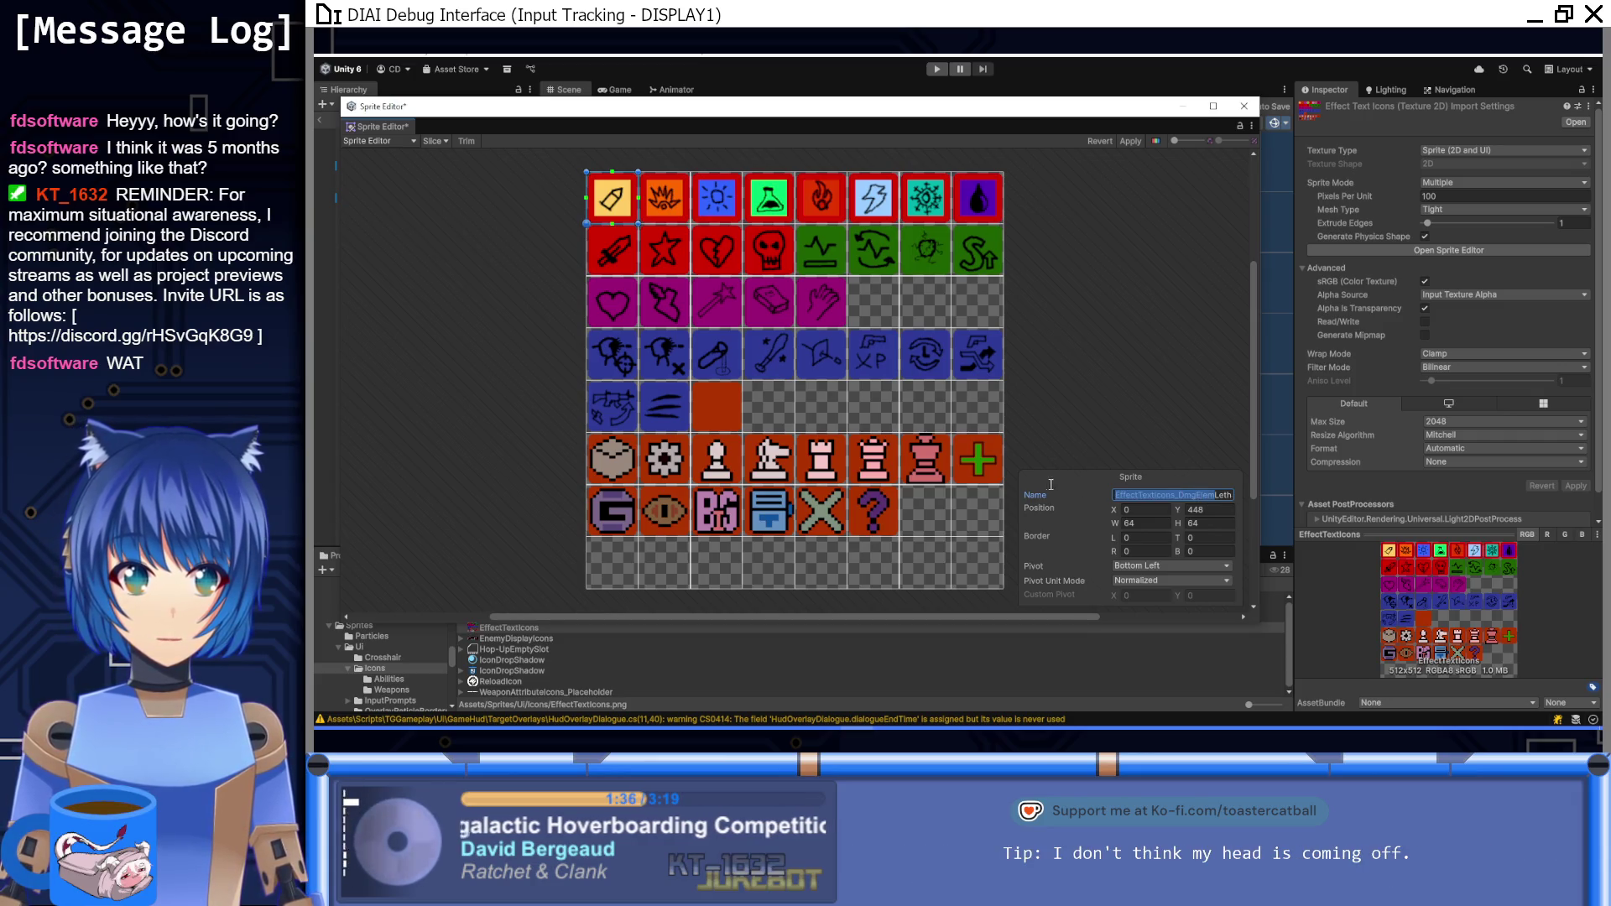
left_click(1216, 495)
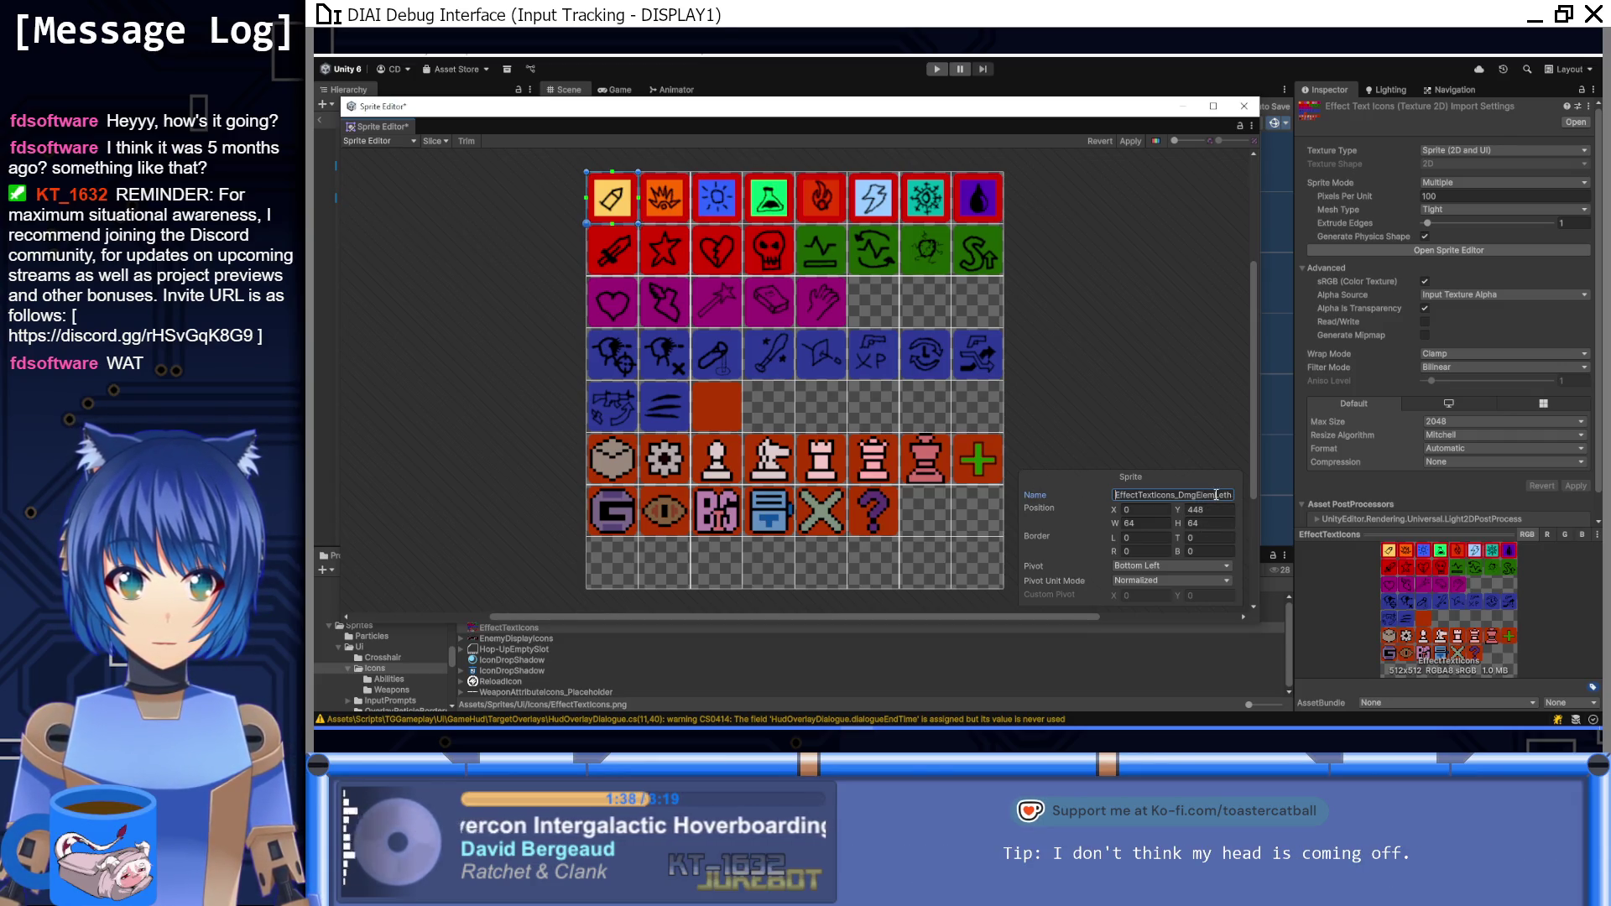
key("BackSpace")
key("BackSpace")
key("BackSpace")
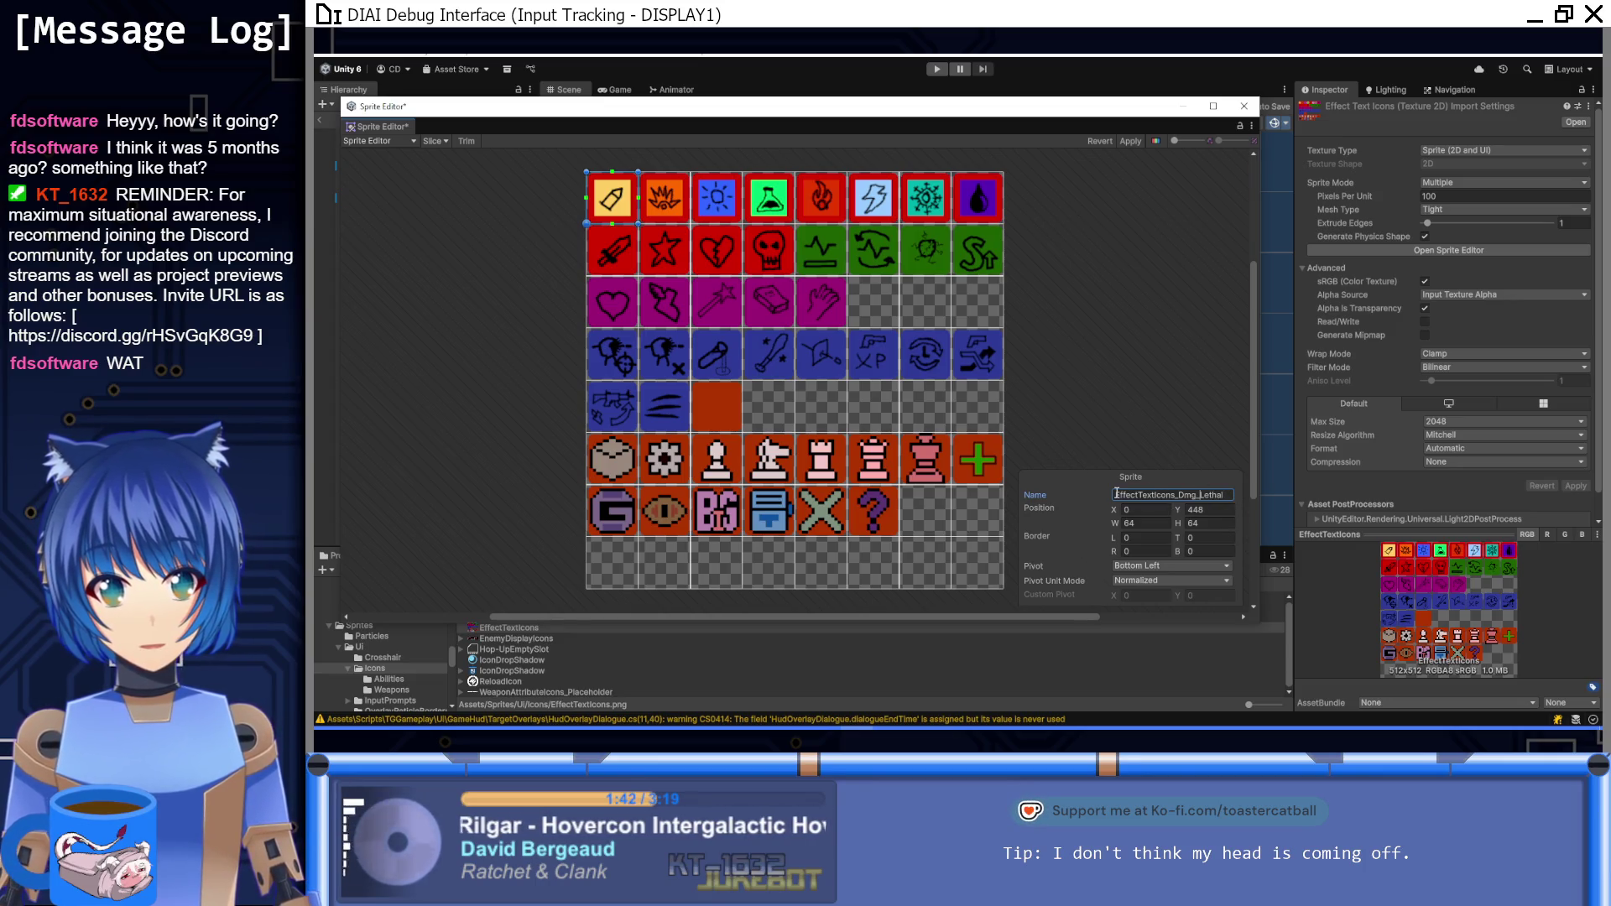
key("Return")
Step: Give the burst sprite a Dmg_Exp name and rename the sun sprite EffectTextIcons_Dmg_Eng
left_click(682, 204)
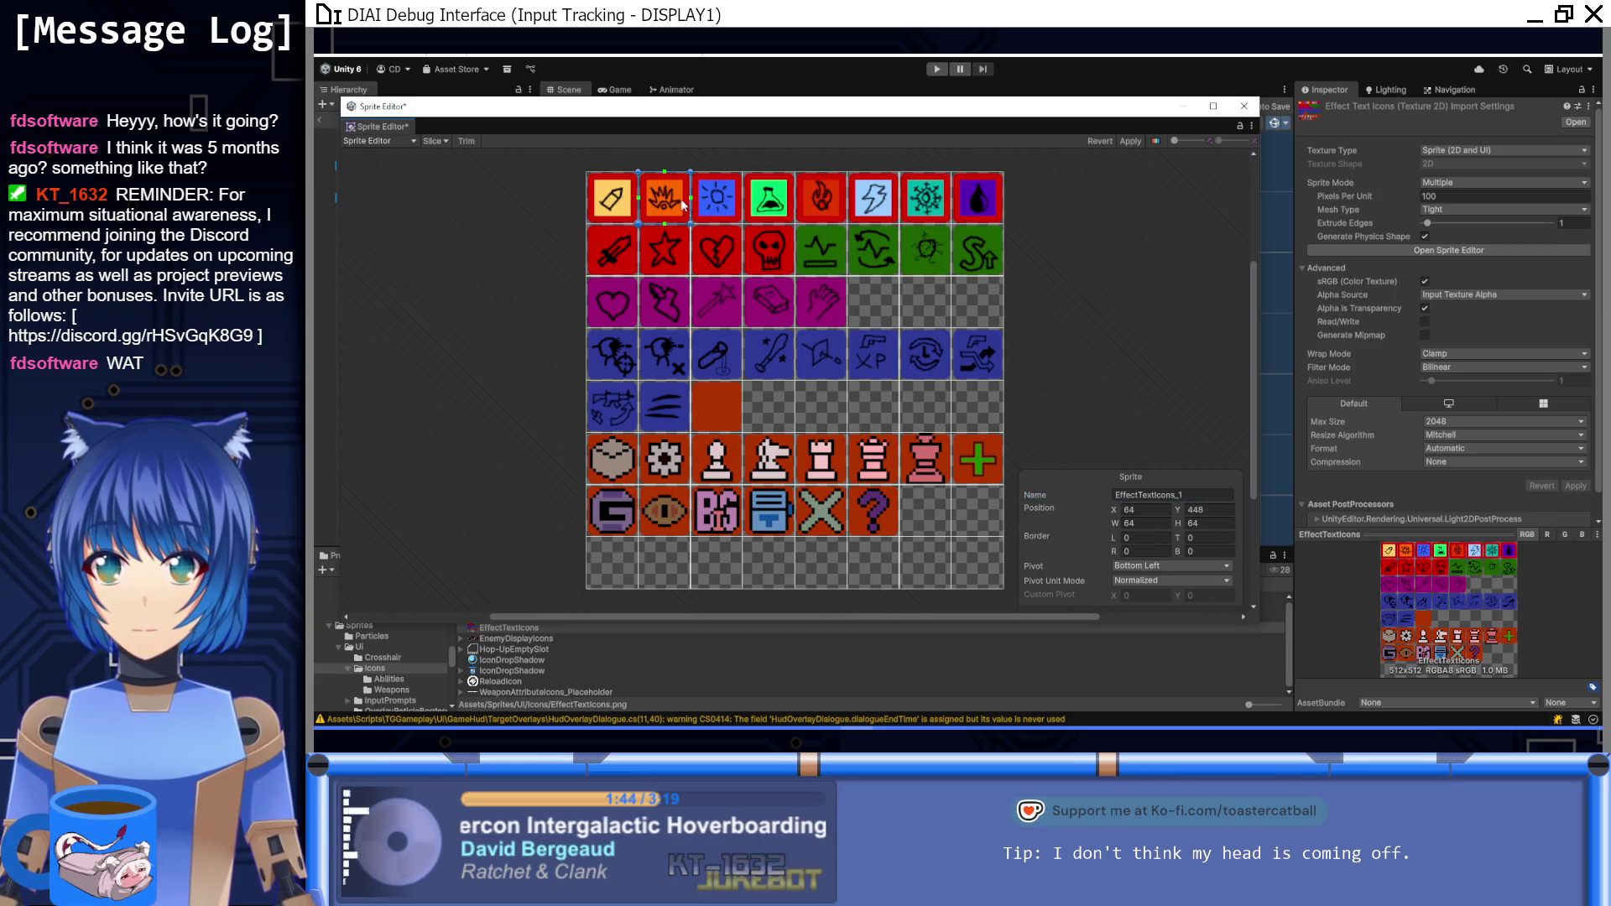
left_click(1221, 494)
key("BackSpace")
type("Dmg_Exp")
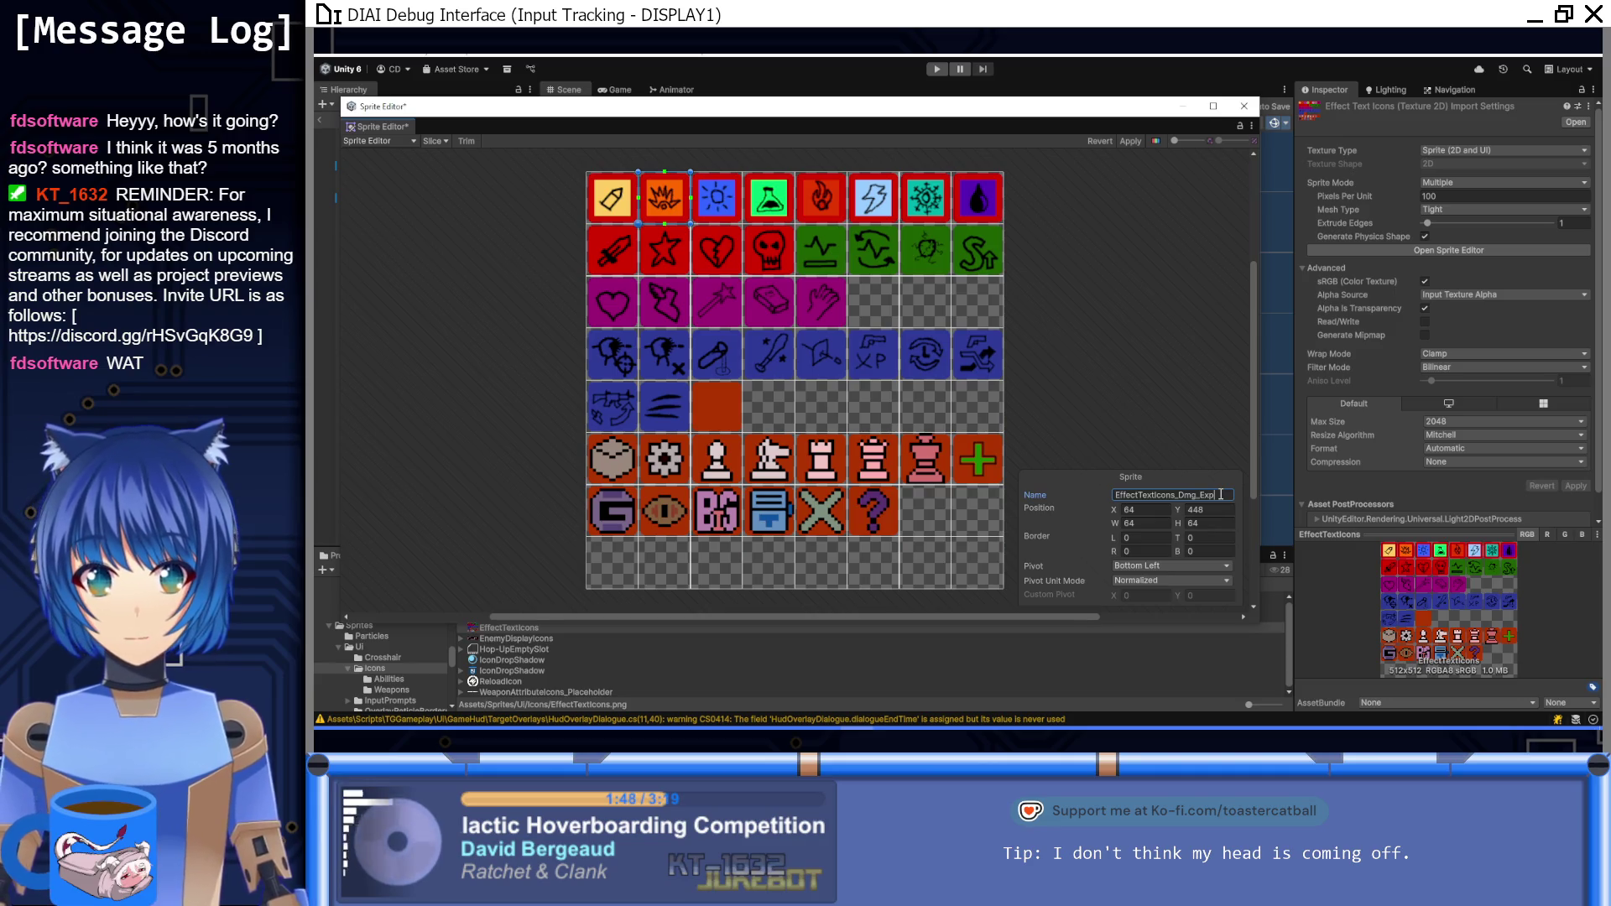
left_click(722, 210)
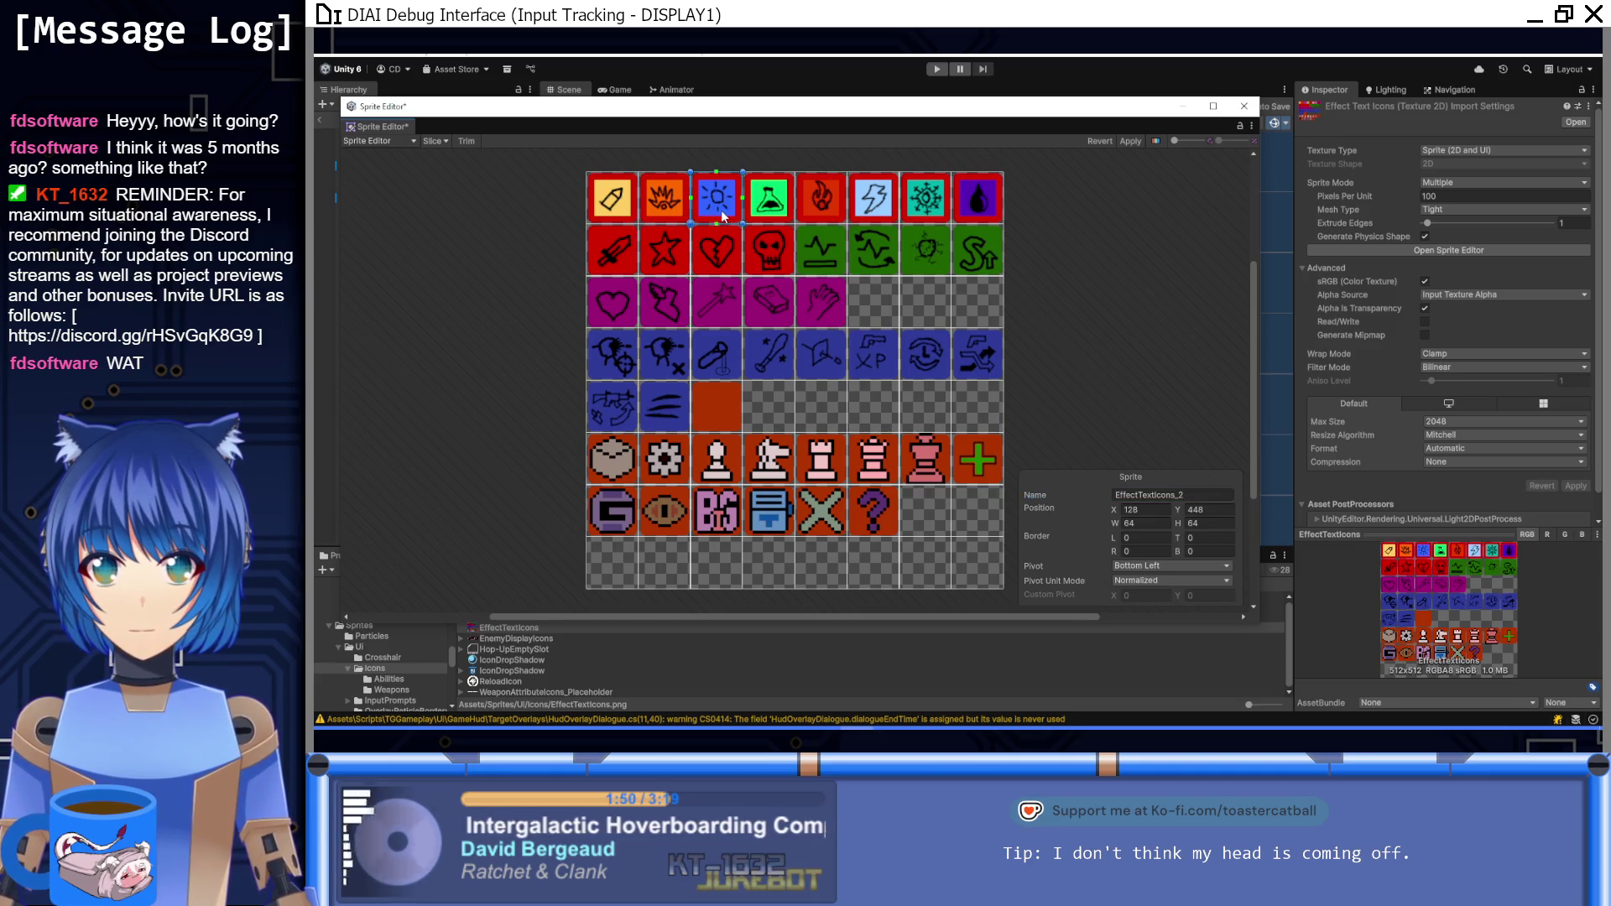
left_click(1221, 495)
key("BackSpace")
type("Dmg_")
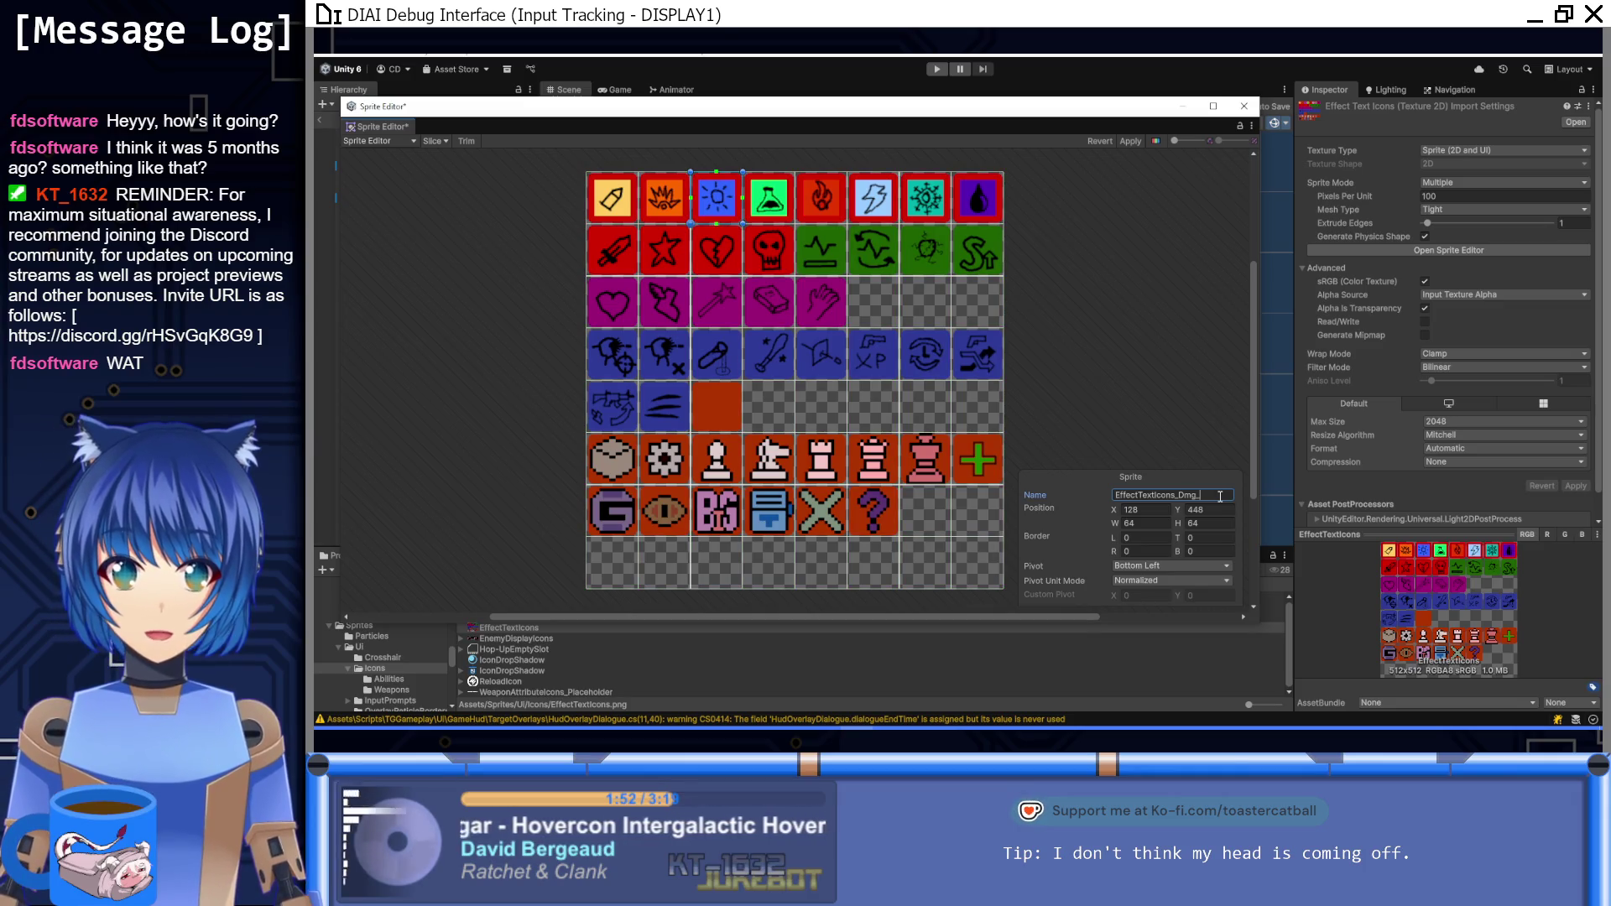
type("Eng")
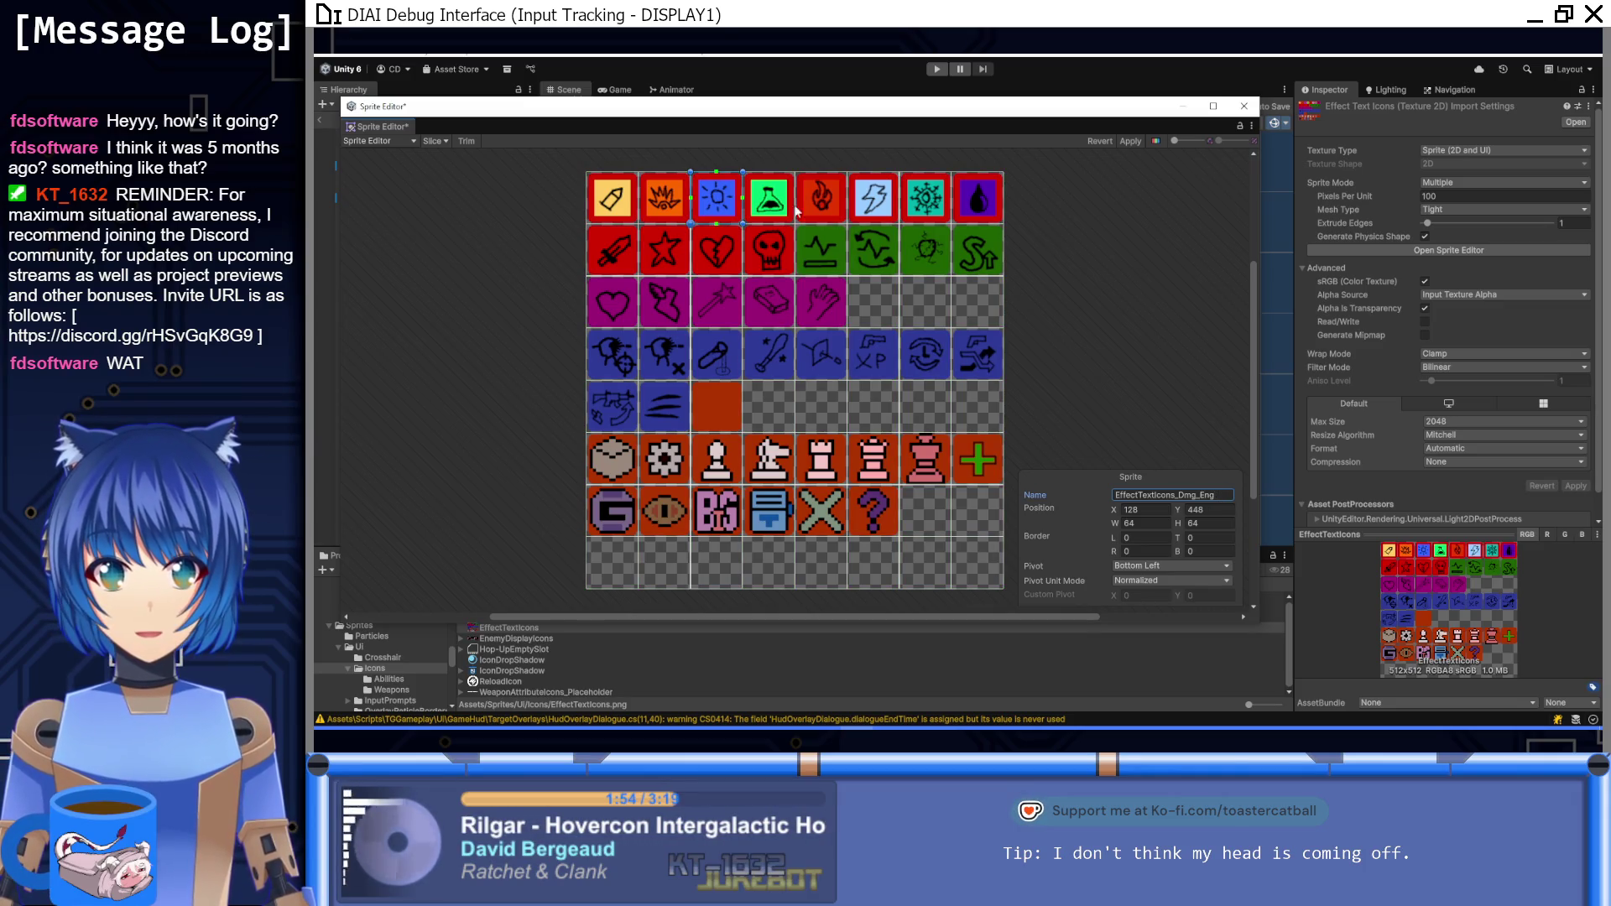
key("Return")
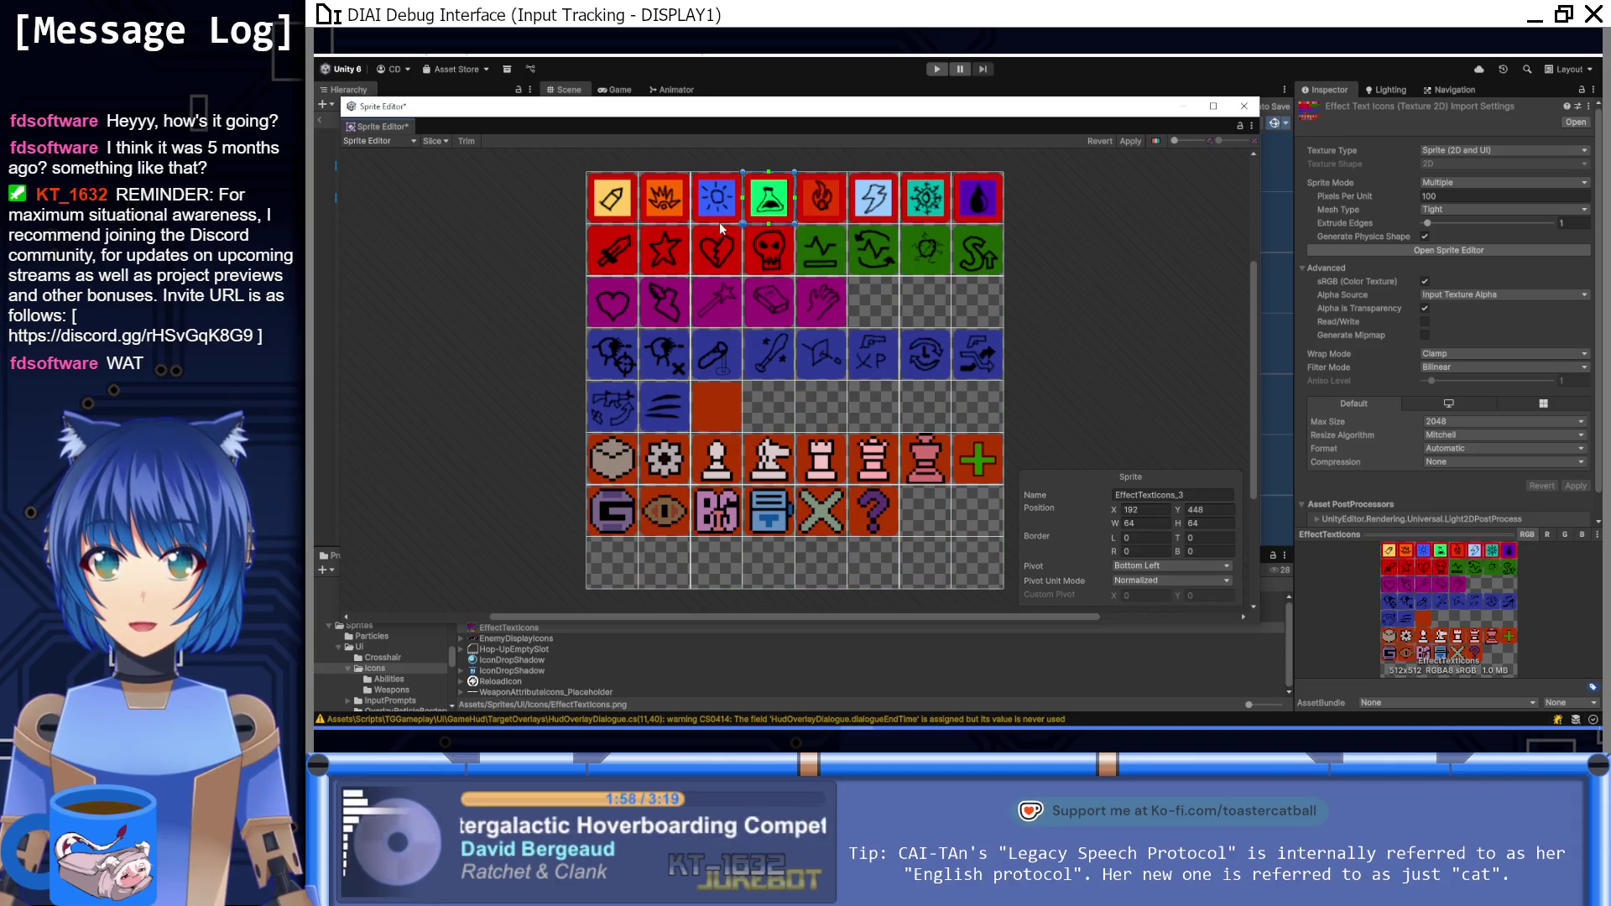
Step: Start renaming the green flask sprite with the EffectTextIcons_Dmg_ prefix
left_click(761, 210)
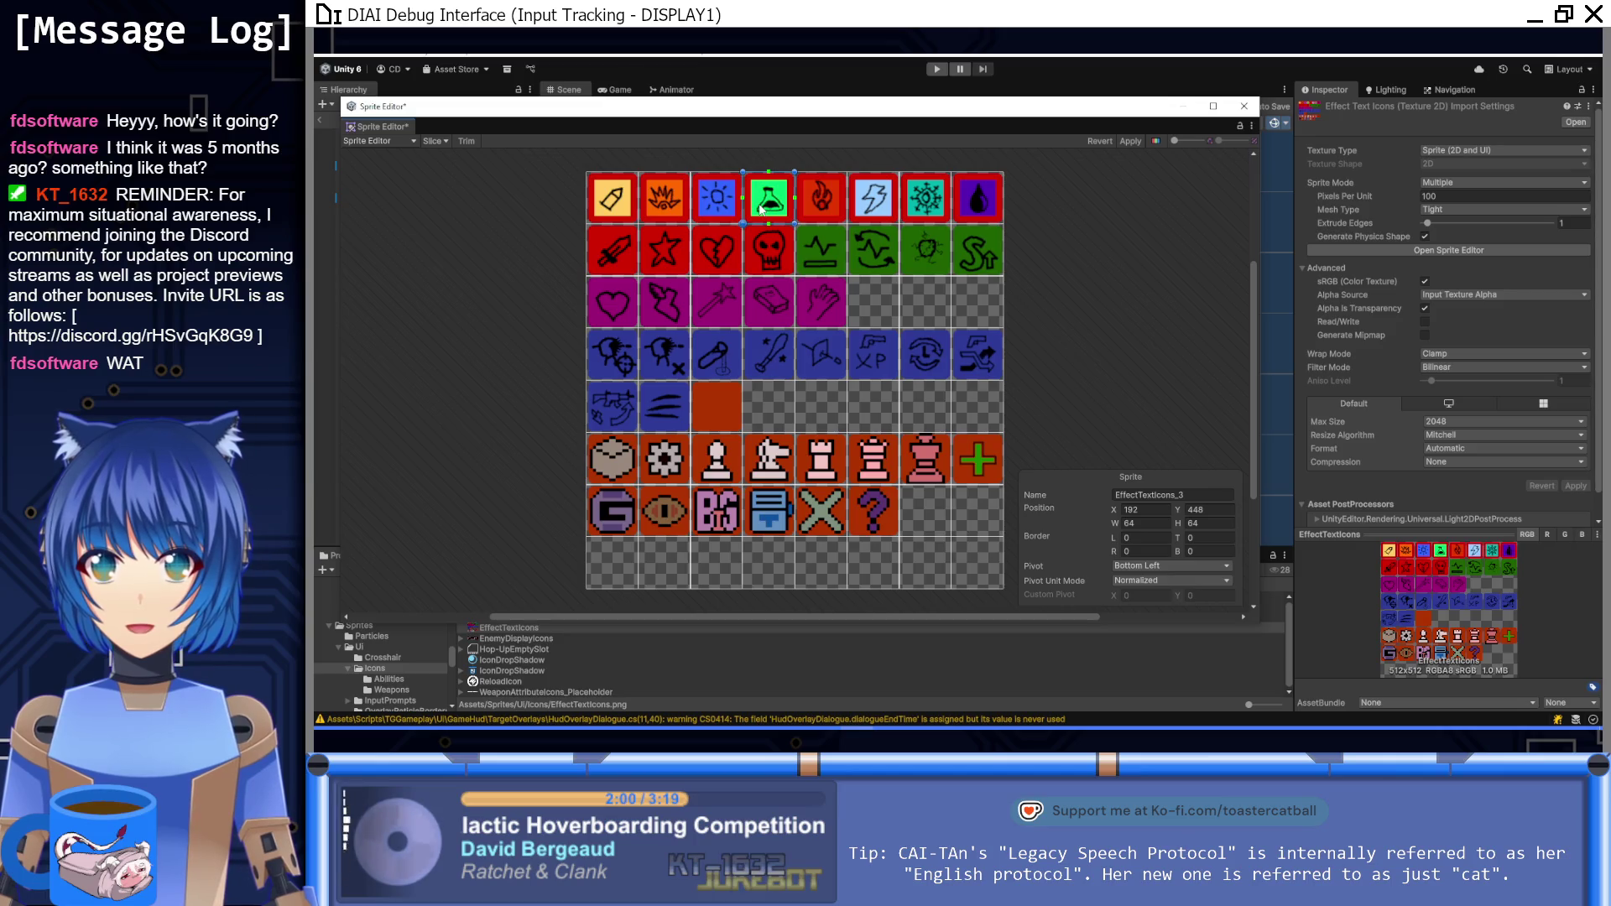
left_click(1205, 494)
key("BackSpace")
type("Dmg_")
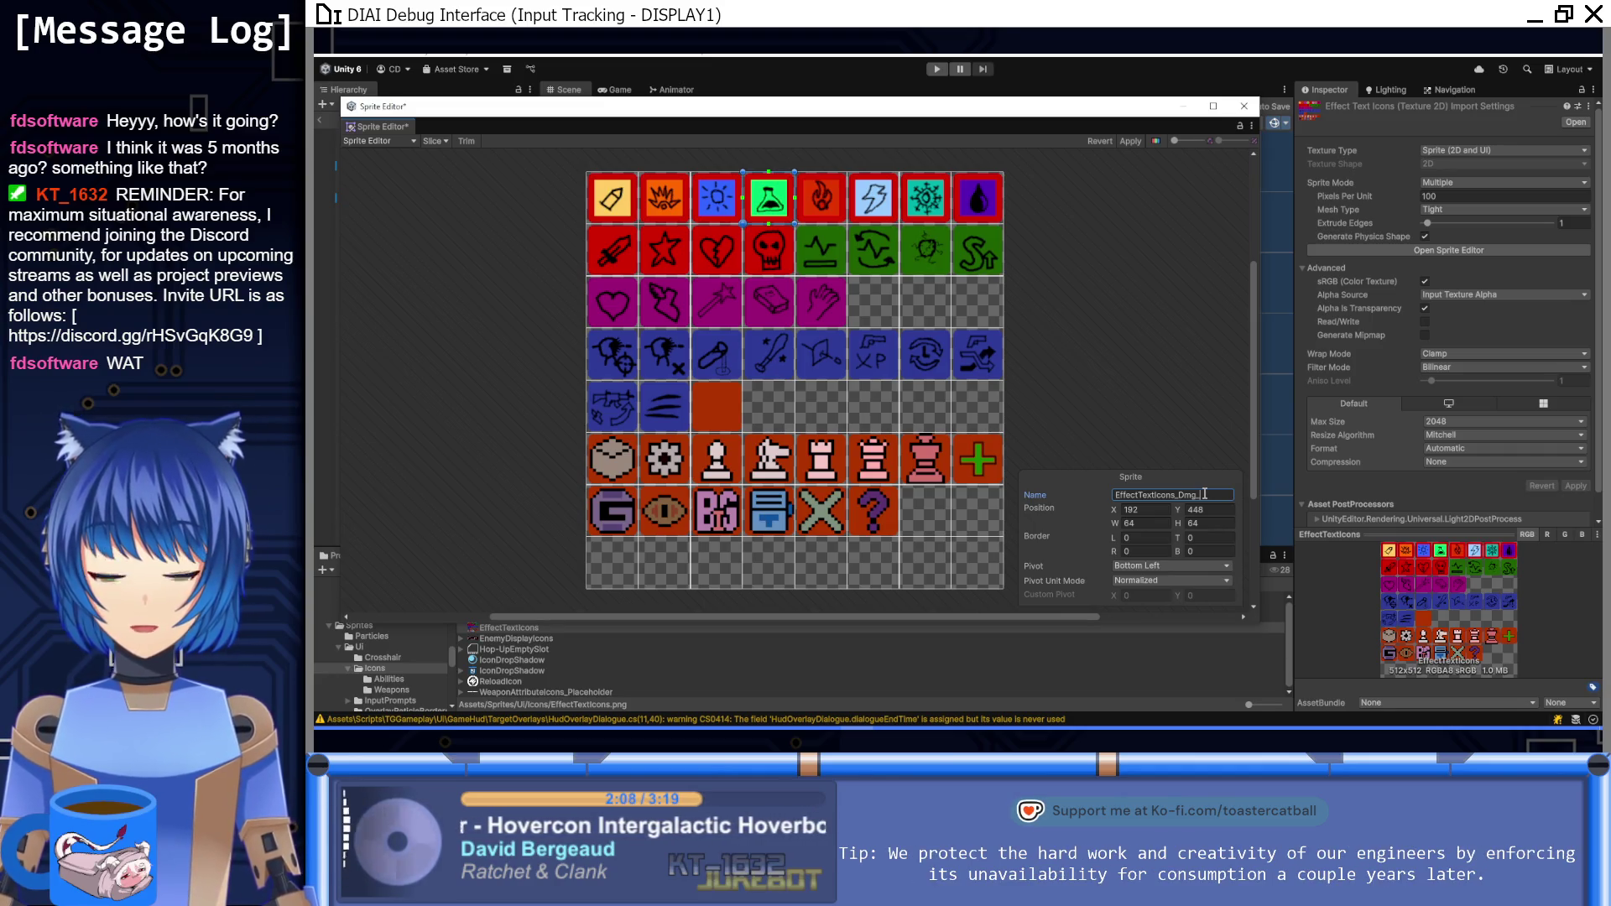
Step: Finish the flask as EffectTextIcons_Dmg_Acid and rename the fire sprite EffectTextIcons_Dmg_Brn
type("Acid")
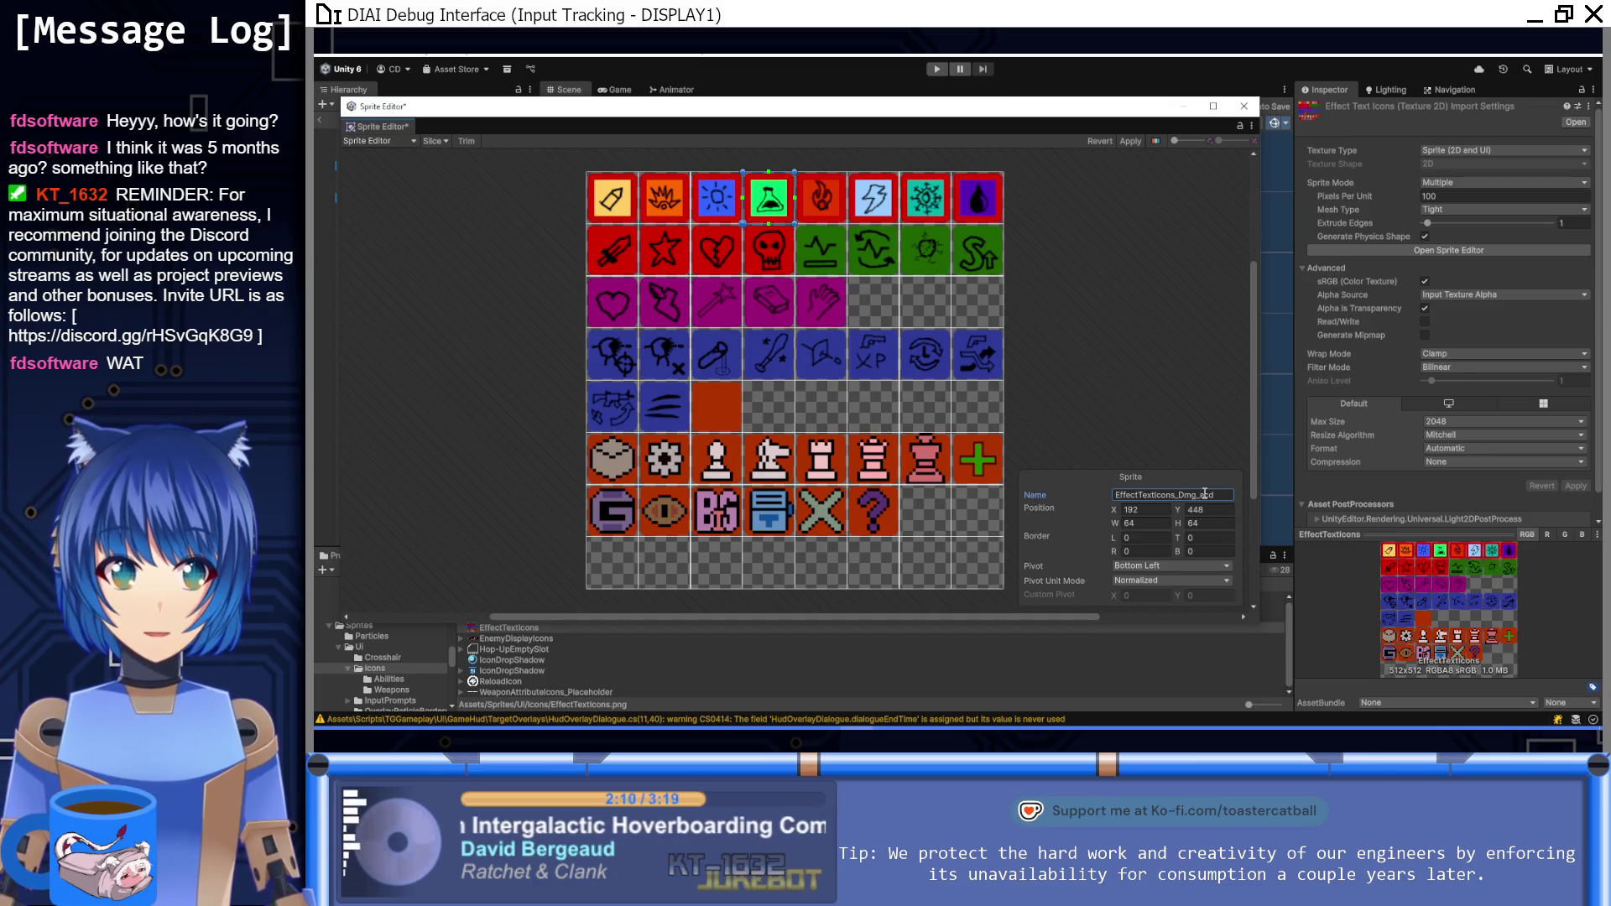
left_click(824, 217)
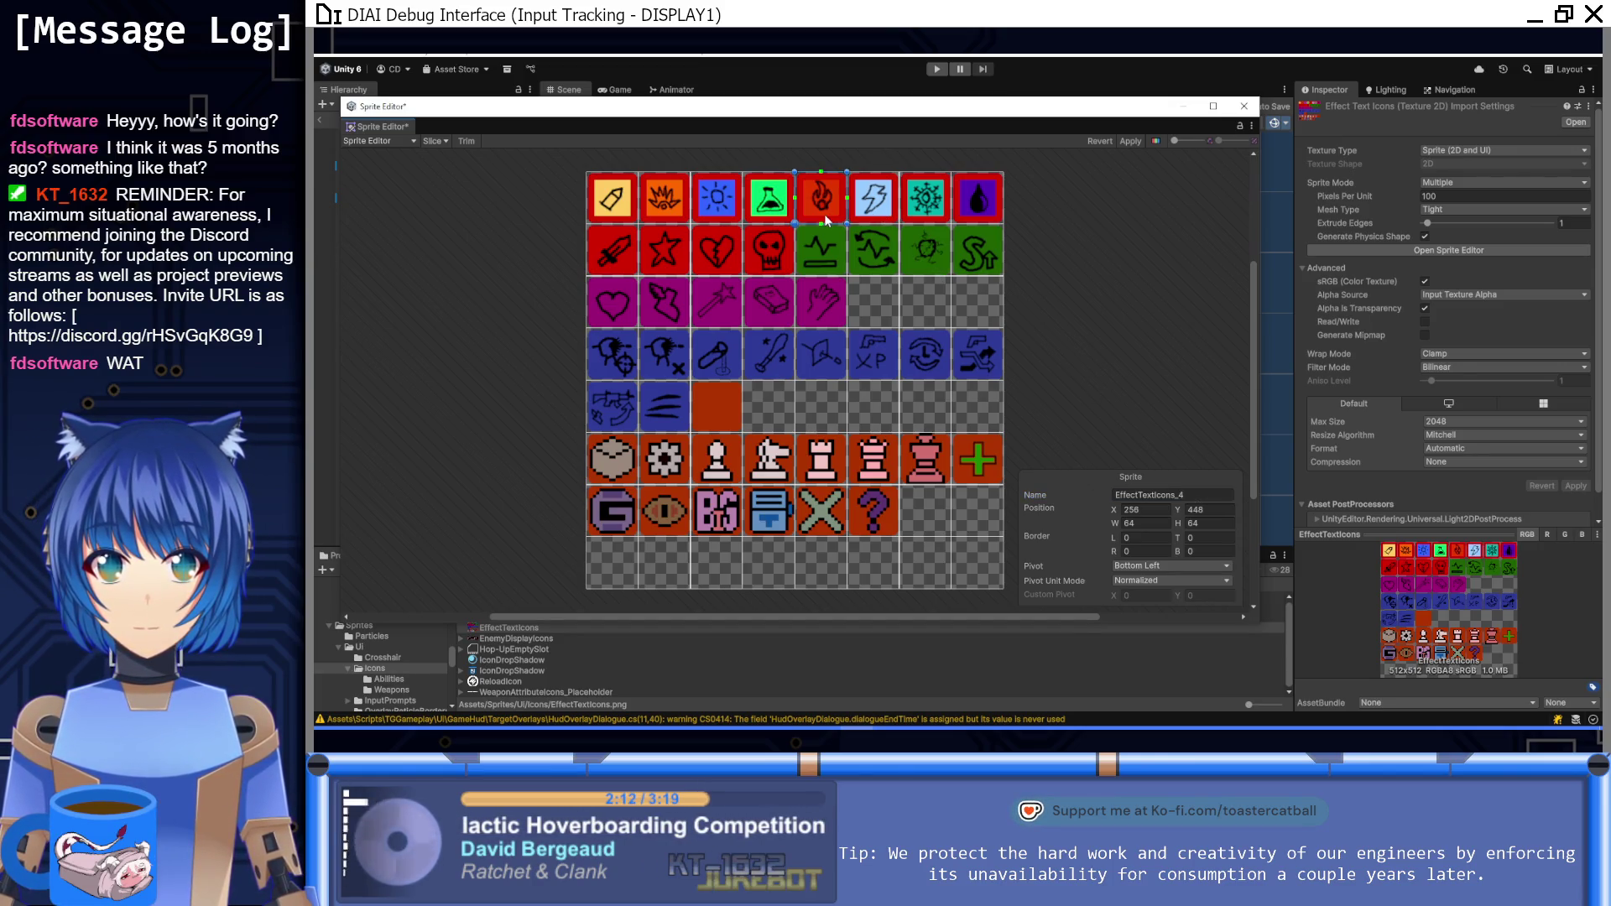
left_click(1206, 495)
type("EffectTextIcons_Dmg_")
type("F")
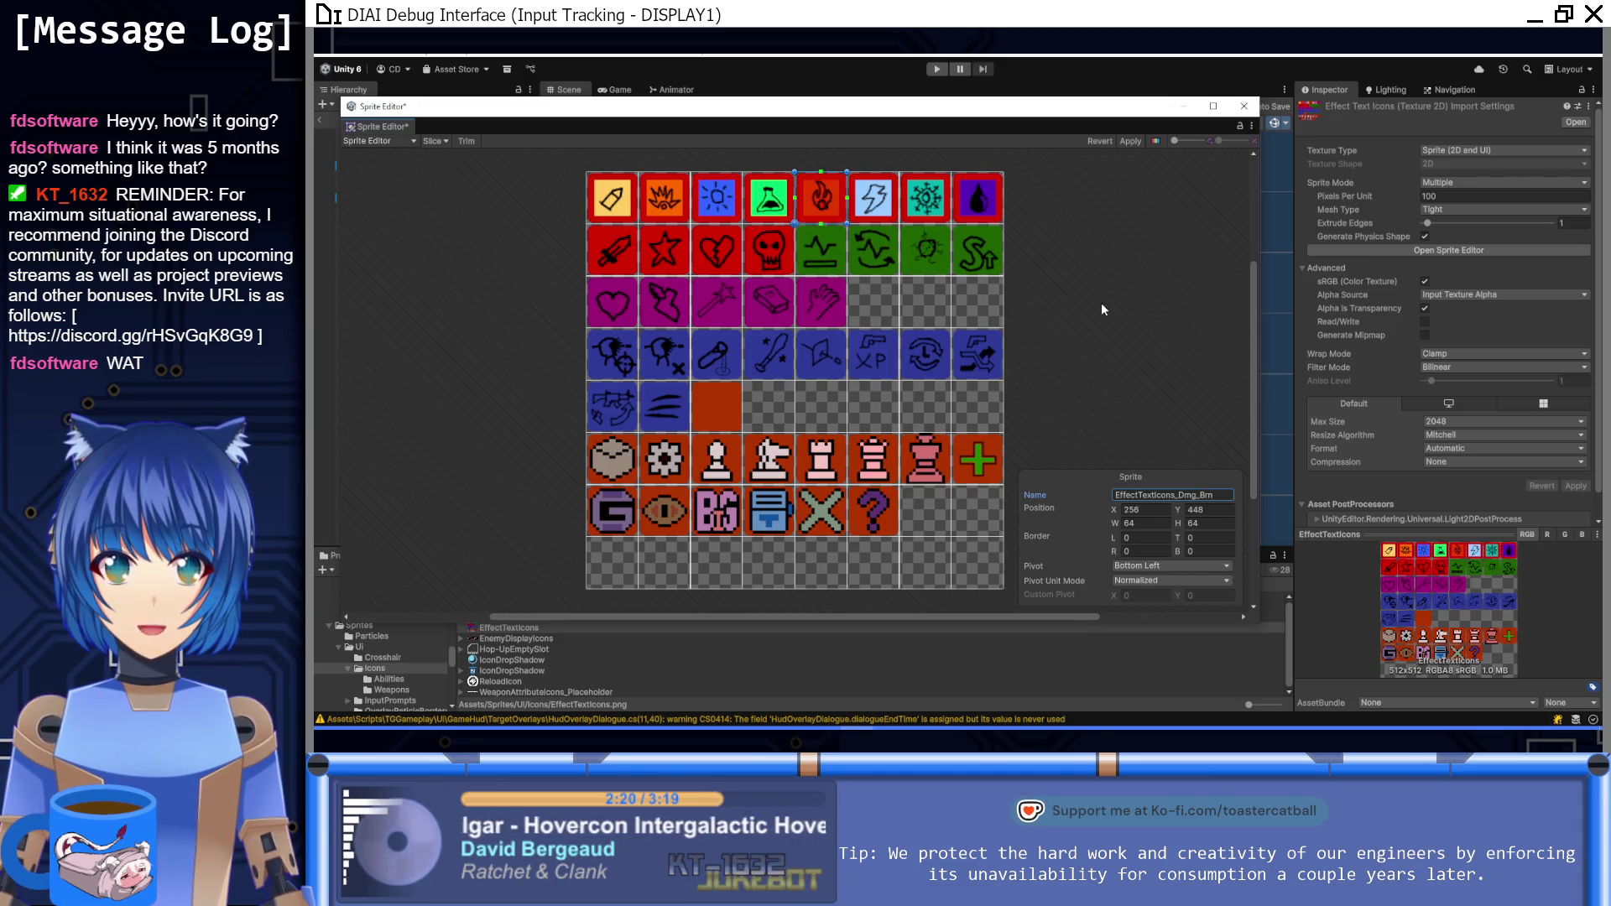
left_click(931, 144)
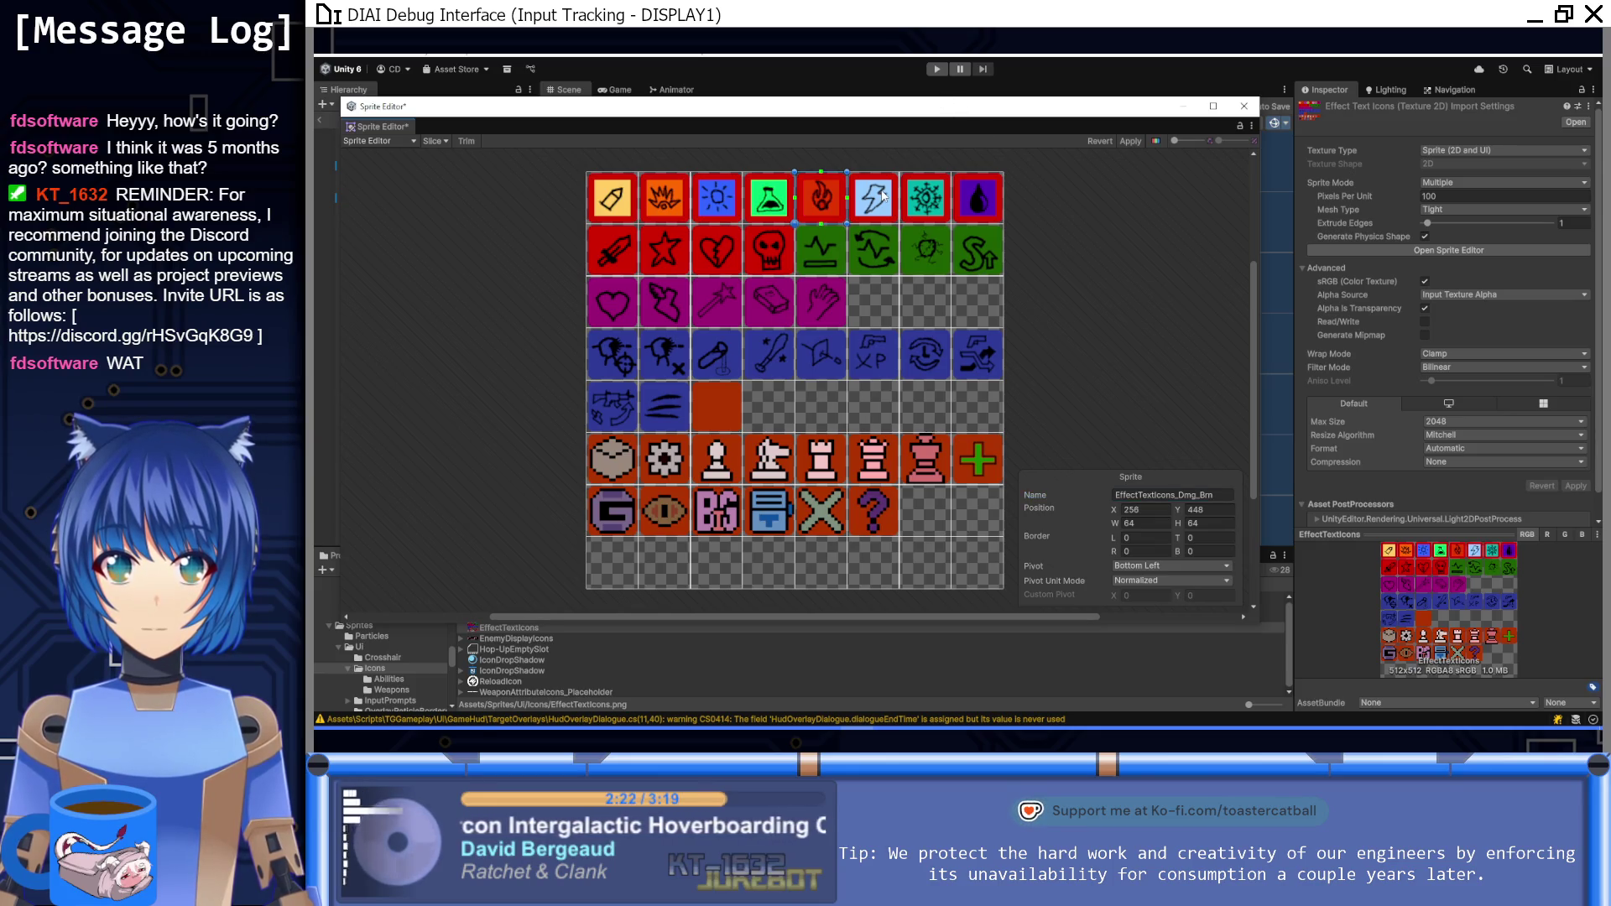
Step: Give the lightning, sword and star sprites EffectTextIcons_Dmg_ names
left_click(882, 198)
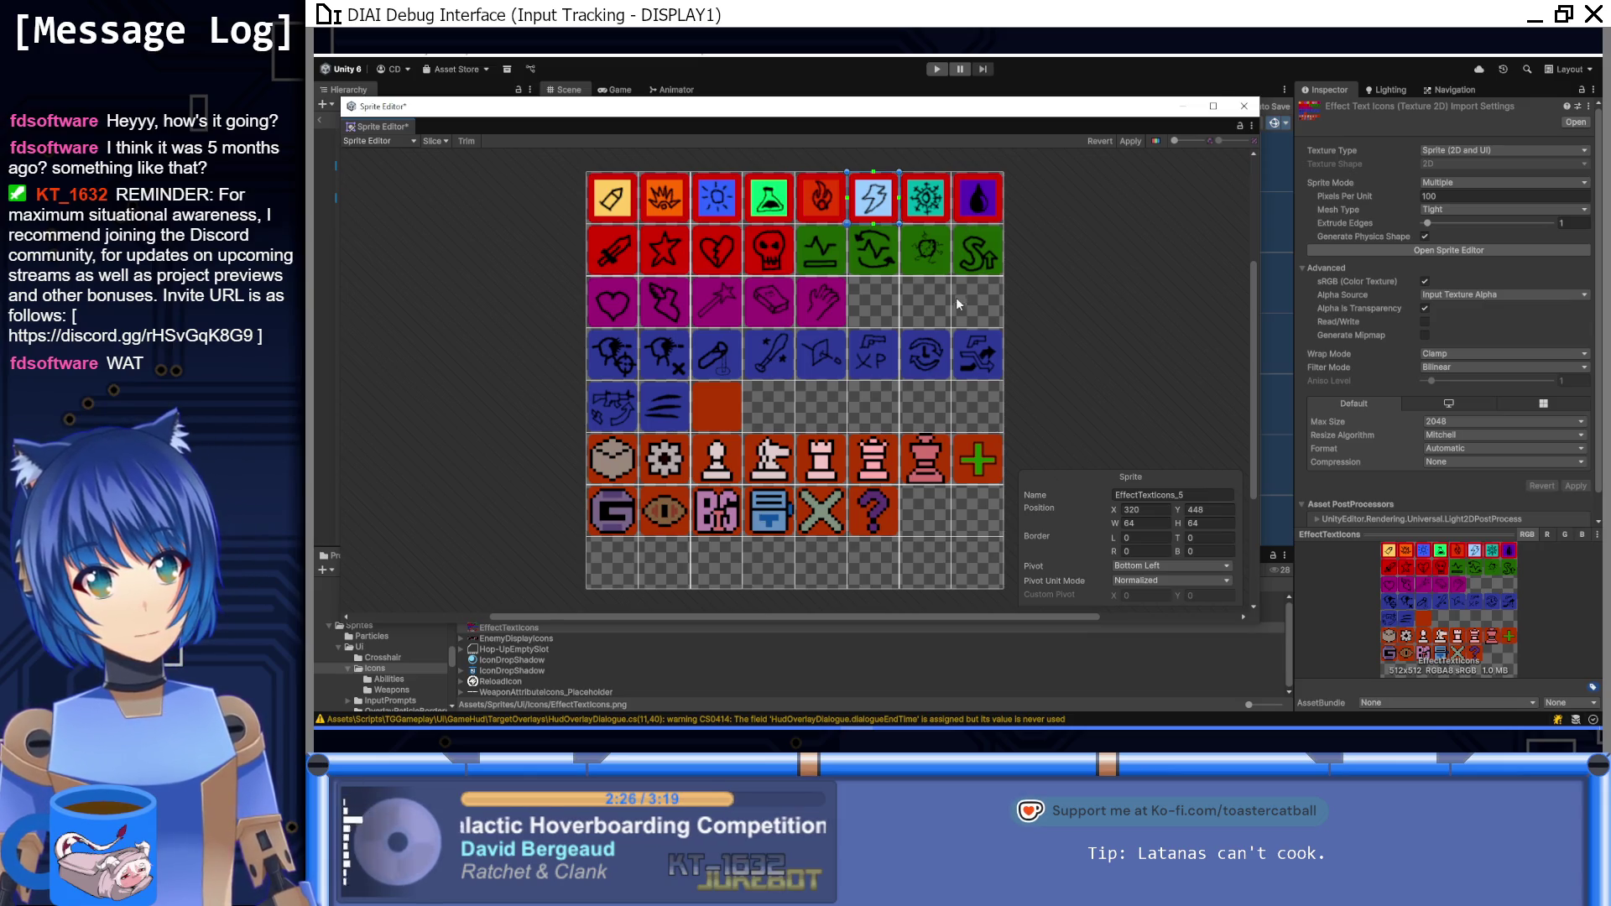
left_click(1208, 495)
key("BackSpace")
type("Dmg_Shk")
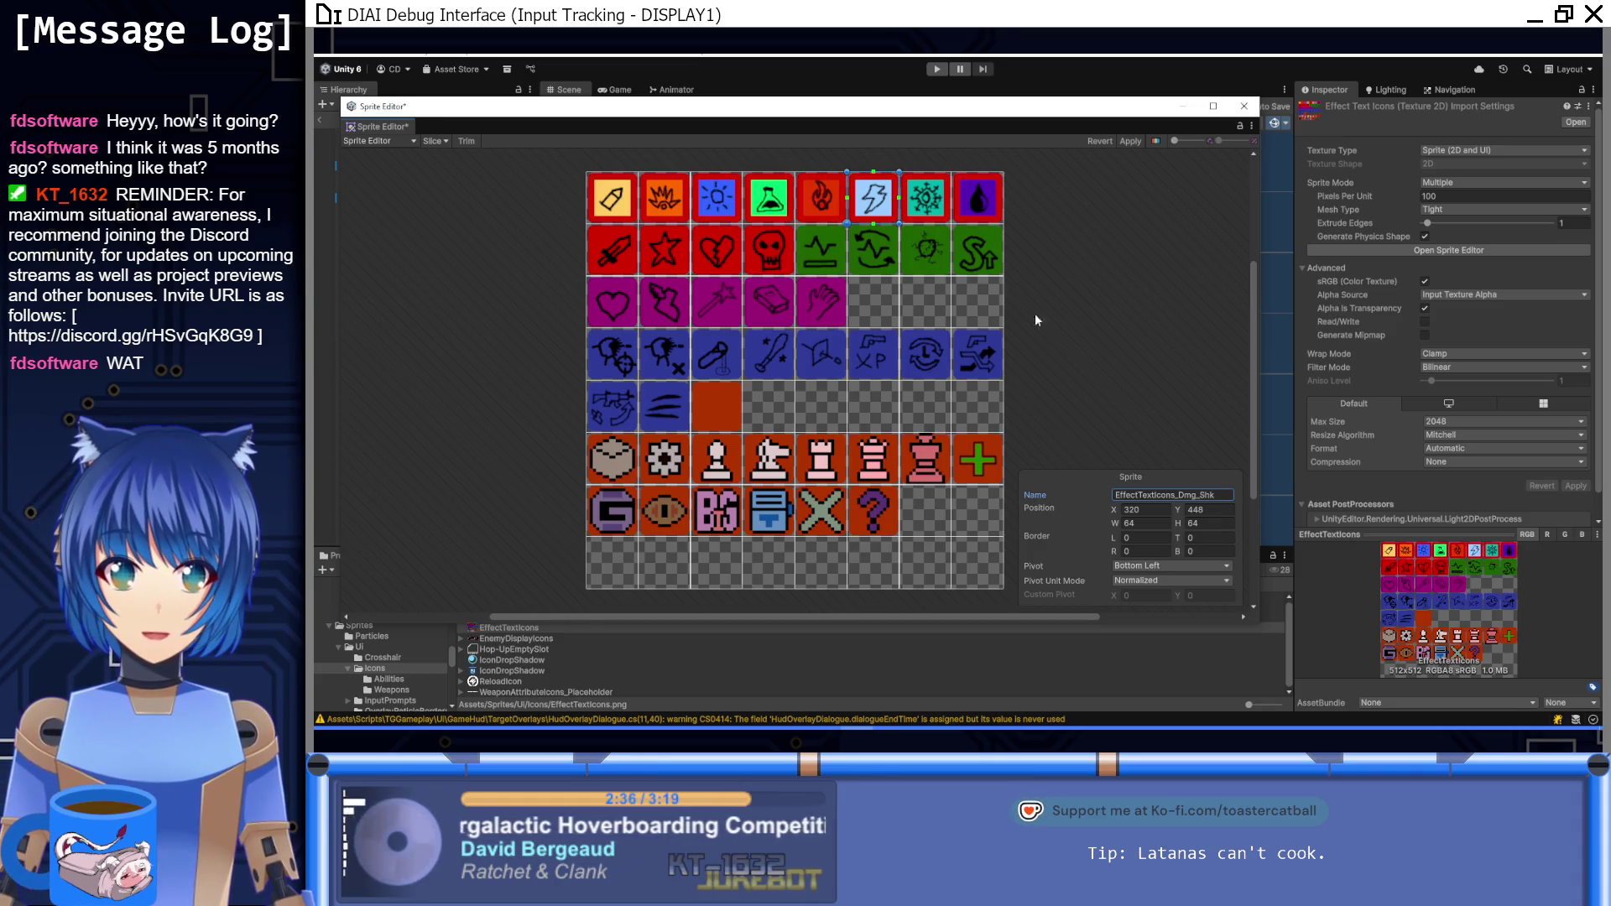
left_click(612, 249)
left_click(1198, 496)
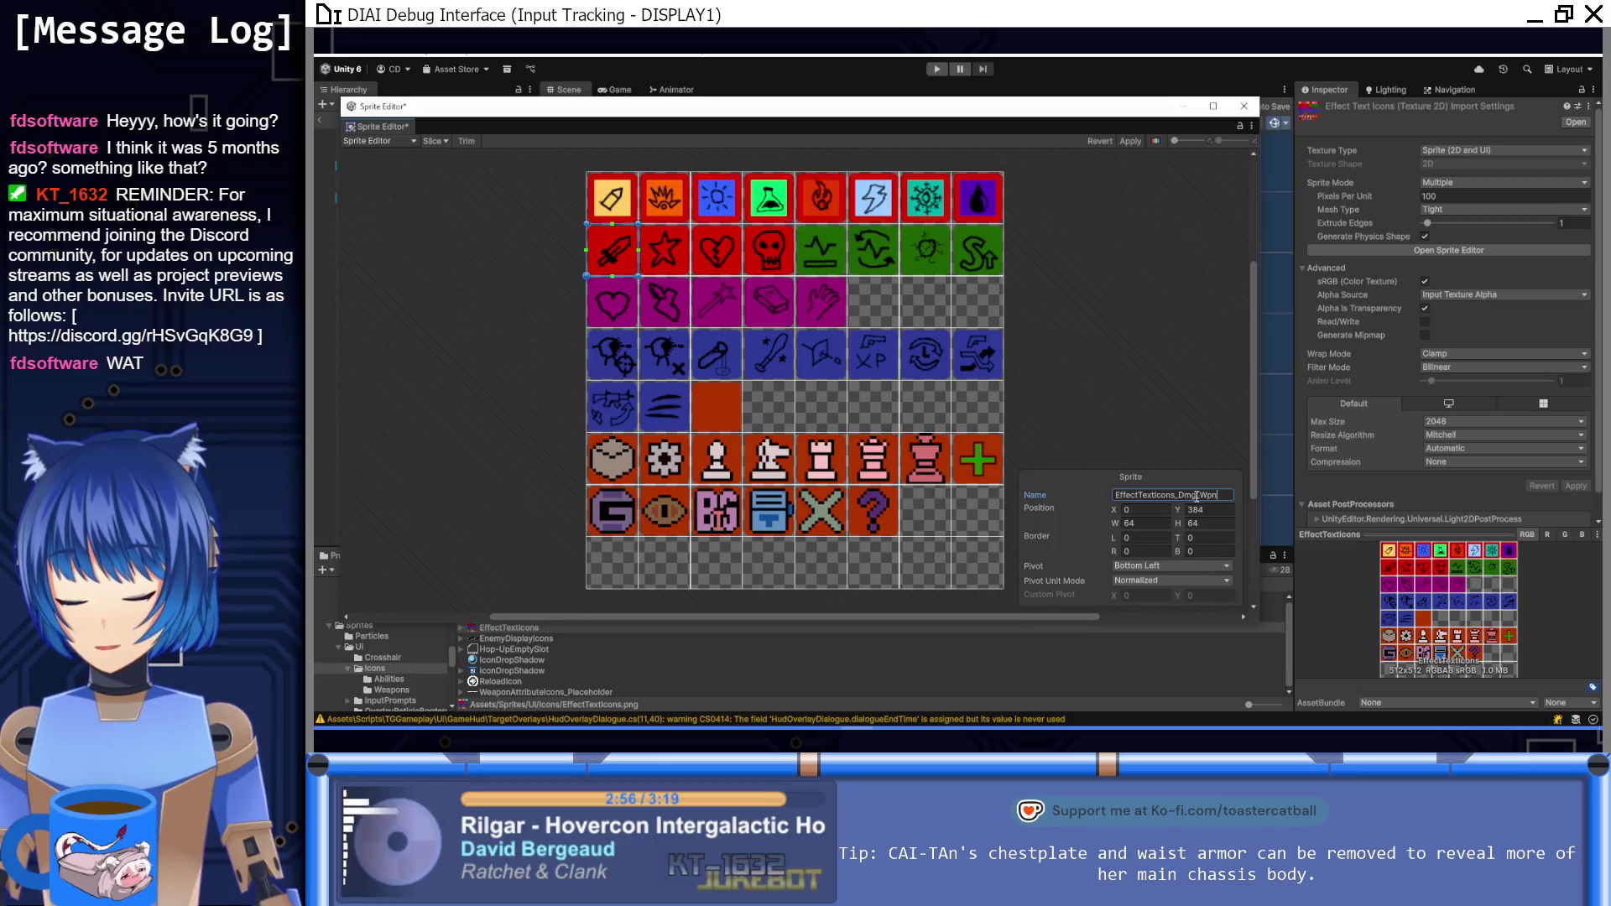
left_click(659, 252)
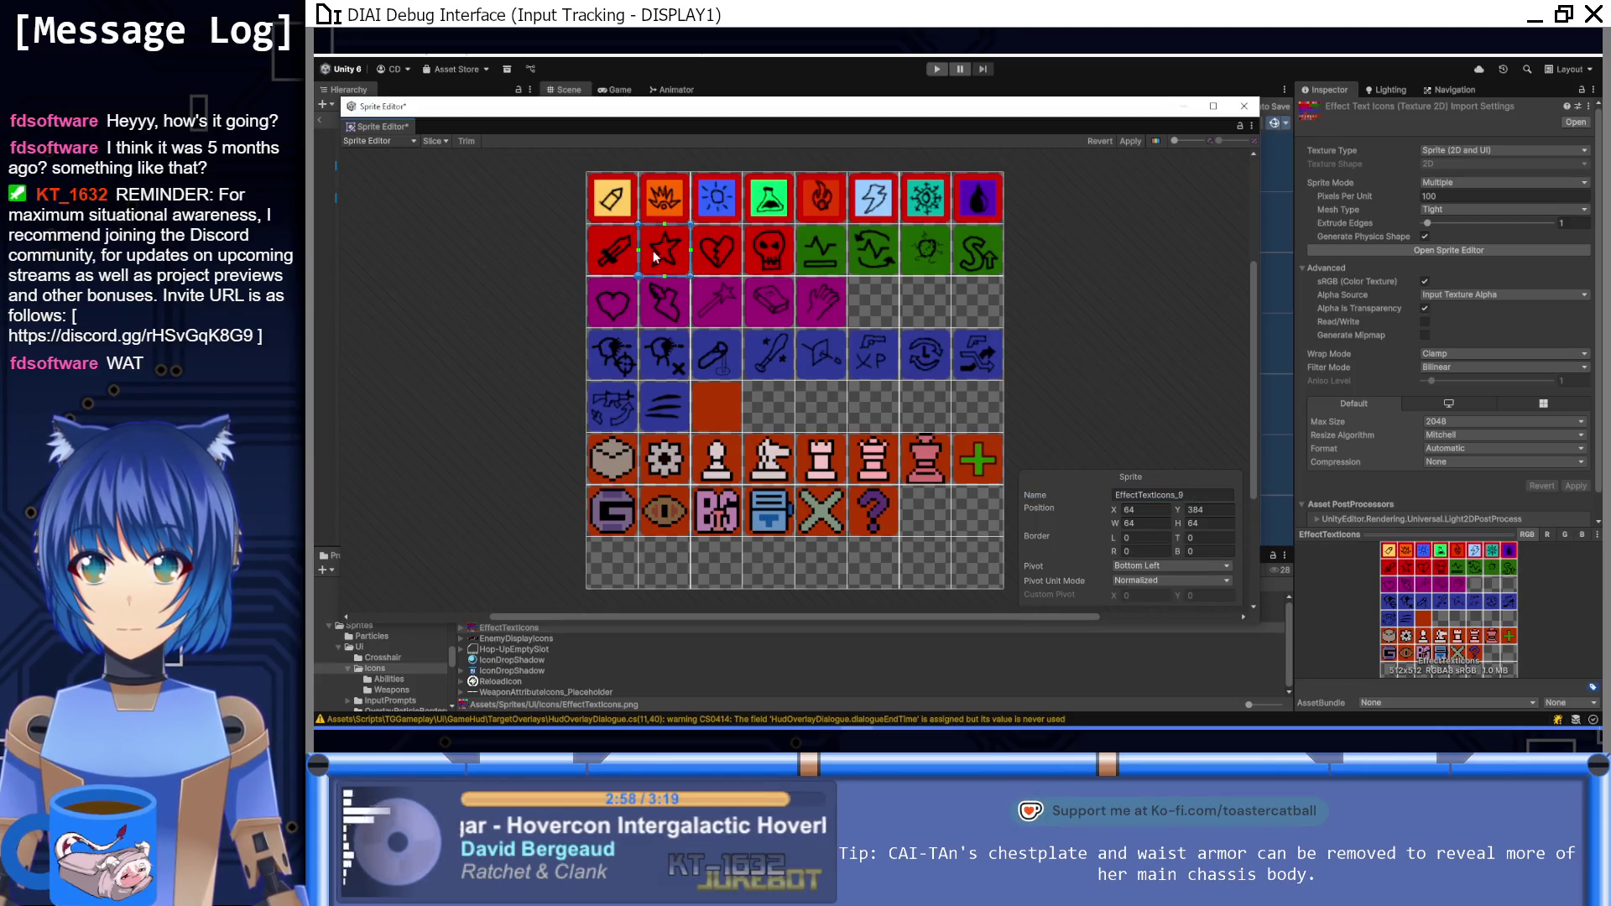
left_click(1214, 495)
type("EffectTextIcons_Dmg_")
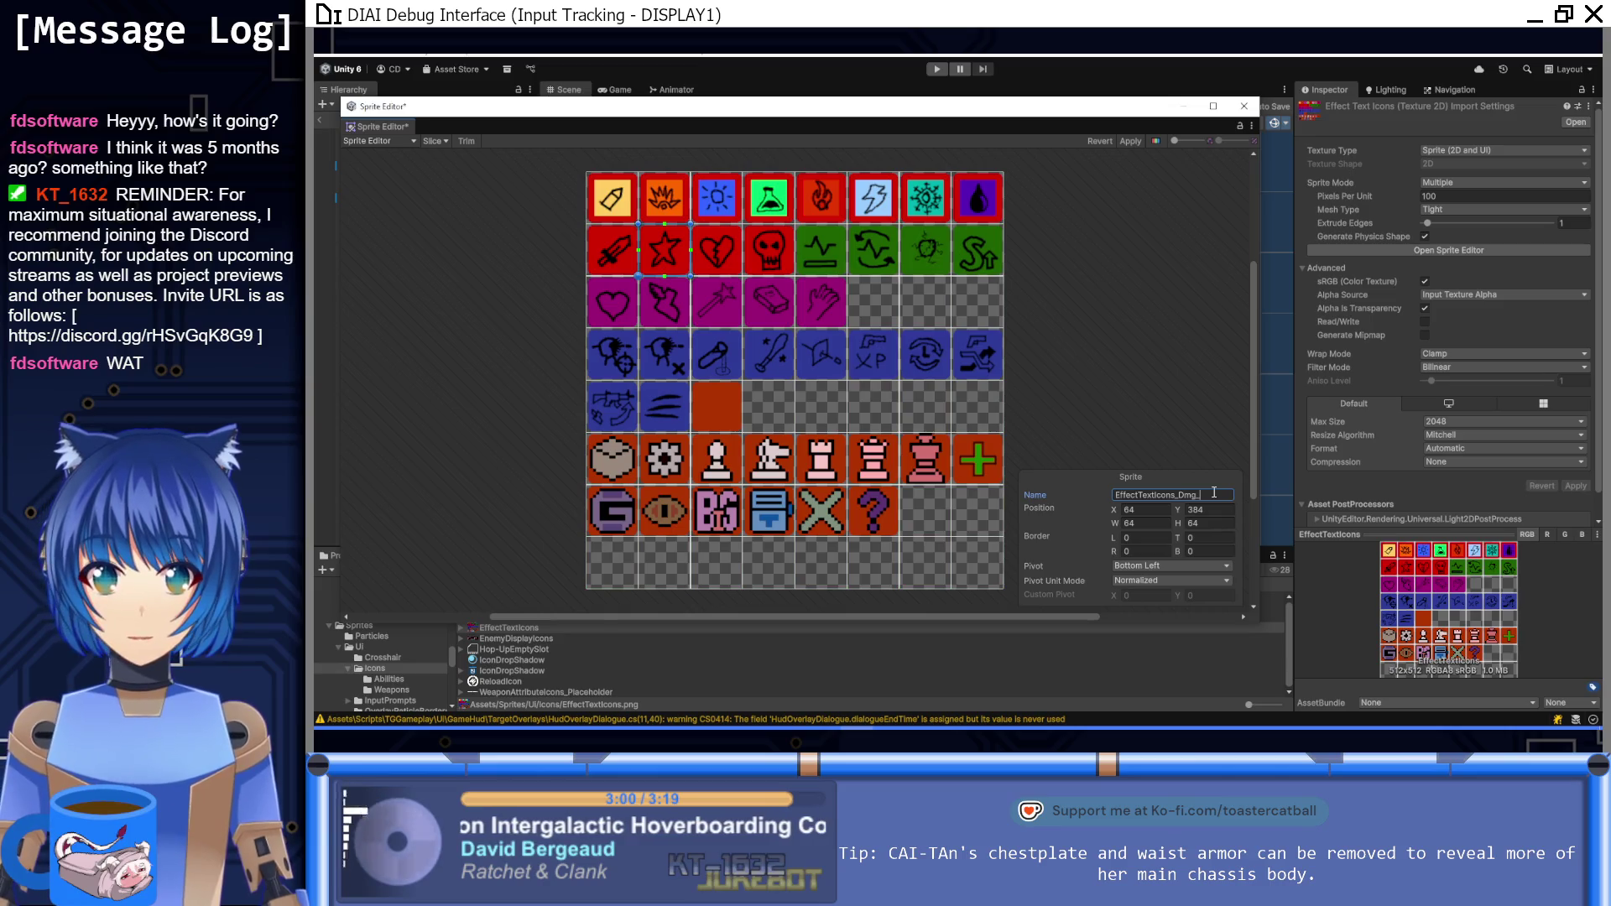
type("bi")
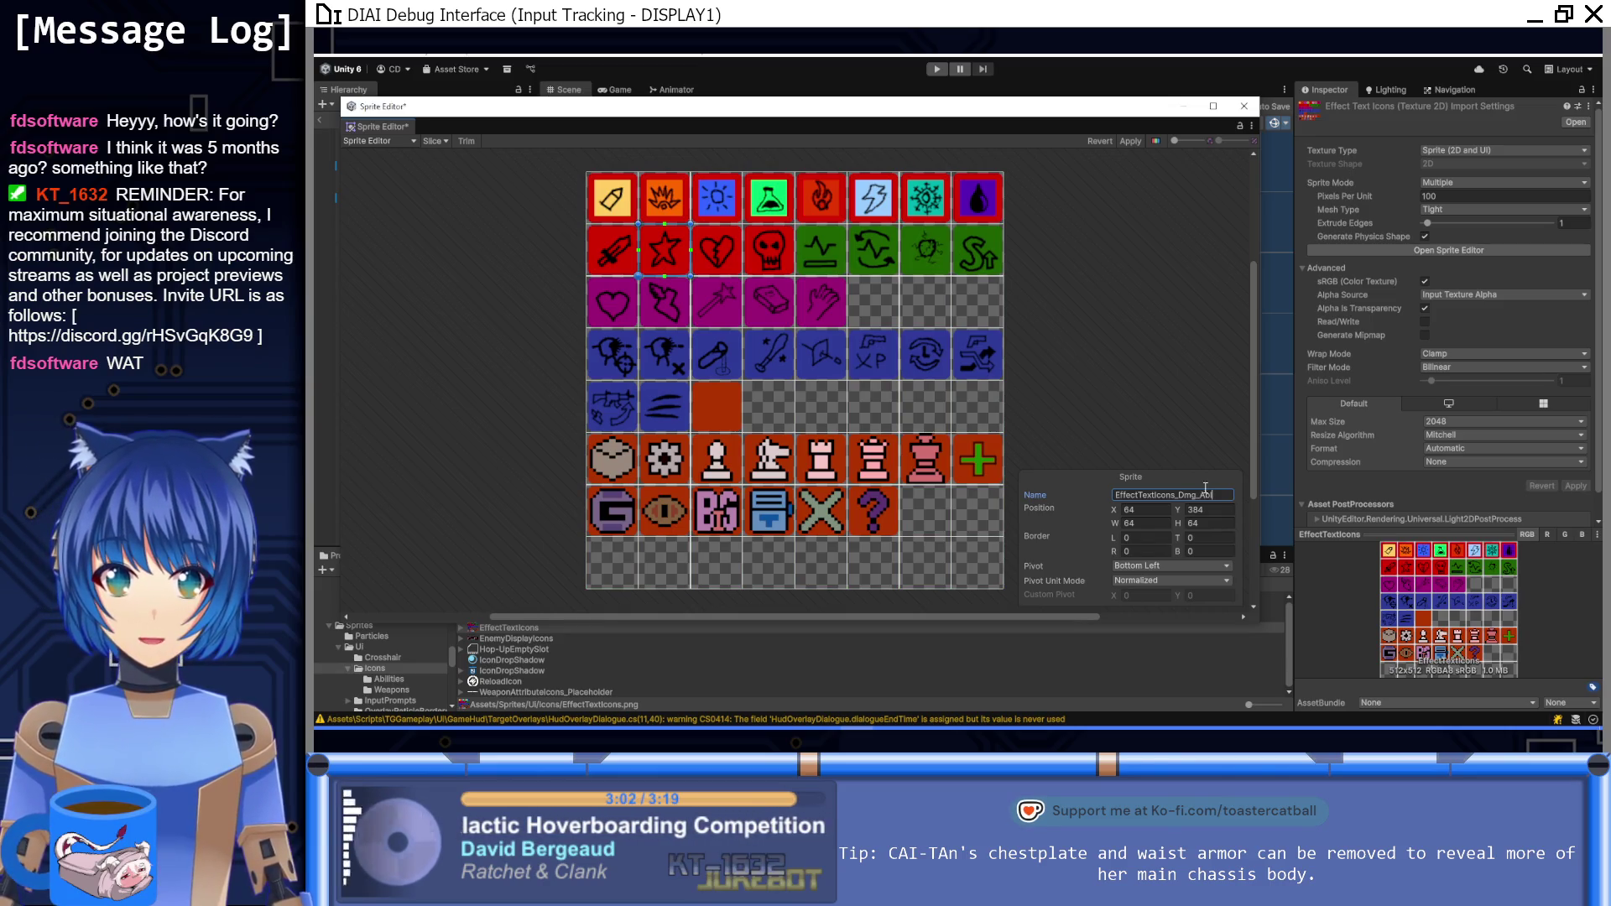
Step: Rename the broken-heart sprite and make the skull sprite EffectTextIcons_Dmg_Hex
left_click(709, 267)
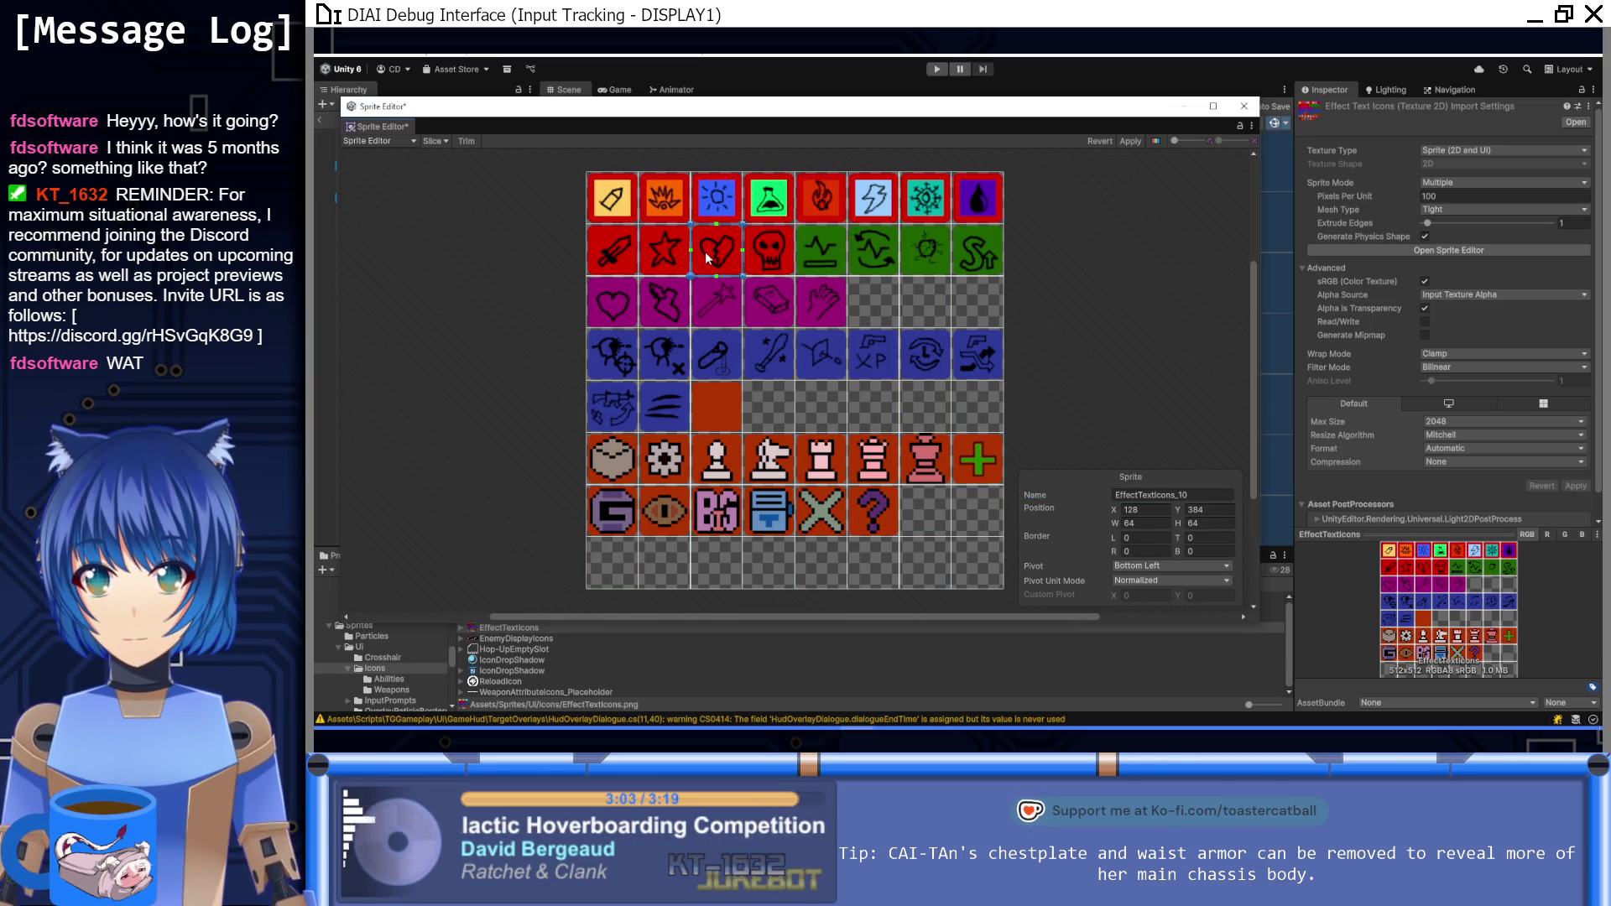
left_click(1190, 494)
type("EffectTextIcons_Dmg_")
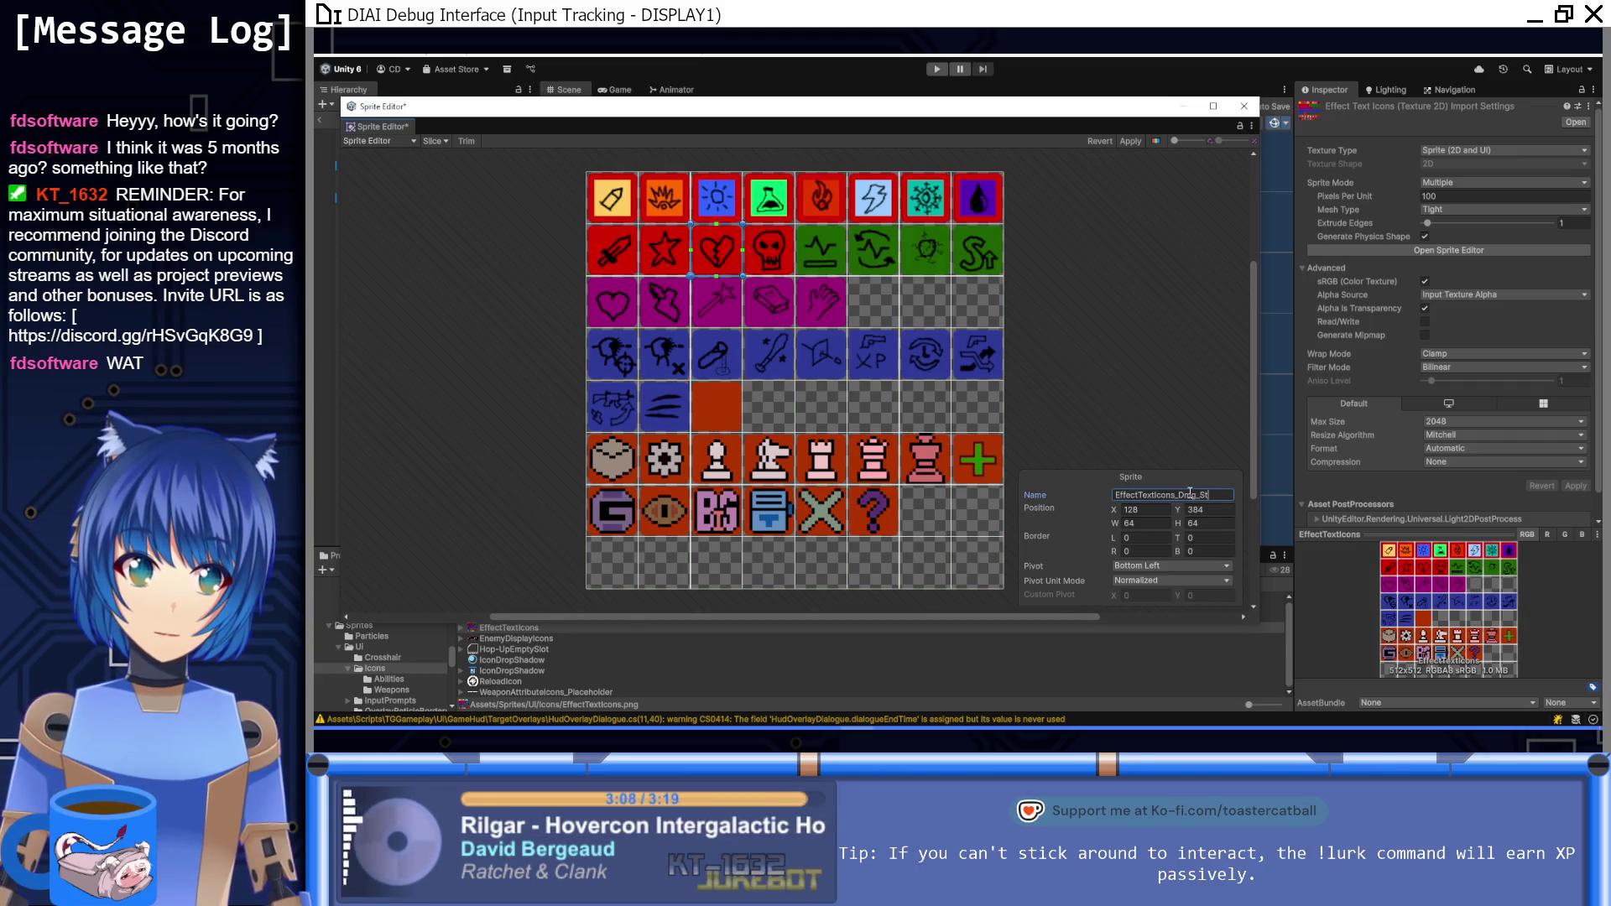
type("s")
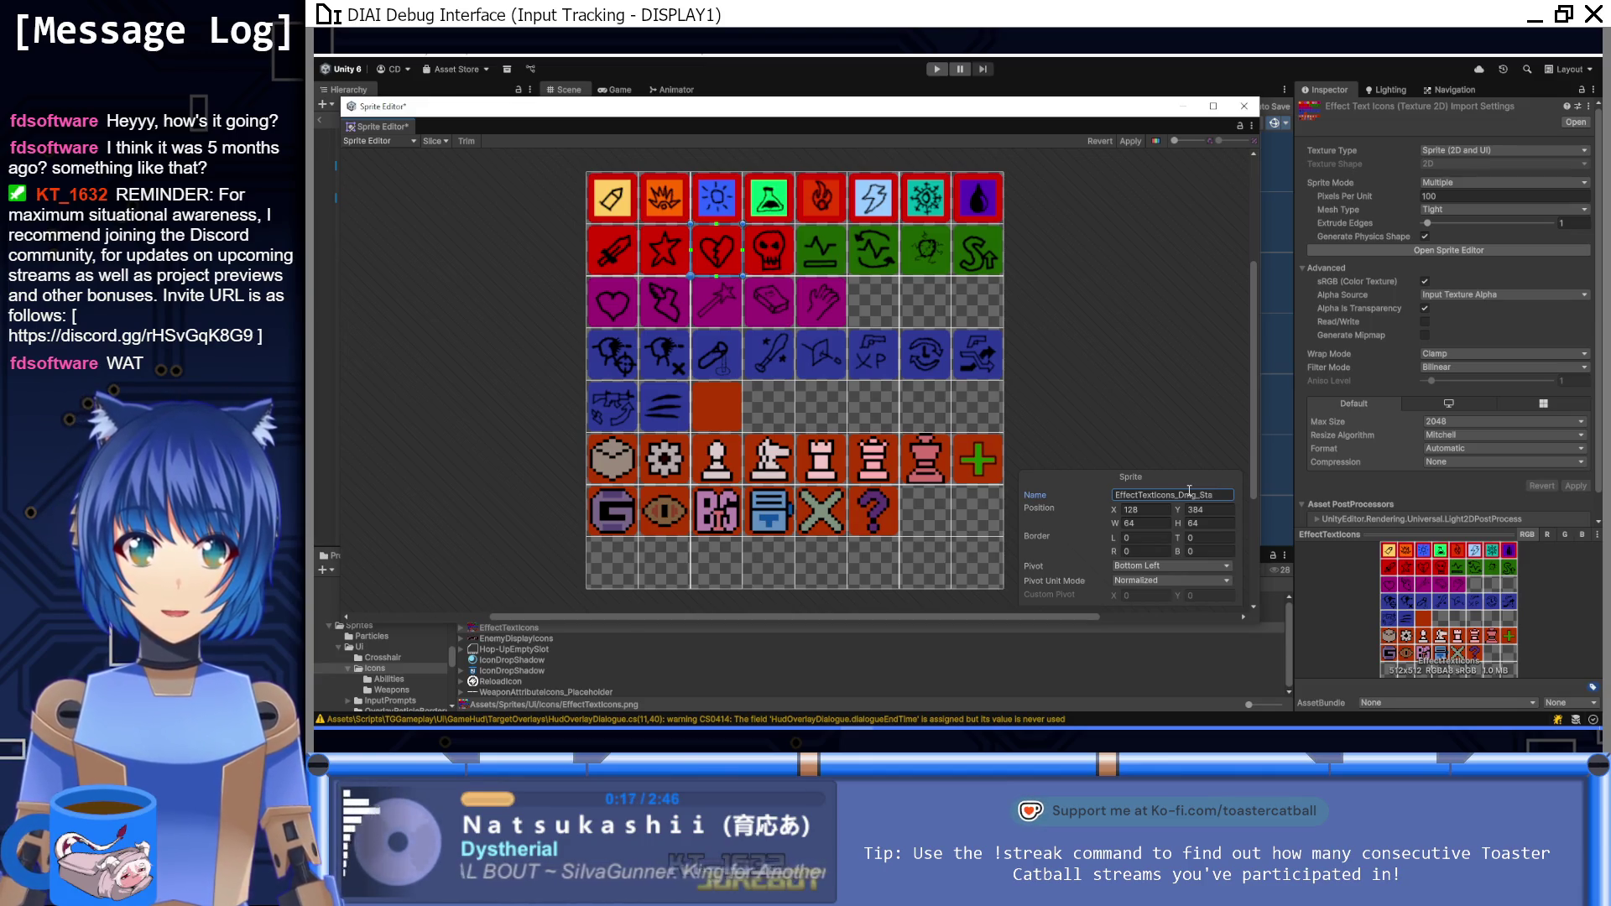
left_click(754, 259)
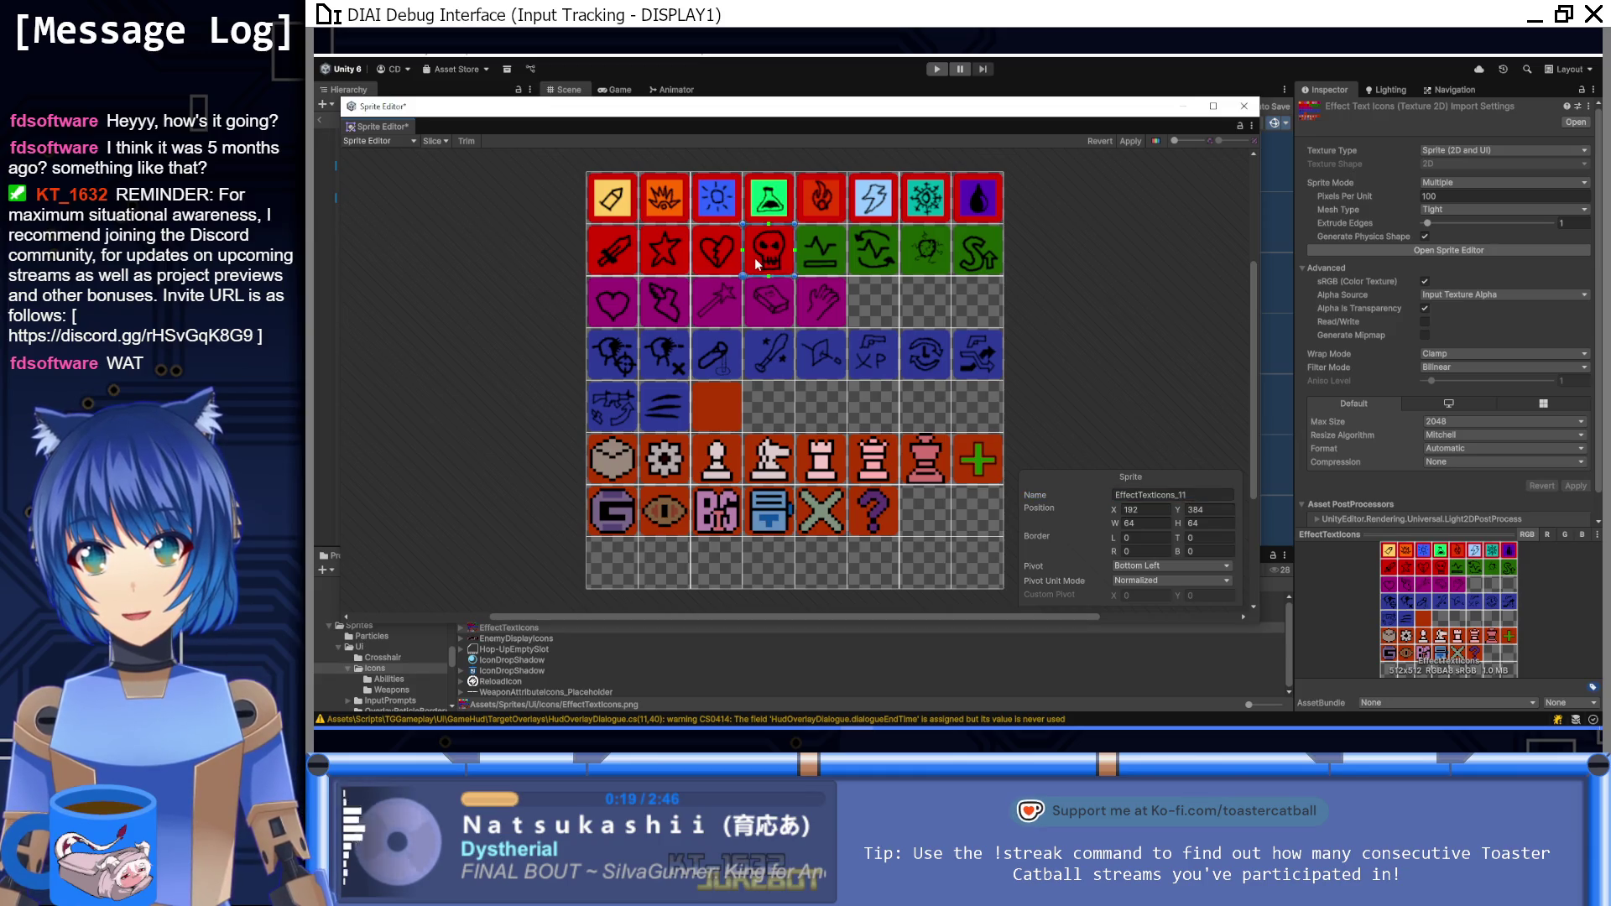
left_click(1227, 492)
key("End")
key("BackSpace")
key("BackSpace")
type("Dmg_Hos")
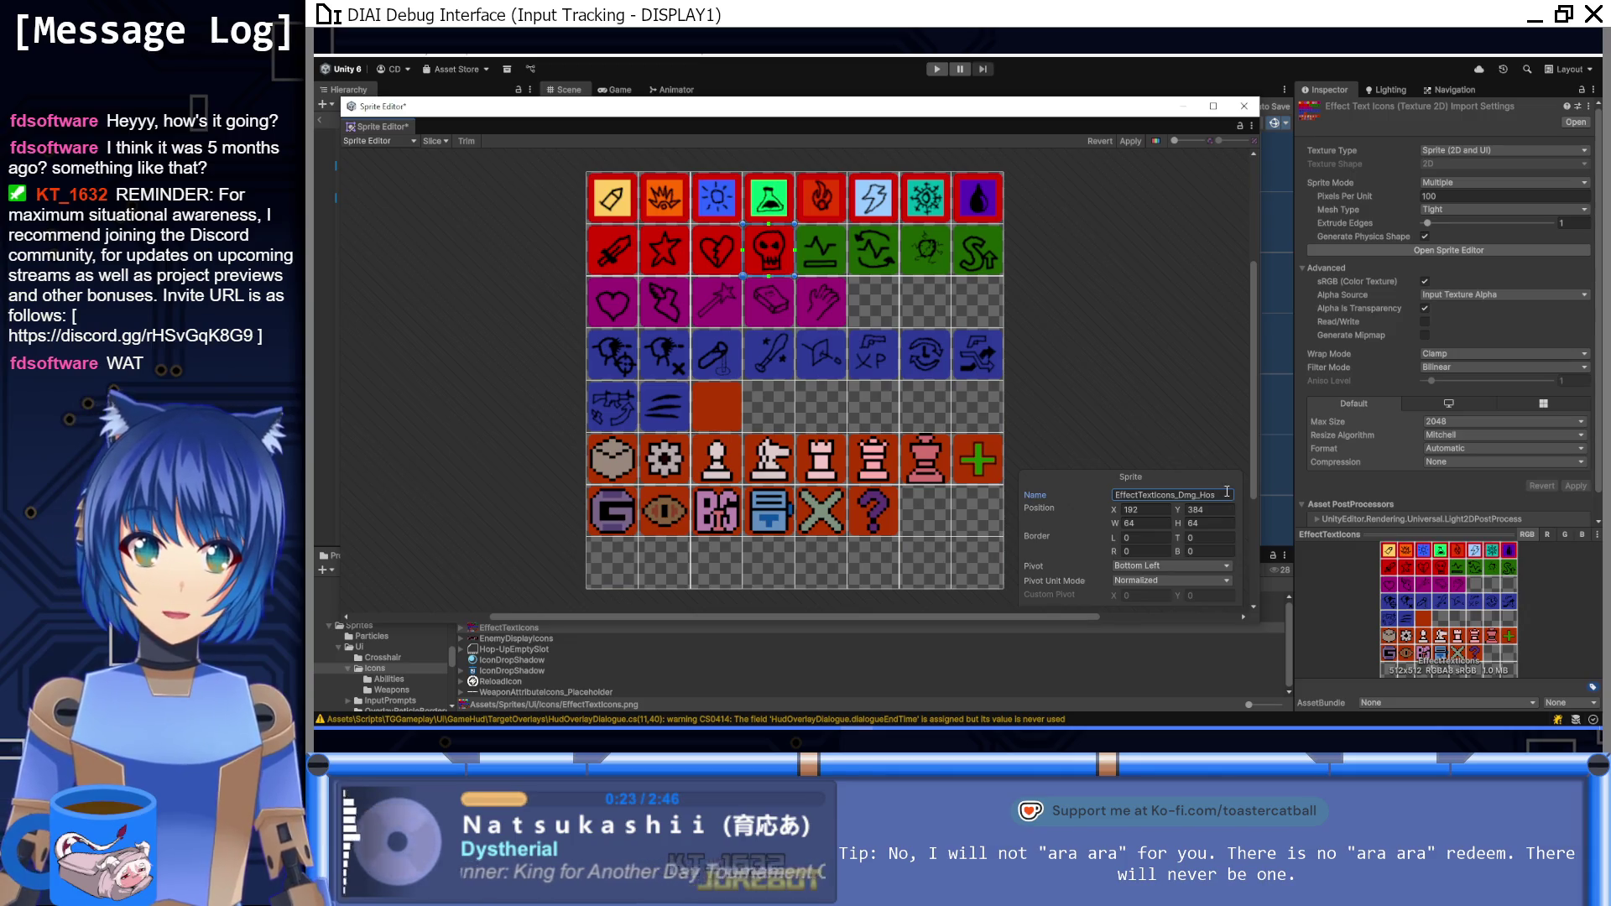
left_click(840, 264)
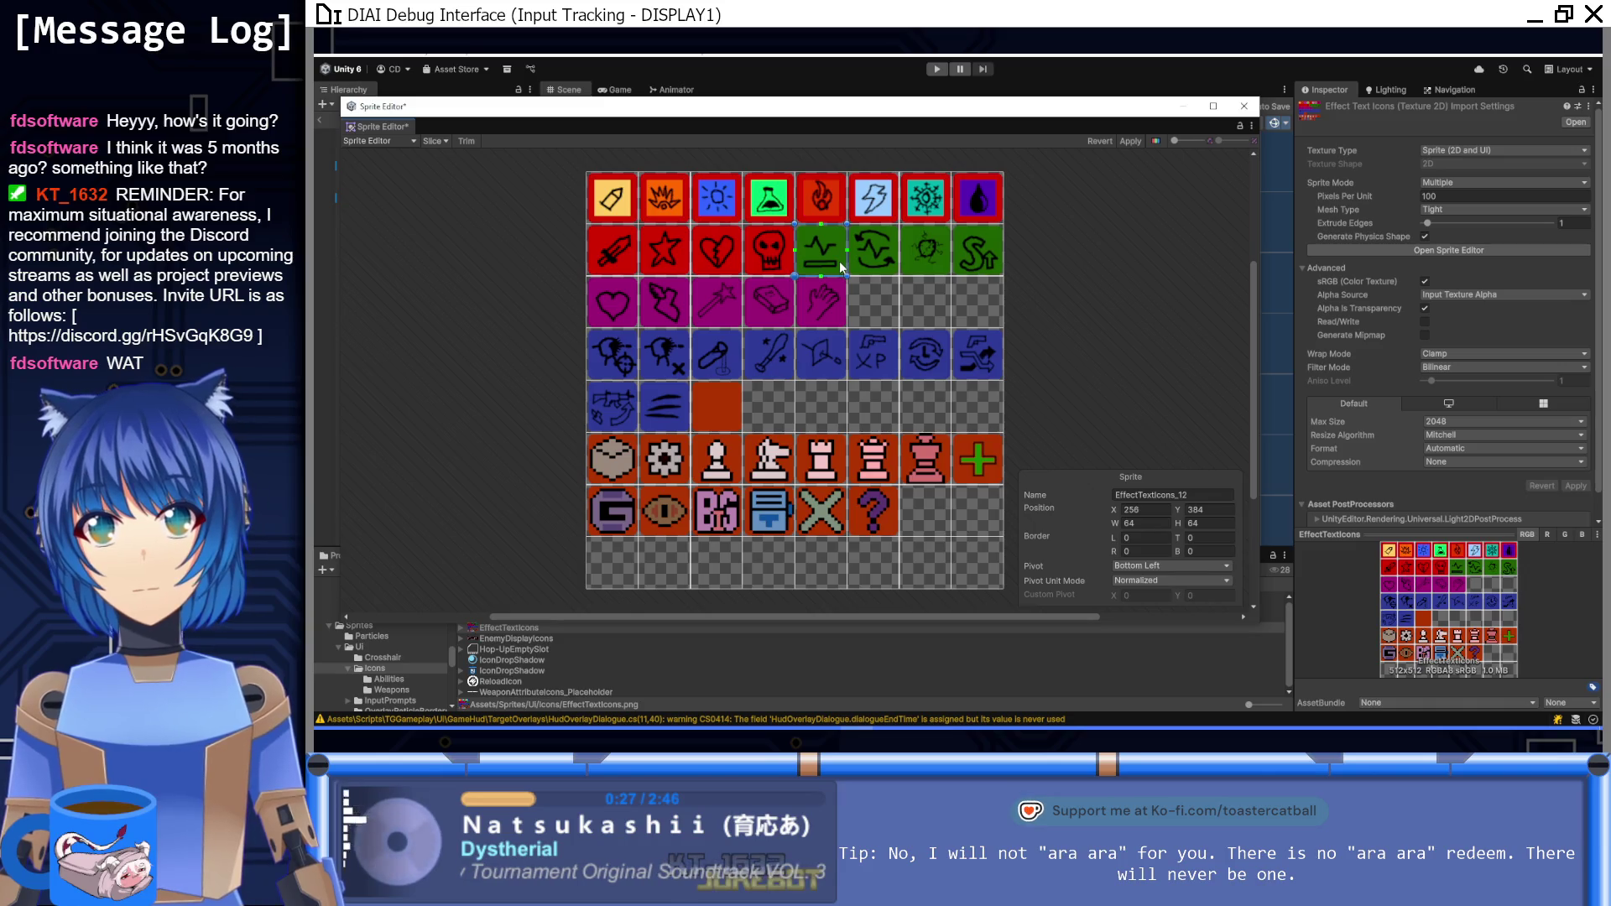
Step: Rename the first green sprite with an EffectTextIcons_Chr_ name, ending in Mx
left_click(1215, 494)
key("End")
key("BackSpace")
key("BackSpace")
type("D")
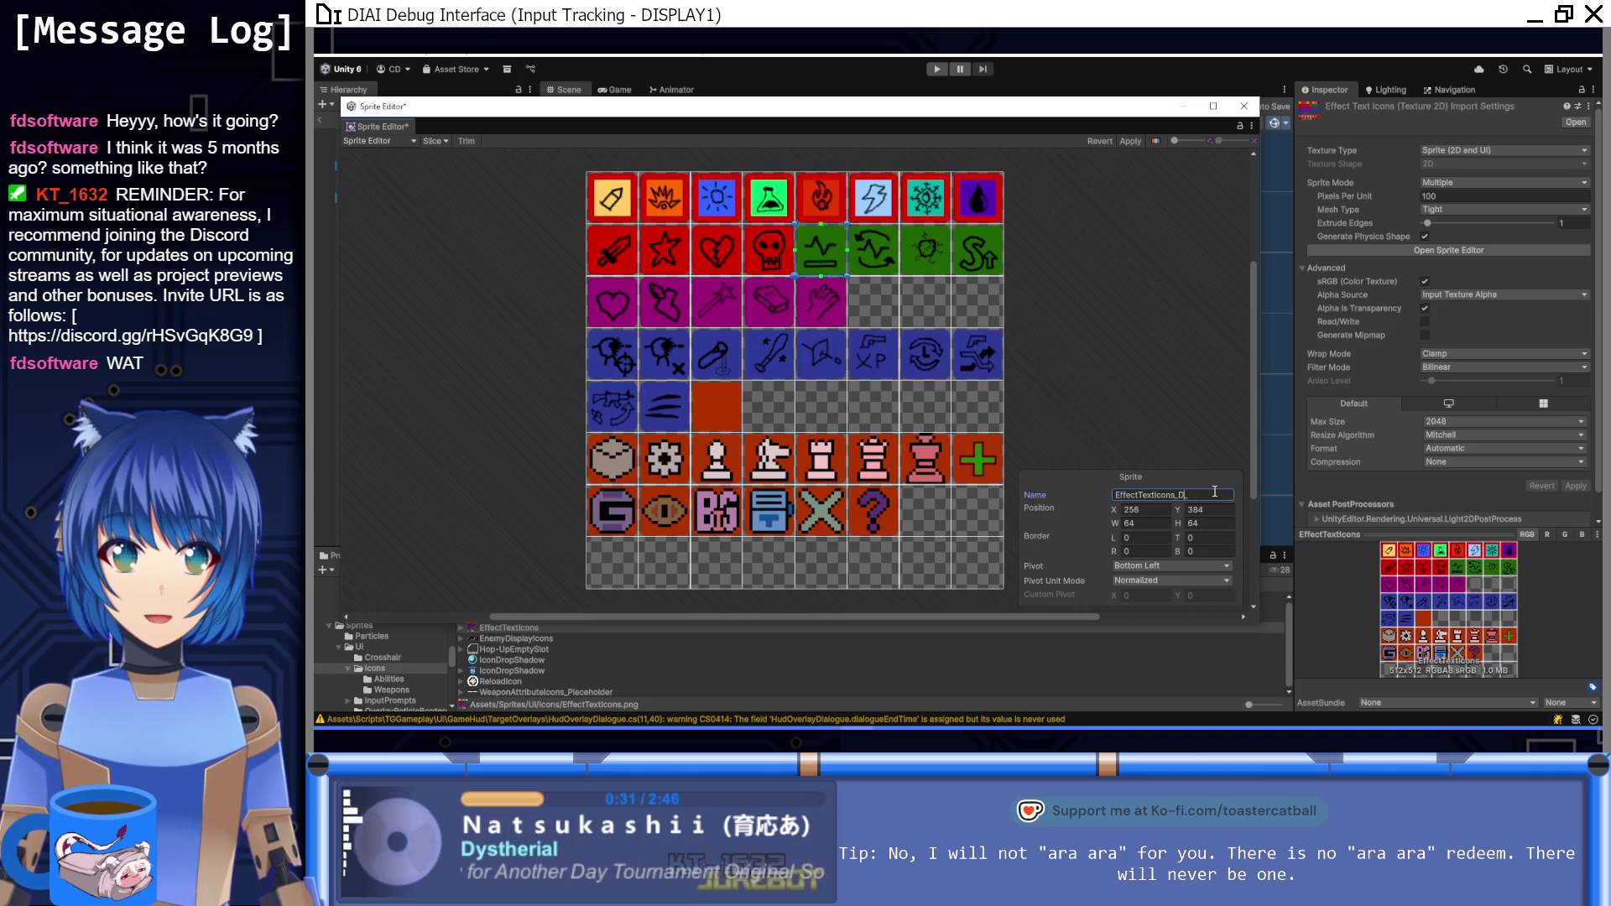
key("BackSpace")
type("Chr_")
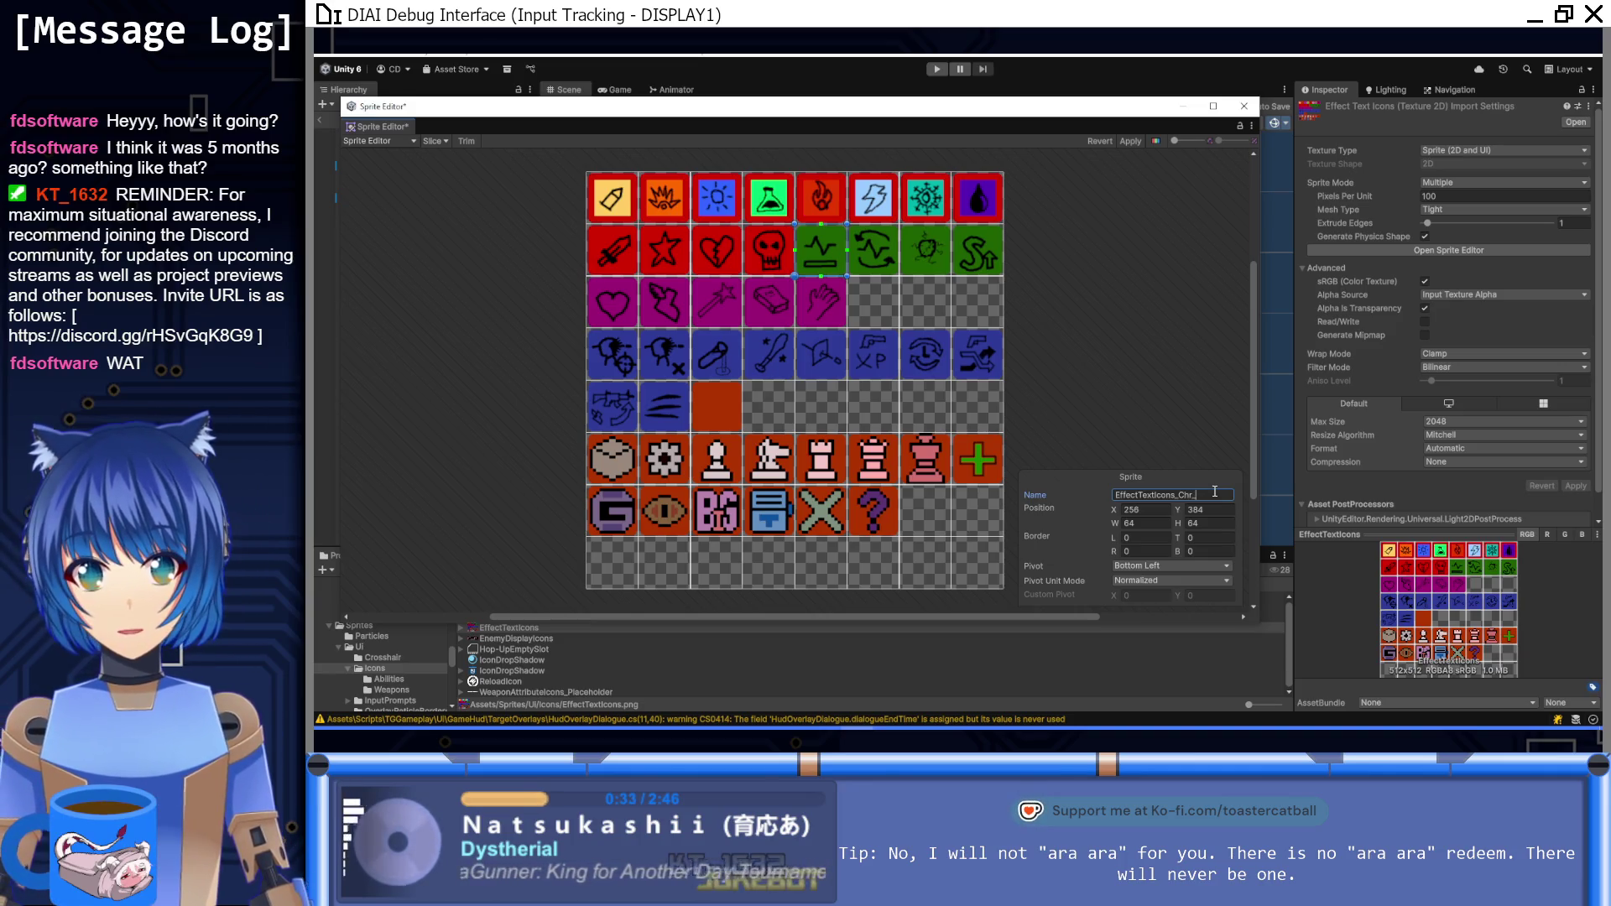
key("Return")
left_click(1214, 492)
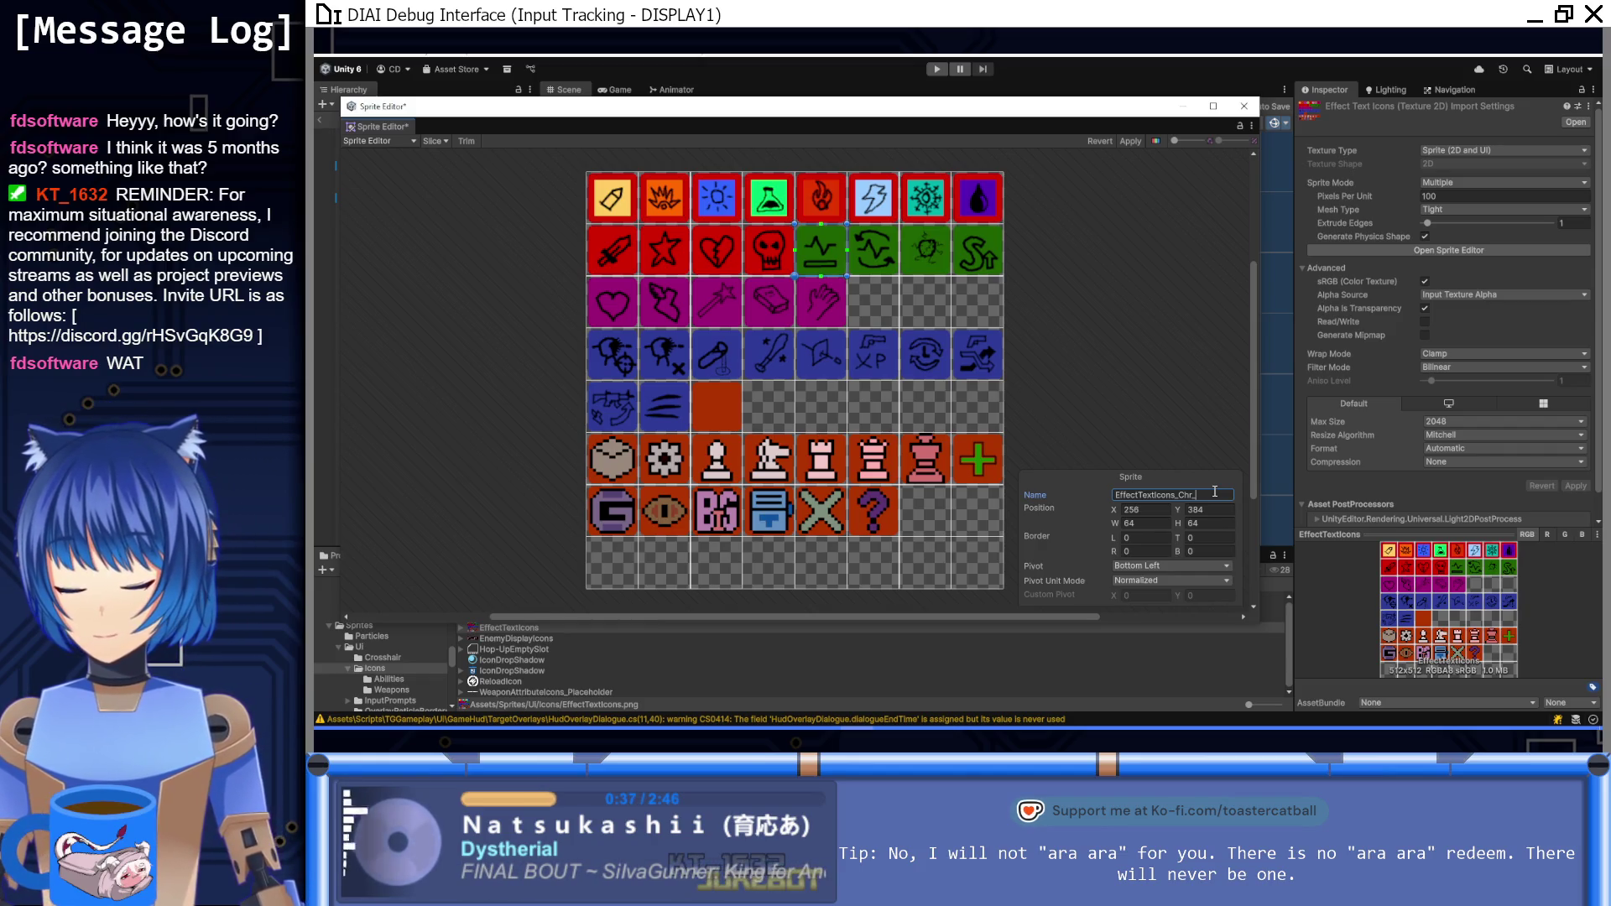
type("MxS")
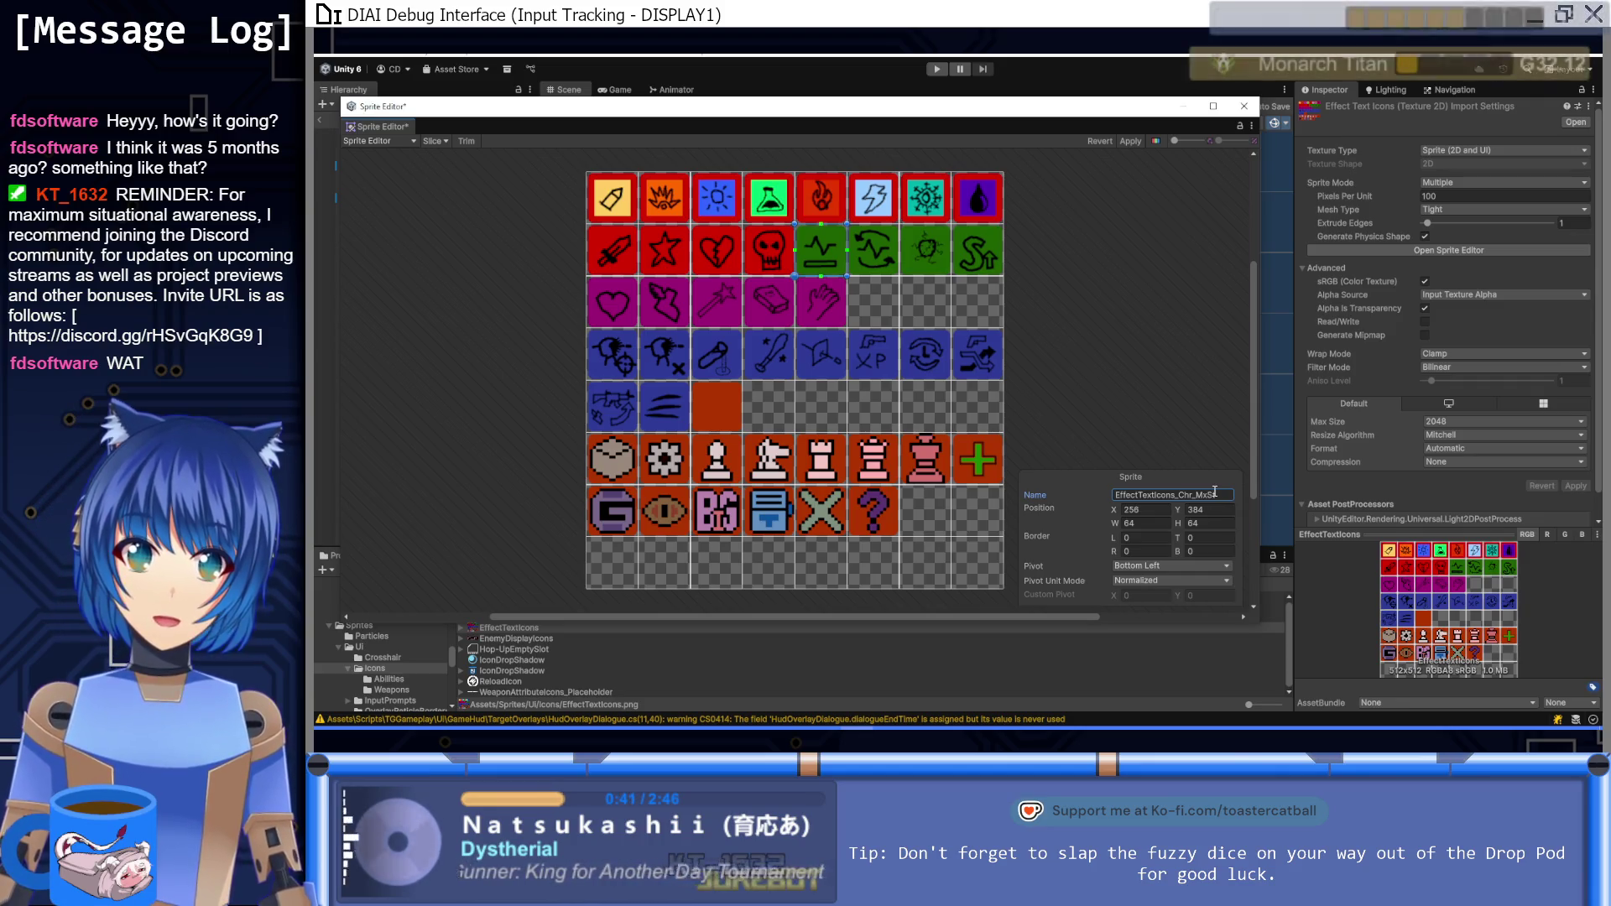
Step: Name the next green sprite Chr_StRec and the bug sprite EffectTextIcons_Chr_Core
left_click(874, 252)
left_click(1214, 495)
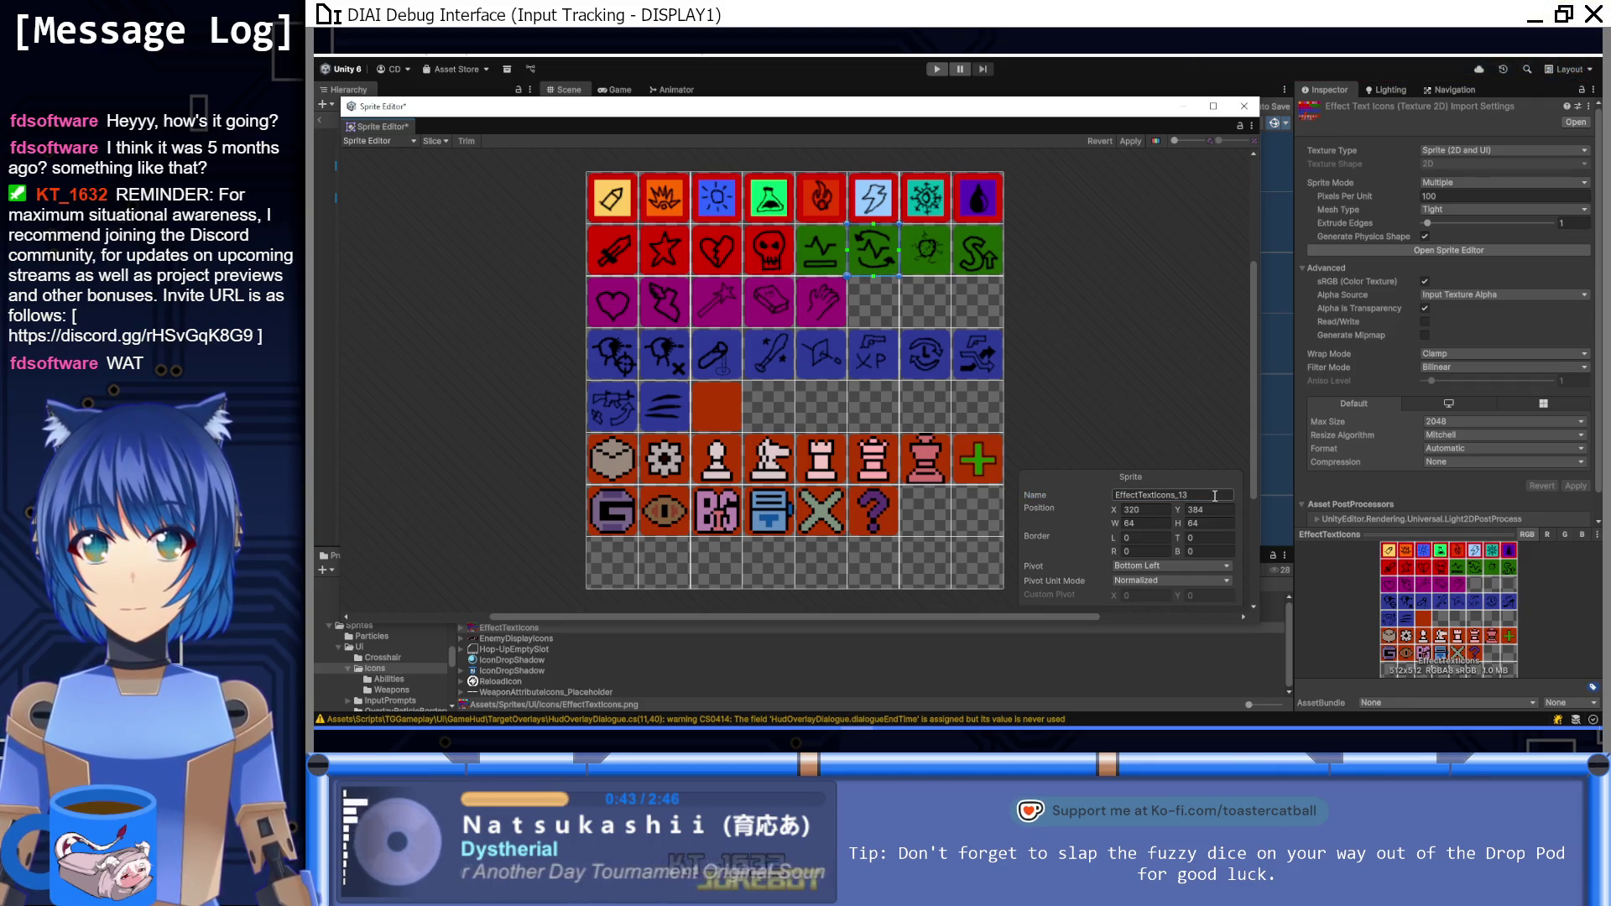
type("EffectTextIcons_Chr_")
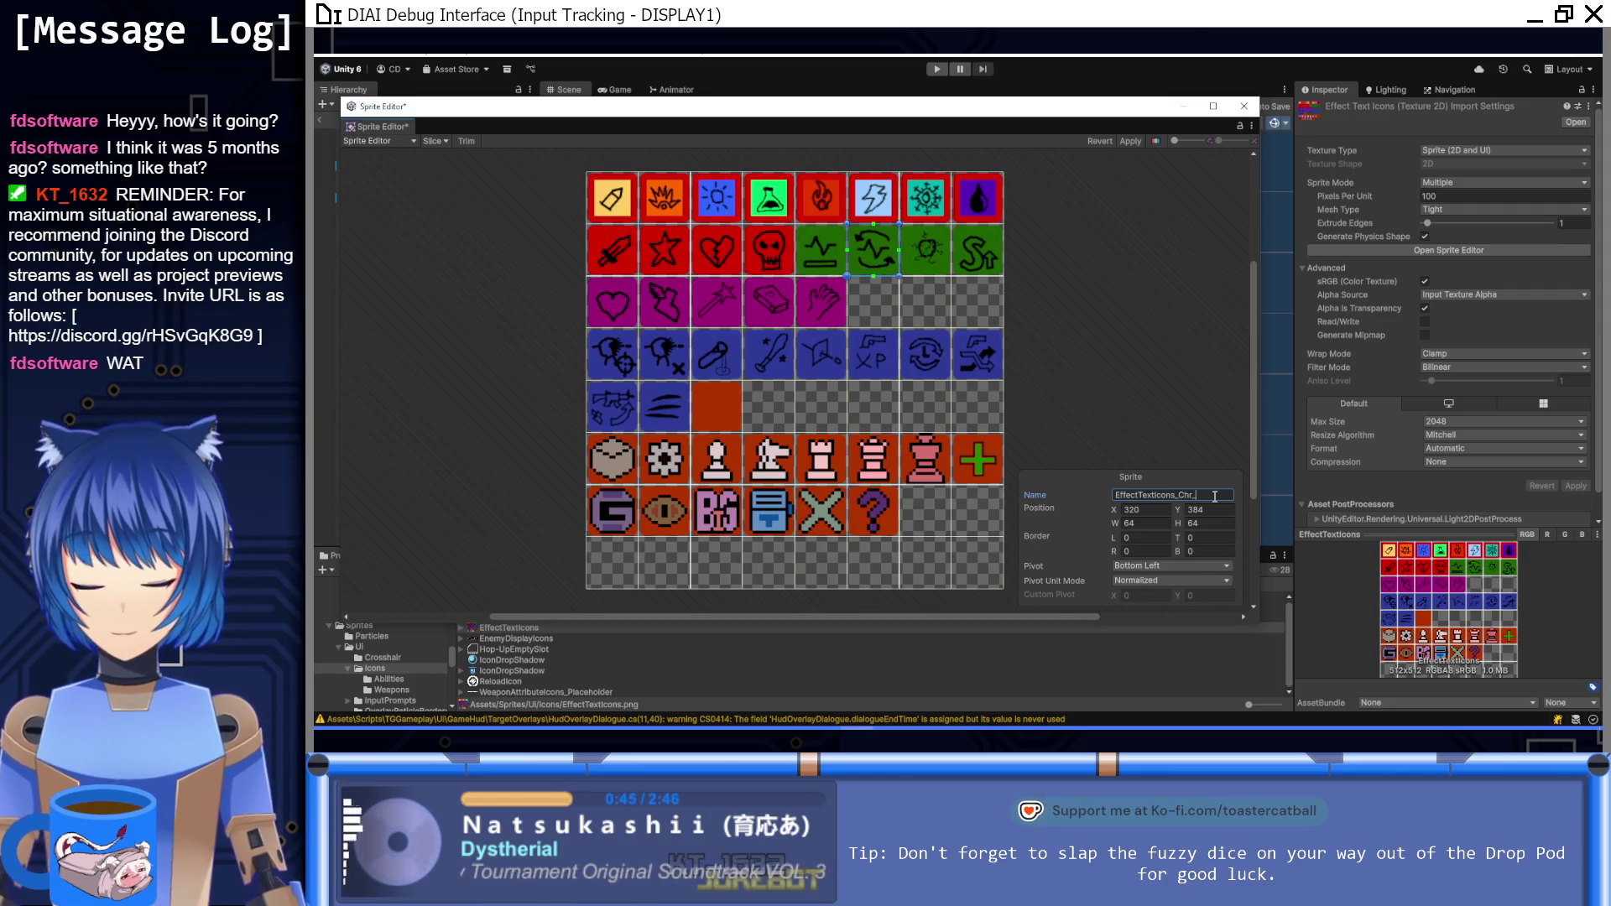
type("StRec")
left_click(934, 269)
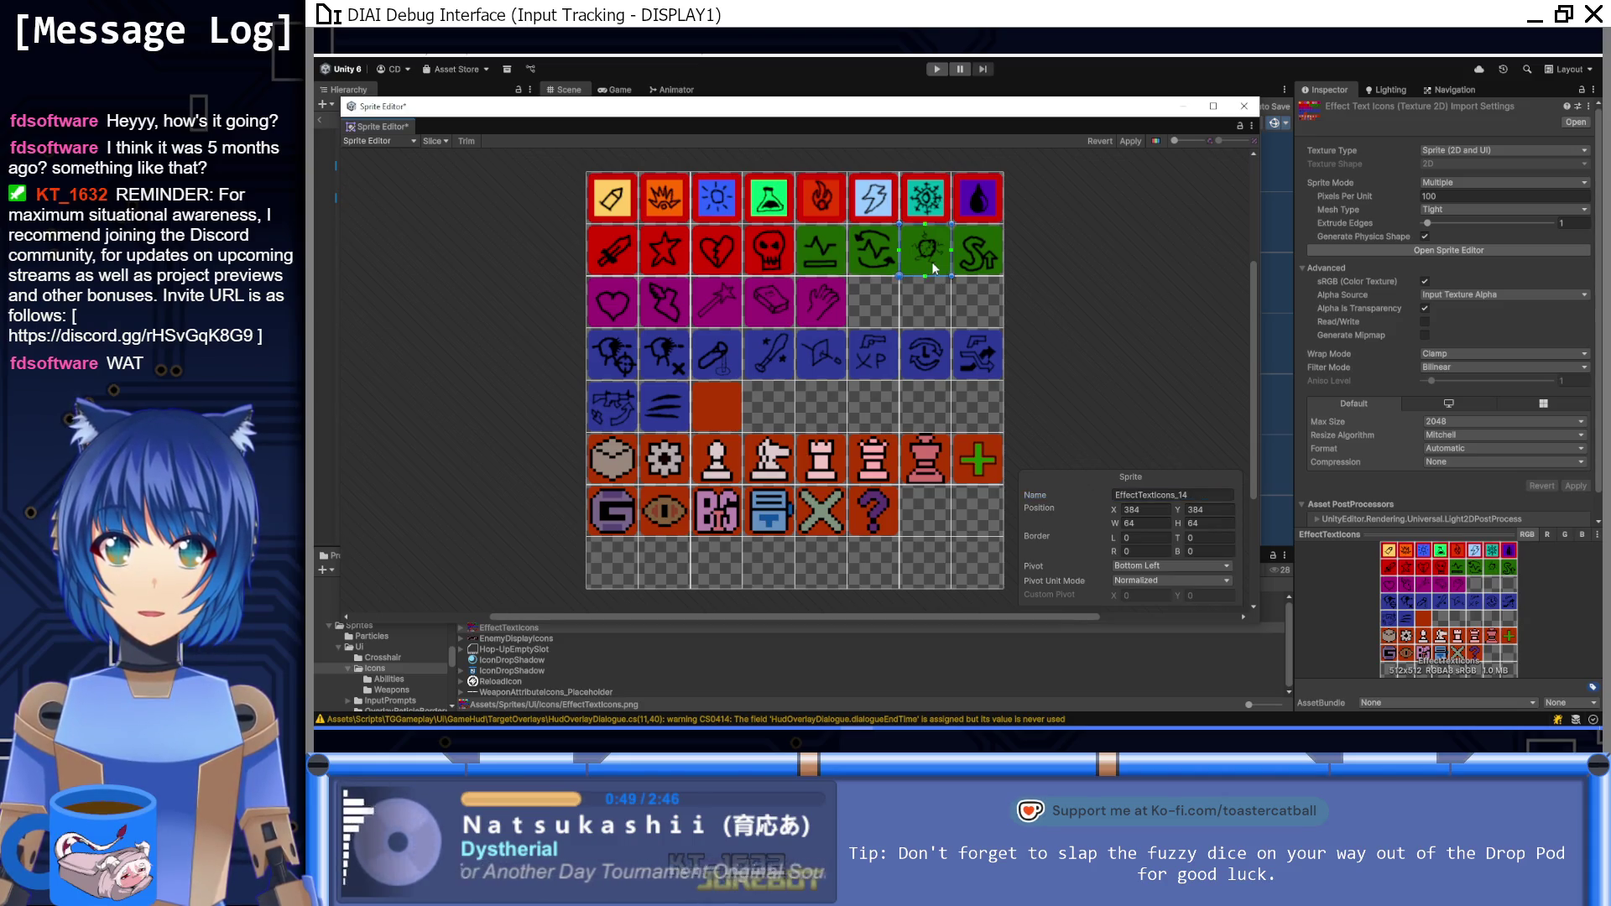
left_click(1225, 495)
key("BackSpace")
key("BackSpace")
type("Chr_")
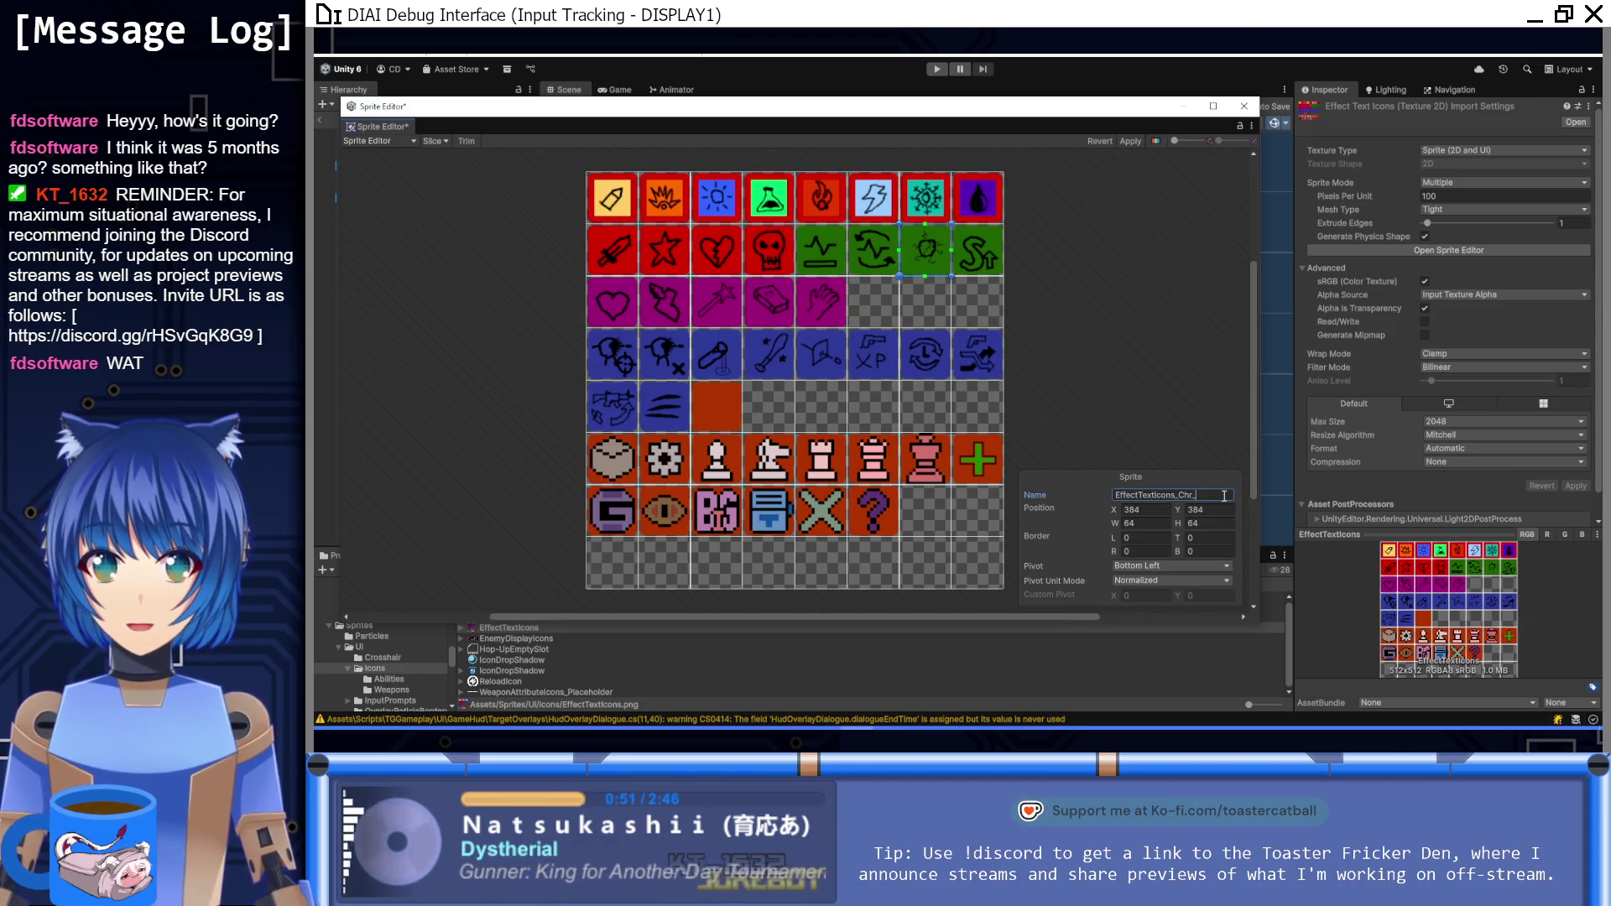
type("Core")
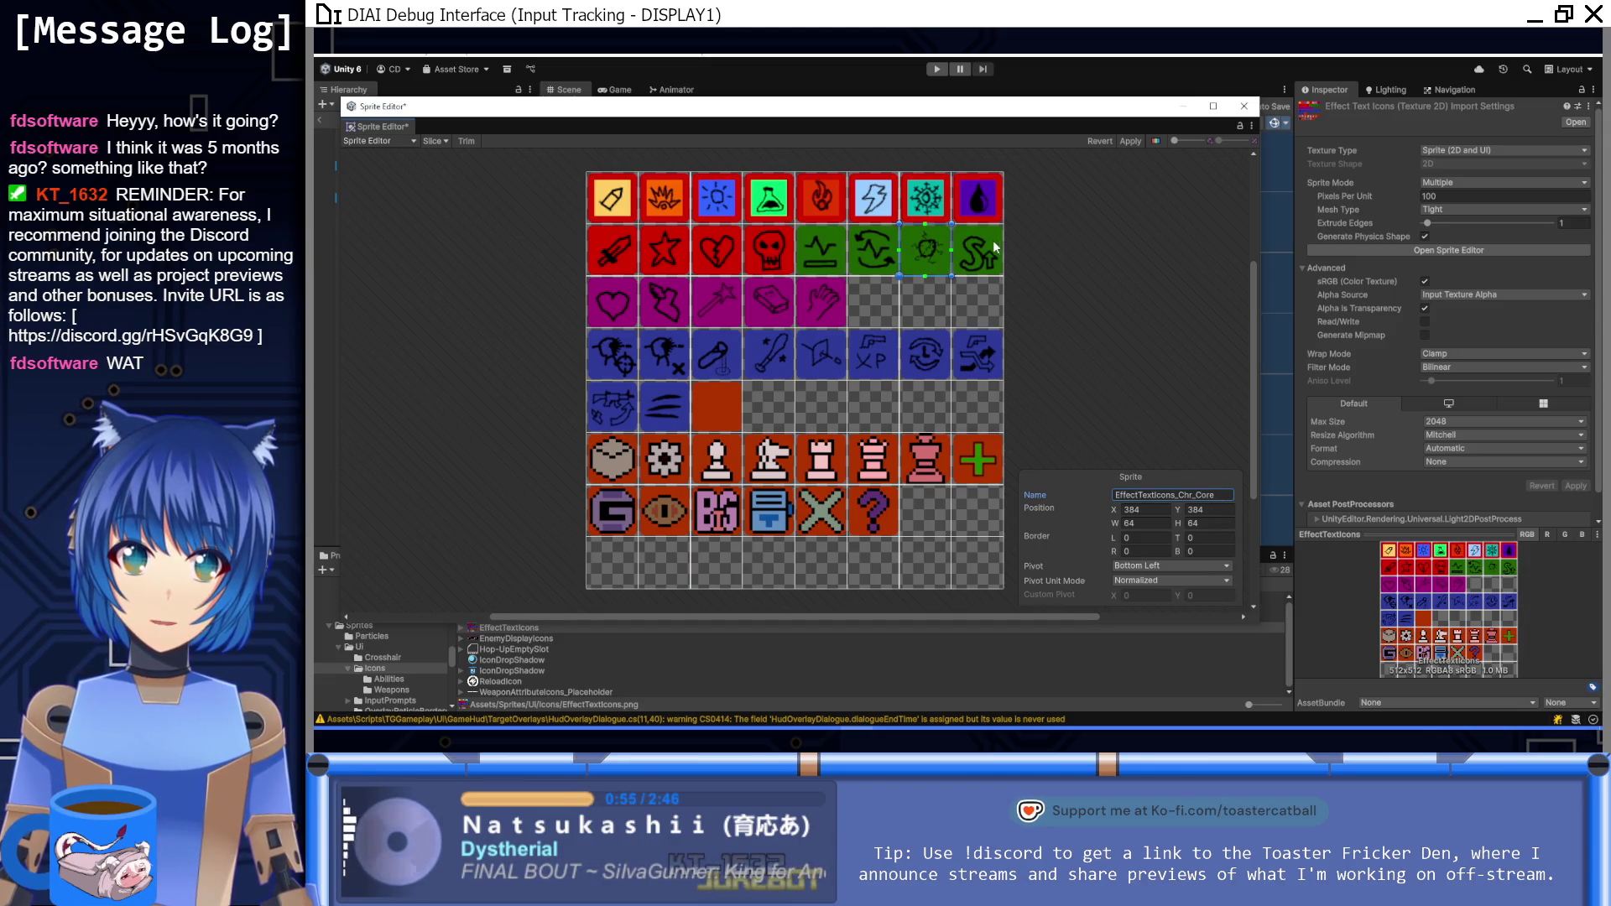
Step: Replace the last green sprite's numbered name with a Chr_ name ending StyMx
left_click(992, 239)
left_click(1227, 495)
key("ctrl+a")
type("EffectTextIcons_Chr_")
type("Sty")
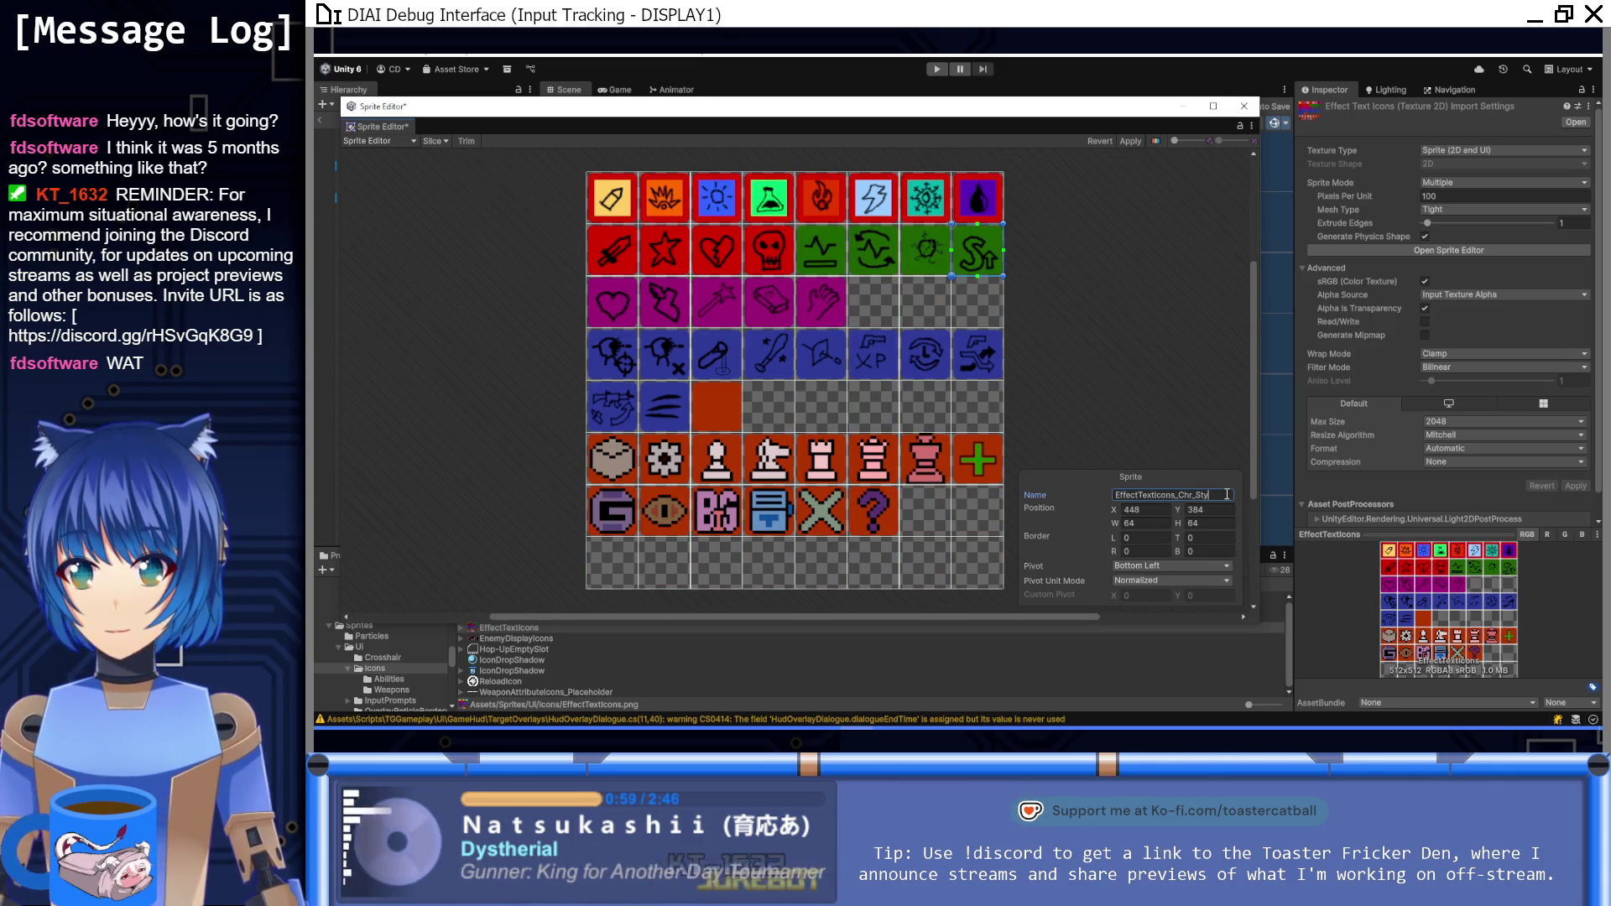
type("Mx")
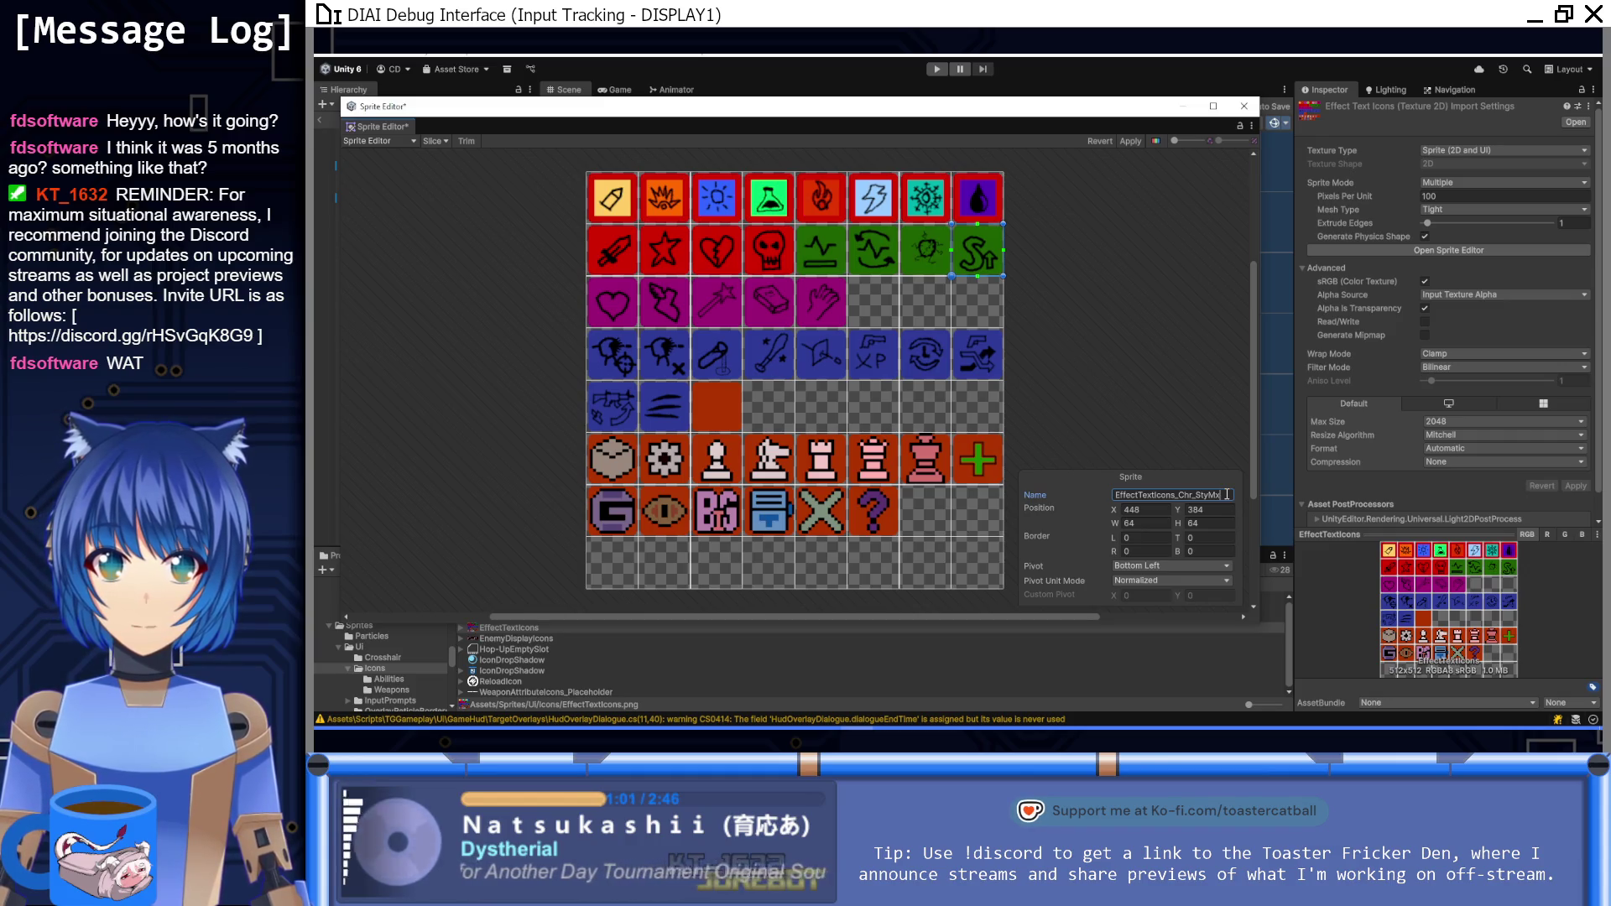
Step: Rename the purple heart sprite with the EffectTextIcons_VALID_ prefix and copy it
left_click(634, 303)
left_click(1223, 497)
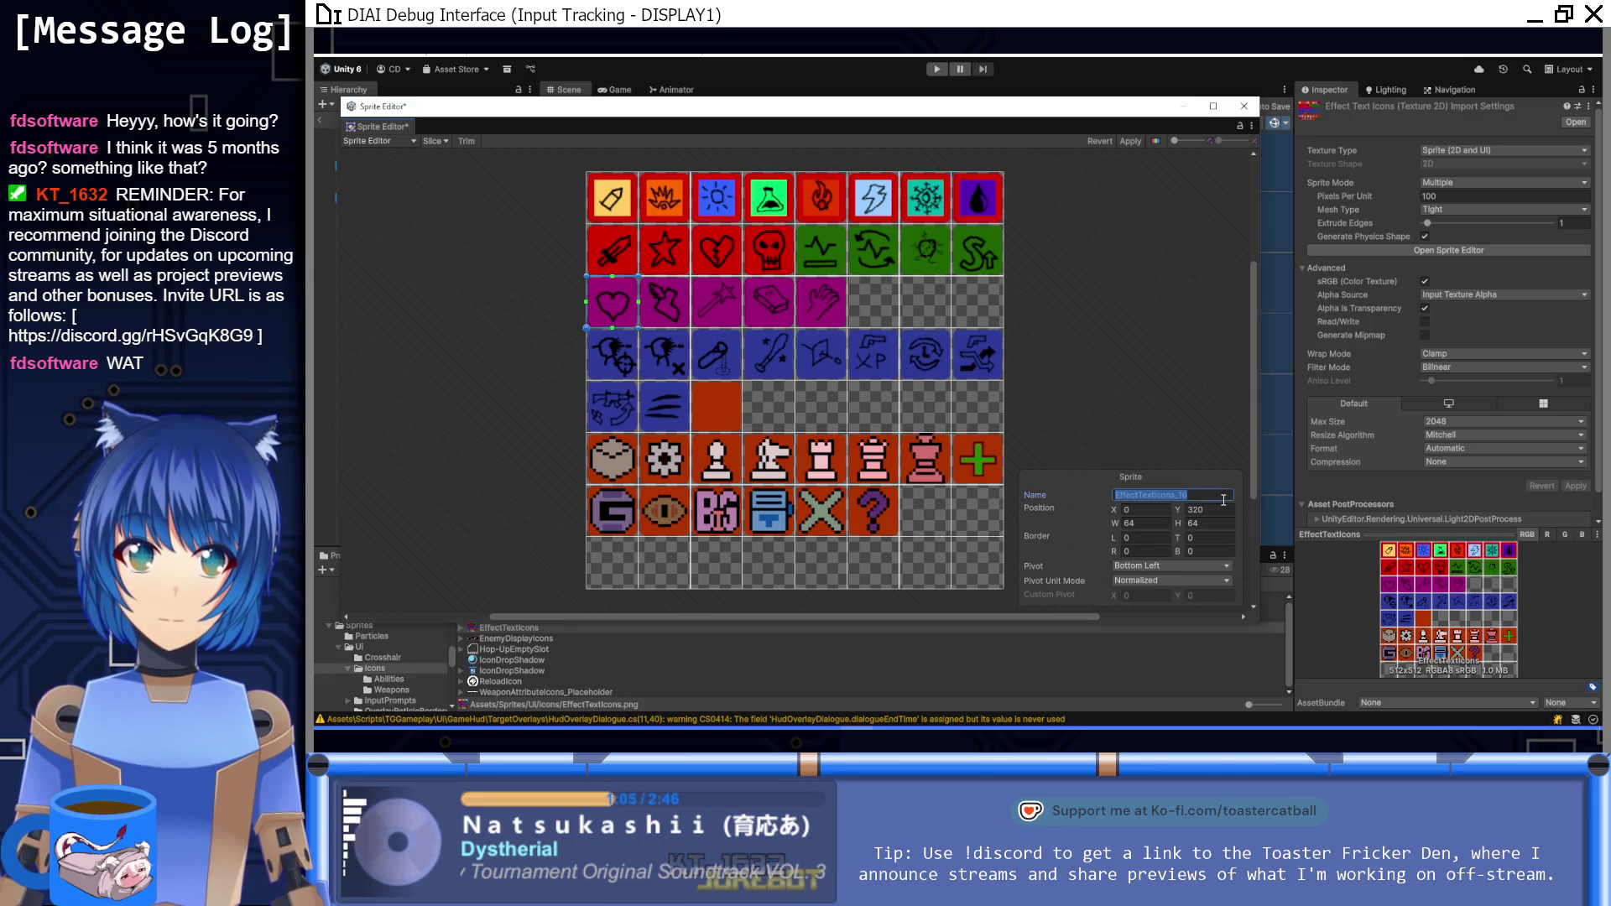
type("EffectTextIcons_Chr_")
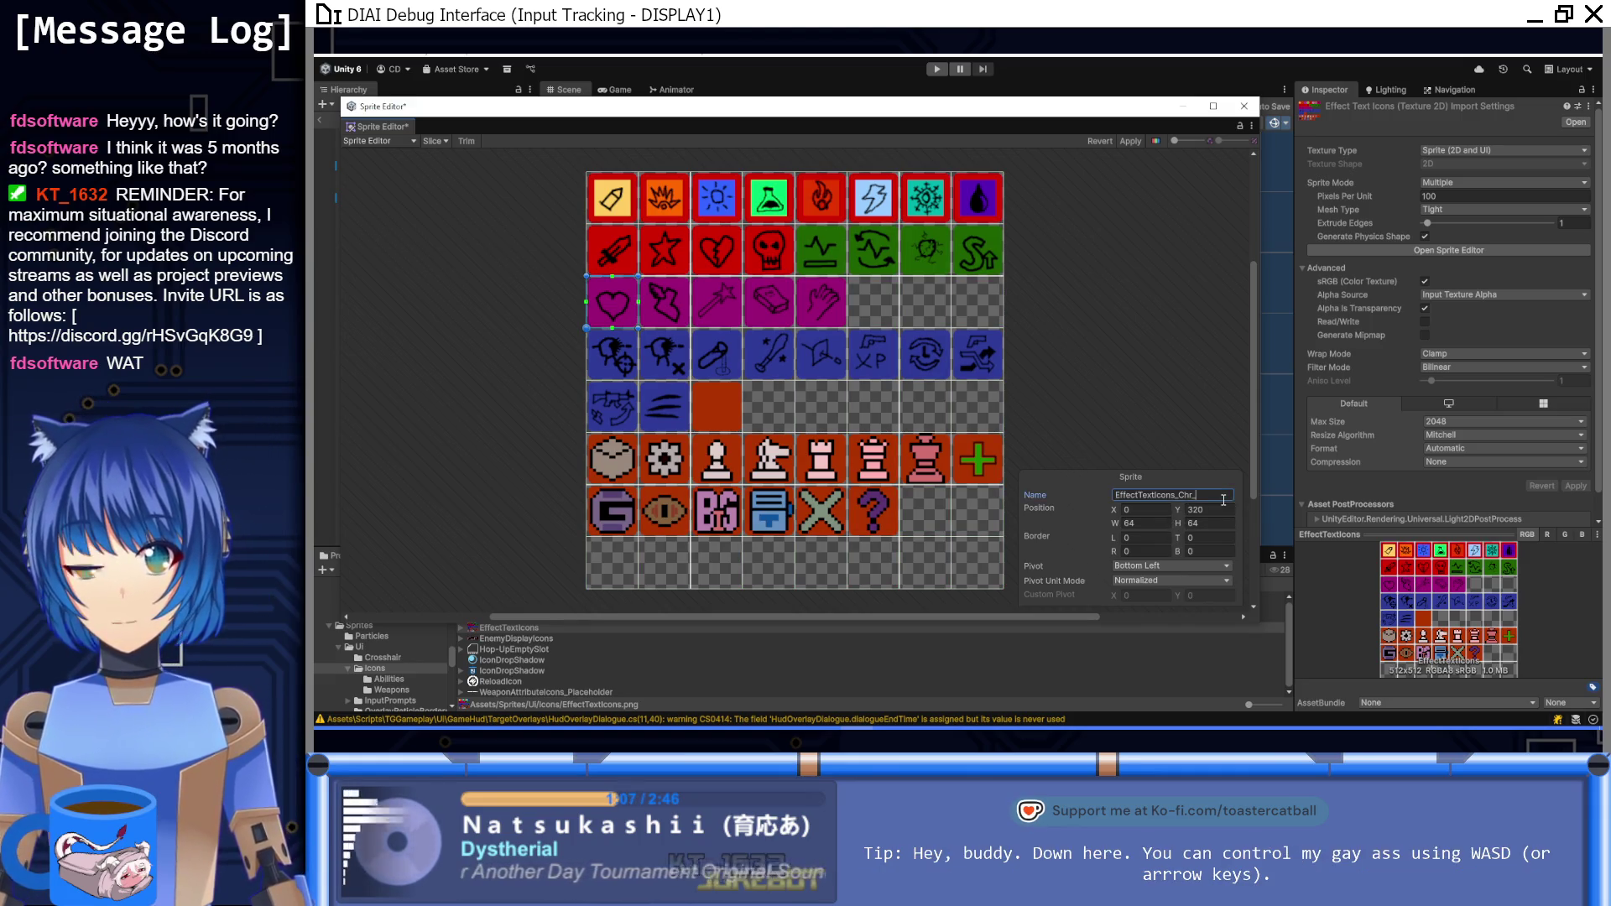
key("BackSpace")
key("BackSpace")
key("BackSpace")
type("V_")
type("ALID")
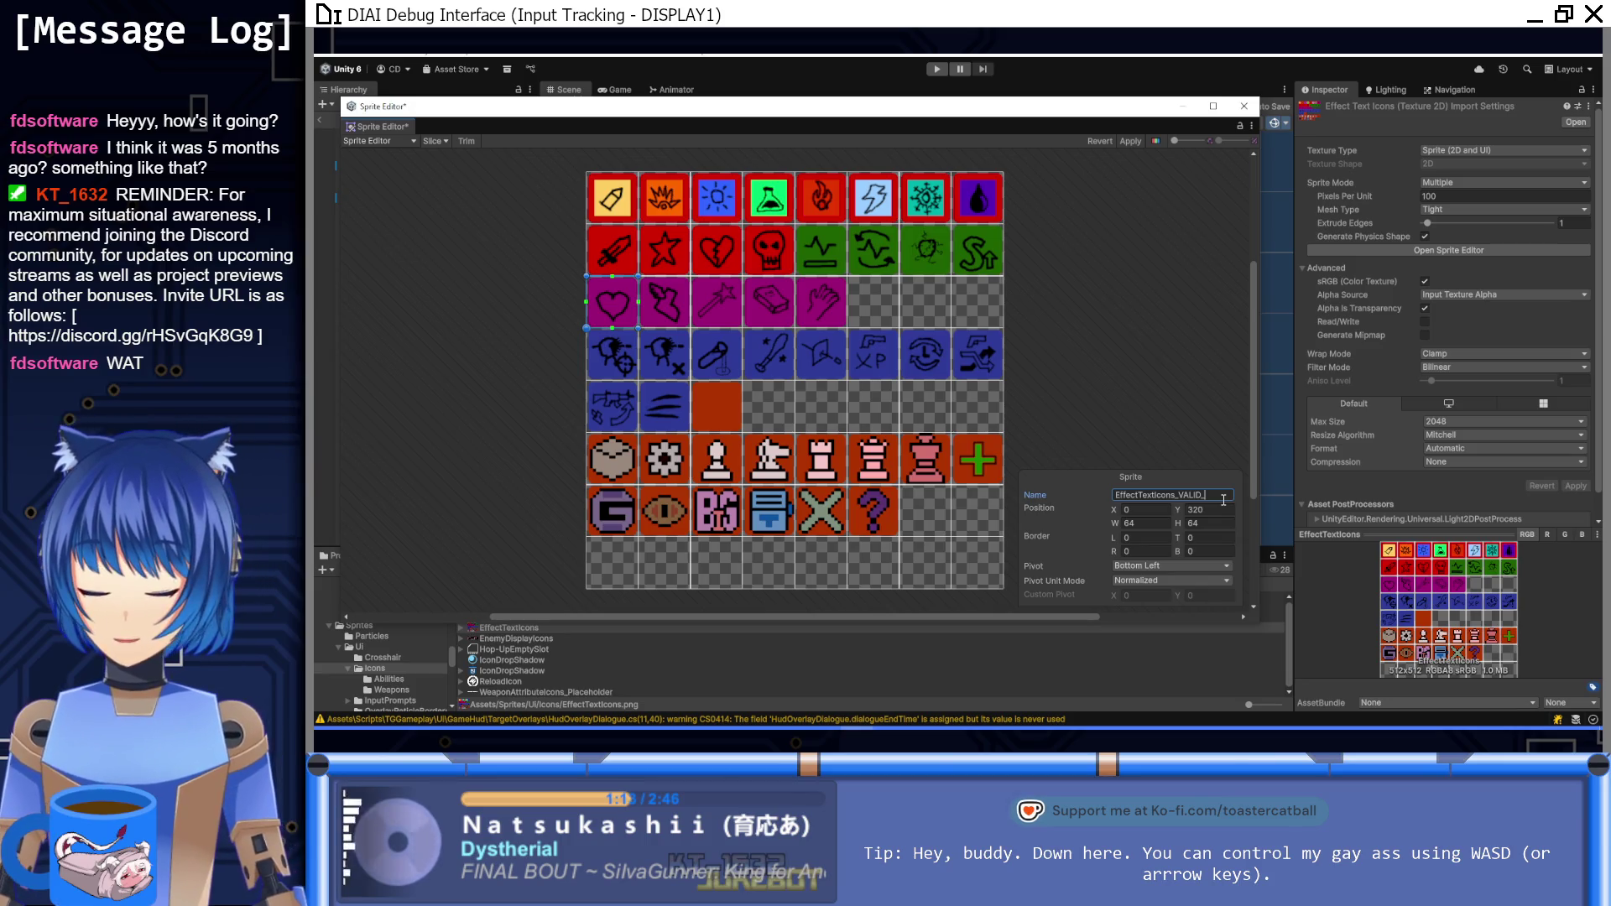
double_click(1202, 498)
key("ctrl+c")
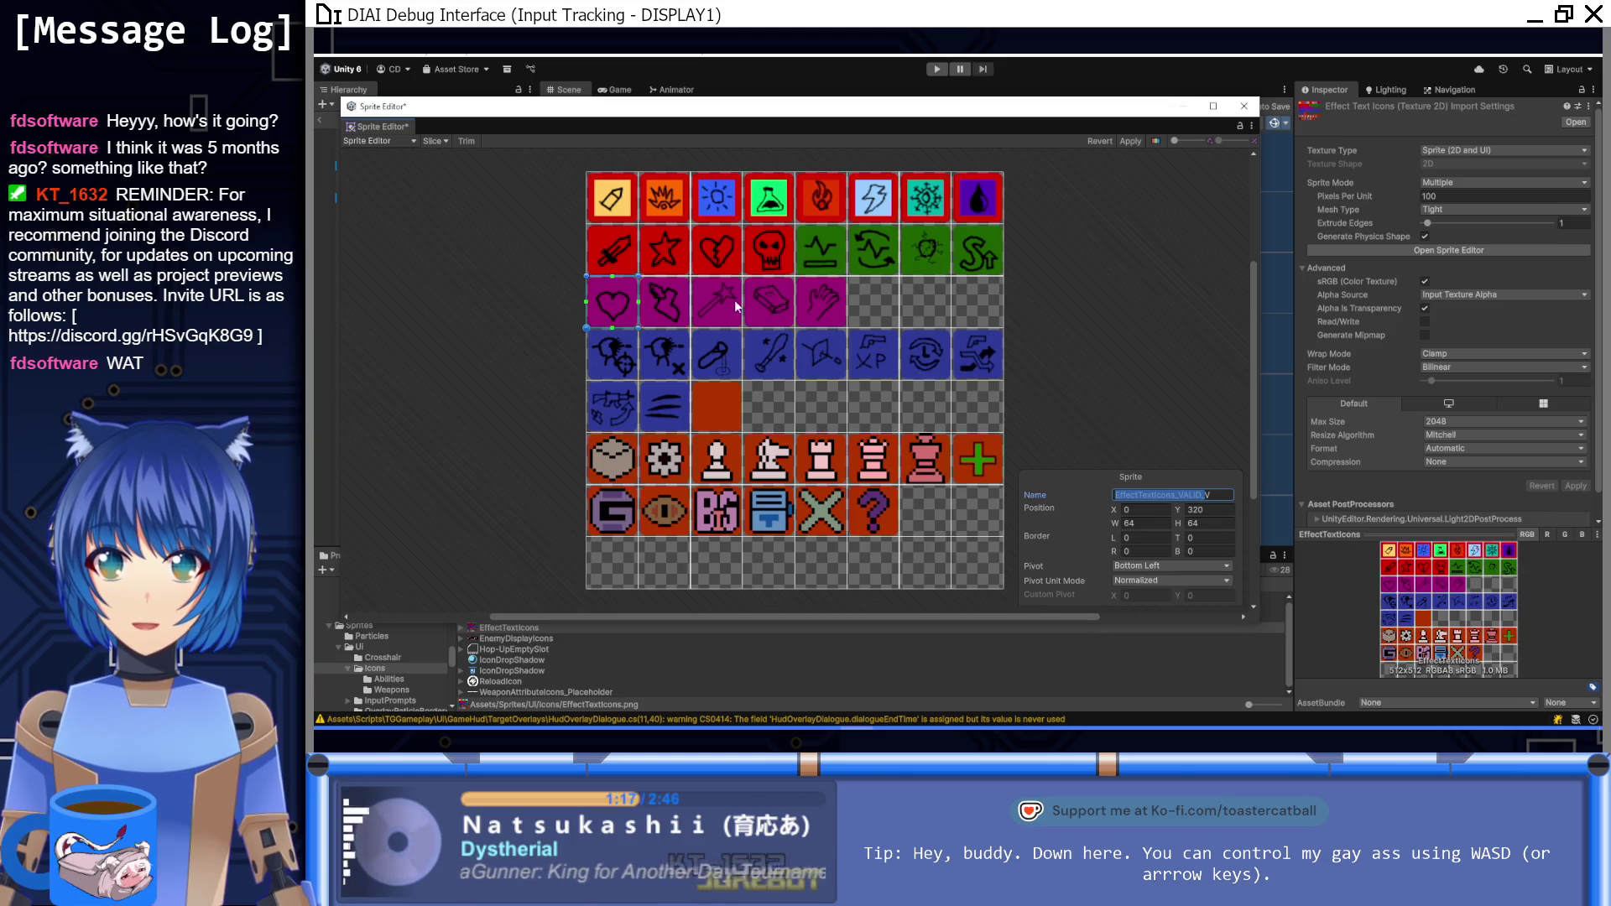
Step: Give the next purple sprite and the wand sprite VALID_ names
left_click(669, 296)
left_click(1217, 498)
key("ctrl+v")
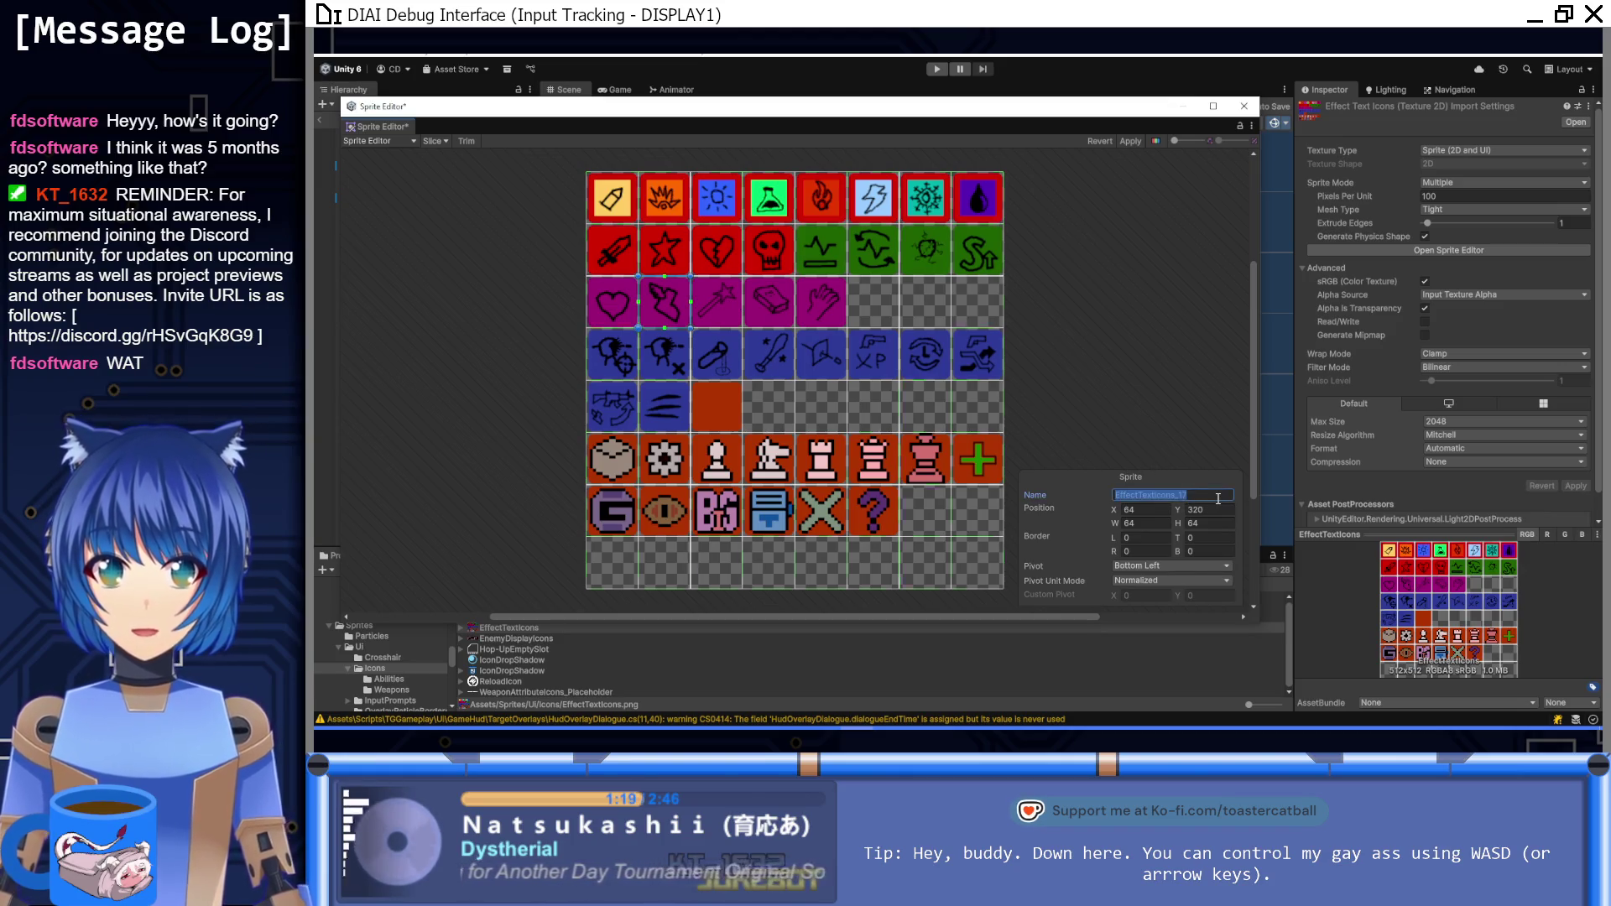
type("ALID_A")
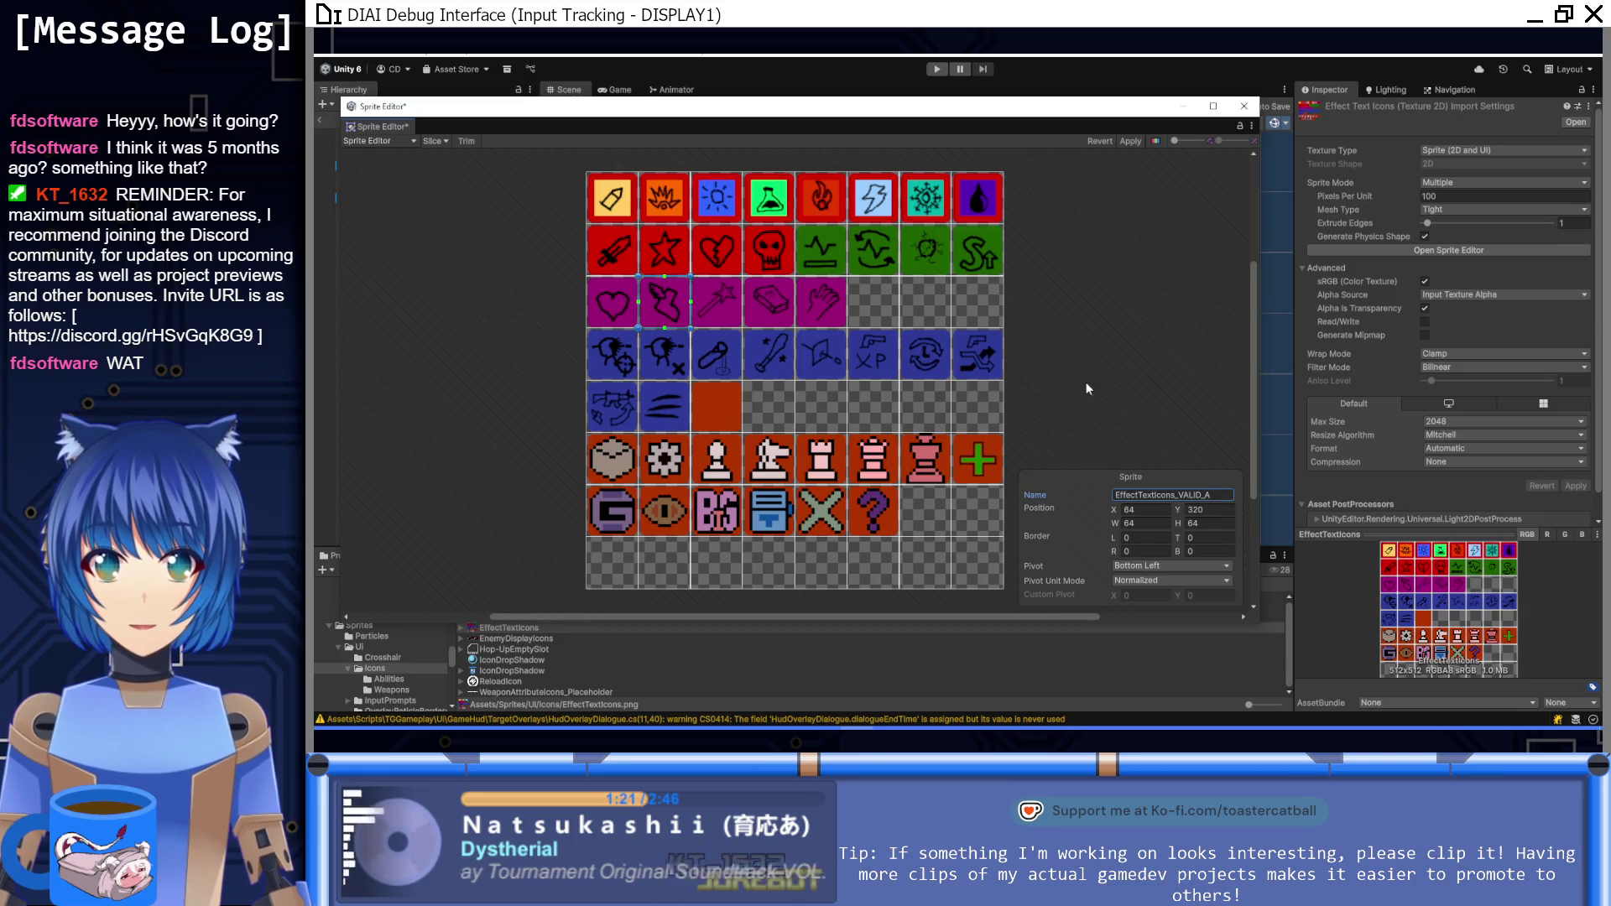
left_click(733, 299)
left_click(1222, 500)
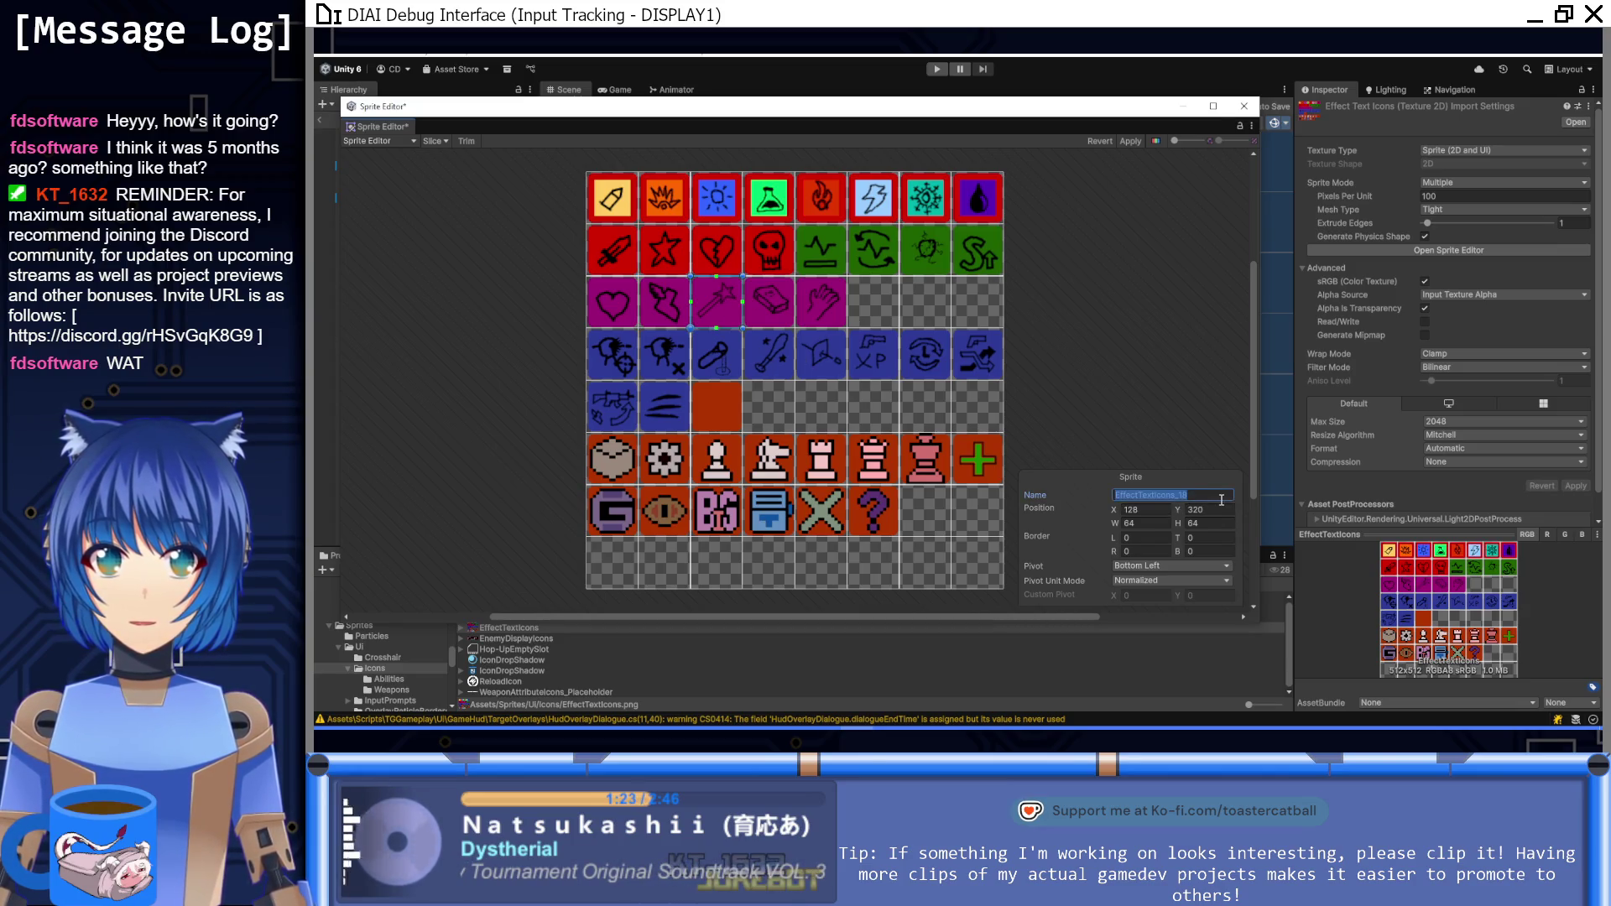
key("ctrl+v")
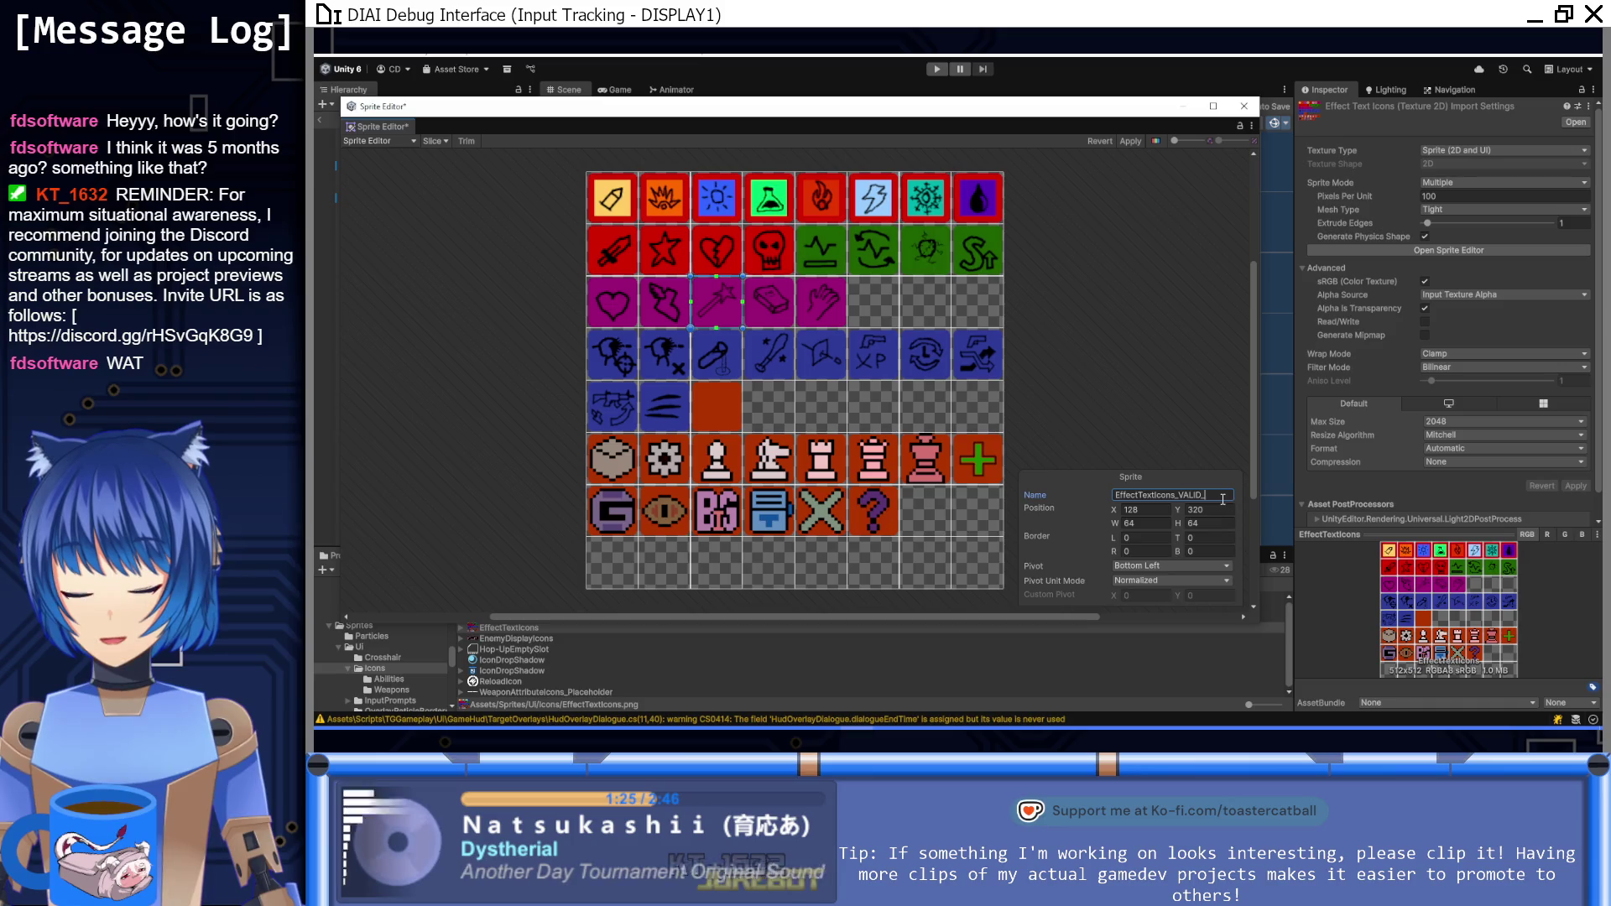
Step: Put the EffectTextIcons_VALID_ prefix on the book and hand sprites' names
left_click(787, 309)
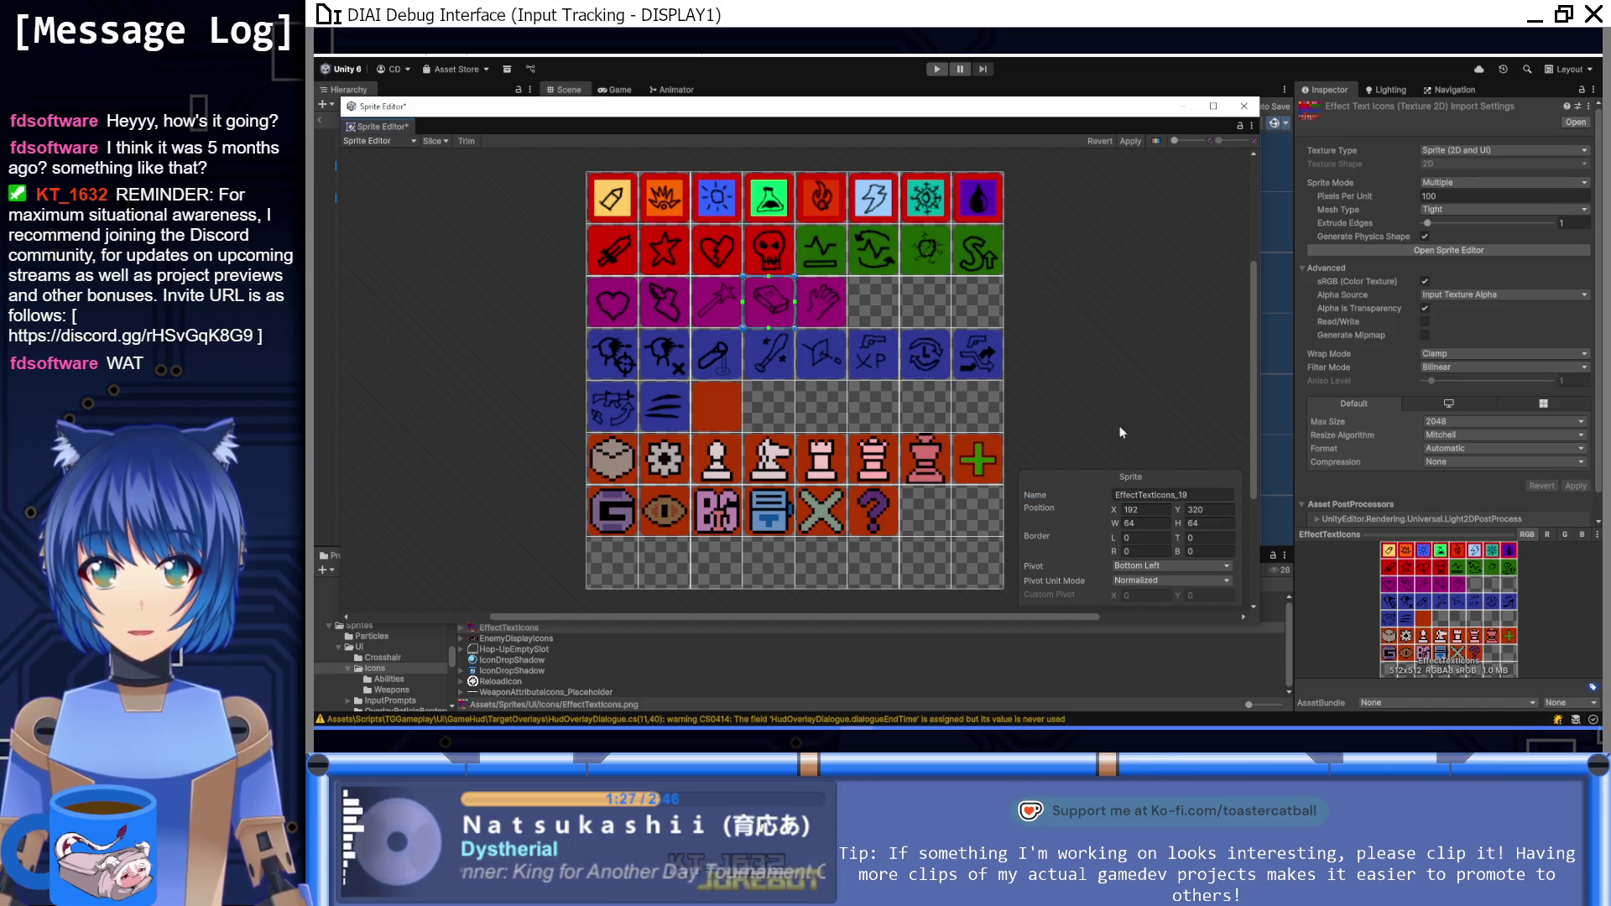
left_click(1208, 496)
key("ctrl+v")
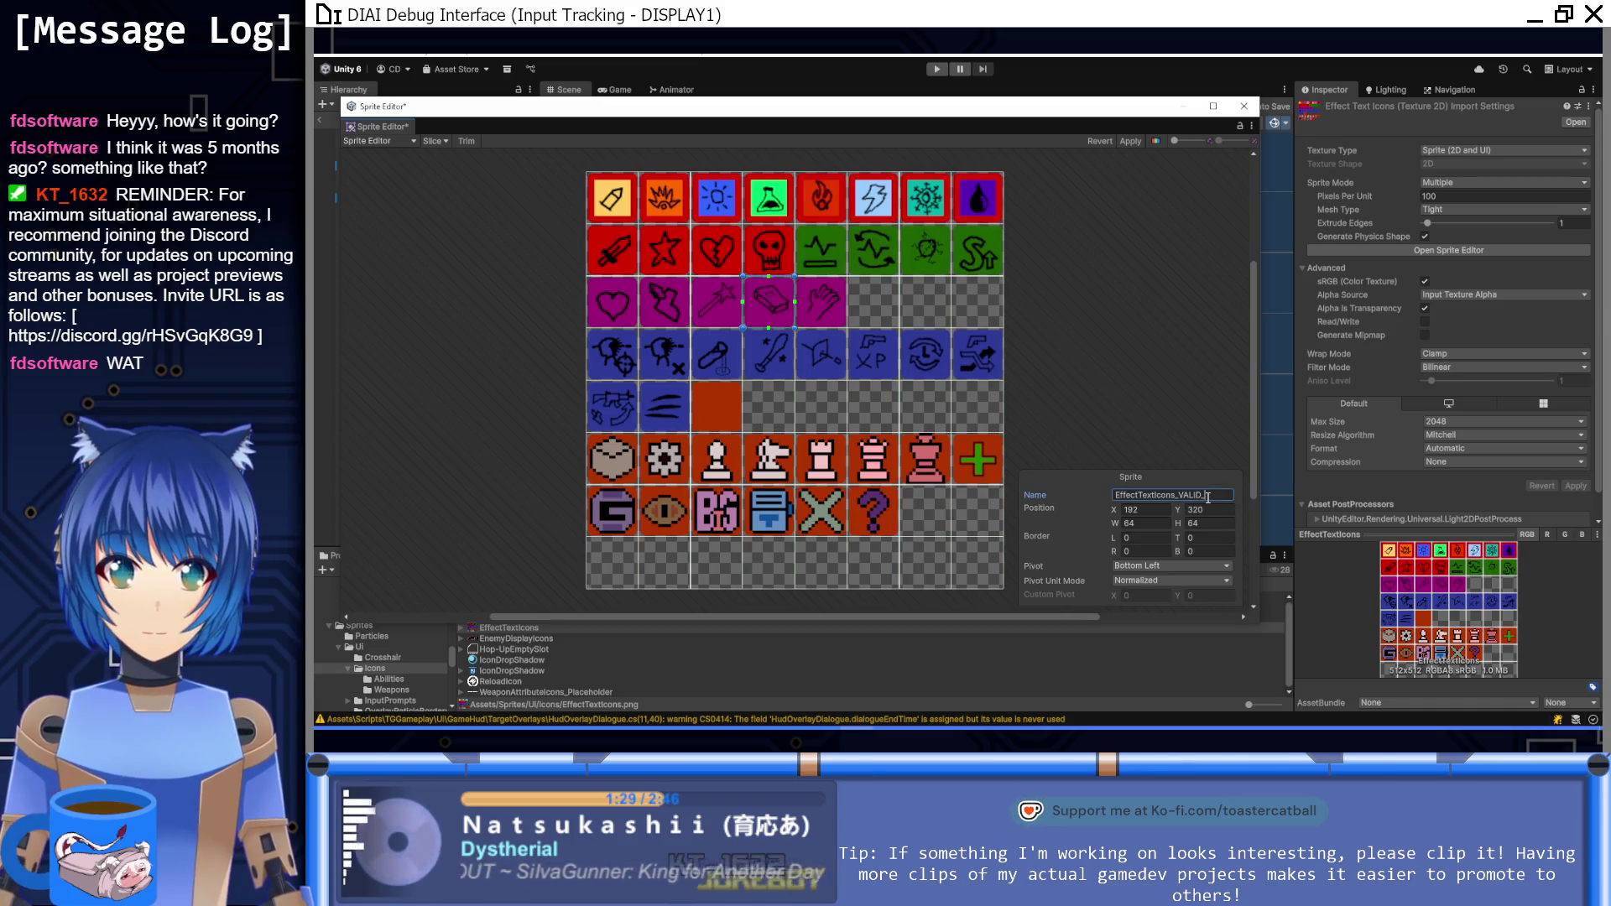
left_click(831, 315)
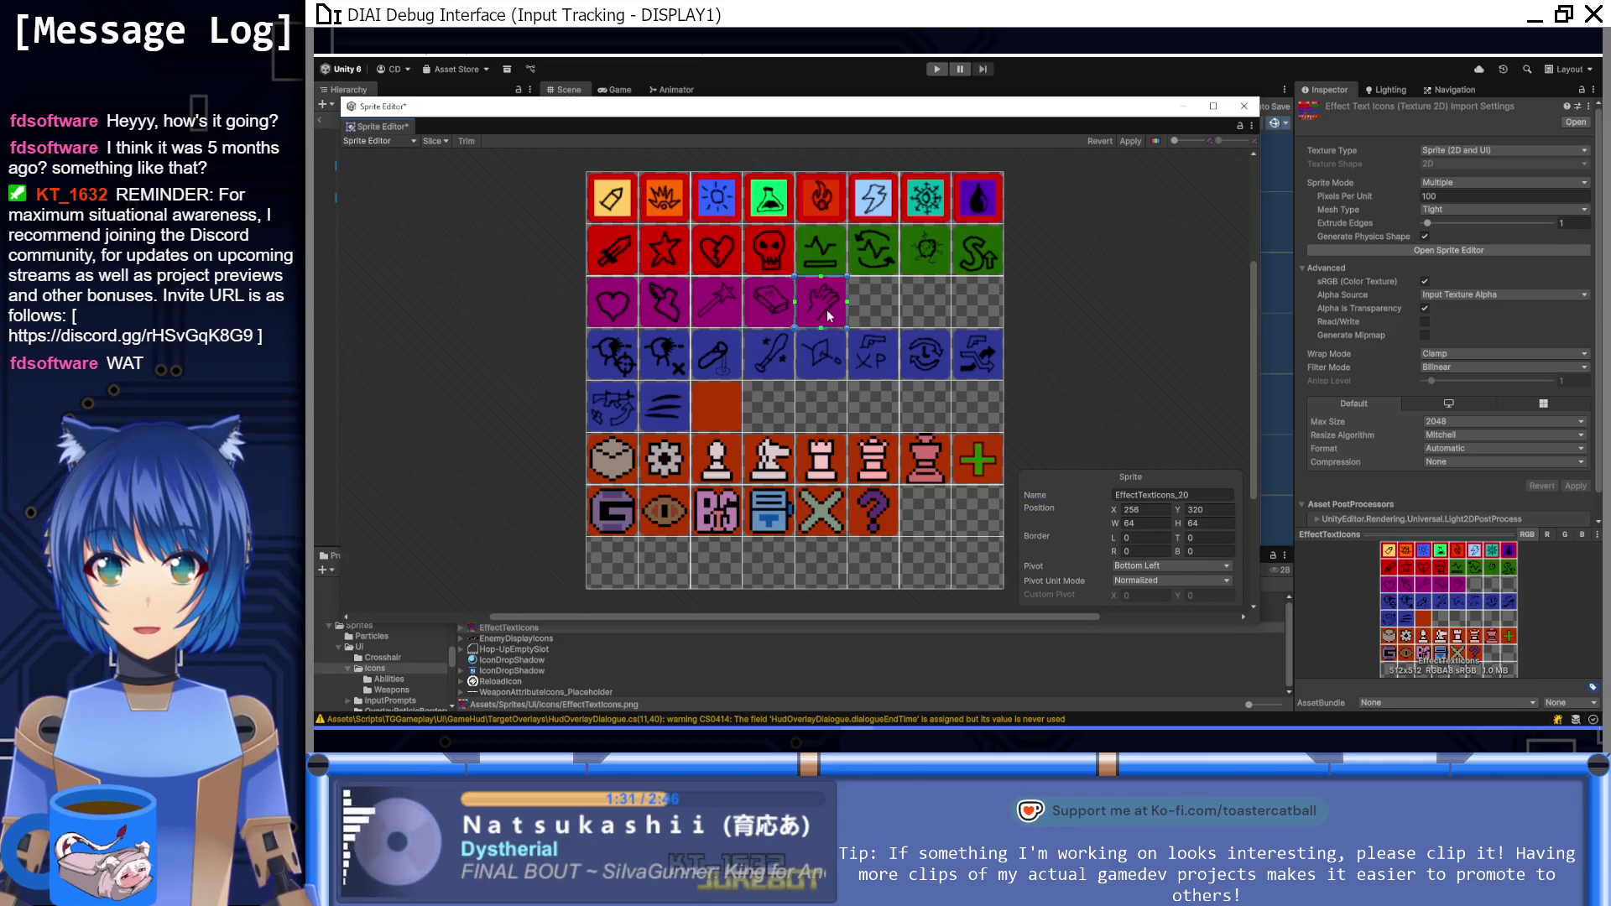
left_click(1218, 501)
type("EffectTextIcons_VALID_")
Step: Give the first two row-4 sprites Abi_ names, the second being EffectTextIcons_Abi_Crit
type("D")
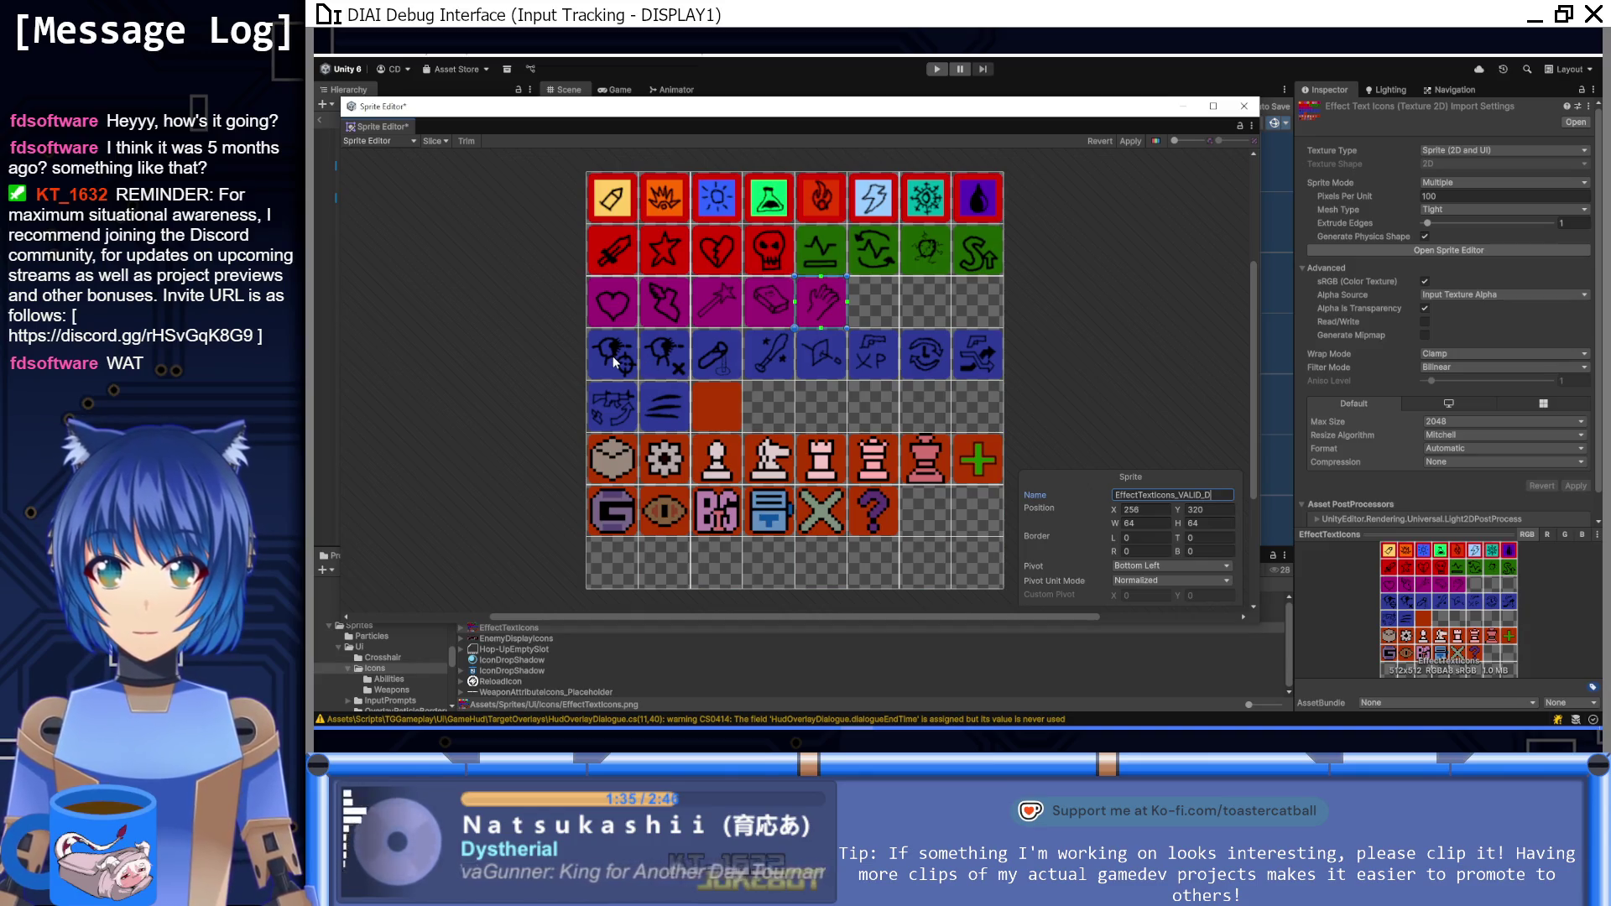
left_click(612, 355)
left_click(1222, 510)
left_click(1219, 496)
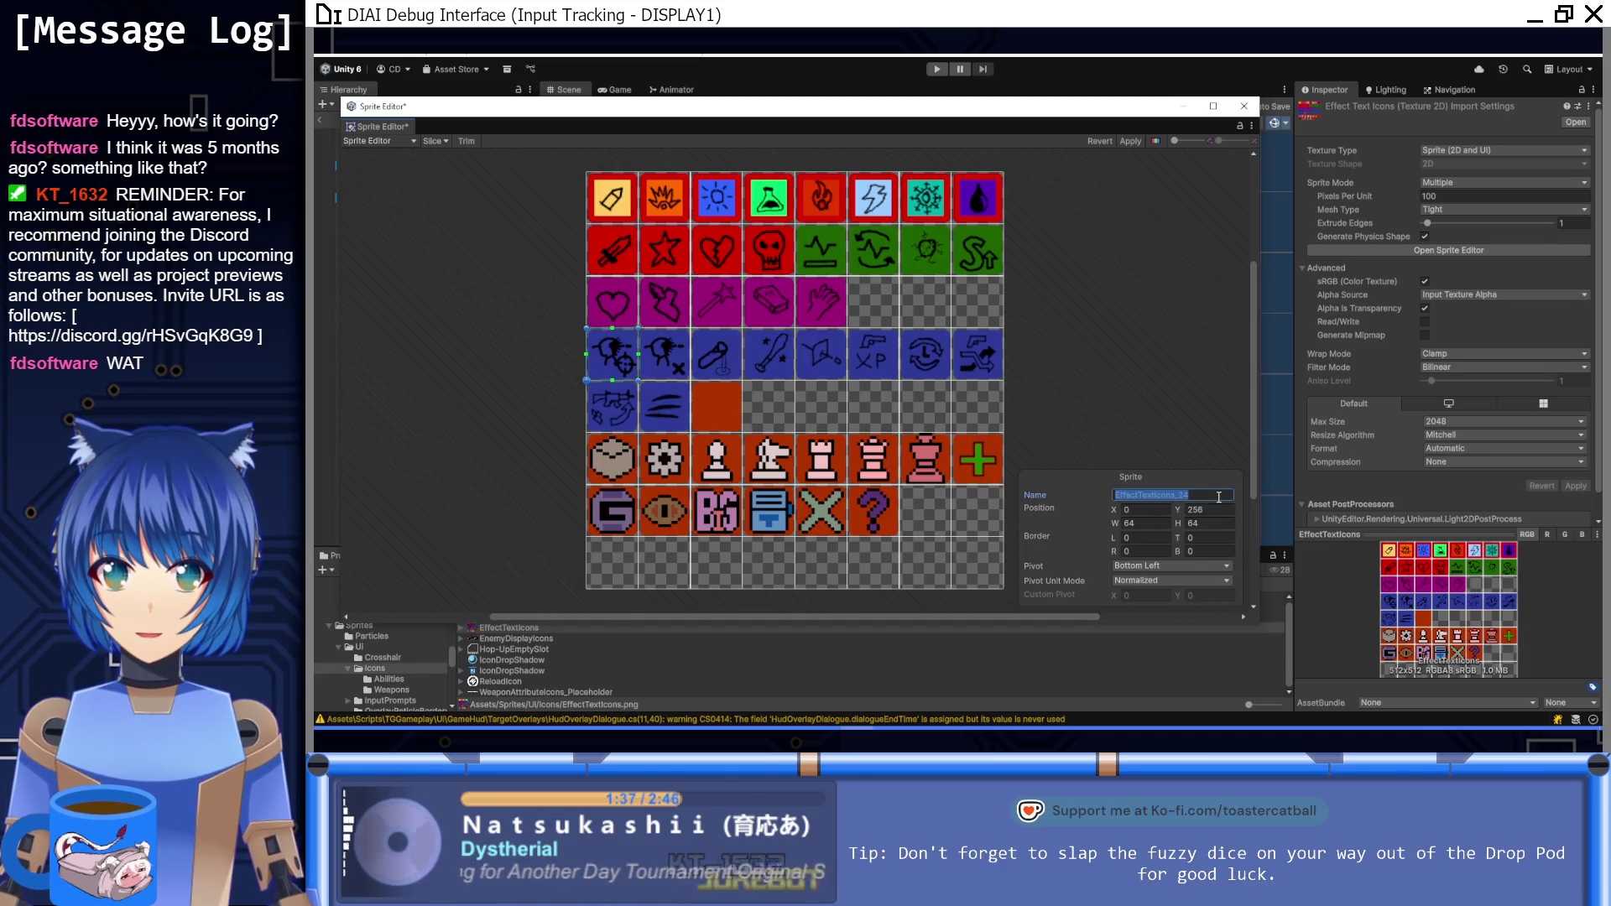
key("ctrl+v")
key("BackSpace")
key("BackSpace")
key("BackSpace")
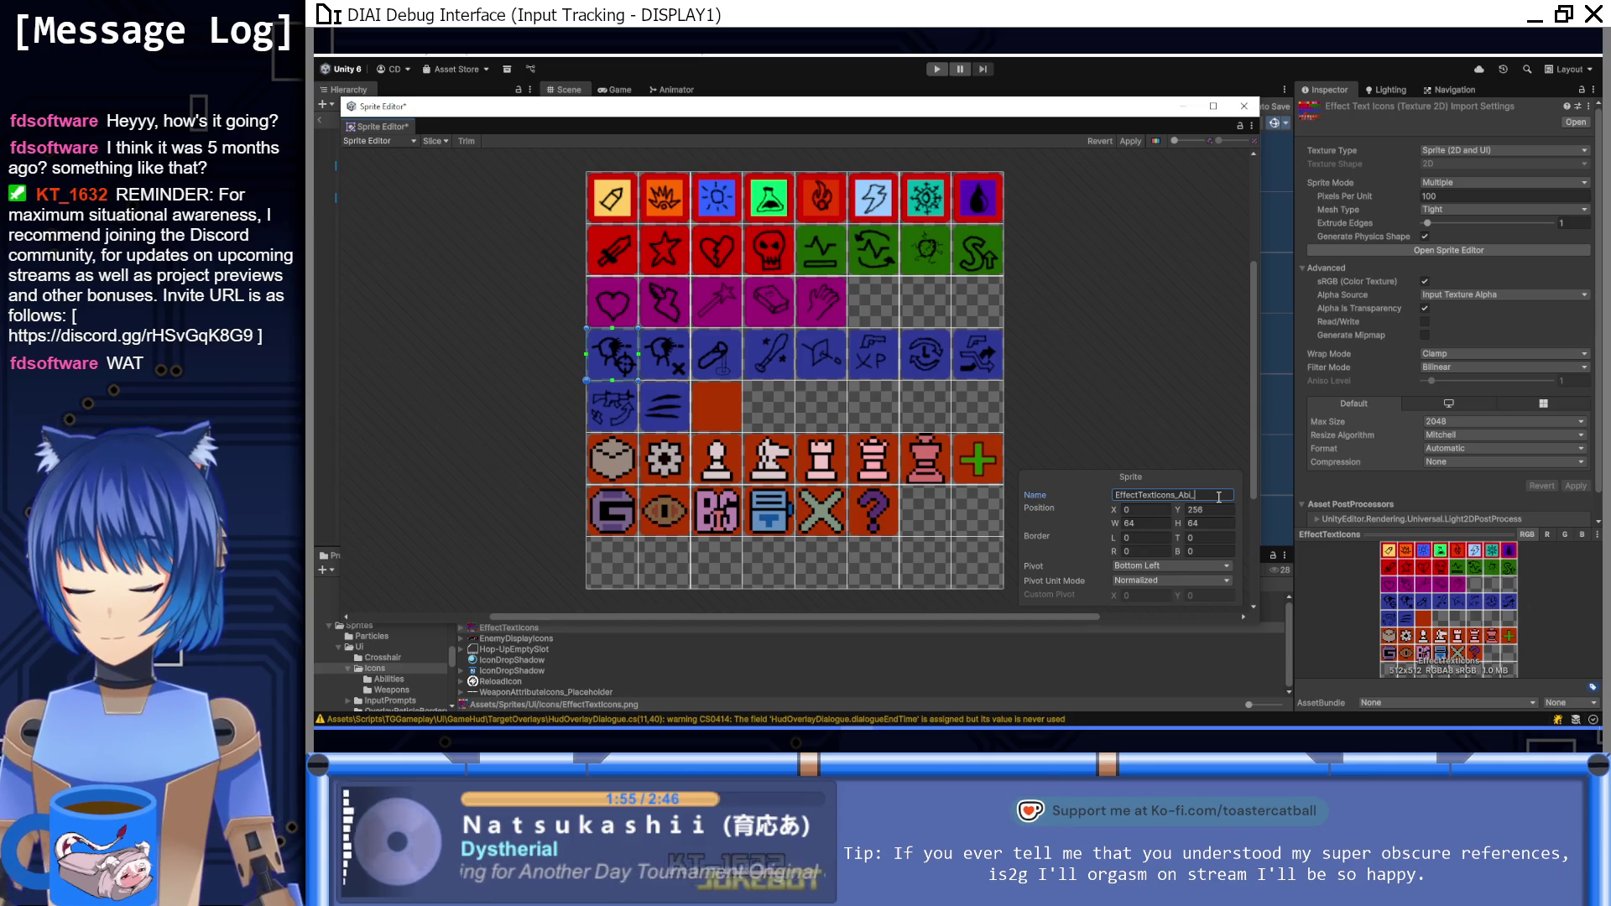
type("CrCh")
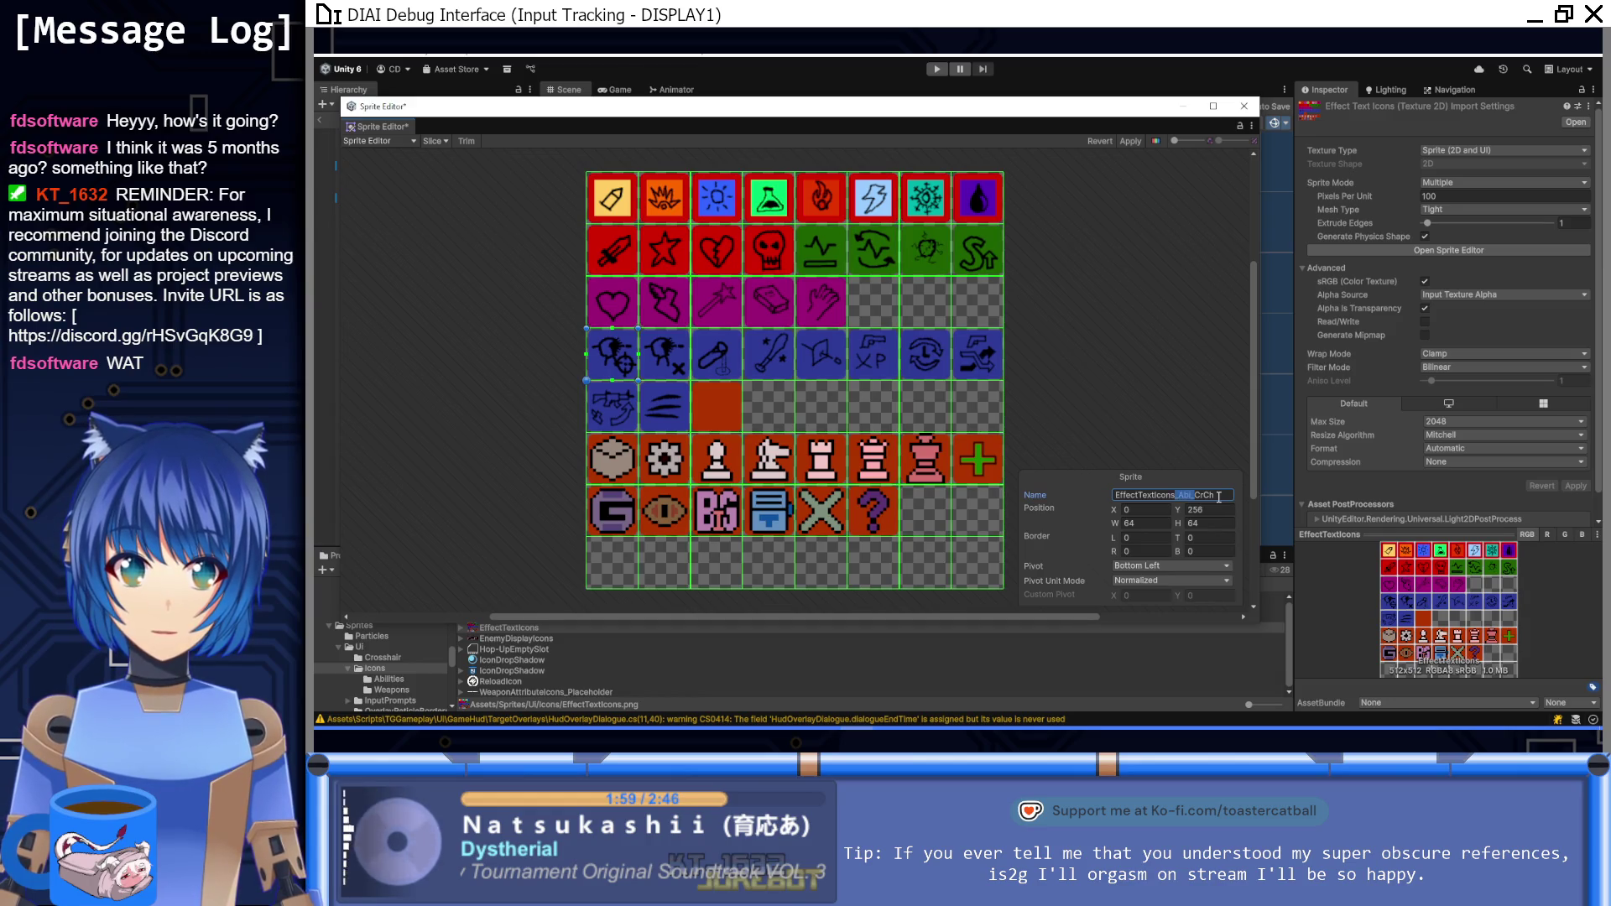
key("ctrl+shift+Left")
key("ctrl+c")
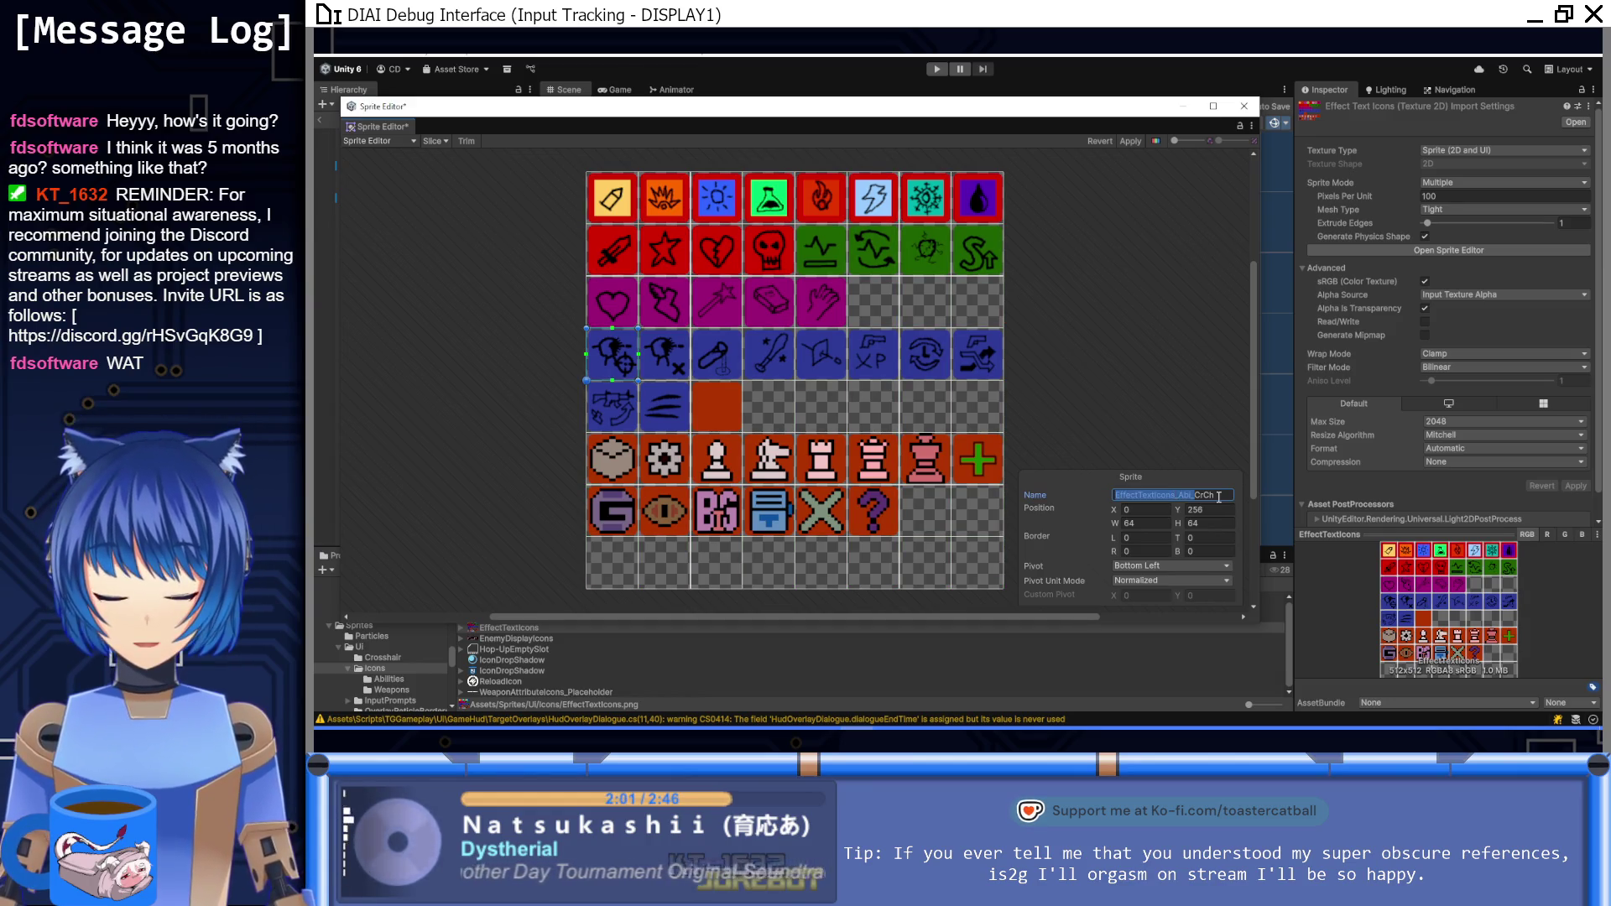
left_click(684, 378)
left_click(1208, 495)
key("BackSpace")
key("BackSpace")
type("Abi_")
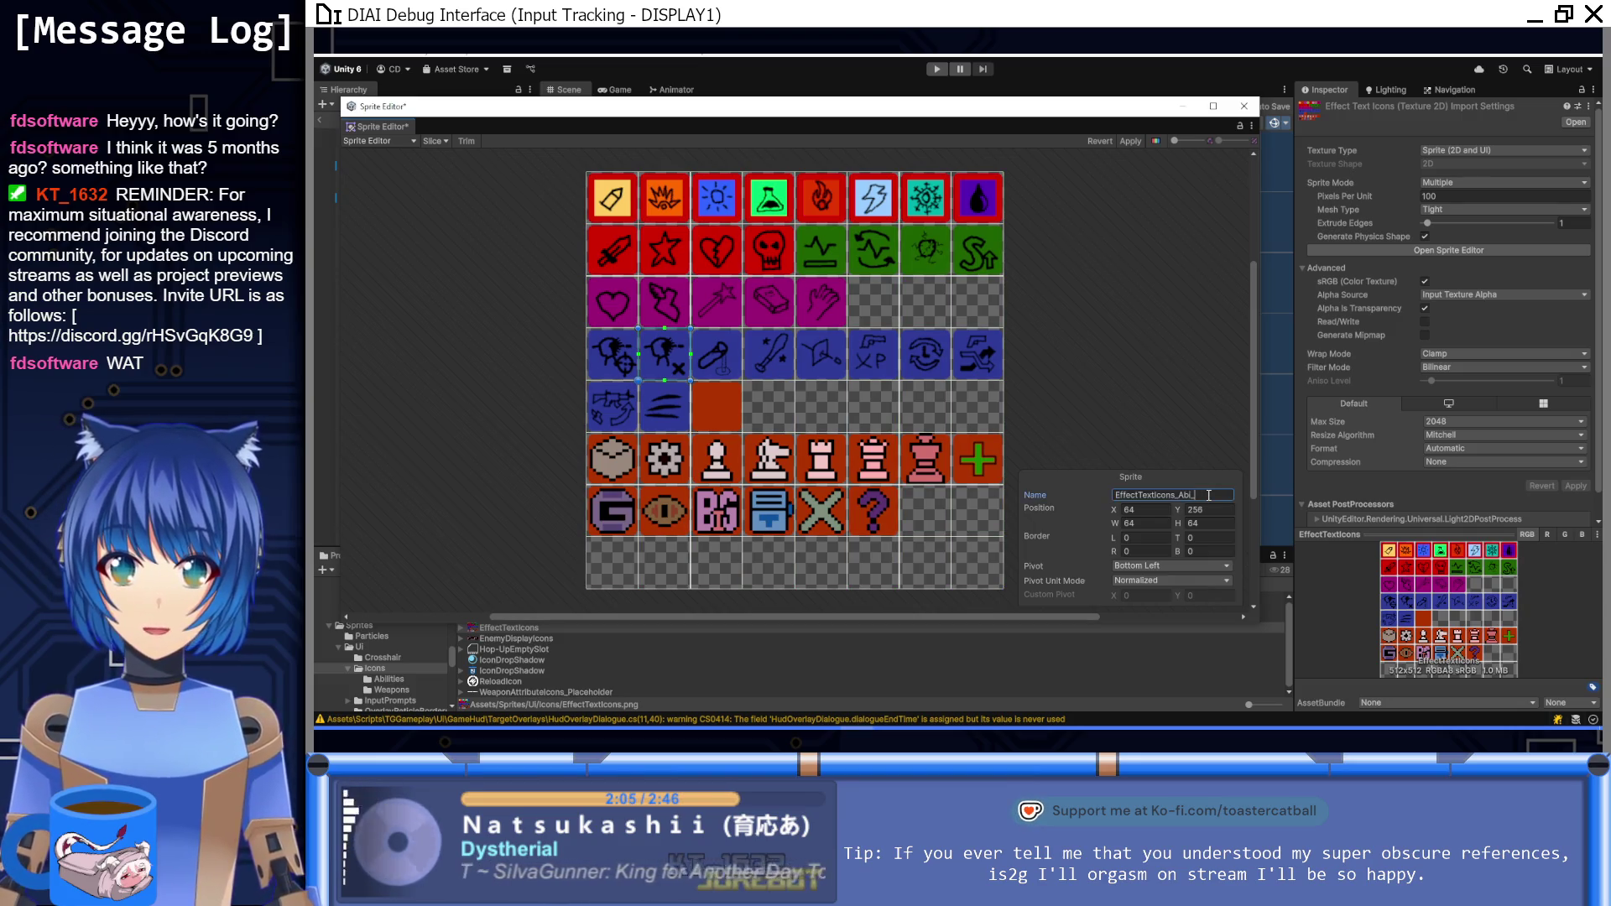
type("Crit")
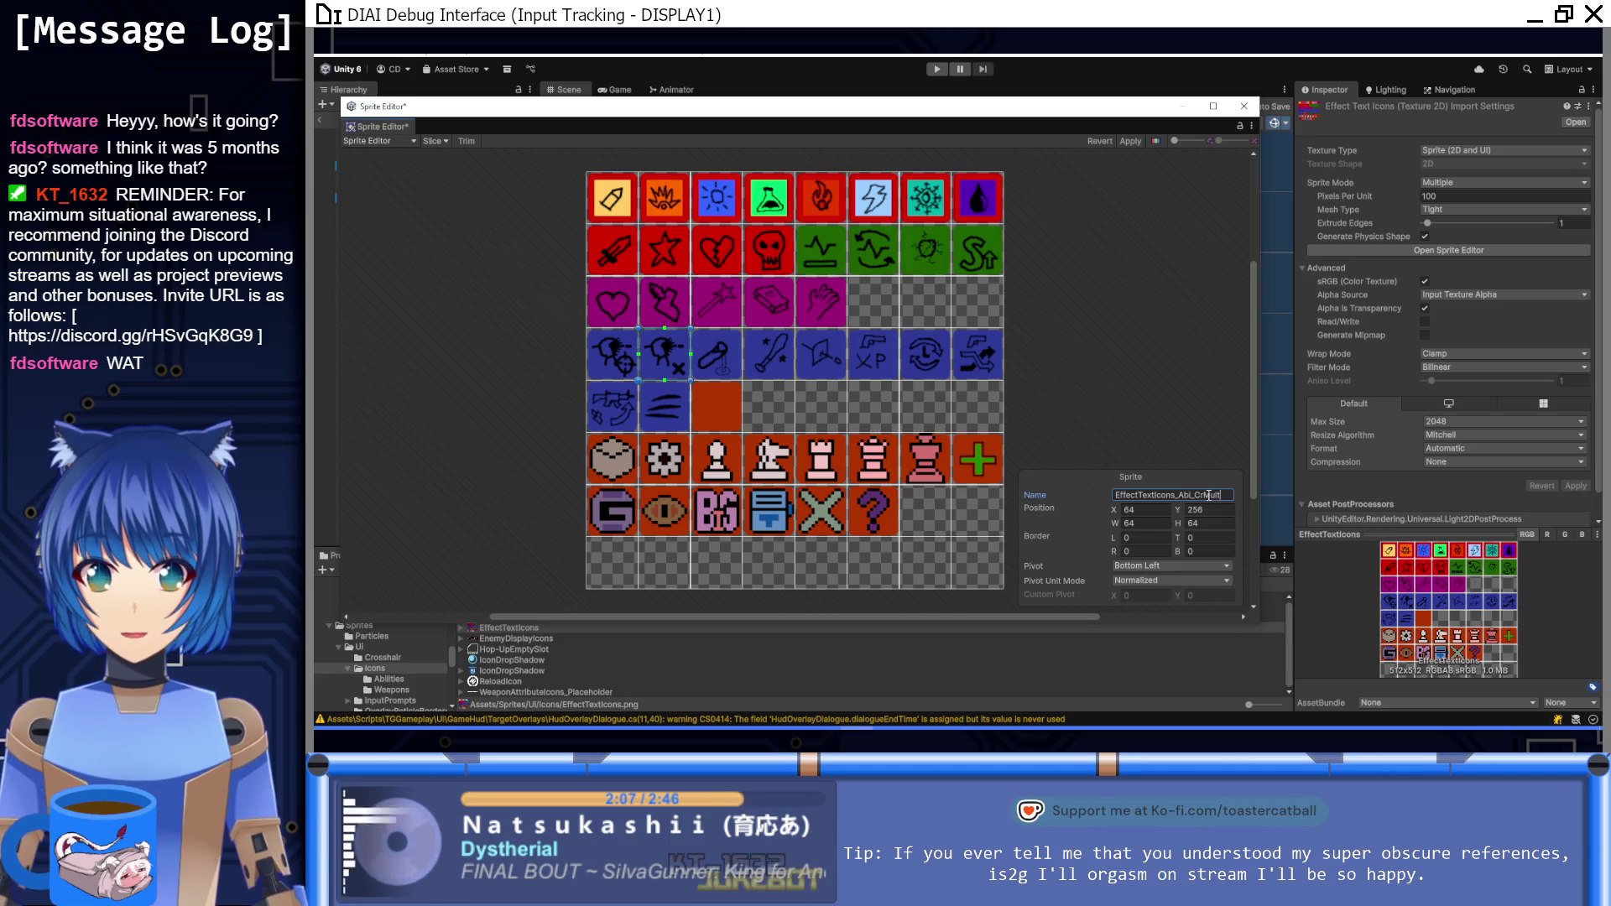
Step: Name the third and fourth row-4 sprites Abi_EIB and Abi_Staff, fixing a stray letter in the third
left_click(720, 367)
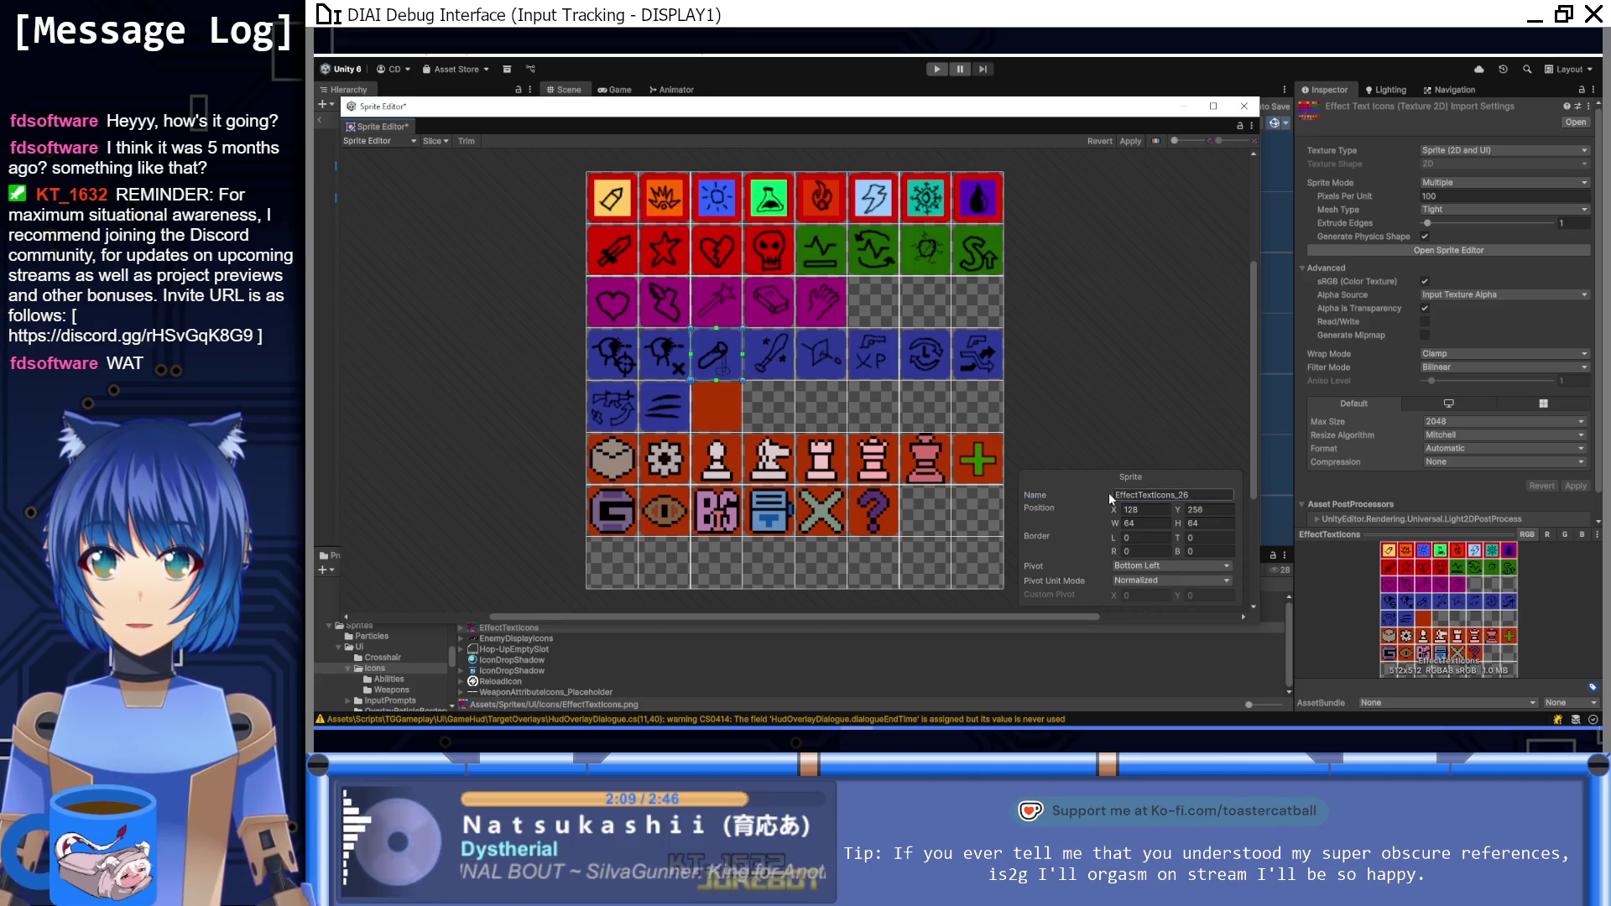
left_click(1213, 493)
key("BackSpace")
key("BackSpace")
type("Abi_St")
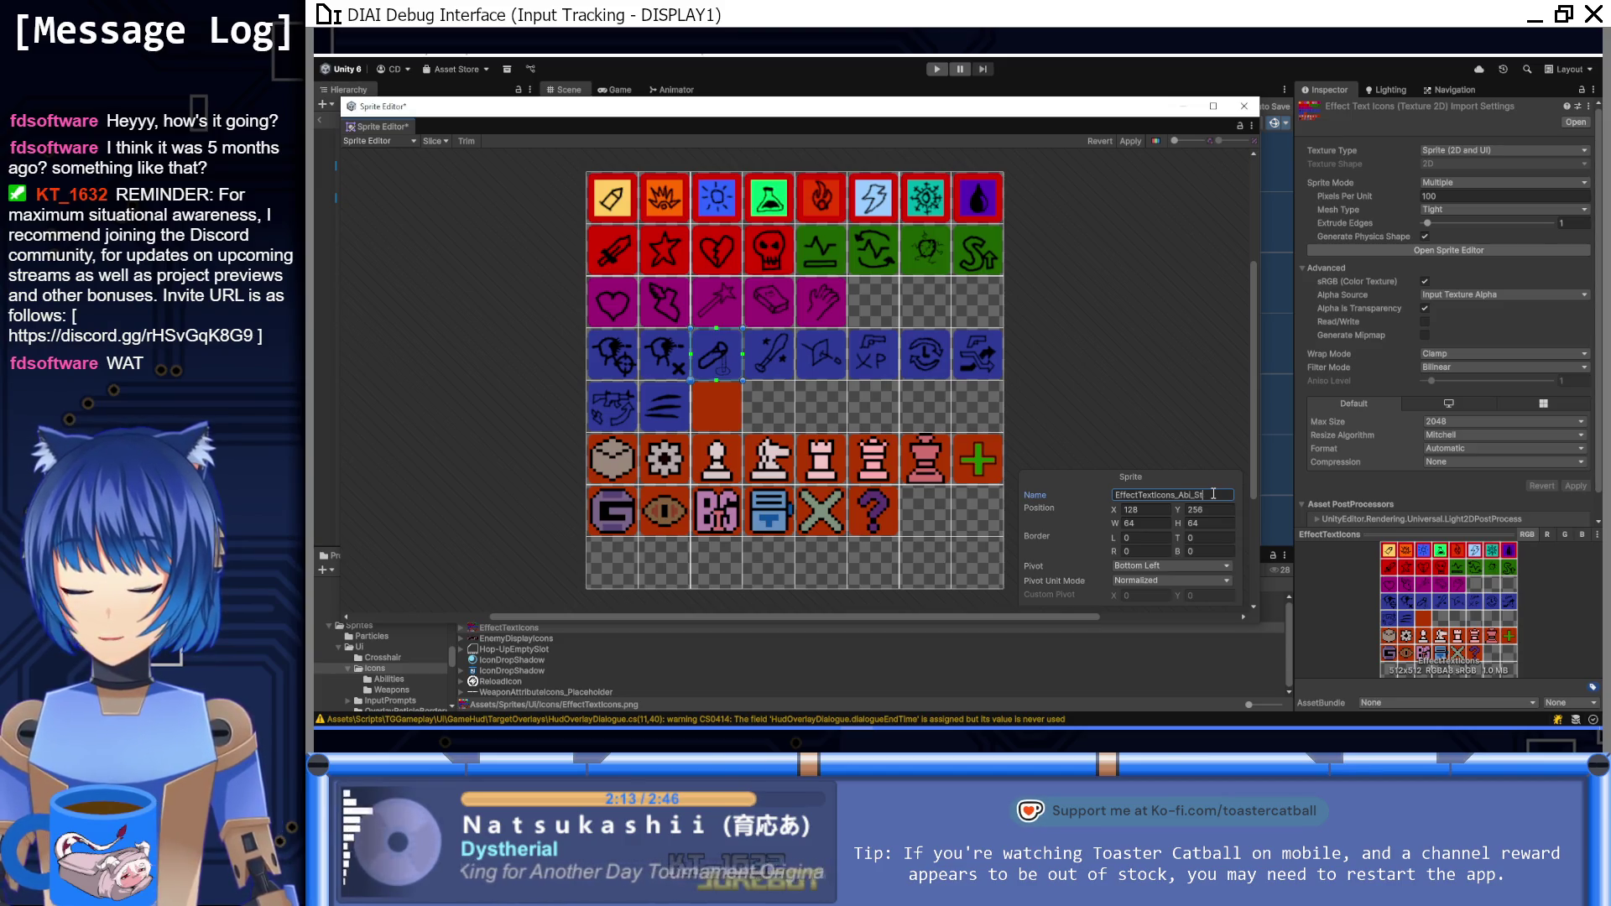
key("BackSpace")
key("BackSpace")
type("EIBid")
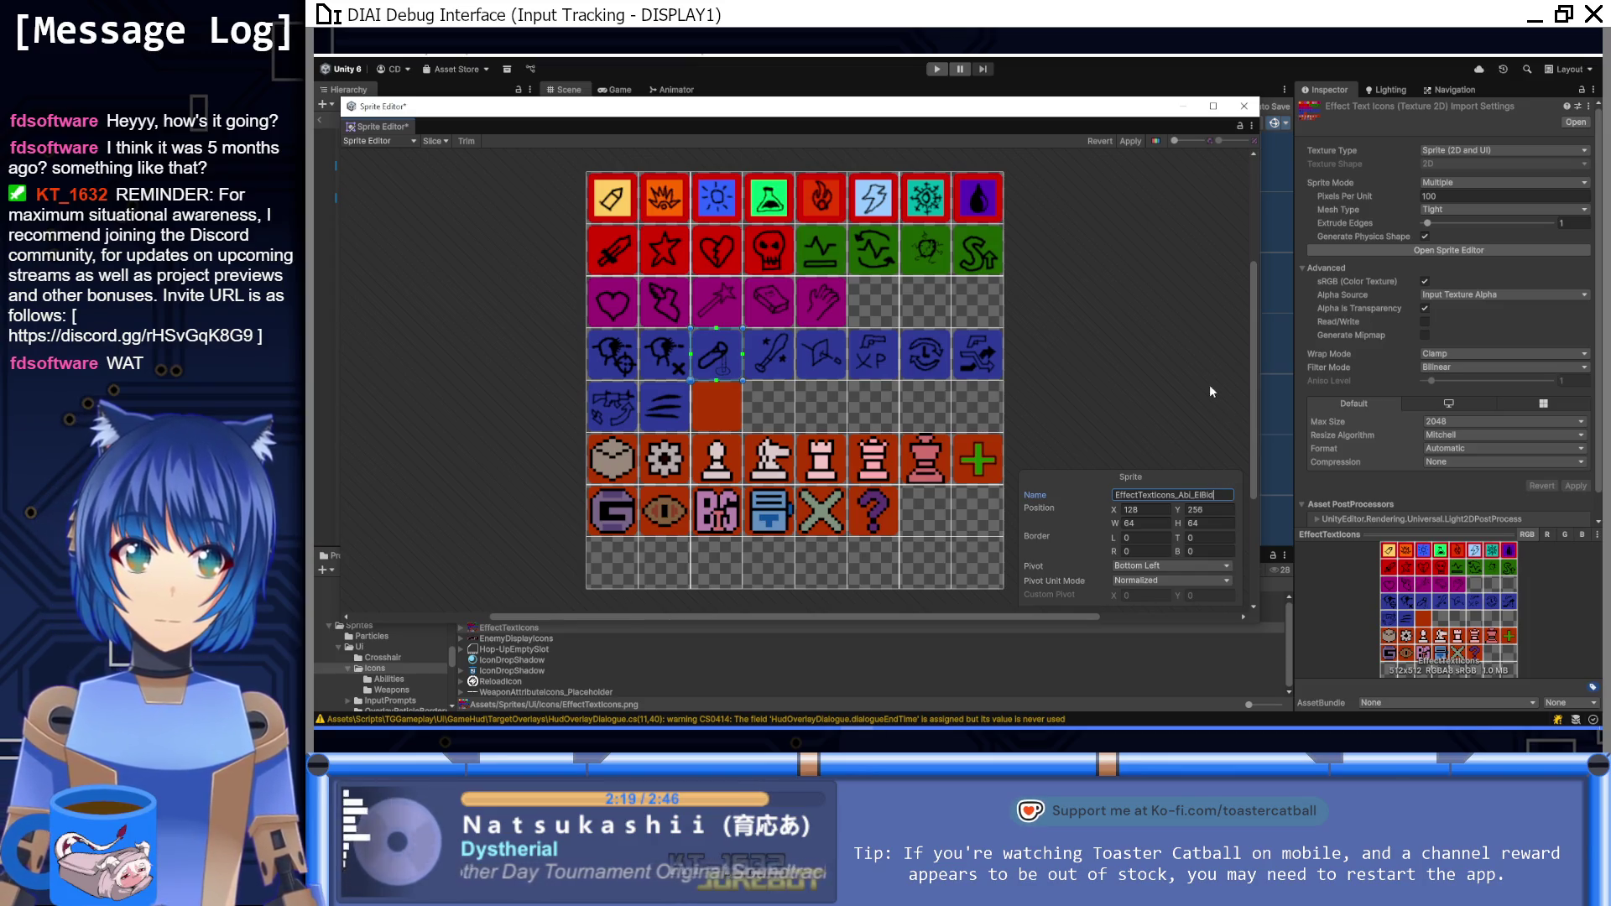
left_click(772, 356)
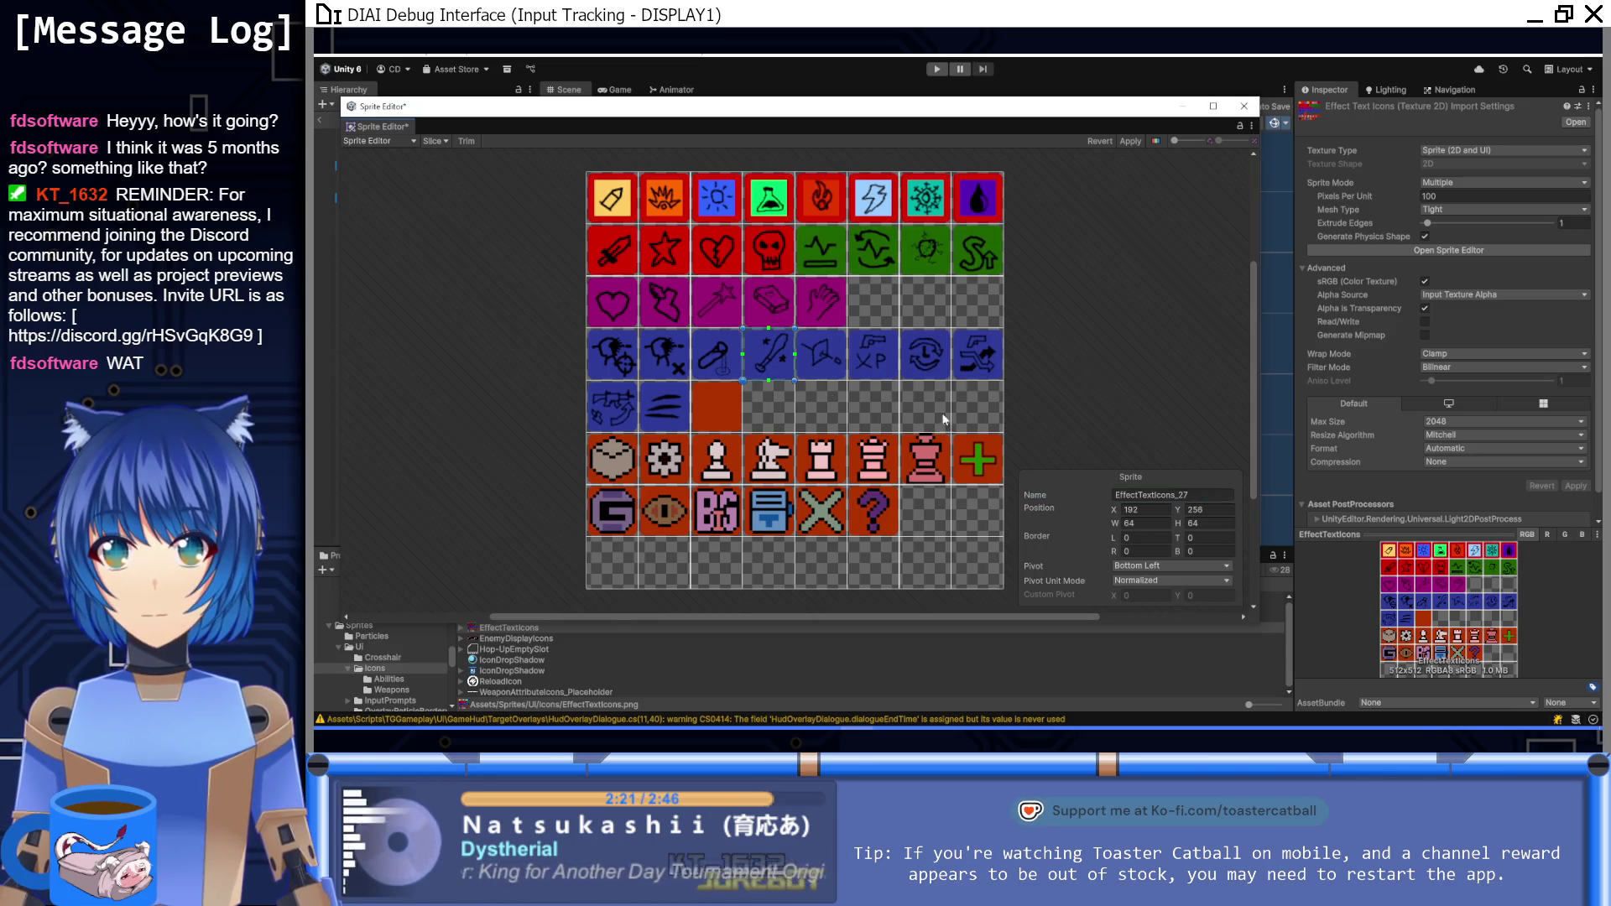
left_click(1205, 500)
key("ctrl+v")
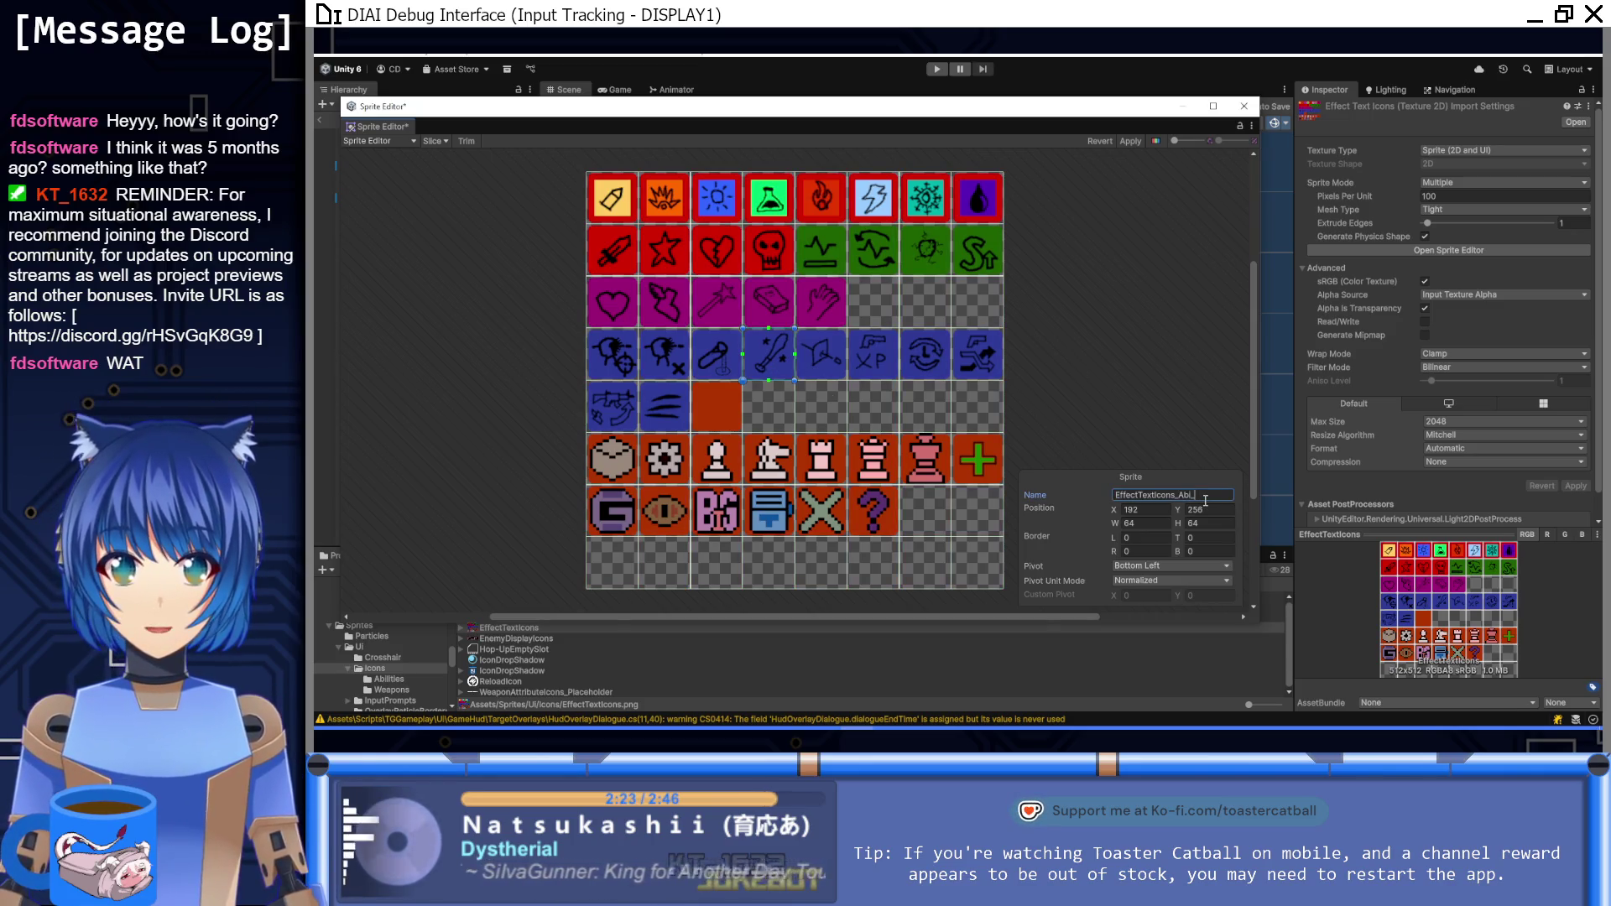
type("aff")
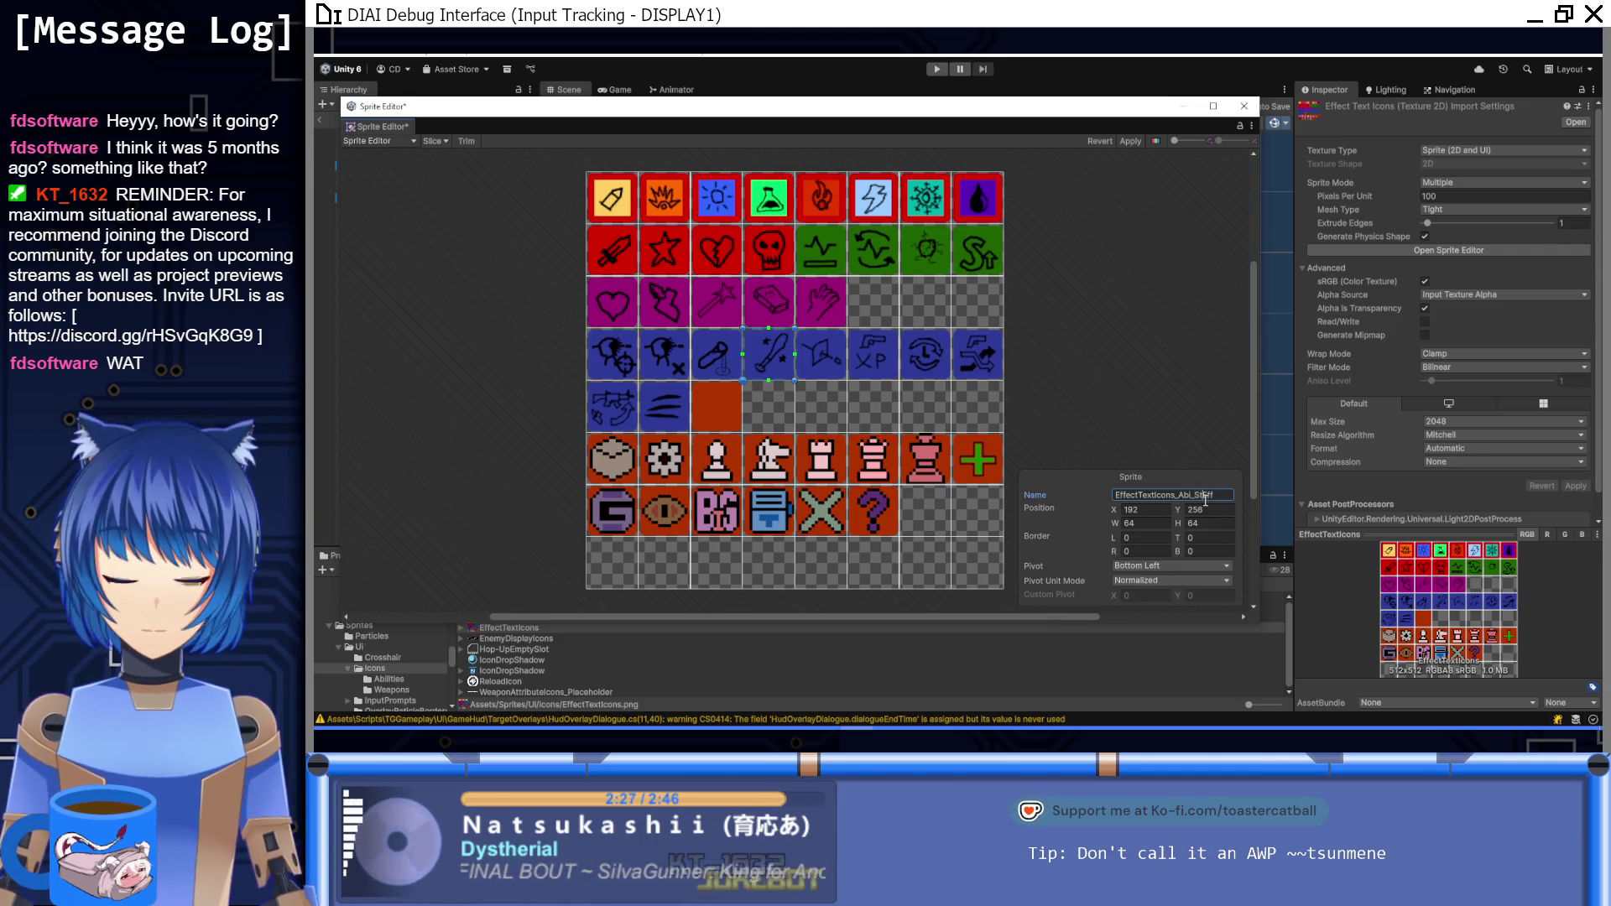
left_click(732, 370)
left_click(1232, 495)
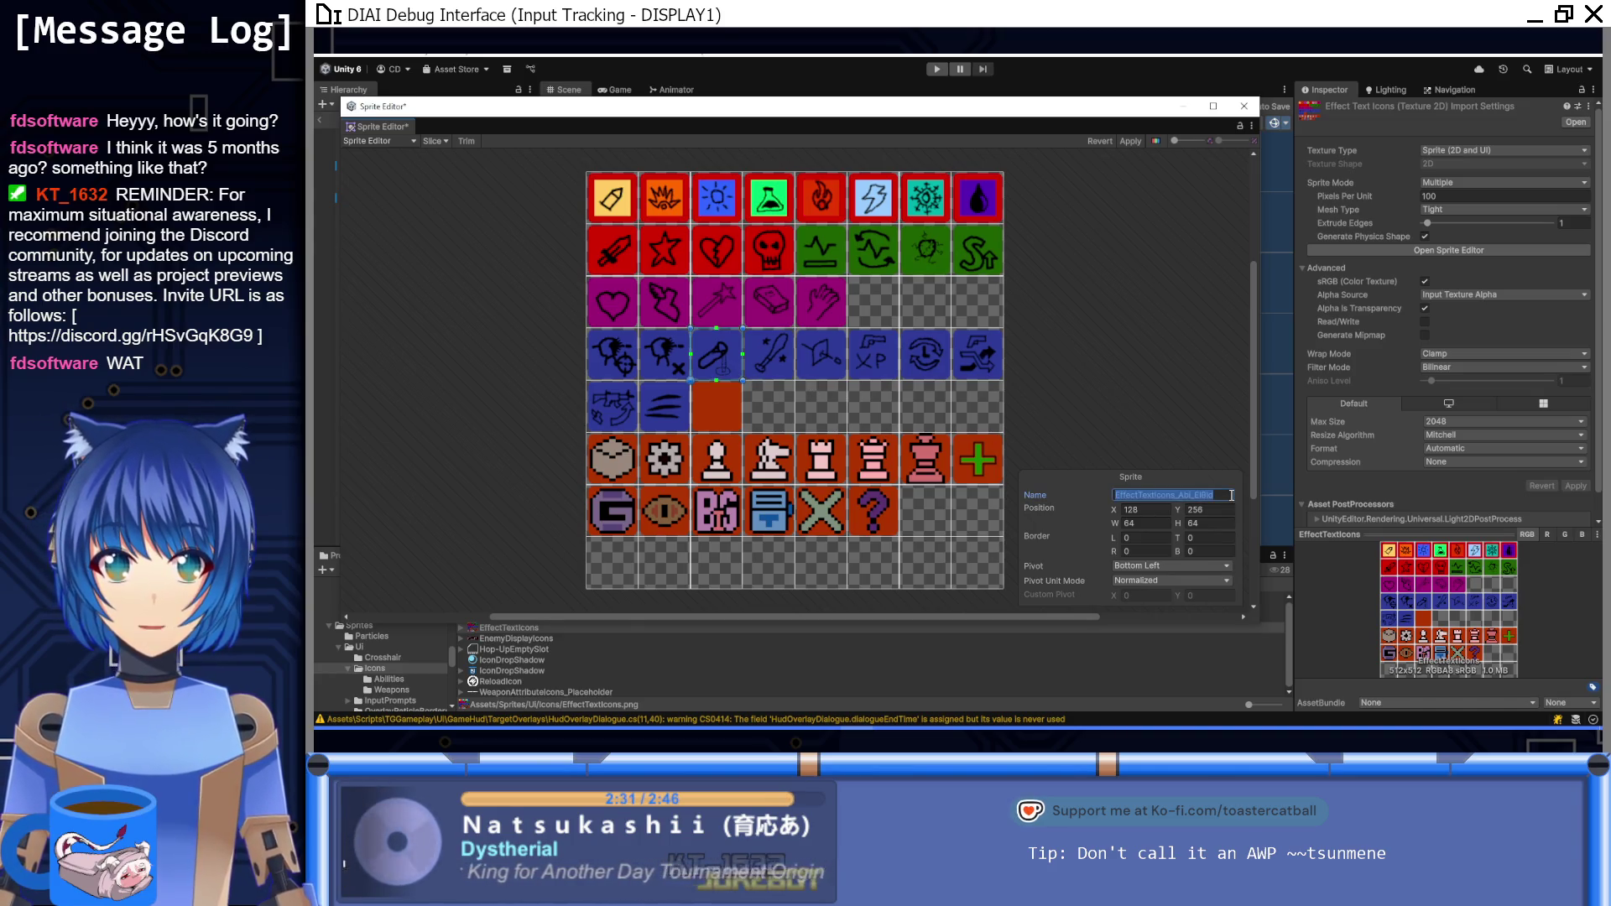
key("BackSpace")
type("Bid")
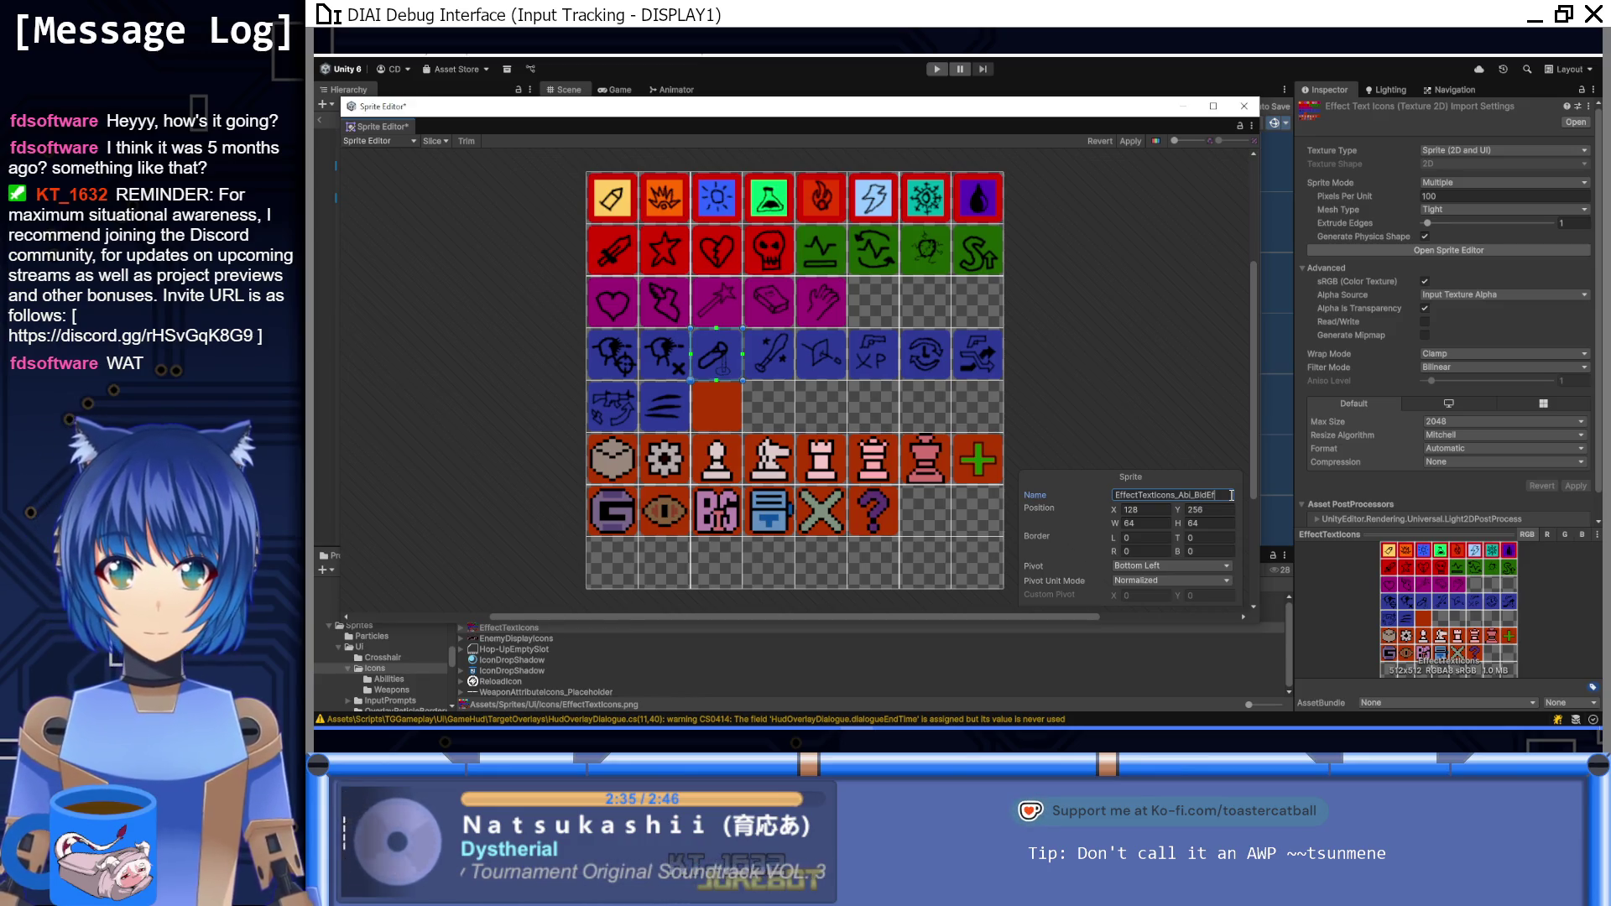
key("Return")
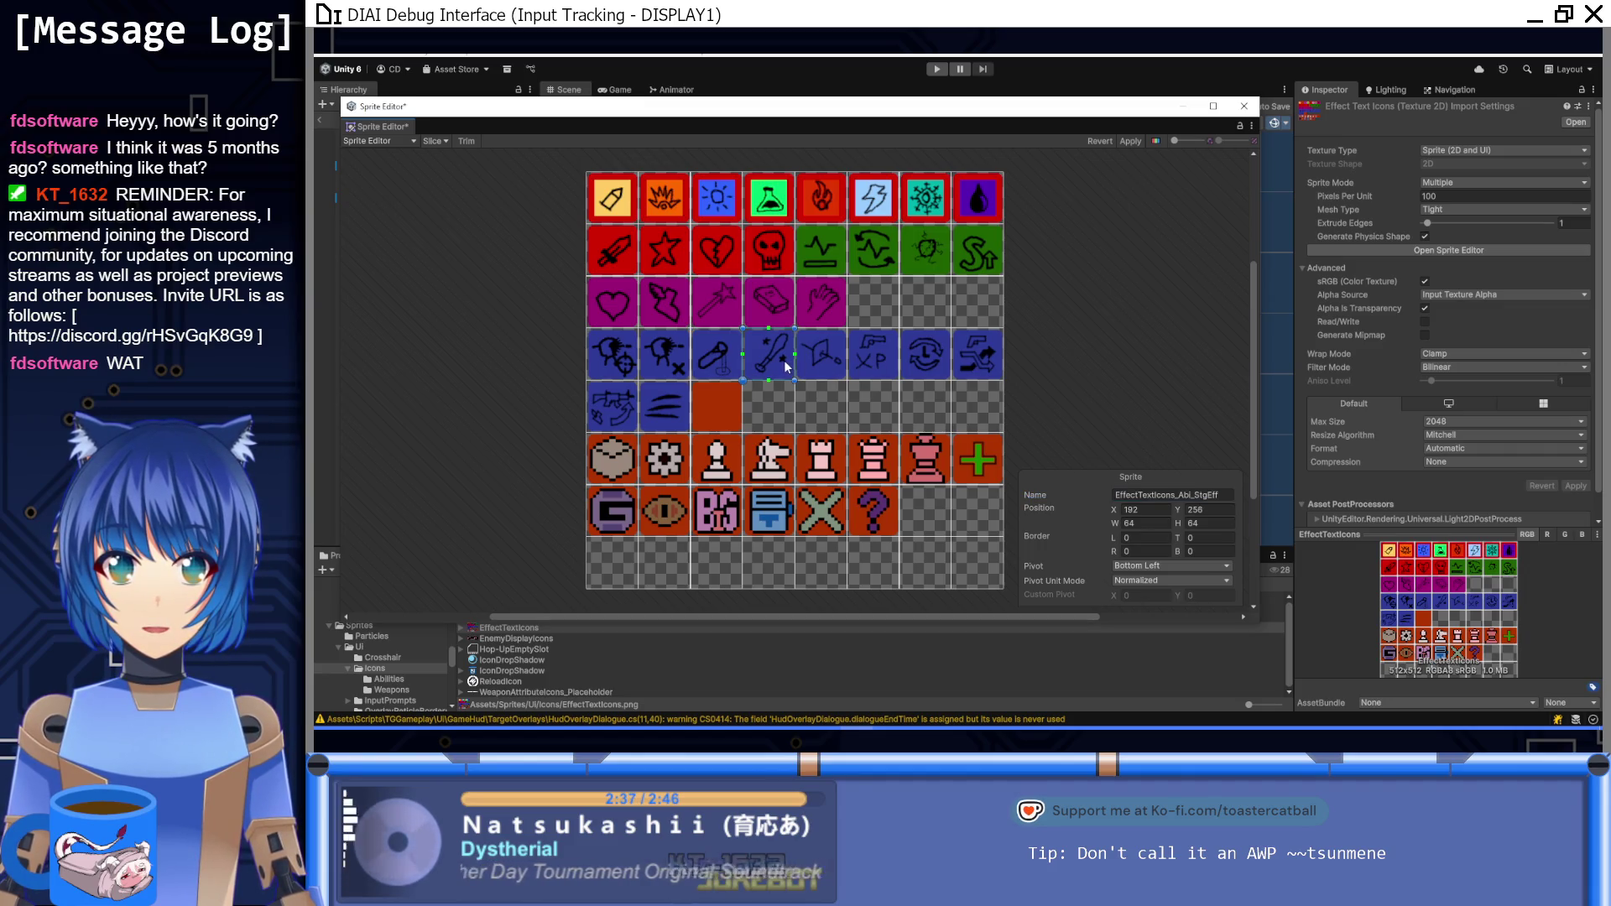
left_click(1225, 496)
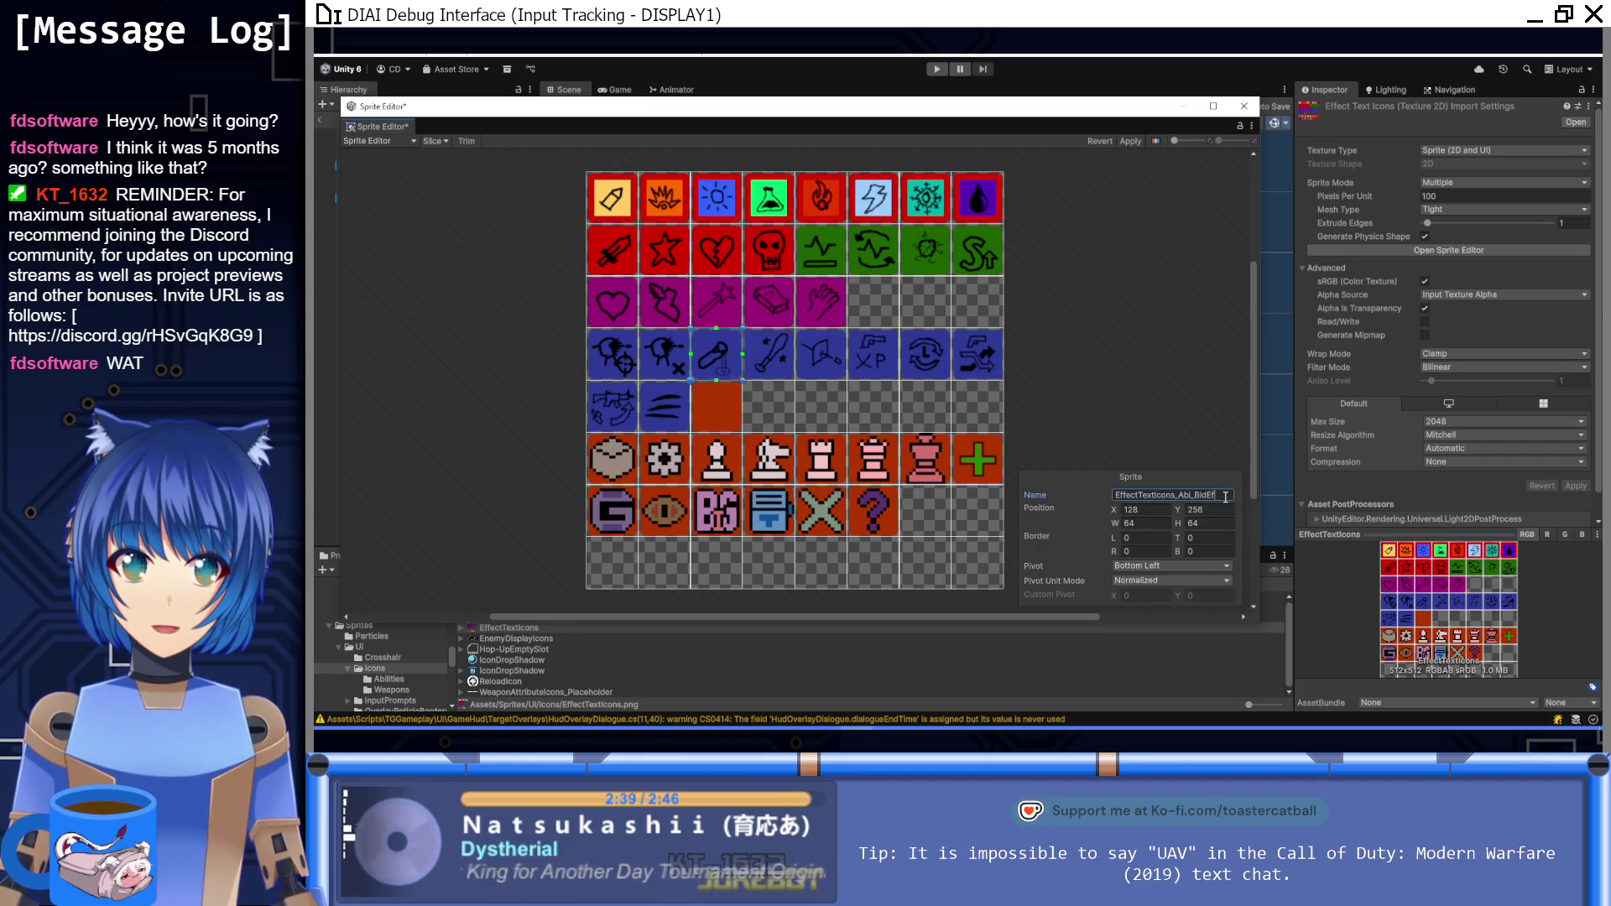
Step: Rename the next row-4 sprites EffectTextIcons_Abi_Pen and EffectTextIcons_Abi_WXP, and prefix the following one with Abi_
left_click(843, 376)
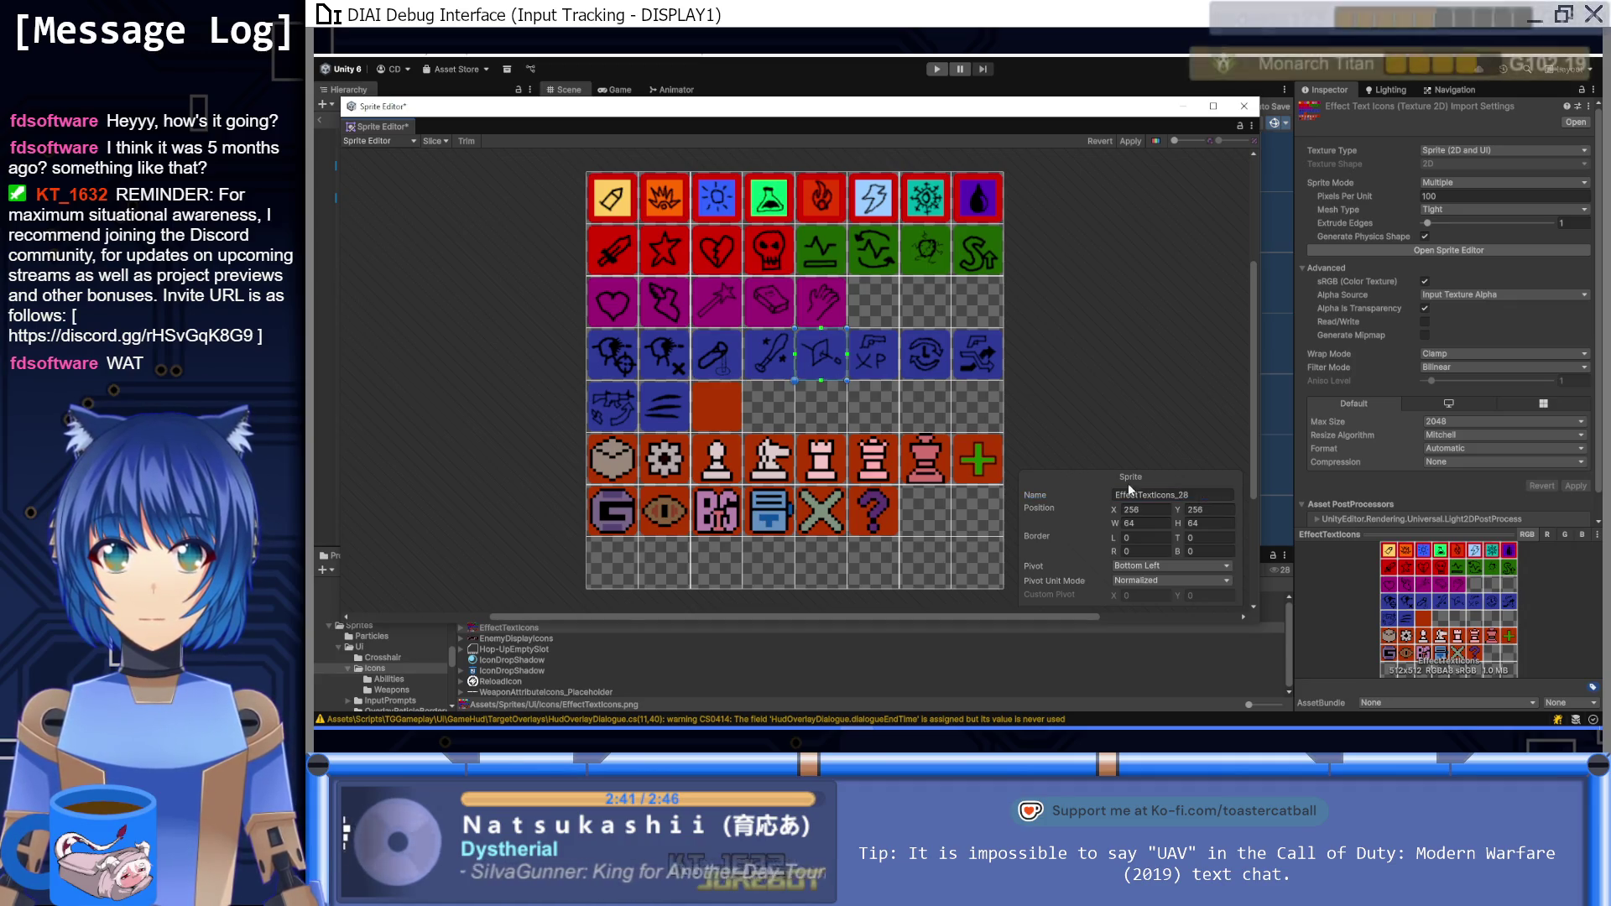
left_click(1222, 496)
type("EffectTextIcons_Abi_Pen")
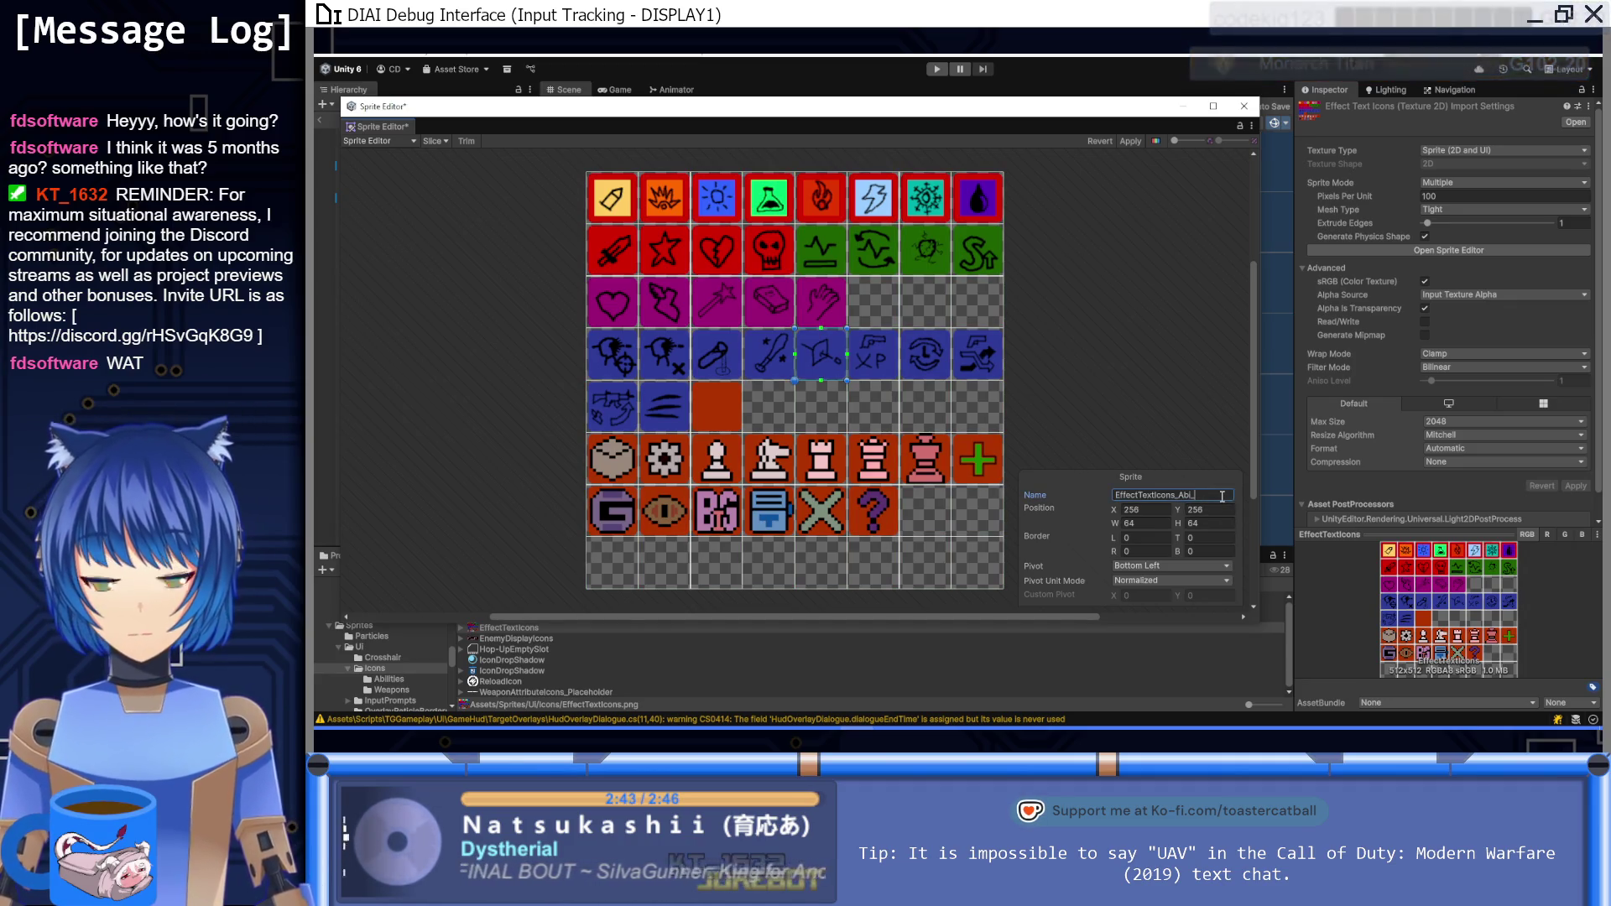
left_click(884, 362)
left_click(1226, 497)
type("EffectTextIcons_Abi_")
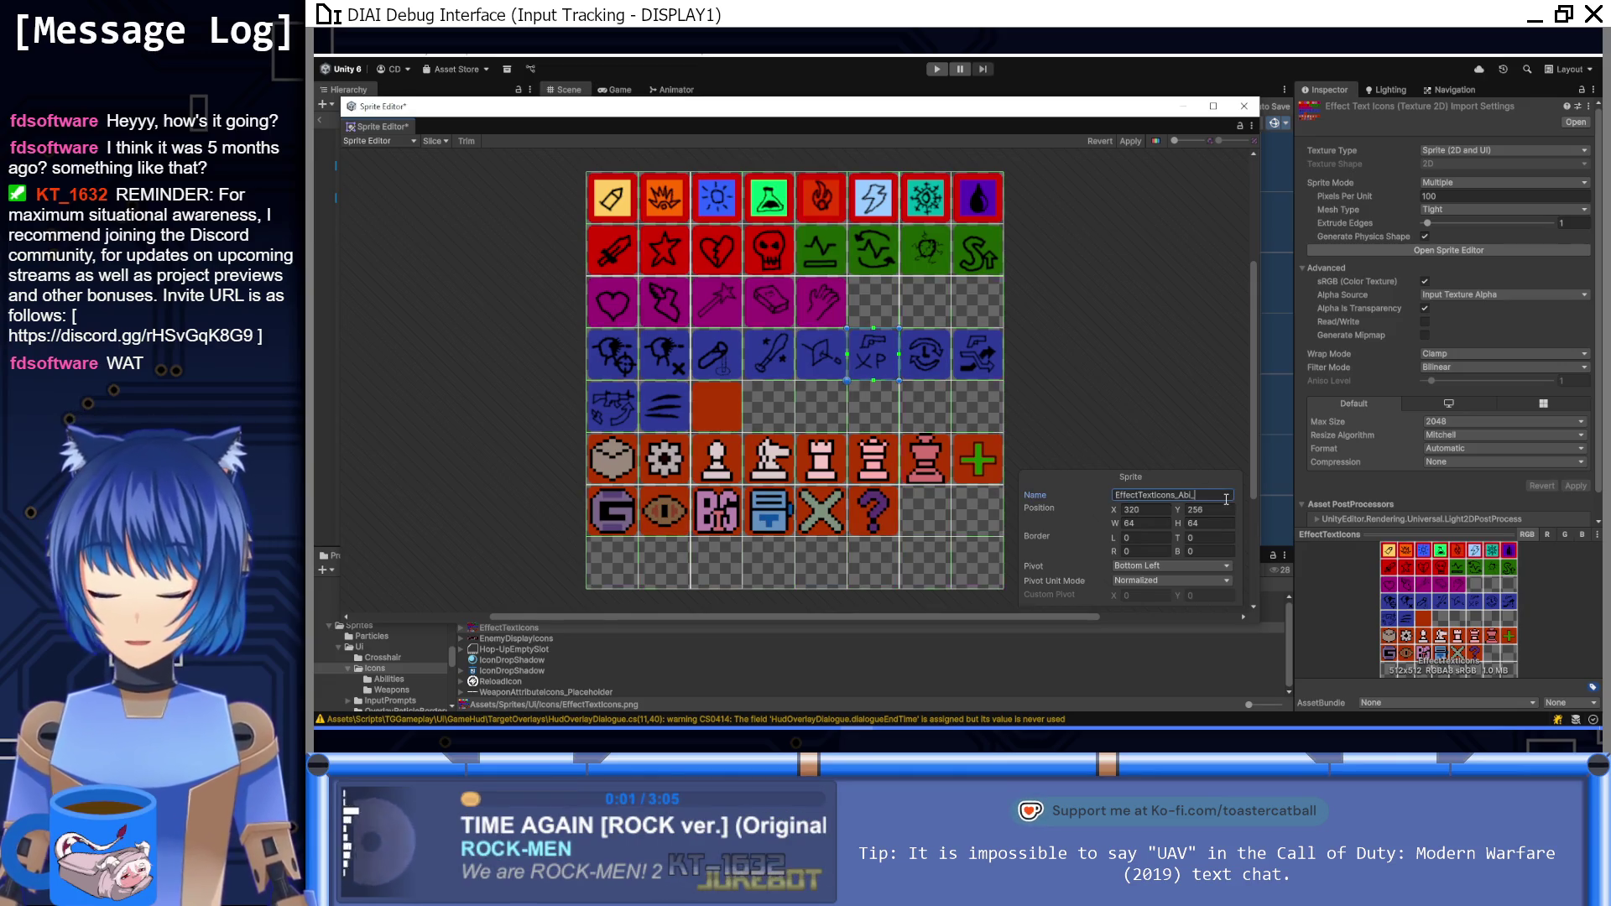
type("WXP")
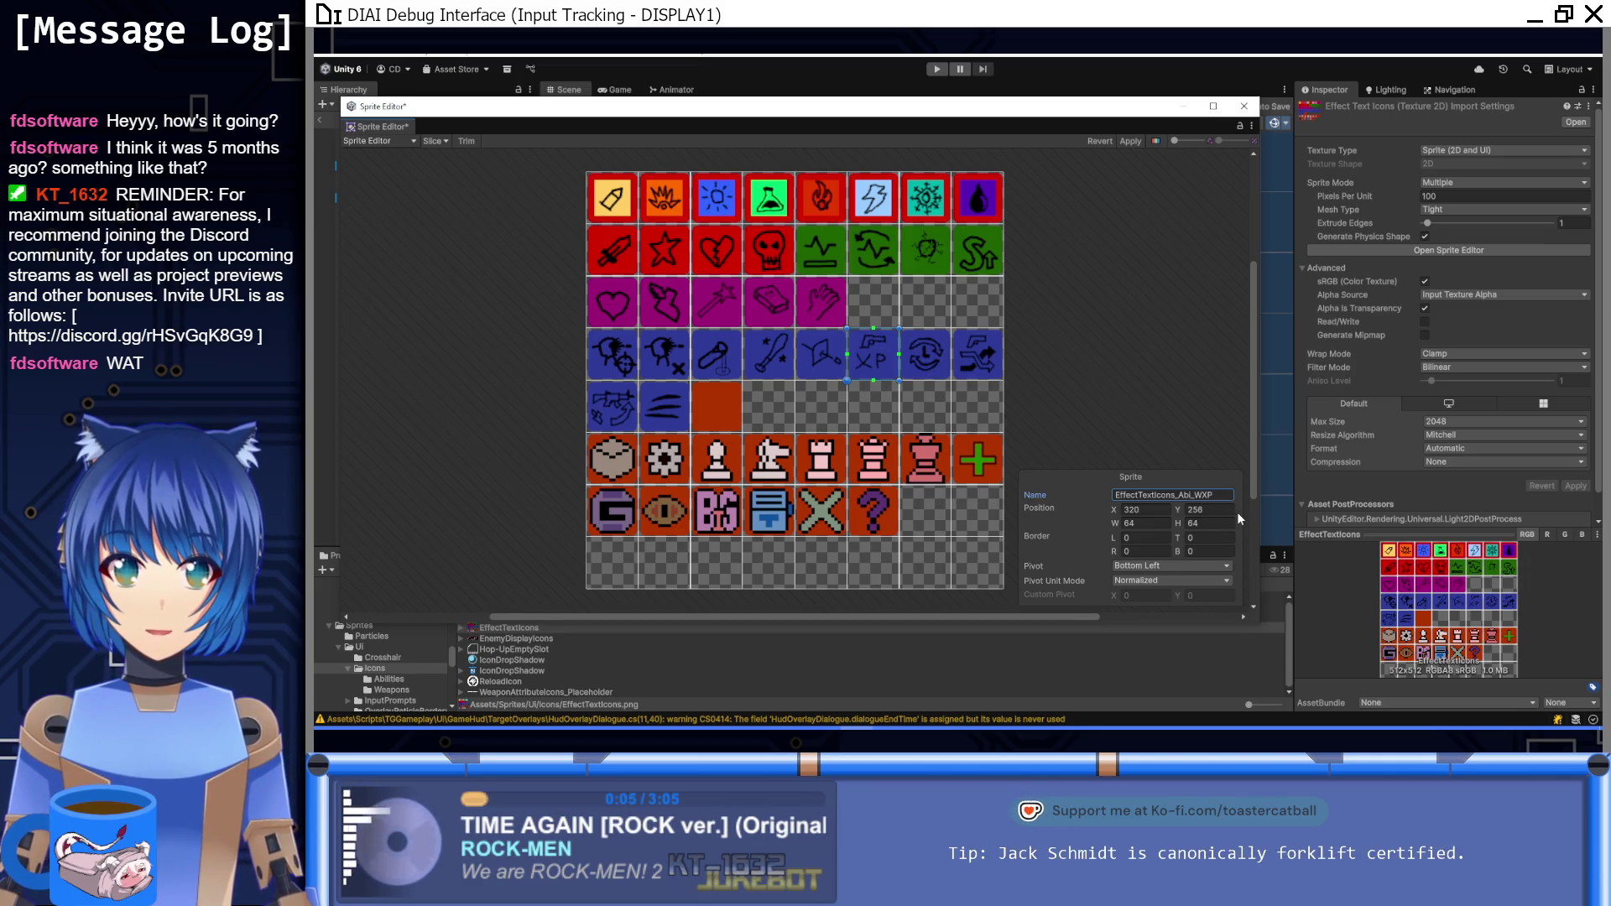
left_click(938, 355)
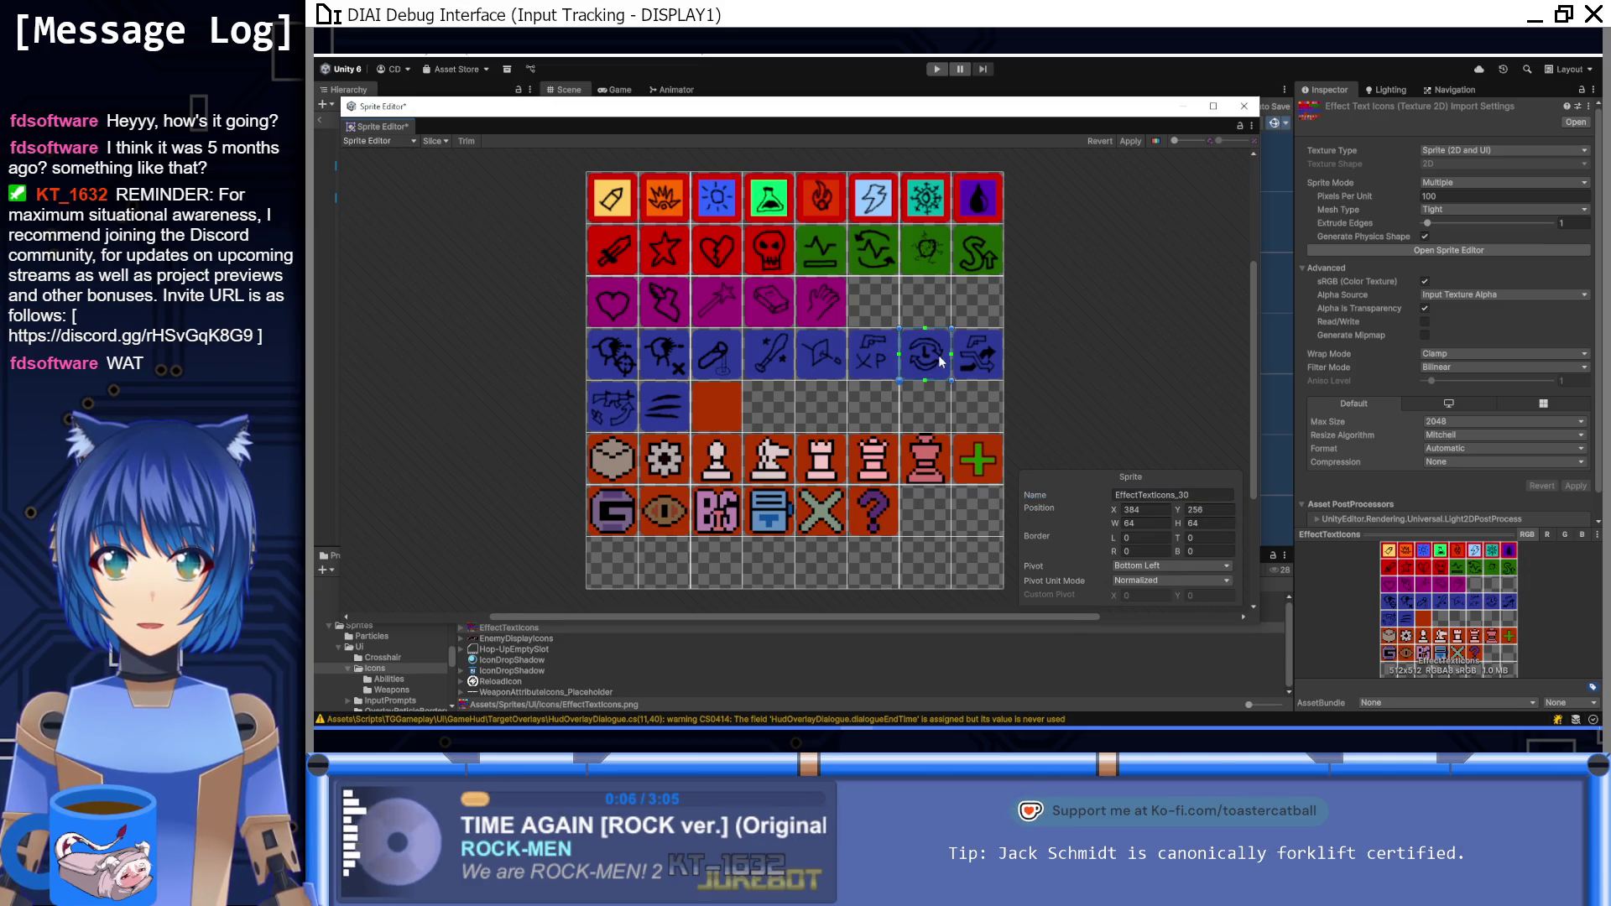
left_click(1215, 494)
type("EffectTextIcons_Abi_")
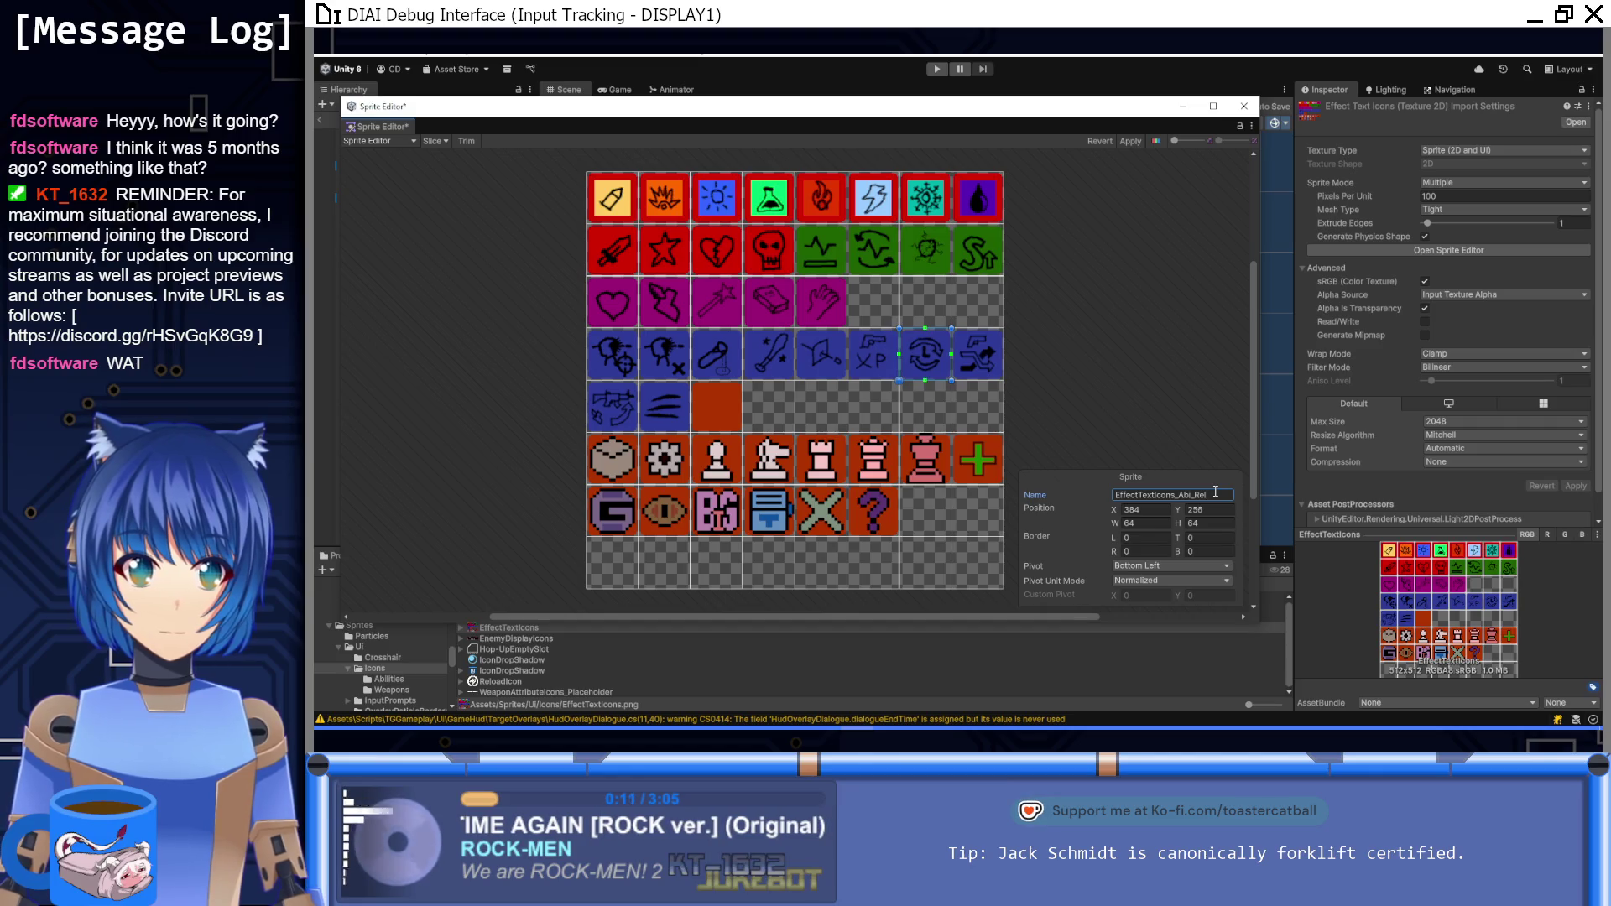
Step: Give the last row-4 sprite a Switch name and the first two row-5 sprites Abi_ names, including EffectTextIcons_Abi_DgRec
left_click(983, 373)
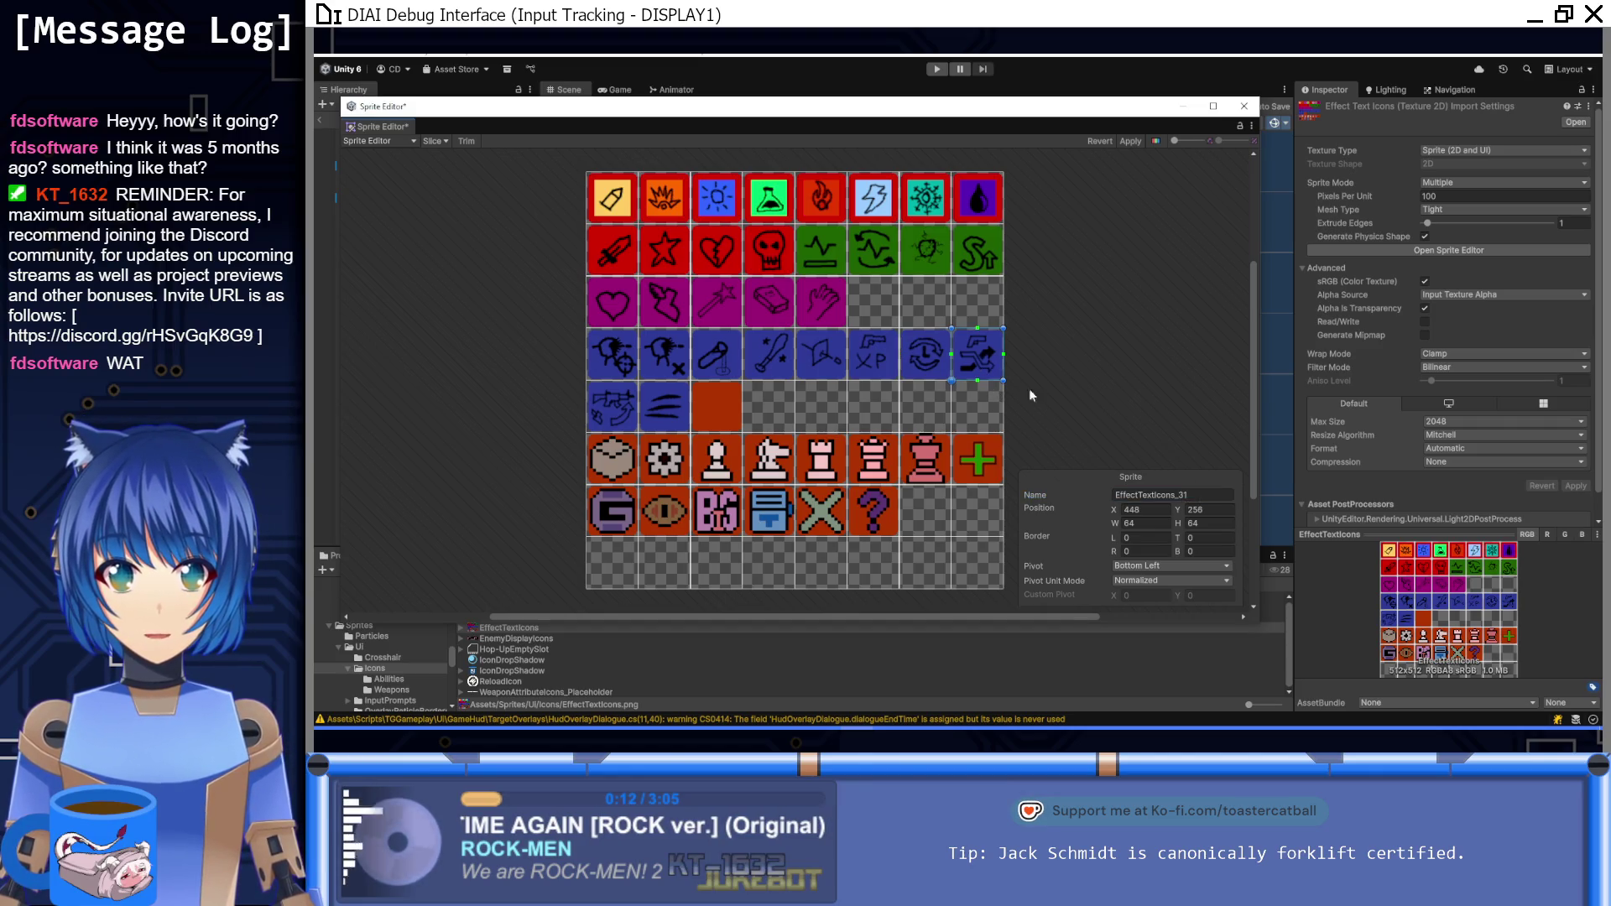
left_click(1212, 496)
type("EffectTextIcons_Abi_")
type("S")
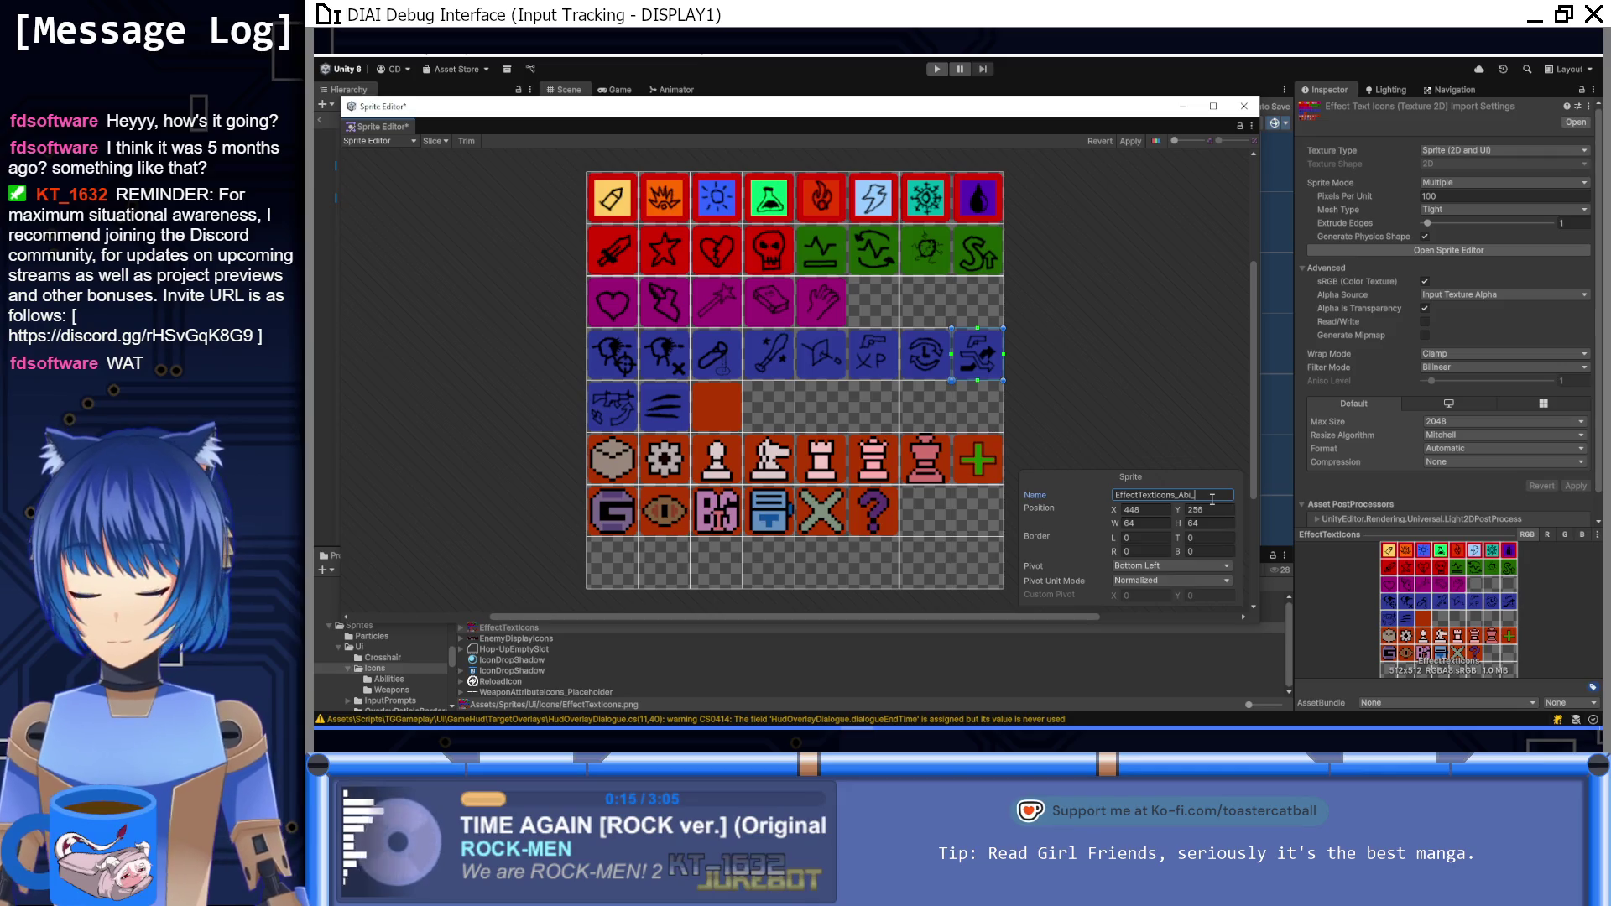
type("w")
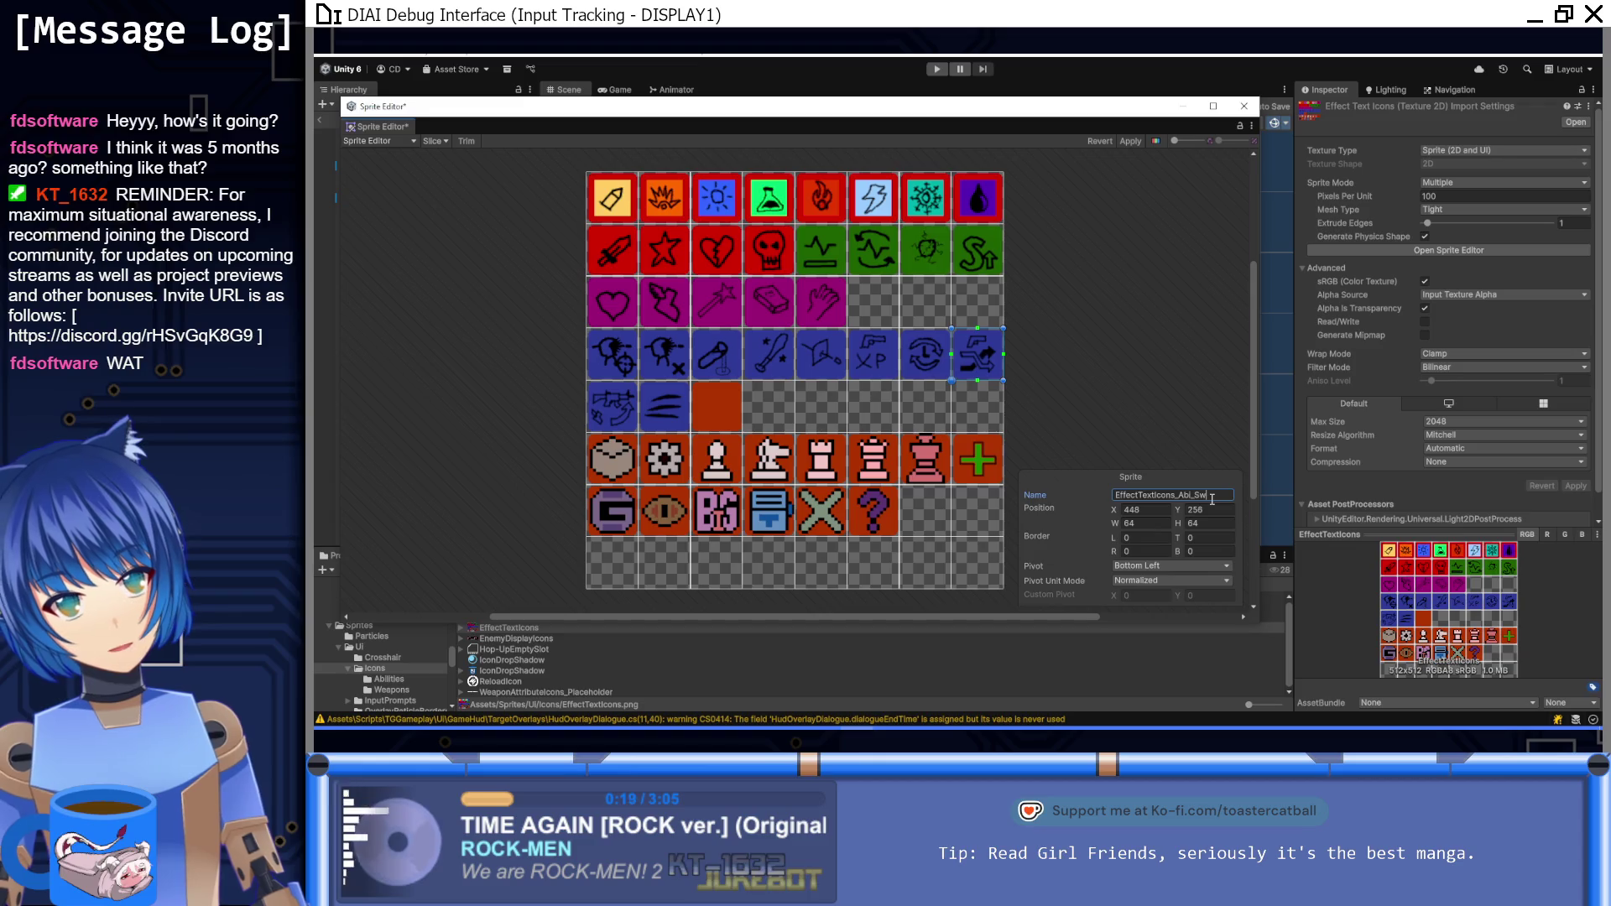
type("itchd")
left_click(610, 417)
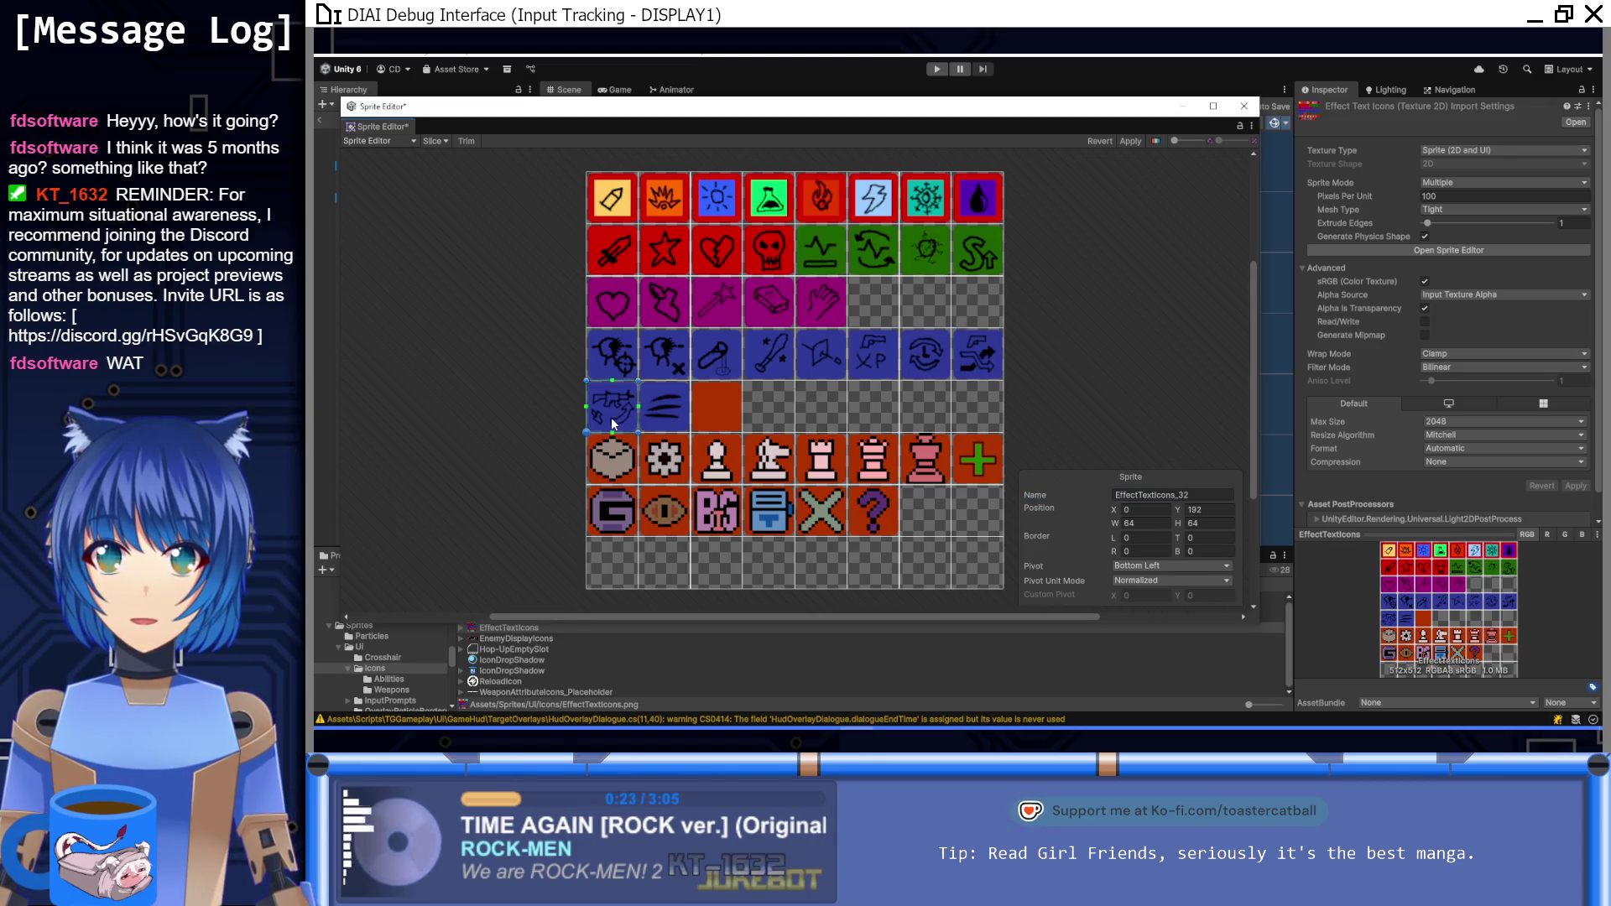
left_click(1222, 496)
key("ctrl+v")
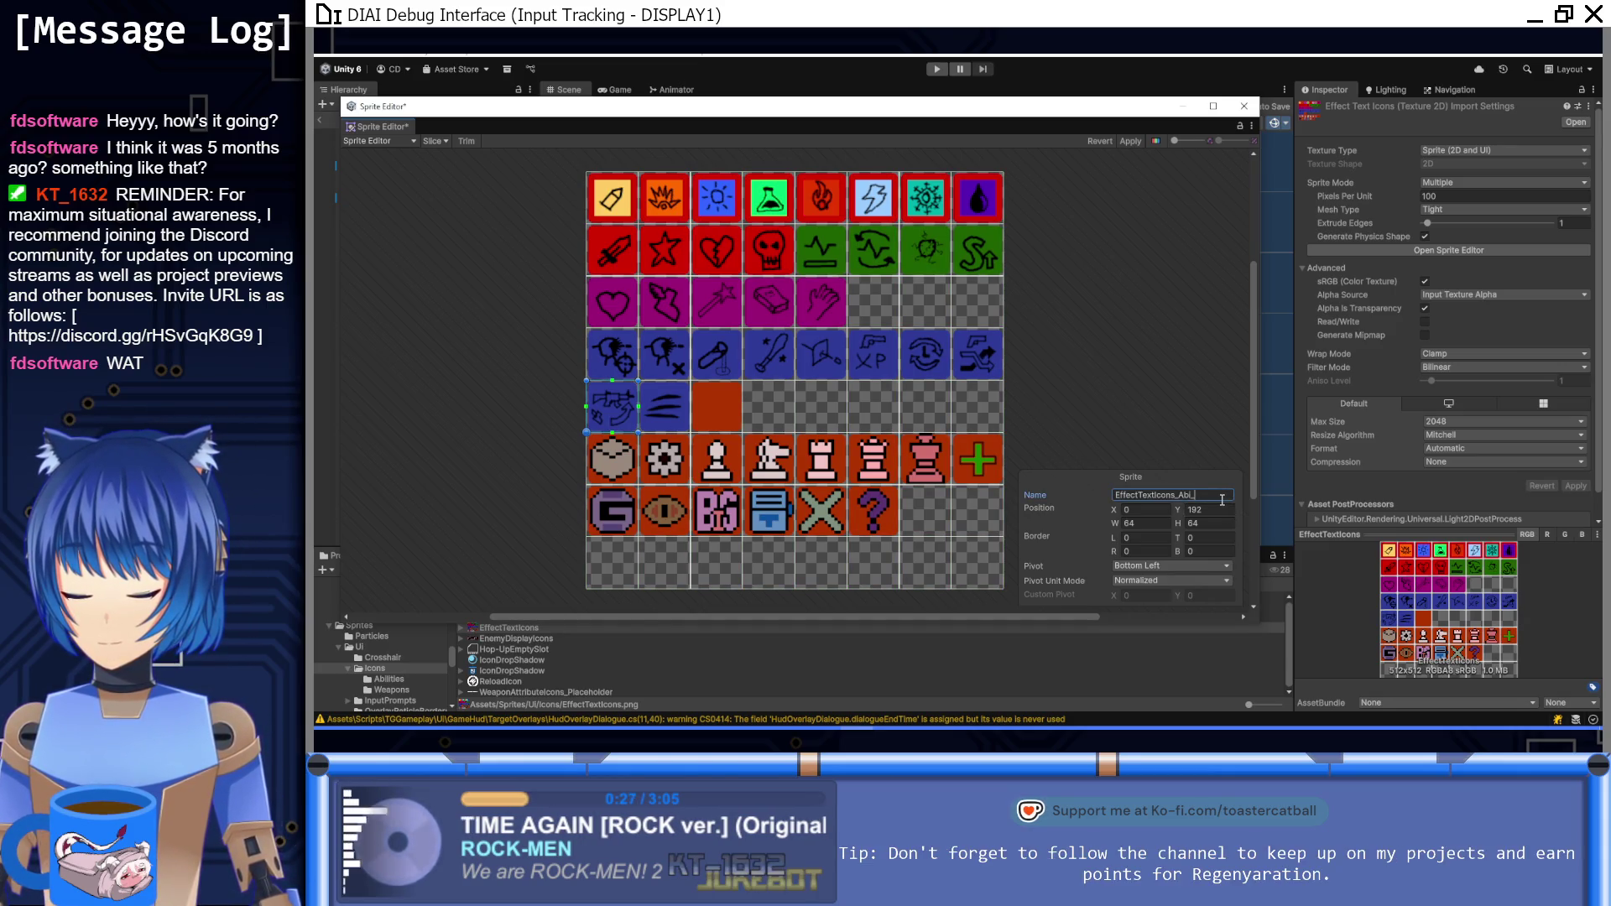
type("DgRec")
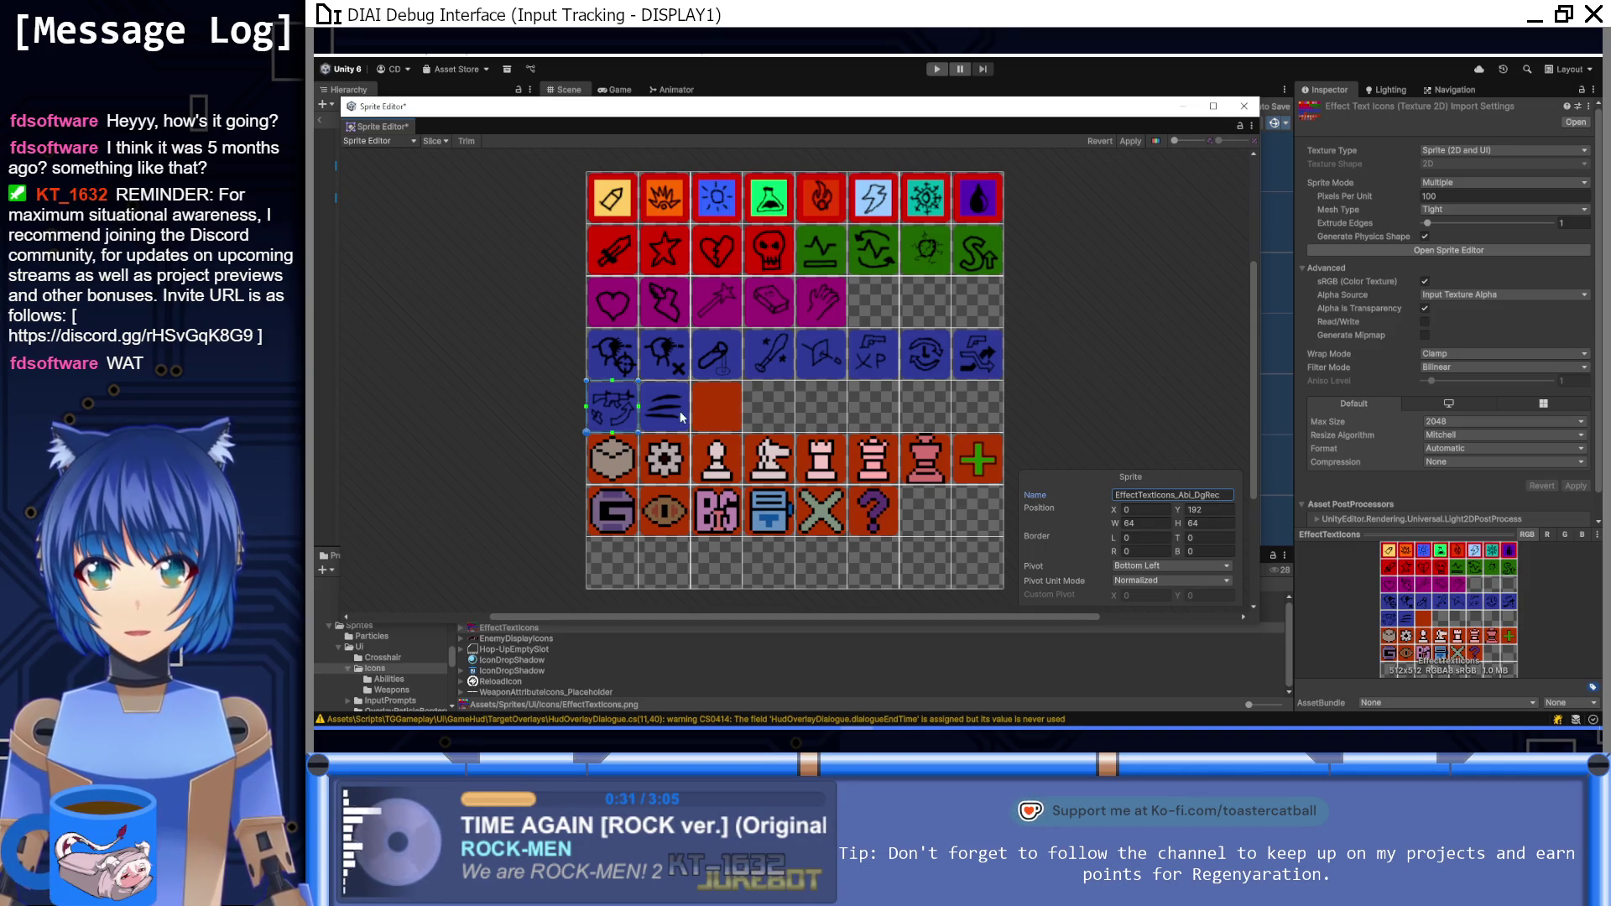
left_click(682, 417)
left_click(1200, 504)
key("ctrl+v")
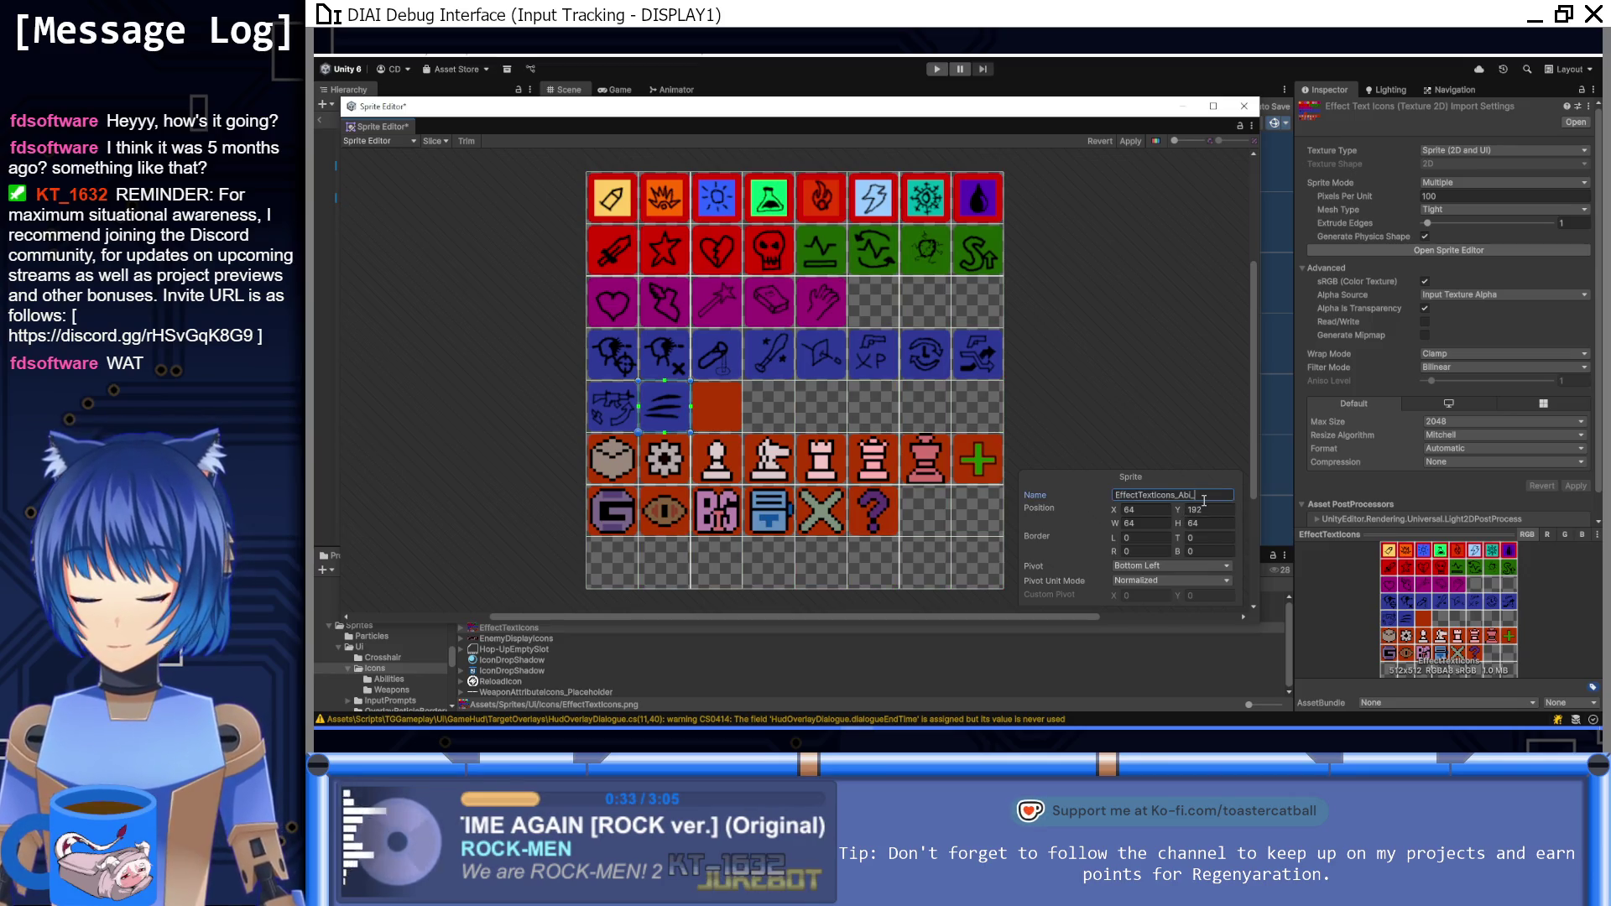
type("Ref")
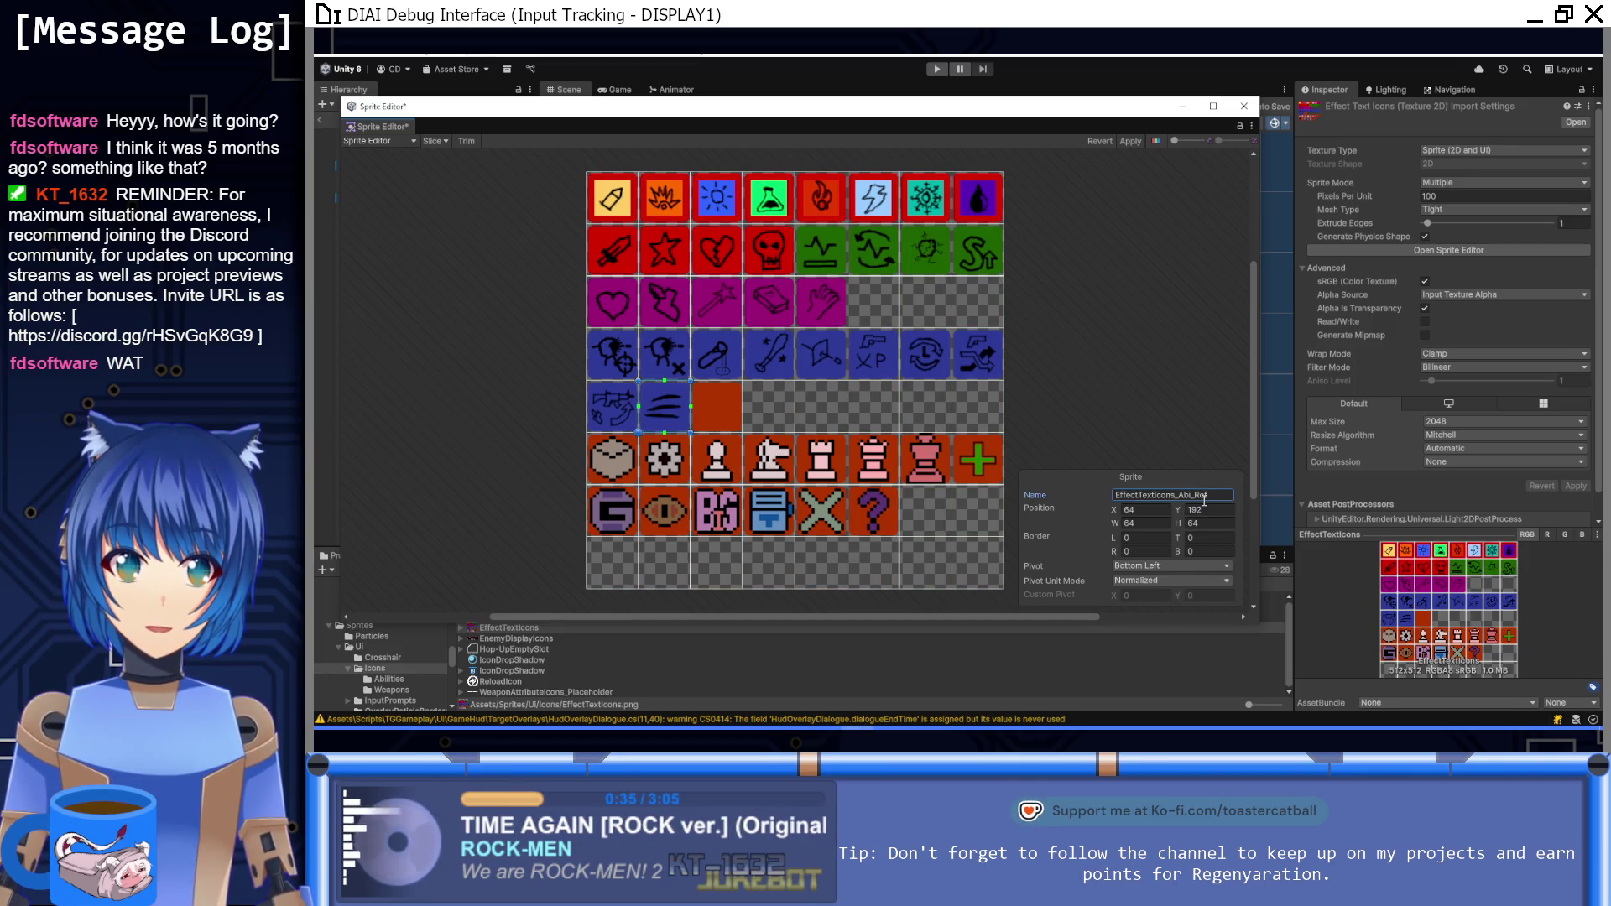
left_click(602, 475)
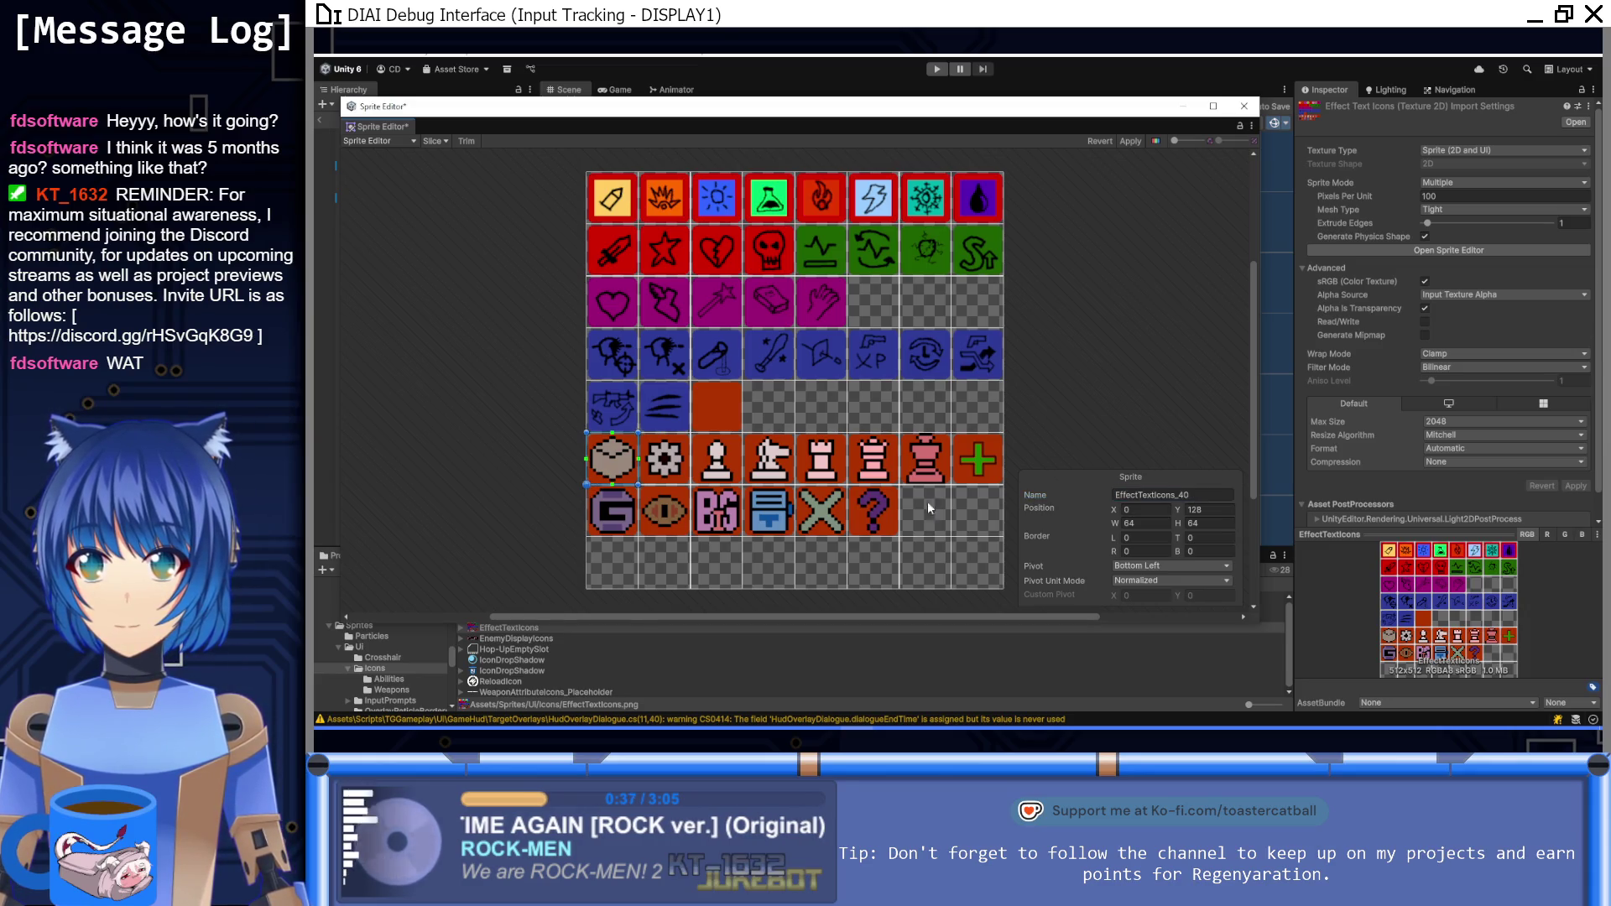
Step: Give the chest sprite an Enemy name and rename the second row-6 sprite Enemy_Und
left_click(1208, 495)
type("Abi")
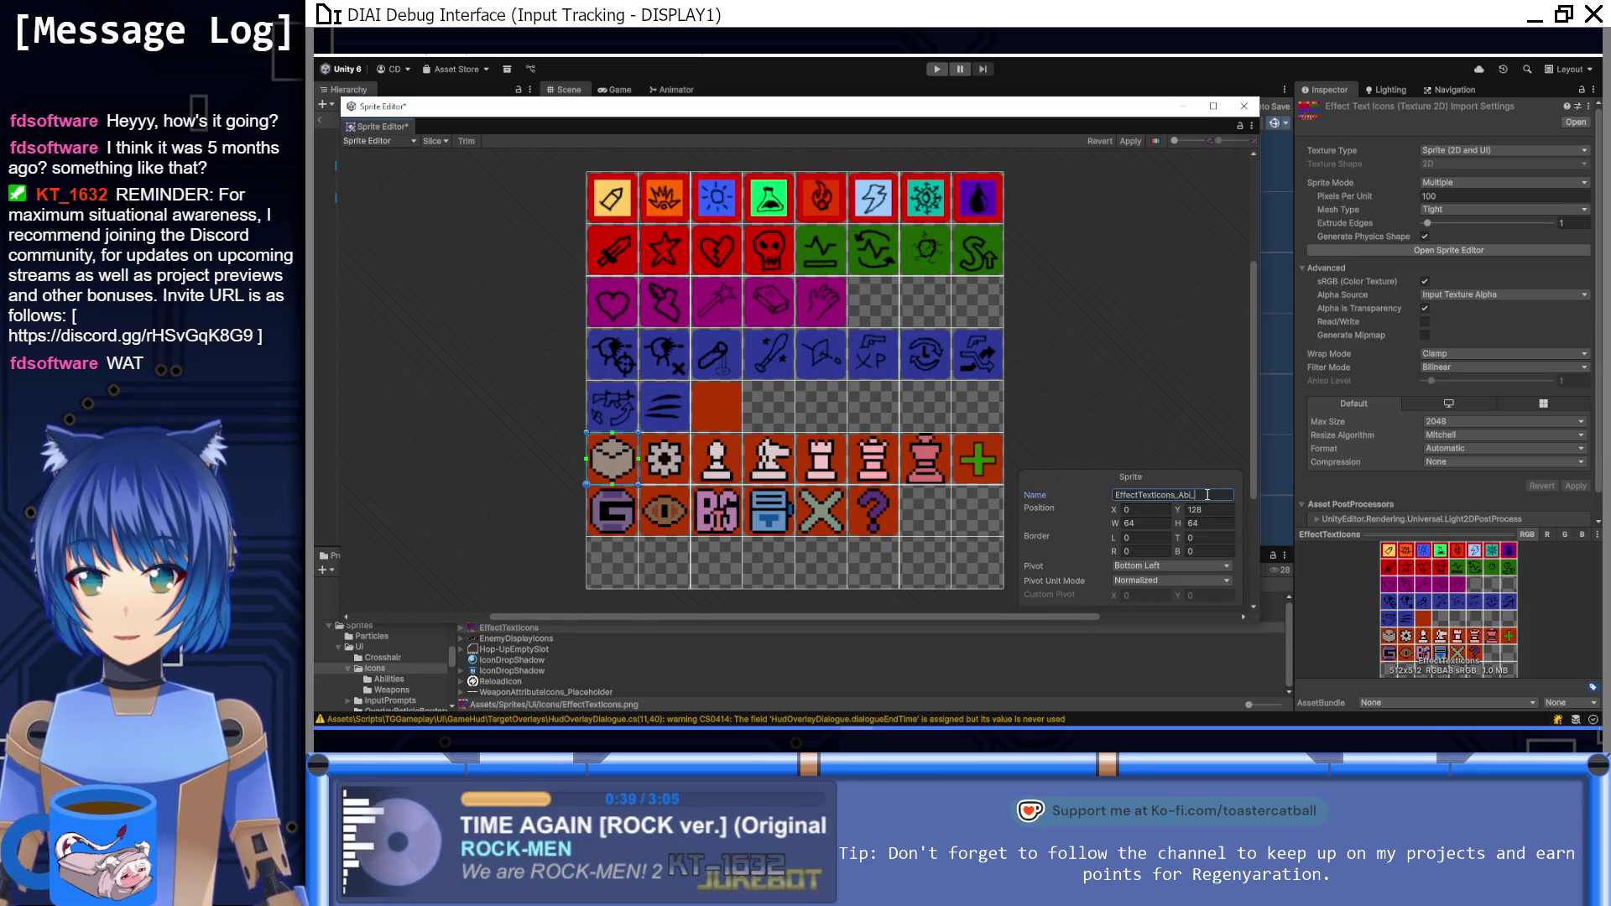
key("BackSpace")
key("BackSpace")
type("Enemy")
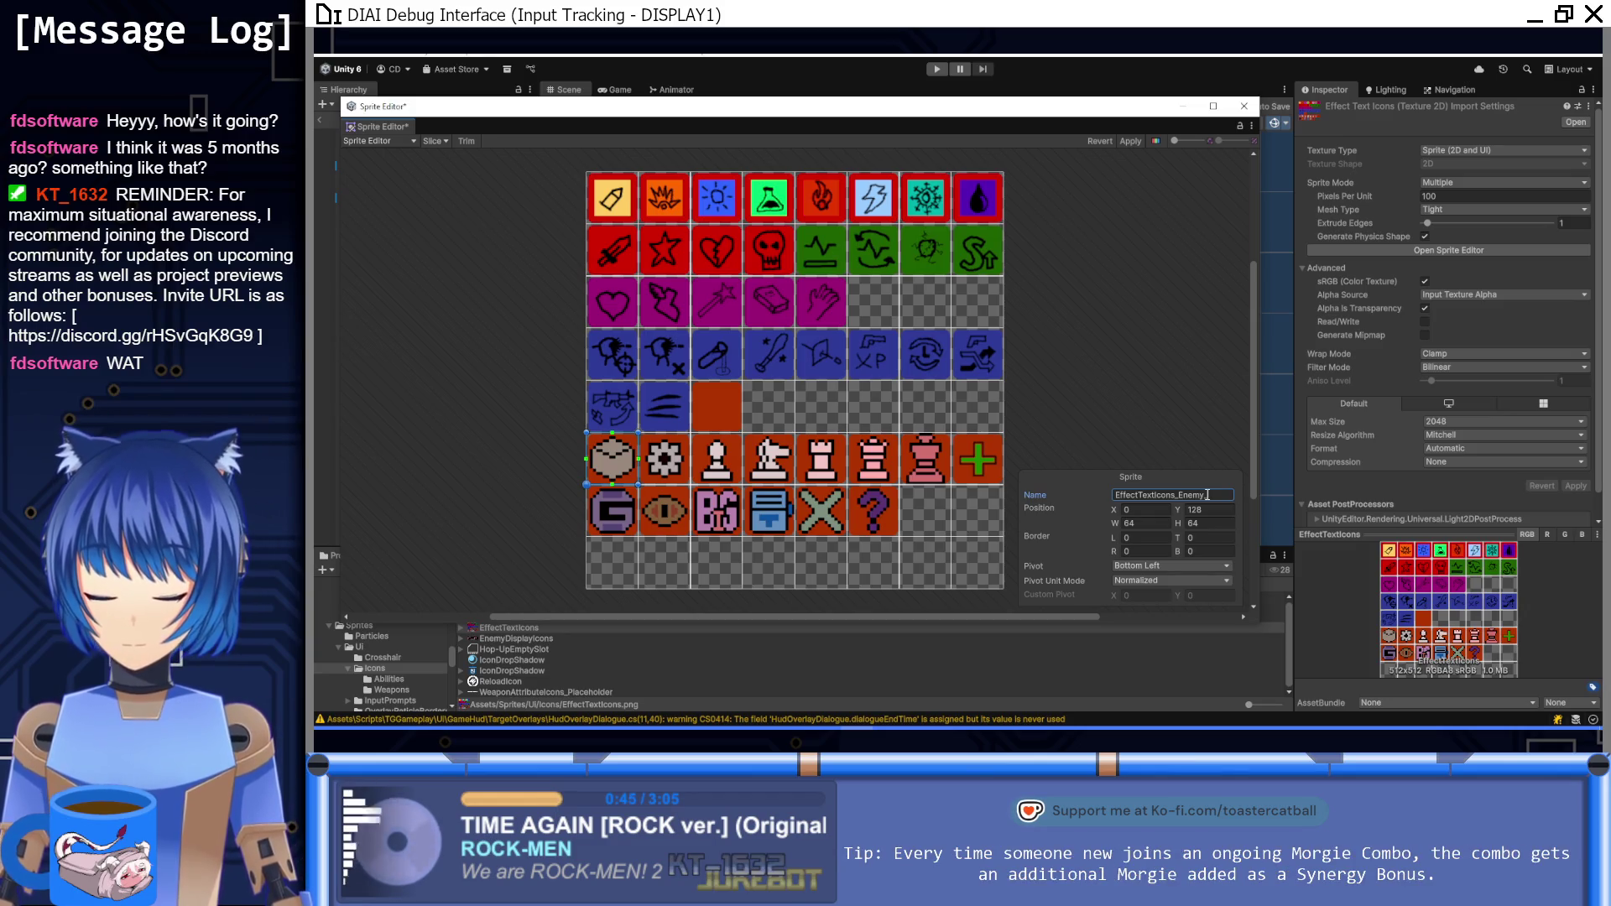
type("_Dbj")
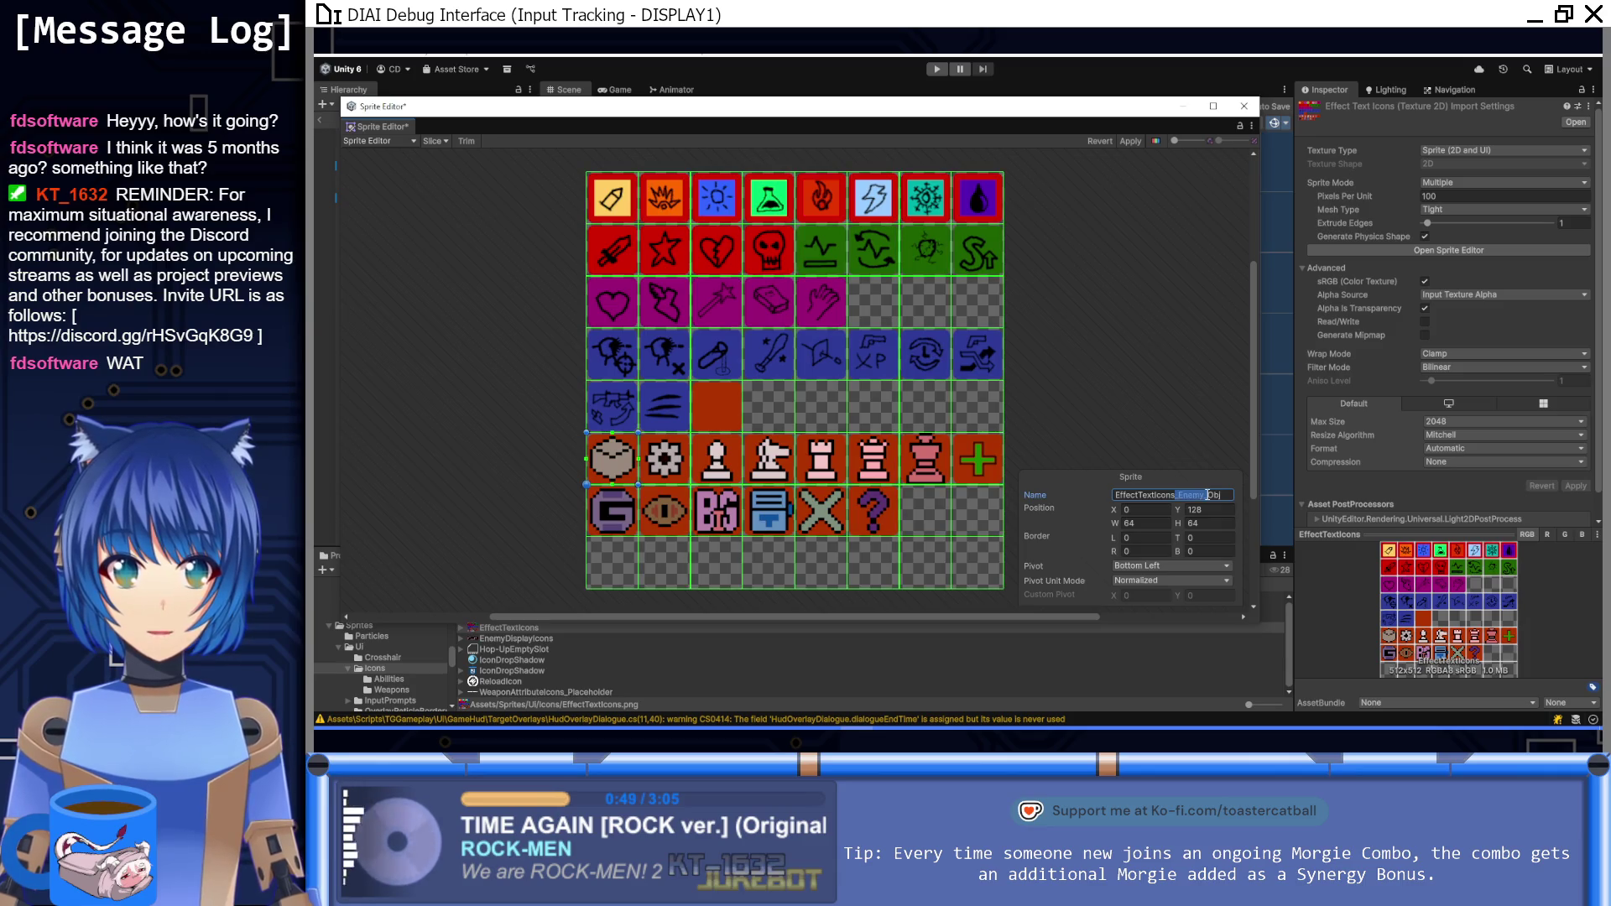
left_click(1207, 495)
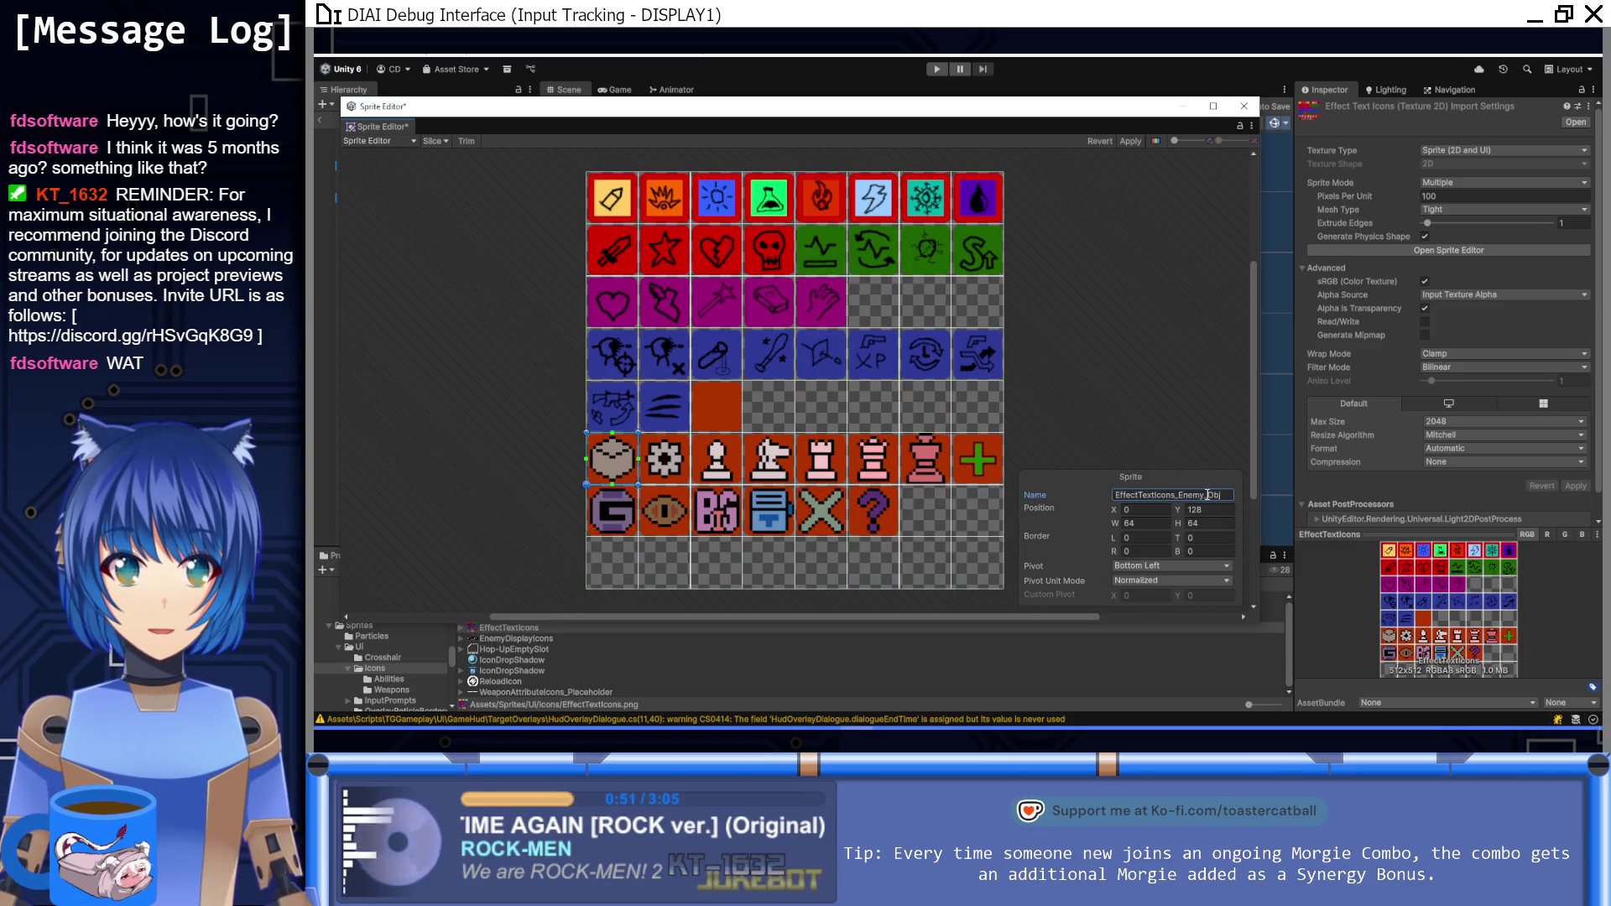
left_click(673, 465)
left_click(1214, 496)
key("End")
key("BackSpace")
key("BackSpace")
type("Enemy_")
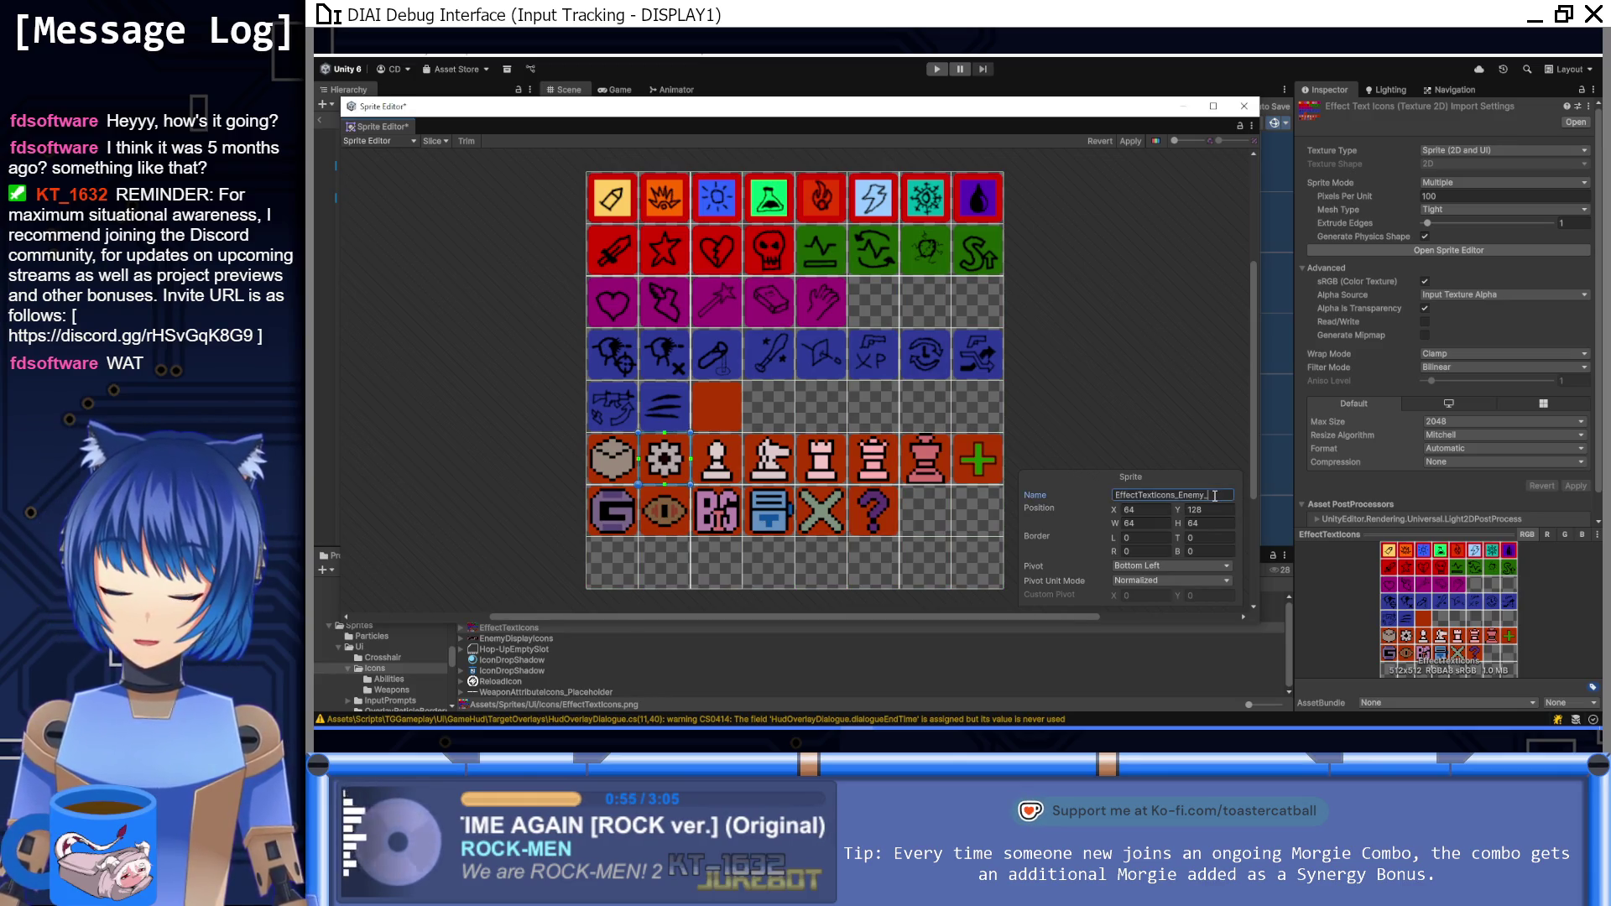
type("Und")
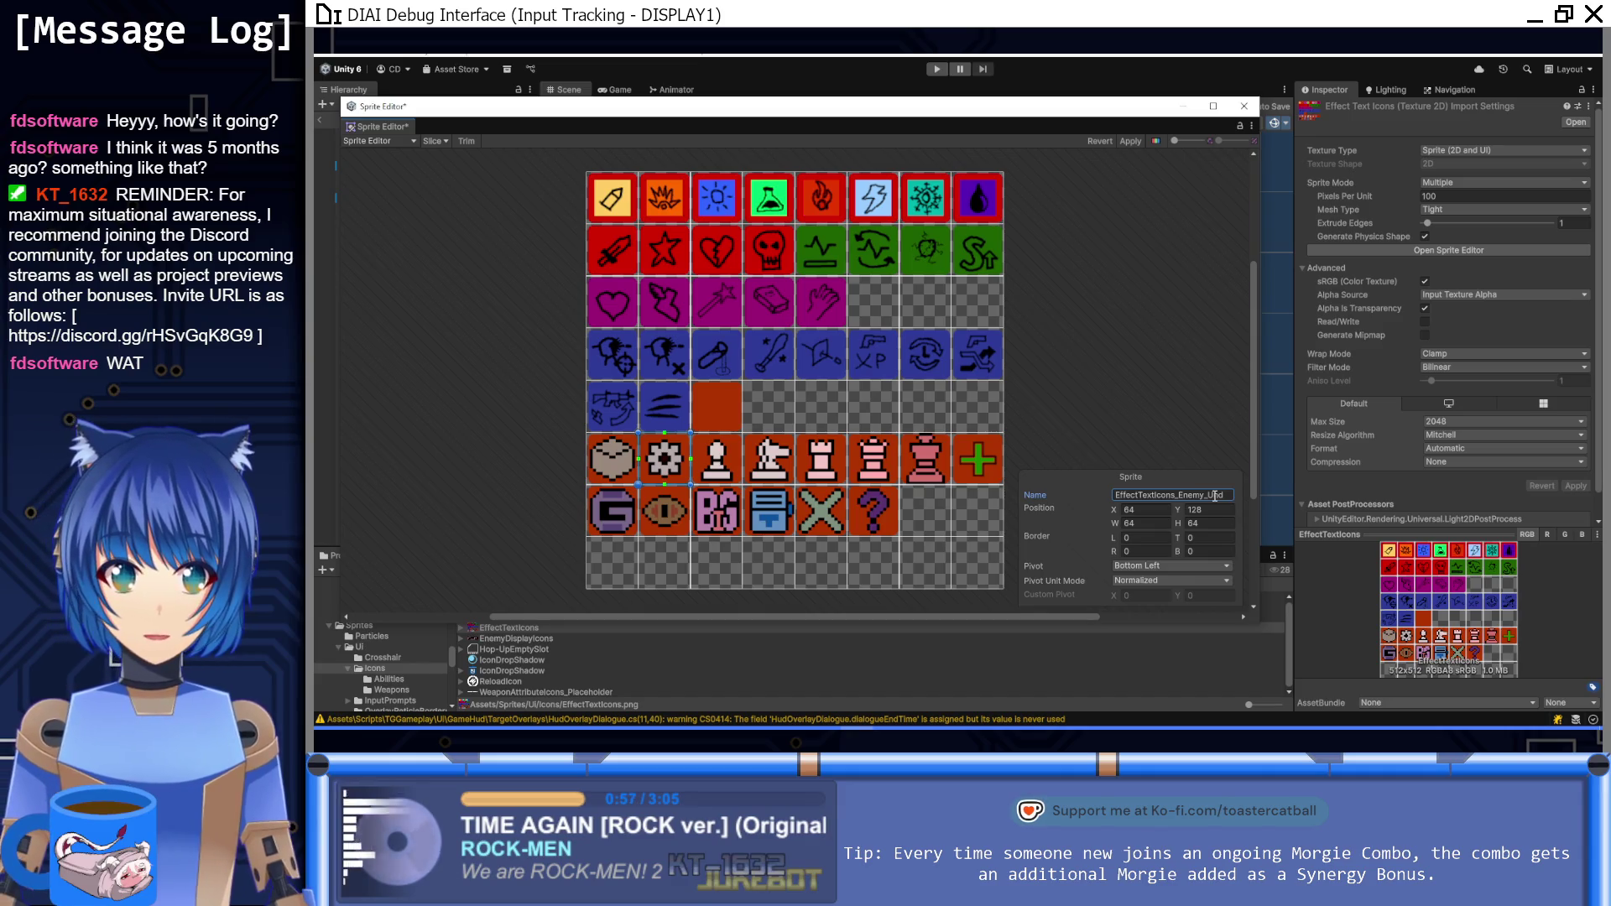
Step: Rename the pawn, knight and rook sprites Enemy_Min, Enemy_LT and Enemy_Boss
left_click(716, 459)
left_click(1206, 495)
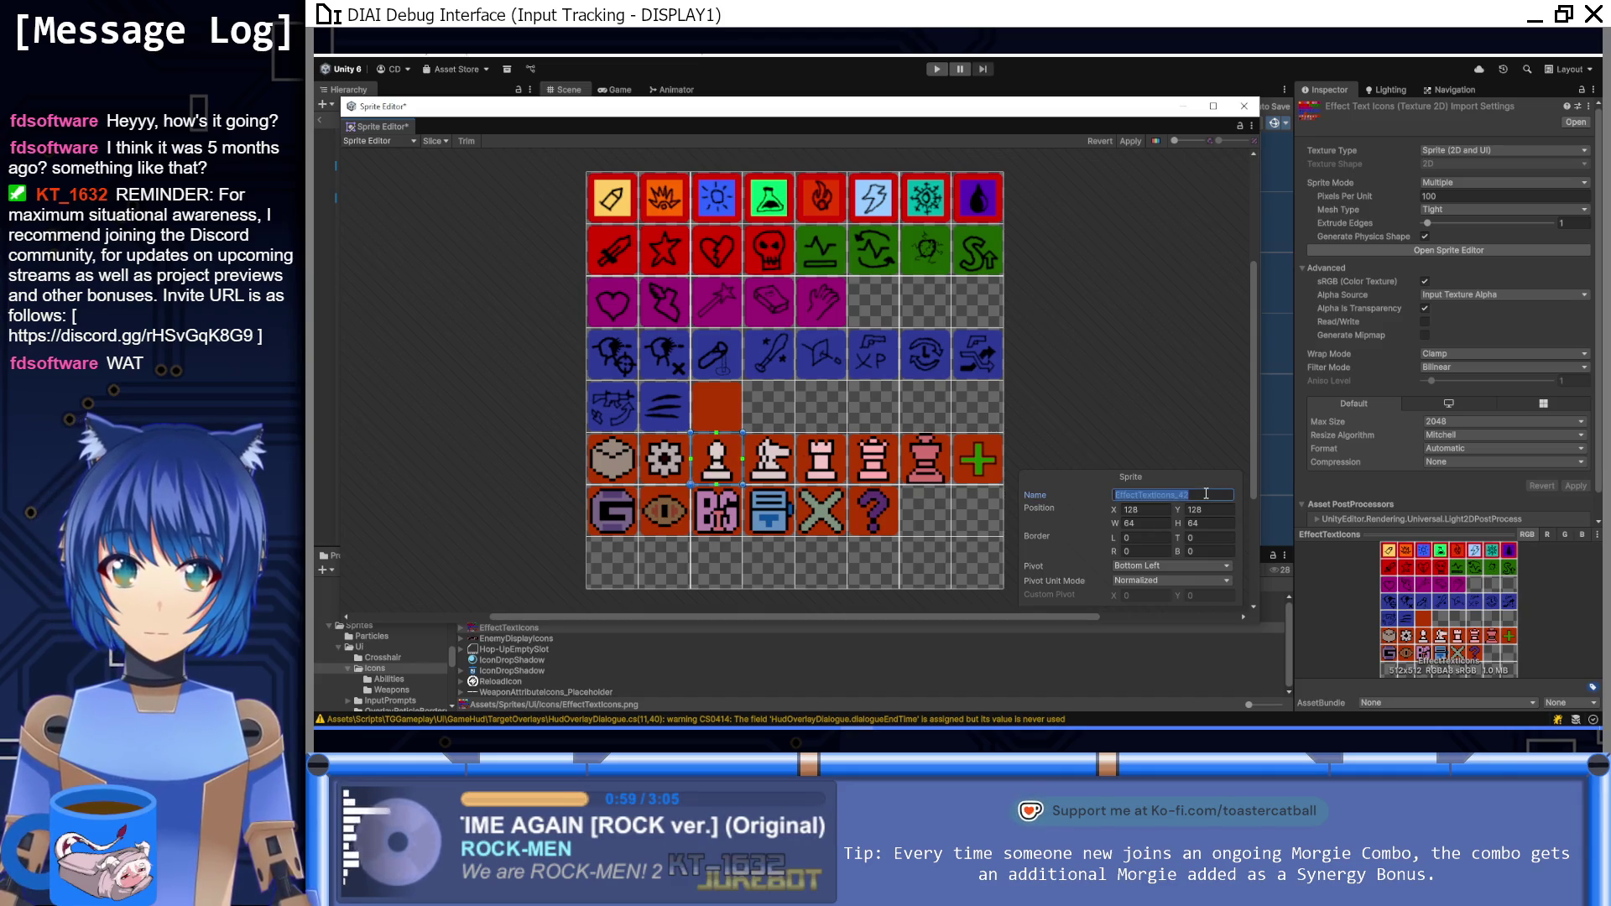
key("End")
key("BackSpace")
key("BackSpace")
type("Enemy_Min")
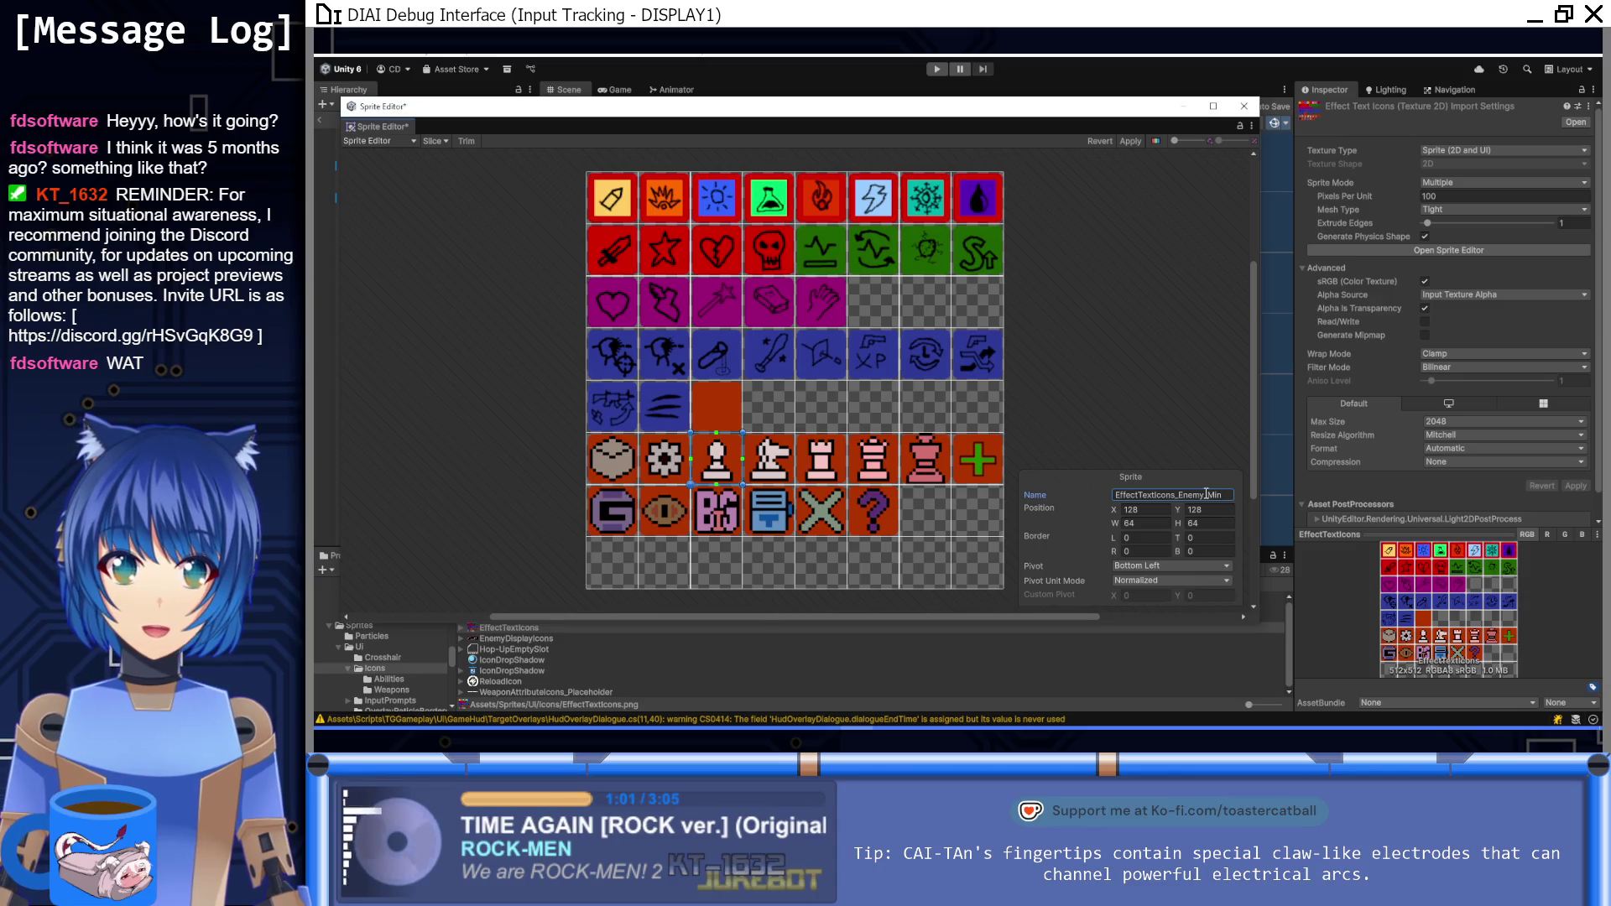
left_click(781, 472)
left_click(1153, 494)
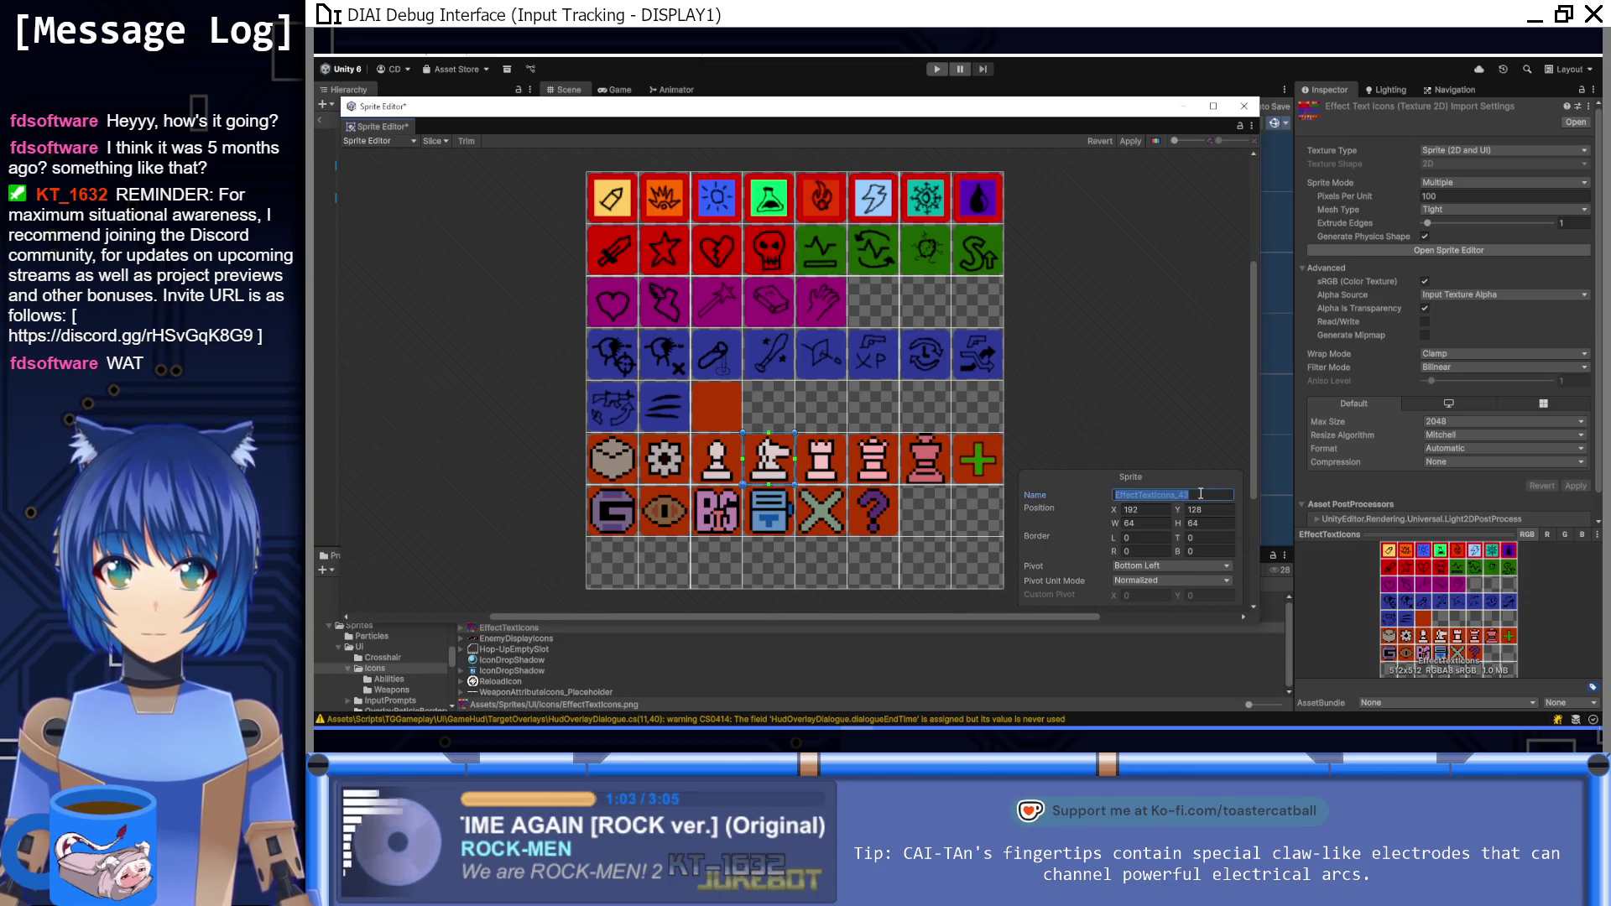
key("End")
key("BackSpace")
key("BackSpace")
type("Enemy_LT")
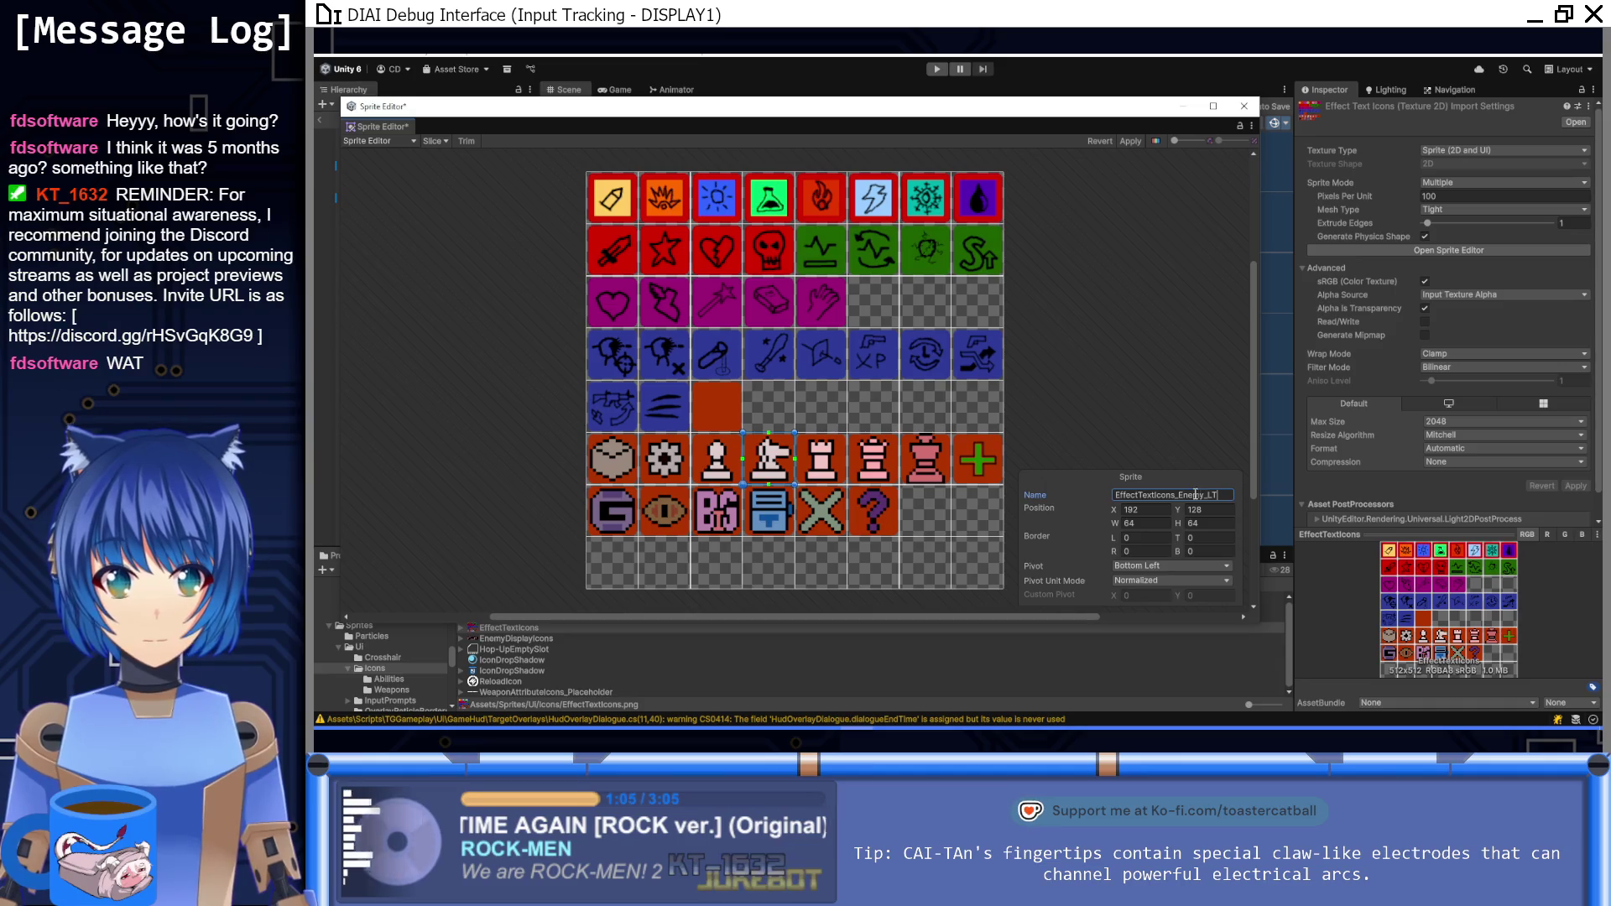
left_click(824, 483)
left_click(1215, 494)
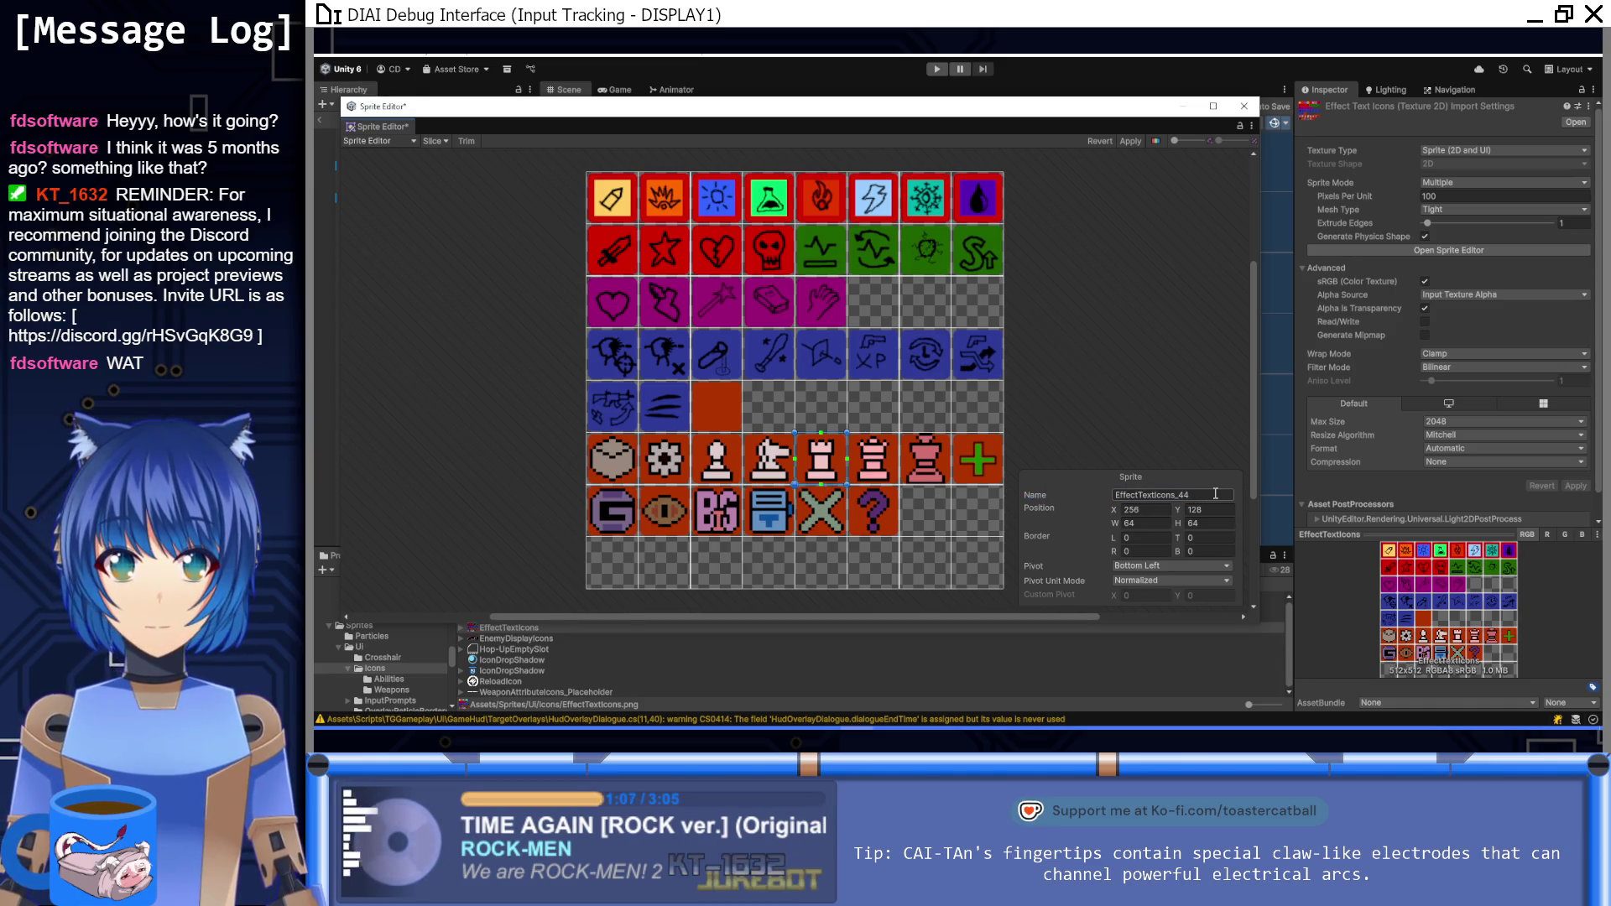
key("End")
key("BackSpace")
key("BackSpace")
type("Enemy_Boss")
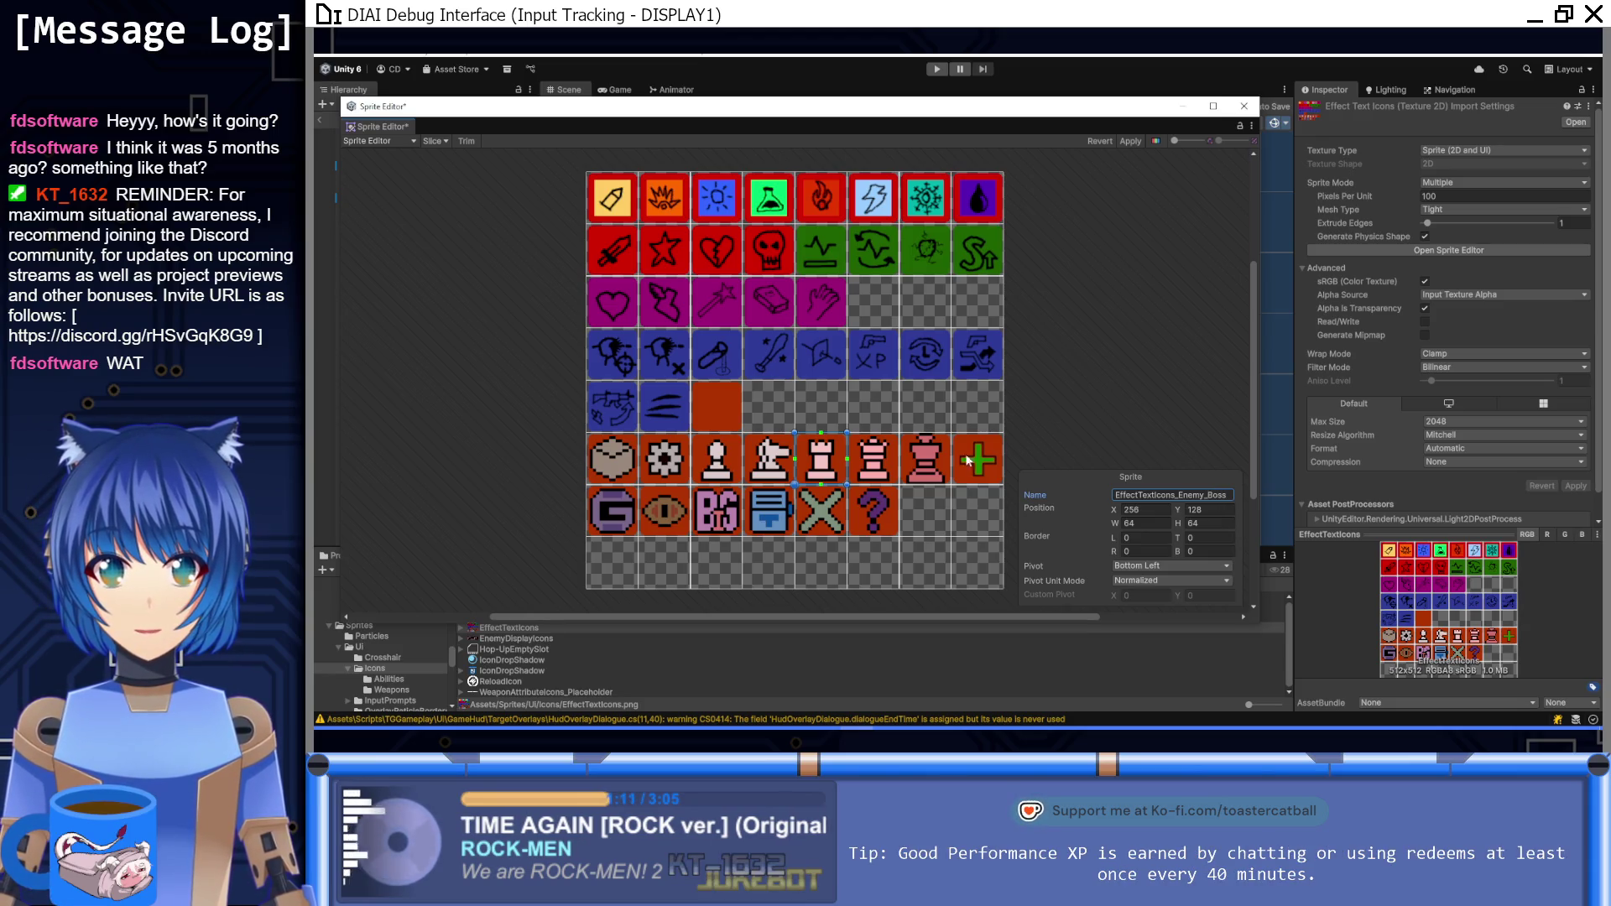
Step: Rename the sixth and seventh chess sprites Enemy_El and Enemy_Arch, and start an Enemy_ name for the plus sprite
left_click(881, 476)
left_click(1216, 494)
key("End")
key("BackSpace")
key("BackSpace")
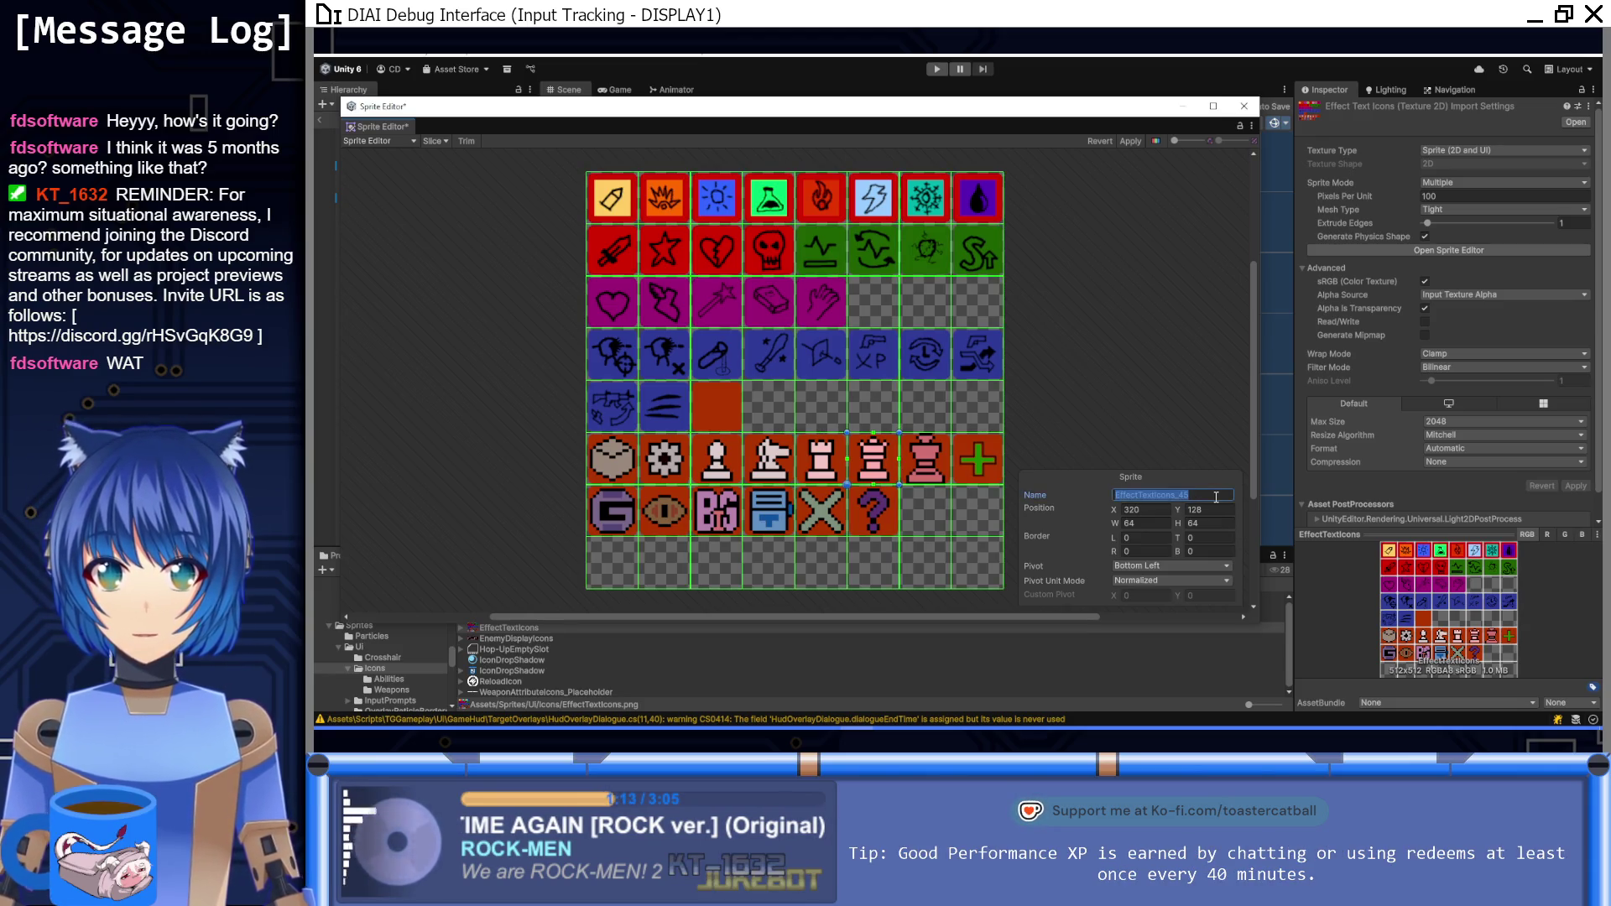
type("Enemy_El")
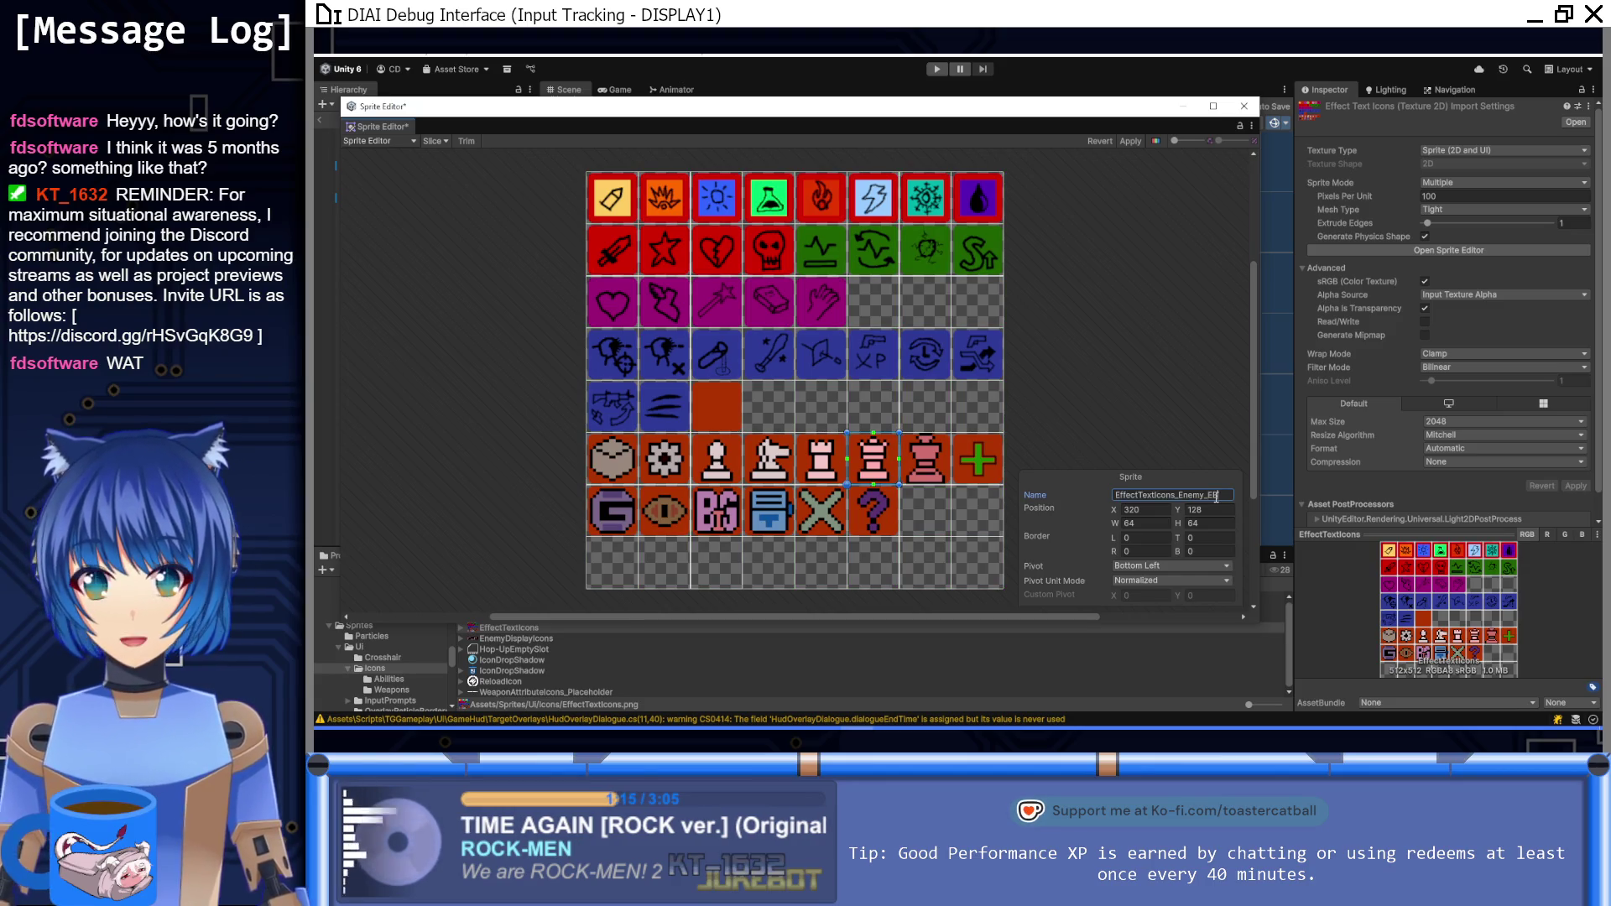
left_click(925, 459)
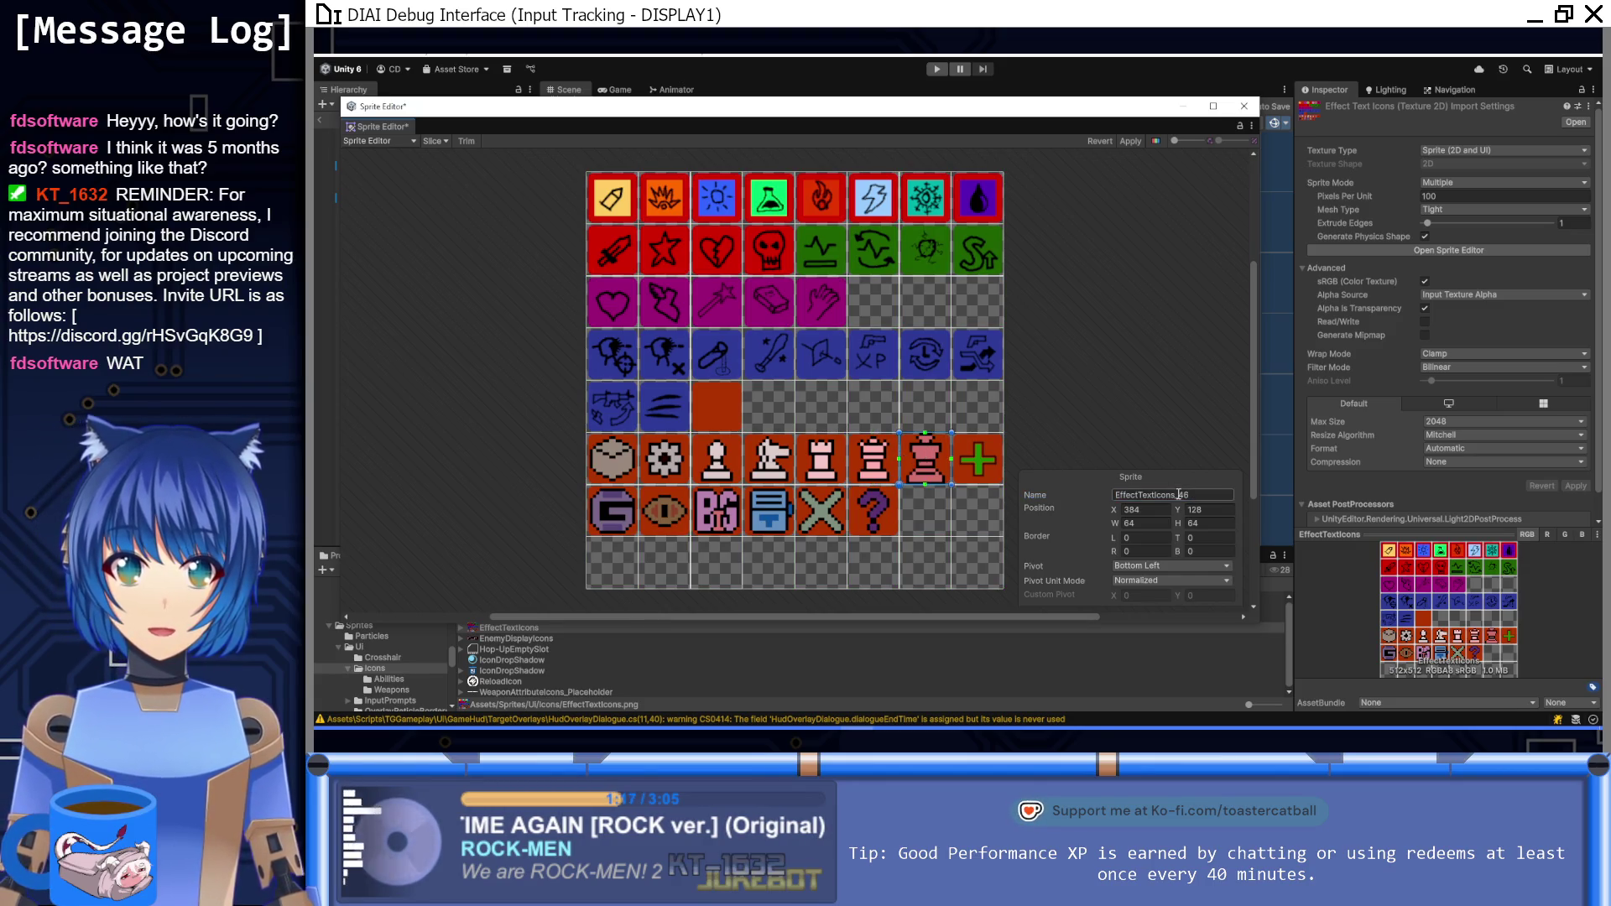
left_click(1206, 495)
key("End")
key("BackSpace")
key("BackSpace")
type("Enemy_")
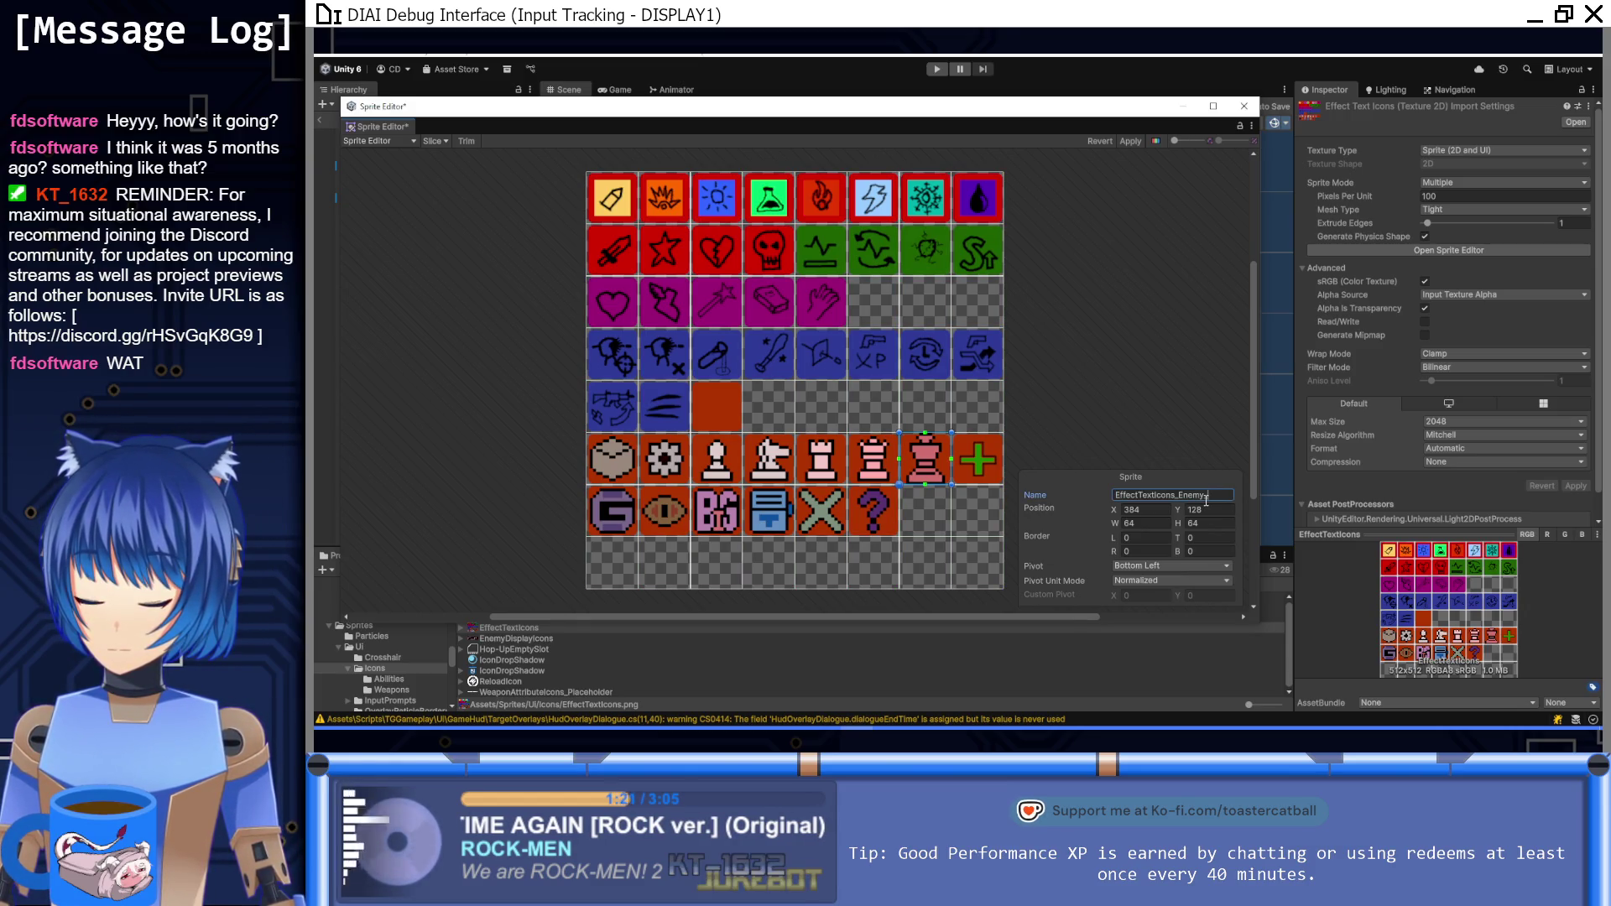
type("Arch")
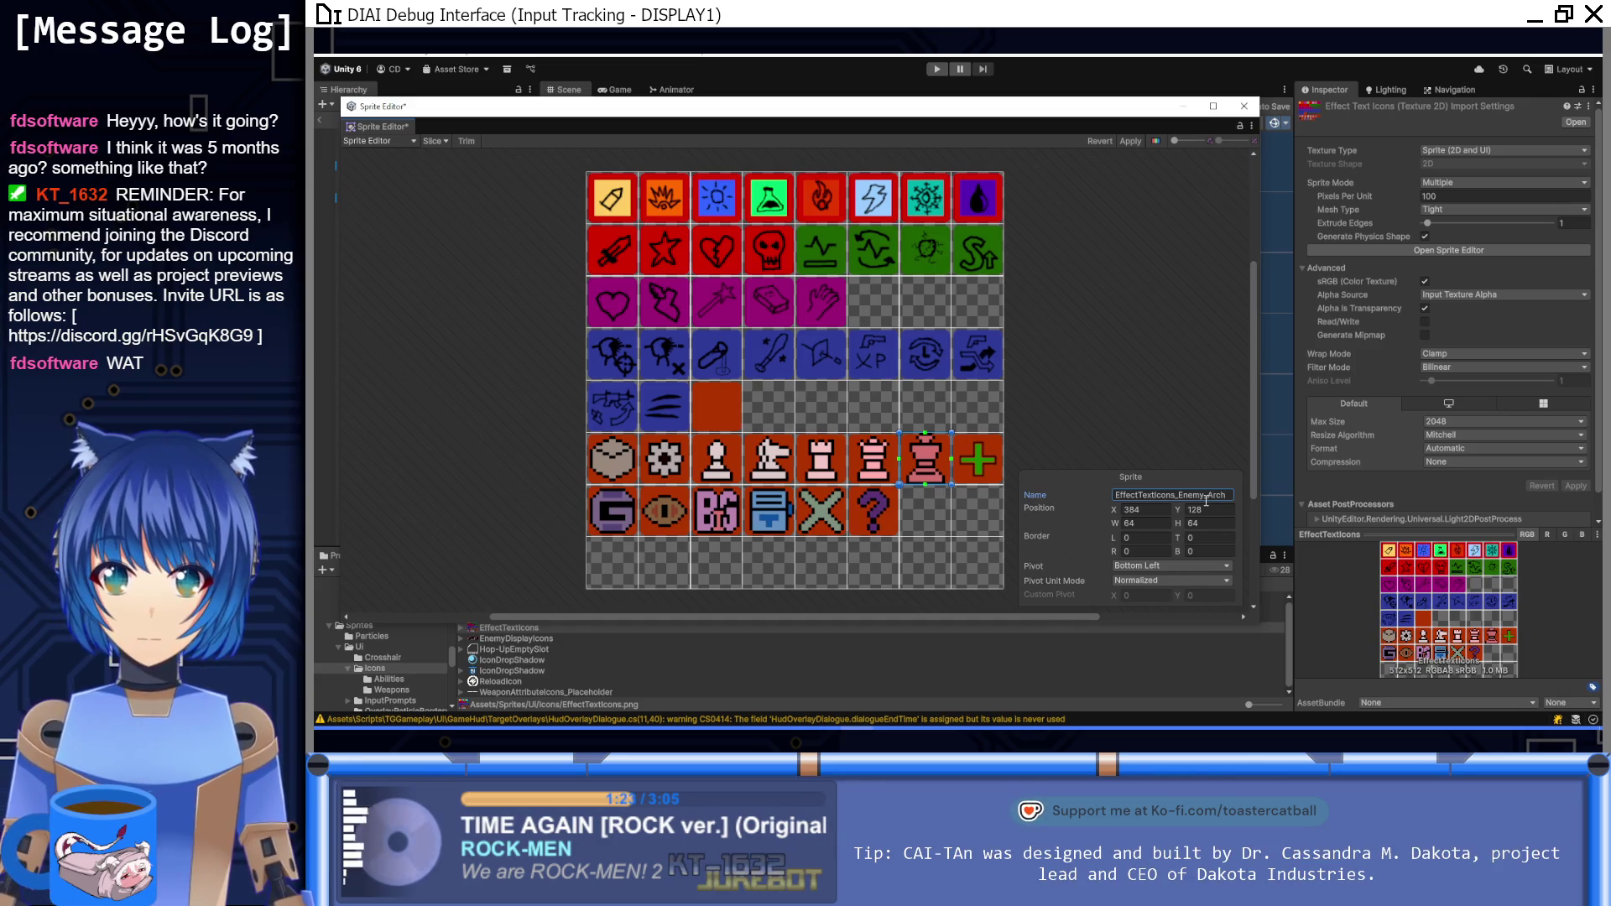
left_click(980, 478)
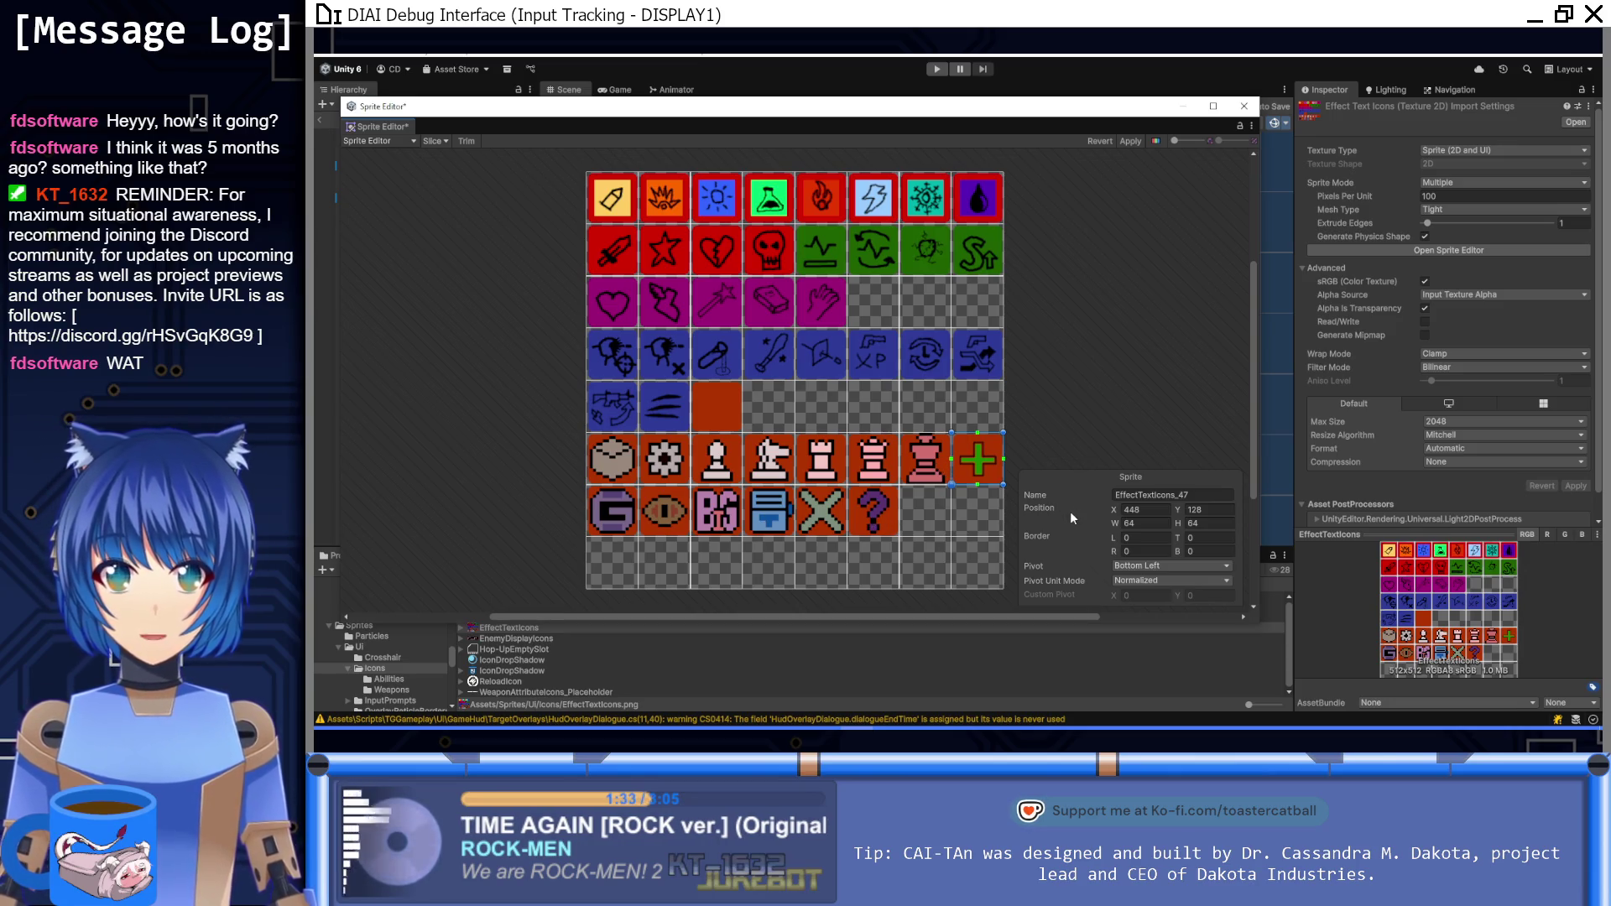
left_click(1216, 494)
key("End")
key("BackSpace")
key("BackSpace")
type("Enemy_")
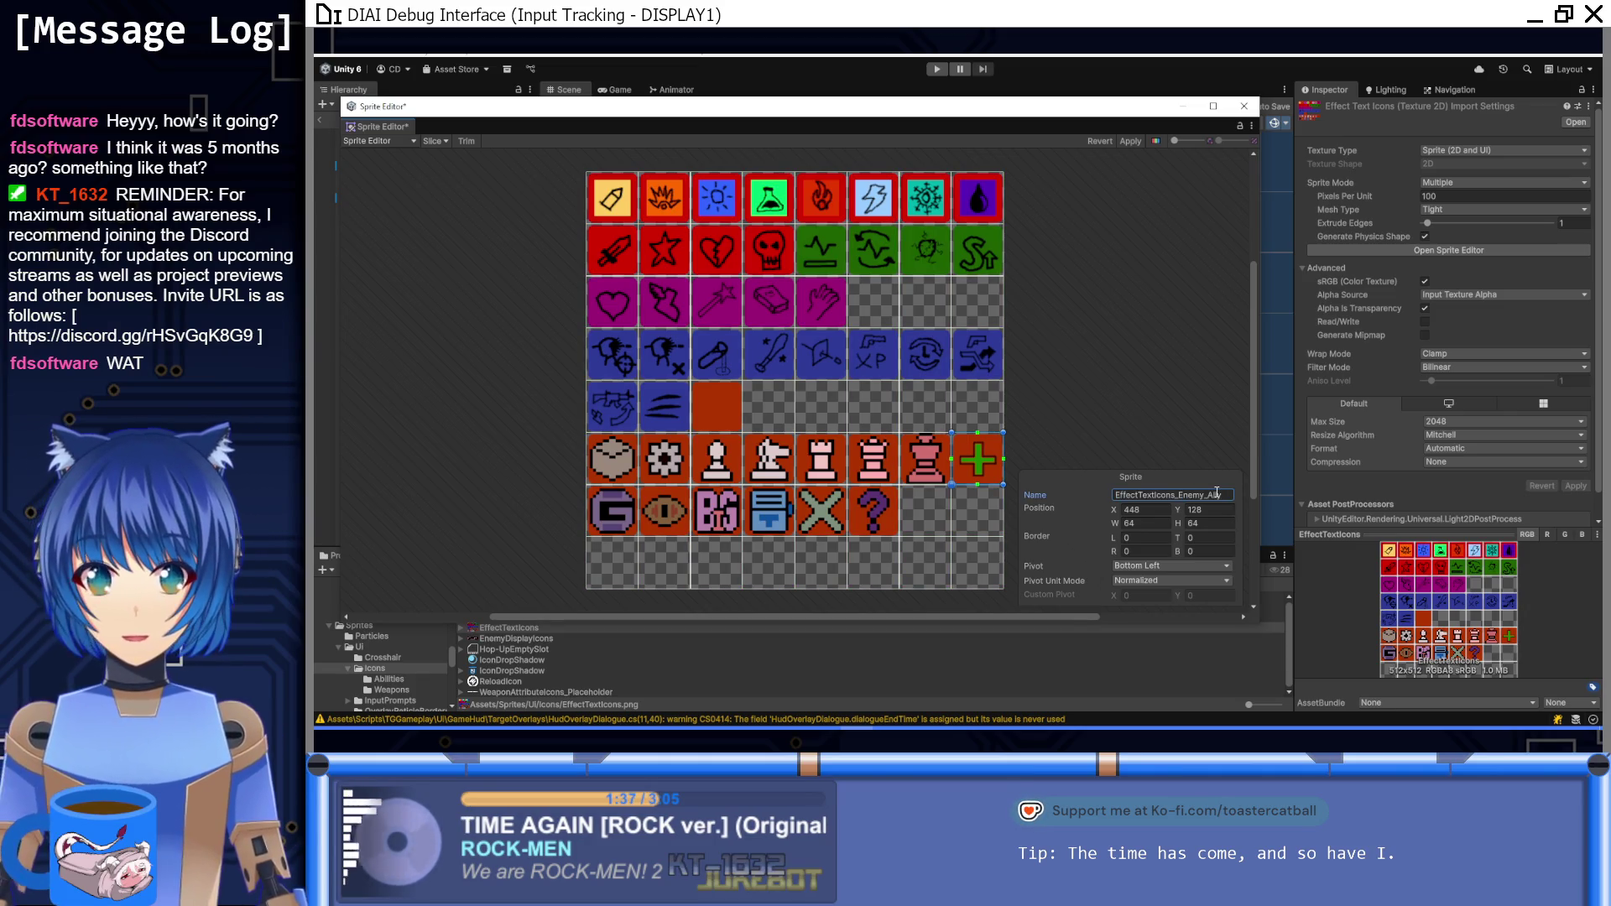
Step: Give the G, eye and BG bottom-row sprites Enemy_ names, including Enemy_BG
left_click(621, 514)
left_click(1229, 494)
key("End")
key("BackSpace")
key("BackSpace")
type("Enemy_")
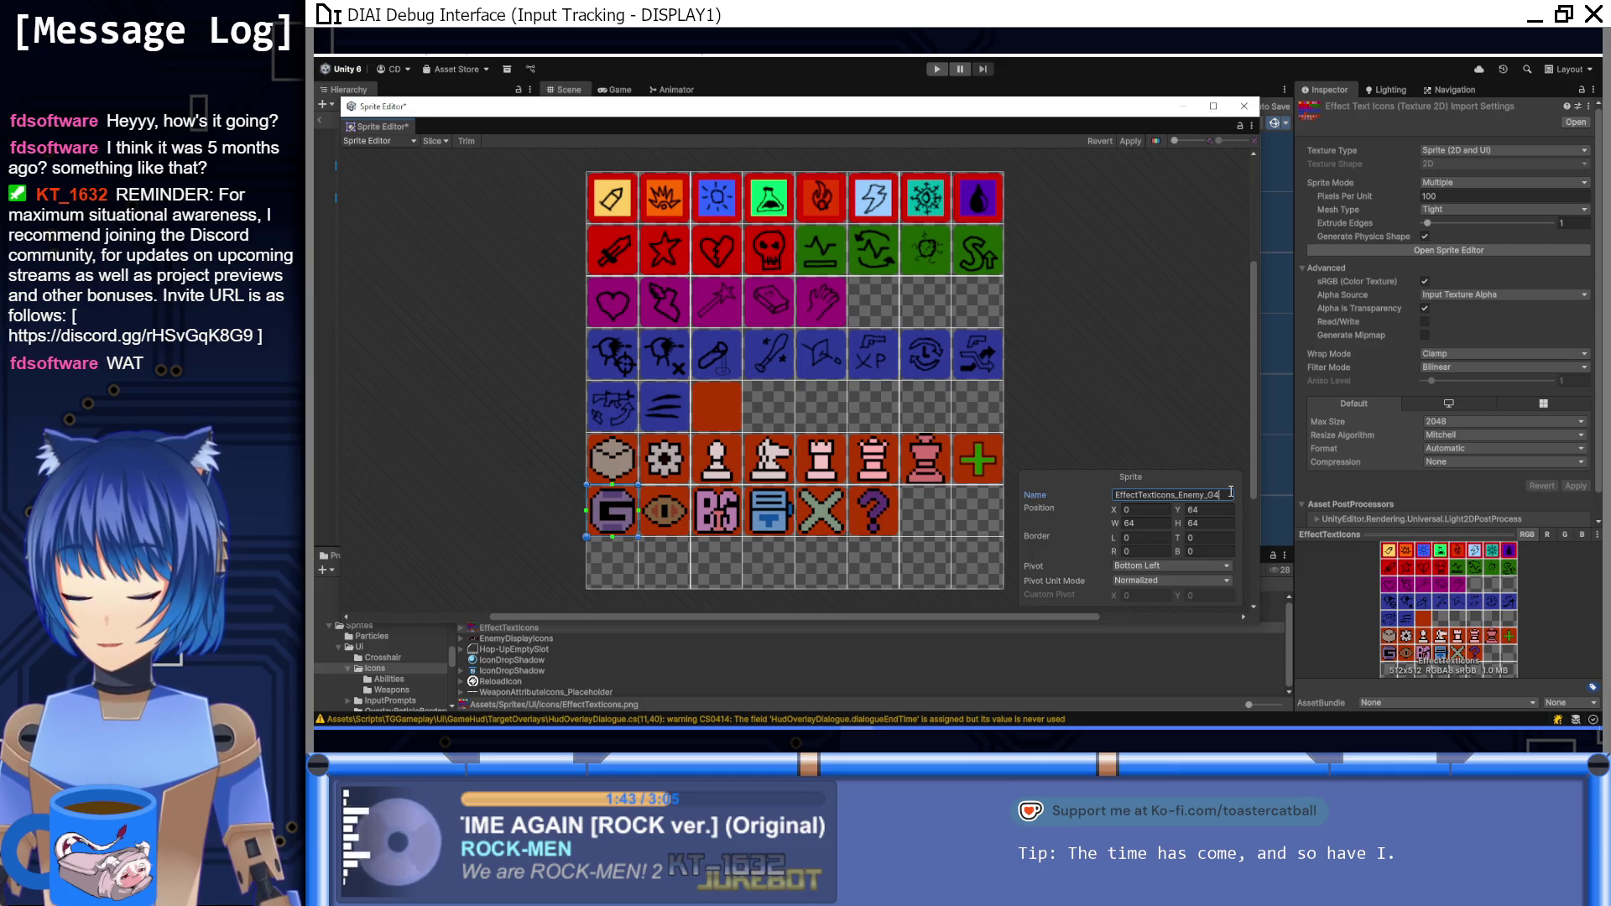
left_click(673, 514)
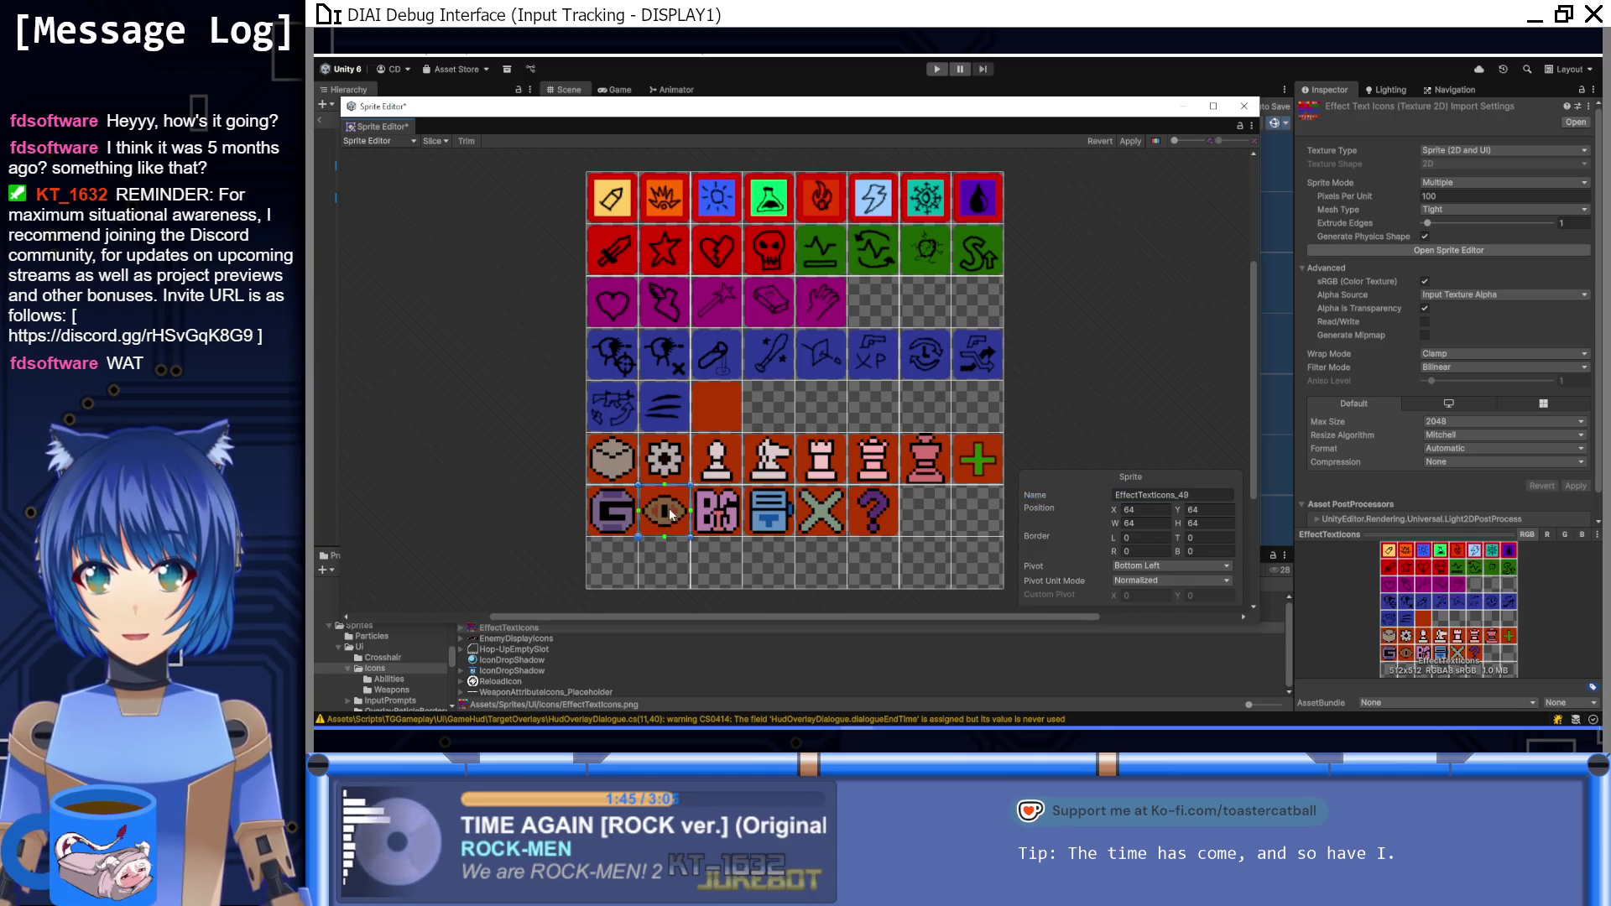
left_click(1191, 495)
key("End")
key("BackSpace")
key("BackSpace")
type("Enem")
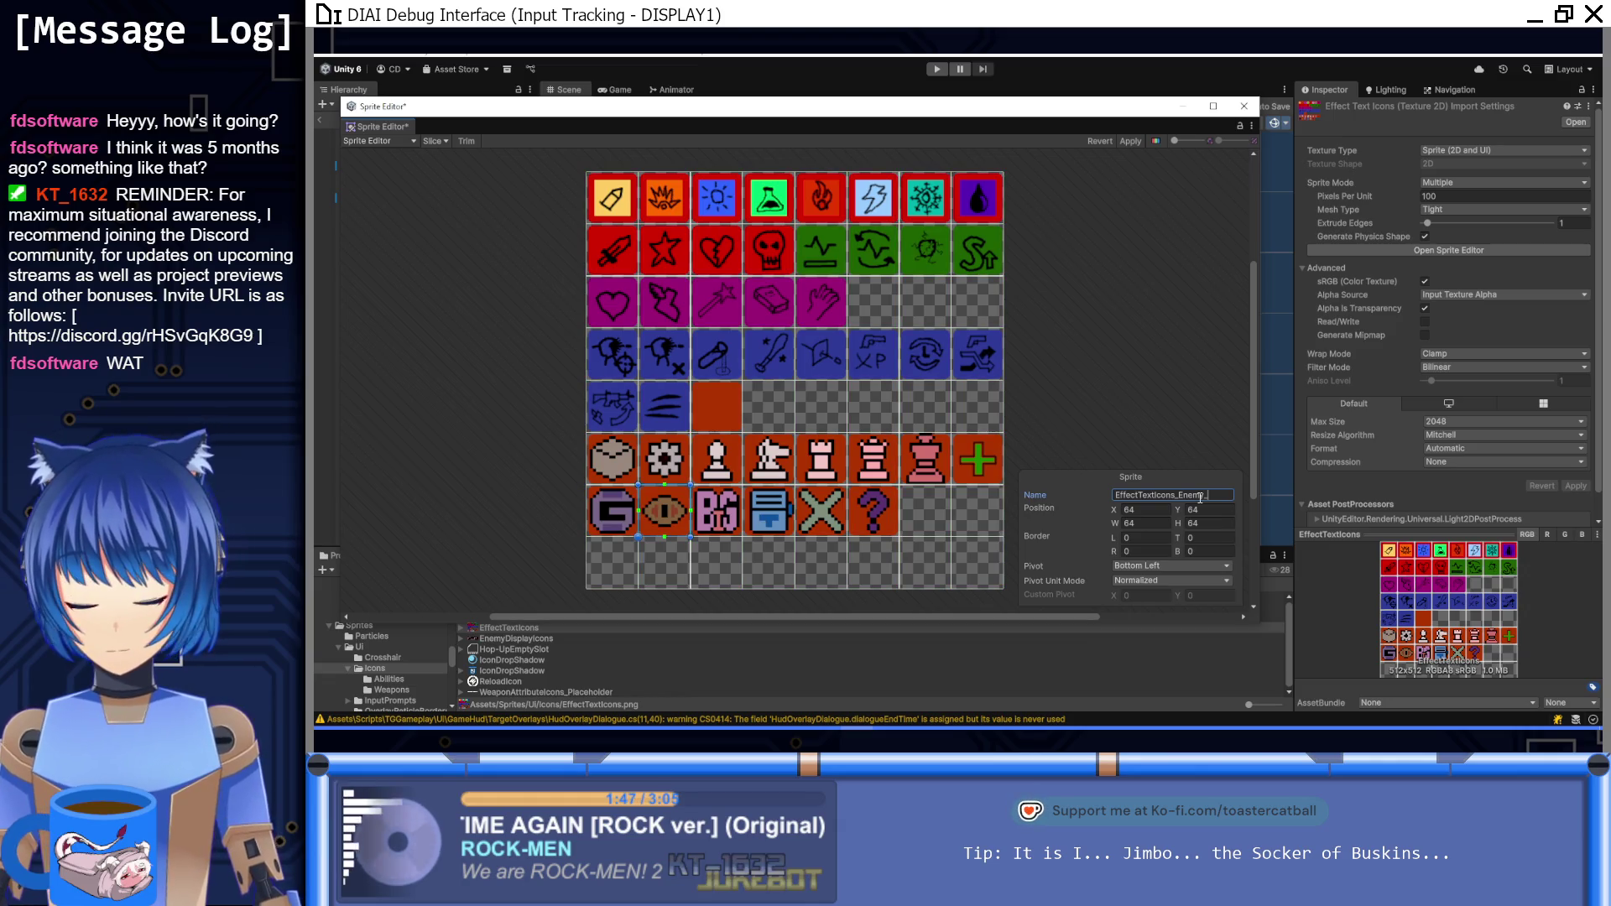
left_click(718, 501)
left_click(1211, 497)
type("EffectTextIcons_Enemy_")
type("B")
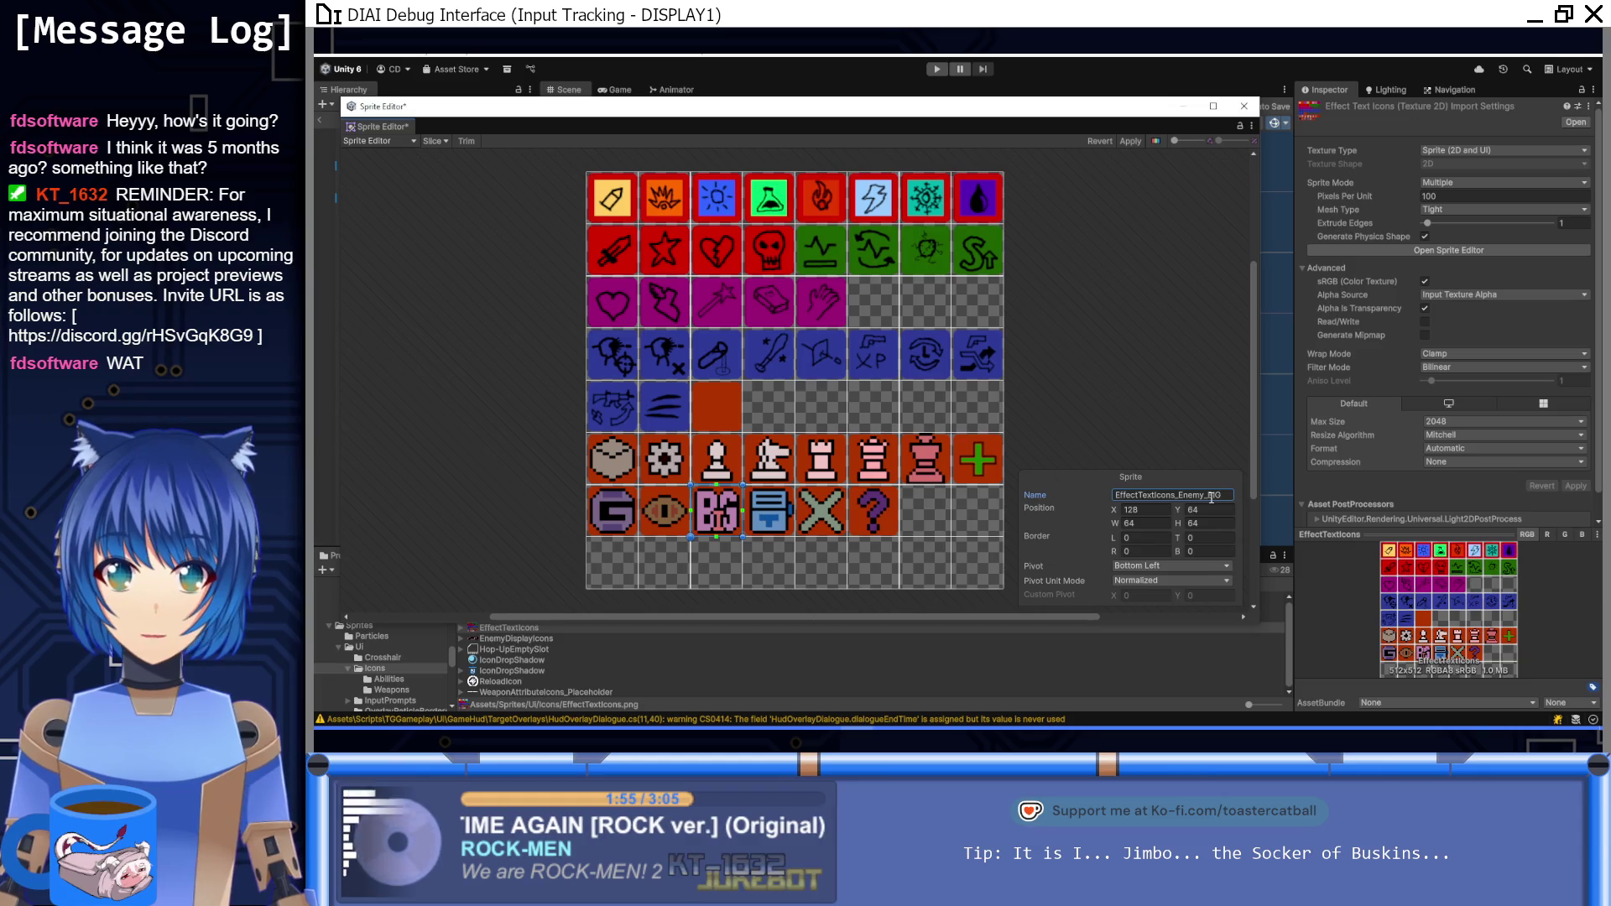
Step: Rename the X and question-mark sprites Enemy_None and Enemy_Unk, skipping the blue sprite, and apply the renames
left_click(773, 529)
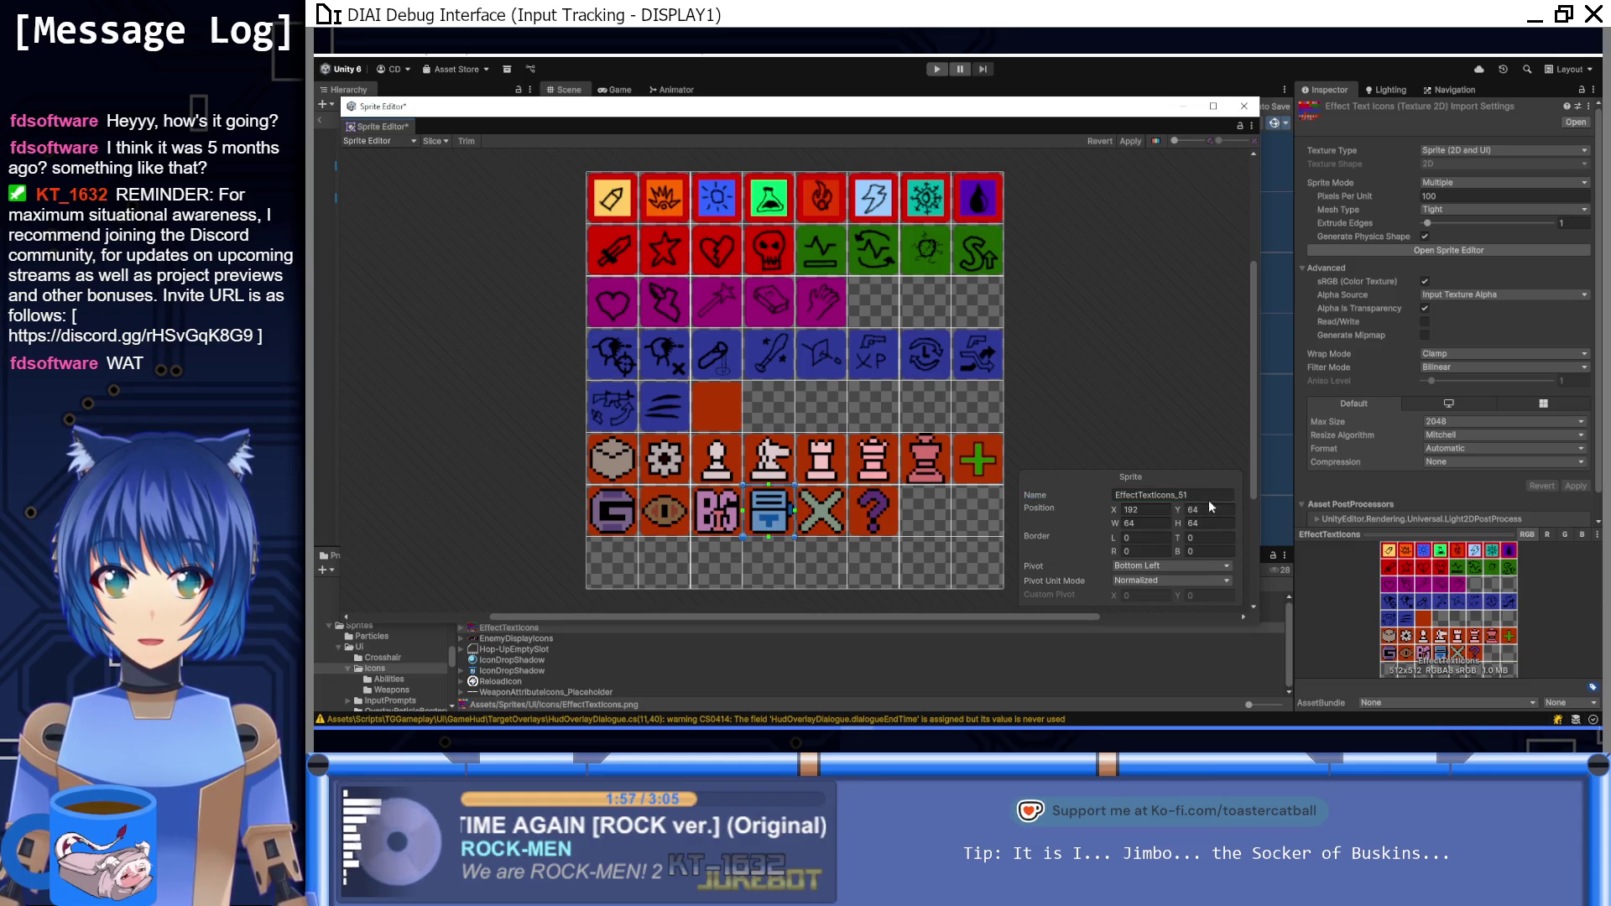
left_click(844, 504)
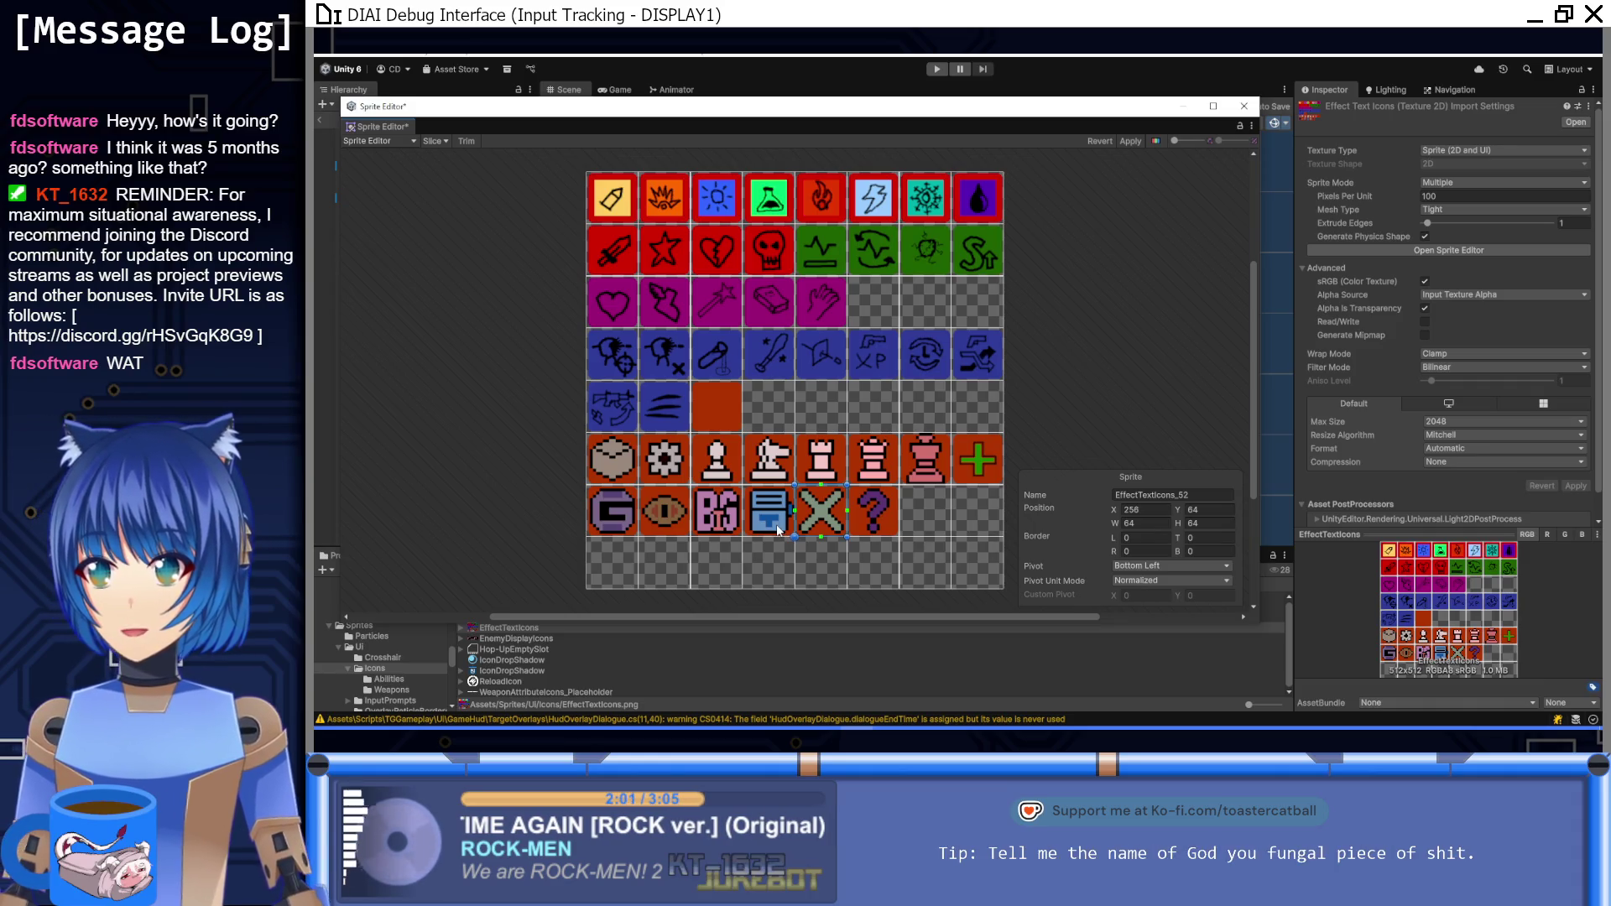
left_click(1200, 496)
key("Right")
key("BackSpace")
key("BackSpace")
type("Enemy_None")
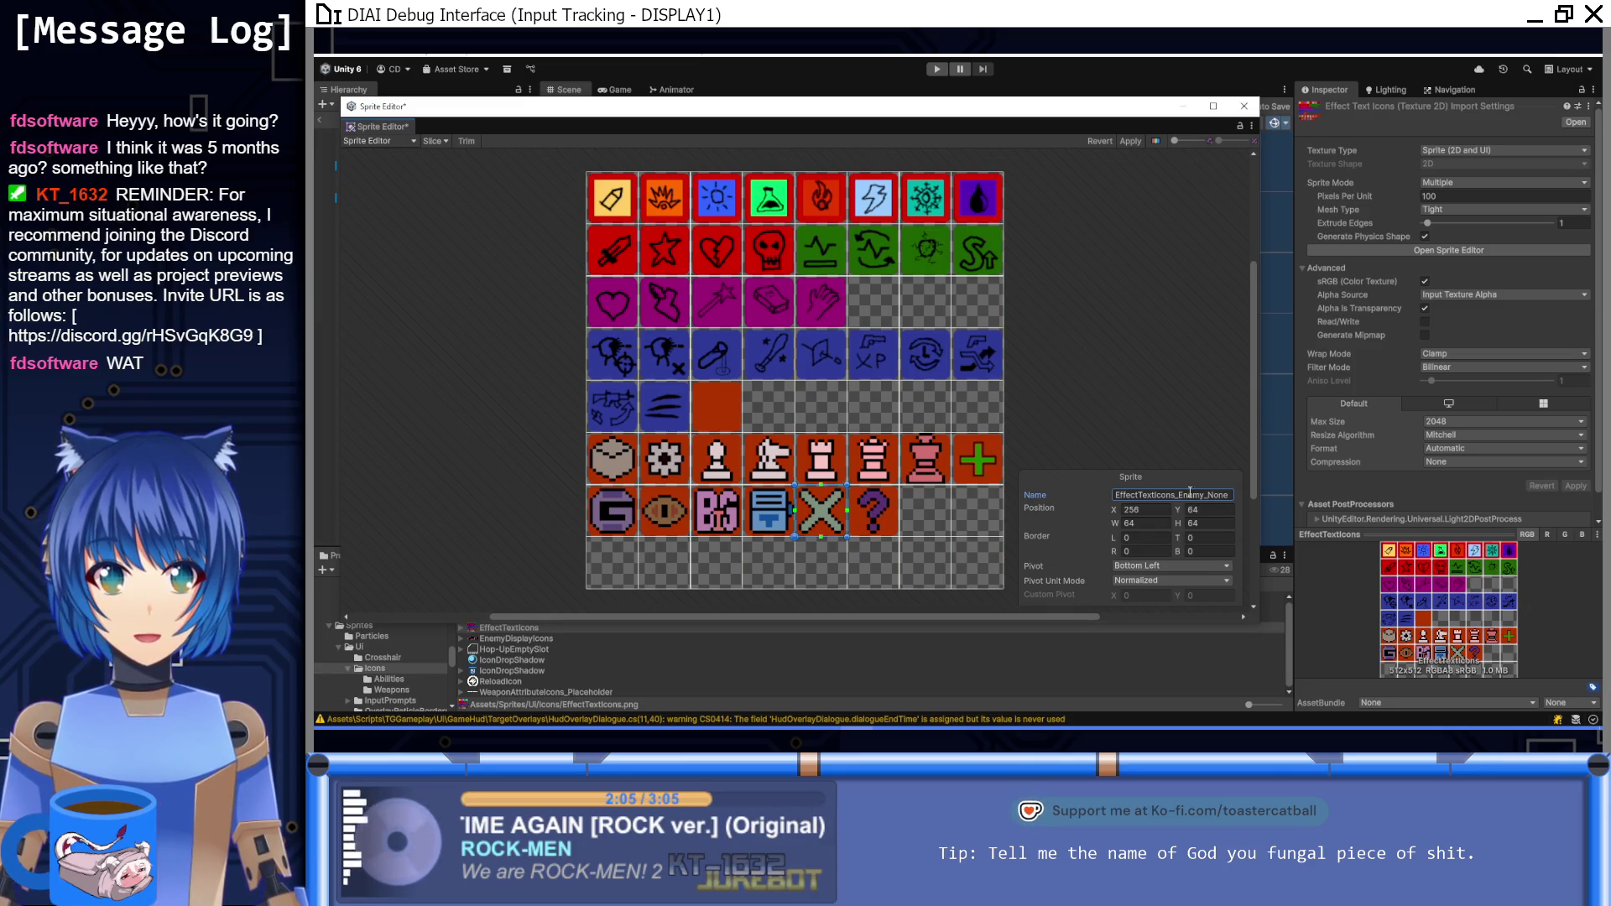
left_click(876, 518)
left_click(1198, 495)
key("BackSpace")
key("BackSpace")
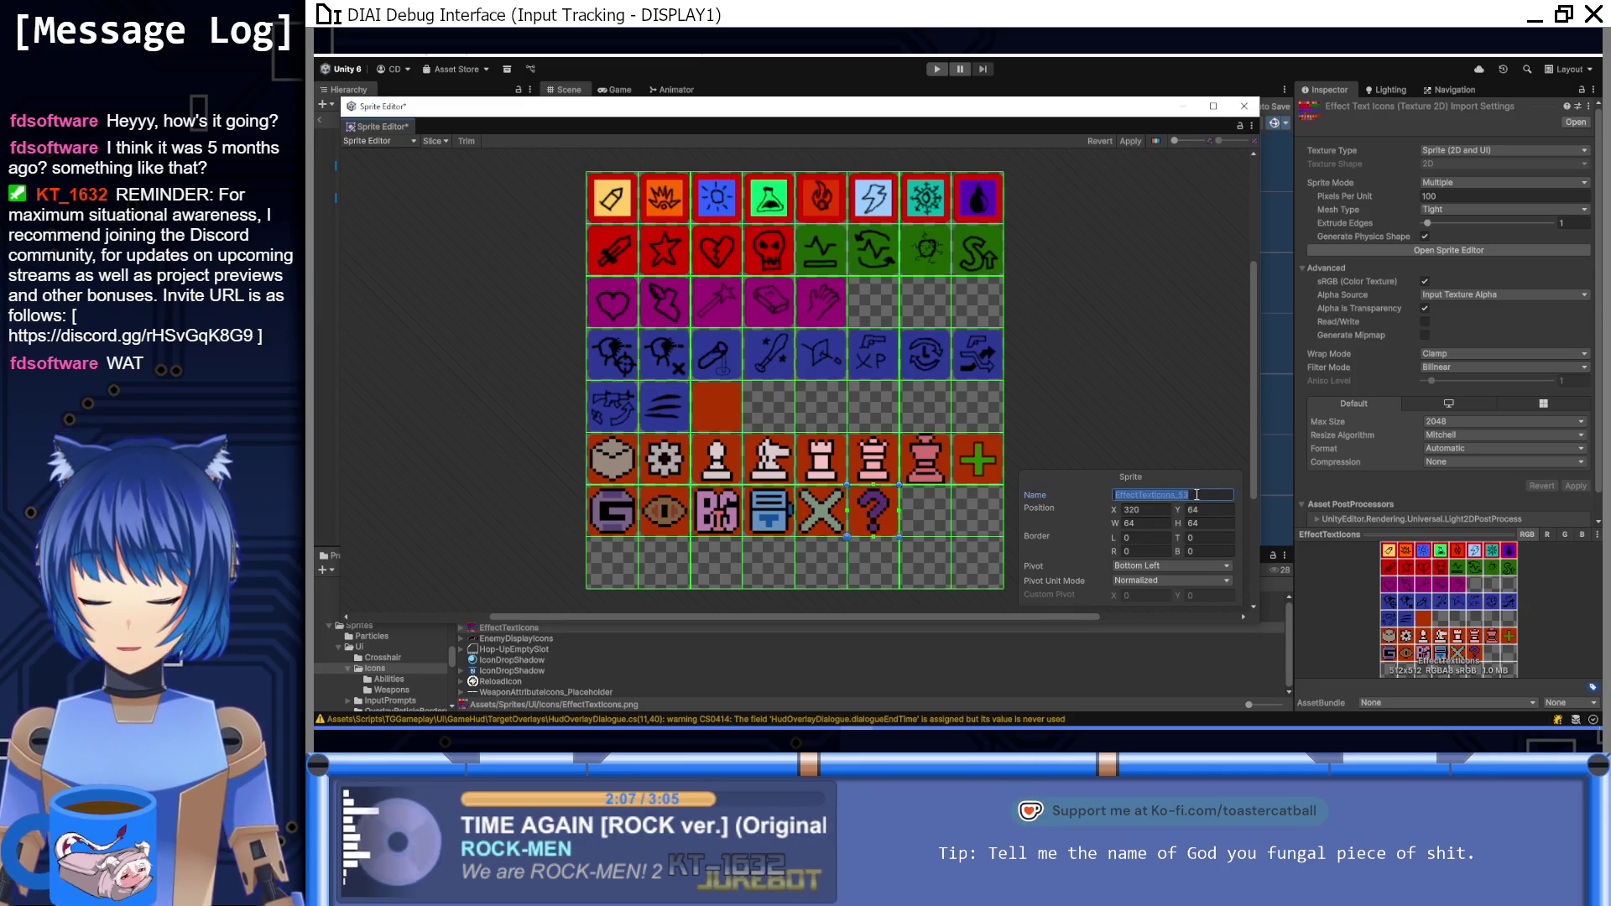
type("Enemy_Unk")
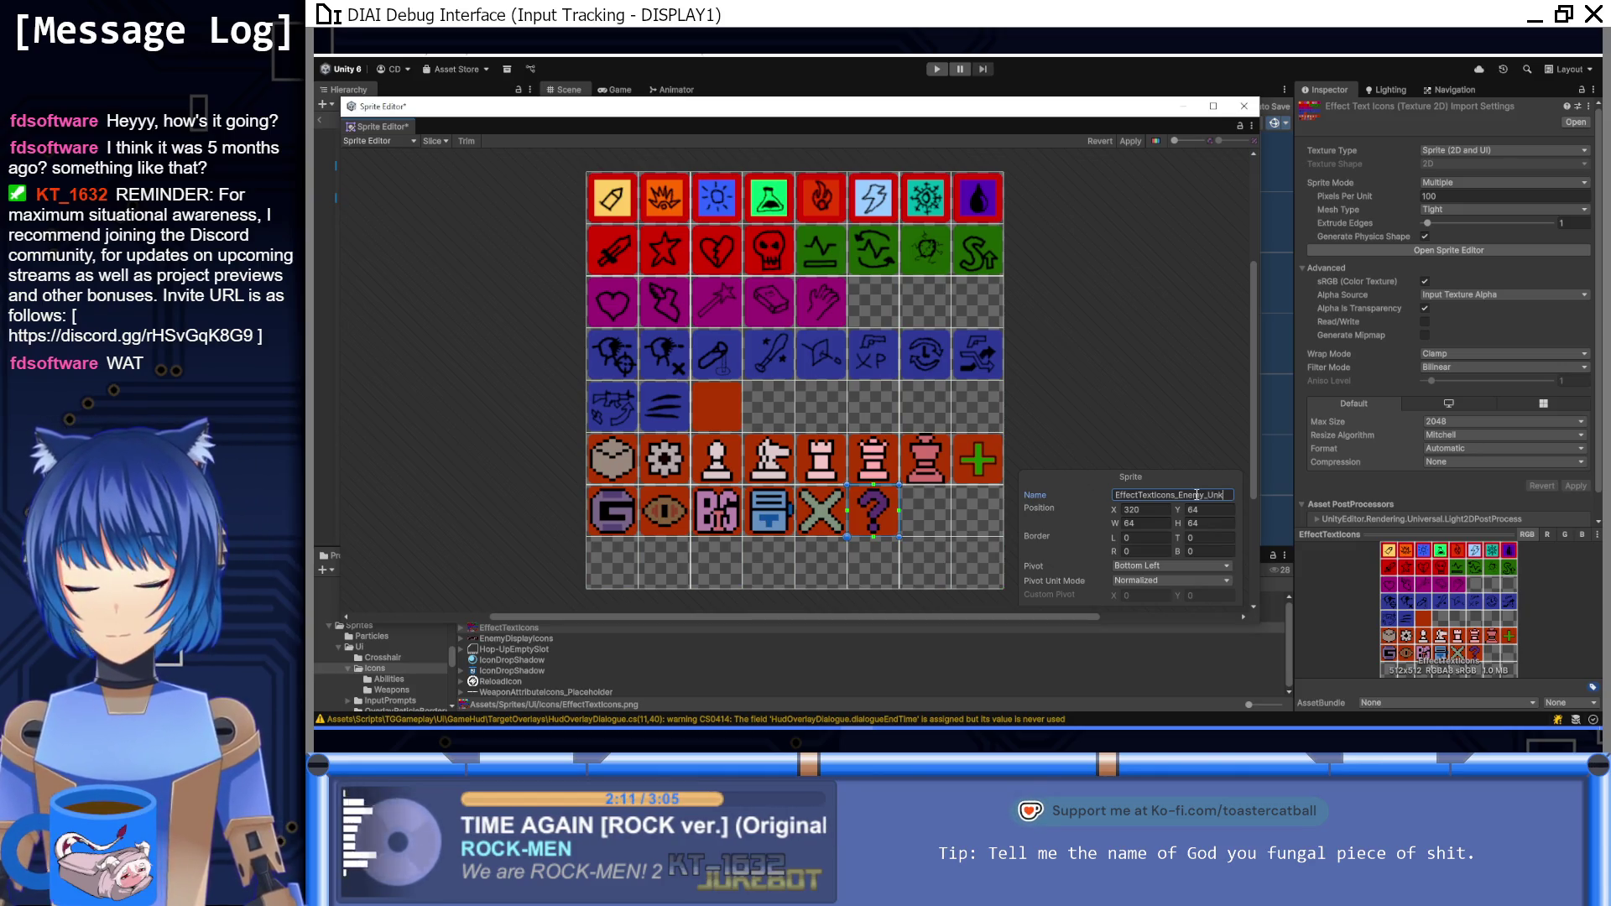
left_click(1130, 141)
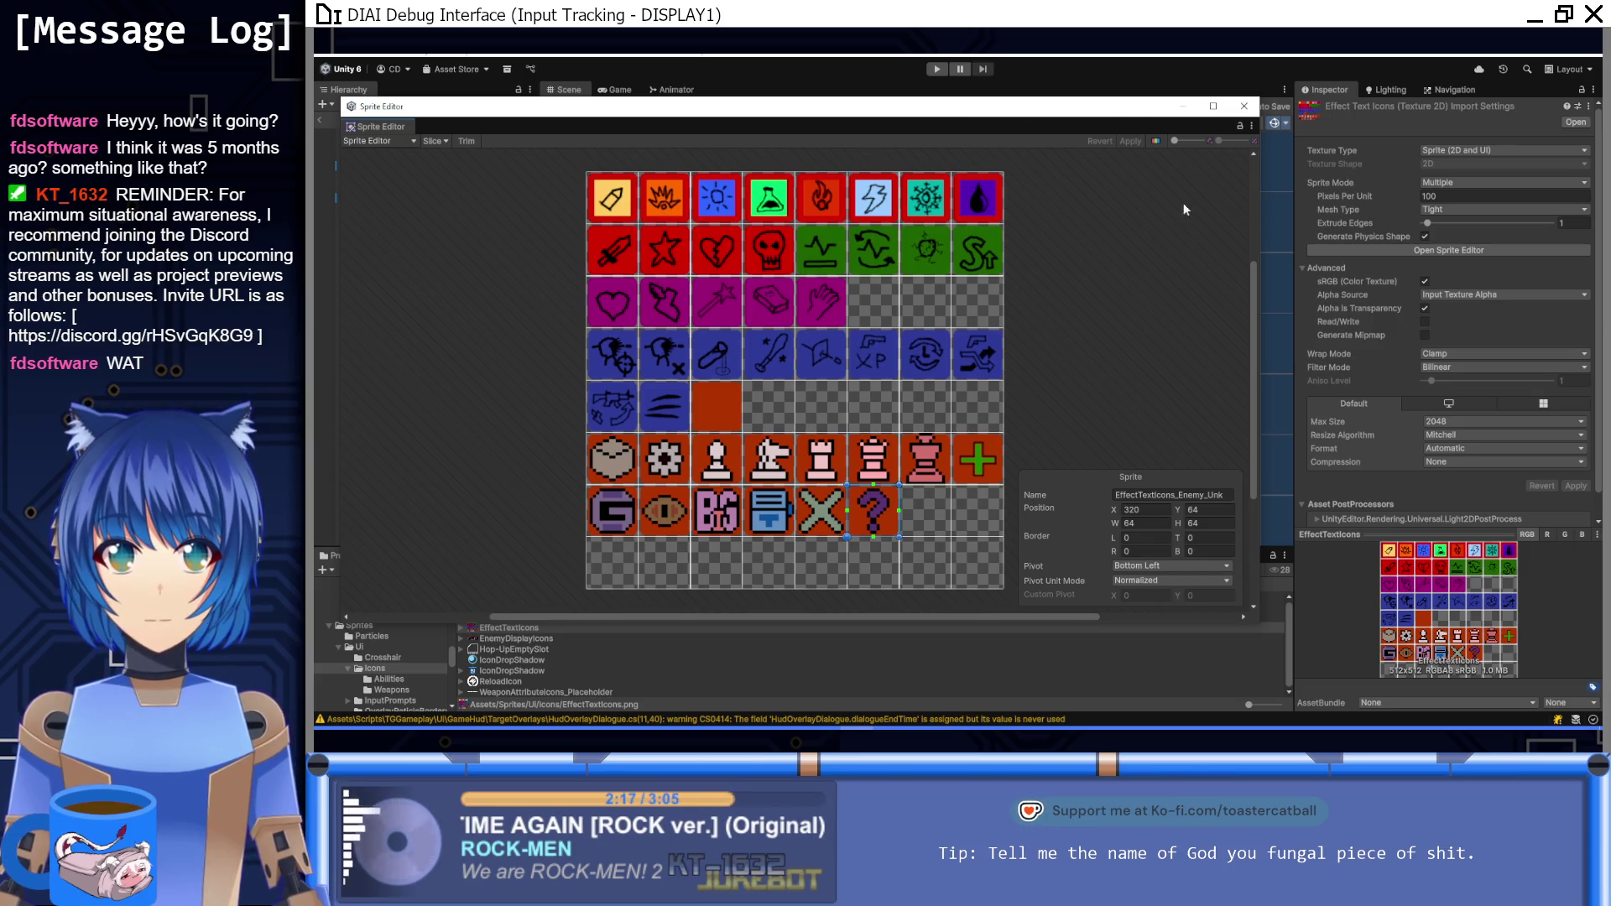
Step: Close the Sprite Editor and expand EffectTextIcons in the Project panel to show its renamed sprites
left_click(1243, 107)
left_click(462, 629)
scroll(575, 653, "down", 8)
scroll(575, 653, "up", 5)
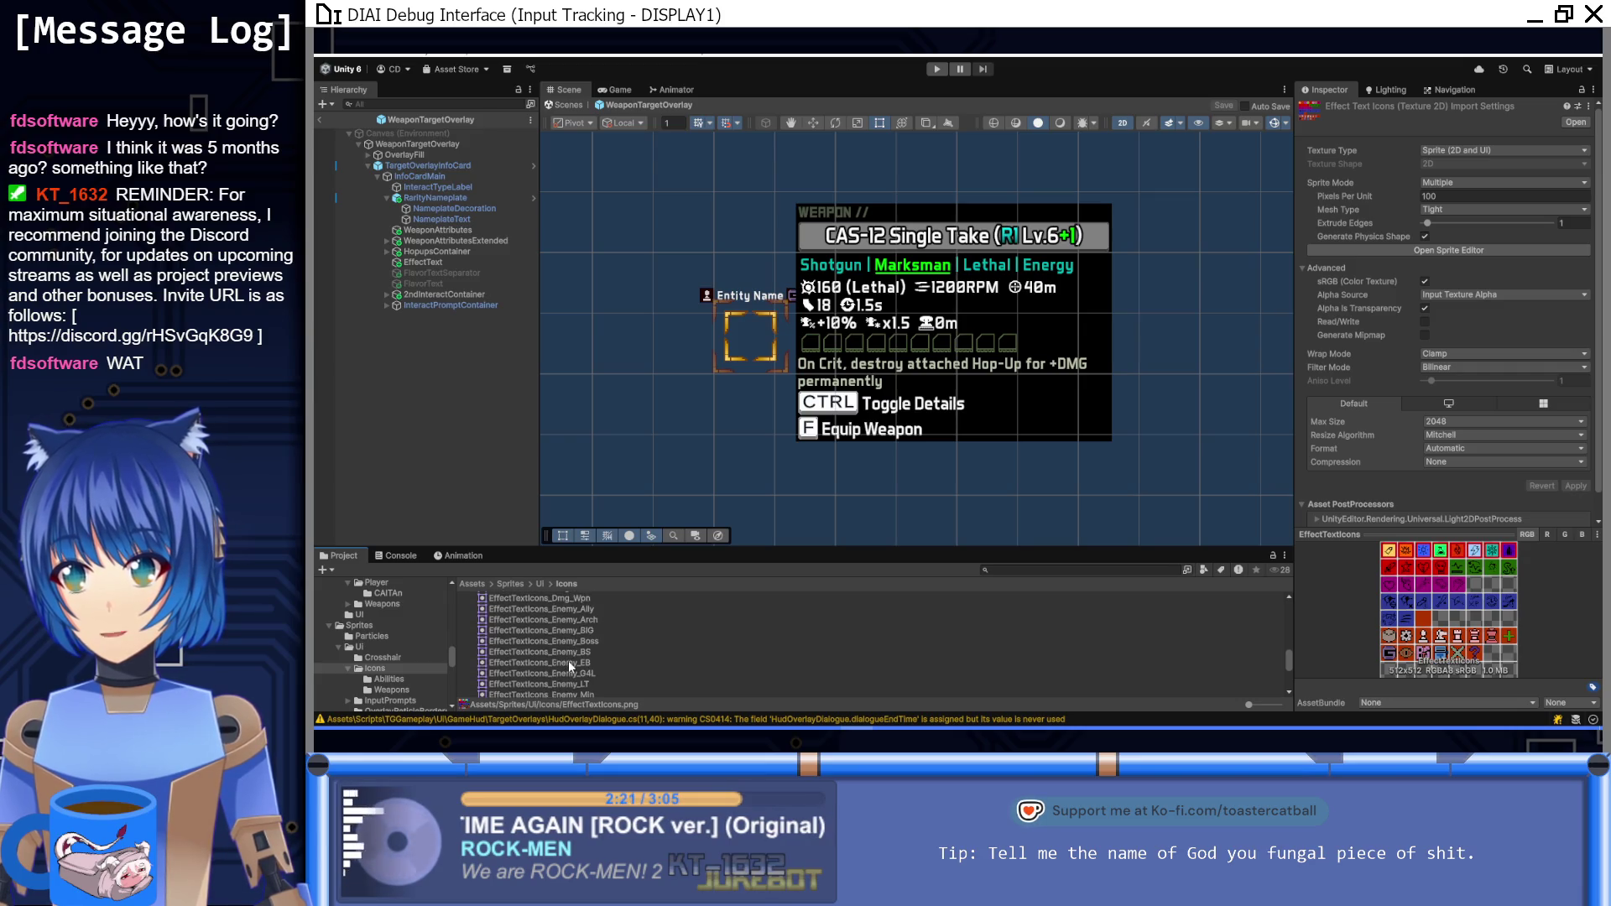
scroll(578, 663, "up", 5)
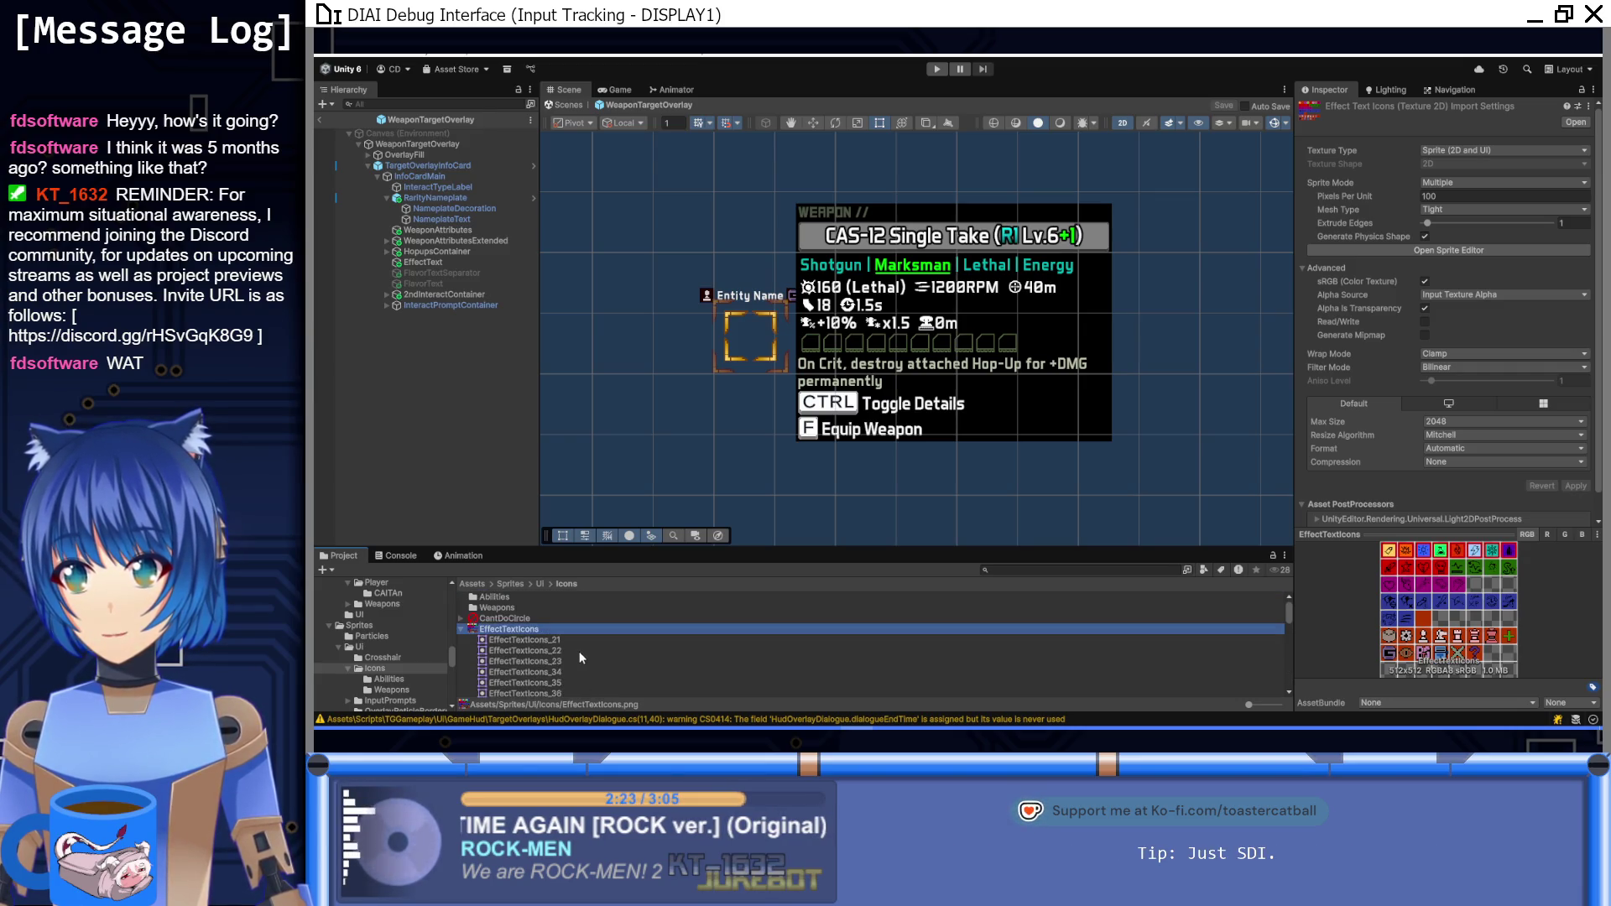
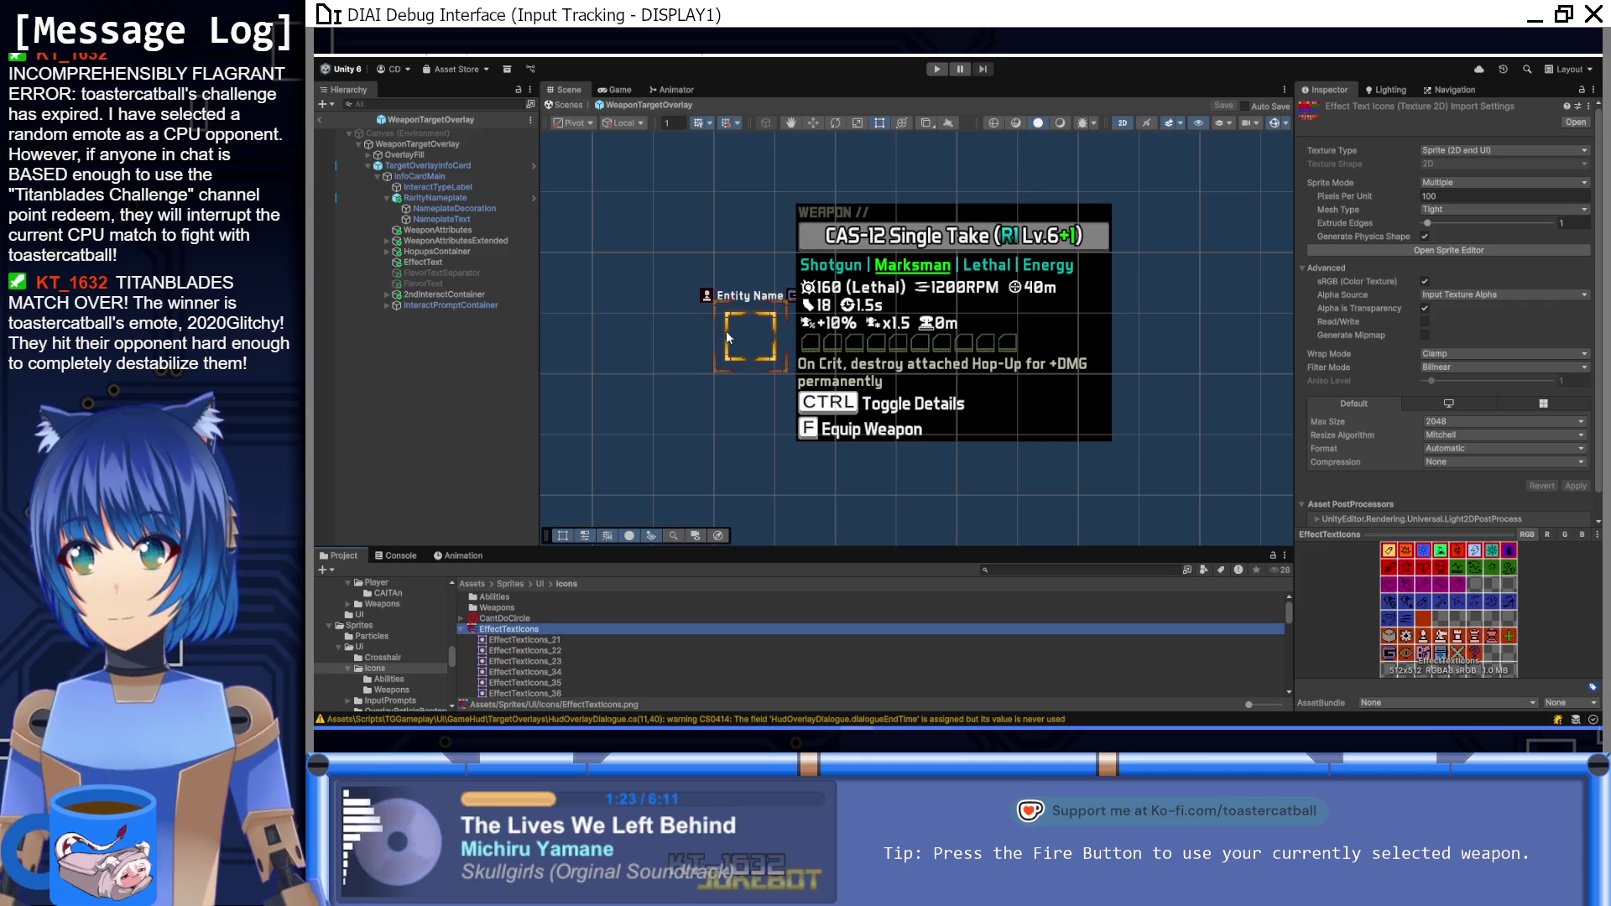
Step: Recentre the weapon card in the Scene view and bring the GIMP EffectTextIcons sheet forward
left_click_drag(698, 330, 682, 399)
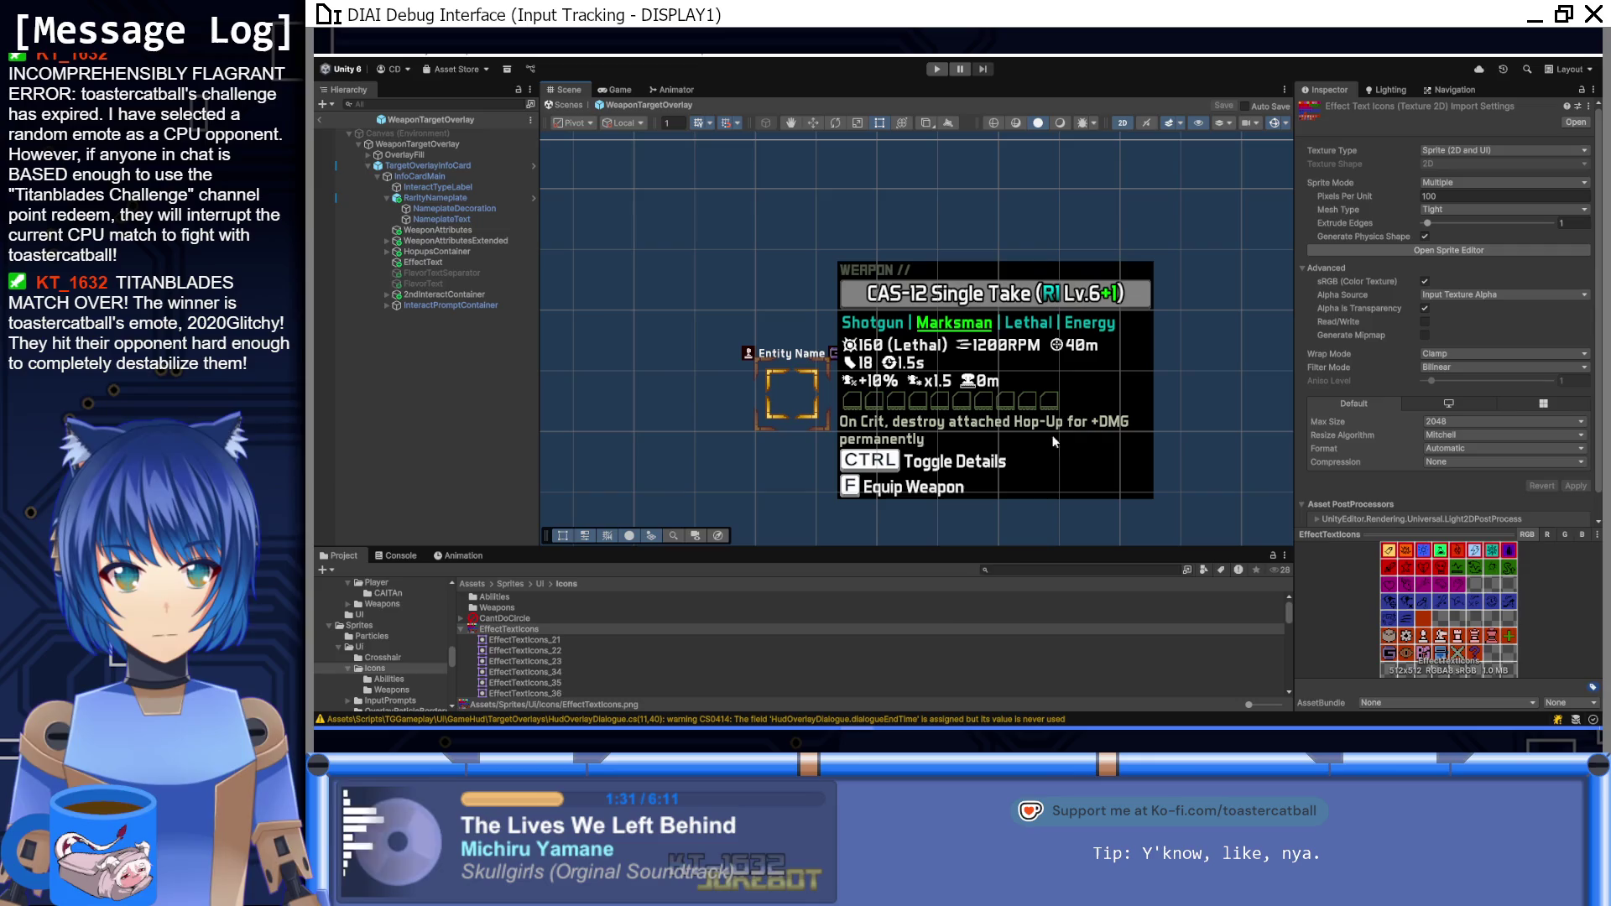
mouse_move(956, 728)
left_click(957, 671)
scroll(974, 542, "up", 2)
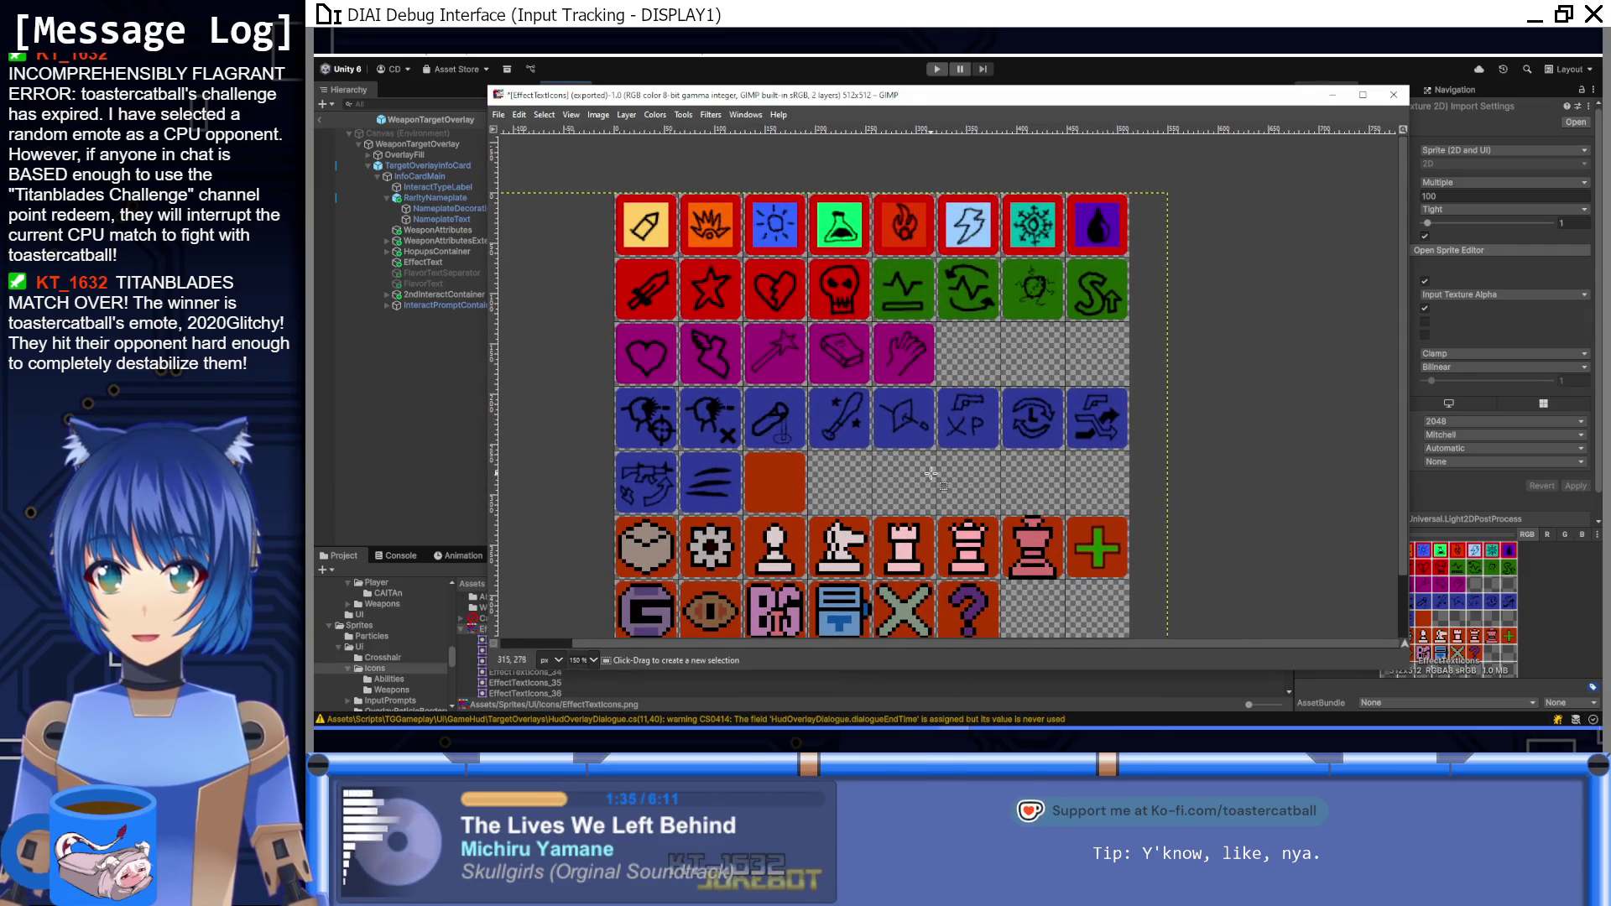
Step: Bucket-fill the empty orange tile with blue sampled from its row, then zoom in on it
scroll(770, 449, "up", 3)
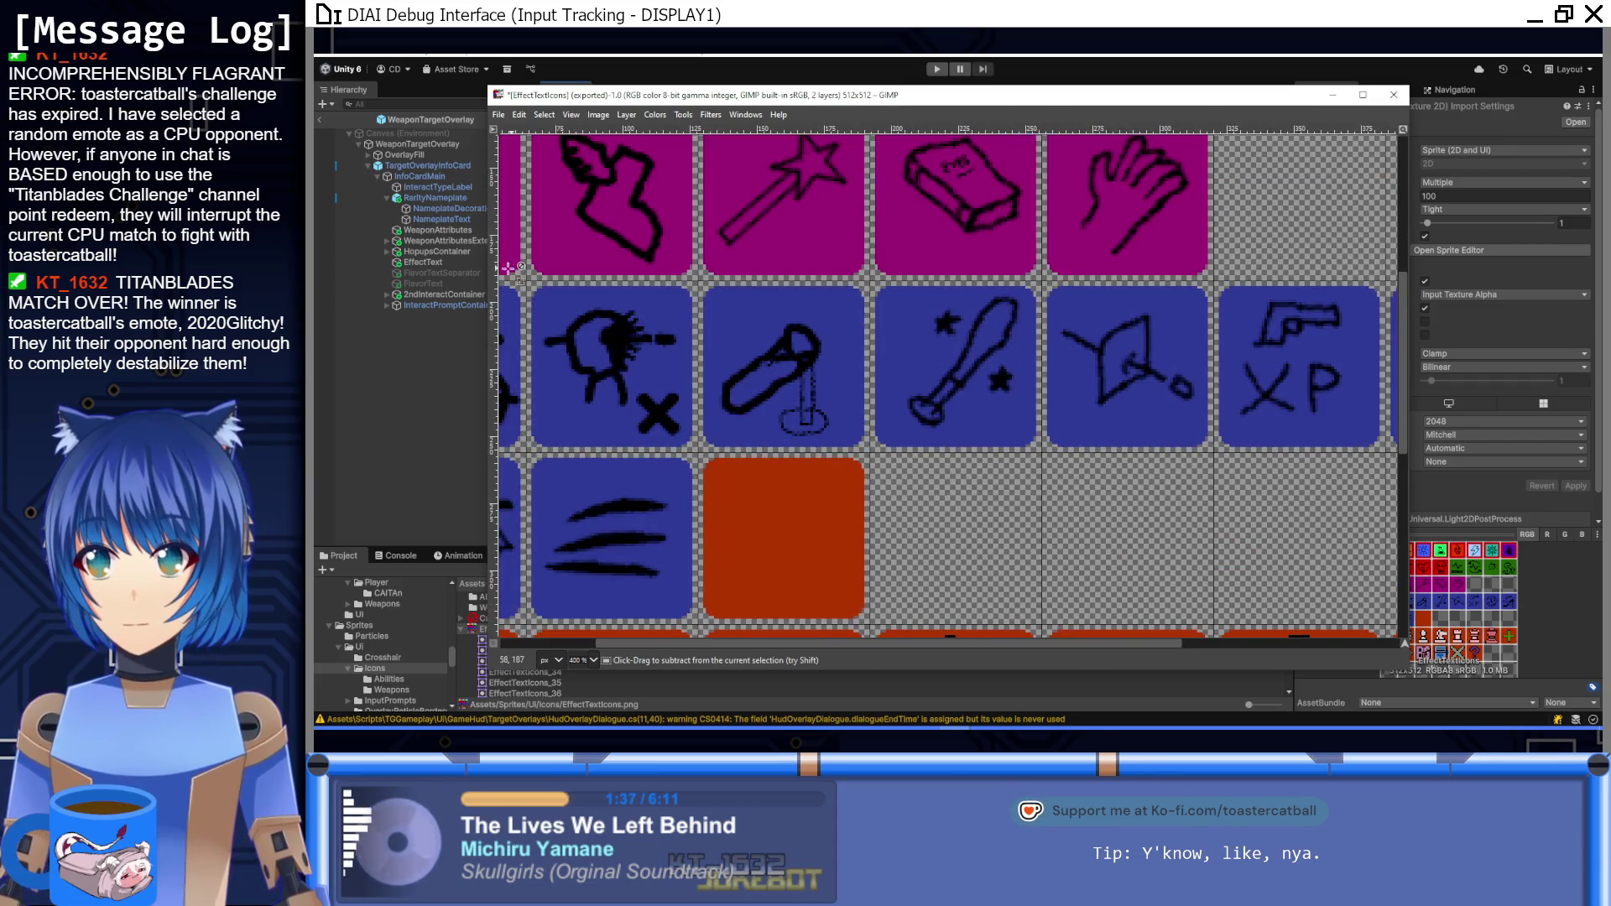
scroll(503, 277, "down", 1)
scroll(504, 277, "left", 2)
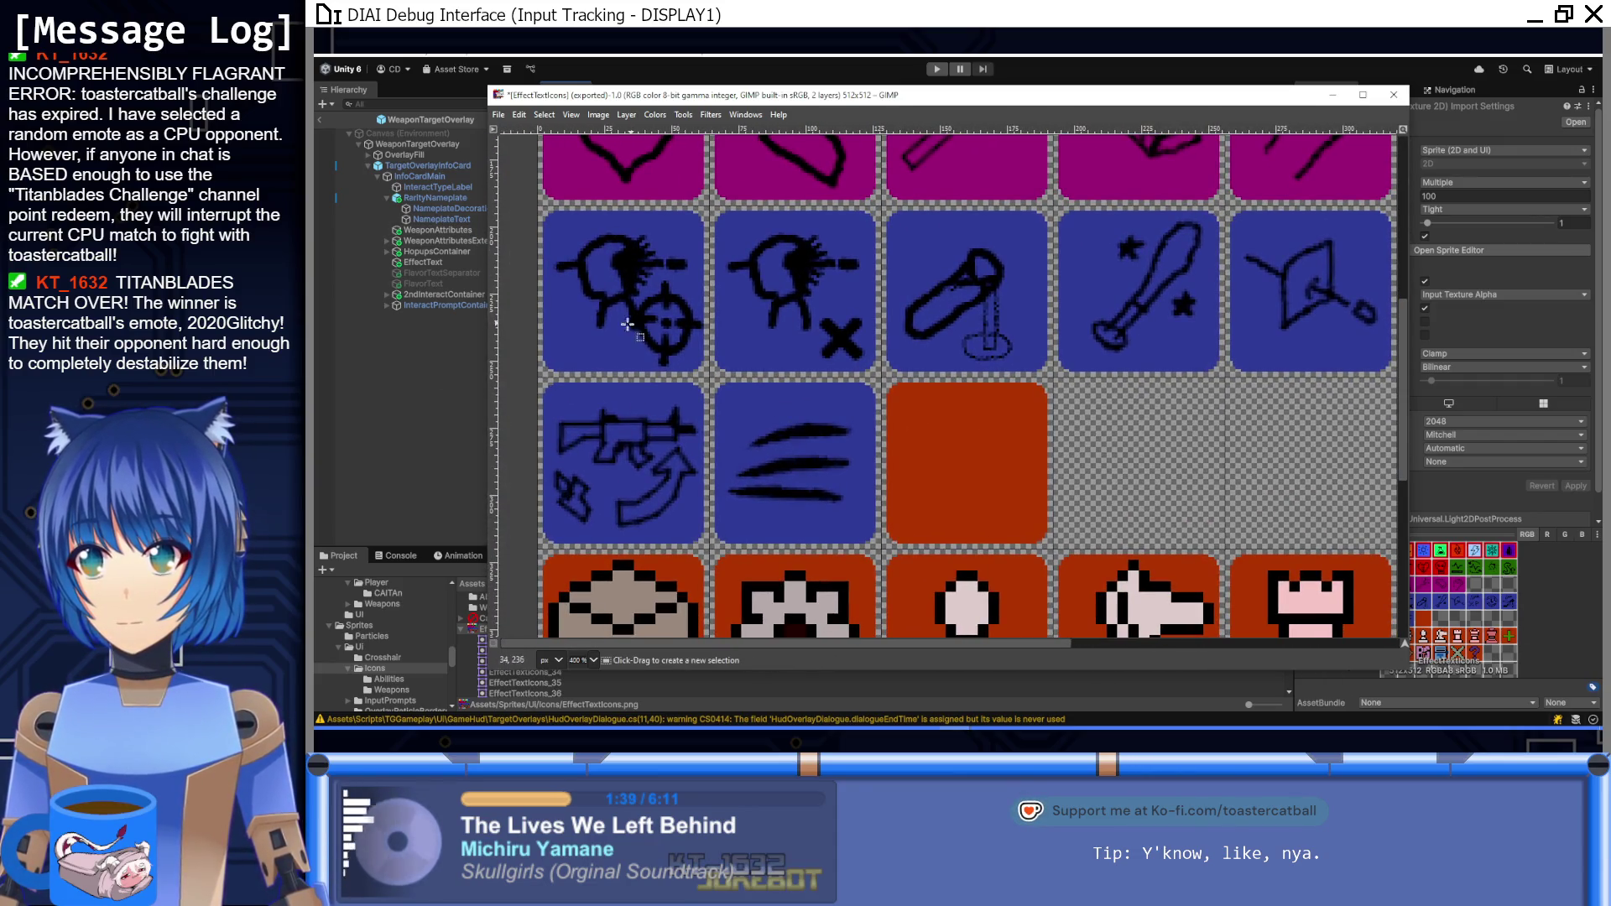
mouse_move(957, 726)
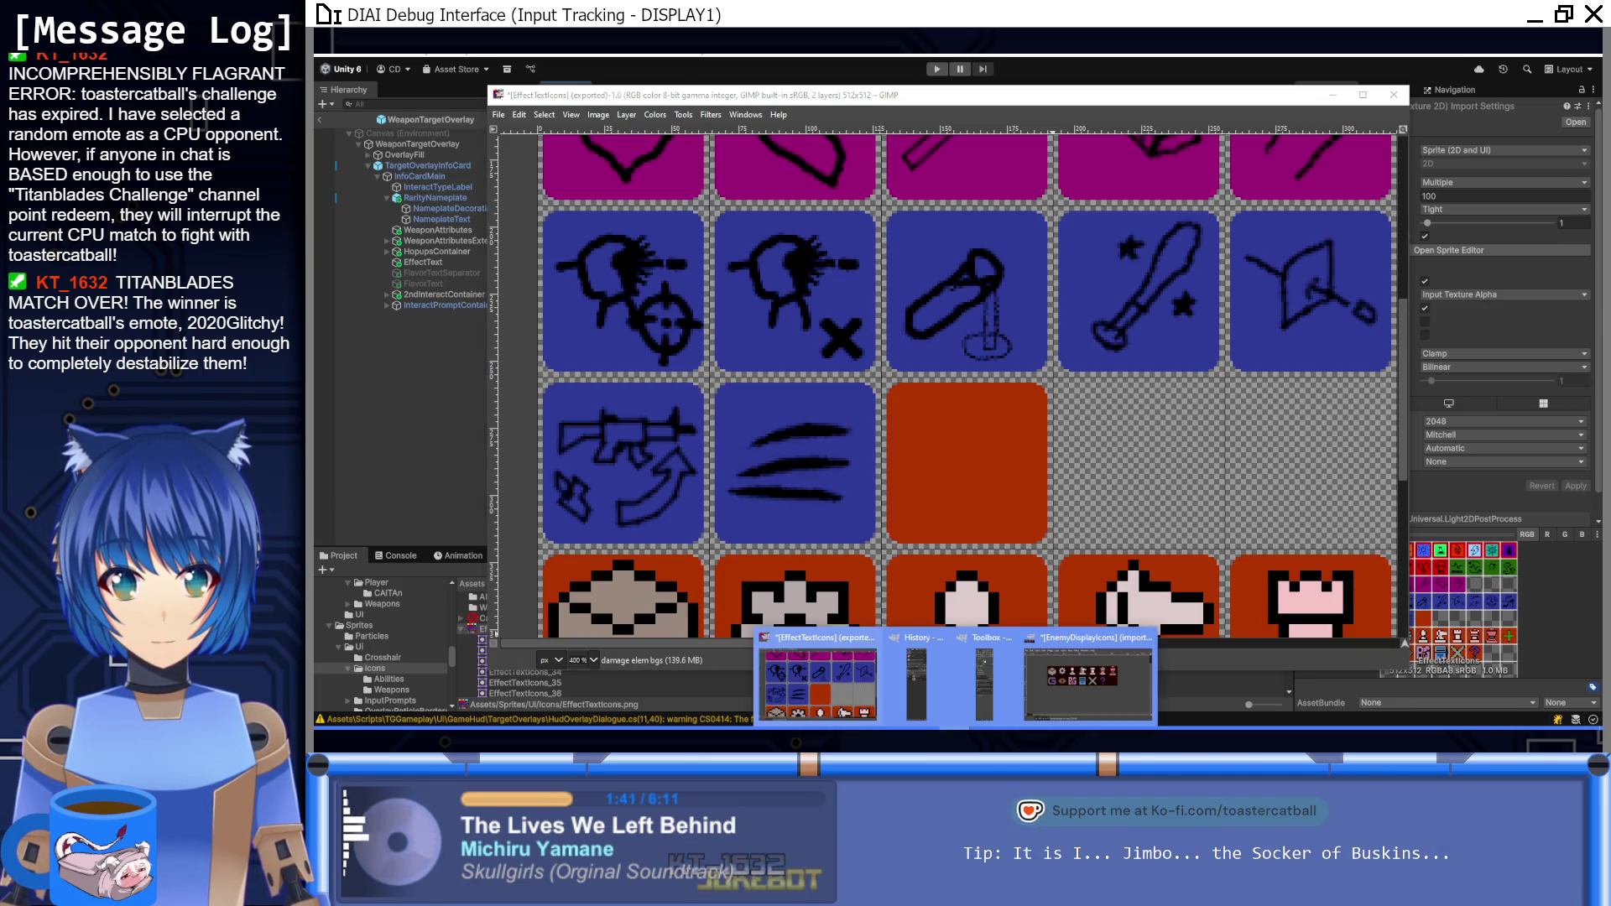
left_click(820, 683)
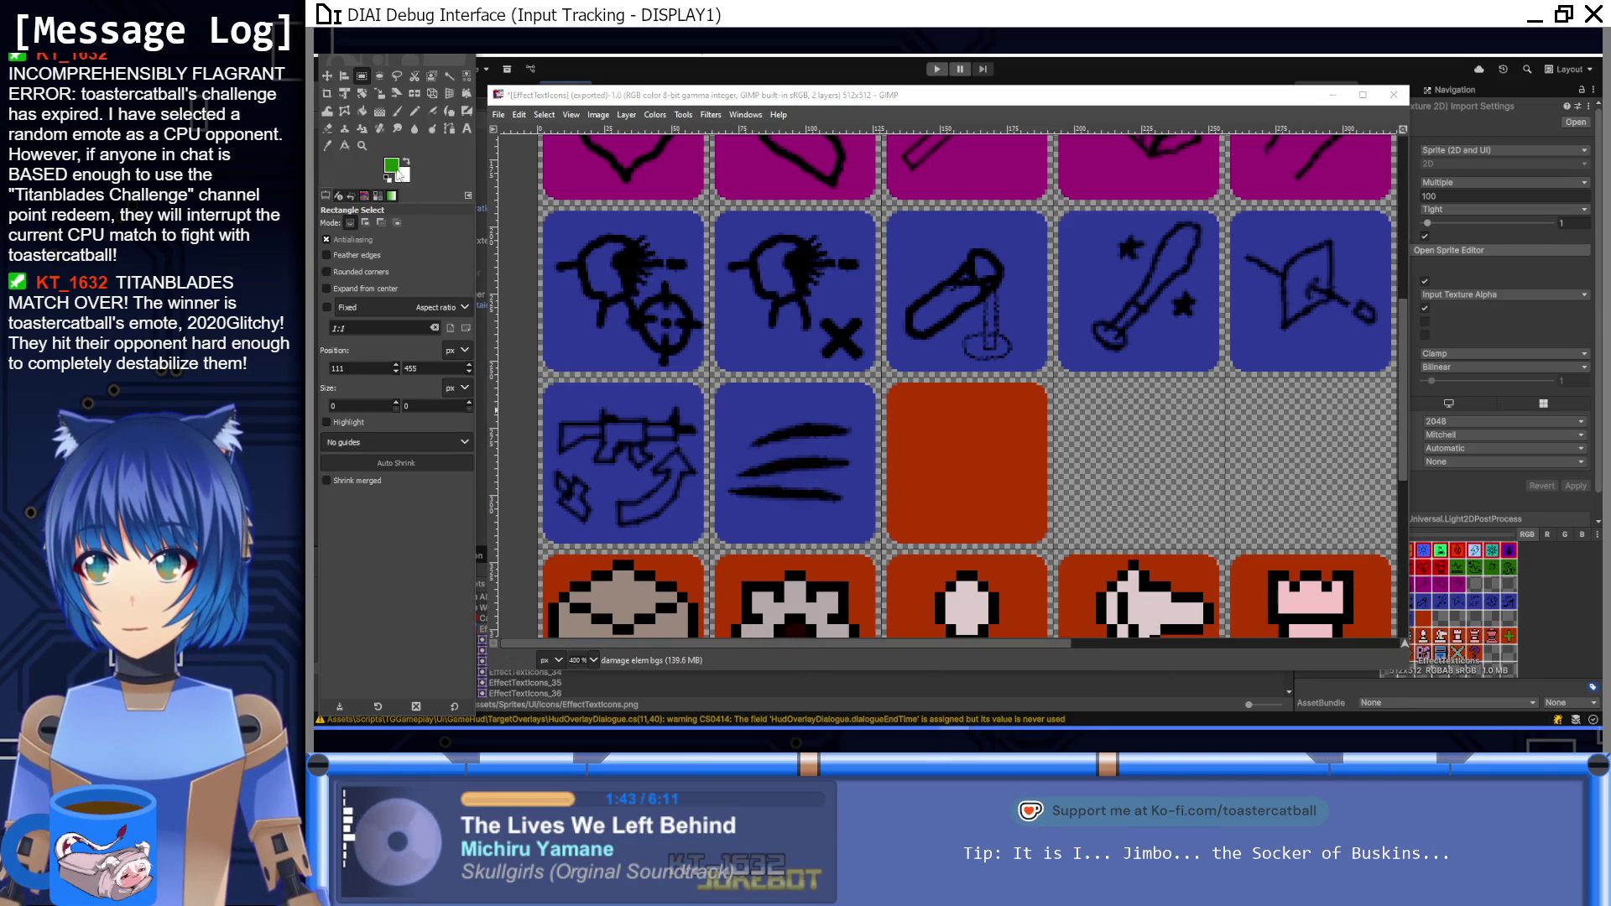
left_click(359, 112)
left_click(734, 399, "ctrl")
left_click(956, 449)
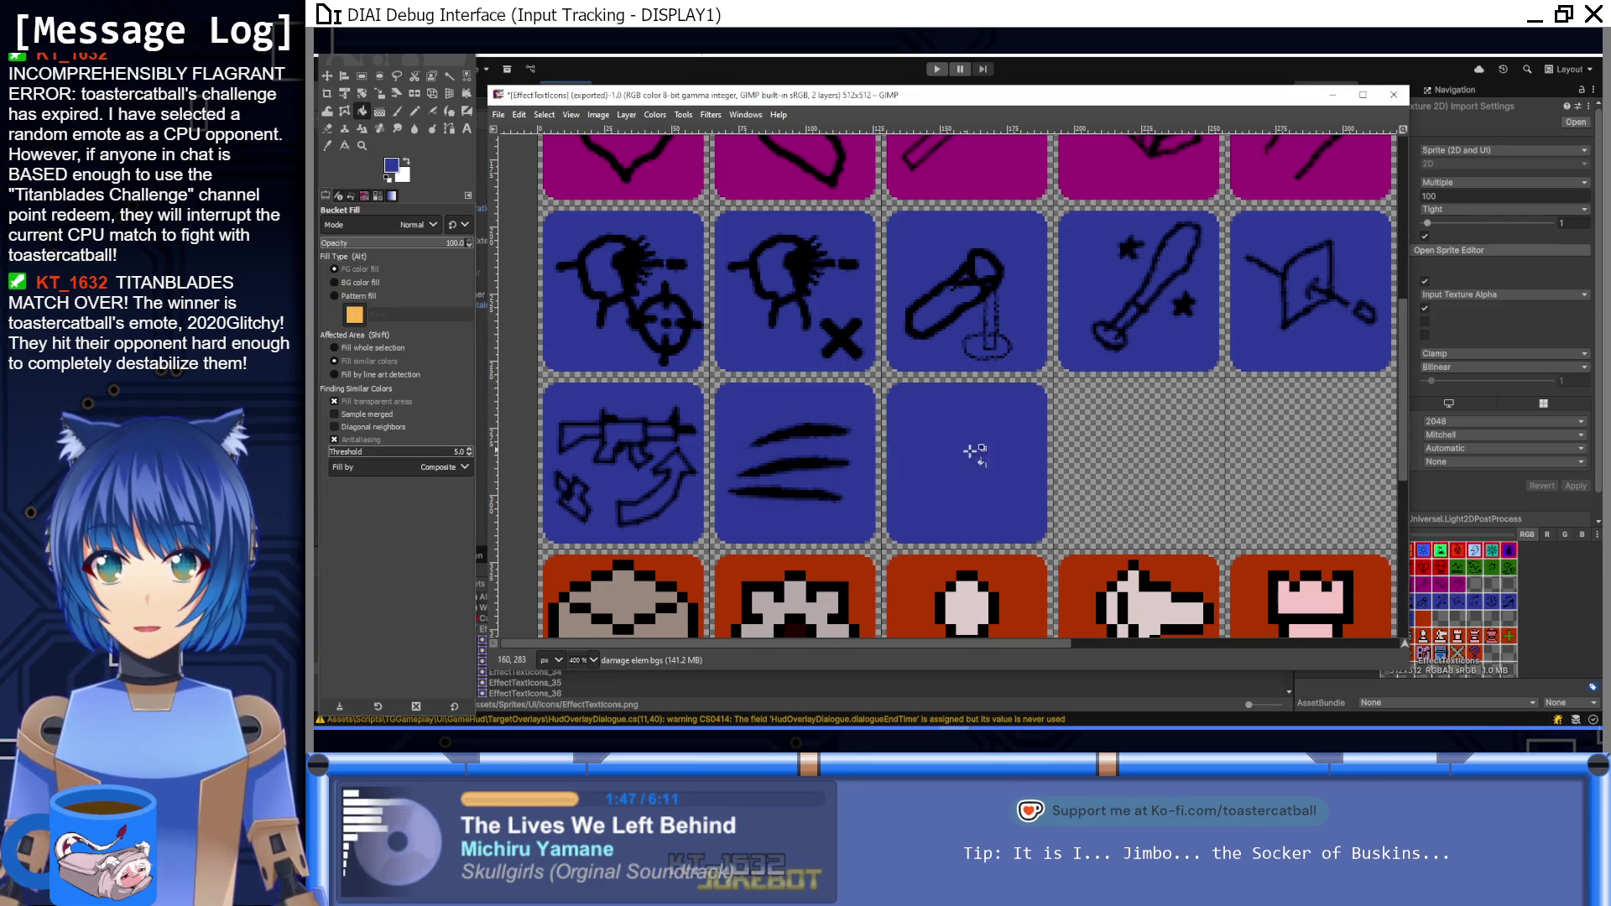
scroll(930, 431, "right", 1)
scroll(929, 431, "down", 1)
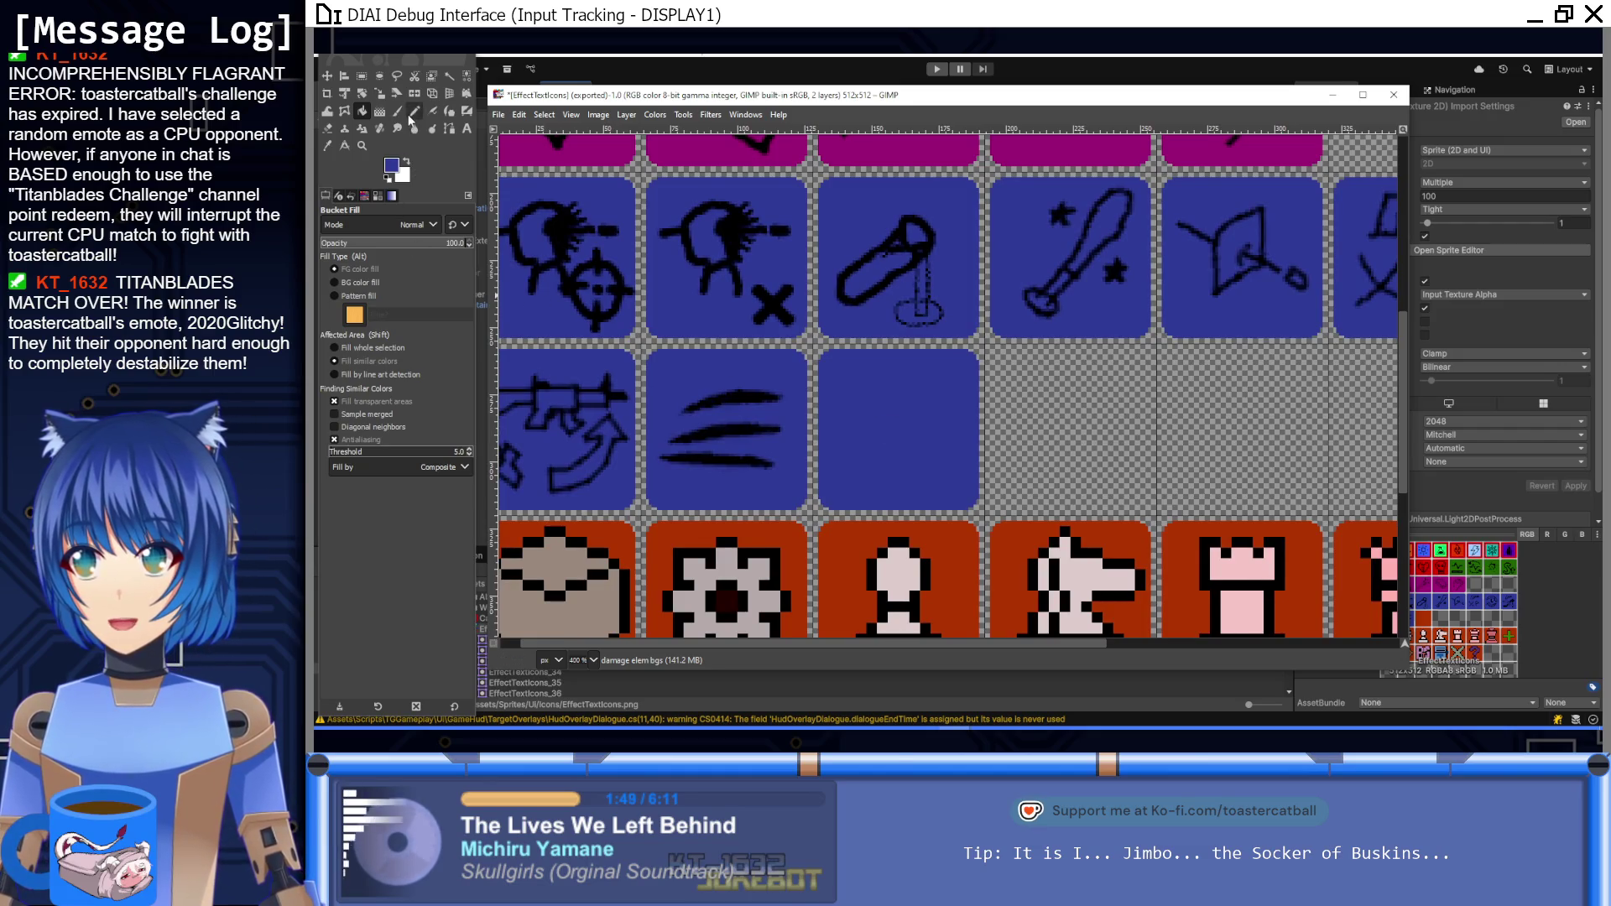
left_click(400, 112)
scroll(817, 392, "up", 3)
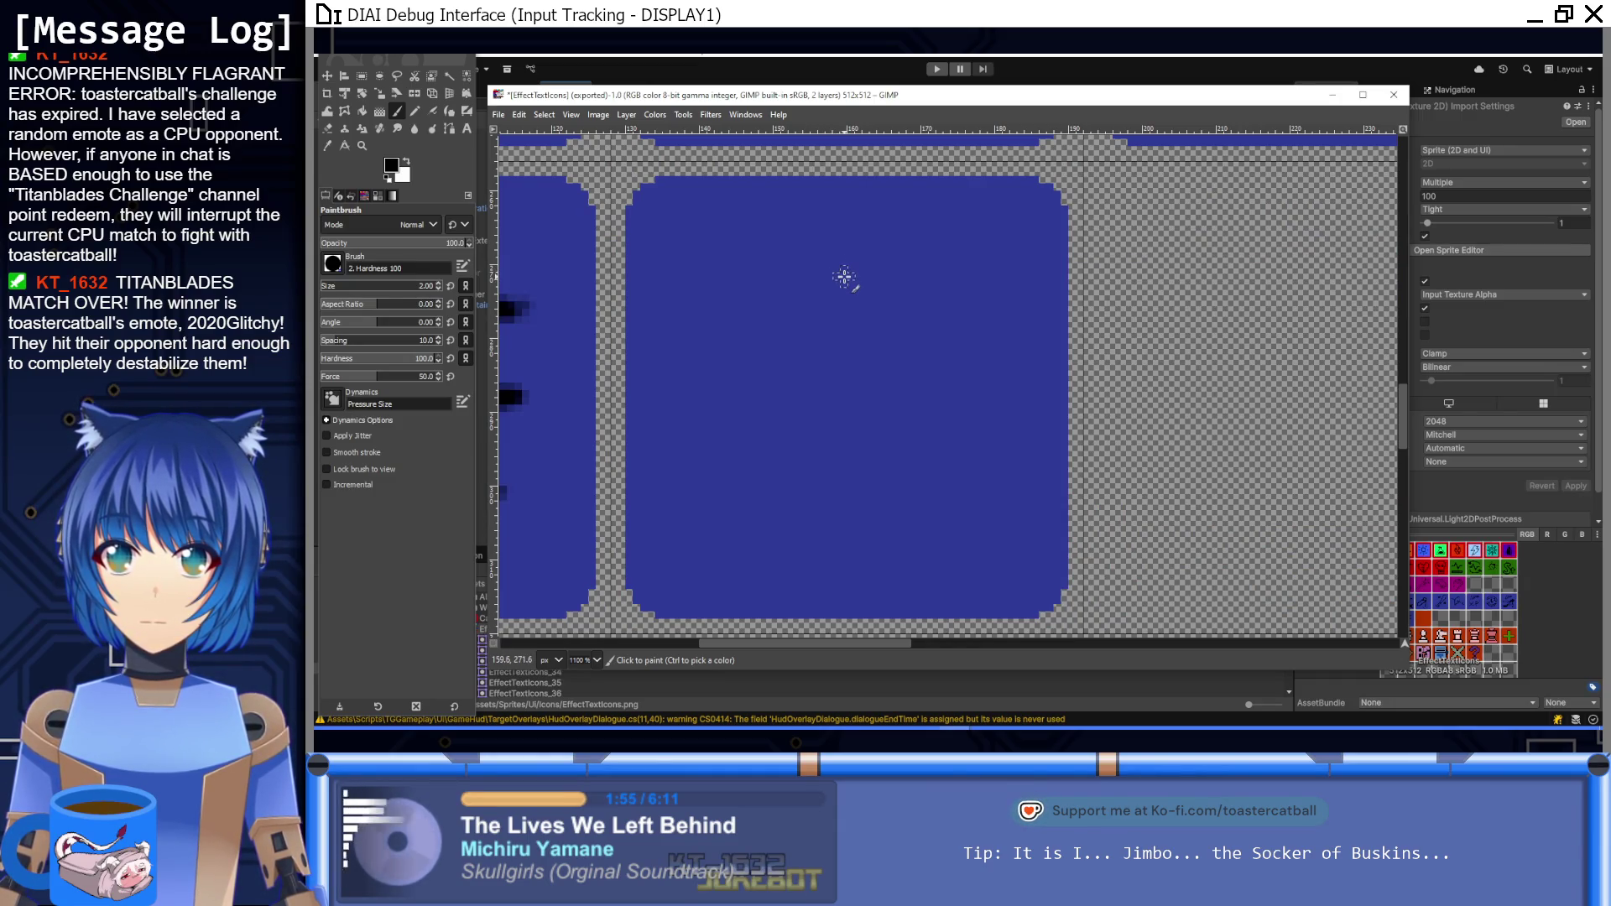
Step: Make a circular elliptical selection in the centre of the new blue tile
key("e")
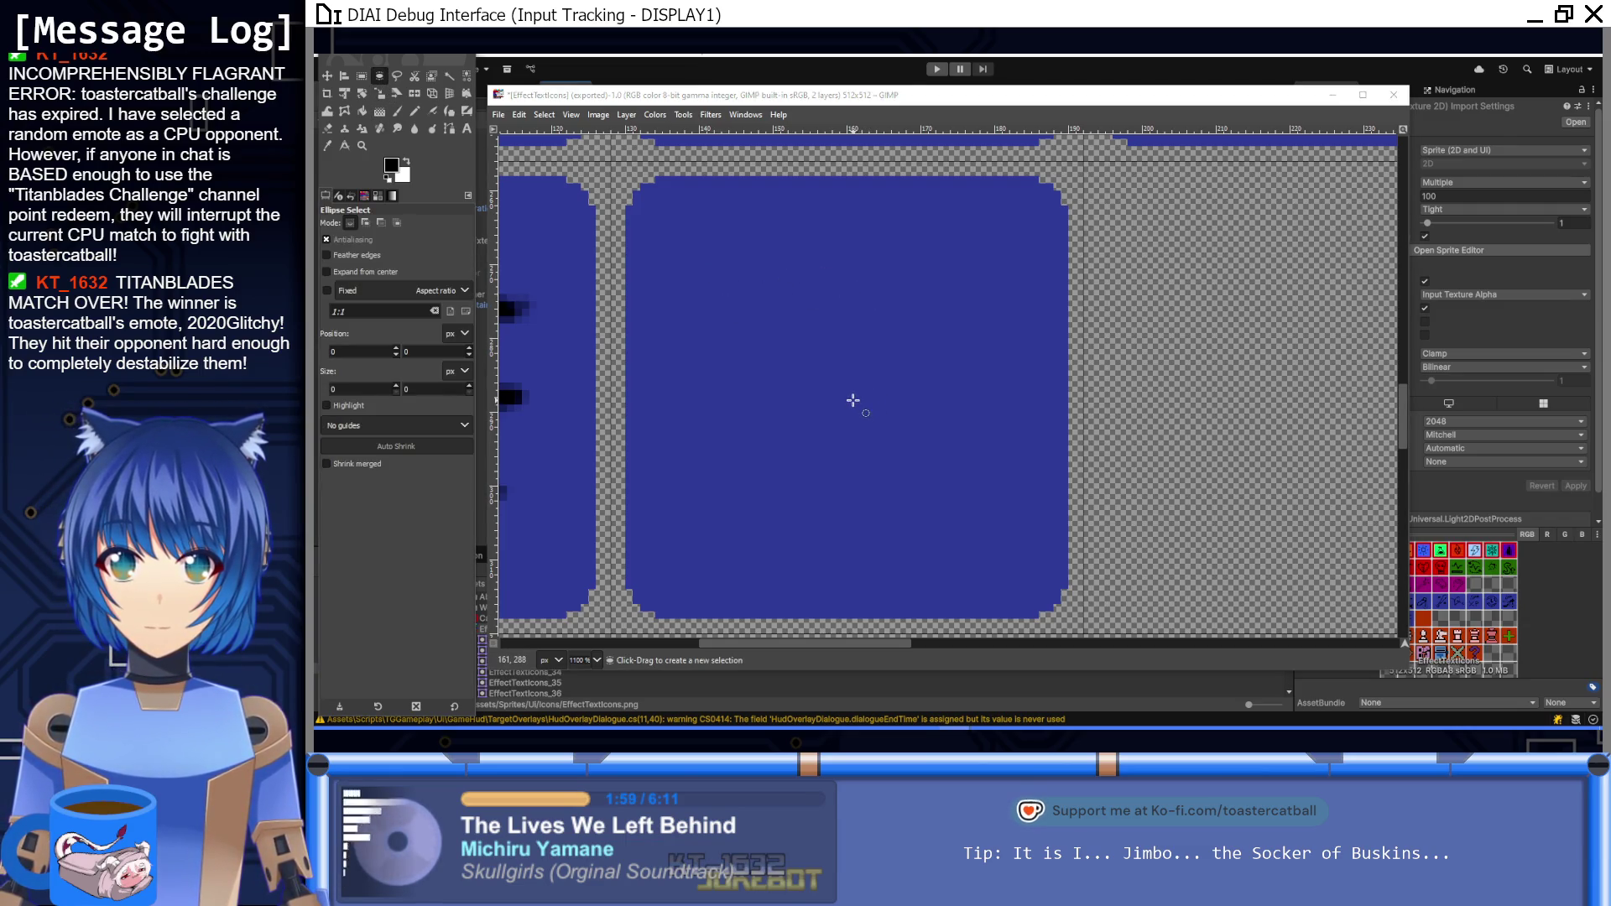
left_click_drag(849, 395, 896, 371)
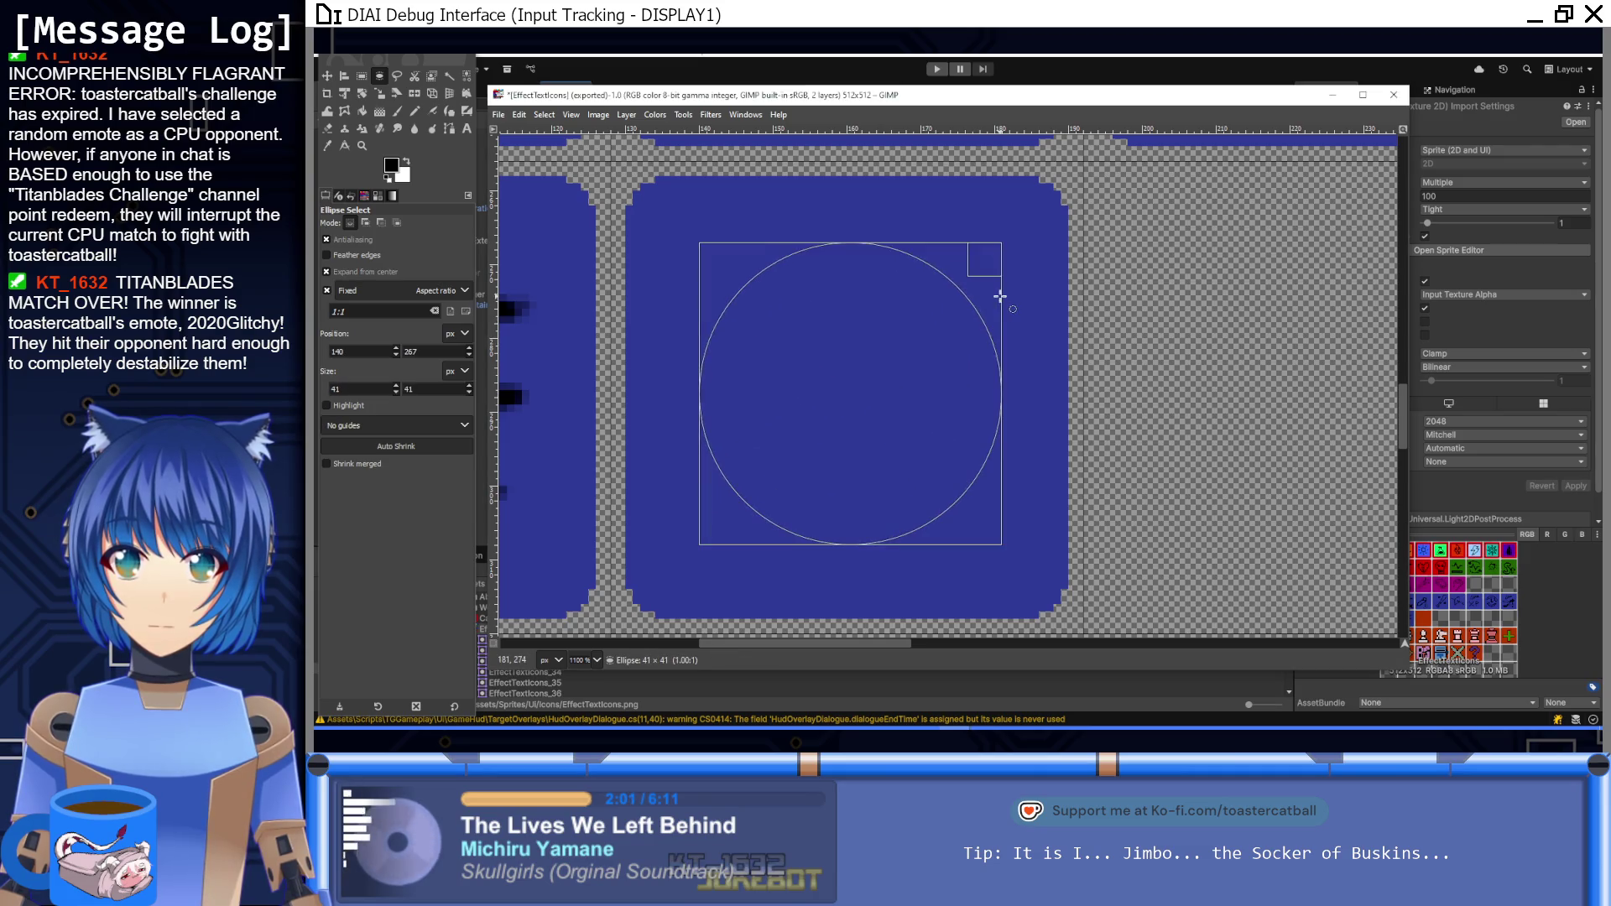
left_click_drag(979, 314, 971, 305)
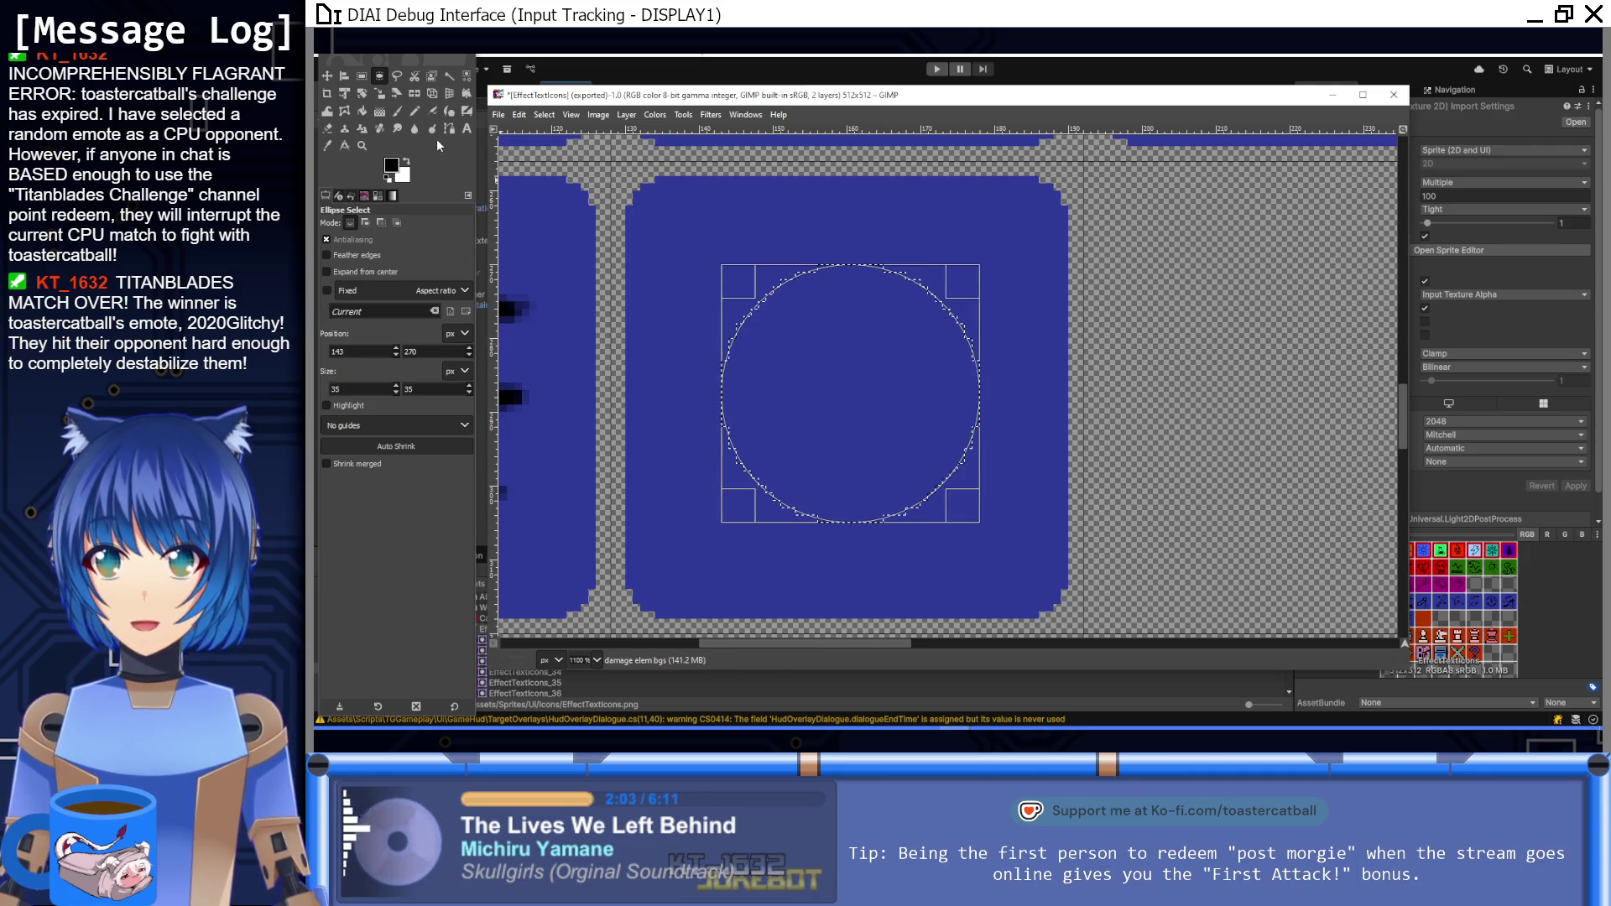
left_click(364, 112)
left_click(577, 116)
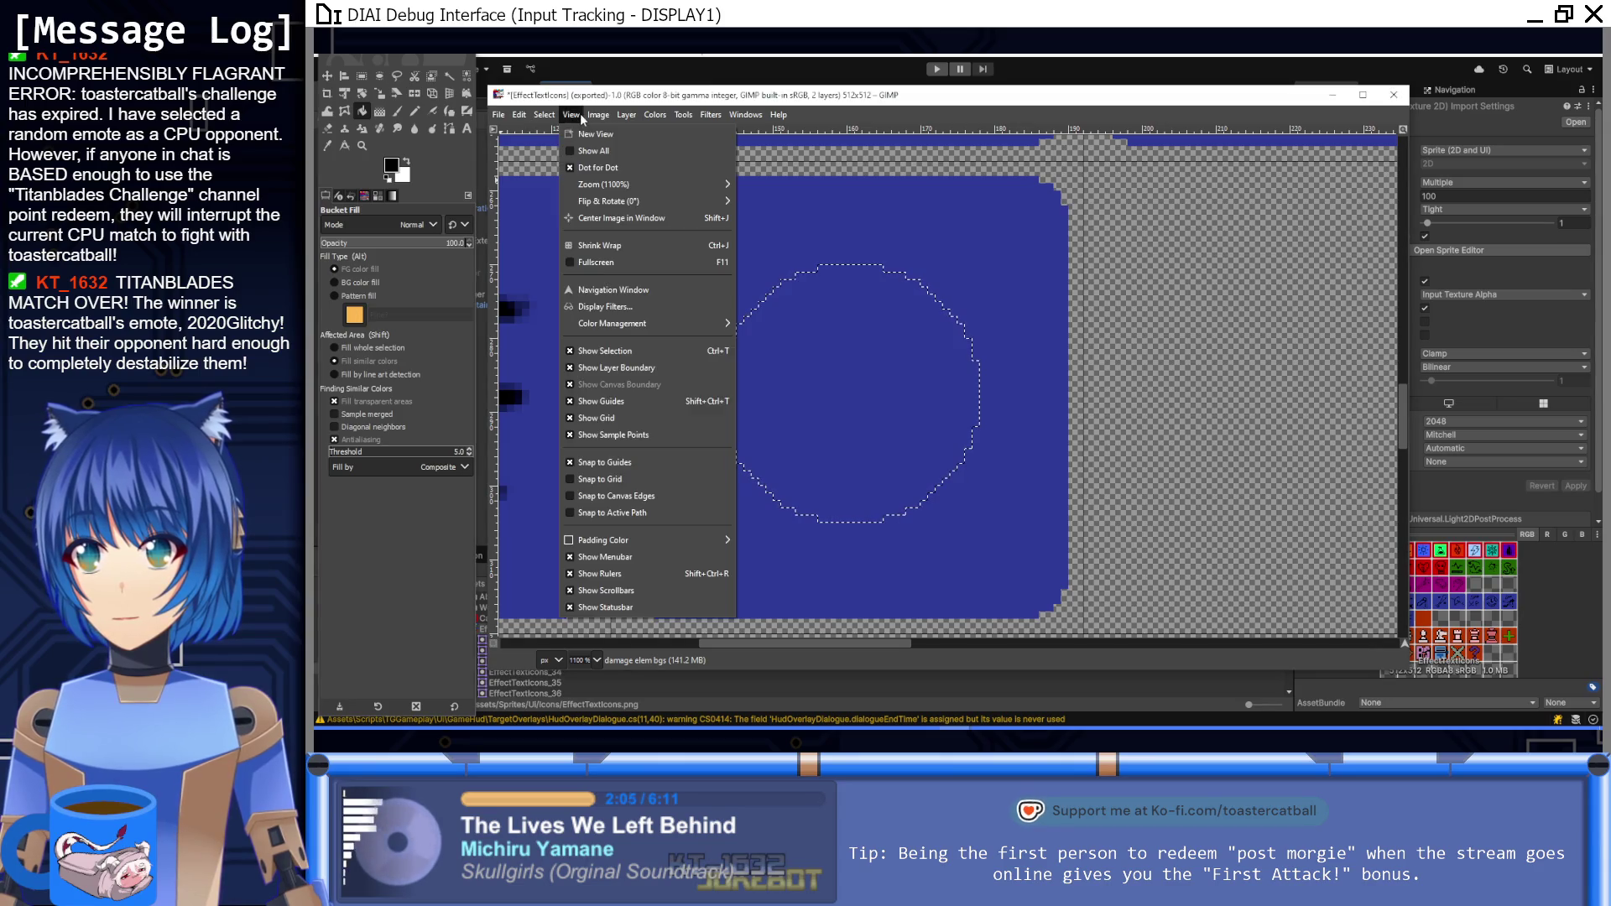
Step: Turn the circle into a 2 px smooth border and fill the ring black
mouse_move(545, 115)
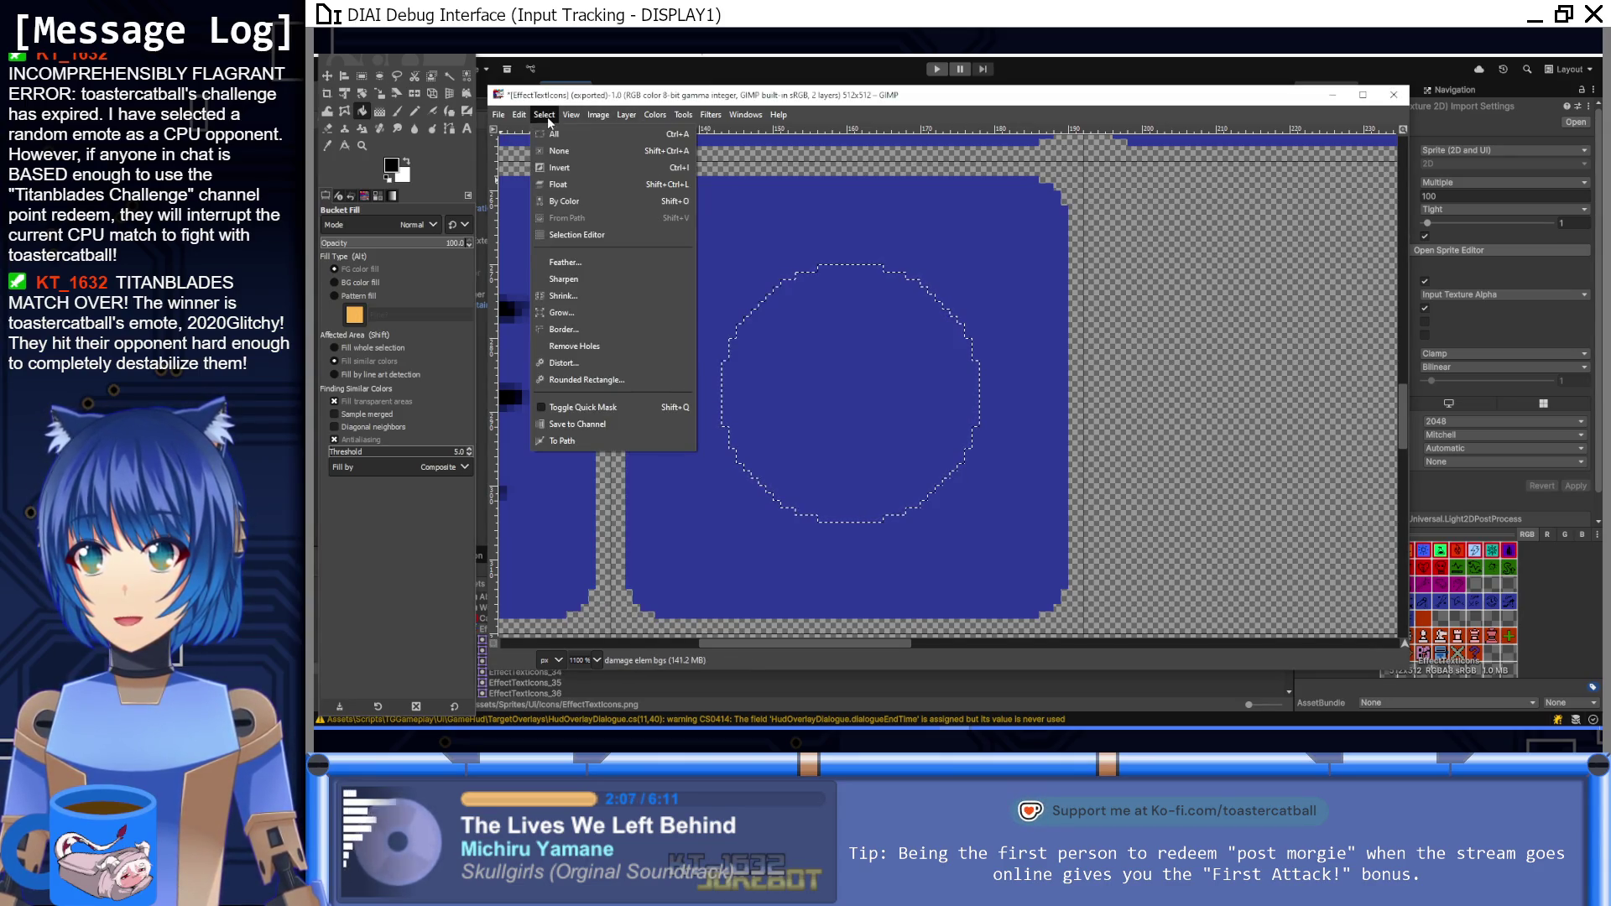
left_click(590, 330)
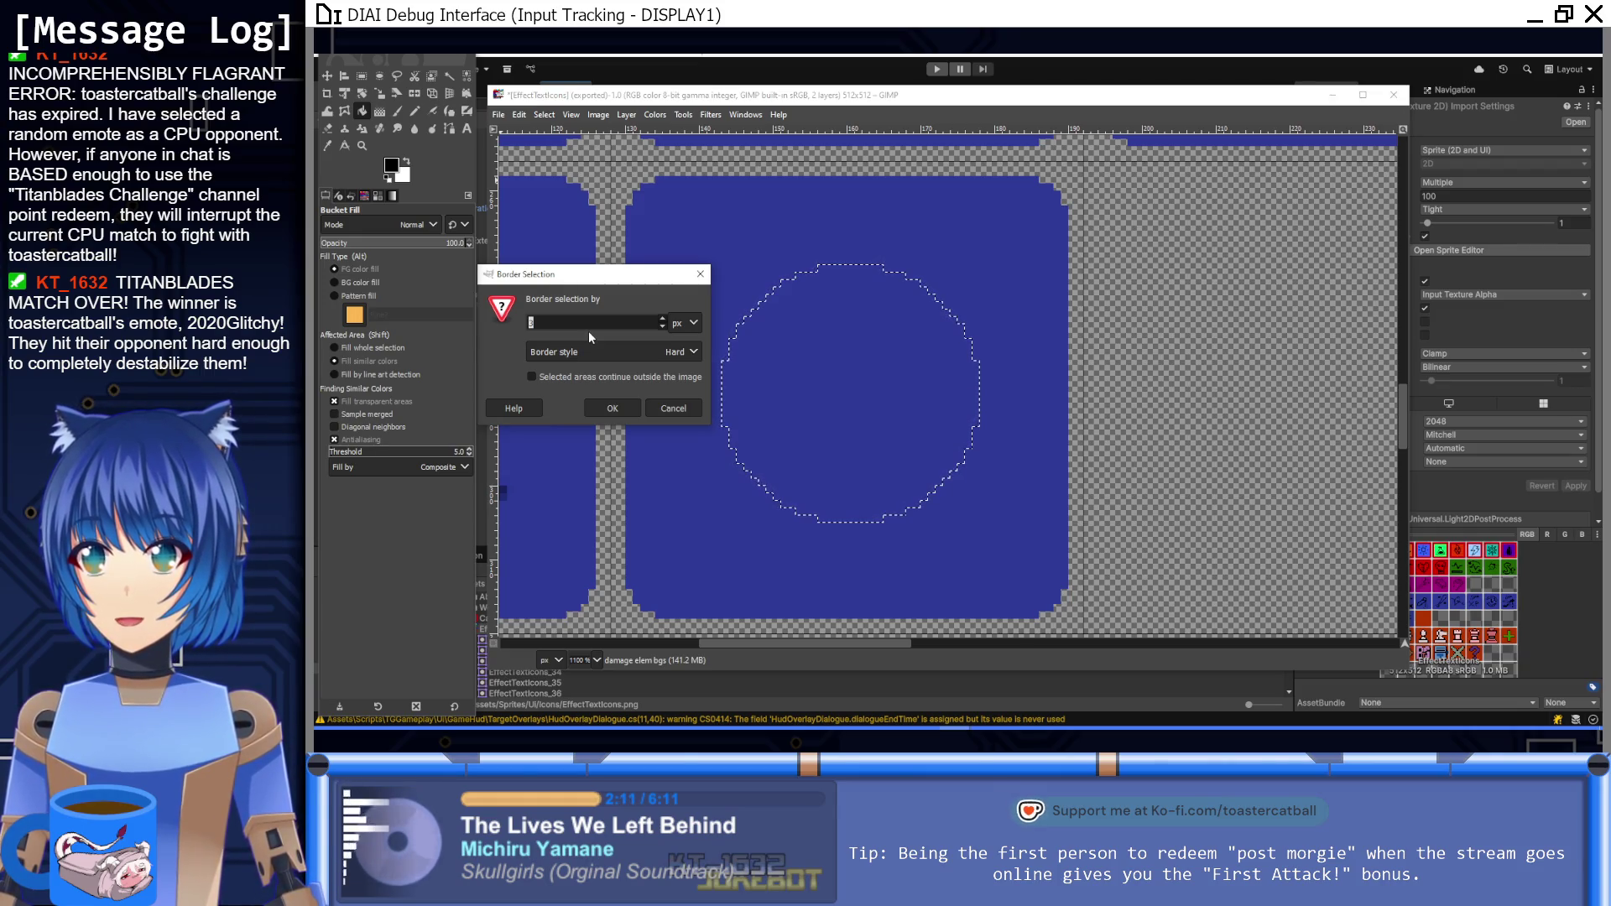
type("2")
left_click(680, 351)
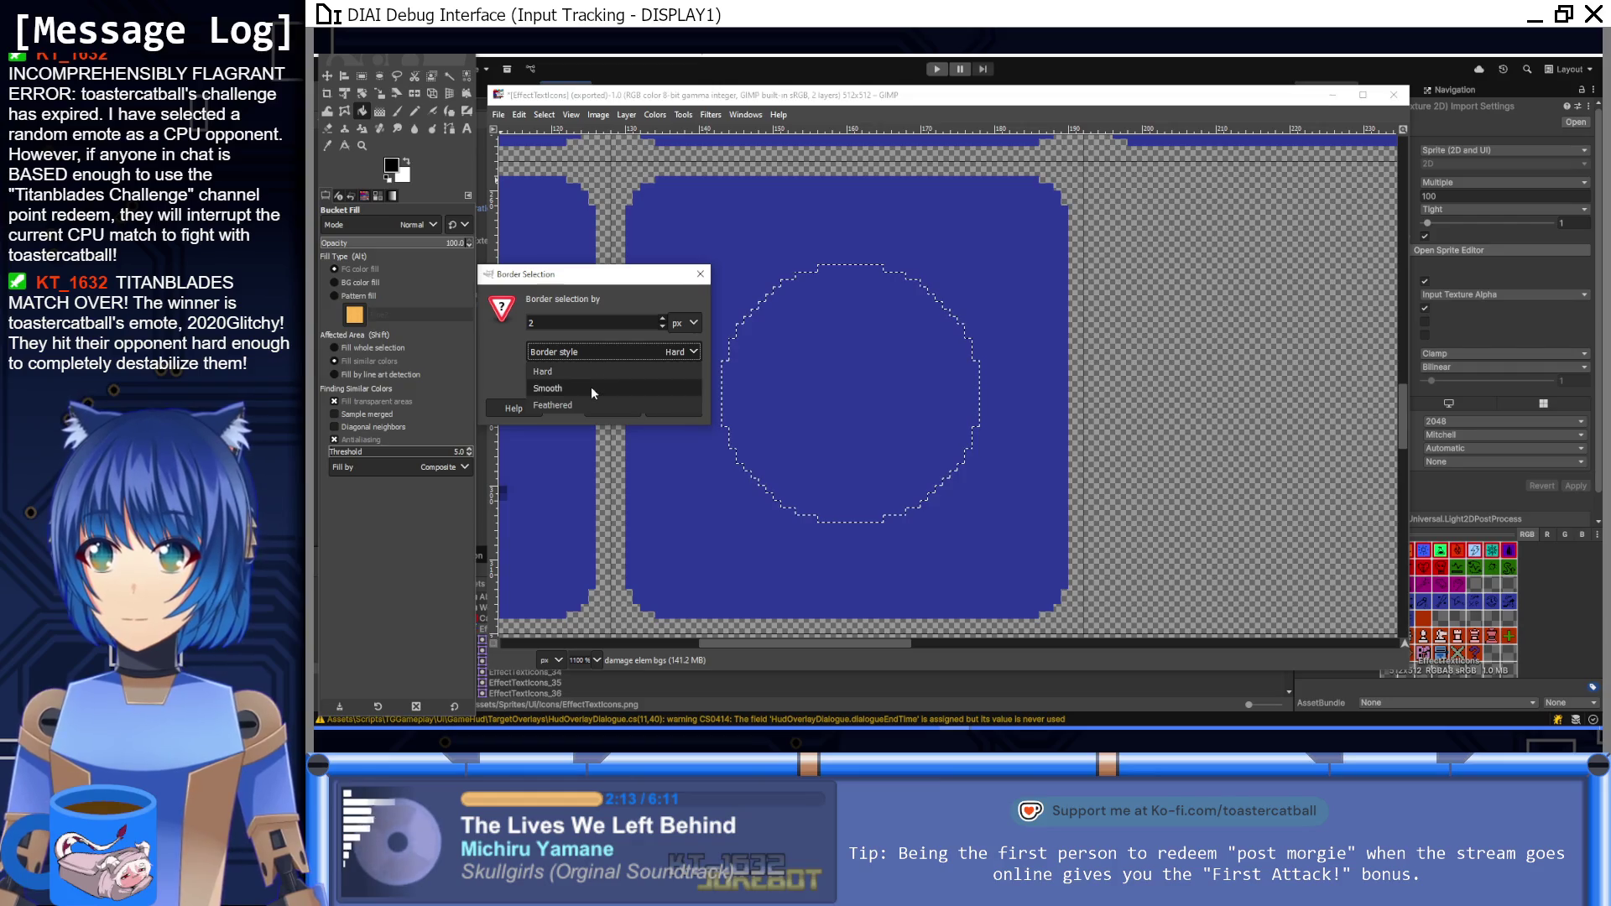
left_click(671, 370)
left_click(613, 409)
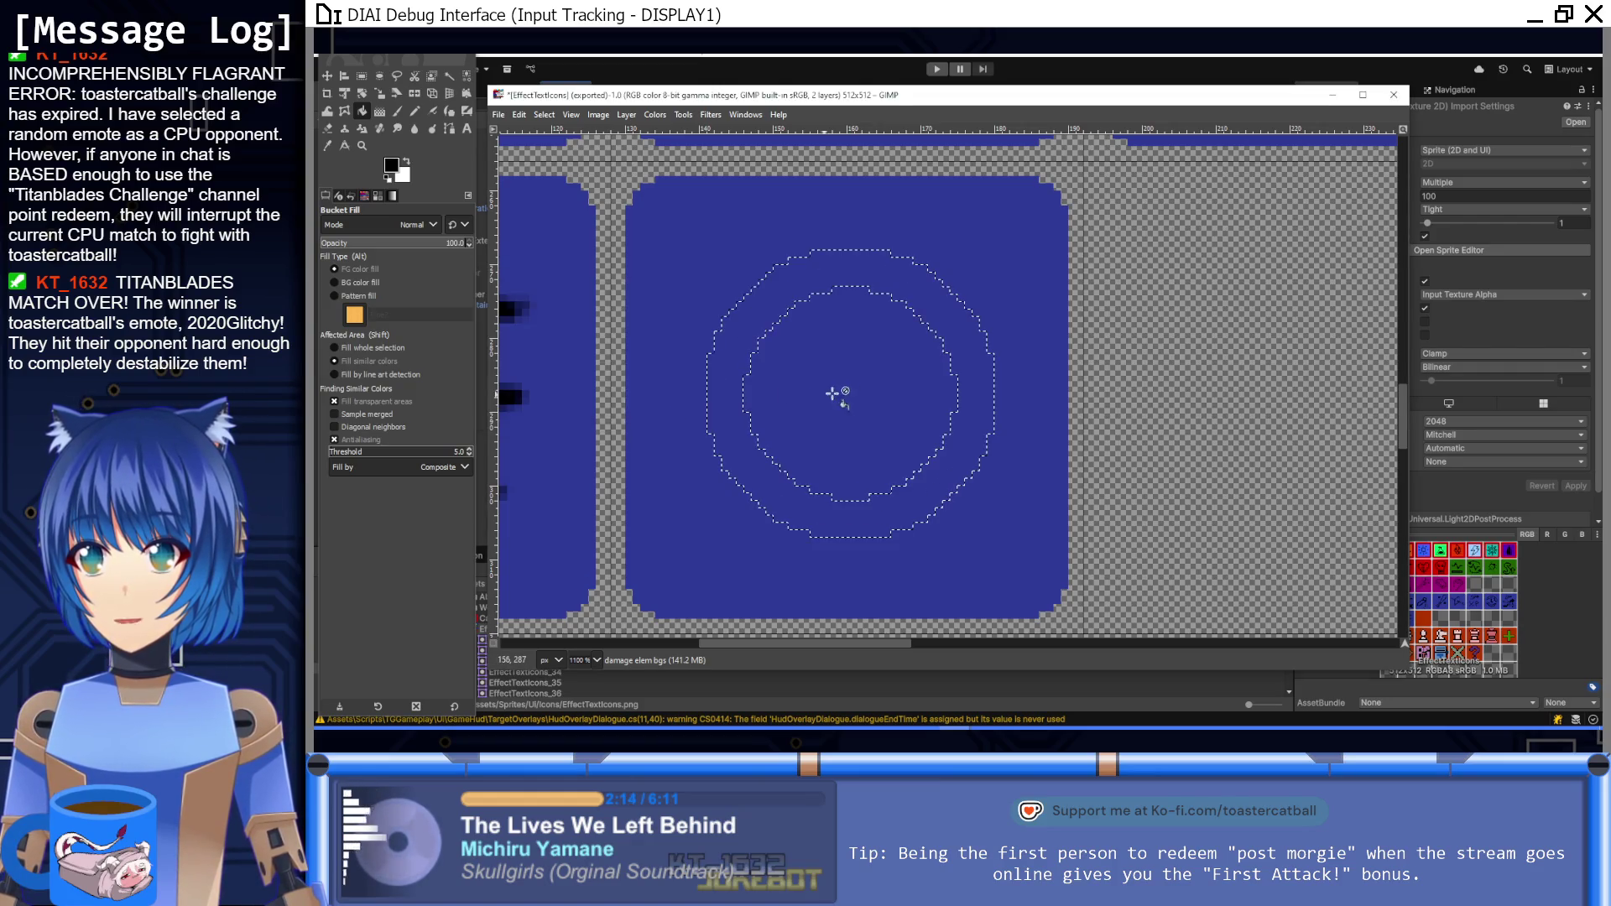
left_click(875, 393)
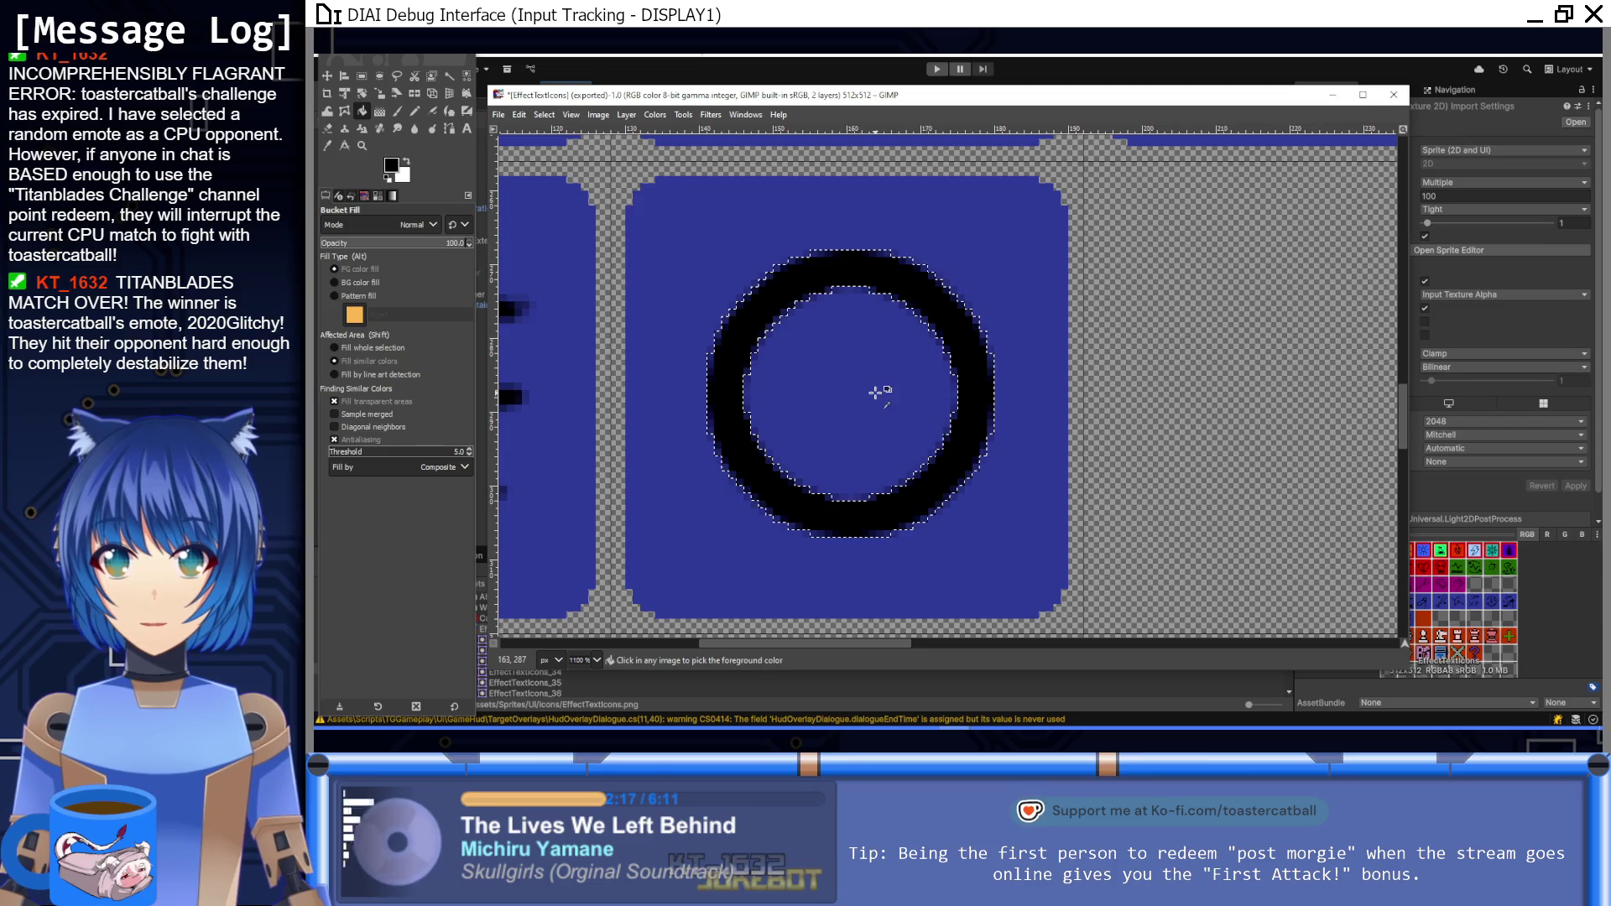
Step: Undo the fill and shrink the ring selection by 1 pixel
key("ctrl+z")
left_click(545, 114)
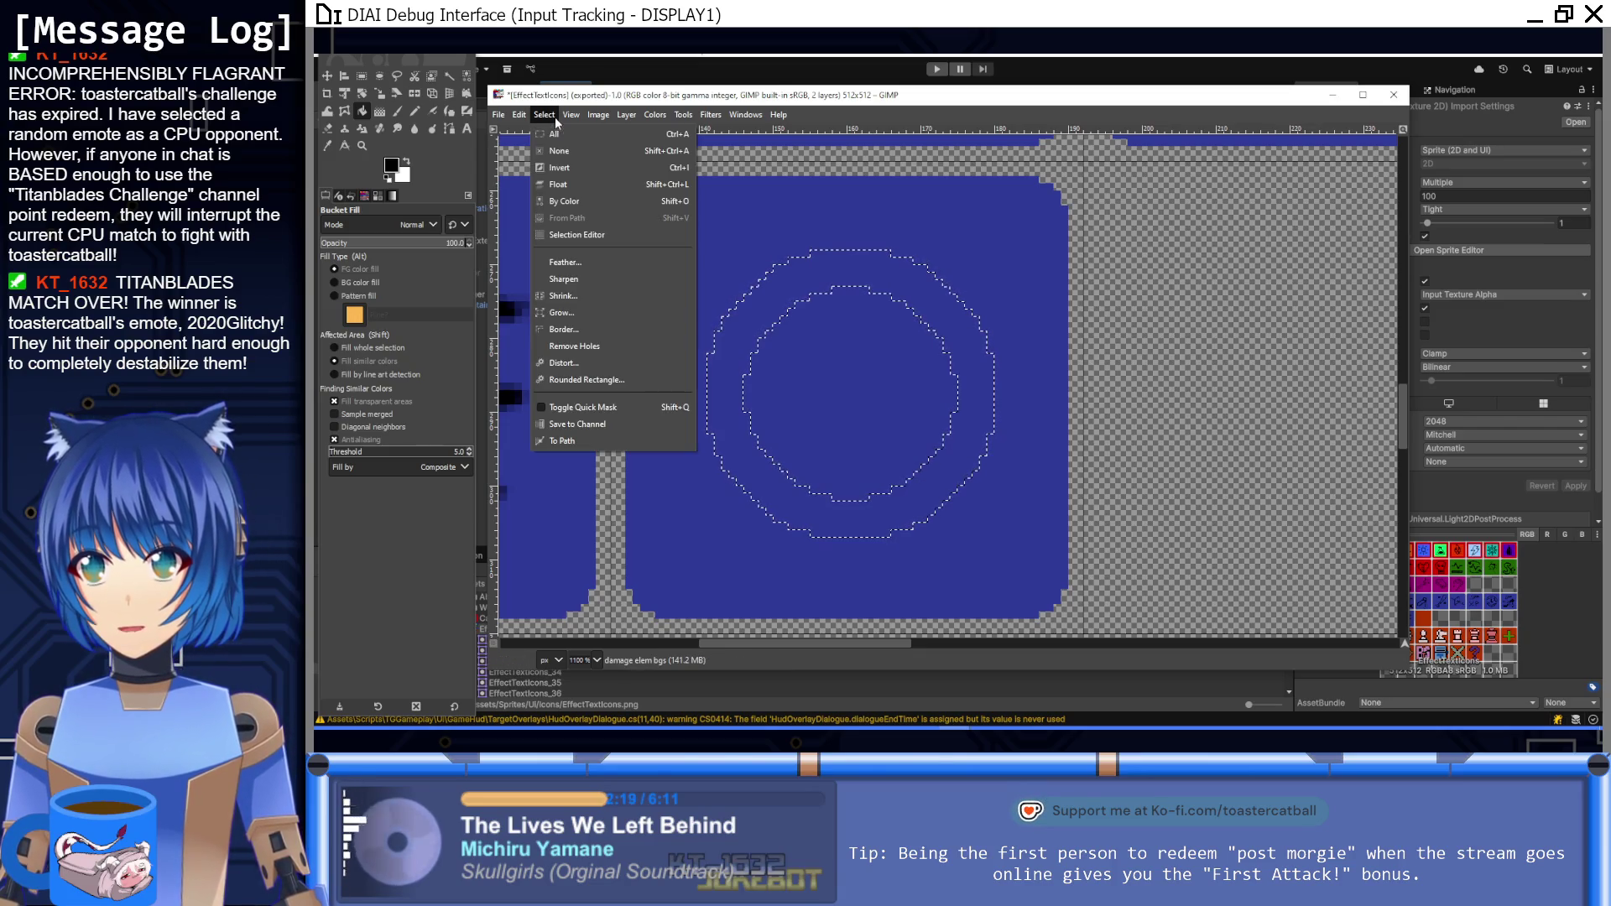
left_click(567, 300)
type("1")
key("Return")
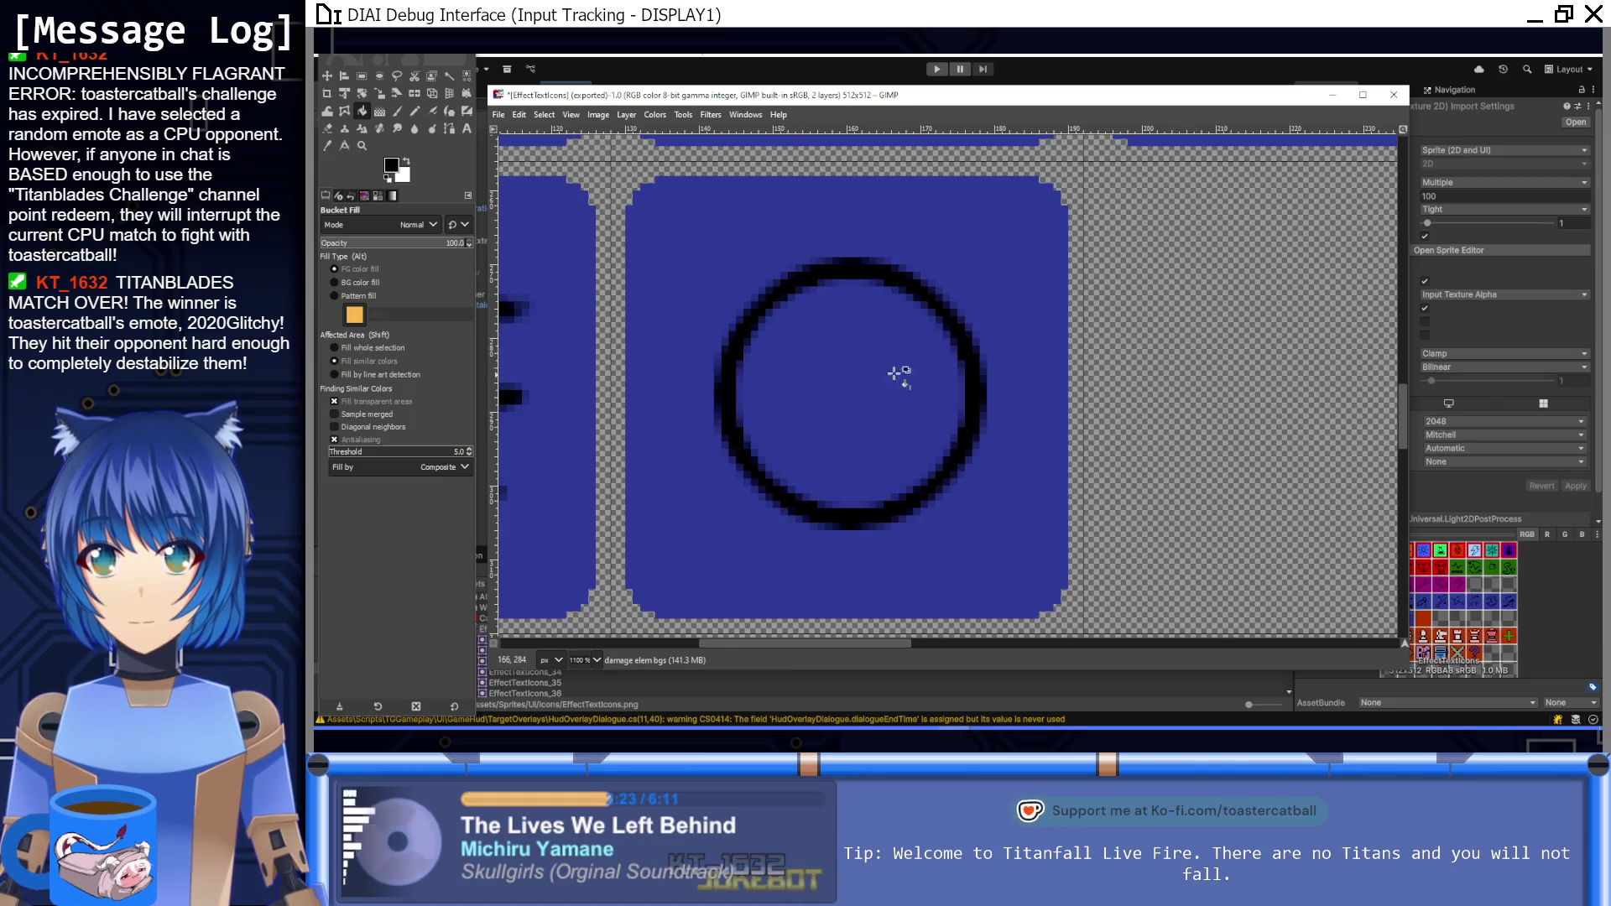
left_click(403, 113)
Step: Paint straight tick marks on the ring's top, left, bottom and right sides, then return to Unity
key("shift")
left_click(847, 298, "shift")
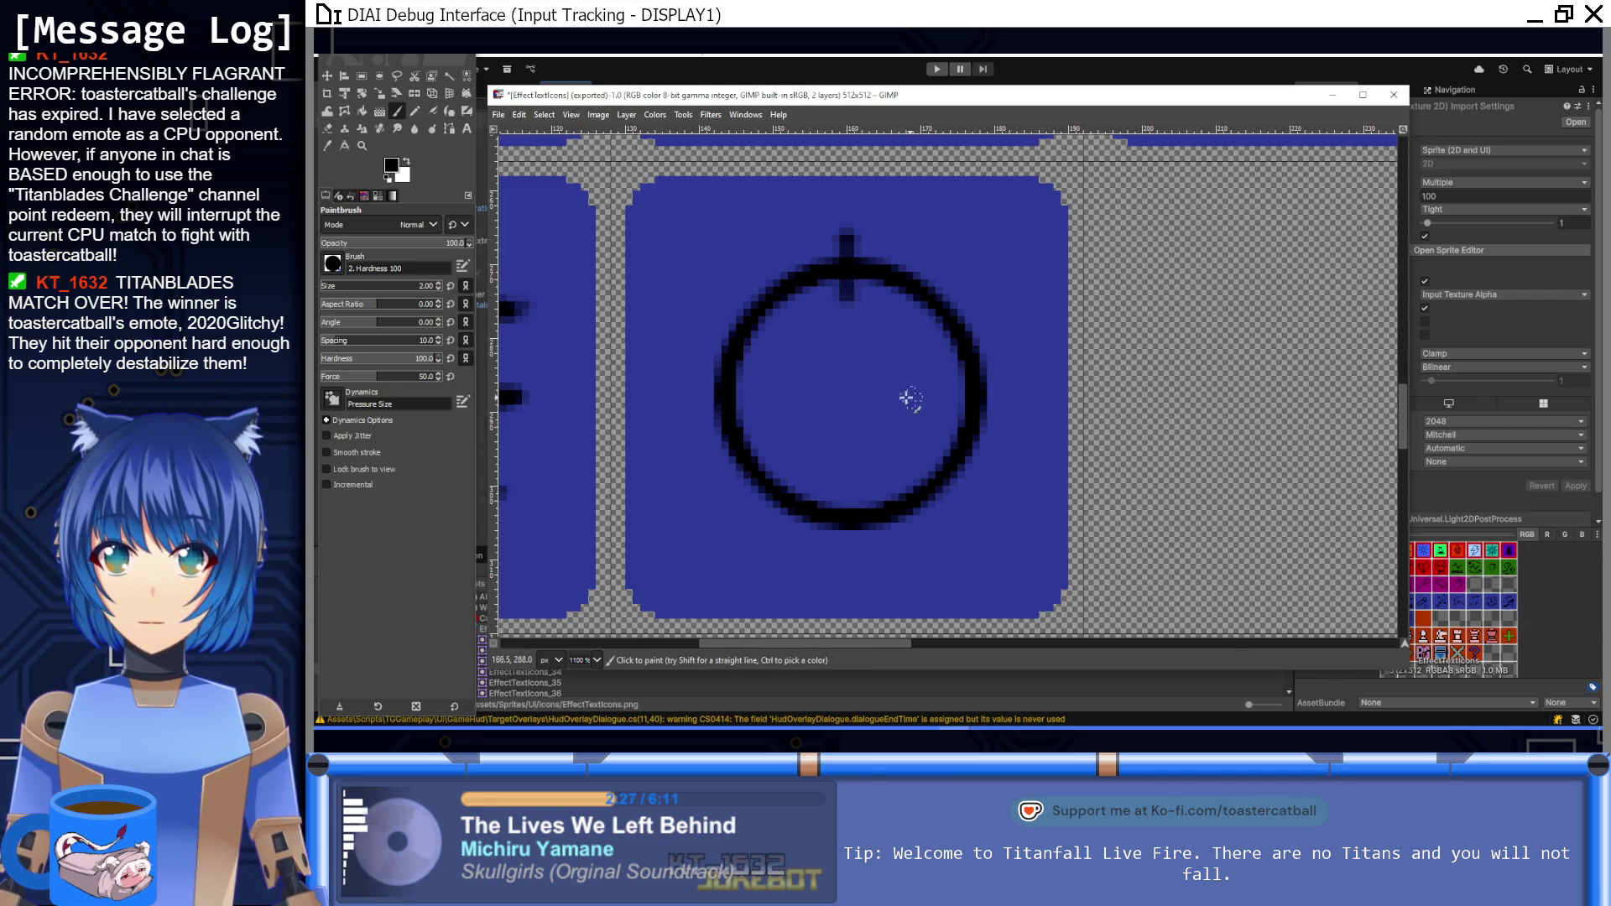
left_click(684, 393)
left_click(764, 394, "shift")
left_click(852, 493)
key("shift")
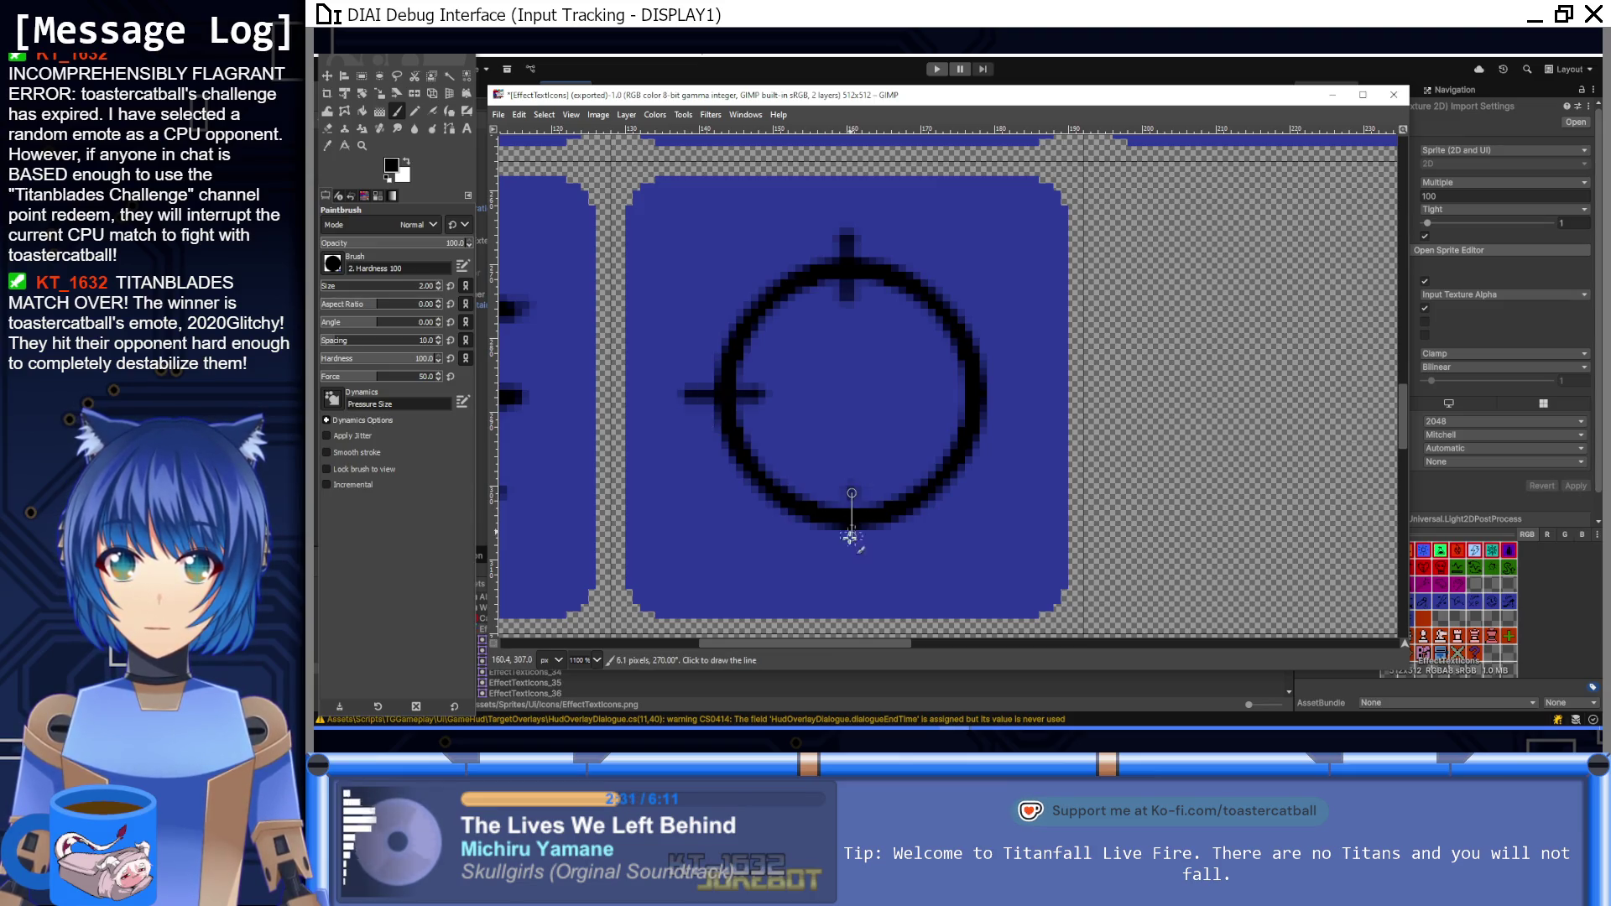
left_click(852, 559, "shift")
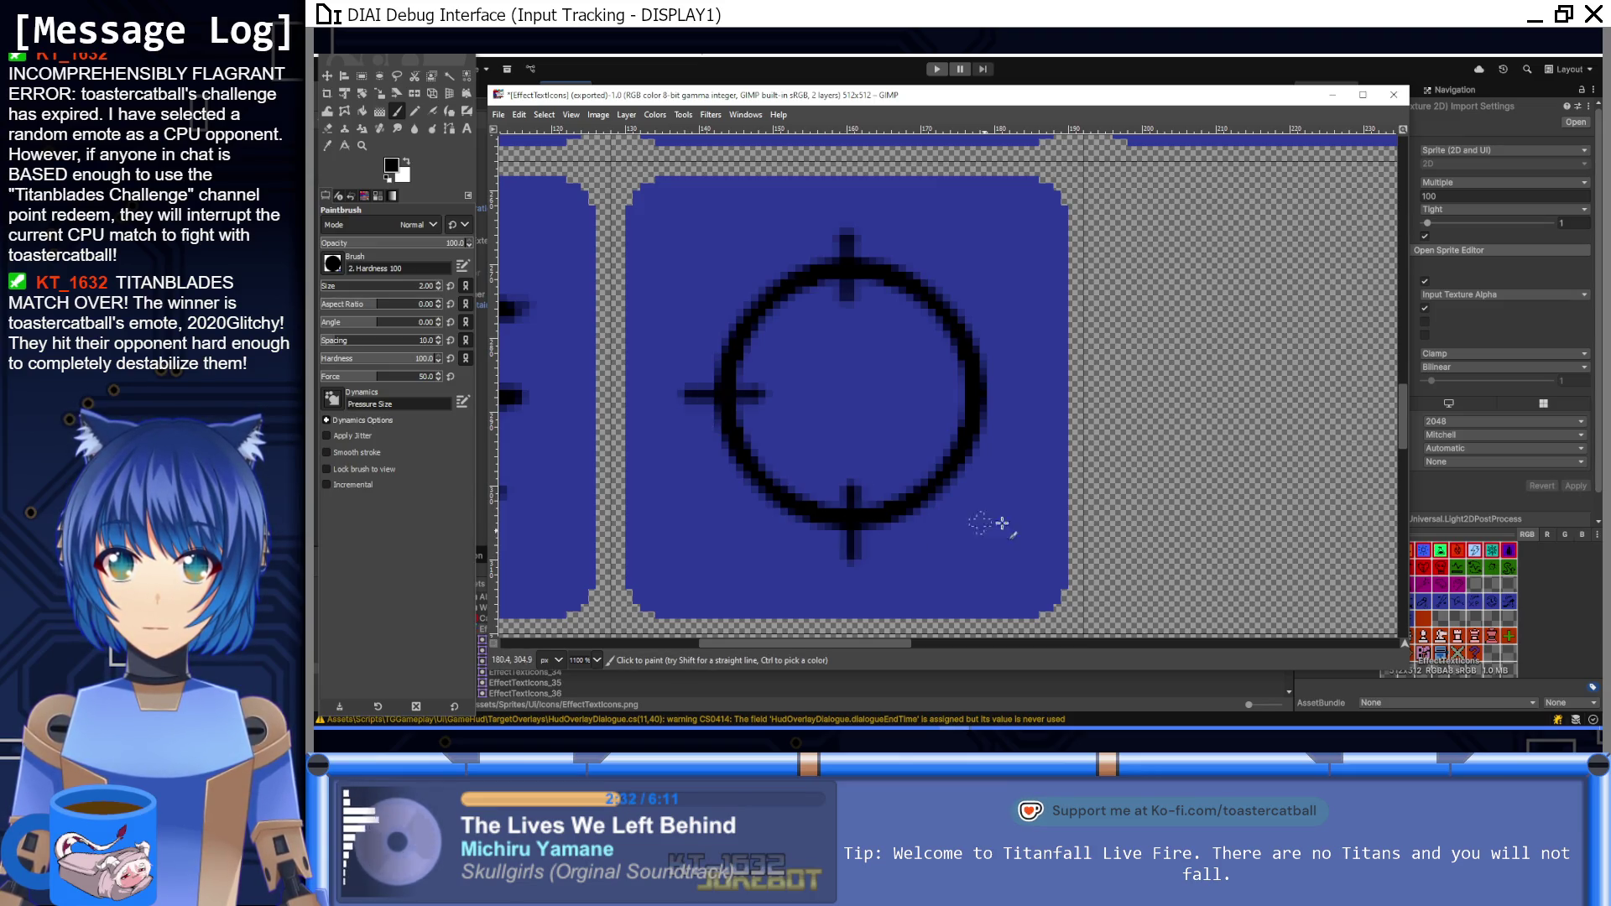
left_click(947, 398)
left_click(1041, 397, "shift")
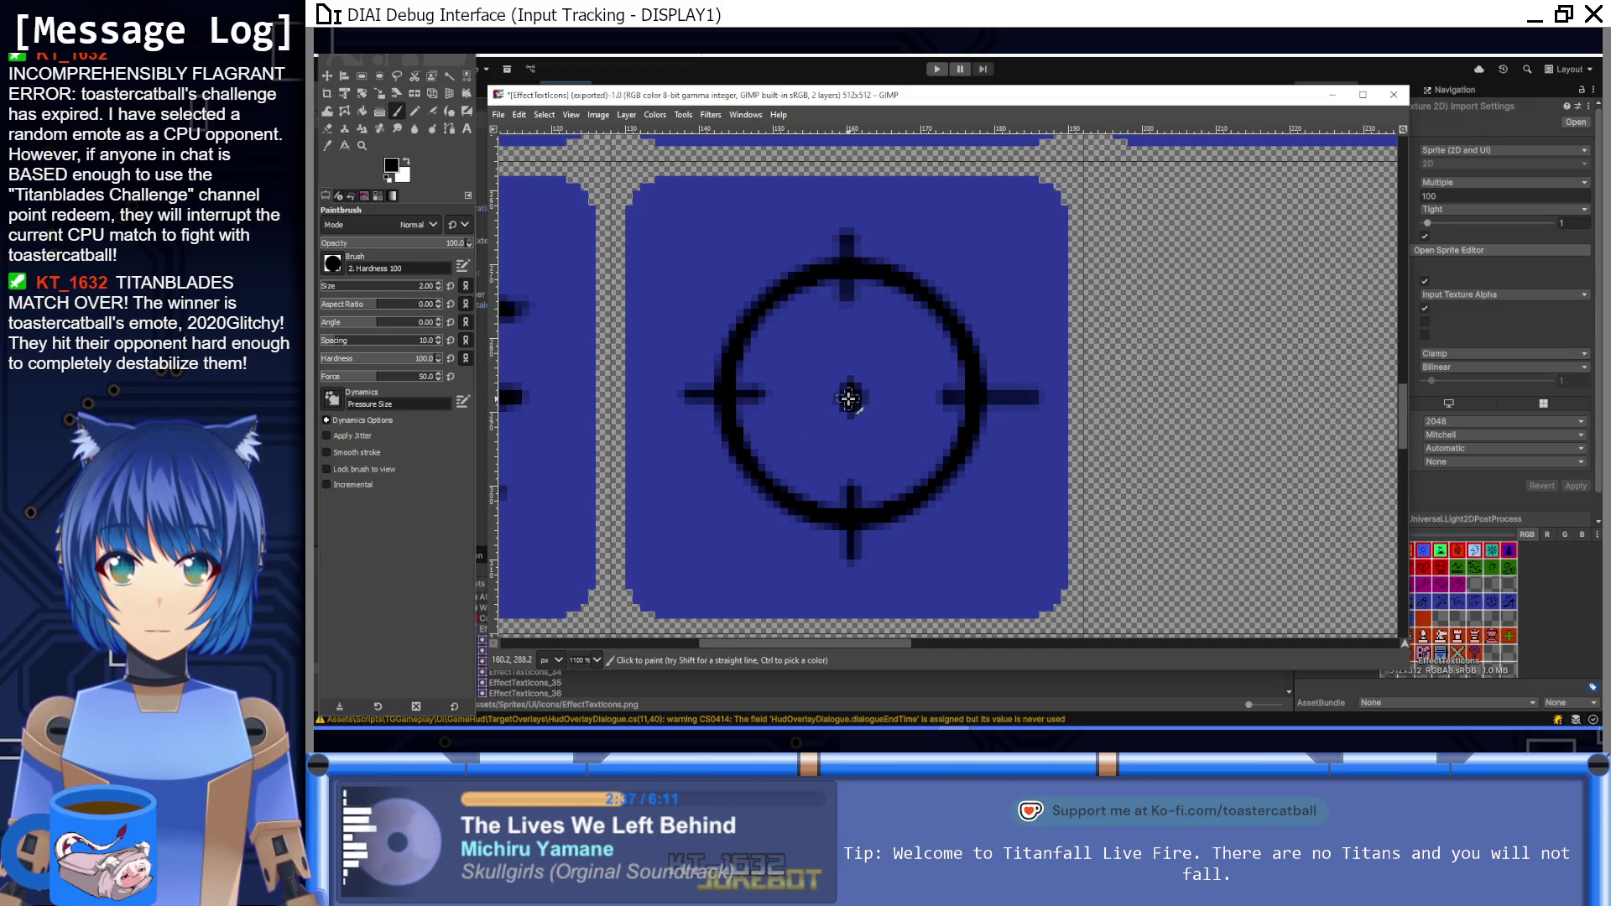
key("alt+Tab")
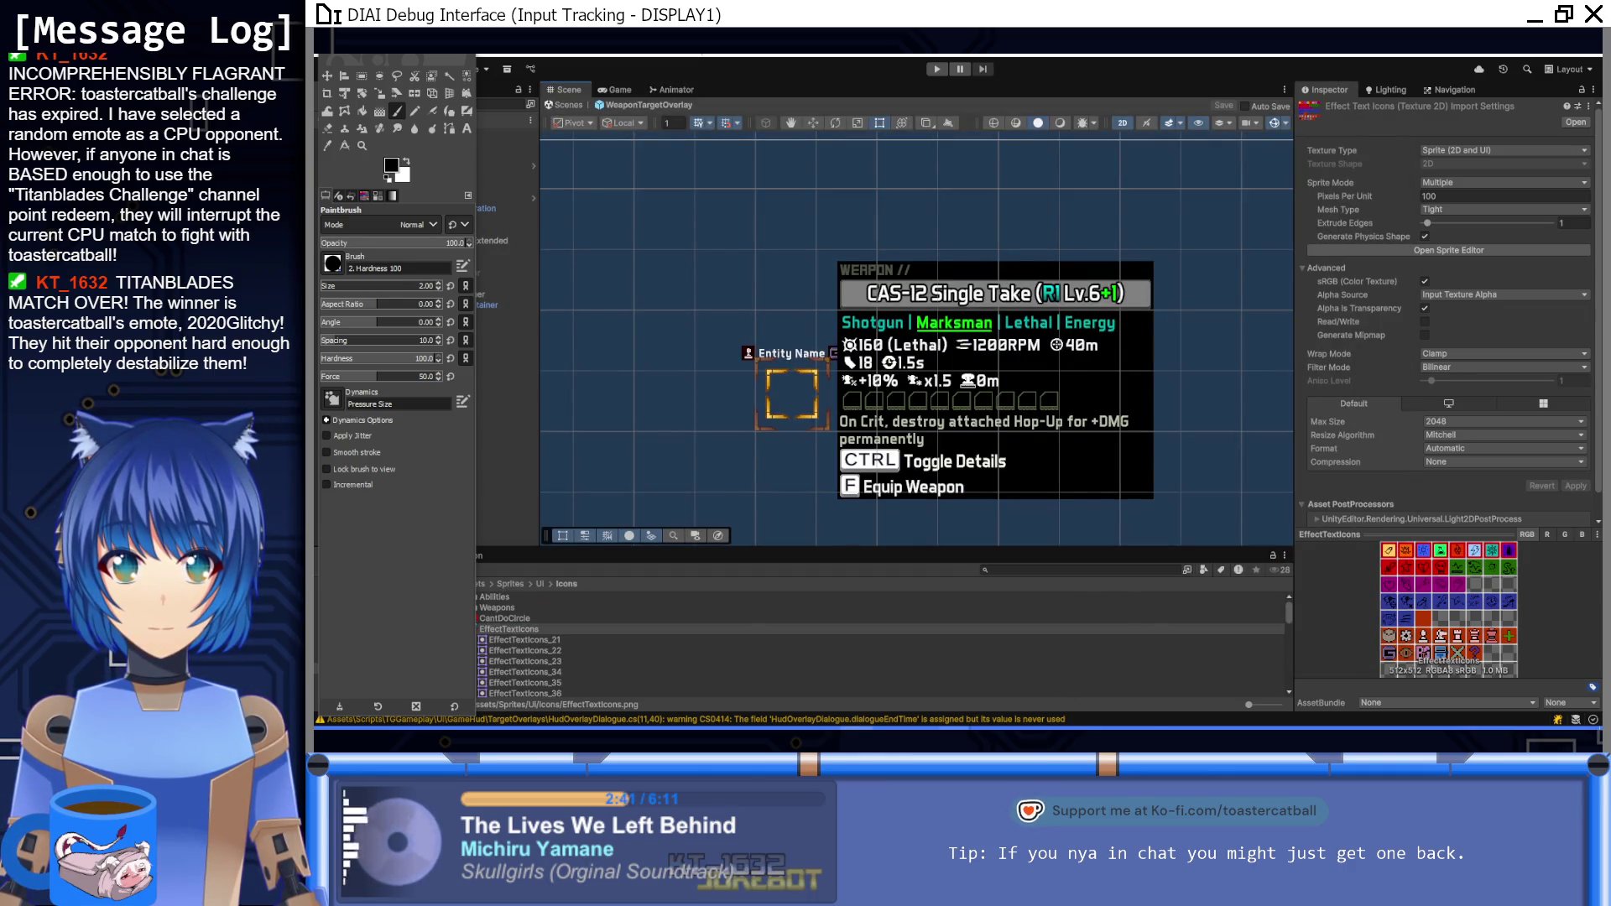
Step: Back in GIMP, undo the last ticks and paint the upright line through the centre
key("alt+Tab")
key("ctrl")
key("ctrl+z")
key("ctrl+z")
key("ctrl+z")
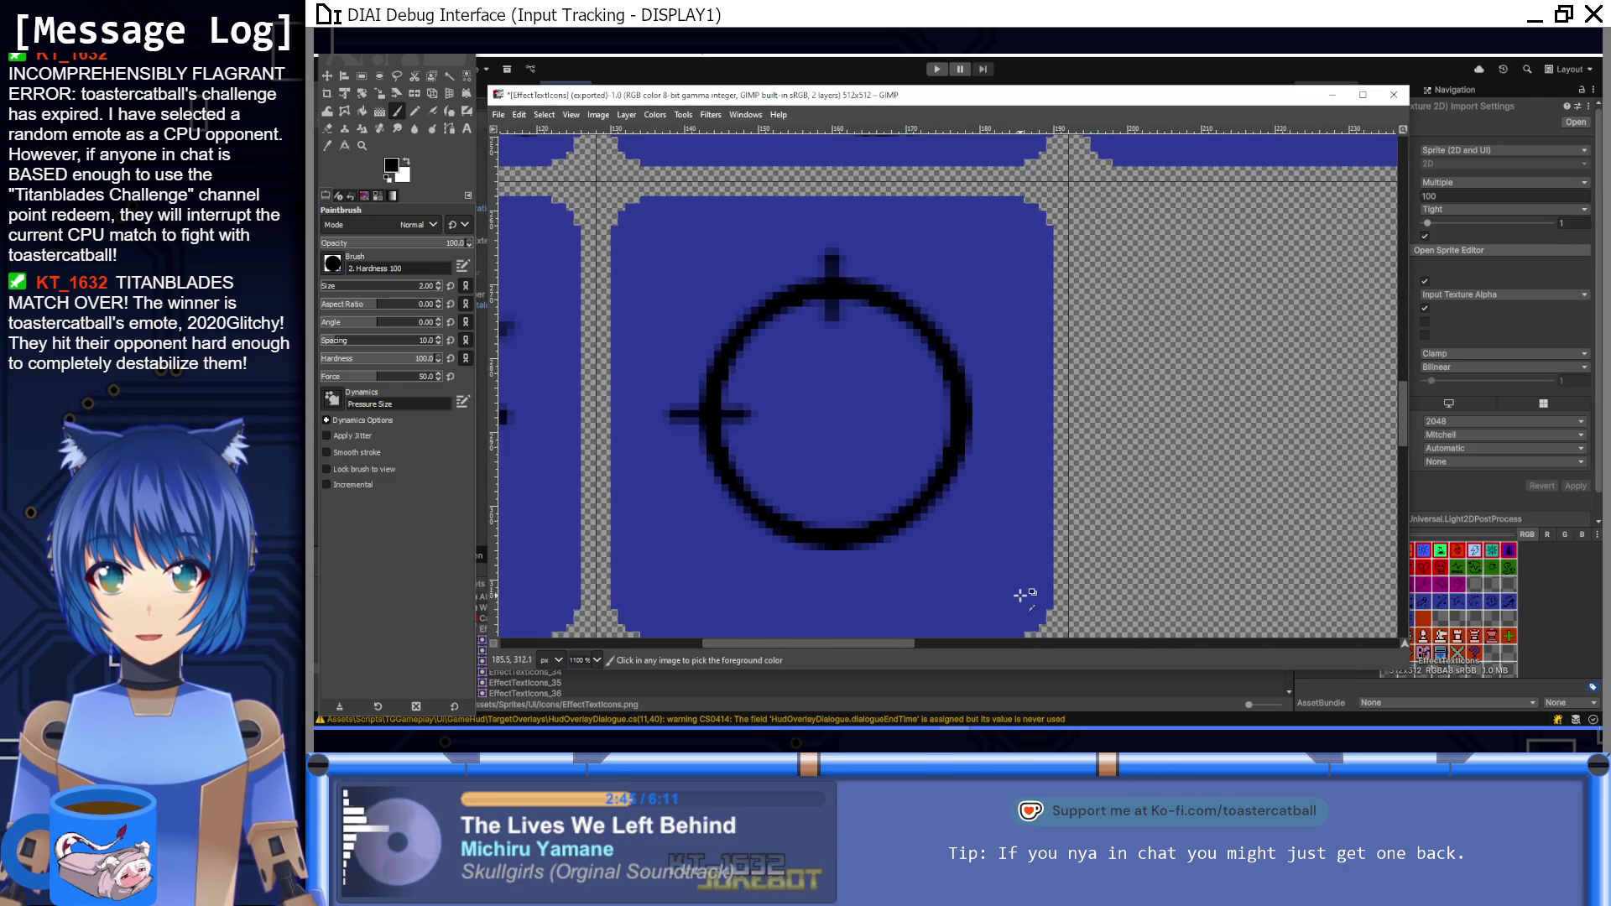
key("ctrl+z")
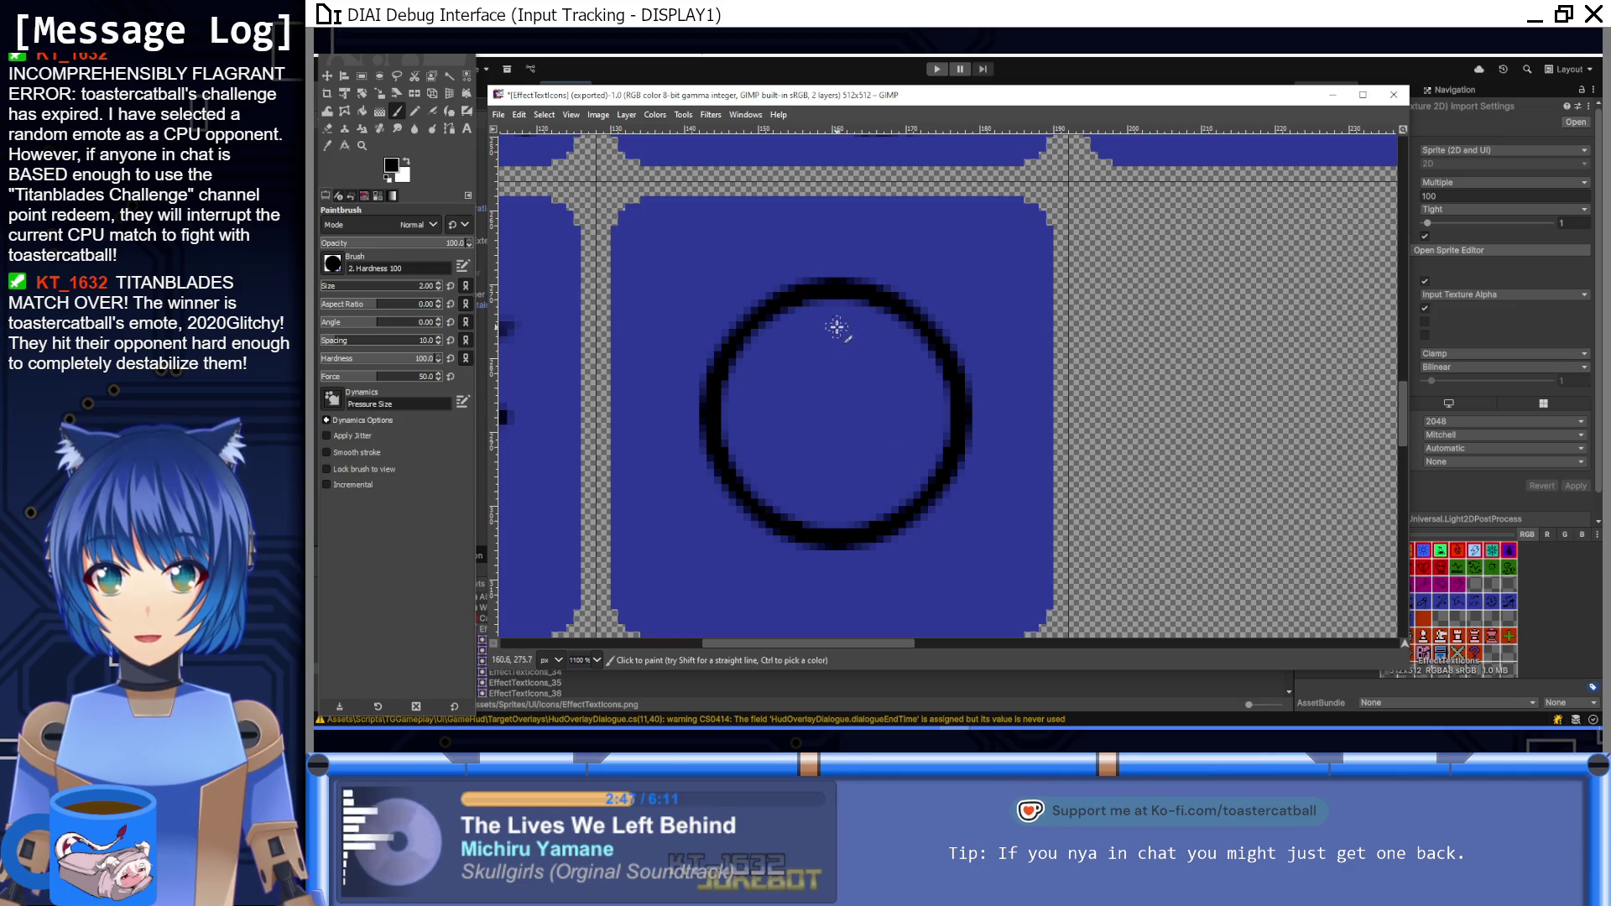
left_click(835, 376, "shift")
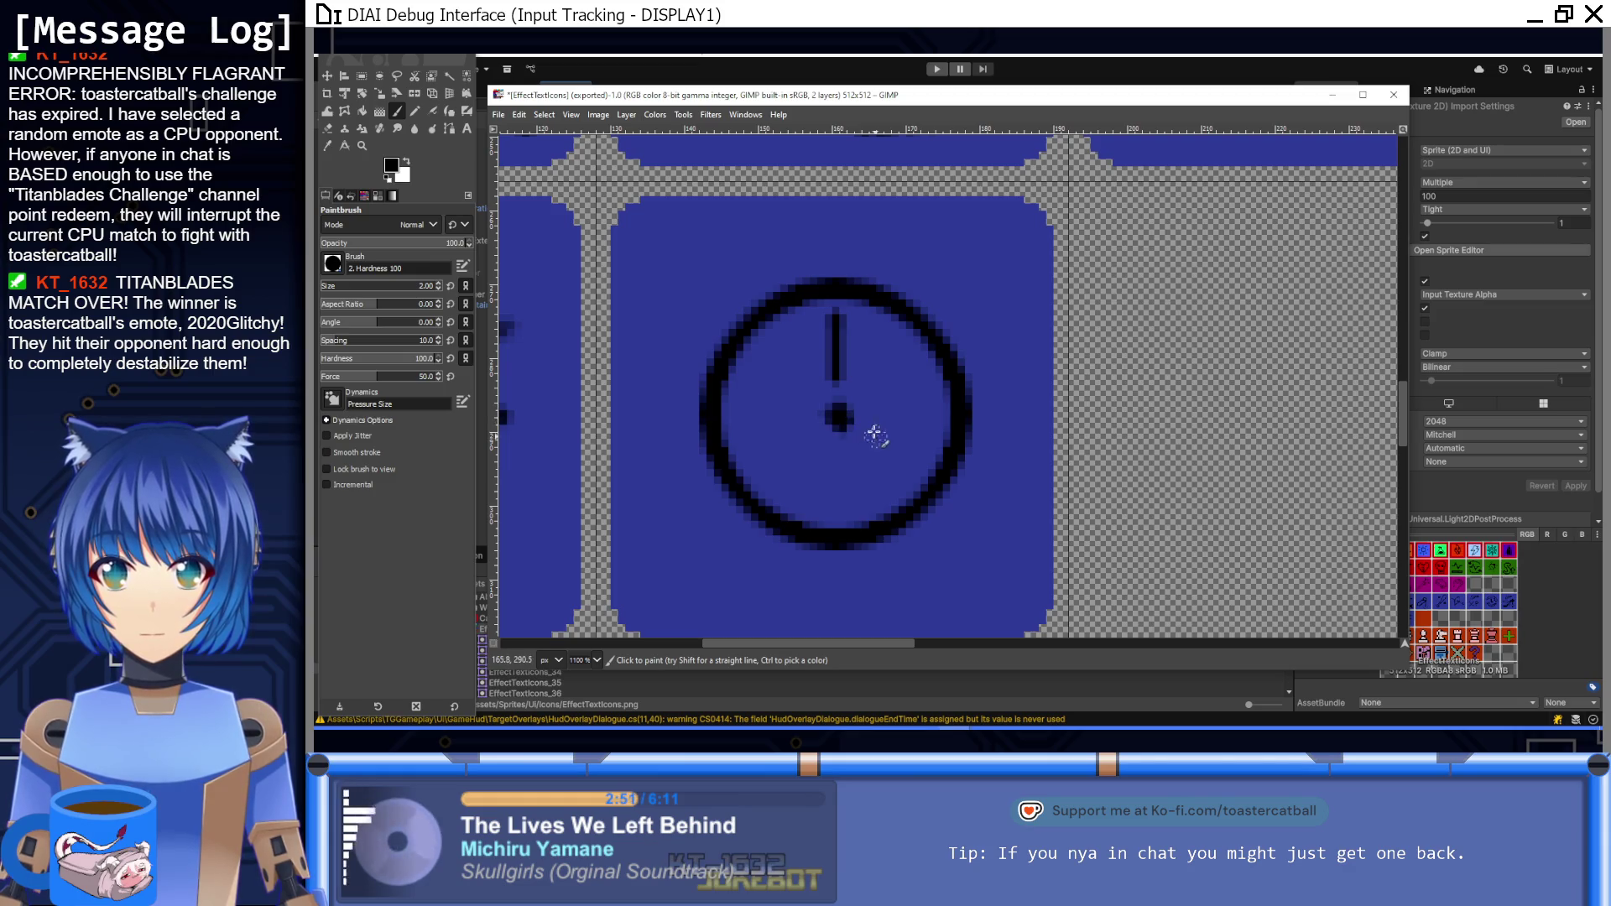
left_click(866, 414)
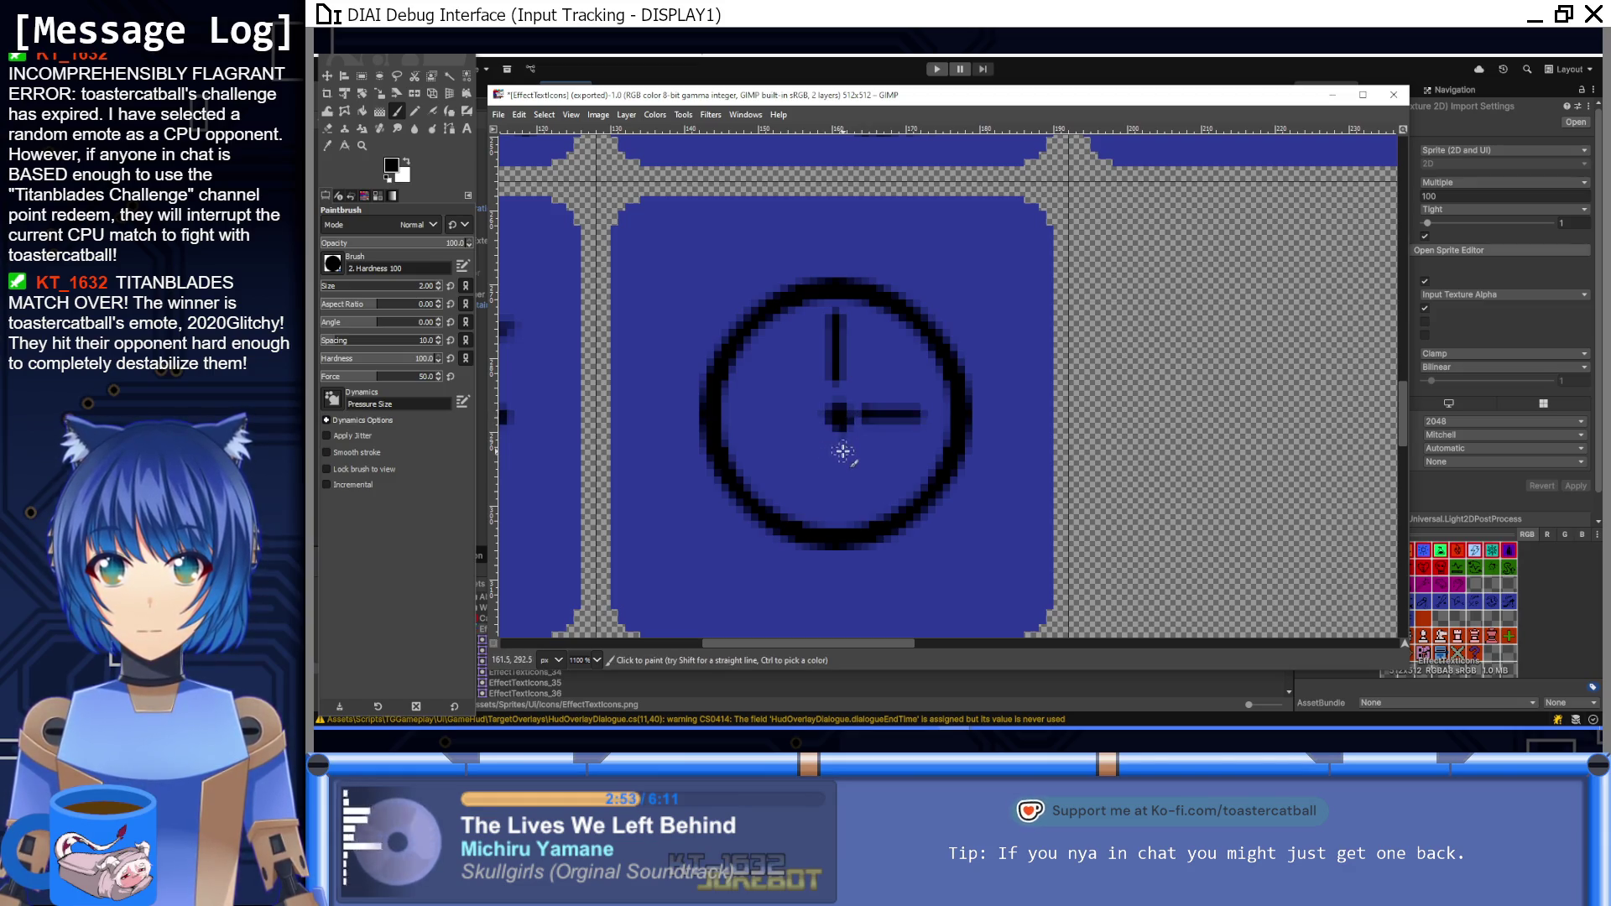
key("ctrl+z")
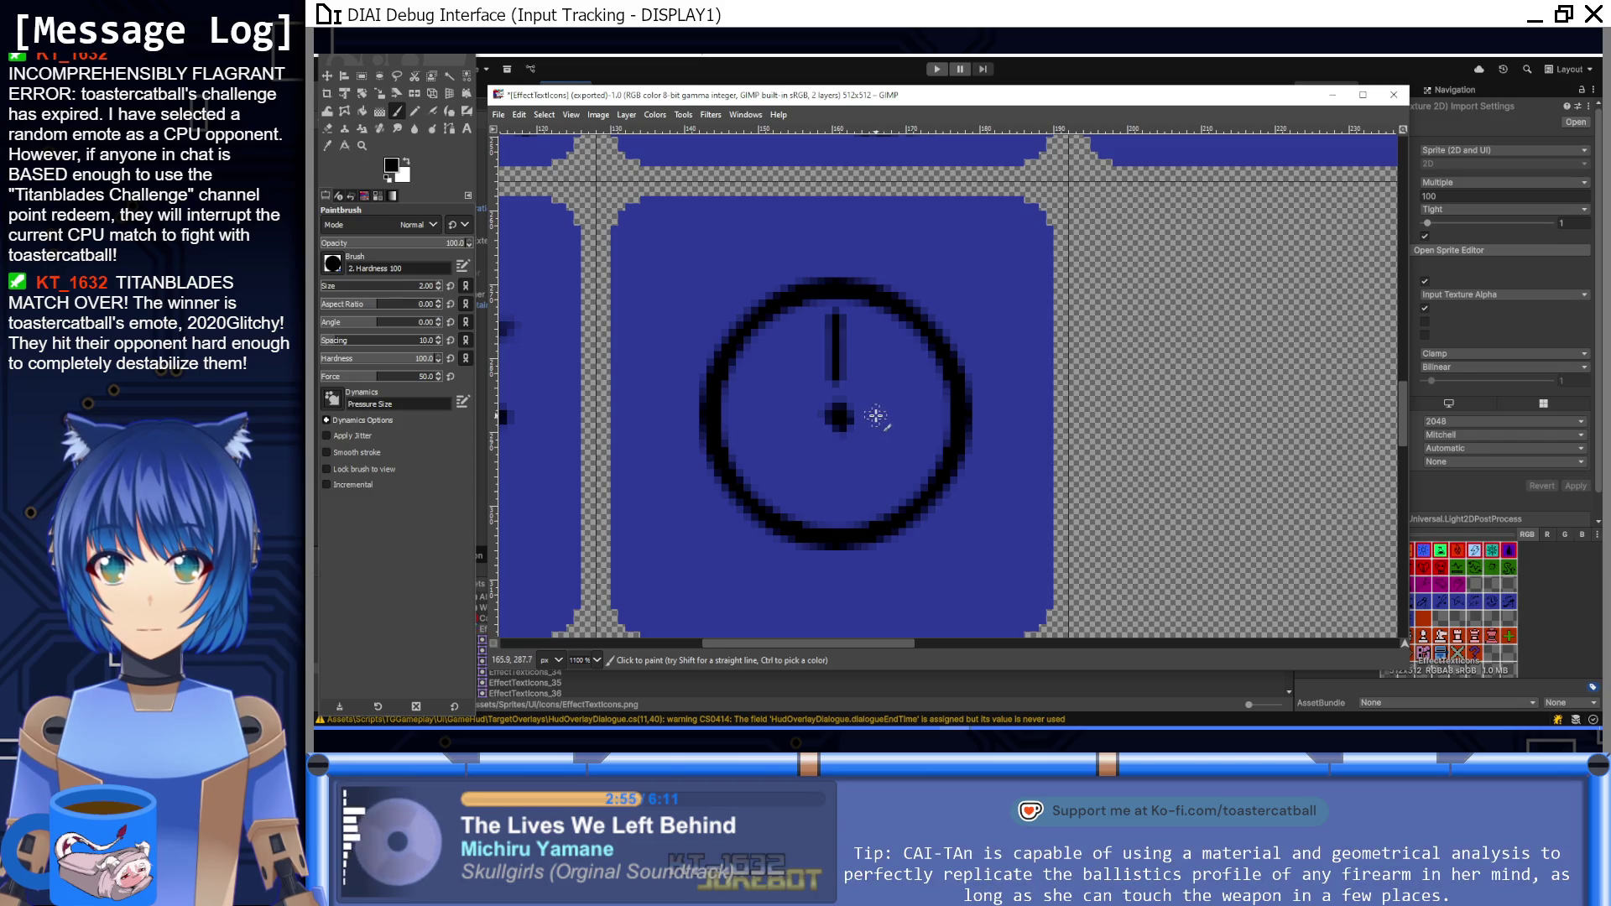
Step: Paint the right, lower and left crosshair lines, then view the sheet at 100%
left_click(923, 416, "shift")
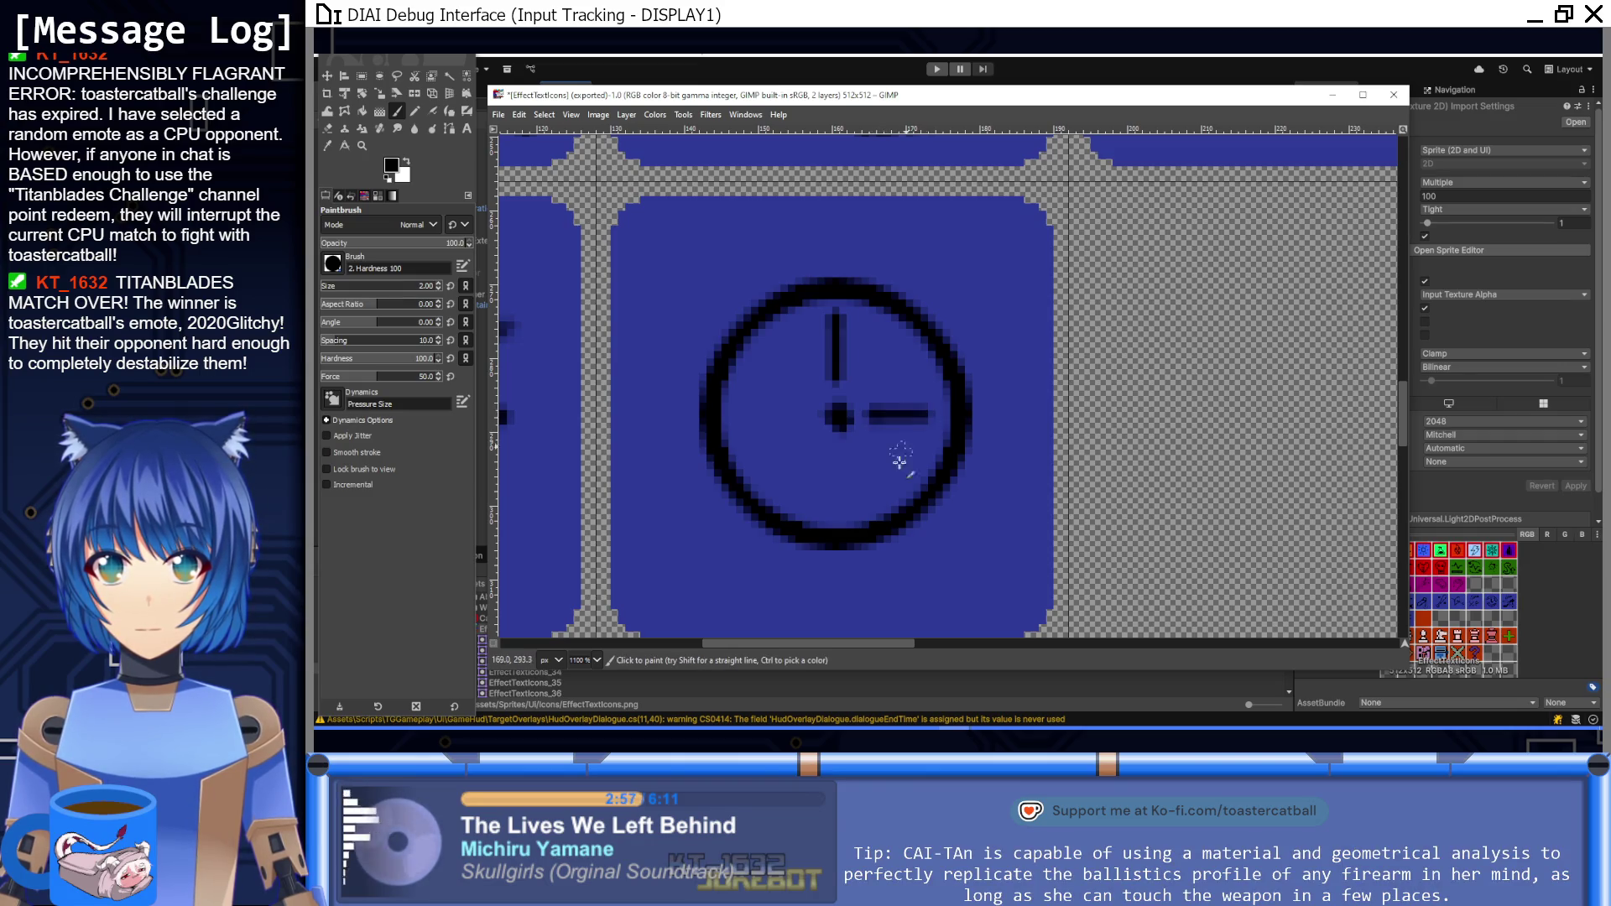
left_click(835, 456)
left_click(837, 510, "shift")
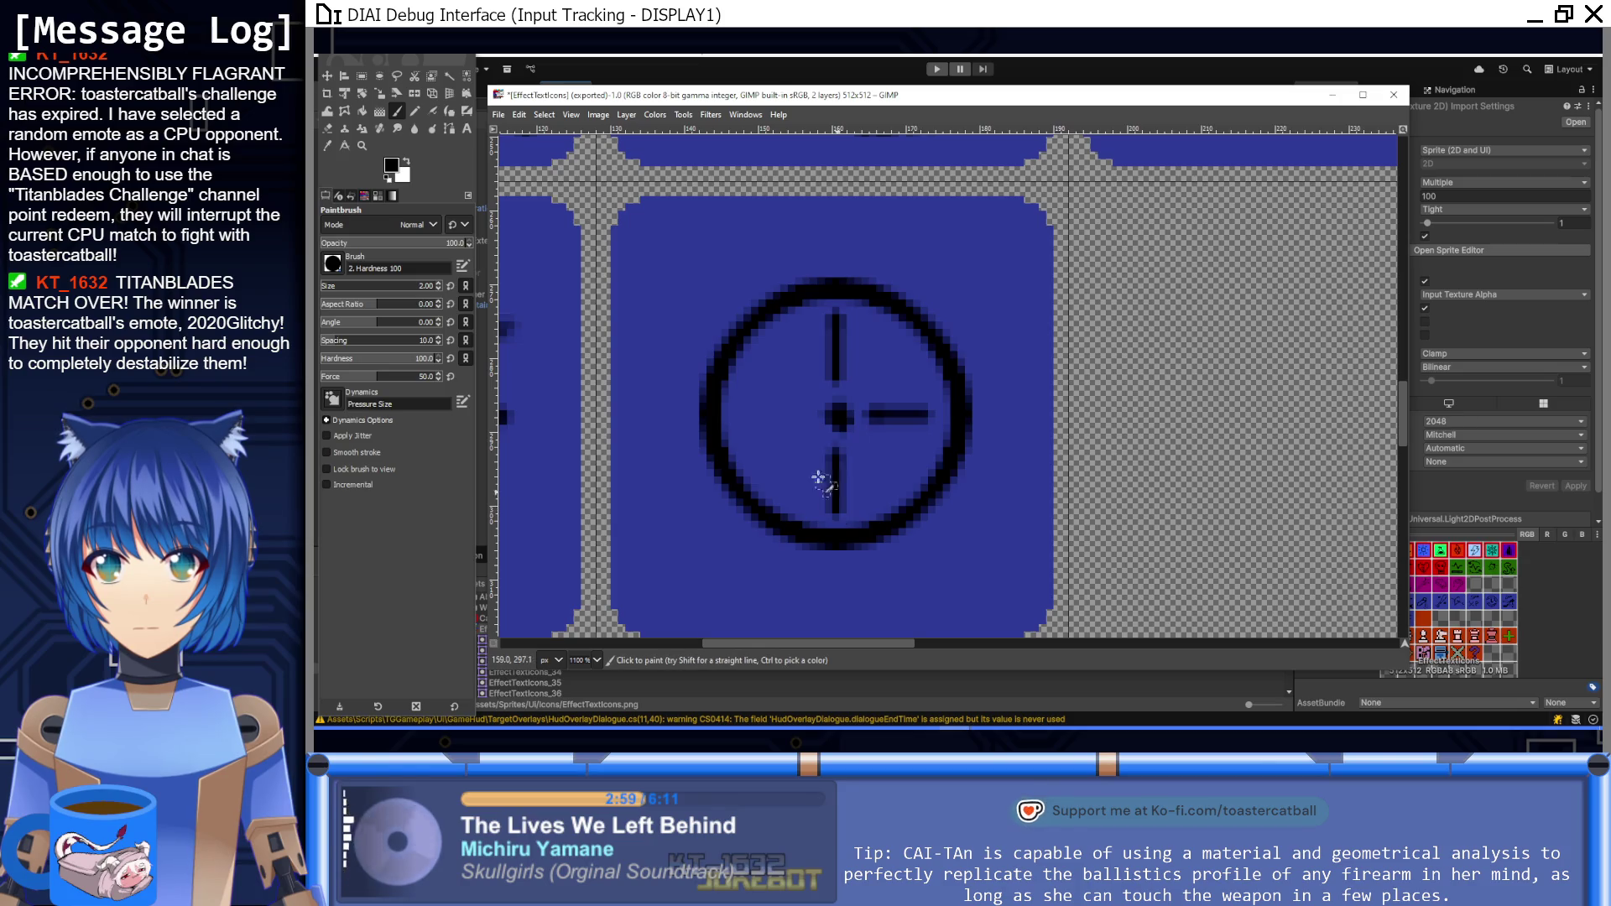
left_click(803, 414)
left_click(747, 414, "shift")
key("1")
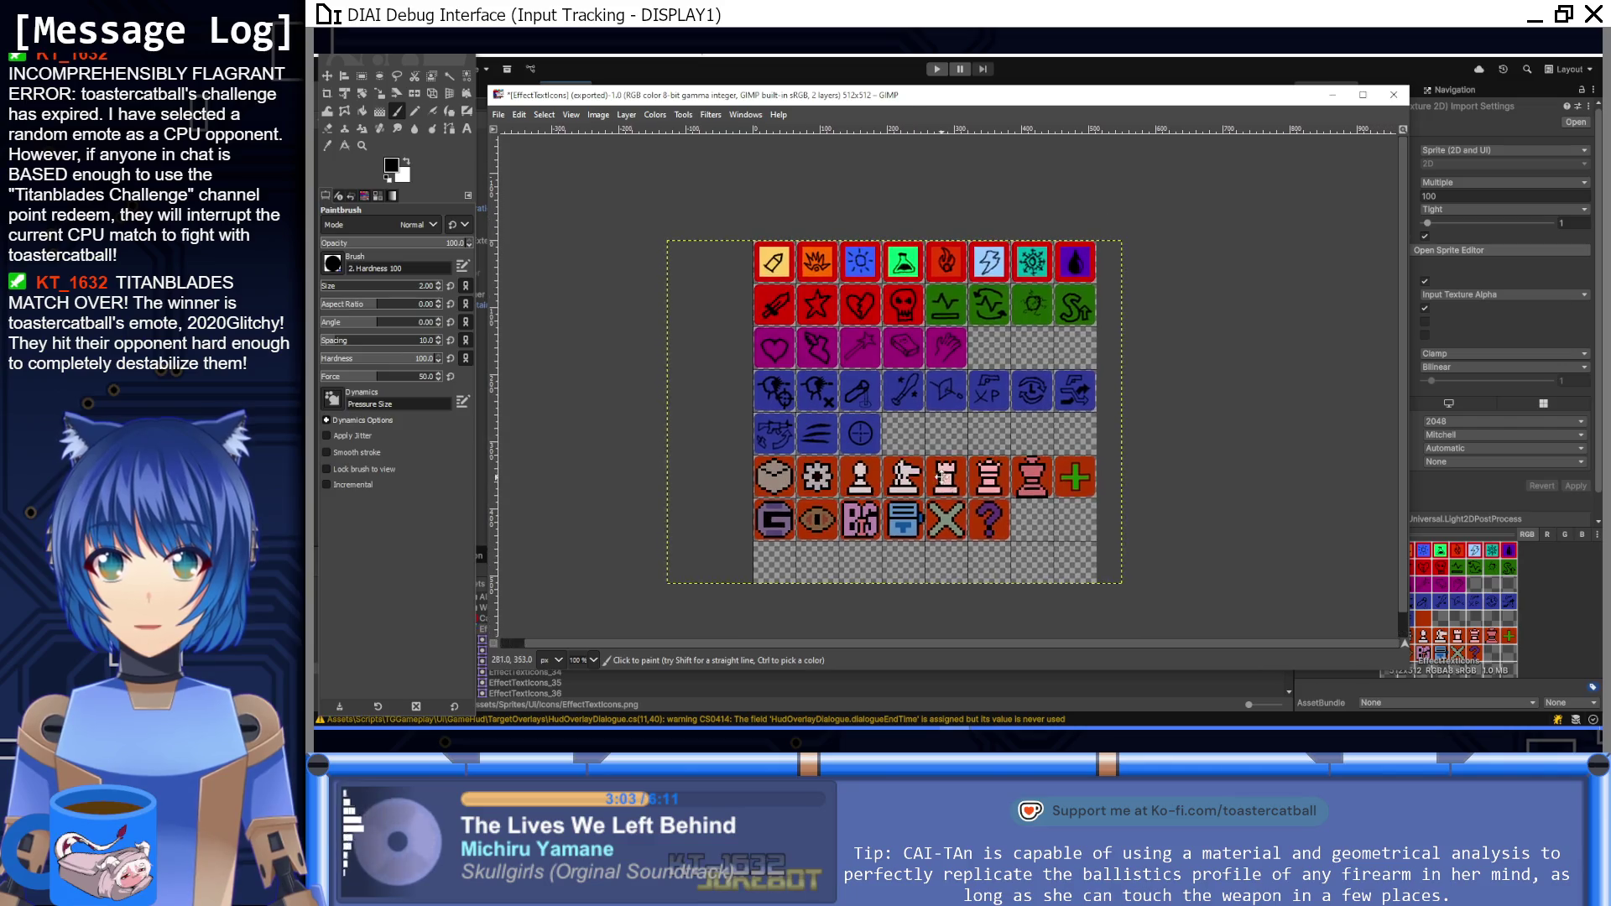
scroll(897, 408, "up", 5)
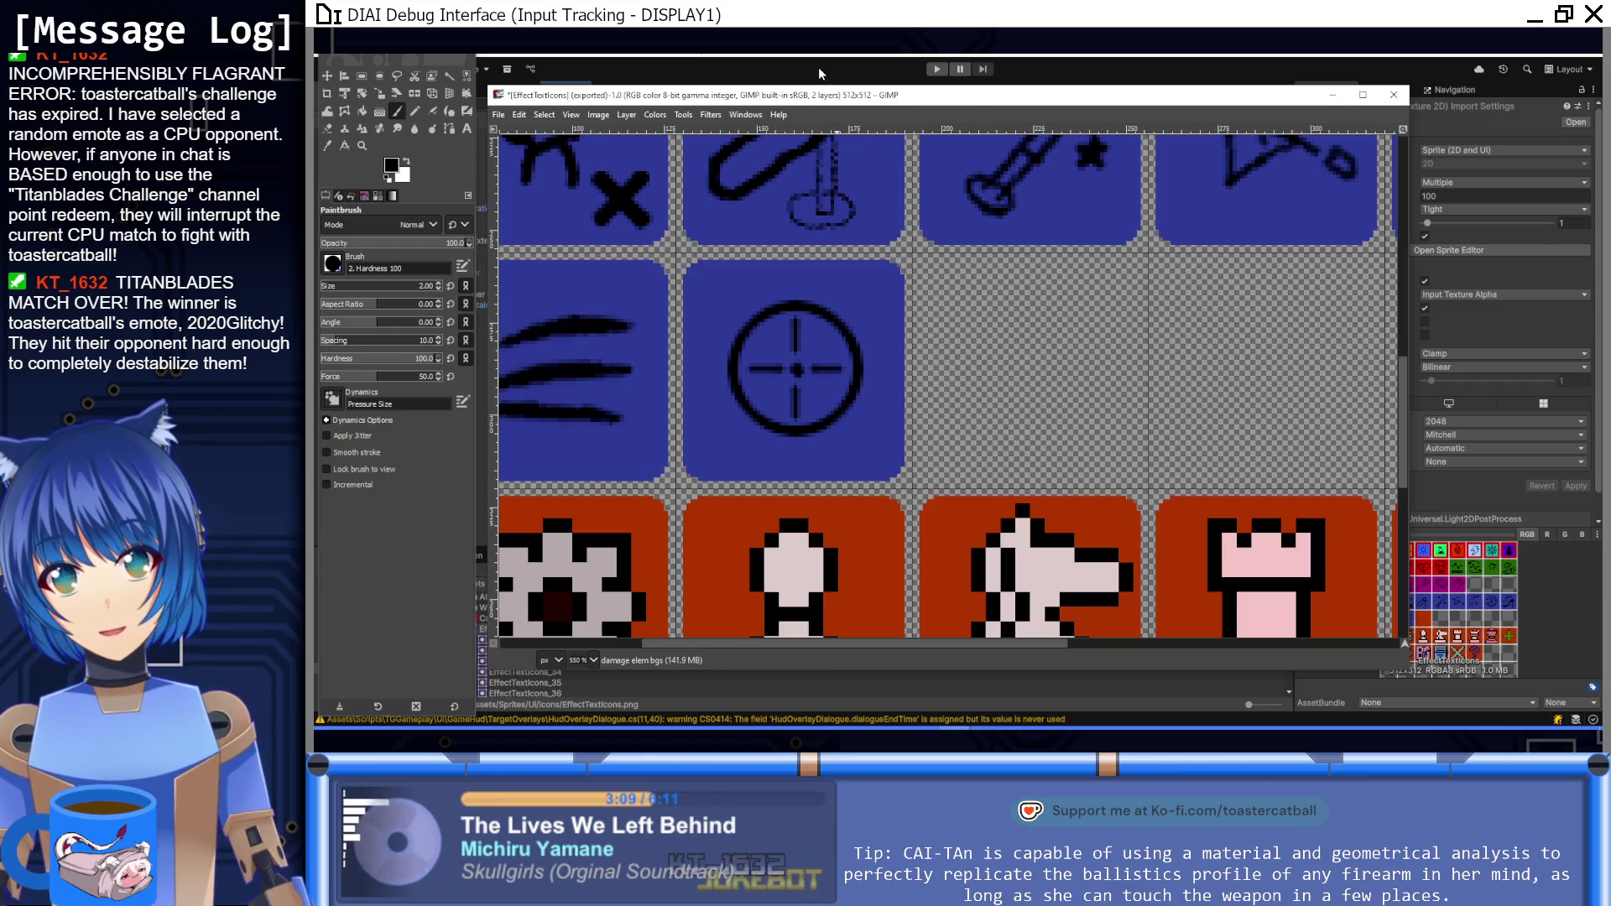
key("alt+Tab")
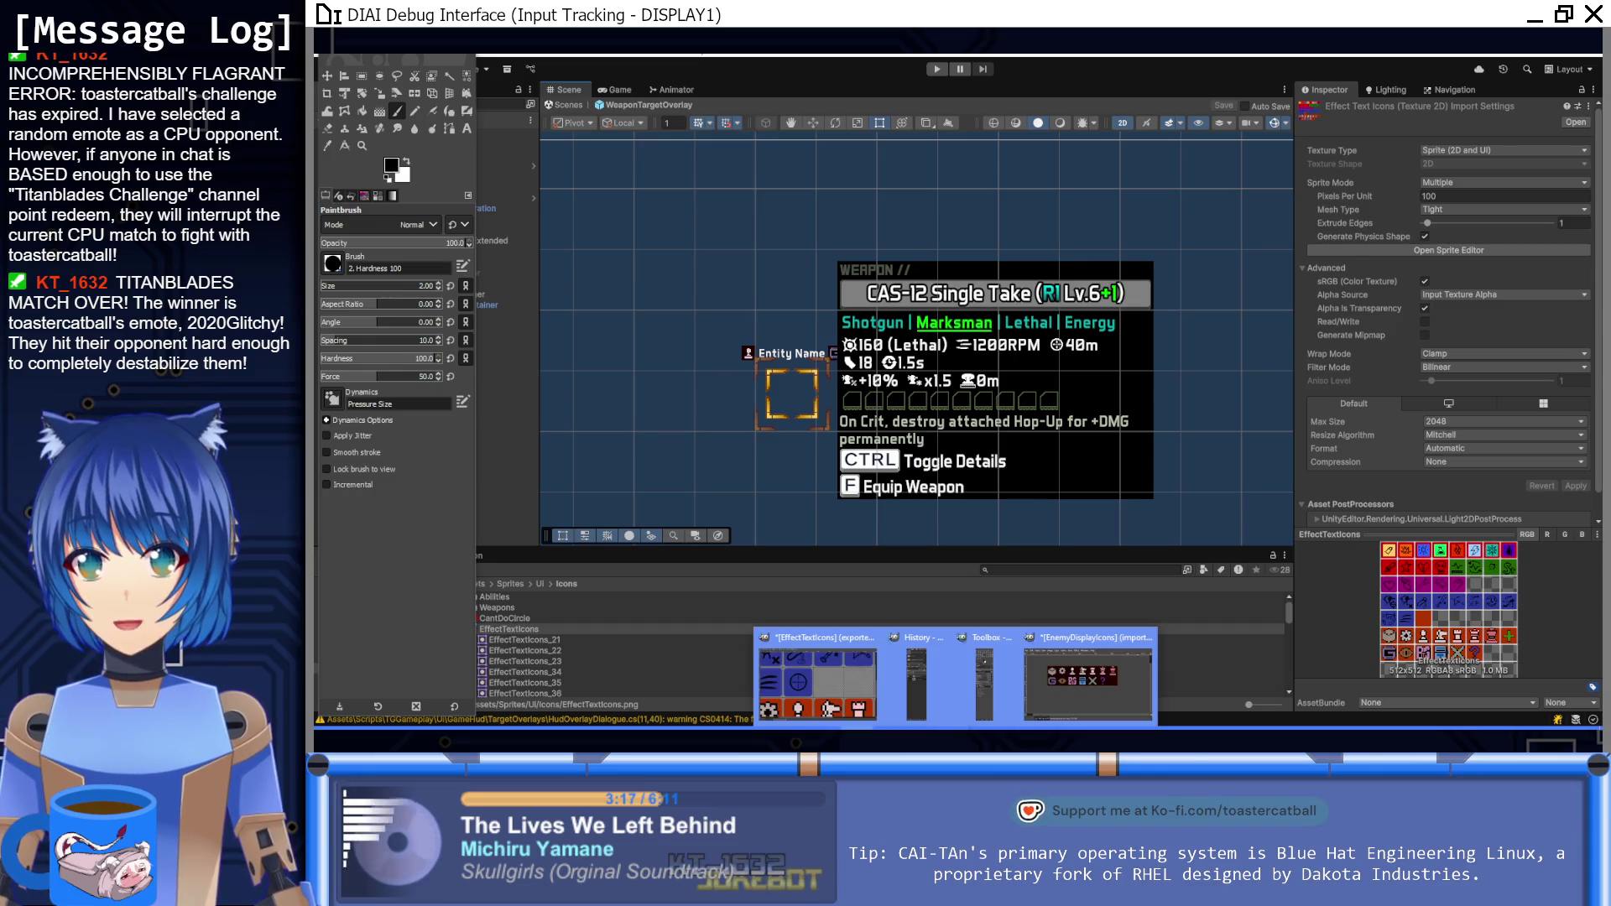
left_click(982, 684)
scroll(873, 355, "up", 2)
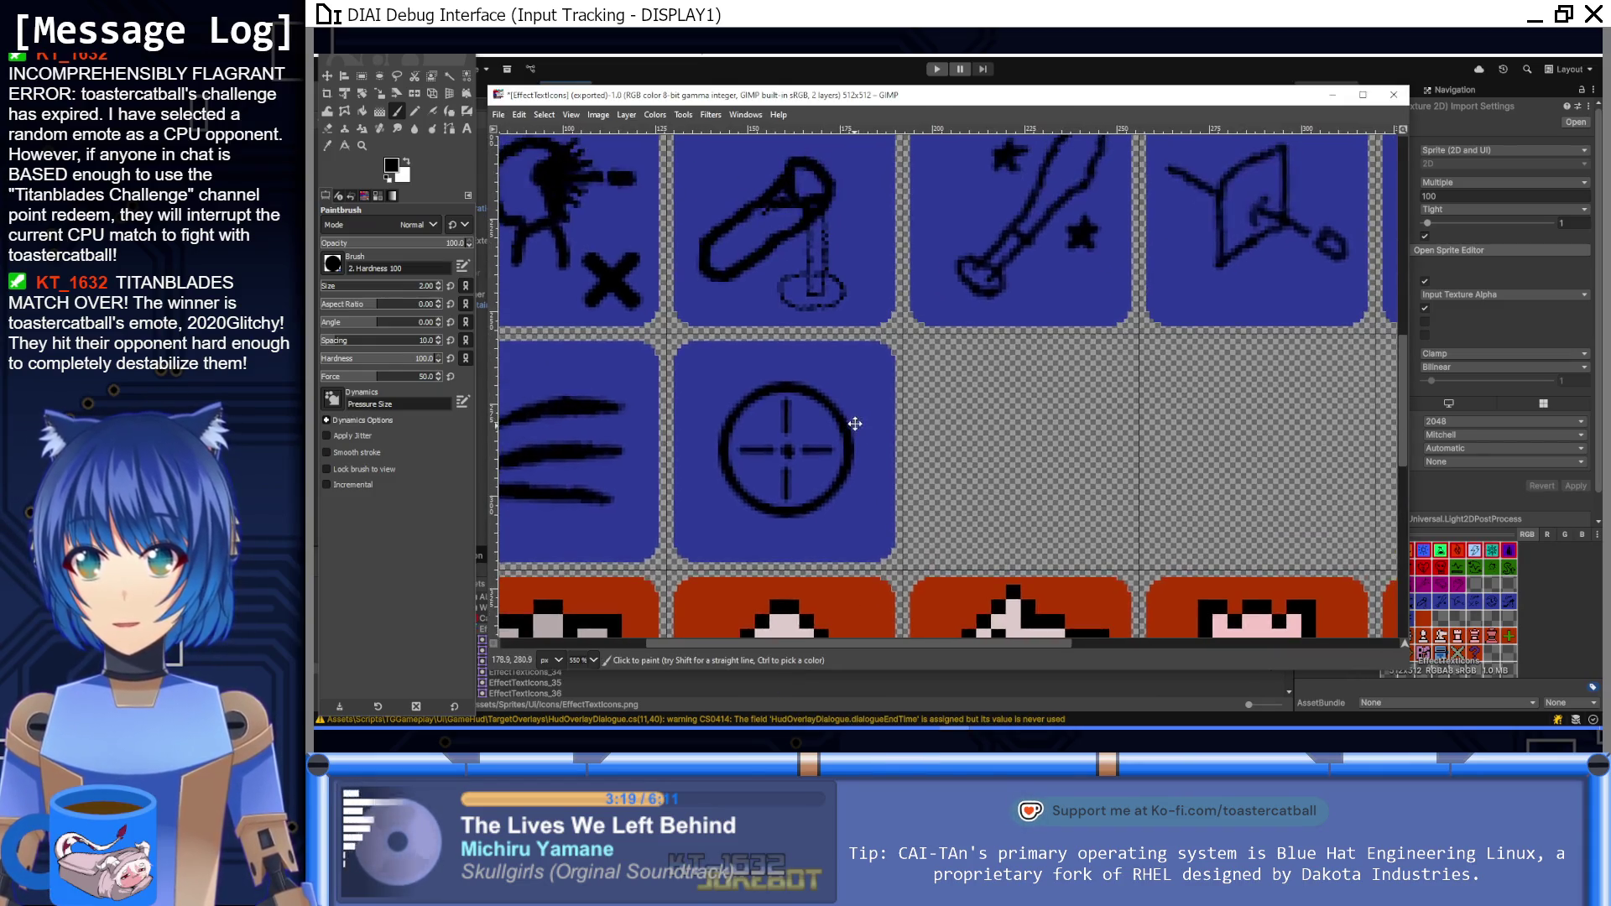
Step: Copy the 64x64 crosshair tile and paste a copy into the empty slot beside it
left_click(362, 75)
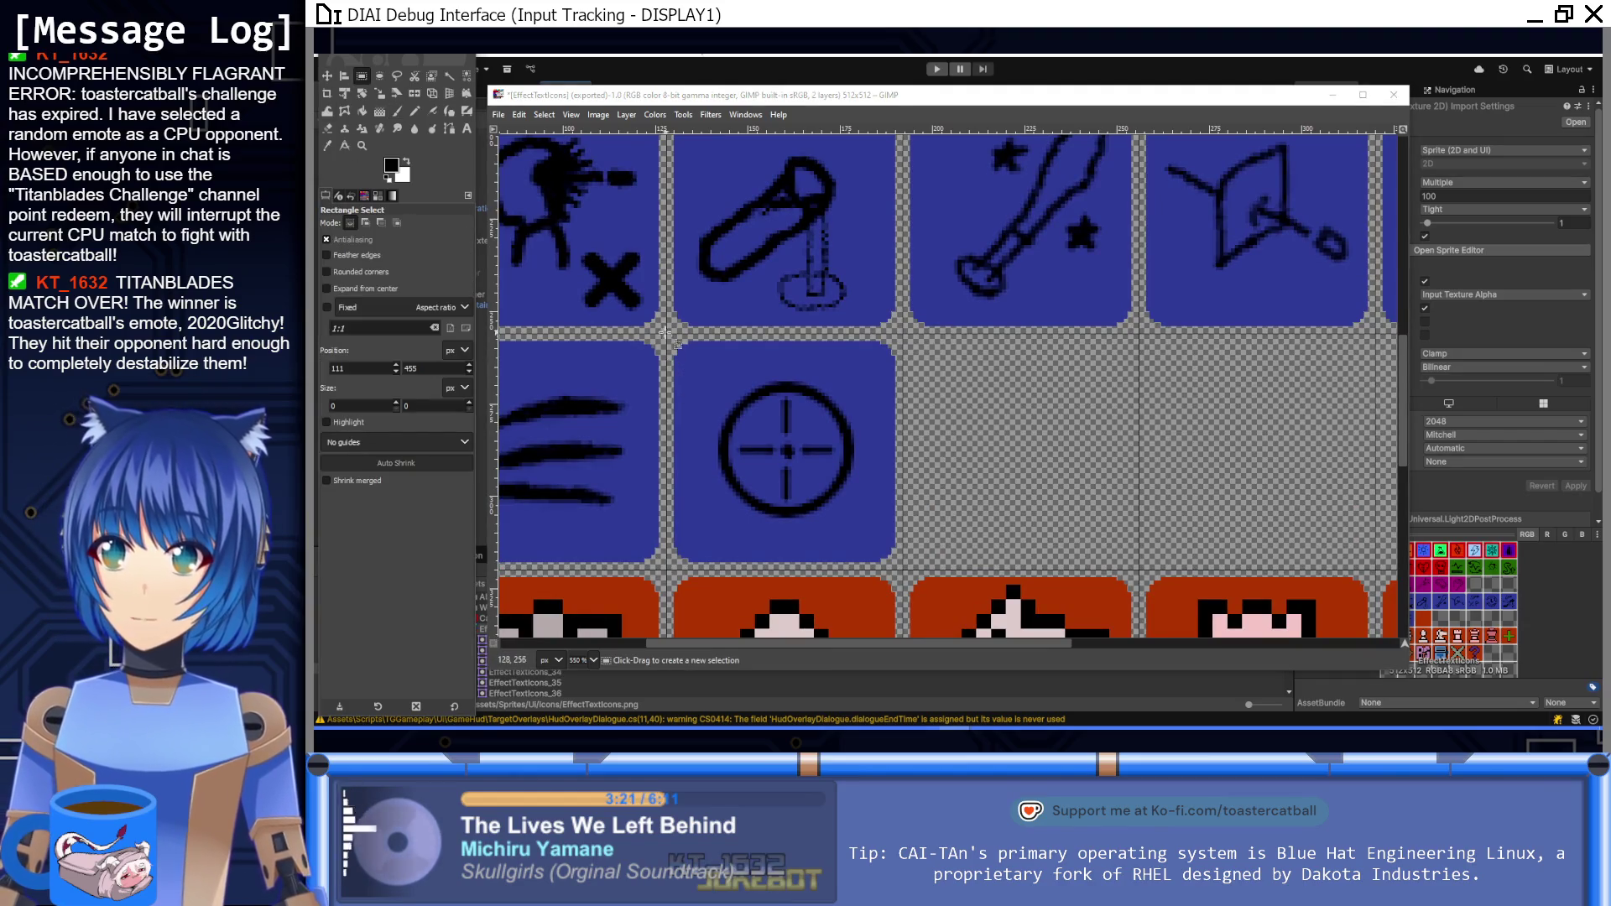
left_click_drag(668, 333, 903, 569)
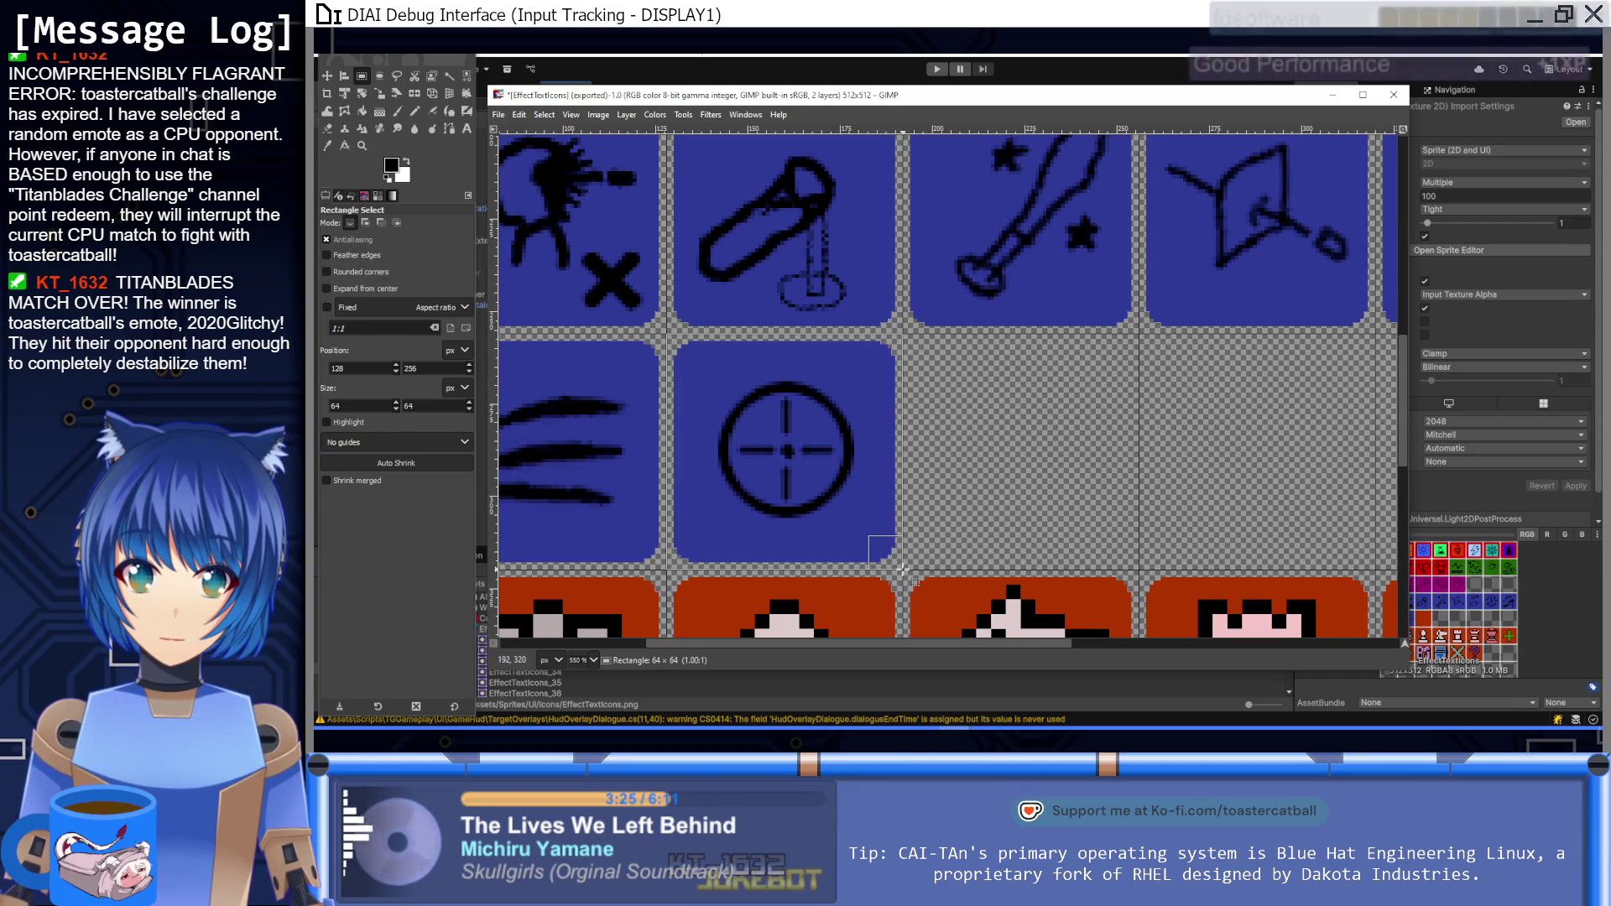
key("ctrl+c")
key("ctrl+v")
left_click_drag(999, 474, 1077, 507)
left_click(1188, 440)
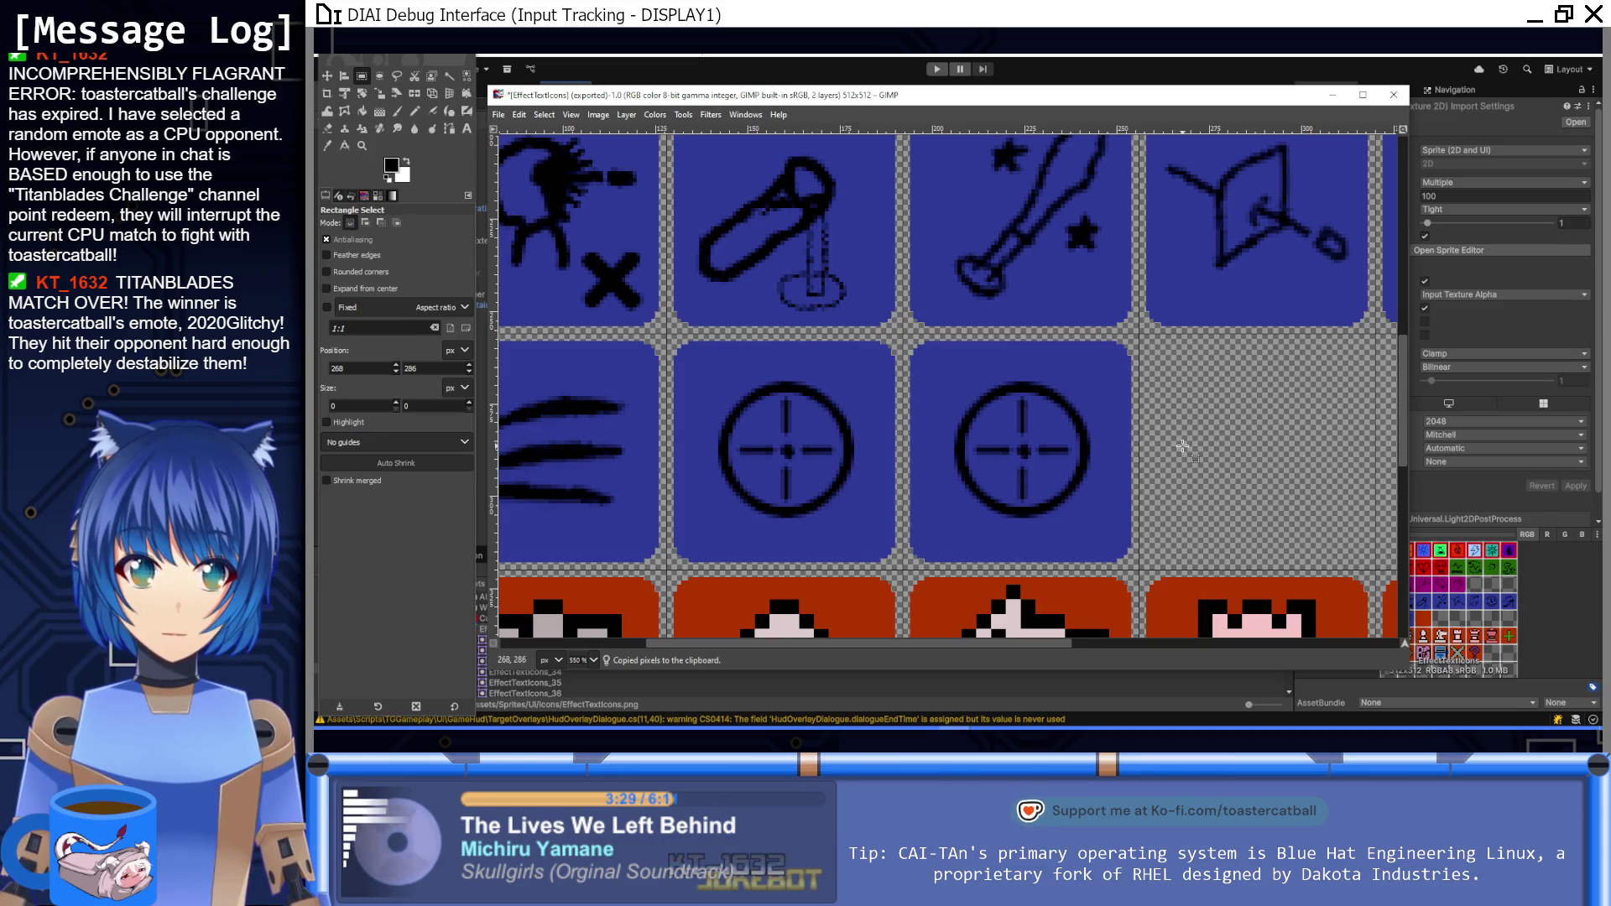
key("ctrl+v")
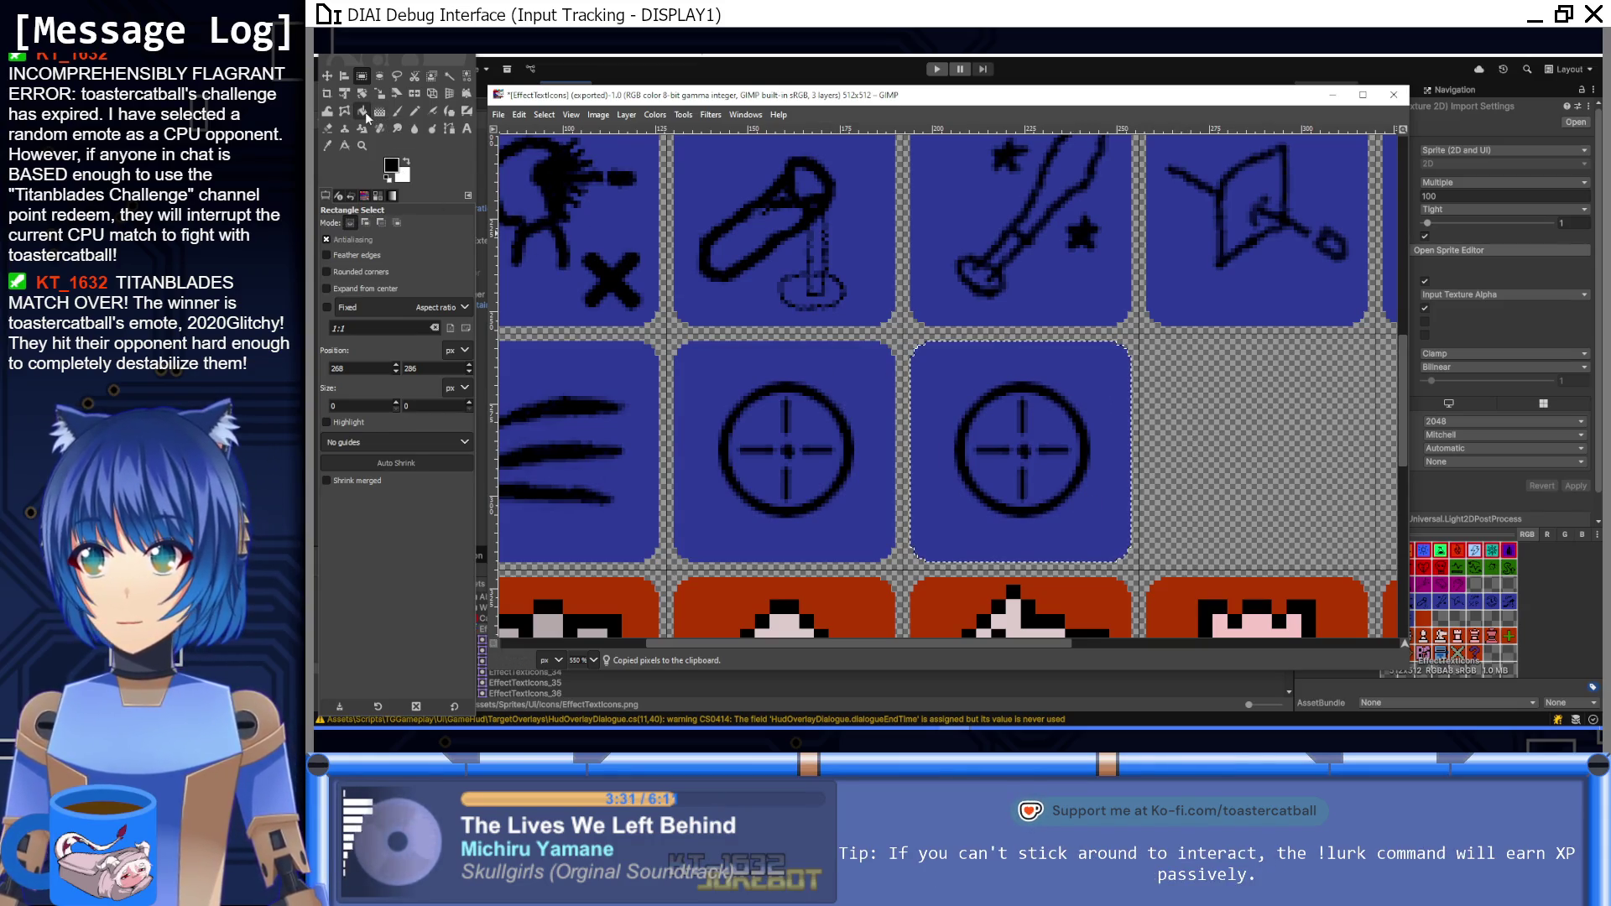
Step: Bucket-fill the pasted copy with the tile blue and anchor it as a blank tile
left_click(365, 112)
left_click(926, 379, "ctrl")
left_click(929, 403, "shift")
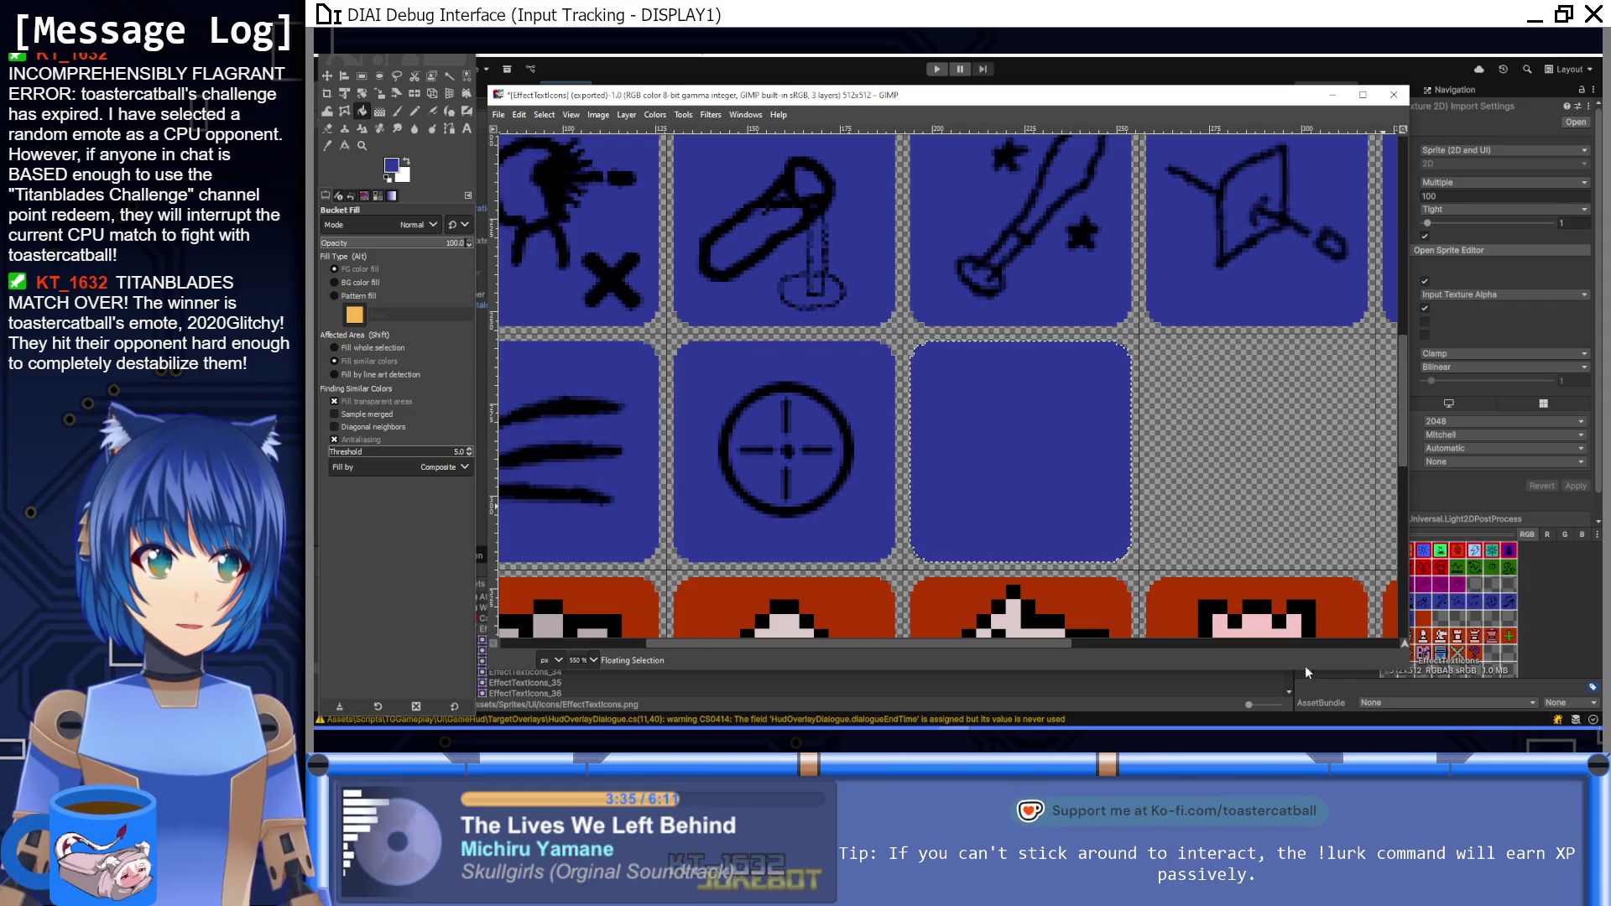
left_click(361, 76)
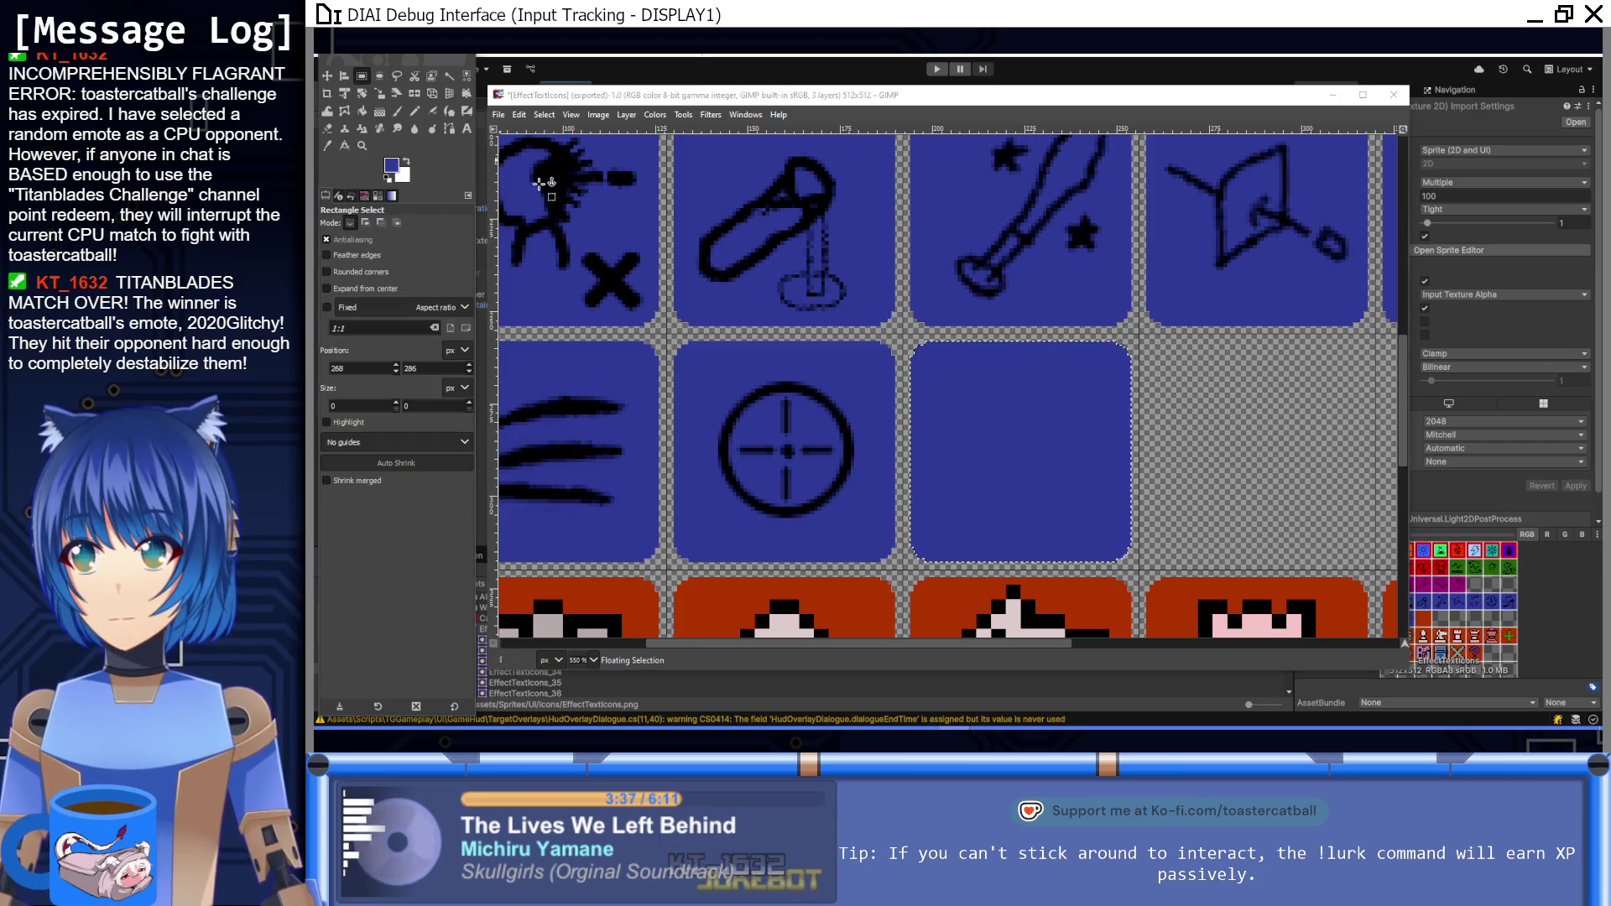
key("ctrl+h")
scroll(1064, 478, "right", 1)
scroll(1064, 478, "right", 5)
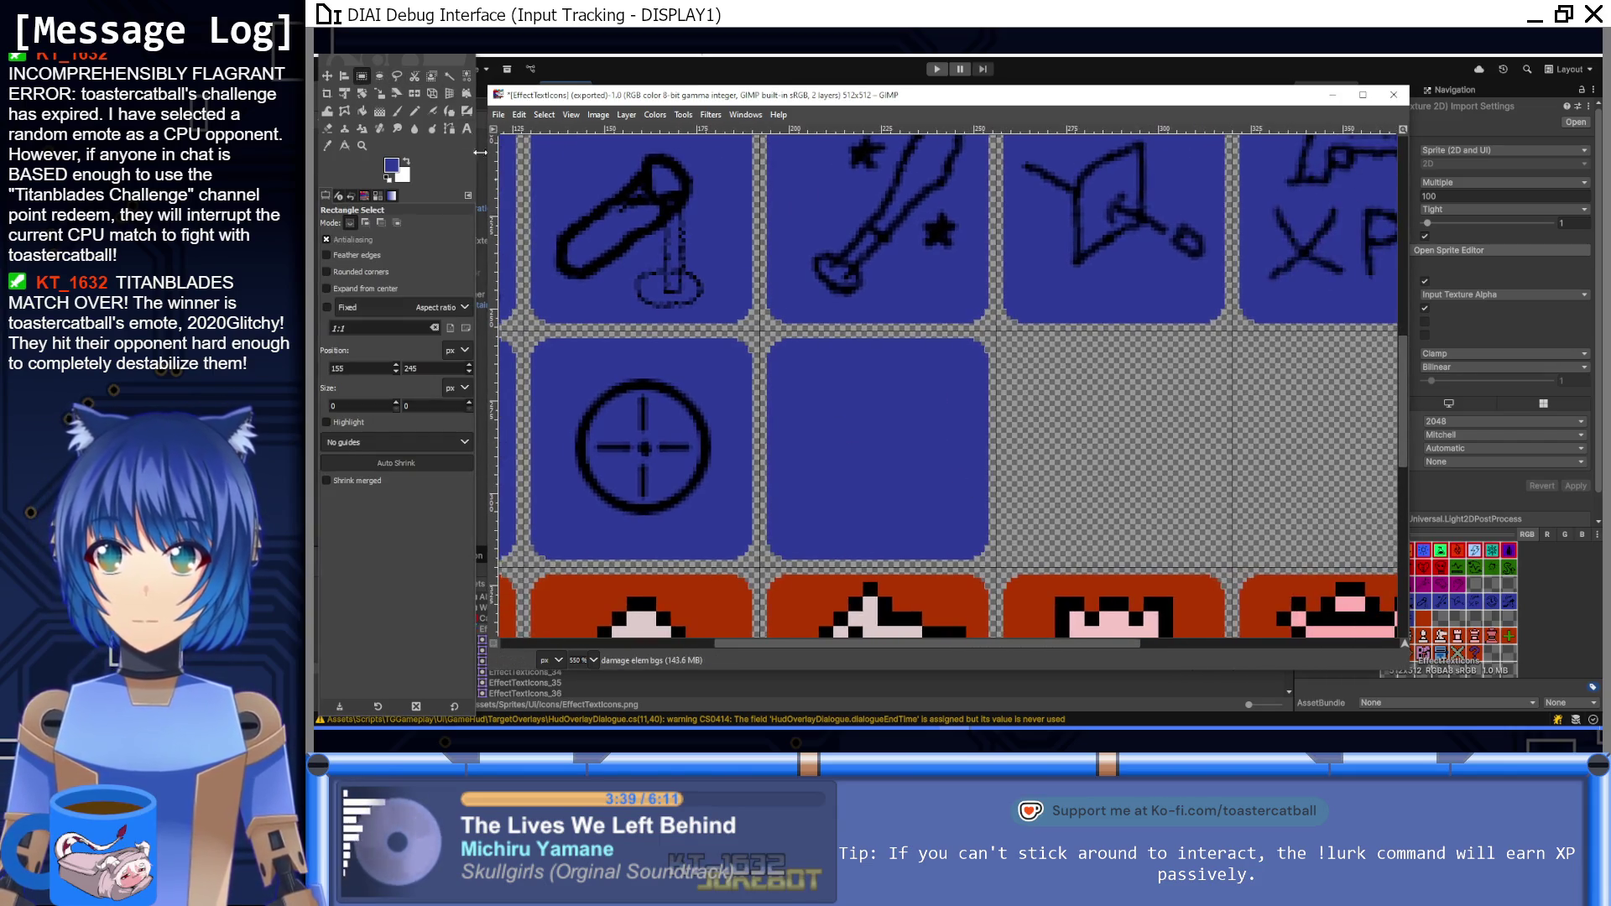
left_click(398, 112)
scroll(855, 433, "up", 2, "ctrl")
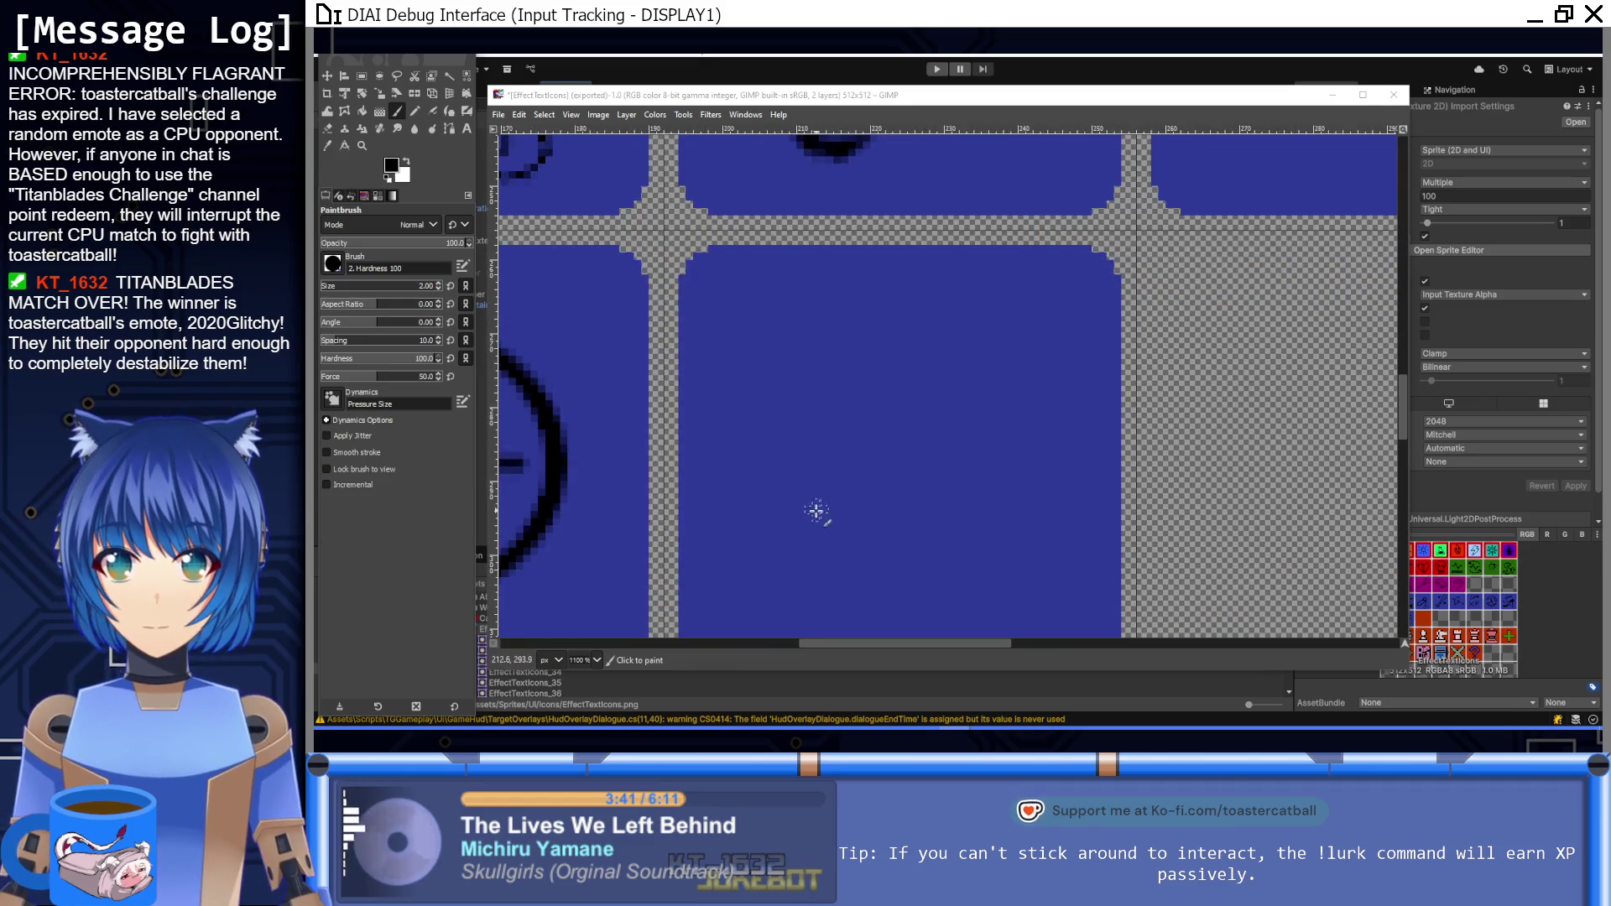
scroll(826, 419, "down", 3)
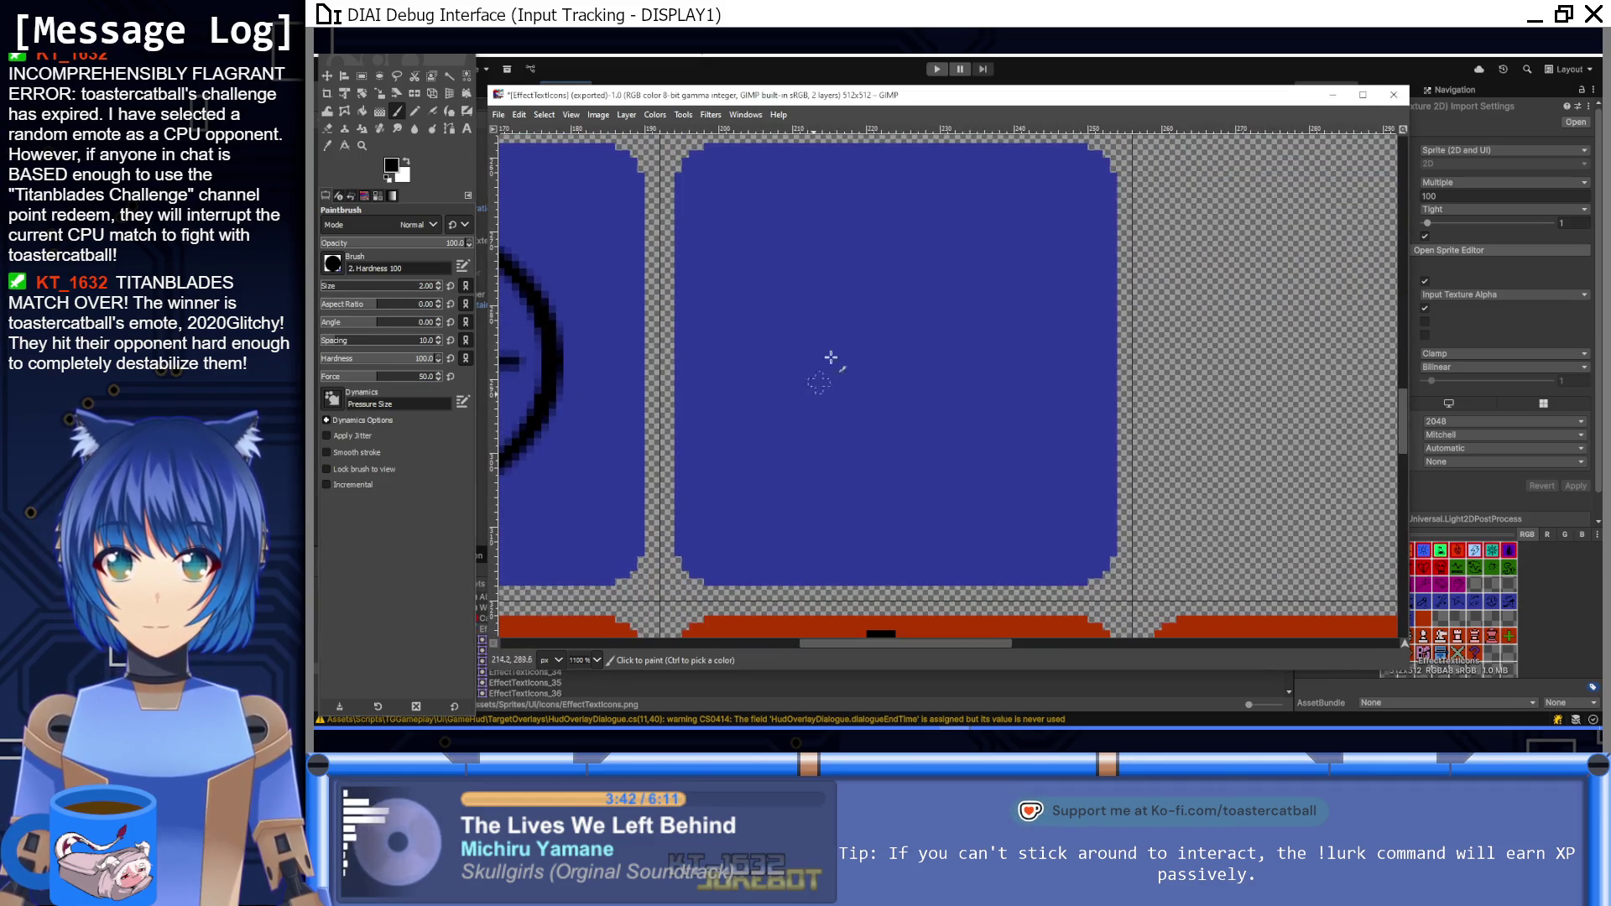
Step: Outline a slanted page standing on a flat base with straight black brush lines
left_click(848, 272)
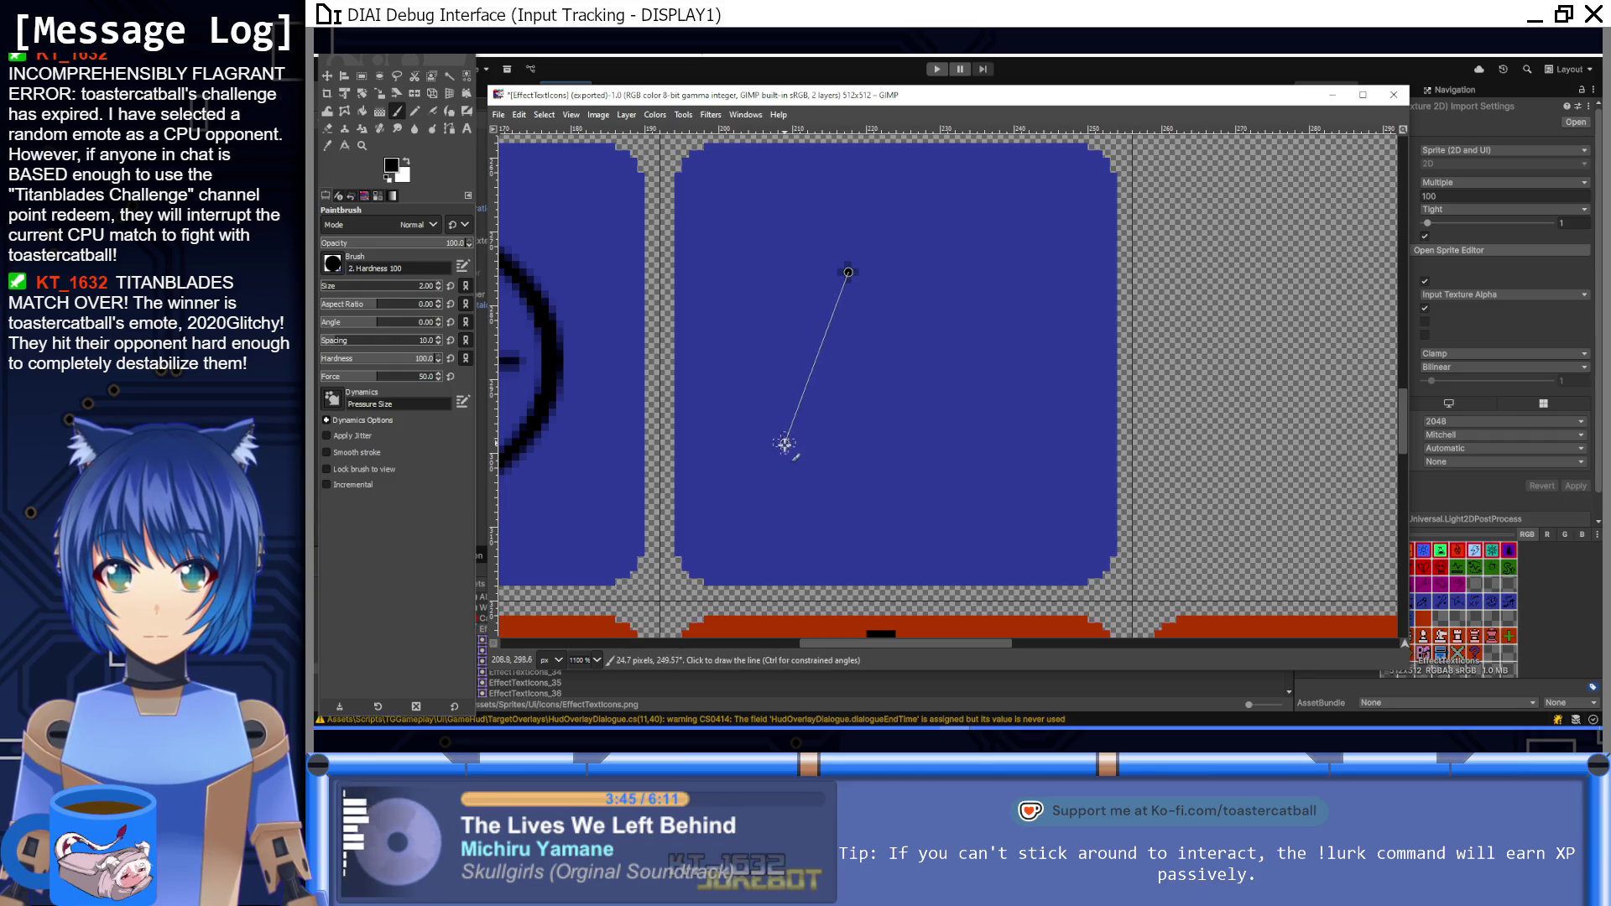
left_click(790, 484, "shift")
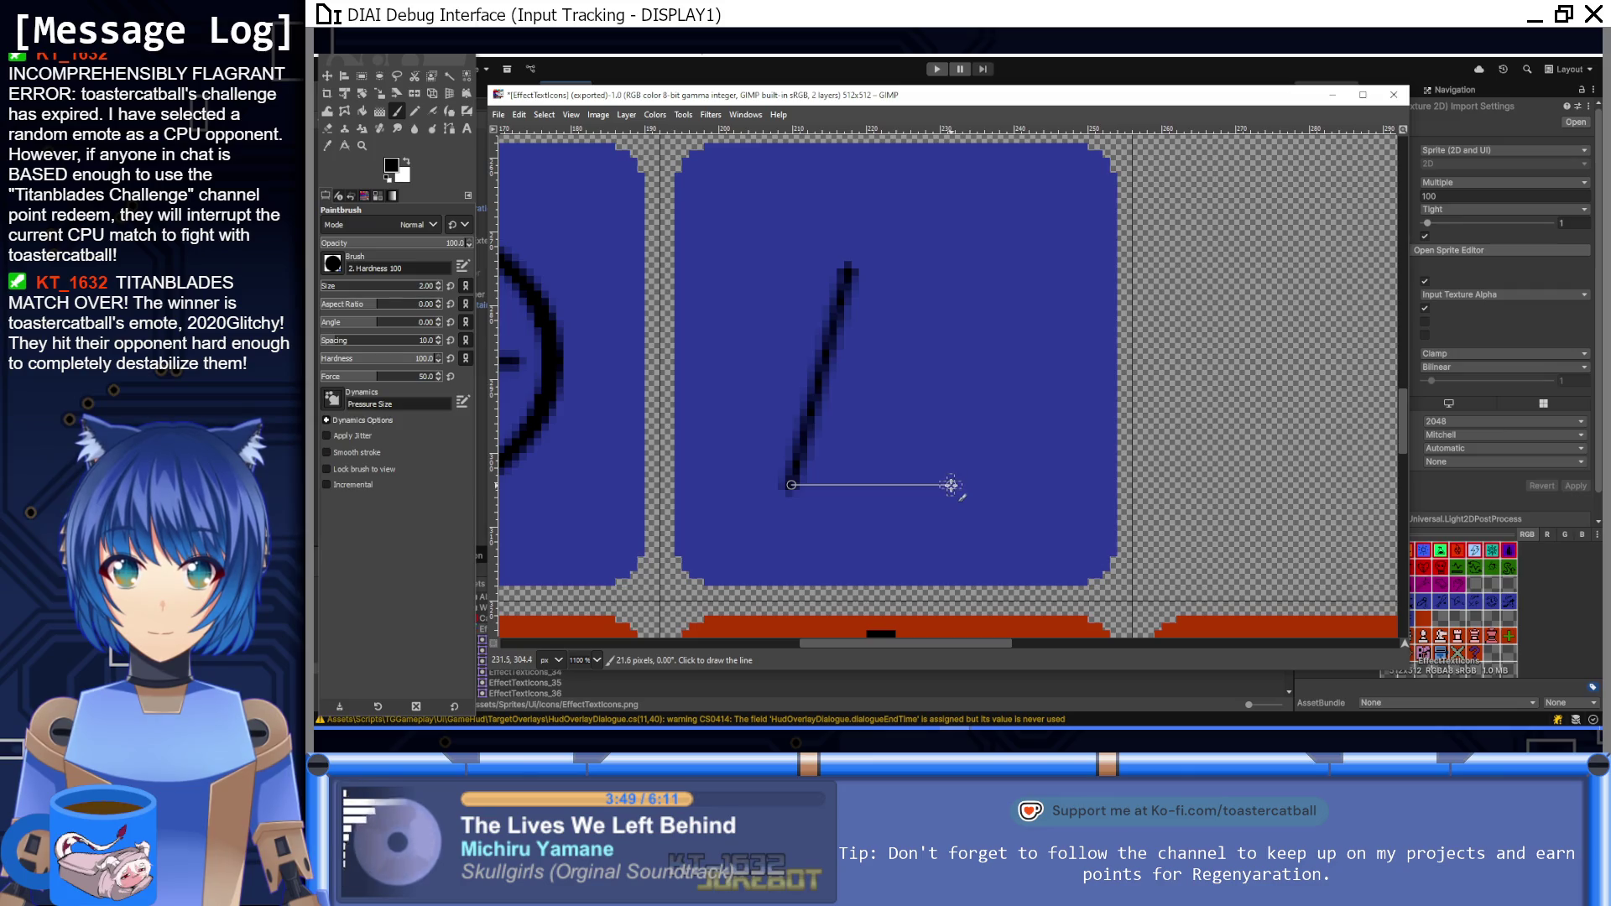
left_click(953, 485, "shift")
left_click(957, 459, "shift")
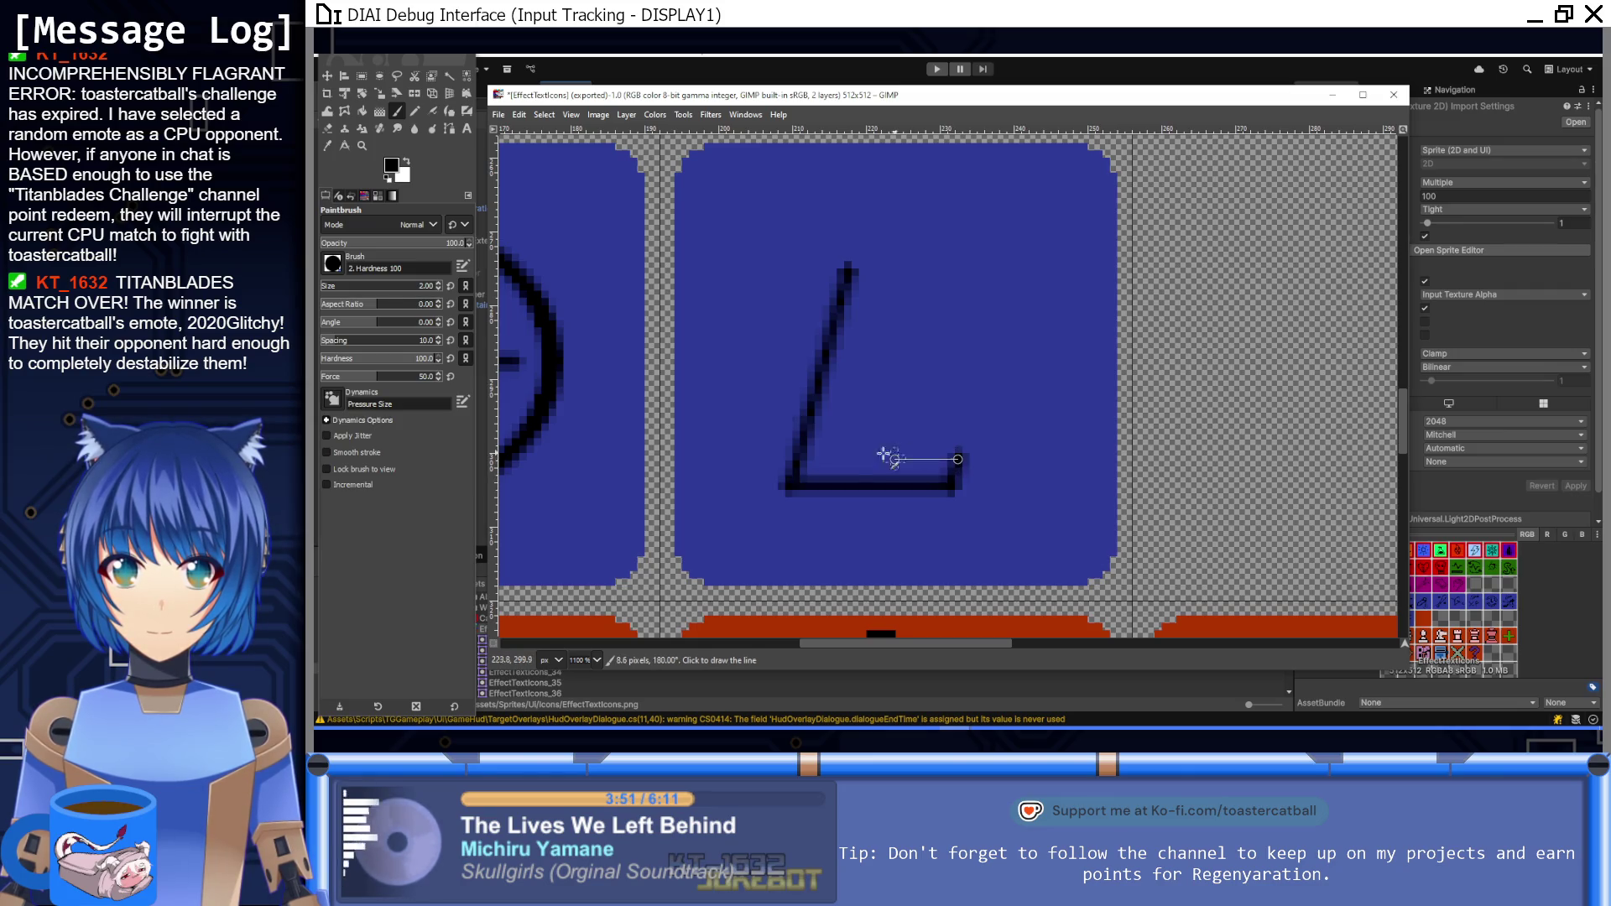
left_click(806, 460, "shift")
left_click(912, 454)
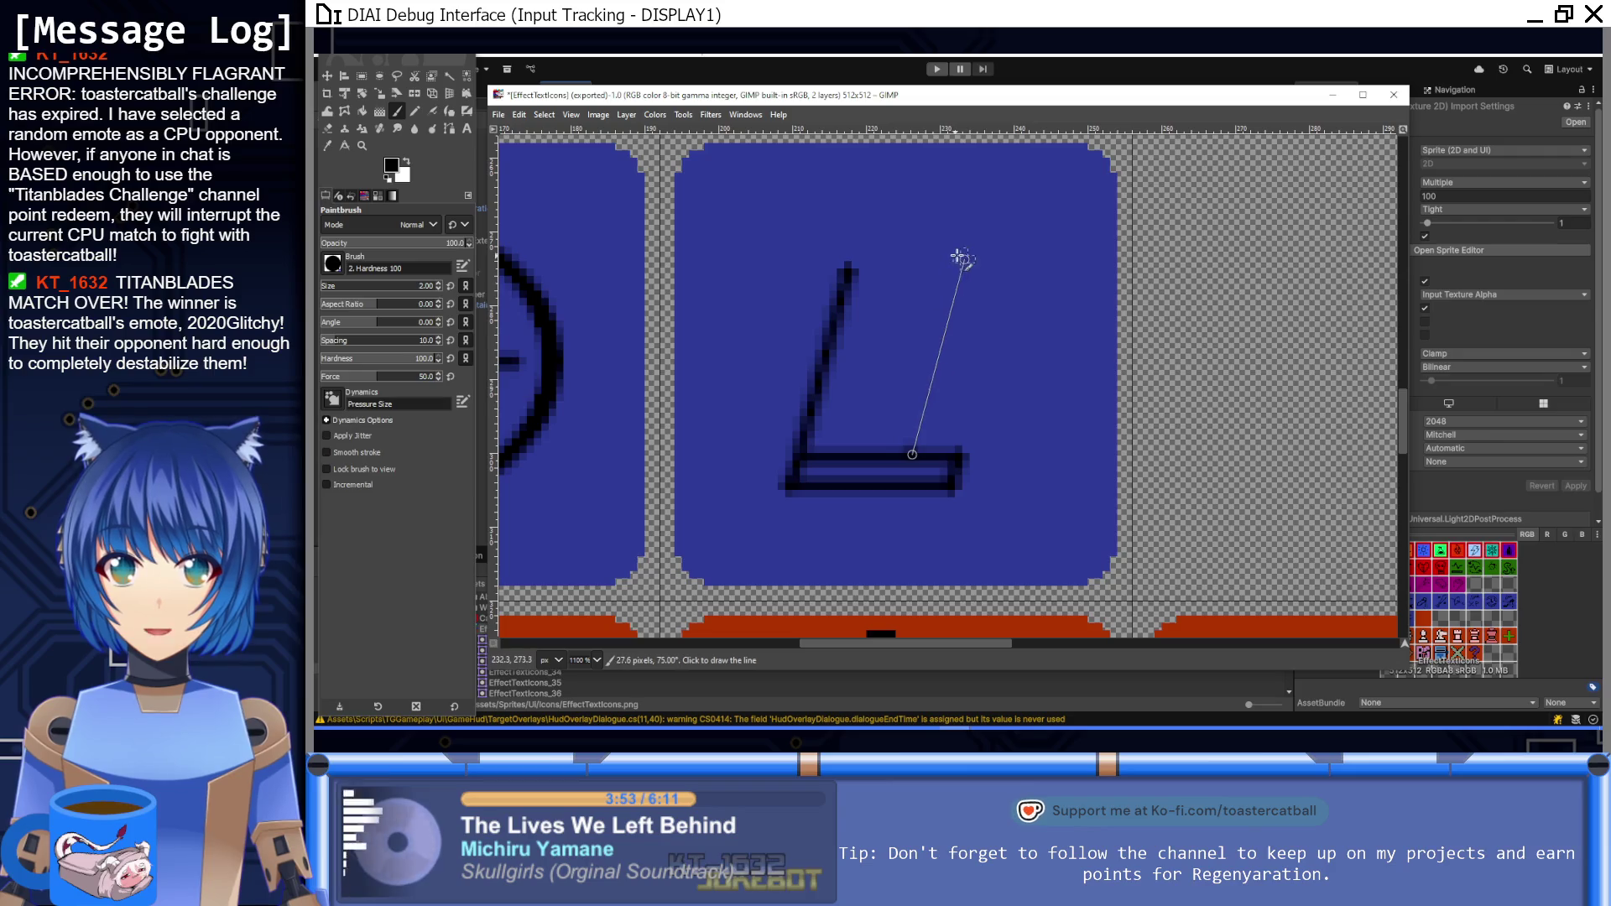
left_click(963, 268, "shift")
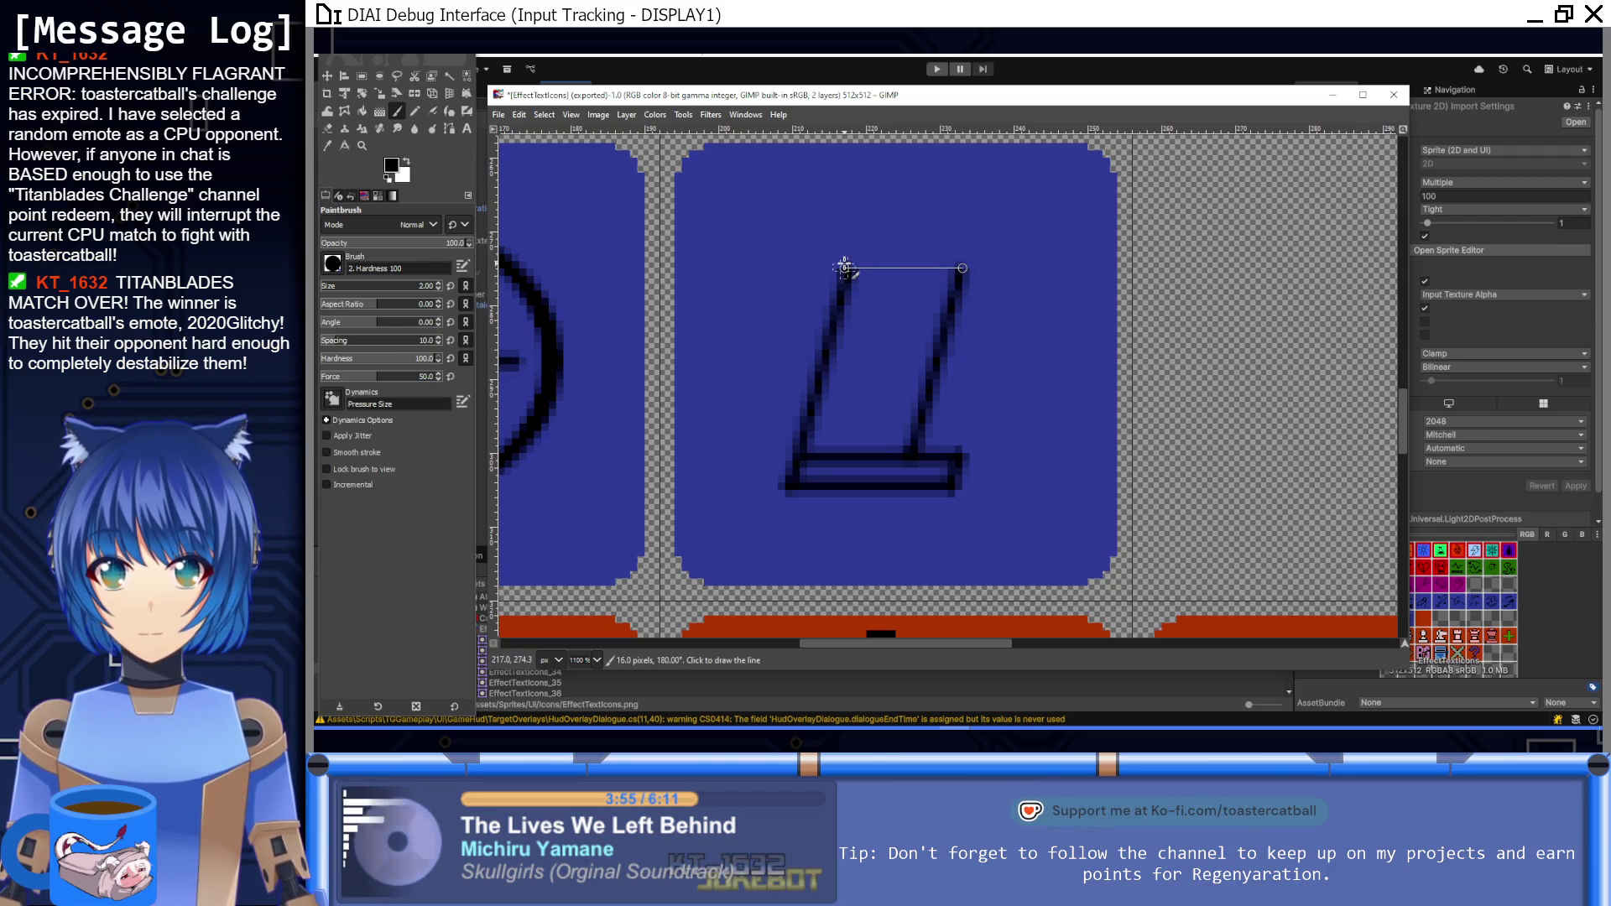
left_click(963, 250, "shift")
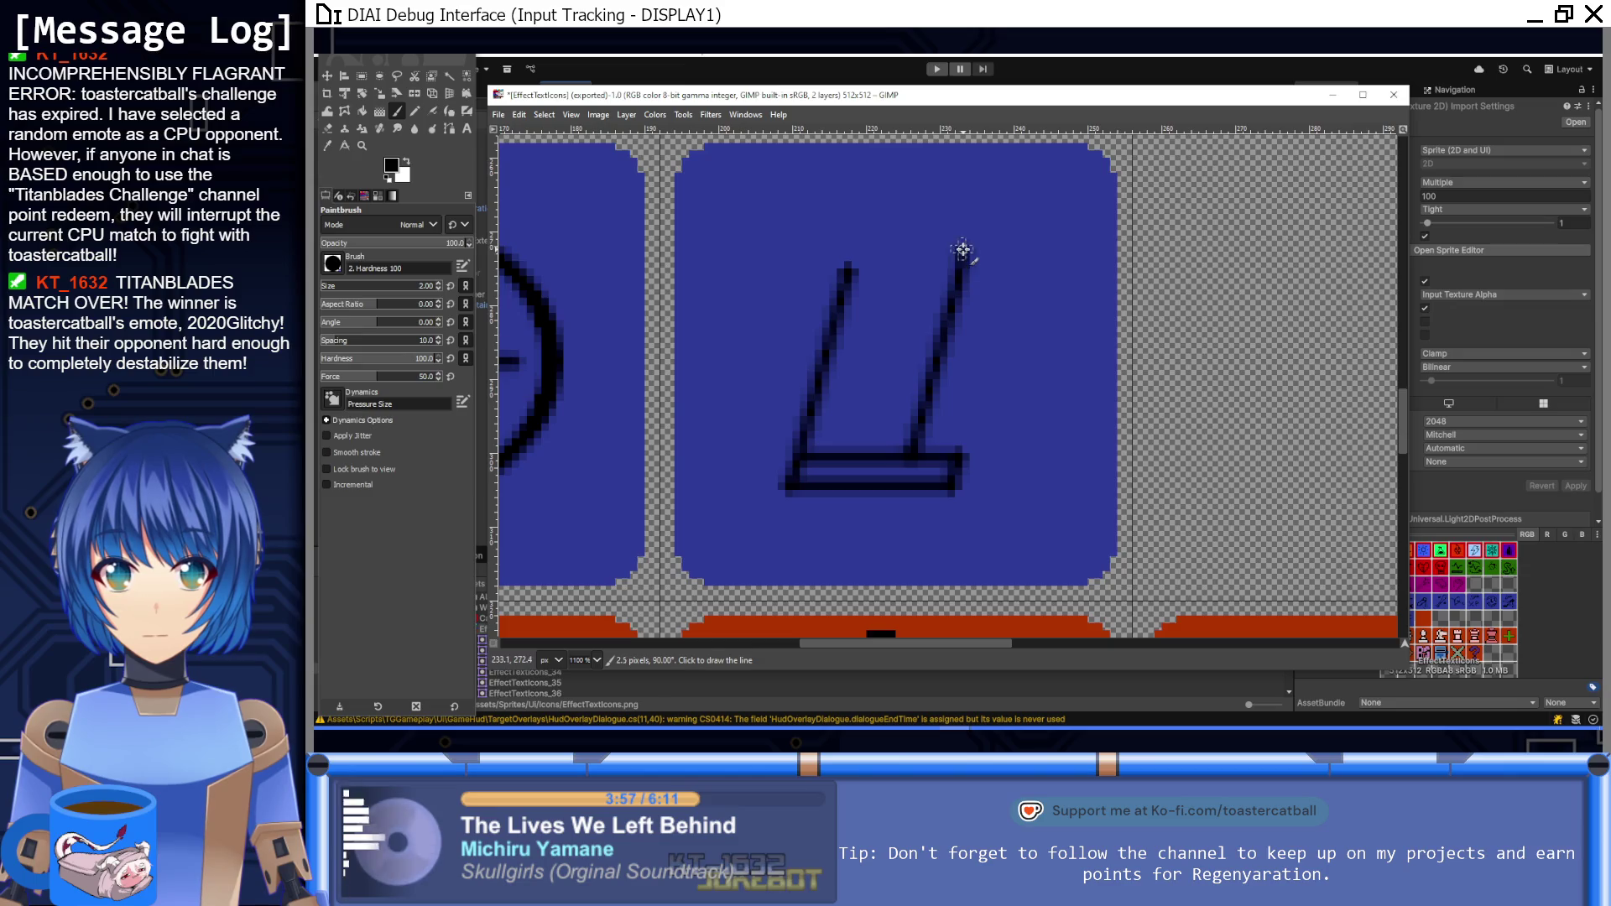
left_click(871, 249, "shift")
left_click(850, 270, "shift")
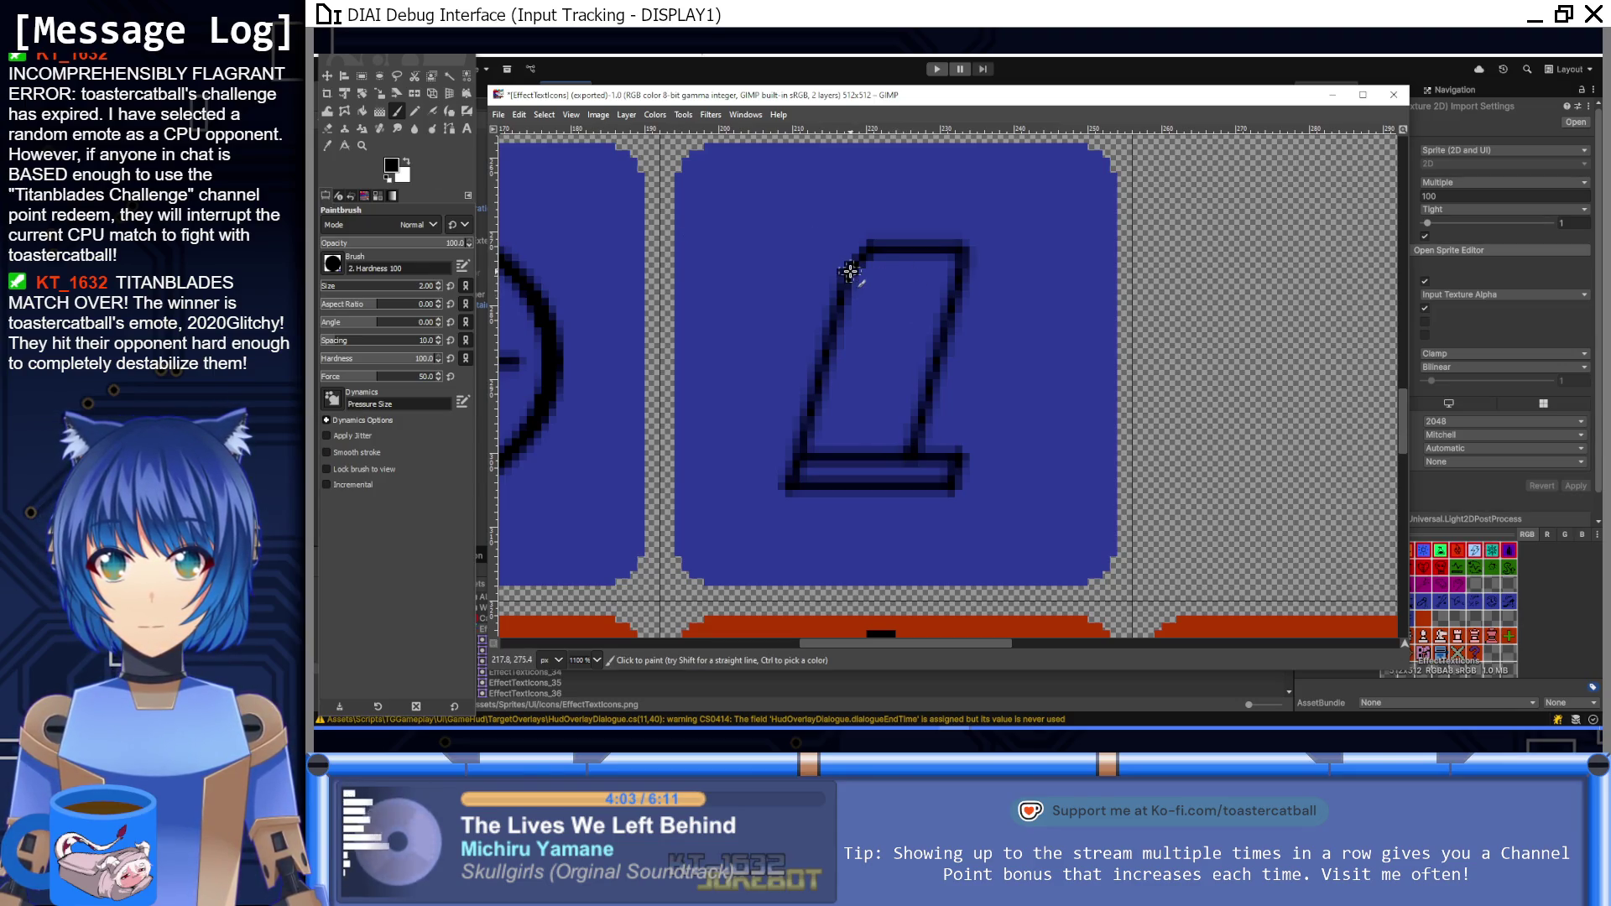
Step: Paint a text line across the upper part of the page icon
key("1")
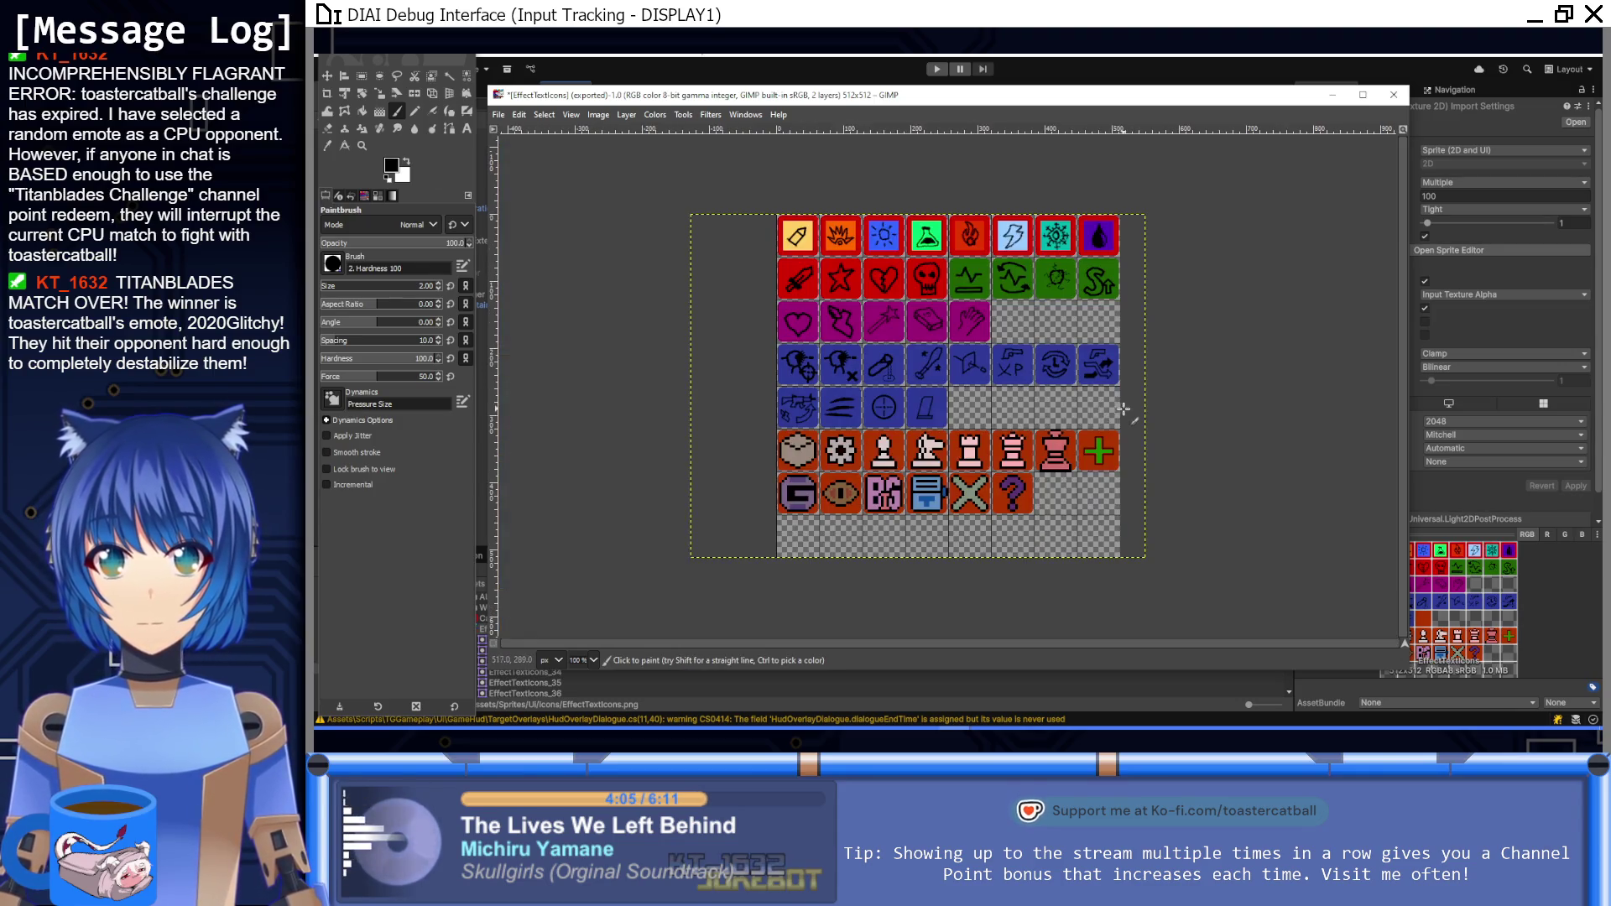
scroll(926, 403, "up", 6)
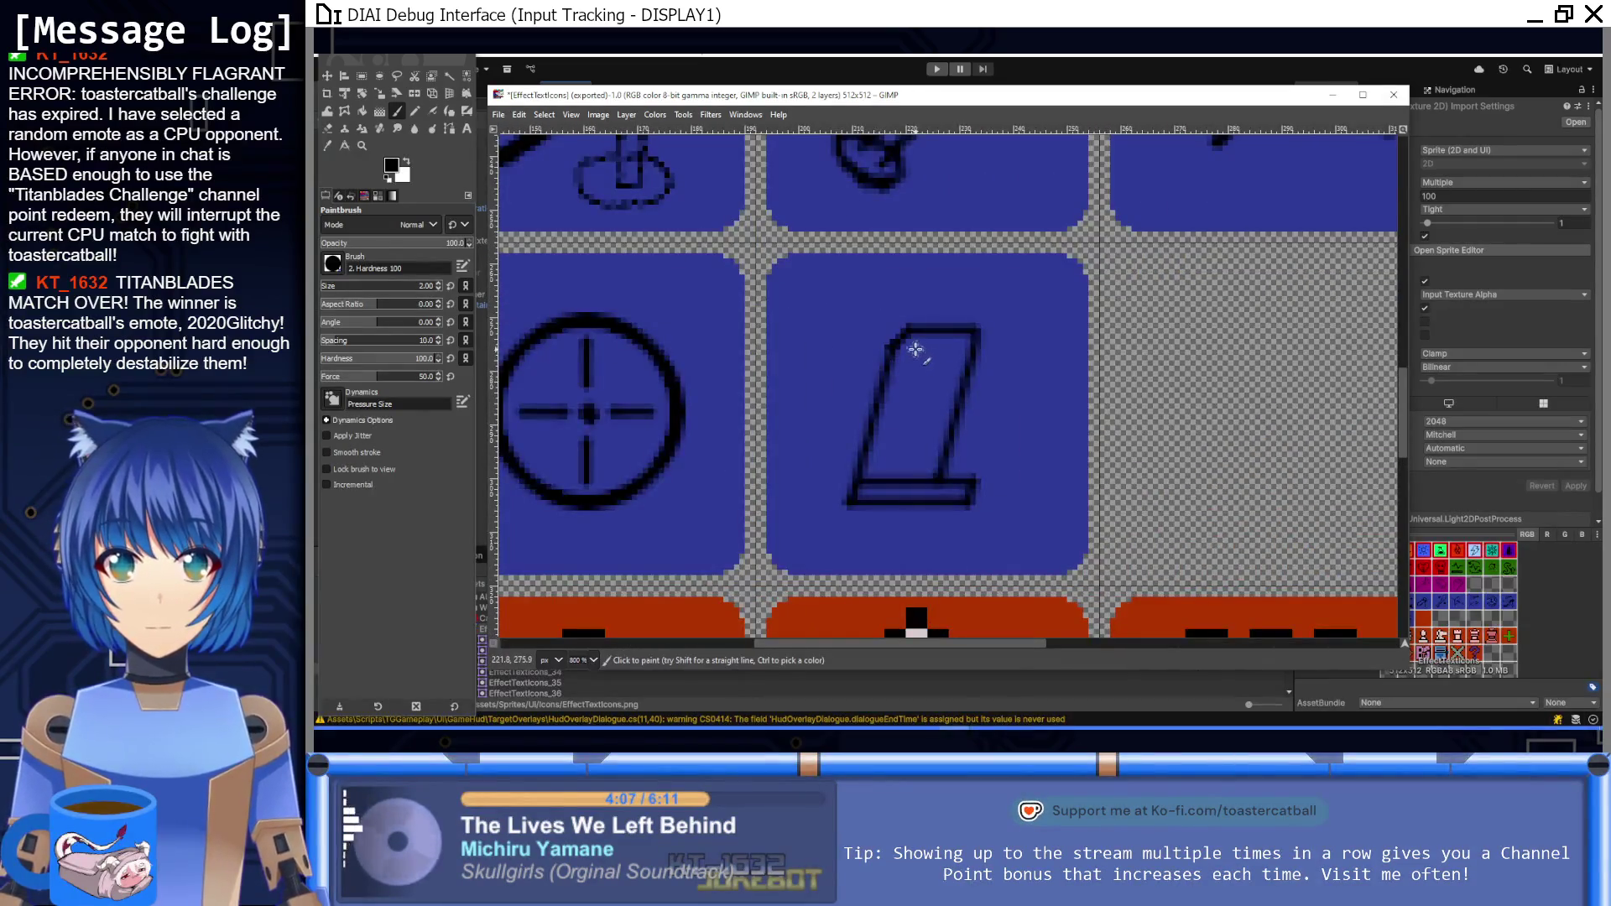
mouse_move(912, 352)
left_mouse_down()
mouse_move(953, 350)
mouse_move(908, 351)
mouse_move(953, 370)
mouse_move(943, 389)
left_mouse_up()
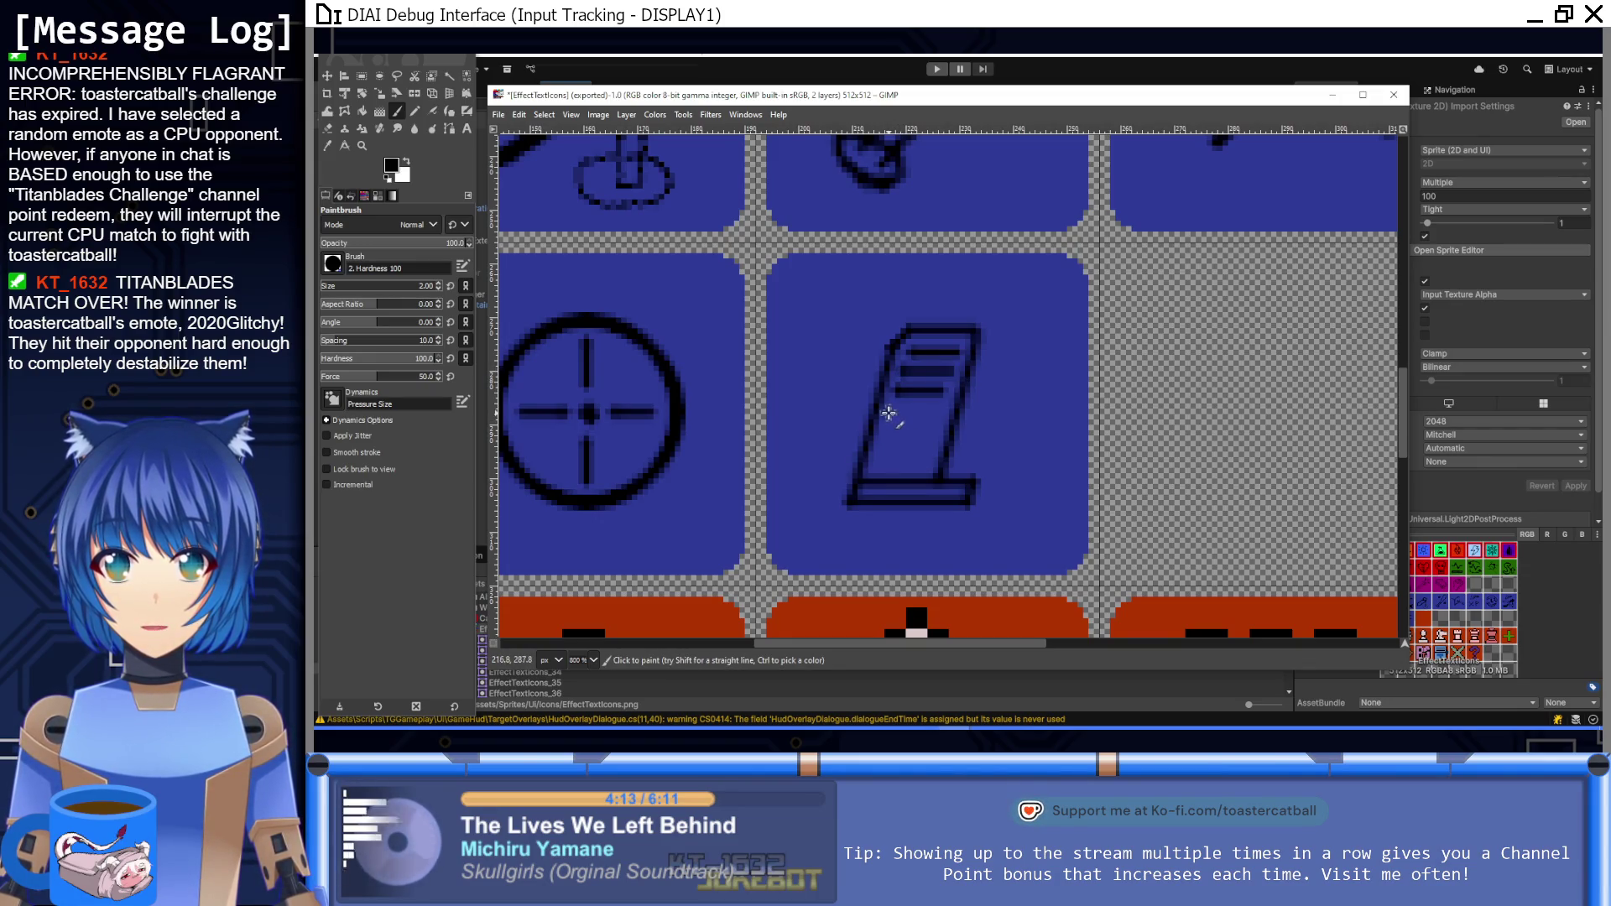
key("1")
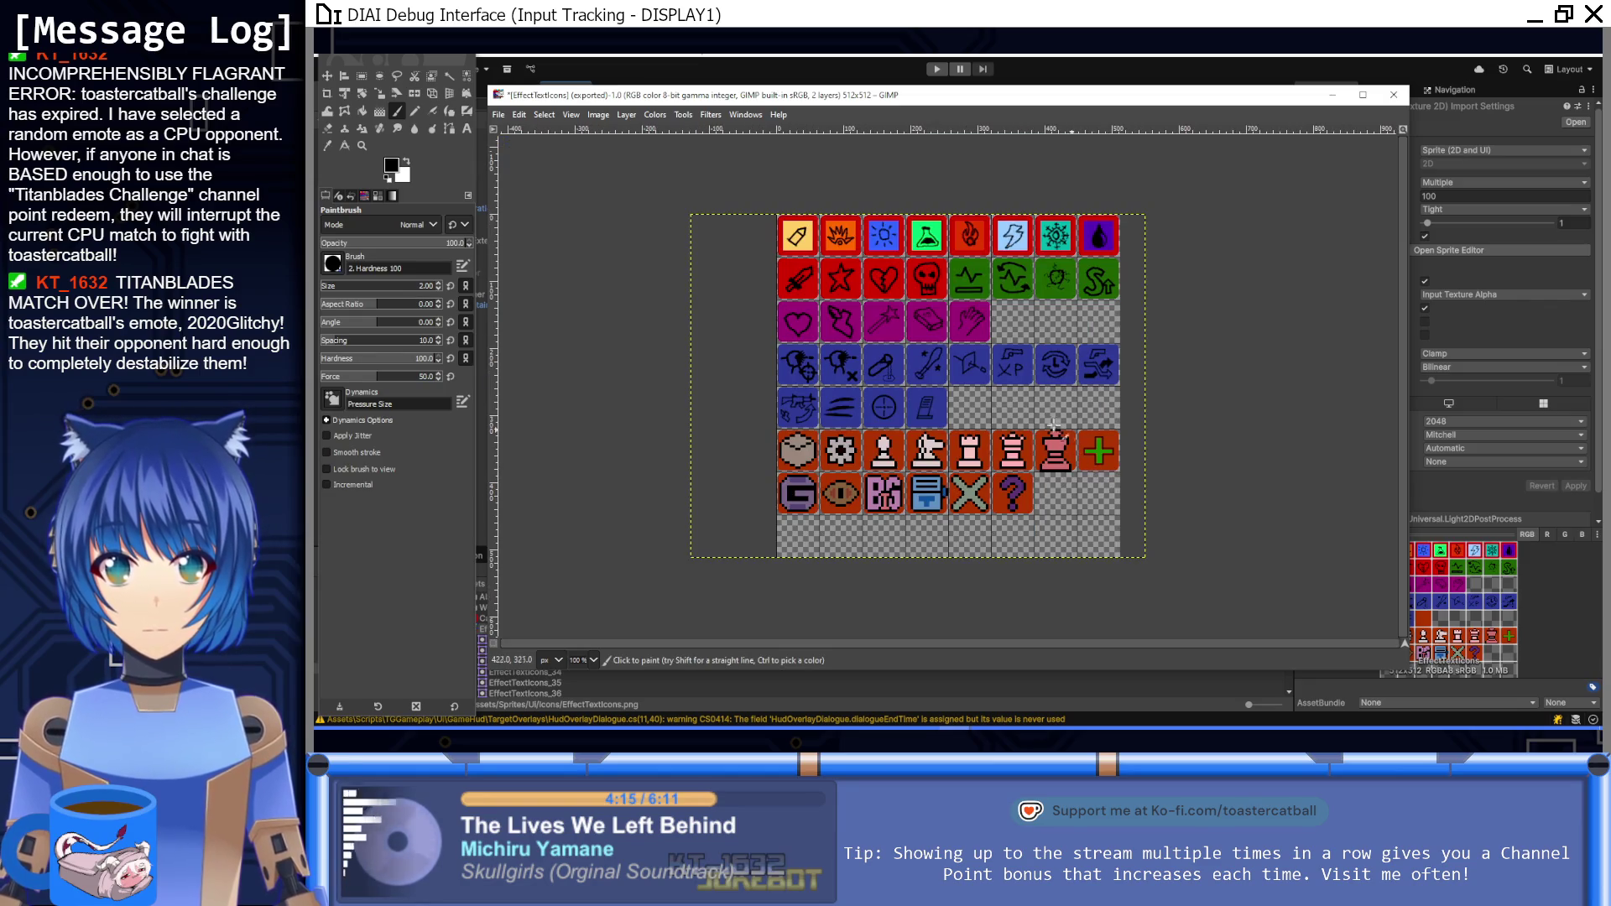
scroll(990, 401, "up", 9)
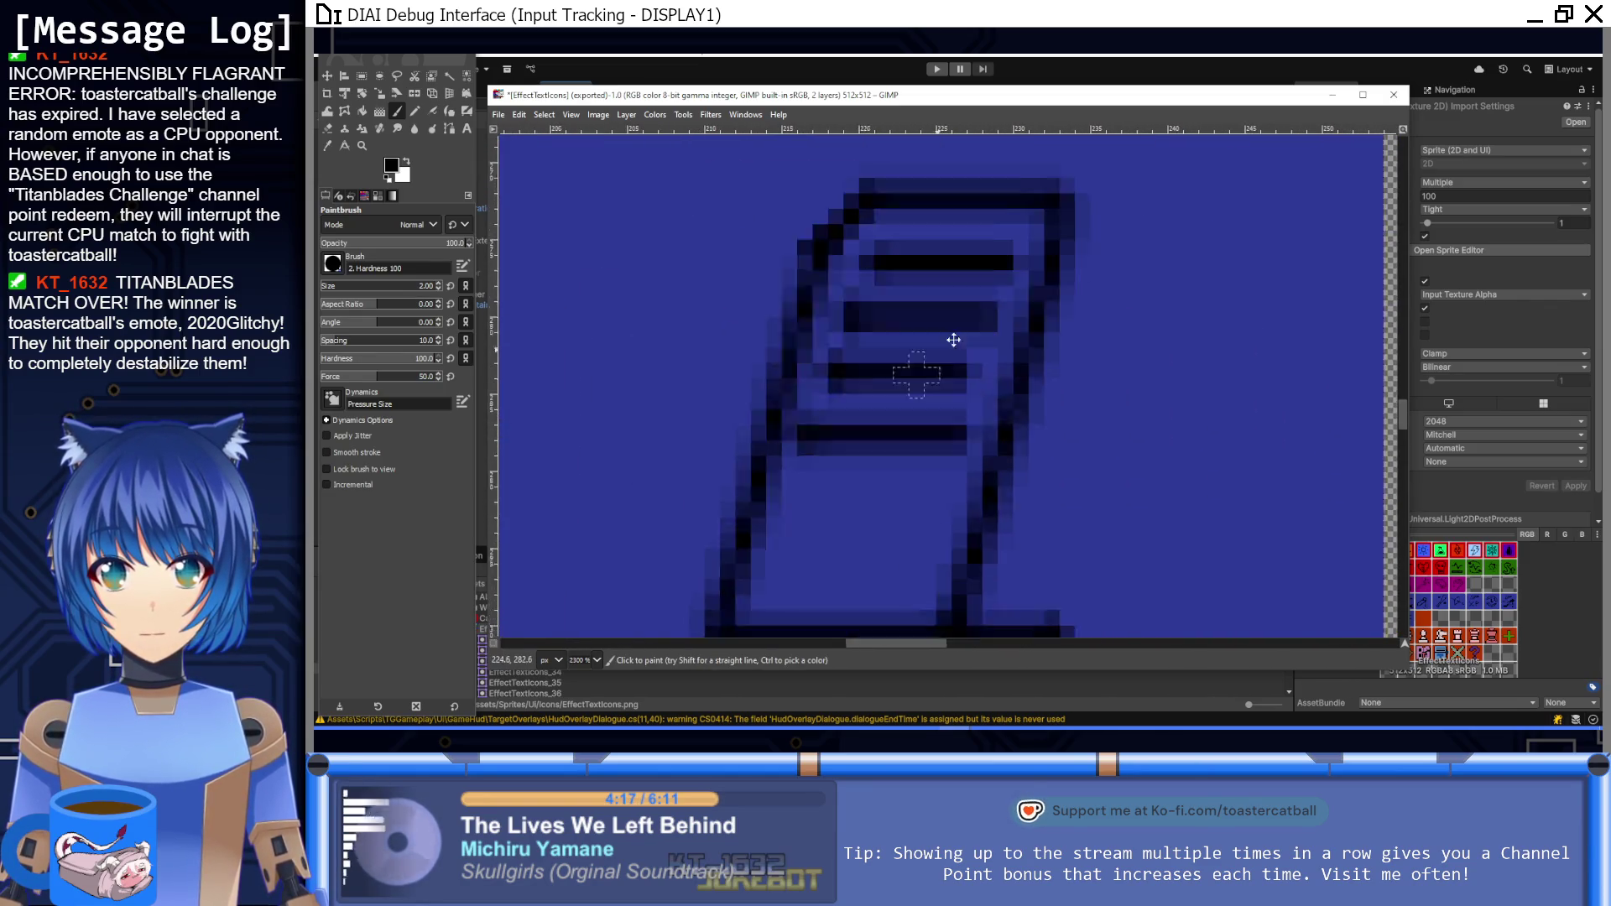
Step: Sample the tile blue, then pick black from the icon outline as paint colour
left_click(720, 299, "ctrl")
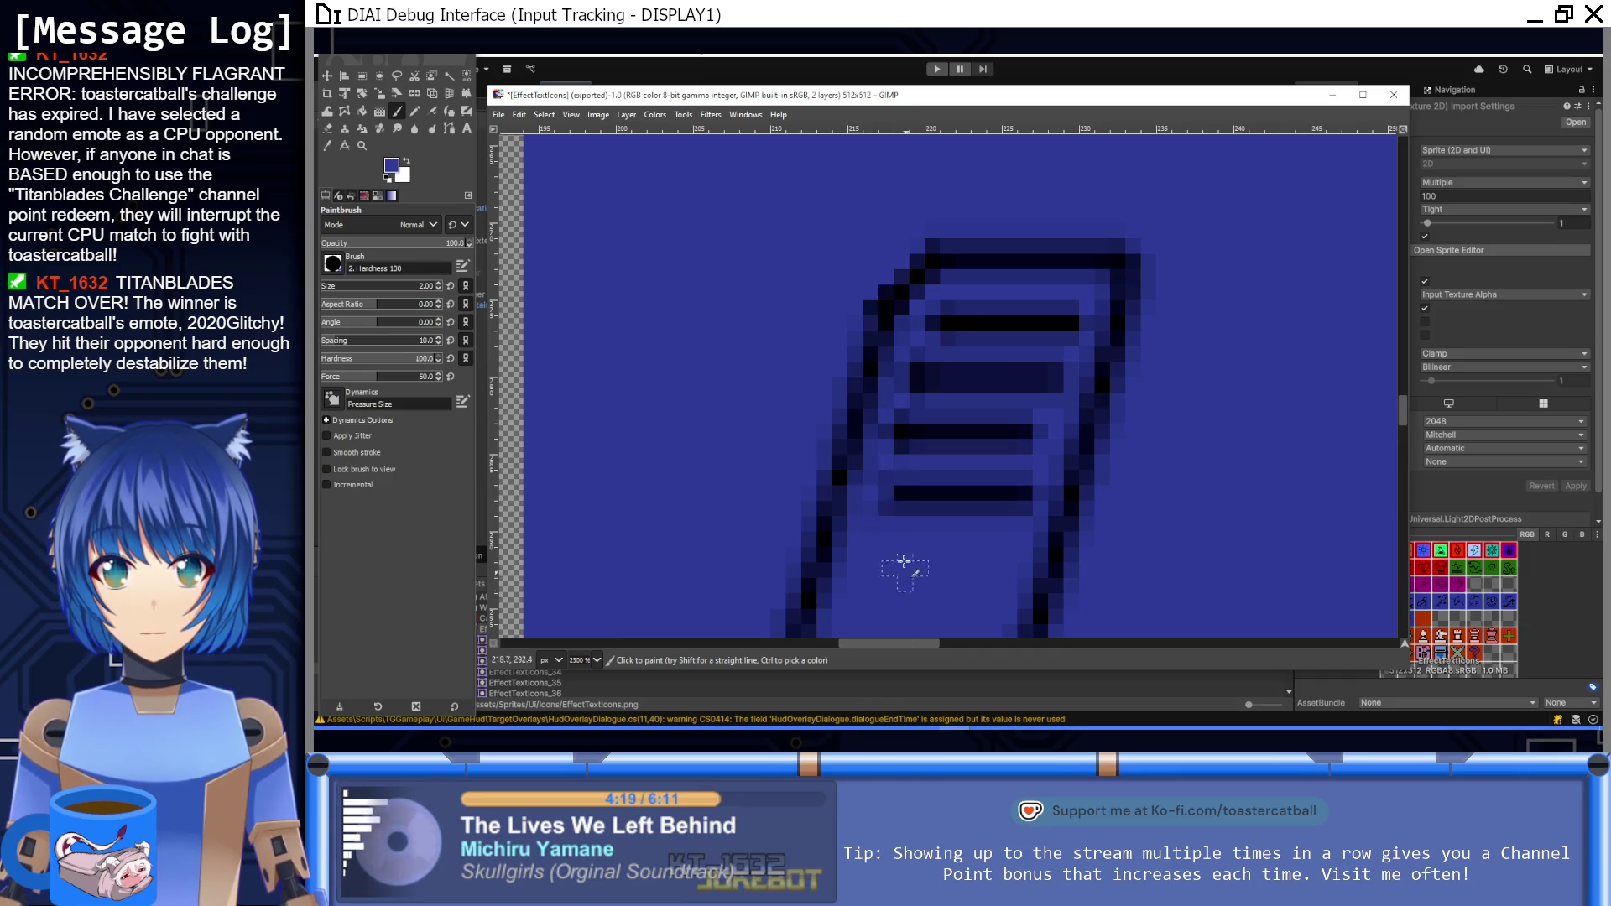
key("1")
scroll(955, 415, "up", 8)
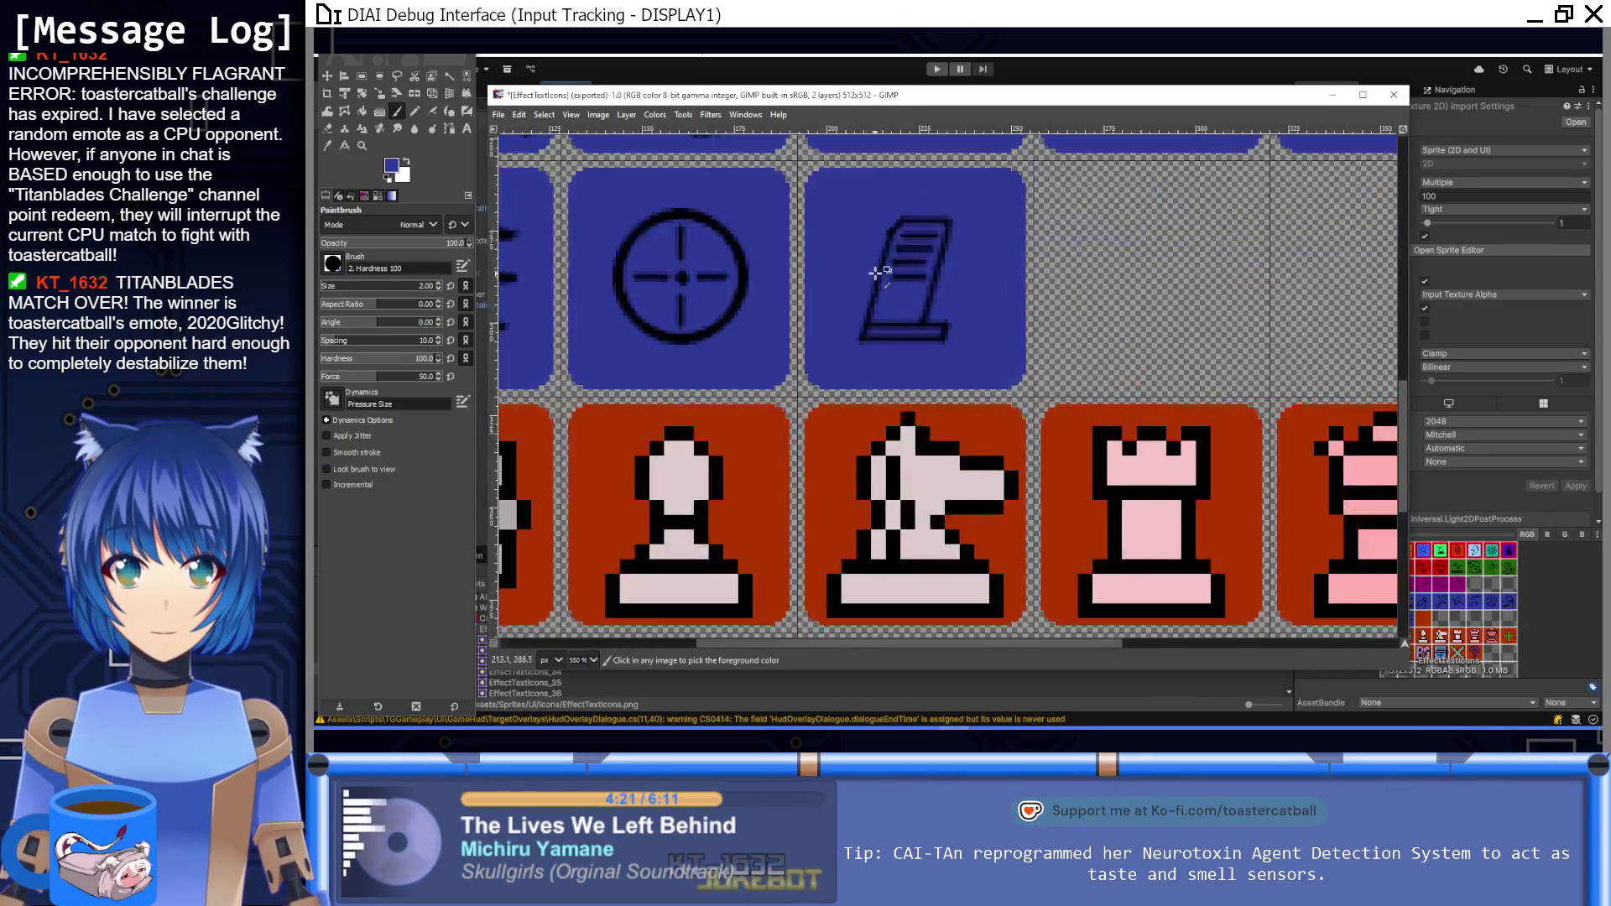
left_click(953, 283, "ctrl")
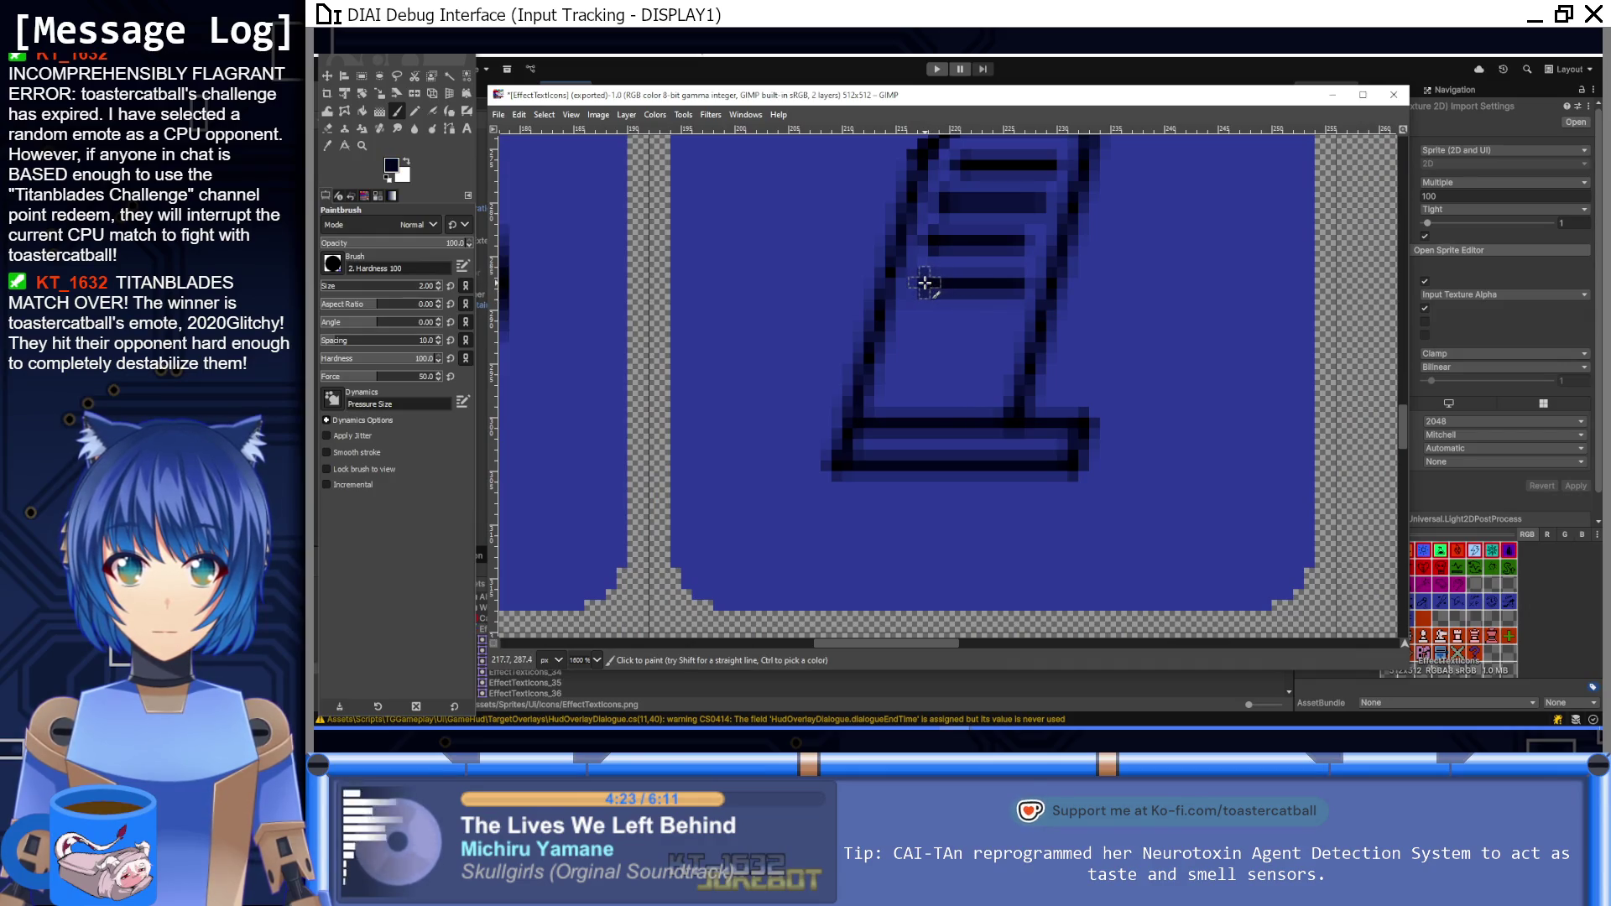
key("1")
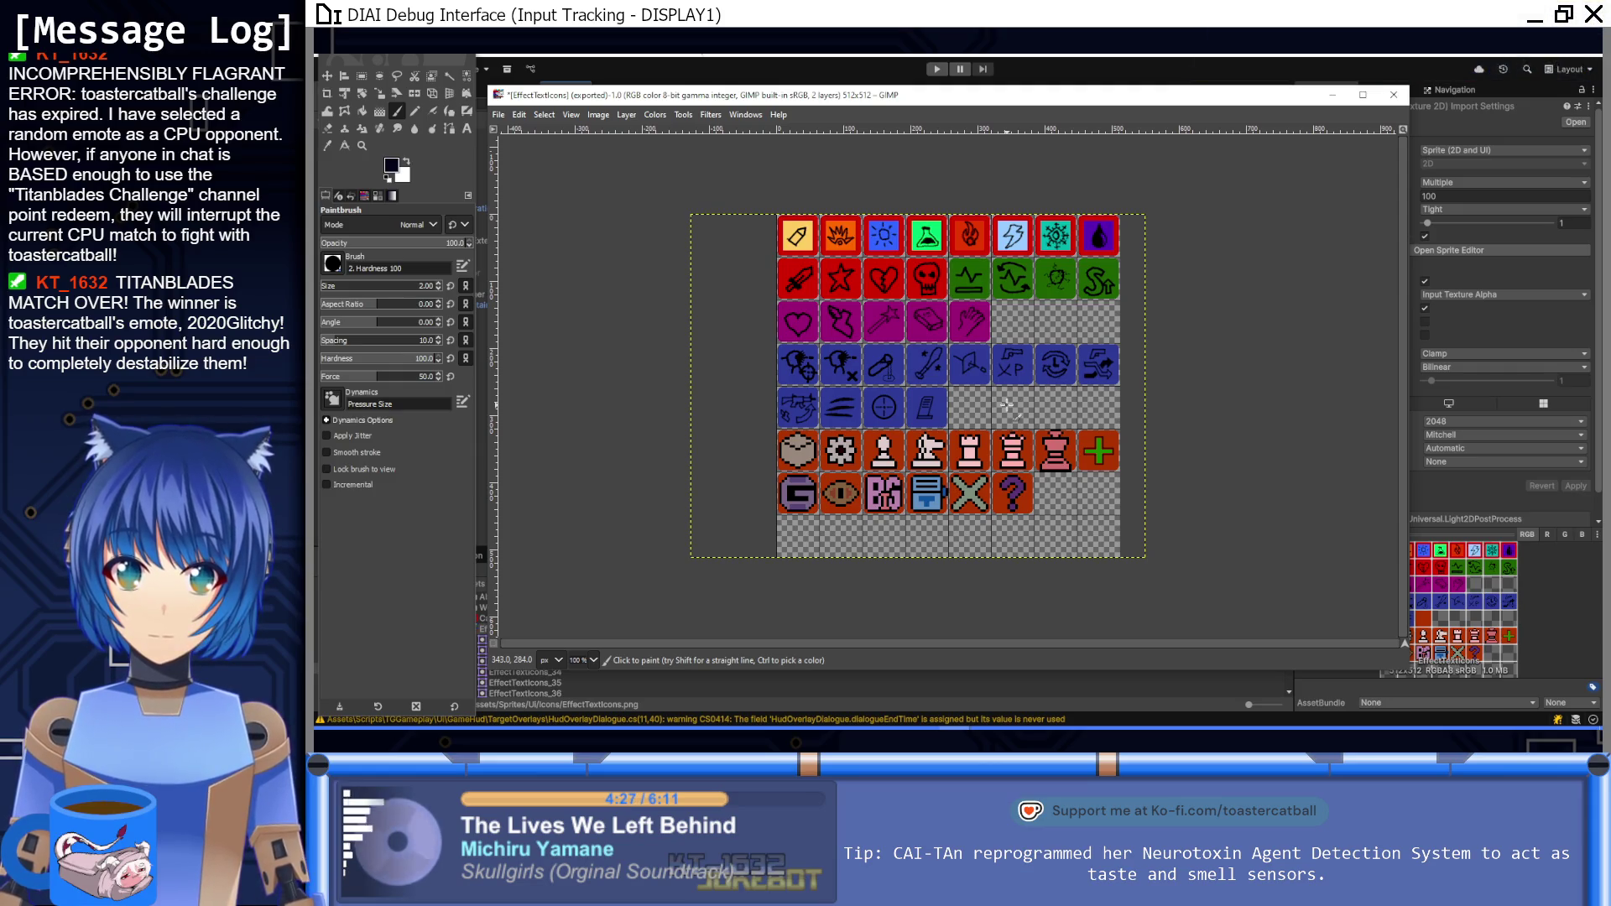
scroll(1091, 553, "up", 8)
scroll(1091, 552, "up", 1)
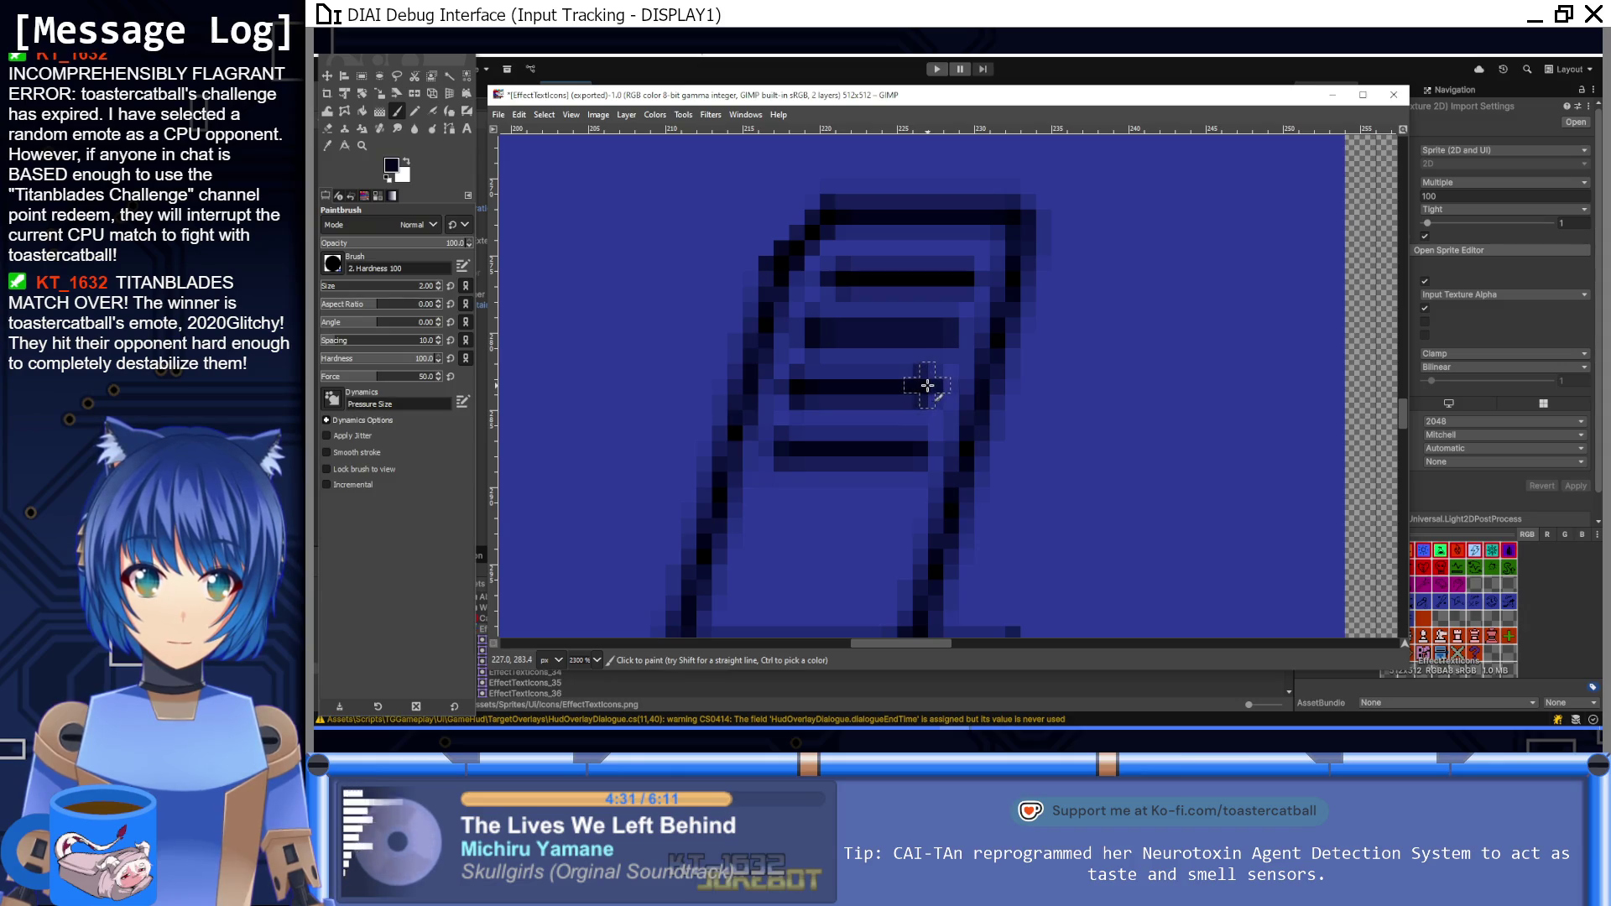
Step: Zoom in and out on the document icon, check the Unity overlay, and return to GIMP
key("1")
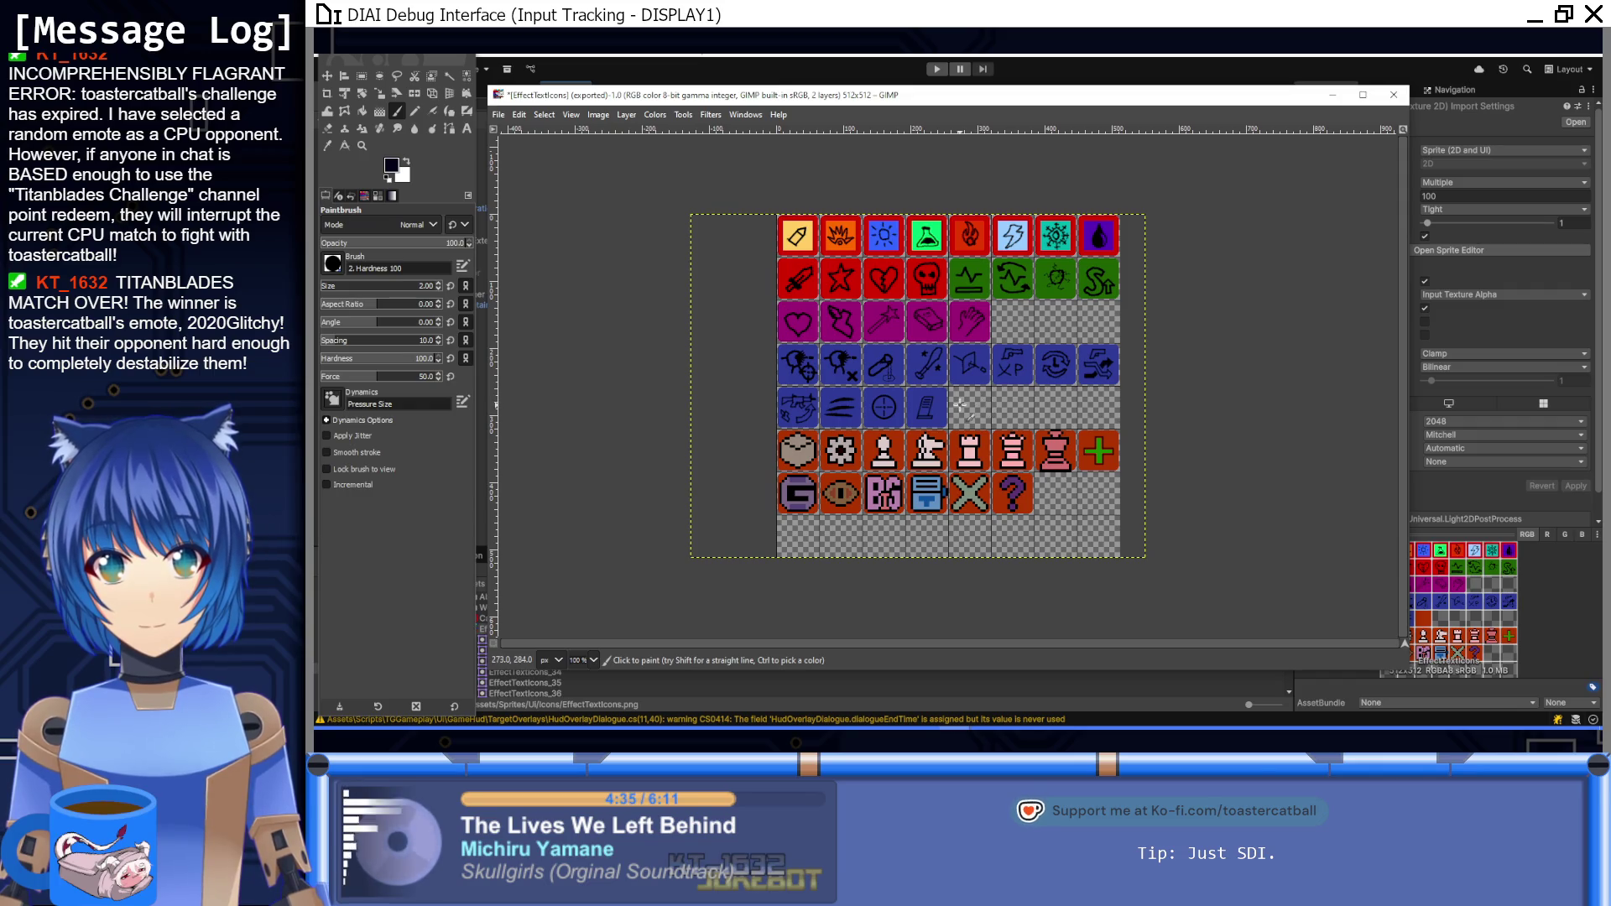
scroll(957, 406, "up", 8, "ctrl")
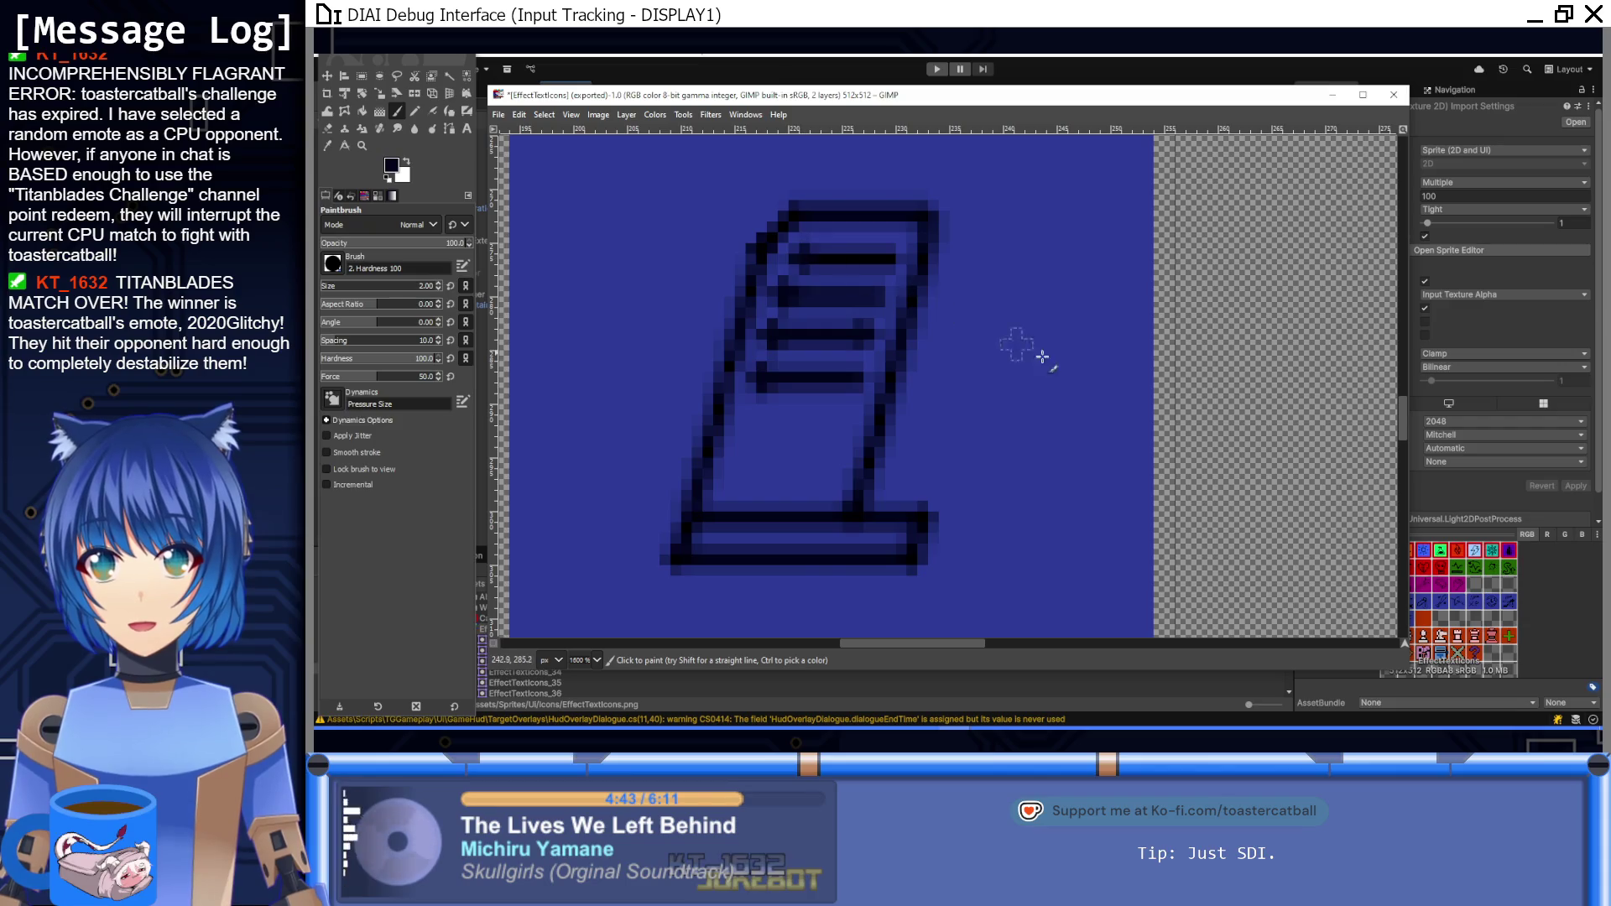
key("1")
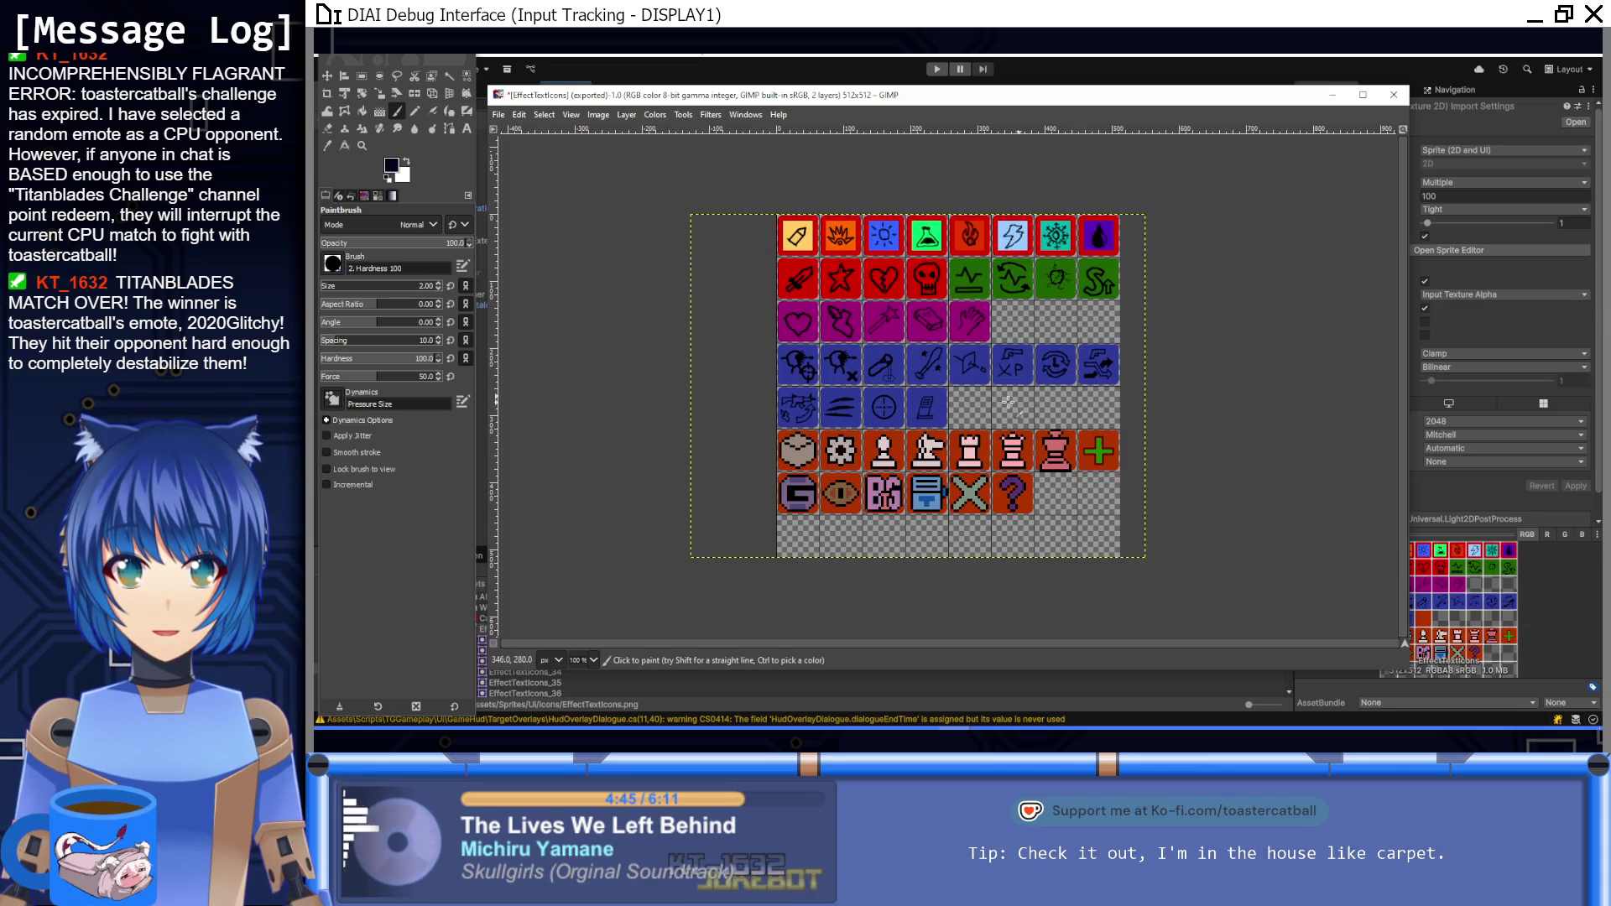
scroll(940, 386, "up", 4)
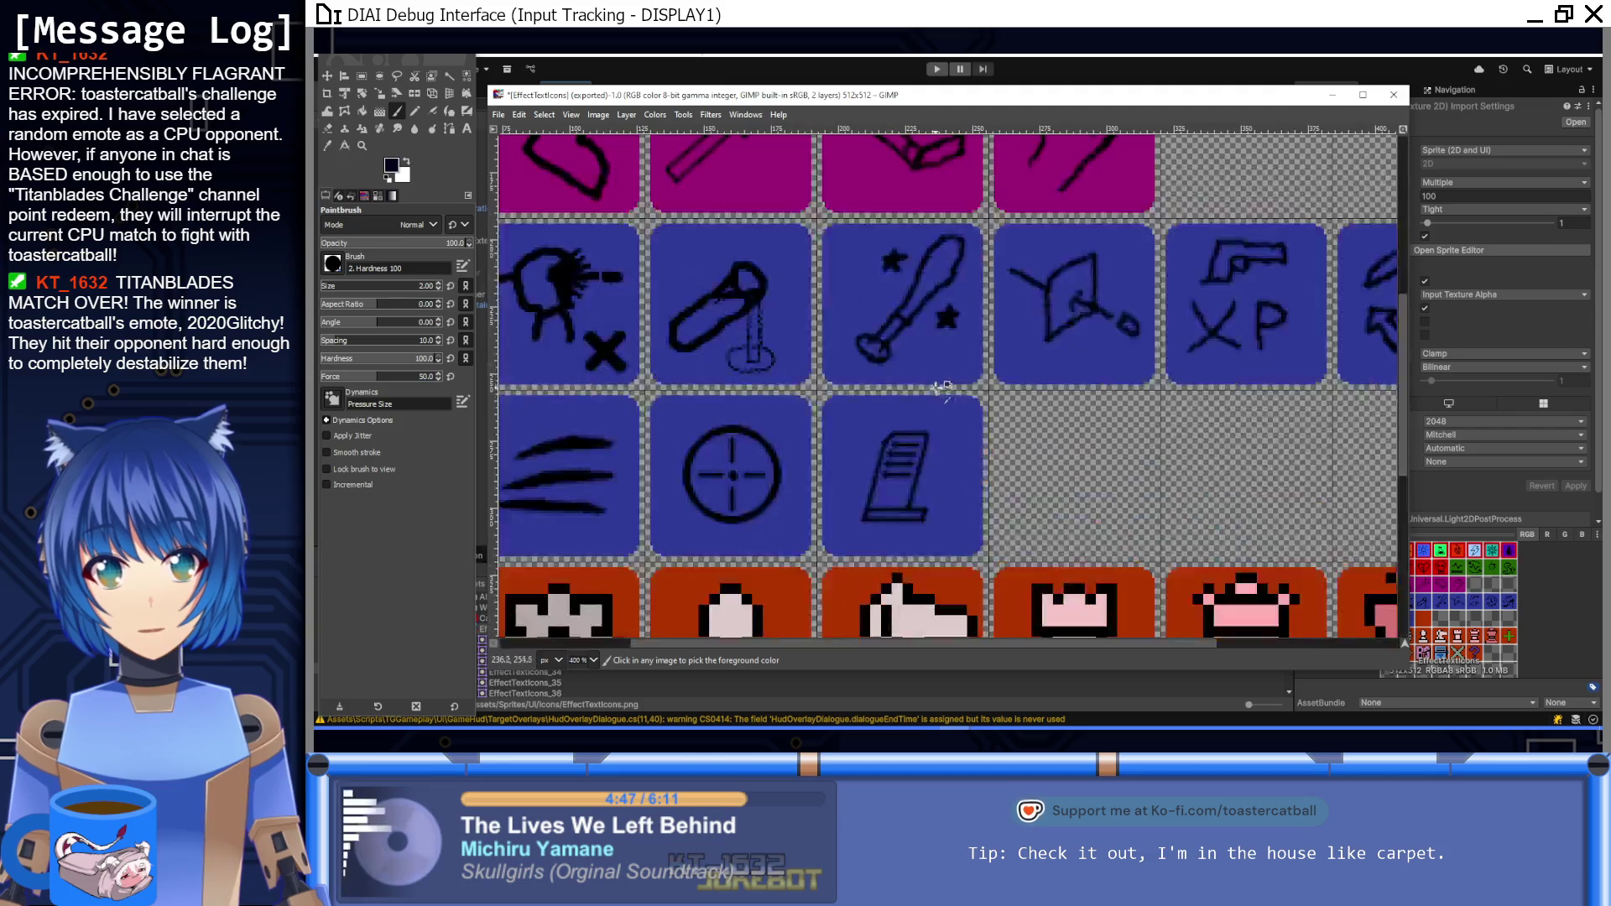
scroll(941, 386, "up", 2)
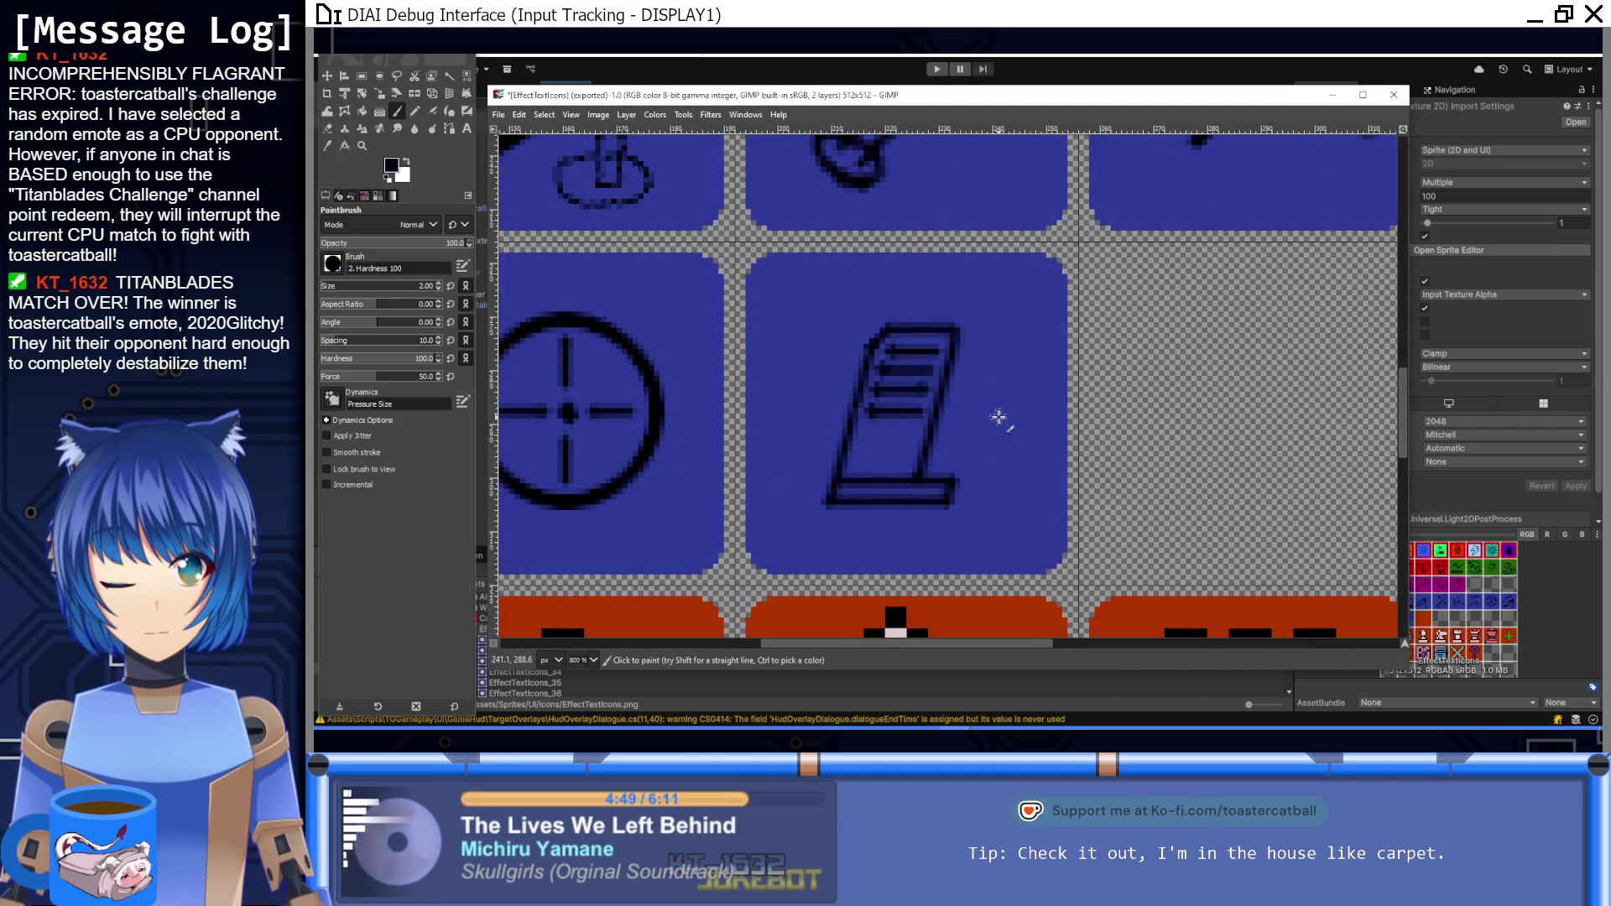
key("alt+Tab")
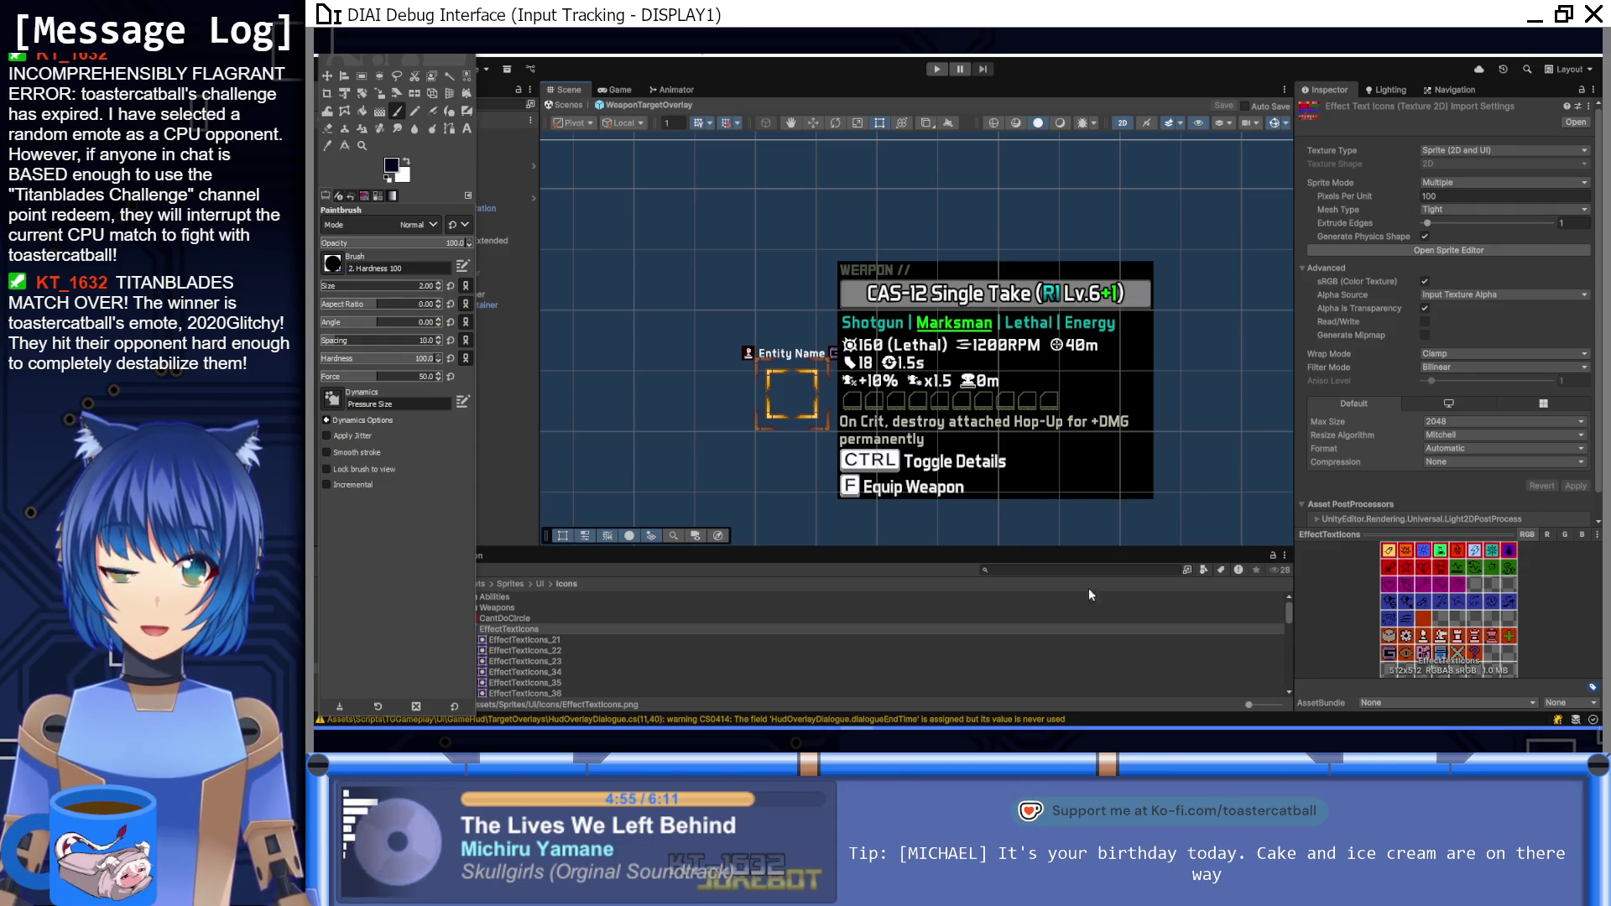
left_click(784, 683)
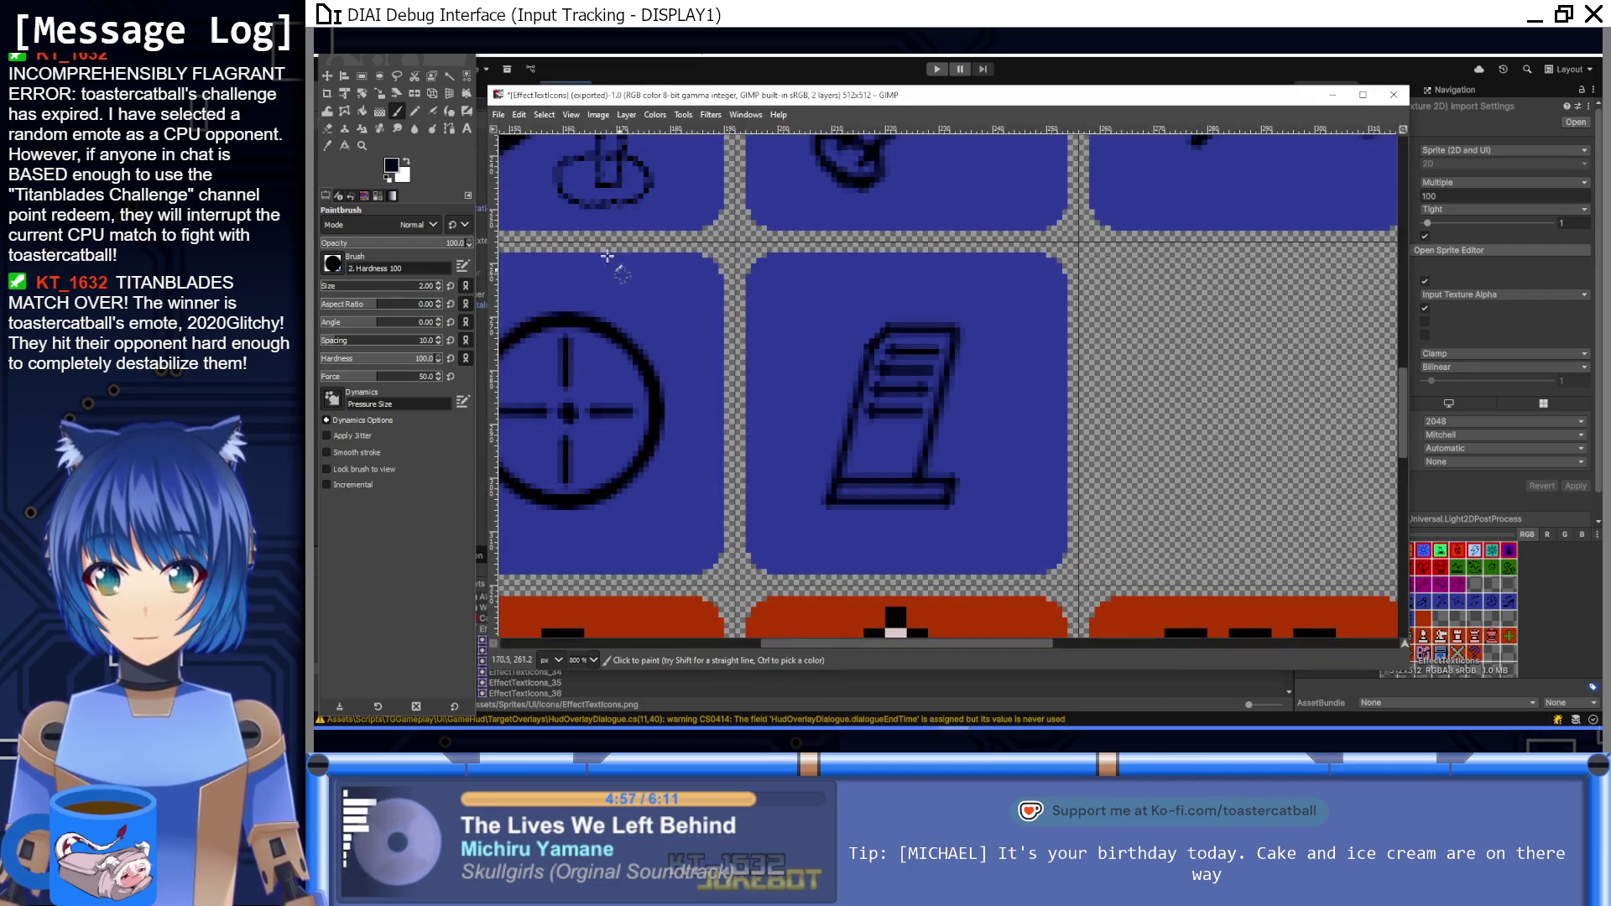
Step: Paste the crosshair tile into the empty slot and move it down 3 pixels into line
scroll(863, 377, "right", 3)
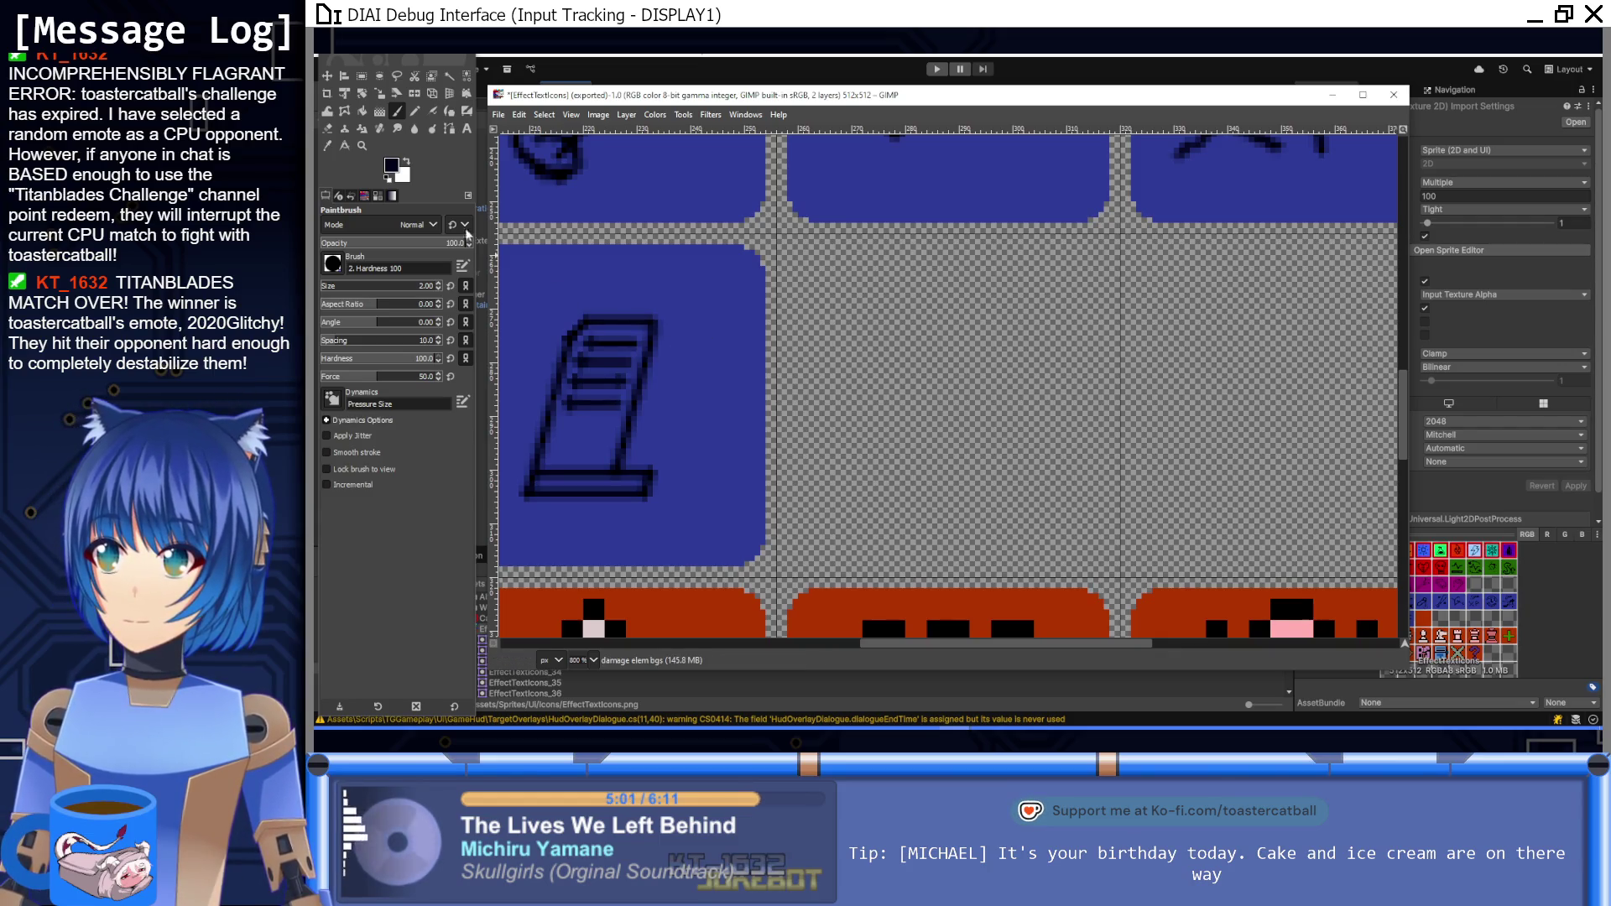
key("ctrl+v")
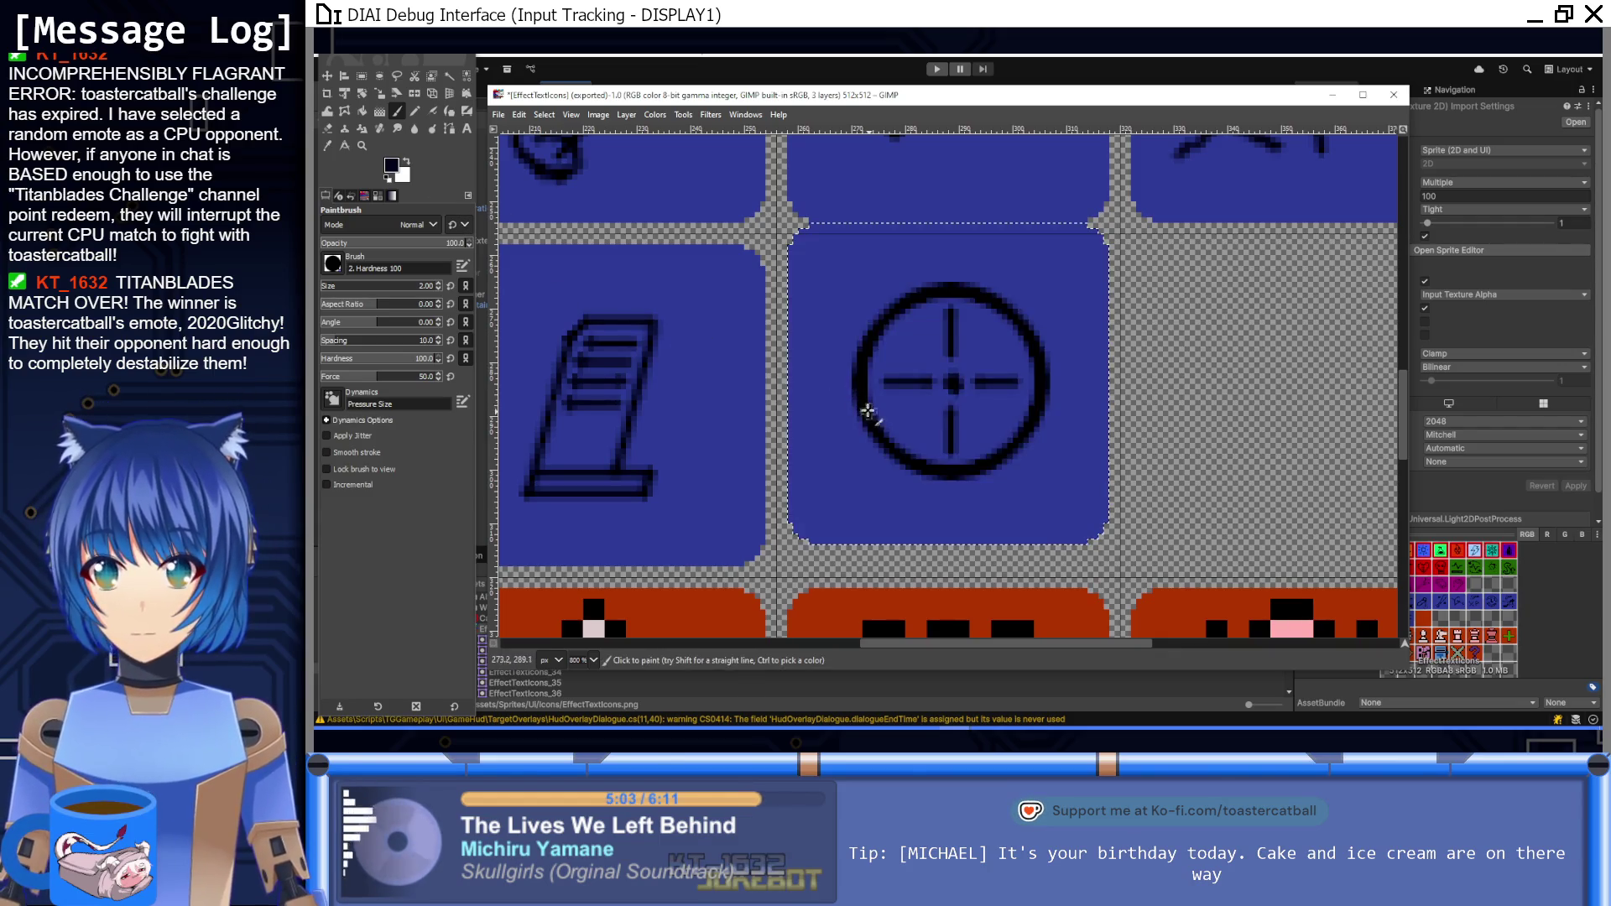
key("m")
left_click_drag(836, 302, 838, 331)
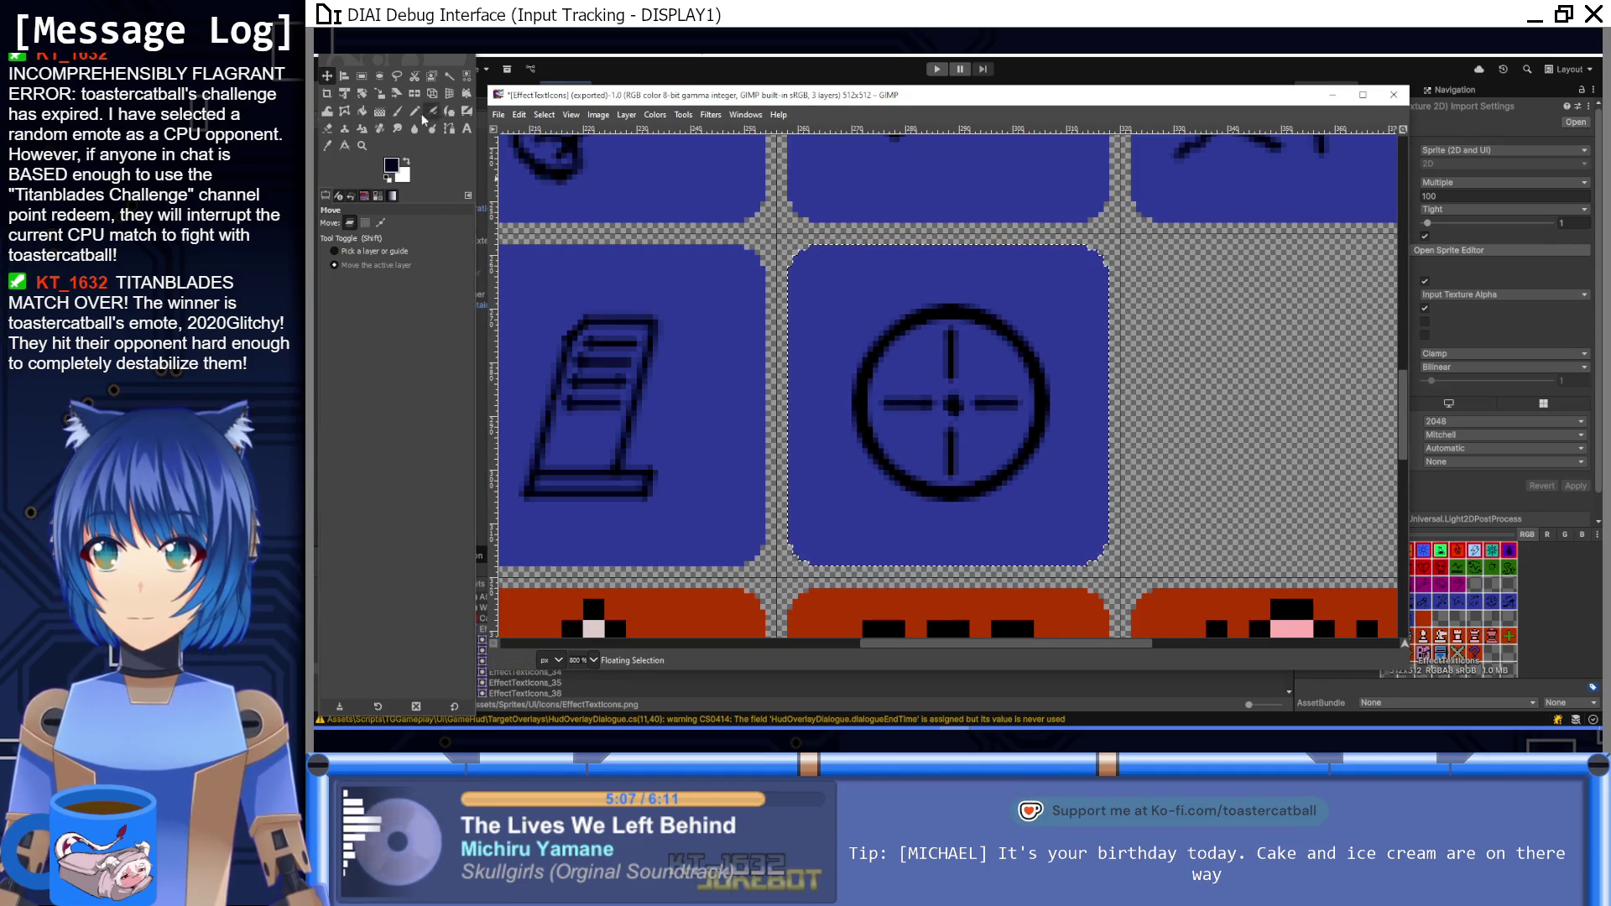
Step: Fill the pasted tile solid blue, anchor it, and reset the paint colour to black
left_click(363, 110)
left_click(862, 282, "ctrl")
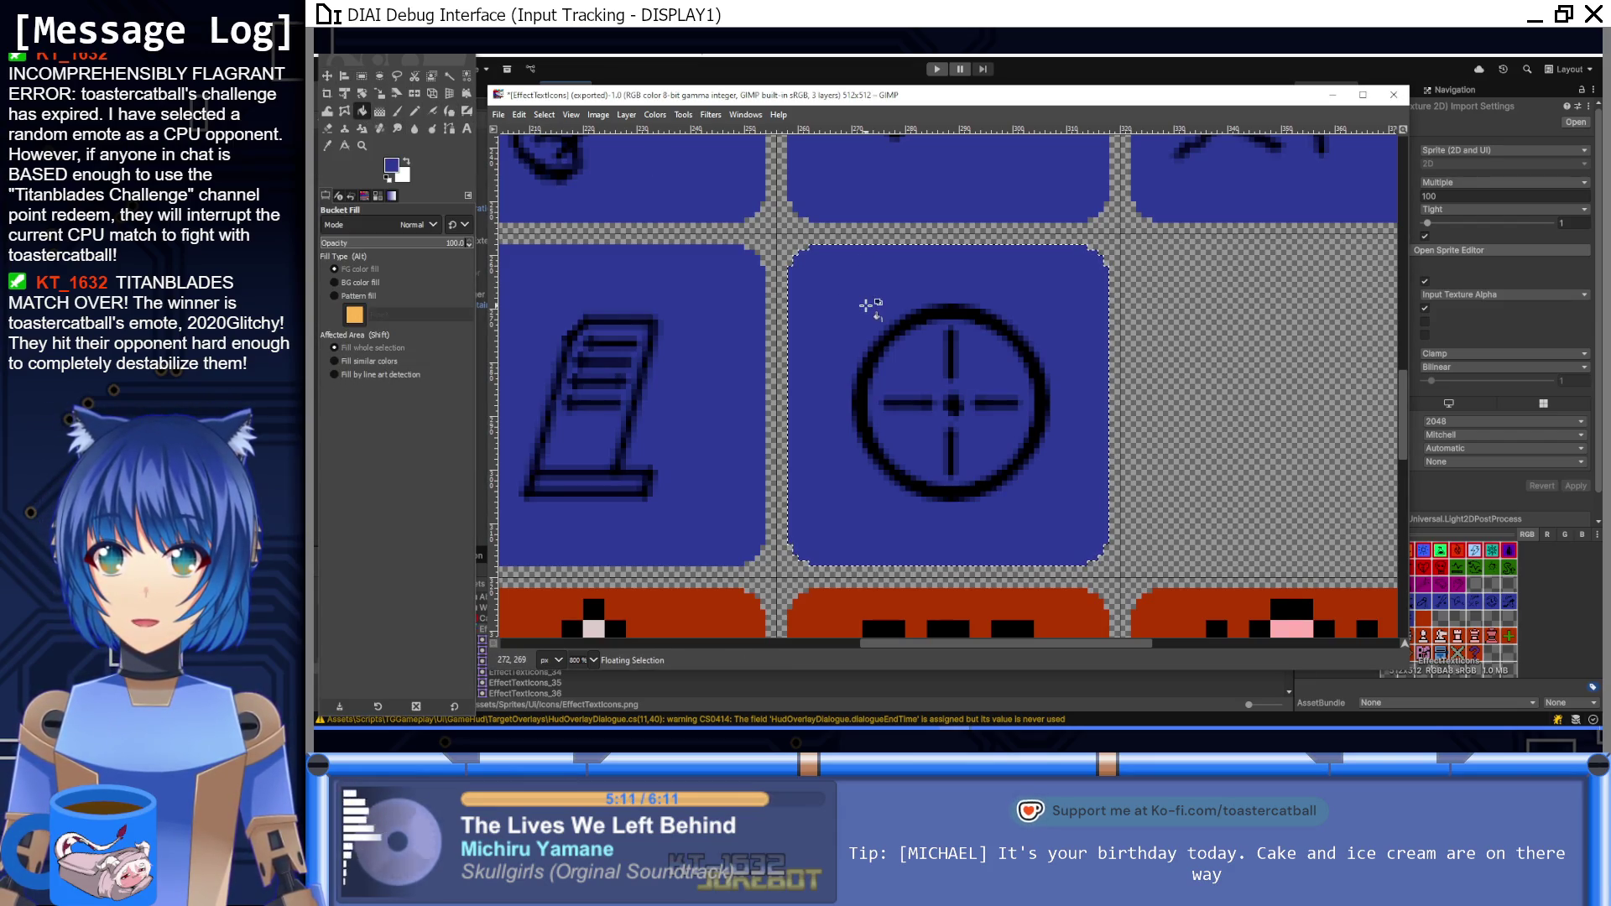
left_click(866, 307, "shift")
left_click(380, 75)
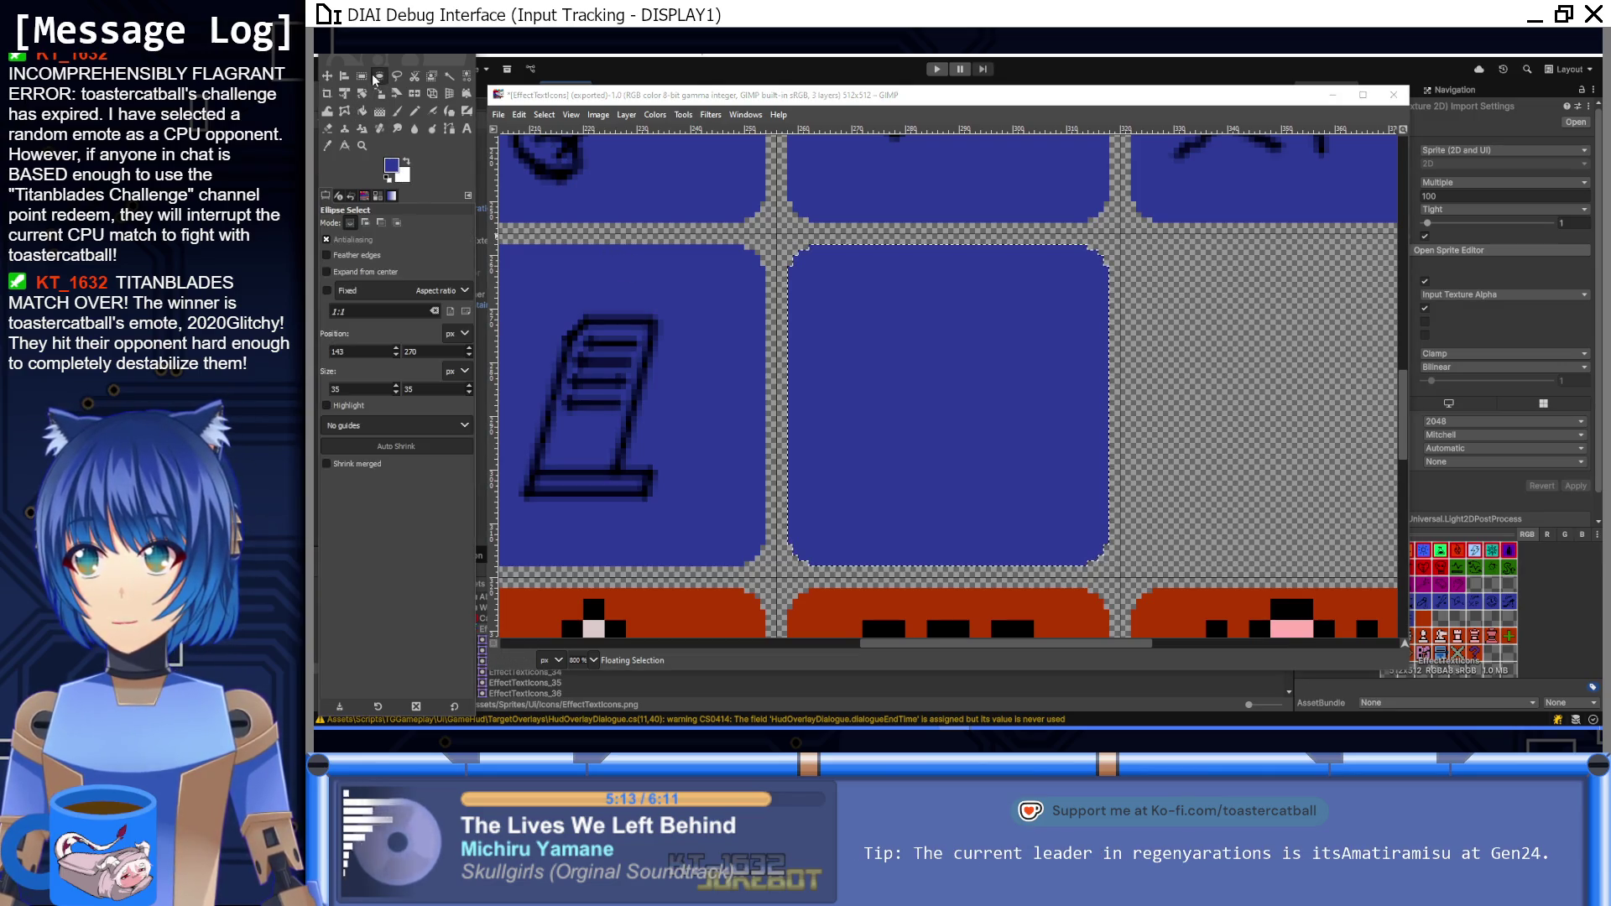
left_click(742, 248)
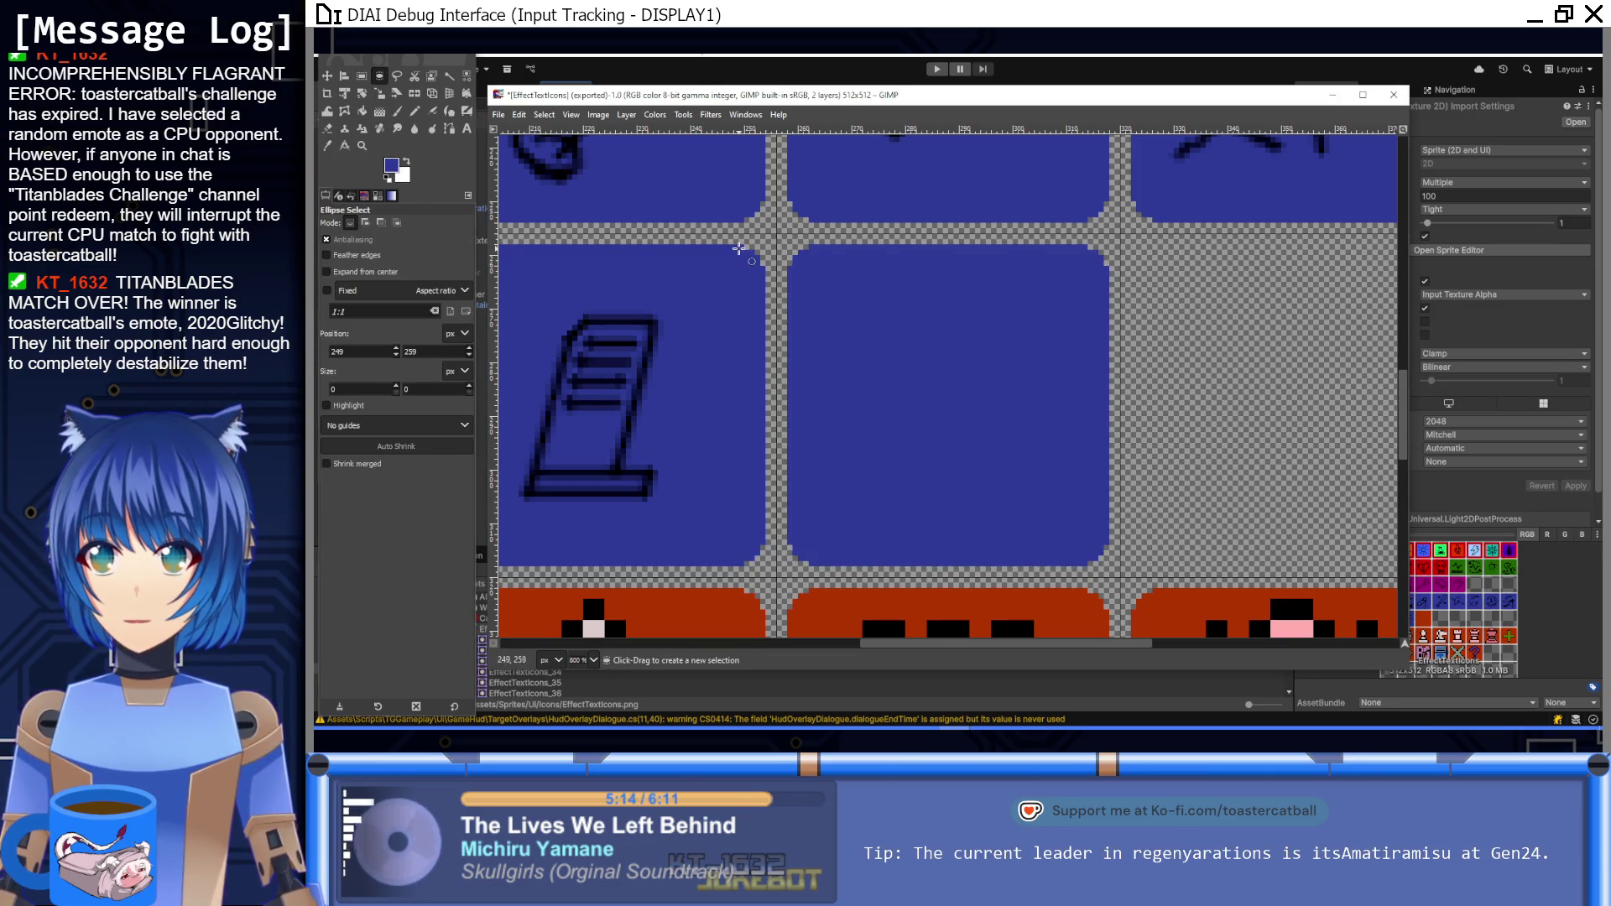
left_click(397, 111)
left_click(389, 183)
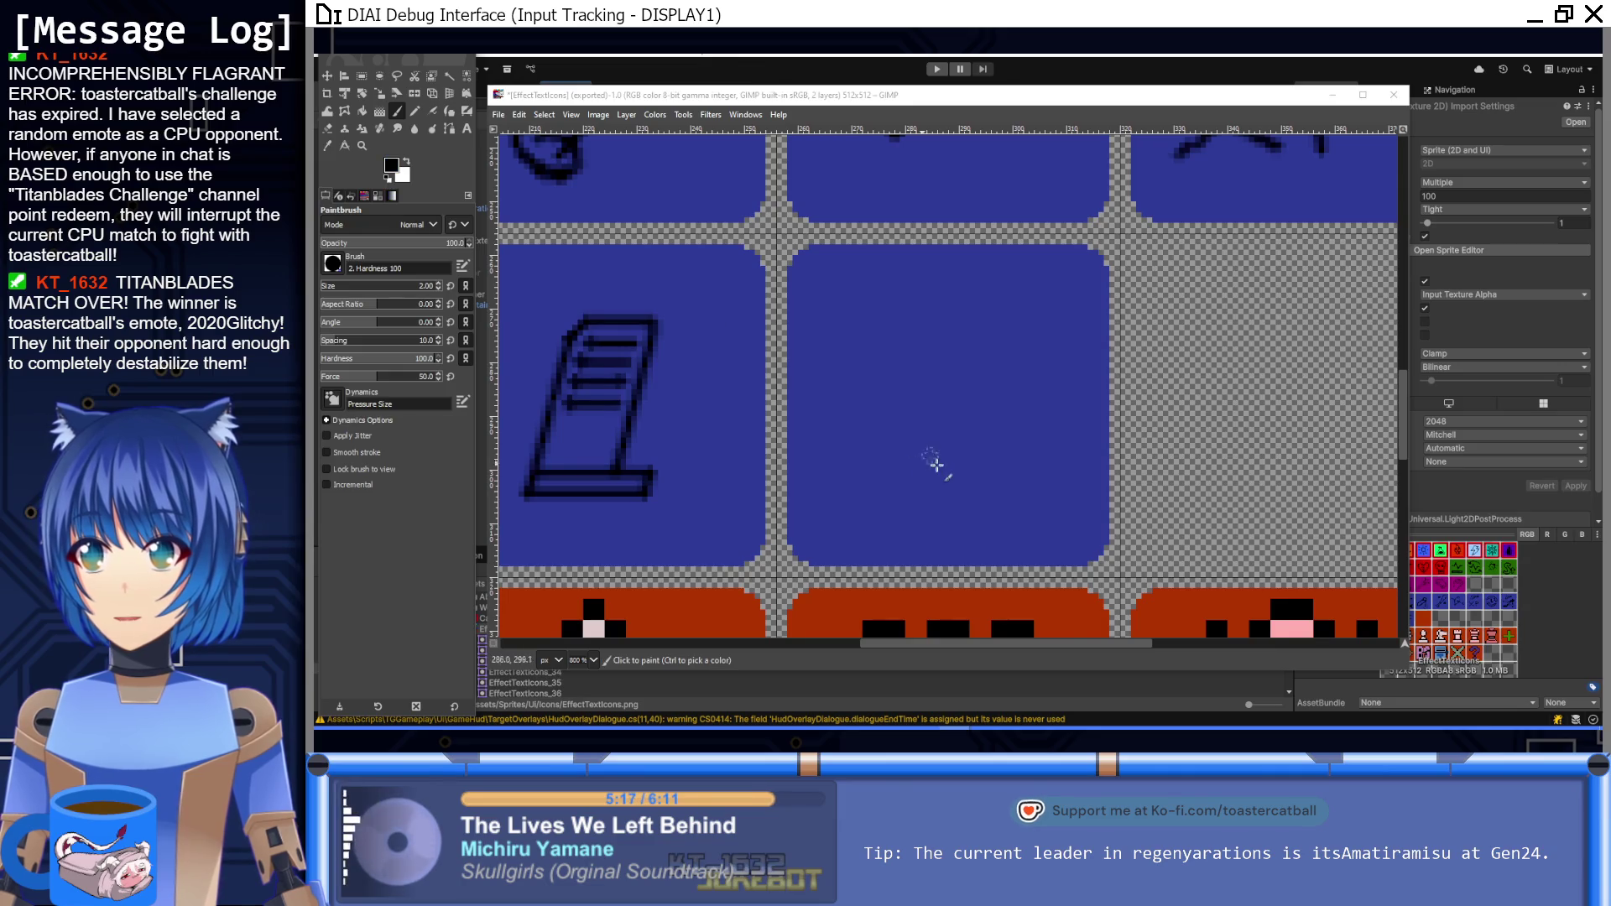
Step: Paint a small central ring and pointed star spikes on the blank blue tile, then check at 100%
left_click_drag(934, 460, 863, 439)
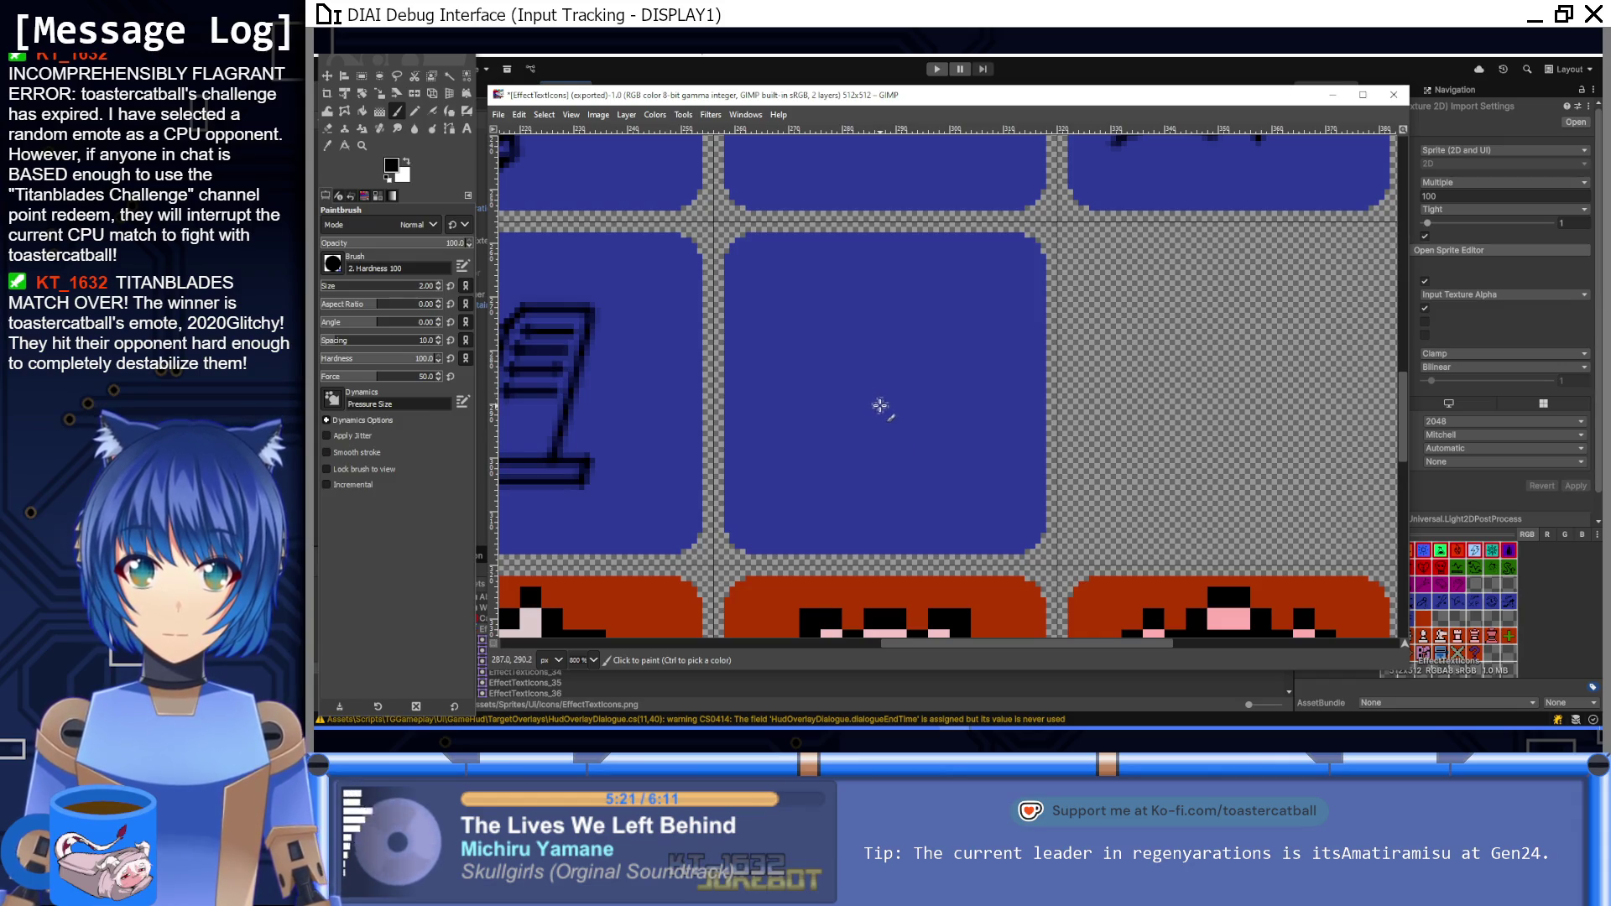
mouse_move(884, 411)
left_mouse_down()
mouse_move(856, 383)
mouse_move(890, 375)
mouse_move(879, 413)
left_mouse_up()
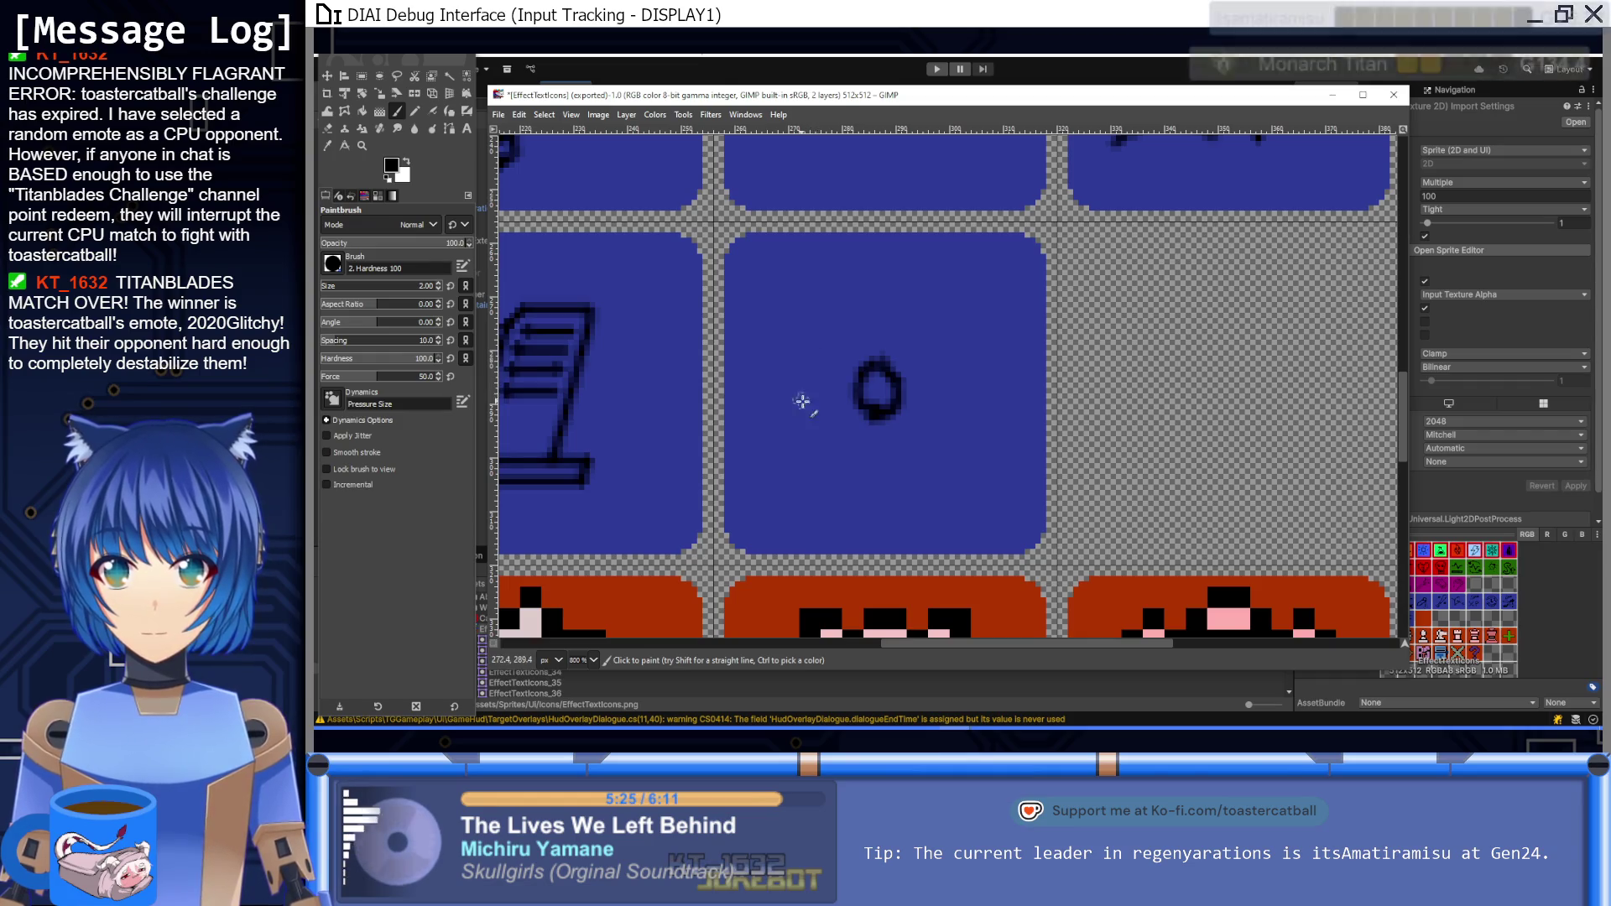
mouse_move(816, 416)
left_mouse_down()
mouse_move(768, 387)
mouse_move(828, 359)
mouse_move(804, 317)
mouse_move(877, 340)
mouse_move(901, 270)
mouse_move(908, 333)
mouse_move(944, 332)
mouse_move(928, 382)
mouse_move(983, 401)
mouse_move(925, 437)
mouse_move(969, 484)
mouse_move(920, 464)
mouse_move(898, 475)
mouse_move(892, 512)
mouse_move(856, 438)
mouse_move(811, 497)
mouse_move(822, 429)
left_mouse_up()
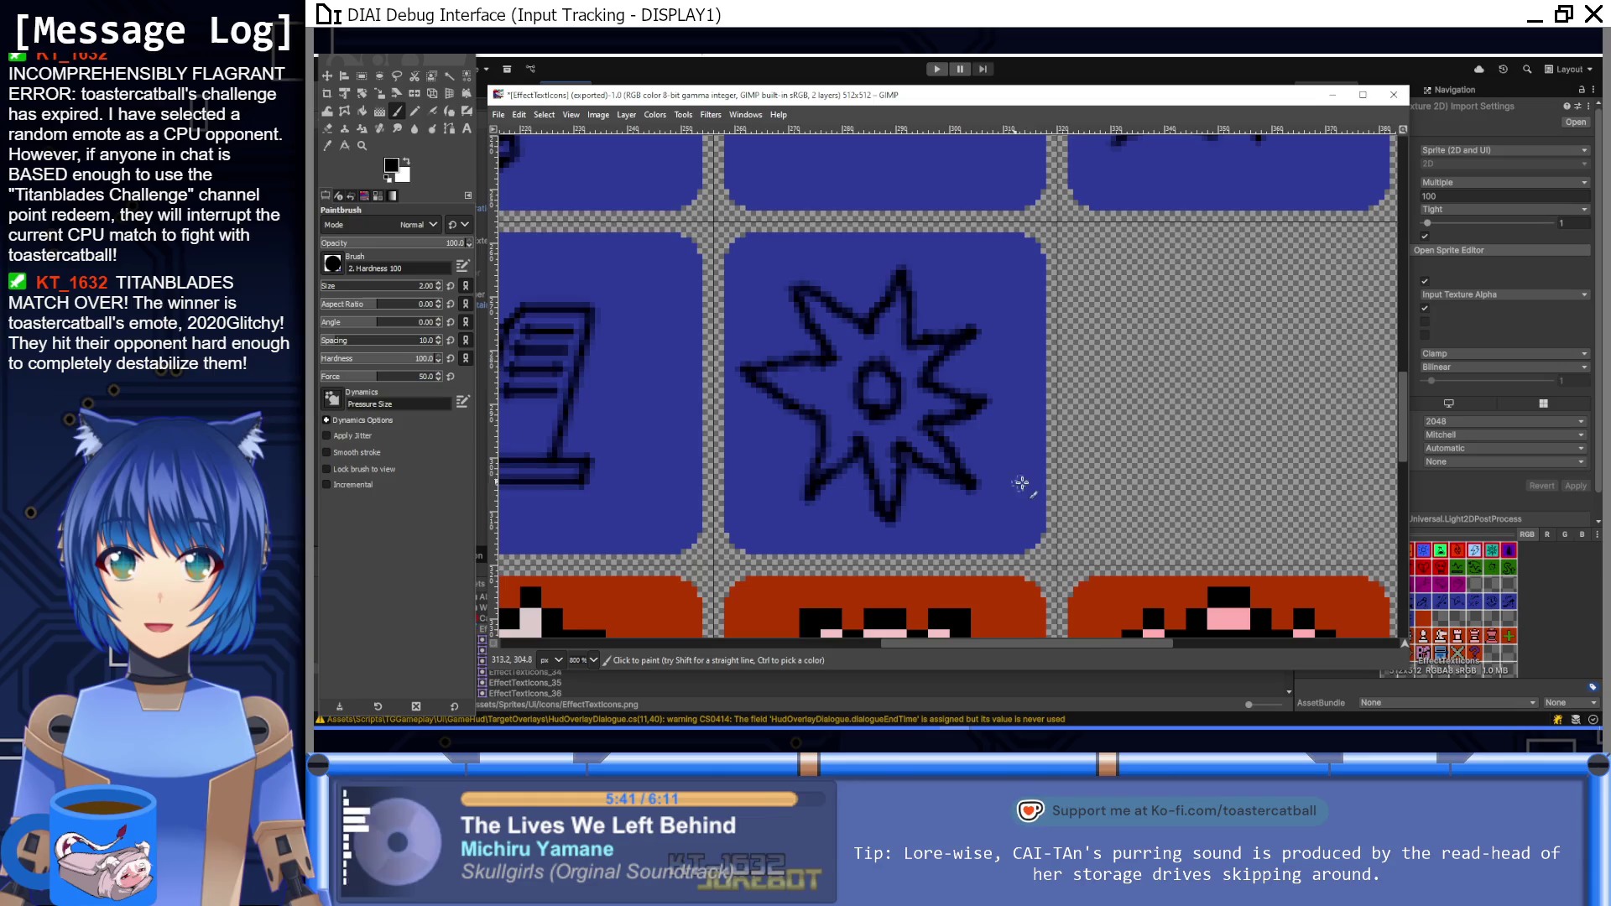
key("1")
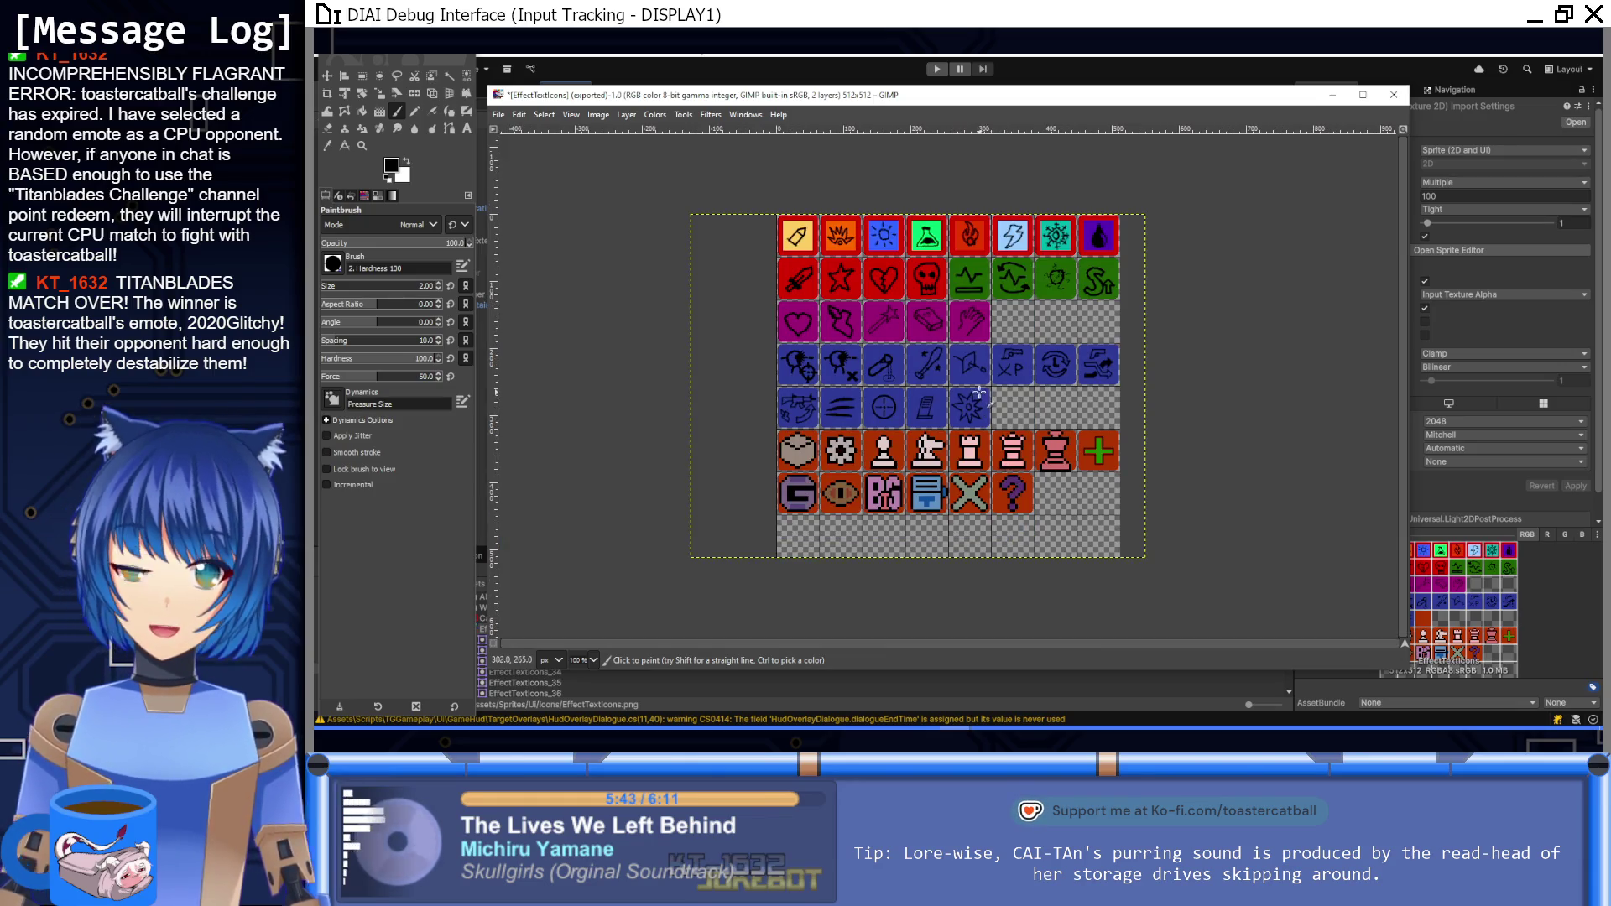
scroll(979, 392, "up", 7)
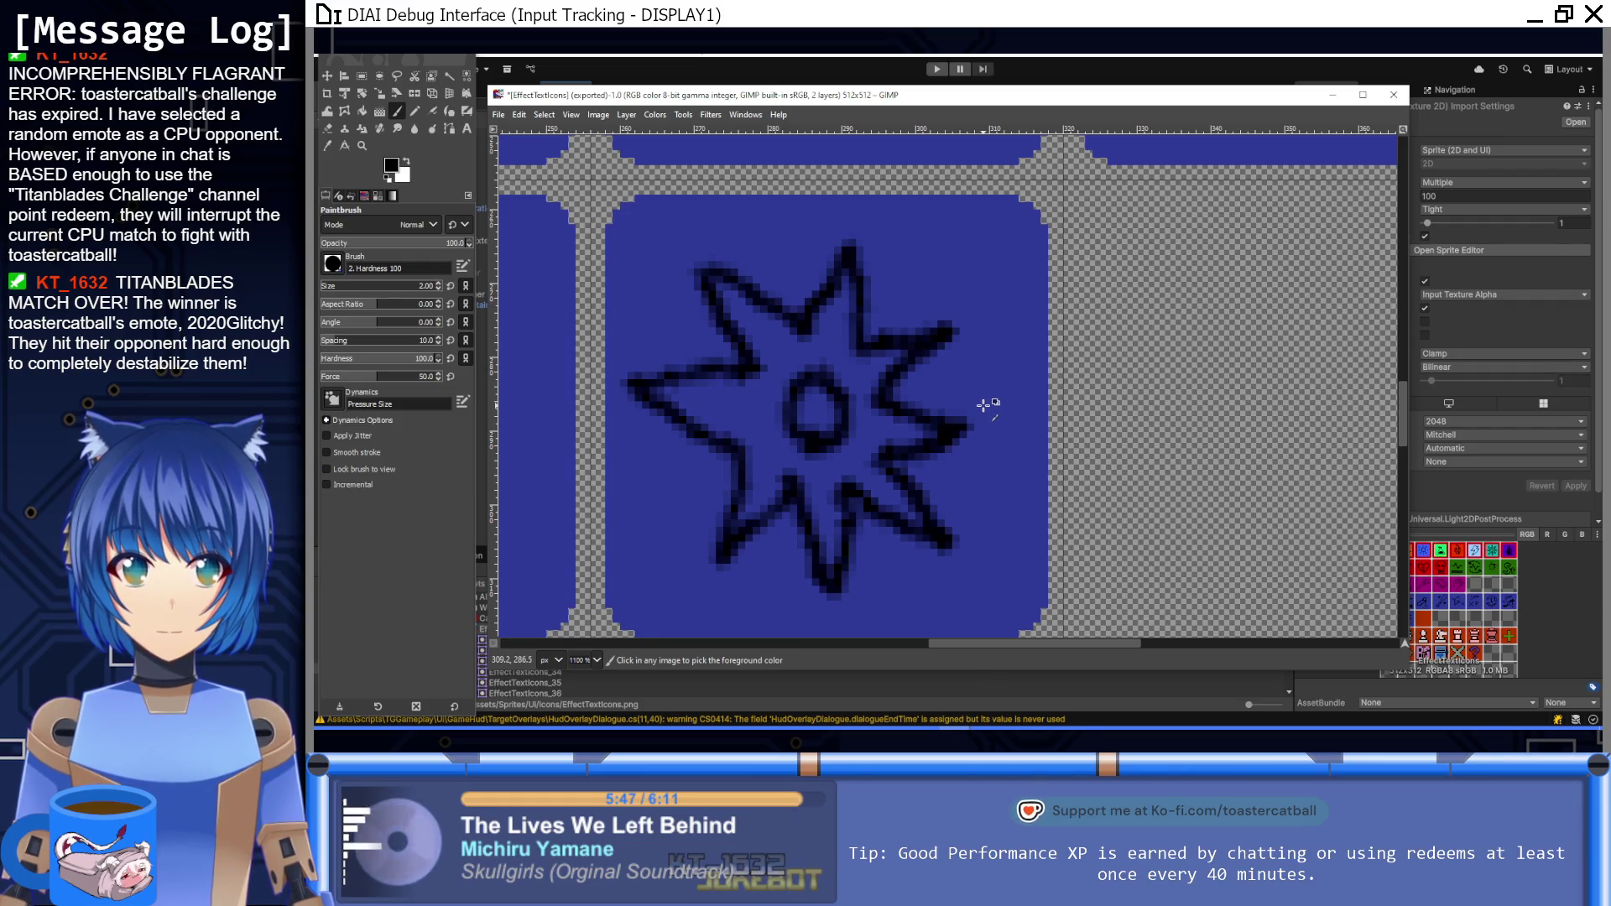
Step: Undo the star strokes and paint a spiral in the middle of the tile
key("ctrl+z")
key("ctrl+z")
key("ctrl+z")
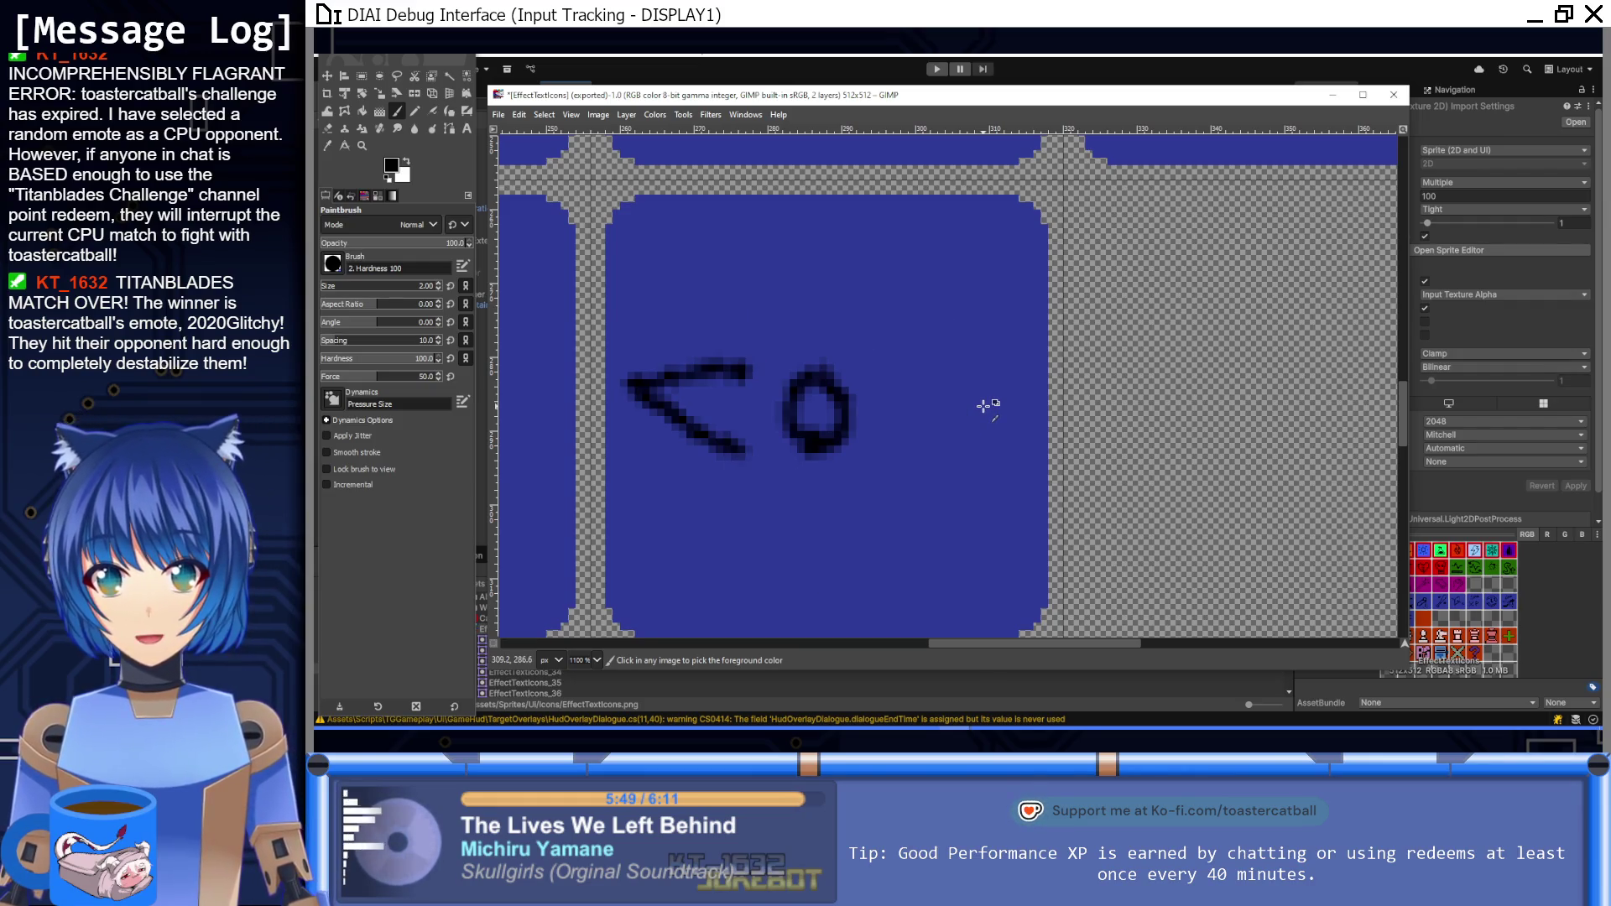
key("ctrl+z")
key("ctrl+z")
key("ctrl+z")
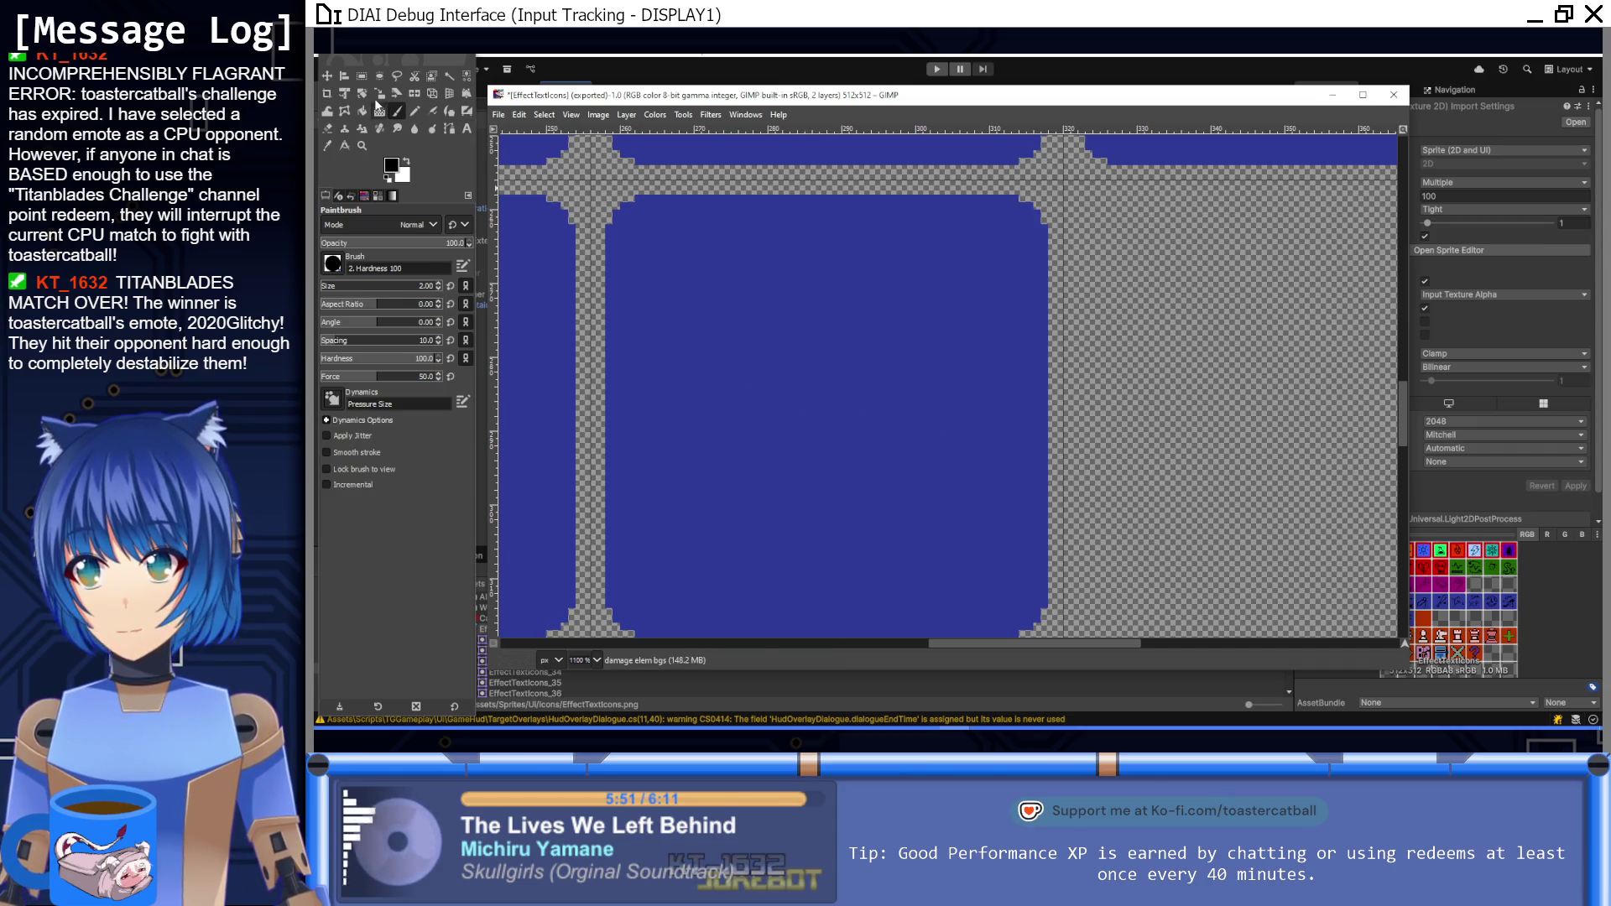
mouse_move(828, 438)
left_mouse_down()
mouse_move(835, 391)
mouse_move(827, 479)
mouse_move(766, 395)
mouse_move(898, 365)
mouse_move(856, 480)
mouse_move(821, 518)
mouse_move(742, 513)
mouse_move(732, 346)
mouse_move(889, 311)
mouse_move(956, 468)
mouse_move(840, 537)
mouse_move(766, 516)
left_mouse_up()
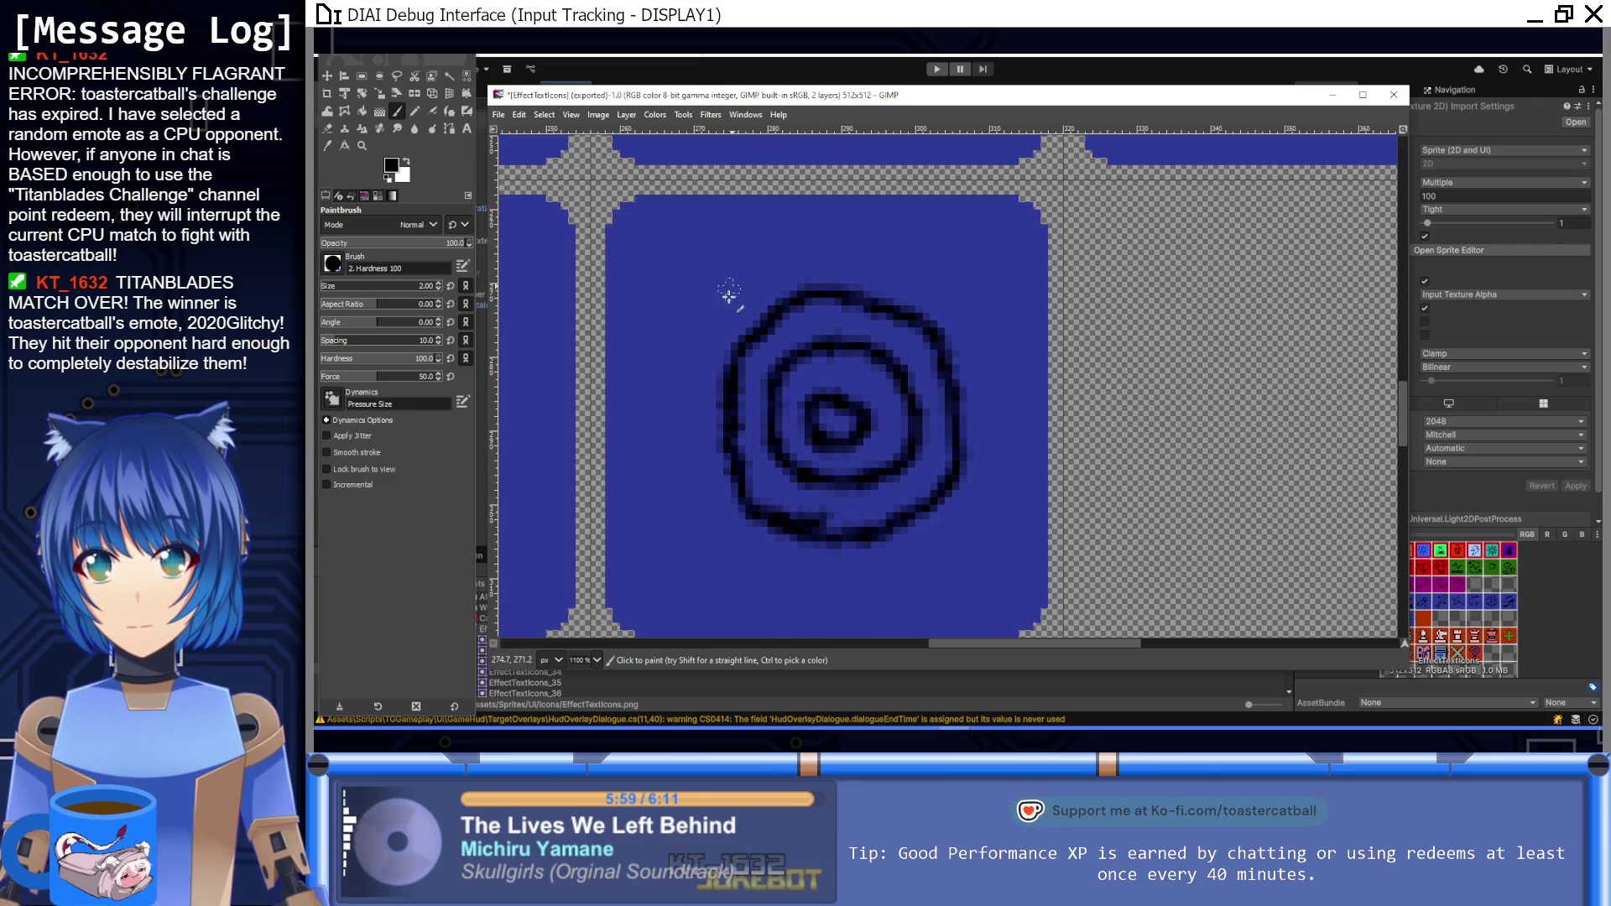
Step: Ring the spiral with small triangular spikes so it looks like a sun
left_click_drag(727, 300, 759, 279)
mouse_move(875, 277)
left_mouse_down()
mouse_move(885, 247)
mouse_move(902, 285)
left_mouse_up()
mouse_move(973, 345)
left_mouse_down()
mouse_move(999, 350)
mouse_move(978, 390)
left_mouse_up()
mouse_move(982, 466)
left_mouse_down()
mouse_move(923, 561)
mouse_move(902, 549)
mouse_move(818, 617)
left_mouse_up()
mouse_move(762, 557)
left_mouse_down()
mouse_move(719, 557)
mouse_move(683, 479)
mouse_move(704, 471)
left_mouse_up()
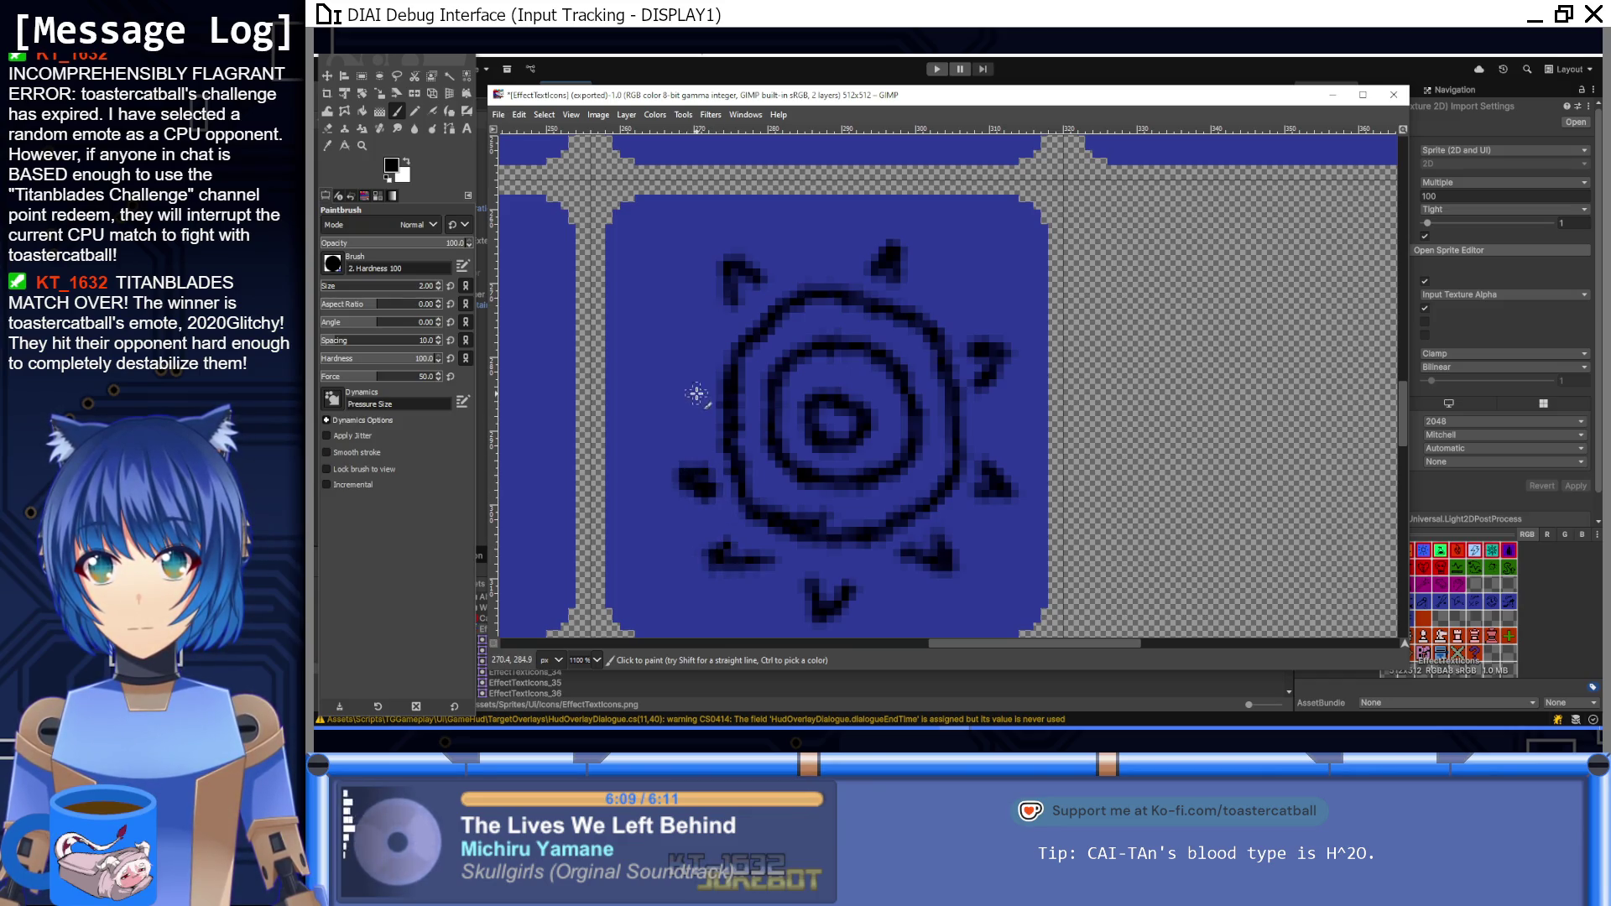
Step: View the whole spiral icon sheet, then return to Unity's EffectTextIcons import settings
key("1")
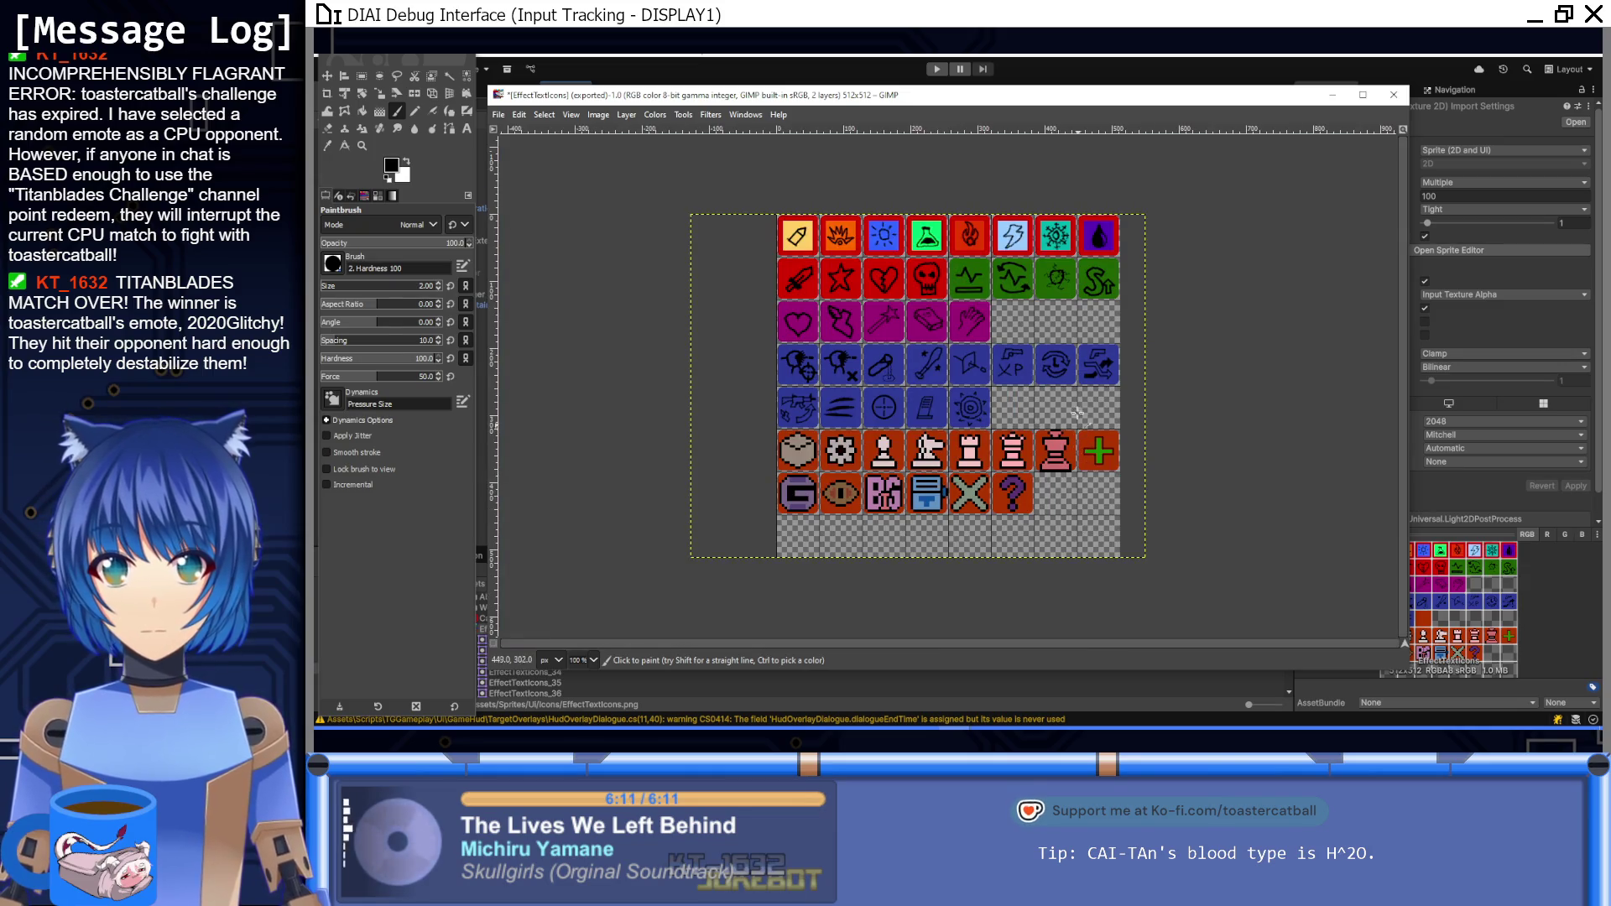
scroll(1077, 412, "down", 1)
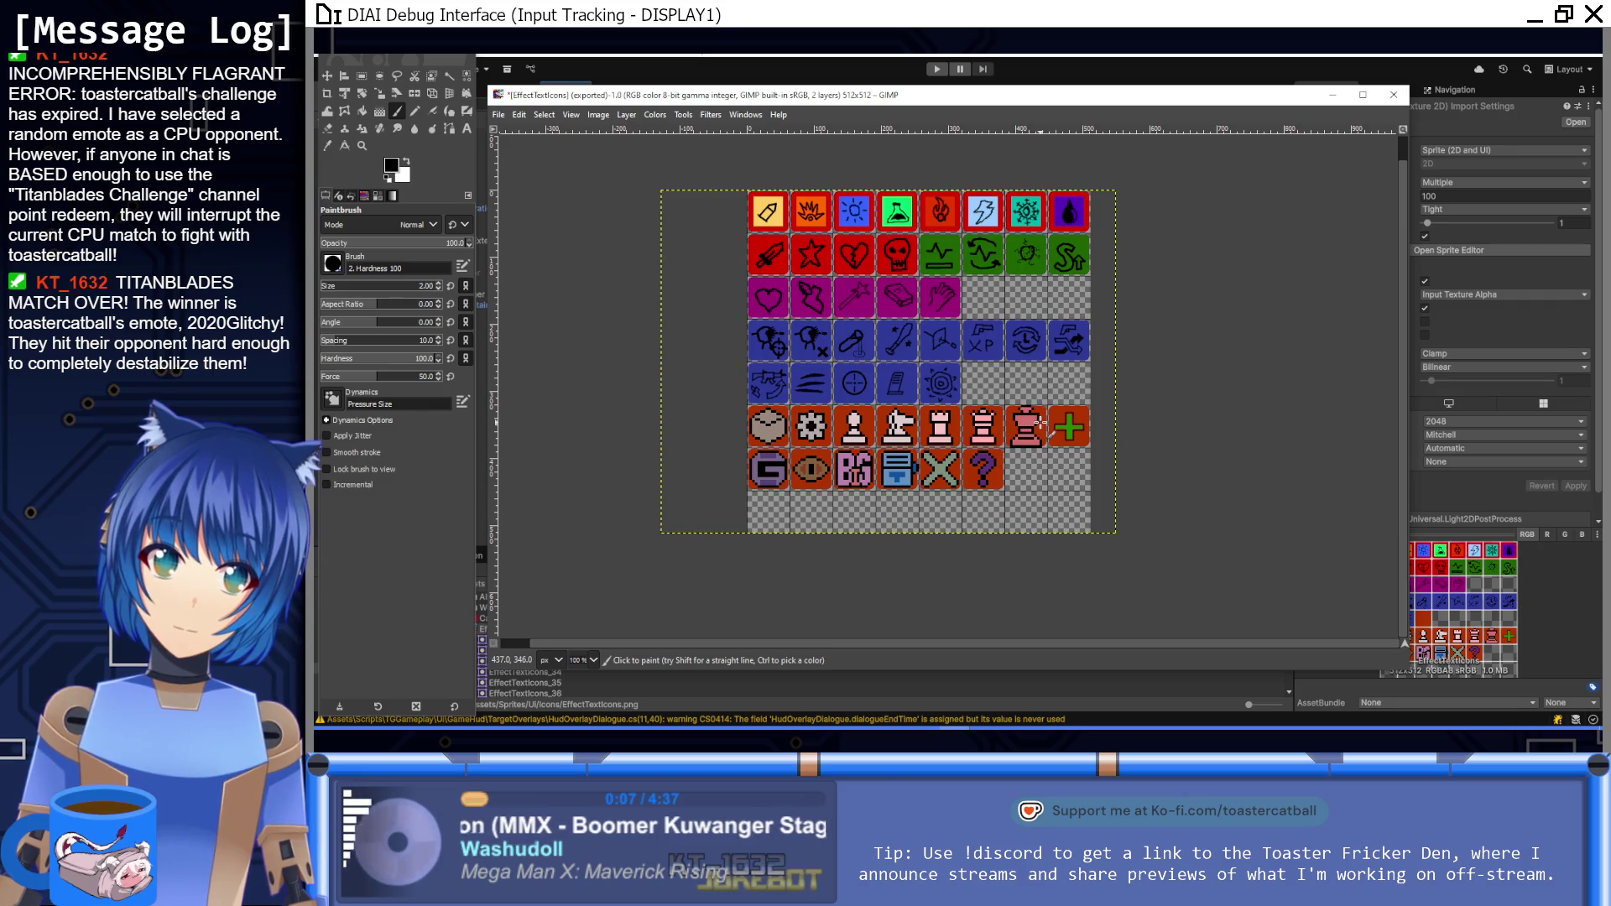
key("alt+Tab")
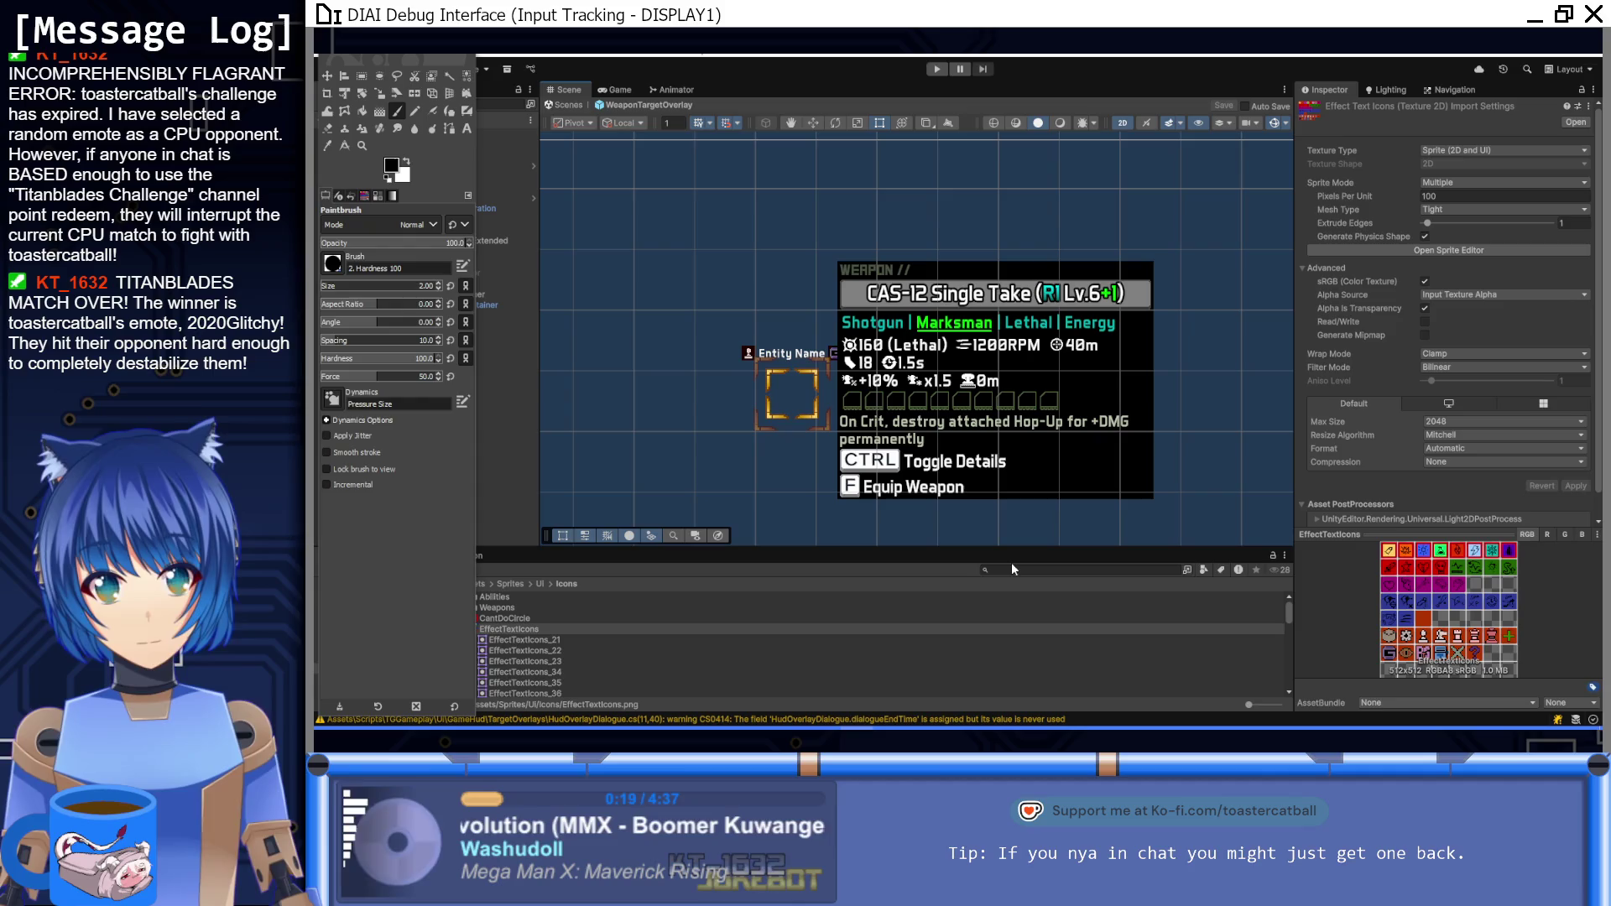
left_click(1458, 398)
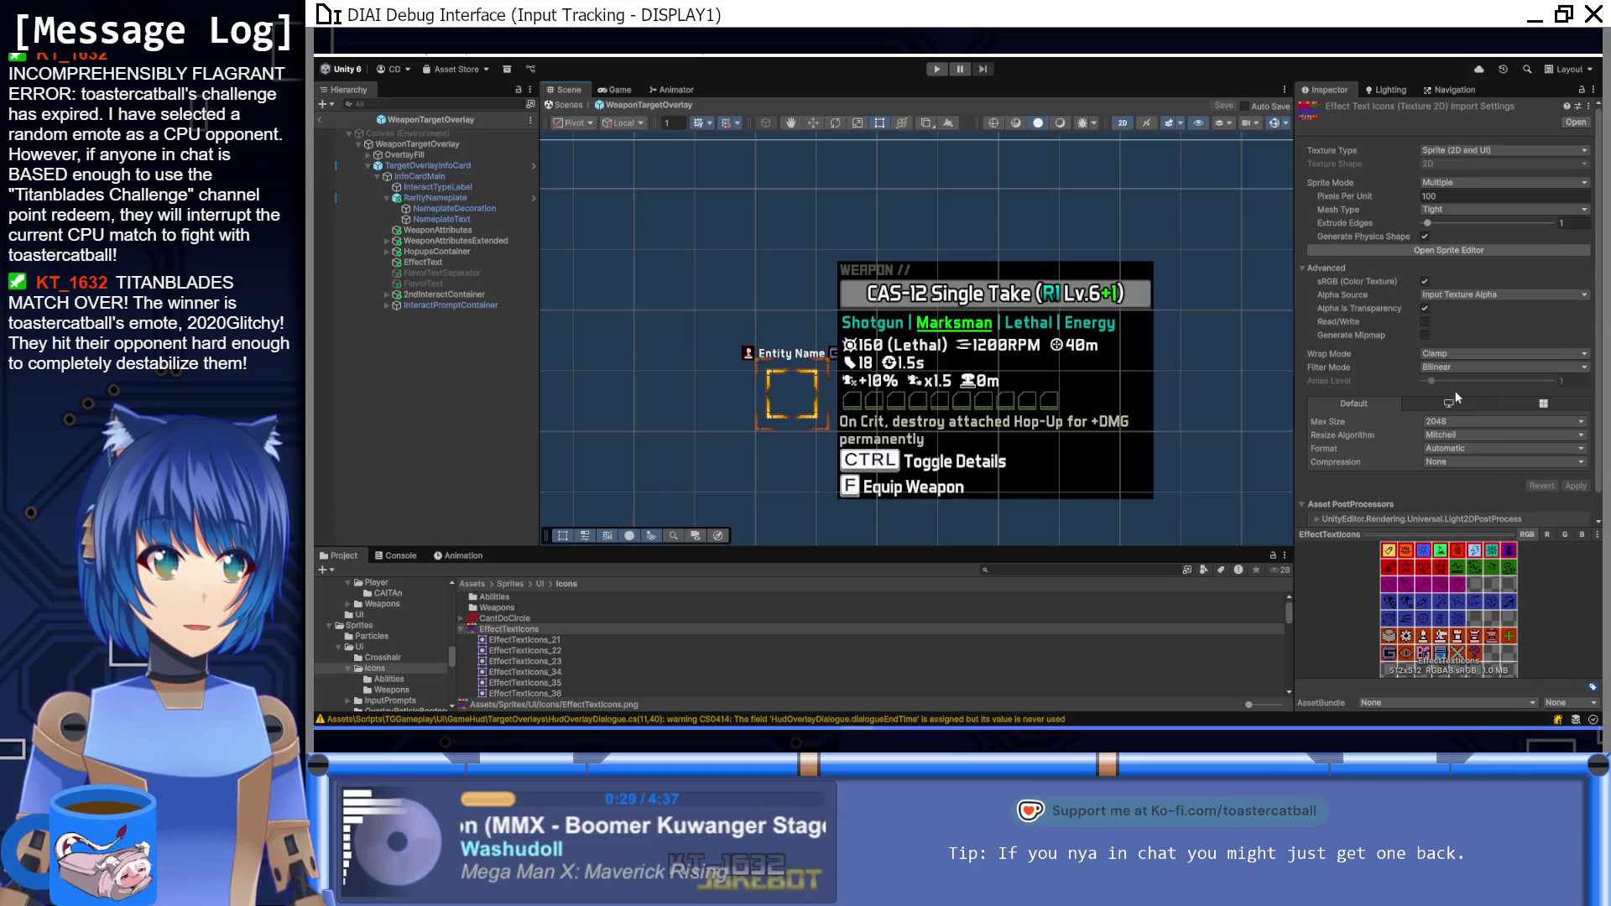
left_click(1452, 250)
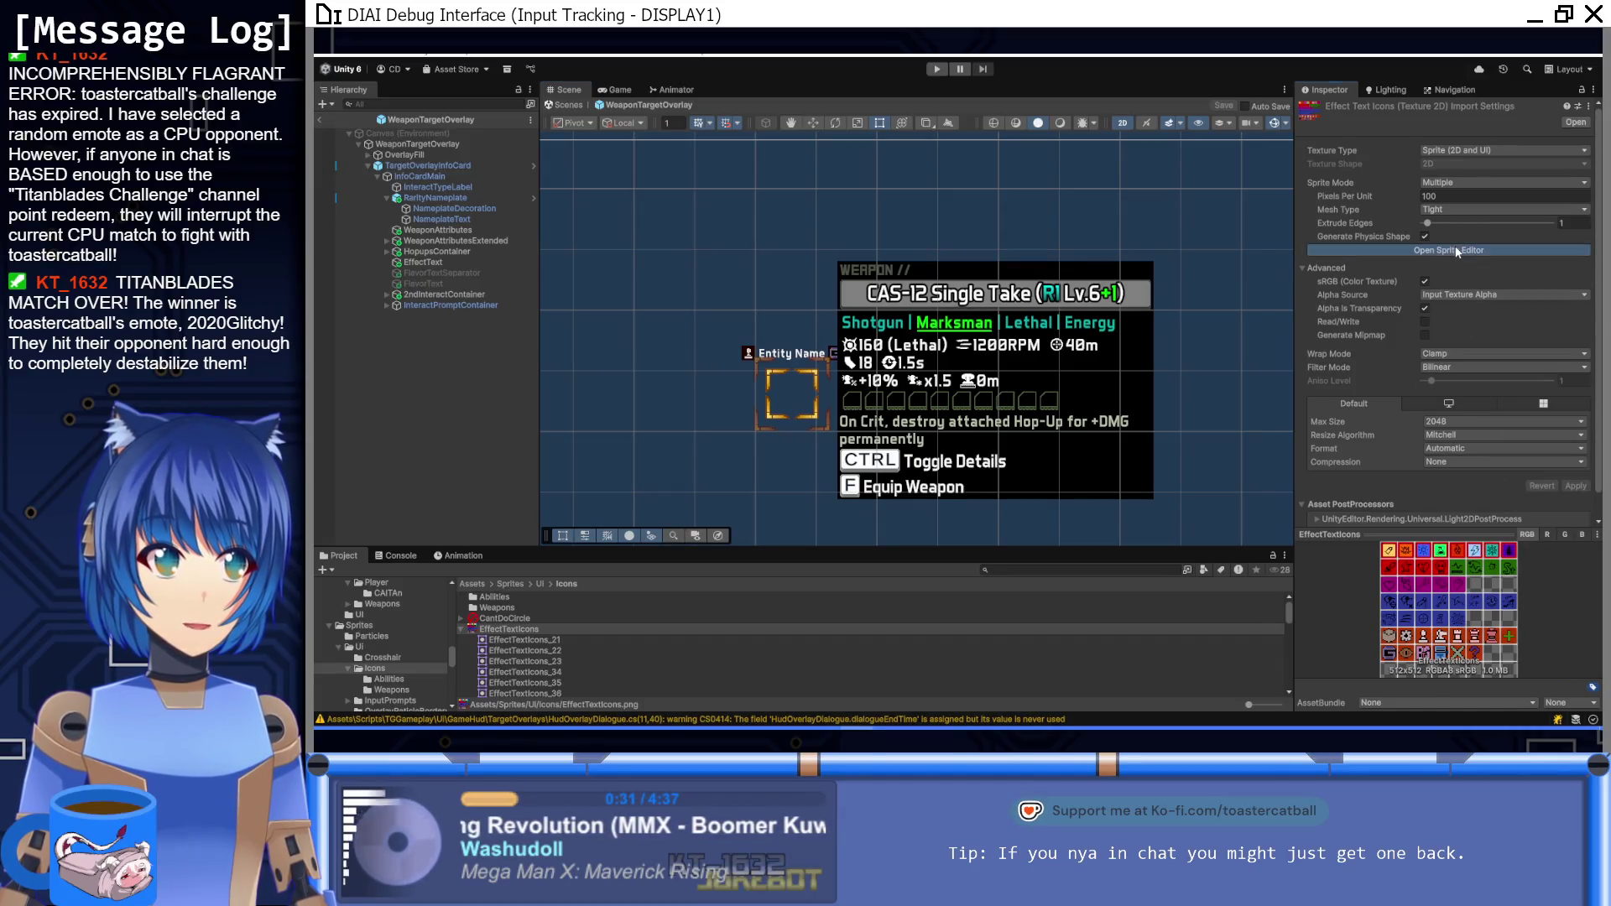
Step: Rename the crosshair sprite and the next icon along with Abi_ names
left_click(725, 409)
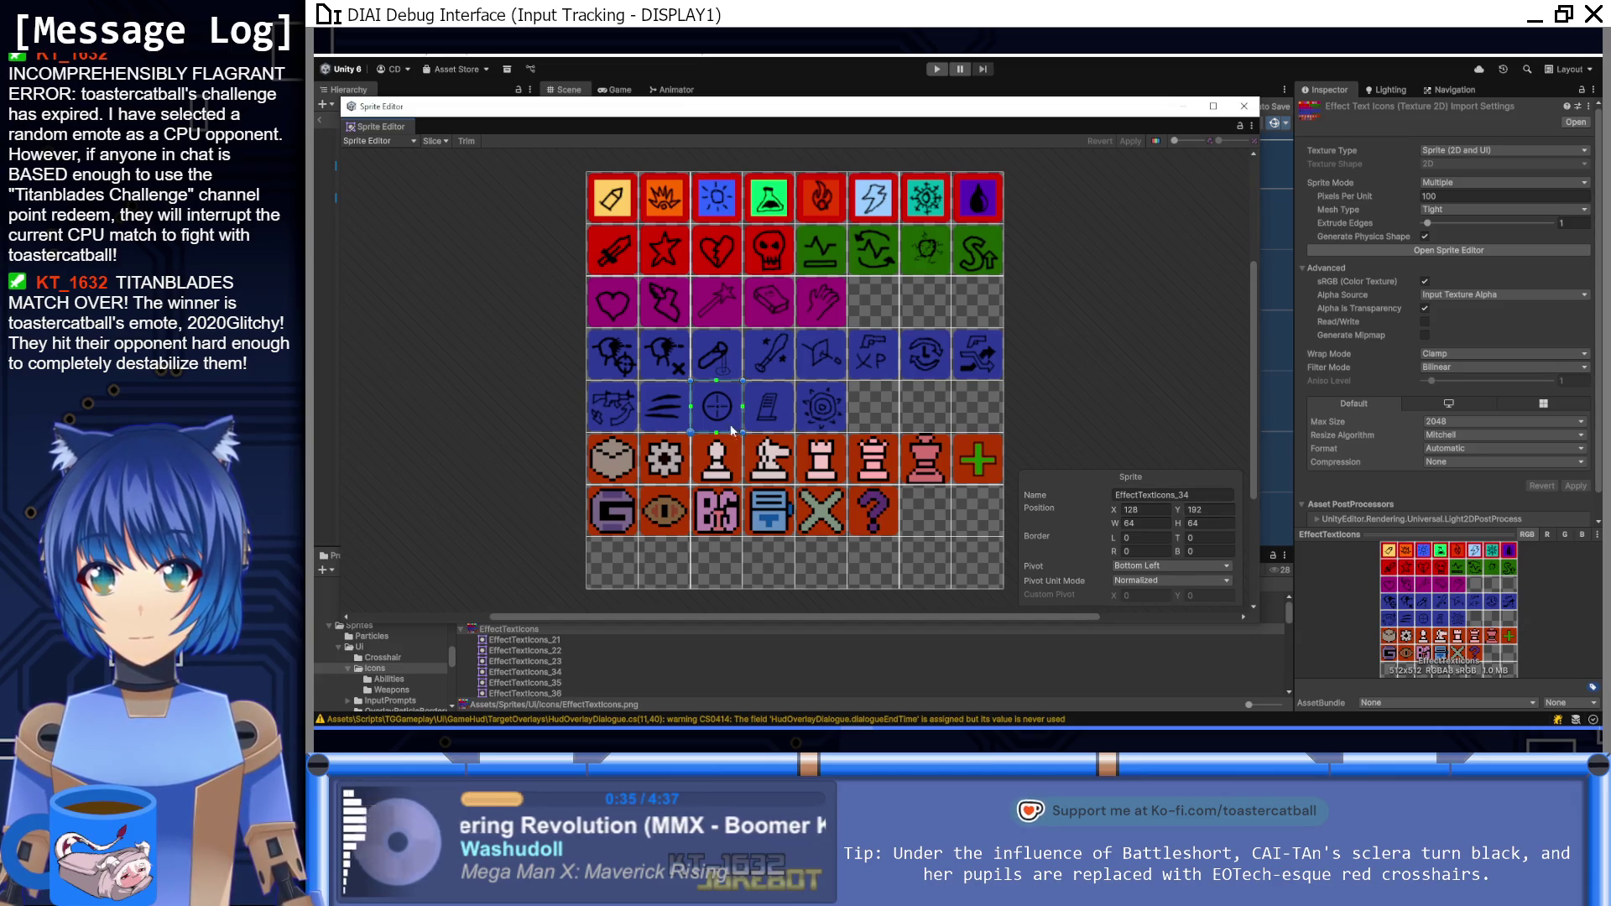
left_click(1221, 494)
left_click(1221, 495)
type("Abi_Acc")
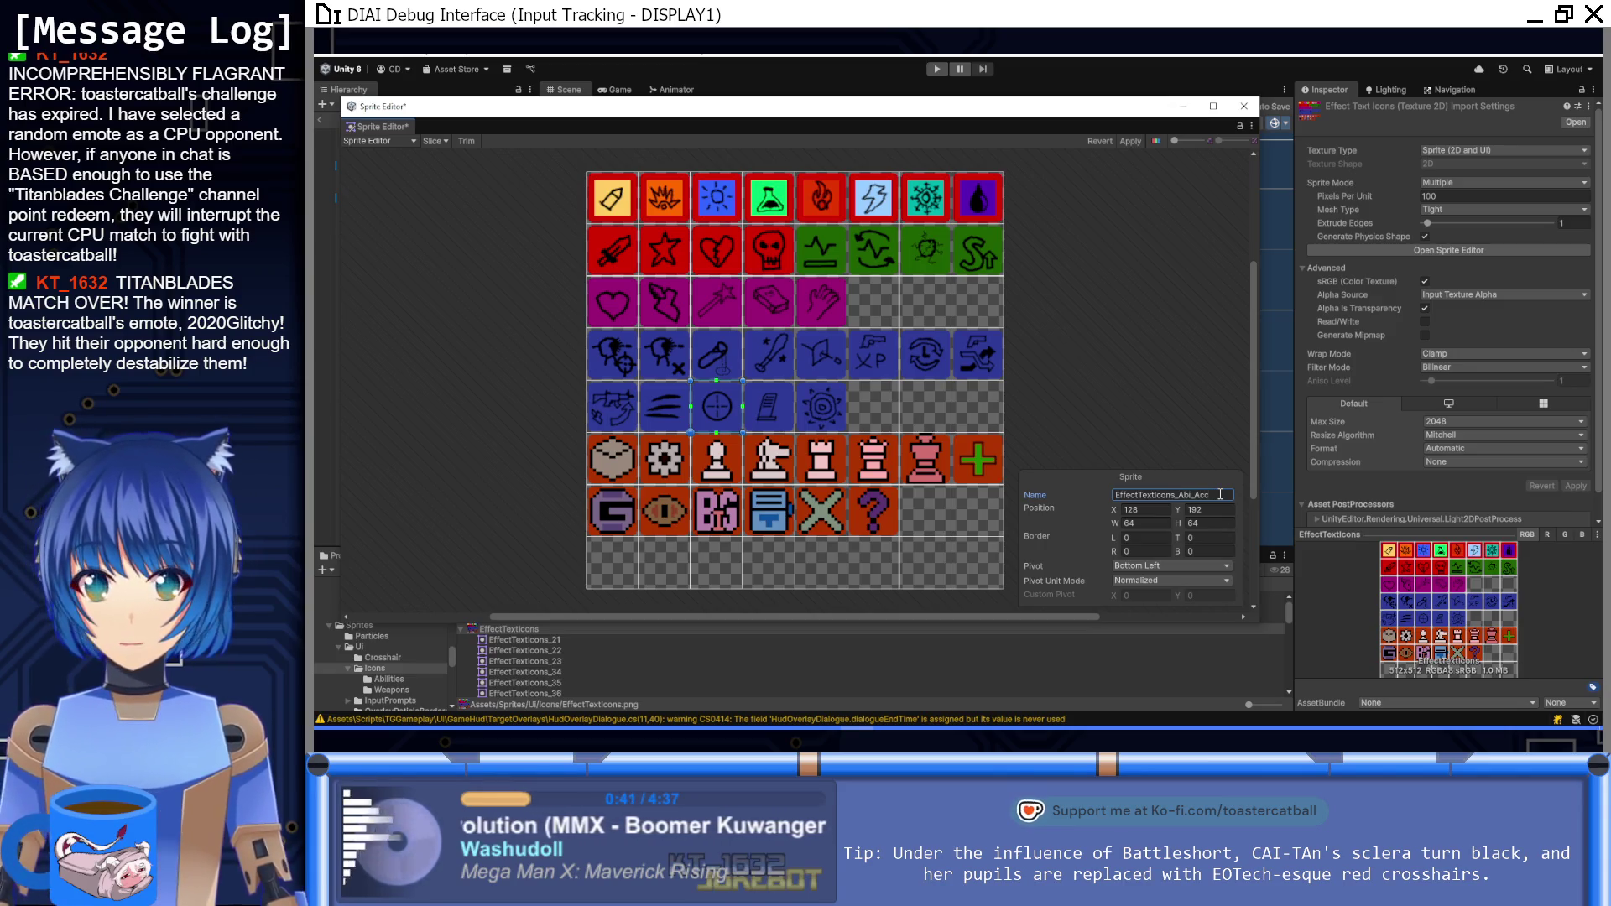
left_click(778, 408)
left_click(1224, 495)
left_click(1224, 495)
key("BackSpace")
key("BackSpace")
type("A")
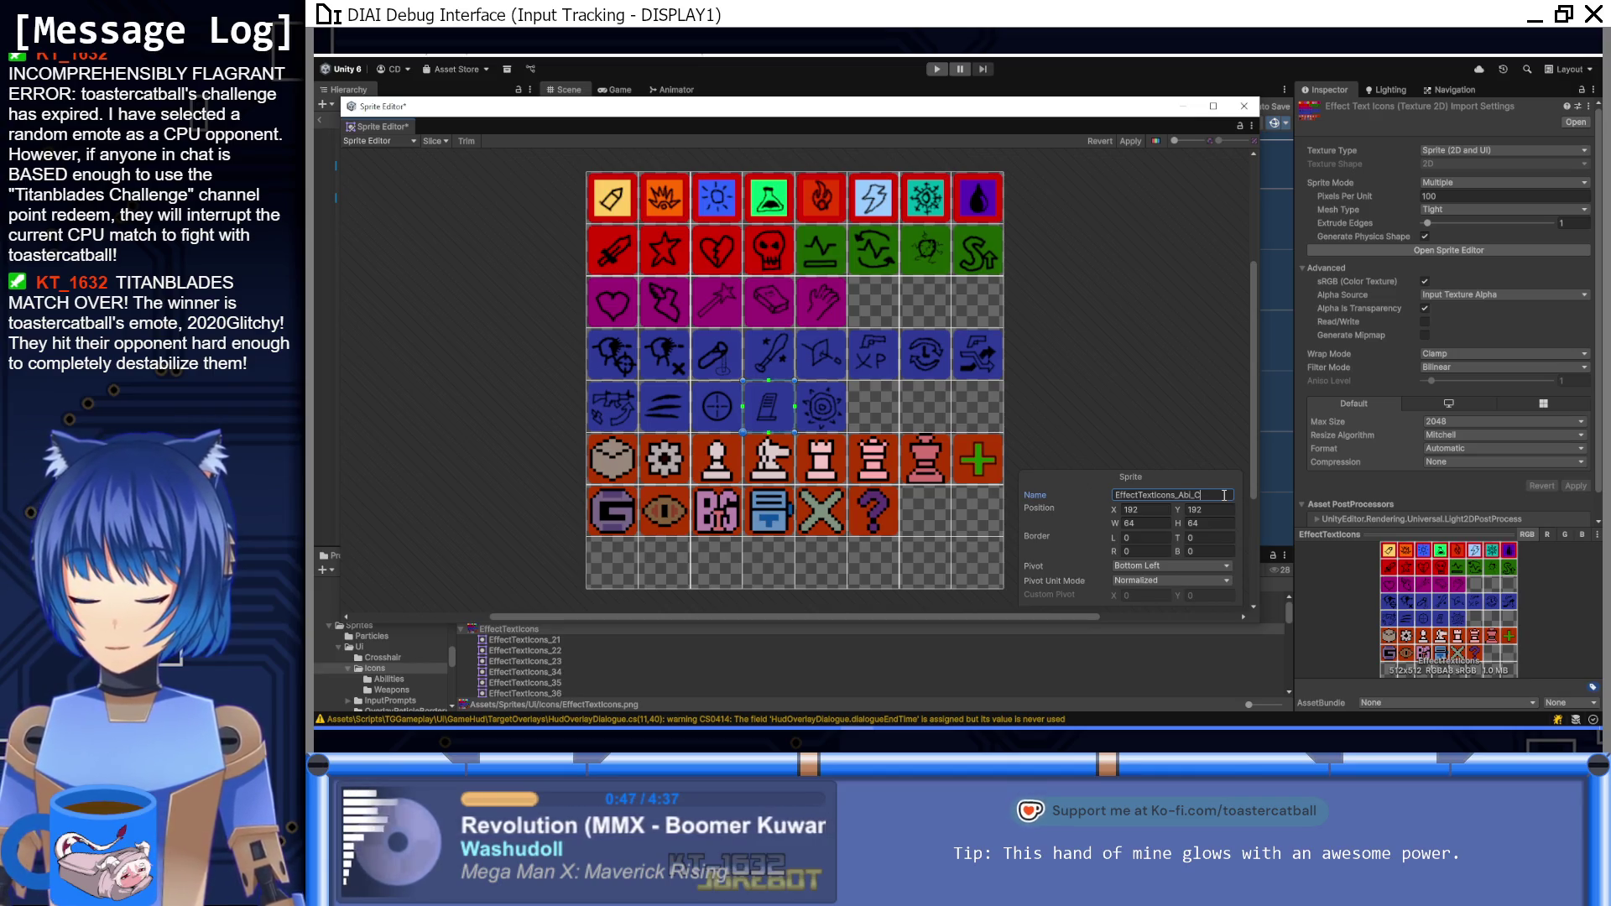
Step: Rename the third icon, such as EffectTextIcons_Abi_Rad, then apply and close the Sprite Editor
left_click(807, 417)
left_click(1213, 497)
left_click(1213, 497)
type("Rad")
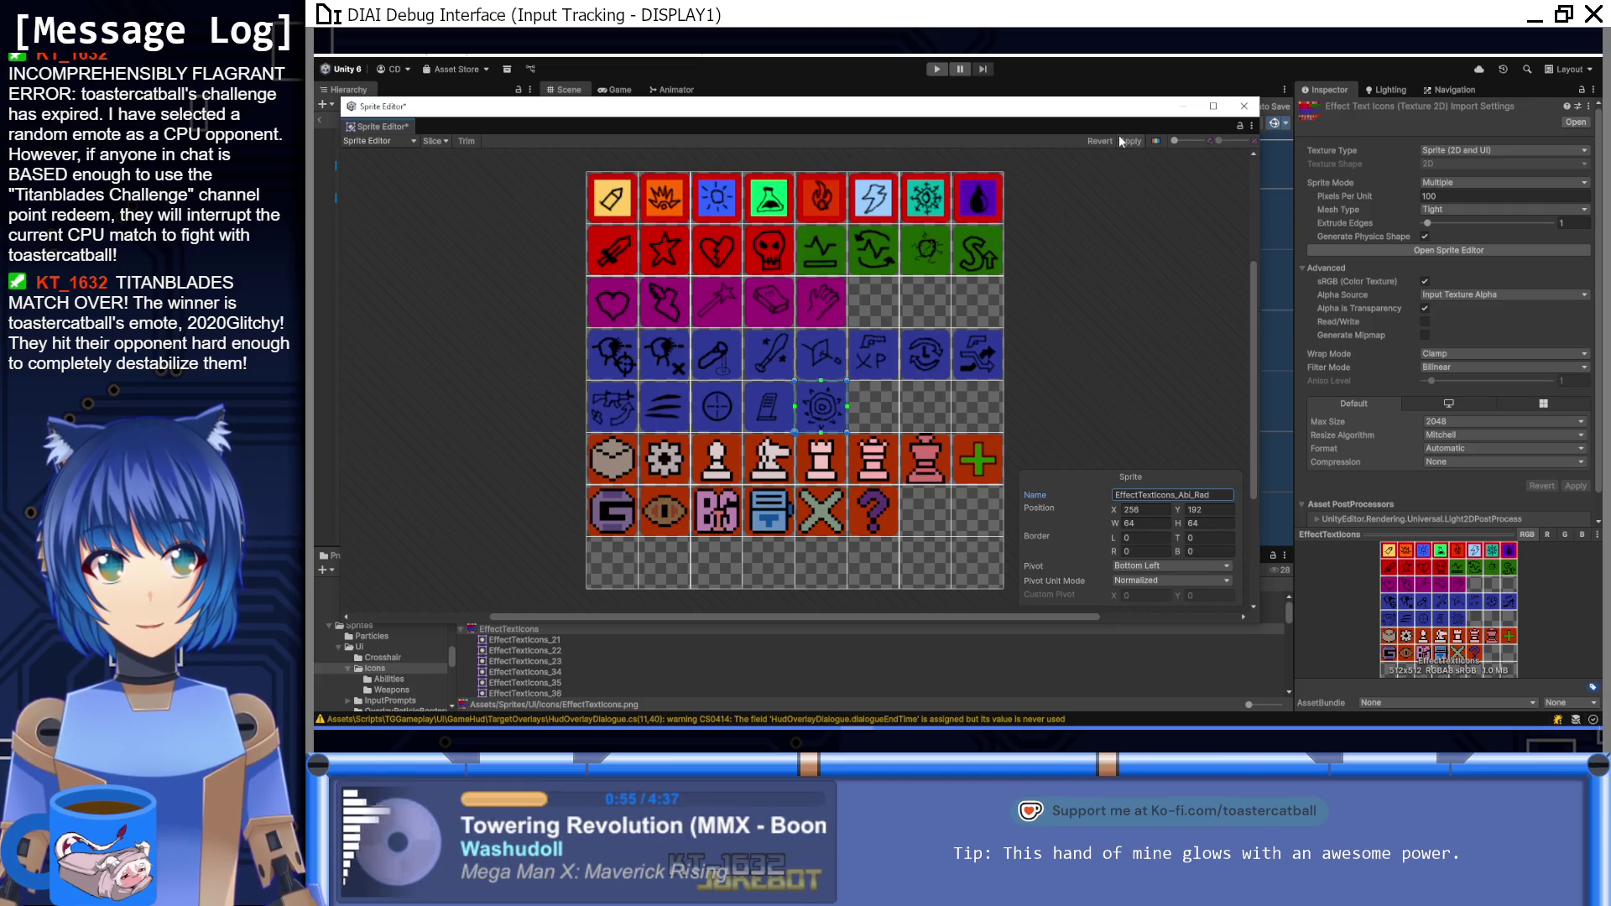
left_click(1122, 140)
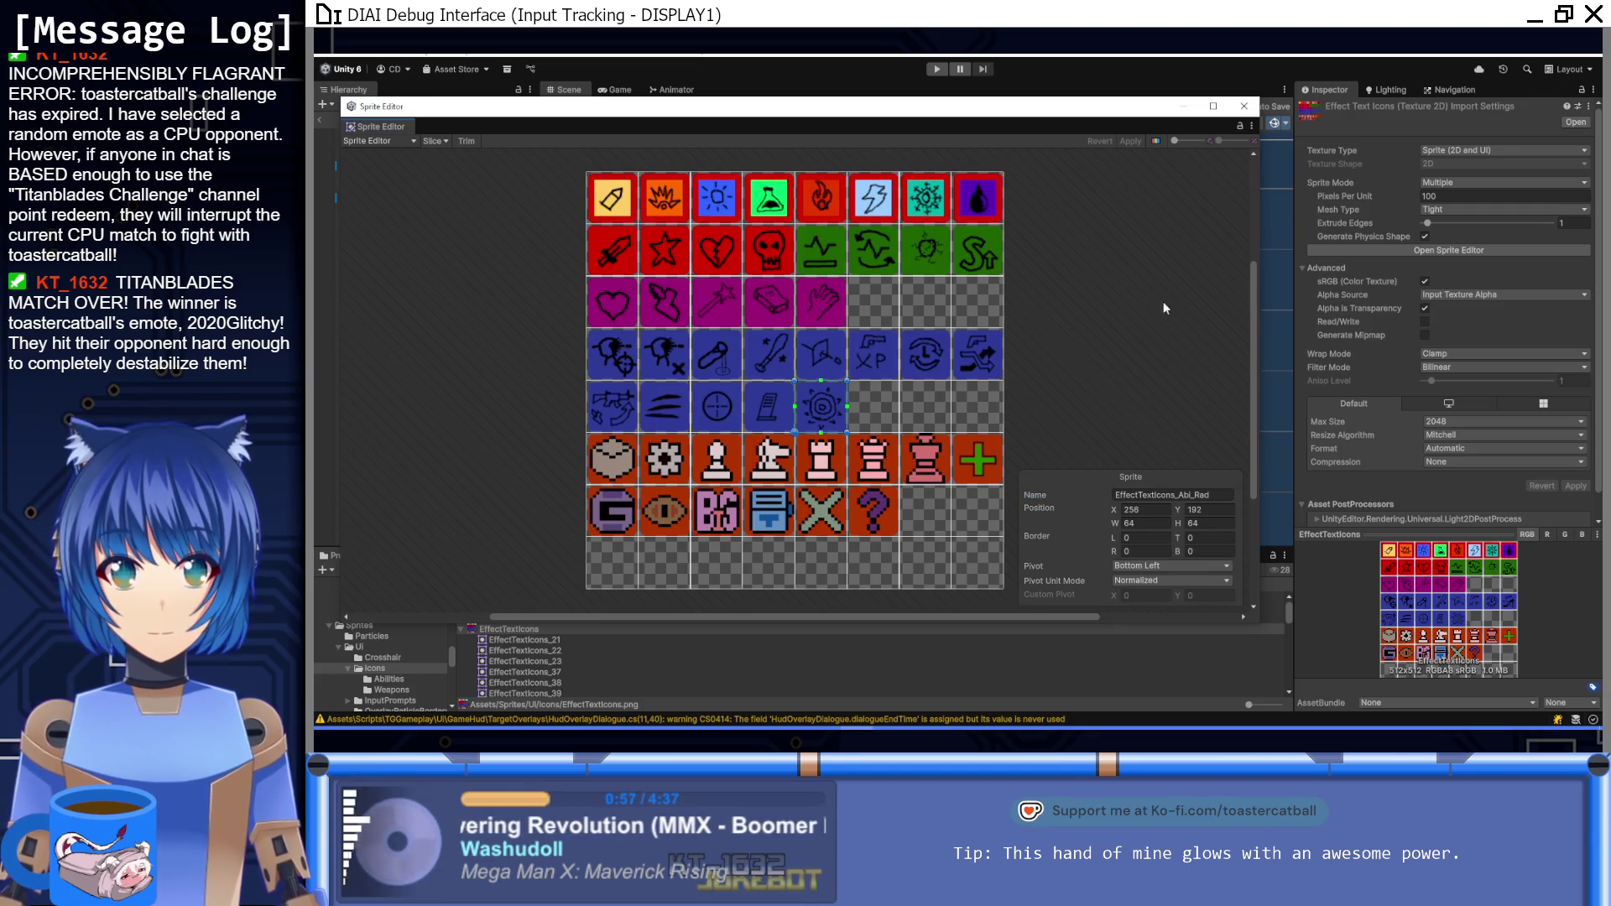
left_click(1244, 106)
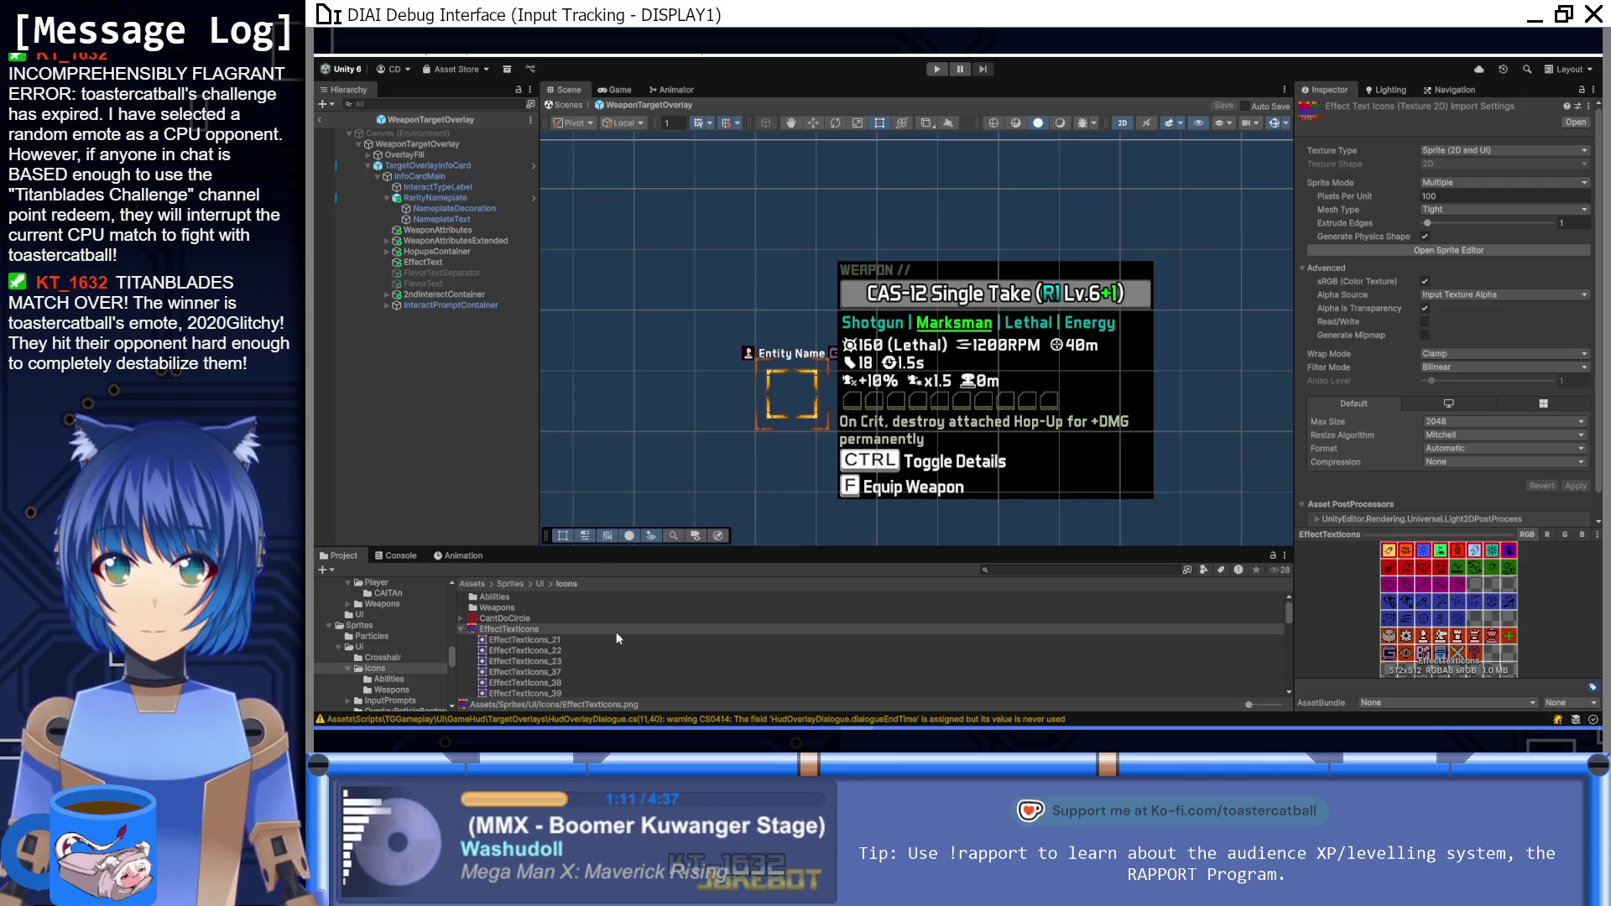
Step: Use the EffectTextIcons texture's context menu to create a TextMeshPro Sprite Asset
scroll(617, 638, "down", 10)
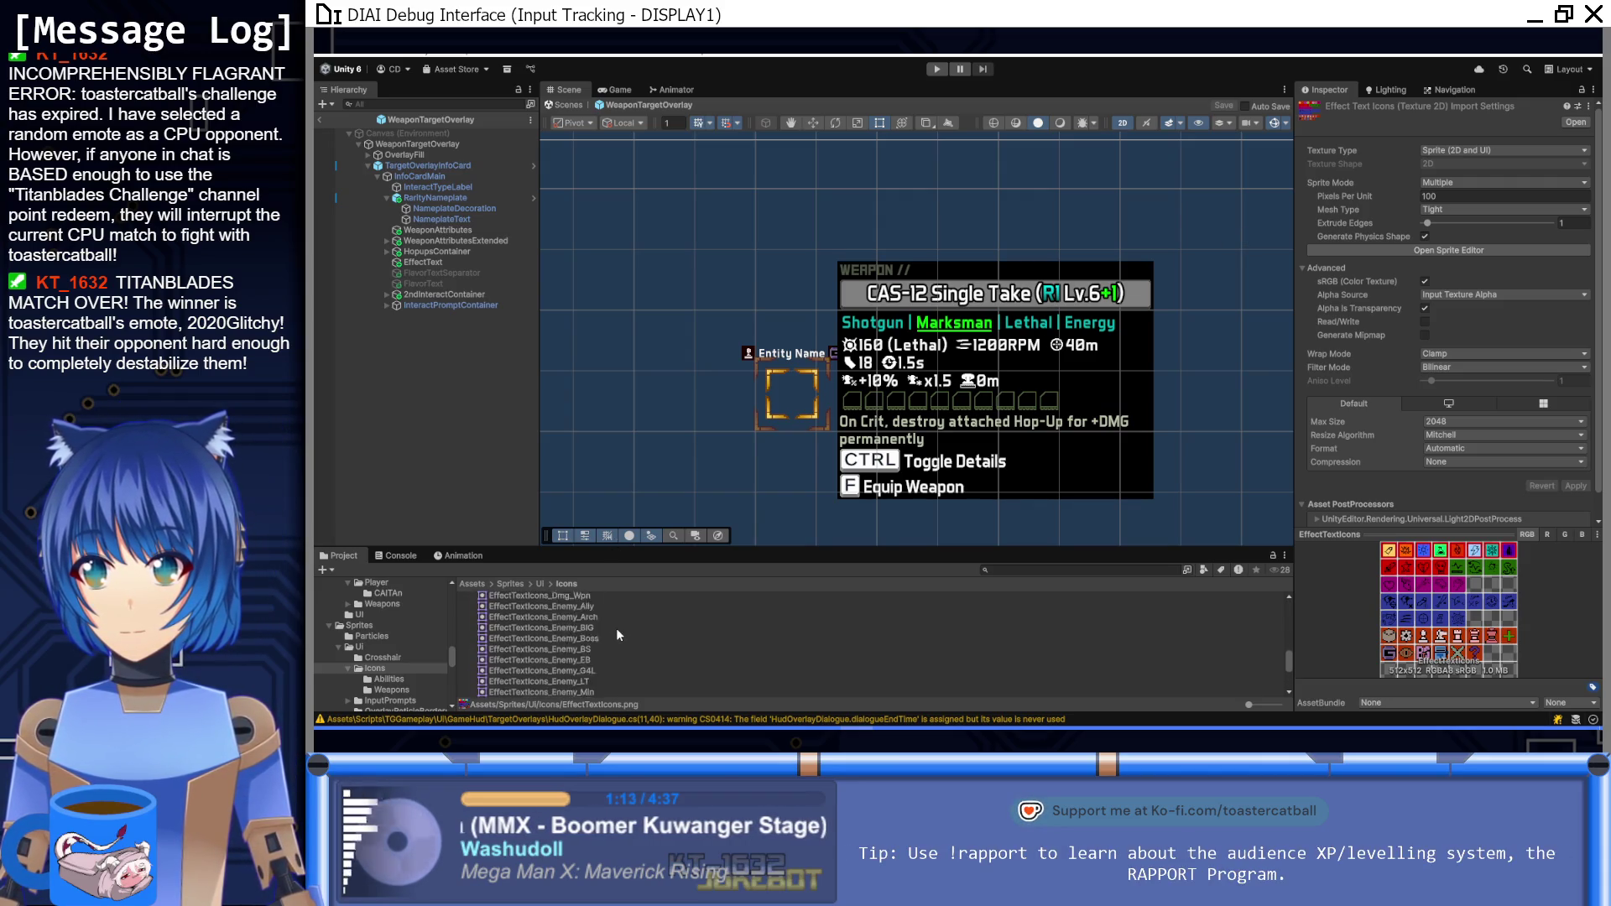
scroll(616, 635, "up", 10)
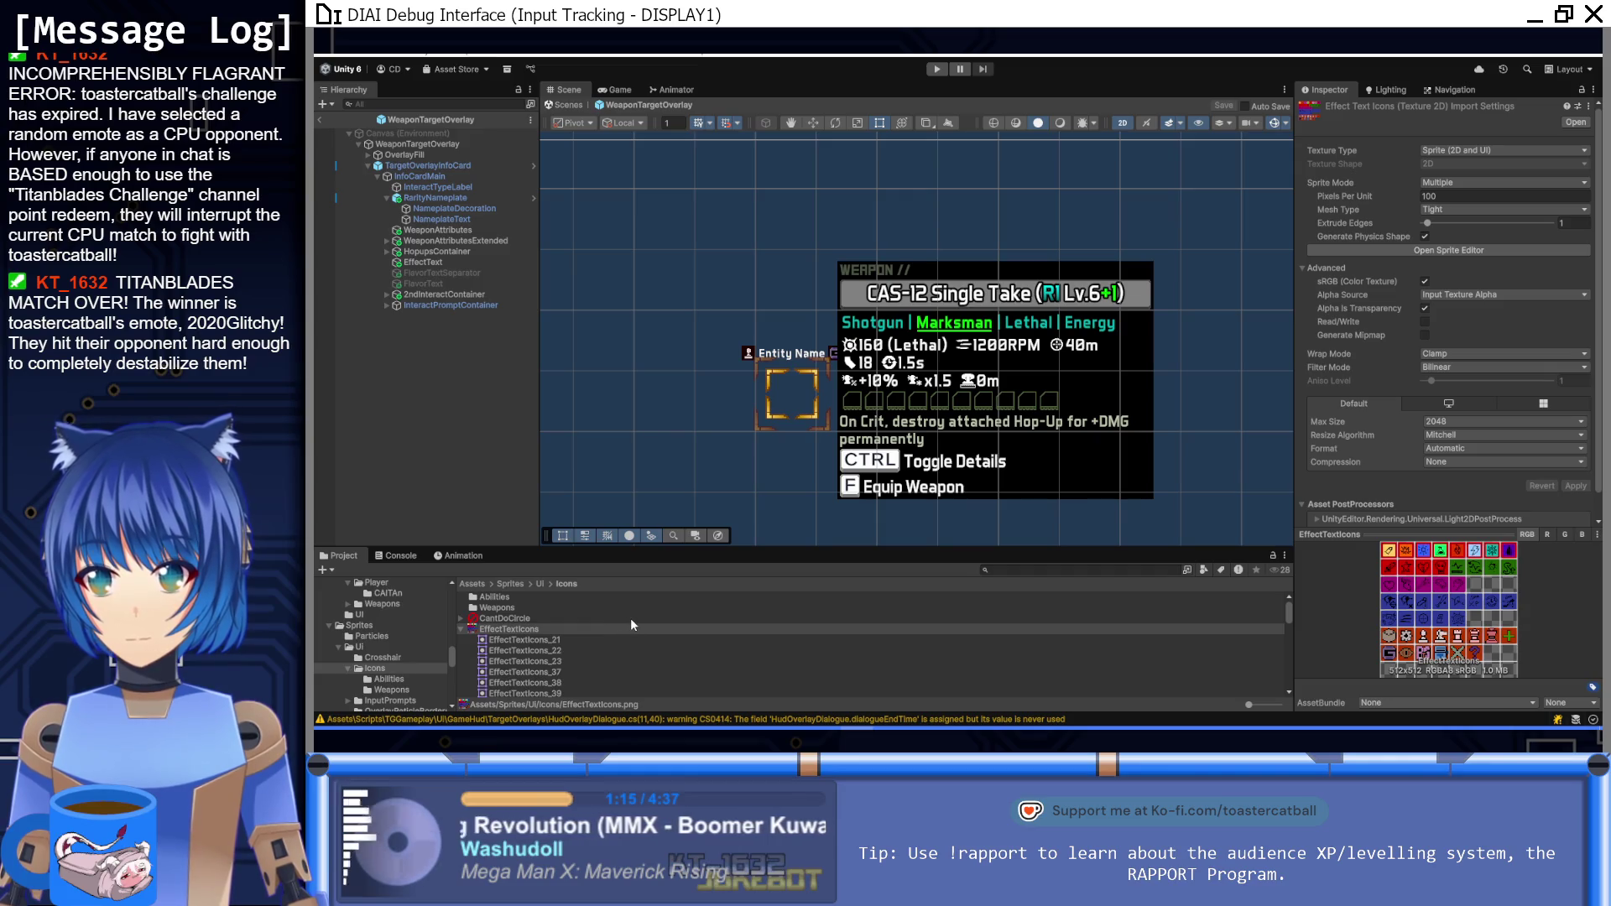
left_click(462, 629)
right_click(510, 629)
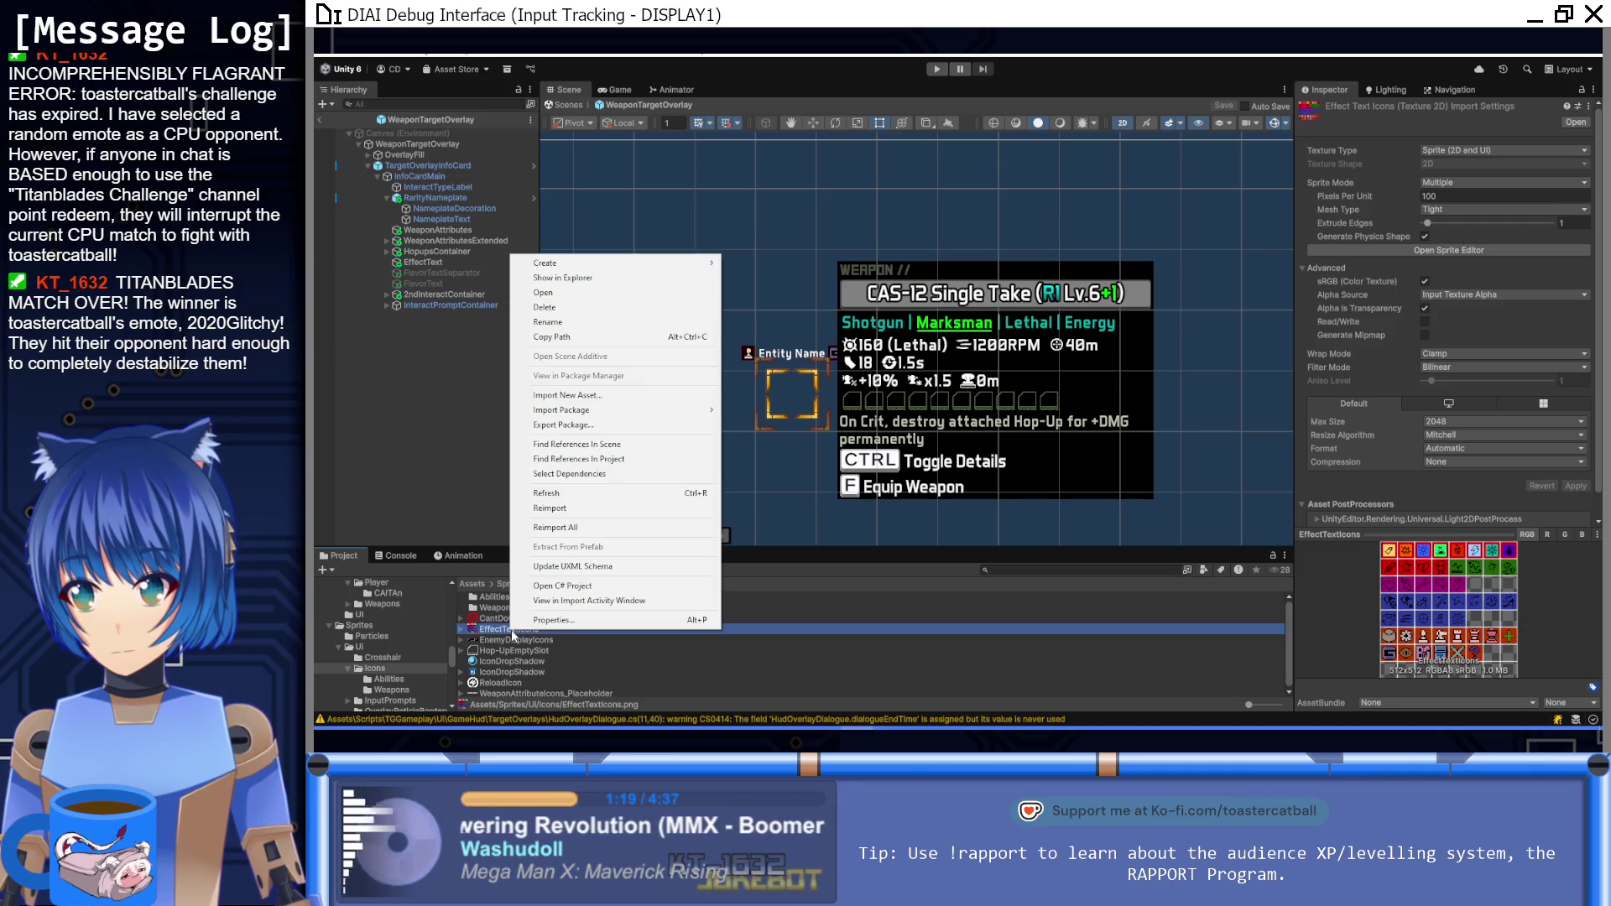
left_click(574, 510)
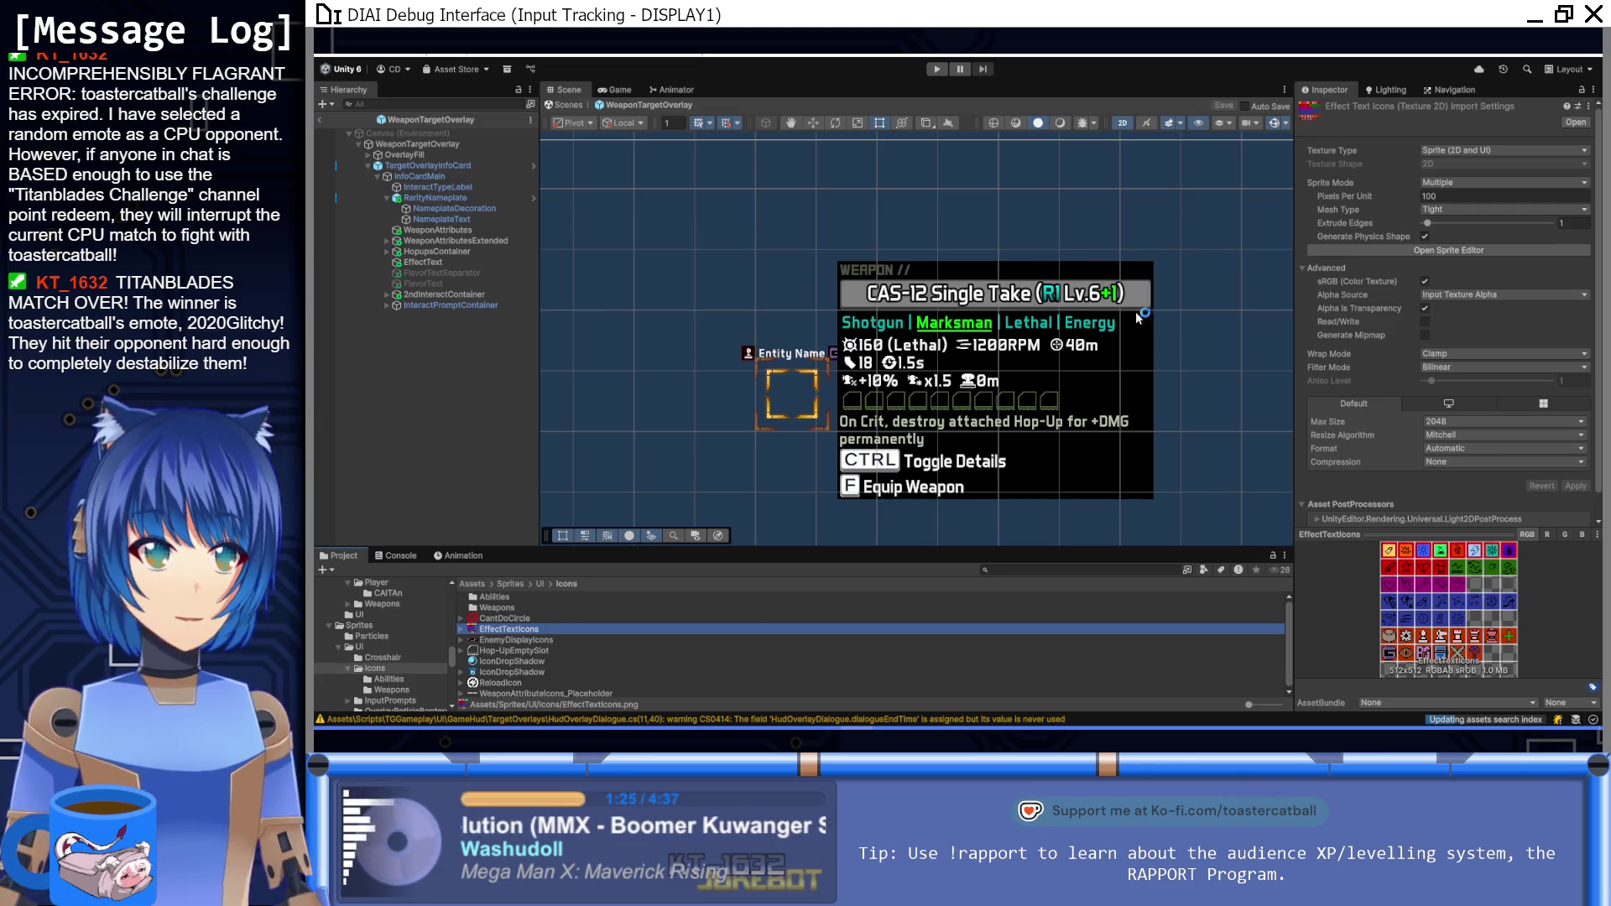
right_click(522, 630)
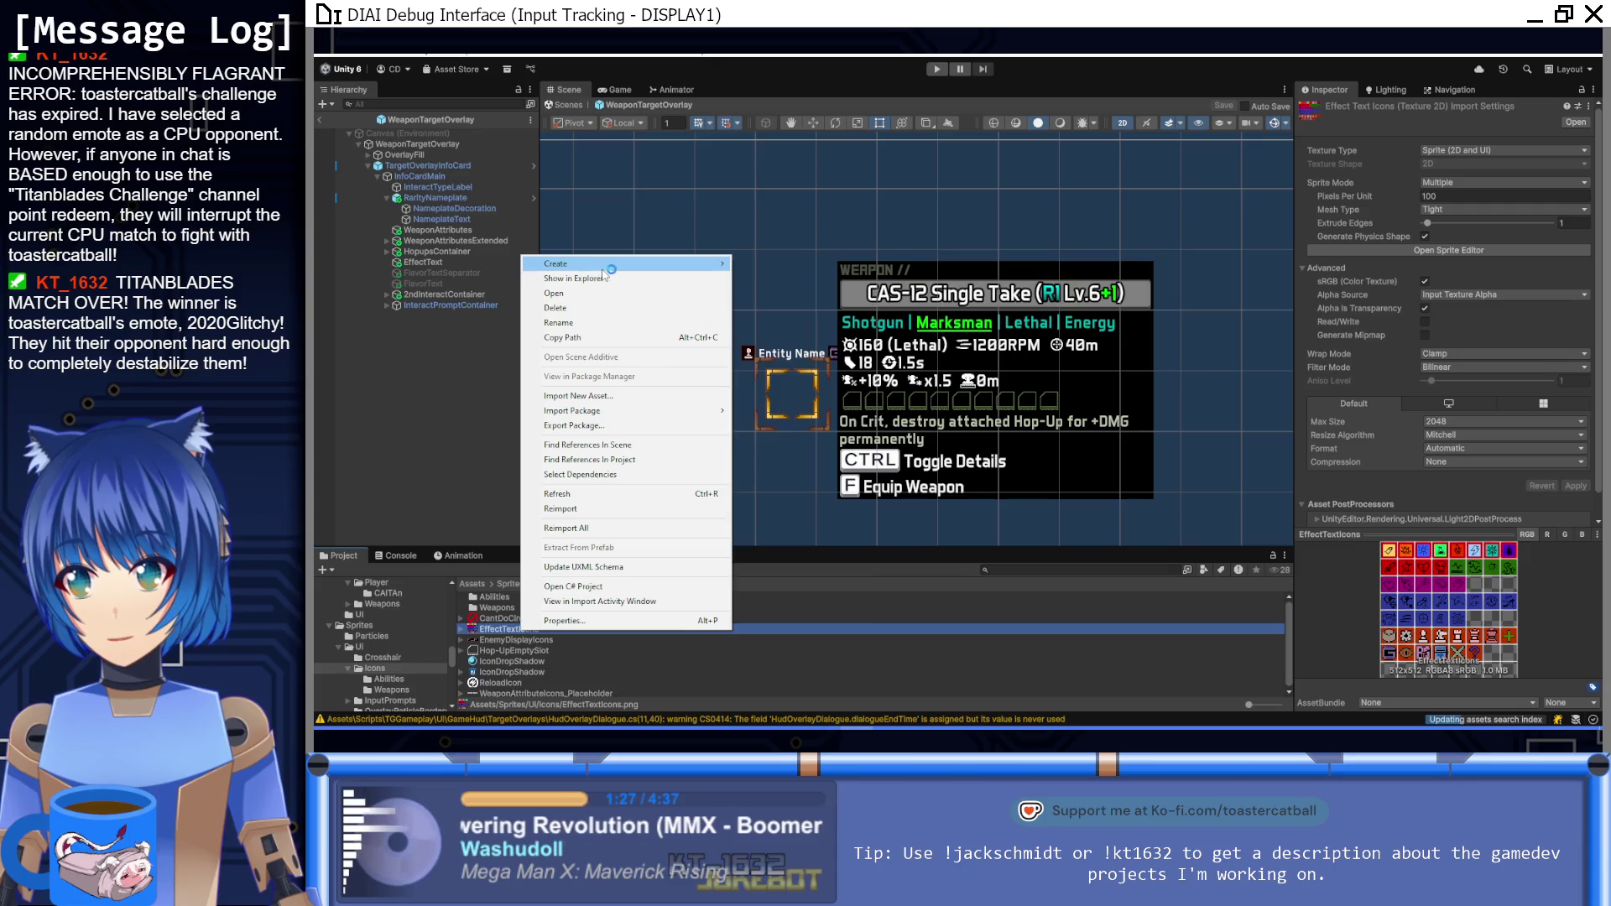
mouse_move(604, 265)
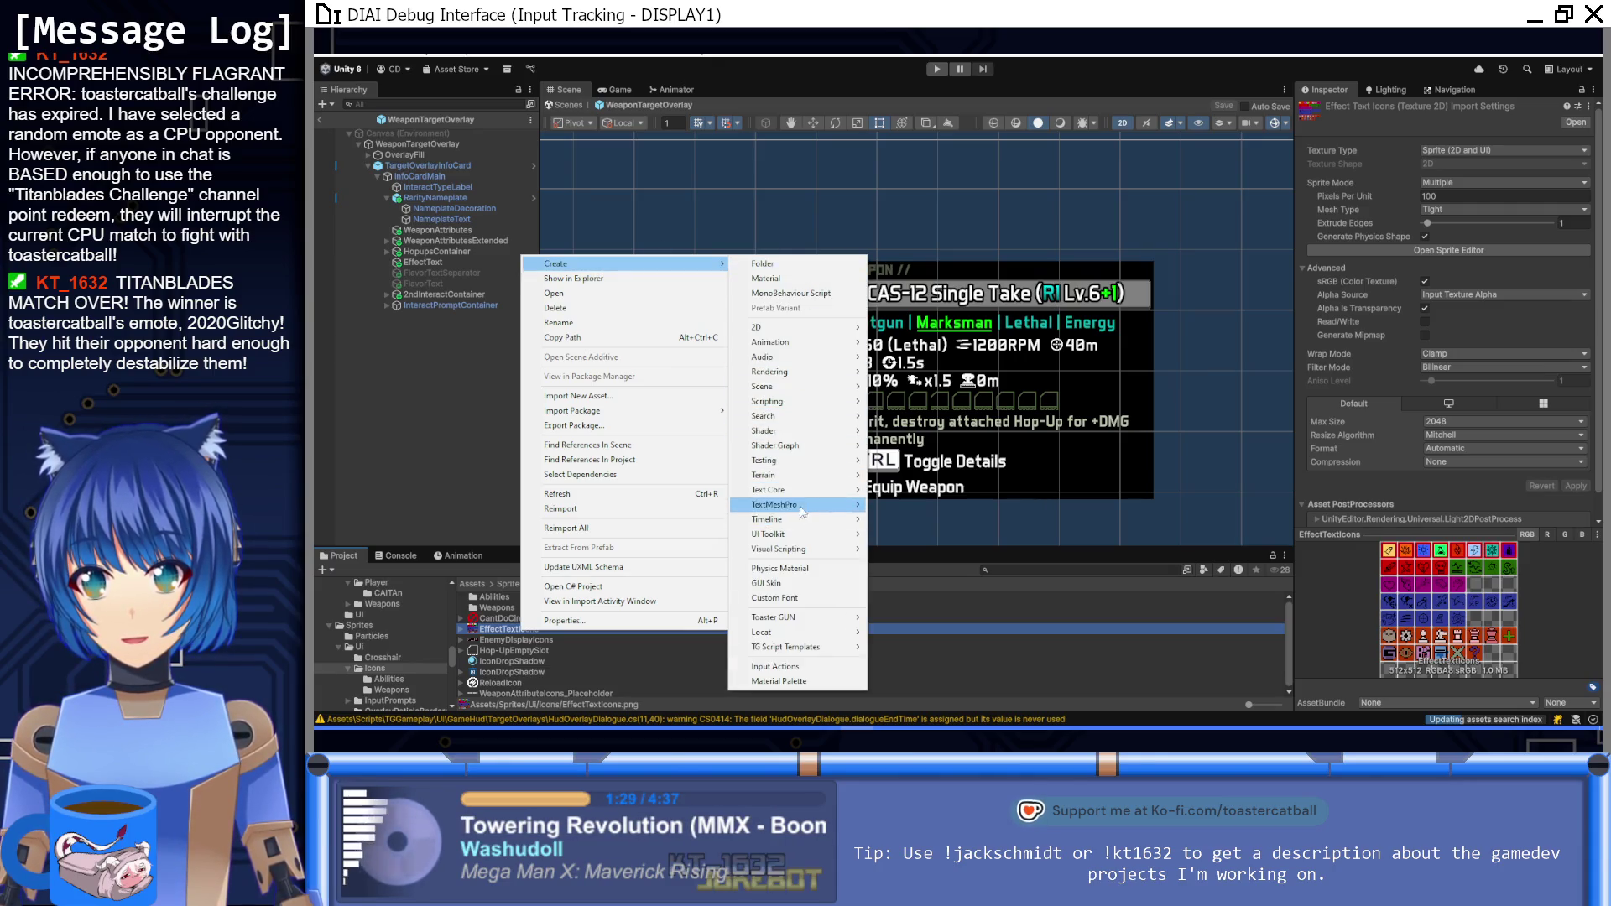
mouse_move(802, 507)
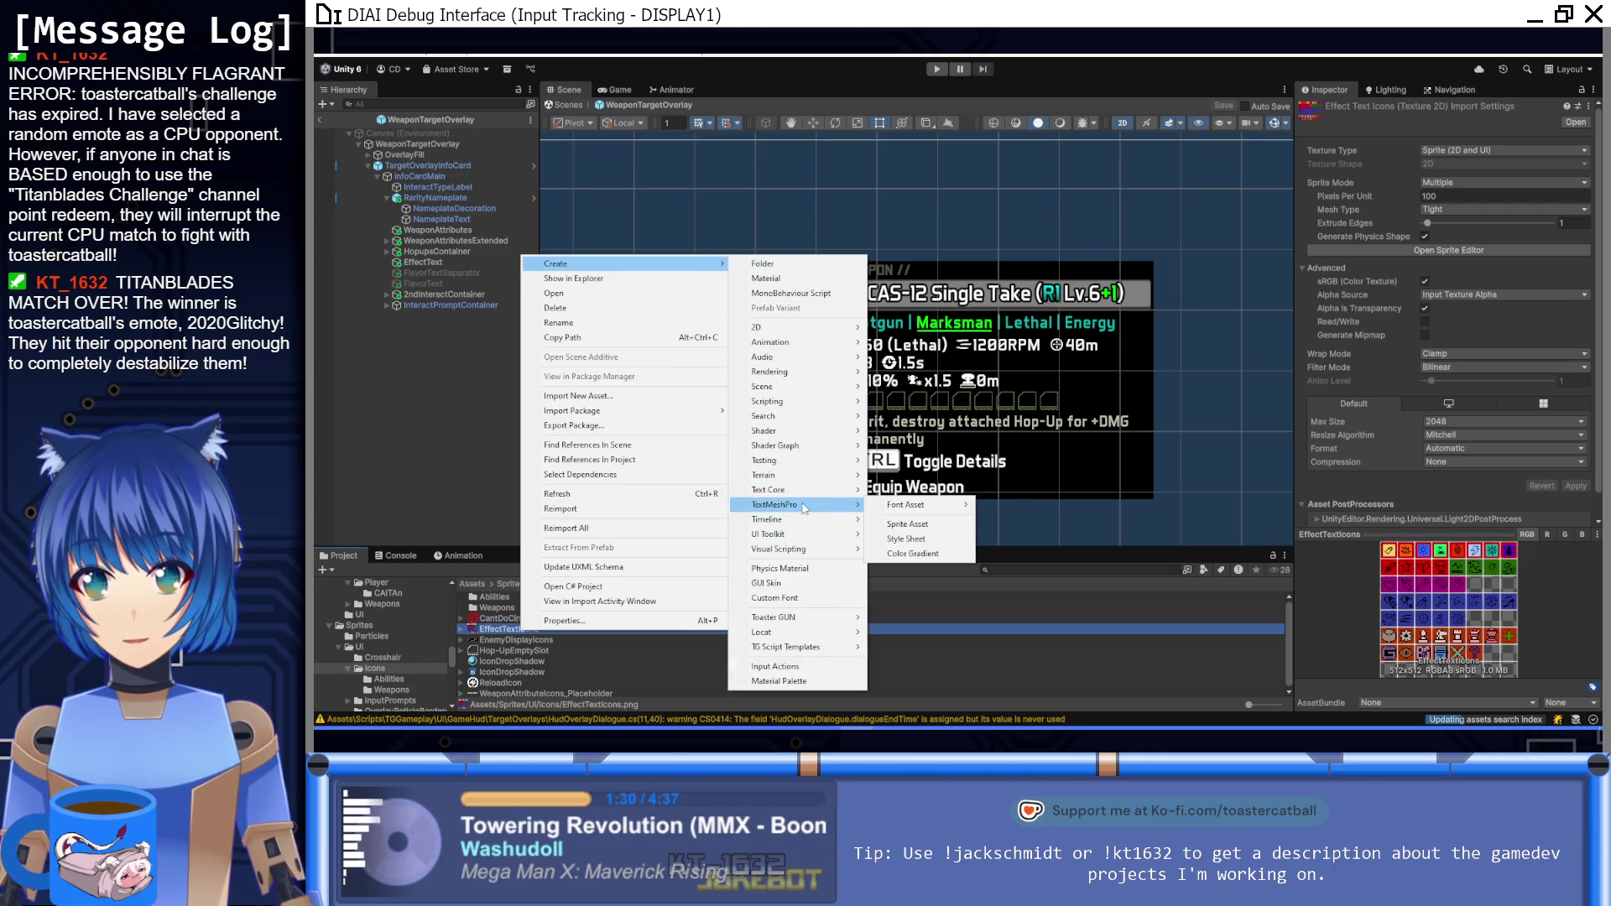
left_click(921, 522)
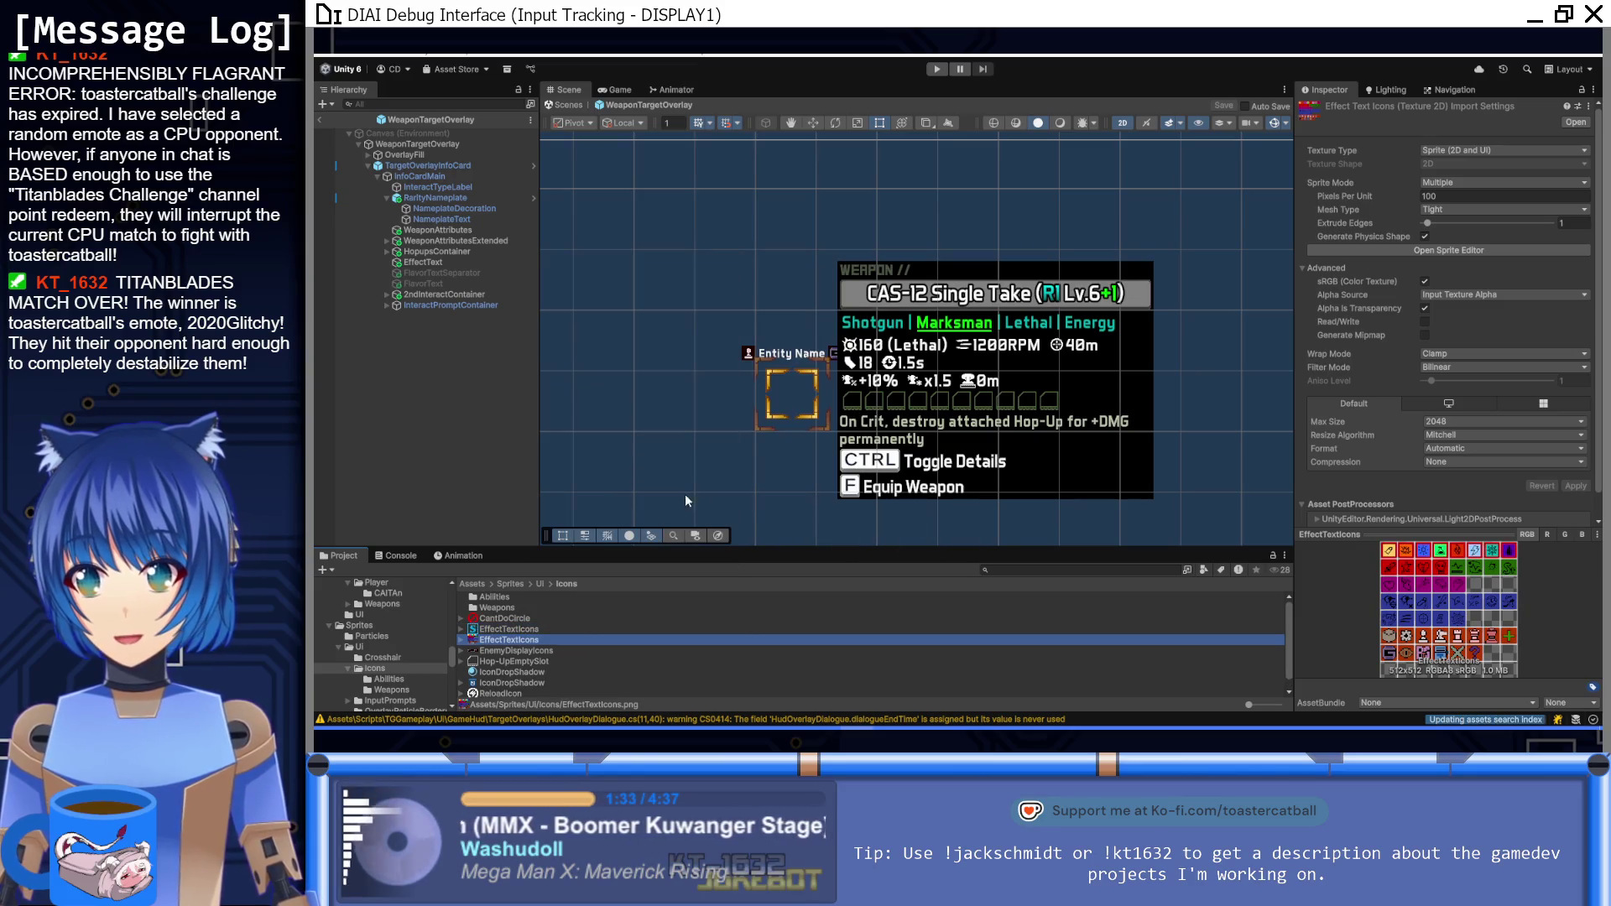
Step: Inspect the EffectTextIcons sprite asset's Sprite Character and Glyph tables and its material
left_click(512, 629)
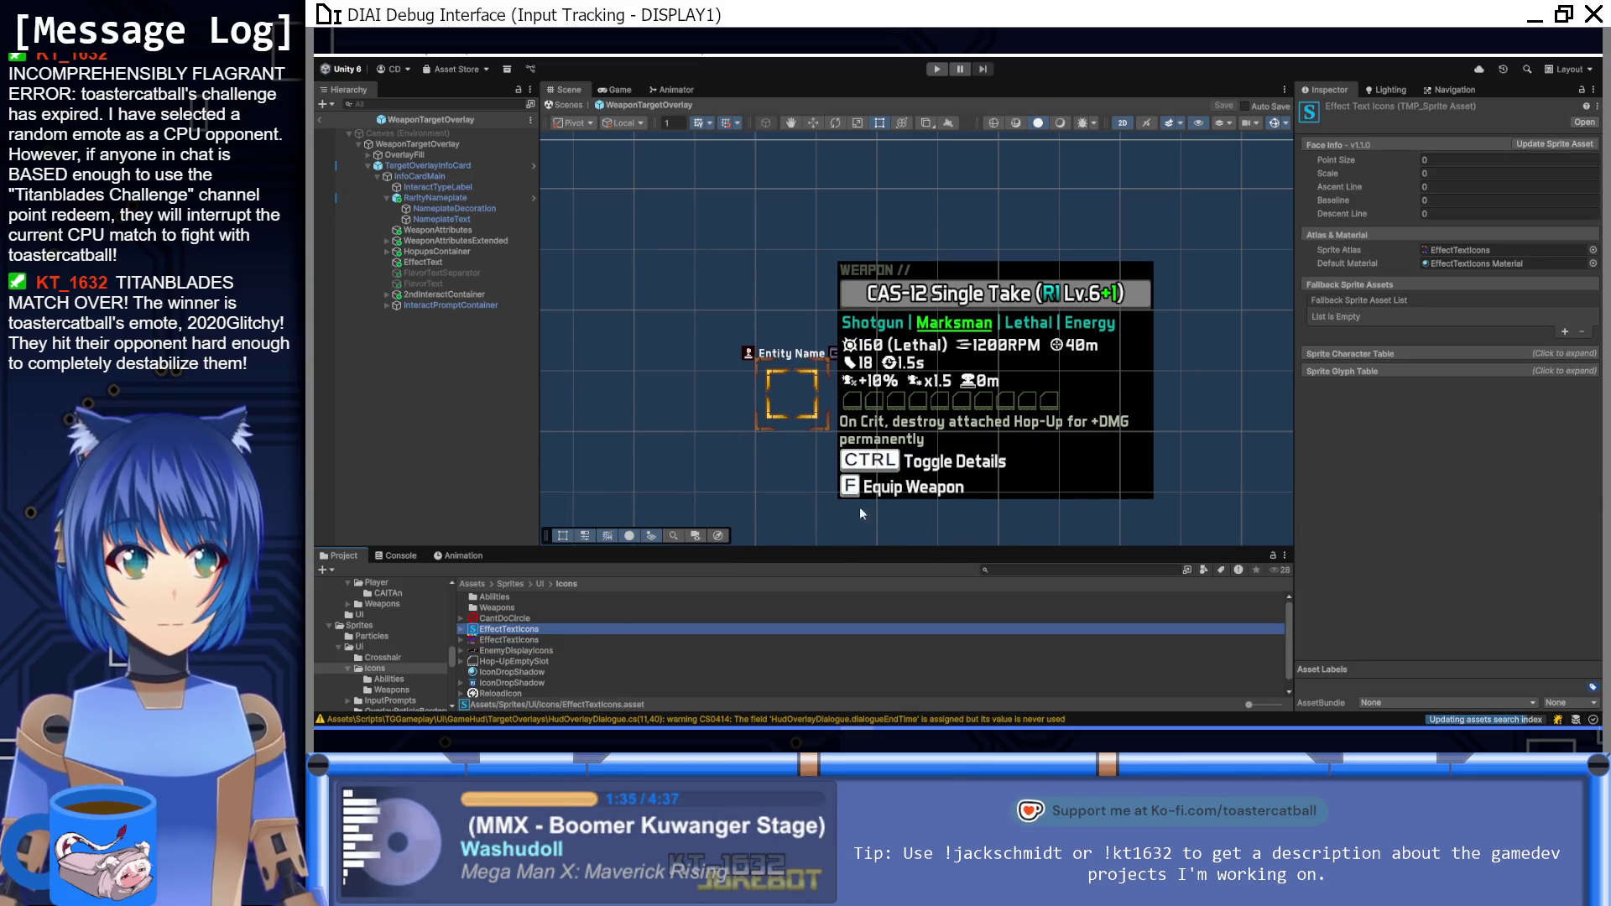
left_click(1567, 349)
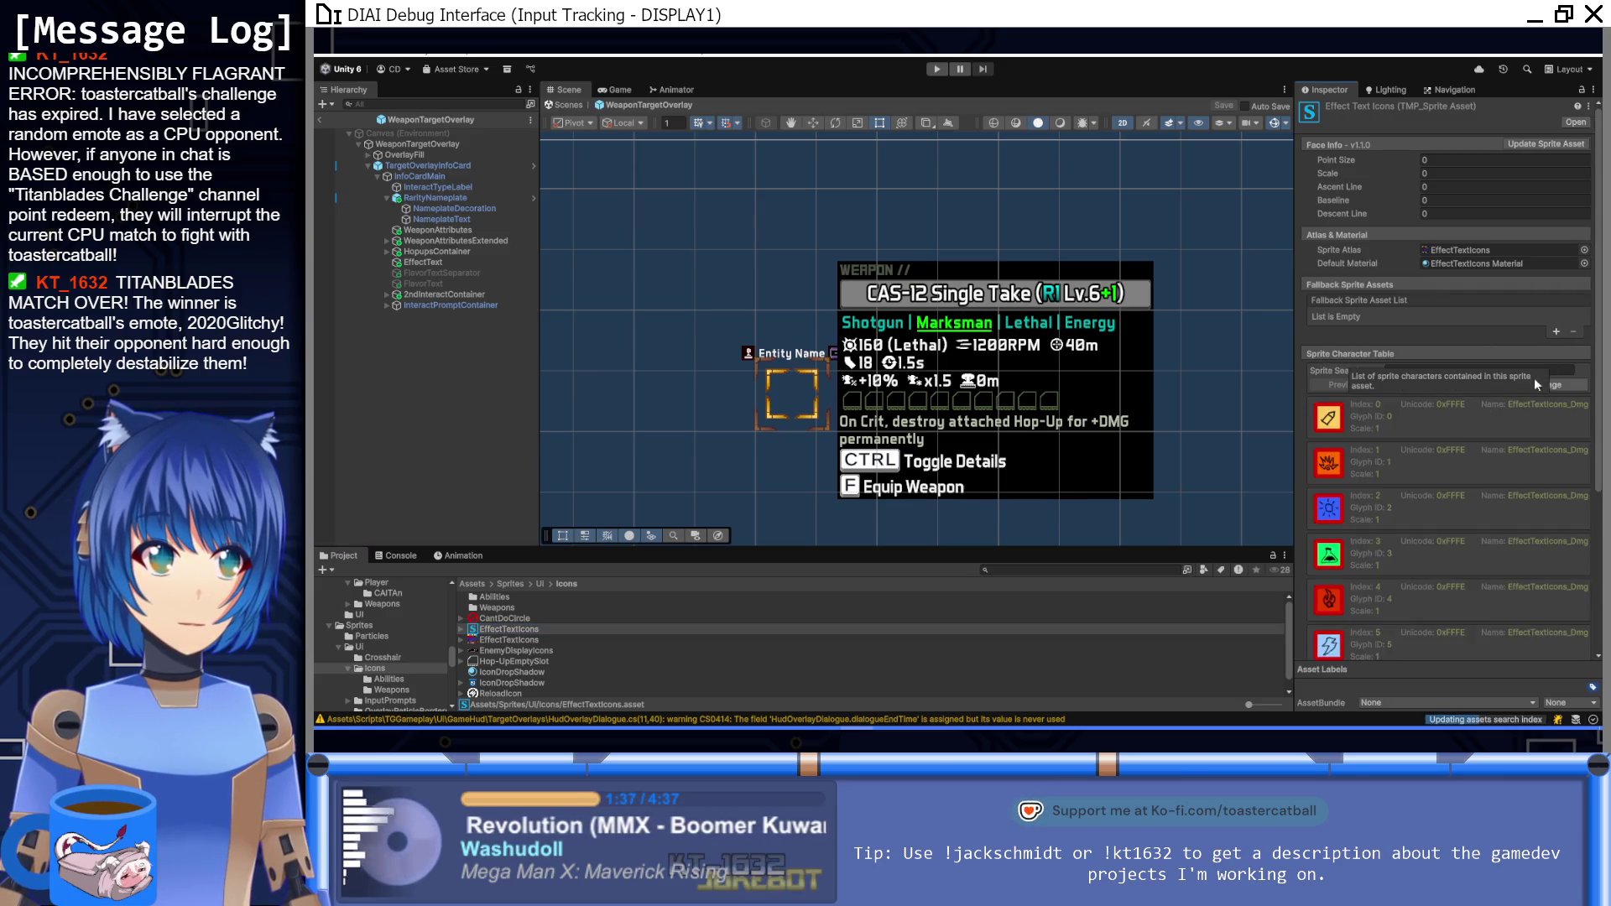
scroll(1411, 476, "down", 5)
left_click(1374, 648)
scroll(1424, 631, "down", 5)
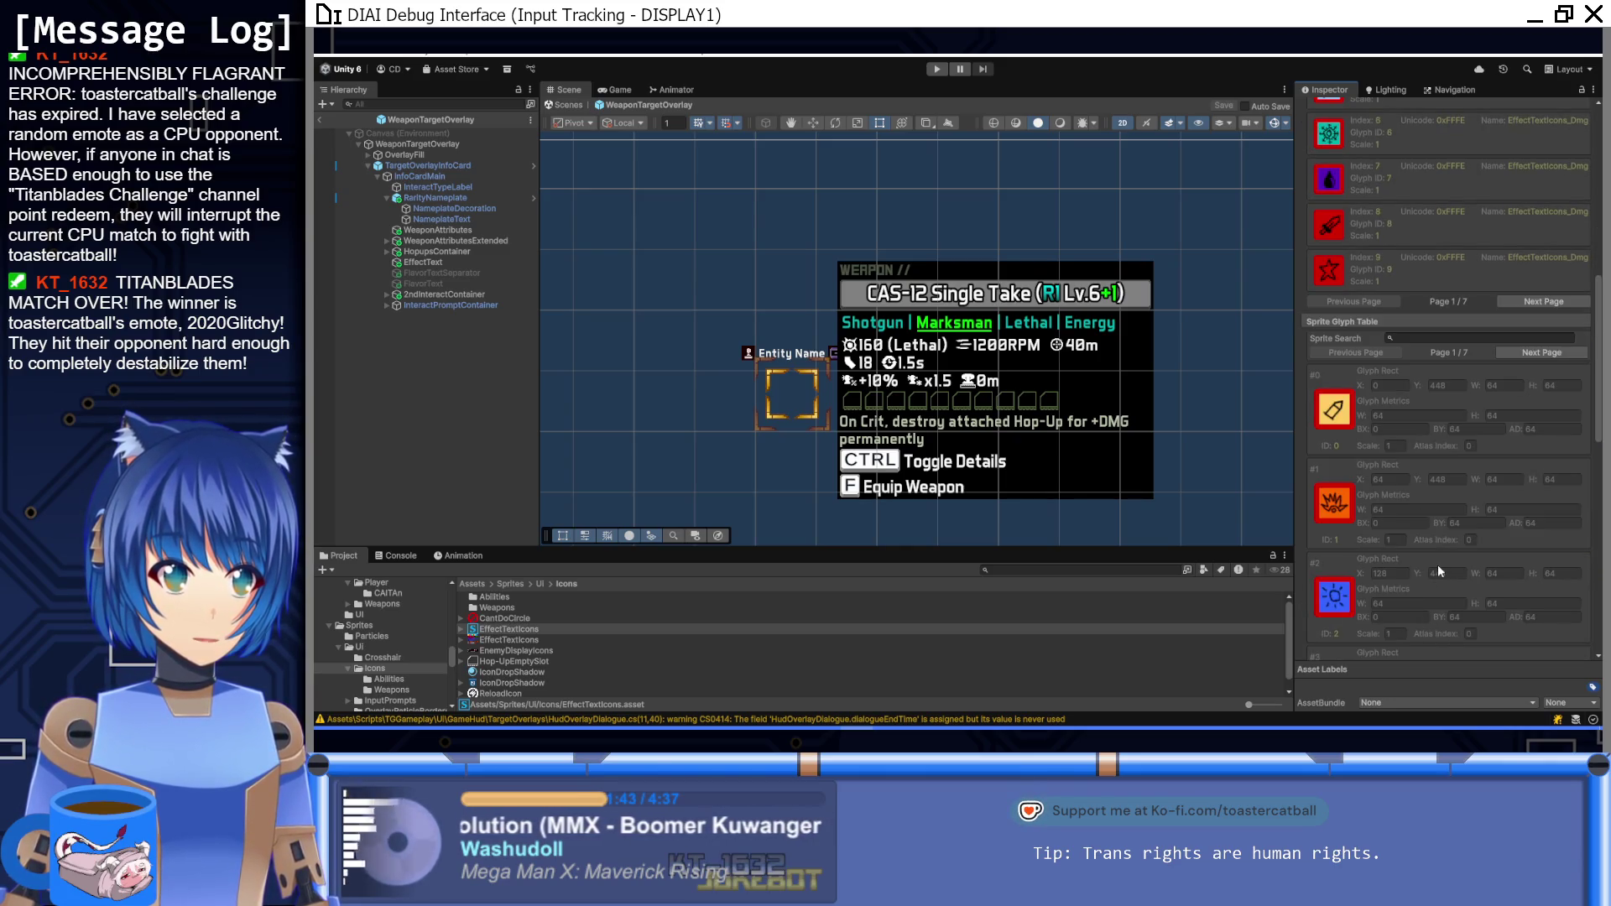
scroll(1437, 566, "down", 5)
scroll(1436, 563, "down", 2)
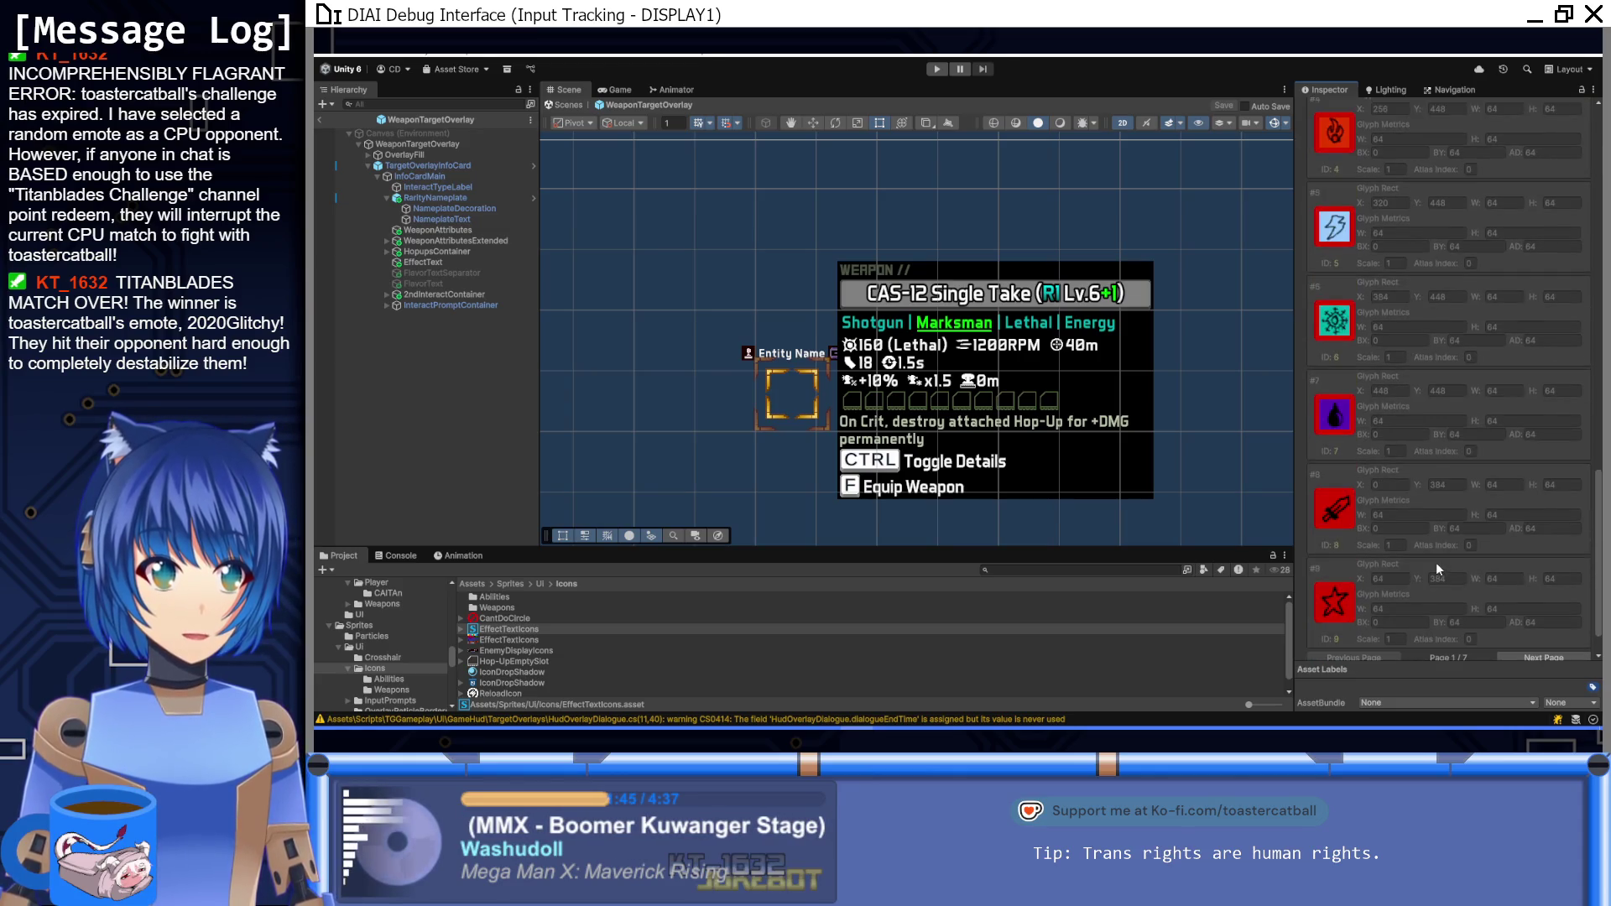
scroll(1508, 574, "down", 10)
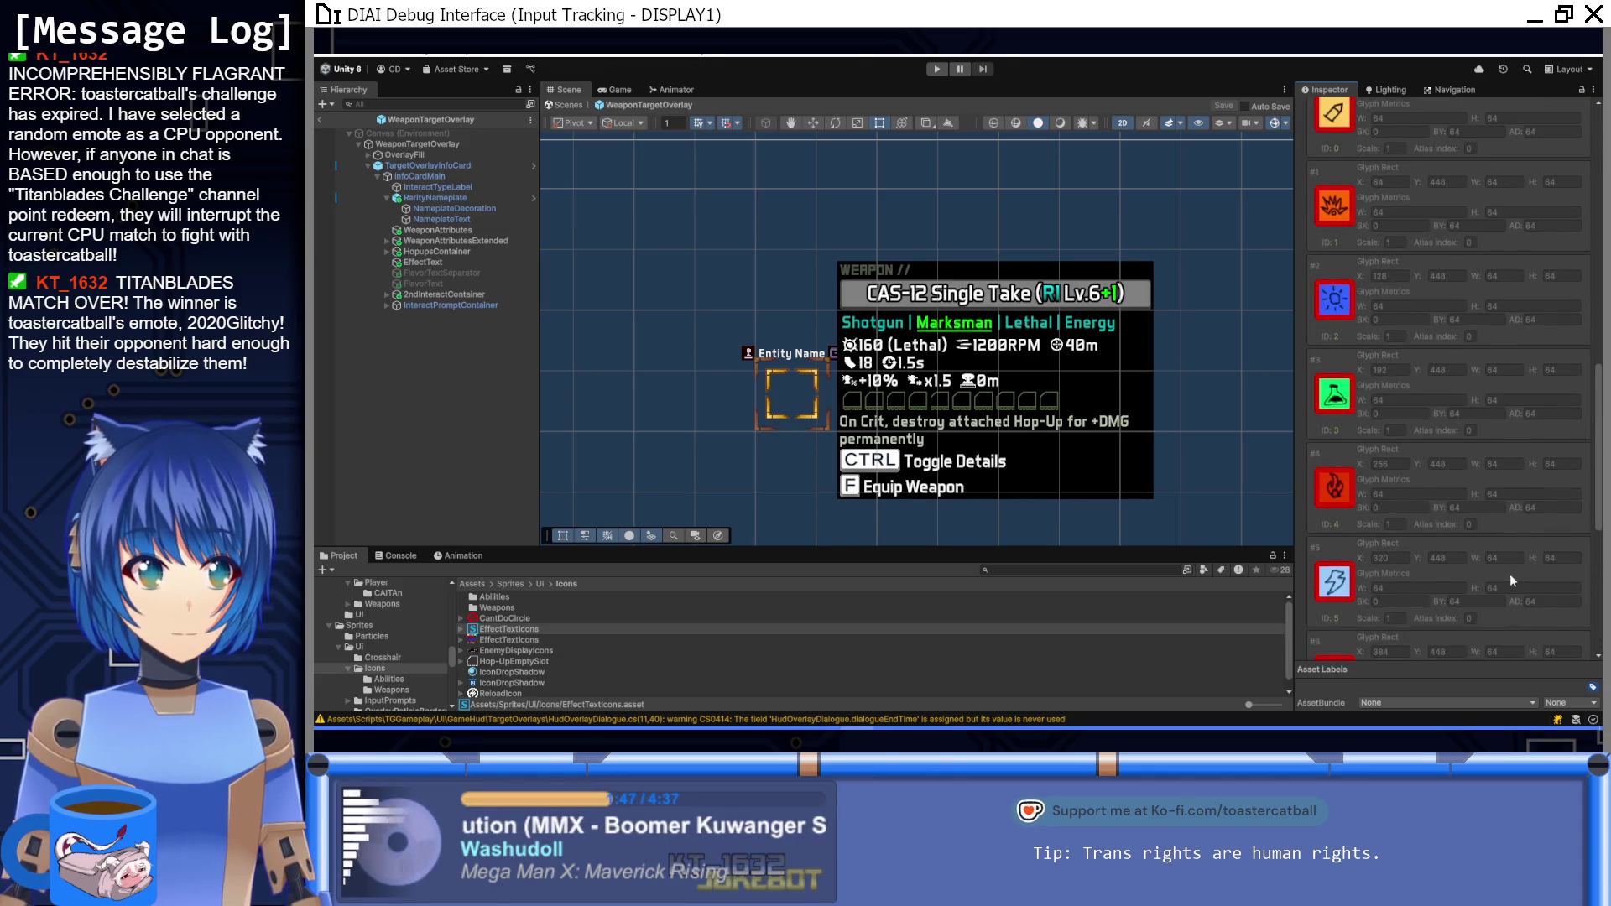
scroll(1509, 566, "up", 2)
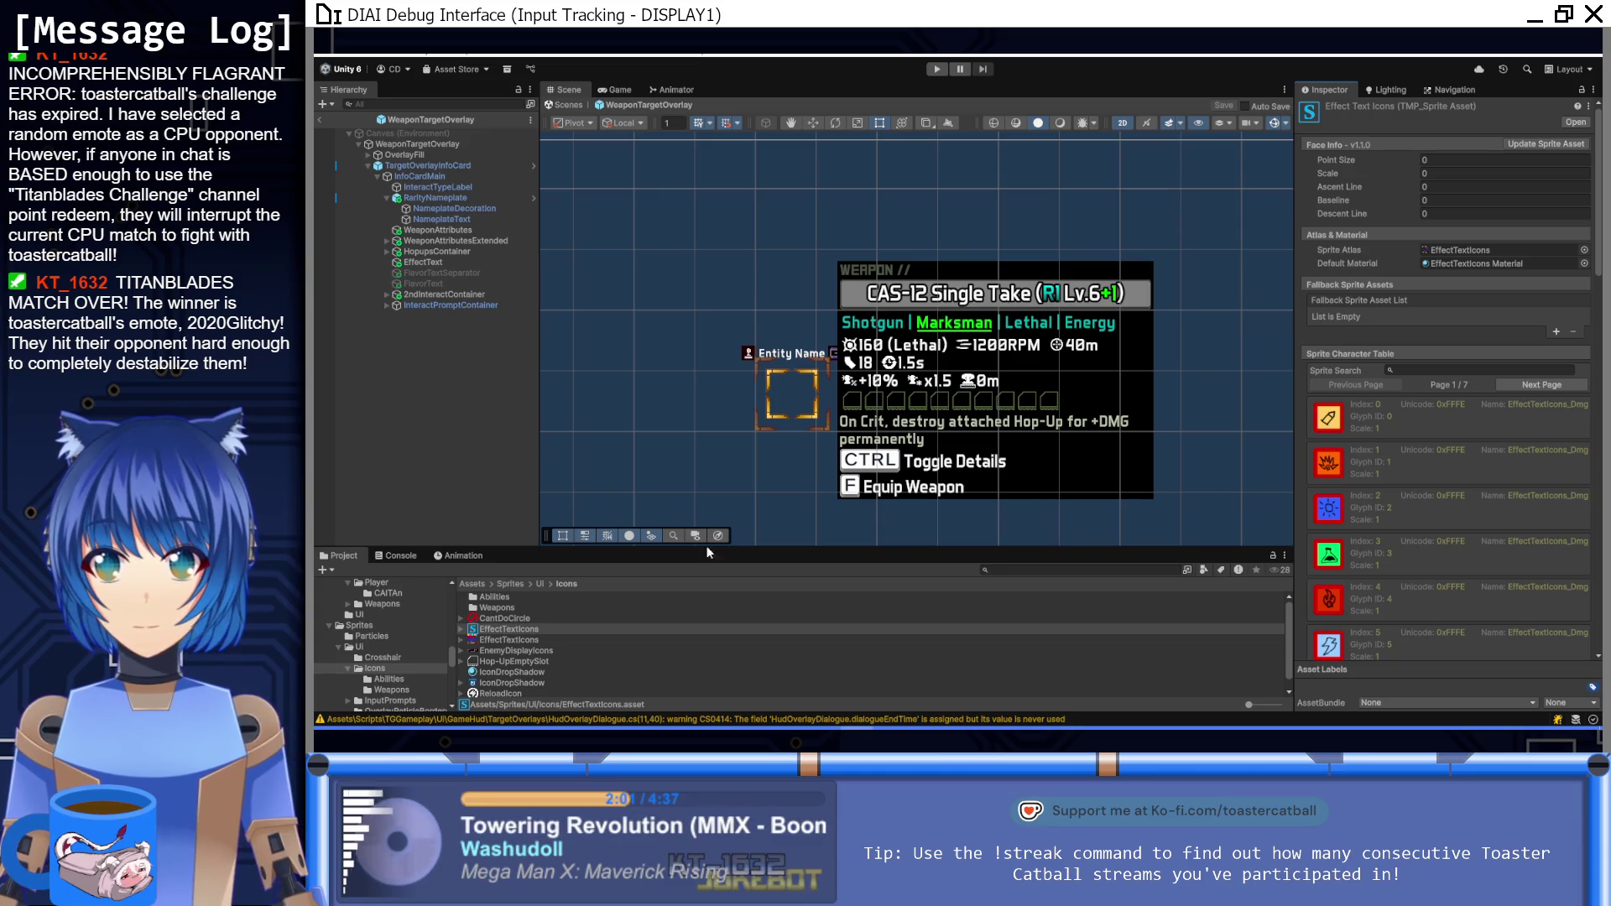
left_click(461, 630)
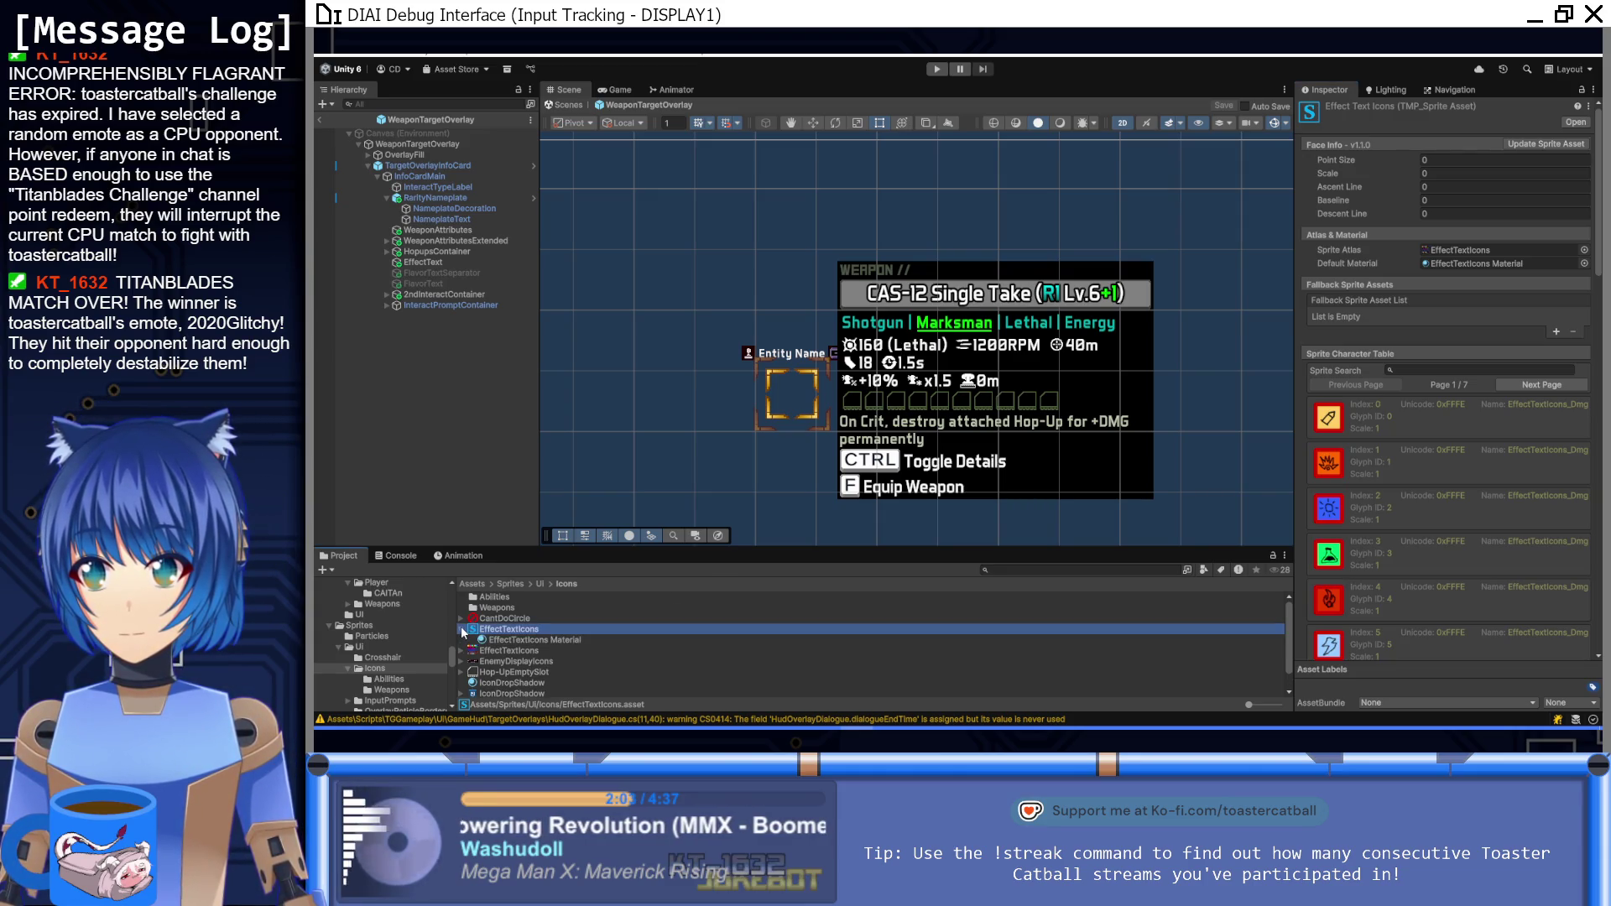
left_click(461, 630)
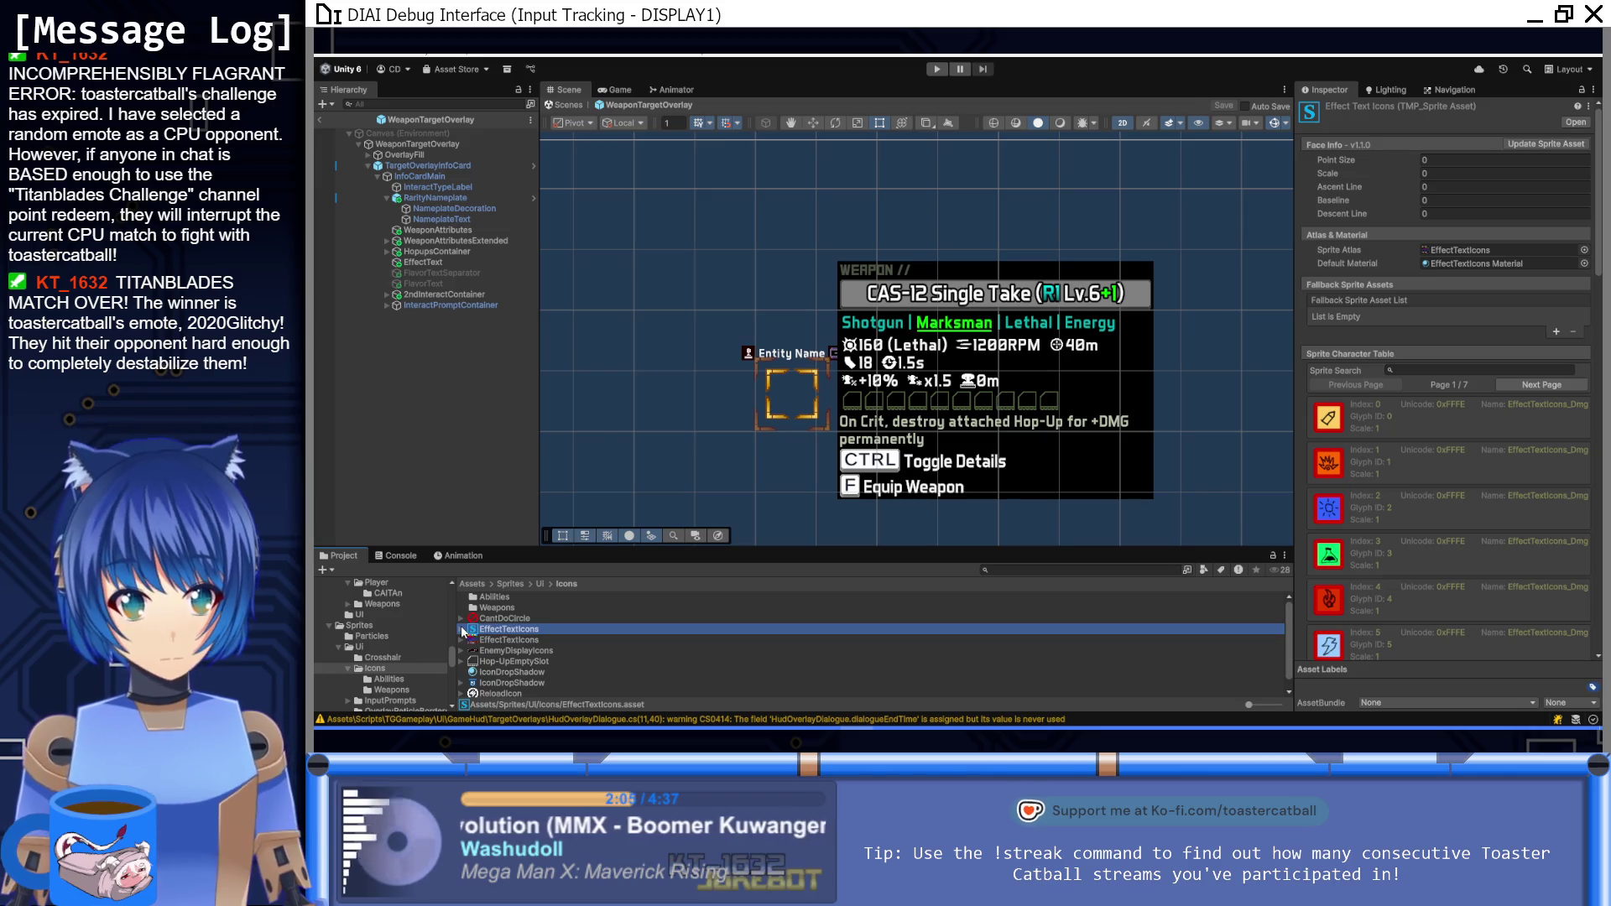
Step: Select the WeaponAttributesExtended text object and start editing its Text Input
left_click(959, 348)
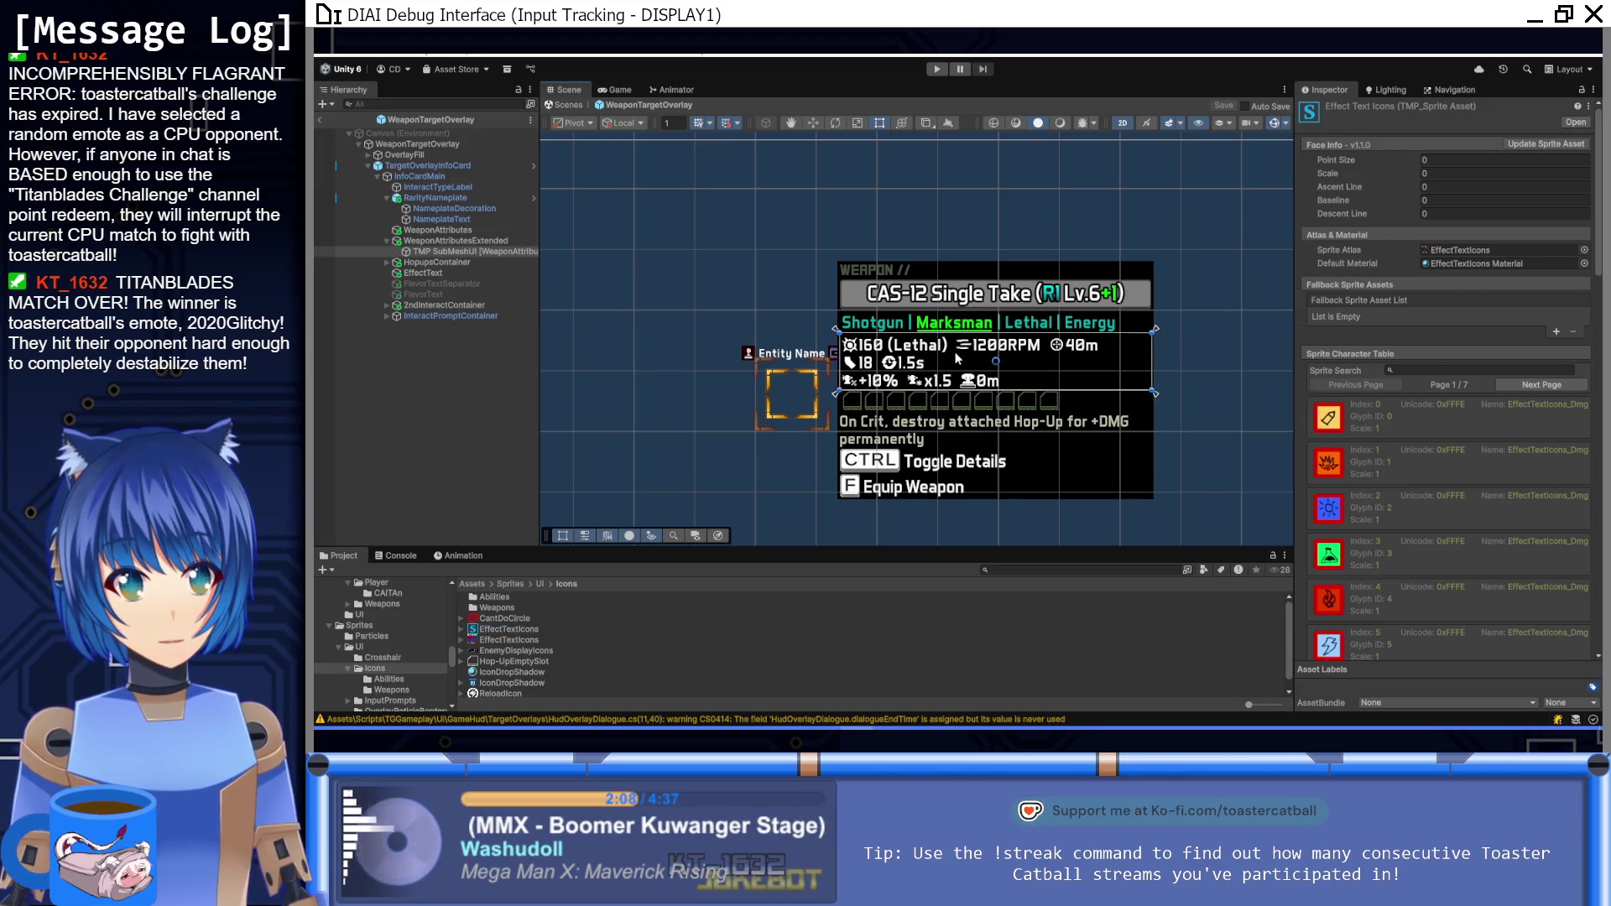
left_click(451, 241)
scroll(1332, 395, "down", 10)
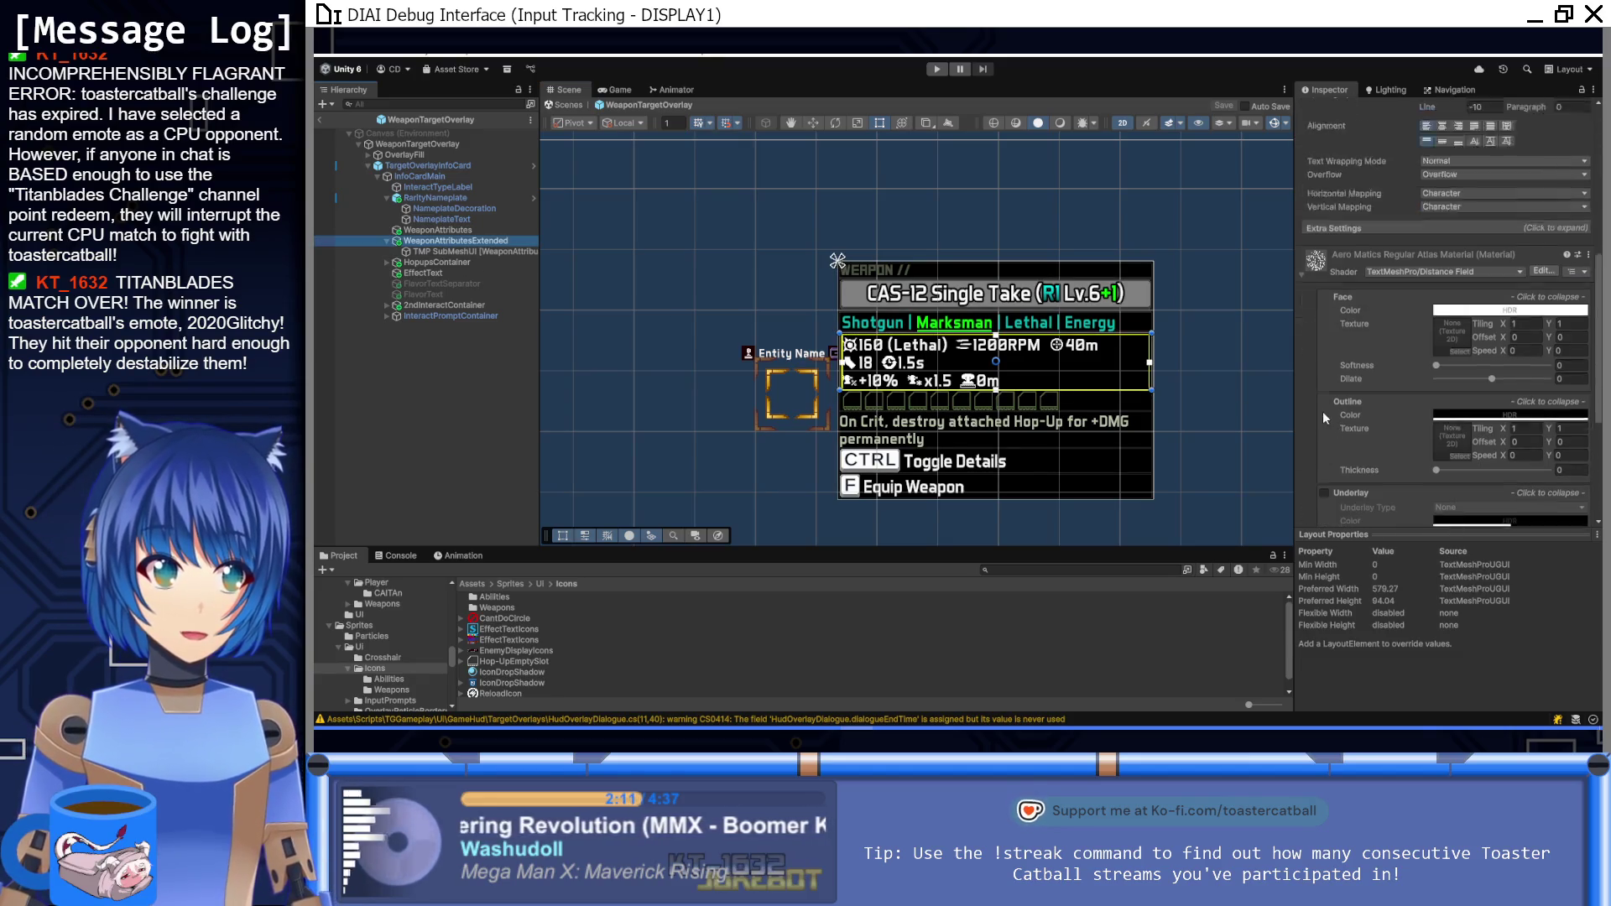
scroll(1324, 411, "up", 10)
left_click(1387, 250)
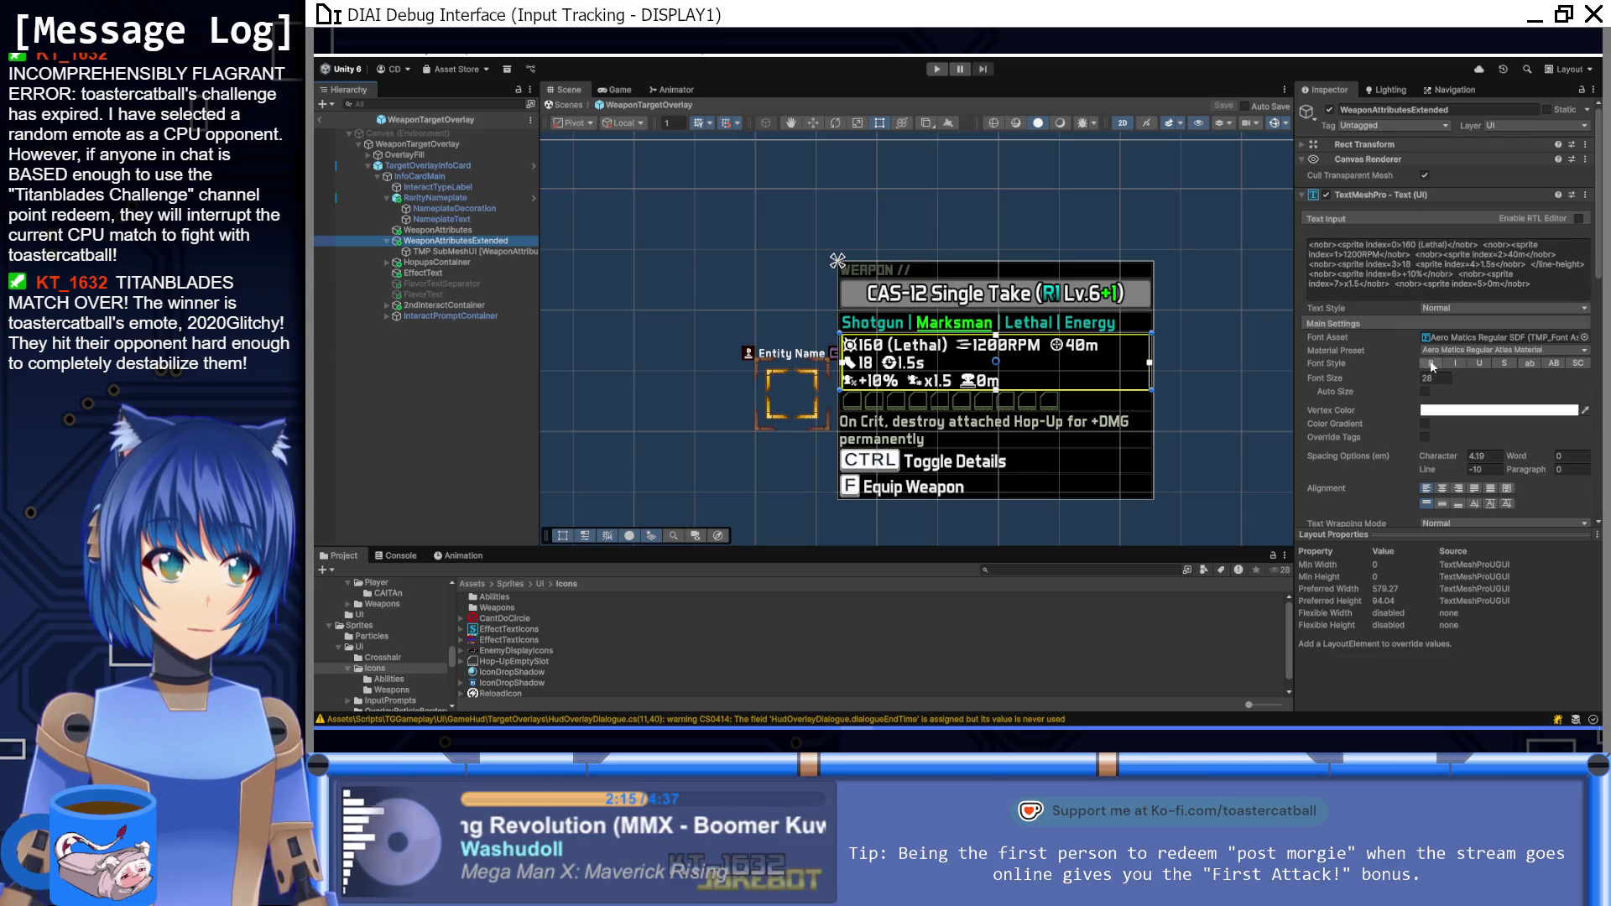
scroll(1349, 325, "down", 3)
scroll(1347, 319, "down", 9)
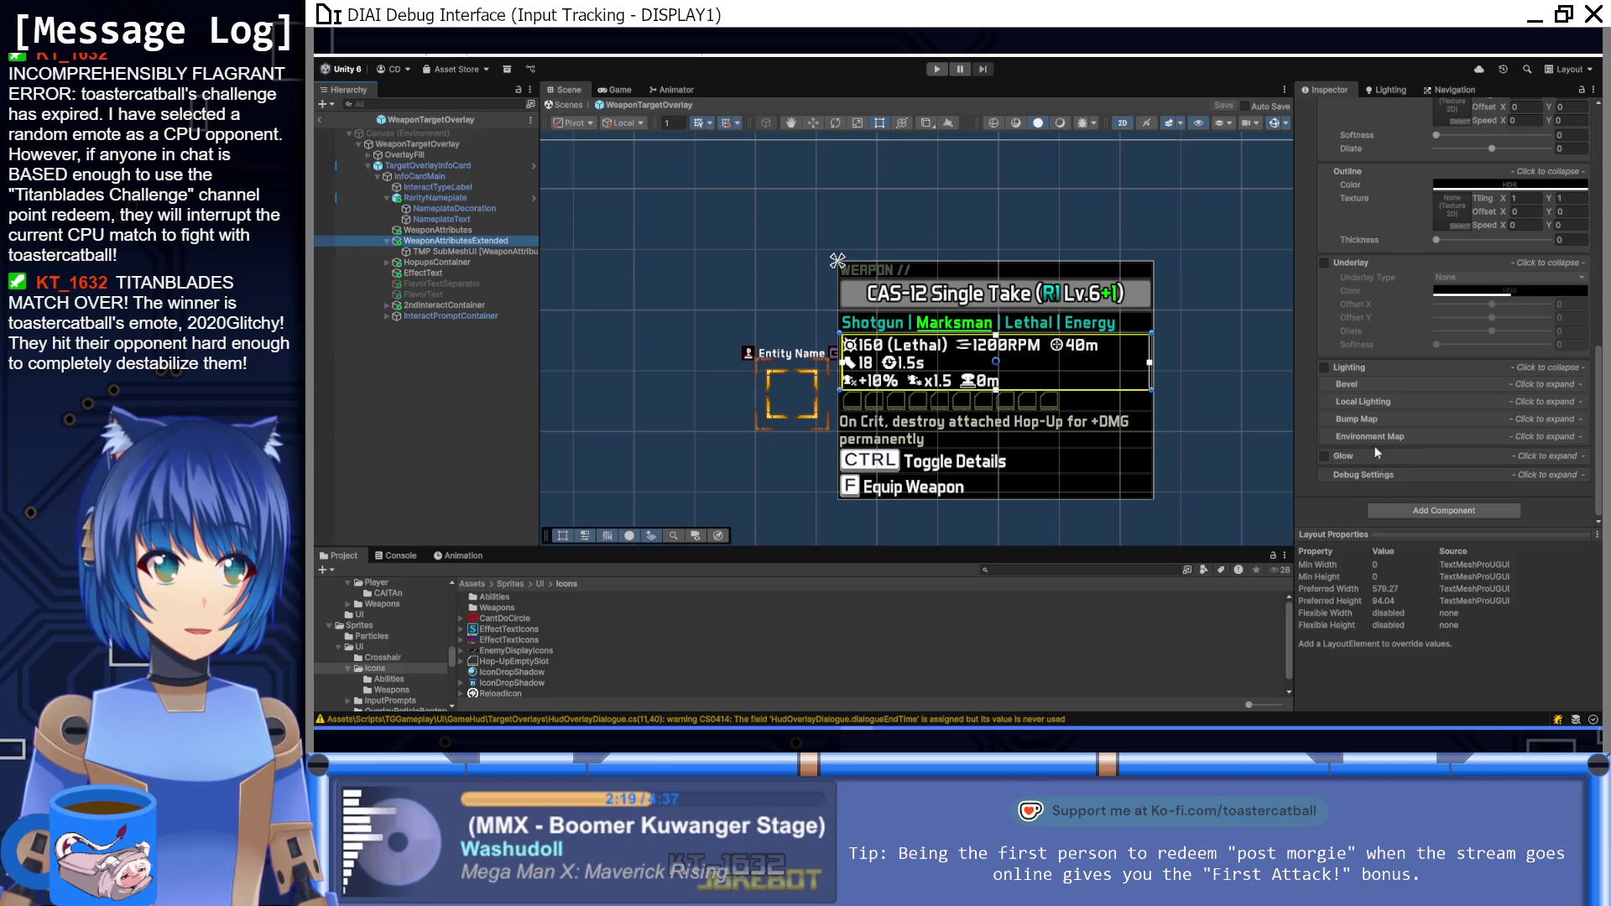
scroll(1373, 475, "up", 10)
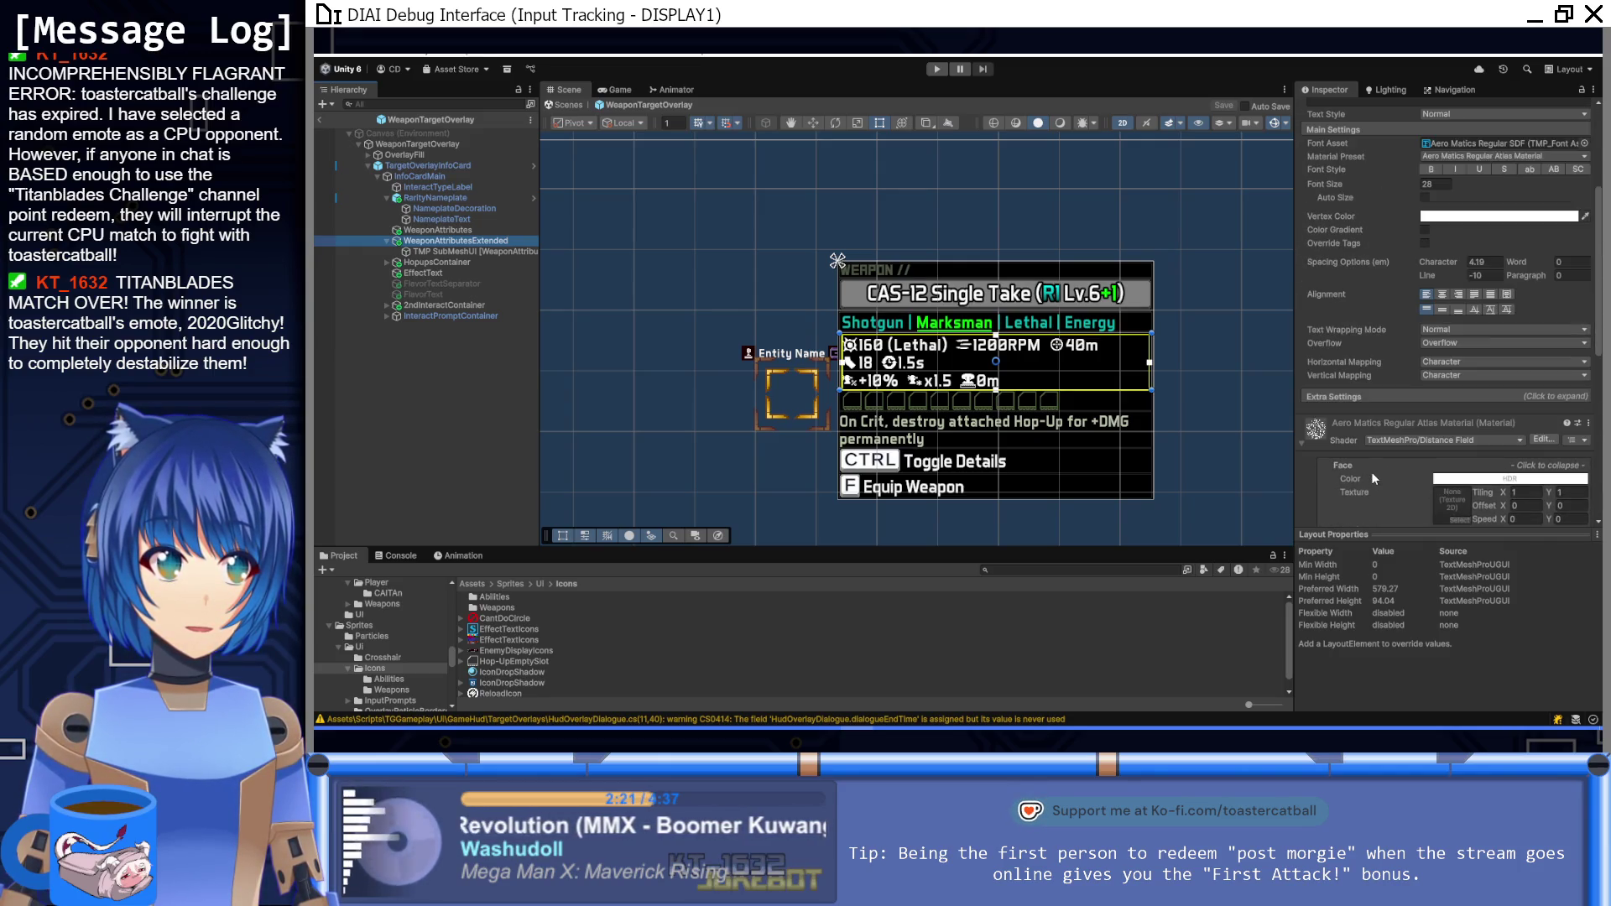
Step: Assign EffectTextIcons as the text's sprite asset under Extra Settings
left_click(1373, 470)
scroll(1373, 468, "down", 5)
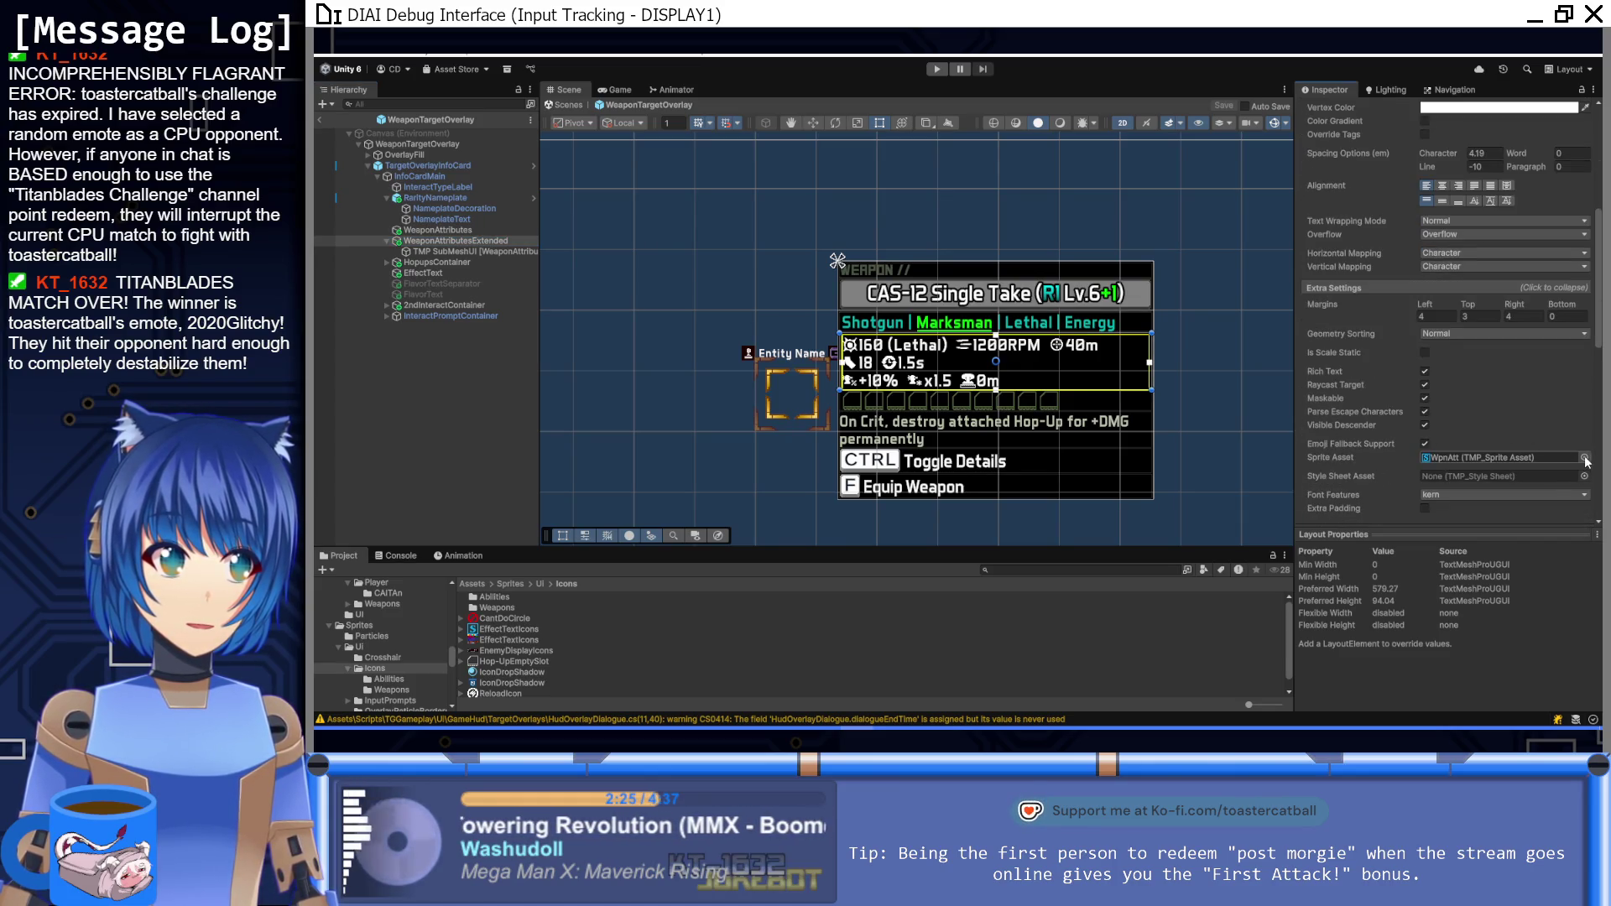
left_click(1585, 458)
double_click(996, 349)
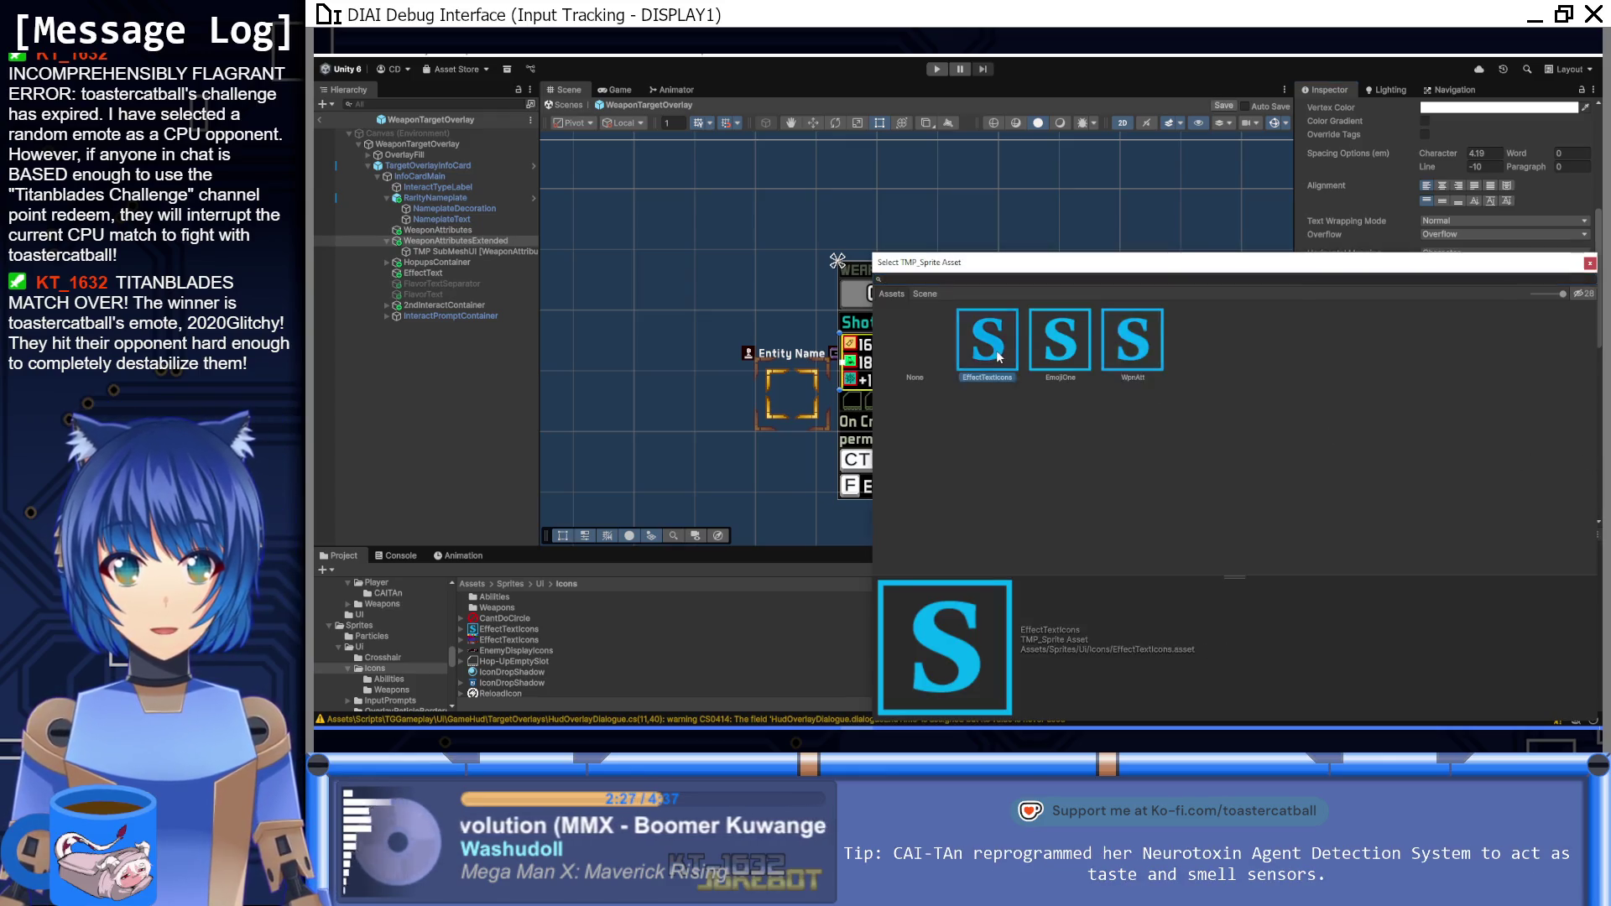
scroll(1403, 424, "up", 5)
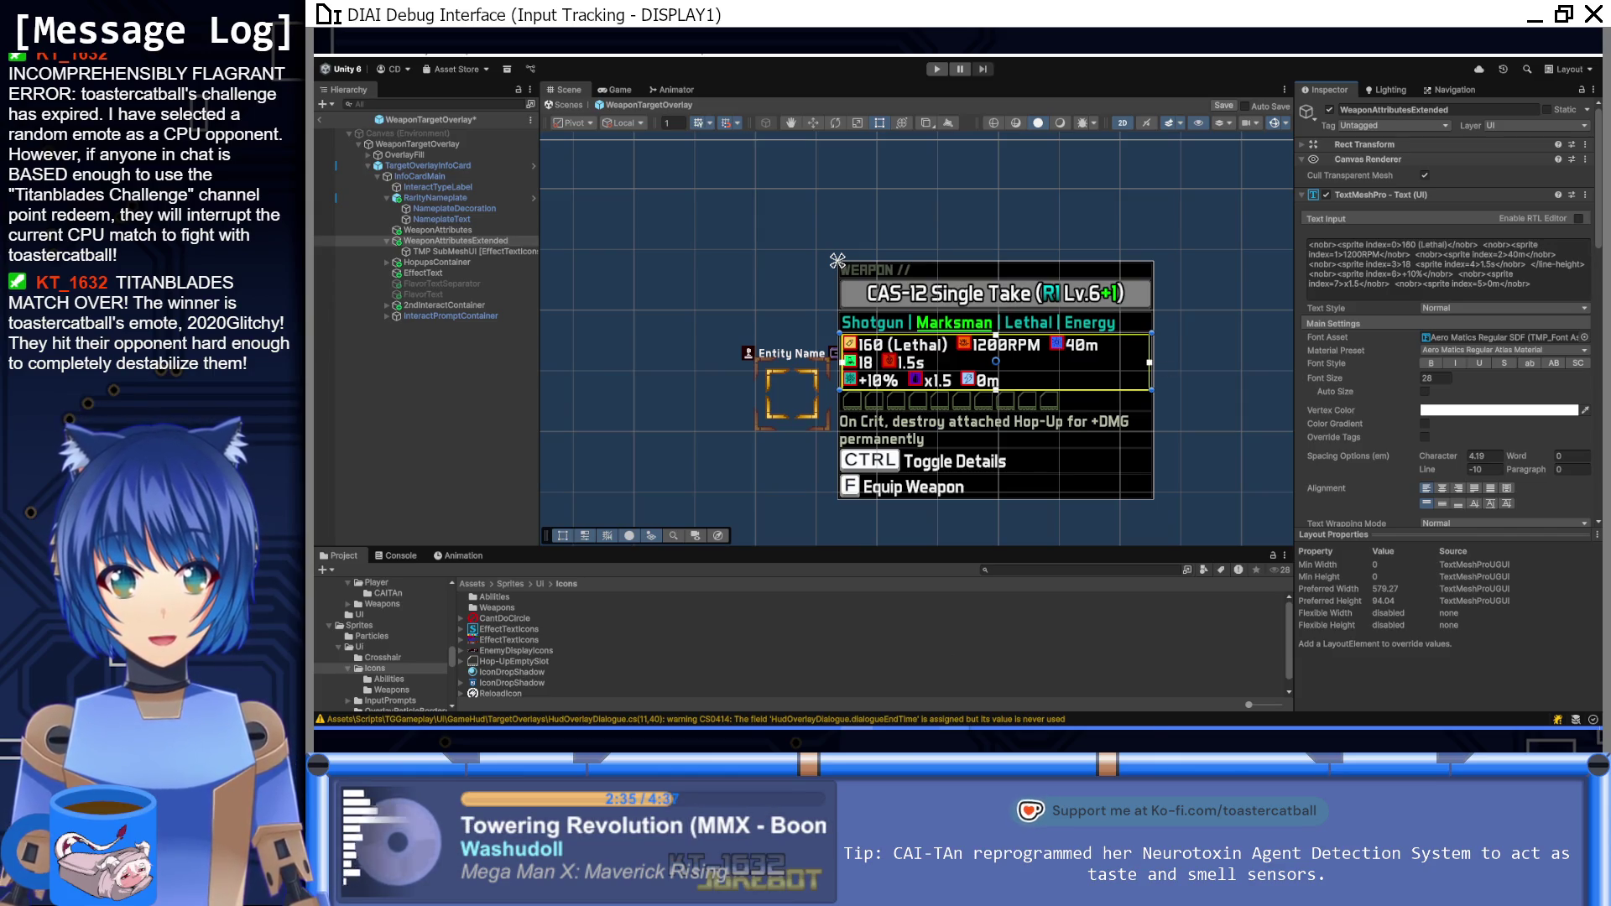
mouse_move(955, 730)
left_click(818, 671)
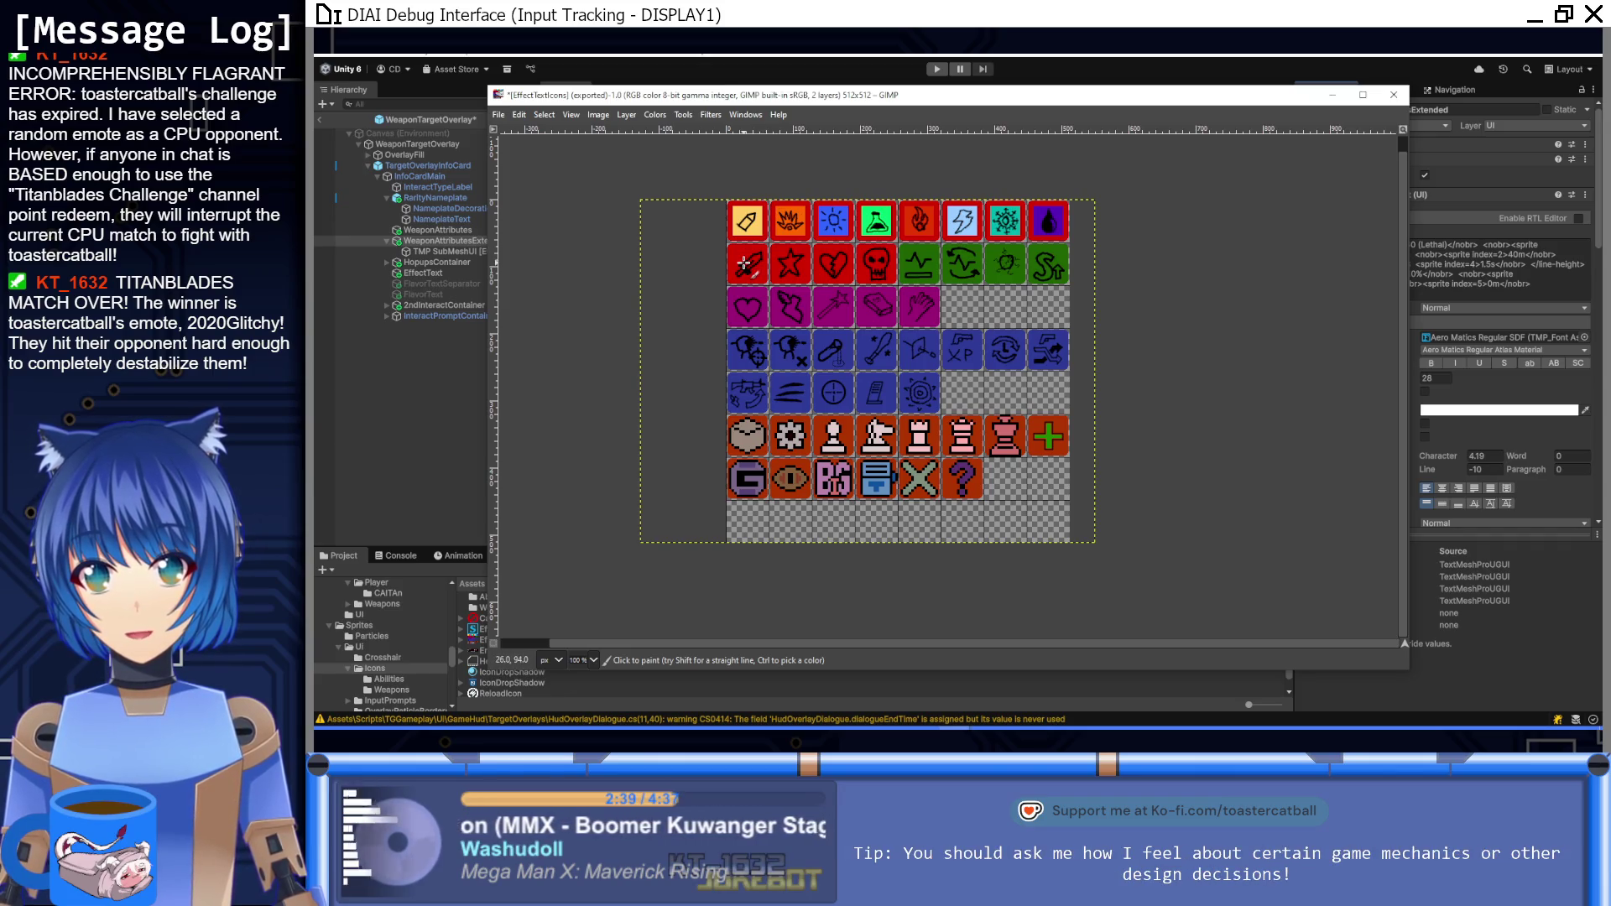
Step: Back in Unity, set the first stat's sprite index to 8 followed by 160 with a yellow Lethal label
left_click(890, 68)
left_click(1397, 245)
key("BackSpace")
type("8>160 (")
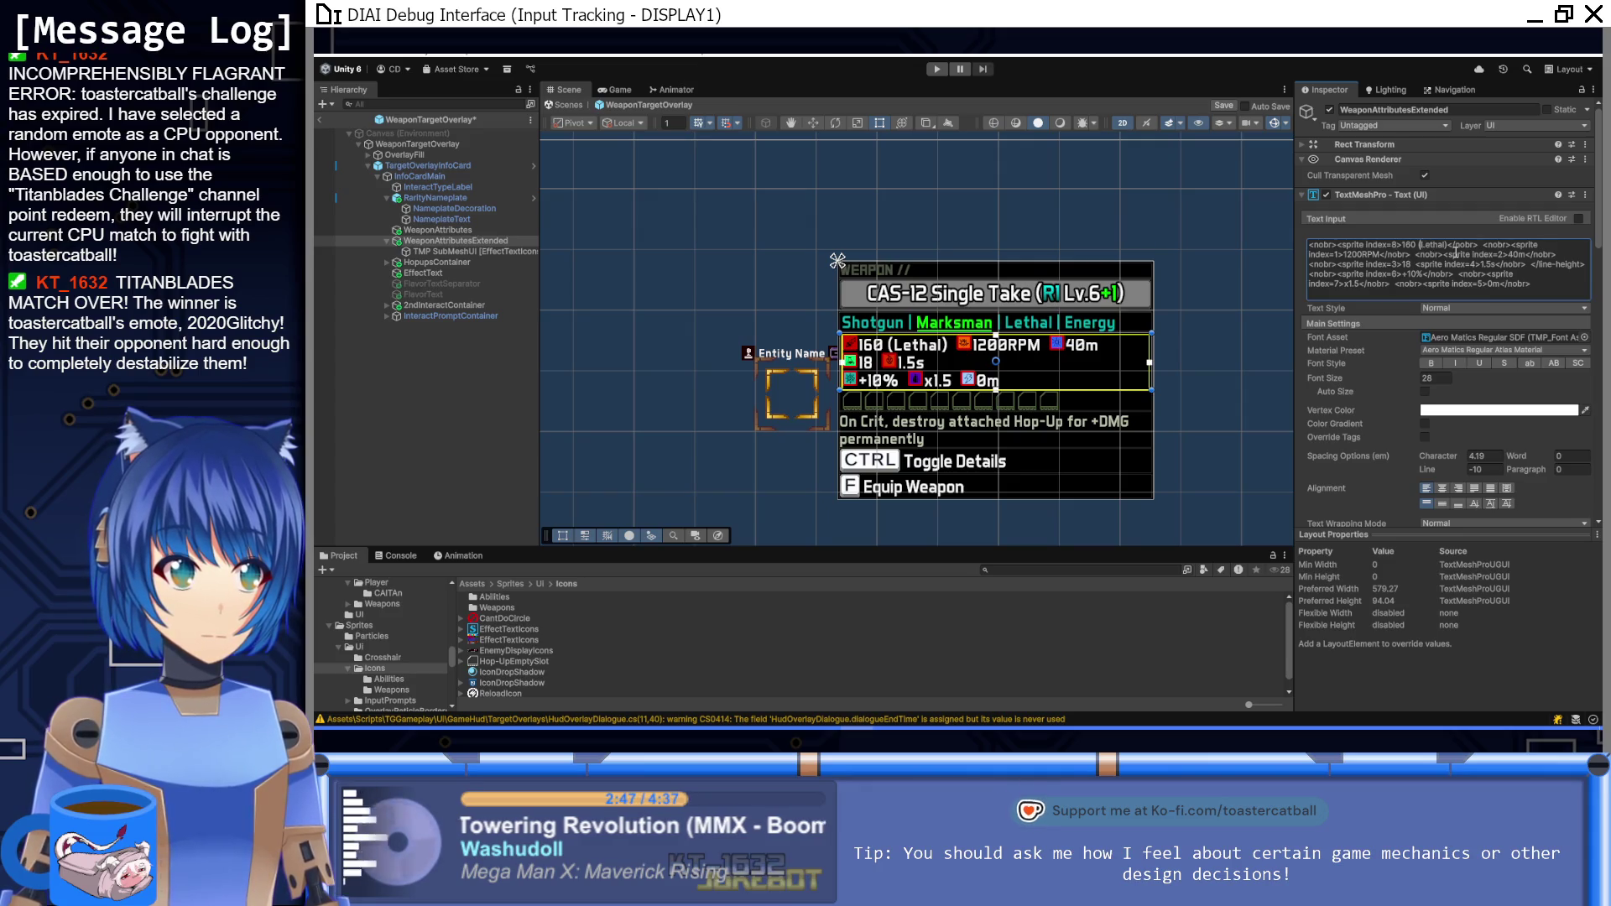
type("<color=")
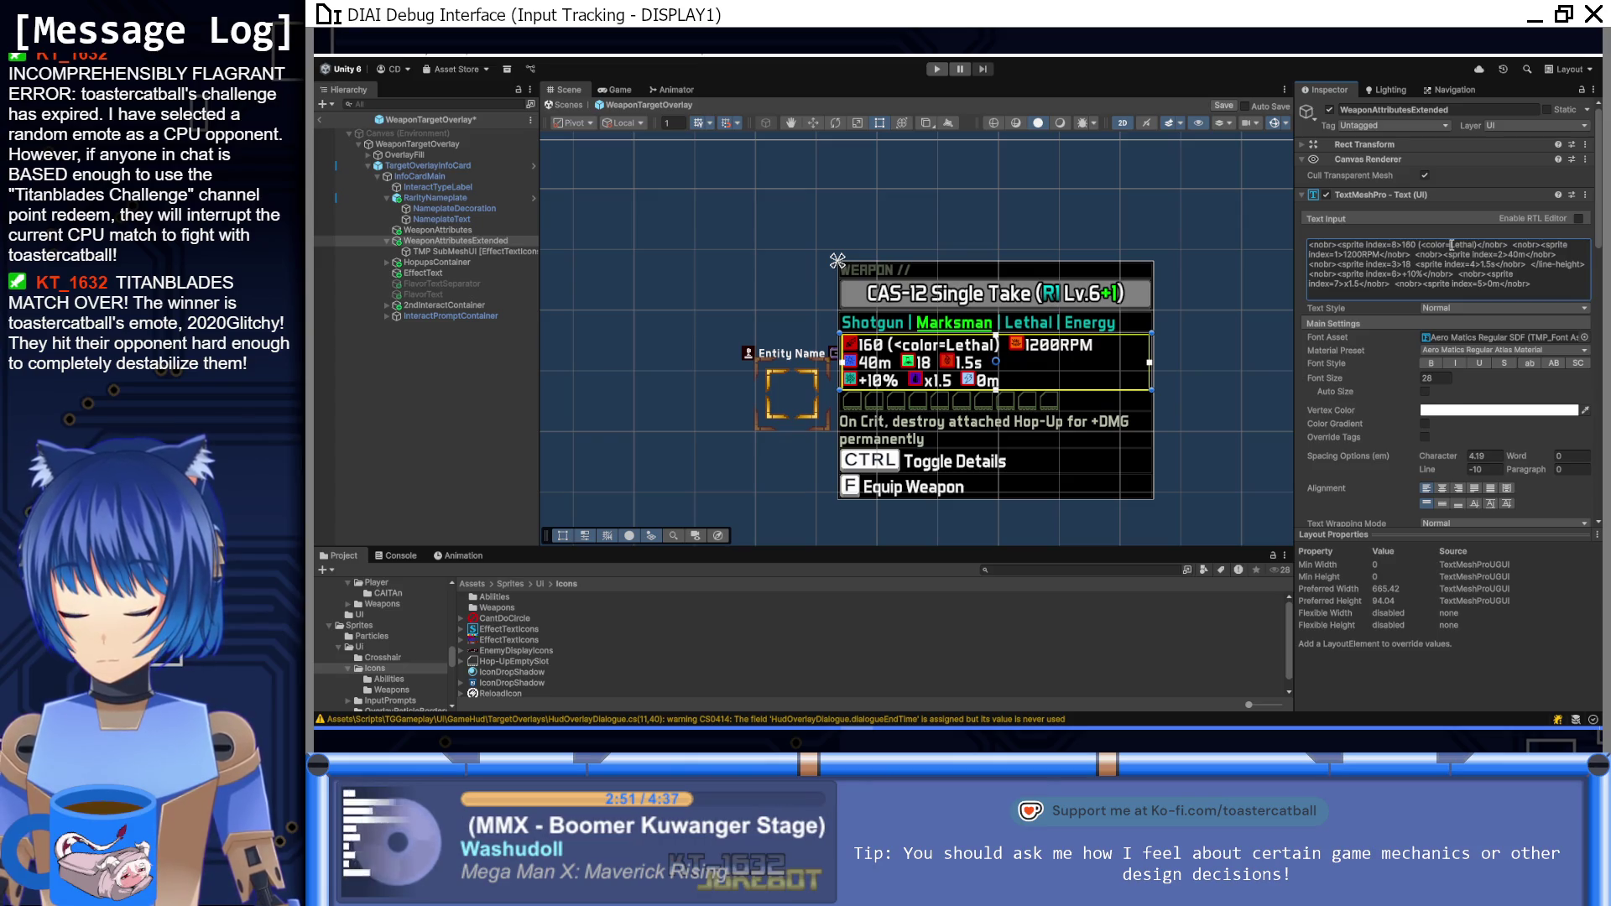
type("\"yellow")
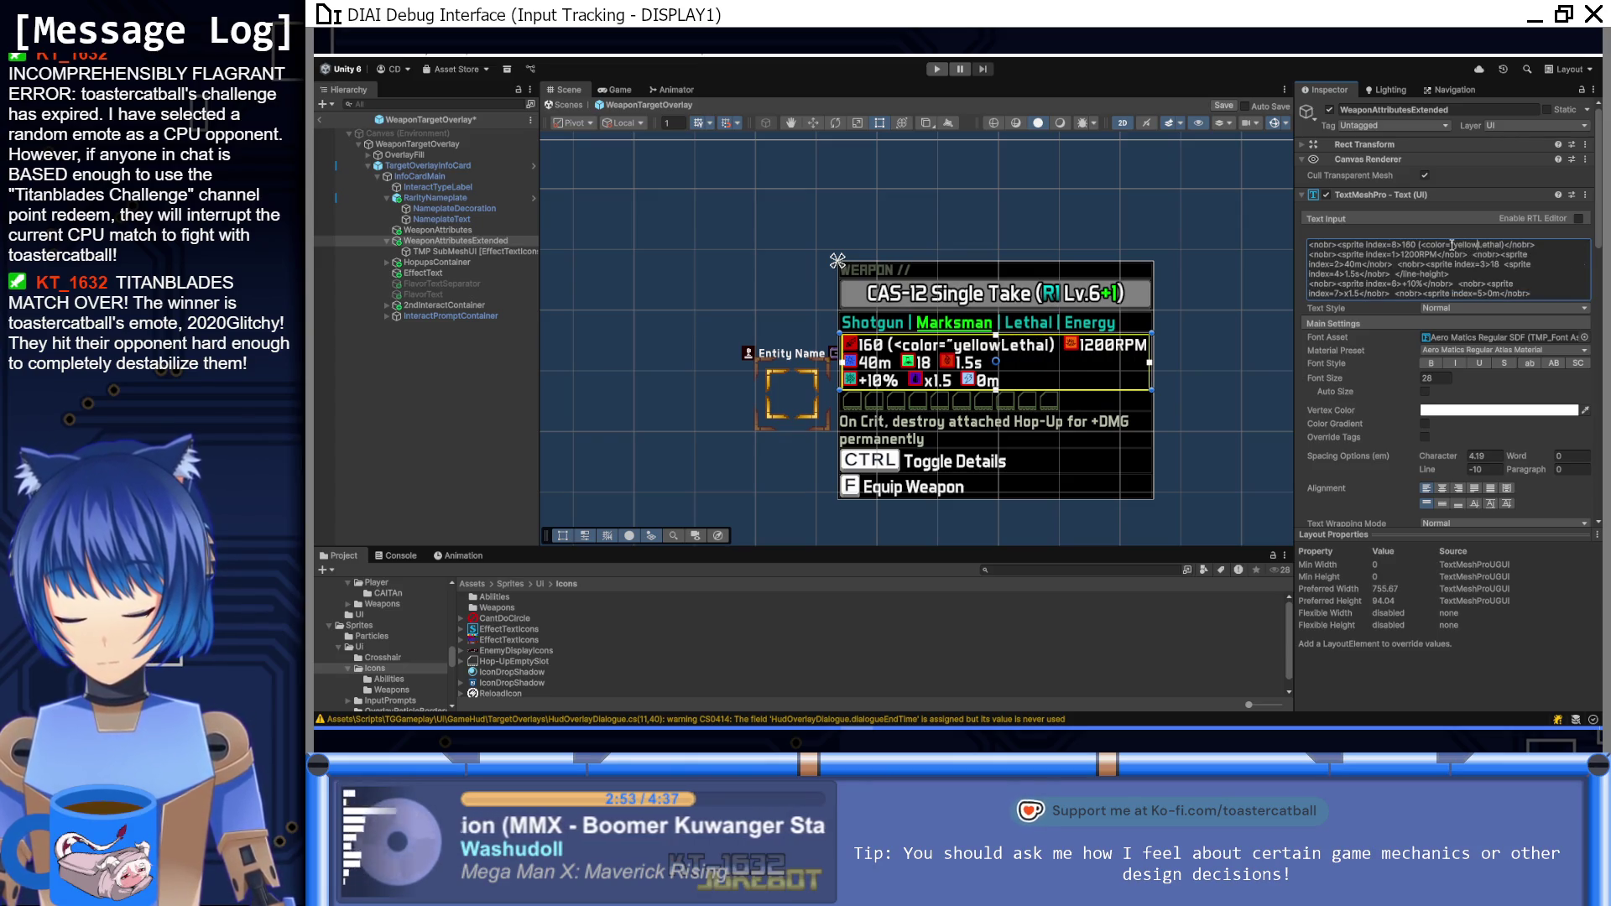
type("\">Lethal)")
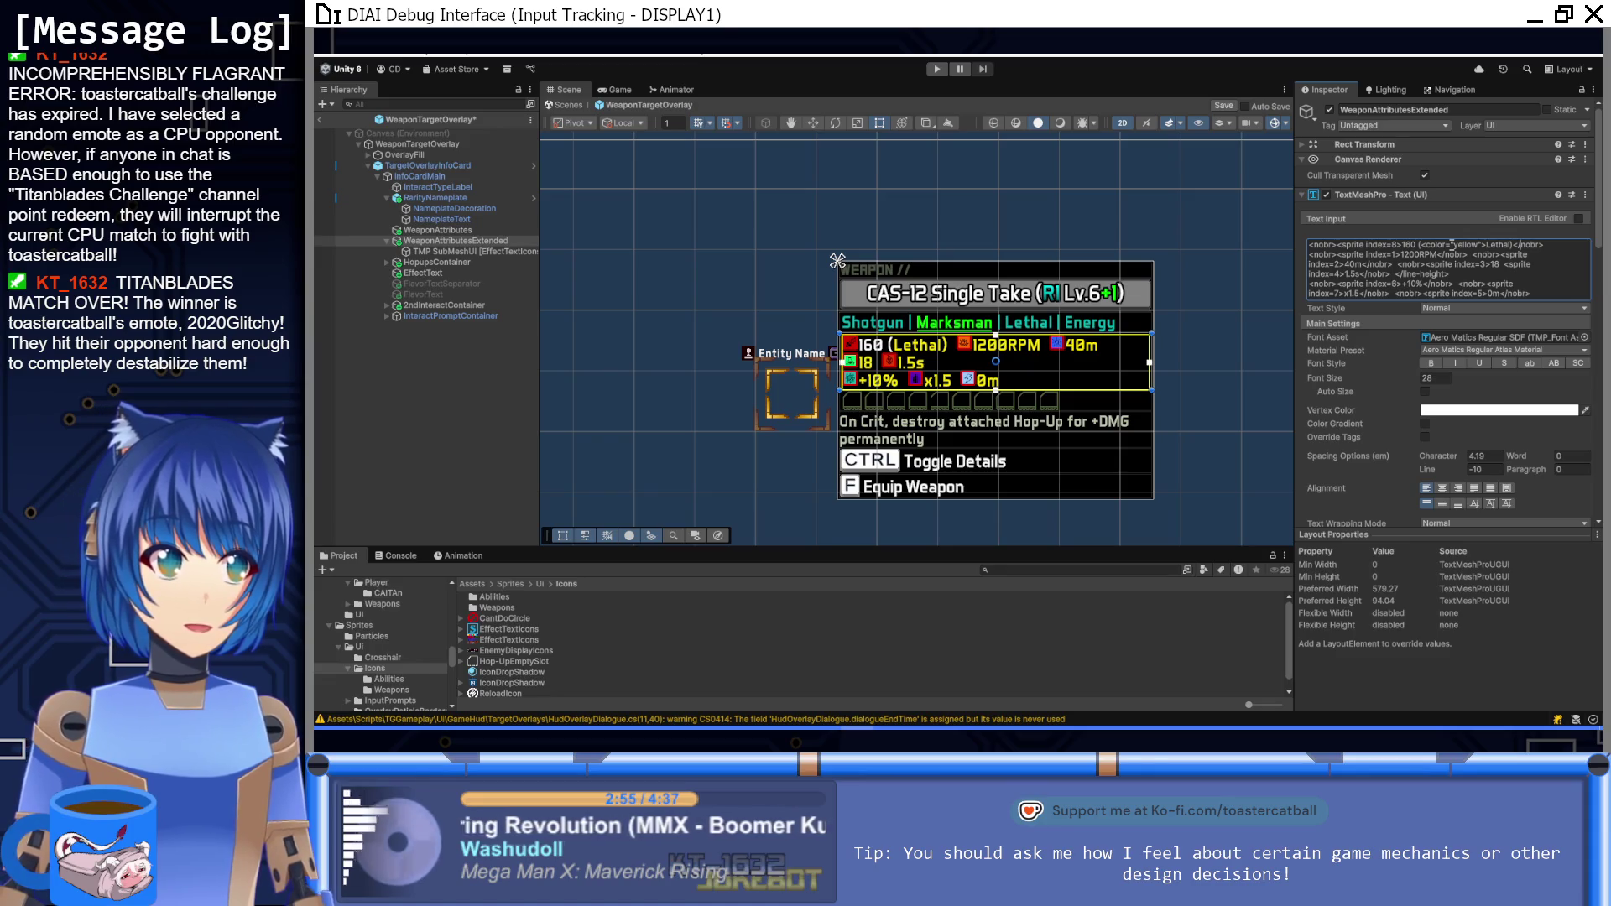
type("</color")
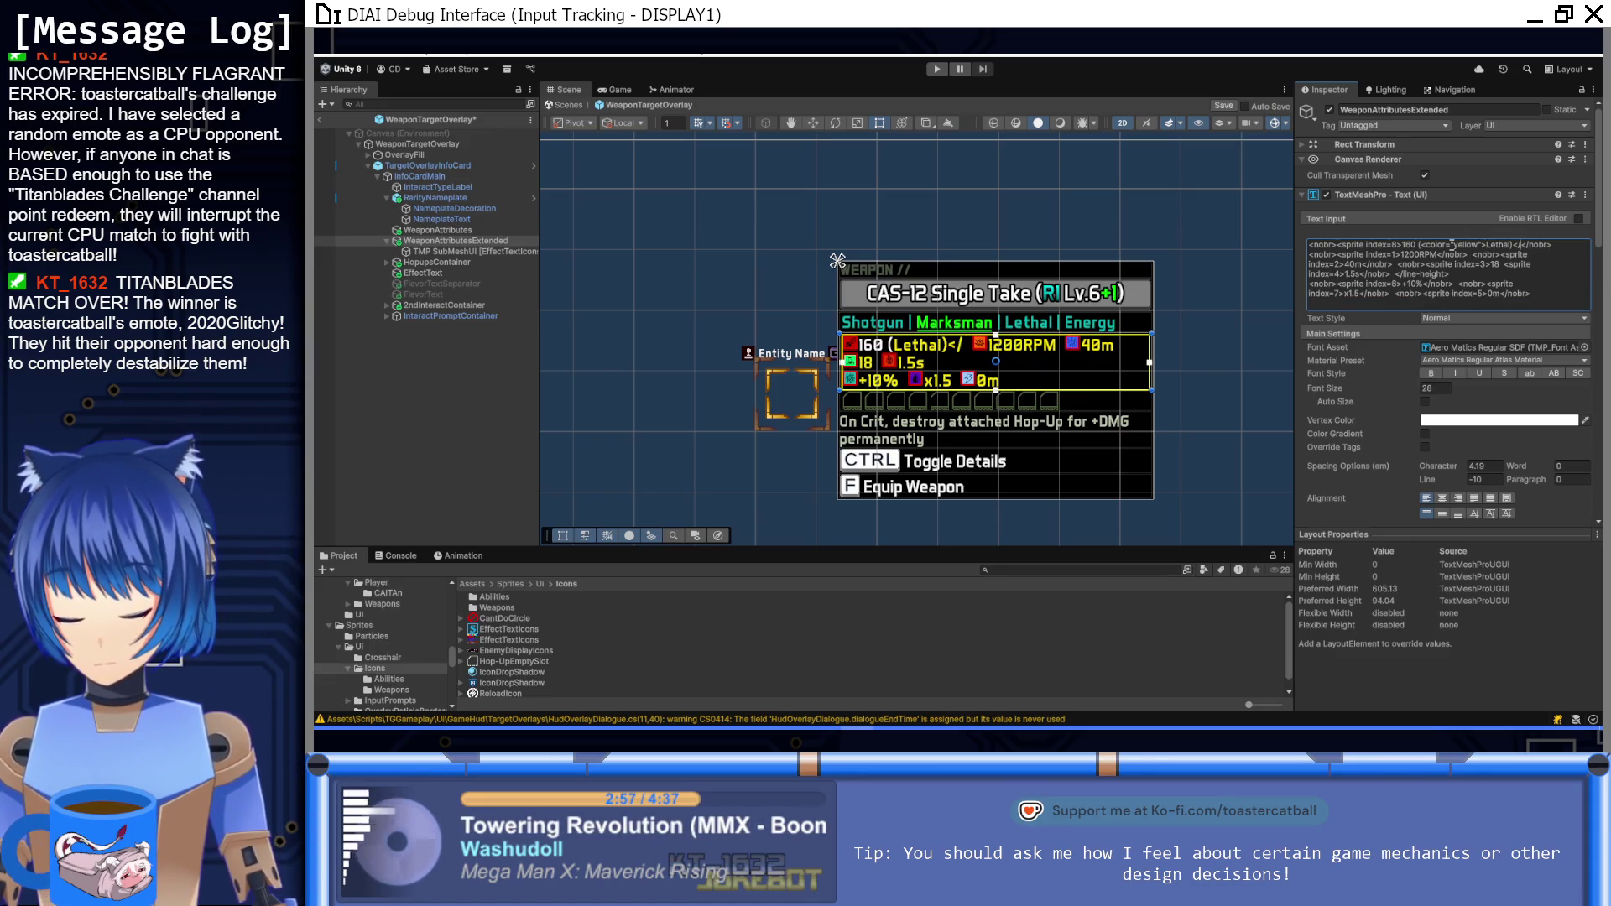
type(">")
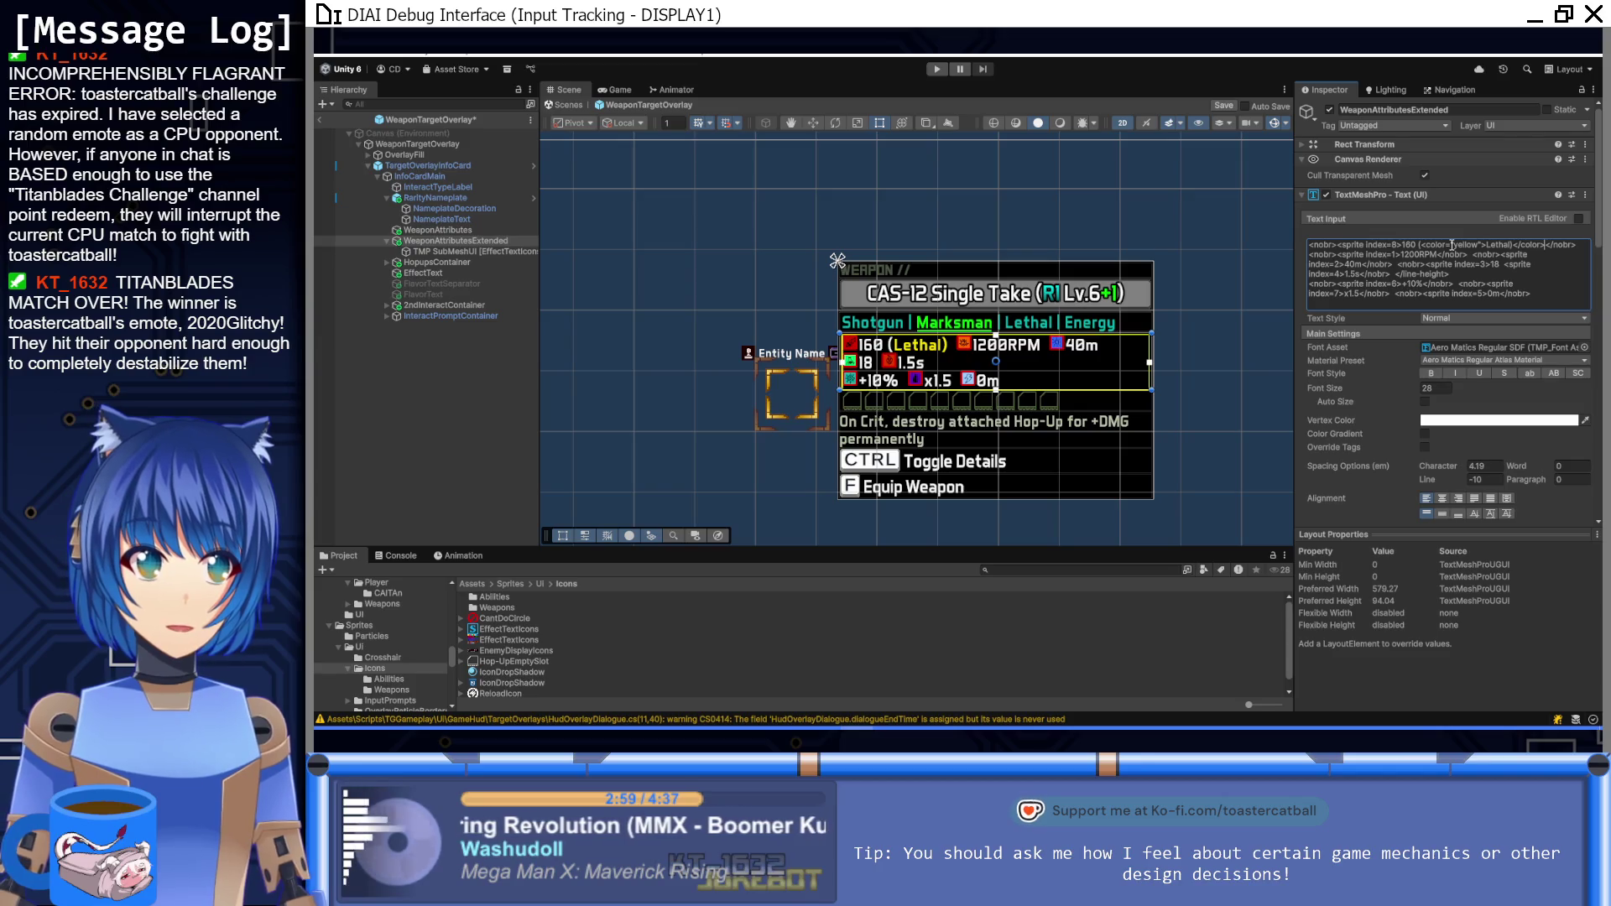
Step: Move the closing parenthesis and add a <sprite index=0> icon to the yellow Lethal label
key("ctrl+shift+Left")
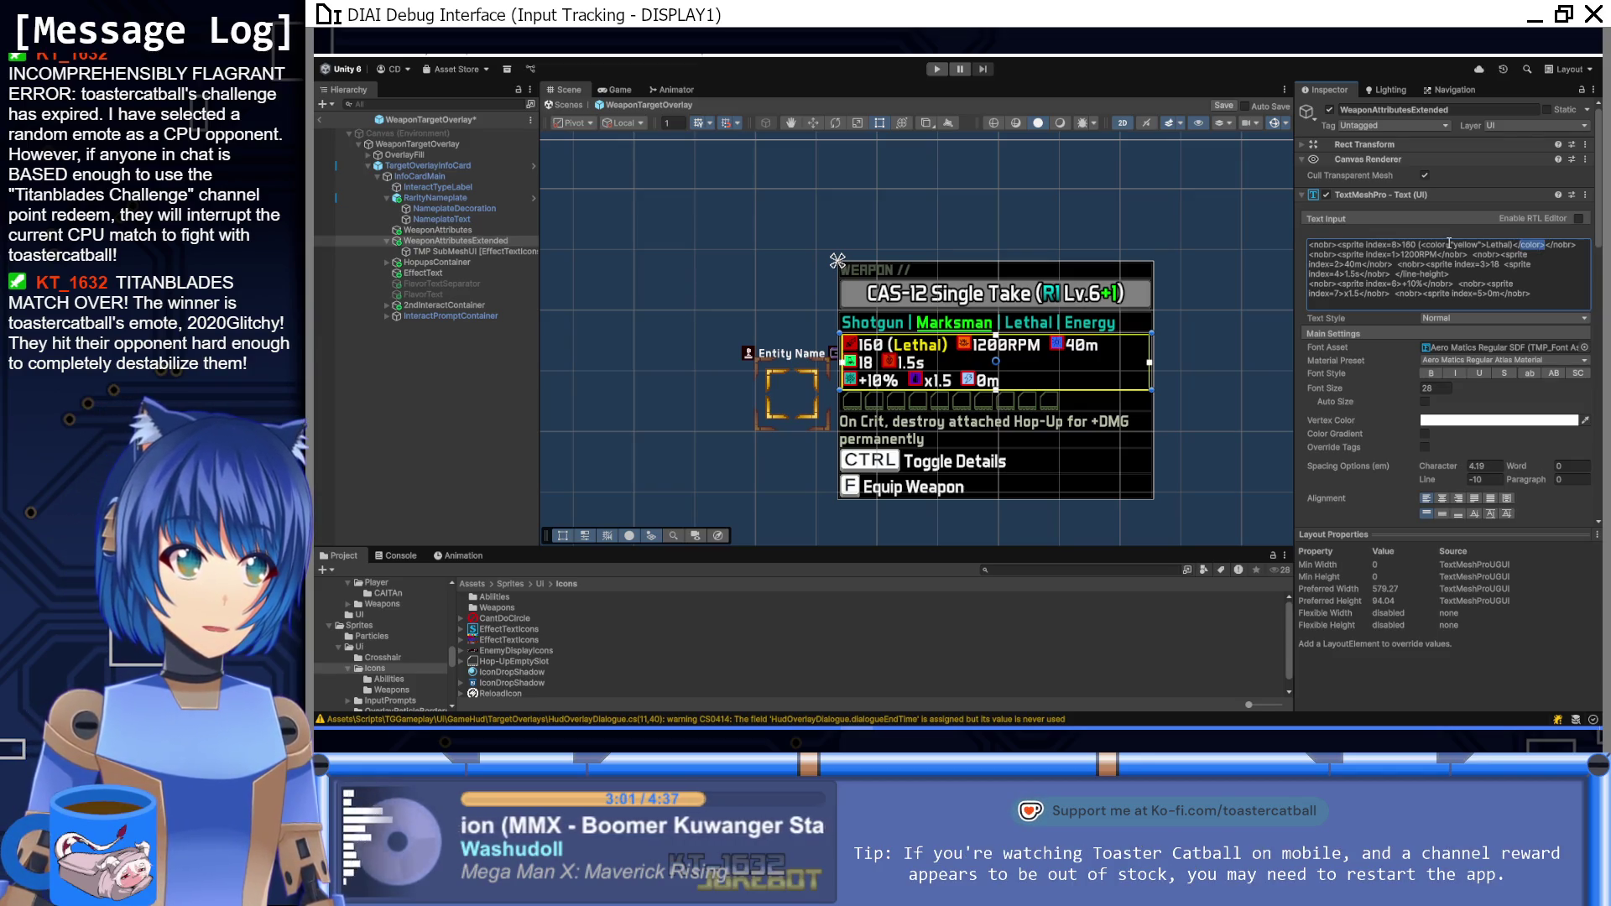
left_click(1514, 245)
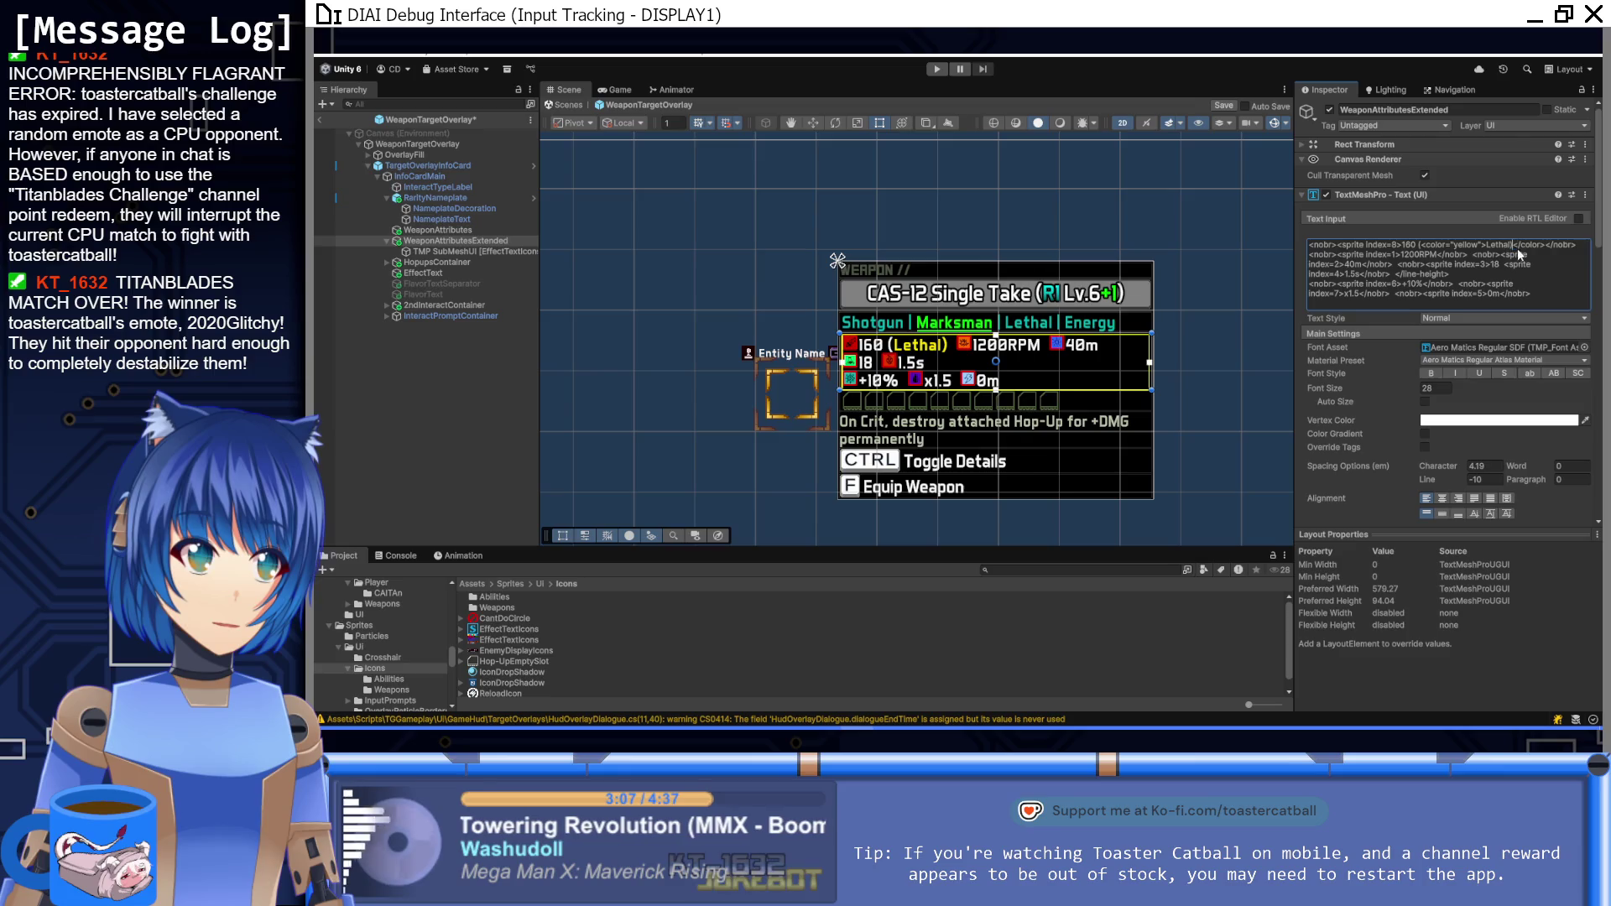
left_click_drag(1519, 254, 1512, 249)
key("Left")
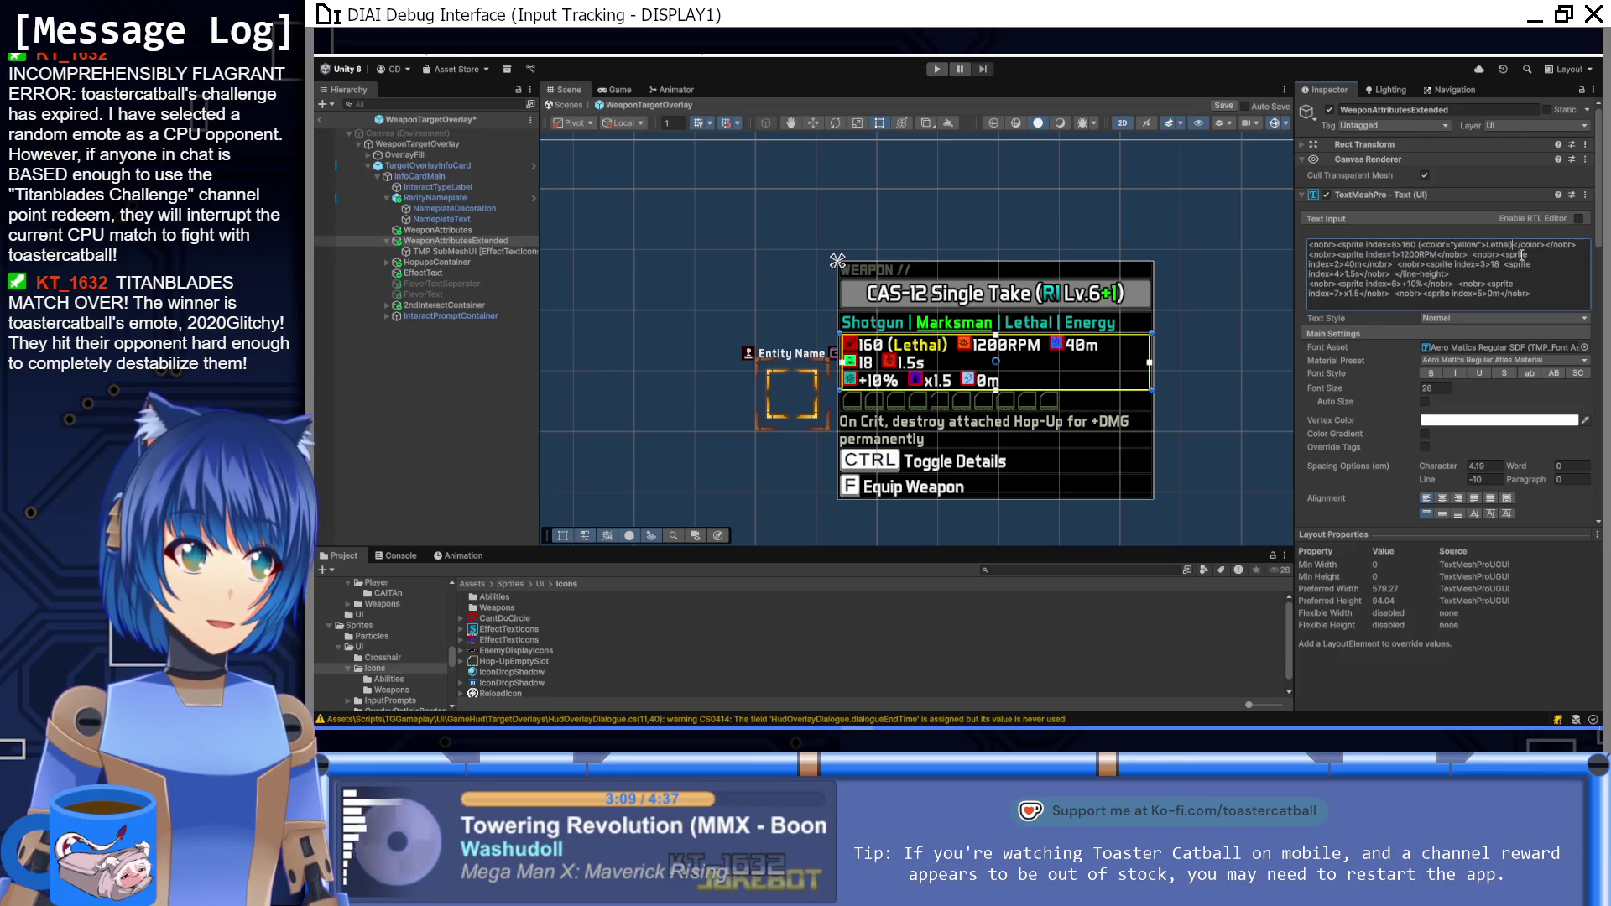
key("BackSpace")
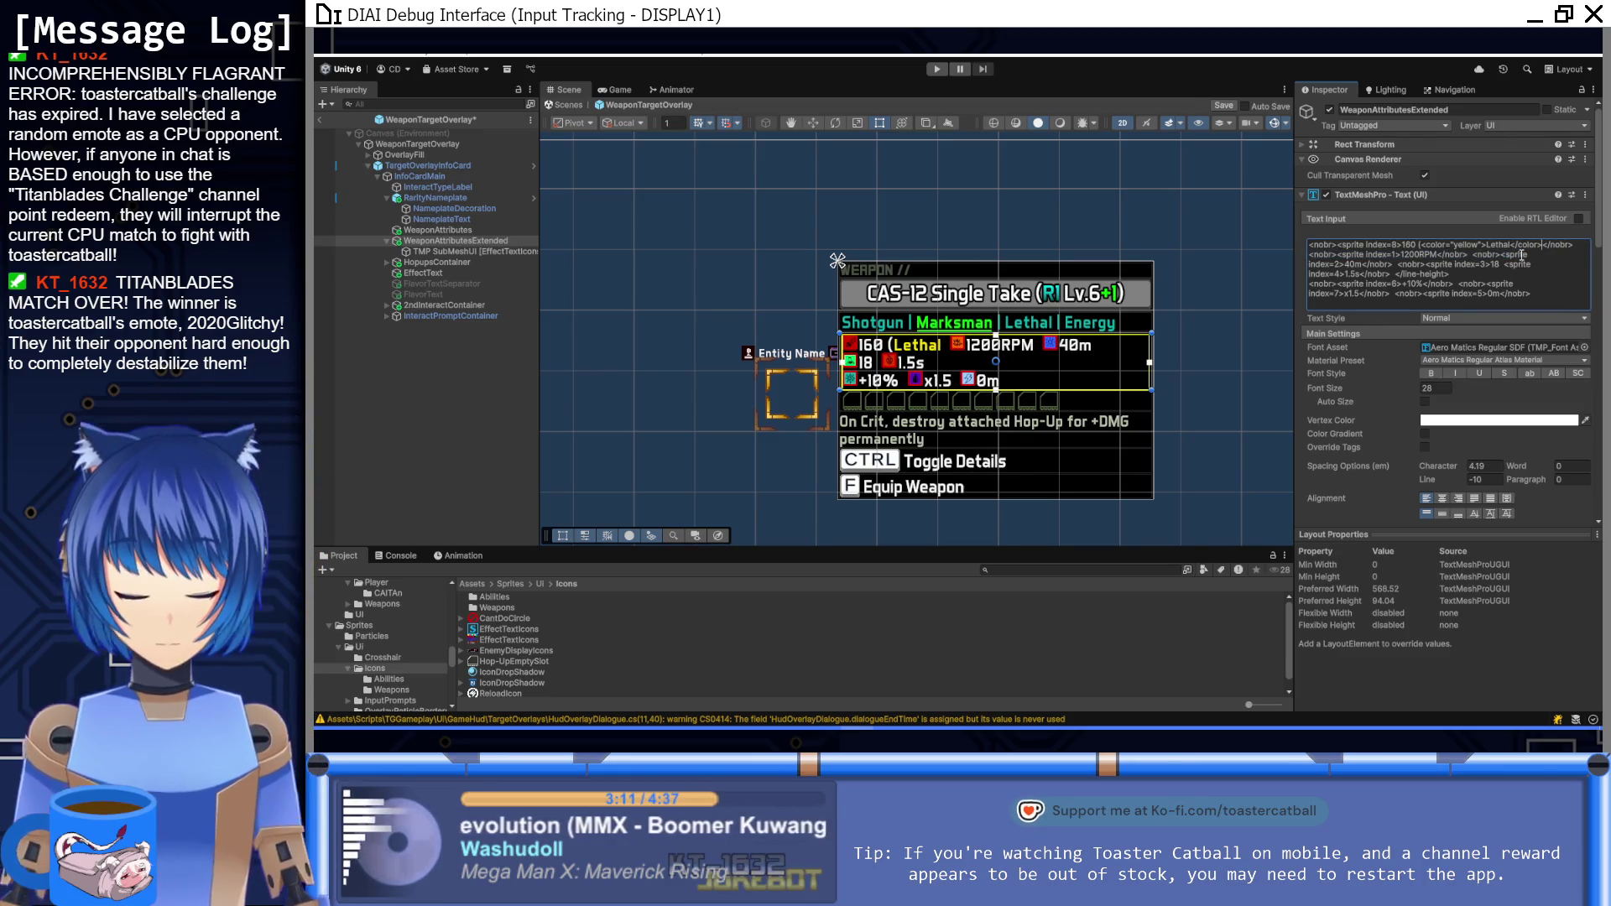
type(")")
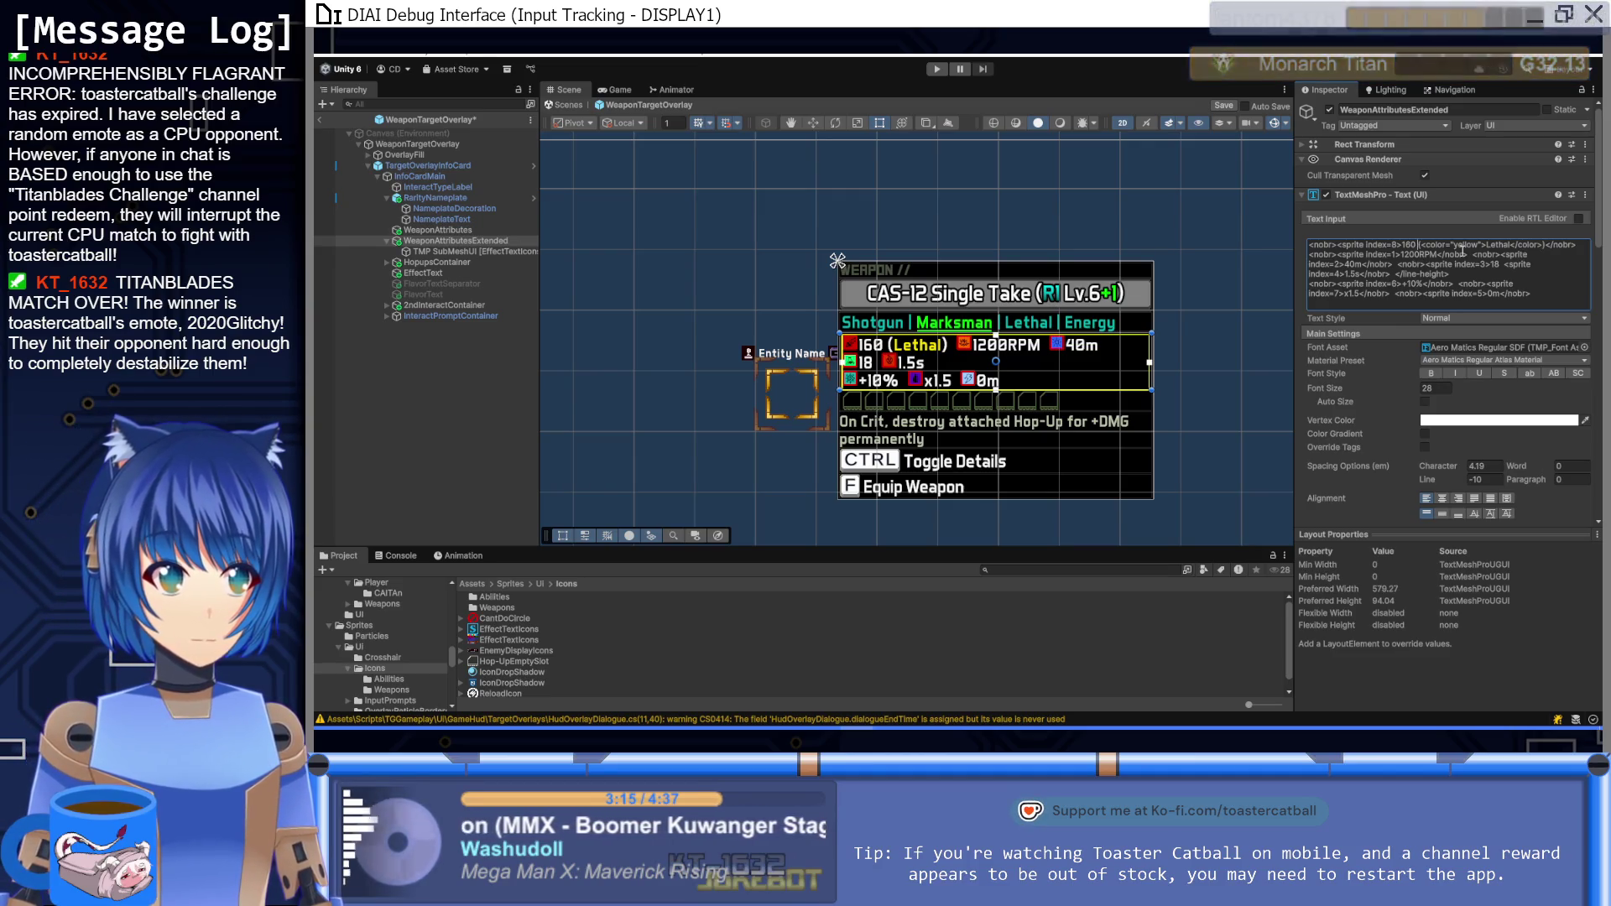
type("<sprite index")
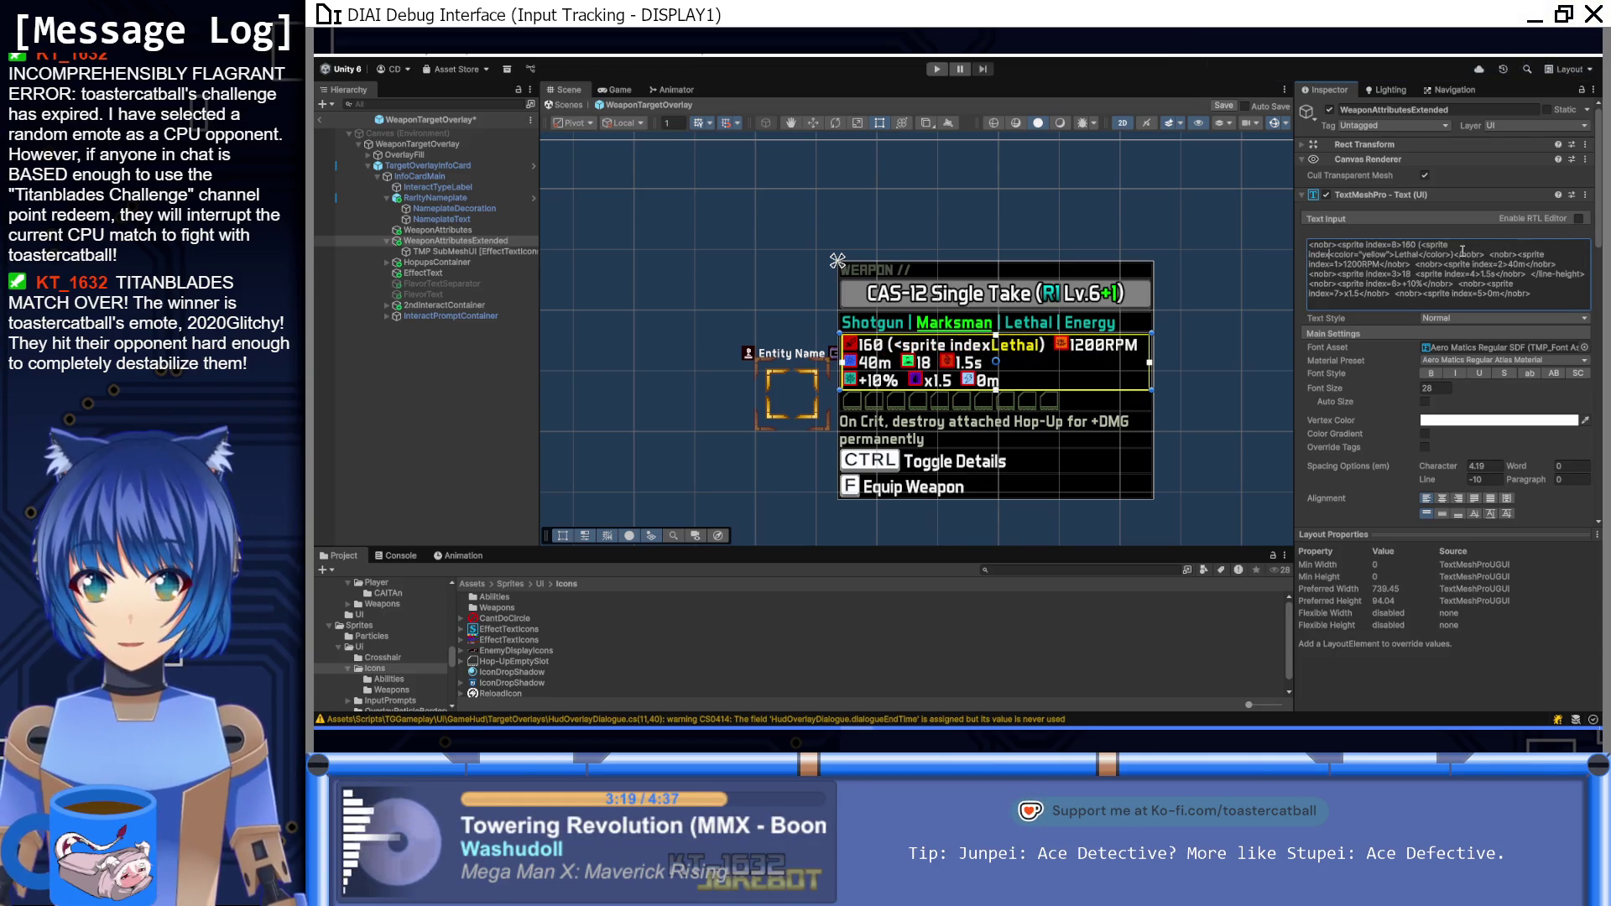
type("=")
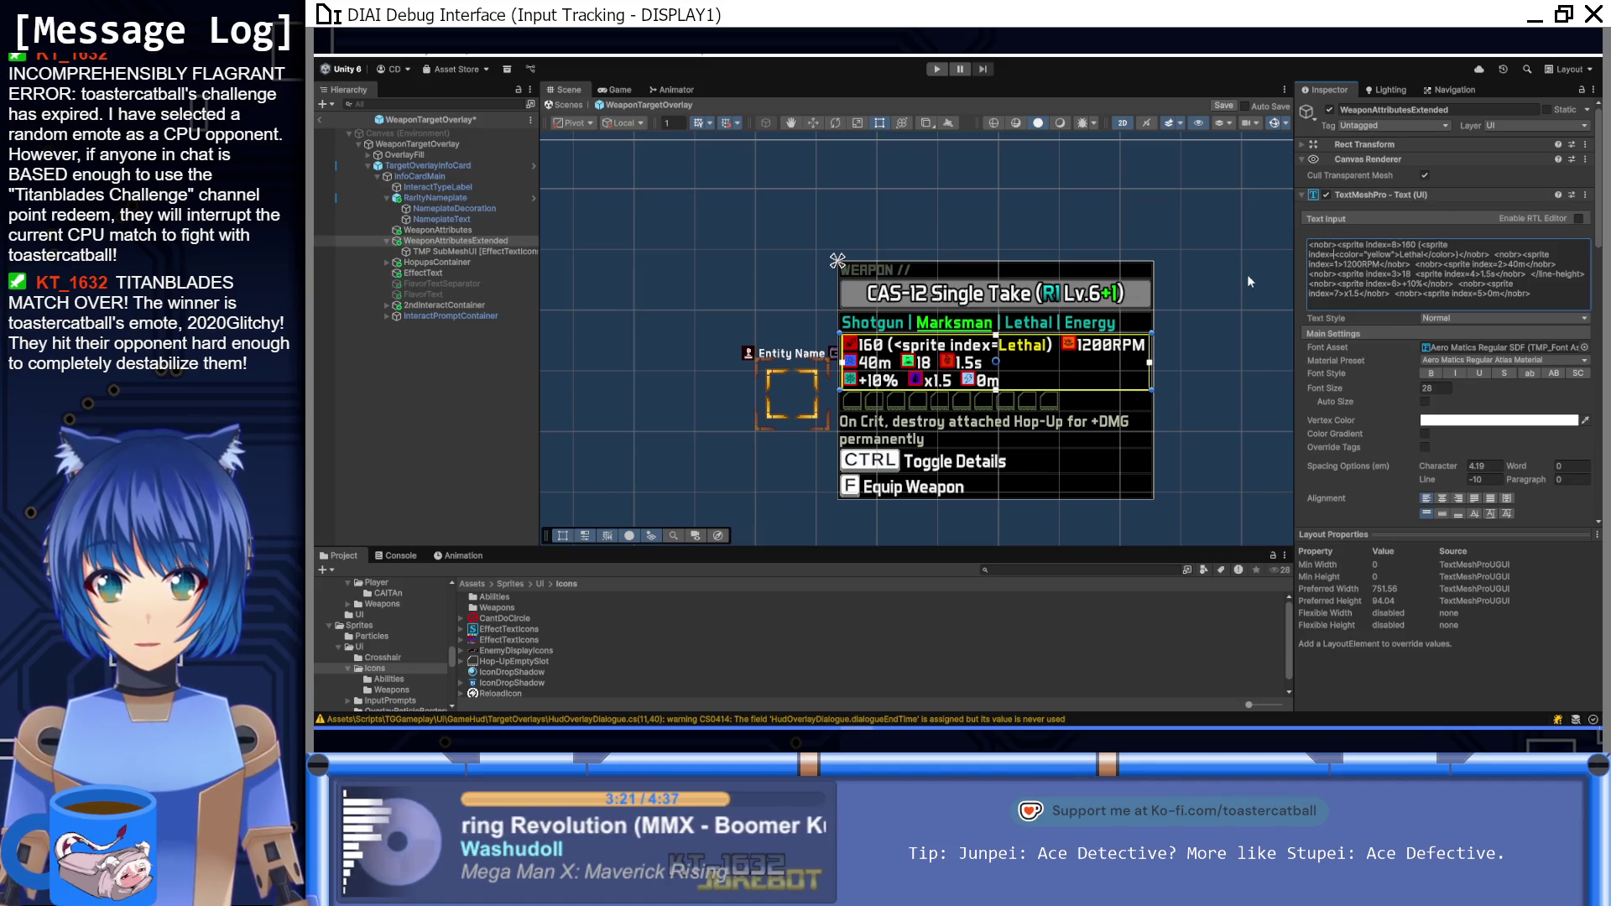
type("0")
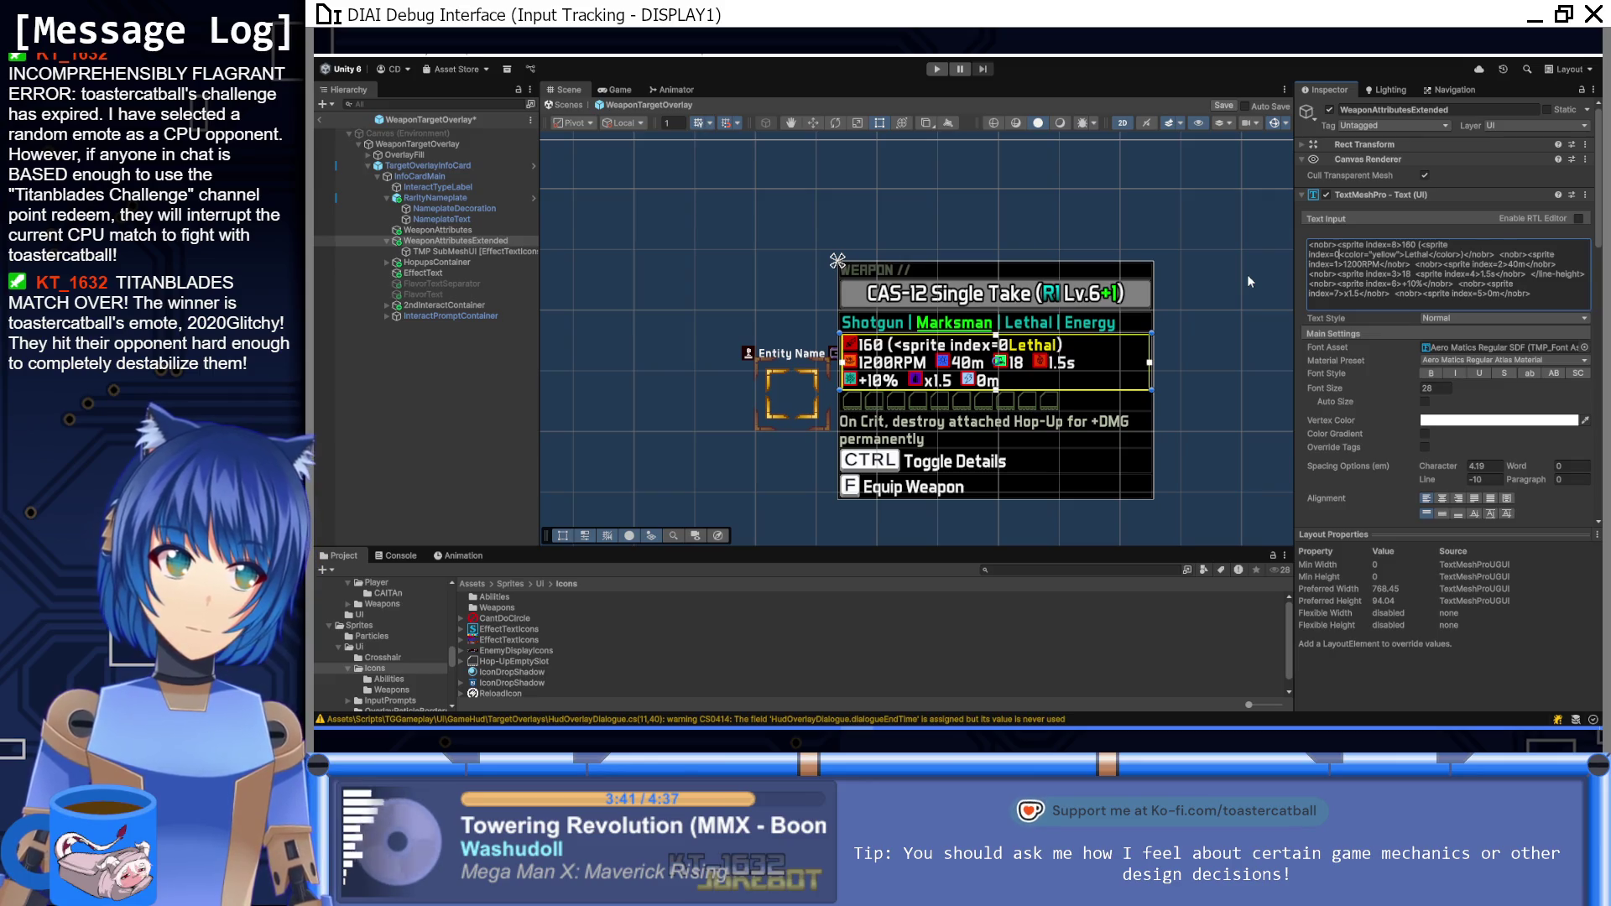
type(">")
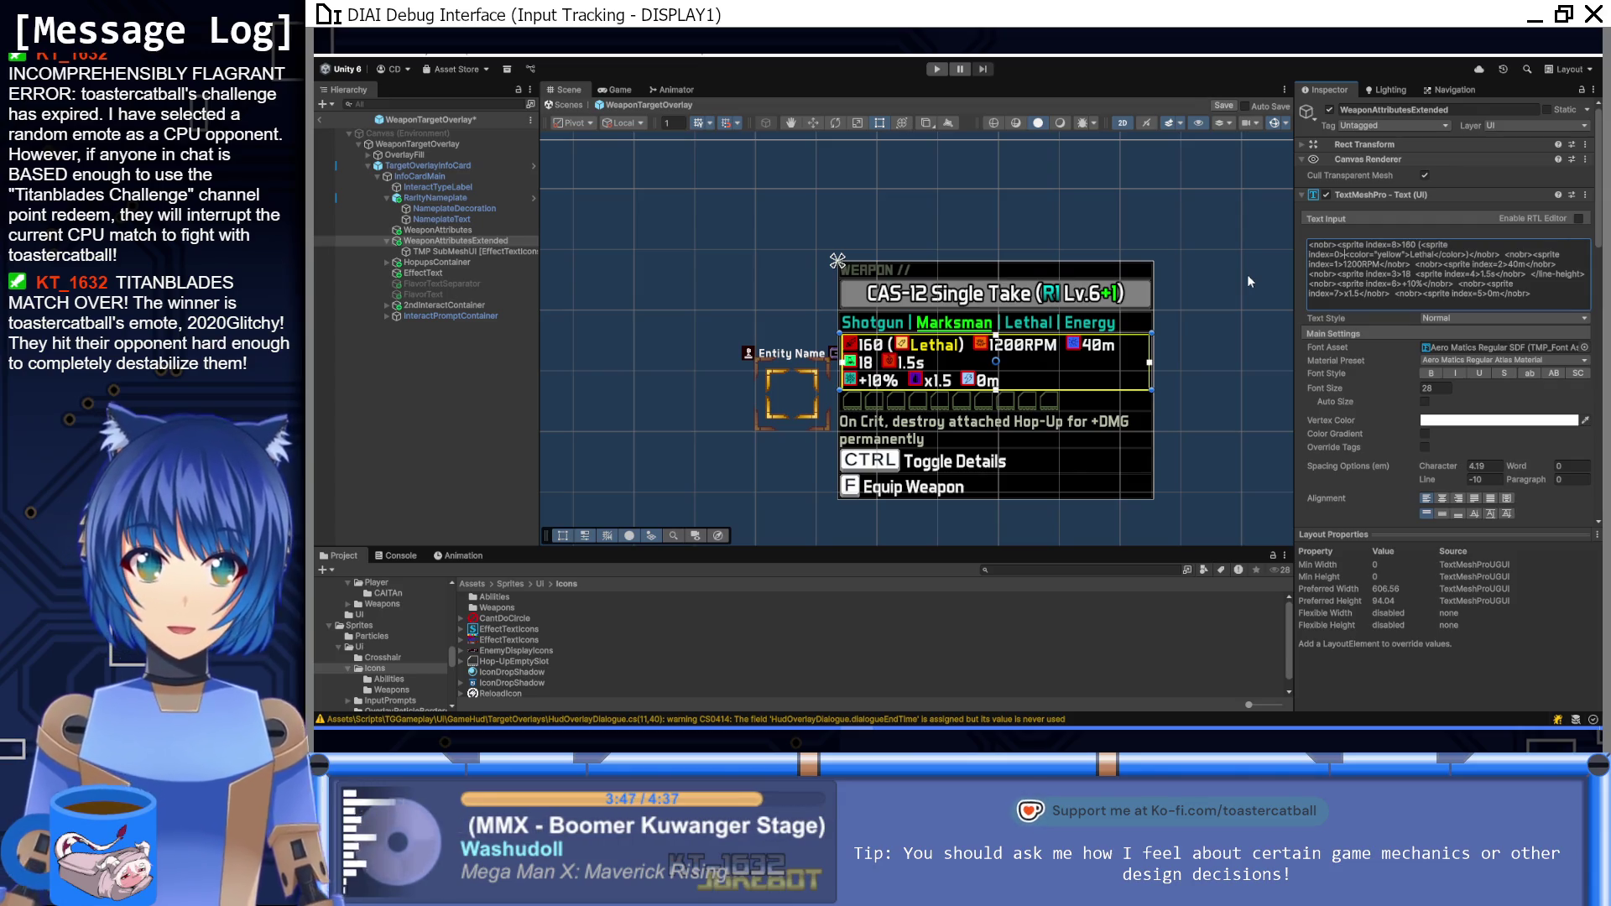
Step: Add a slash and paste a copy of the icon-prefixed Lethal markup after it
left_click(1467, 254)
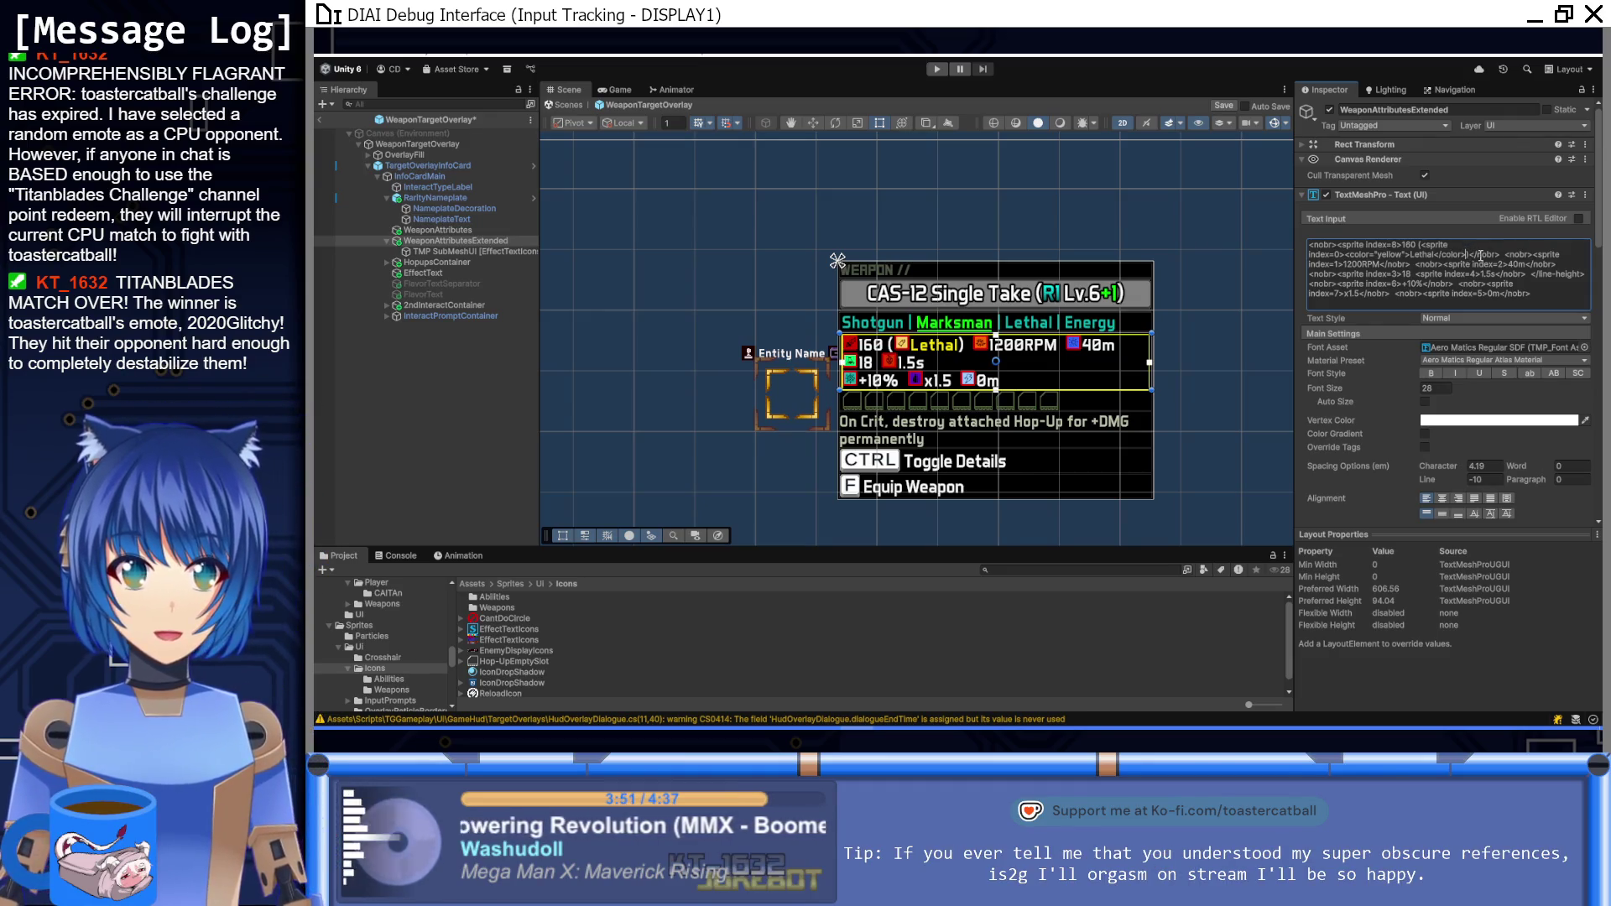
type("/")
key("shift+Left")
key("shift+Left")
key("shift+Left")
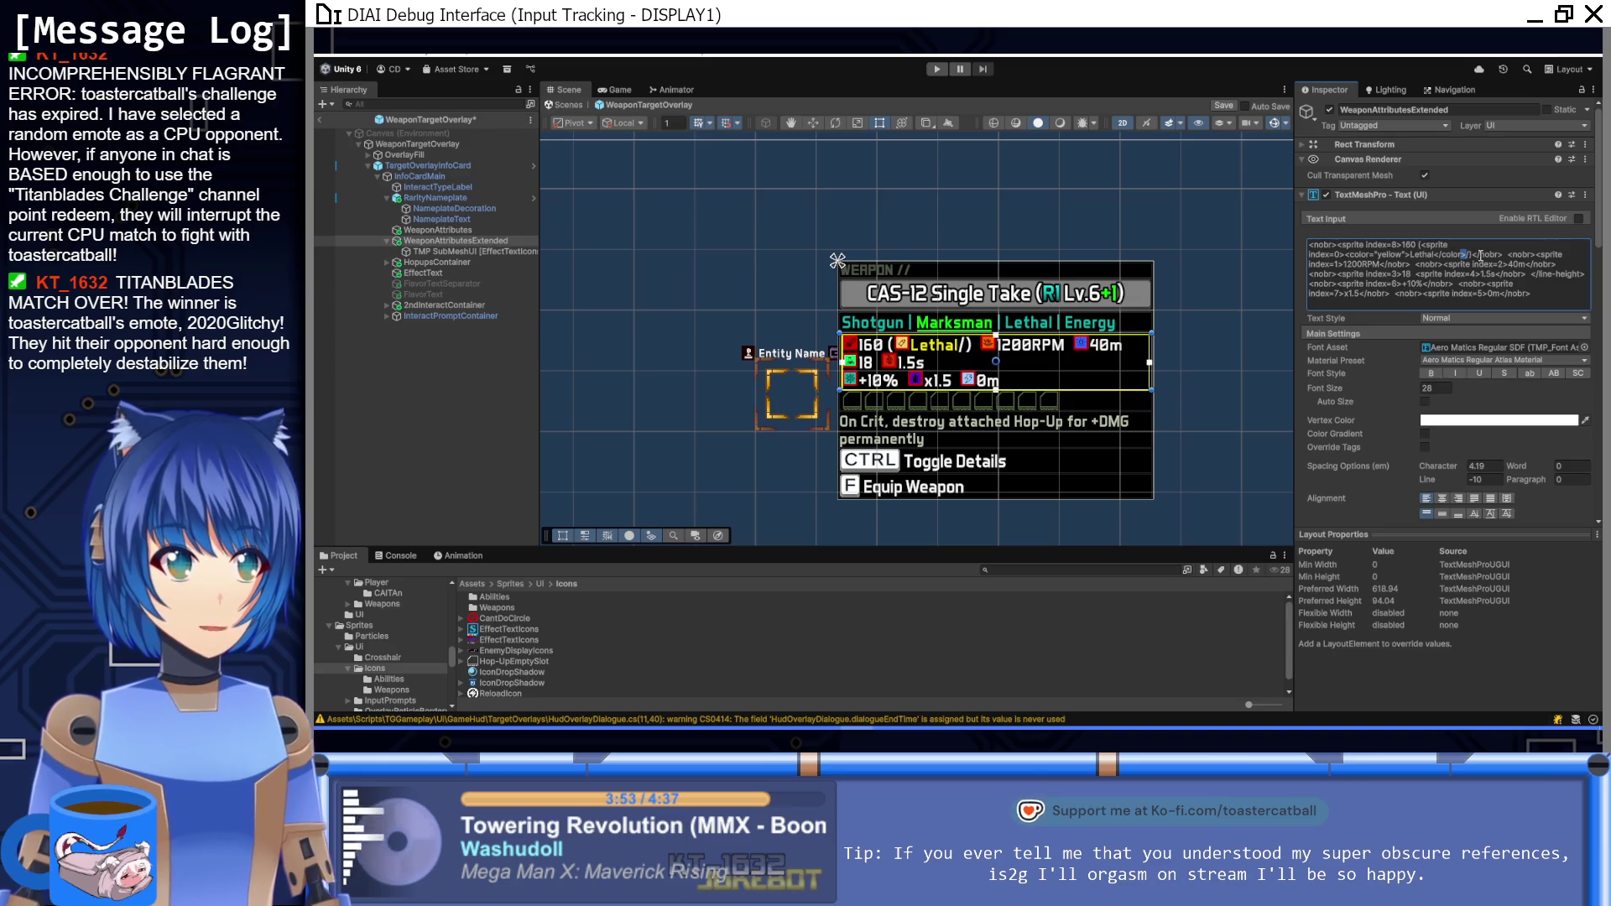
key("shift+Left")
key("shift+Left")
key("shift+Left")
key("ctrl+c")
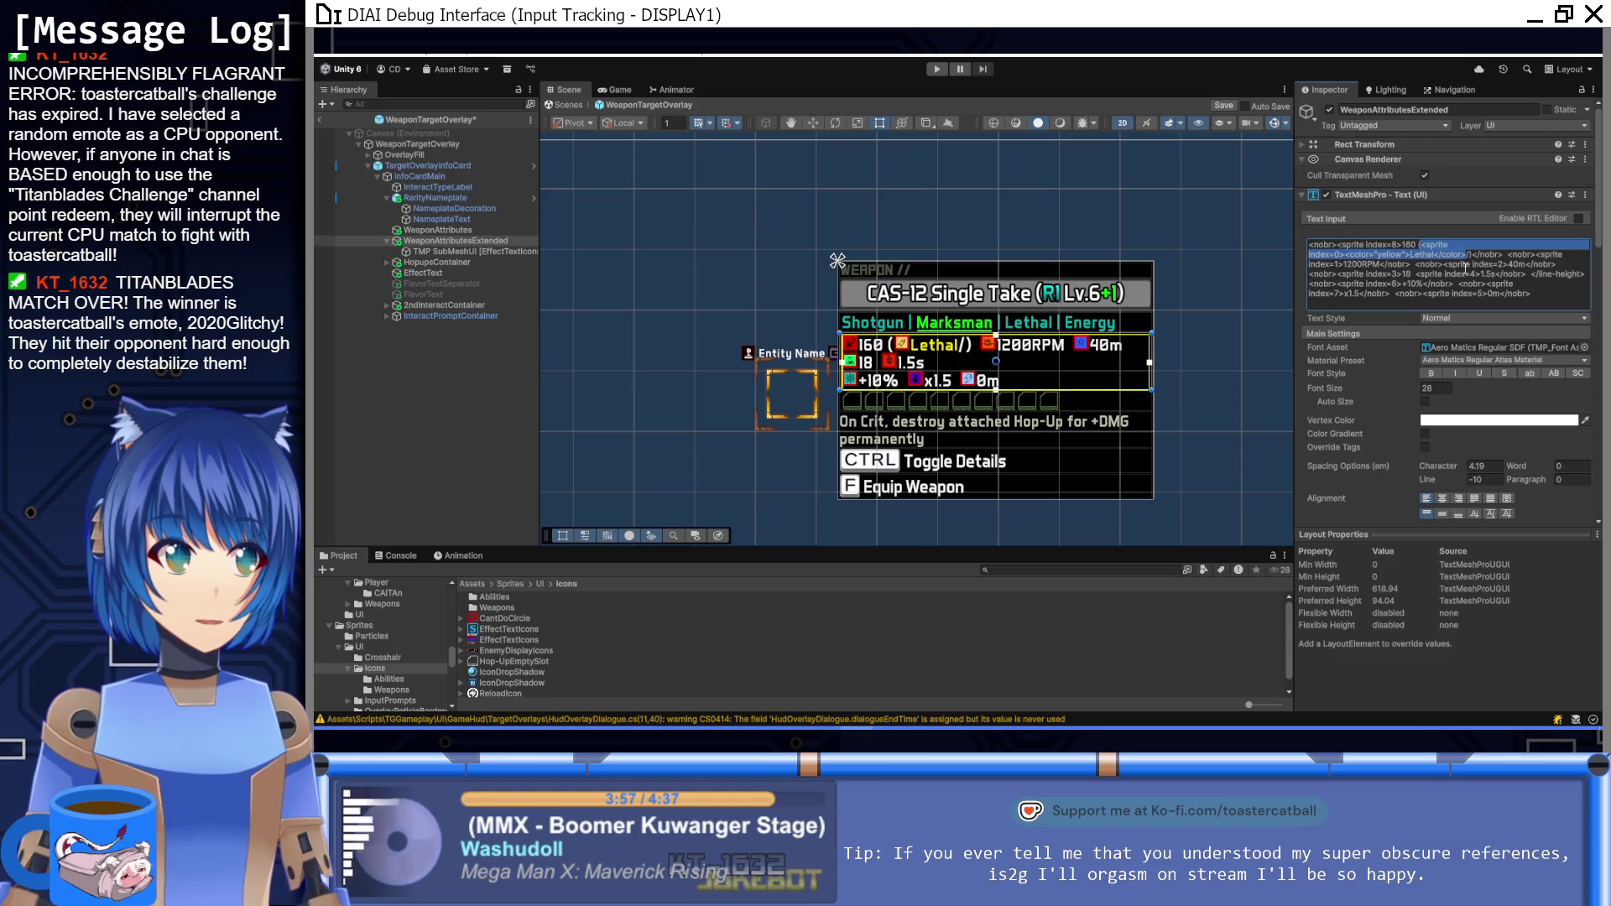
left_click(1464, 268)
key("ctrl+a")
left_click(1490, 263)
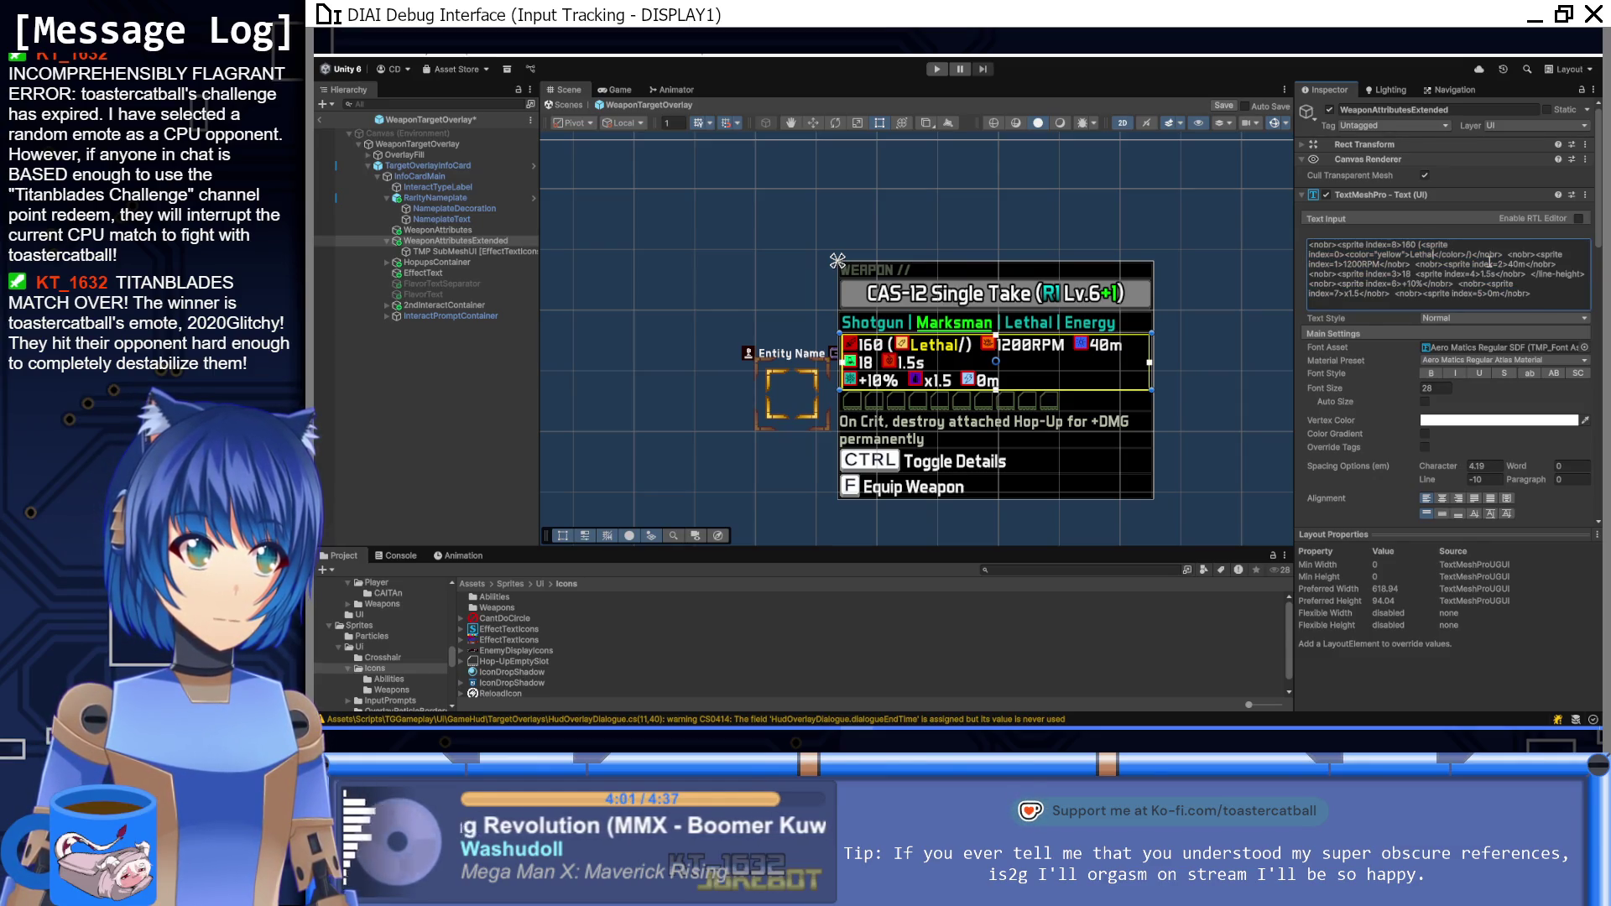
key("ctrl+v")
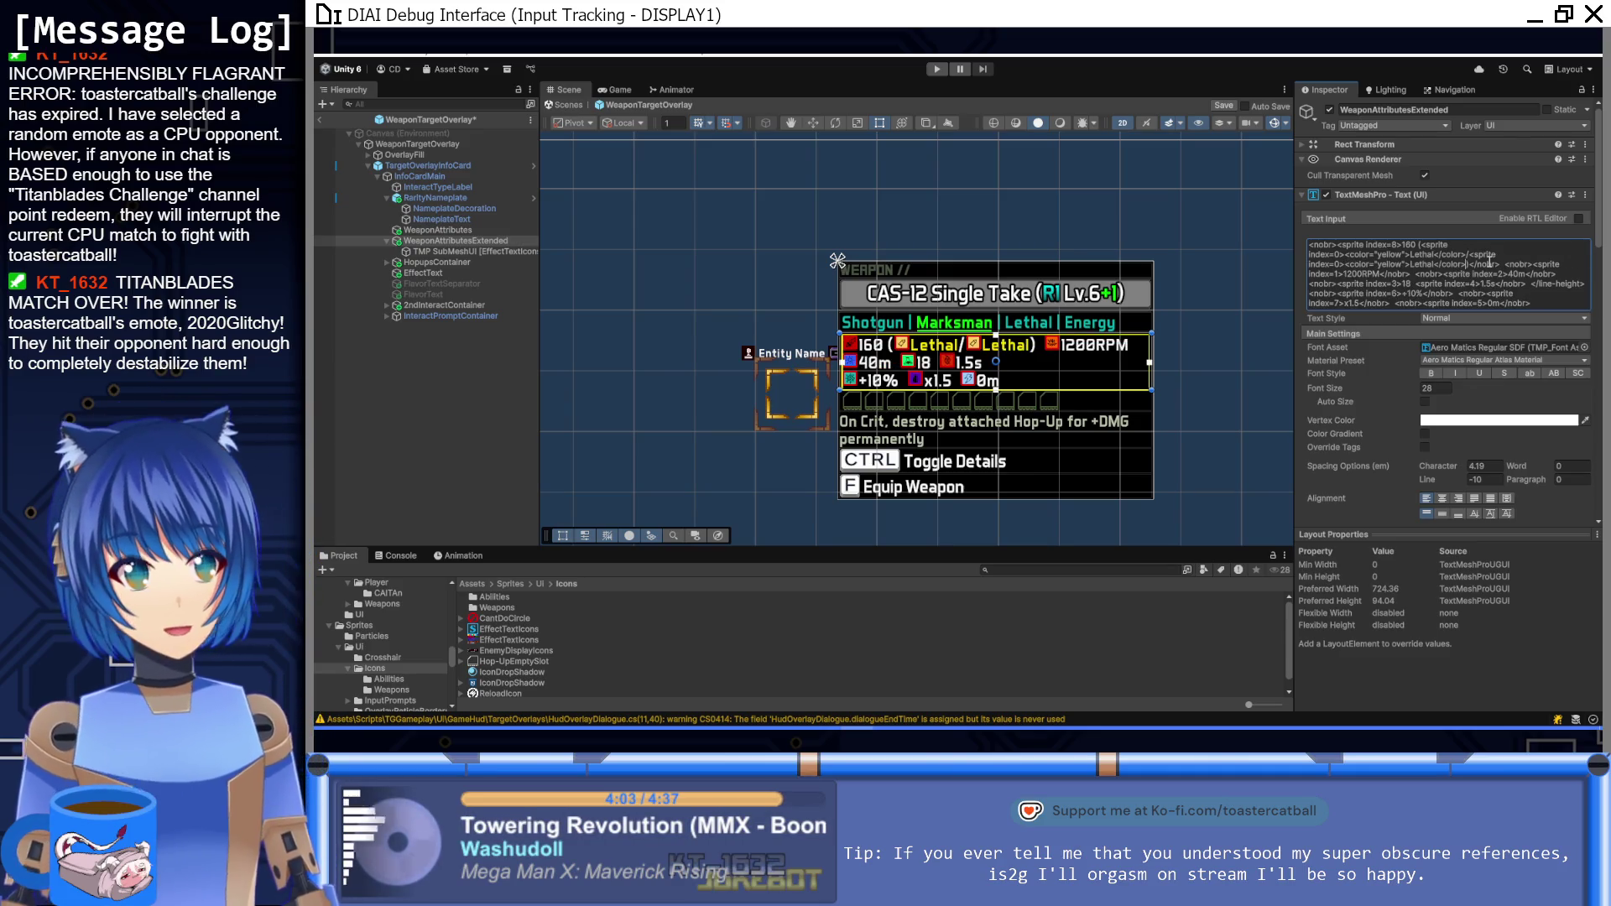
Step: Replace the second Lethal label with the word Explosive
double_click(1426, 264)
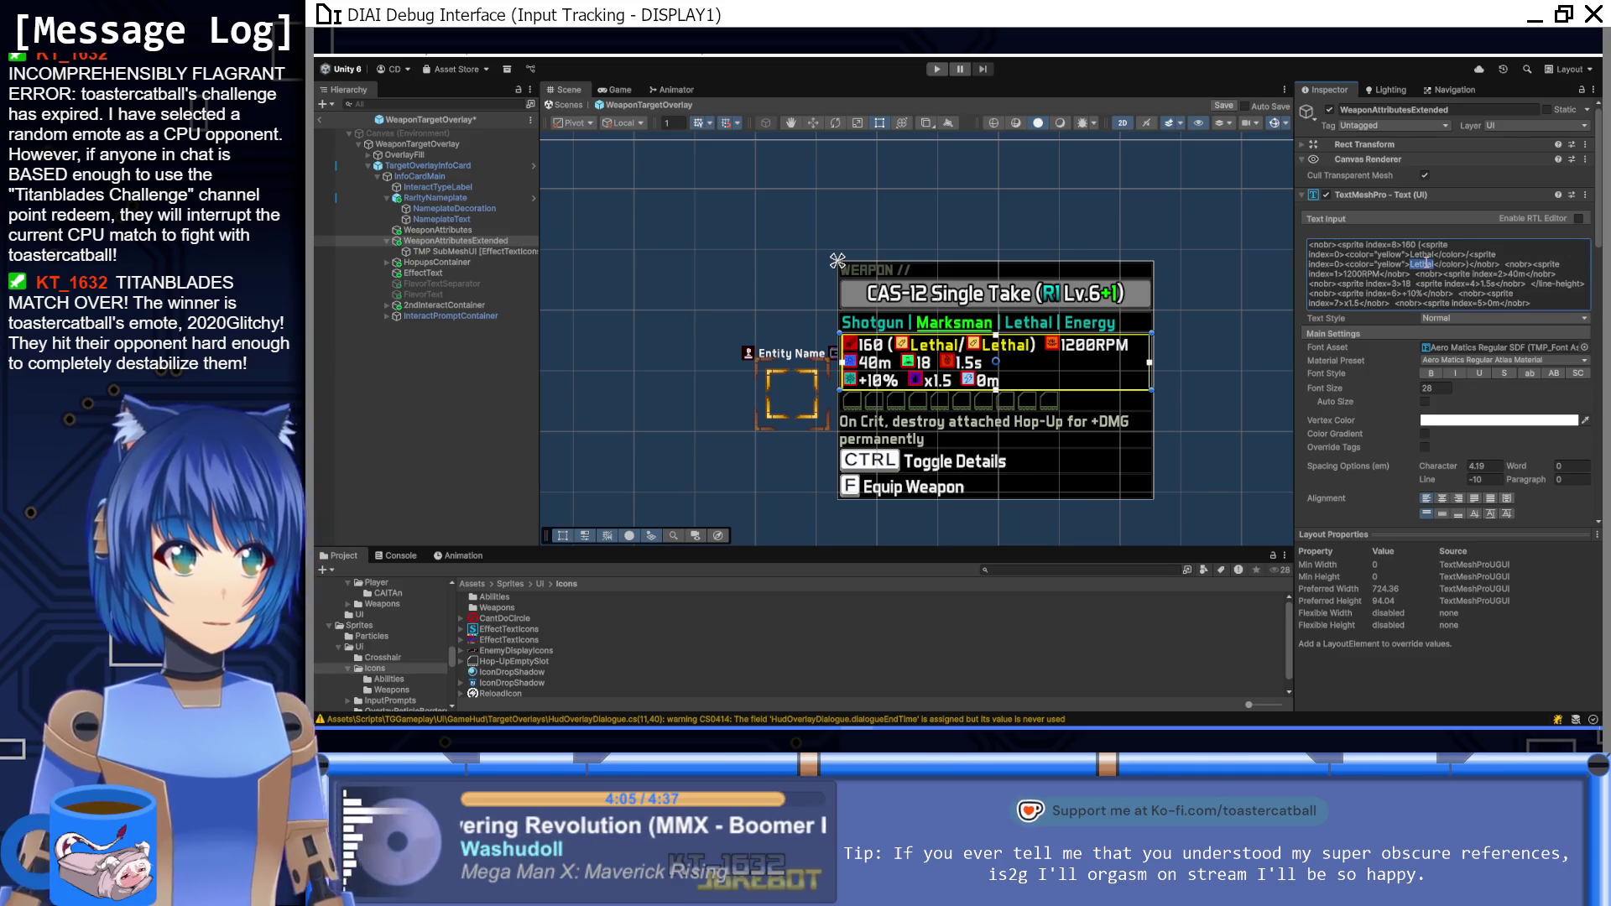
type("Explosice")
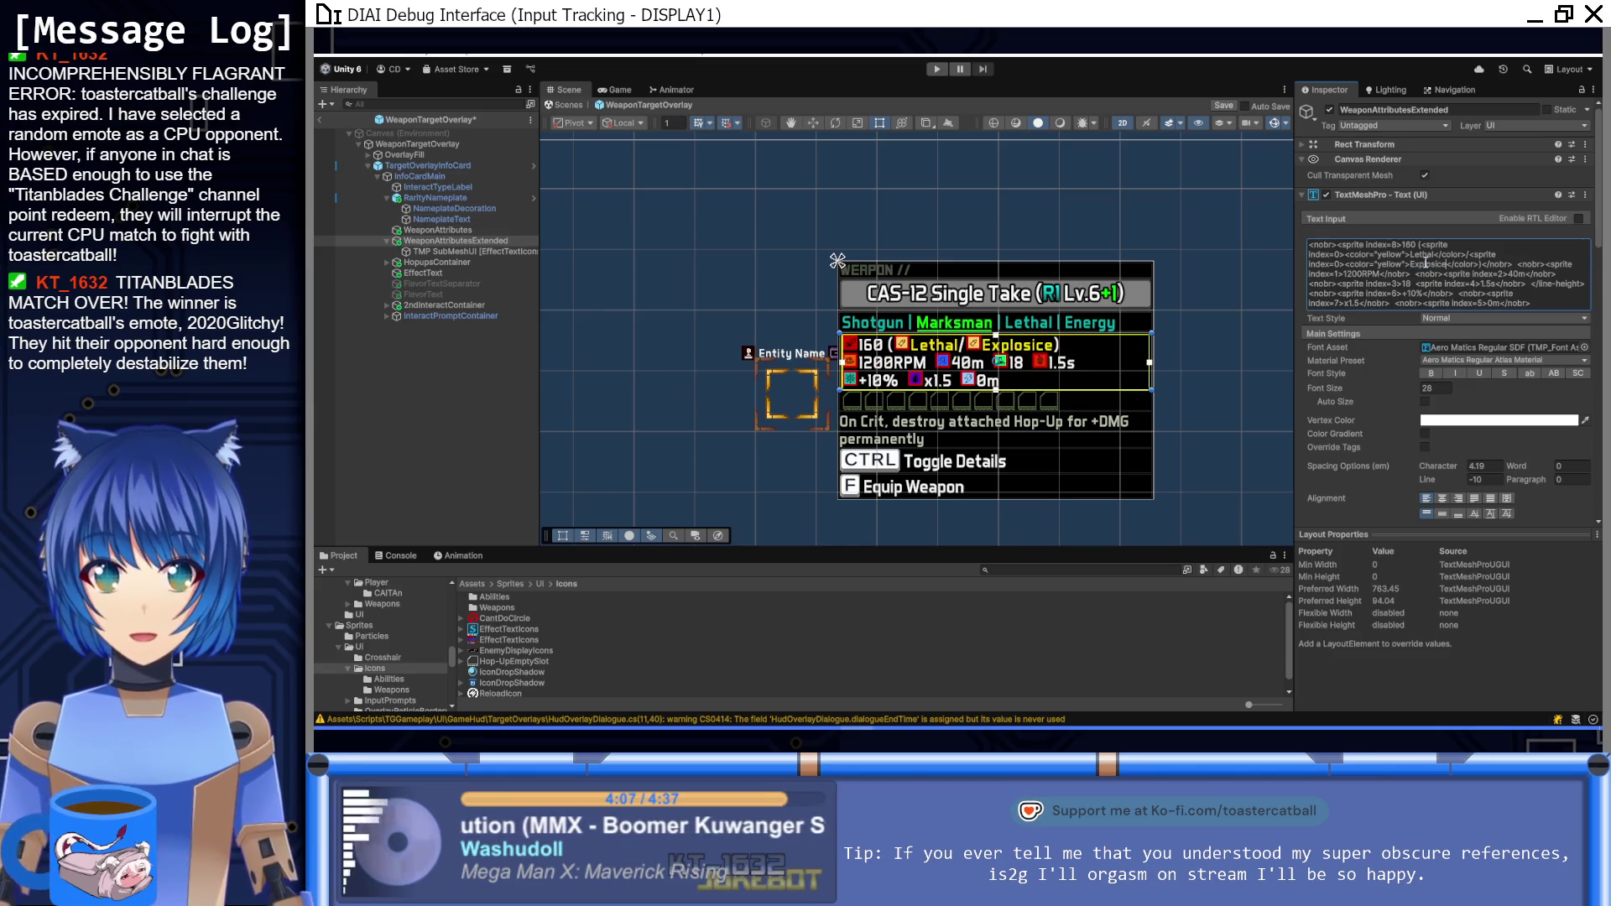
key("BackSpace")
key("BackSpace")
type("ve")
Step: Change the Explosive label's colour to orange and its sprite index to 1
key("ctrl+Left")
key("ctrl+Left")
key("ctrl+shift+Right")
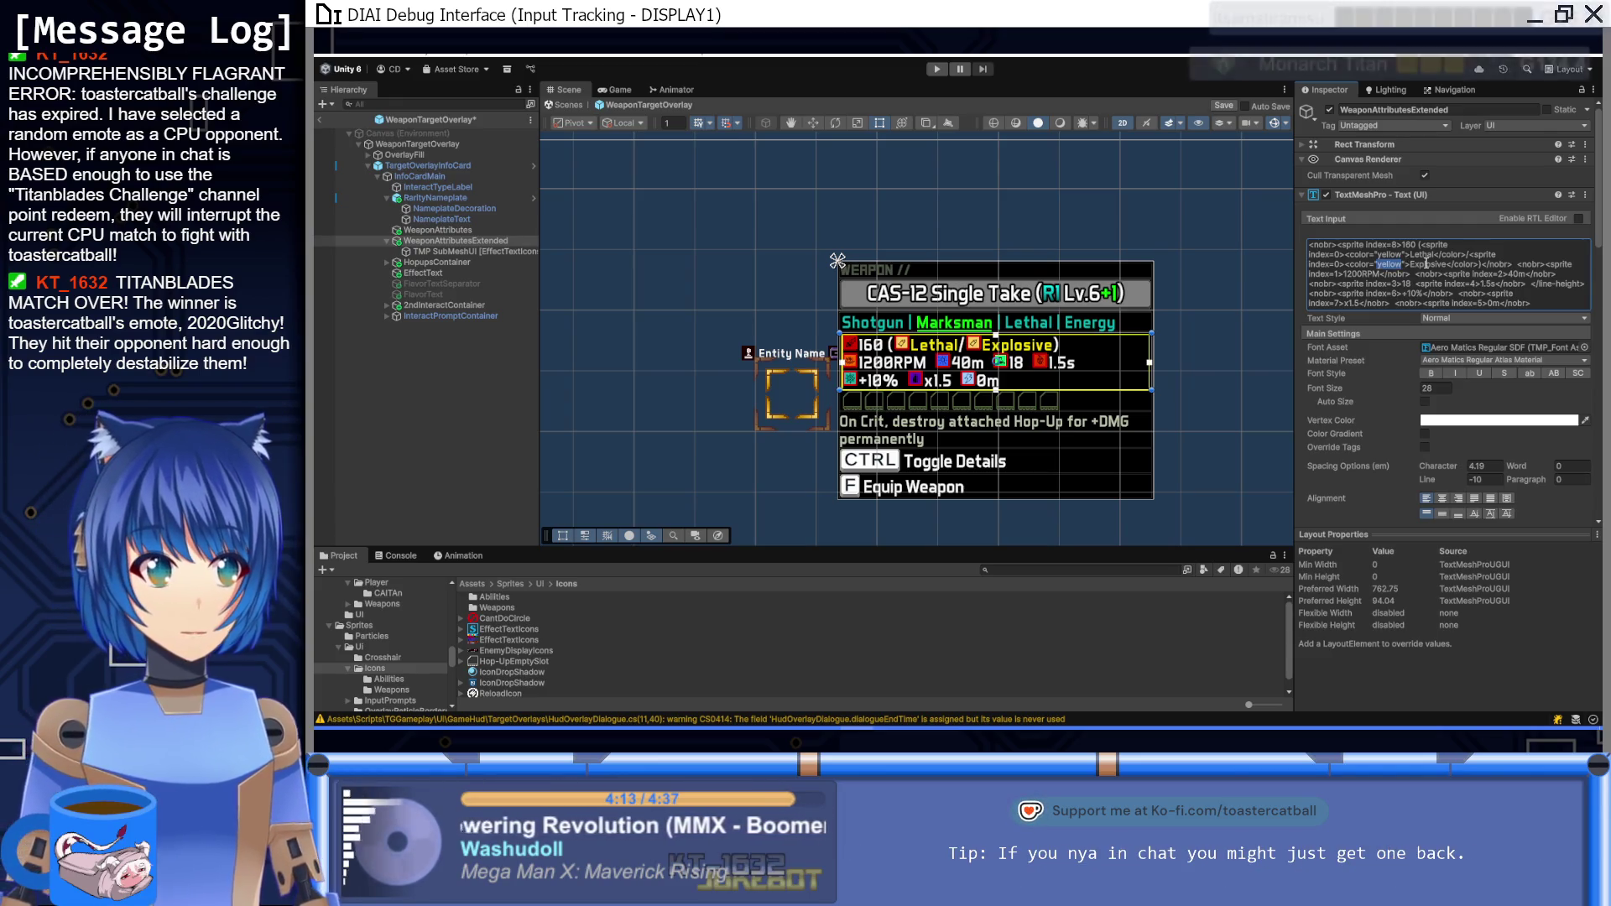
key("BackSpace")
type("orange")
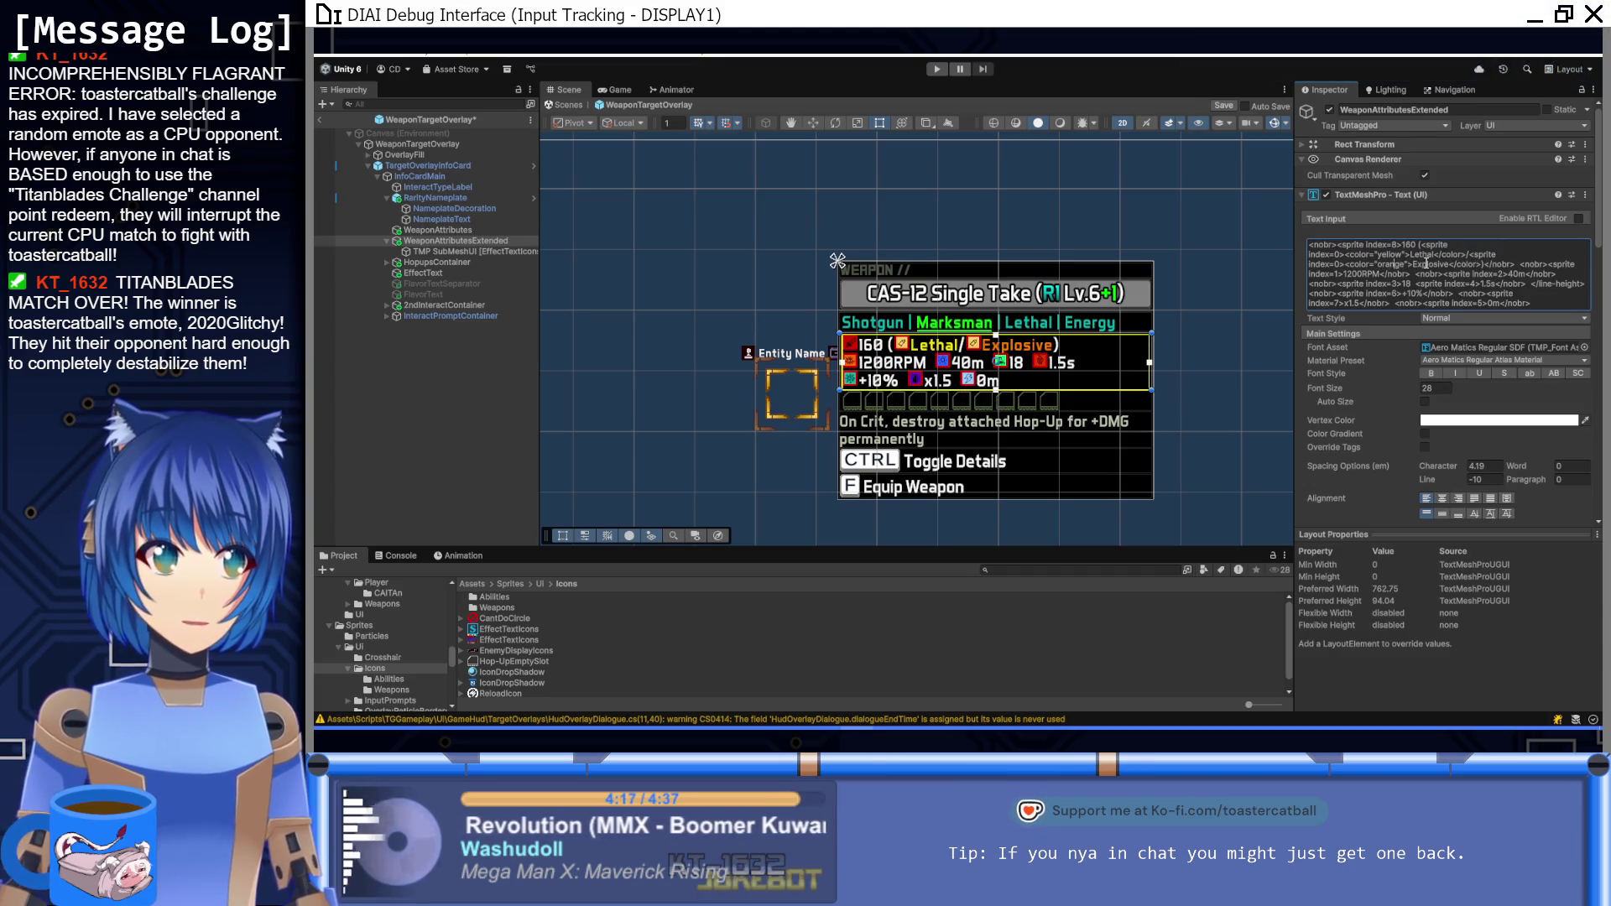
key("Left")
key("Left")
key("Left")
key("BackSpace")
type("1")
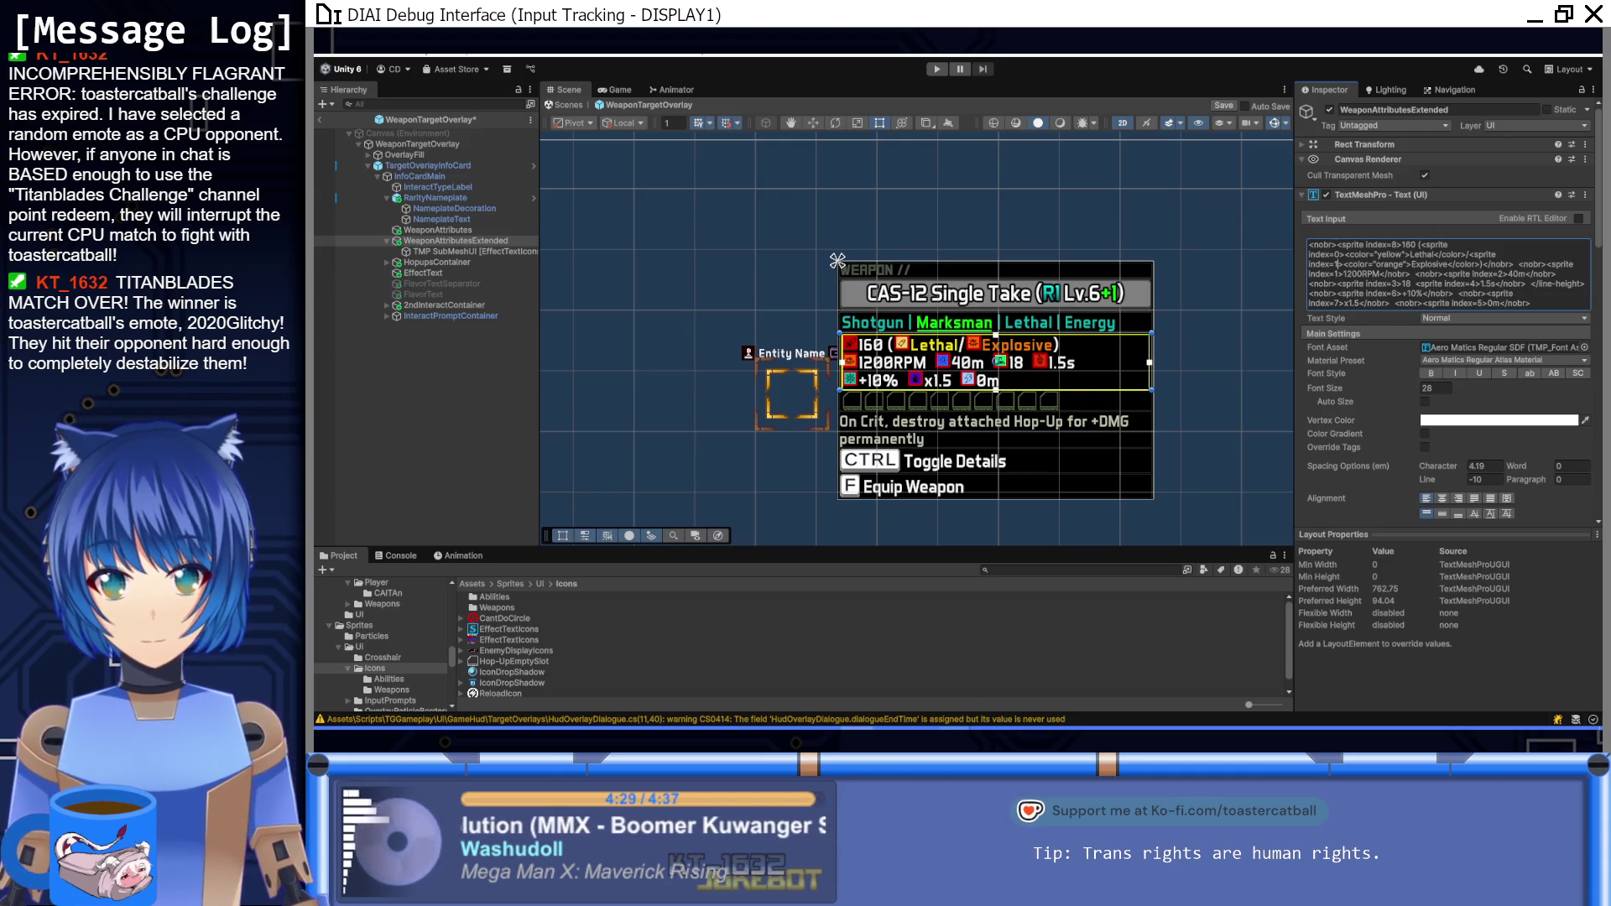
mouse_move(952, 736)
left_click(877, 705)
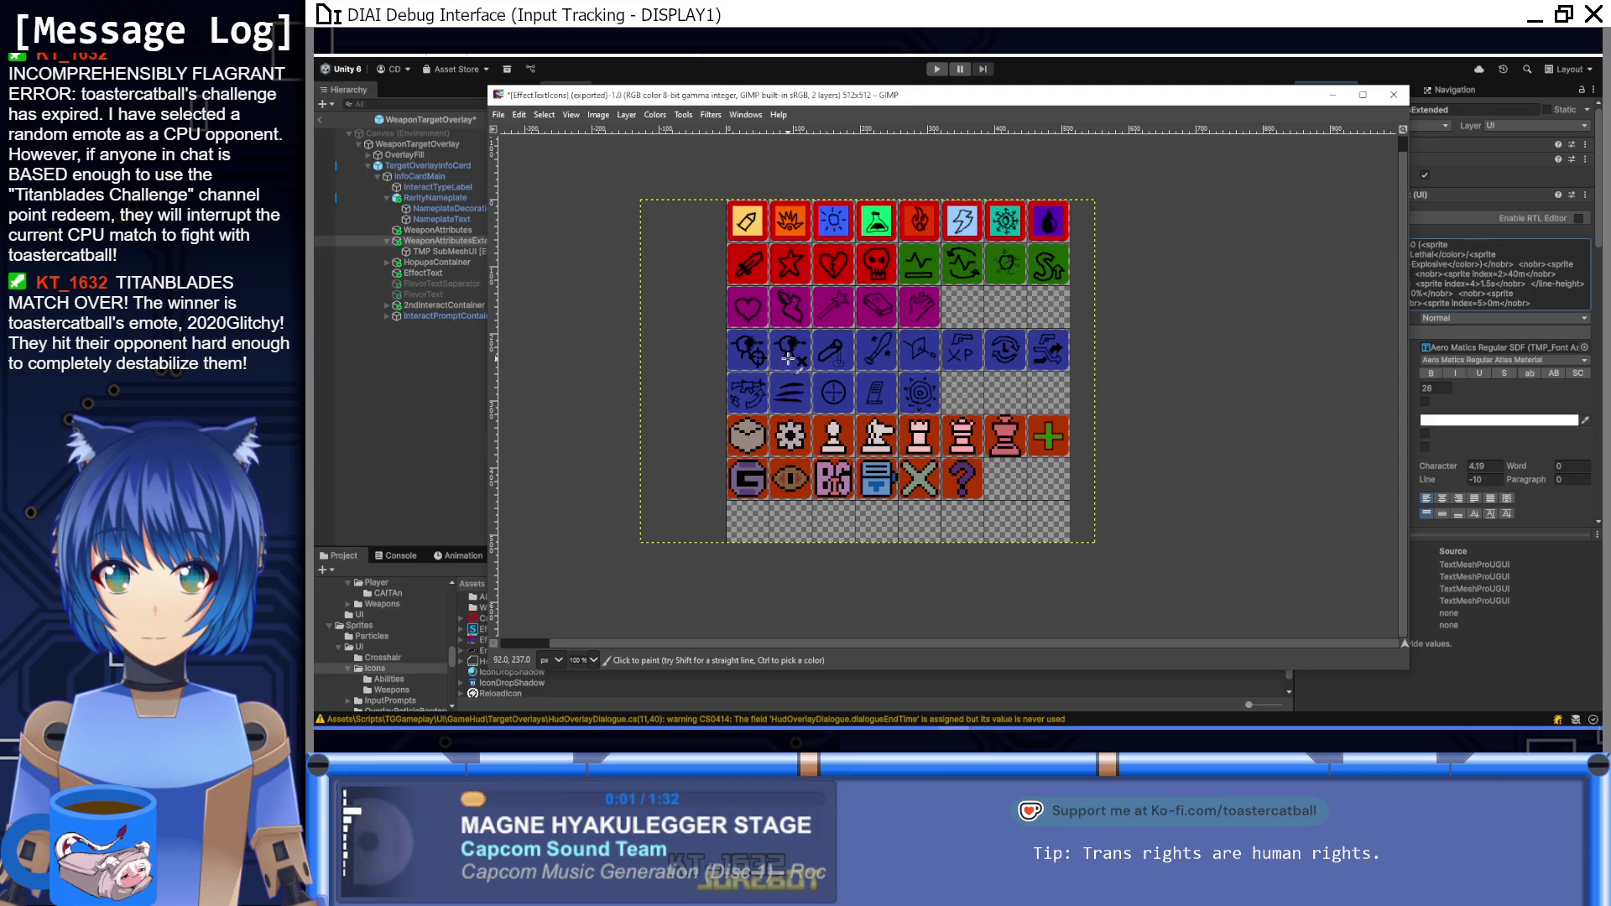
Step: Set the sprite index before the 1200RPM stat to 9
left_click(1559, 328)
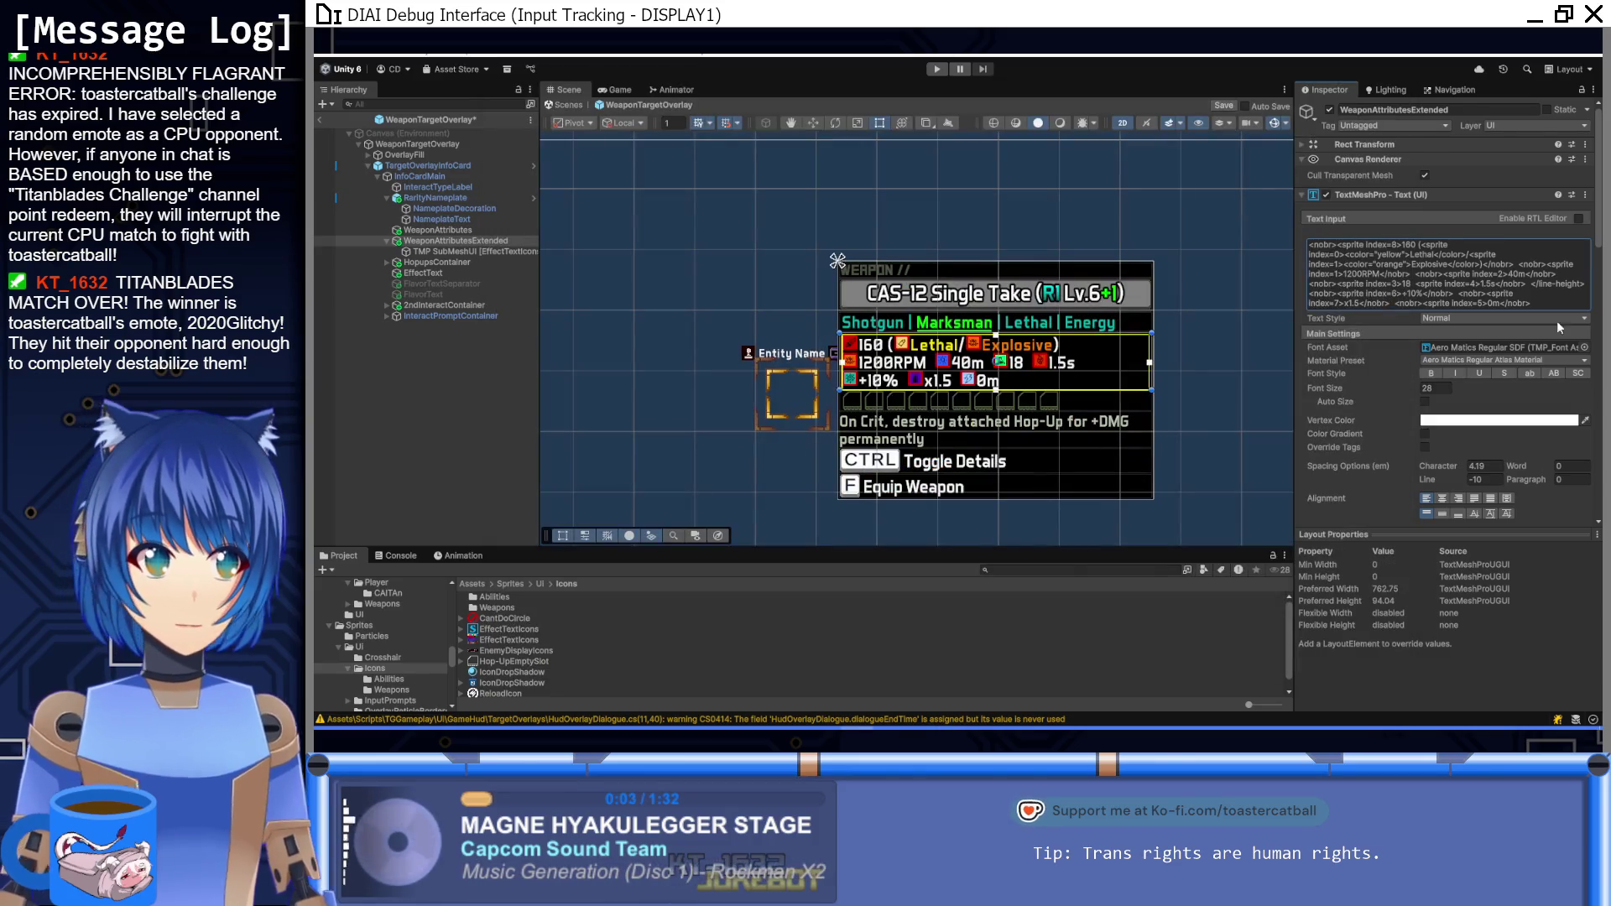
left_click(1338, 274)
key("BackSpace")
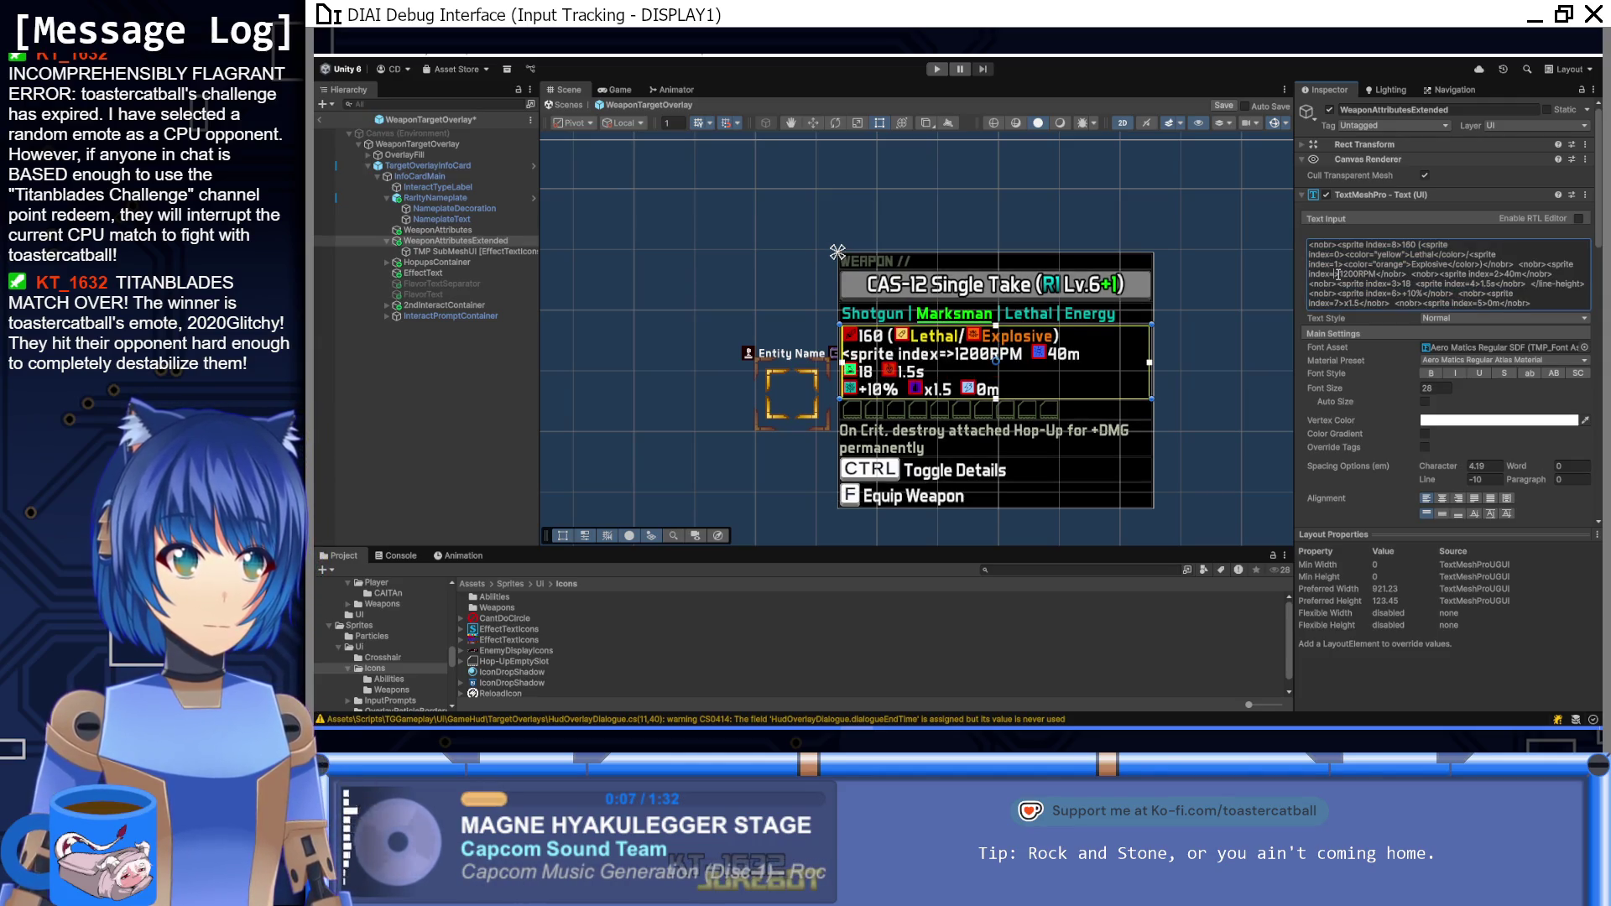
type("39")
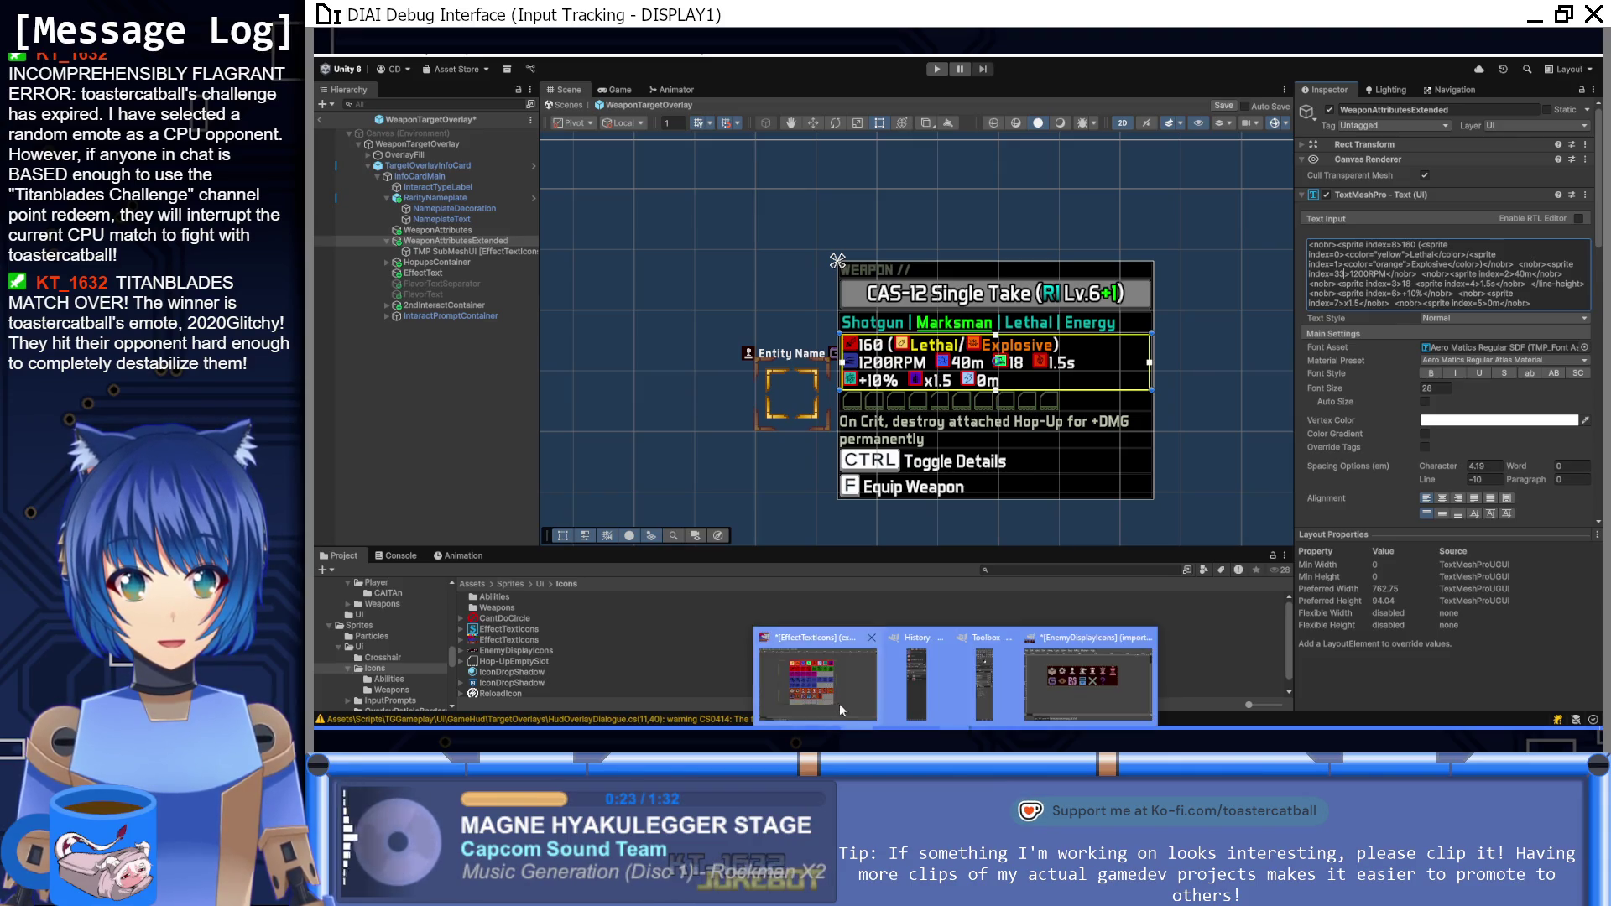
Step: After checking the icon sheet, change the 40m stat's sprite index to 34
left_click(839, 703)
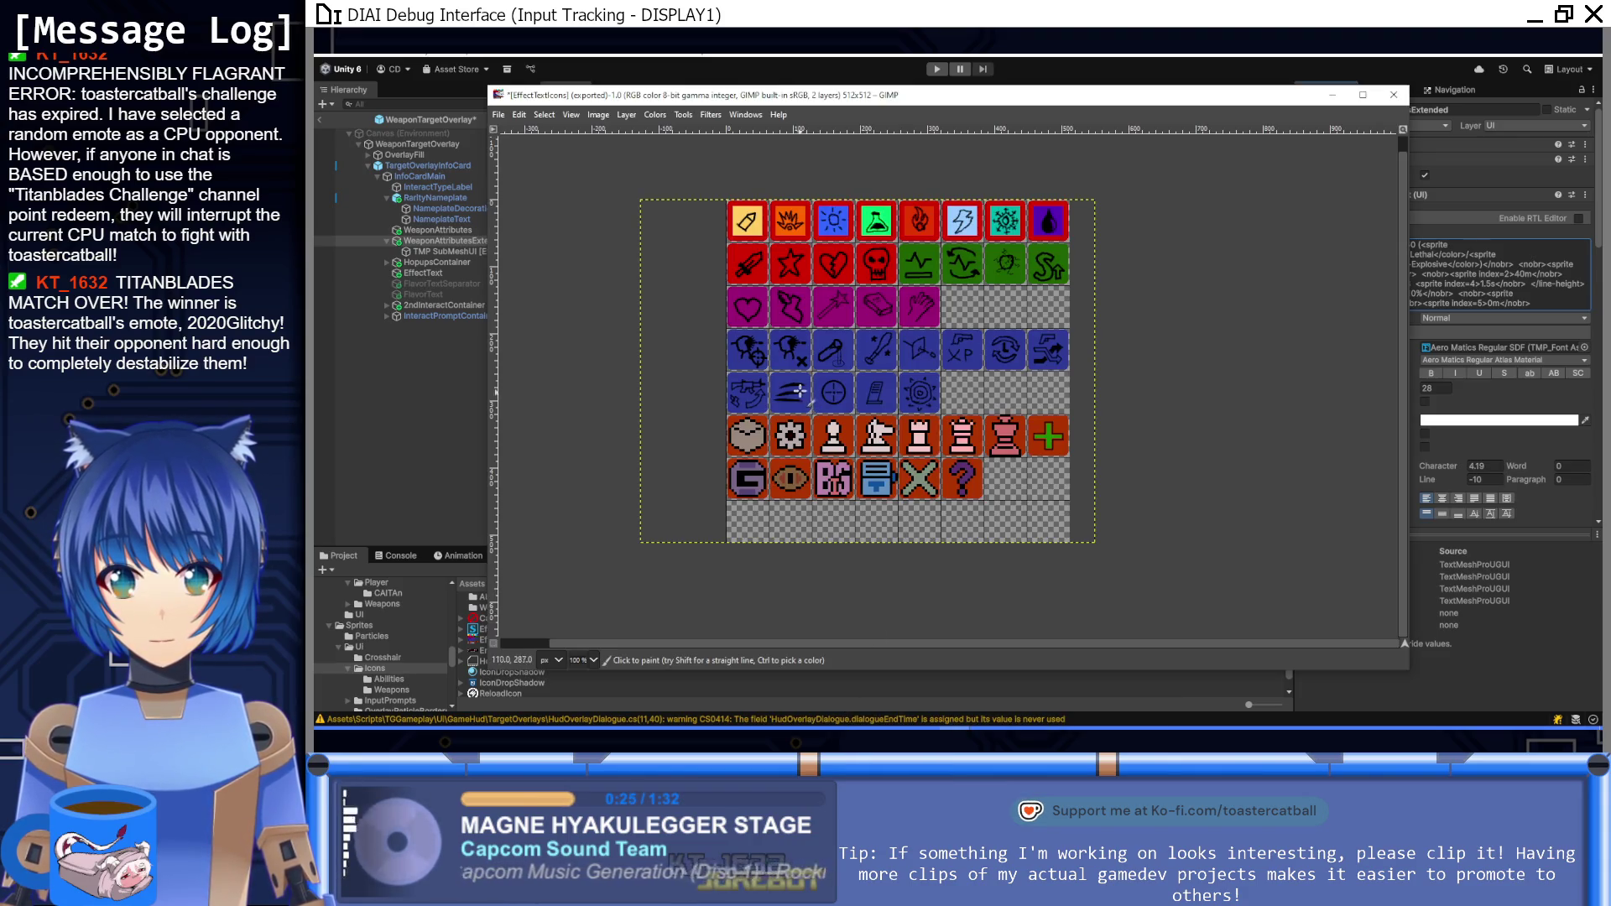
left_click(1000, 82)
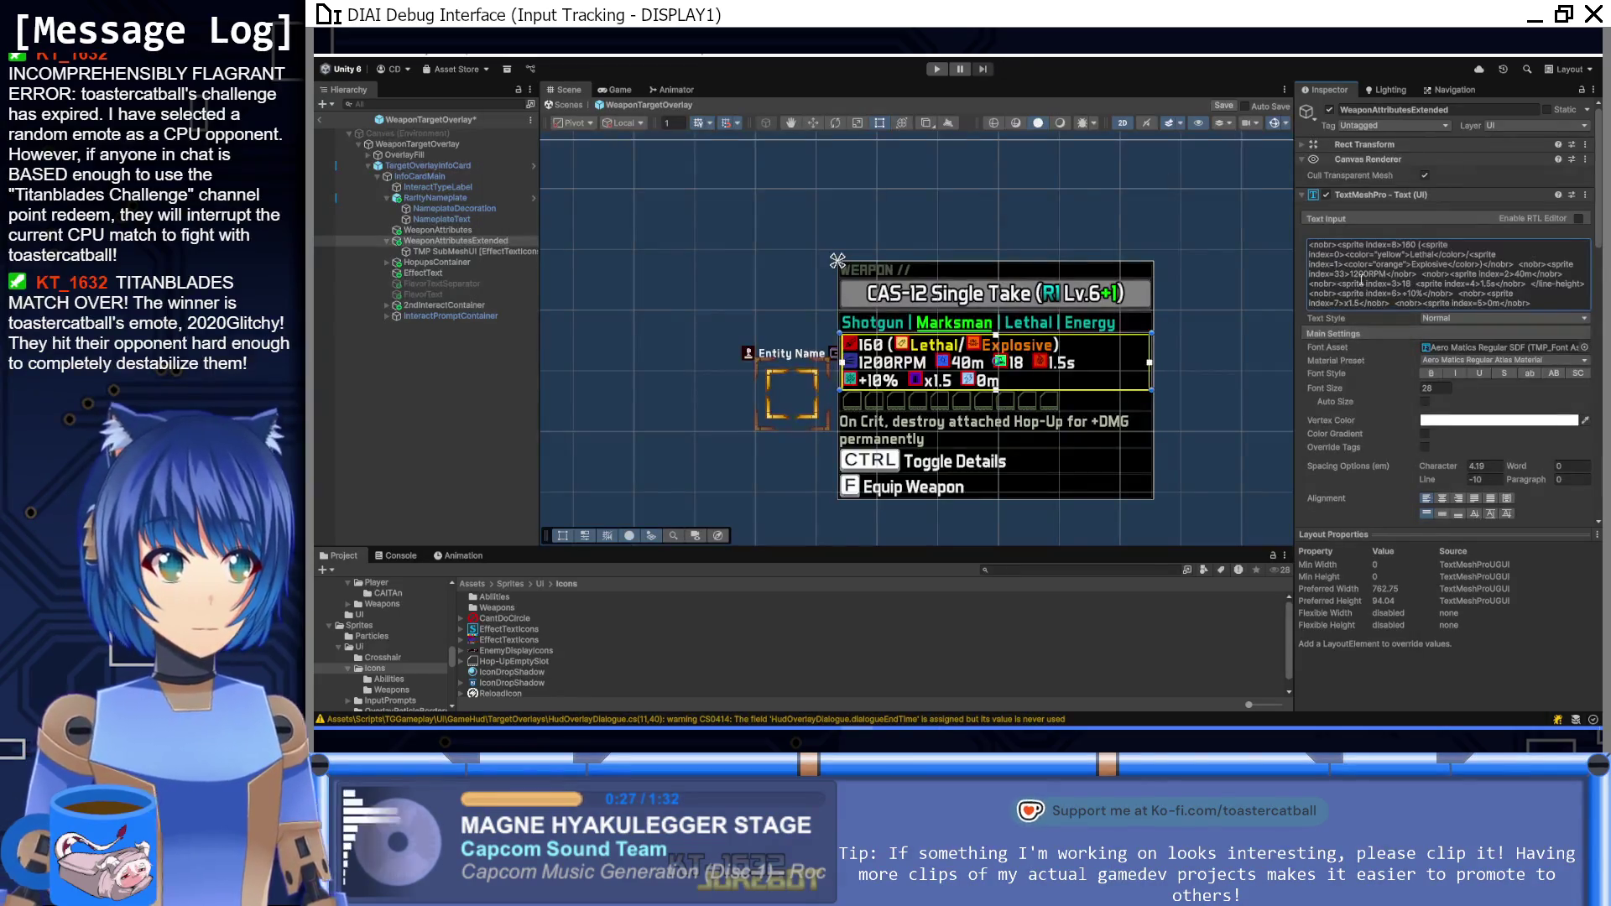
left_click(1507, 274)
left_click(1509, 274)
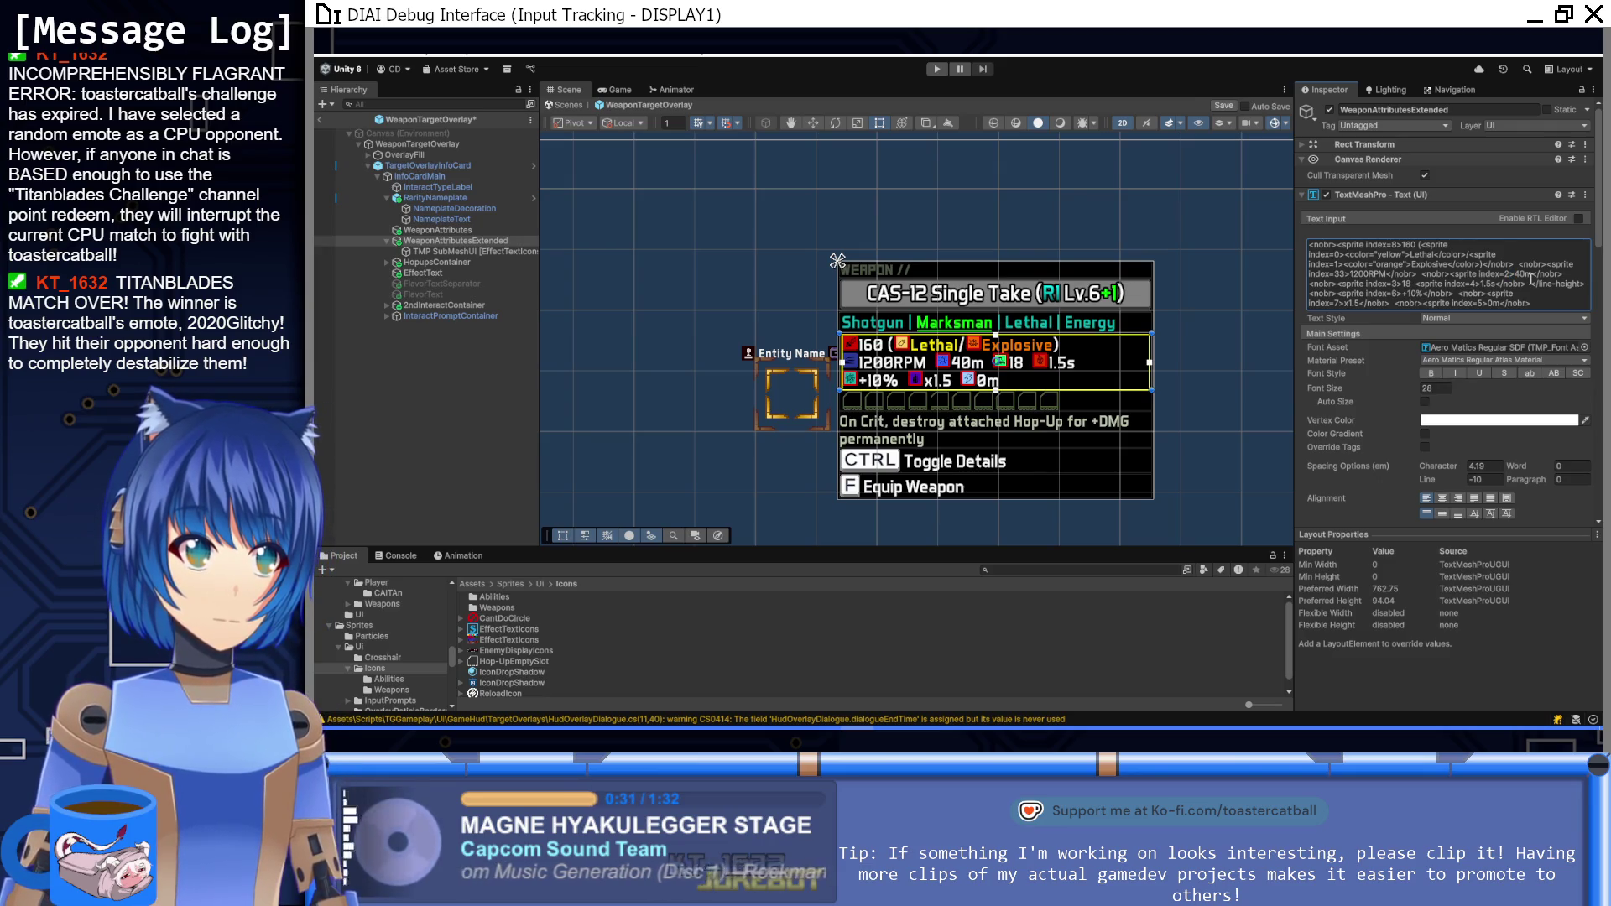
key("BackSpace")
type("34")
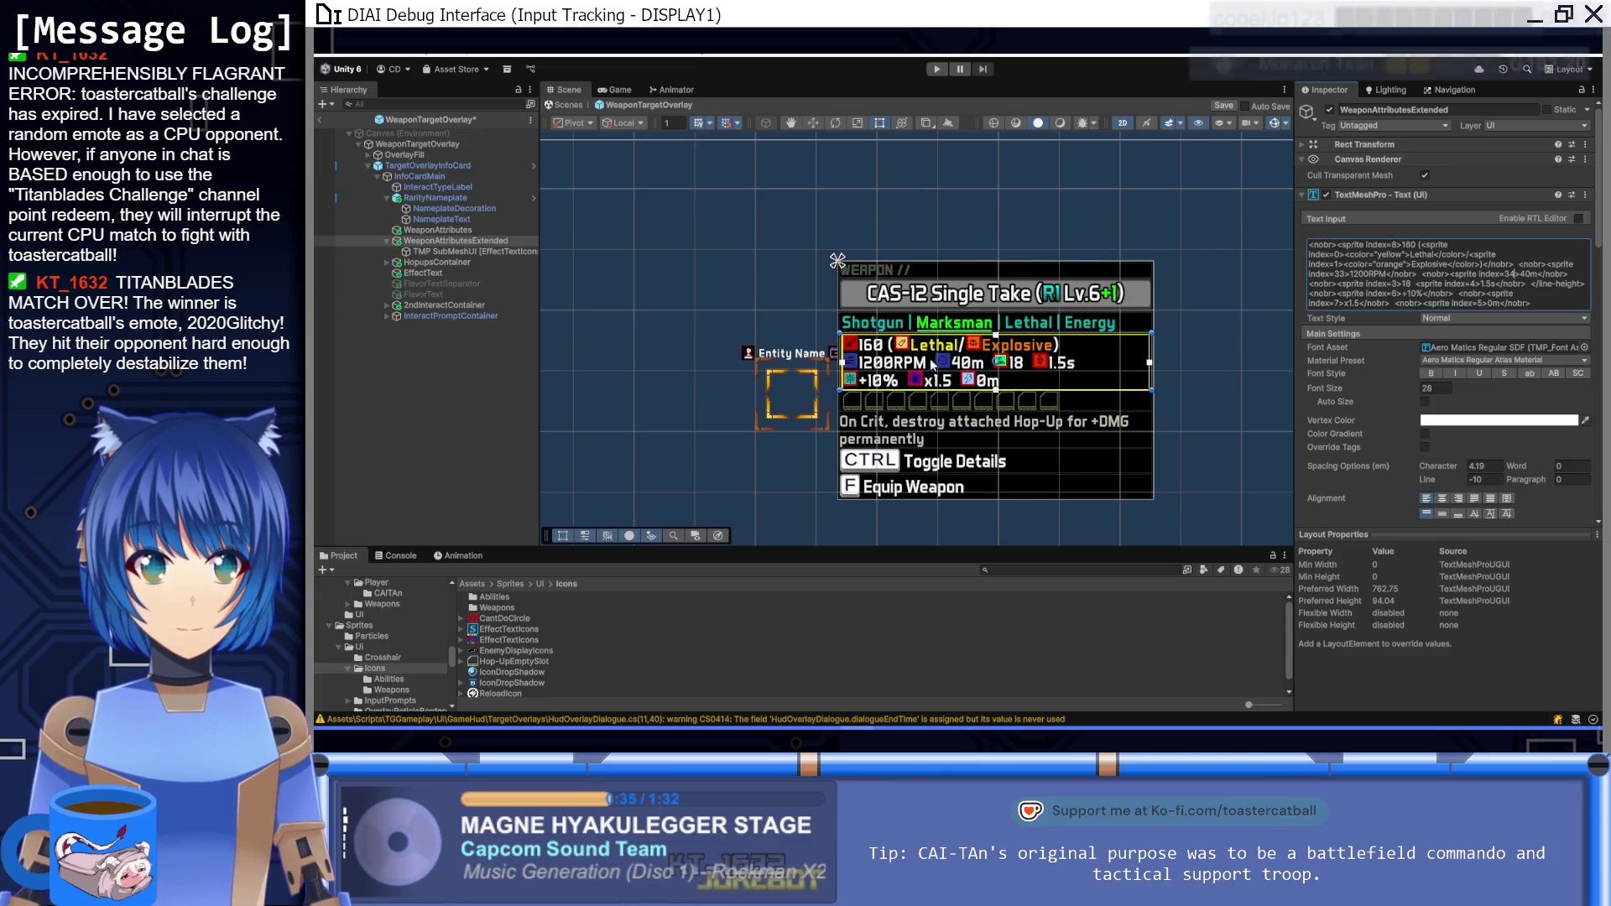
scroll(933, 364, "down", 4)
scroll(980, 369, "down", 2)
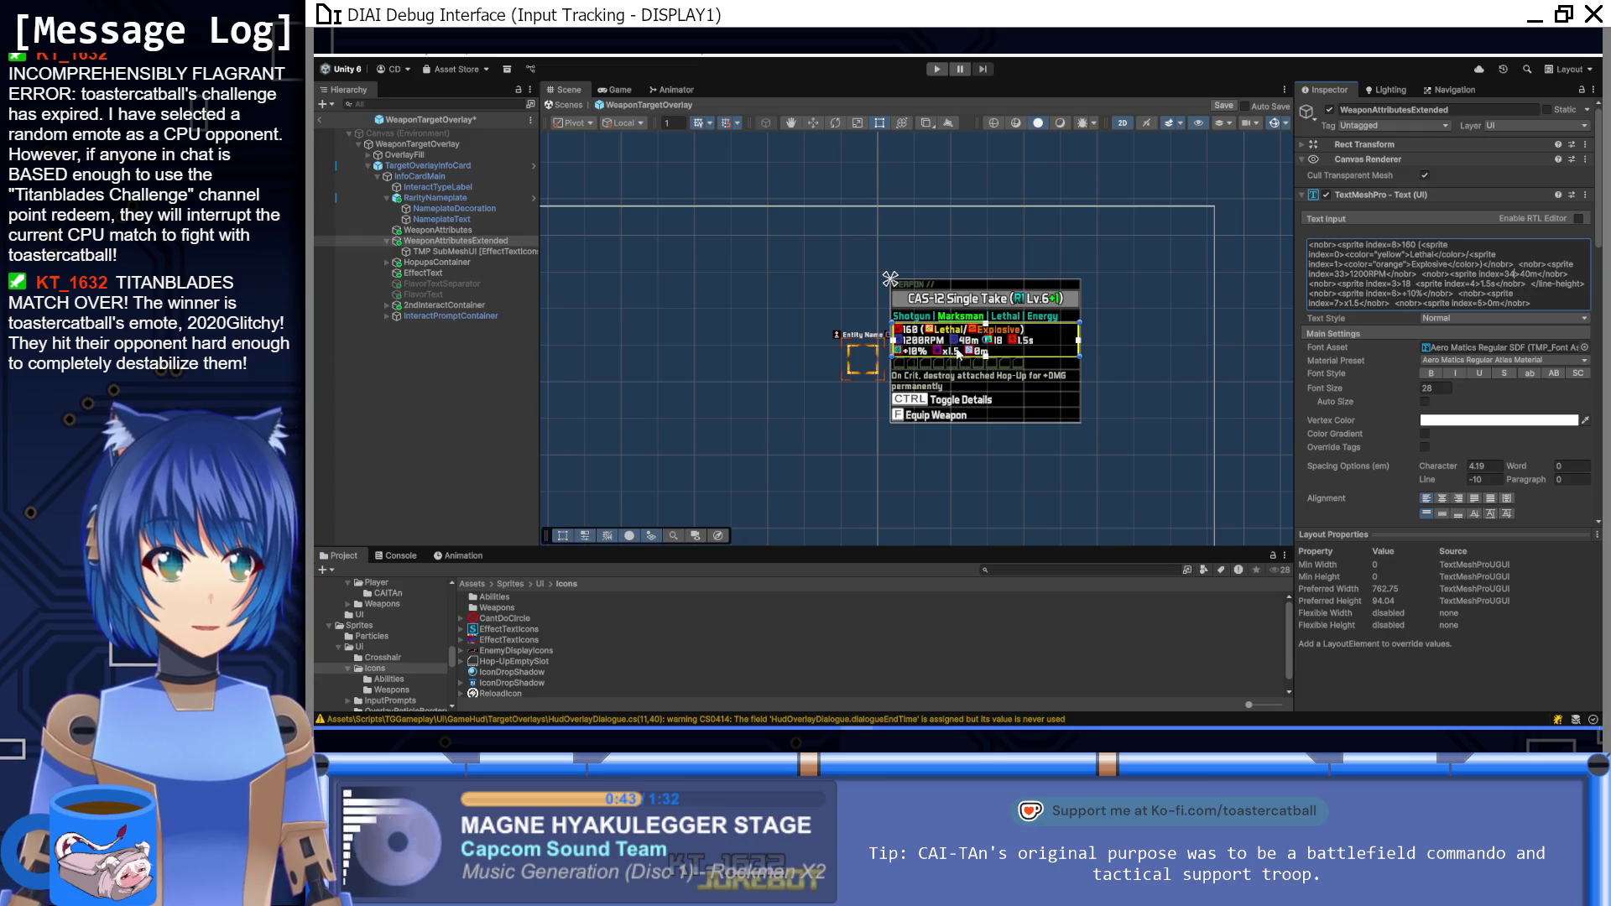
scroll(958, 352, "up", 6)
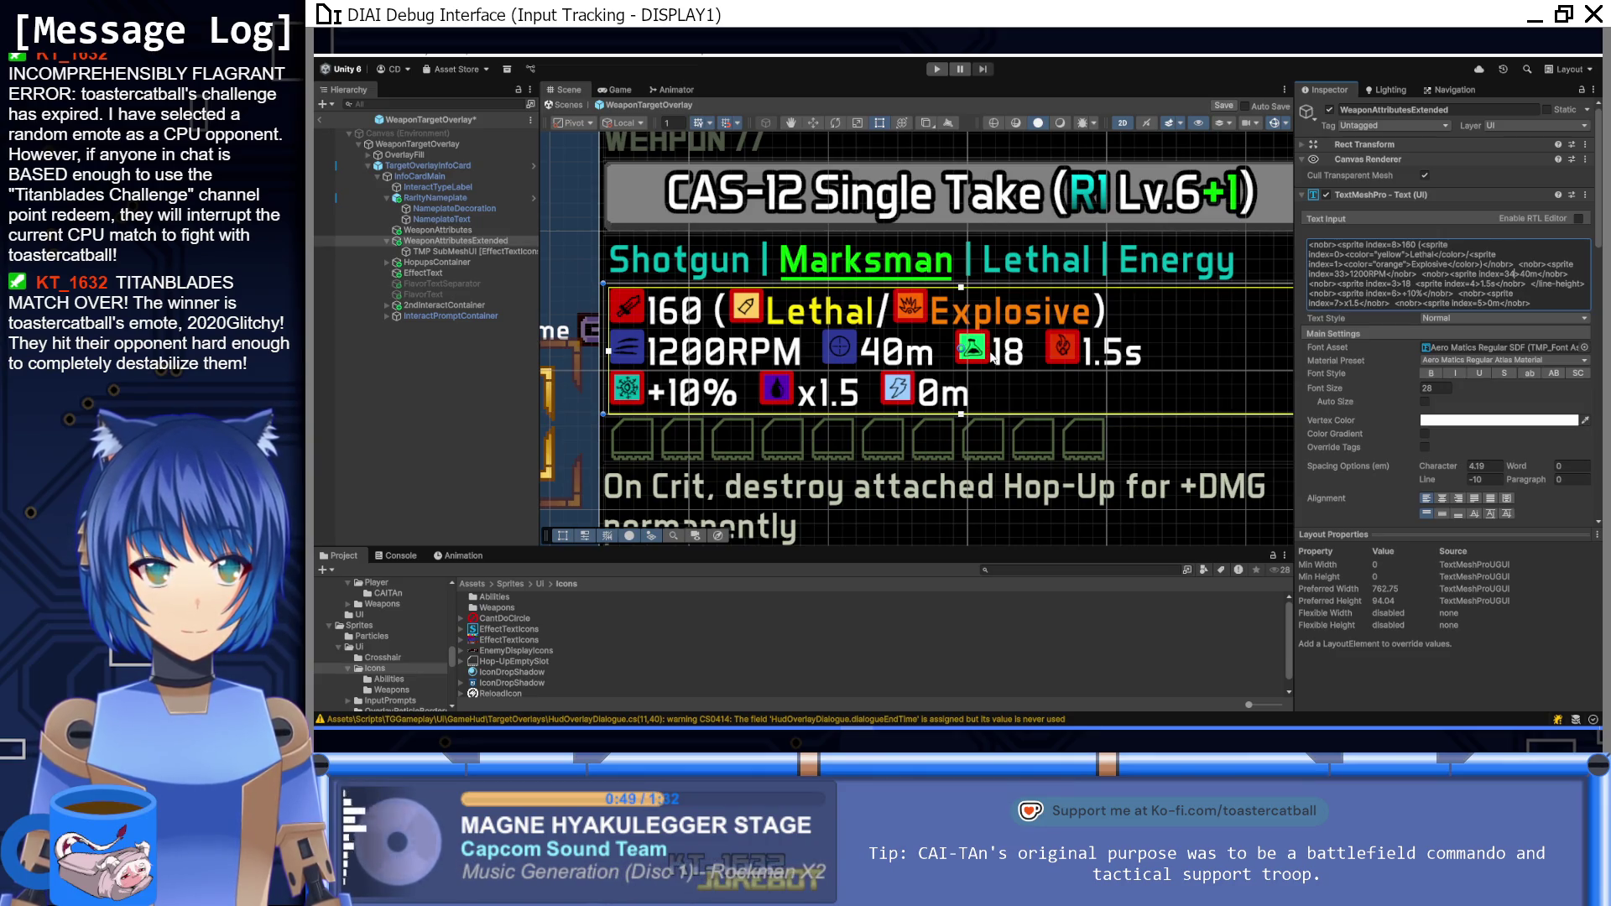
scroll(993, 357, "up", 1)
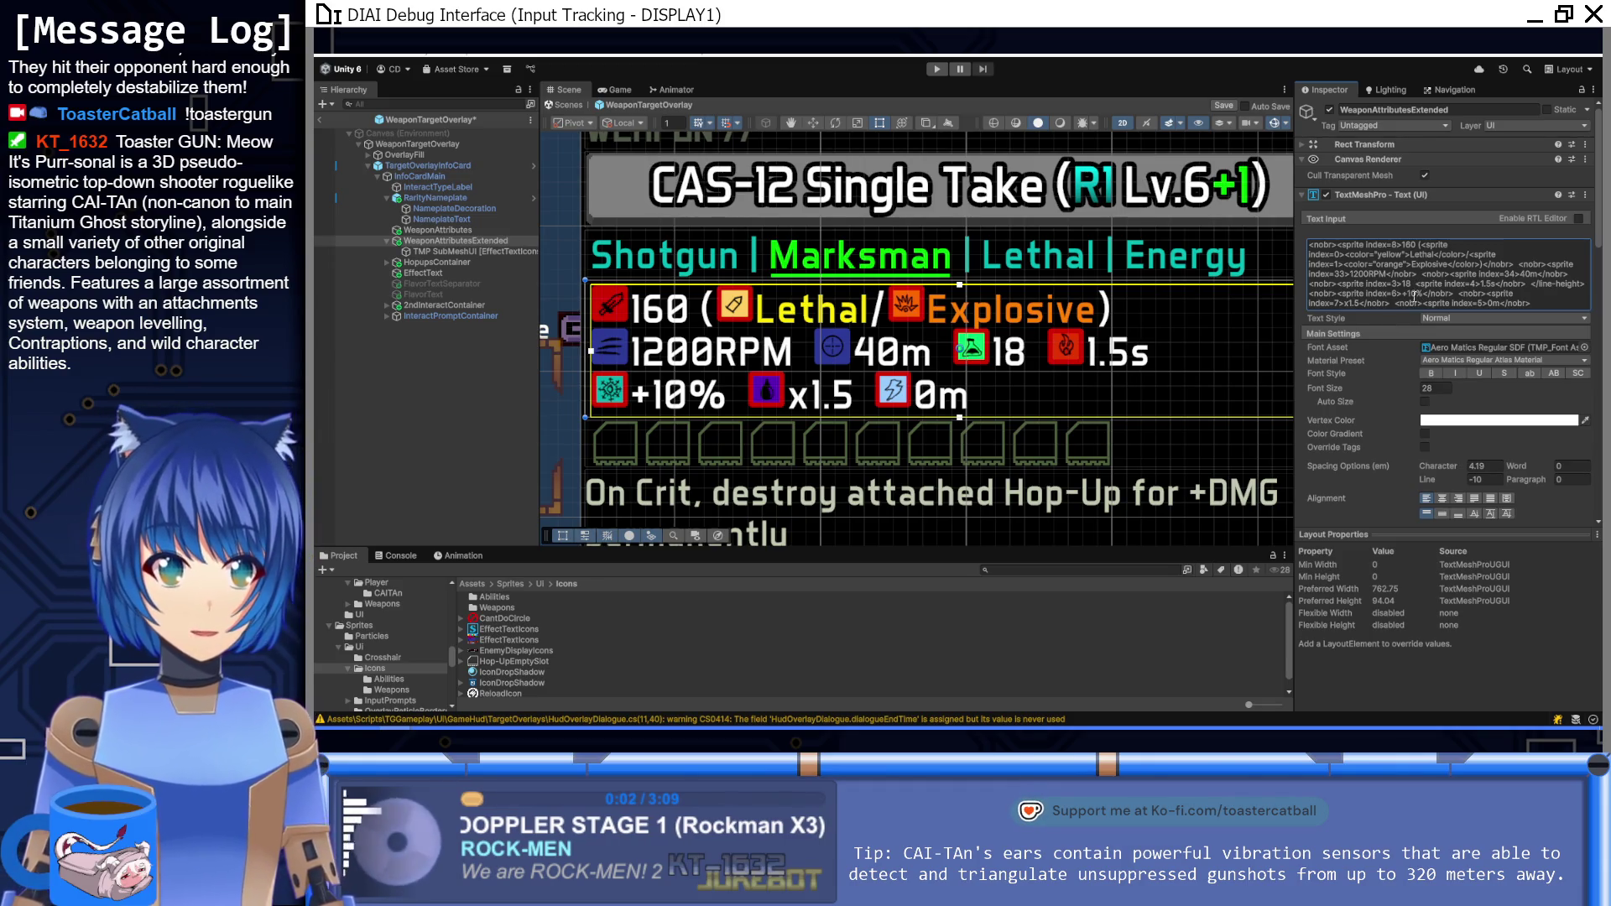
Step: Select the EffectTextIcons sprite asset and scroll to its Global Offsets settings
left_click(516, 629)
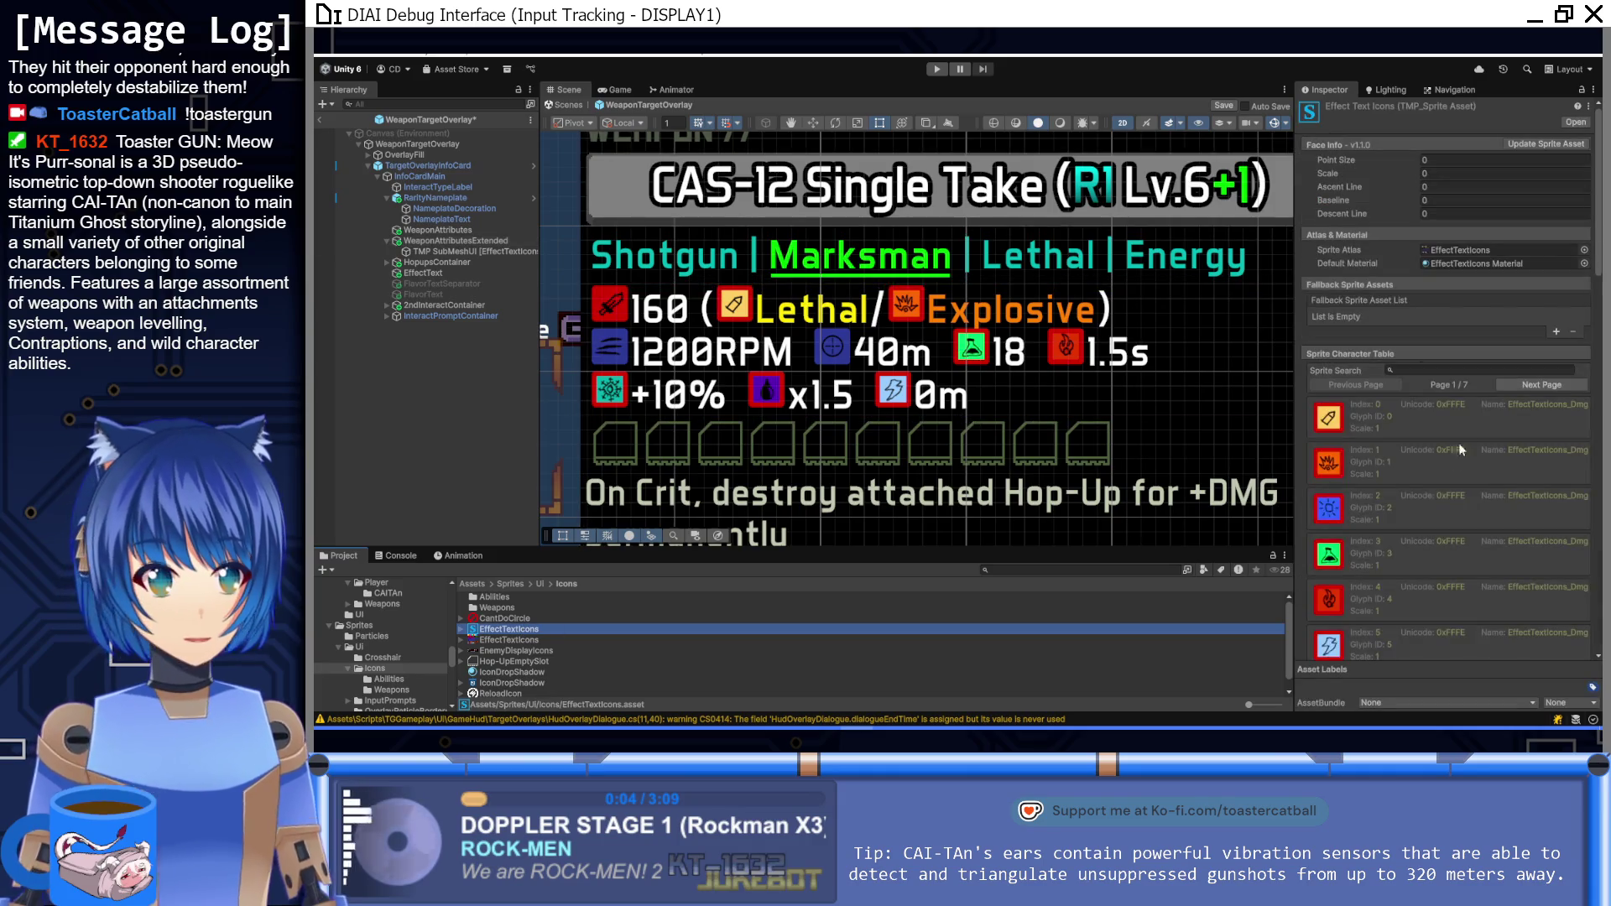
scroll(1463, 424, "down", 10)
scroll(1463, 419, "down", 2)
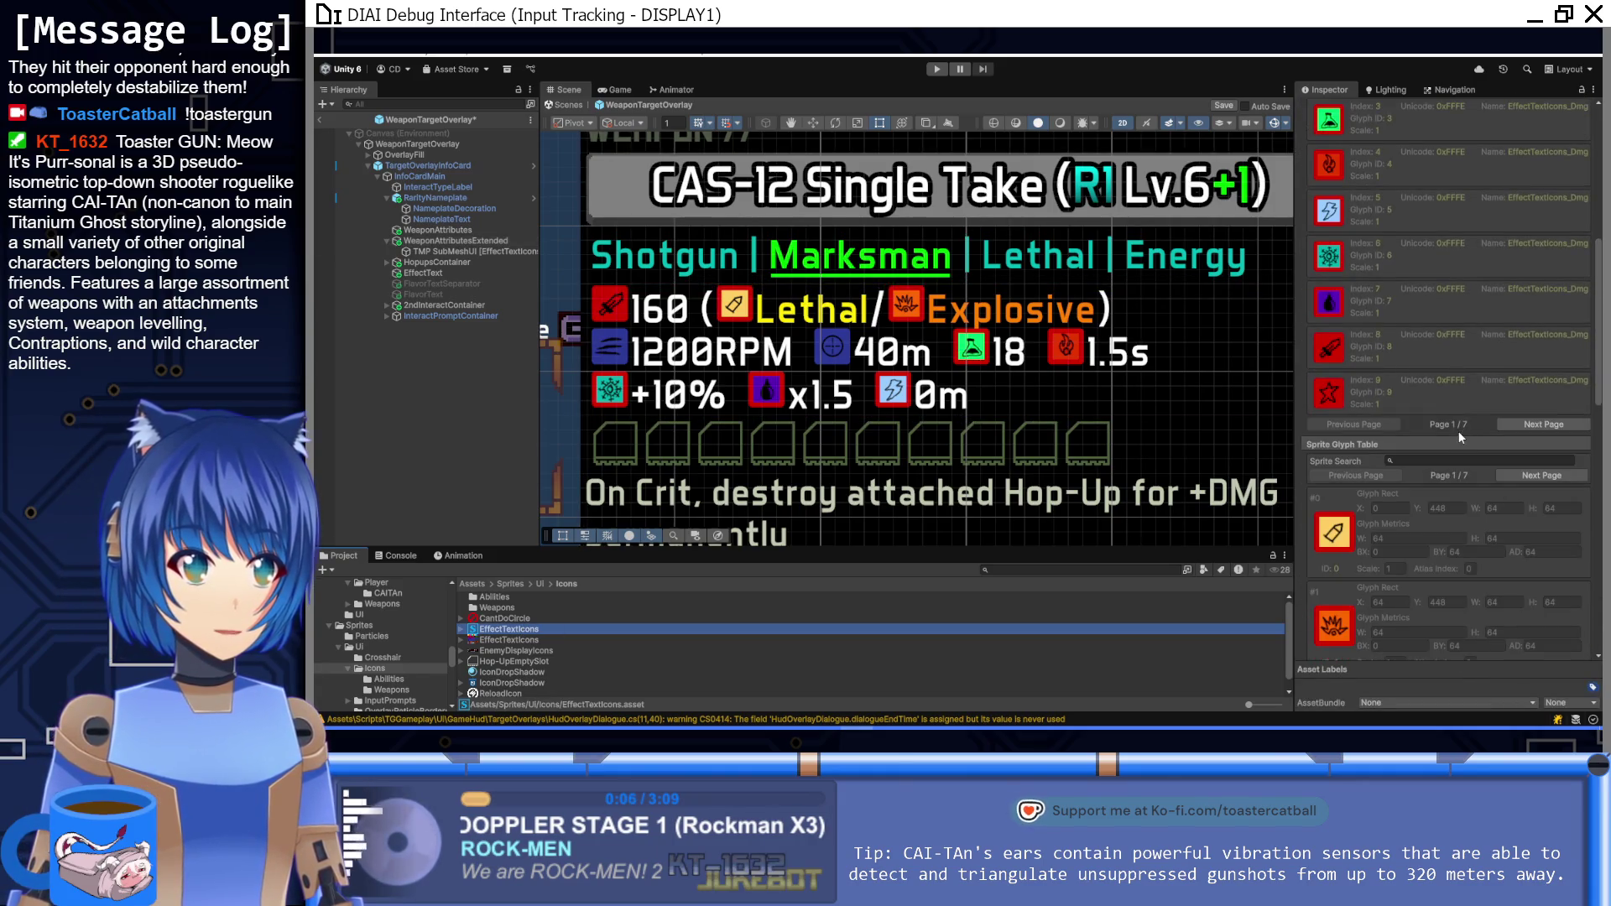
scroll(1460, 426, "down", 8)
scroll(1457, 431, "down", 8)
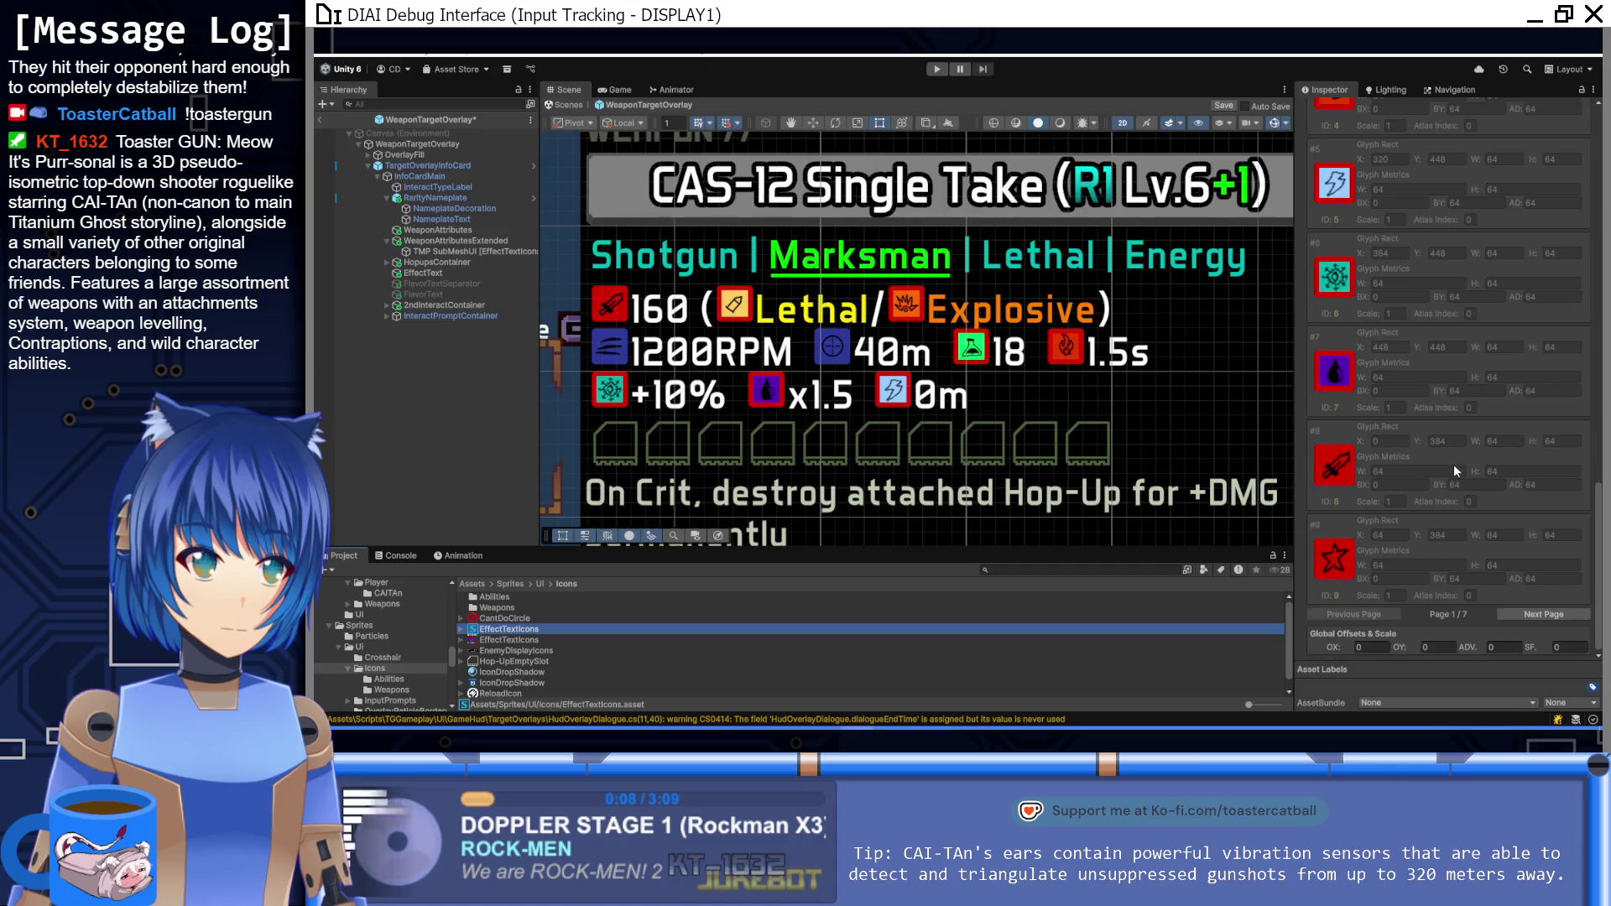
Step: Try global vertical offsets of 64, 60, 58 and 56, settling on 56
left_click(1434, 649)
type("2")
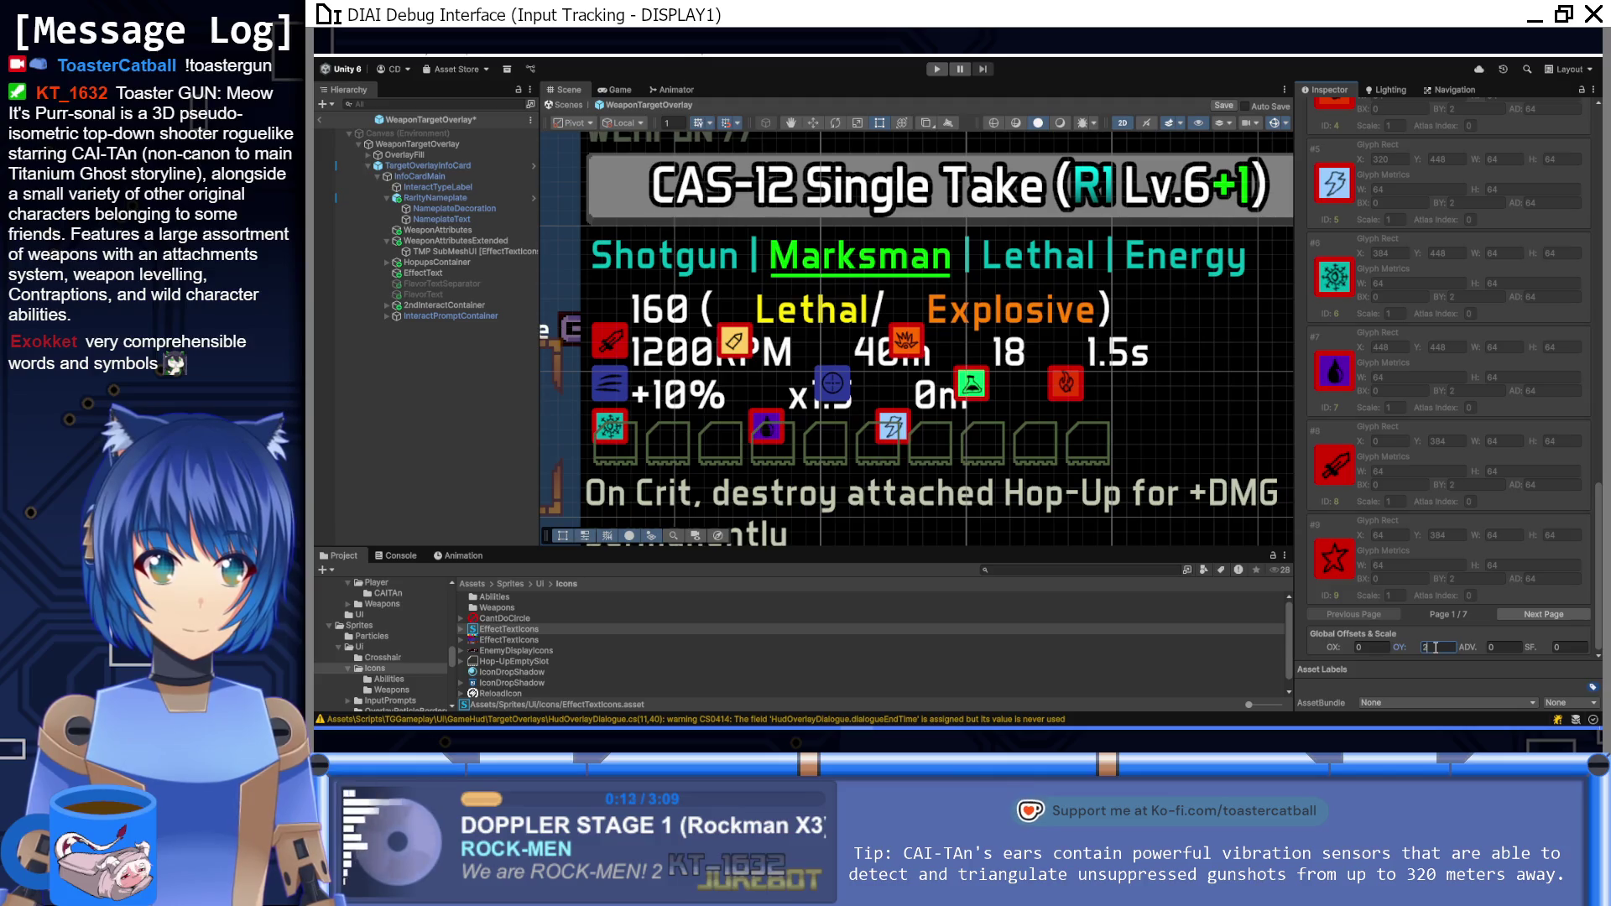
key("BackSpace")
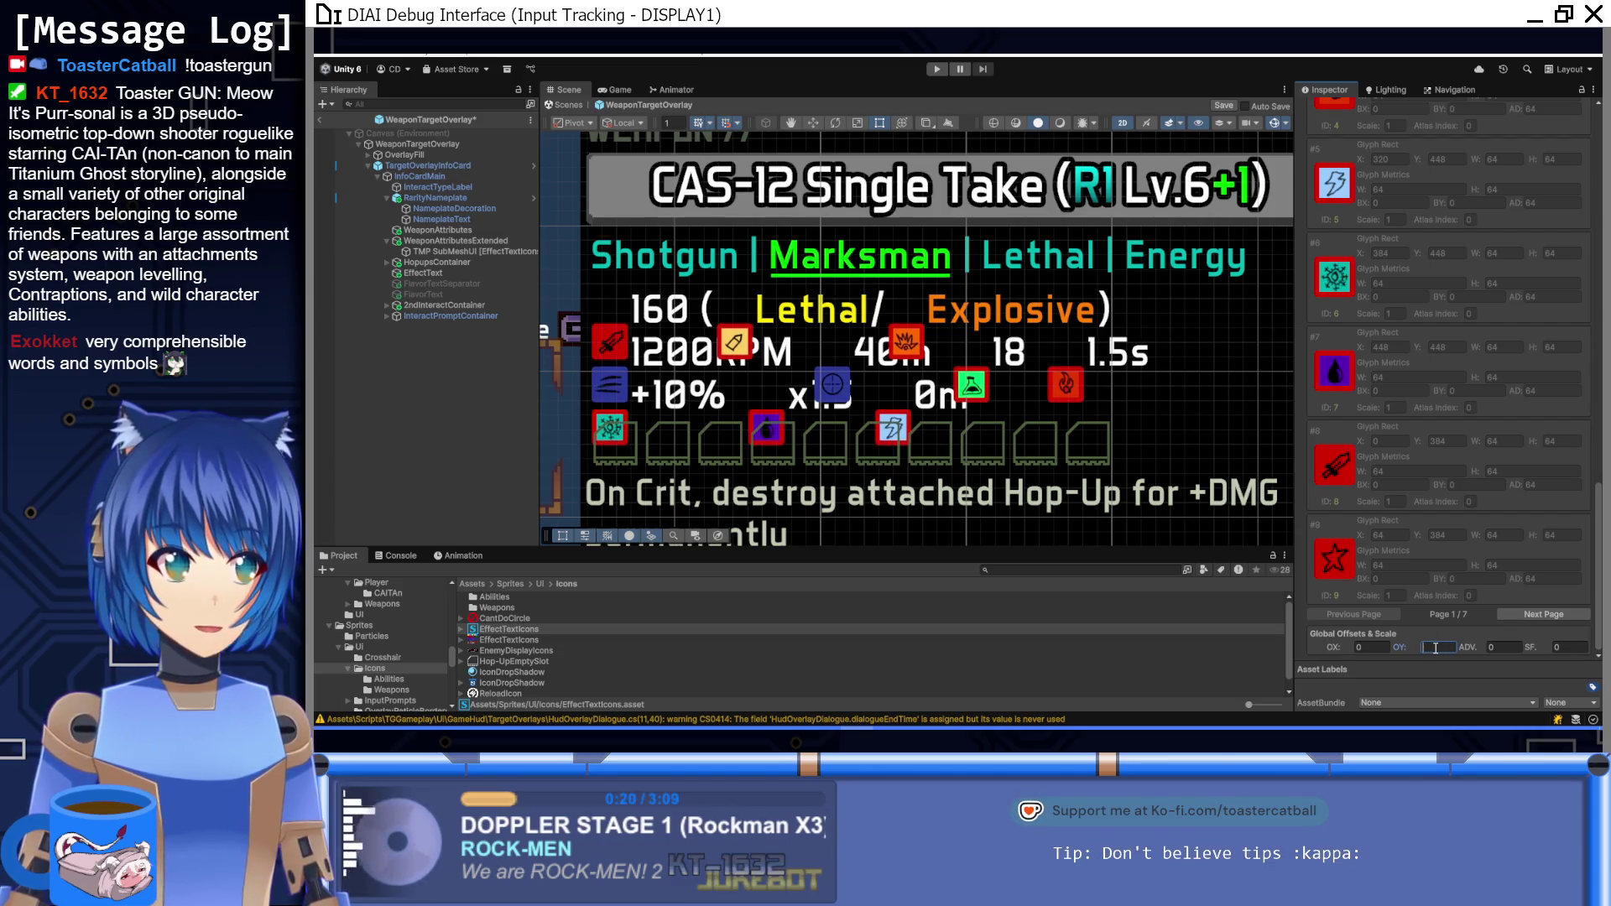
type("64")
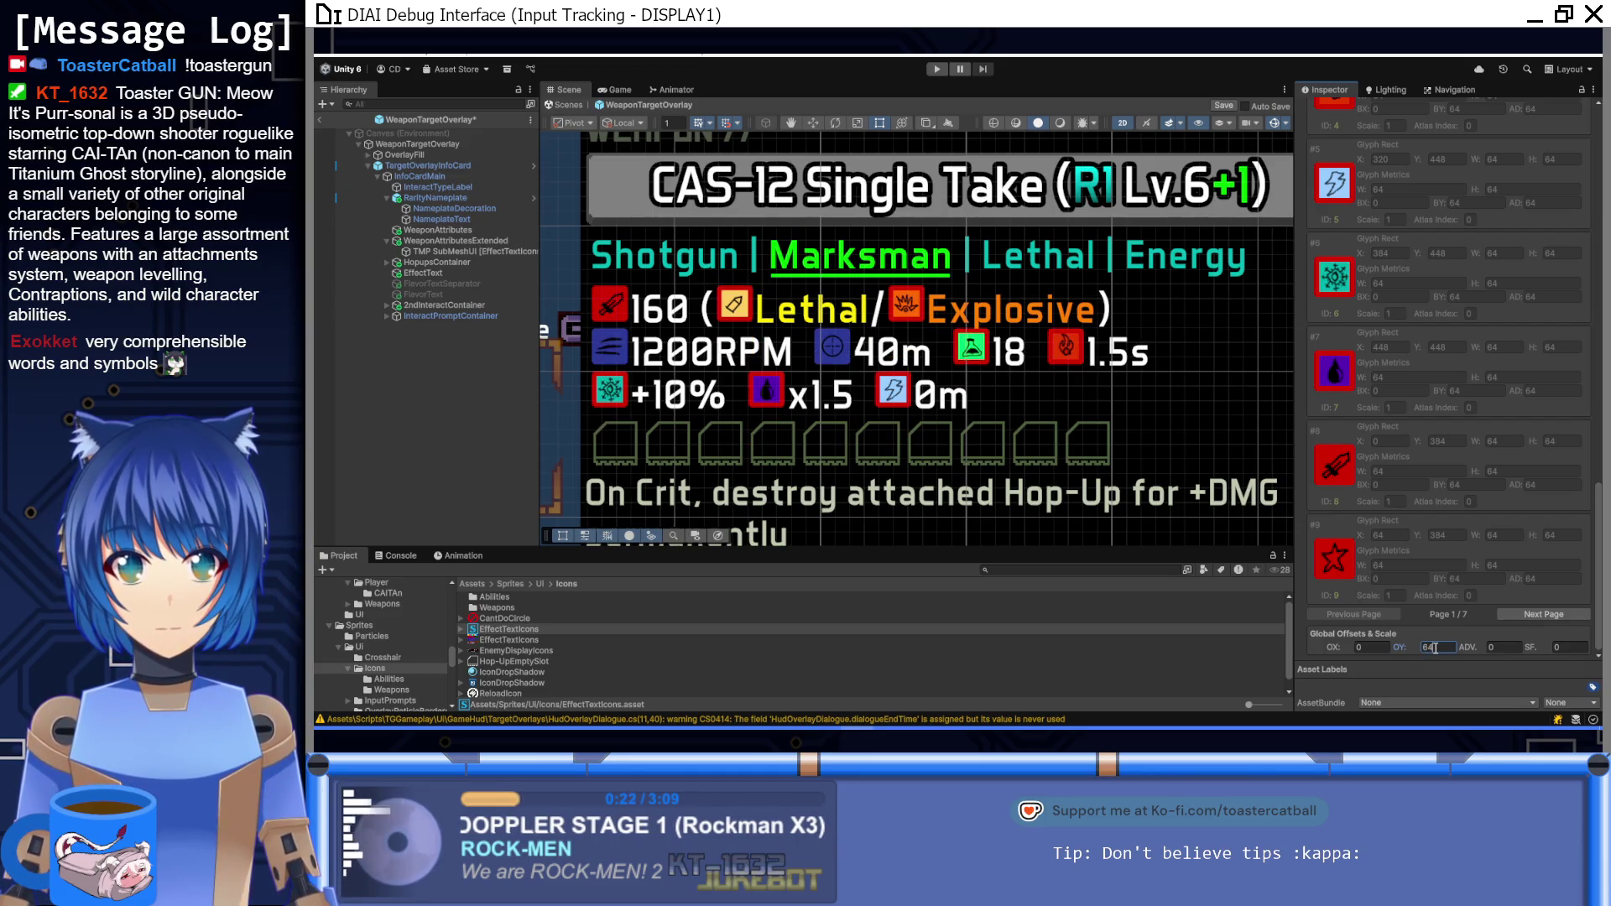
key("BackSpace")
type("0")
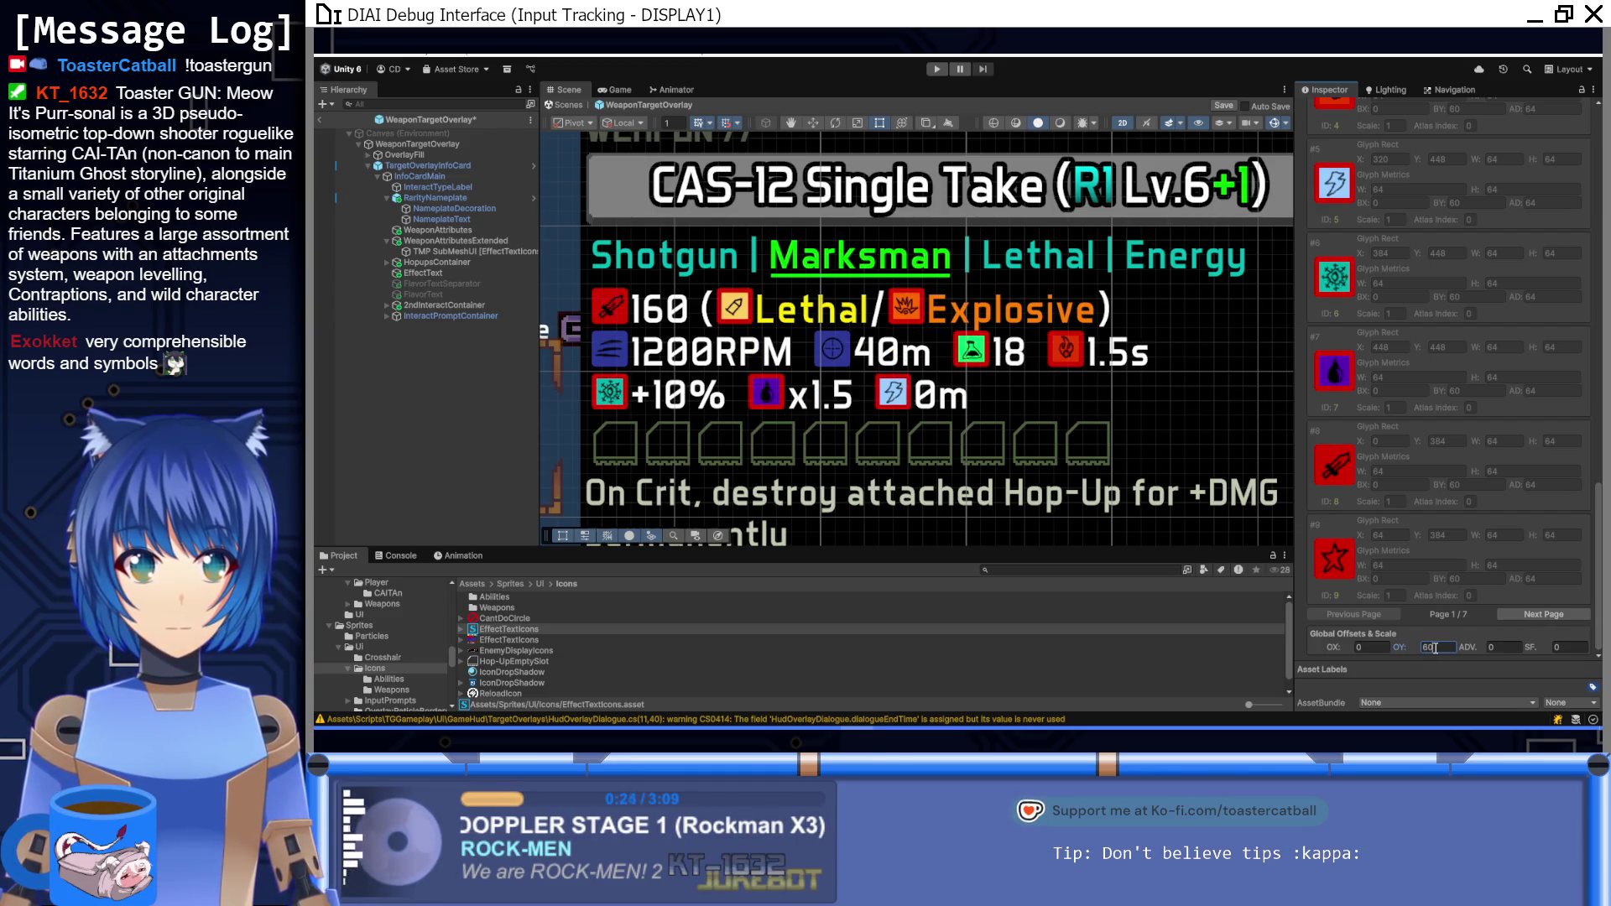
key("BackSpace")
key("BackSpace")
type("58")
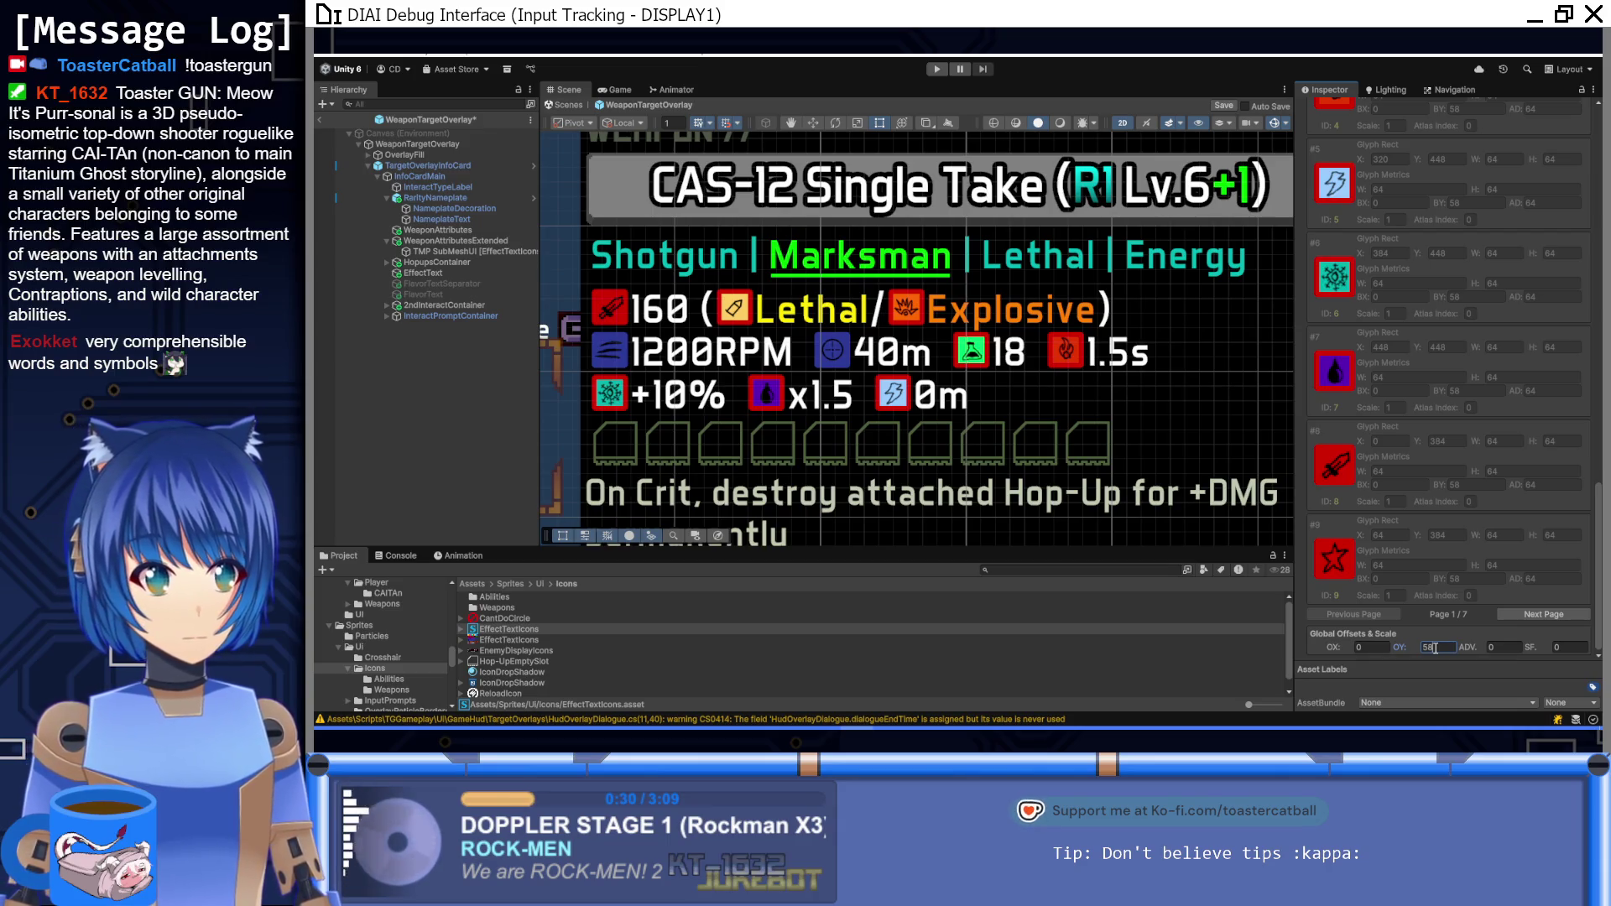
key("BackSpace")
type("6")
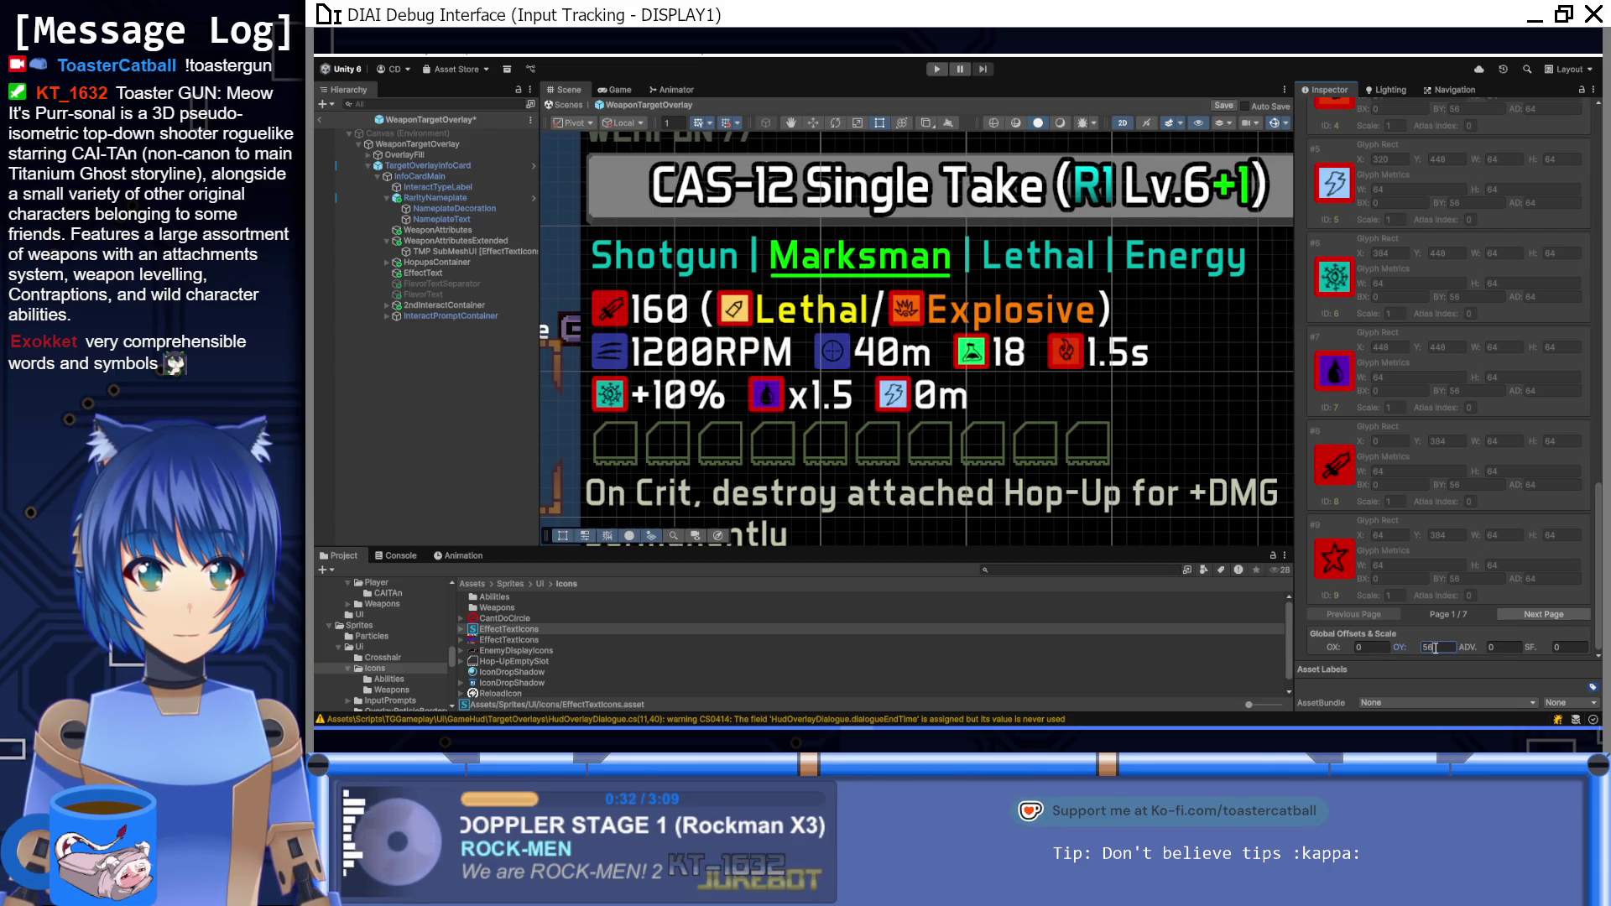
key("BackSpace")
type("4")
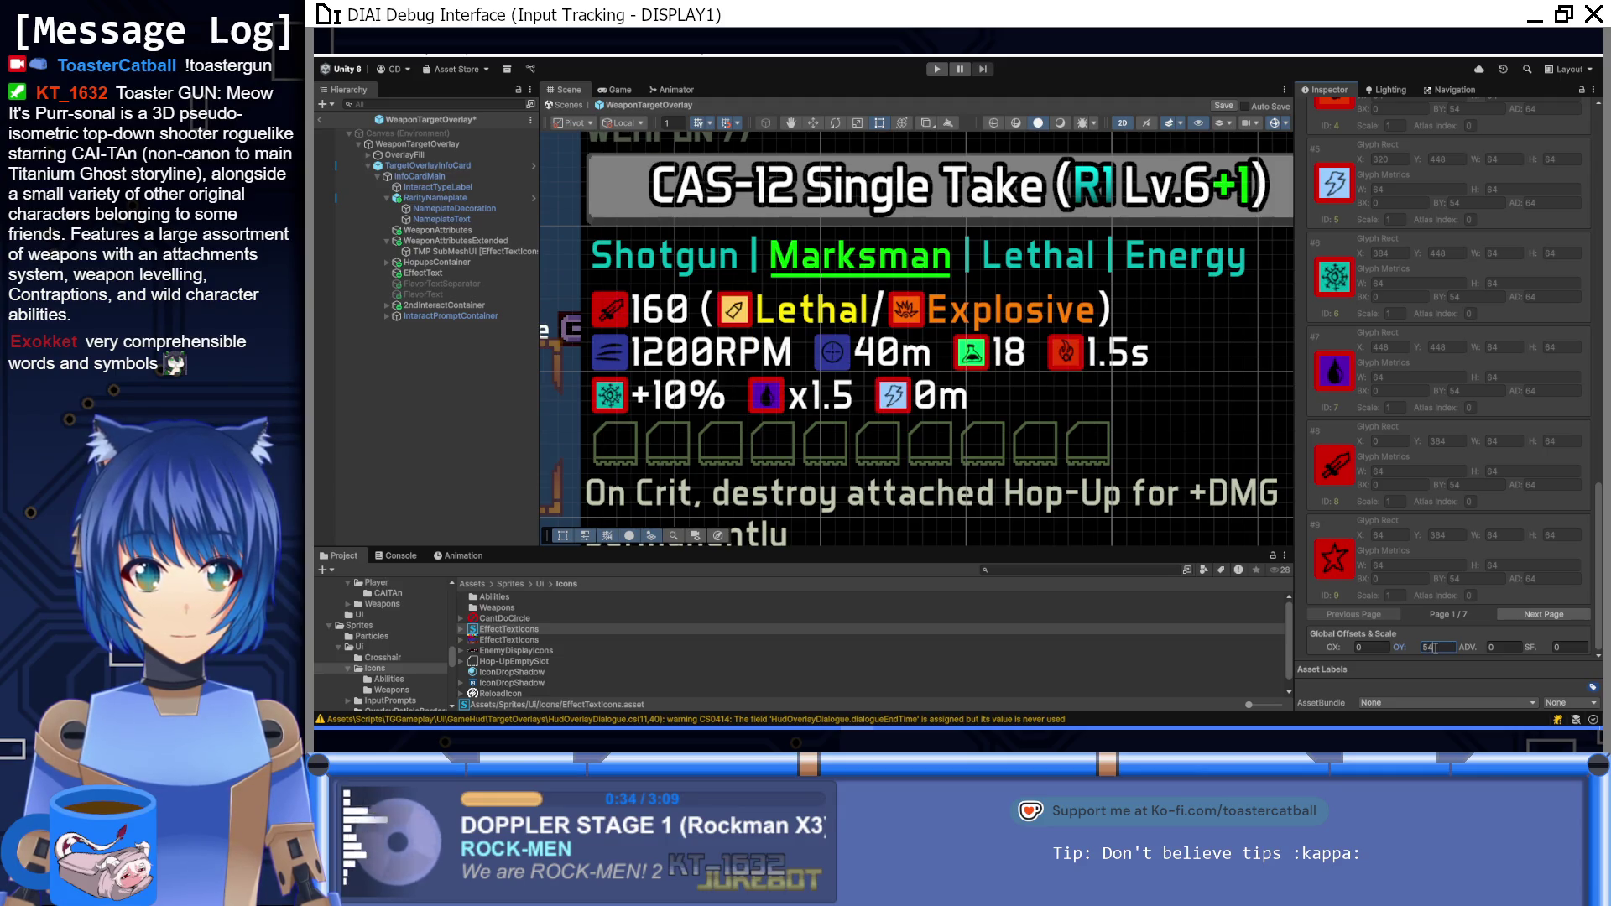
key("BackSpace")
type("6")
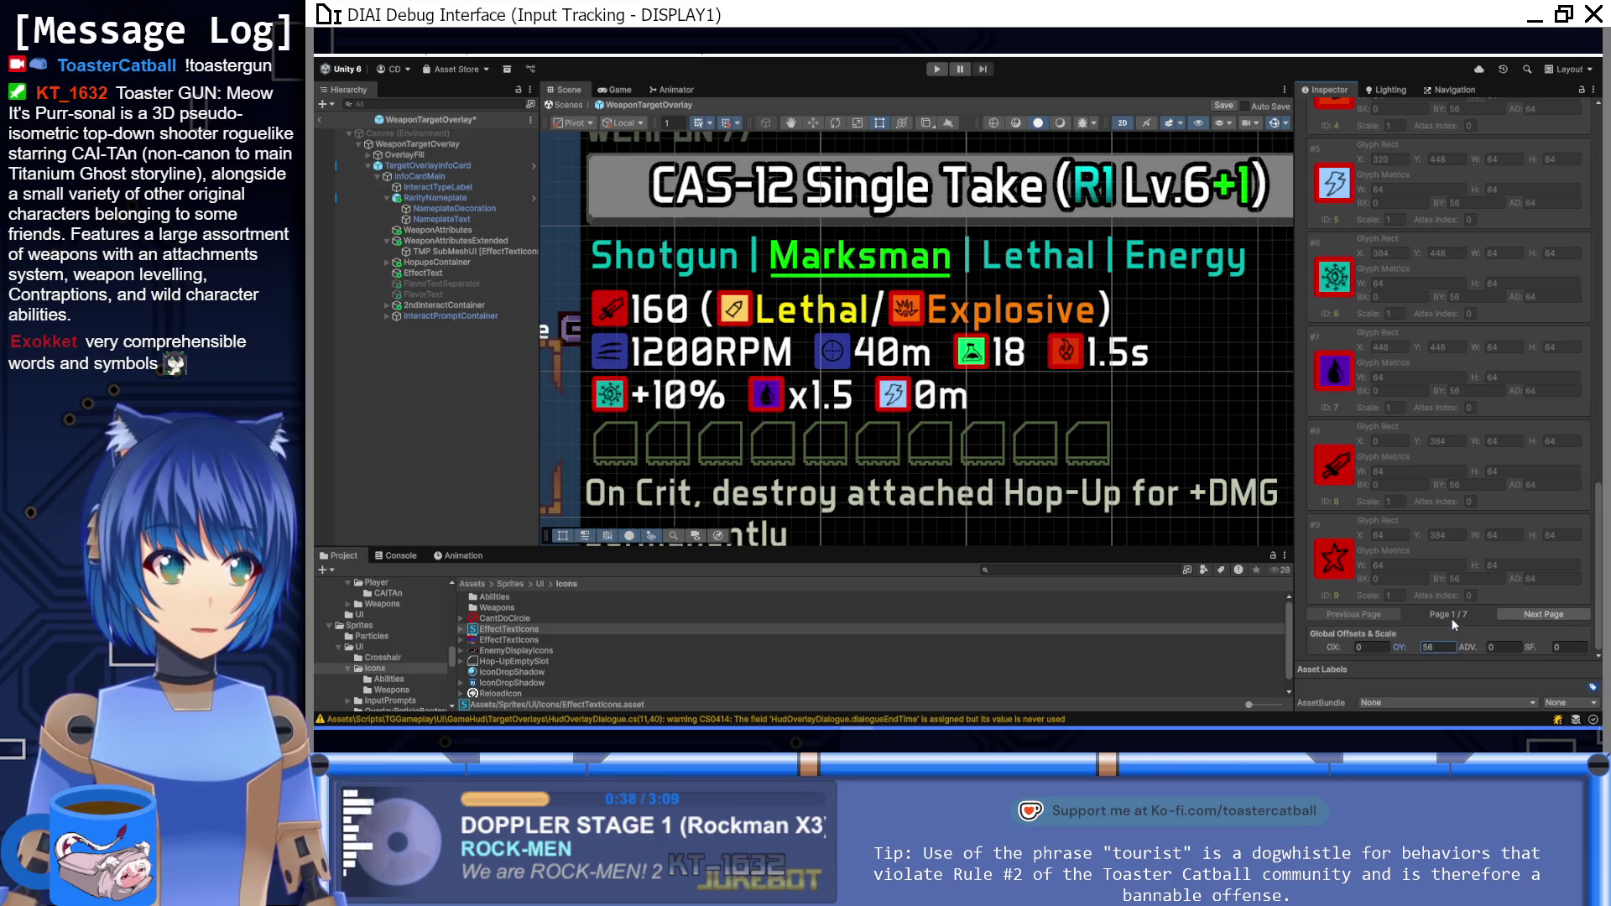
scroll(1451, 618, "up", 10)
scroll(1451, 616, "up", 10)
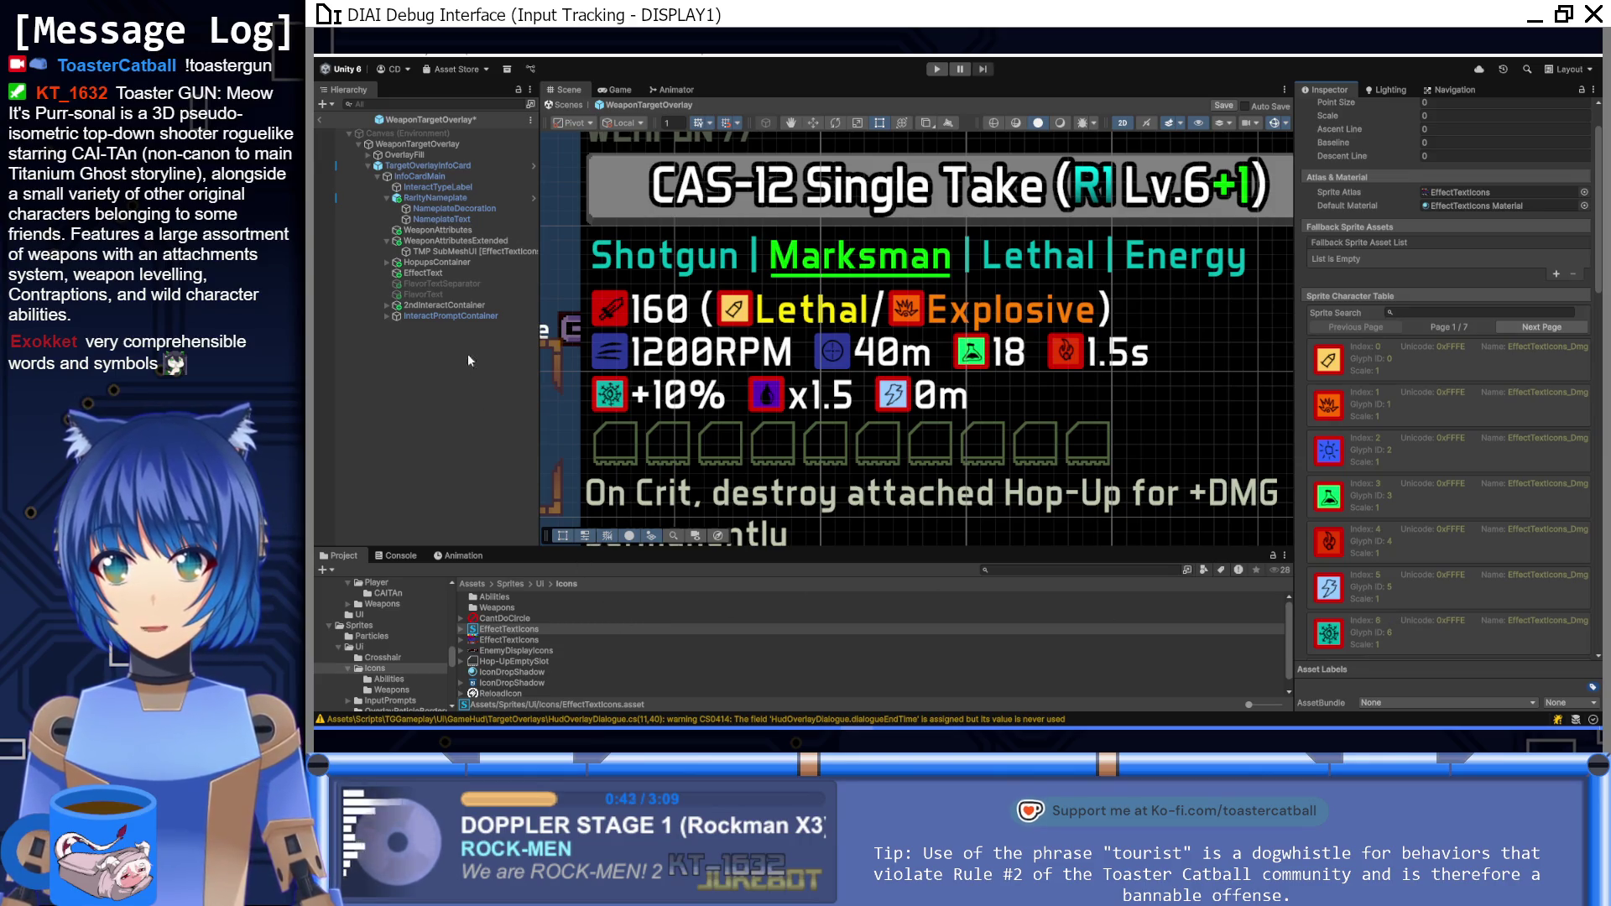
Step: Select the WeaponAttributesExtended text and compare its placeholder icon texture against the GIMP icon sheet
left_click(641, 322)
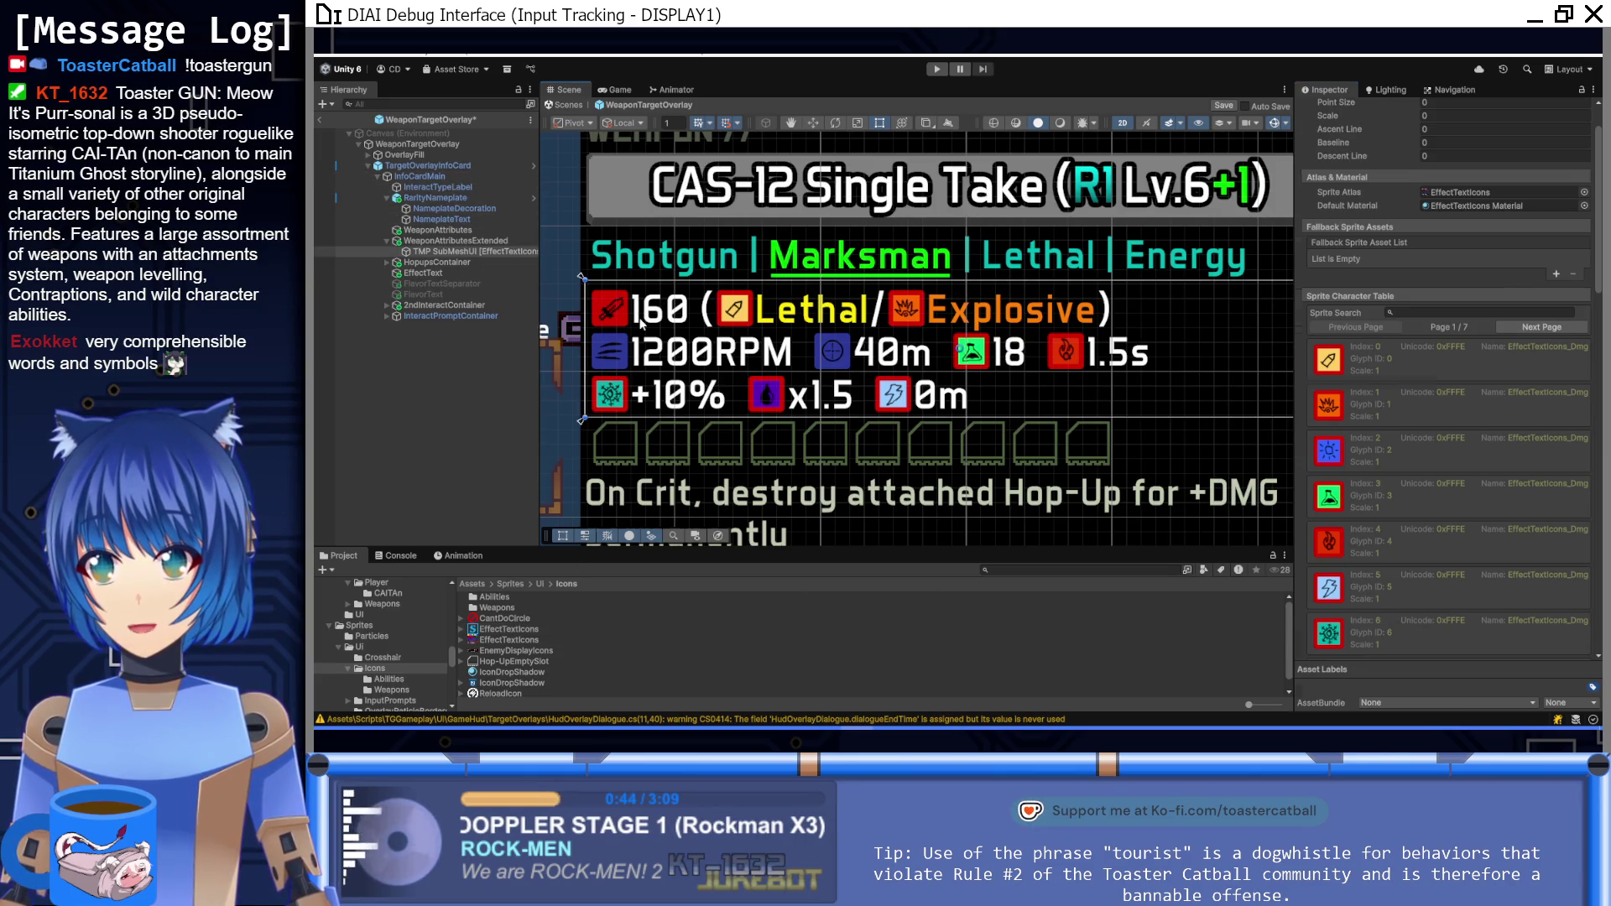
left_click(512, 240)
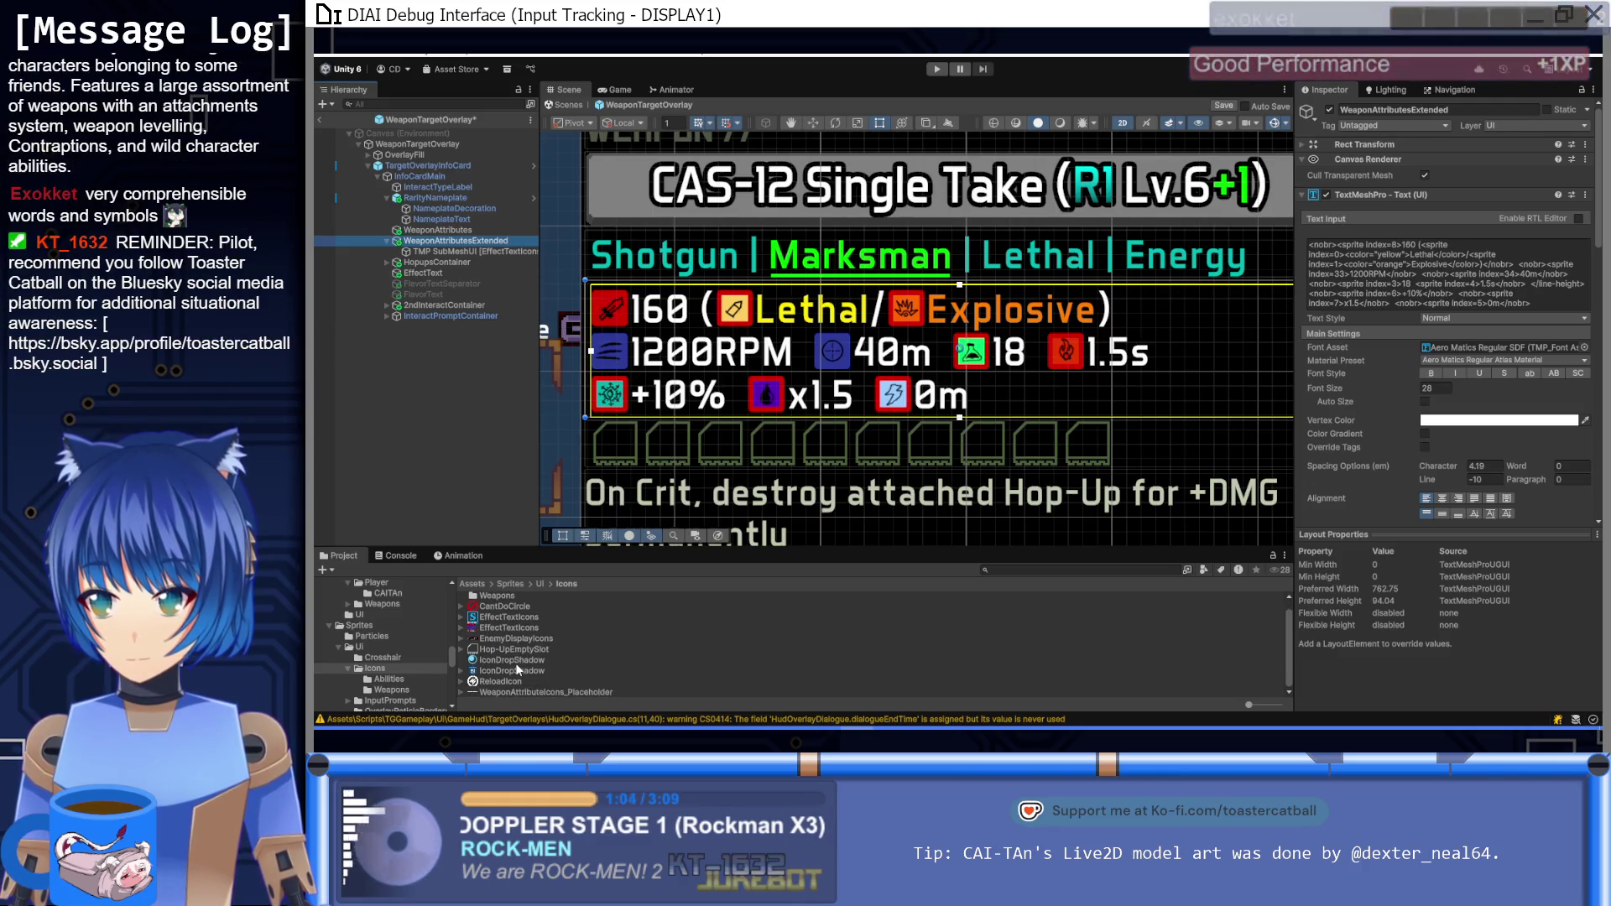
scroll(515, 663, "down", 1)
left_click(546, 691)
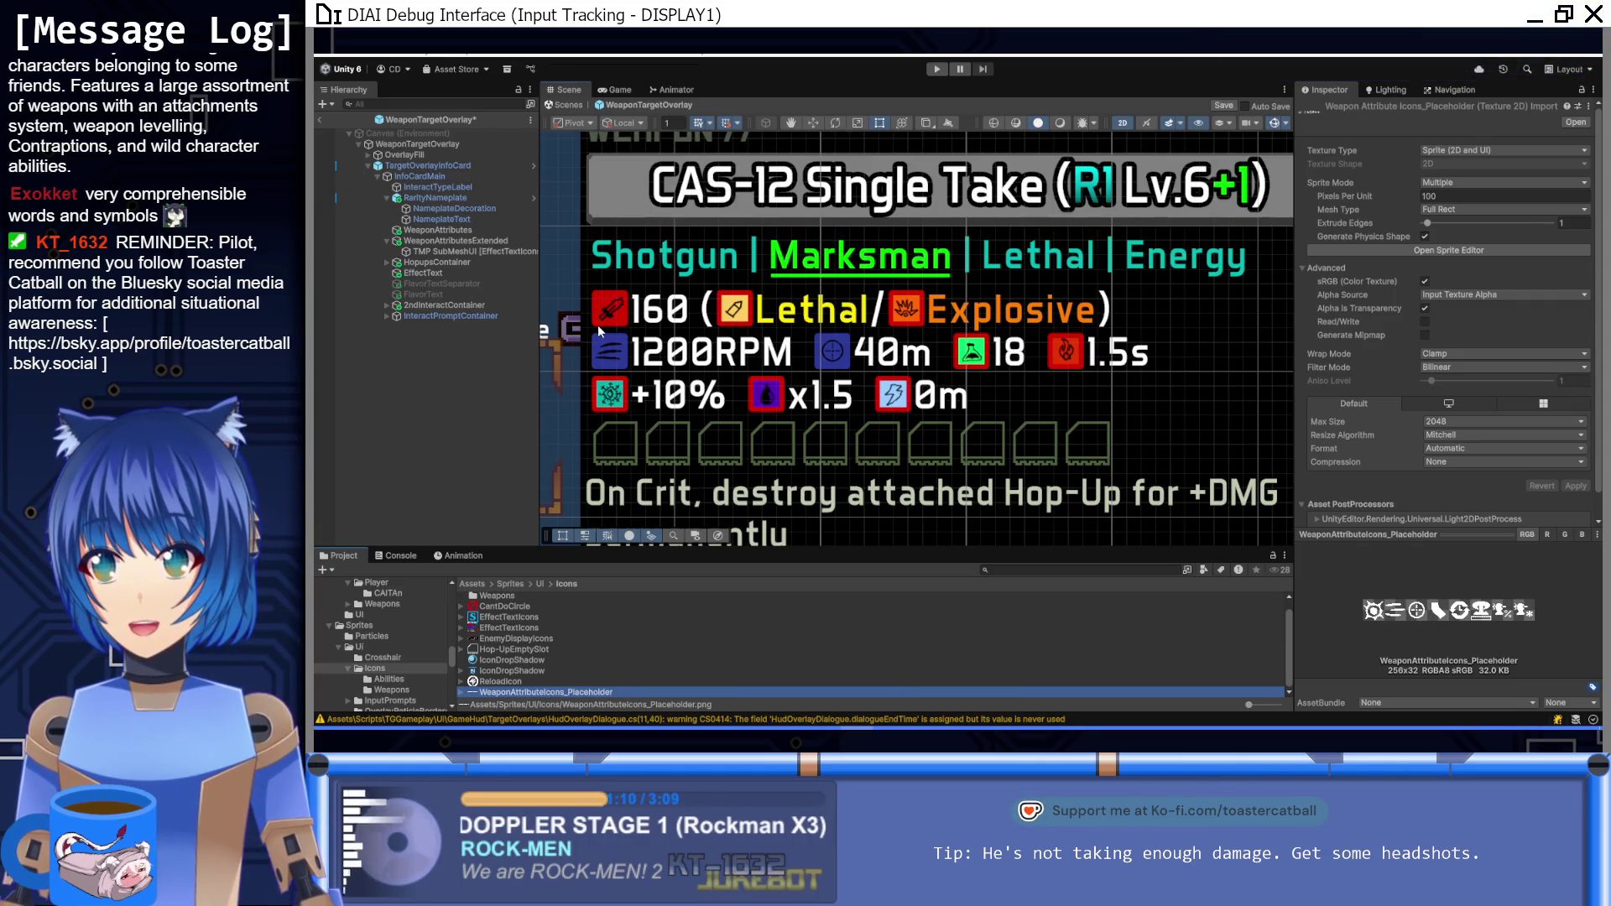
left_click(602, 332)
left_click(459, 244)
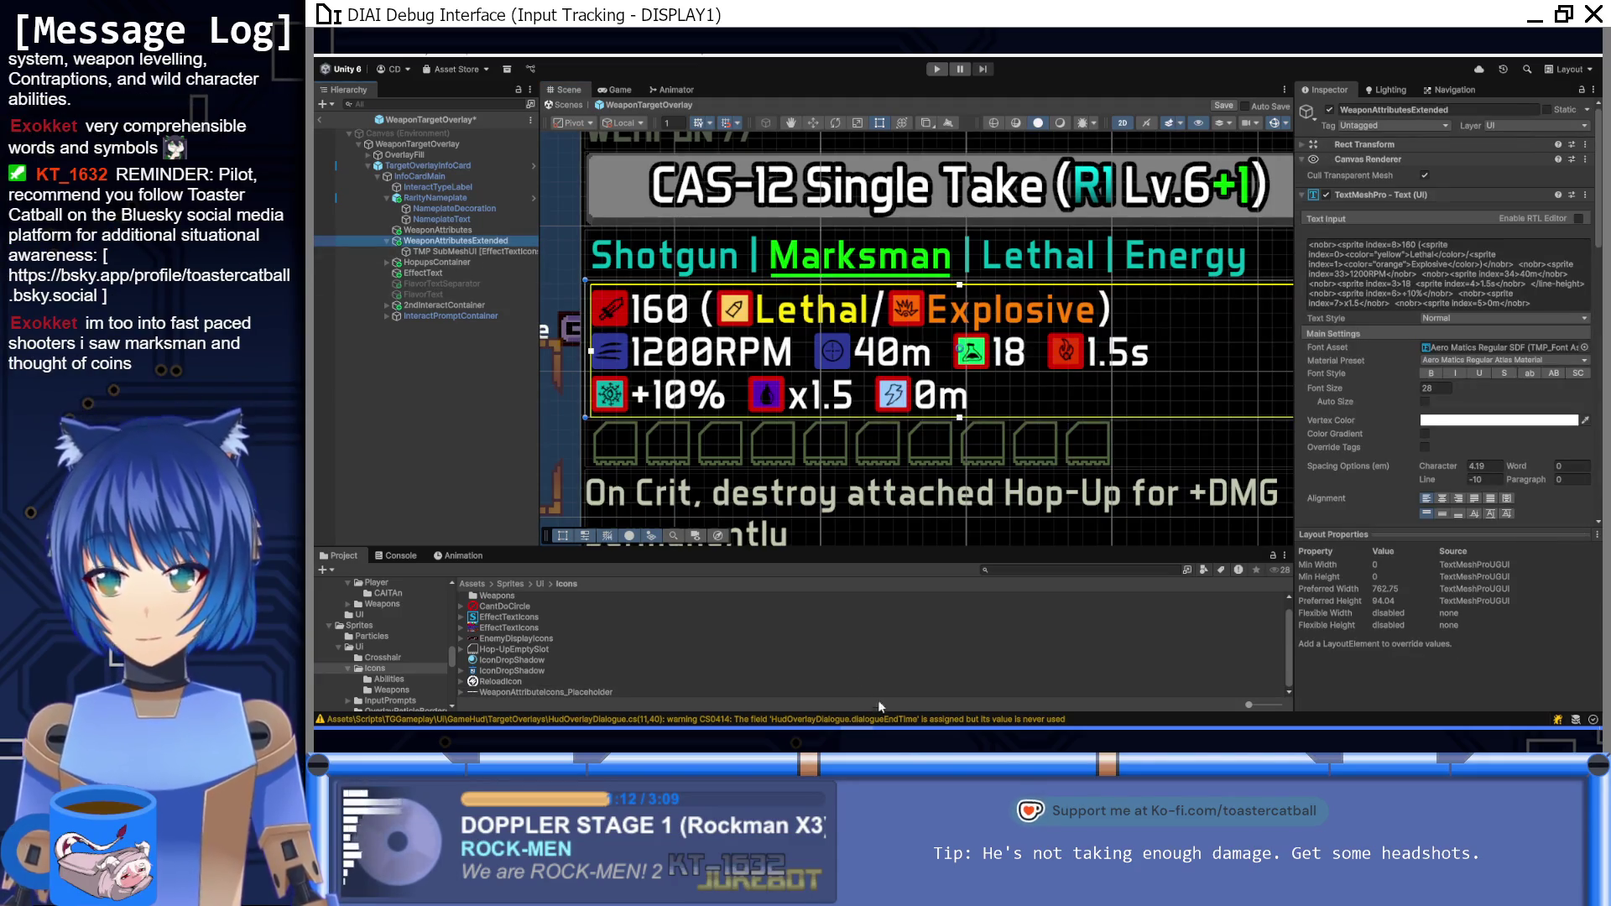
key("alt+Tab")
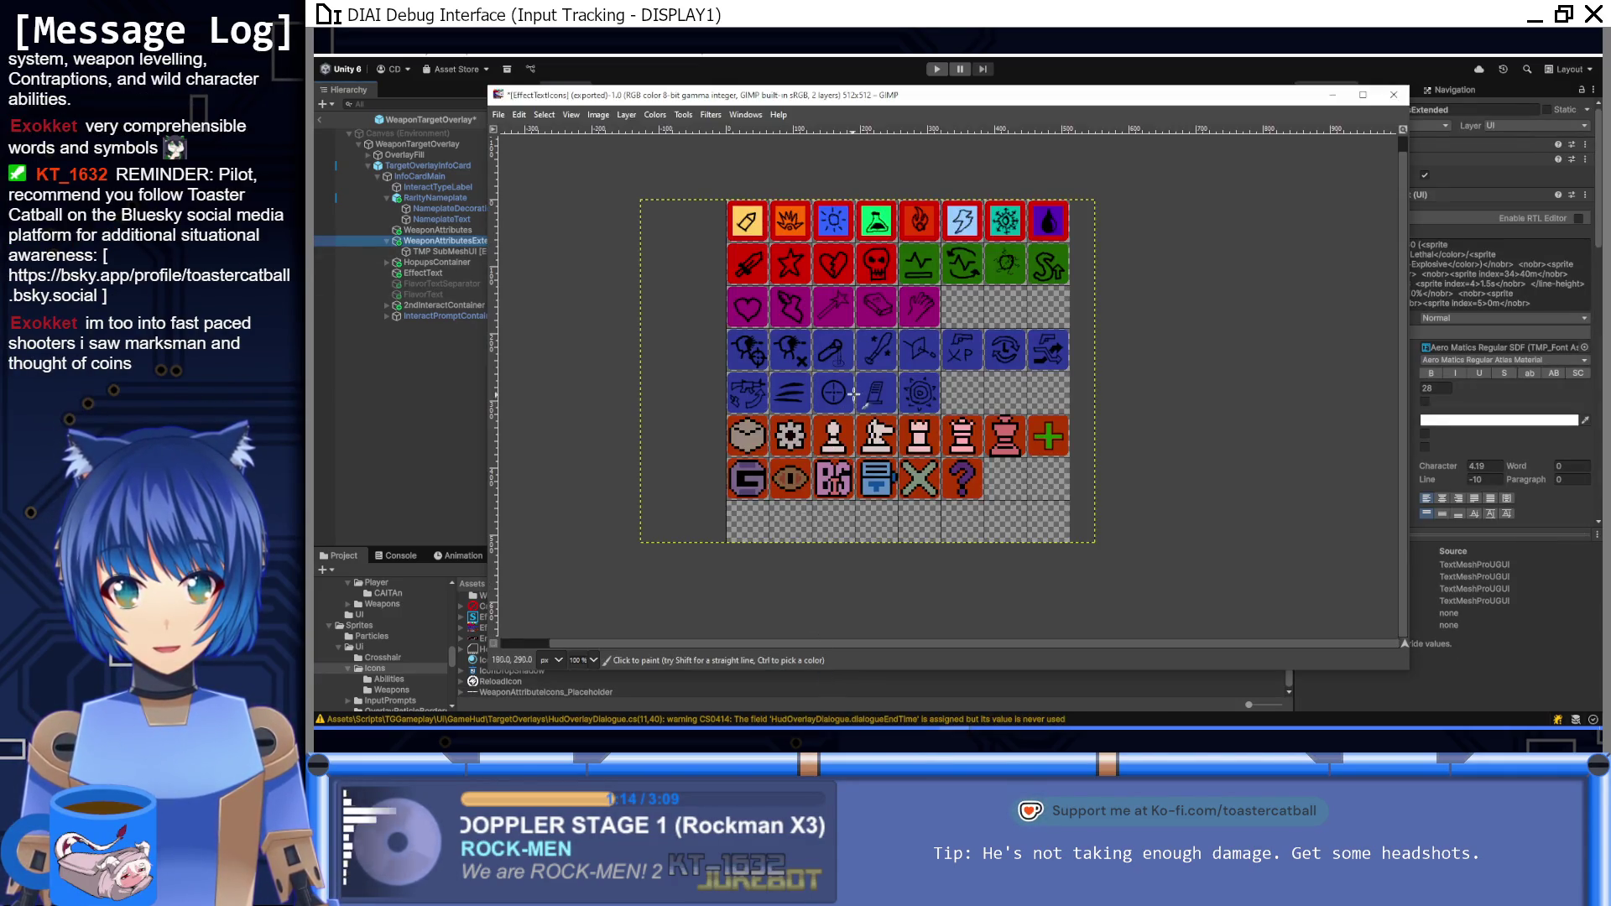
left_click(428, 406)
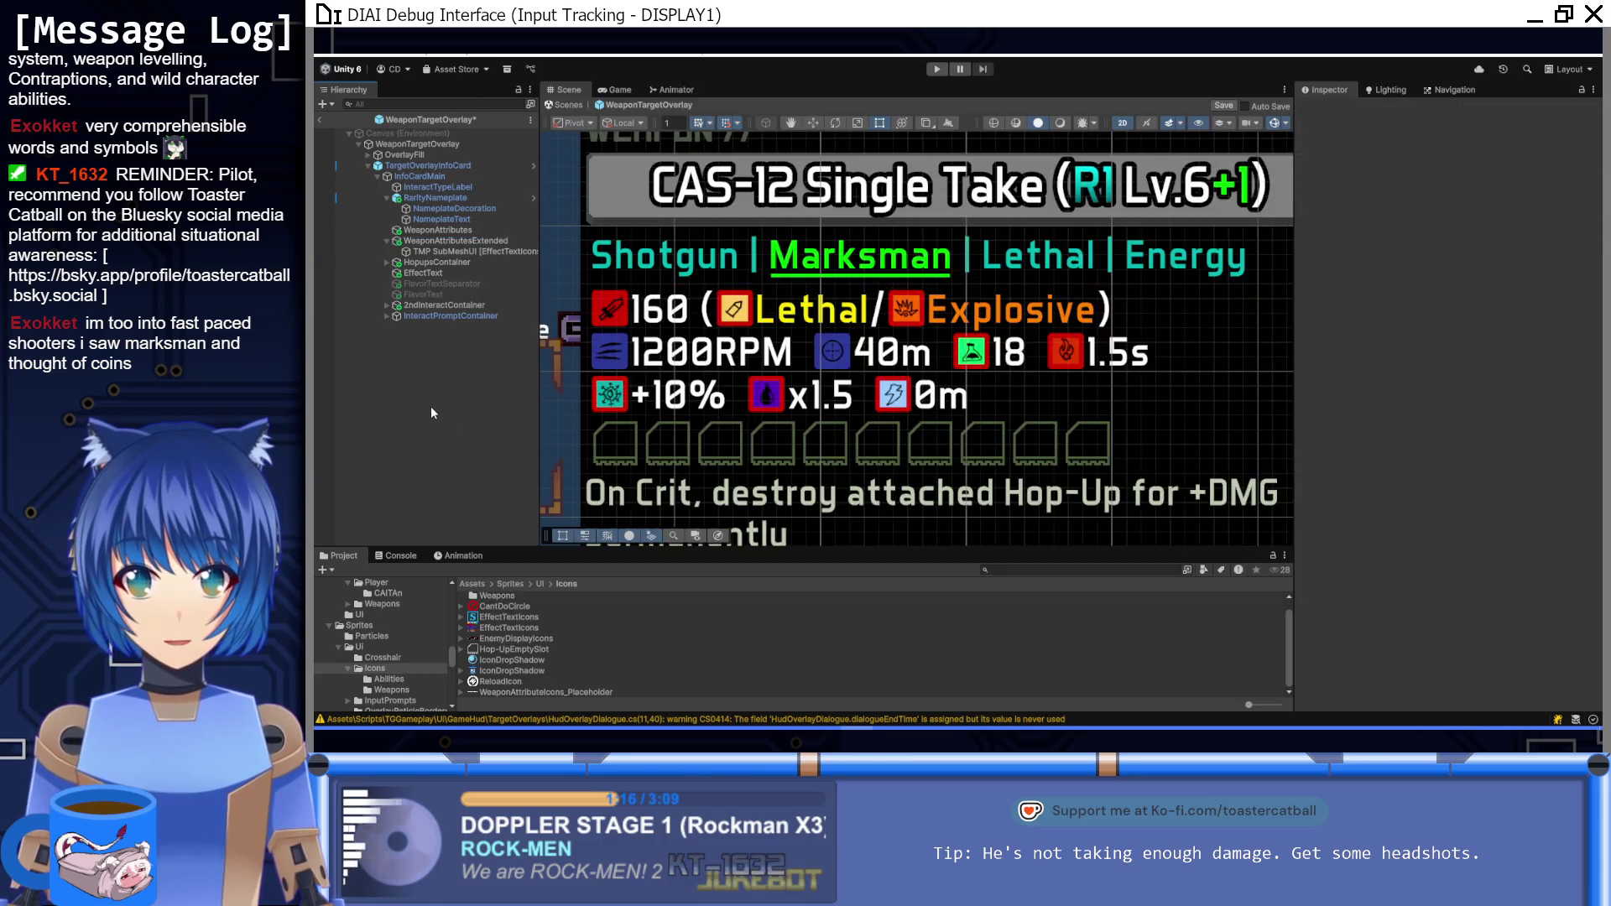
left_click(433, 243)
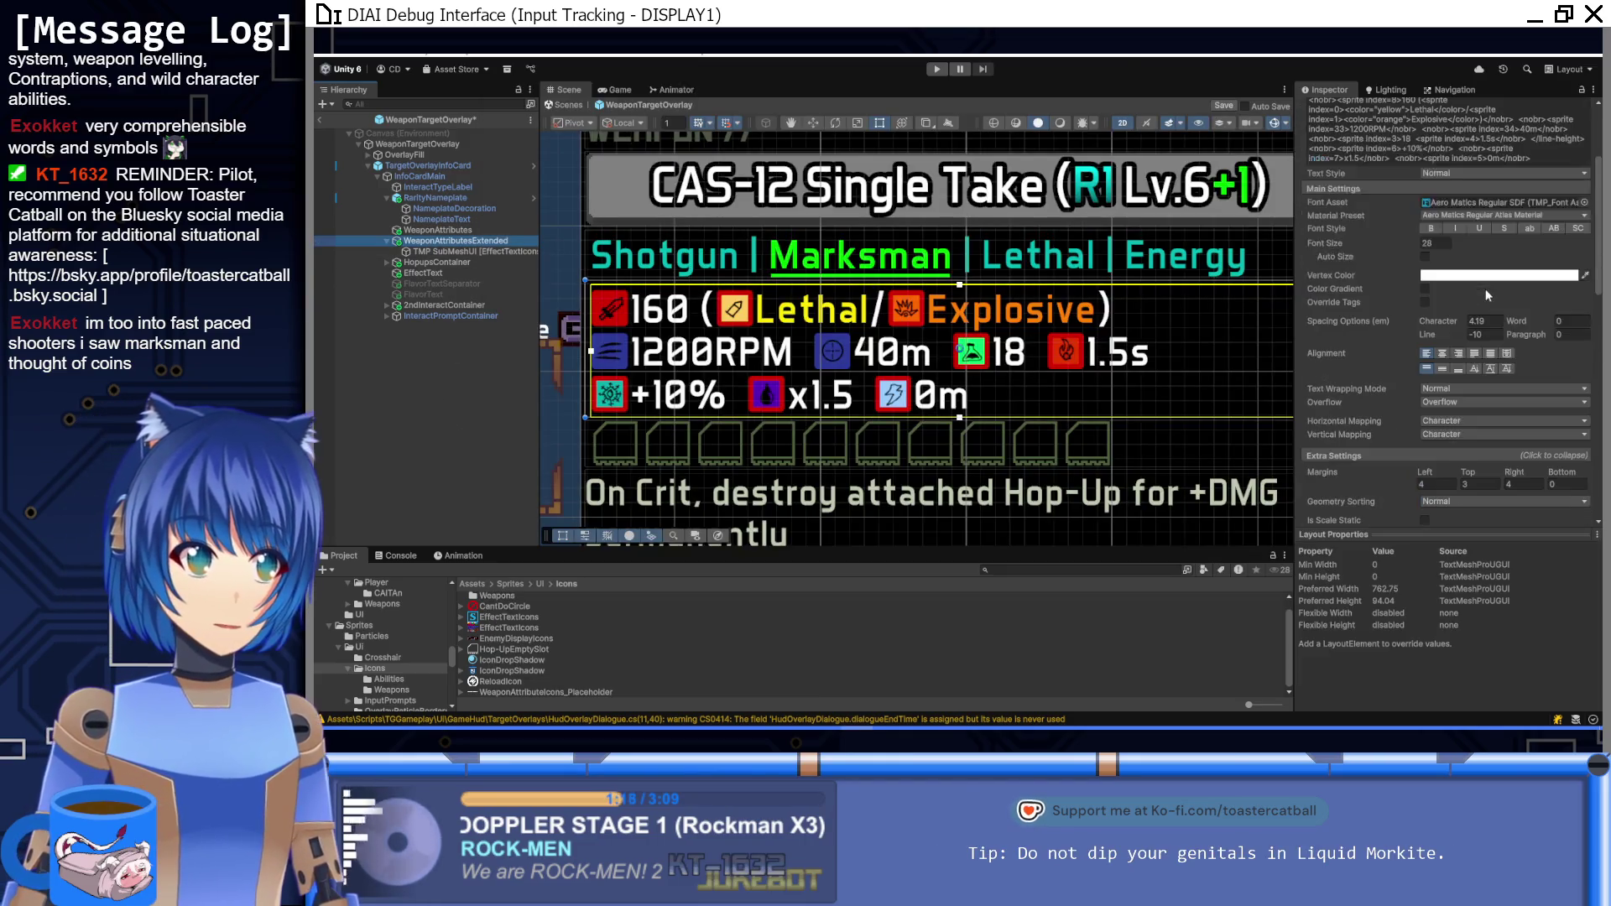
Step: Edit the stat markup so the icon before 1.5s uses sprite index 36
left_click(1396, 285)
left_click(1396, 285)
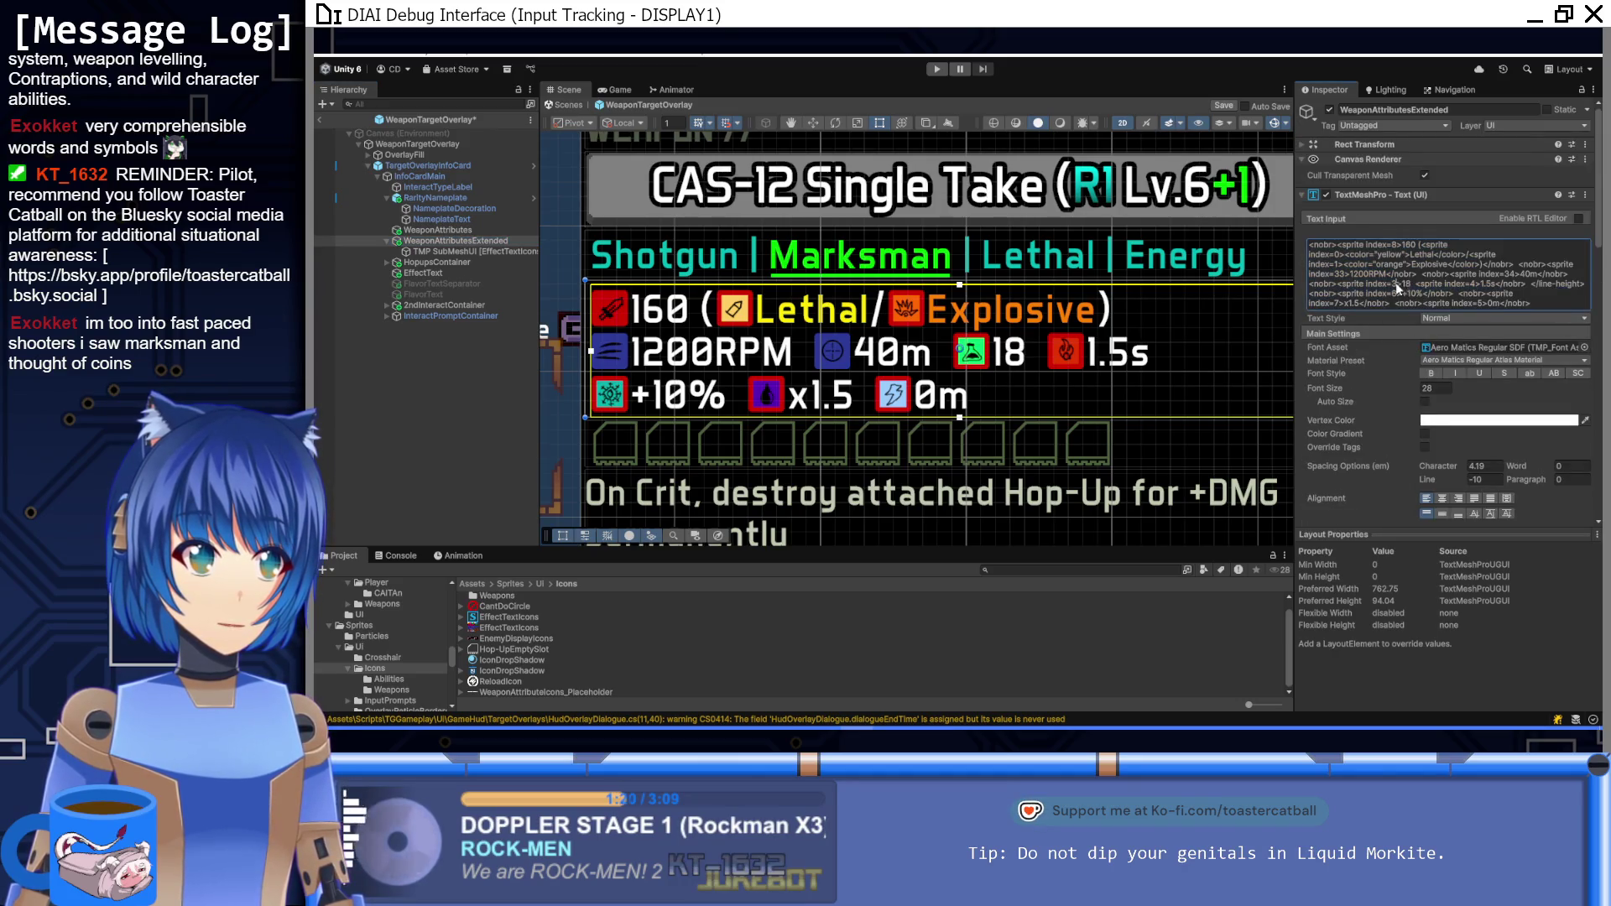
type("5")
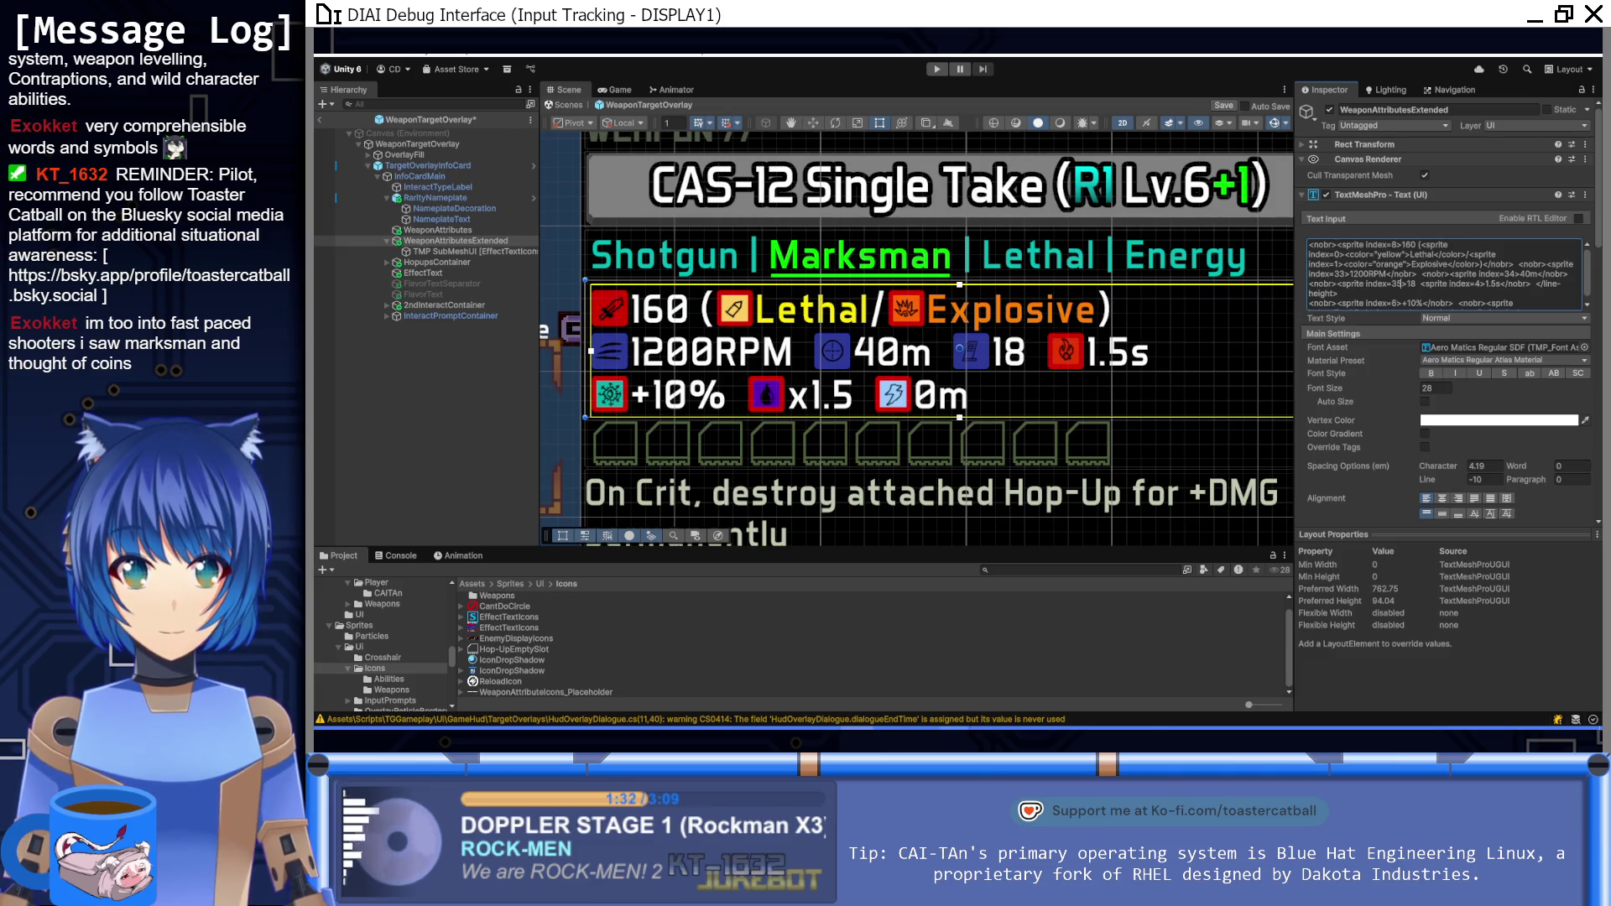
mouse_move(955, 727)
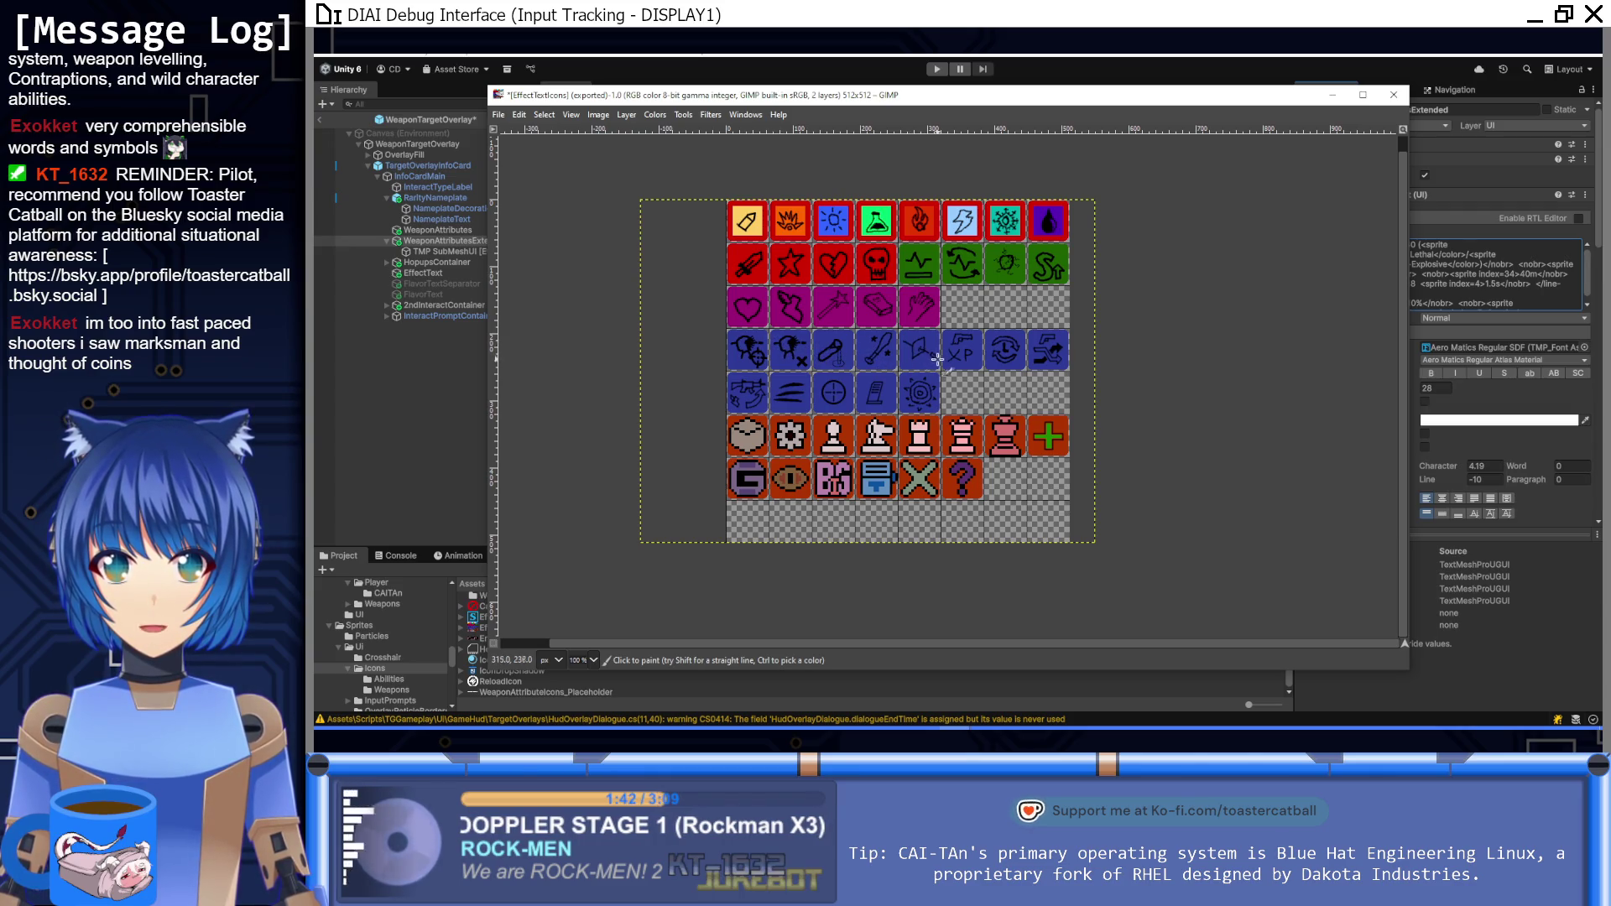
left_click(1482, 327)
left_click(1477, 287)
key("BackSpace")
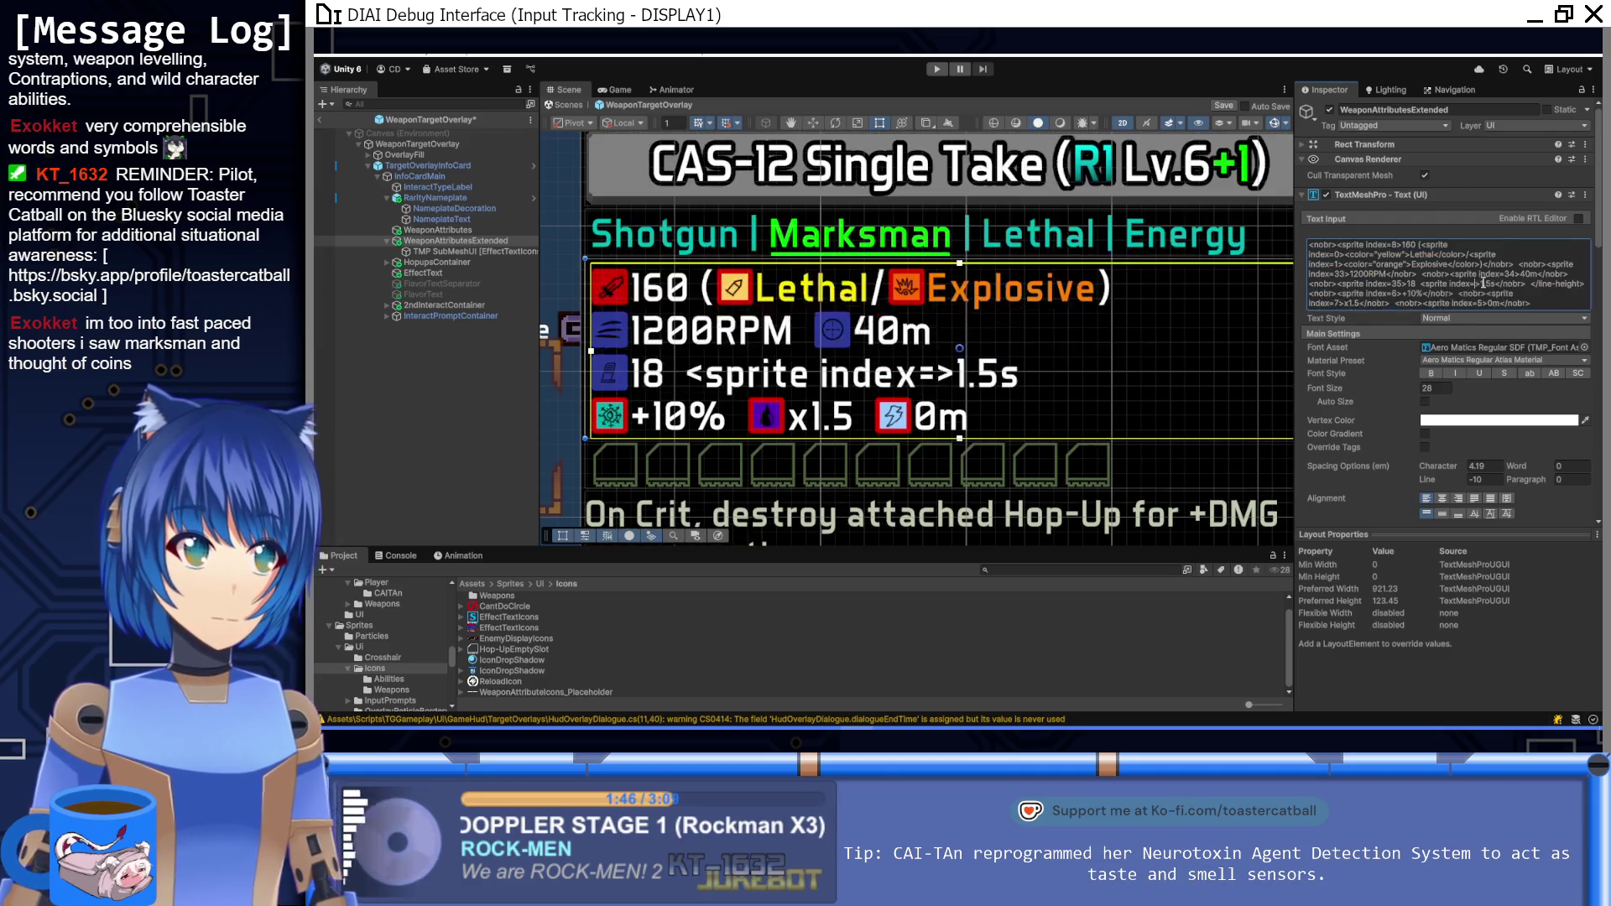
type("36")
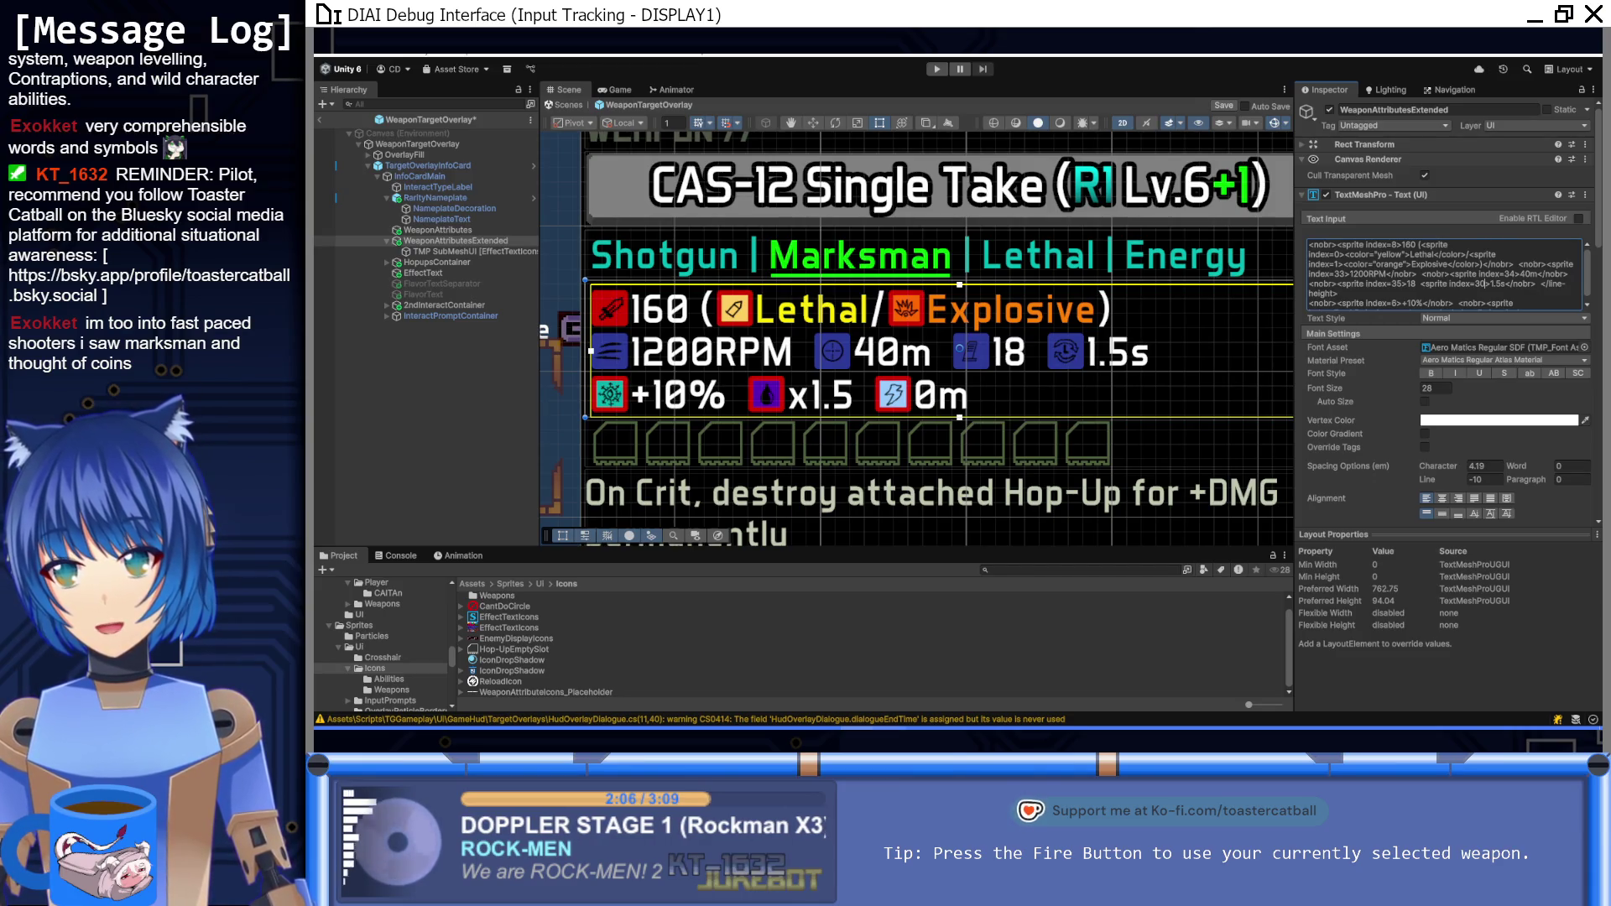
mouse_move(957, 727)
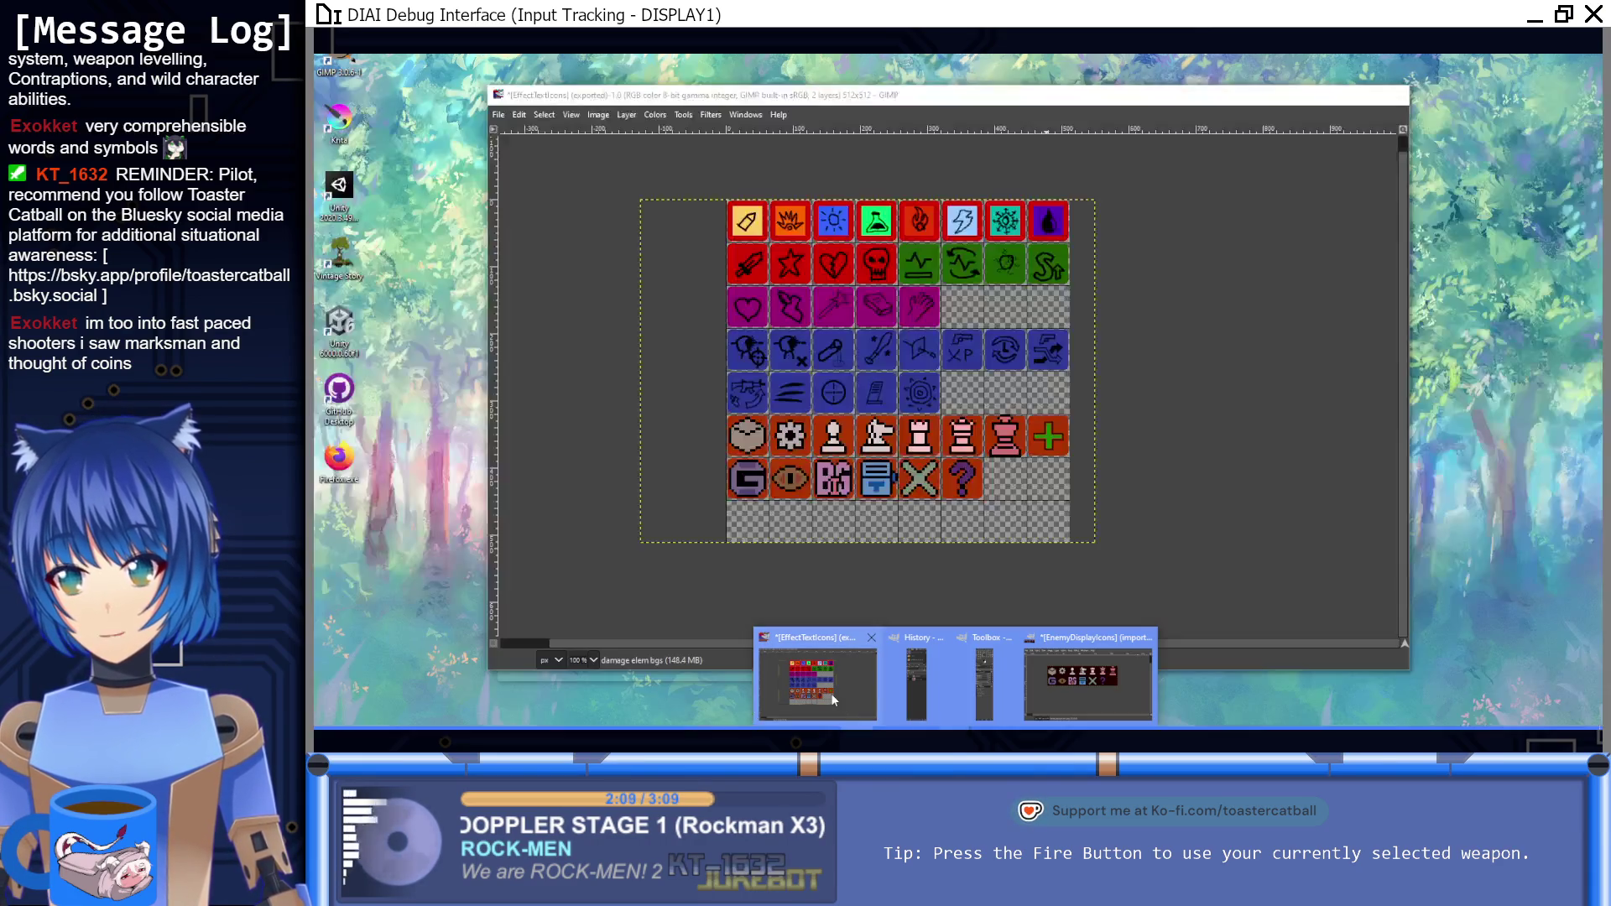
mouse_move(830, 693)
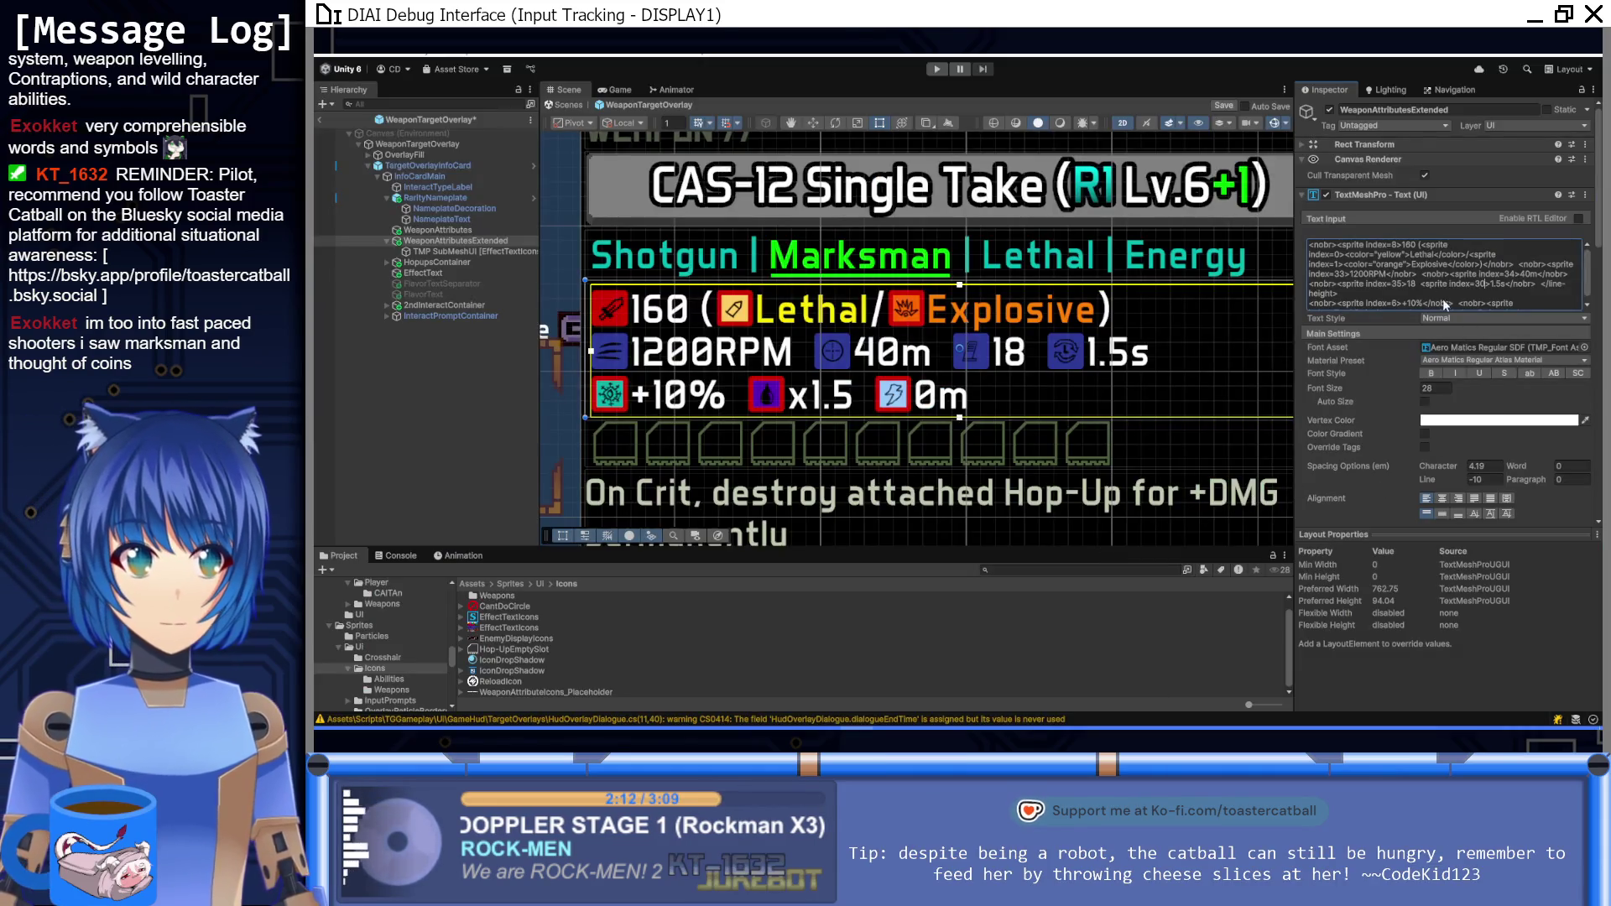
Step: Set the sprite indices for +10%, x1.5 and 0m to 24, 2 and 31
scroll(1416, 295, "down", 1)
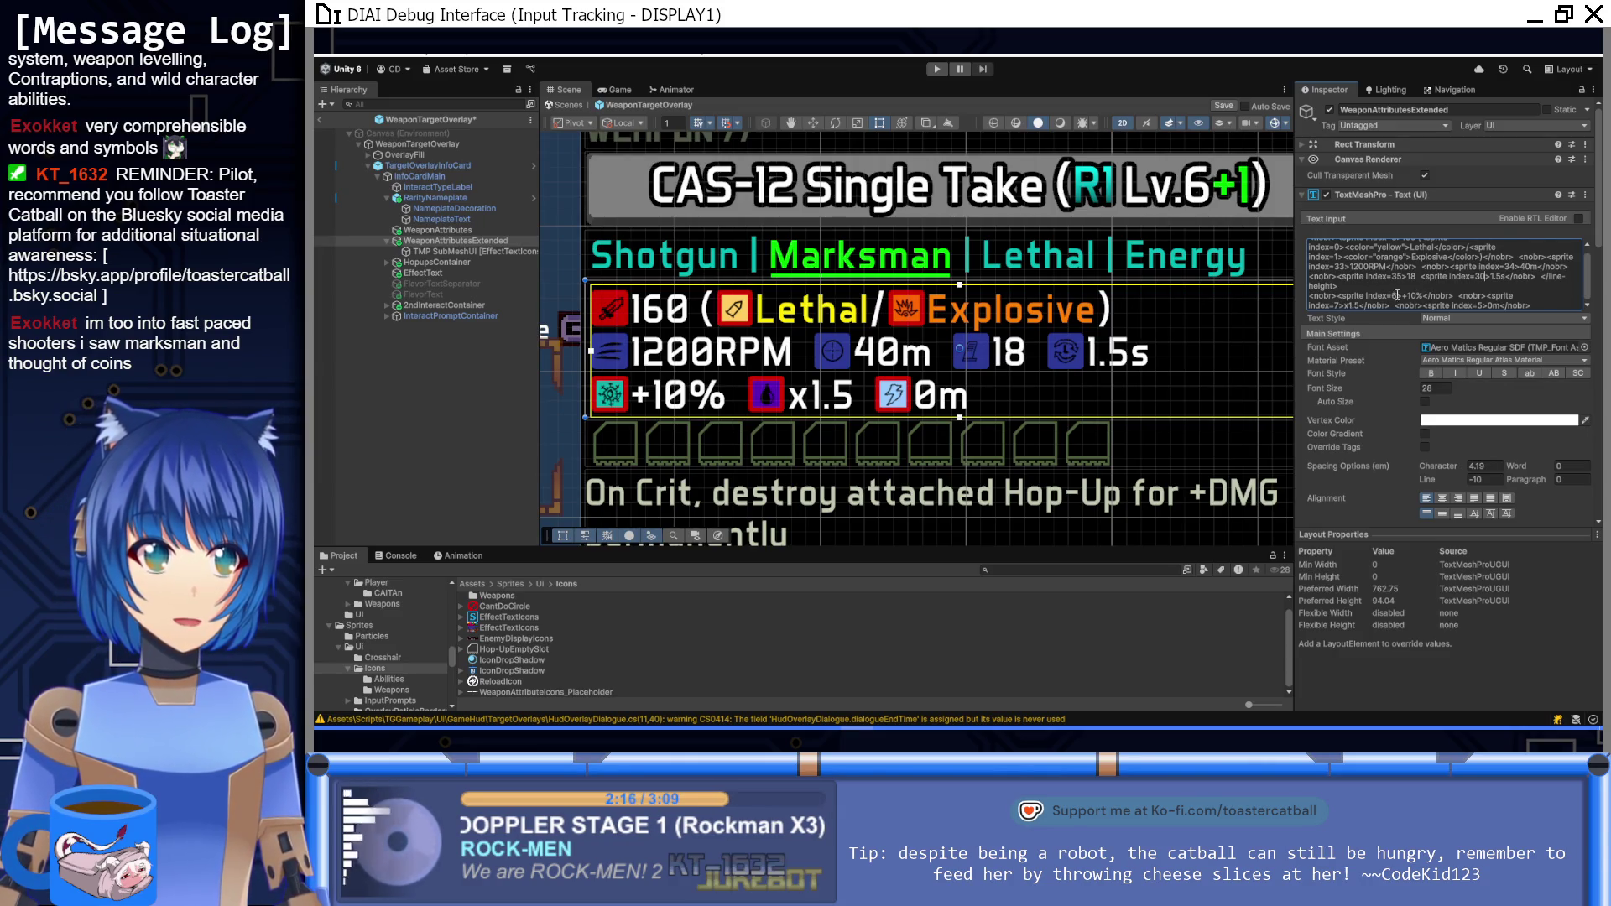
key("BackSpace")
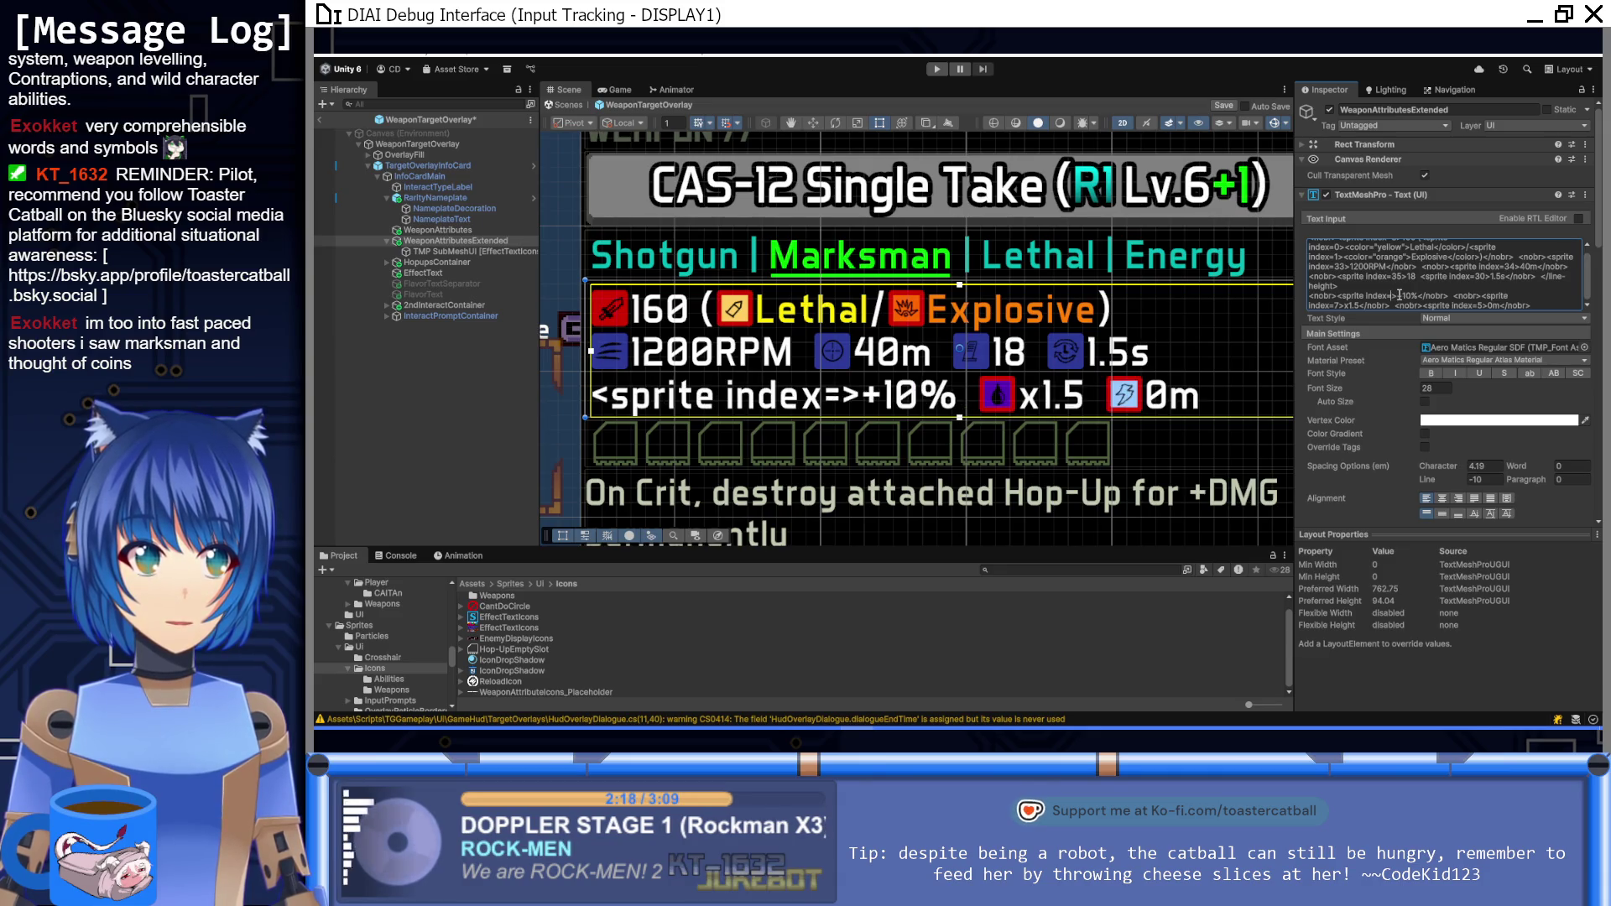
type("24")
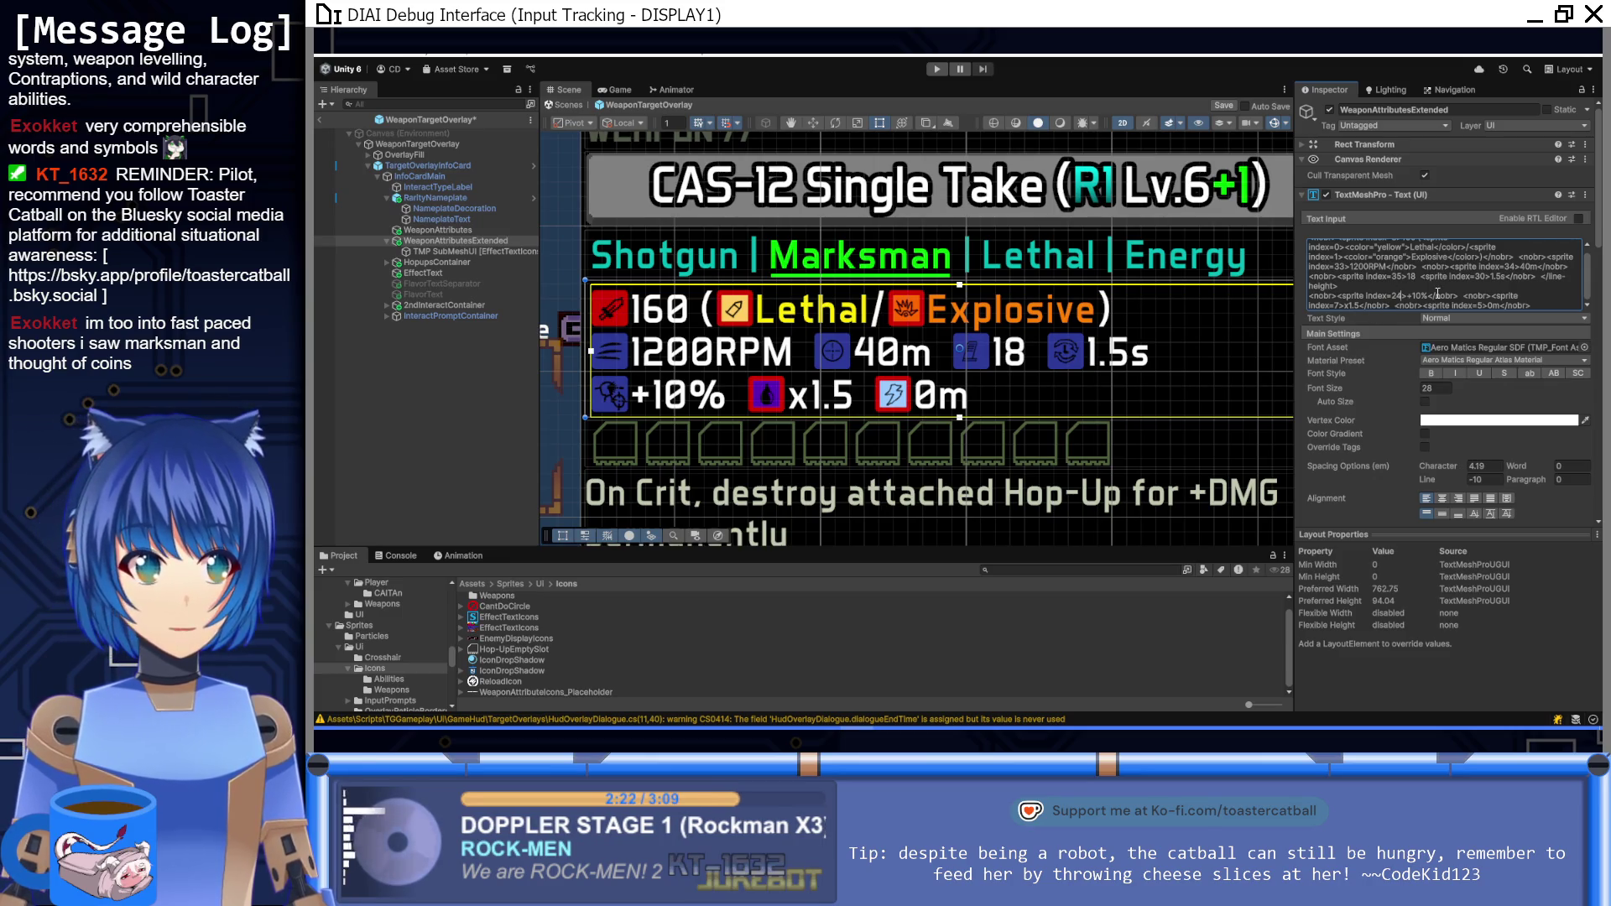
left_click(1341, 306)
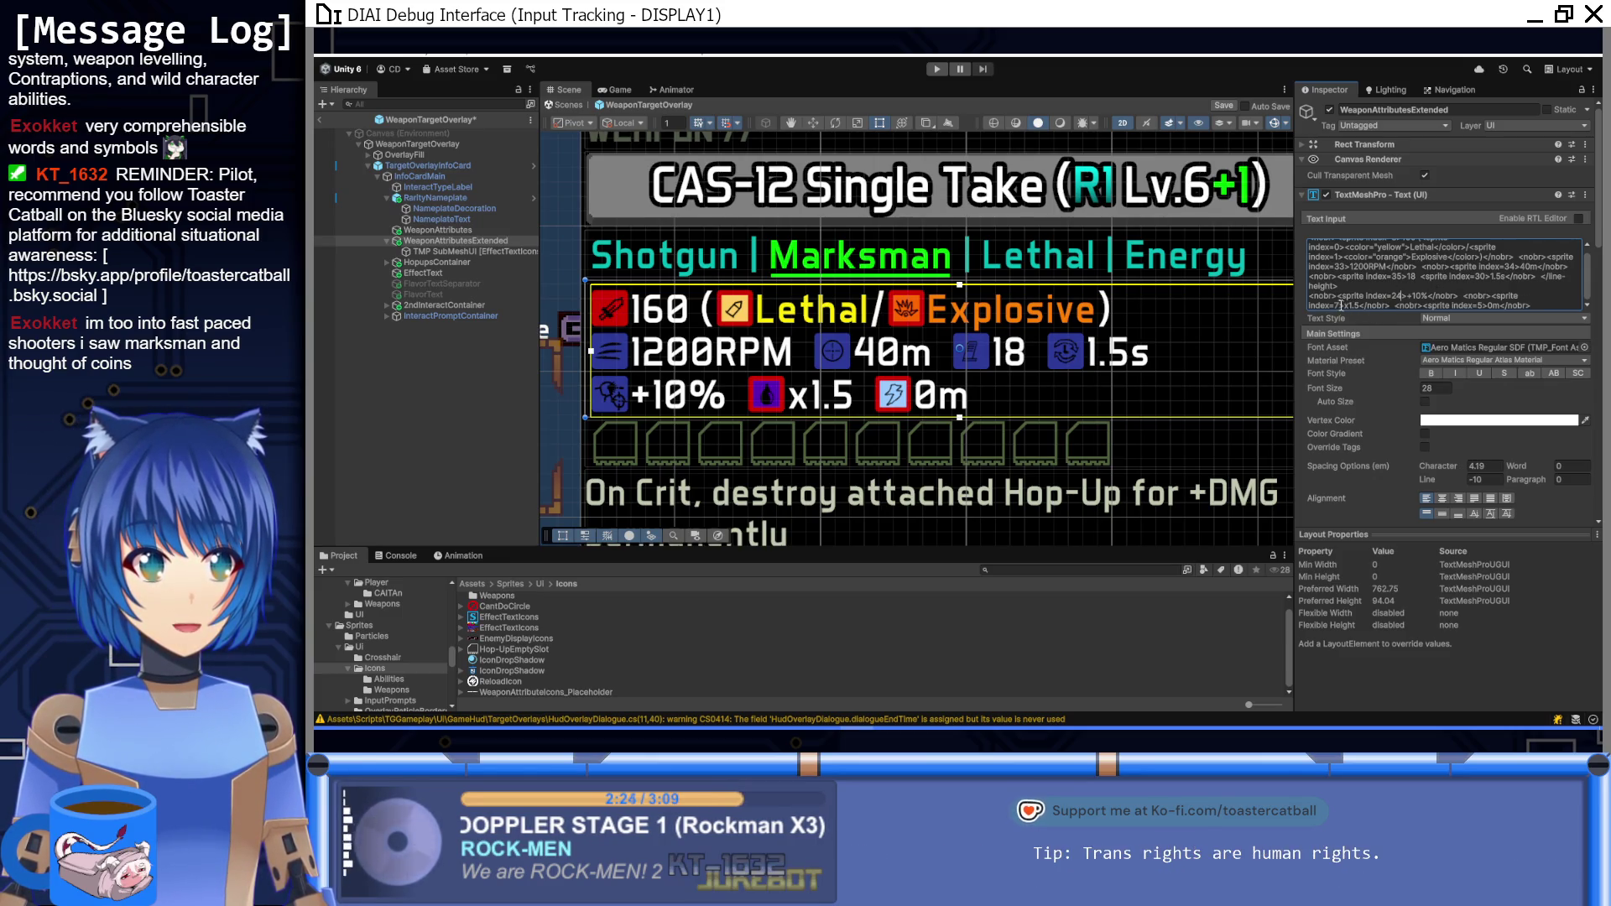
key("BackSpace")
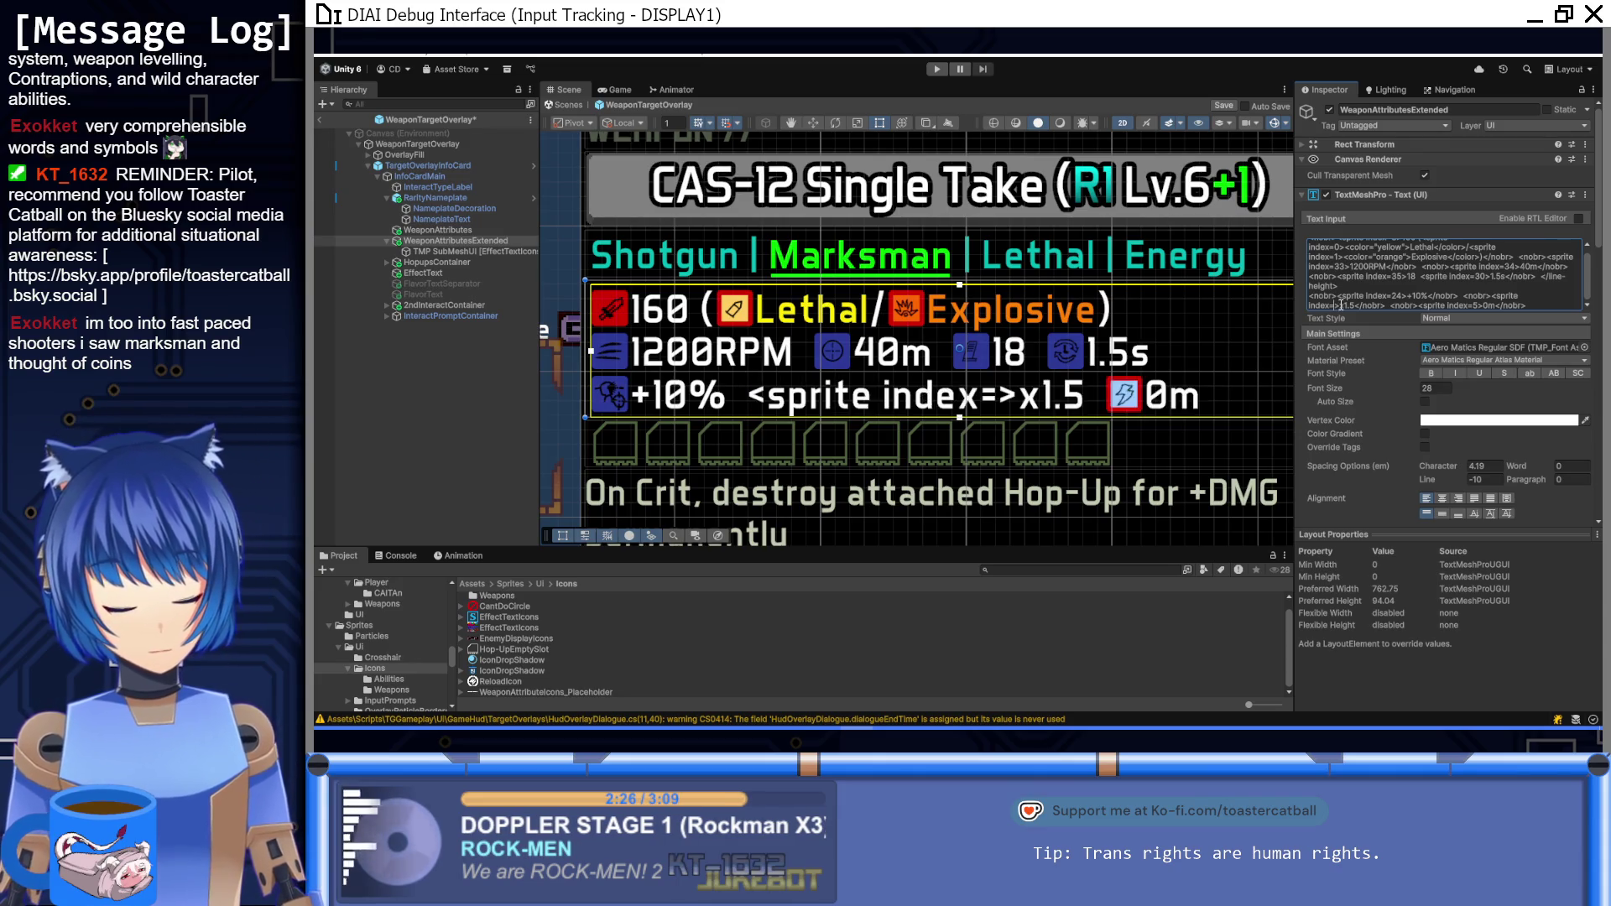
type("25")
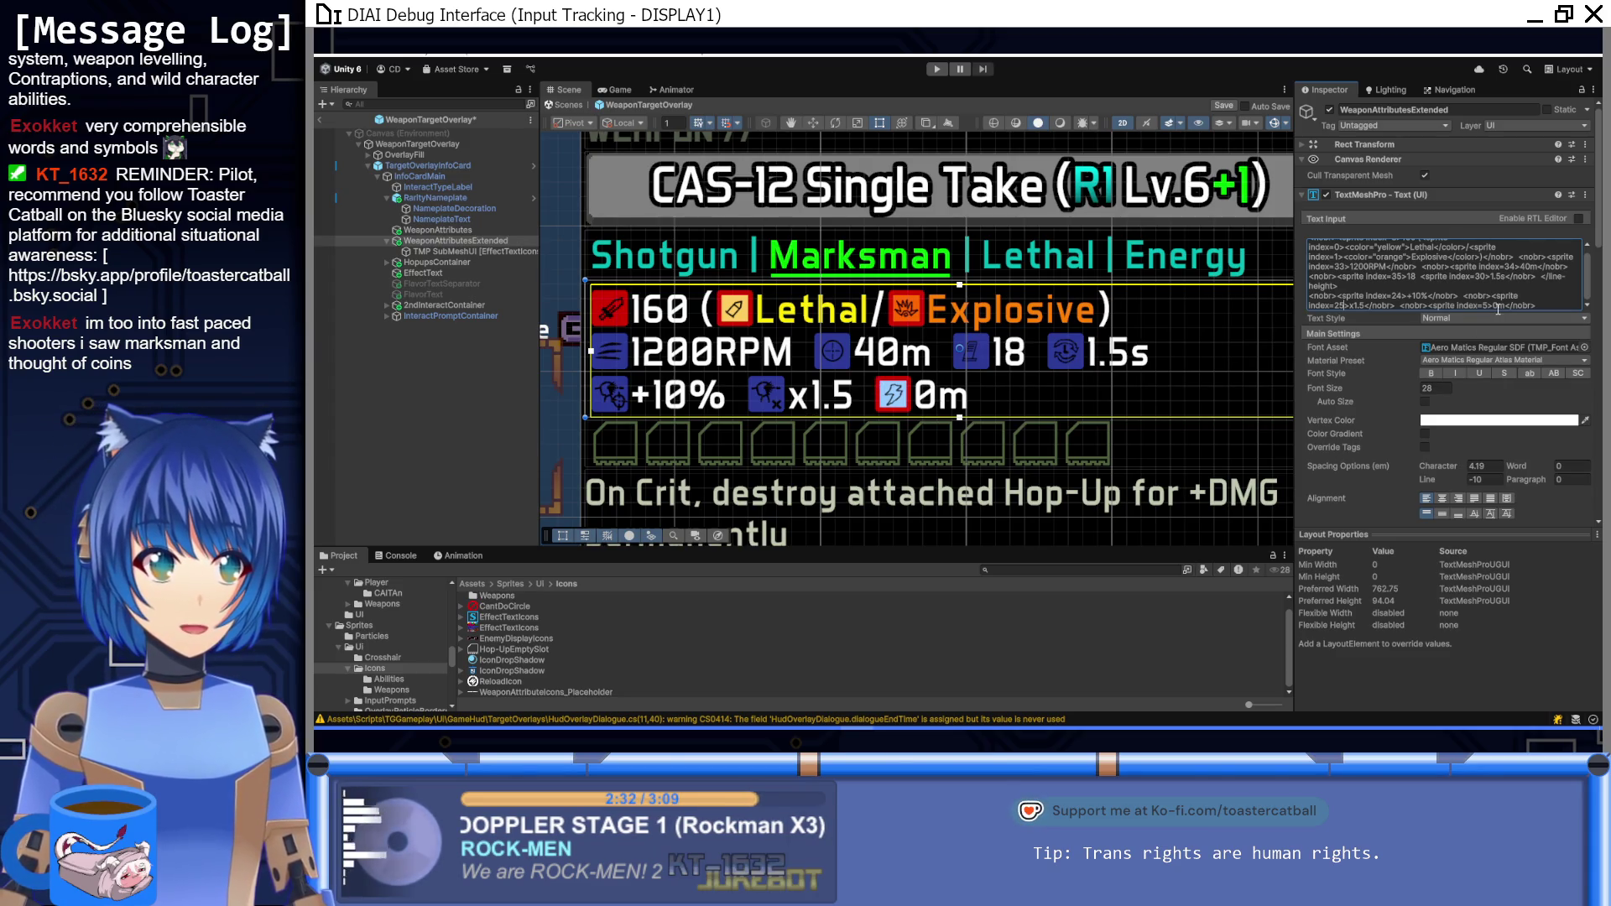
key("BackSpace")
key("BackSpace")
type("31")
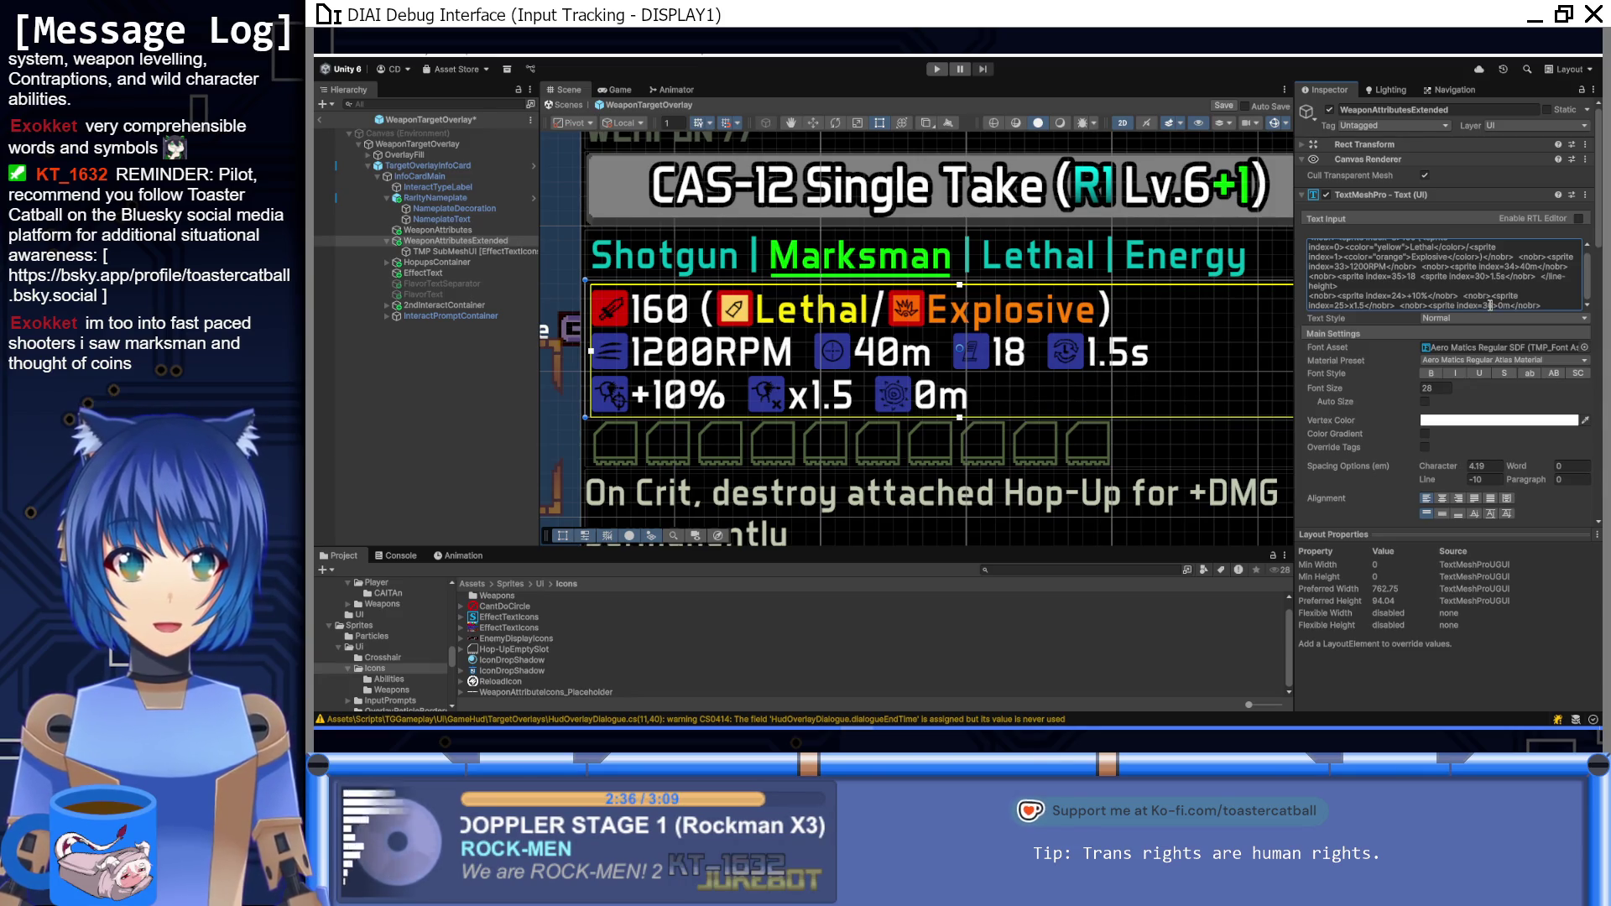
scroll(944, 329, "down", 5)
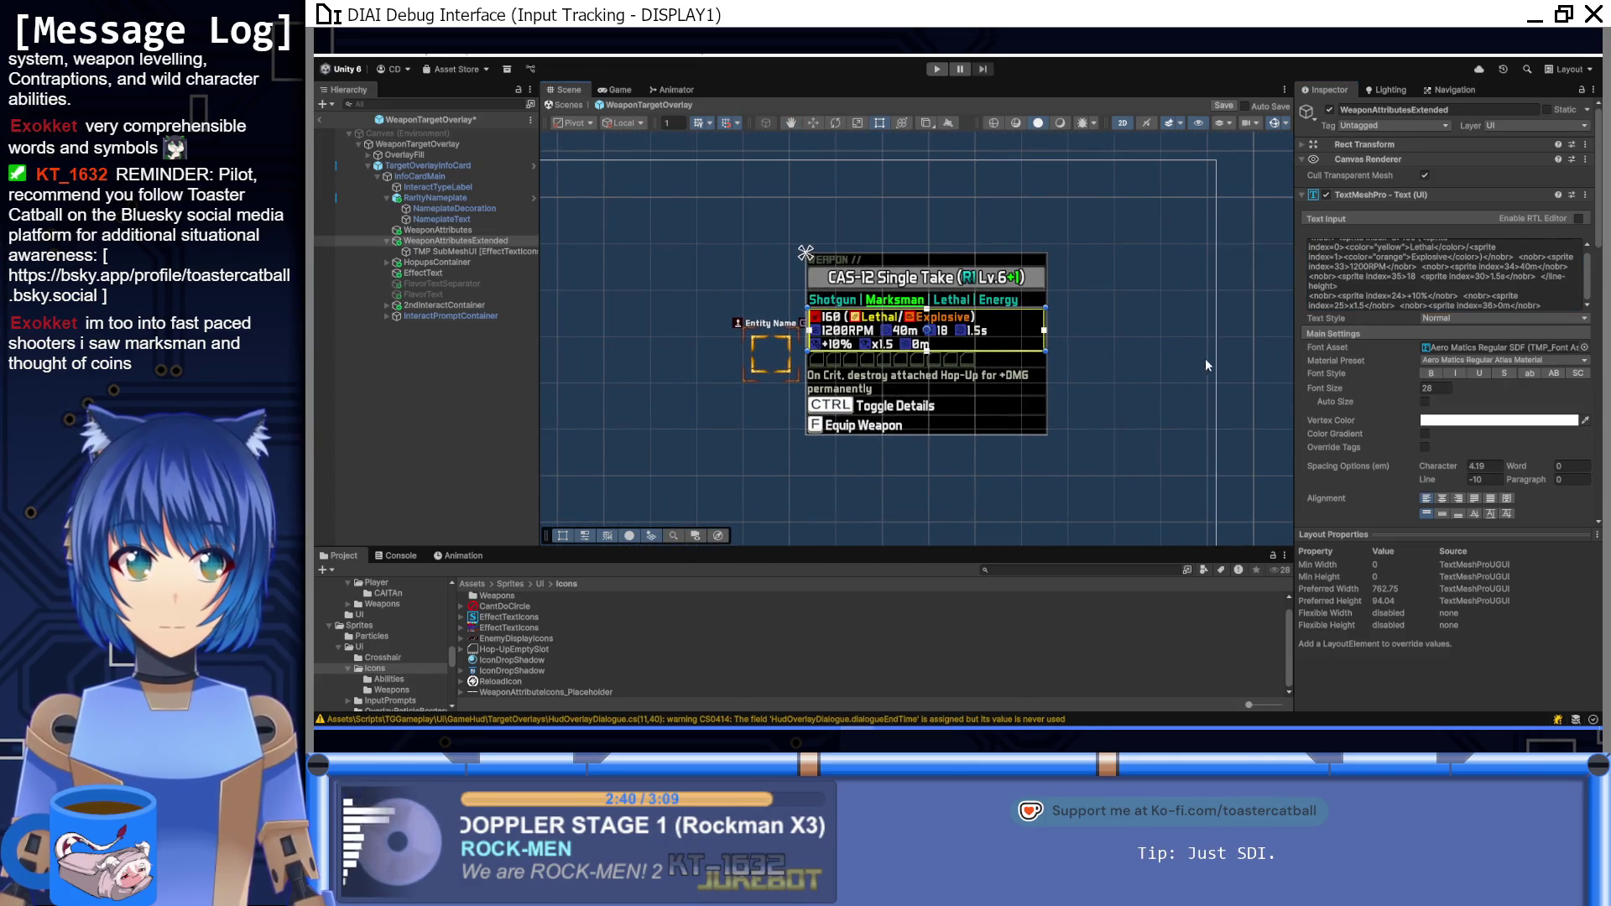
Step: Deselect the weapon attributes text and save the weapon overlay prefab
left_click(1571, 309)
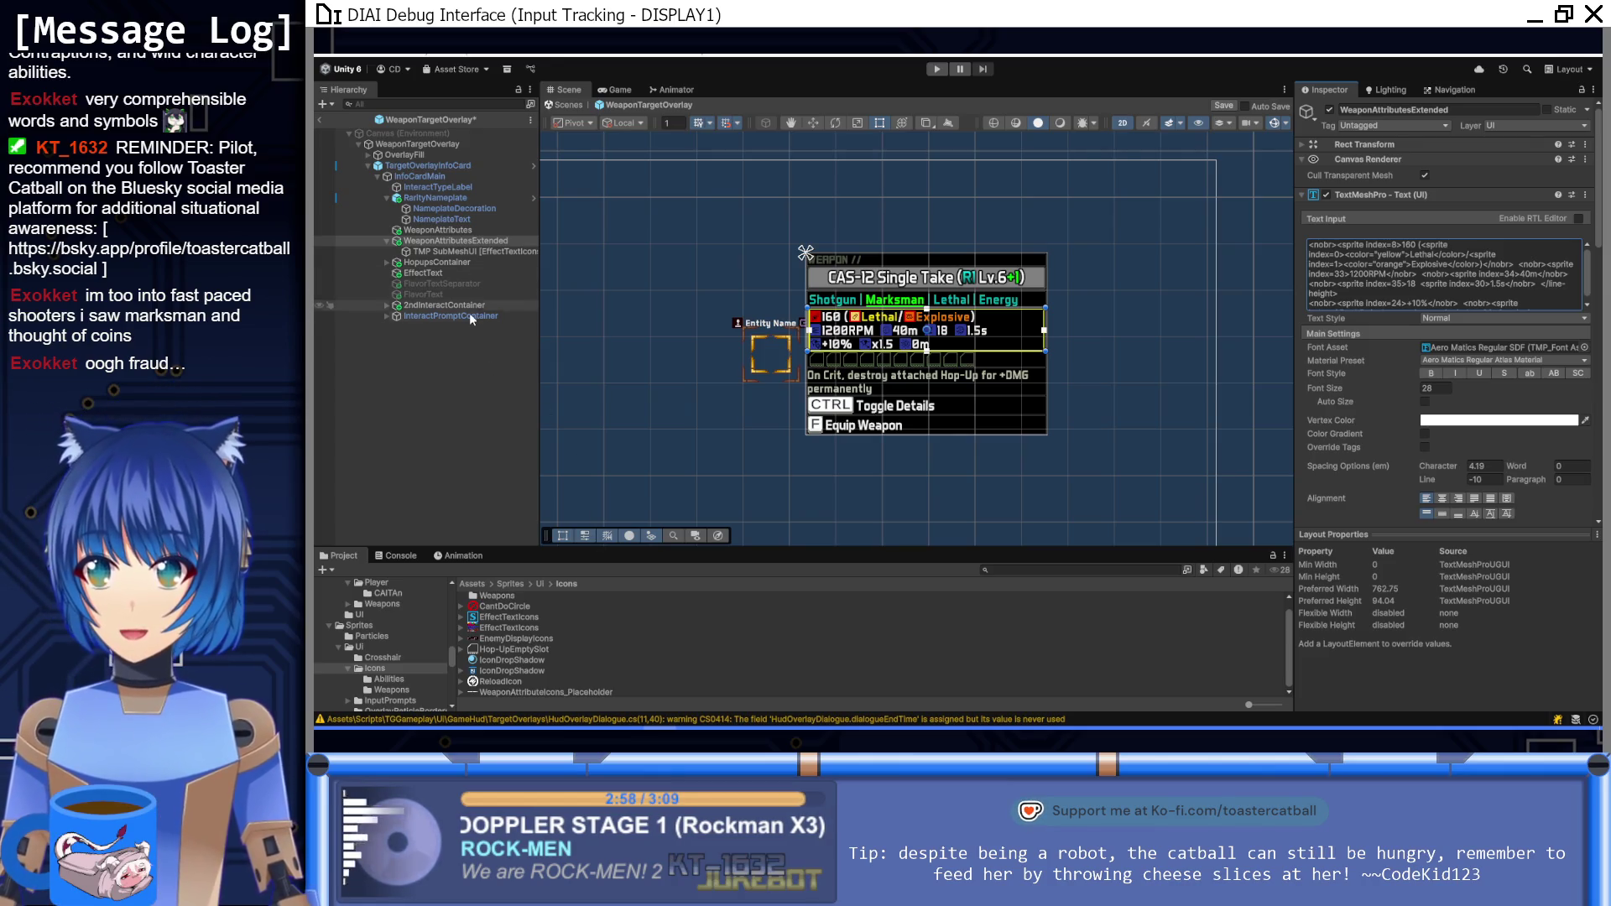
left_click(459, 363)
key("ctrl+s")
Step: Browse to the HUDStyle data folder and select the HUDStyleData asset
left_click(472, 584)
double_click(494, 596)
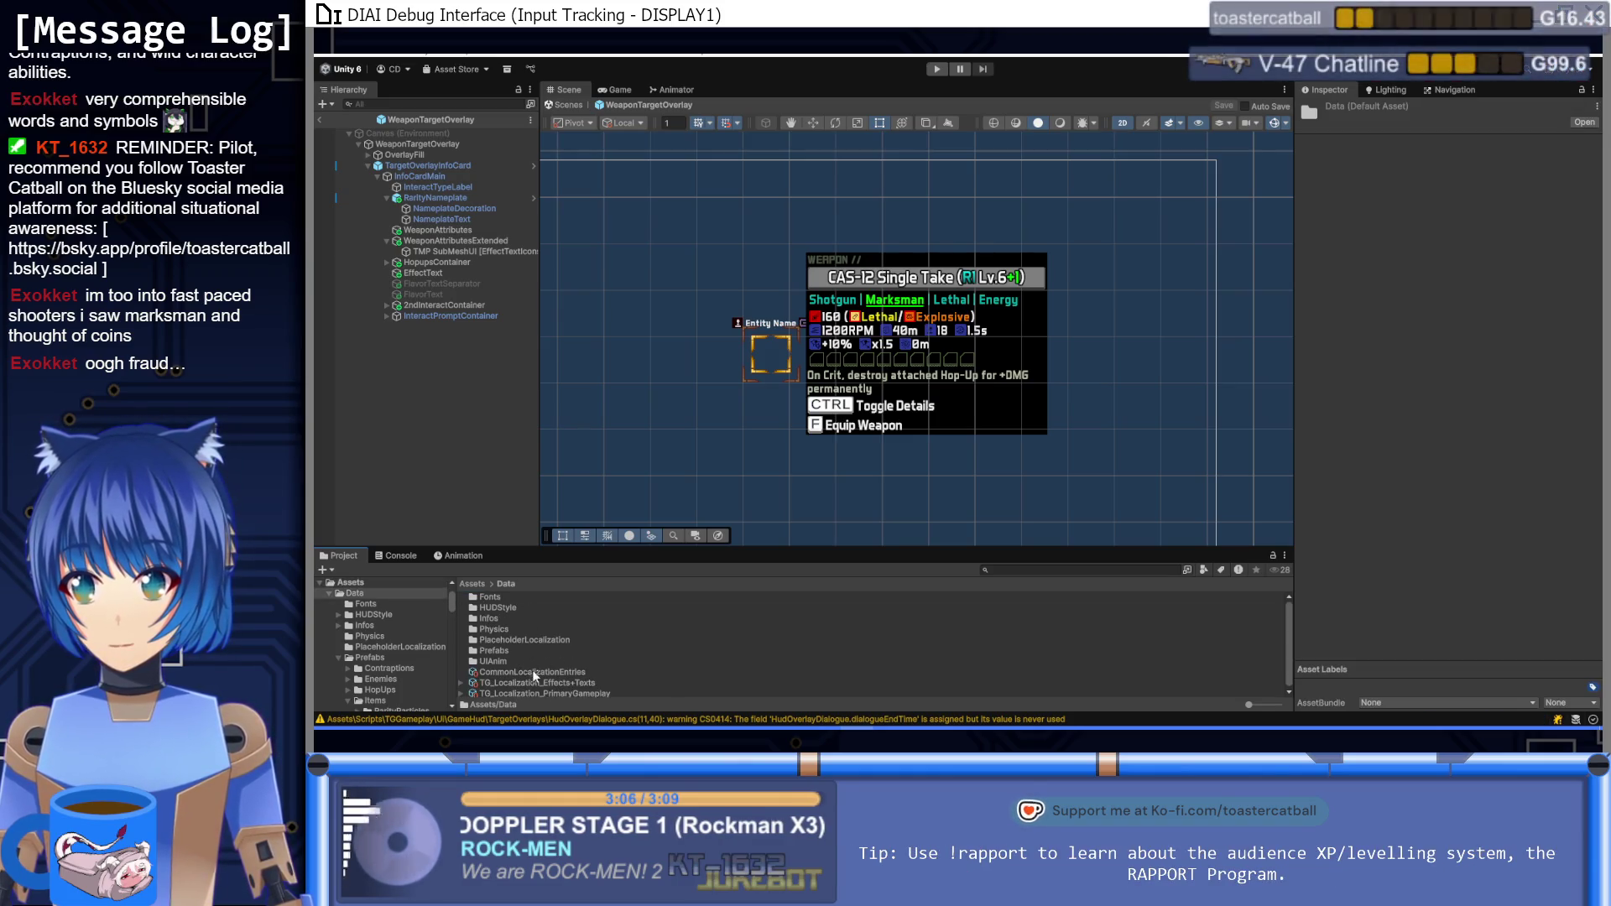
double_click(488, 618)
left_click(507, 584)
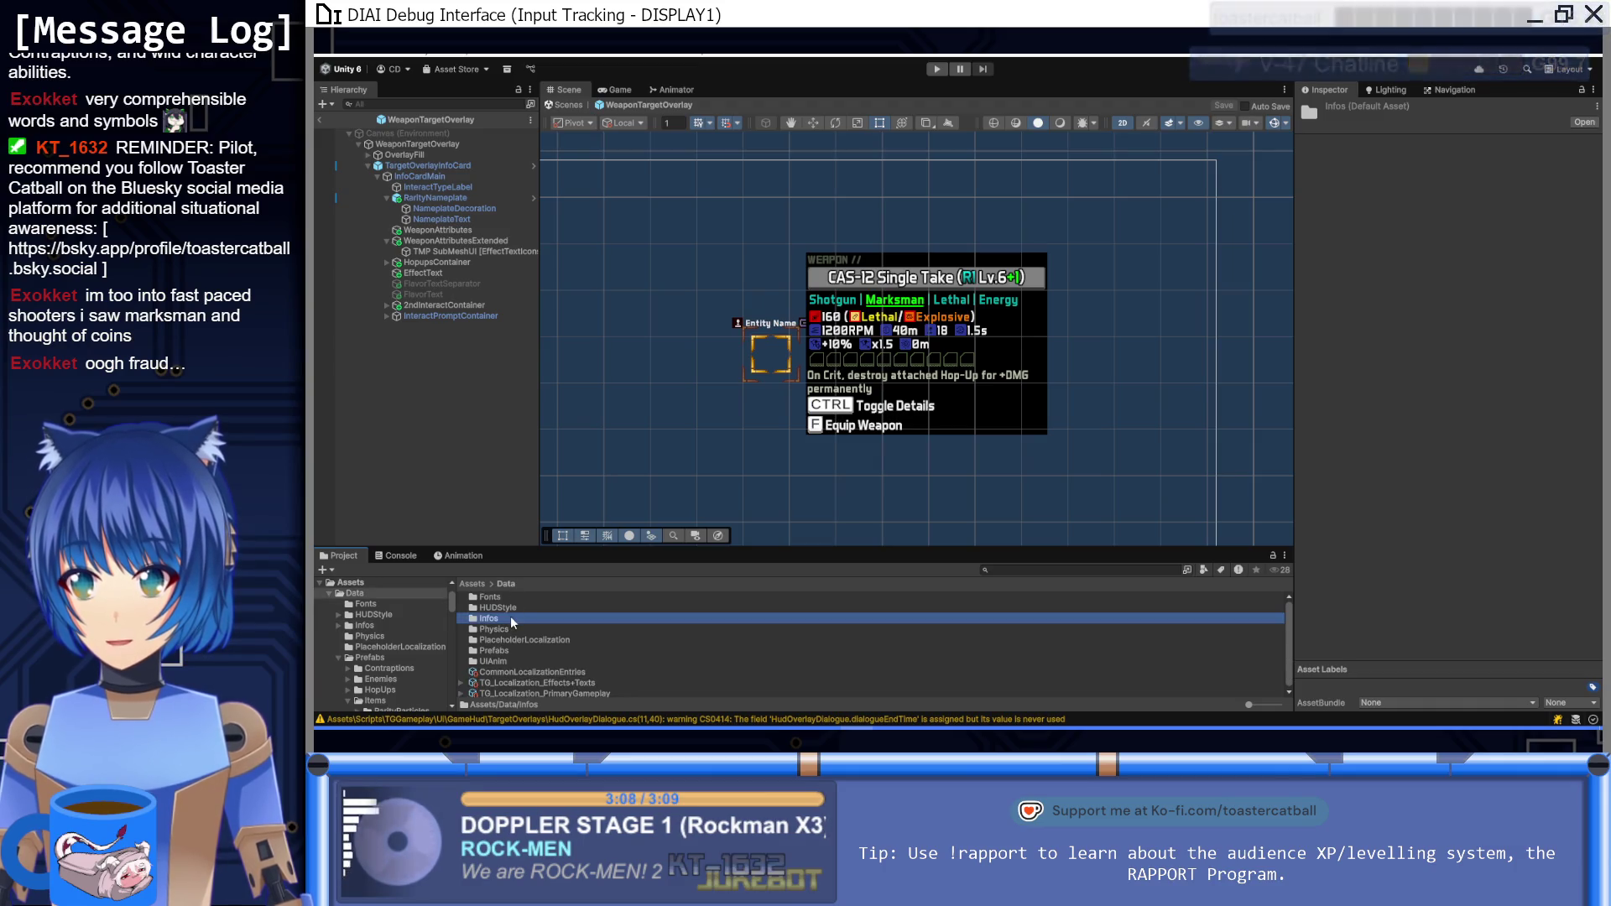
double_click(510, 609)
left_click(506, 619)
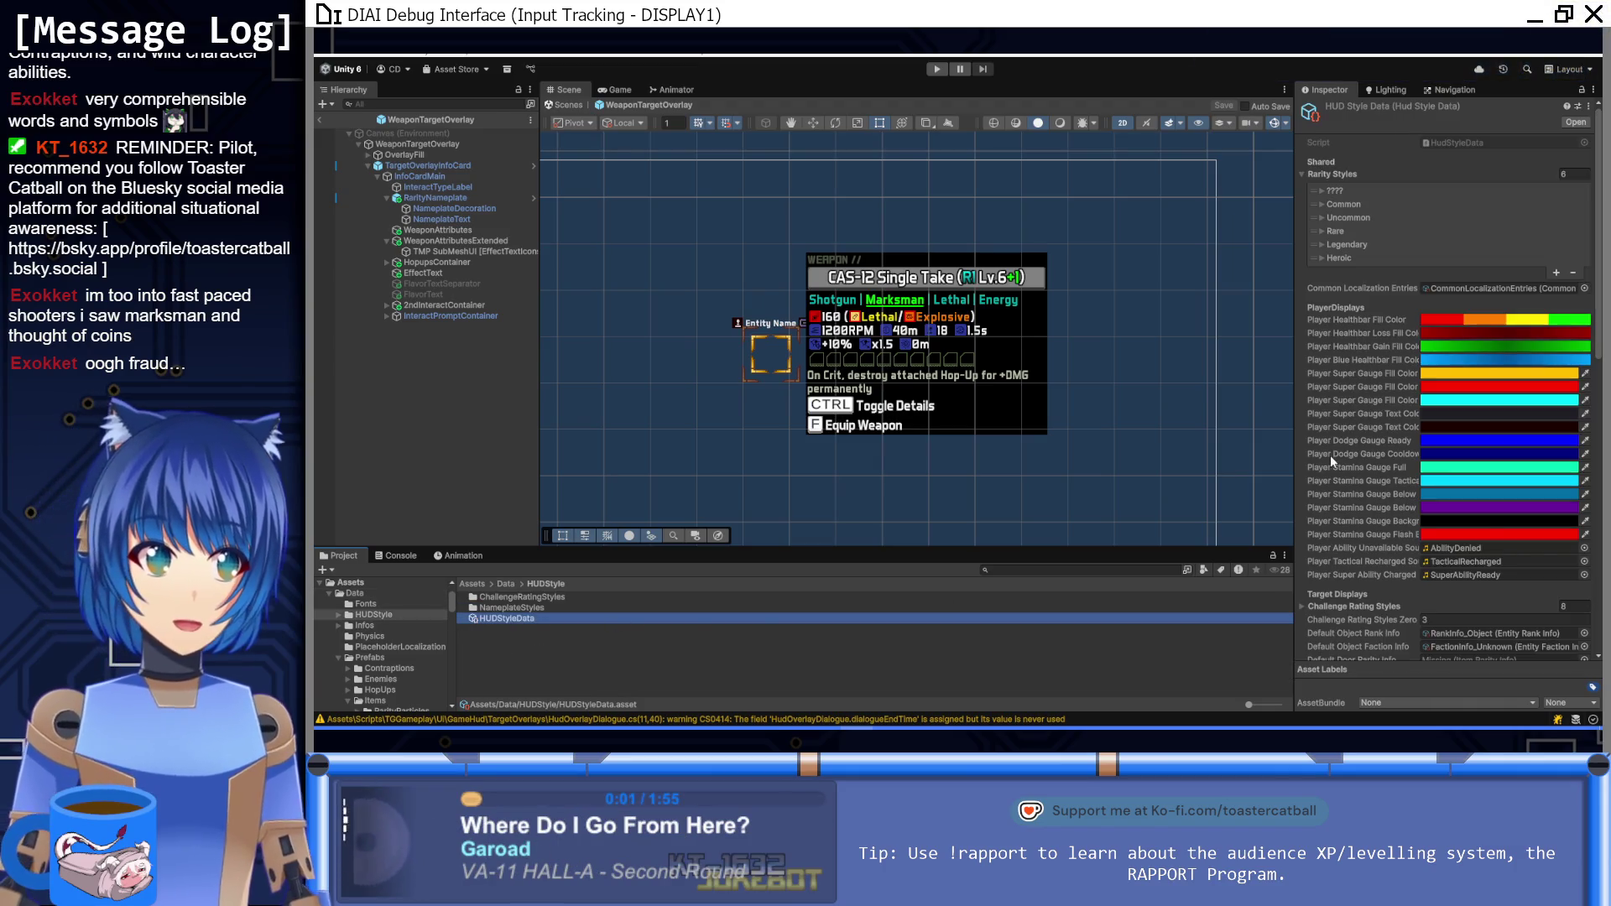
scroll(1332, 460, "down", 10)
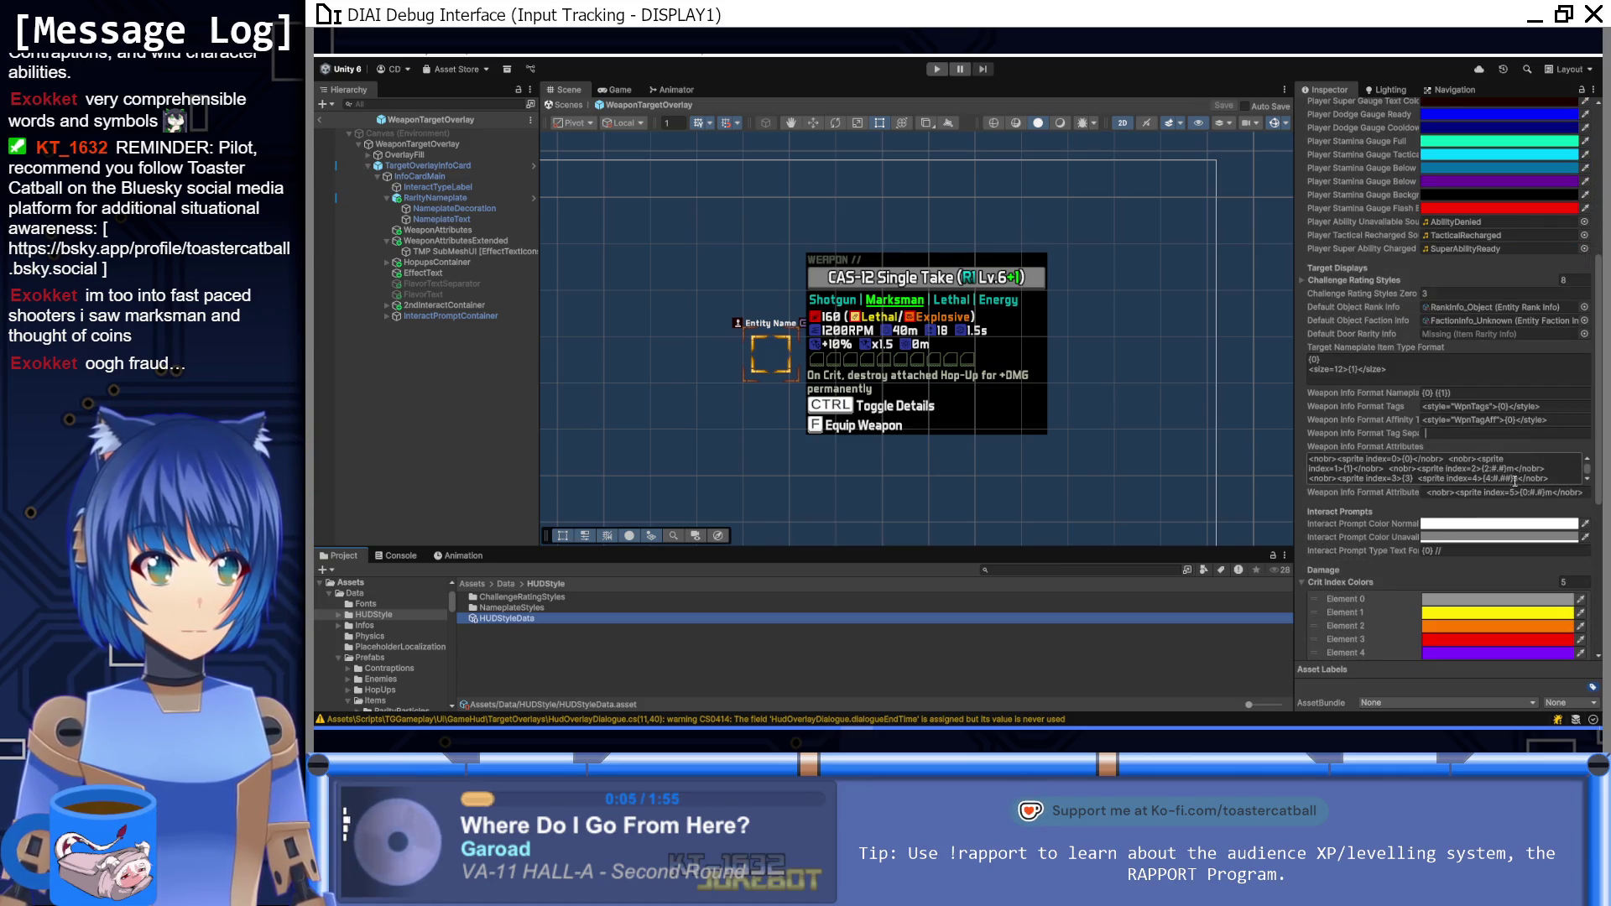
Step: Inspect the Weapon Info Format Attributes text, then open the HudStyleData script in Visual Studio
left_click(1413, 454)
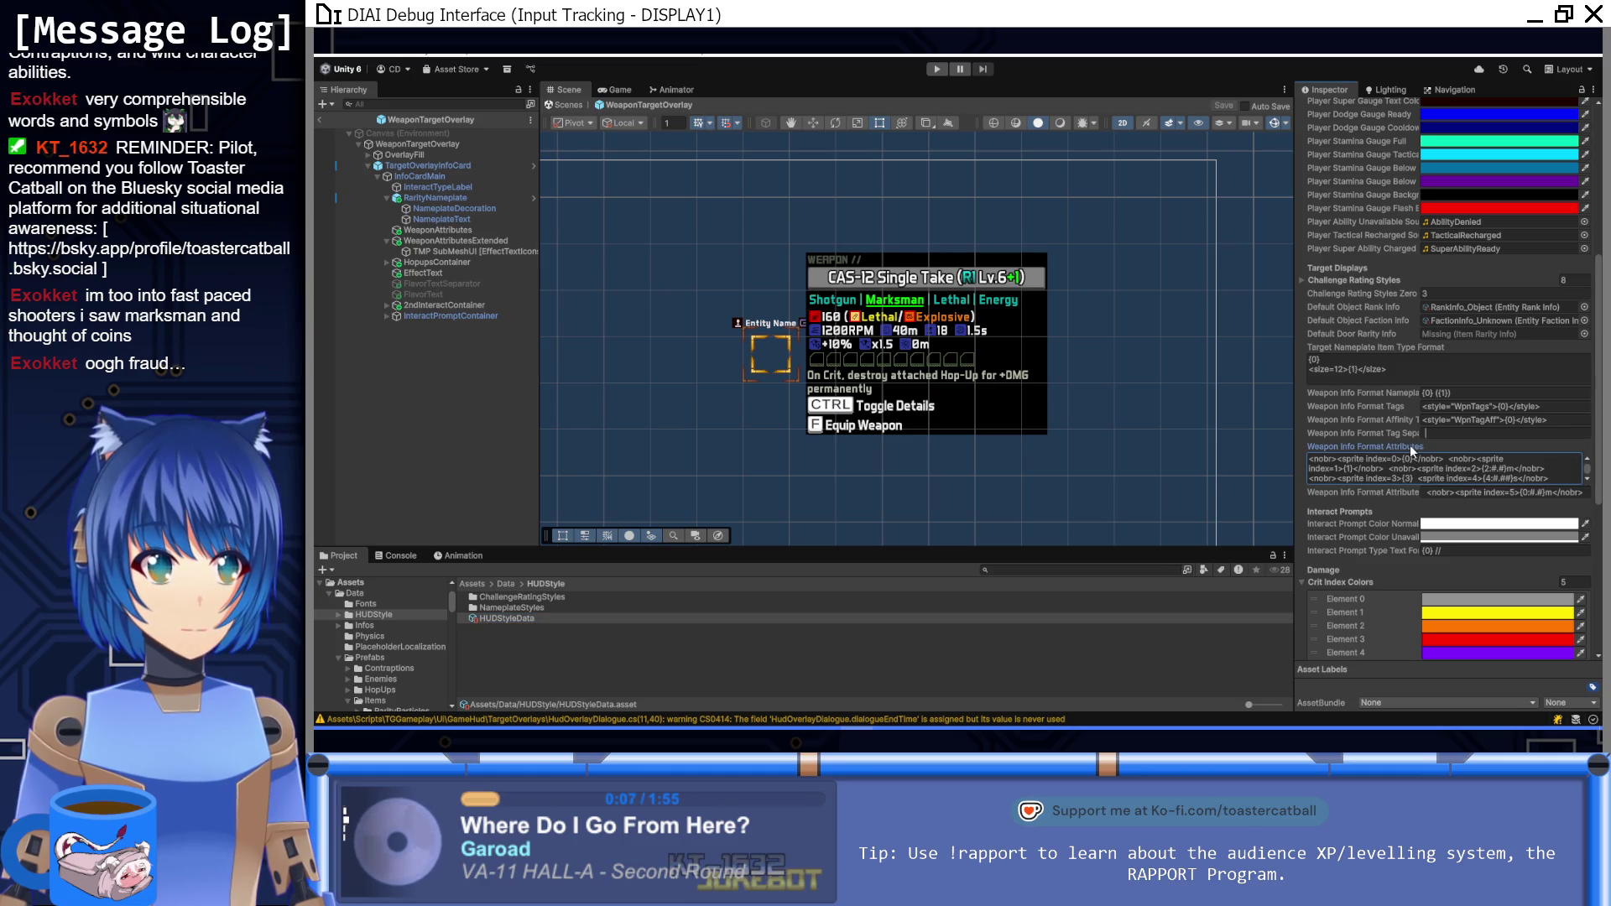
right_click(1410, 447)
left_click(1345, 496)
left_click(1344, 481)
scroll(1343, 480, "down", 1)
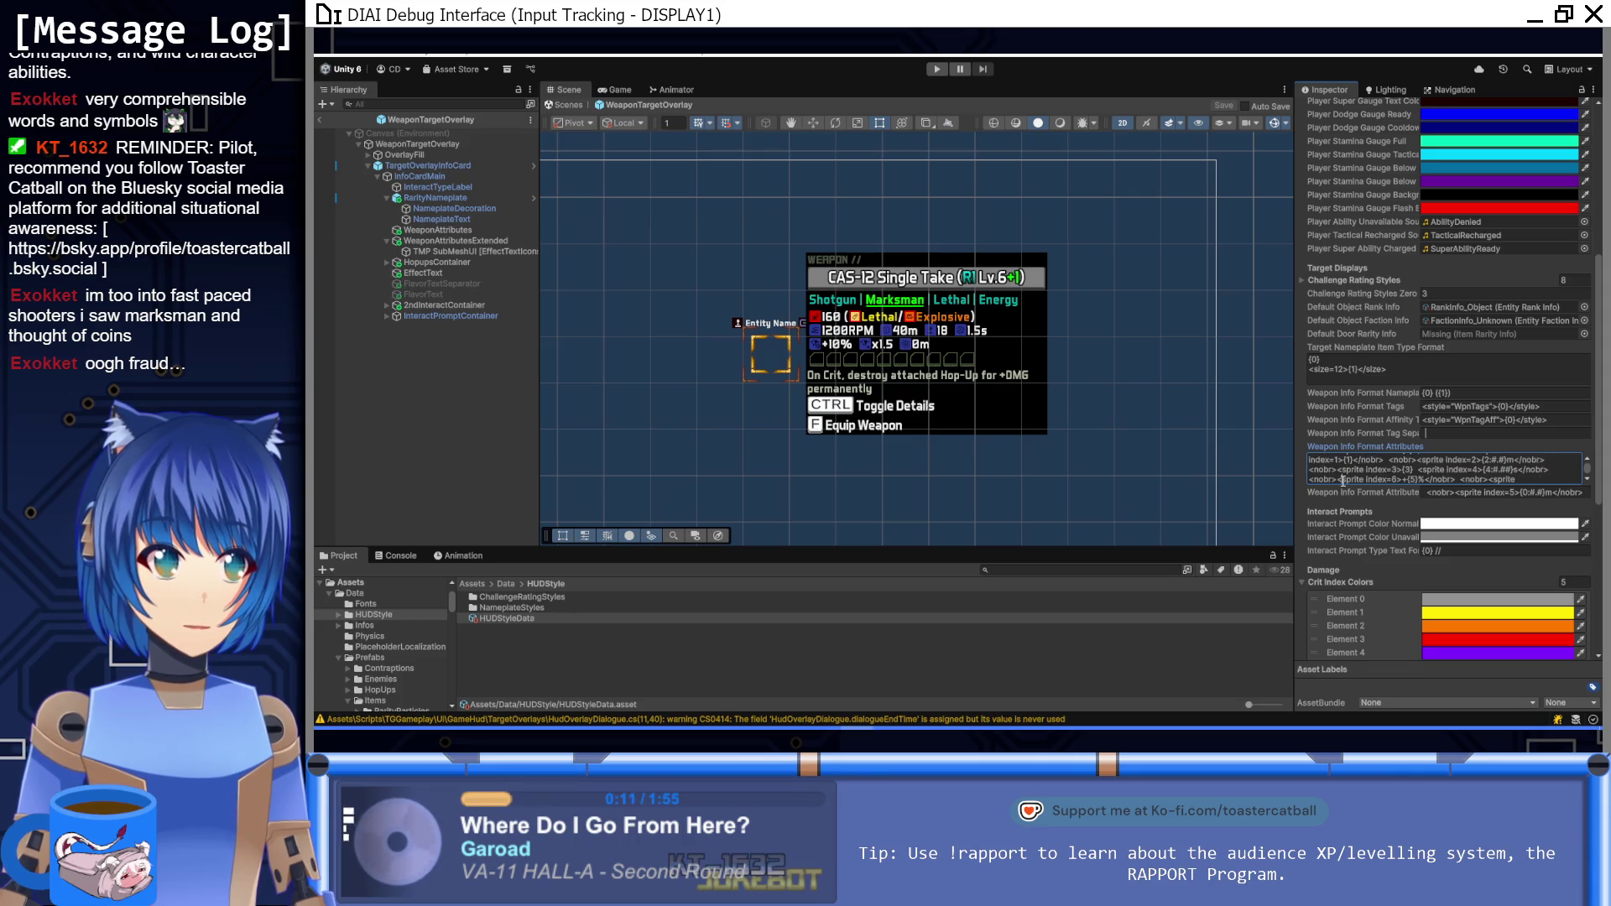
scroll(1363, 438, "up", 8)
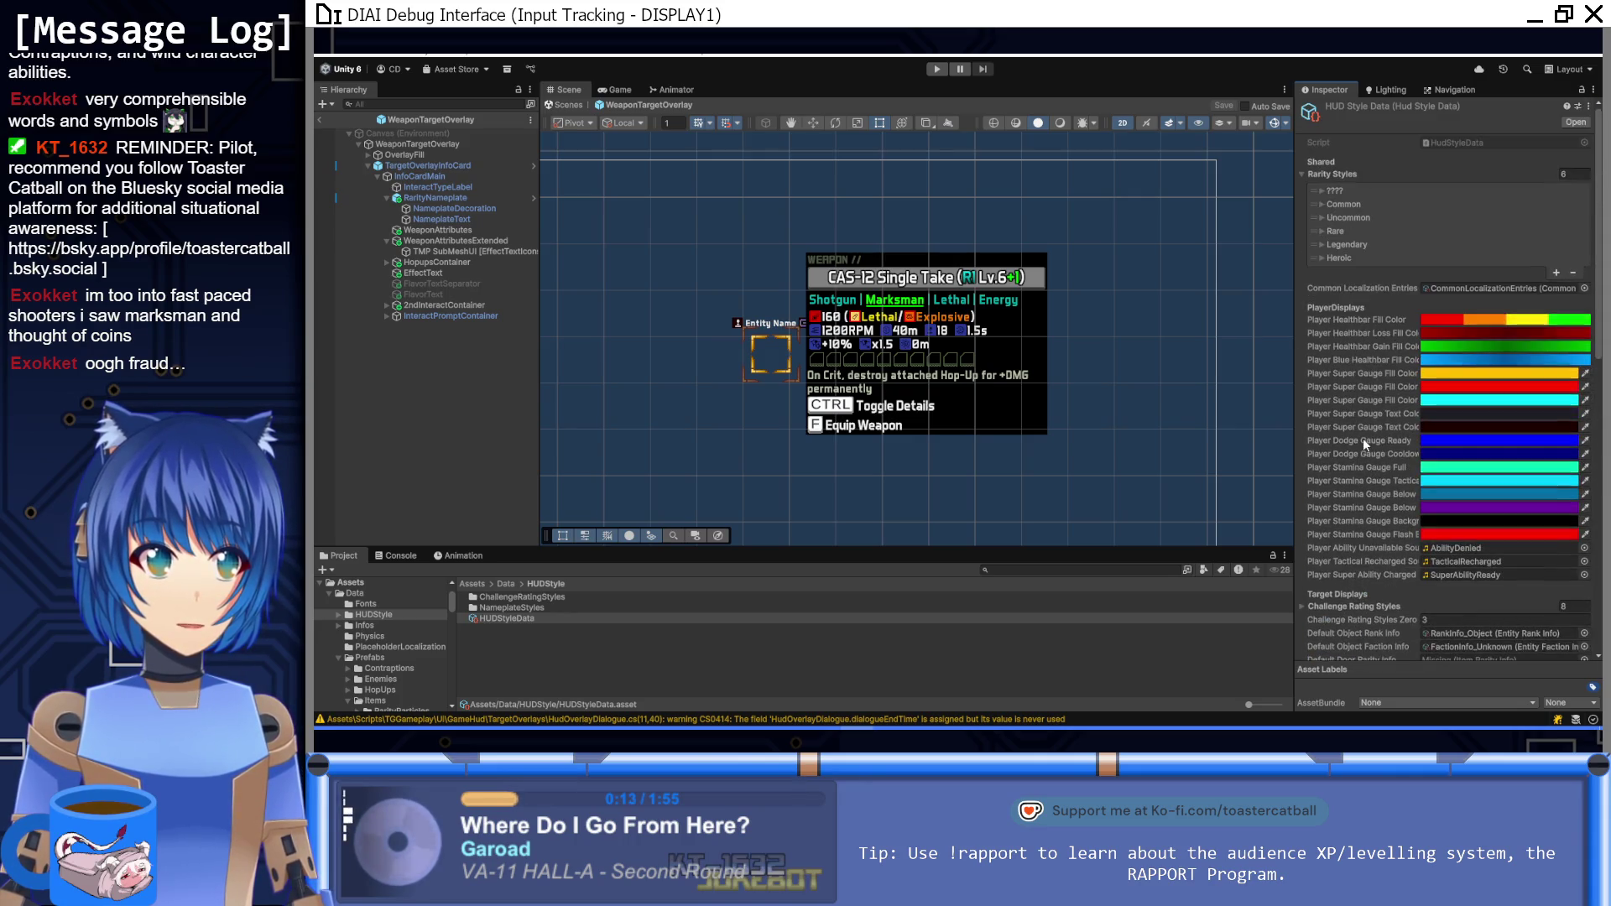
left_click(1482, 141)
double_click(1482, 141)
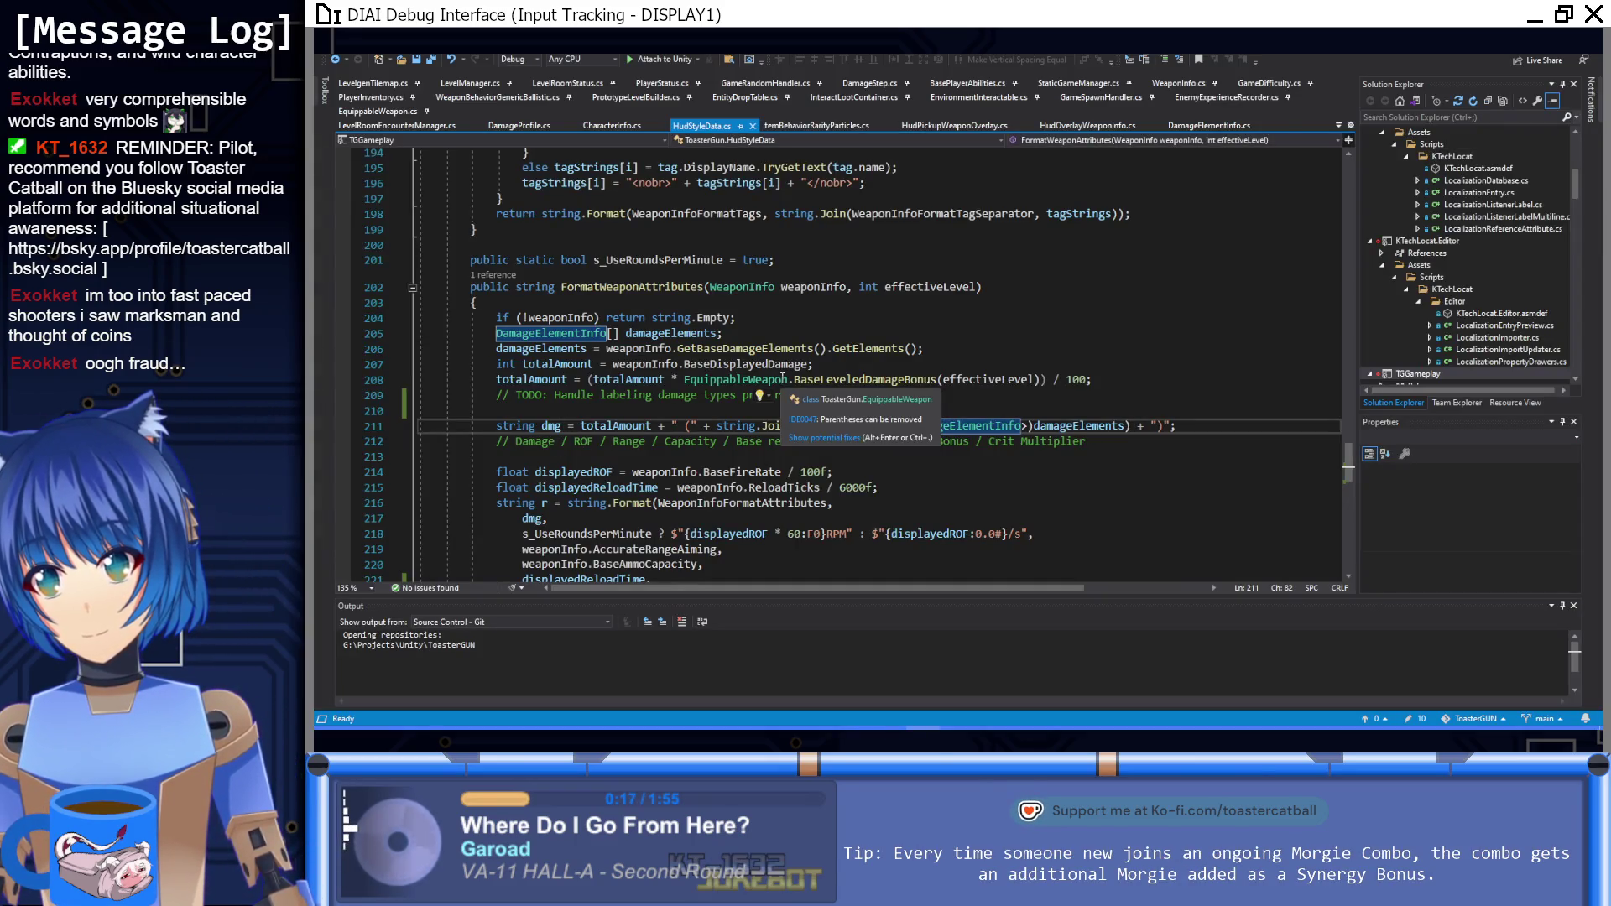
Step: Change line 109 to [field: TextArea(3,8)], save HudStyleData.cs and return to Unity
scroll(1085, 500, "up", 20)
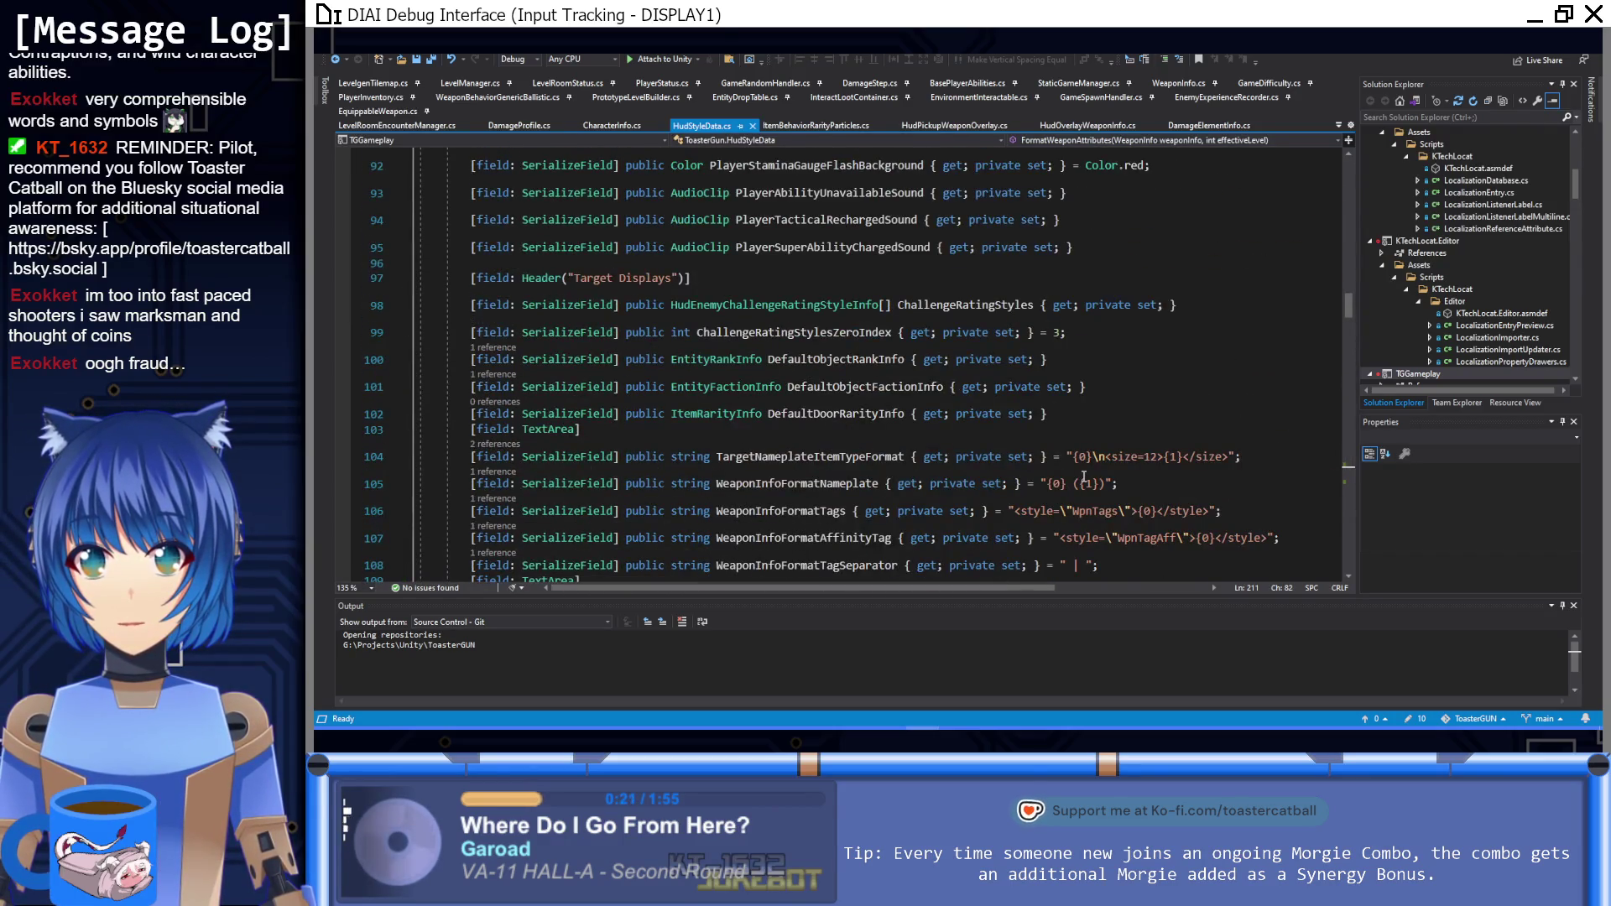
scroll(1084, 476, "down", 2)
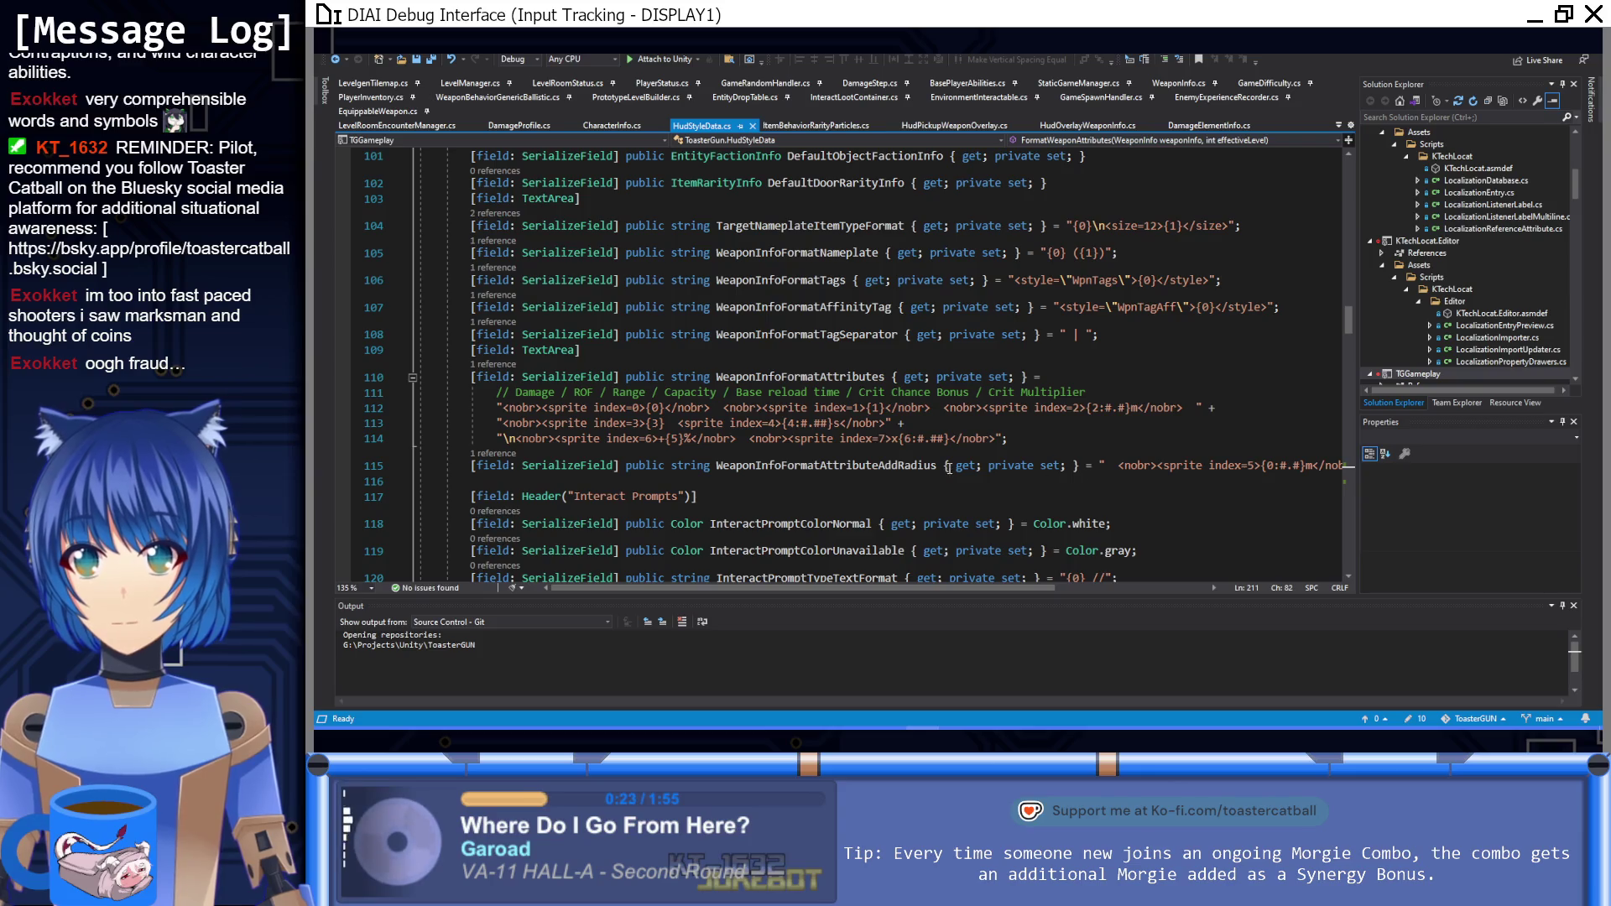
left_click(611, 356)
key("Left")
type("(")
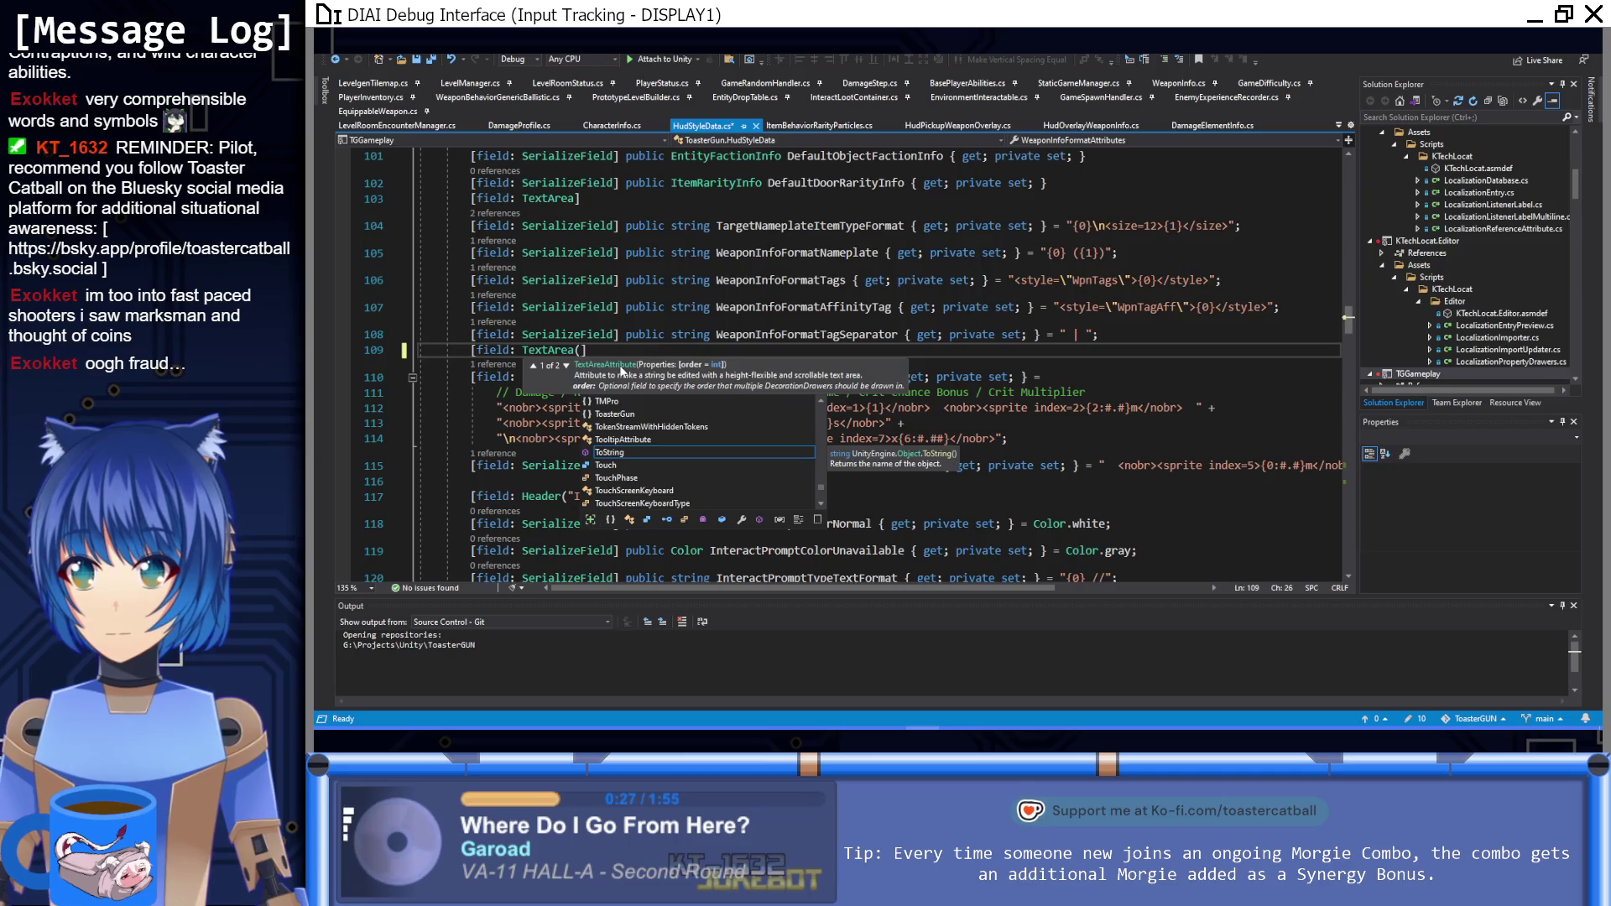
type(")")
key("BackSpace")
type("(")
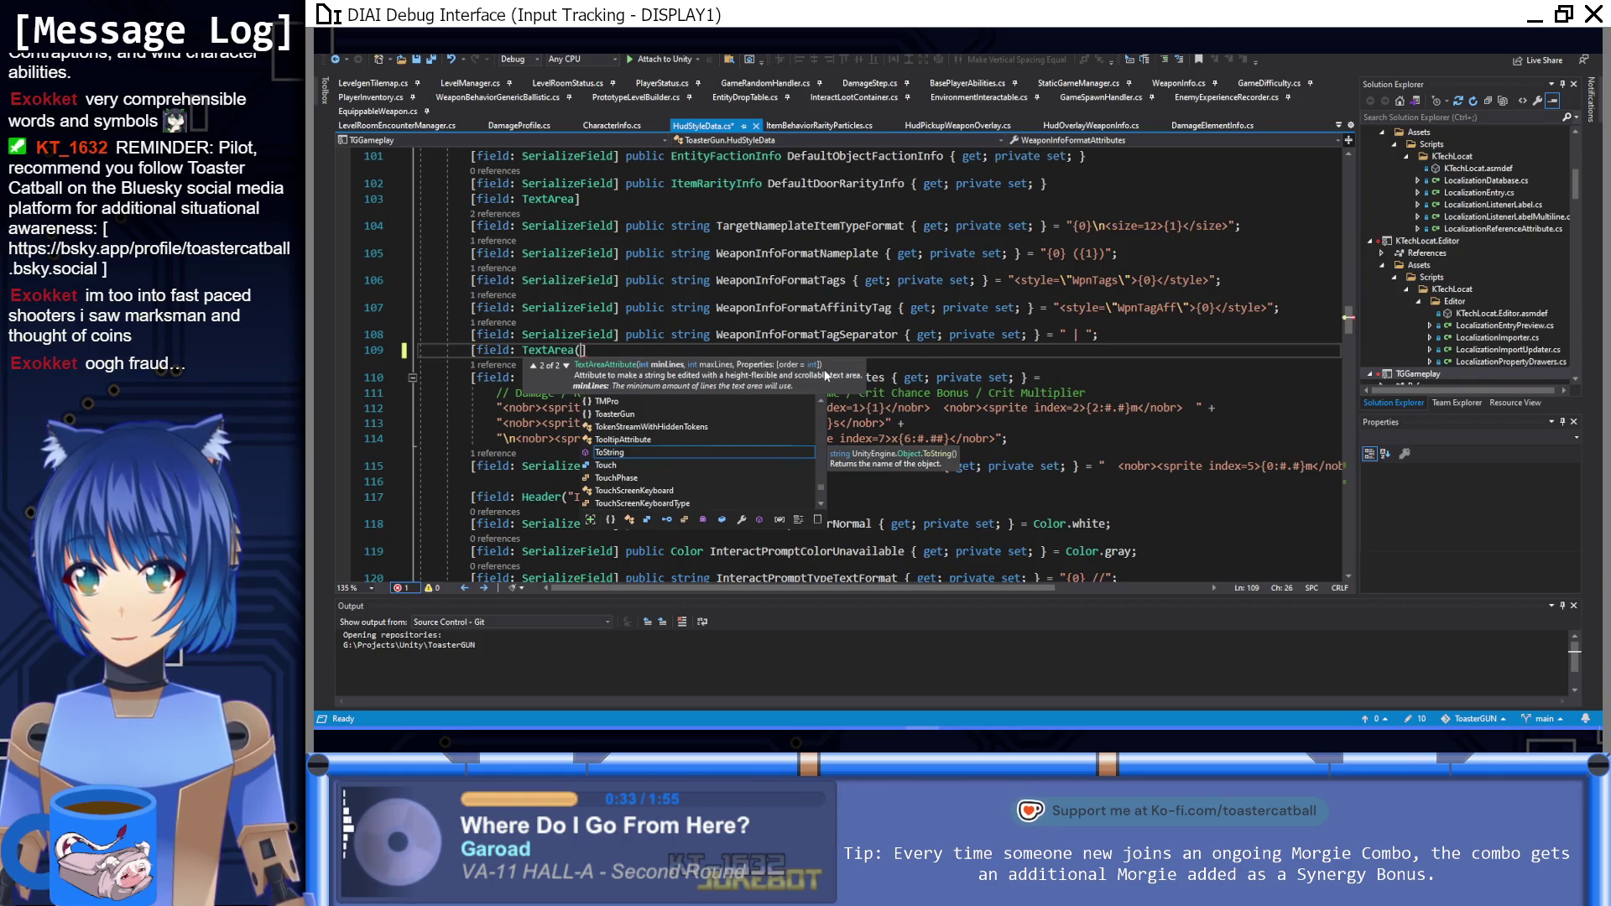
type("3,")
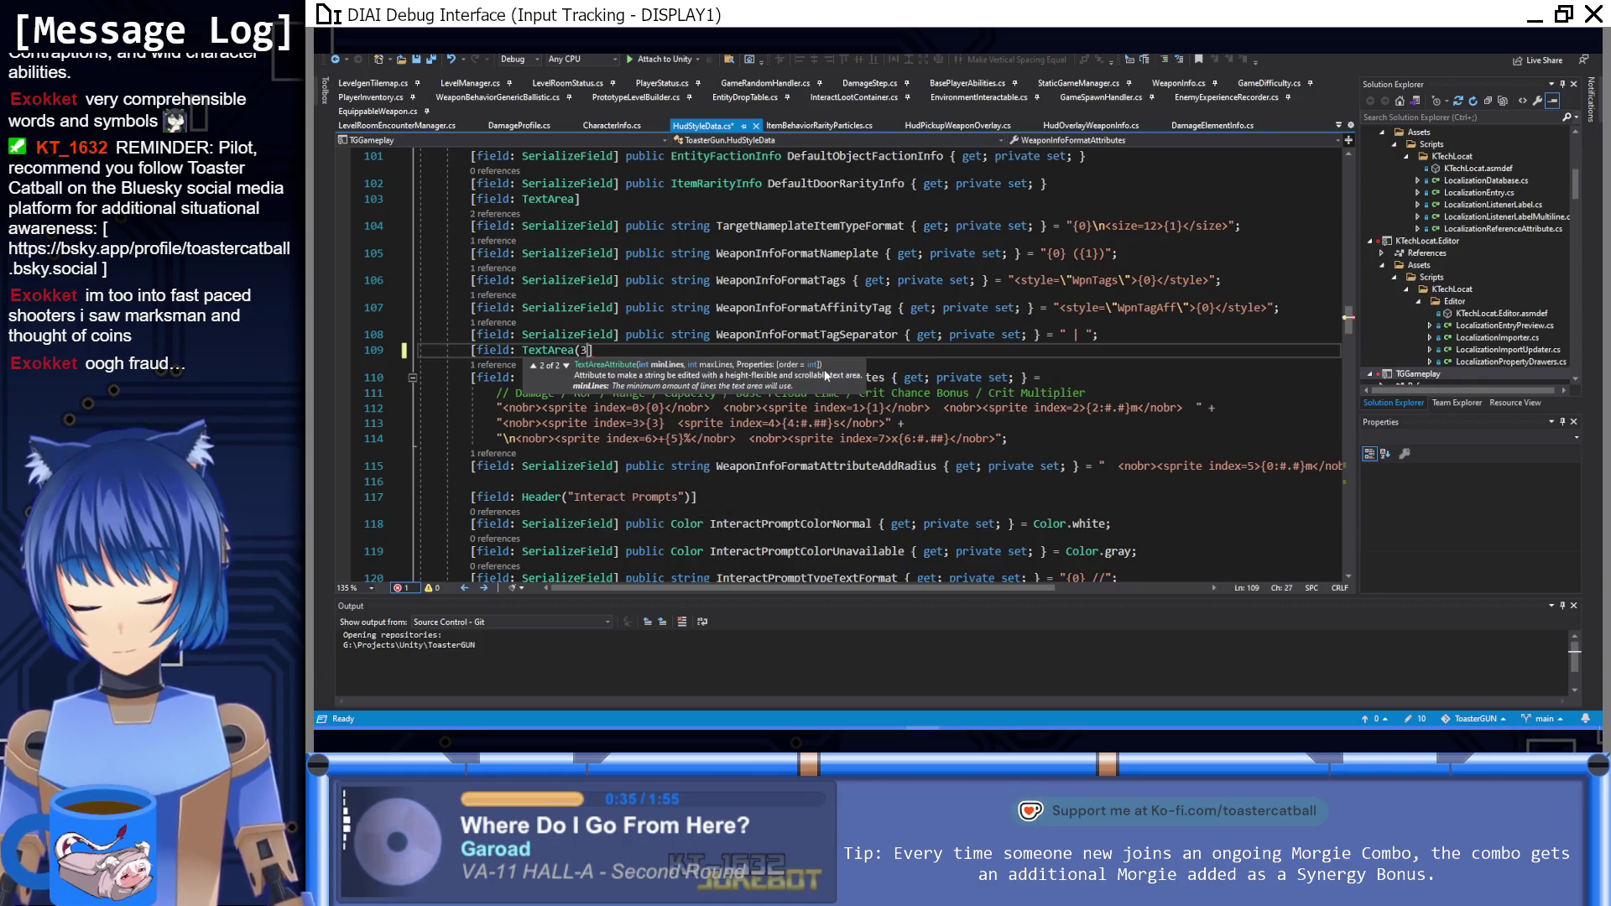
type("8")
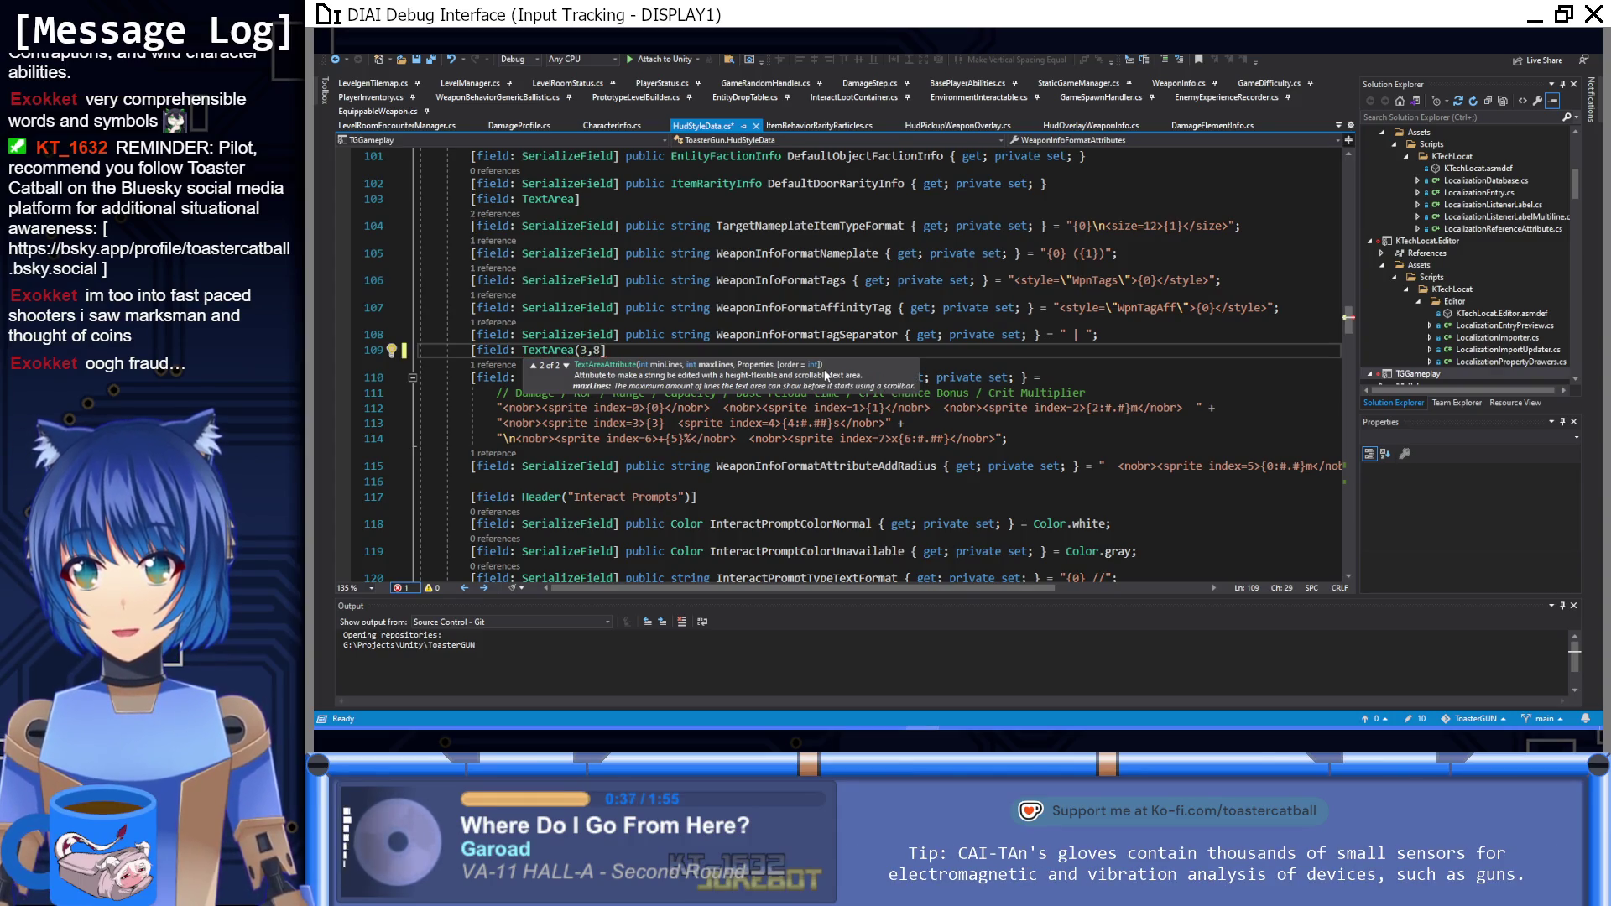
type(")")
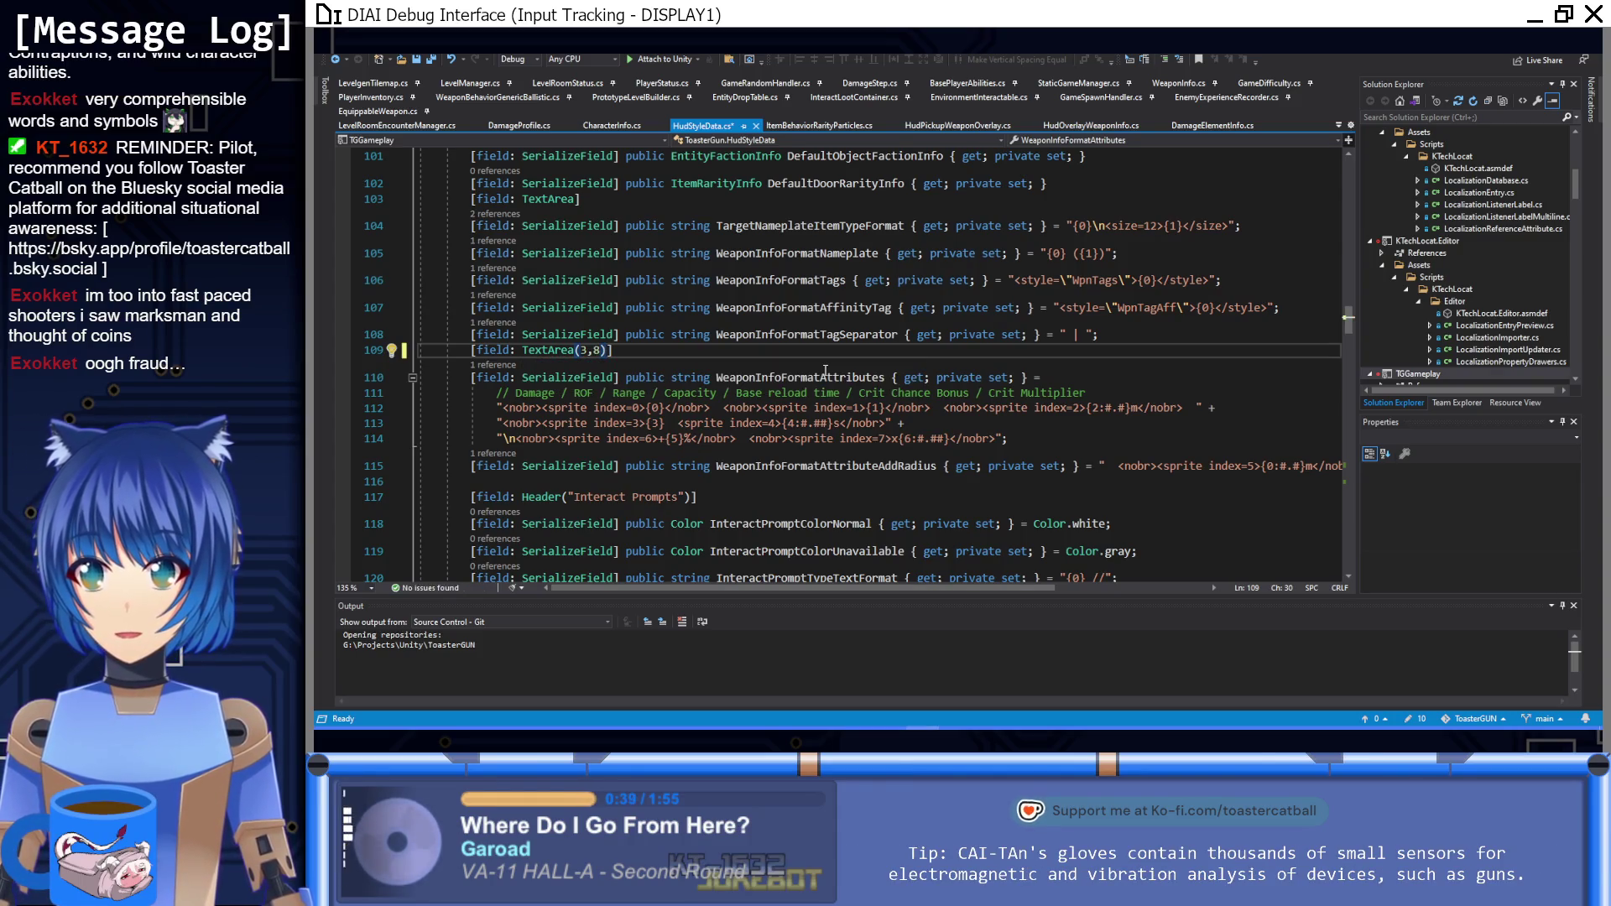
key("ctrl+s")
key("alt+Tab")
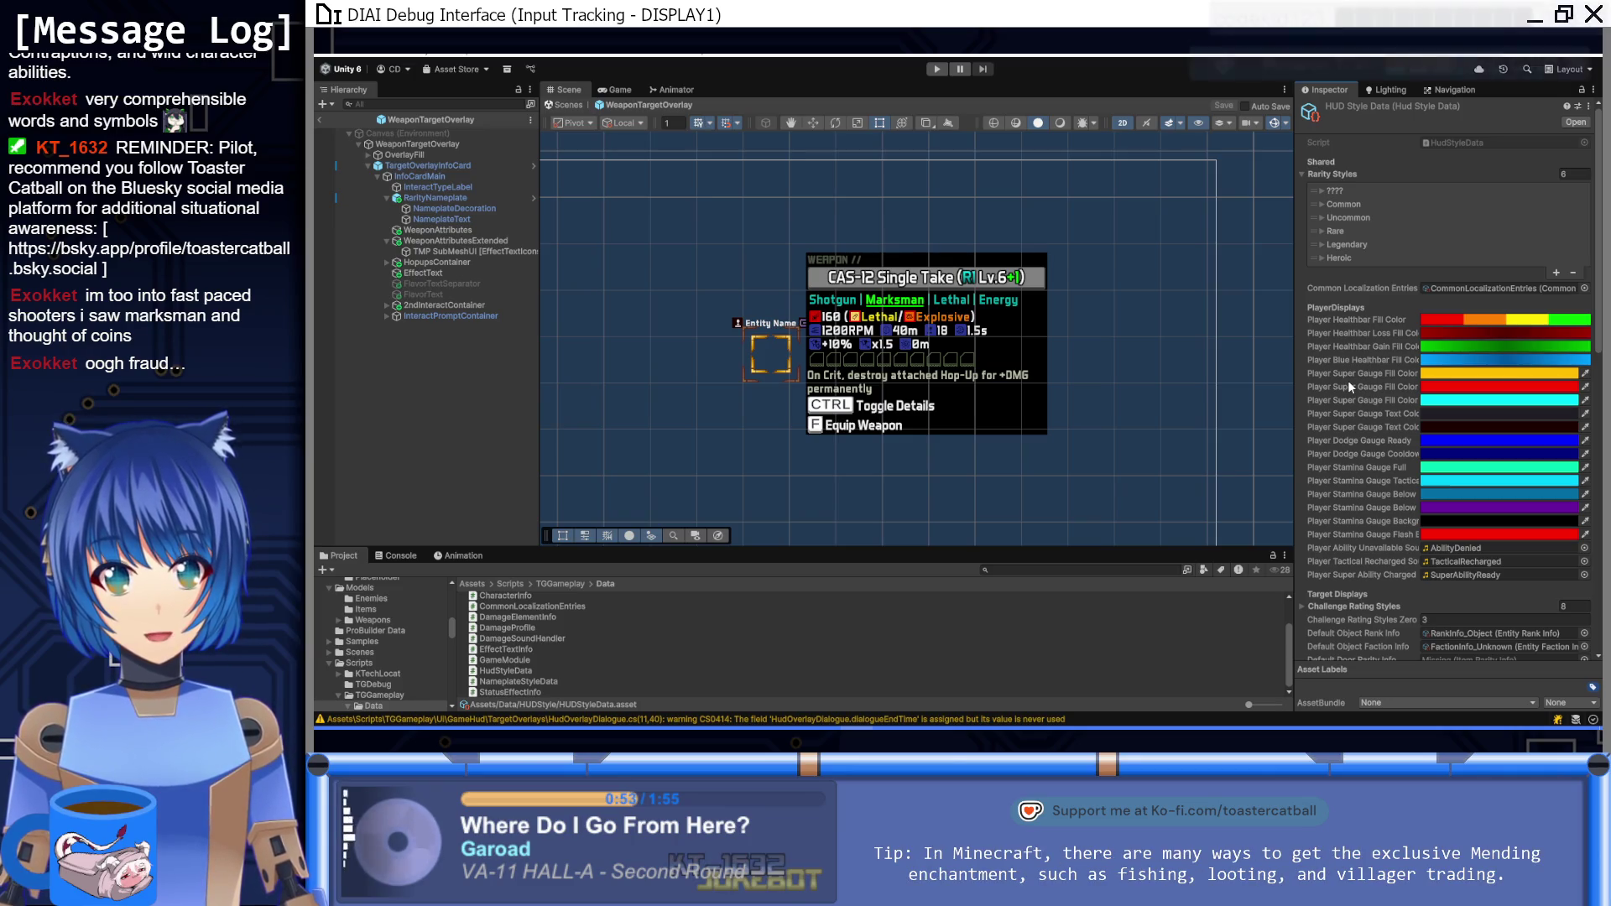
Step: Change the first sprite index in the Weapon Info Format Attributes text to 8
scroll(1356, 413, "down", 8)
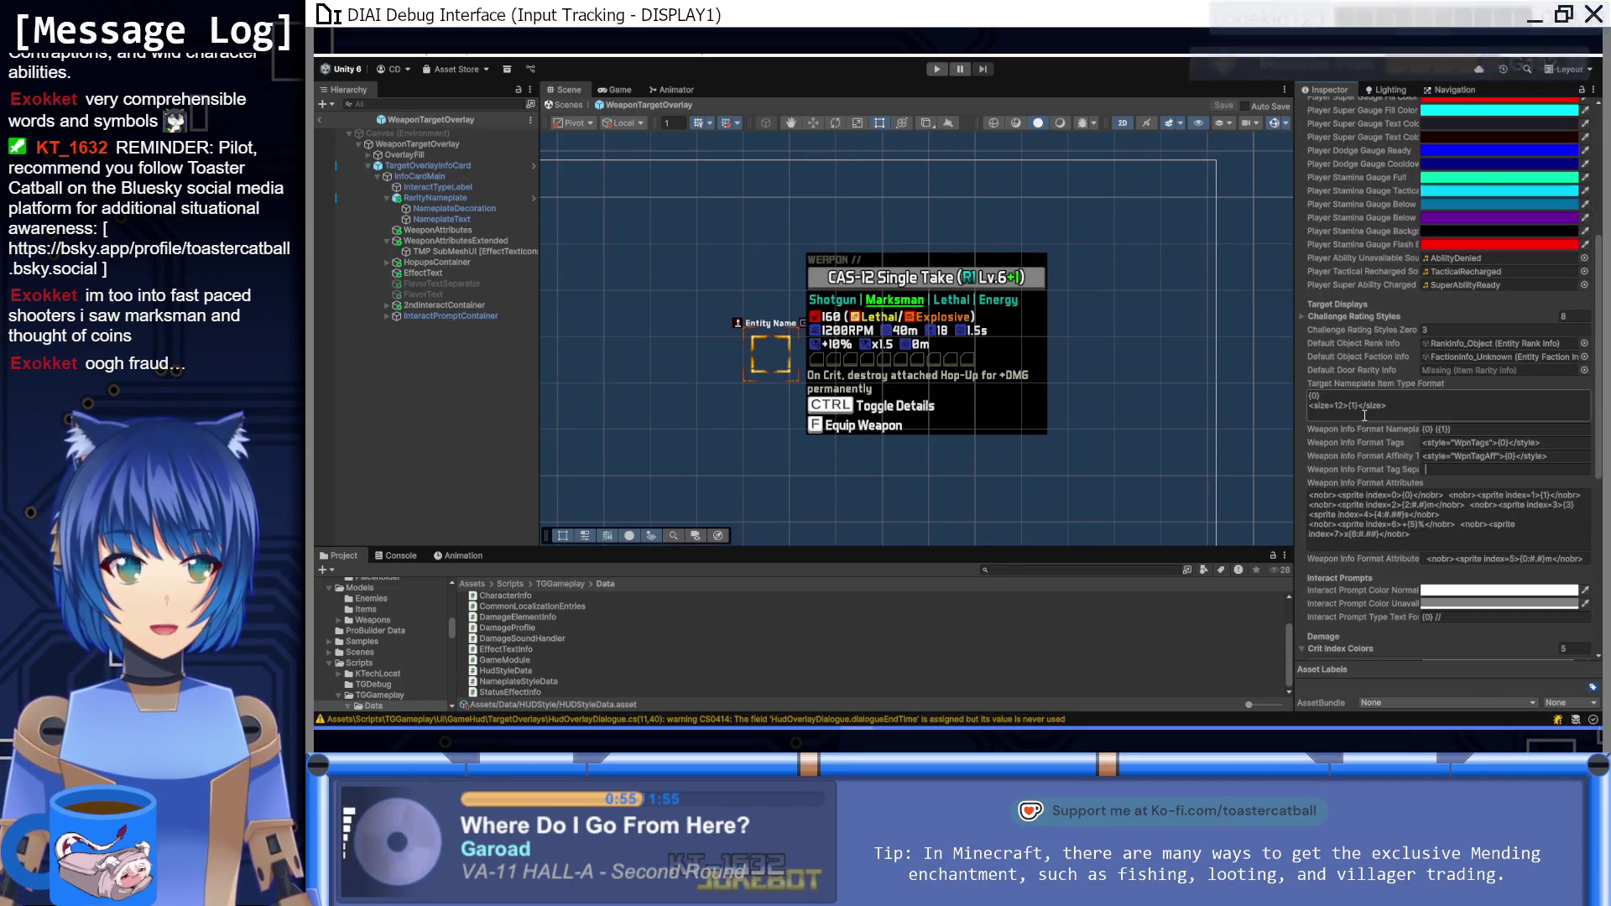
scroll(1364, 414, "down", 10)
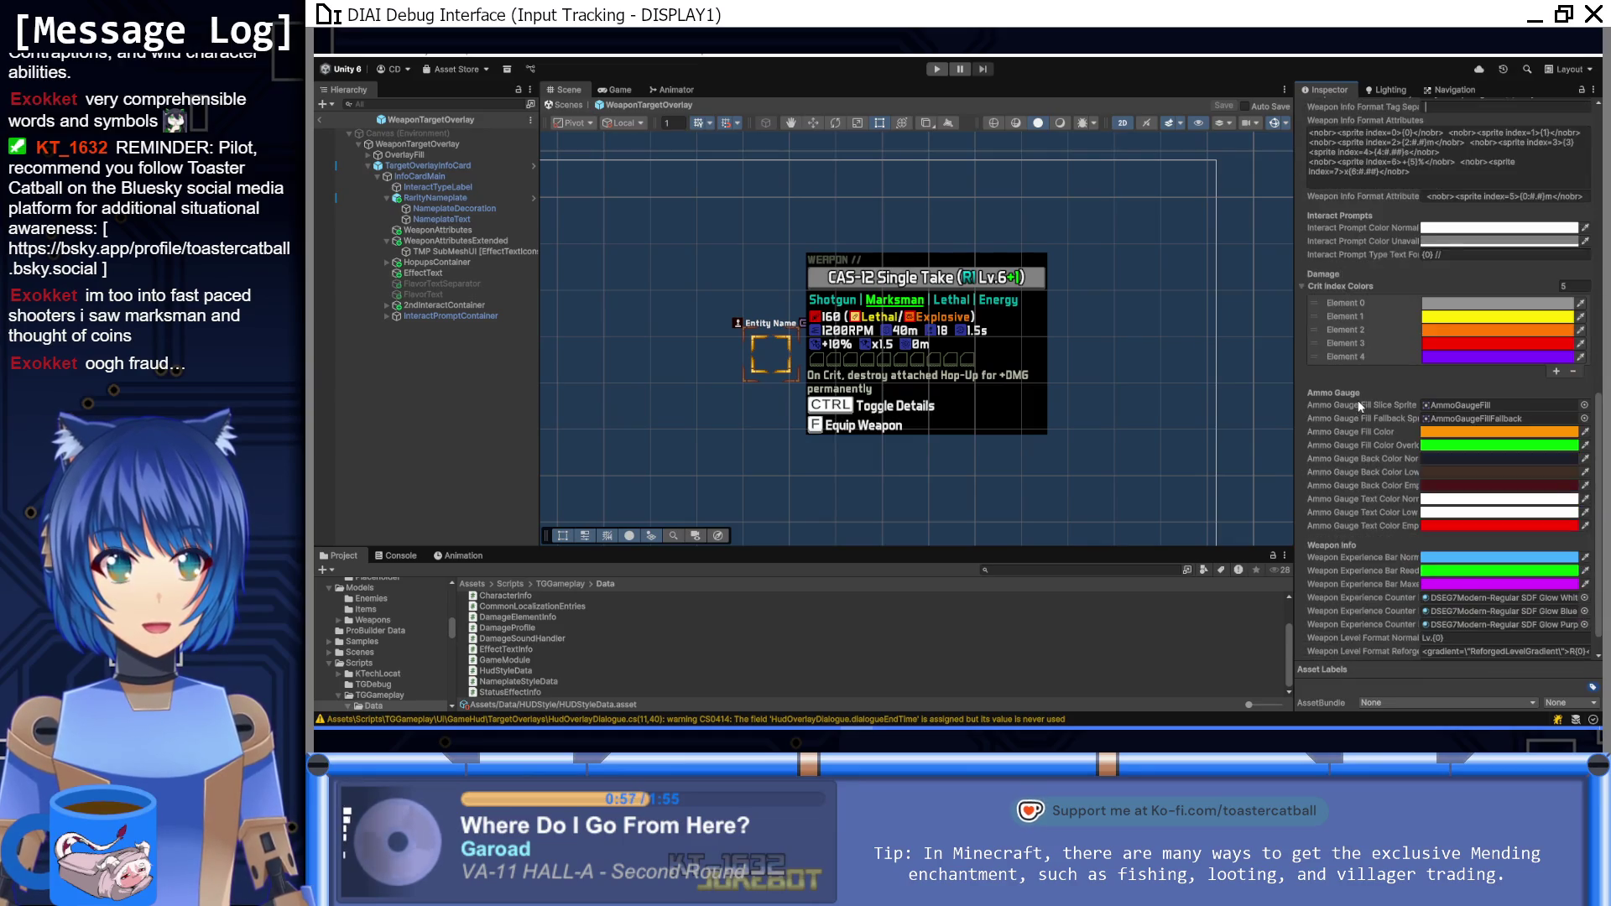
scroll(1357, 401, "down", 1)
scroll(1377, 576, "up", 10)
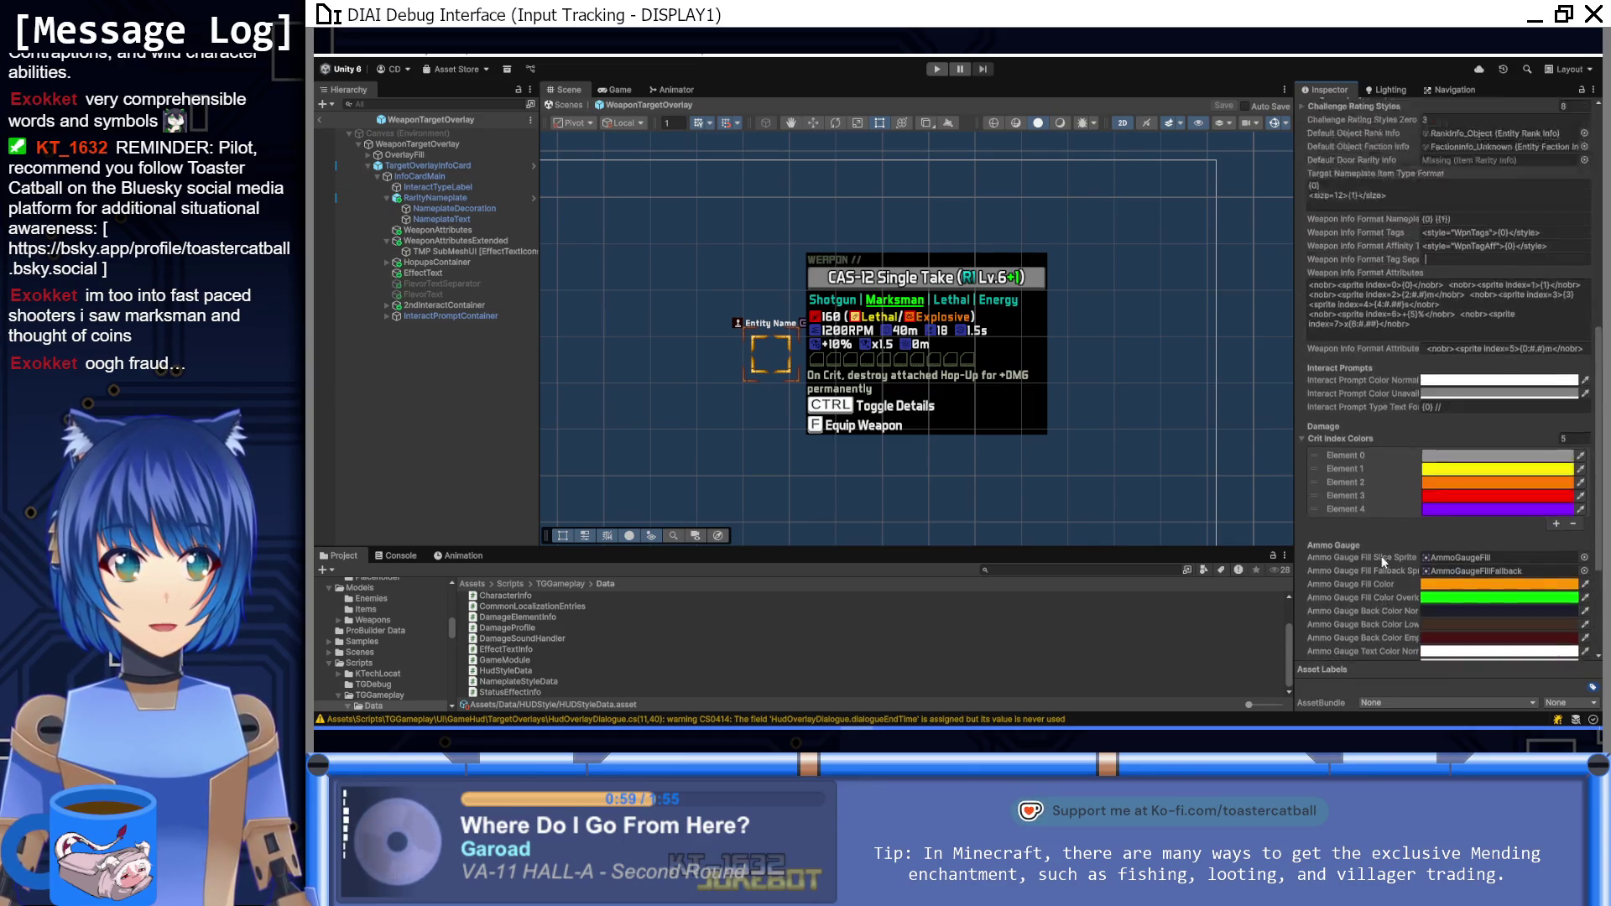
left_click(1476, 514)
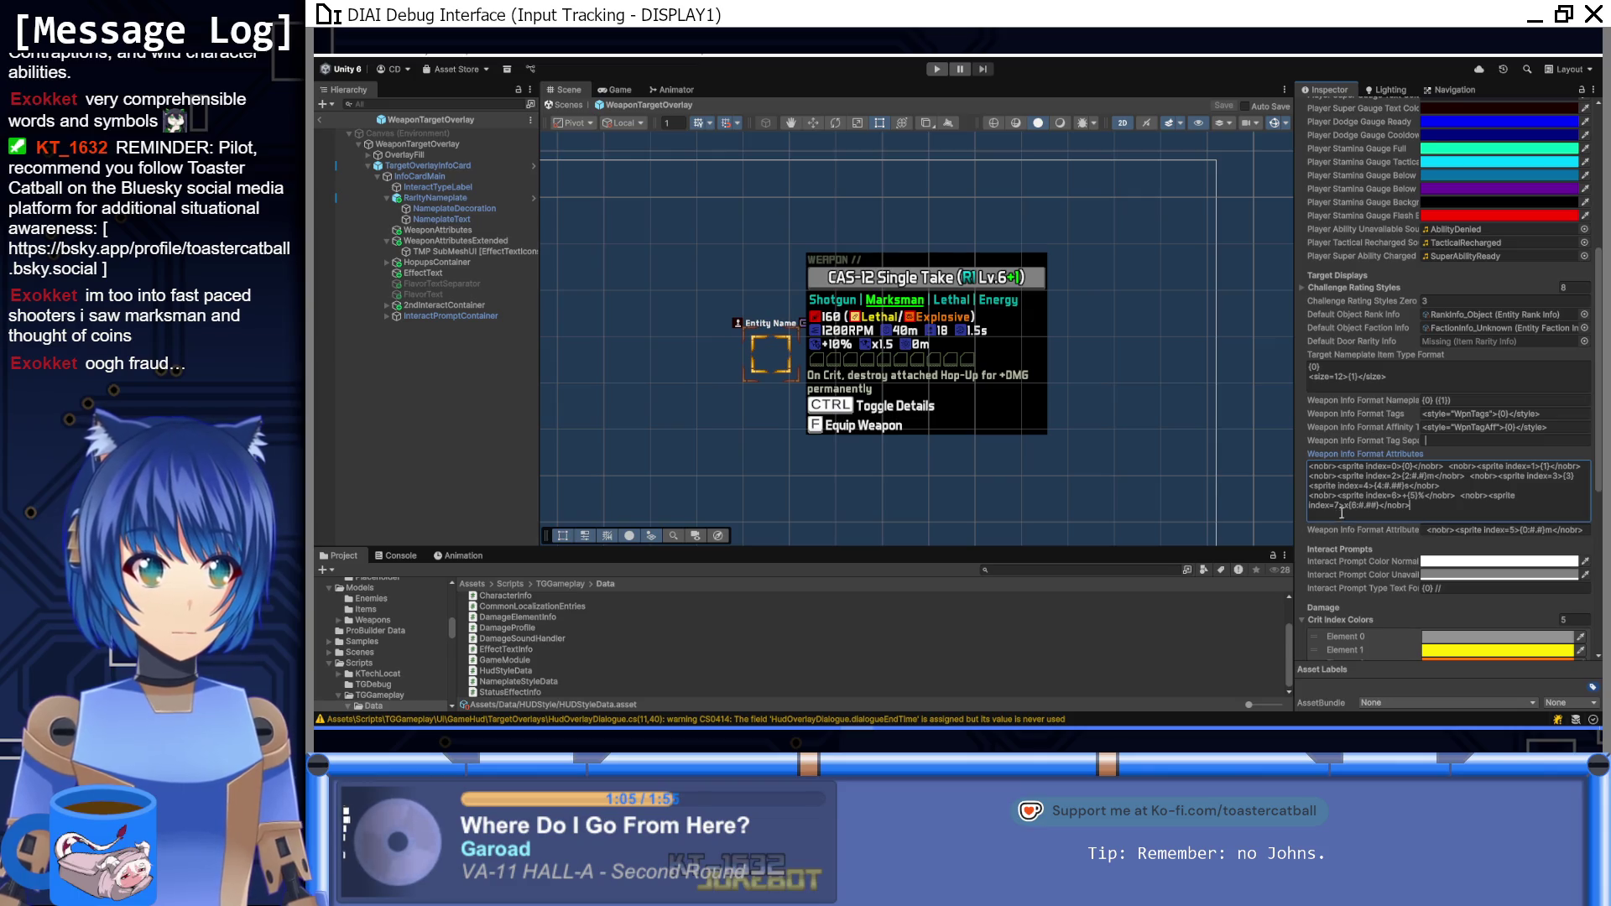
left_click(1396, 466)
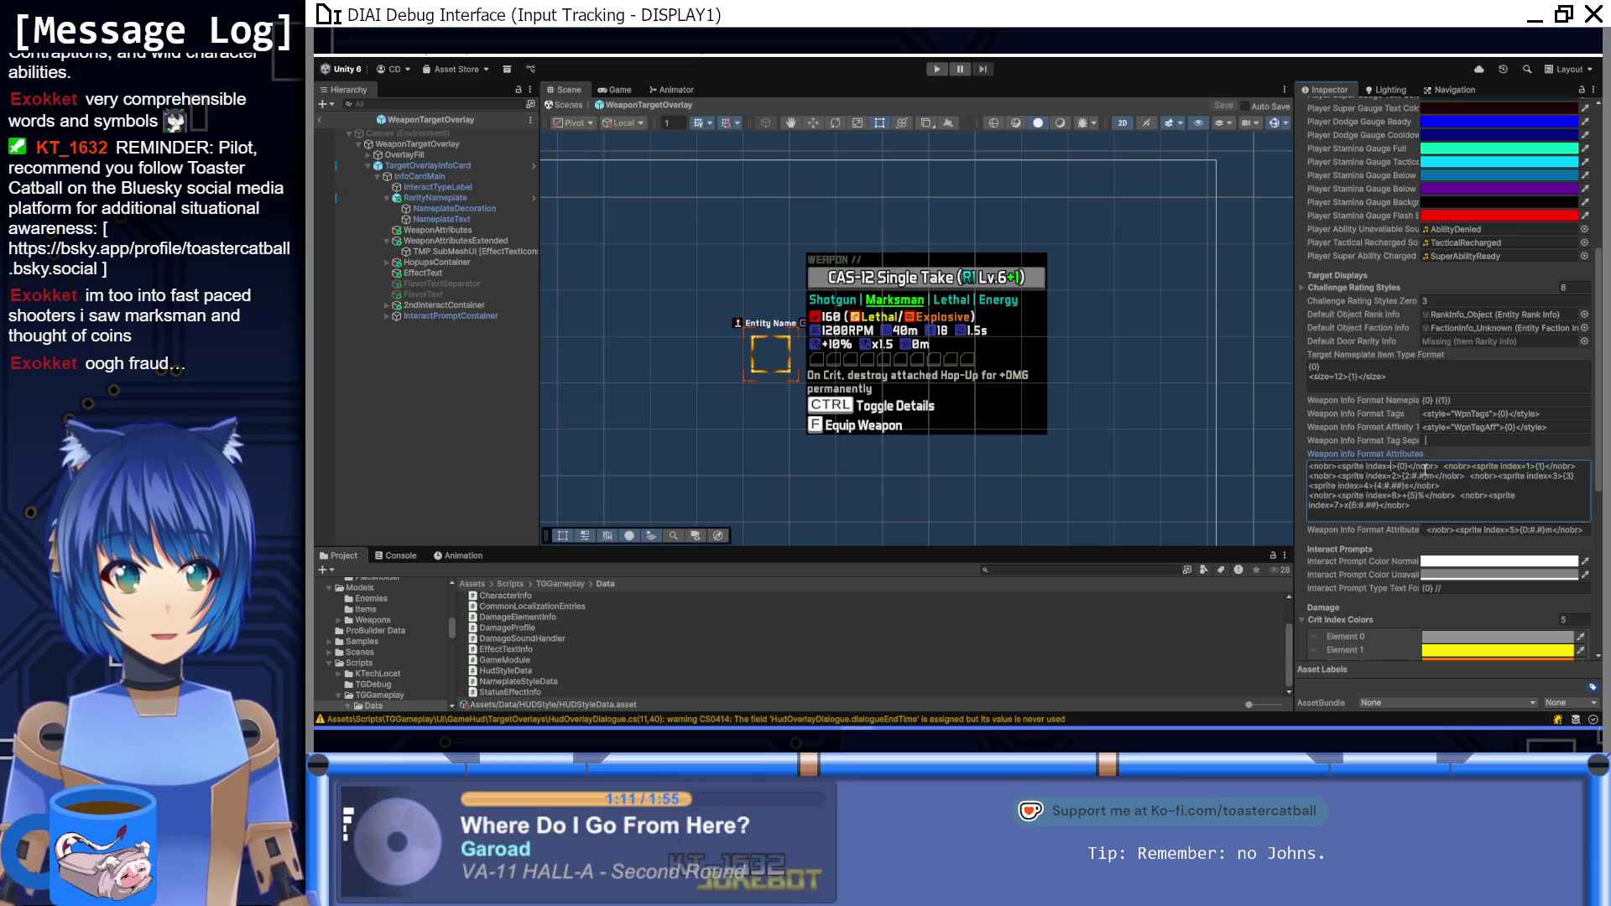
type("8")
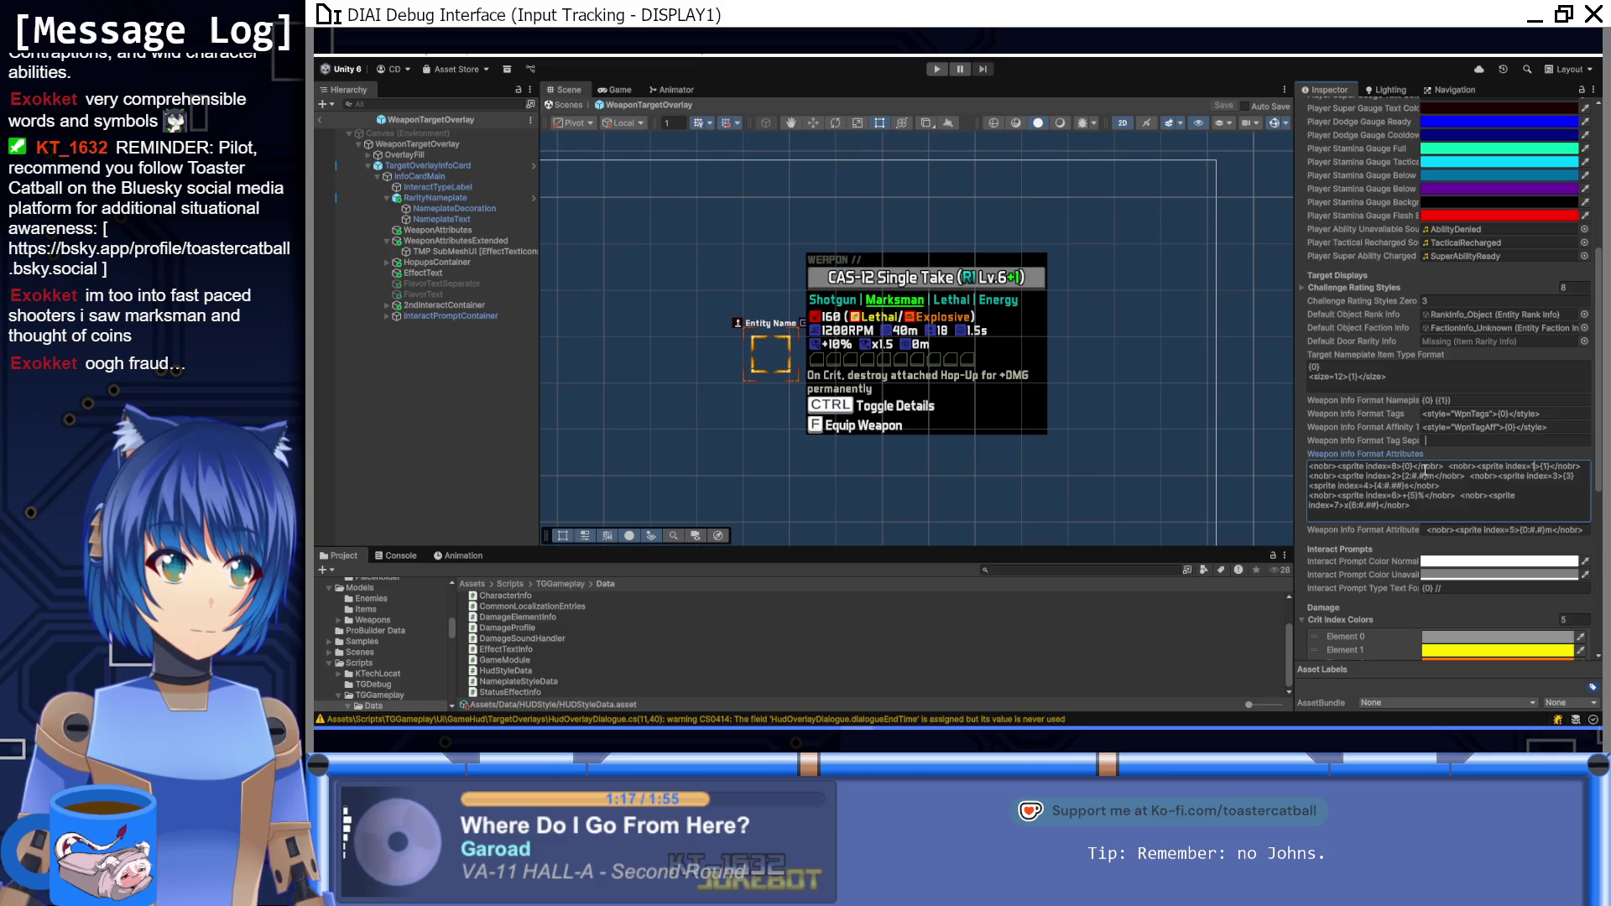
type(">")
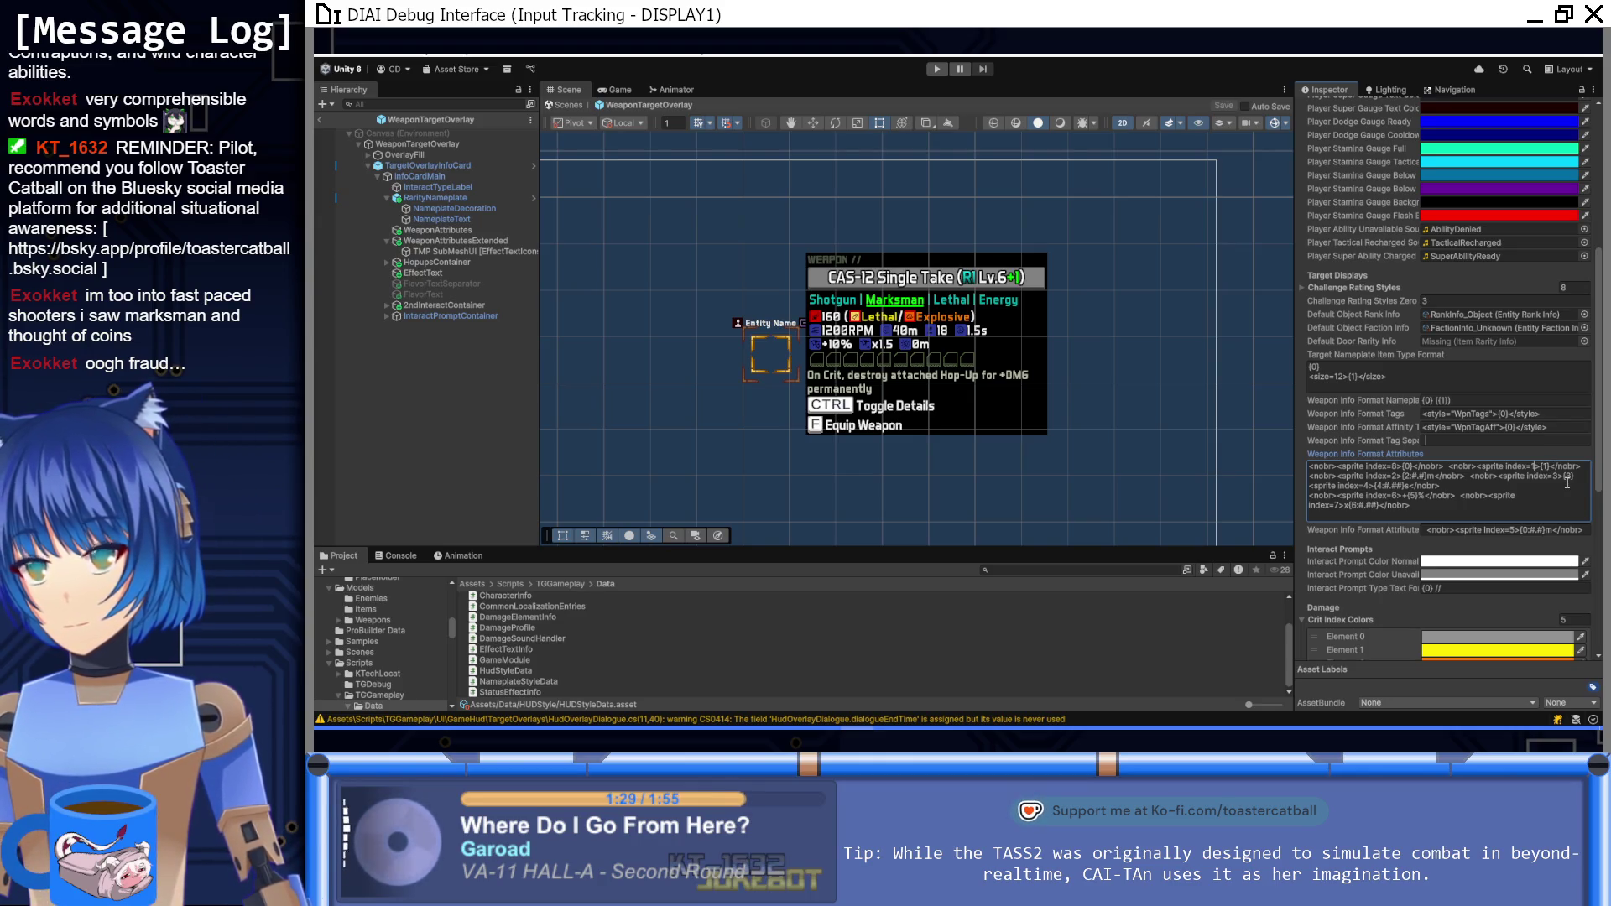
Step: Renumber the remaining sprite indices (33, 34, 35, 30, 24), setting the last line's to 25
type("33")
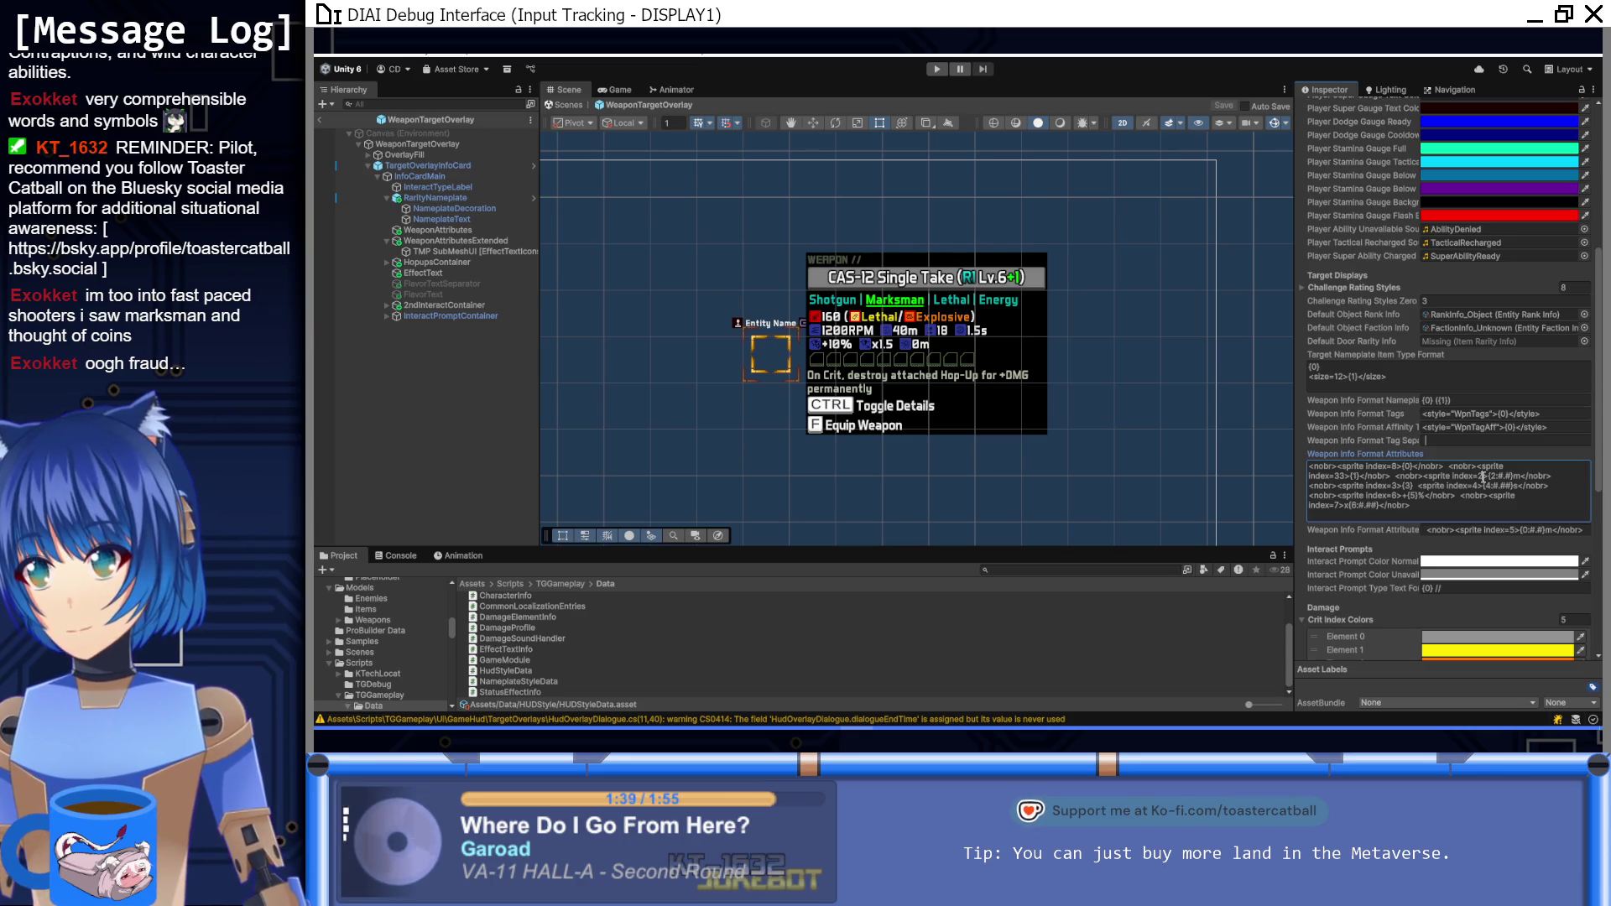
type(">")
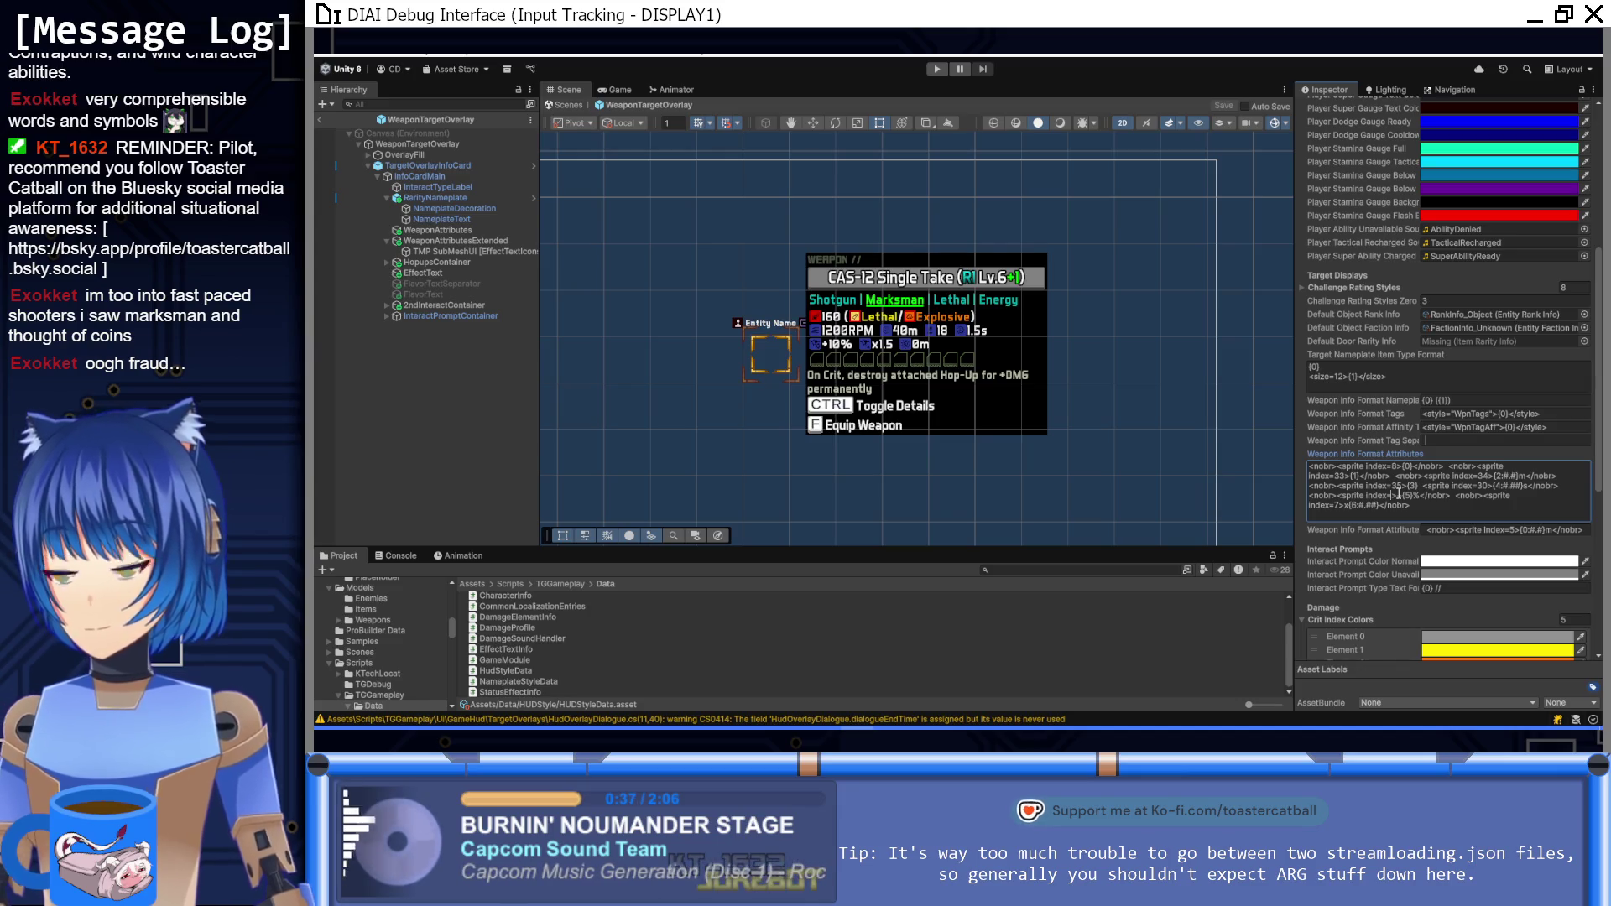
type(">+")
key("Down")
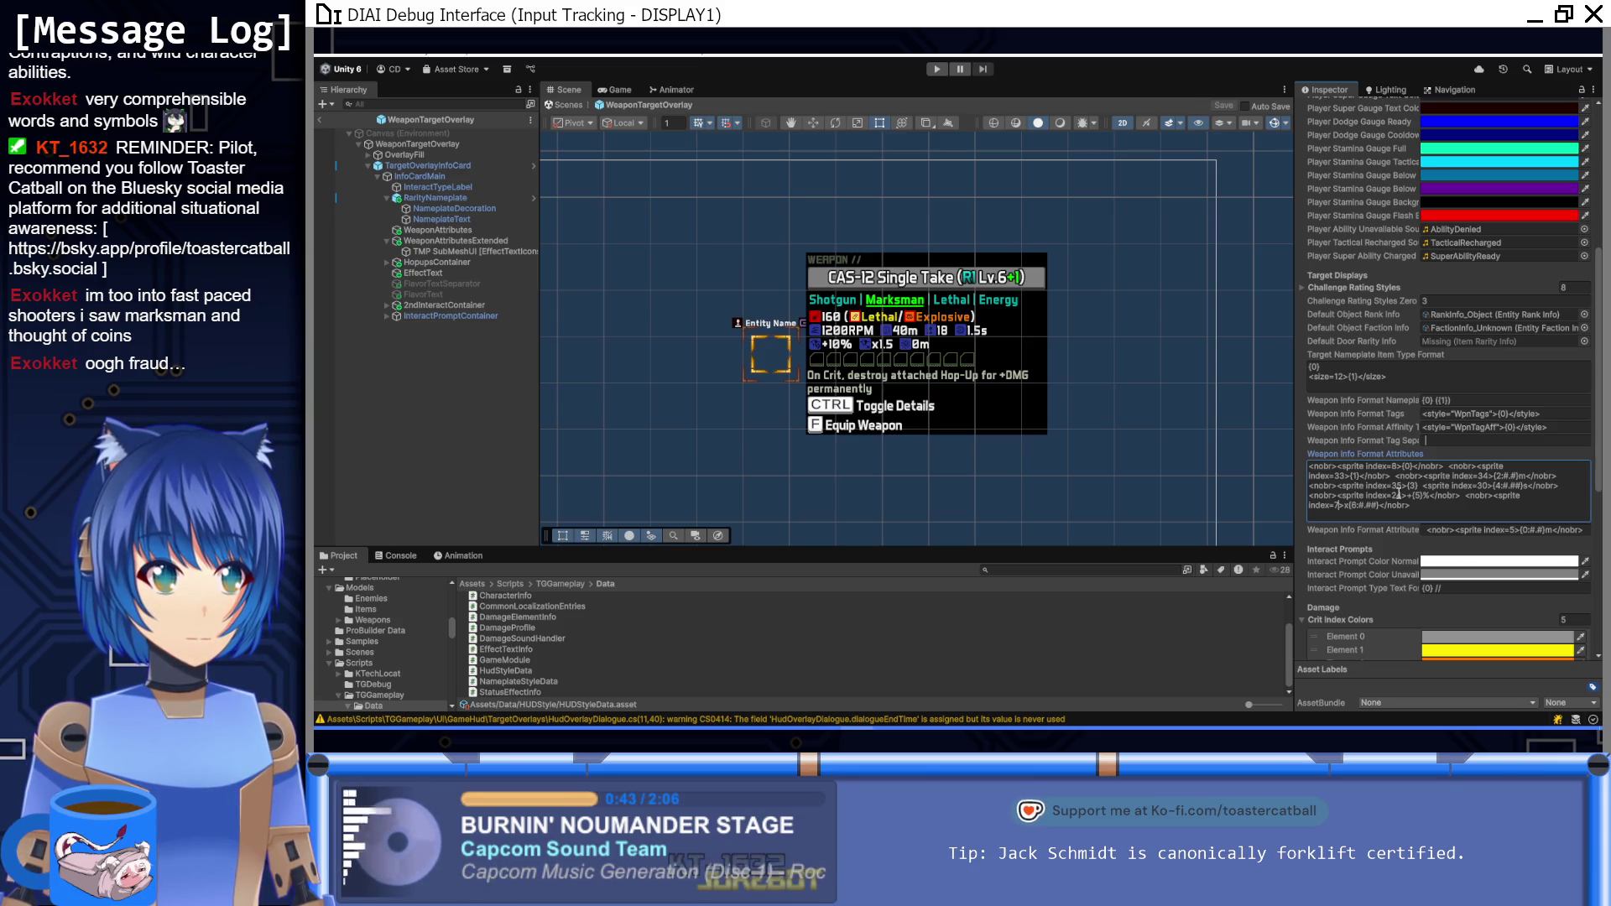
key("BackSpace")
type("25")
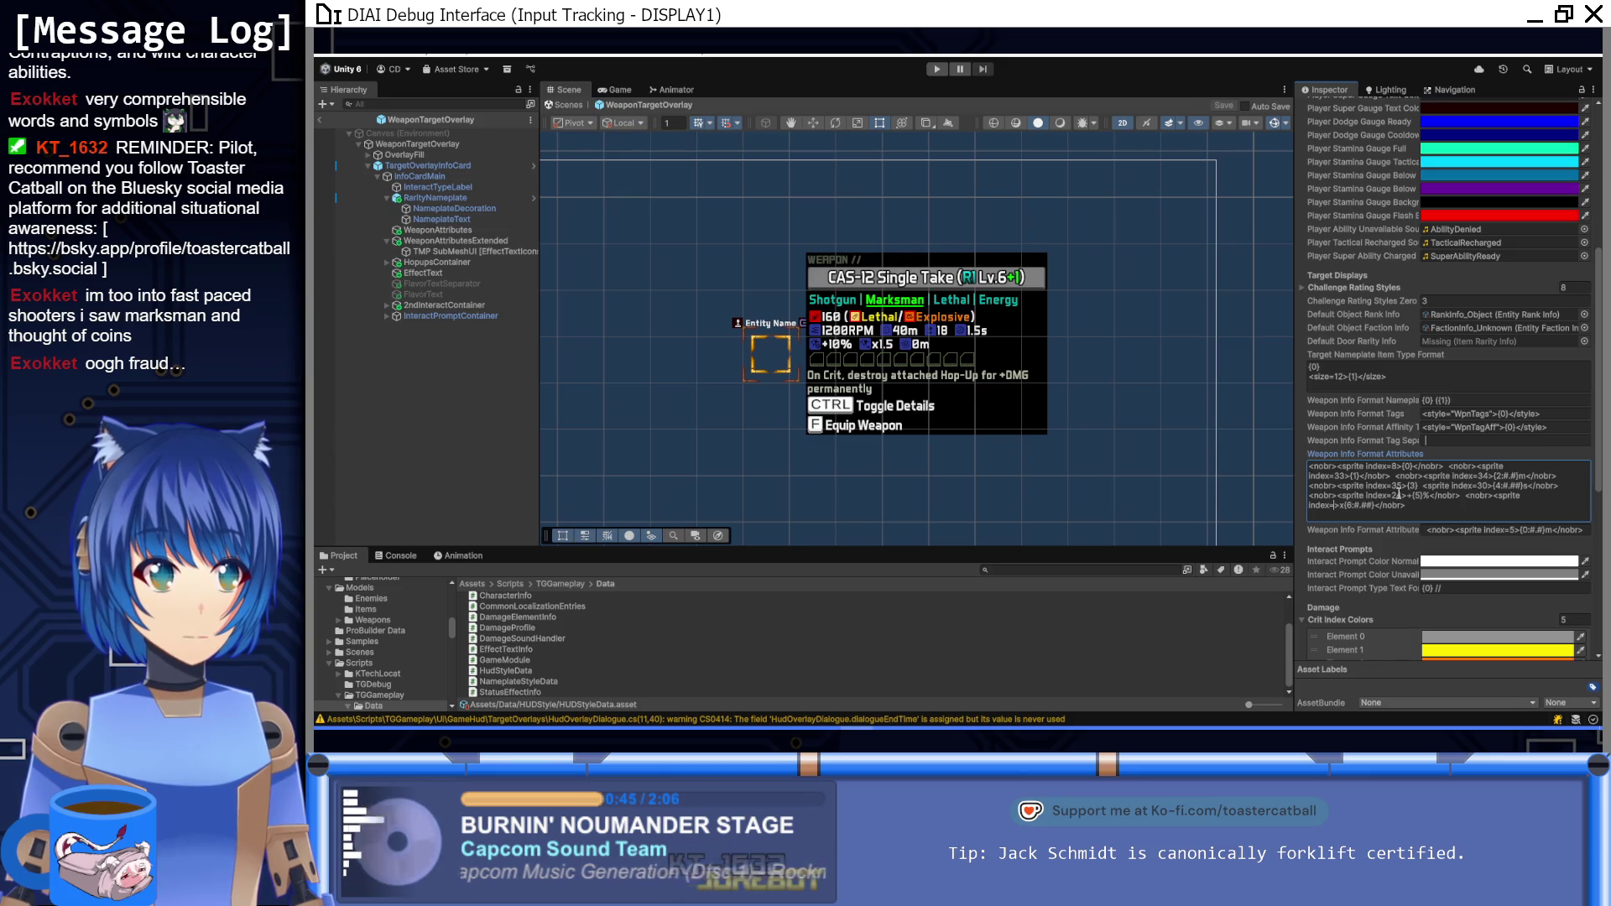
left_click(1406, 531)
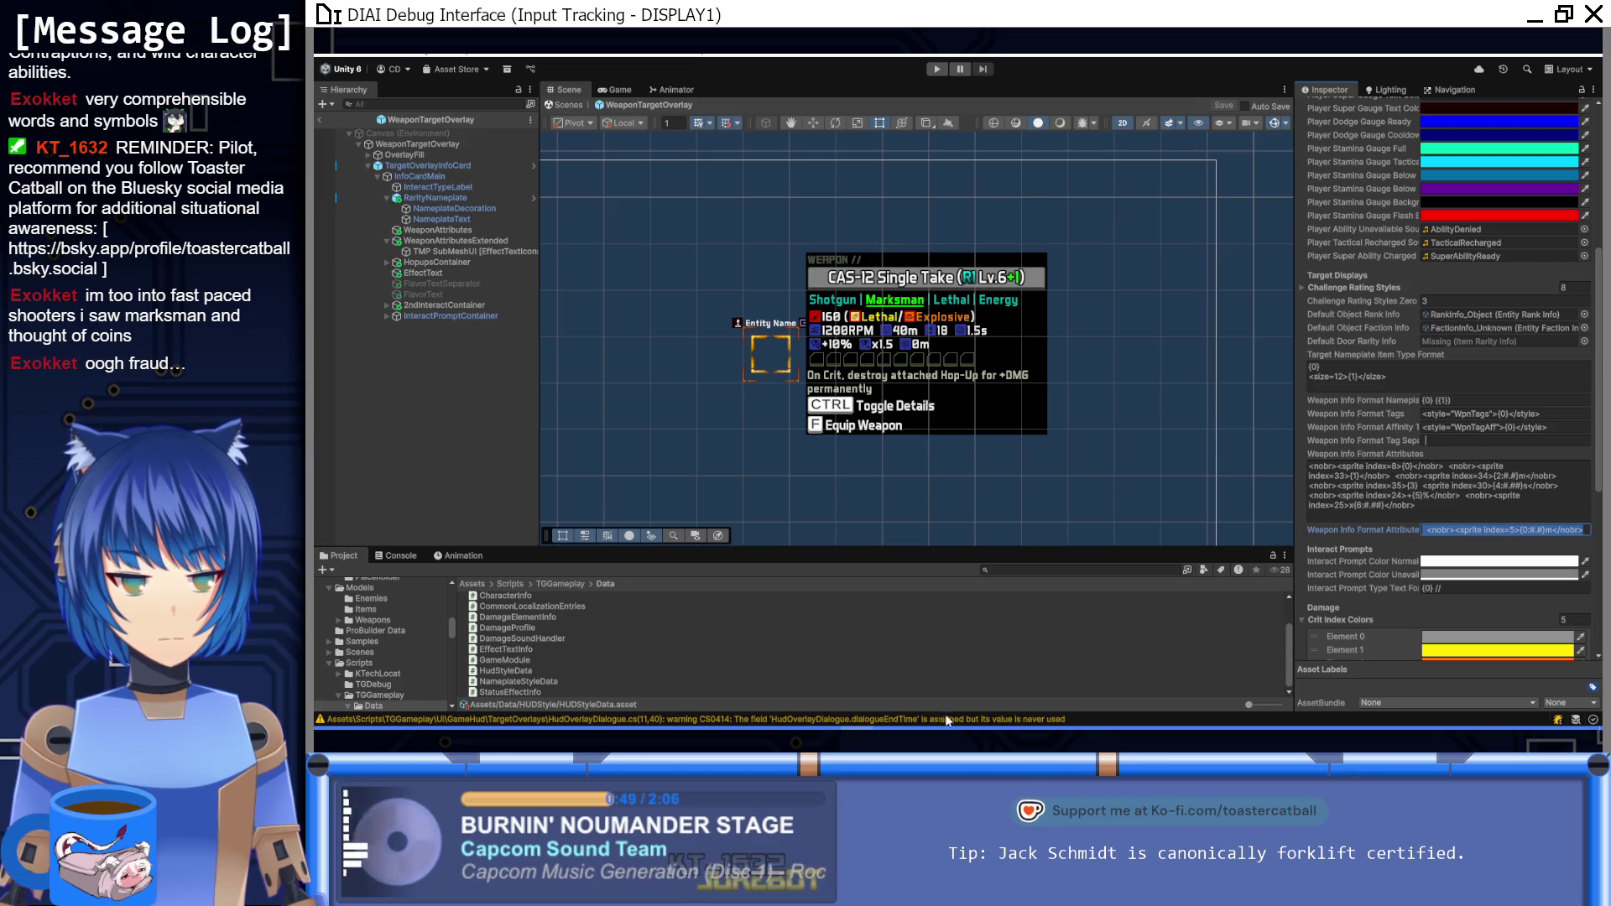
key("alt+Tab")
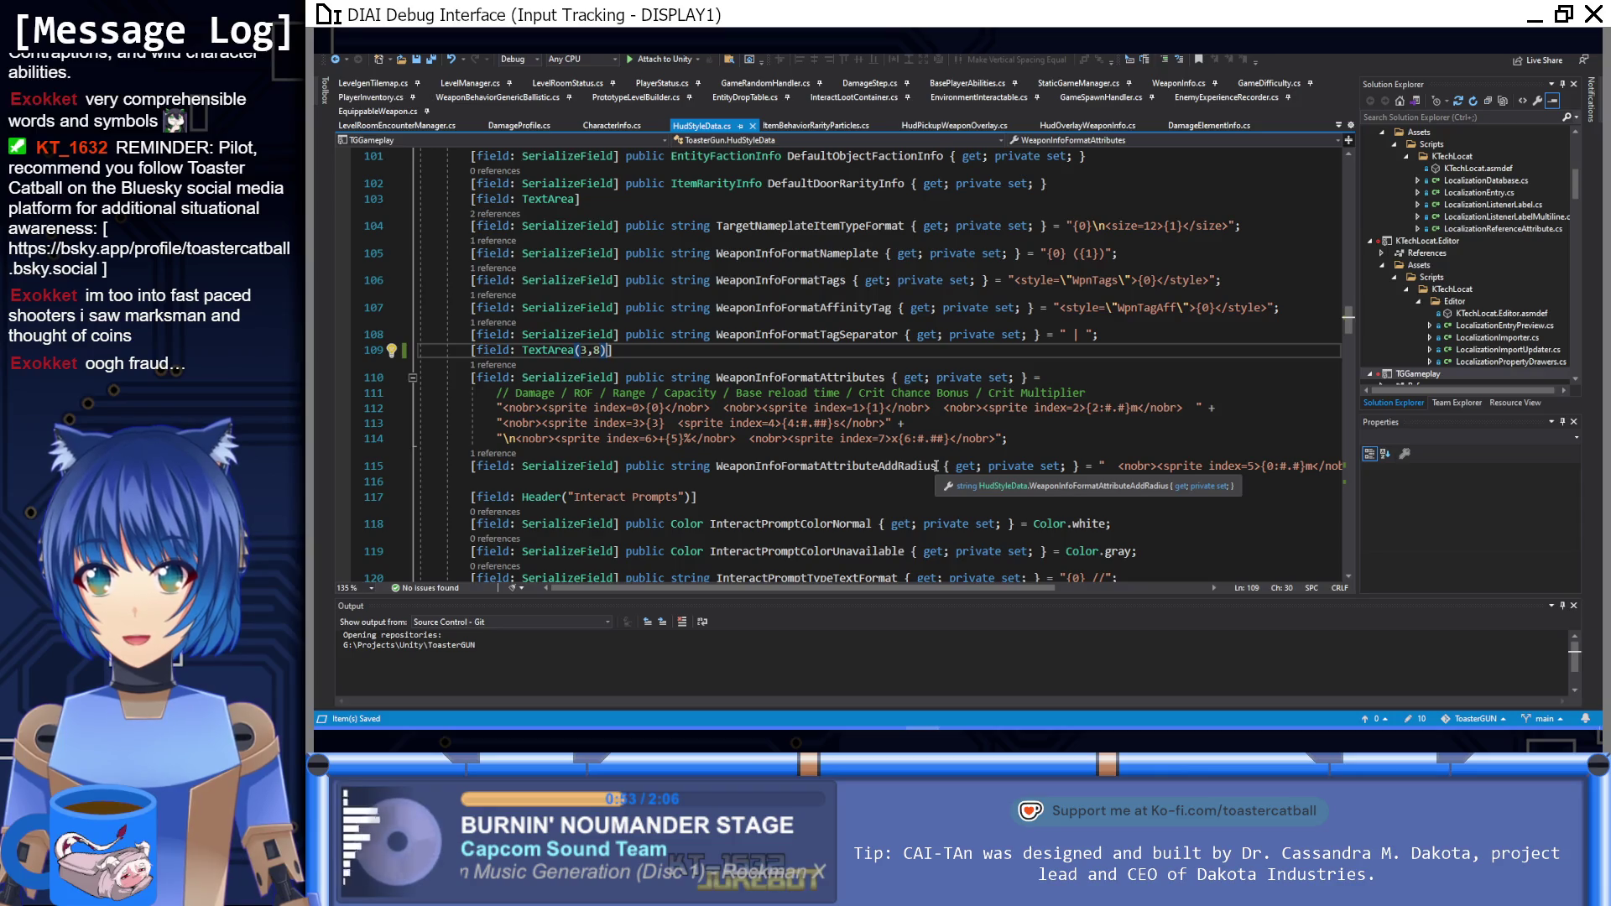
Step: Copy [field: TextArea(3, 8)] above the AddRadius property, save, and check the multi-line box in Unity
left_click_drag(613, 350, 474, 351)
key("ctrl+c")
left_click(1018, 439)
key("Return")
key("ctrl+v")
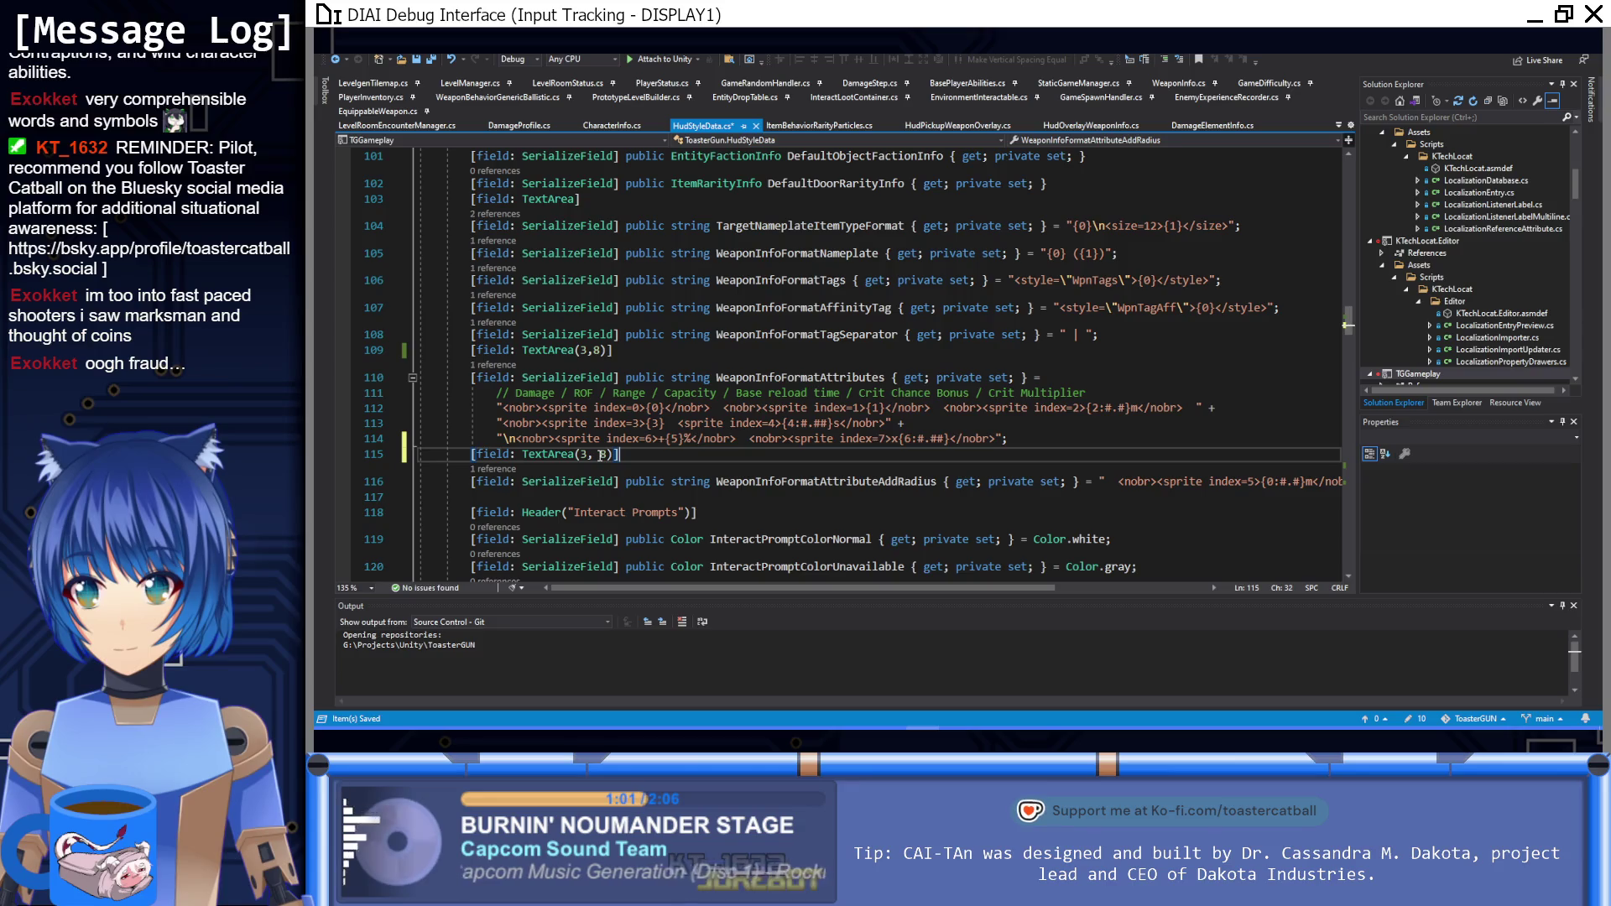
key("ctrl+s")
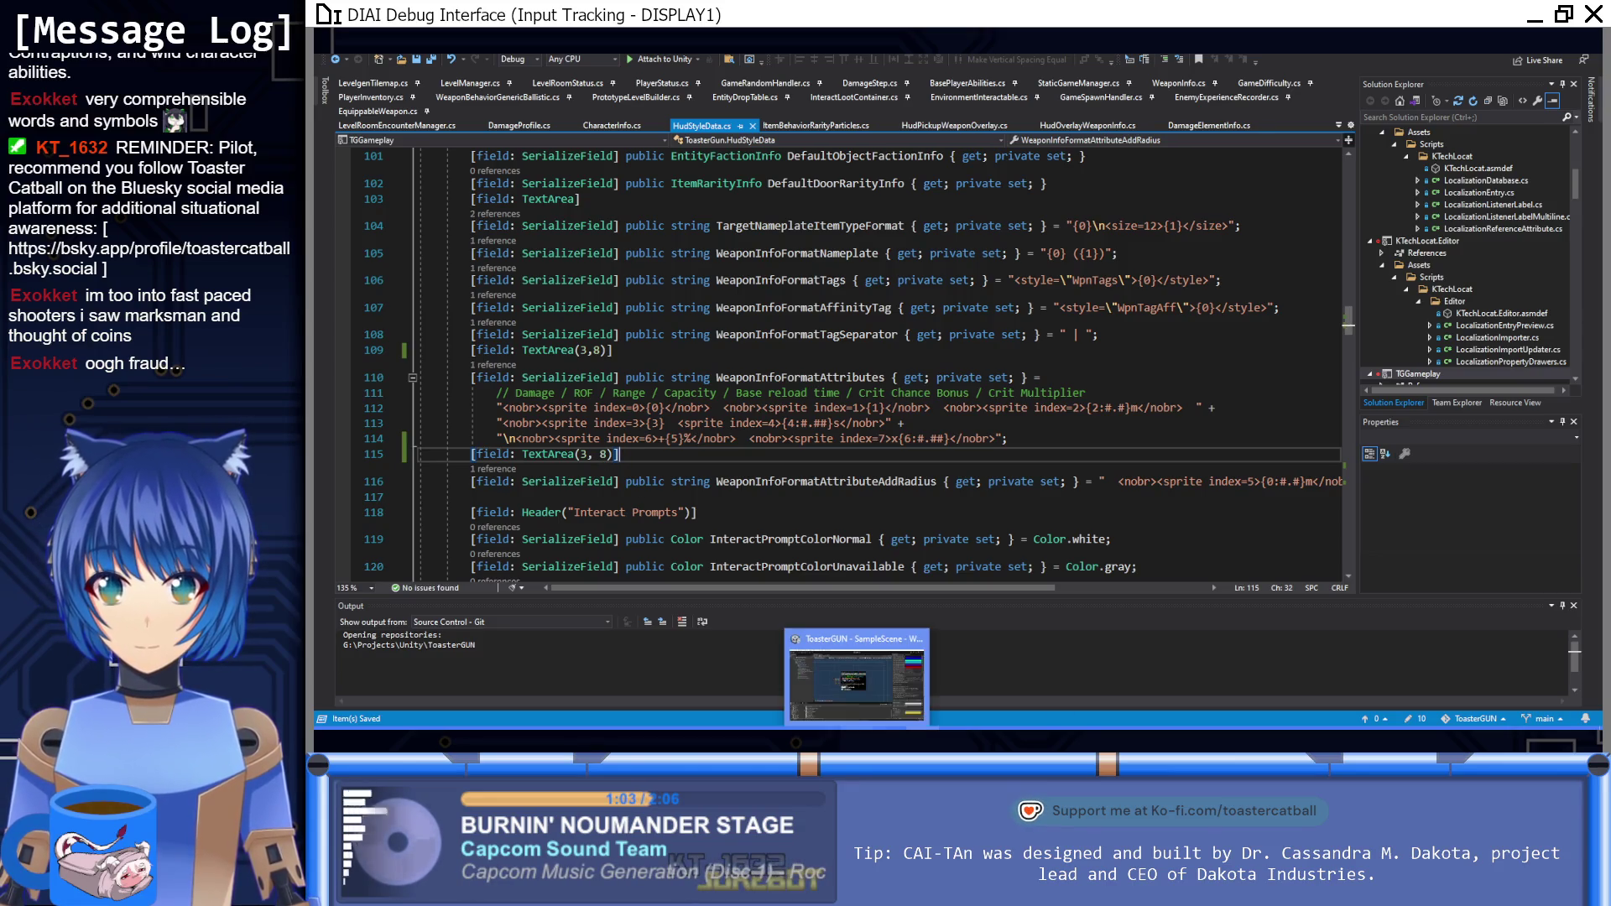
key("alt+Tab")
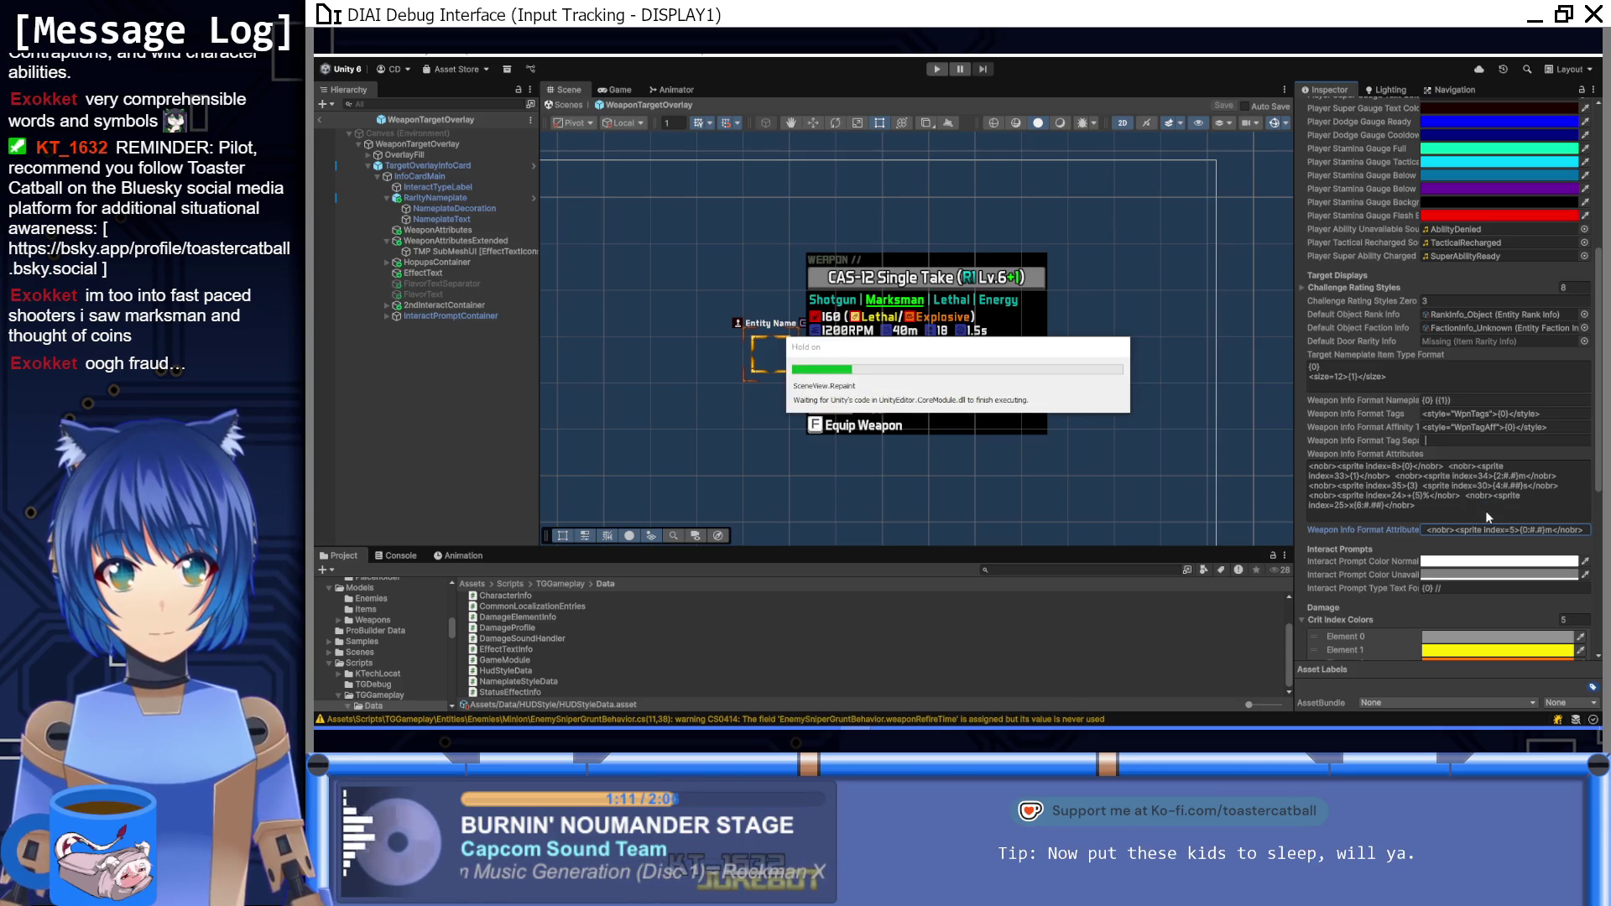
scroll(1378, 481, "down", 3)
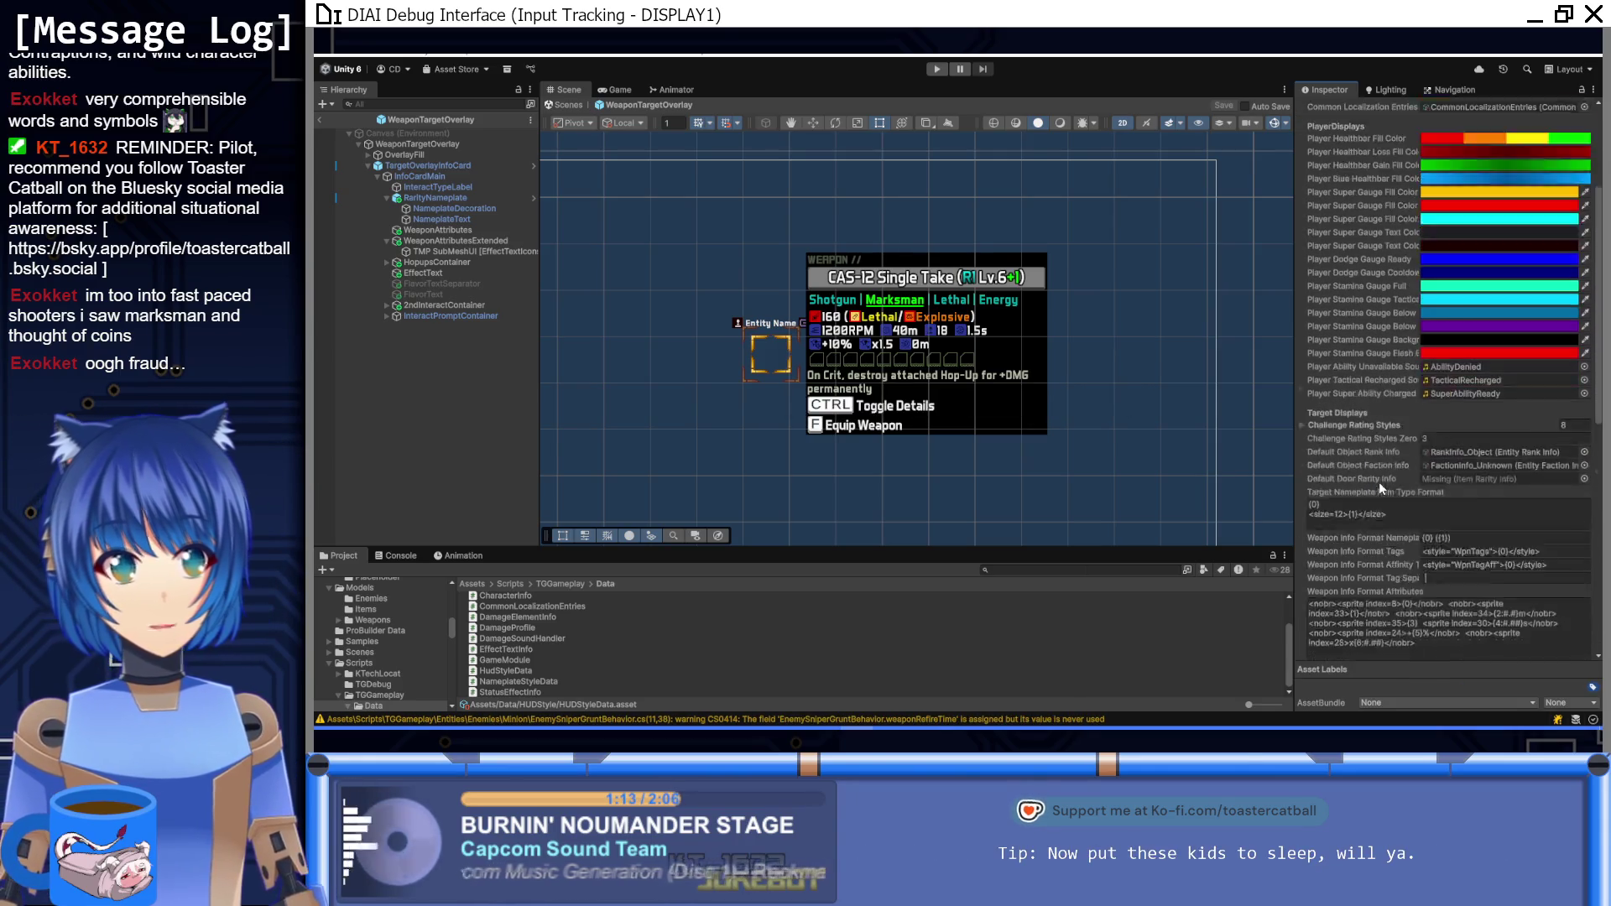
scroll(1378, 481, "down", 5)
scroll(1381, 482, "up", 1)
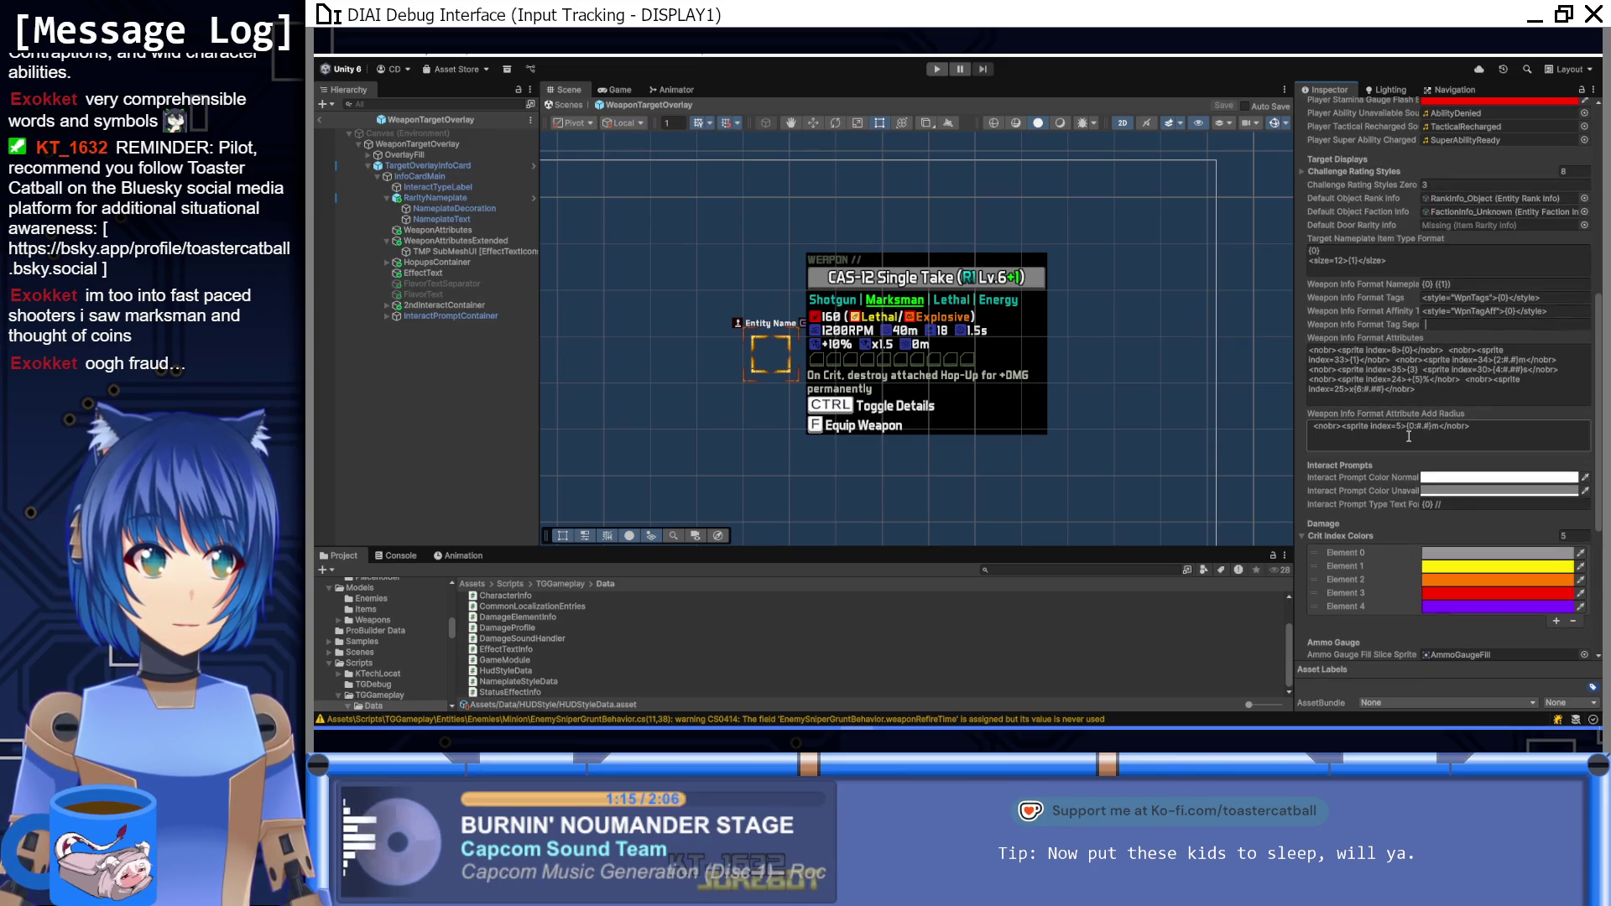
Step: Set the Add Radius format's sprite index to 26 and zoom the Scene view onto the weapon card
left_click(1482, 428)
left_click(1467, 428)
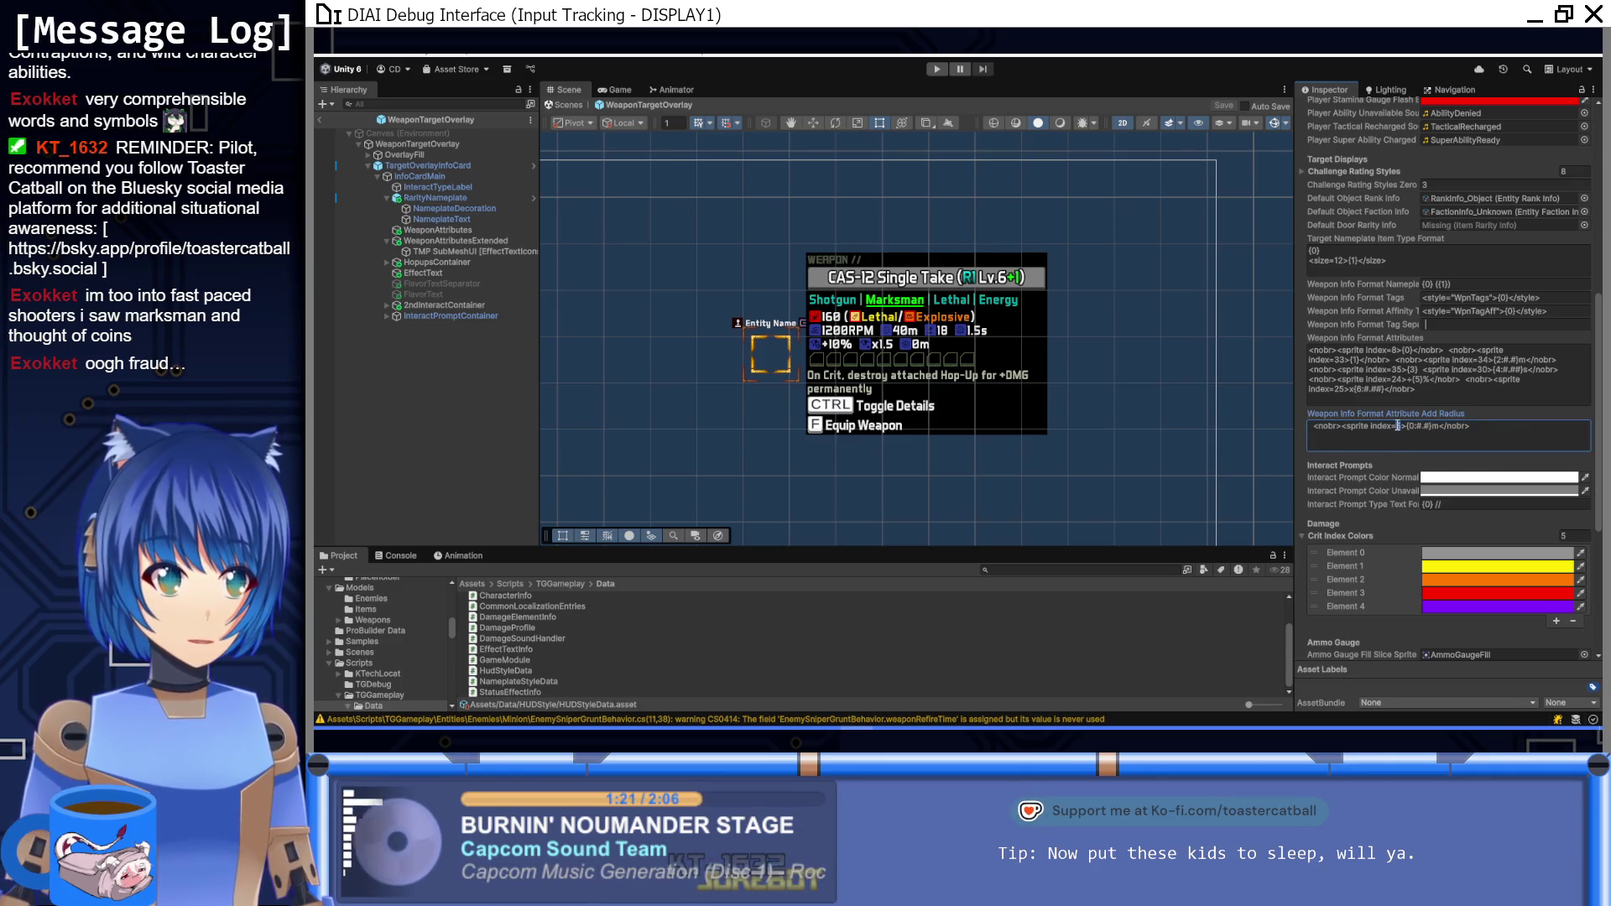
type("26")
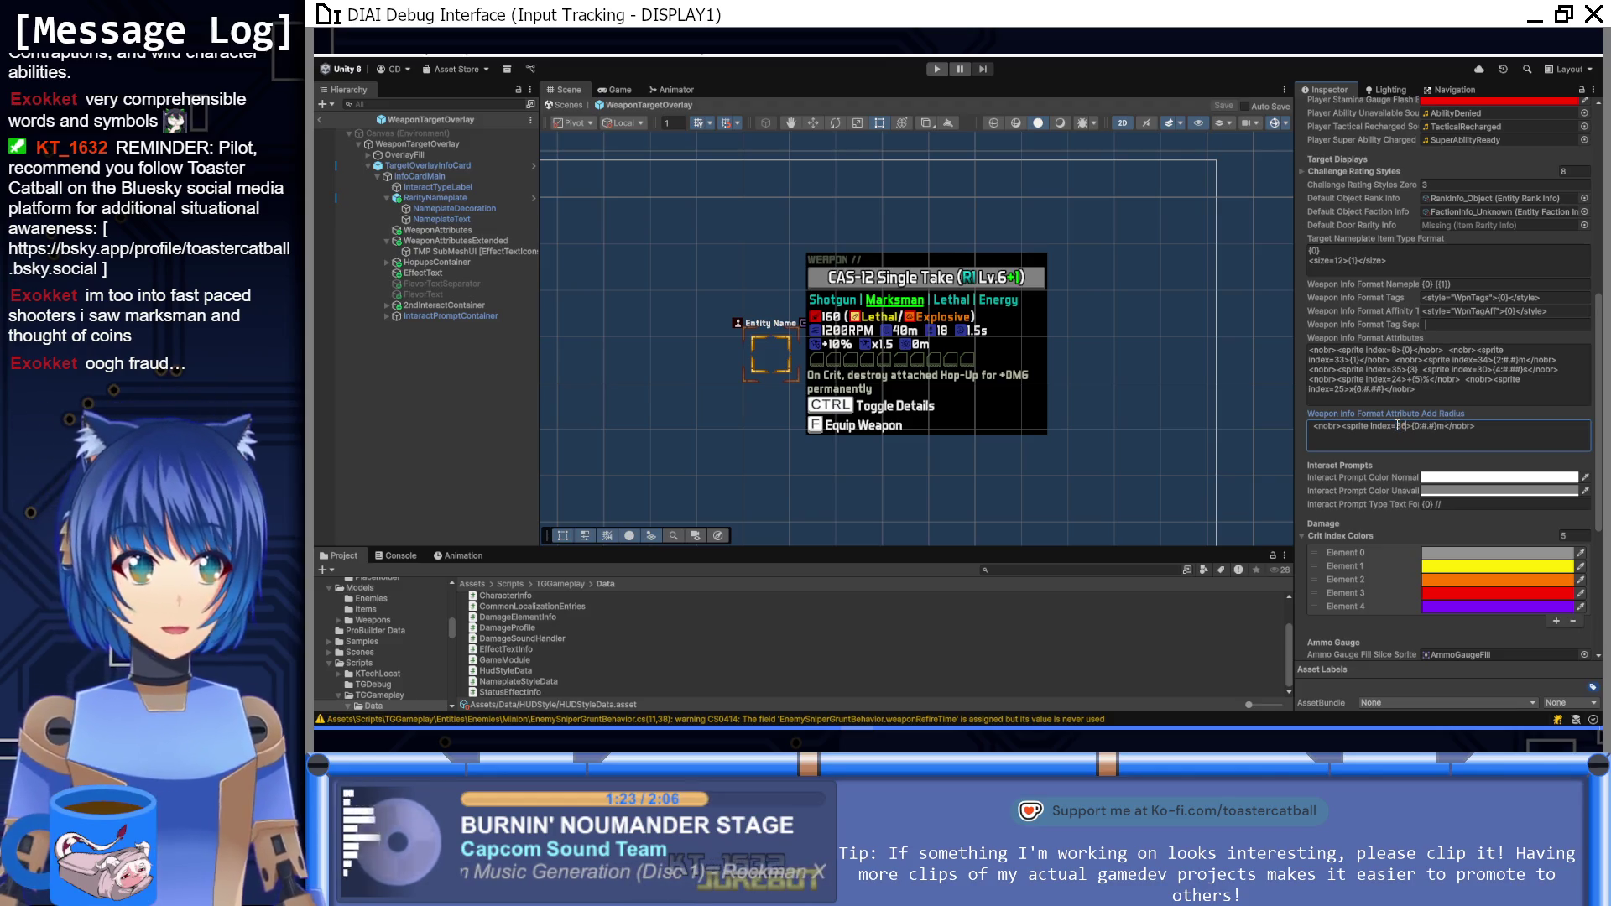
scroll(920, 344, "up", 5)
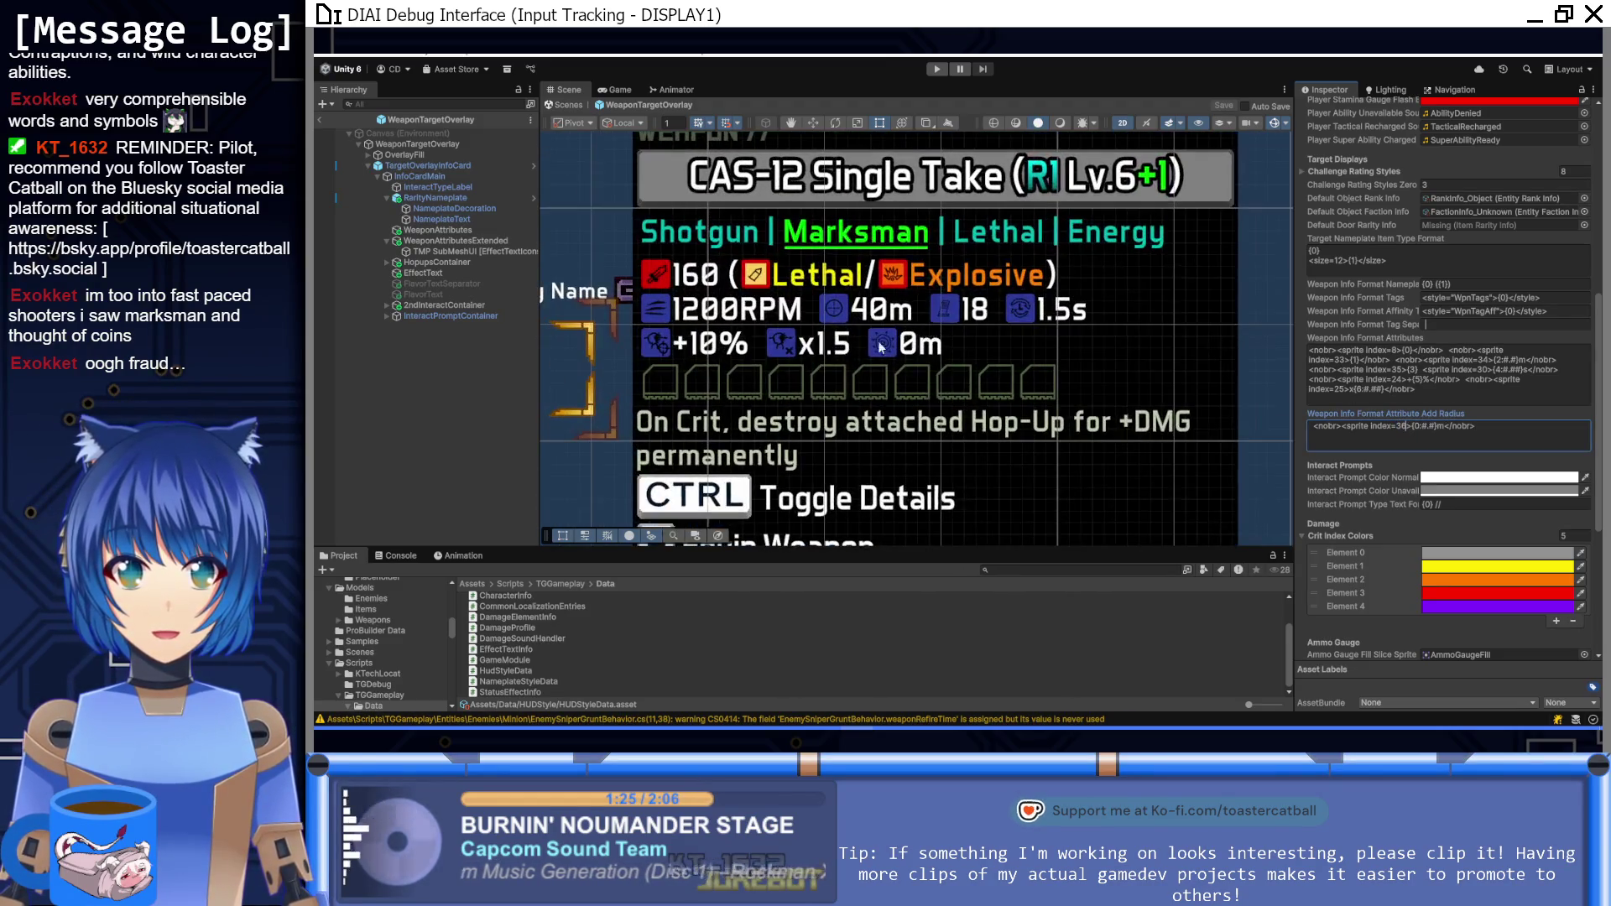
scroll(920, 420, "down", 2)
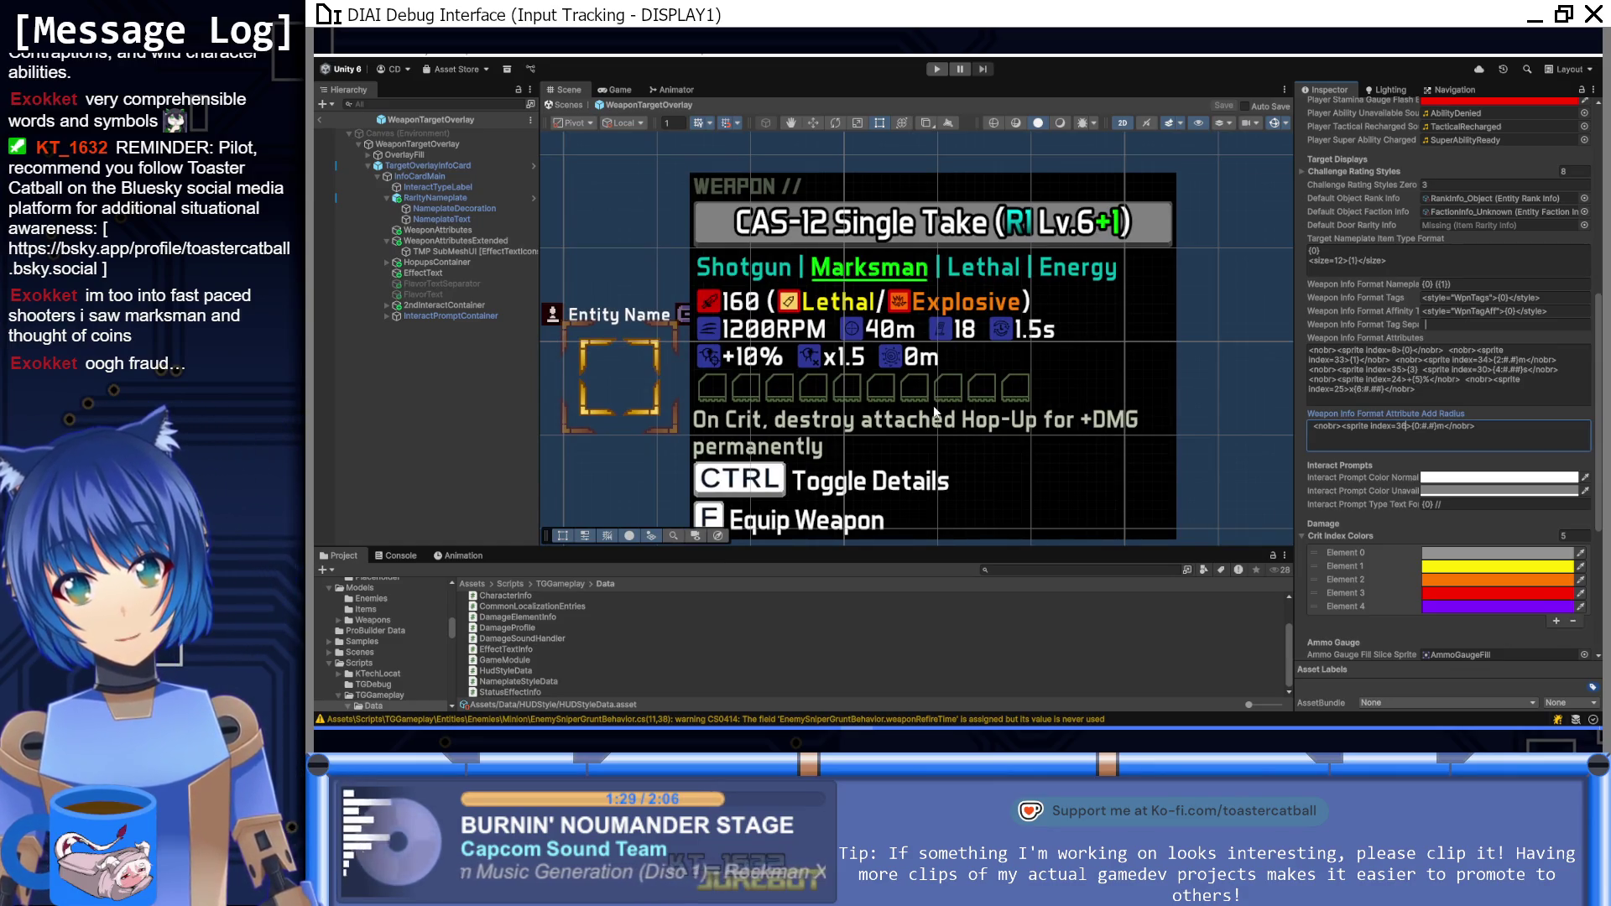
scroll(927, 395, "down", 2)
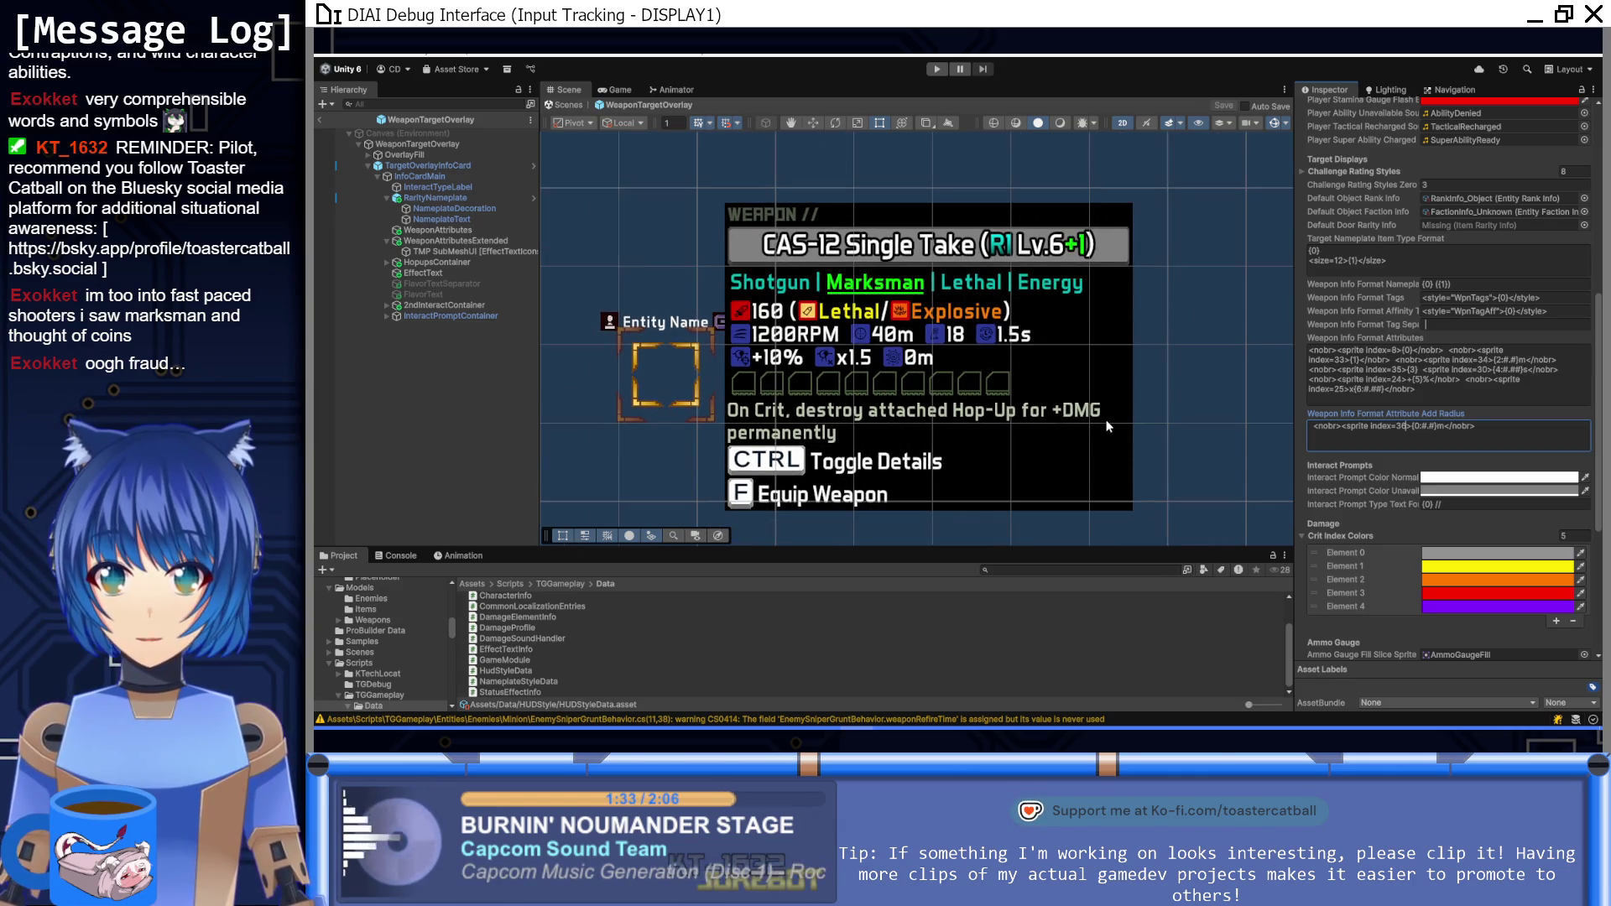
scroll(873, 384, "up", 3)
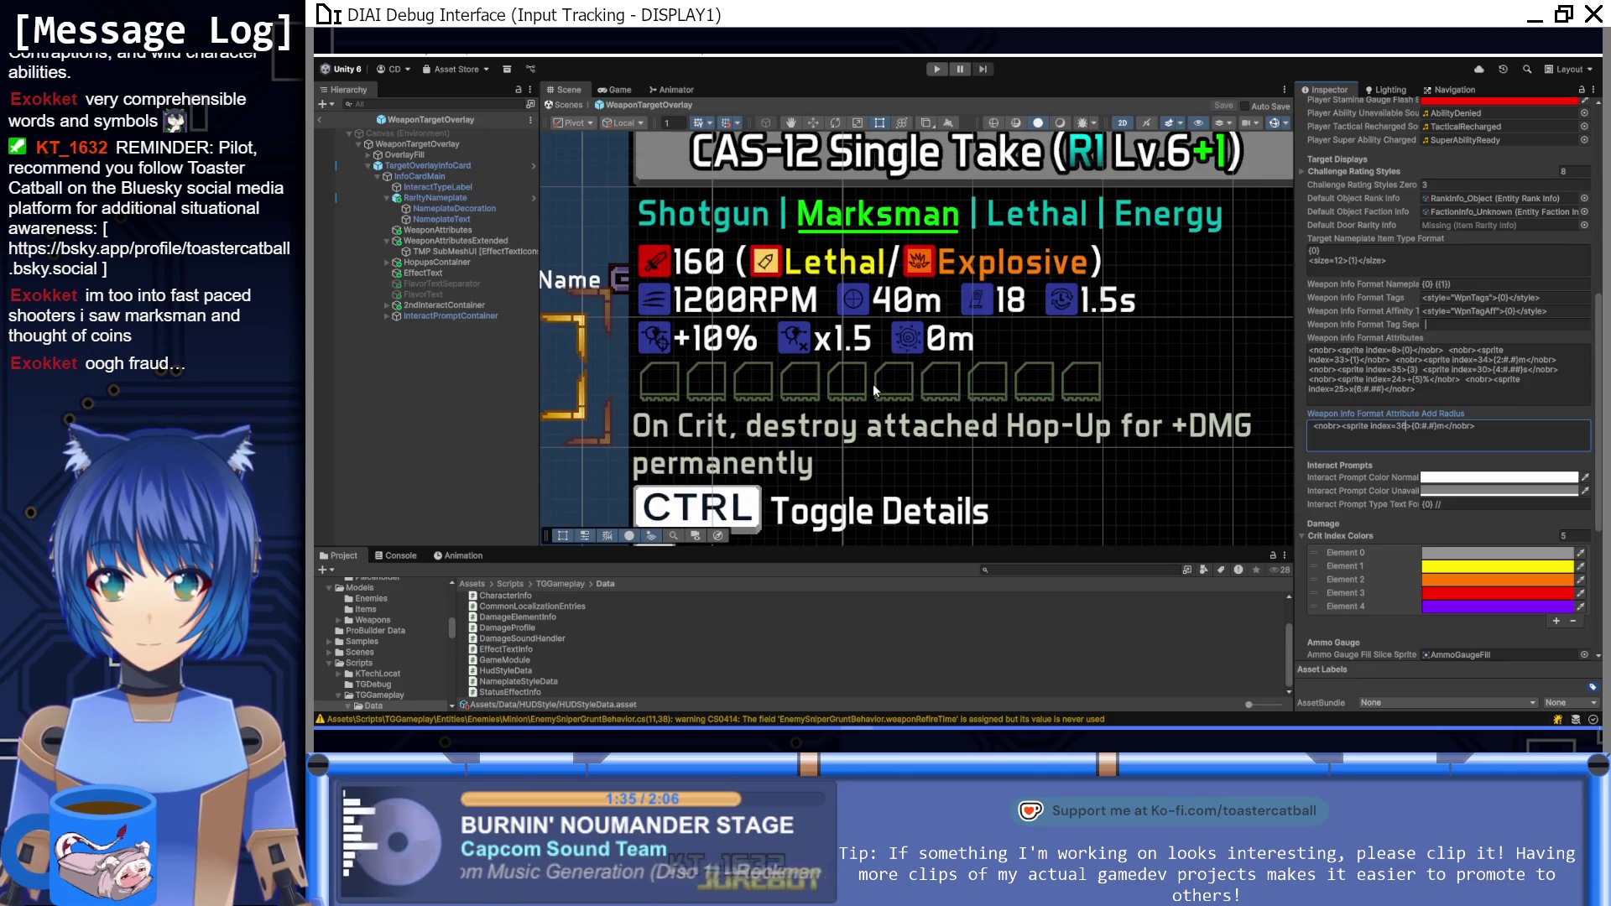
scroll(873, 384, "down", 5)
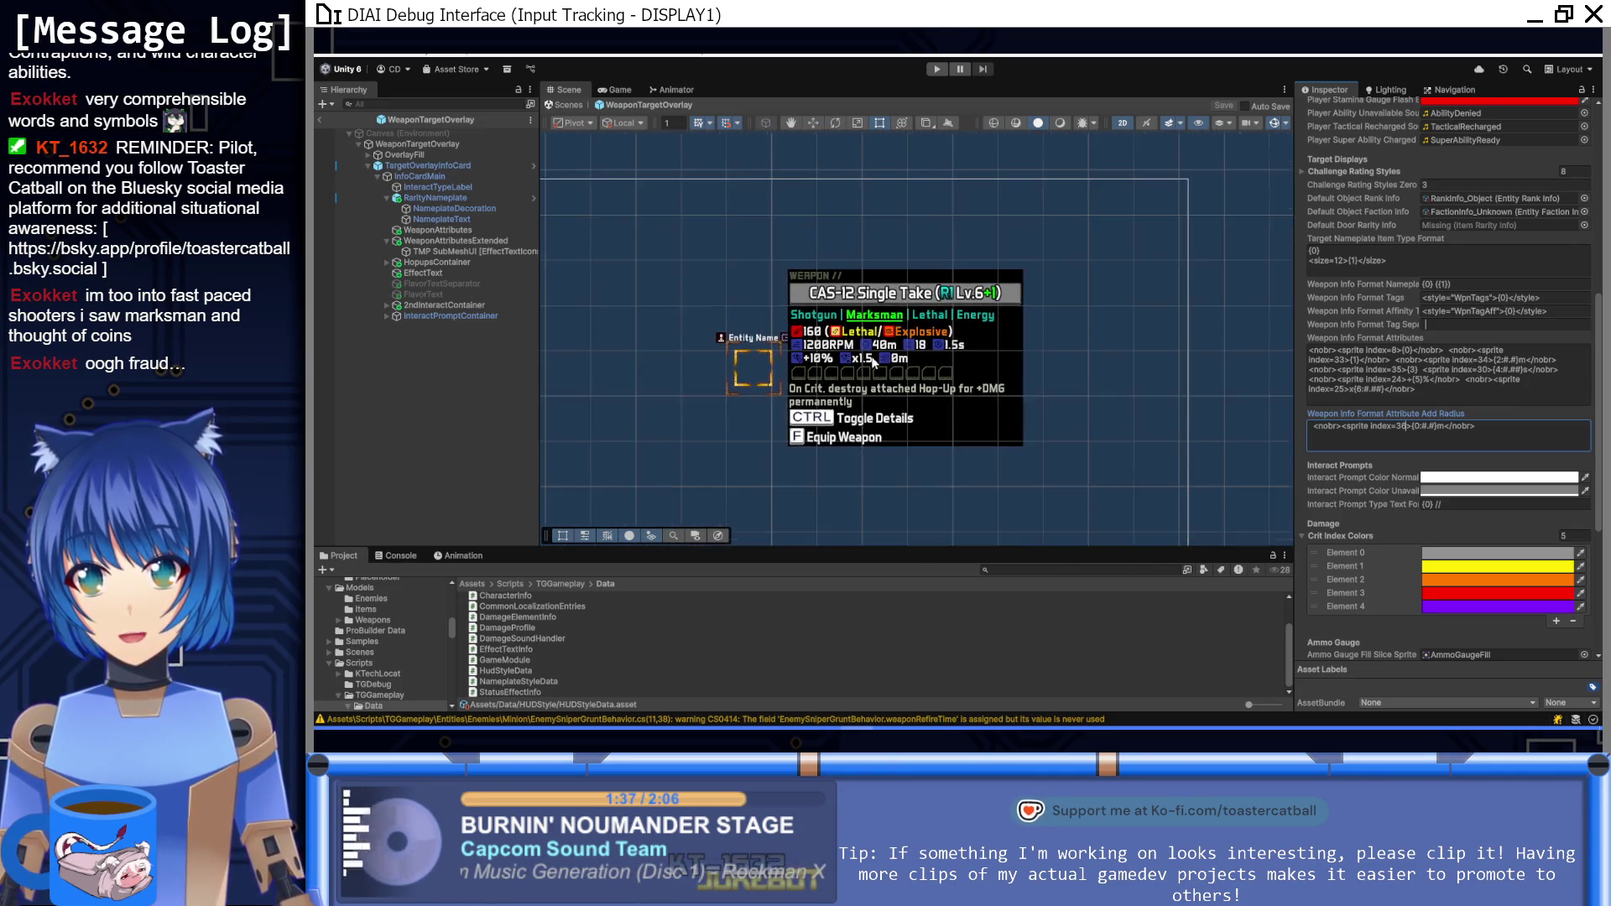
scroll(951, 386, "up", 1)
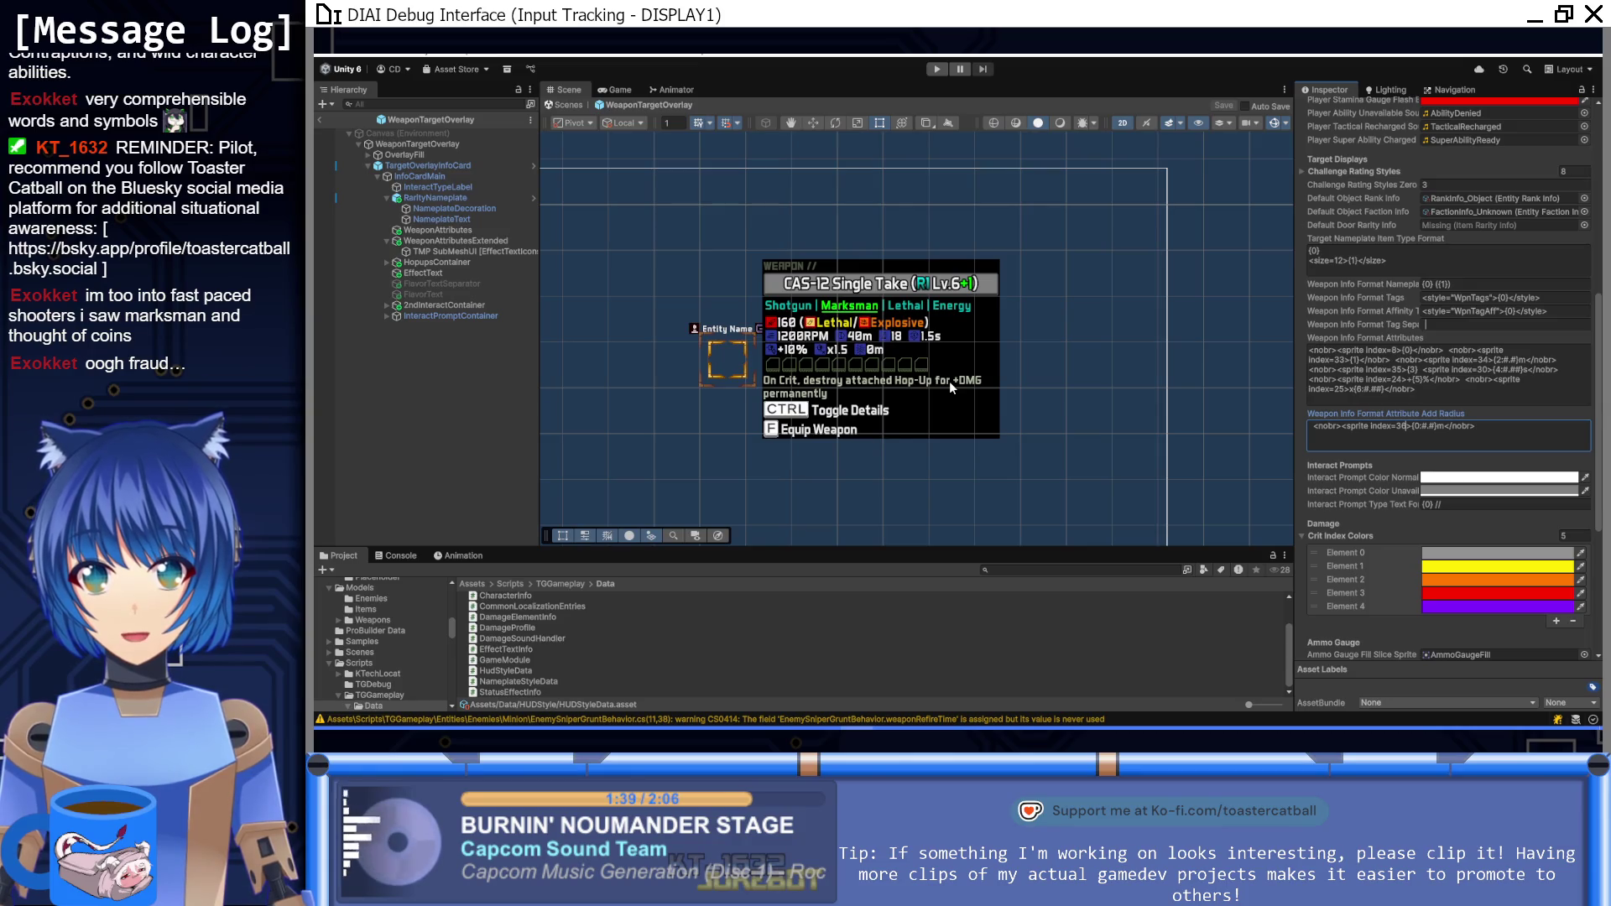
scroll(632, 608, "up", 2)
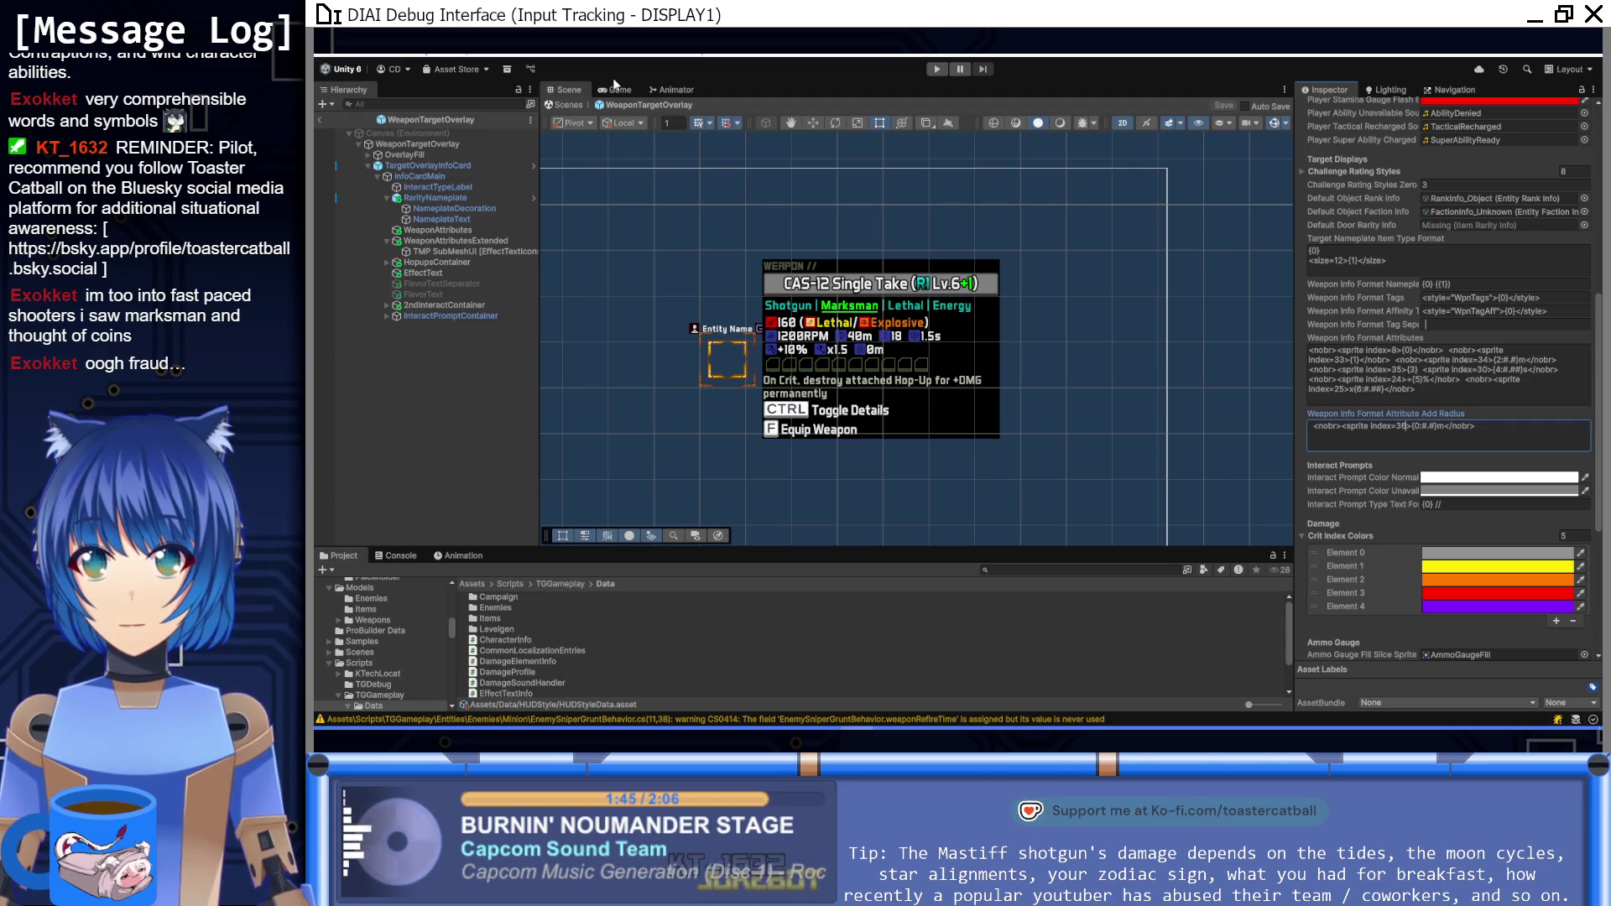
left_click_drag(792, 219, 739, 196)
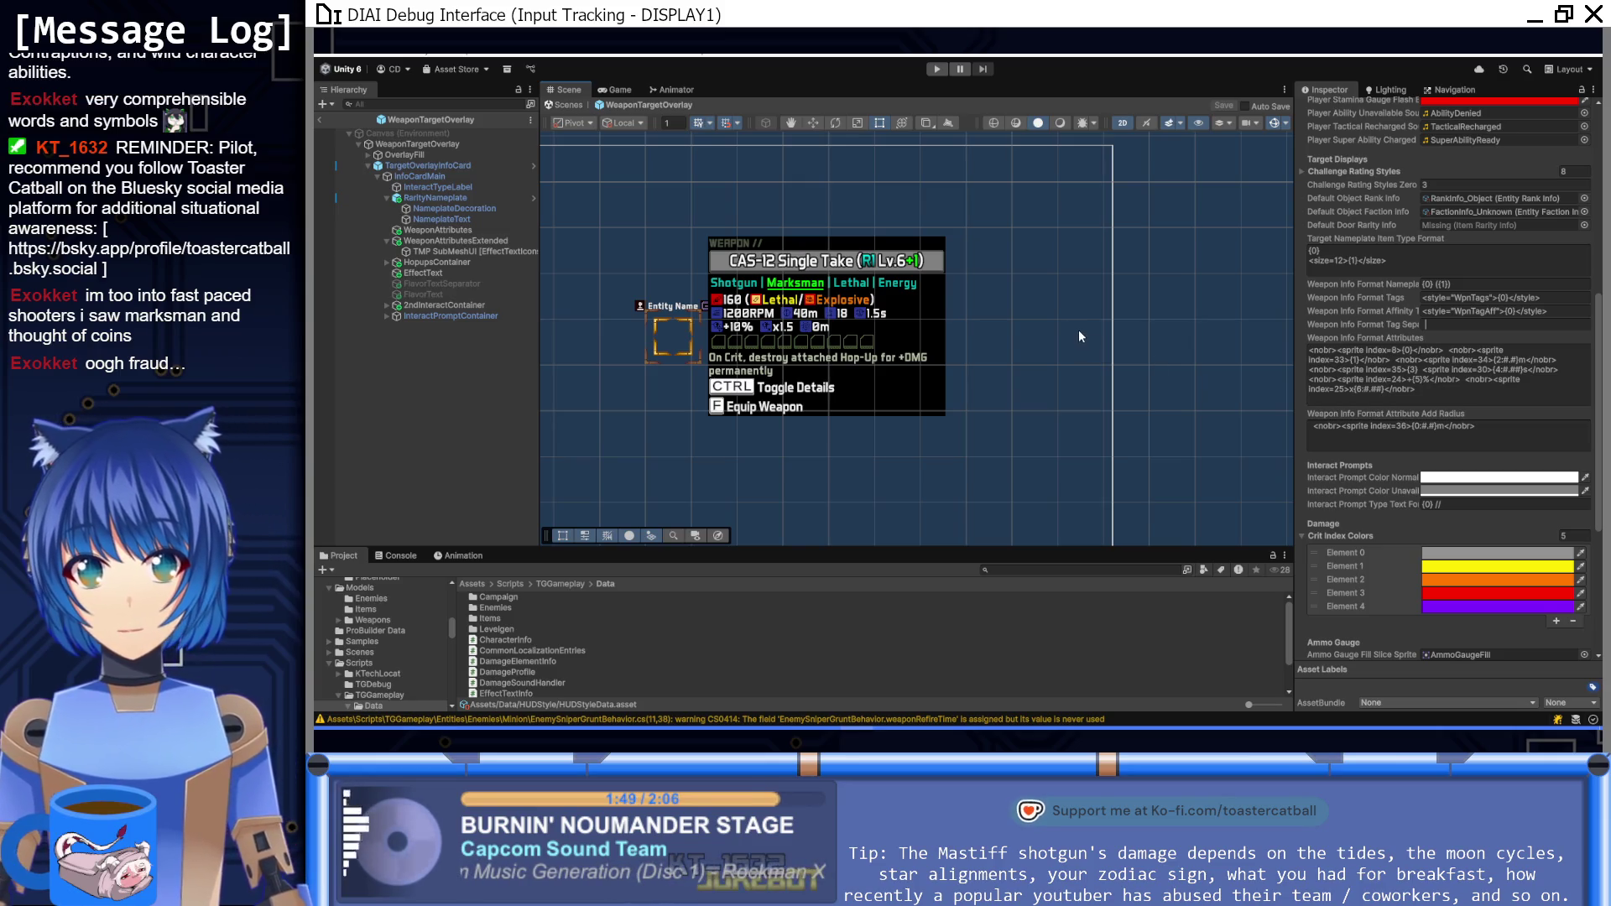
Step: Exit the prefab to SampleScene and play-test, walking to weapon pickups to see their cards
left_click(320, 119)
left_click_drag(769, 249, 769, 272)
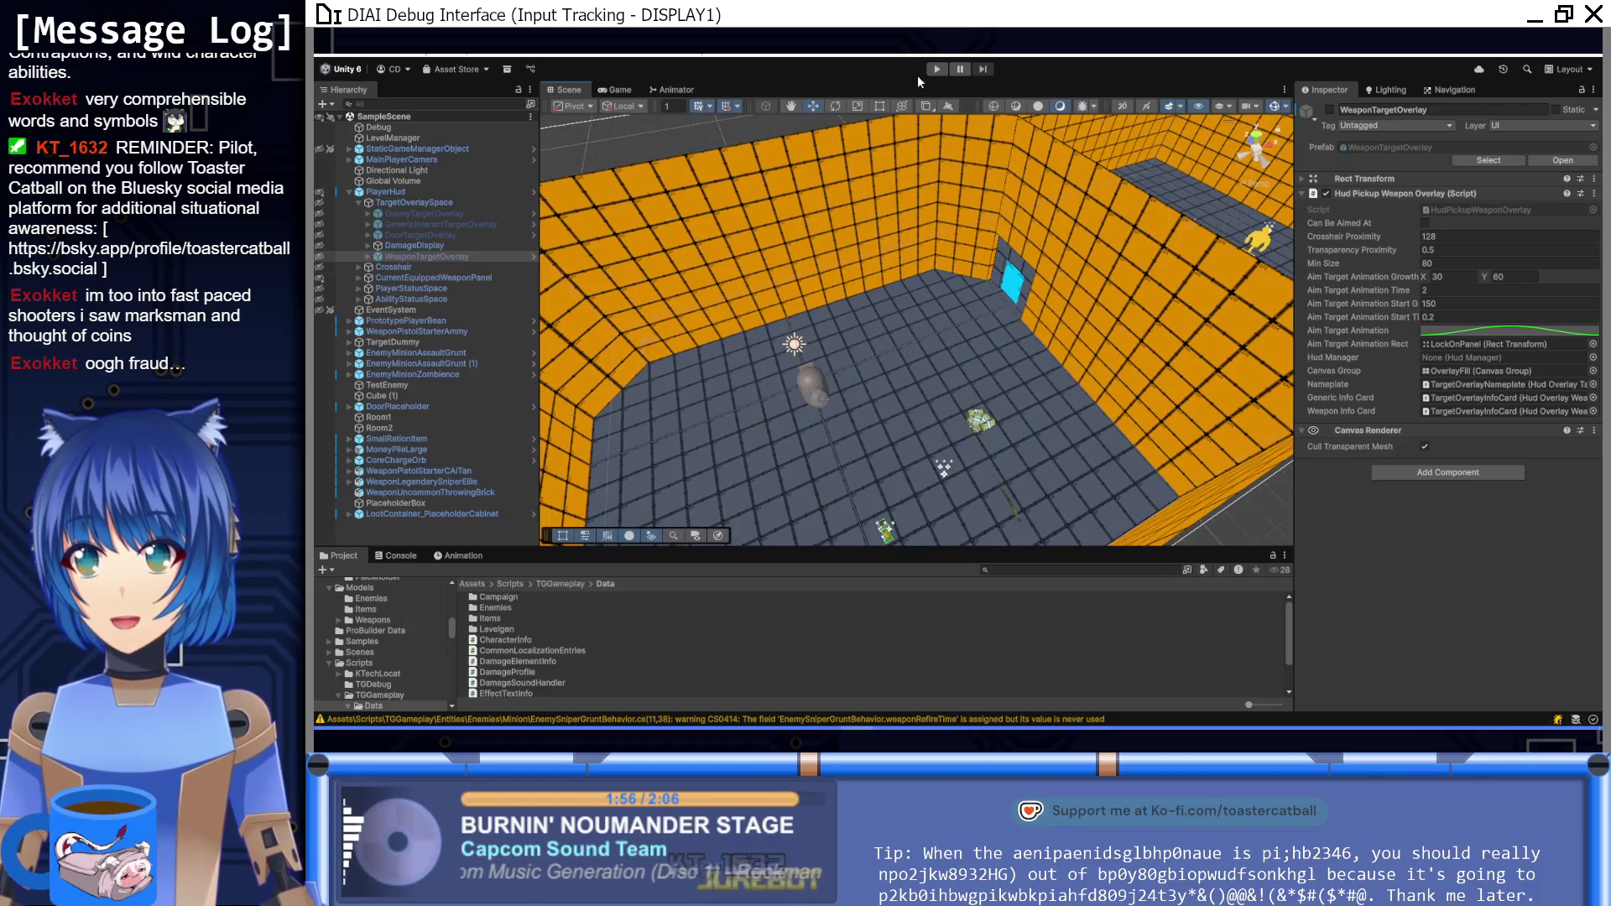
left_click(936, 69)
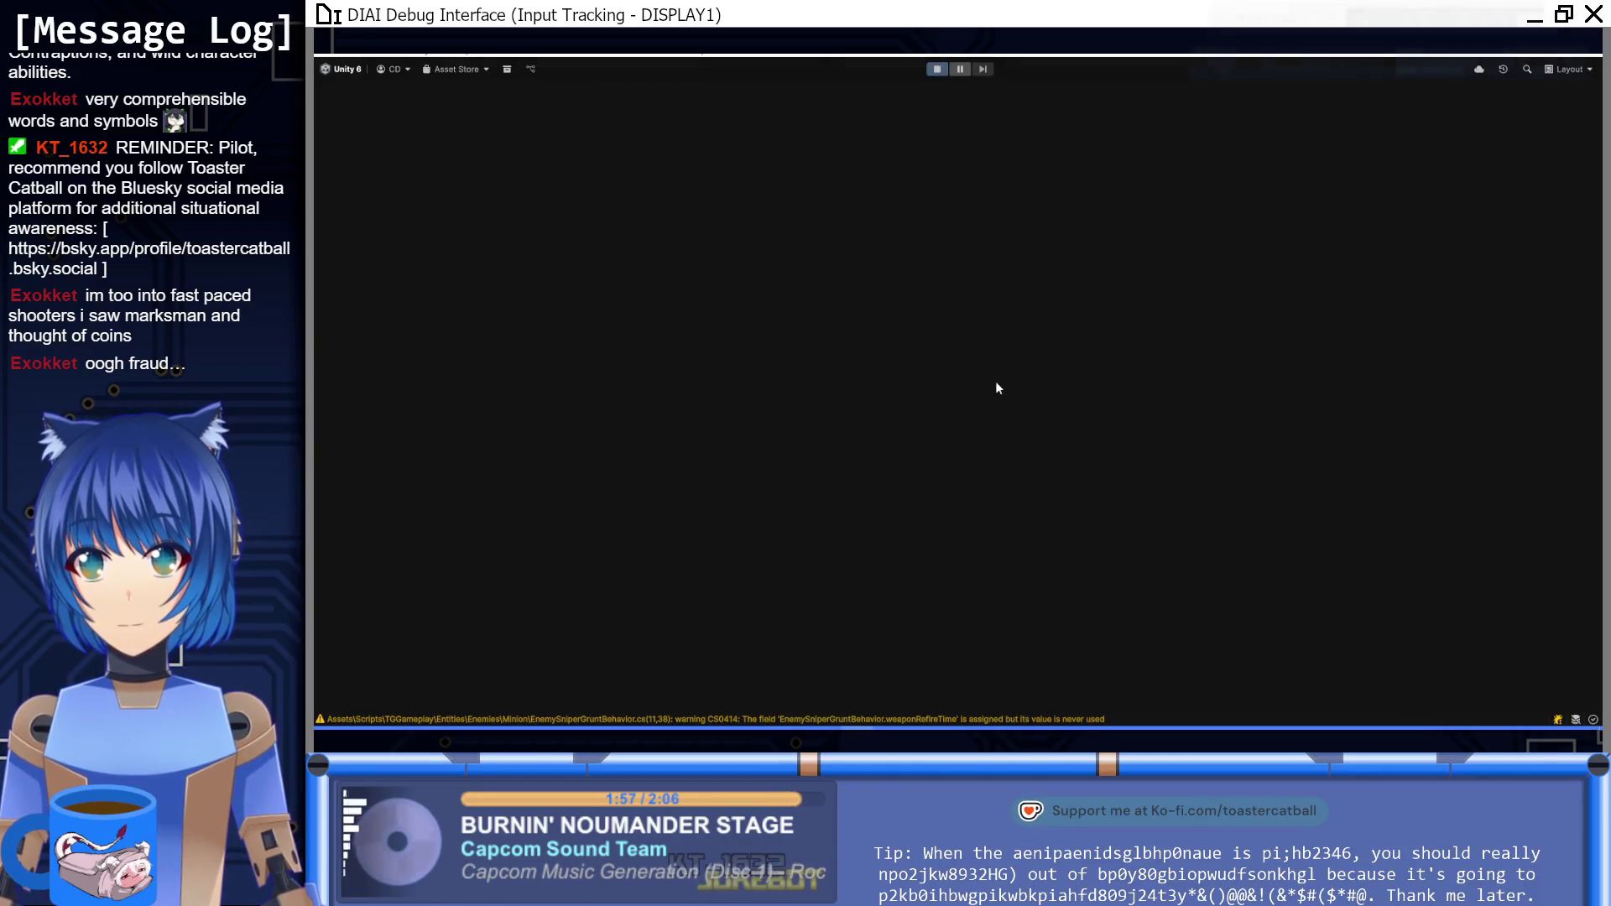
key("s")
key("d")
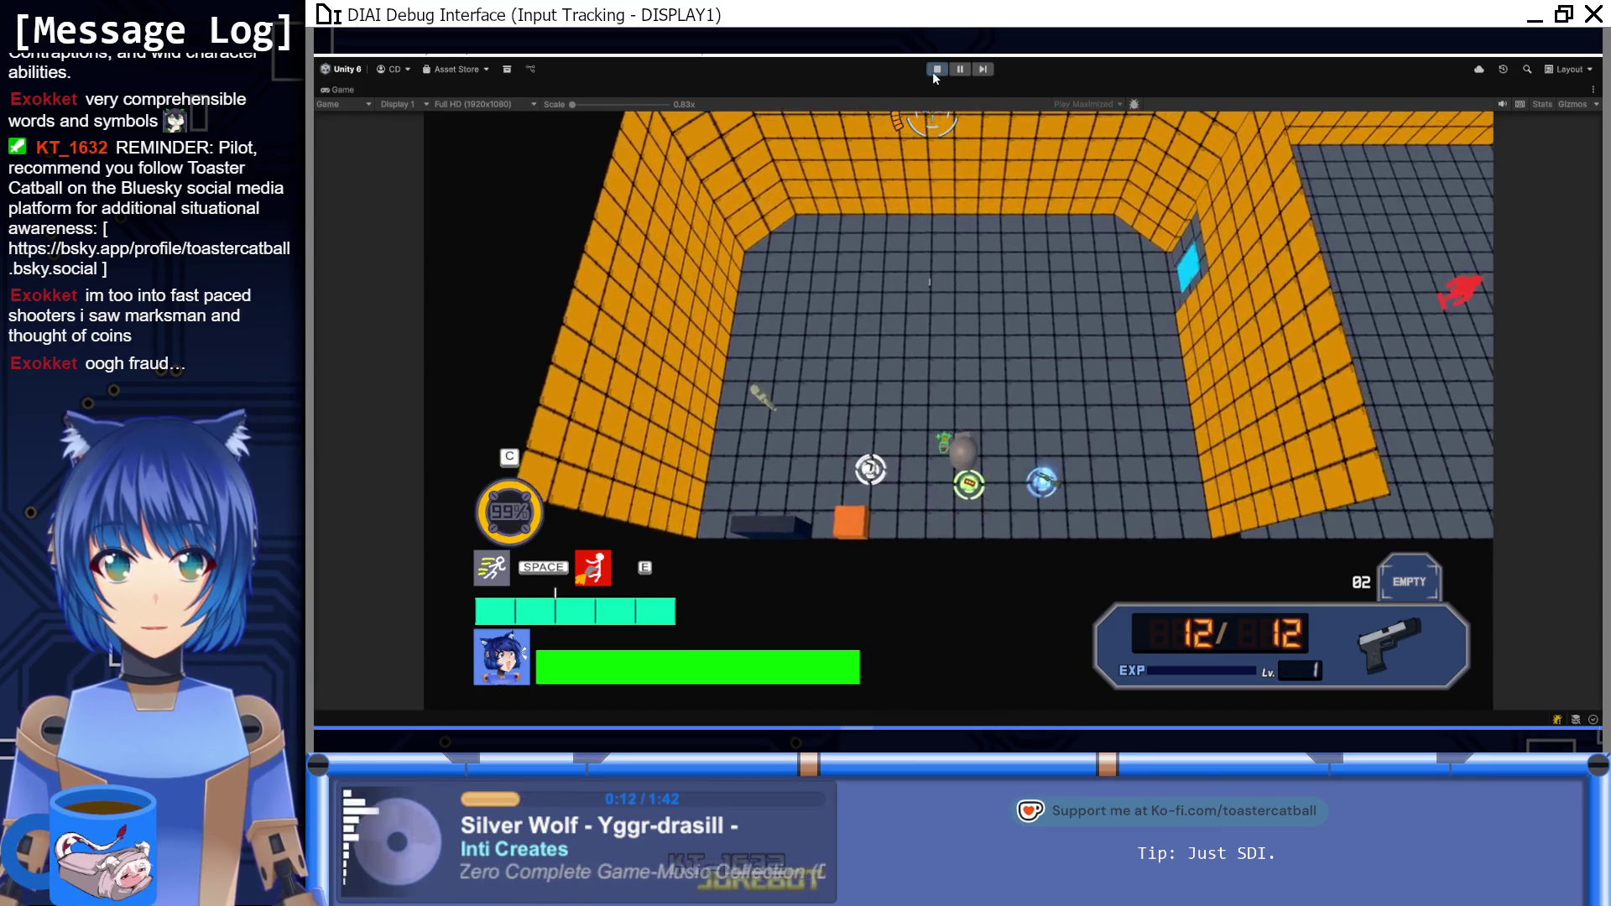
left_click(937, 70)
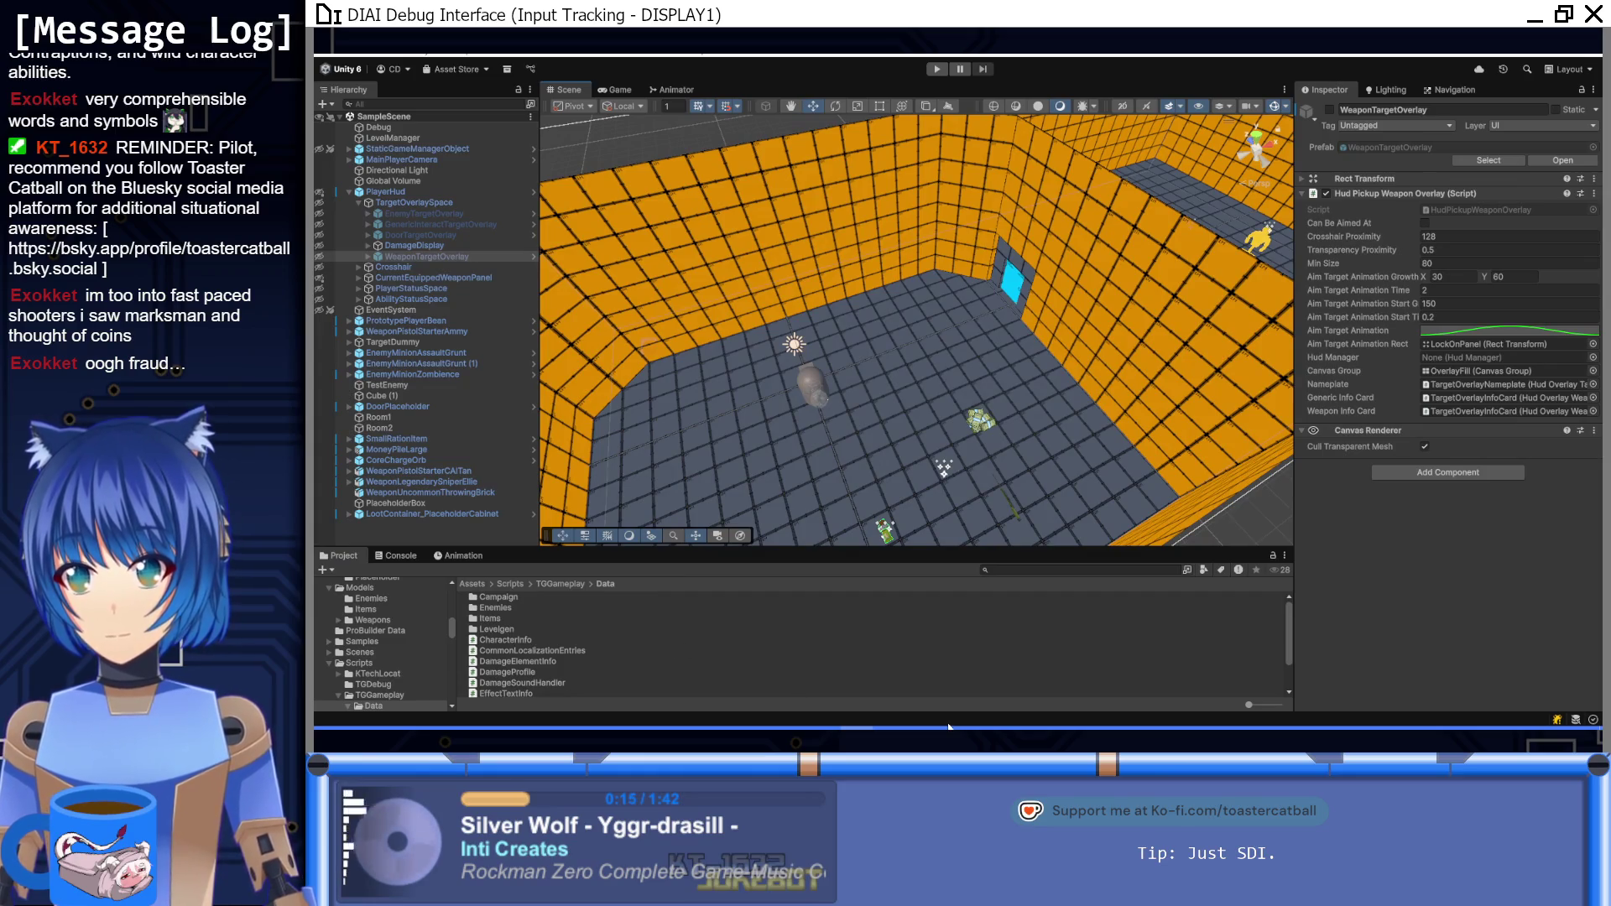
Step: Switch to DamageElementInfo.cs and duplicate the outline colour property on line 14
key("alt+Tab")
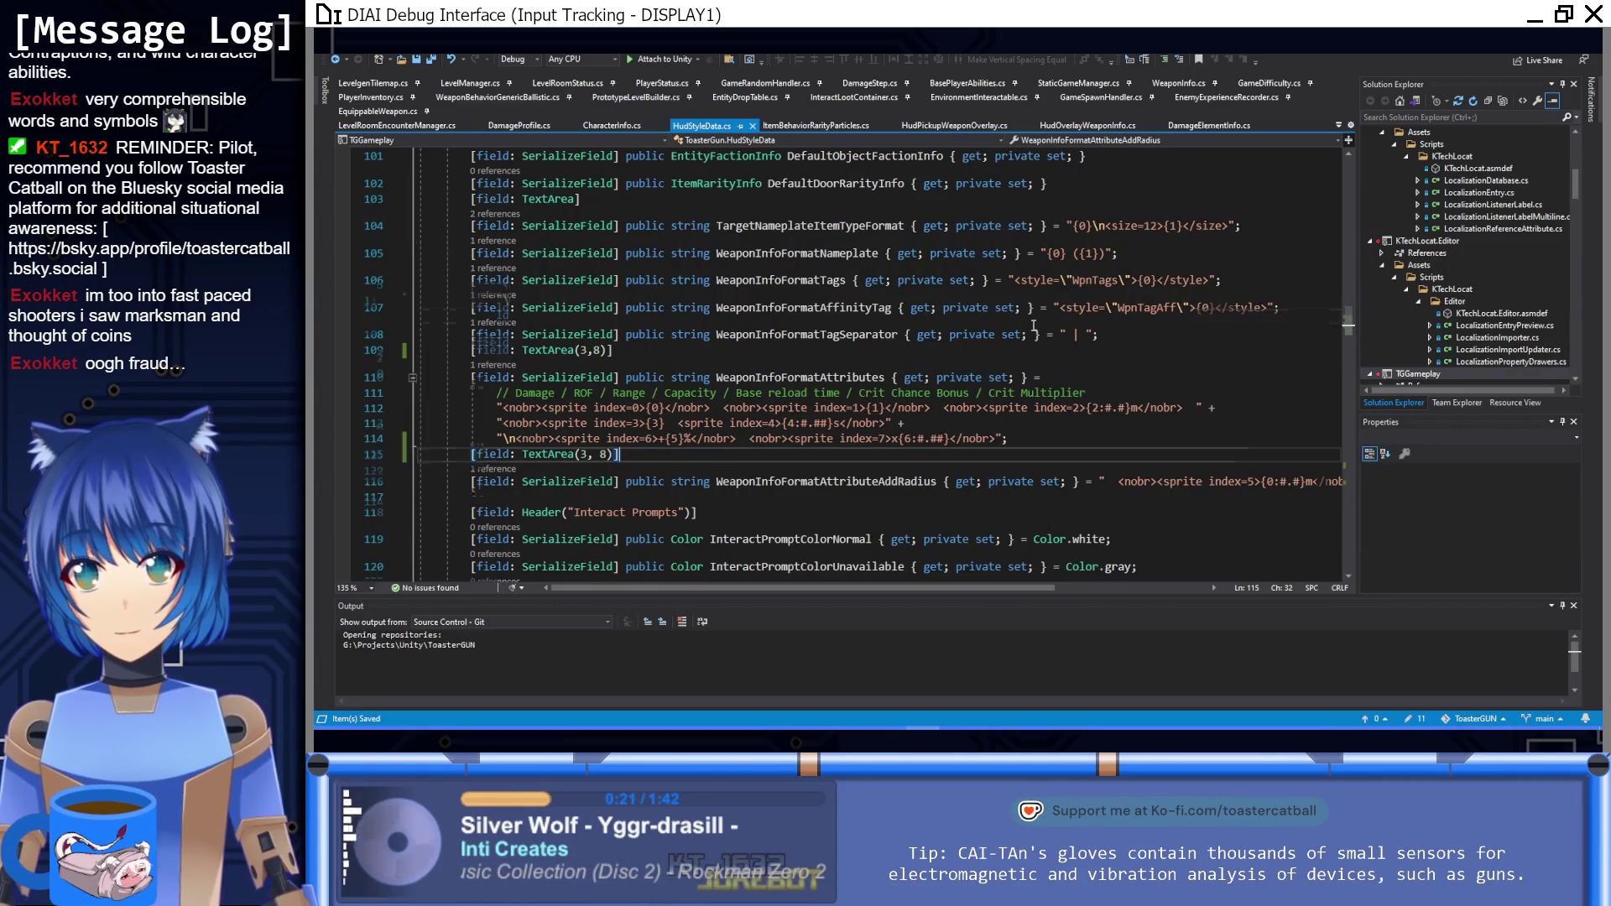
scroll(1034, 296, "down", 10)
scroll(1035, 296, "down", 5)
left_click(1217, 127)
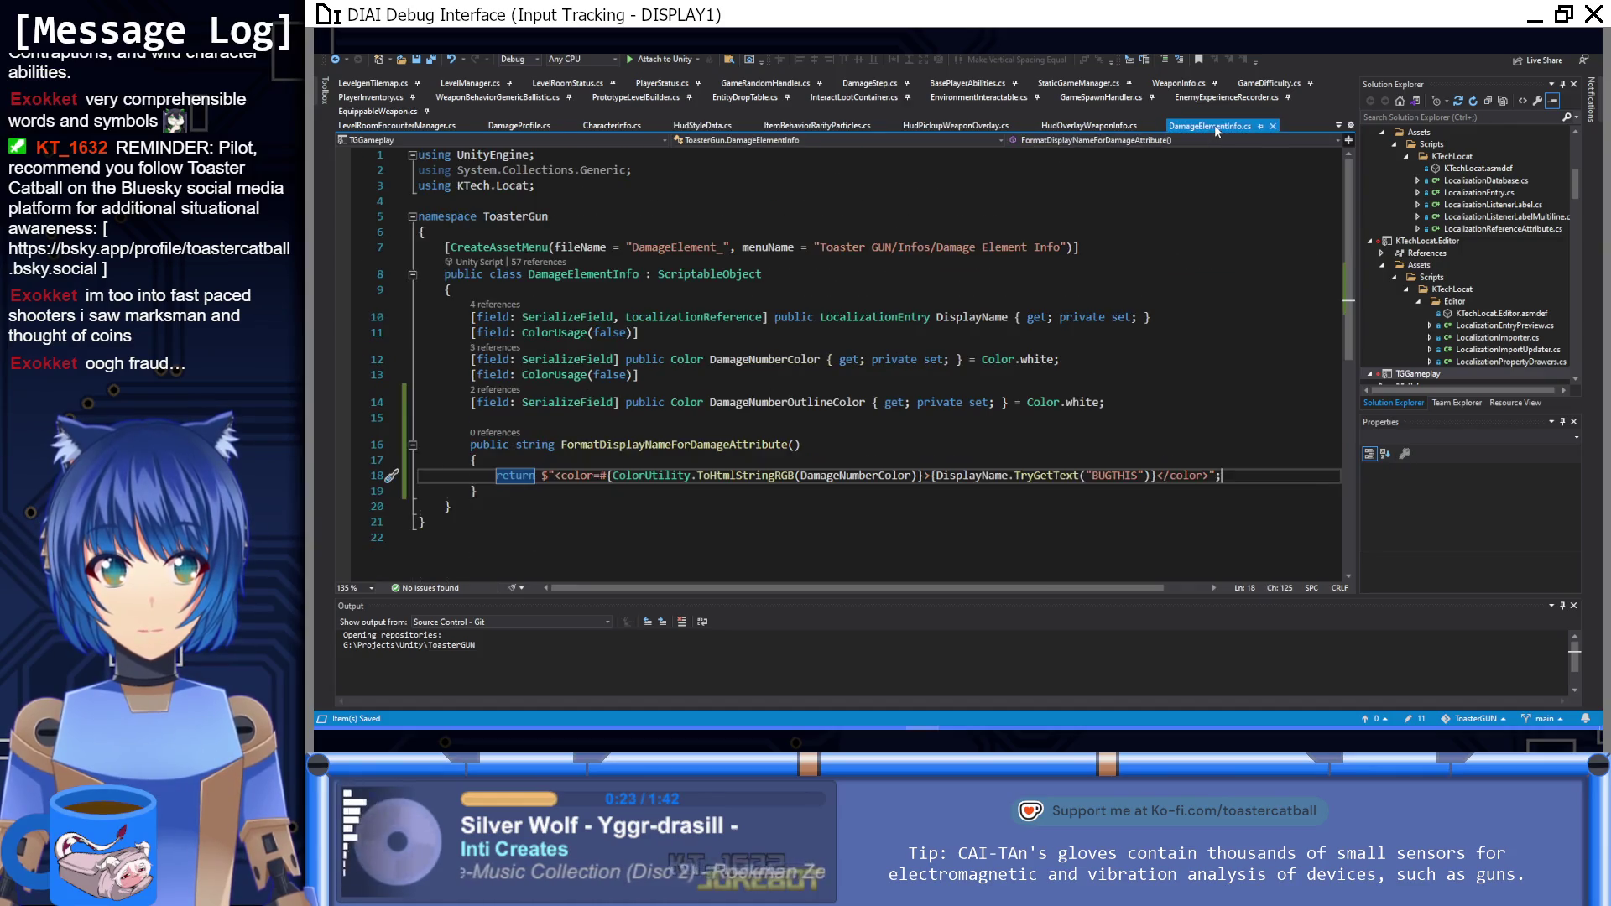
left_click(1148, 402)
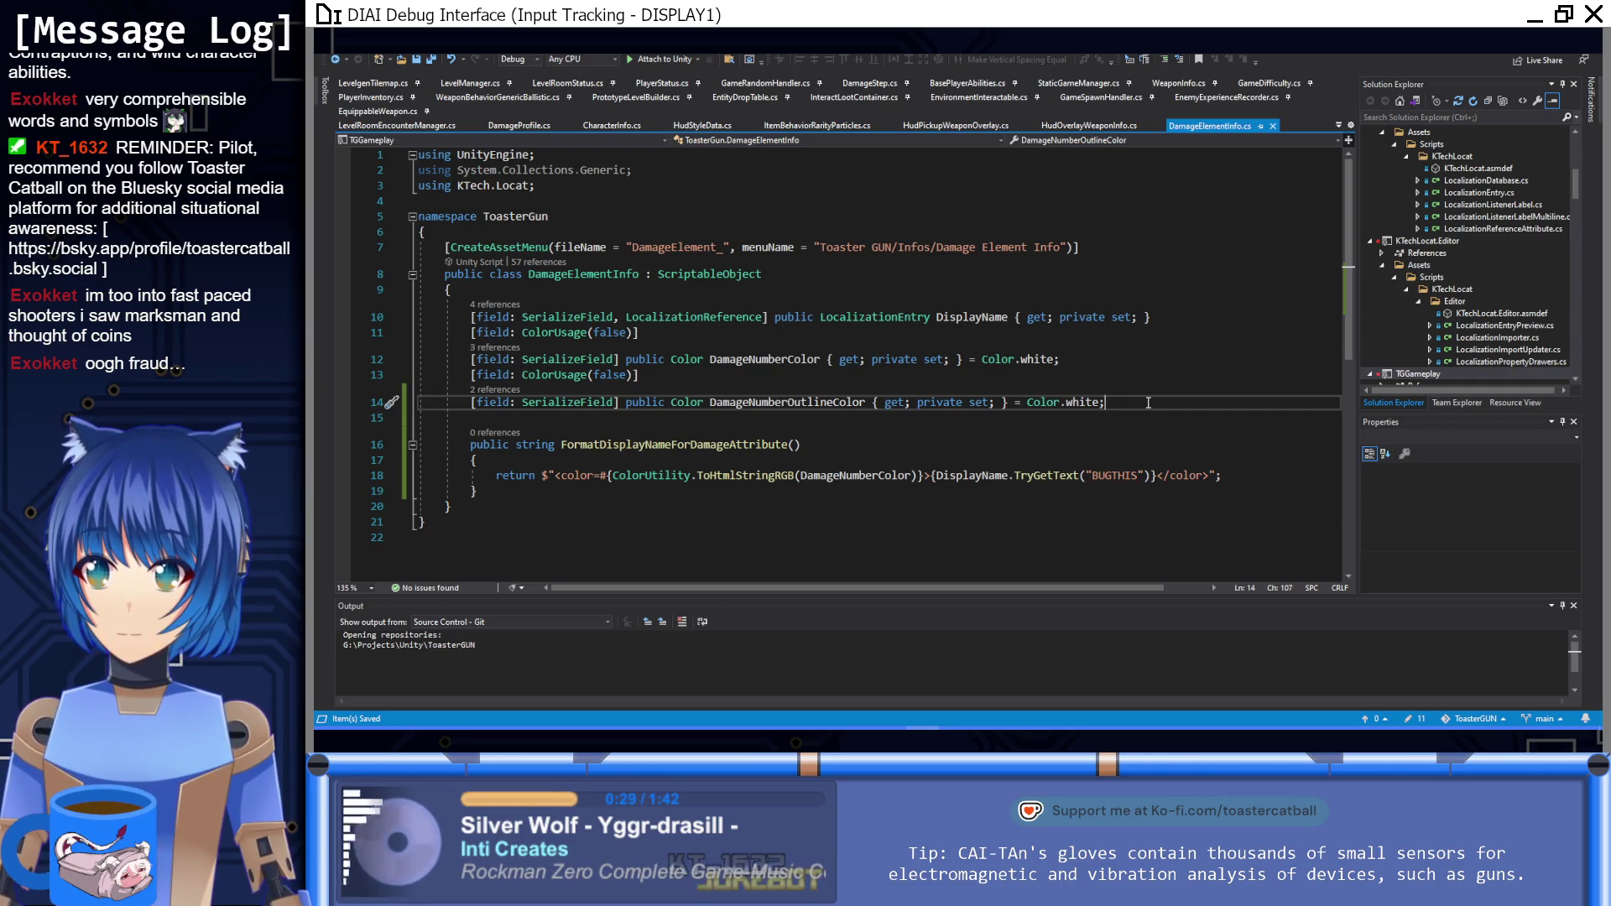
key("ctrl+d")
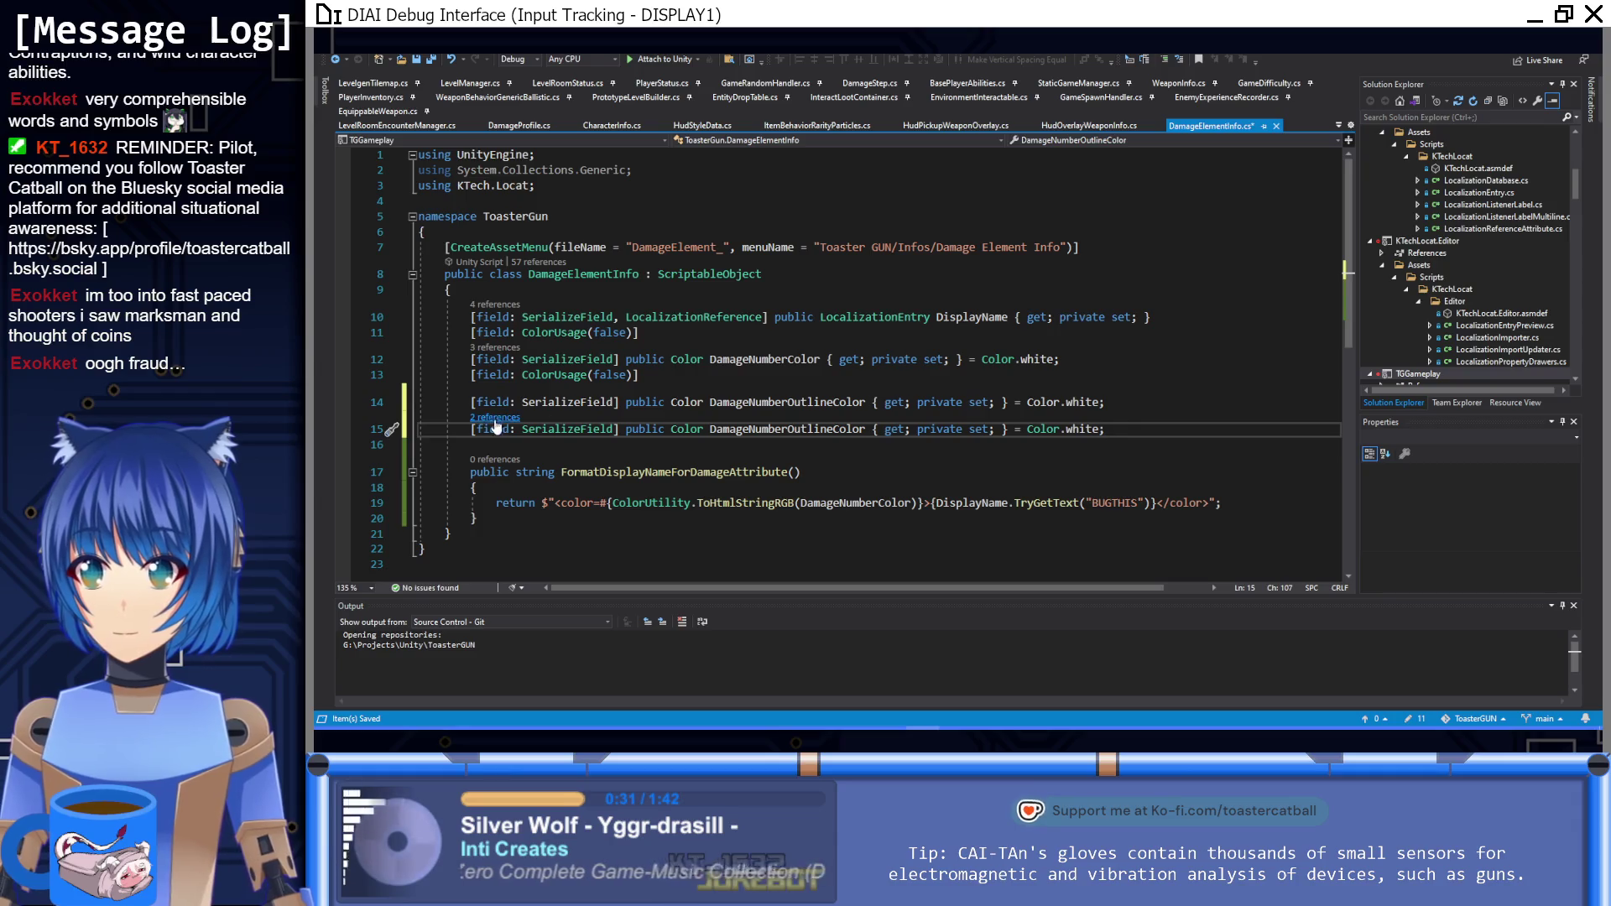
Step: Turn the duplicate into 'public Sprite Icon { get; private set; }' without a default, and save
double_click(759, 429)
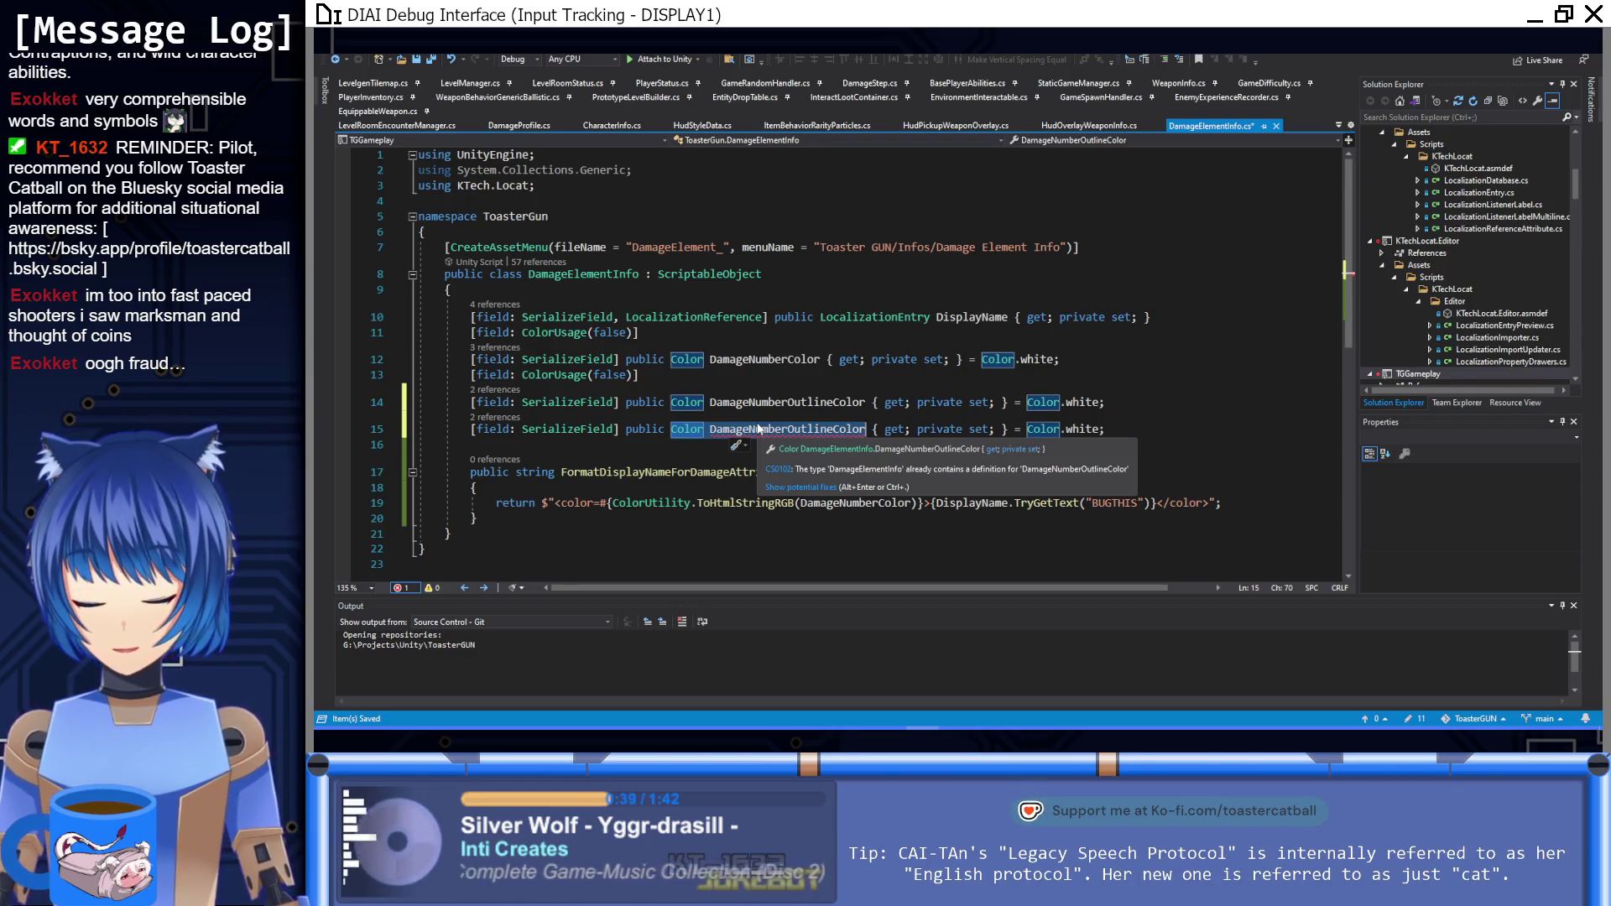
key("ctrl+BackSpace")
key("ctrl+BackSpace")
type("string")
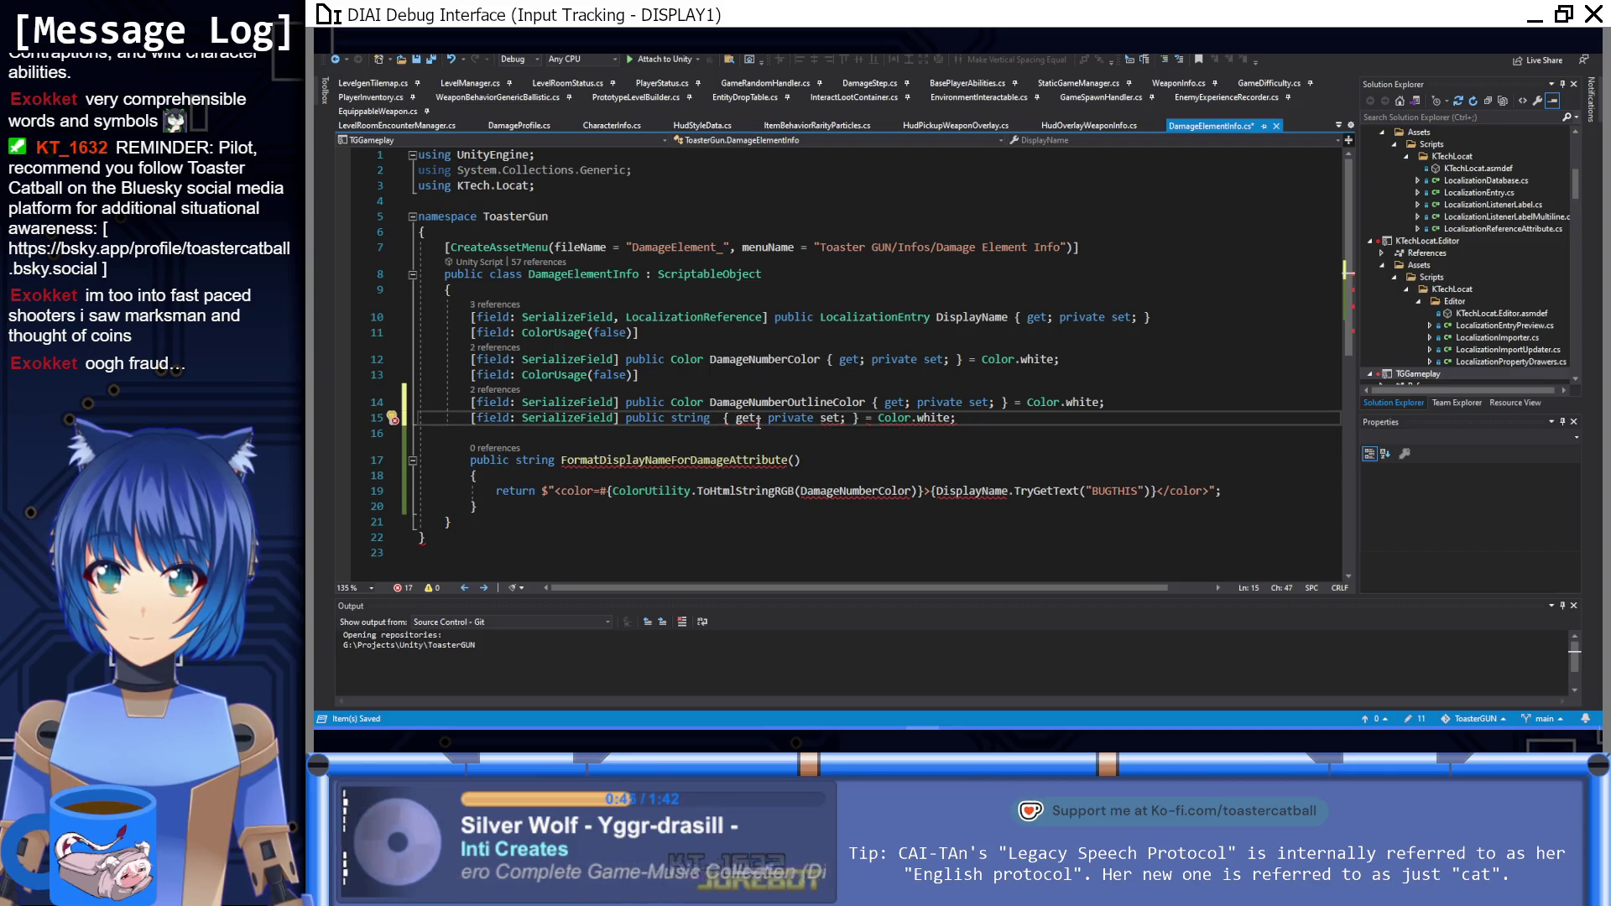
key("ctrl+shift+Left")
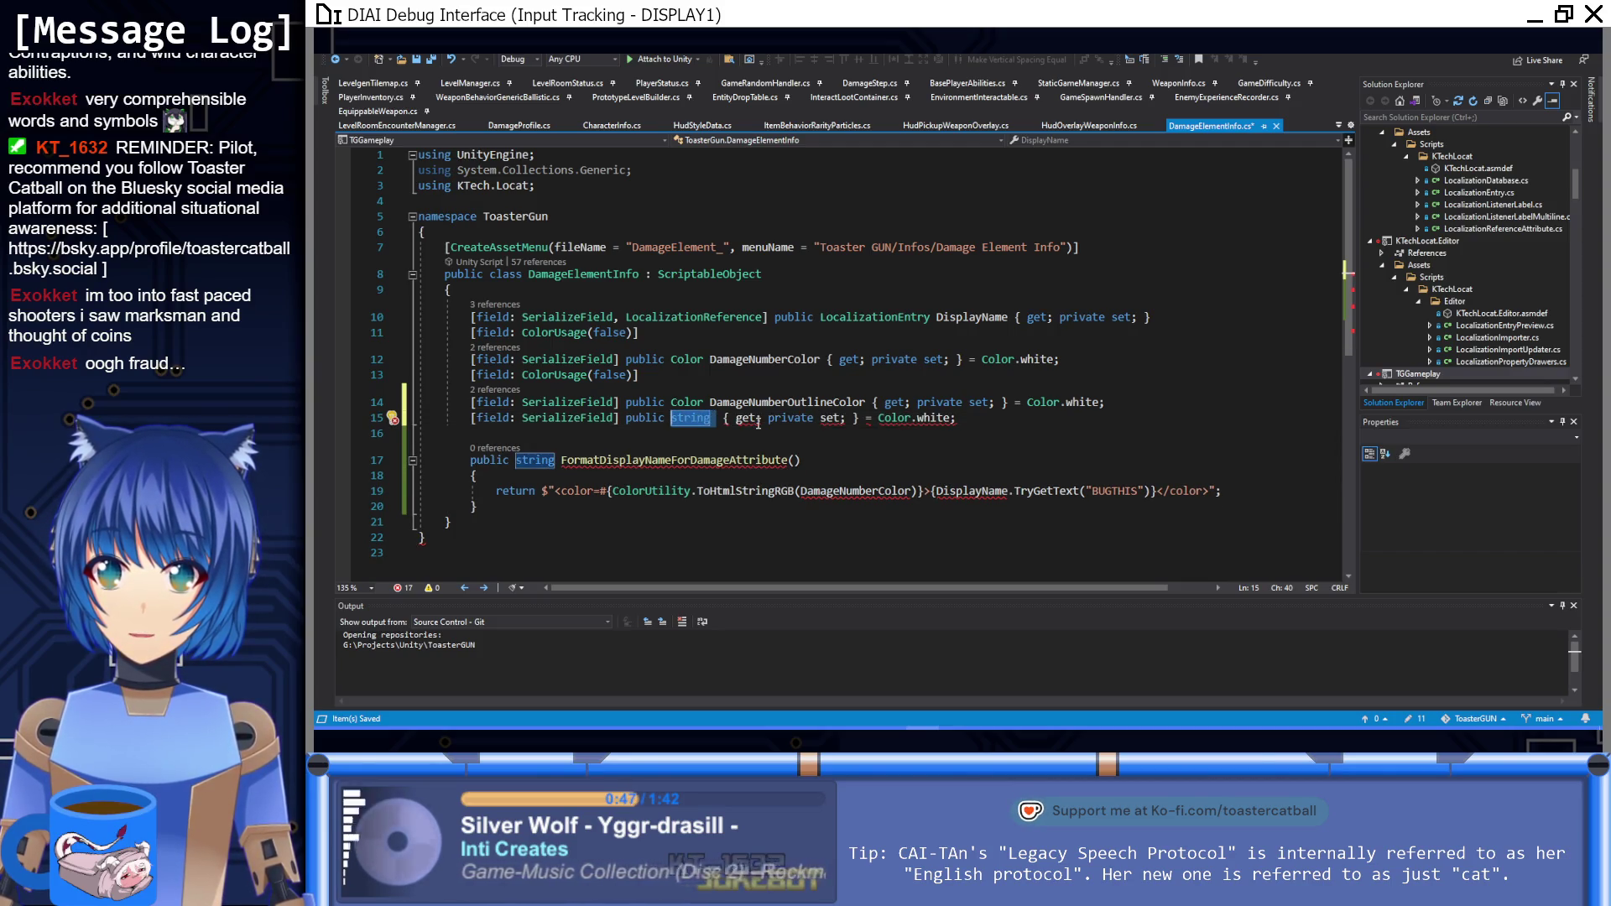
key("BackSpace")
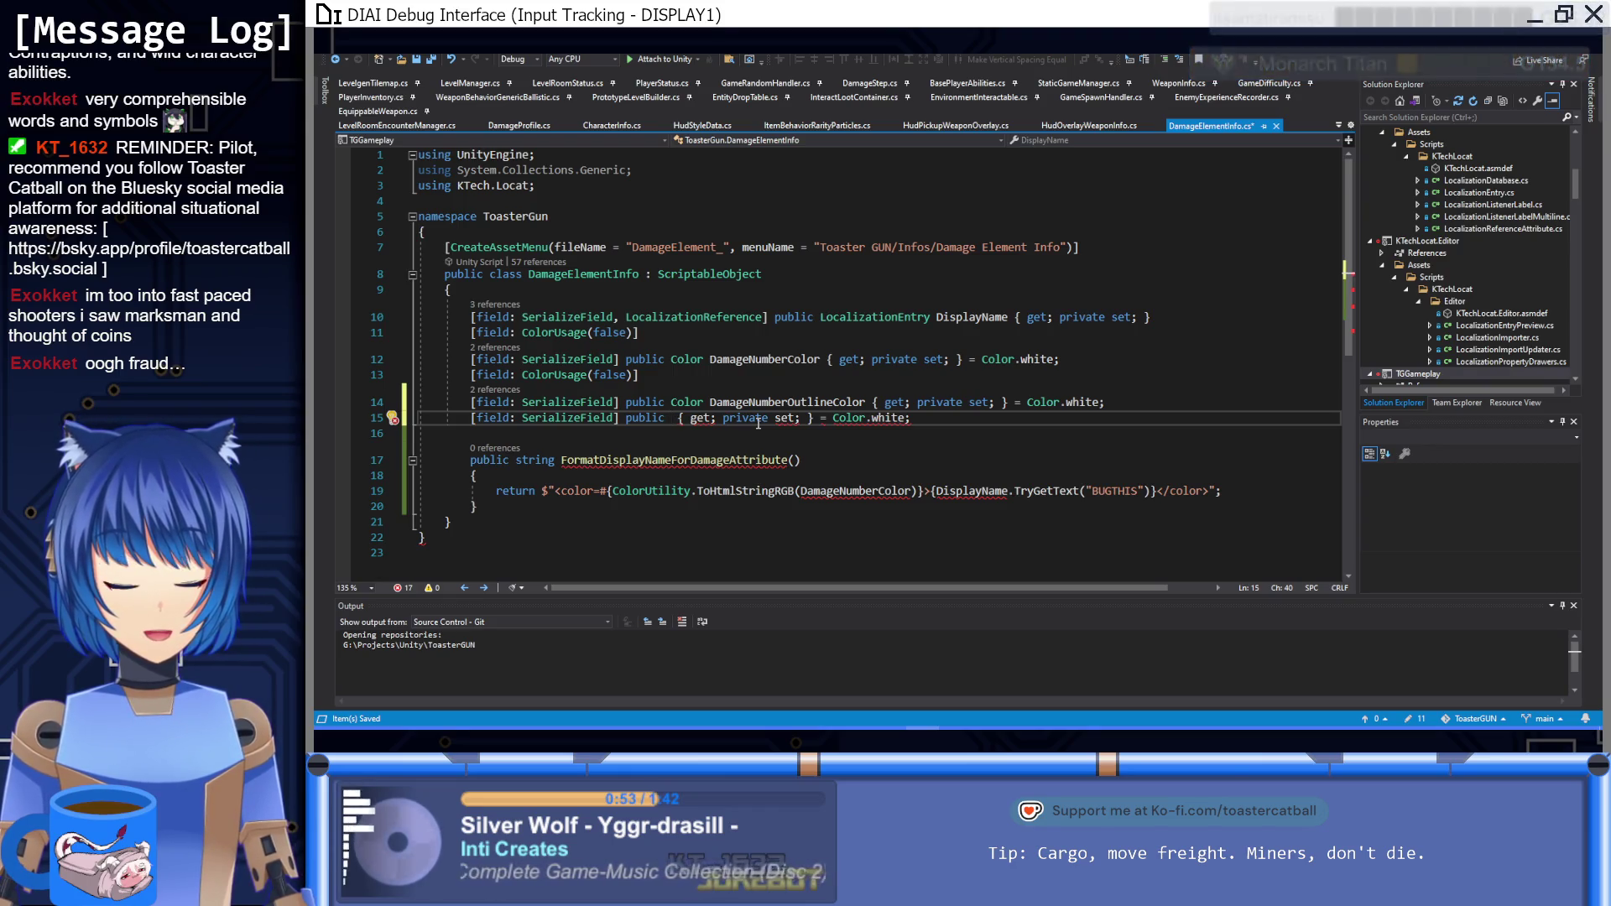
type("Sprite")
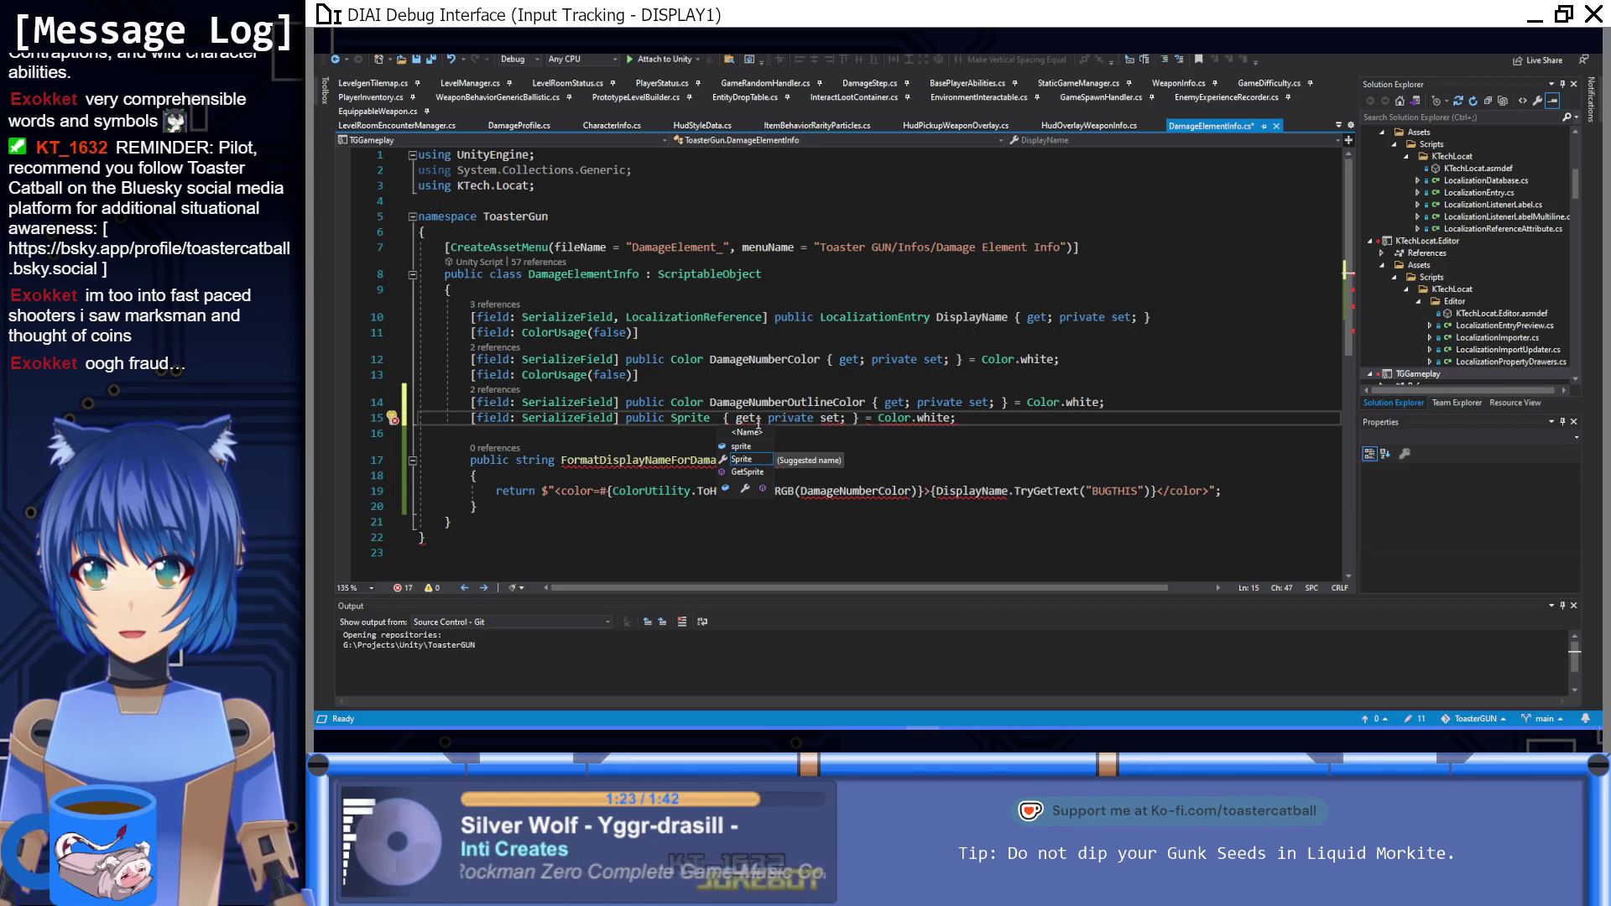
type("Icon")
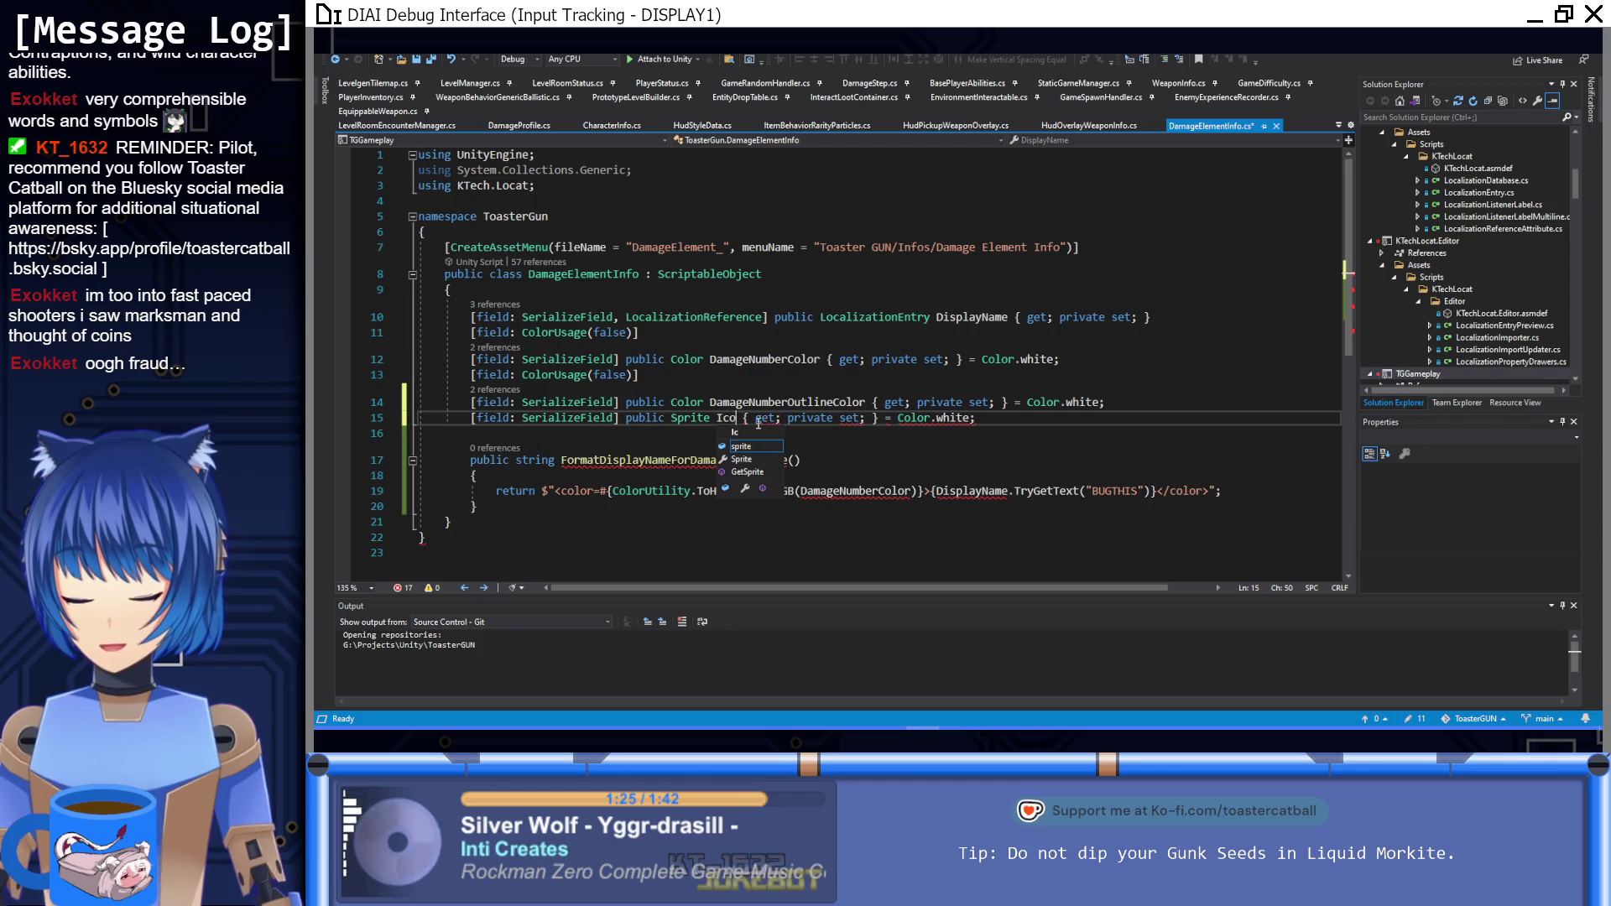
left_click_drag(979, 418, 888, 431)
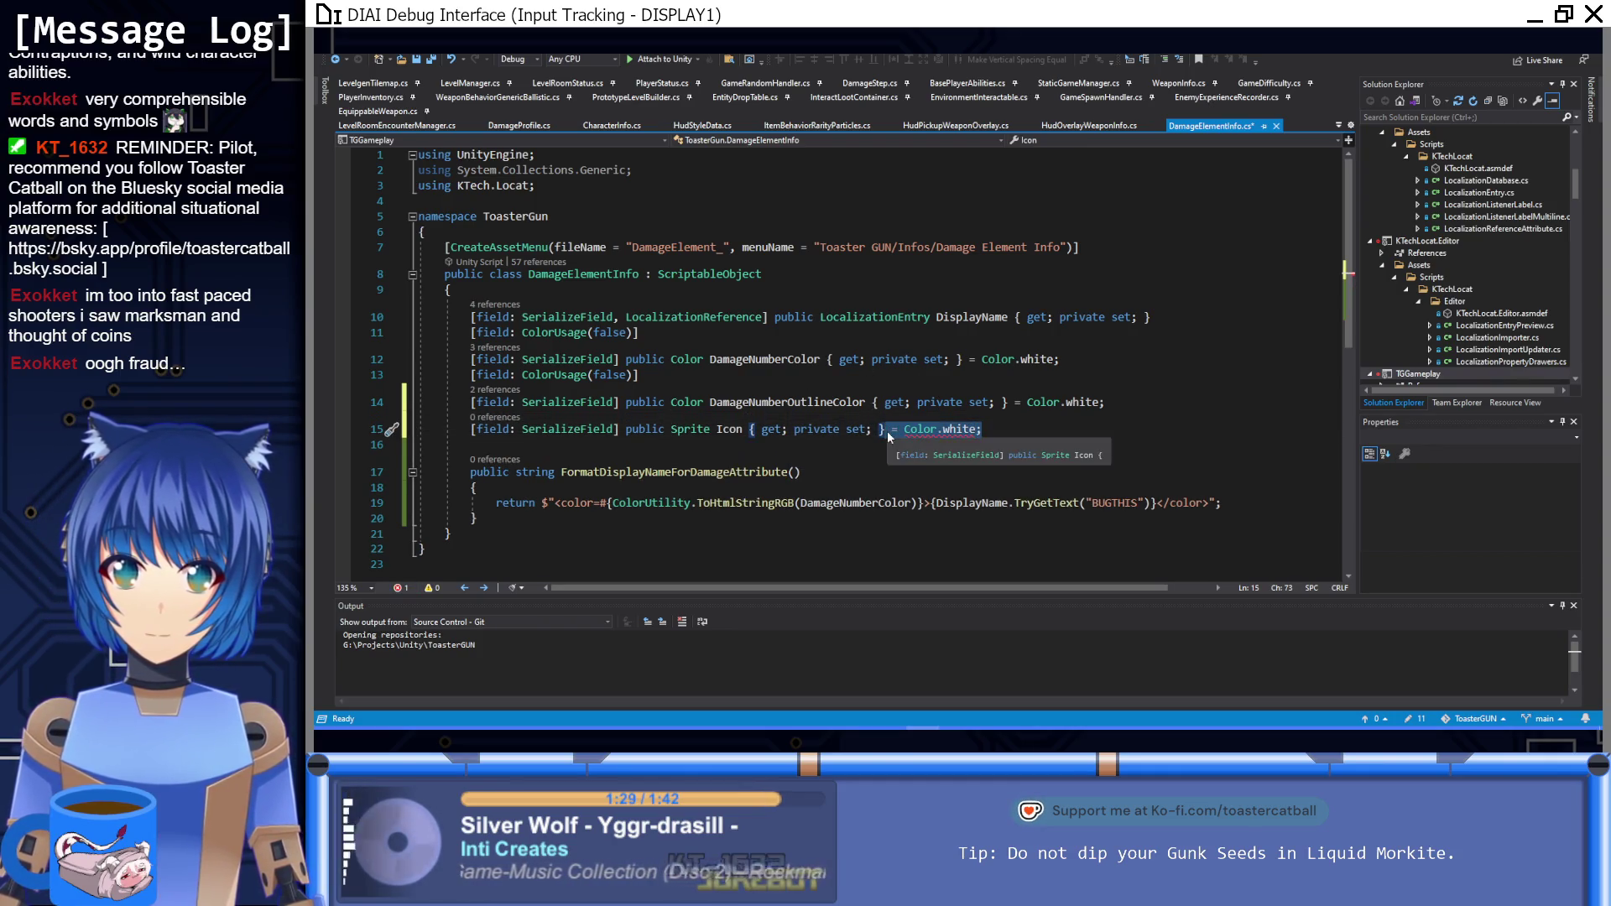
key("Delete")
key("ctrl+s")
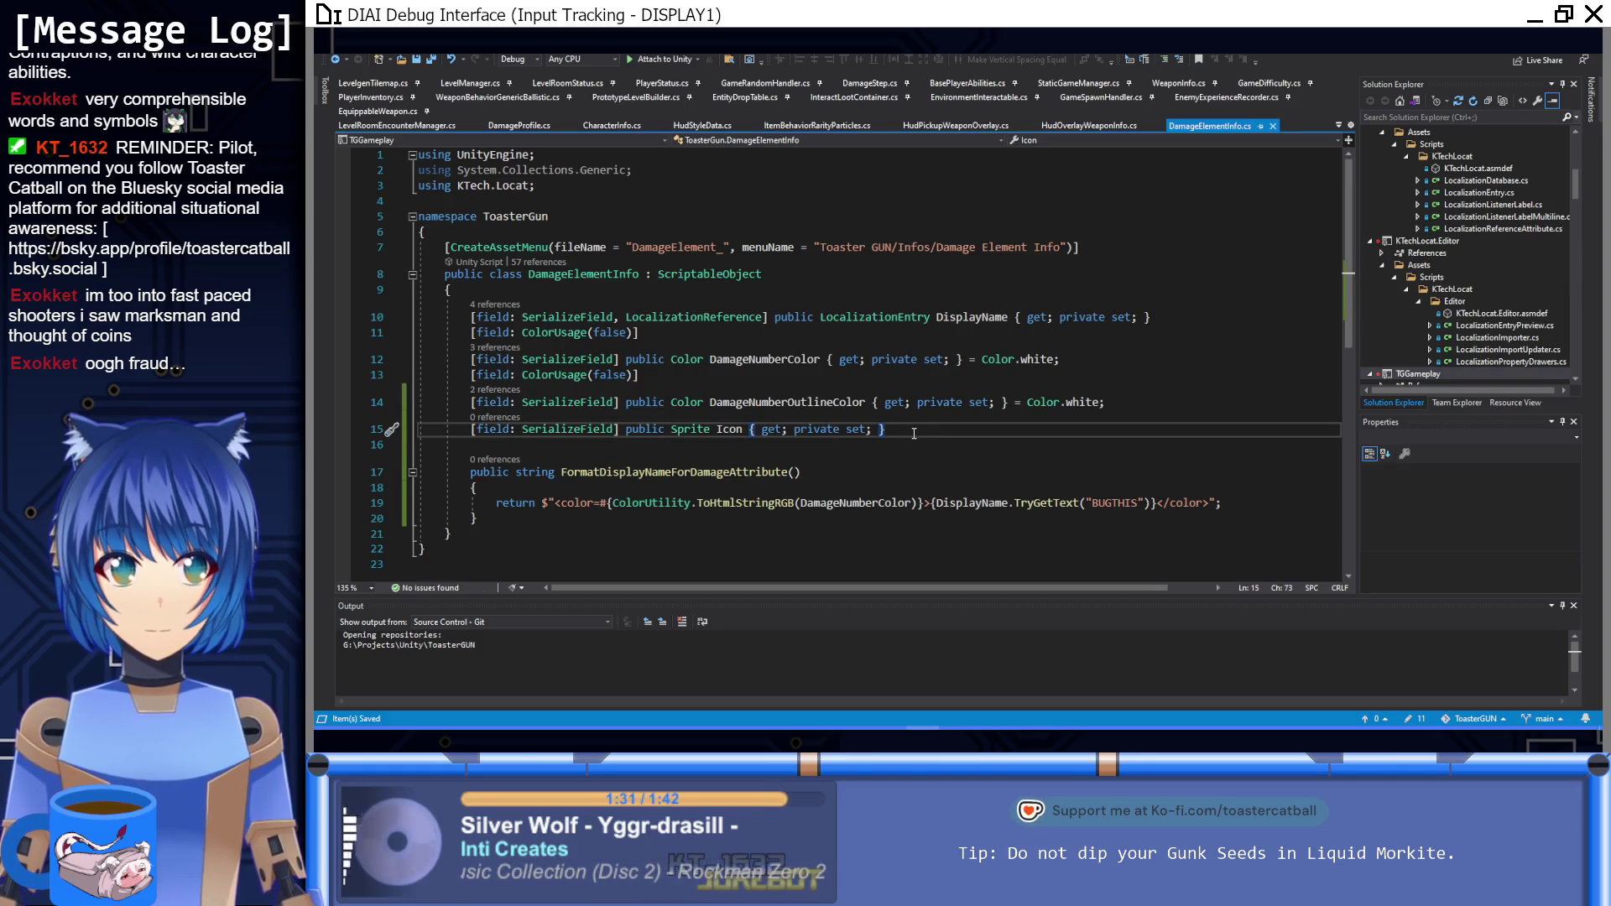
Step: Add a 'bool useIcon = true' parameter to FormatDisplayNameForDamageAttribute
left_click(591, 520)
left_click(659, 504)
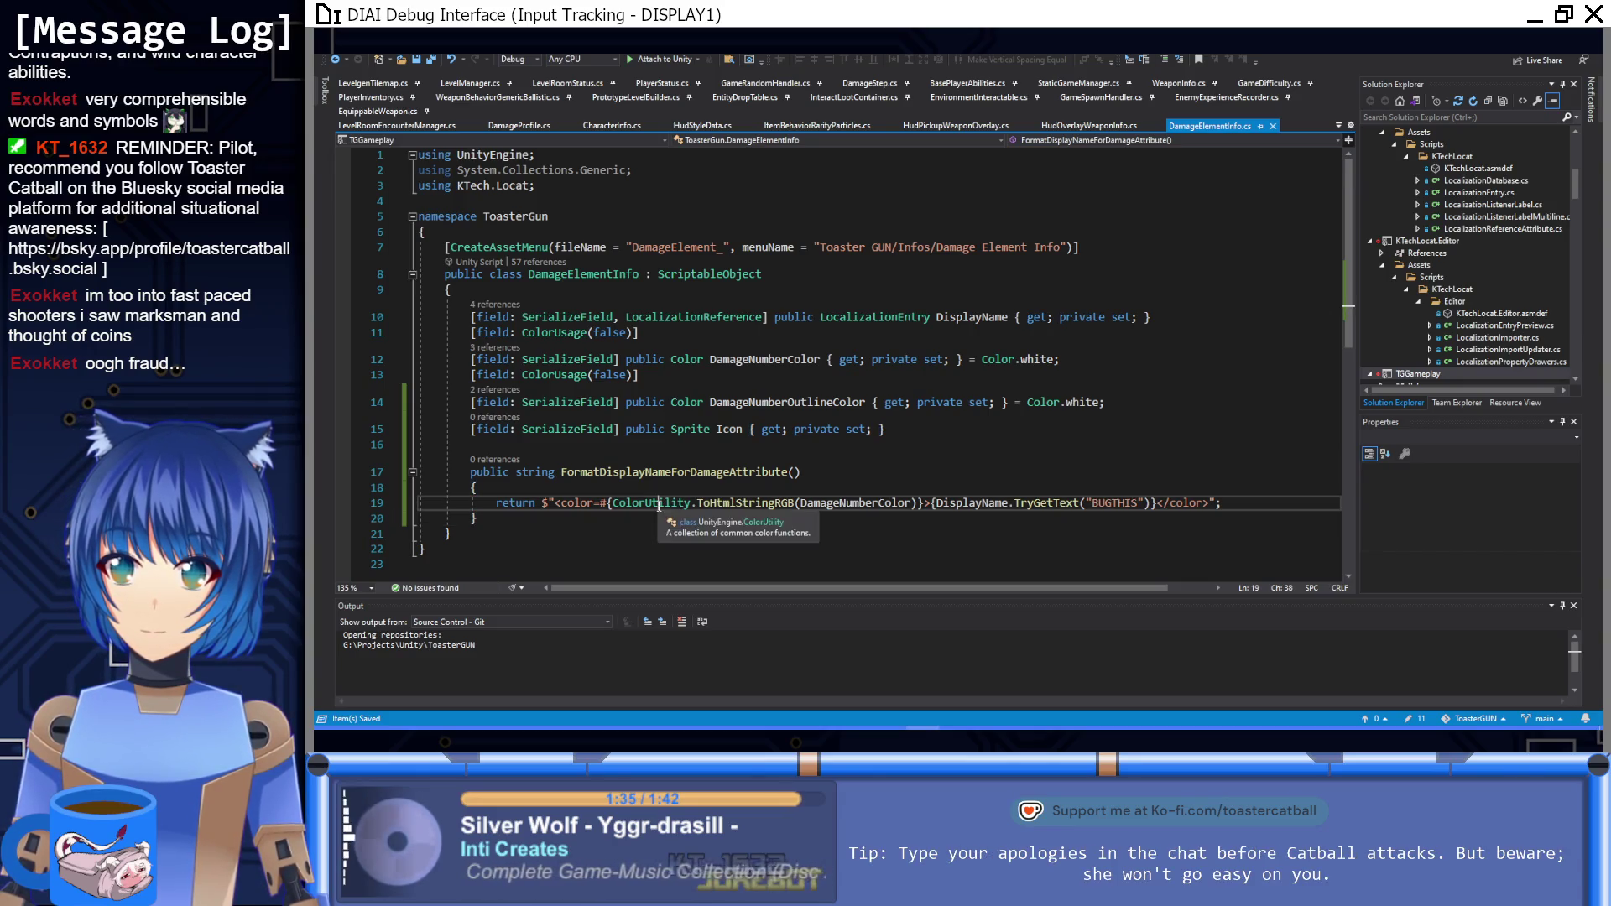
left_click(611, 503)
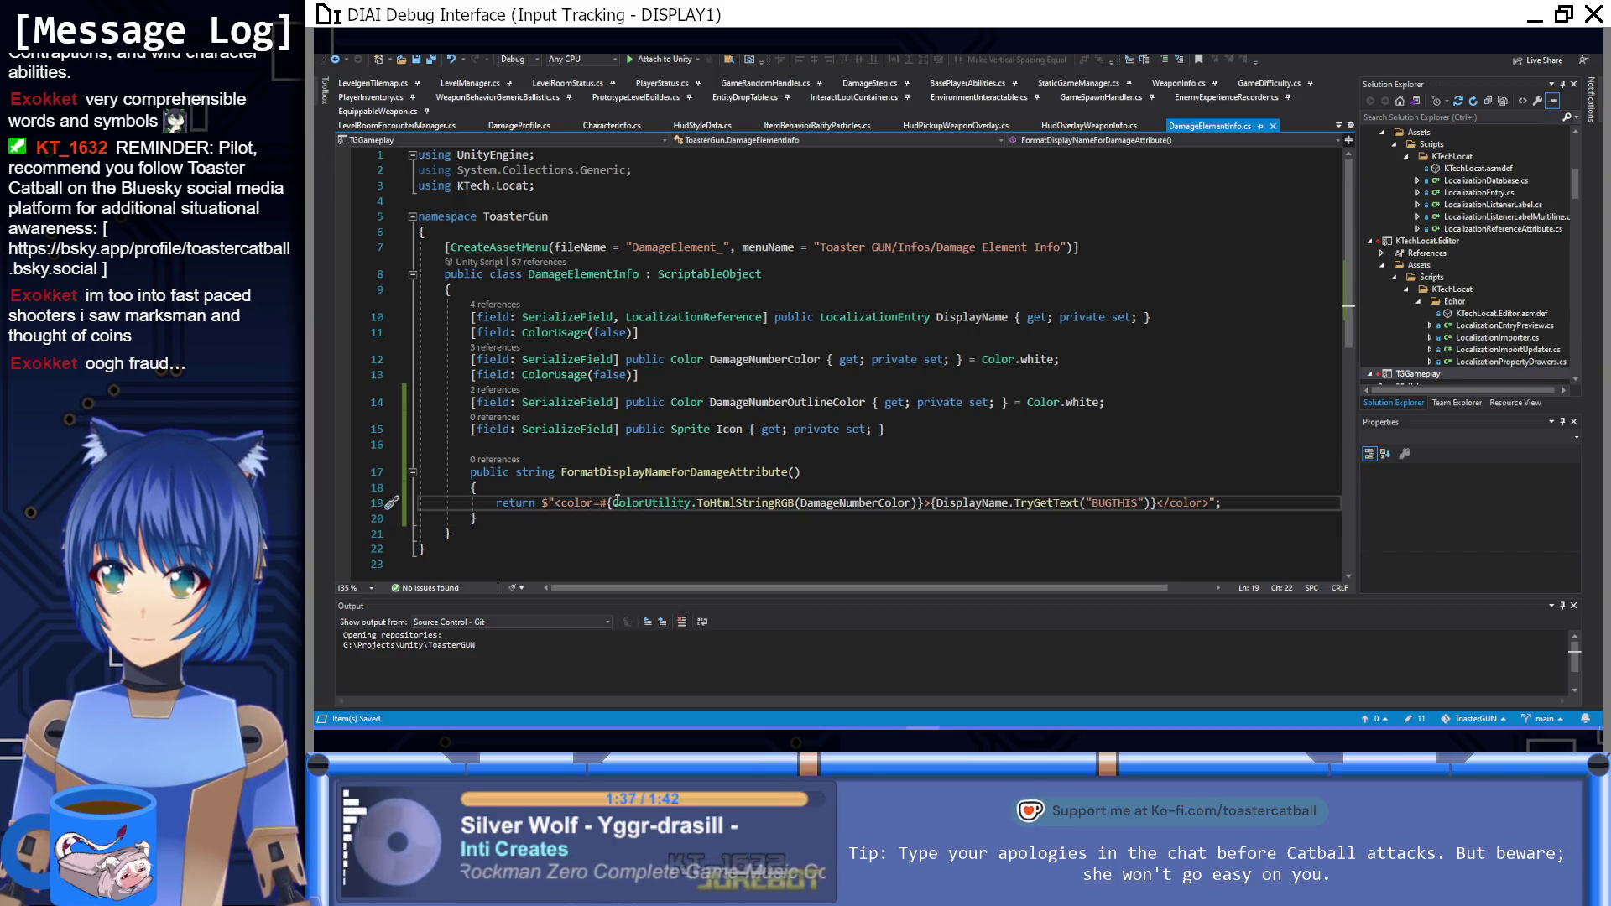
left_click(795, 472)
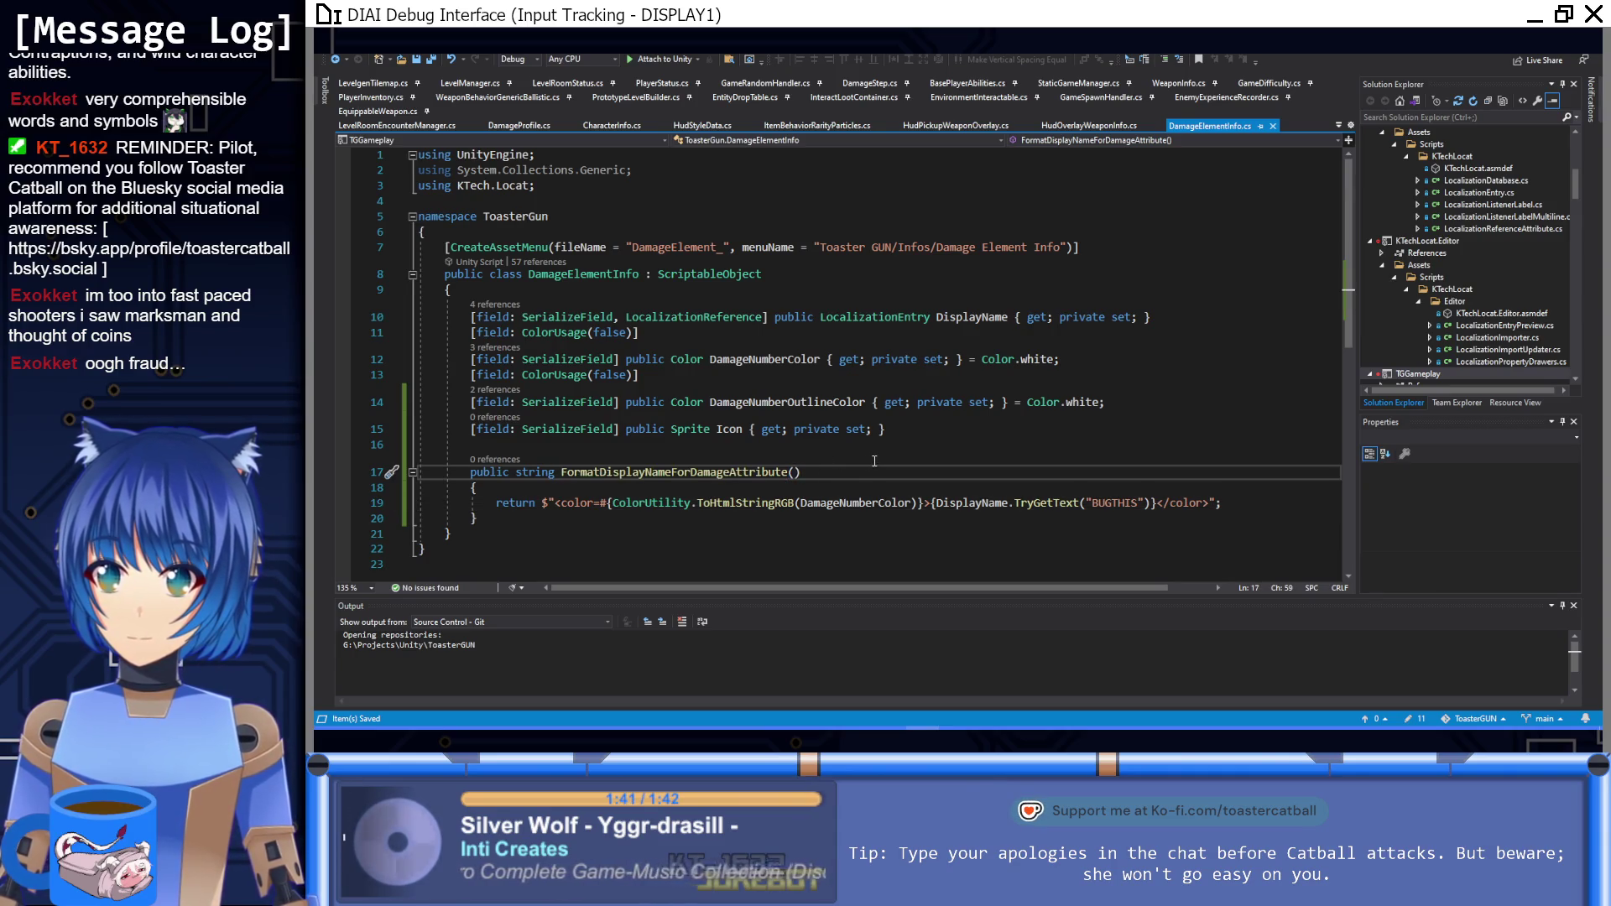
type("bool ")
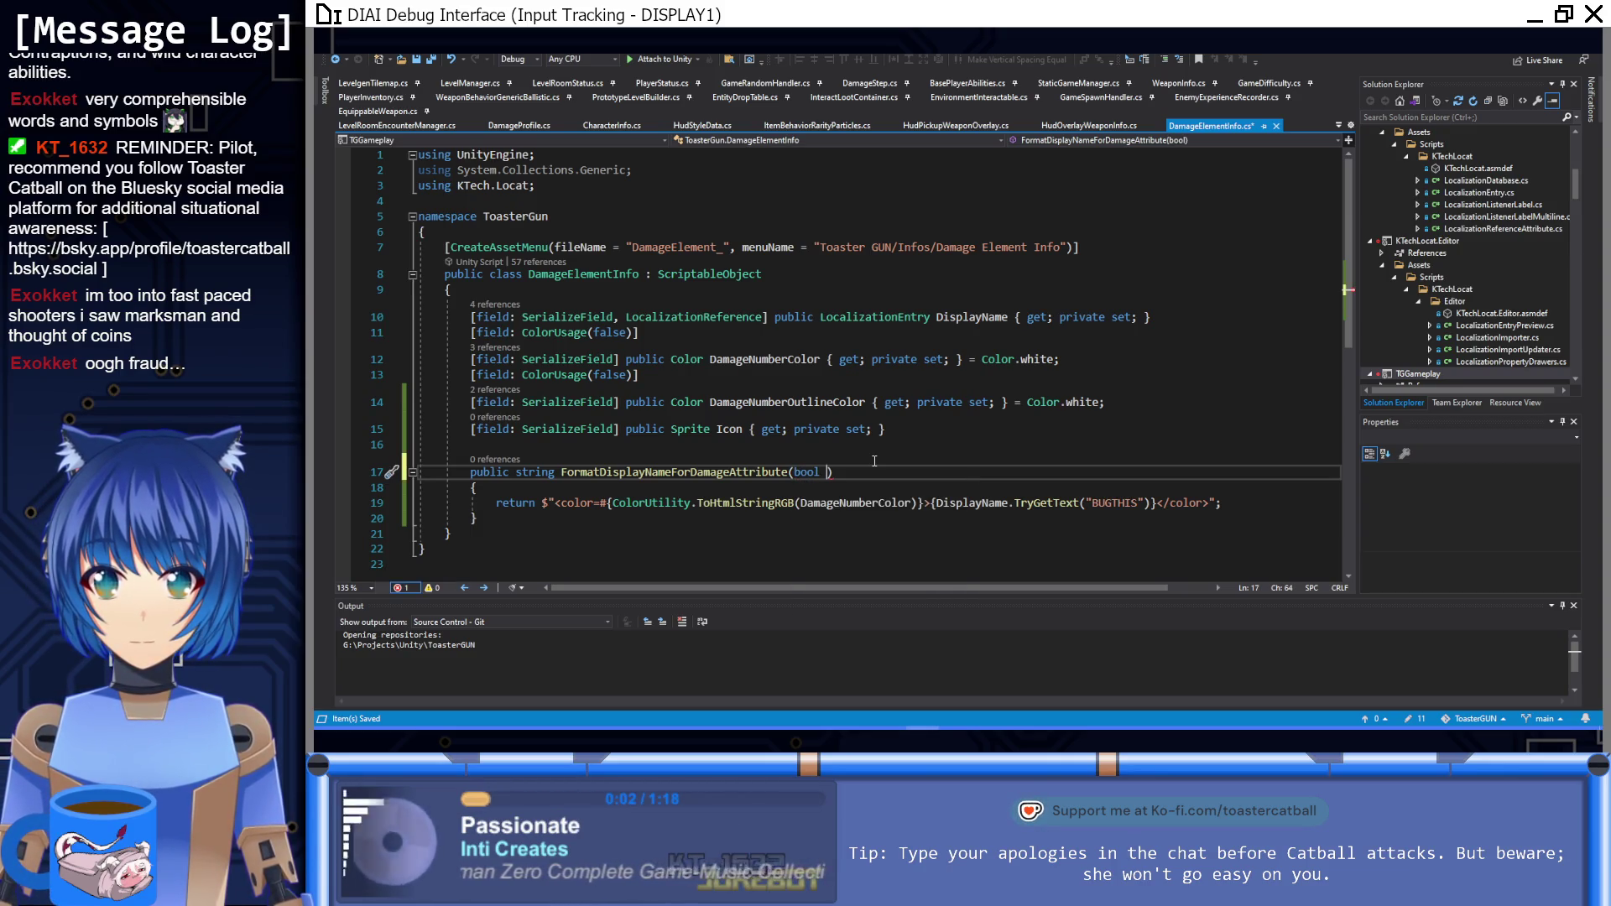
type("useIcon")
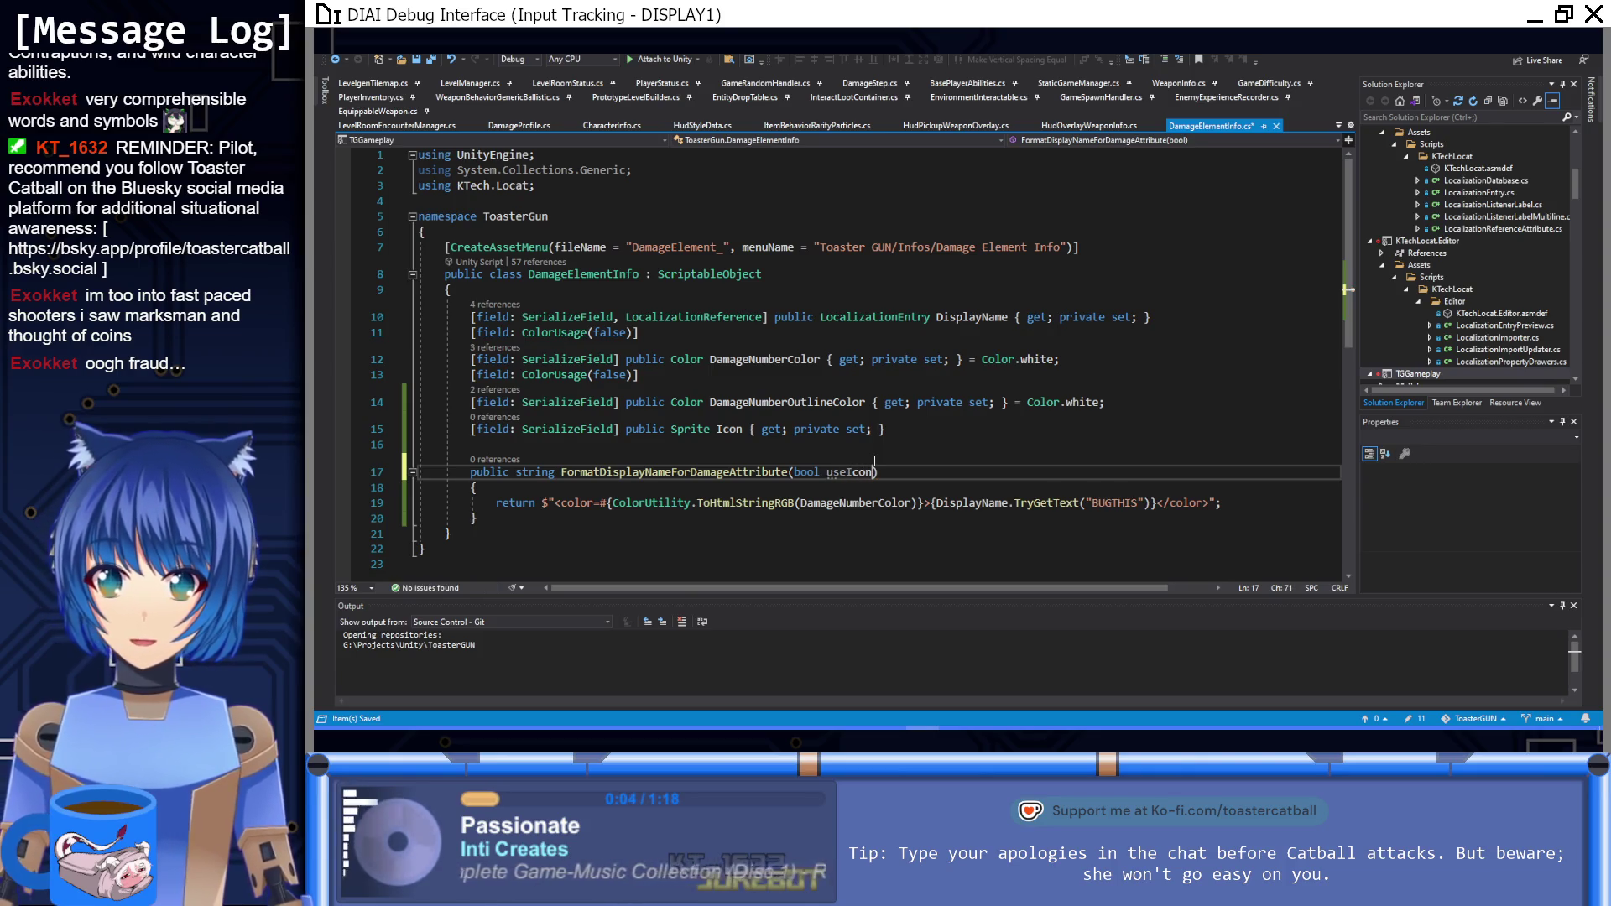
type(" = f")
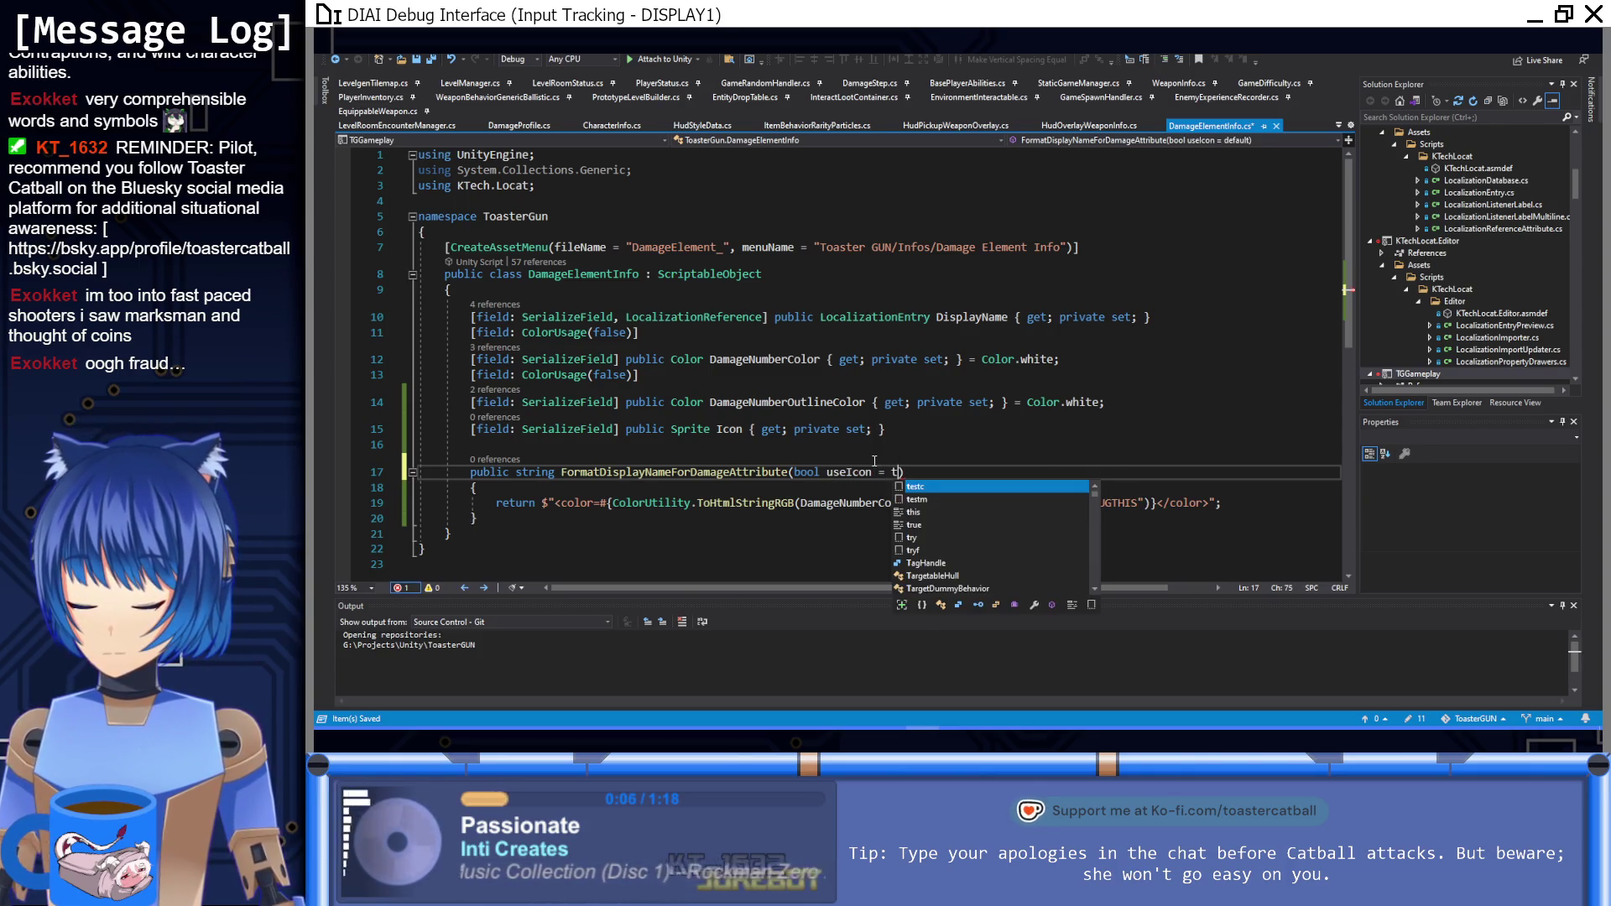
type("alse")
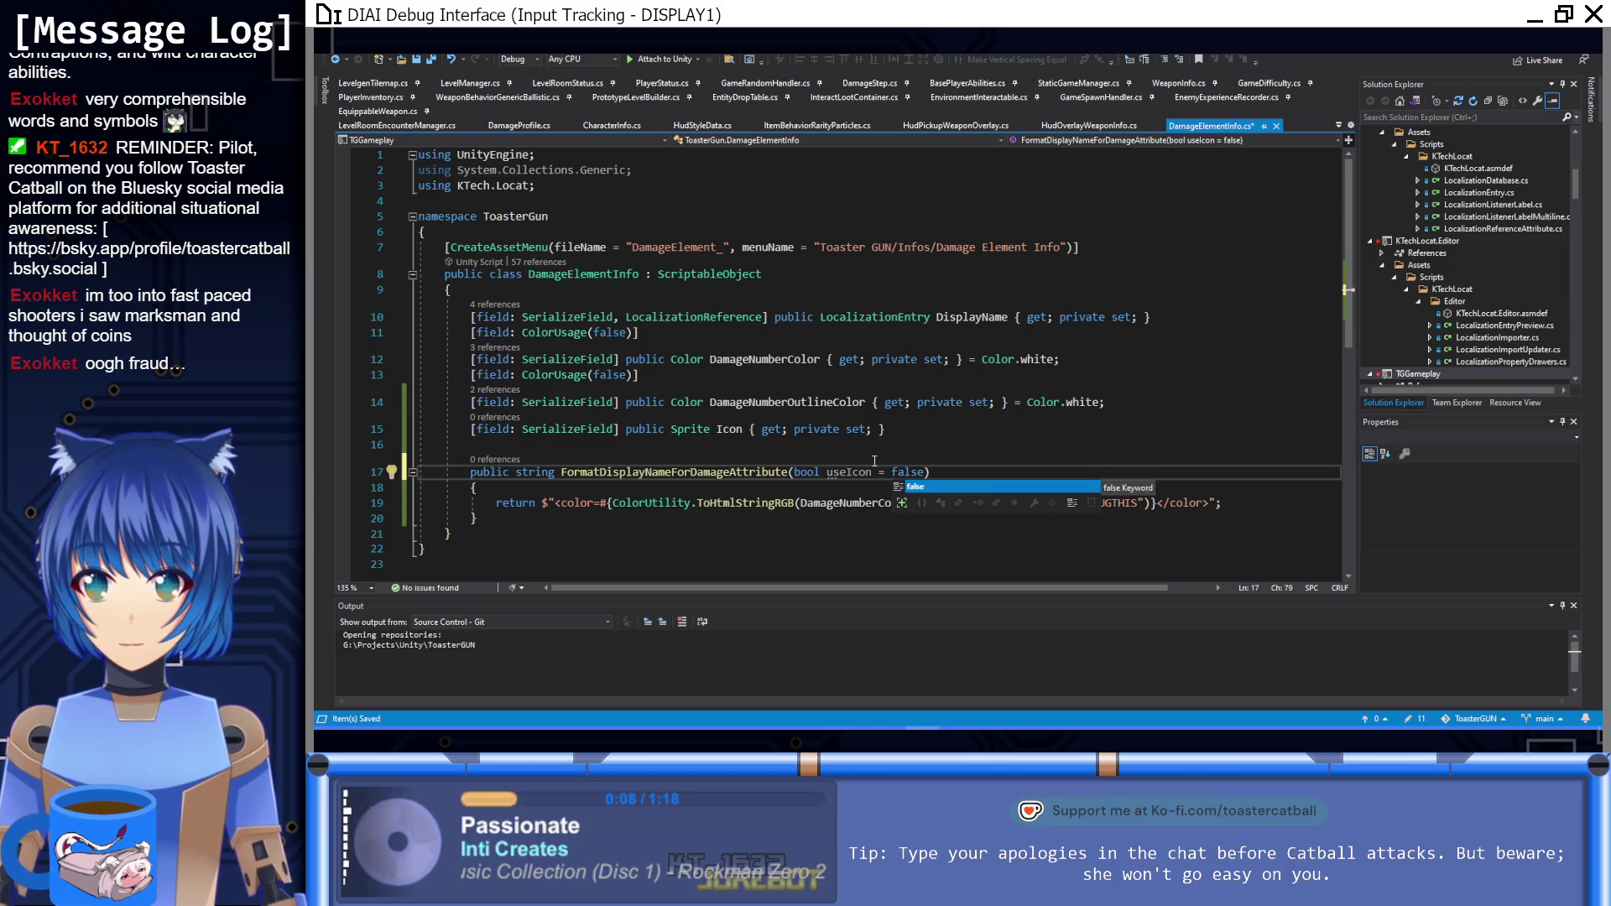
key("BackSpace")
key("BackSpace")
key("BackSpace")
type("true")
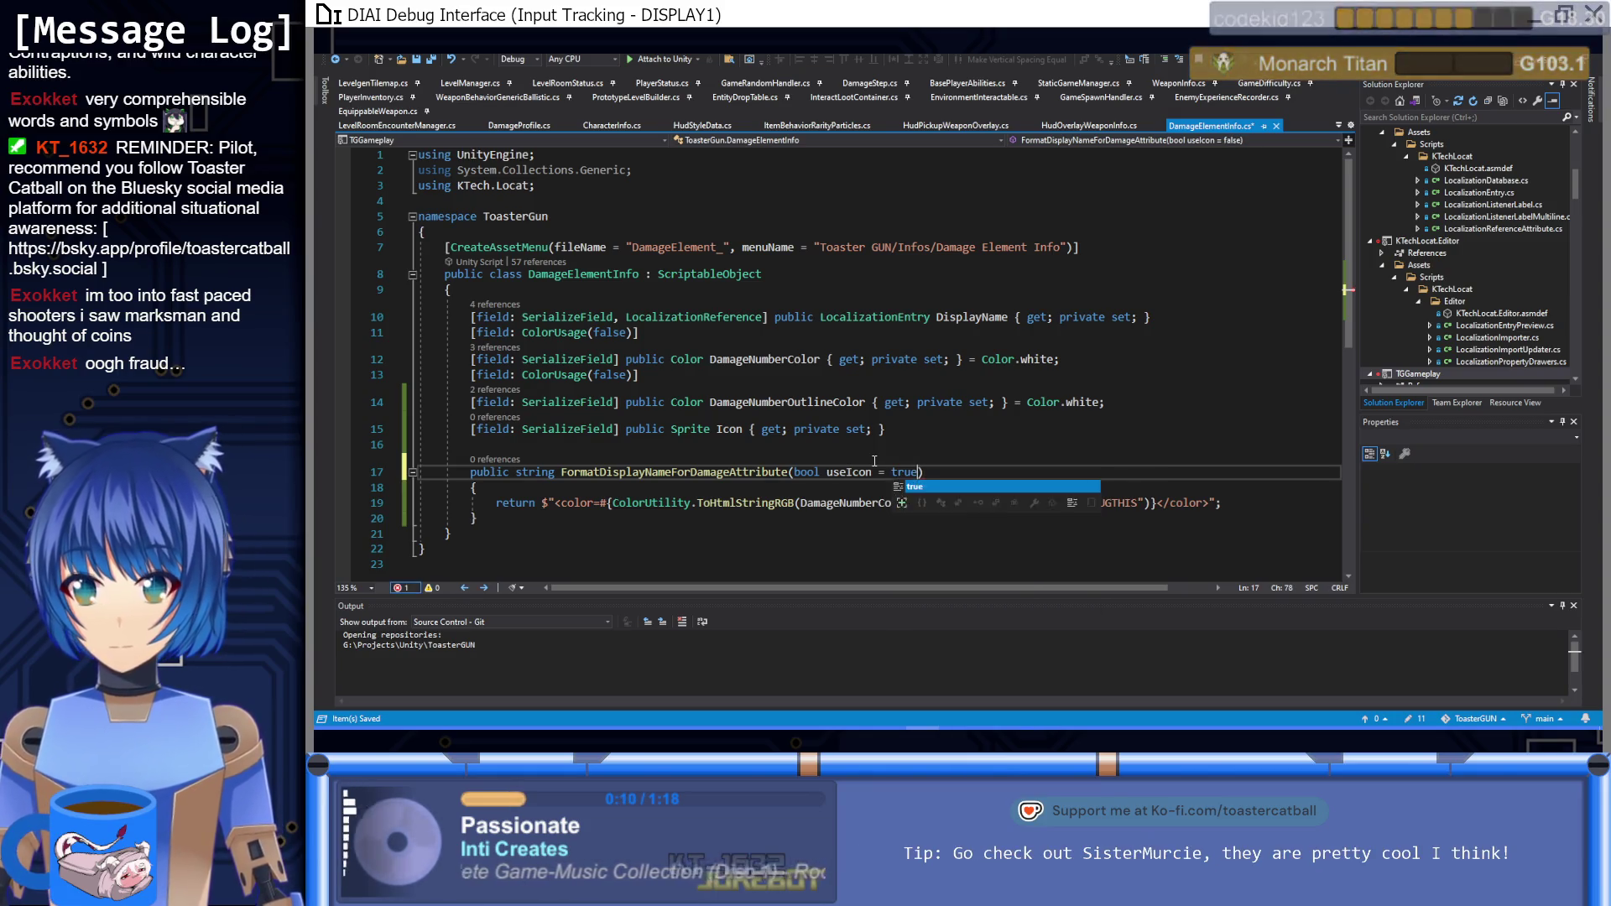
Step: Assign the coloured-name expression to a 'string text' variable at the top of the method body
left_click(616, 489)
key("Return")
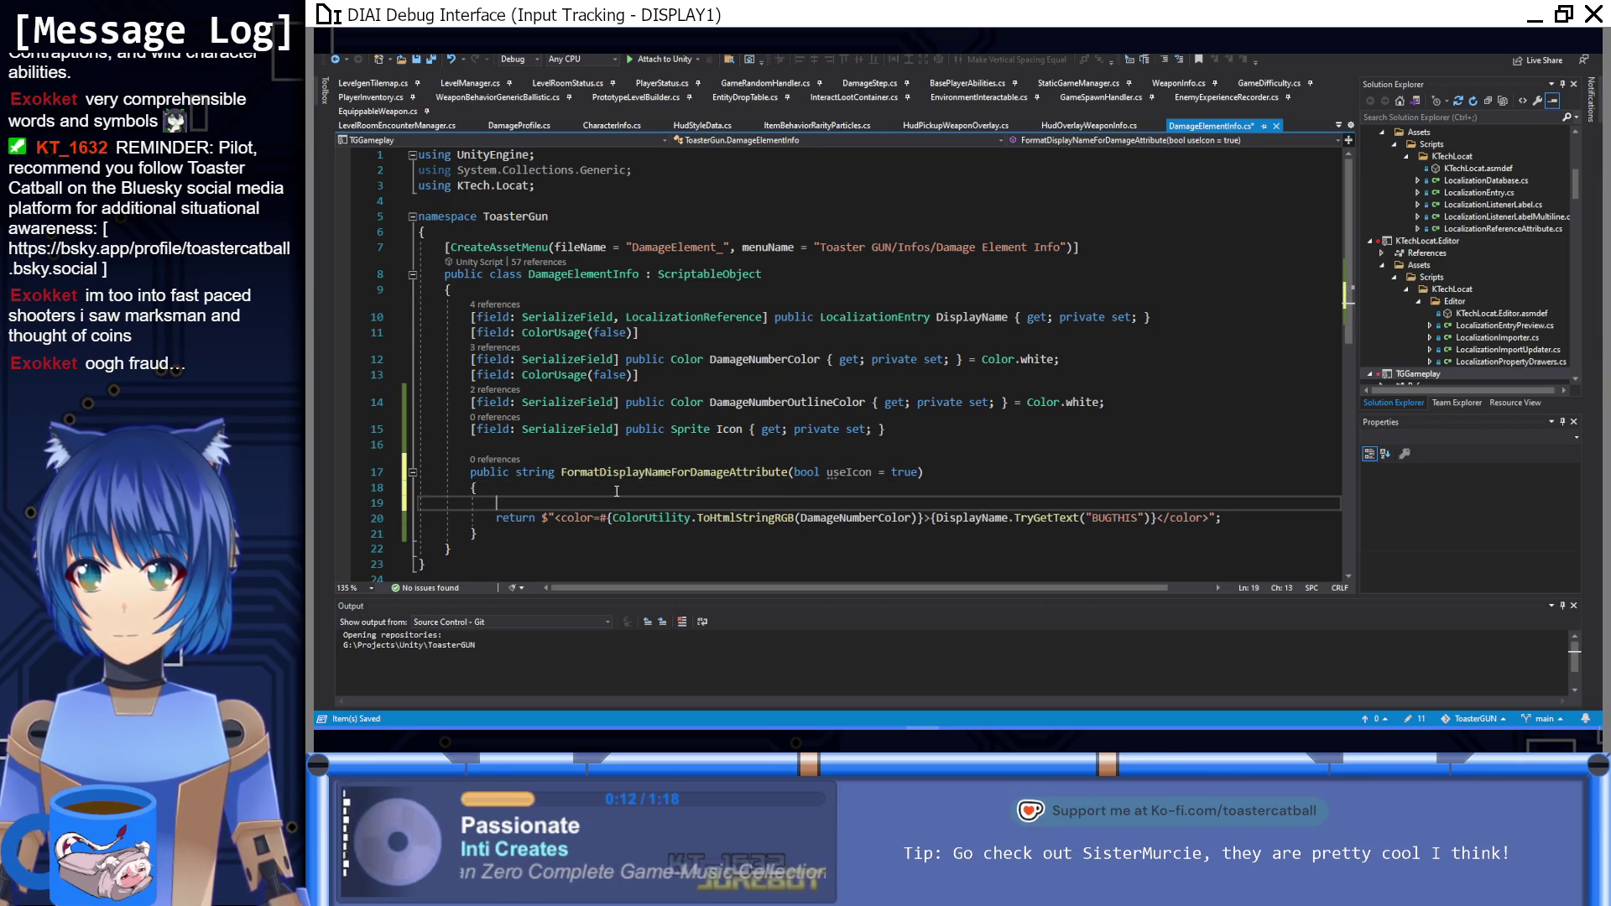
type("string icon")
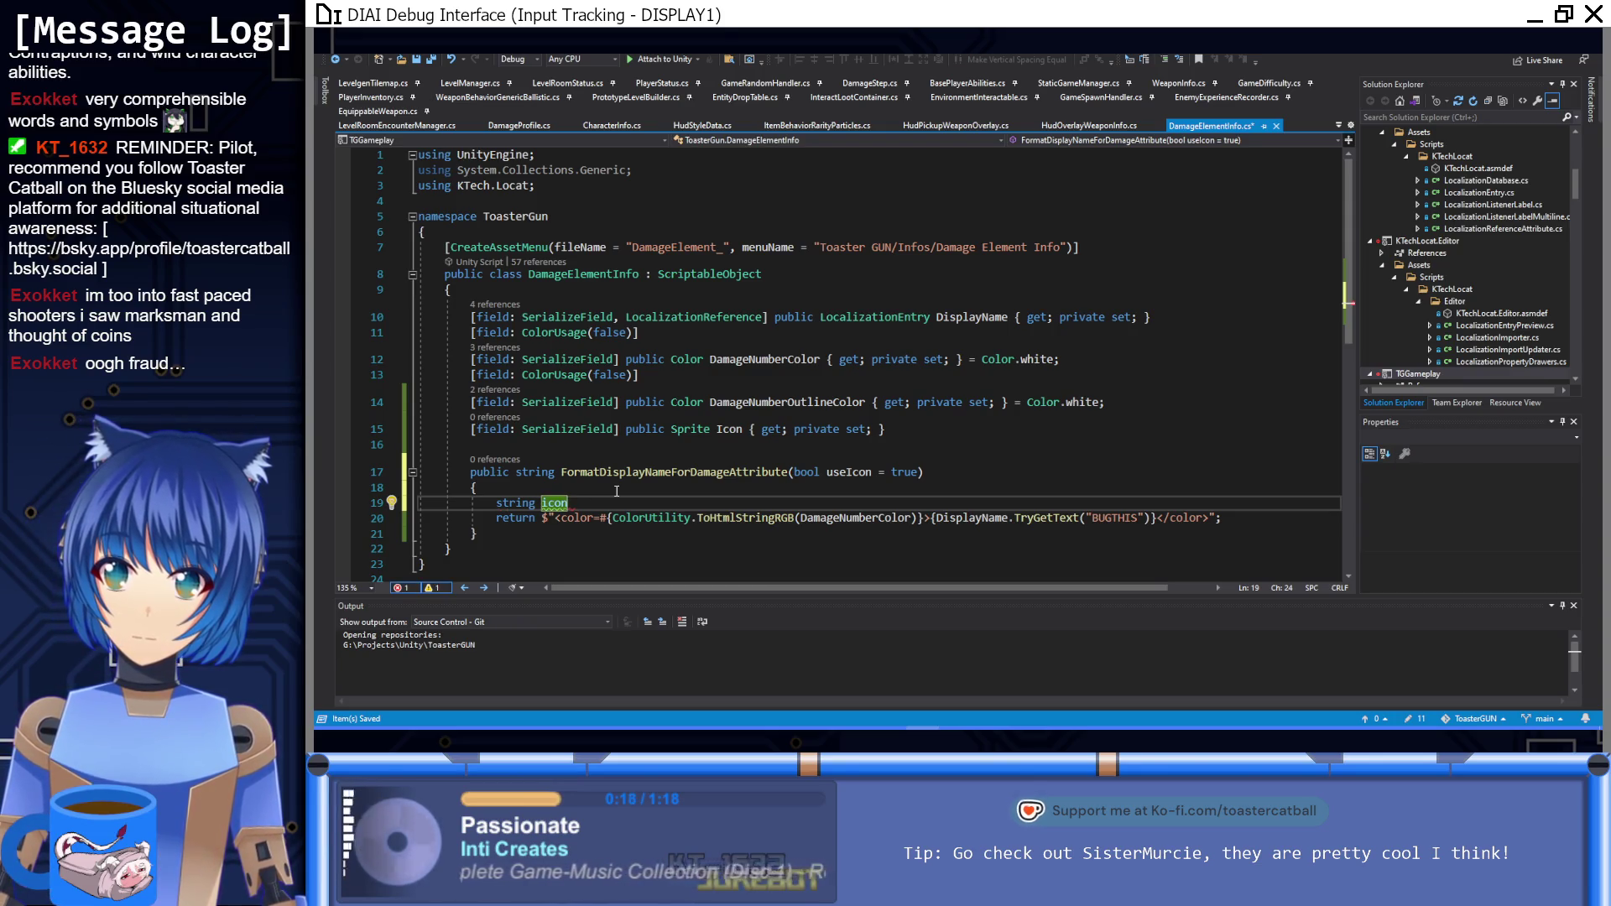
key("BackSpace")
key("BackSpace")
key("BackSpace")
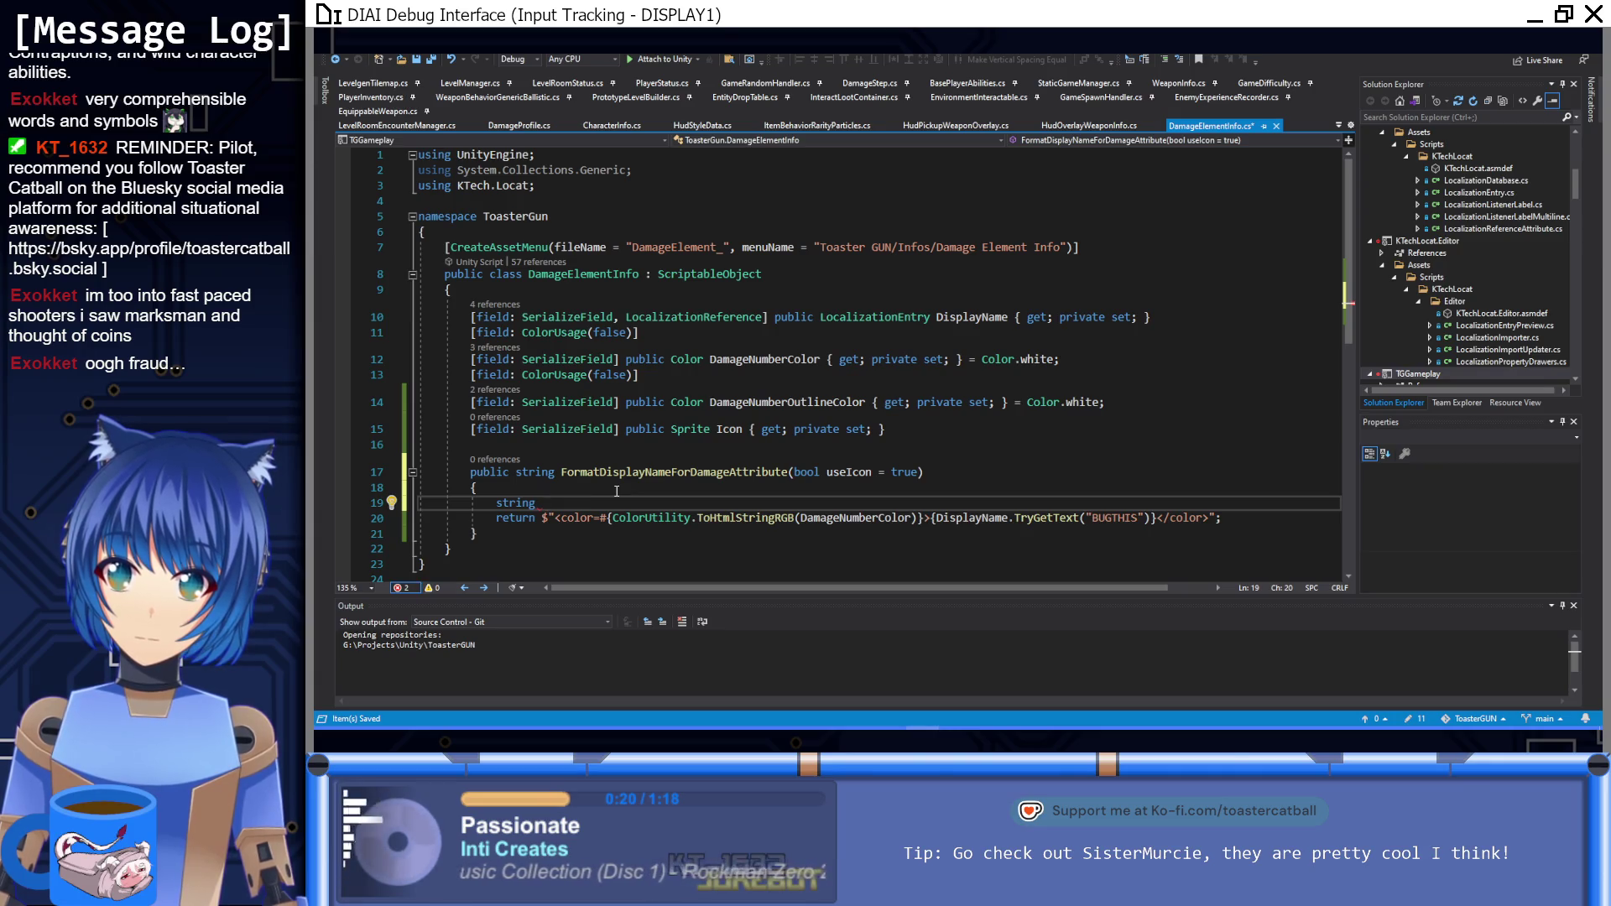
type("text =")
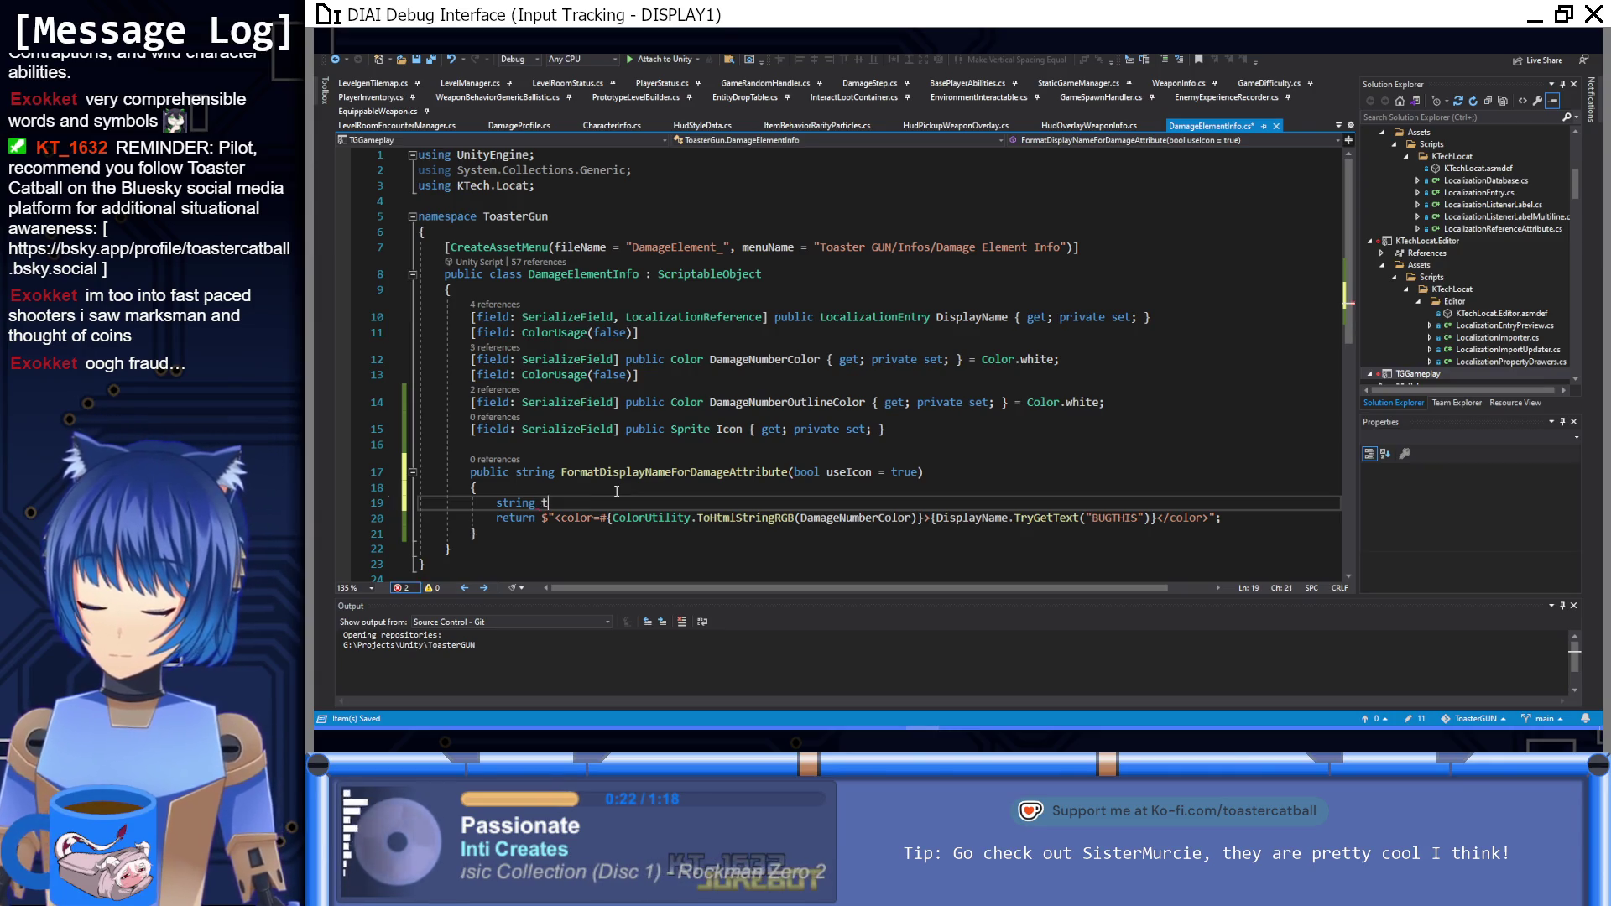
mouse_move(541, 517)
left_mouse_down()
mouse_move(1239, 518)
mouse_move(587, 502)
left_mouse_up()
Step: Start the return line as 'return useIcon ? $"sprite'
left_click(546, 518)
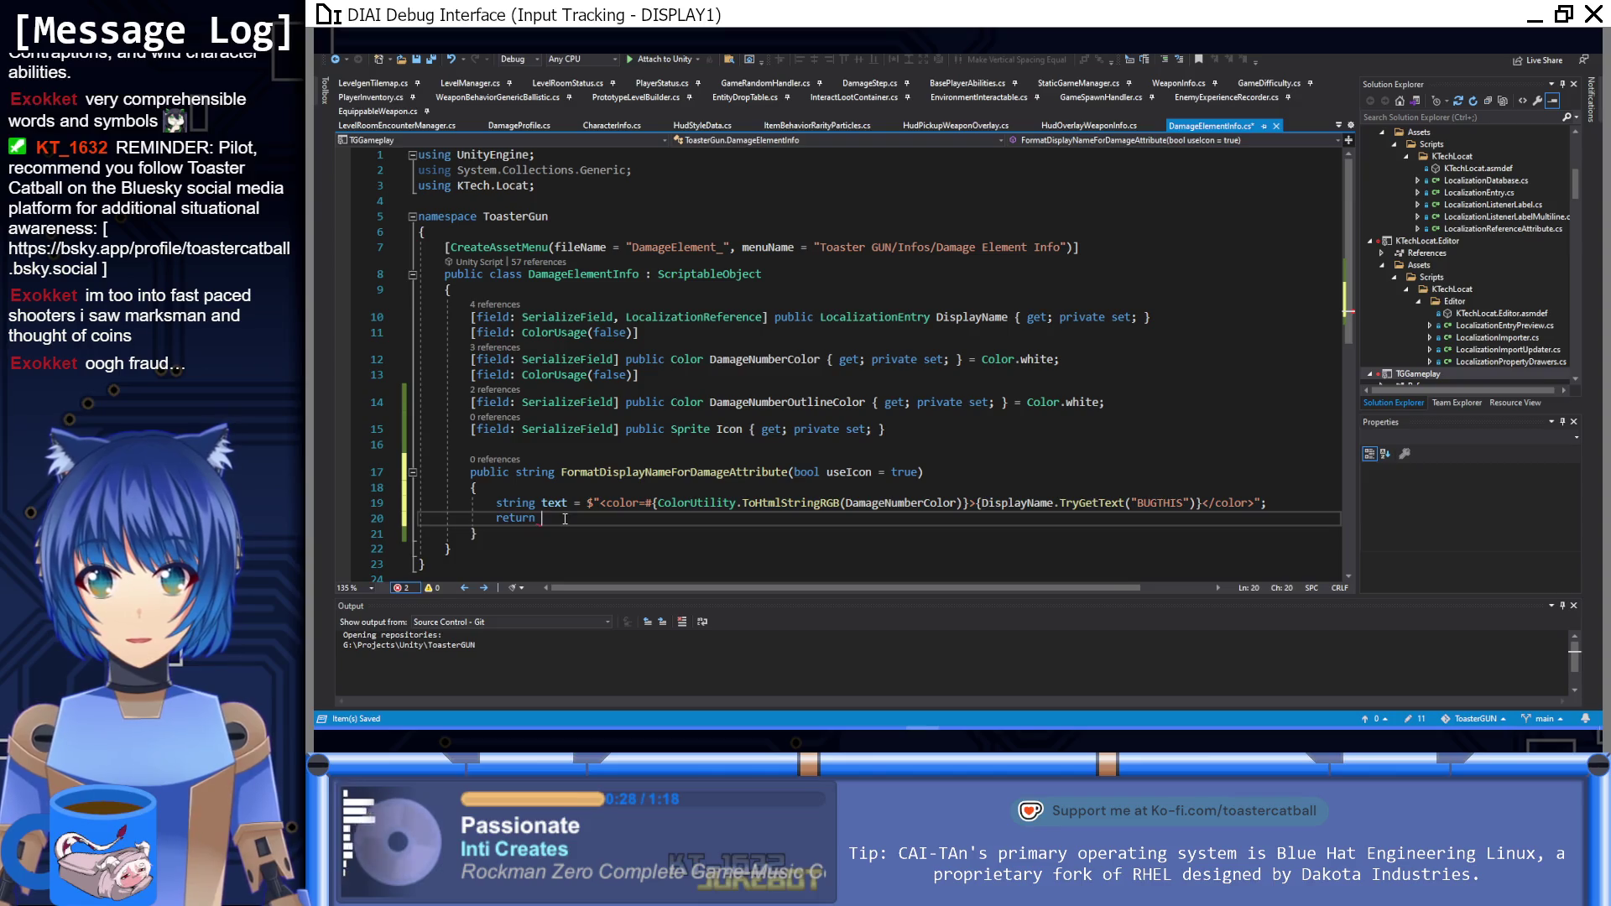
type("useIcon ?")
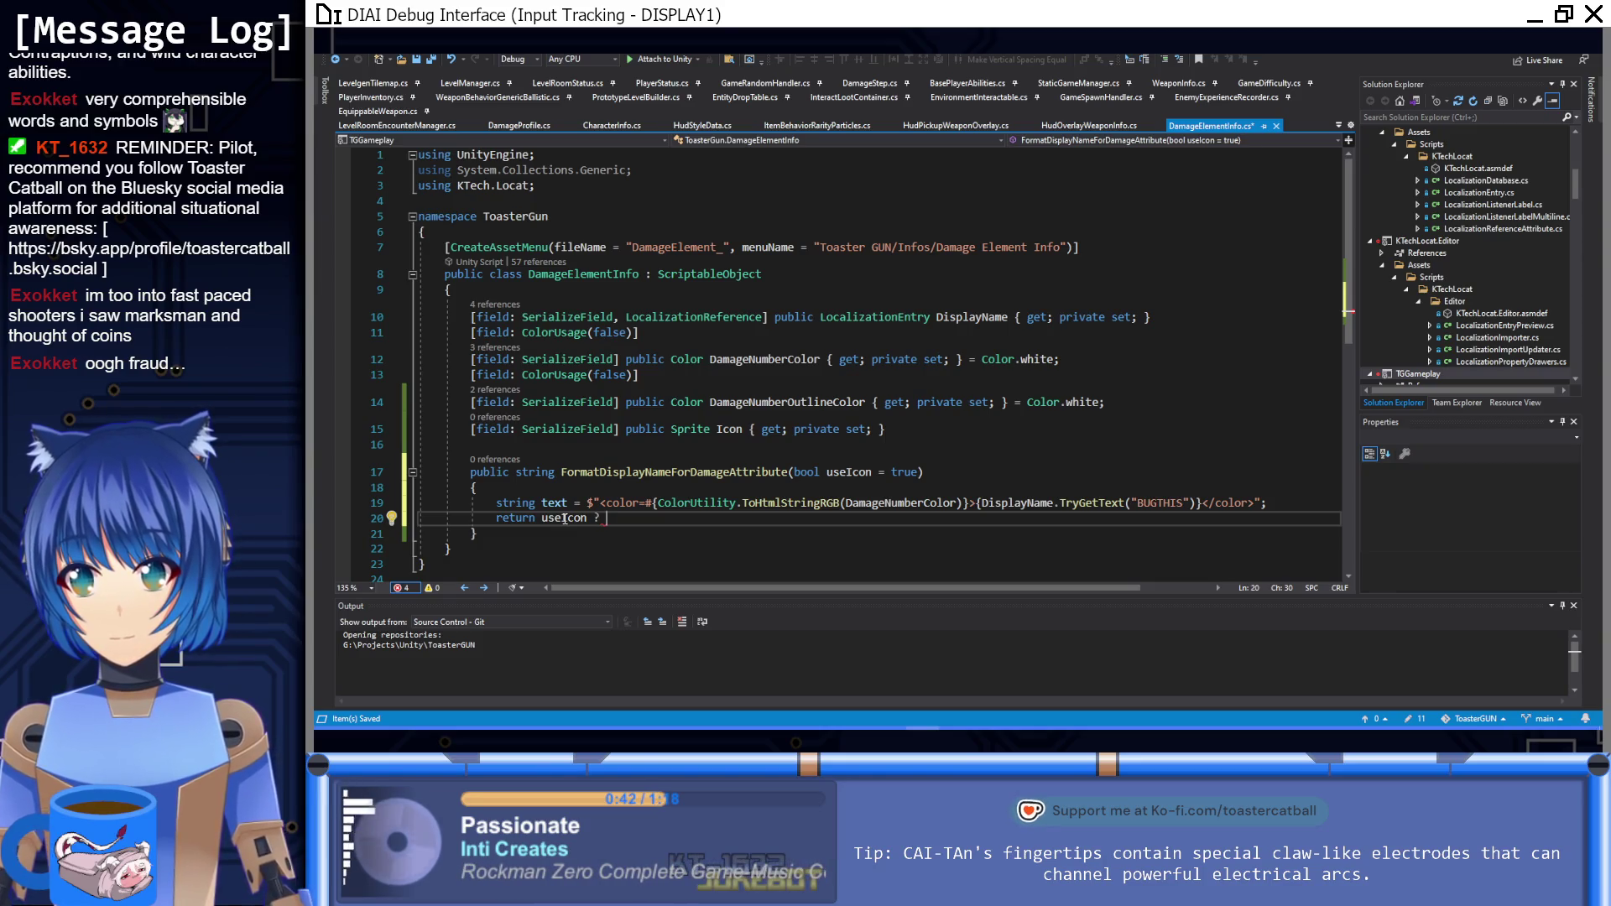
type("$\"sprite")
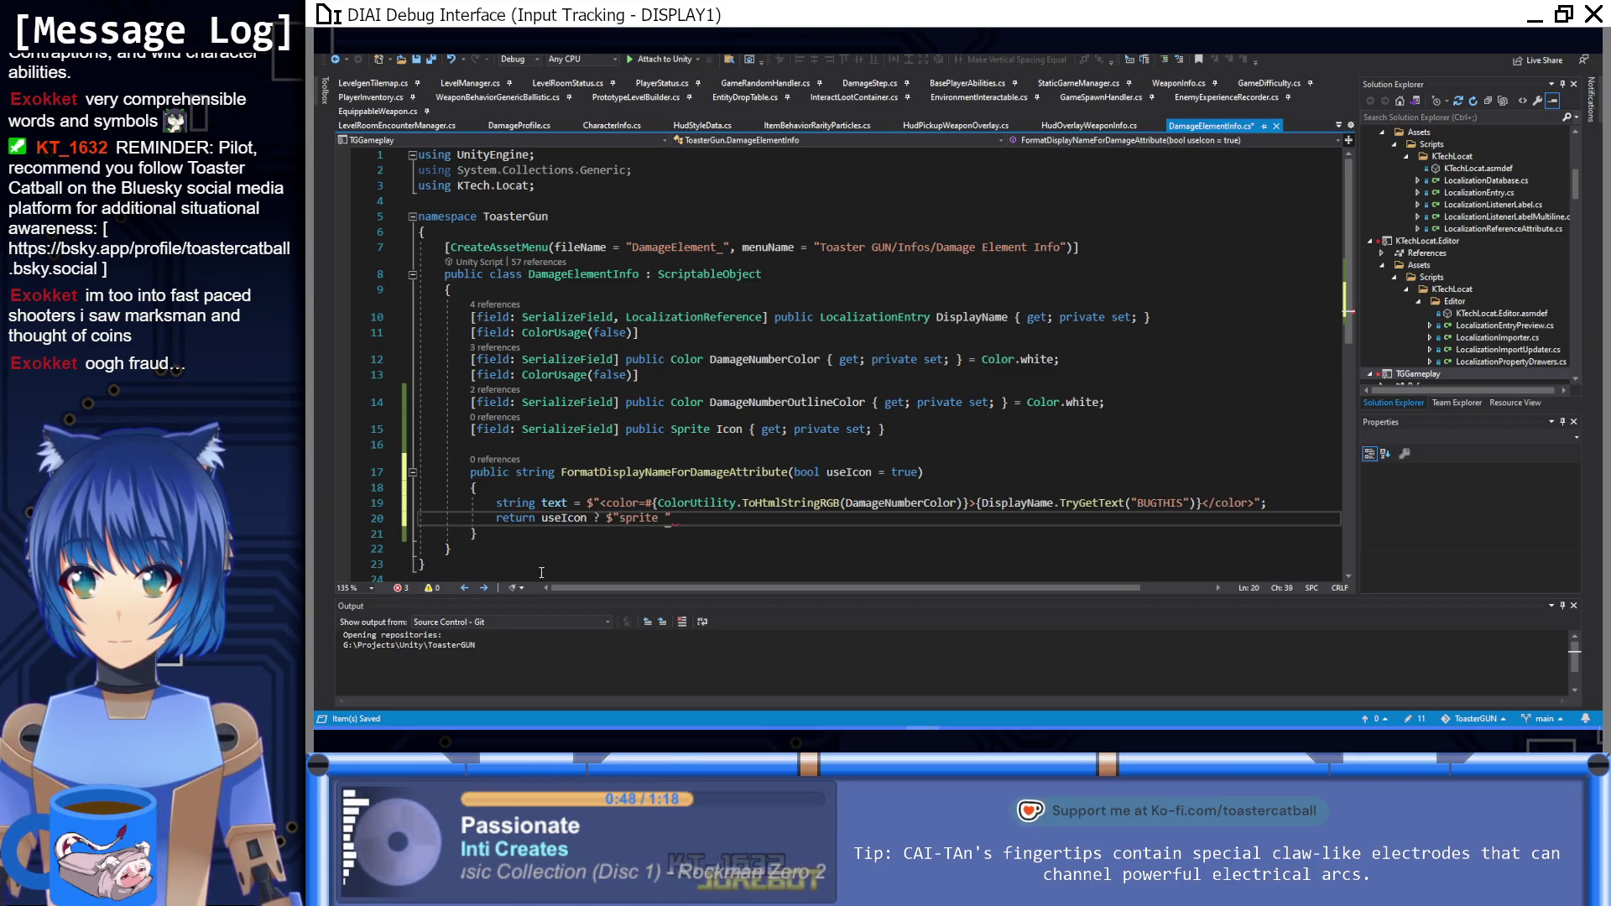
Step: Bring Firefox forward and switch to the 'Sprites | Unity UI' documentation tab
mouse_move(498, 729)
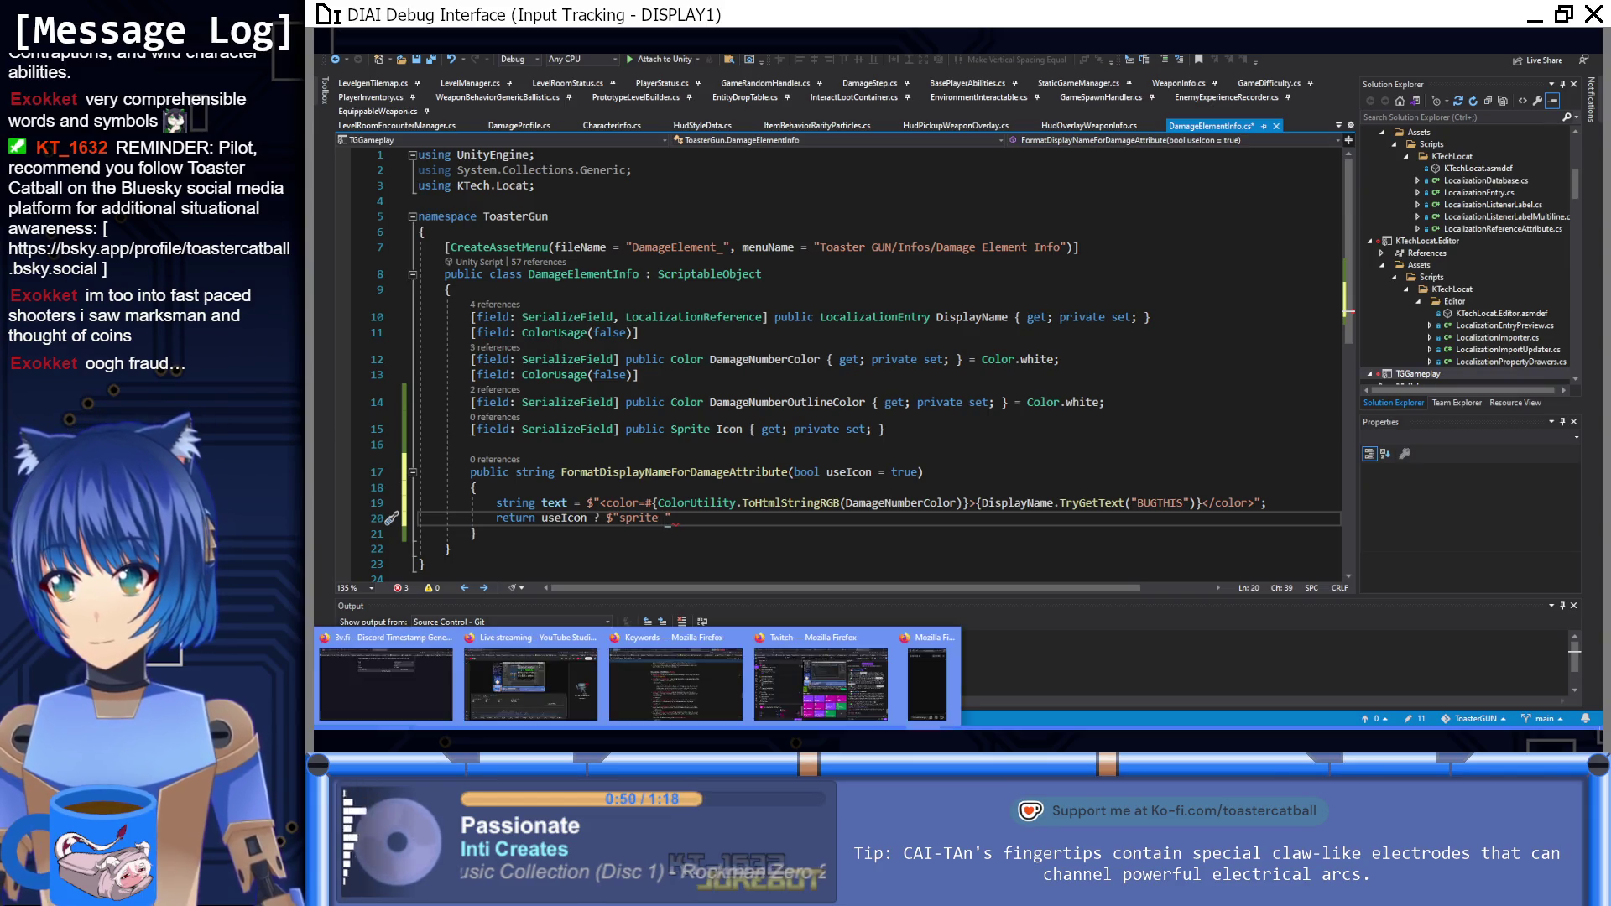
left_click(647, 682)
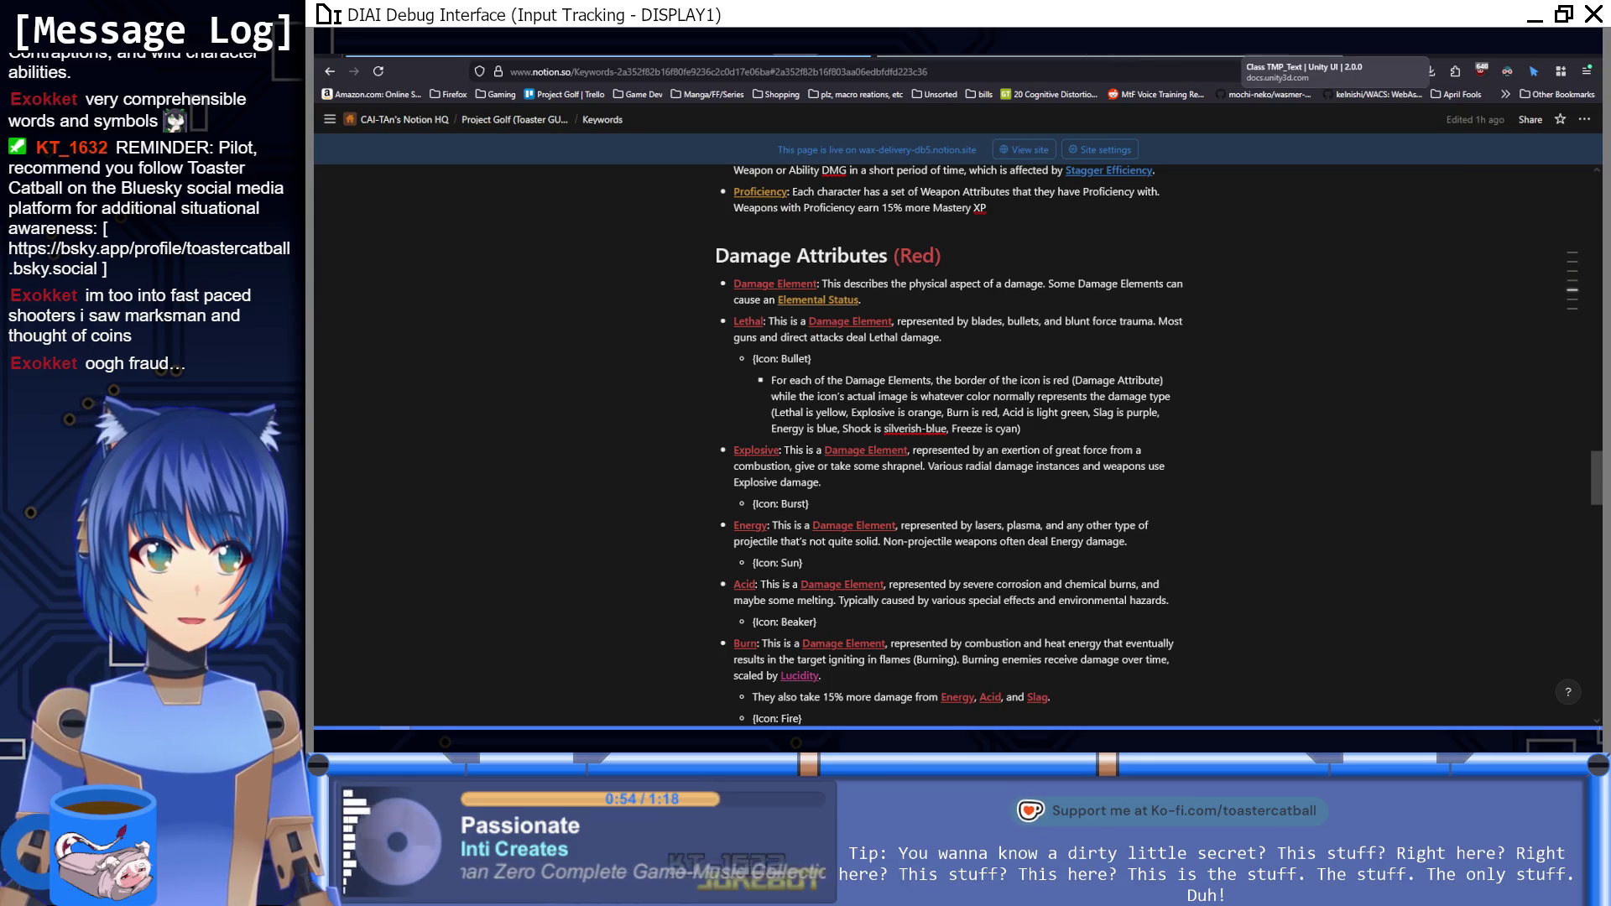
left_click(1300, 54)
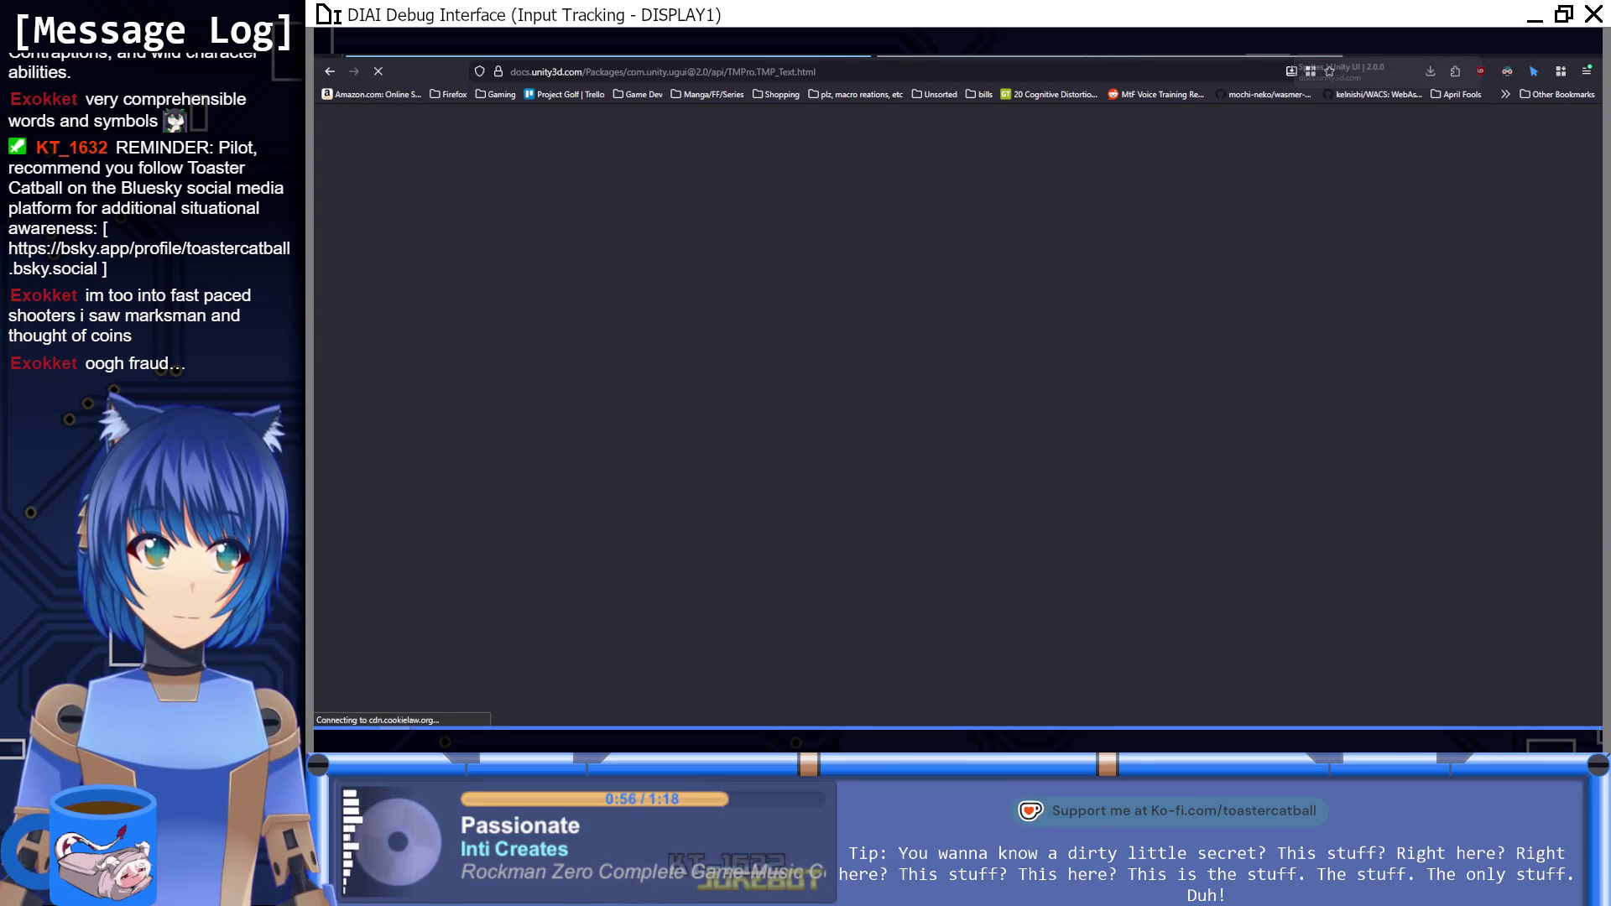